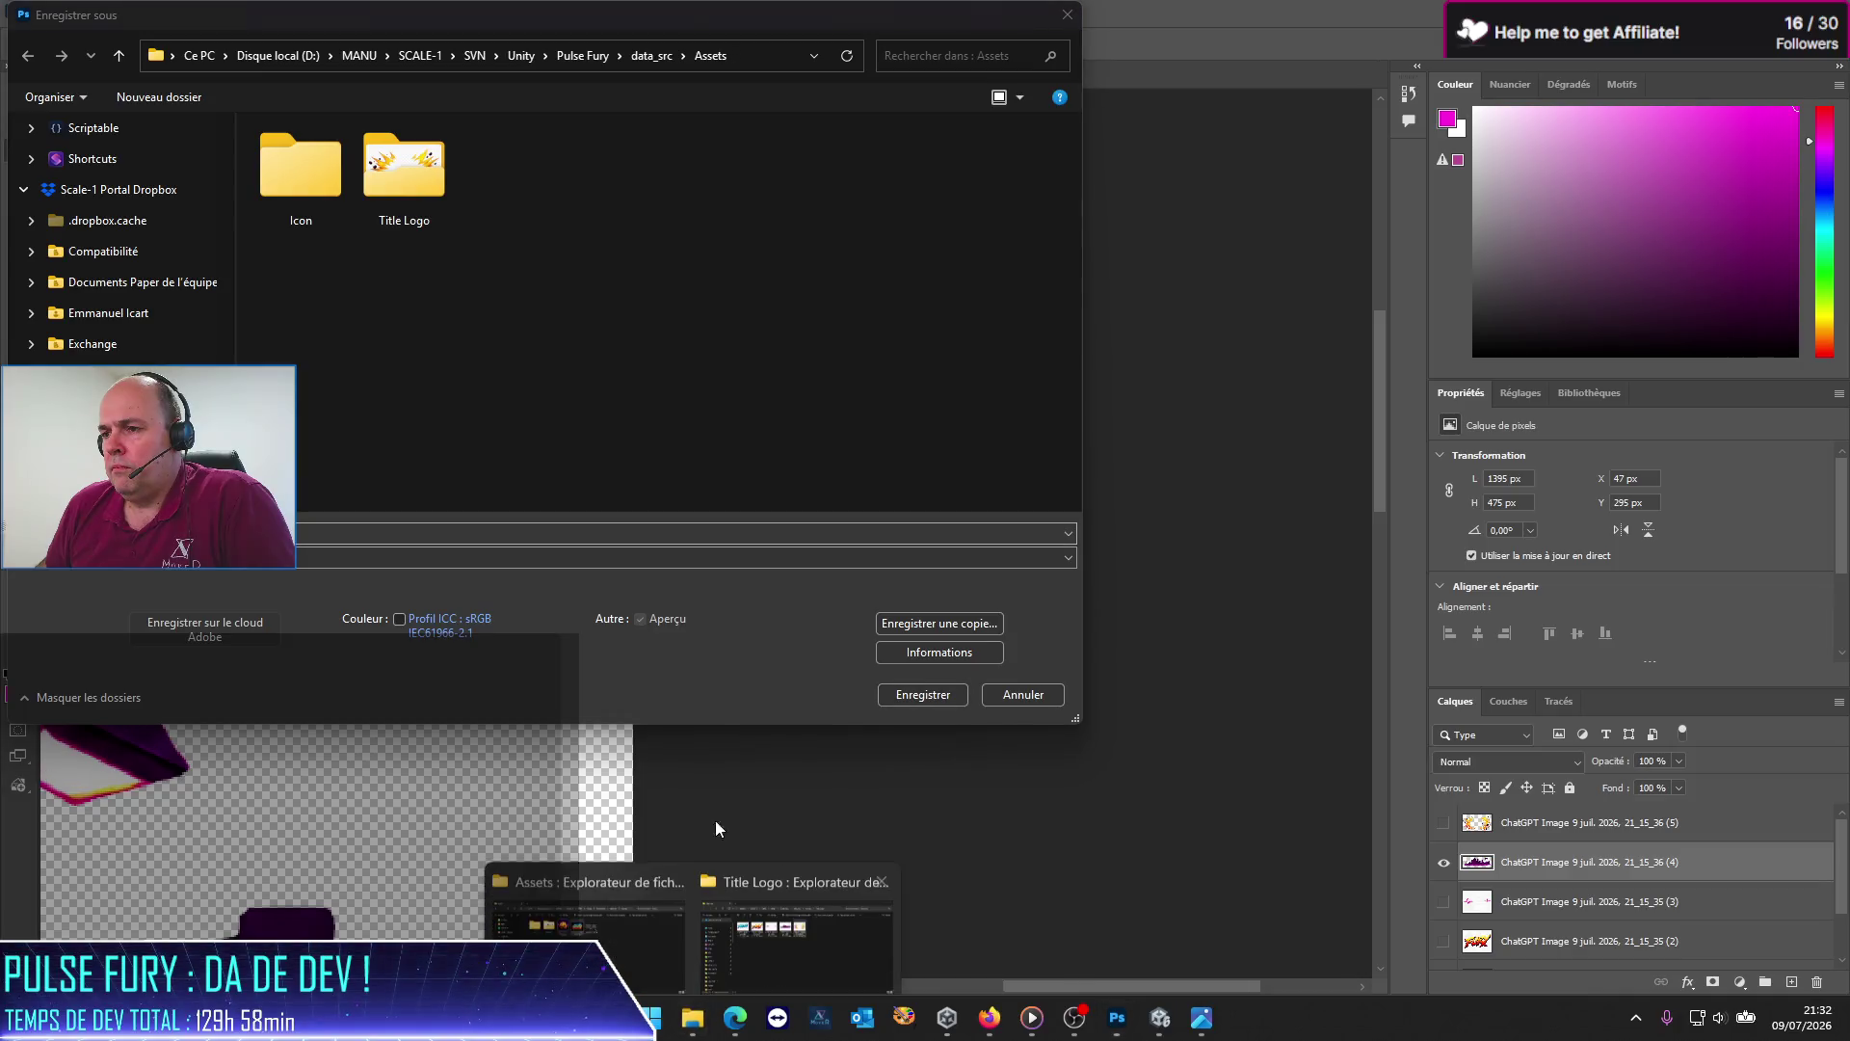
Step: Save the logo as PFTitleLogo.psd in the Title Logo folder with maximized compatibility
mouse_move(649, 904)
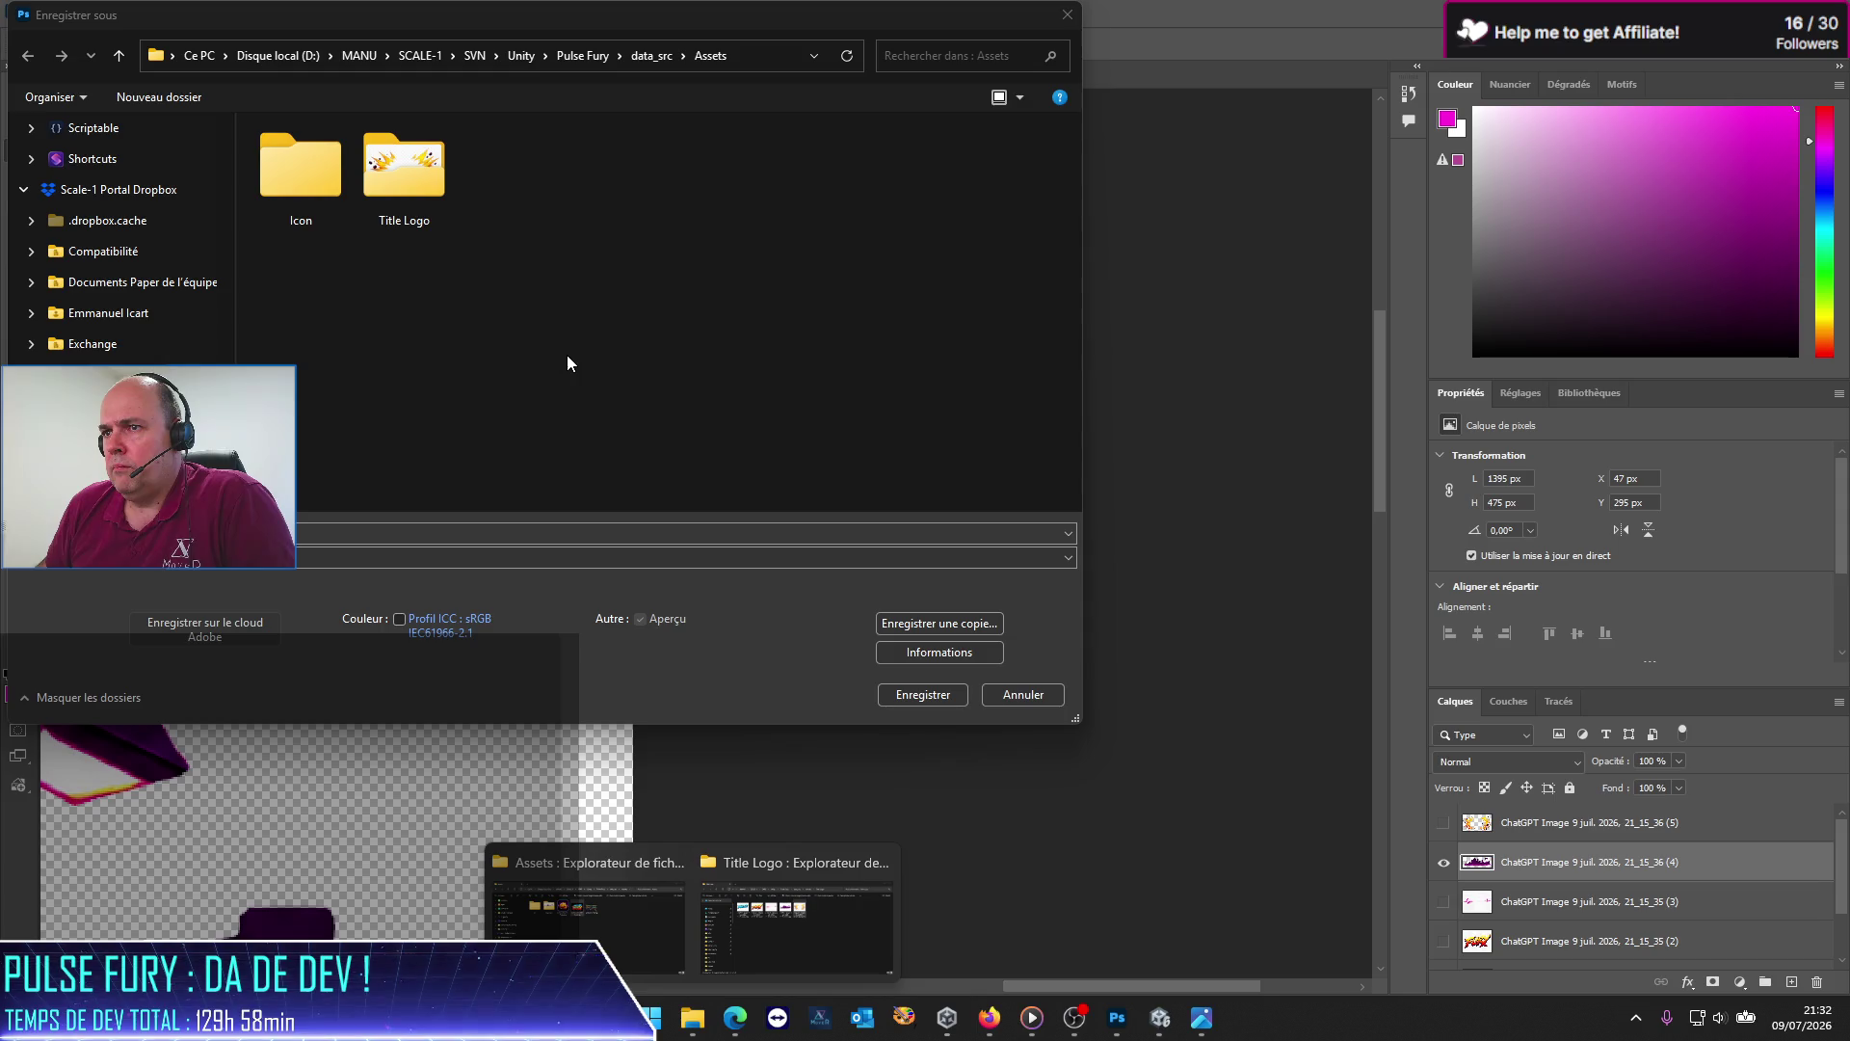
double_click(412, 176)
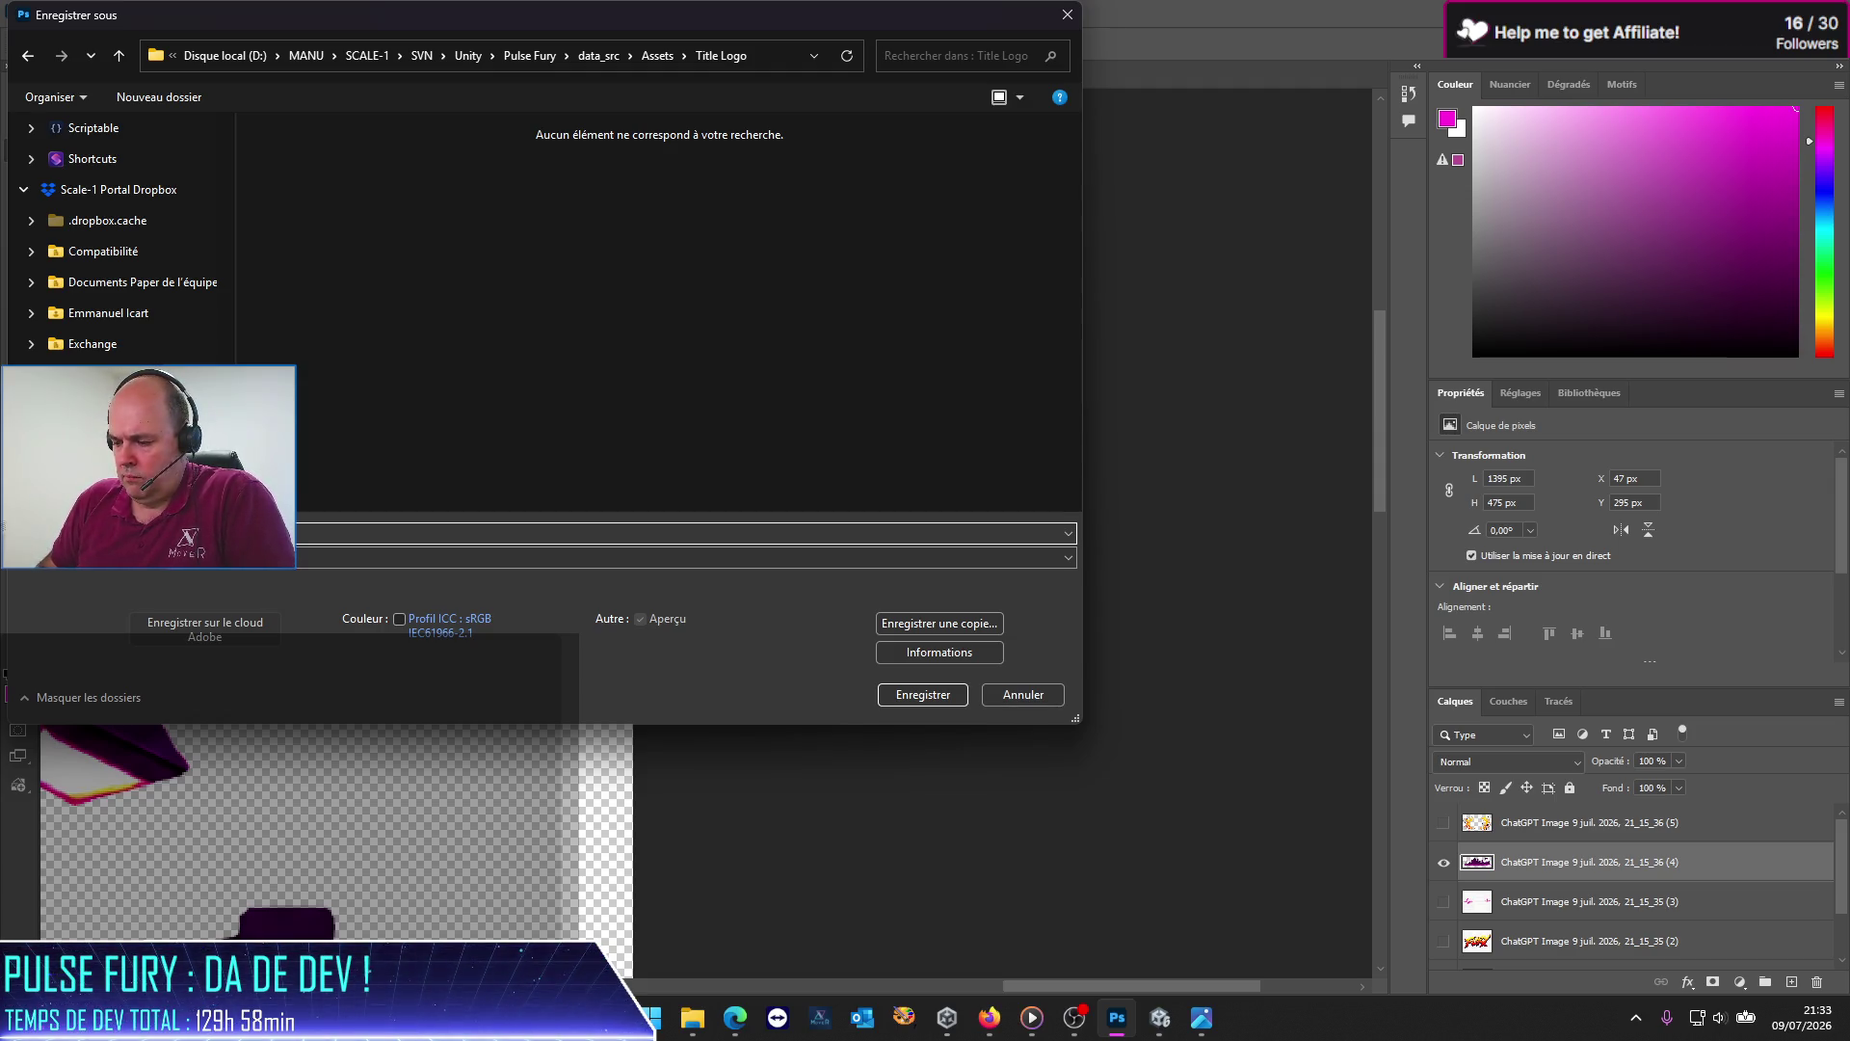
key("Return")
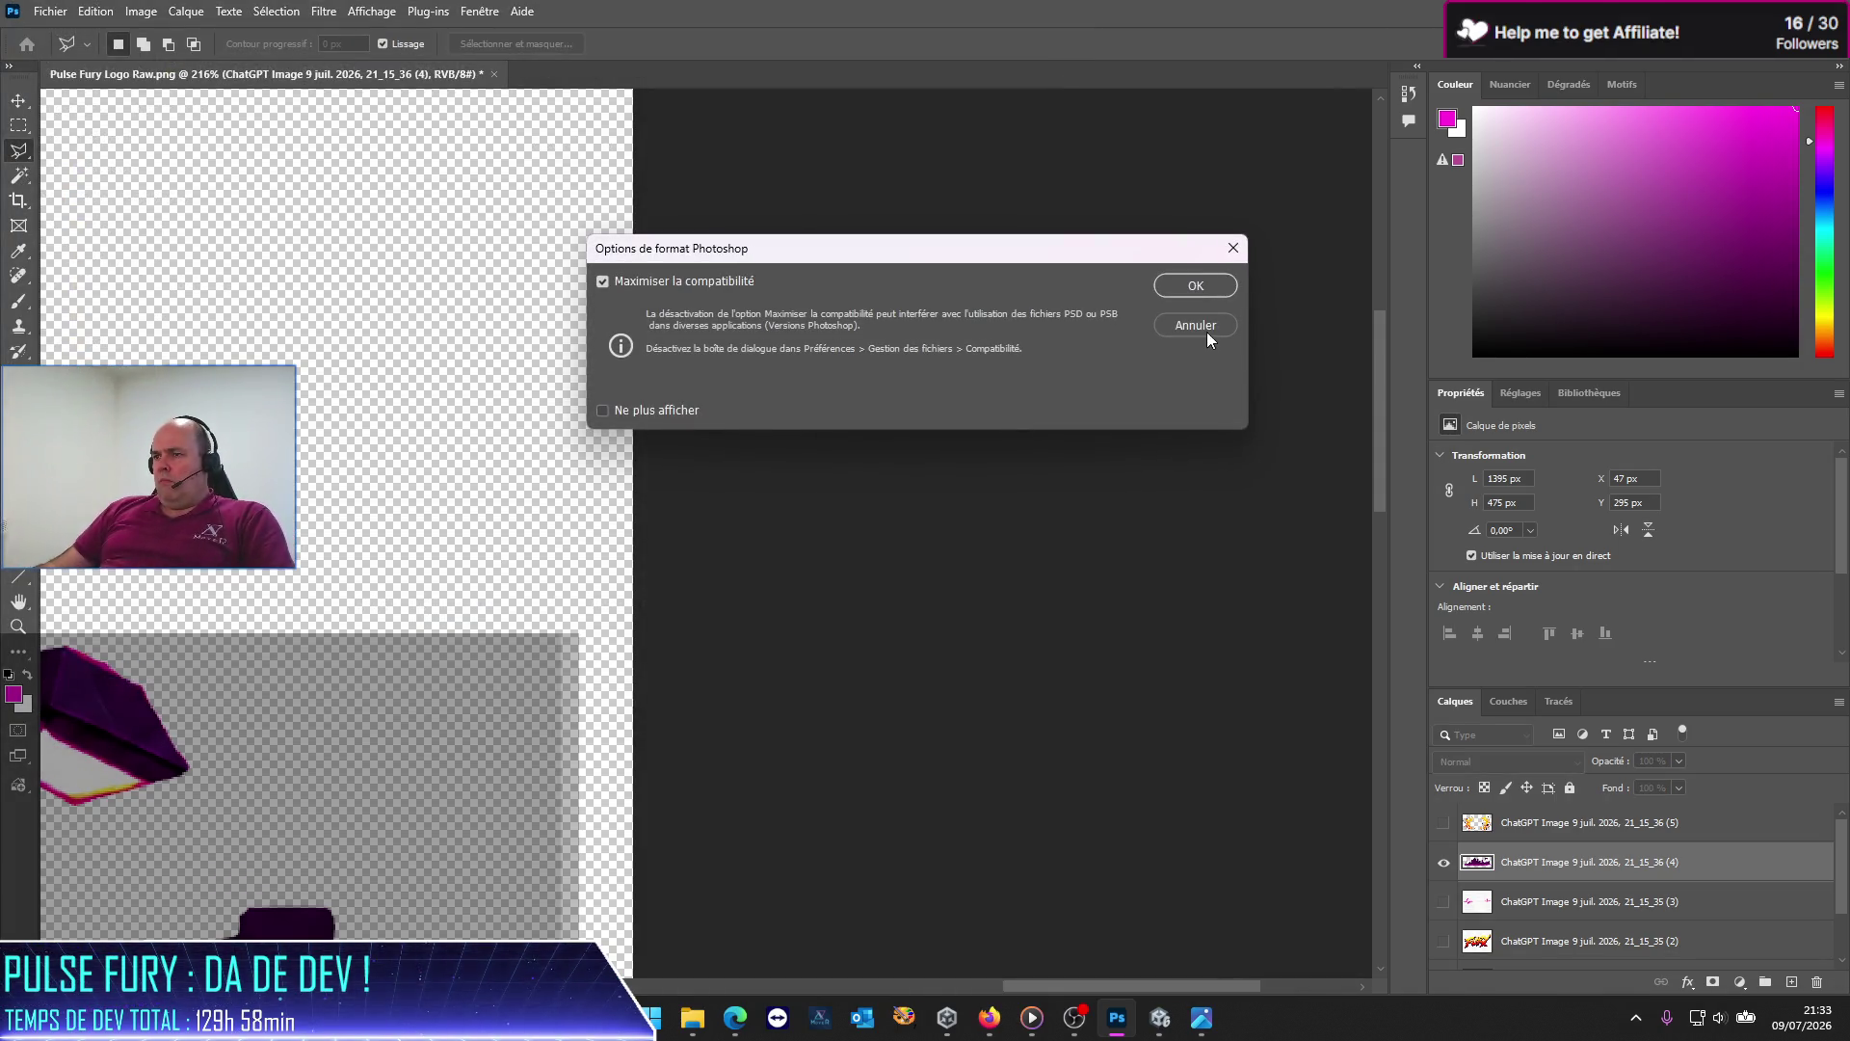
left_click(1180, 286)
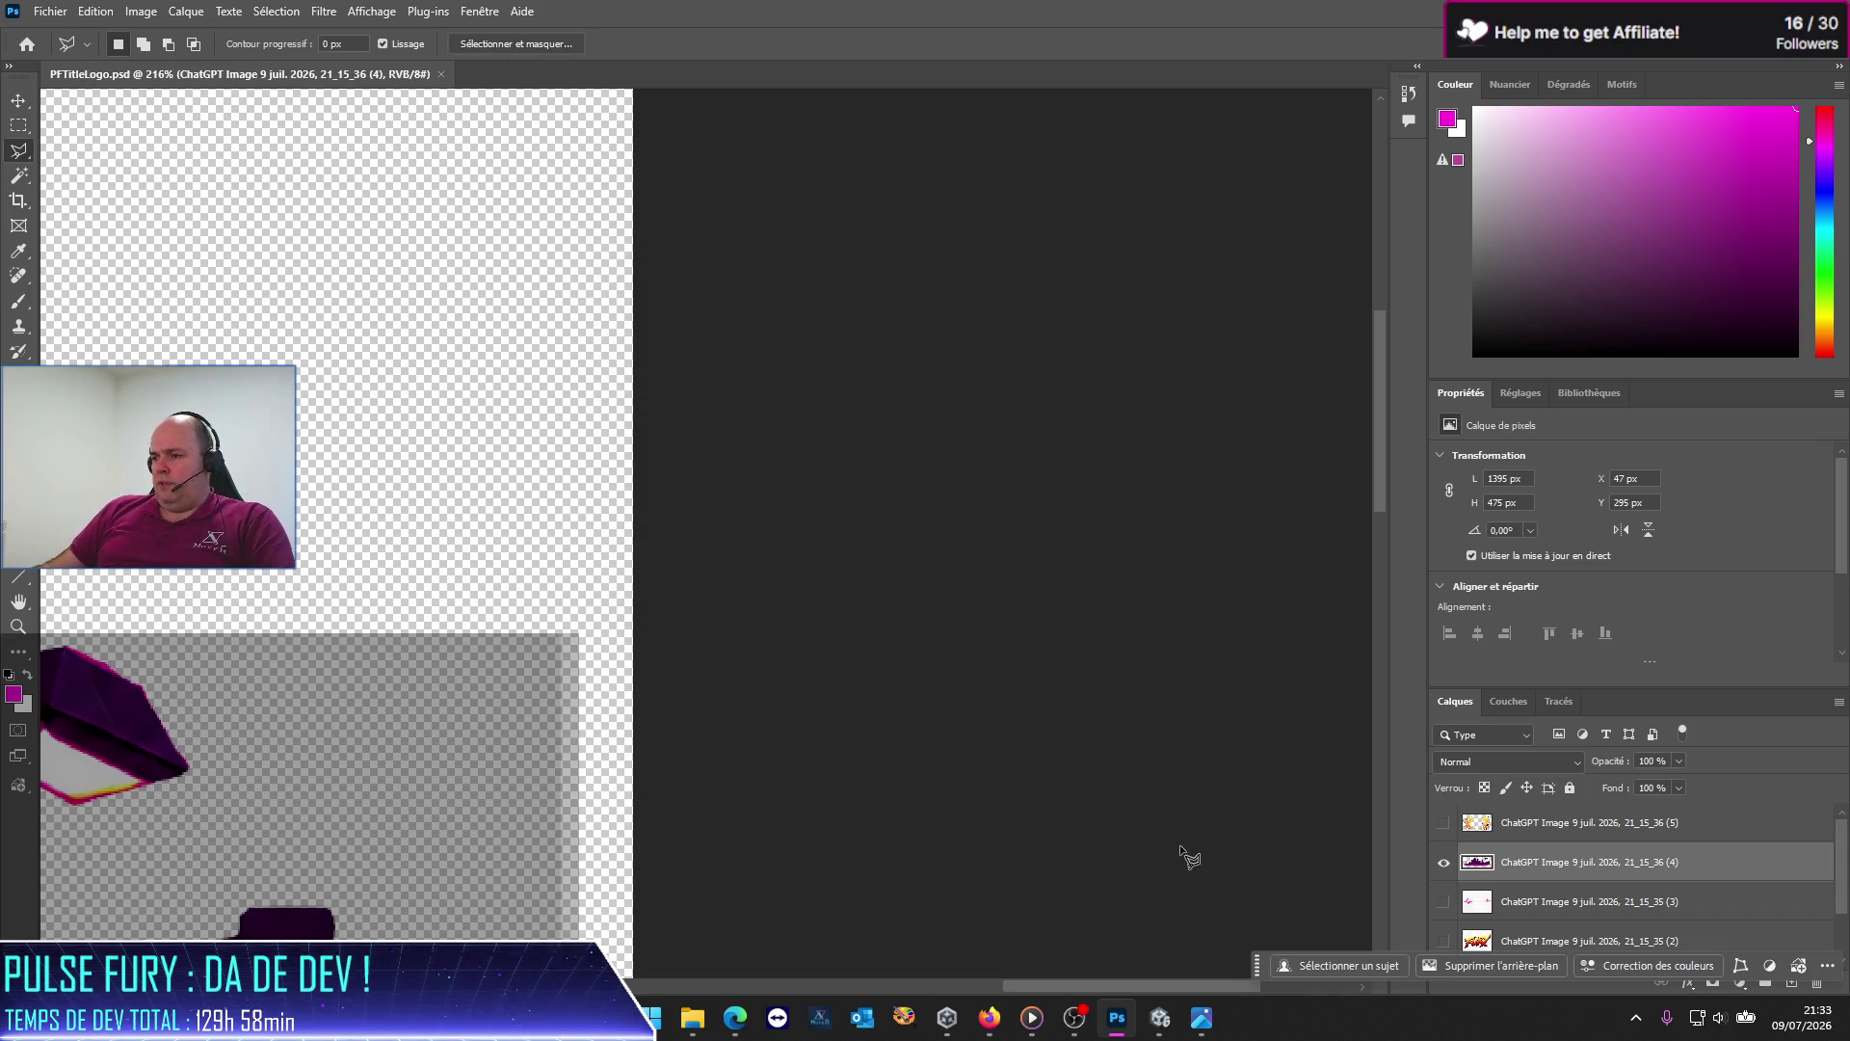
Step: Zoom out, hide skyline layer (4), and show and select pulse layer (3)
left_click_drag(1126, 987, 738, 798)
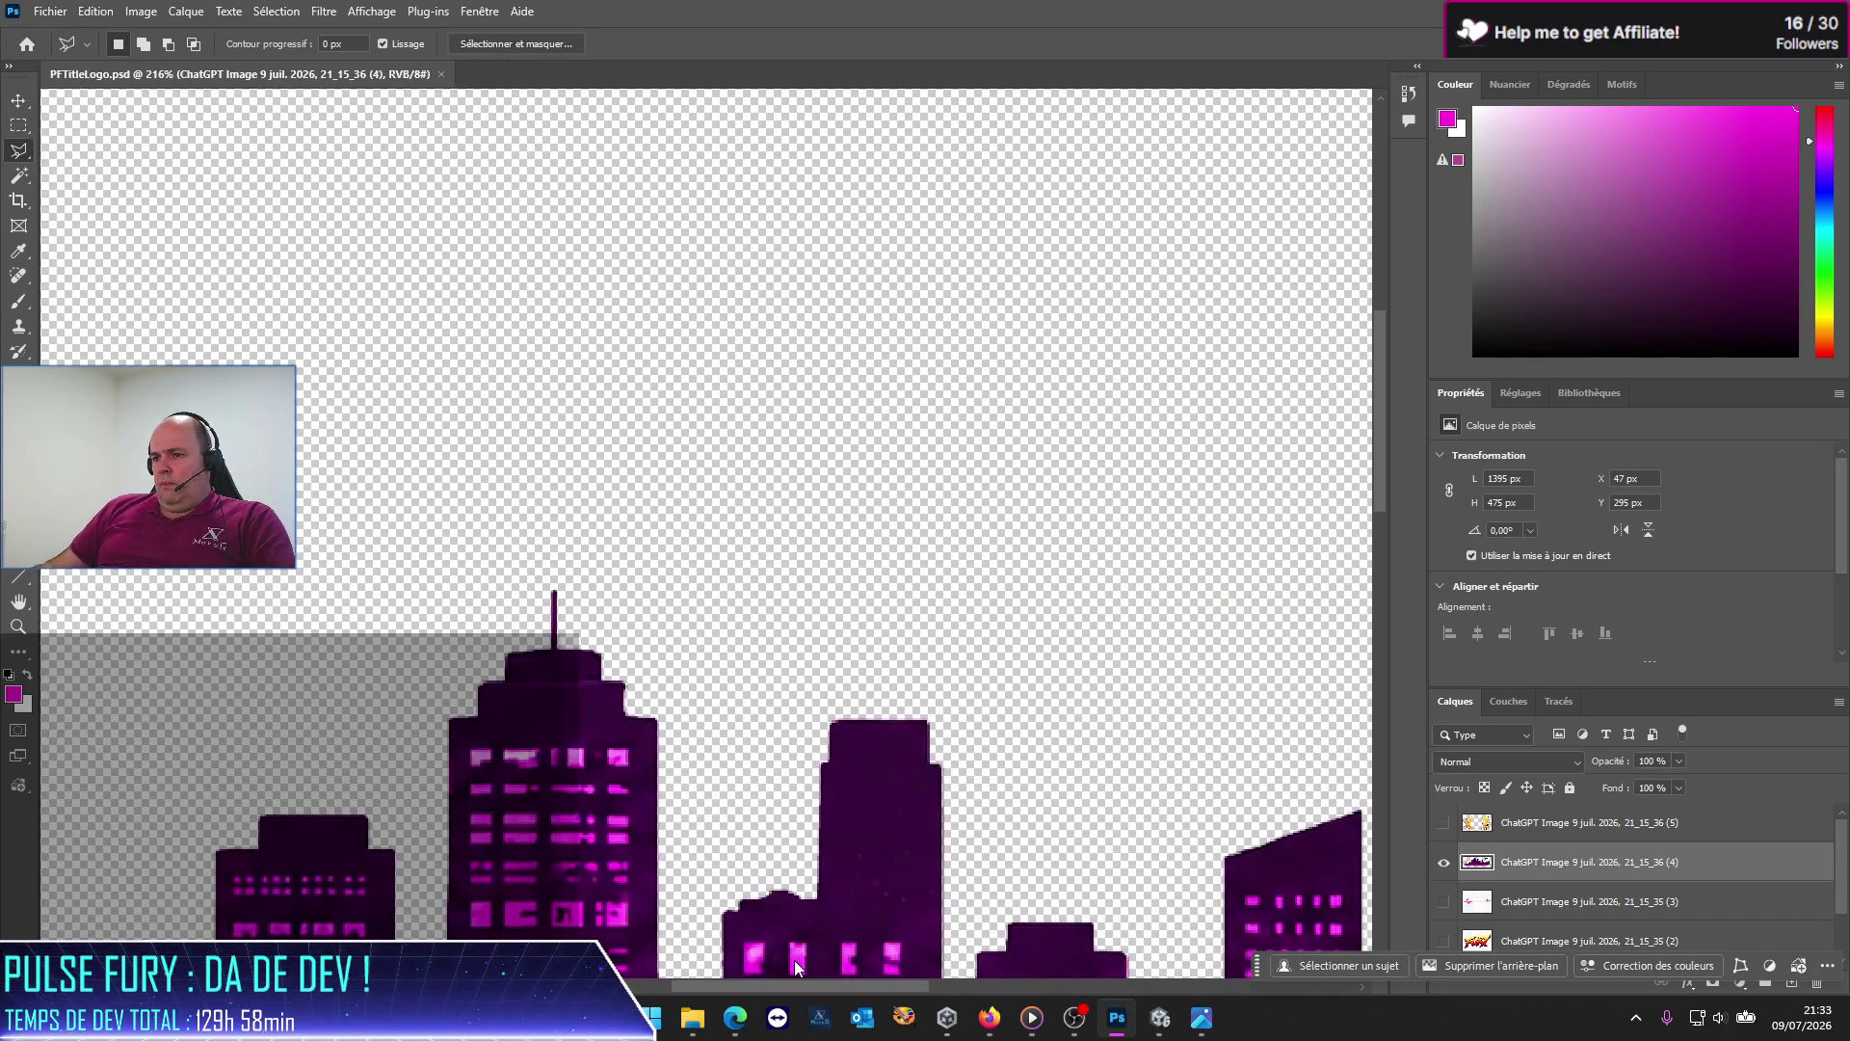
scroll(739, 798, "down", 5)
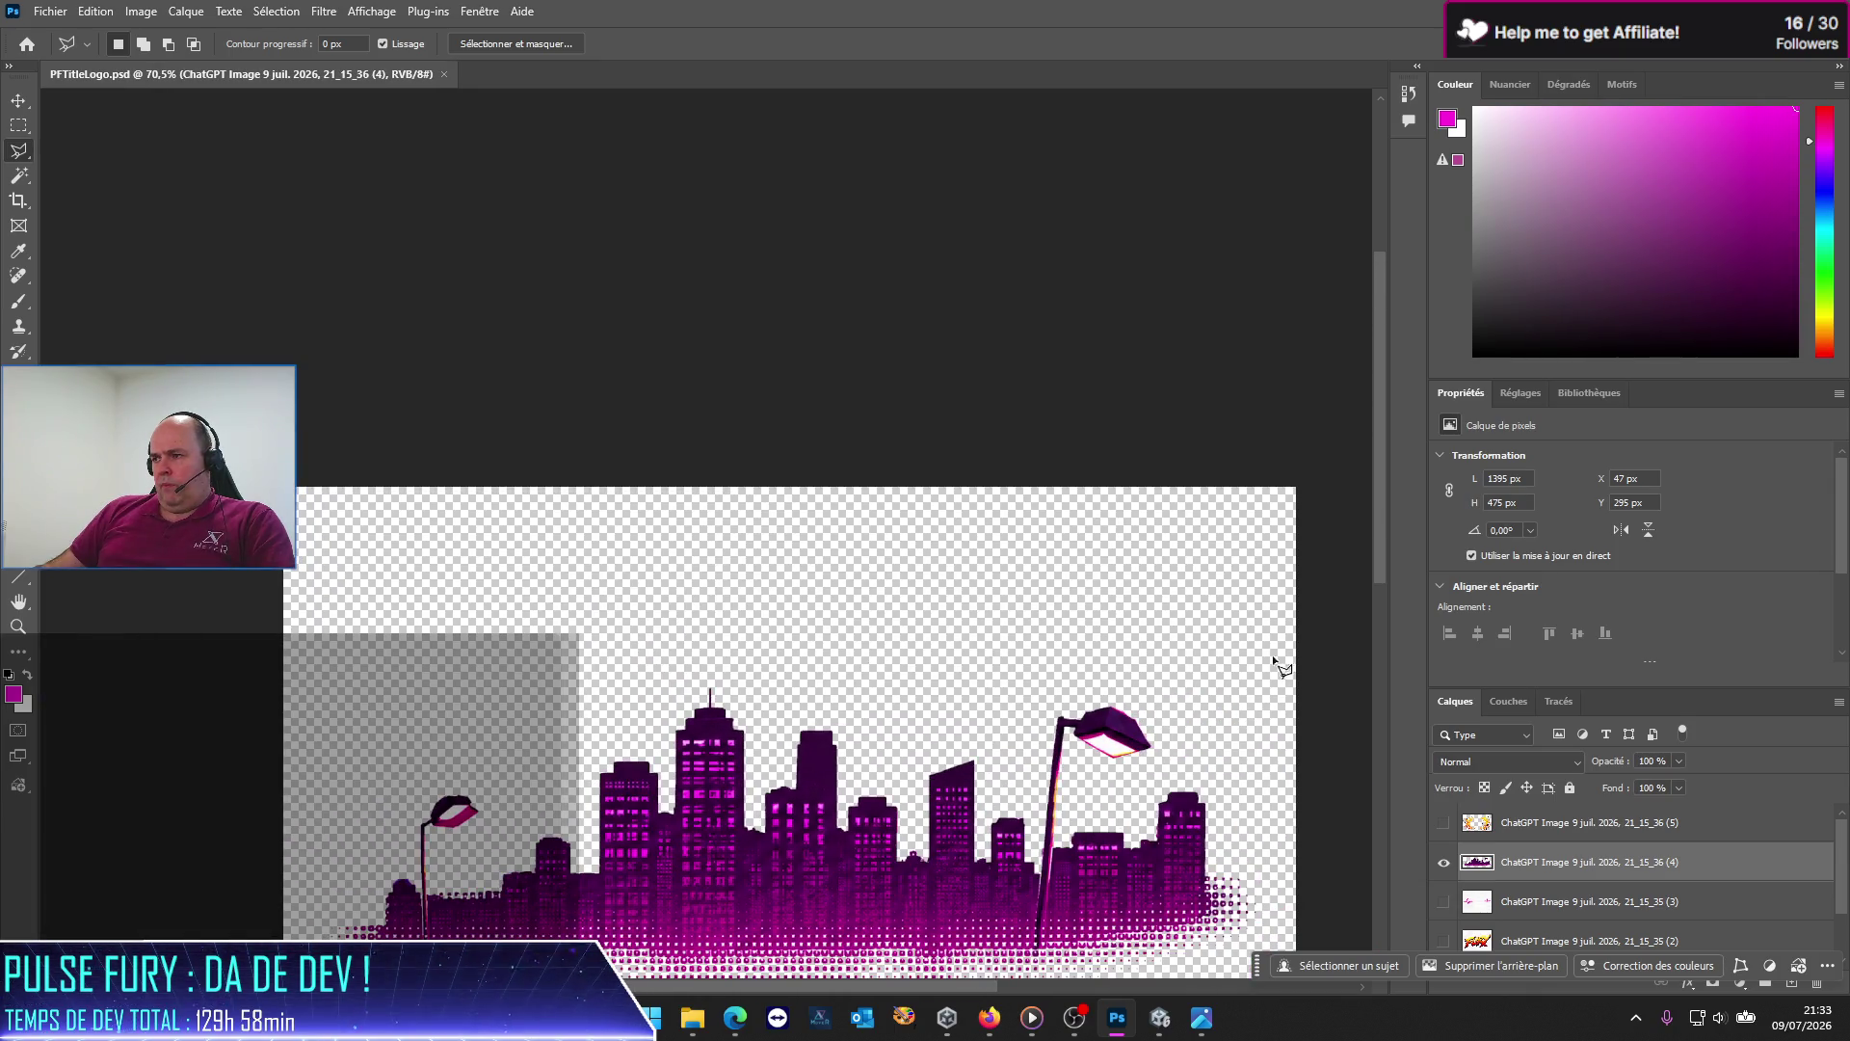
left_click_drag(1381, 557, 1384, 704)
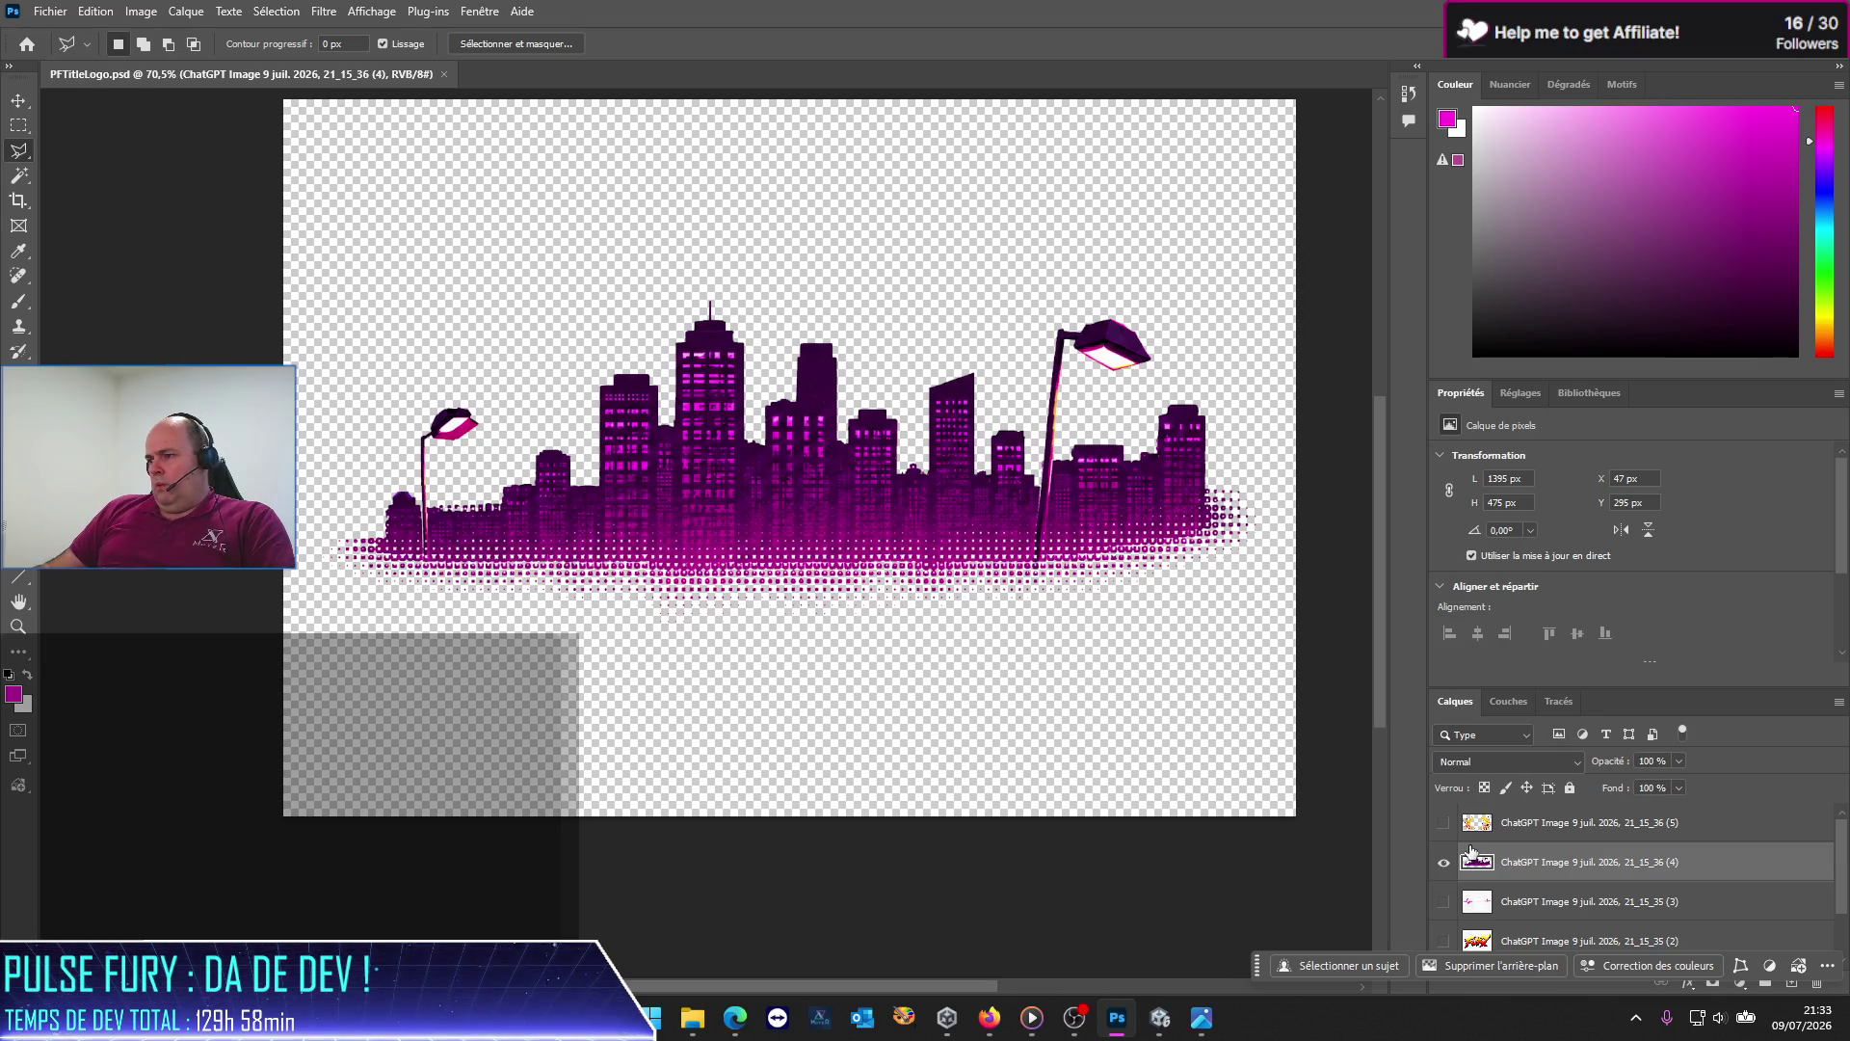
left_click(1444, 861)
left_click(1444, 901)
left_click(1566, 903)
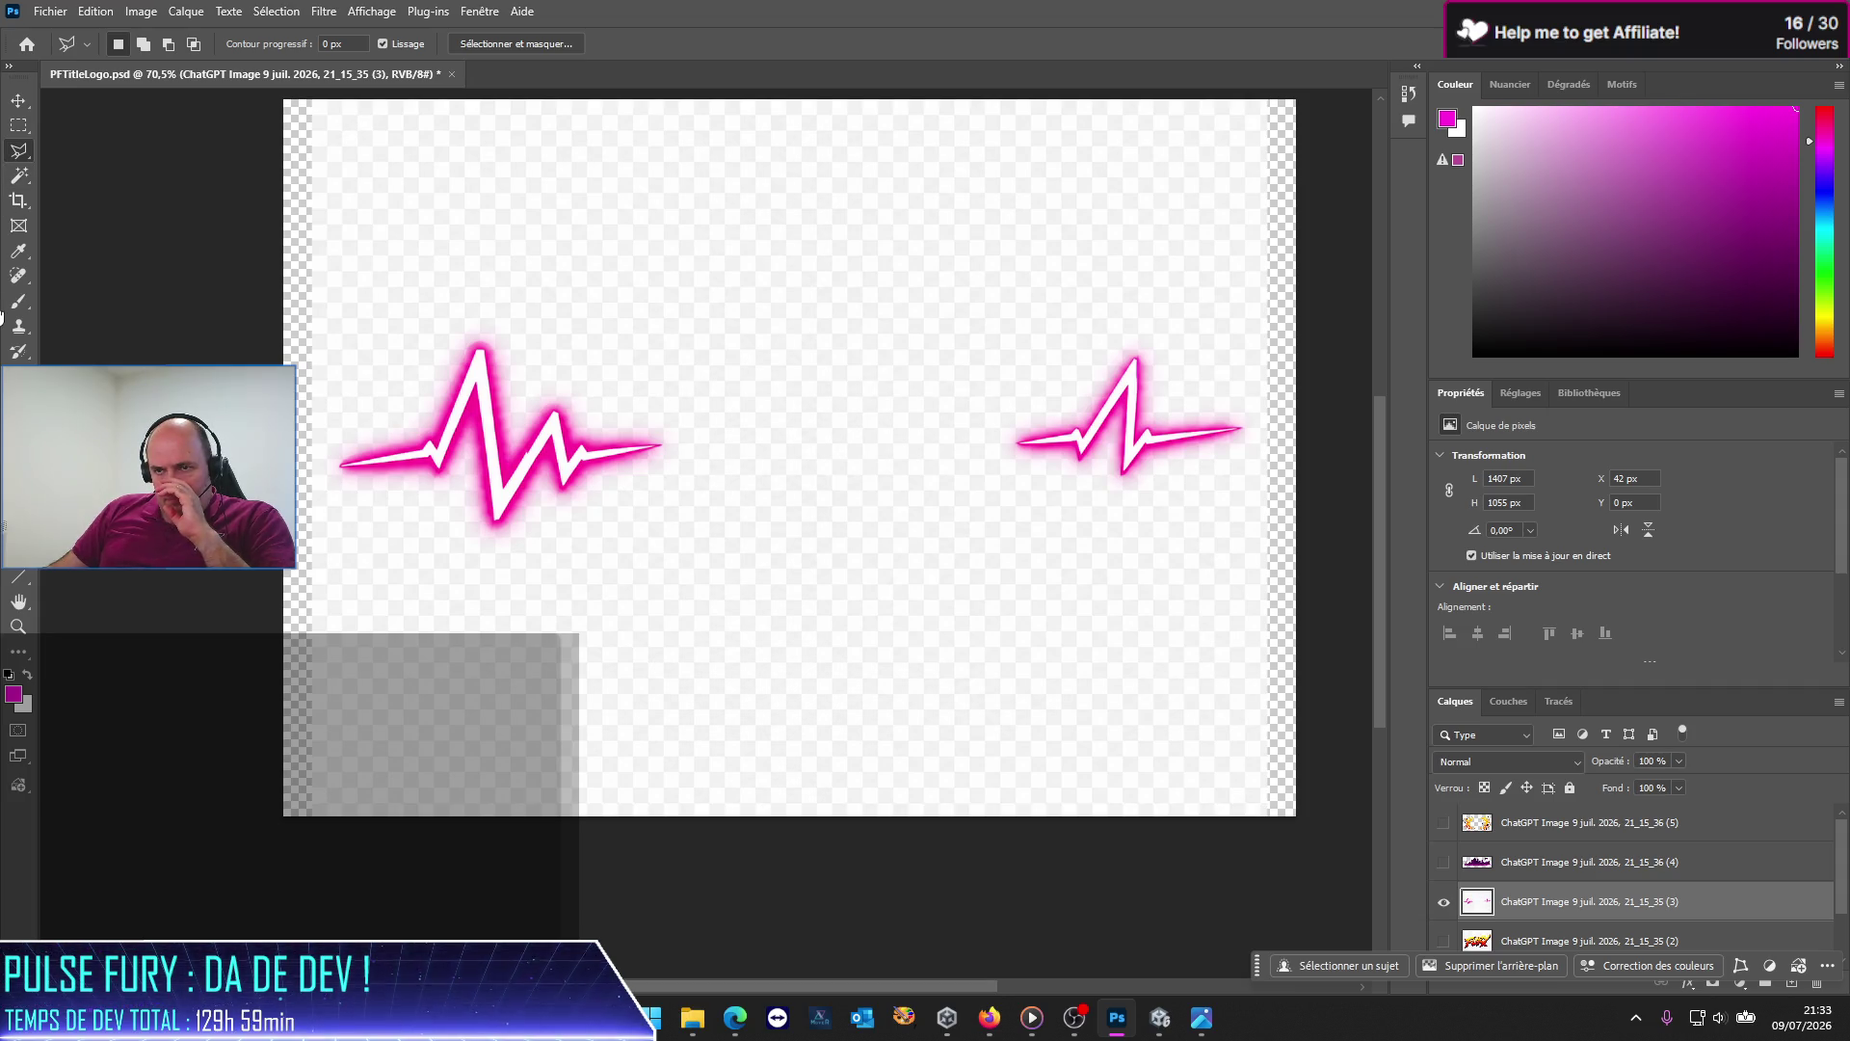
left_click(18, 174)
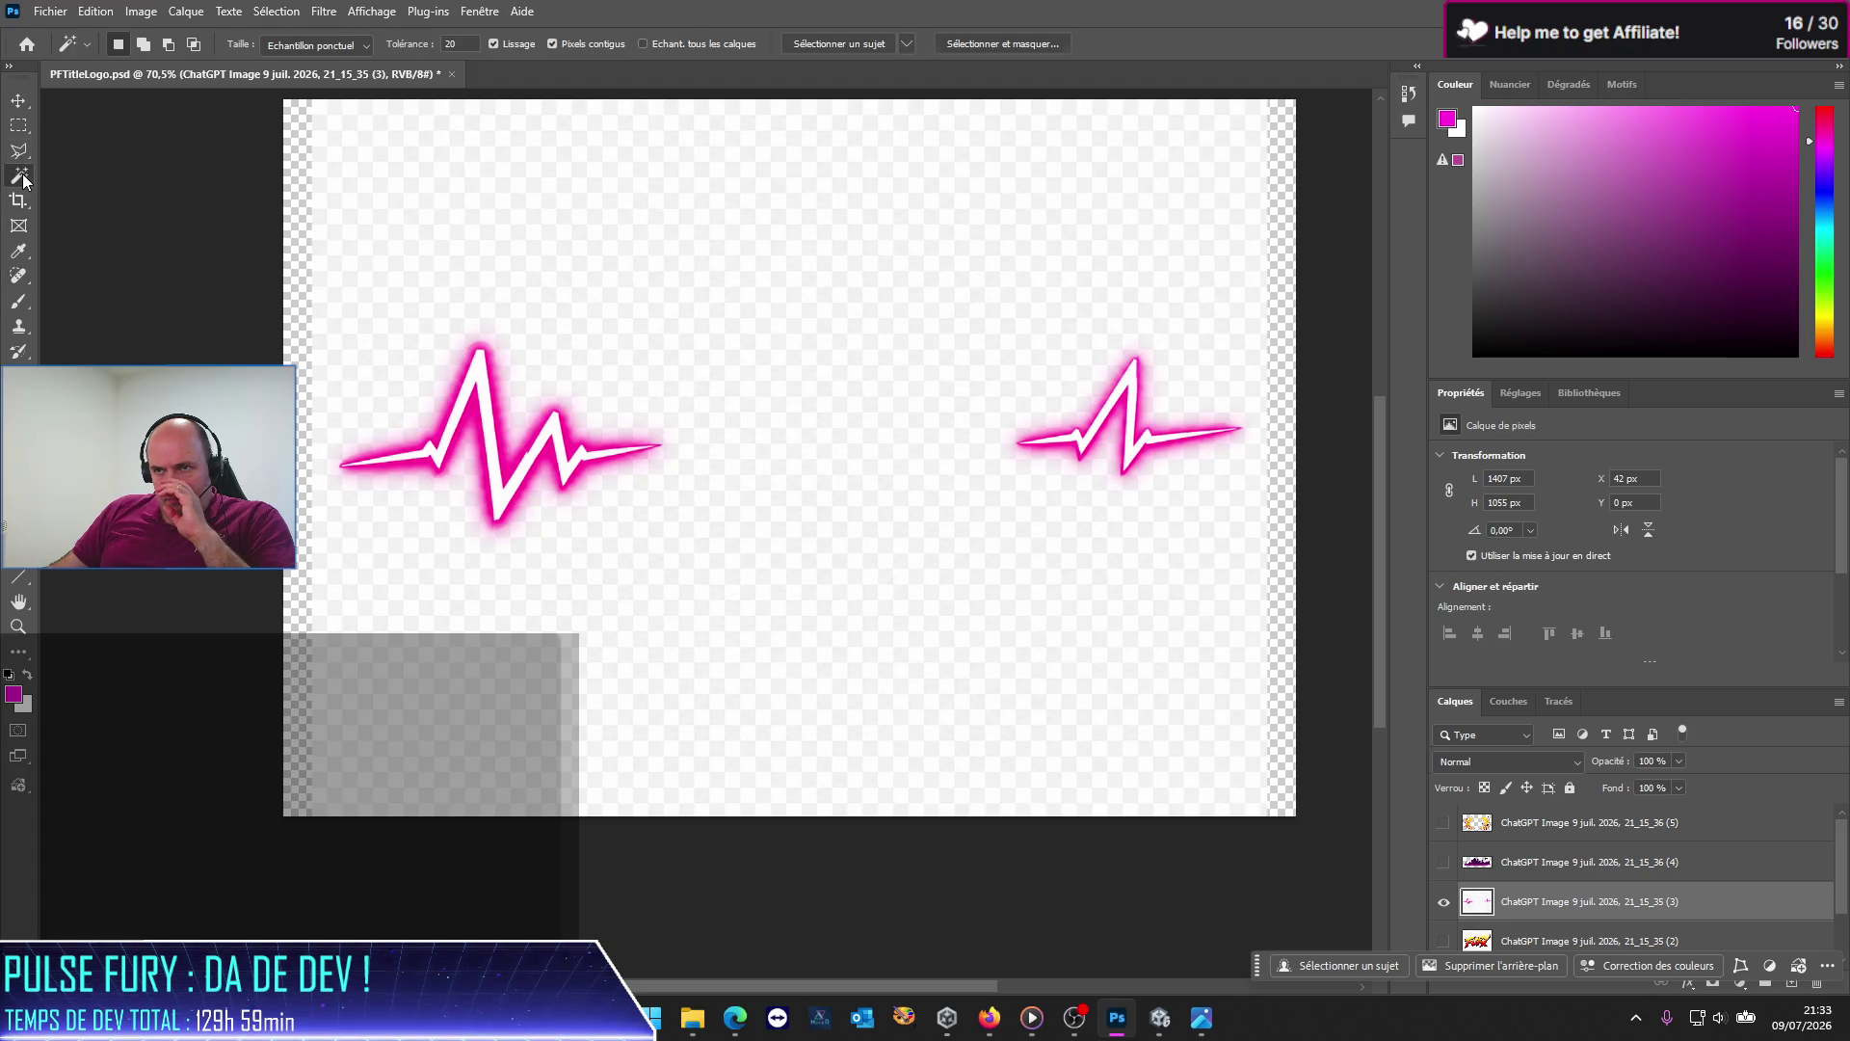
left_click(519, 673)
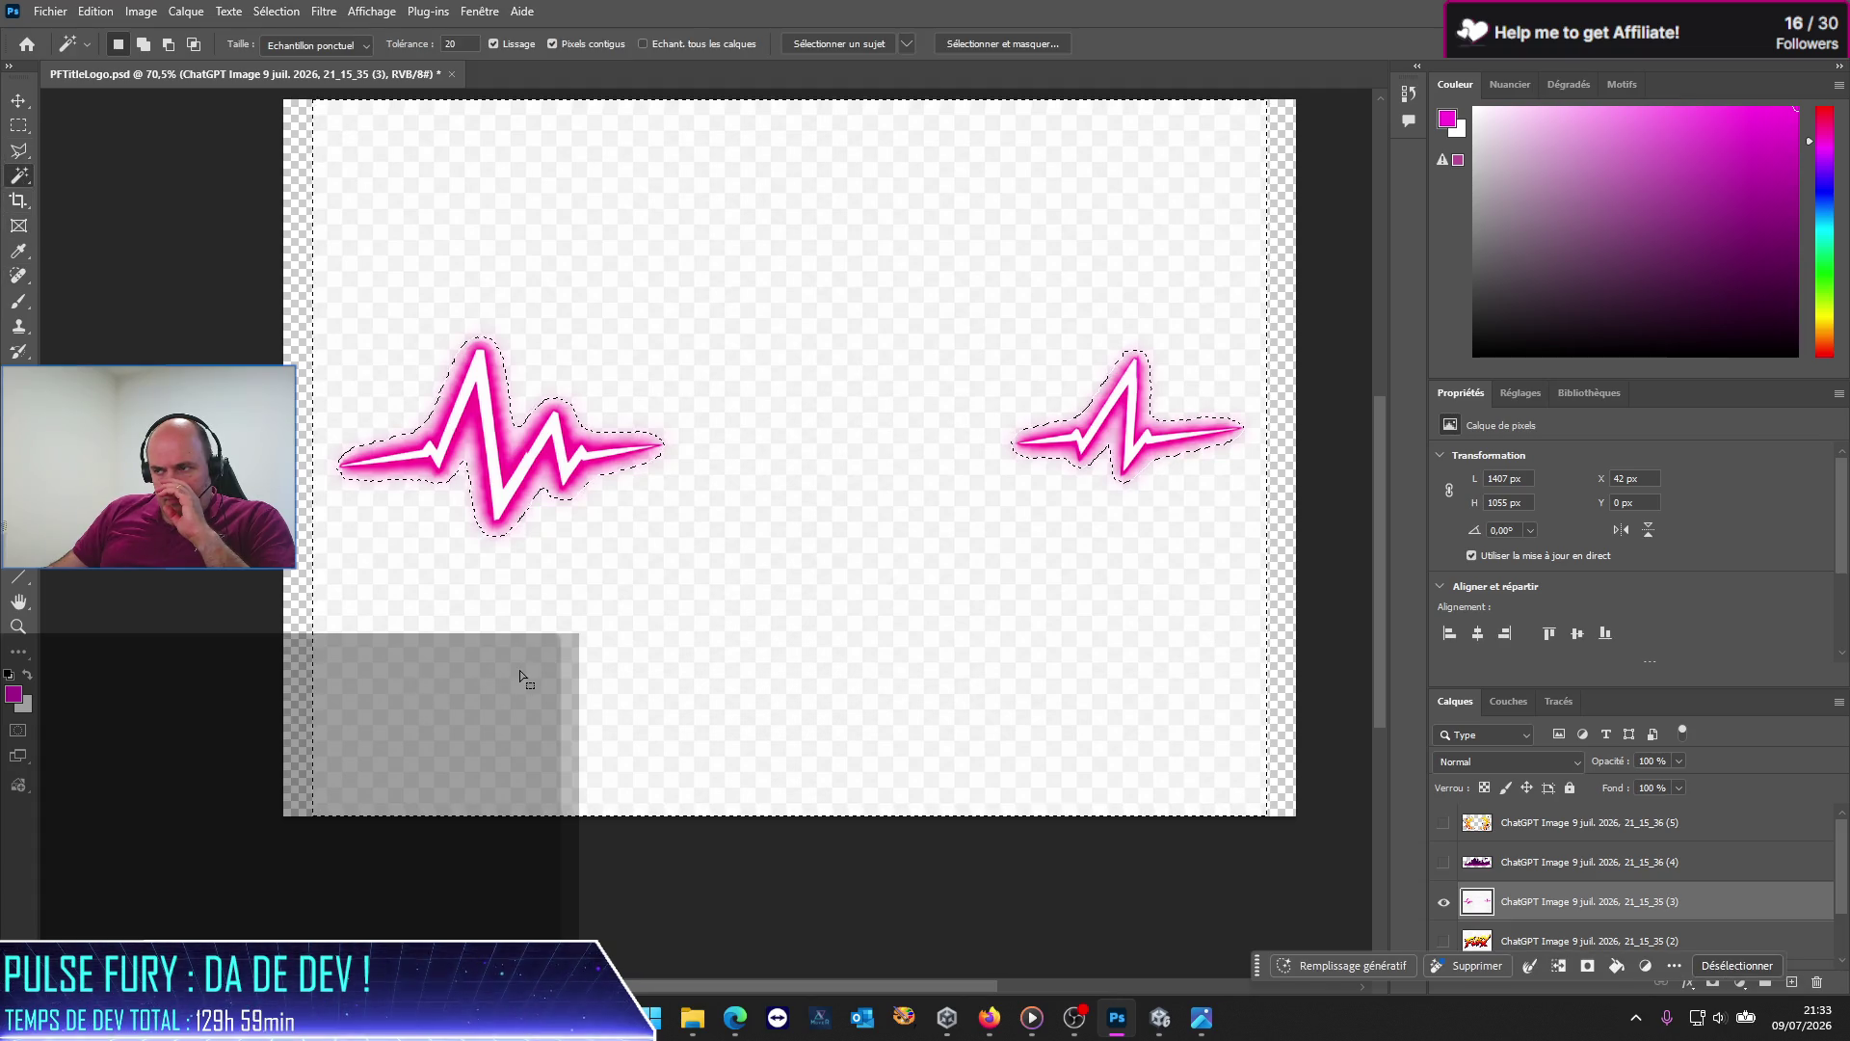
key("Delete")
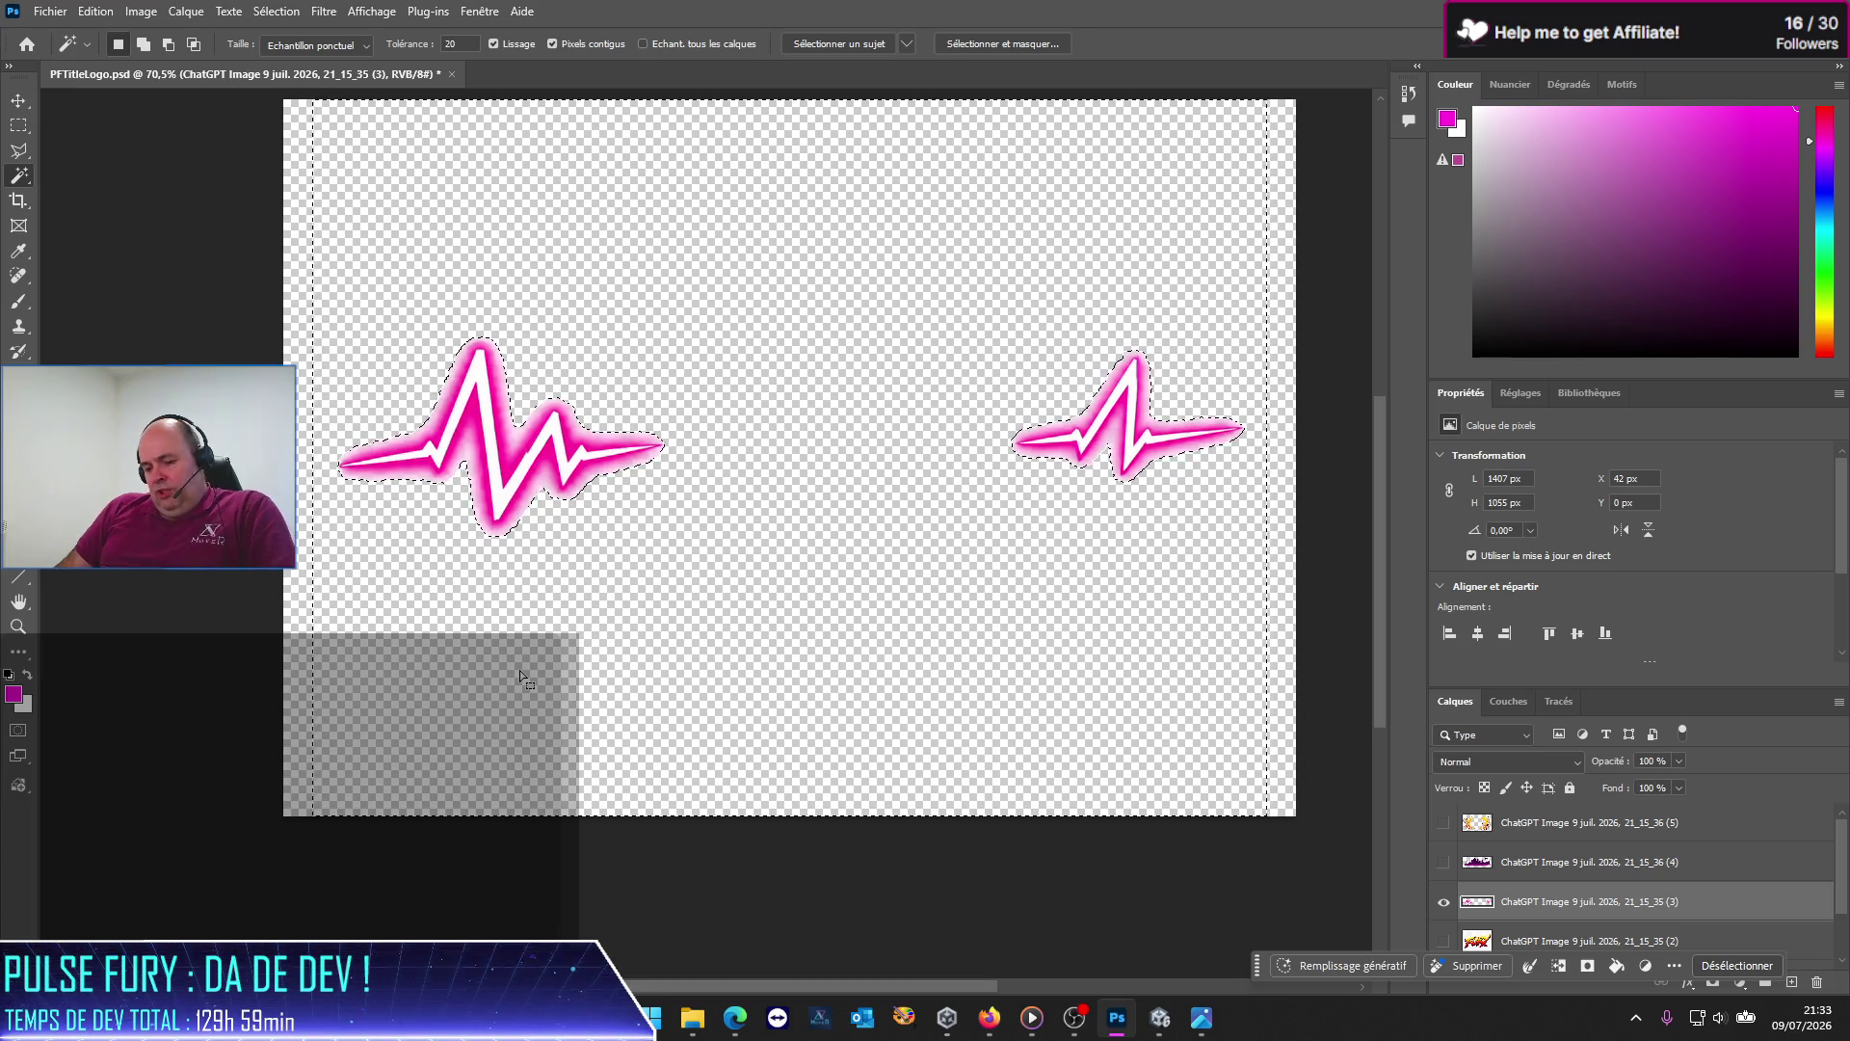
key("ctrl+z")
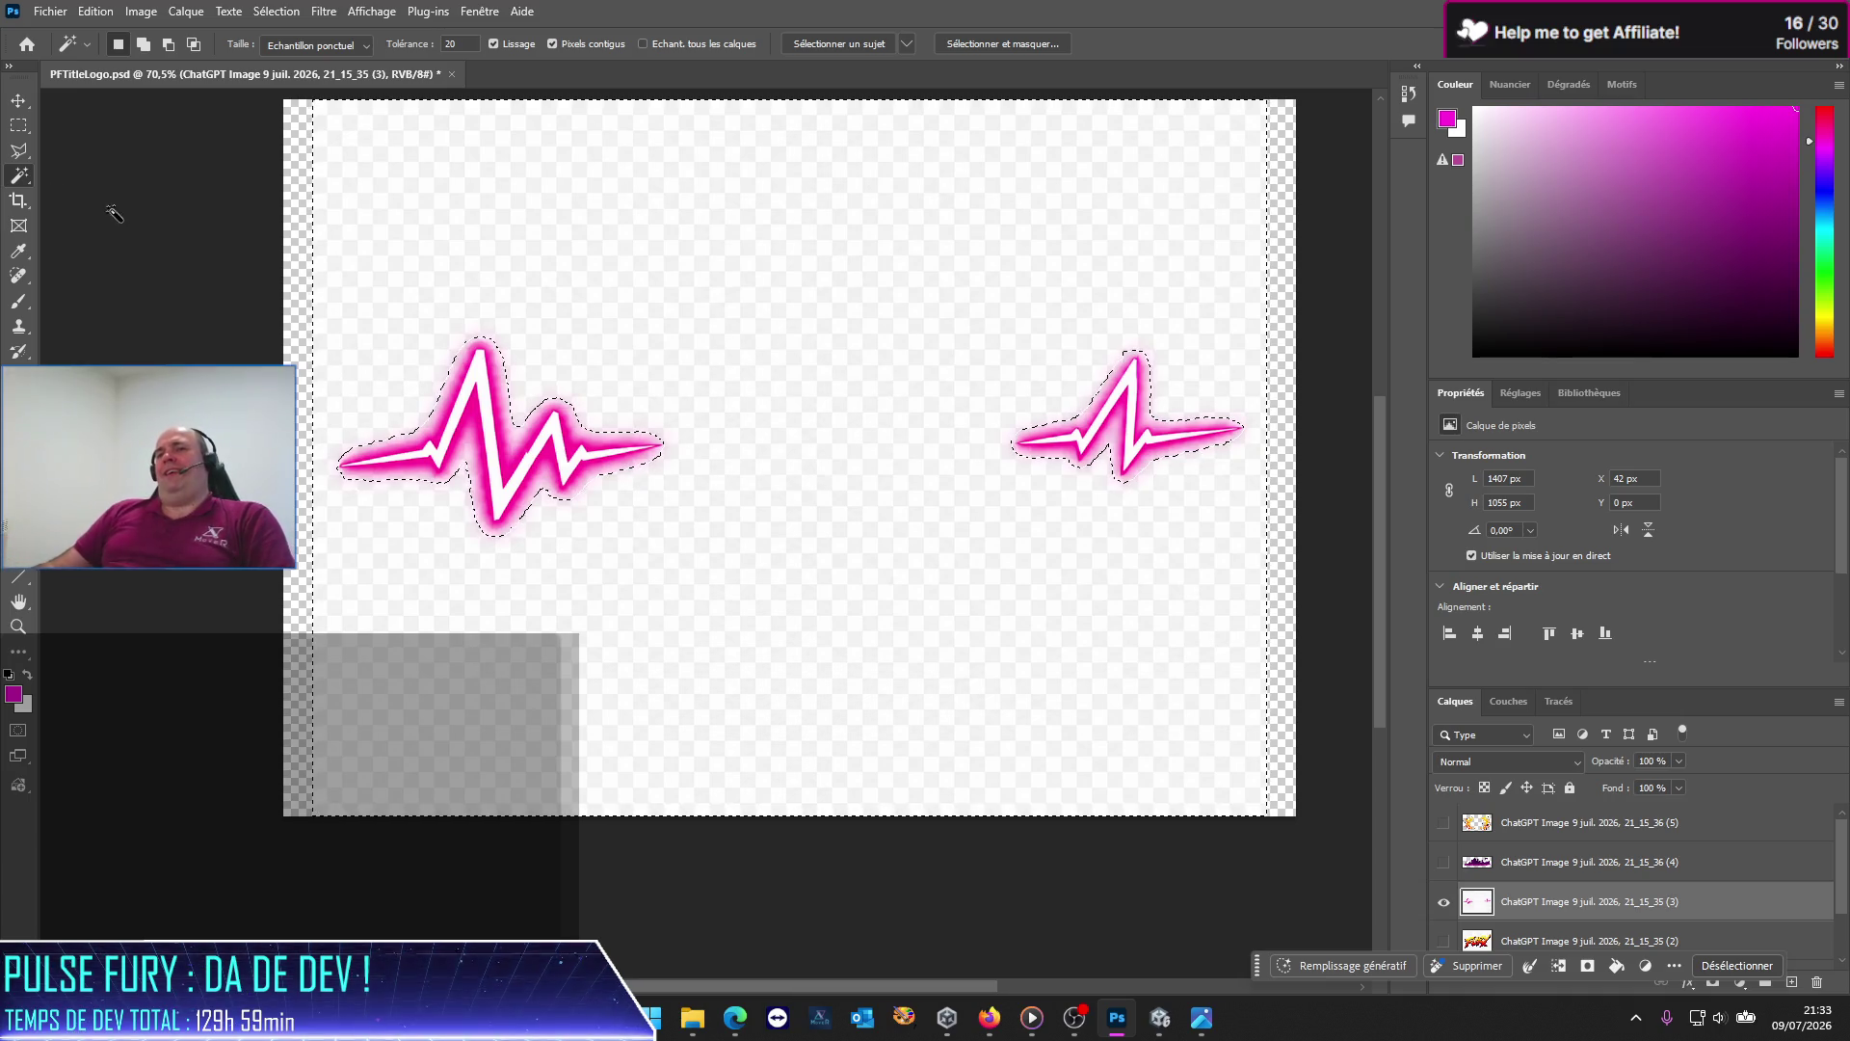
left_click(19, 126)
key("ctrl+d")
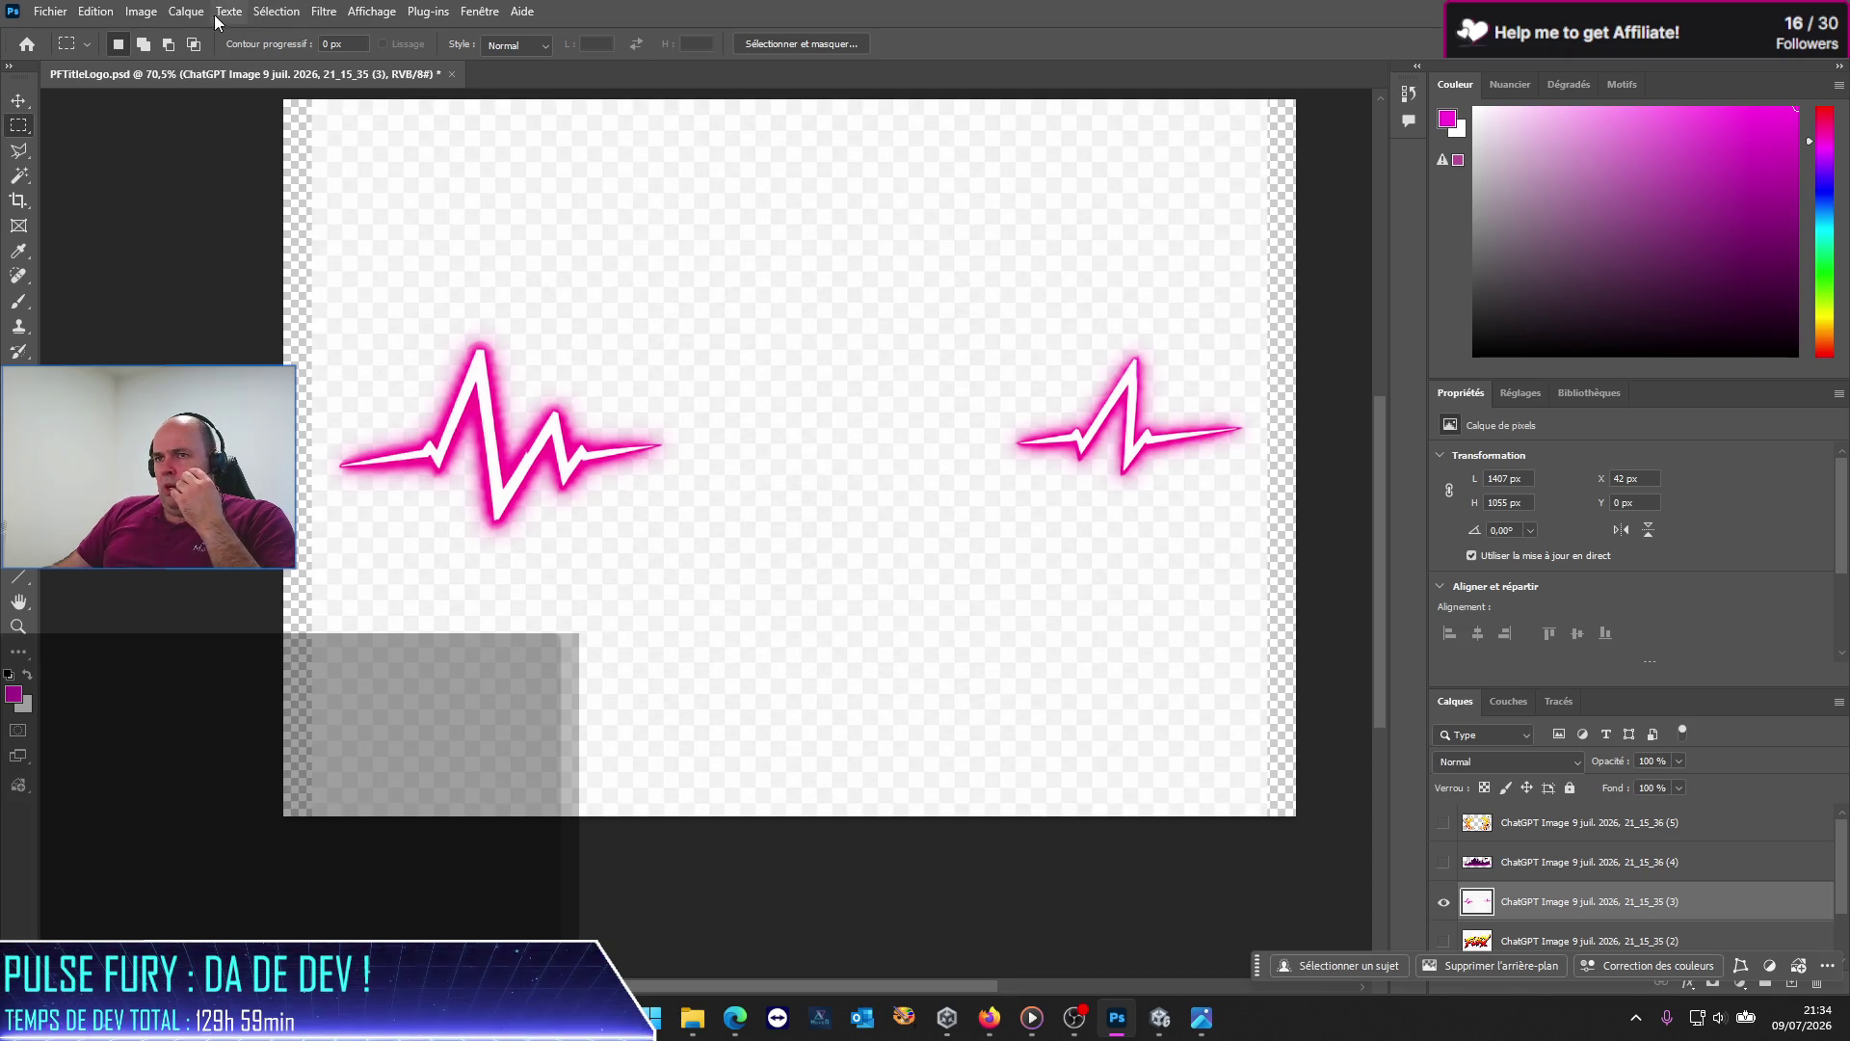
Step: Open the pulse layer's Options de fusion, then cancel without changes
right_click(1656, 901)
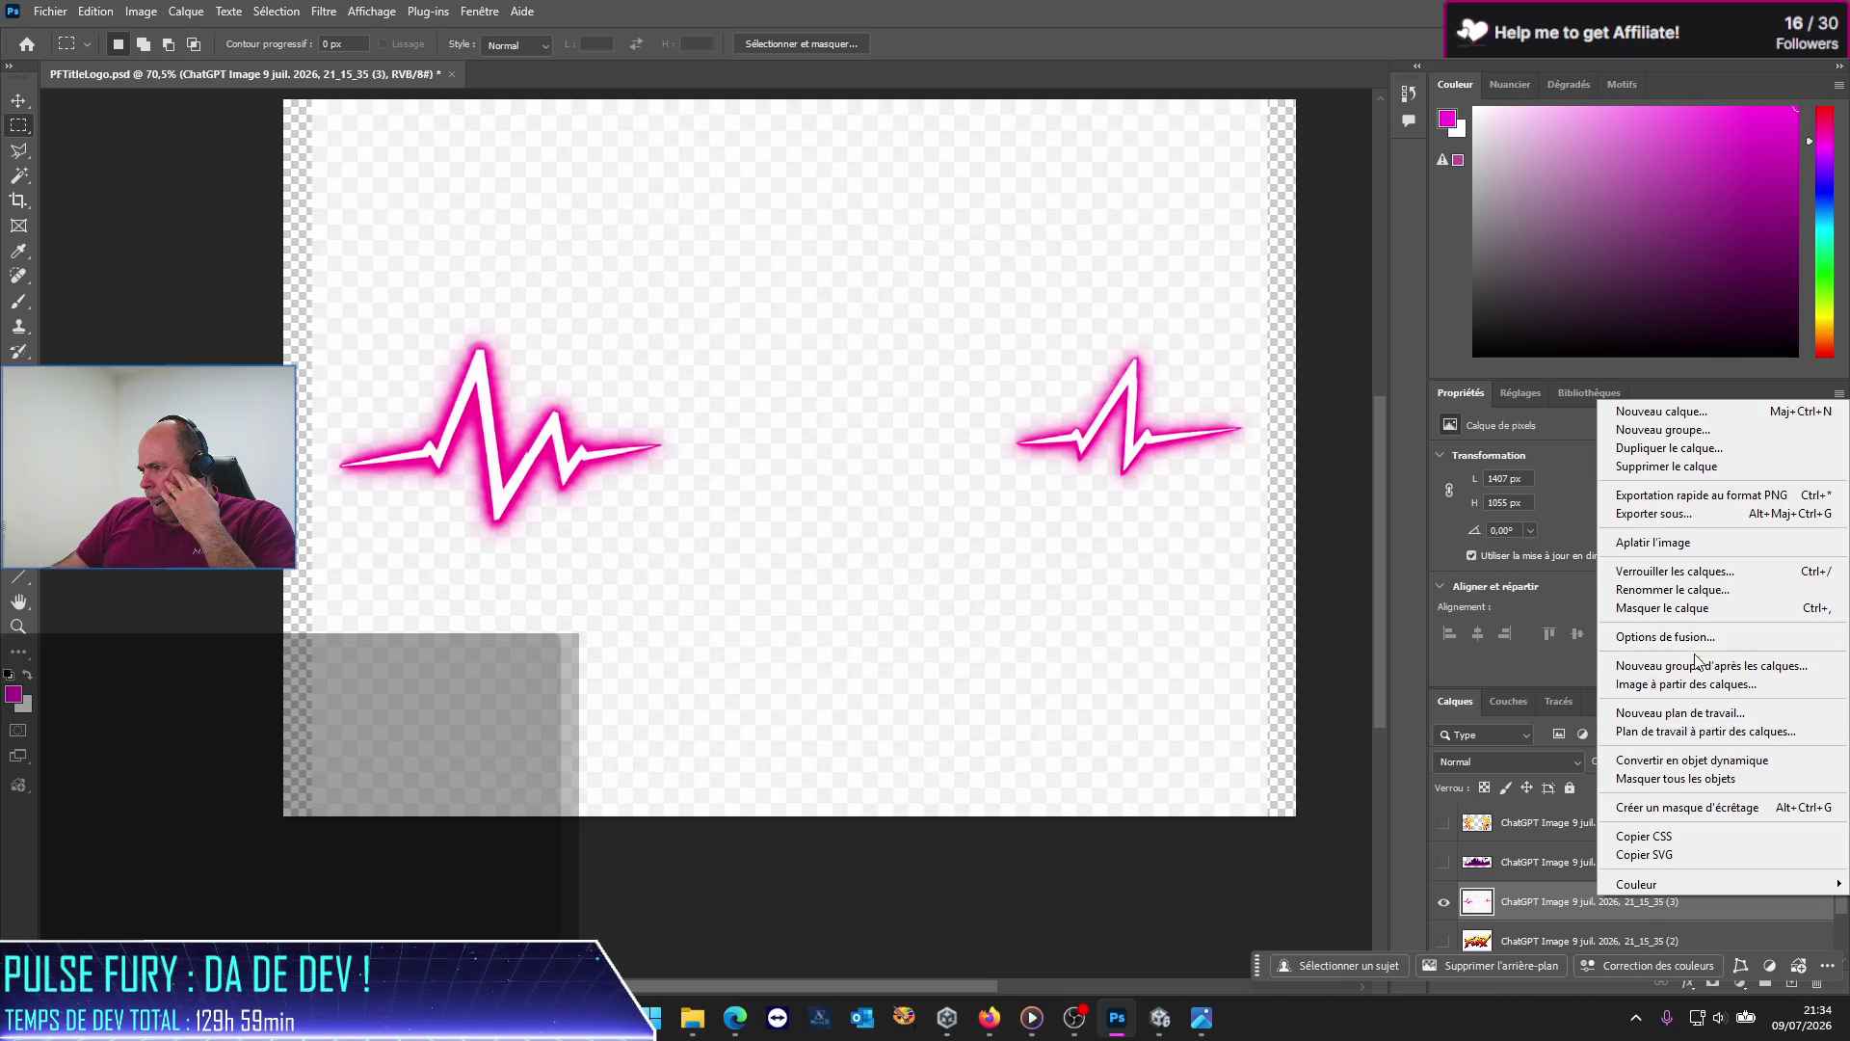
left_click(1665, 637)
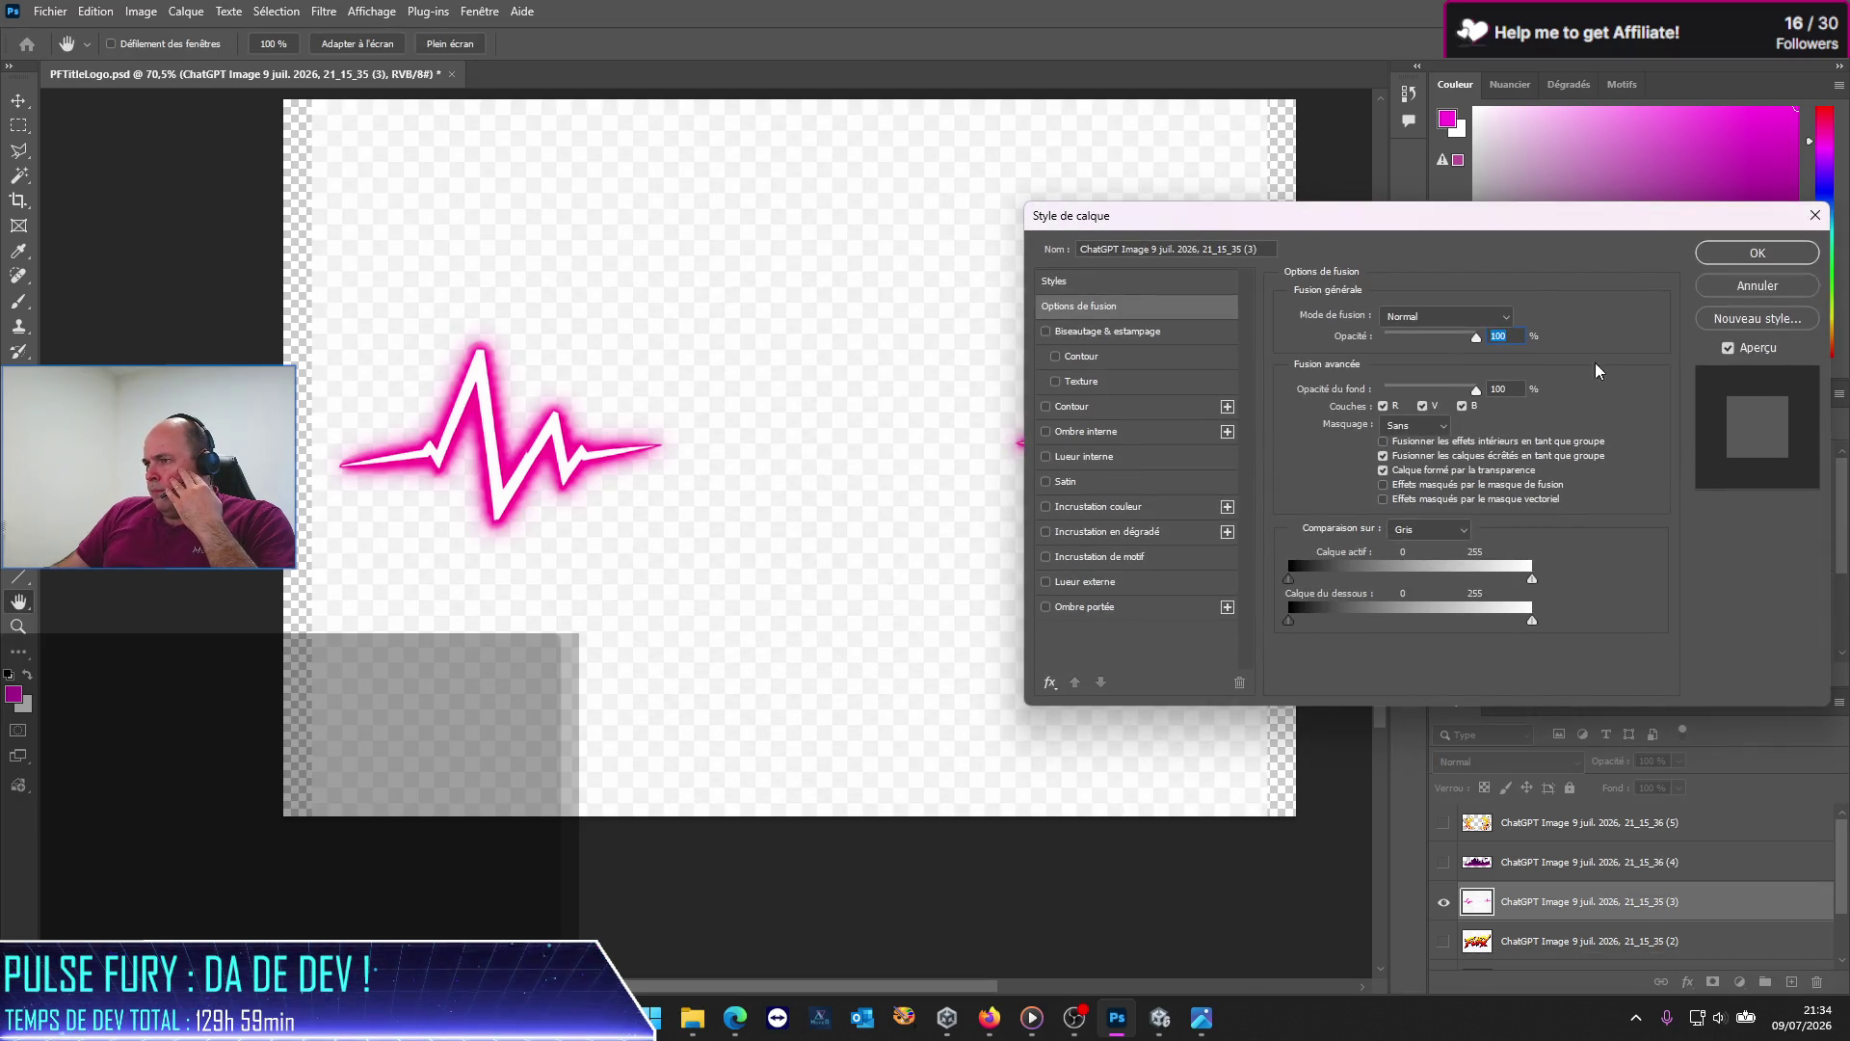
left_click_drag(1499, 231, 609, 246)
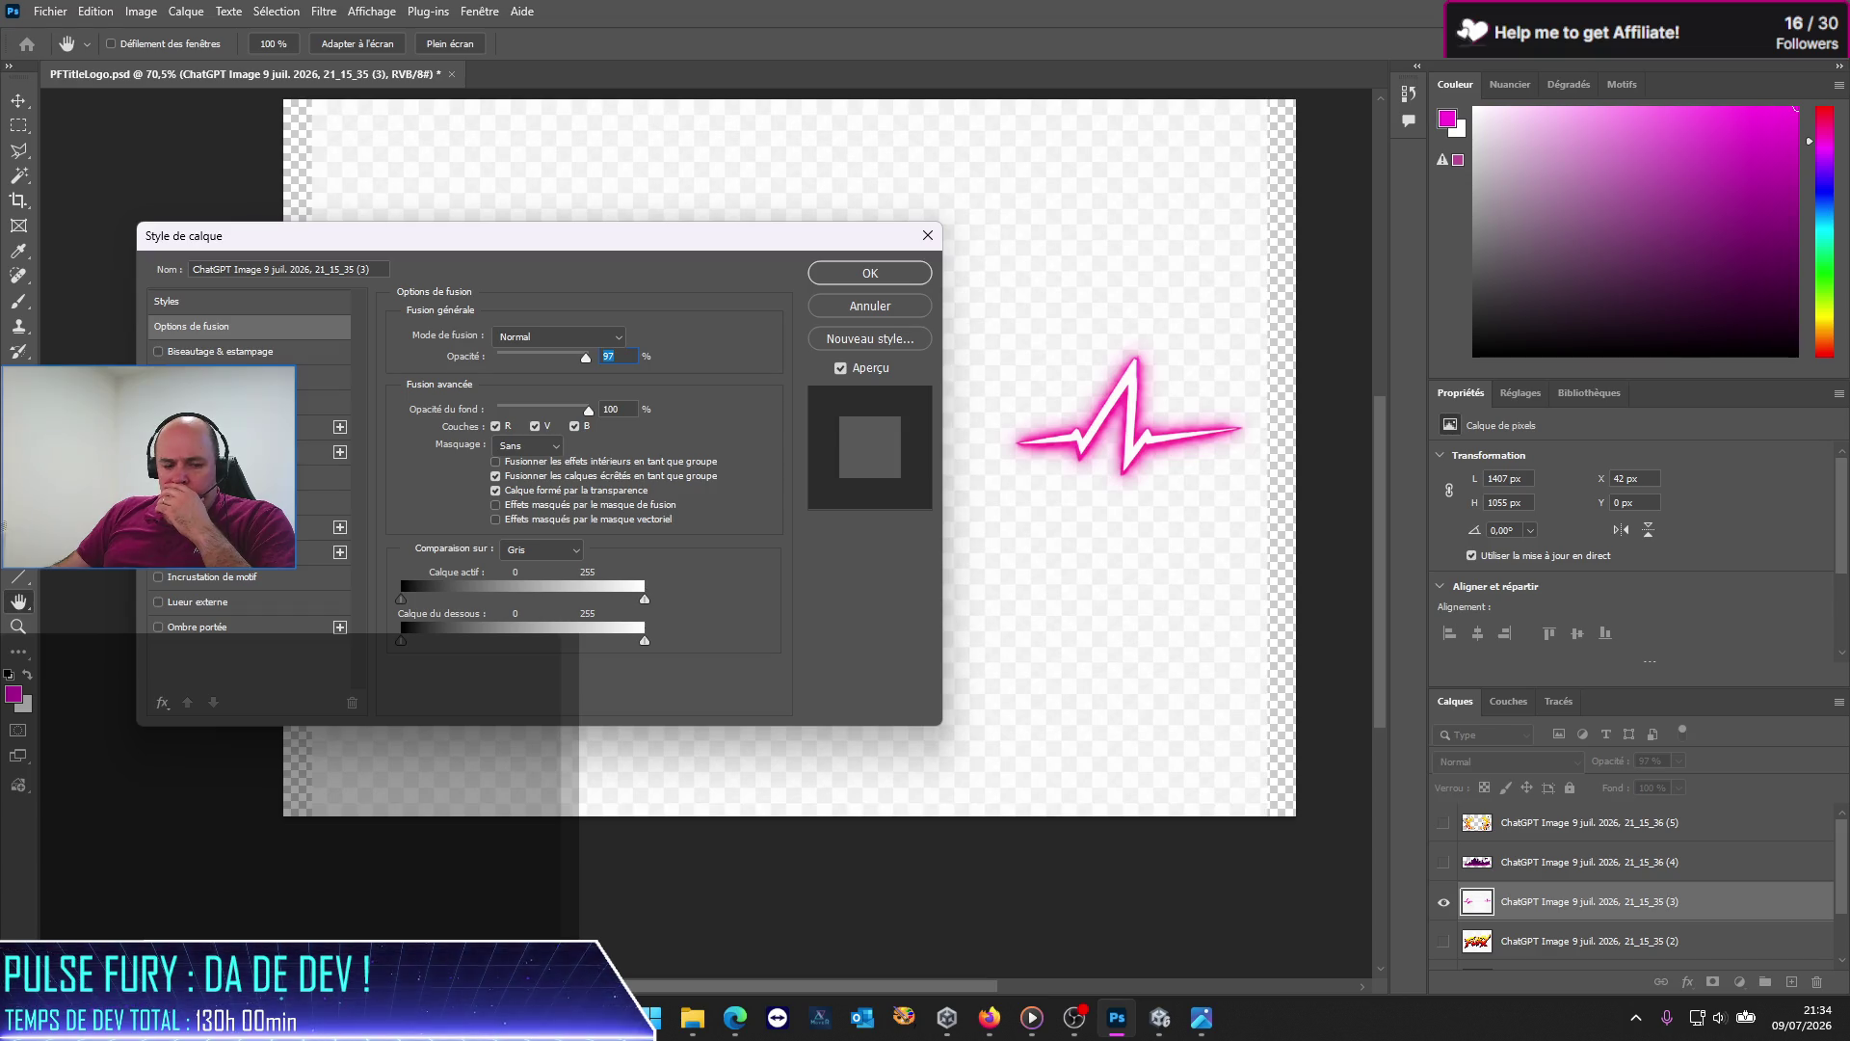
left_click(927, 235)
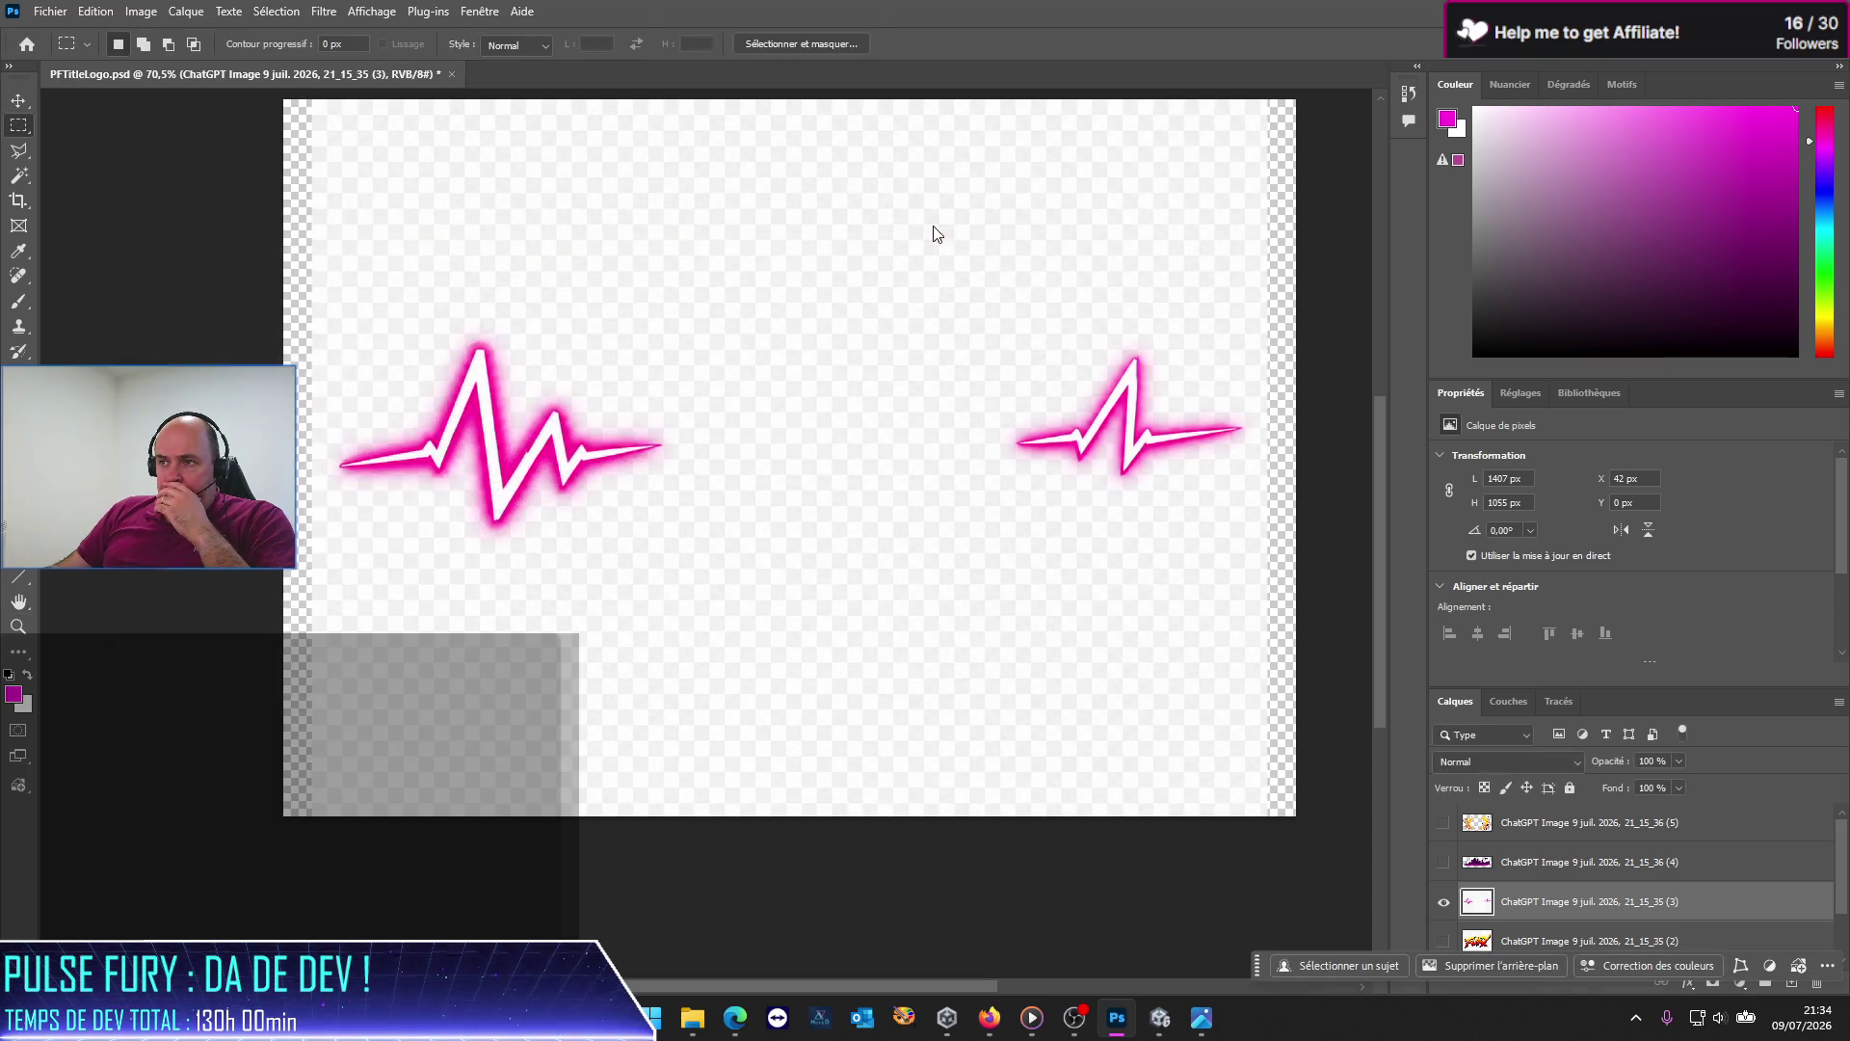
Step: Duplicate layer (3) with Dupliquer le calque to create '(3) copie'
right_click(1575, 906)
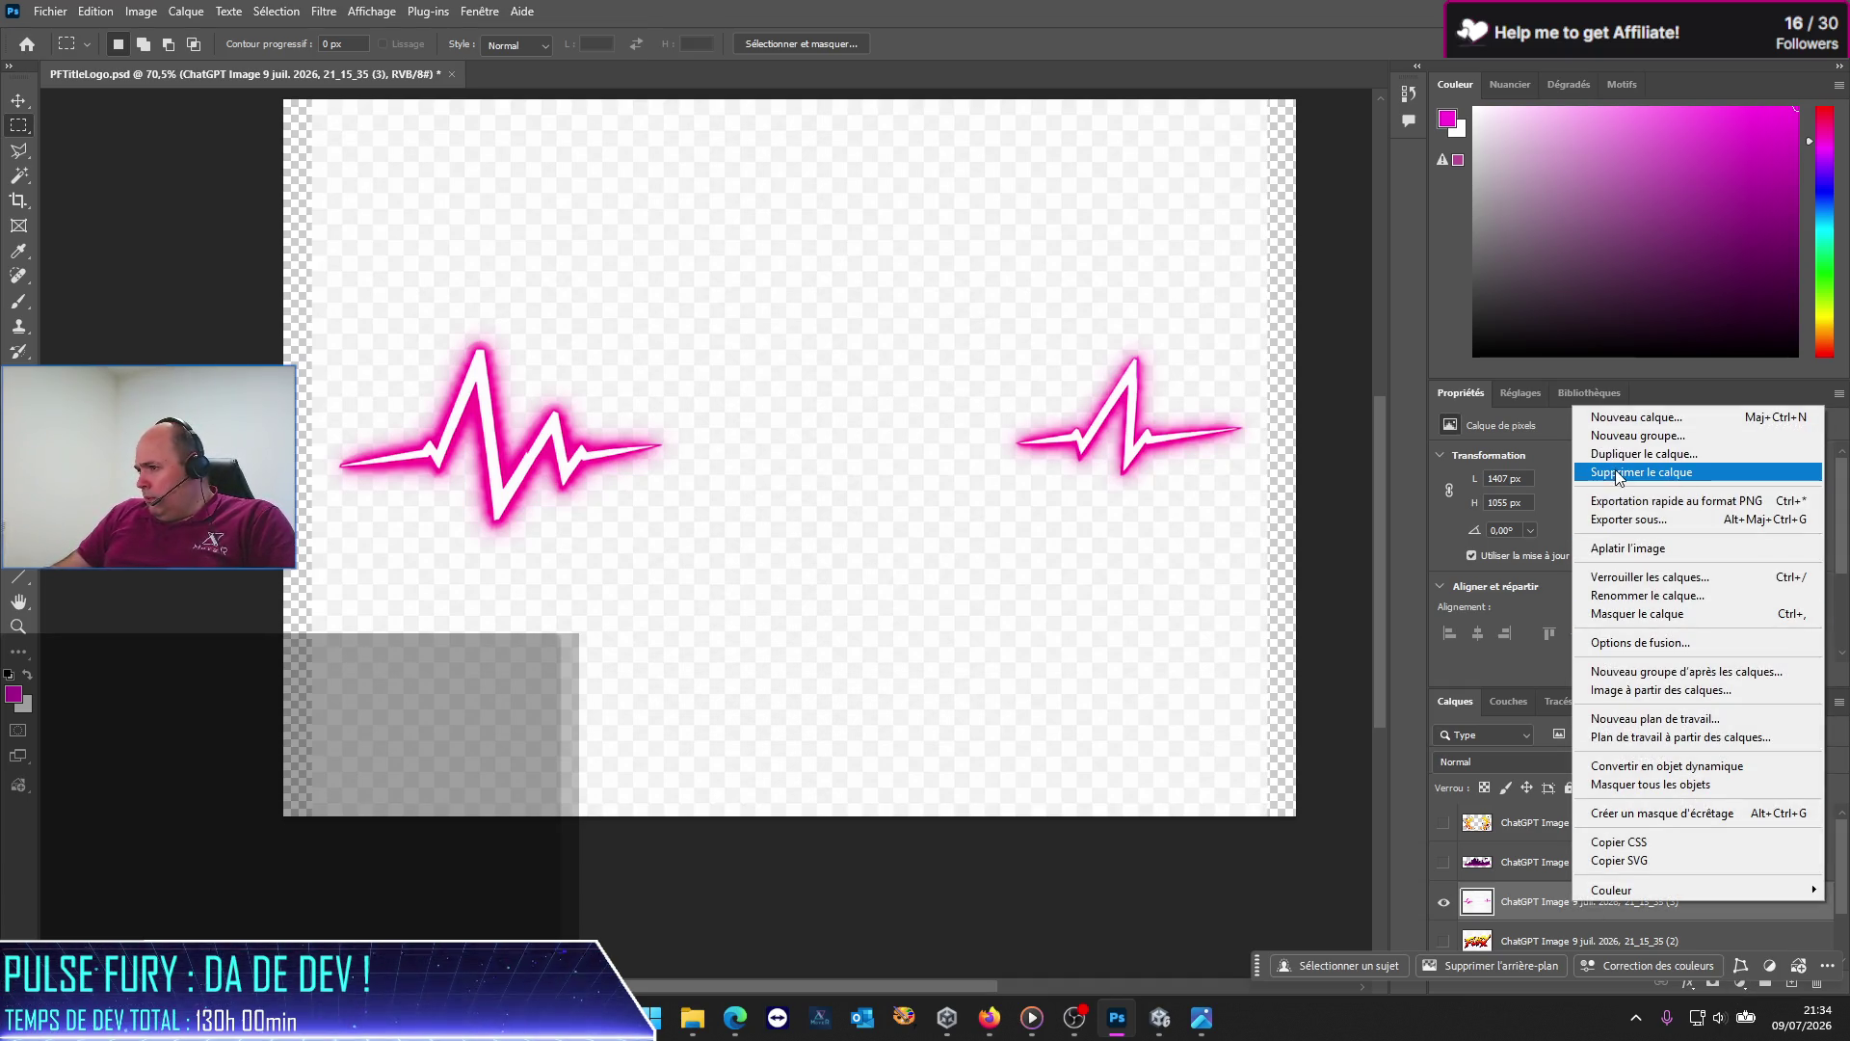
left_click(1621, 454)
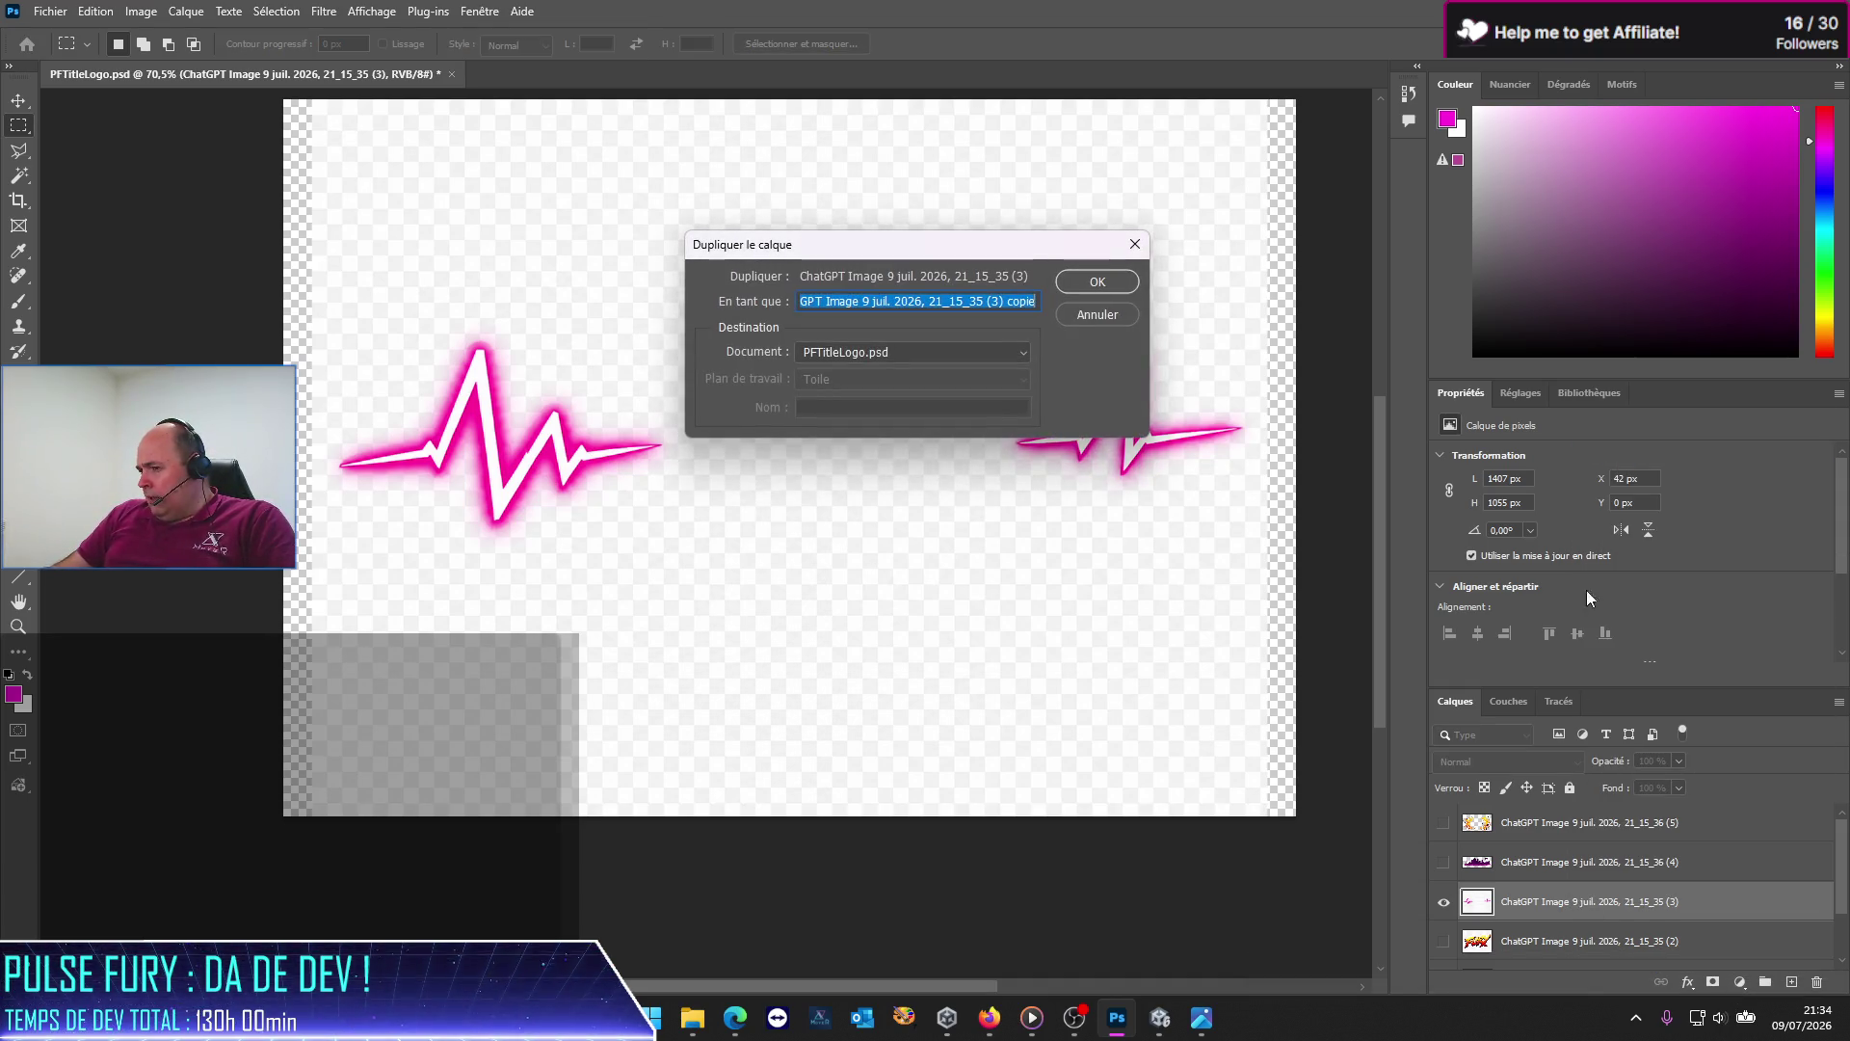
left_click(1083, 282)
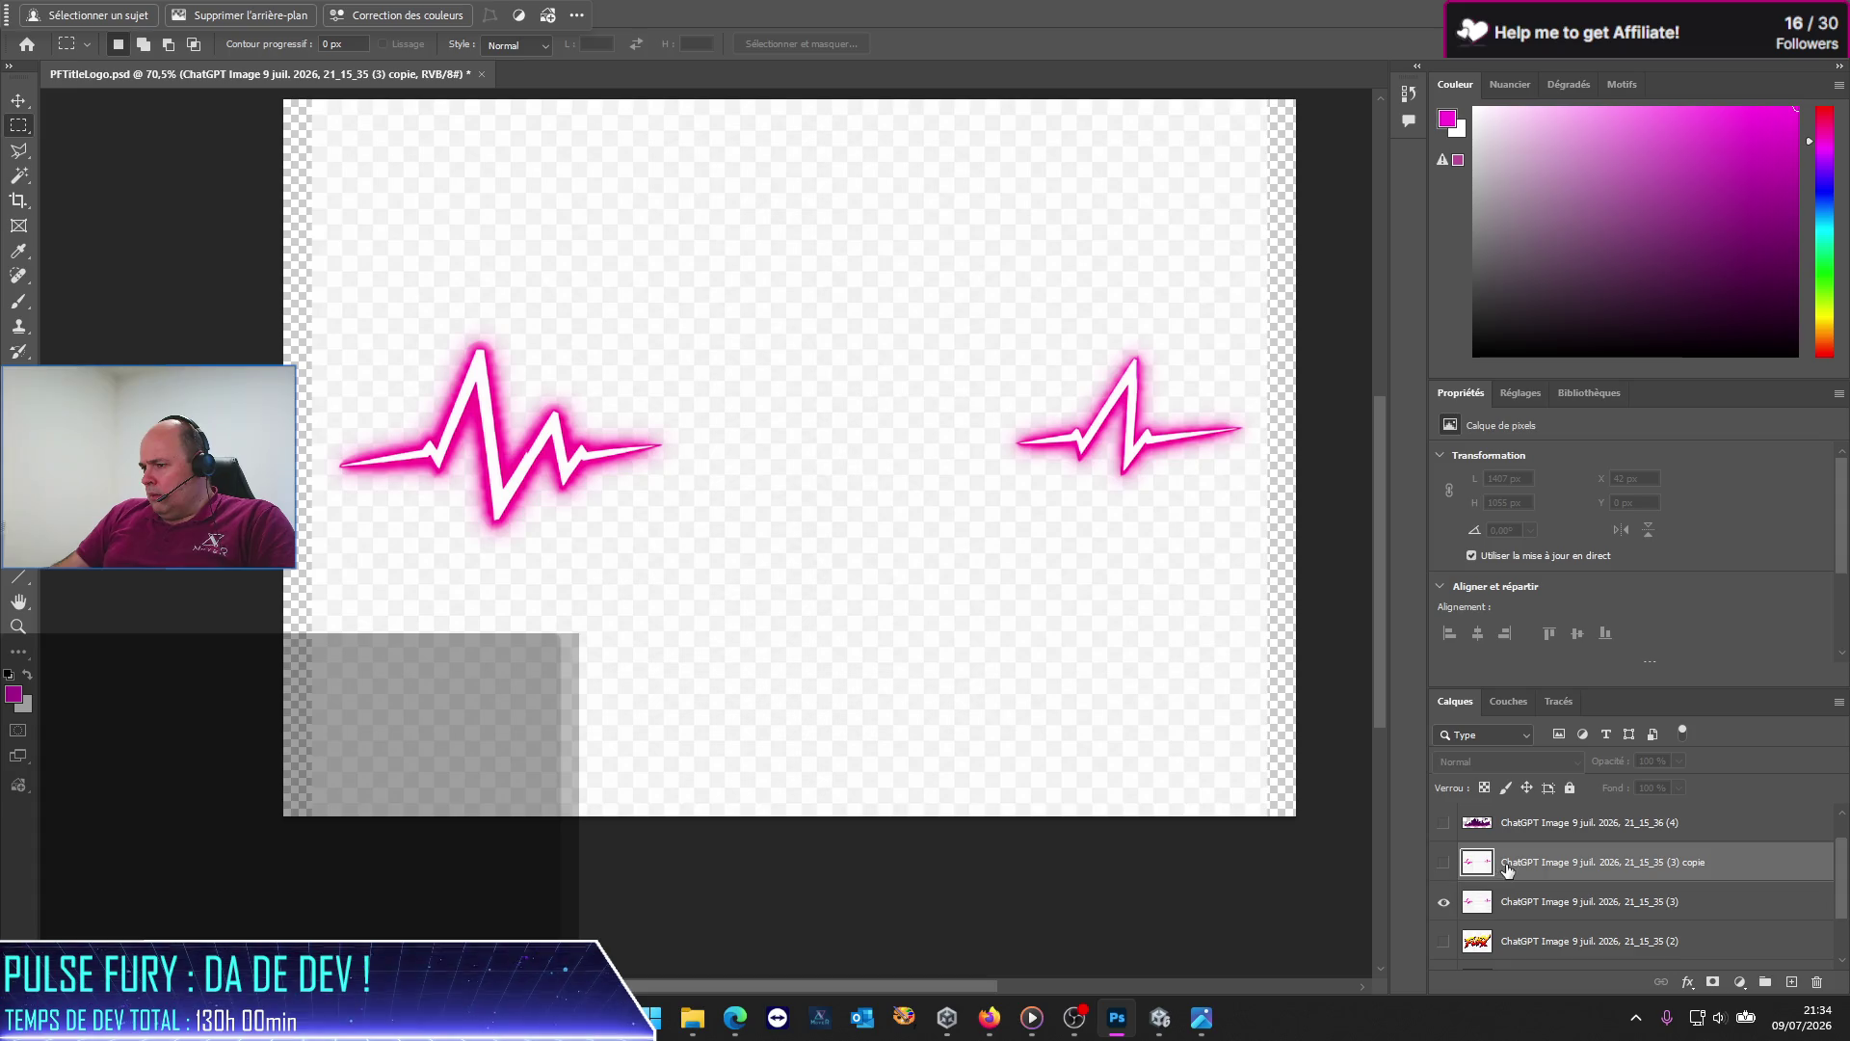
Step: On the original pulse layer, magic-wand select the white cores of both pulses
left_click(1547, 917)
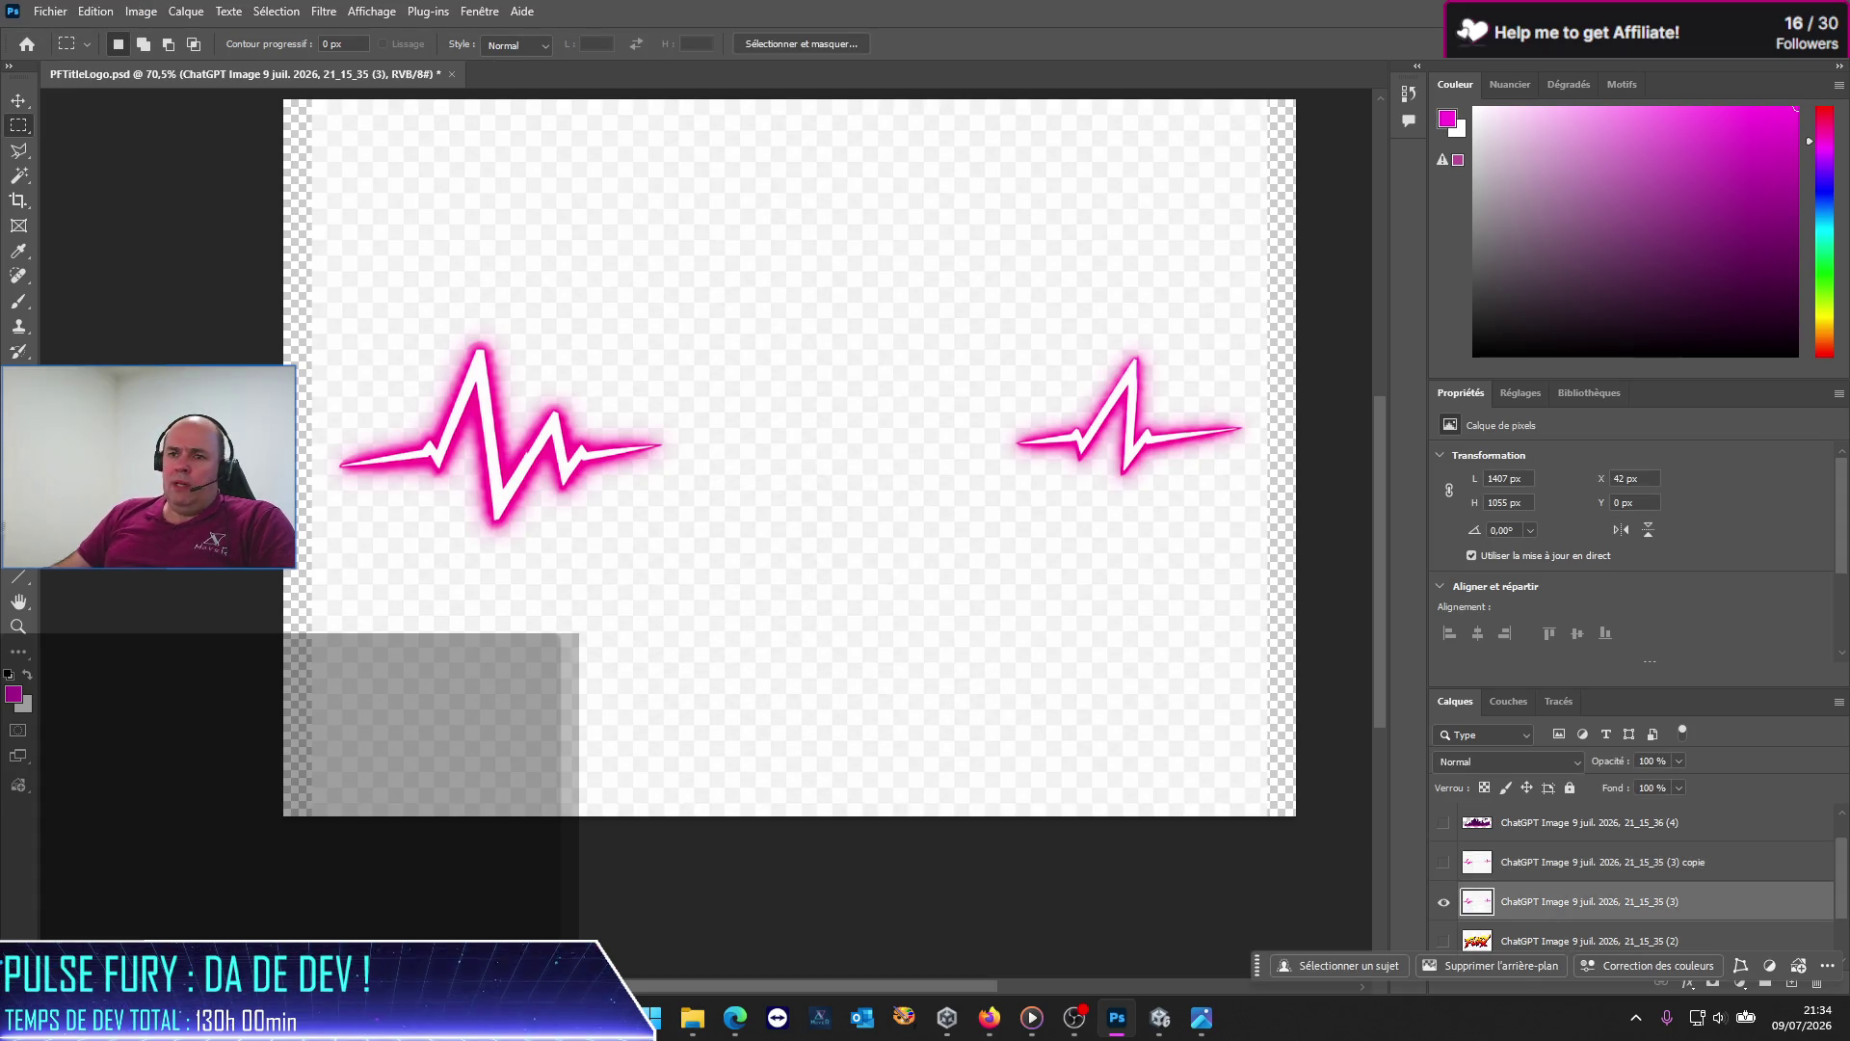
left_click(20, 179)
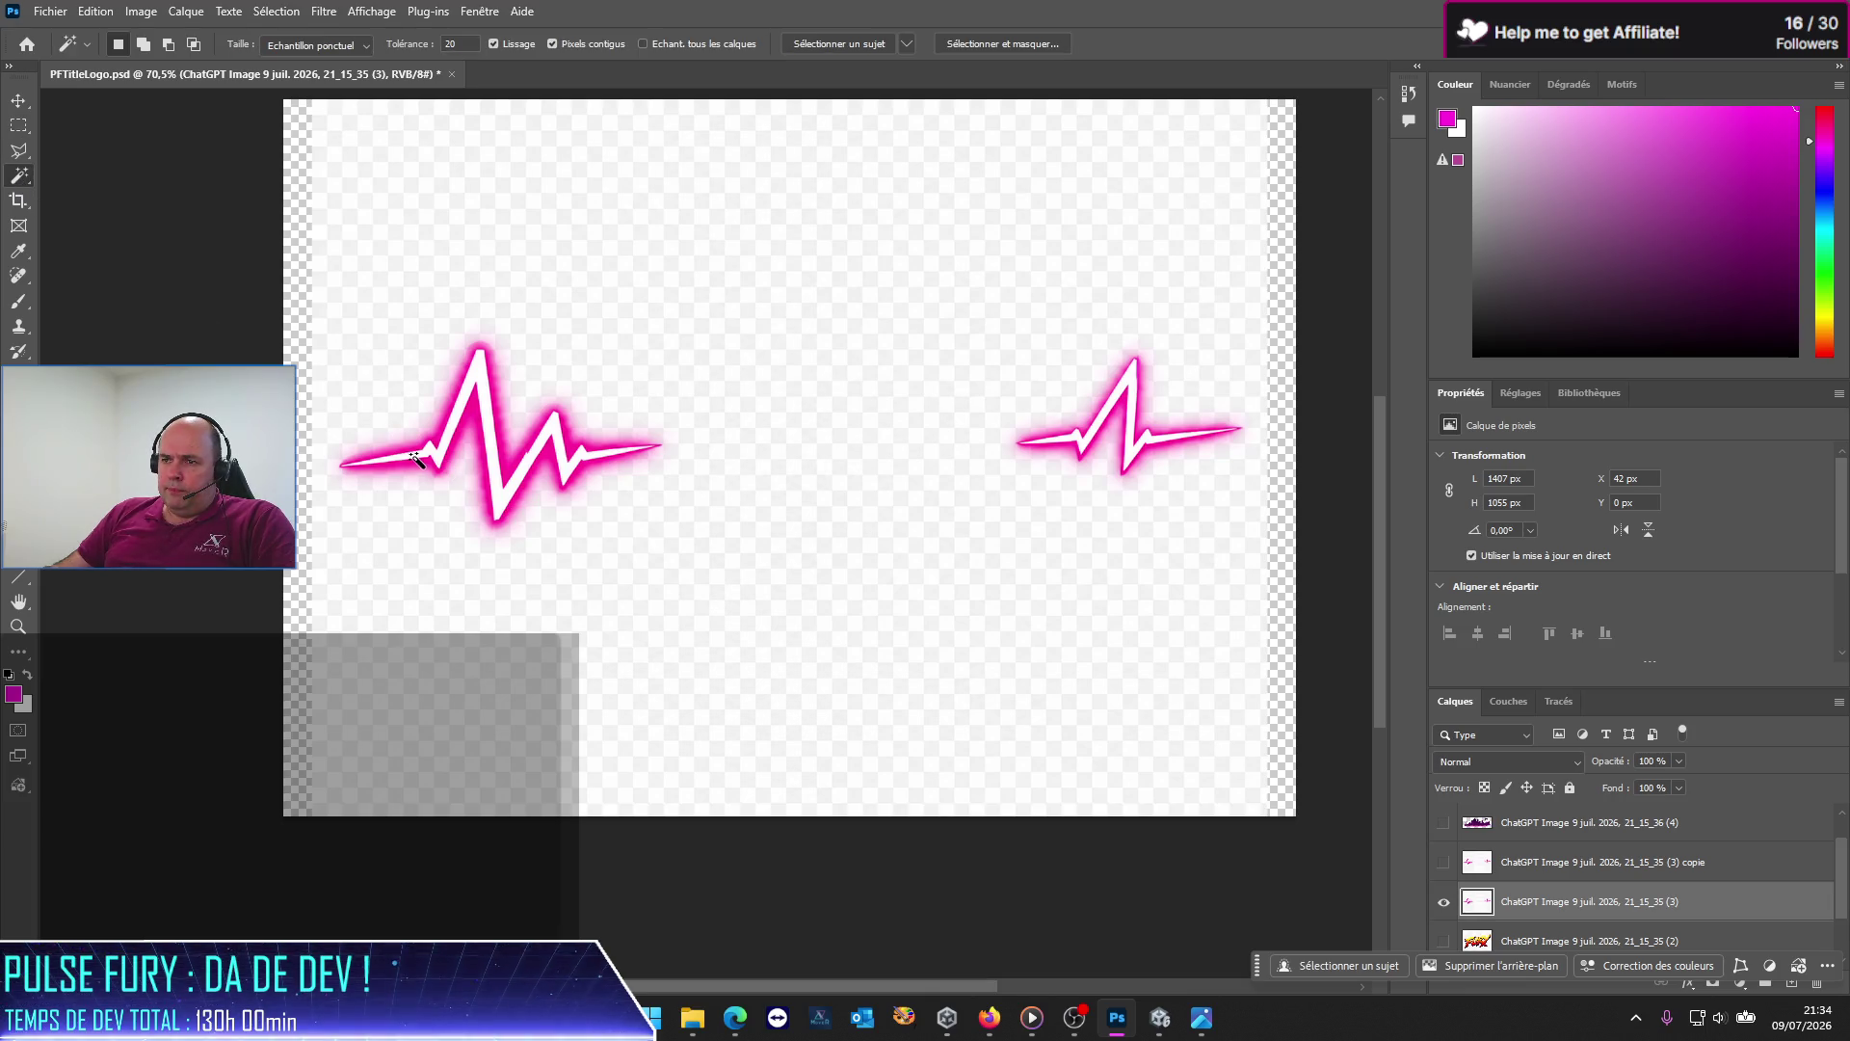
scroll(383, 494, "up", 3)
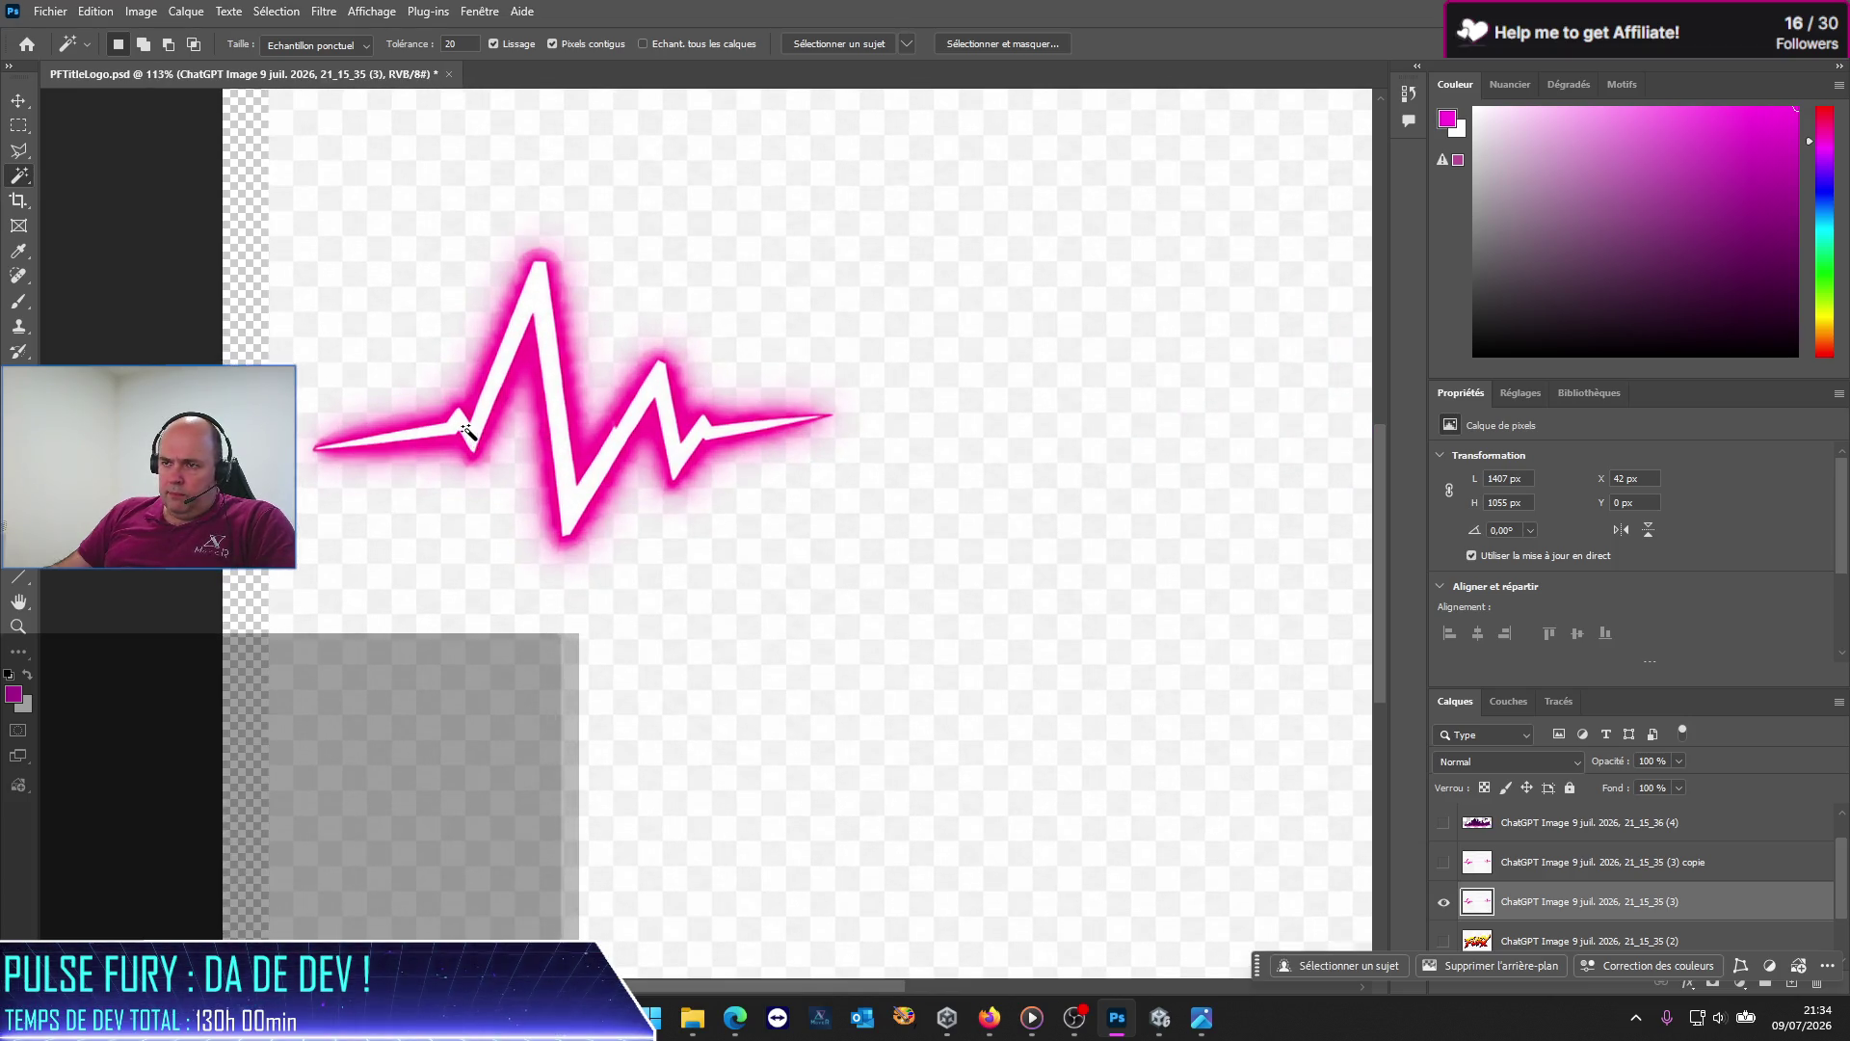
left_click(463, 429)
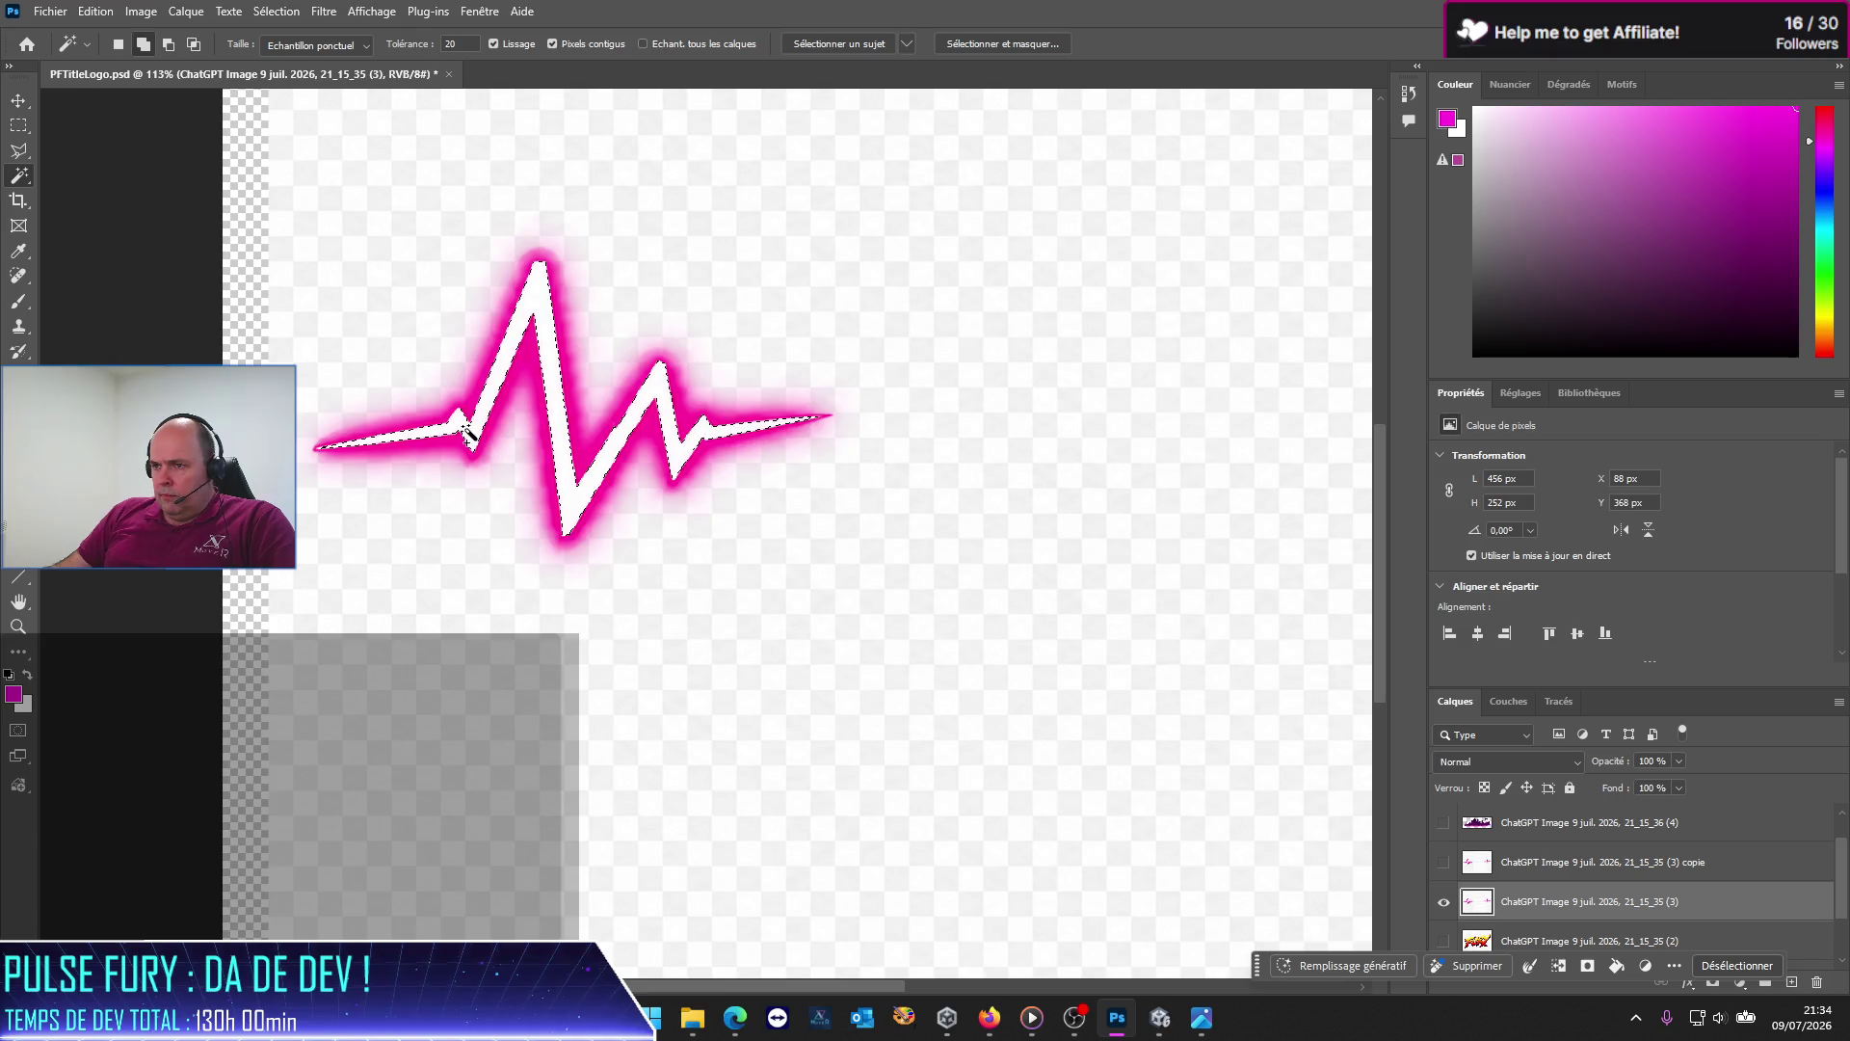
scroll(771, 693, "down", 2)
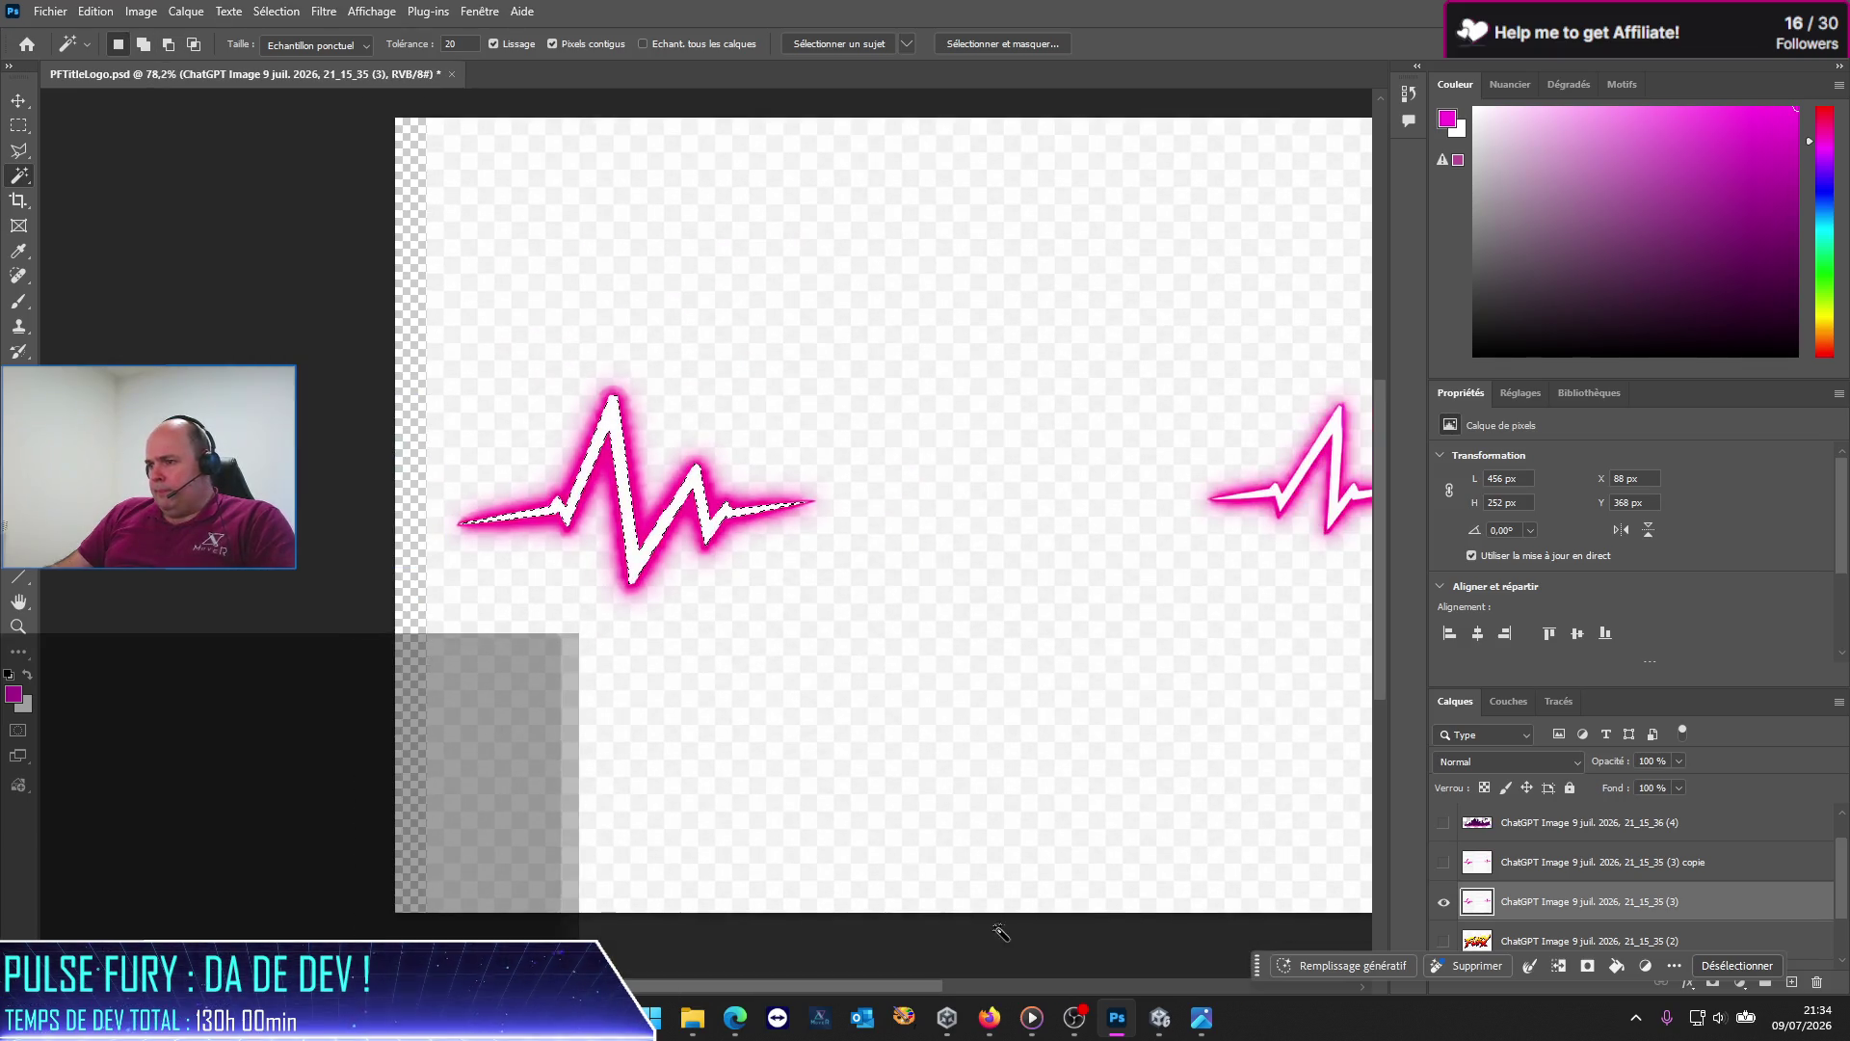
left_click_drag(850, 986, 994, 985)
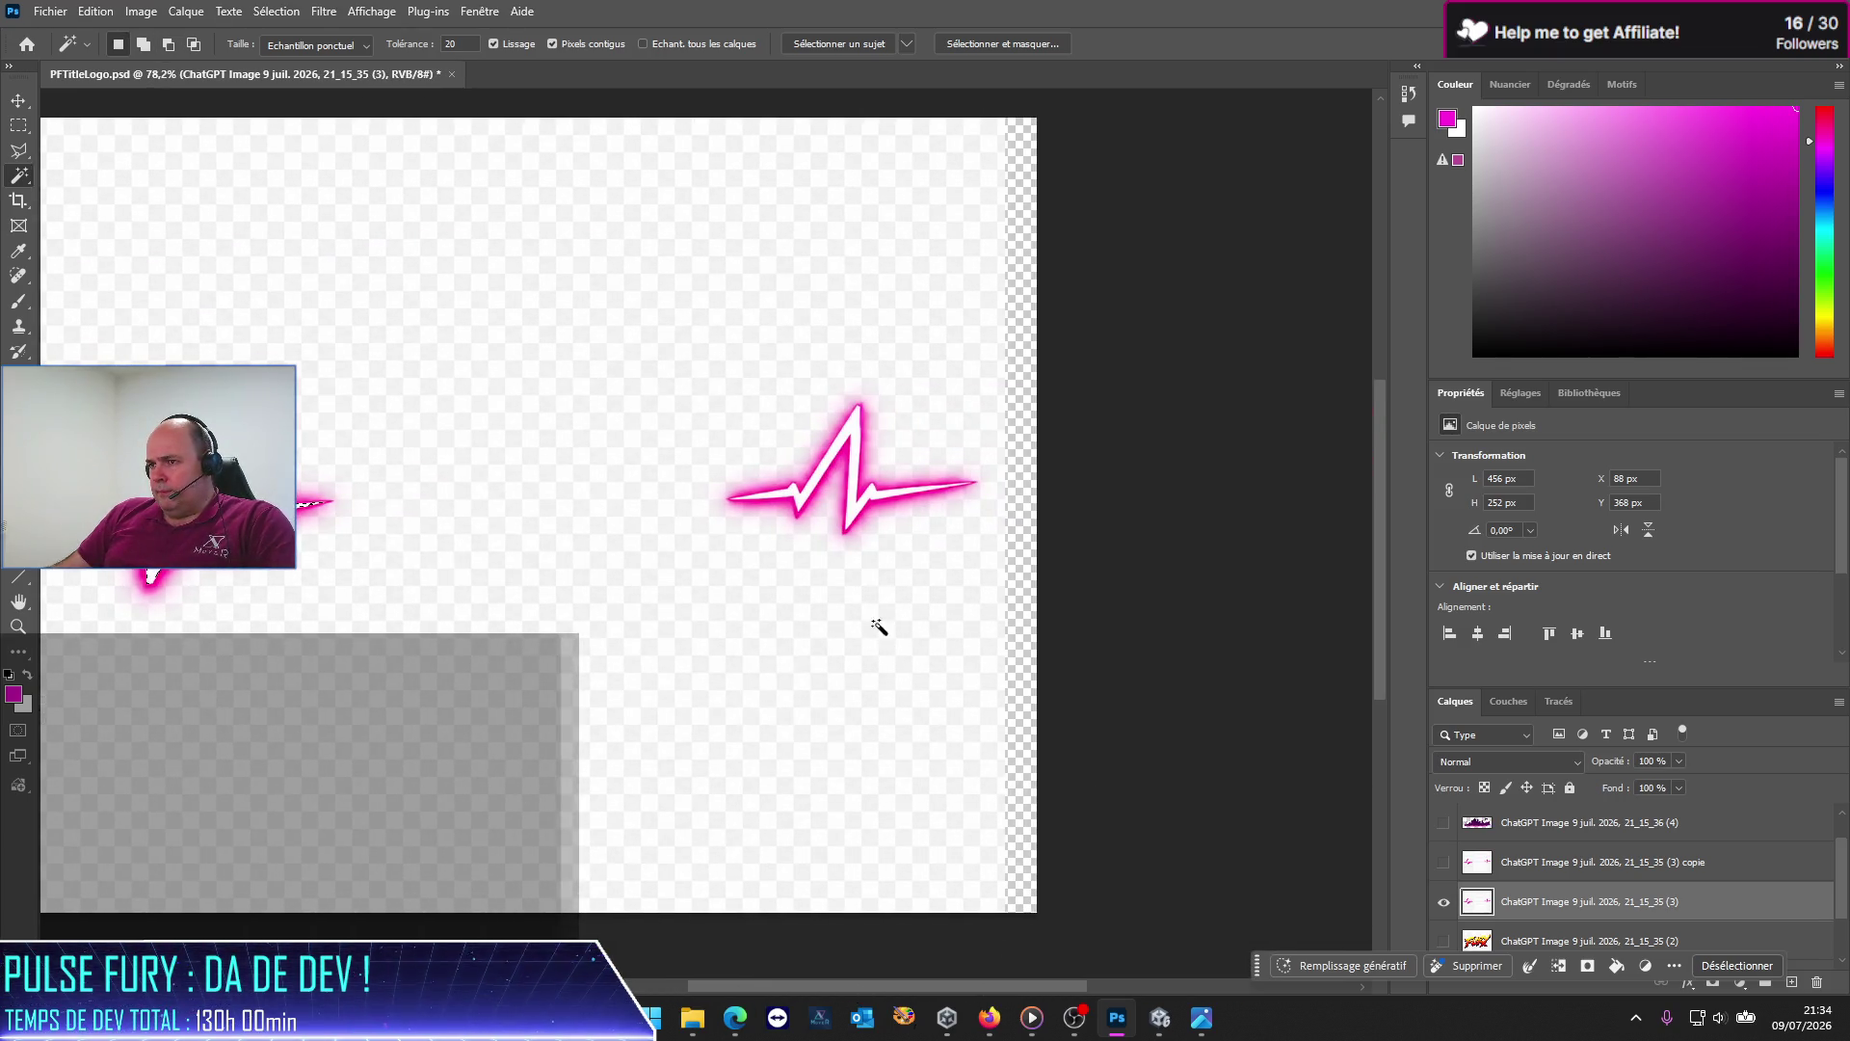
left_click(854, 501, "shift")
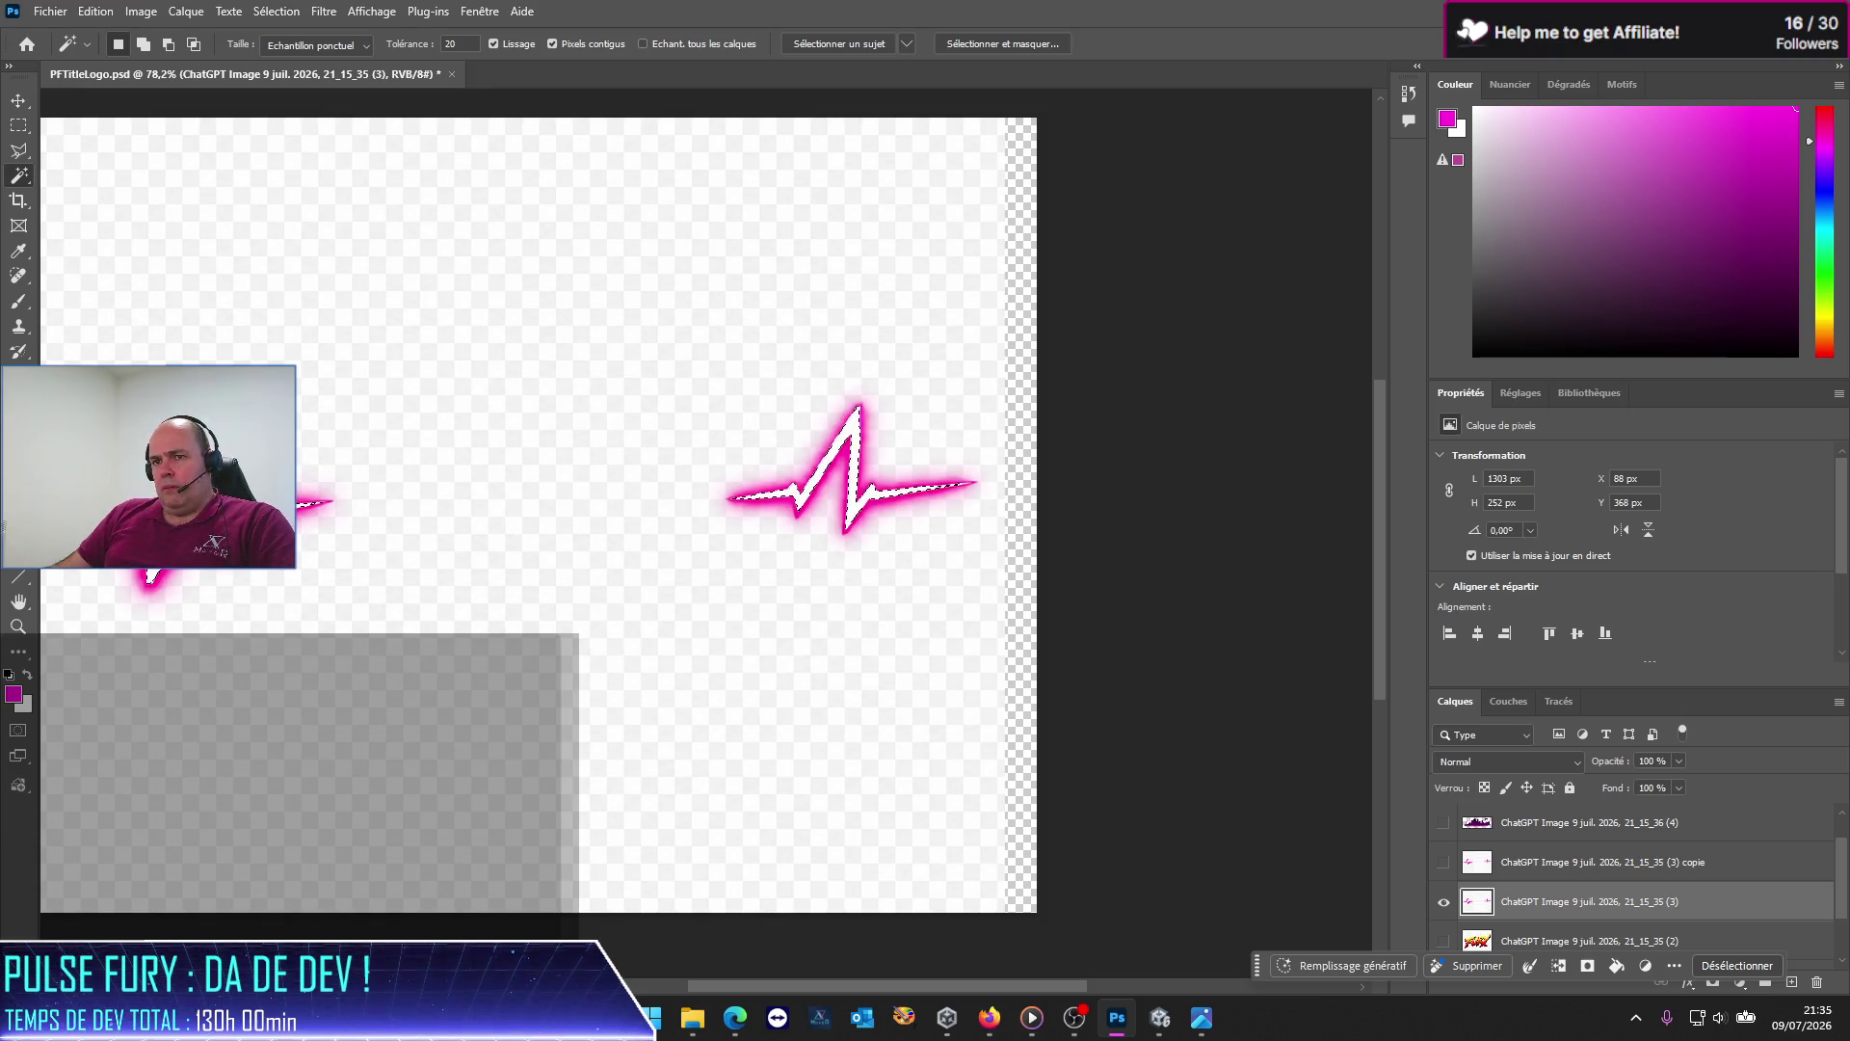
Step: With the Paint Bucket, invert the selection via Sélection > Intervertir and fill outside the pulse
left_click(19, 253)
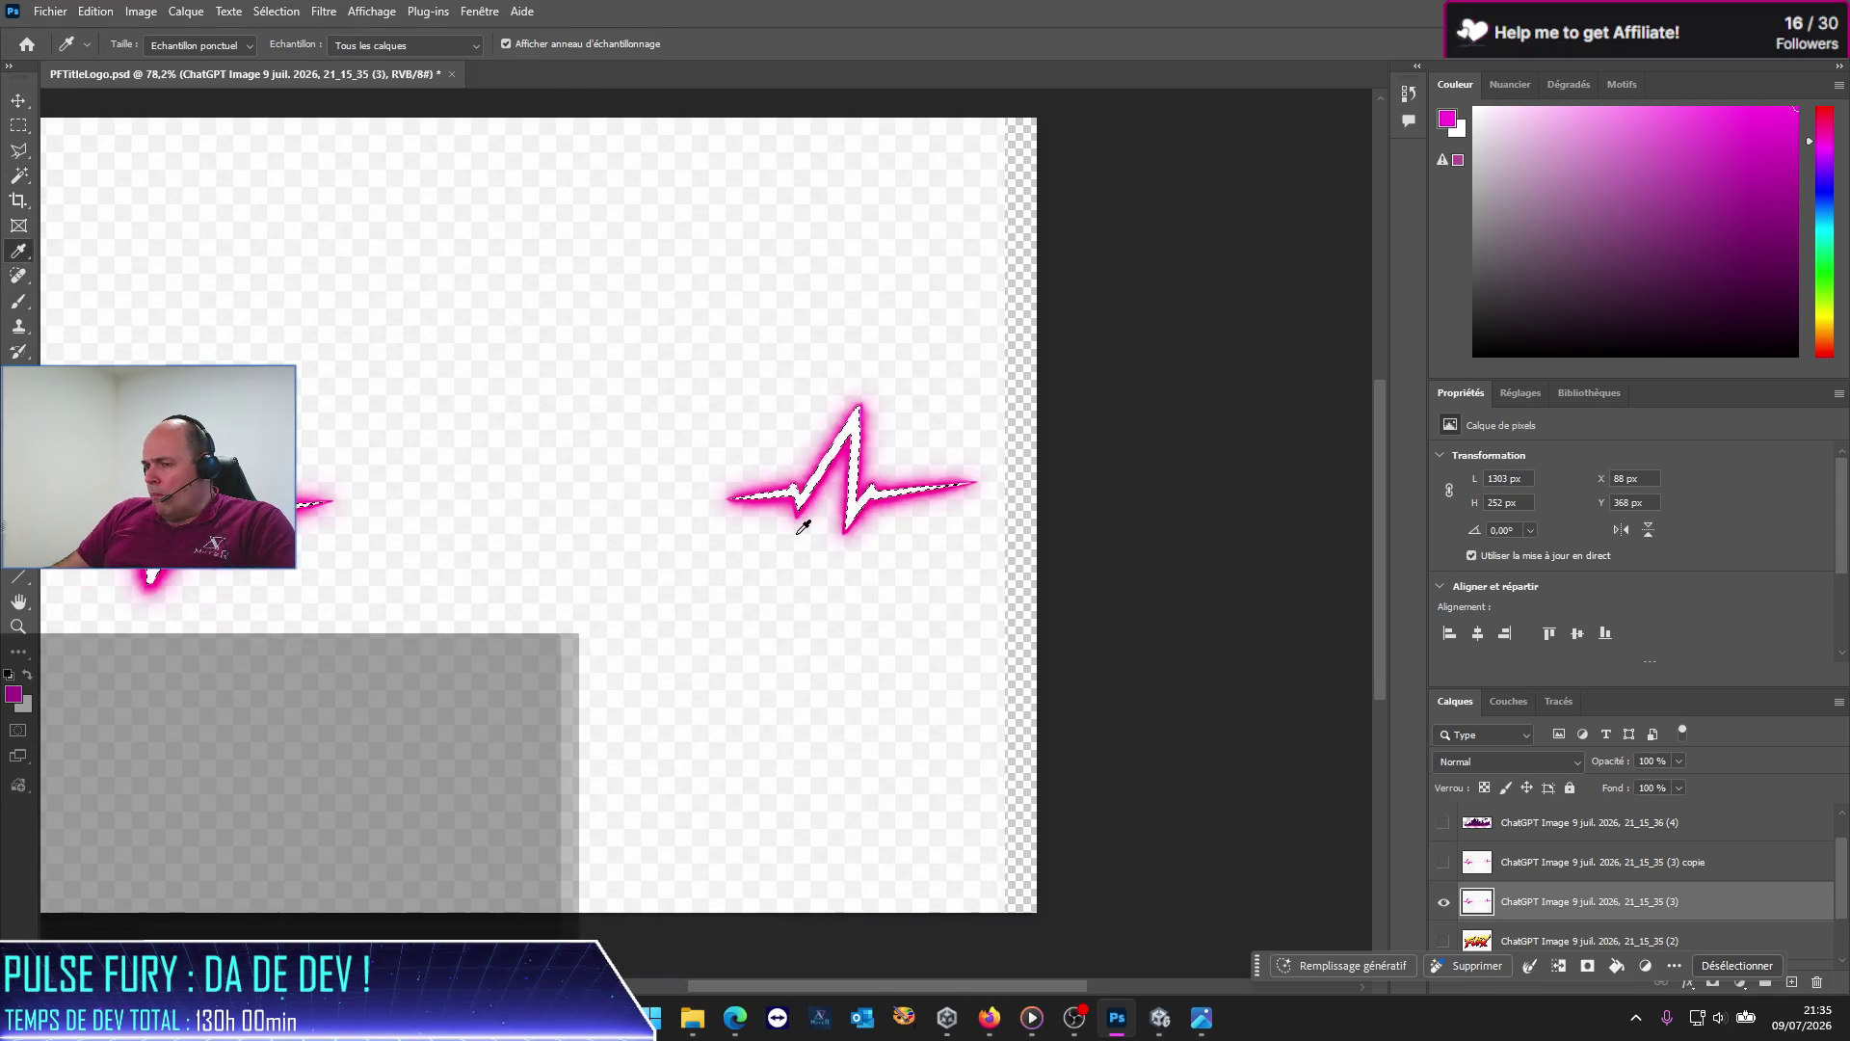
scroll(808, 521, "down", 3)
scroll(807, 521, "up", 3)
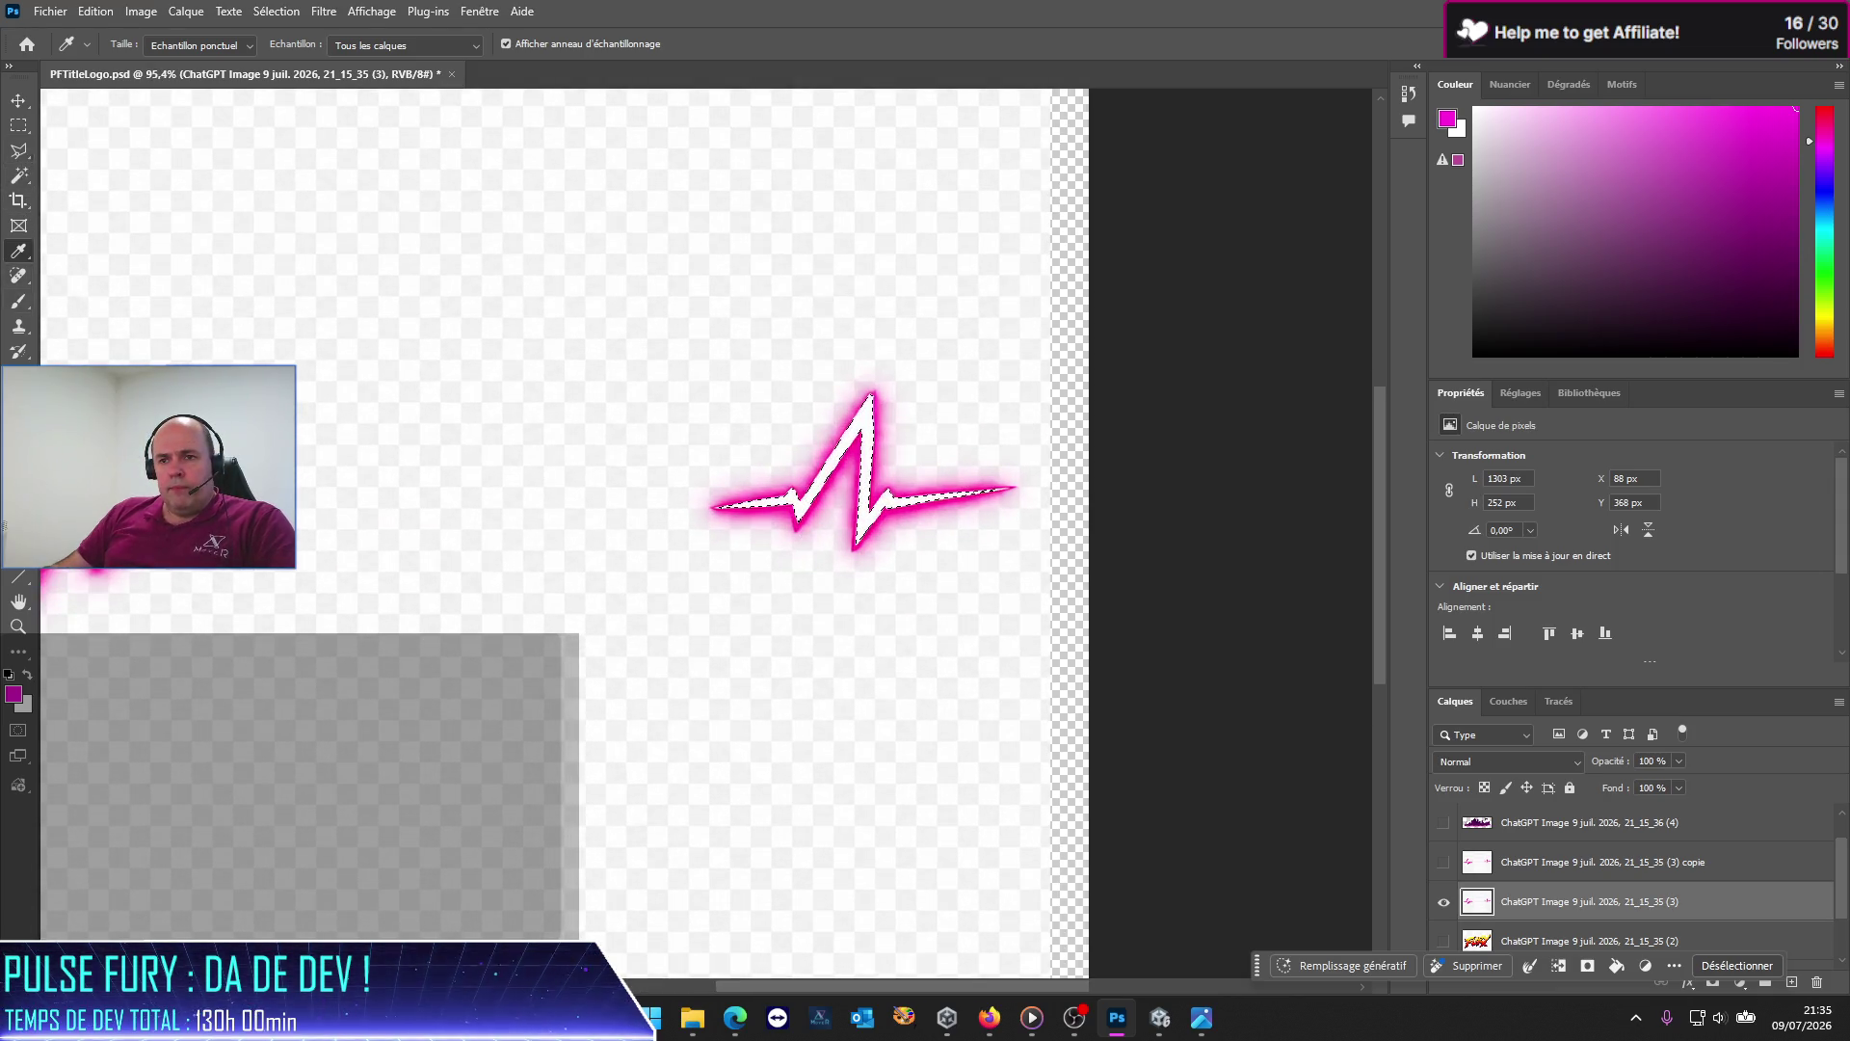
key("g")
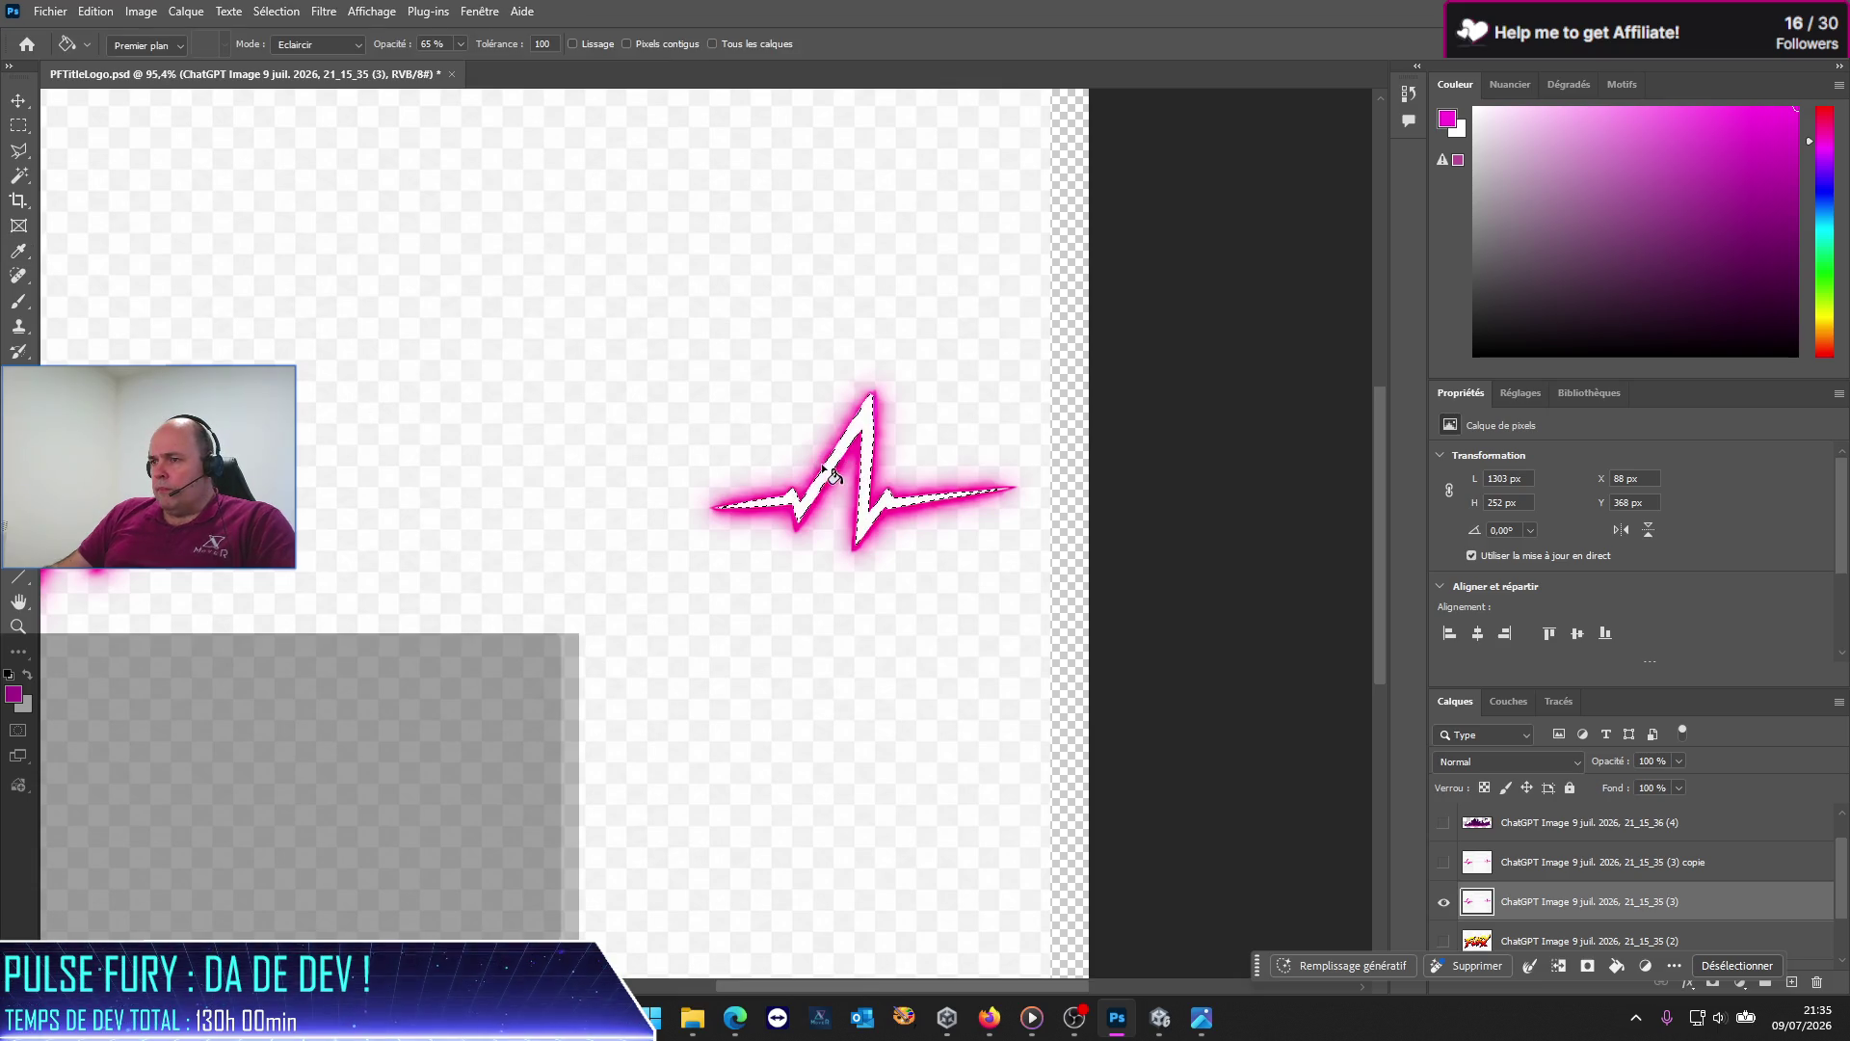
right_click(829, 472)
left_click(829, 473)
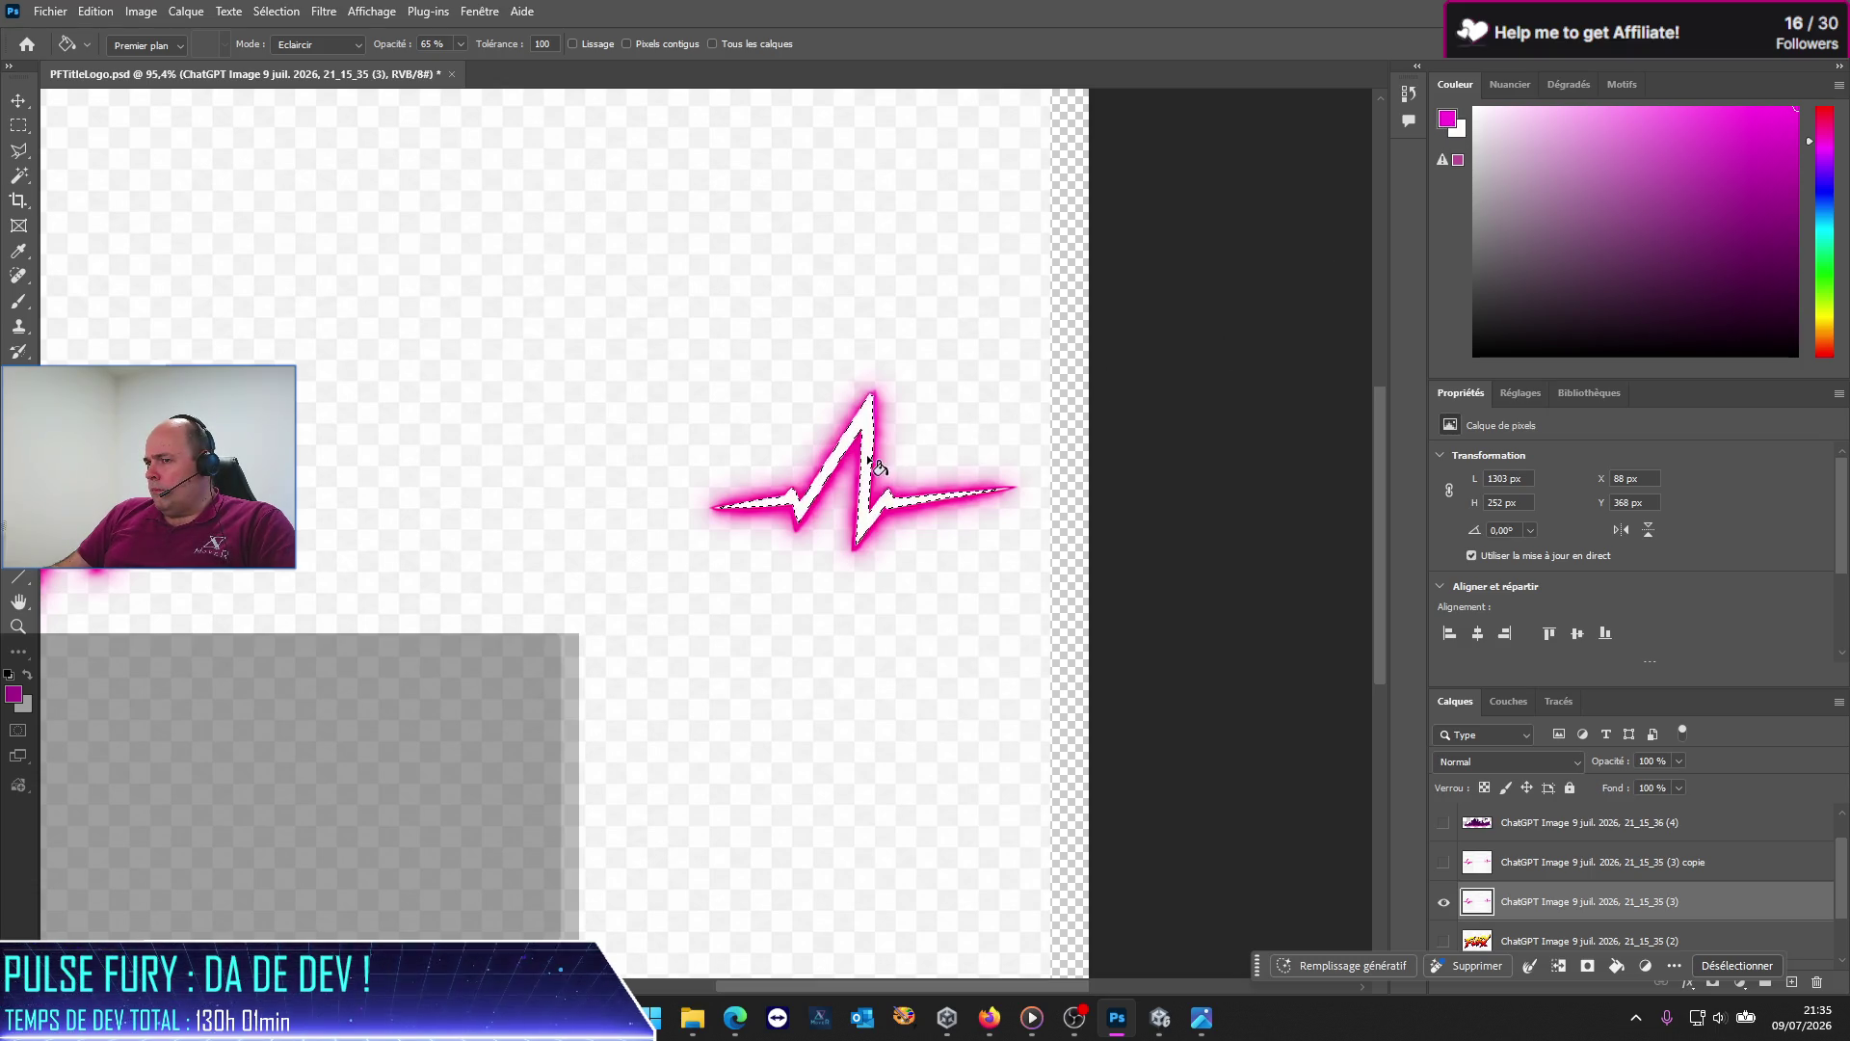
left_click(876, 424)
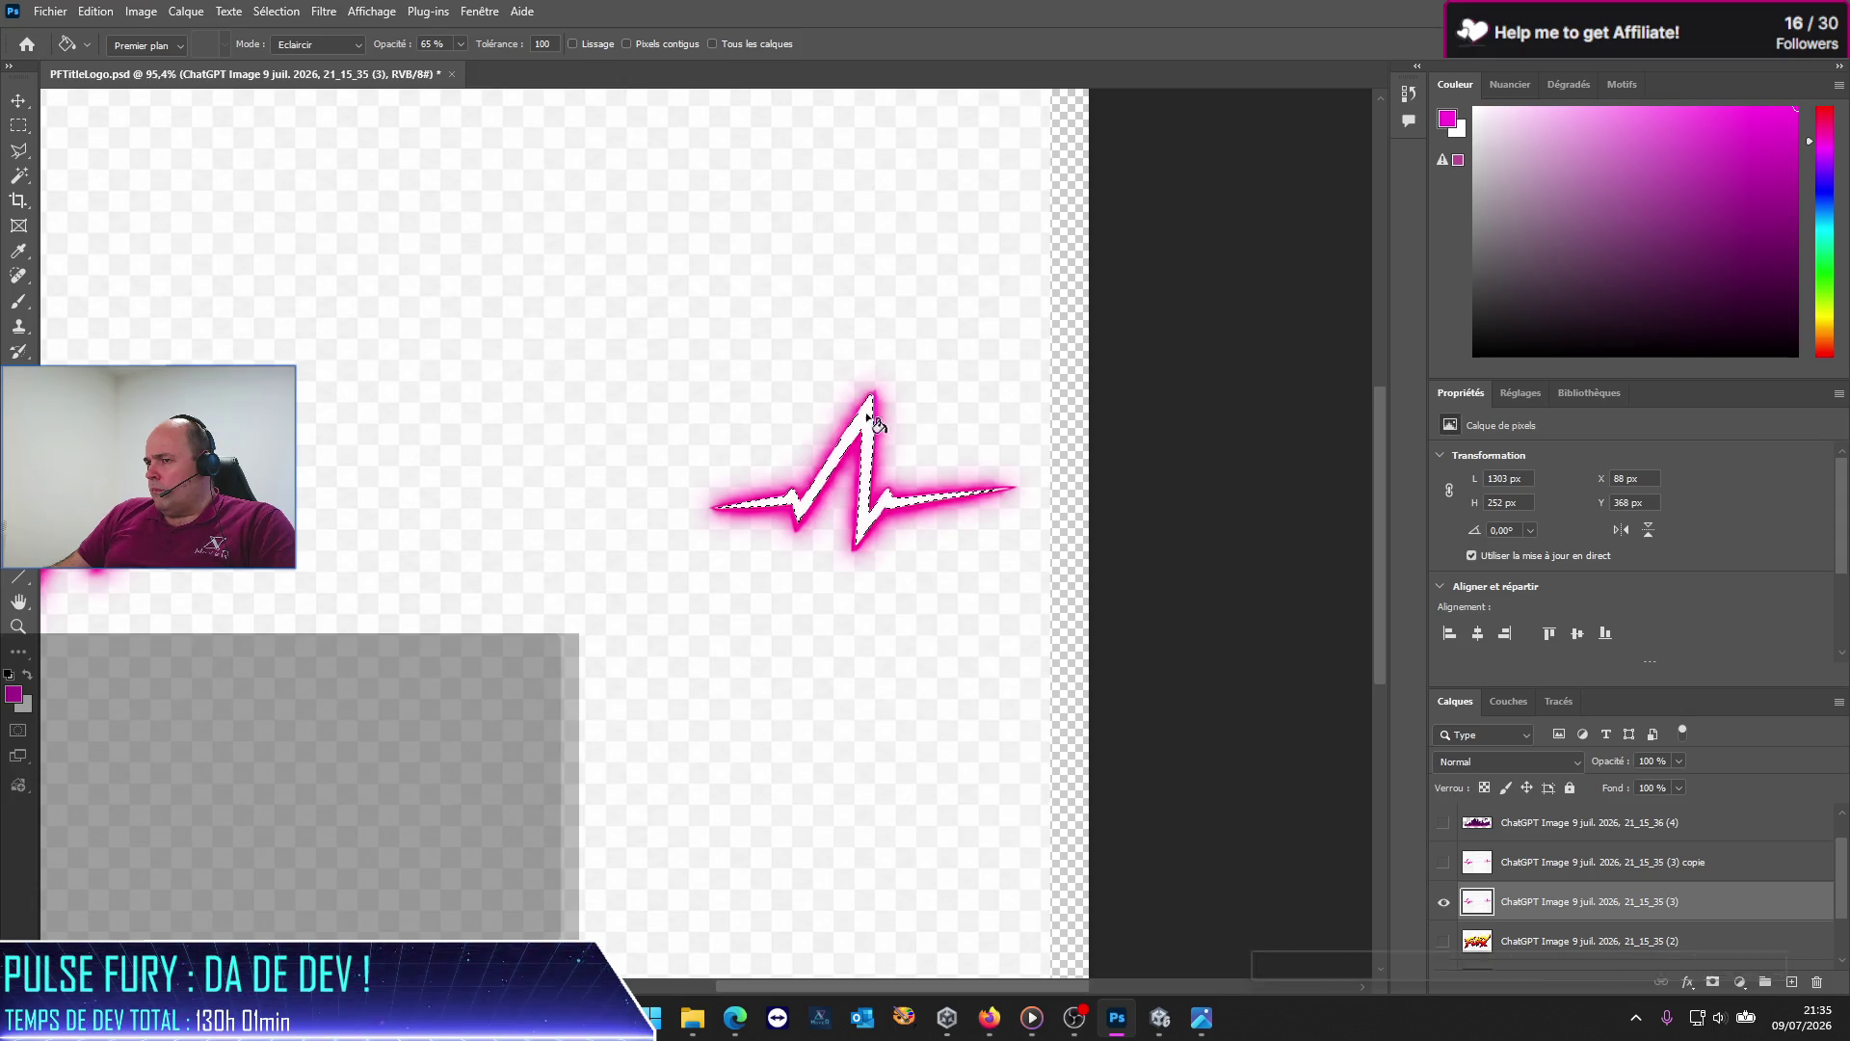
left_click(289, 12)
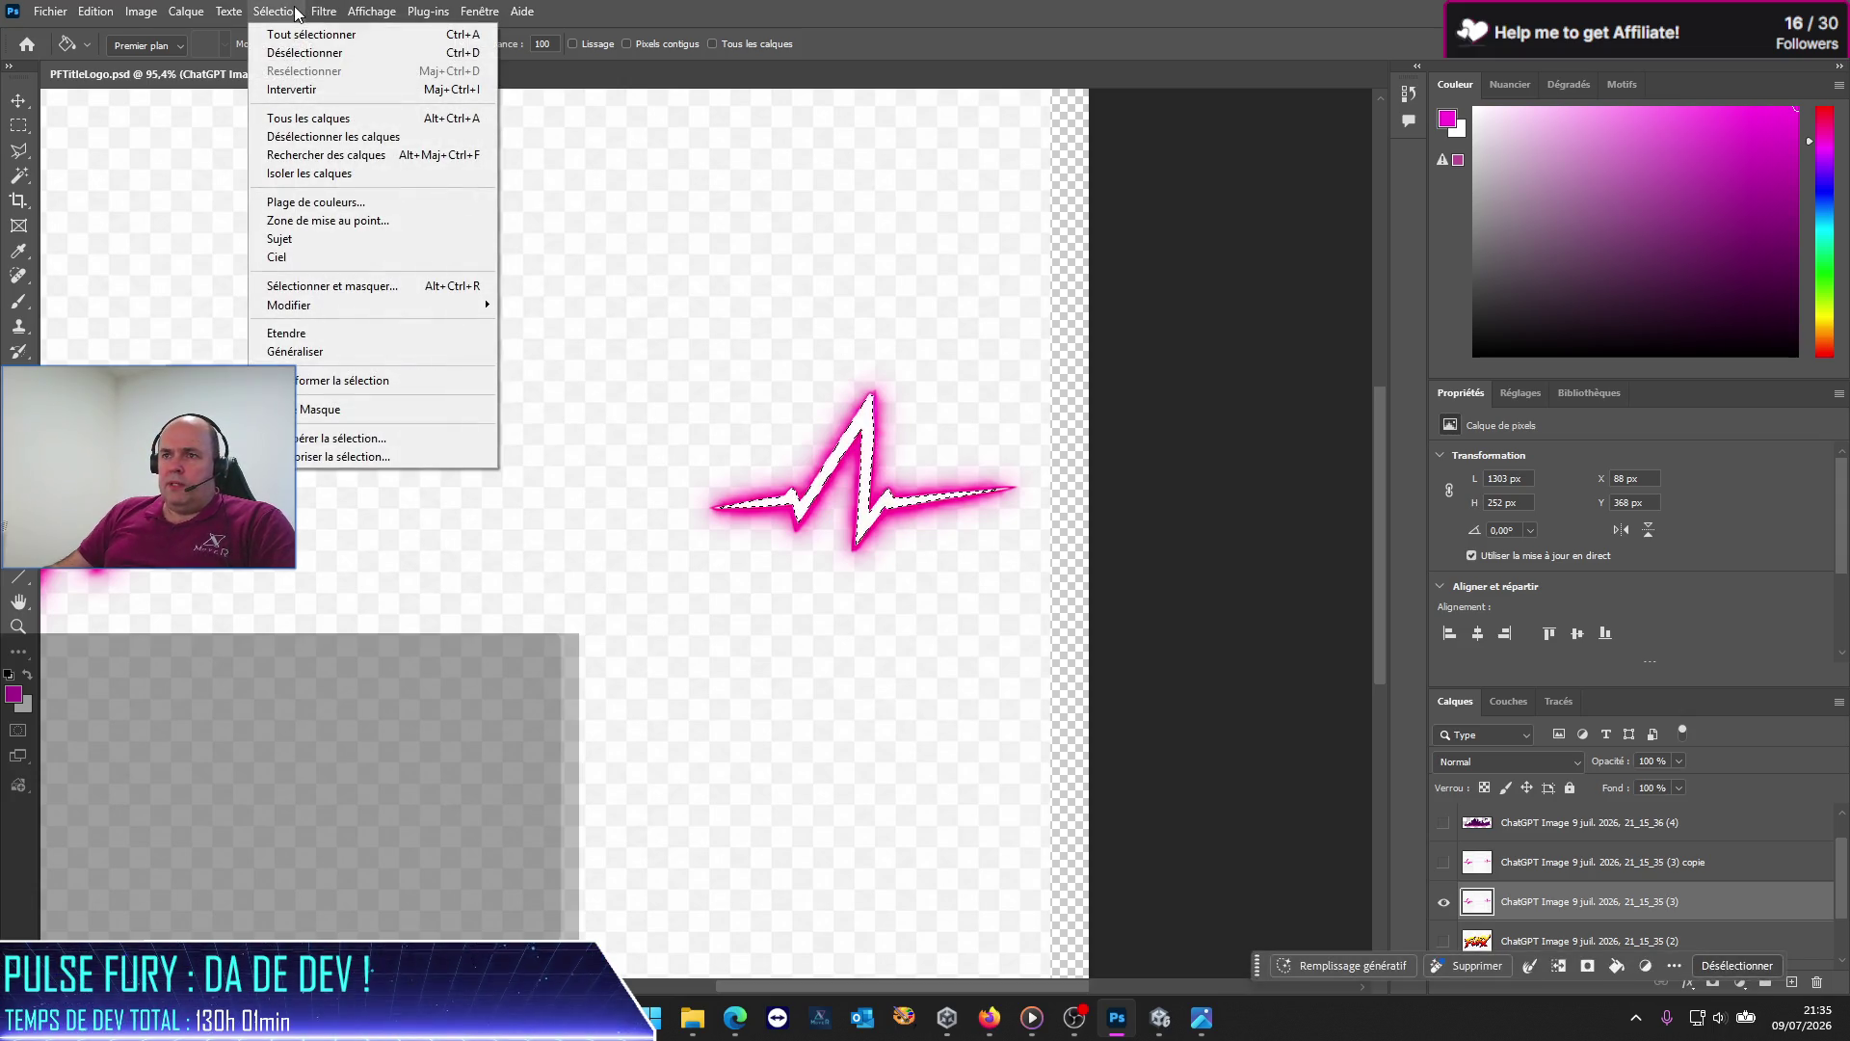
left_click(308, 88)
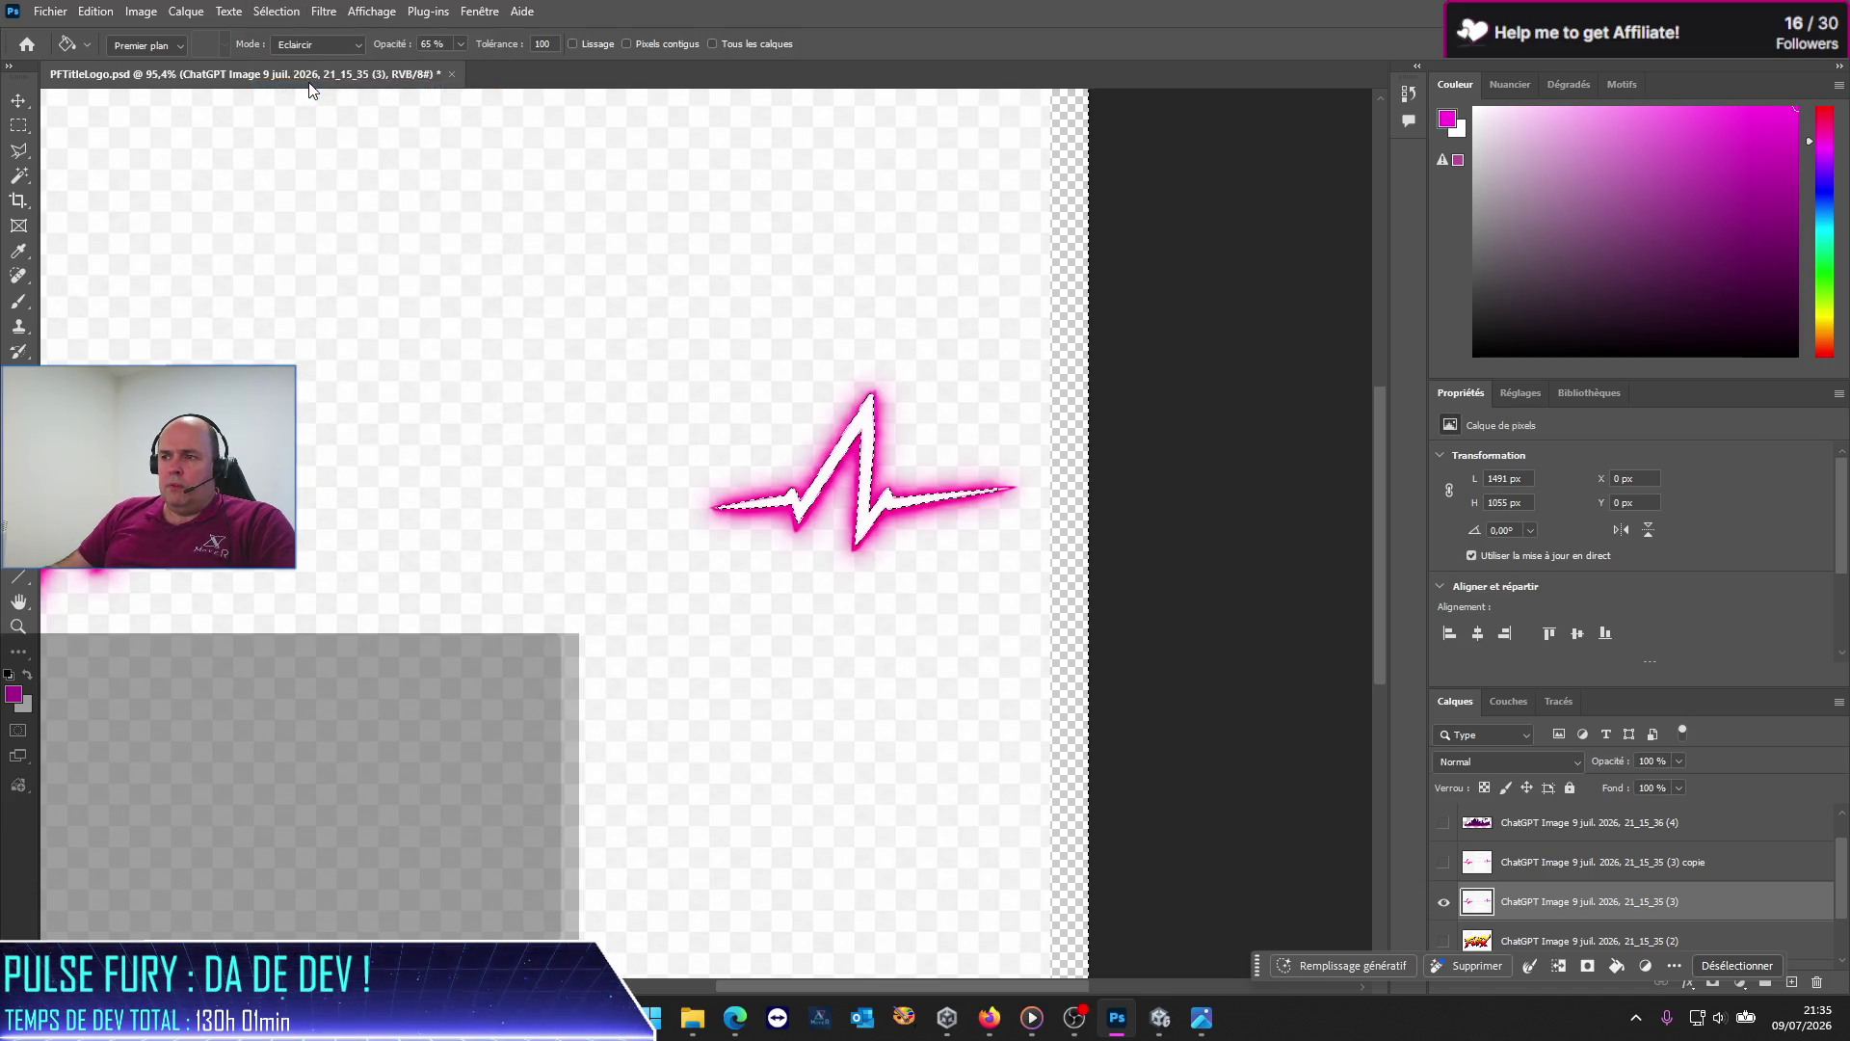
left_click(474, 187)
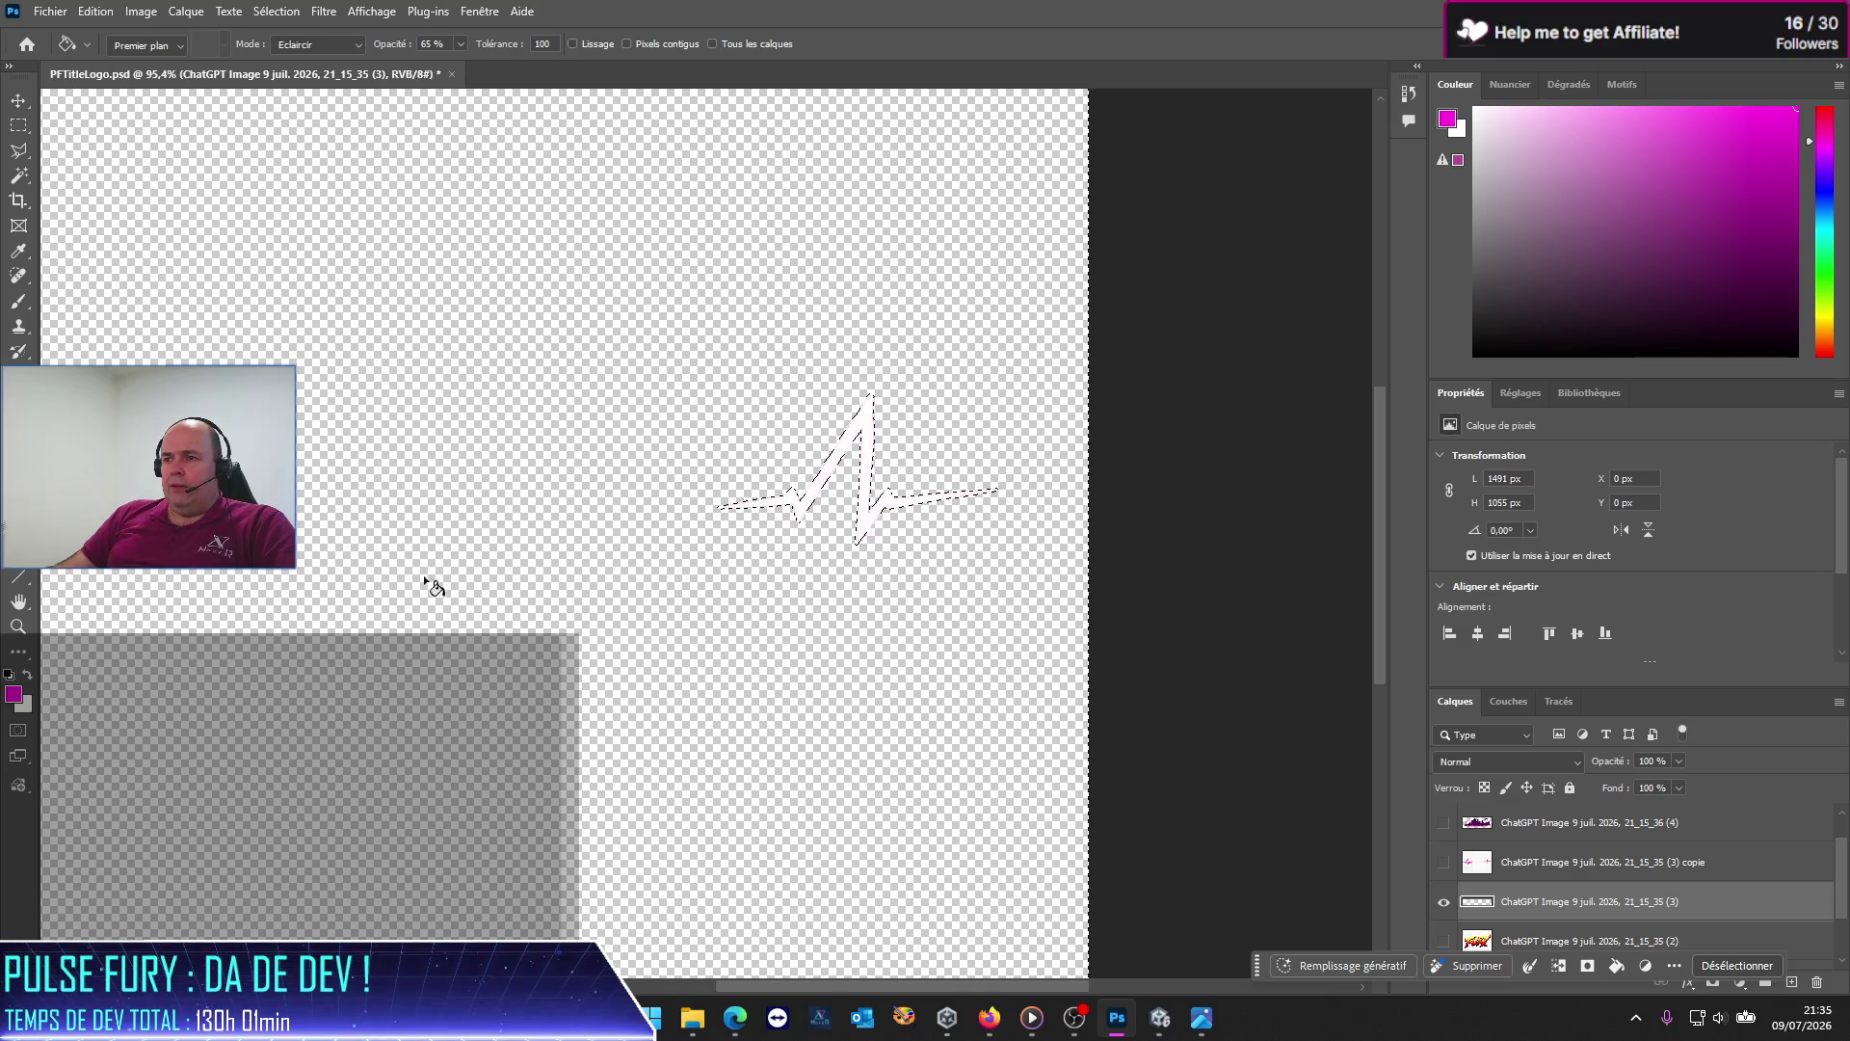
Step: Deselect, check the foreground colour, and open the pulse layer's Options de fusion
left_click(18, 125)
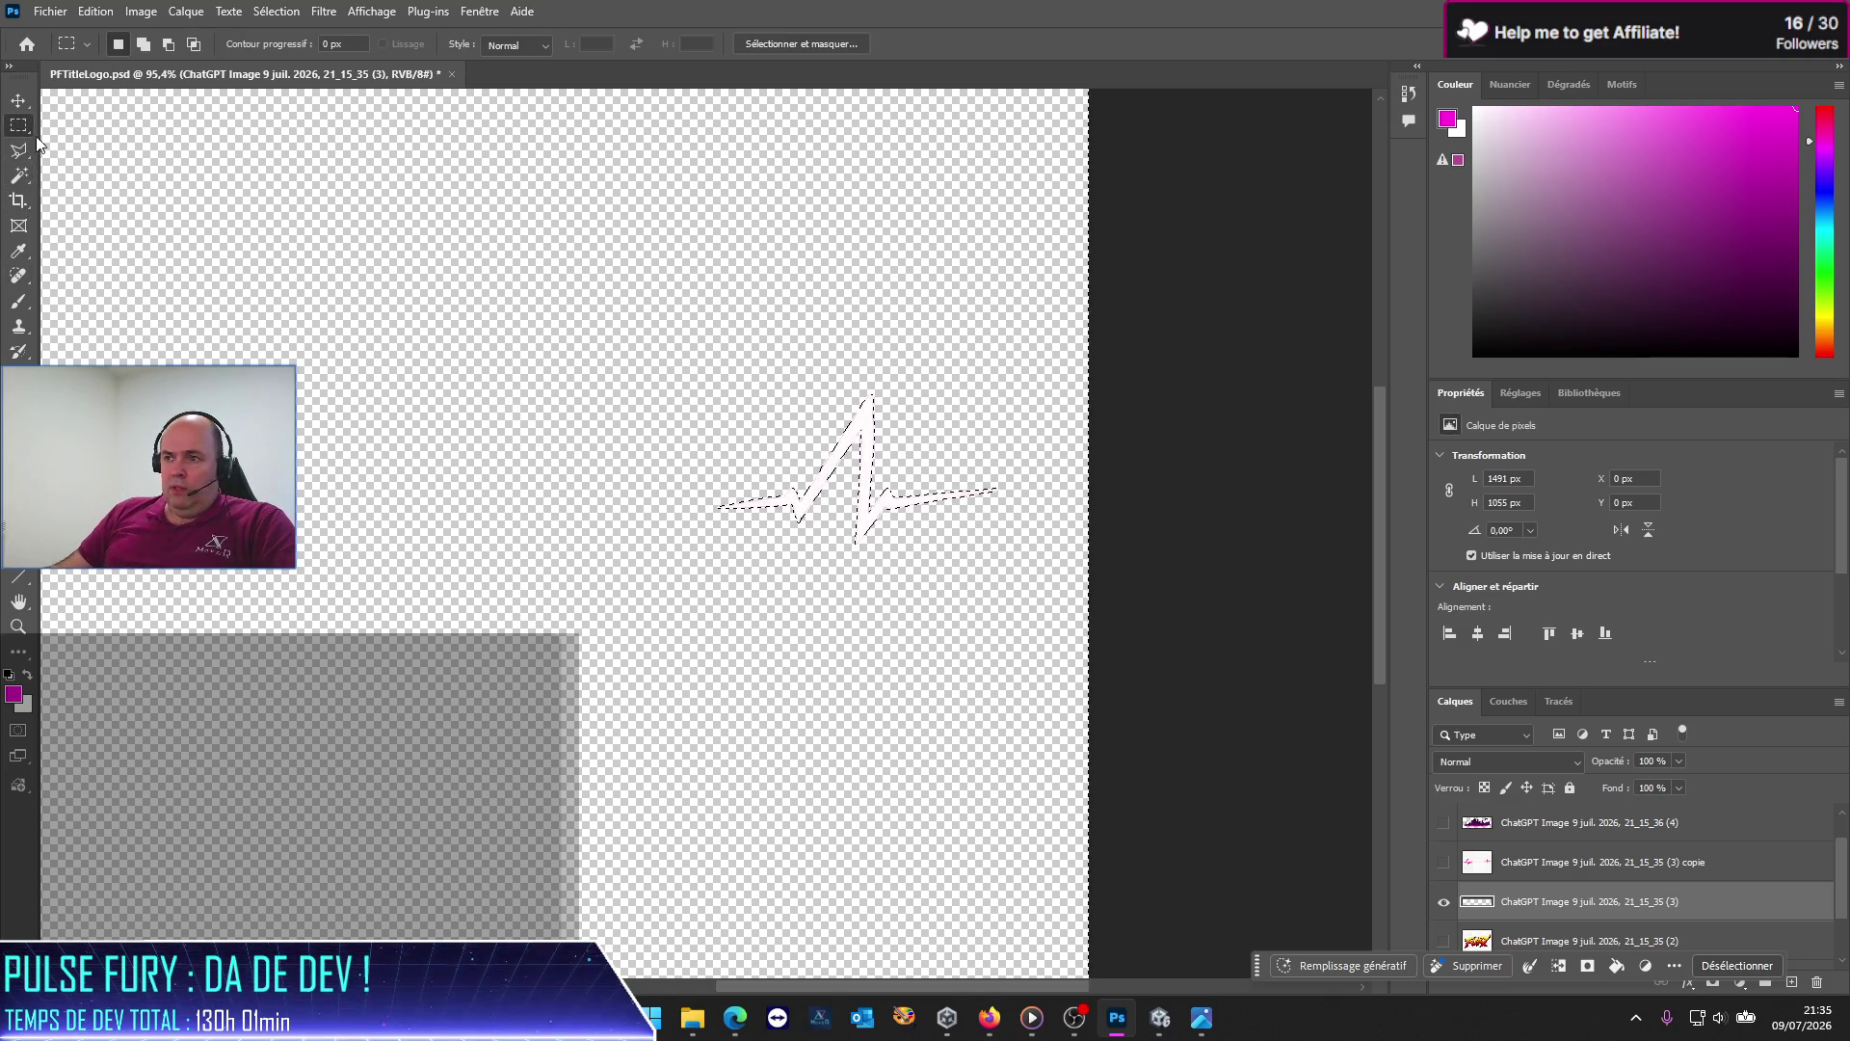
left_click(1170, 589)
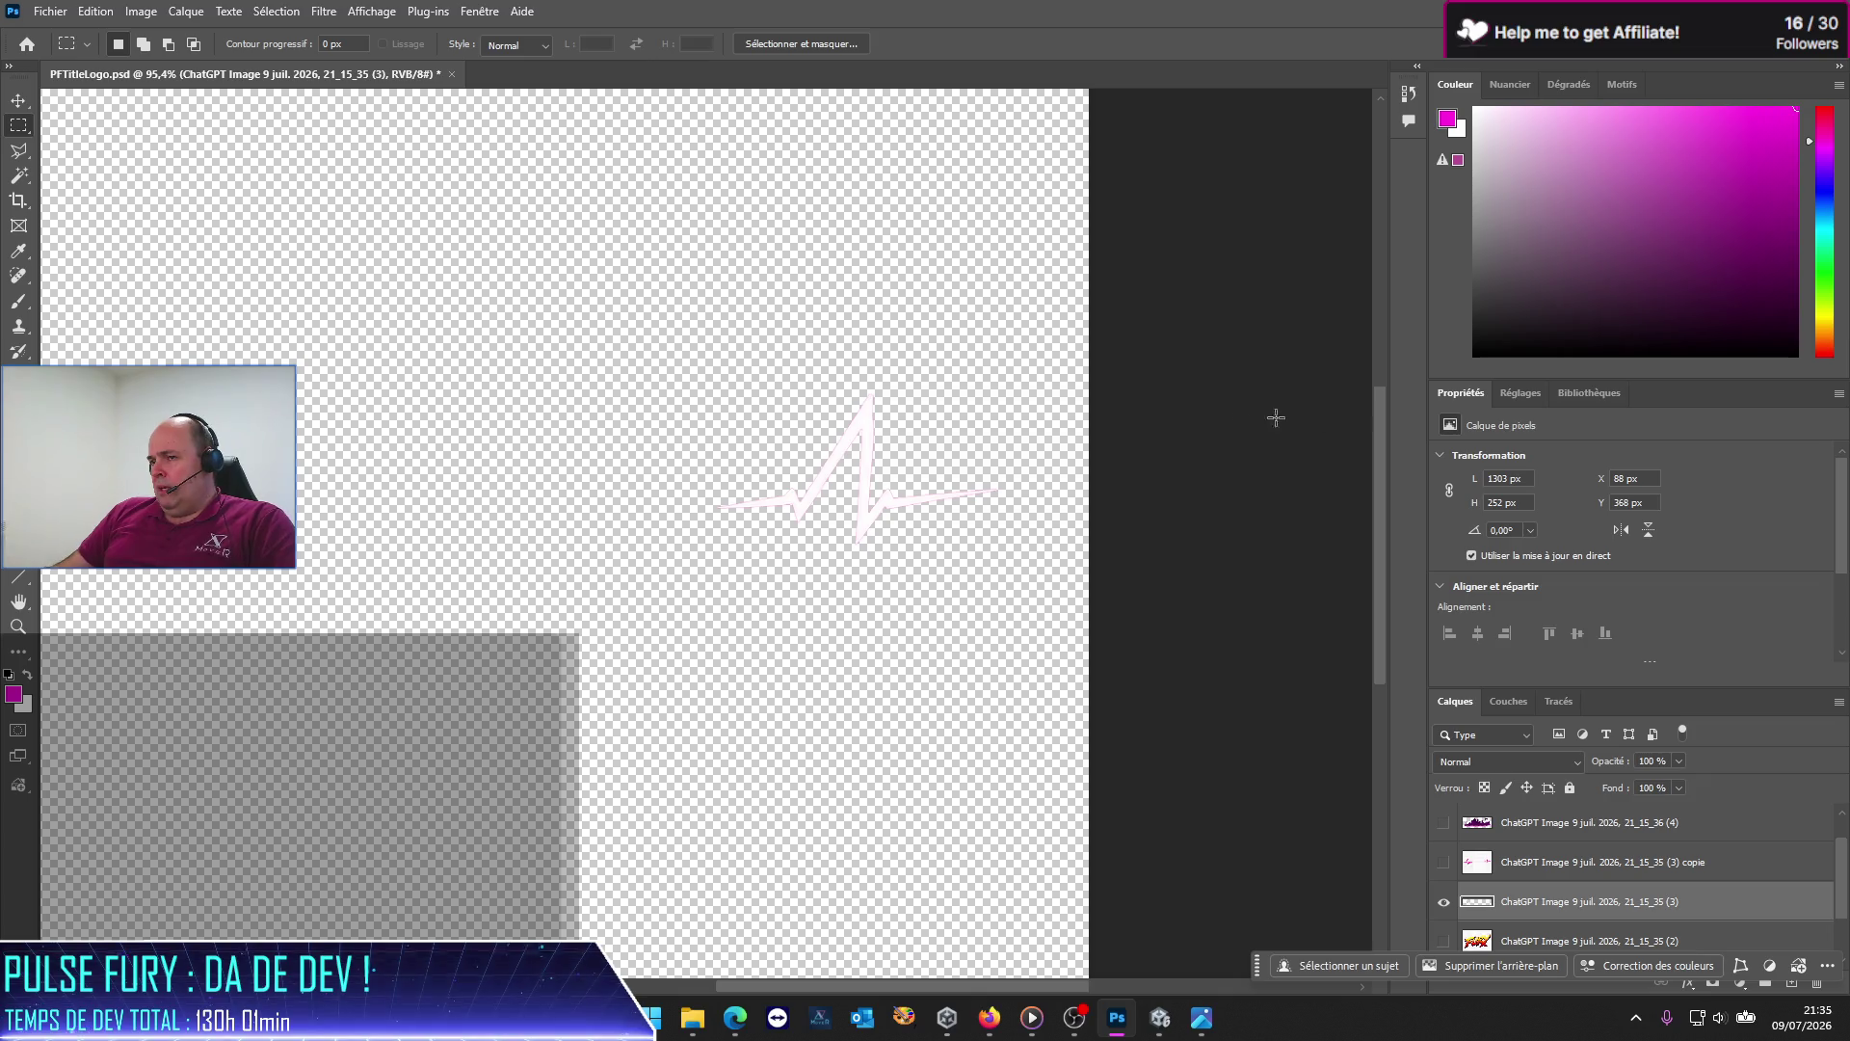
left_click(1447, 118)
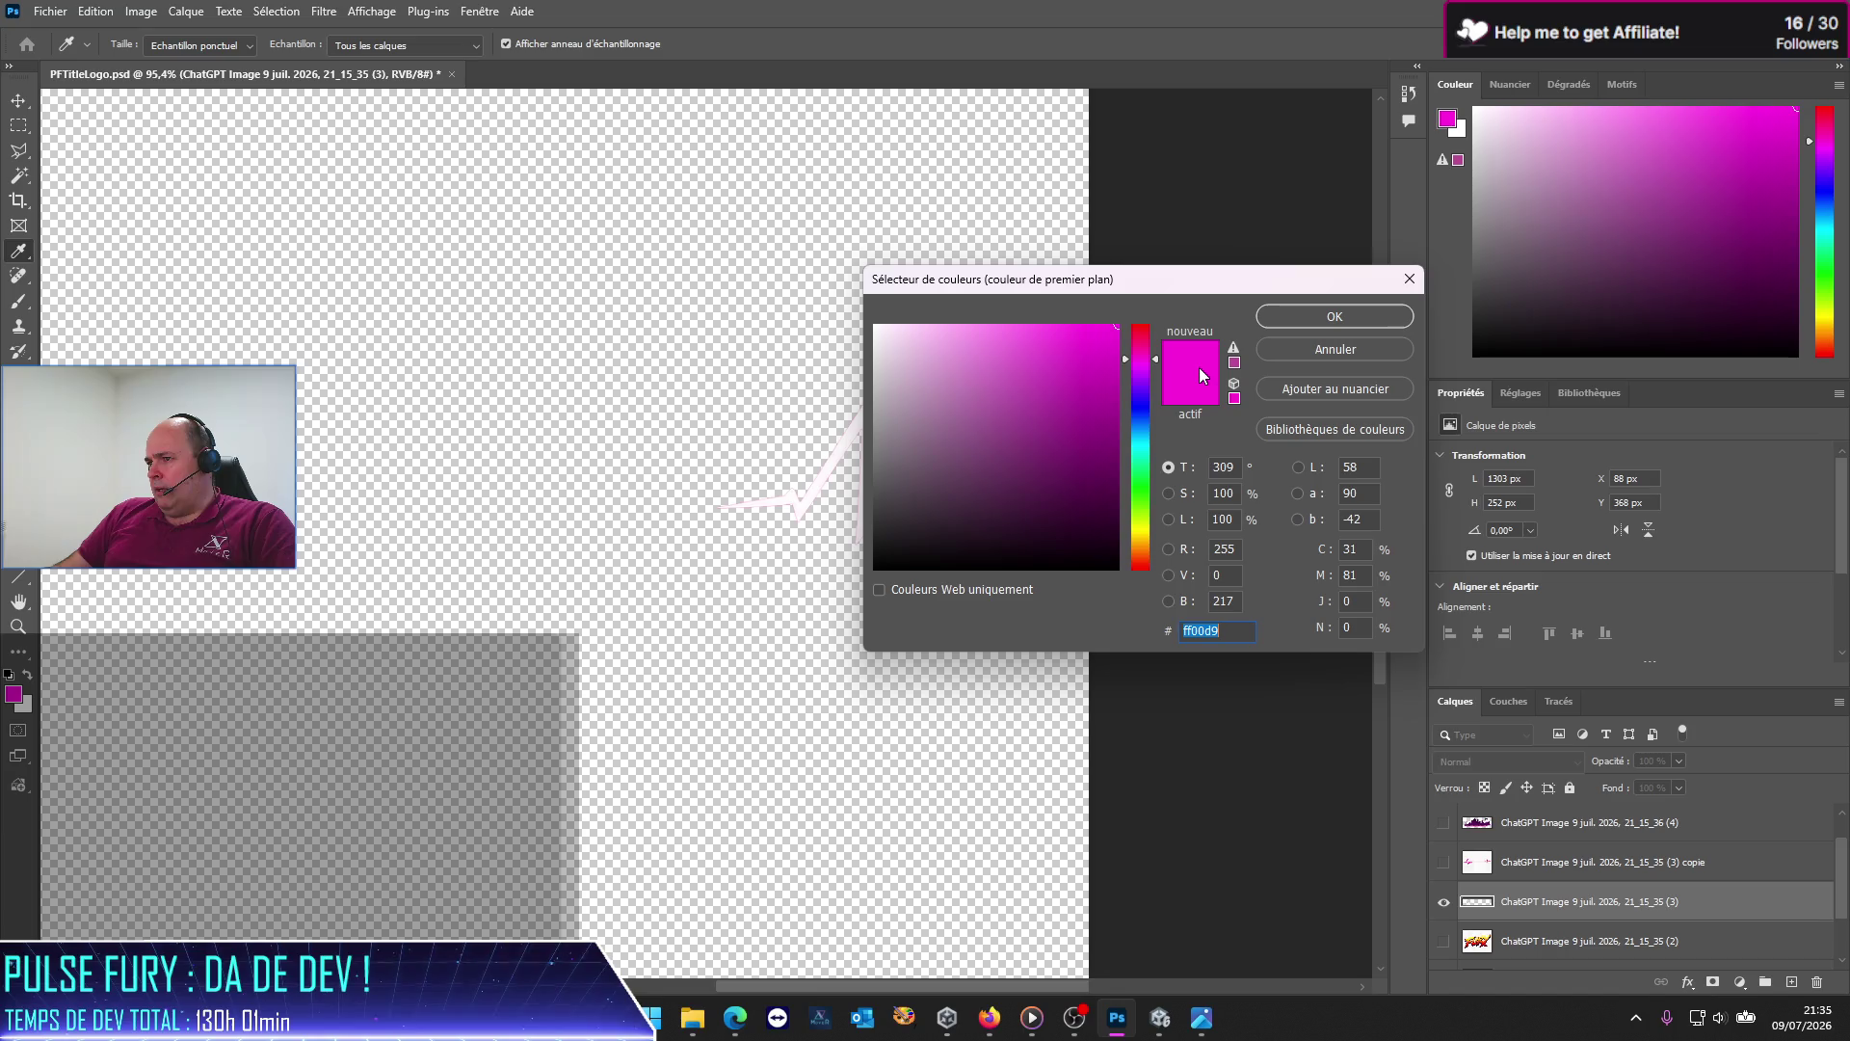
left_click(1410, 281)
right_click(1684, 903)
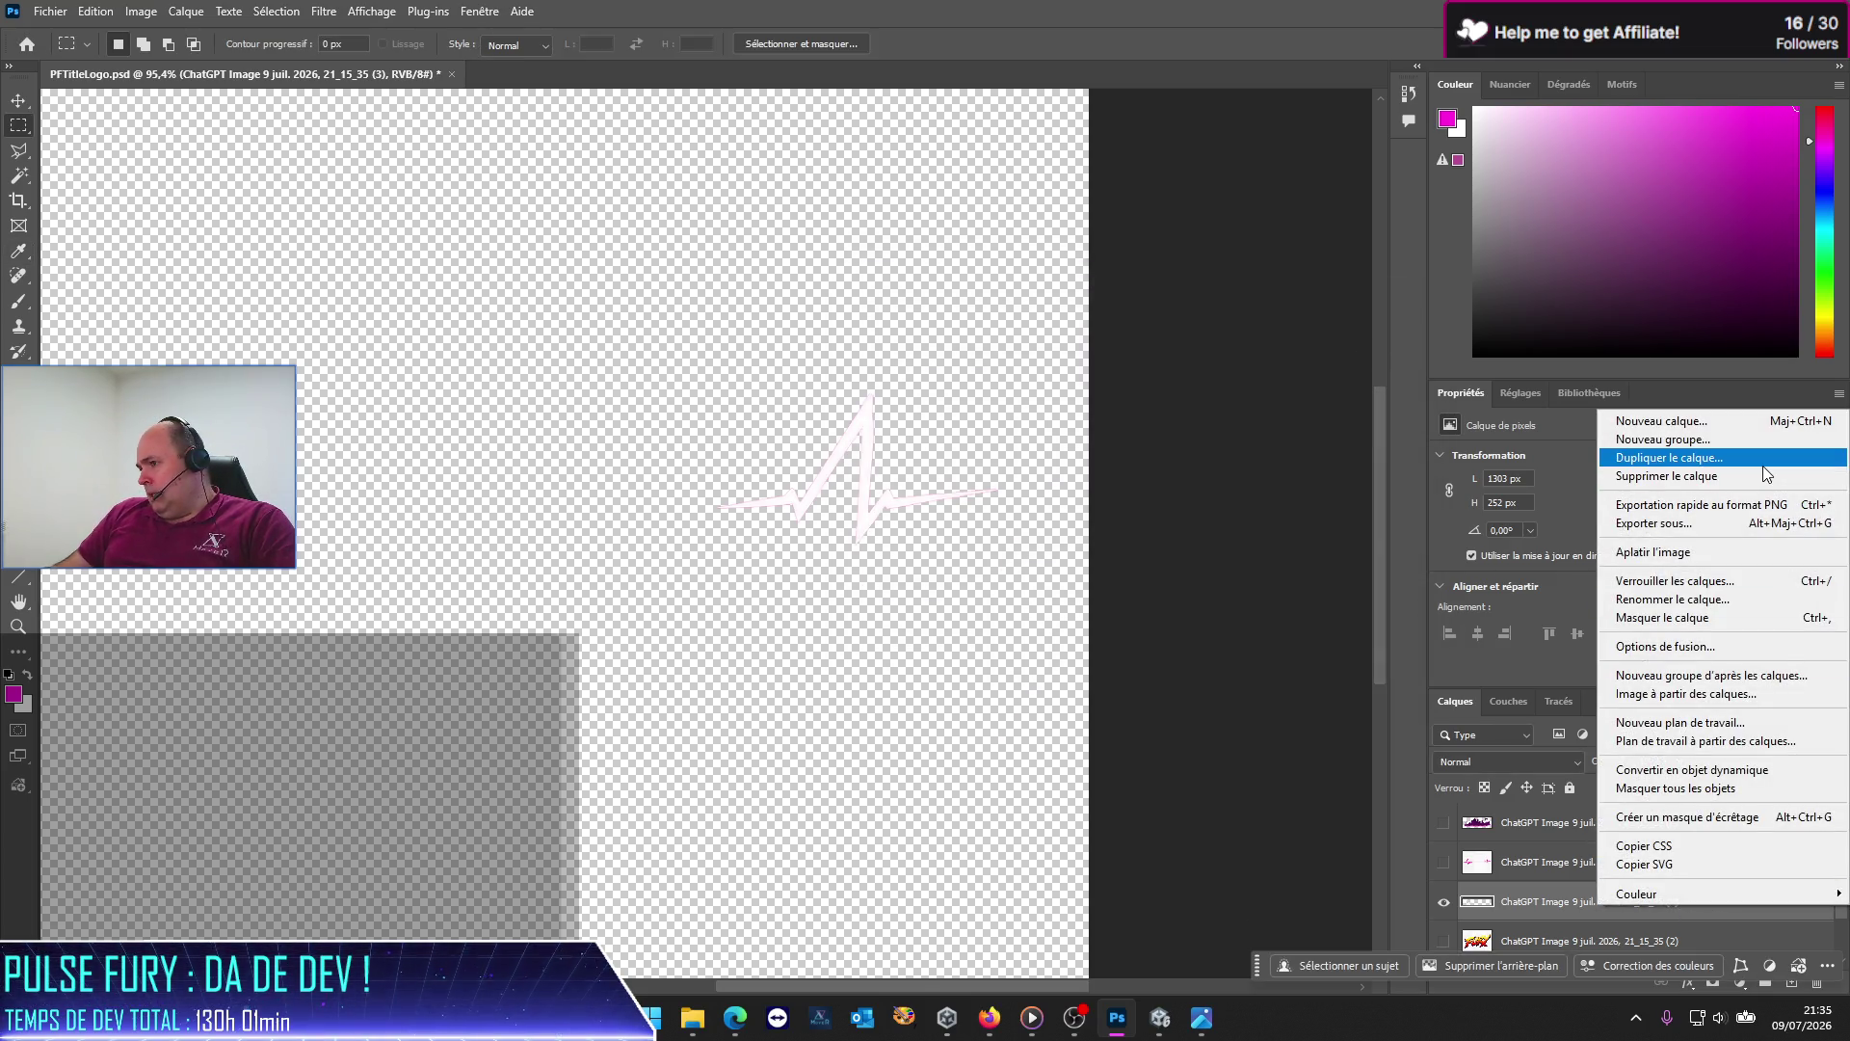
left_click(1665, 645)
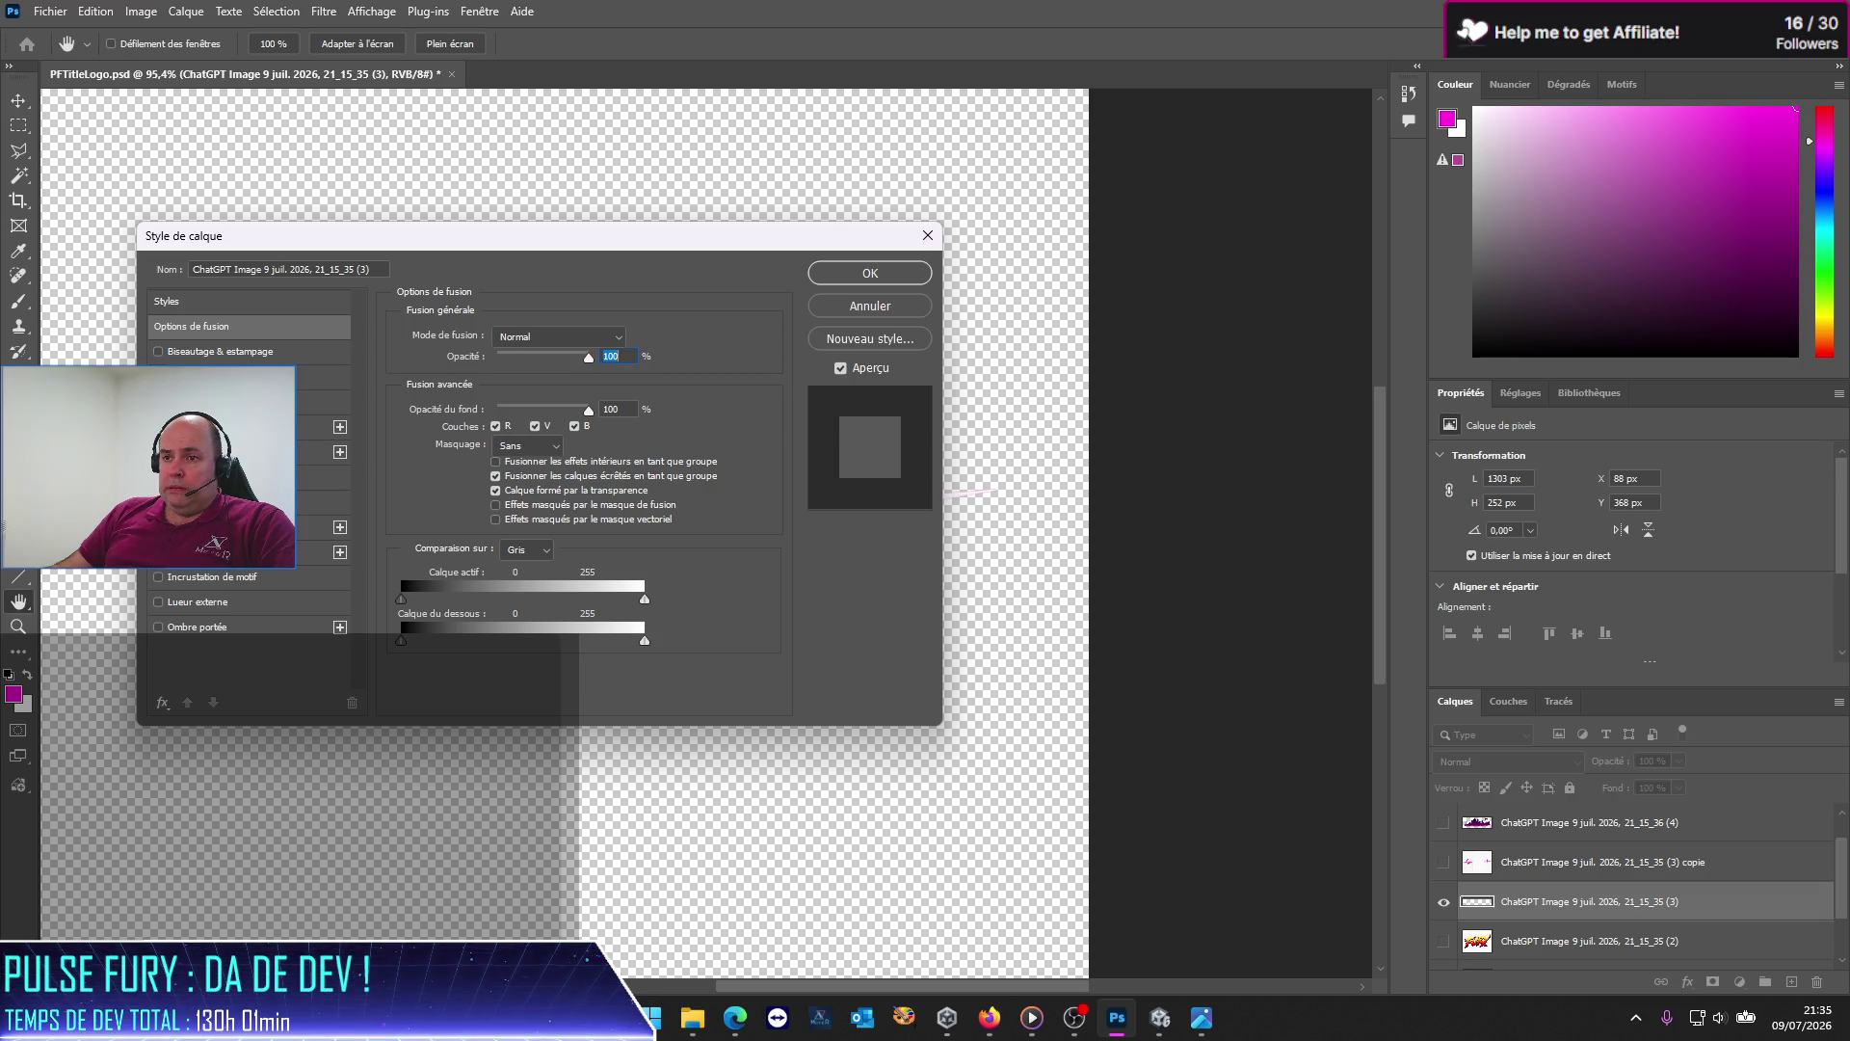
Step: Try Stroke and Inner Glow effects on the pulse layer
left_click(158, 426)
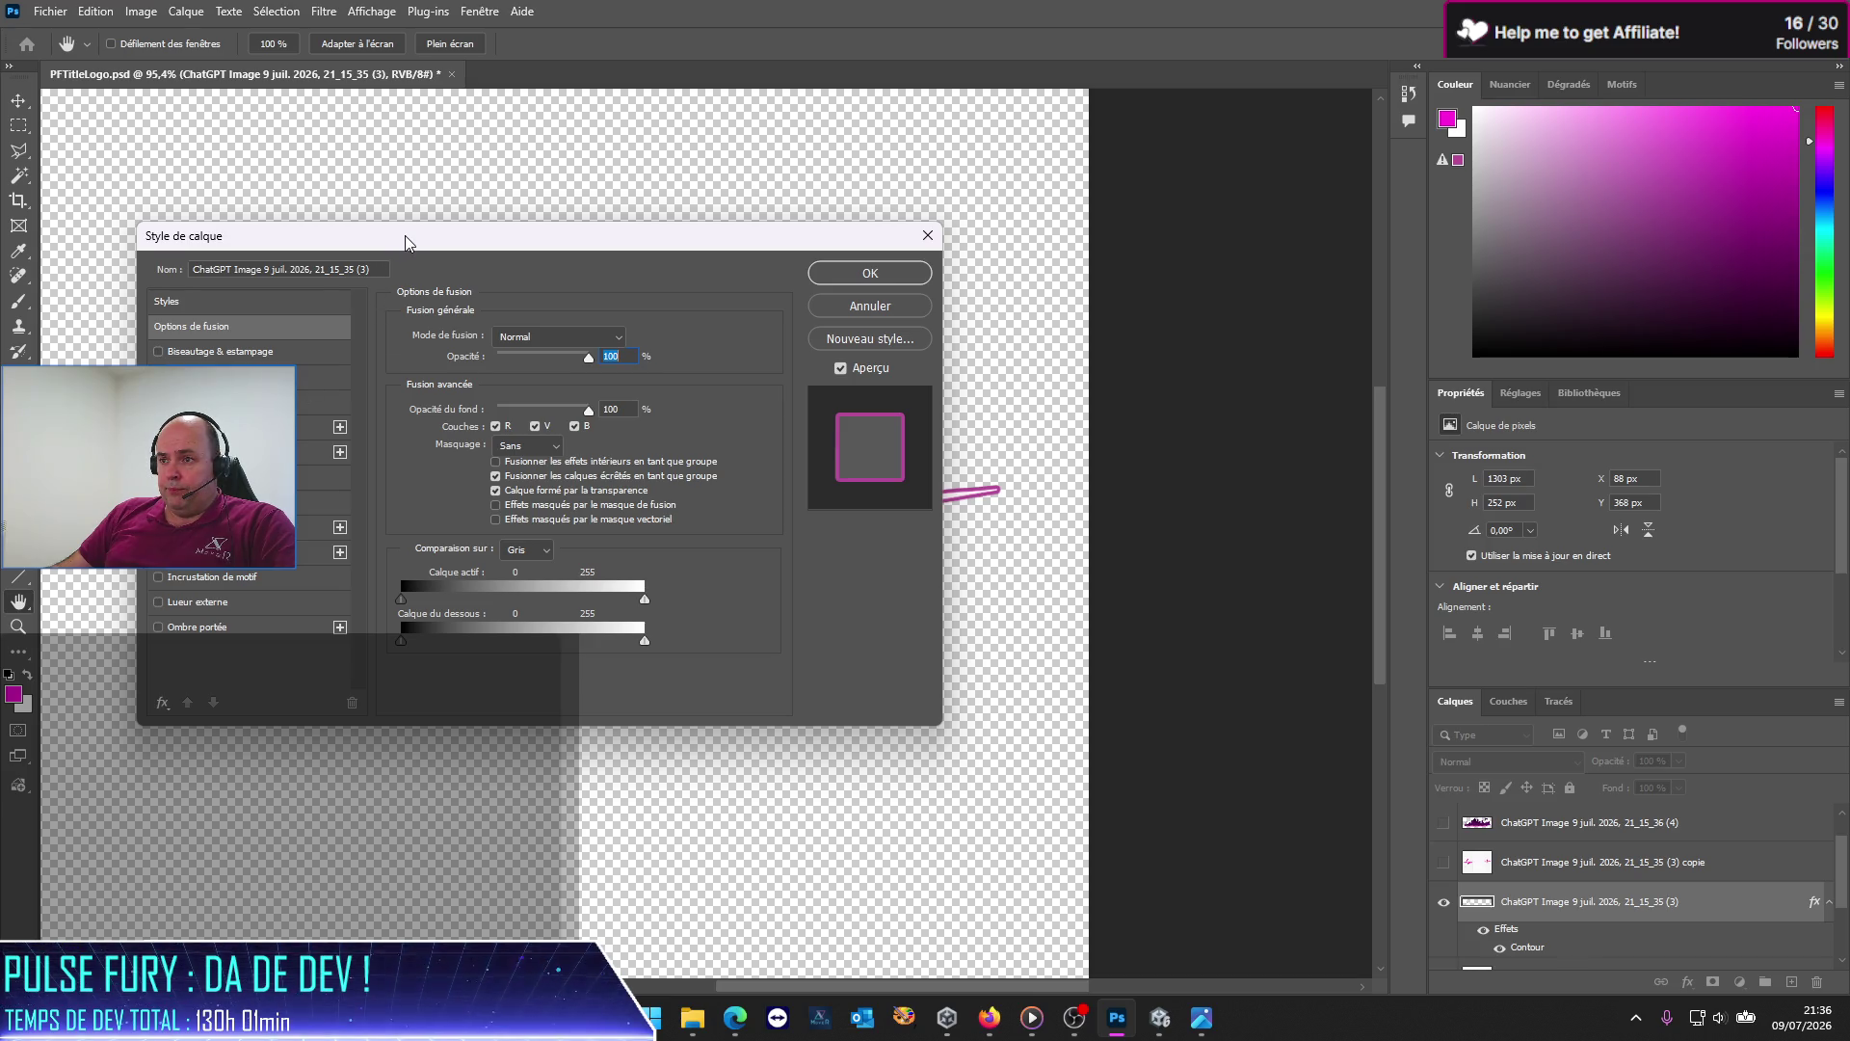
left_click_drag(405, 235, 523, 257)
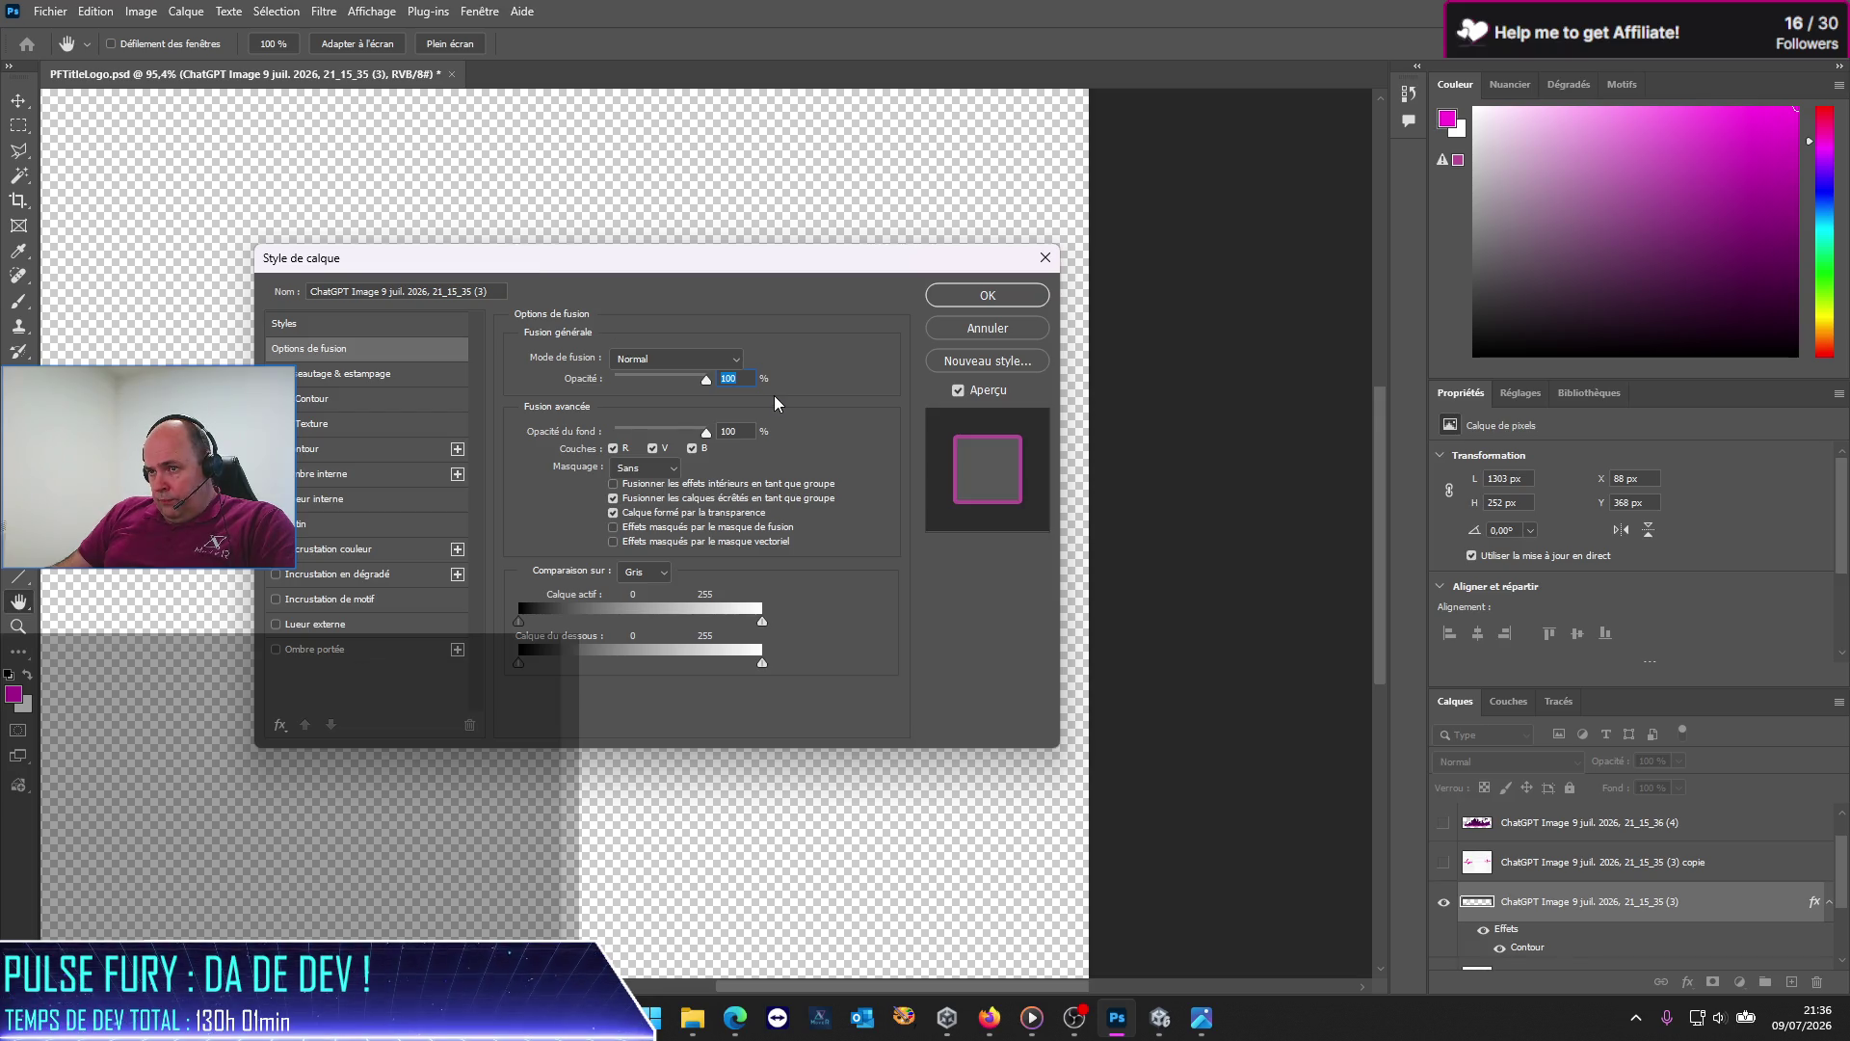
left_click(276, 398)
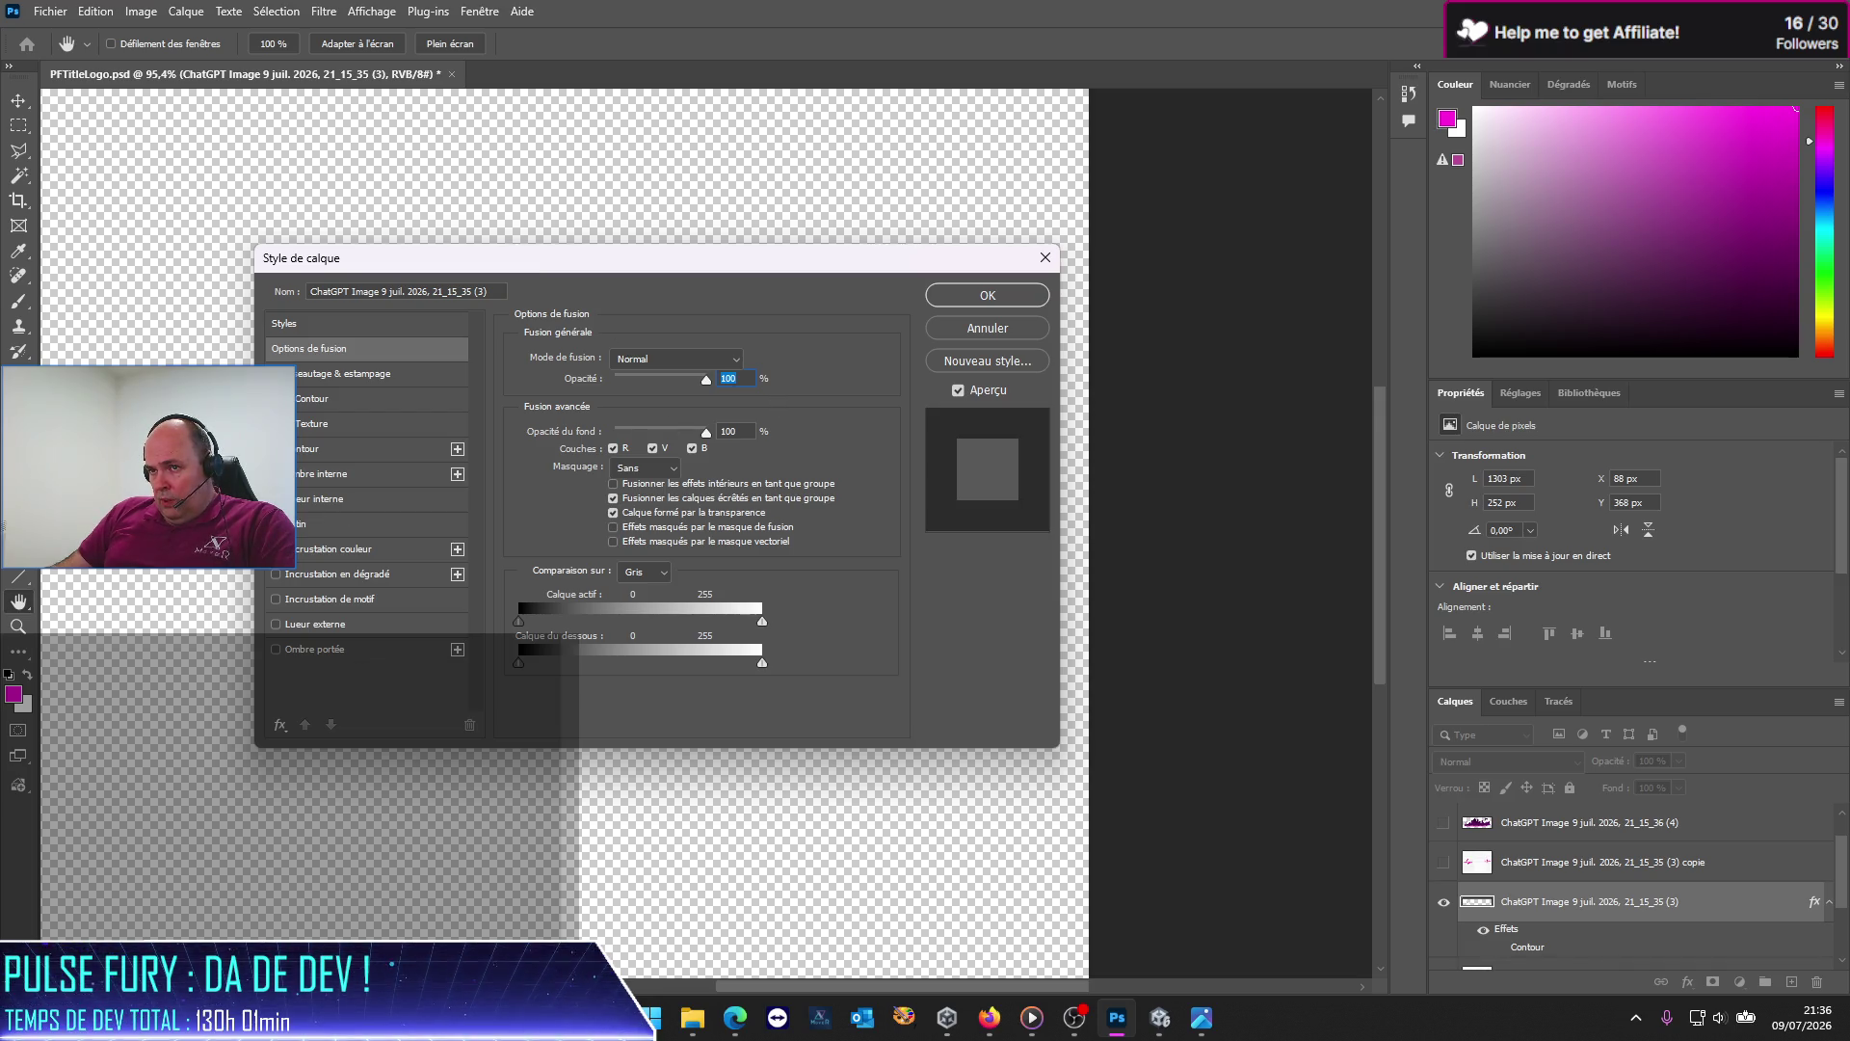
left_click(276, 398)
left_click(277, 398)
left_click(276, 499)
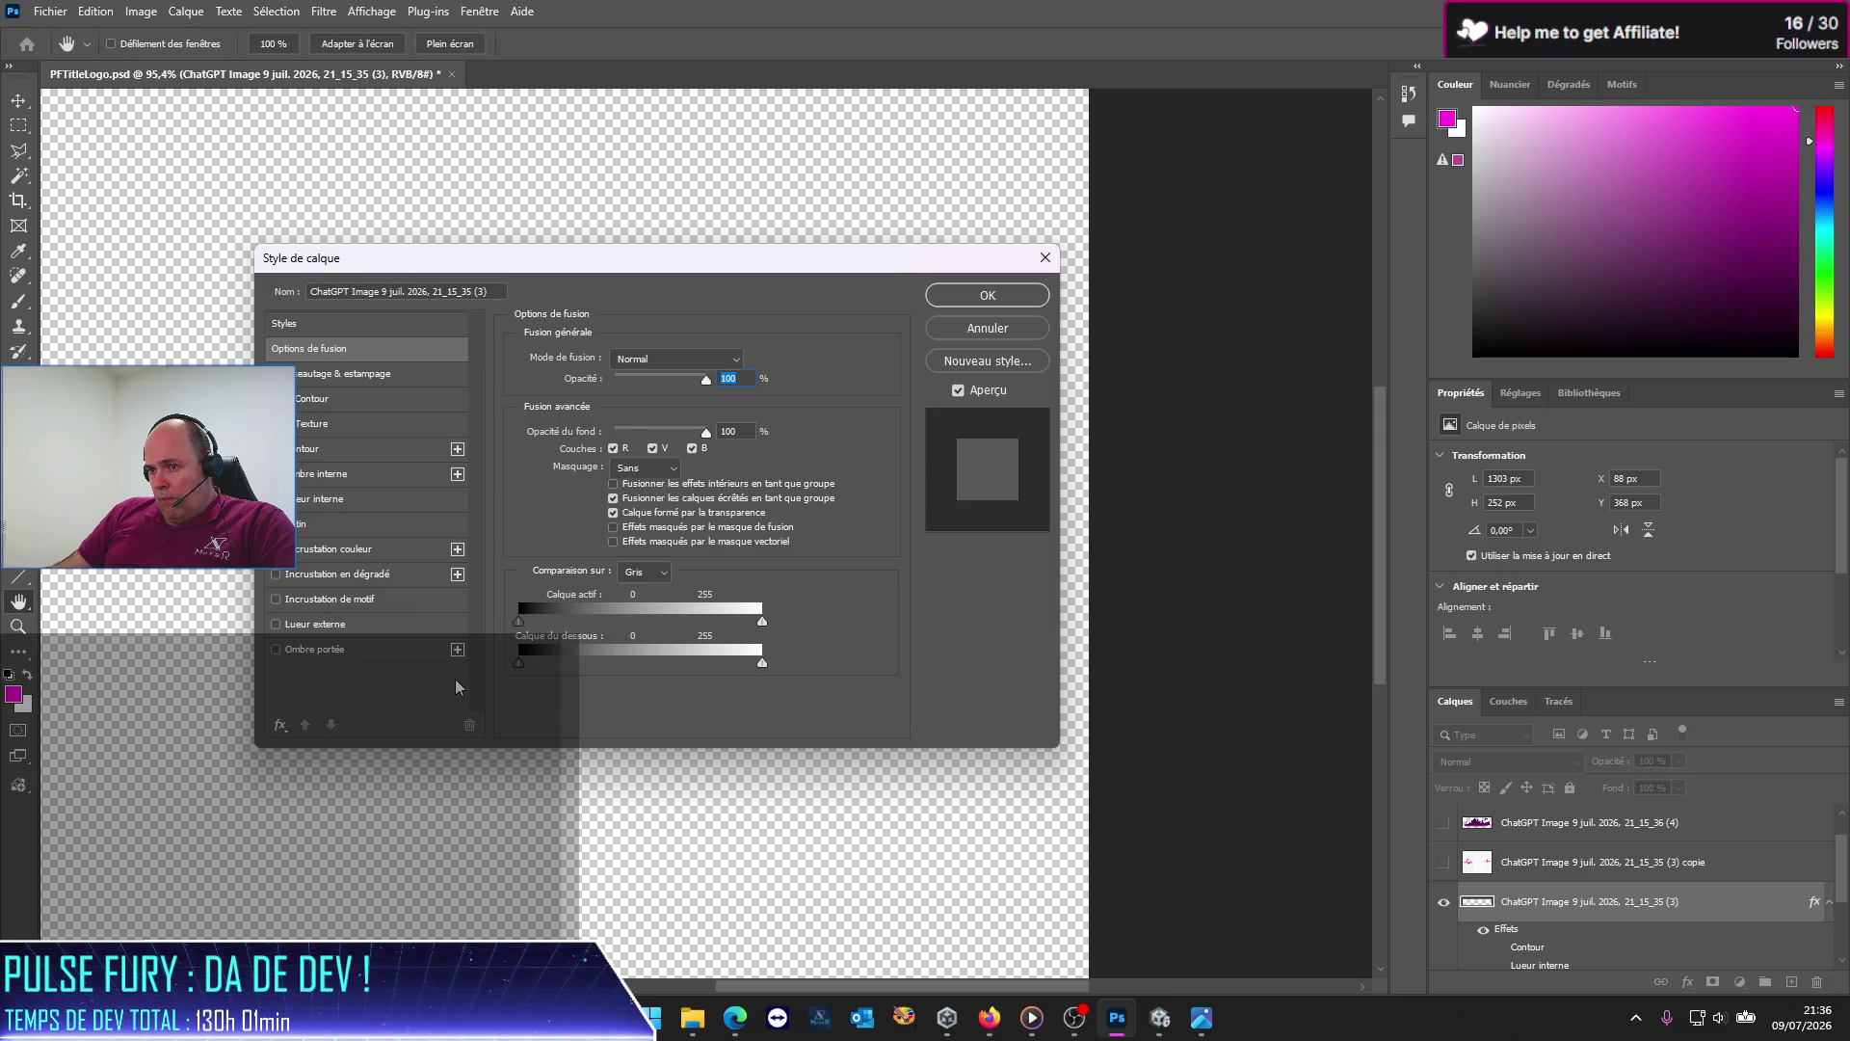
Step: Enable Lueur externe with colour #ff00d9
left_click(276, 625)
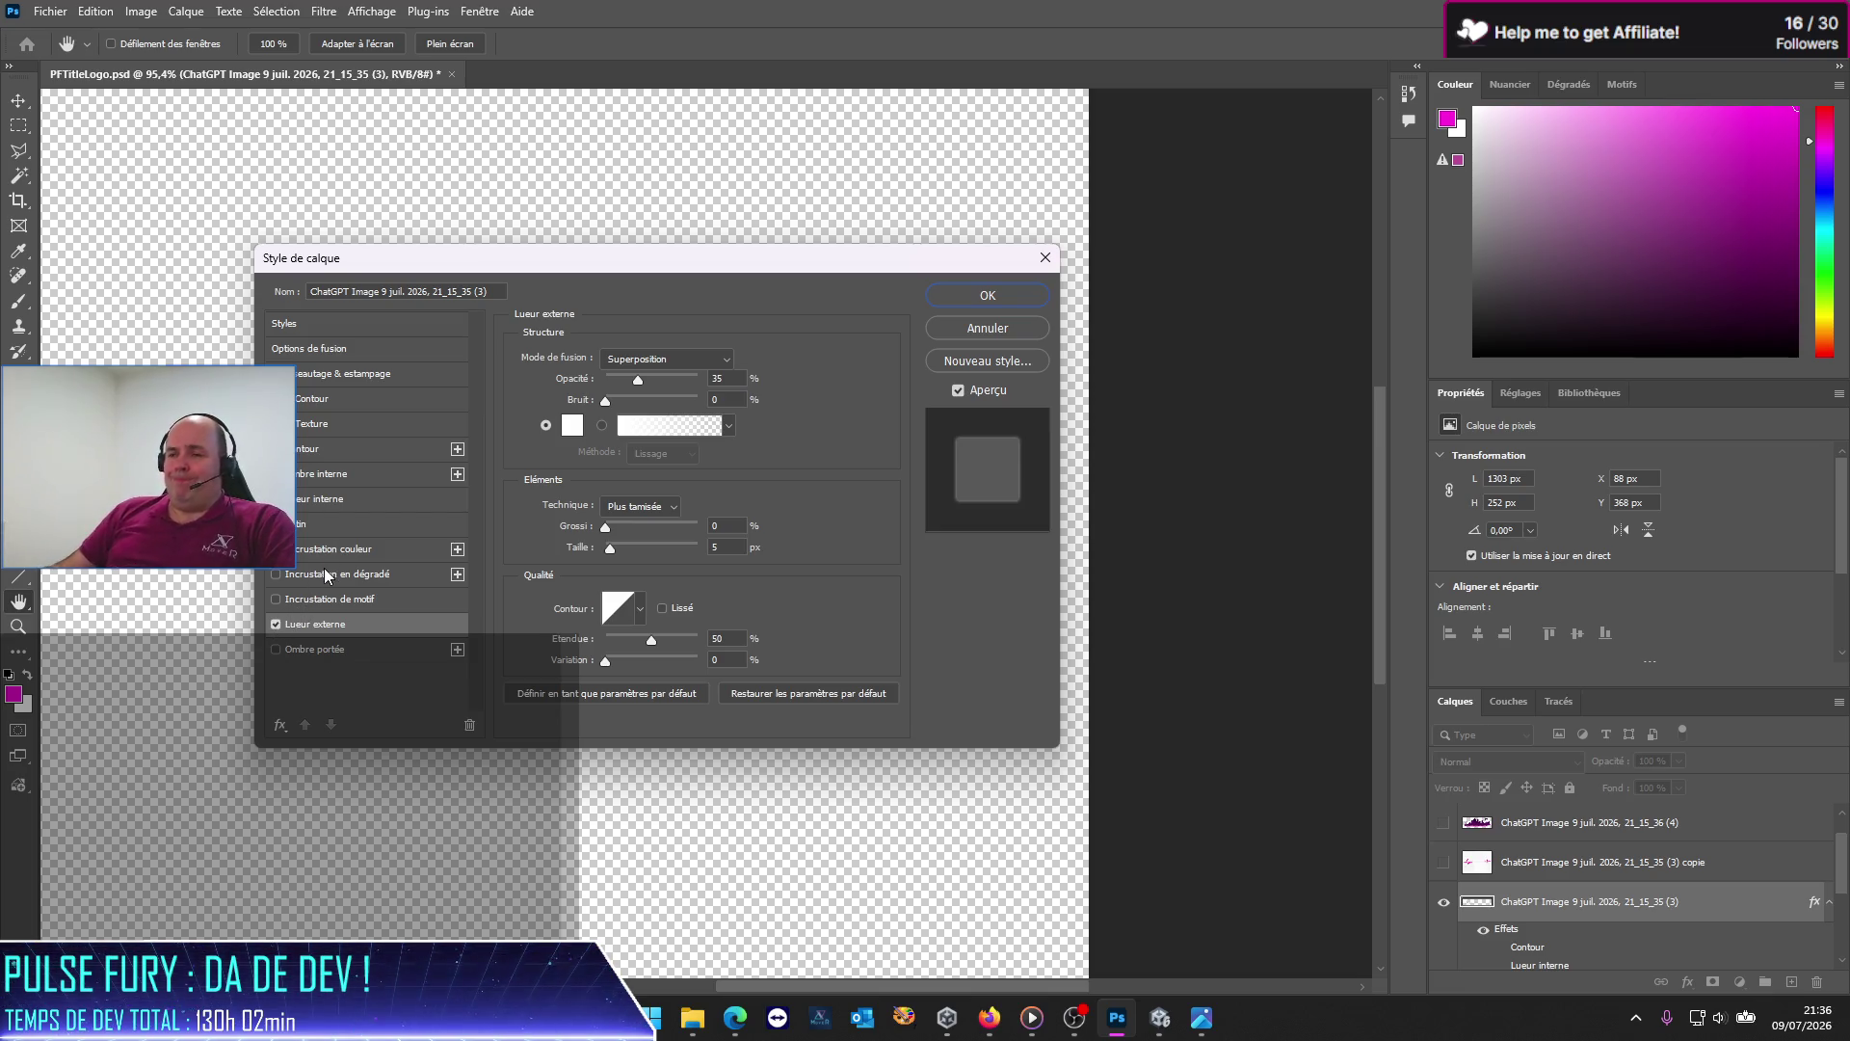
left_click(572, 425)
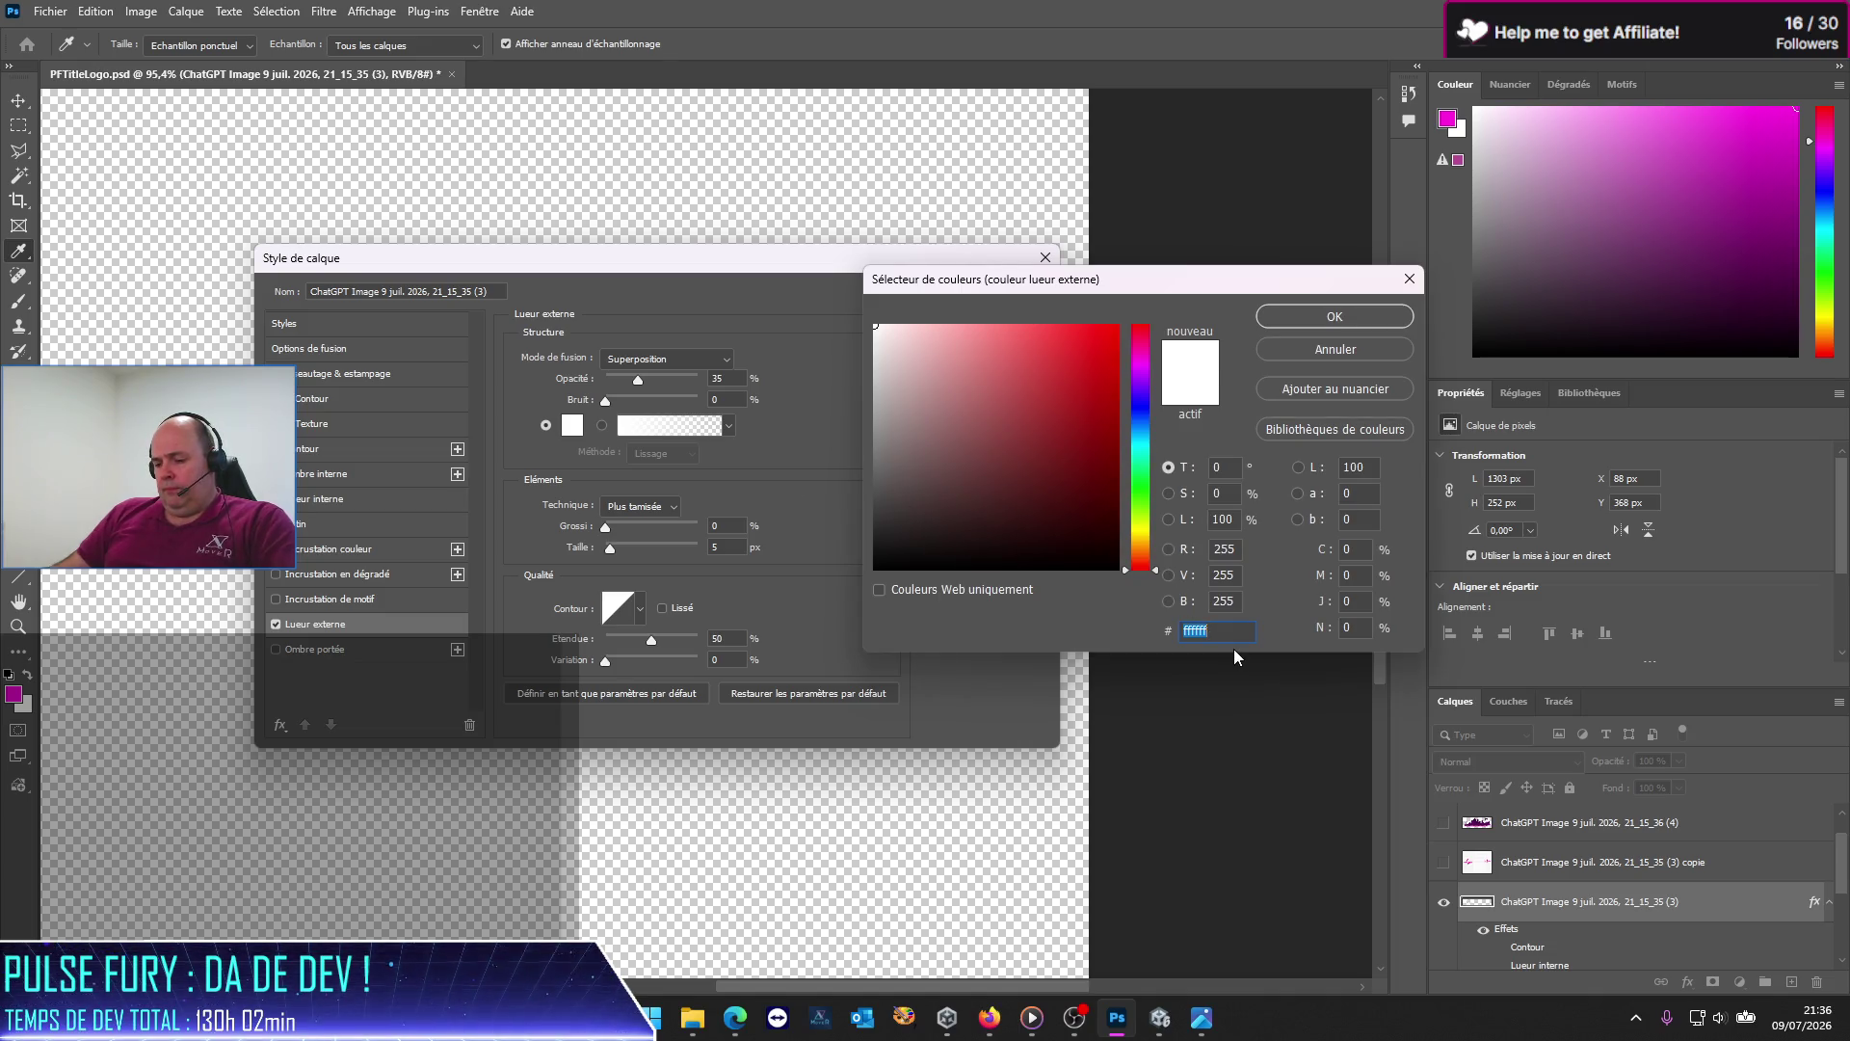
type("ff00d9")
left_click(1335, 316)
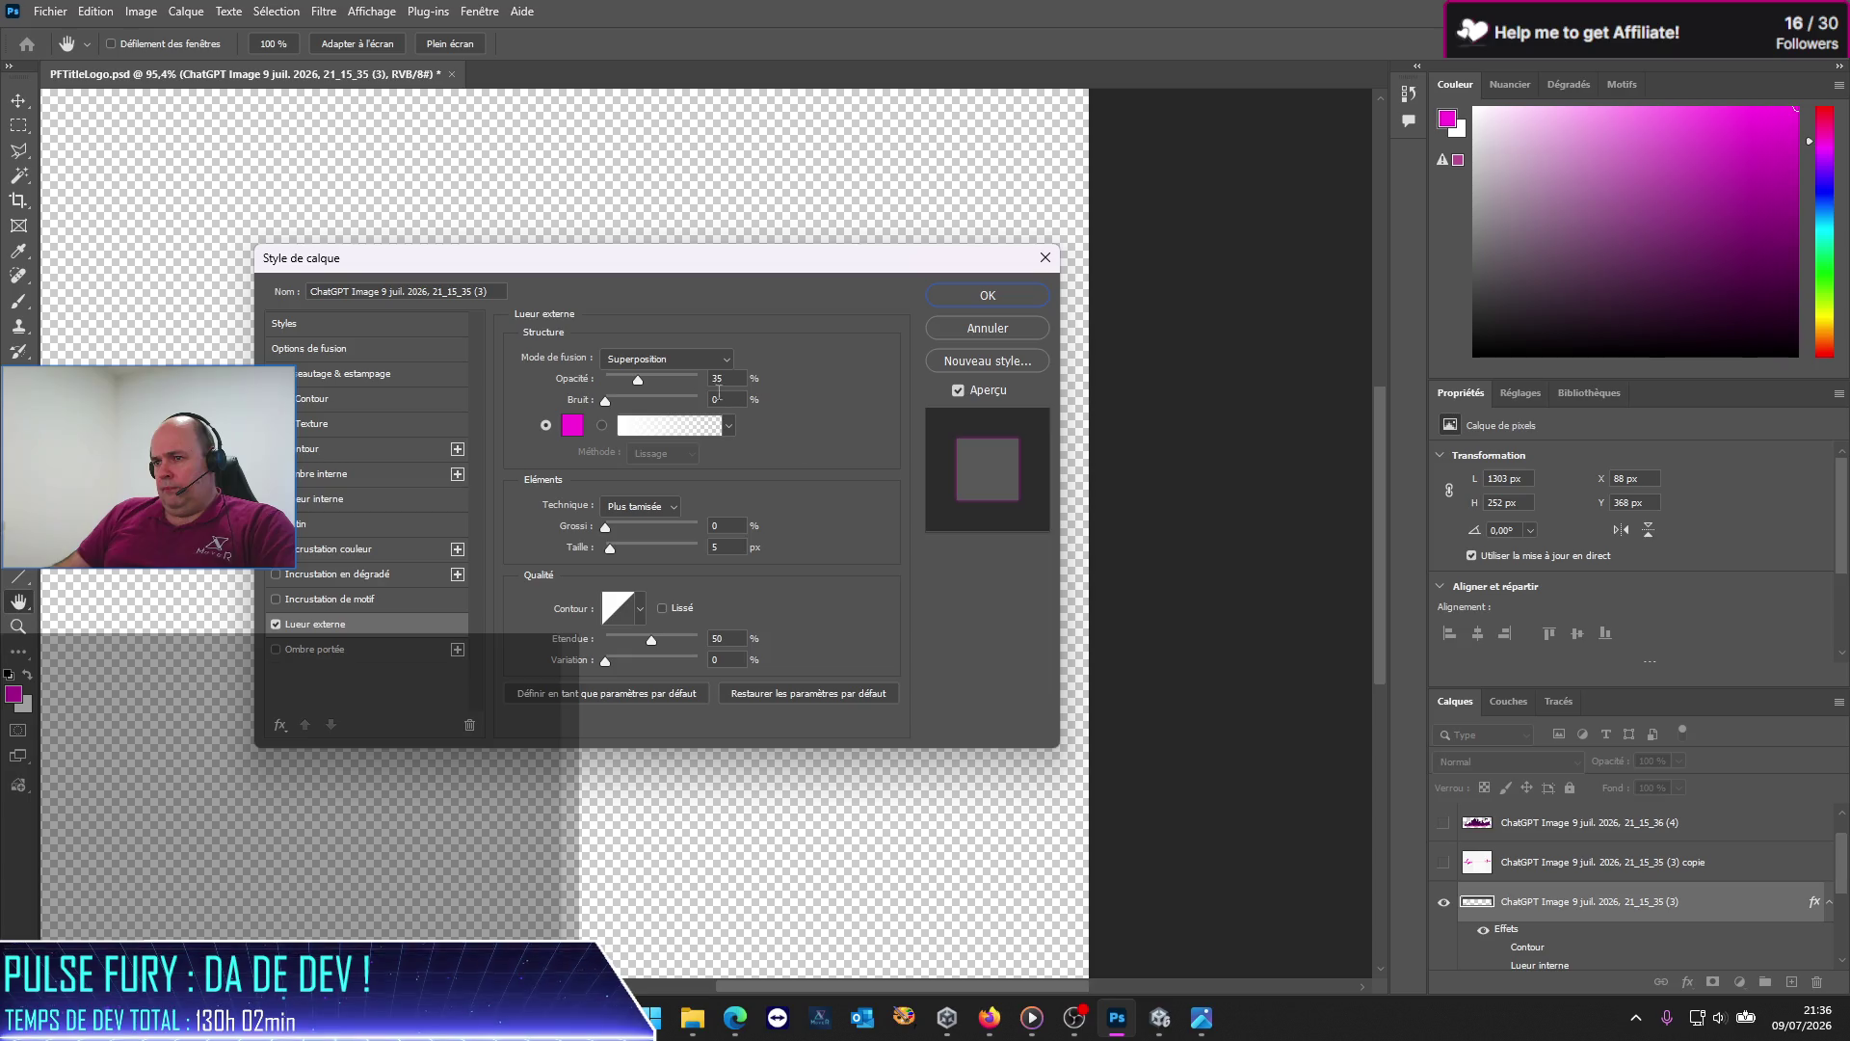
left_click_drag(616, 264, 862, 211)
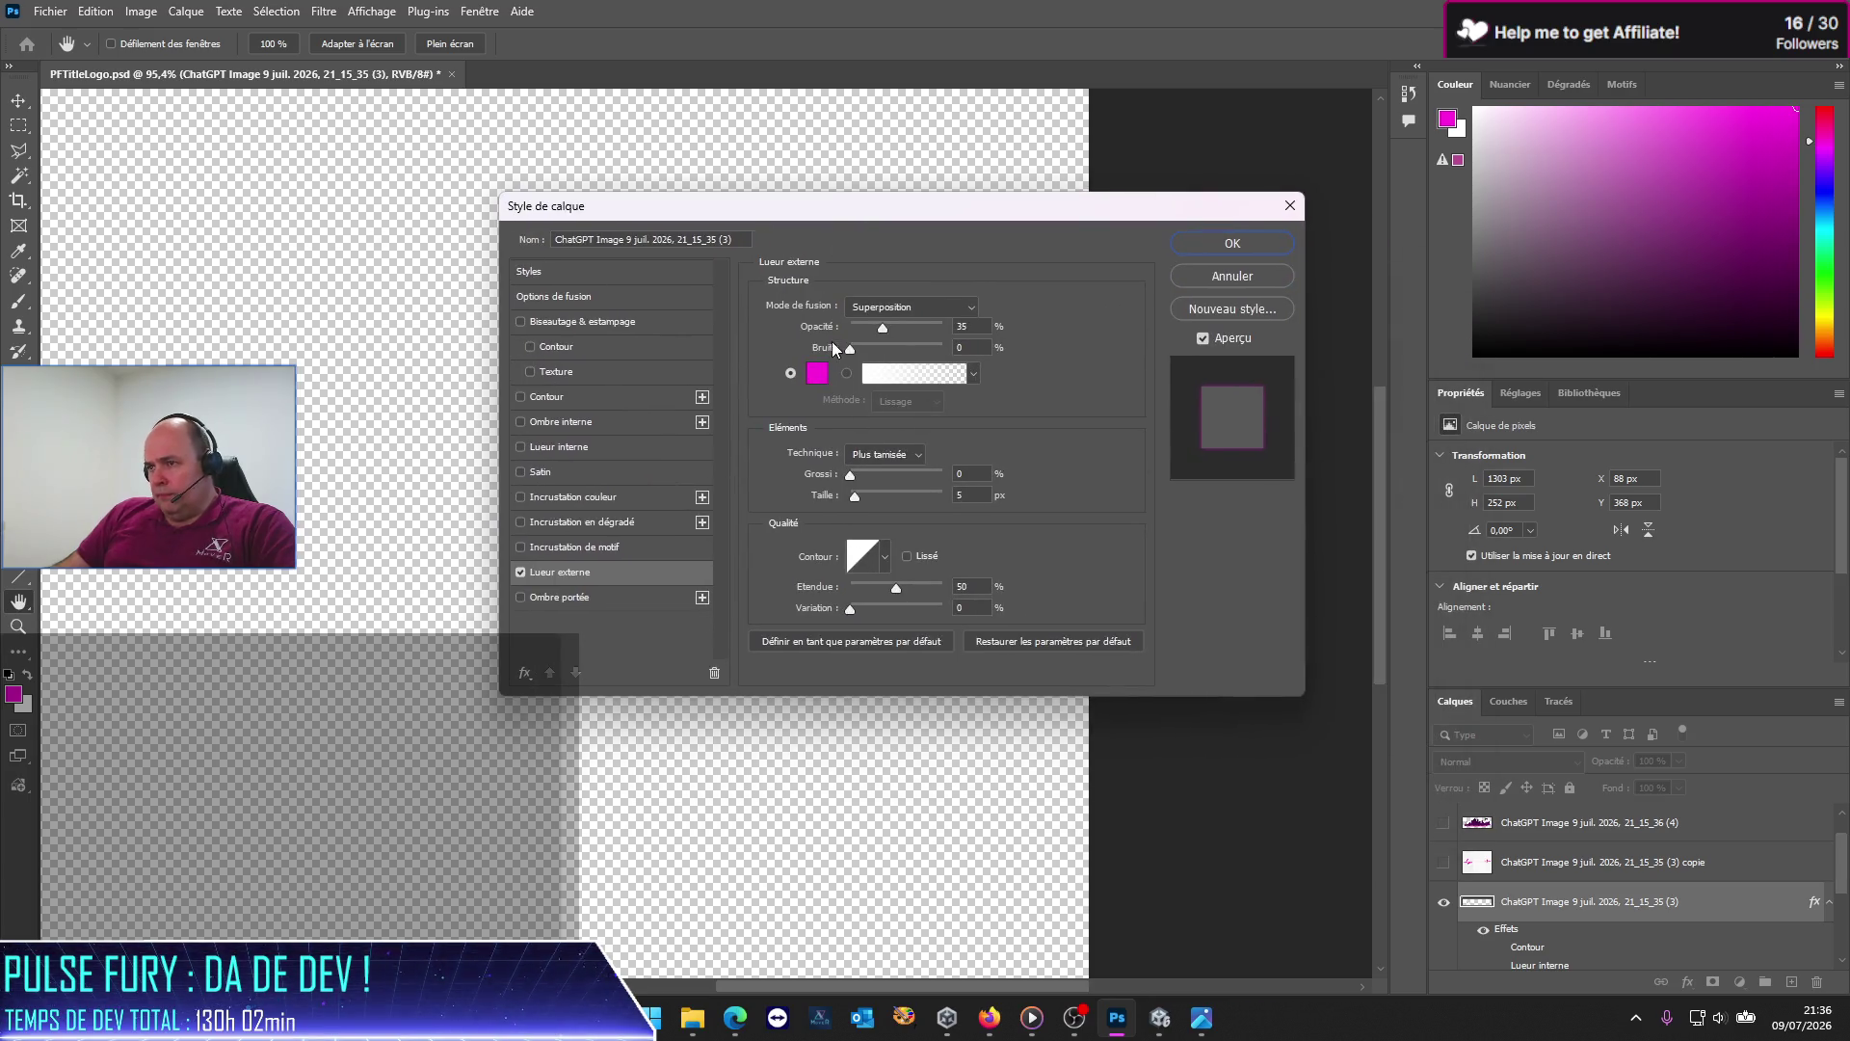
Step: Set the outer glow to 100% opacity, 100% range and 100 spread
left_click_drag(883, 329, 1006, 335)
left_click_drag(852, 355, 727, 368)
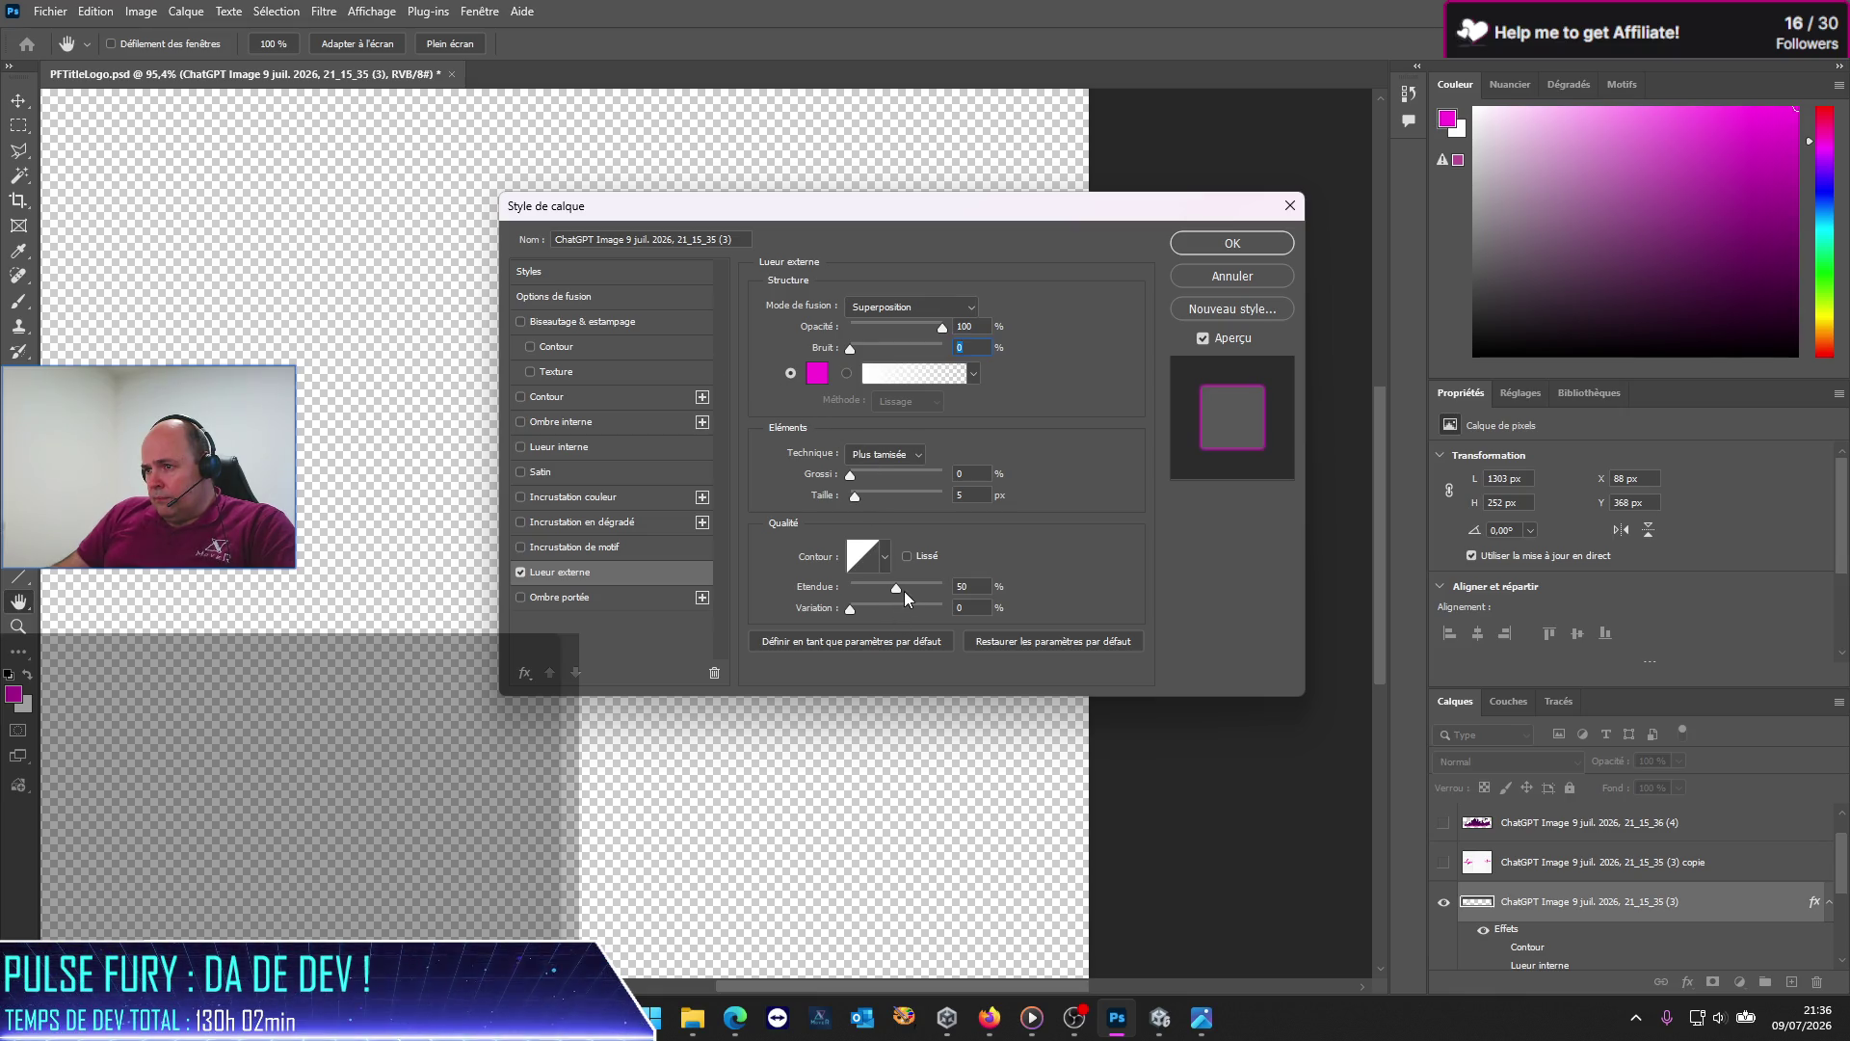
mouse_move(898, 591)
left_mouse_down()
mouse_move(952, 596)
mouse_move(805, 602)
mouse_move(895, 598)
left_mouse_up()
left_click(854, 553)
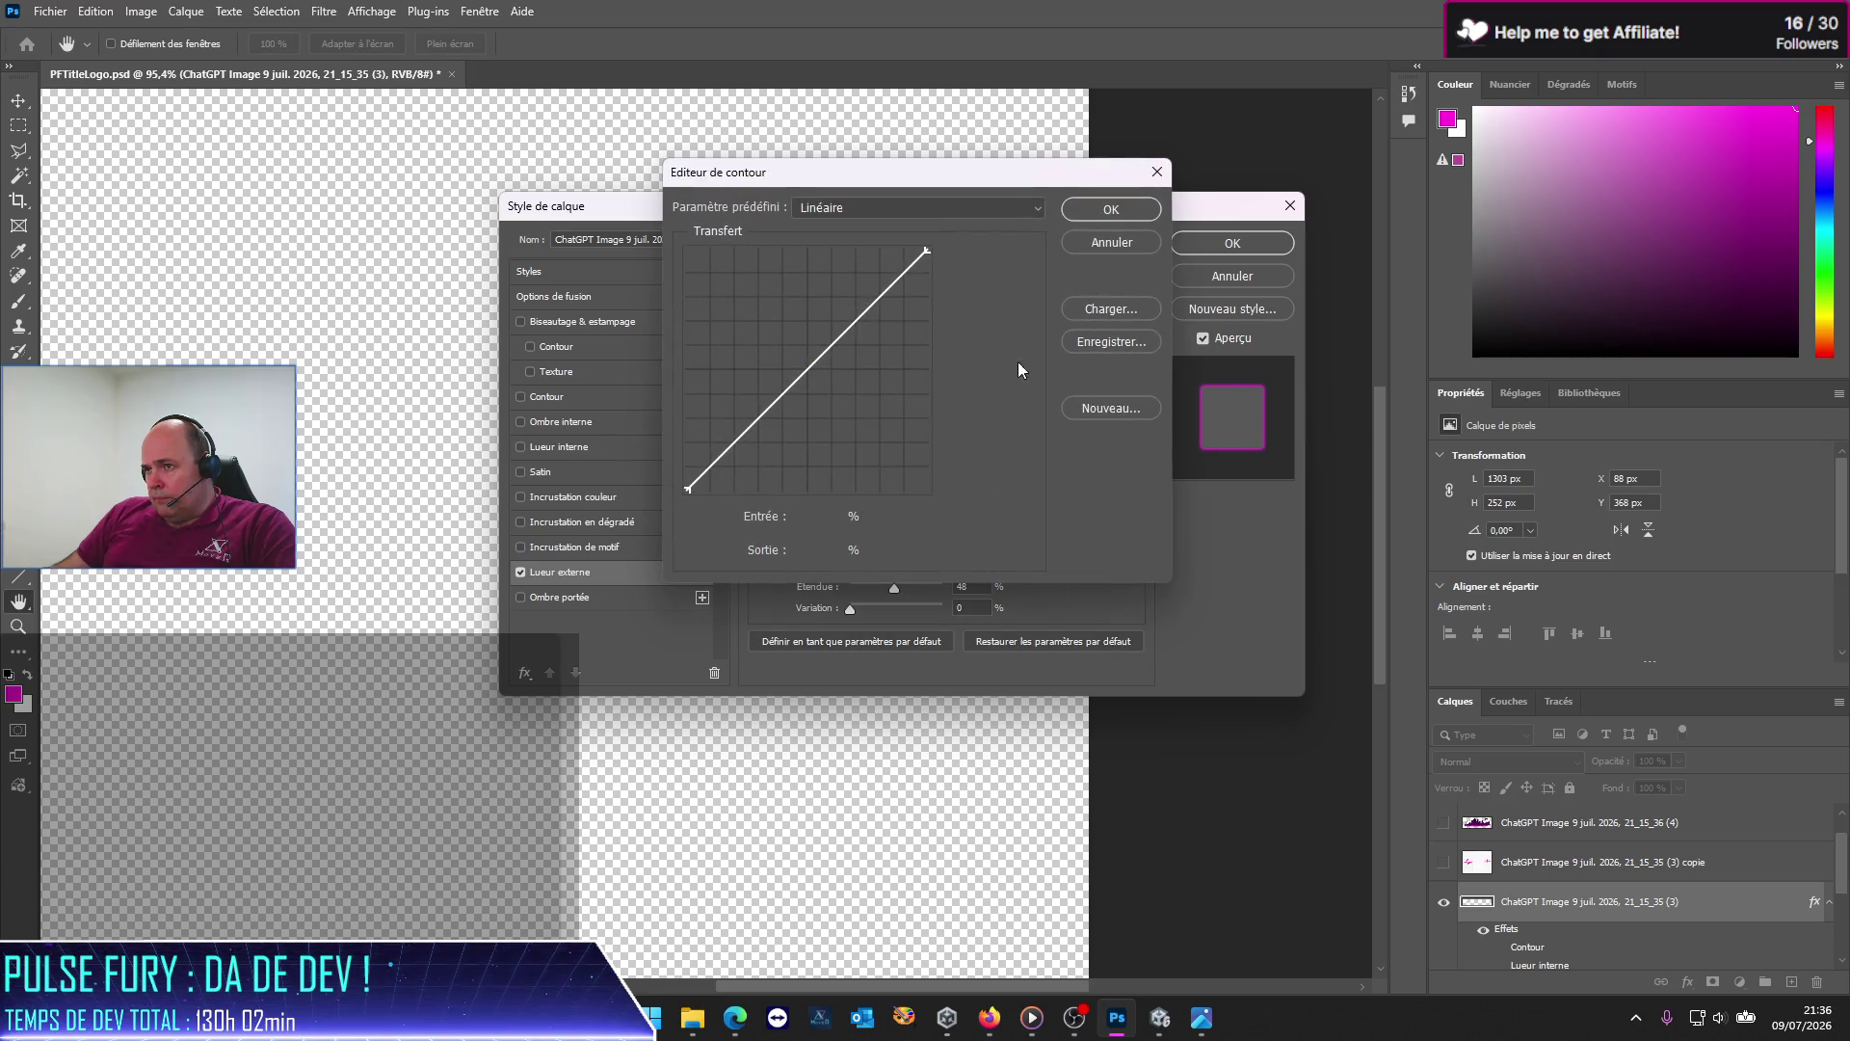
left_click(1111, 246)
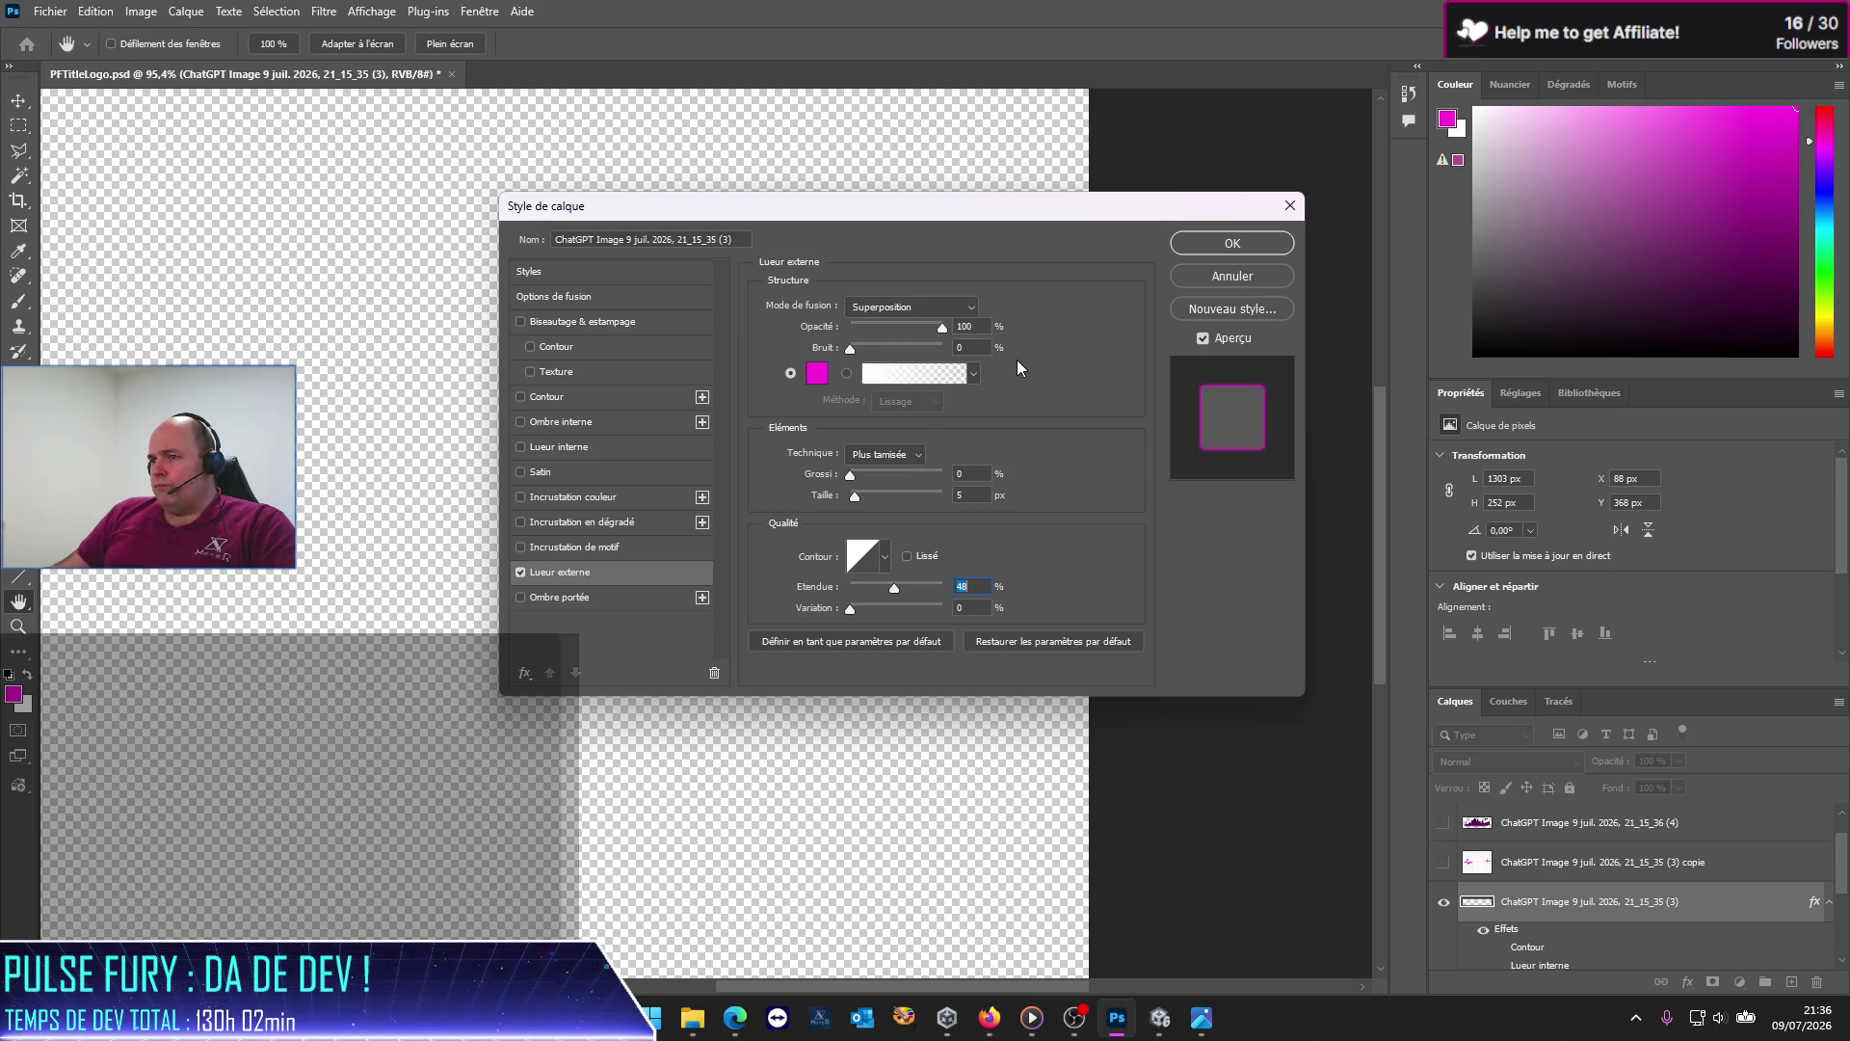
left_click_drag(852, 474, 1027, 487)
Step: Set the outer glow size to 10 px, keeping a solid colour fill
left_click_drag(858, 495, 859, 495)
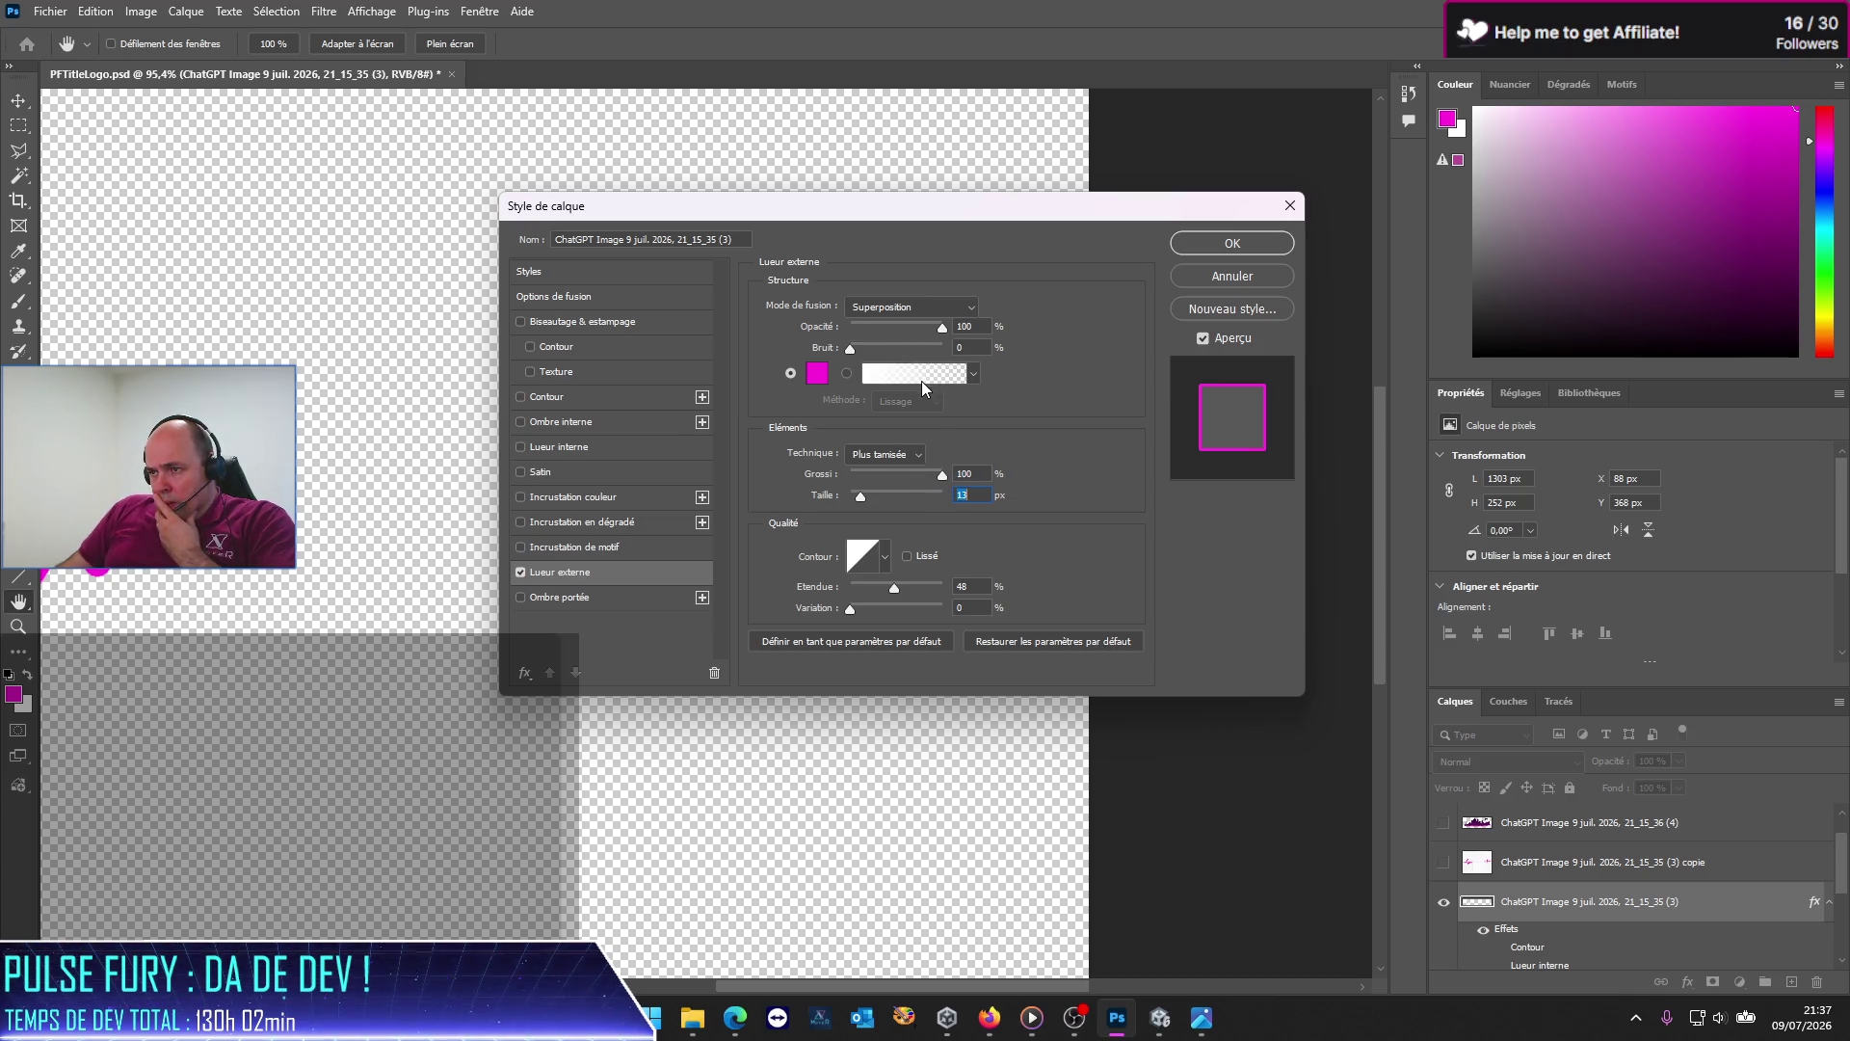
left_click(846, 375)
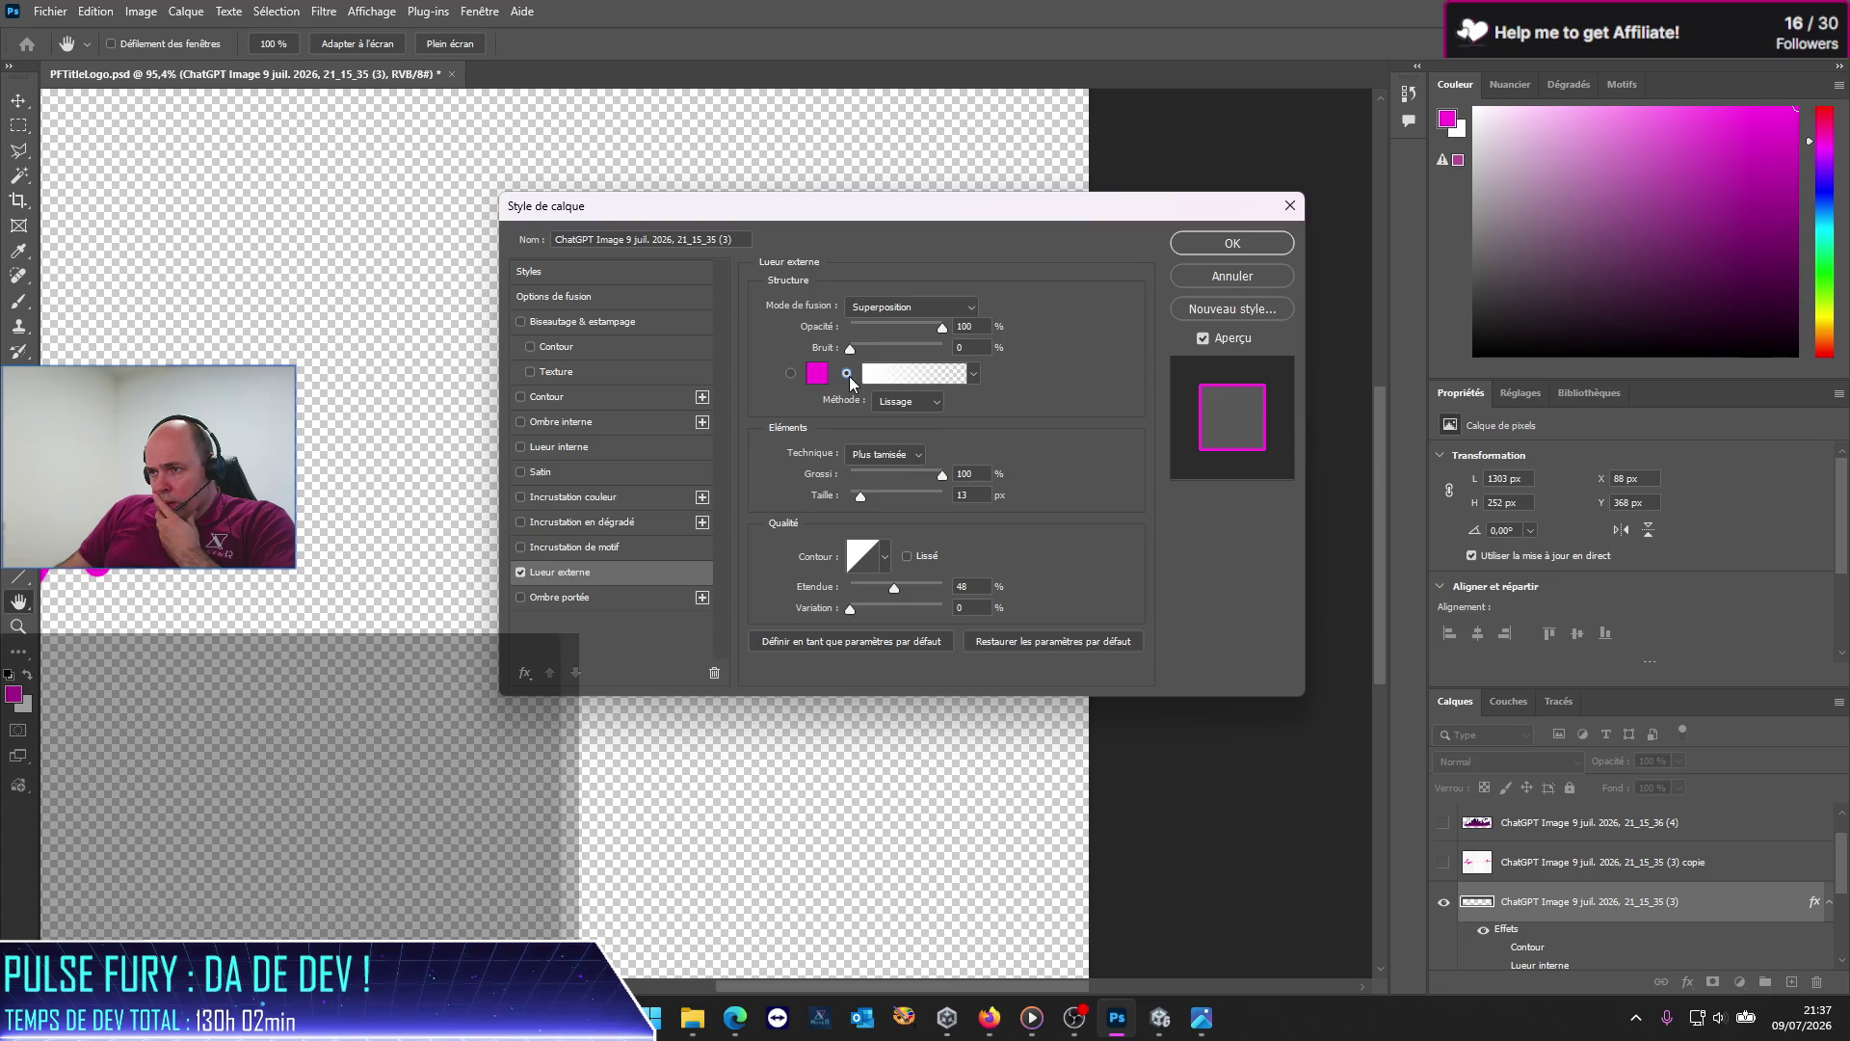
left_click(791, 375)
left_click_drag(859, 500, 862, 496)
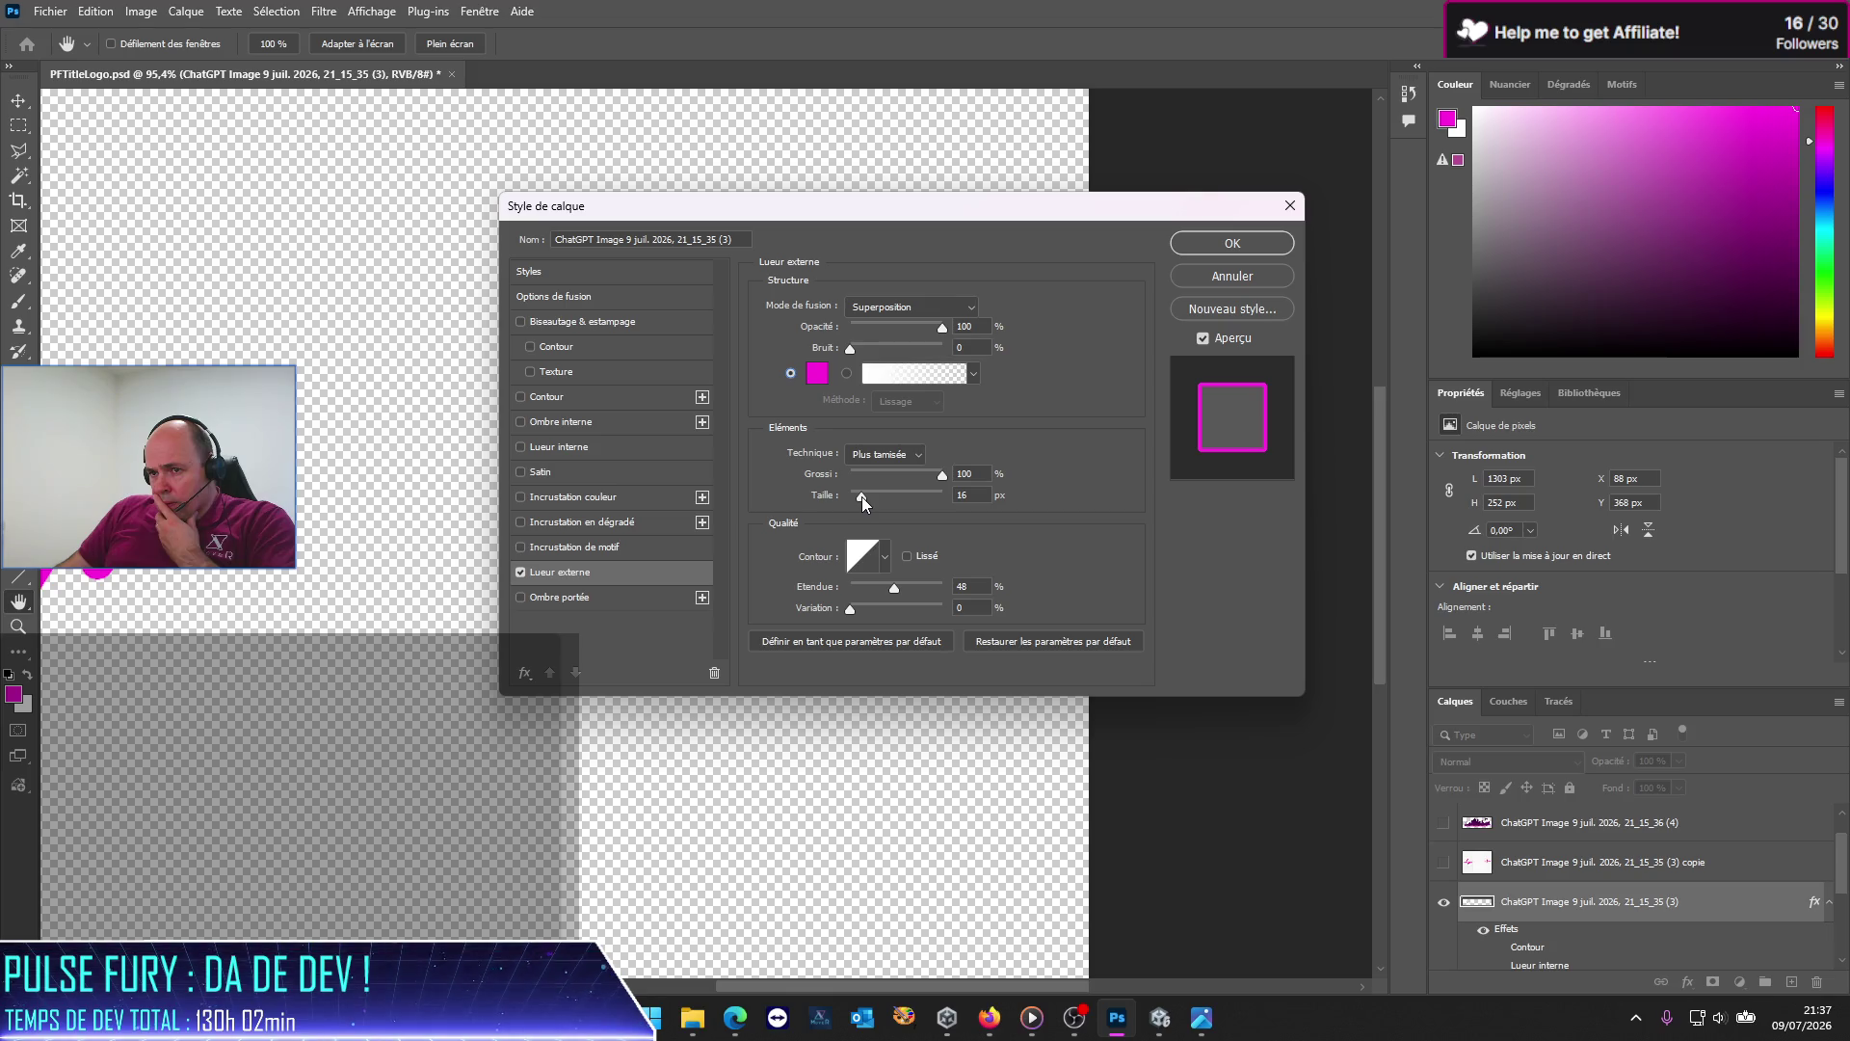
left_click_drag(861, 496, 859, 496)
Step: Widen the glow range to 100%, keep the softer technique, and open the glow gradient
left_click_drag(896, 589, 971, 593)
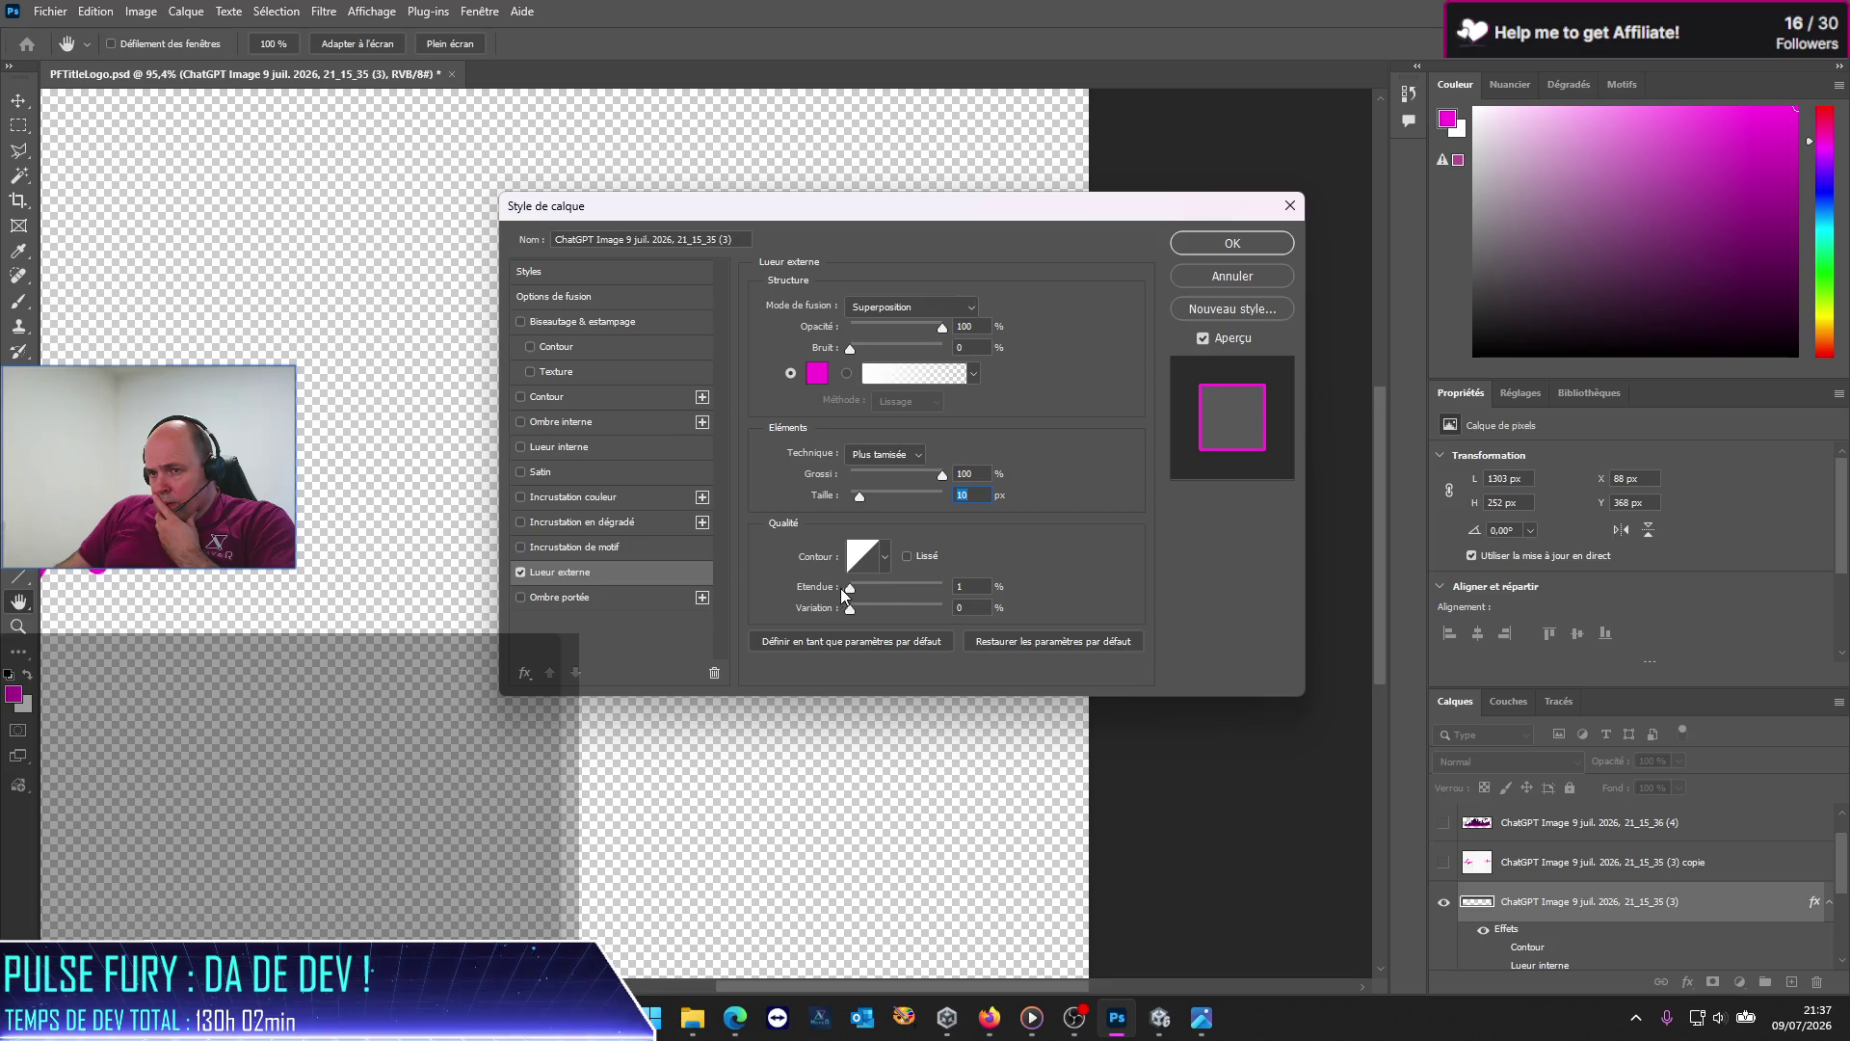
left_click(967, 586)
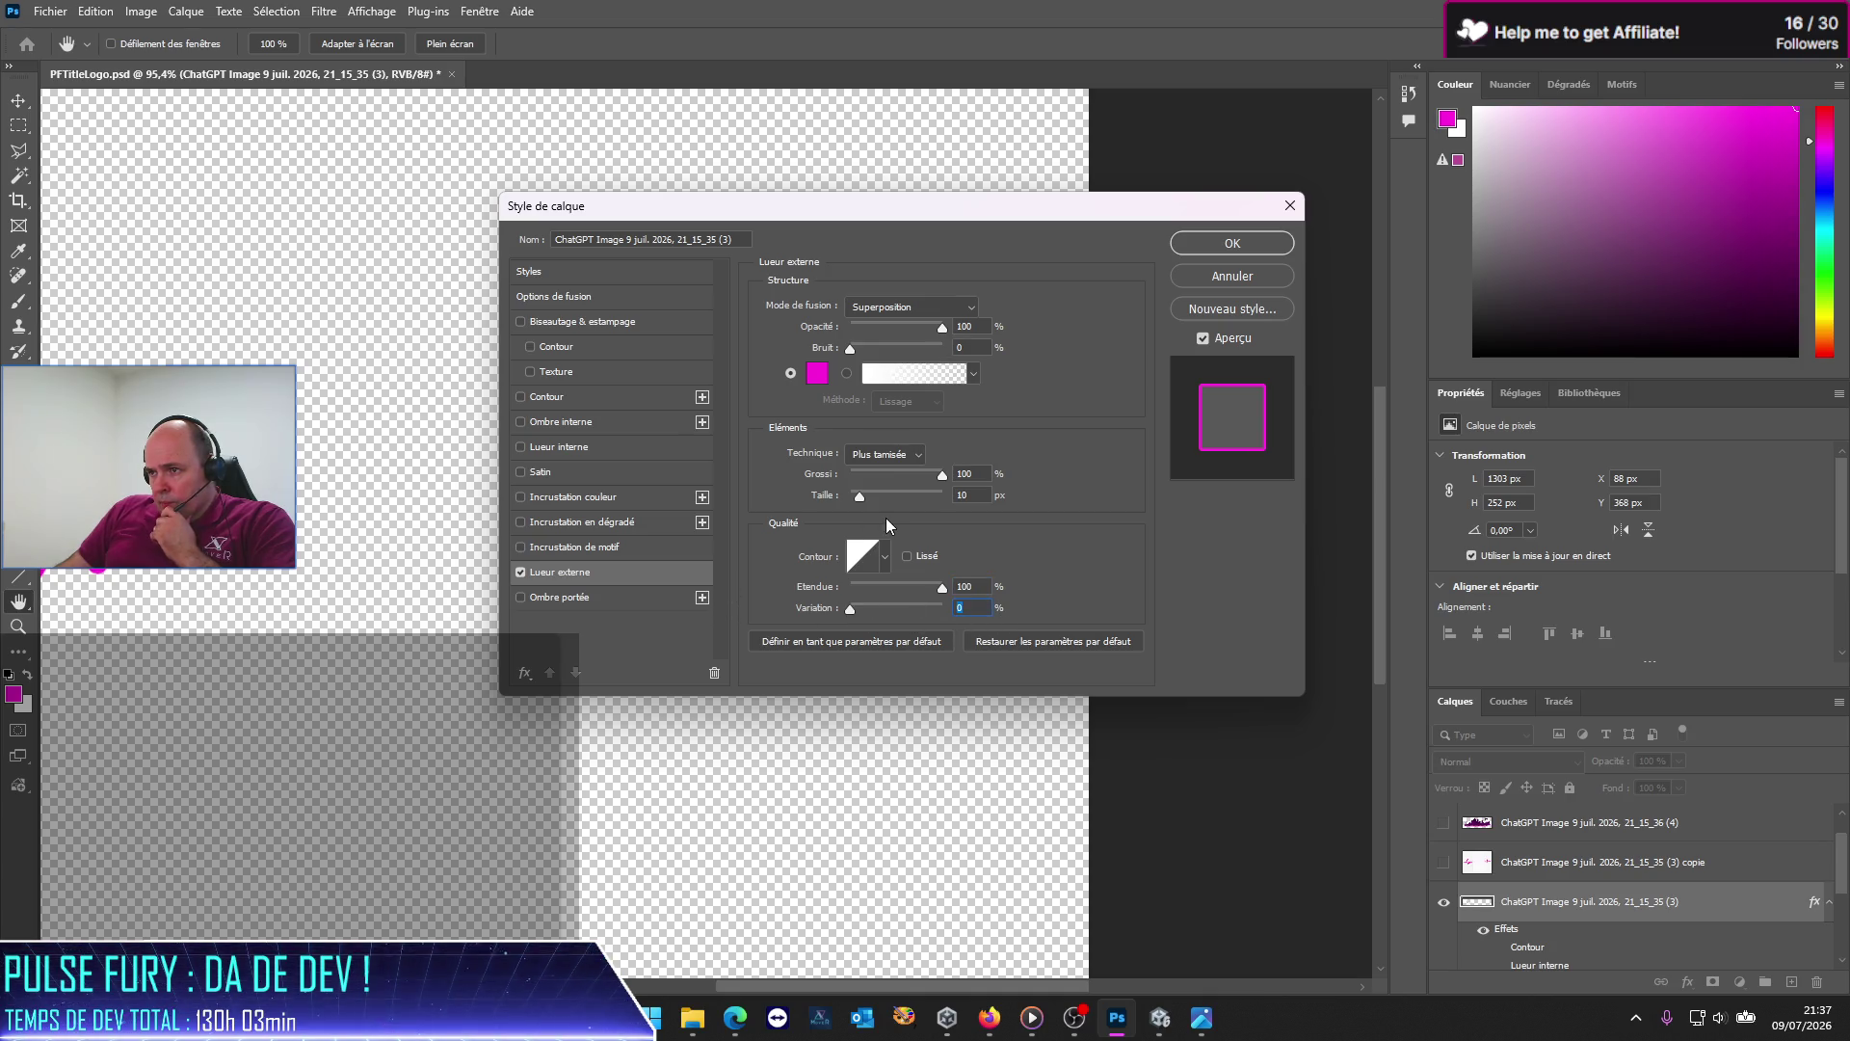
left_click(905, 455)
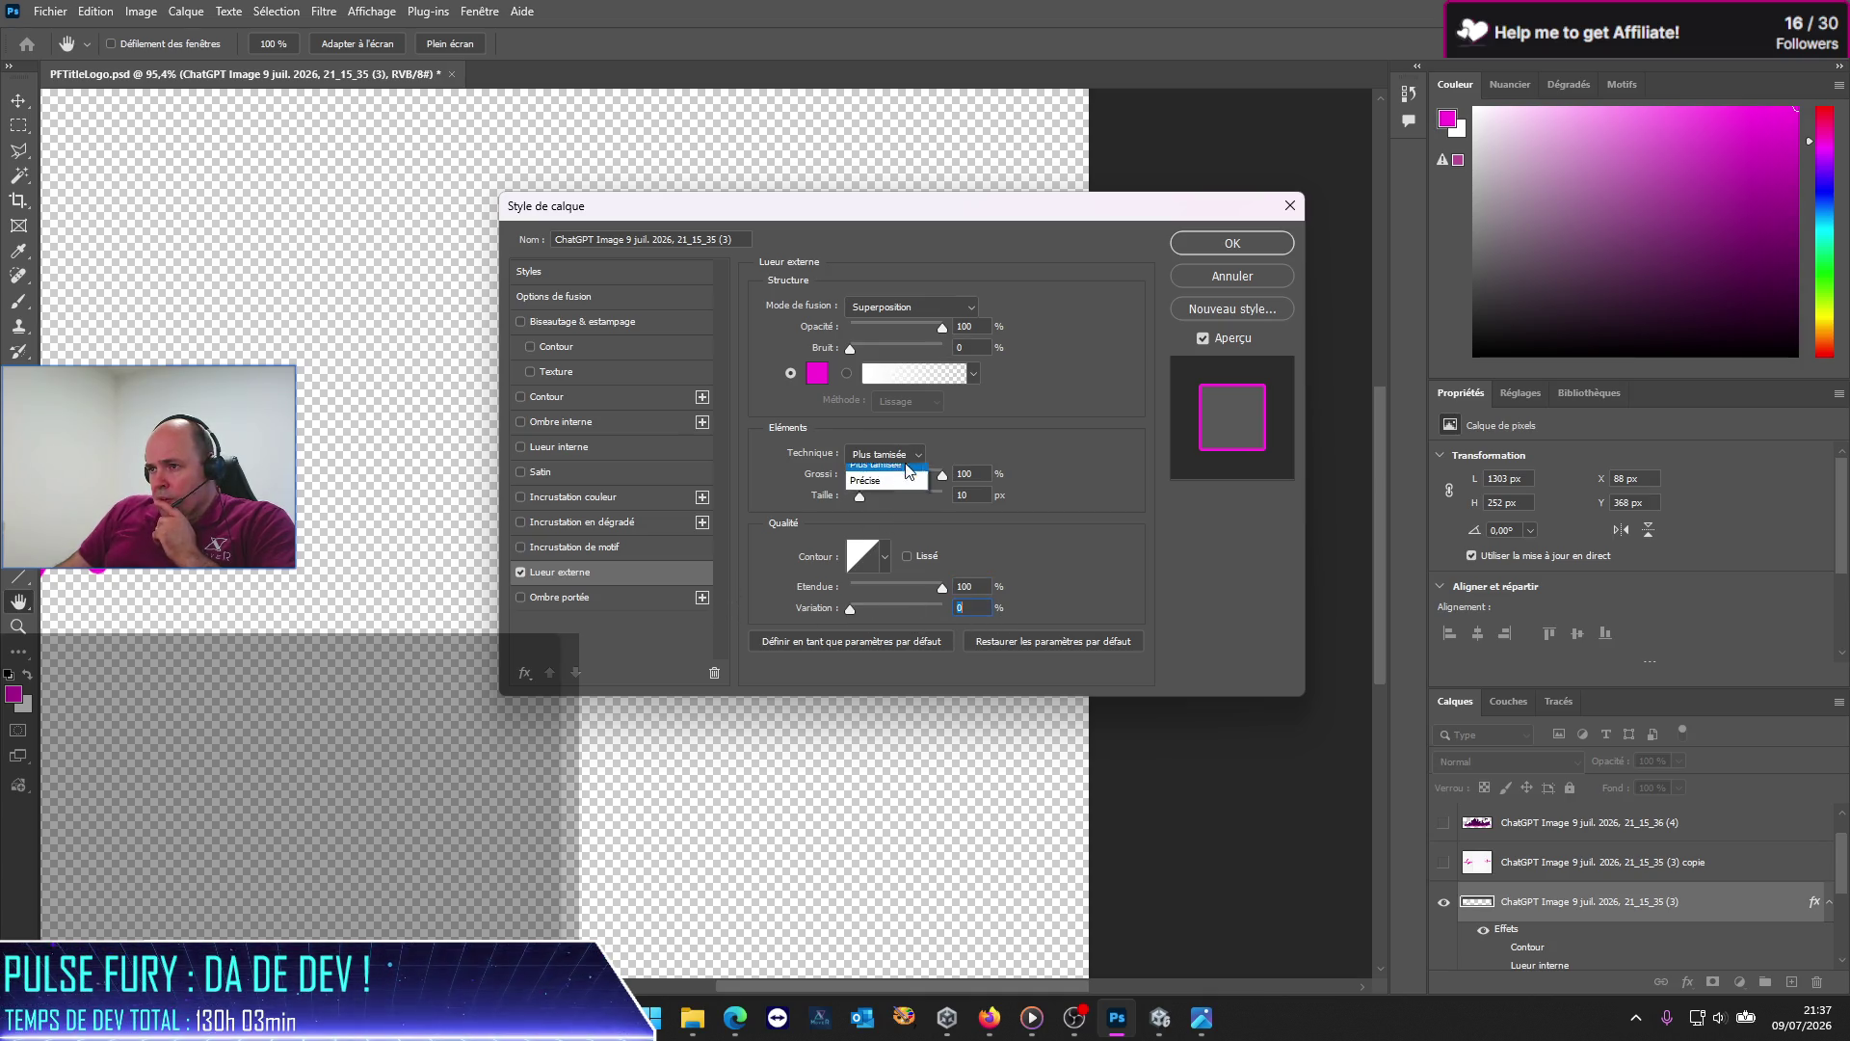
left_click(914, 453)
left_click(886, 462)
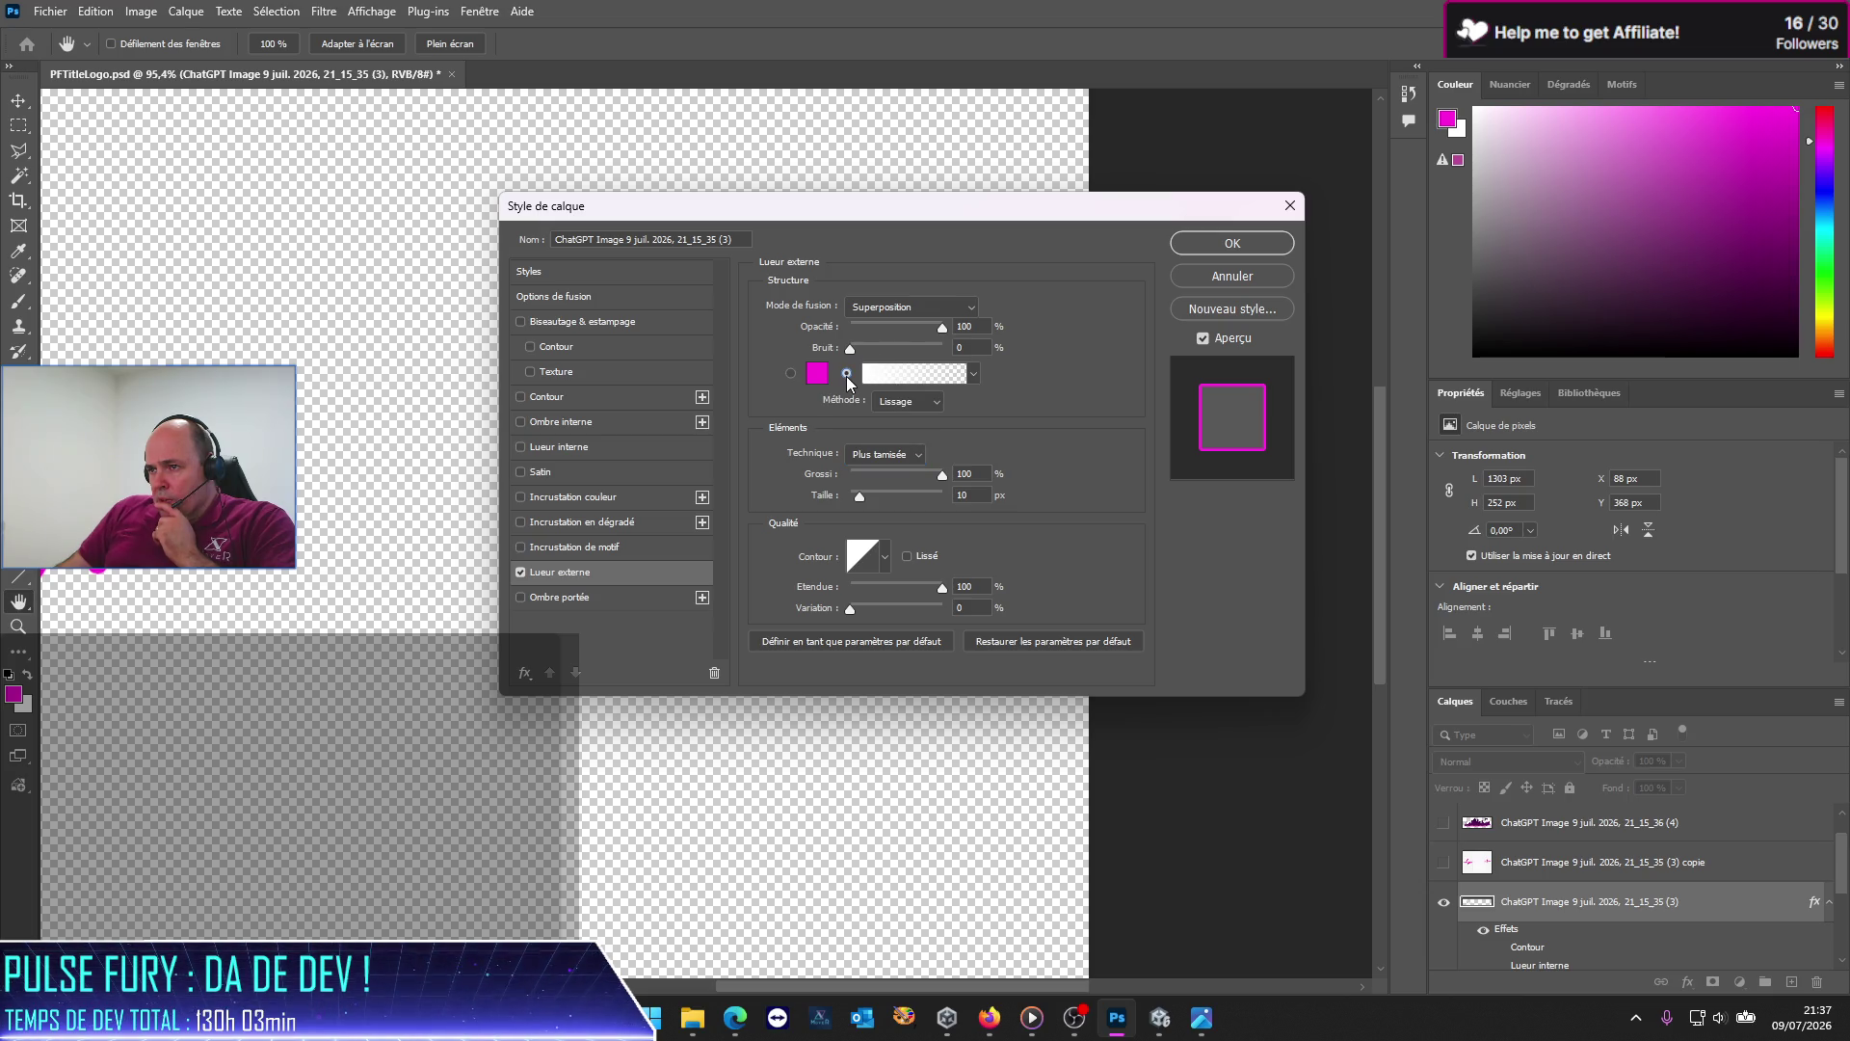
left_click(900, 374)
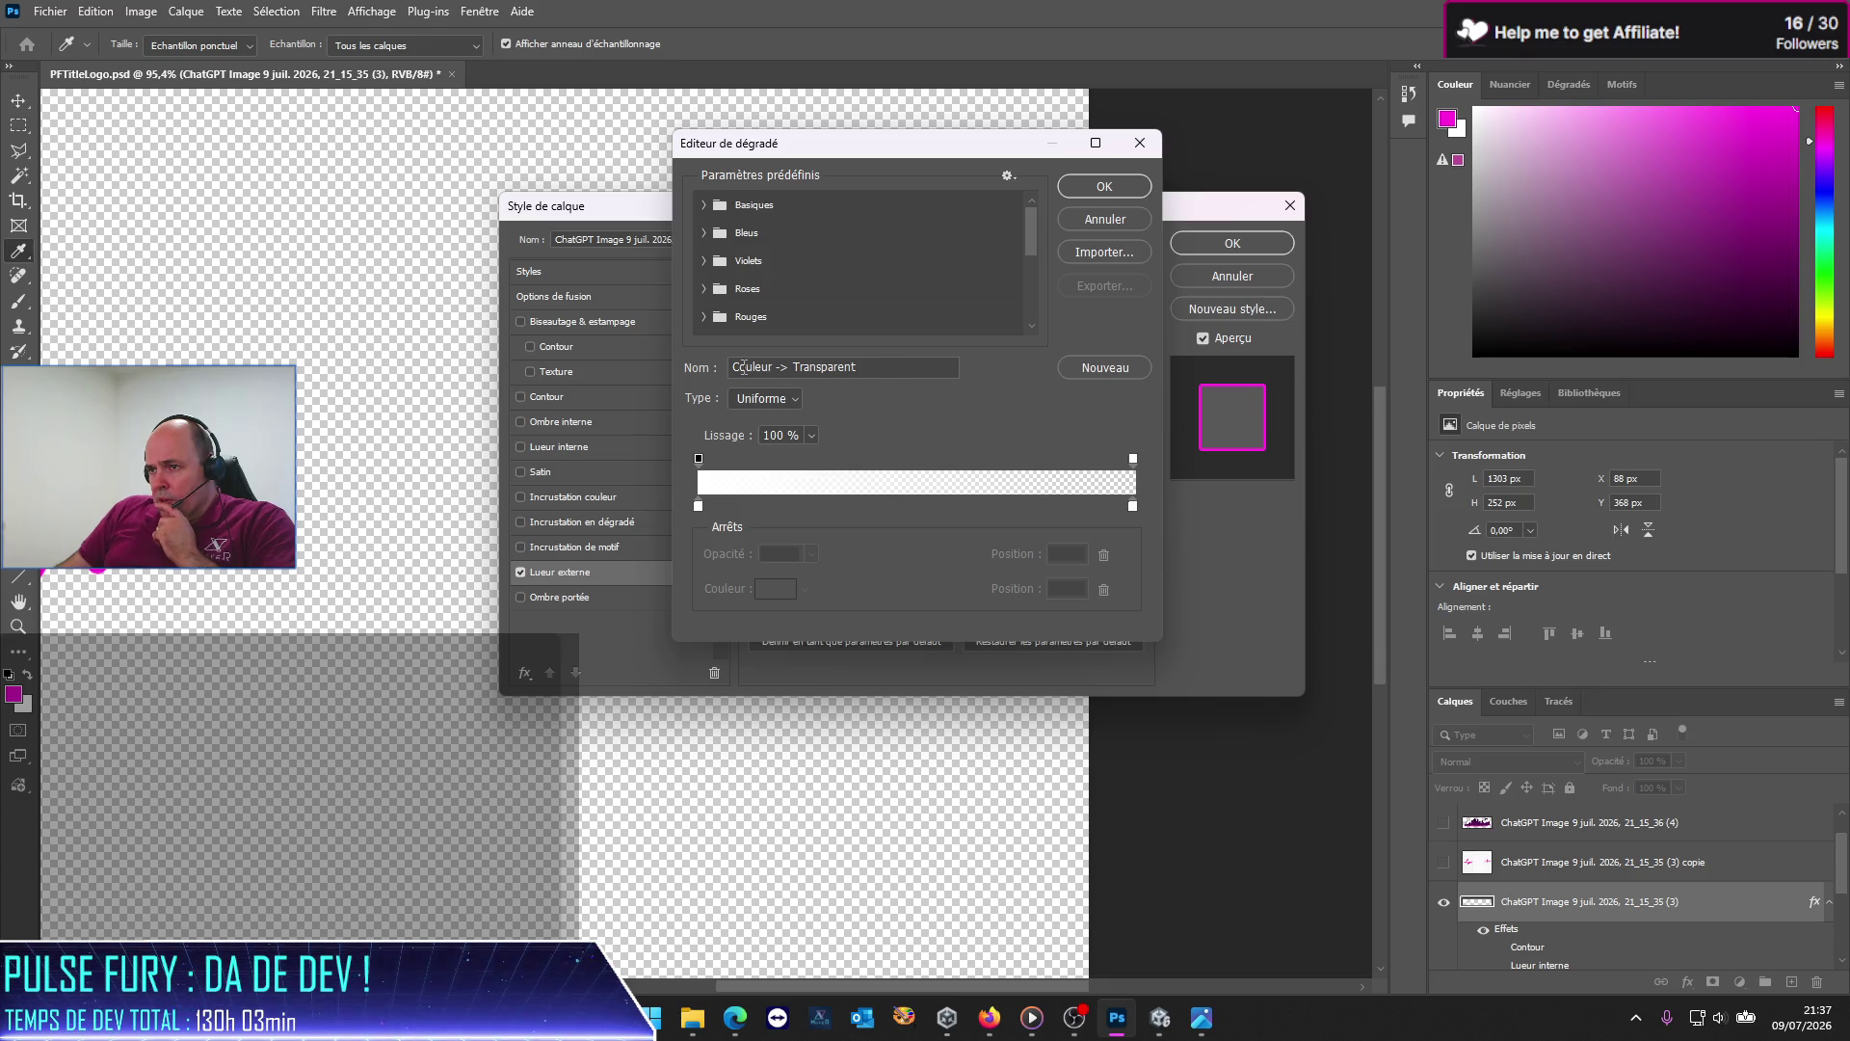
Step: Set the gradient's left stop to #ff00d9 for a magenta-to-transparent glow
left_click(698, 507)
left_click(762, 583)
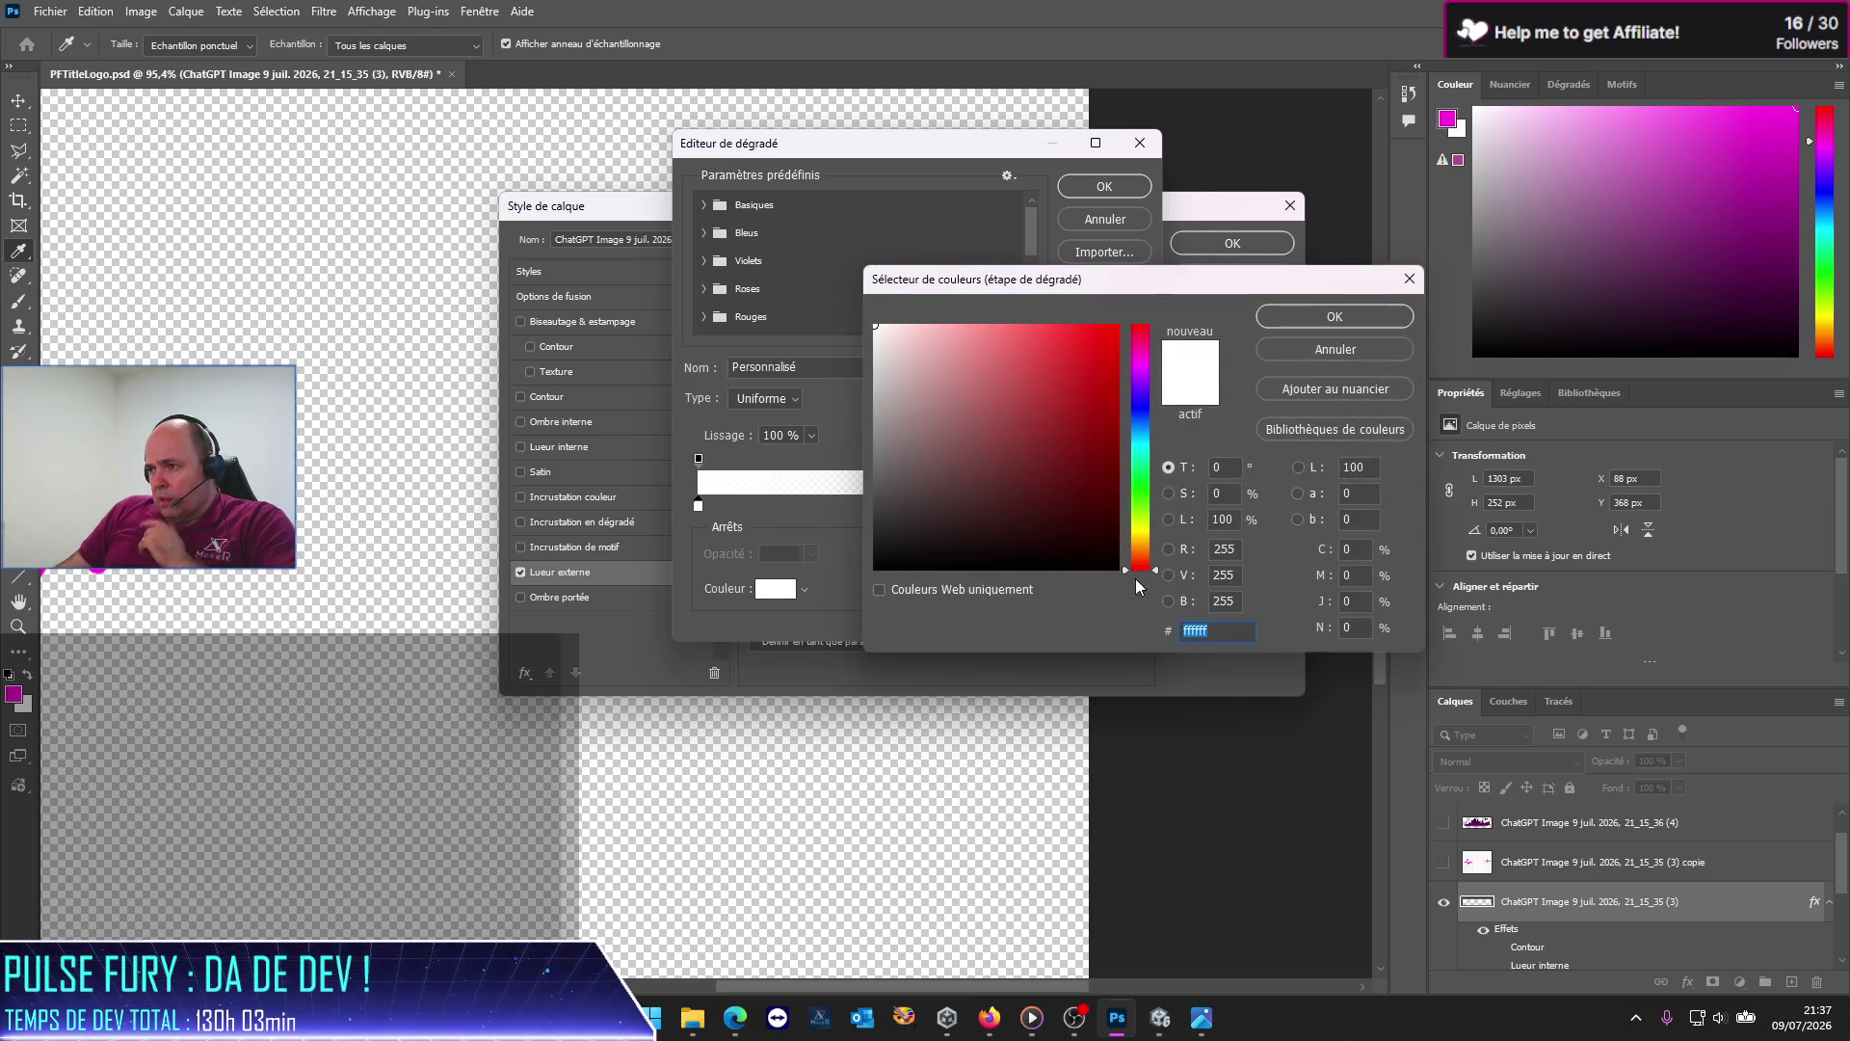
type("ff00d9")
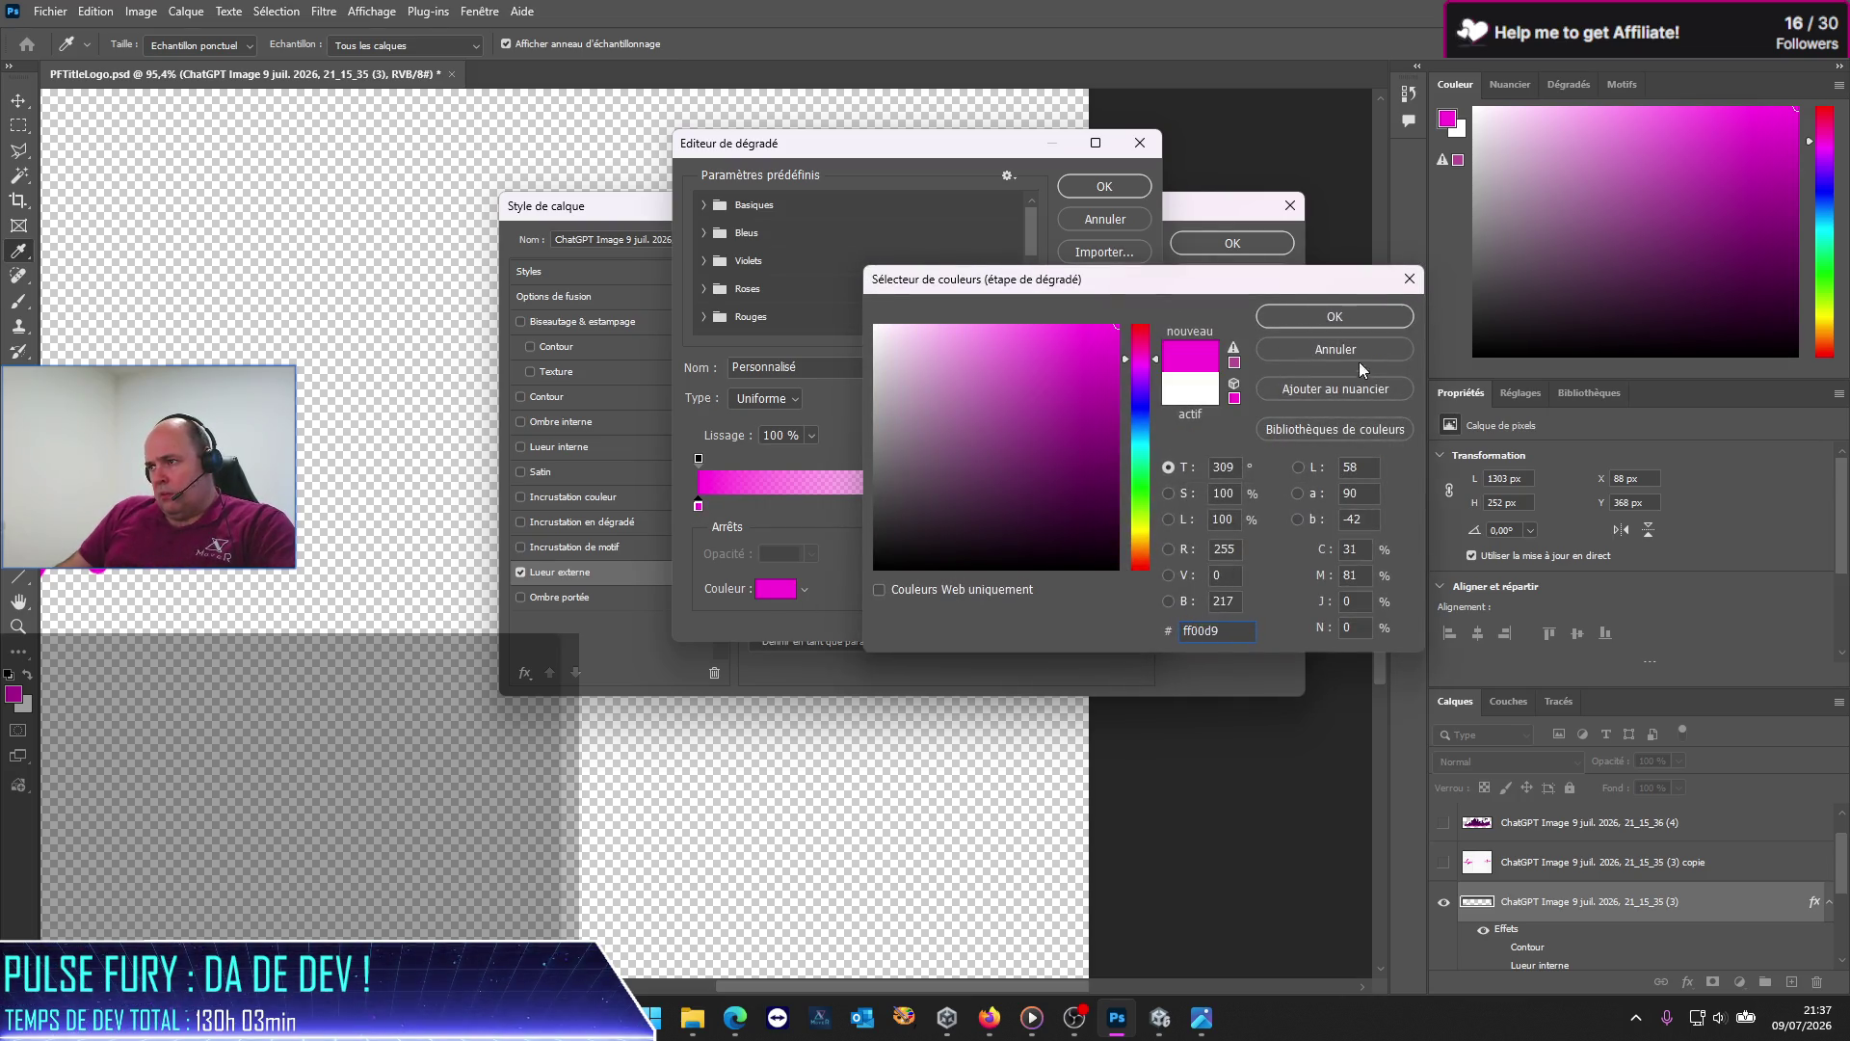
left_click(1357, 316)
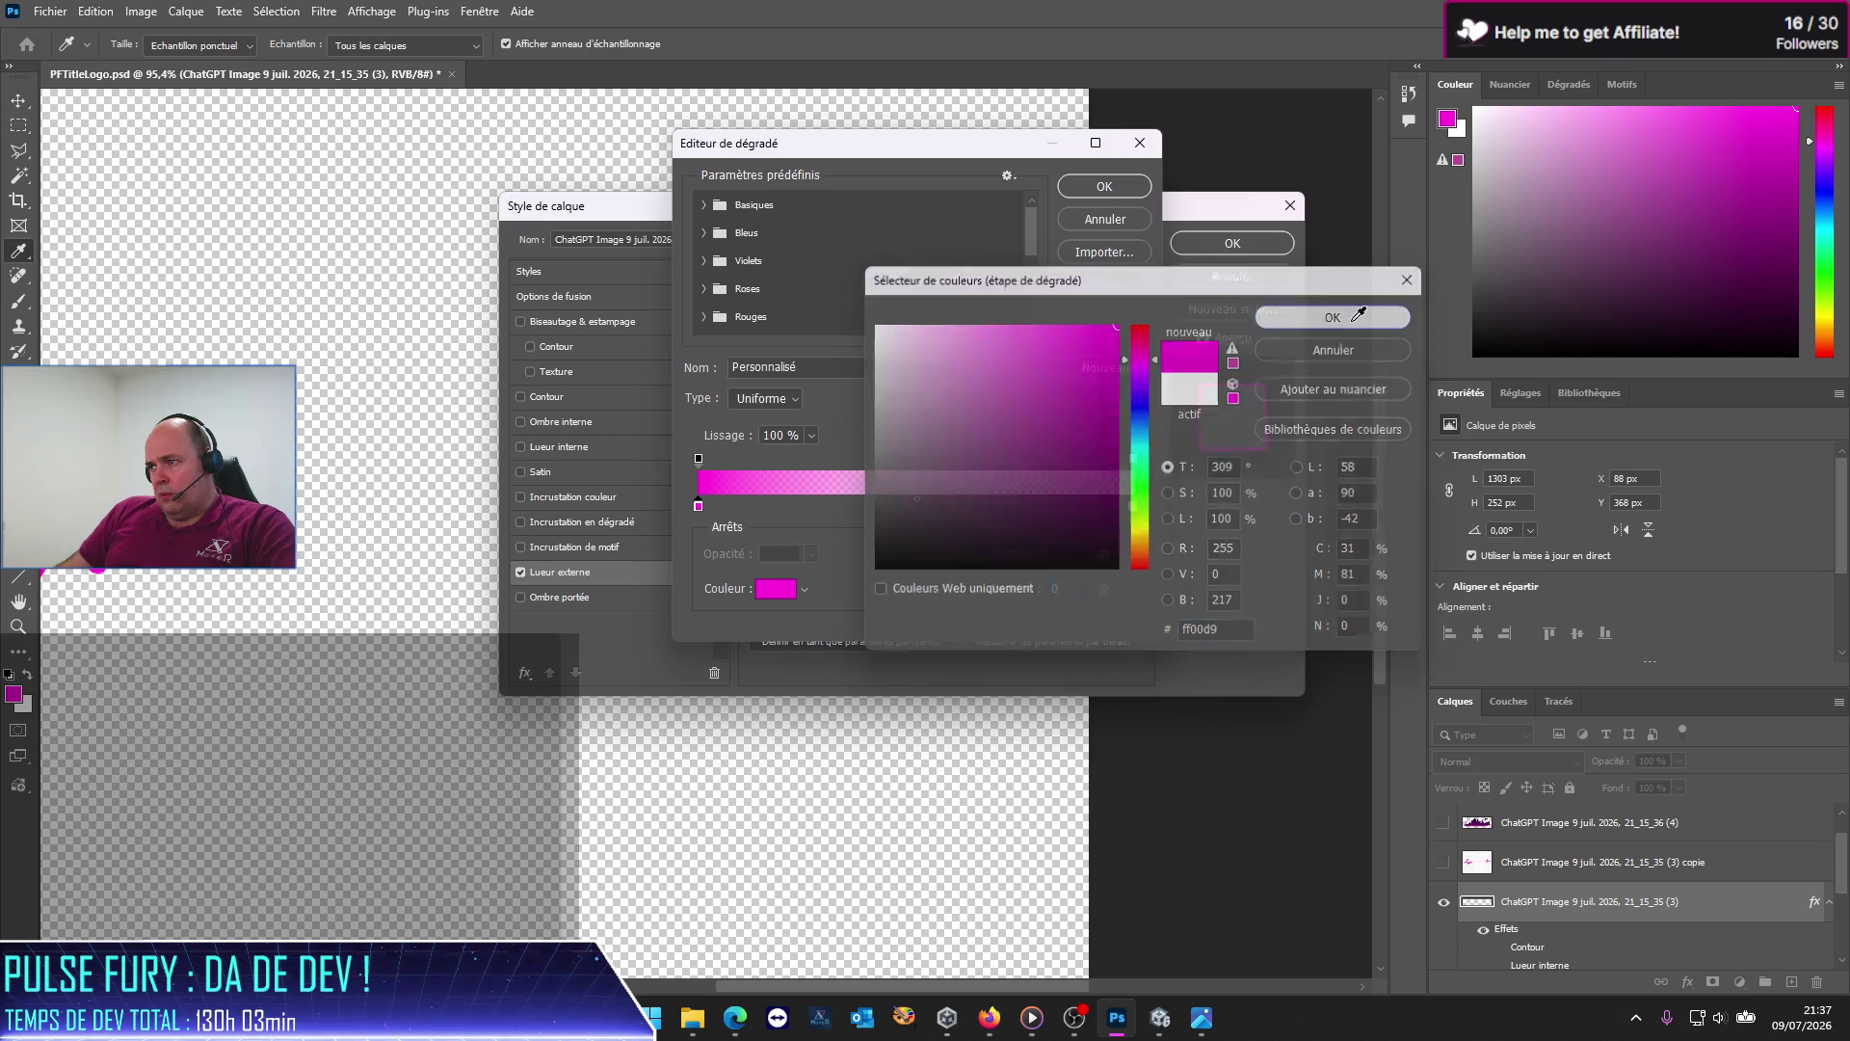
left_click(1116, 187)
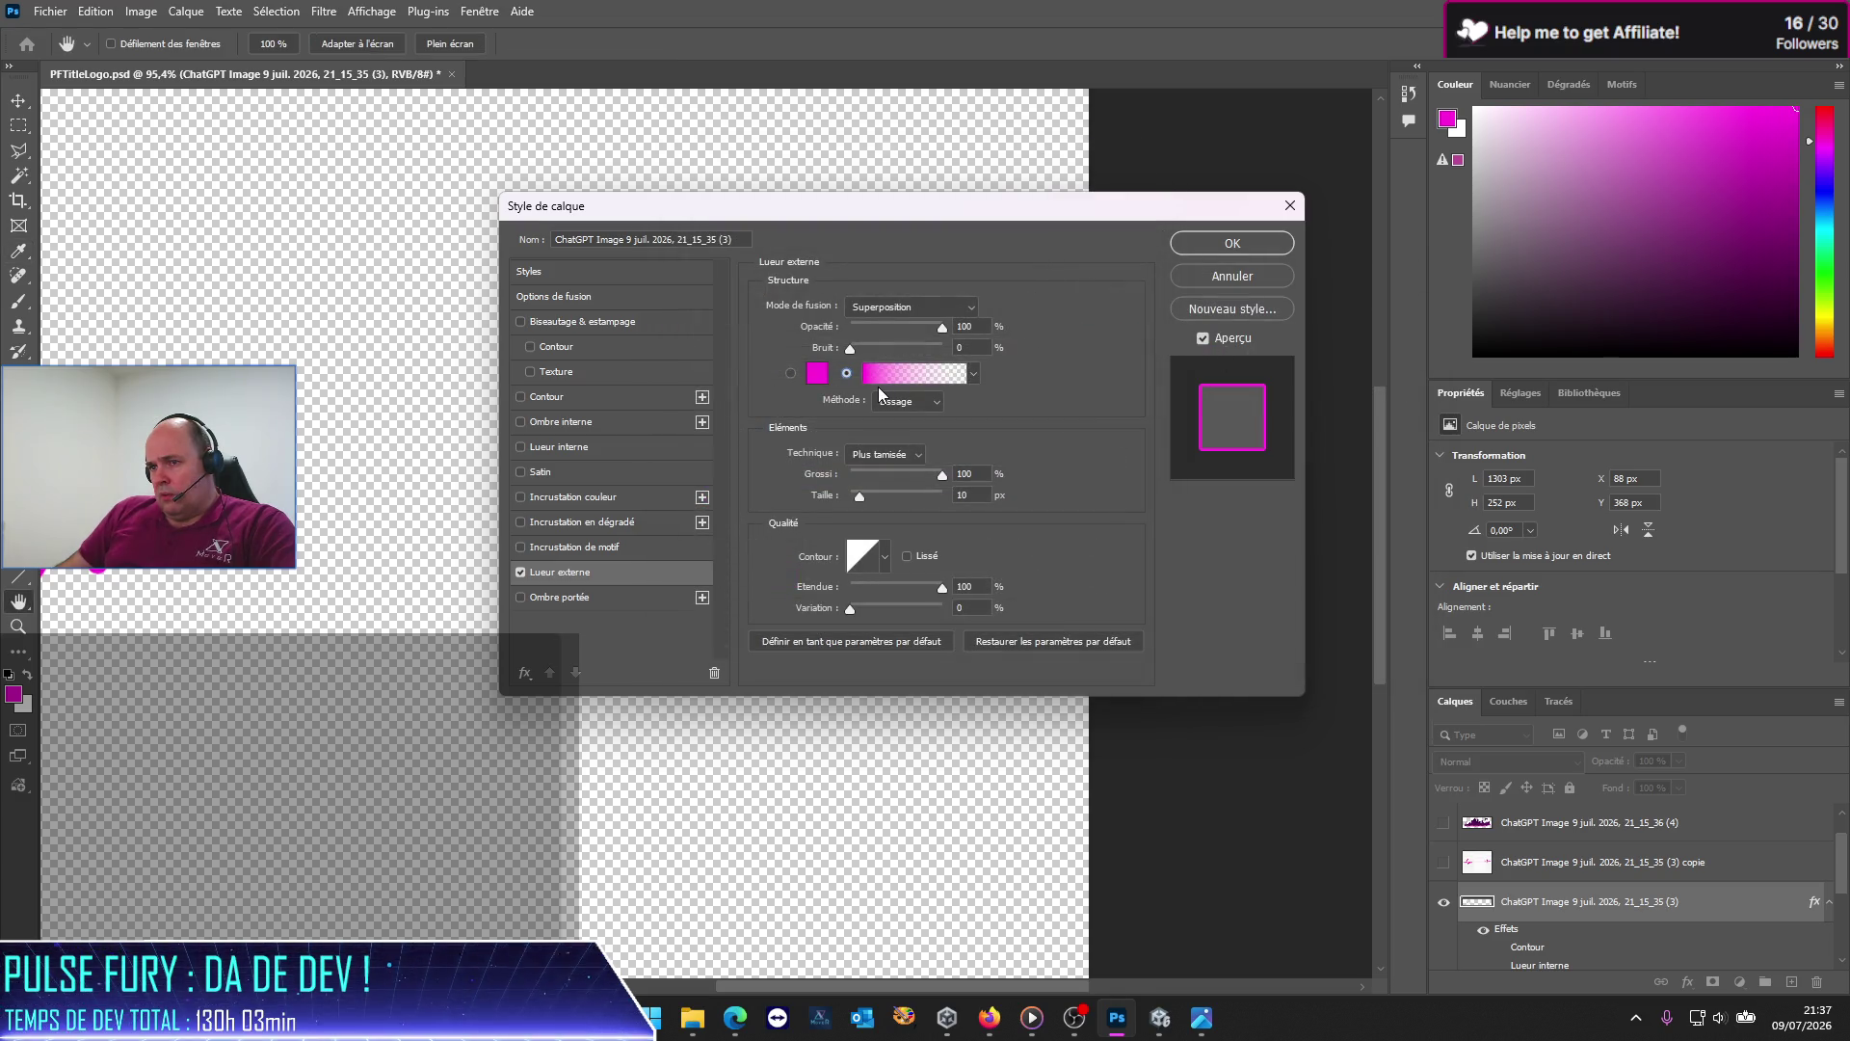
Step: Set the glow method to Rayures and the blend mode to Normal after comparing Obscurcir
mouse_move(861, 207)
left_mouse_down()
mouse_move(698, 356)
mouse_move(701, 311)
left_mouse_up()
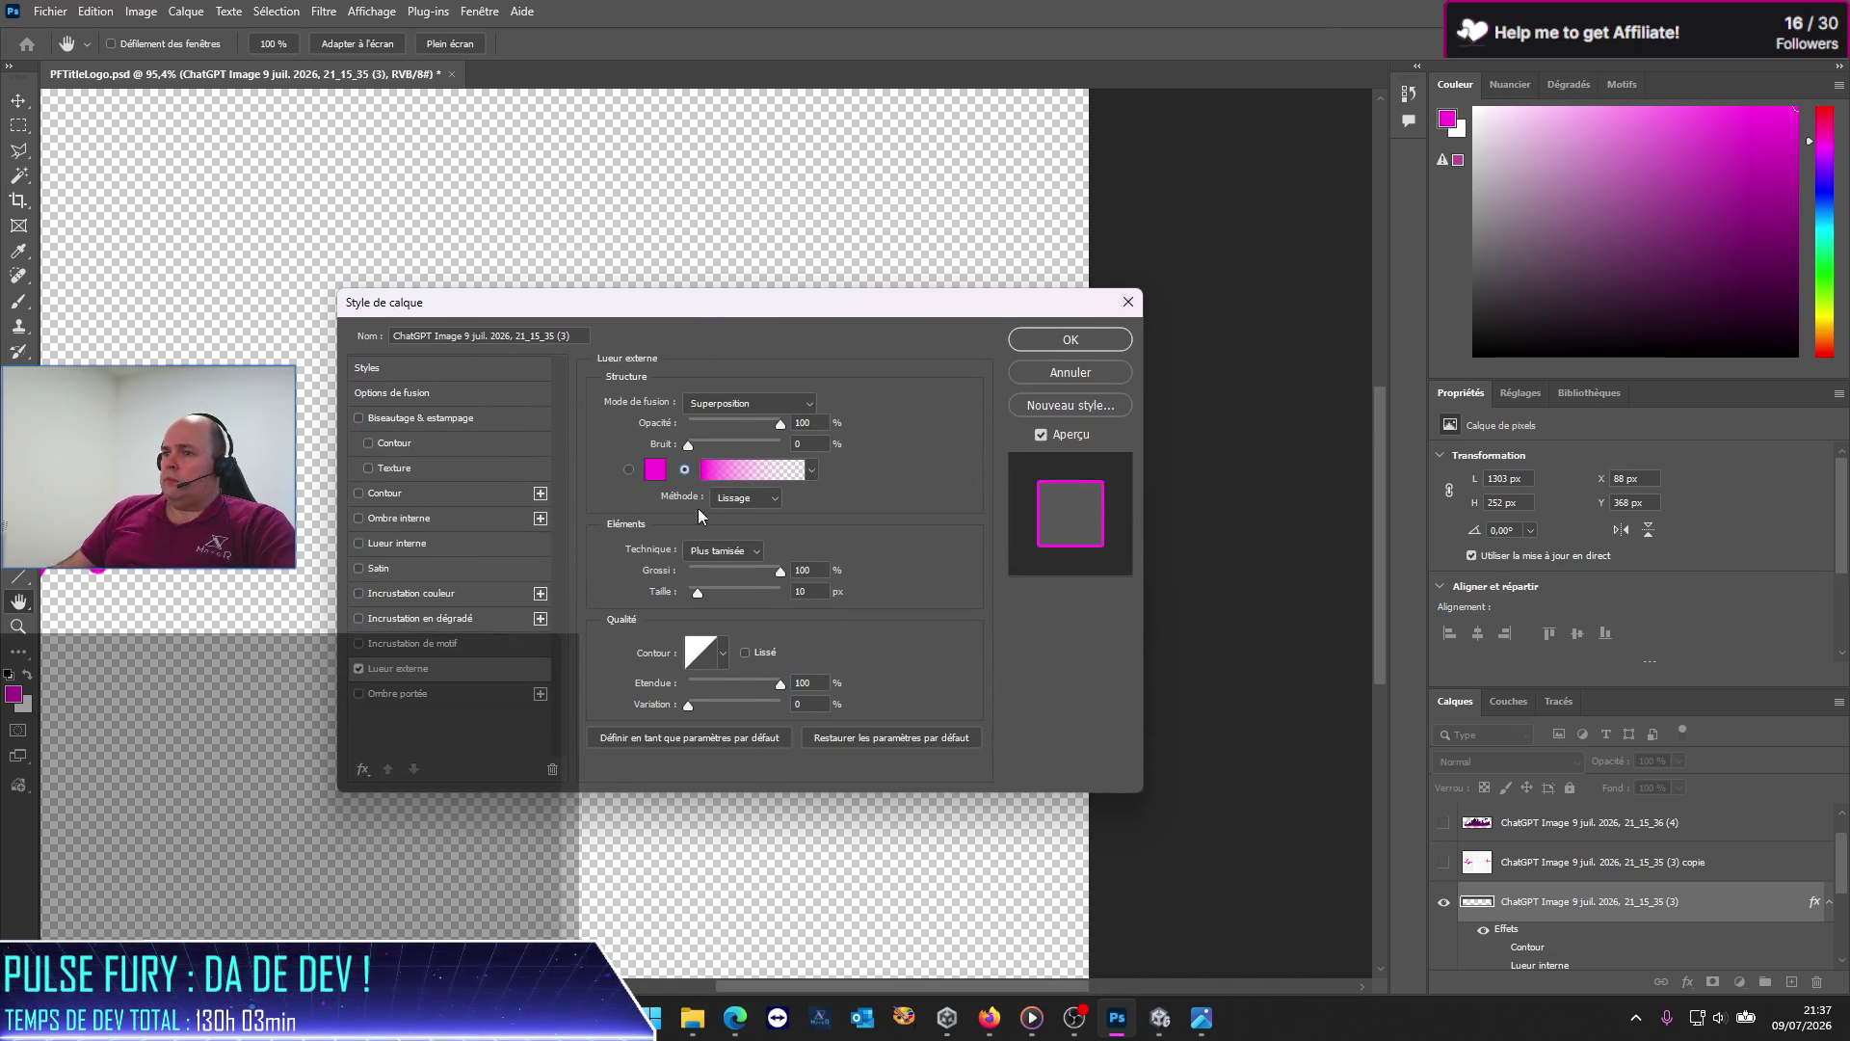
left_click(727, 499)
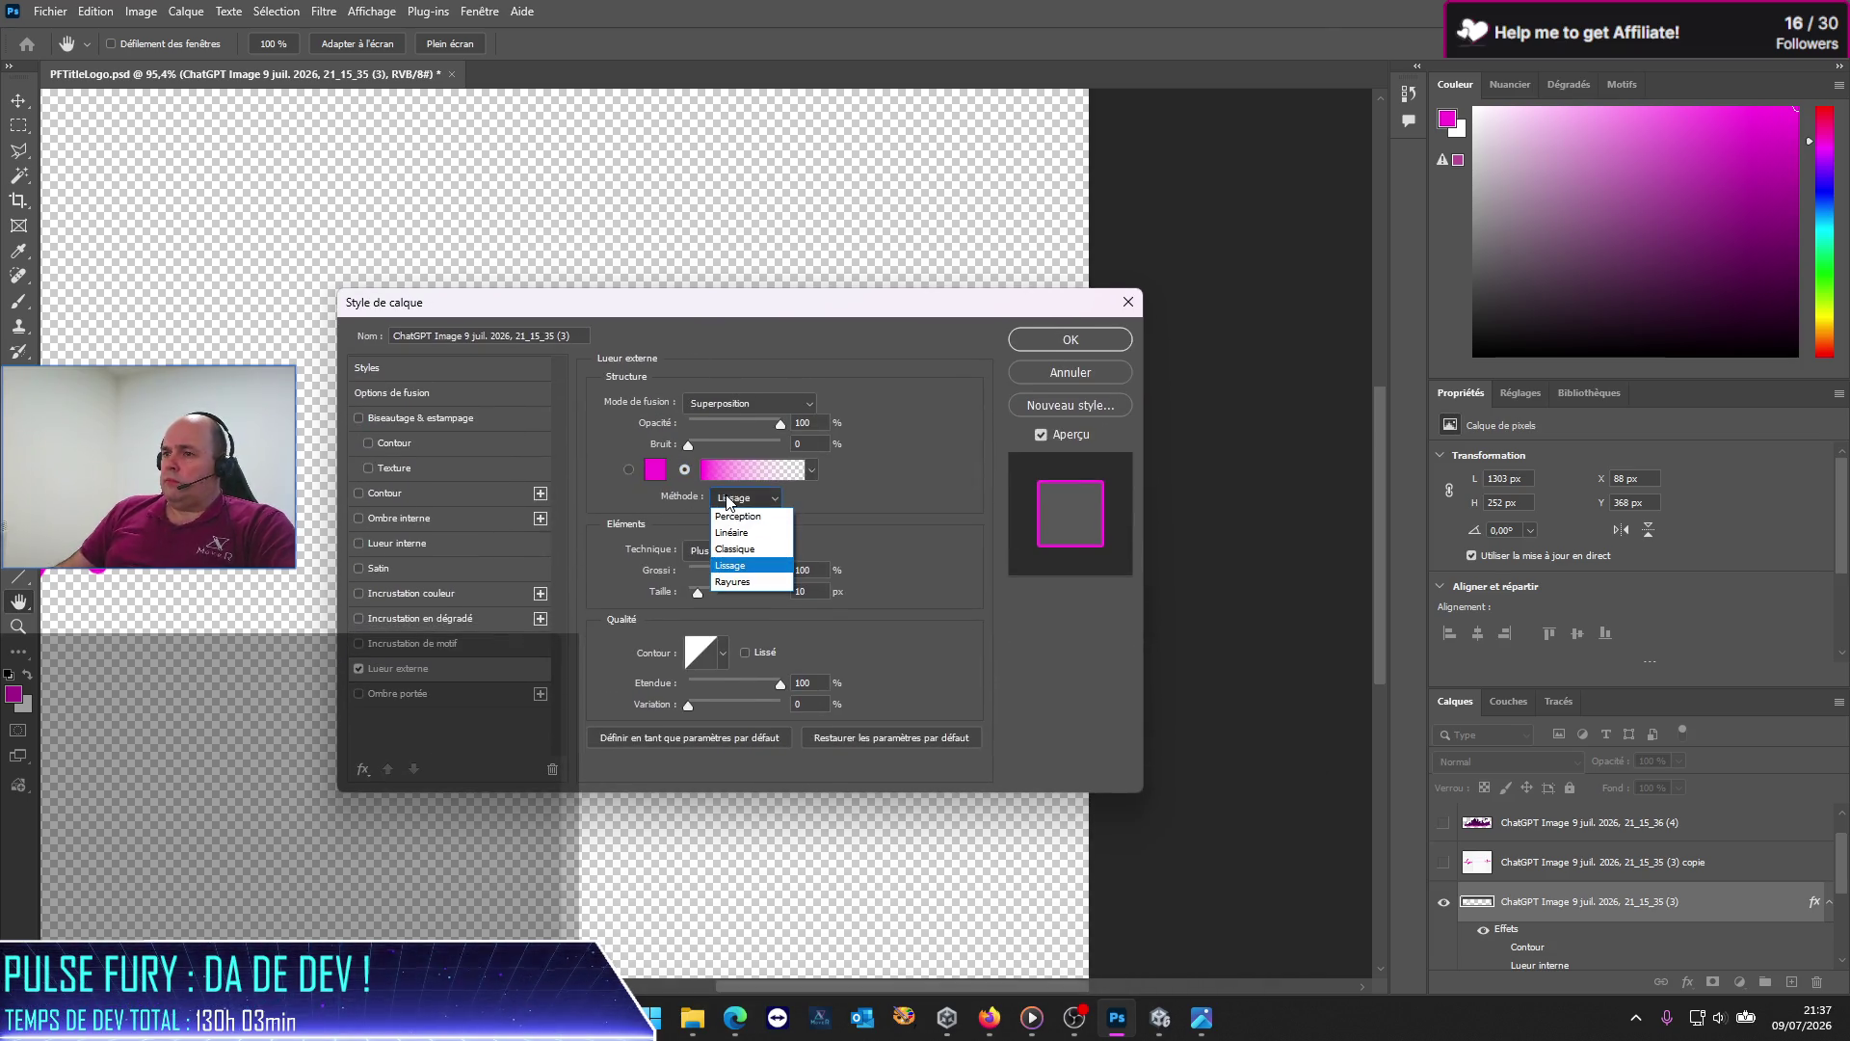
left_click(760, 582)
left_click_drag(724, 301, 1211, 345)
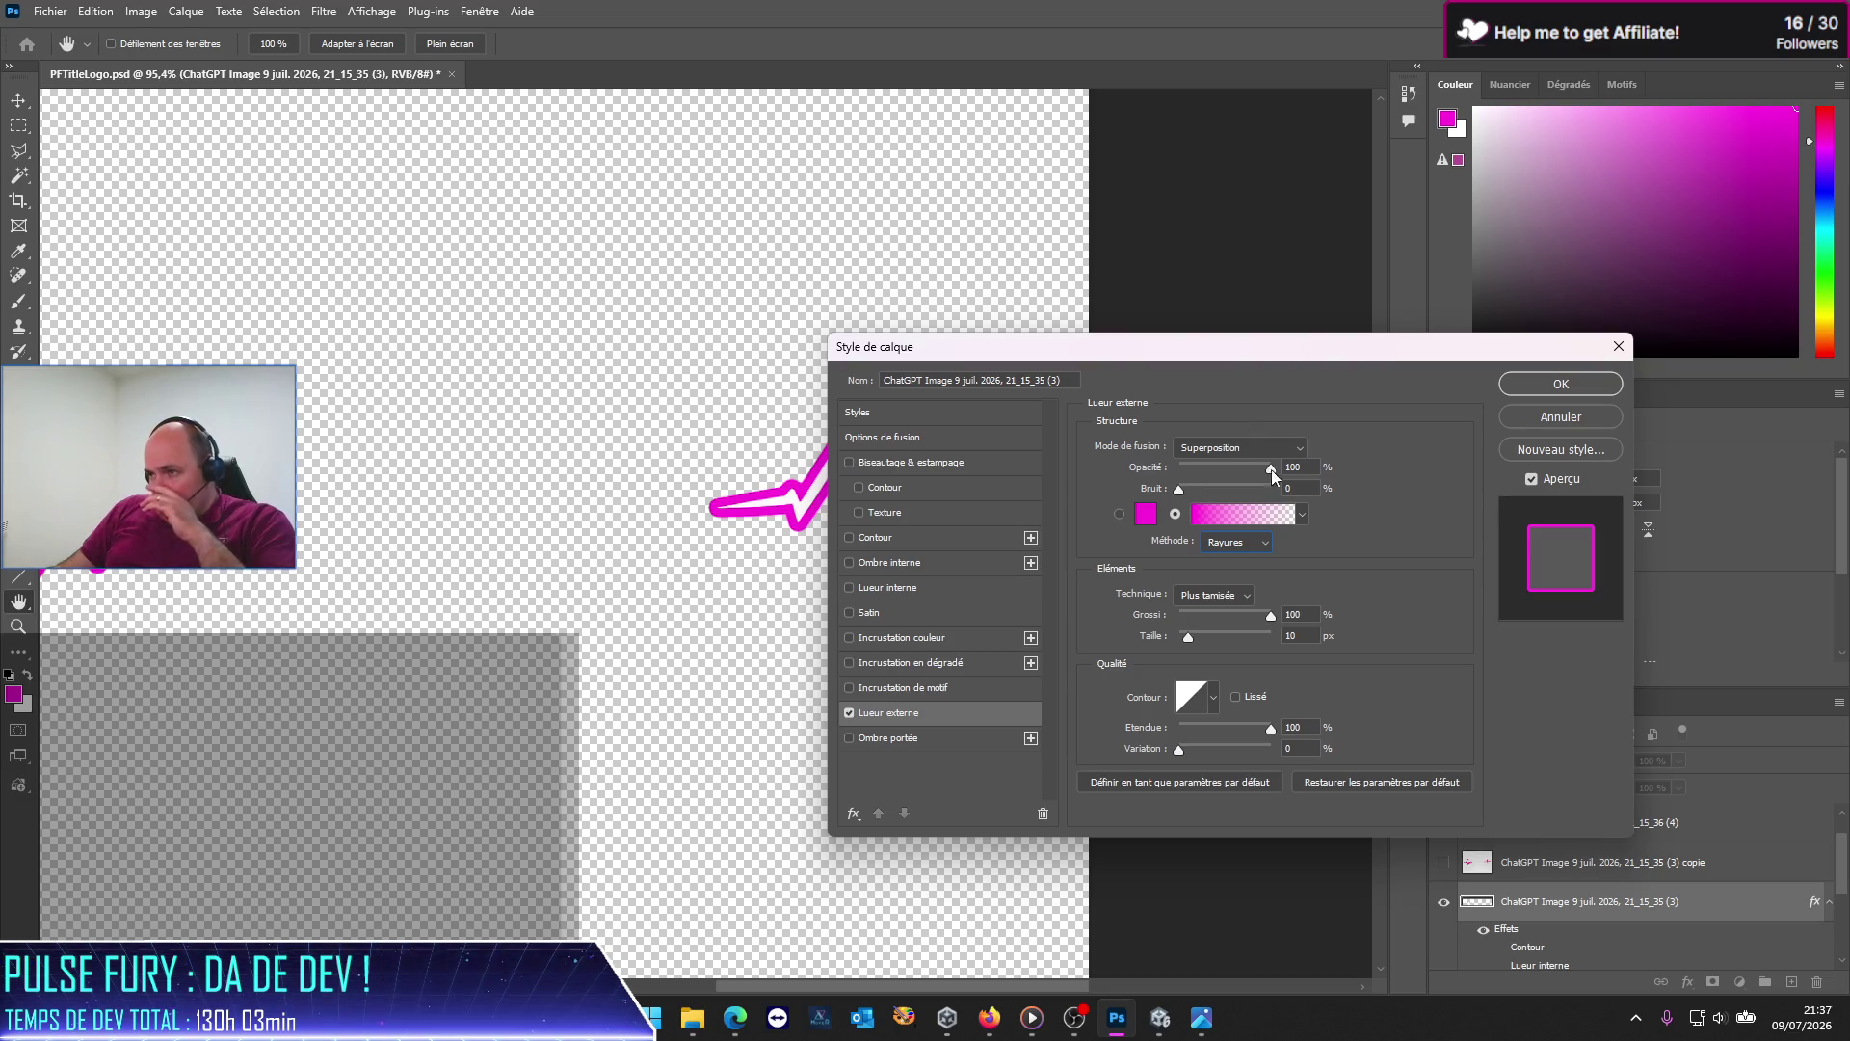
left_click(1264, 449)
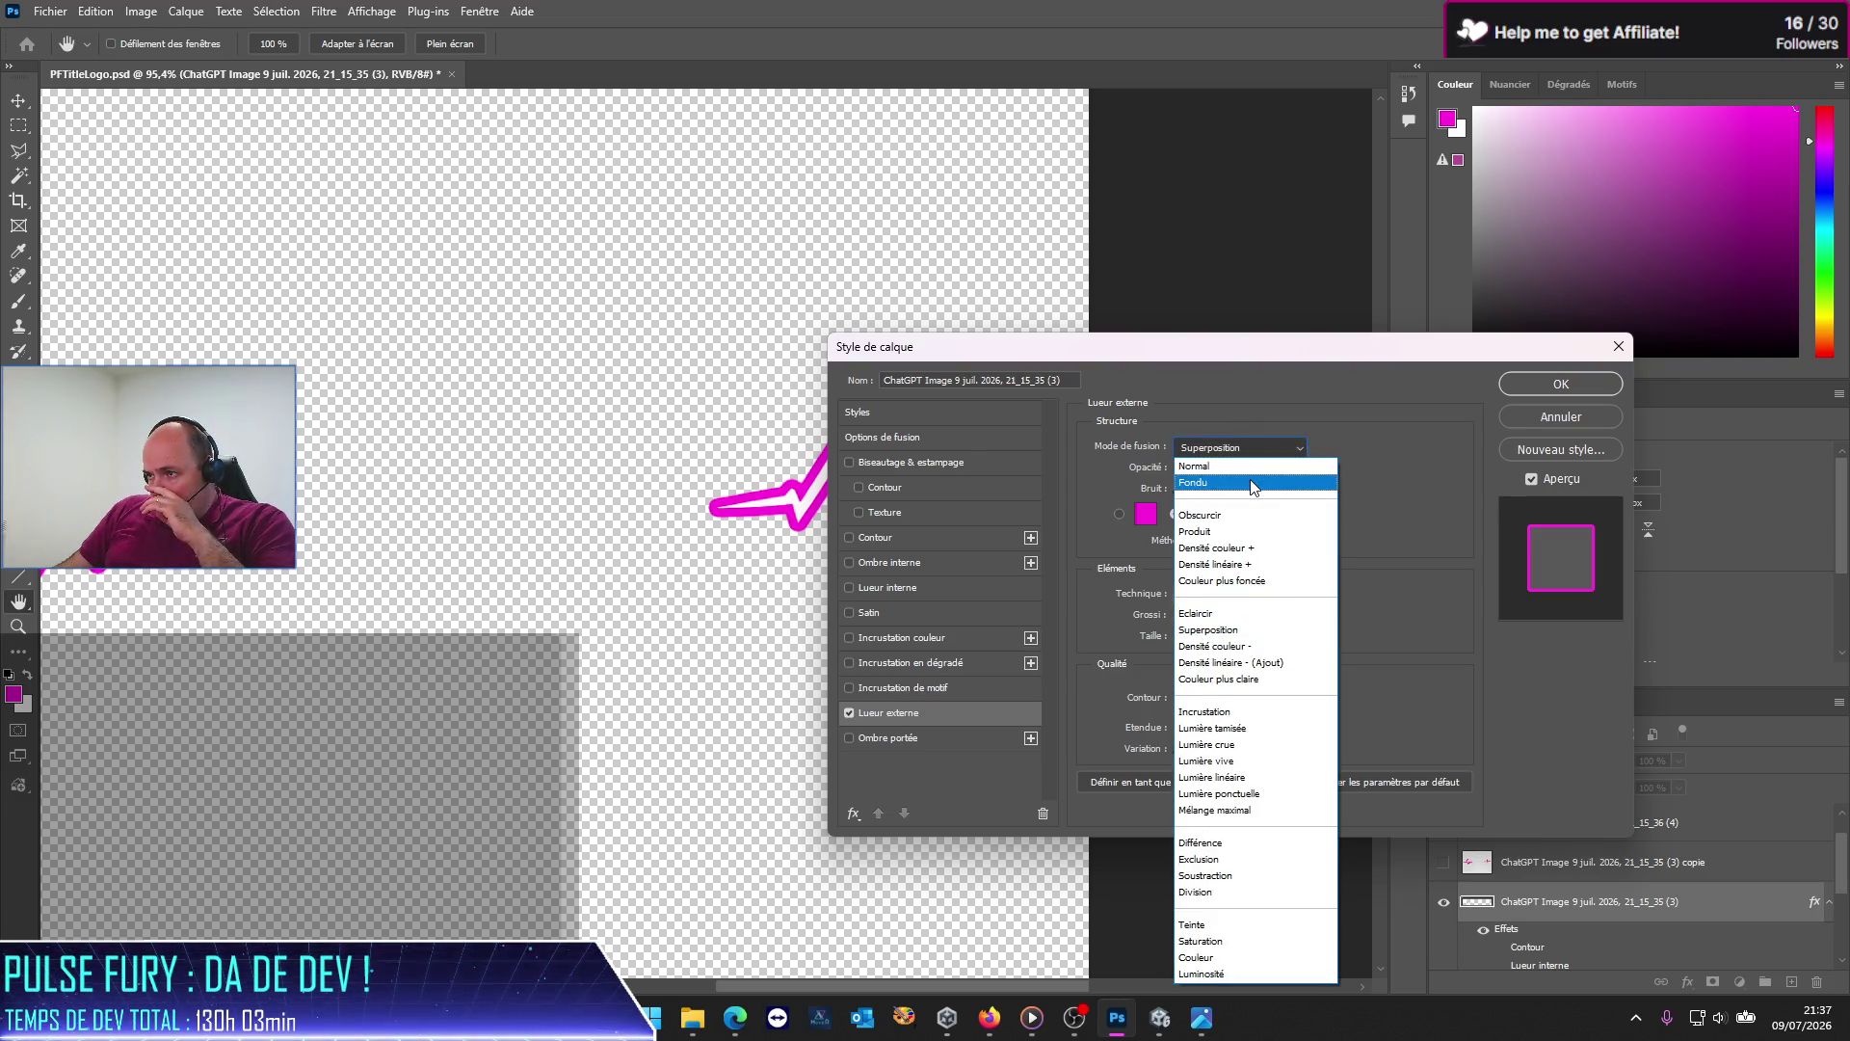
left_click(1236, 515)
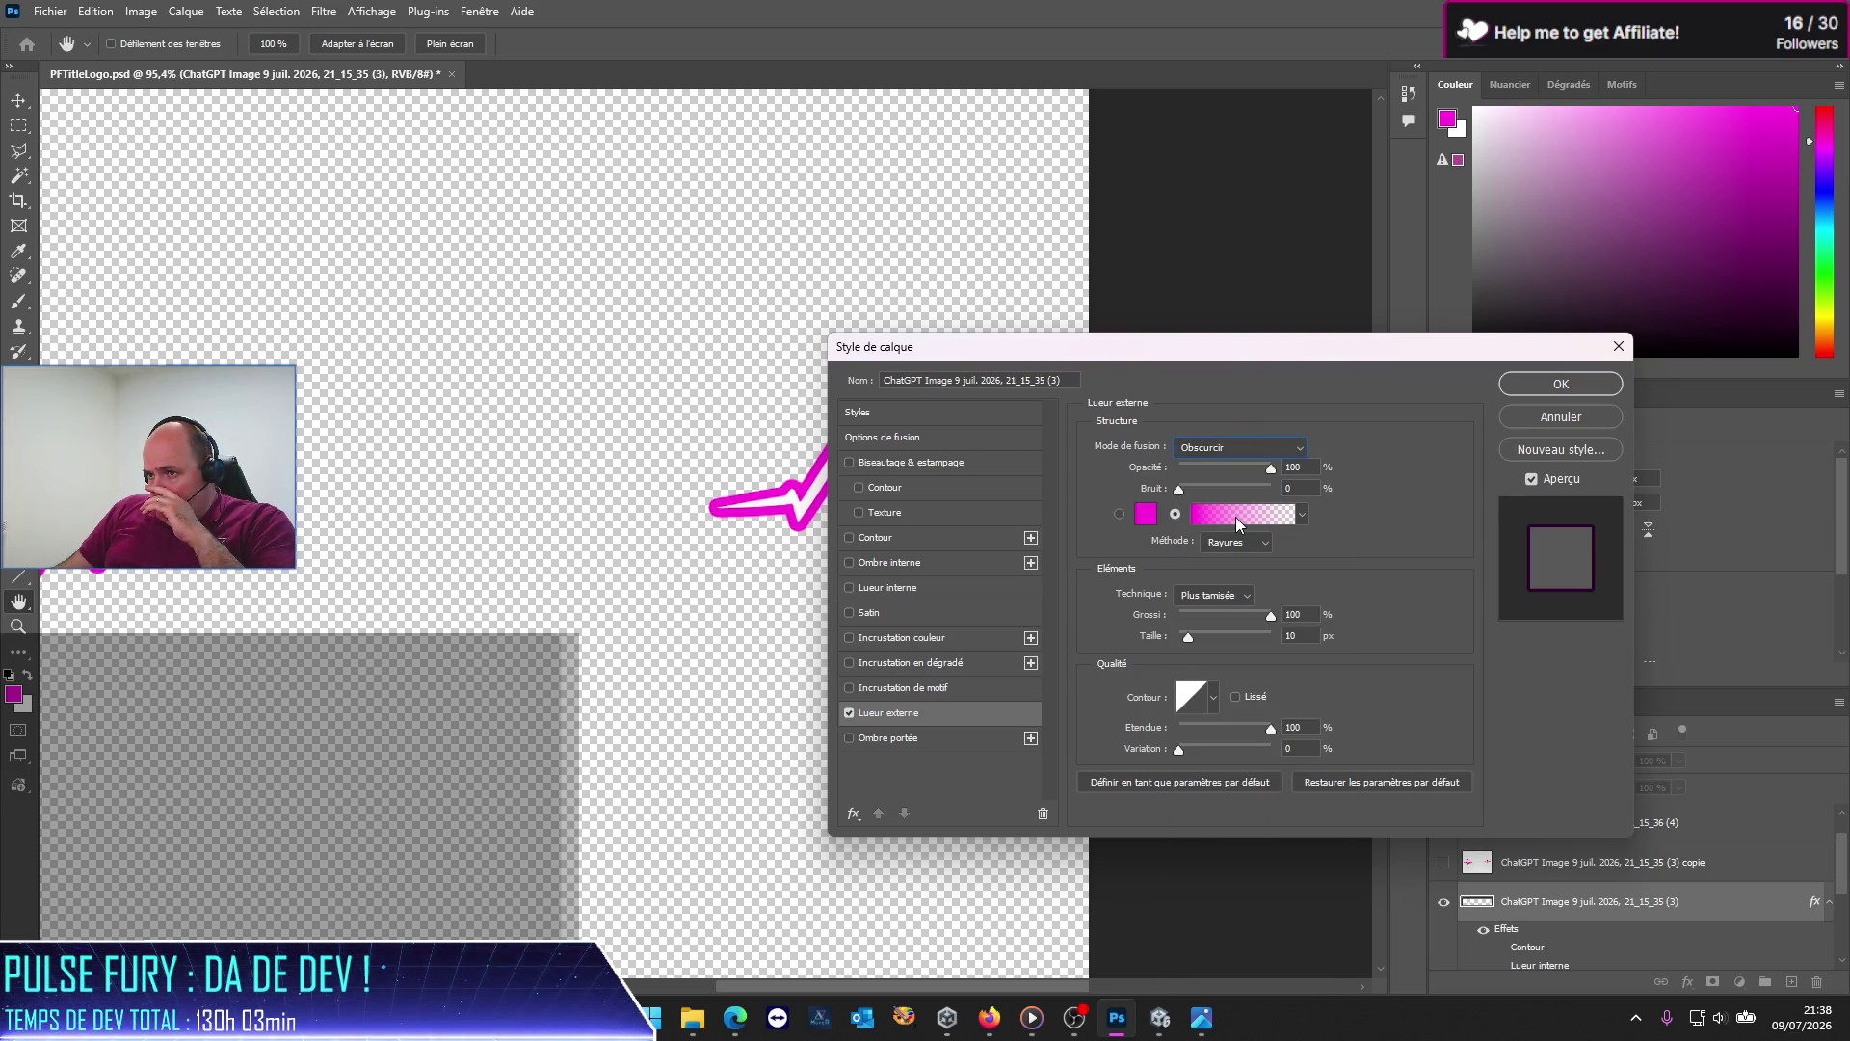
left_click(1226, 445)
left_click(1231, 467)
left_click(1222, 451)
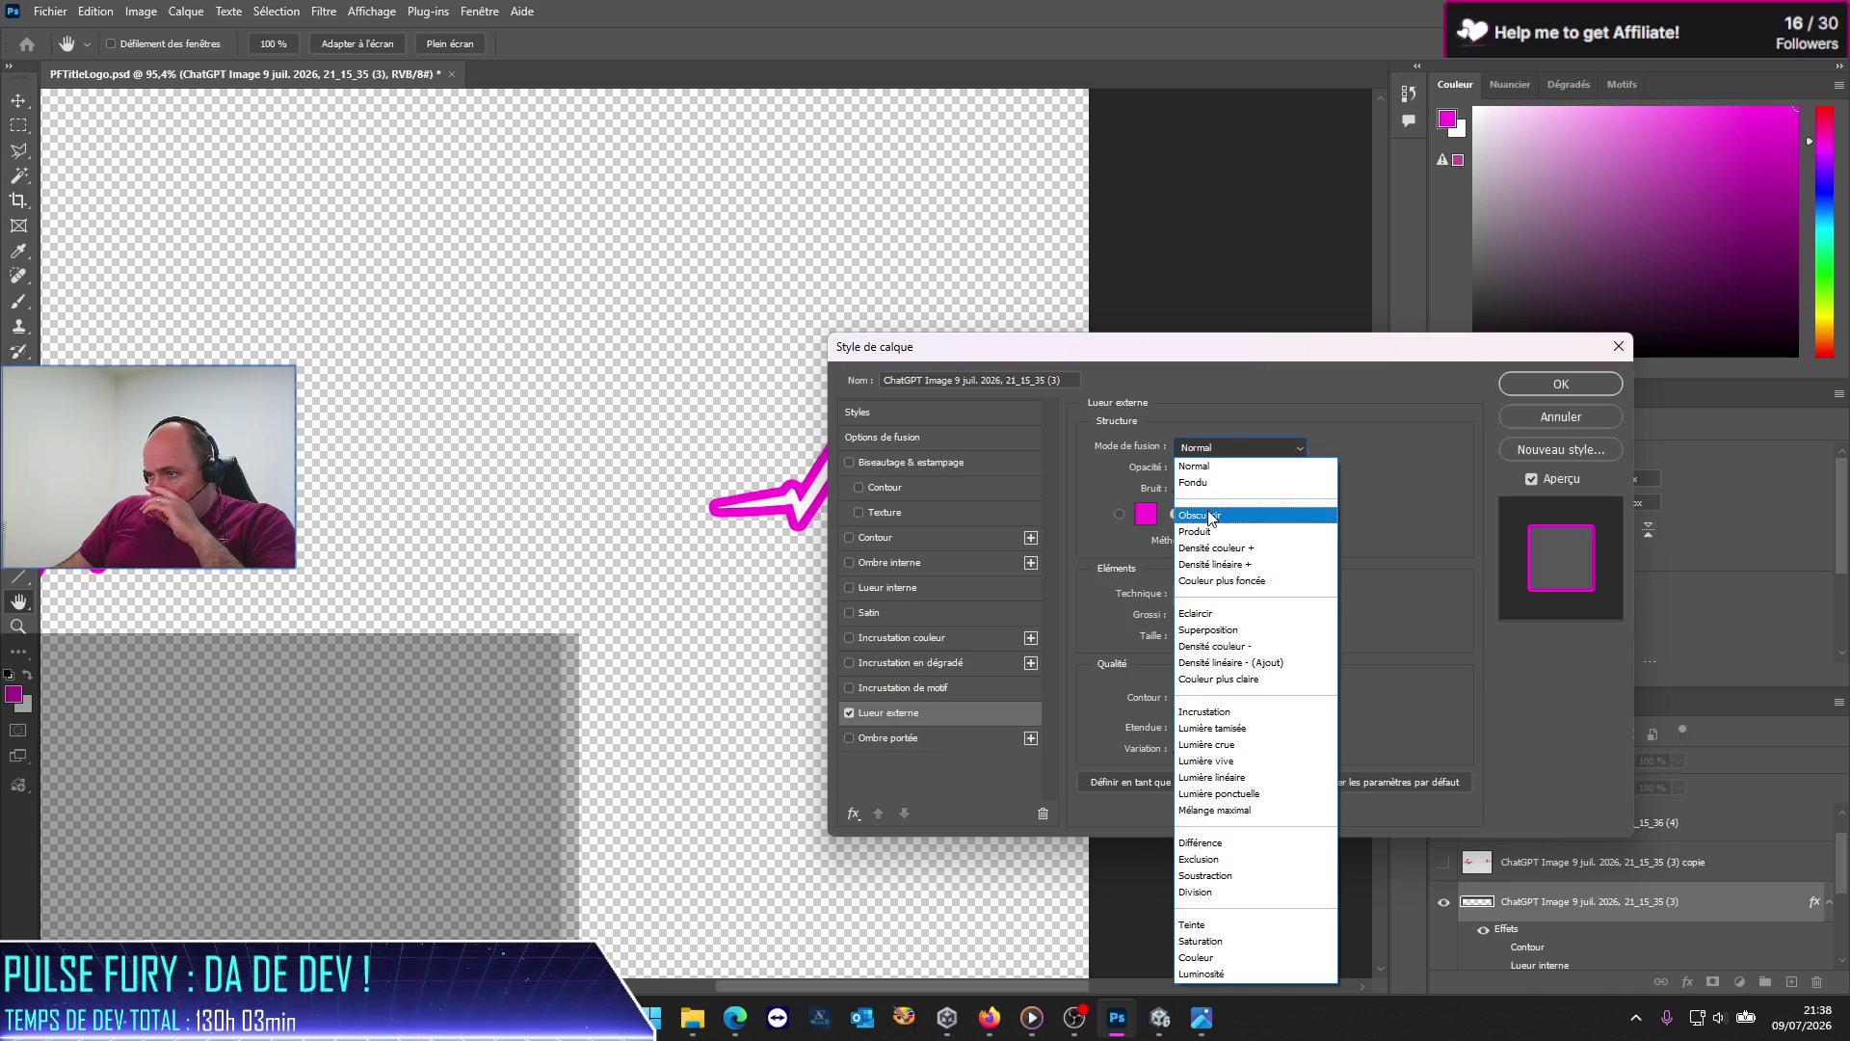
left_click(1209, 515)
left_click(1216, 449)
left_click(1219, 466)
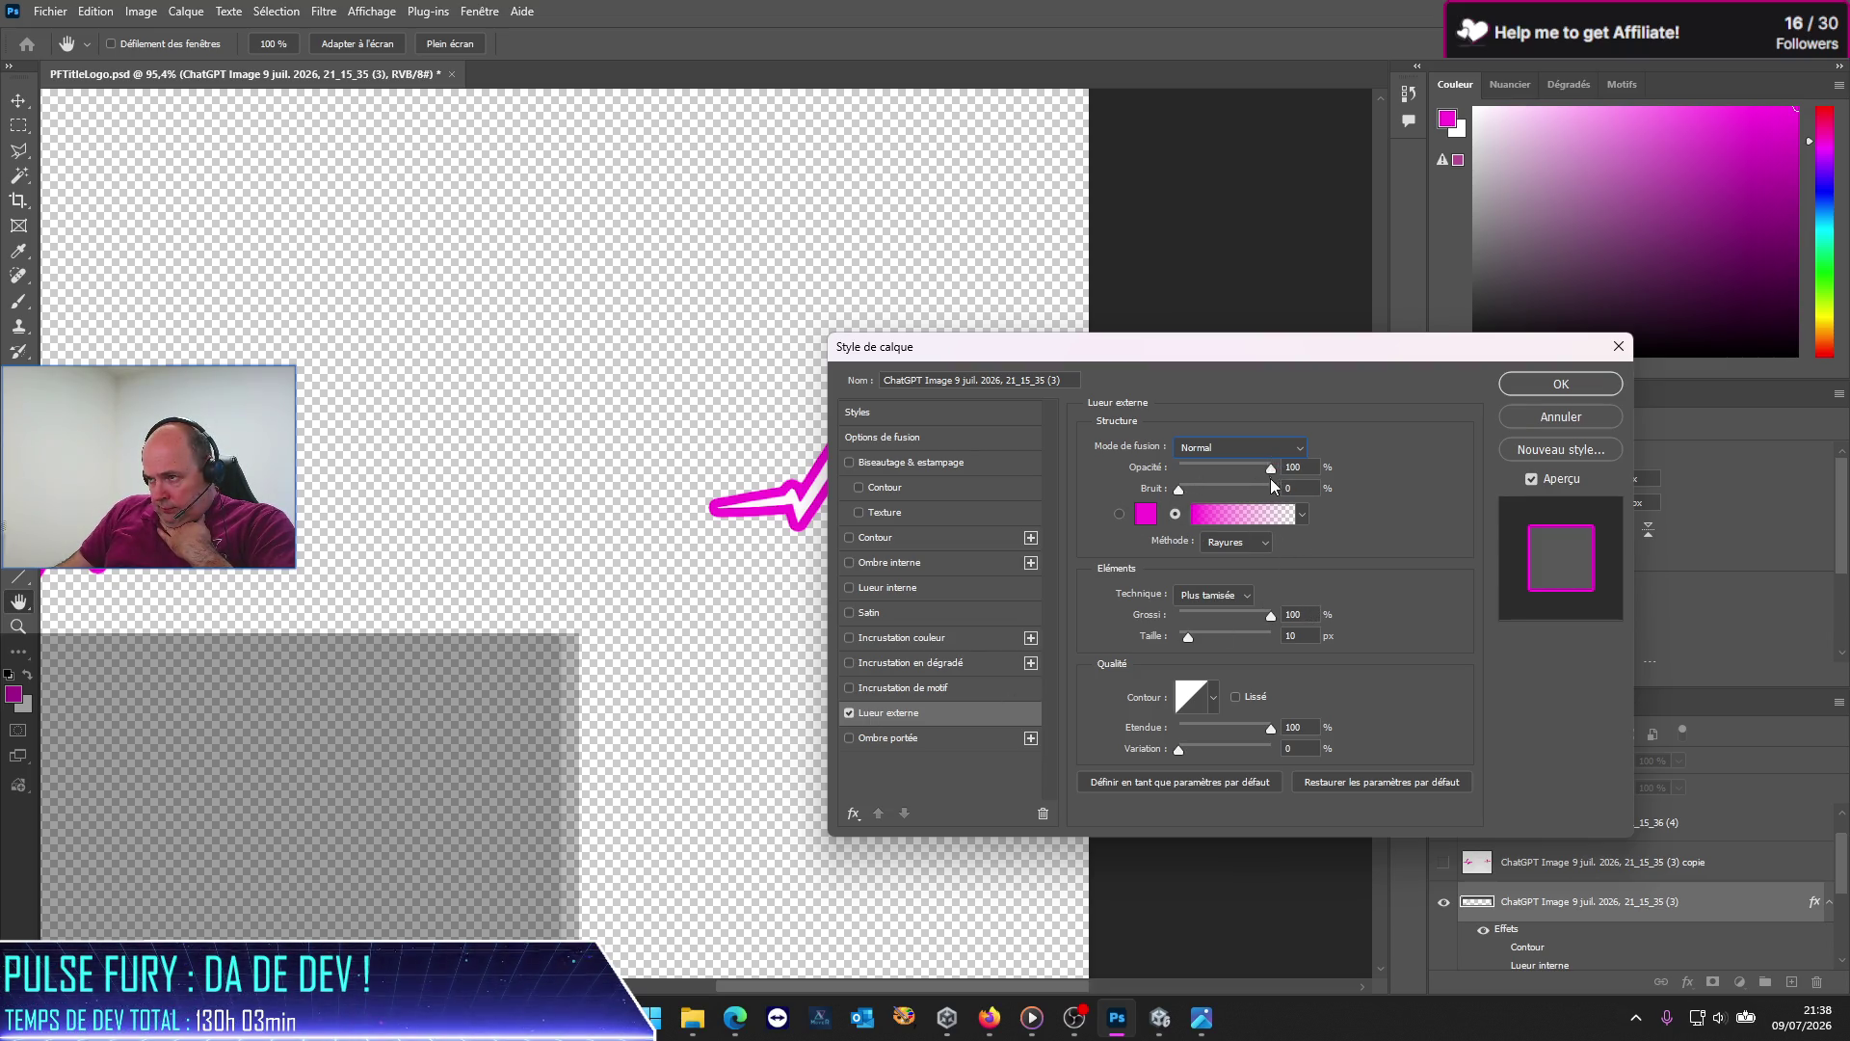
Step: Test the glow opacity, enable contour smoothing, then turn the outer glow off
mouse_move(1268, 470)
left_mouse_down()
mouse_move(1118, 477)
mouse_move(1280, 484)
left_mouse_up()
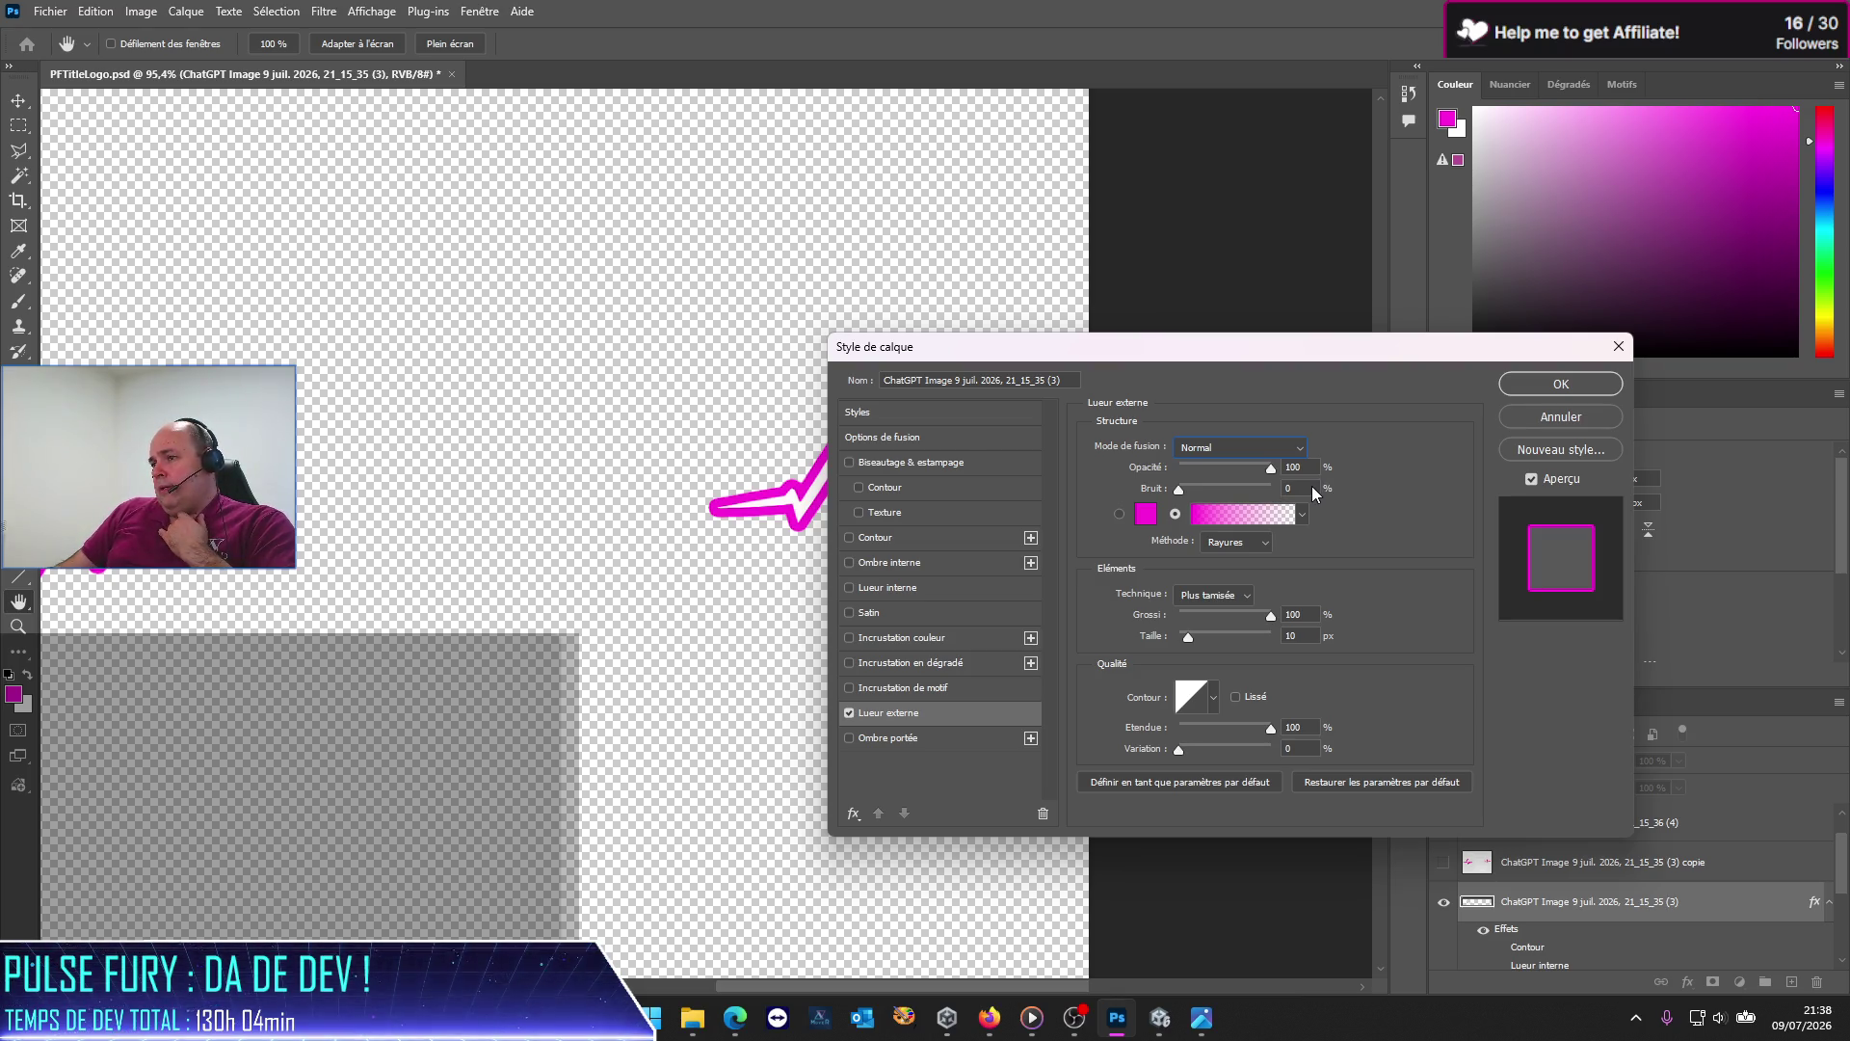
key("Tab")
left_click(1233, 700)
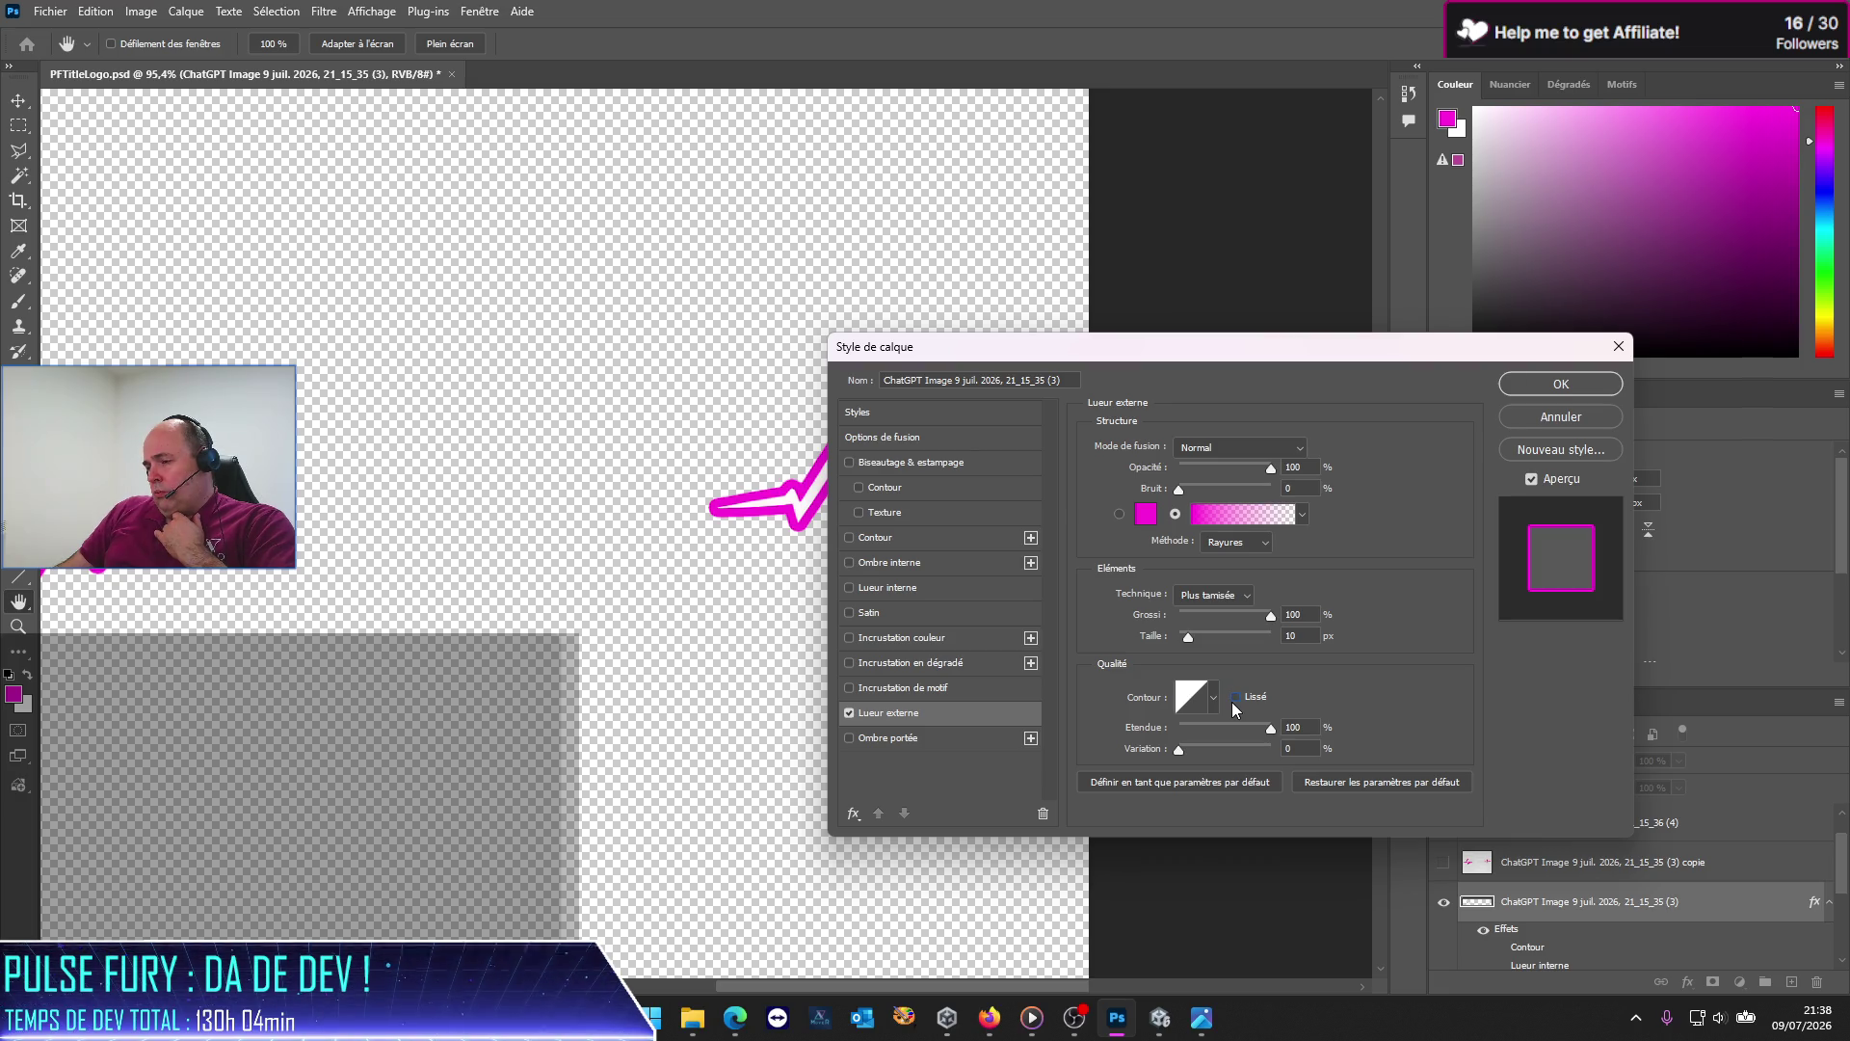
left_click(850, 713)
Step: Add an Ombre portée in #ff00d9 with 0 px distance and apply the style
left_click(849, 737)
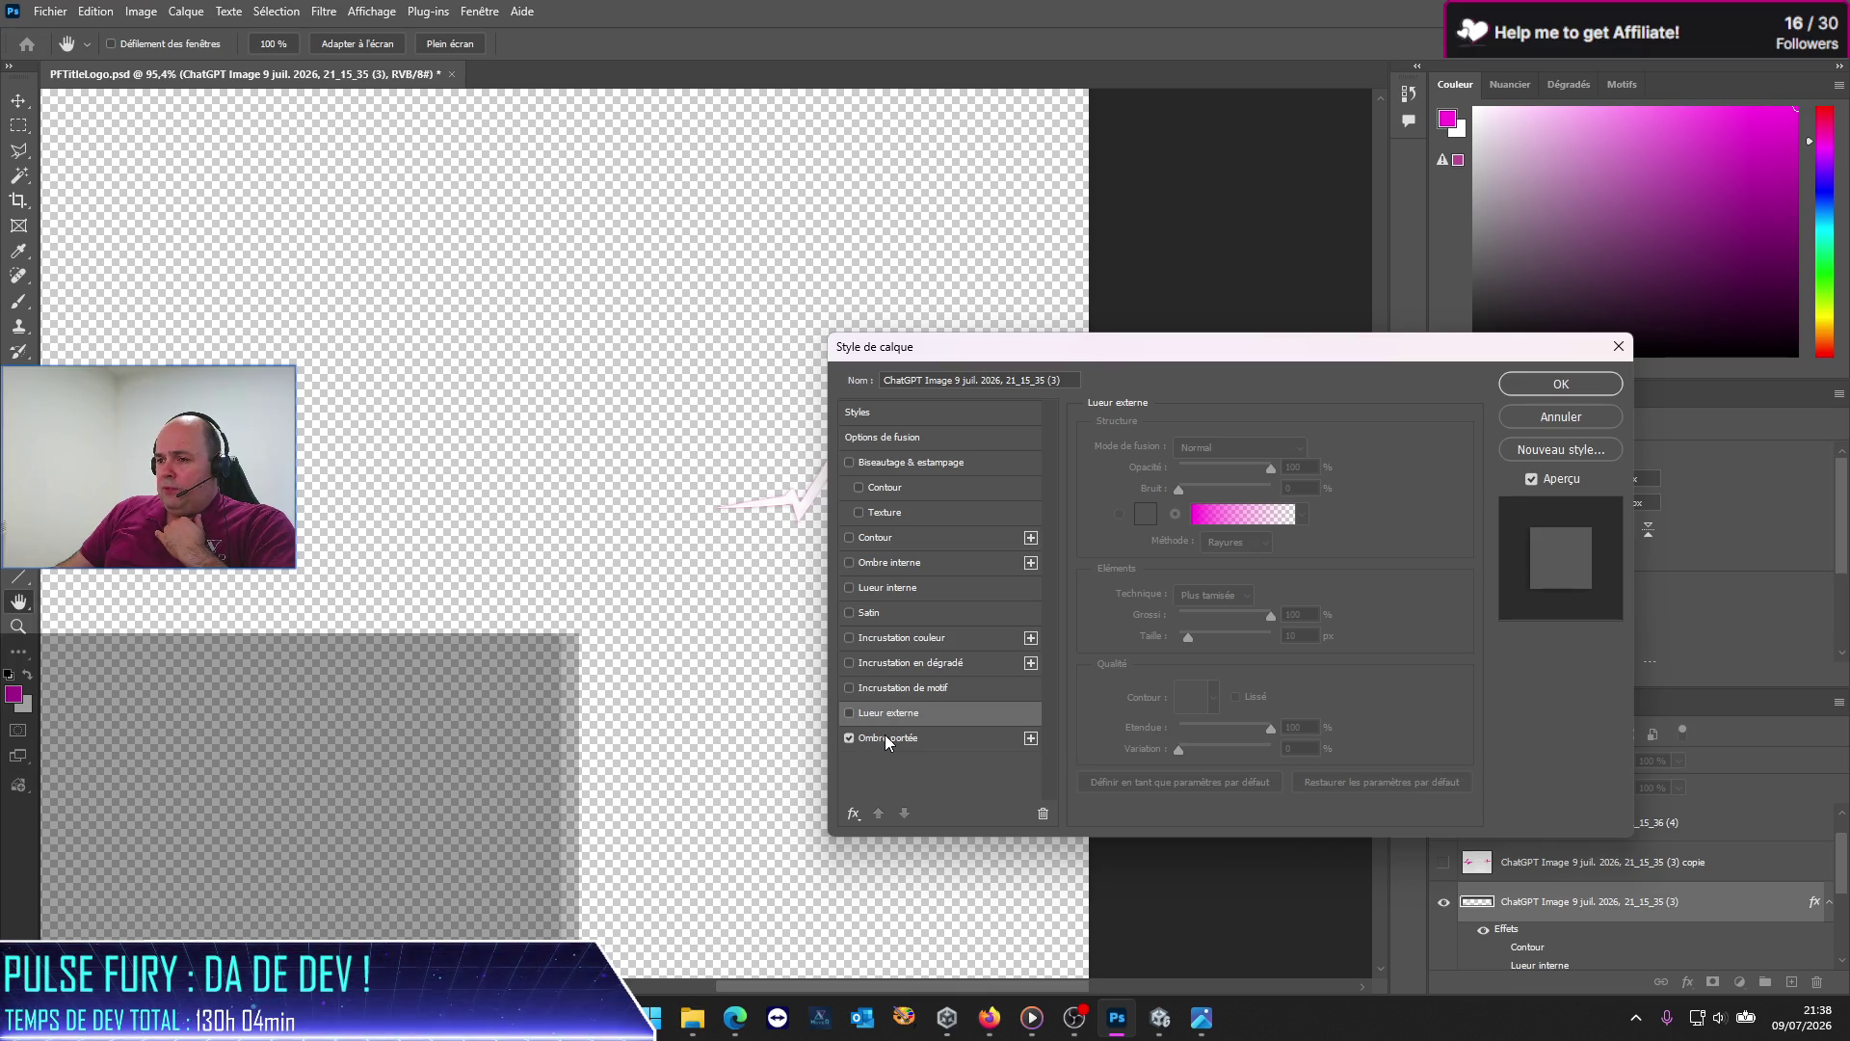
left_click(886, 738)
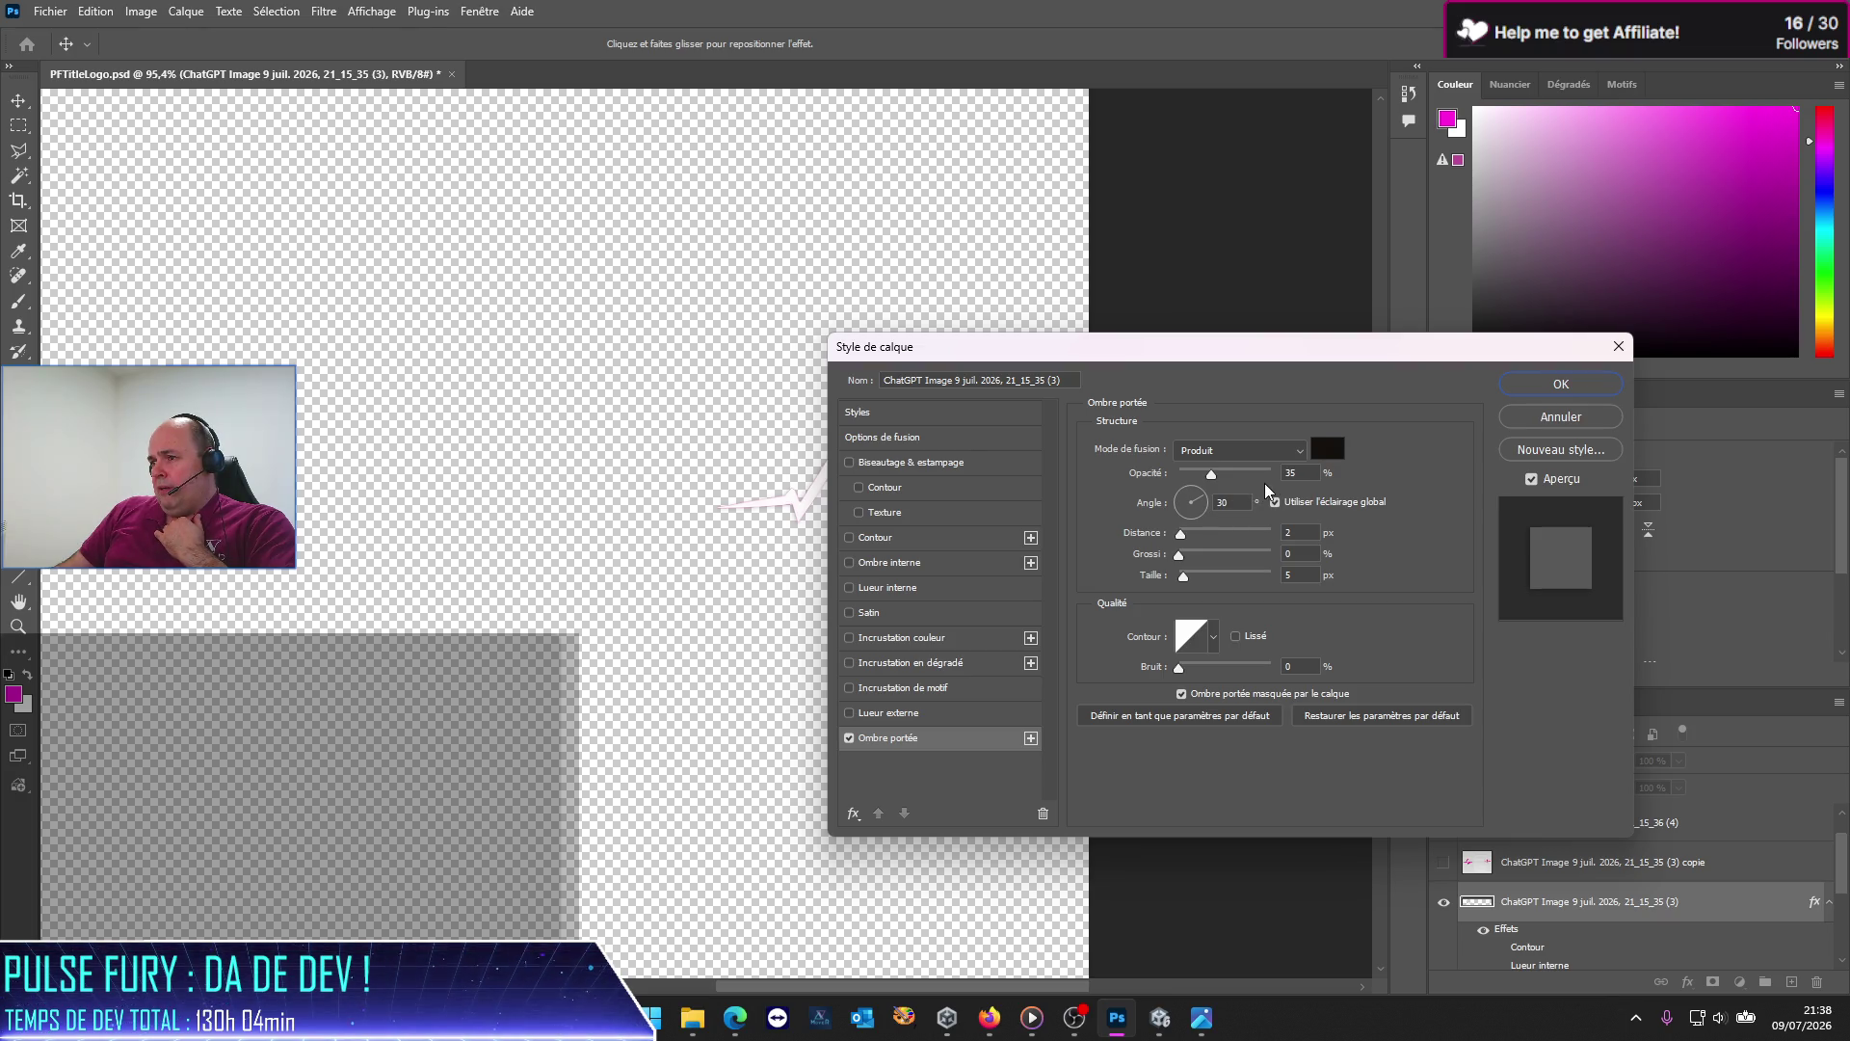
left_click(1328, 448)
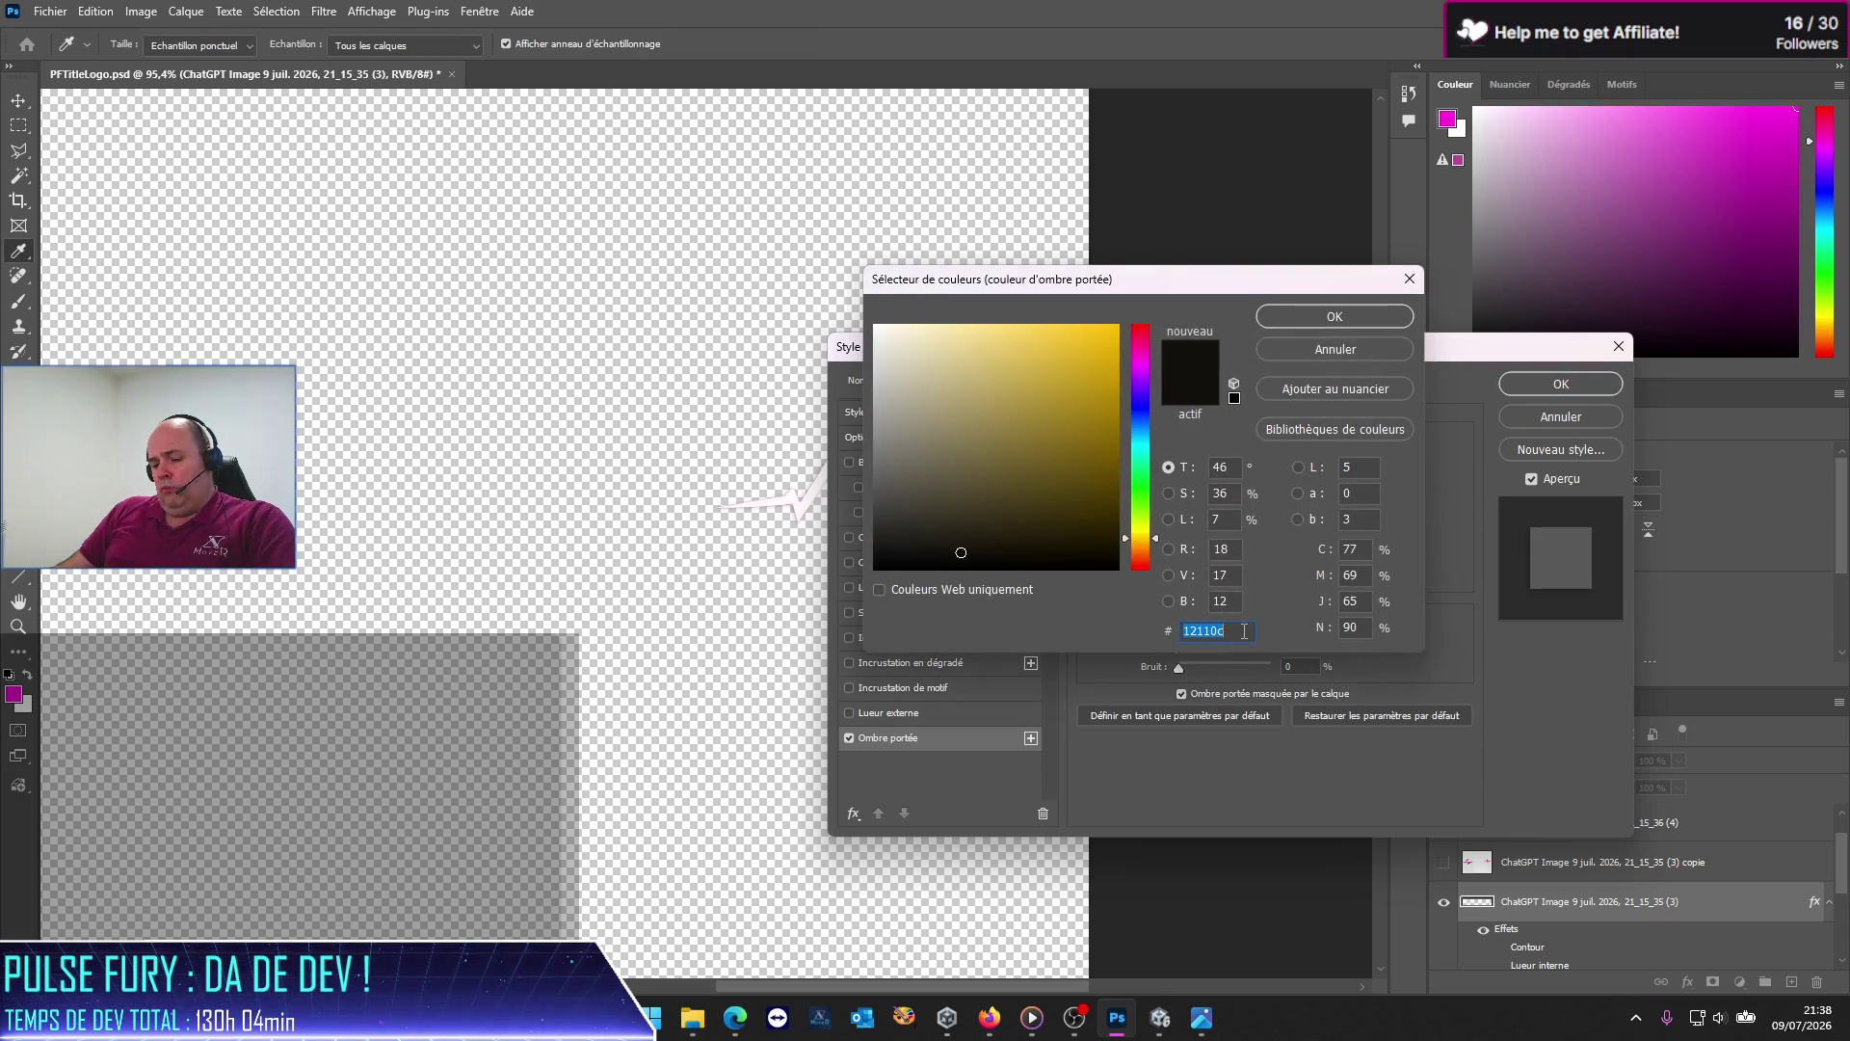
type("ff00d9")
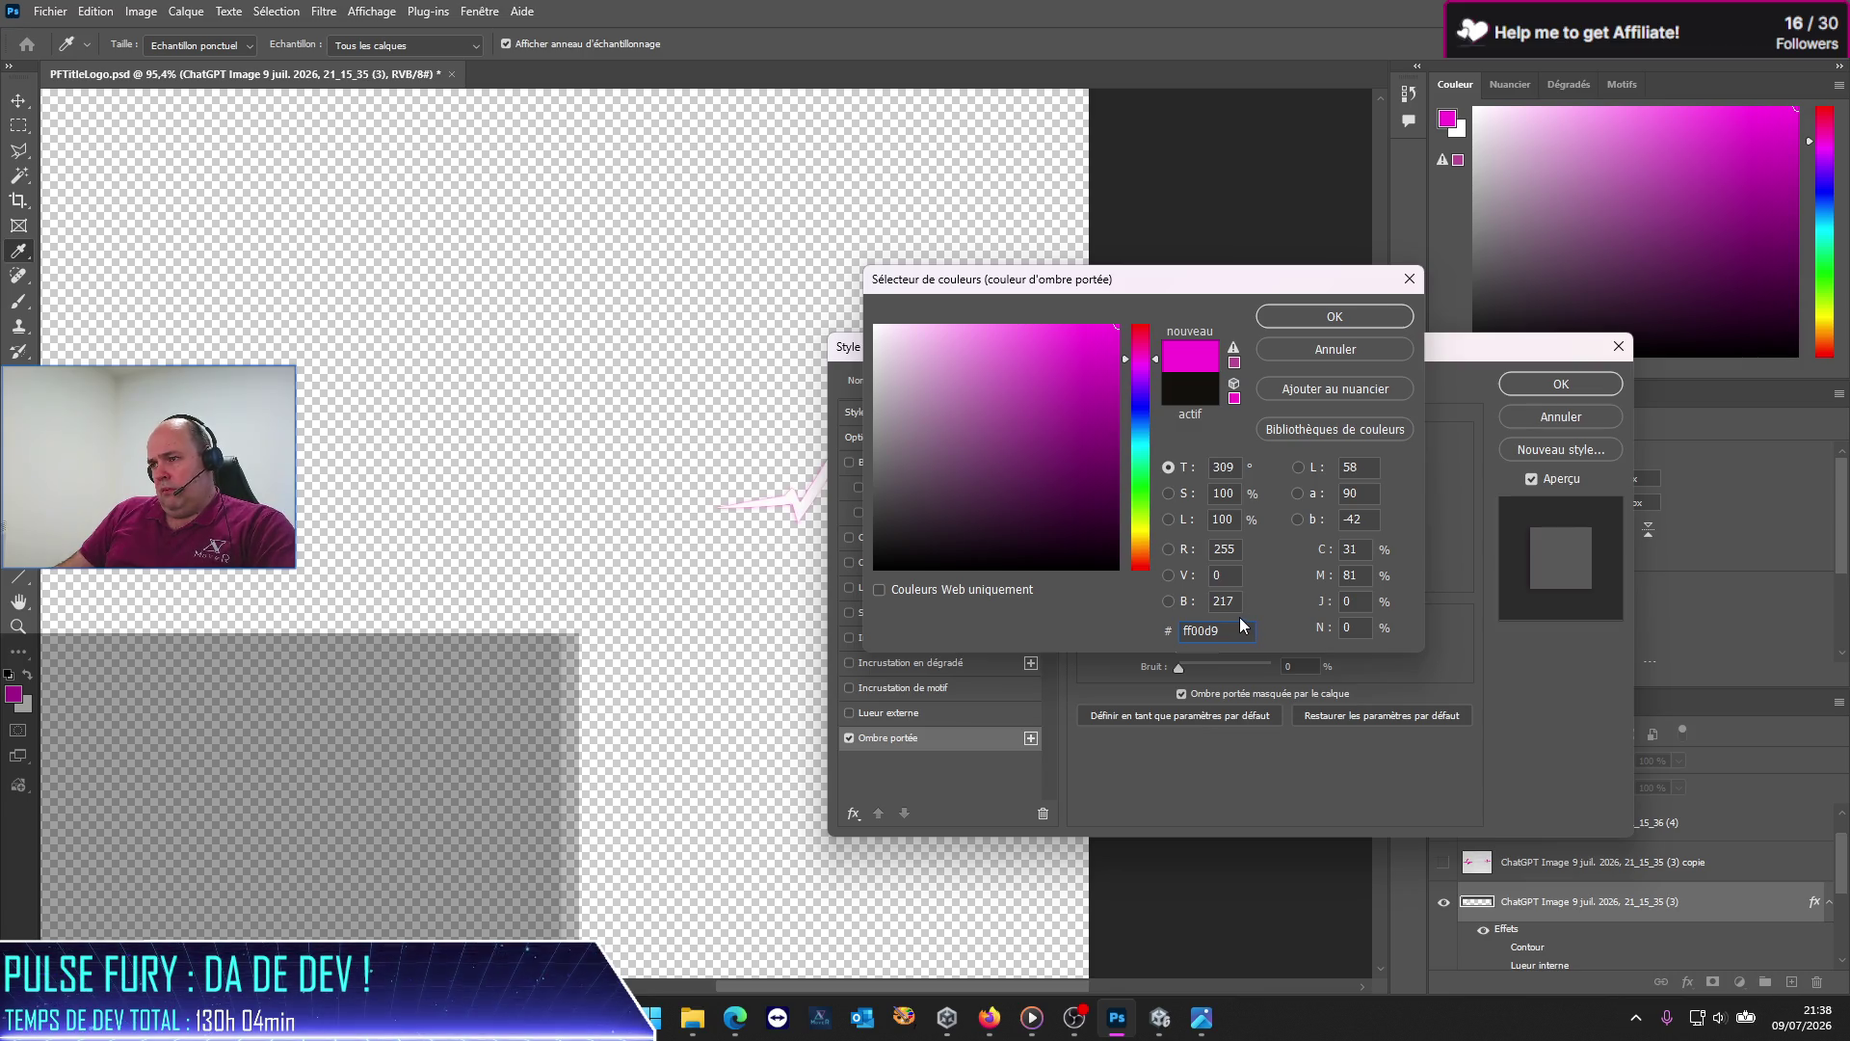
left_click(1343, 325)
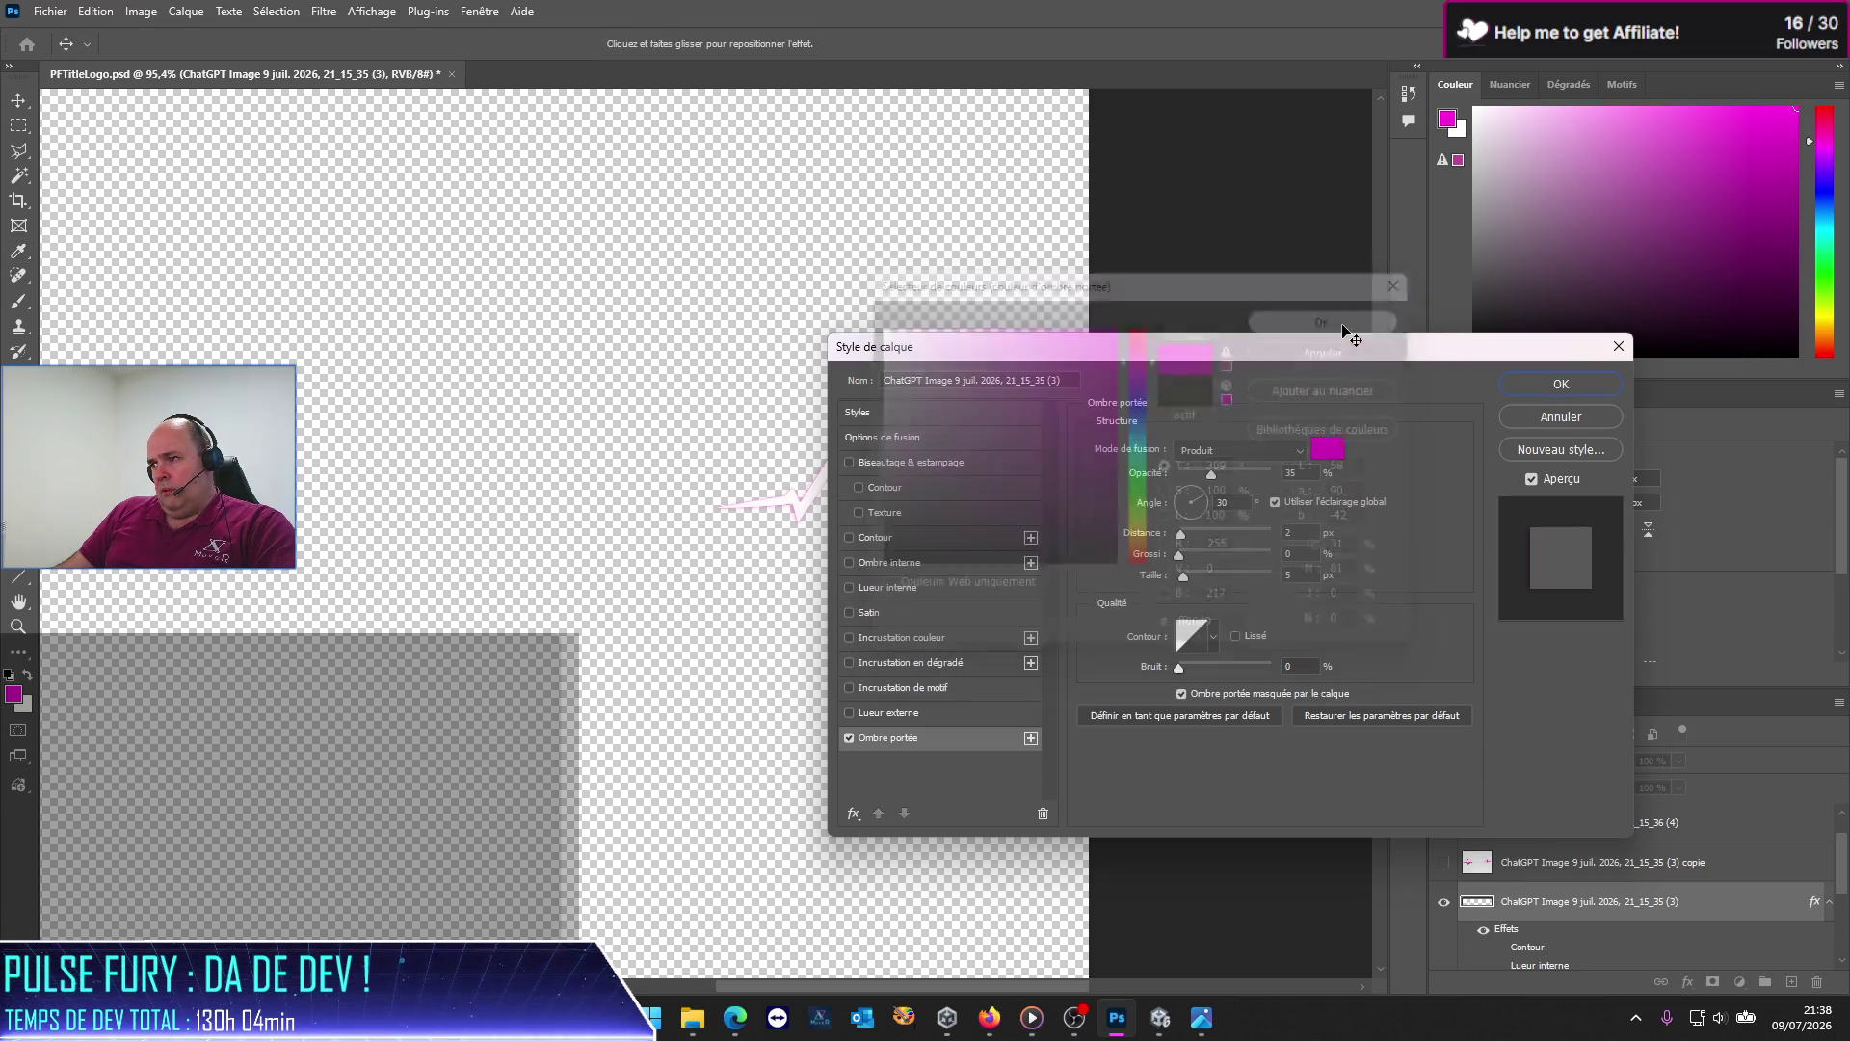
mouse_move(1311, 350)
left_mouse_down()
mouse_move(1311, 224)
mouse_move(1331, 242)
left_mouse_up()
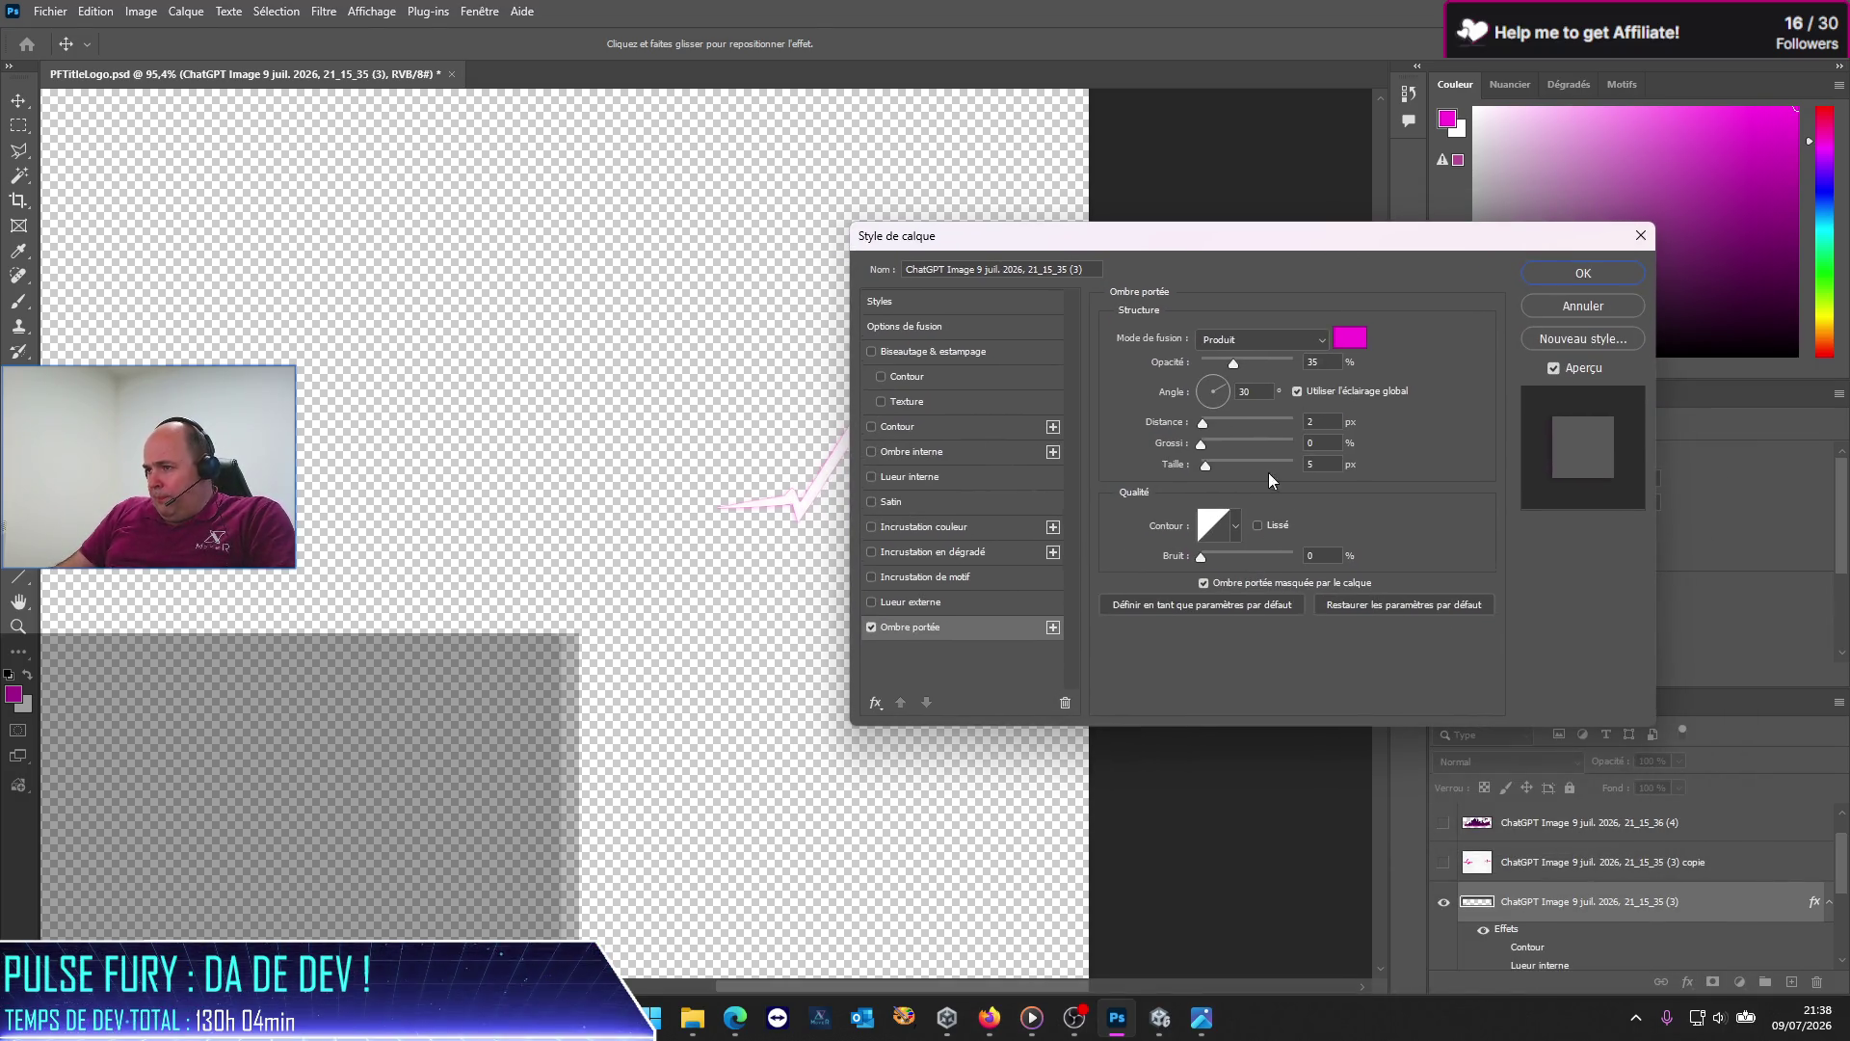
left_click(1306, 421)
type("0")
key("Return")
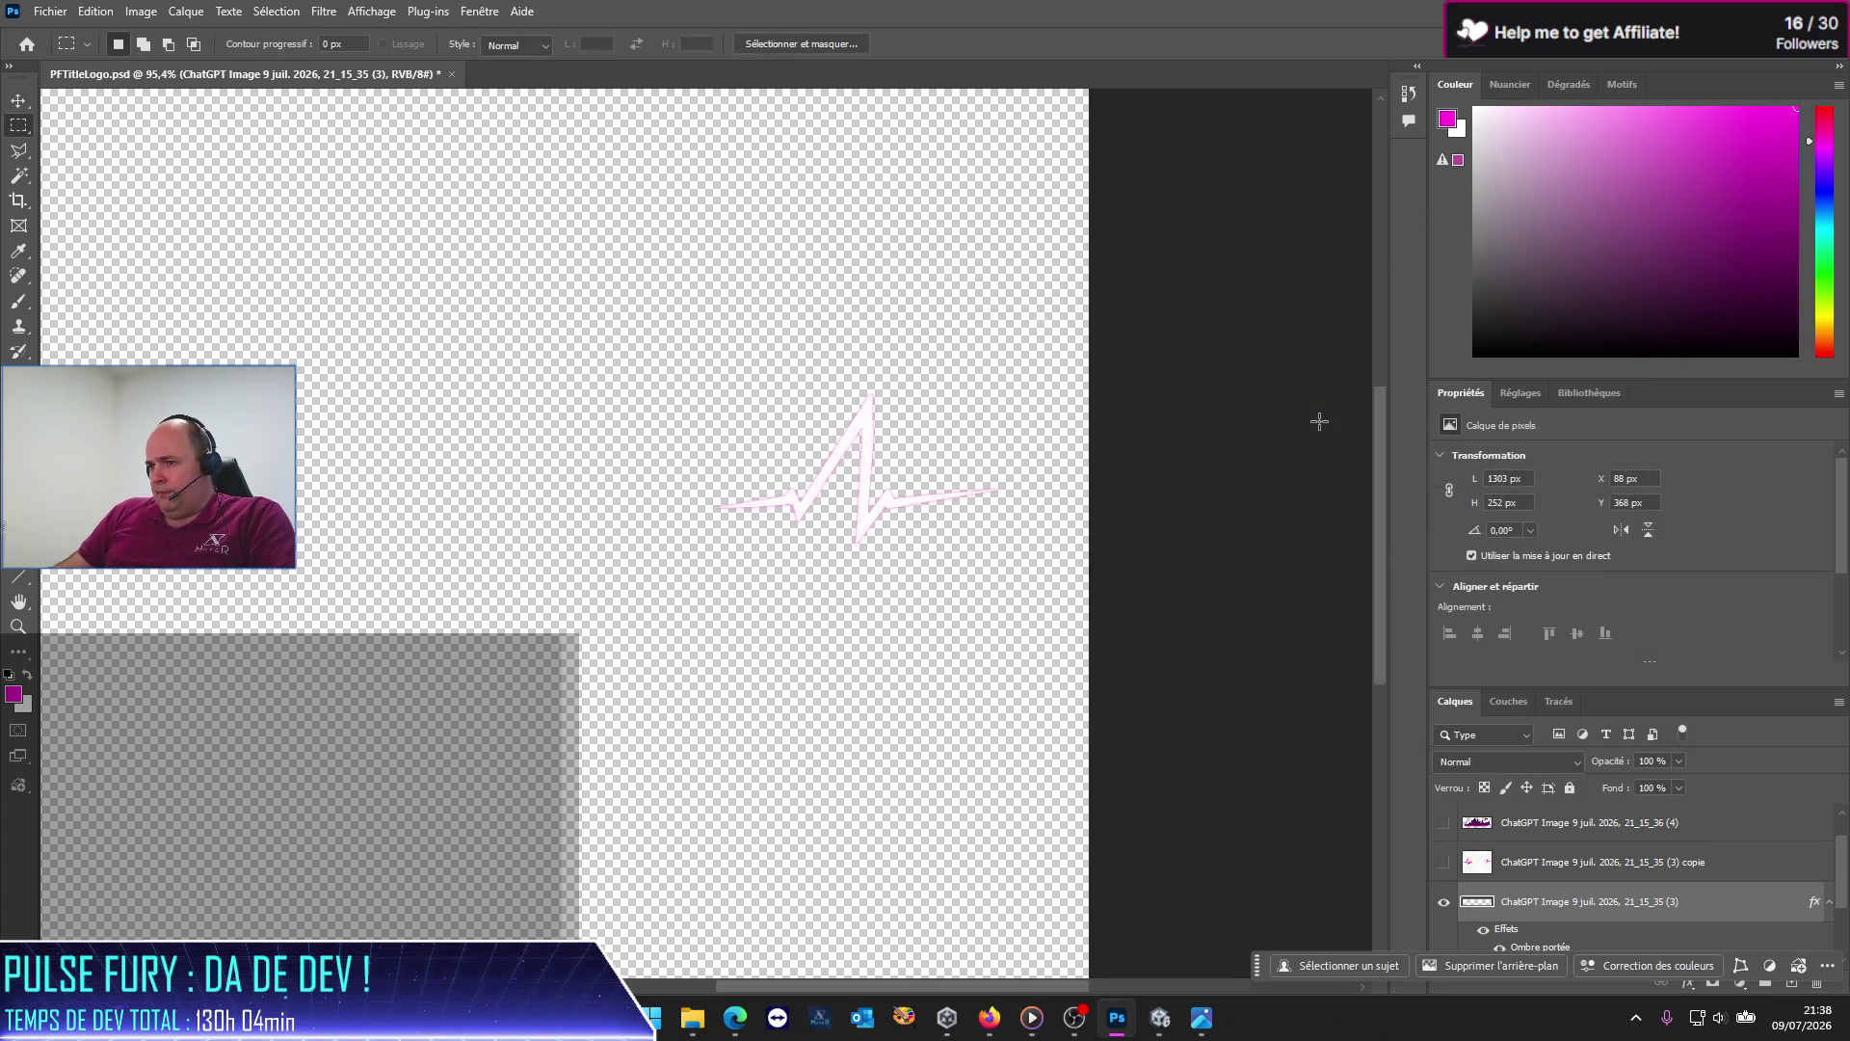
Step: Reopen the pulse layer's Layer Style on the drop shadow settings
right_click(1581, 896)
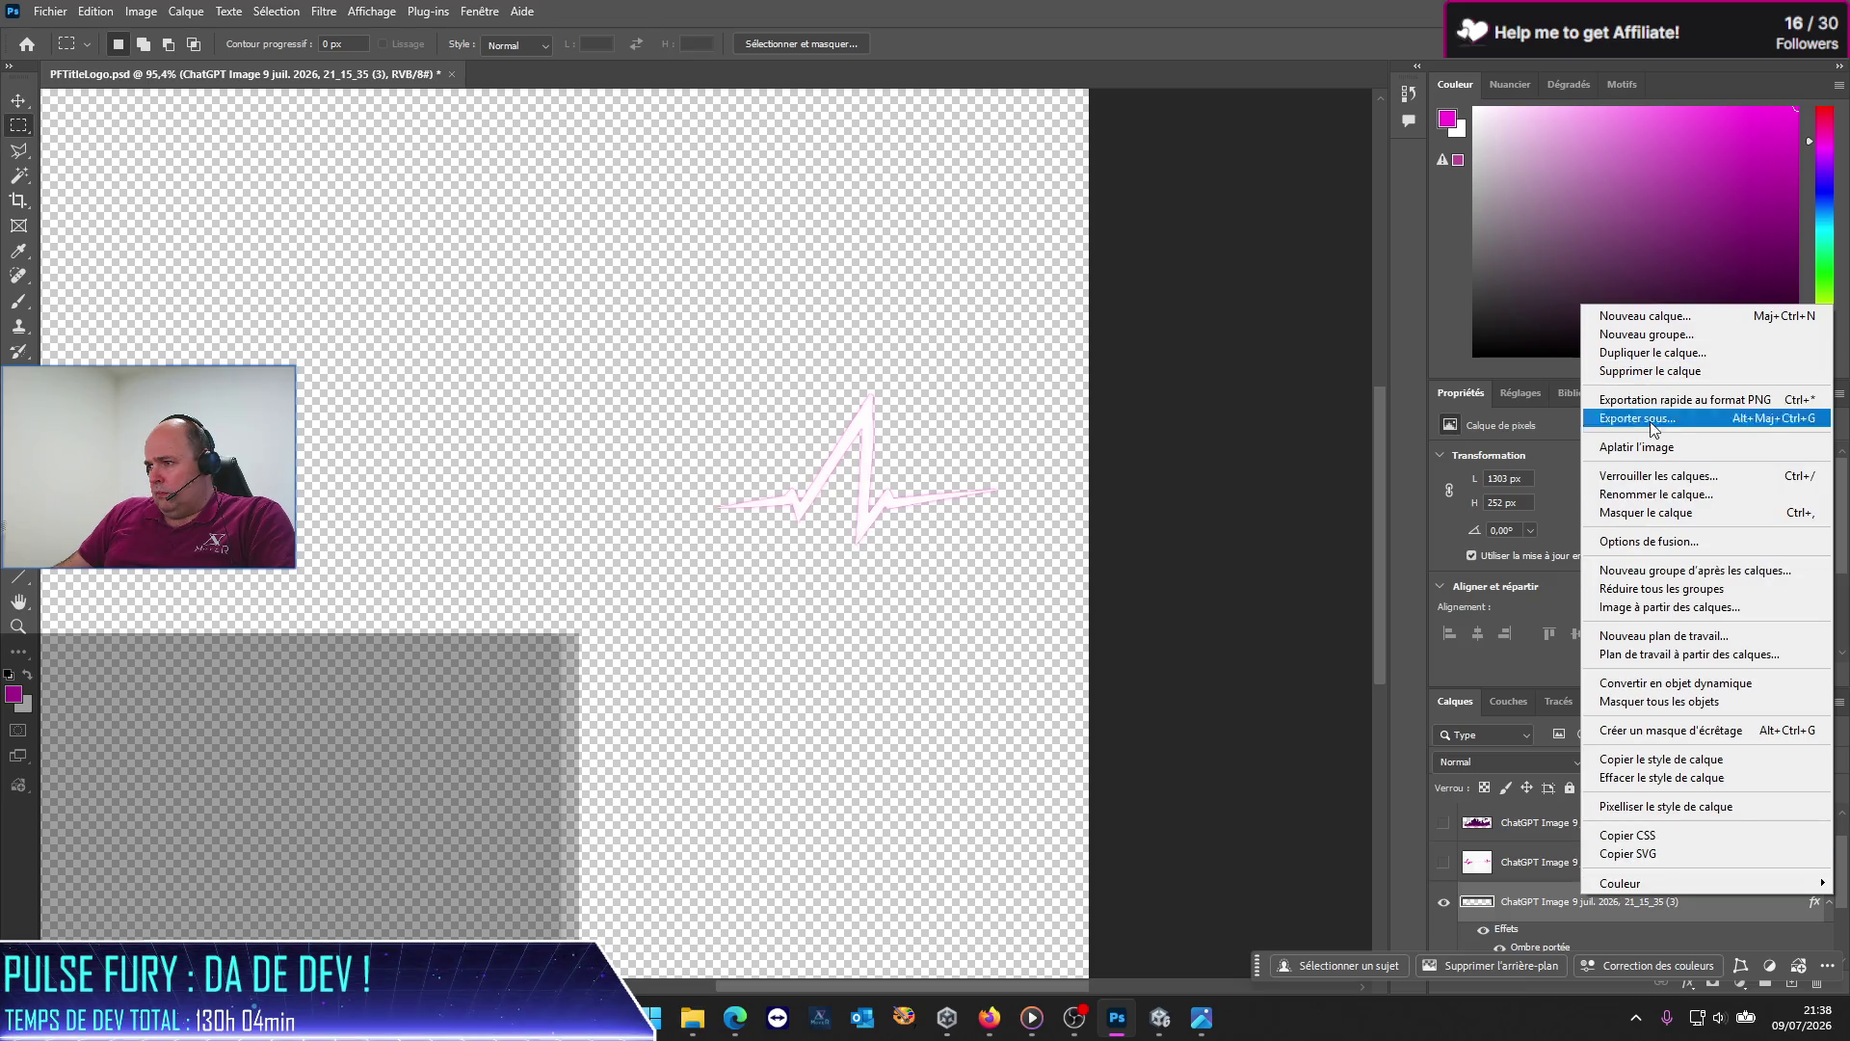
left_click(1651, 543)
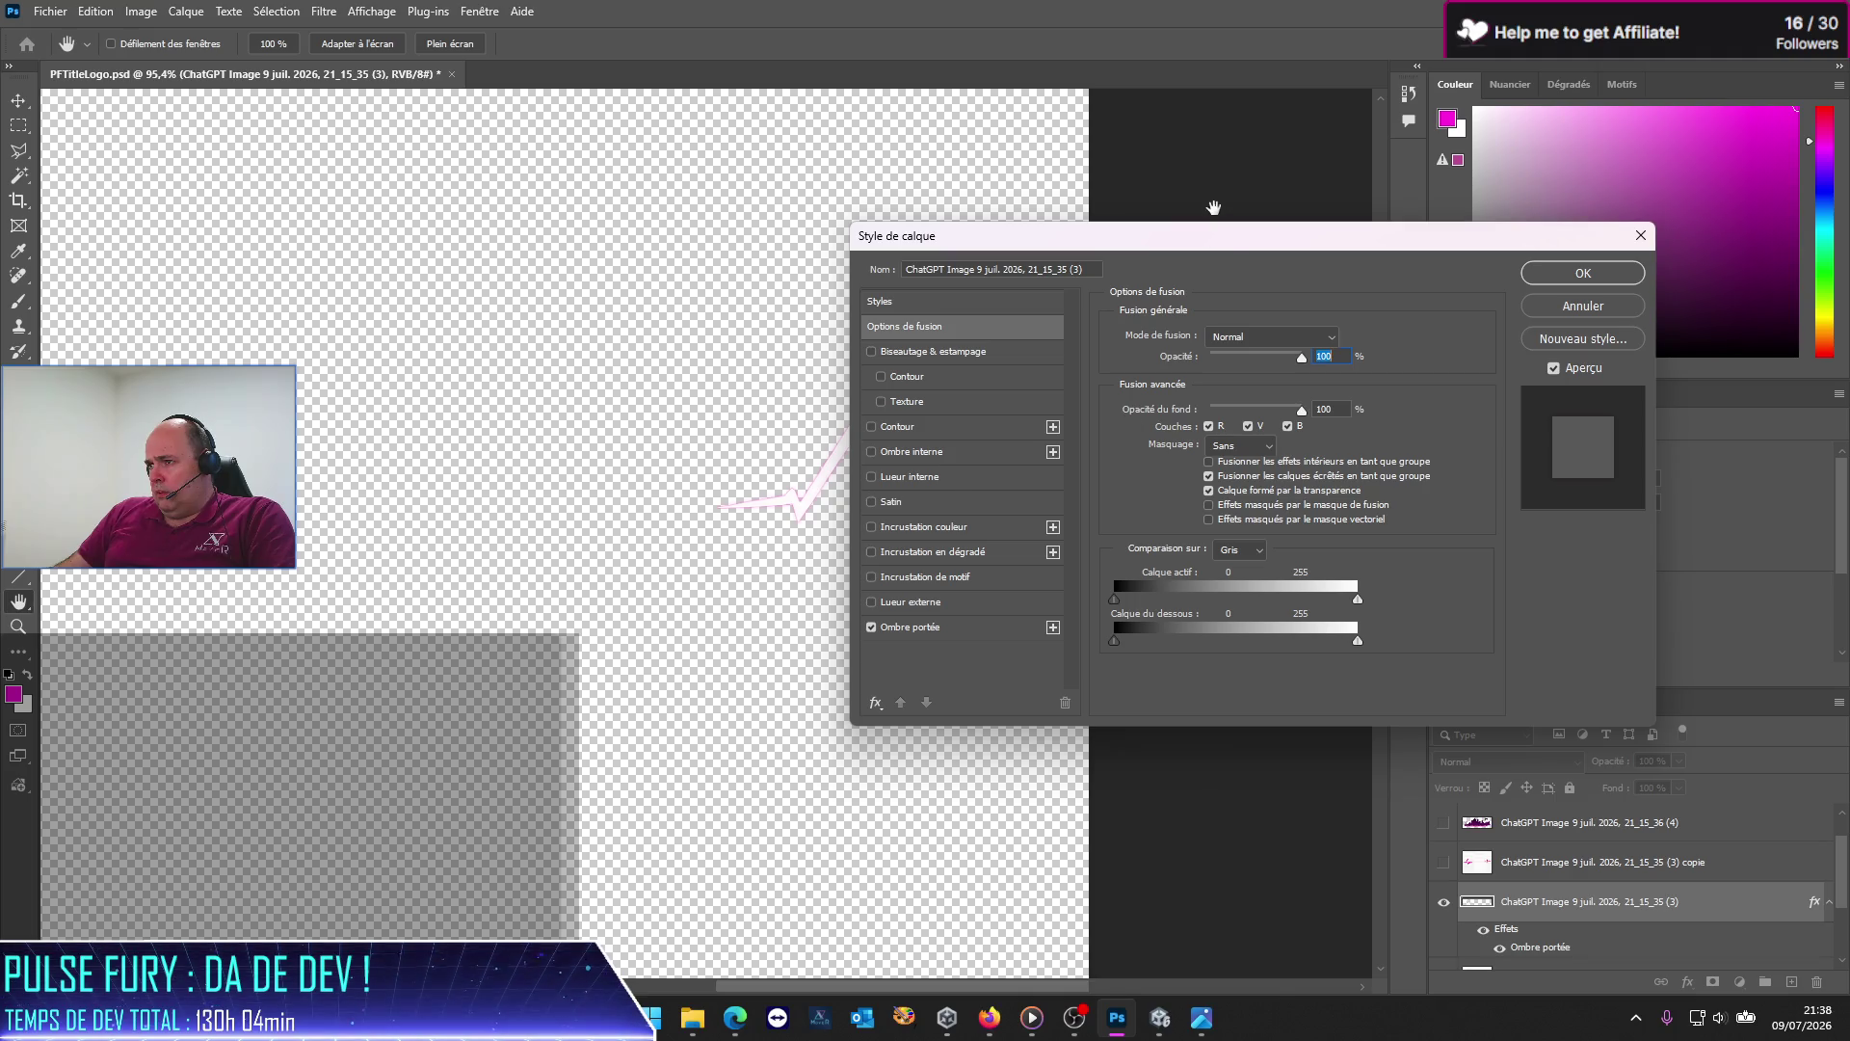
mouse_move(1211, 254)
left_mouse_down()
mouse_move(1109, 276)
mouse_move(1235, 208)
mouse_move(1157, 219)
left_mouse_up()
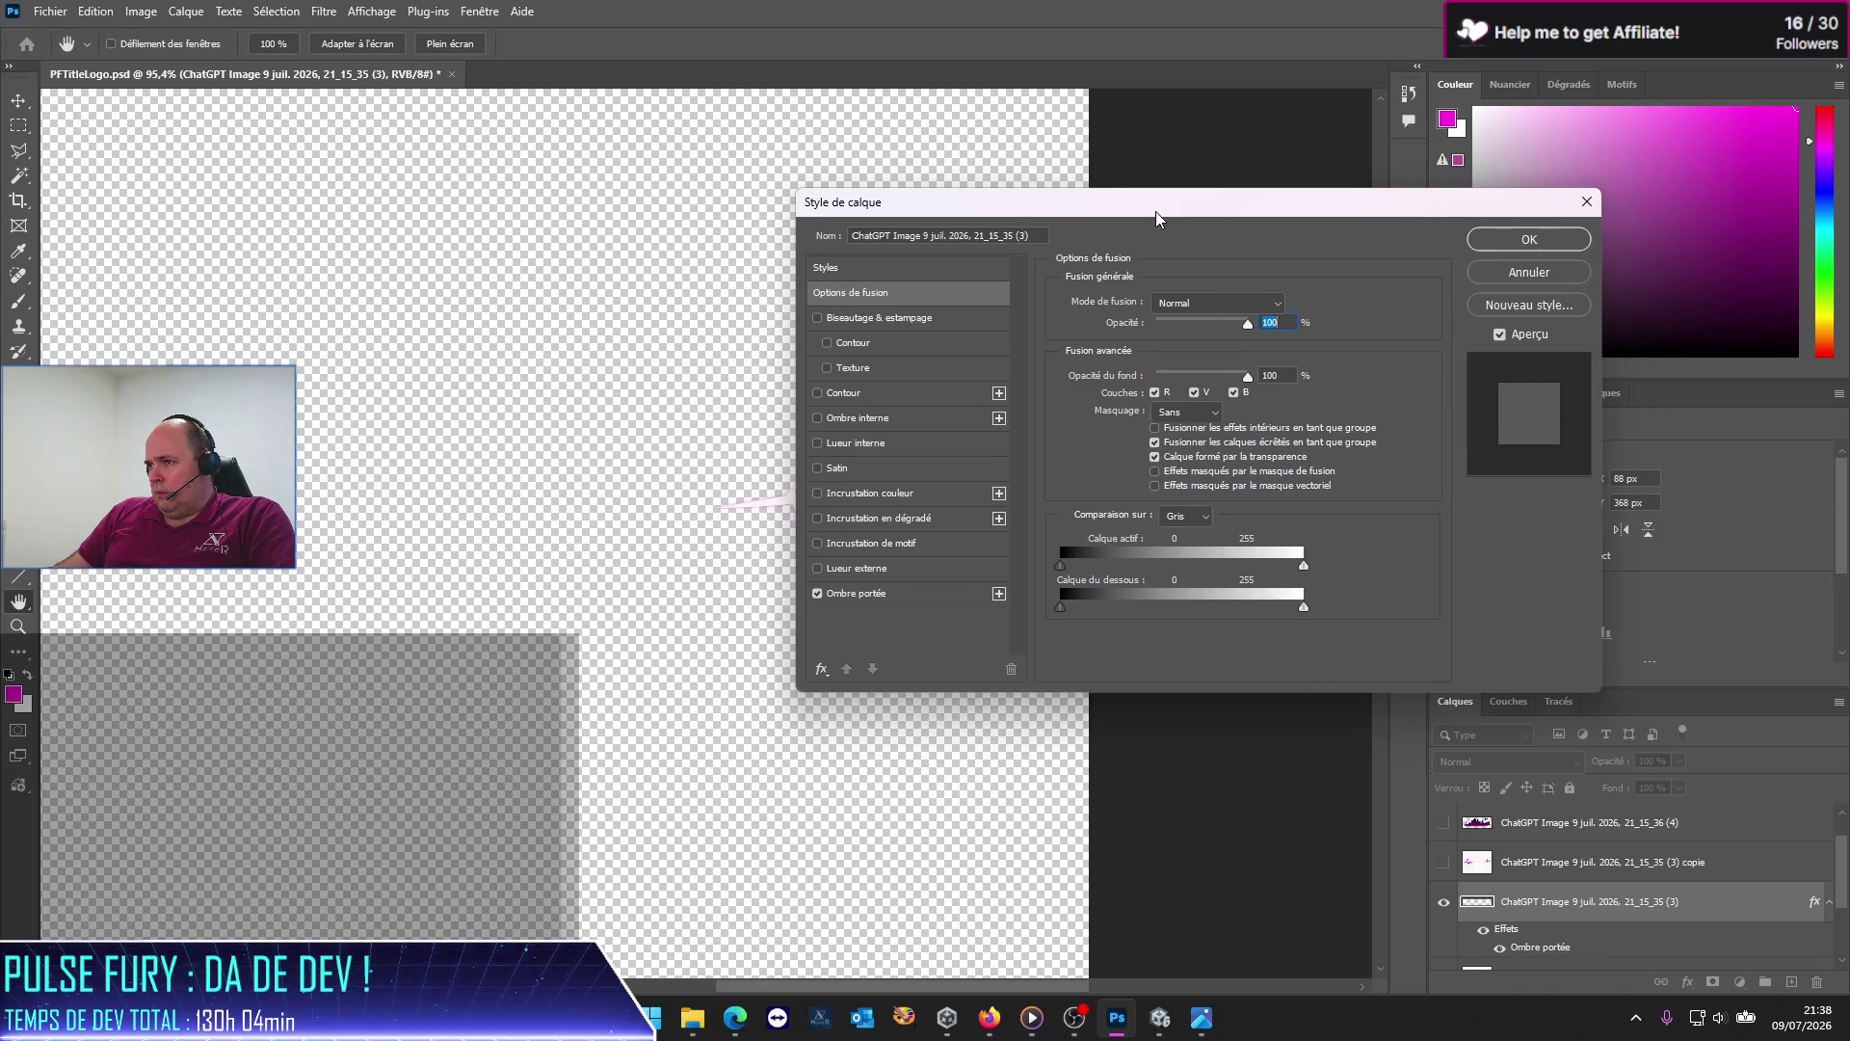
left_click(872, 594)
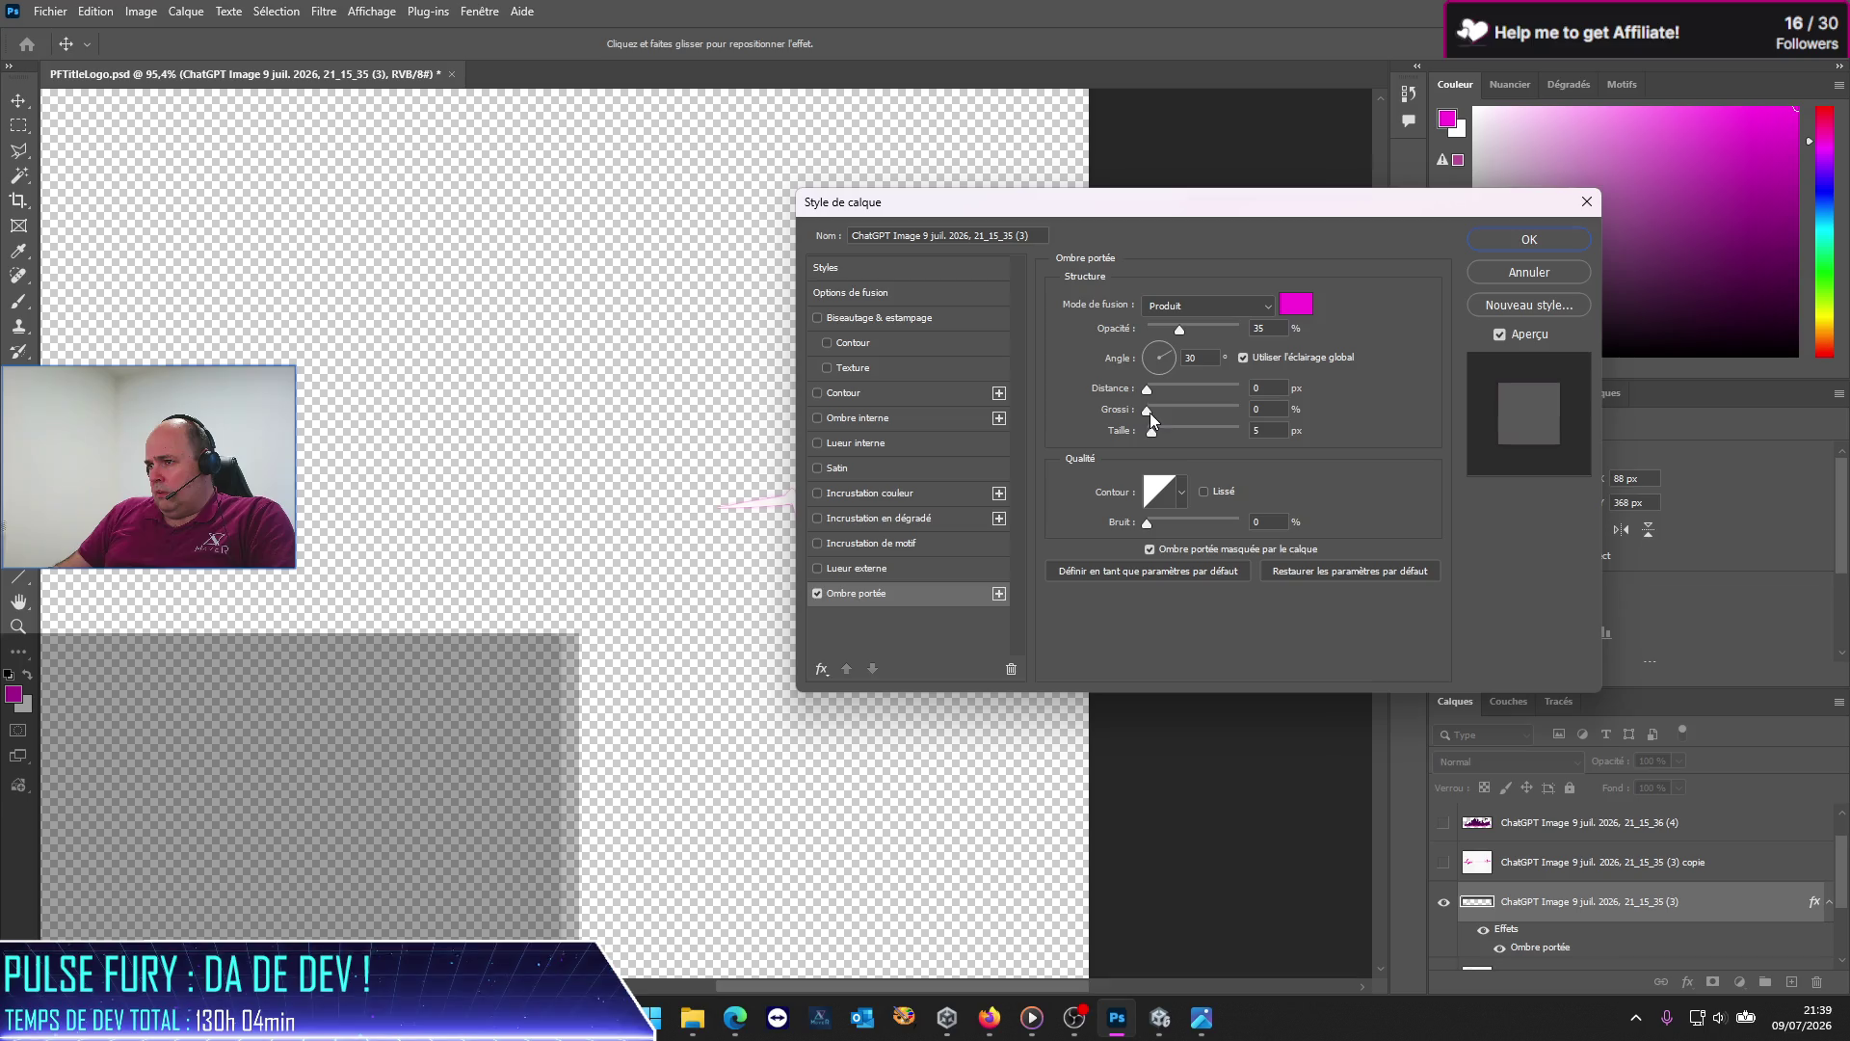
left_click_drag(1228, 437, 1229, 437)
left_click_drag(1230, 221, 1378, 247)
mouse_move(1387, 474)
left_mouse_down()
mouse_move(1328, 475)
mouse_move(1345, 450)
left_mouse_up()
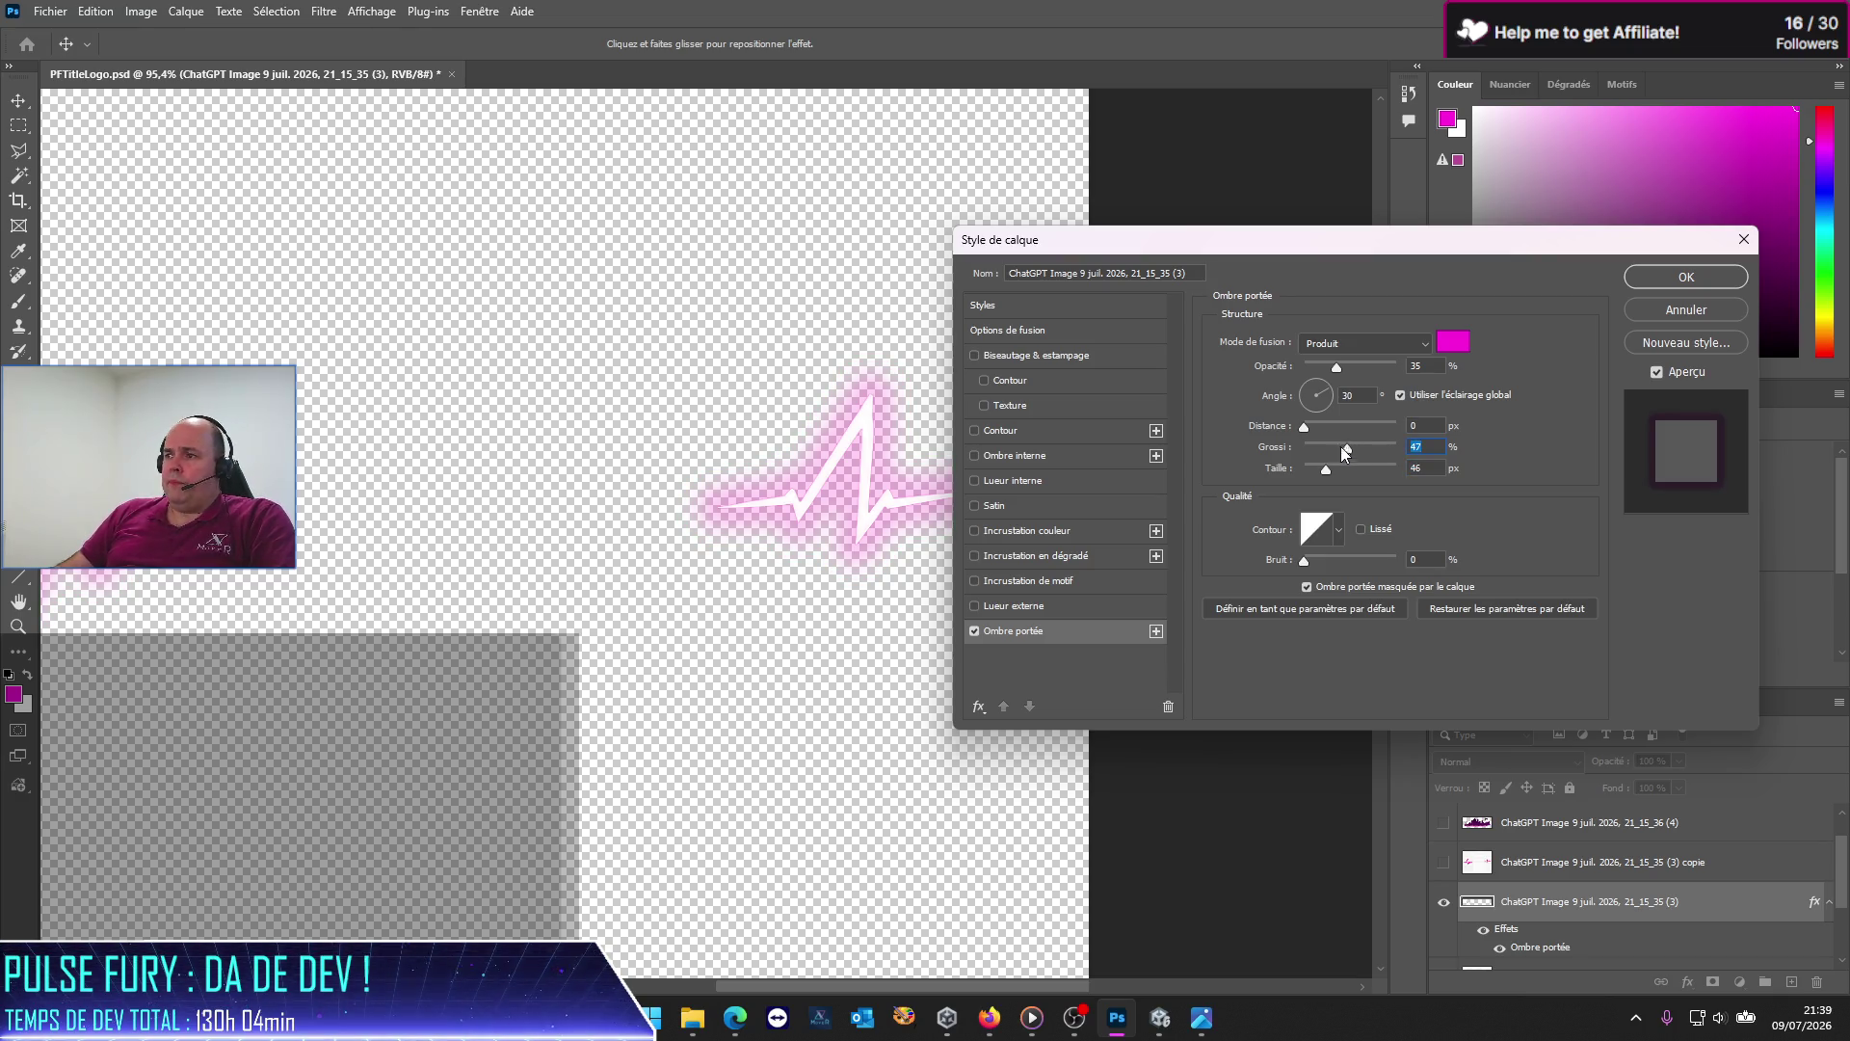
Step: Set the shadow to 100% opacity, 43% spread and 35 px, then show '(3) copie' instead of (3)
mouse_move(1304, 427)
left_mouse_down()
mouse_move(1382, 429)
mouse_move(1303, 427)
mouse_move(1325, 434)
left_mouse_up()
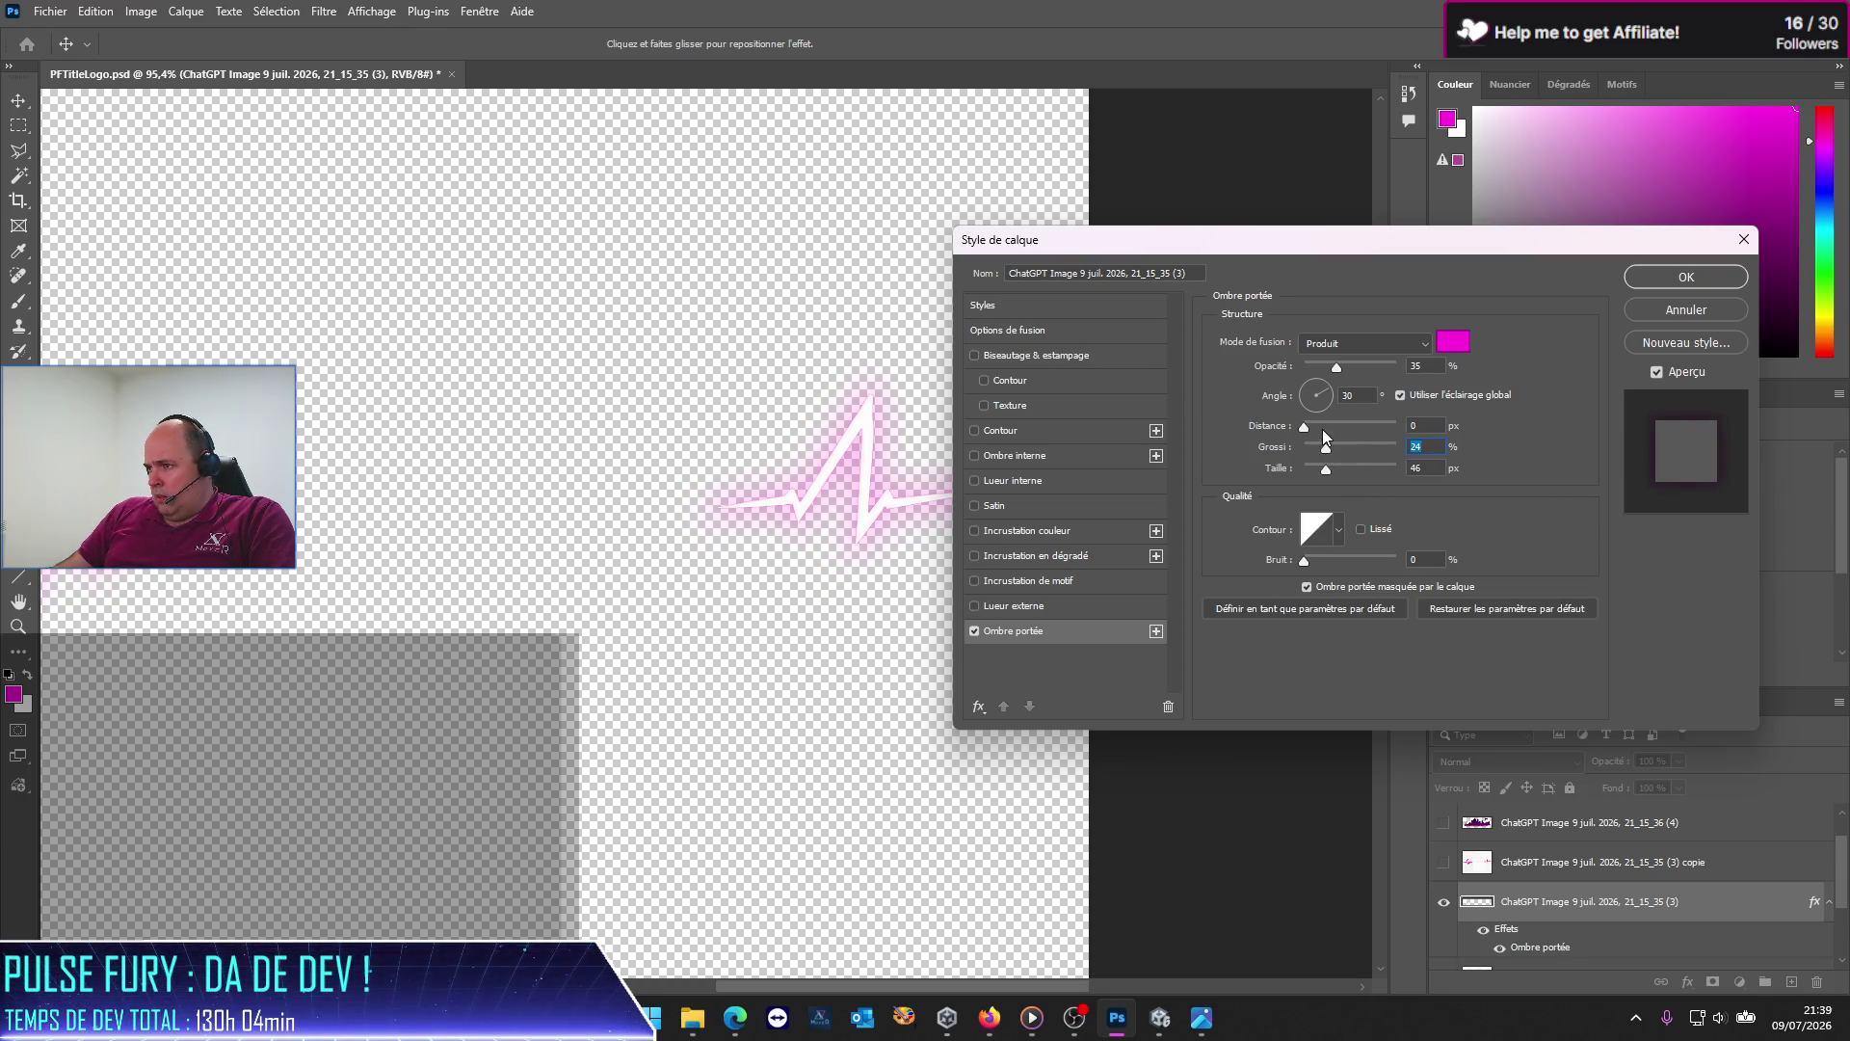
left_click_drag(1339, 371, 1528, 374)
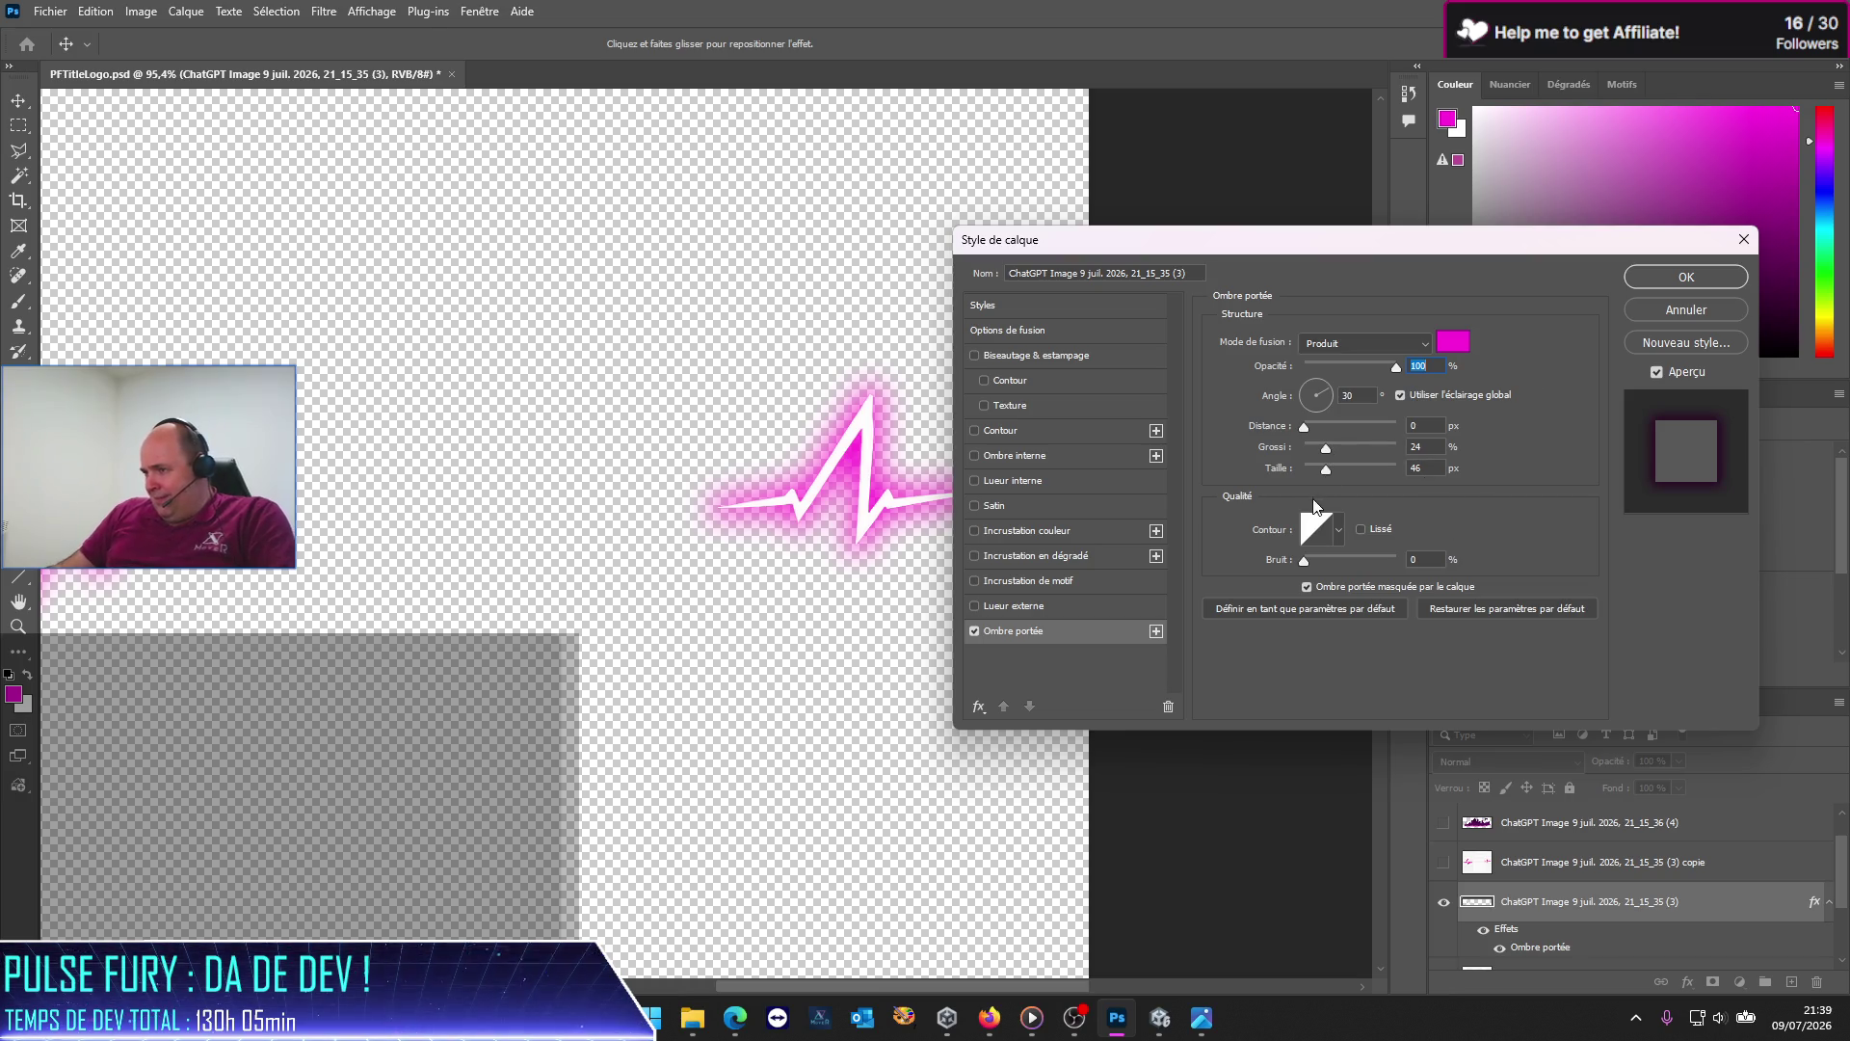
left_click_drag(1327, 449, 1344, 451)
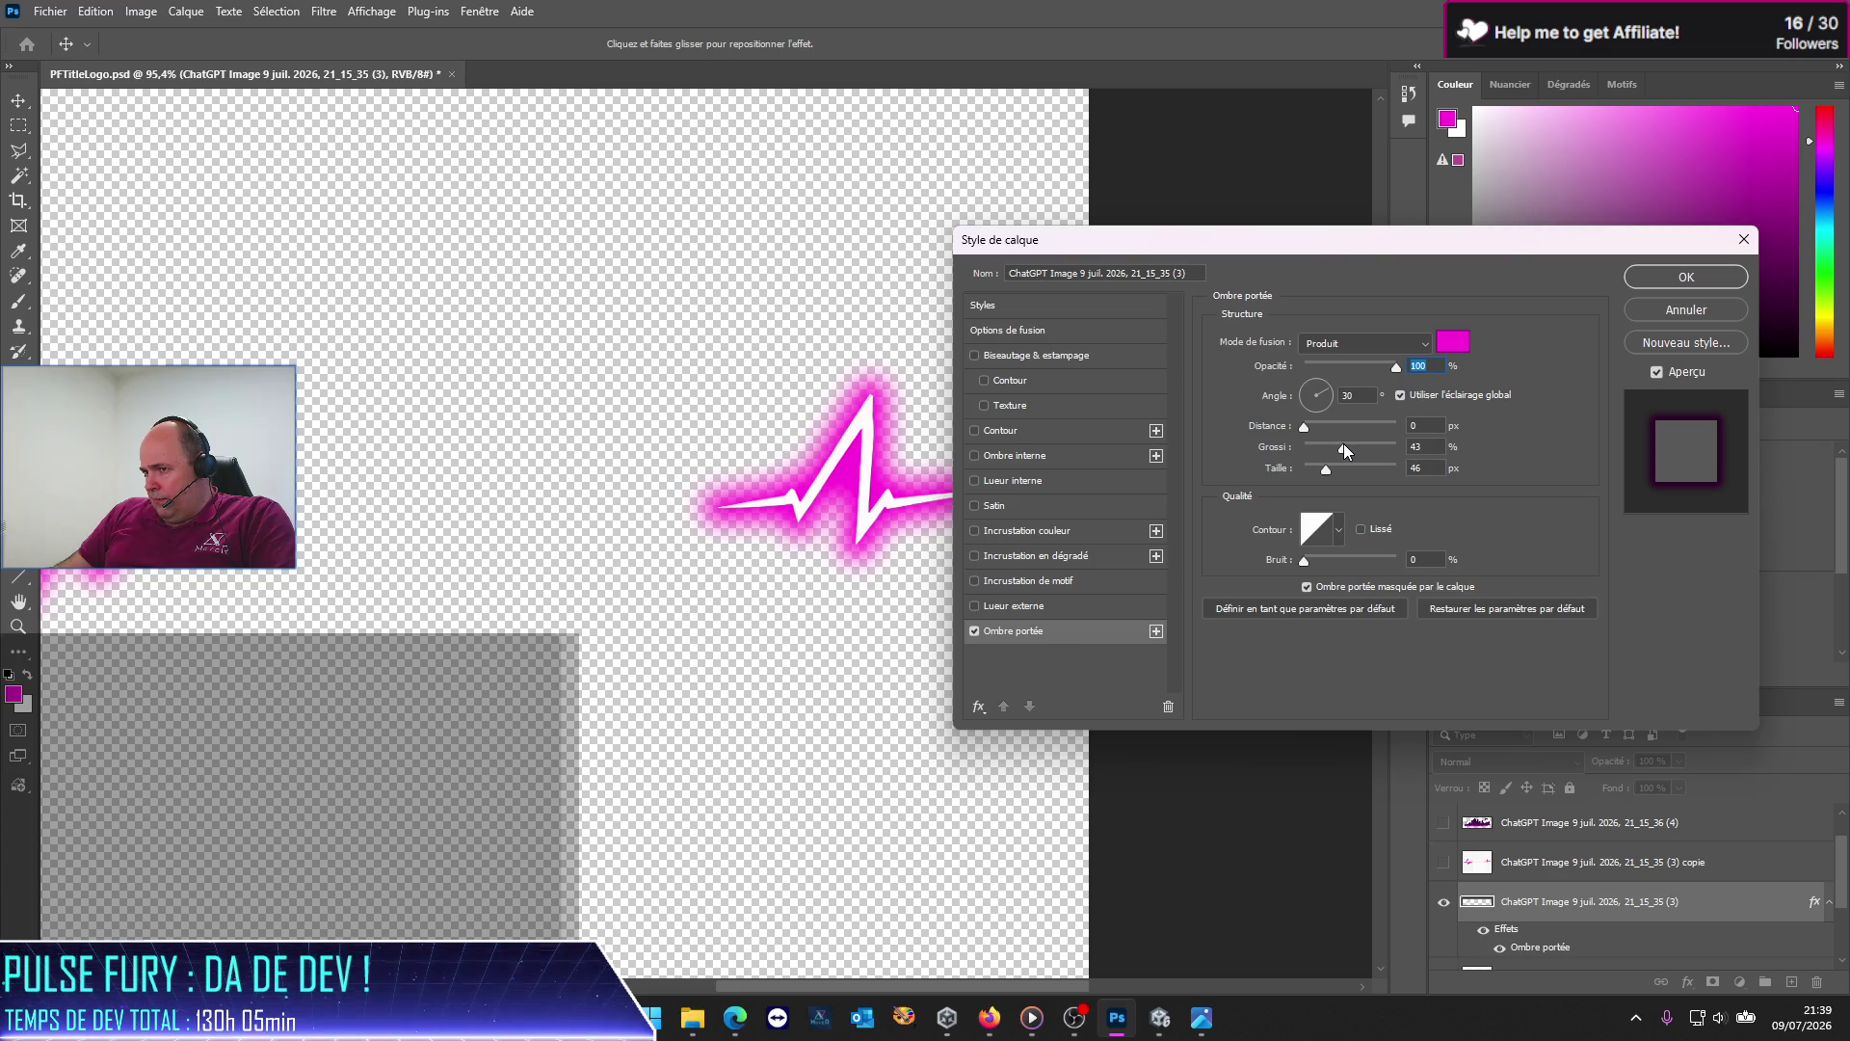
left_click(1343, 446)
left_click_drag(1329, 474, 1338, 472)
left_click_drag(1344, 466, 1323, 460)
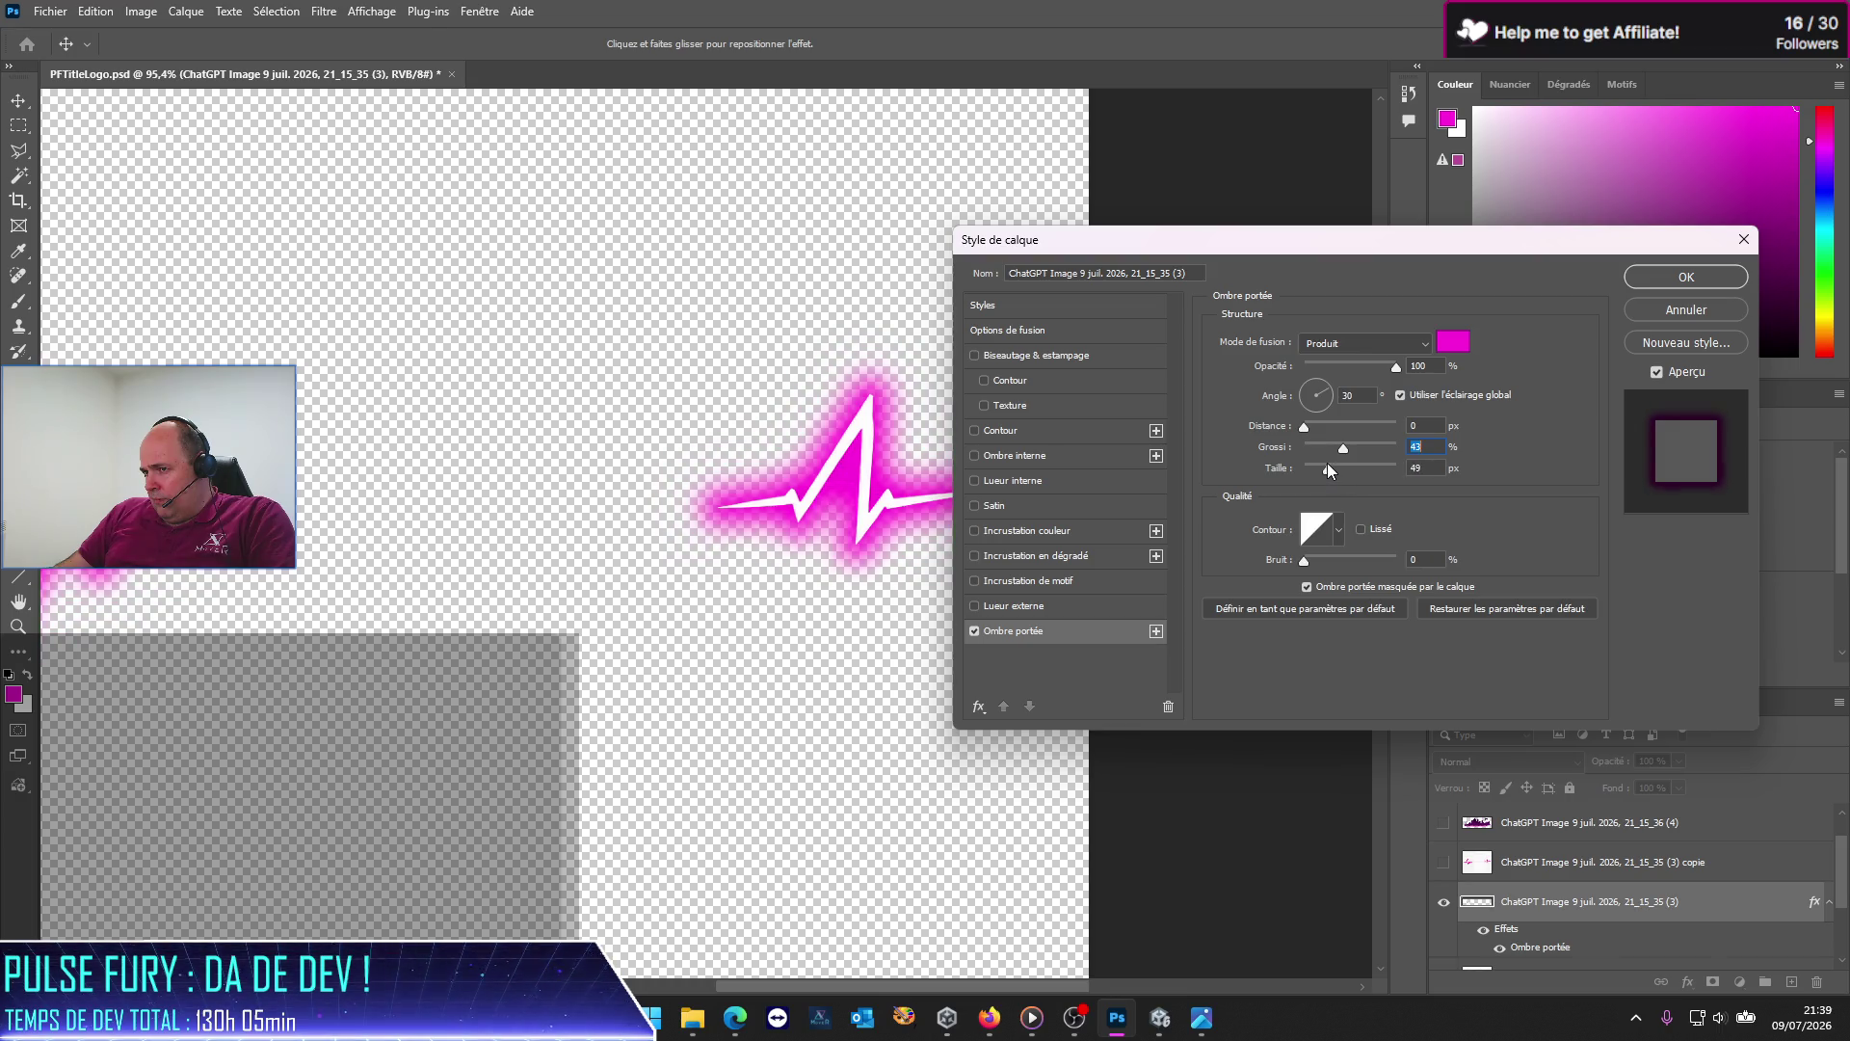
left_click(1322, 462)
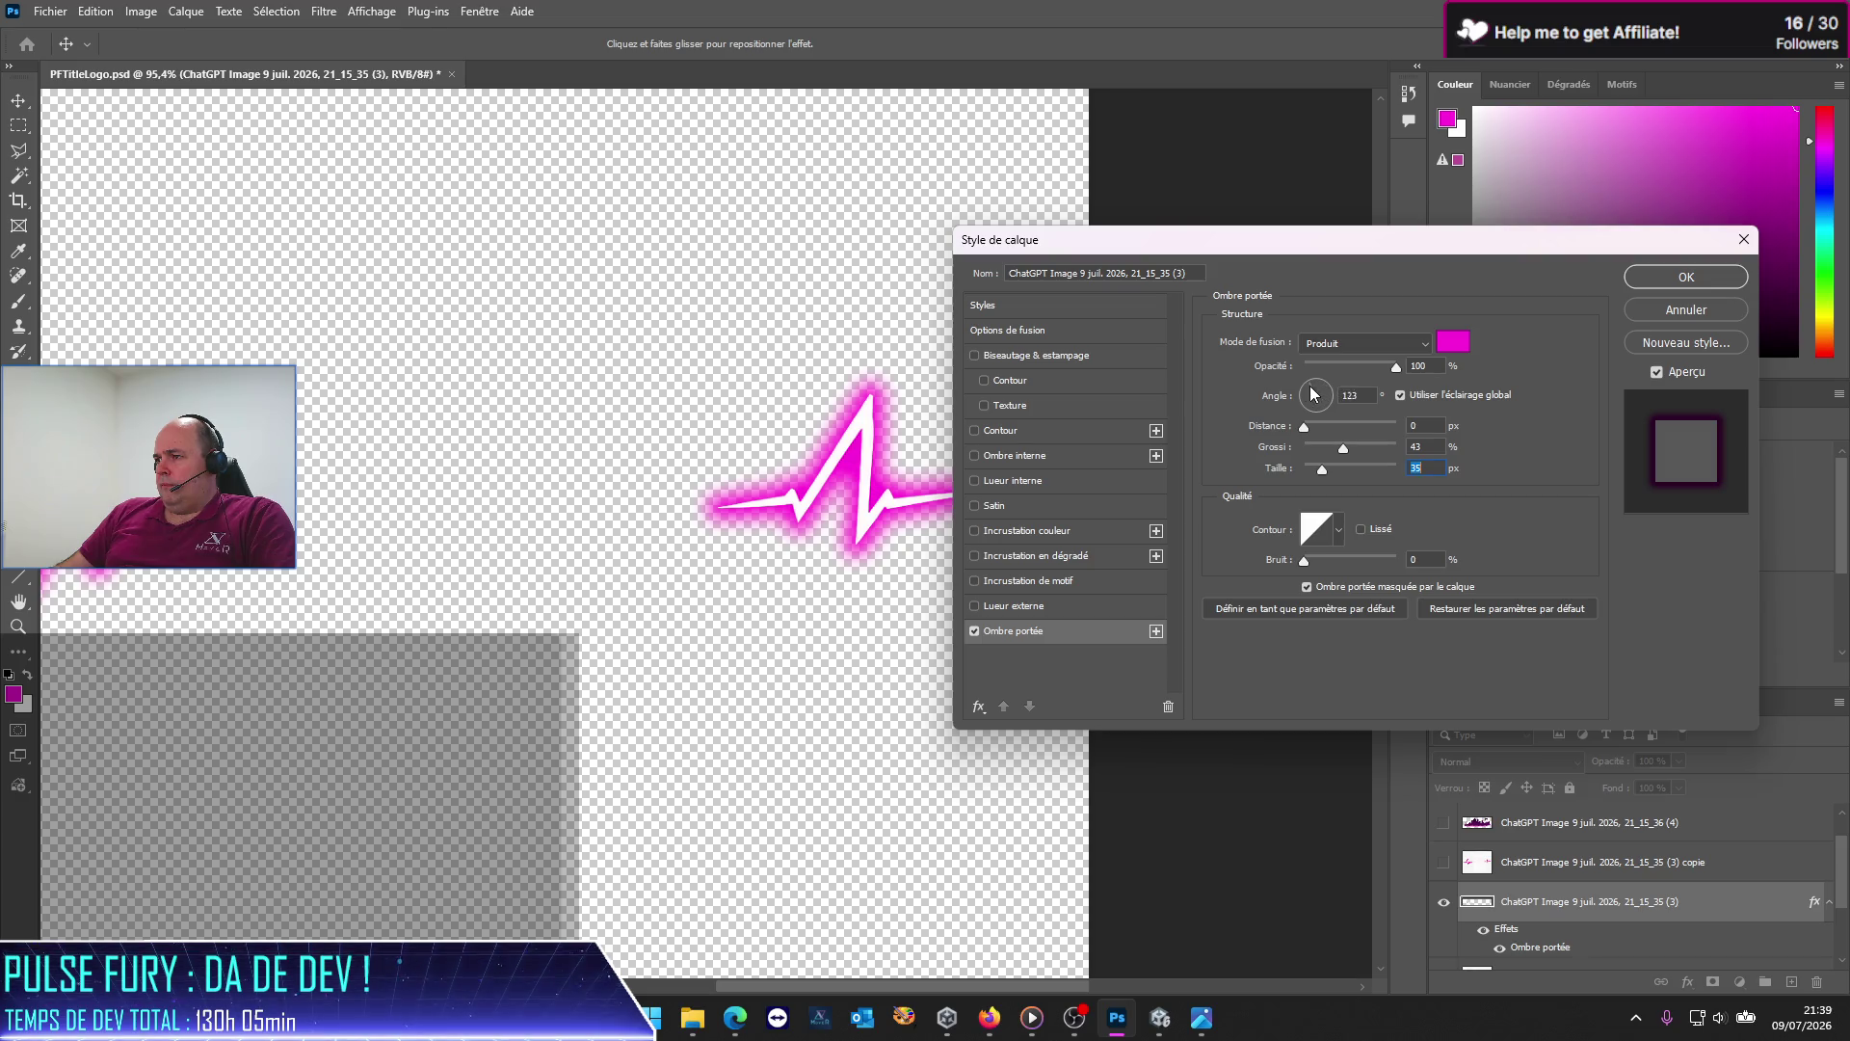
left_click(1699, 286)
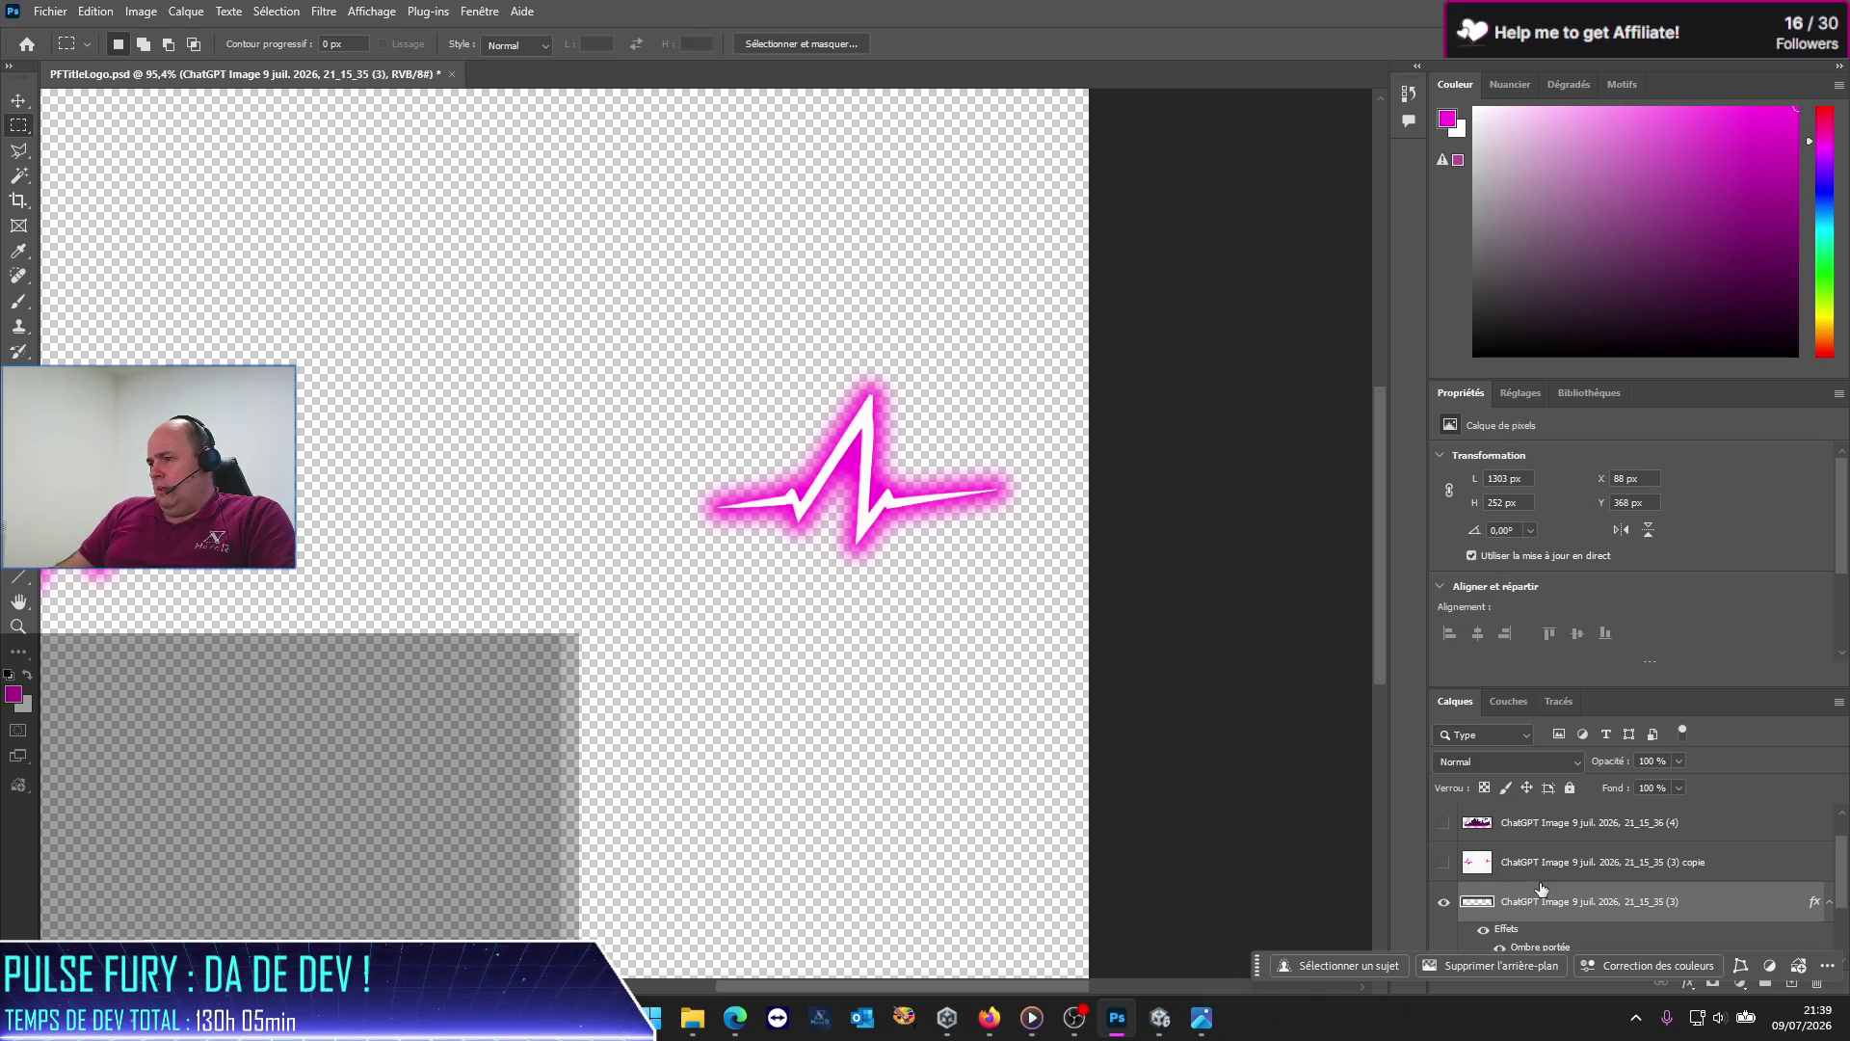
left_click(1445, 865)
left_click(1442, 906)
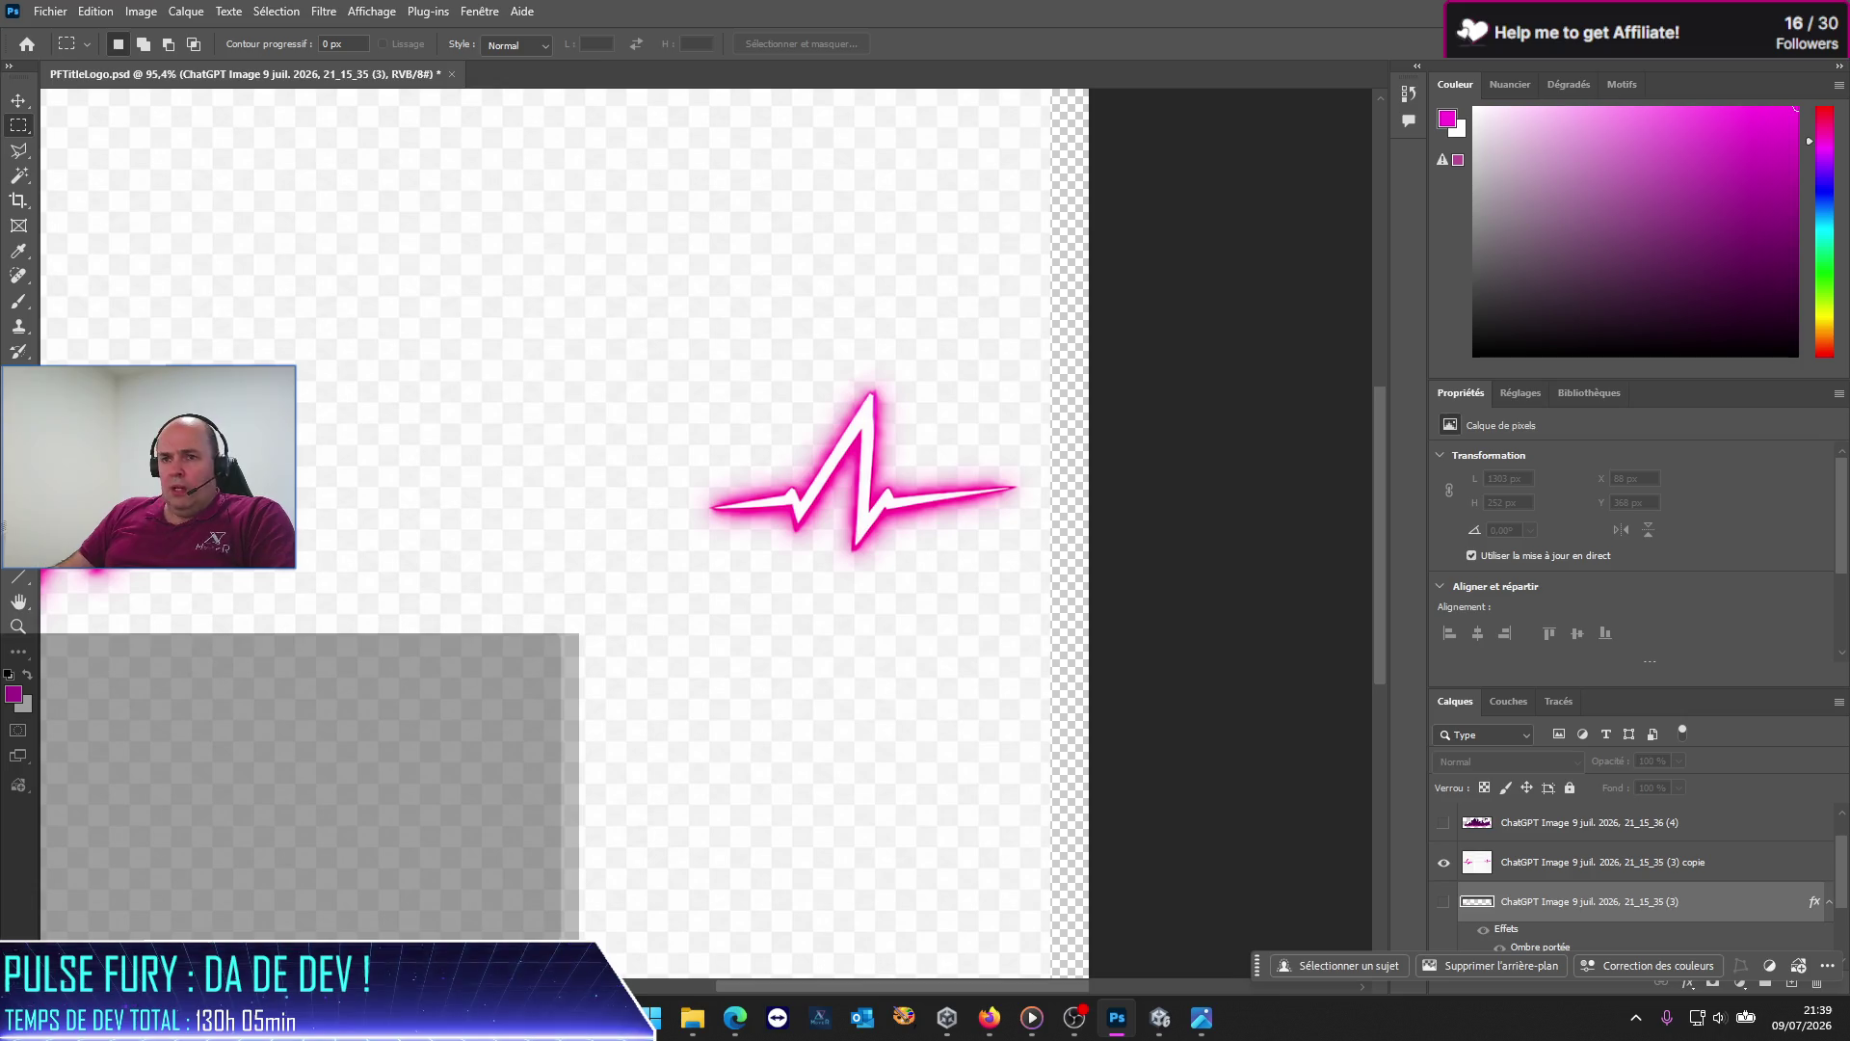
Step: Sample the pulse's pink glow with the Eyedropper as the foreground colour
left_click(18, 250)
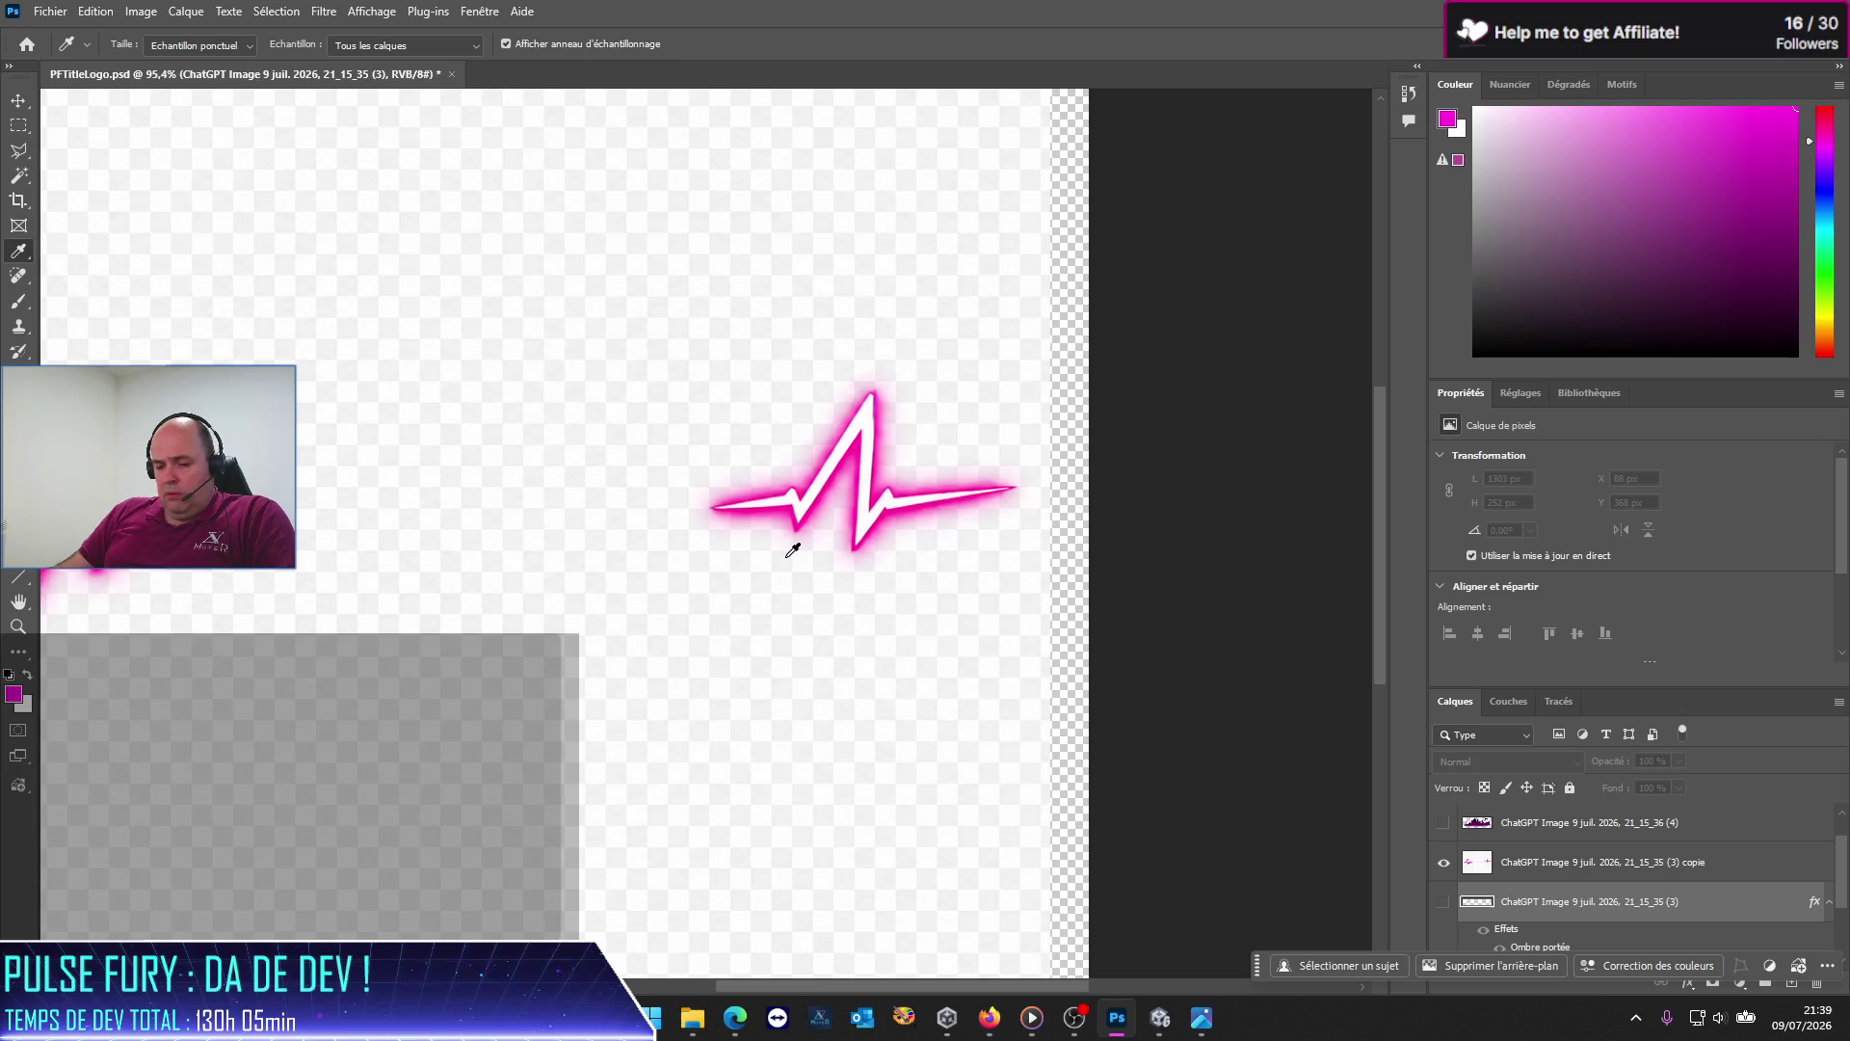
scroll(809, 528, "up", 2)
scroll(812, 503, "up", 2)
scroll(813, 503, "up", 2)
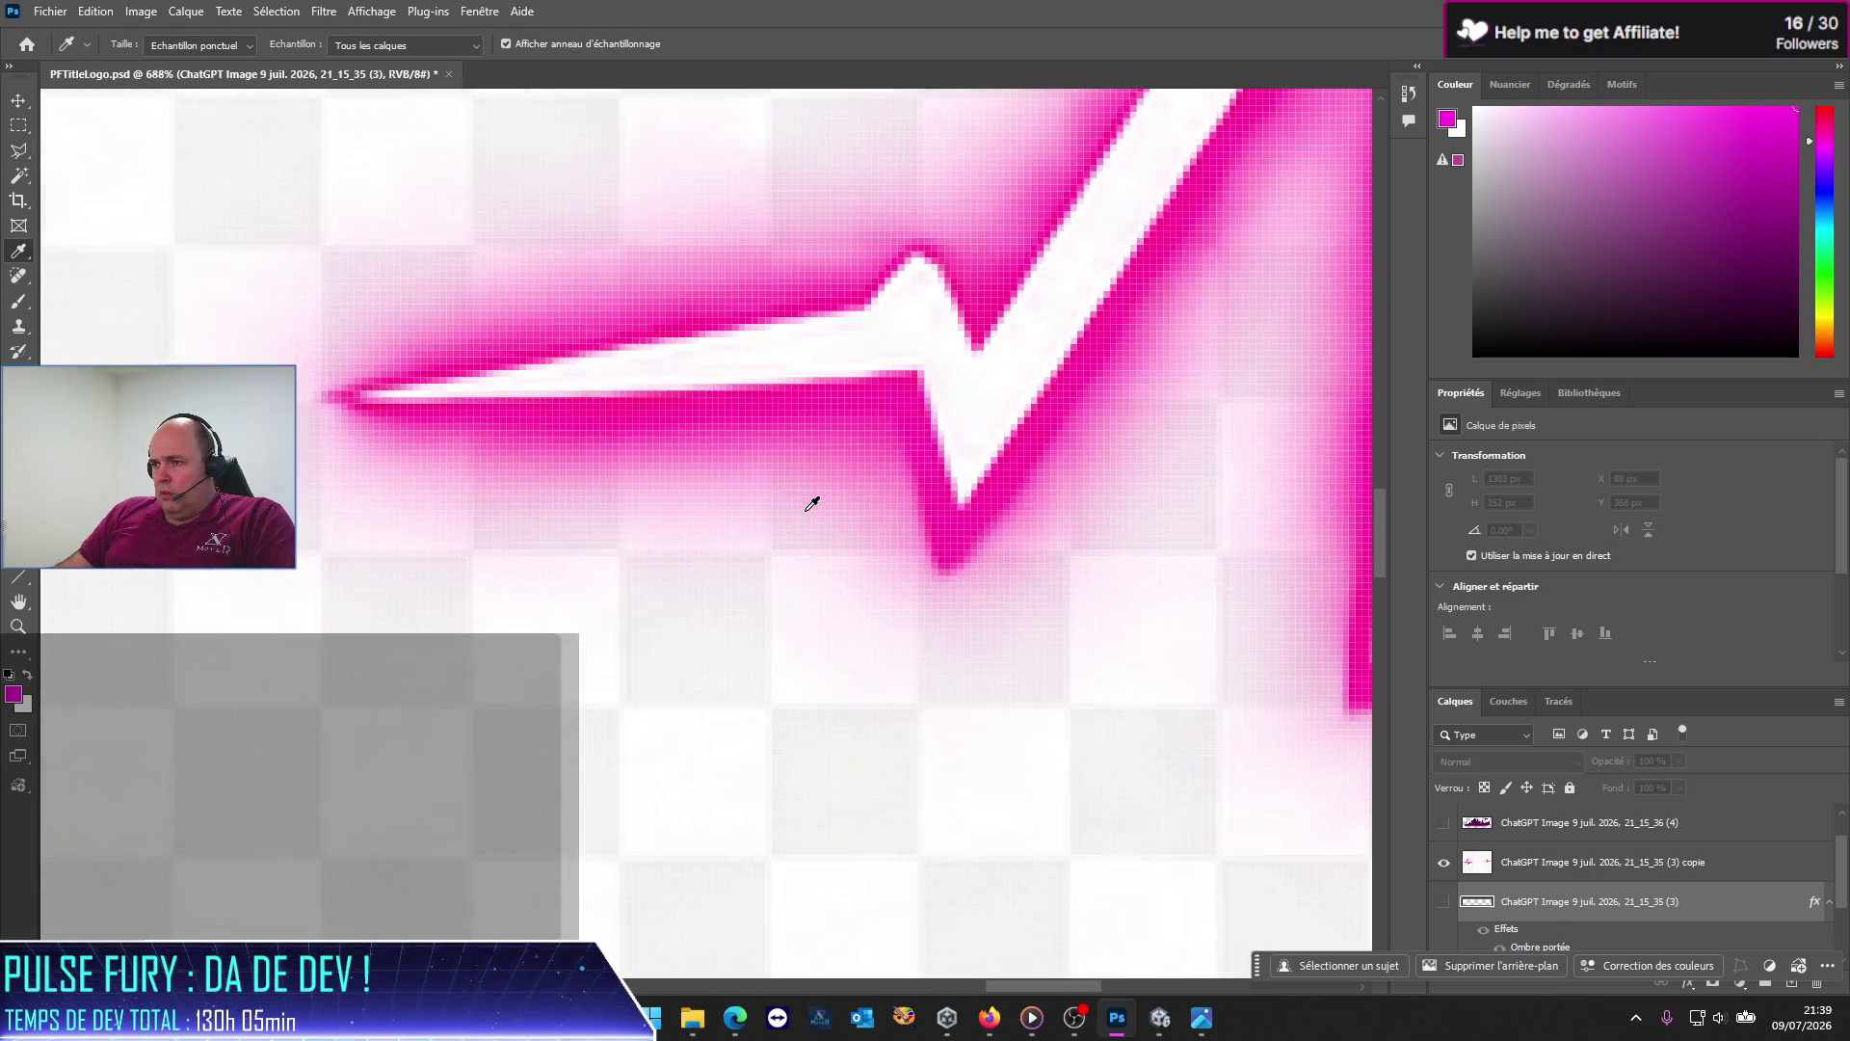
scroll(1040, 520, "up", 3)
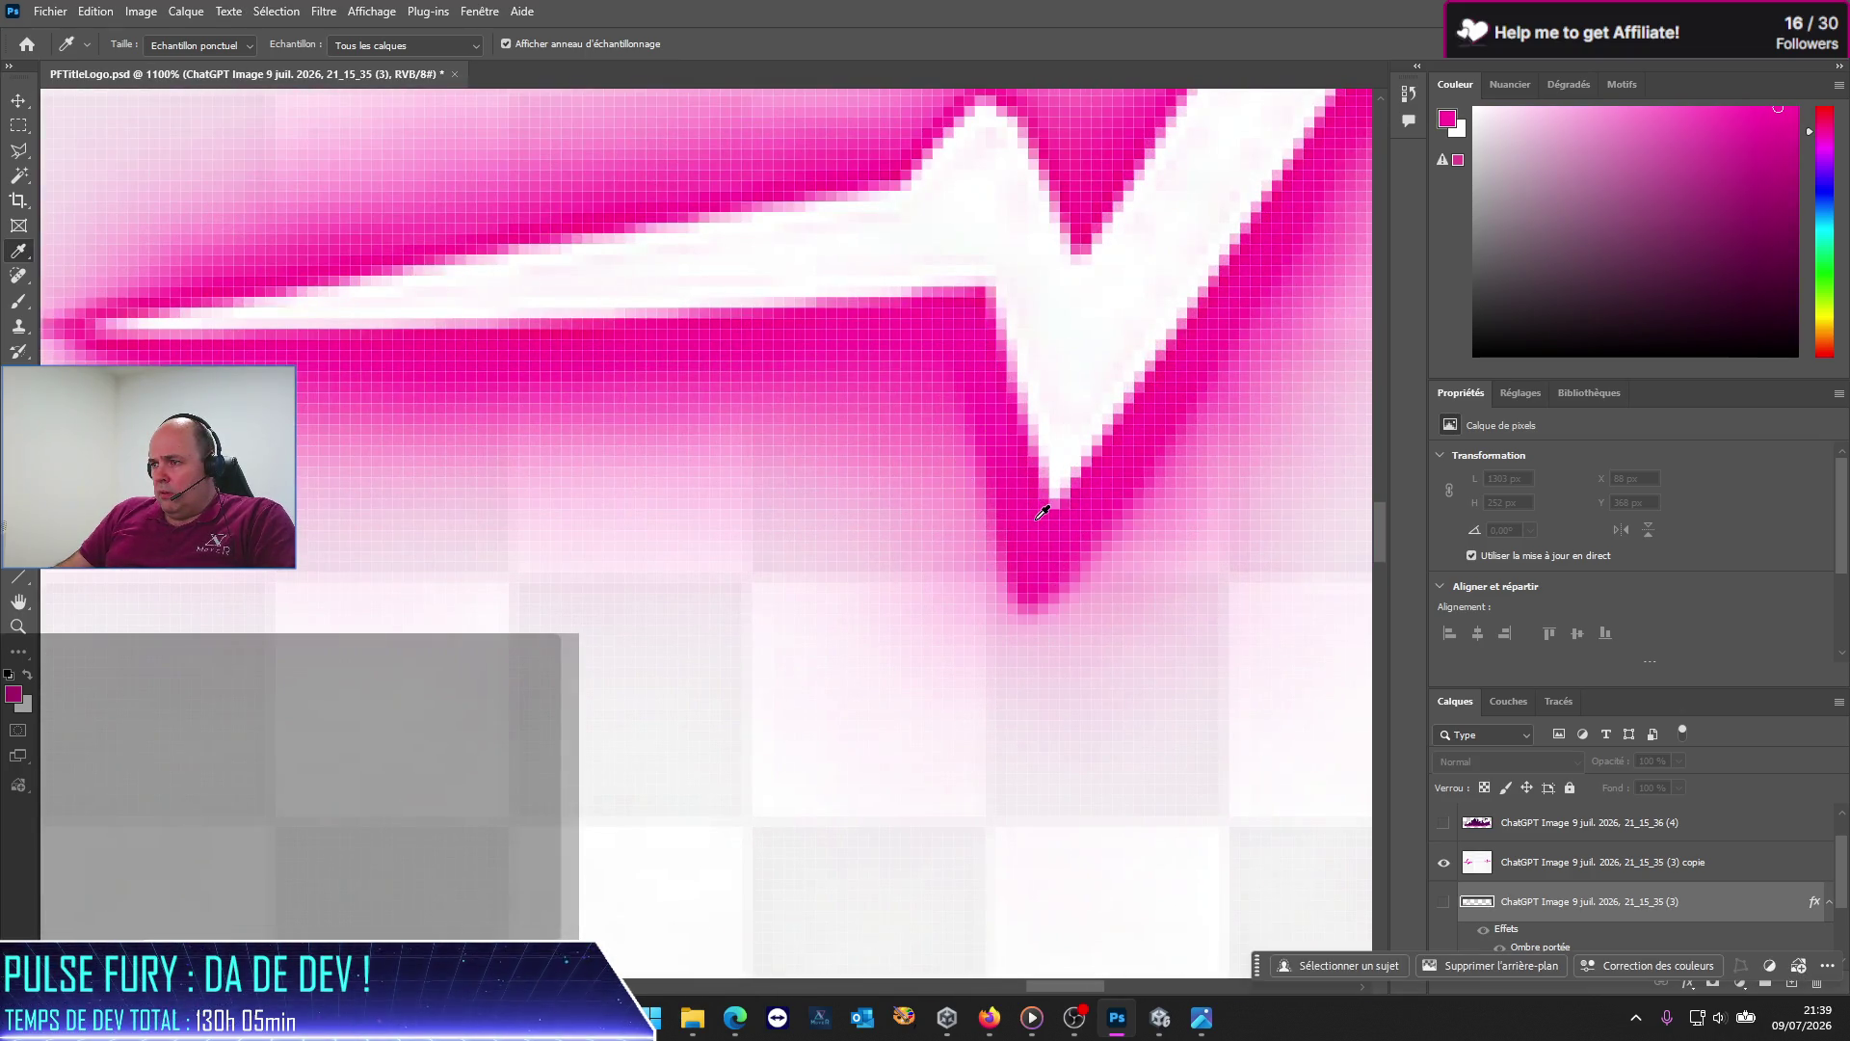
left_click(1040, 512)
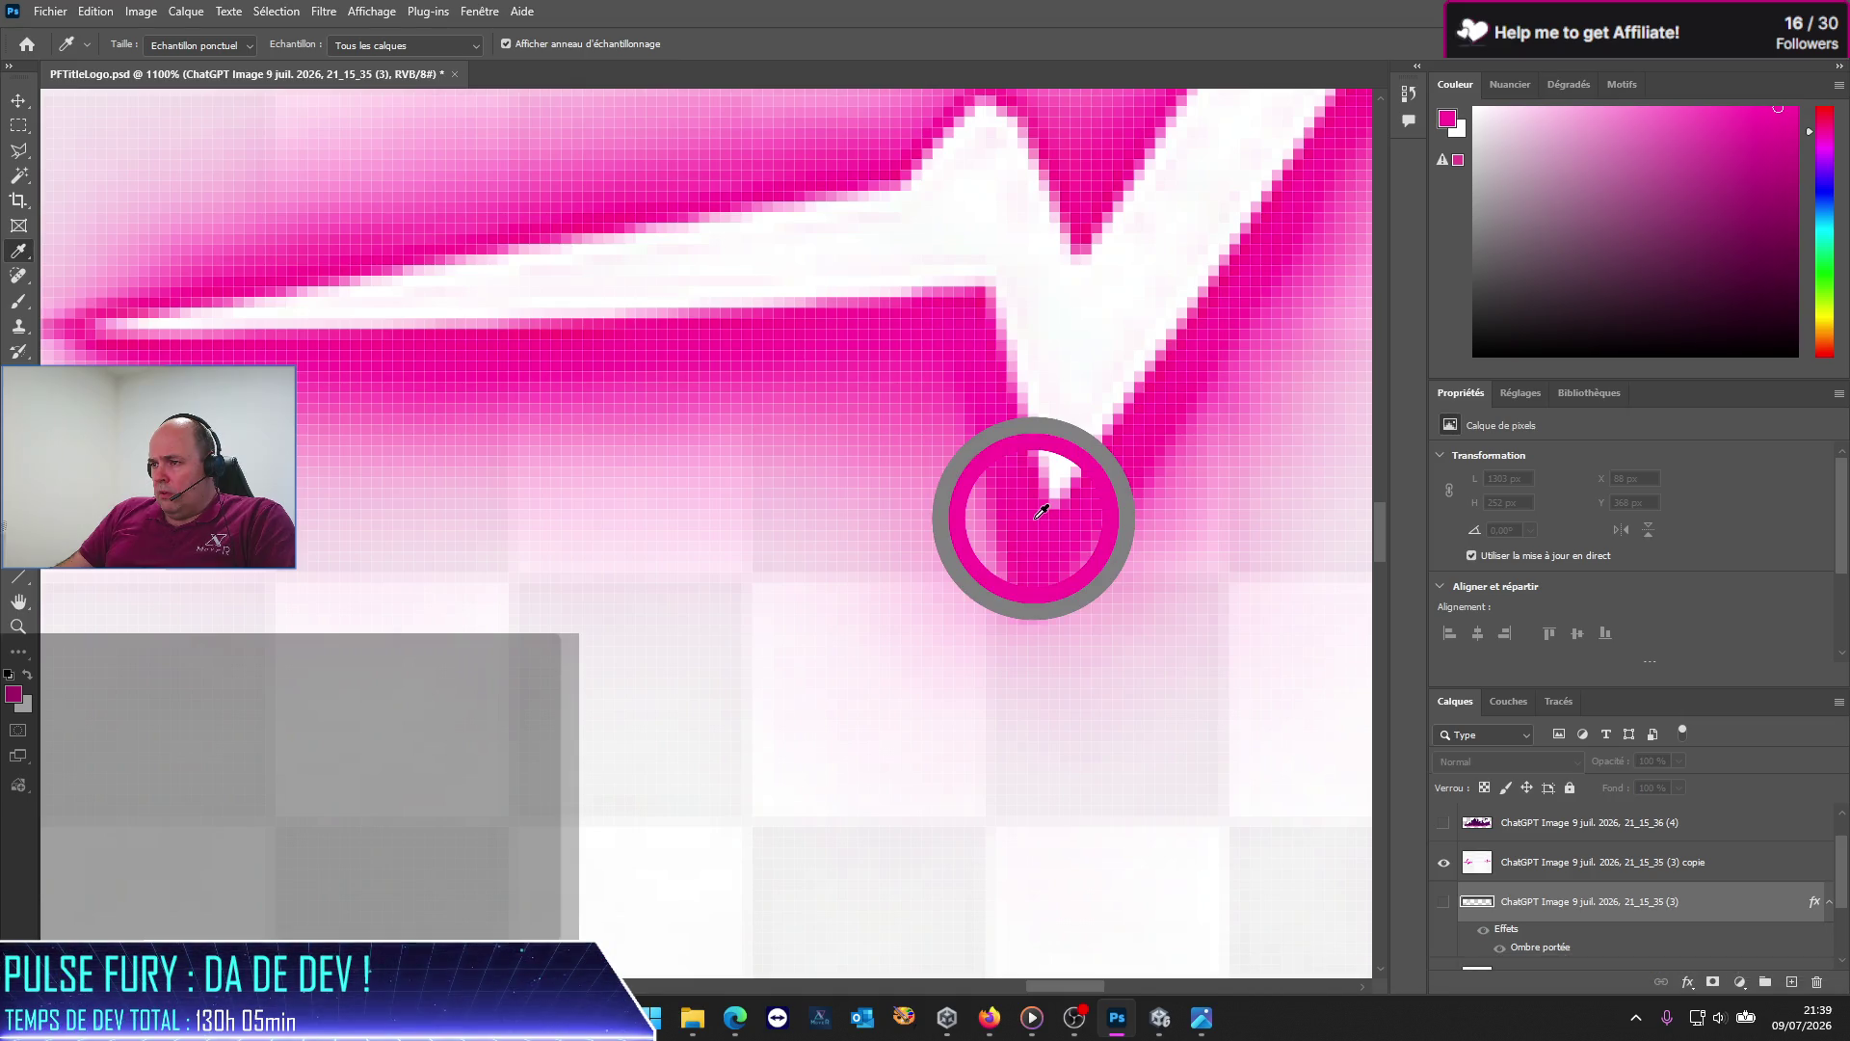
left_click(1041, 512)
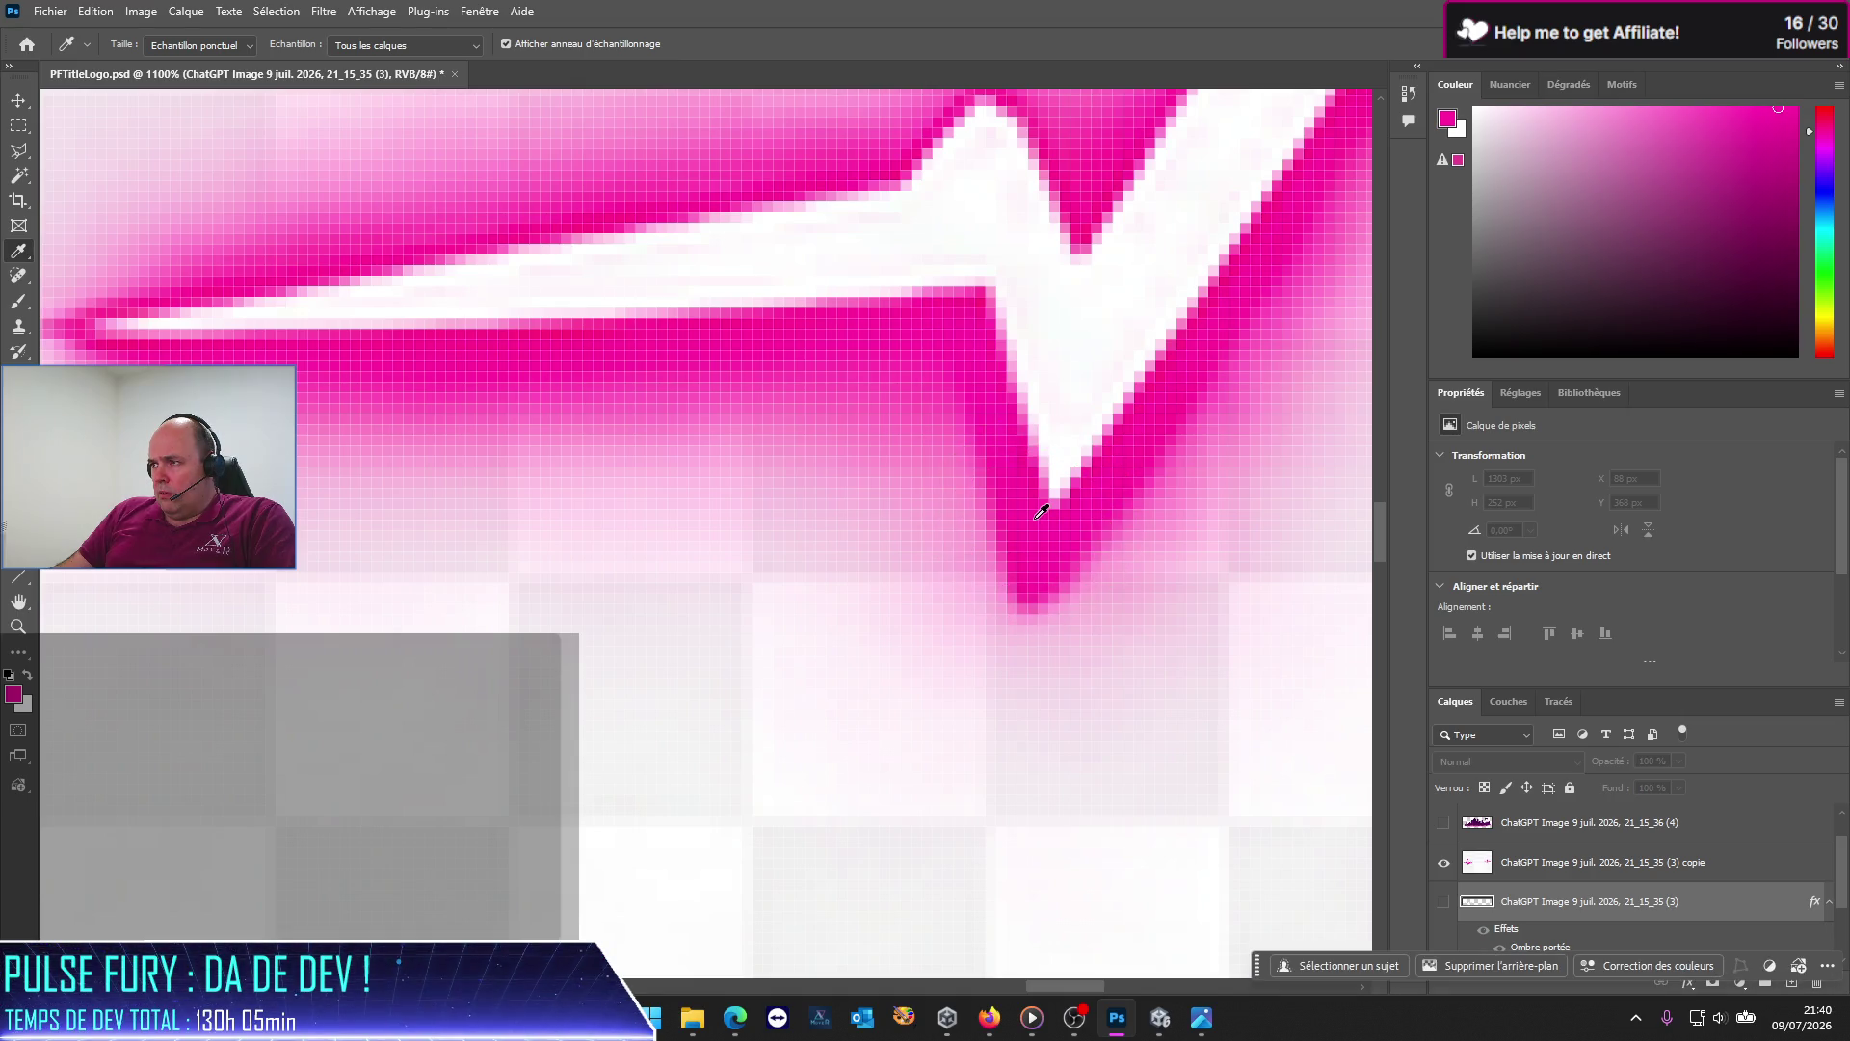
left_click(1079, 382)
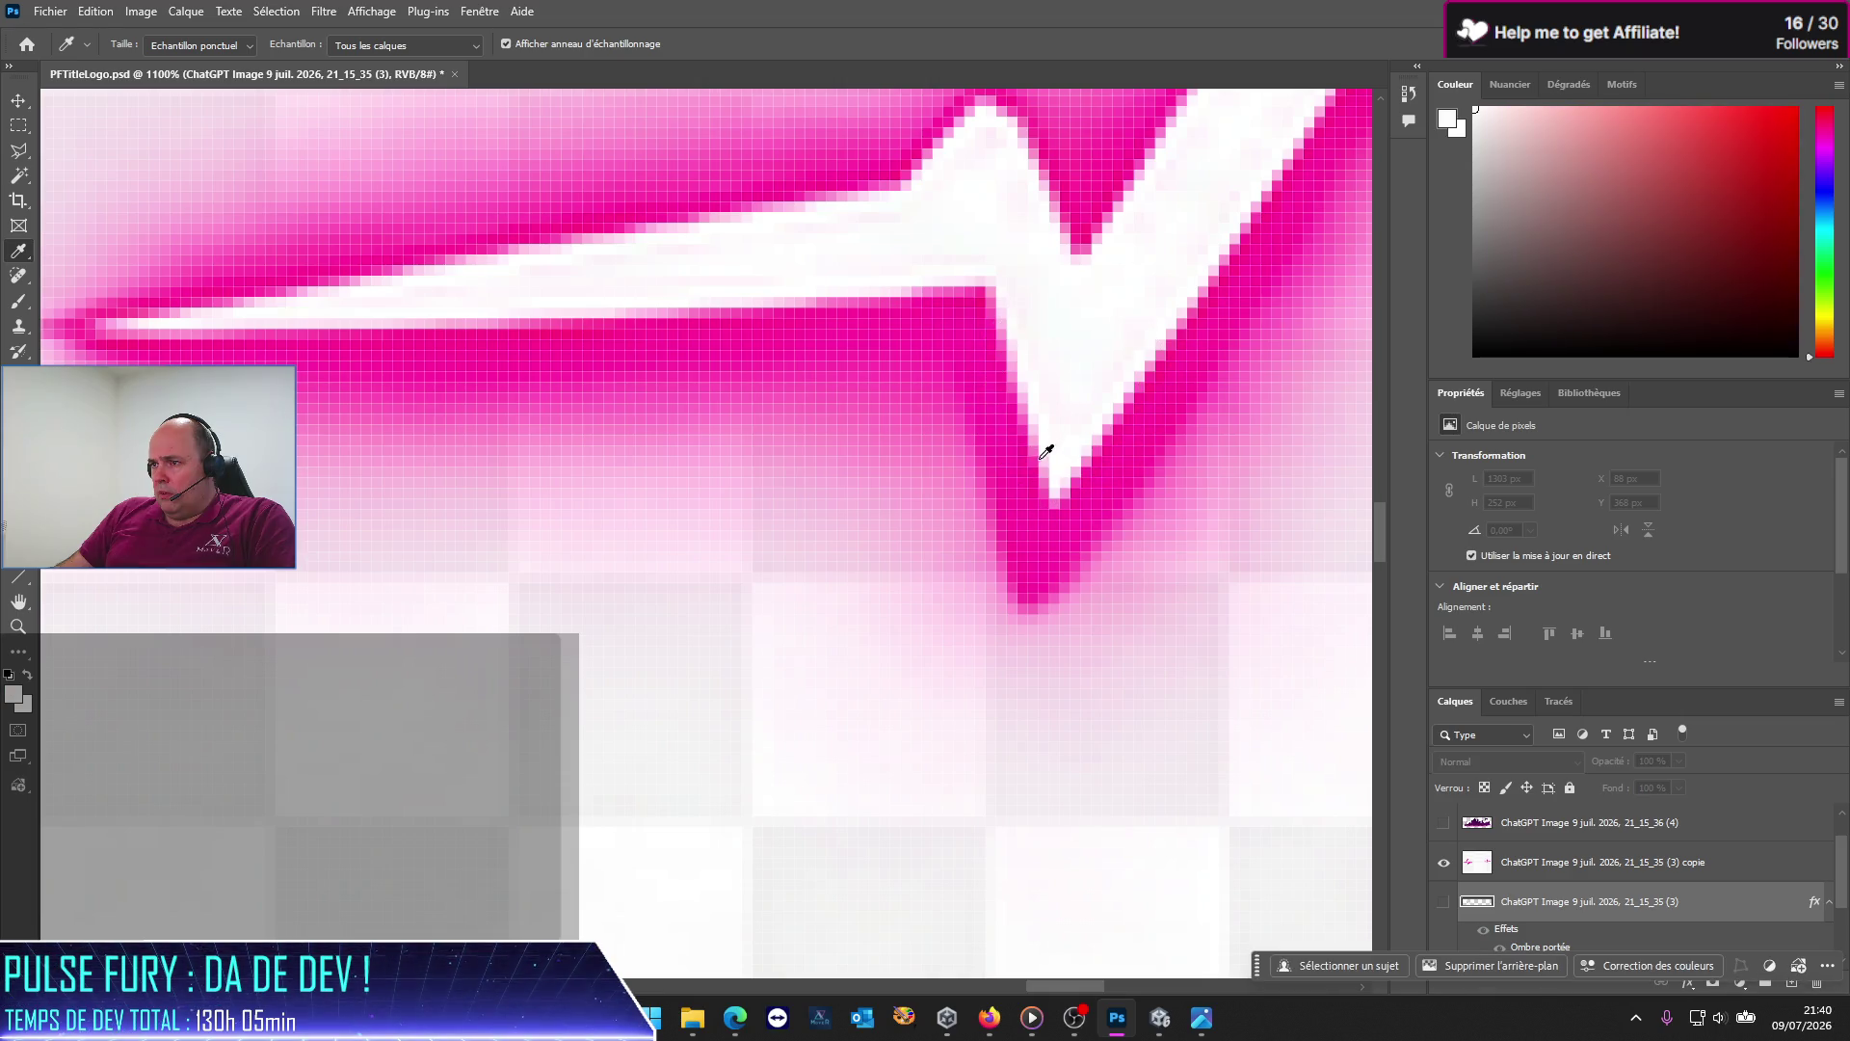
left_click(1031, 489)
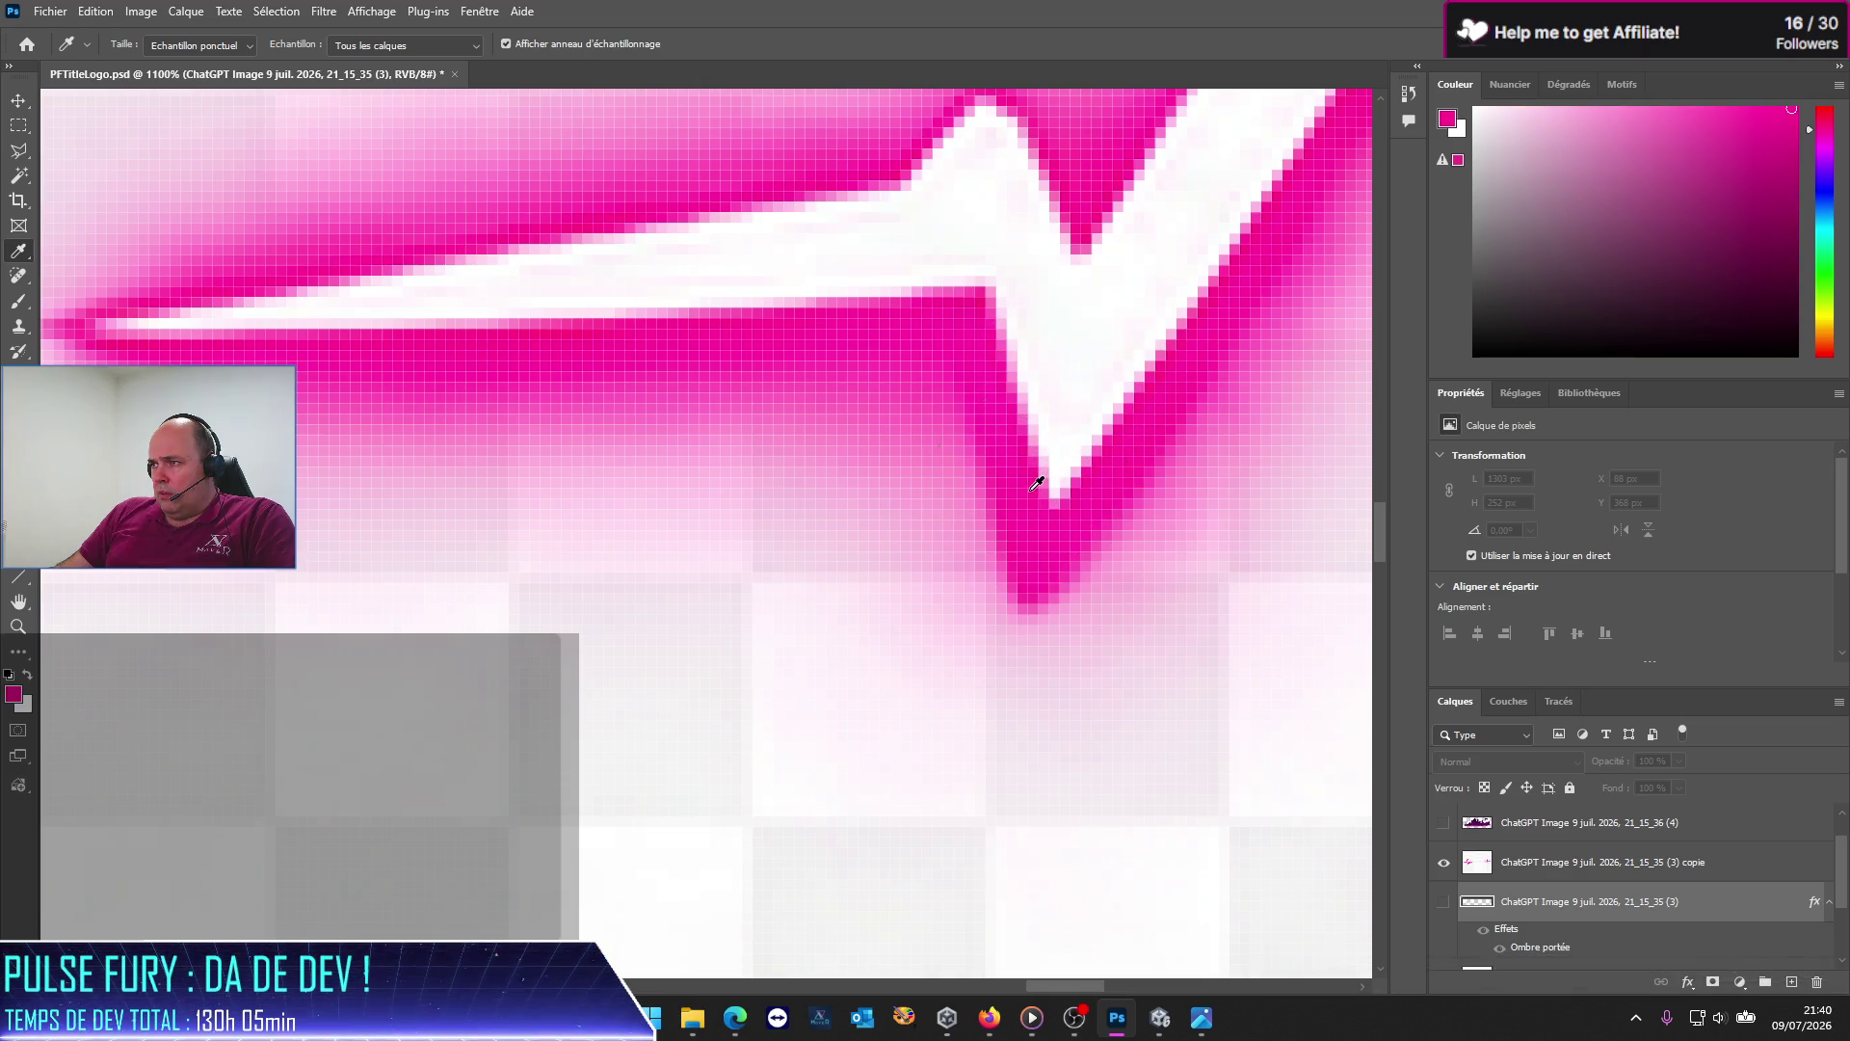
Step: Read and copy the foreground colour's hex code, fe15a1
left_click(1451, 120)
left_click(1226, 632)
left_click_drag(1230, 633, 1135, 622)
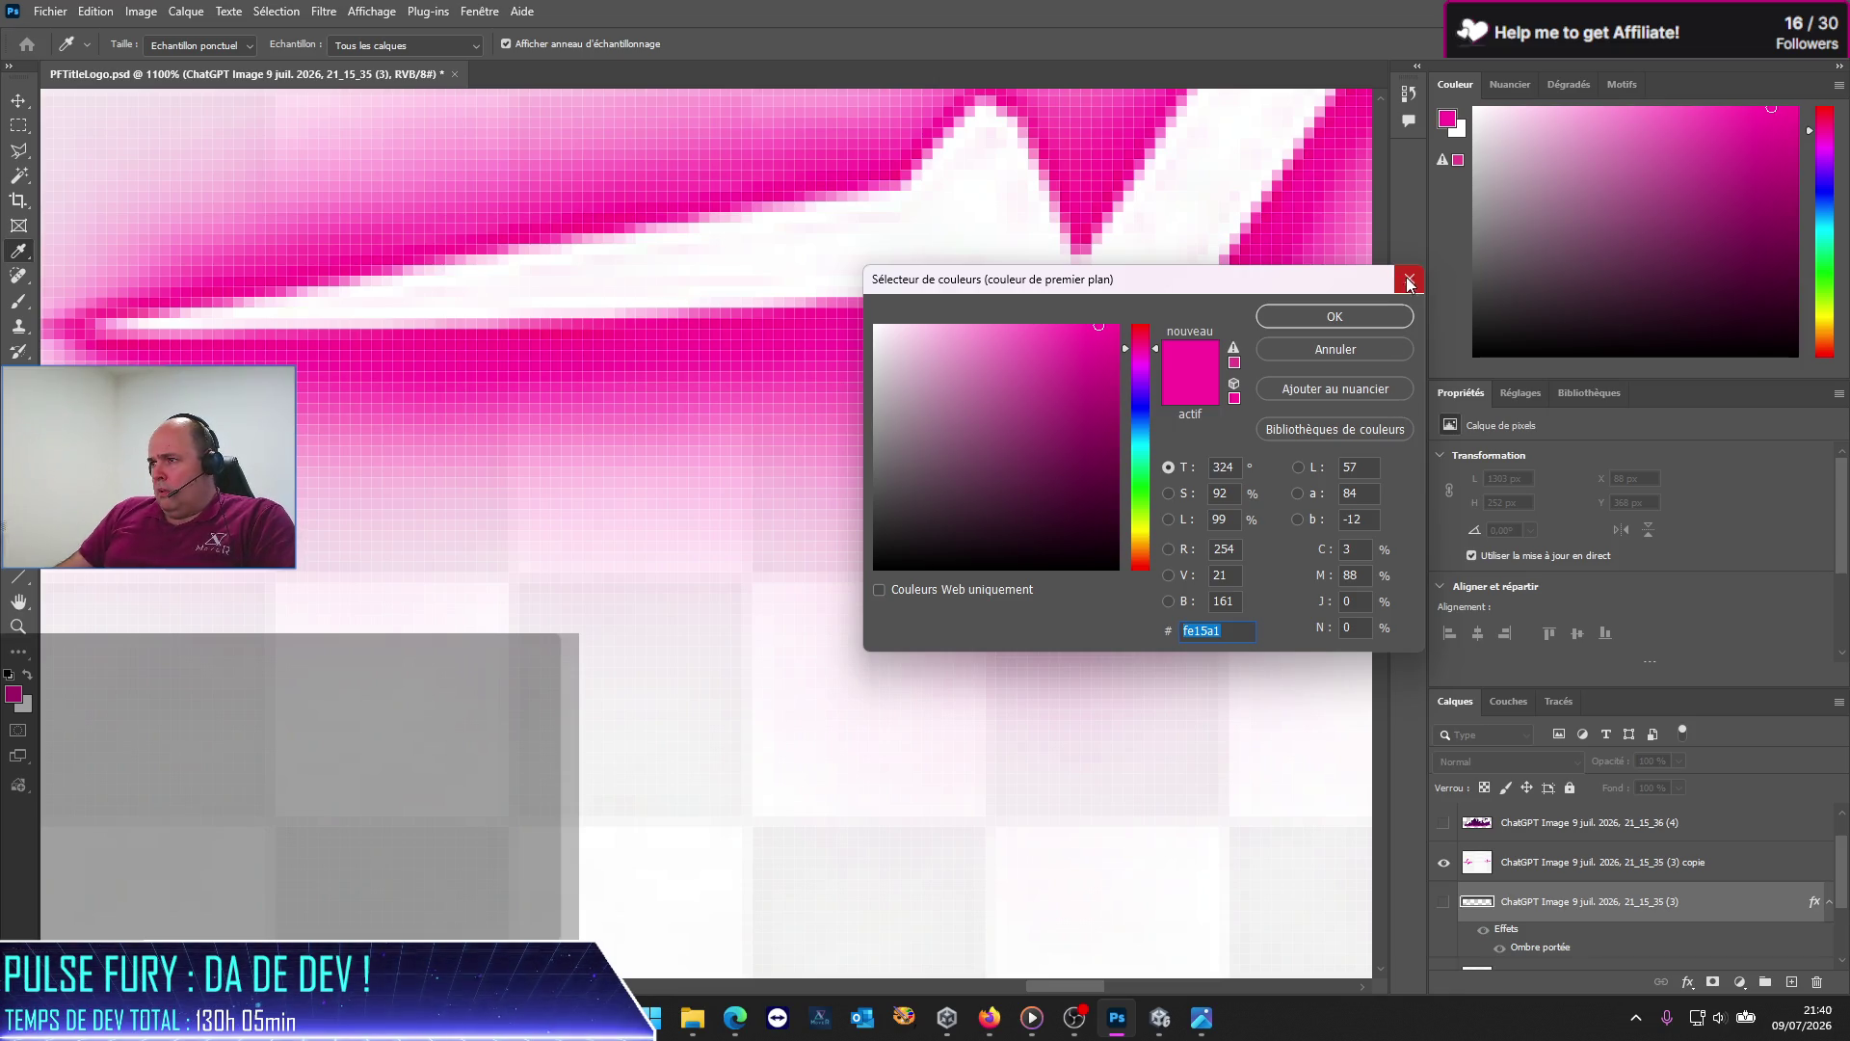
left_click(1409, 281)
Step: Hide the '(3) copie' layer and show the original glowing pulse layer
scroll(1148, 483, "down", 10)
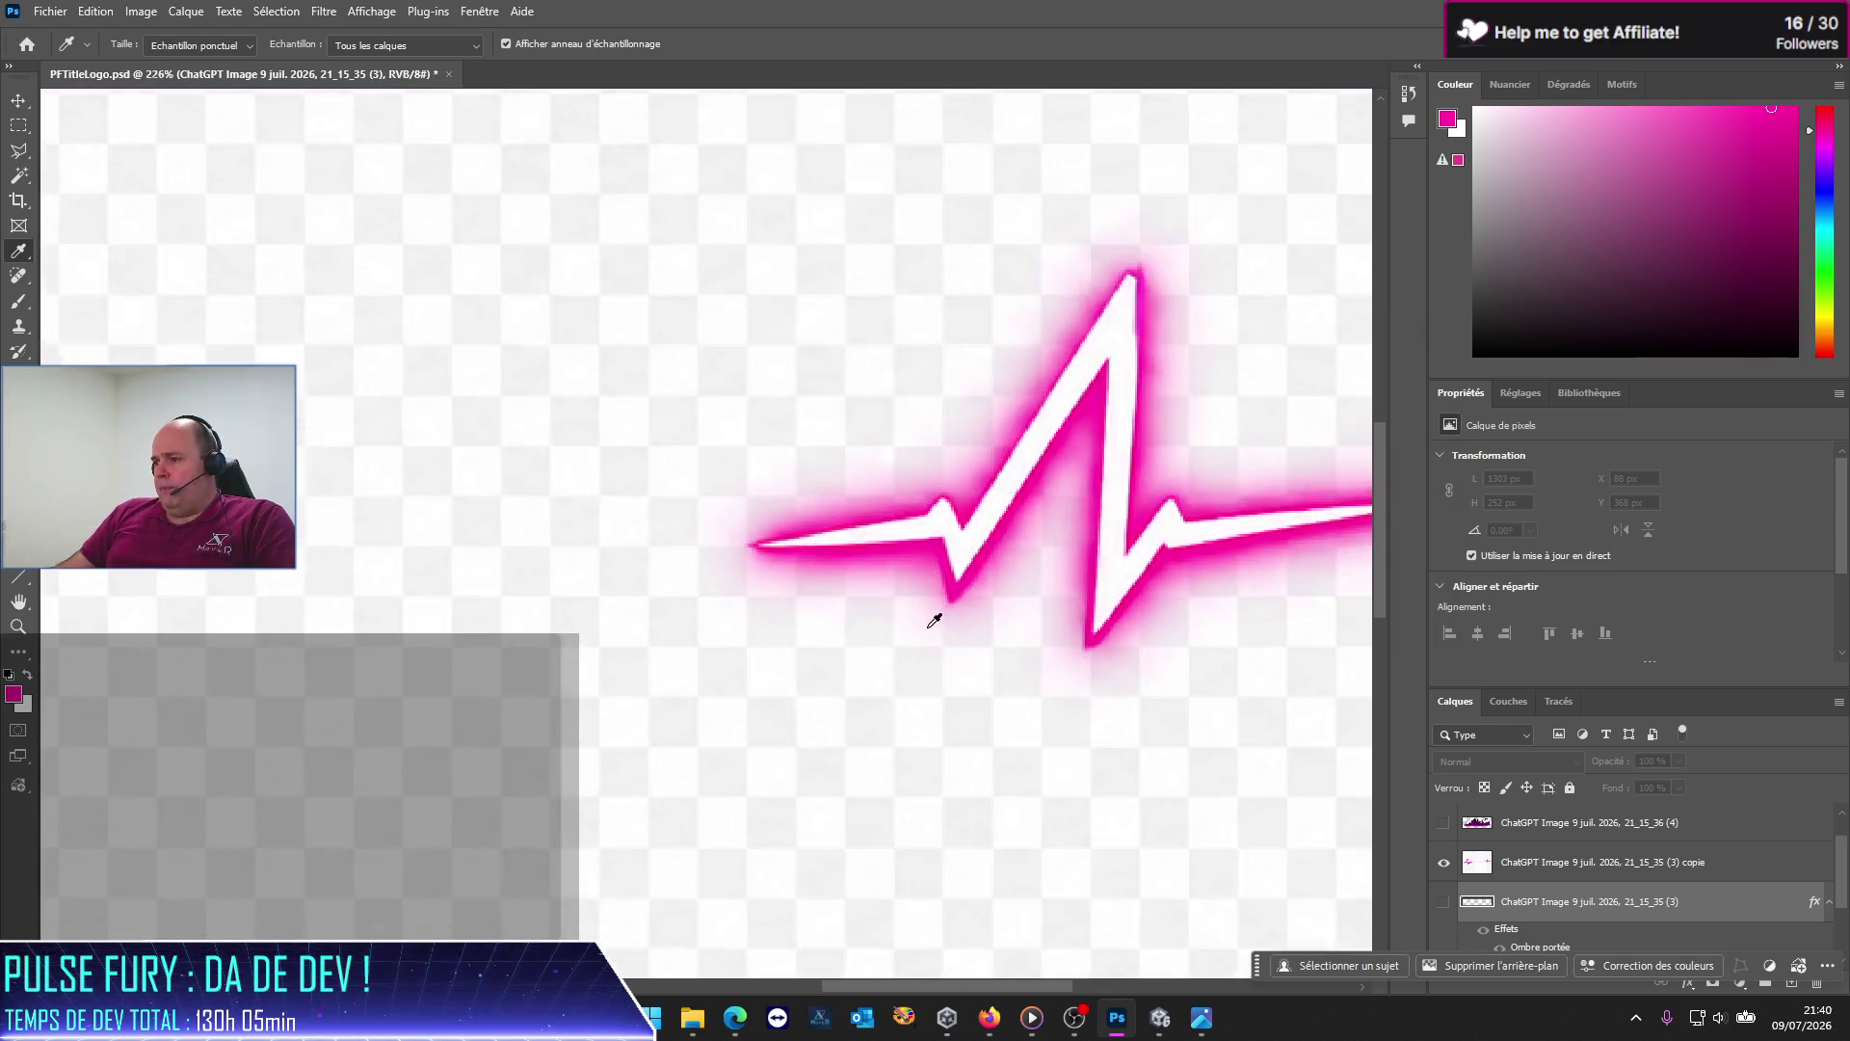
scroll(934, 621, "down", 3)
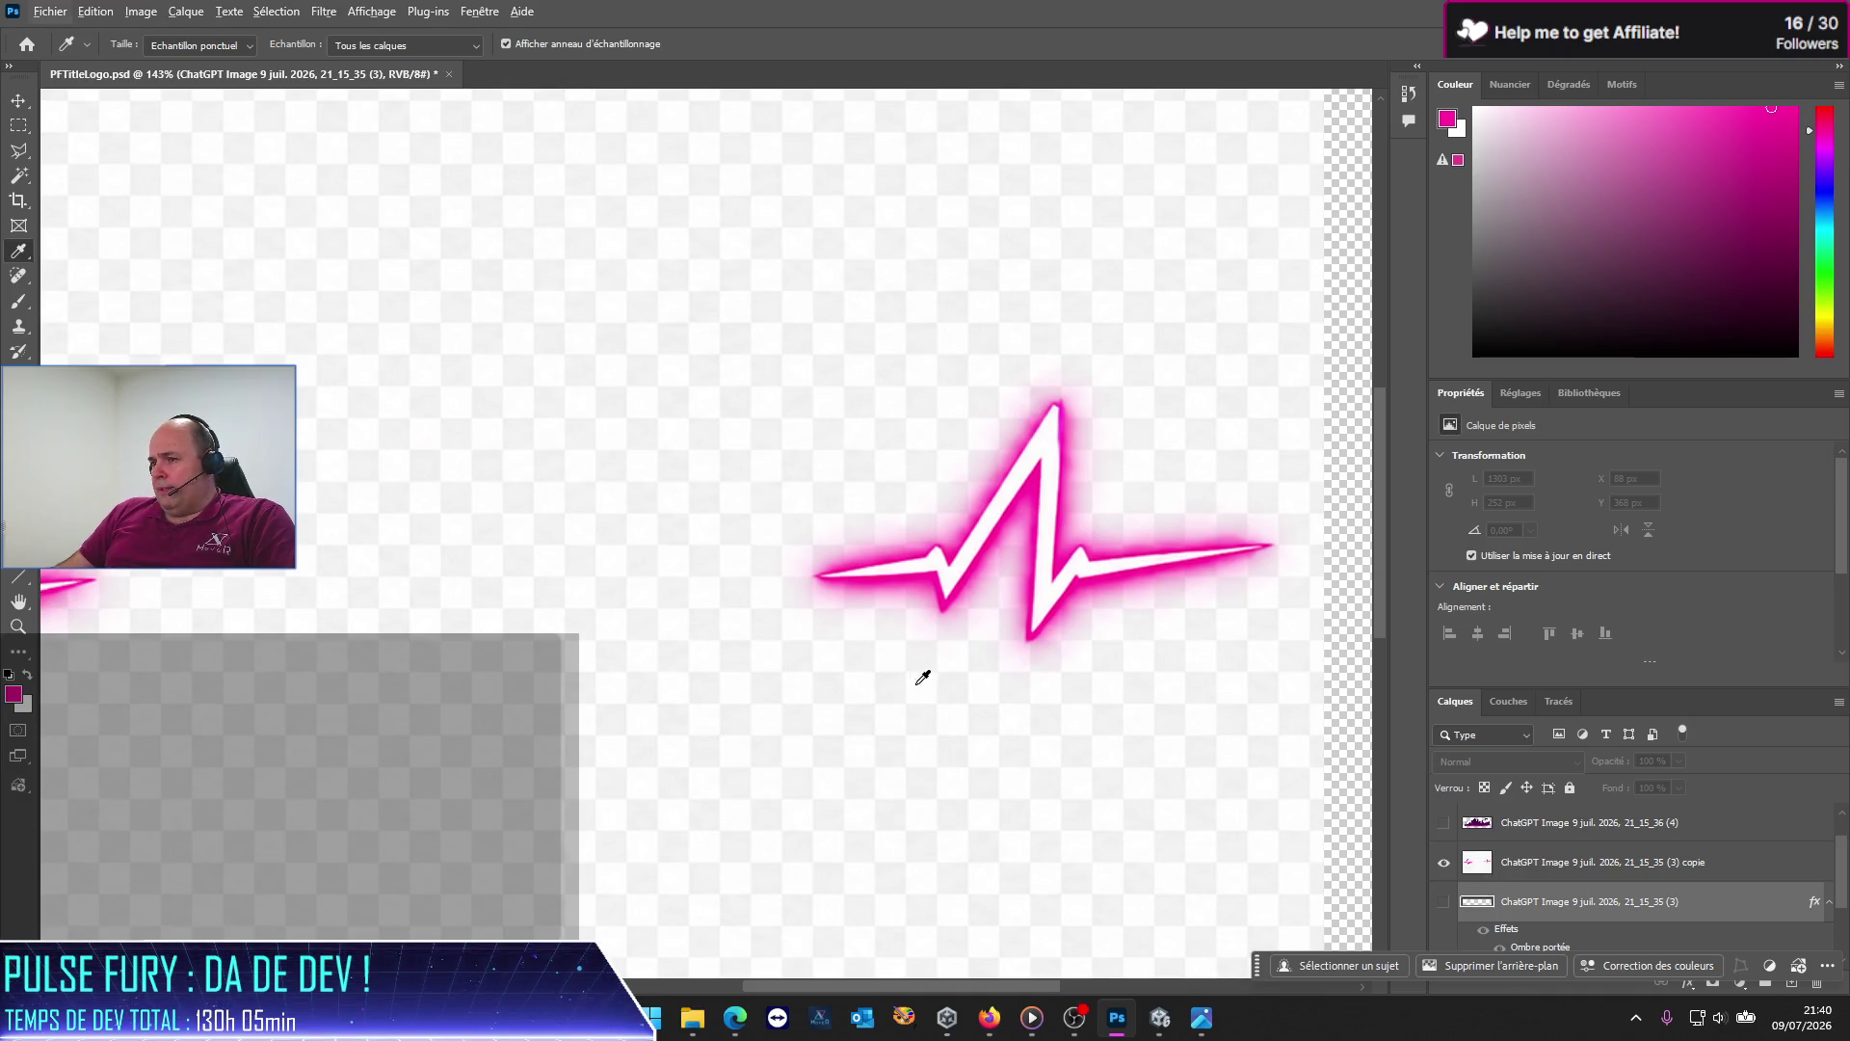
left_click(1443, 865)
left_click(1443, 903)
right_click(1510, 907)
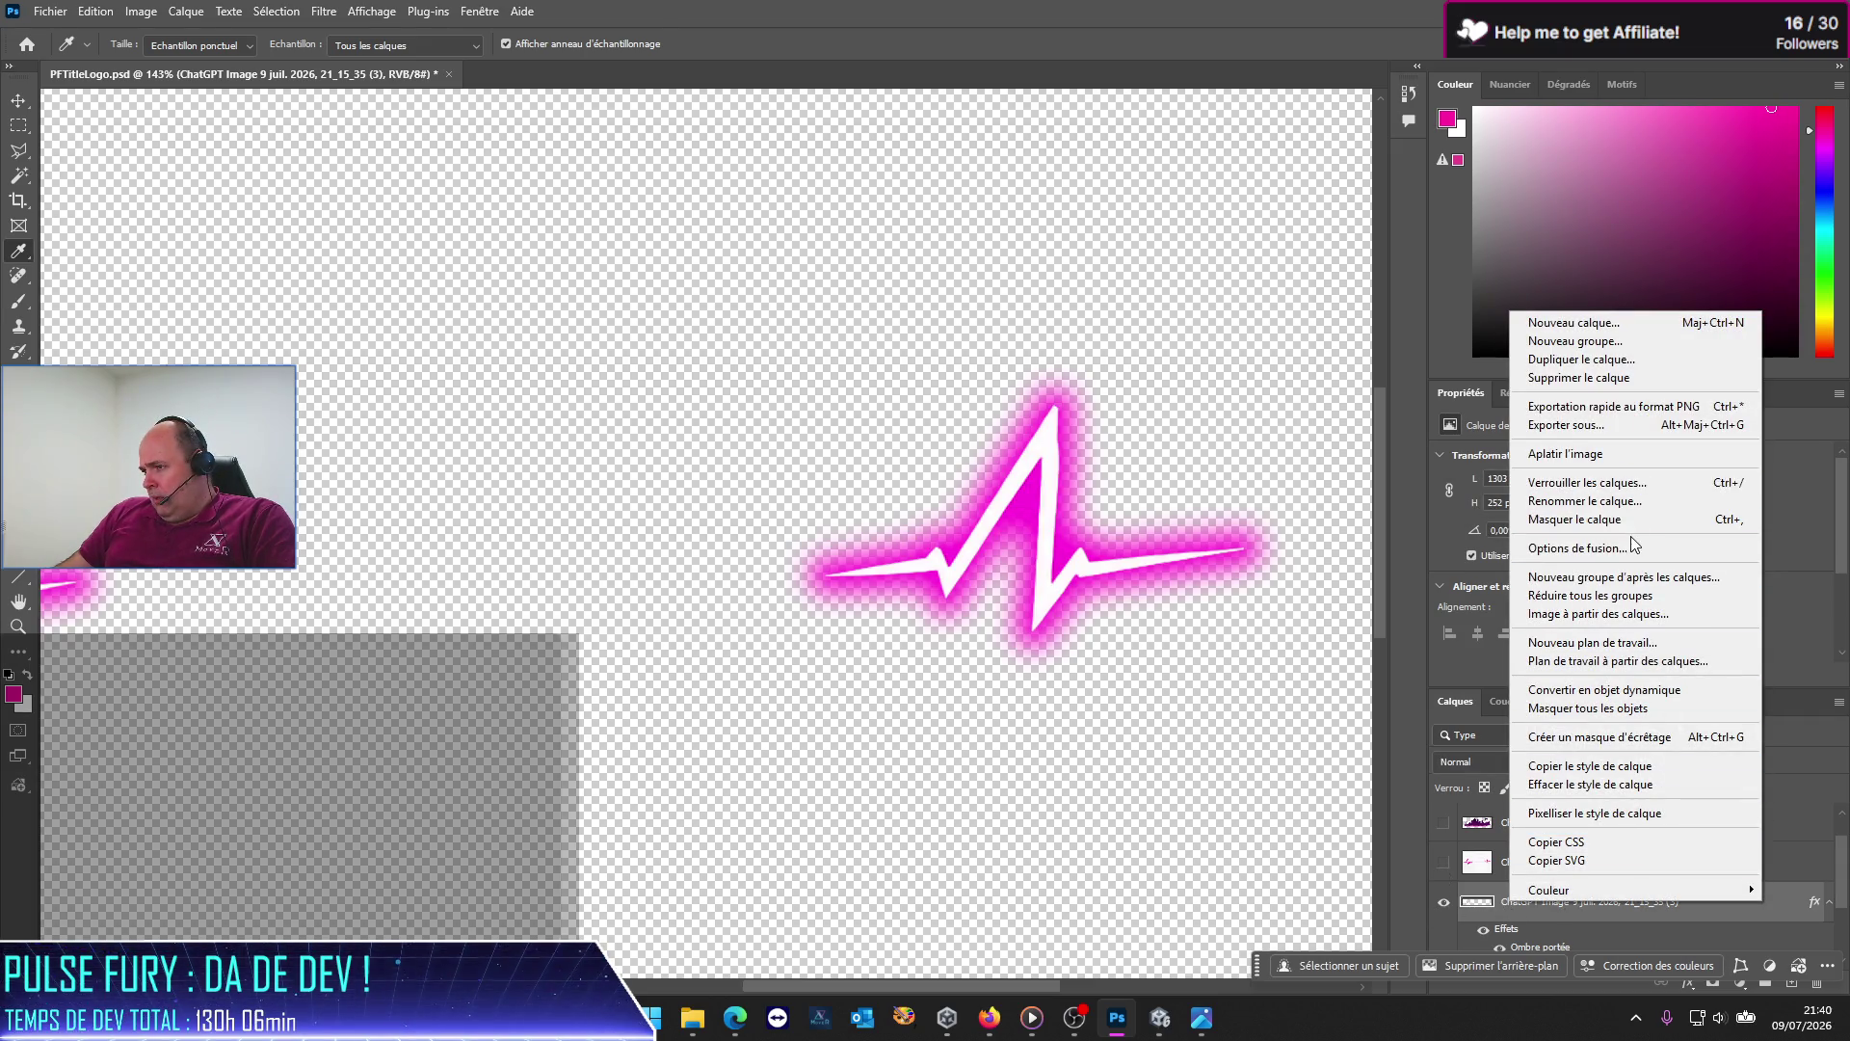
Step: Give the pulse layer's drop shadow colour fe15a1, 53% spread and 21 px size, and apply it
left_click(1581, 547)
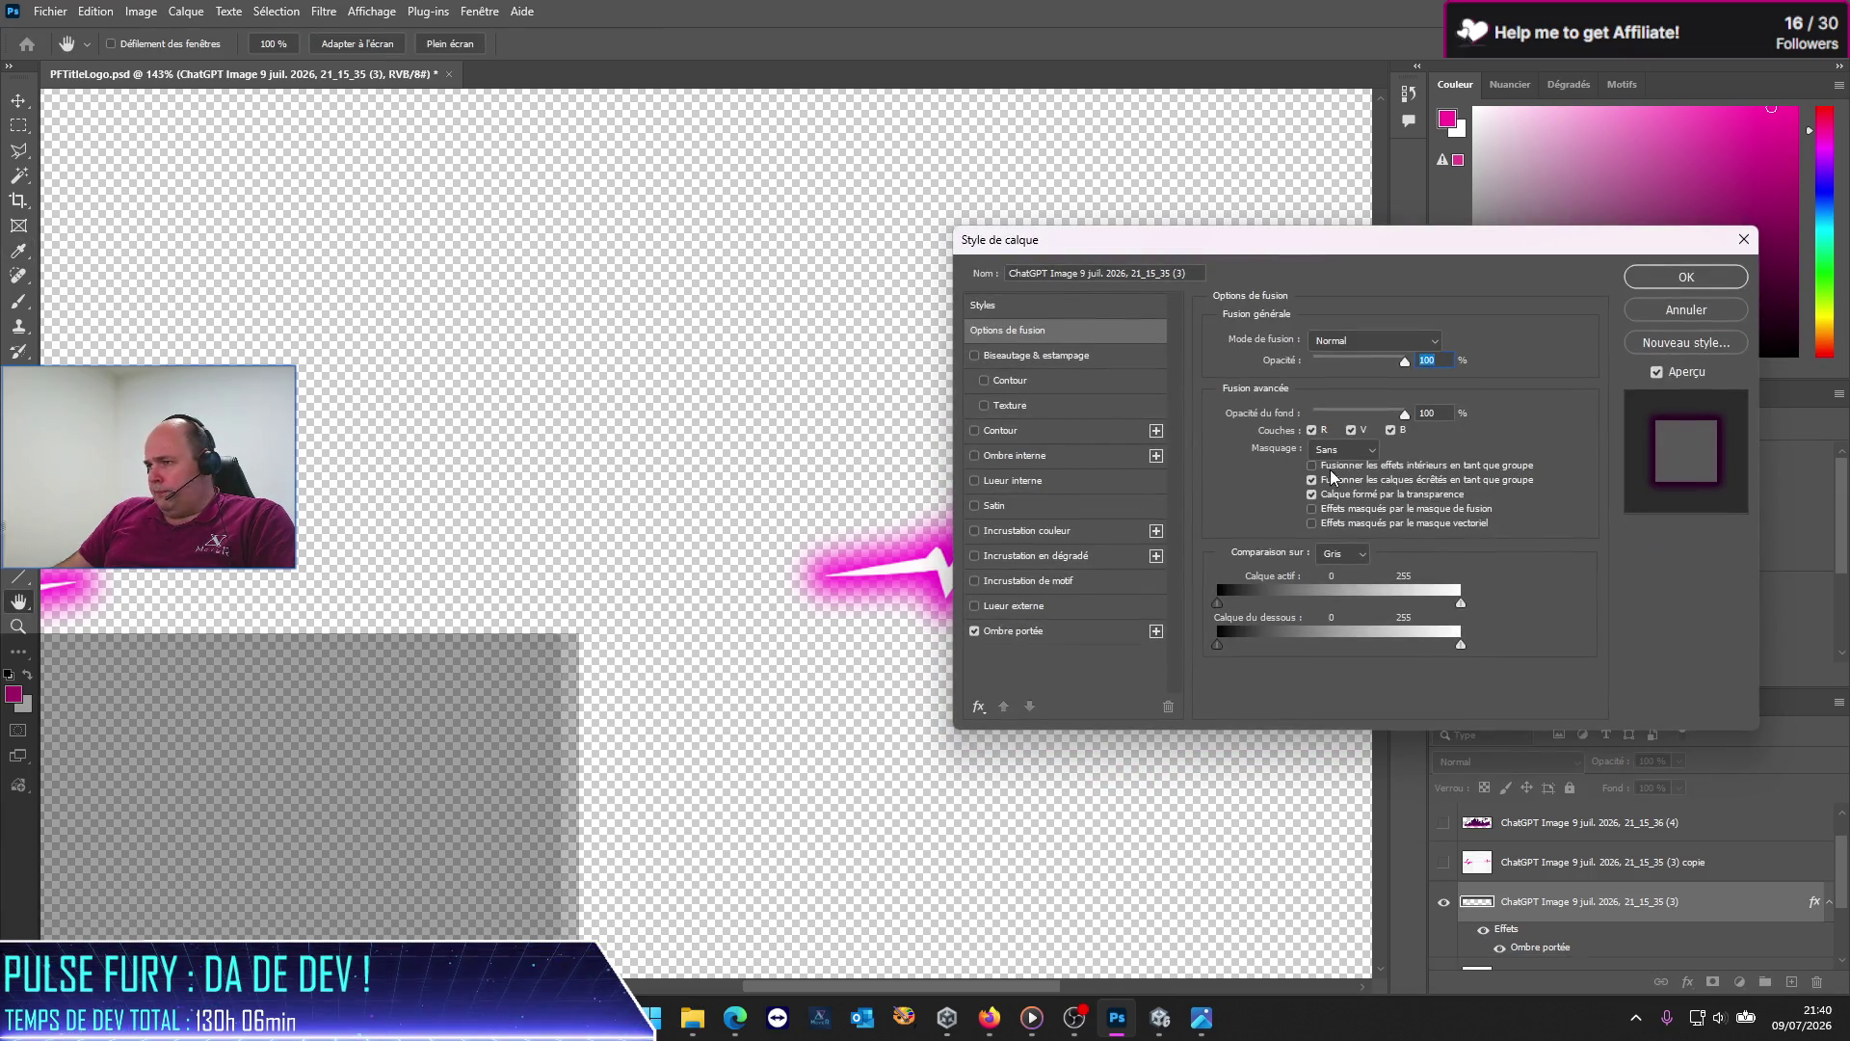
left_click(1029, 638)
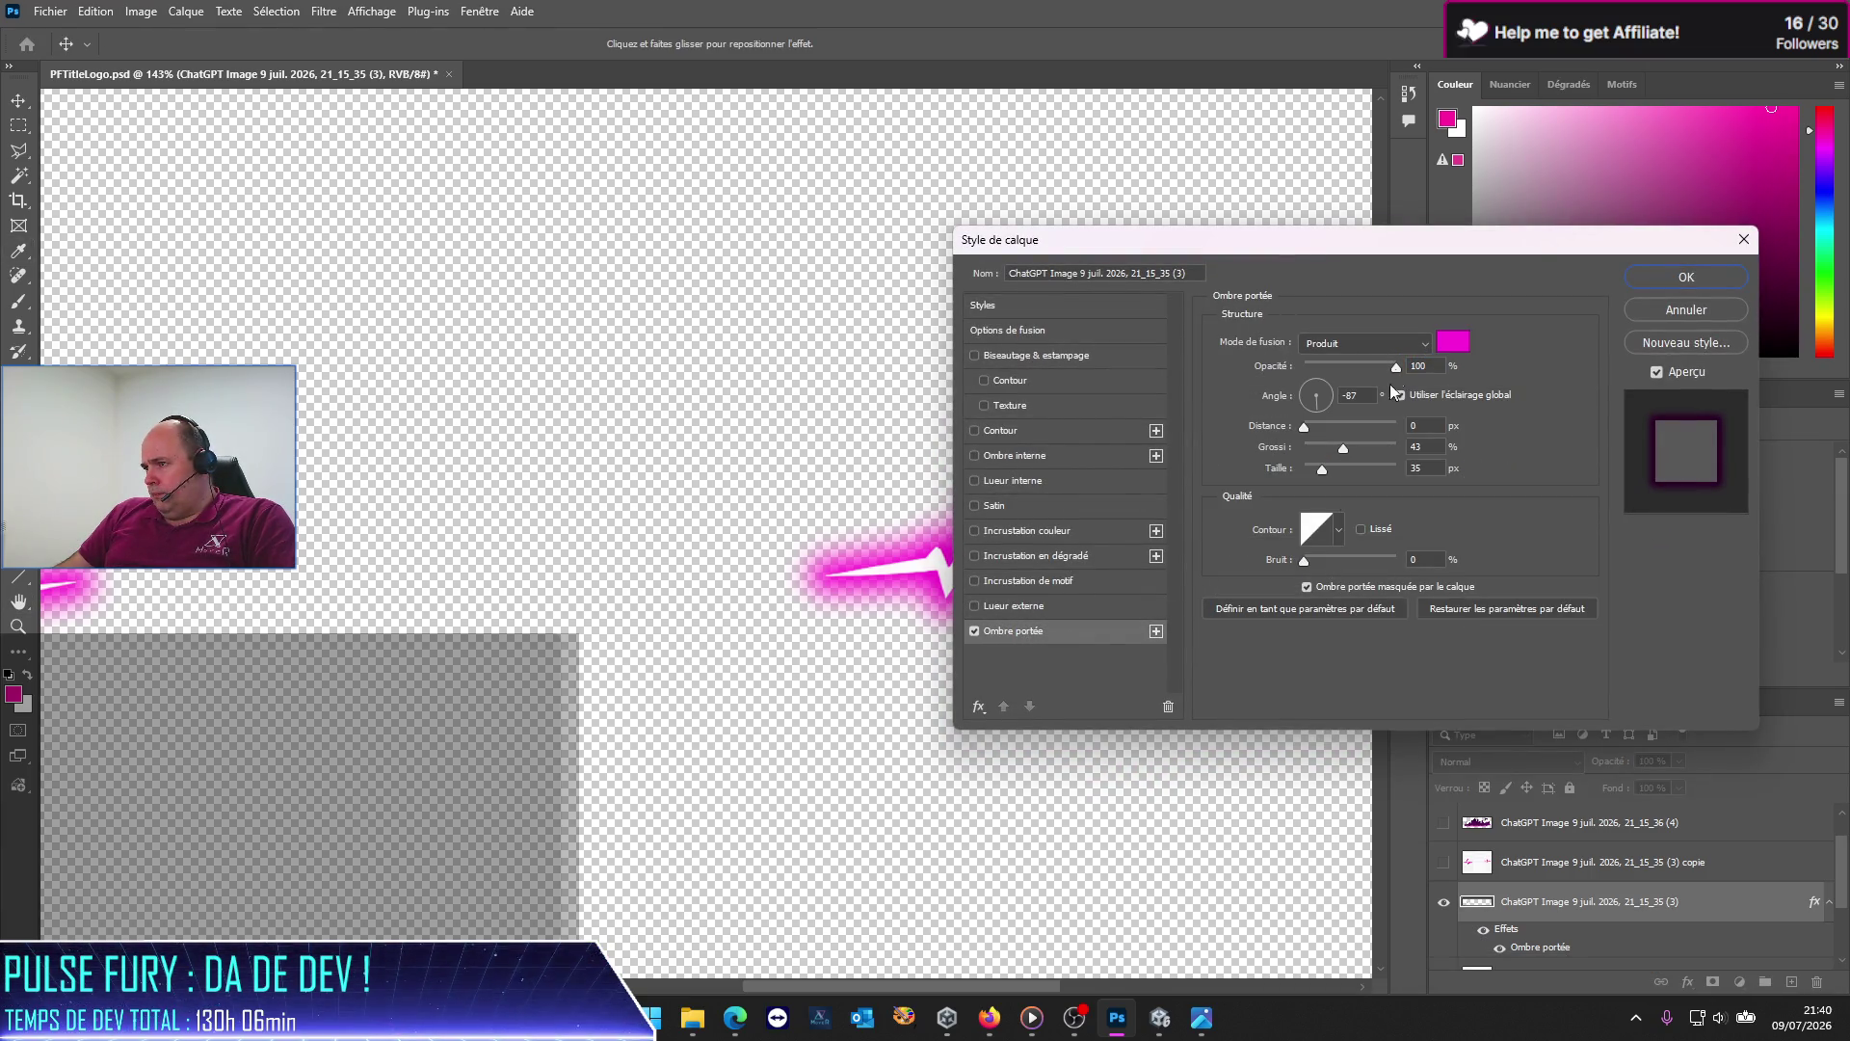
left_click(1451, 343)
type("fe15a1")
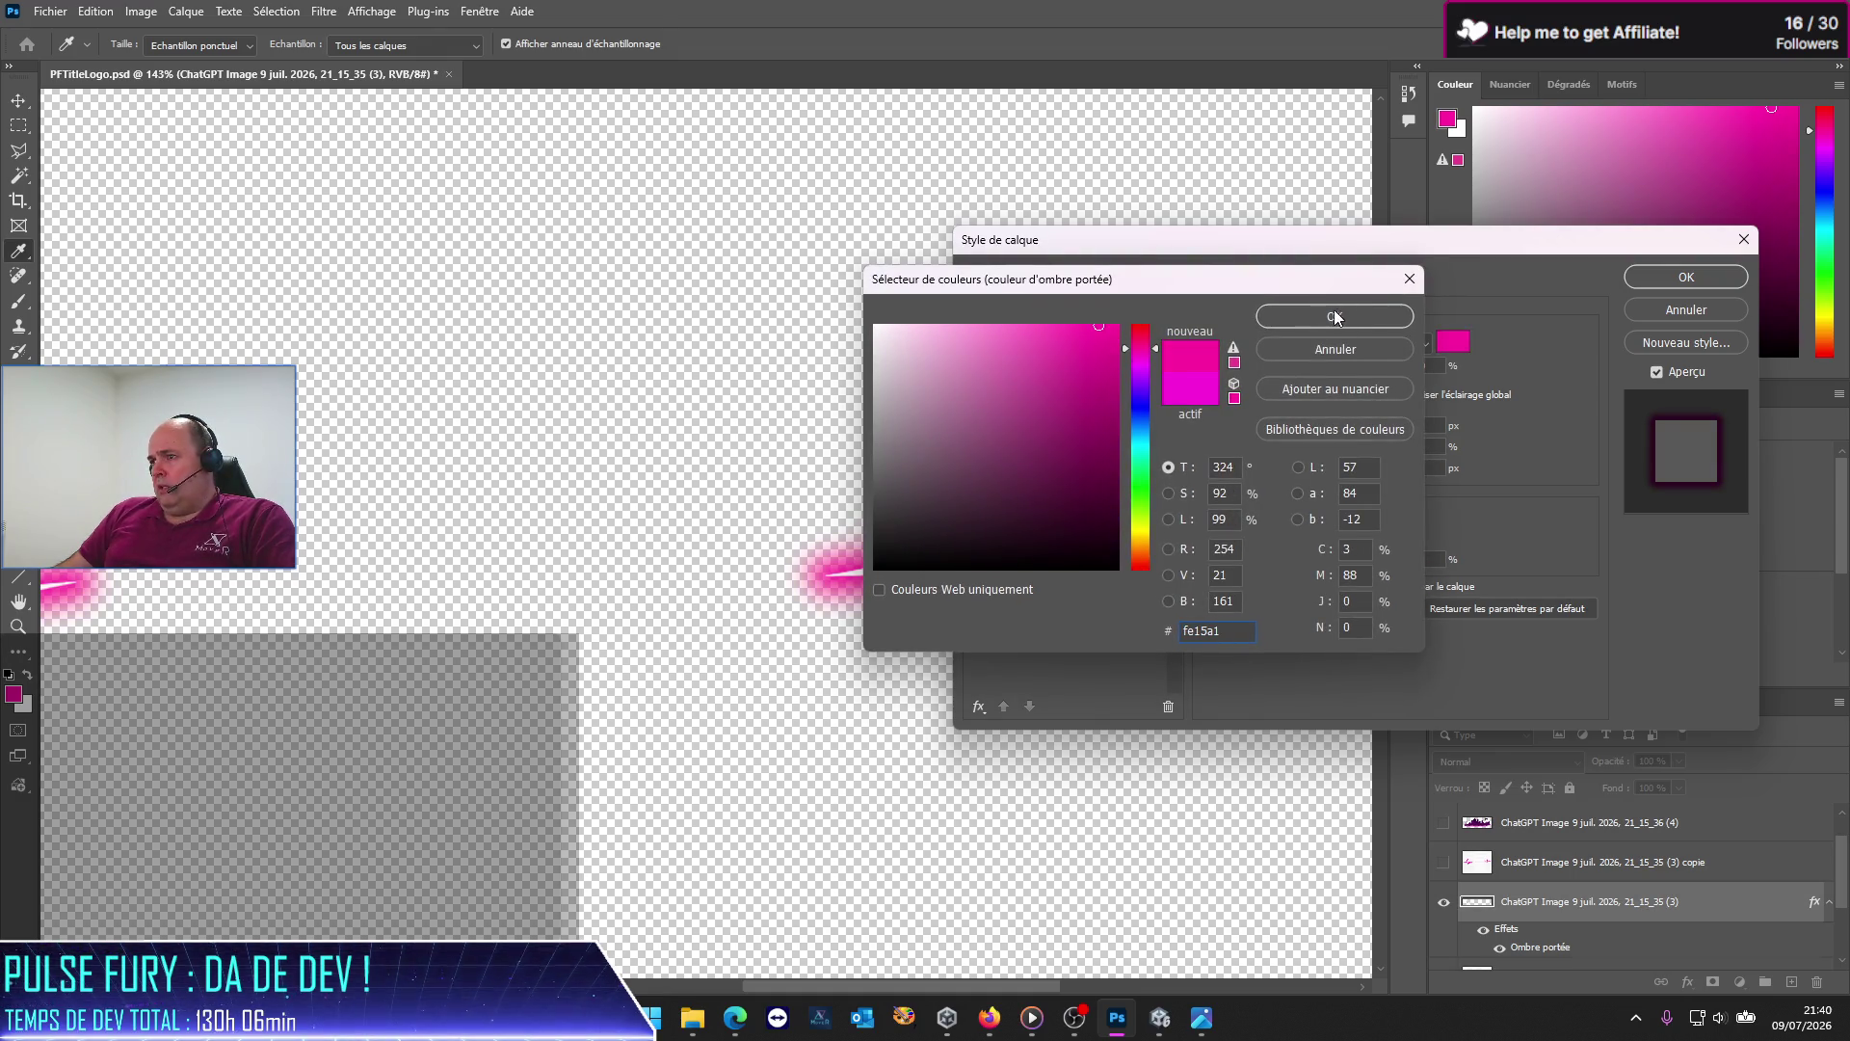
left_click(1336, 317)
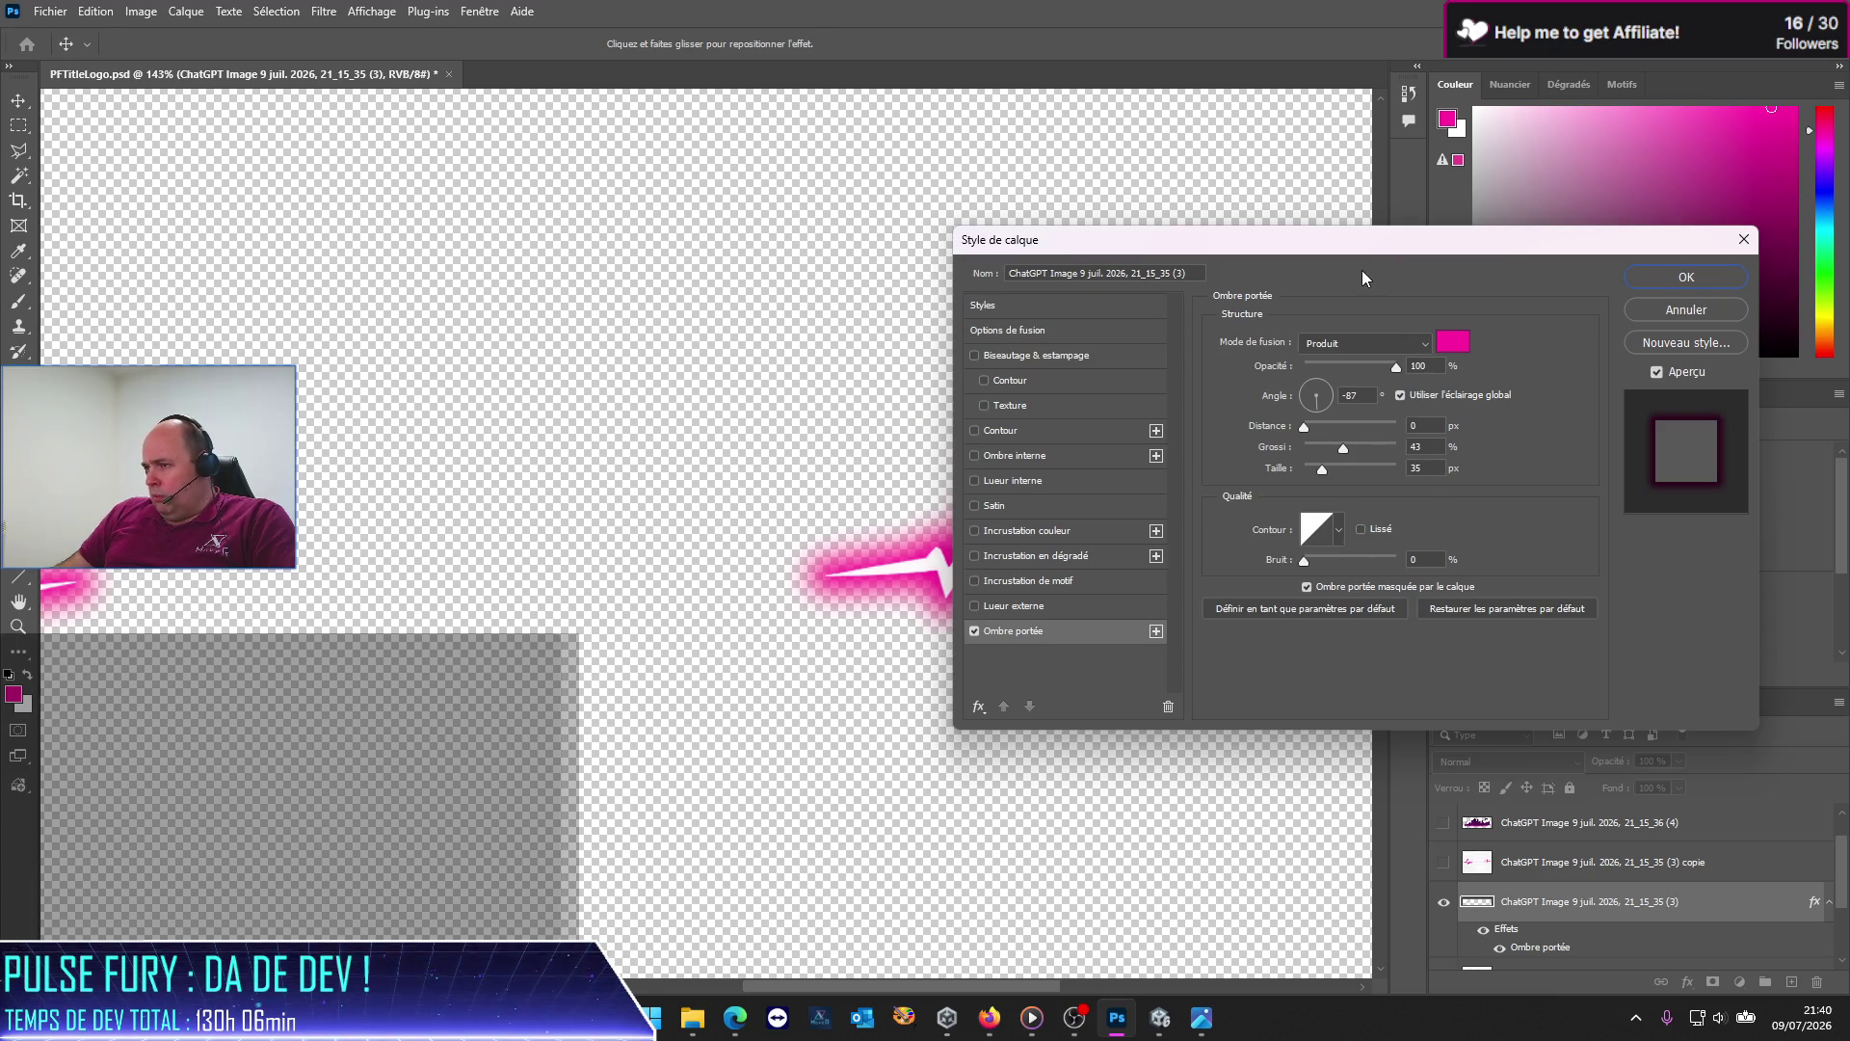
mouse_move(1346, 453)
left_mouse_down()
mouse_move(1366, 458)
mouse_move(1318, 476)
left_mouse_up()
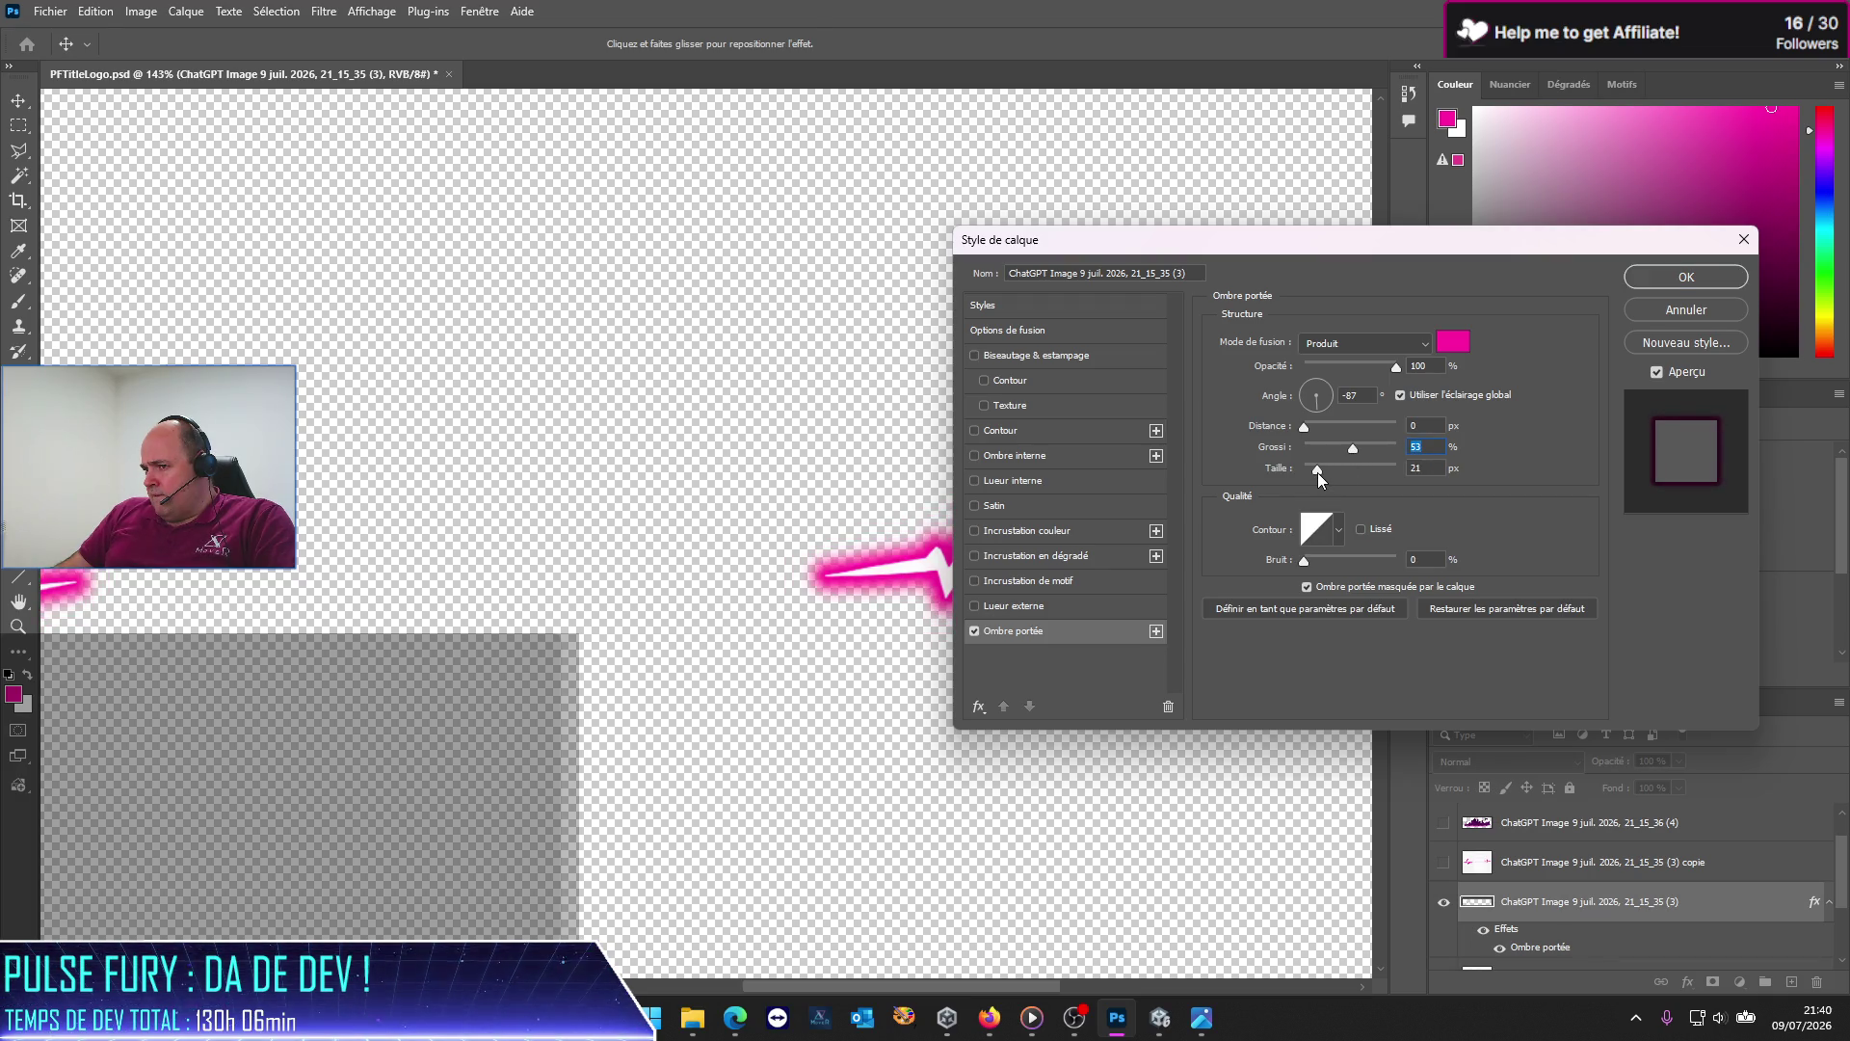
left_click(1317, 472)
mouse_move(1306, 562)
left_mouse_down()
mouse_move(1388, 563)
mouse_move(1296, 561)
left_mouse_up()
mouse_move(1334, 248)
left_mouse_down()
mouse_move(716, 688)
mouse_move(777, 542)
left_mouse_up()
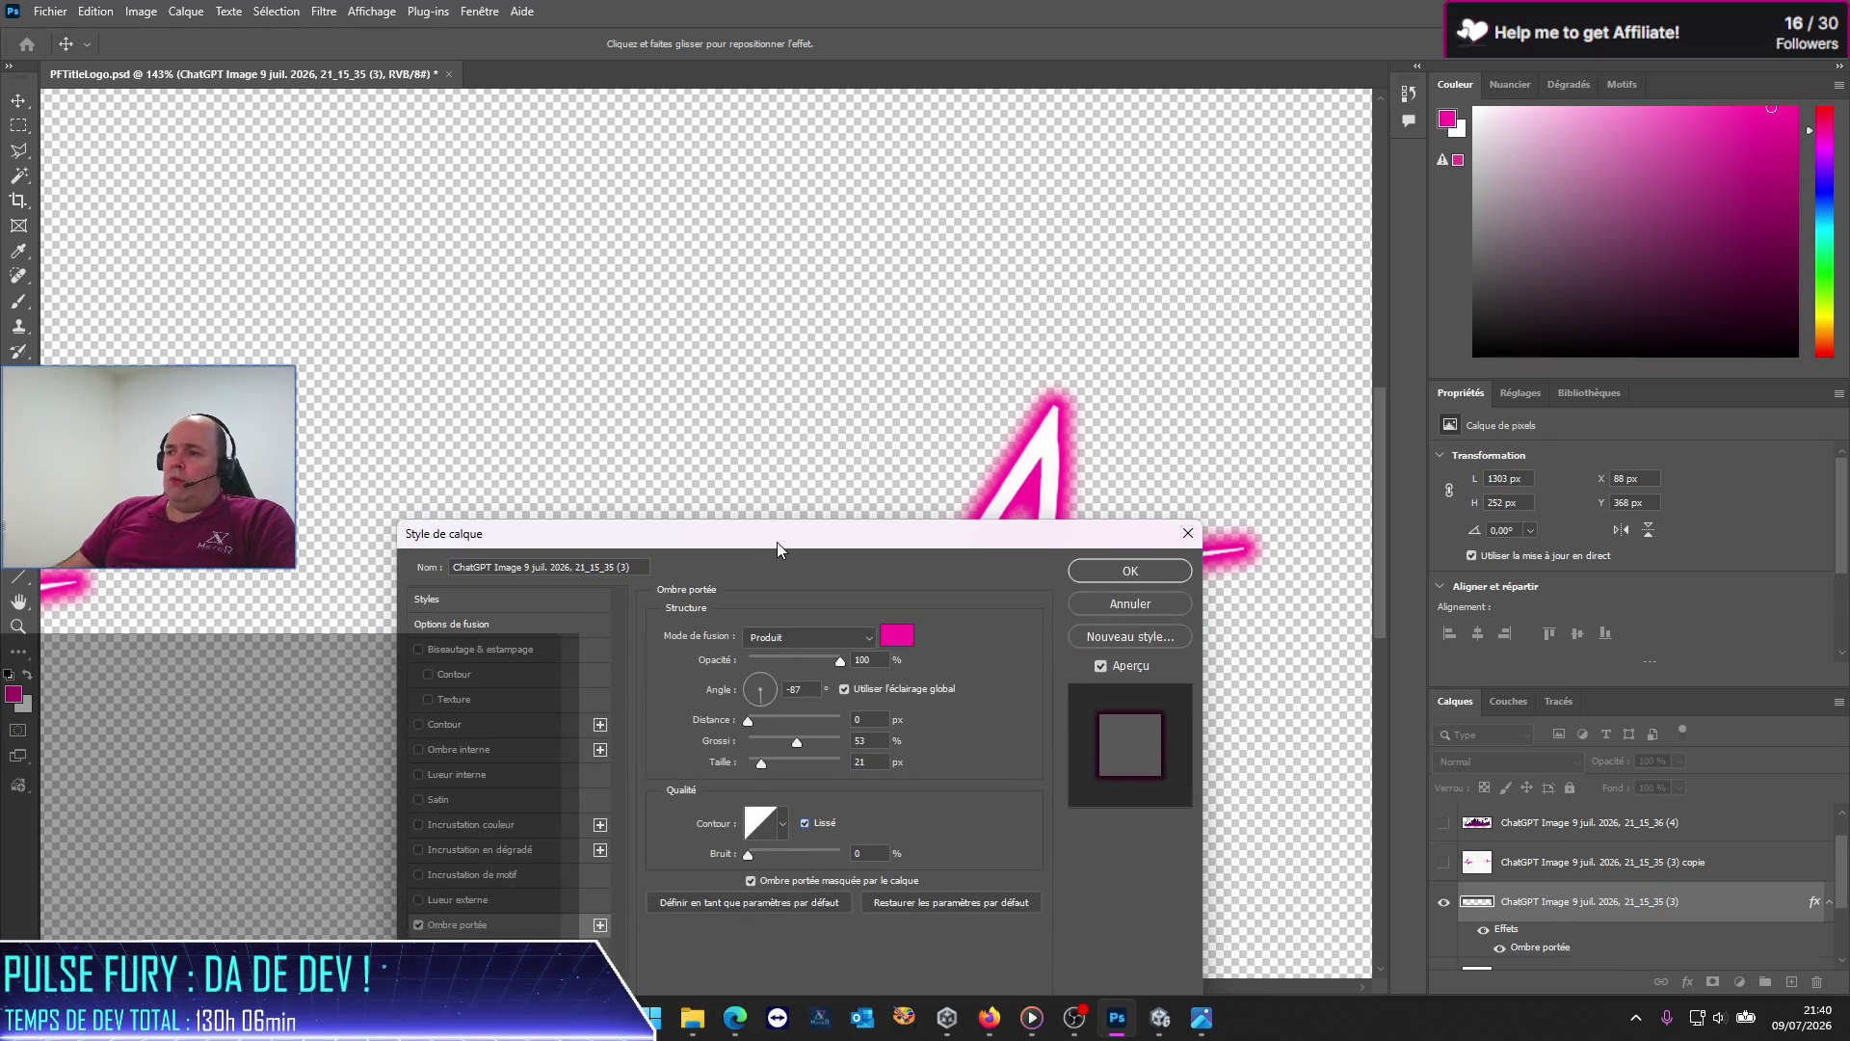
left_click(1122, 574)
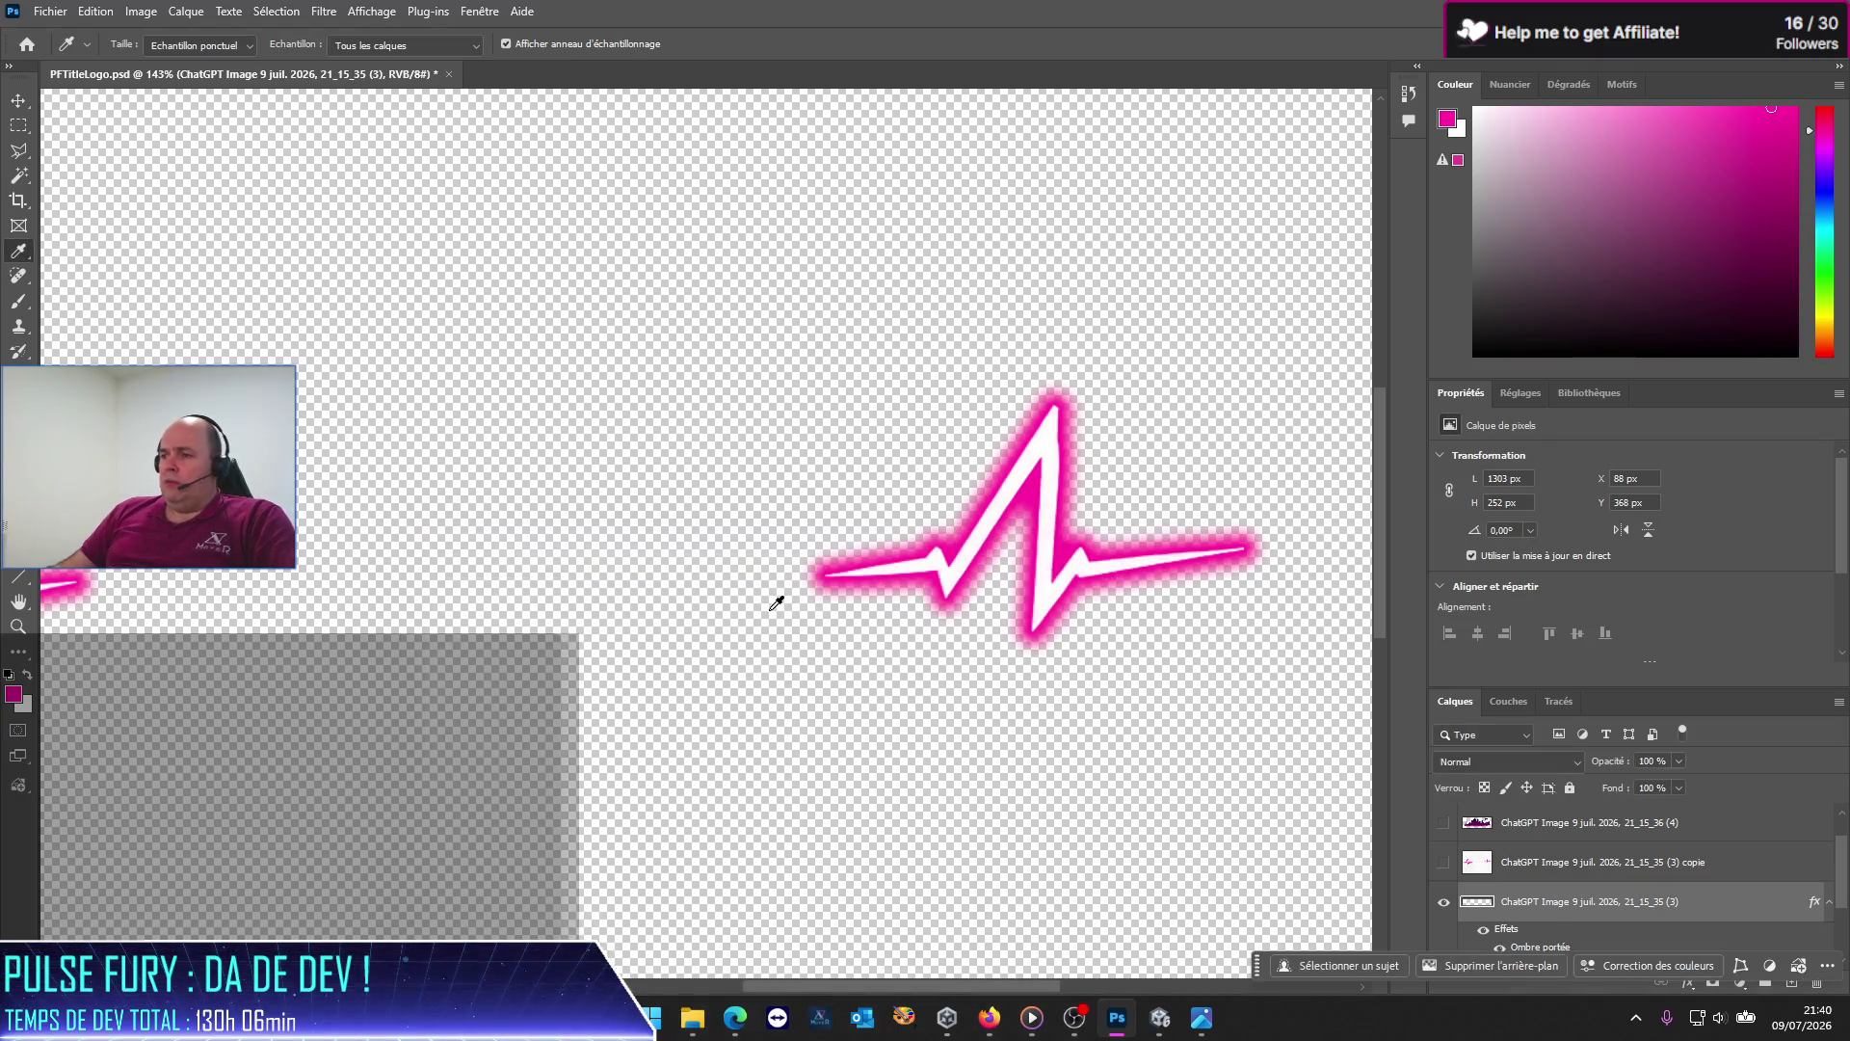
right_click(1536, 909)
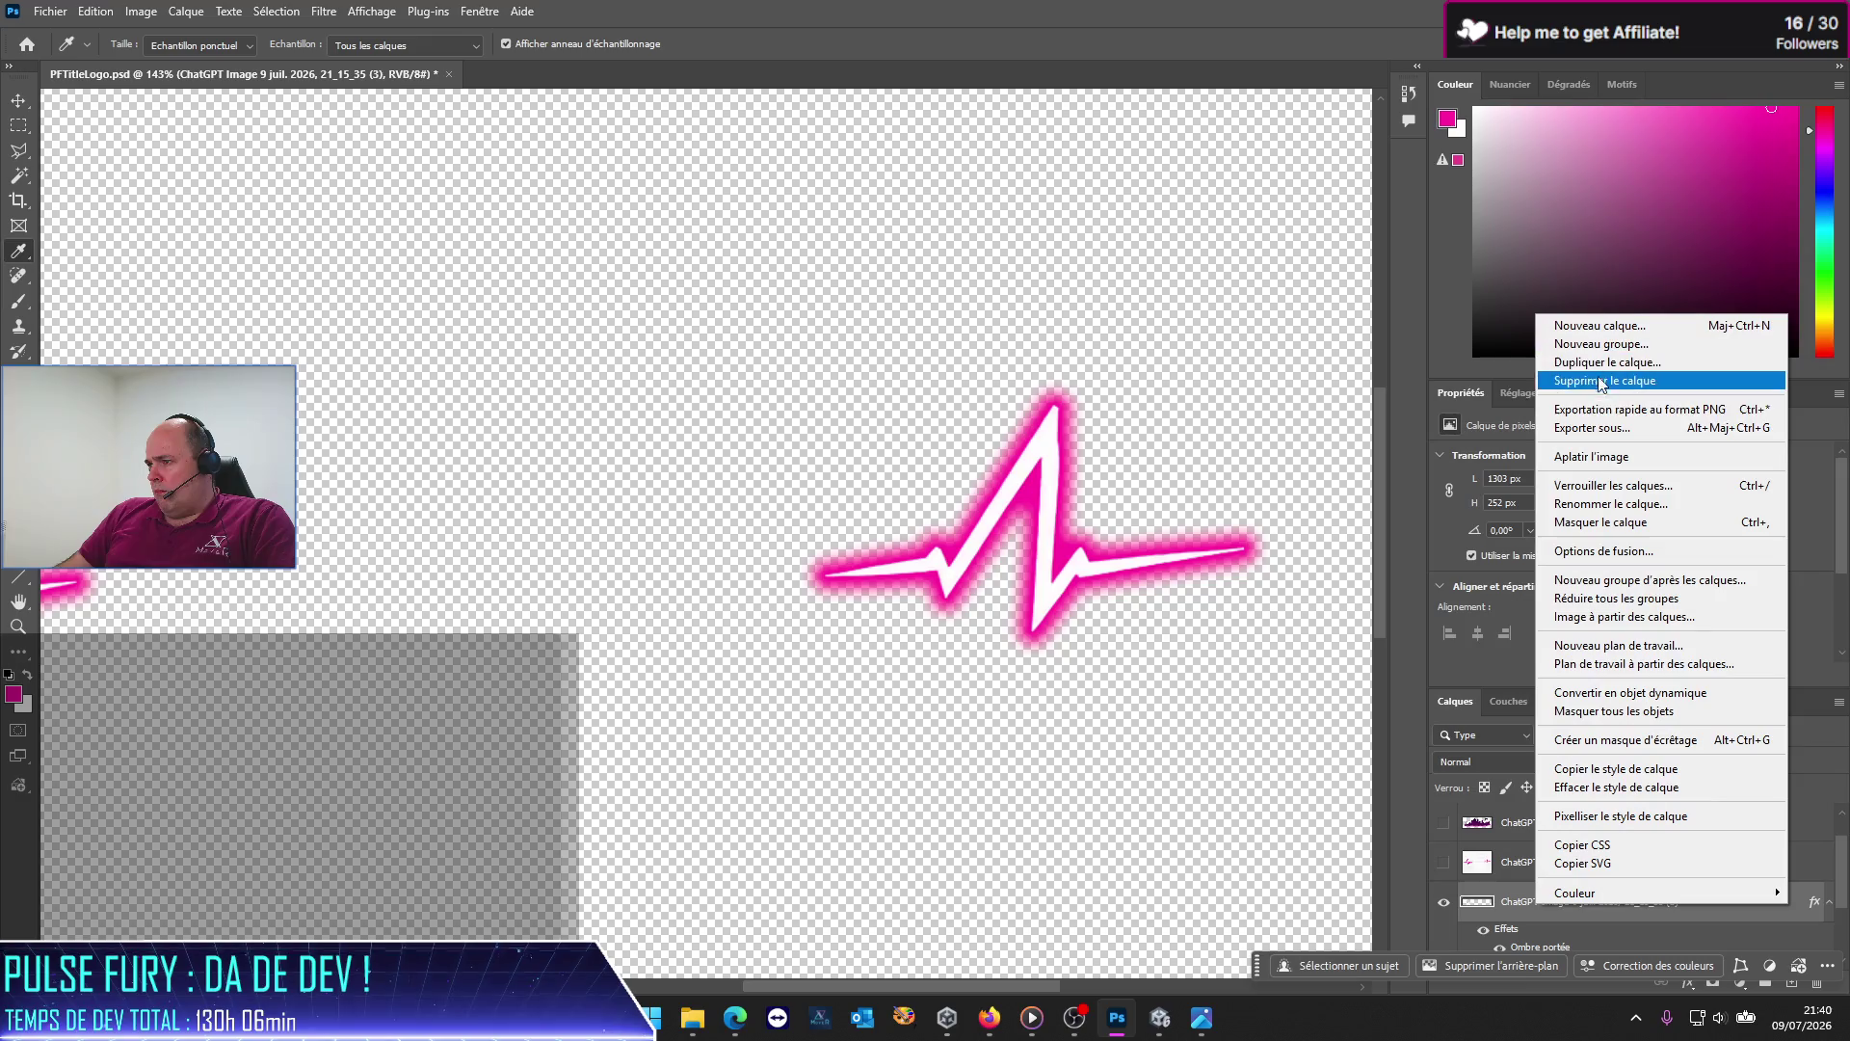
Step: Rename the pulse layer to Flashes and delete its copy
left_click(1611, 503)
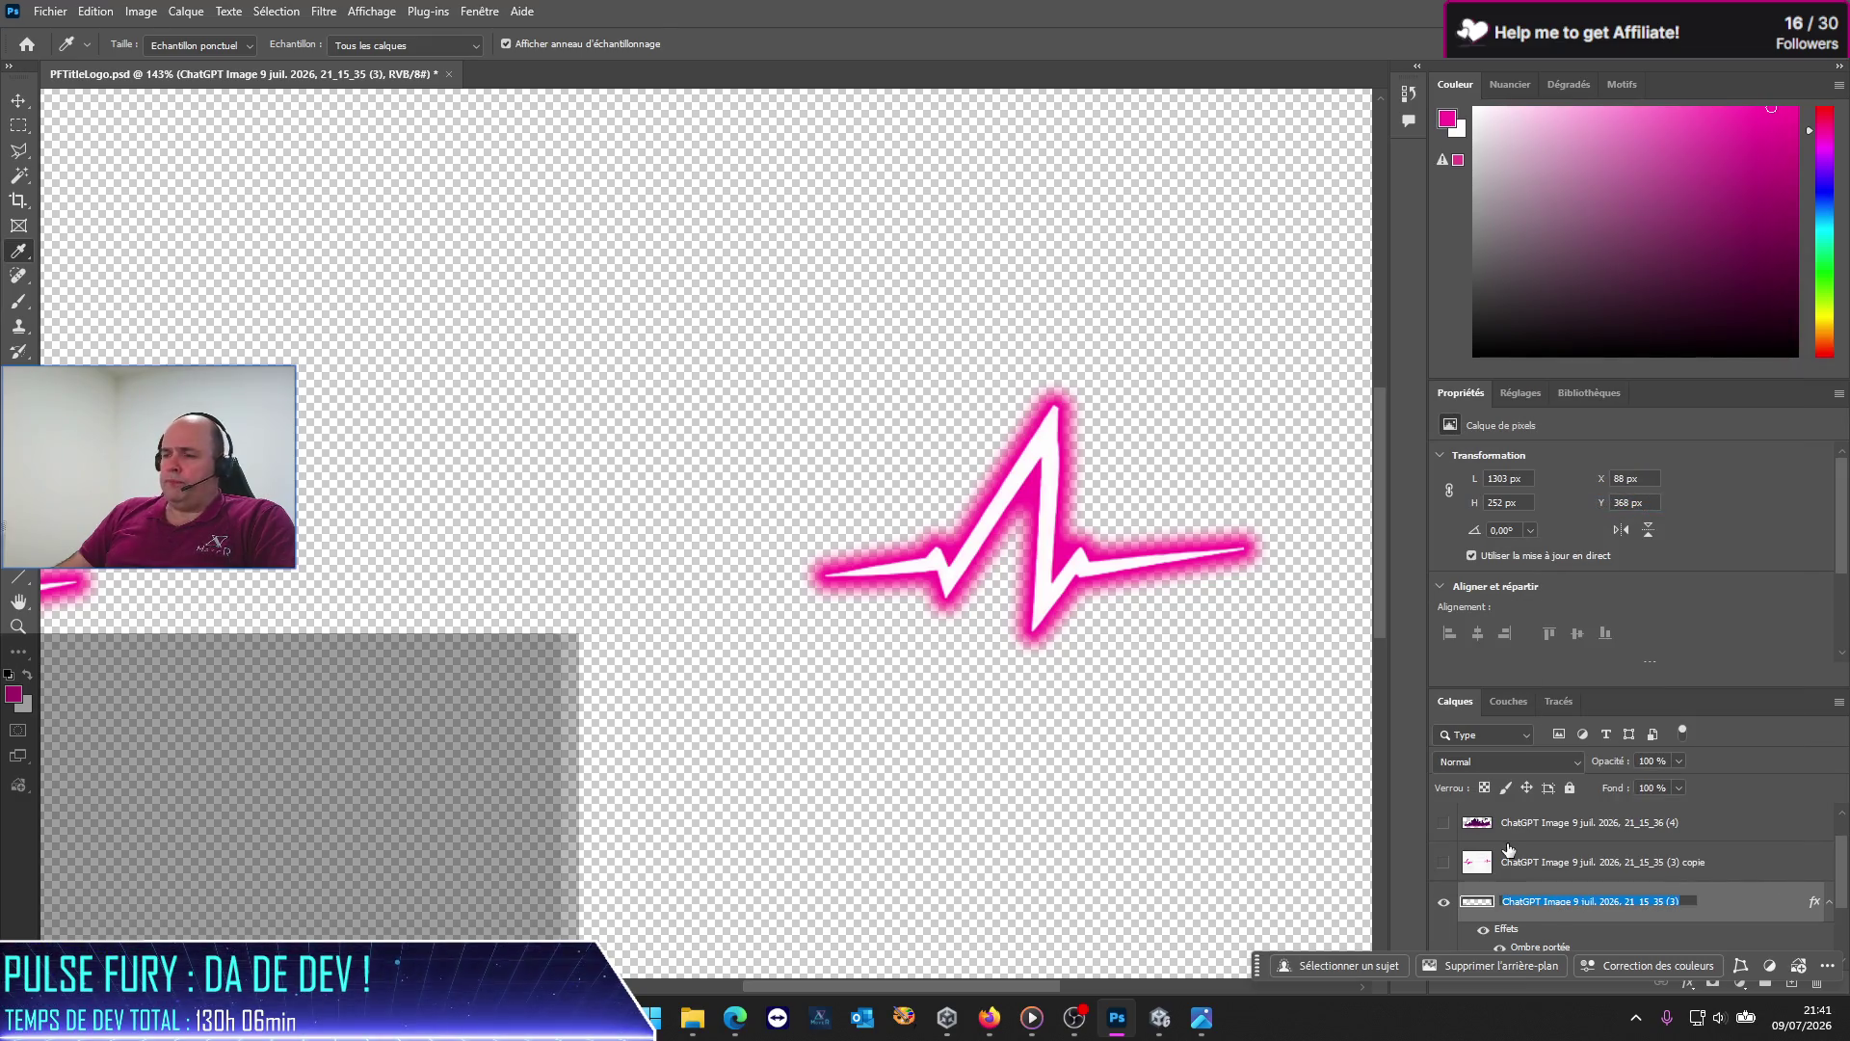
type("Fla")
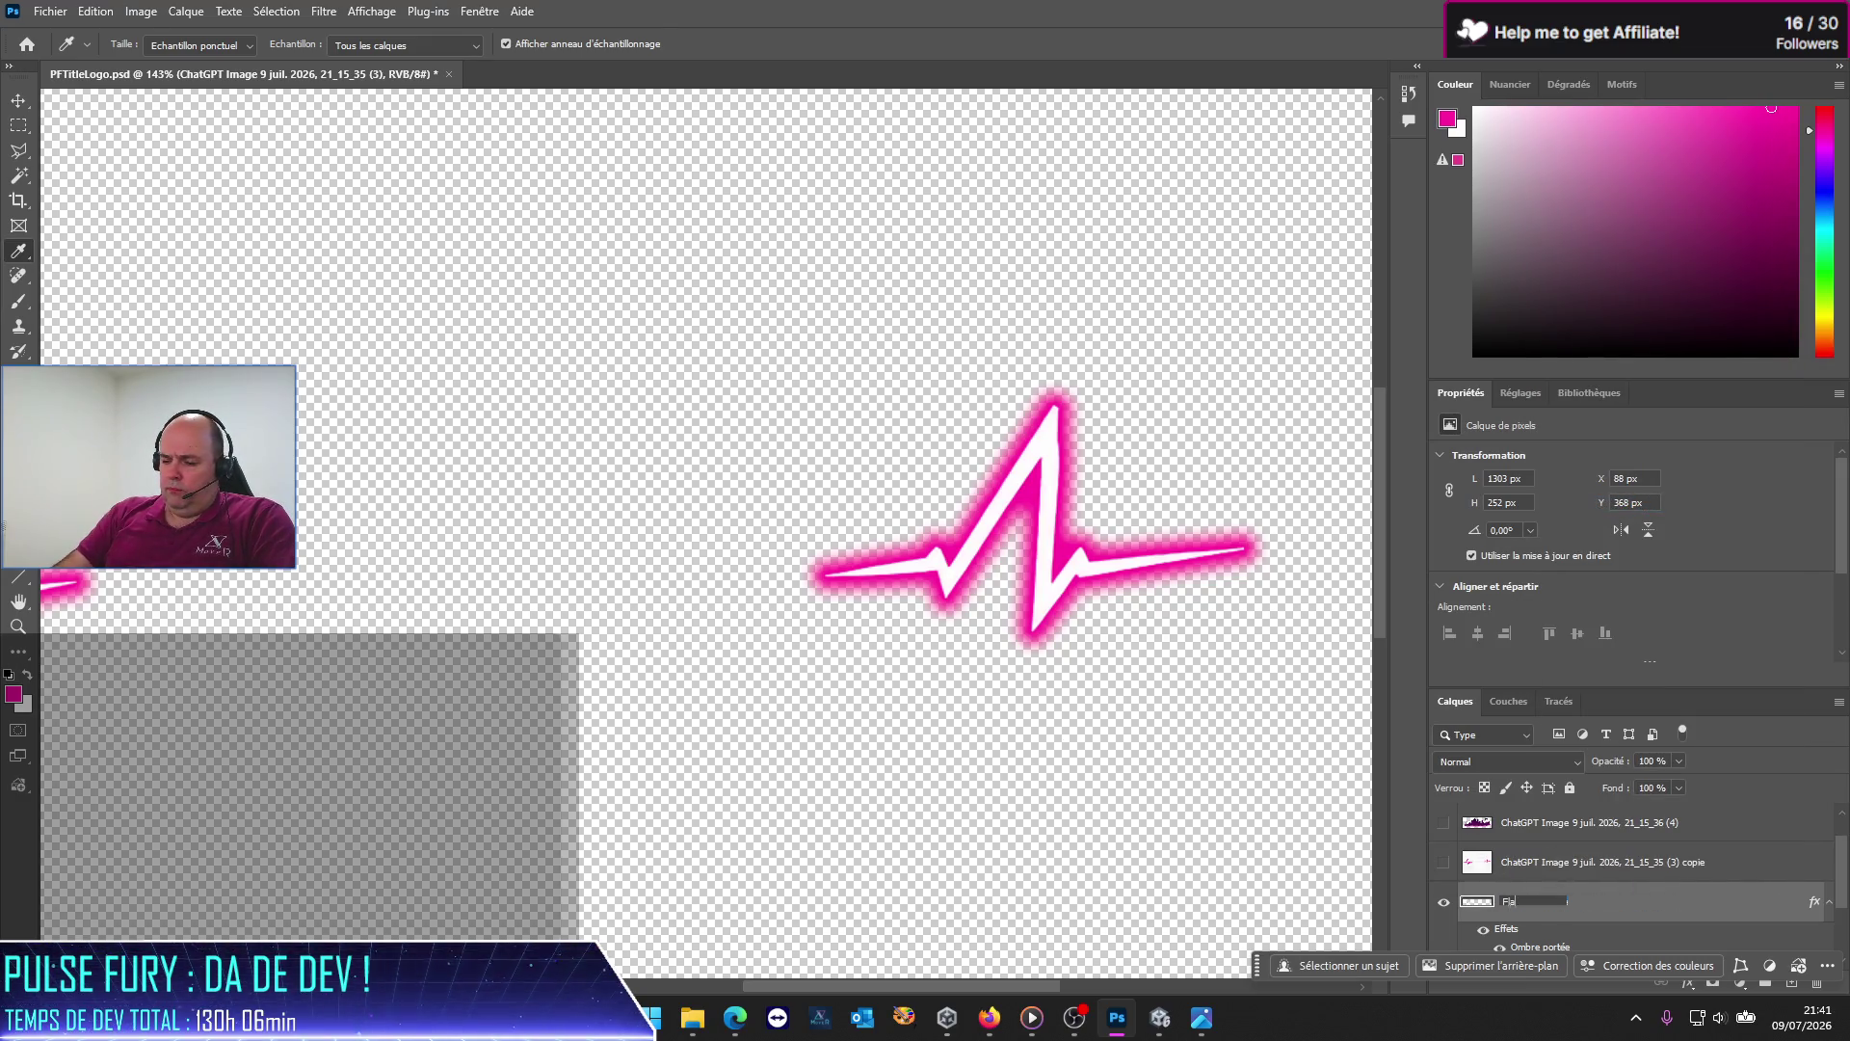
type("shes")
key("Return")
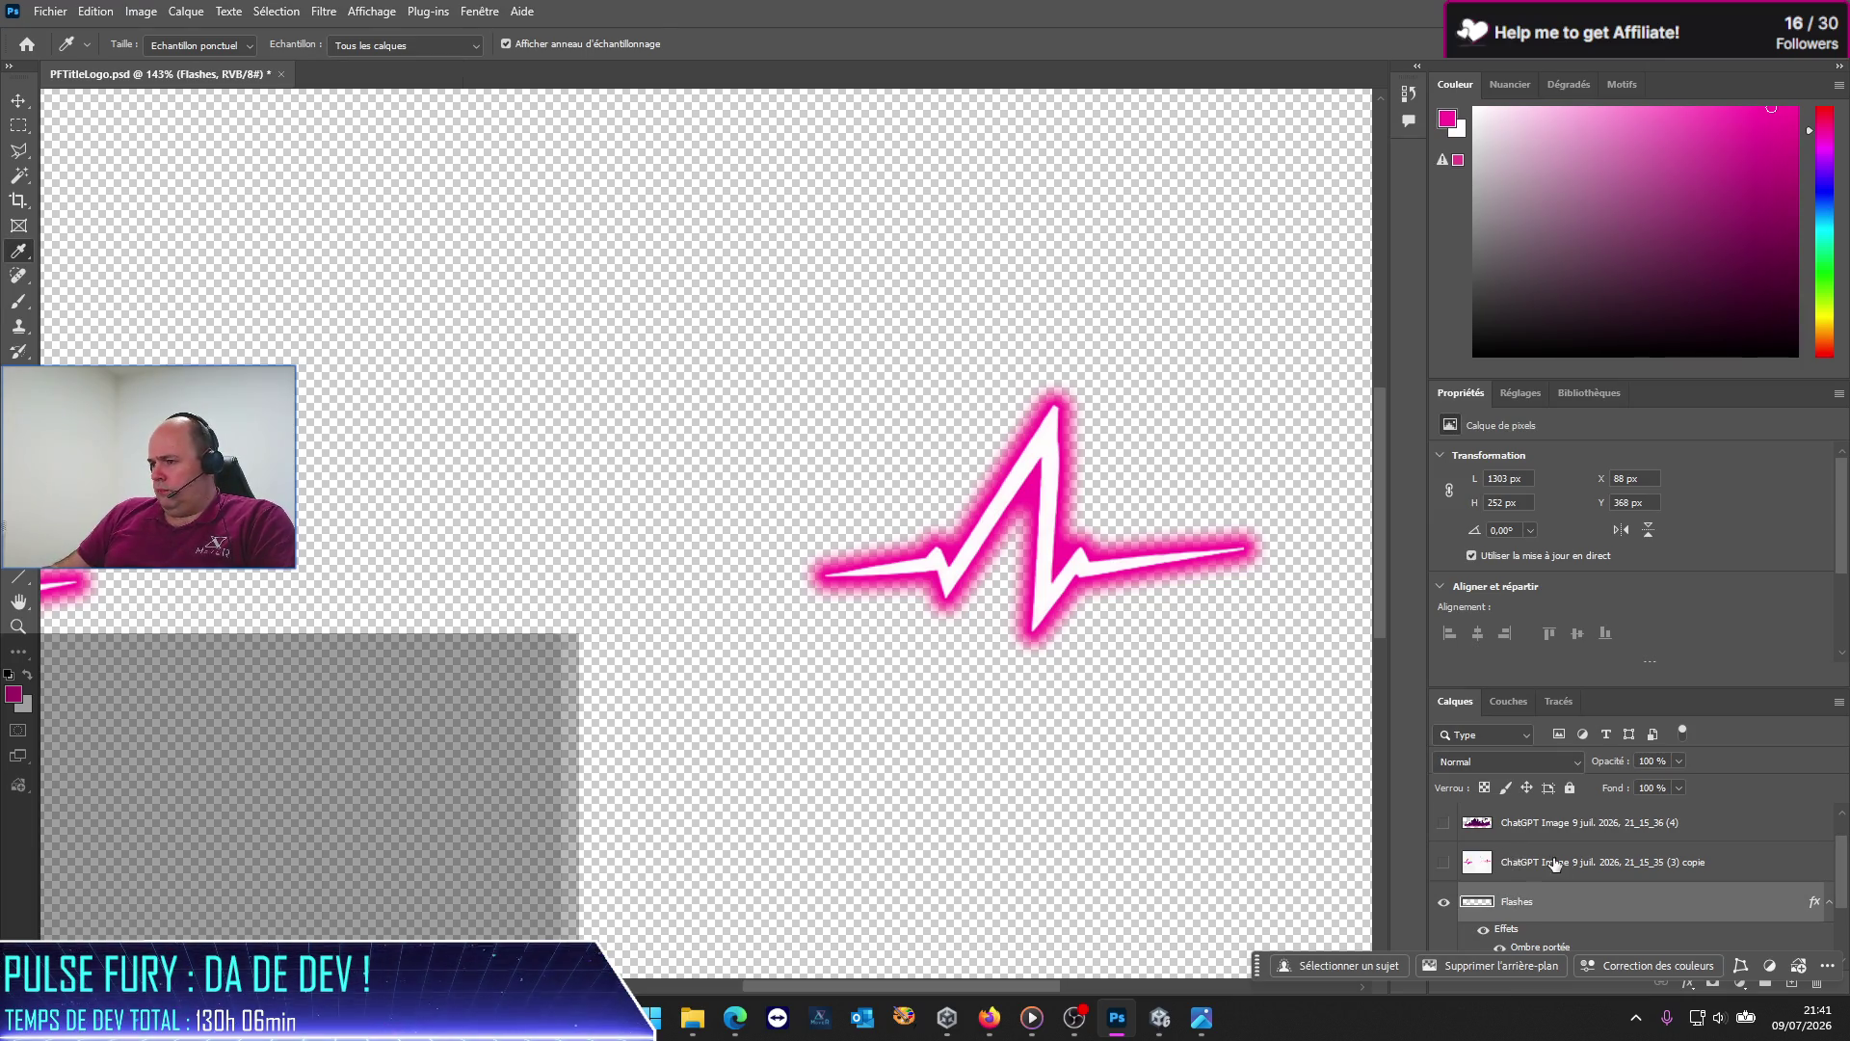
left_click_drag(1553, 865, 1574, 819)
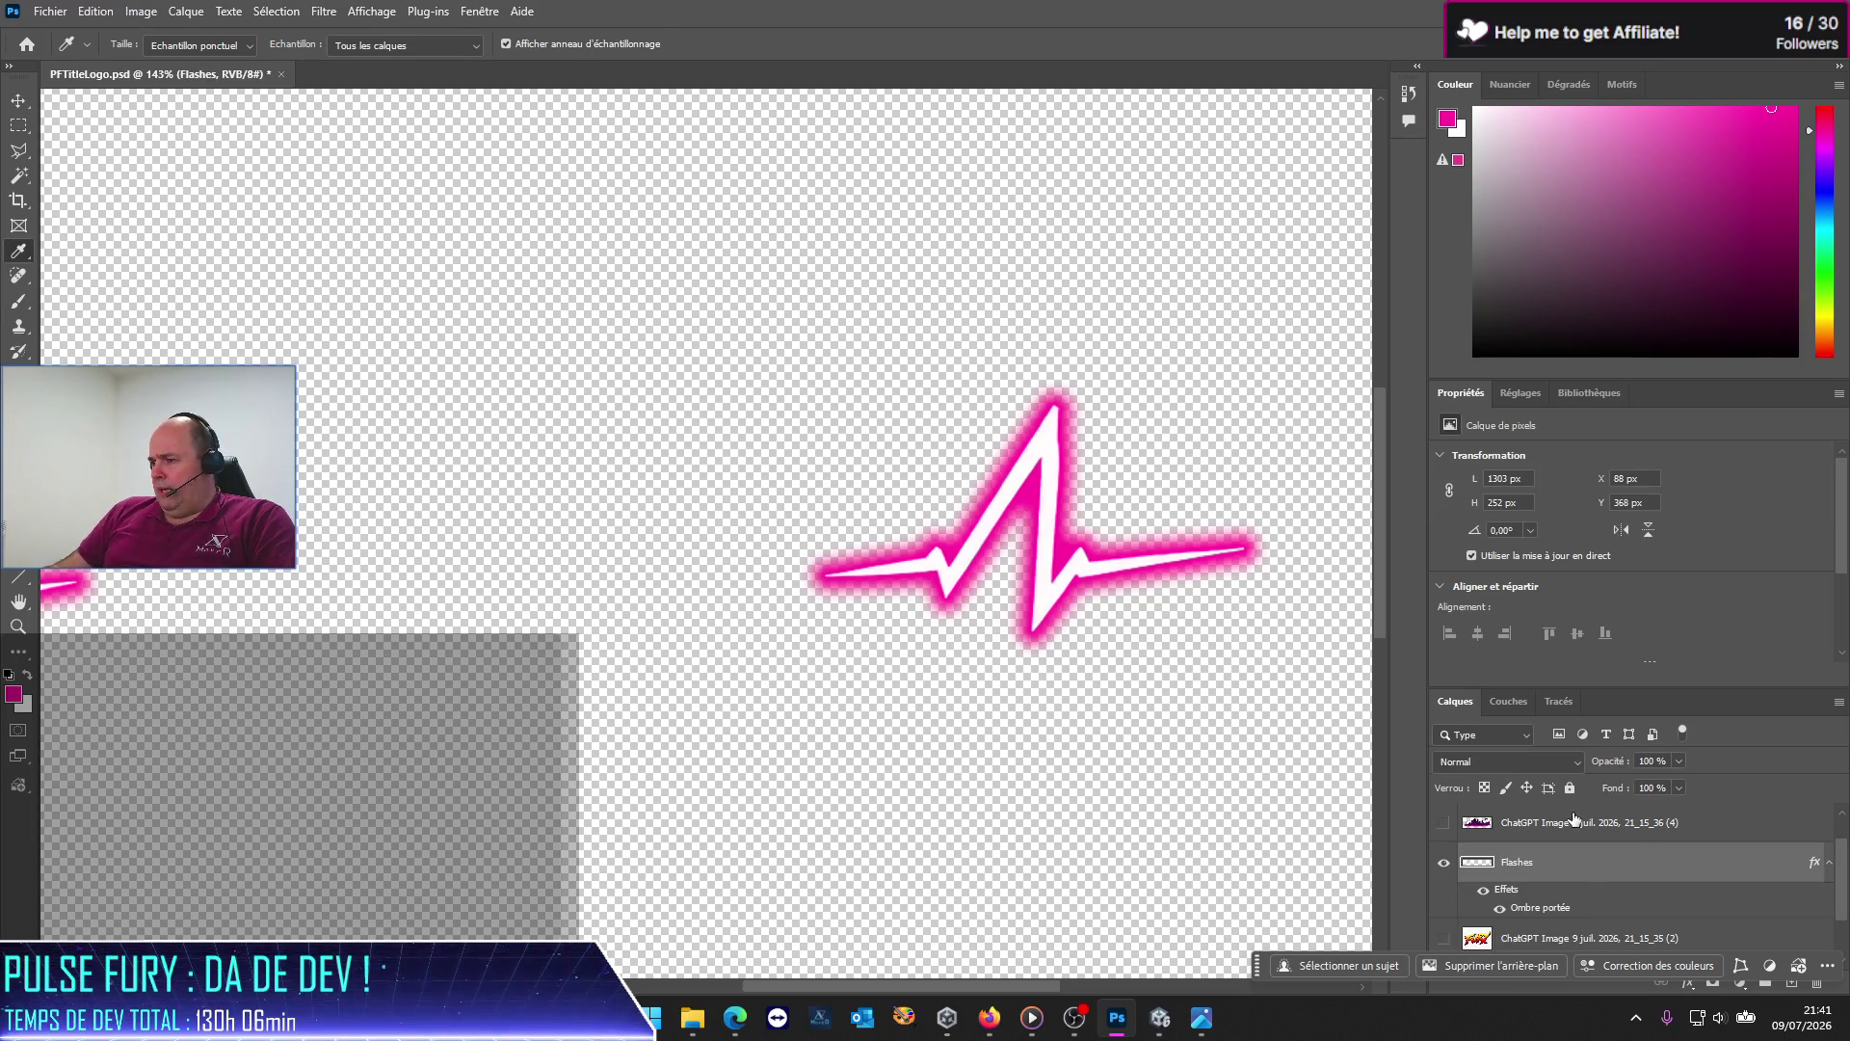
Step: Rename the top city image layer to City
left_click(1574, 822)
right_click(1556, 824)
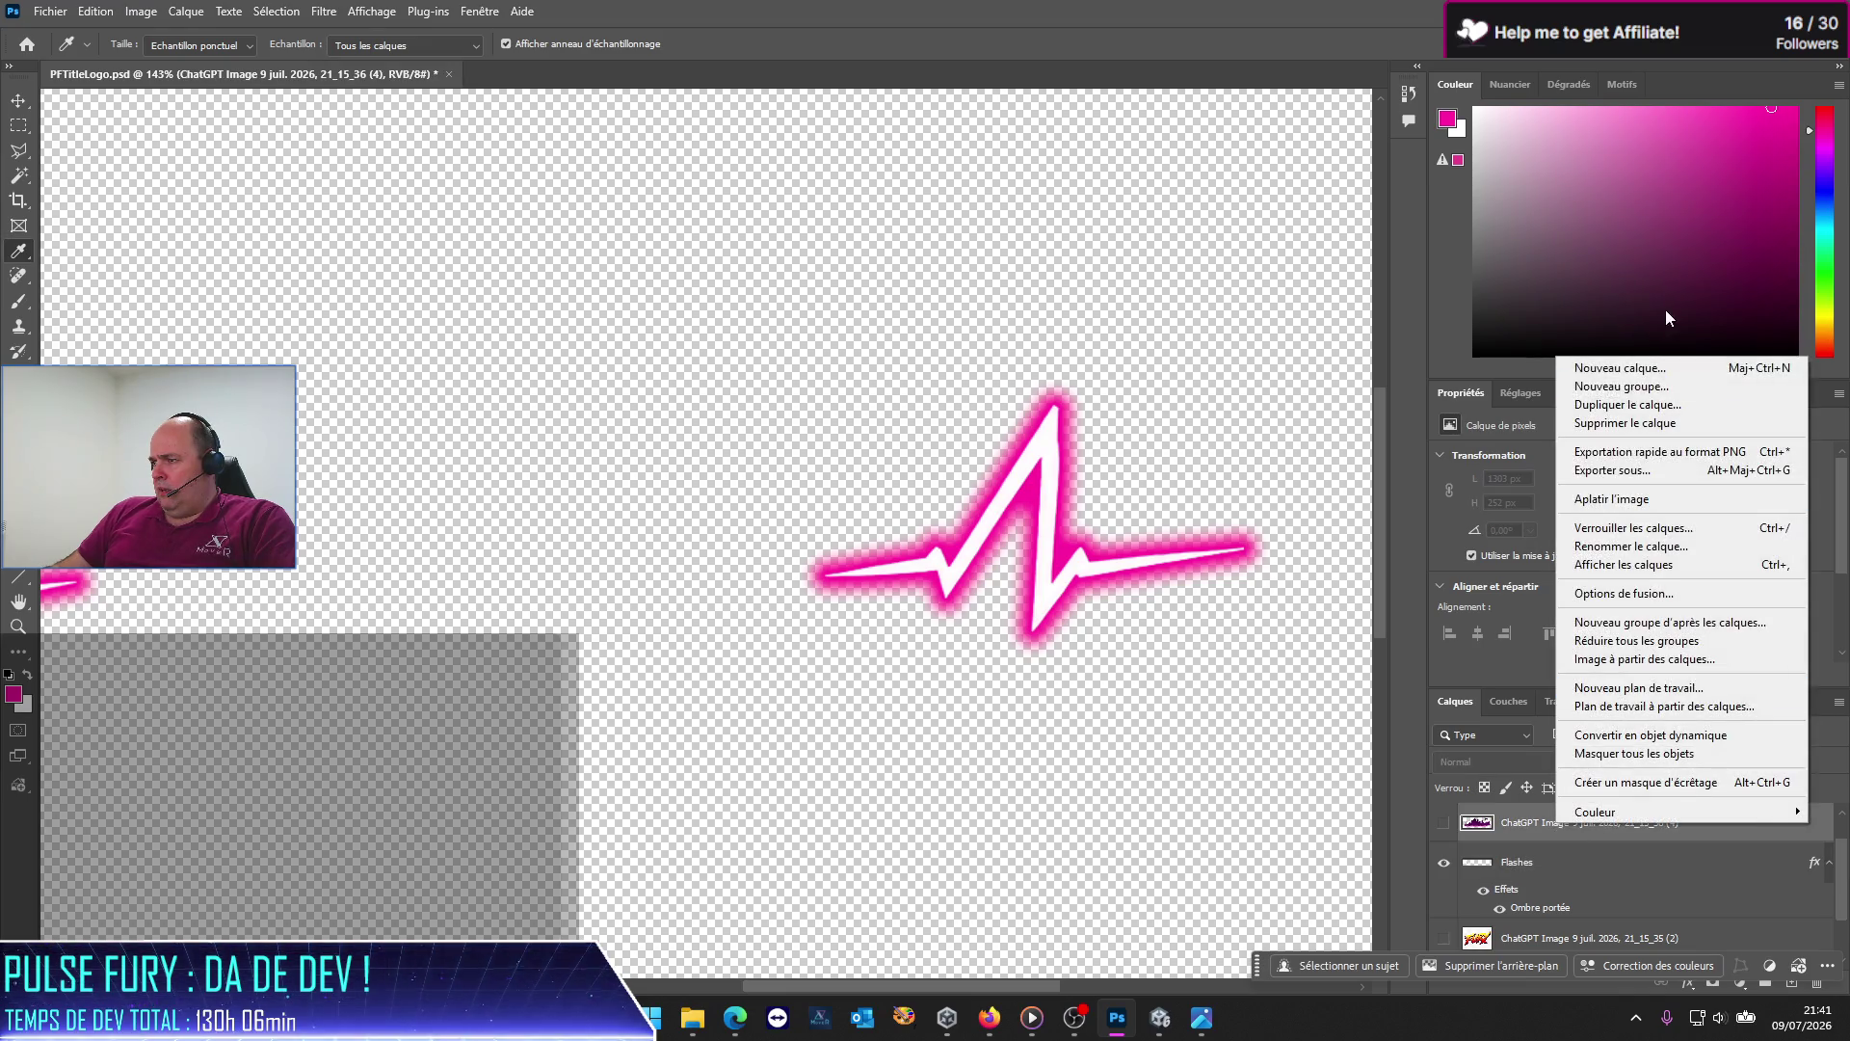
left_click(1627, 546)
type("City")
key("Return")
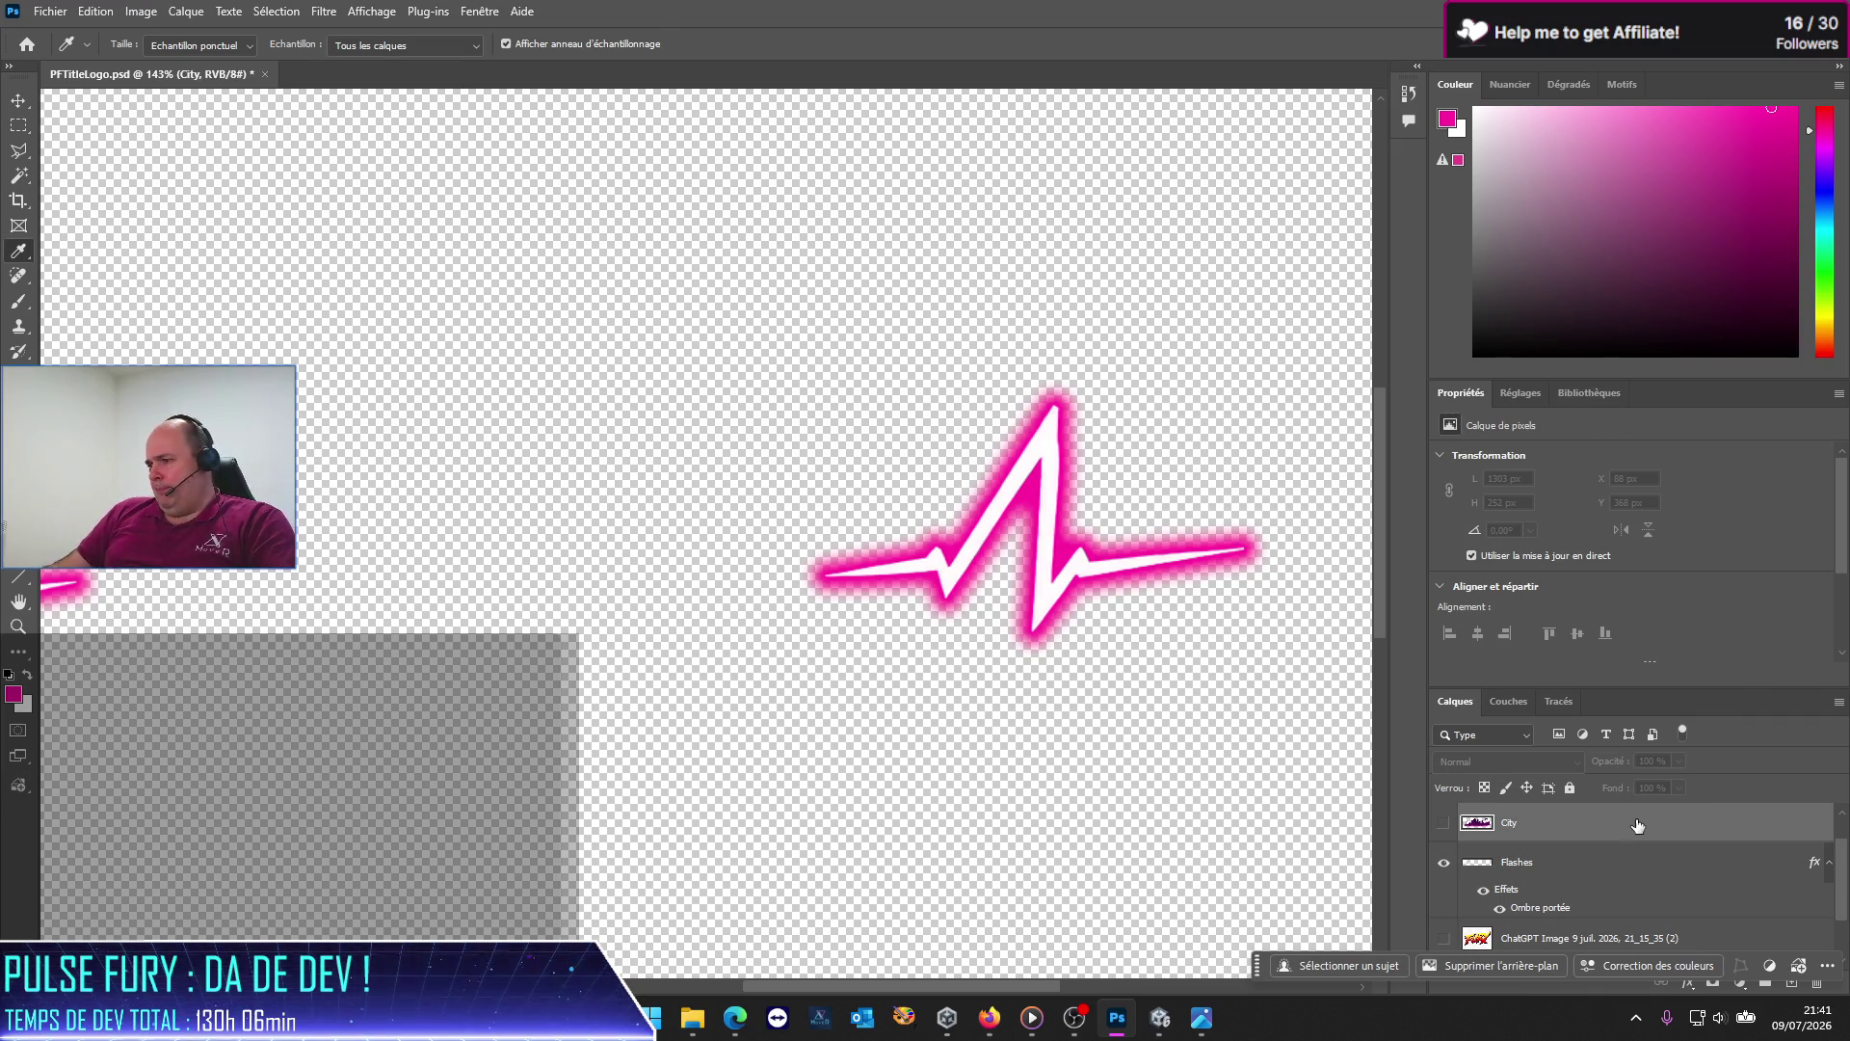
Step: Rename the explosion image layer to Explosion
scroll(1637, 825, "up", 1)
left_click(1587, 825)
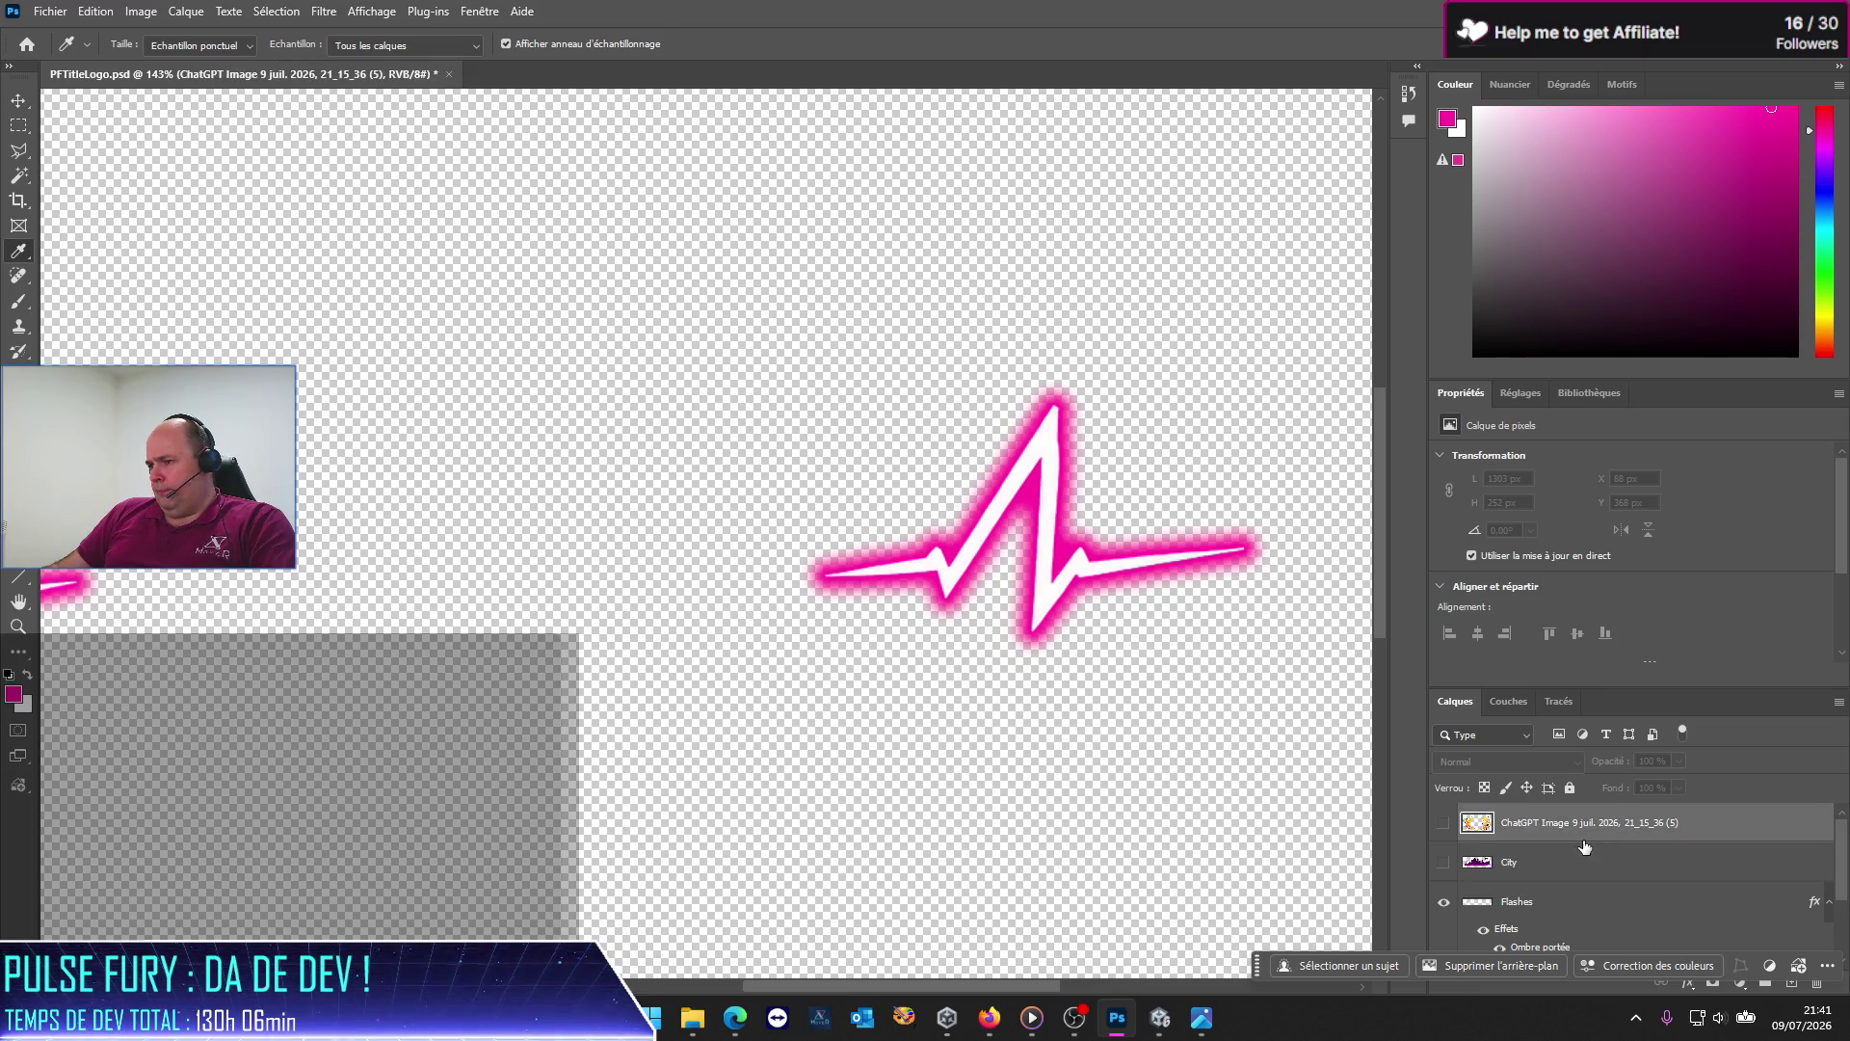
left_click(1444, 824)
left_click(1444, 825)
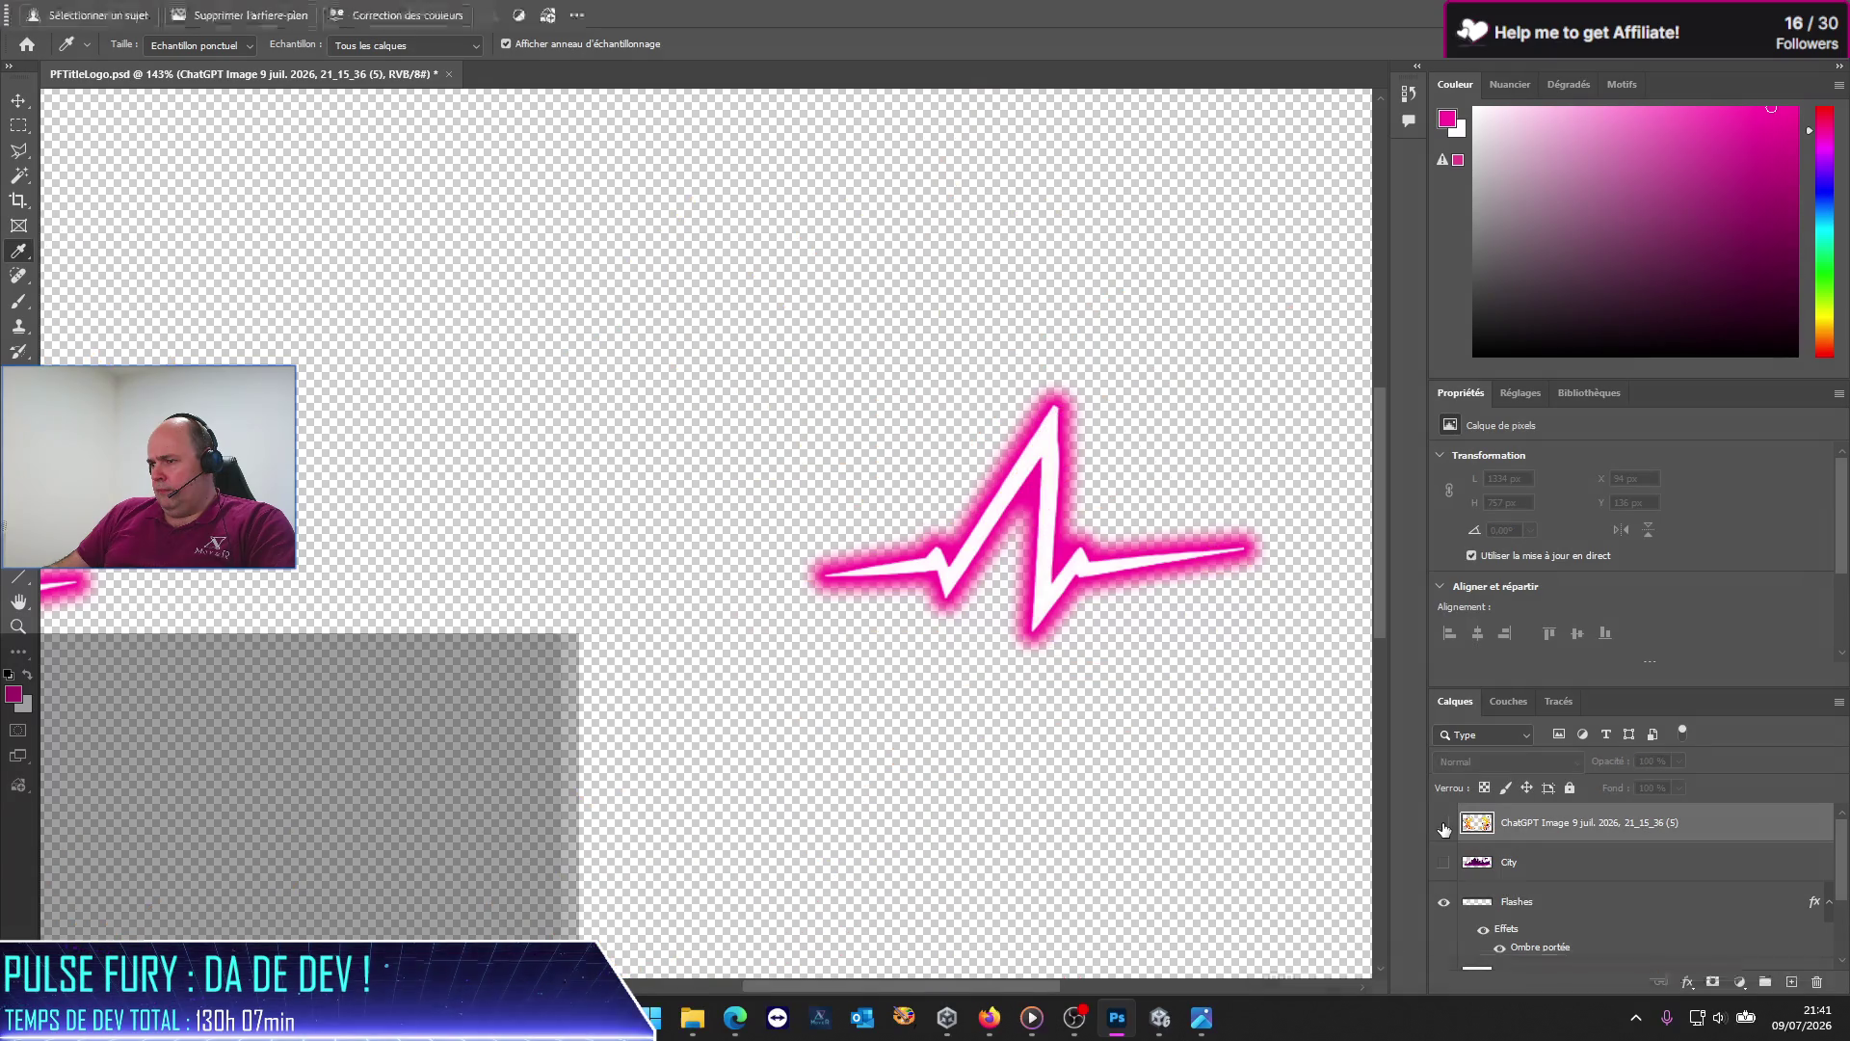
right_click(1538, 829)
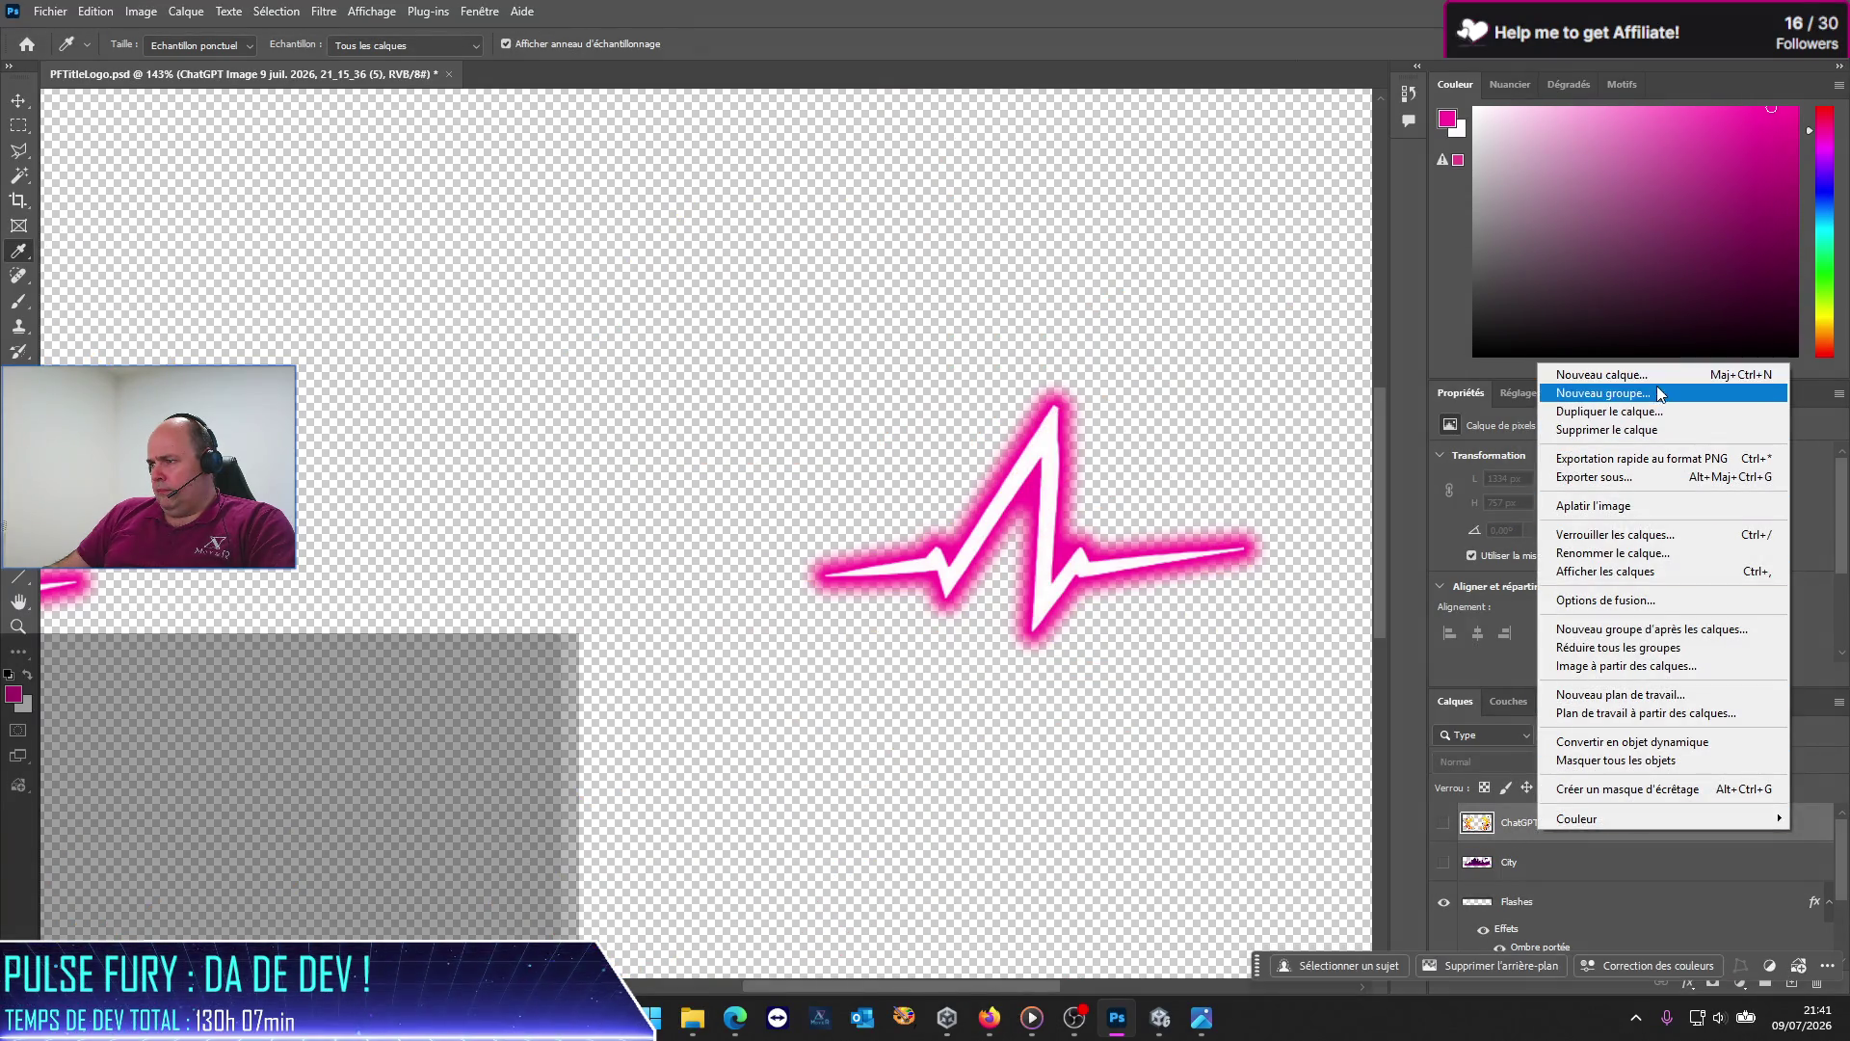
left_click(1611, 553)
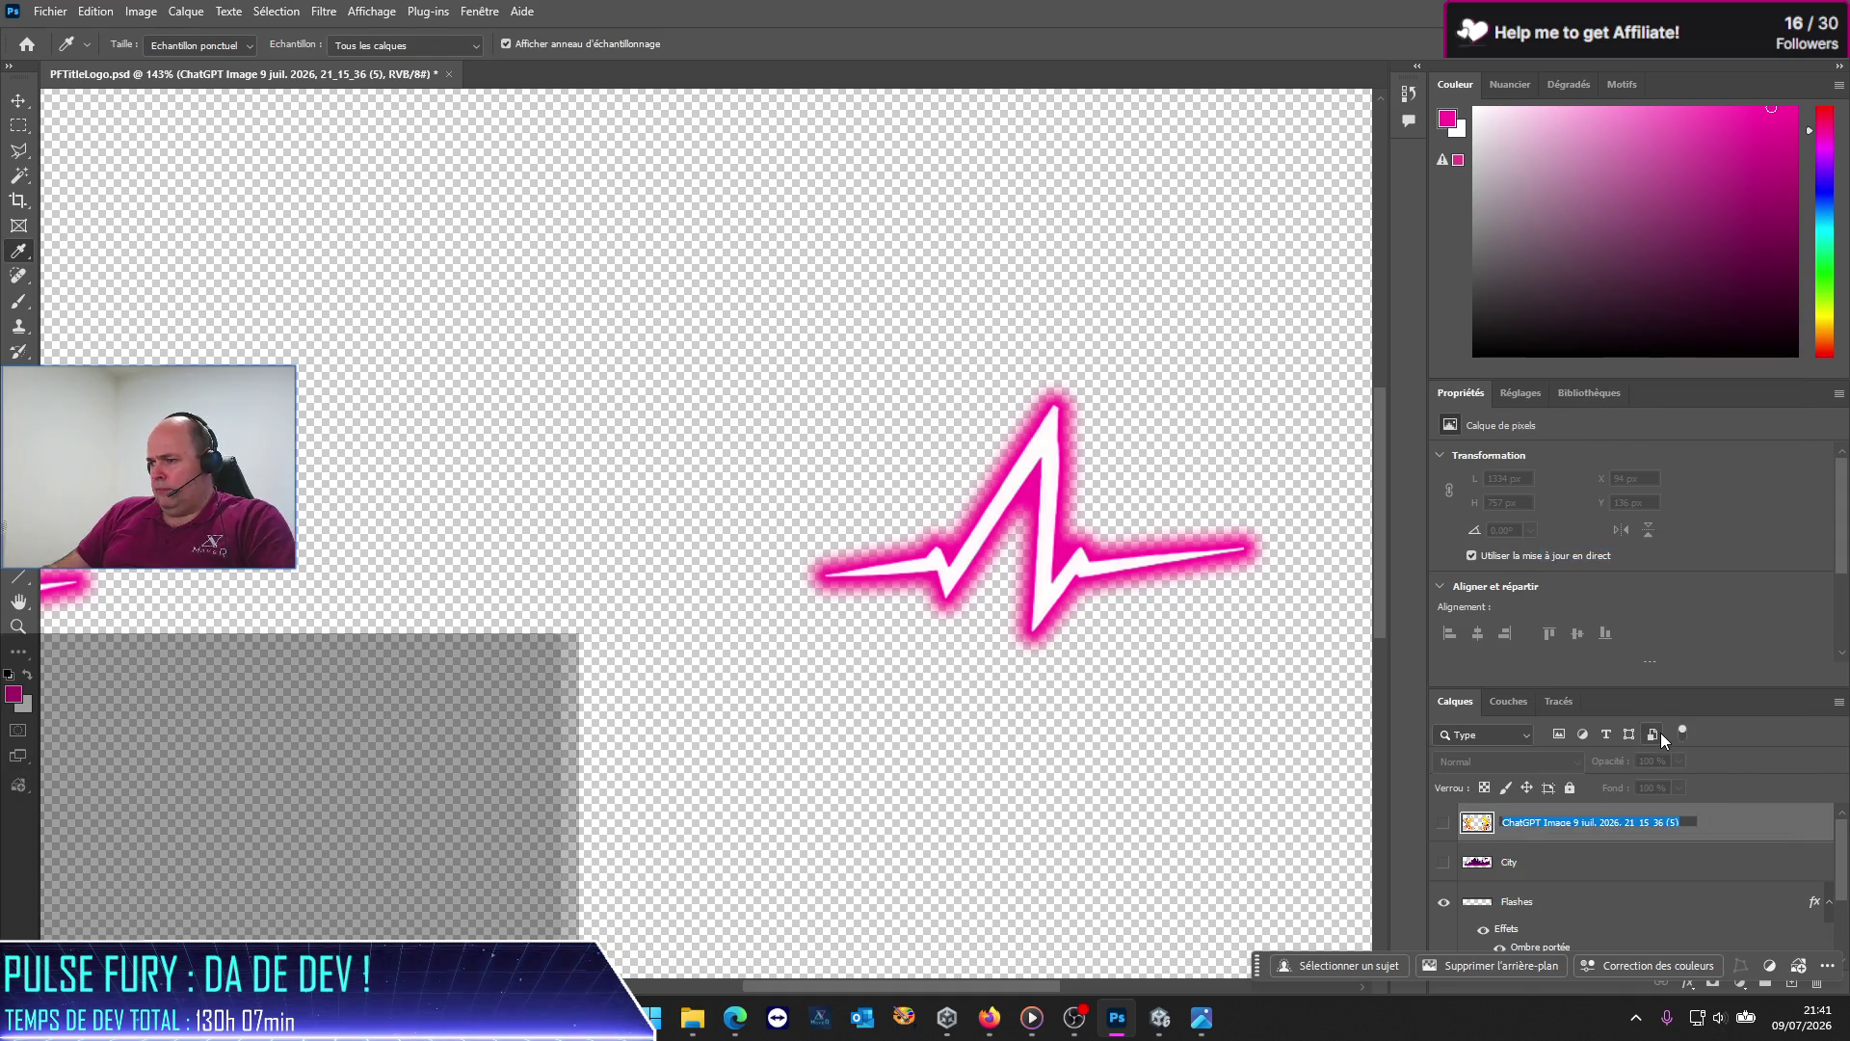
type("Explosion")
key("Return")
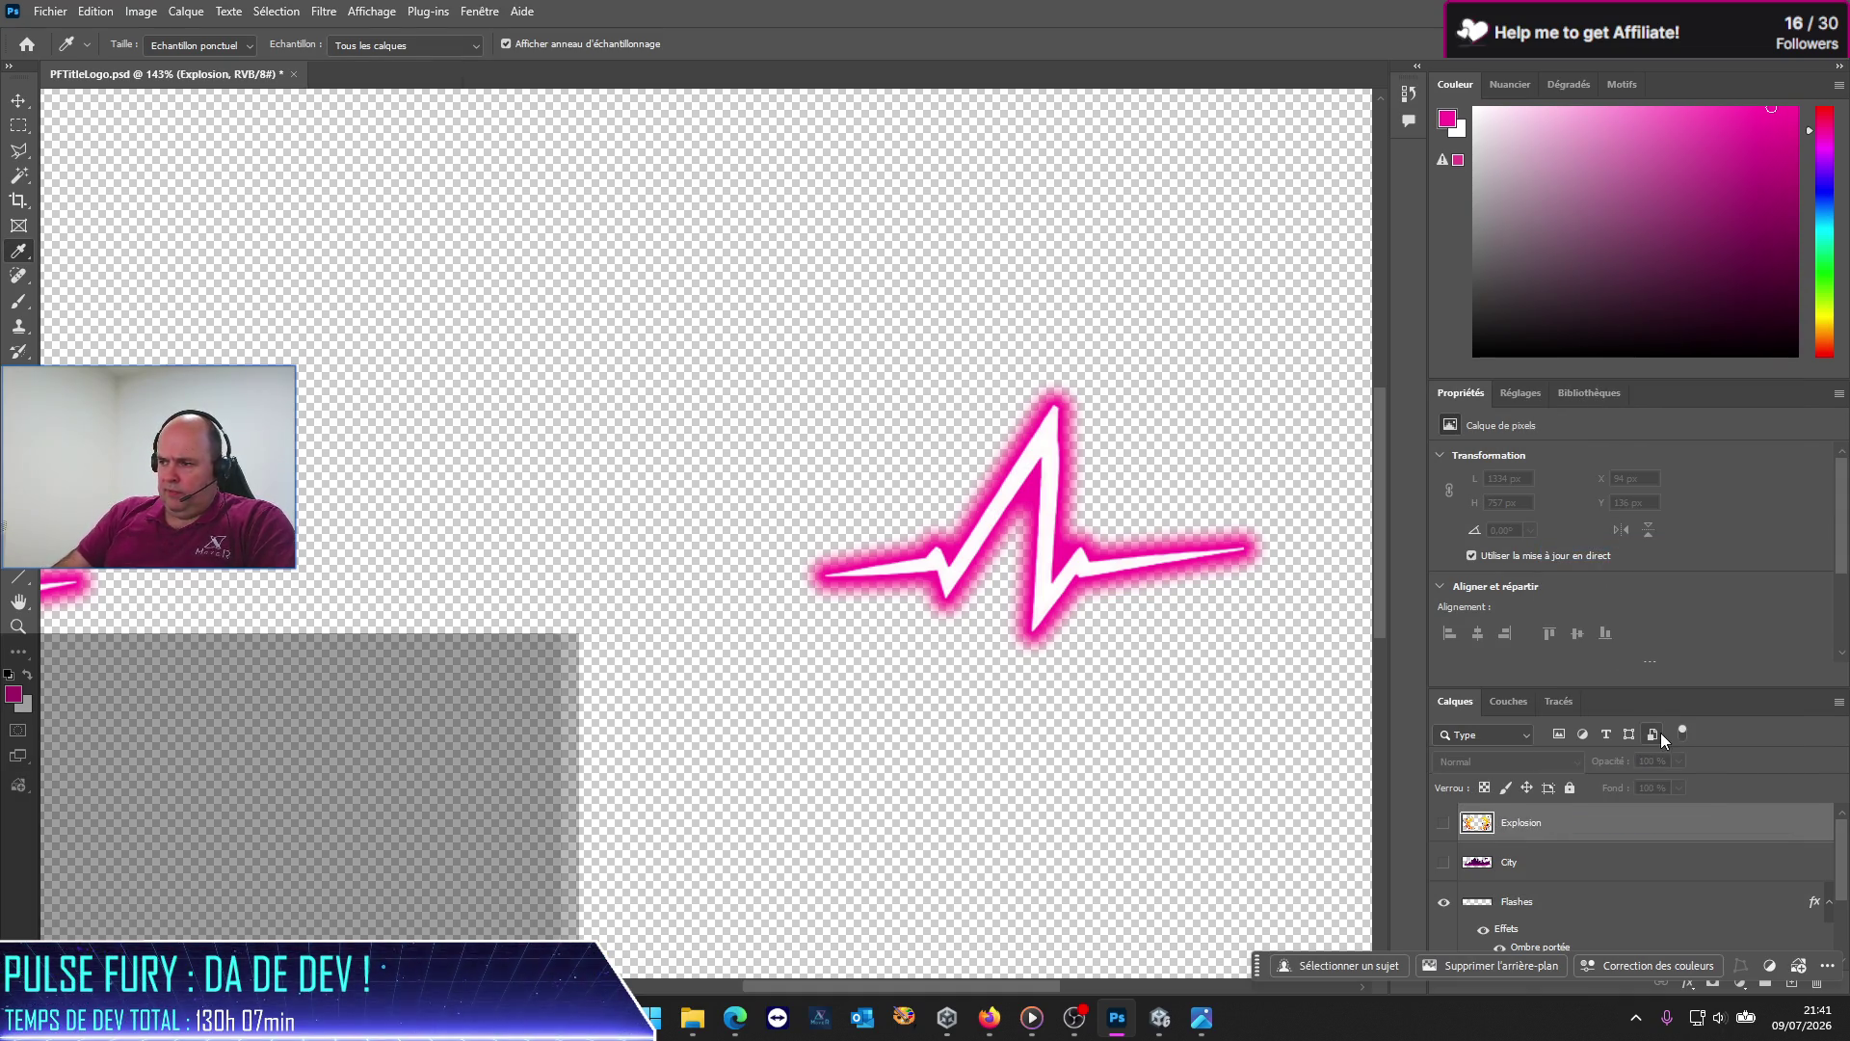
Step: Hide the Flashes layer and select the FURY lettering layer
left_click(1444, 903)
scroll(1446, 911, "down", 2)
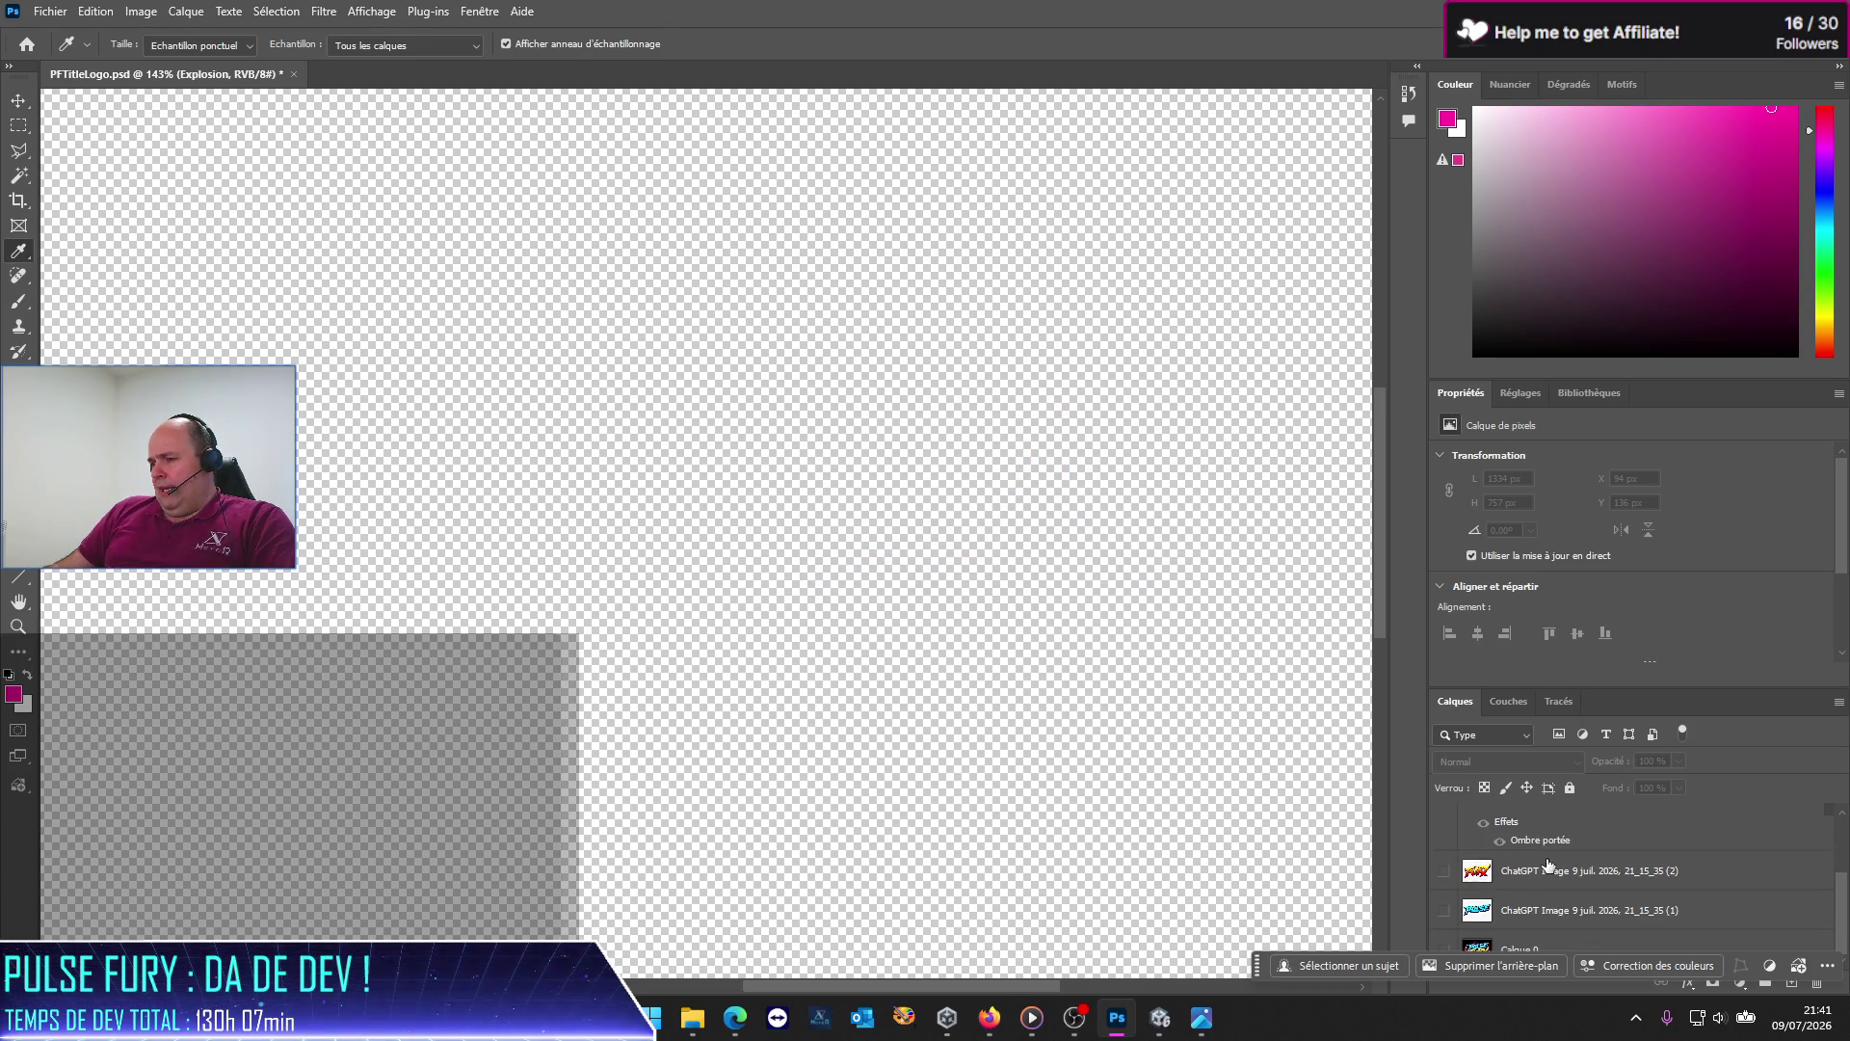
left_click(1527, 872)
Step: Turn on the FURY lettering layer's visibility and zoom to frame the logo
left_click(1444, 874)
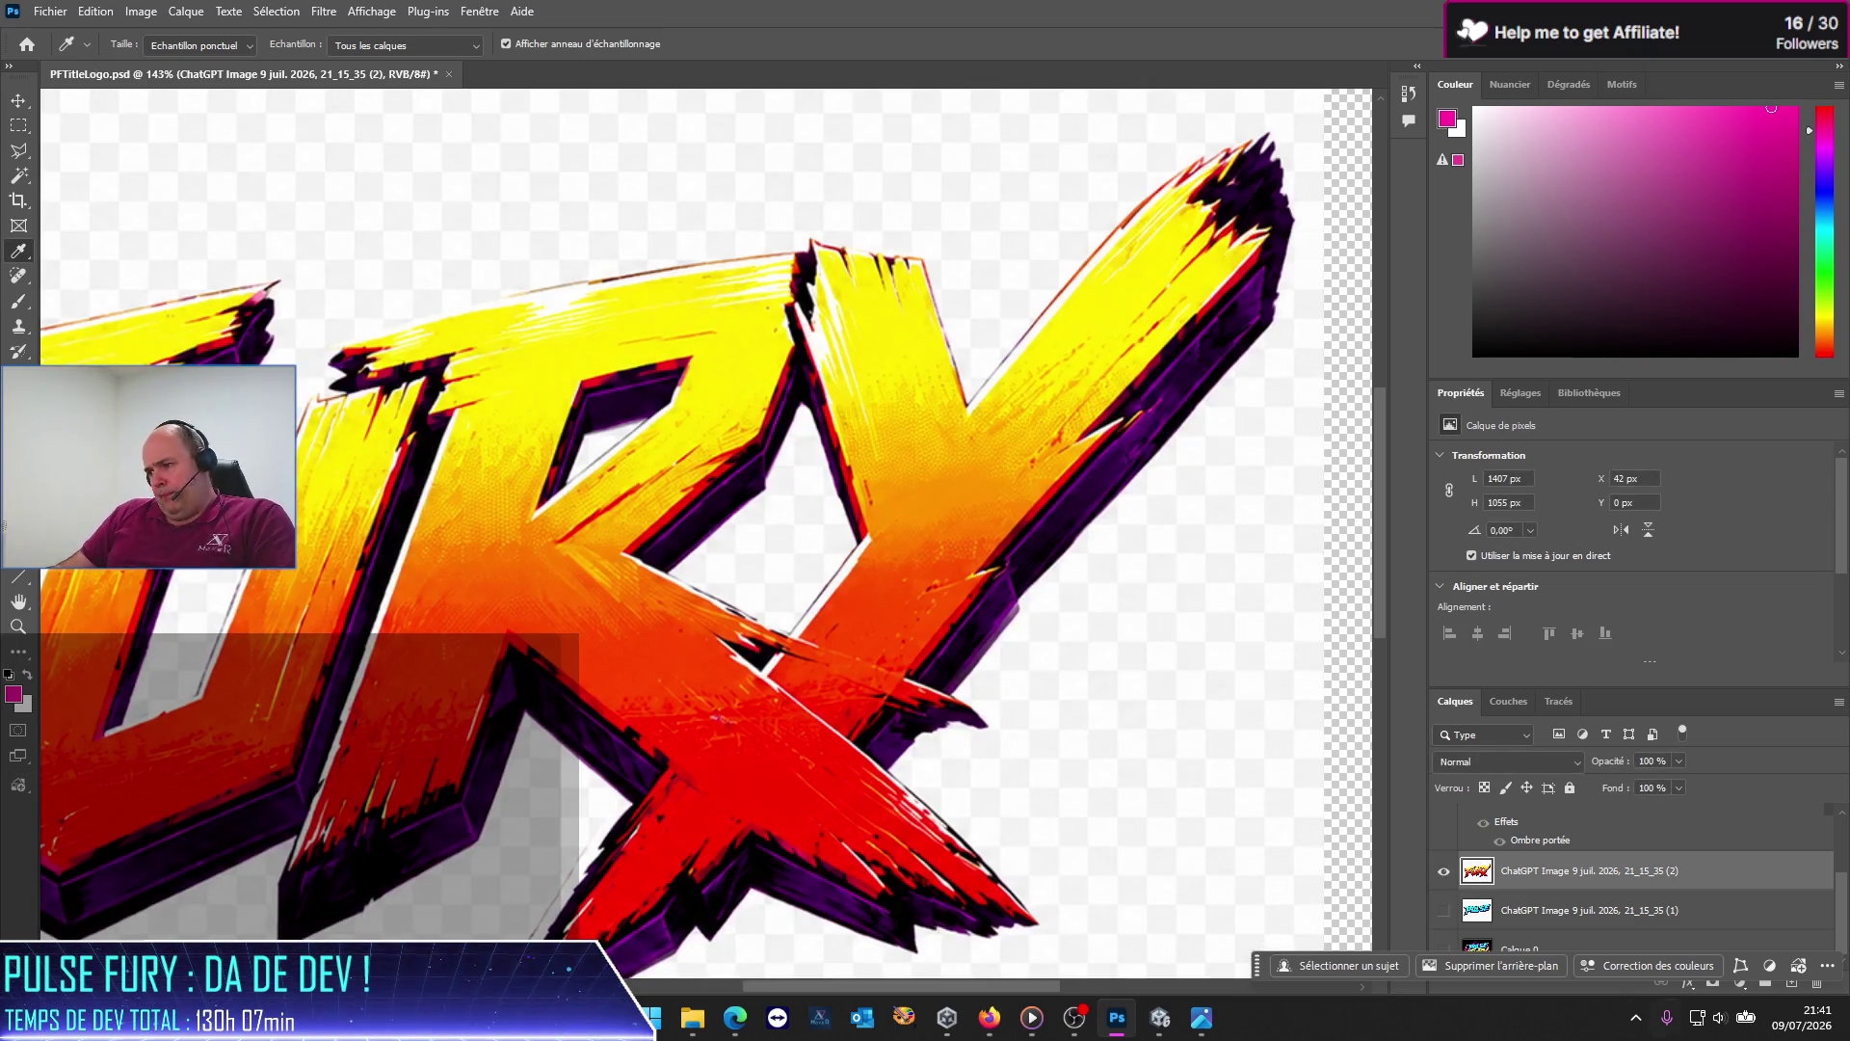
scroll(600, 835, "down", 5)
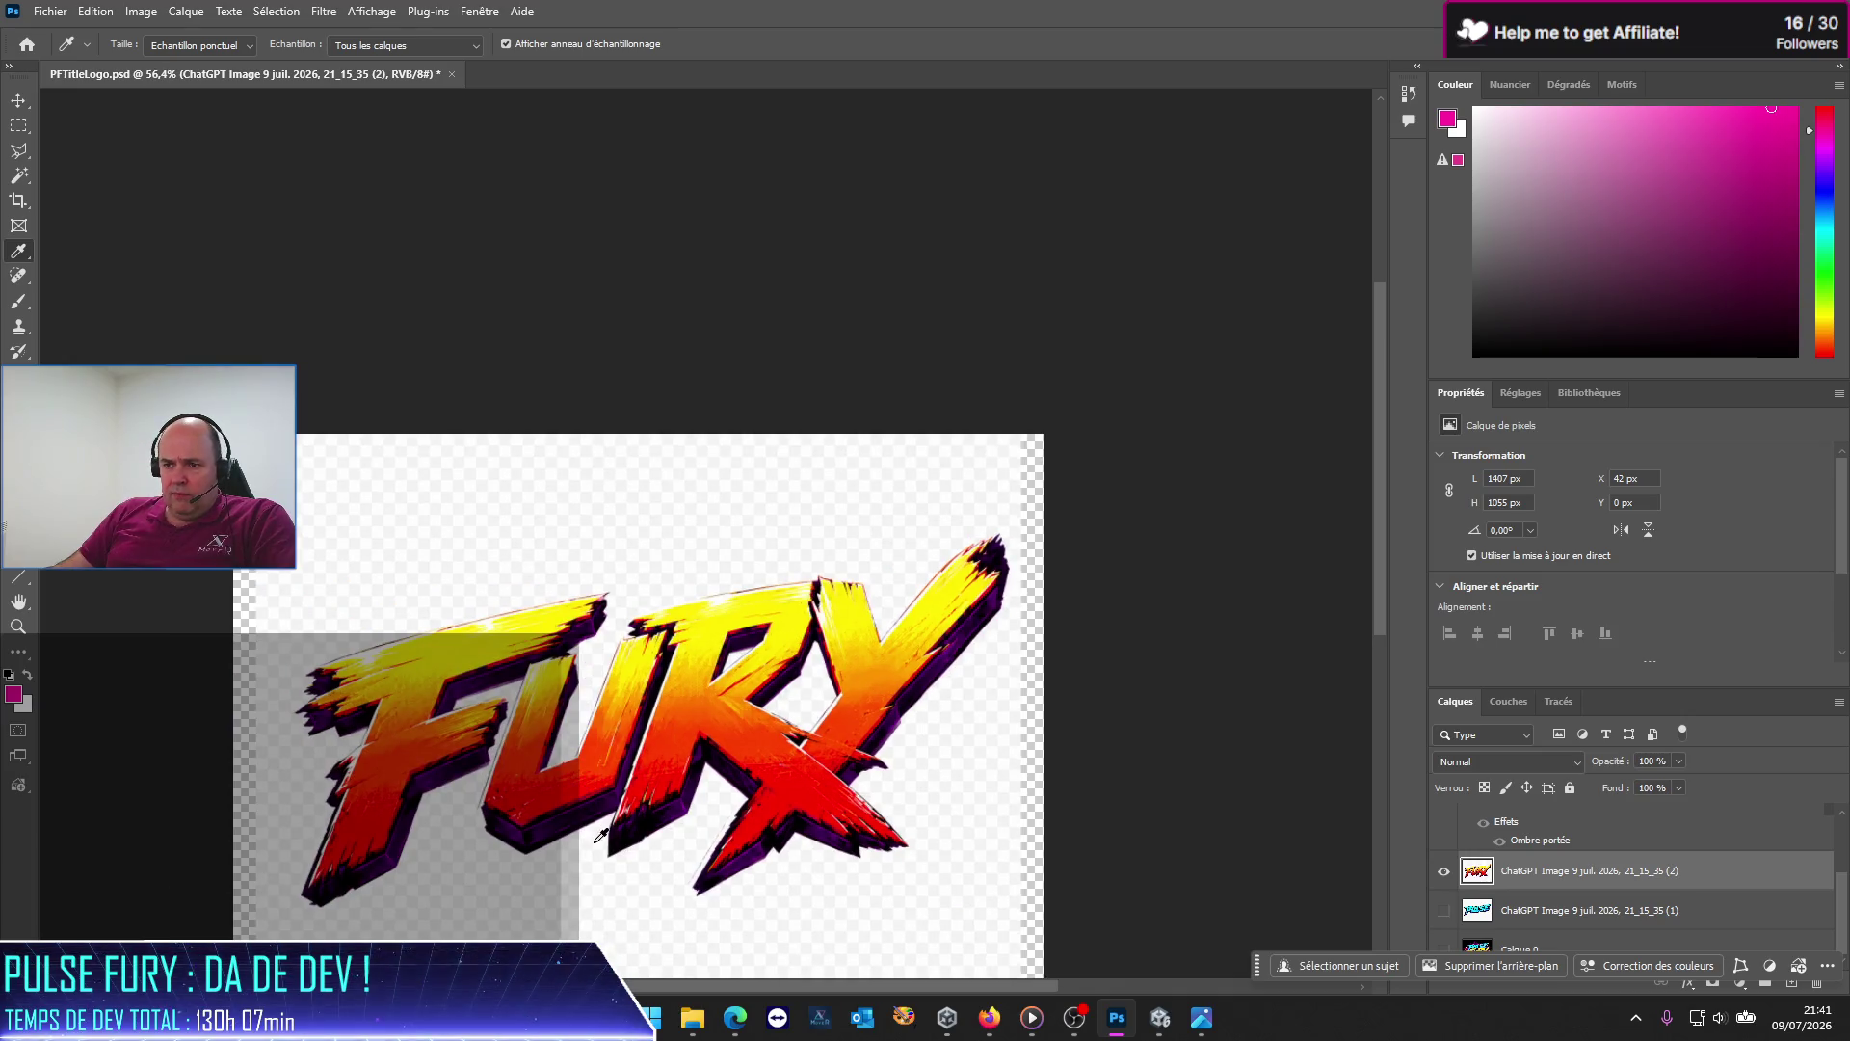
scroll(530, 839, "up", 1)
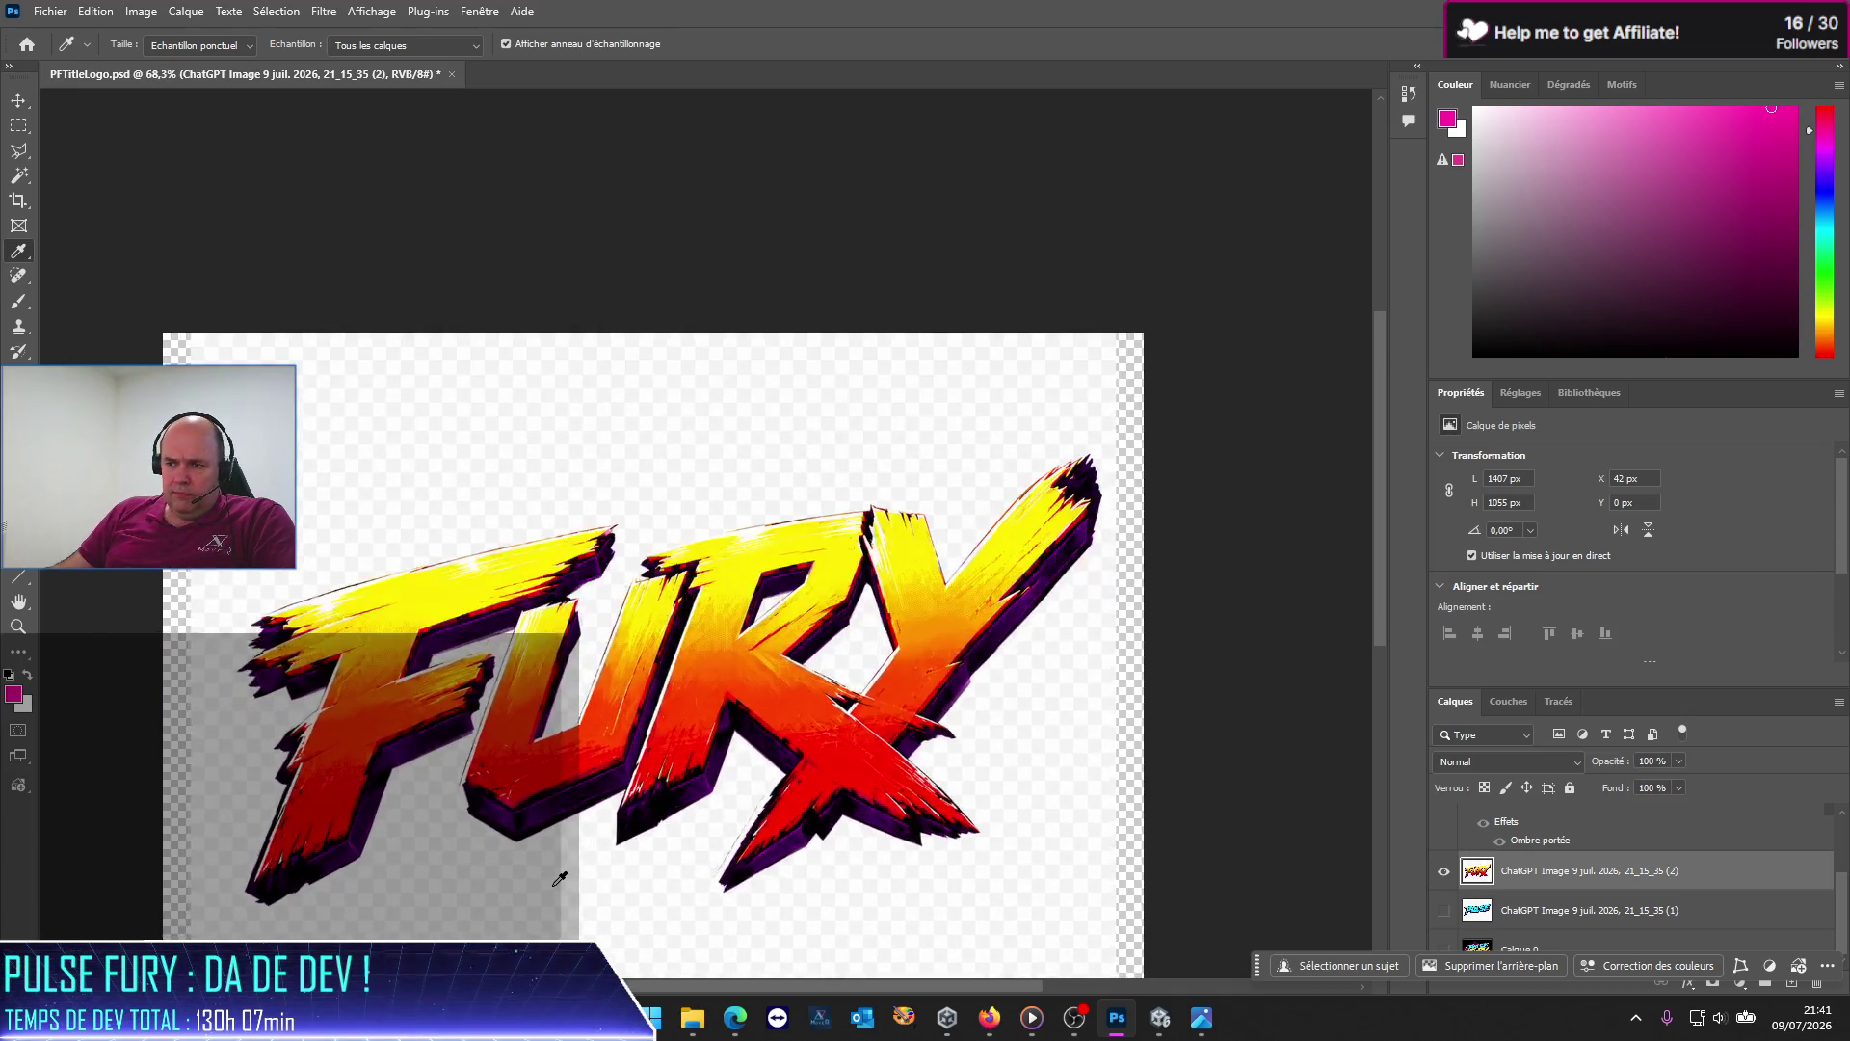
scroll(545, 858, "up", 1)
scroll(564, 879, "up", 1)
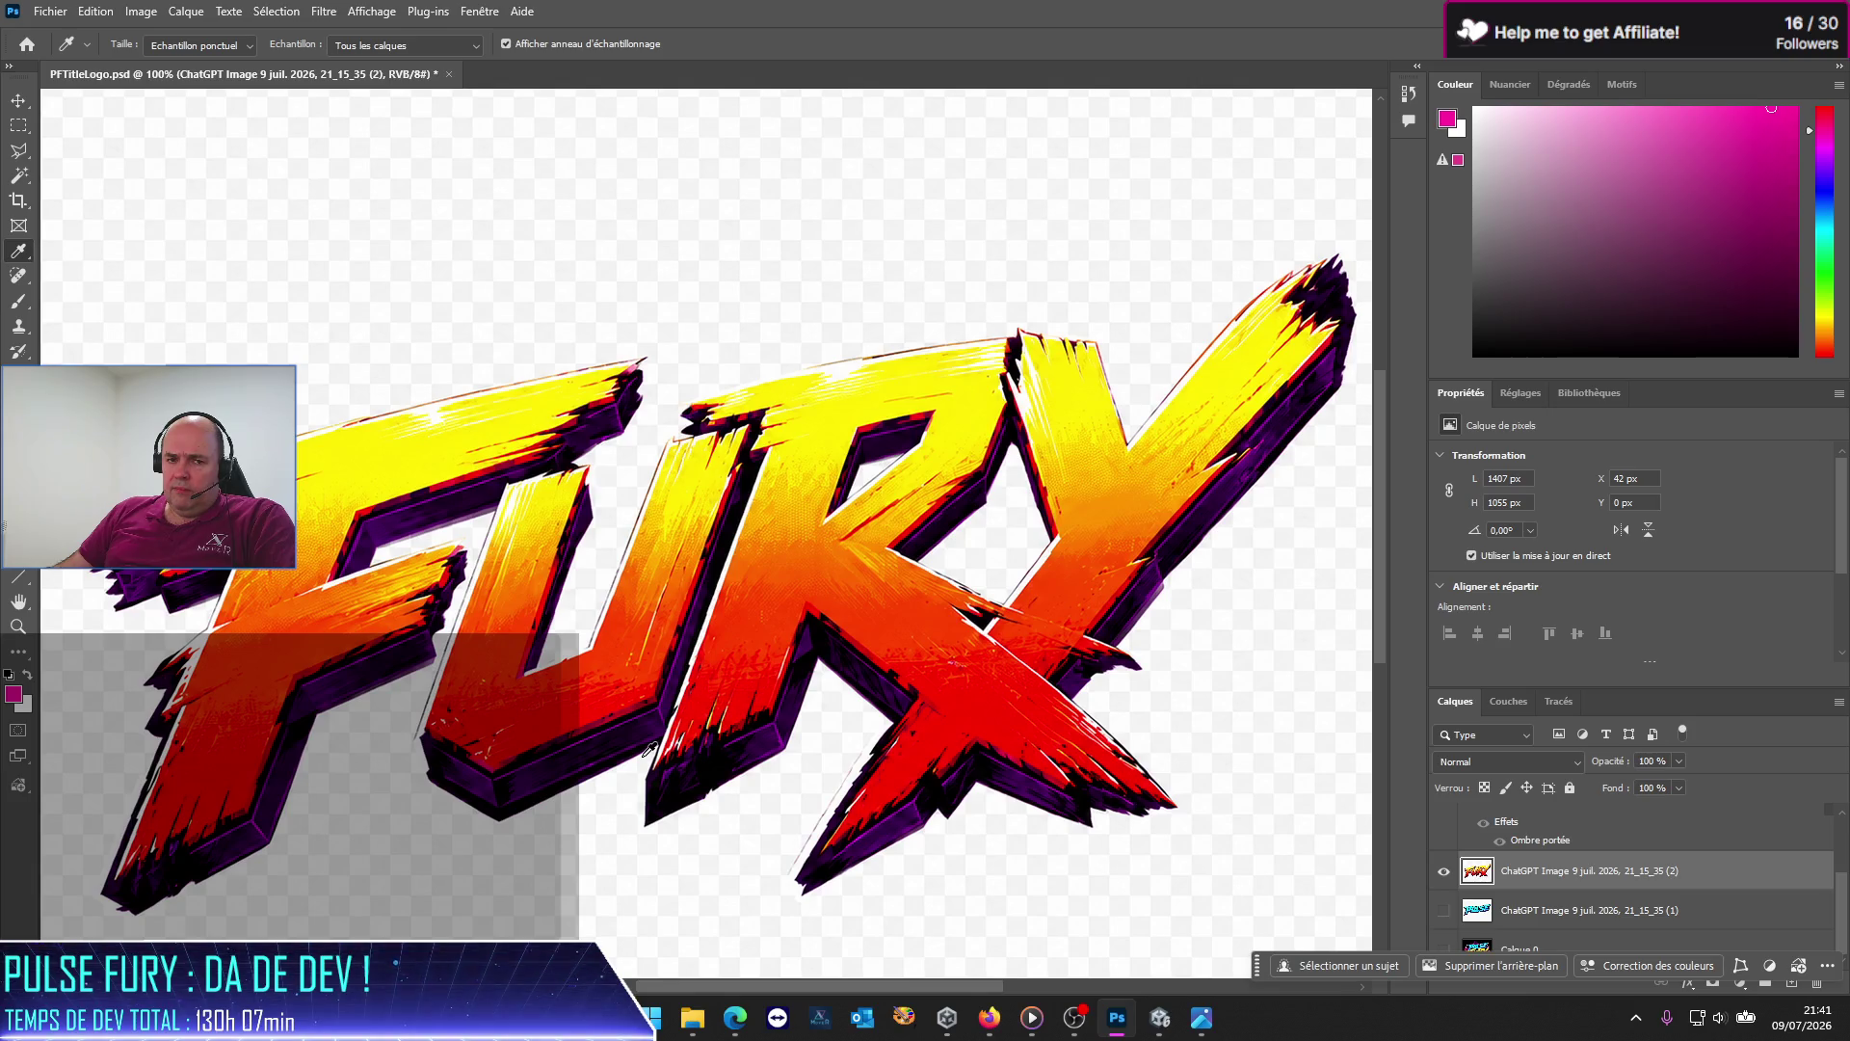
mouse_move(693, 1017)
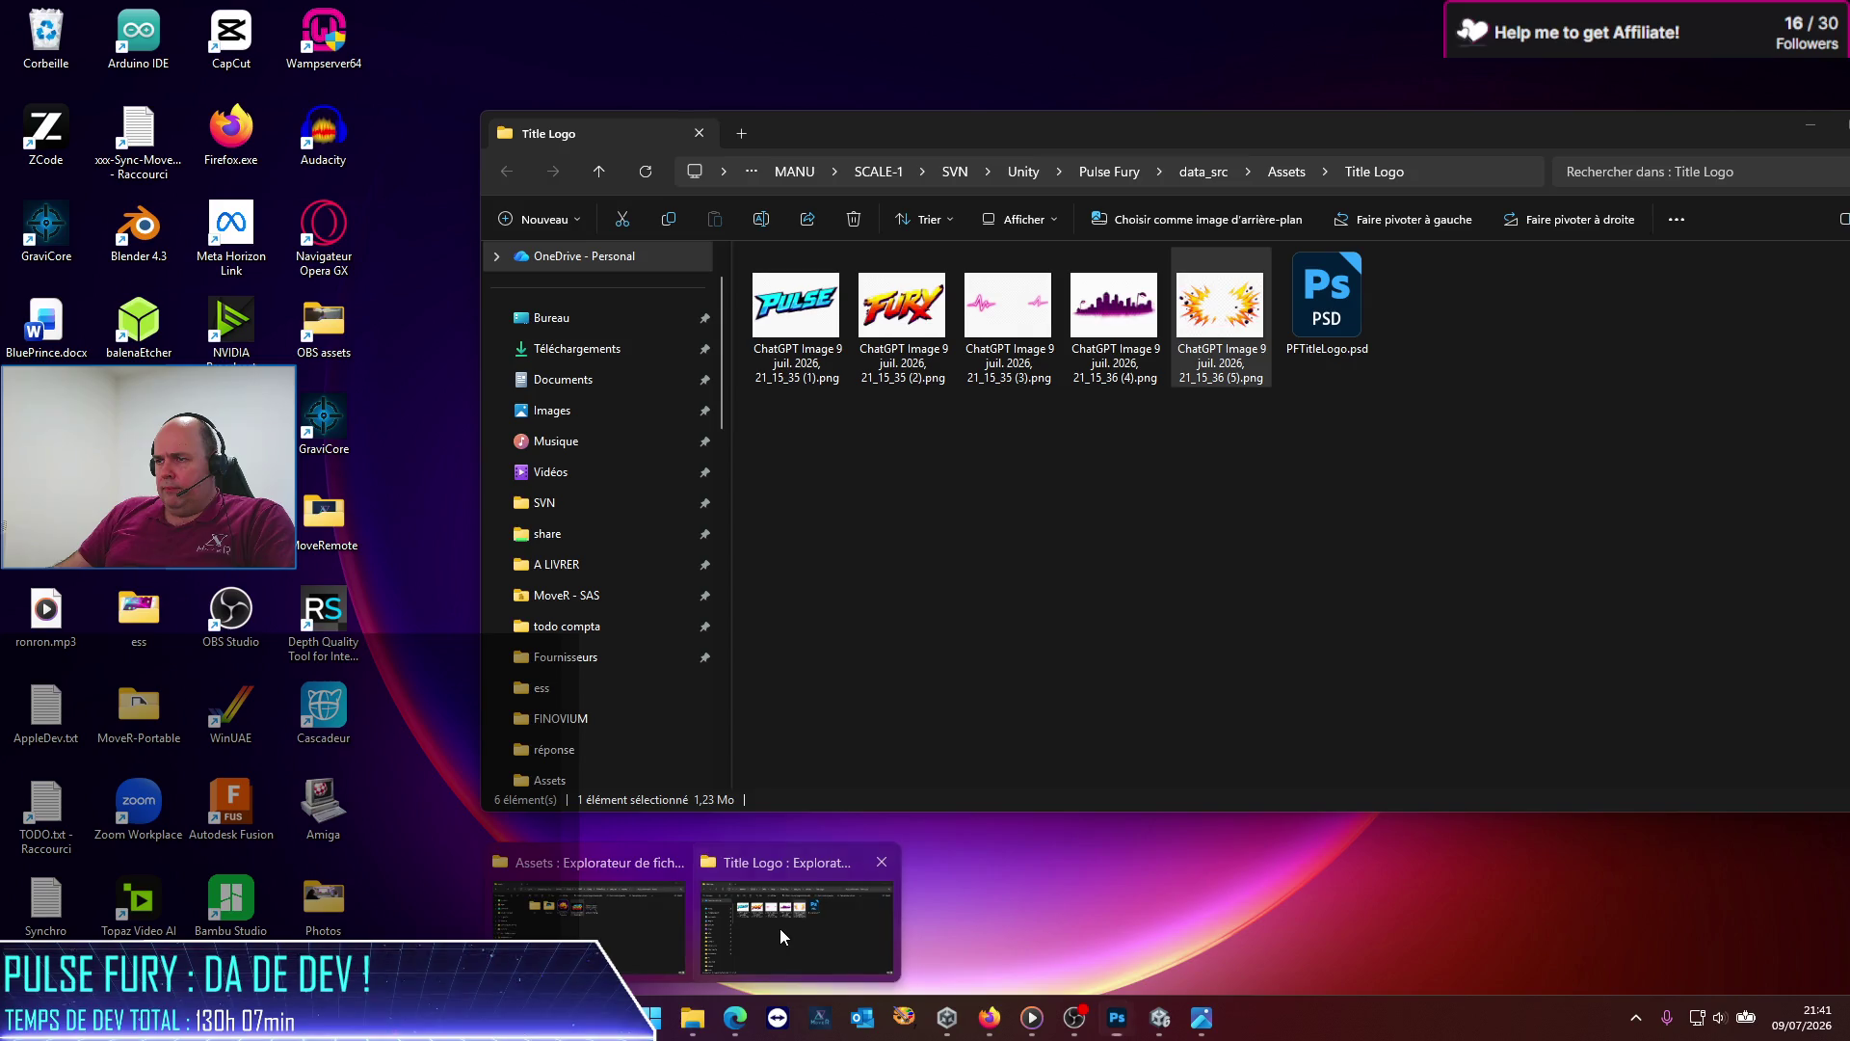
Step: View Pulse Fury Logo Raw.png from the Assets folder in Photos, then return to Photoshop
left_click(779, 928)
left_click(1286, 172)
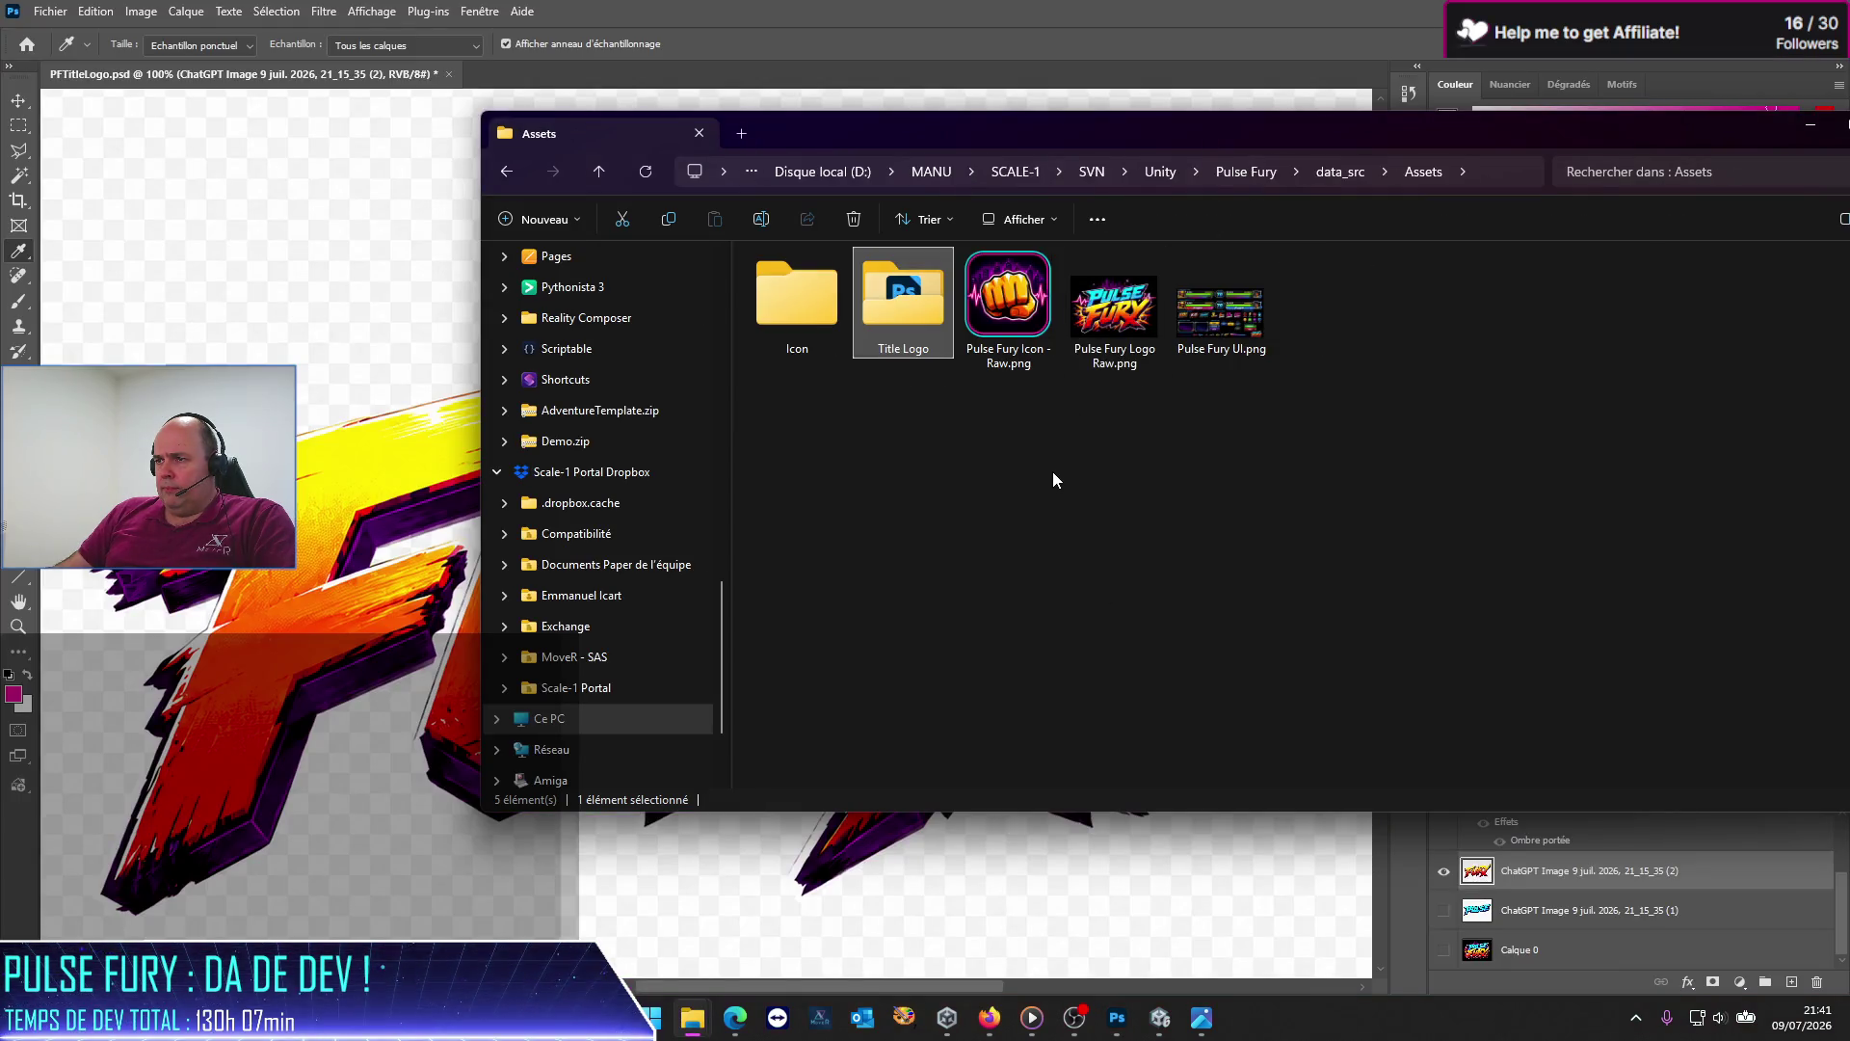
double_click(1103, 322)
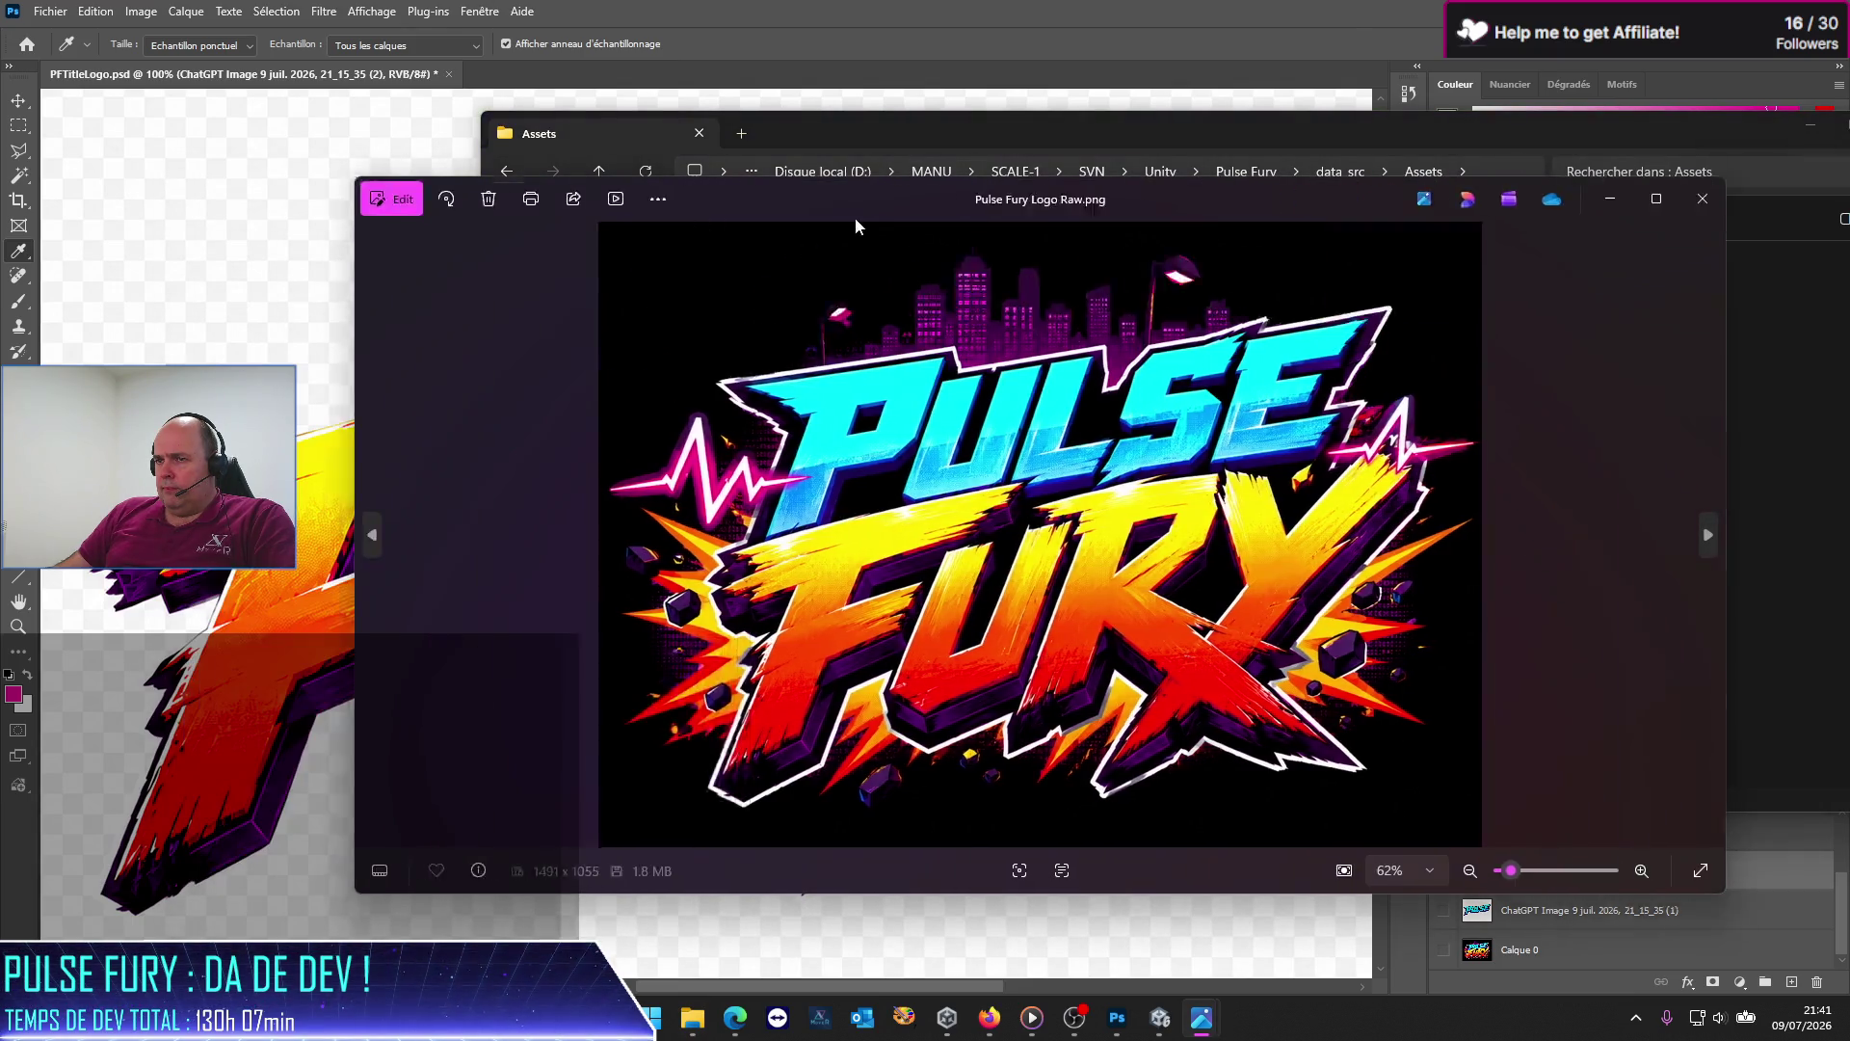
left_click_drag(867, 197, 1220, 229)
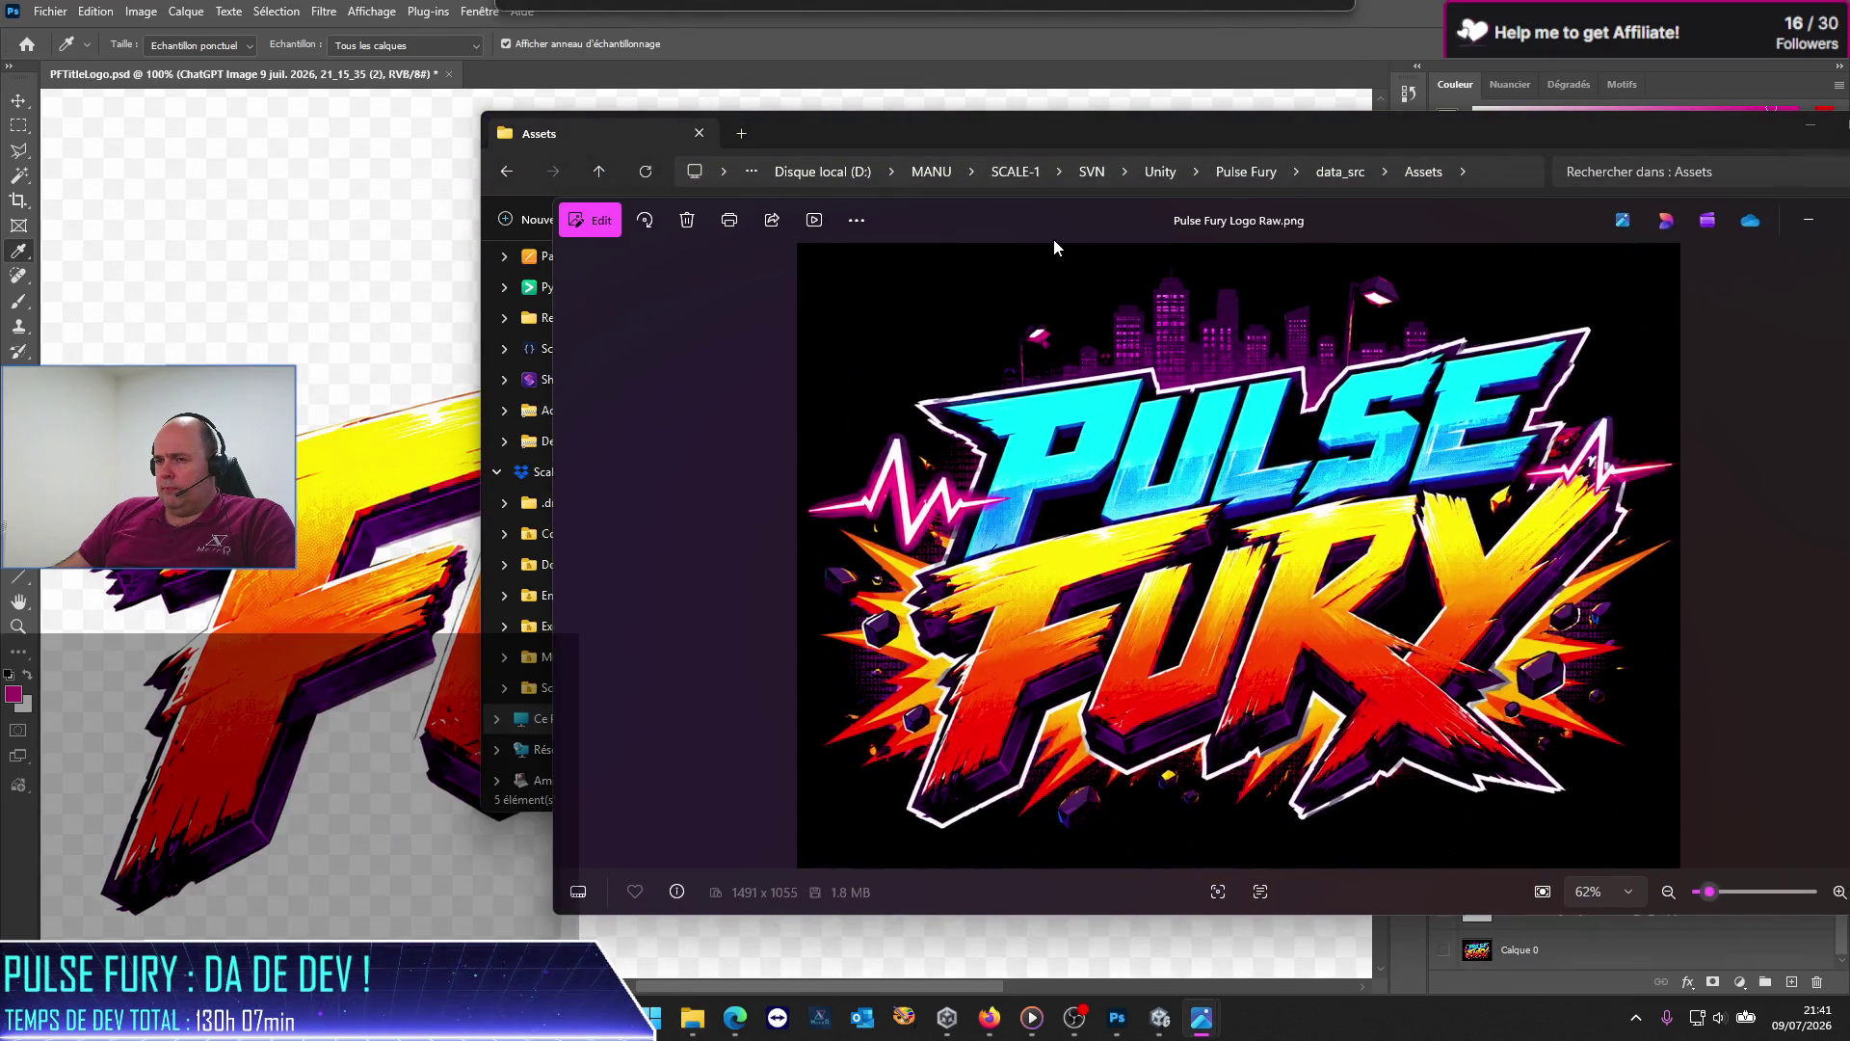
left_click(886, 13)
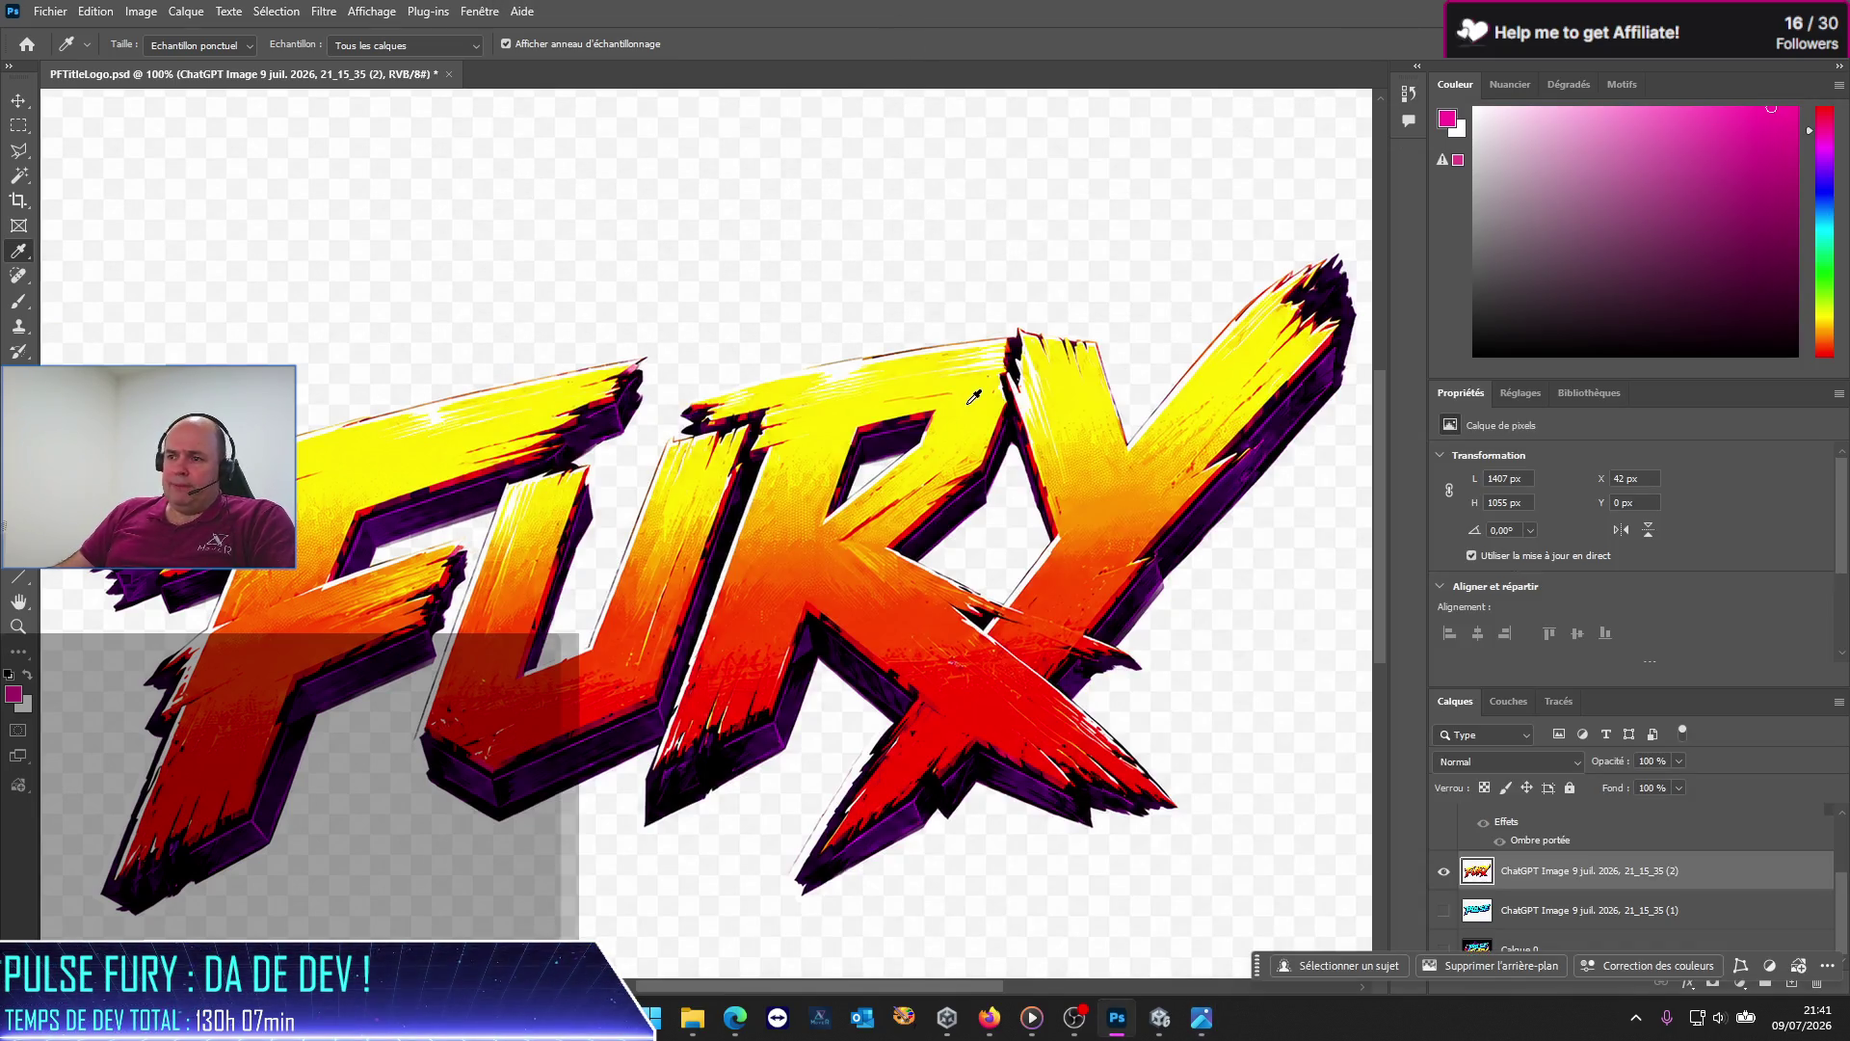
Step: With the Magic Wand at tolerance 0, select the white background and delete it
scroll(695, 479, "up", 3)
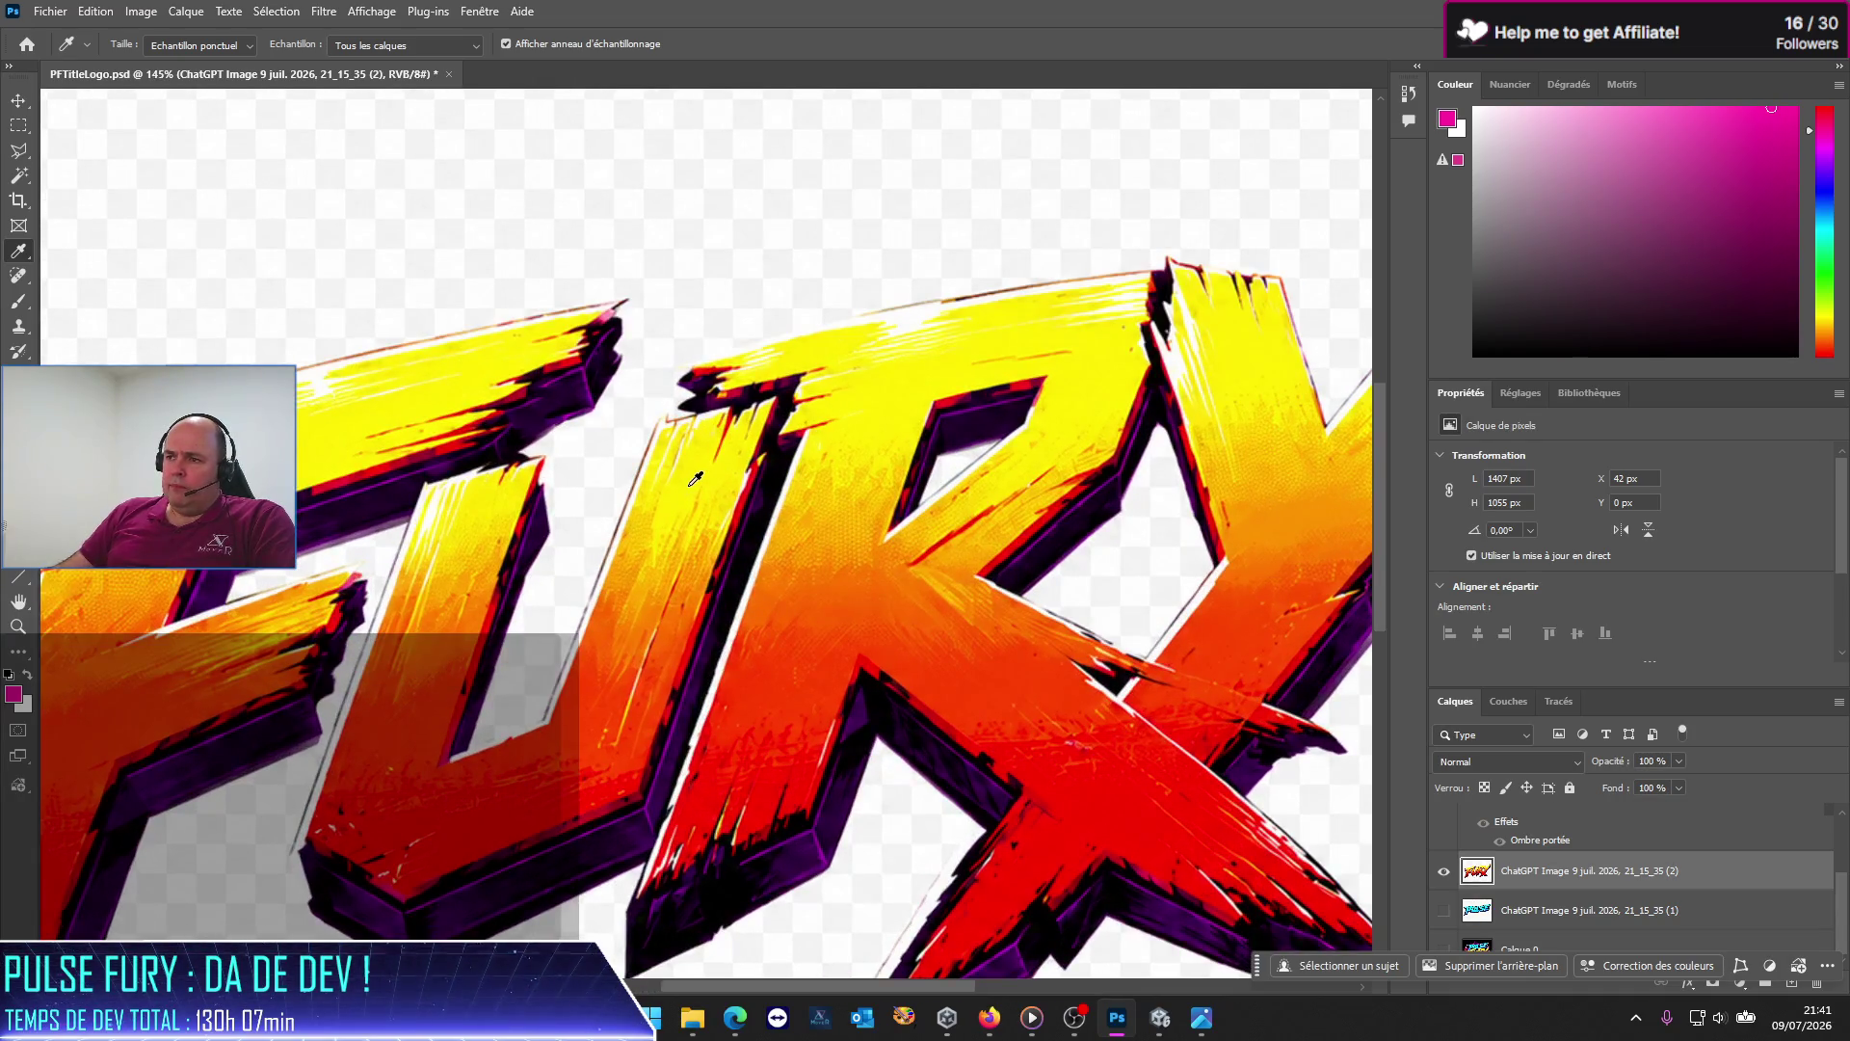
scroll(695, 479, "up", 3)
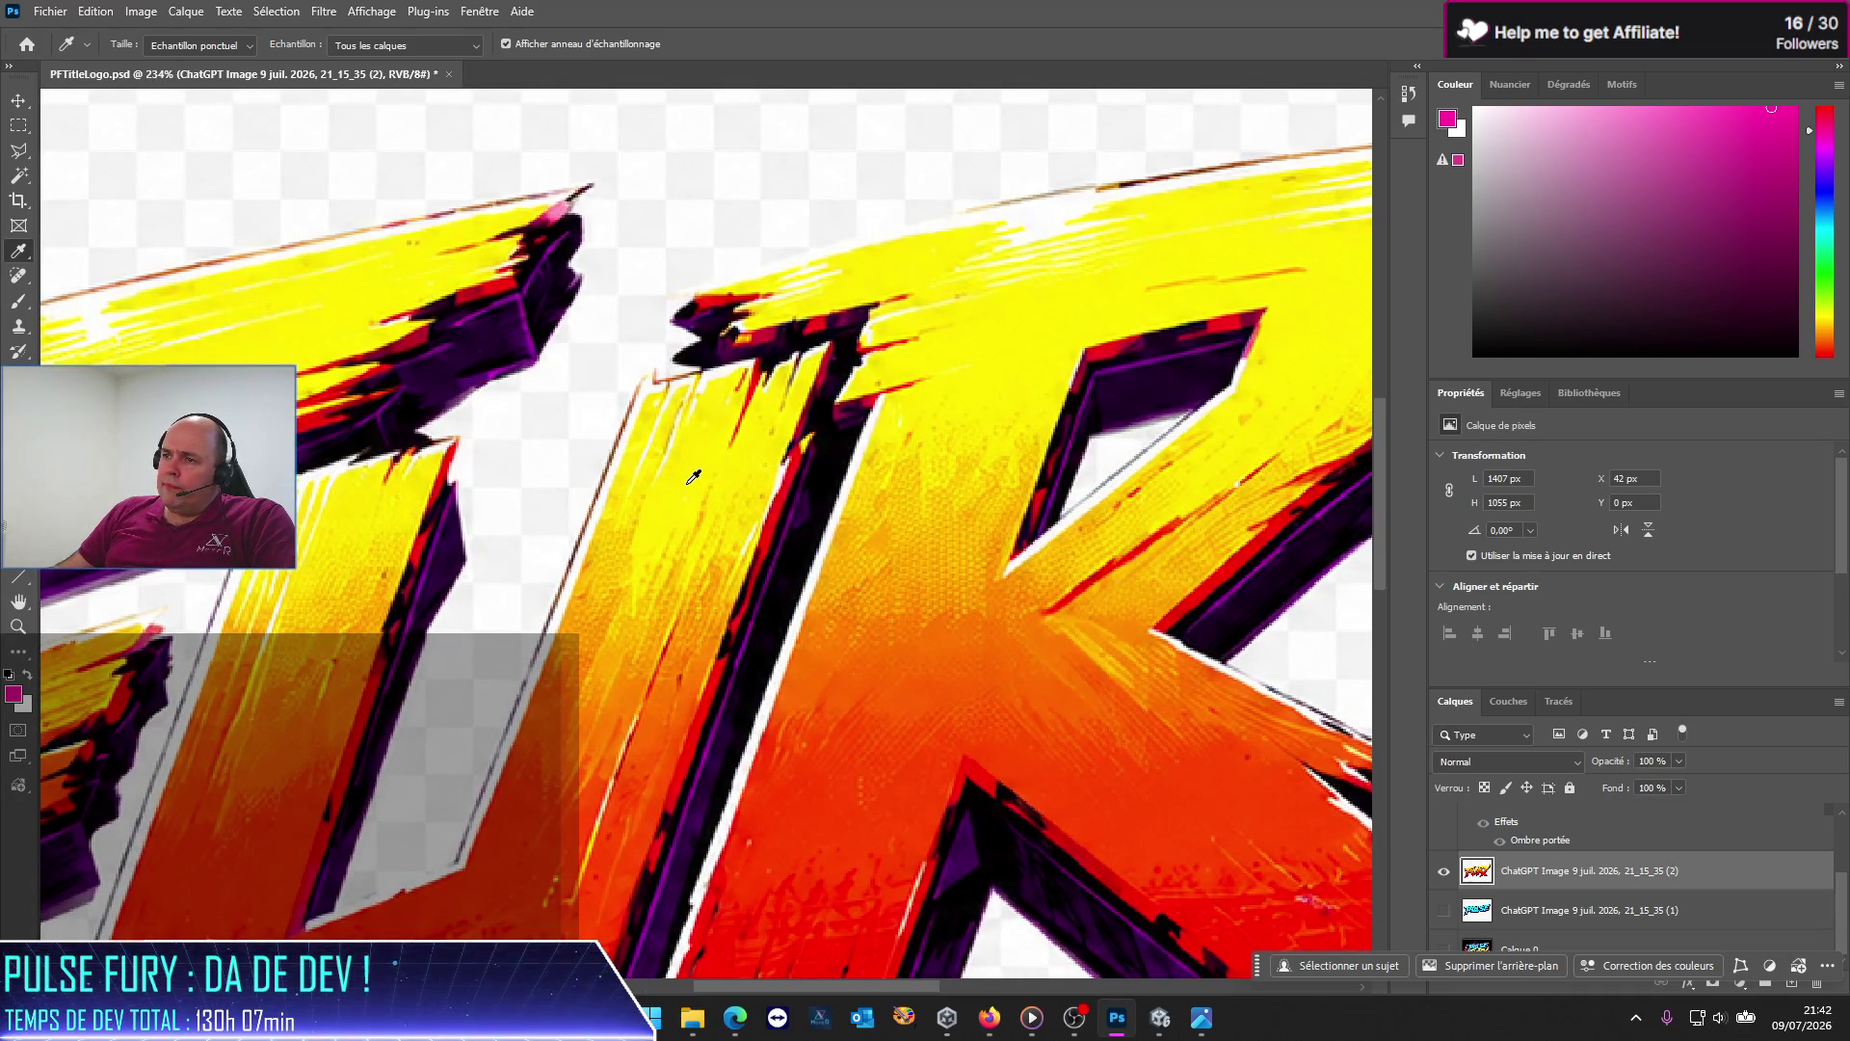
scroll(693, 476, "down", 3)
left_click(18, 180)
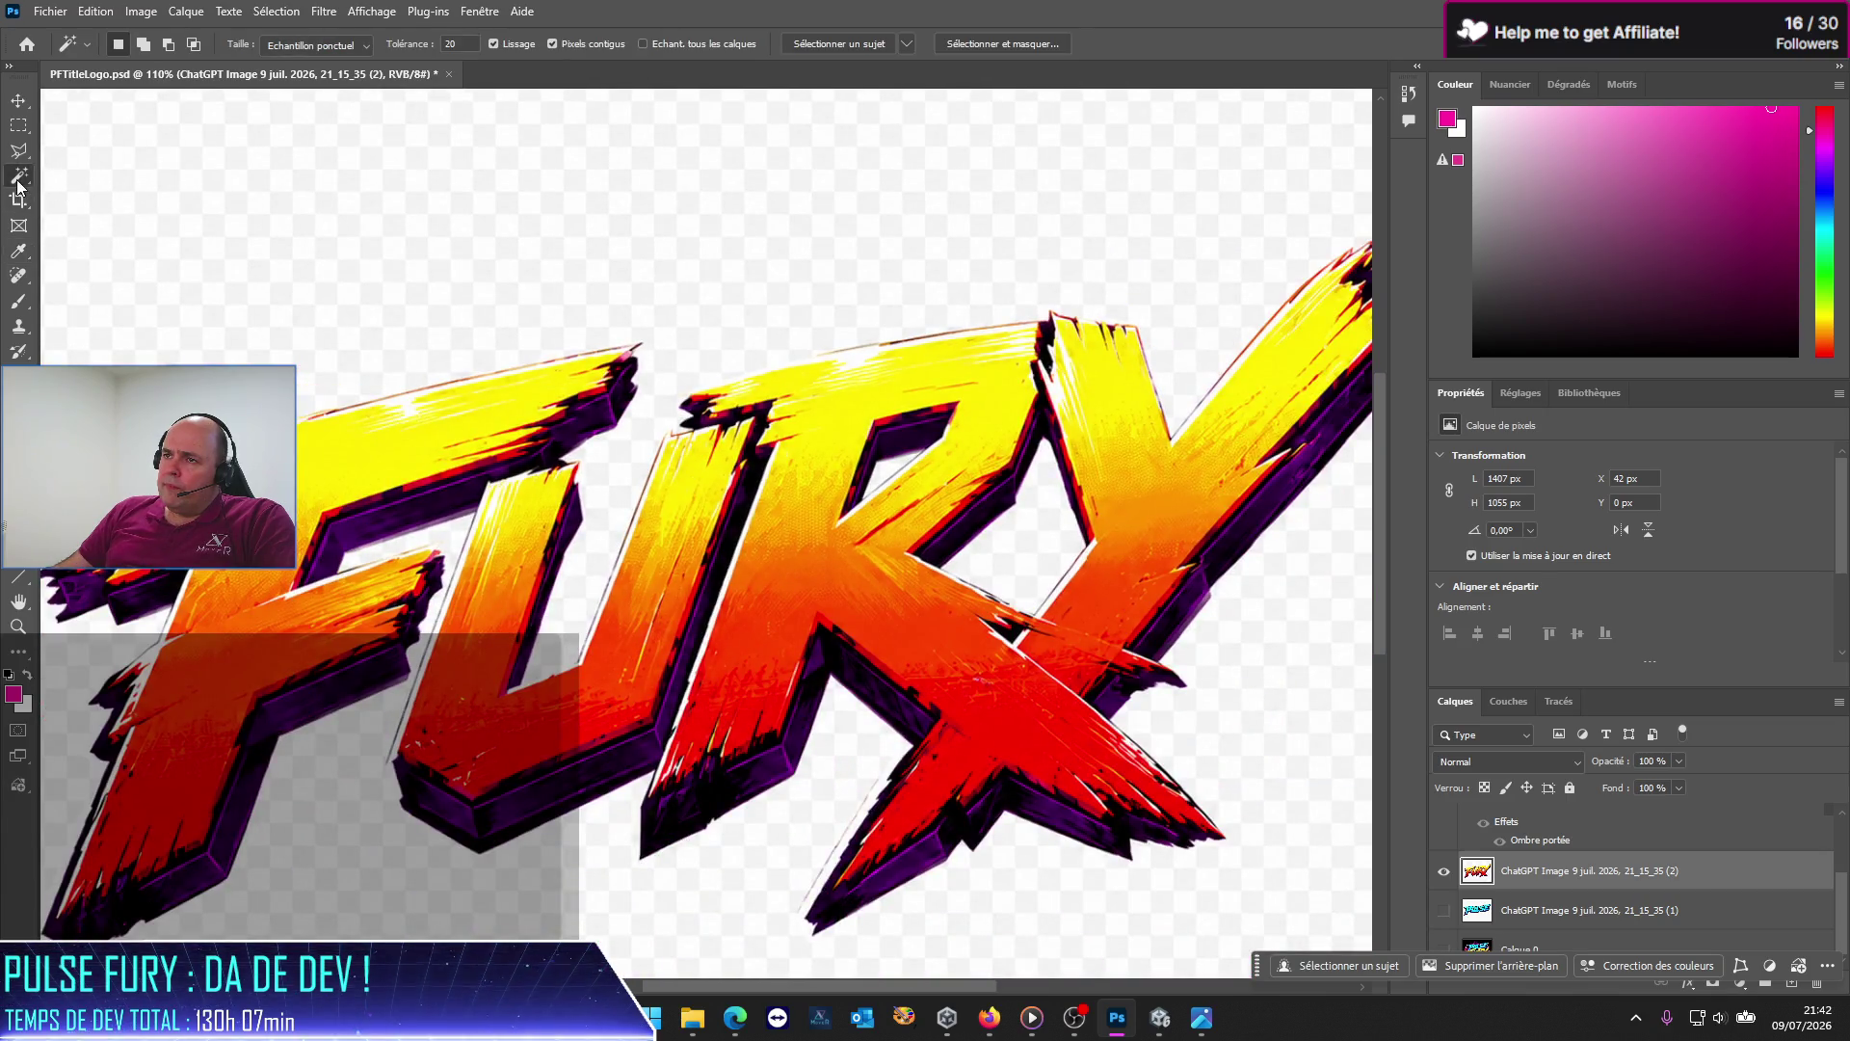
type("0")
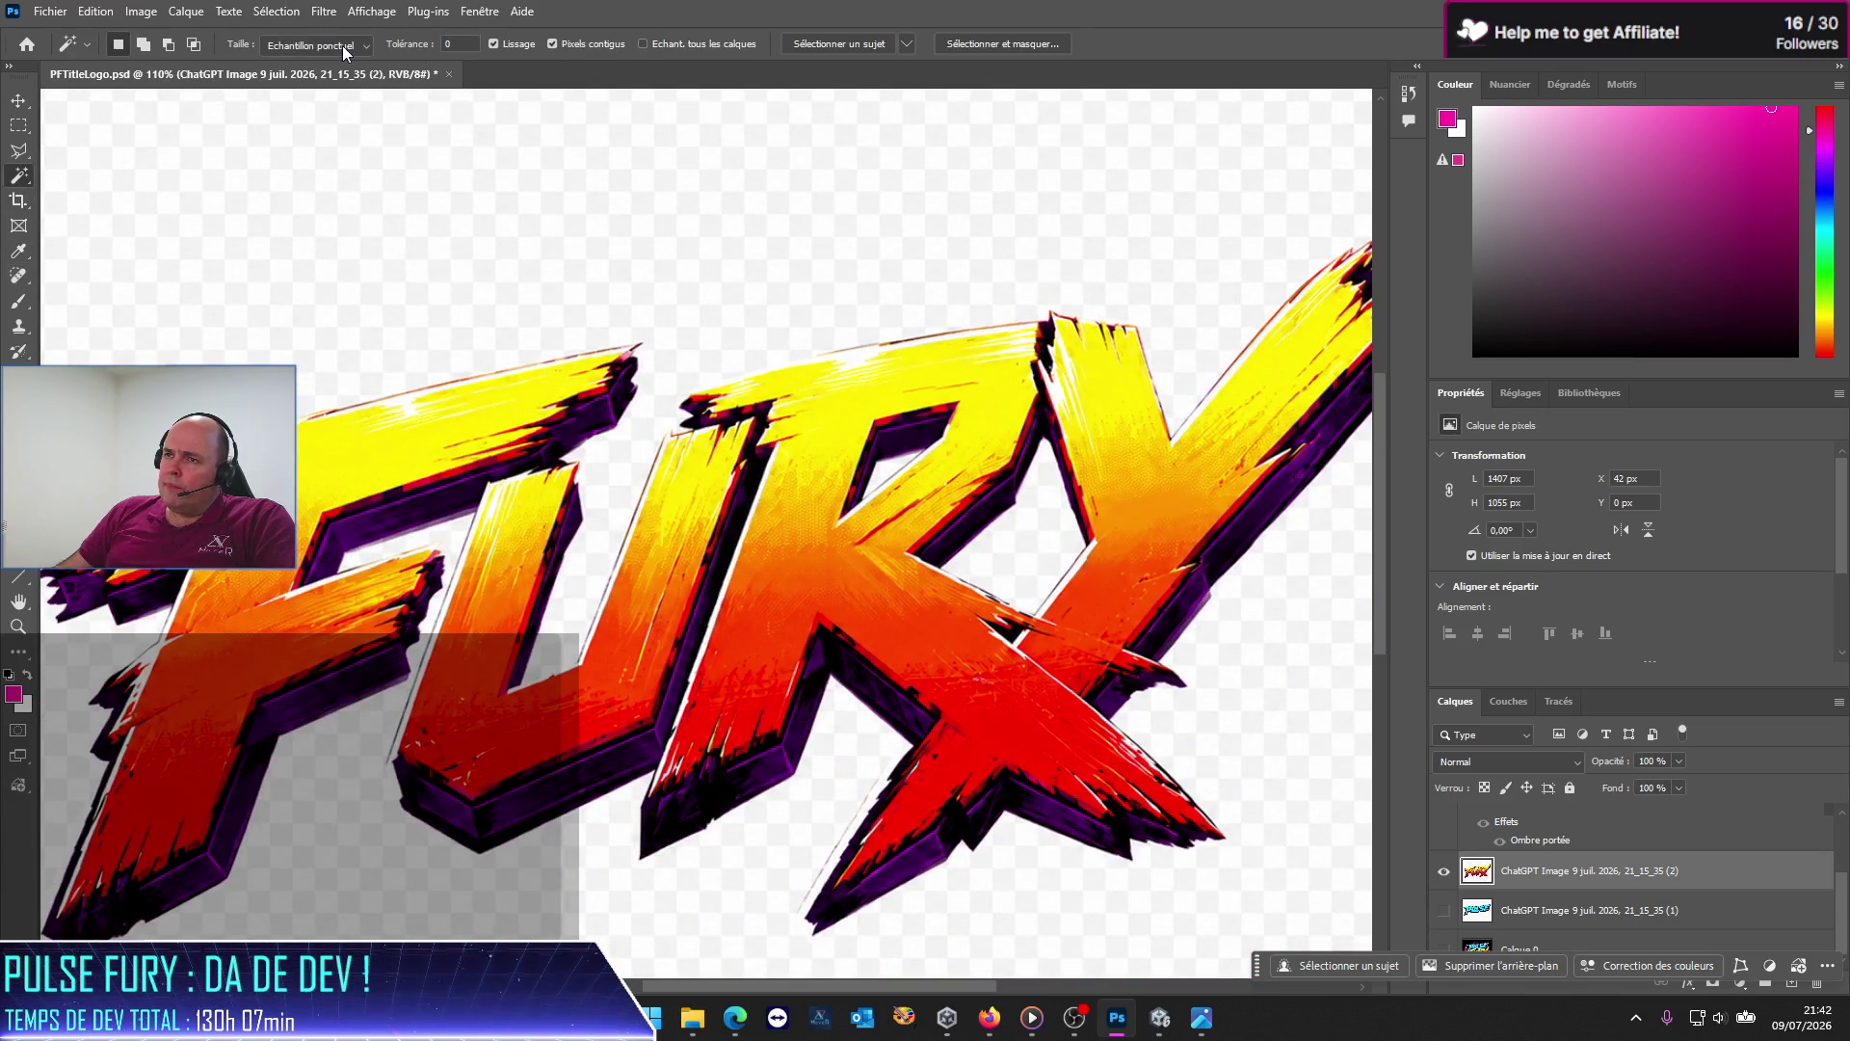
left_click(730, 266)
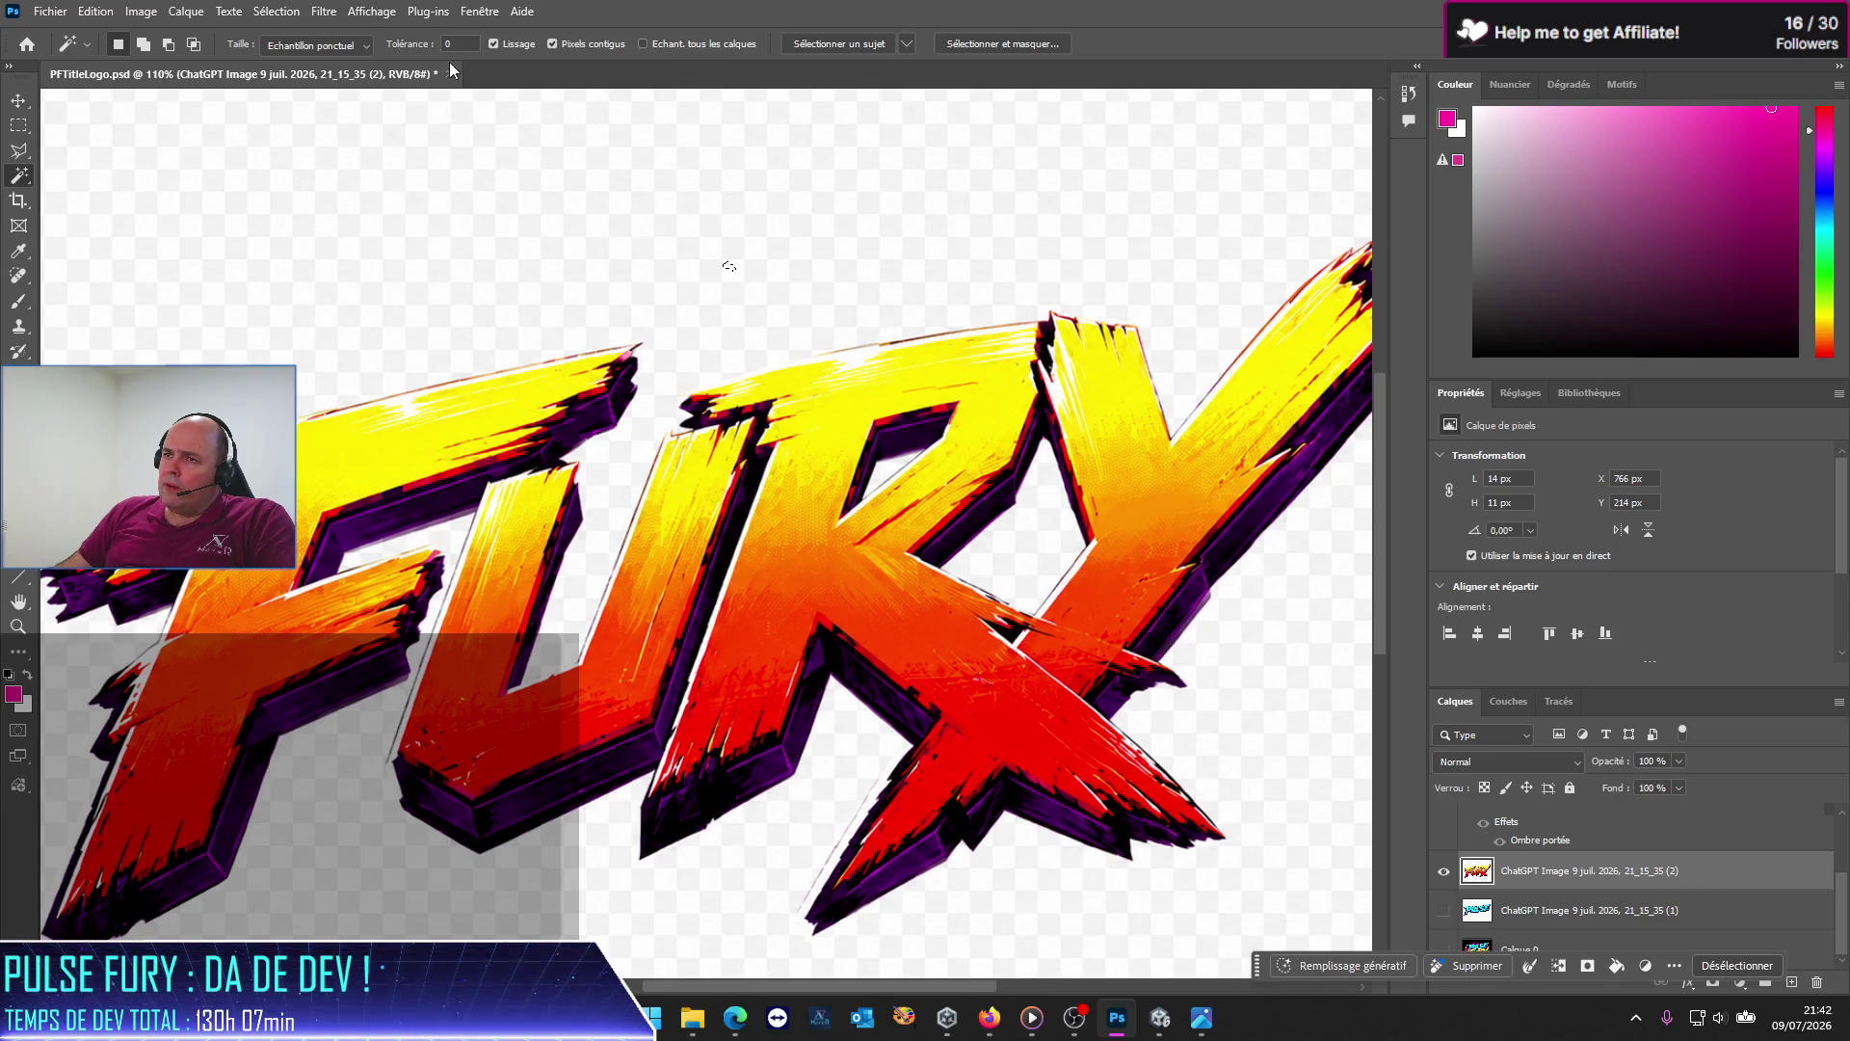
left_click(508, 207)
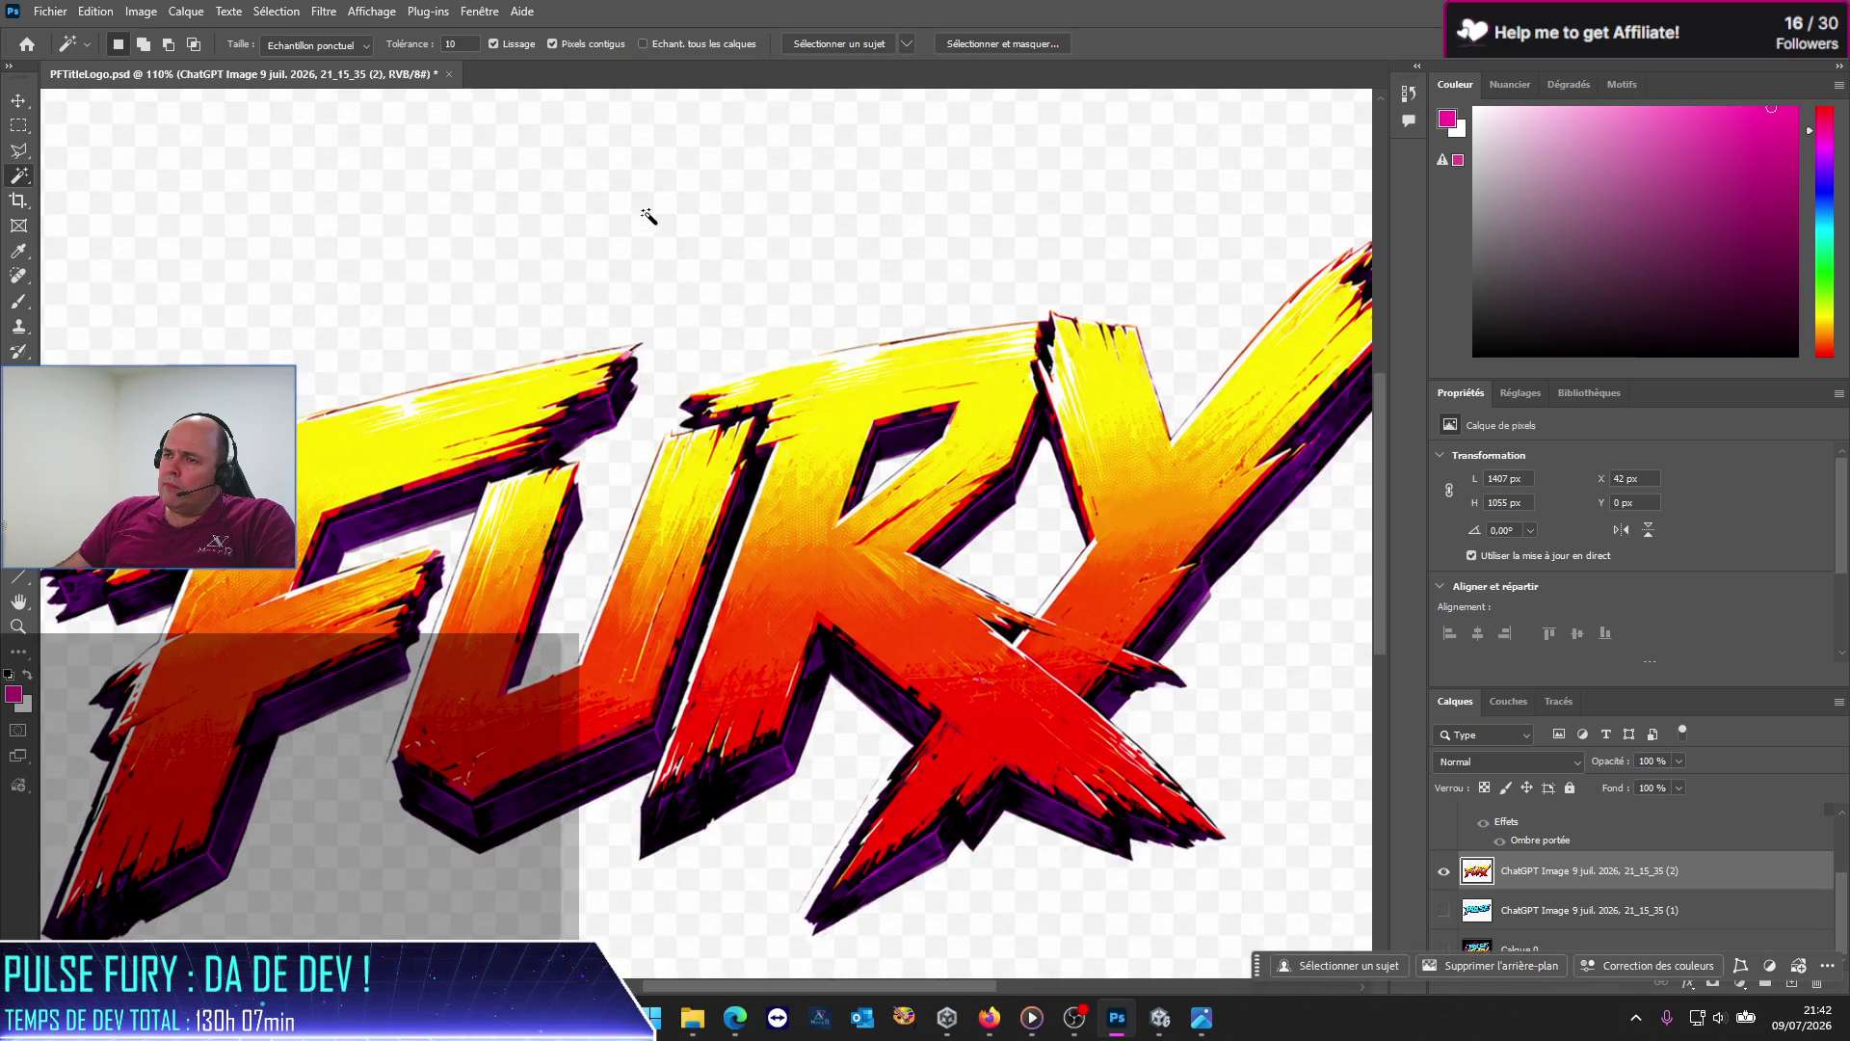
left_click(695, 225)
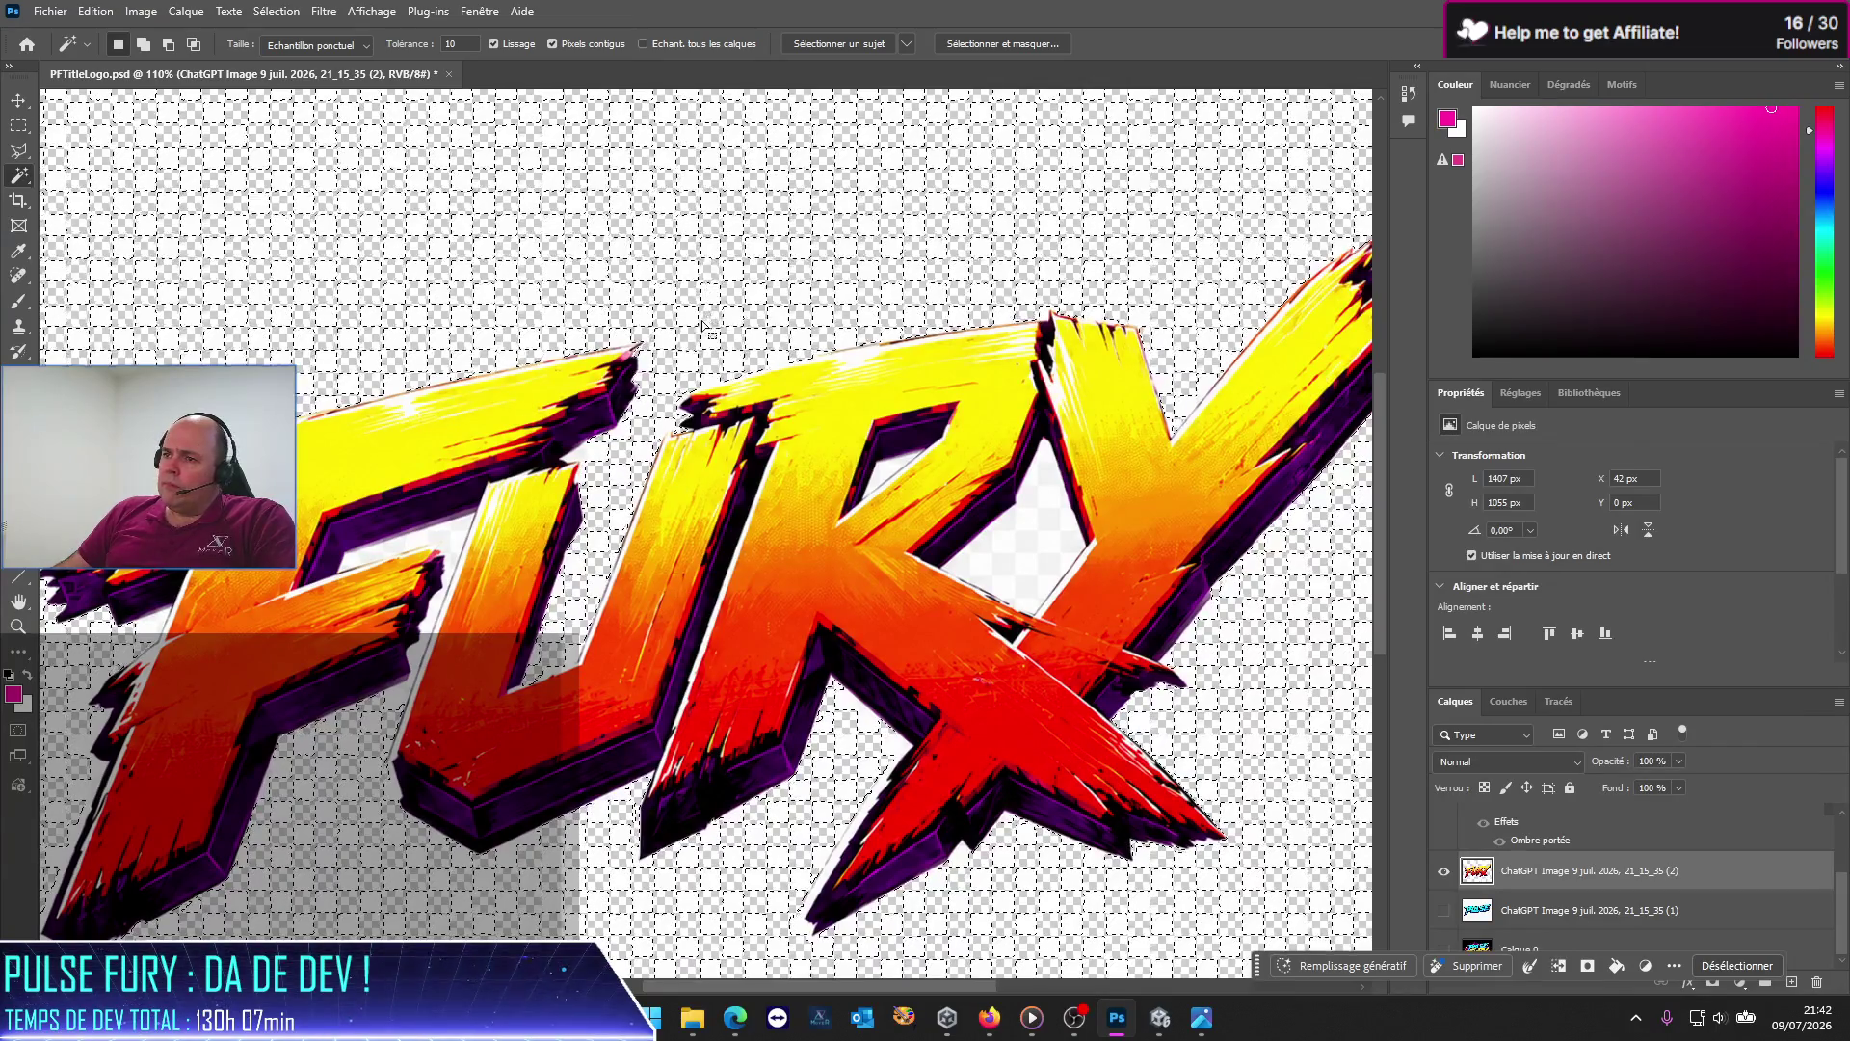
key("Delete")
key("ctrl+d")
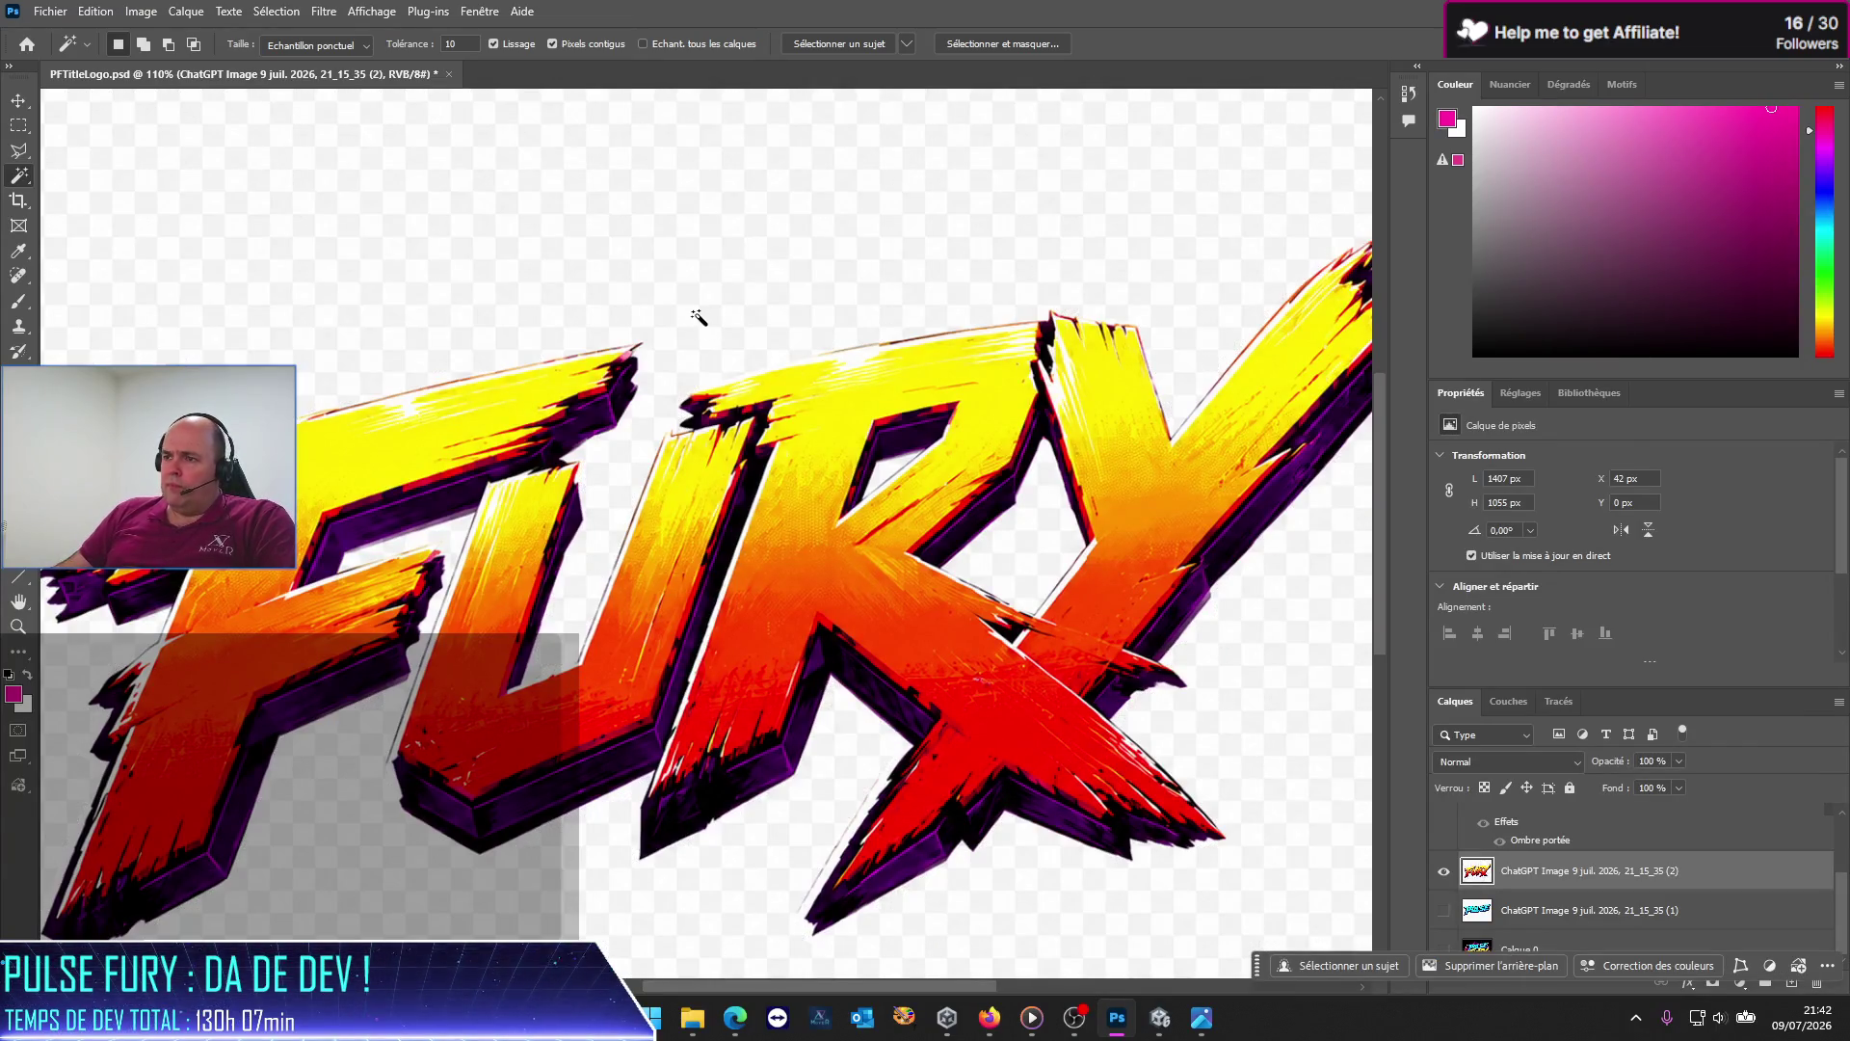
Step: At tolerance 20, select the background, adding the R–Y gap and the R's hole
scroll(677, 481, "down", 2)
scroll(677, 482, "down", 2)
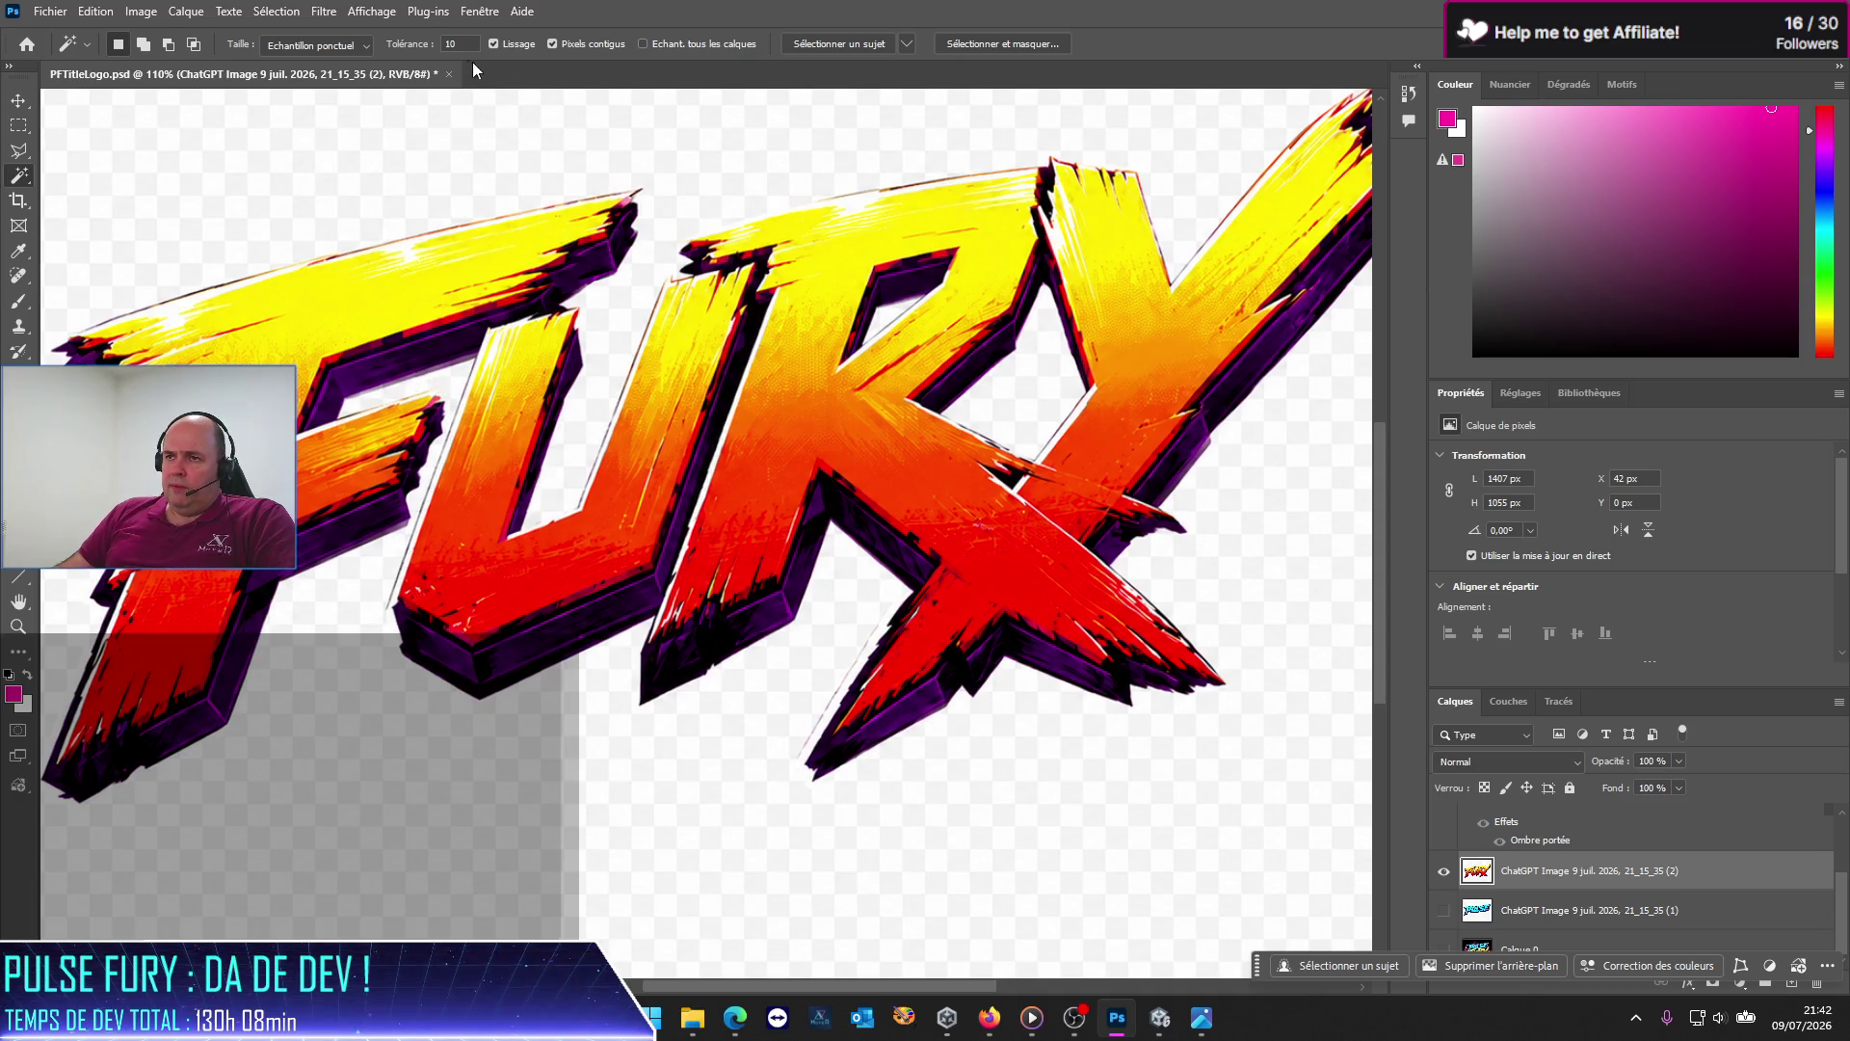
left_click_drag(416, 48, 426, 49)
left_click(441, 398)
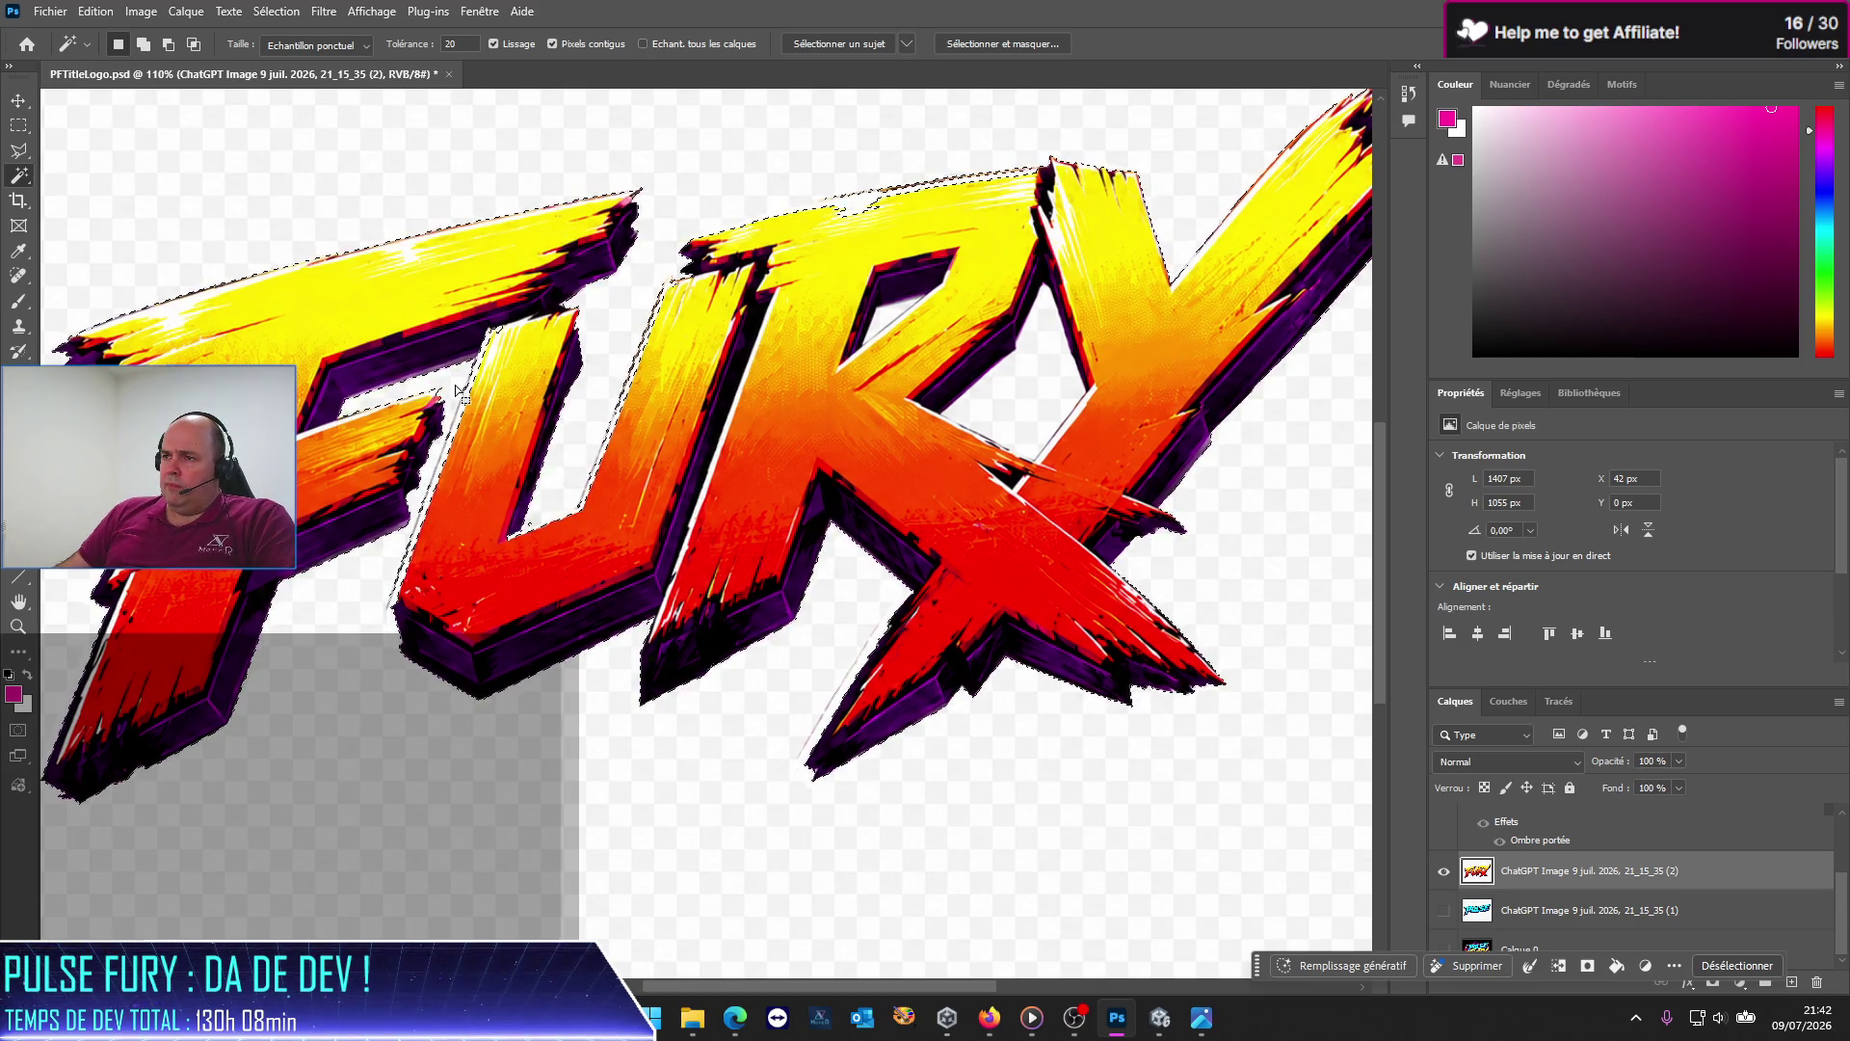
left_click(1042, 390)
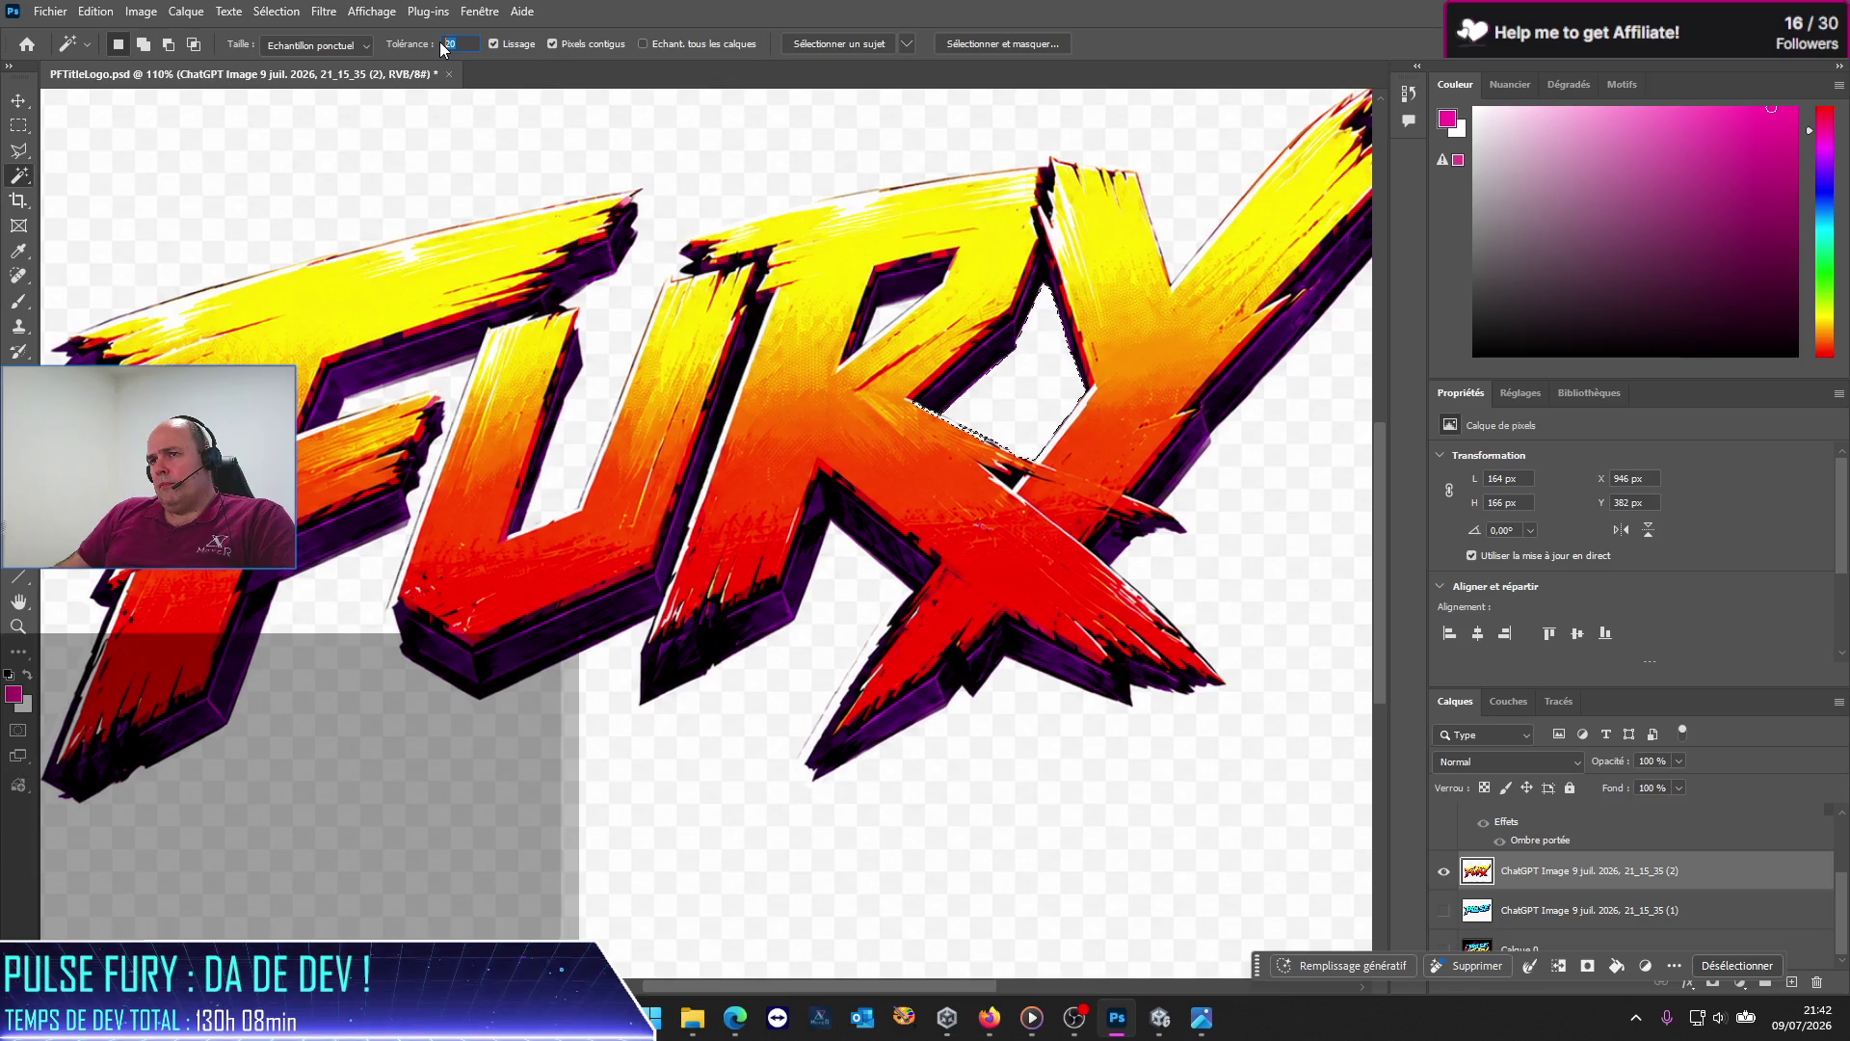
left_click(451, 135)
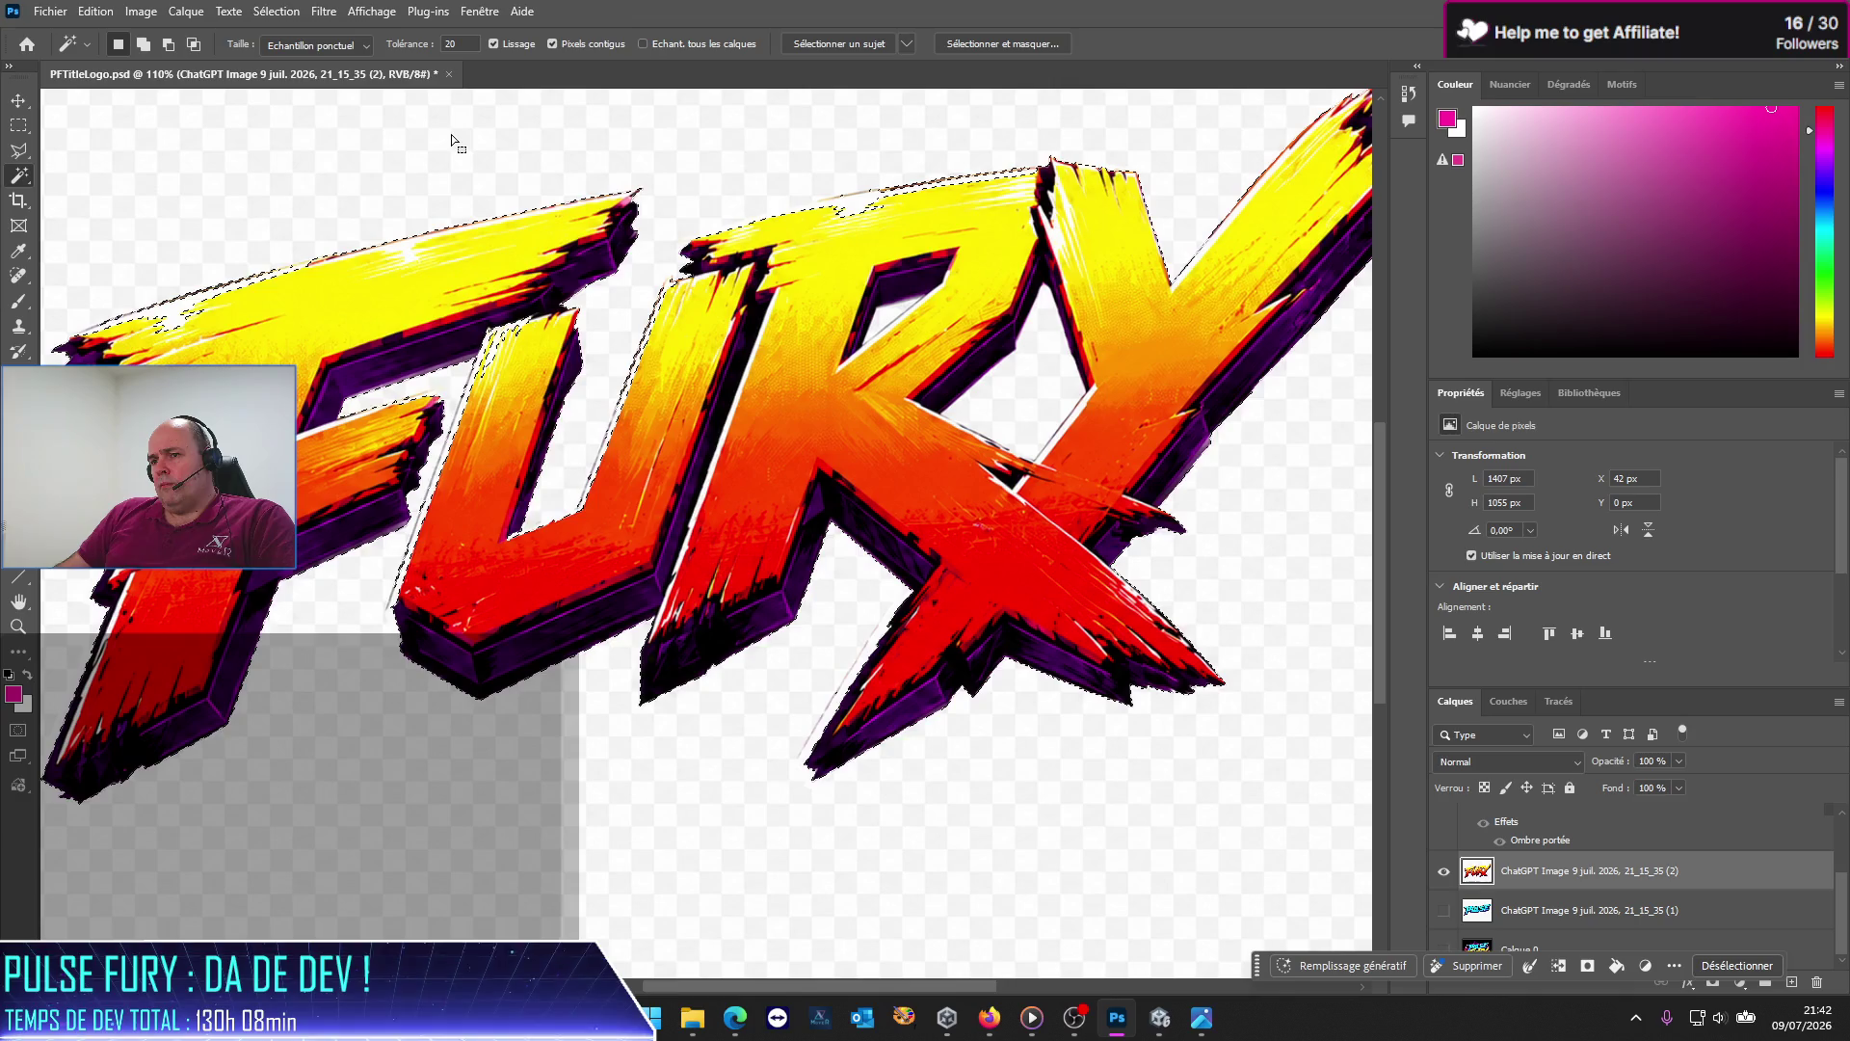
key("shift")
left_click(908, 326)
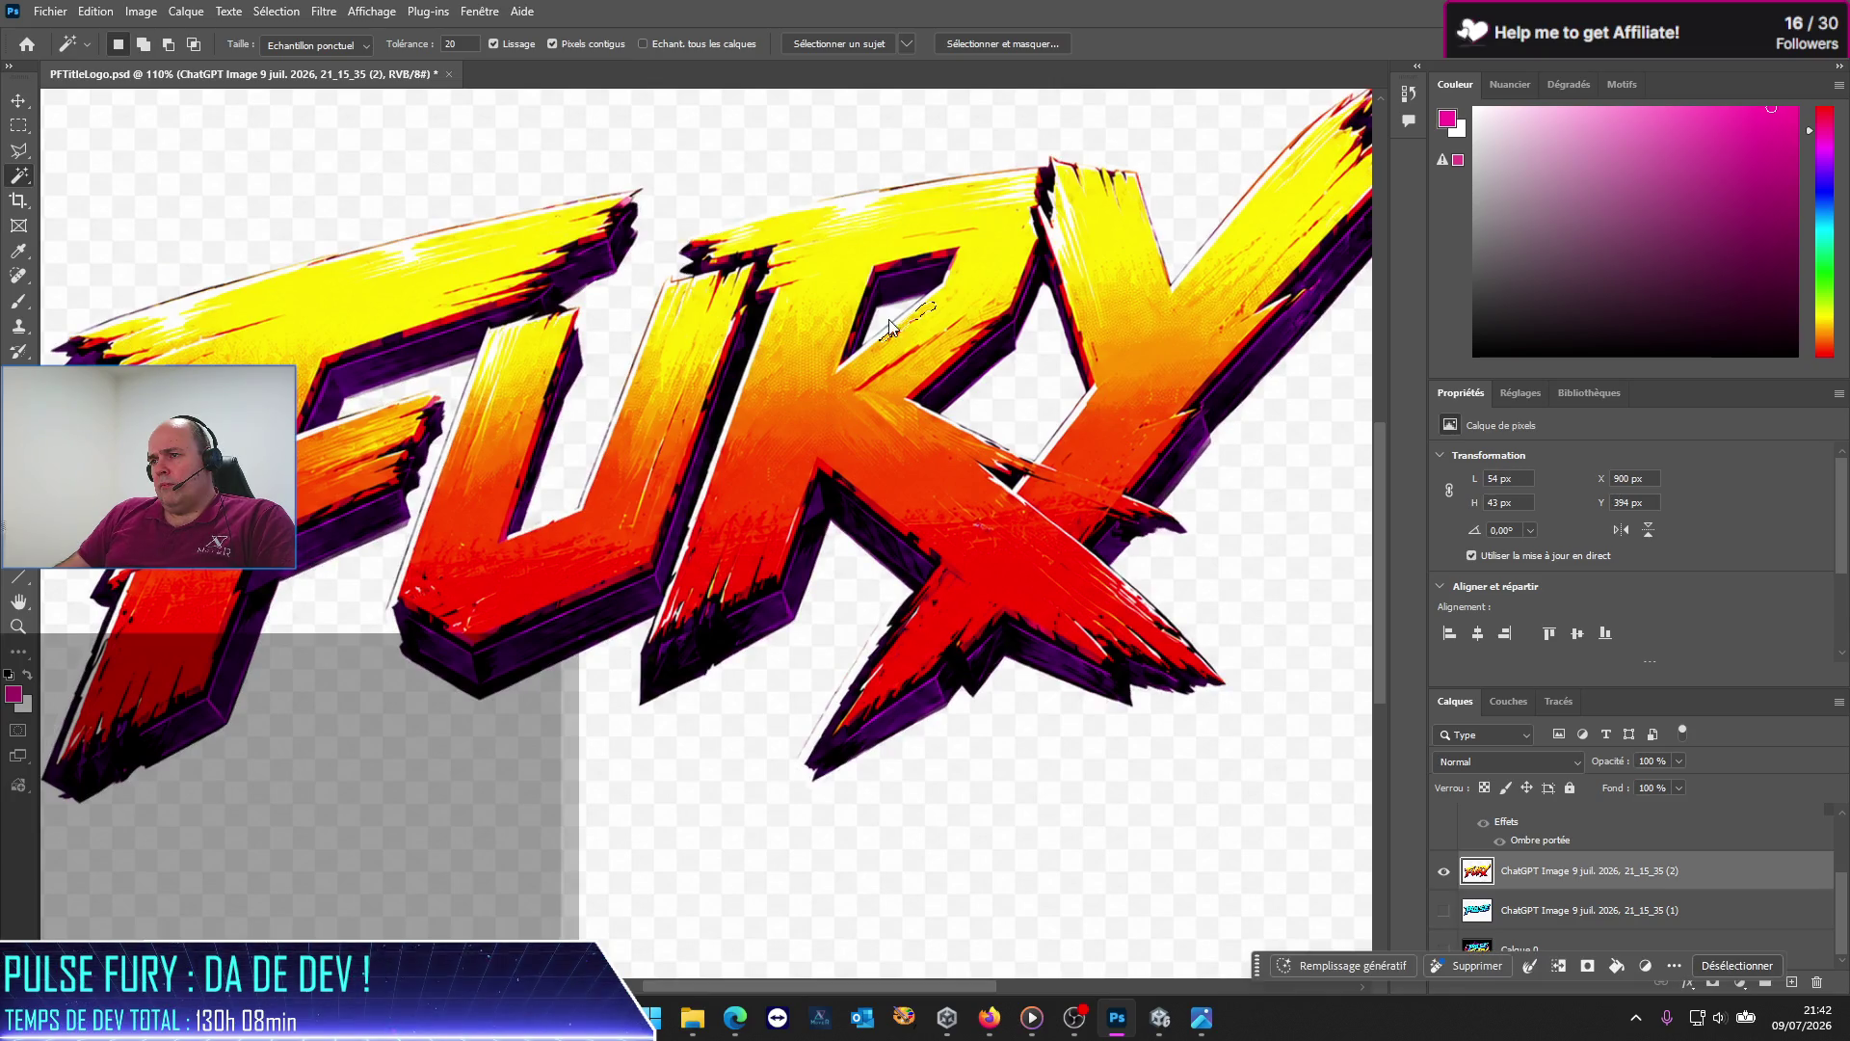
left_click(954, 253, "shift")
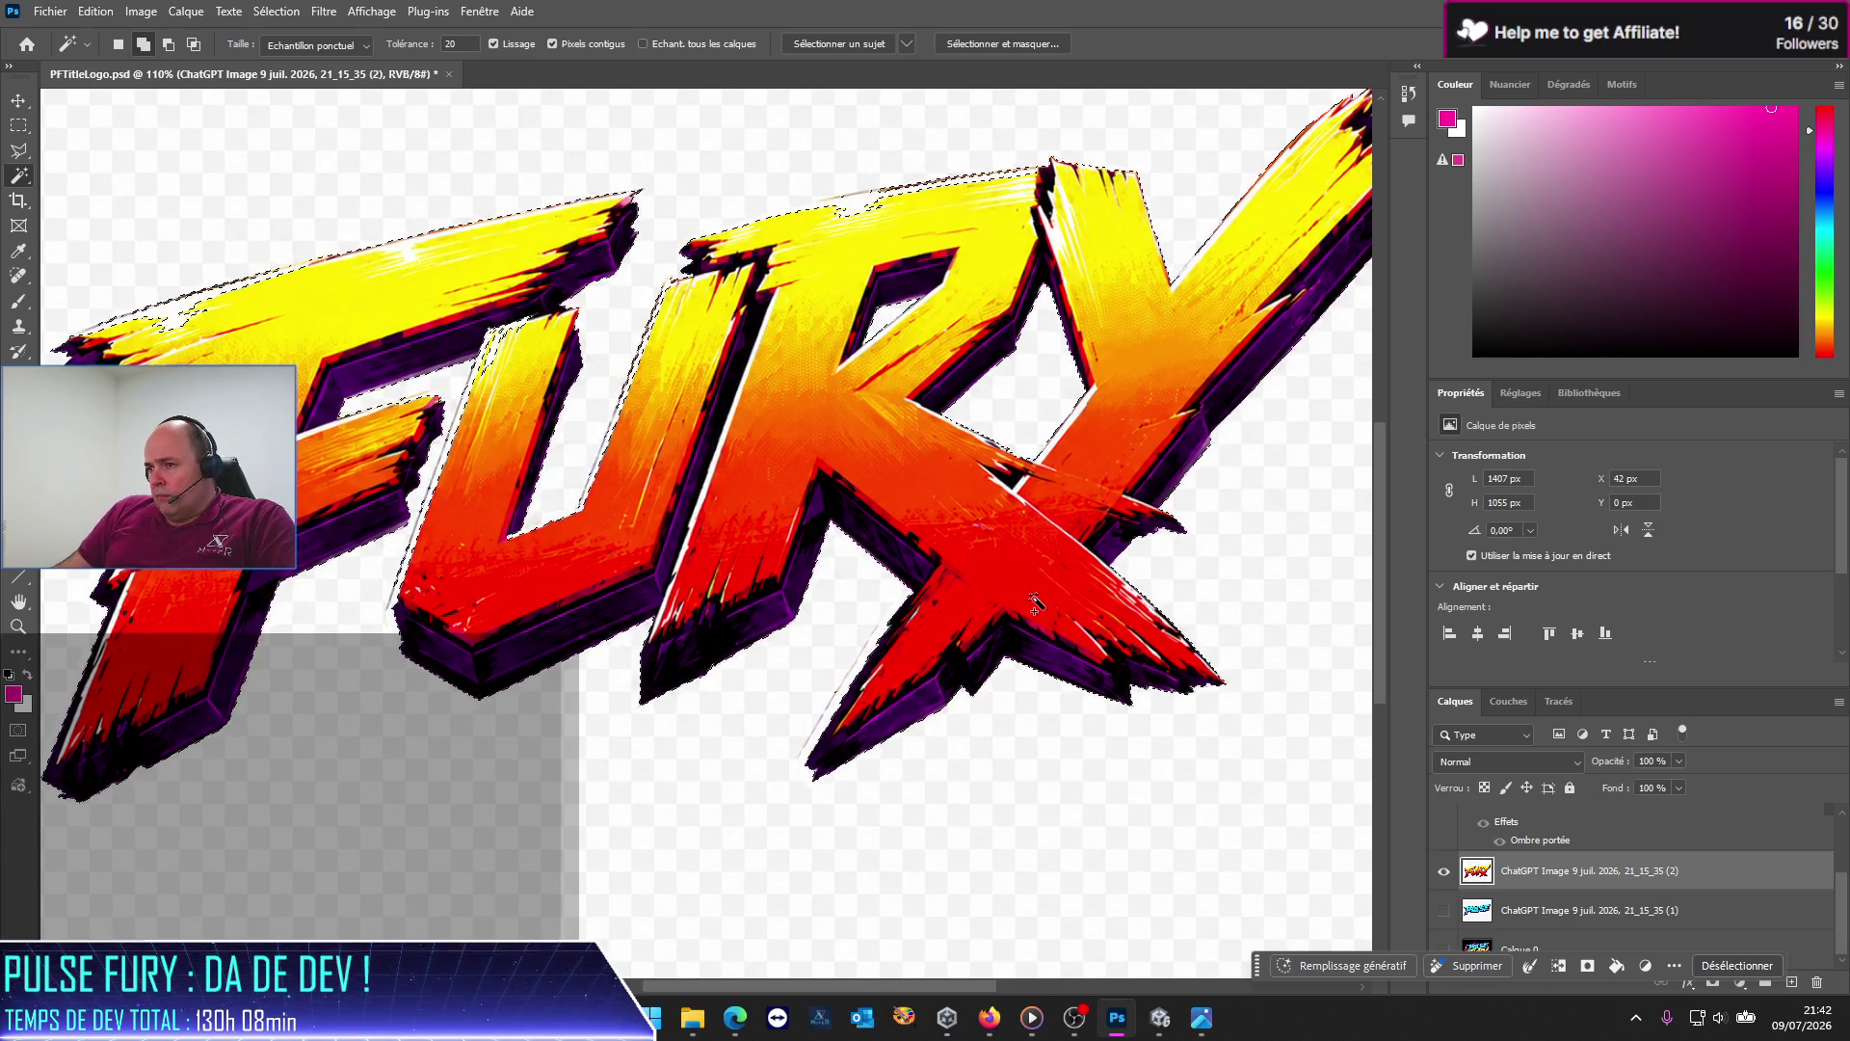
Step: Zoom in on the X's lower tip to inspect the selection edge, then zoom back out
scroll(631, 574, "down", 1)
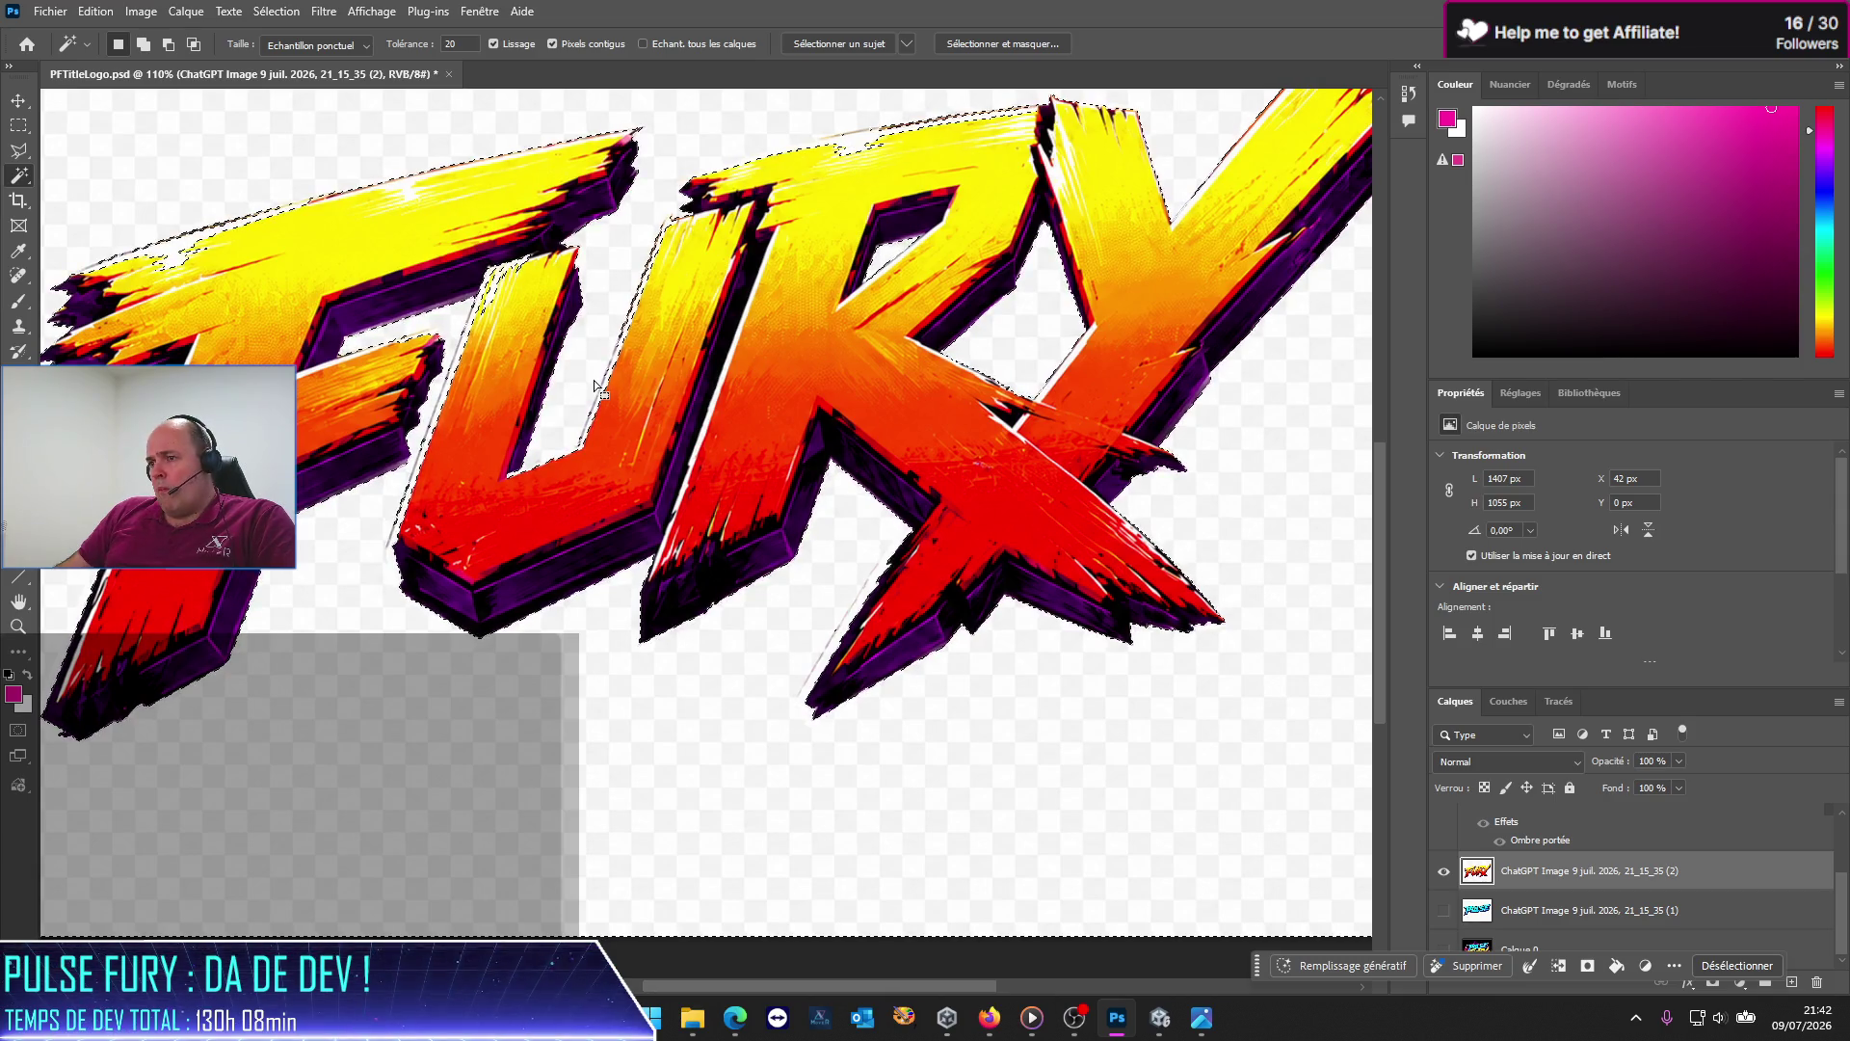
scroll(921, 748, "up", 2)
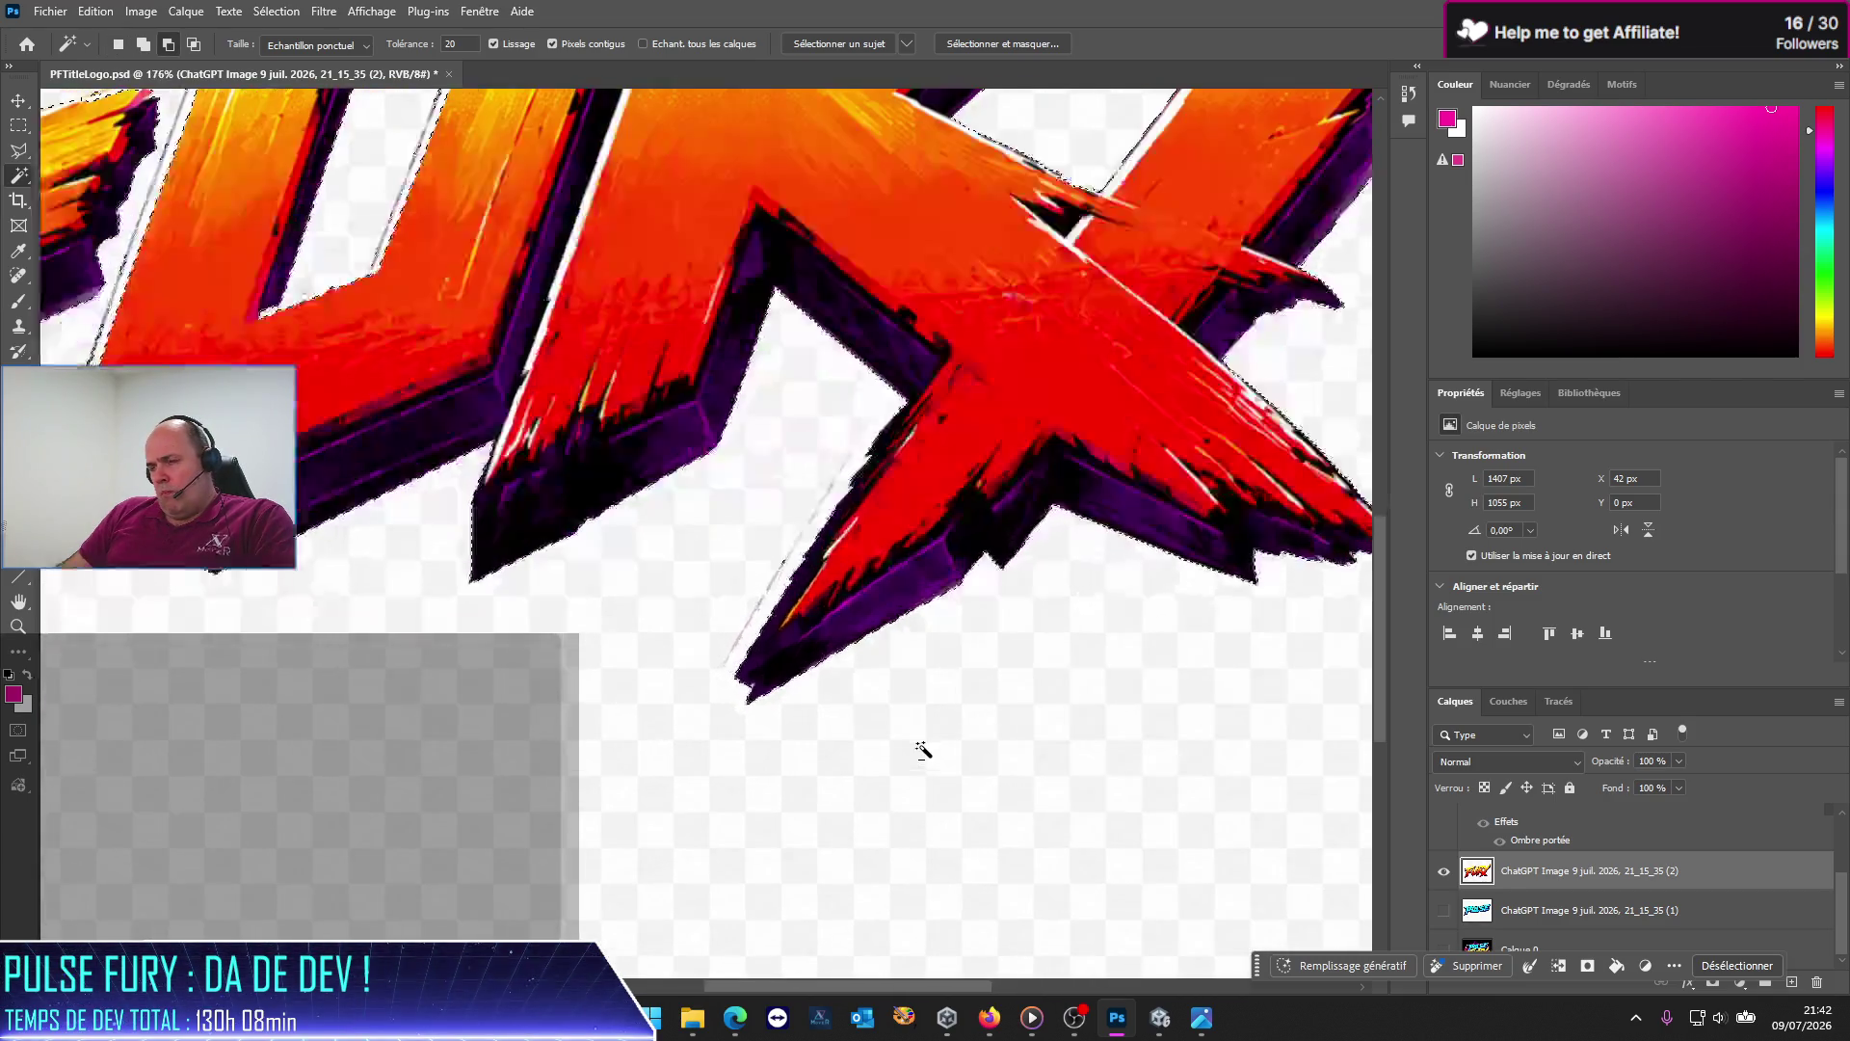
scroll(830, 707, "up", 2)
scroll(752, 617, "up", 2)
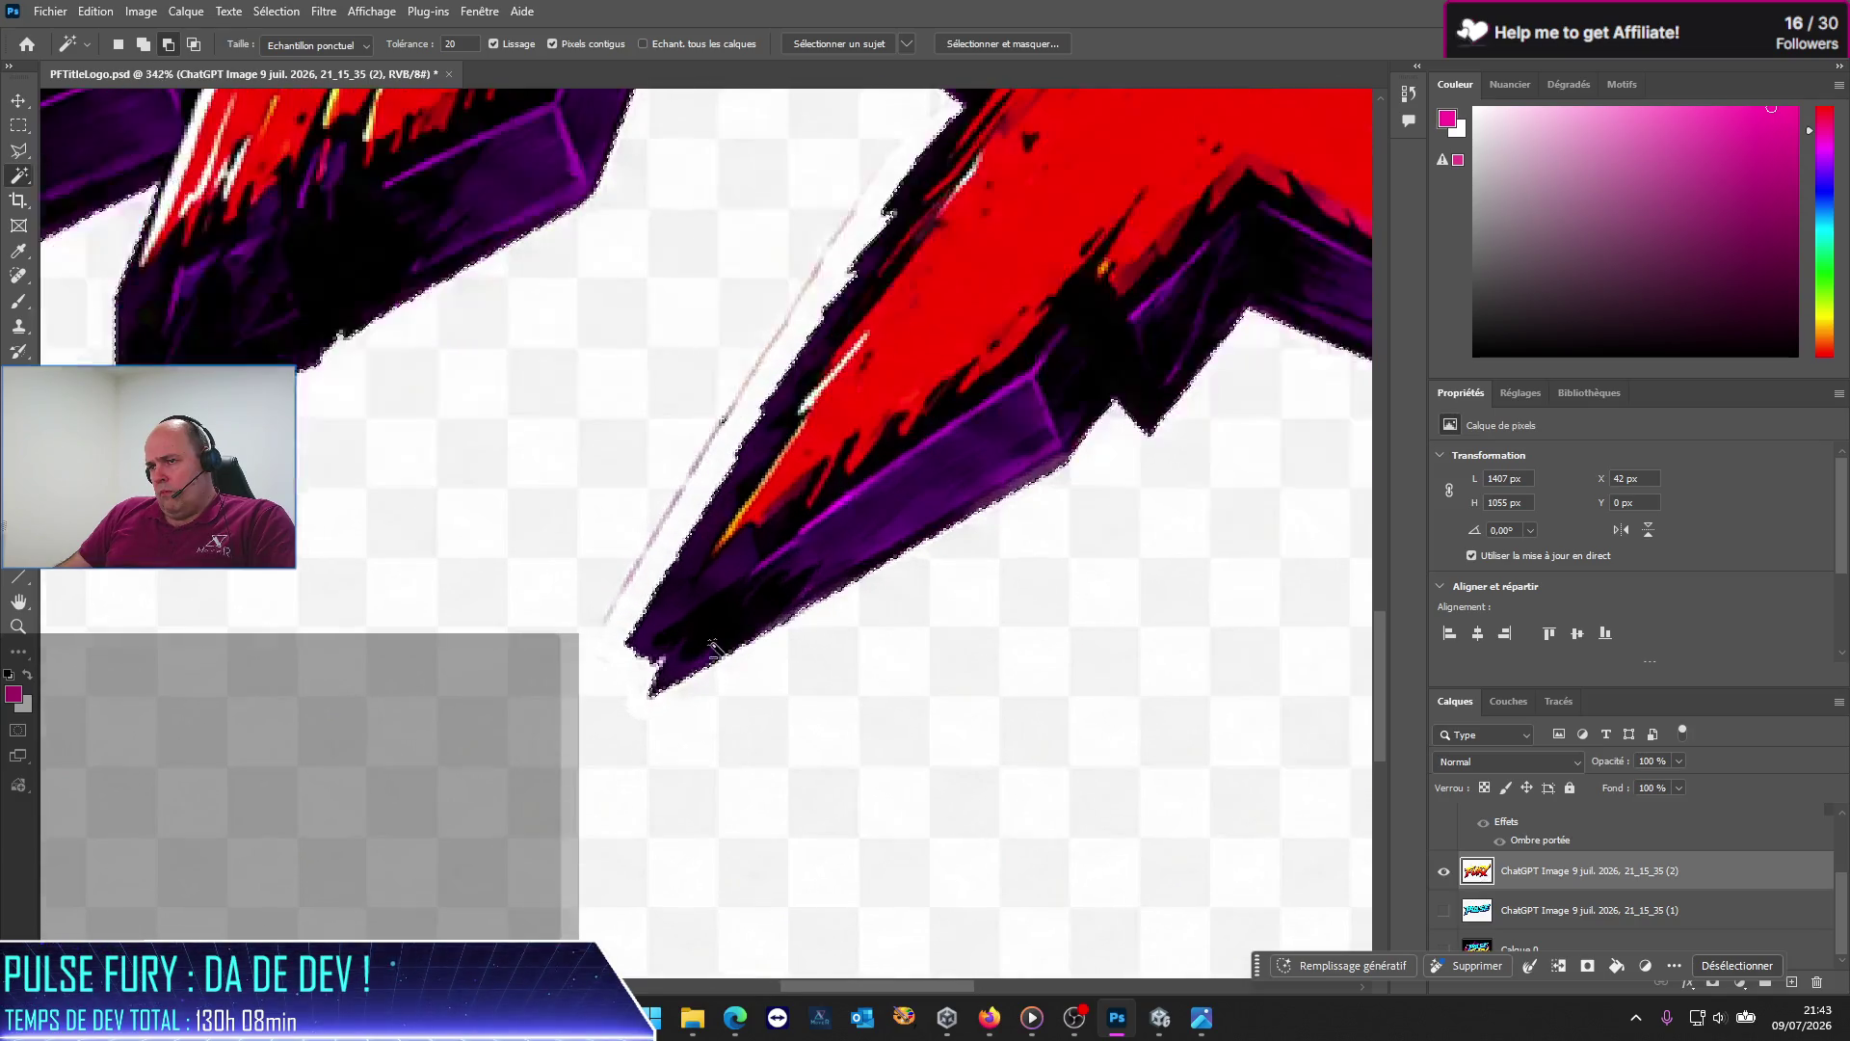
scroll(728, 347, "up", 2)
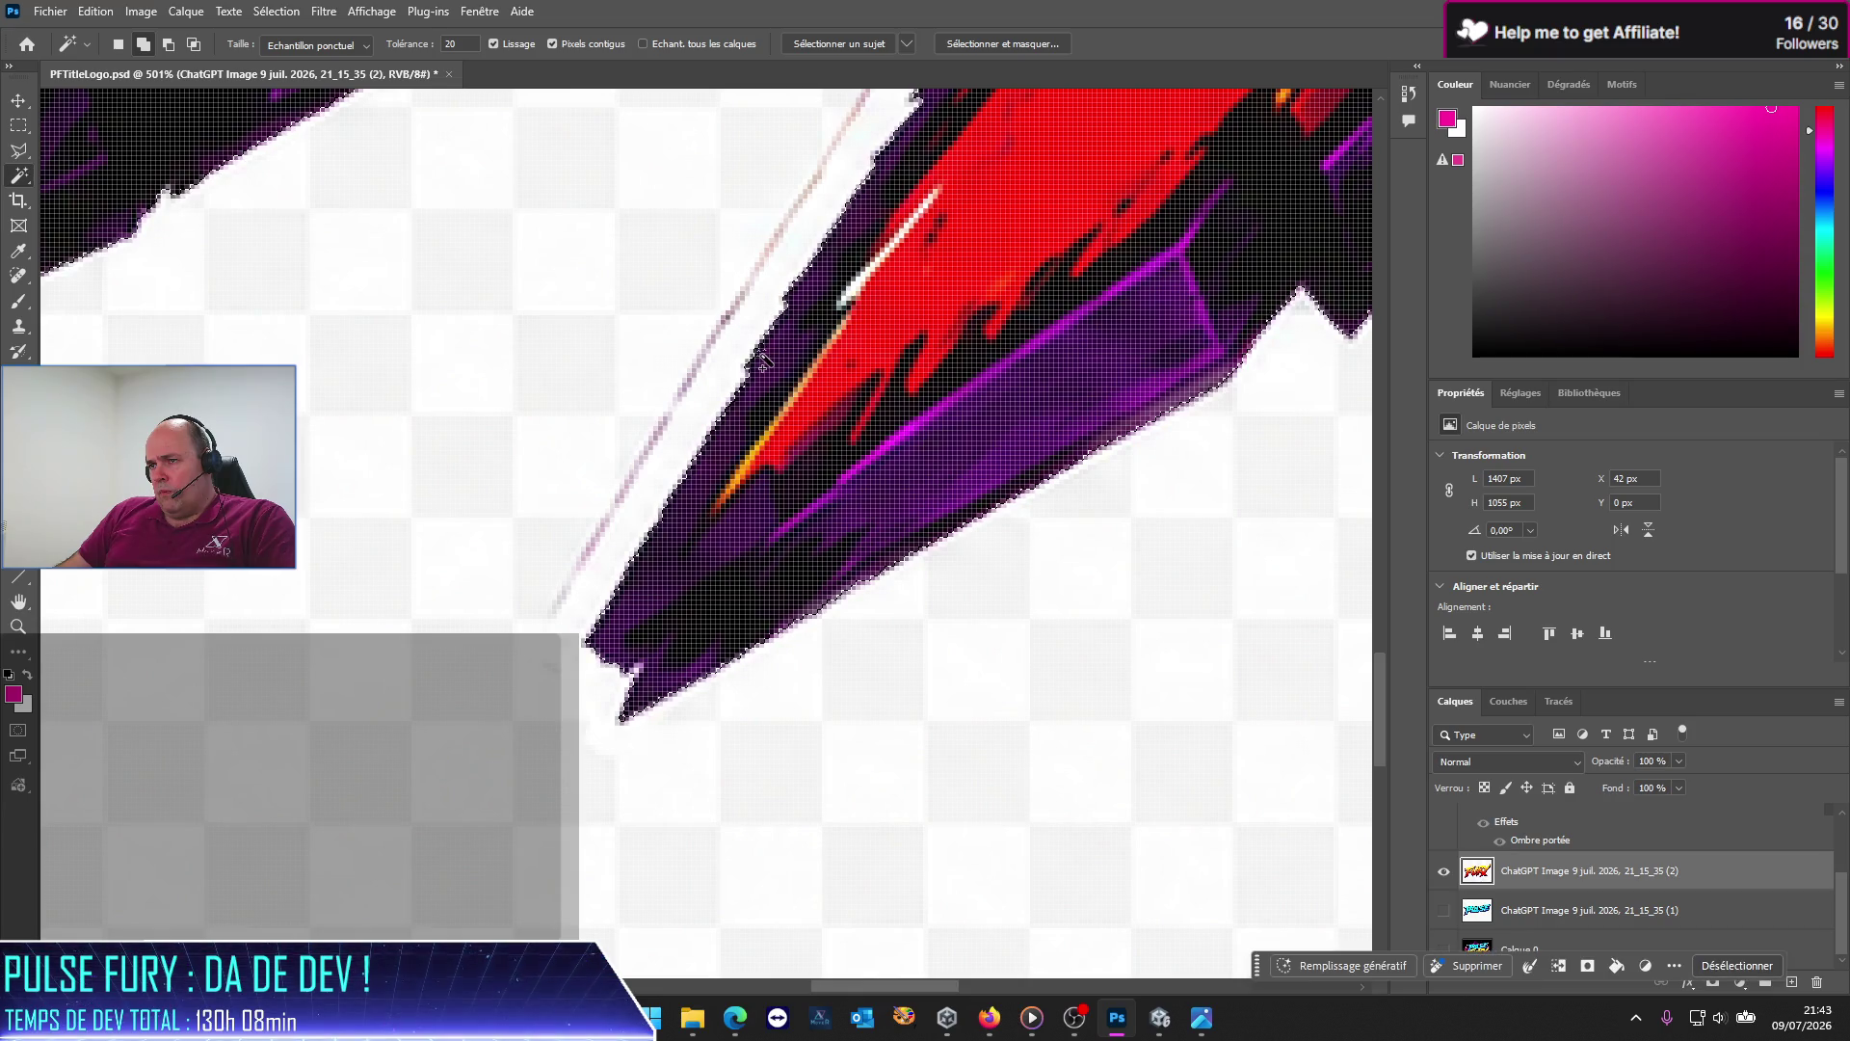
scroll(783, 611, "down", 2)
scroll(789, 614, "down", 2)
scroll(788, 614, "down", 2)
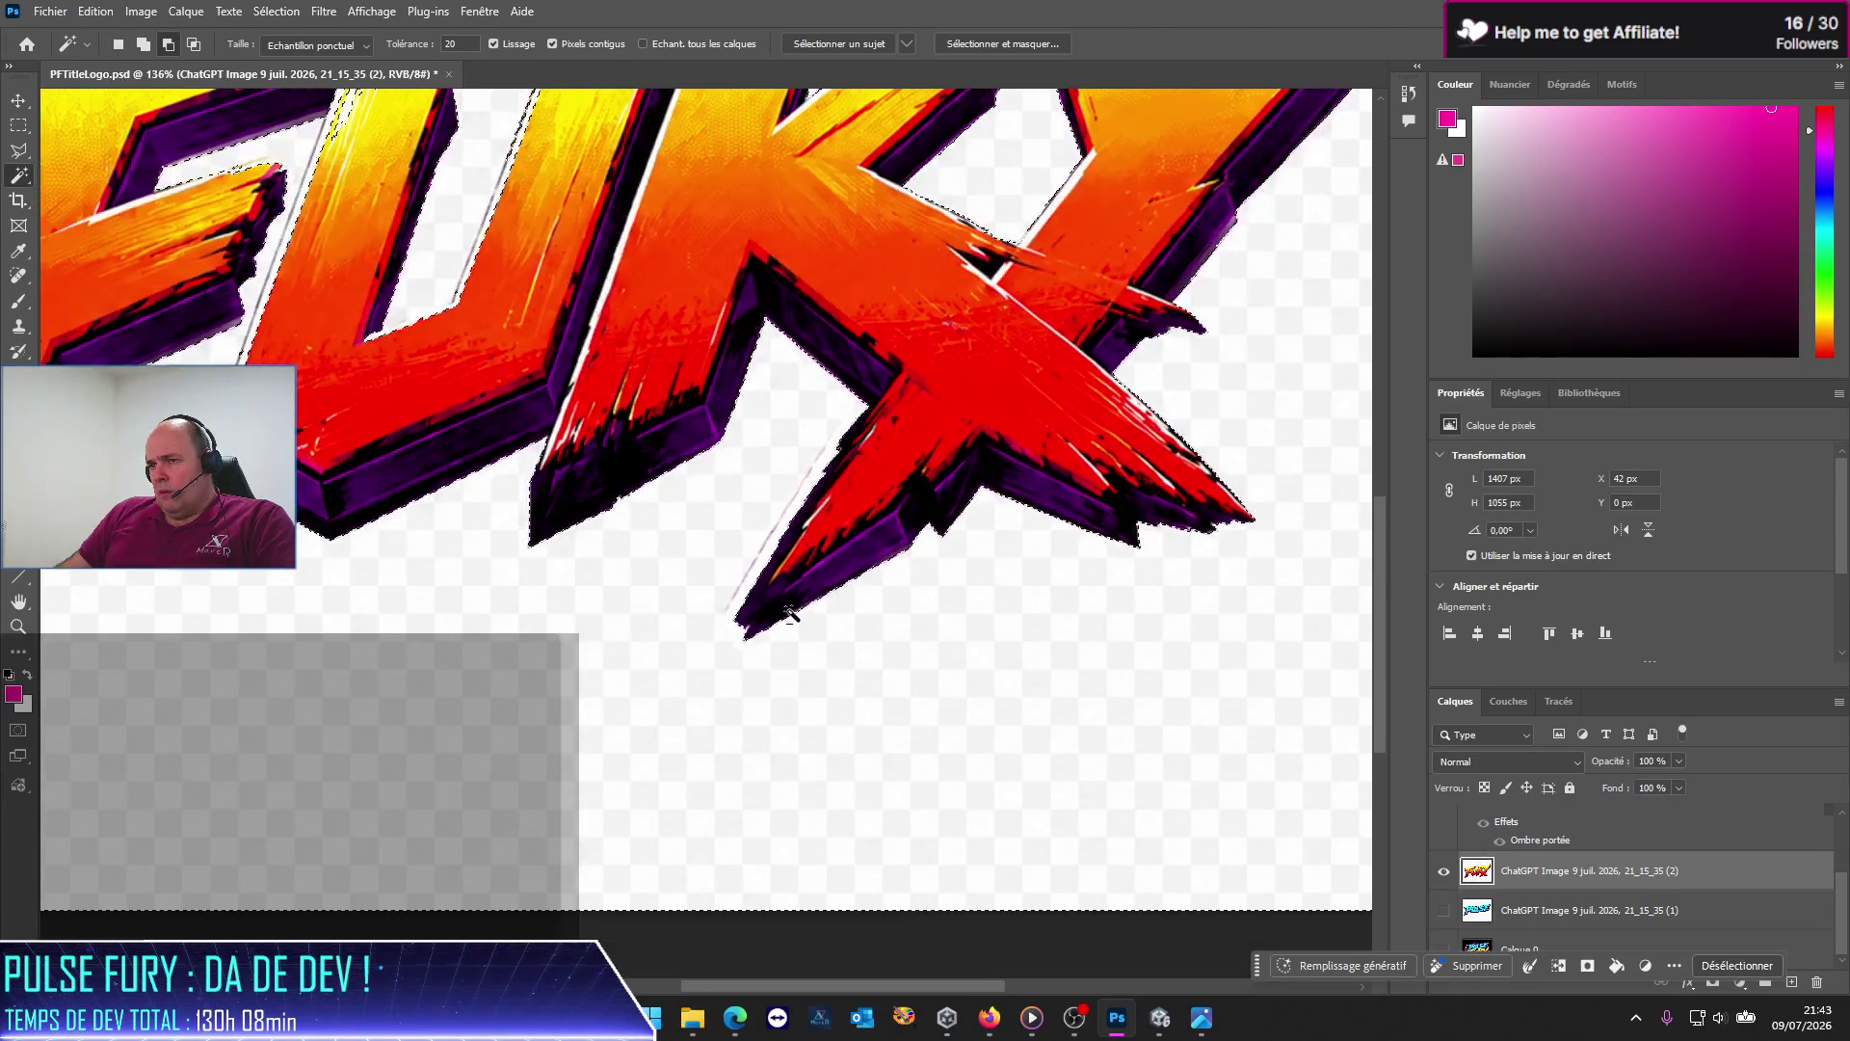
scroll(789, 613, "down", 2)
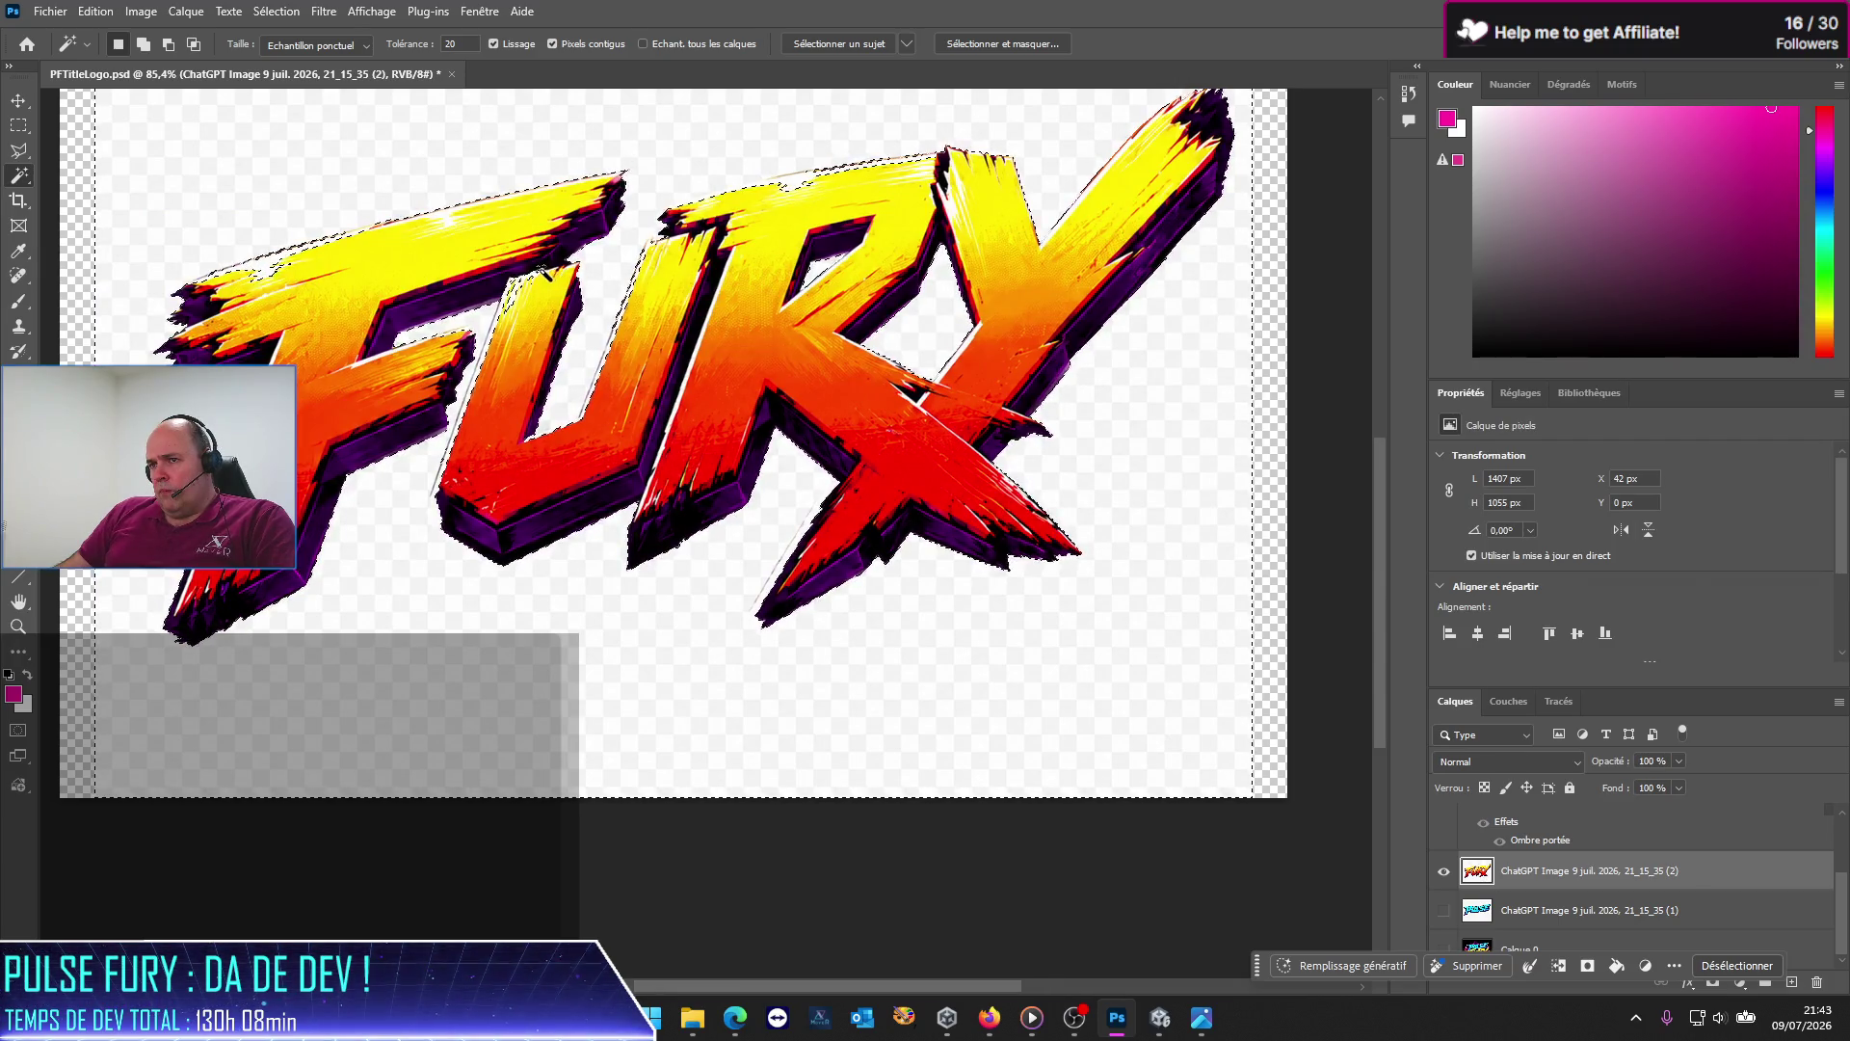
Step: Clear the selection and trace a Polygonal Lasso outline across the top of FURY, F to Y
left_click(18, 125)
left_click(119, 204)
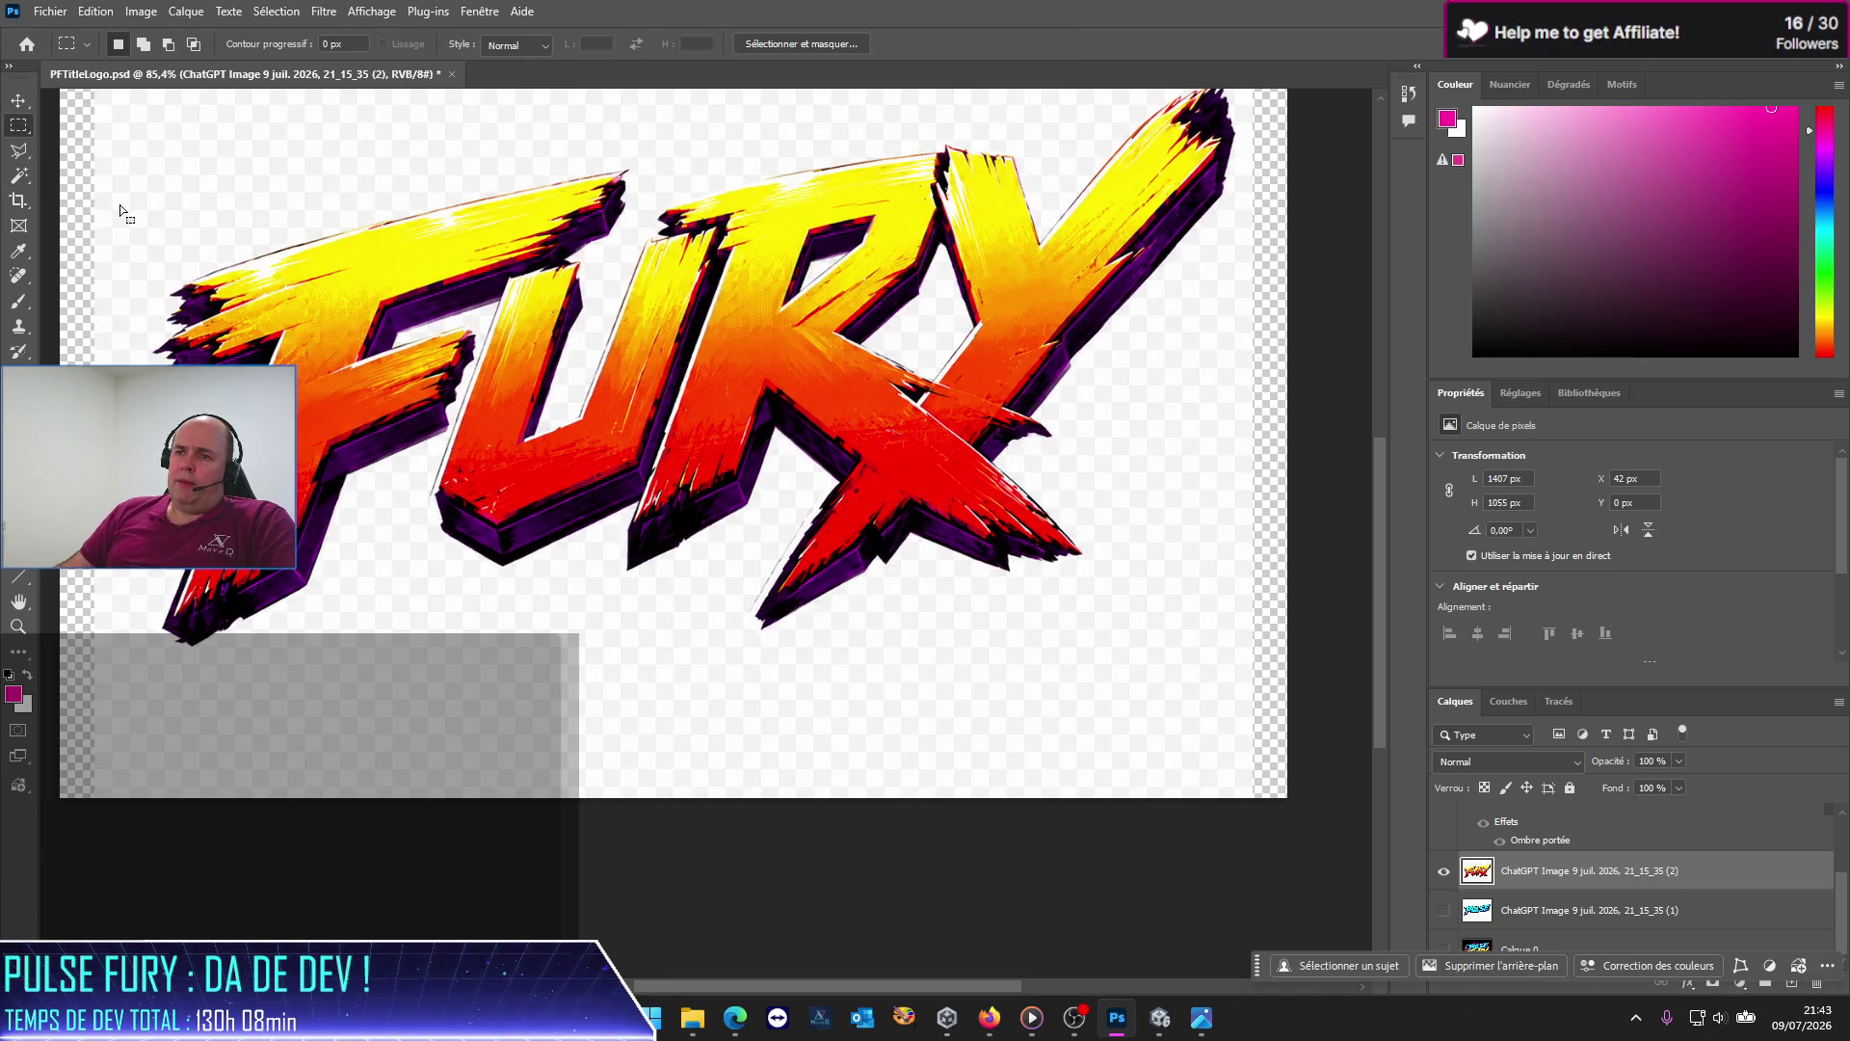
left_click(19, 151)
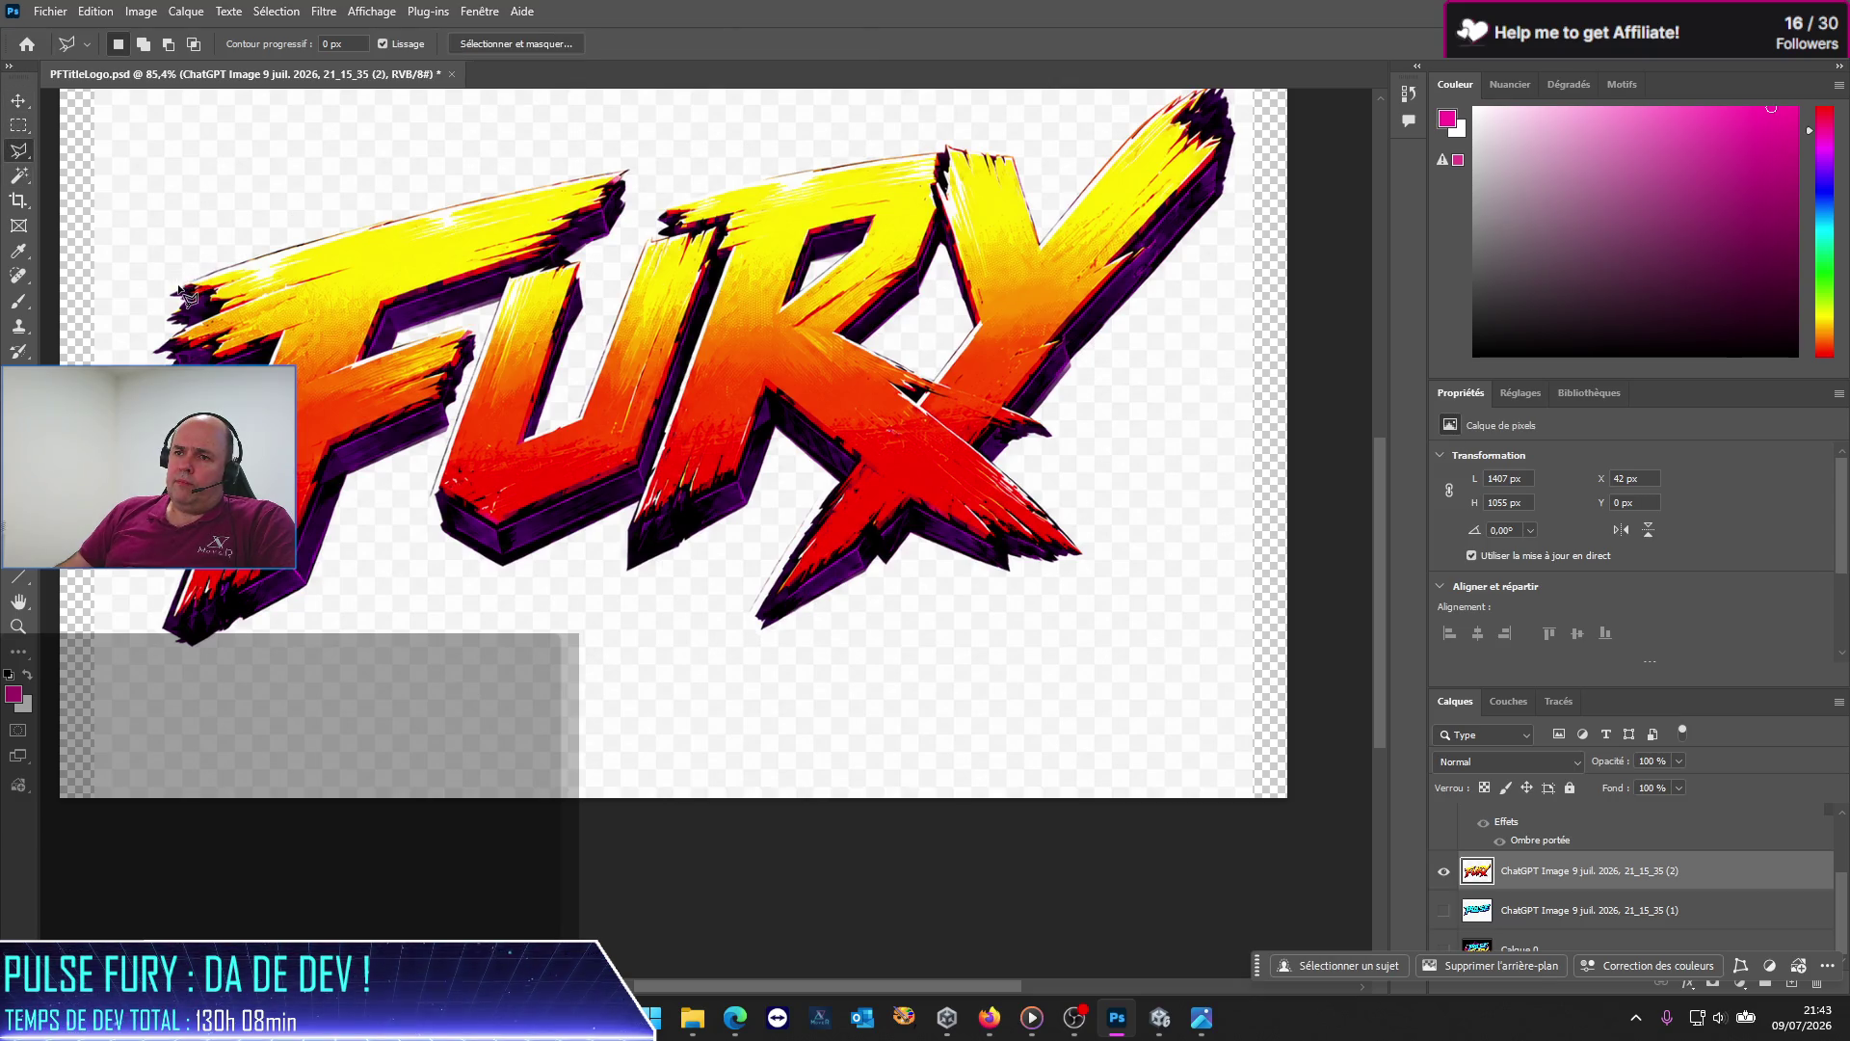
left_click(166, 273)
left_click(492, 183)
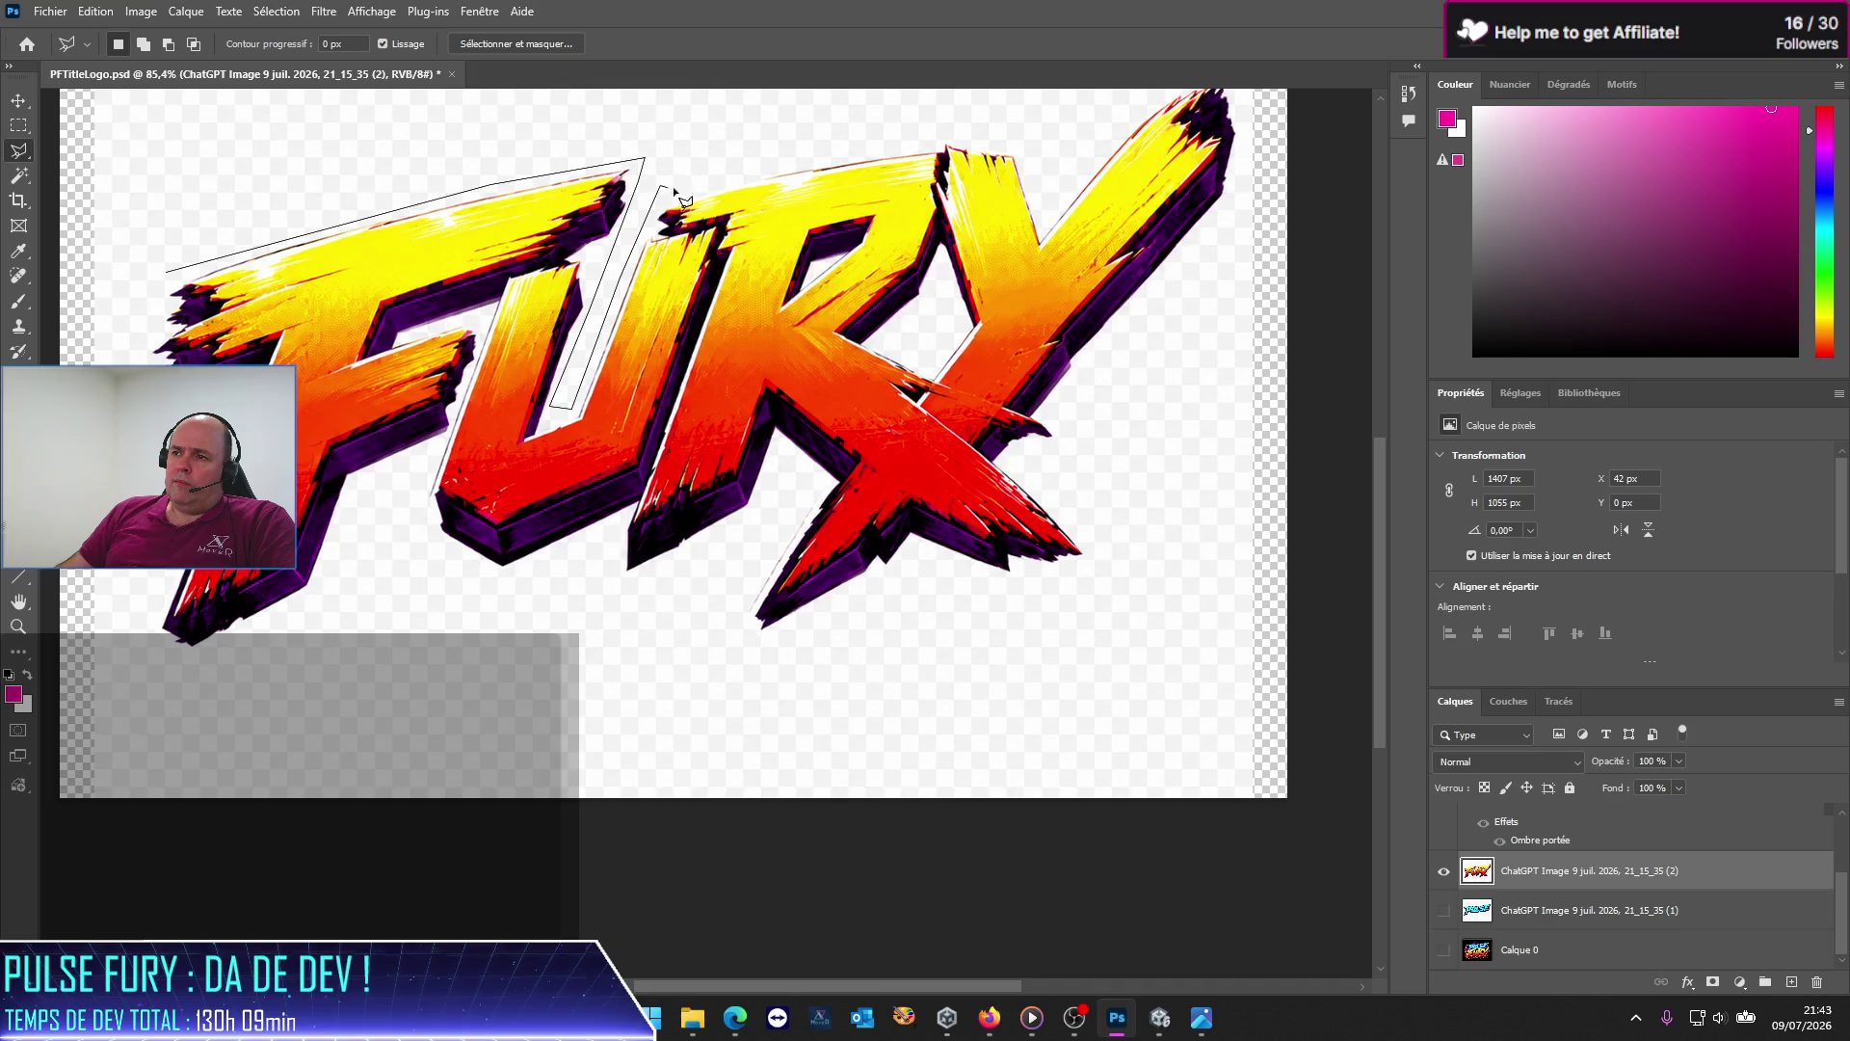
left_click(752, 153)
left_click(901, 137)
left_click(984, 138)
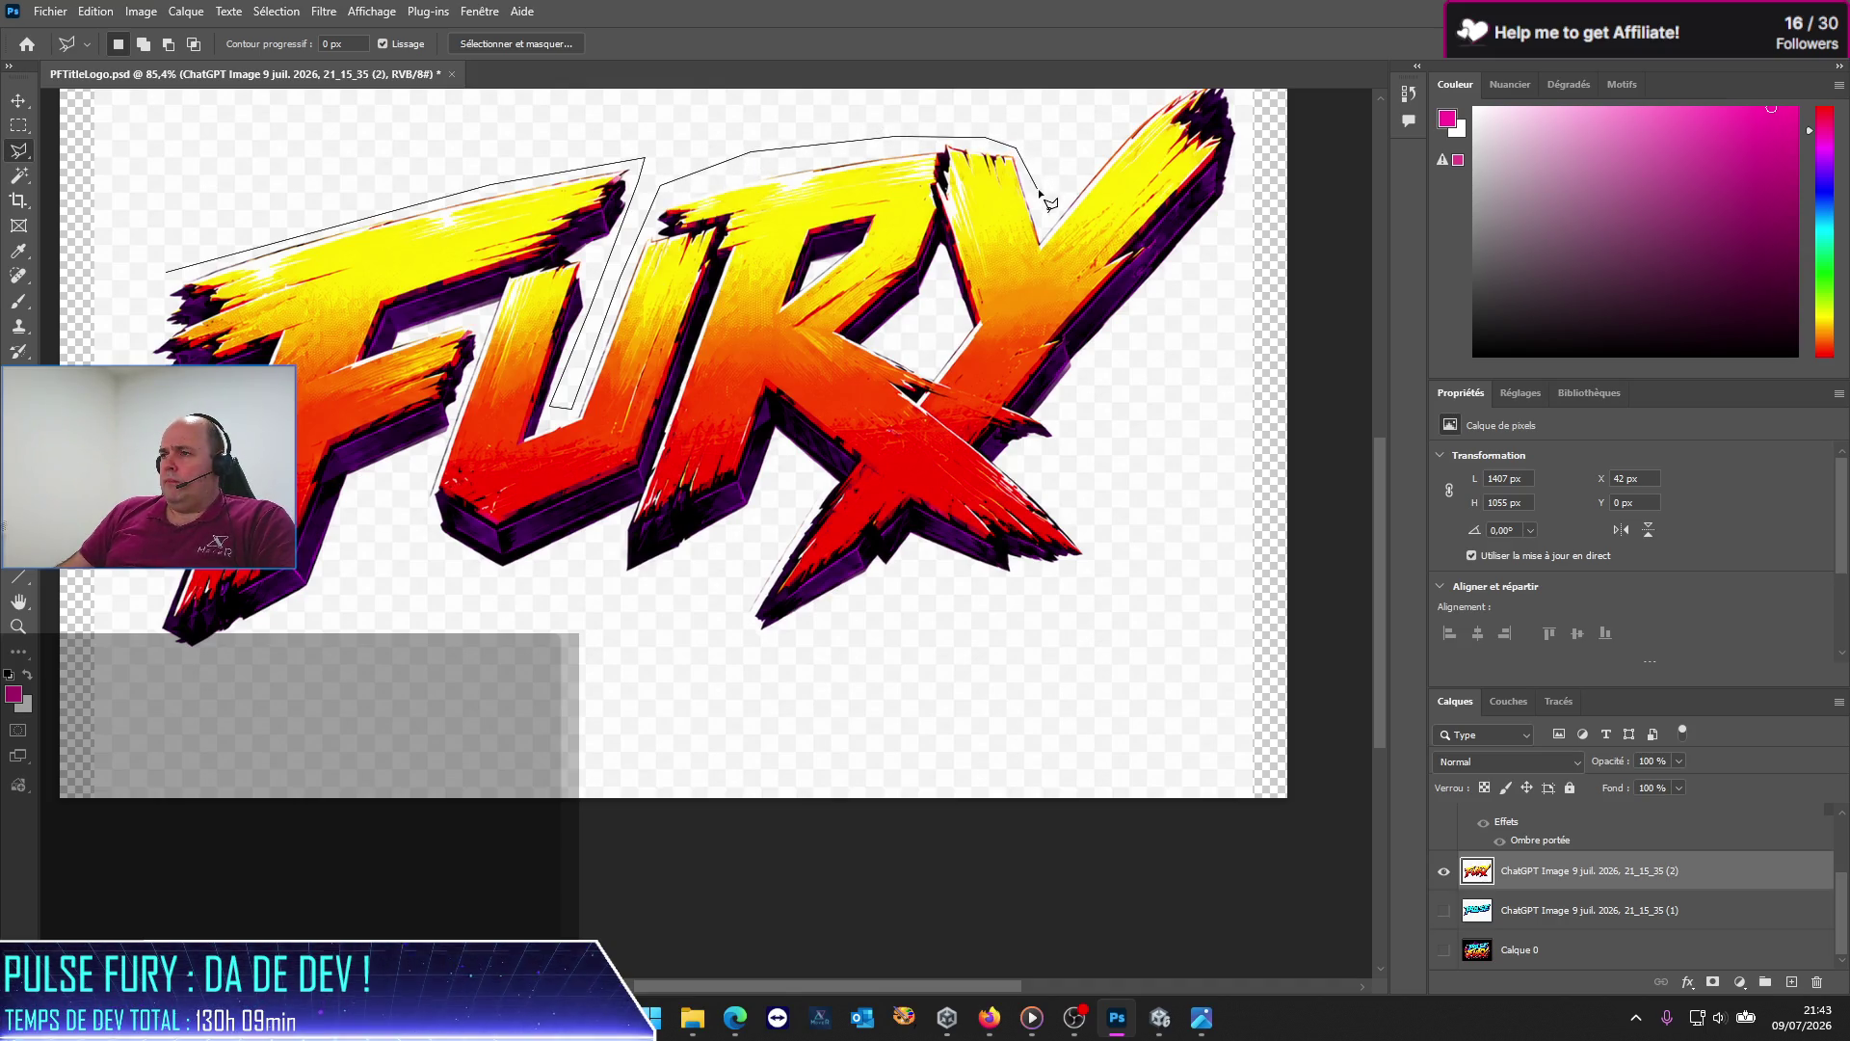
left_click(1044, 227)
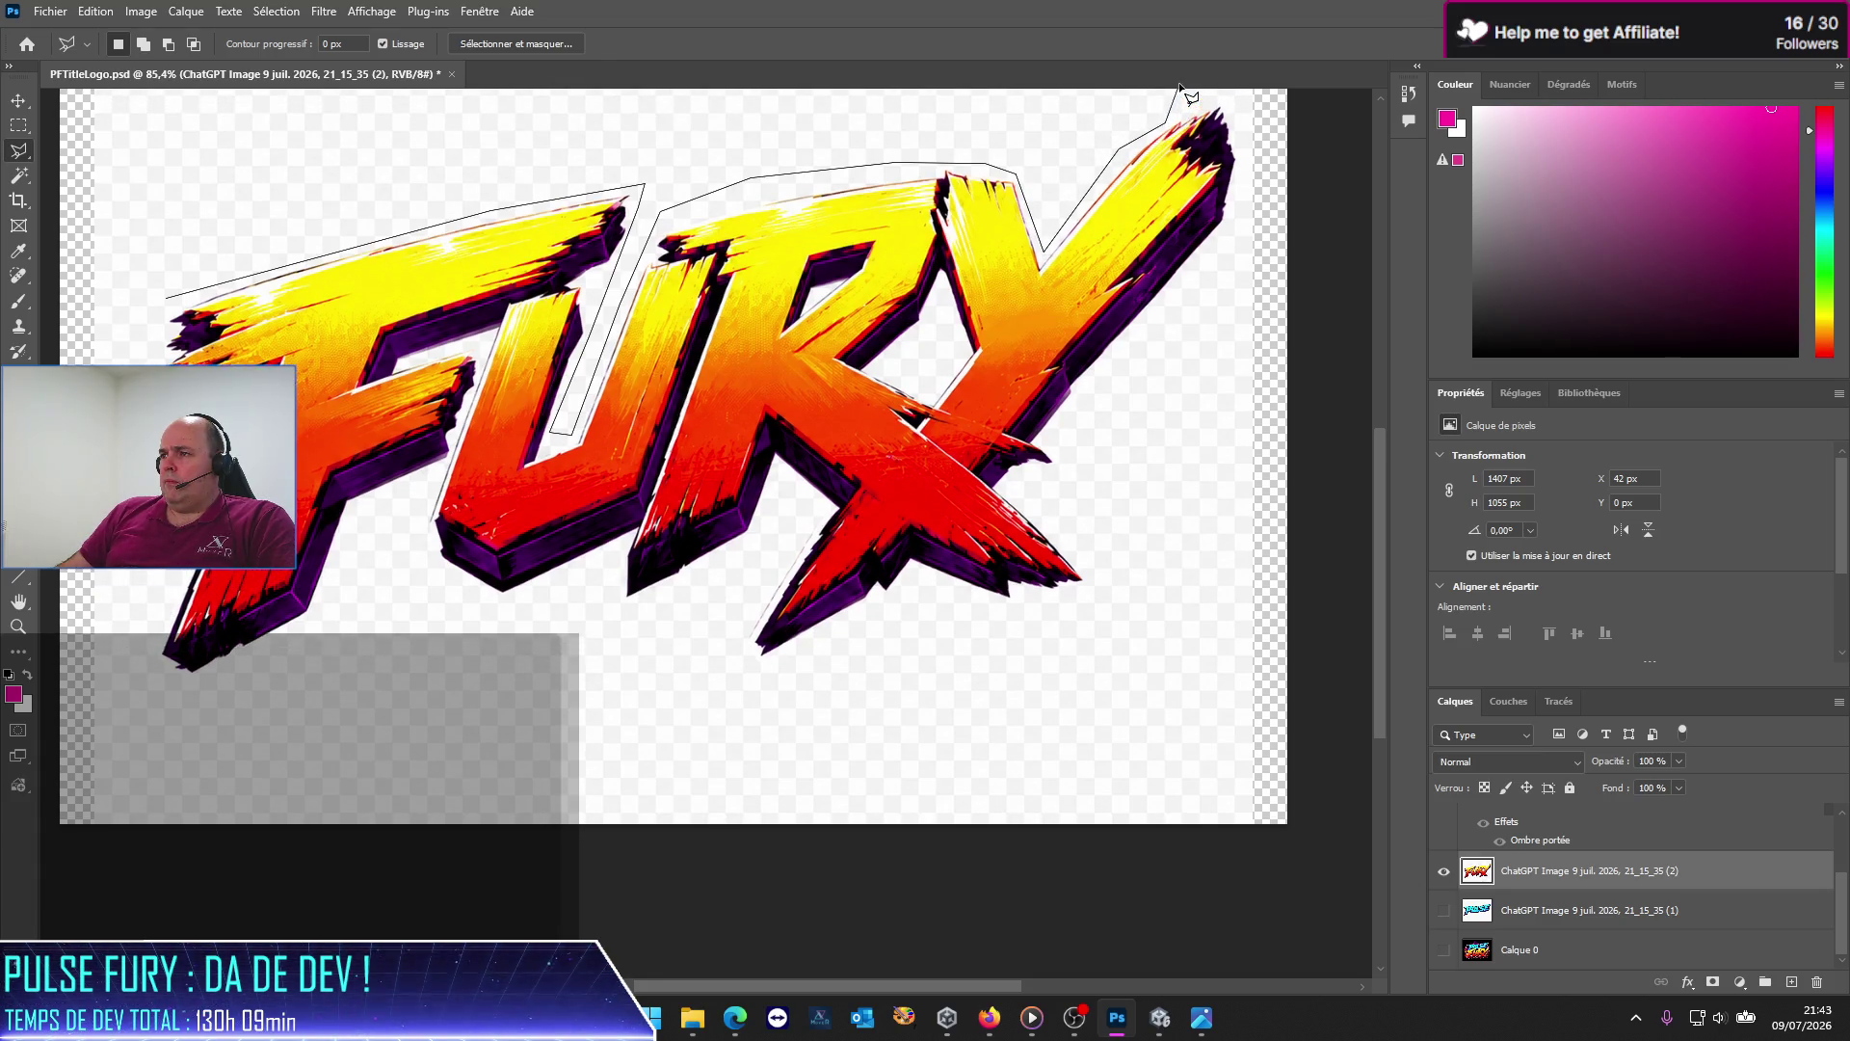
scroll(1168, 99, "up", 2)
left_click(1179, 118)
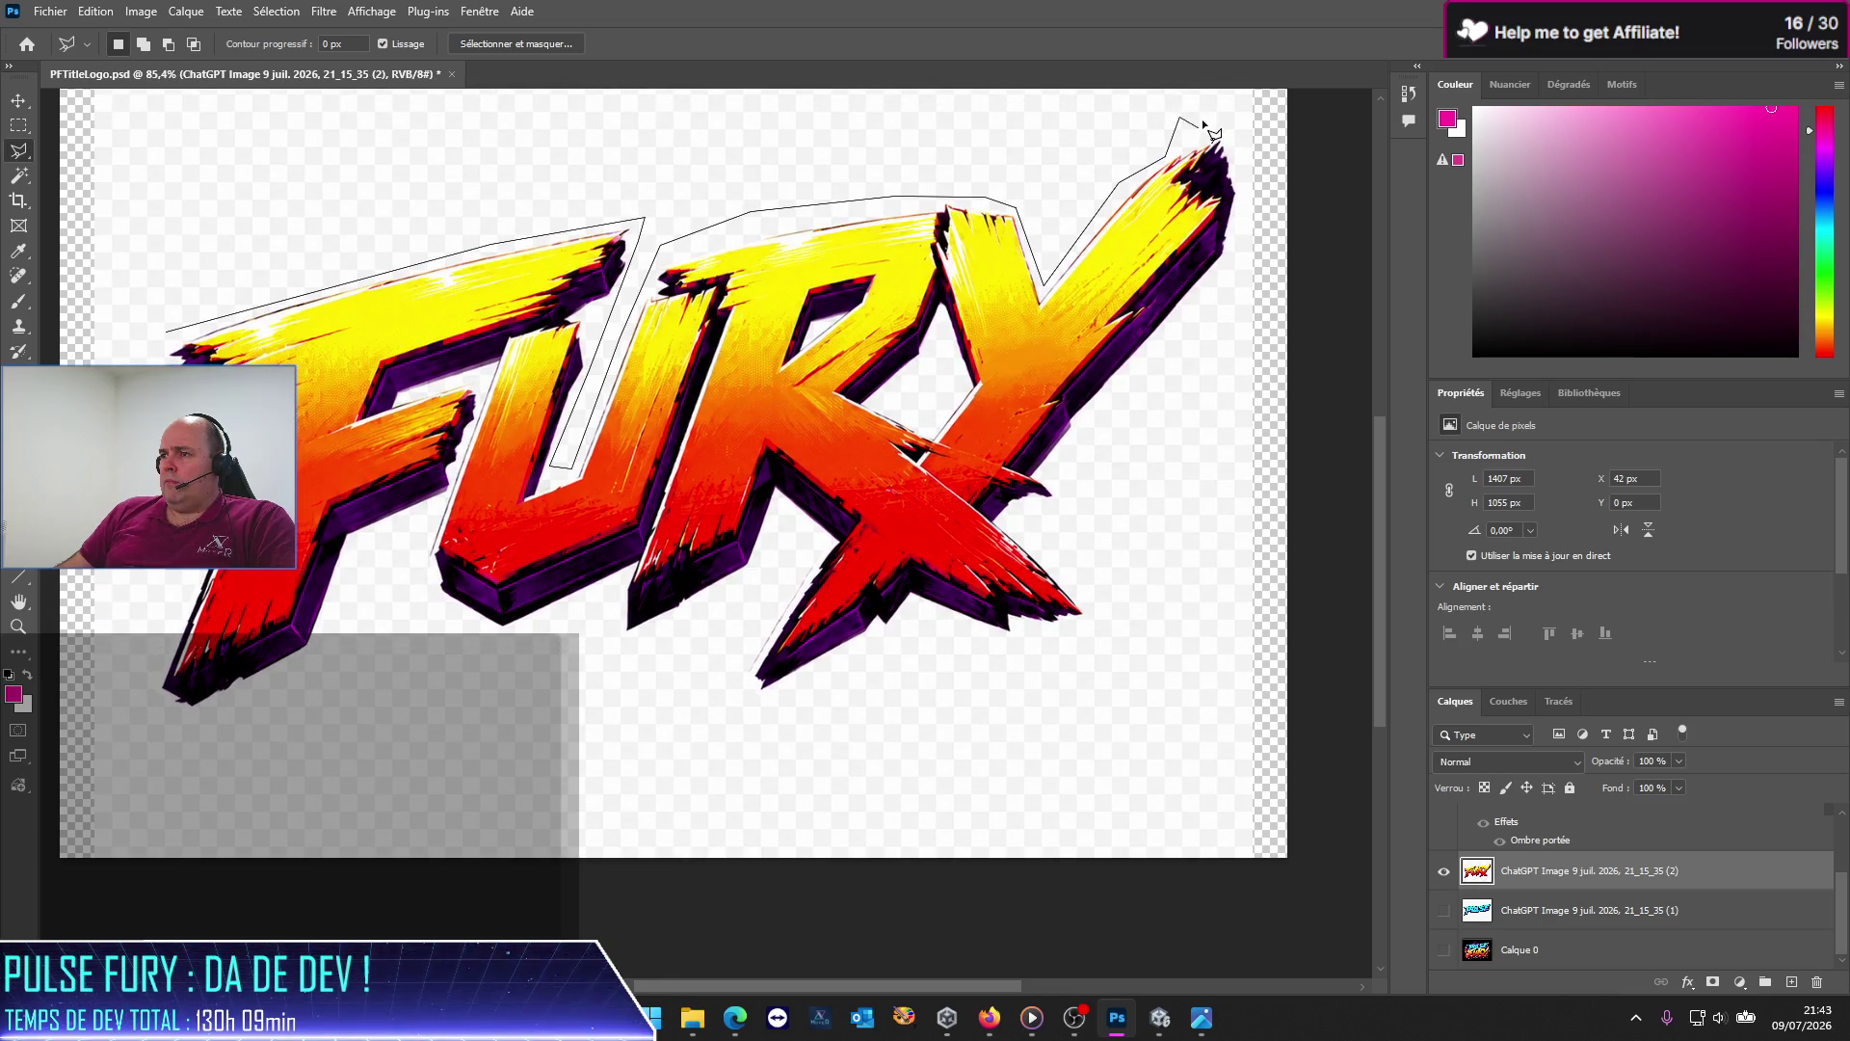
left_click(1246, 150)
left_click(1249, 271)
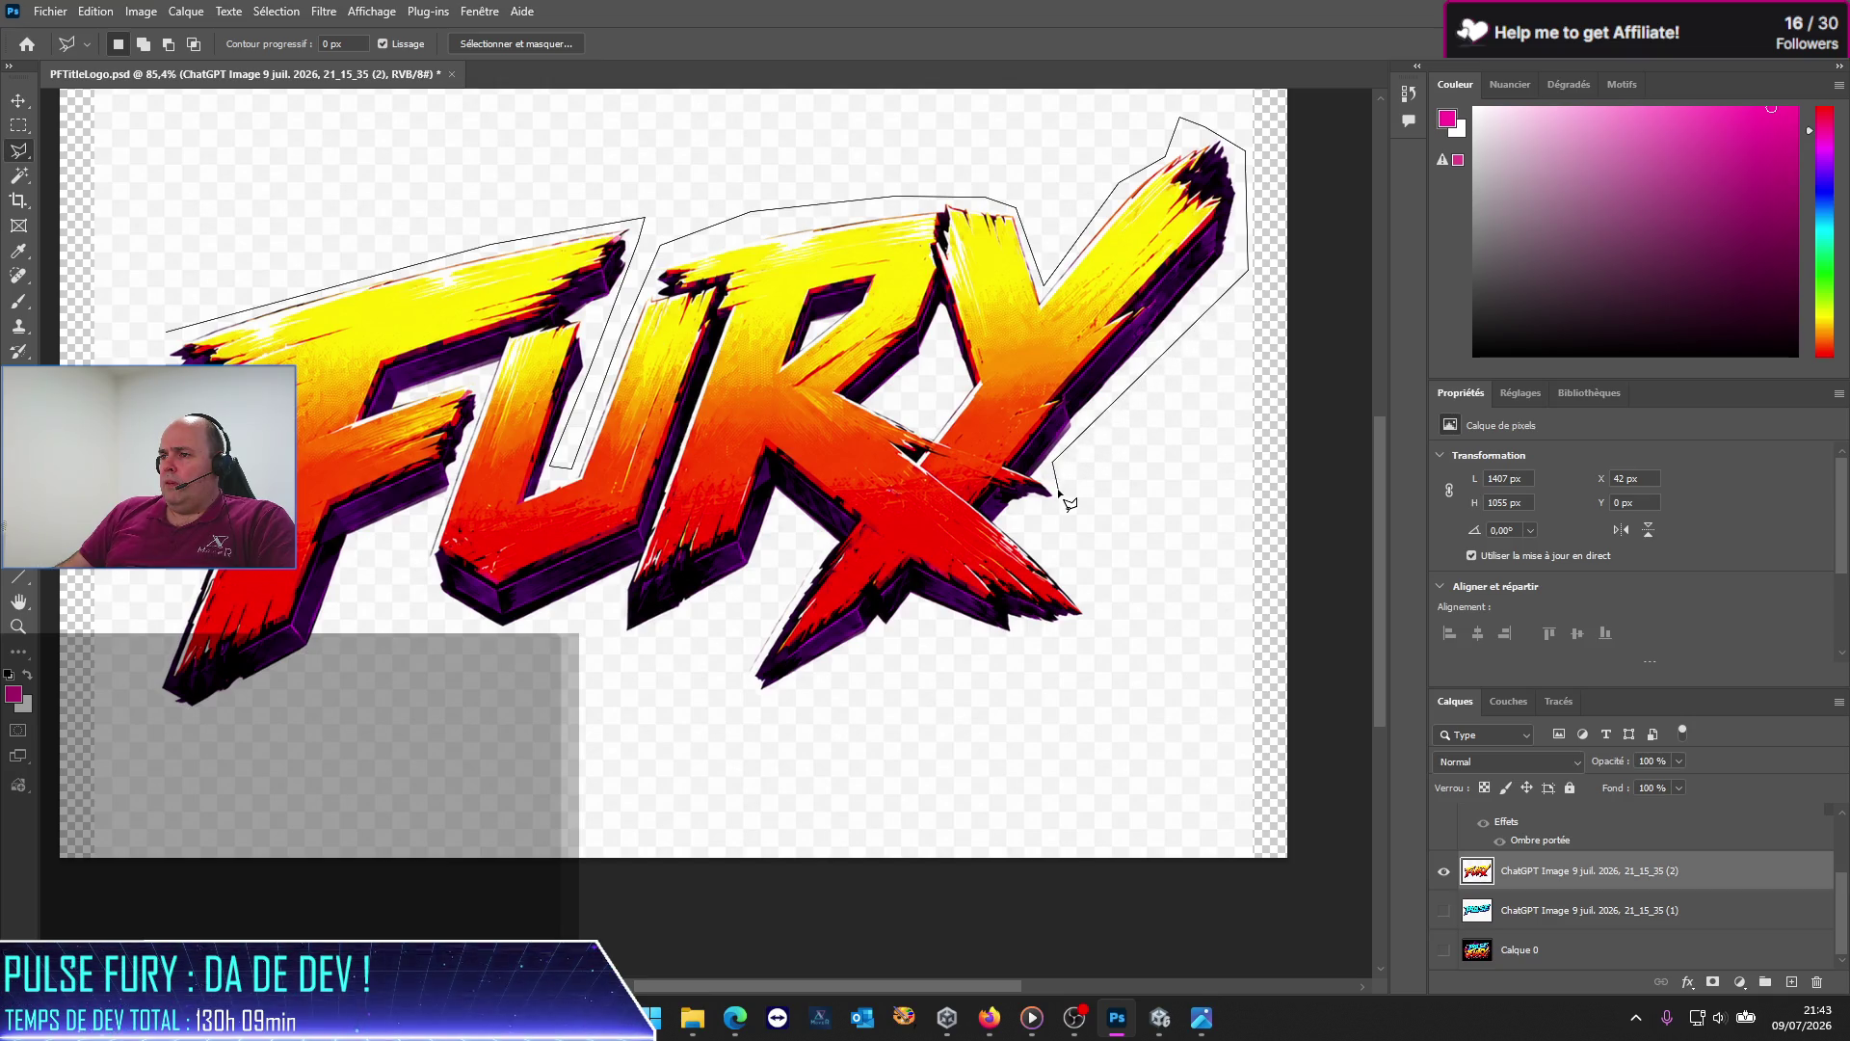
Step: Continue the outline under the X, R and F and close the loop
left_click(1102, 610)
left_click(1054, 634)
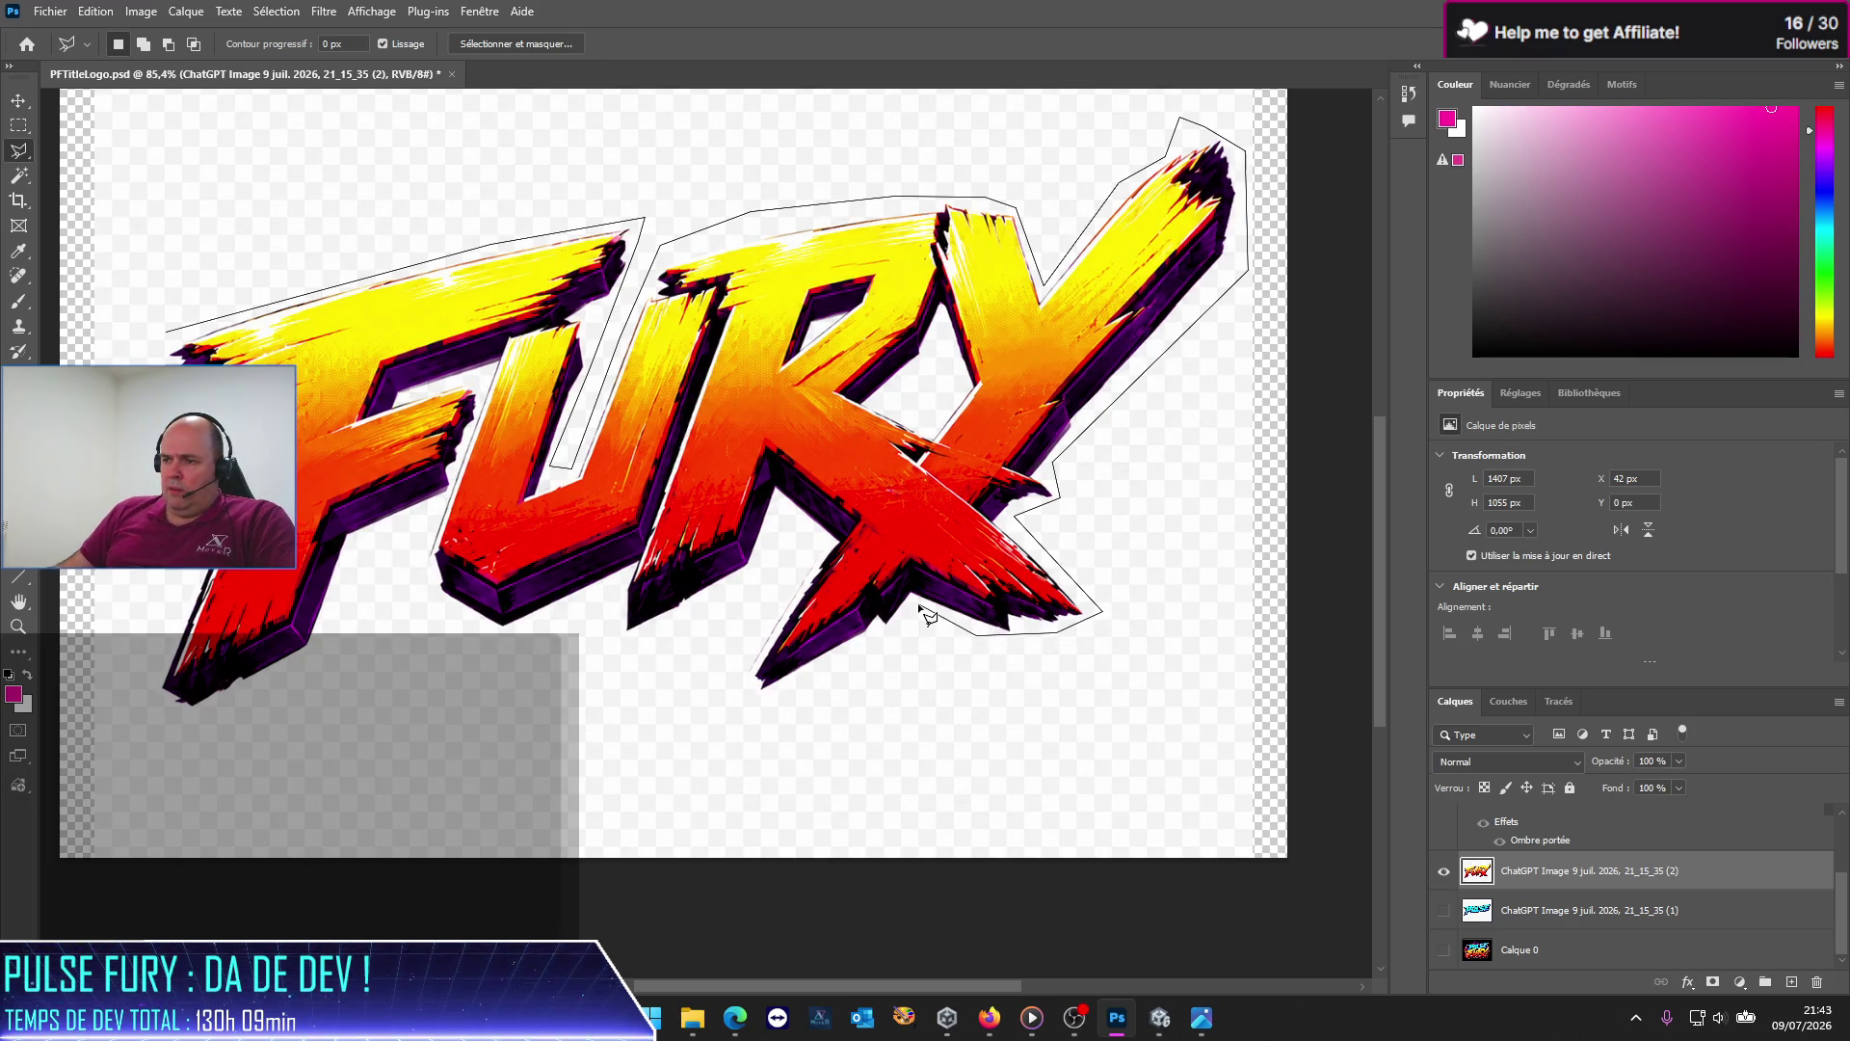
left_click(850, 667)
left_click(590, 632)
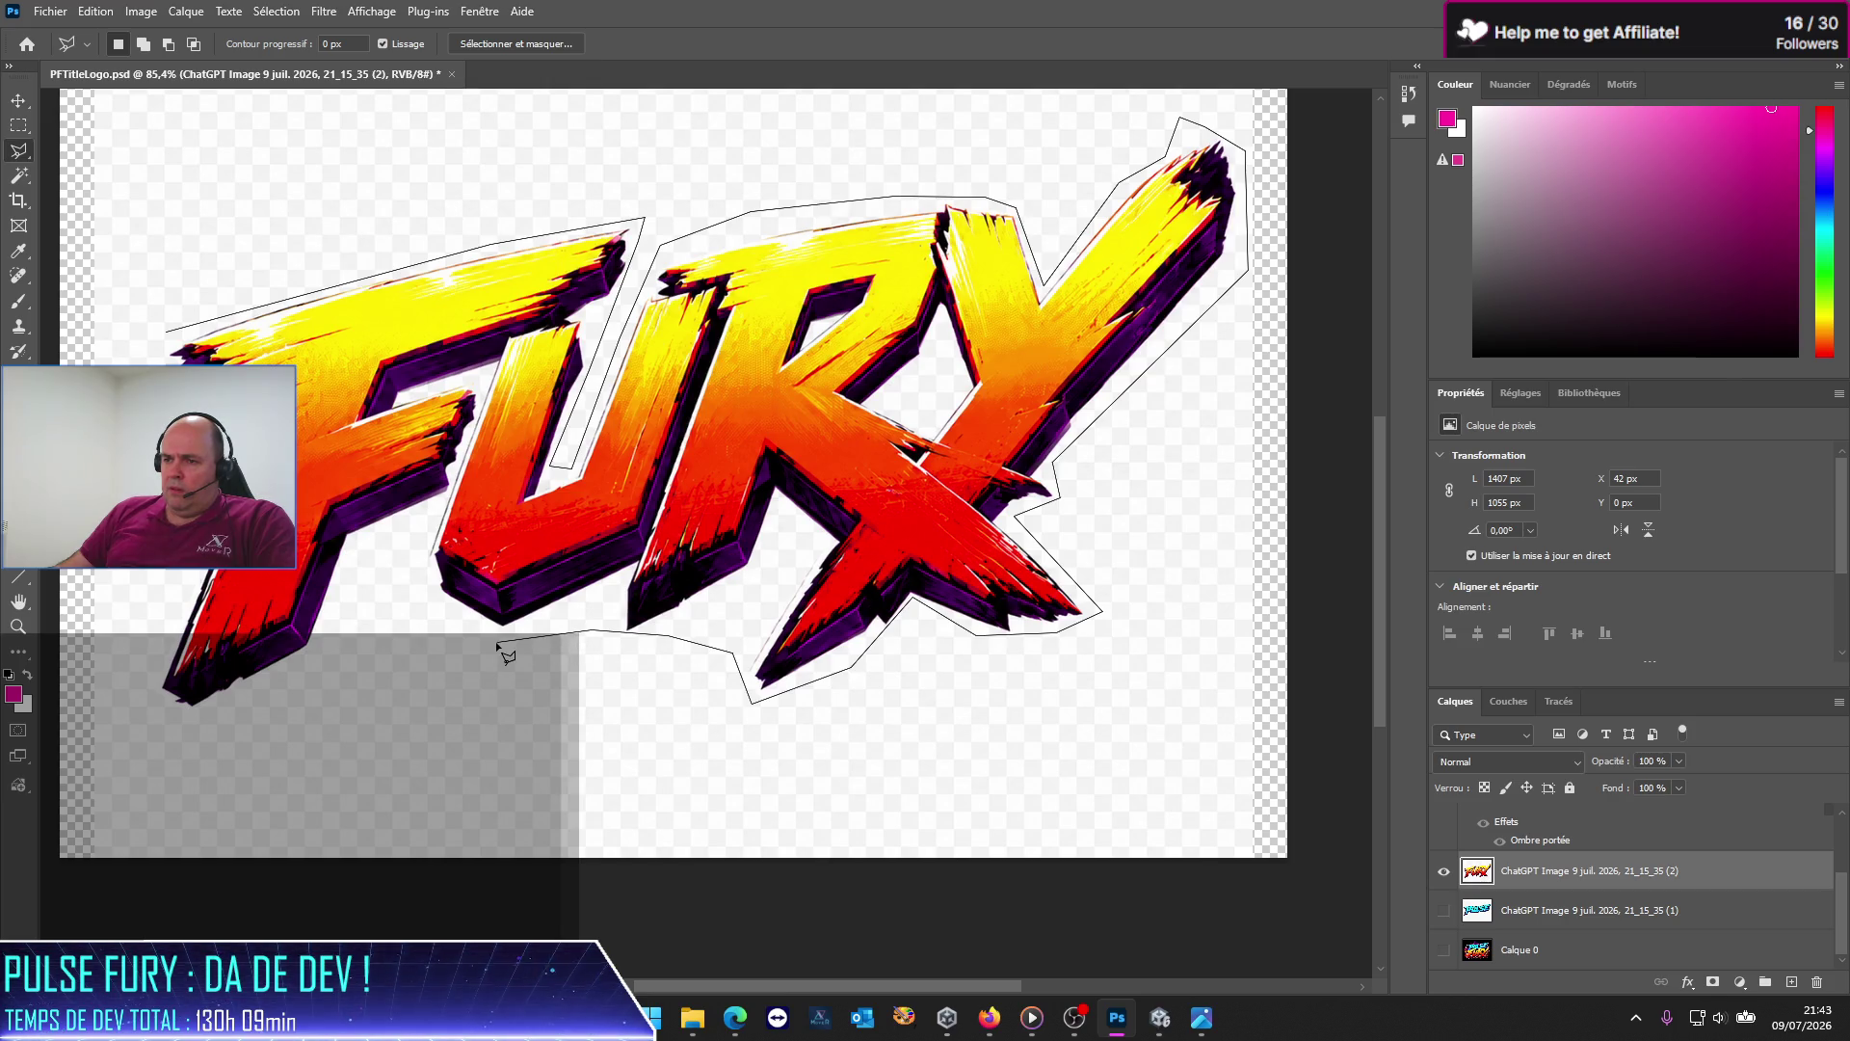
left_click(429, 521)
left_click(362, 544)
left_click(321, 671)
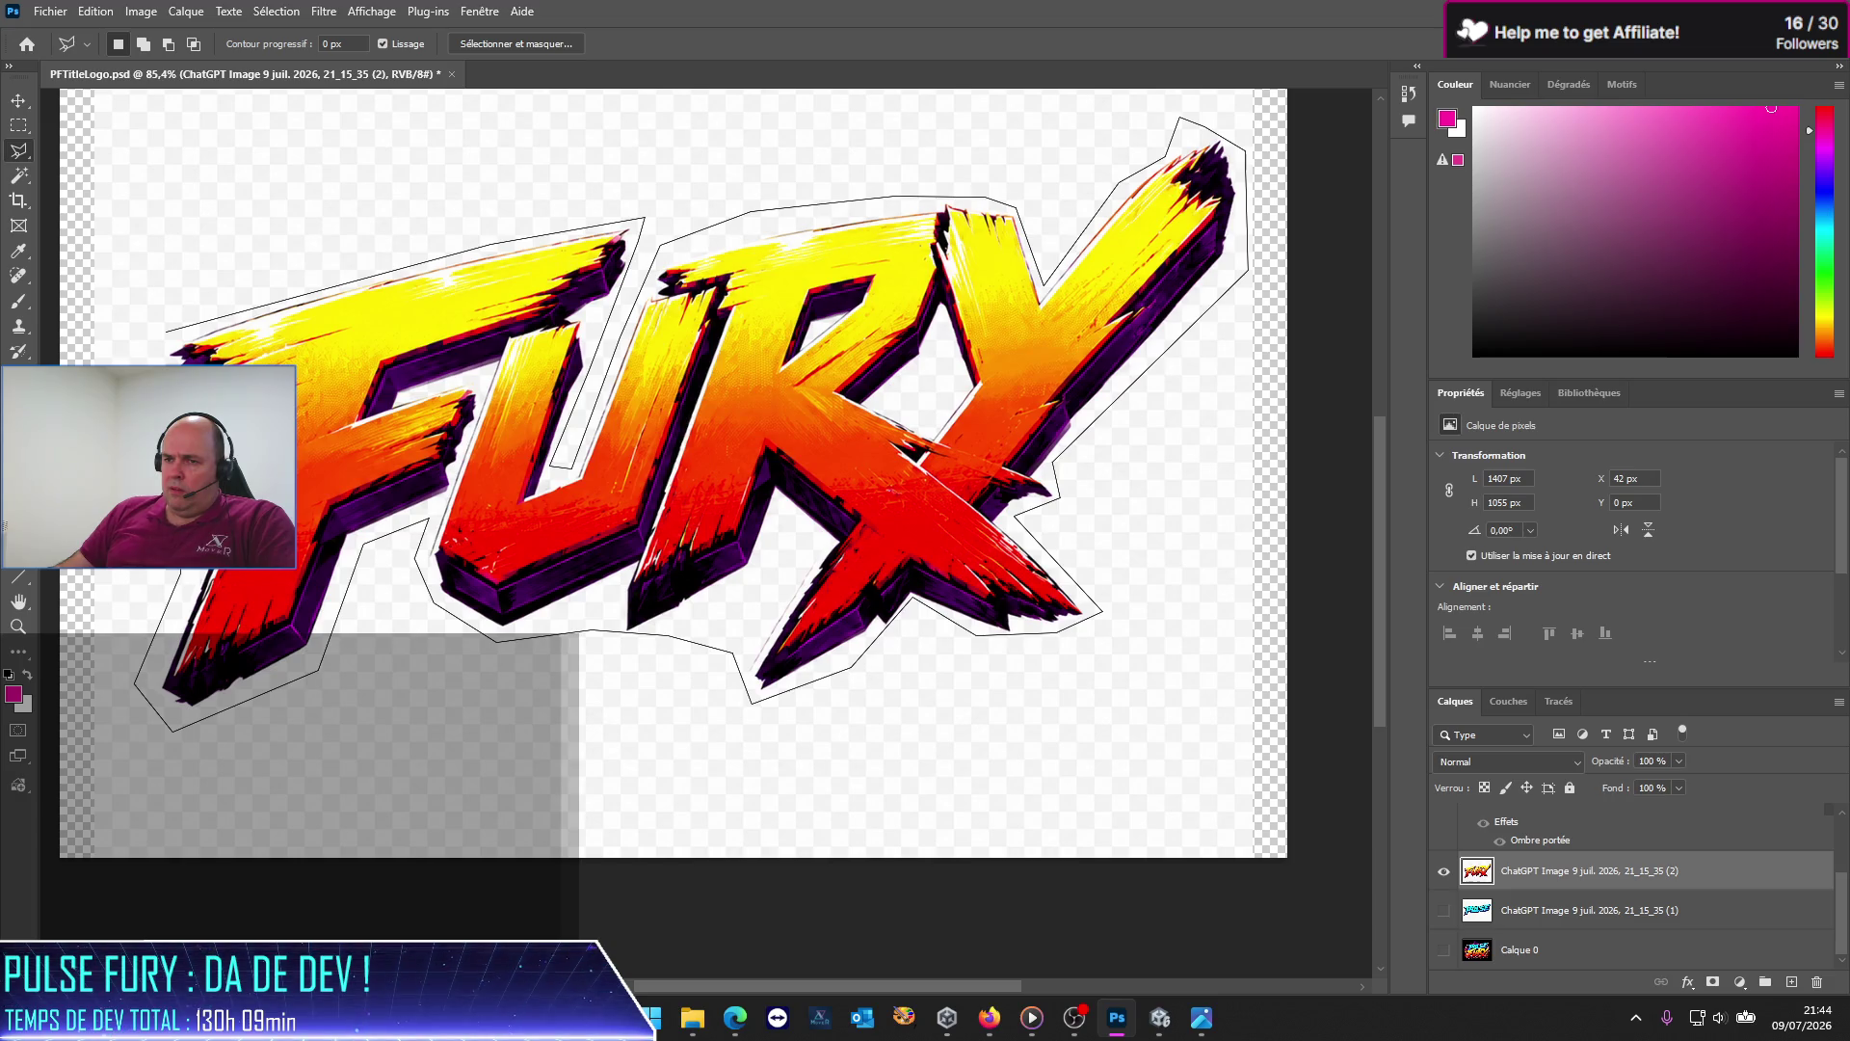
left_click(156, 346)
Step: Invert the selection and delete the white background outside the lettering
left_click(278, 12)
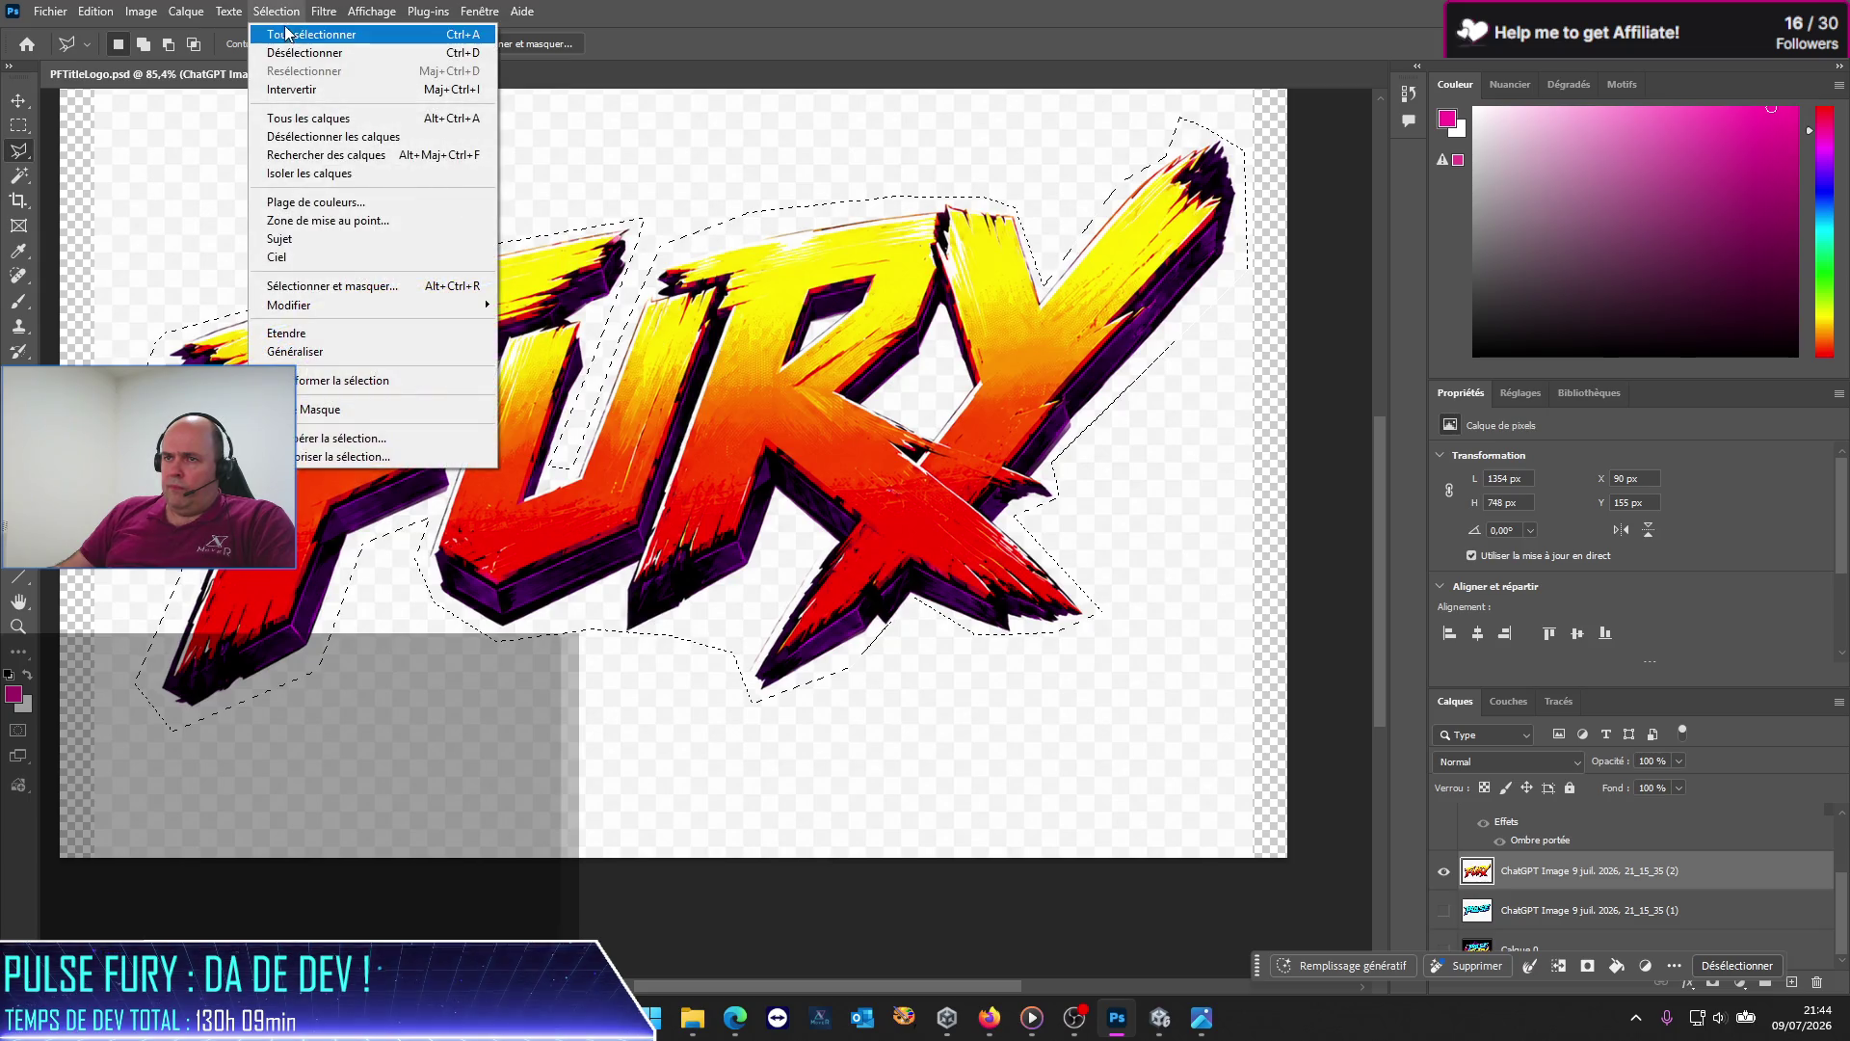
left_click(291, 90)
key("Delete")
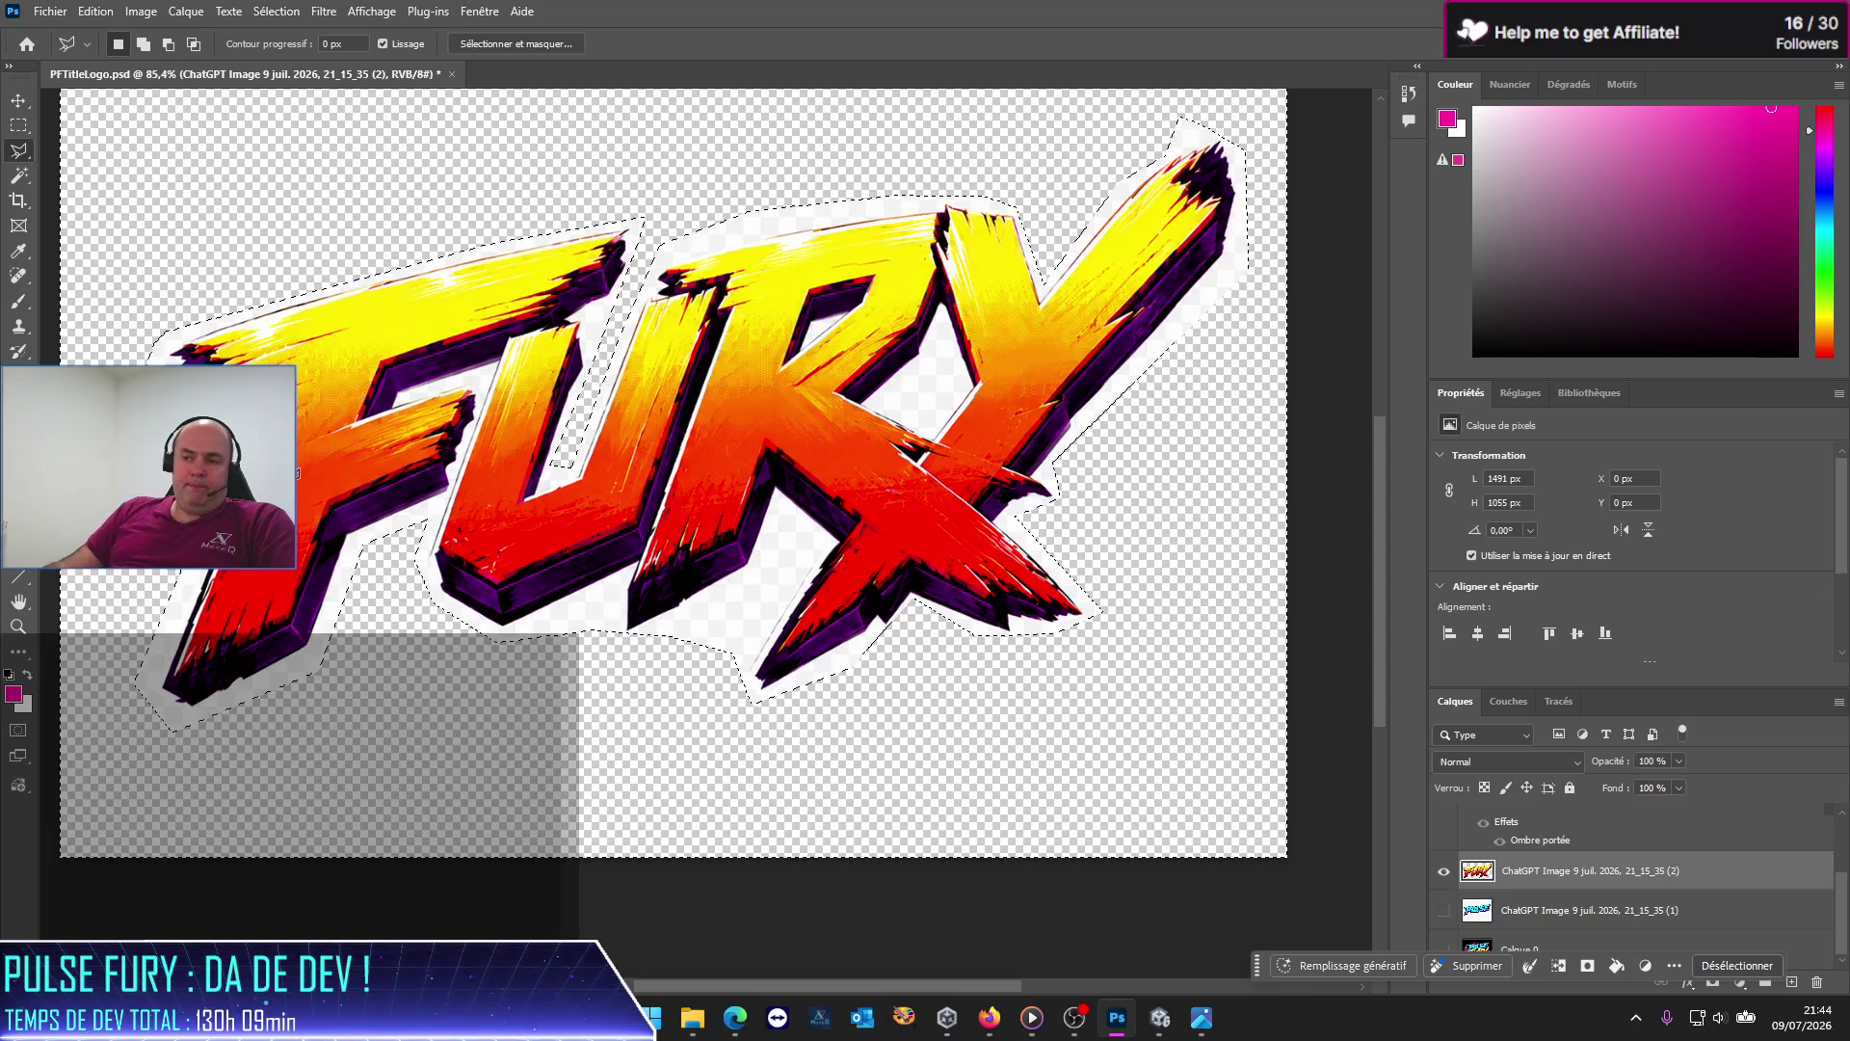
left_click(19, 177)
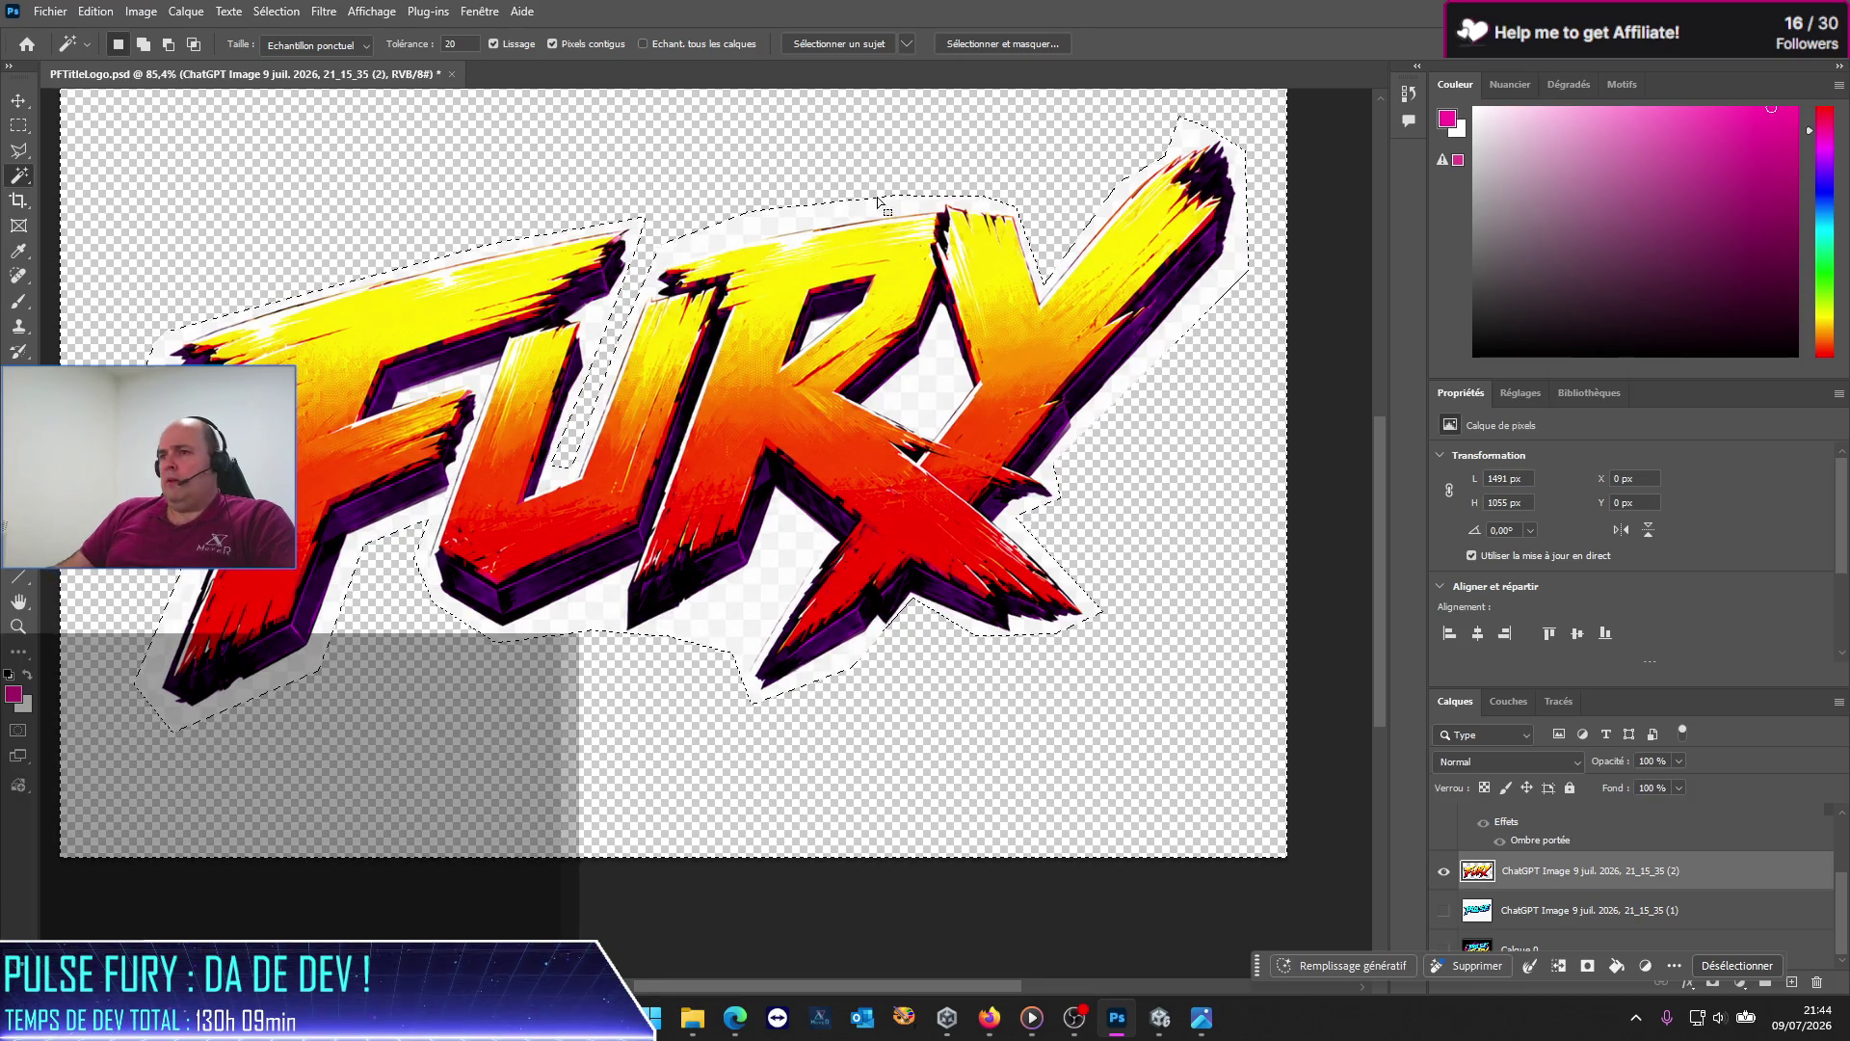
Step: Draw a fresh Polygonal Lasso loop around the leftover white strip along the letters' top edge
scroll(880, 203, "up", 1)
scroll(771, 212, "up", 2)
scroll(672, 221, "up", 1)
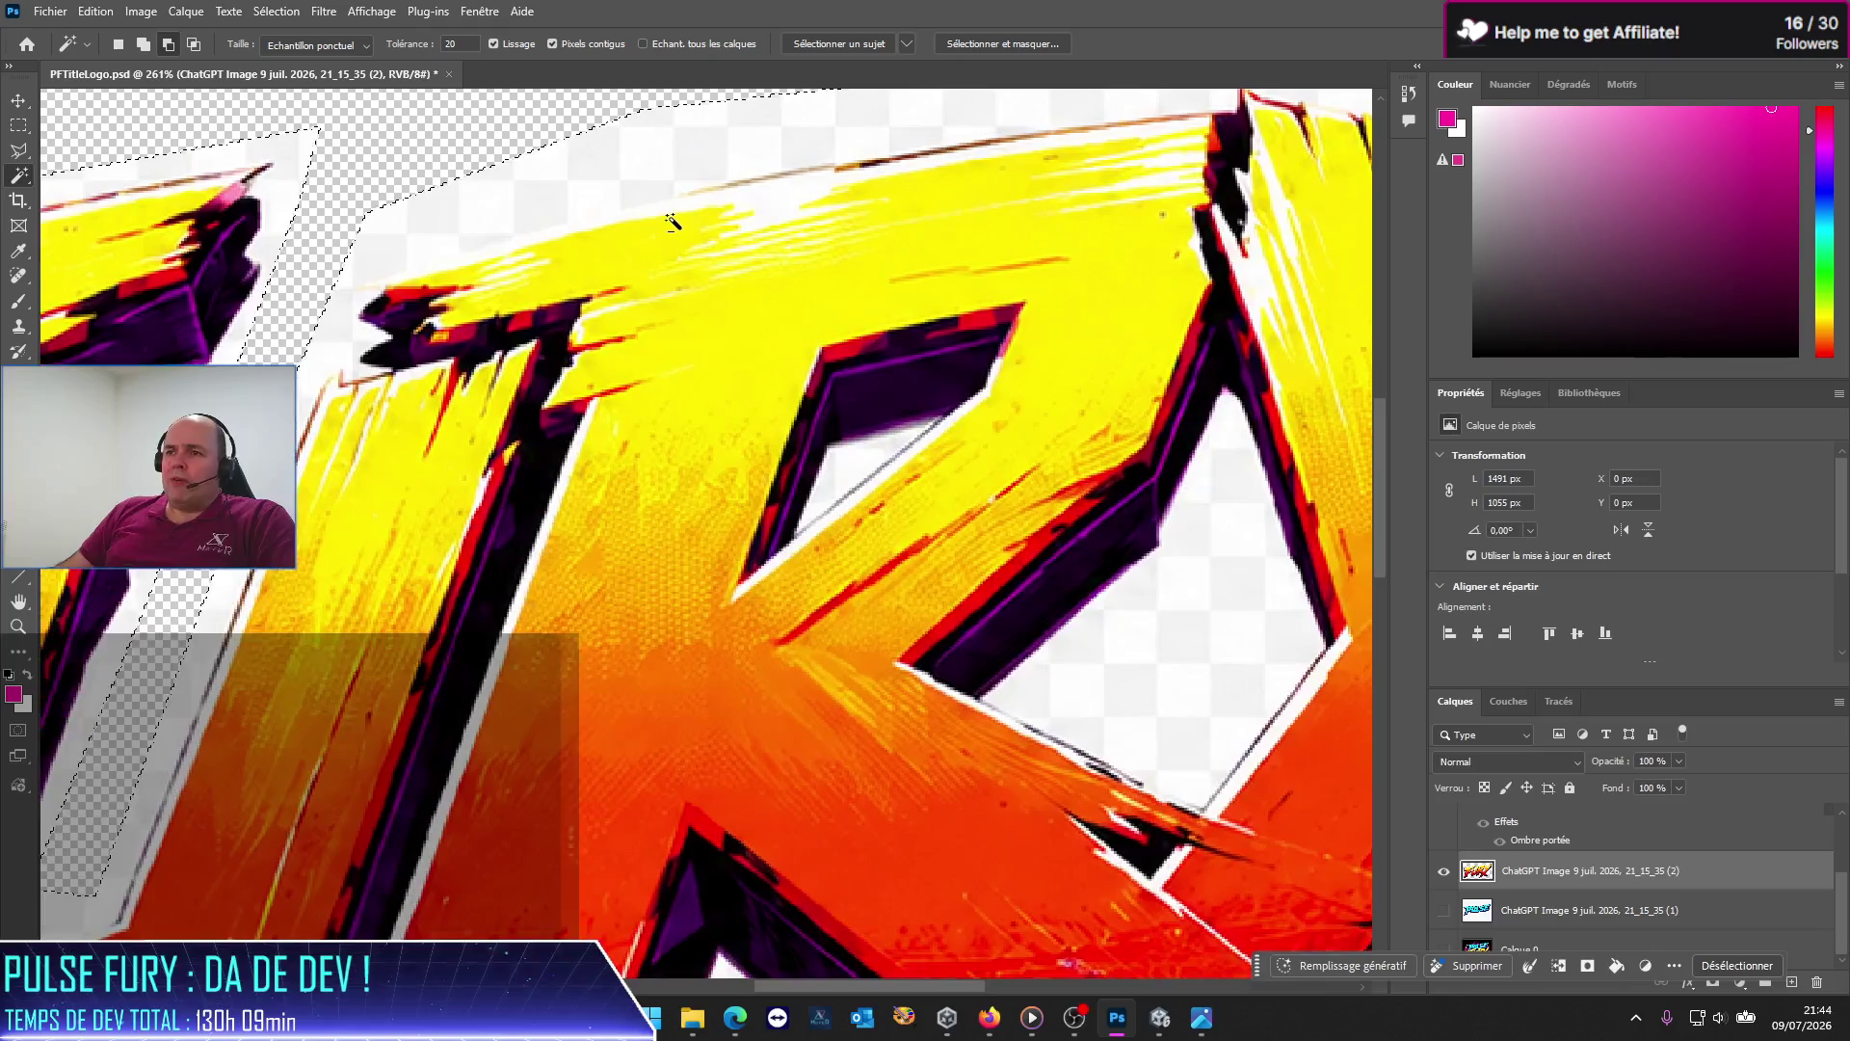
key("l")
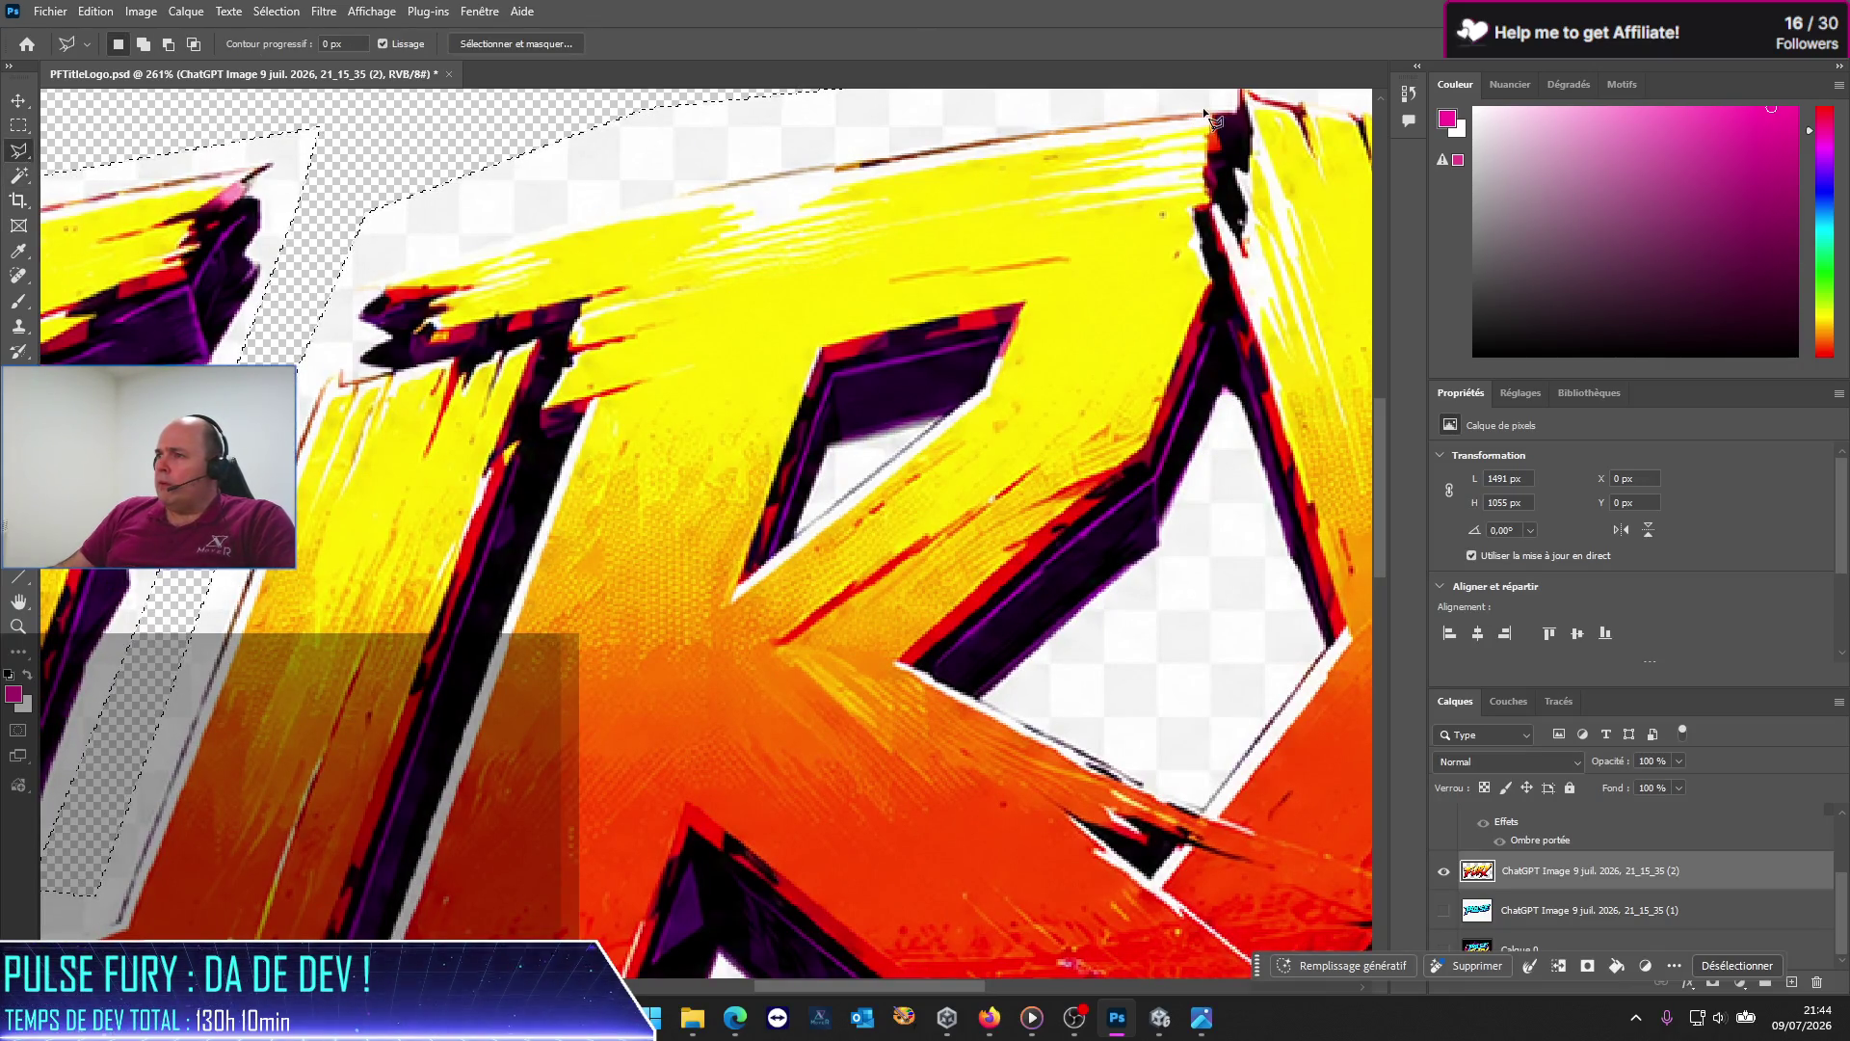
key("ctrl+d")
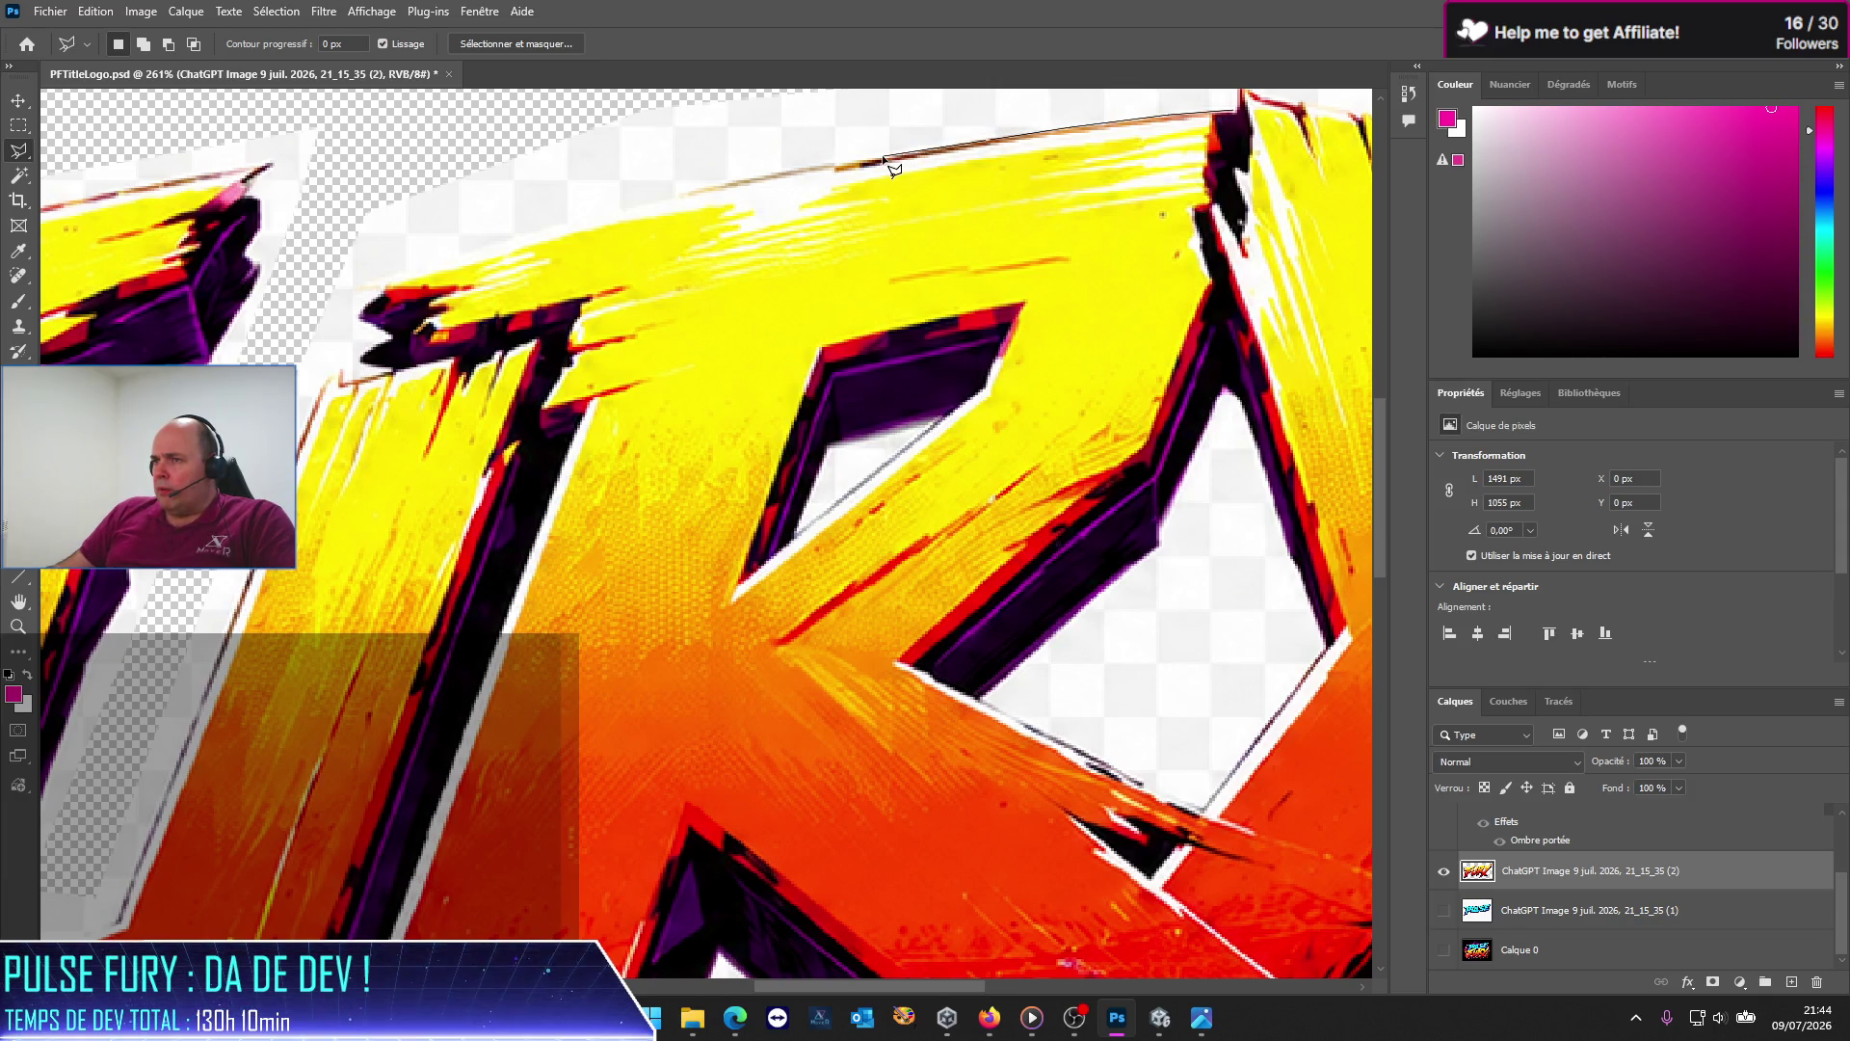
left_click(767, 176)
left_click(584, 221)
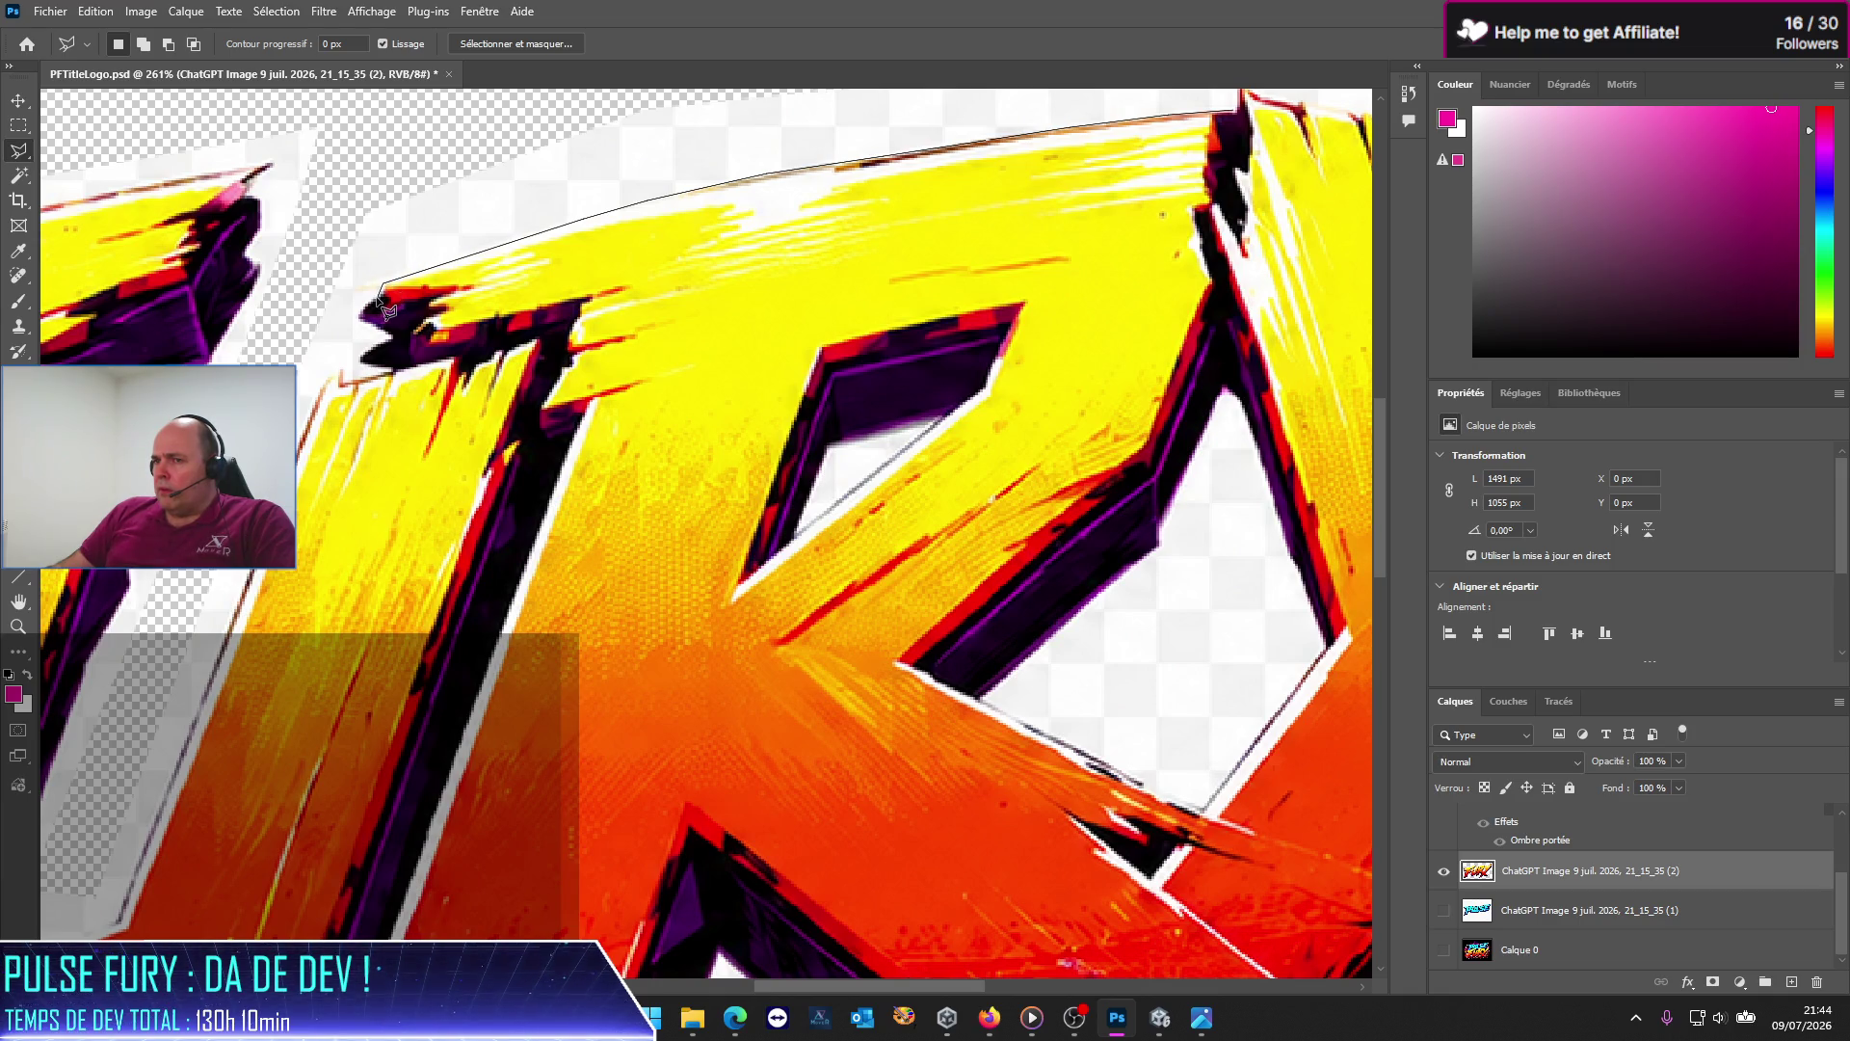
scroll(390, 300, "up", 4)
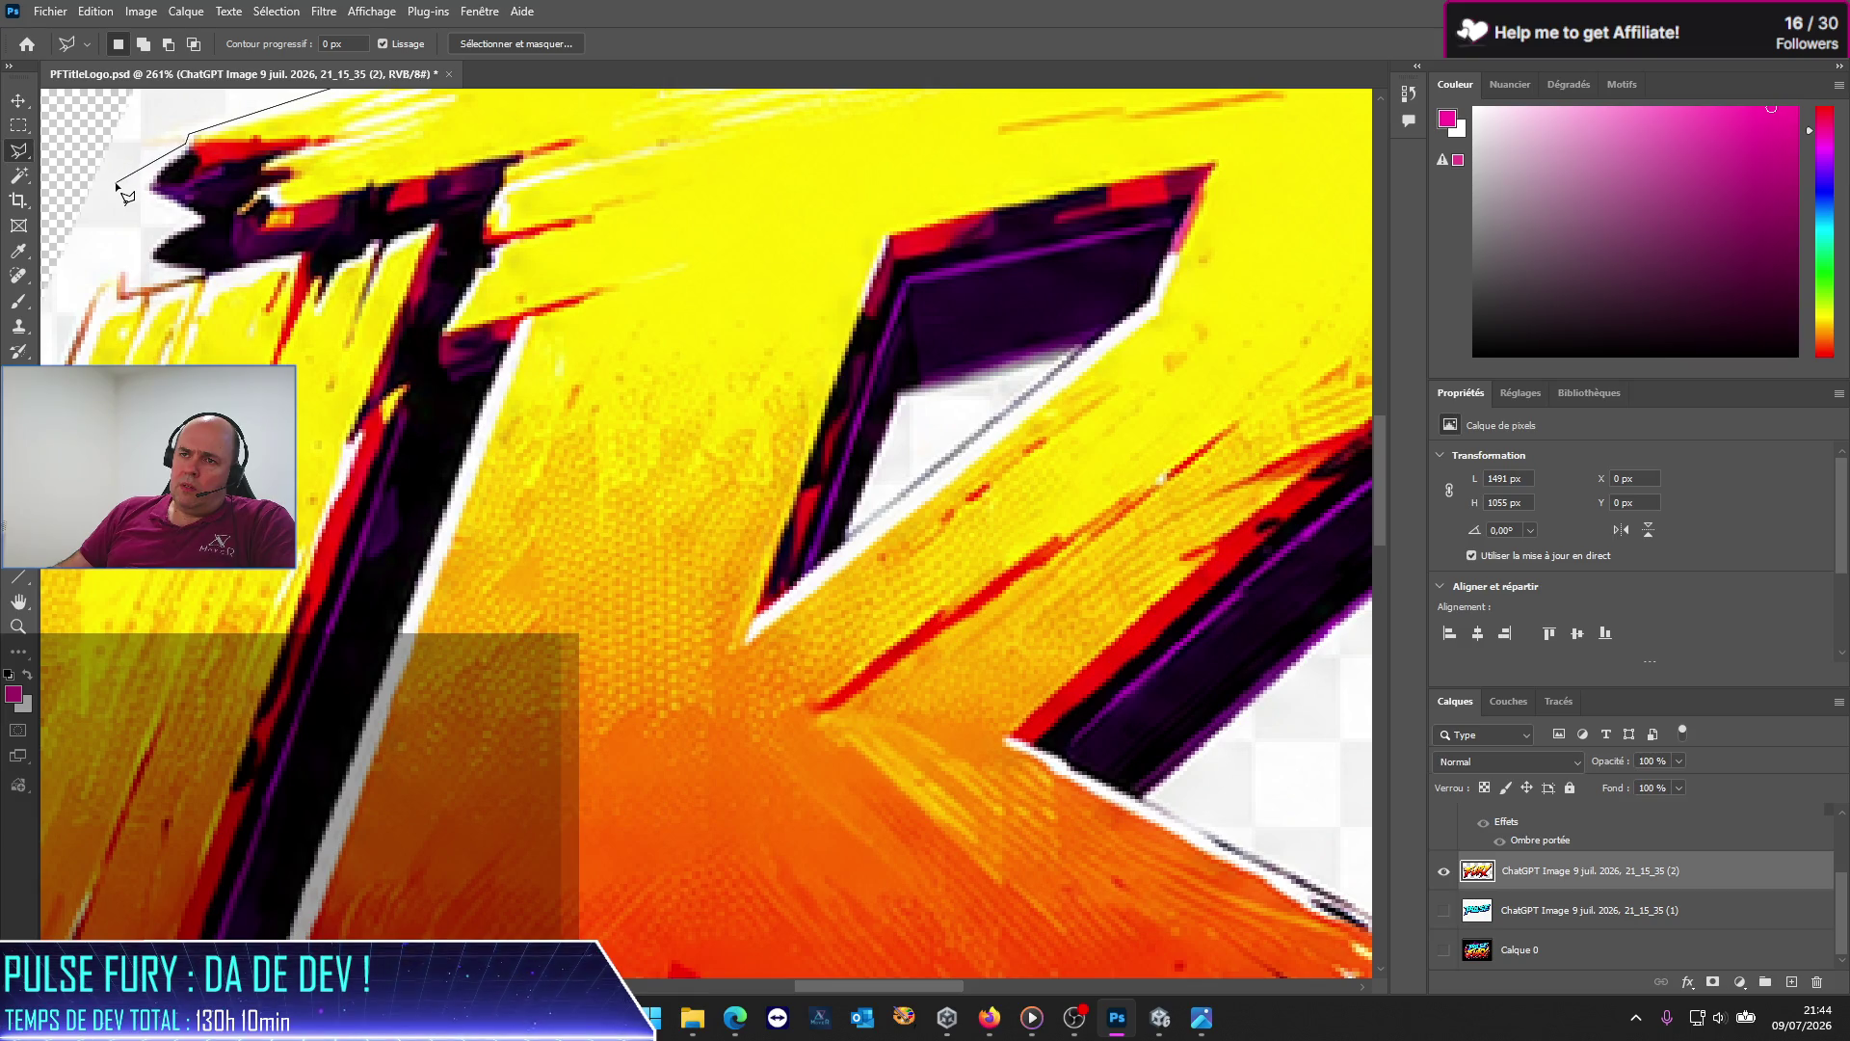
left_click(96, 163)
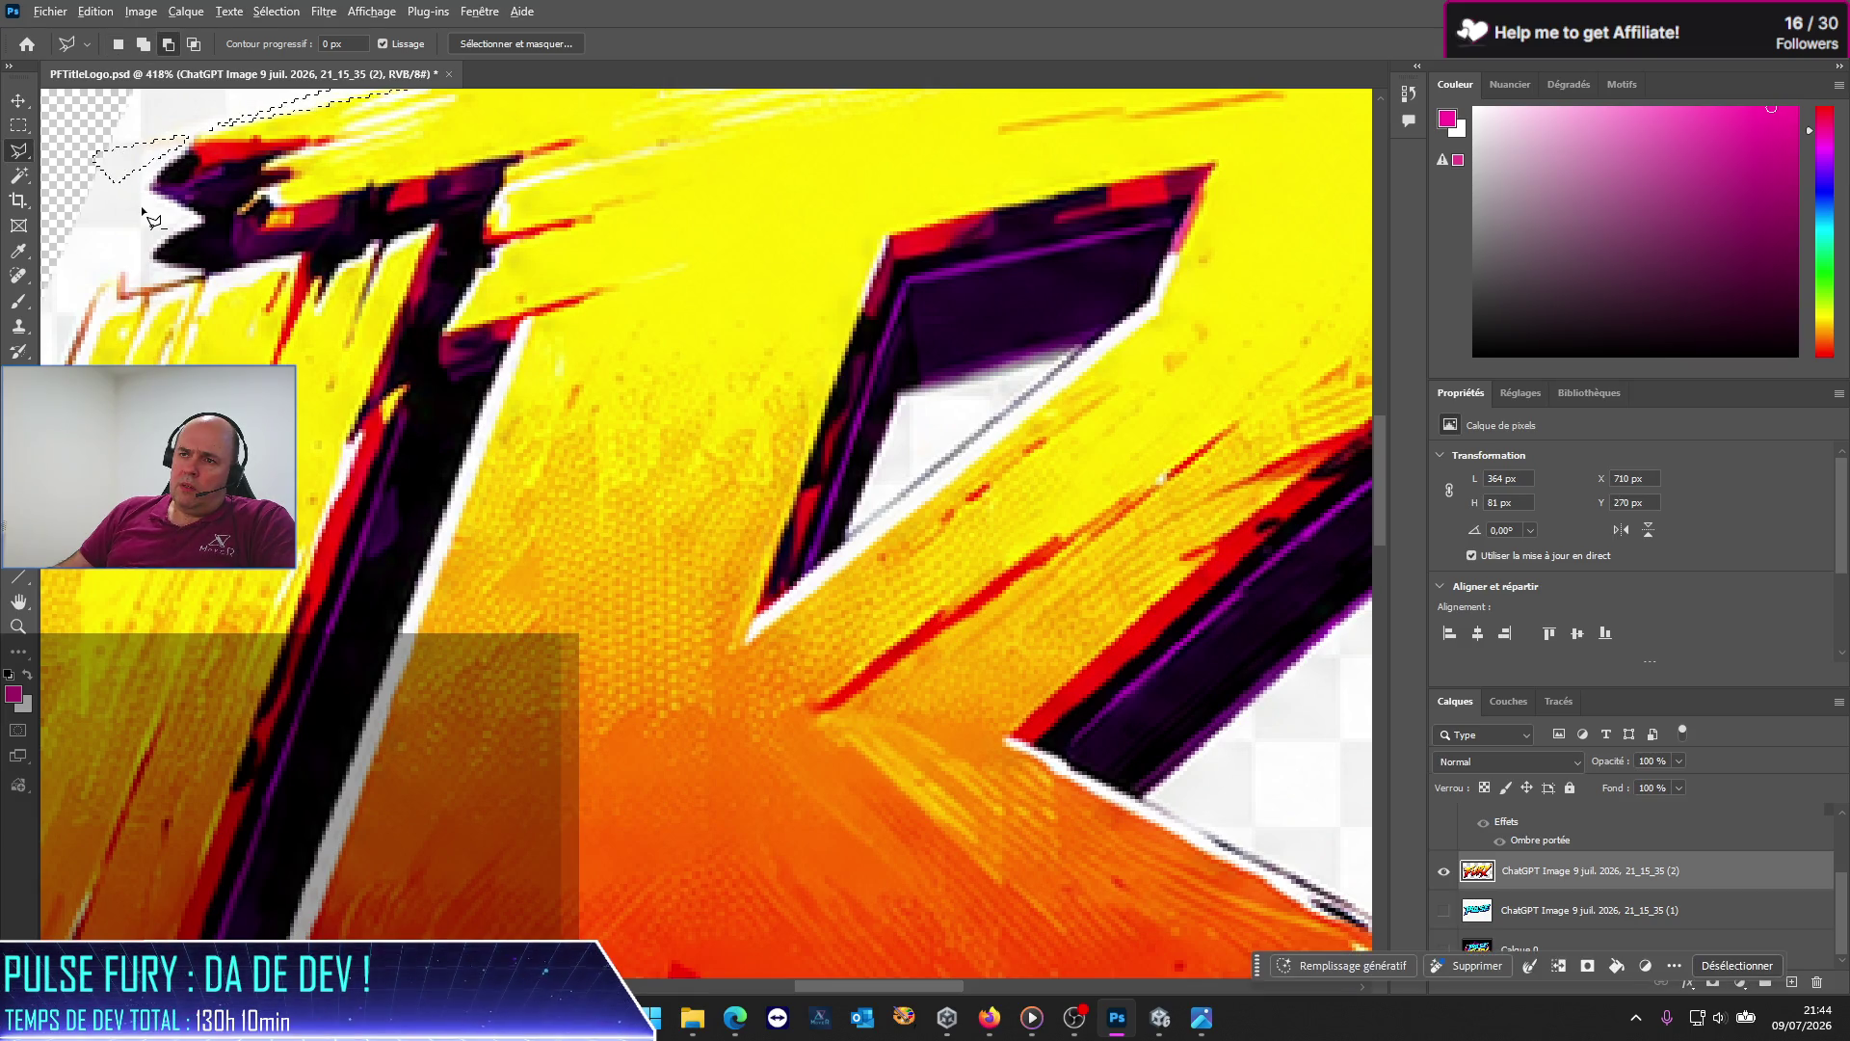
scroll(159, 221, "down", 2)
scroll(159, 222, "down", 3)
scroll(193, 231, "down", 2)
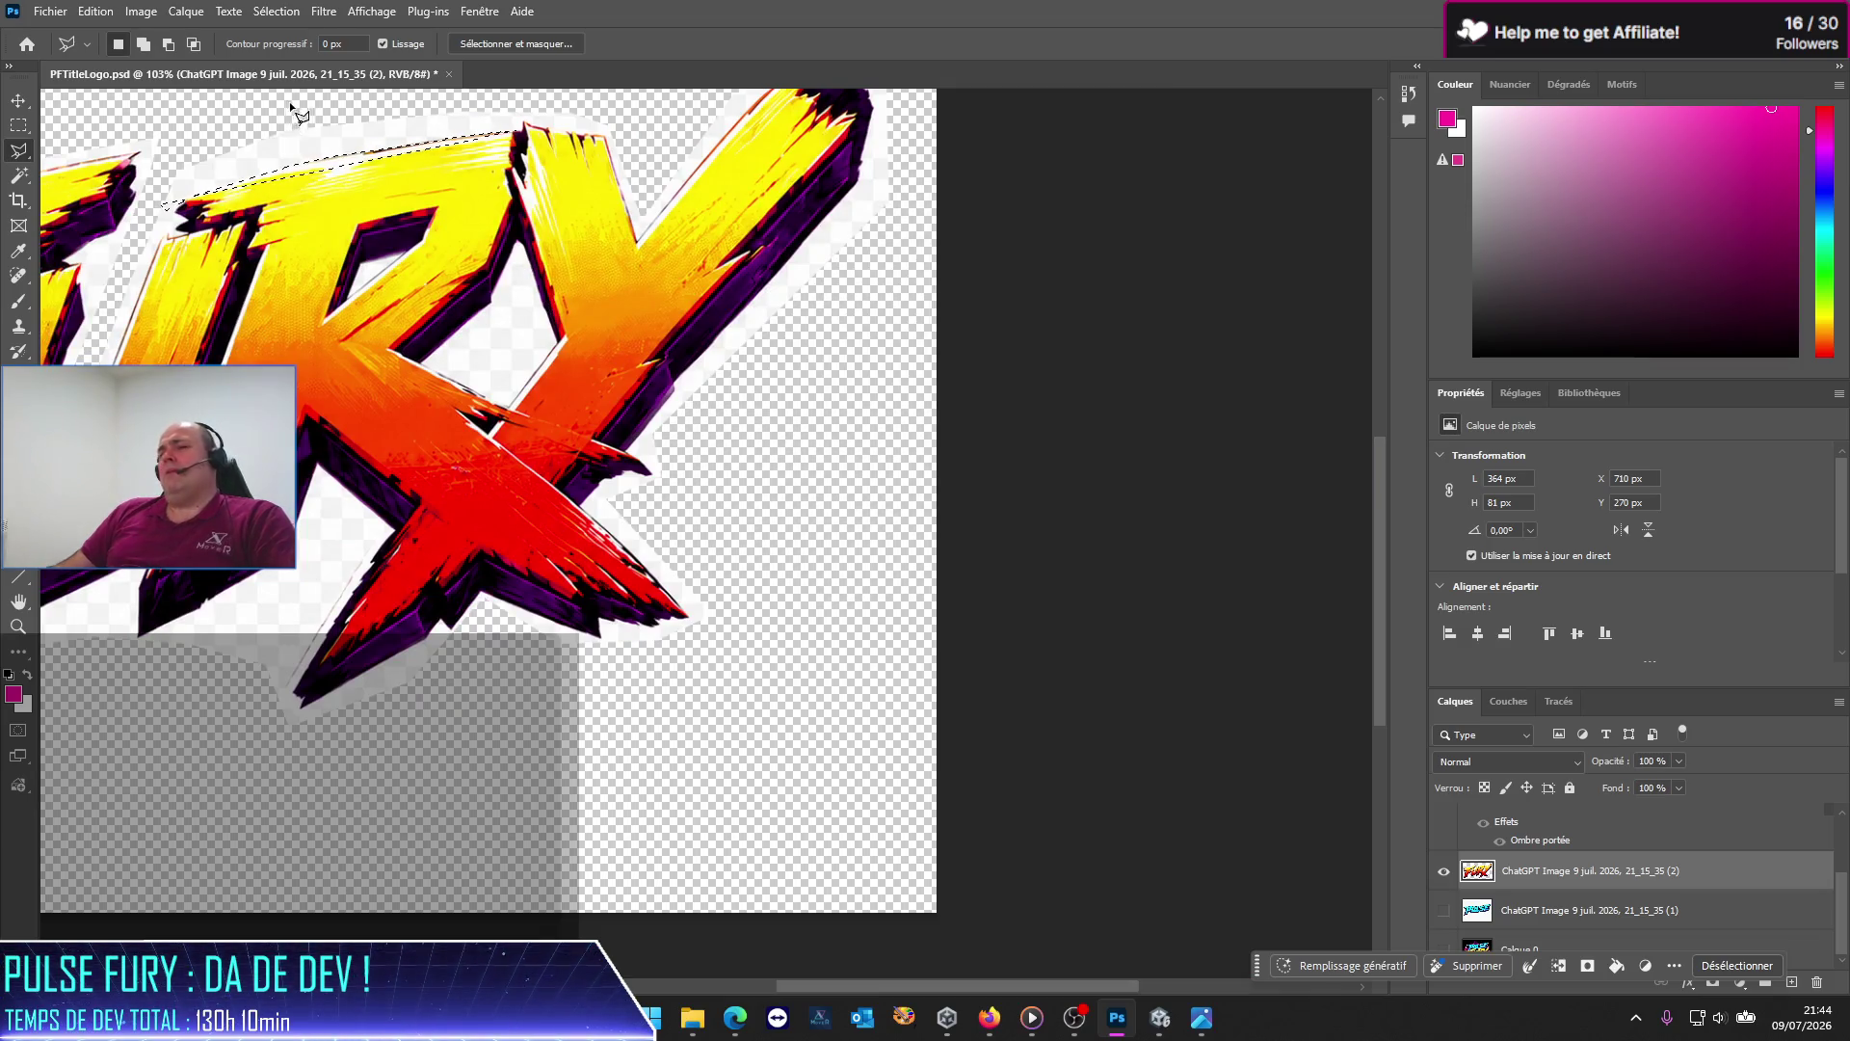
Step: Zoom in on the FURY lettering's top edge and clear the current selection
scroll(296, 128, "up", 1)
scroll(305, 137, "up", 2)
scroll(304, 138, "up", 1)
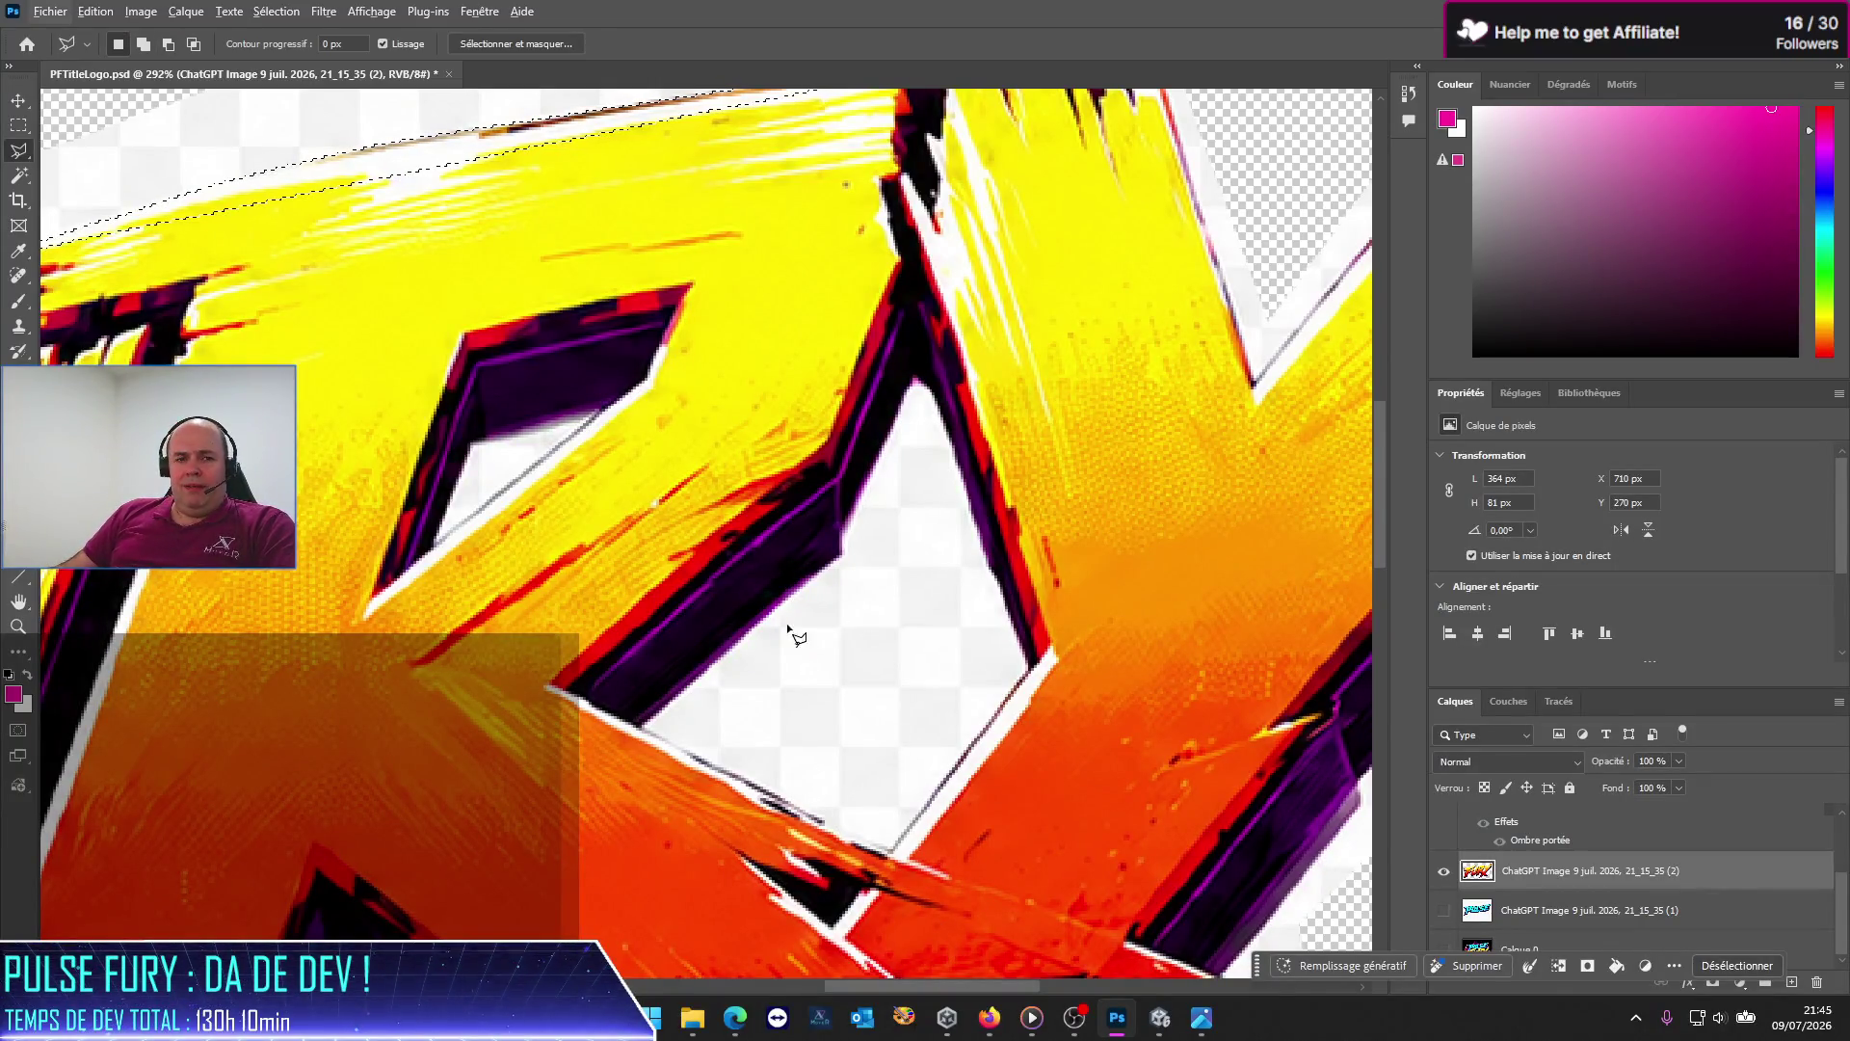
scroll(765, 611, "up", 3)
scroll(765, 611, "up", 2)
scroll(765, 611, "up", 1)
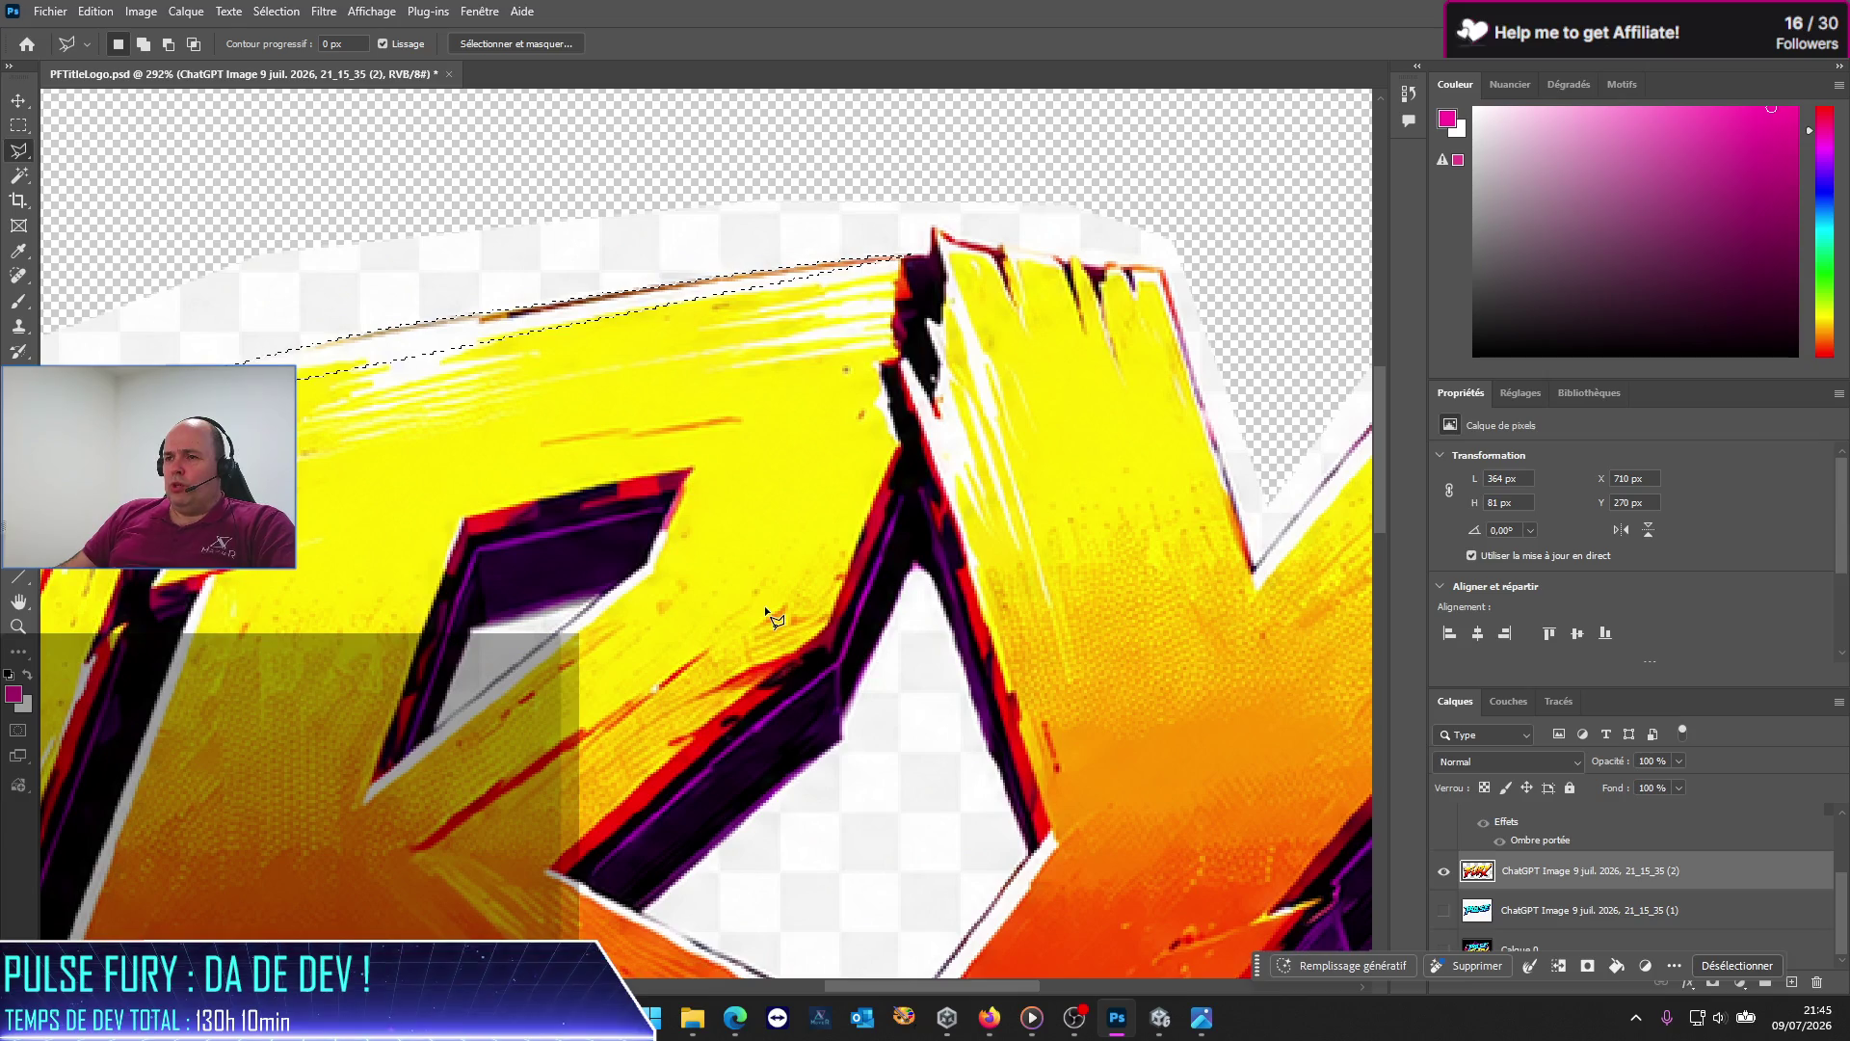
scroll(190, 605, "down", 2)
scroll(190, 605, "down", 2)
scroll(190, 606, "up", 4)
mouse_move(863, 987)
left_mouse_down()
mouse_move(799, 991)
mouse_move(821, 997)
left_mouse_up()
key("ctrl+d")
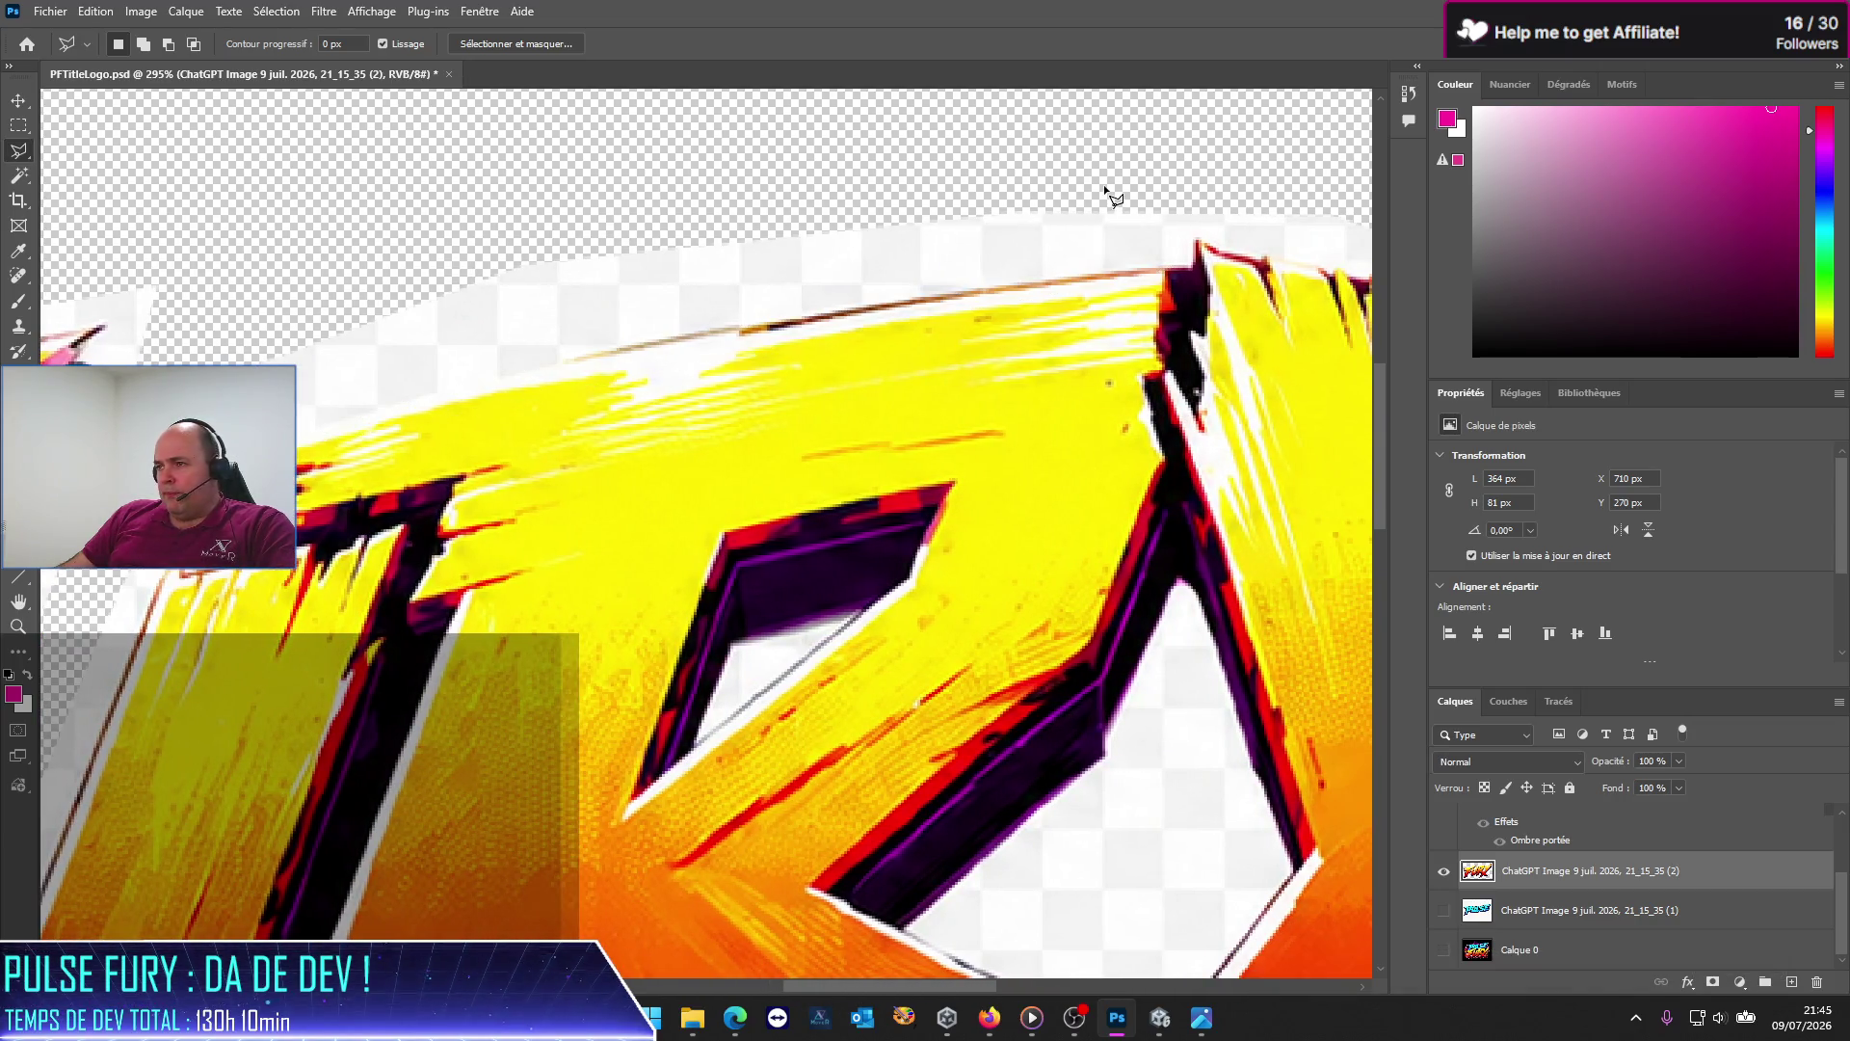
Step: Try several small outlines at the letter's peak, cancelling each, then zoom in closer
left_click(1105, 187)
double_click(1175, 160)
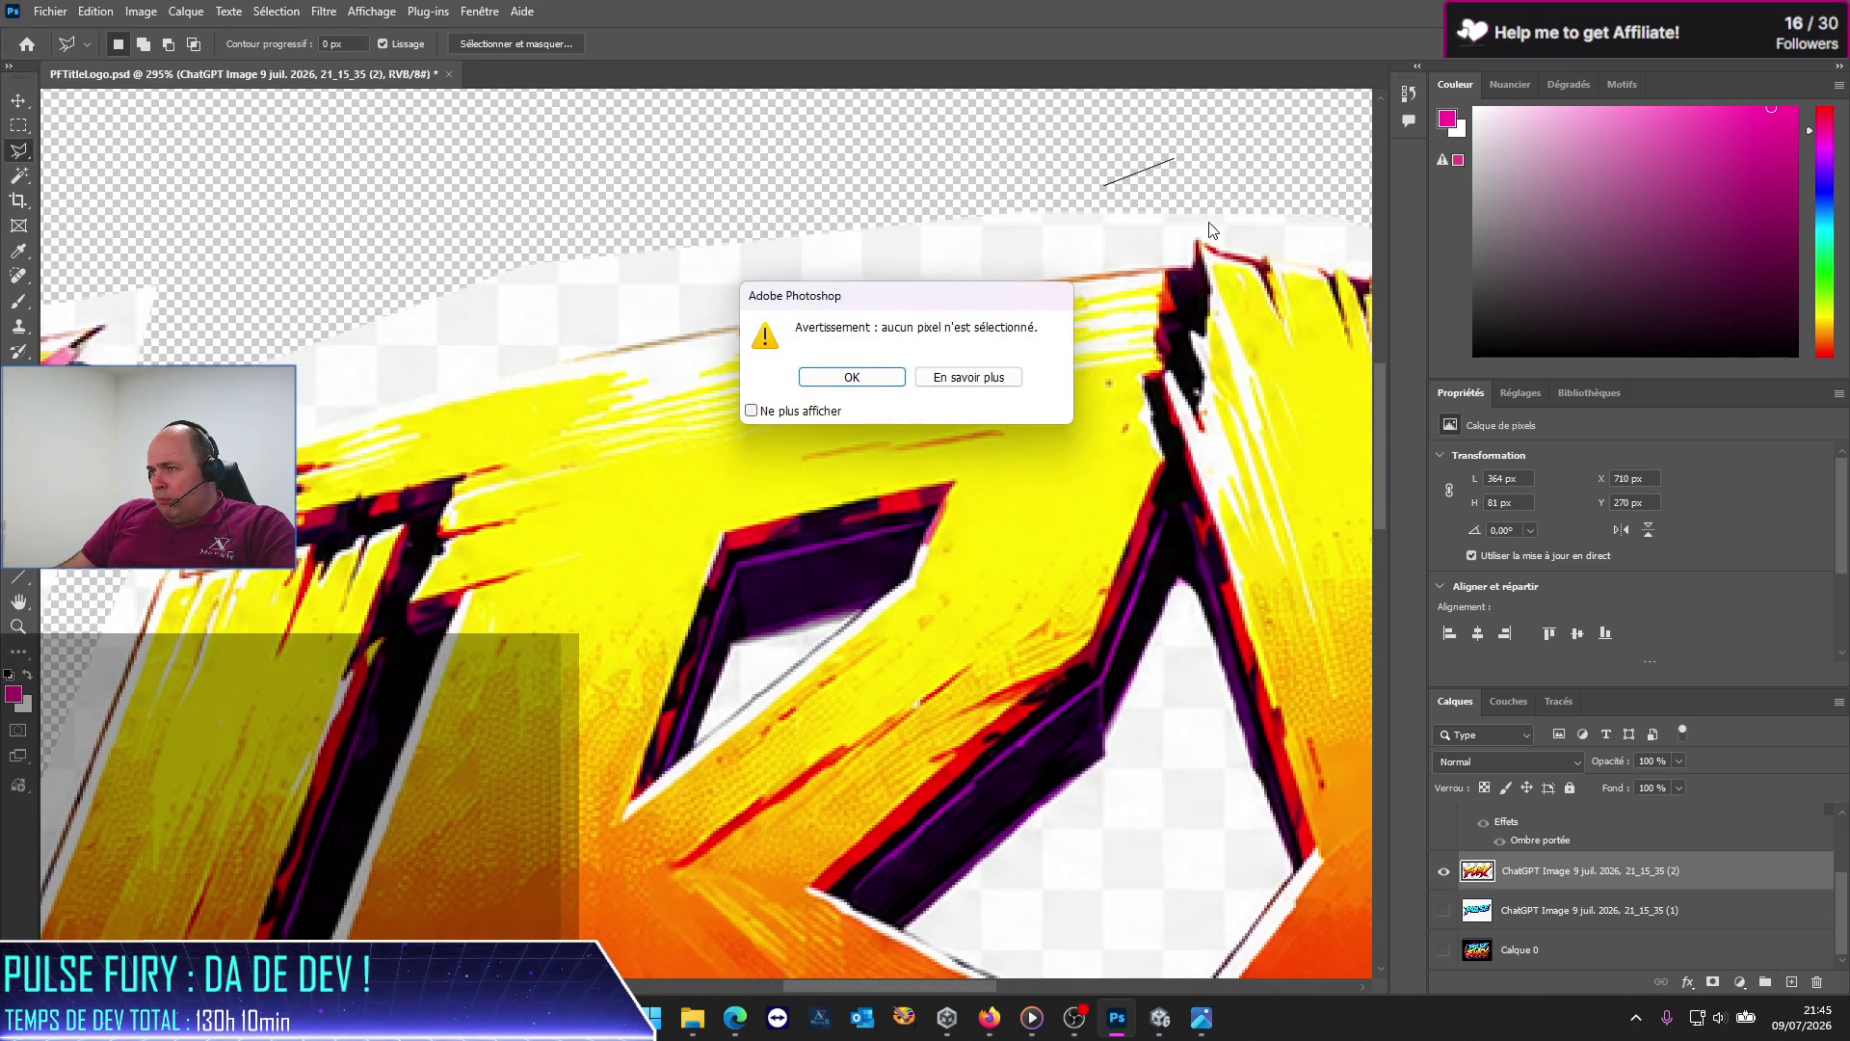
left_click(850, 383)
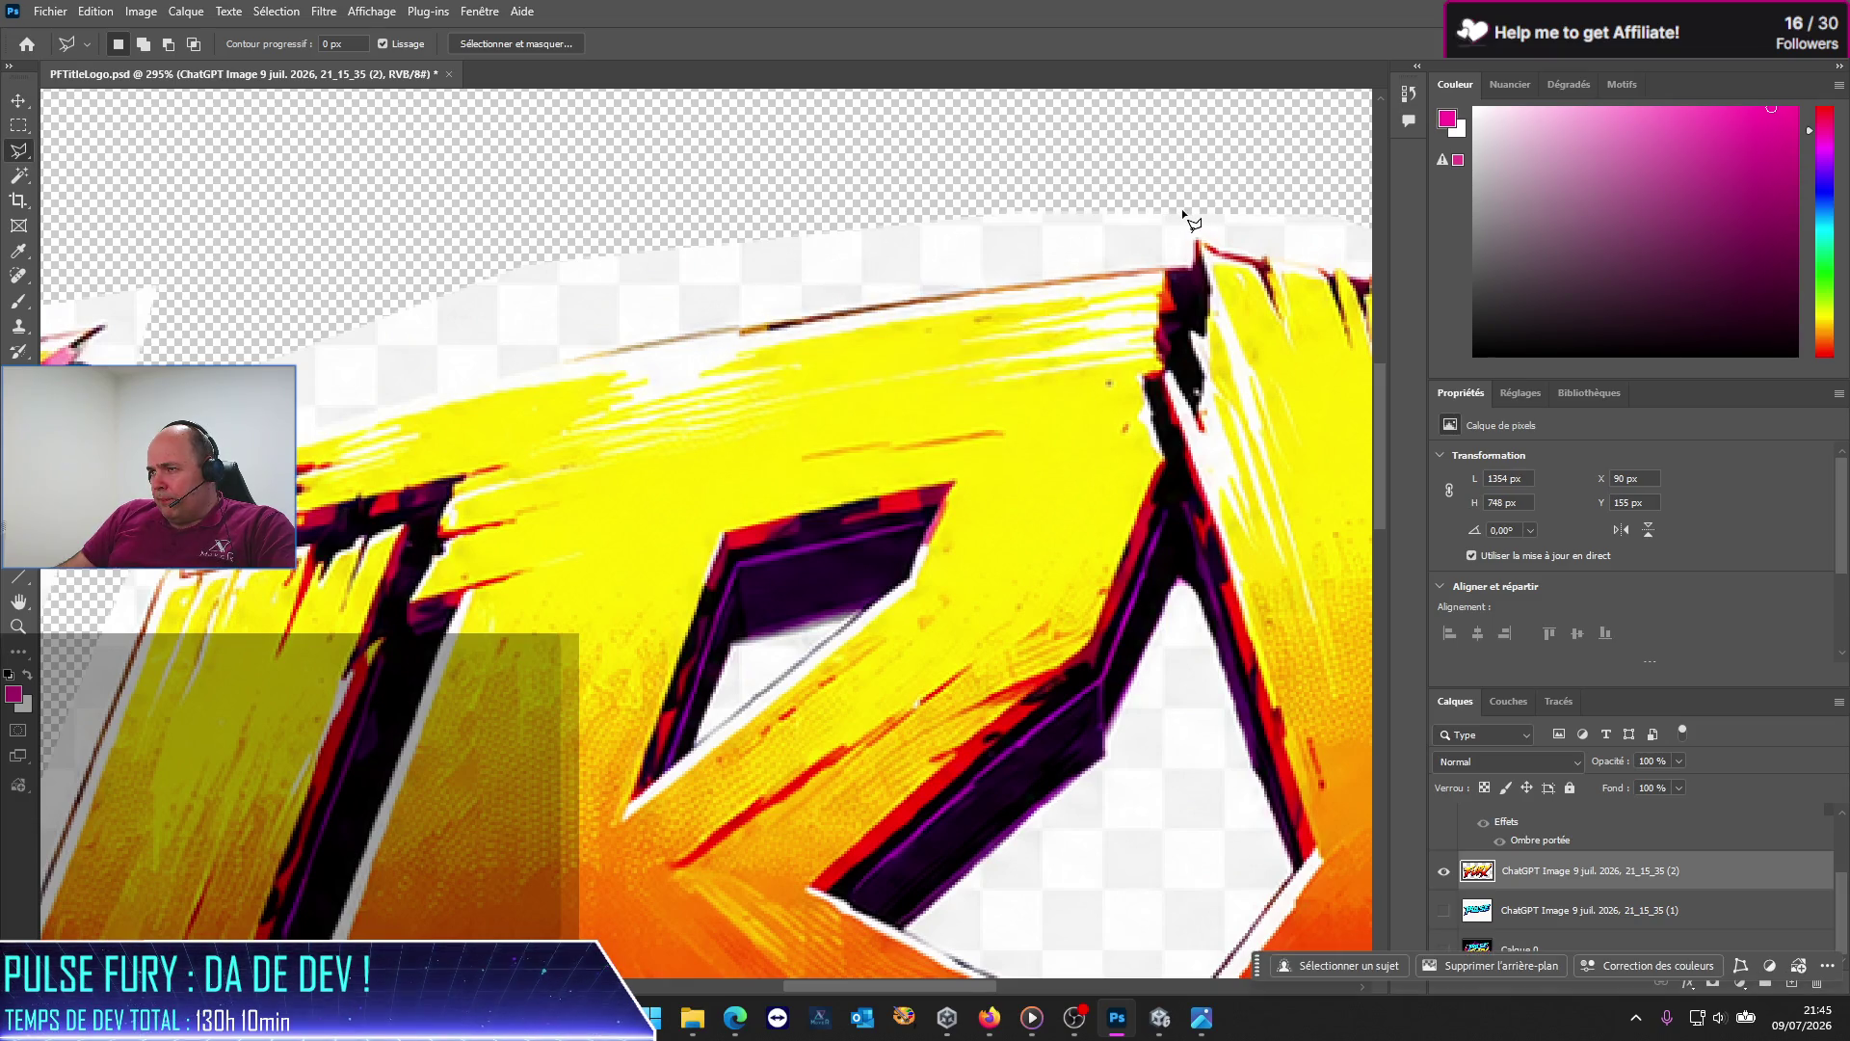
left_click(1193, 210)
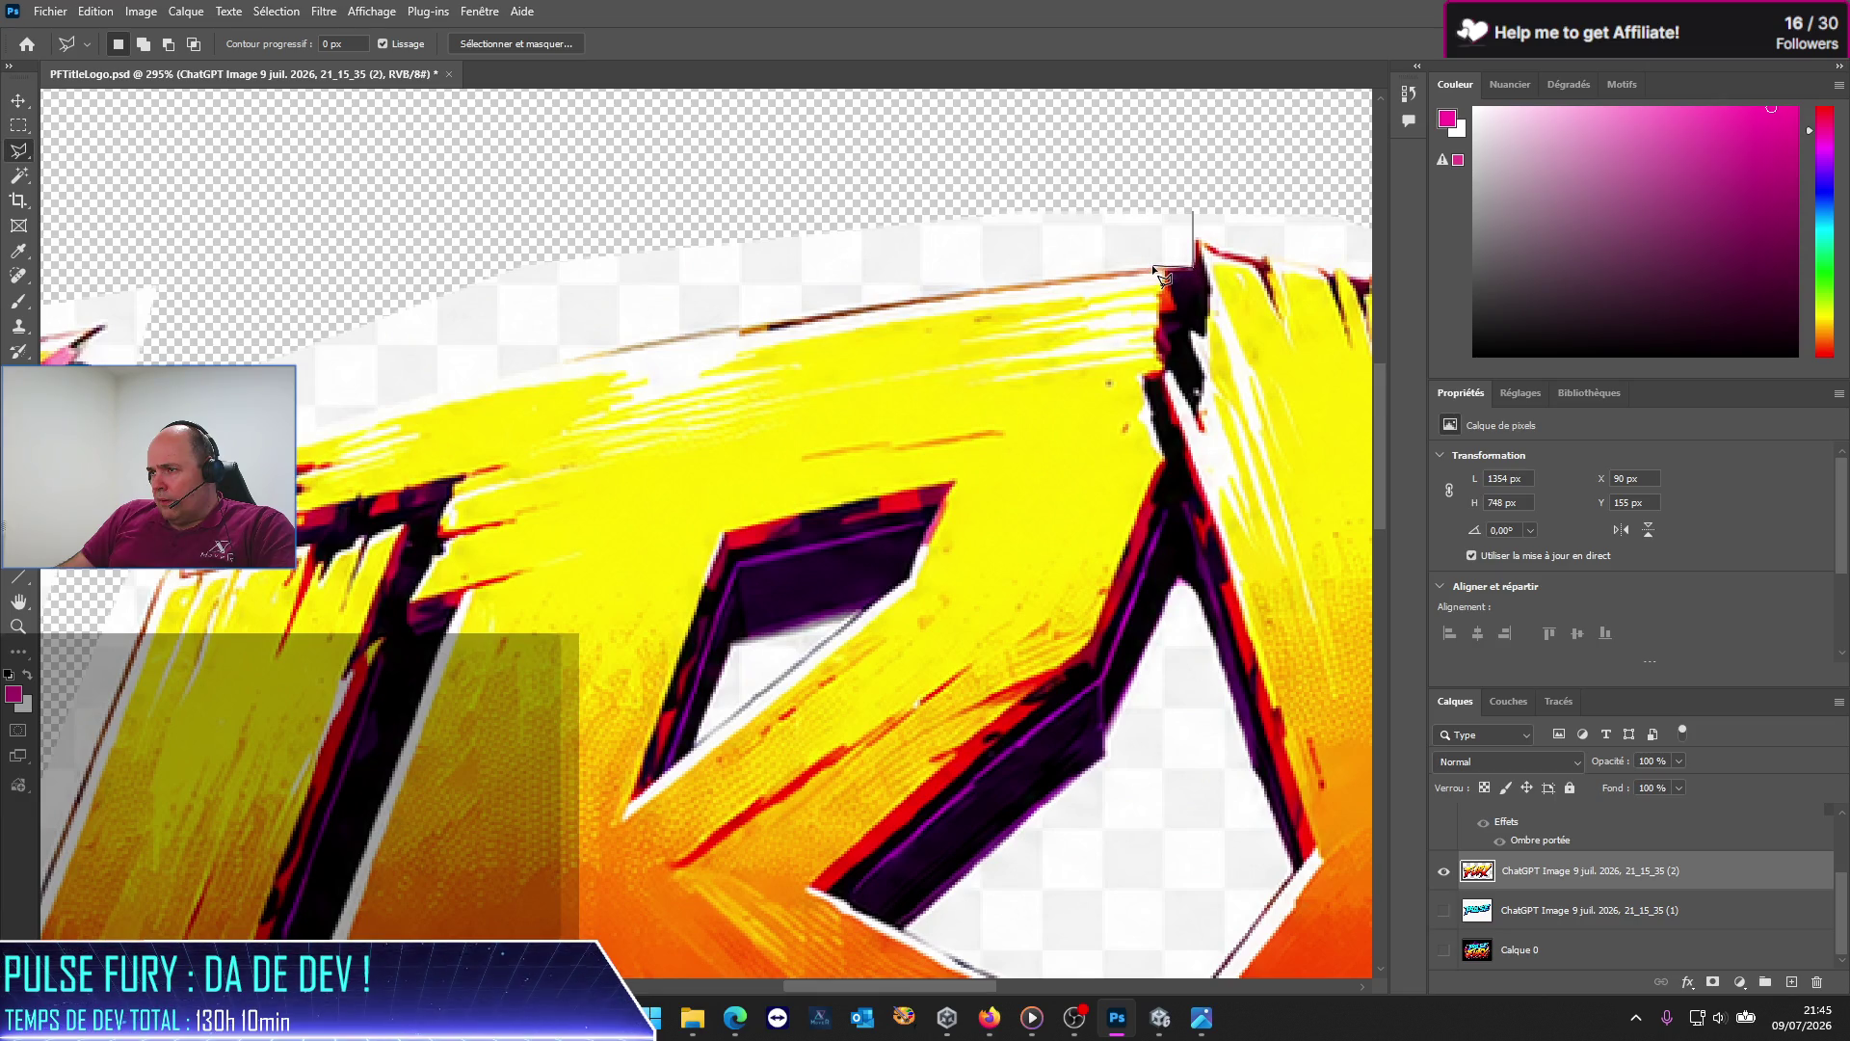
key("Escape")
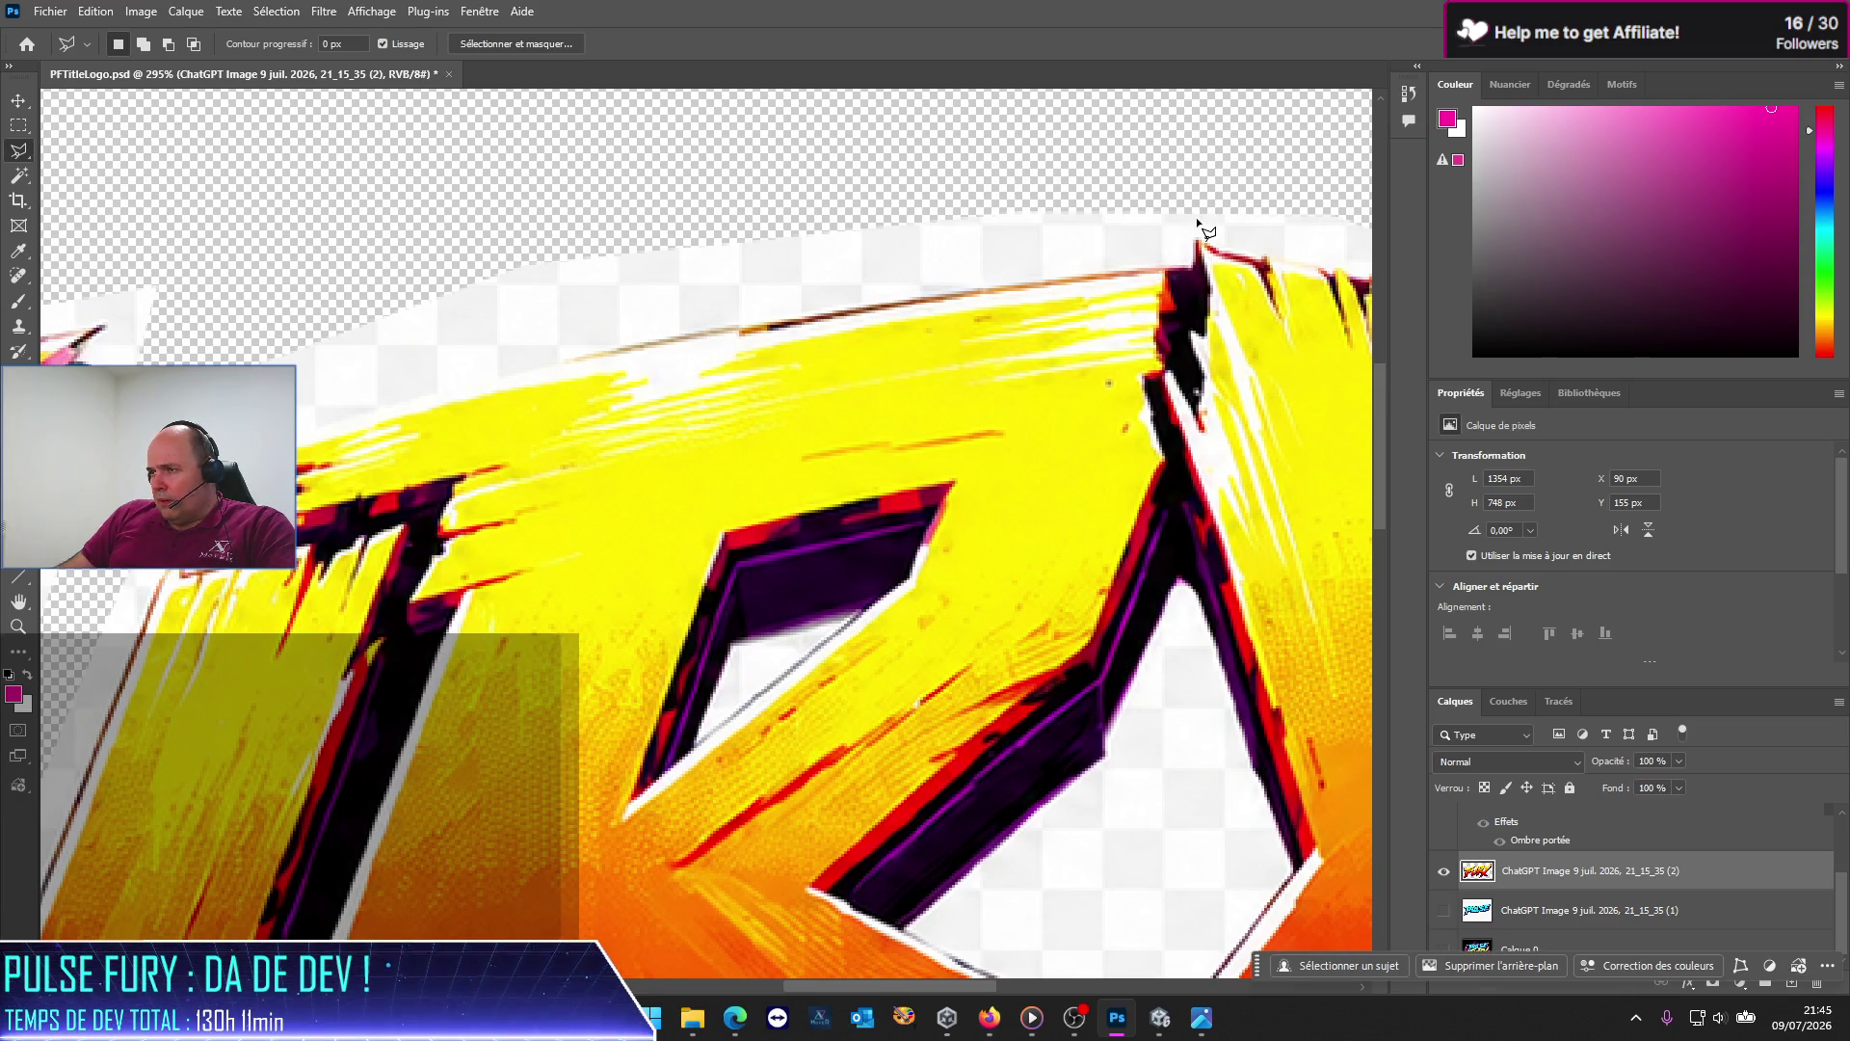
left_click(1196, 222)
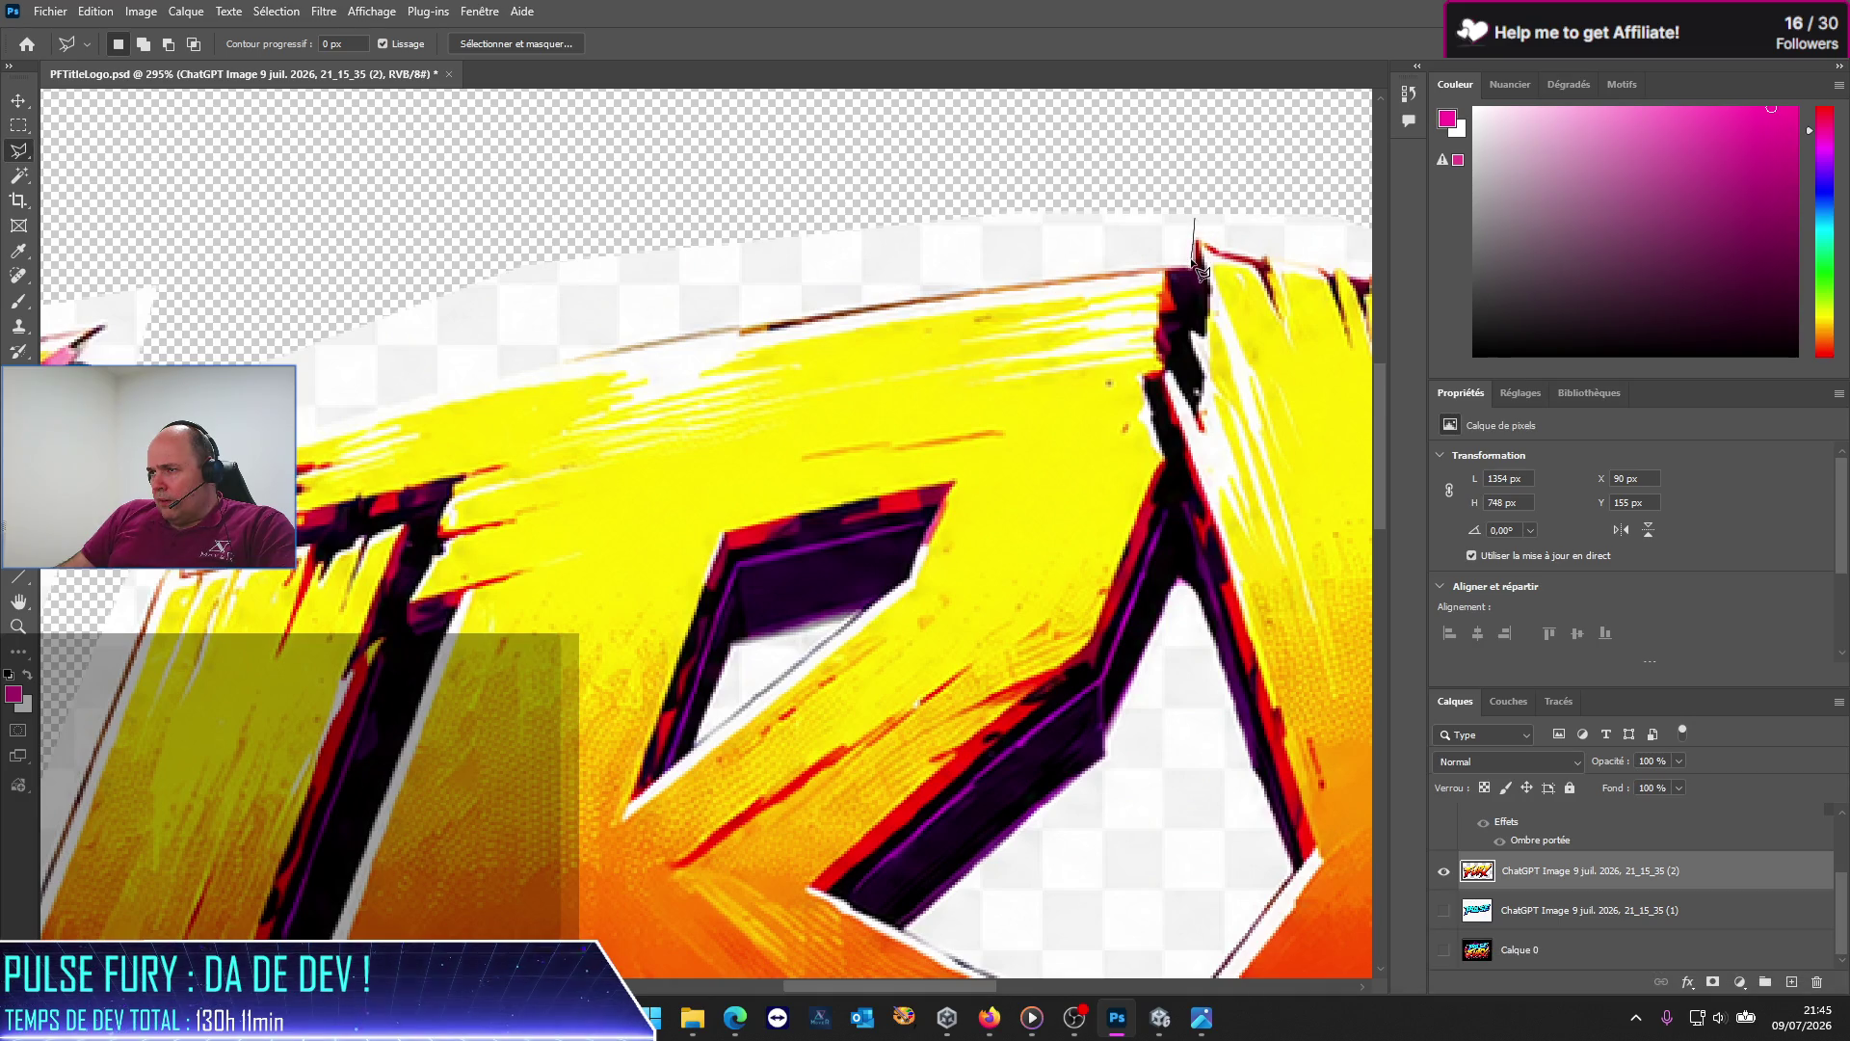
left_click(1195, 243)
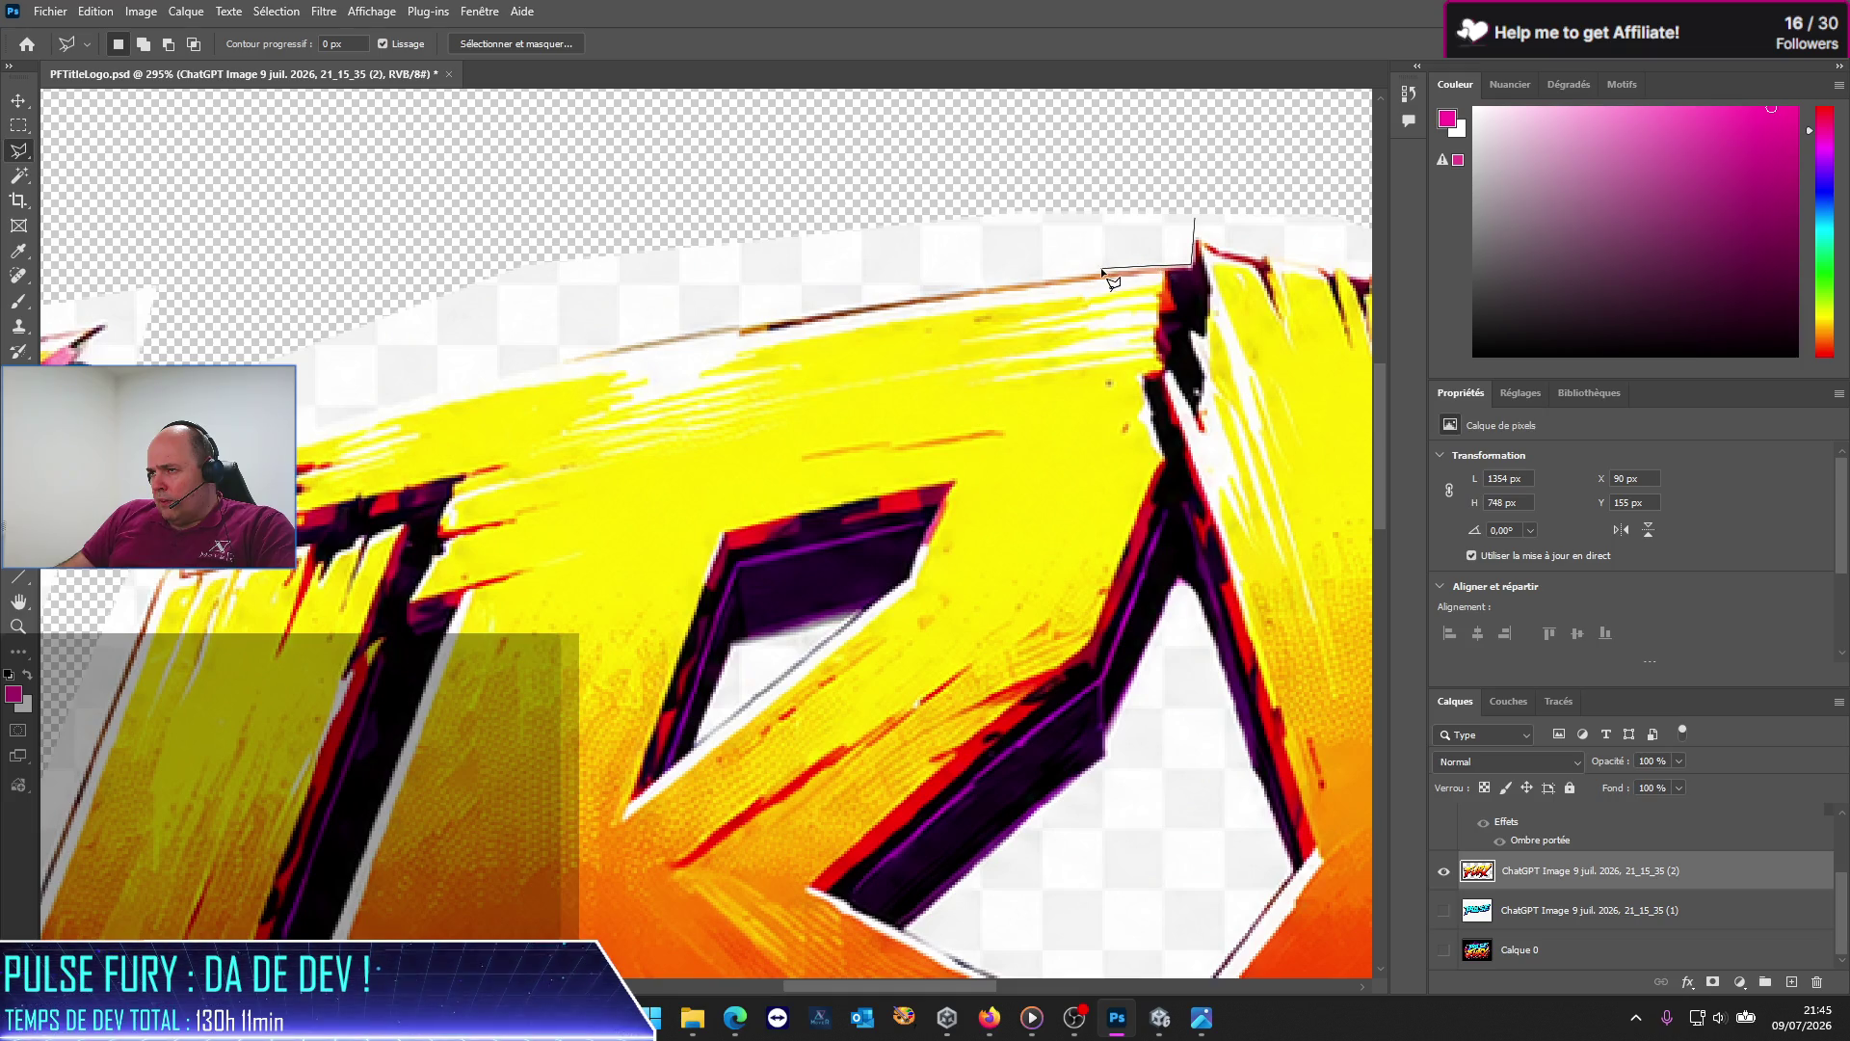
key("Escape")
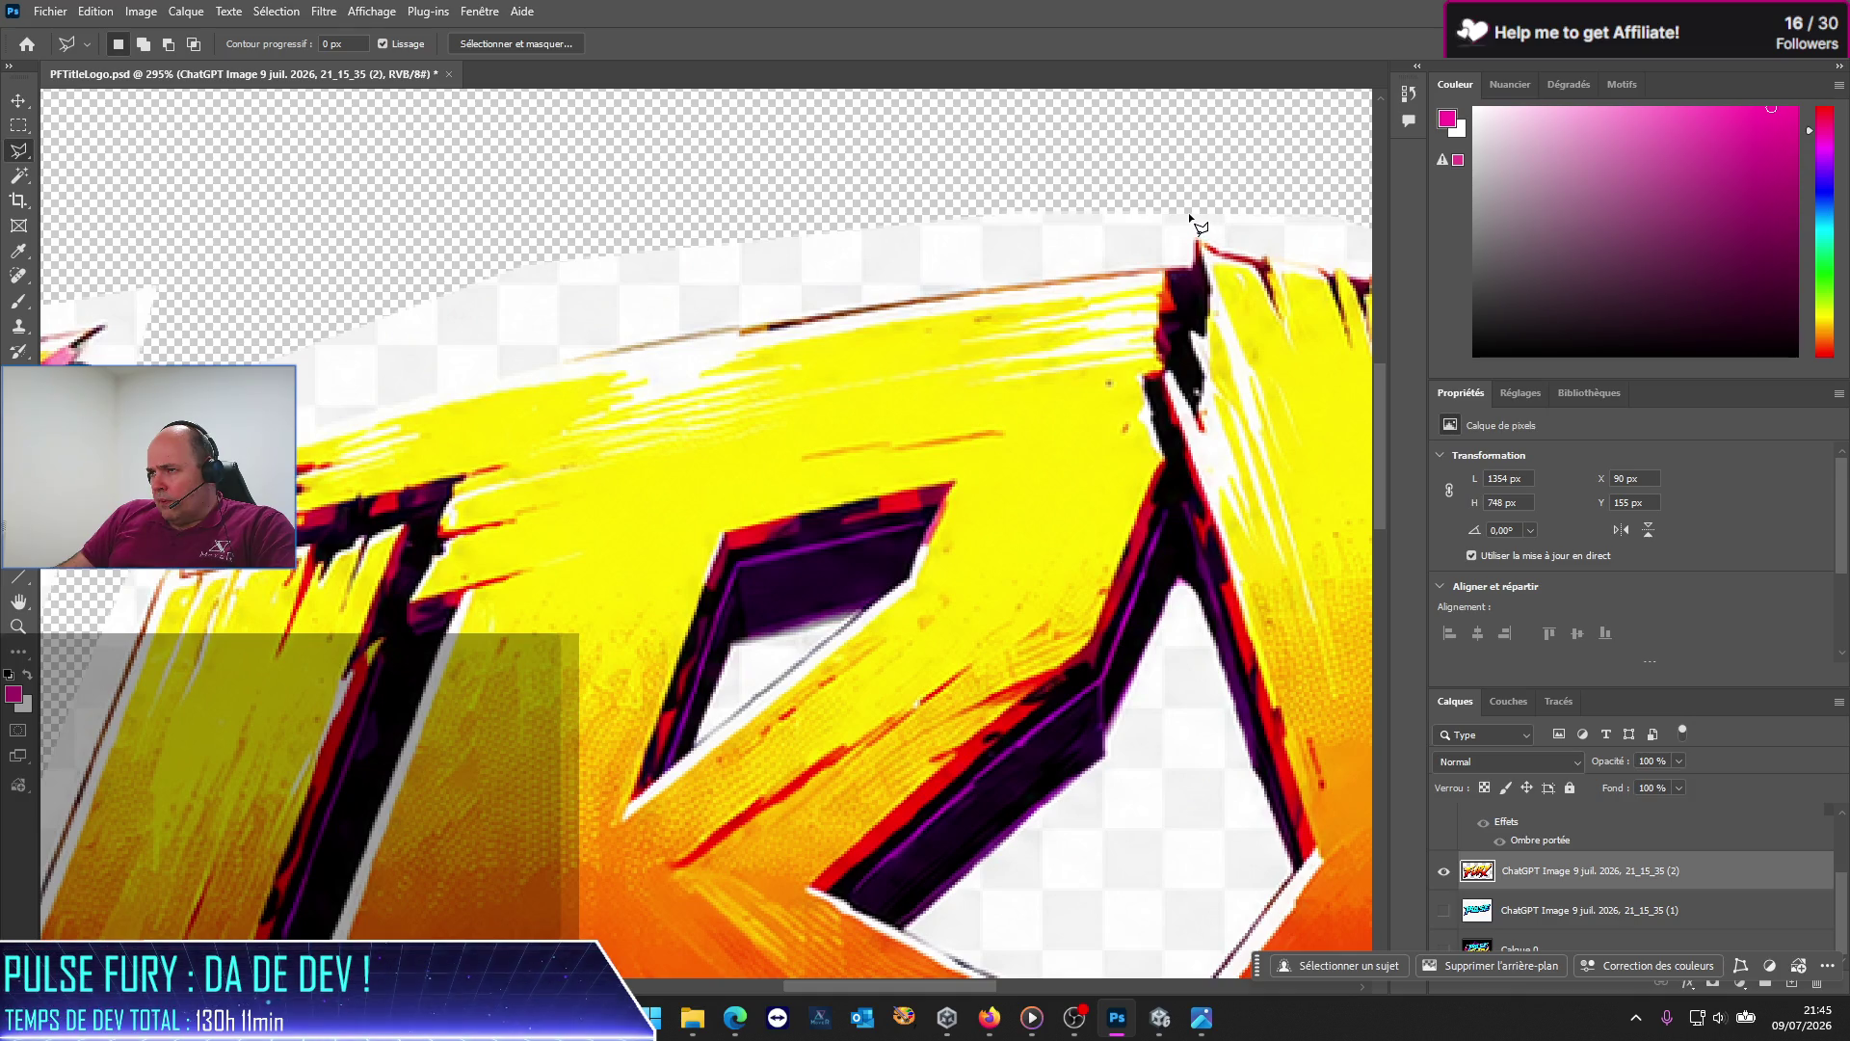
left_click(1190, 215)
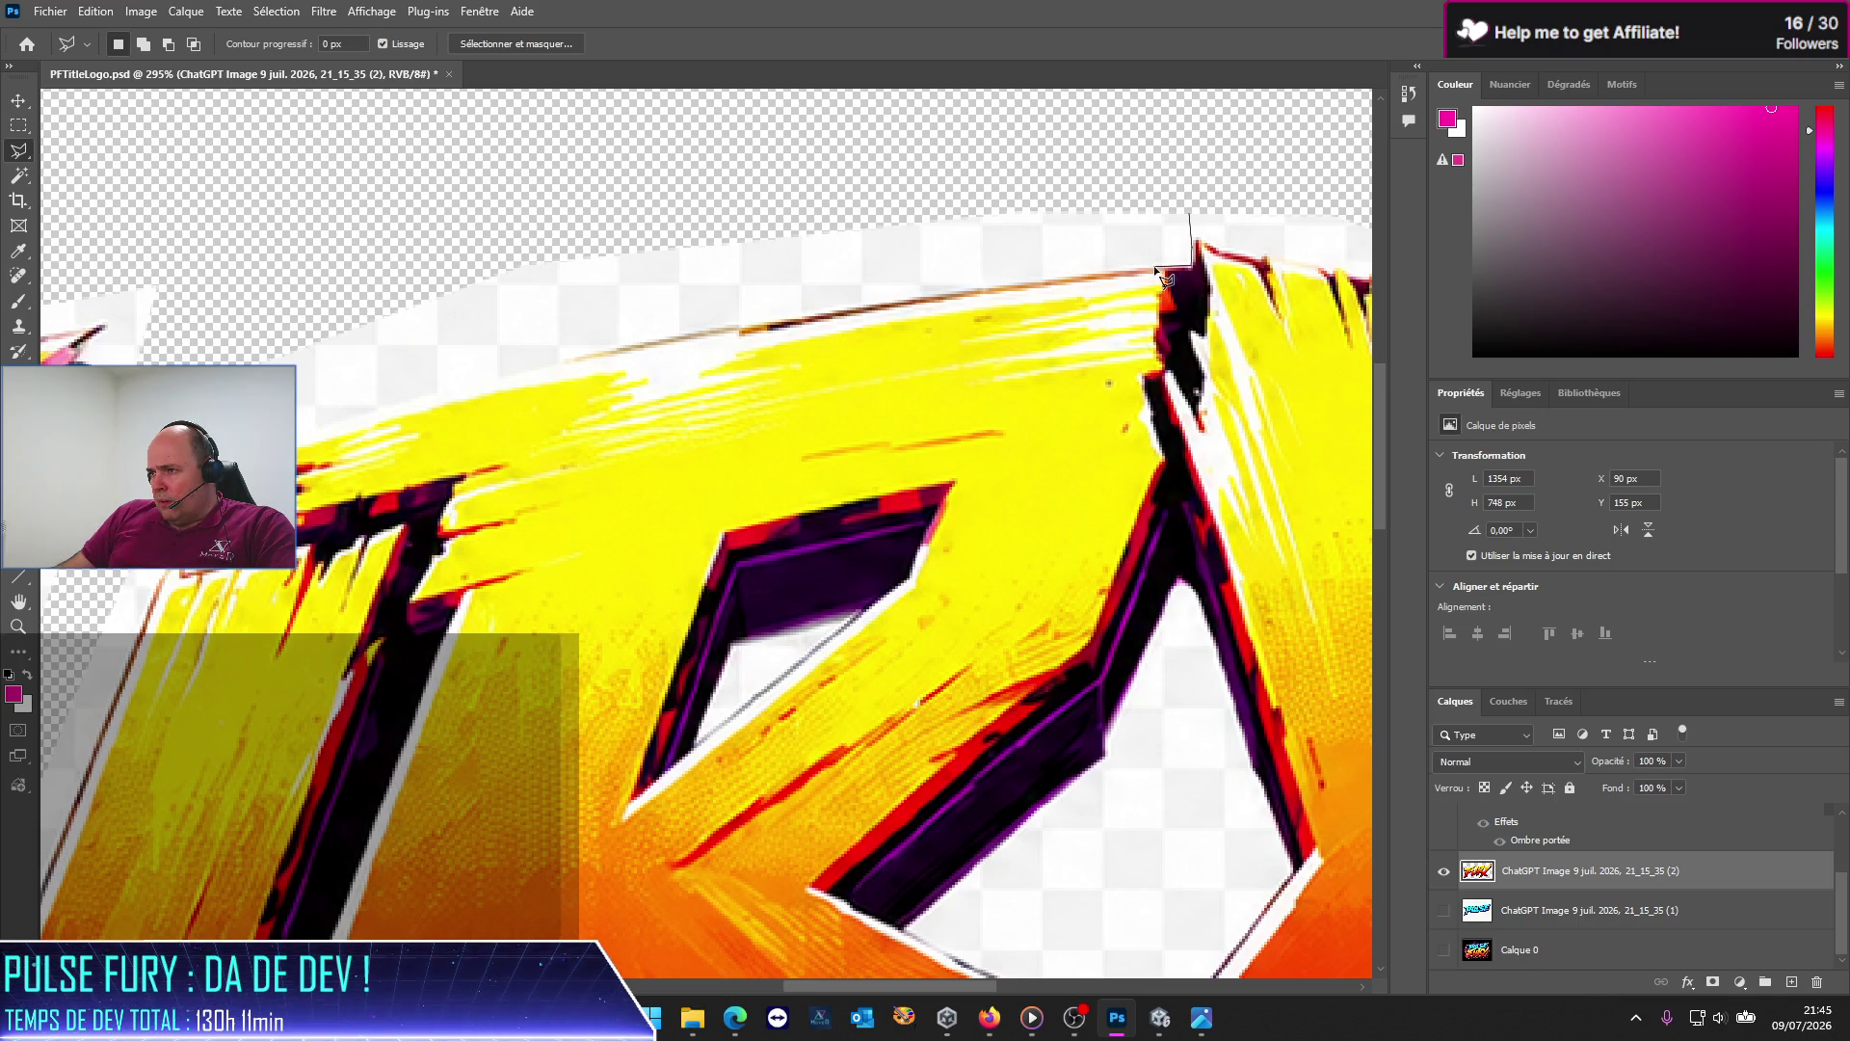
key("Escape")
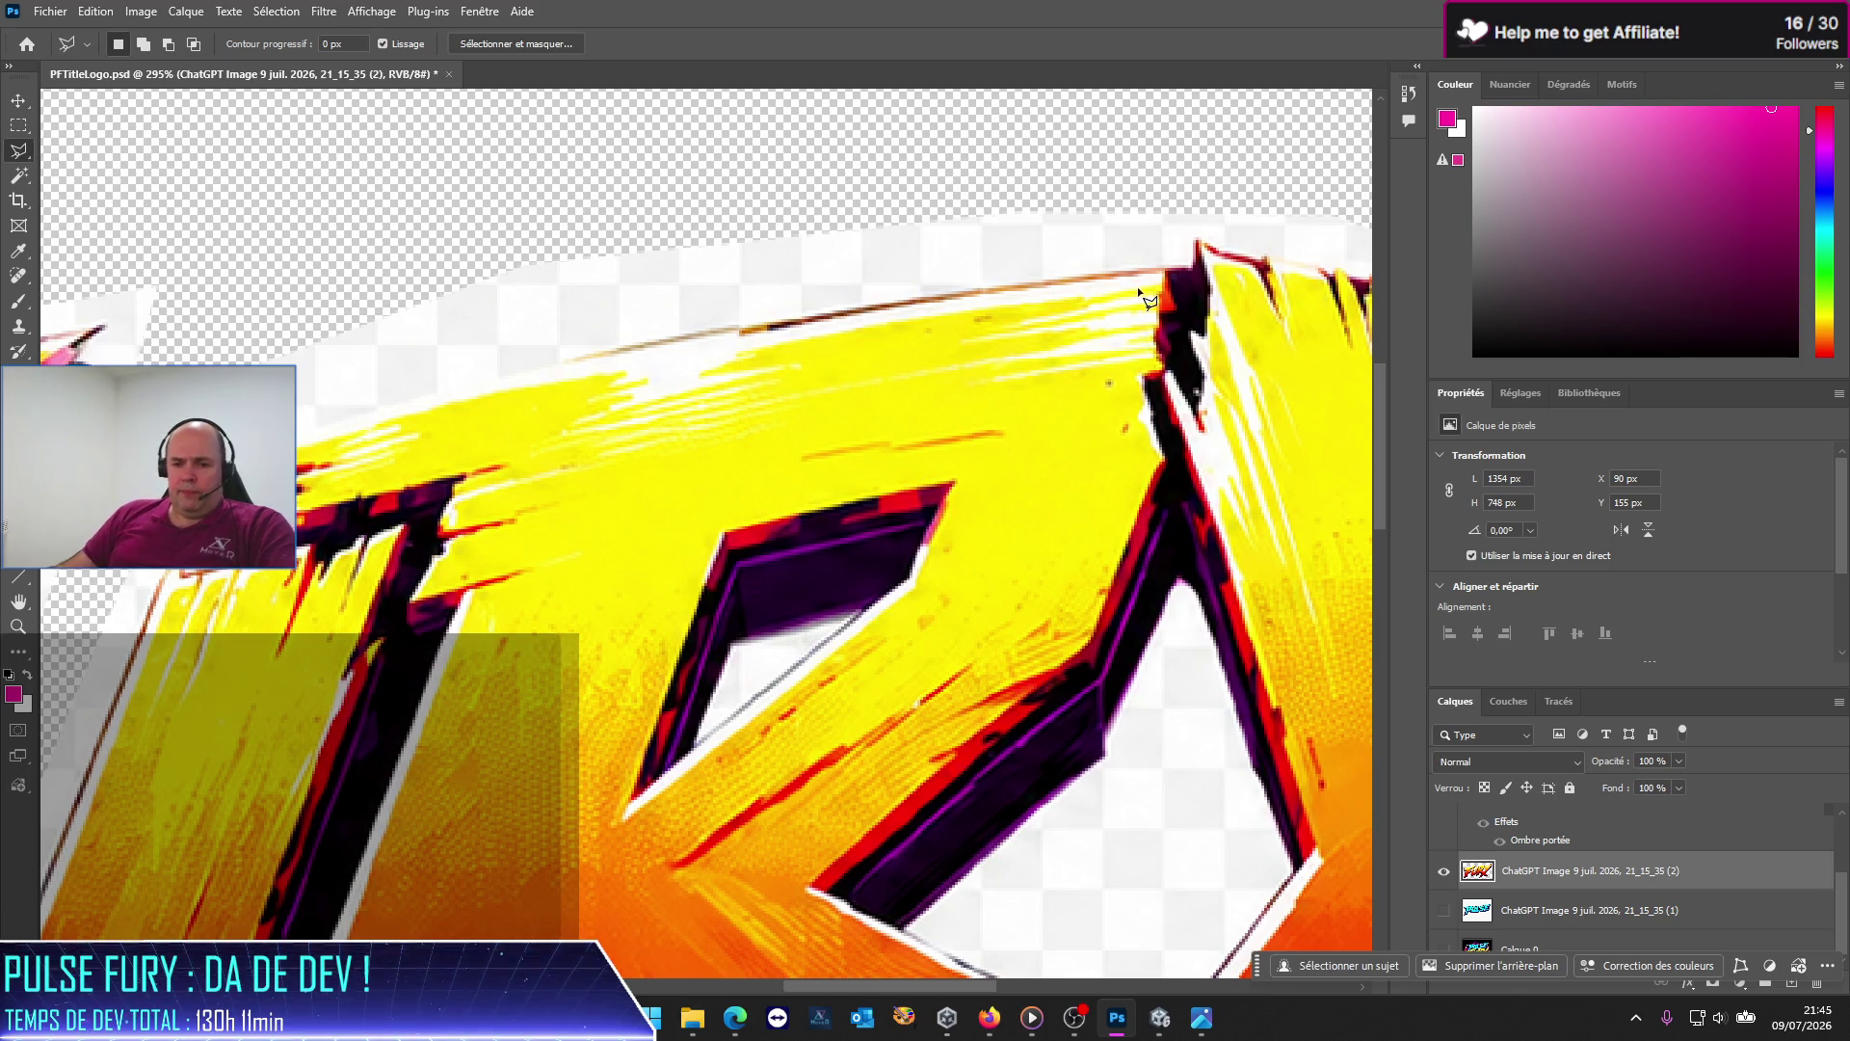
scroll(1205, 249, "up", 3)
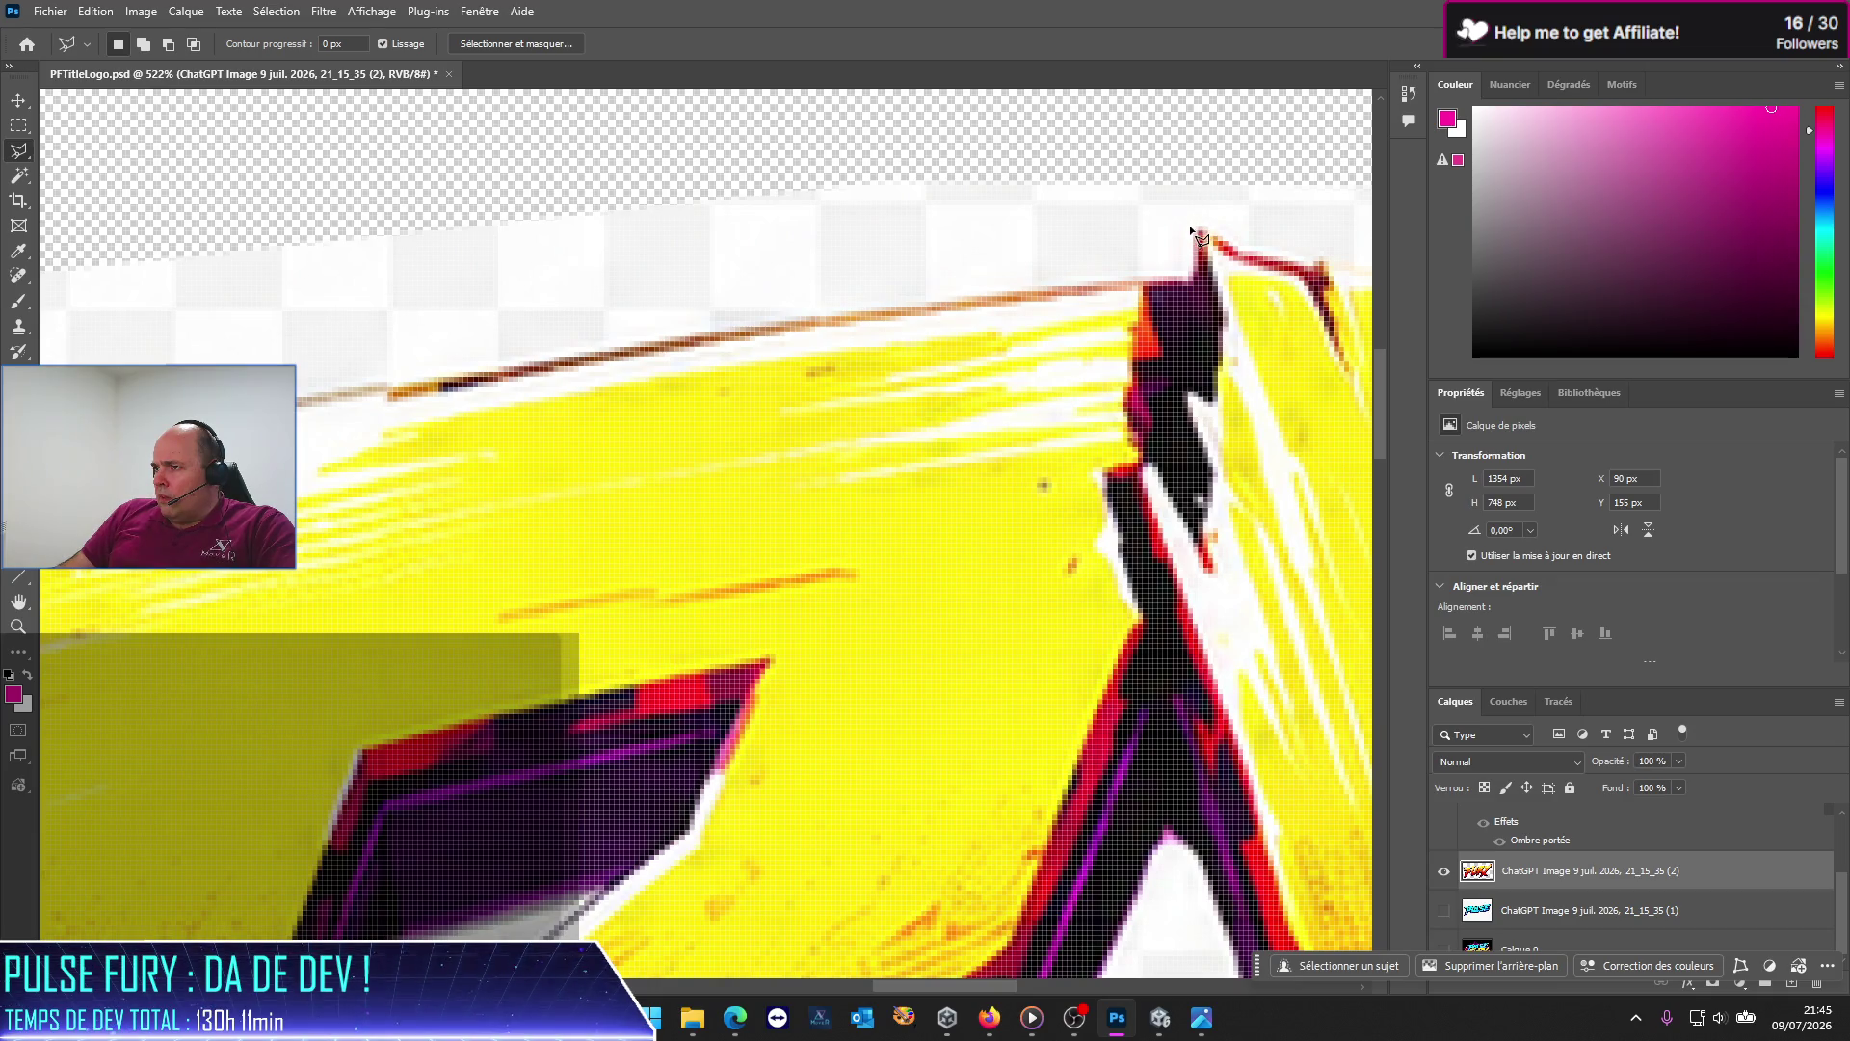
Step: Trace a Polygonal Lasso outline from above the peak leftward along the lettering's top edge
left_click(1200, 224)
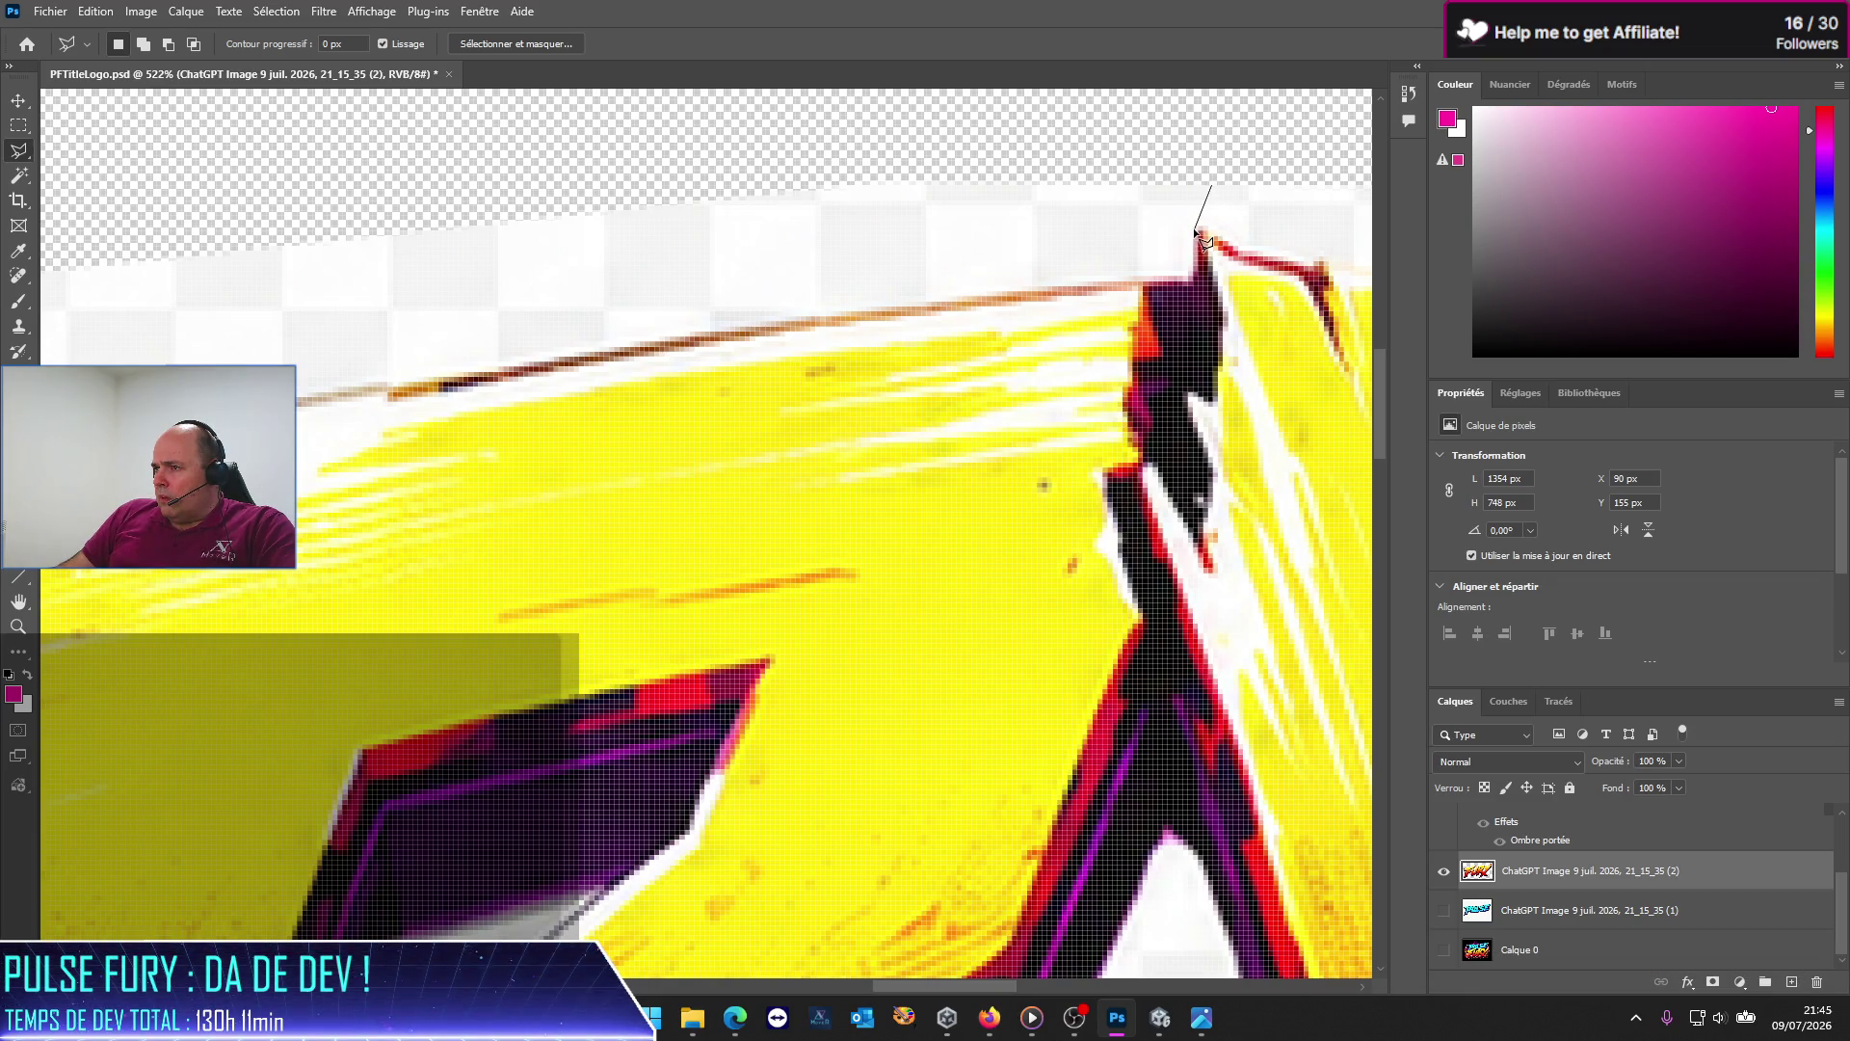
left_click(1195, 274)
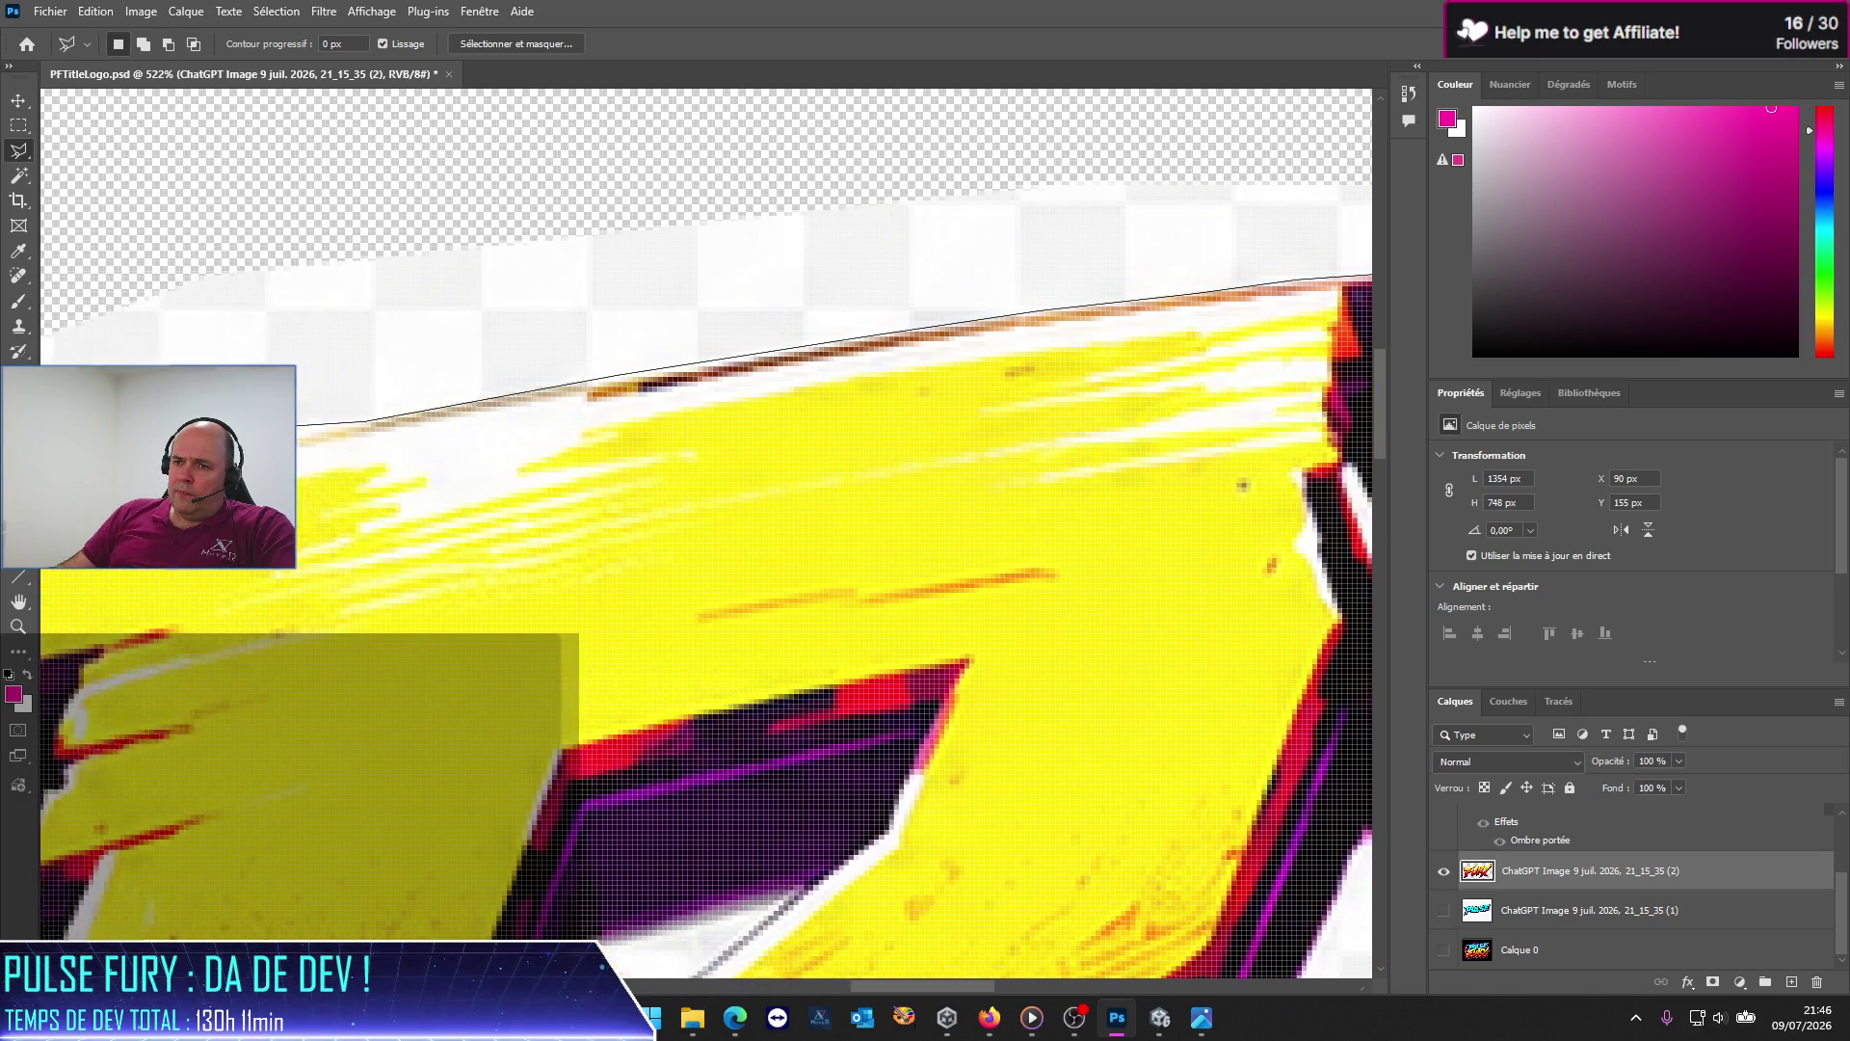
left_click_drag(241, 458, 605, 504)
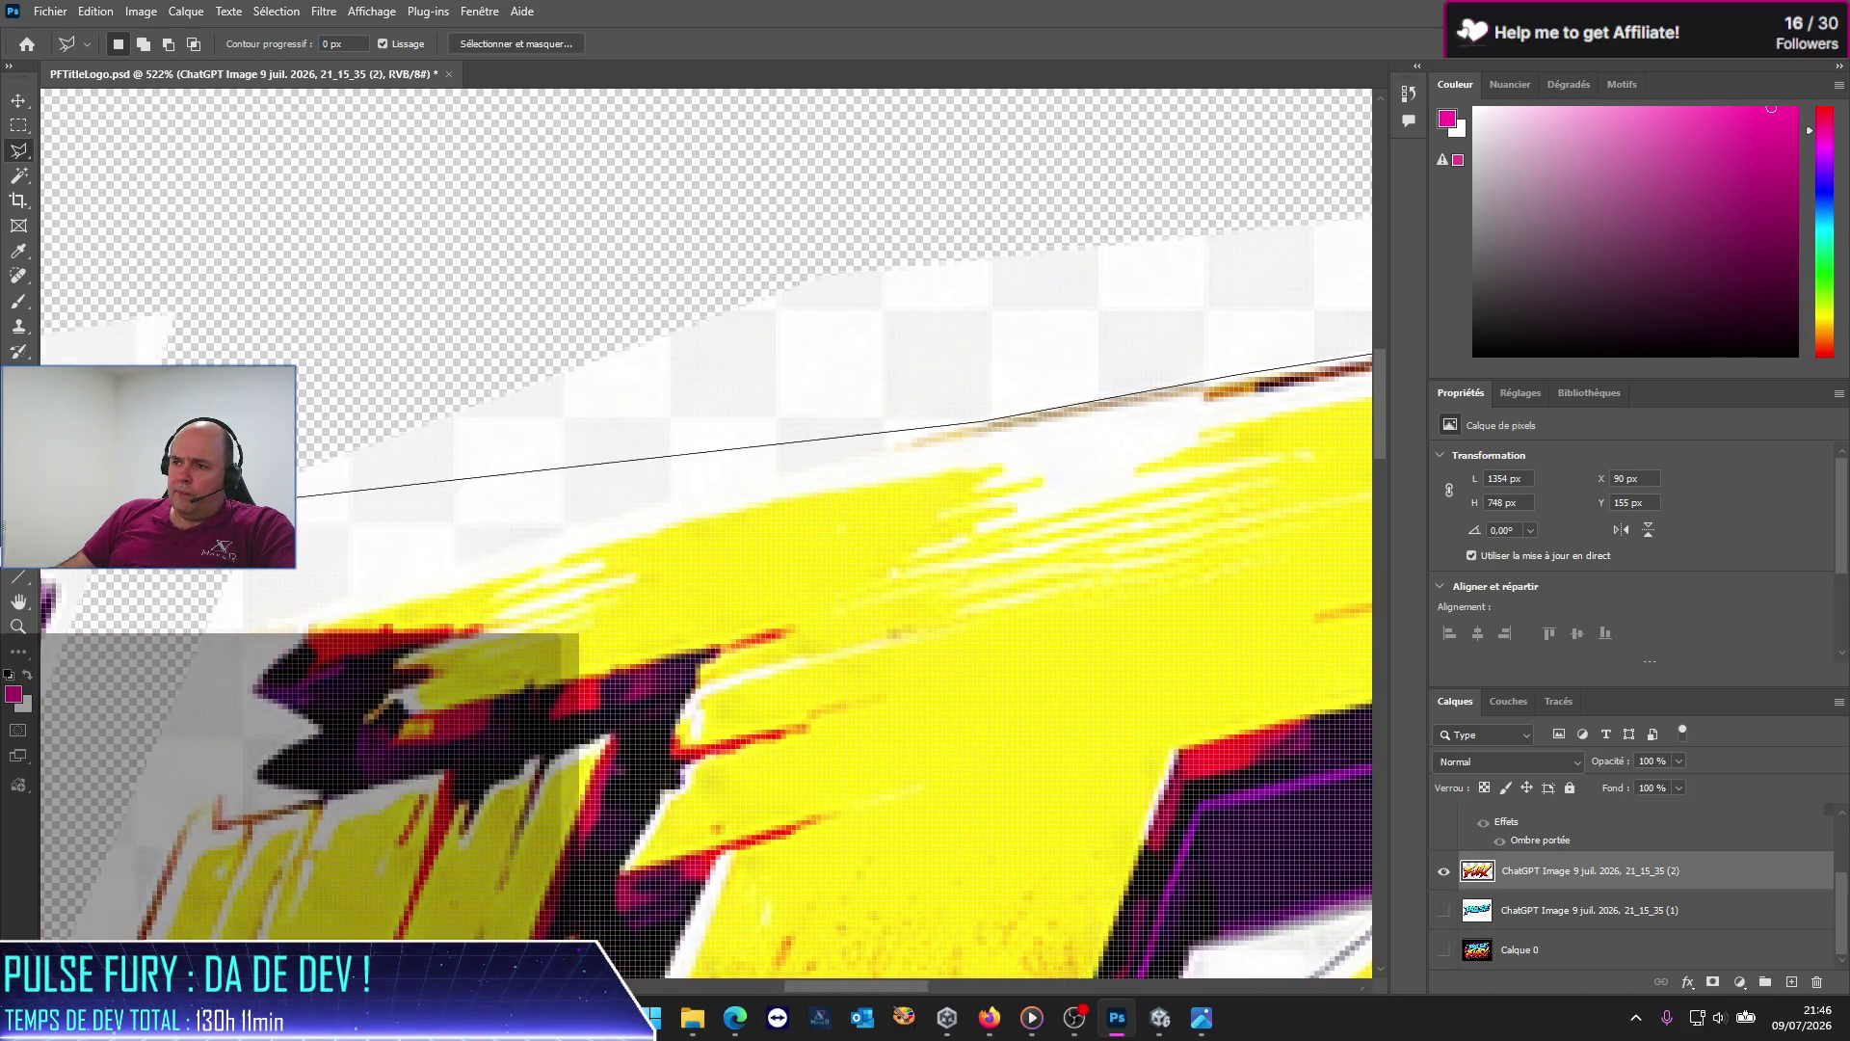
left_click(1002, 421)
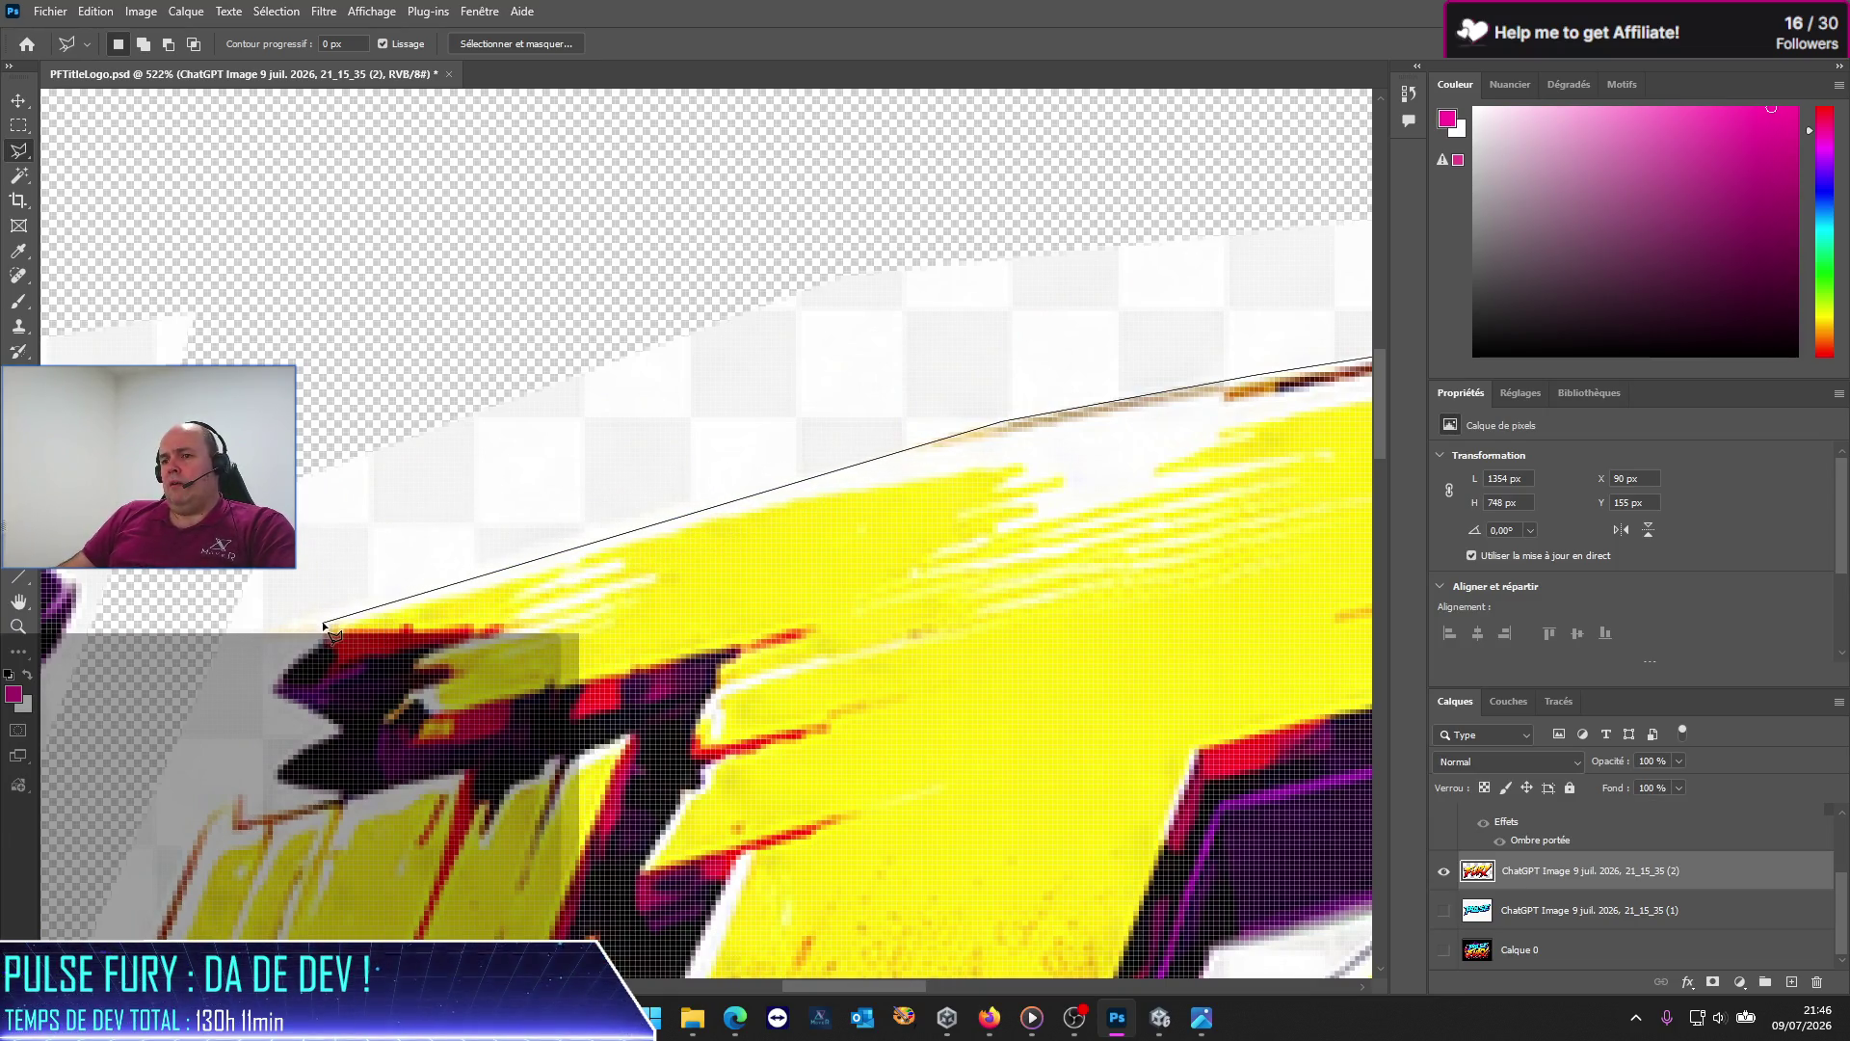
left_click(419, 608)
key("BackSpace")
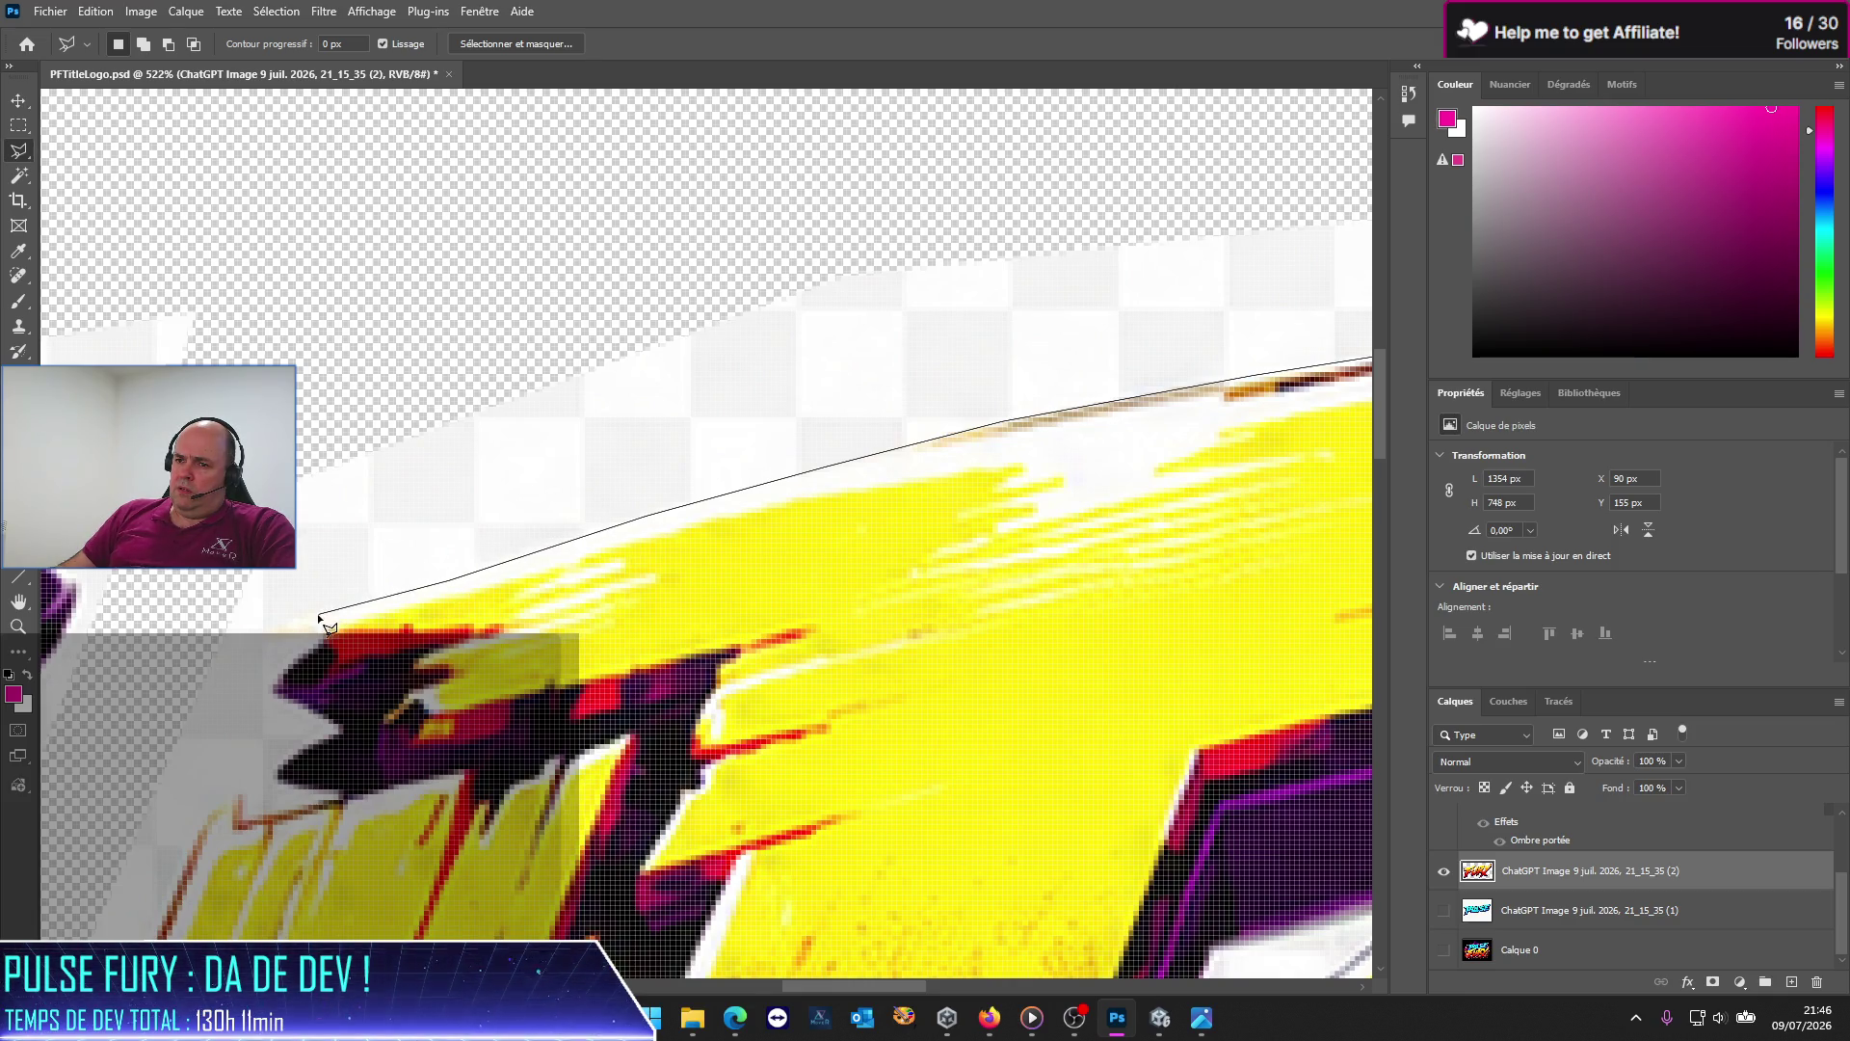
Step: Wrap the outline around the left end and back above the lettering, close it, and remove the fringe
left_click(324, 640)
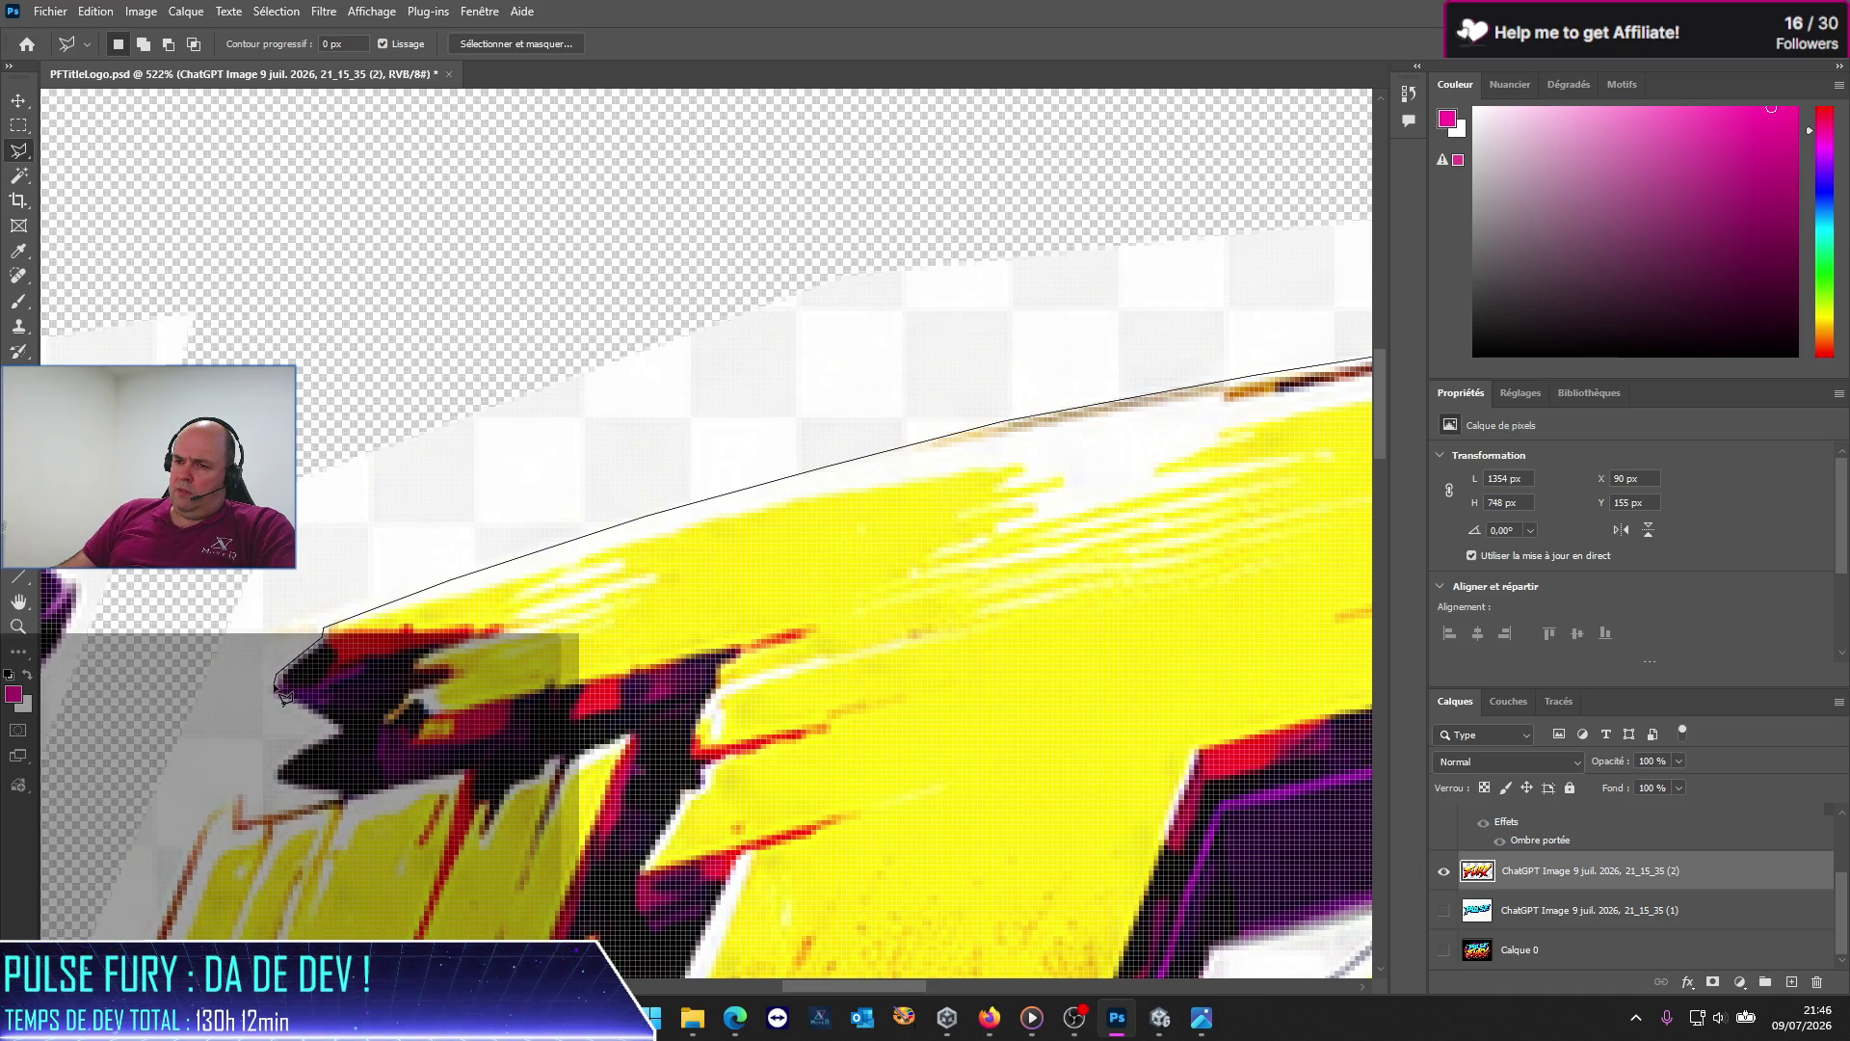
left_click(274, 680)
left_click(204, 625)
left_click(260, 377)
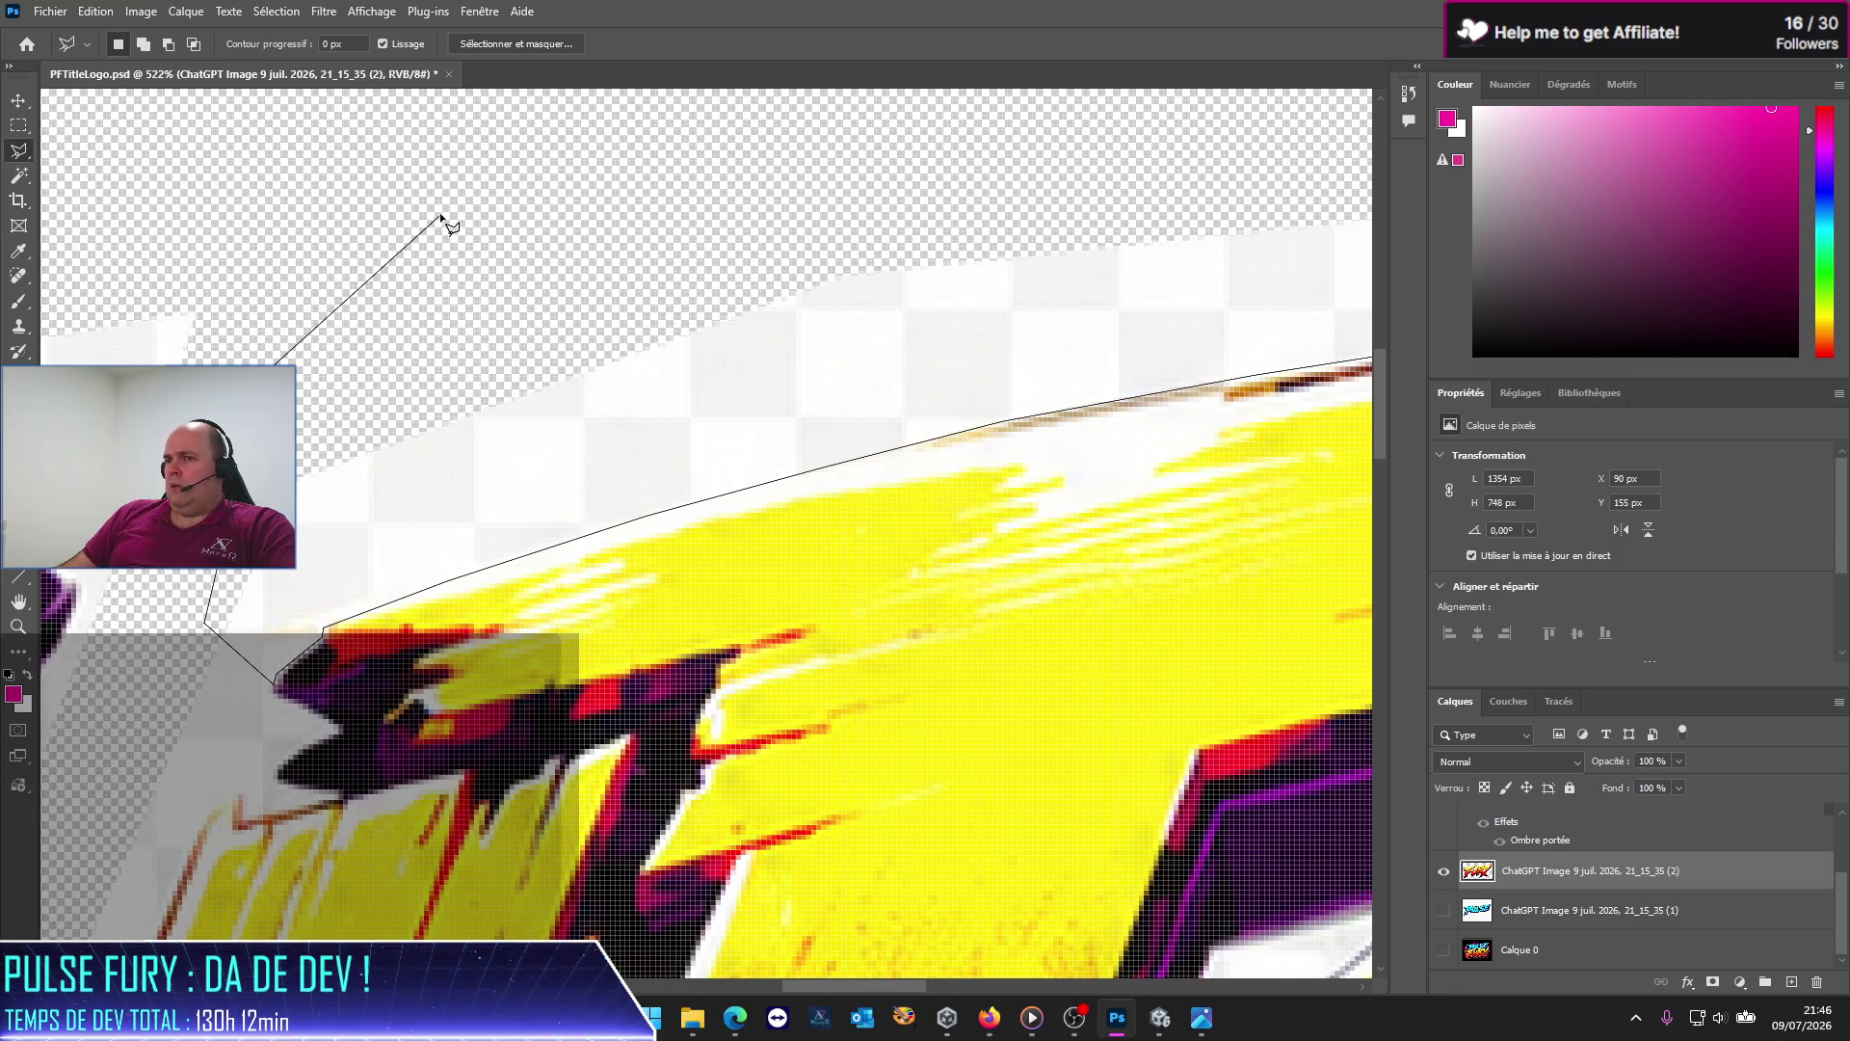
left_click(1082, 322)
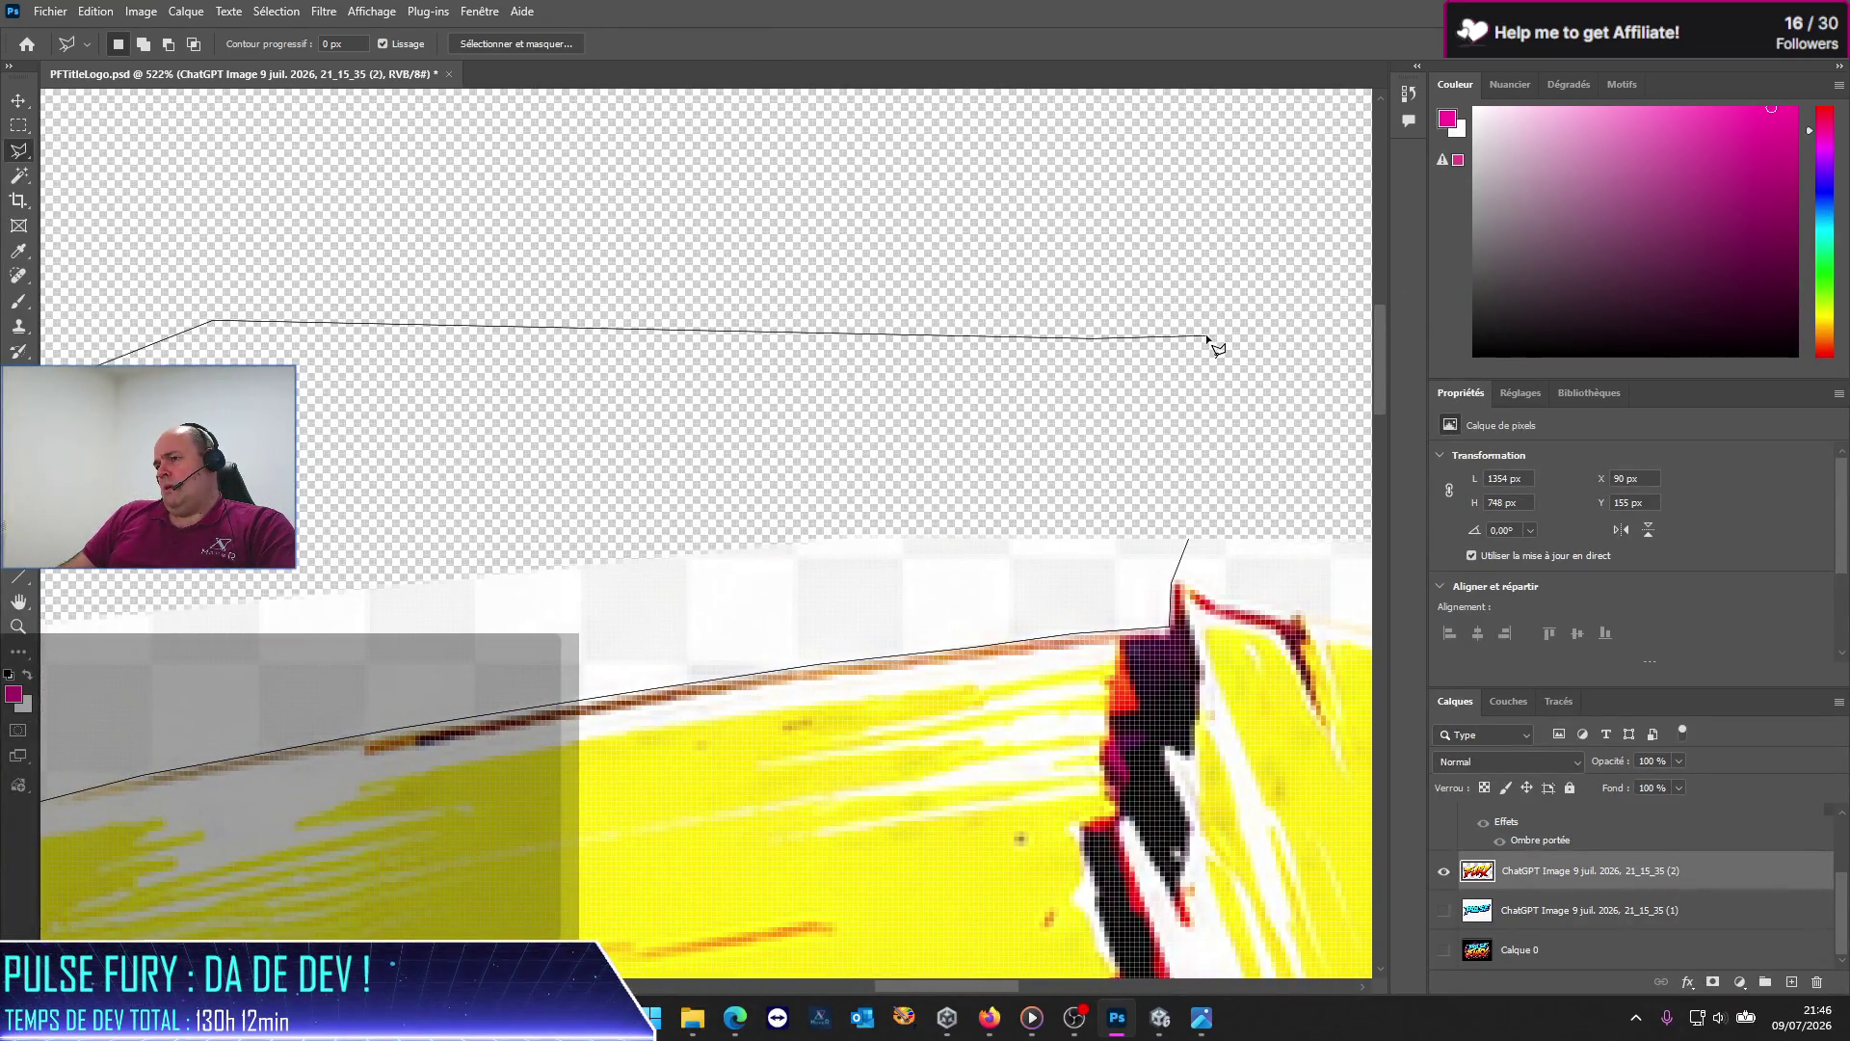
double_click(1209, 339)
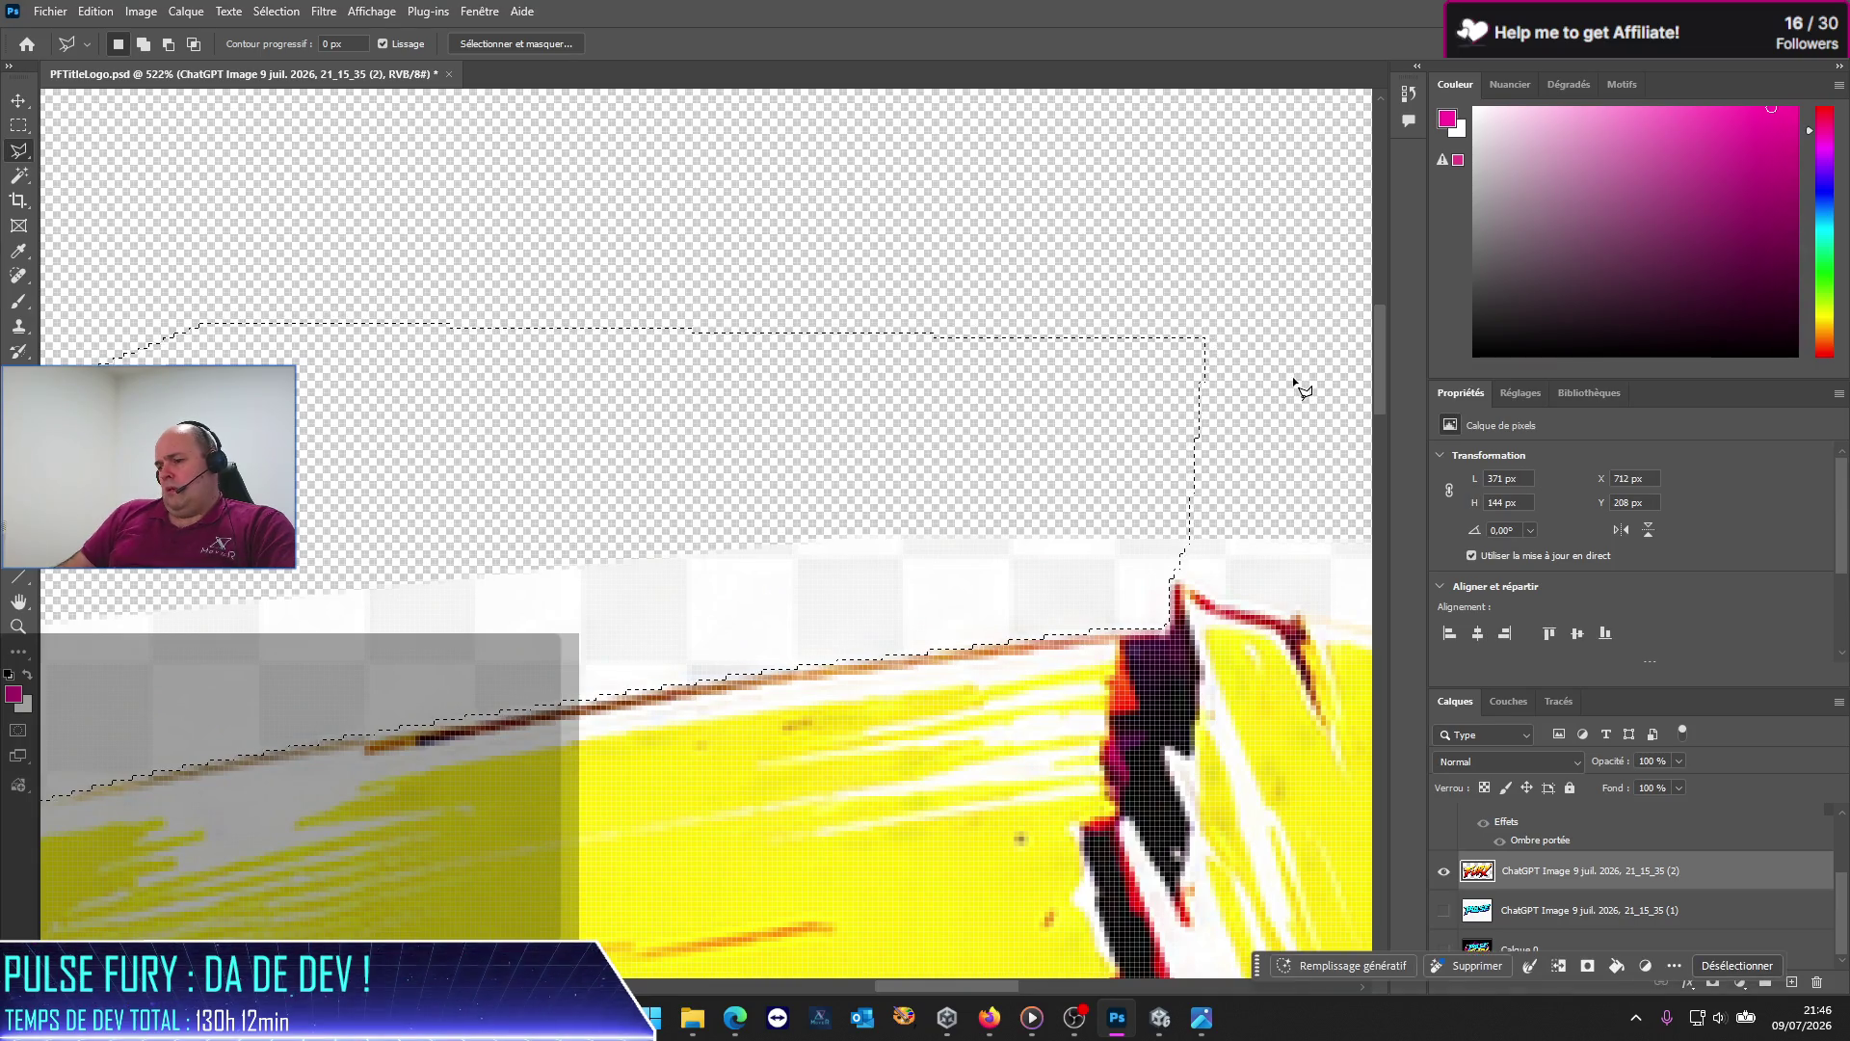
key("ctrl+d")
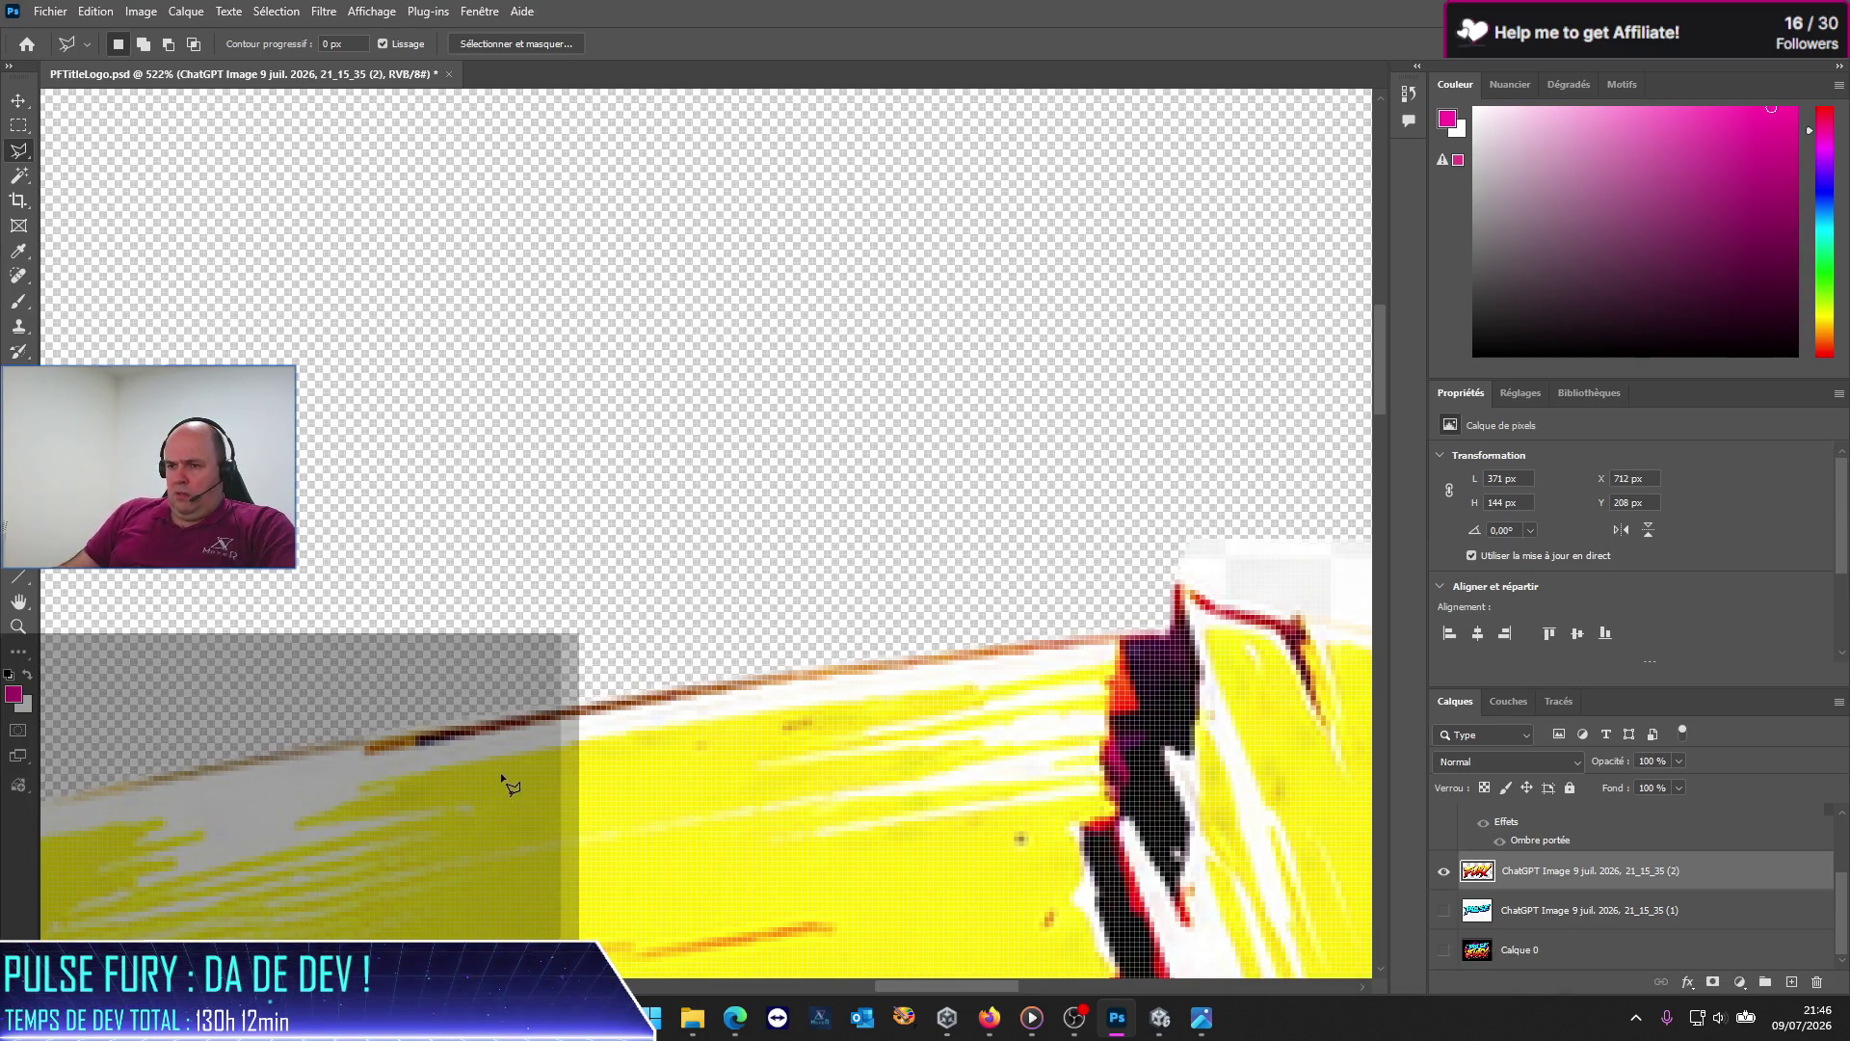
Step: Outline another white patch on the edge and dismiss the no-pixels-selected warning
left_click(535, 551)
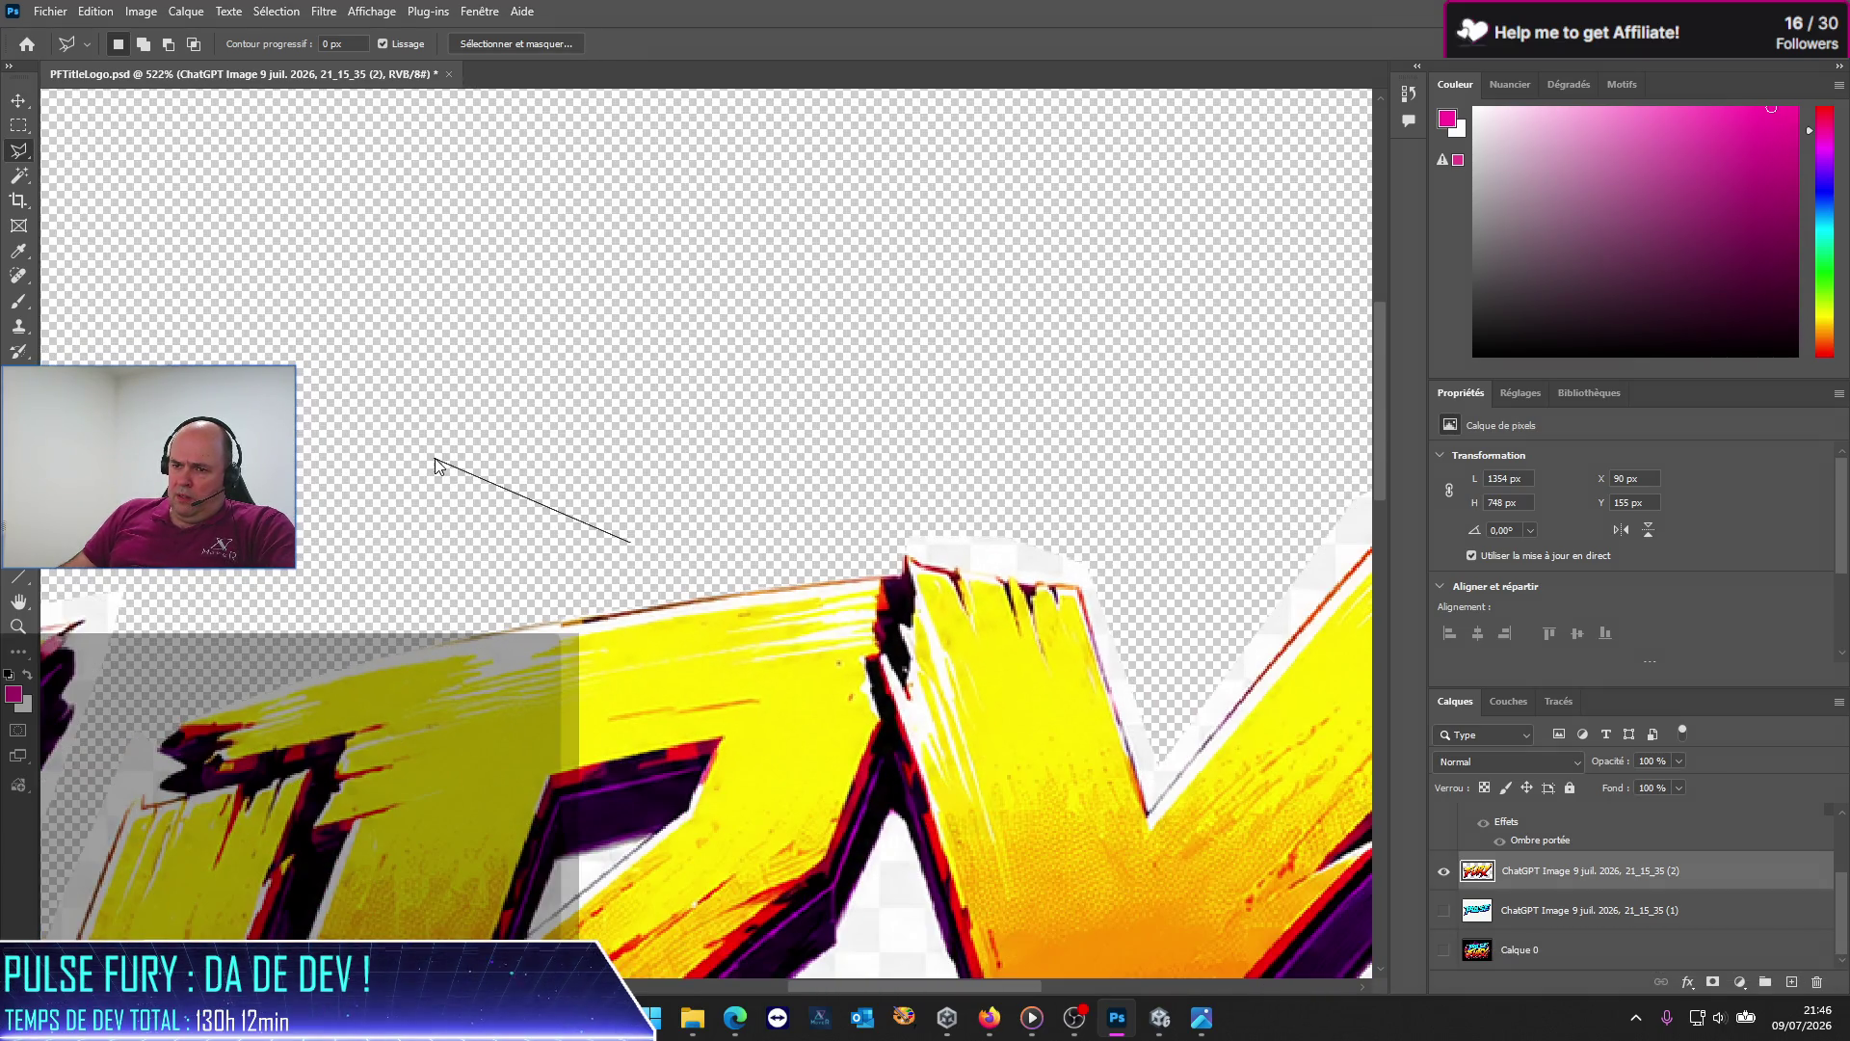
double_click(435, 459)
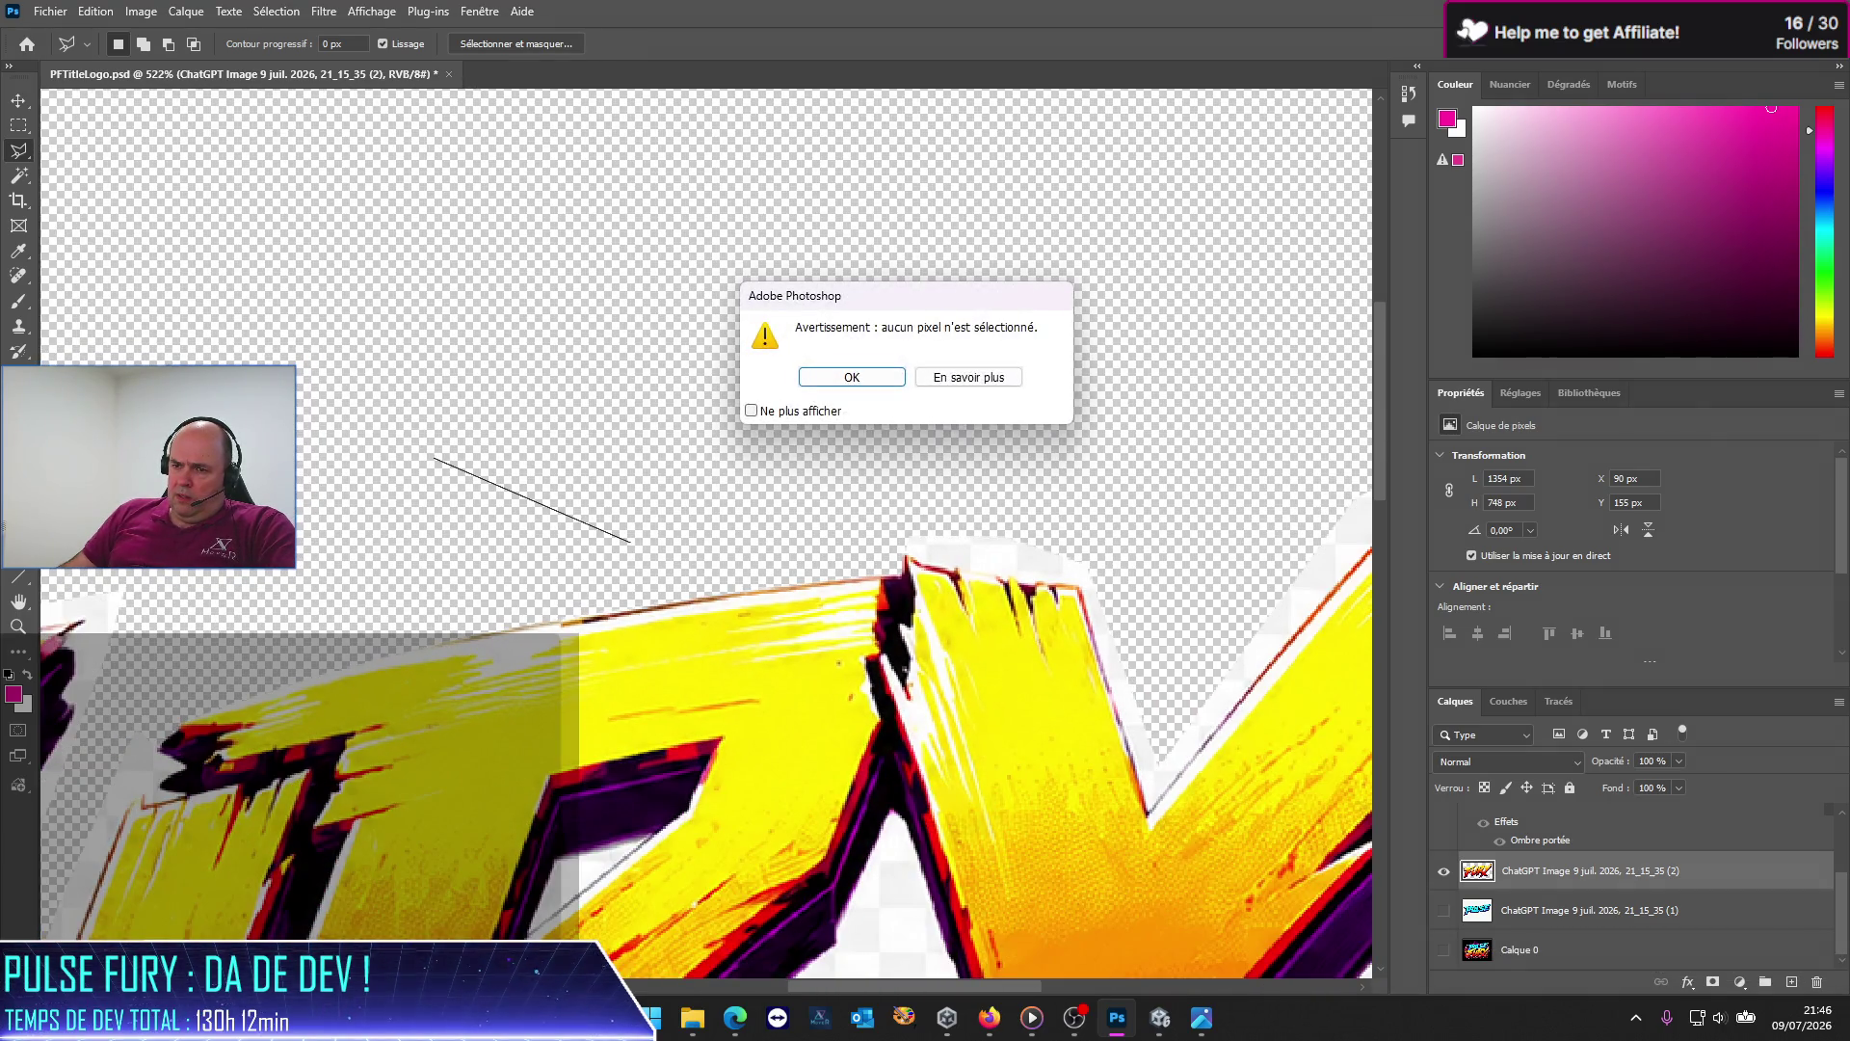
left_click(848, 377)
Step: Save PFTitleLogo.psd with Fichier > Enregistrer
left_click(44, 11)
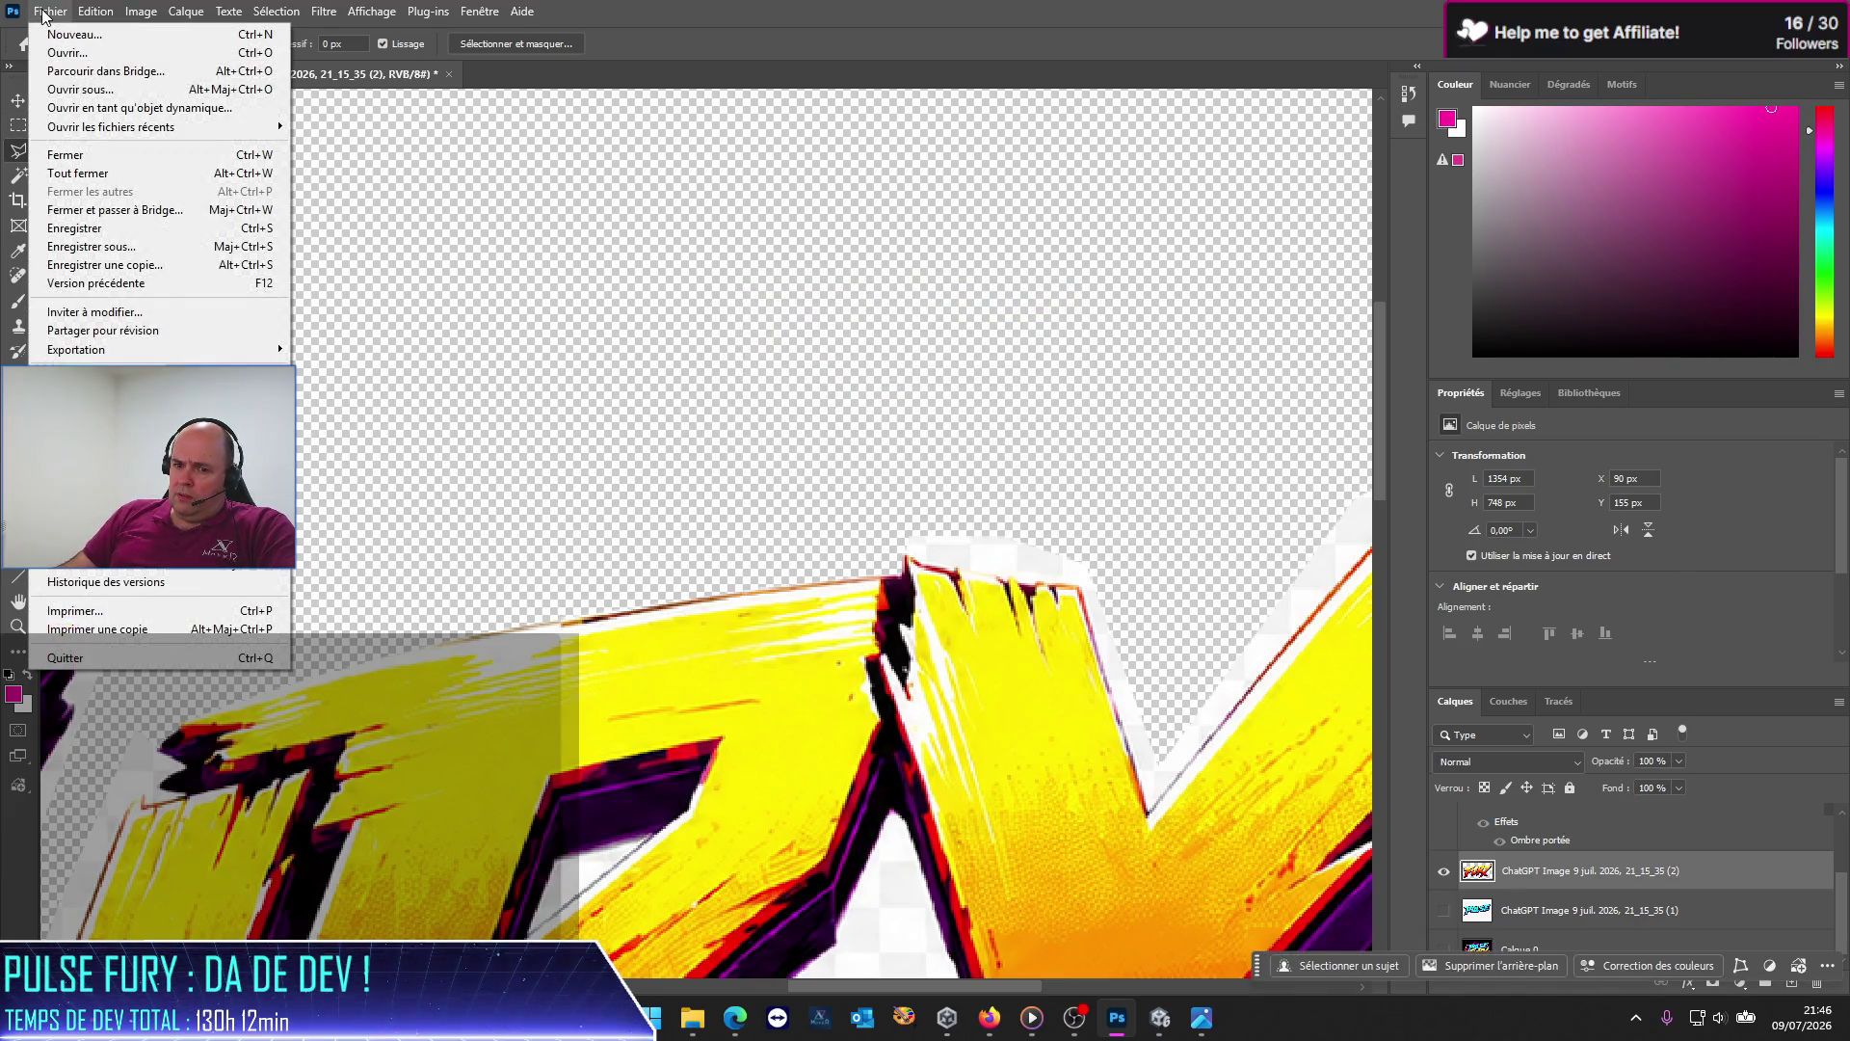
left_click(76, 228)
left_click_drag(922, 987, 834, 999)
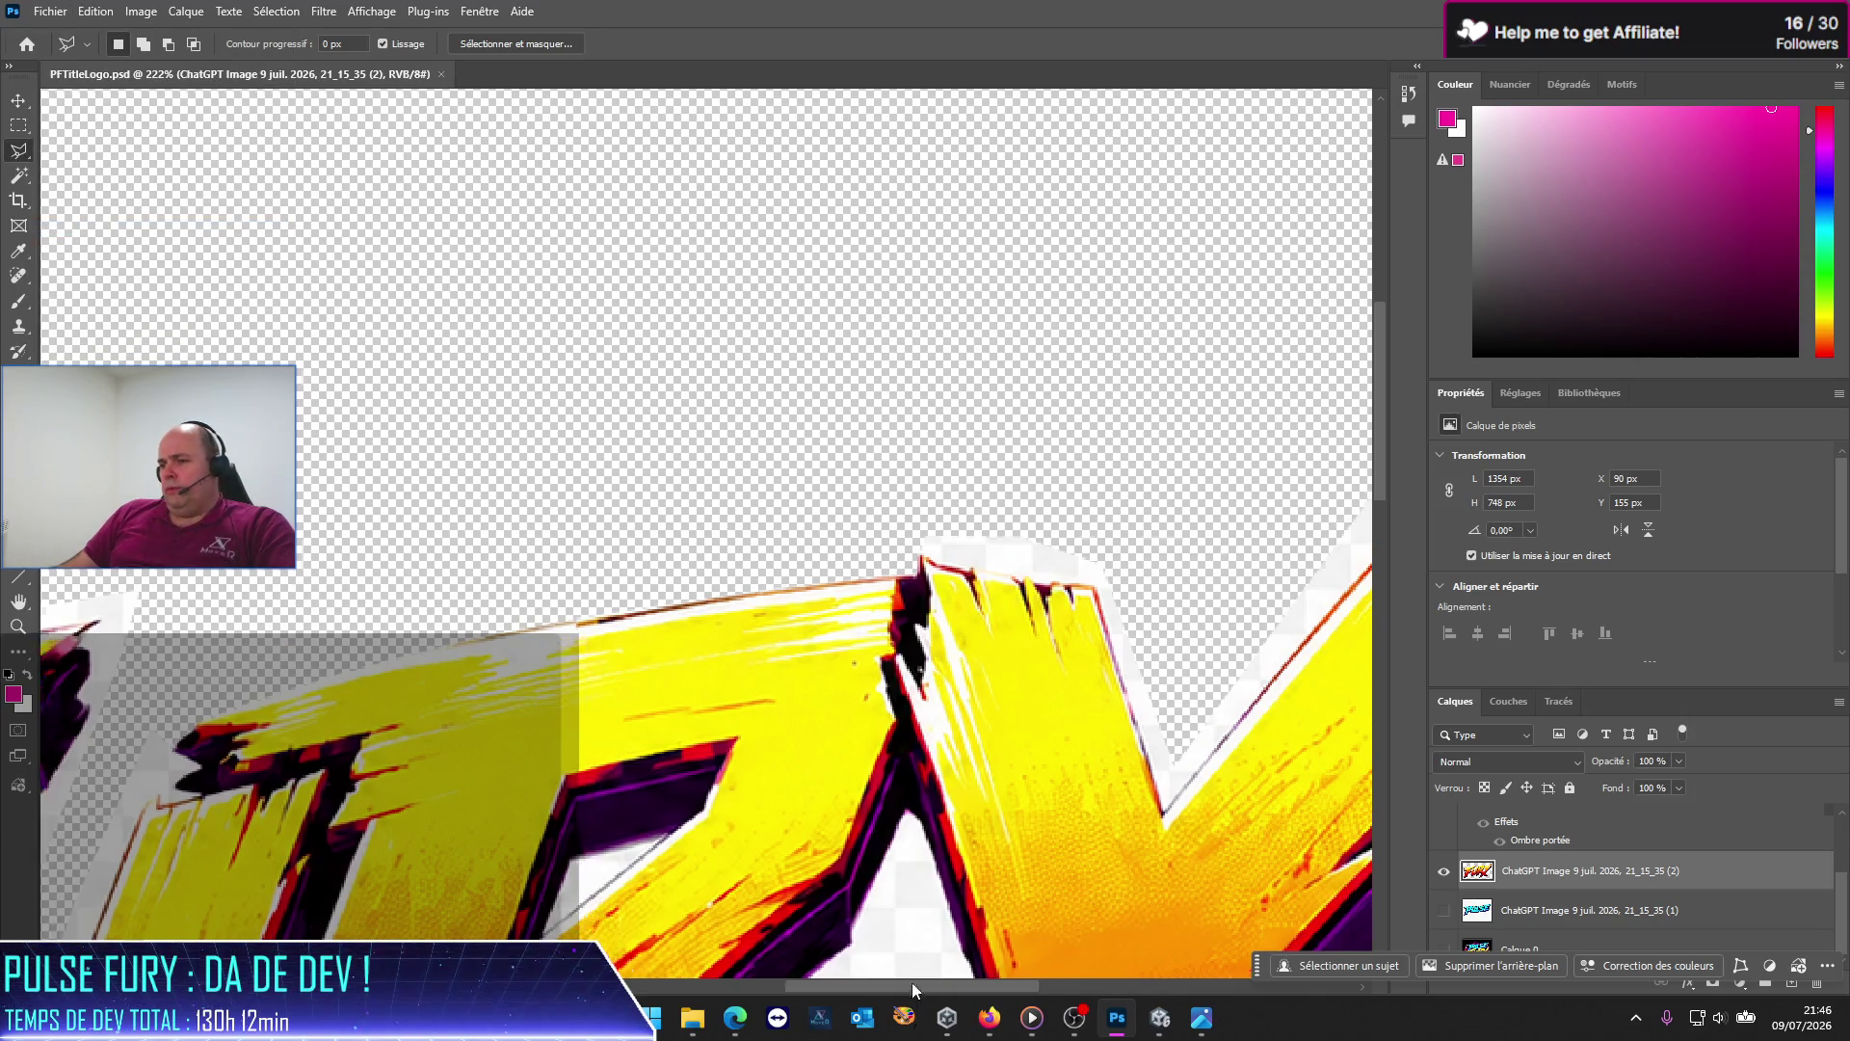
scroll(896, 978, "right", 3)
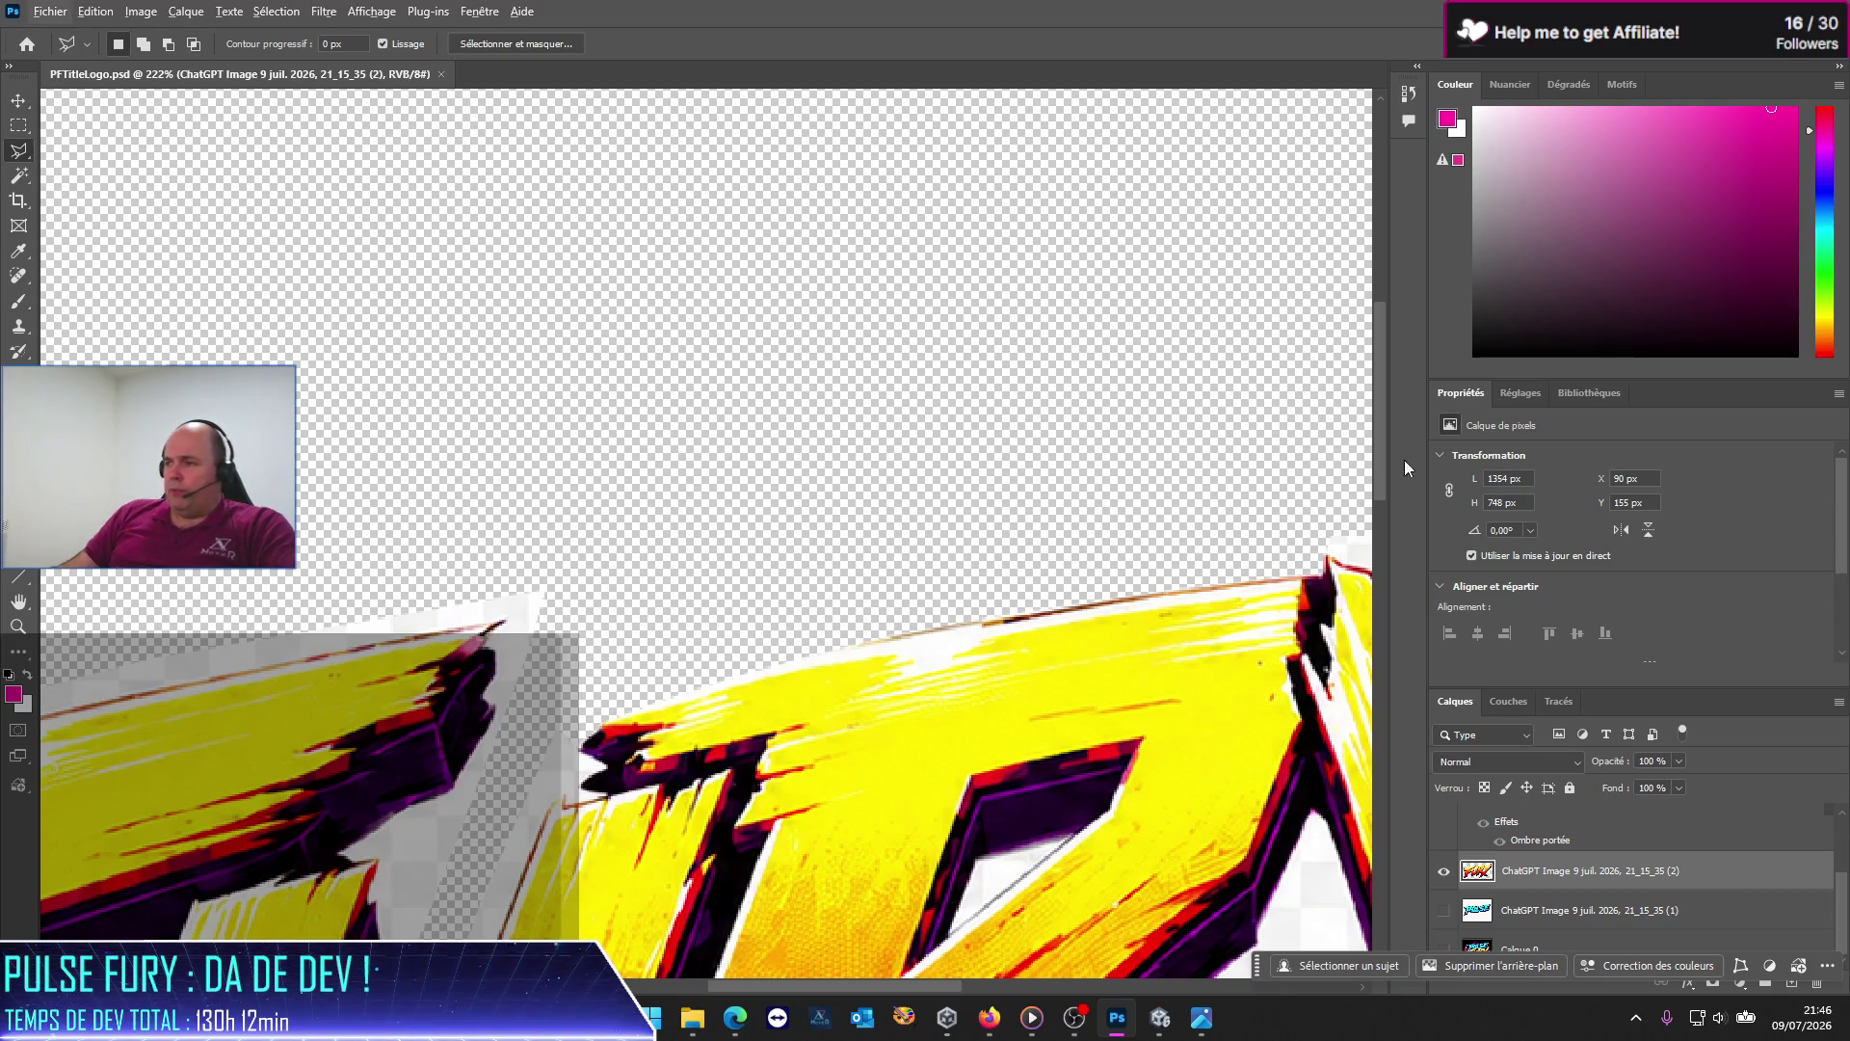
Step: Use the Magic Wand at Tolérance 8 to select white patches beside the letters
left_click_drag(1380, 407, 1382, 521)
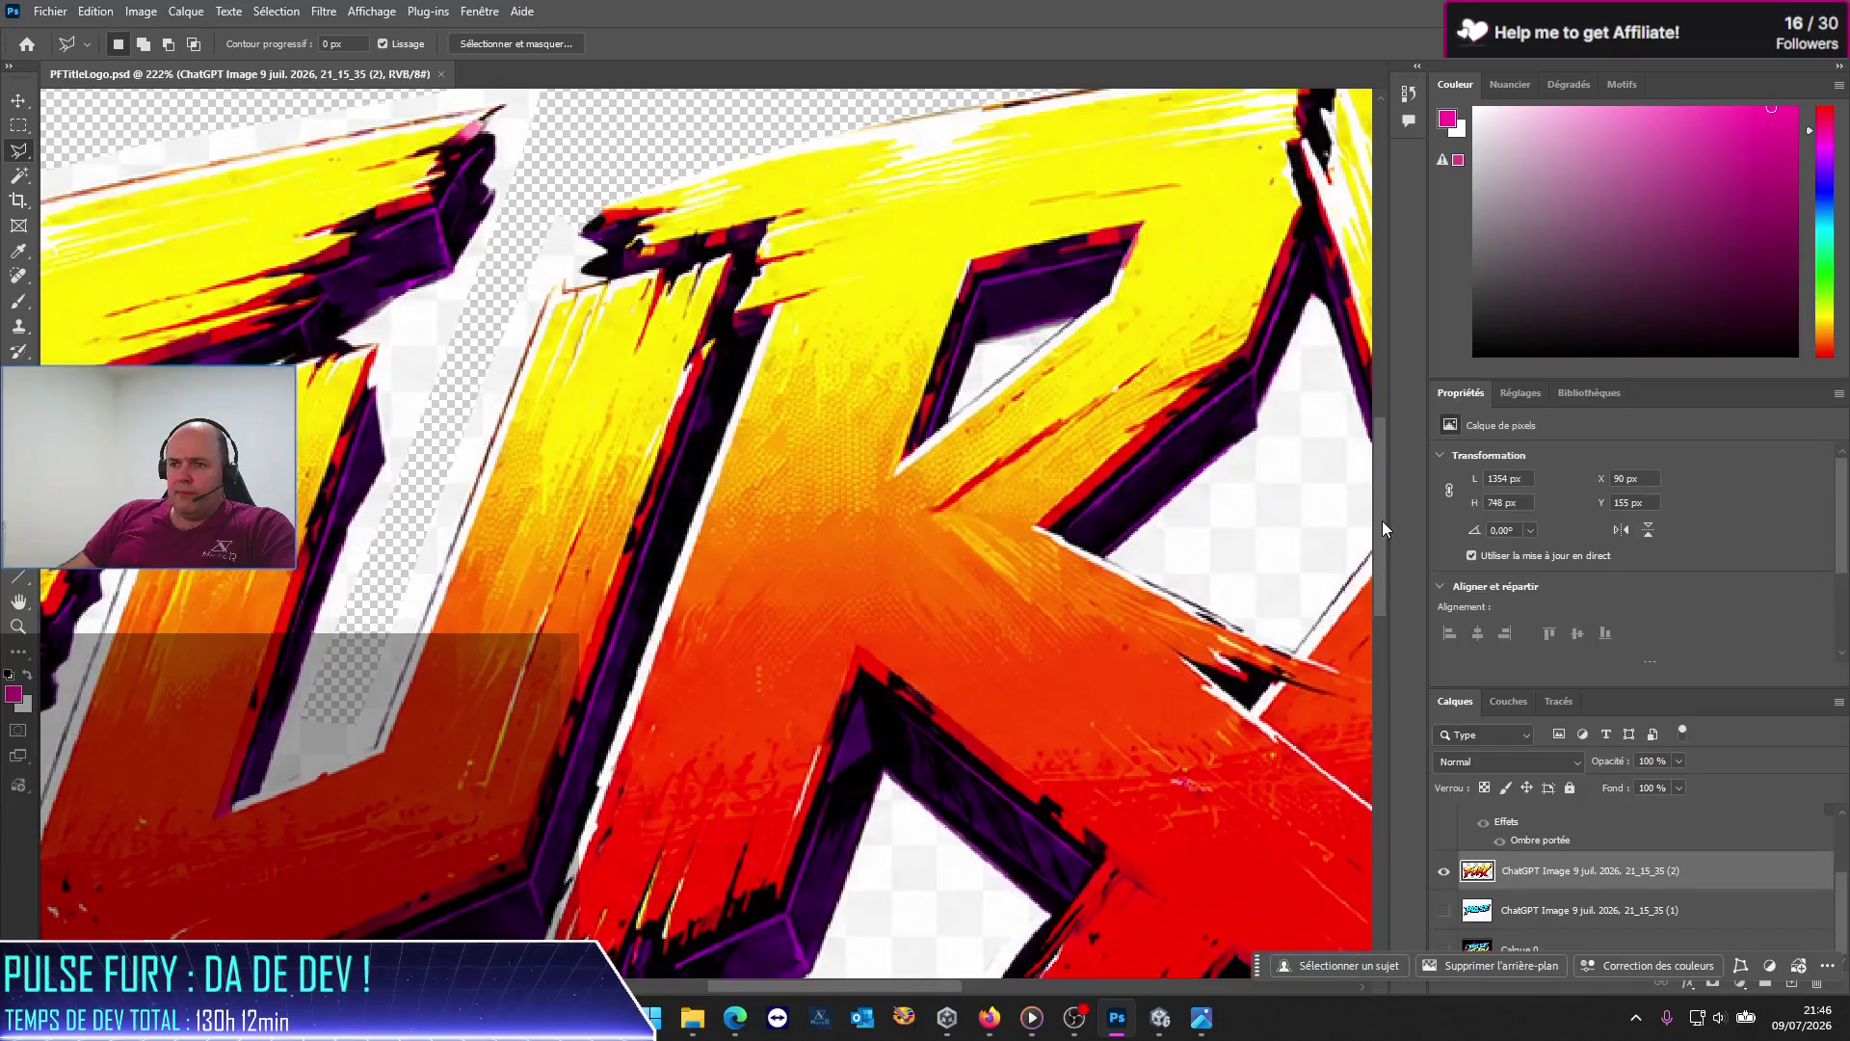
scroll(1382, 528, "up", 1)
left_click(18, 174)
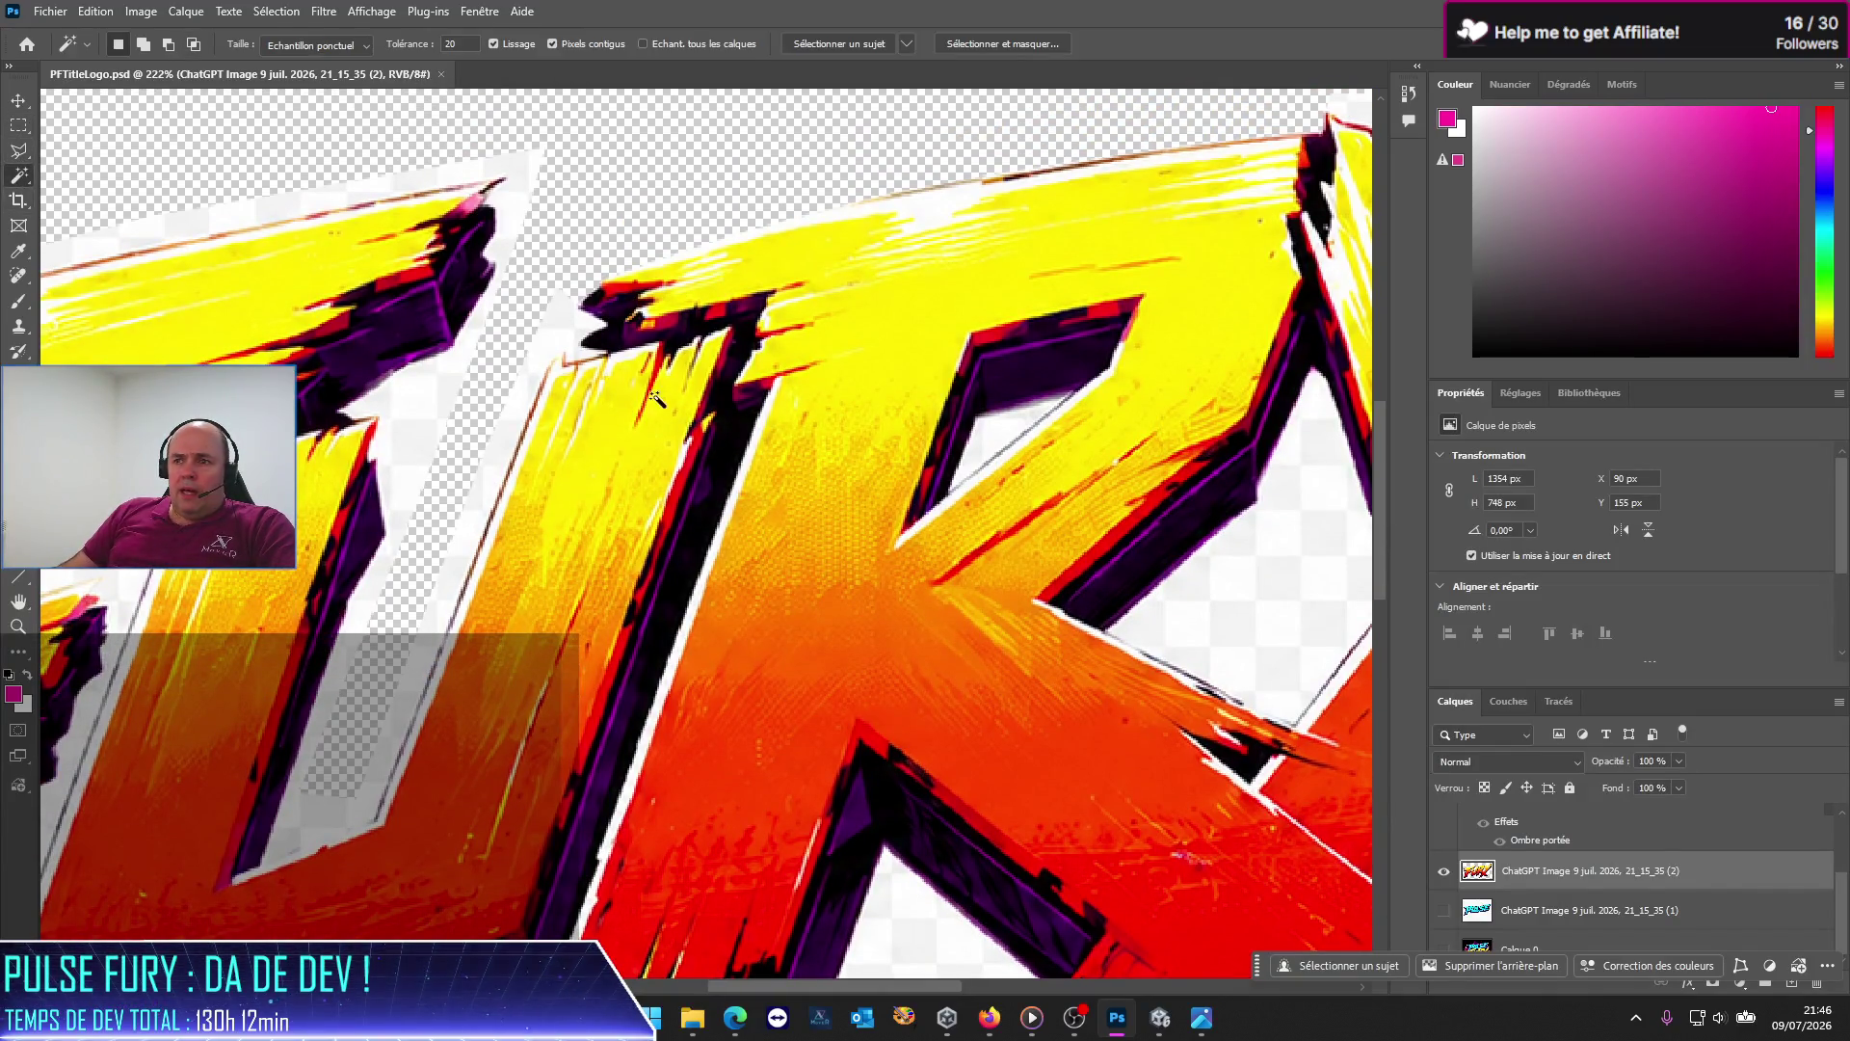
left_click(422, 420)
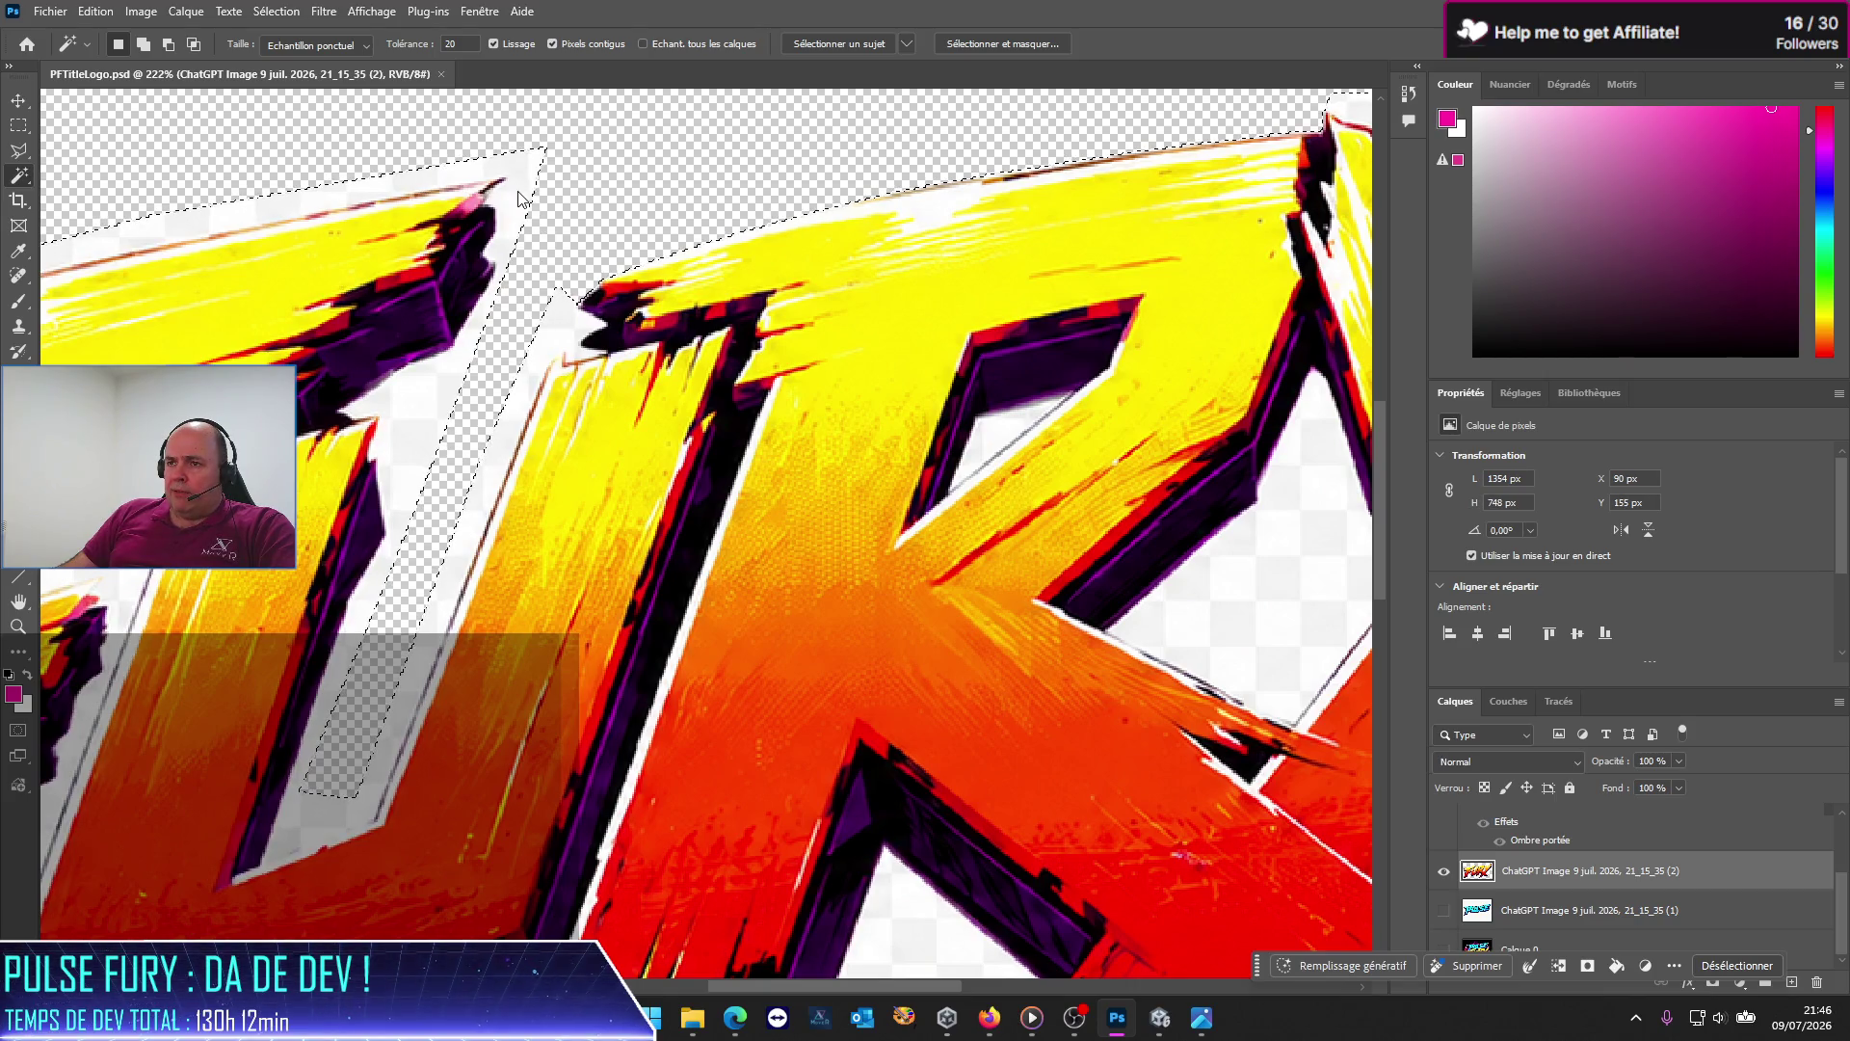
left_click(461, 44)
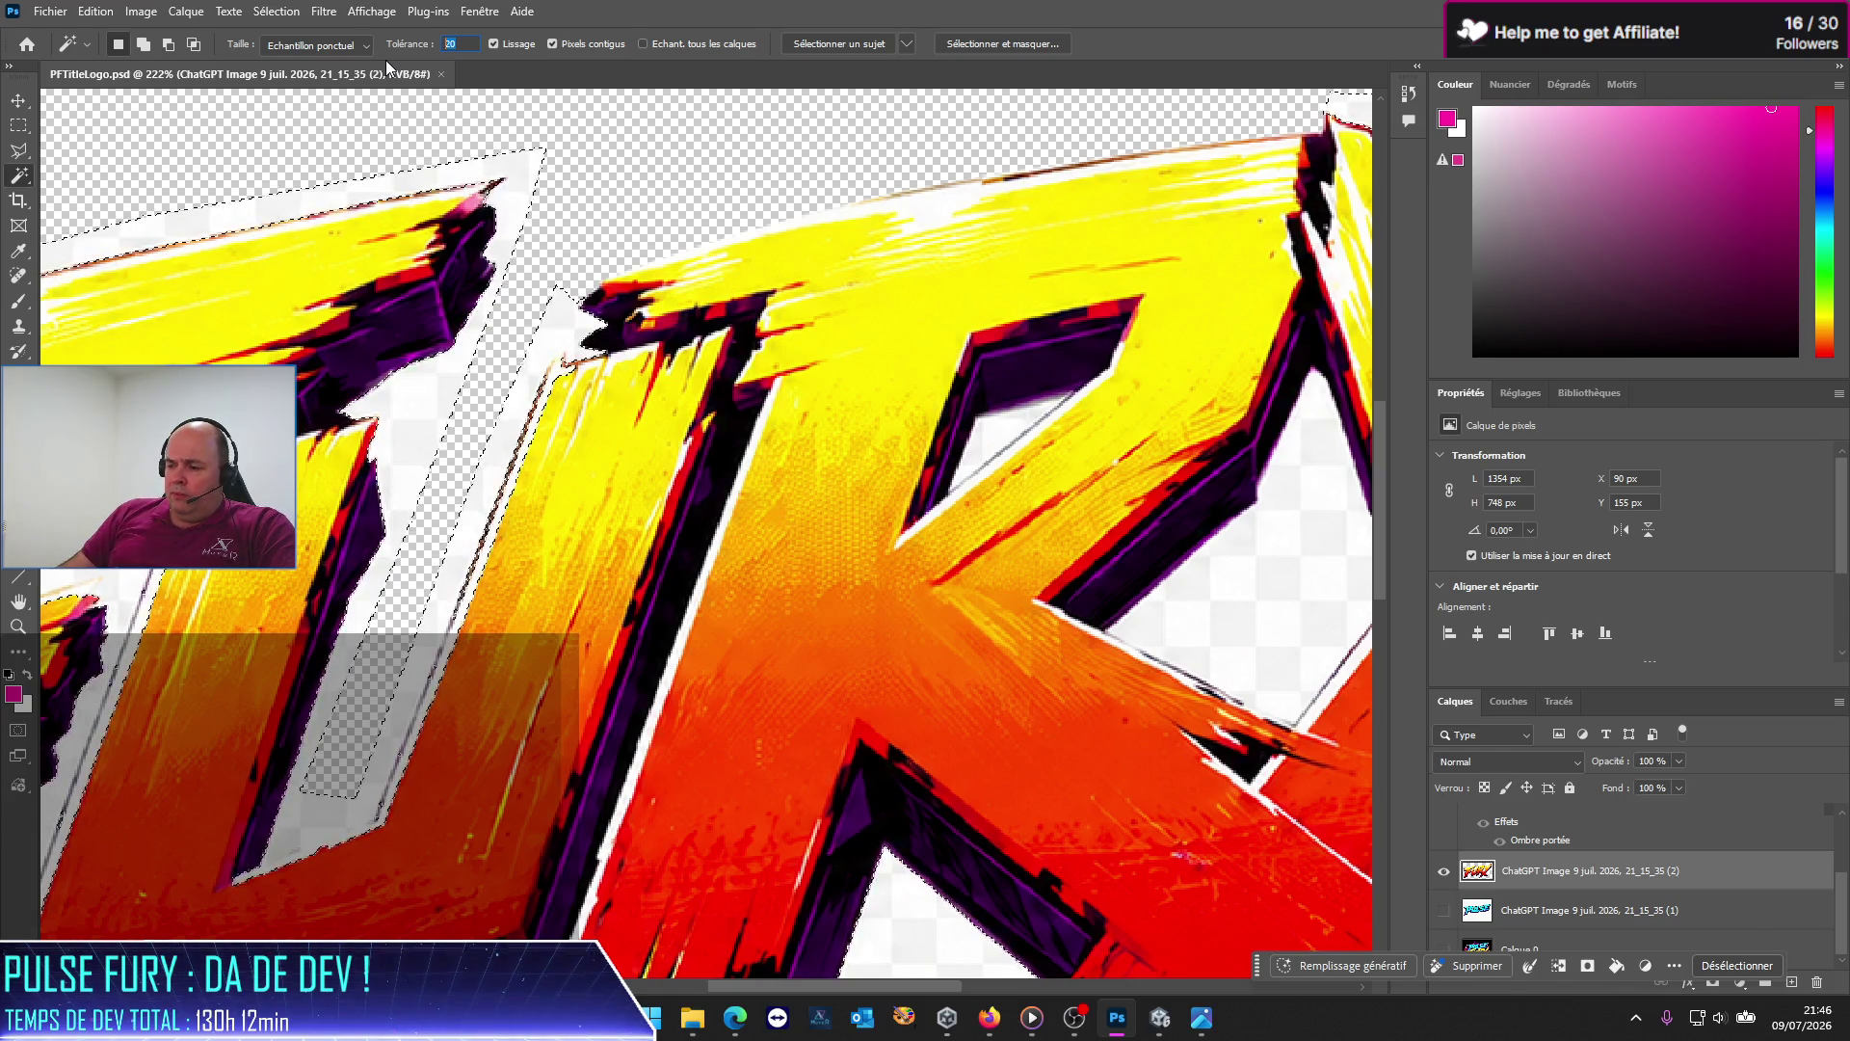
type("8")
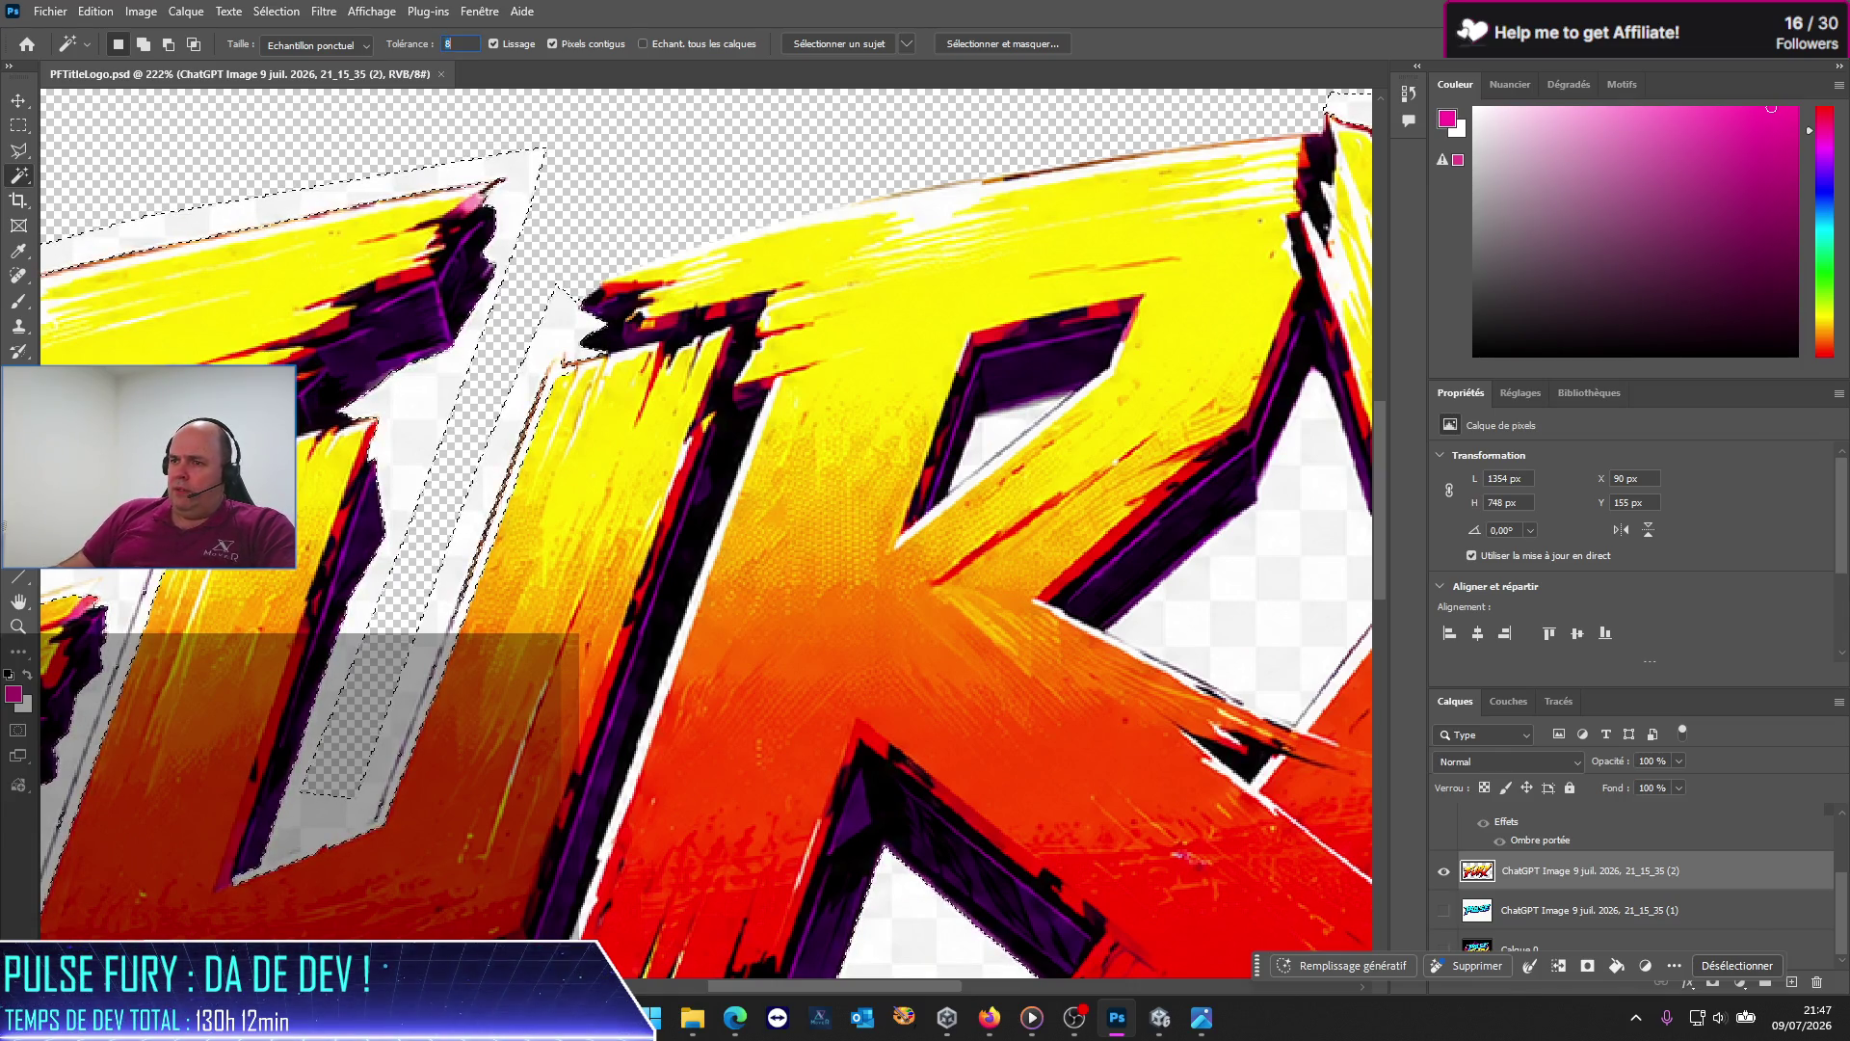
left_click(548, 368)
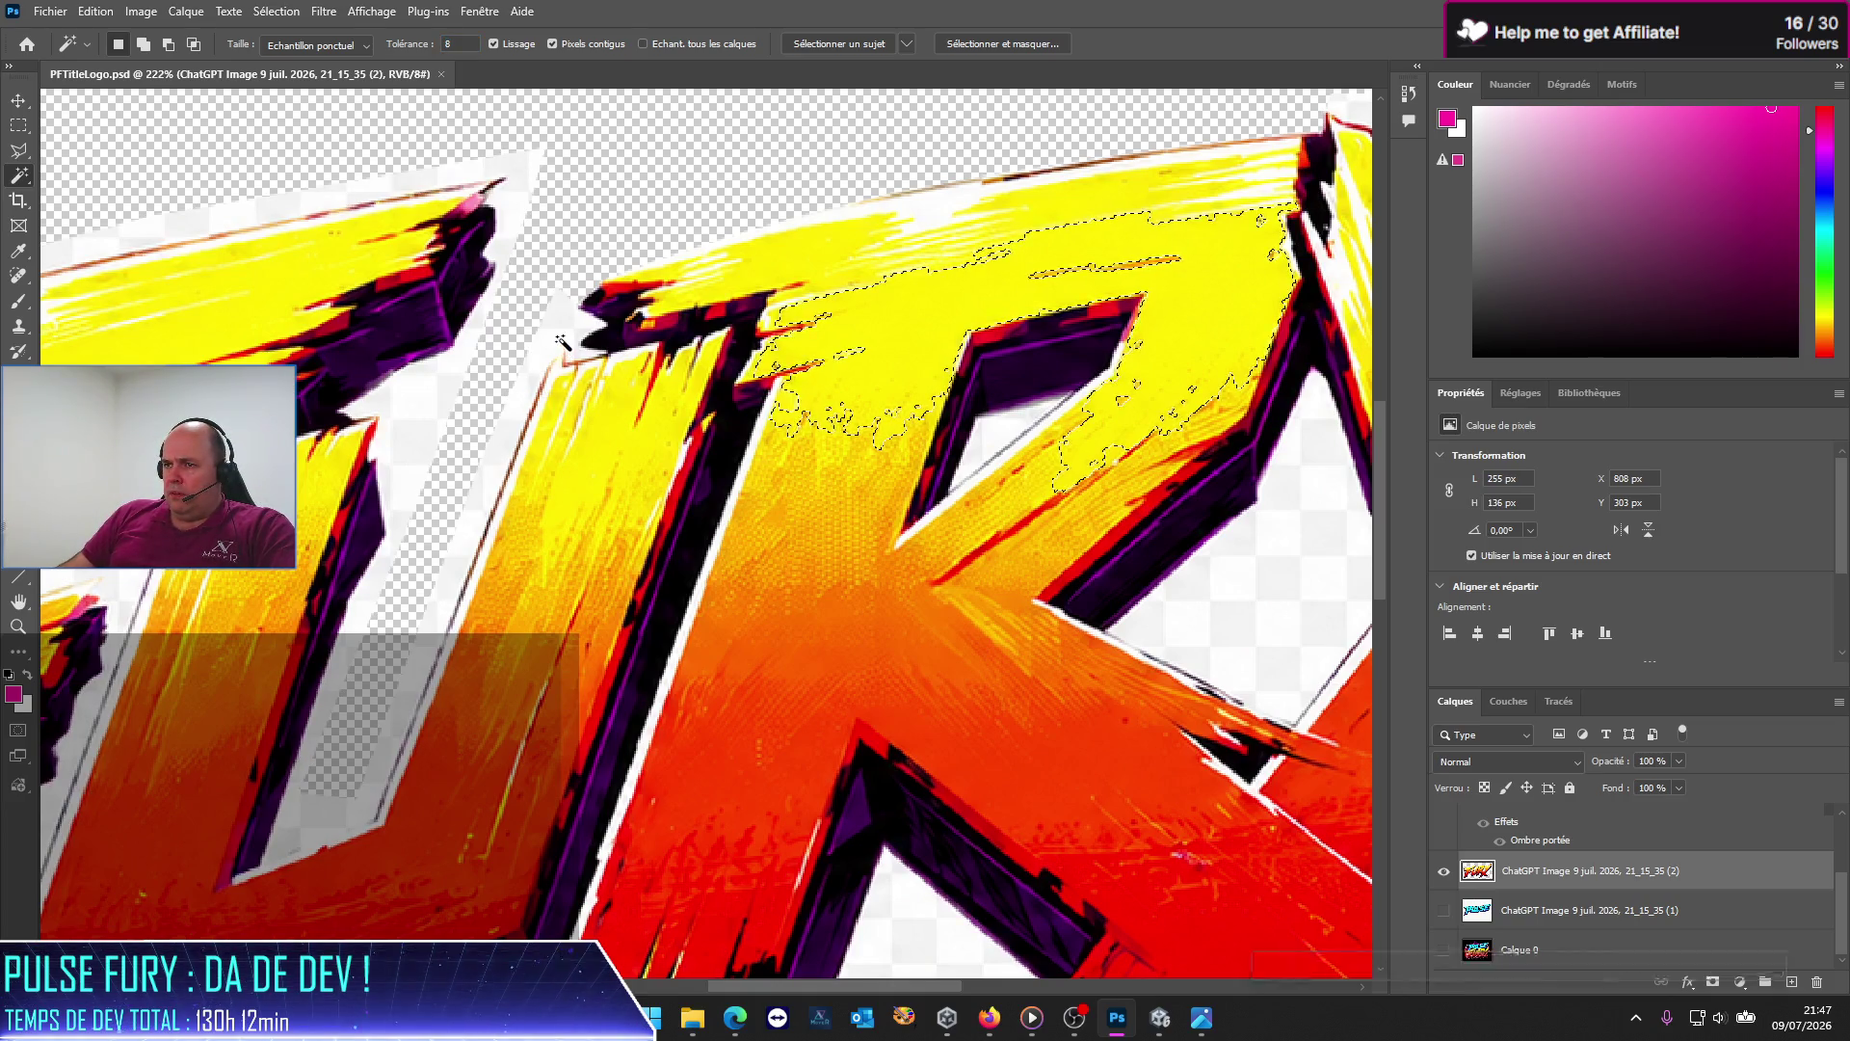
left_click(576, 325, "shift")
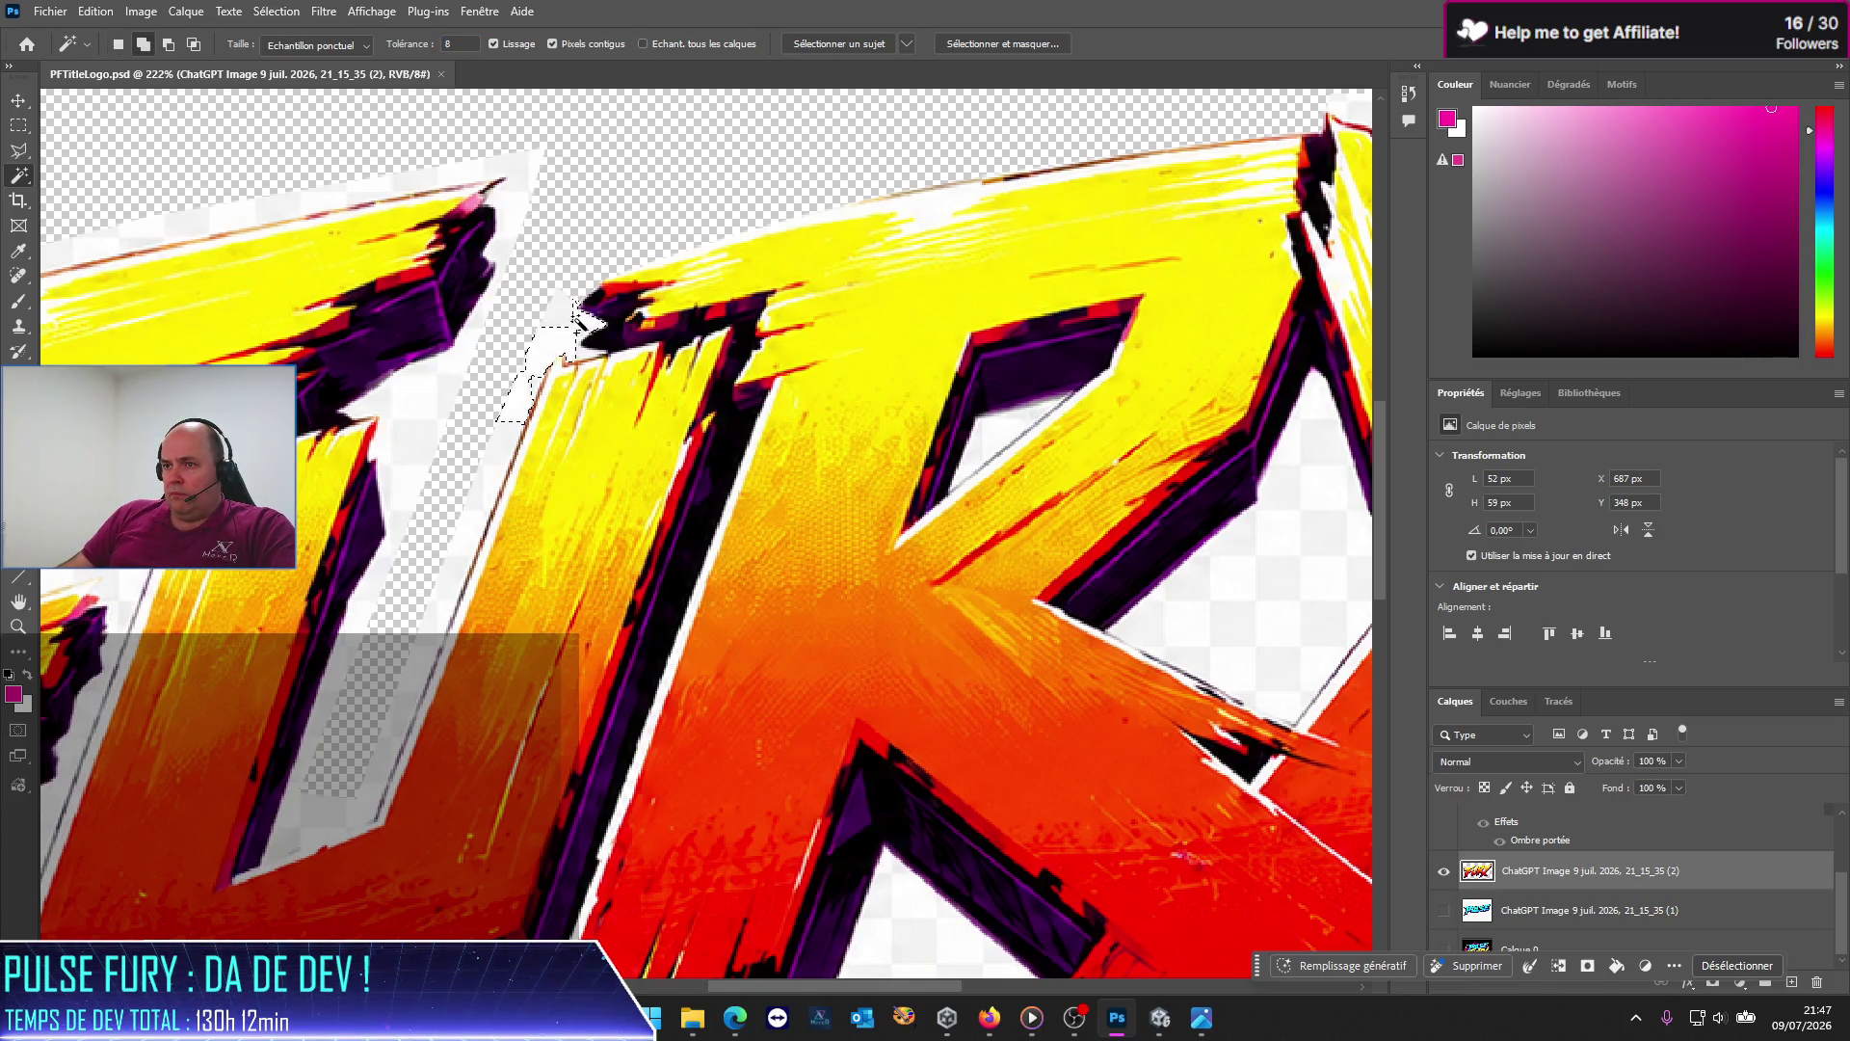
Step: Raise Tolérance to 10 then 12, reselect the white strip, and finish on a top-edge patch
type("10")
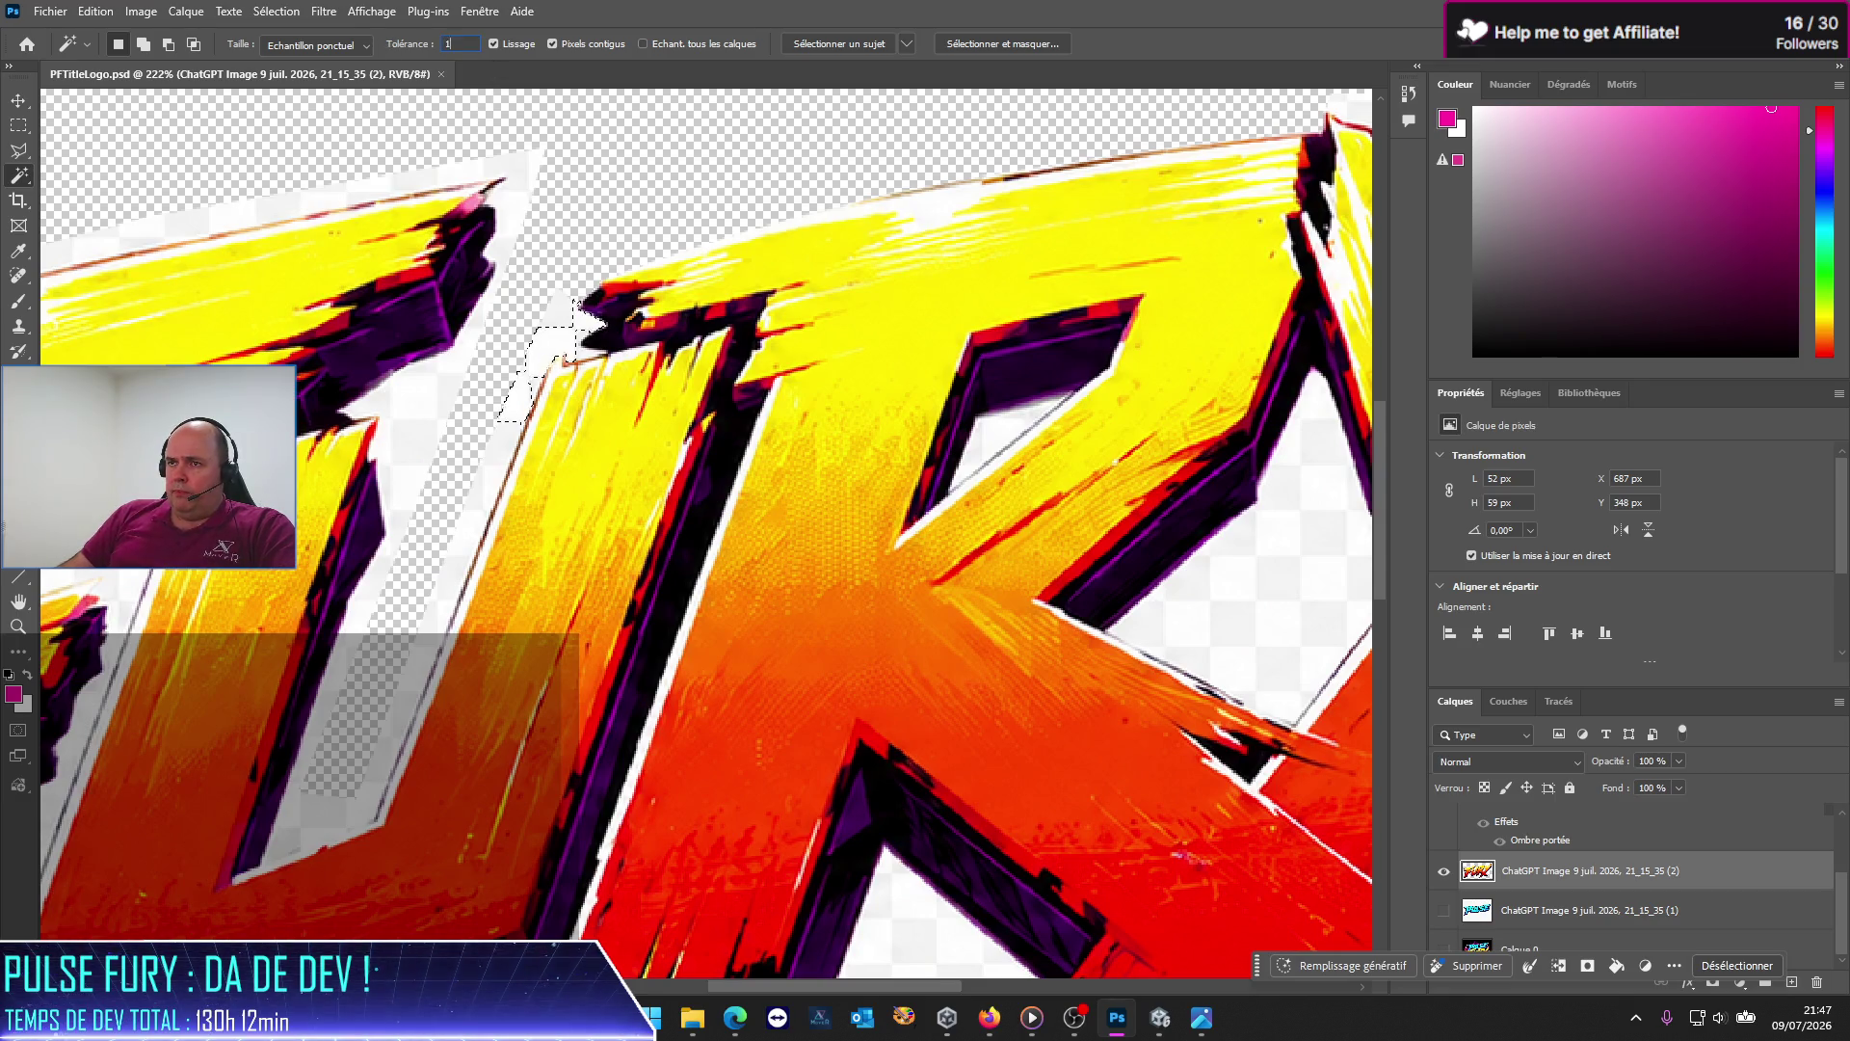
left_click(416, 438)
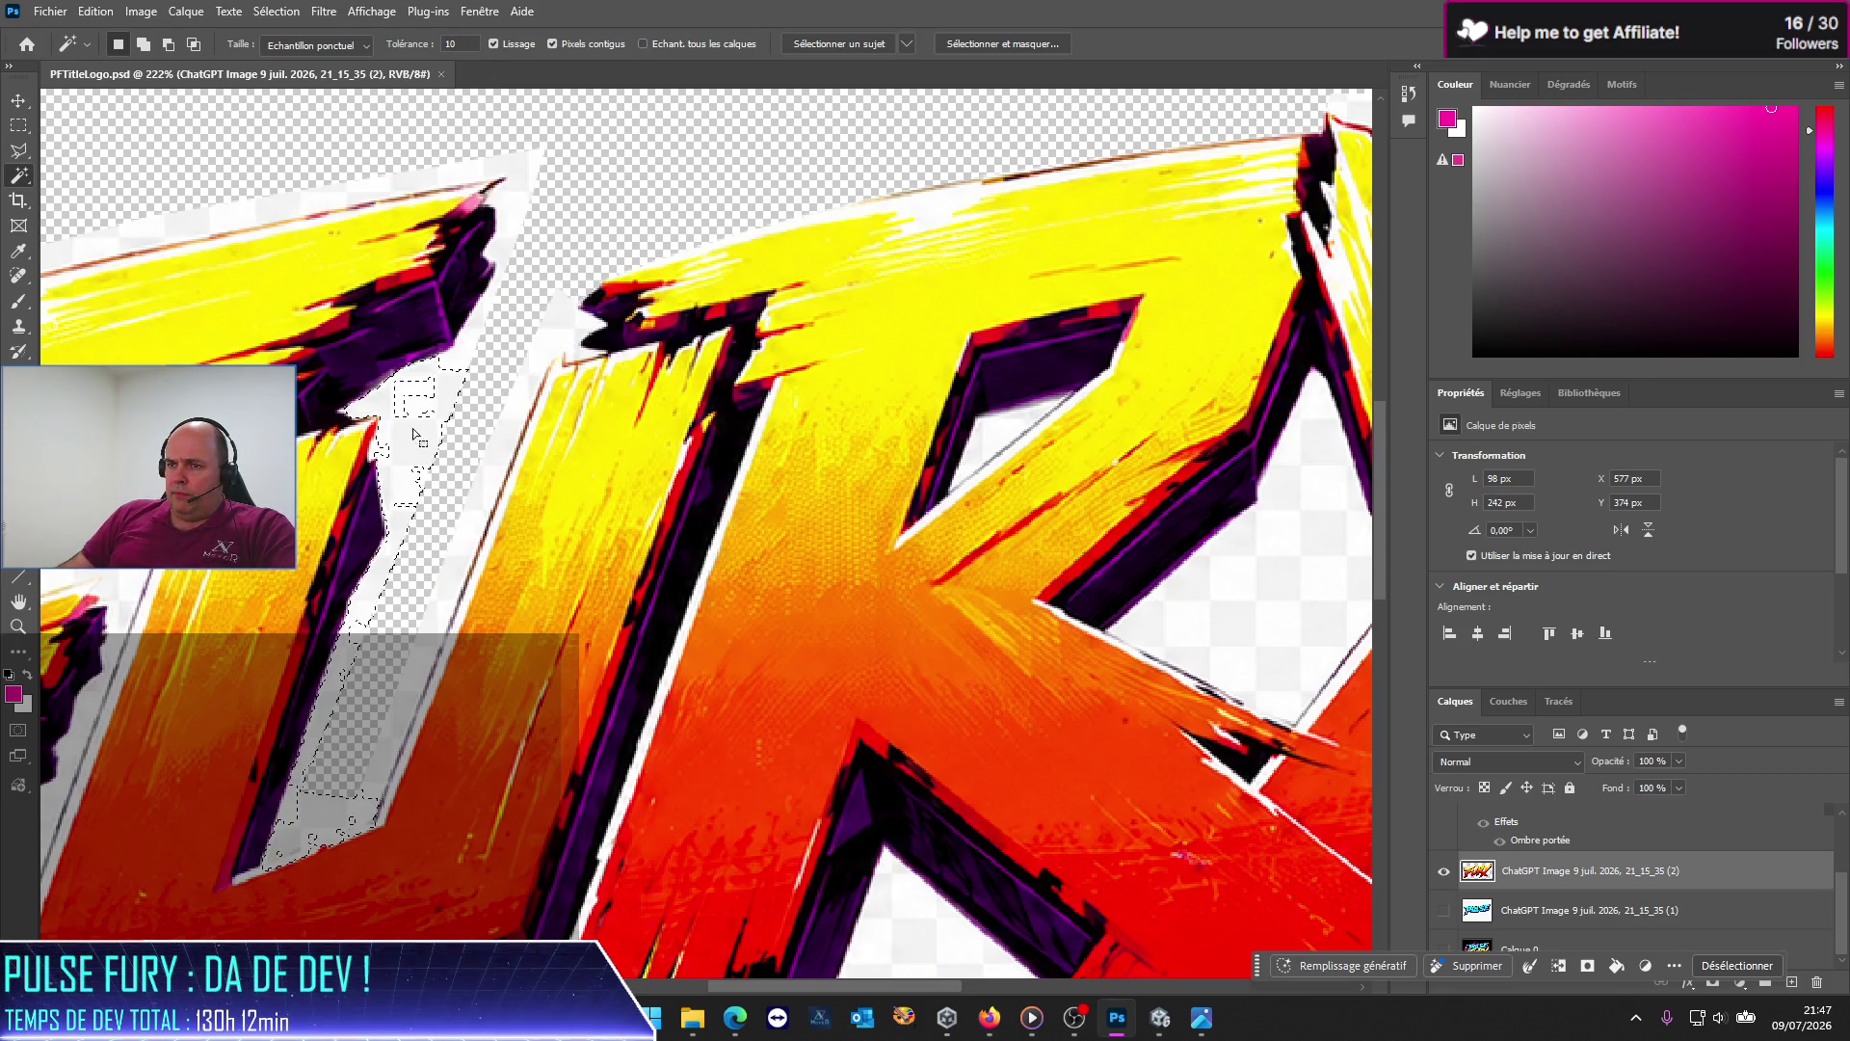
type("12")
left_click(516, 246)
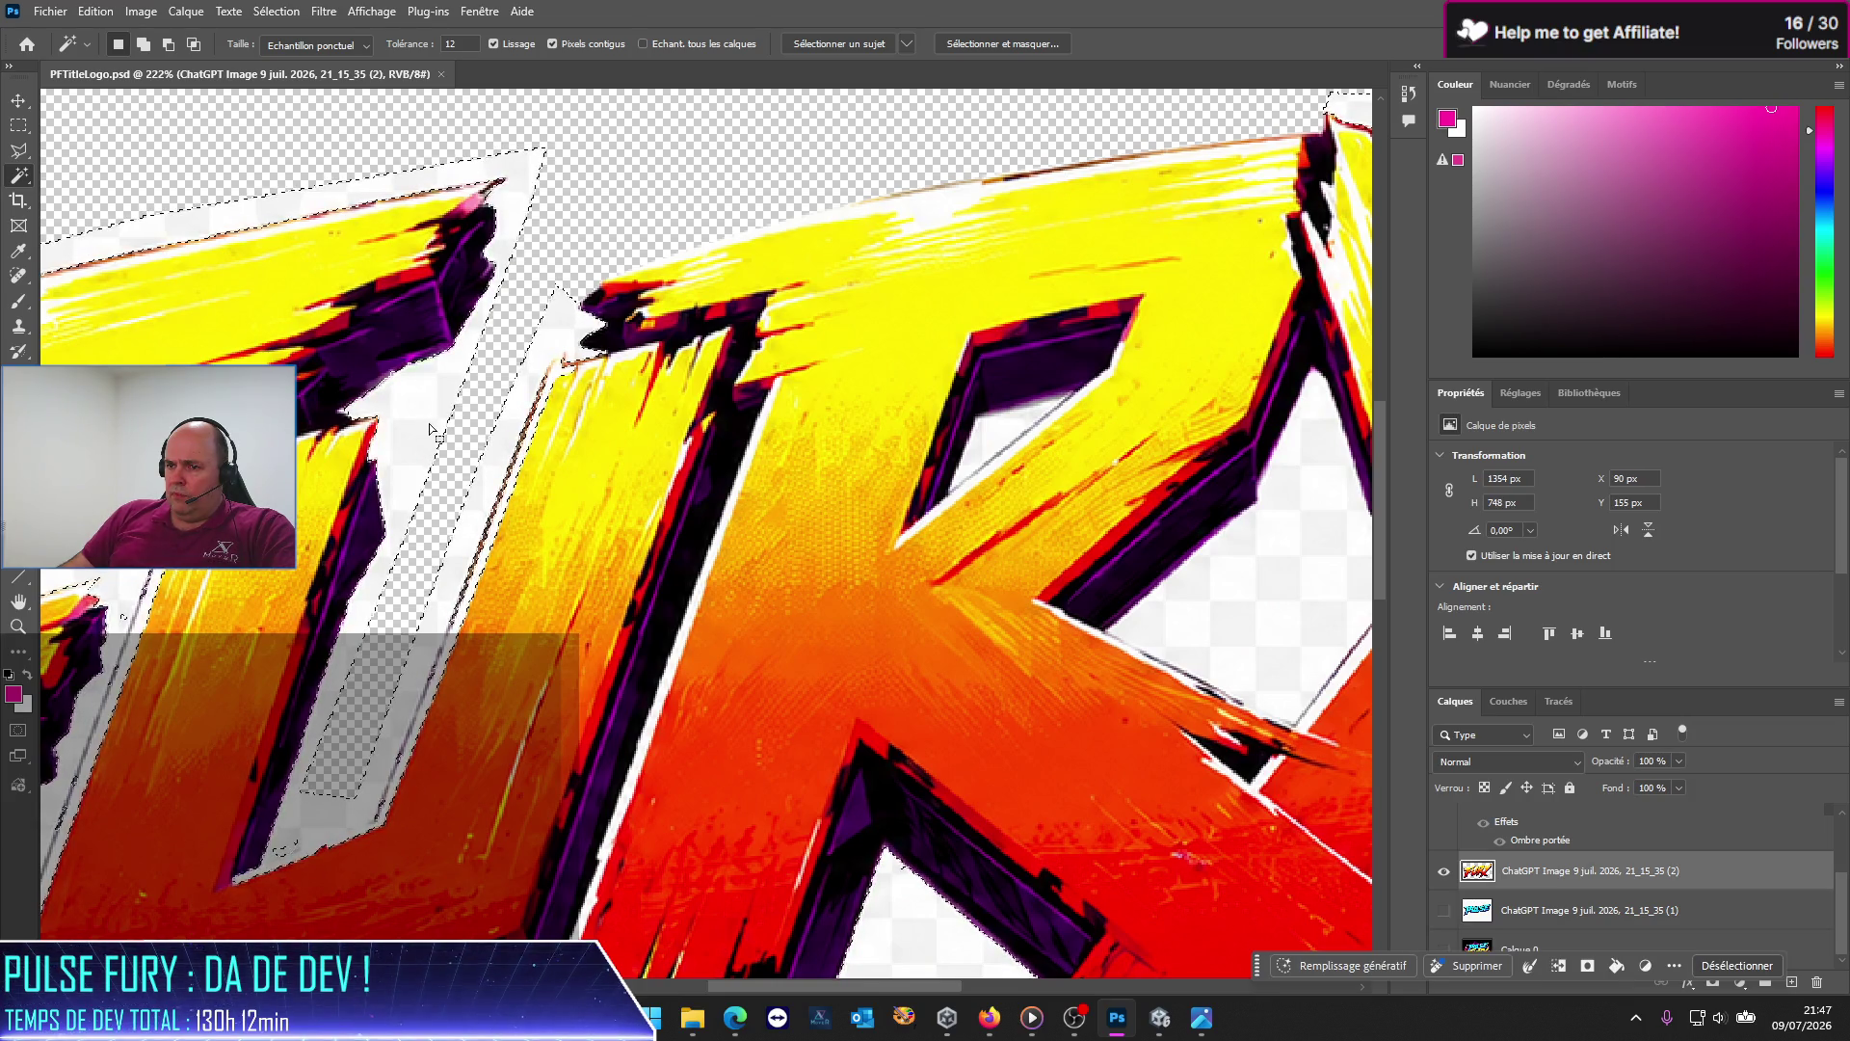
left_click(667, 269)
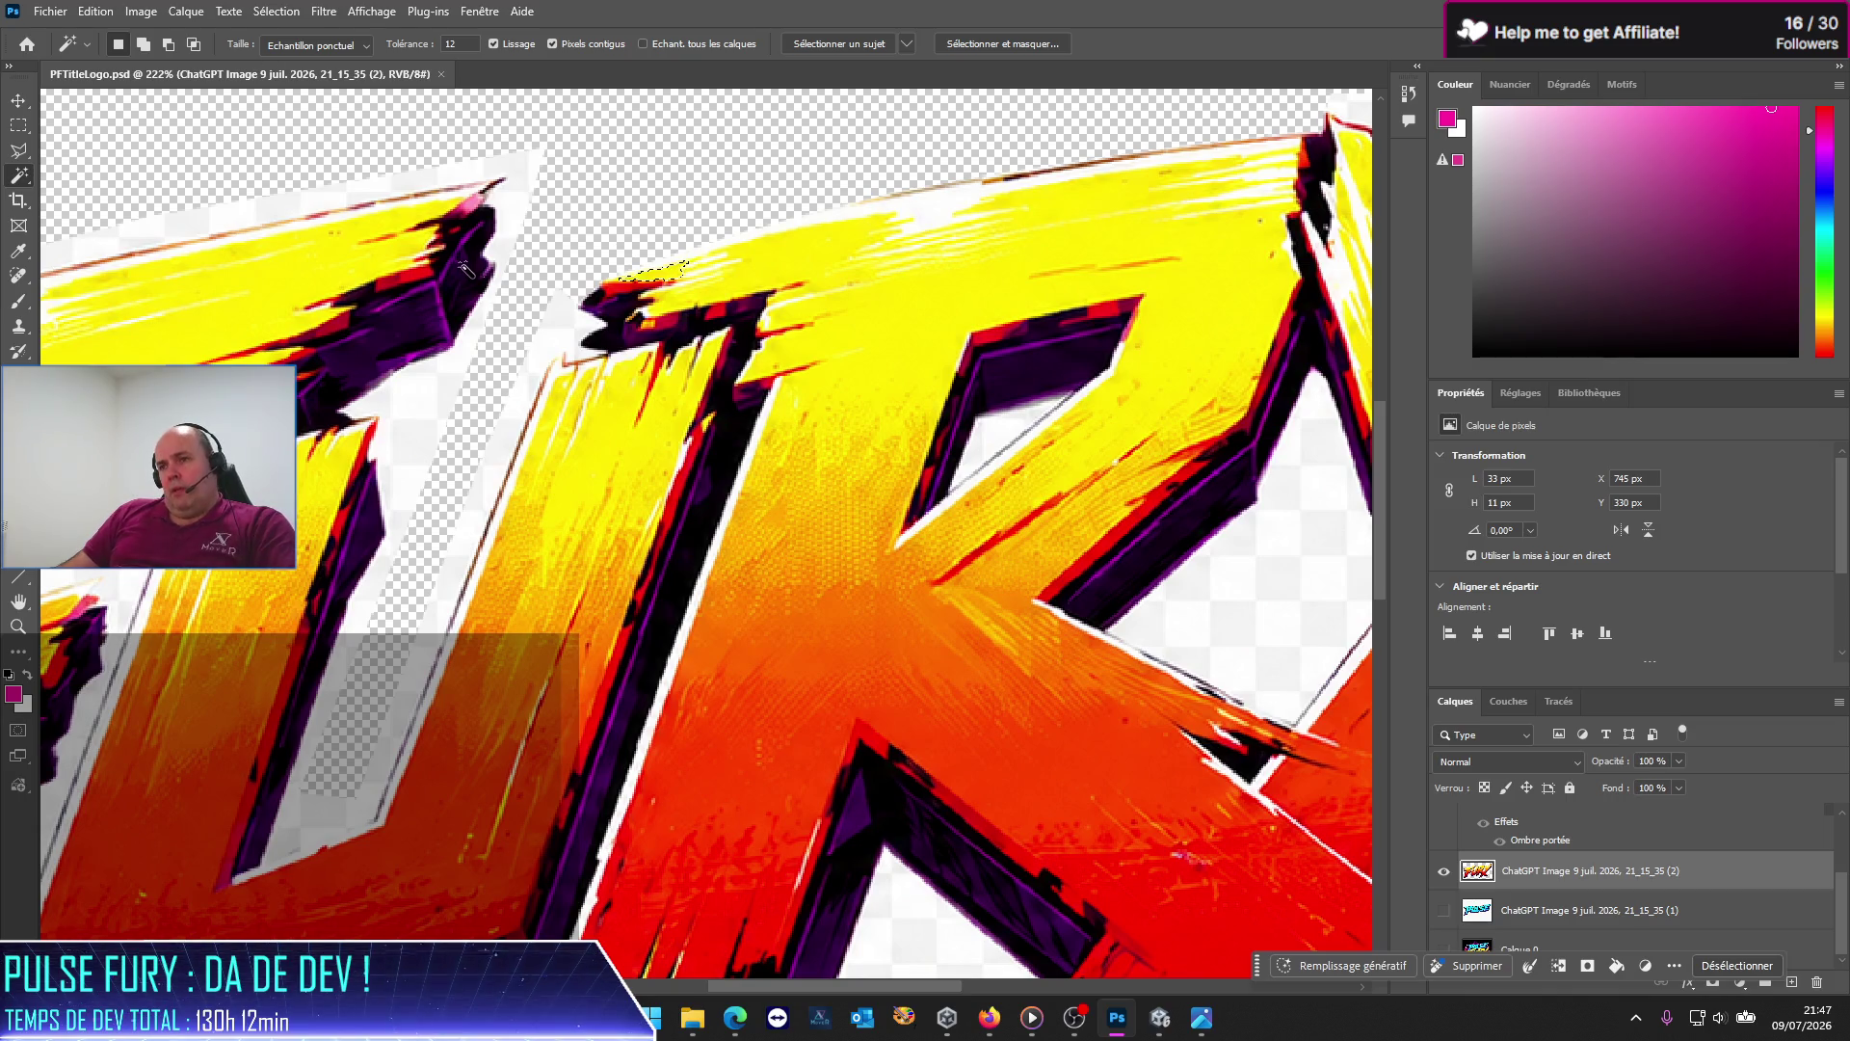
scroll(609, 357, "up", 5)
scroll(609, 356, "up", 1)
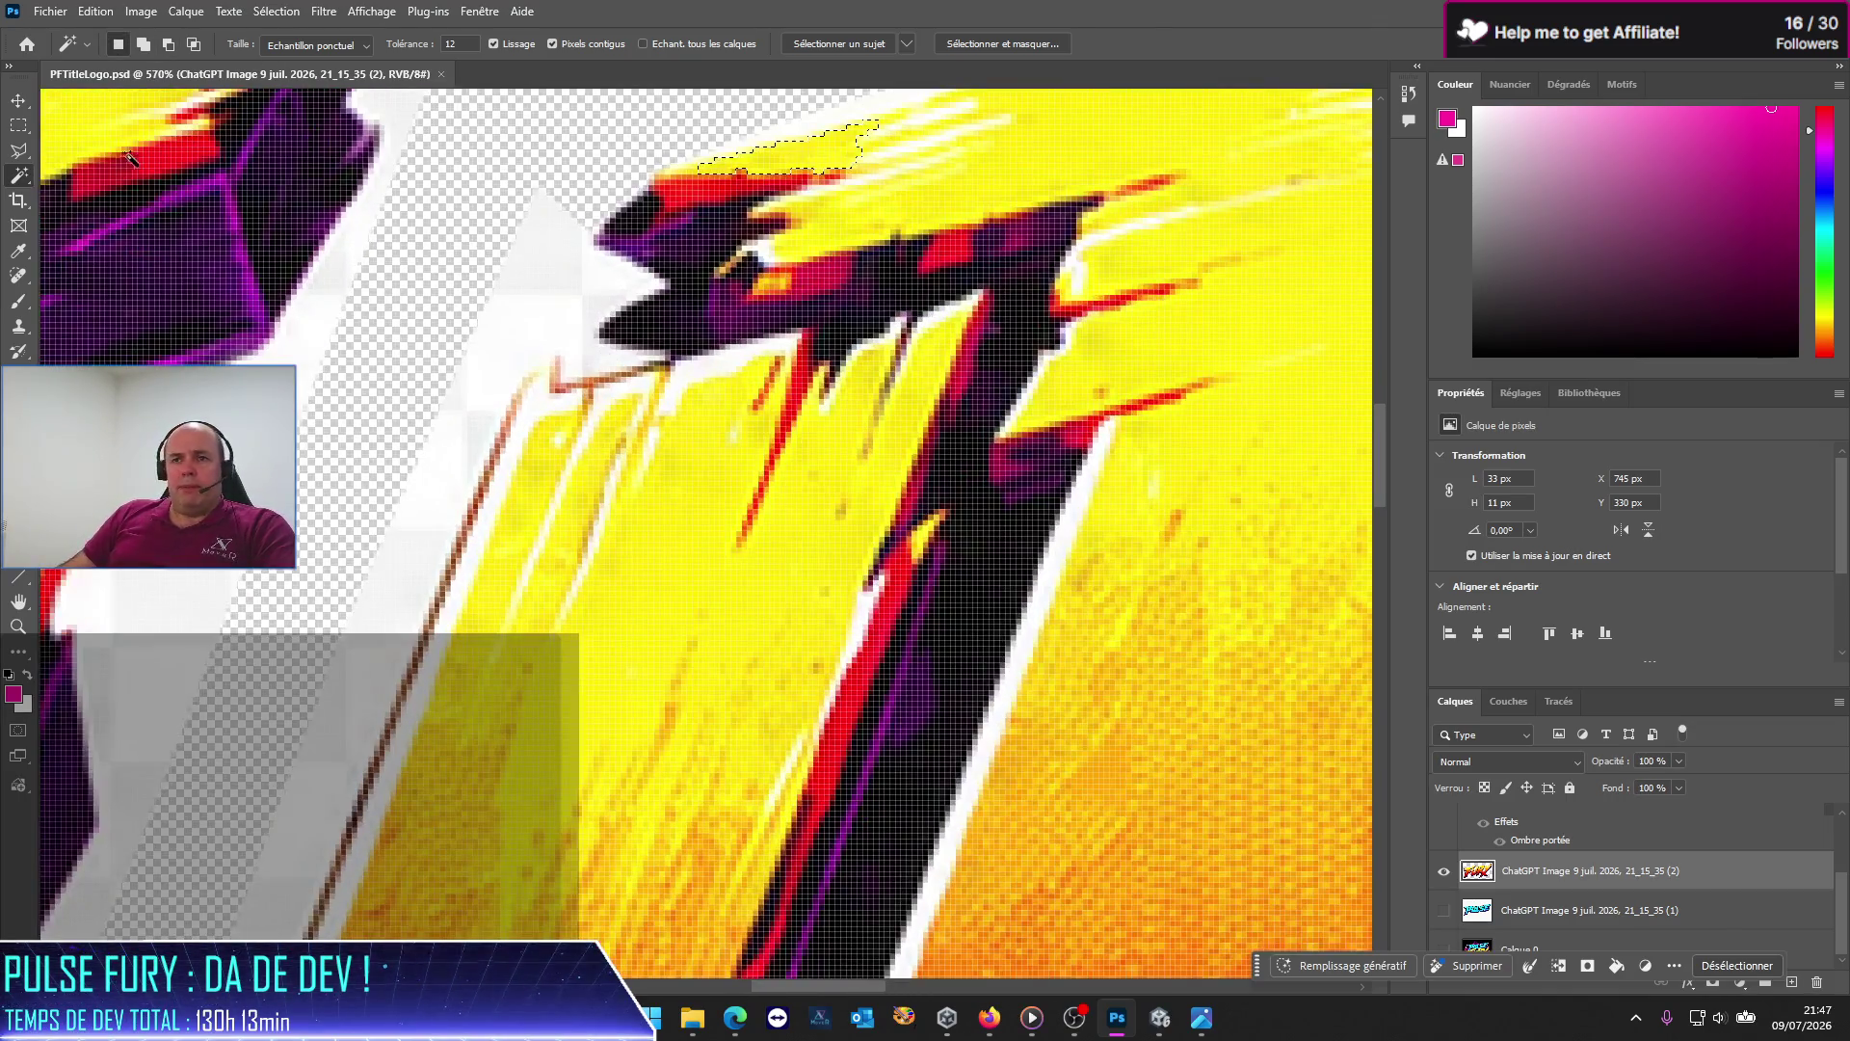
Step: Switch to the Polygonal Lasso, clear the selection, and dismiss the no-pixels warning
left_click(18, 150)
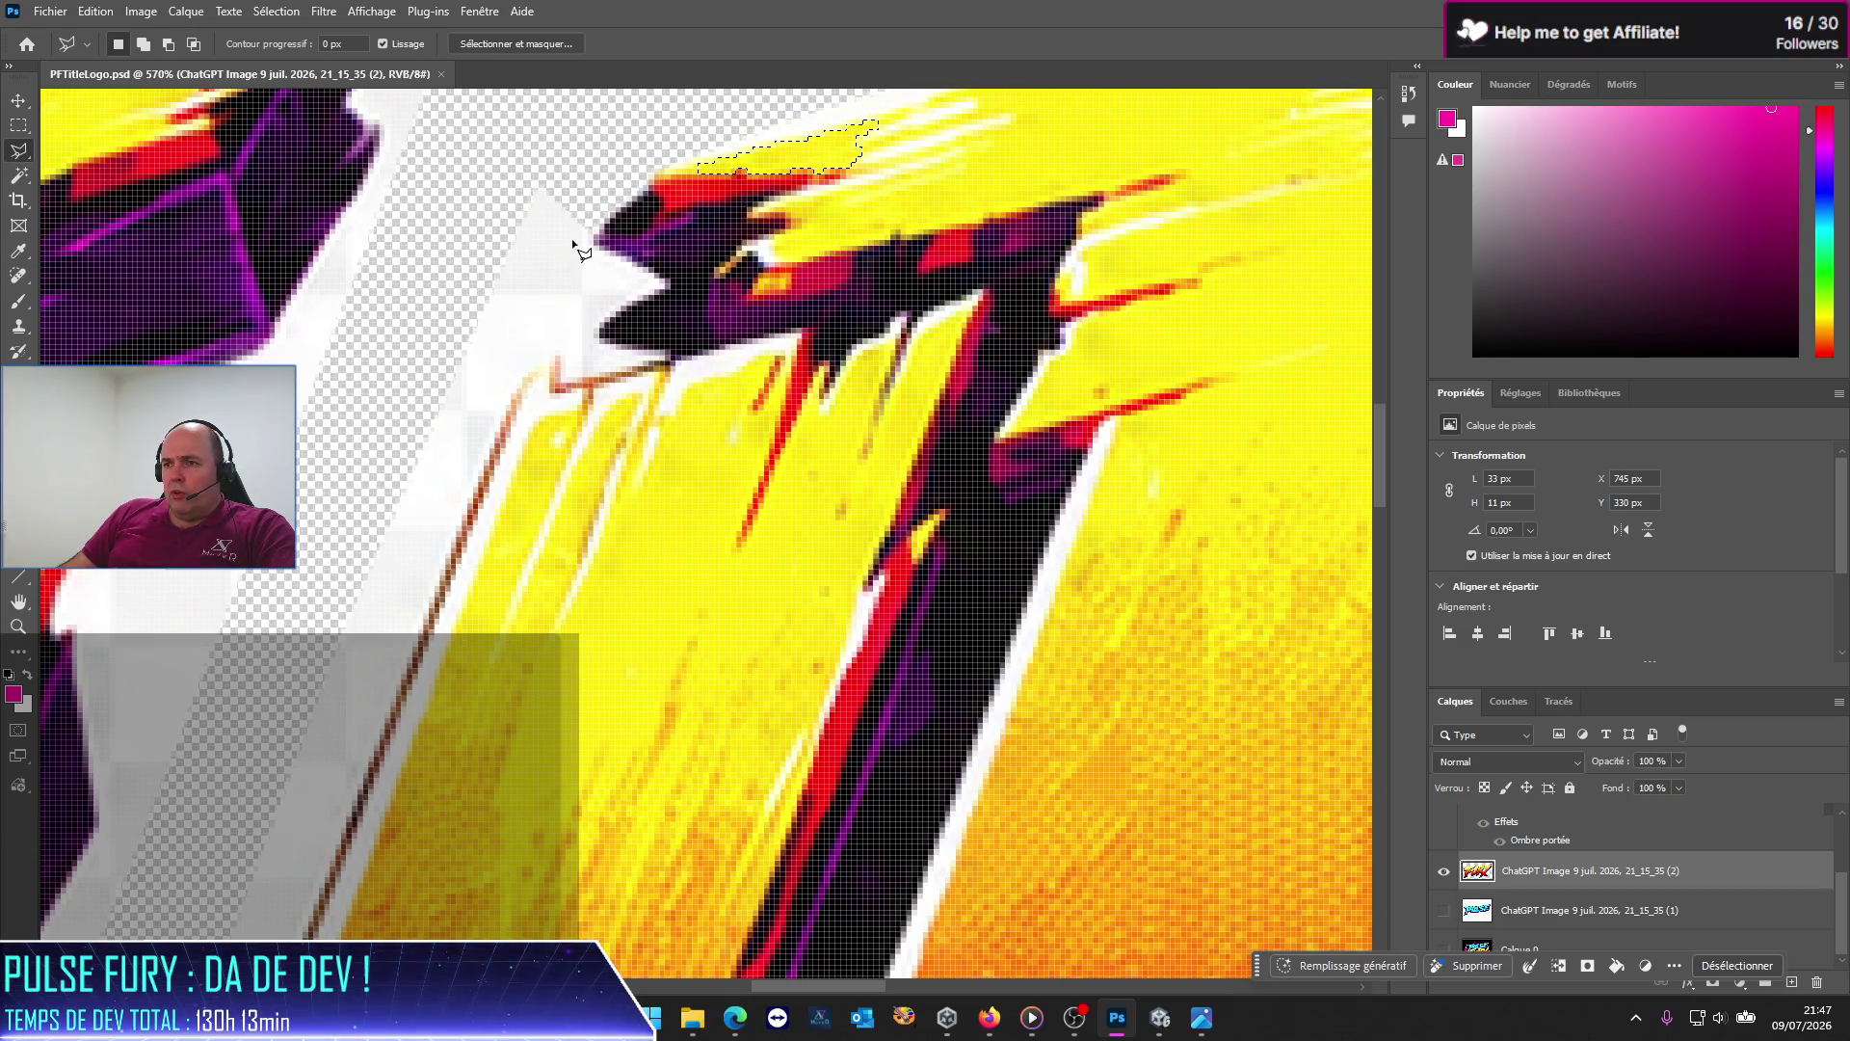
key("ctrl+d")
double_click(559, 155)
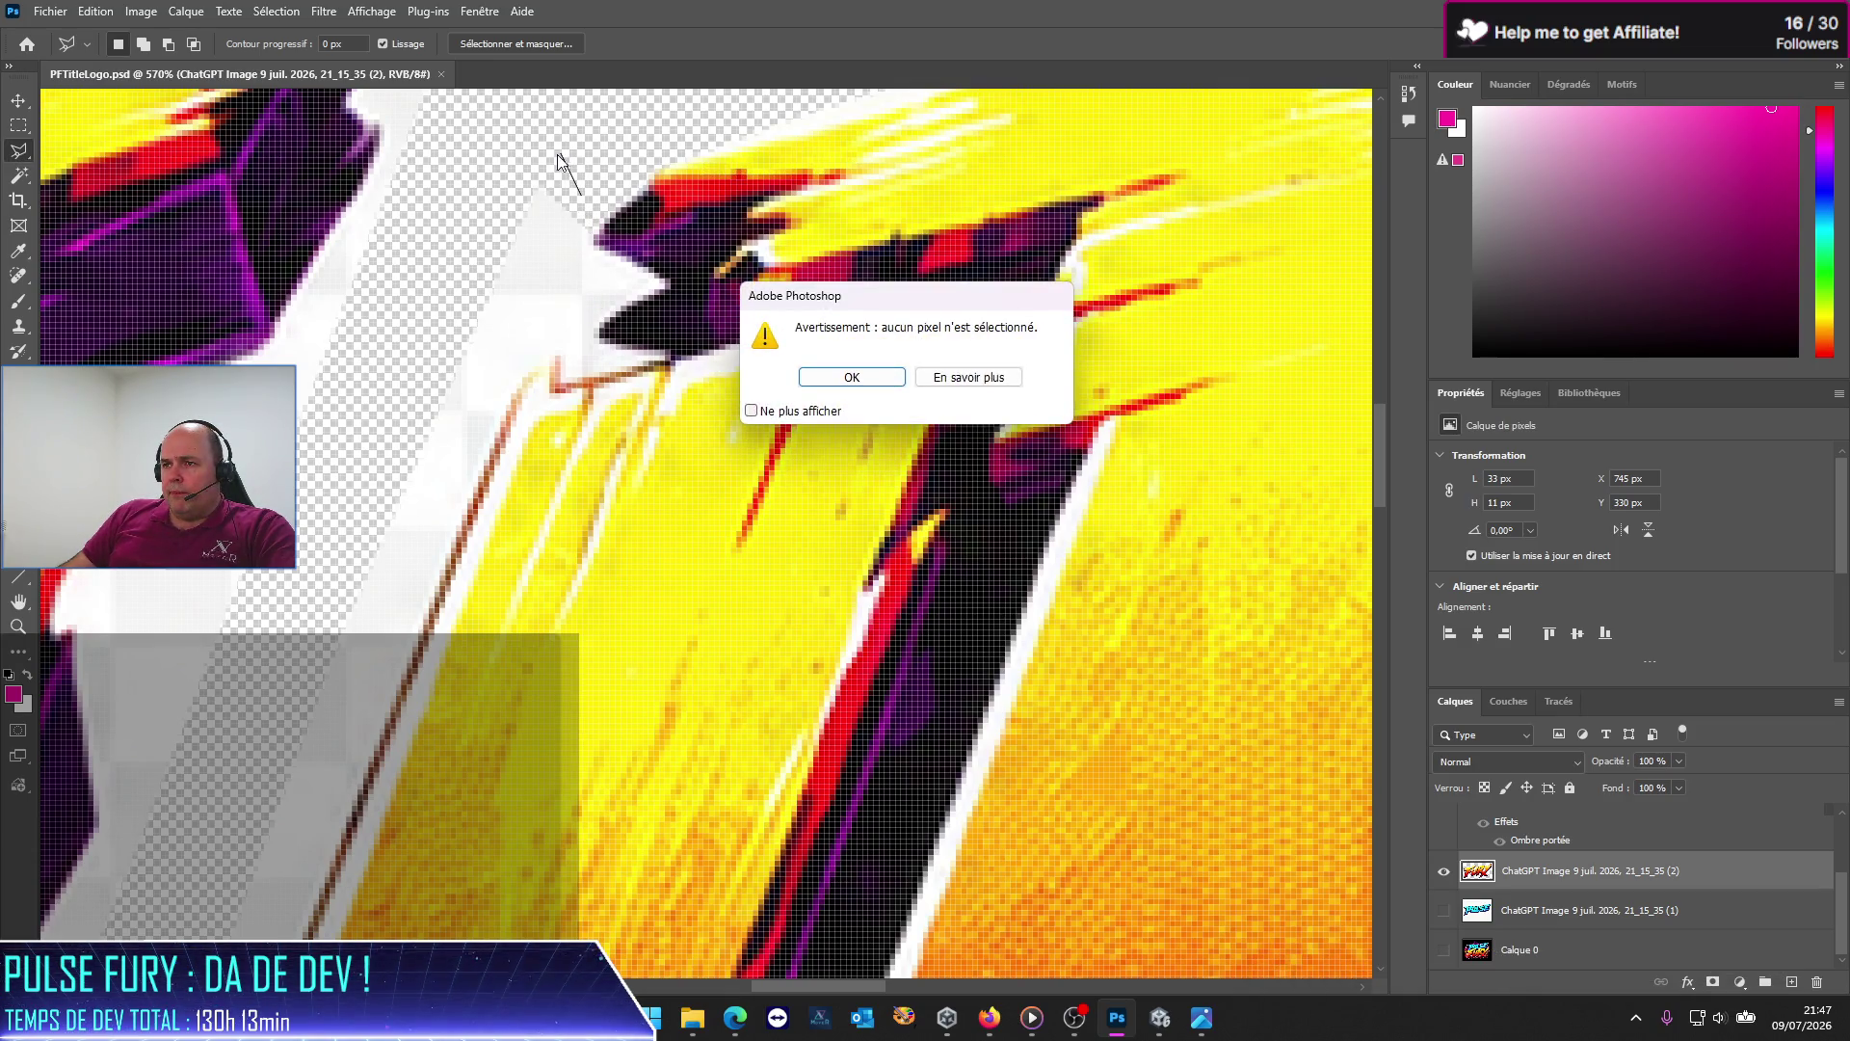
left_click(841, 377)
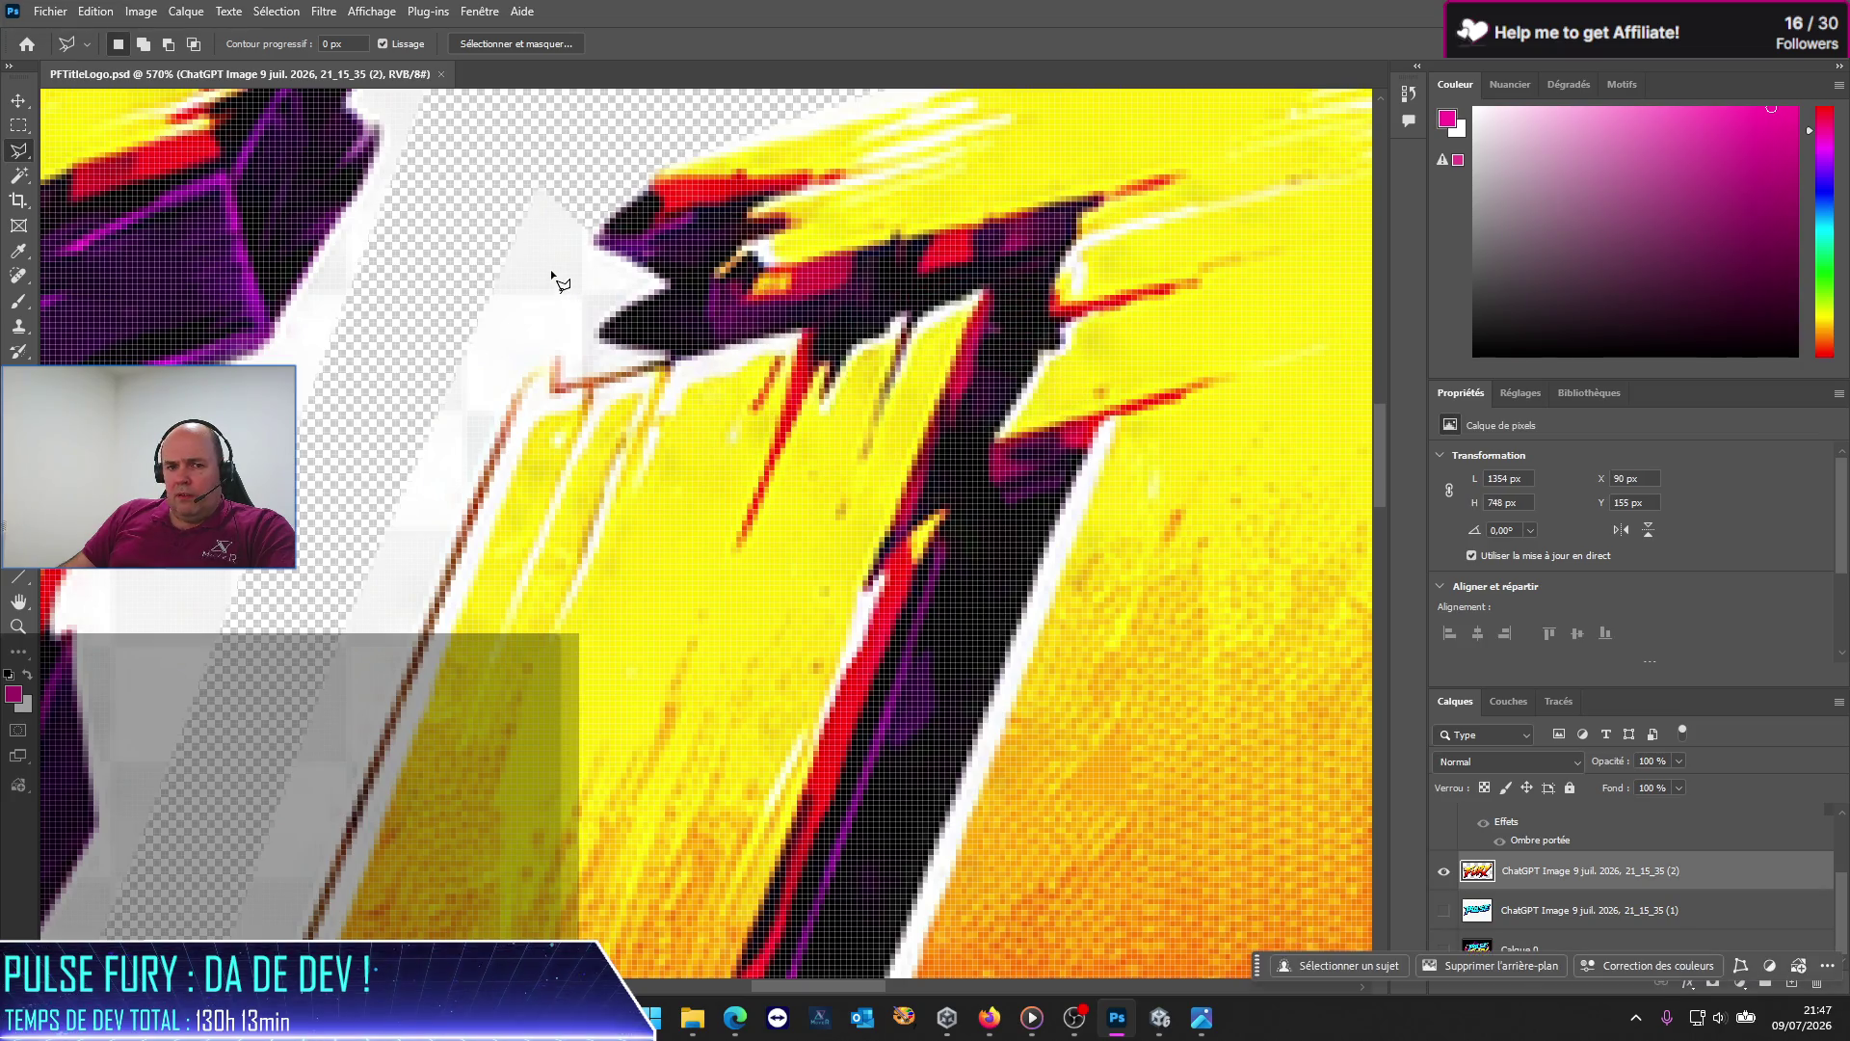
Step: Place outline points from the letter's corner down its slanted left edge beside the white strip
left_click(596, 234)
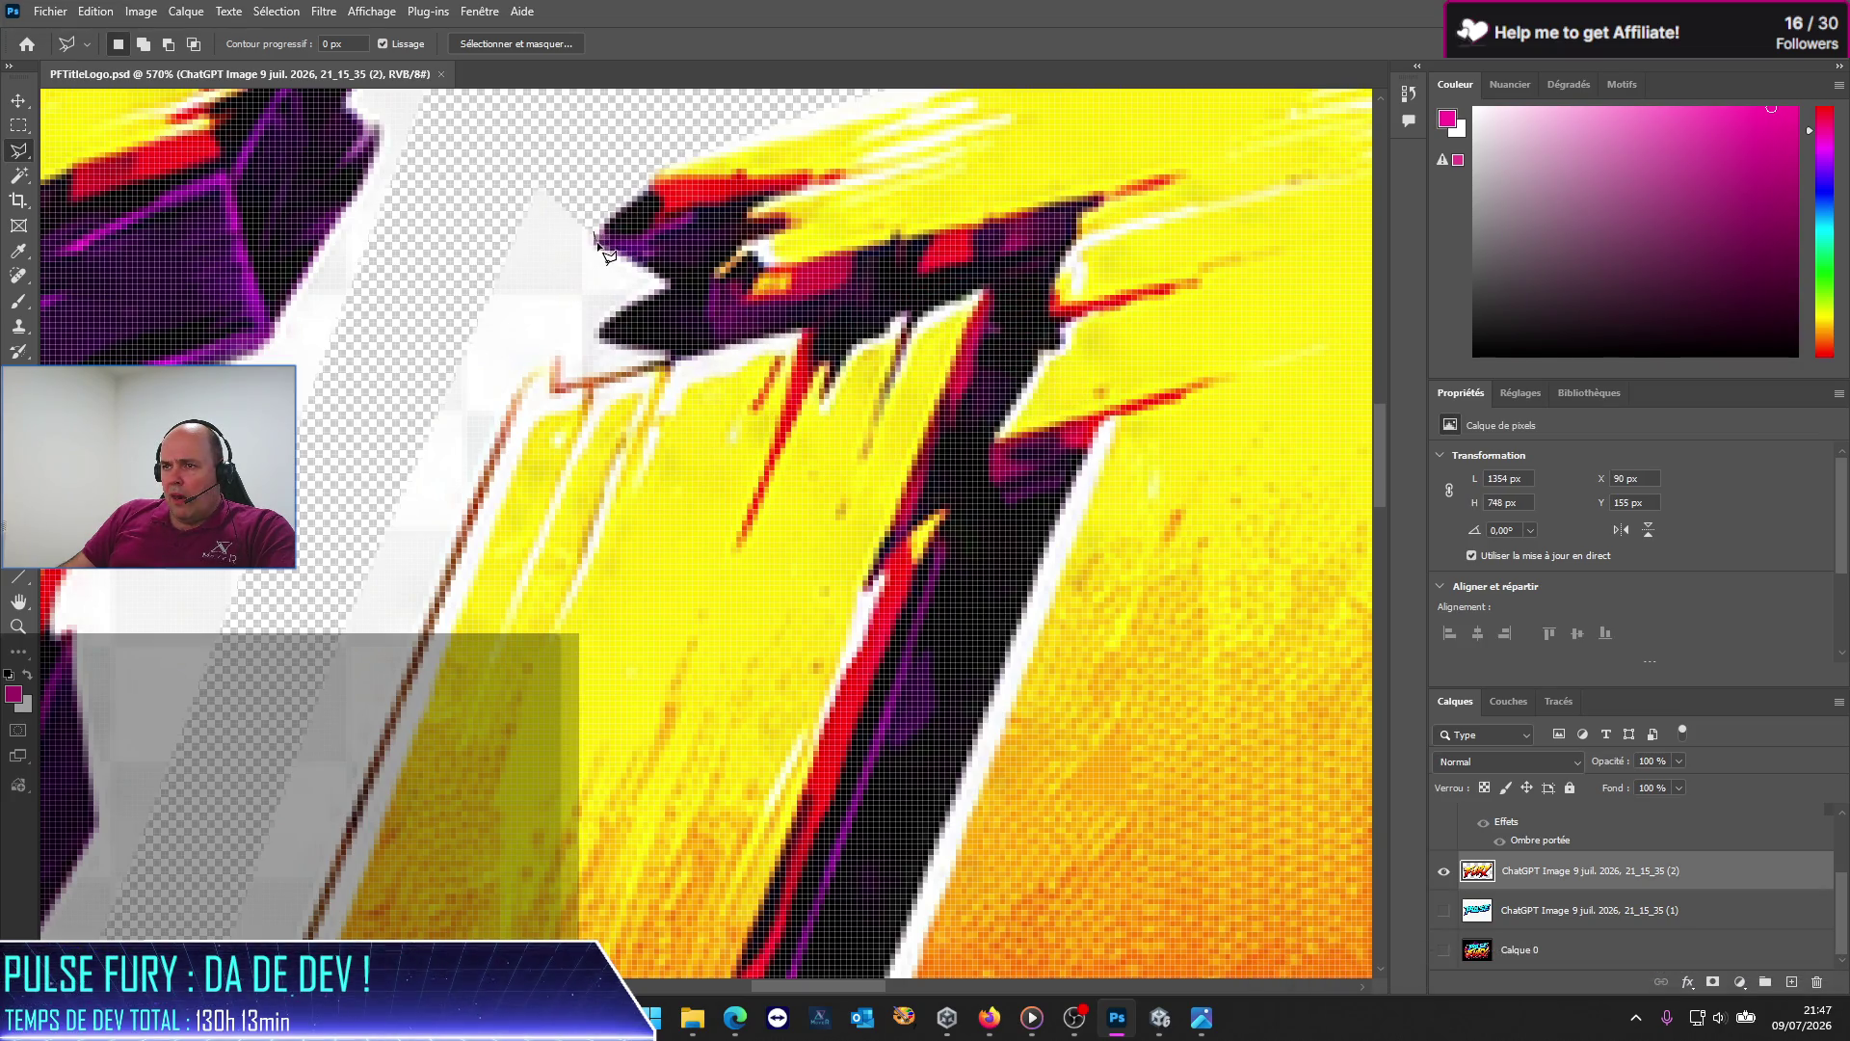
left_click(648, 265)
left_click(668, 285)
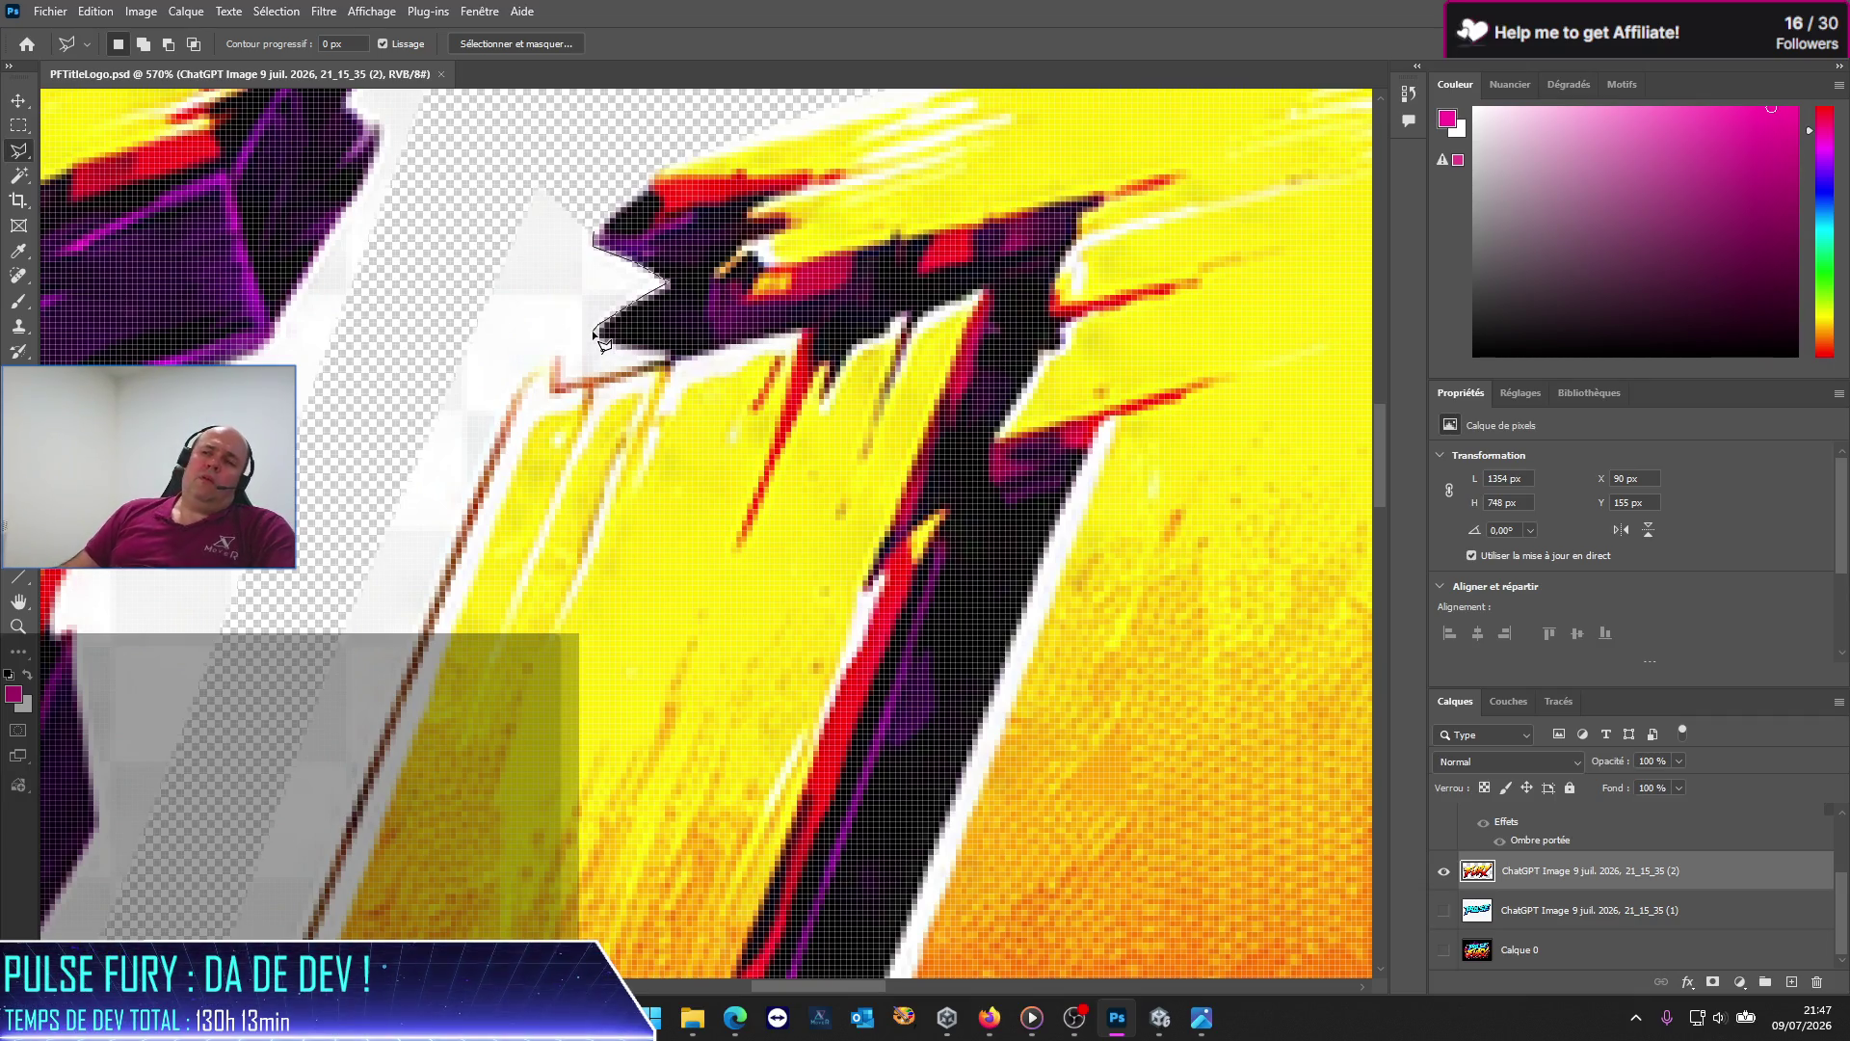
left_click(598, 328)
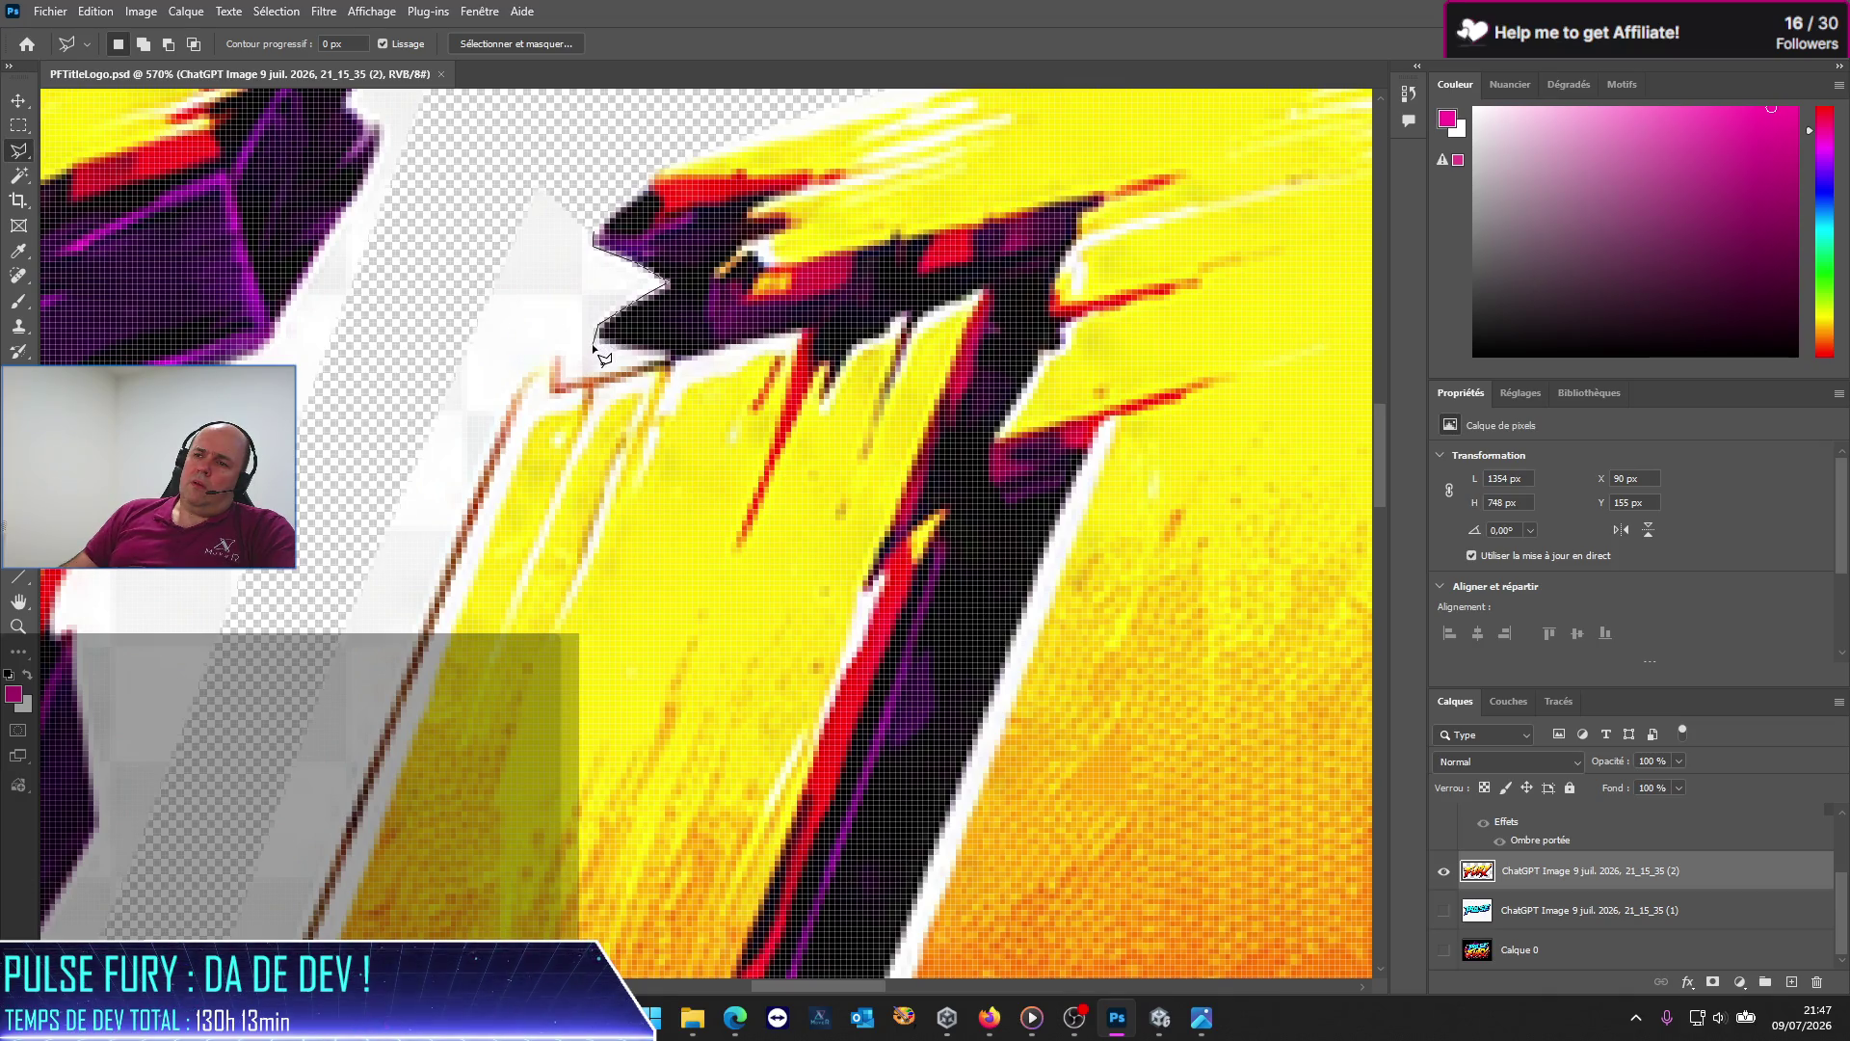
left_click(604, 340)
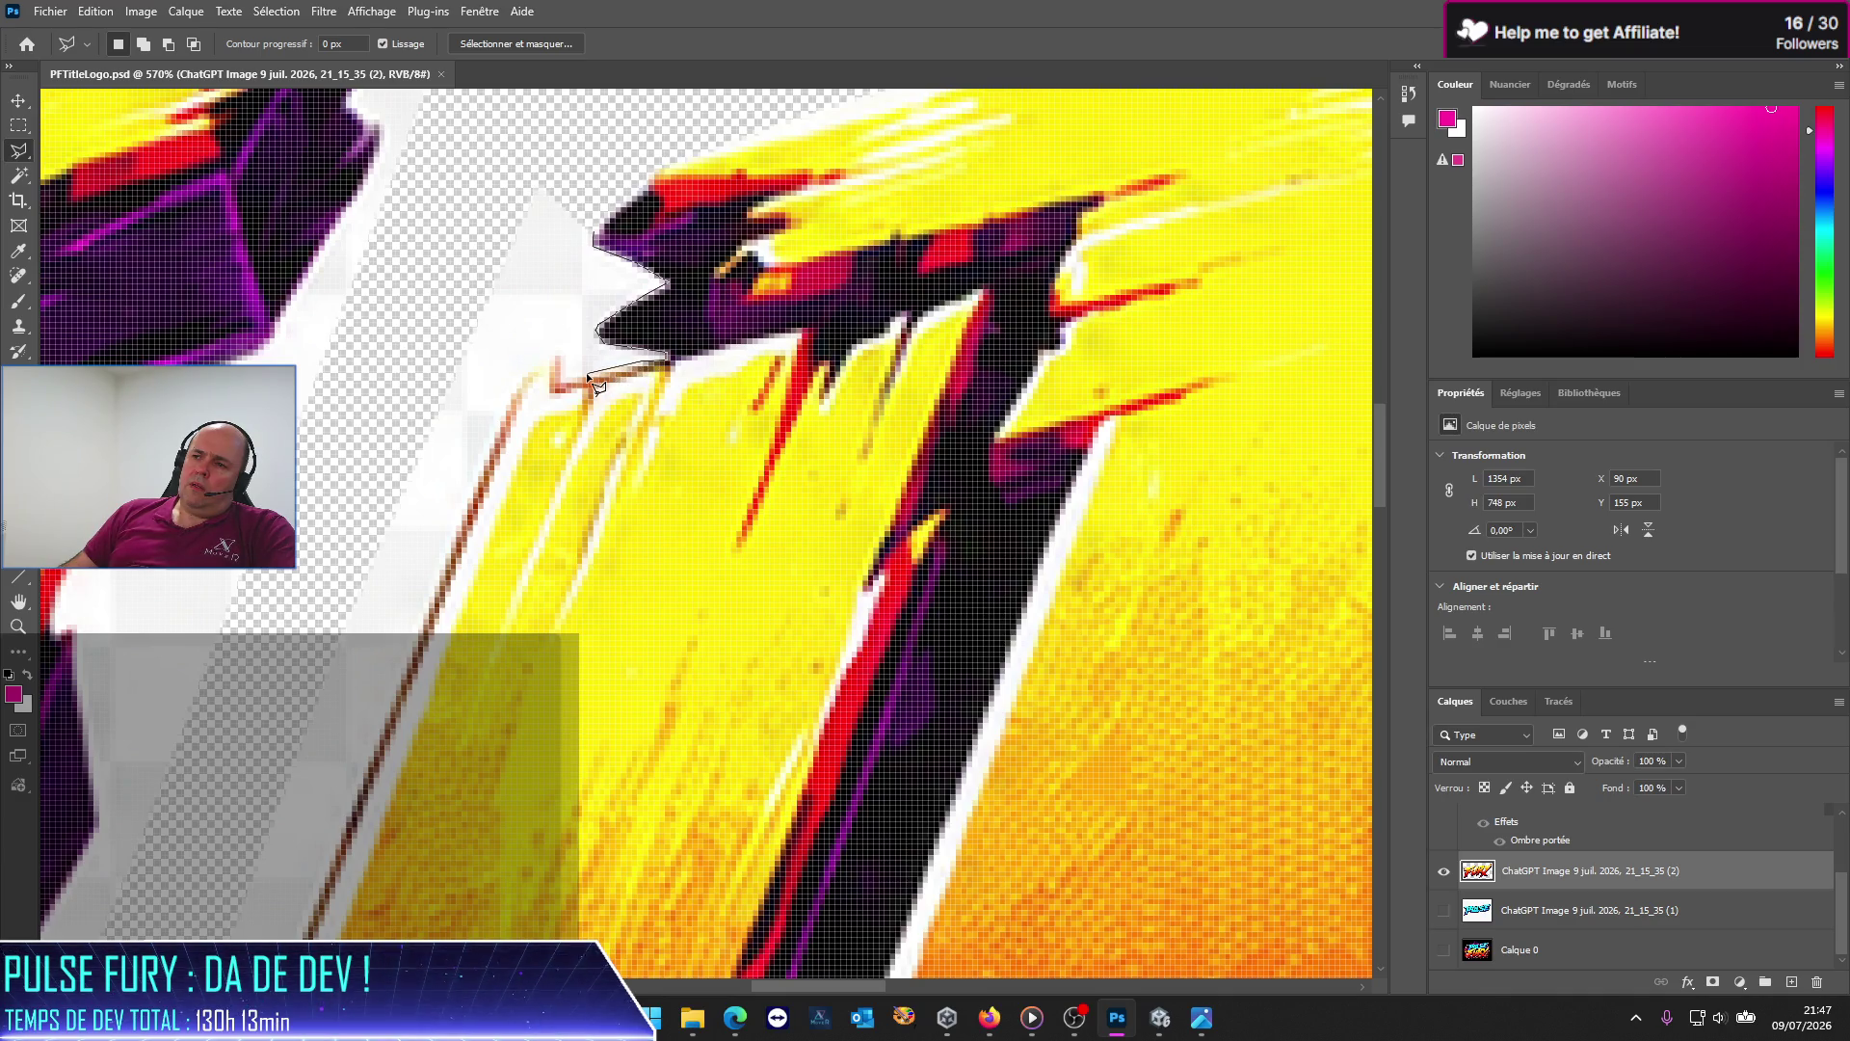
left_click(527, 378)
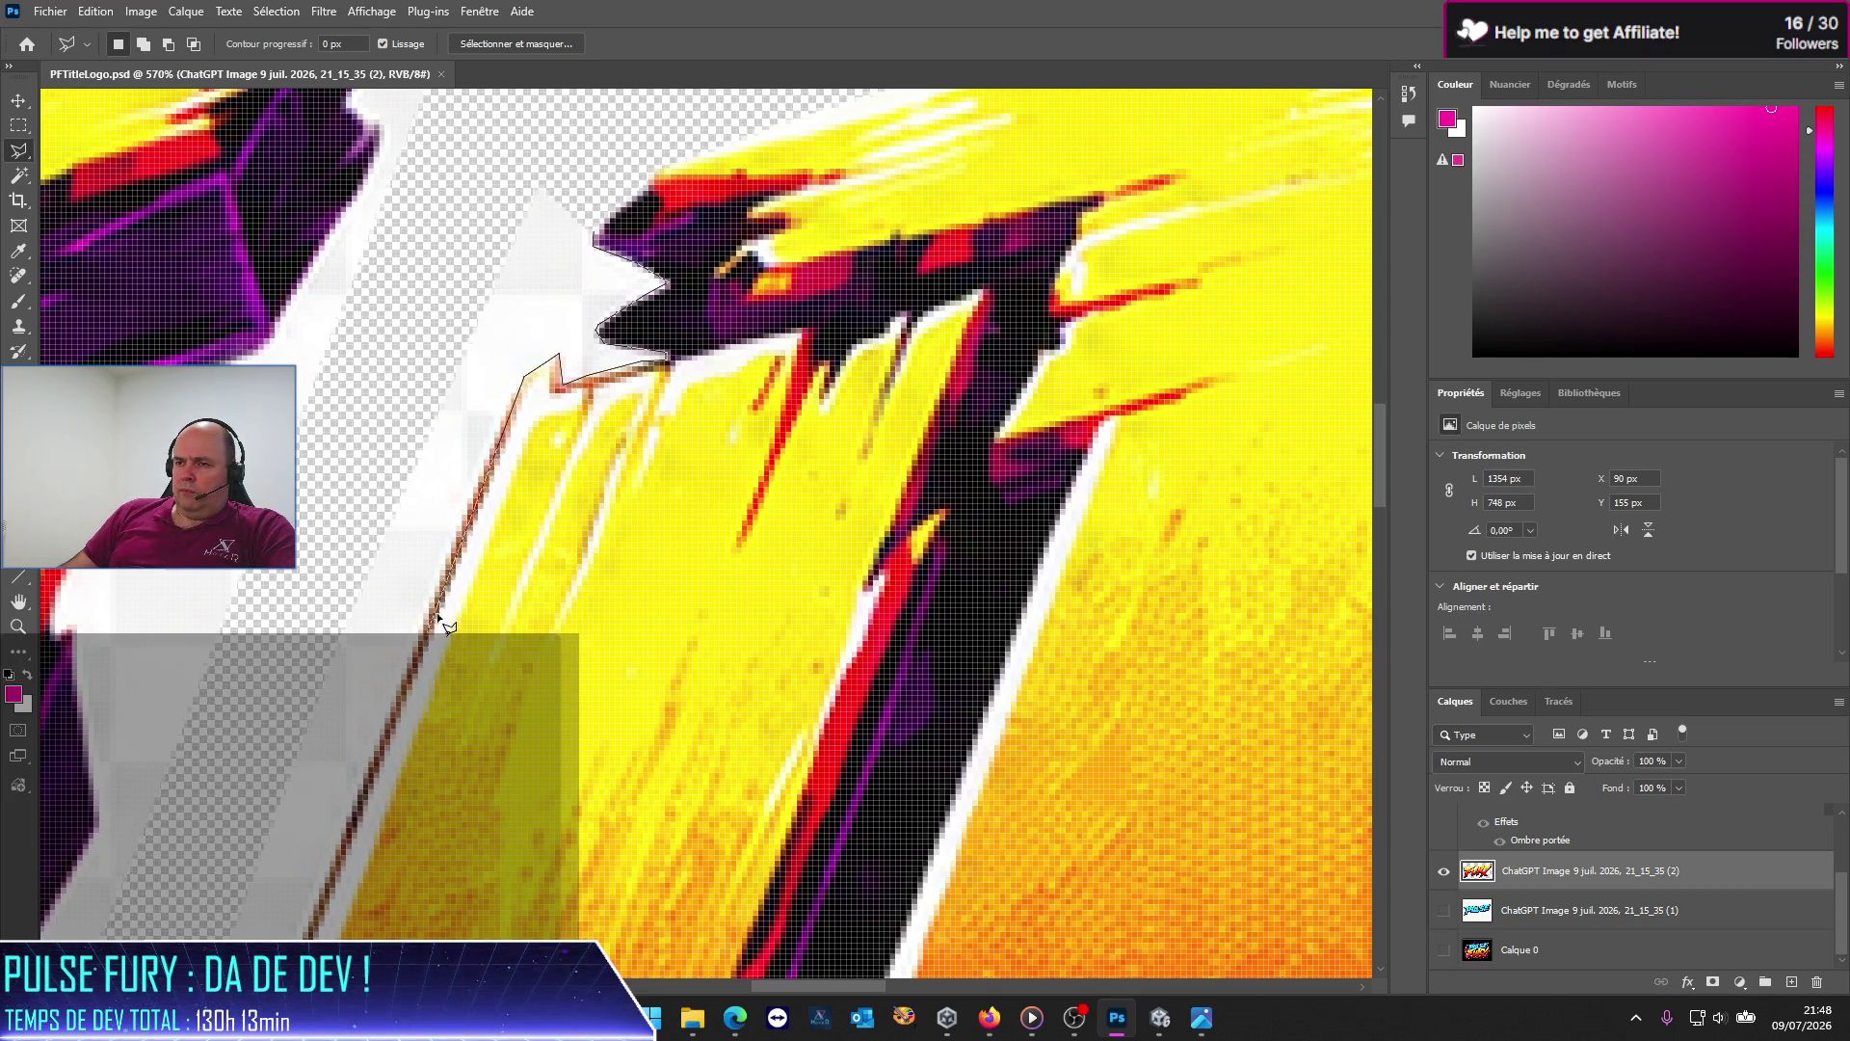
left_click(495, 443)
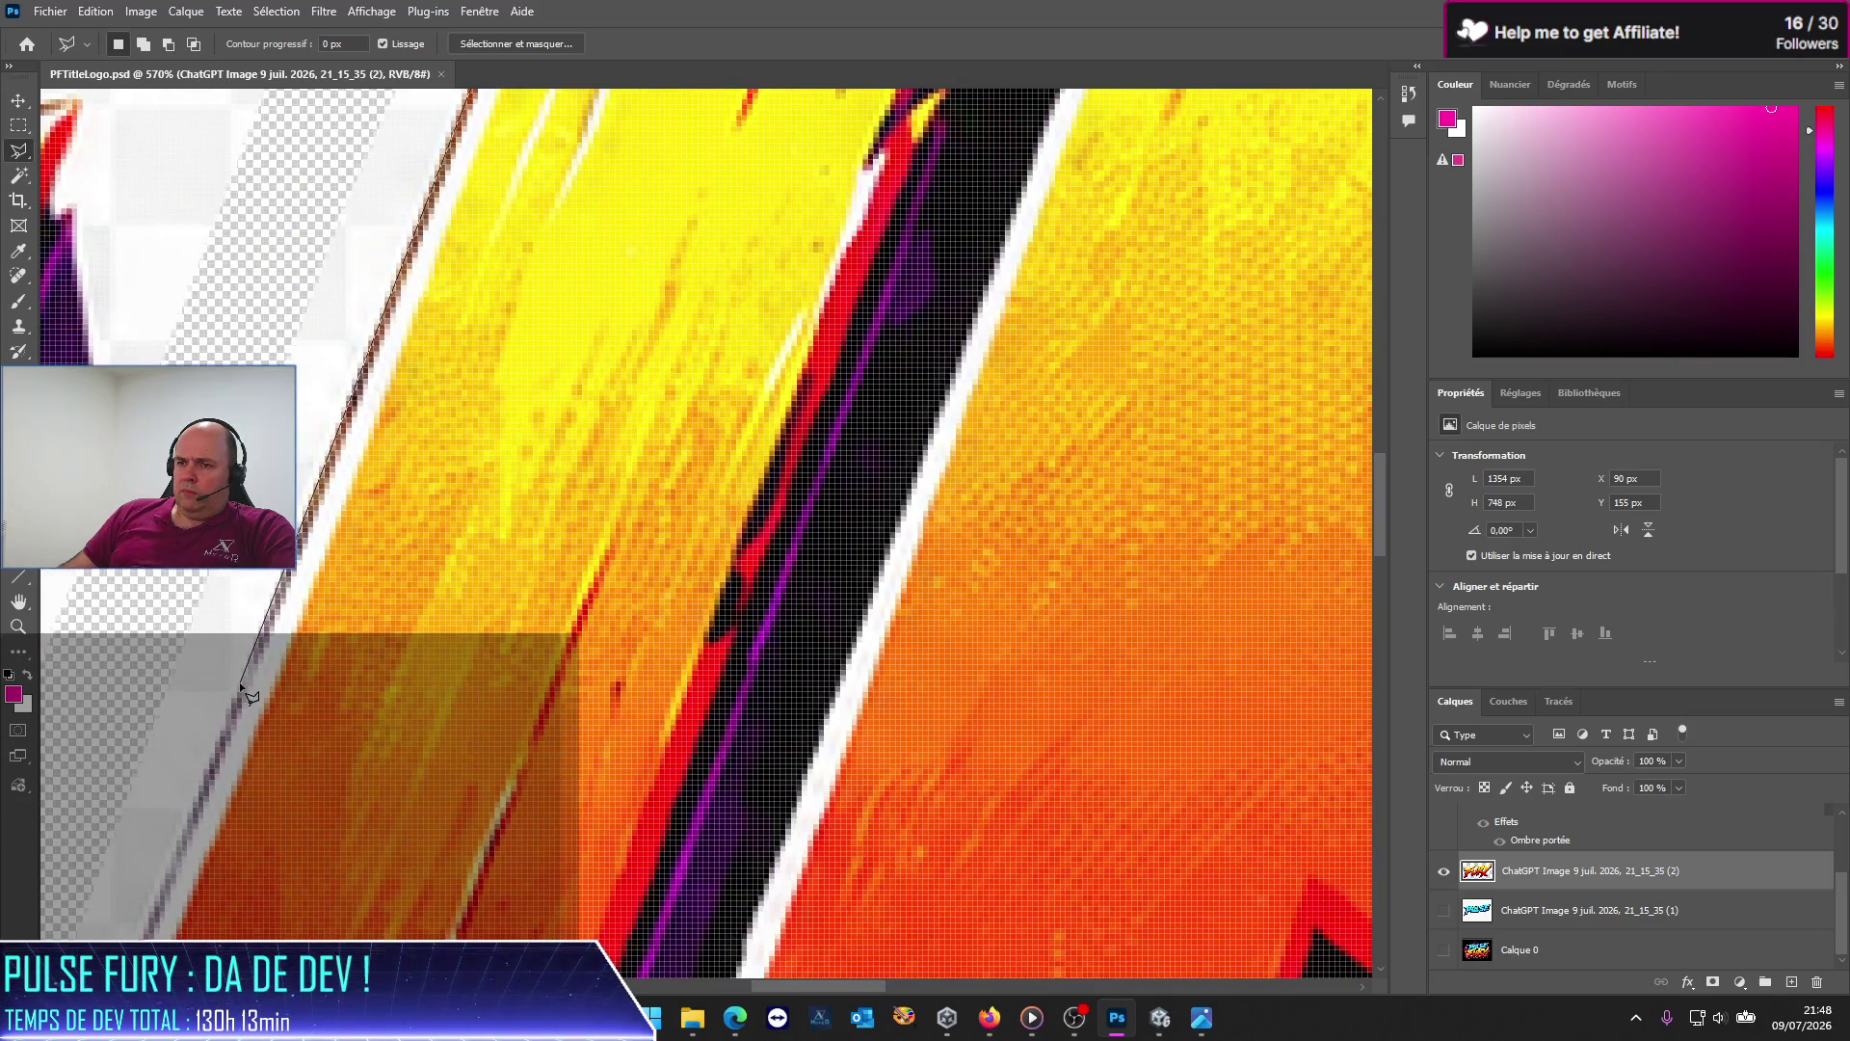
scroll(239, 681, "up", 3)
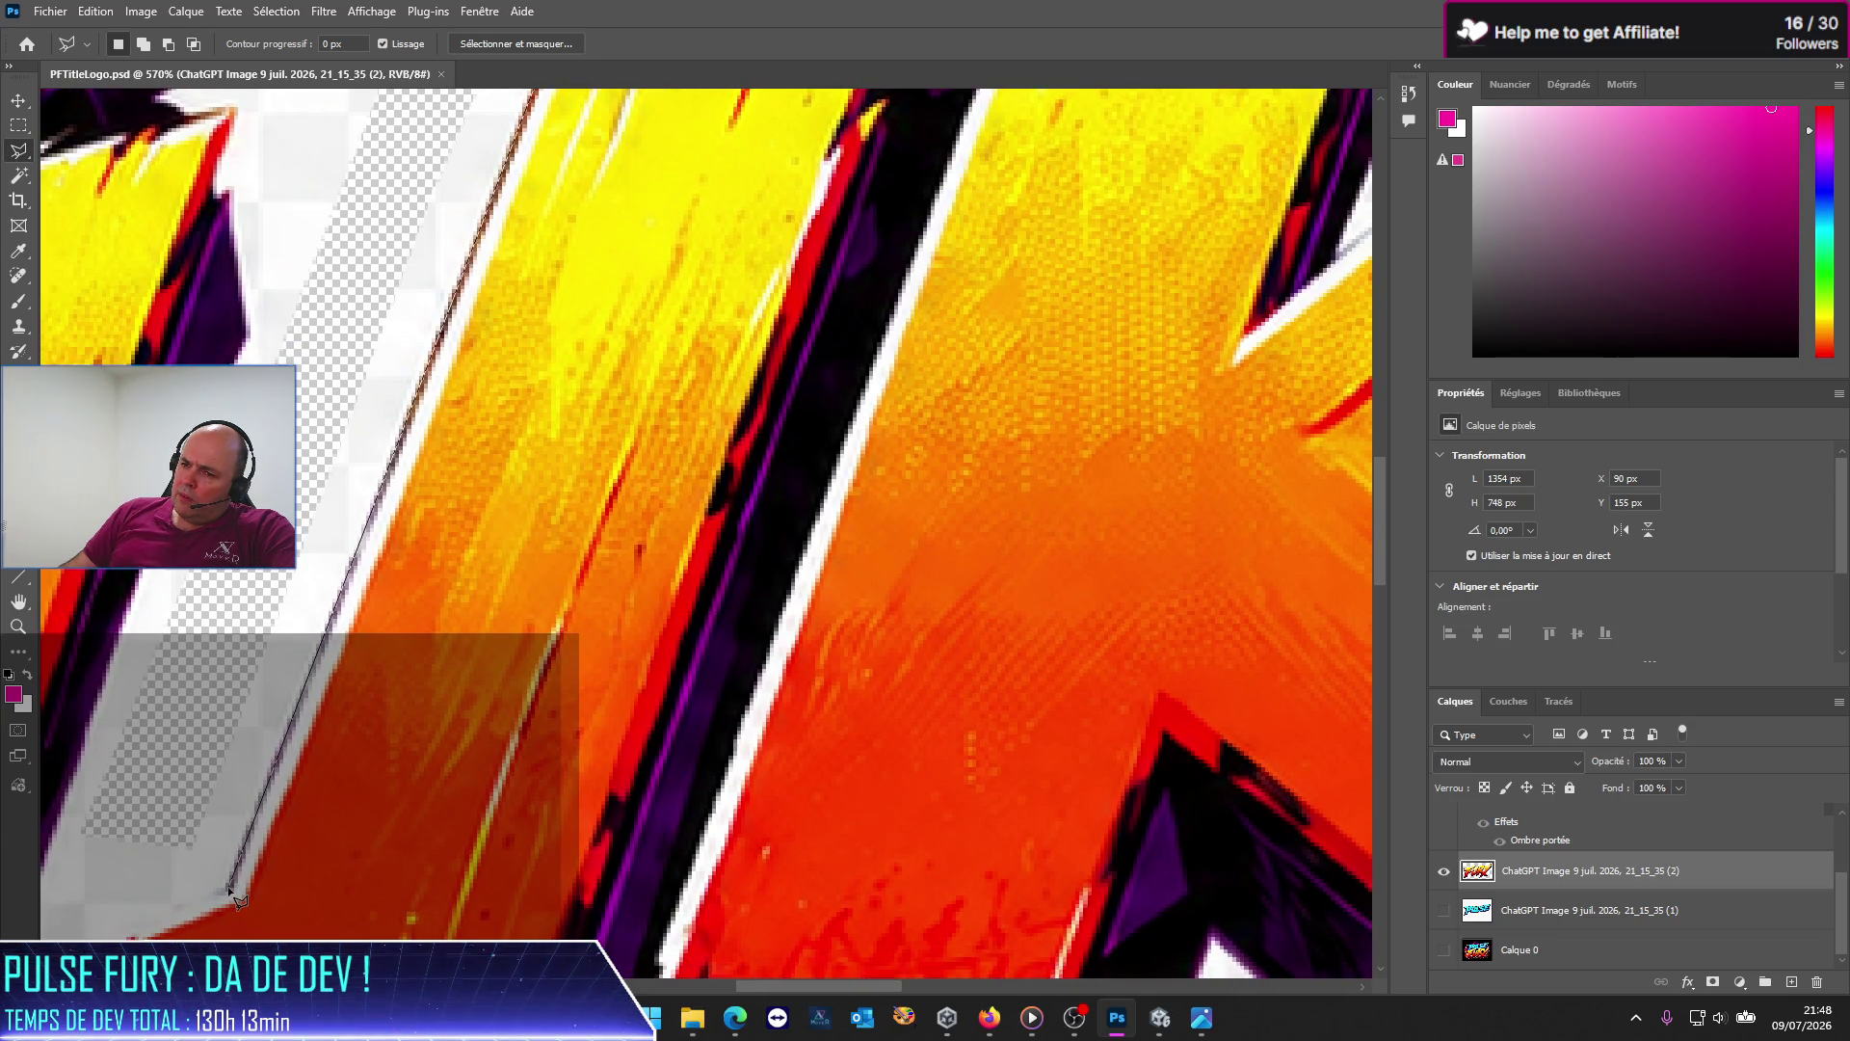
Step: Continue the outline around the gap's bottom and up the next letter's purple and red edges
left_click(229, 885)
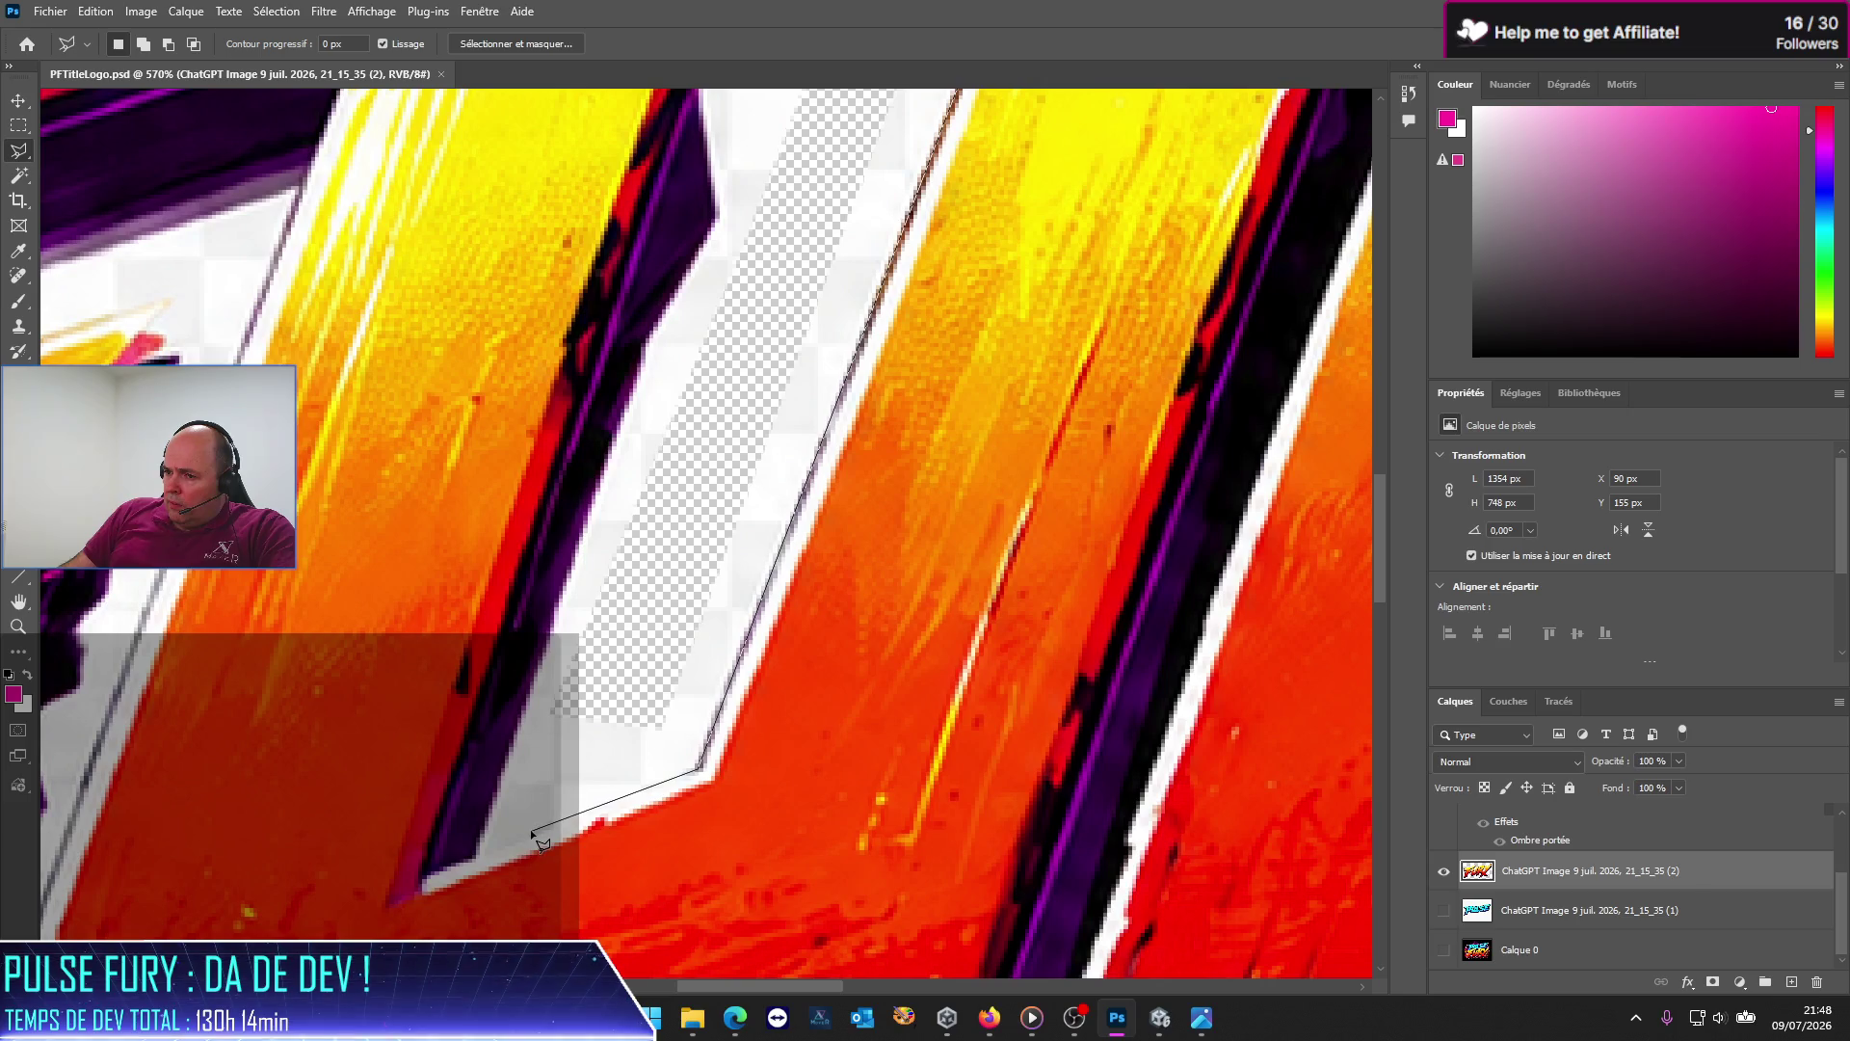
left_click(477, 853)
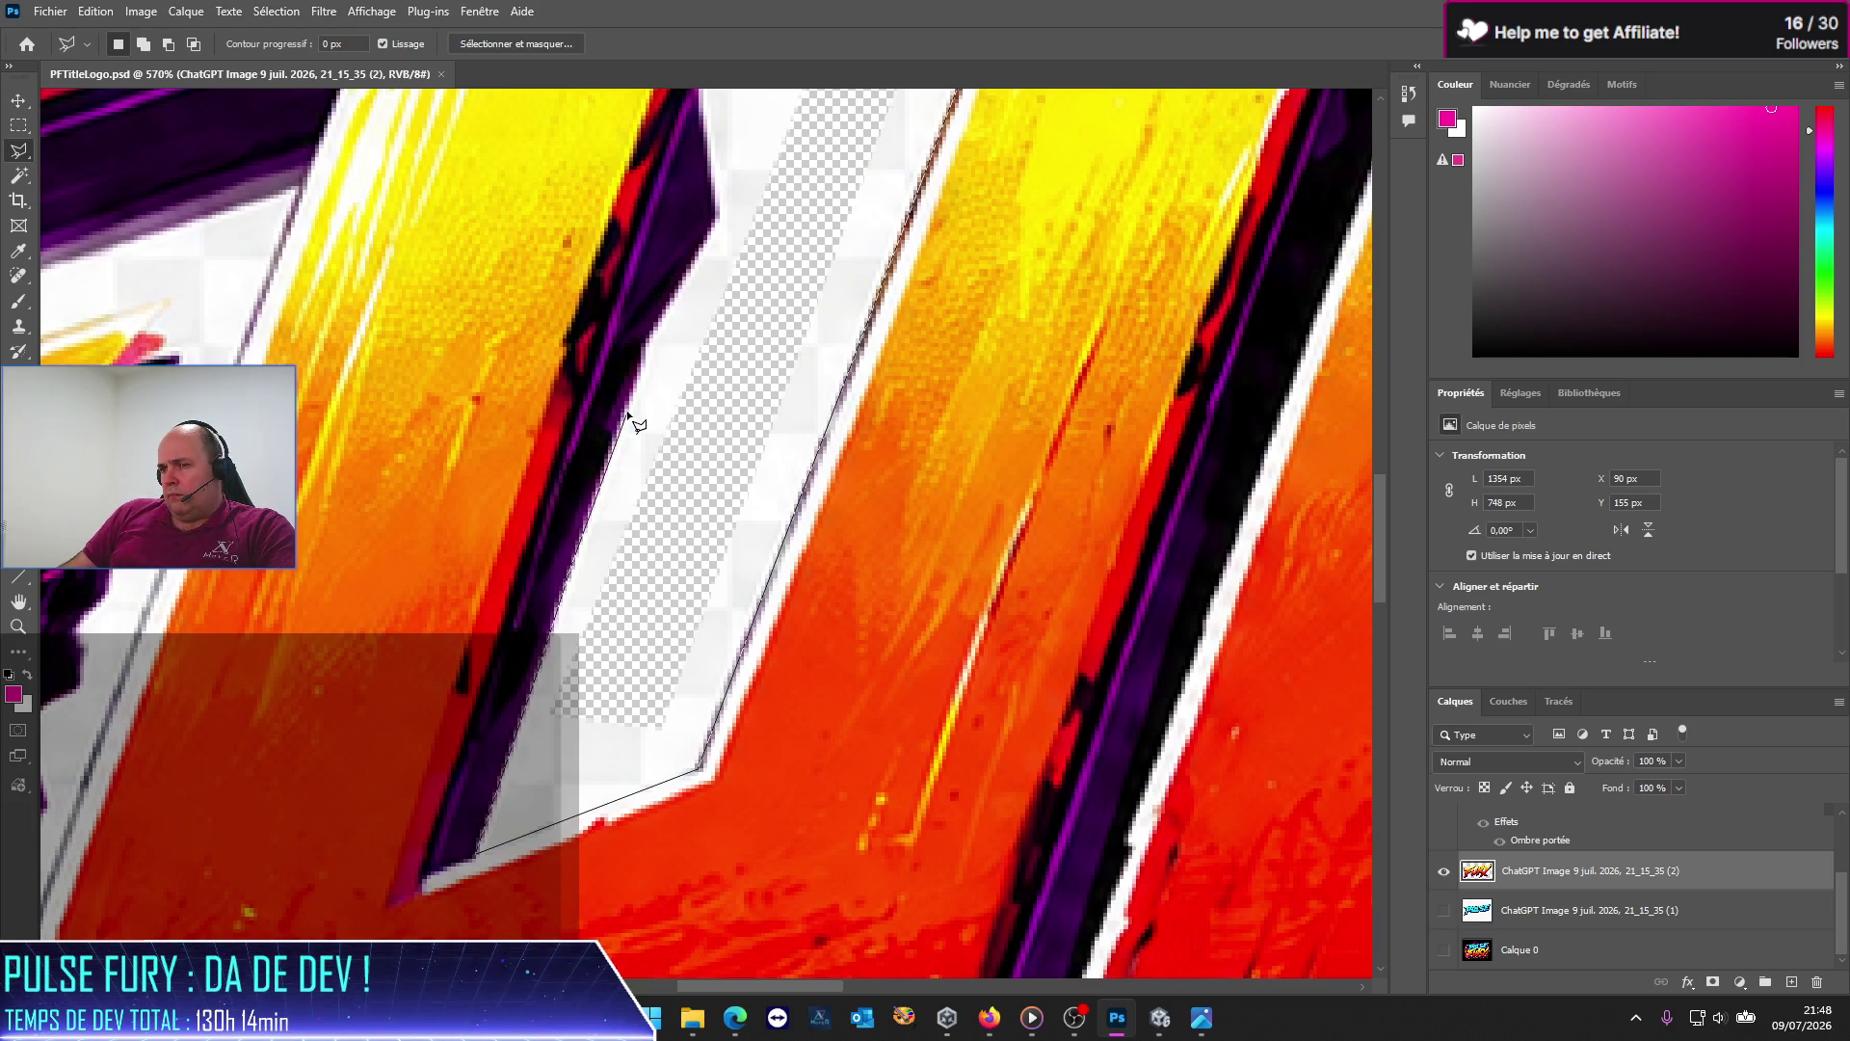
left_click(647, 343)
left_click(718, 220)
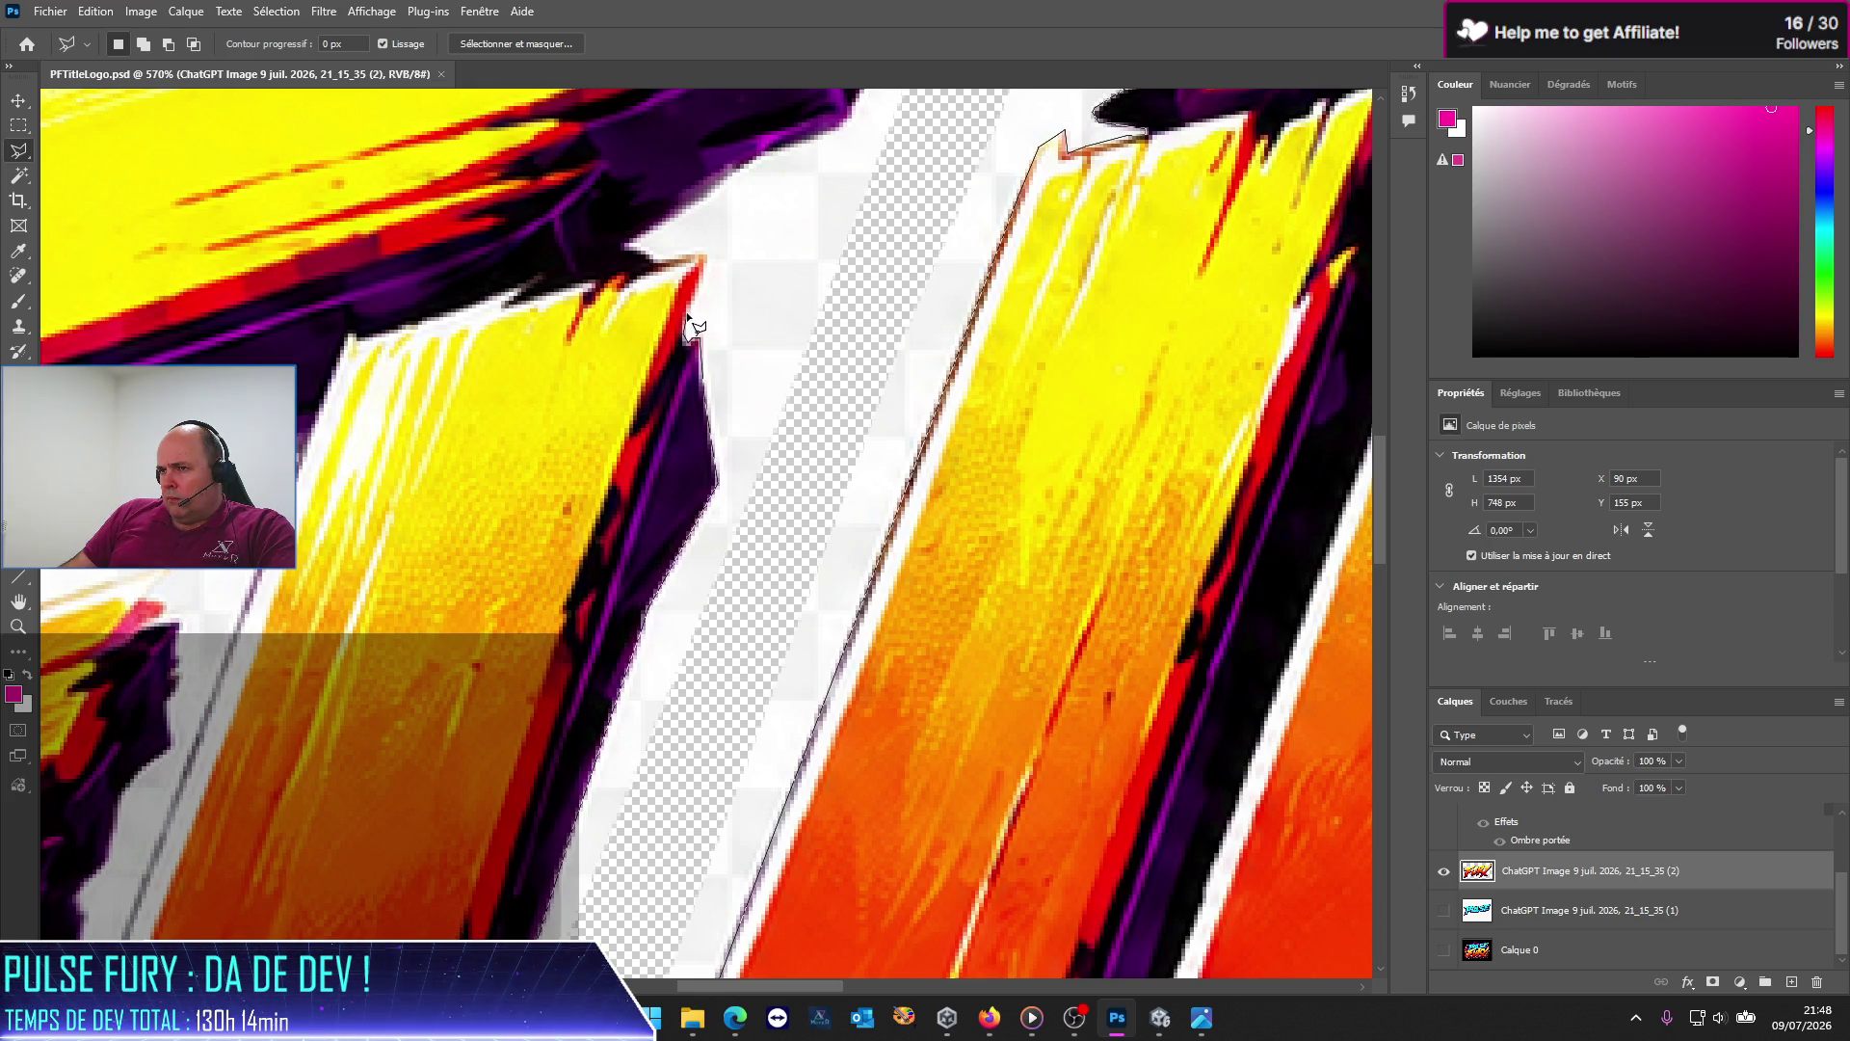
left_click(702, 257)
left_click(629, 244)
left_click(740, 167)
scroll(855, 193, "up", 3)
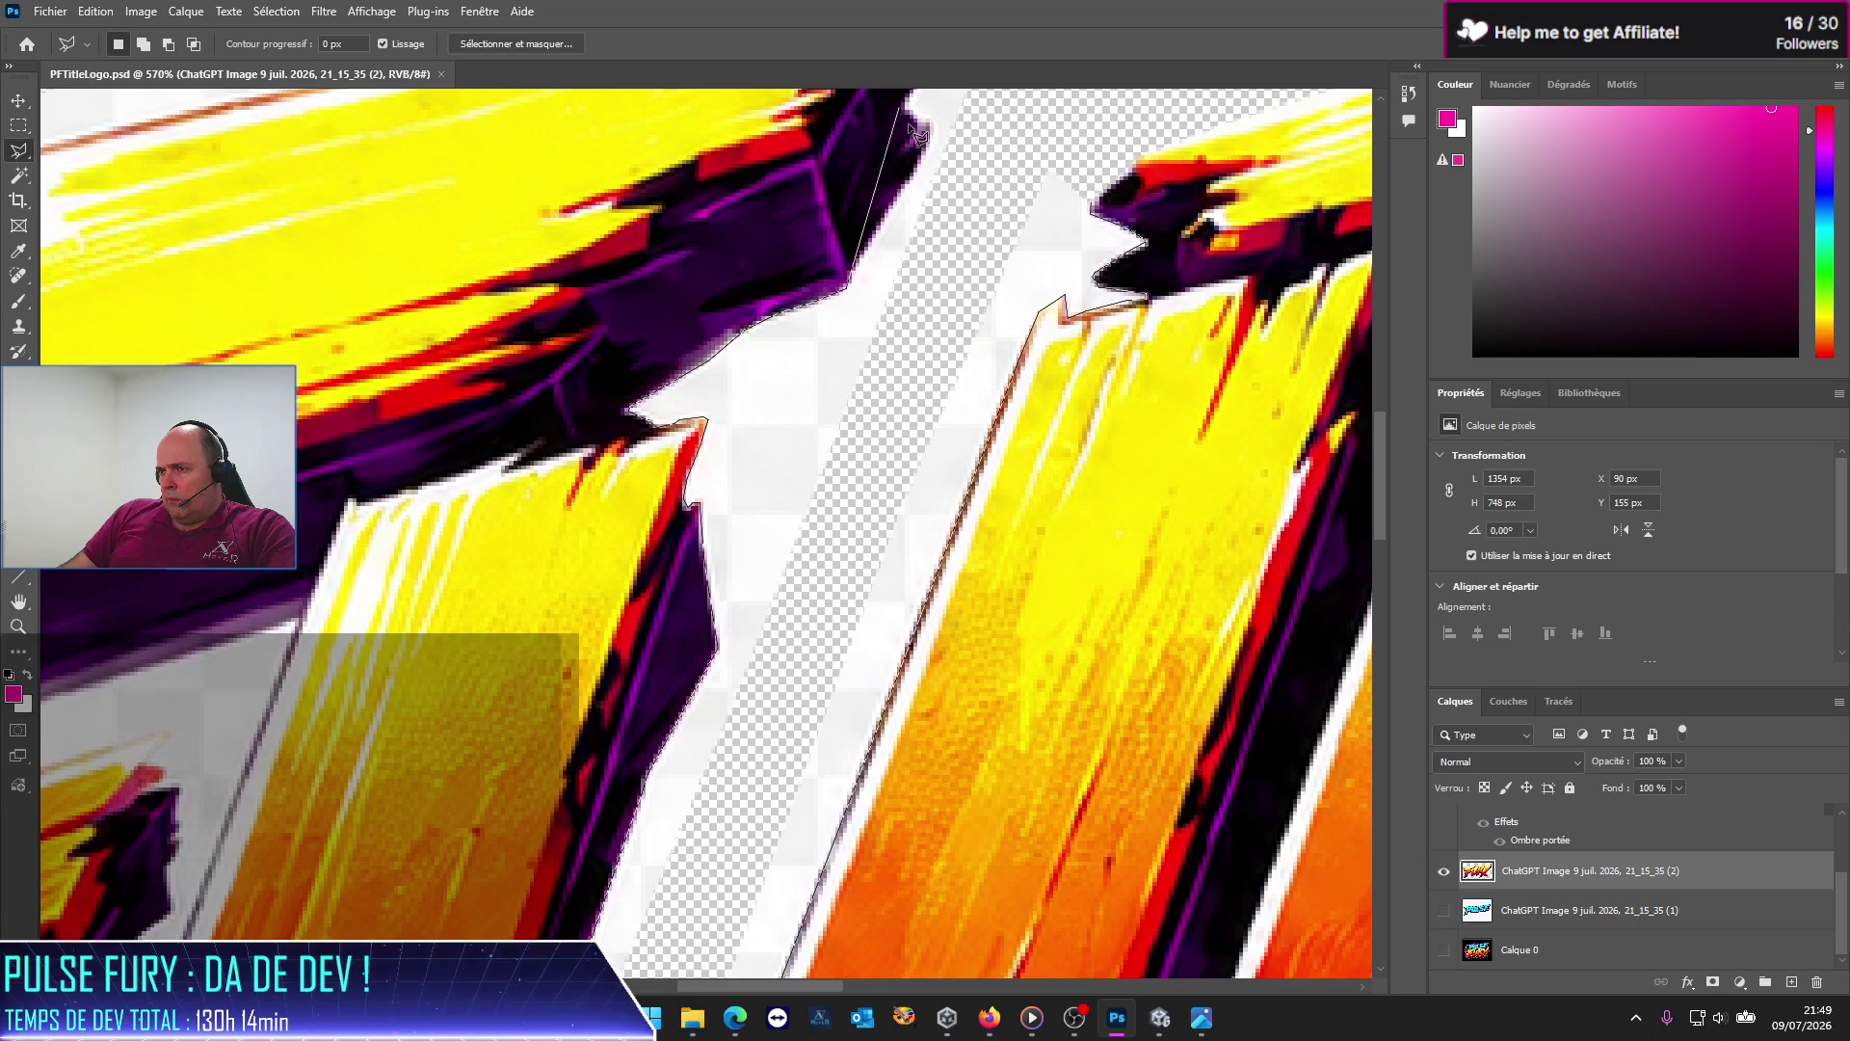
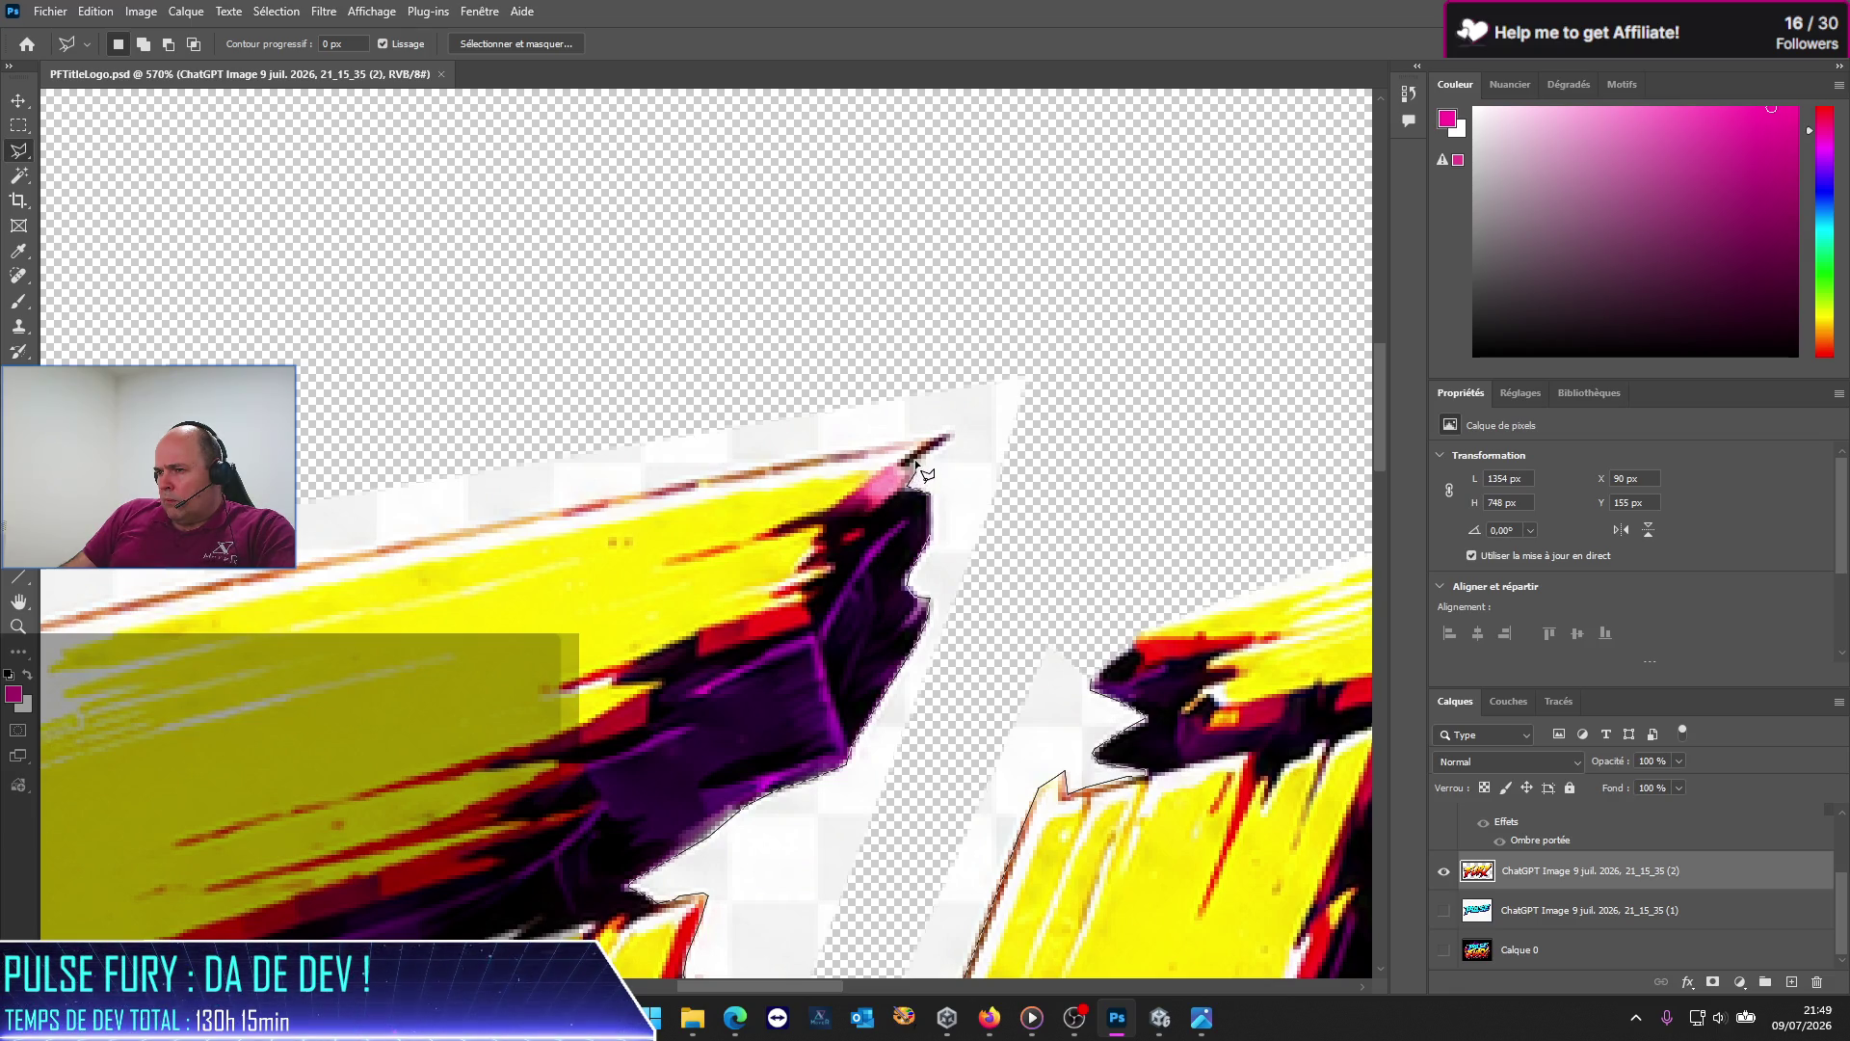
Step: Outline the white sliver at the top of the F–U join in FURY with the Polygonal Lasso
left_click(953, 438)
left_click(975, 323)
double_click(1096, 605)
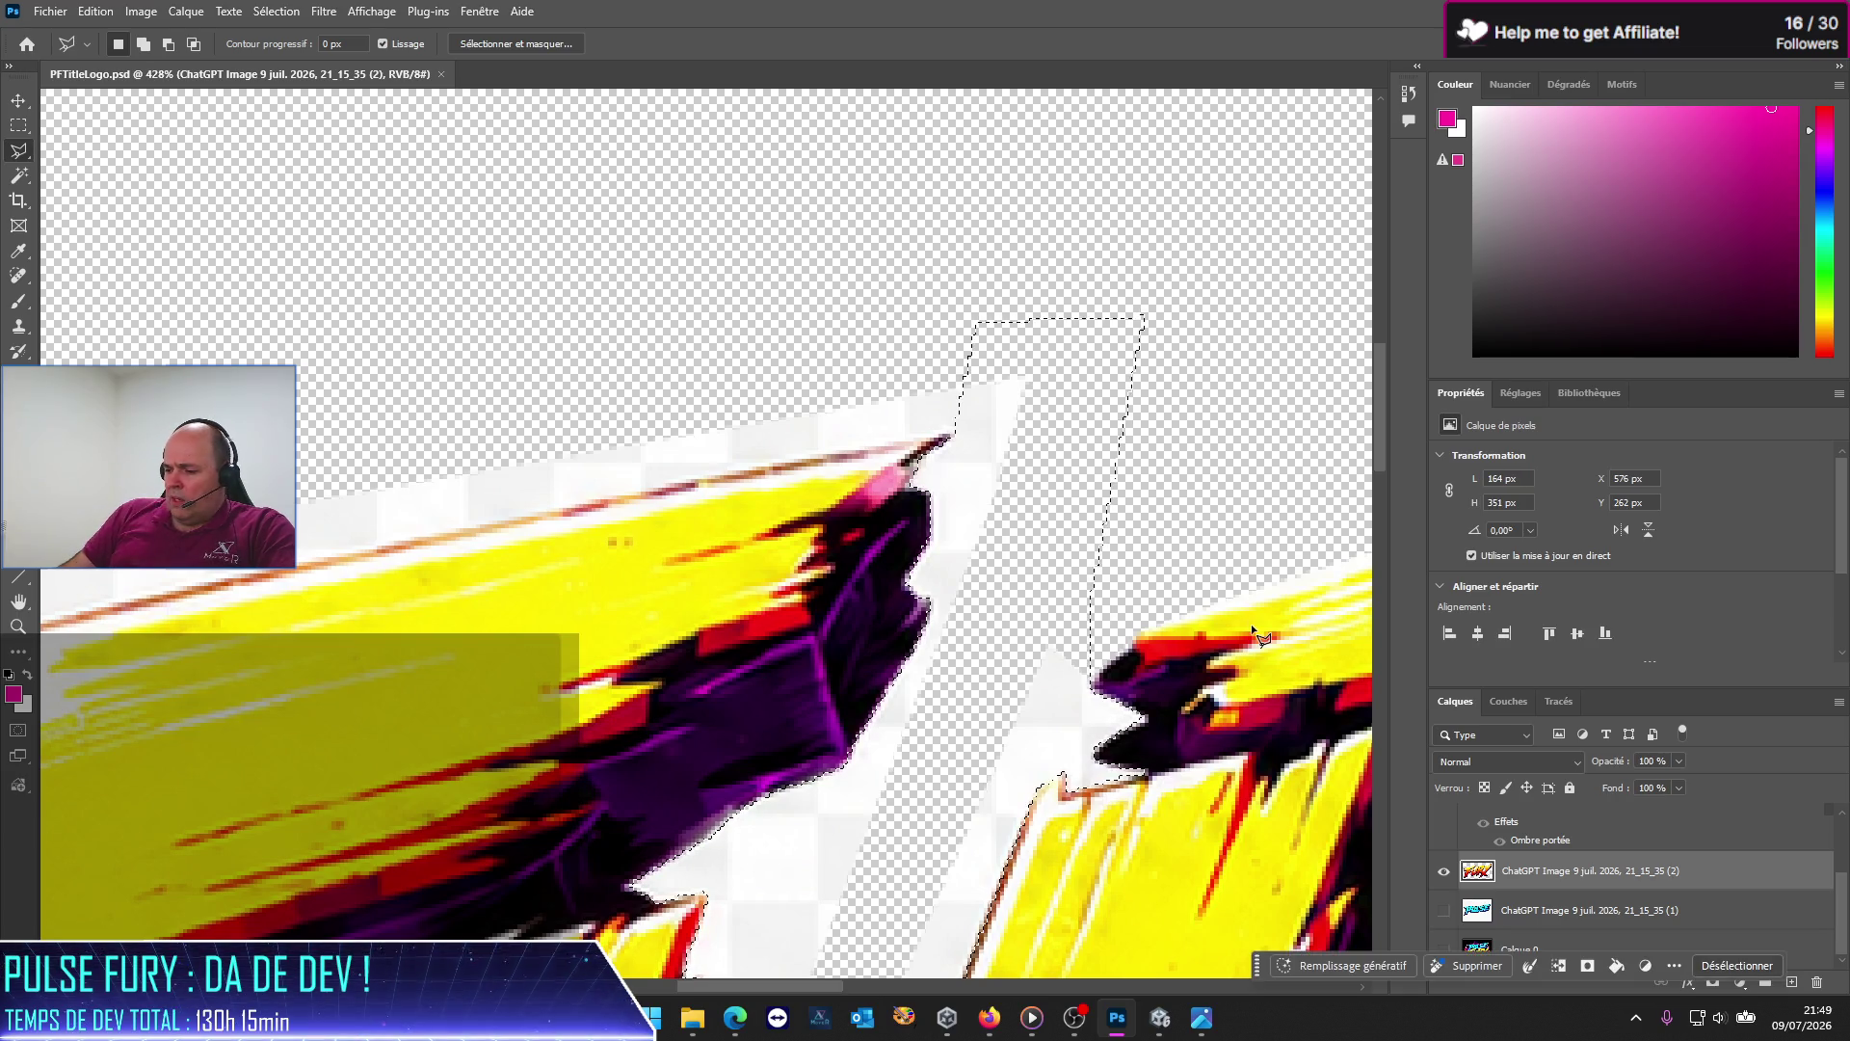
scroll(981, 656, "down", 5)
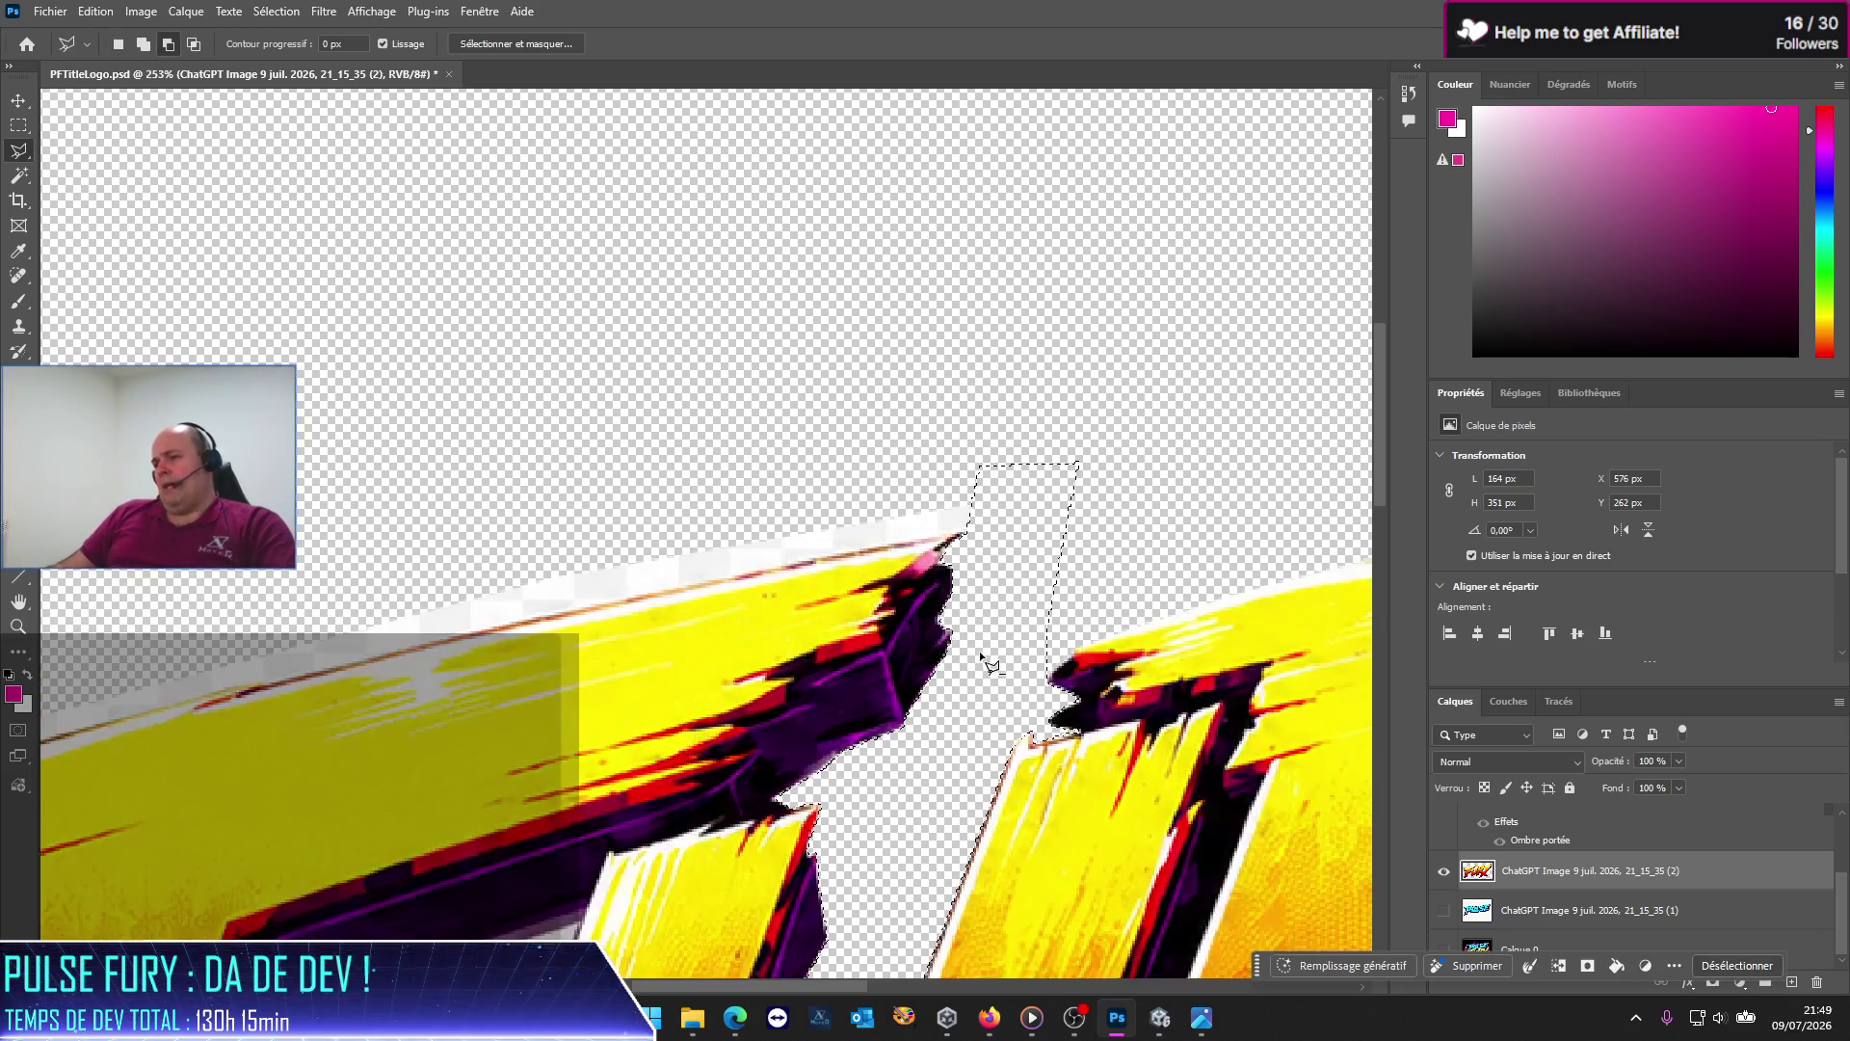
scroll(979, 651, "down", 6)
scroll(974, 636, "down", 4)
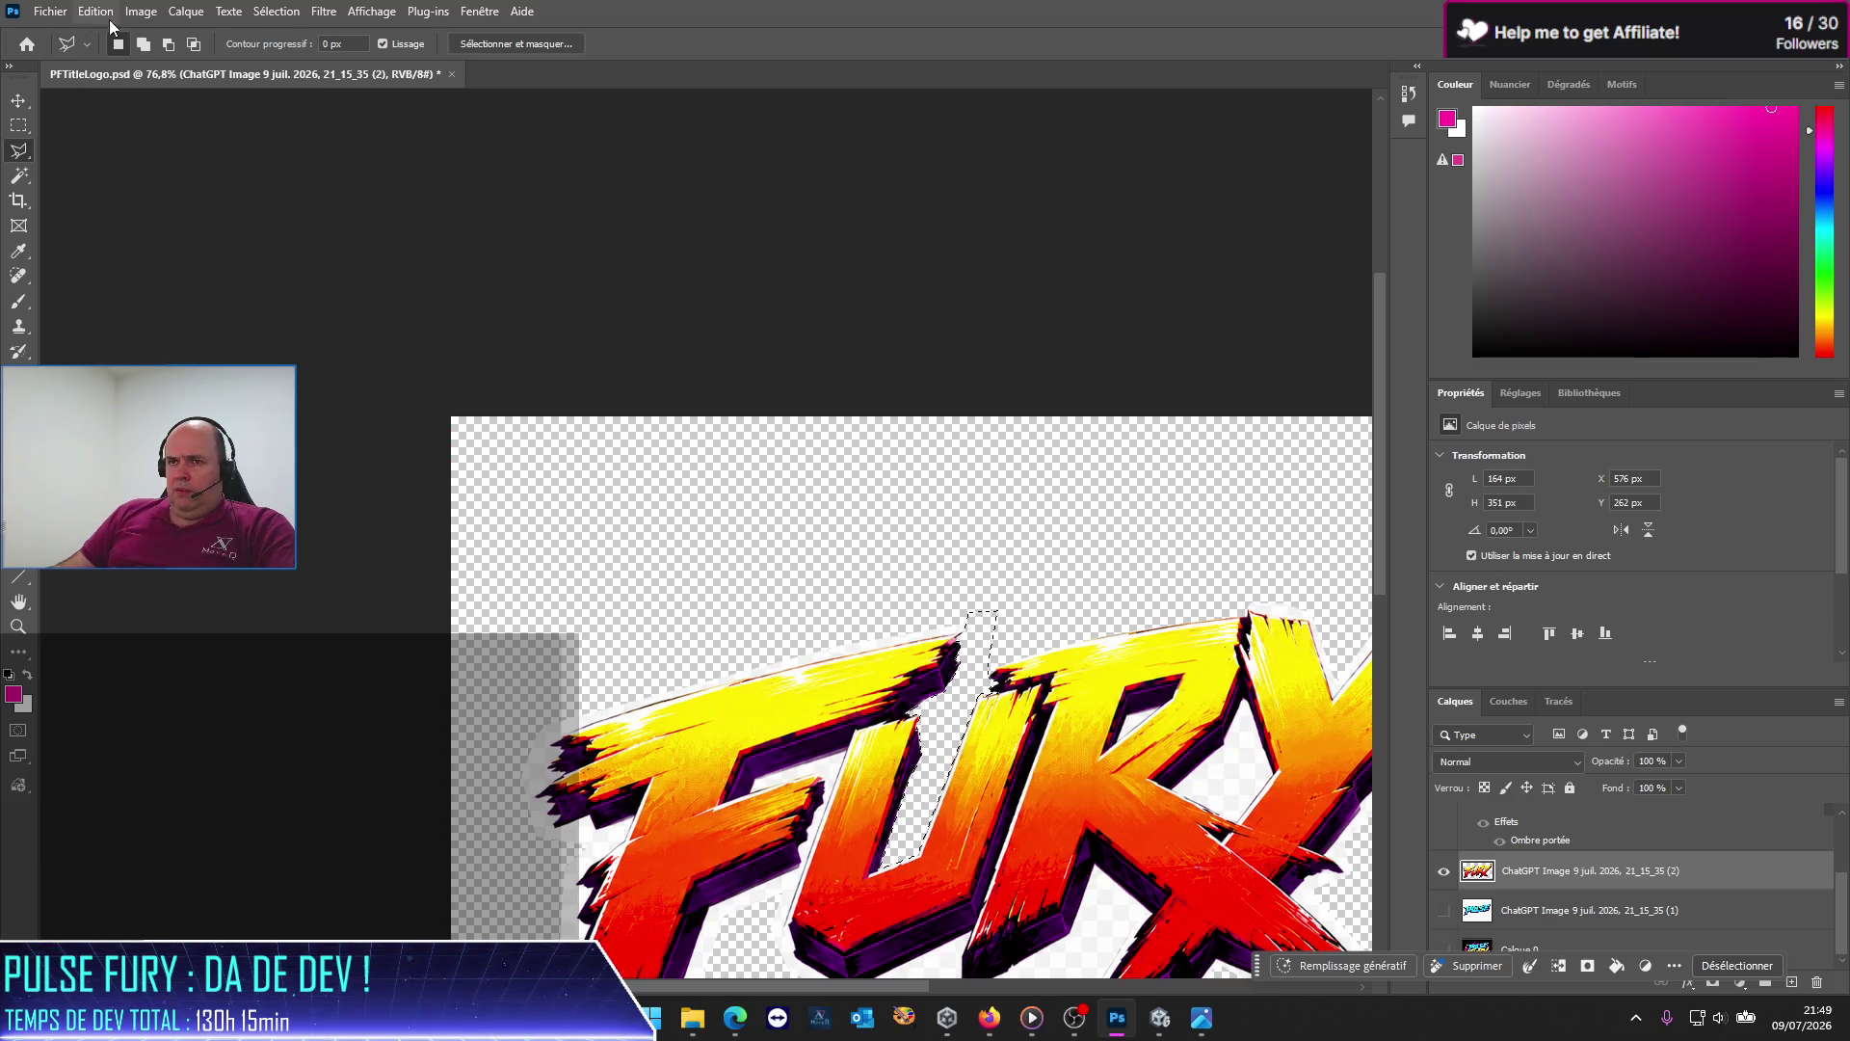
Step: Save the logo document PFTitleLogo.psd
left_click(50, 12)
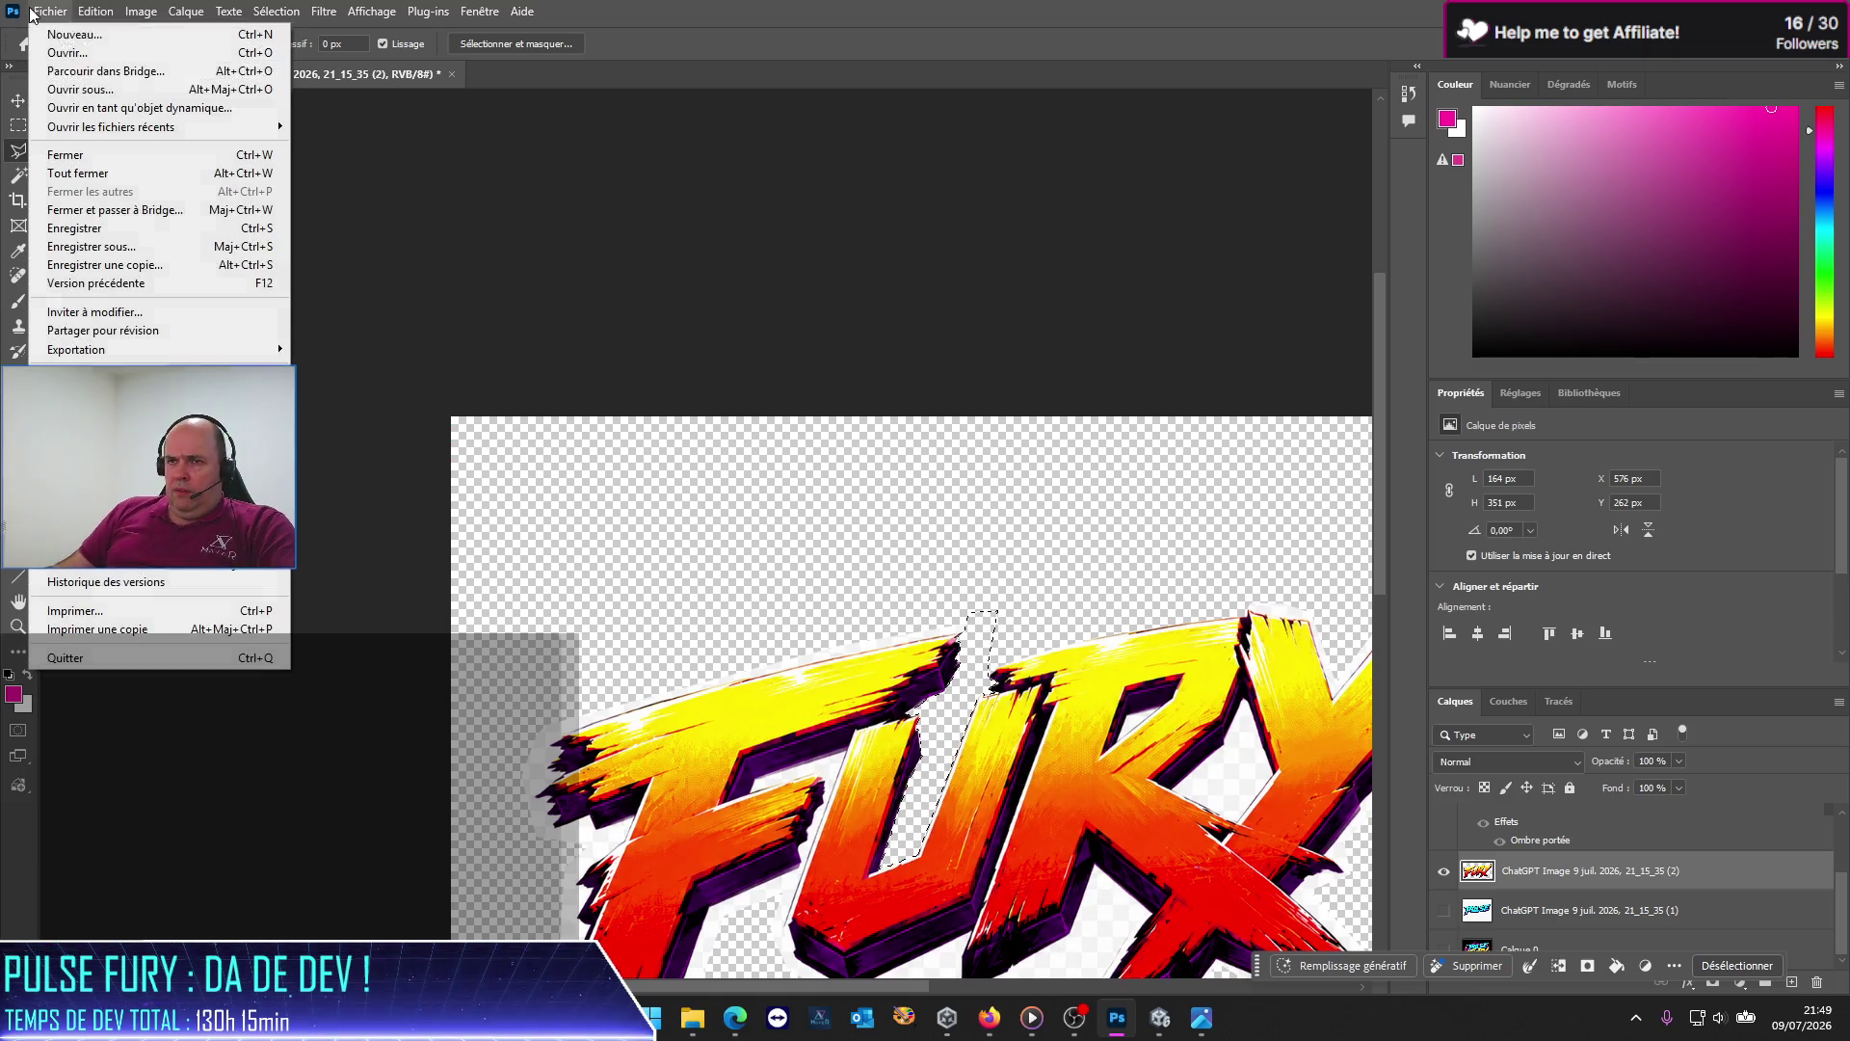
left_click(109, 232)
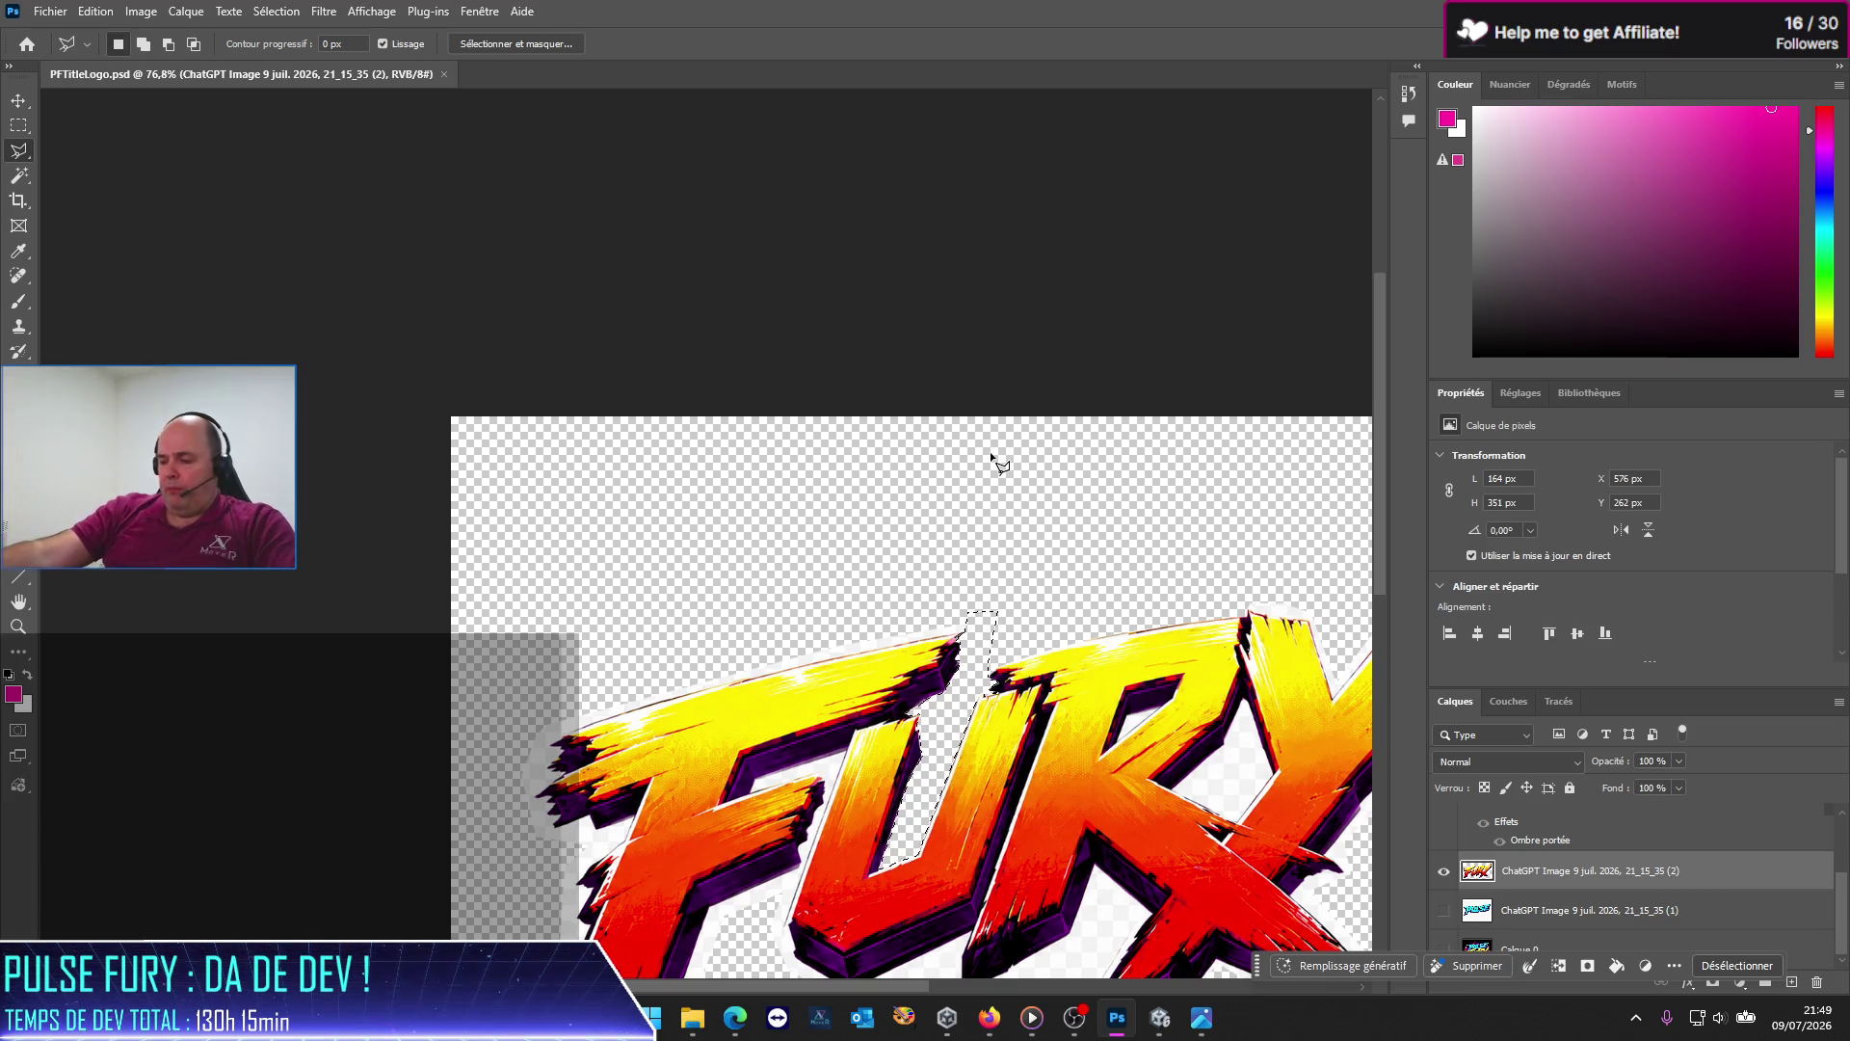
key("alt")
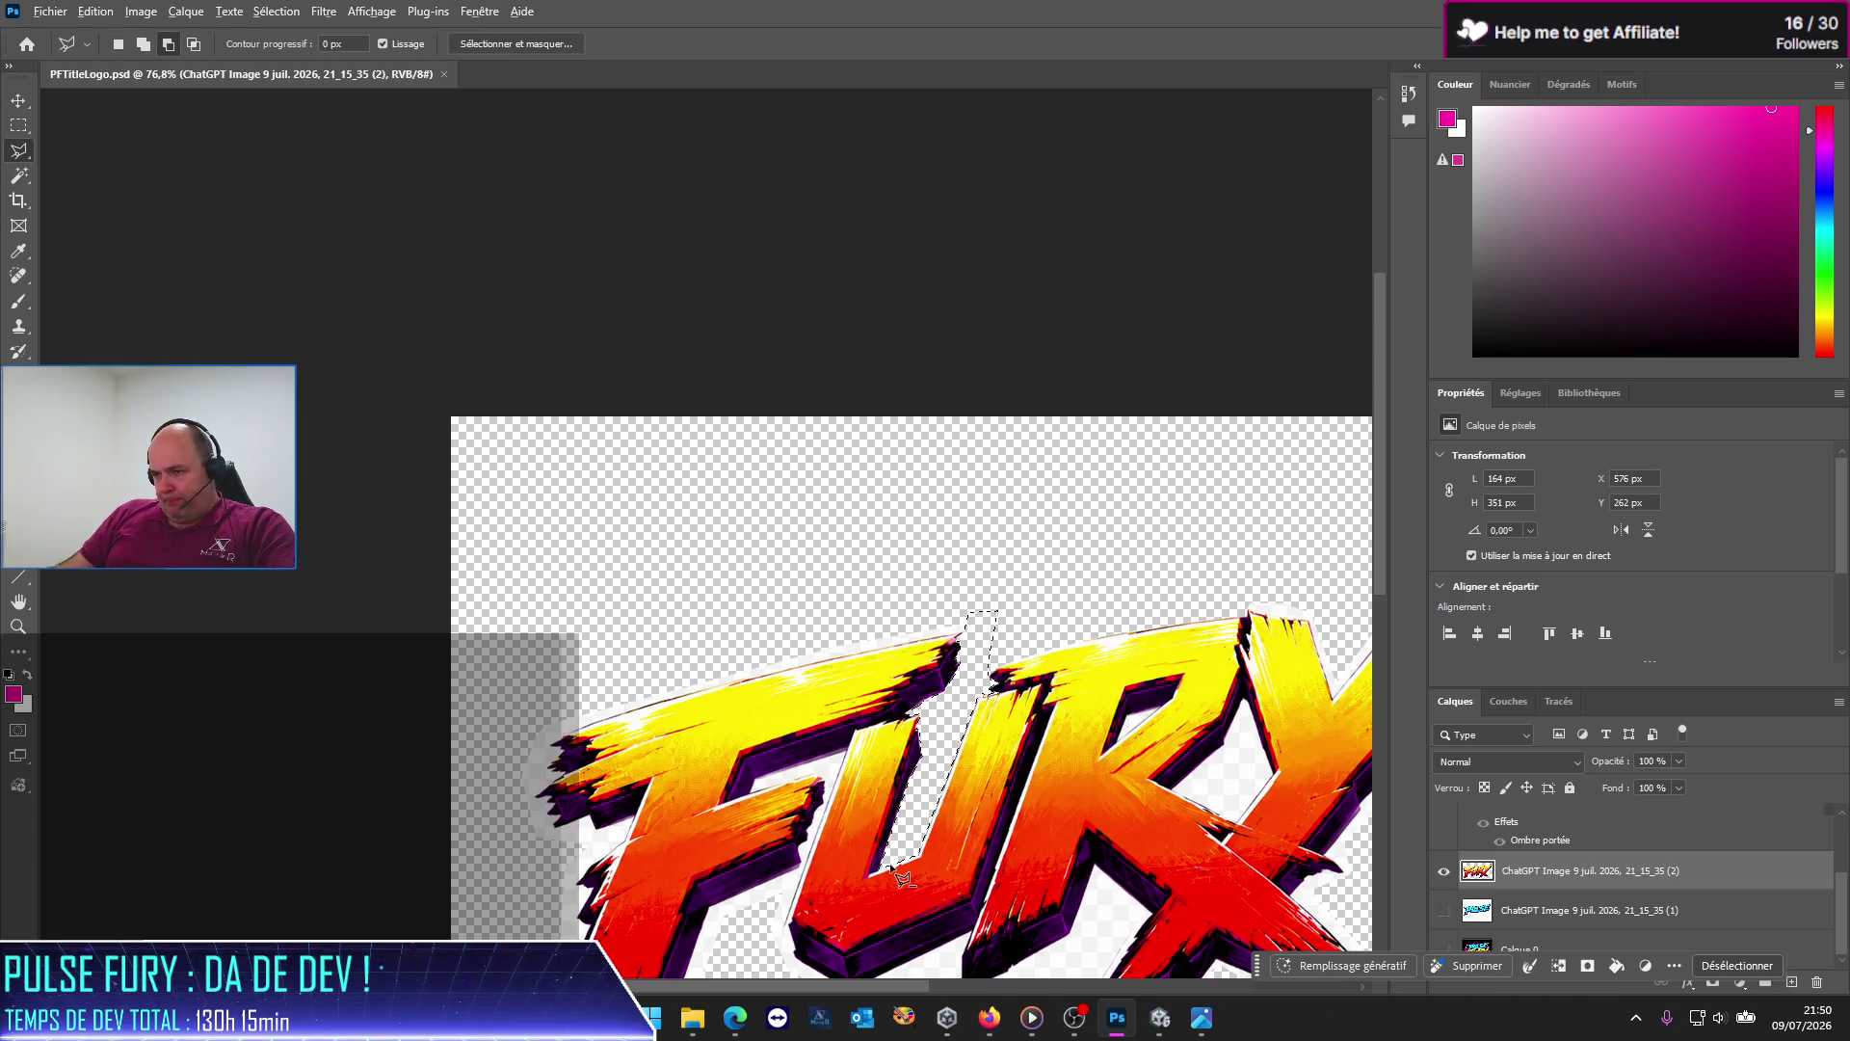
Step: Zoom in and start a subtracting outline at the F's top edge, anchoring to the letter corner
scroll(1105, 834, "up", 2)
scroll(1142, 719, "up", 1)
scroll(1089, 732, "up", 1)
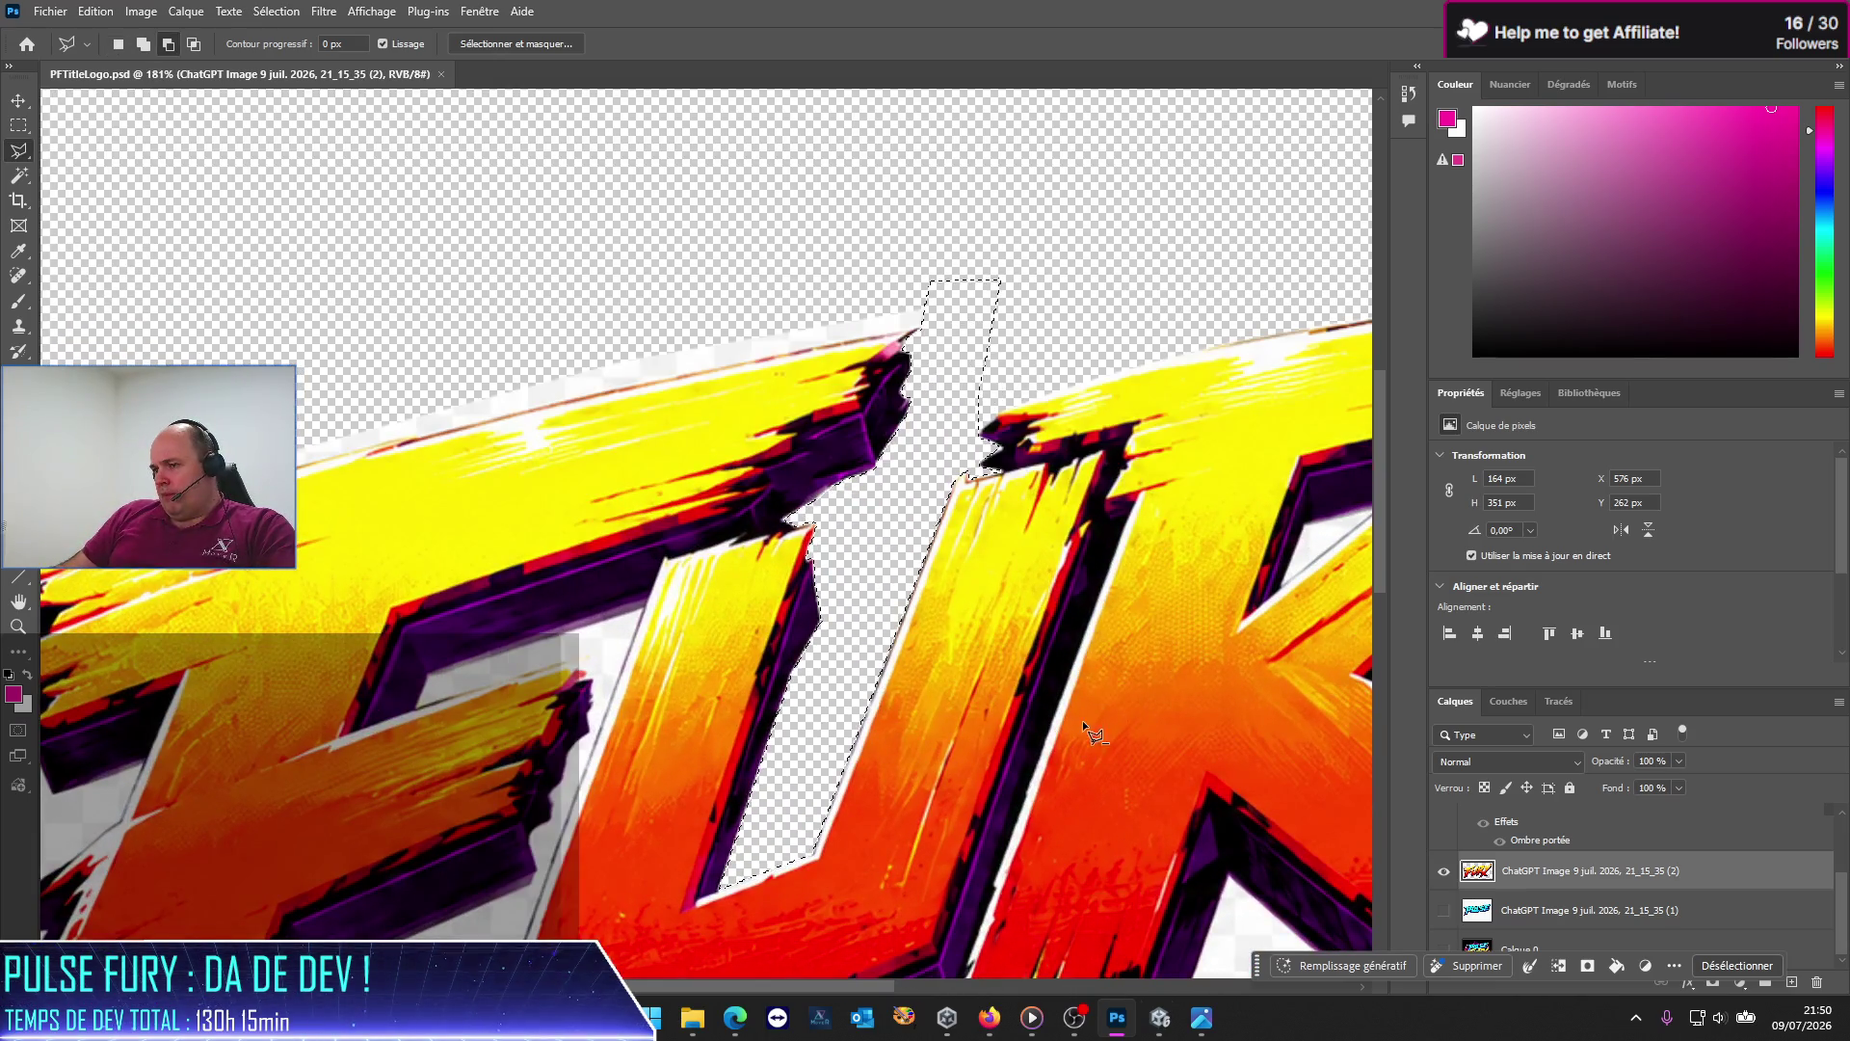
scroll(1083, 720, "down", 2)
scroll(779, 830, "down", 1)
scroll(778, 831, "up", 1)
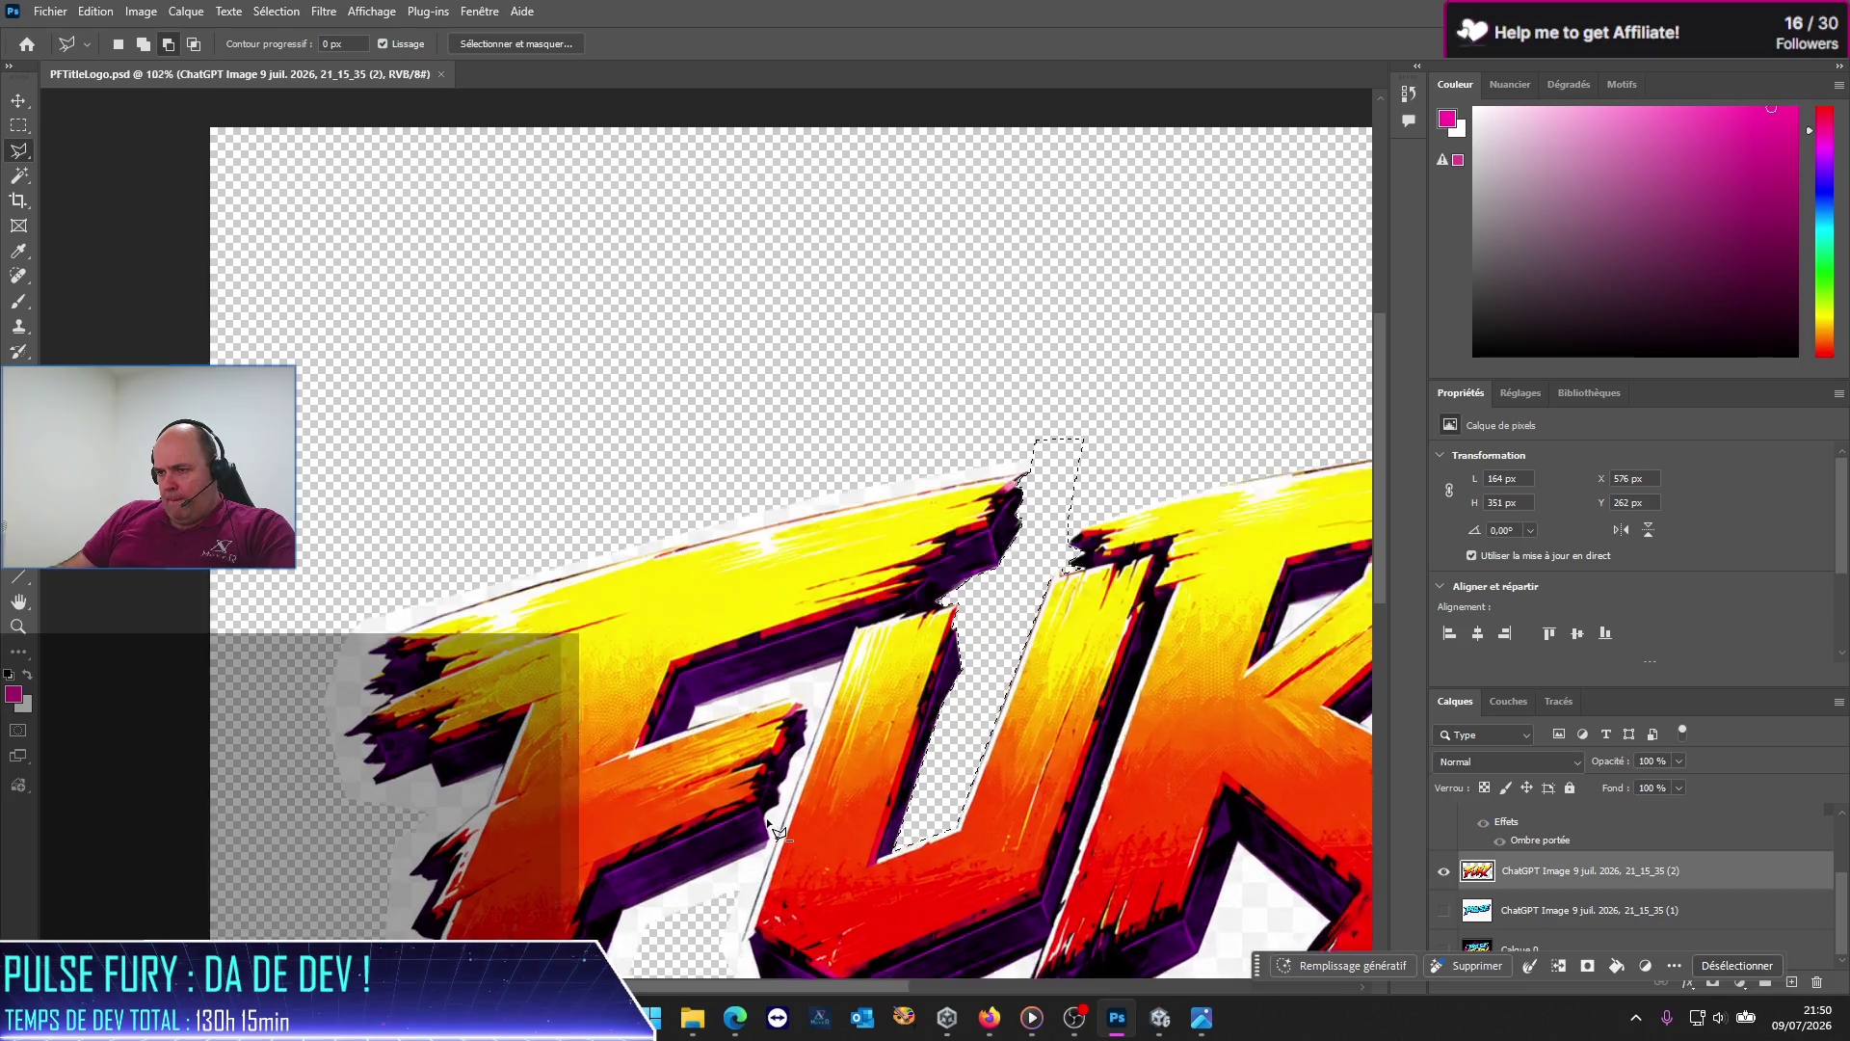
scroll(778, 830, "up", 2)
scroll(779, 831, "up", 1)
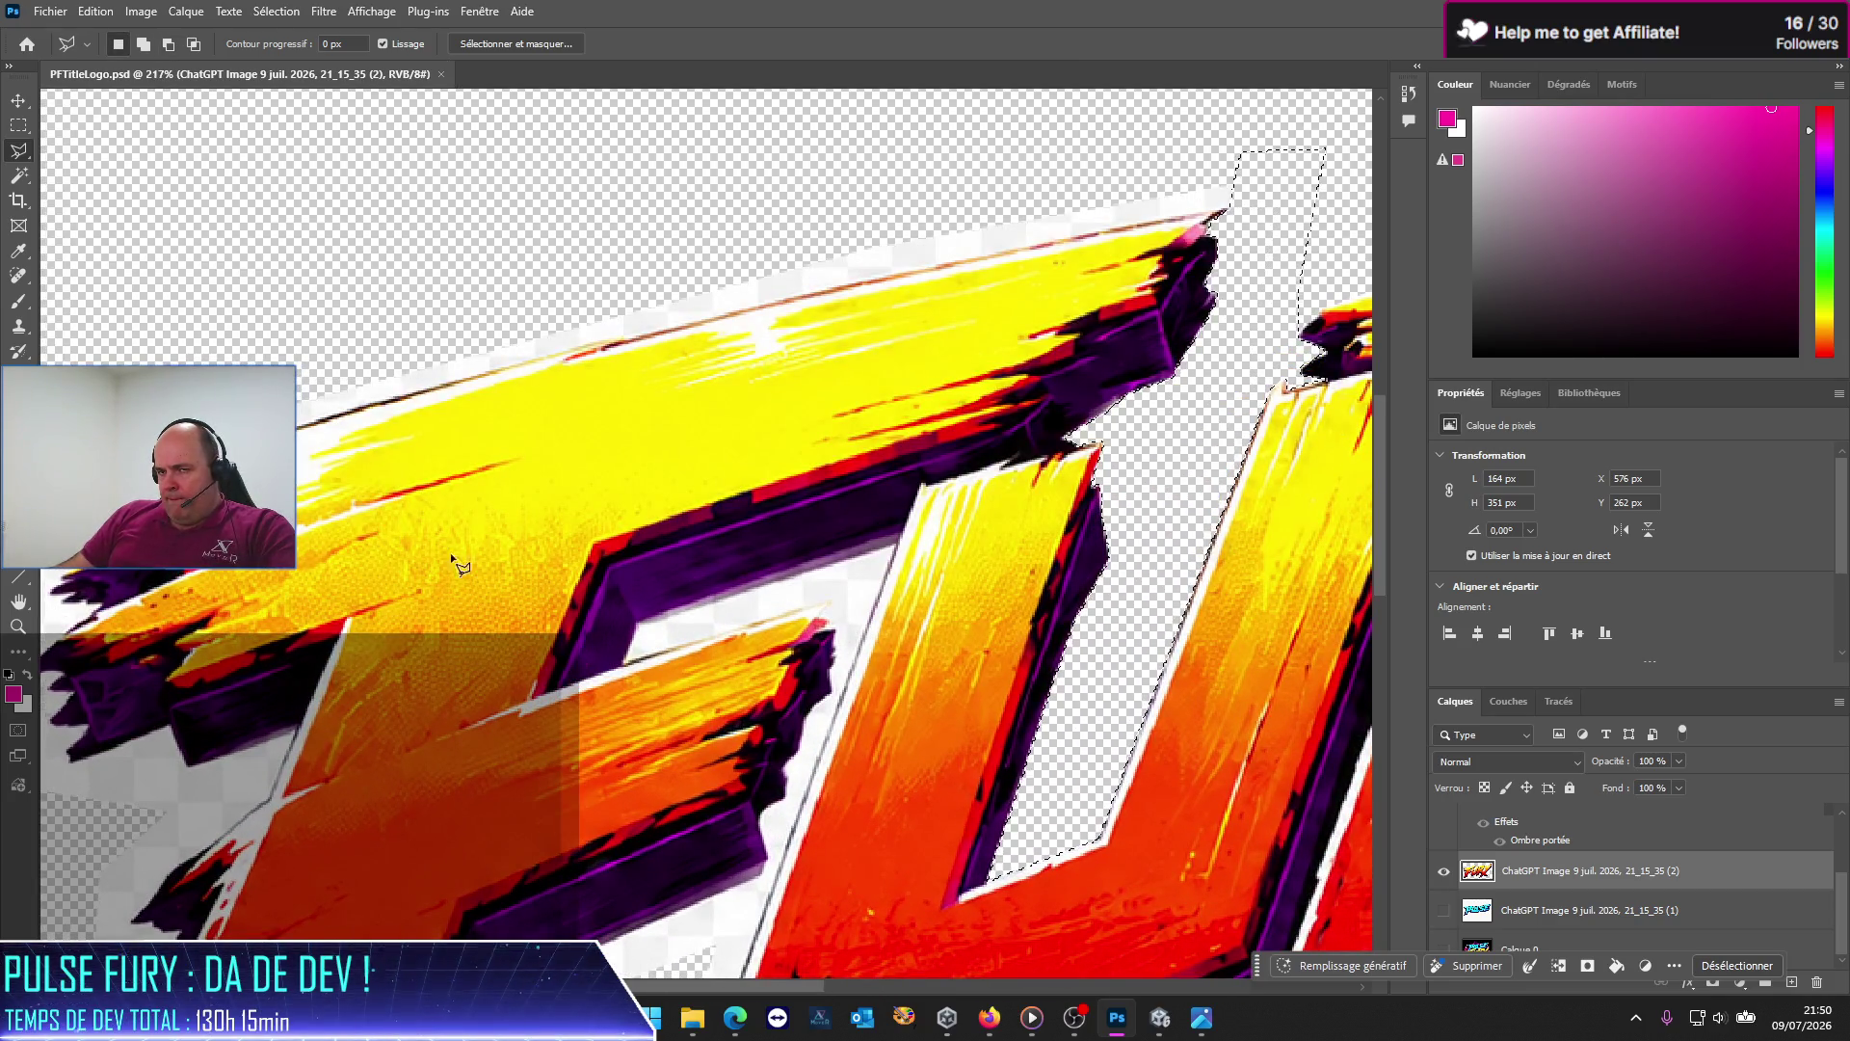
left_click(626, 664)
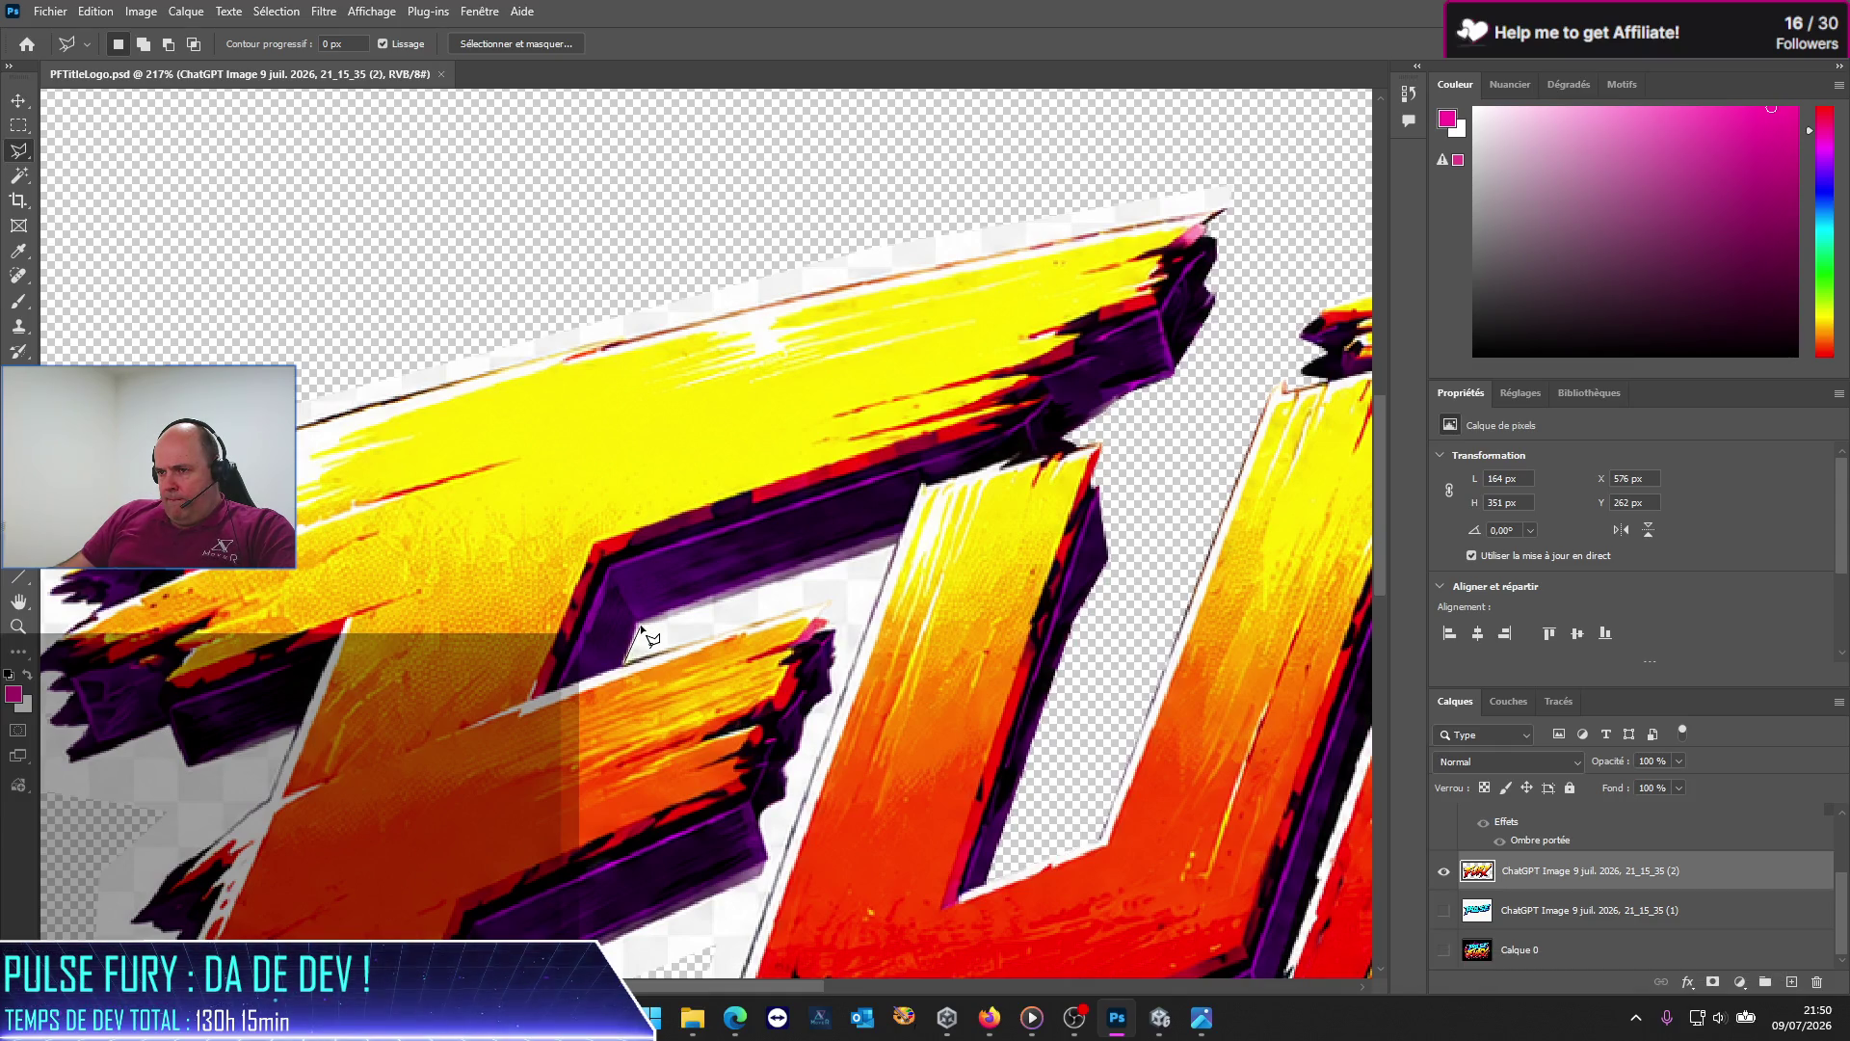
left_click(638, 625)
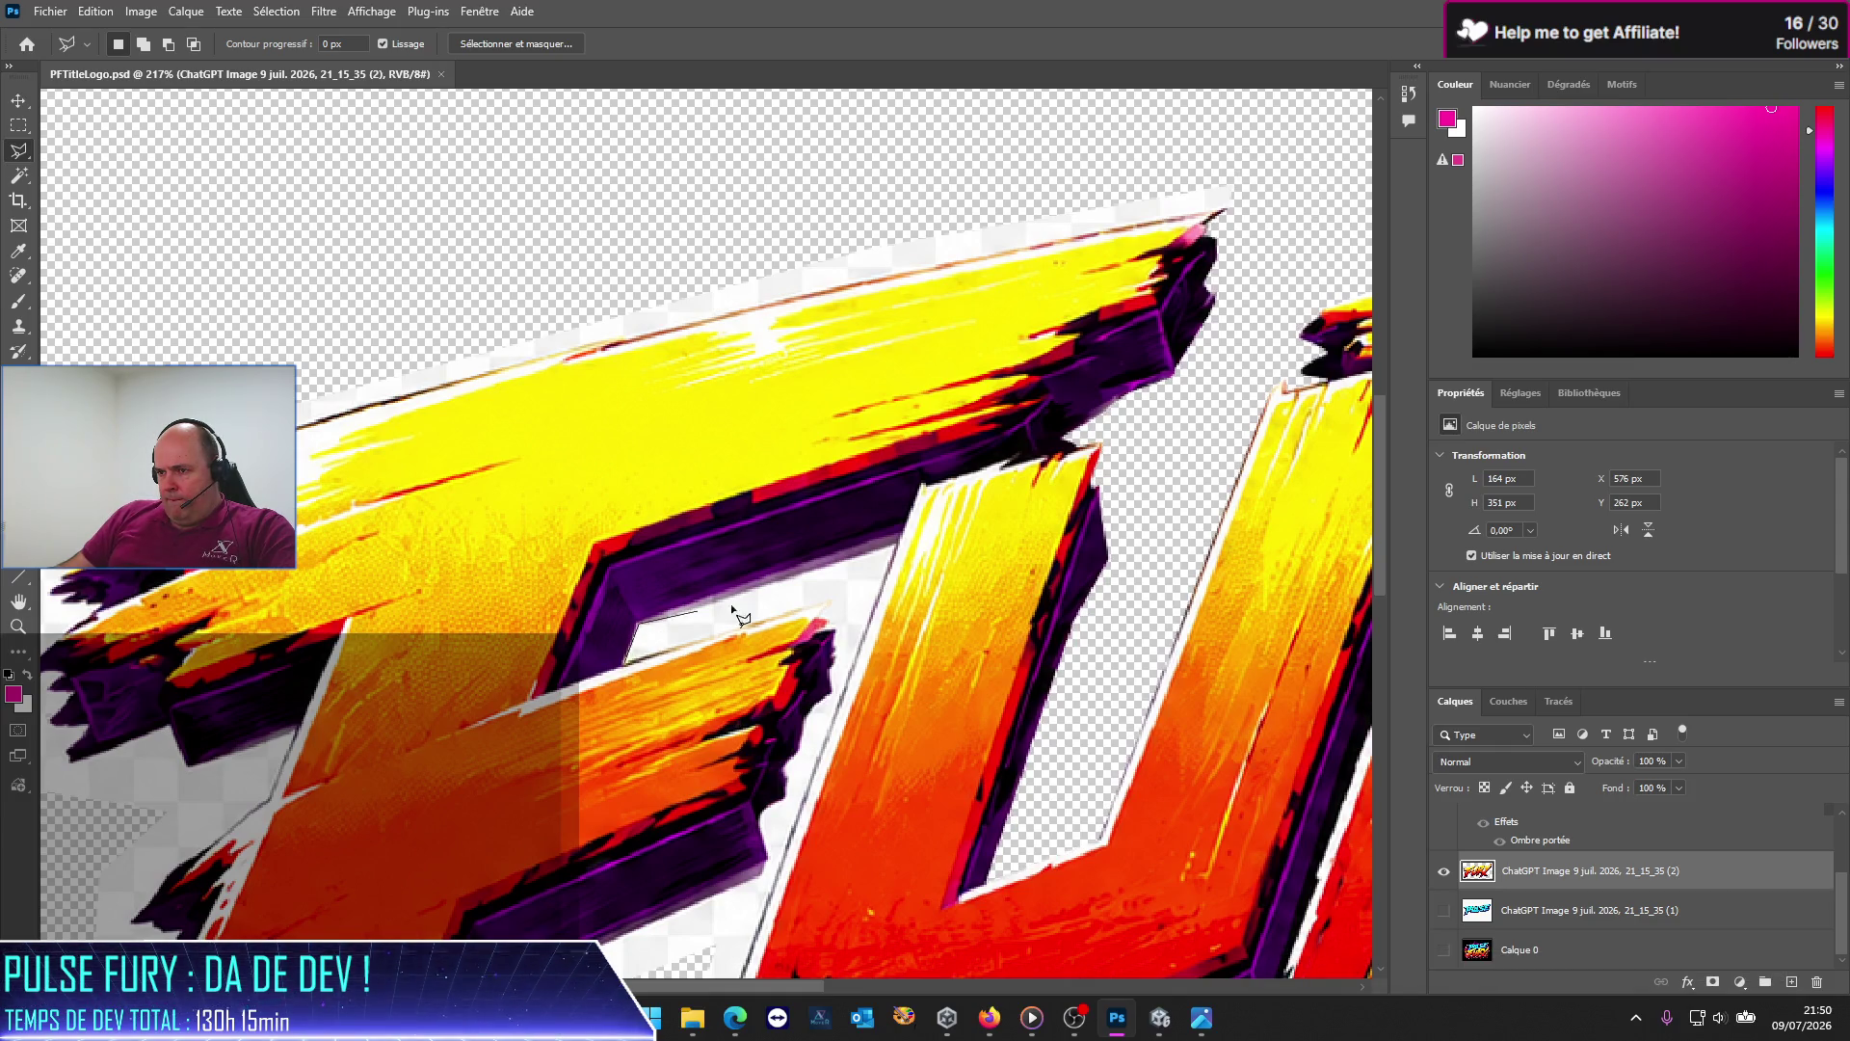
left_click(898, 544)
Step: Extend the outline down around the base of the F
scroll(839, 484, "down", 3)
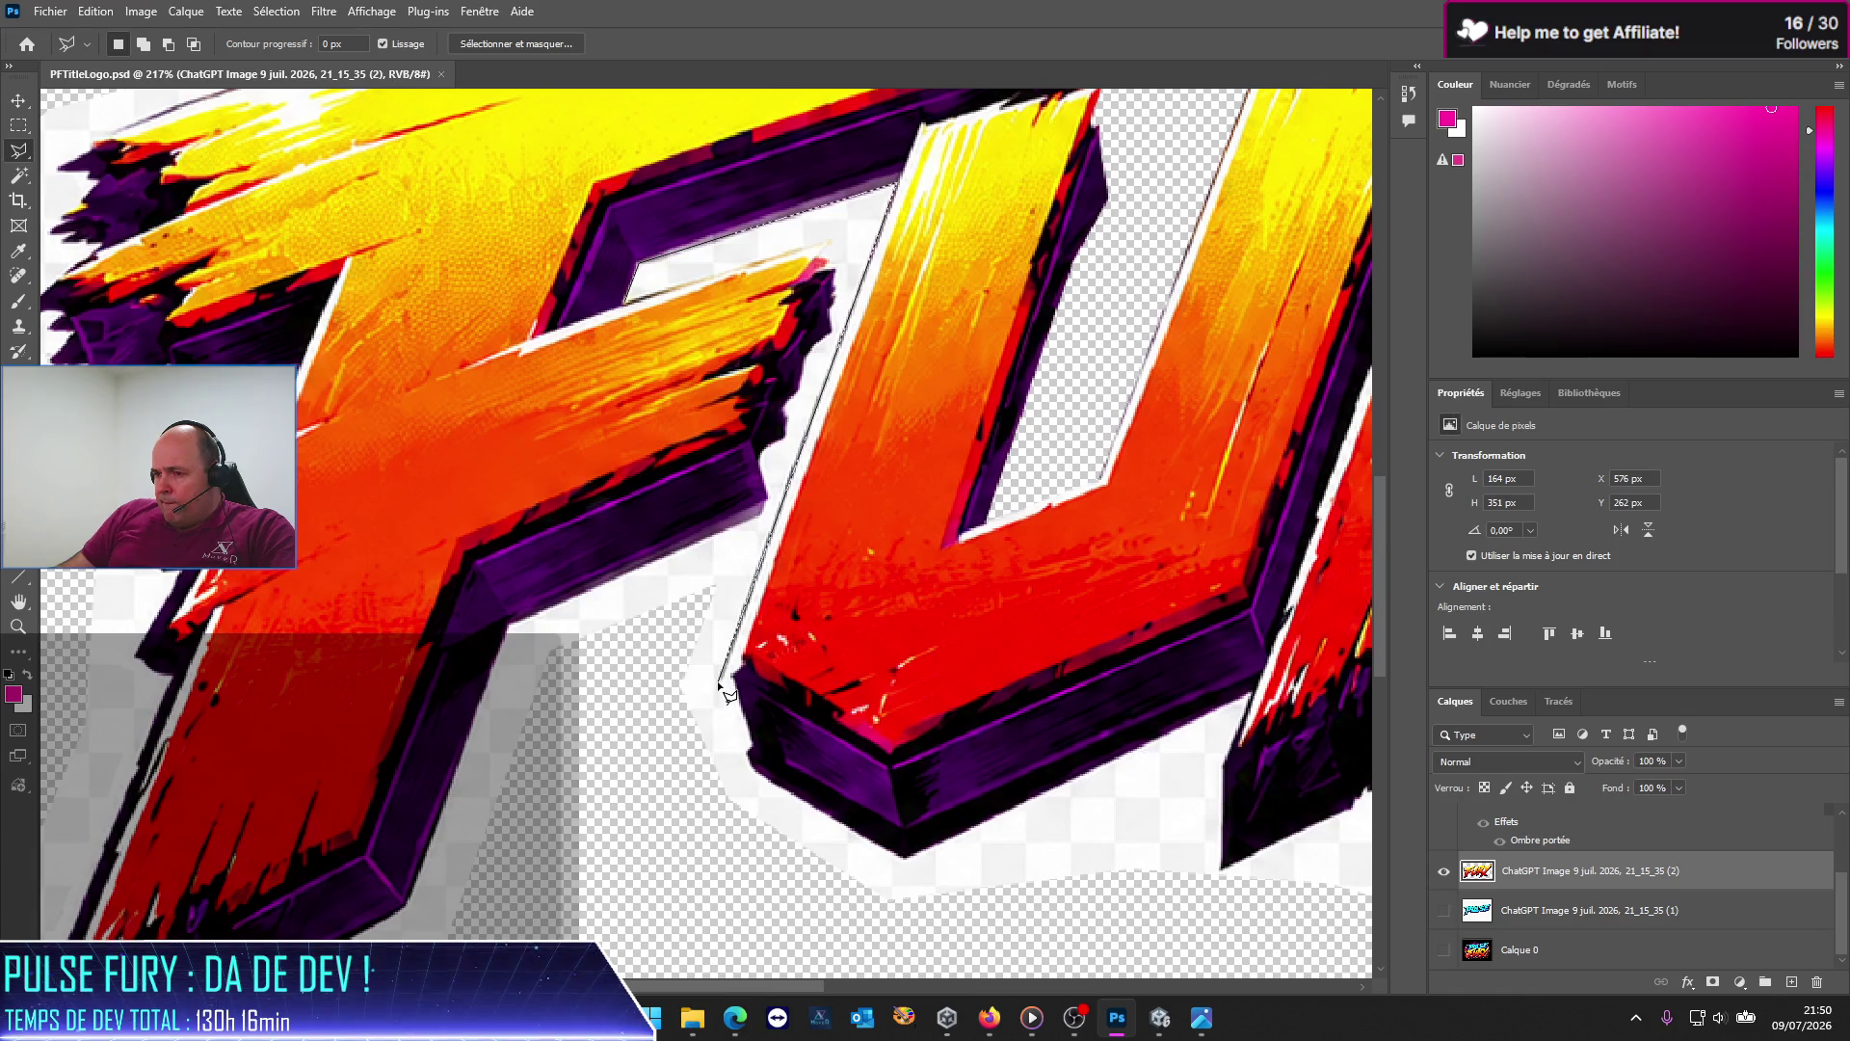
left_click(683, 744)
left_click(617, 665)
left_click(526, 636)
Step: Carry the outline up the F's purple edge, past its pink tip, and close it around the white gap
key("ctrl+plus")
key("ctrl+plus")
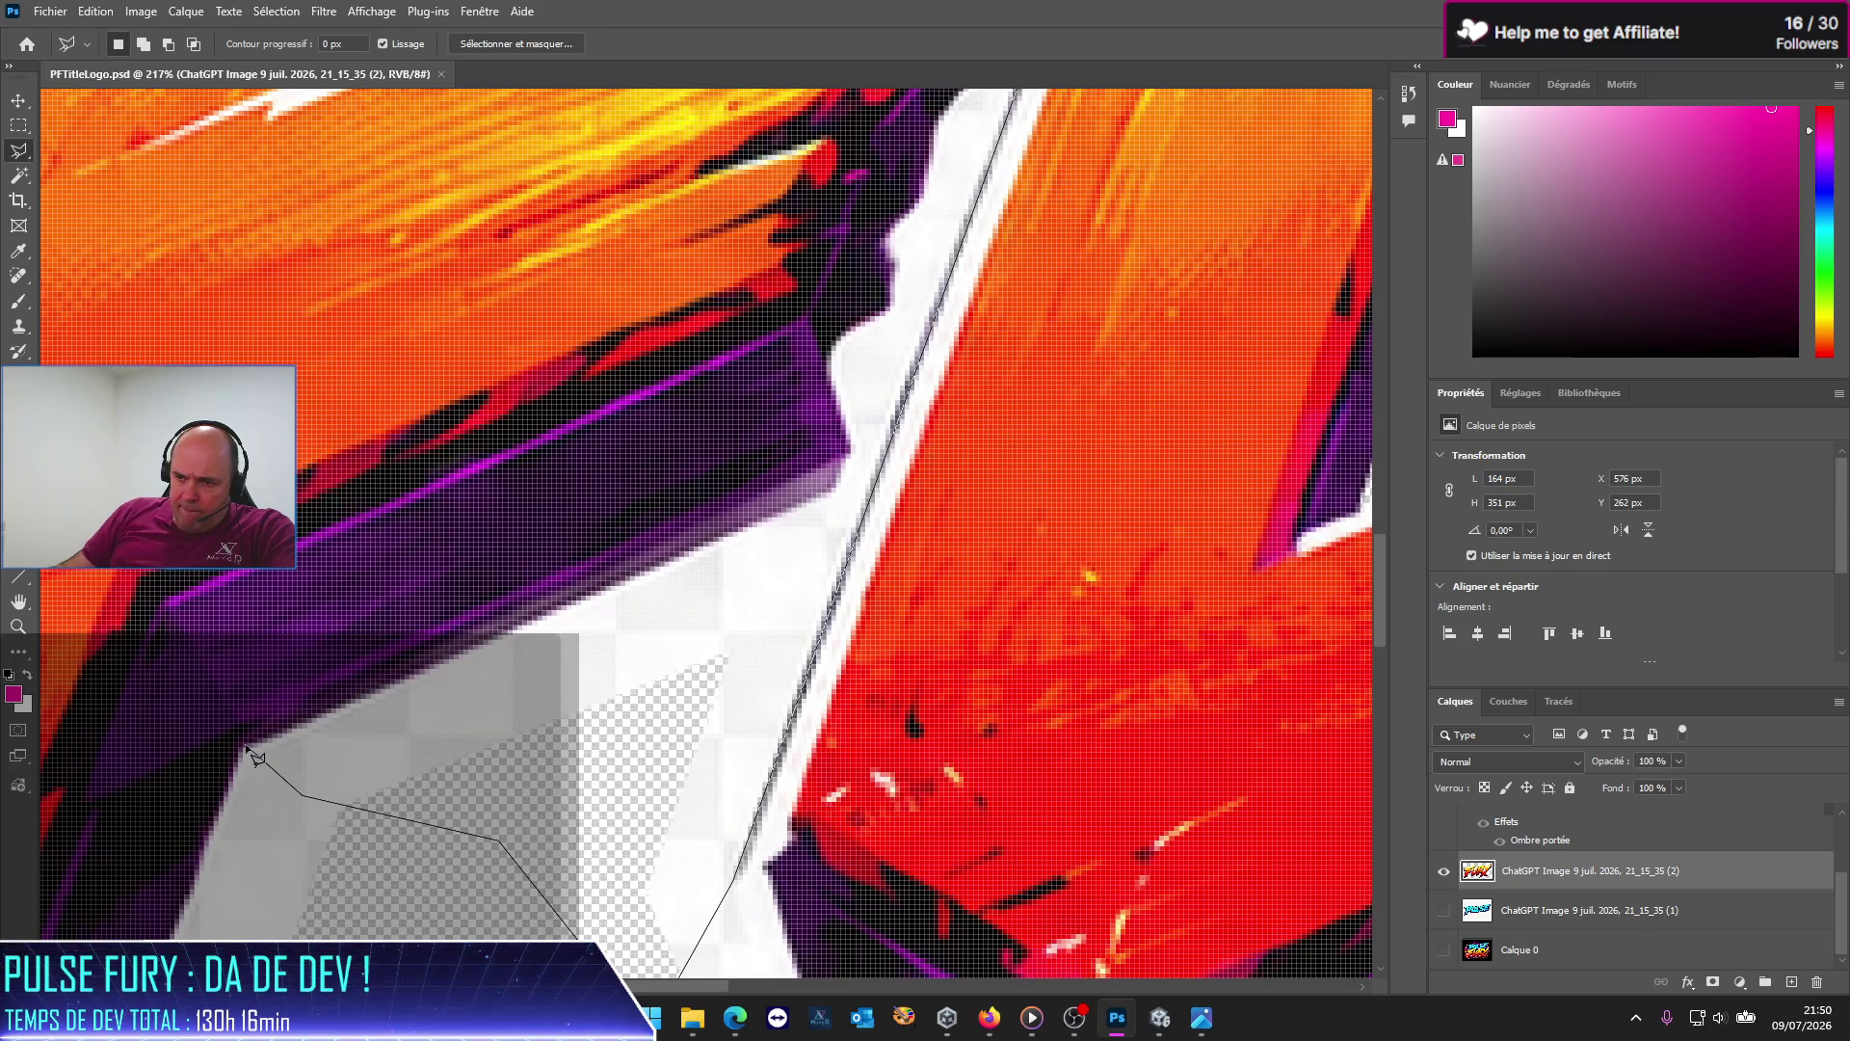
left_click(248, 747)
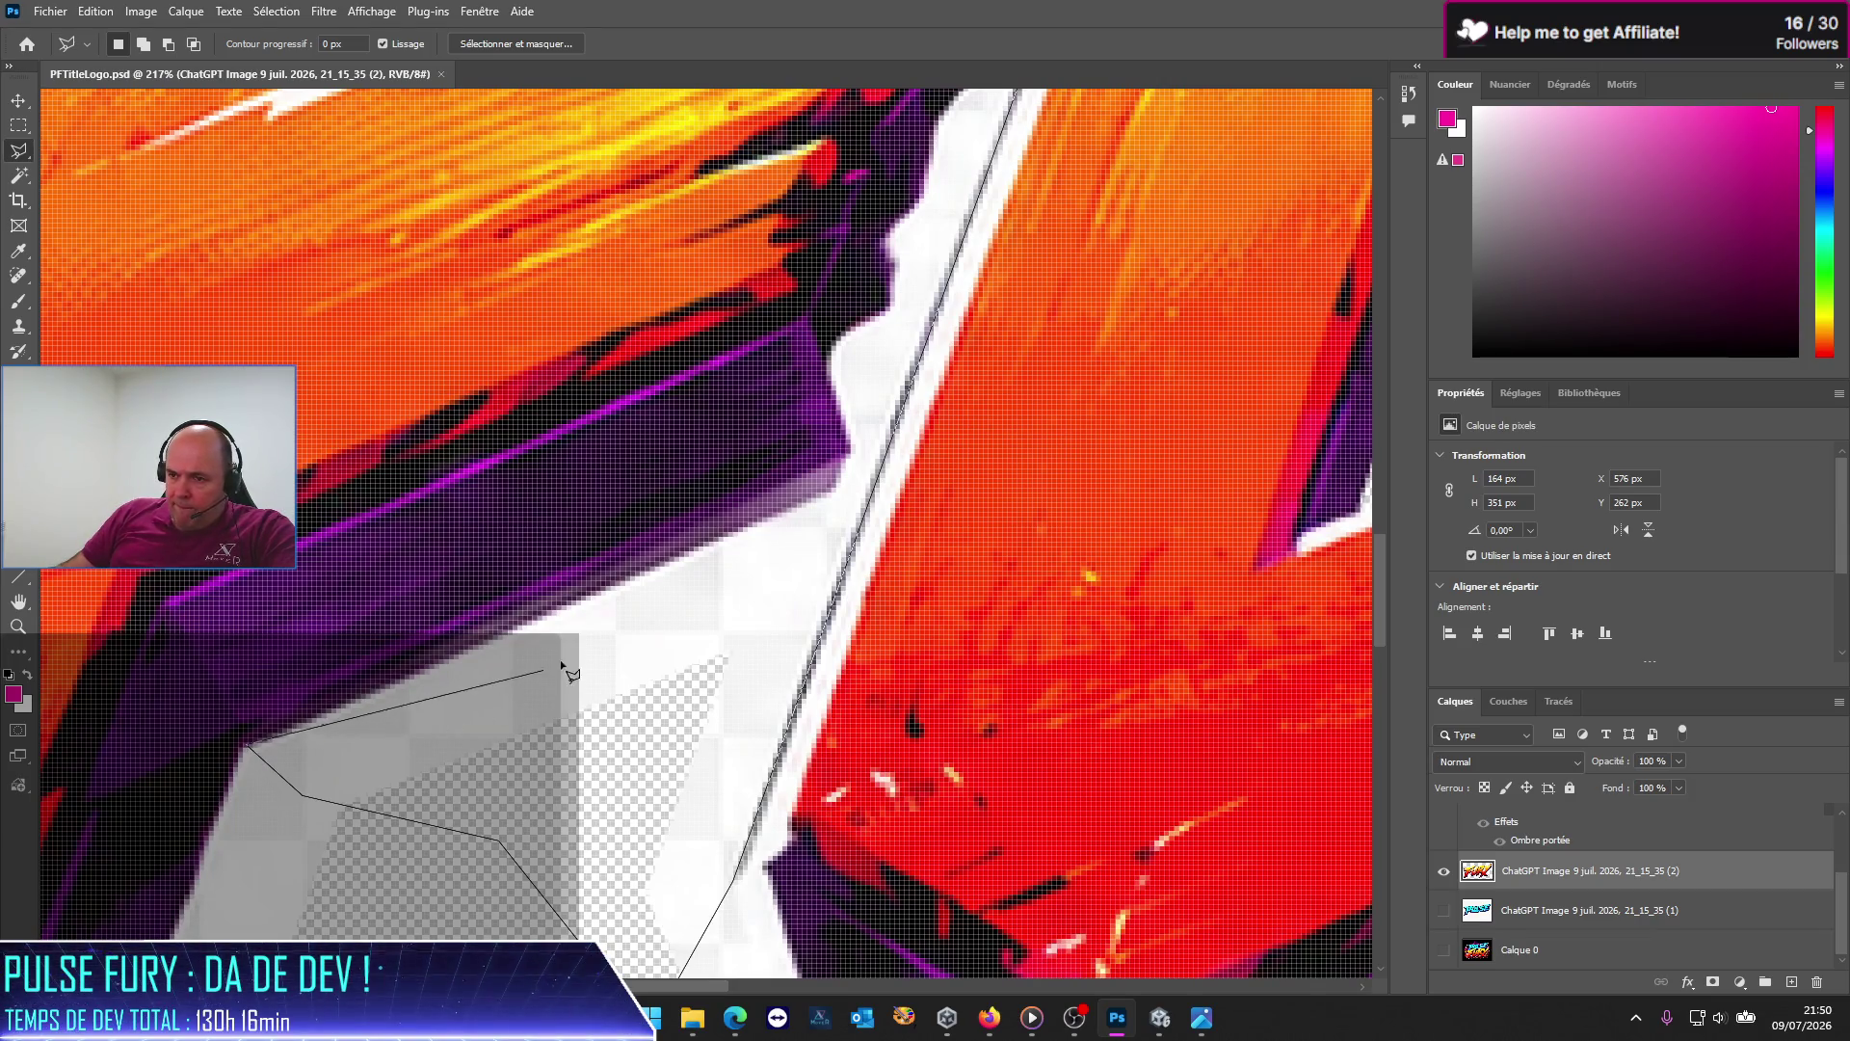
left_click(835, 491)
left_click(851, 452)
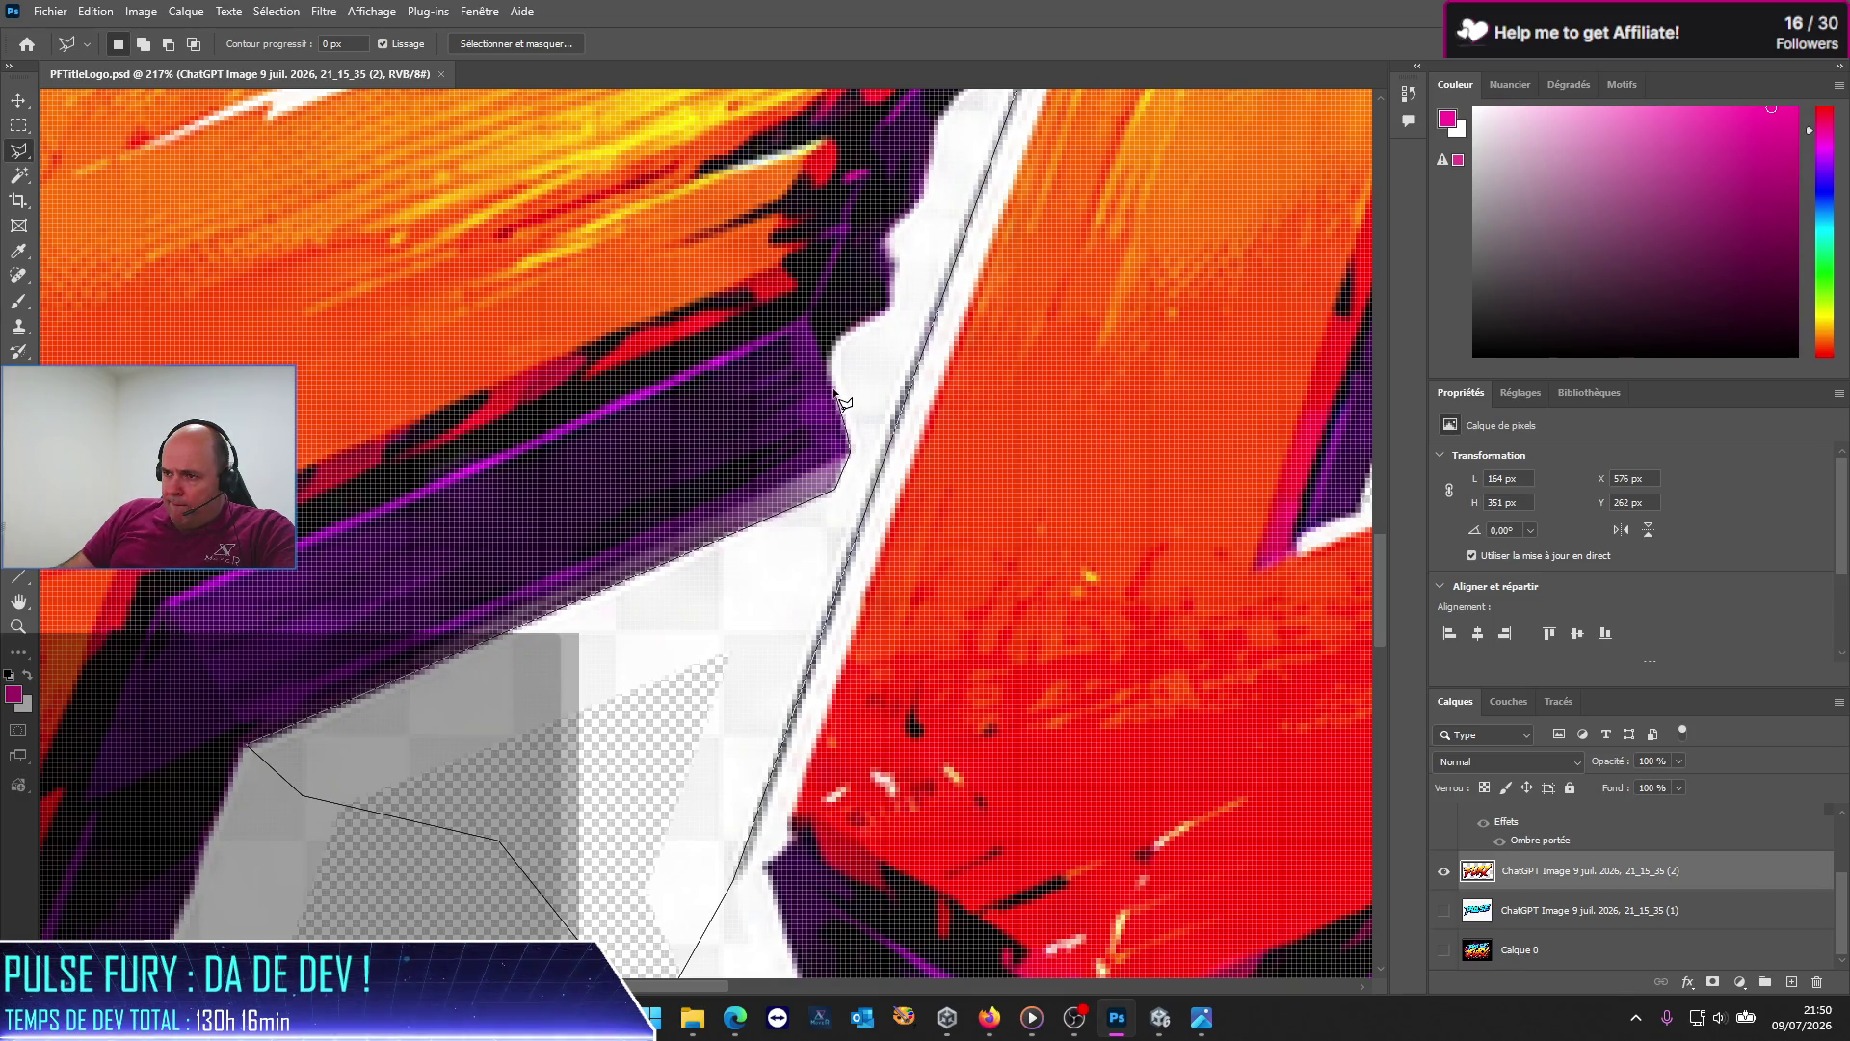
left_click(831, 356)
left_click(885, 239)
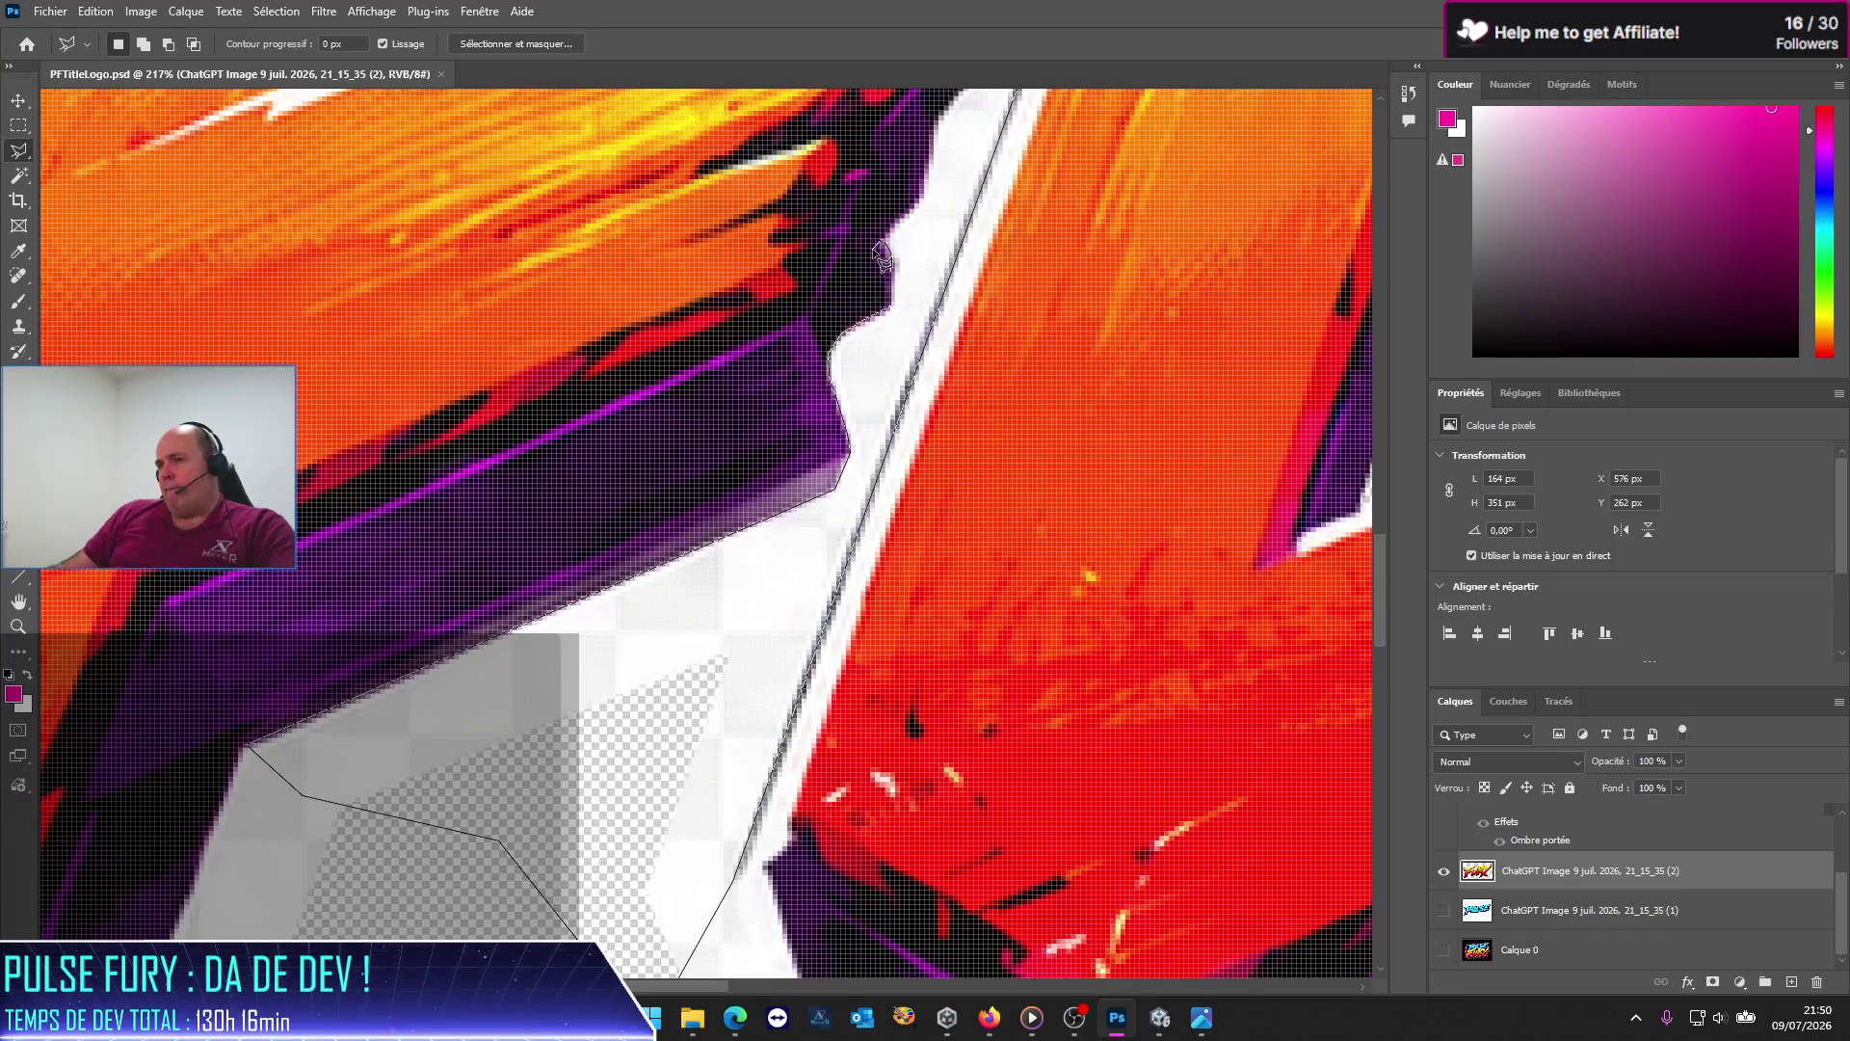
scroll(949, 458, "up", 4)
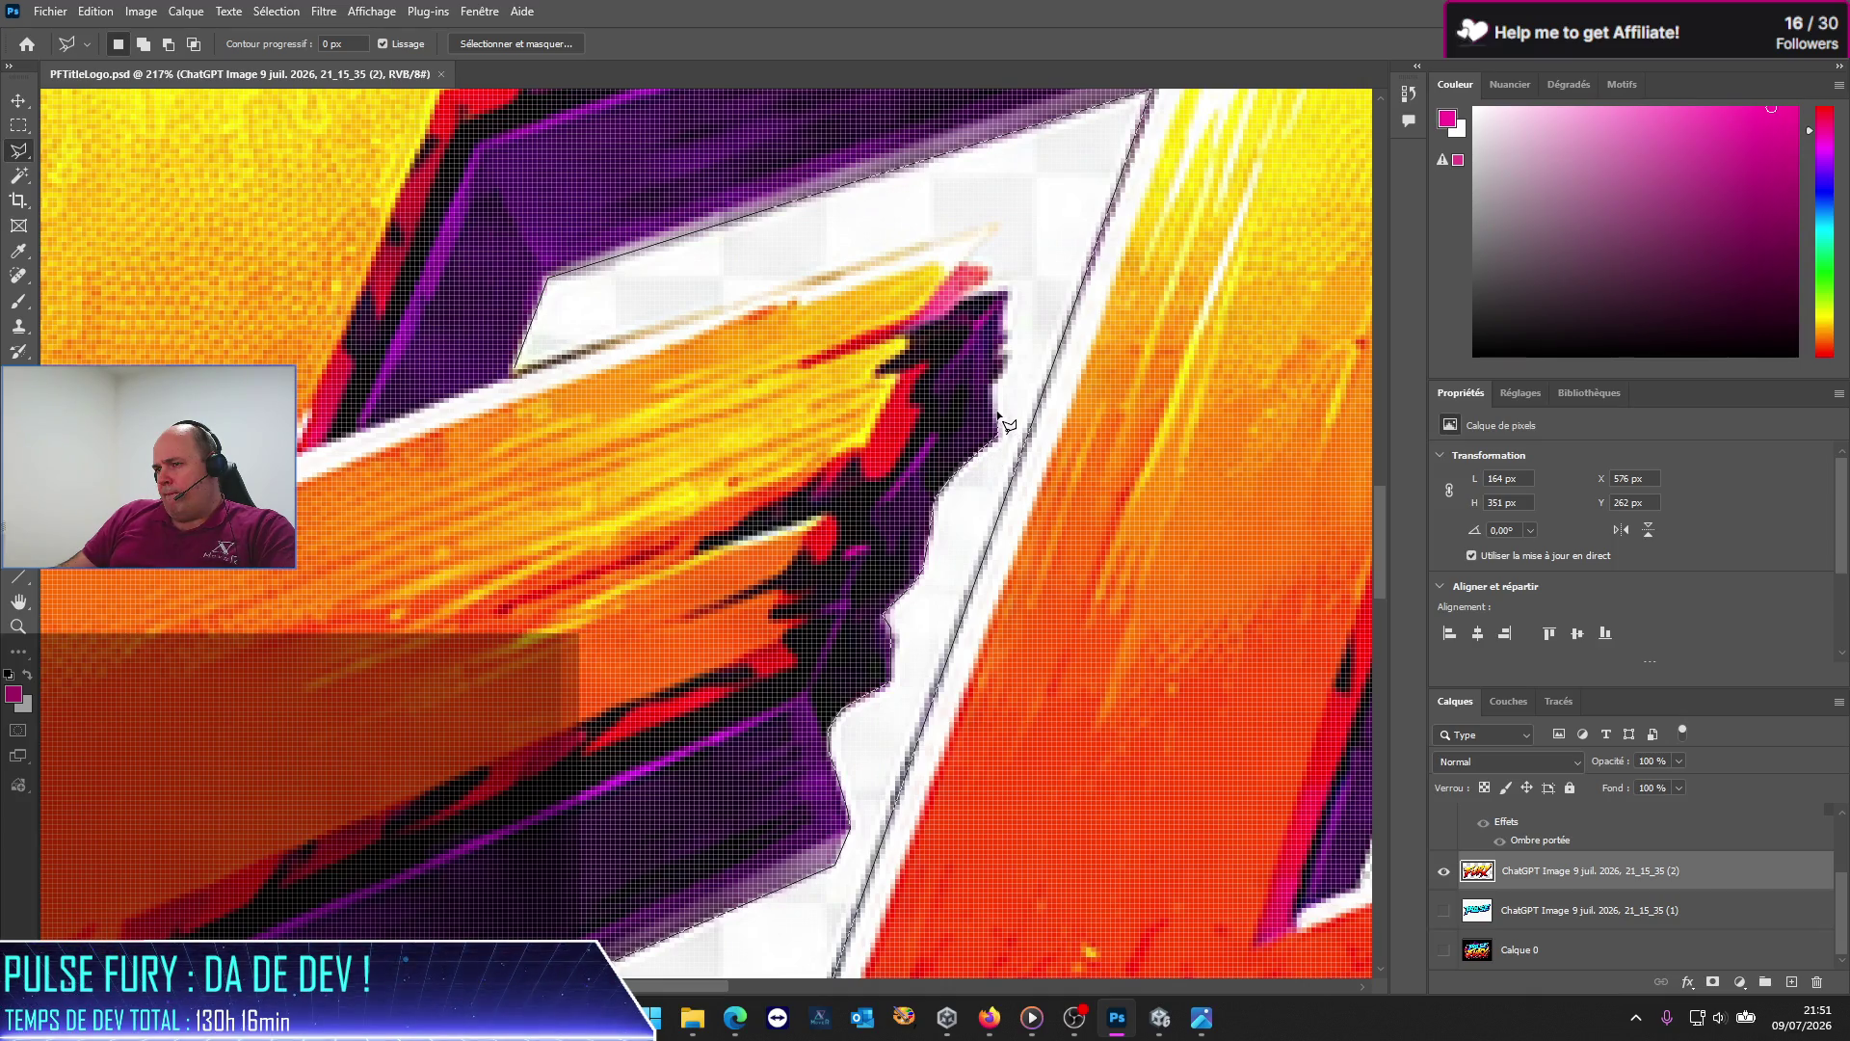
left_click(999, 346)
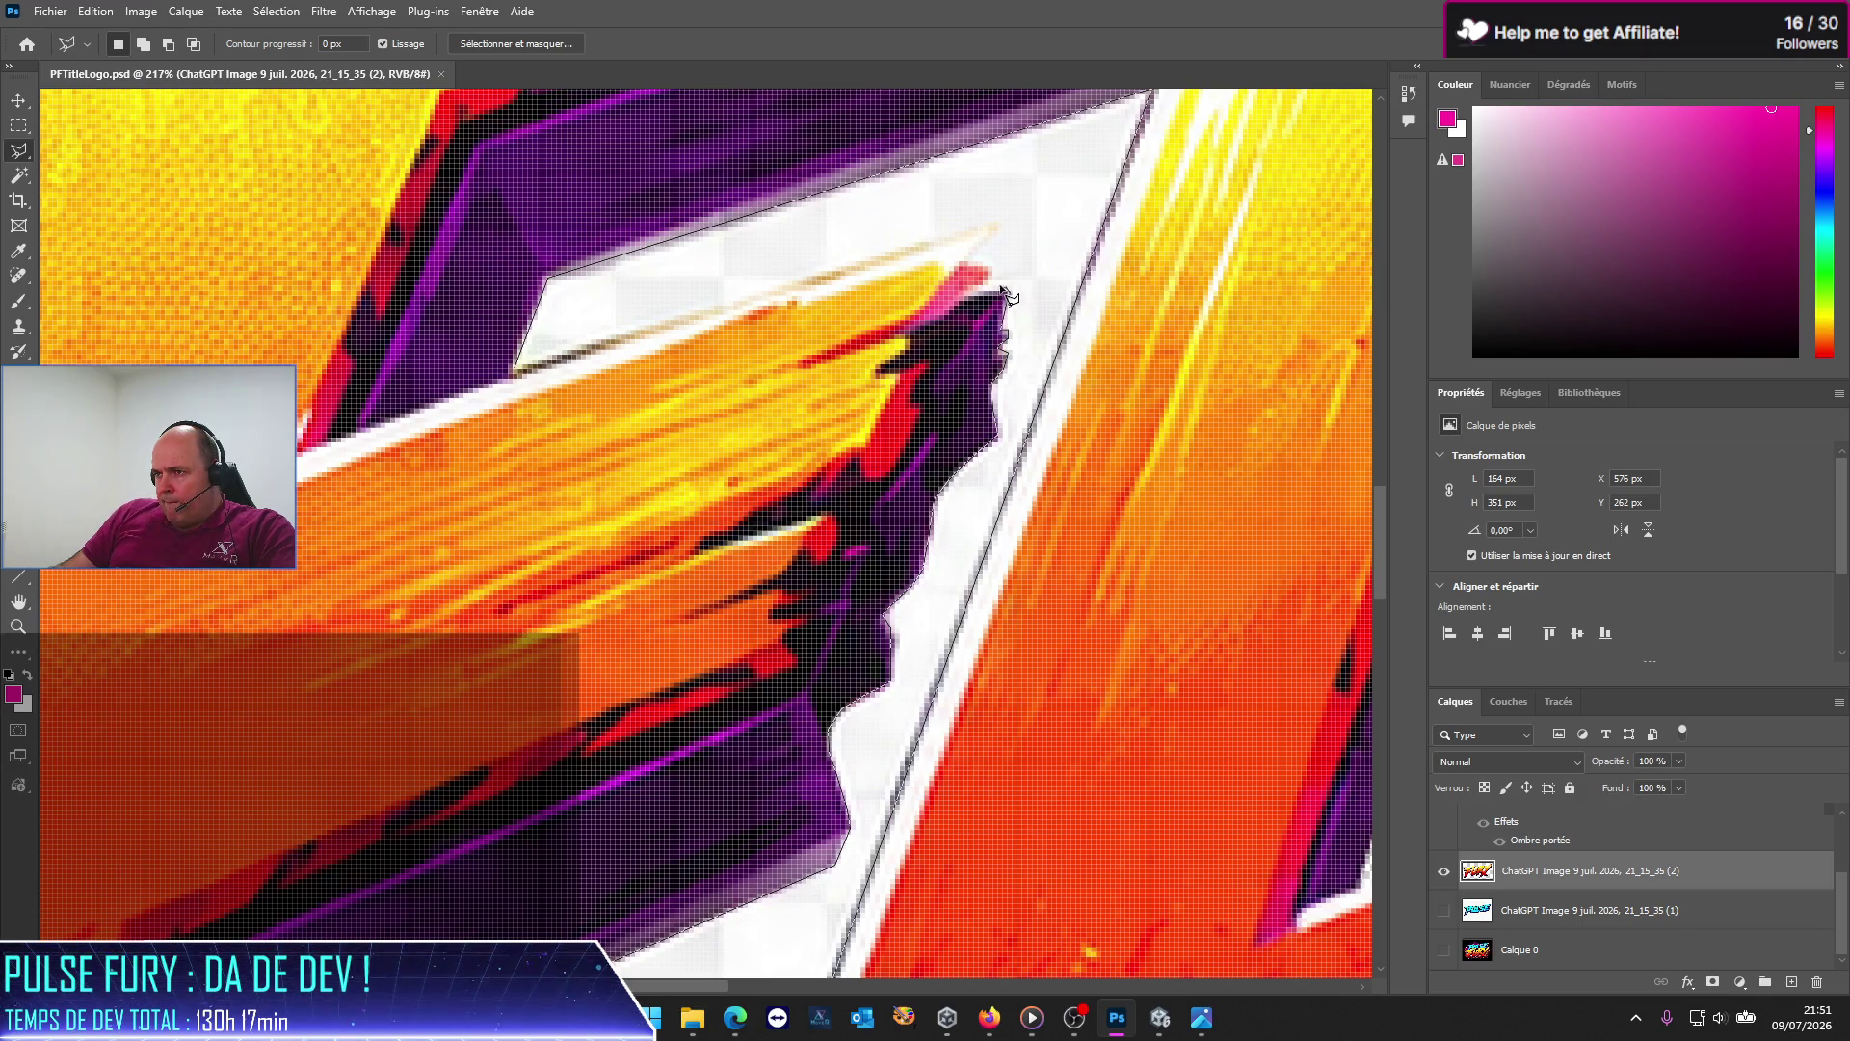
left_click(965, 265)
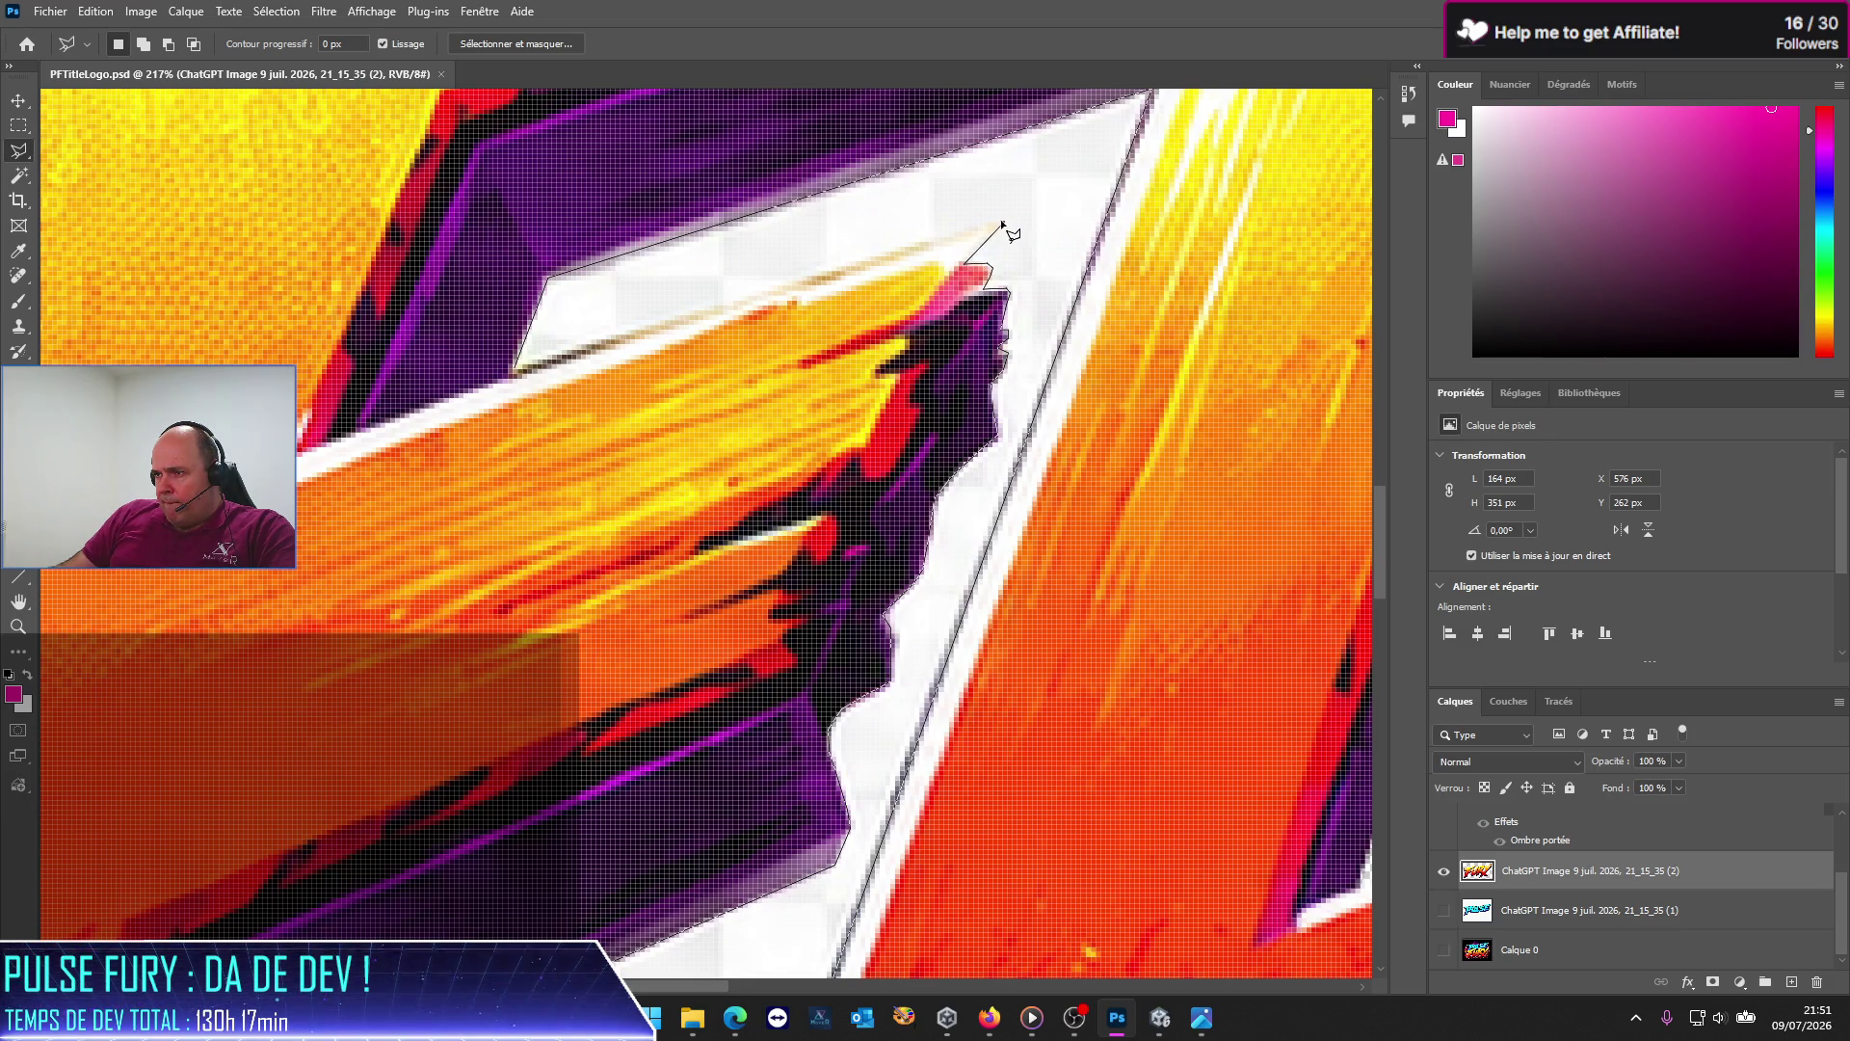
left_click(1003, 223)
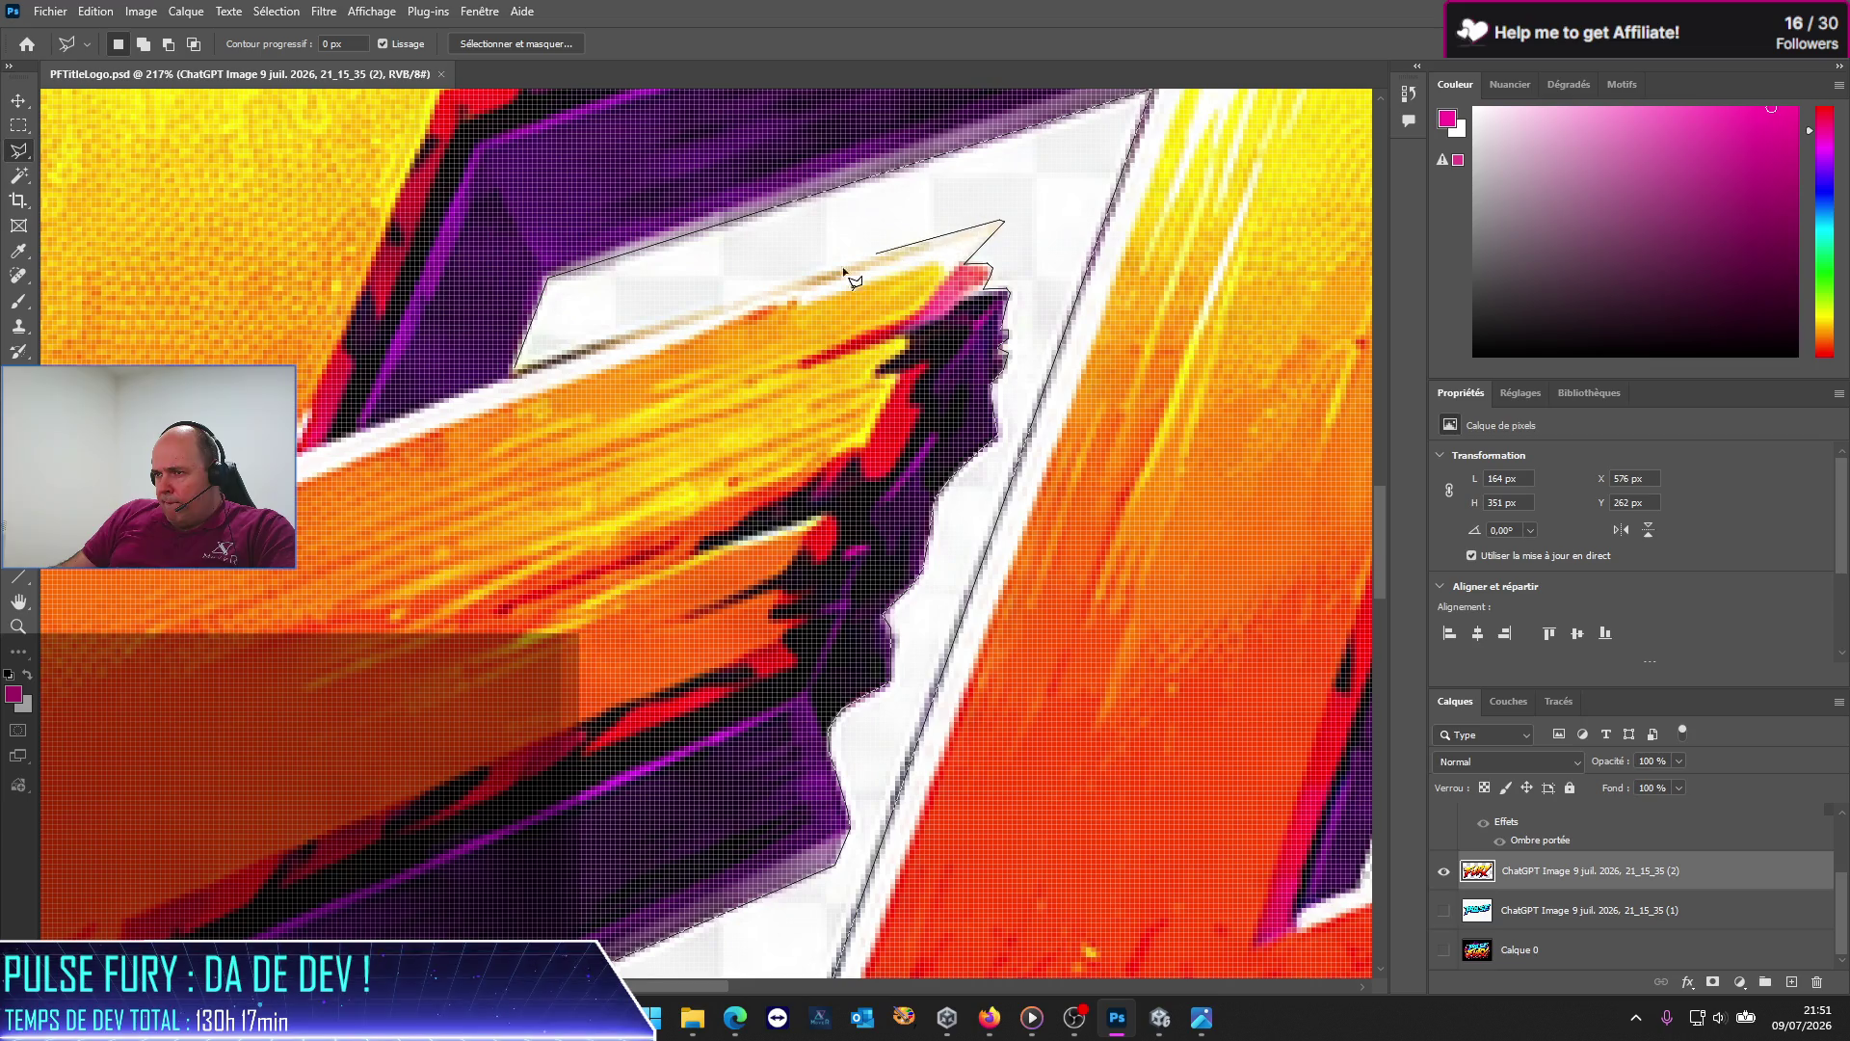
left_click(515, 369)
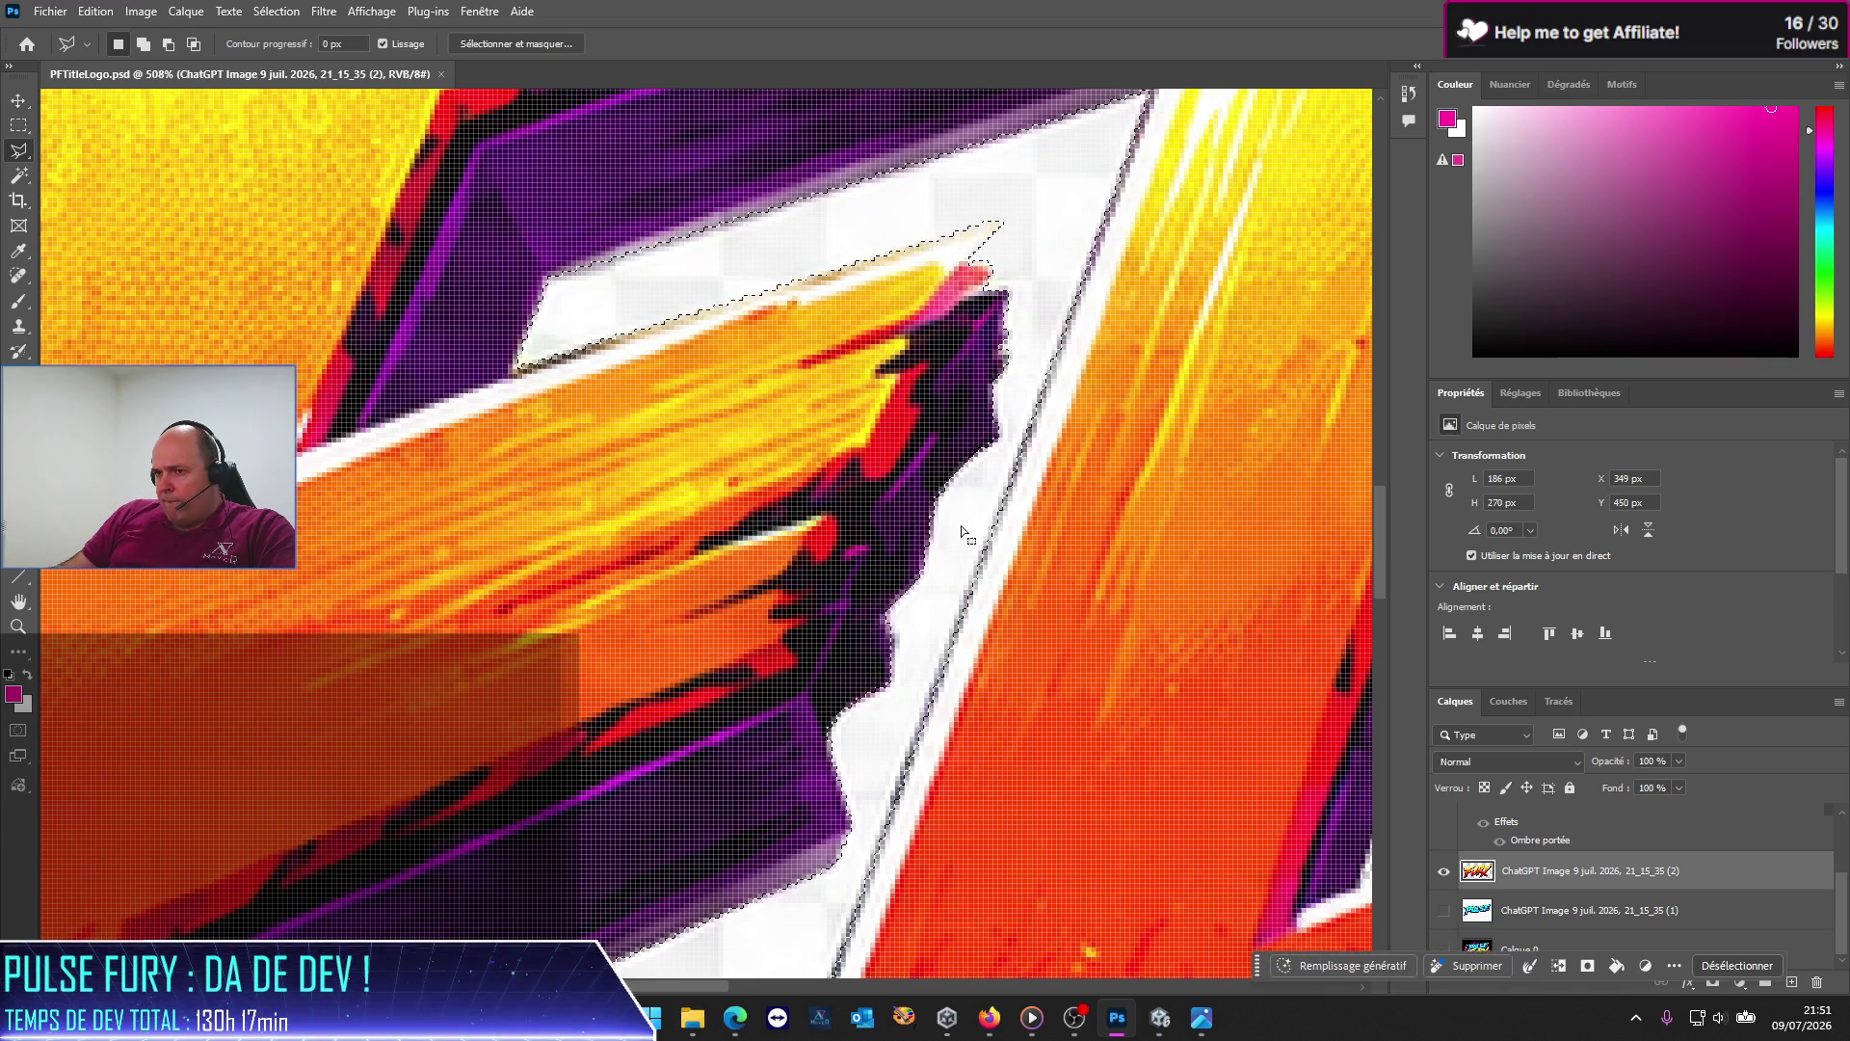
Step: Delete the selected white halo between the F and U and deselect
scroll(967, 528, "down", 2)
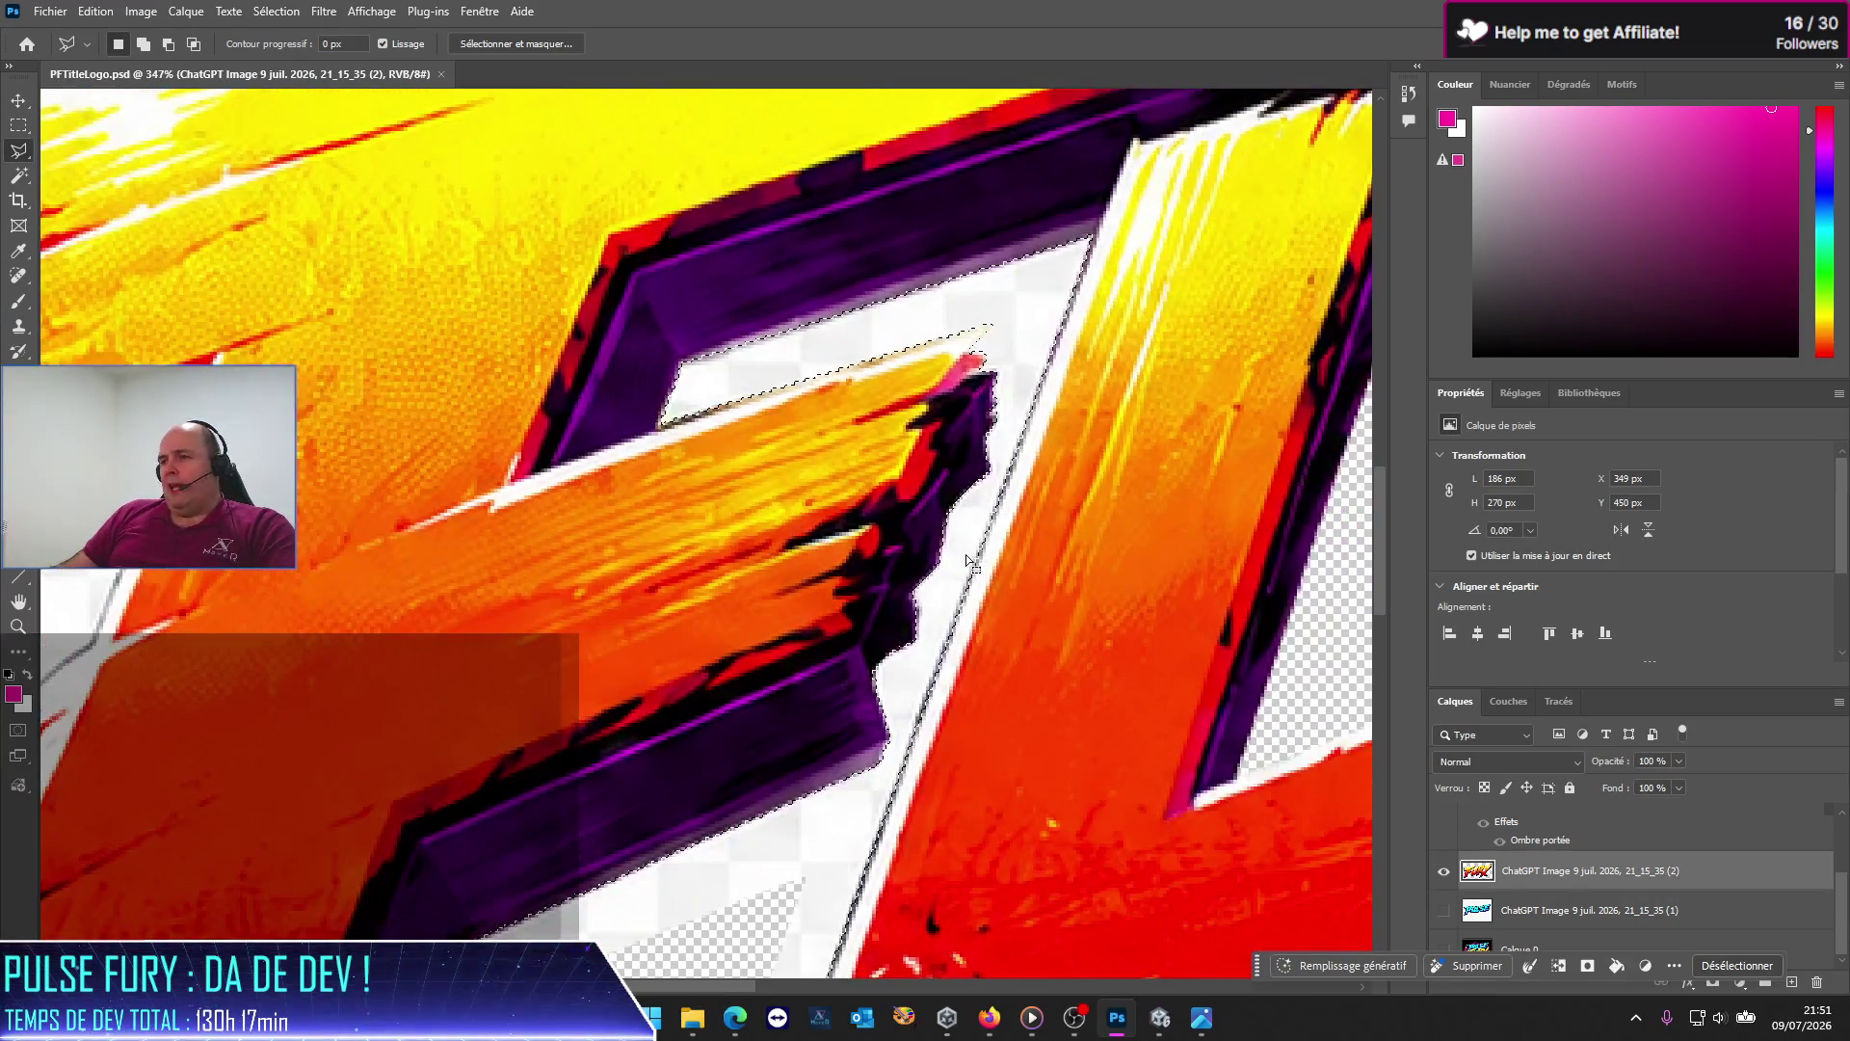
key("Delete")
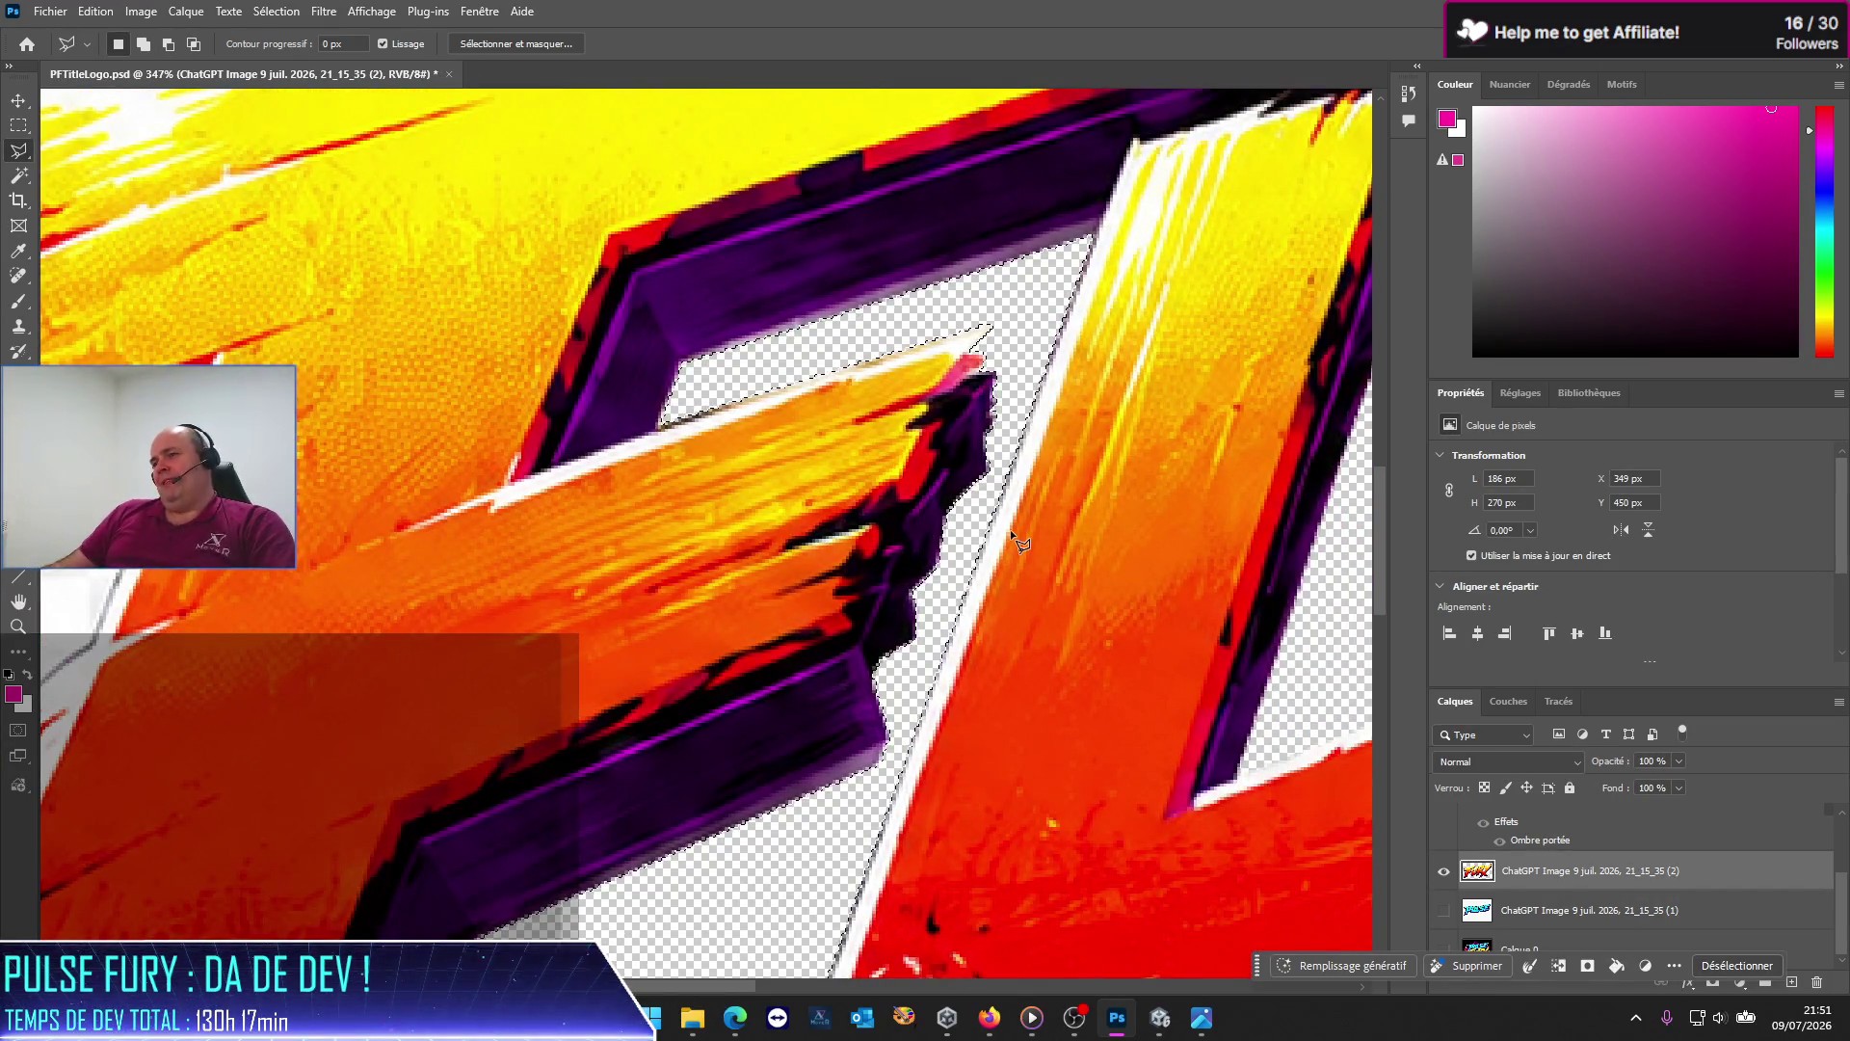
scroll(894, 578, "down", 3)
scroll(896, 578, "down", 2)
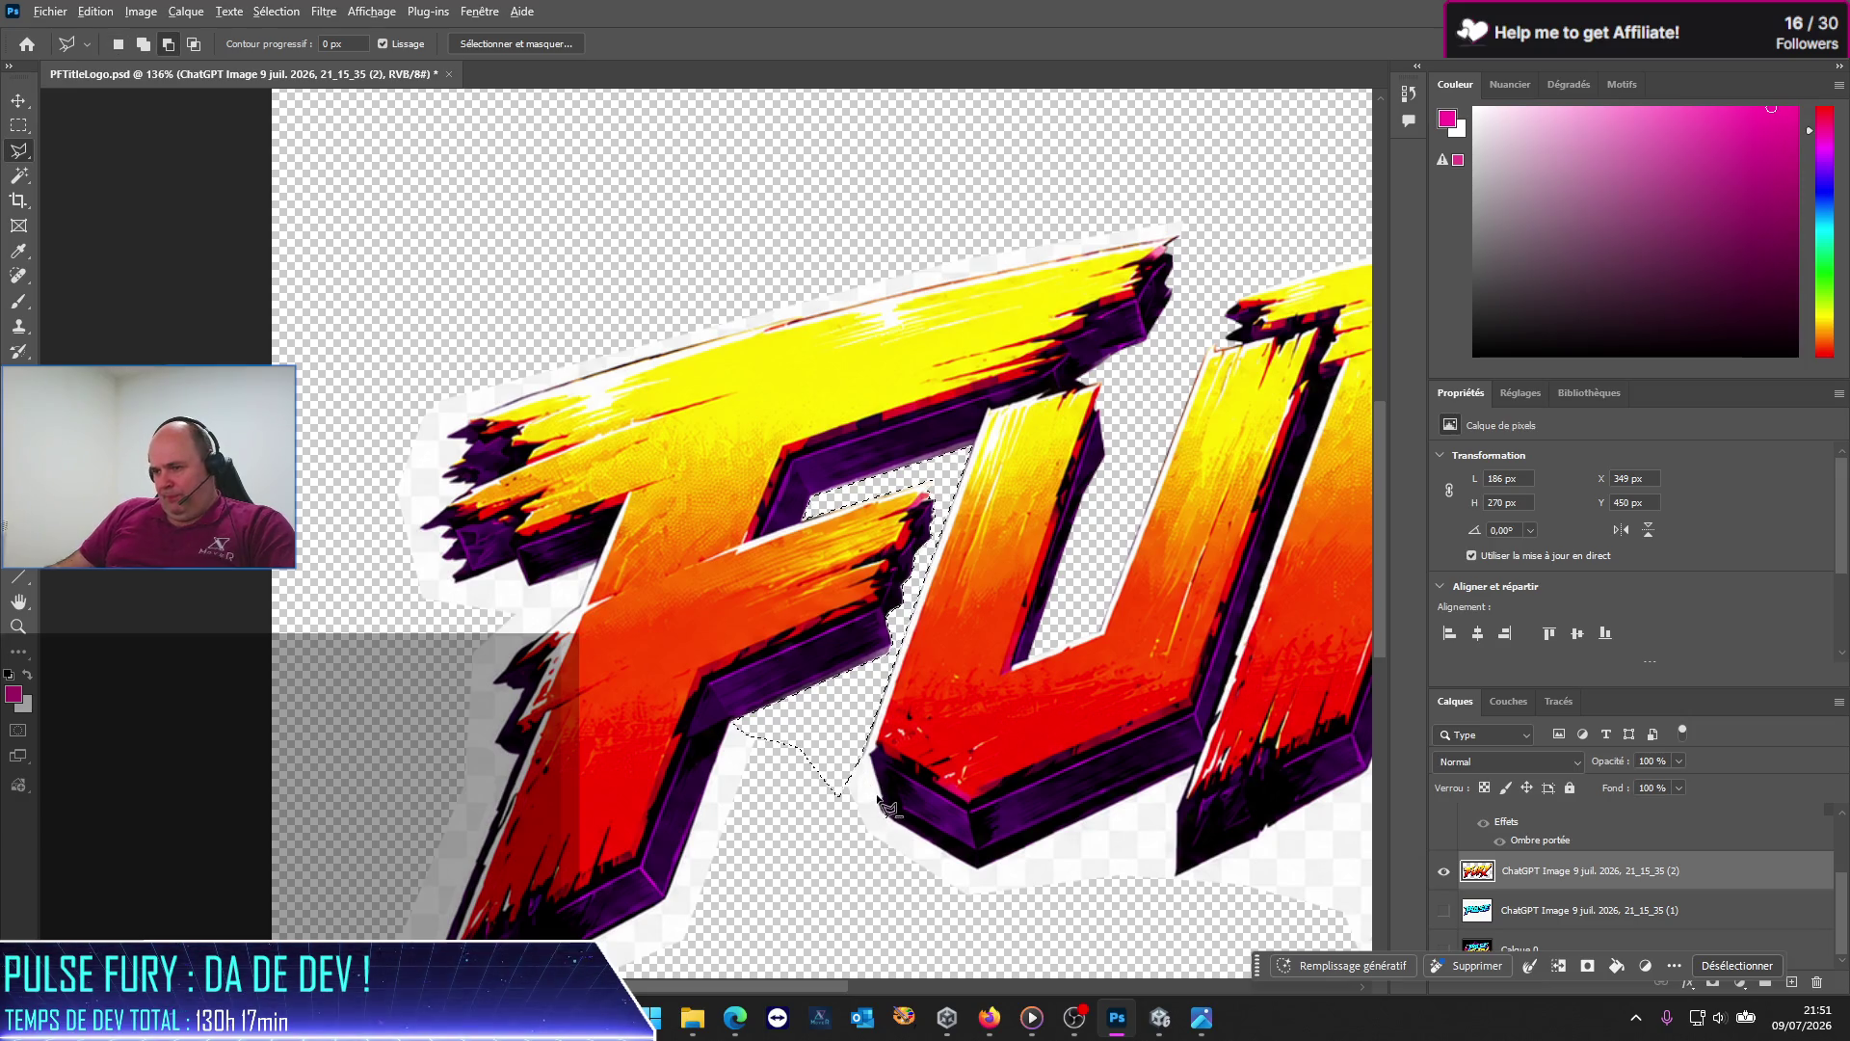
scroll(839, 763, "up", 3)
scroll(877, 780, "up", 4)
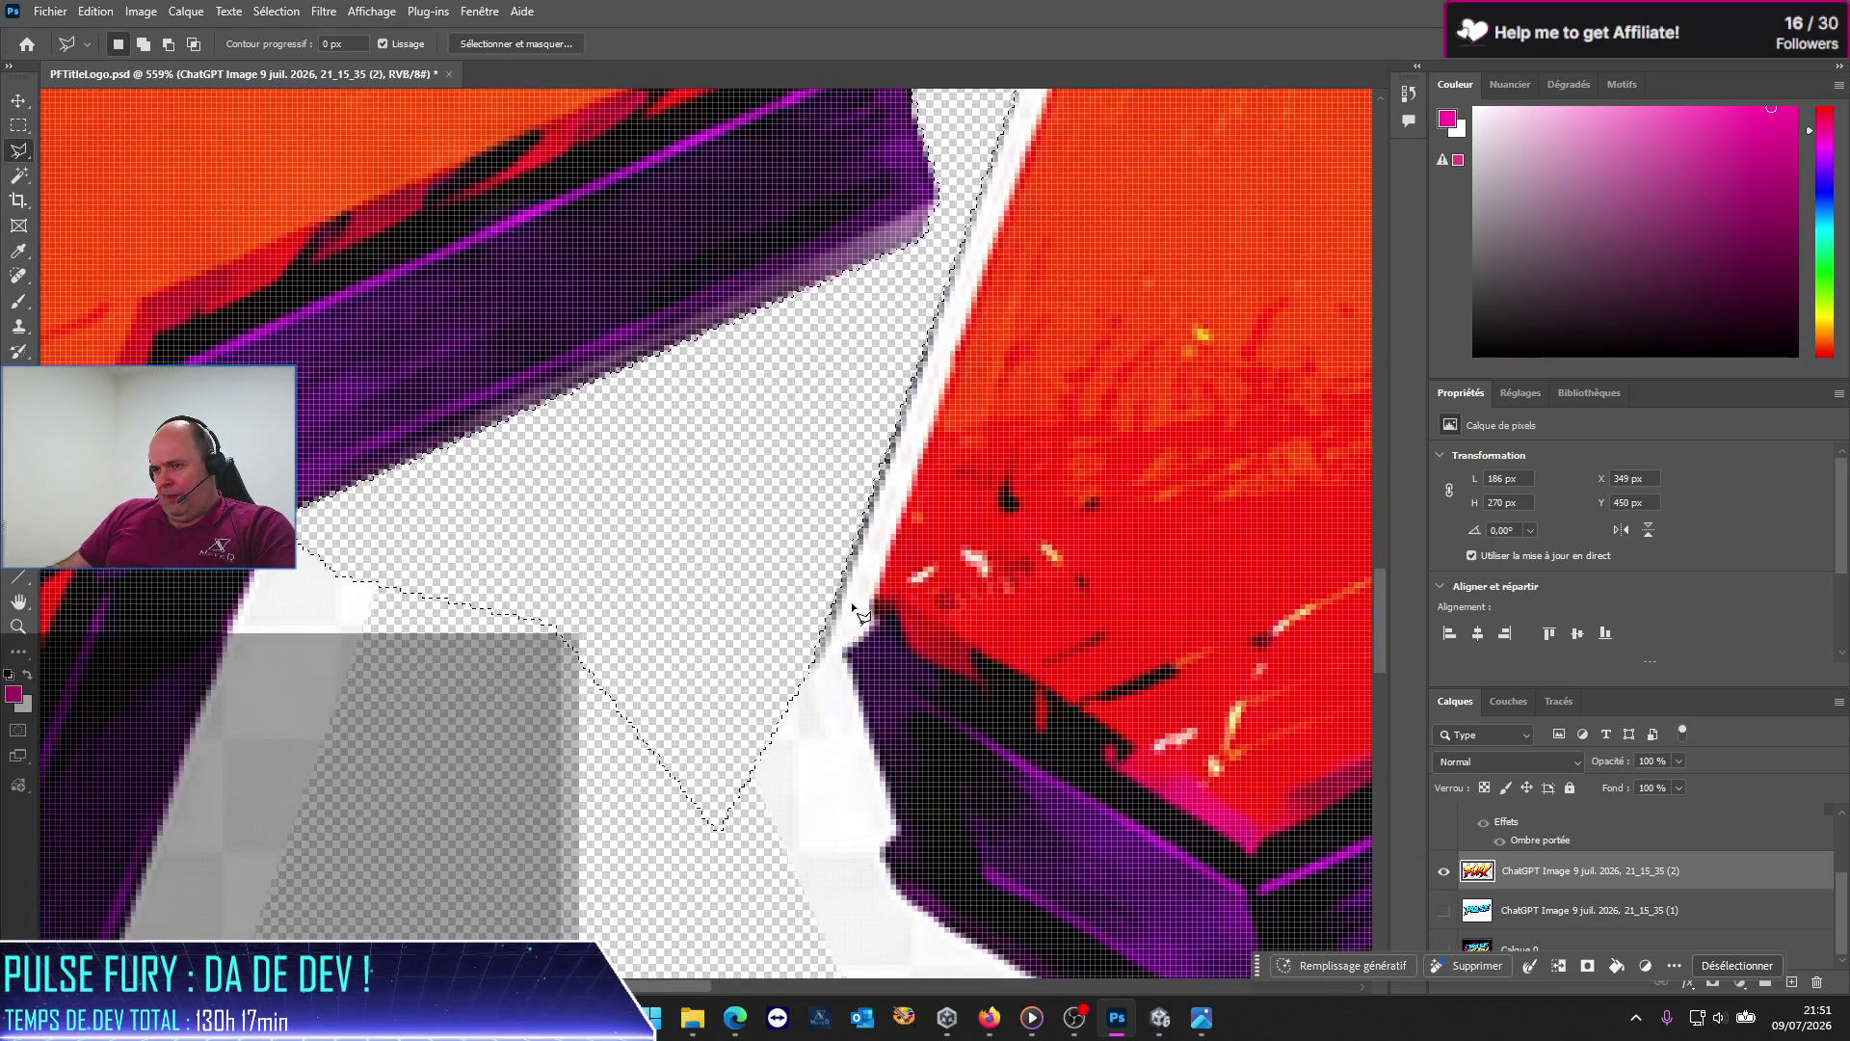
key("ctrl+d")
Step: Lasso the white patch below the U, delete it to transparency, and deselect
left_click(817, 659)
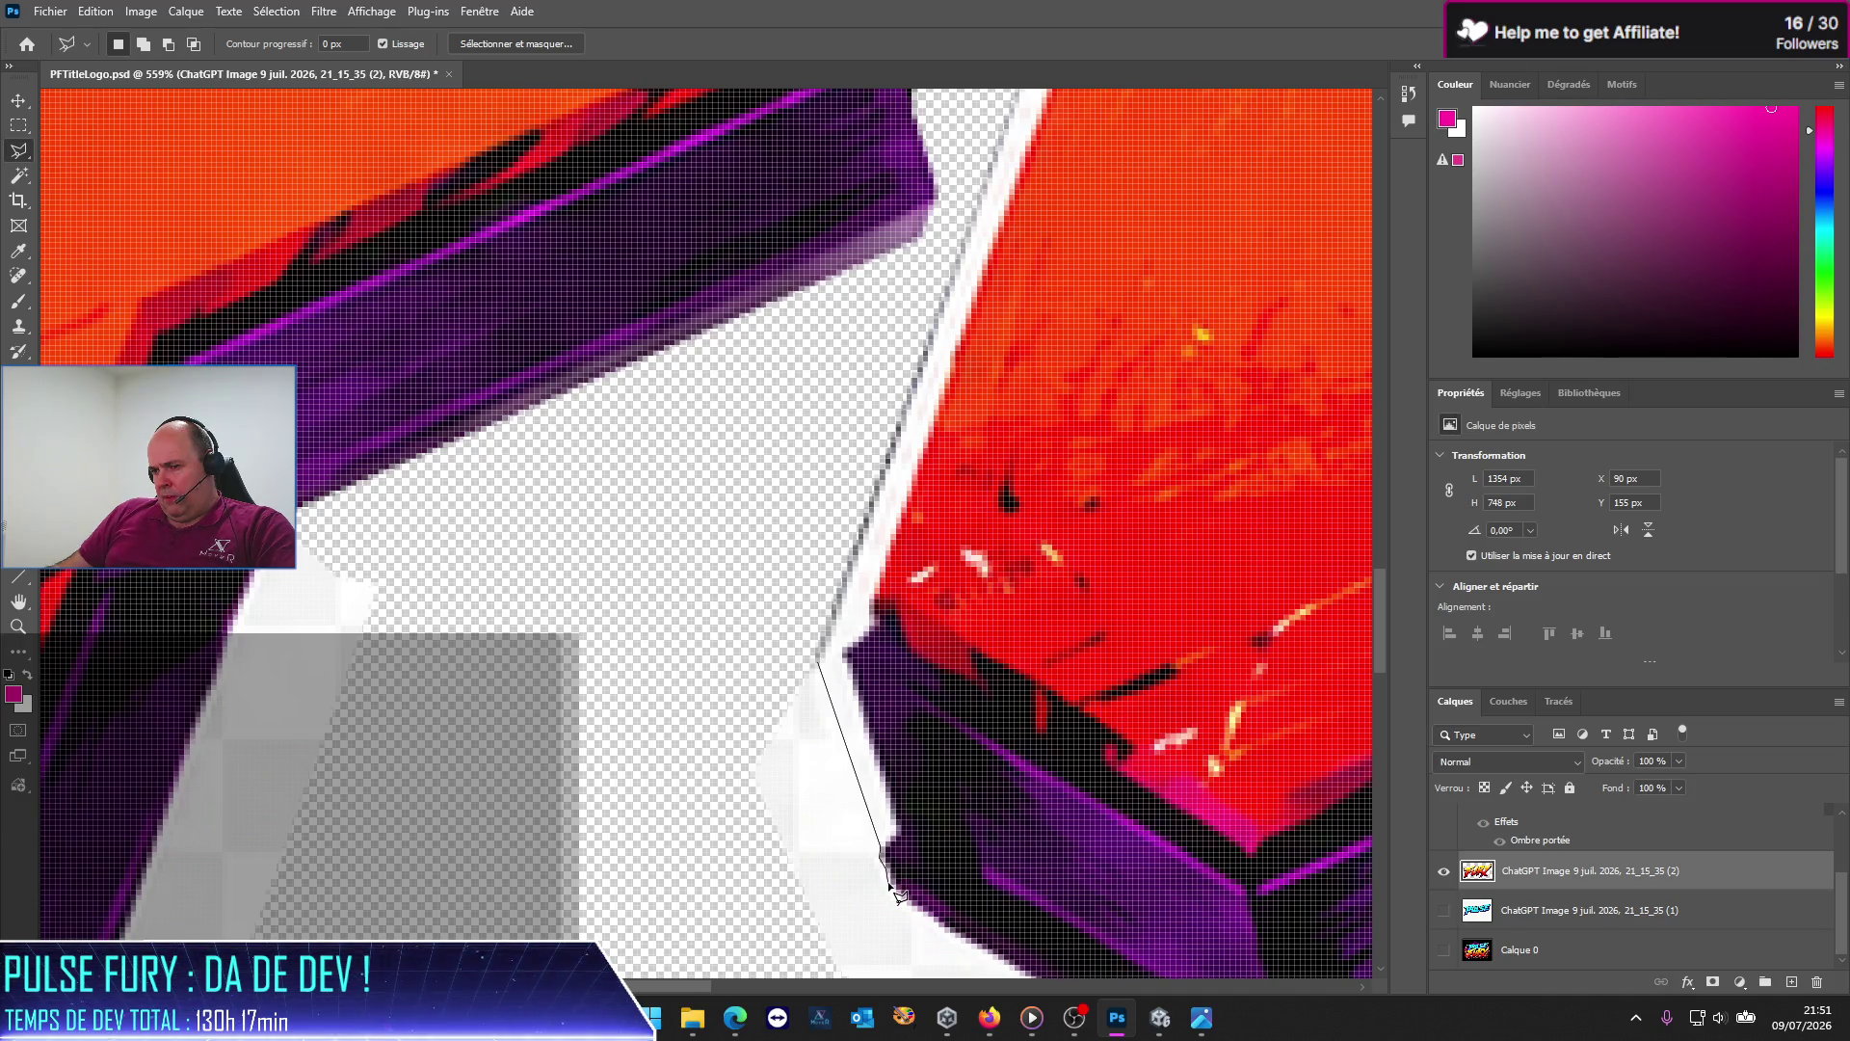
left_click(894, 912)
left_click(848, 964)
left_click(780, 967)
double_click(660, 670)
key("Delete")
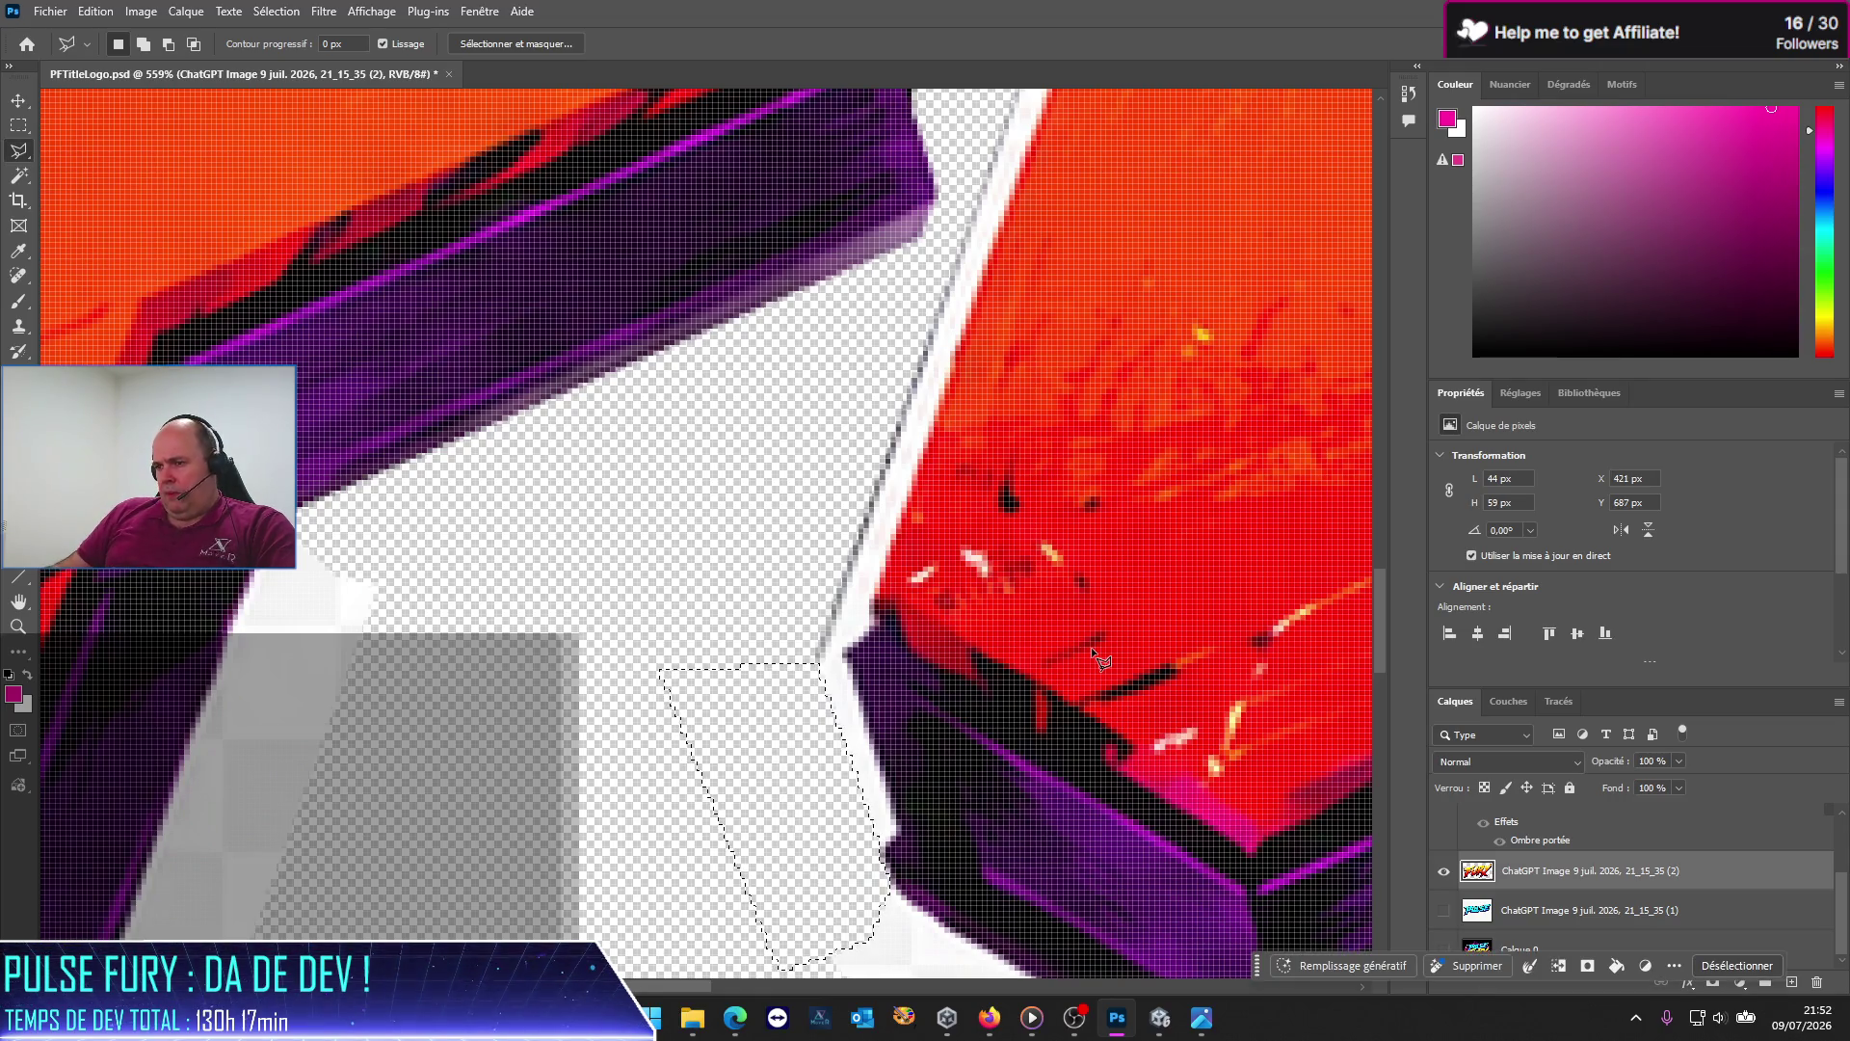
key("ctrl+d")
Step: Zoom to the U's lower-left edge and begin outlining the white fringe beside it
scroll(726, 501, "down", 2)
scroll(732, 506, "down", 2)
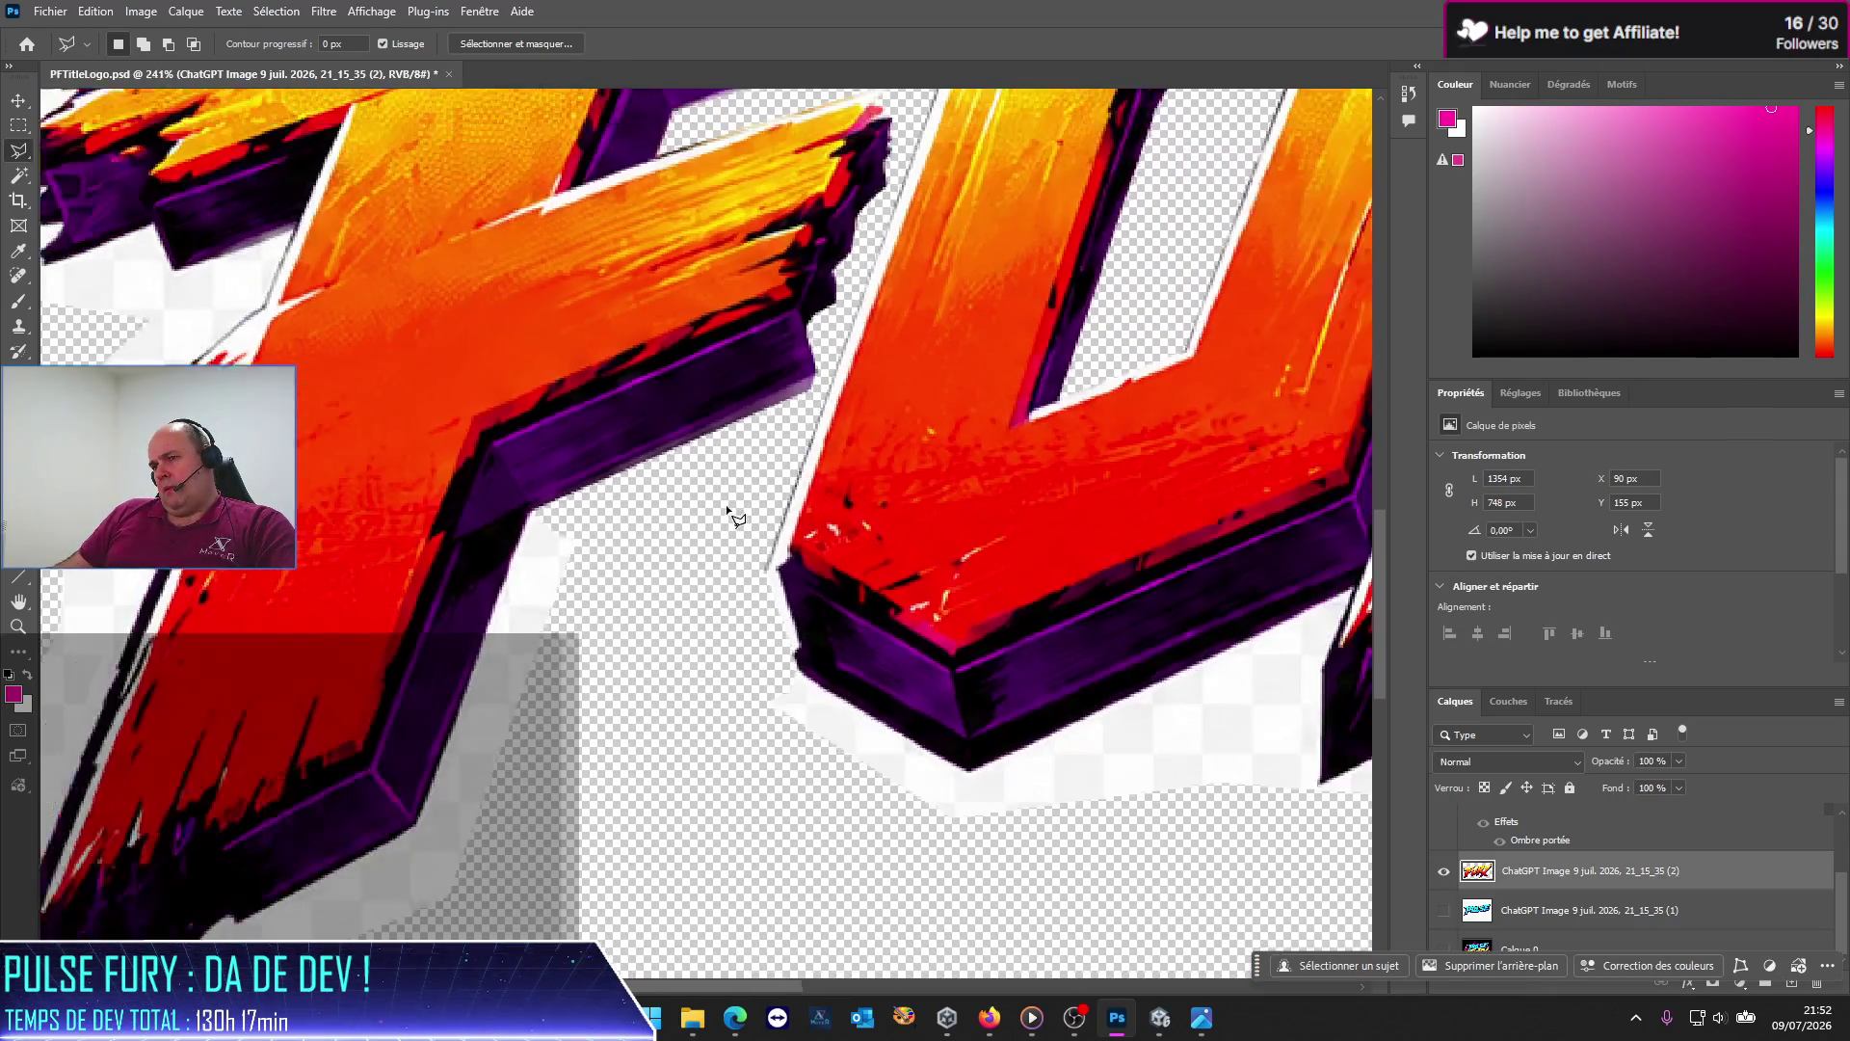
scroll(771, 501, "down", 2)
scroll(834, 496, "down", 2)
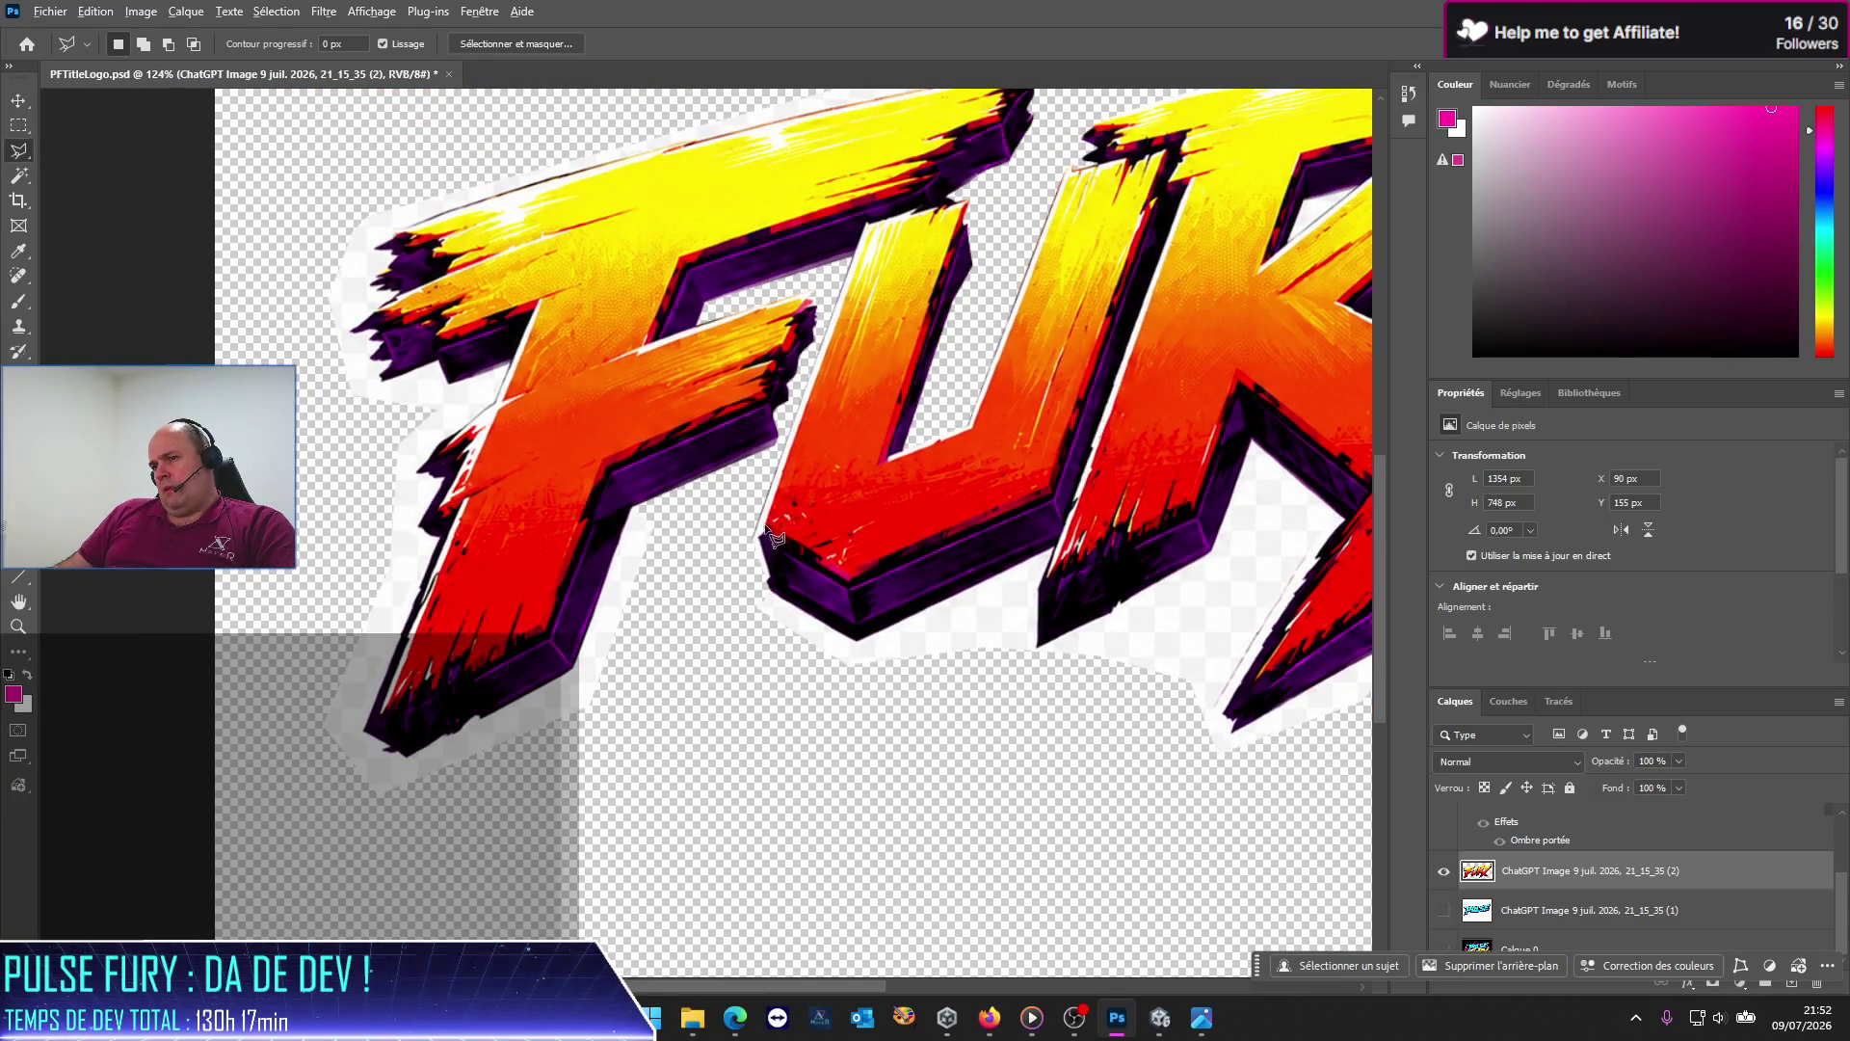
scroll(763, 513, "up", 3)
scroll(763, 513, "up", 2)
scroll(763, 513, "up", 2)
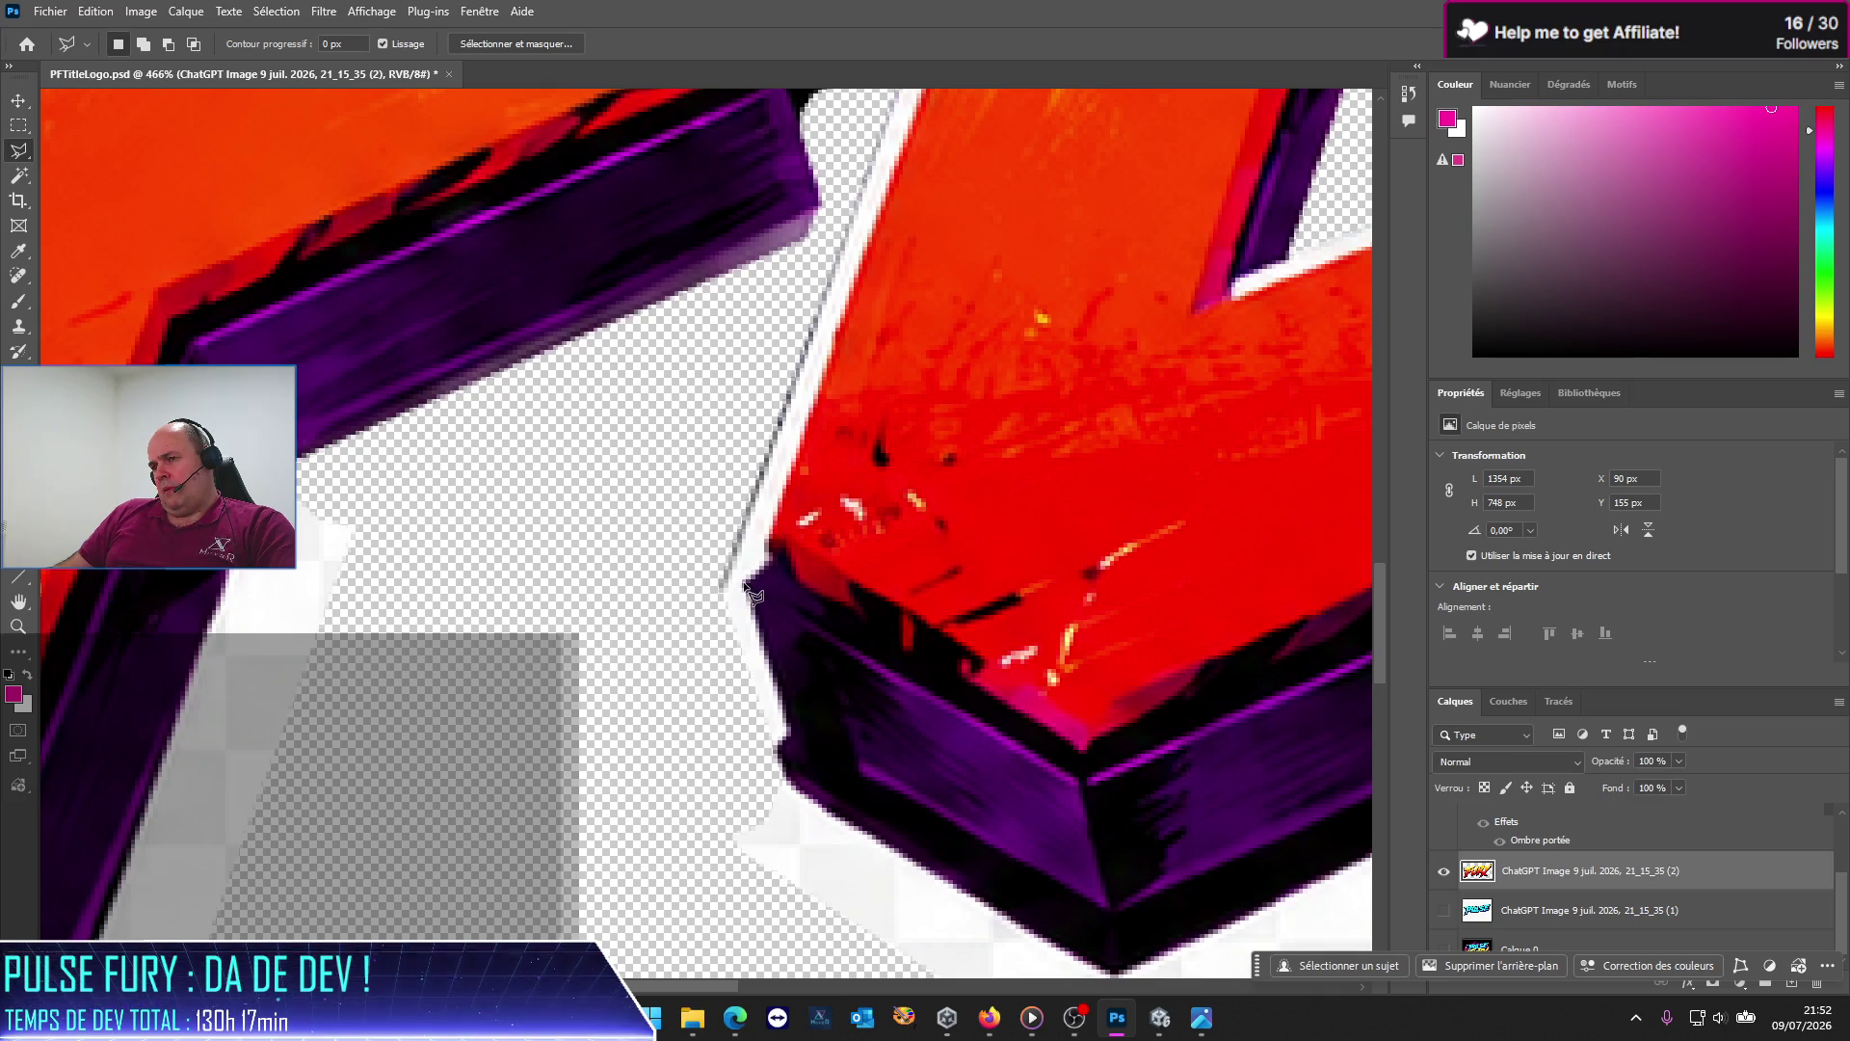
scroll(742, 585, "down", 1)
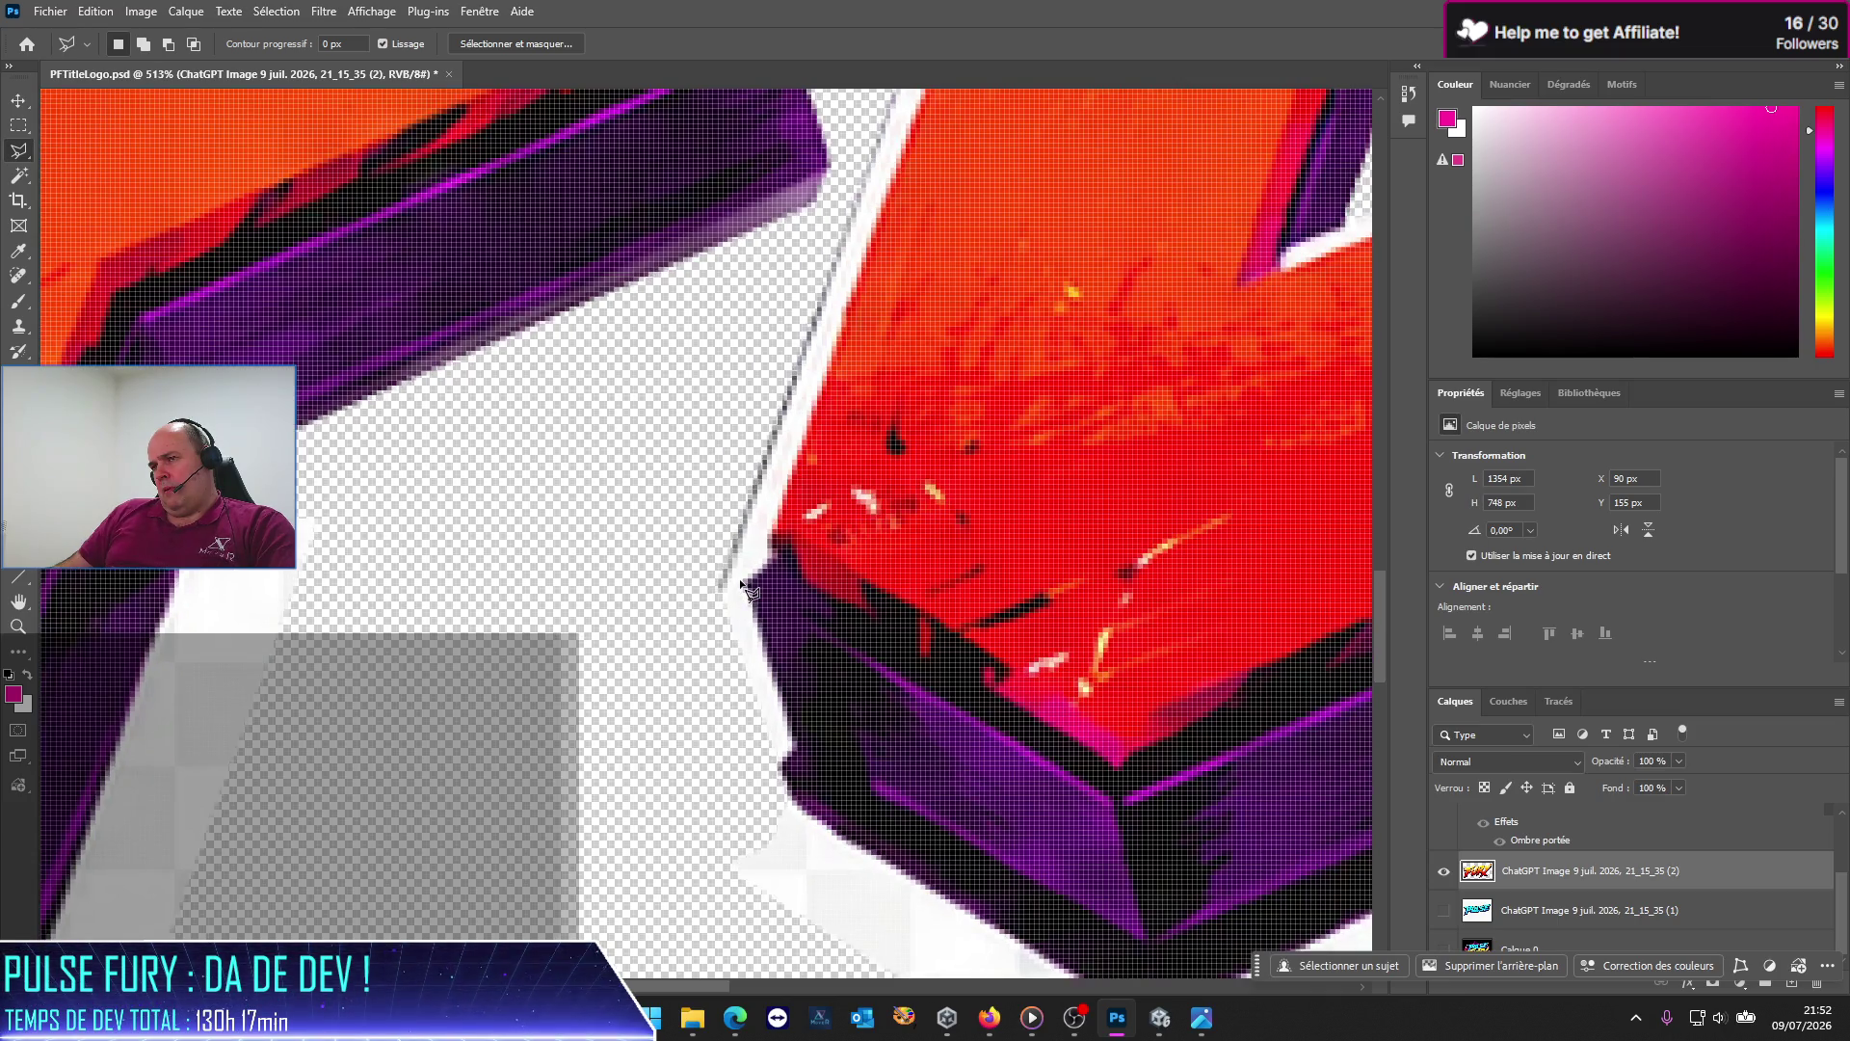
scroll(742, 592, "down", 1)
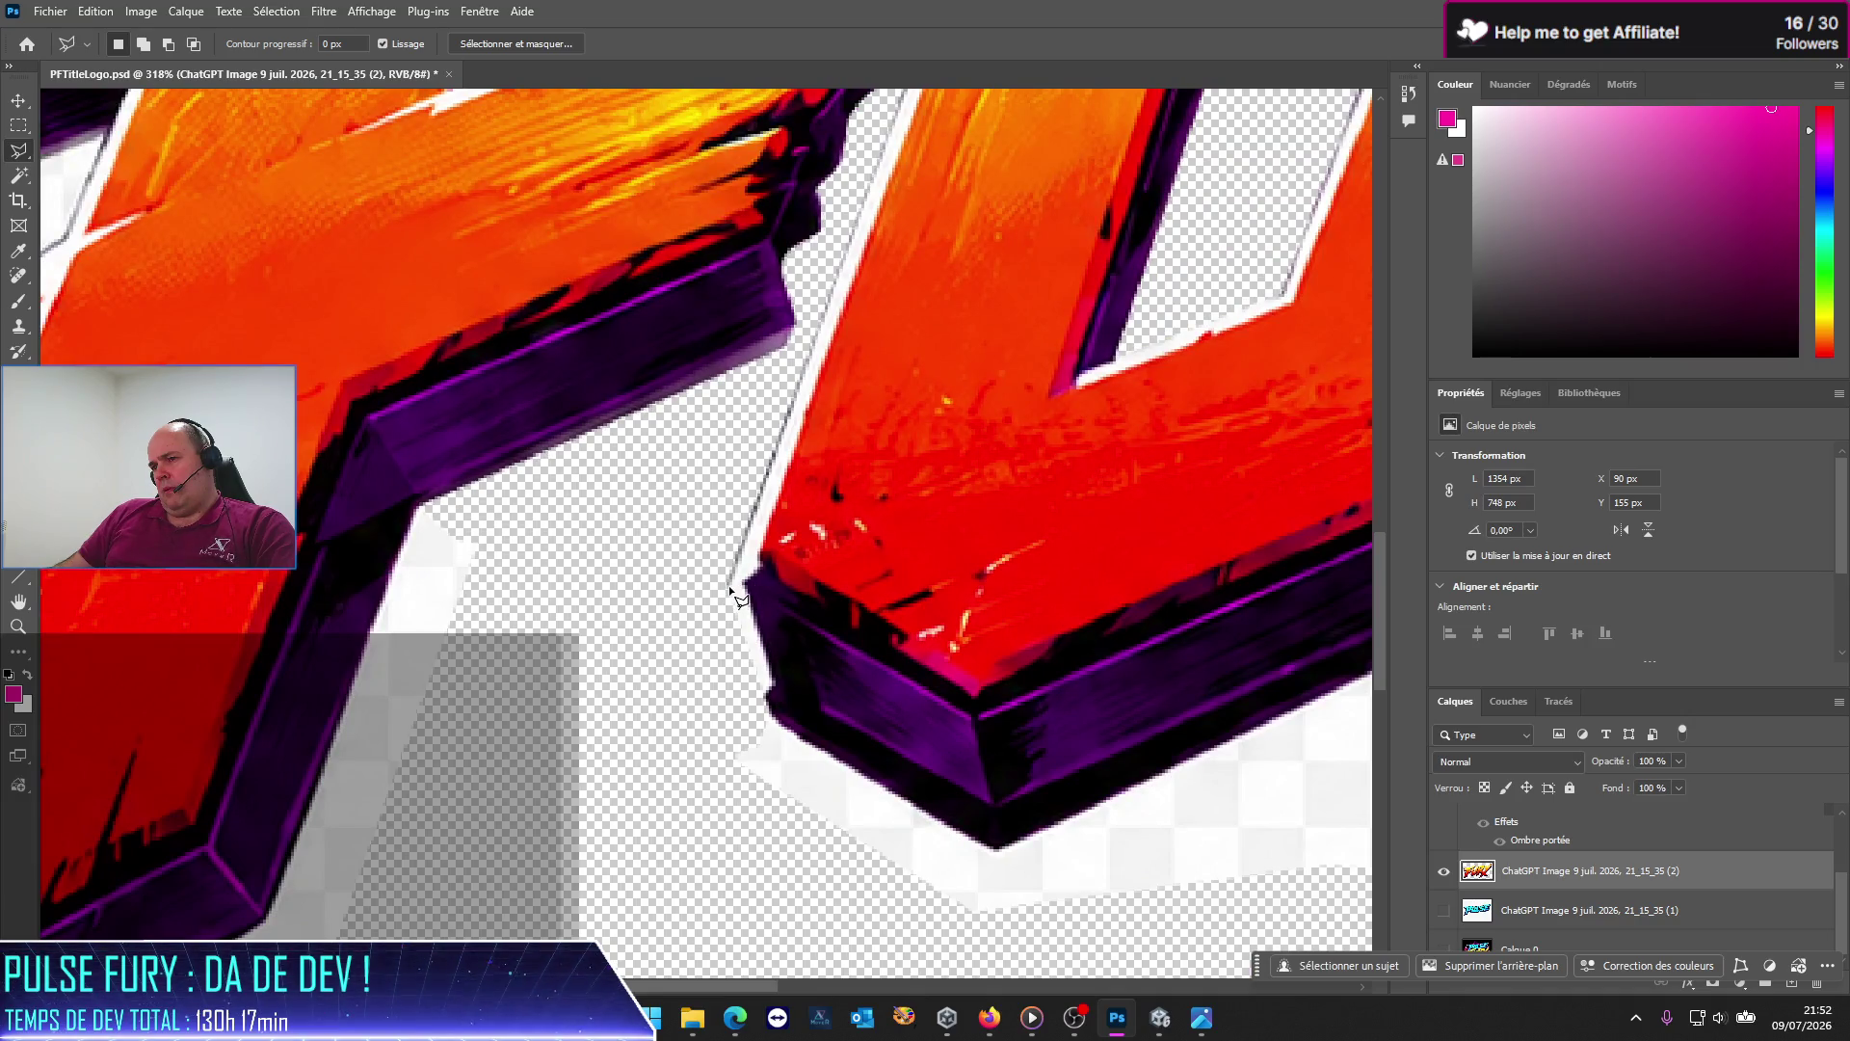
scroll(742, 612, "down", 1)
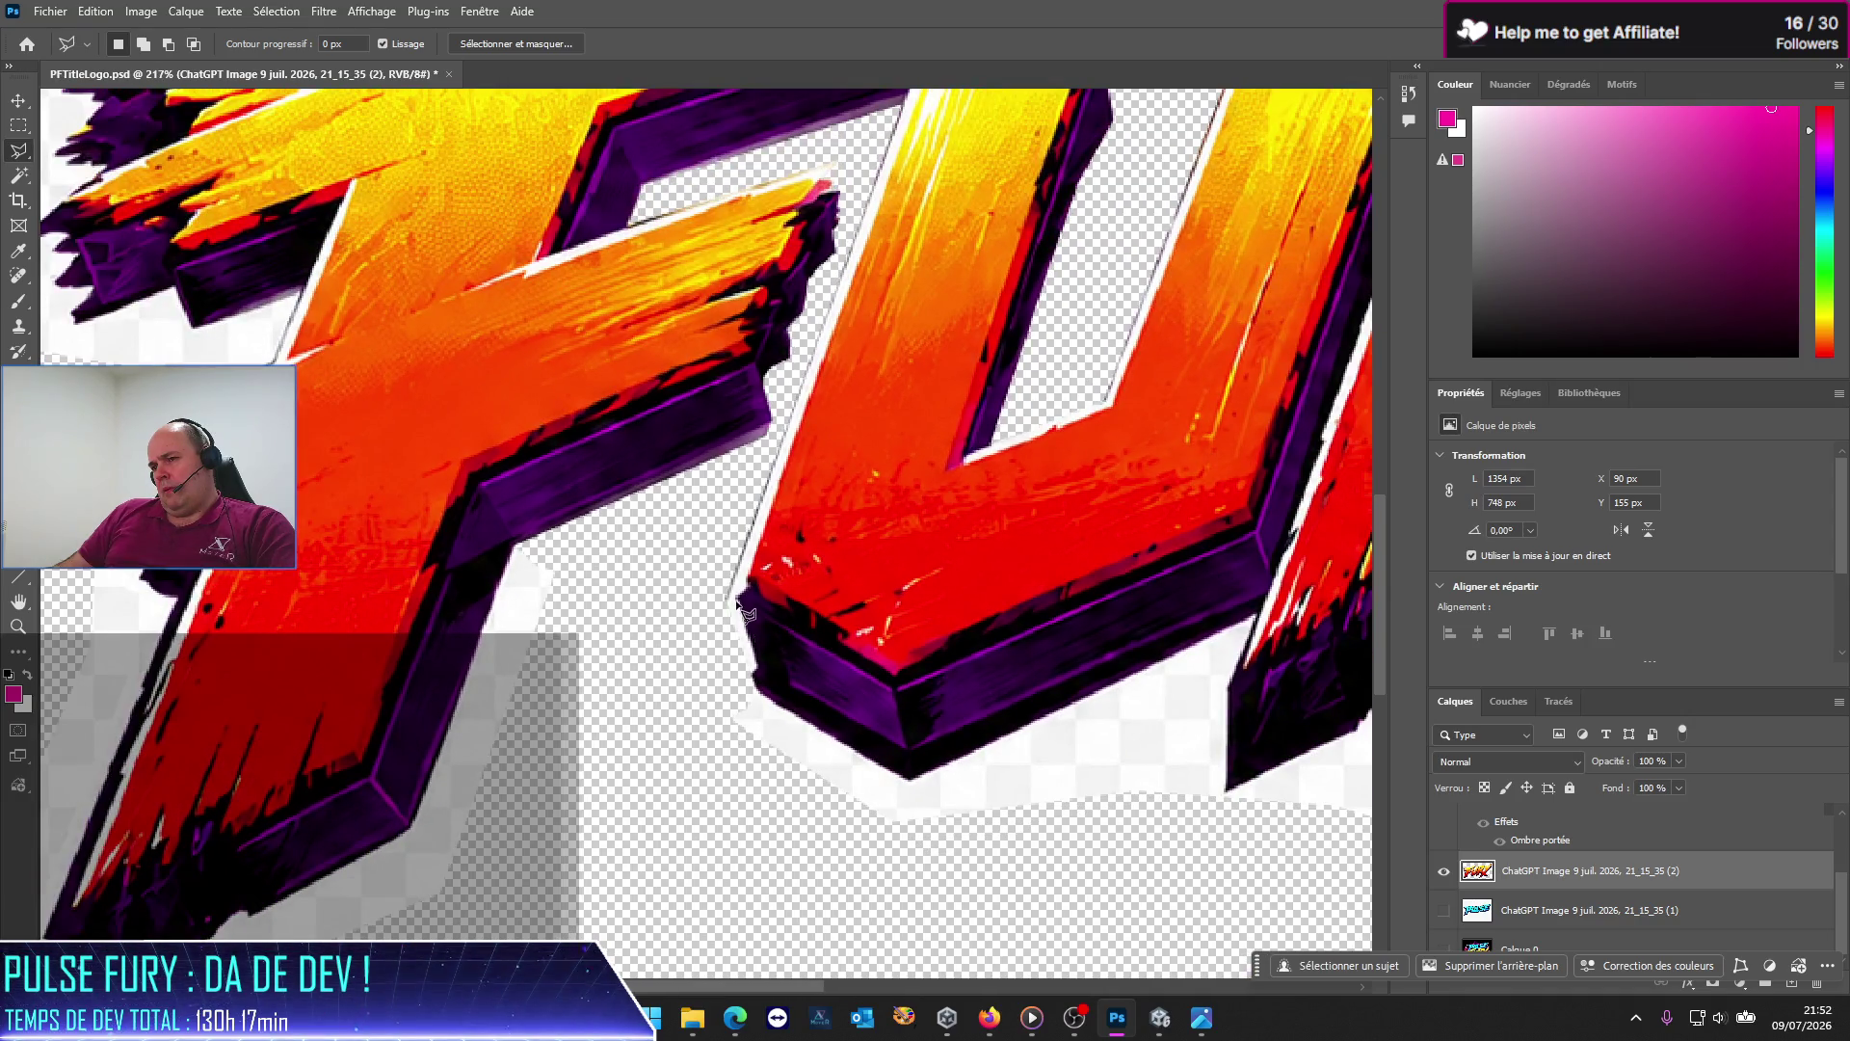
scroll(733, 590, "up", 1)
scroll(731, 578, "up", 2)
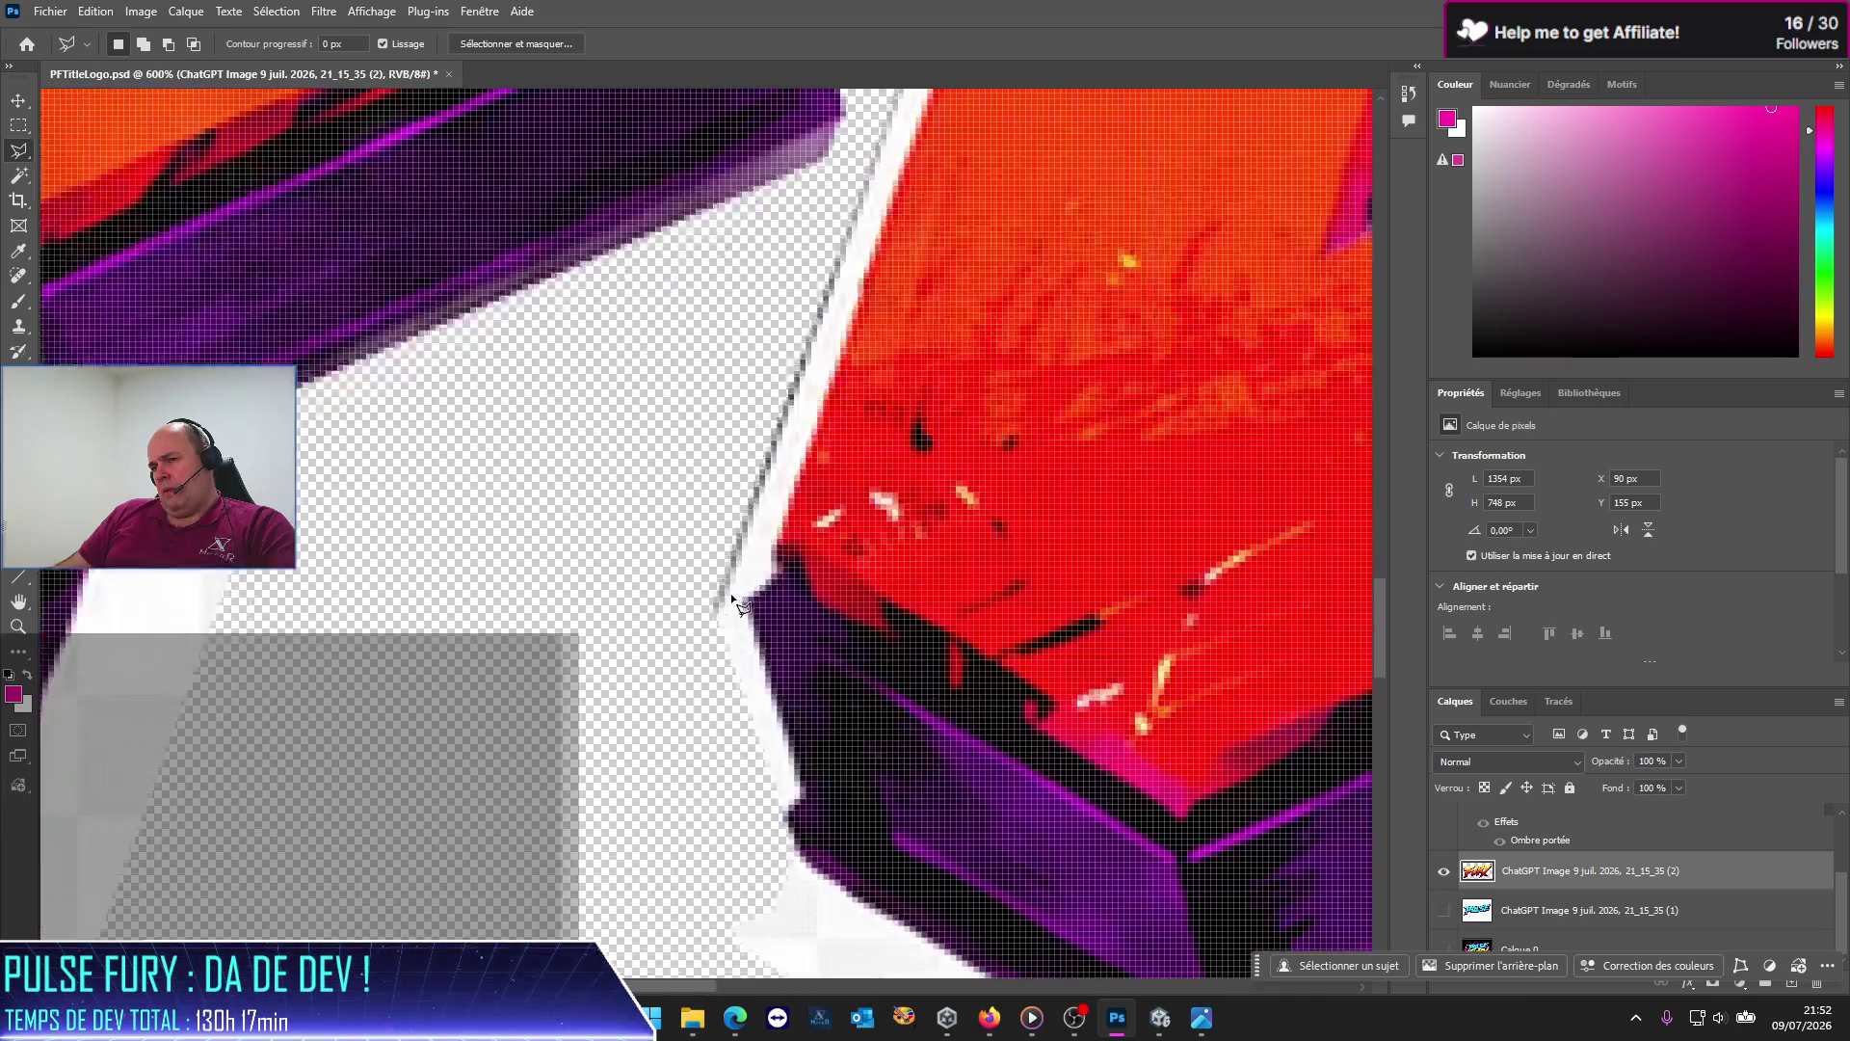
scroll(728, 559, "up", 1)
left_click(721, 534)
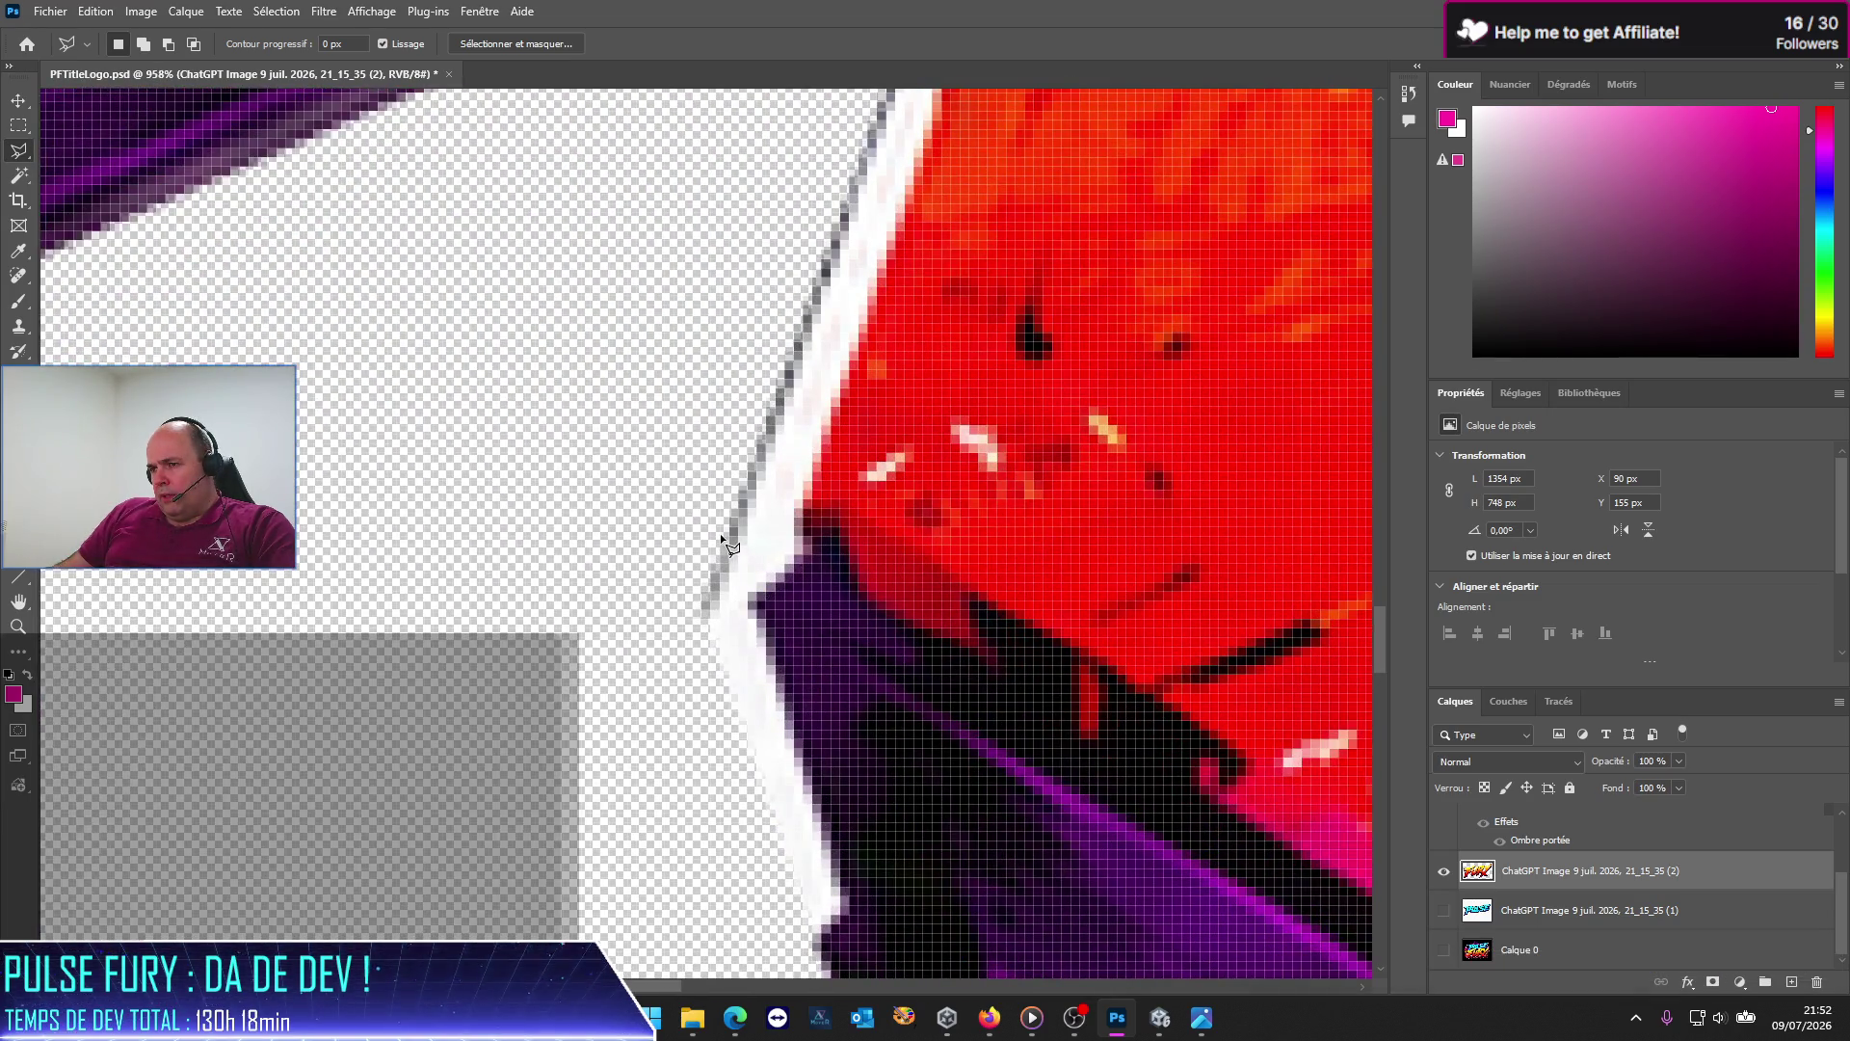
left_click(752, 602)
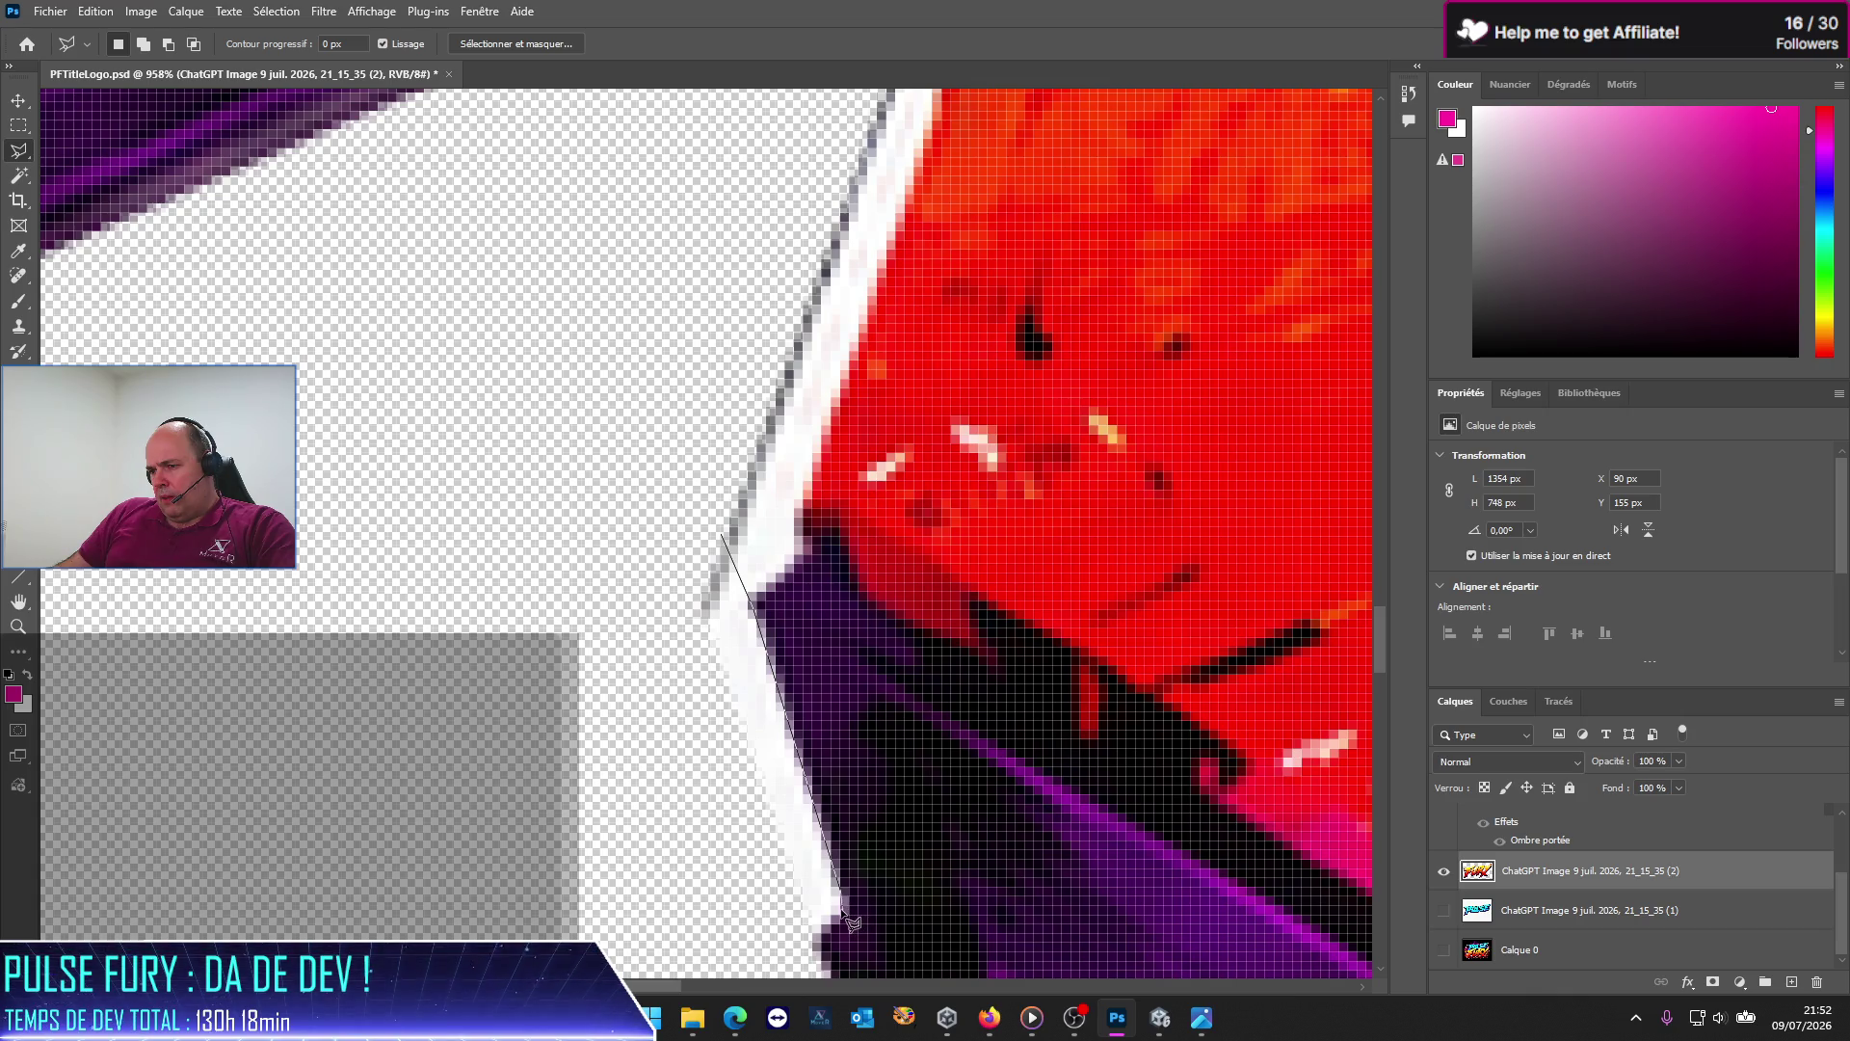
Step: Carry the outline down the U's edge and close it around the fringe
left_click(840, 913)
left_click(800, 949)
left_click(581, 747)
left_click(564, 518)
left_click(721, 535)
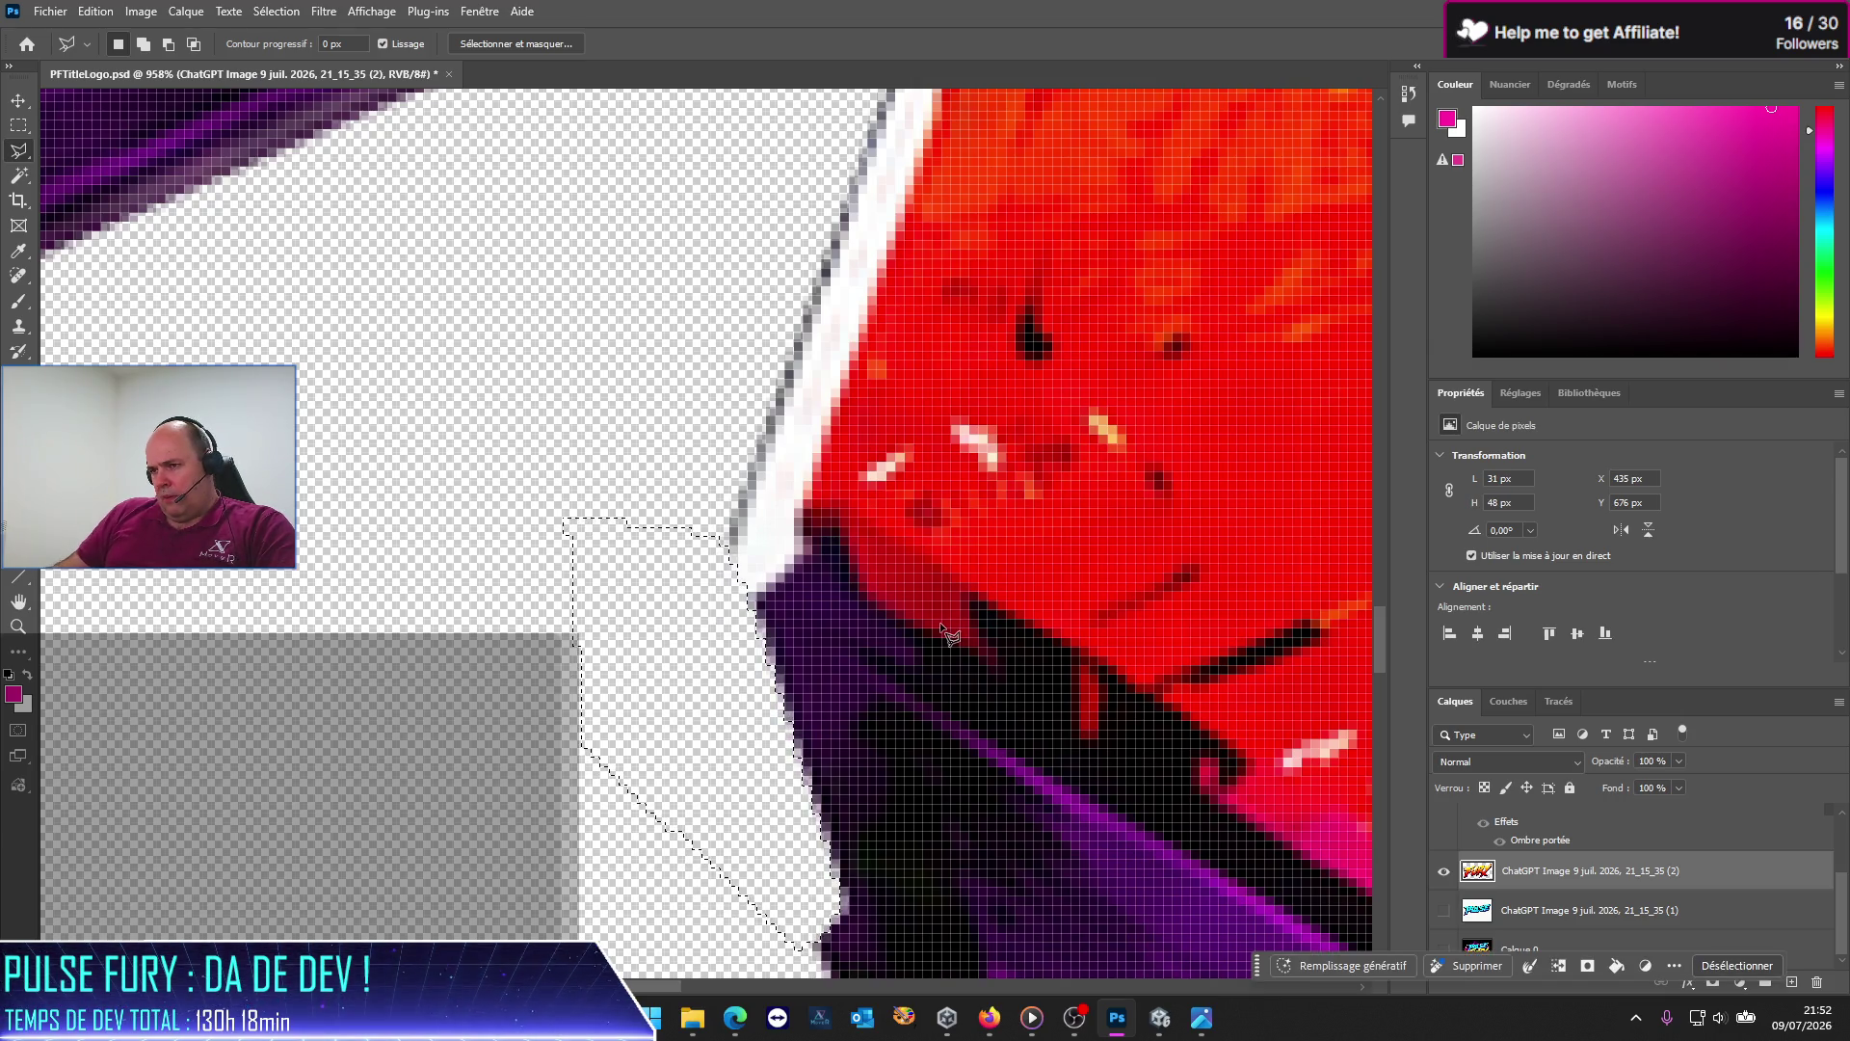
Step: Zoom to the F's top tip and start outlining the pale halo just past it
scroll(798, 672, "down", 5)
scroll(814, 740, "down", 3)
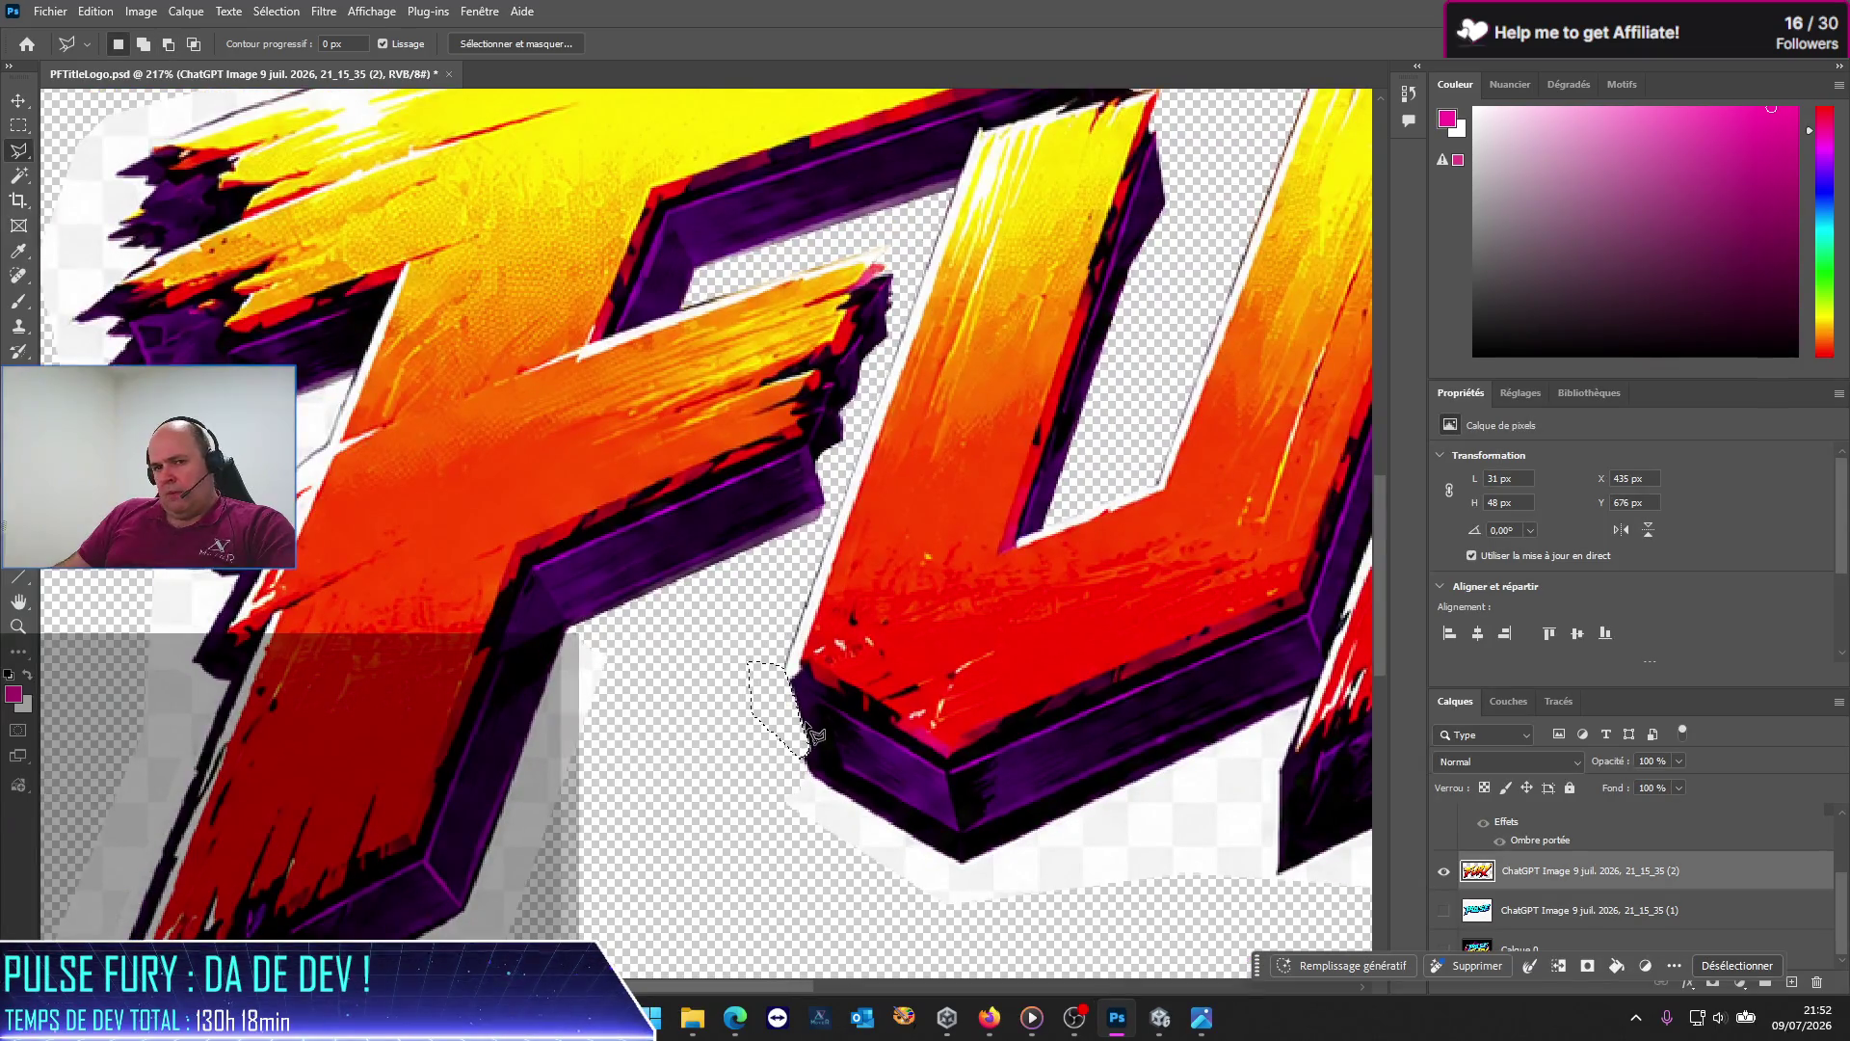
scroll(814, 737, "down", 2)
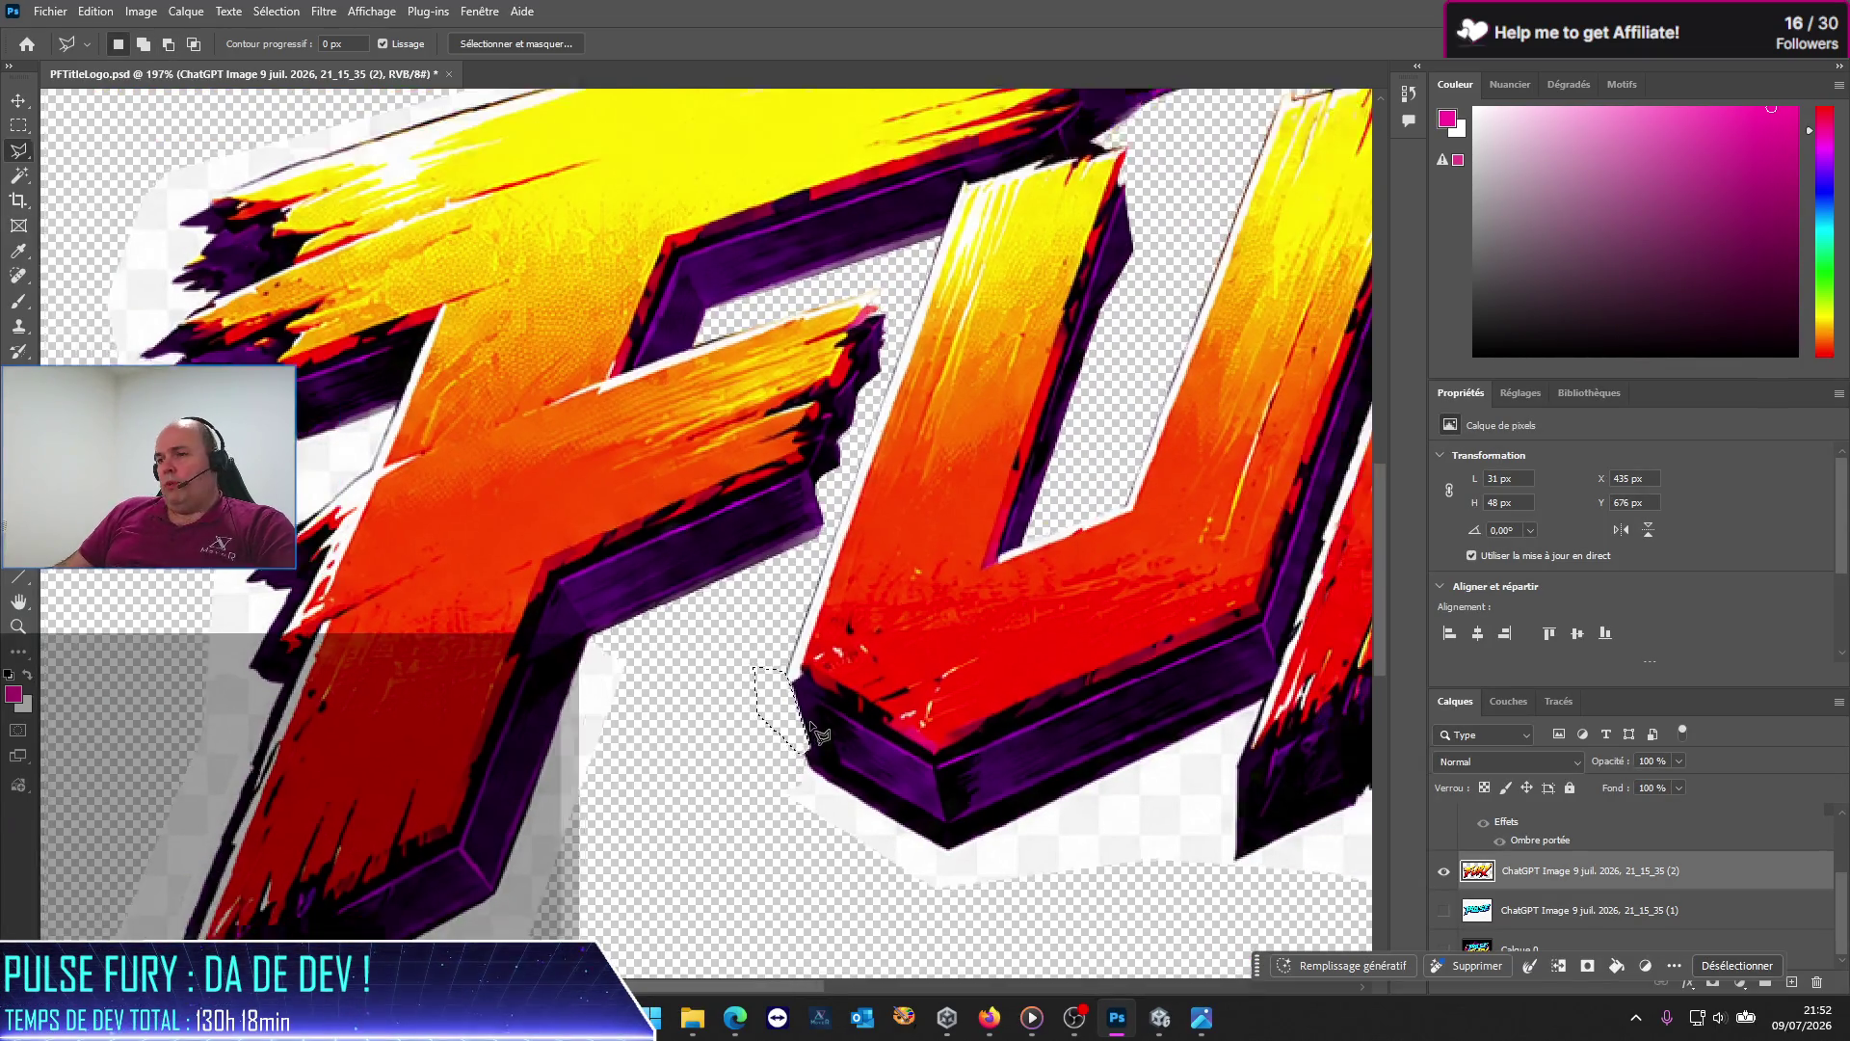
scroll(815, 737, "down", 1)
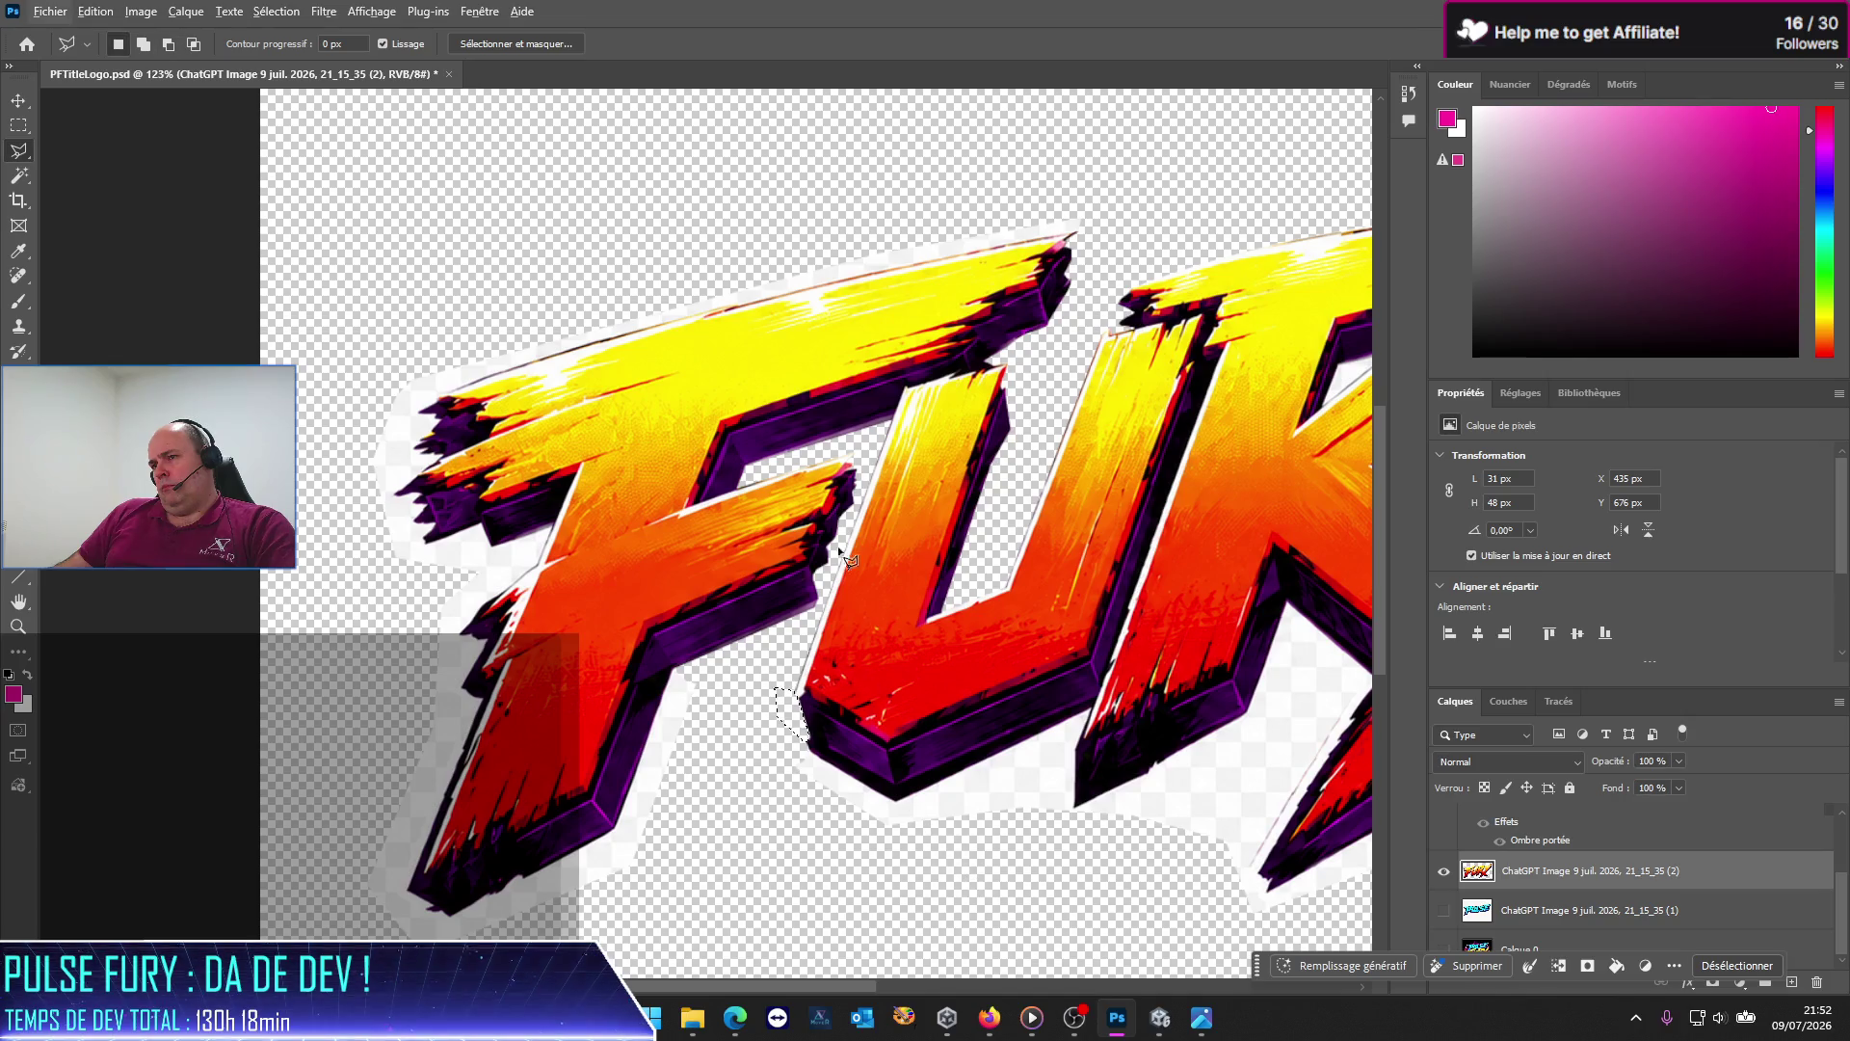
scroll(1007, 249, "up", 1)
scroll(1006, 249, "up", 2)
scroll(1012, 252, "up", 2)
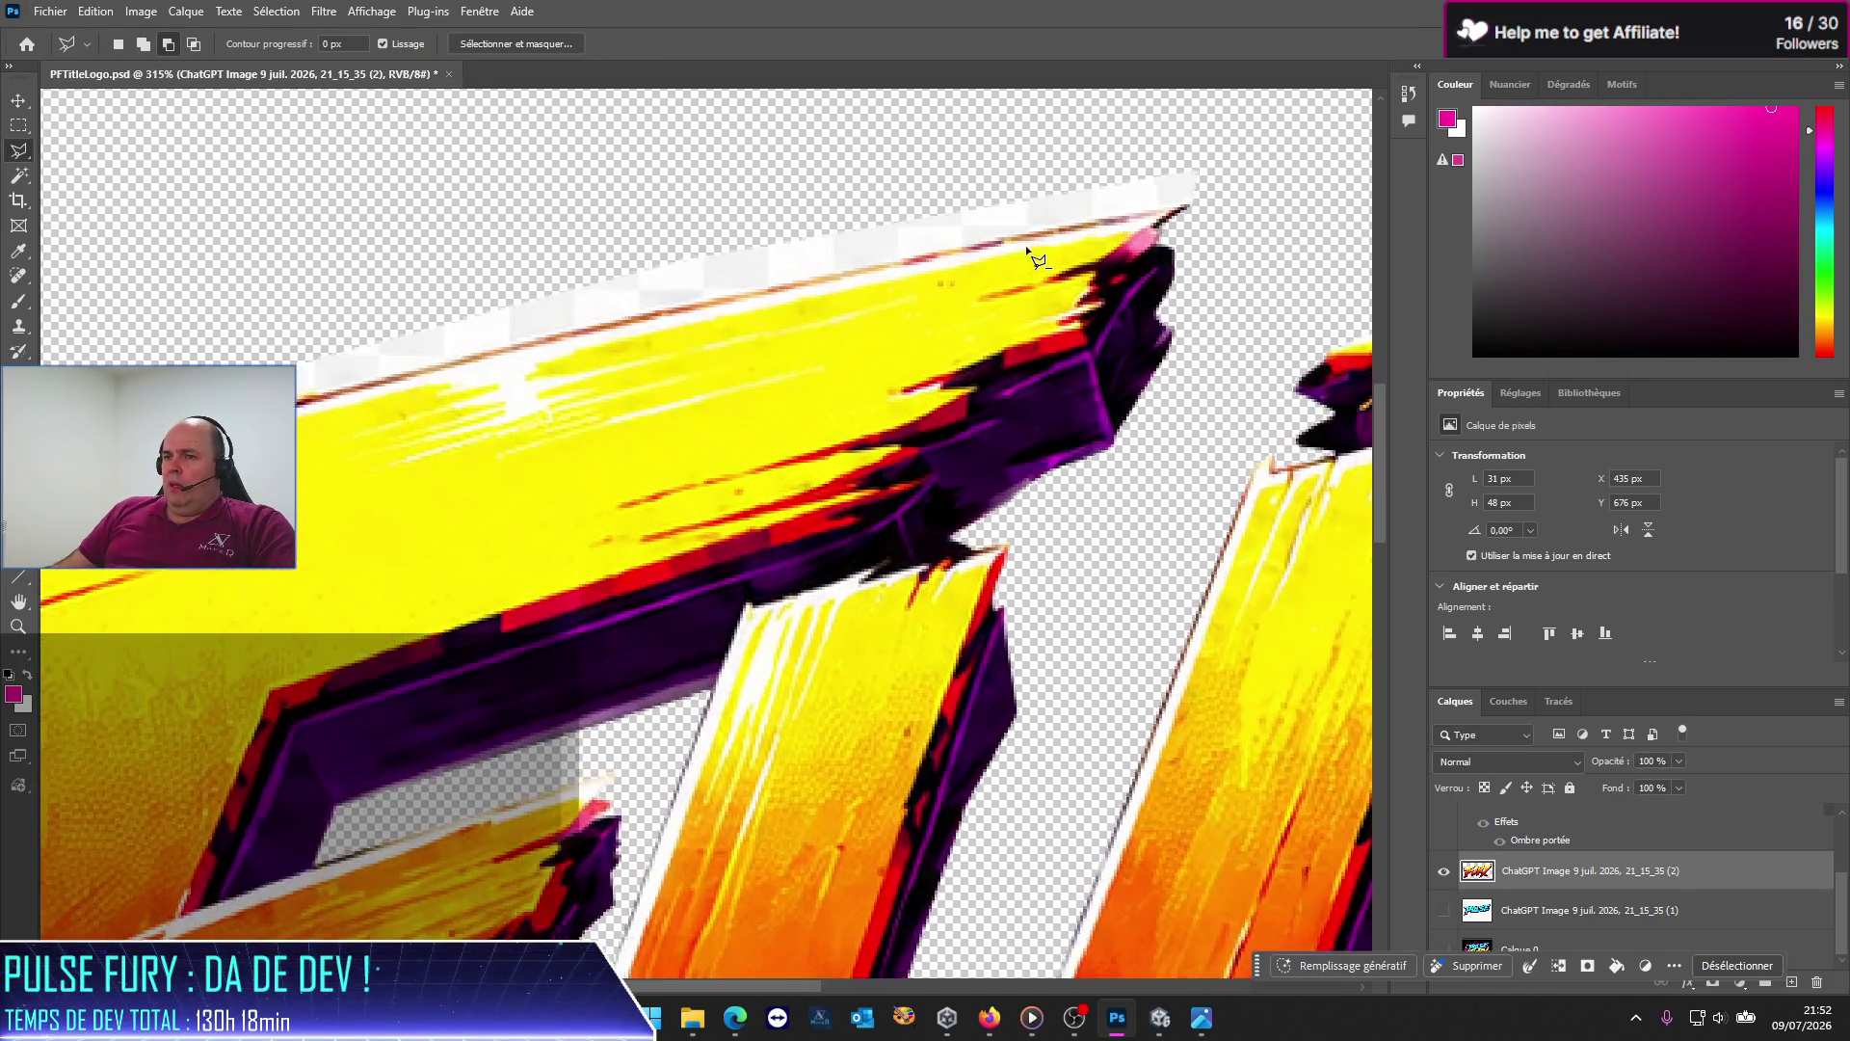
scroll(1032, 253, "up", 1)
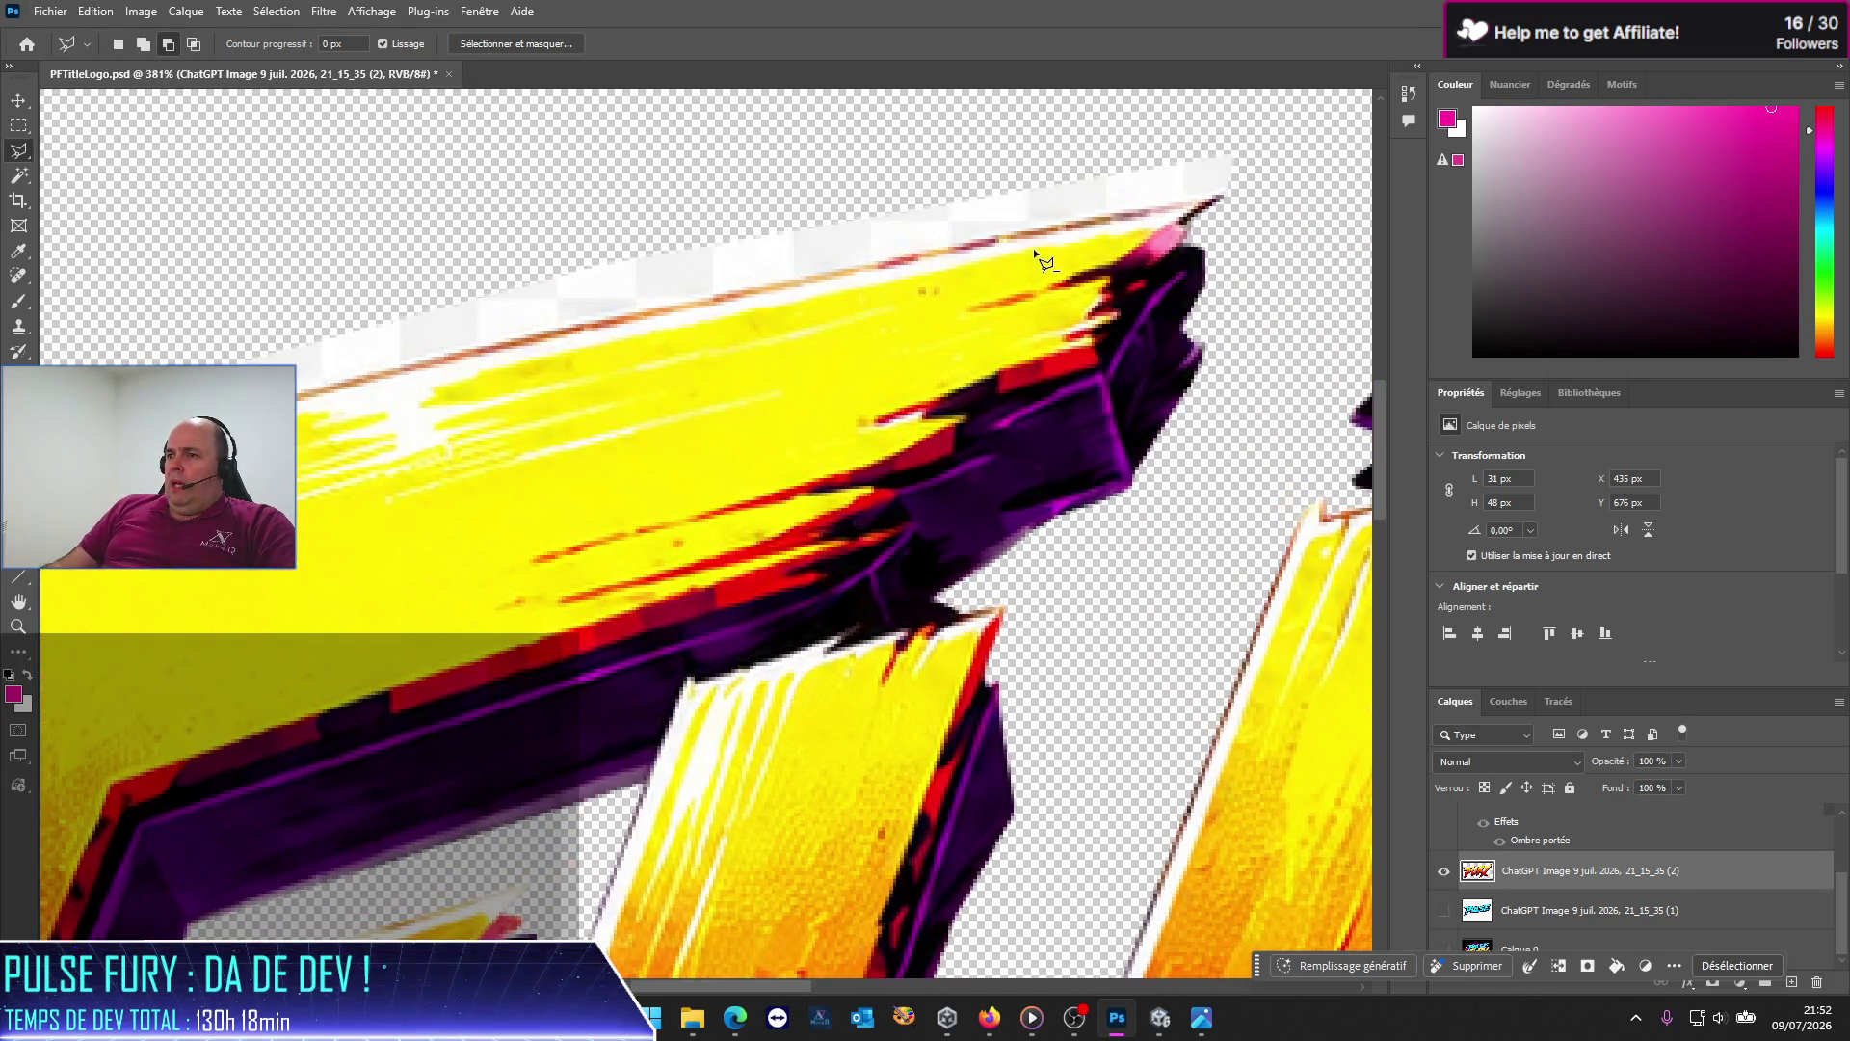
left_click(1226, 197)
left_click(1299, 152)
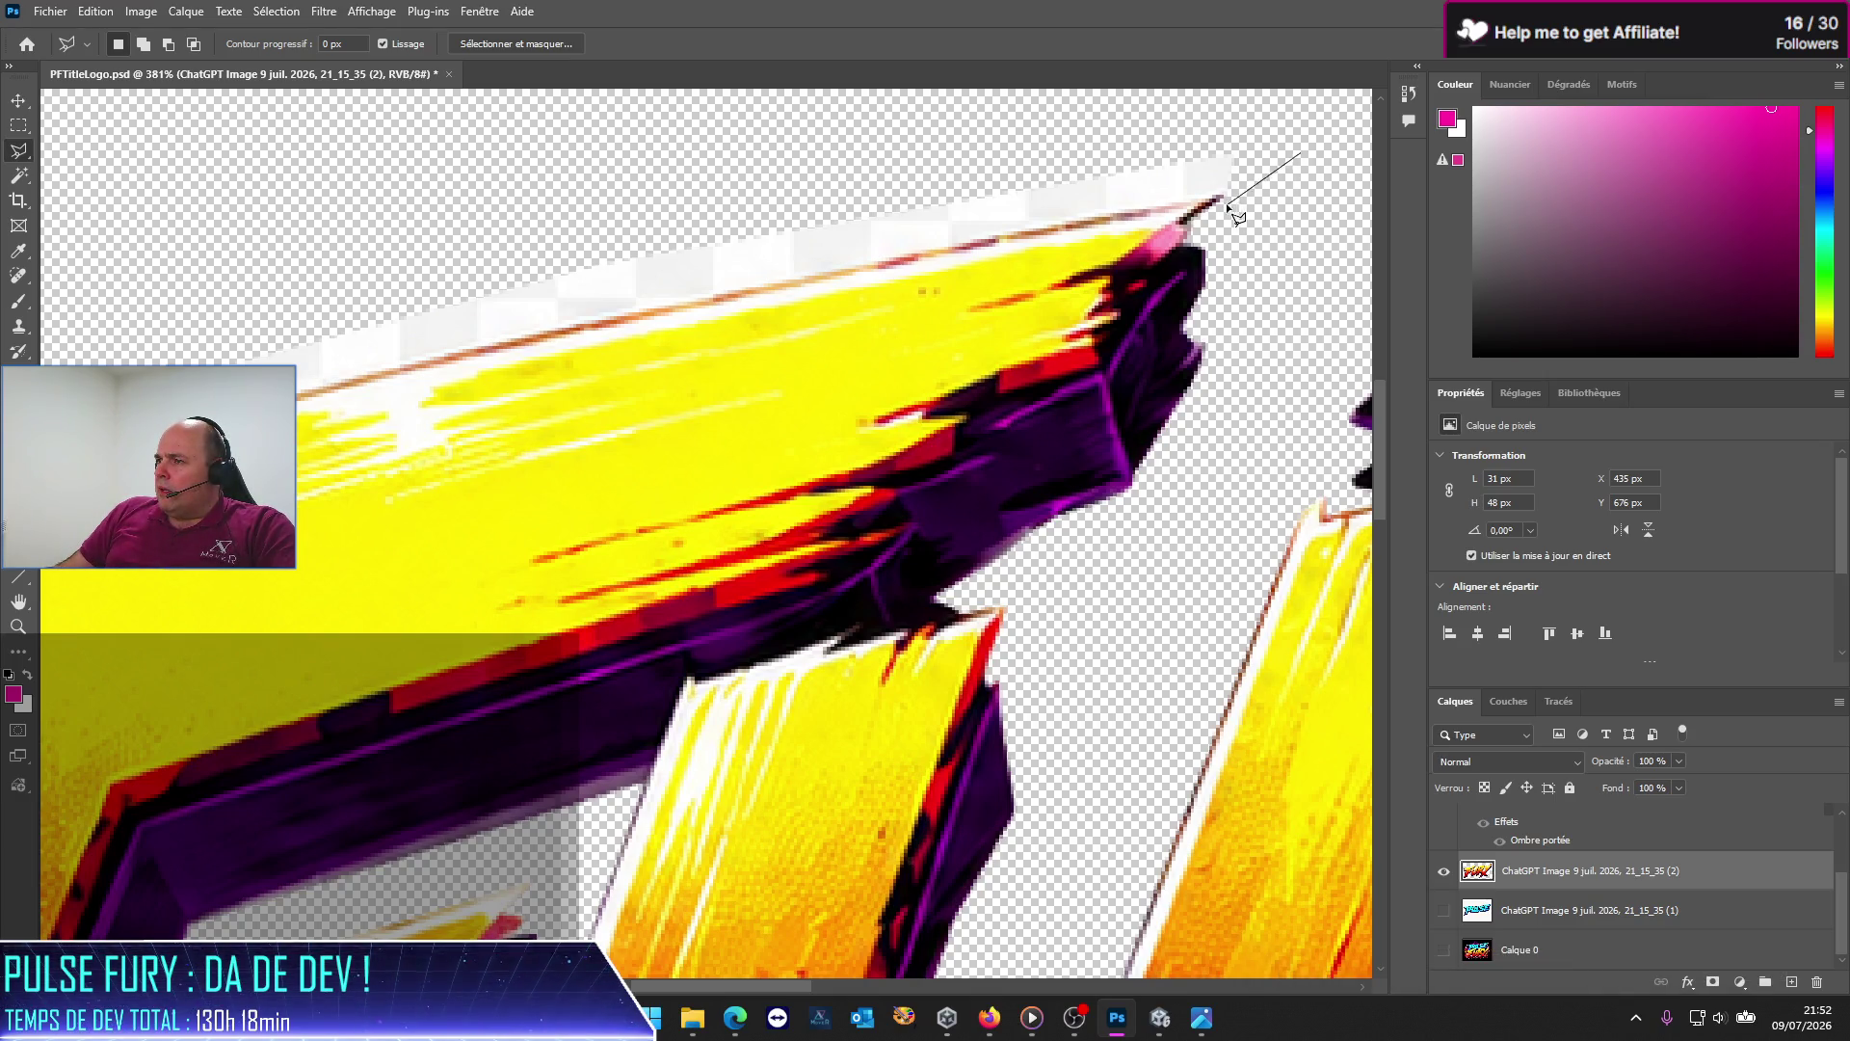
Step: Add corners along the F's top edge, close the outline, and begin a new one at the tip
scroll(1226, 196, "up", 2)
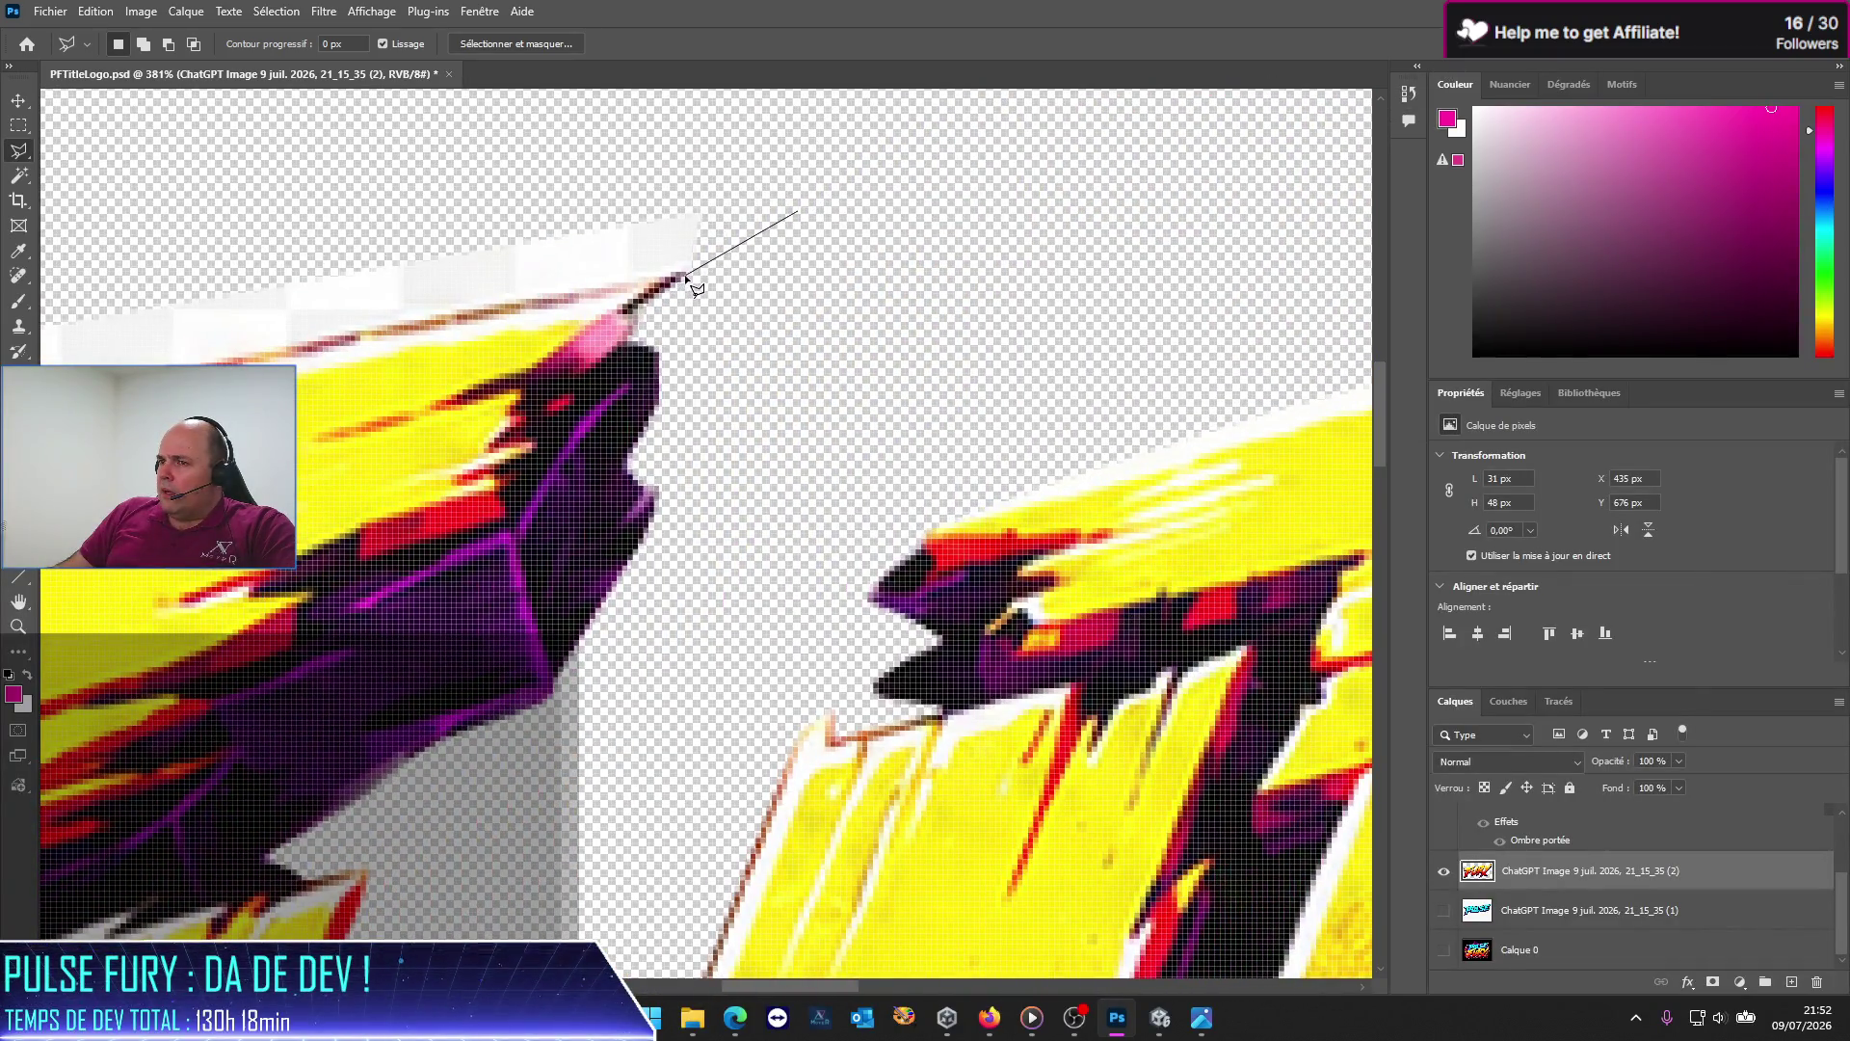
scroll(685, 276, "up", 1)
scroll(675, 280, "up", 1)
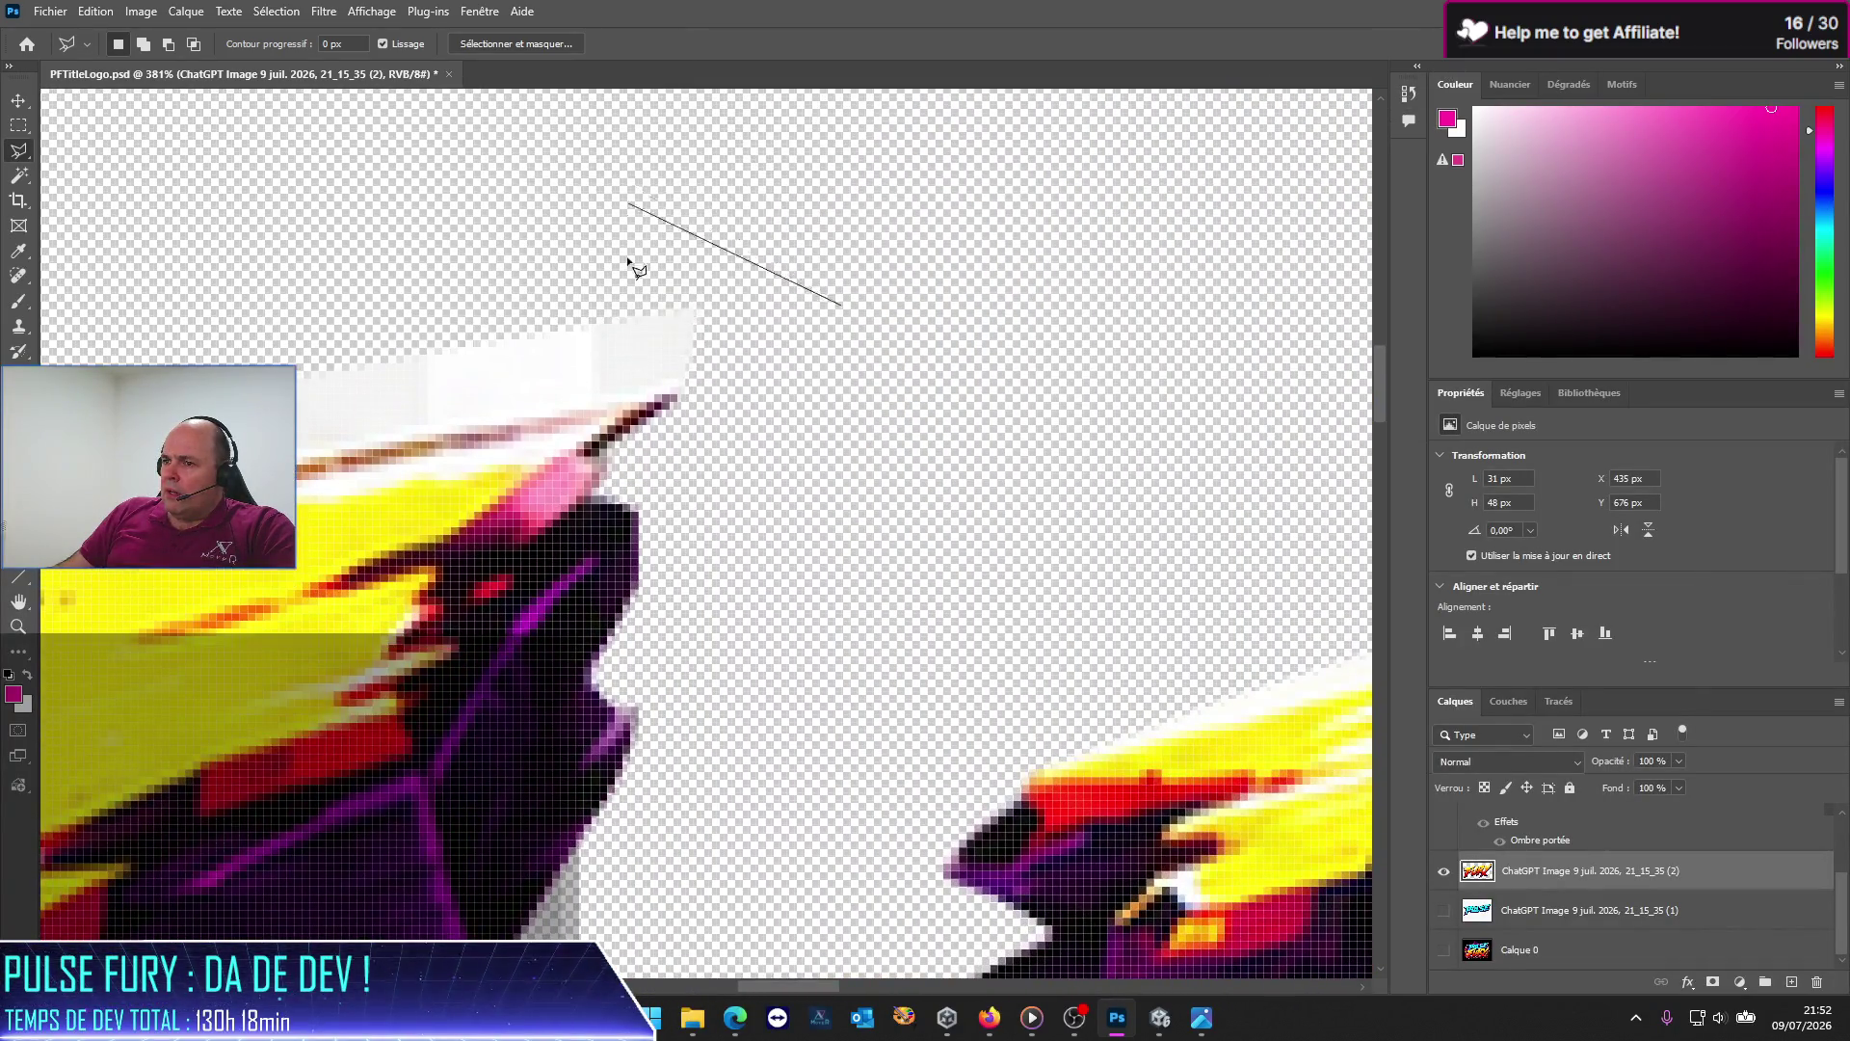
left_click(679, 396)
left_click(606, 403)
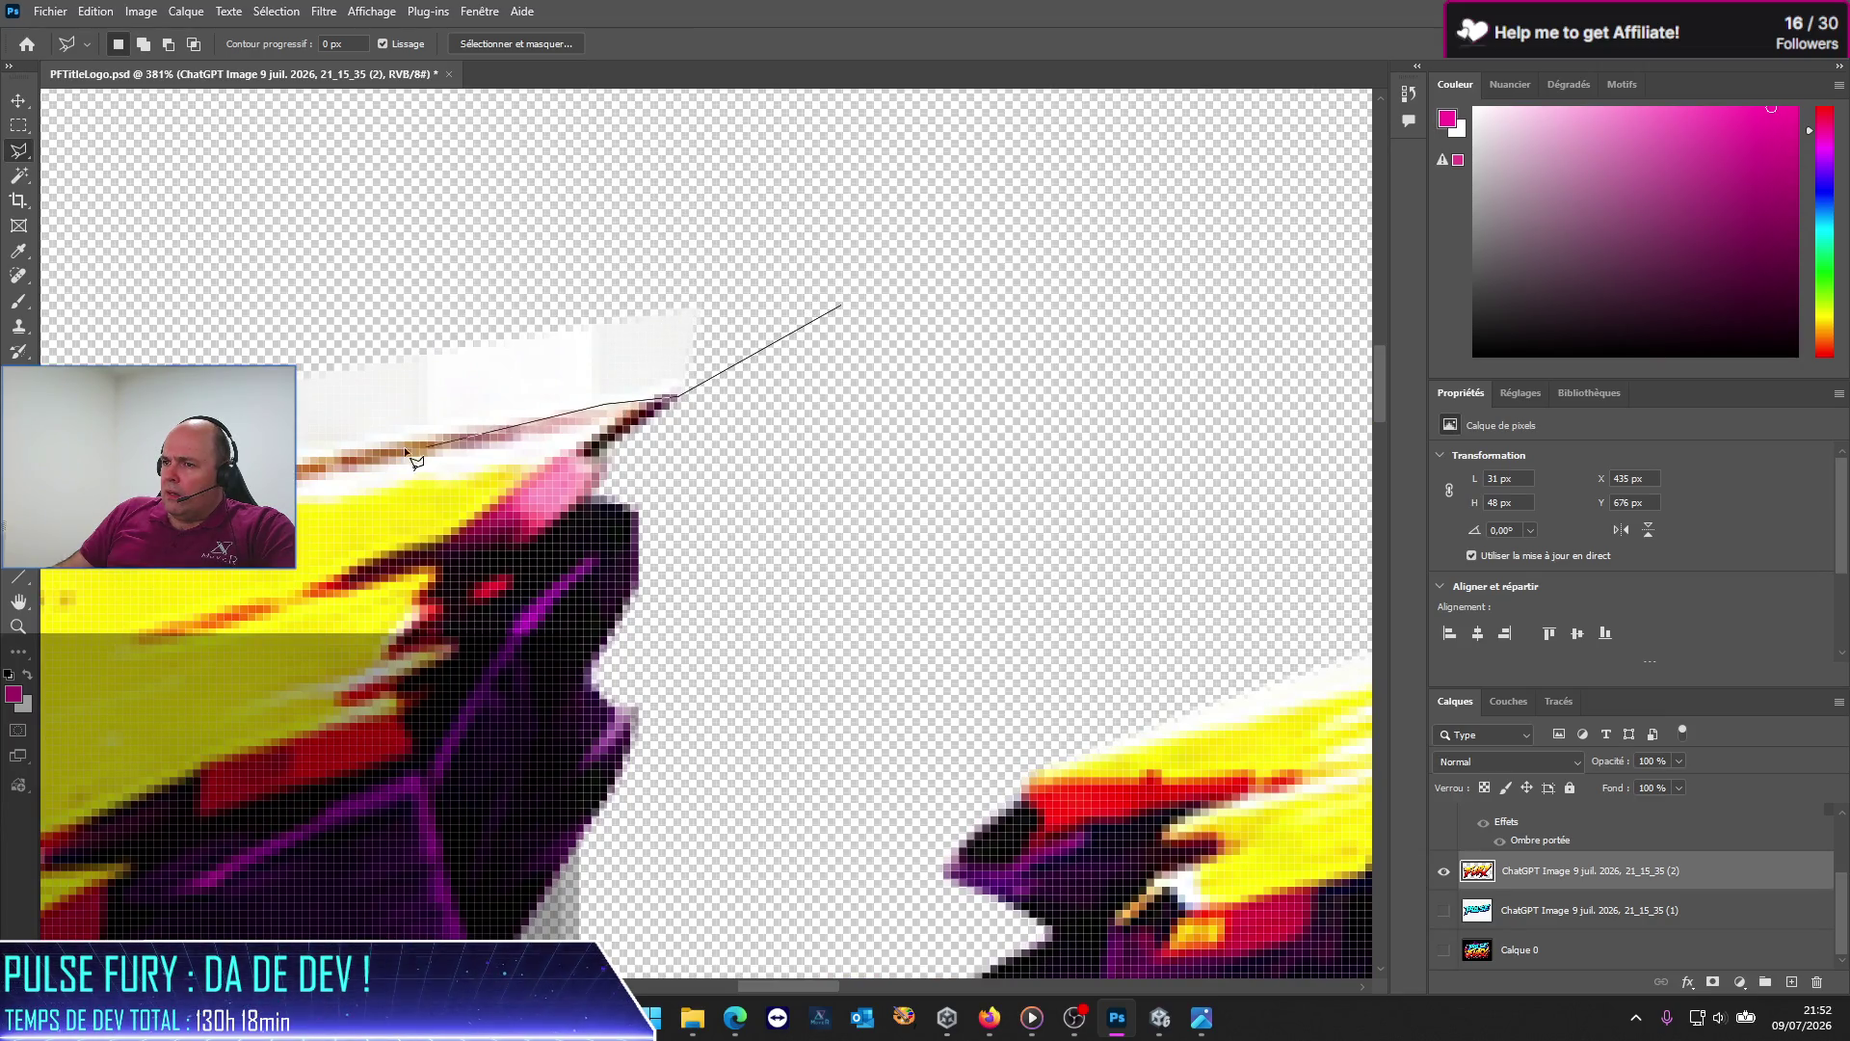
double_click(399, 440)
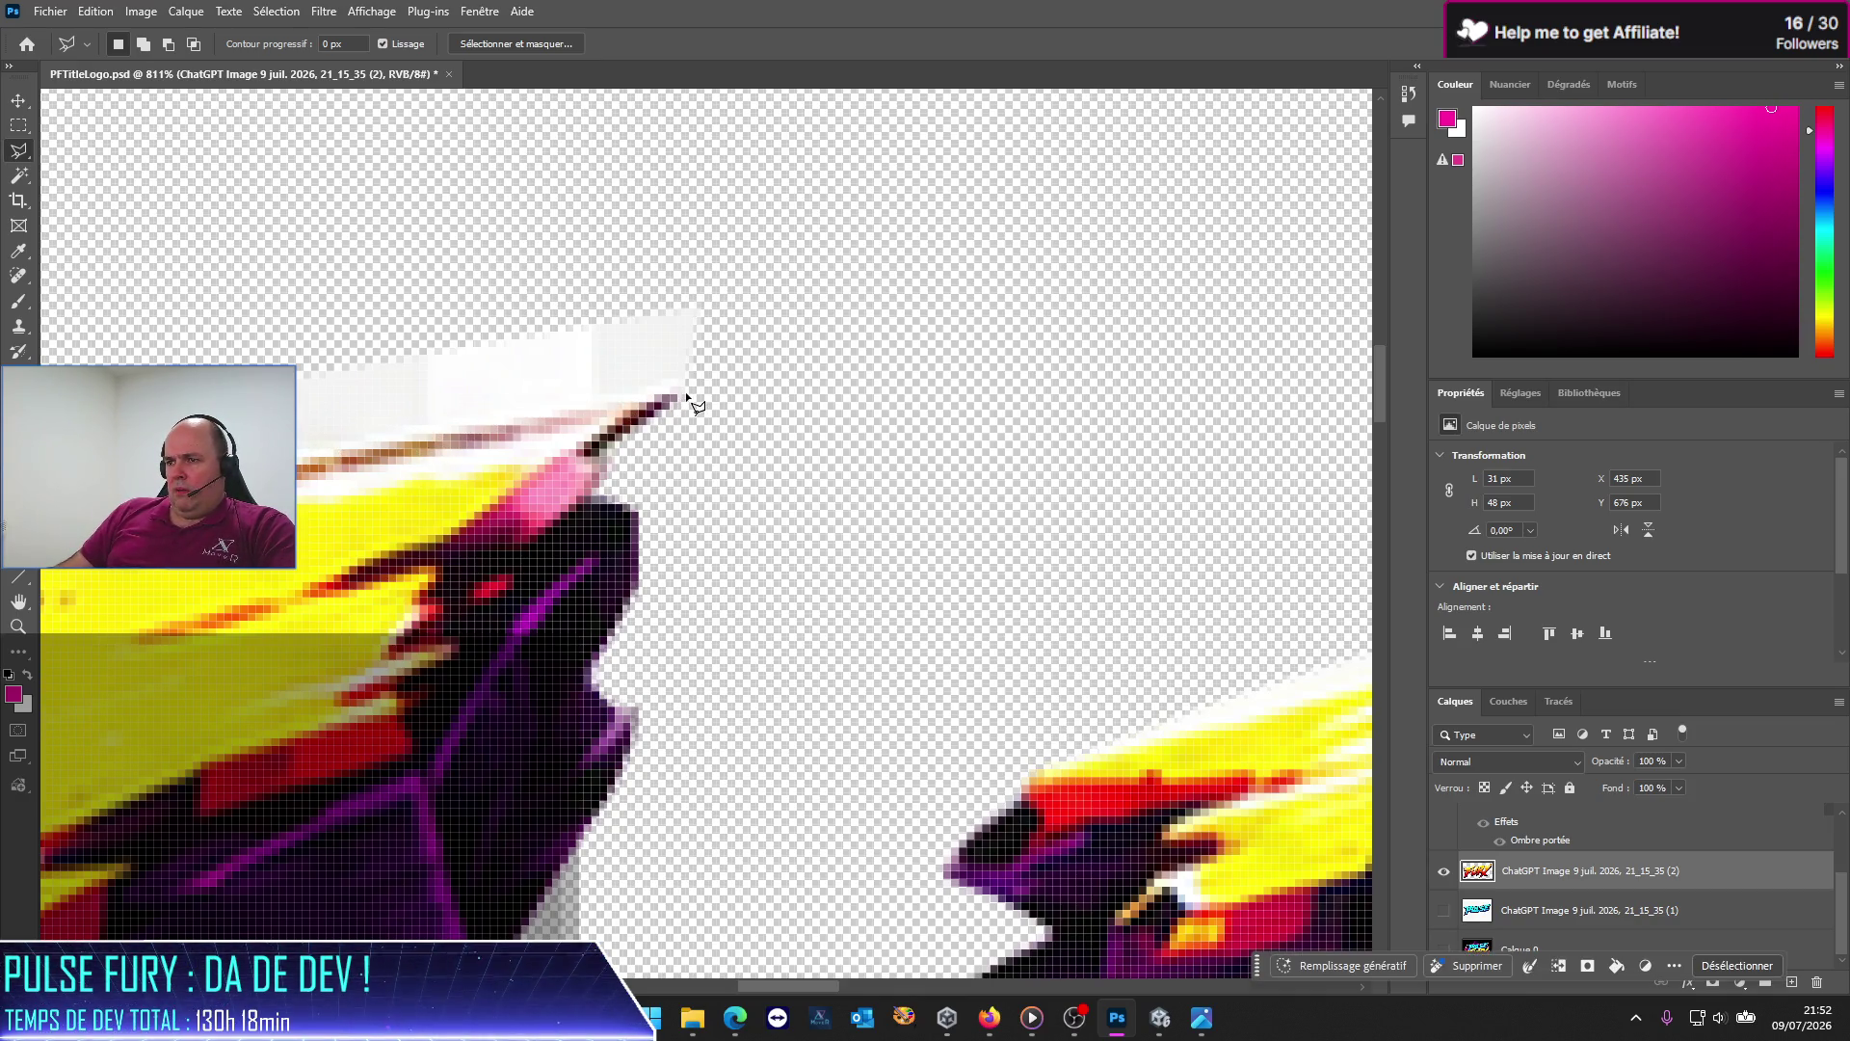
left_click(683, 394)
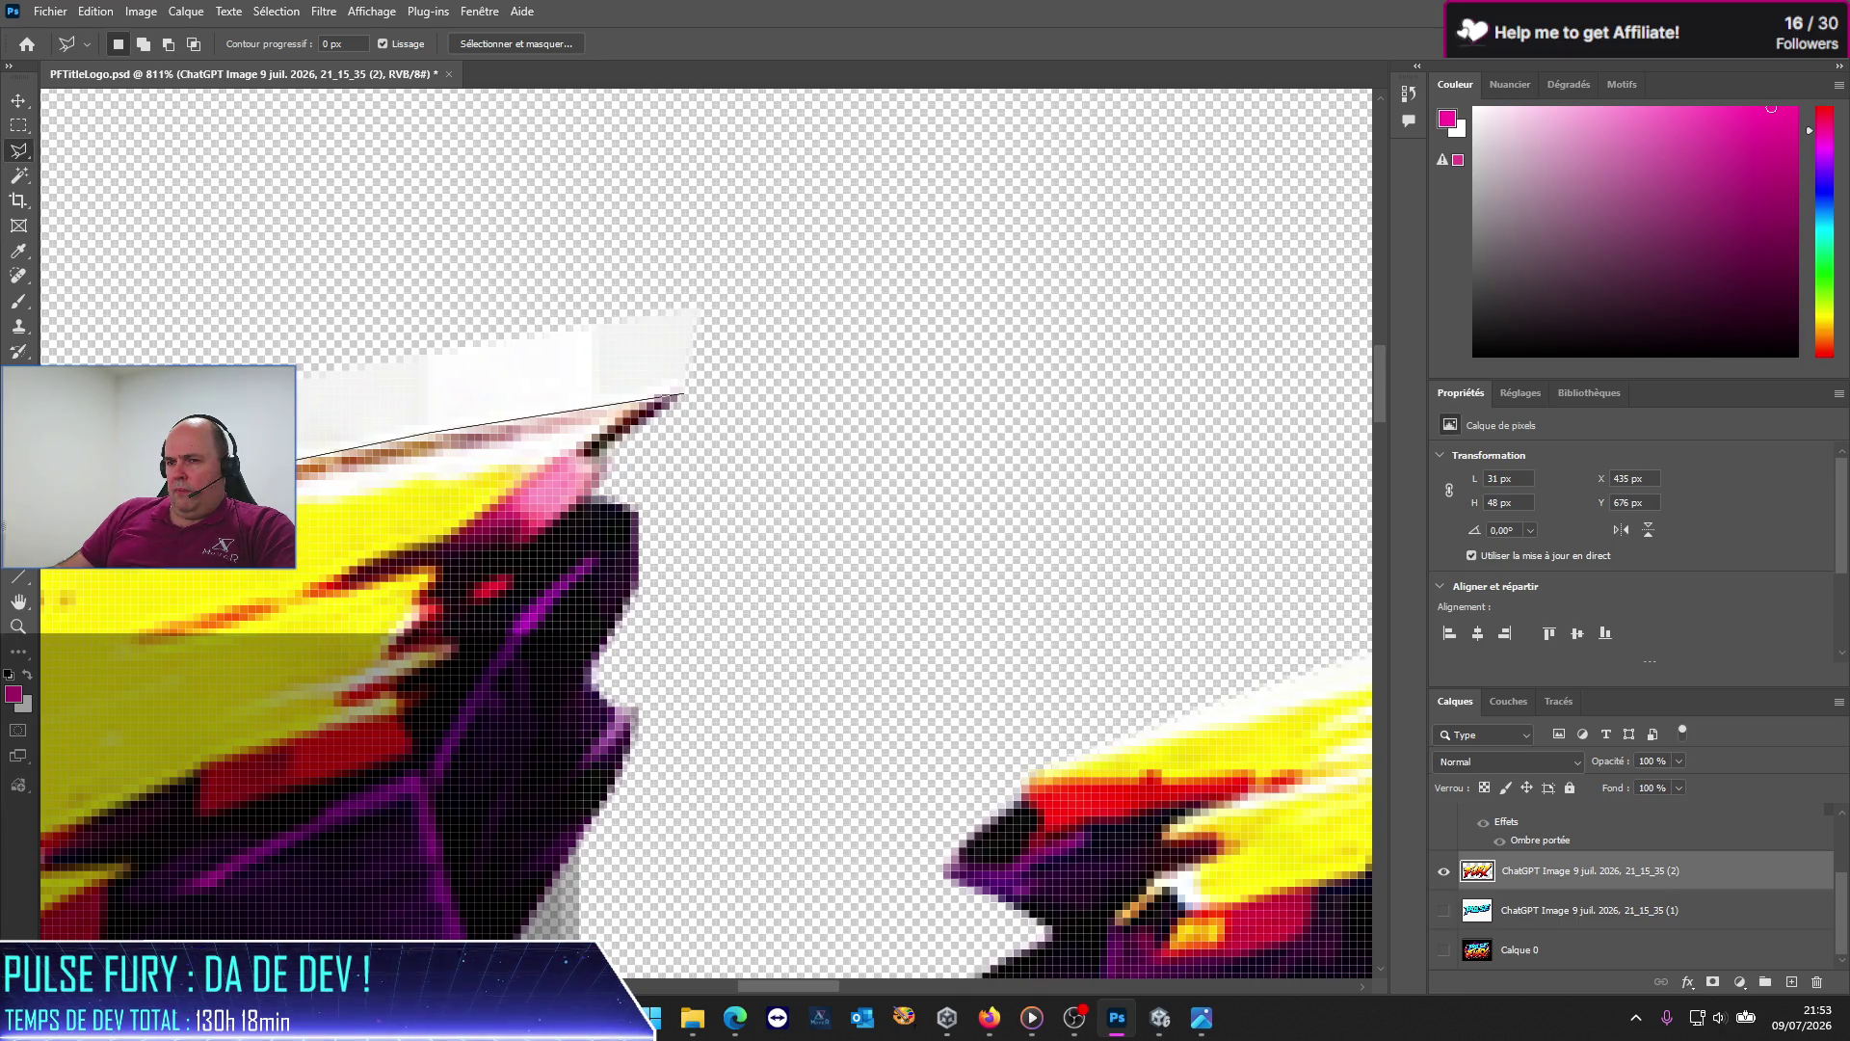
Step: Extend the open outline along the F's top edge and down around its purple left end and notch
scroll(328, 528, "left", 5)
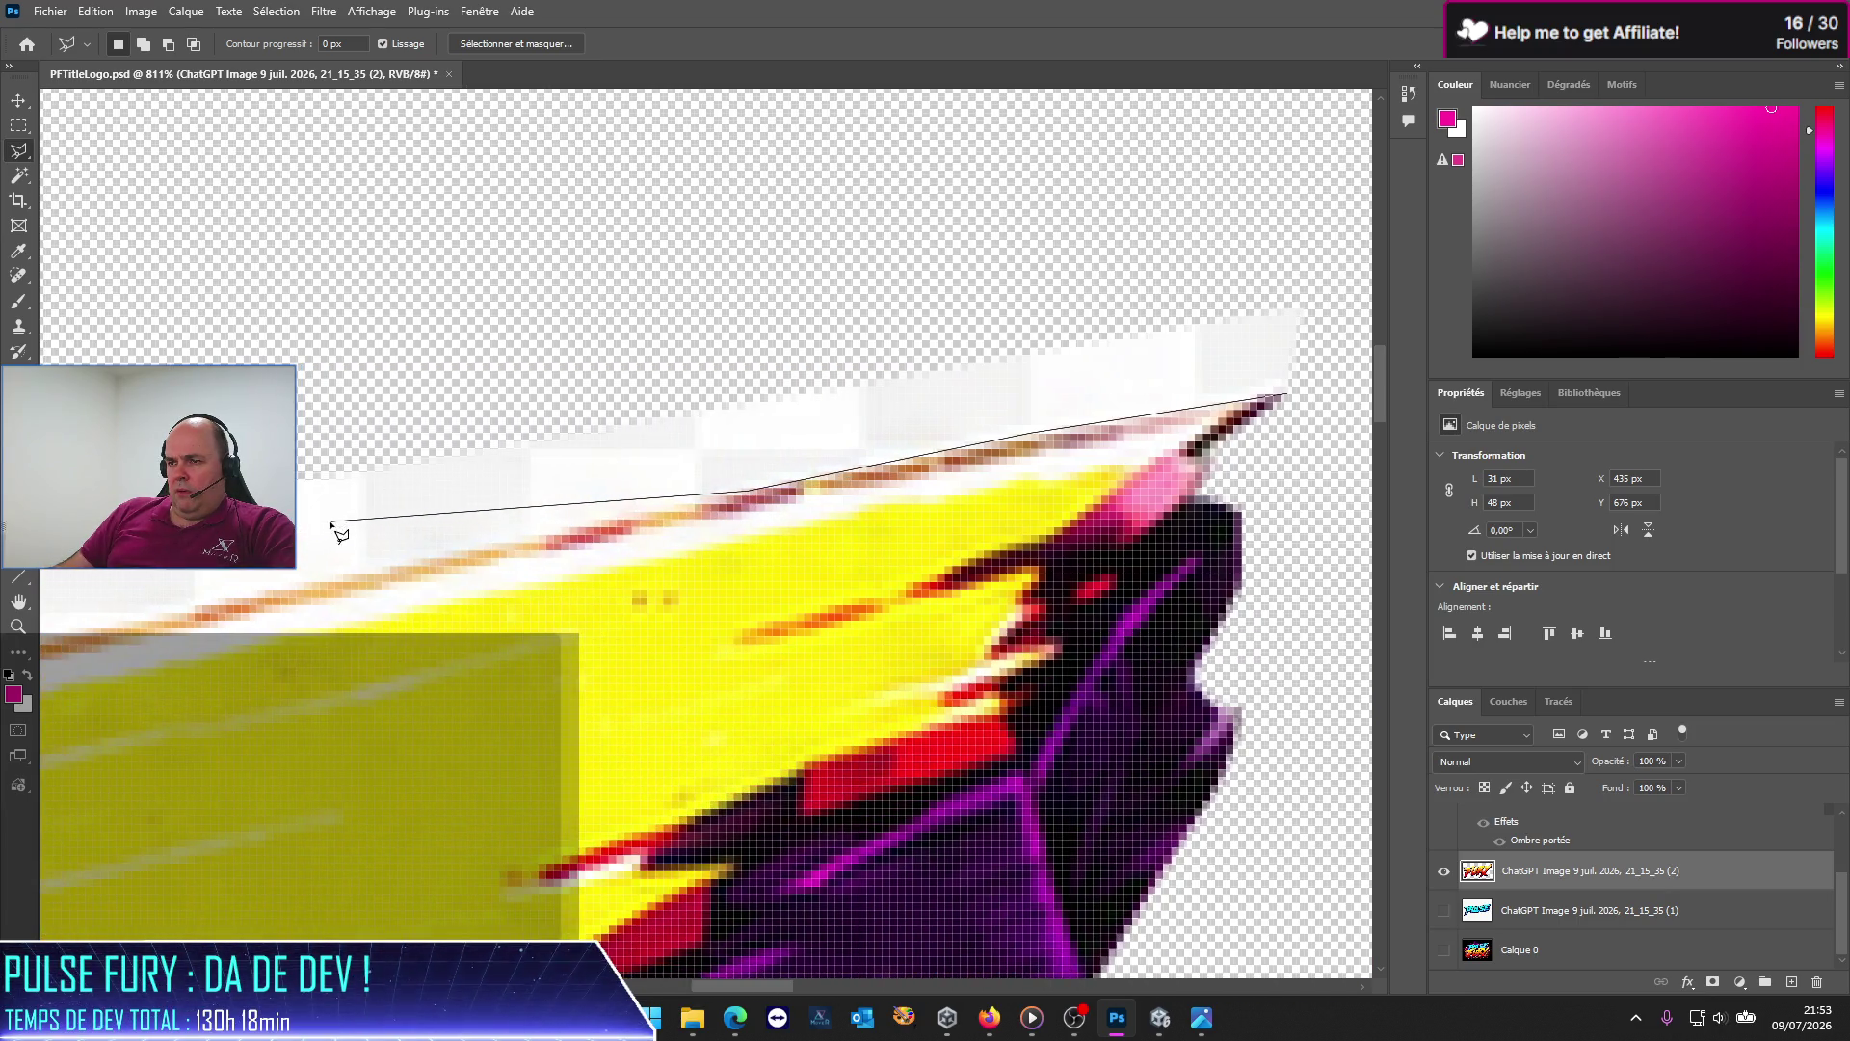
left_click(437, 557)
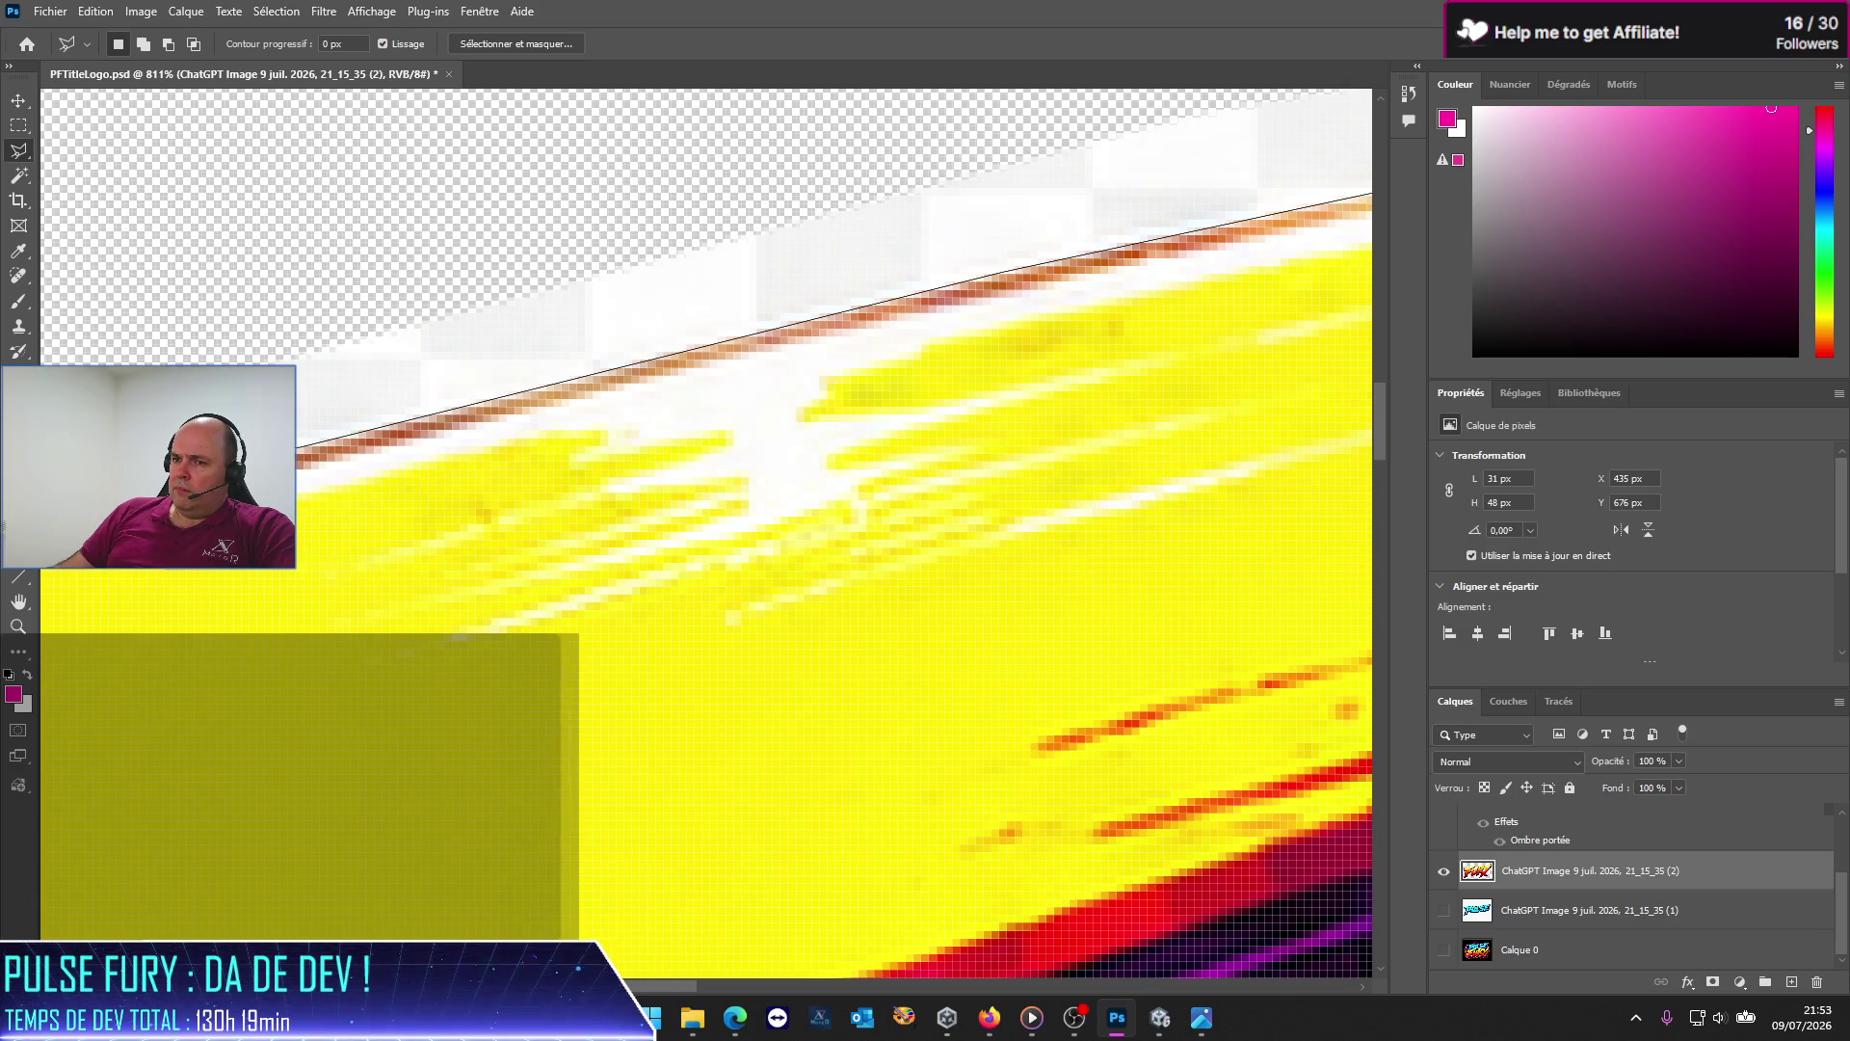
left_click(1032, 453)
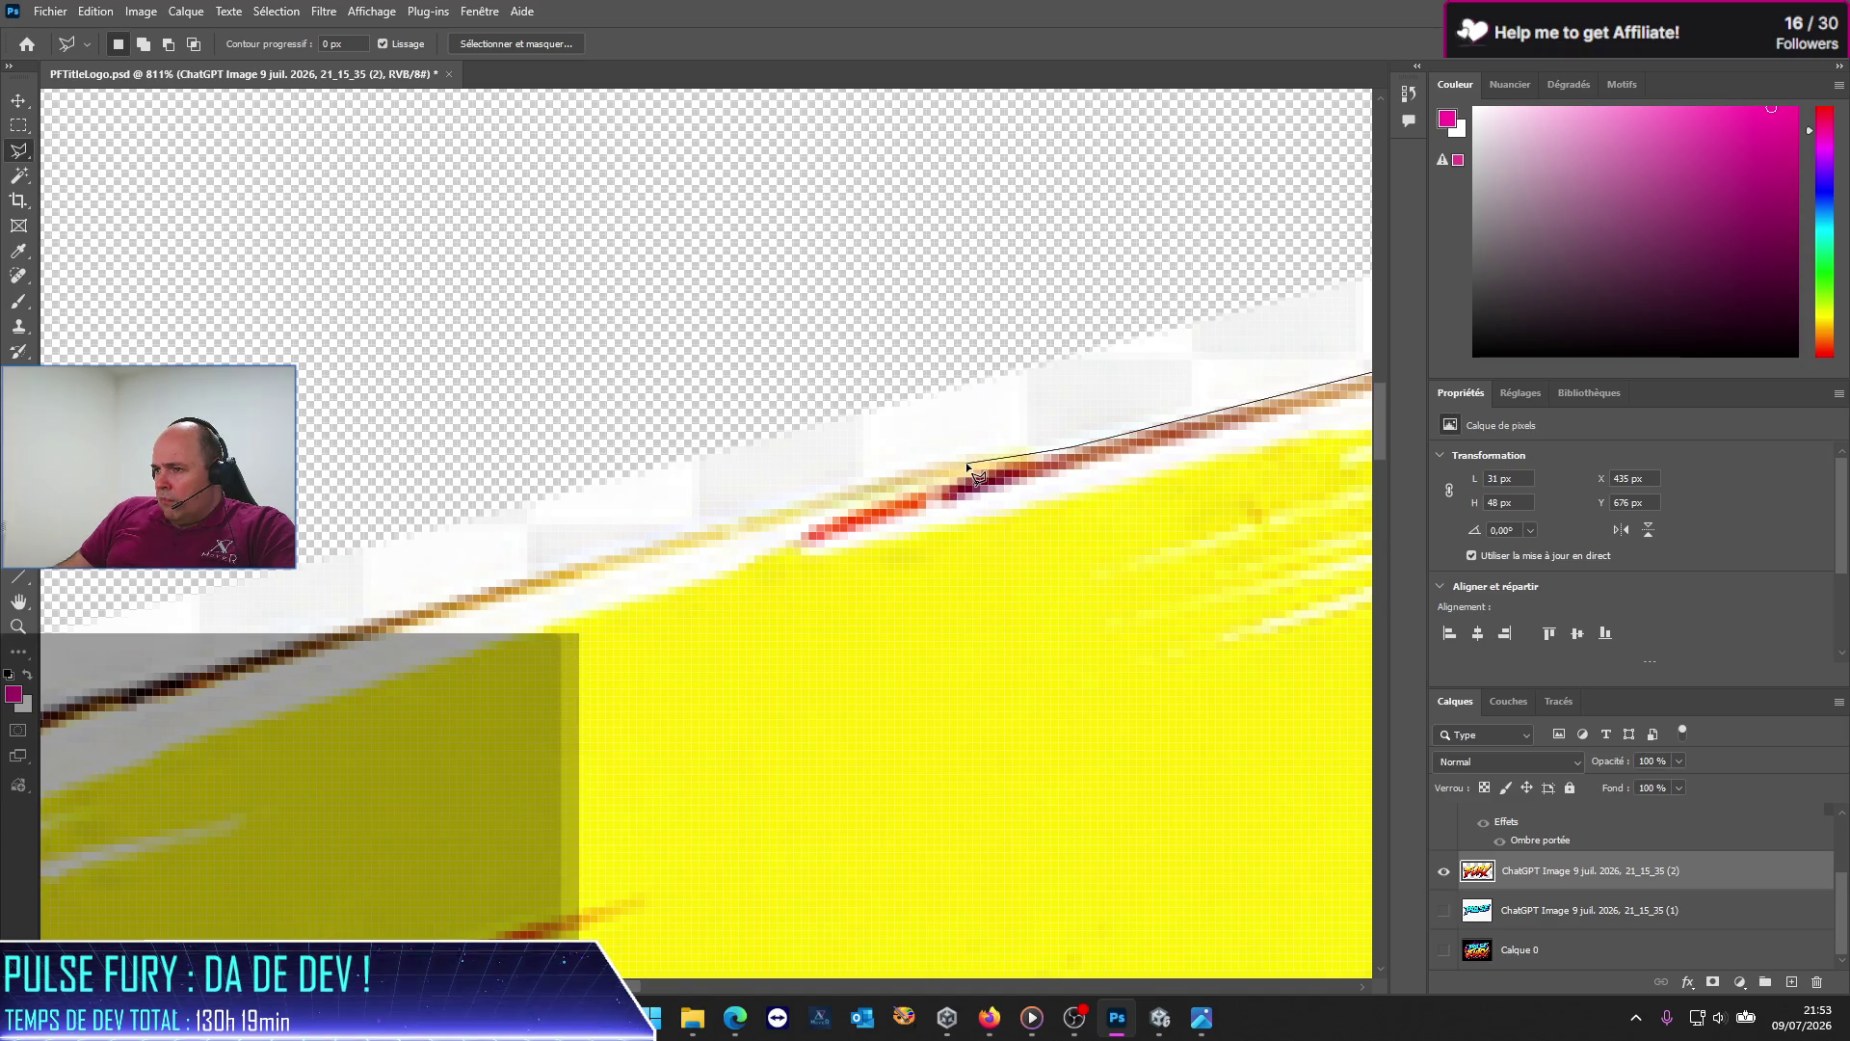
left_click(968, 456)
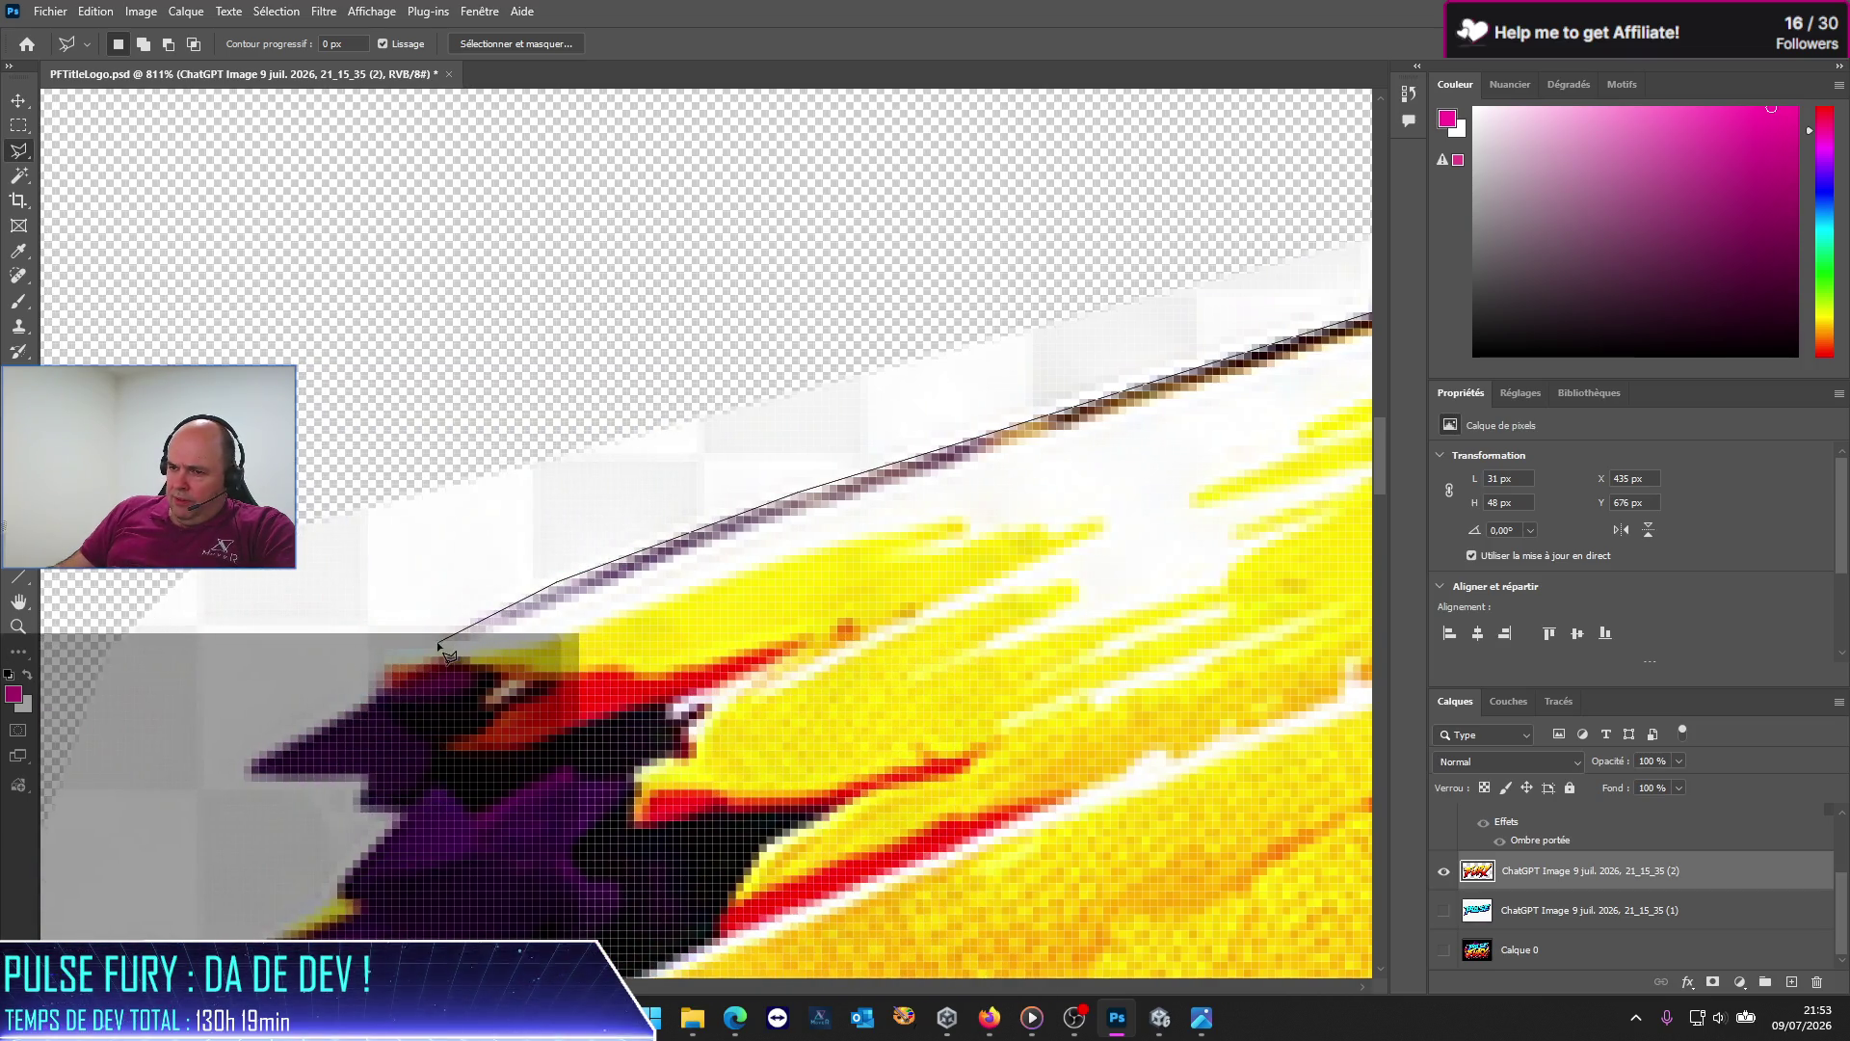
left_click(373, 695)
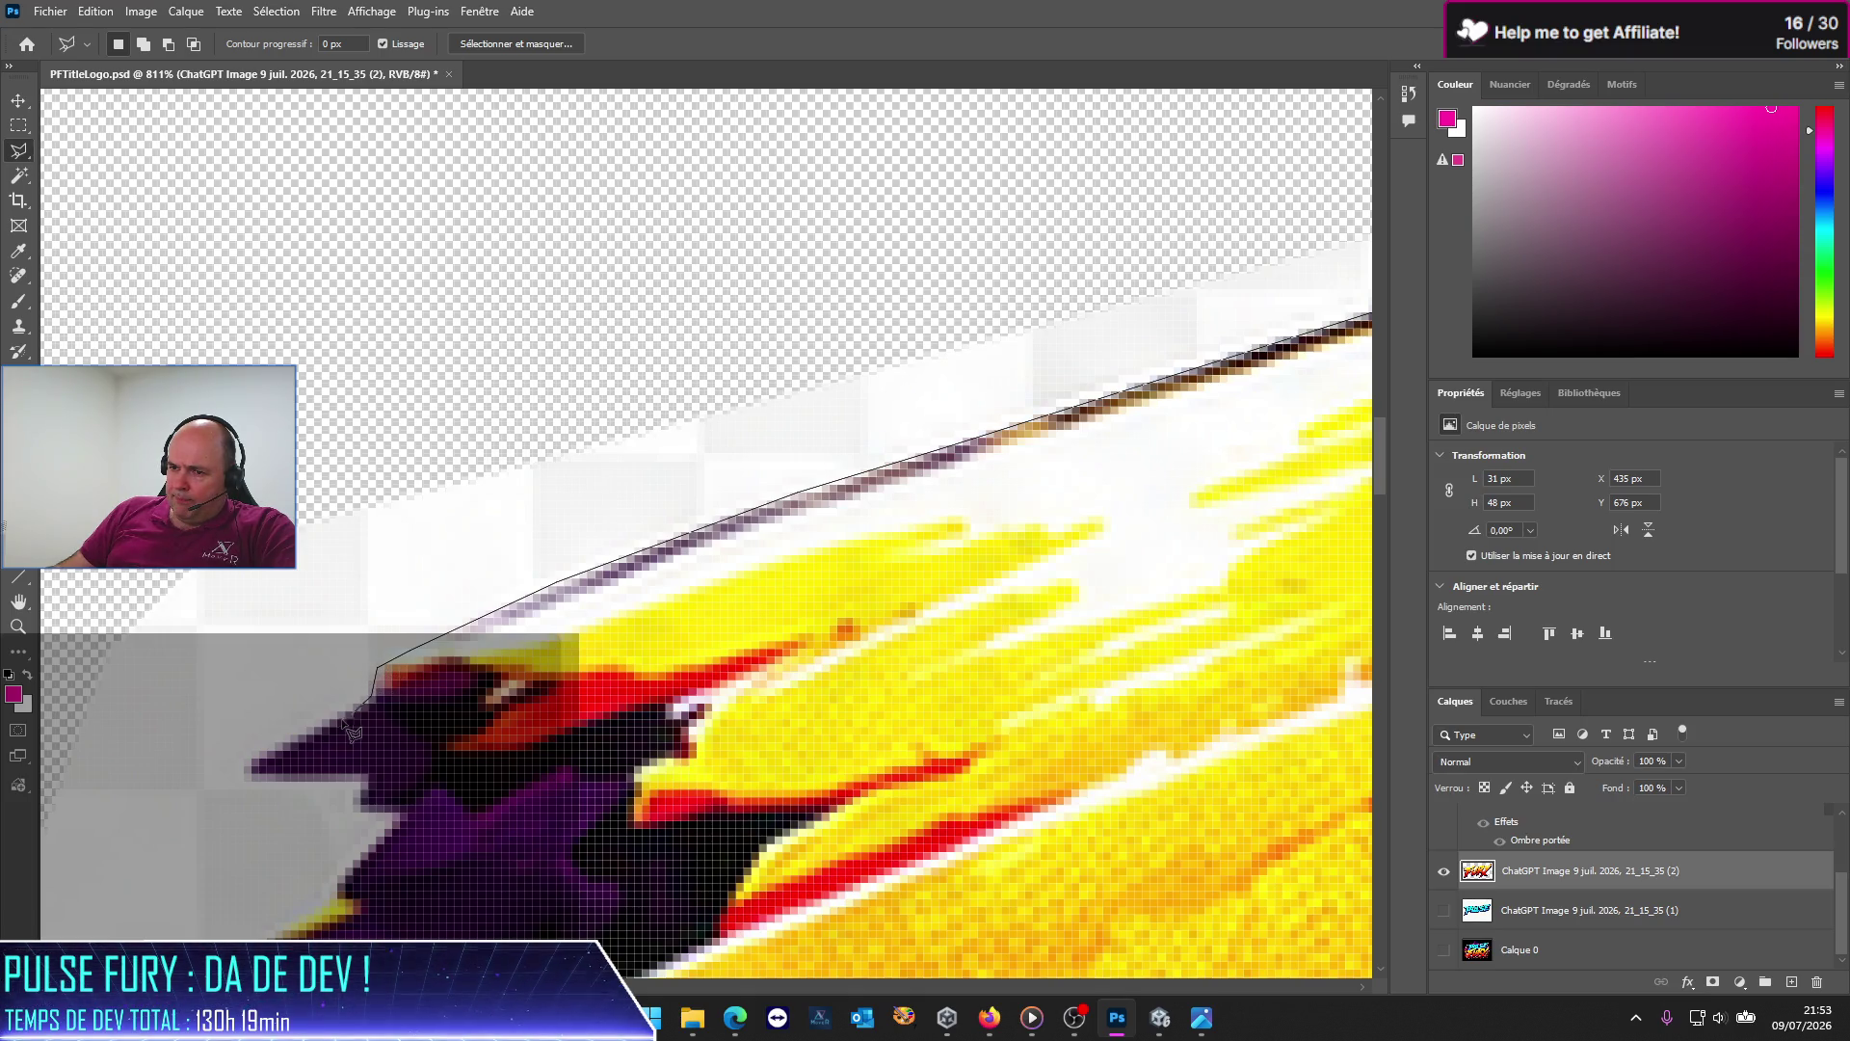
left_click(294, 745)
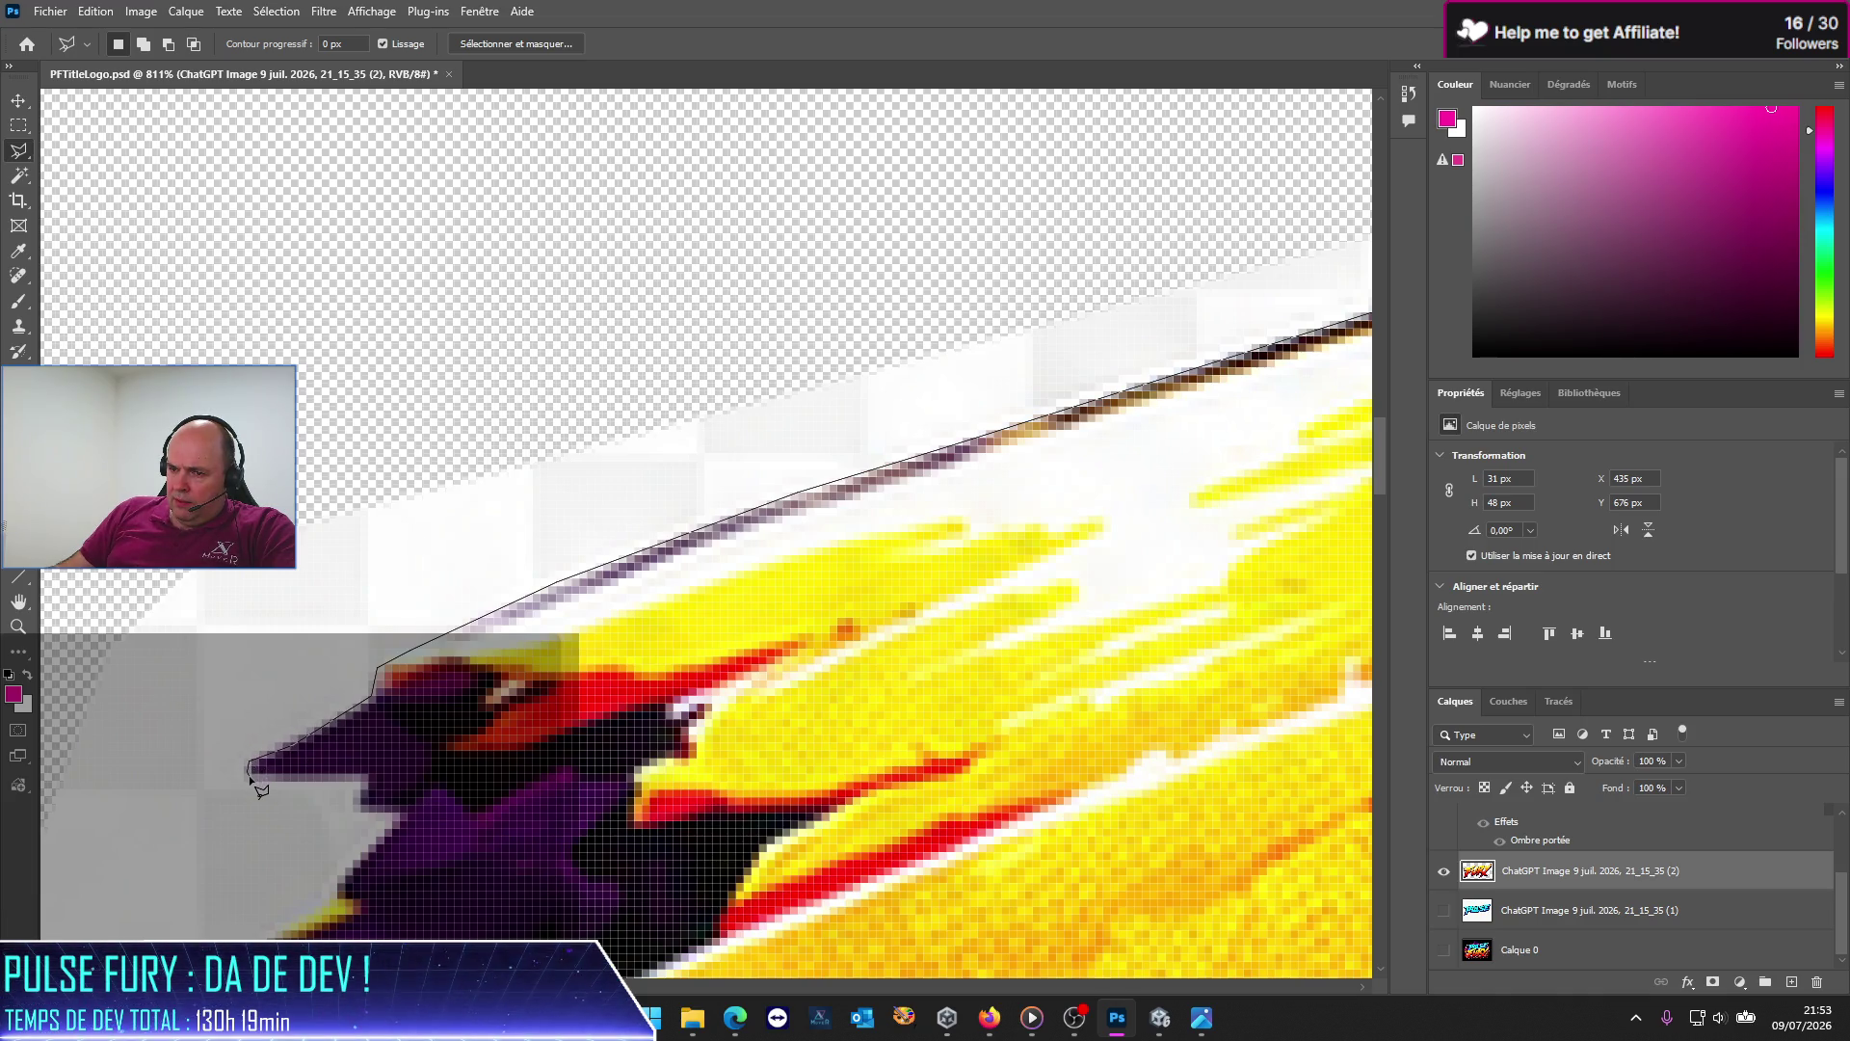
left_click(354, 802)
left_click(361, 810)
left_click(401, 816)
left_click(339, 886)
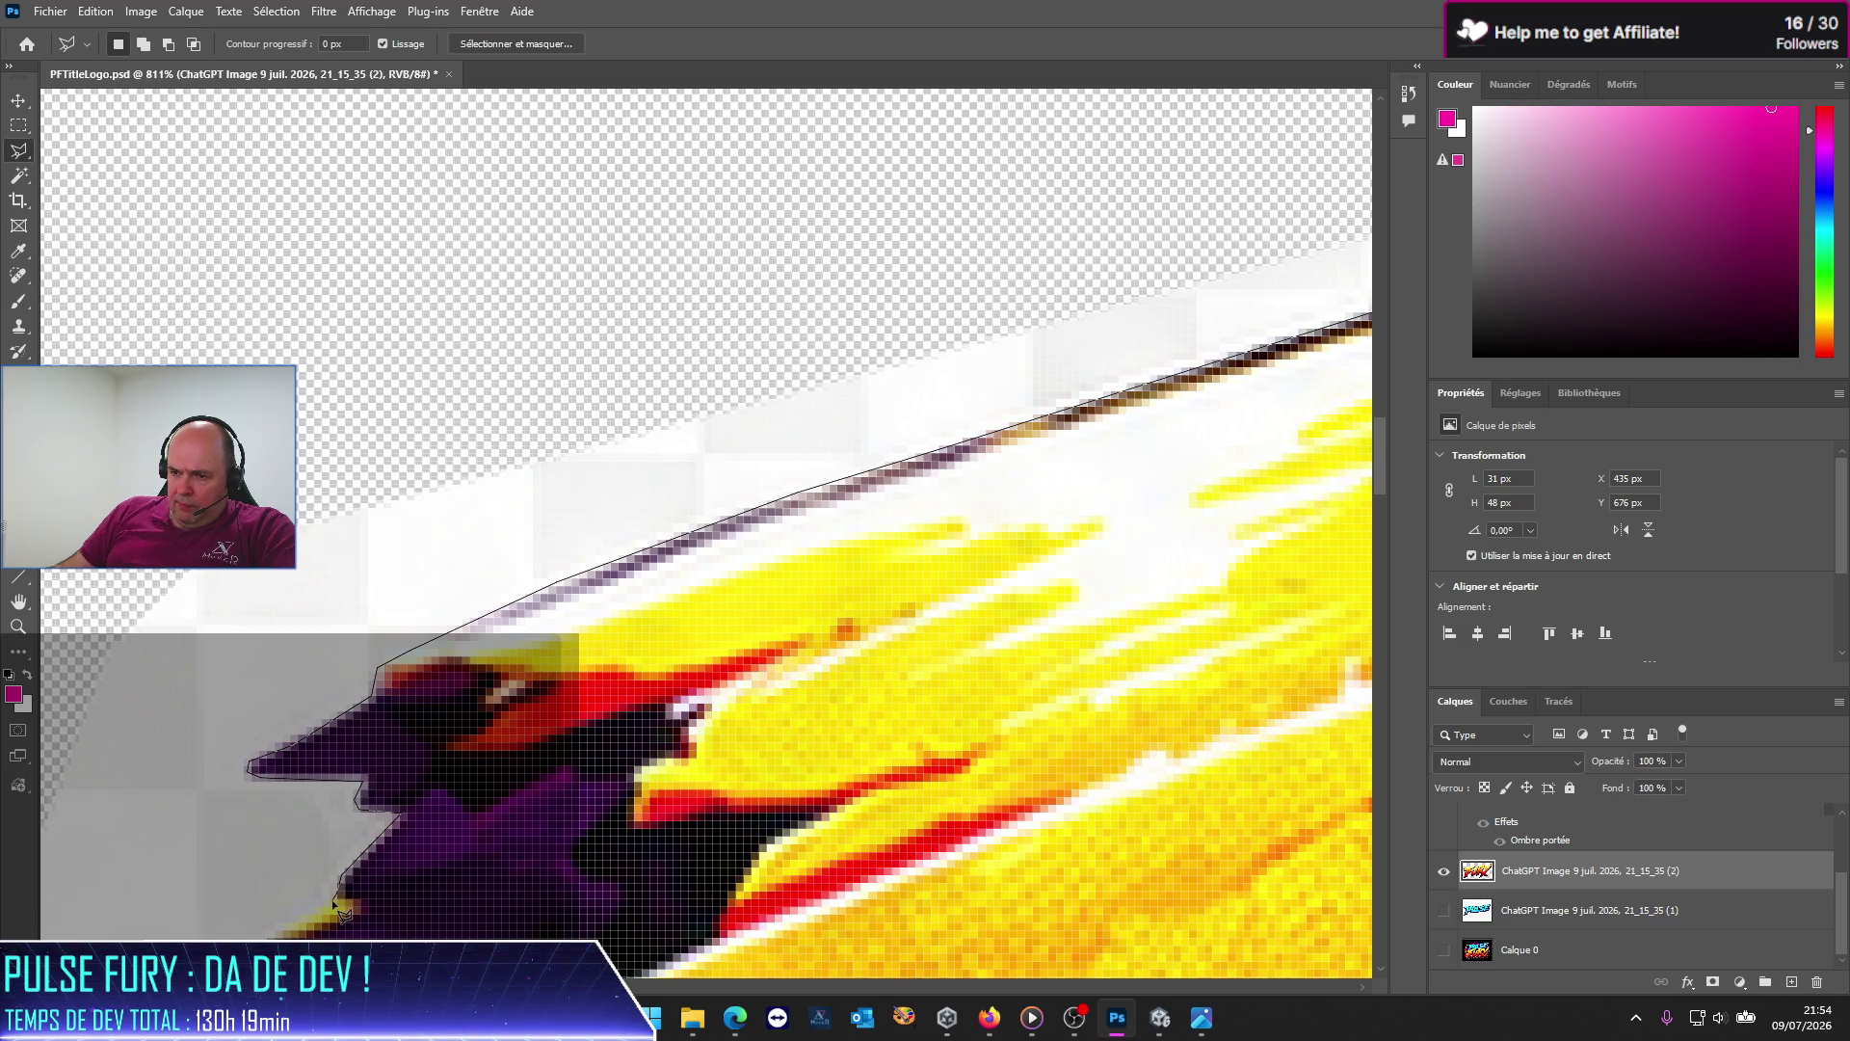
left_click(336, 907)
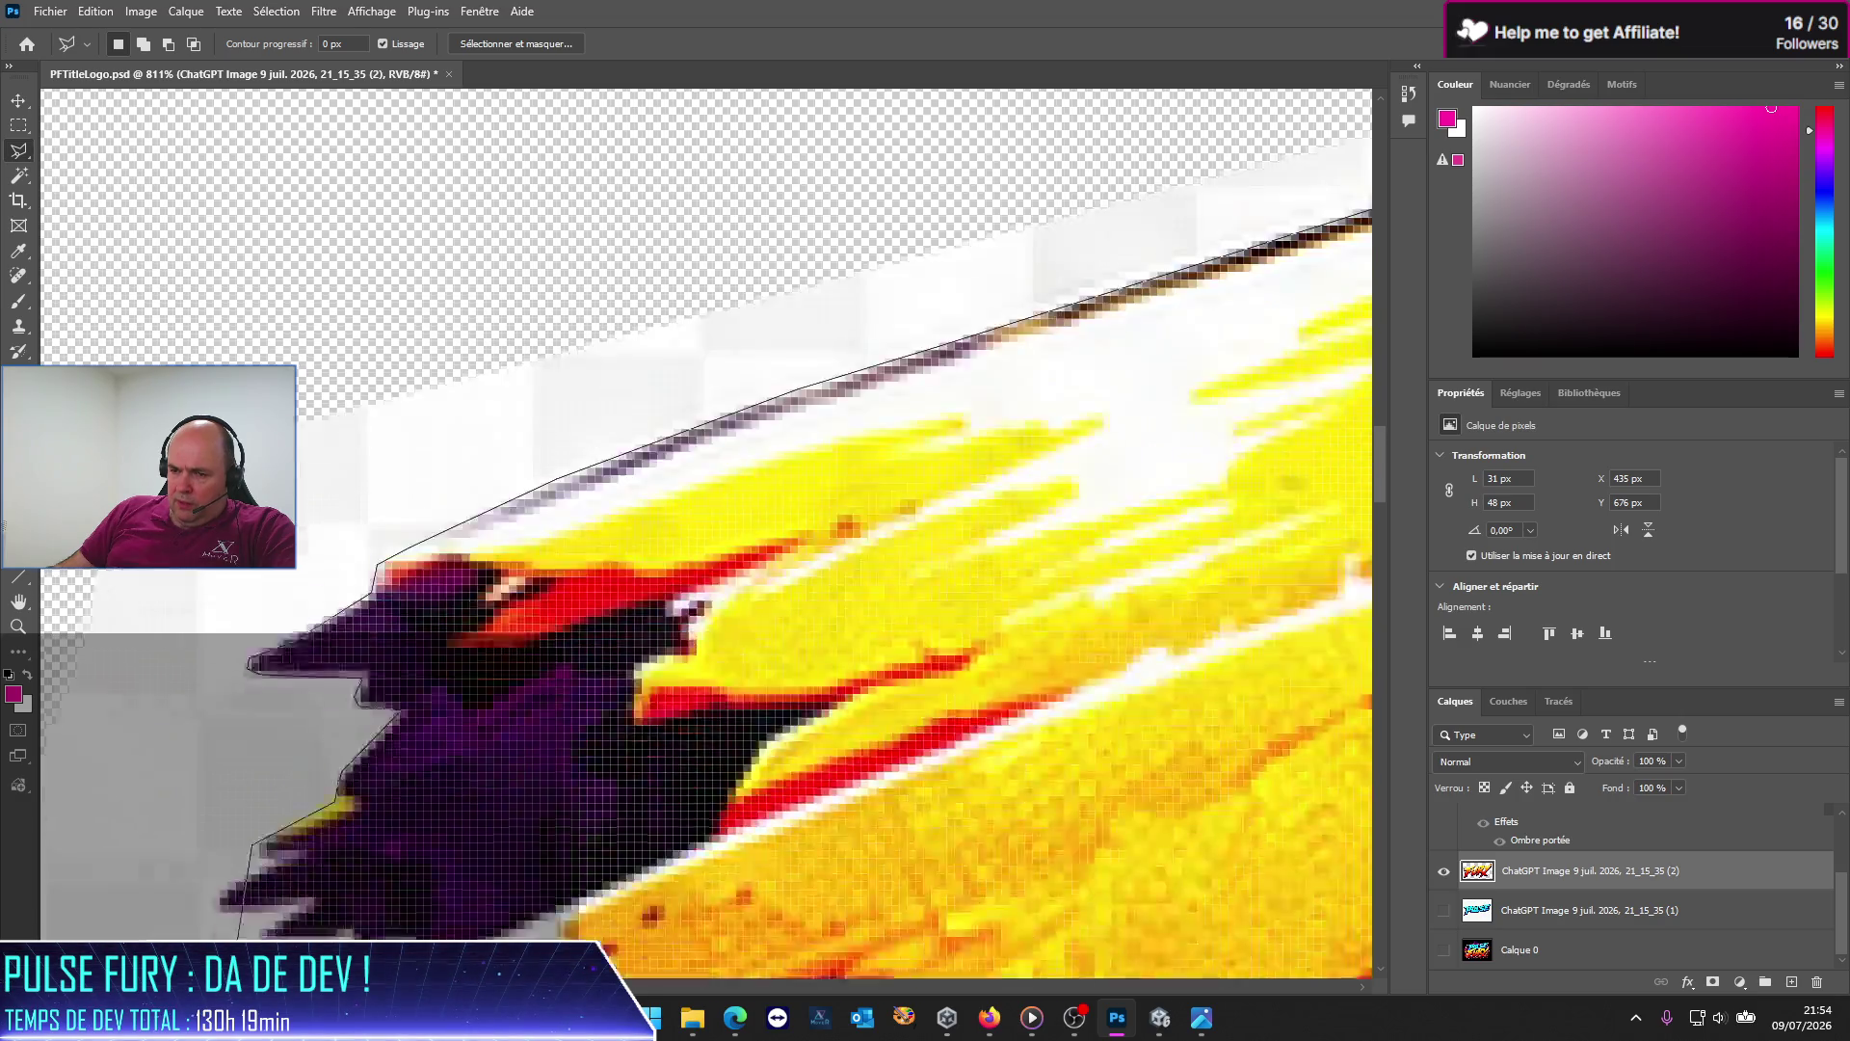
Step: Continue the outline down-left along the purple edge and around the F's purple tip
scroll(704, 530, "down", 5)
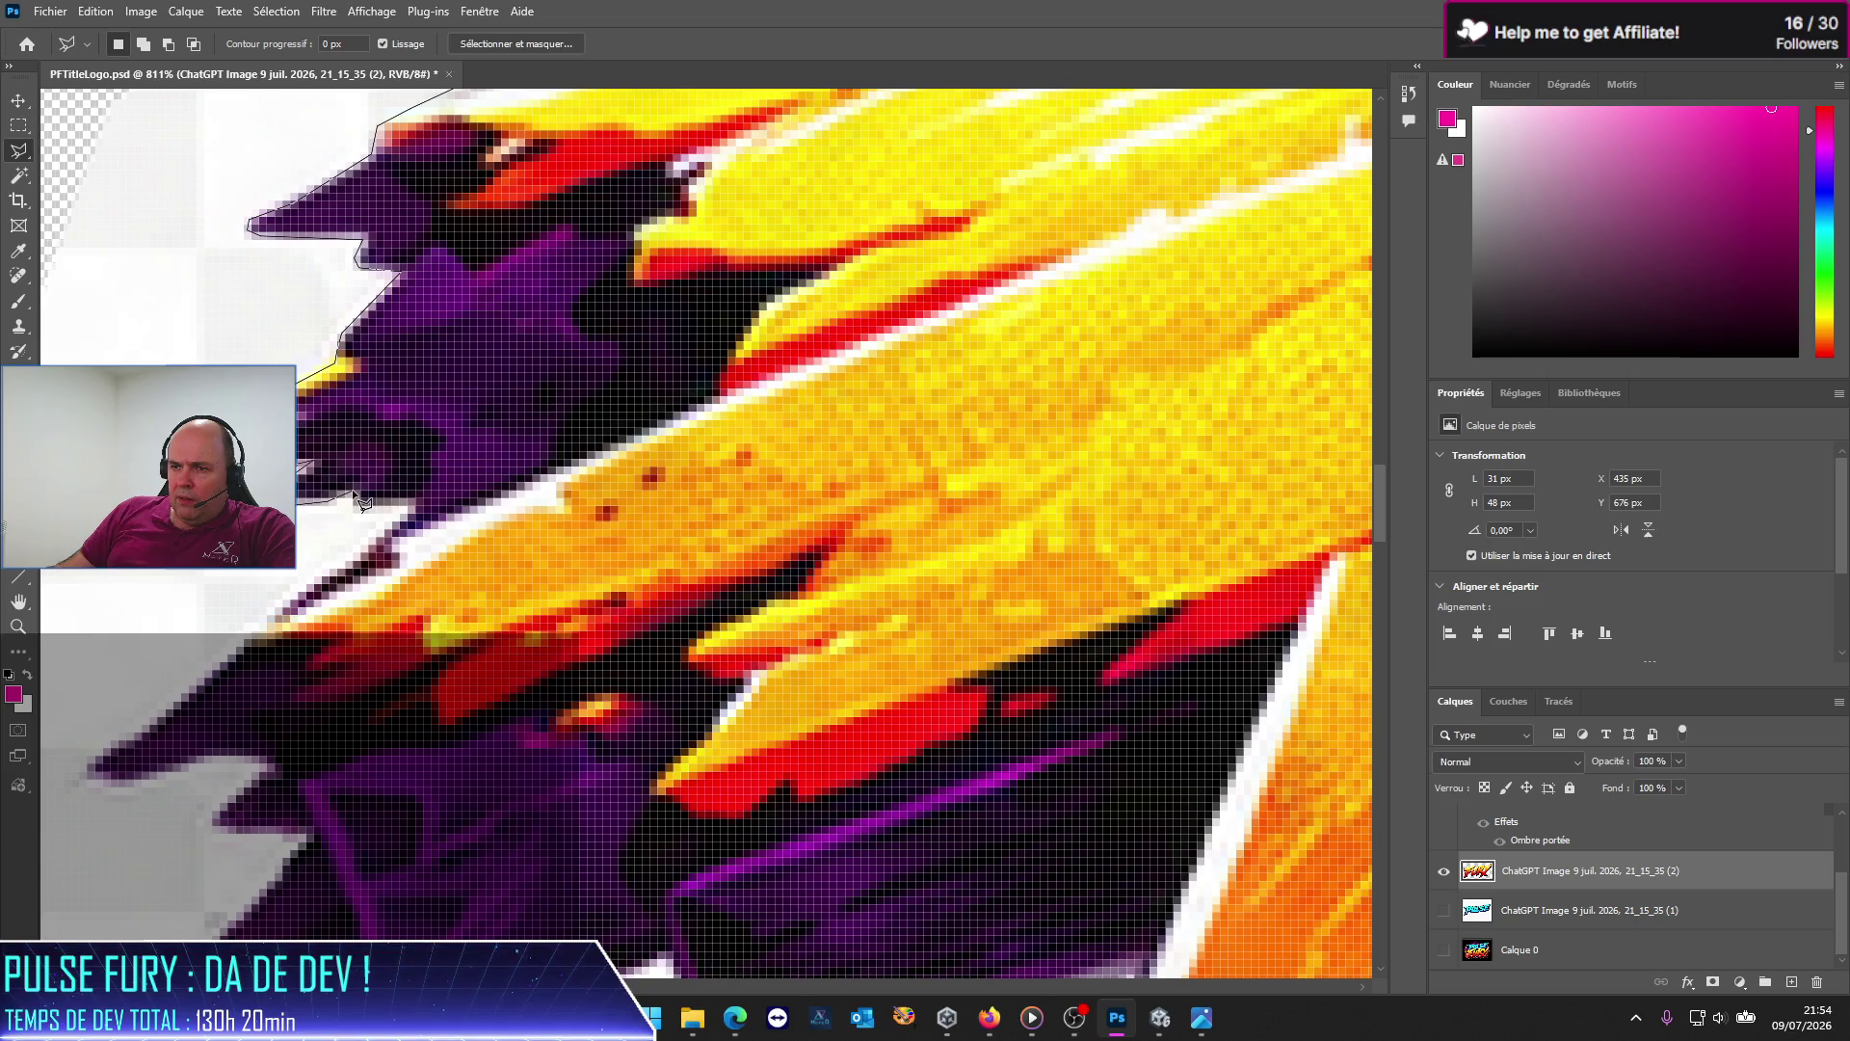
left_click(412, 505)
left_click(244, 636)
left_click(87, 758)
left_click(104, 780)
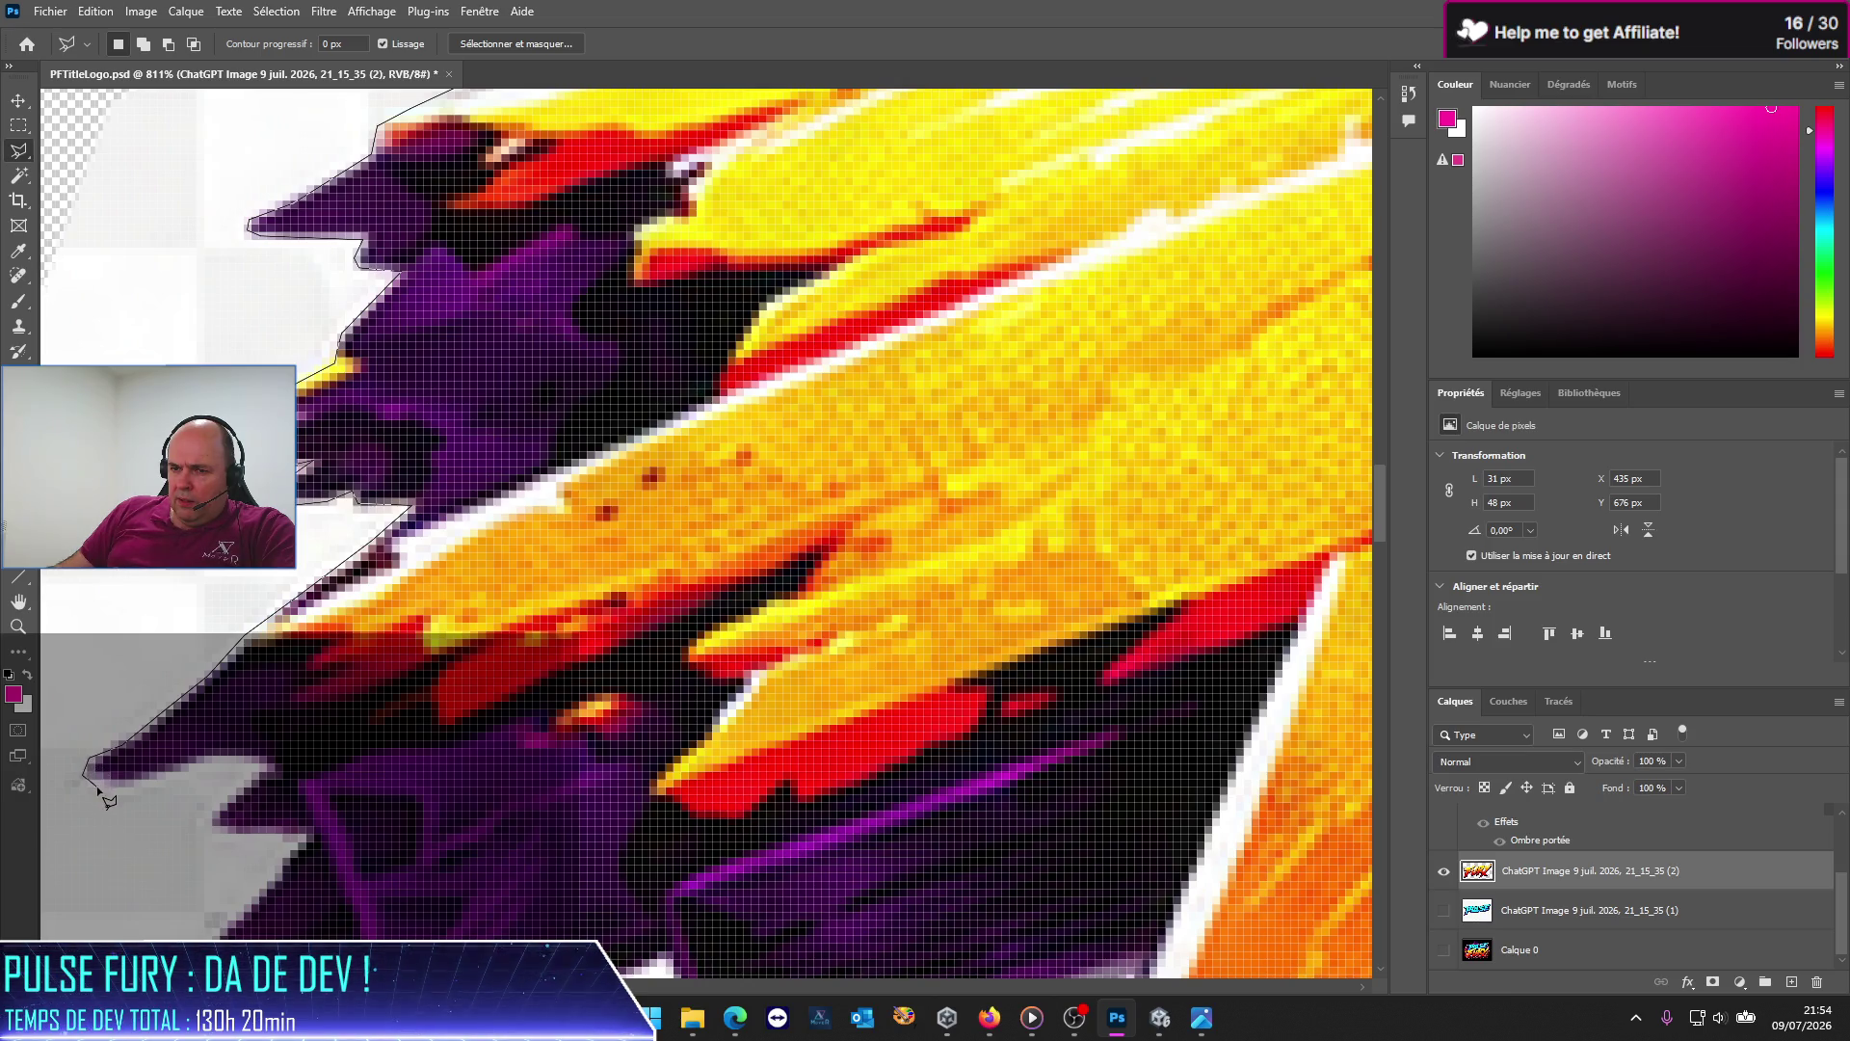
left_click(196, 760)
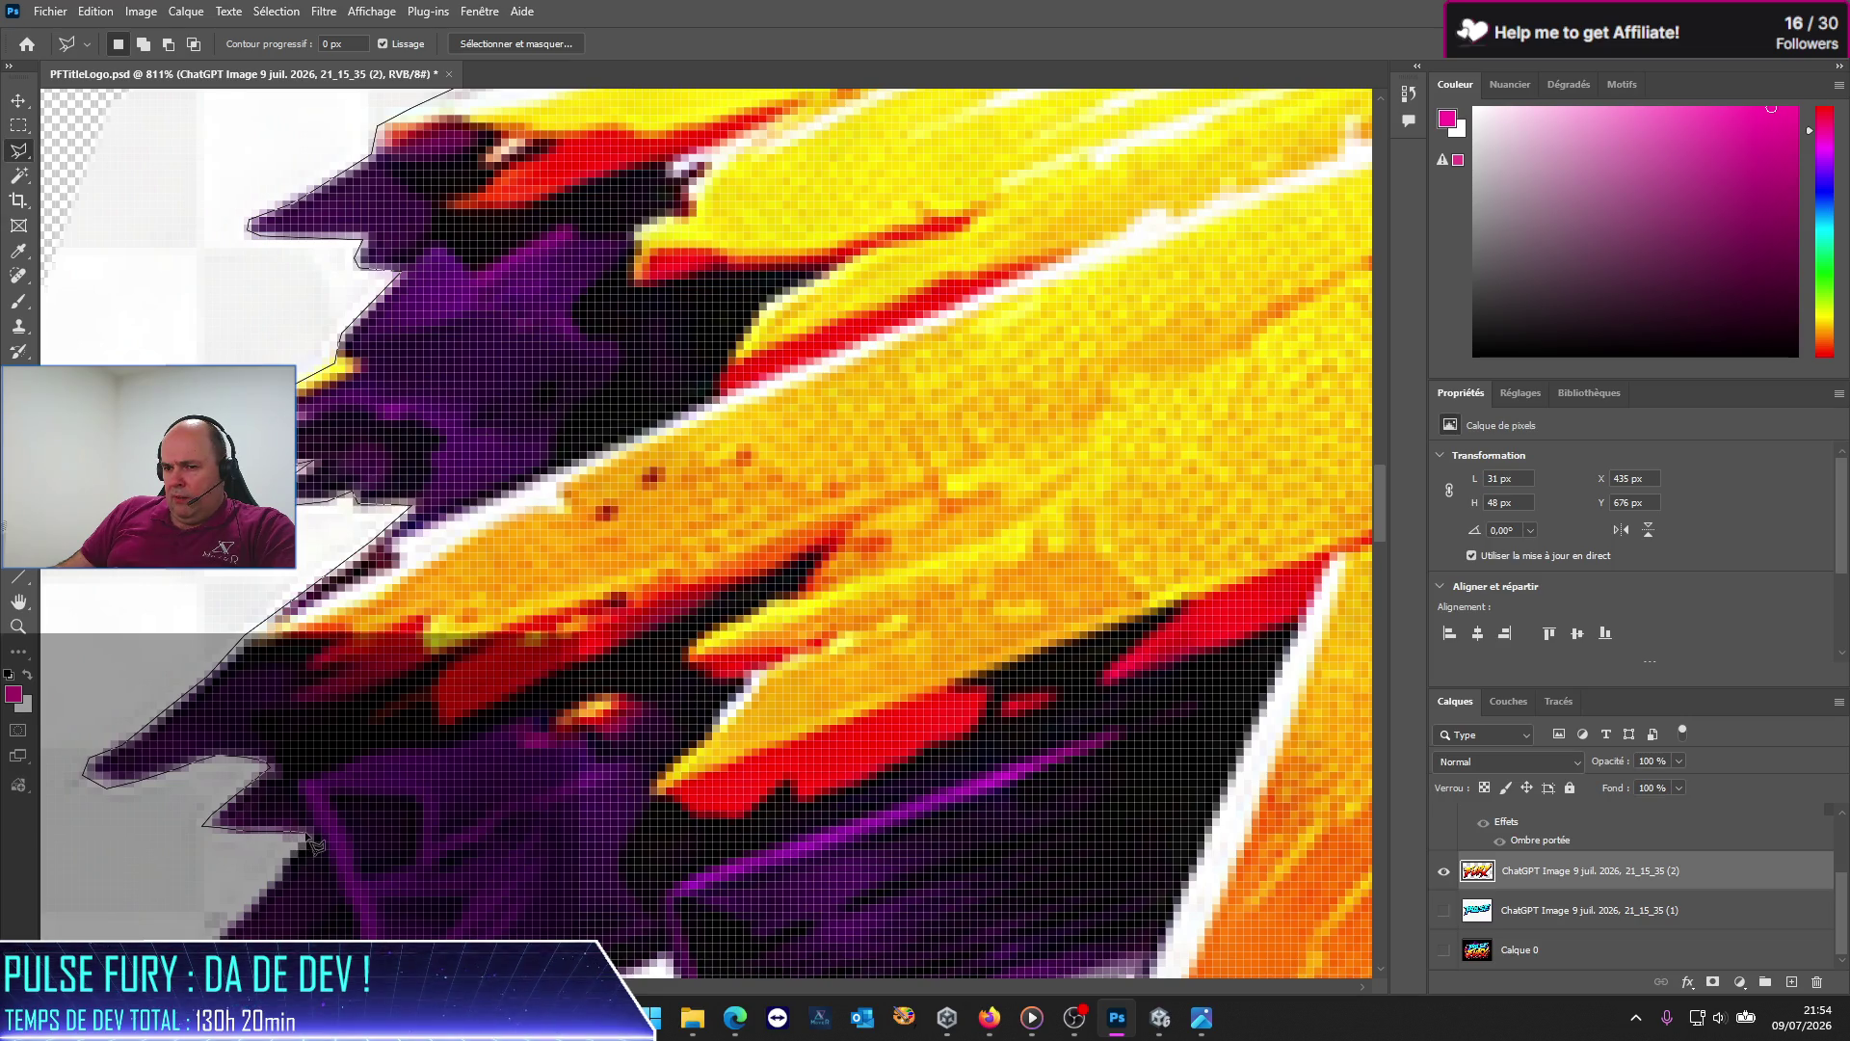
left_click(306, 835)
left_click(197, 911)
Step: Run the outline out past the white fringe, above the F's top edge, and close it
left_click(219, 891)
left_click(103, 494)
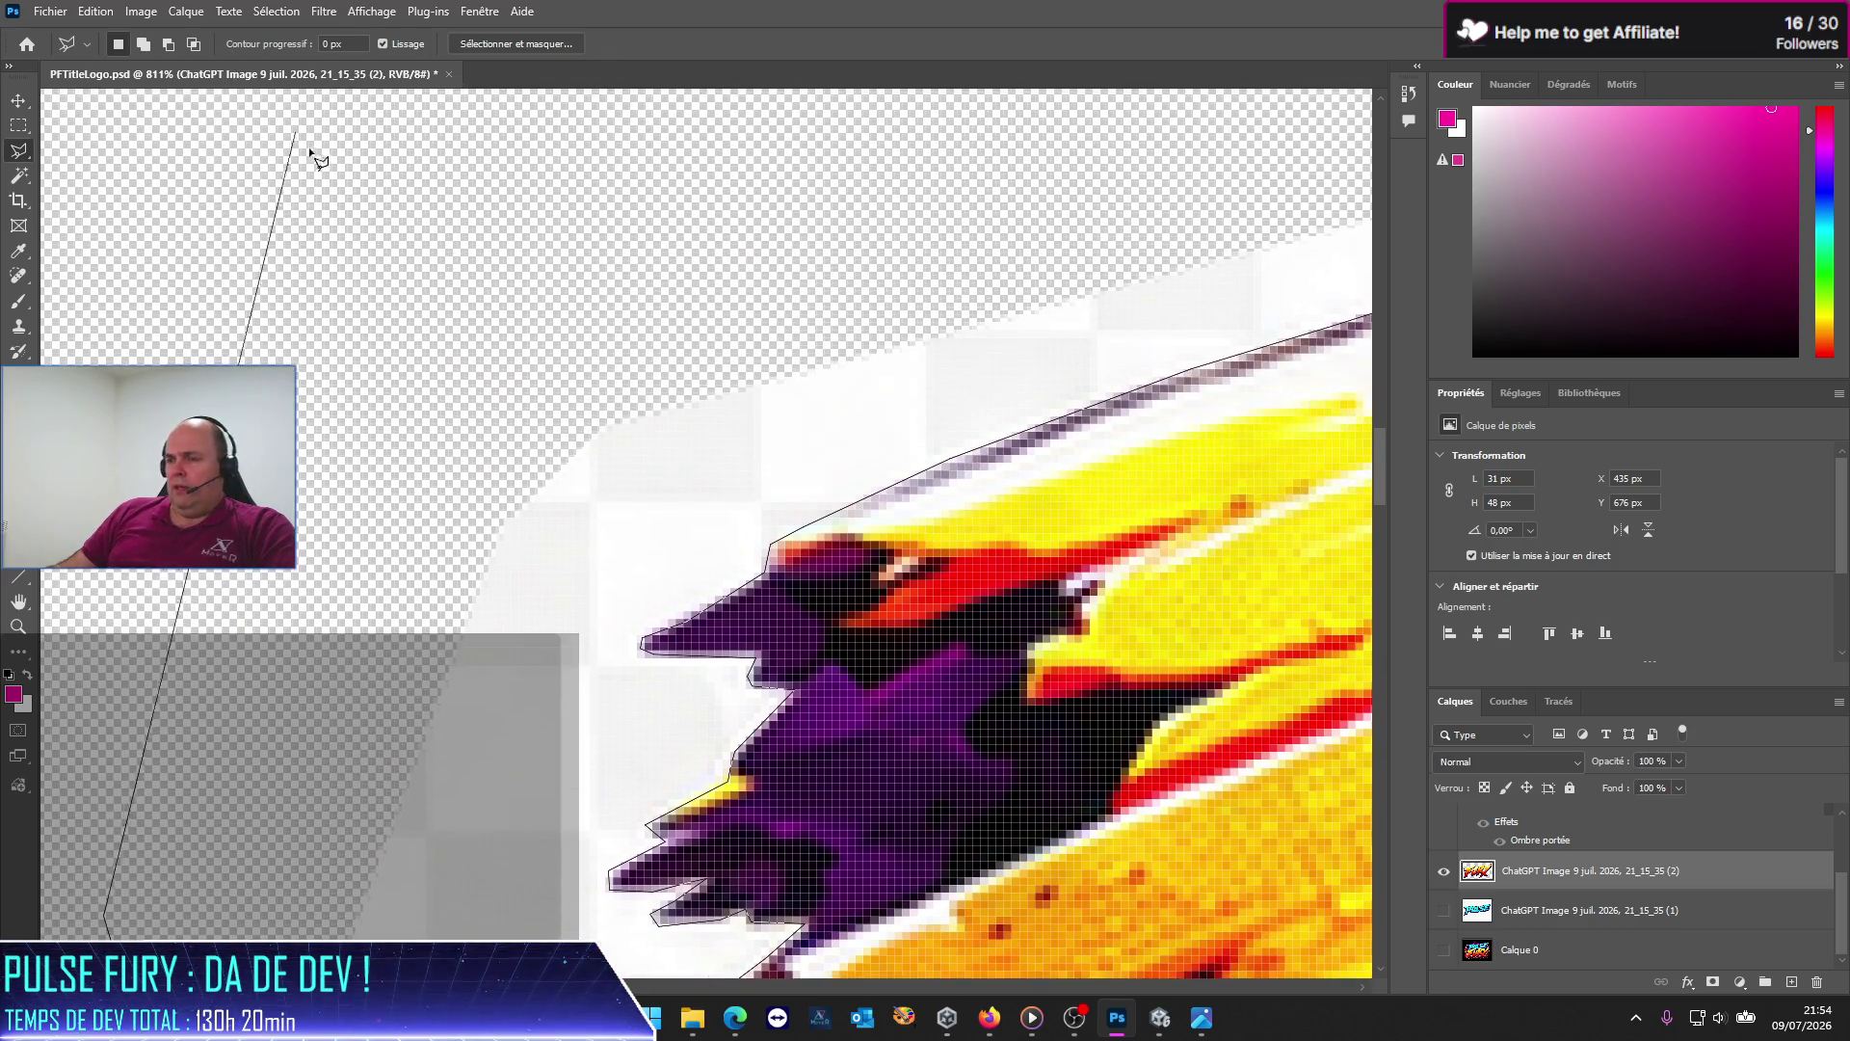
left_click(335, 214)
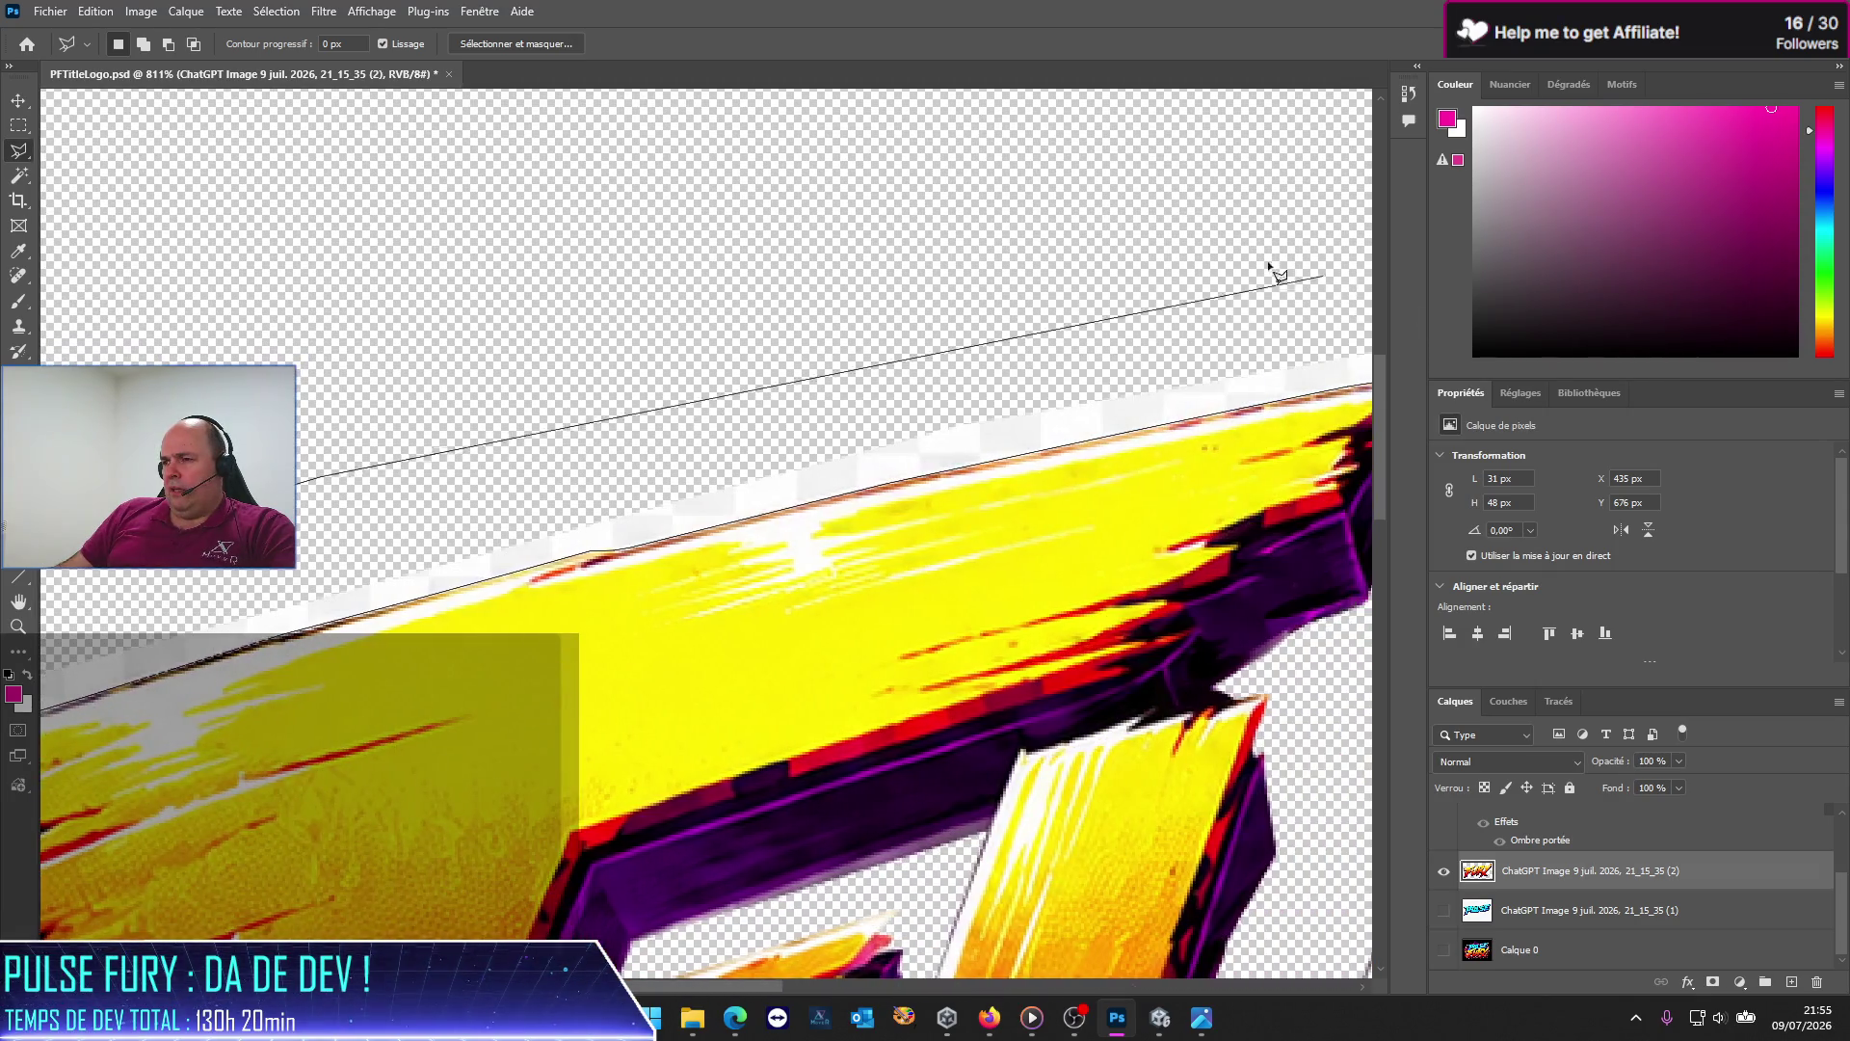
left_click(1152, 259)
left_click(962, 298)
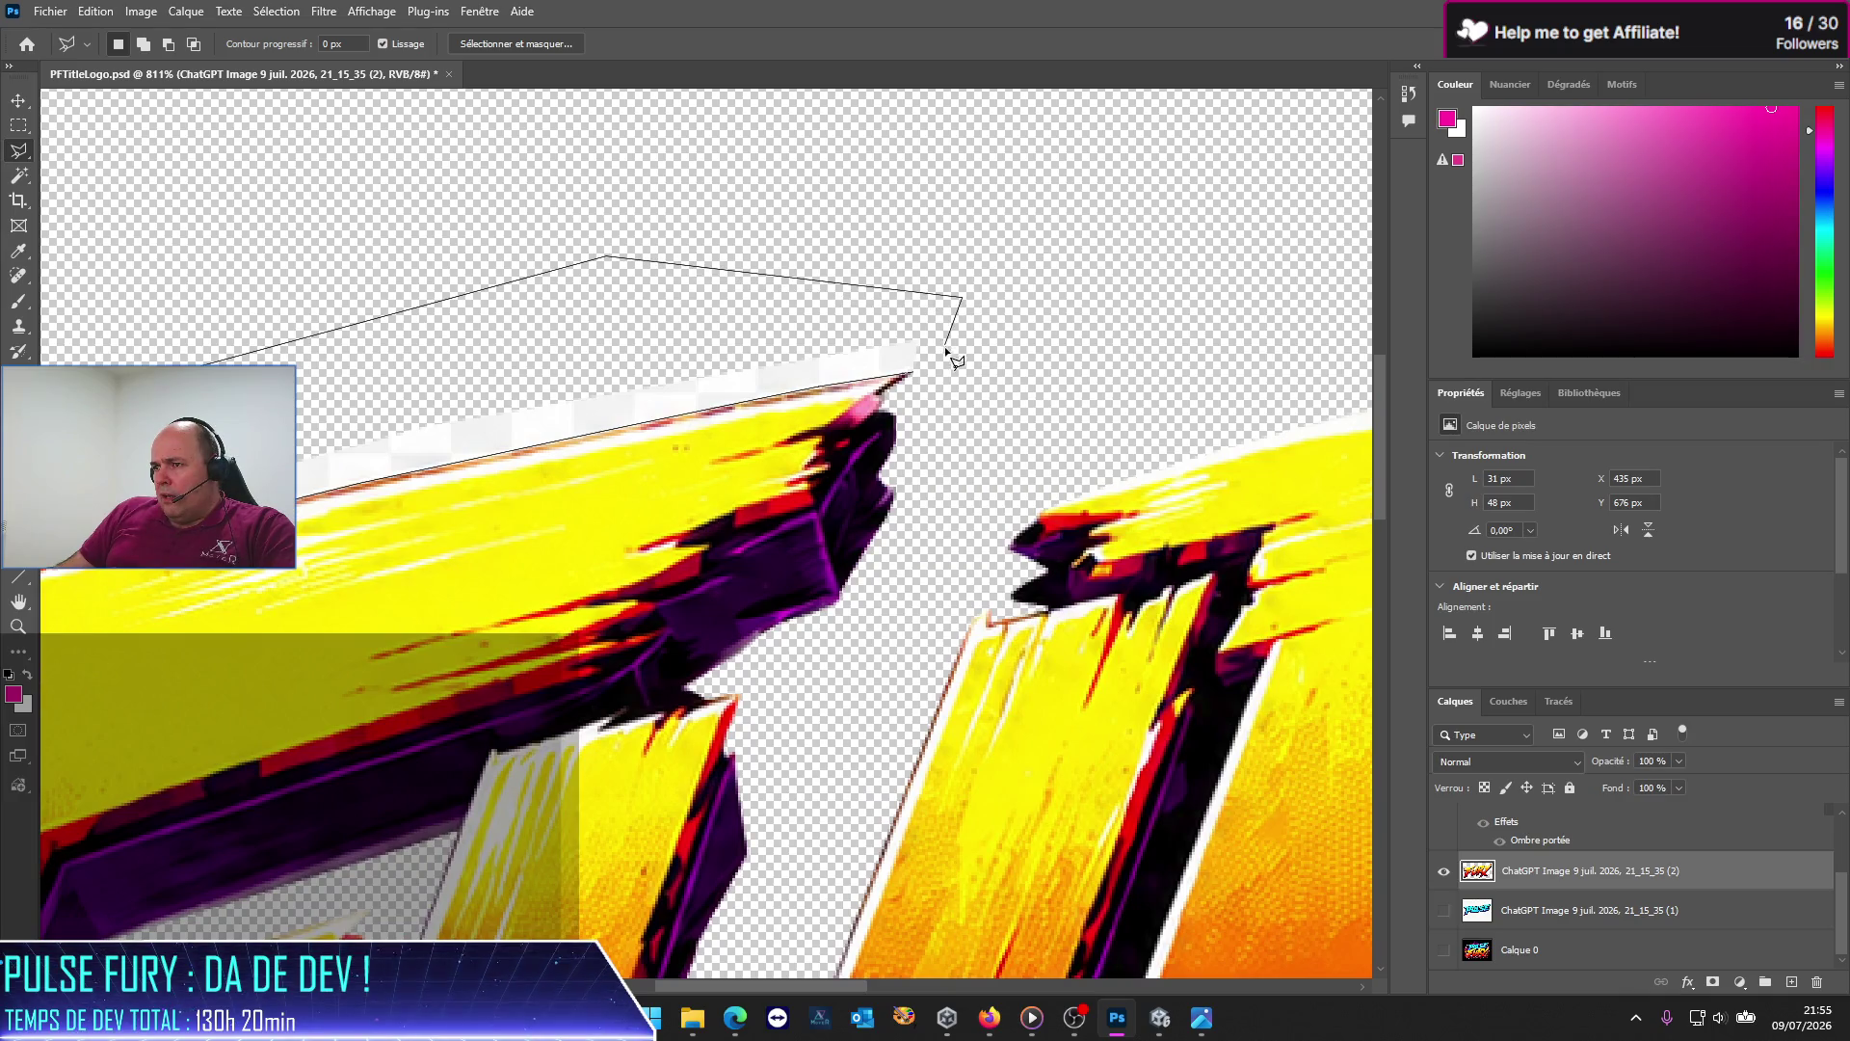
left_click(920, 371)
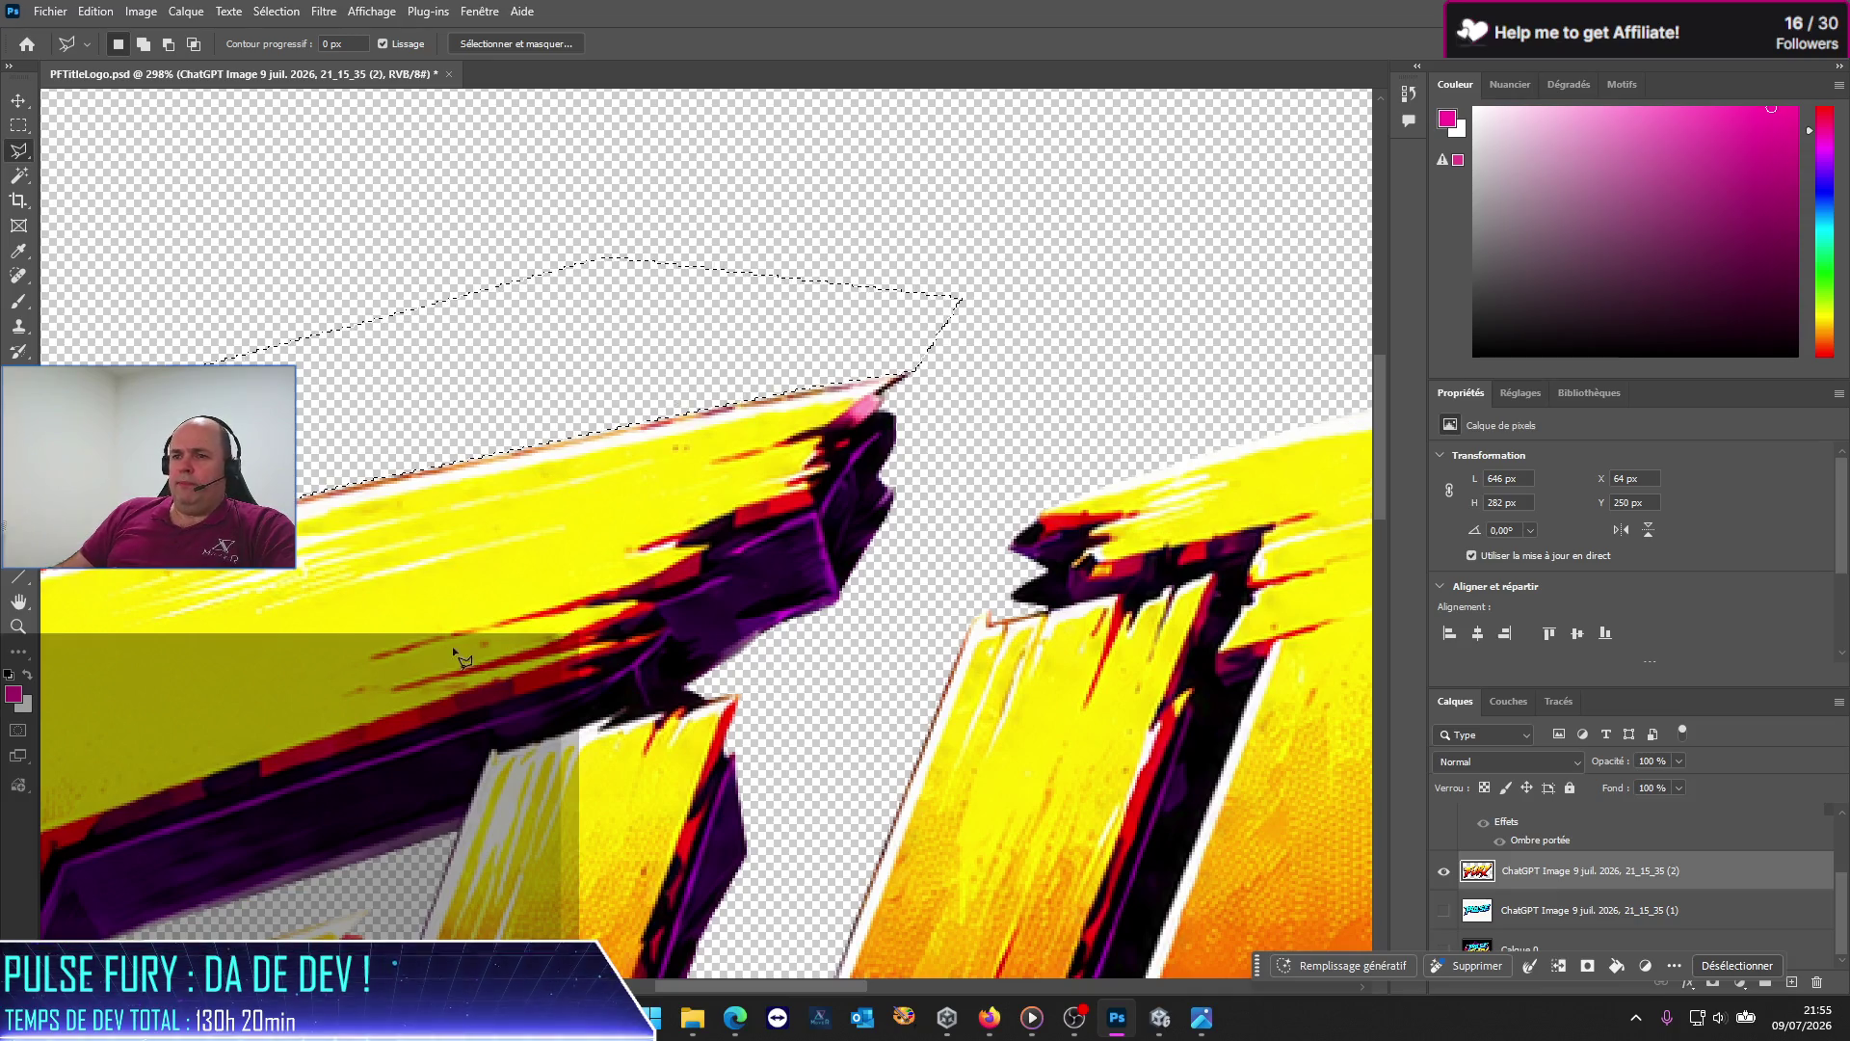
Step: Zoom out to check the FURY layer, zoom to 1390% on the F's upper-left tip, and drop the selection
scroll(331, 703, "down", 1, "alt")
scroll(327, 697, "down", 1)
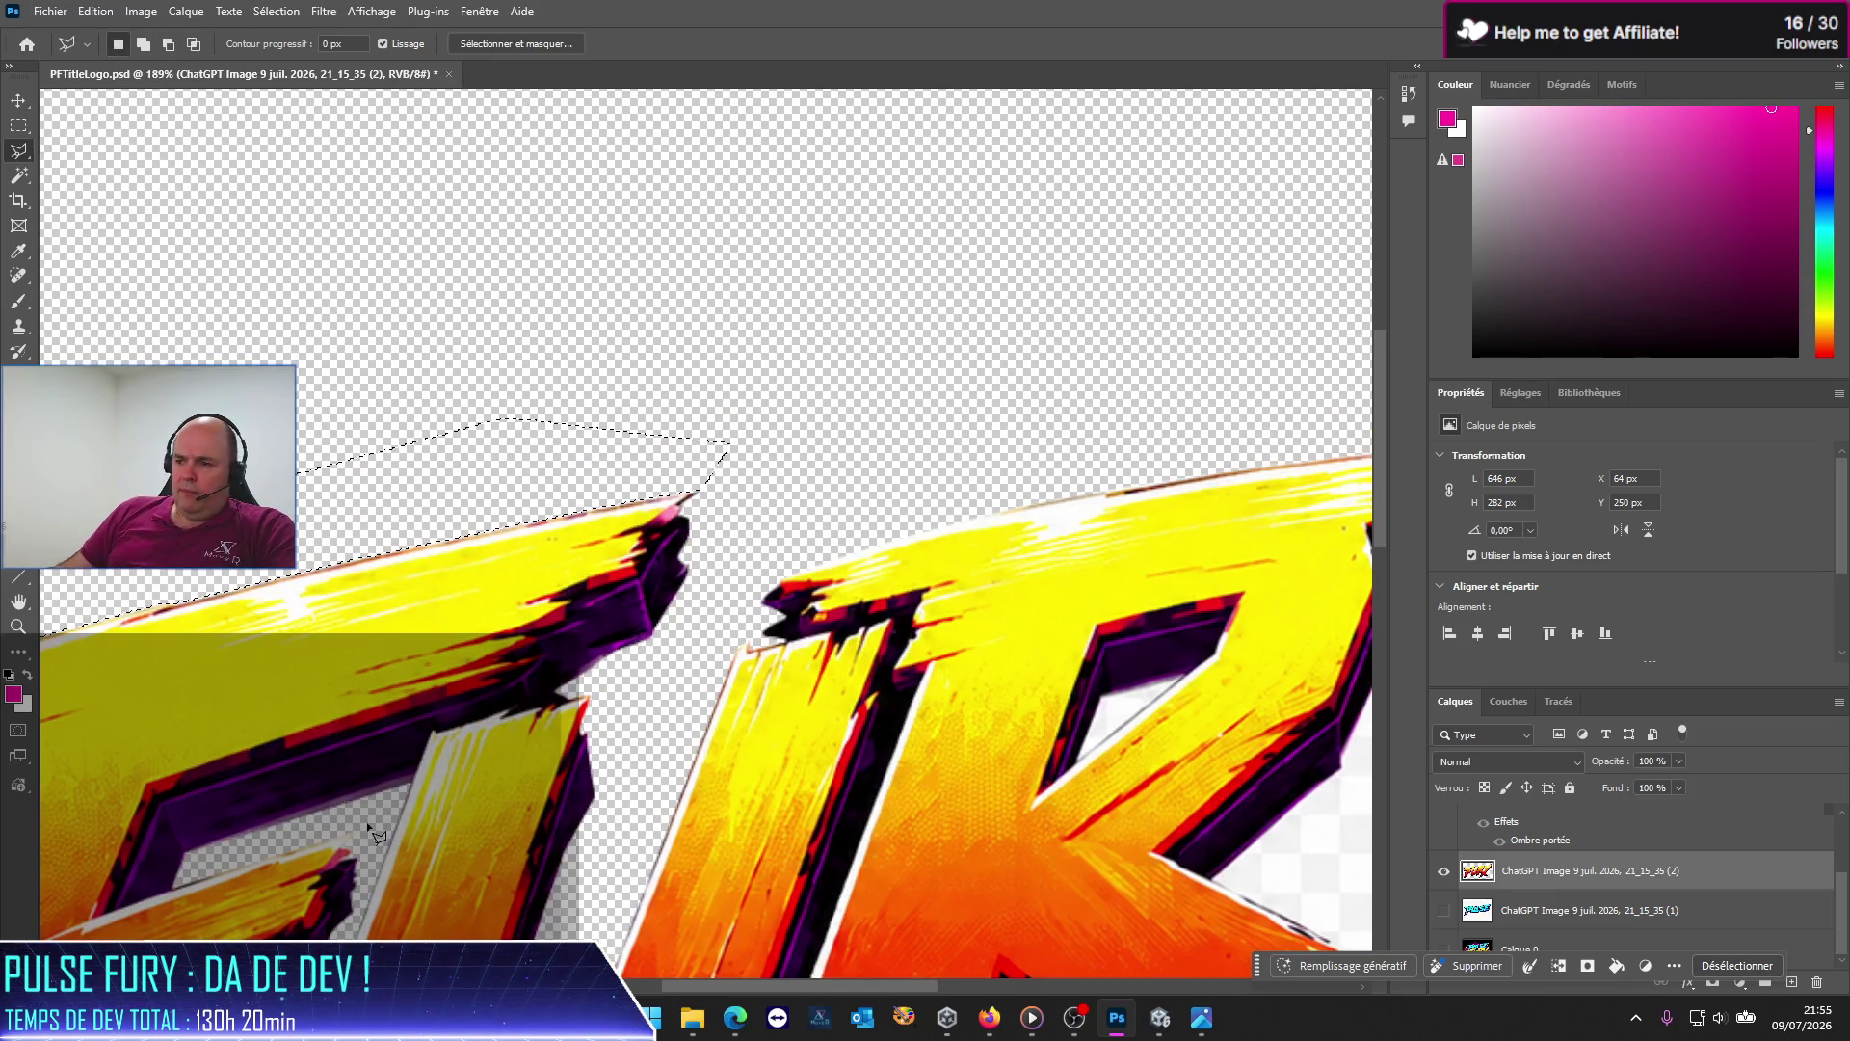
scroll(590, 847, "down", 5)
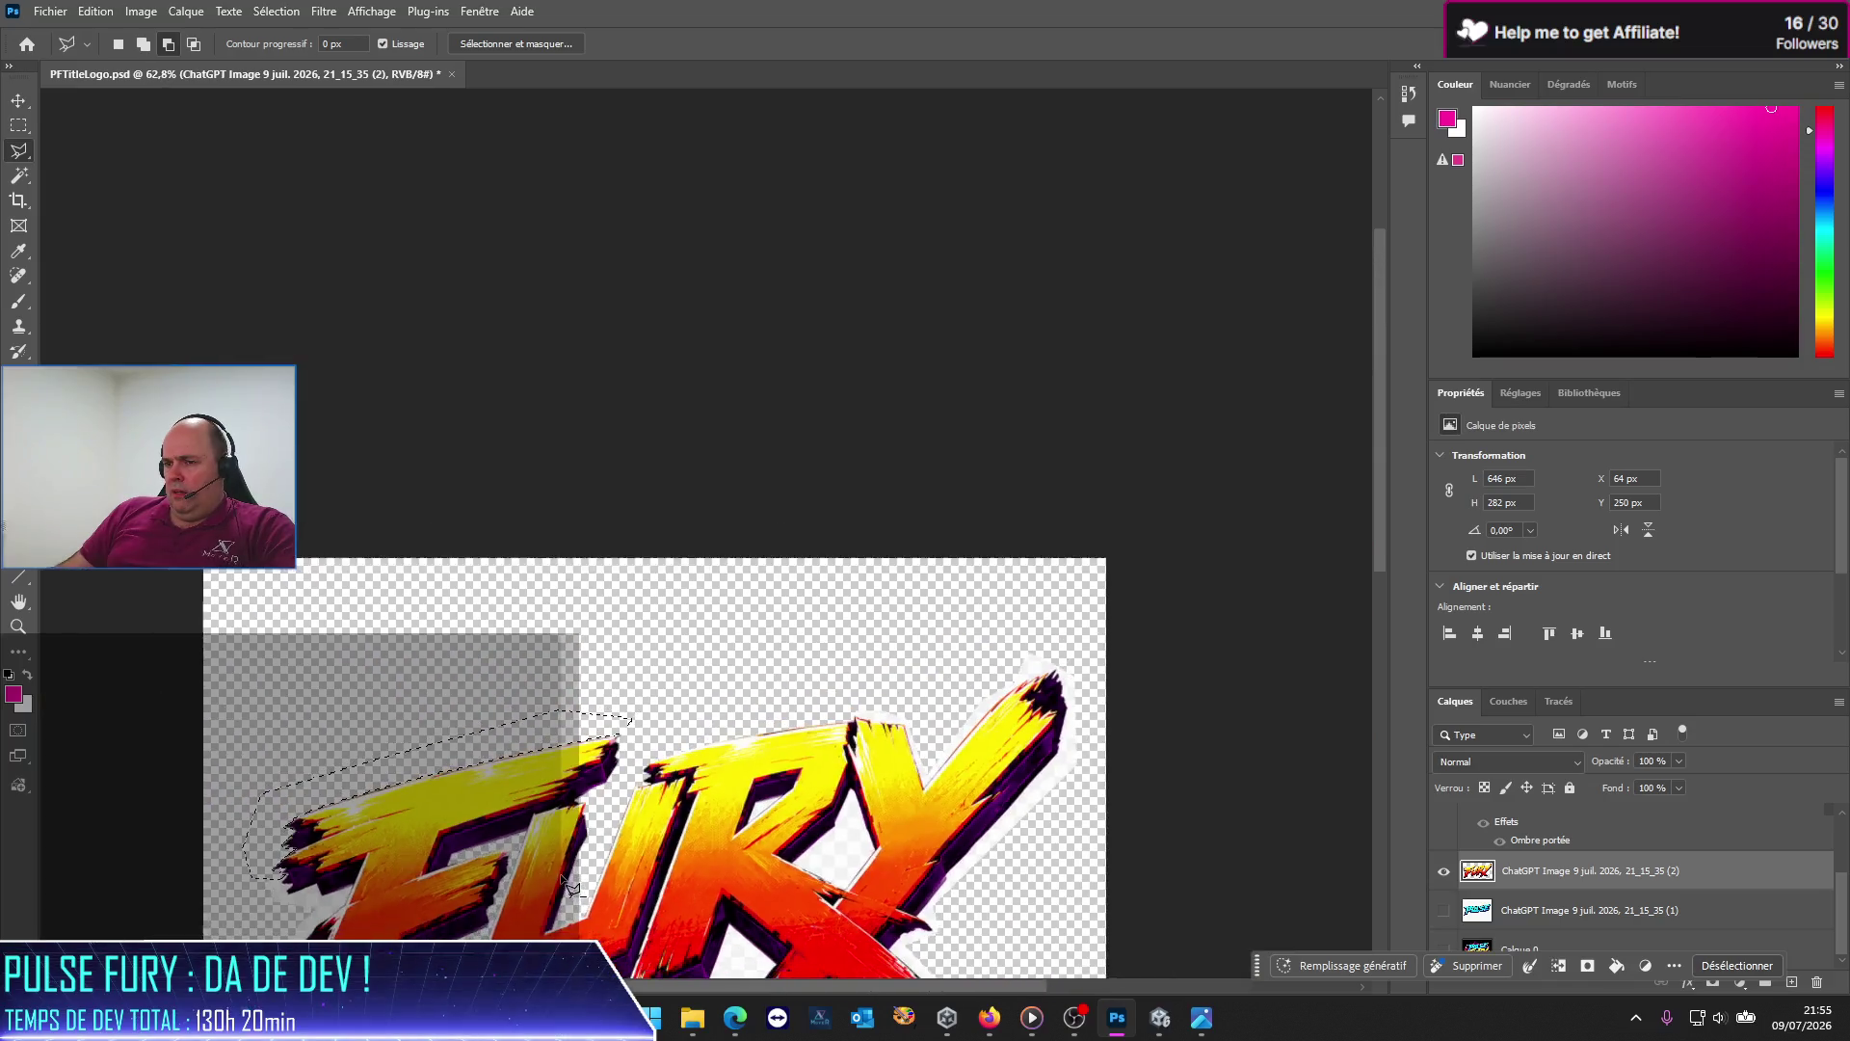
left_click_drag(1384, 517, 1384, 656)
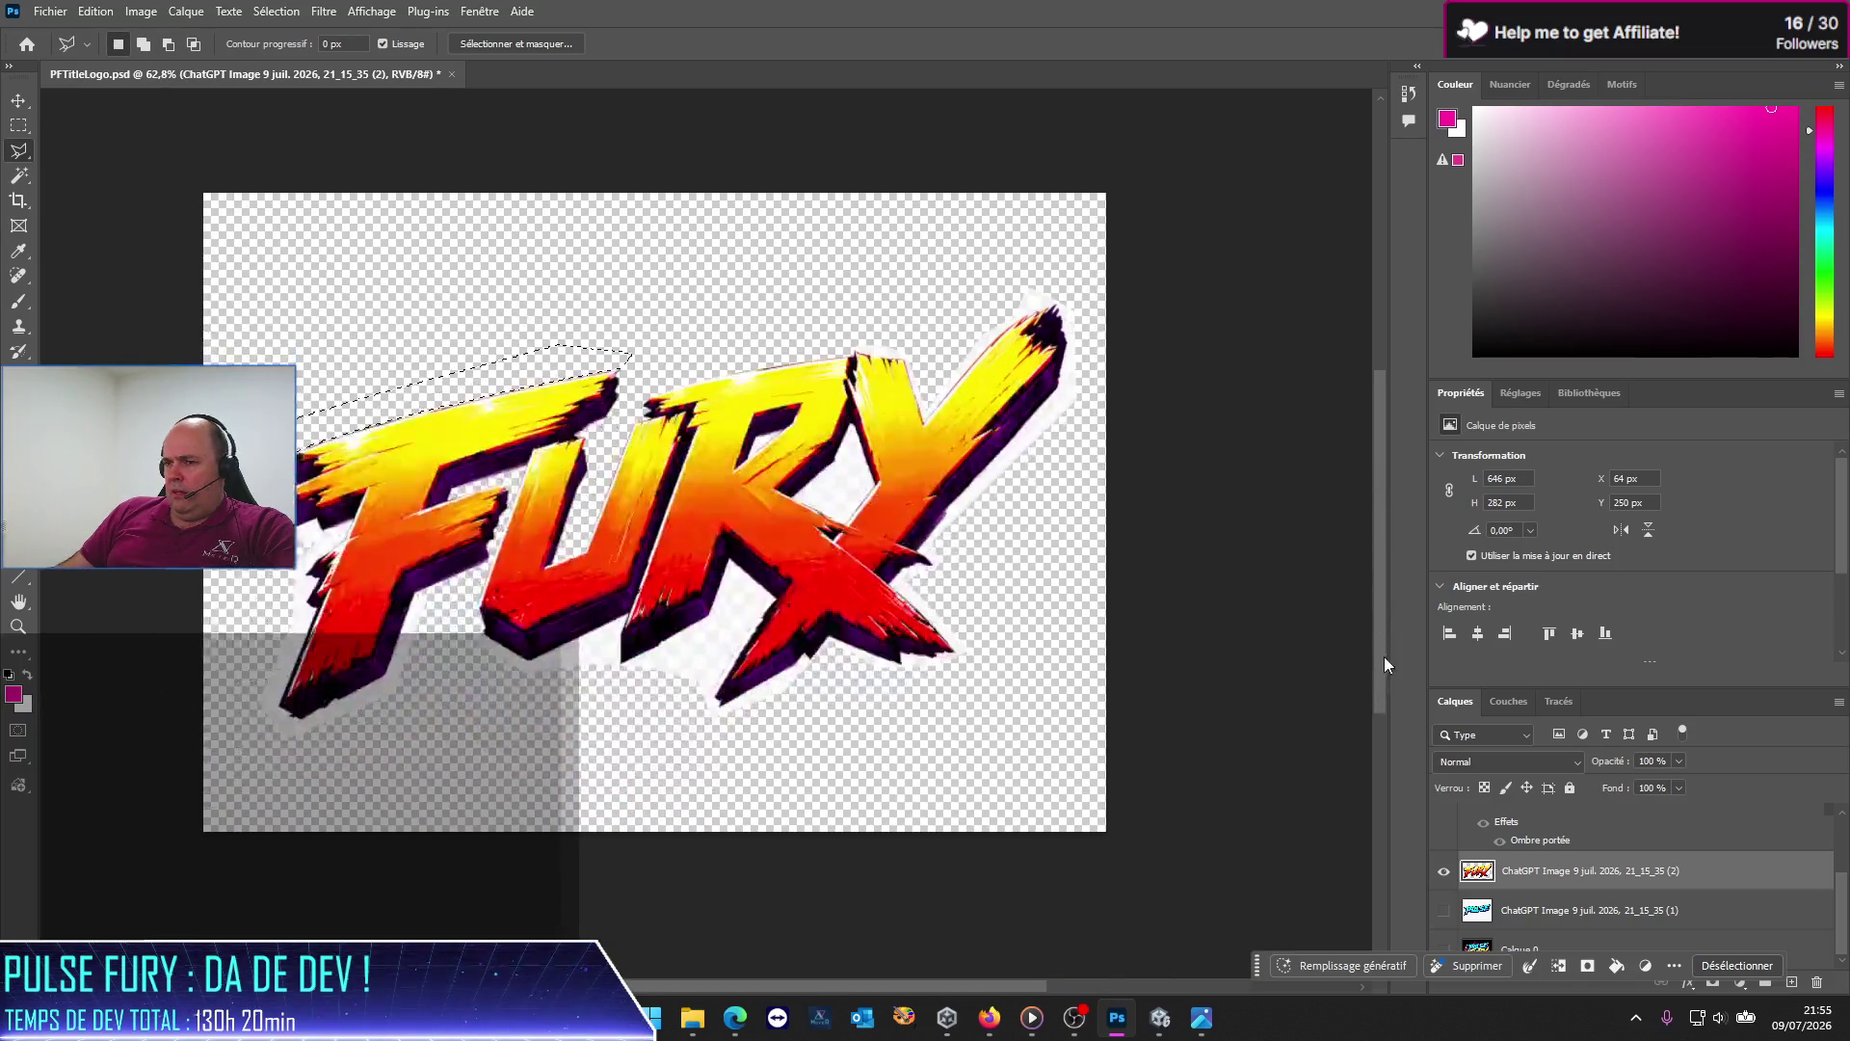
scroll(357, 686, "up", 5)
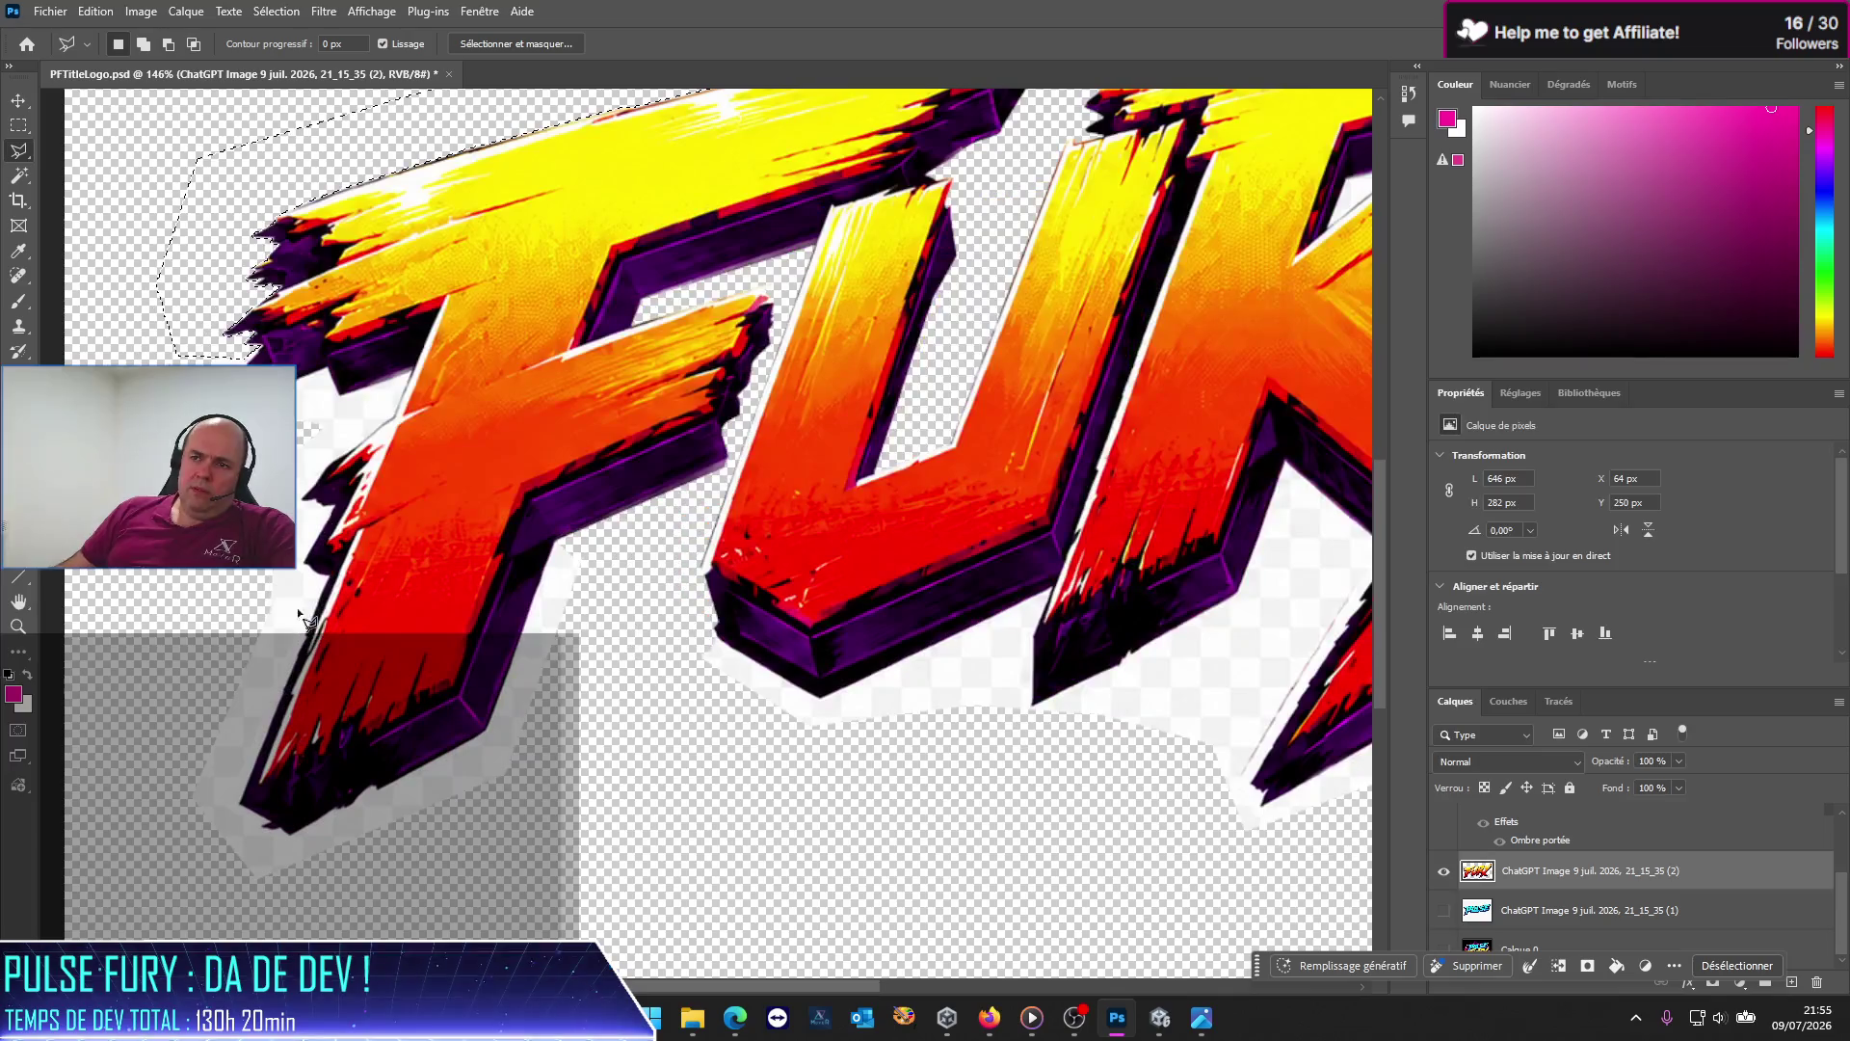
scroll(381, 298, "up", 3)
scroll(381, 299, "up", 3)
scroll(381, 299, "up", 2)
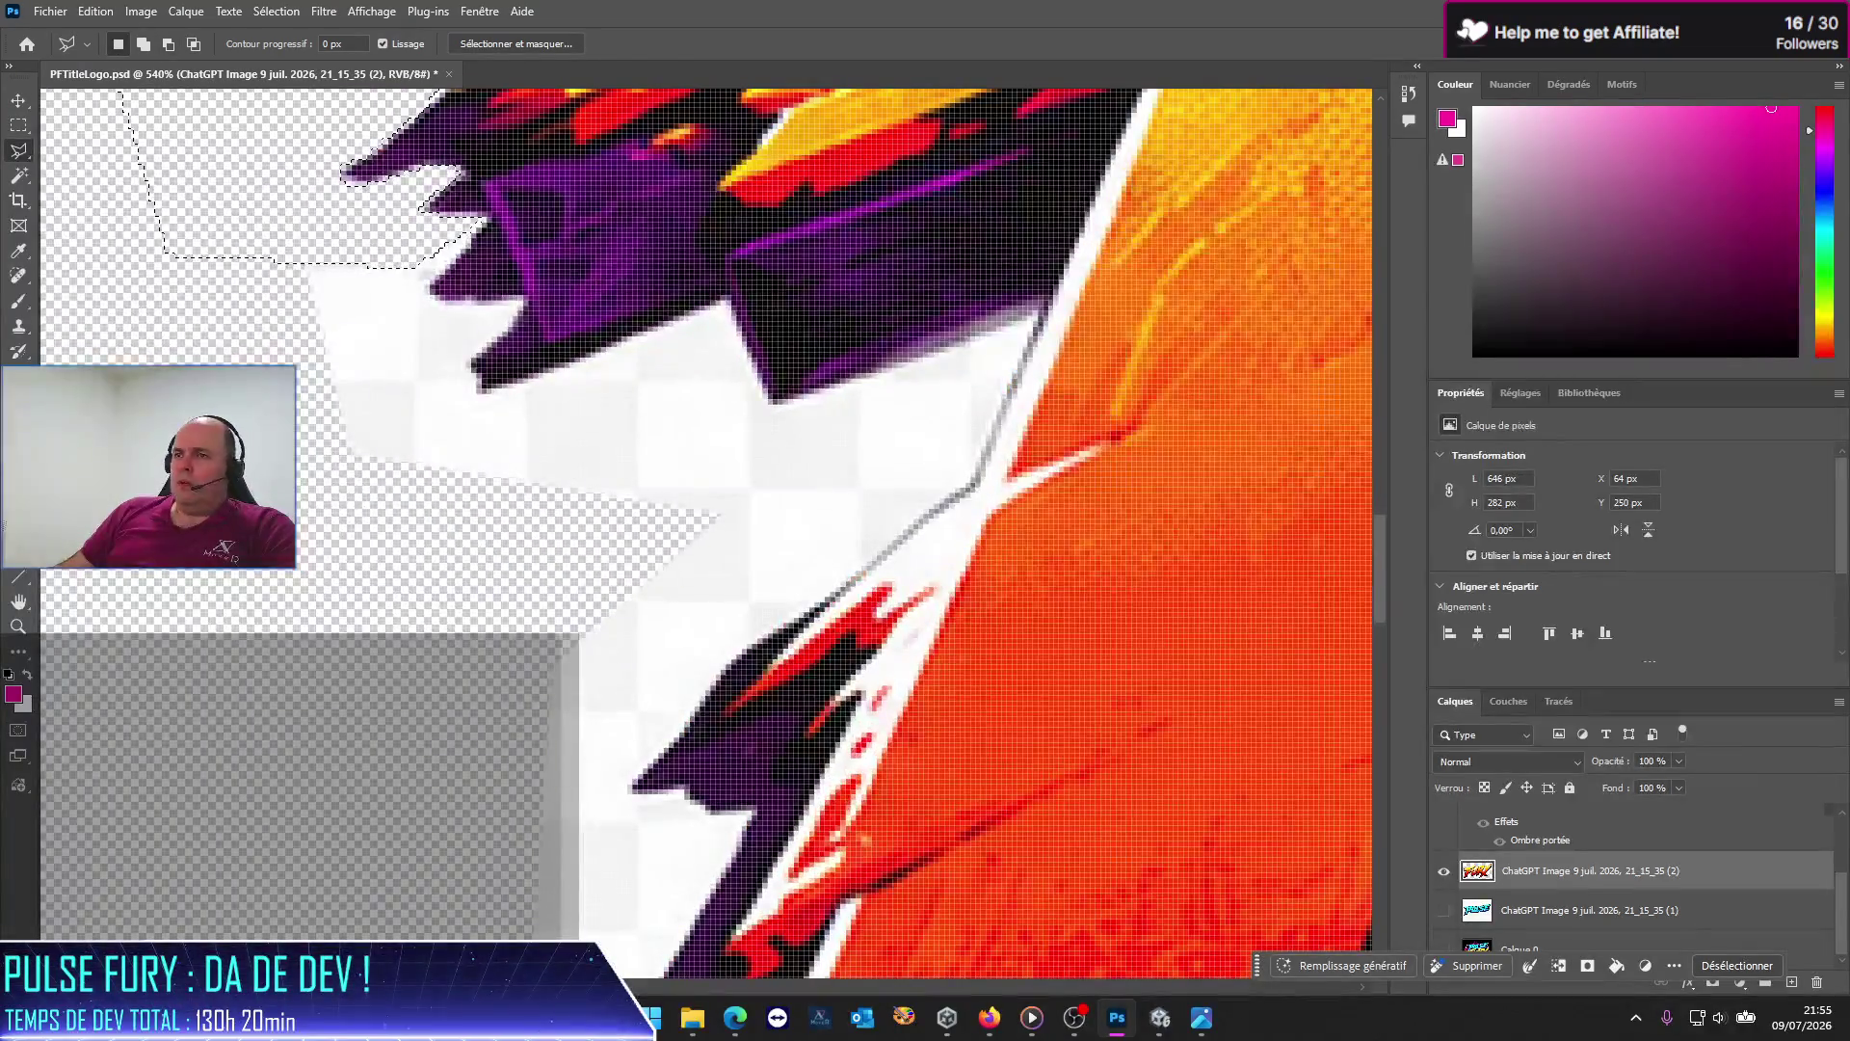
scroll(376, 289, "up", 2)
scroll(401, 259, "up", 2)
scroll(385, 231, "up", 2)
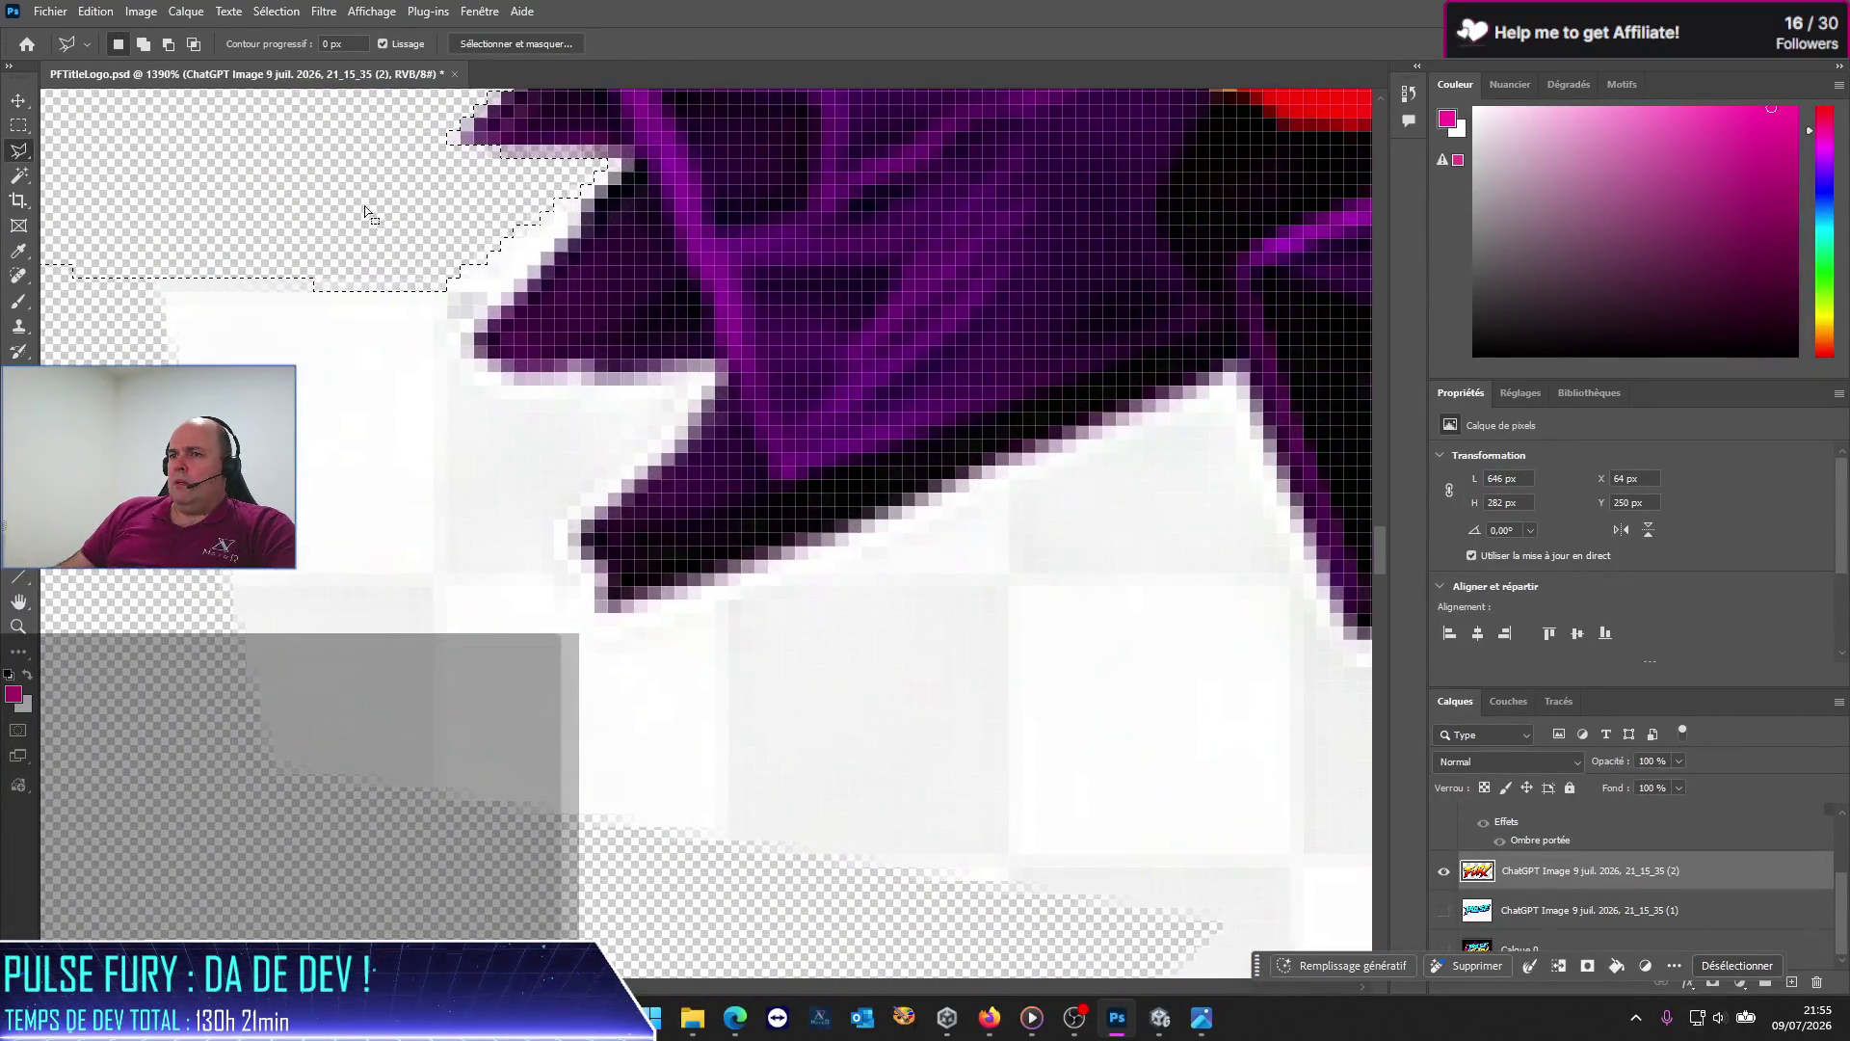
left_click(457, 118)
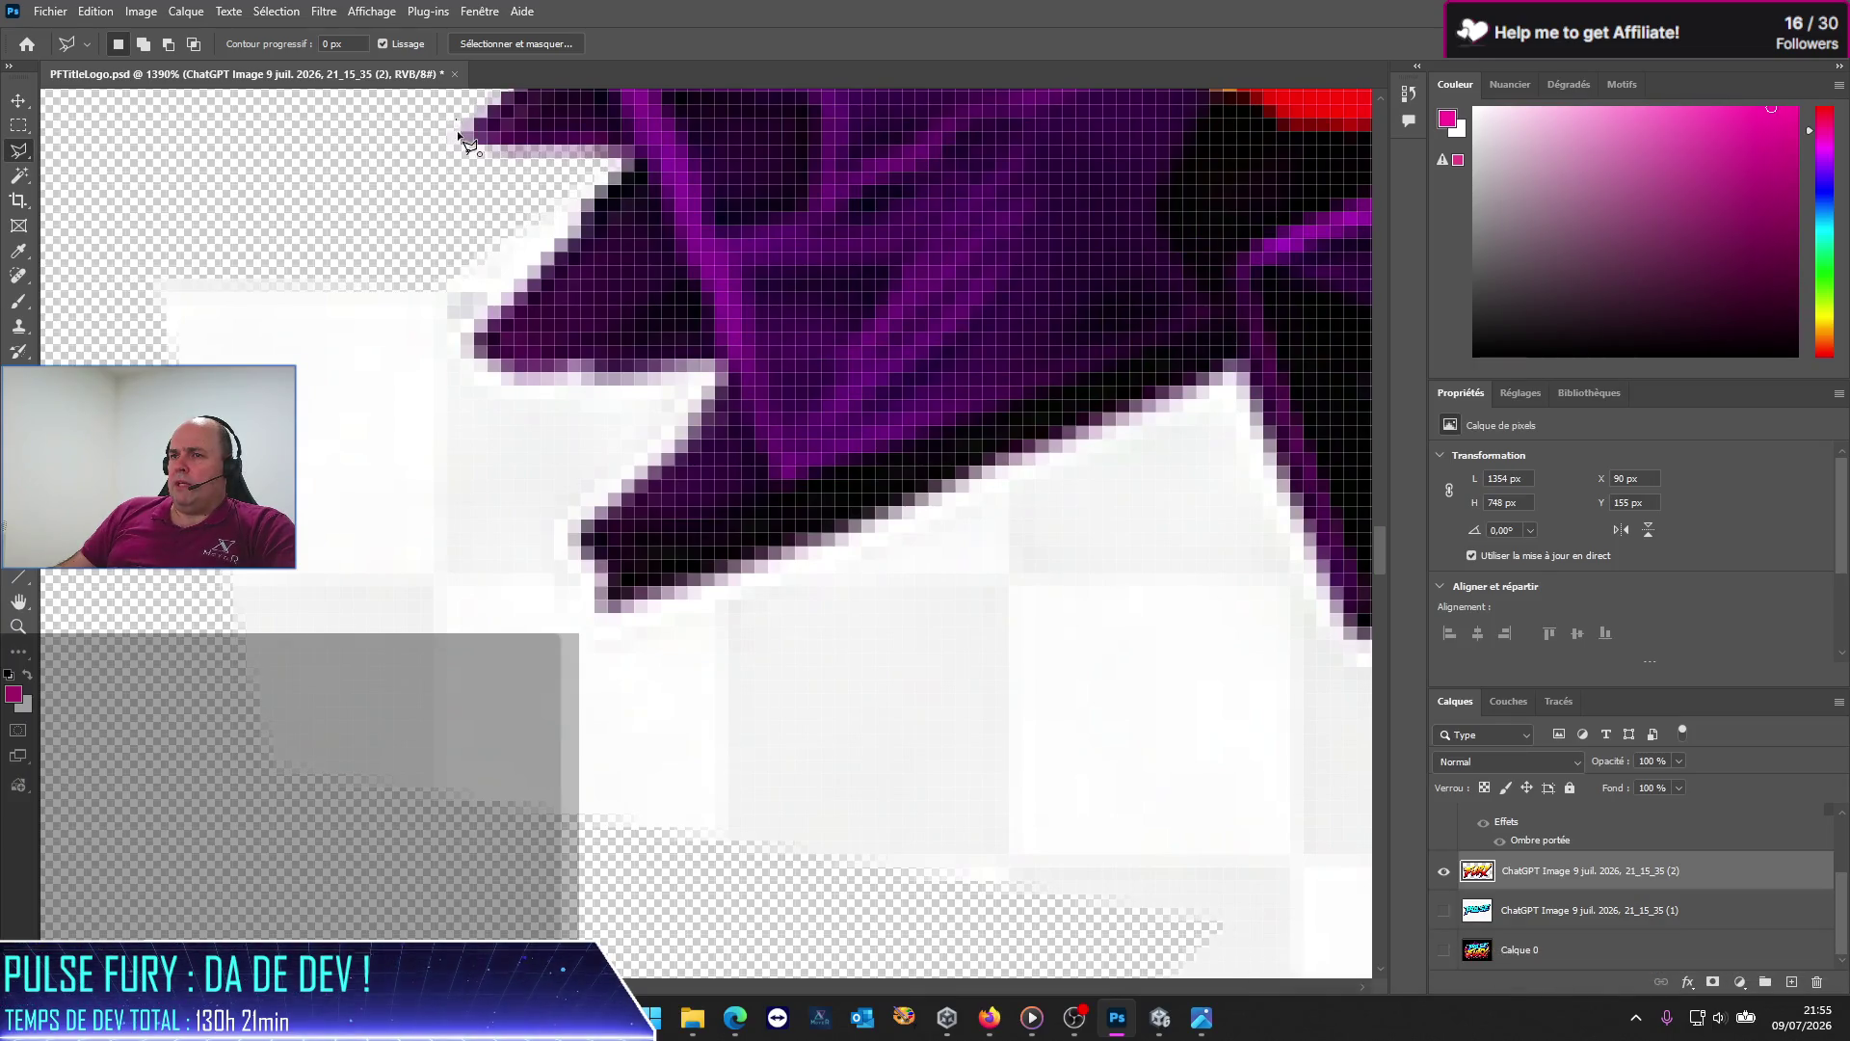
Step: Discard a stray selection above the tip and trace the purple shape's upper-left edge to its left point
left_click(471, 168)
left_click(414, 173)
double_click(357, 130)
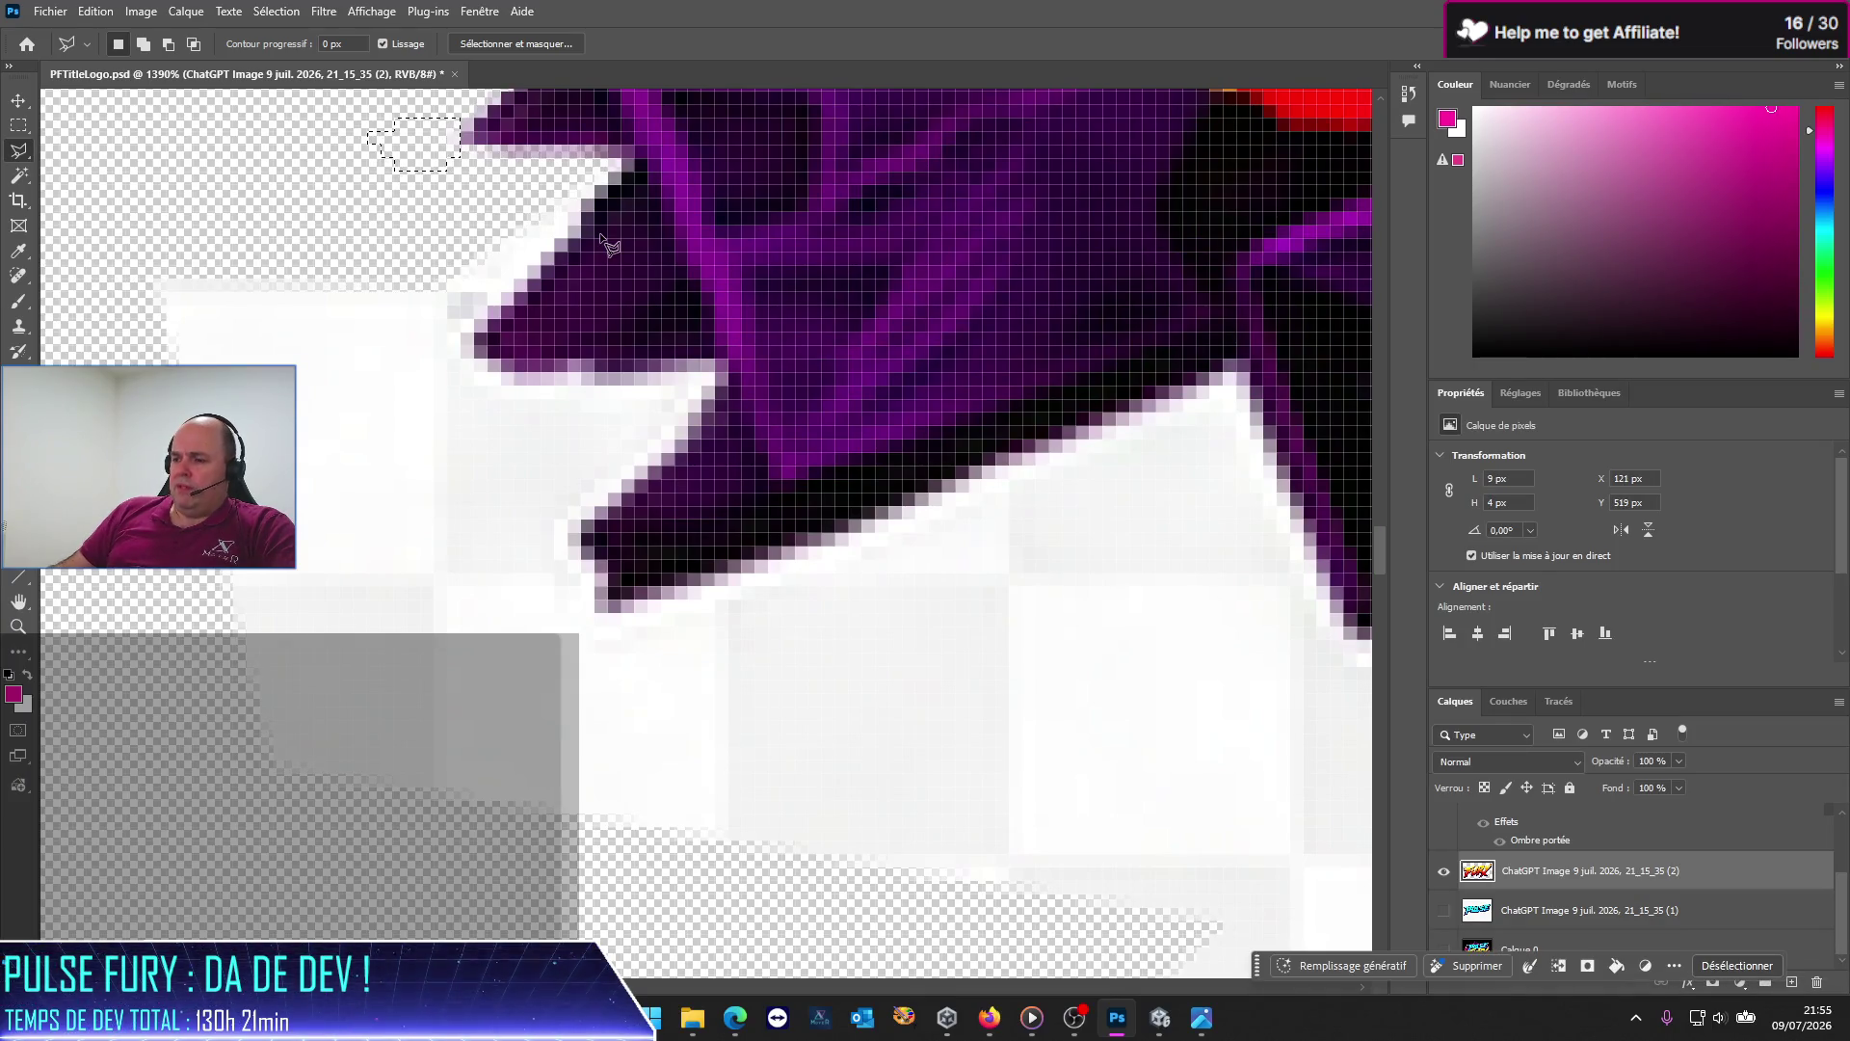
left_click(622, 166)
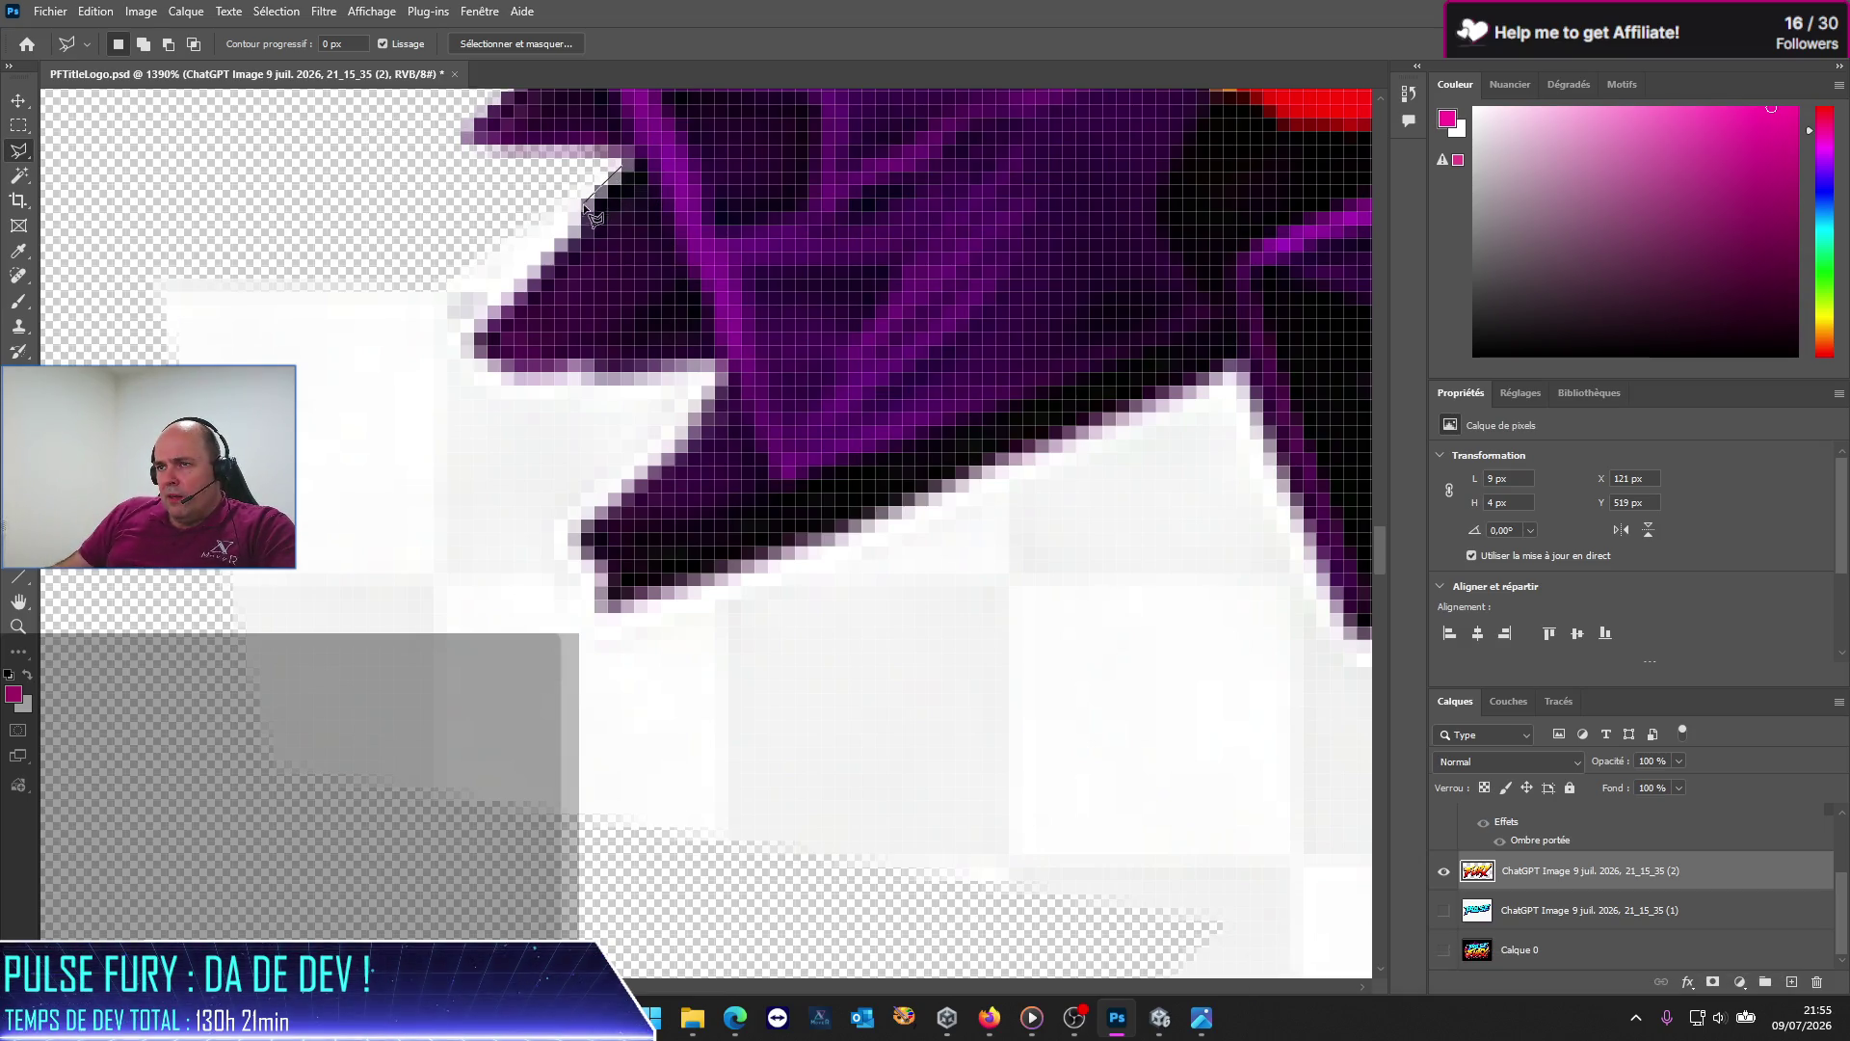
left_click(532, 274)
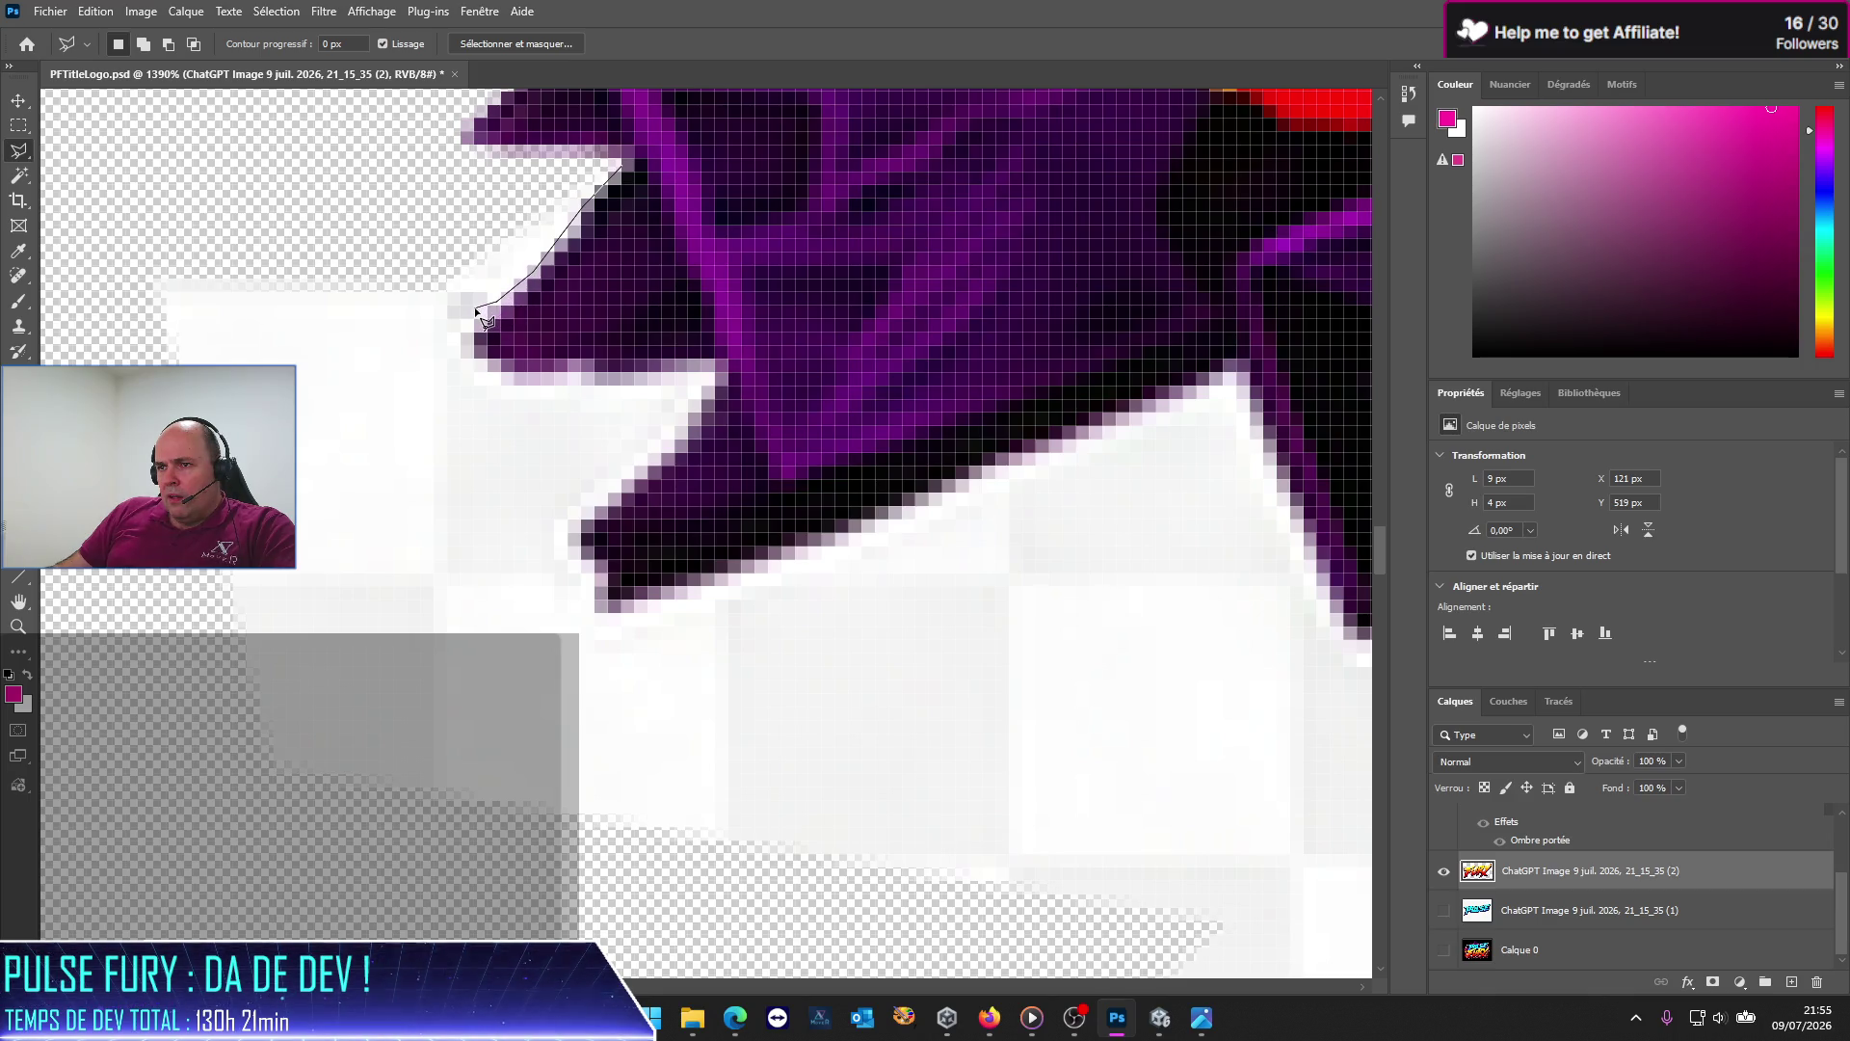
left_click(459, 335)
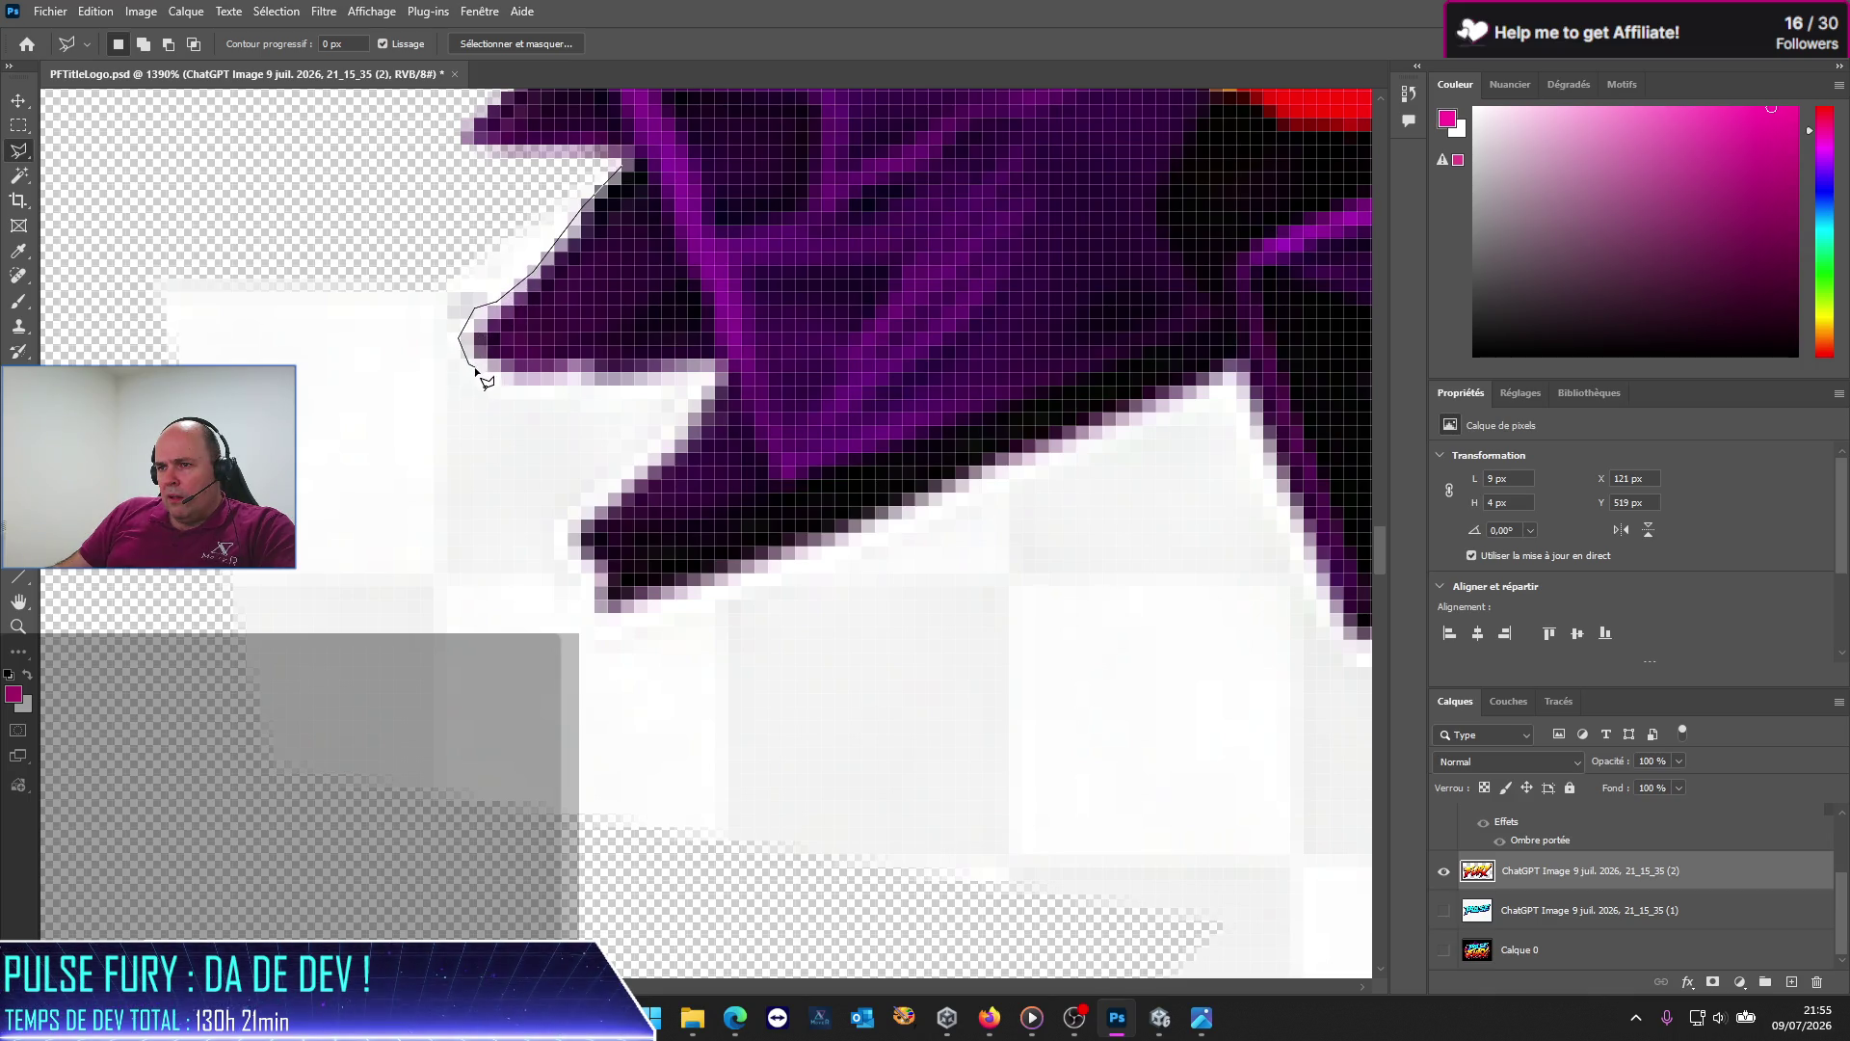
Step: Follow the purple shape's underside, notch and lower edge, zooming out with Ctrl+-
left_click(516, 376)
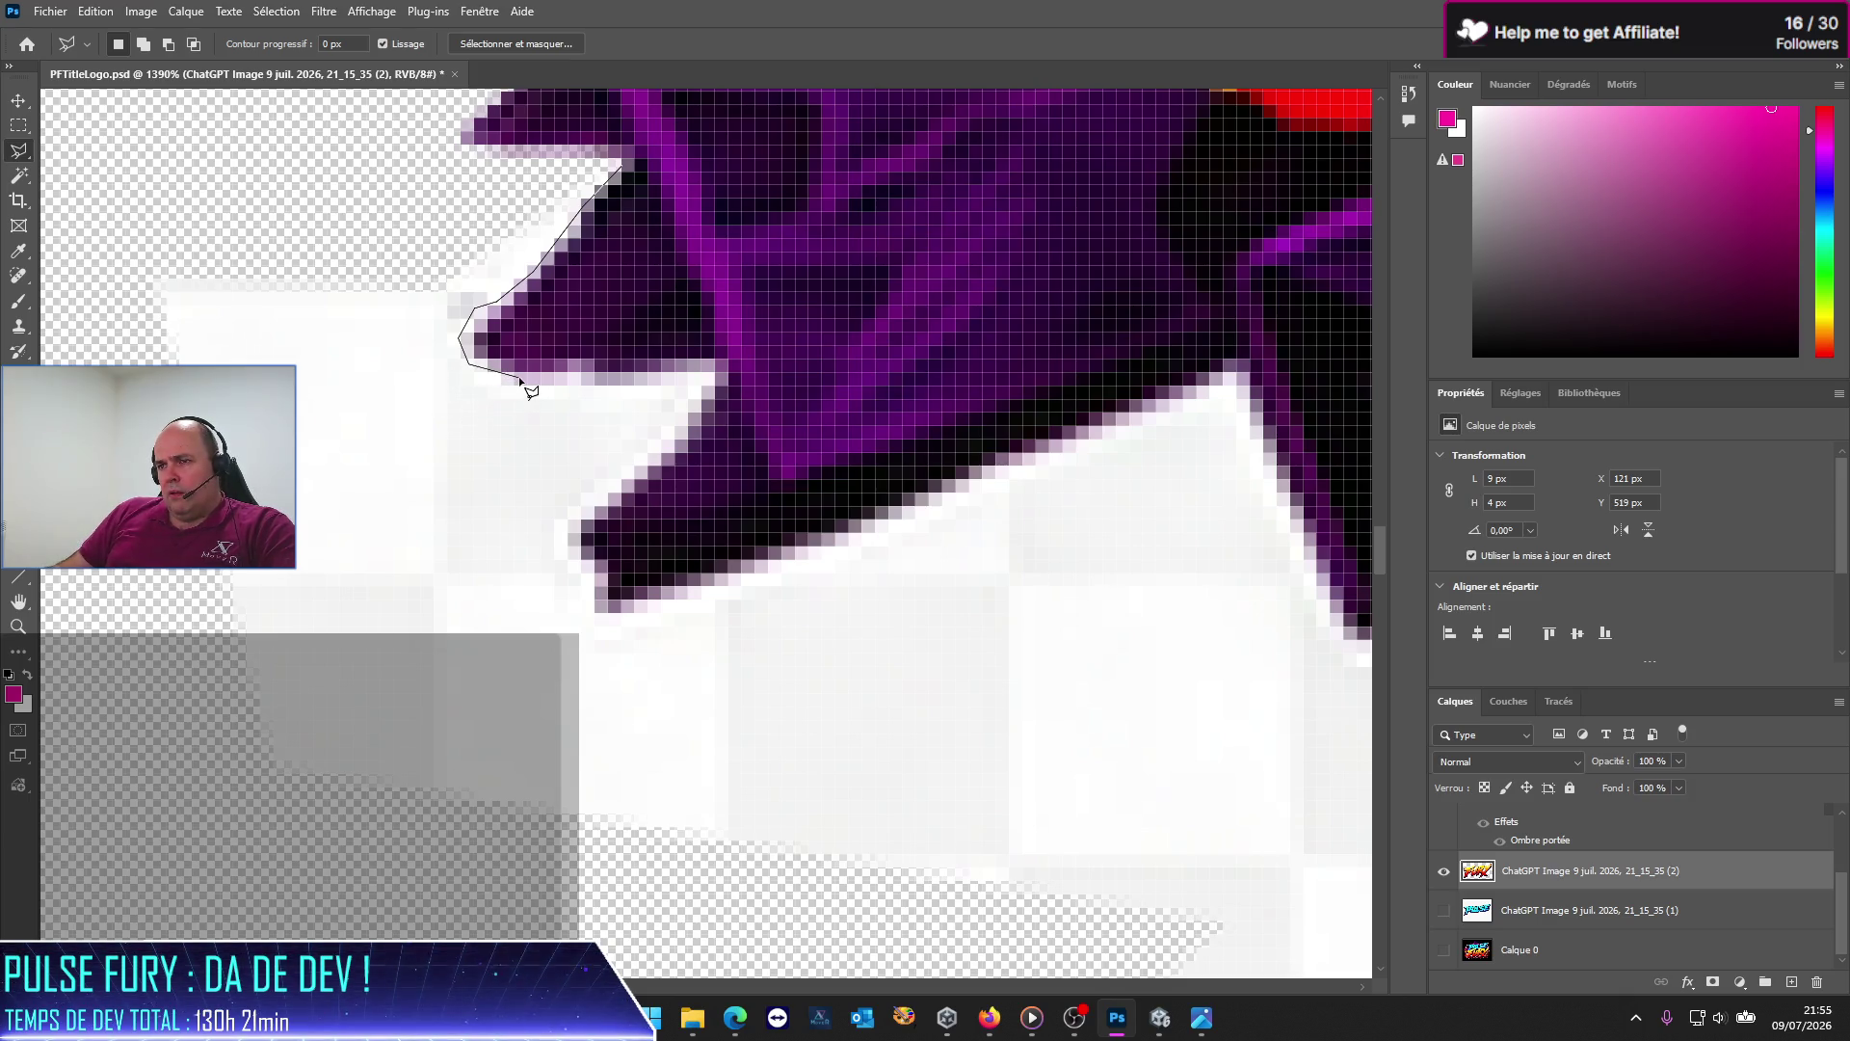
left_click(576, 369)
left_click(636, 384)
left_click(706, 365)
left_click(725, 380)
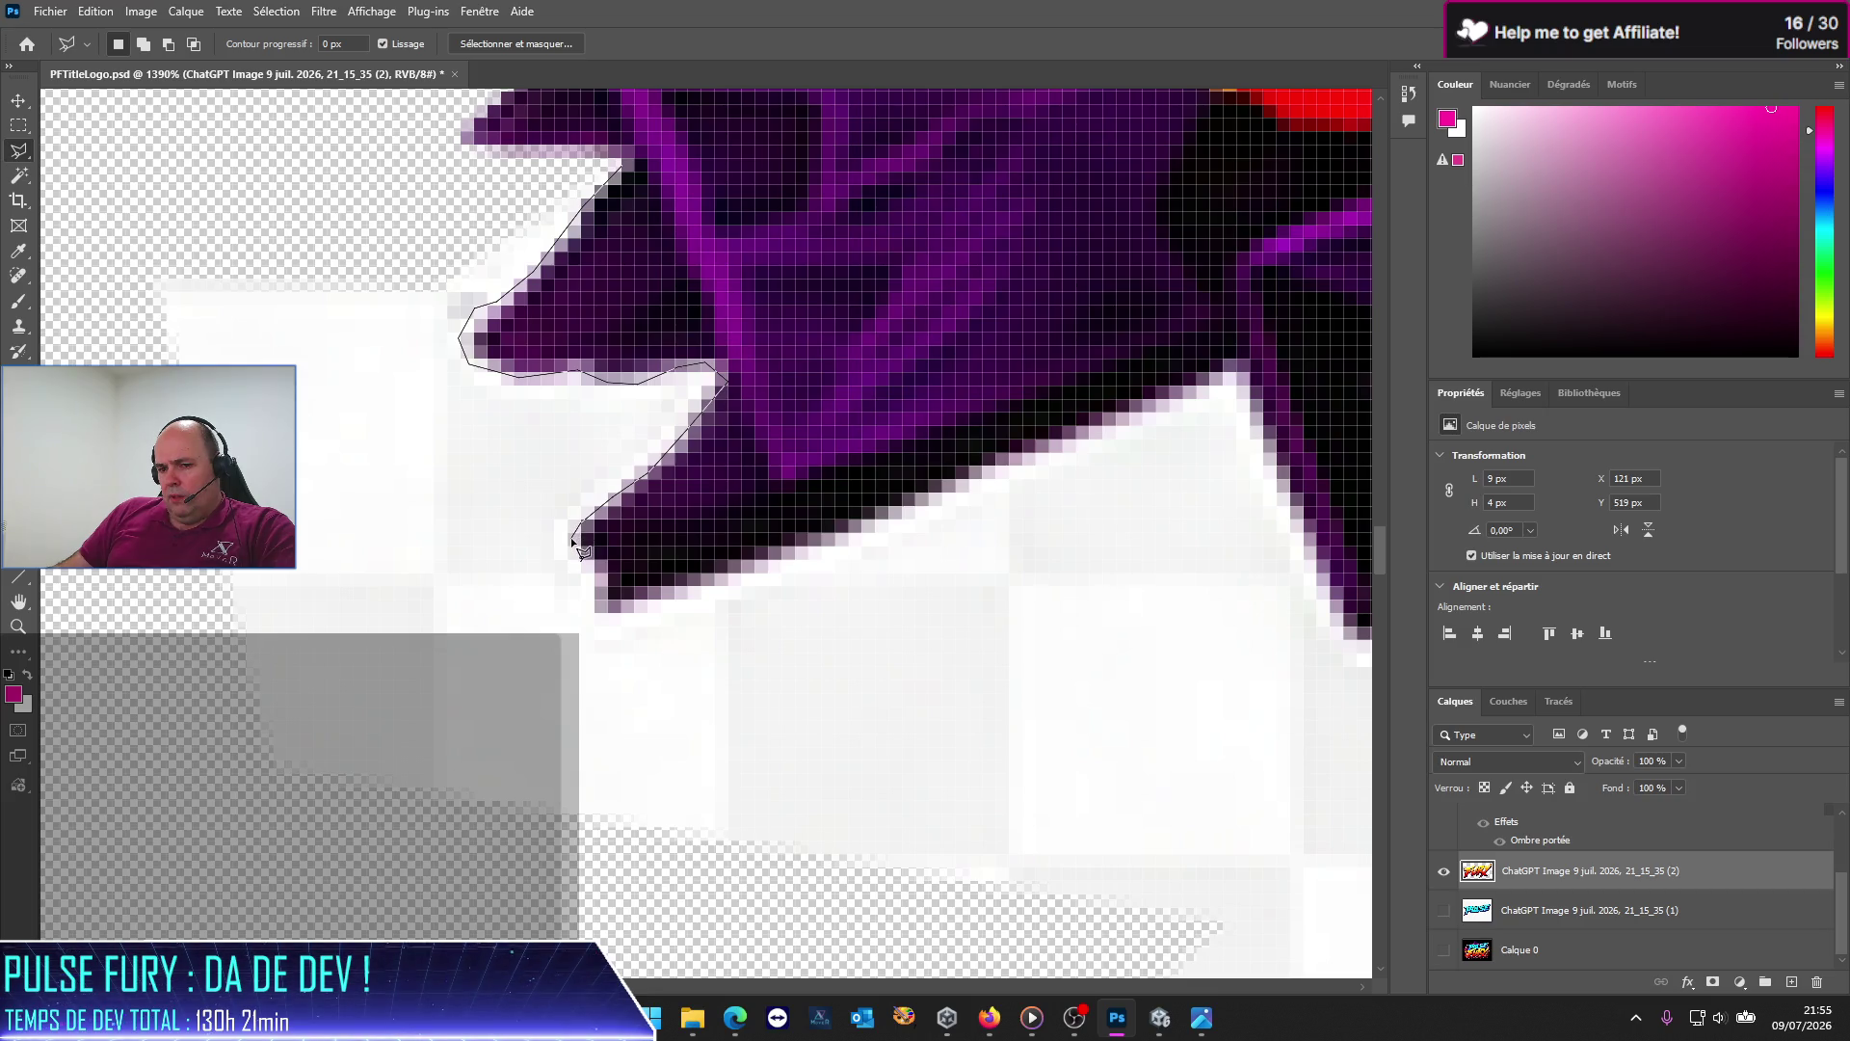
left_click(578, 547)
left_click(599, 608)
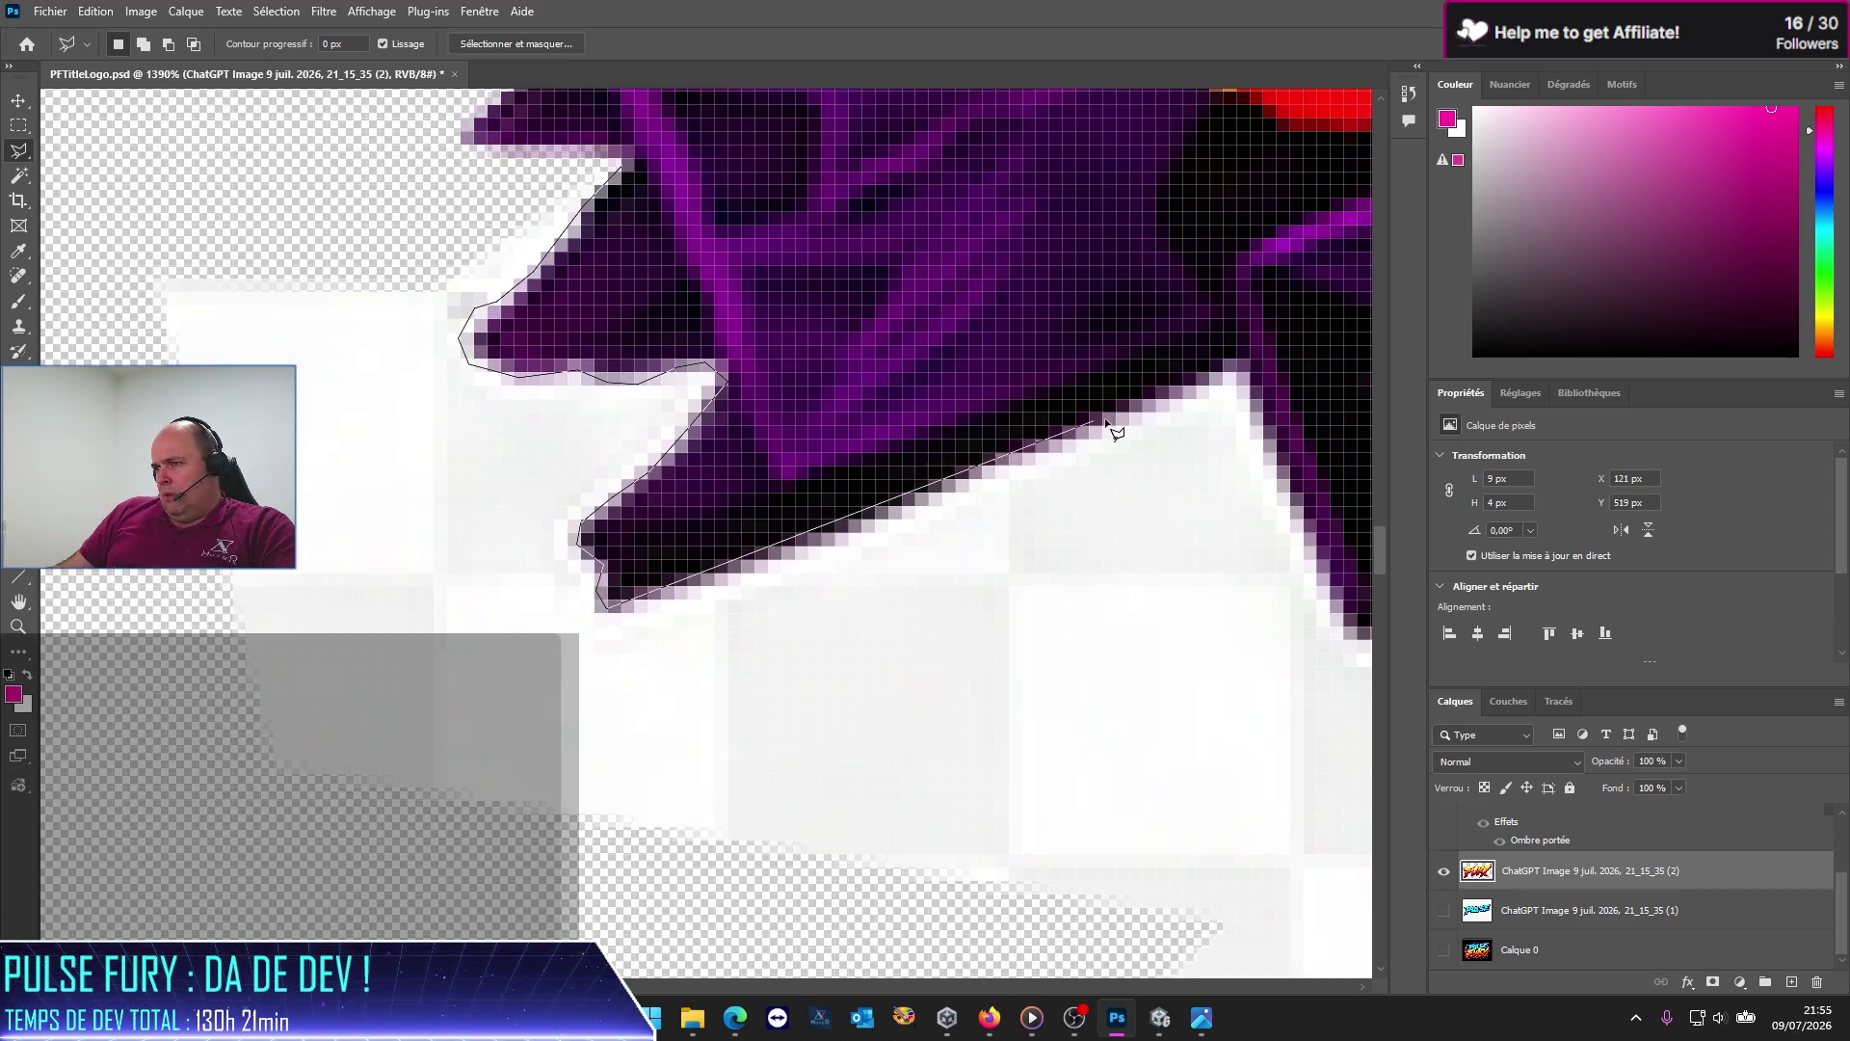
left_click(1236, 374)
key("ctrl+minus")
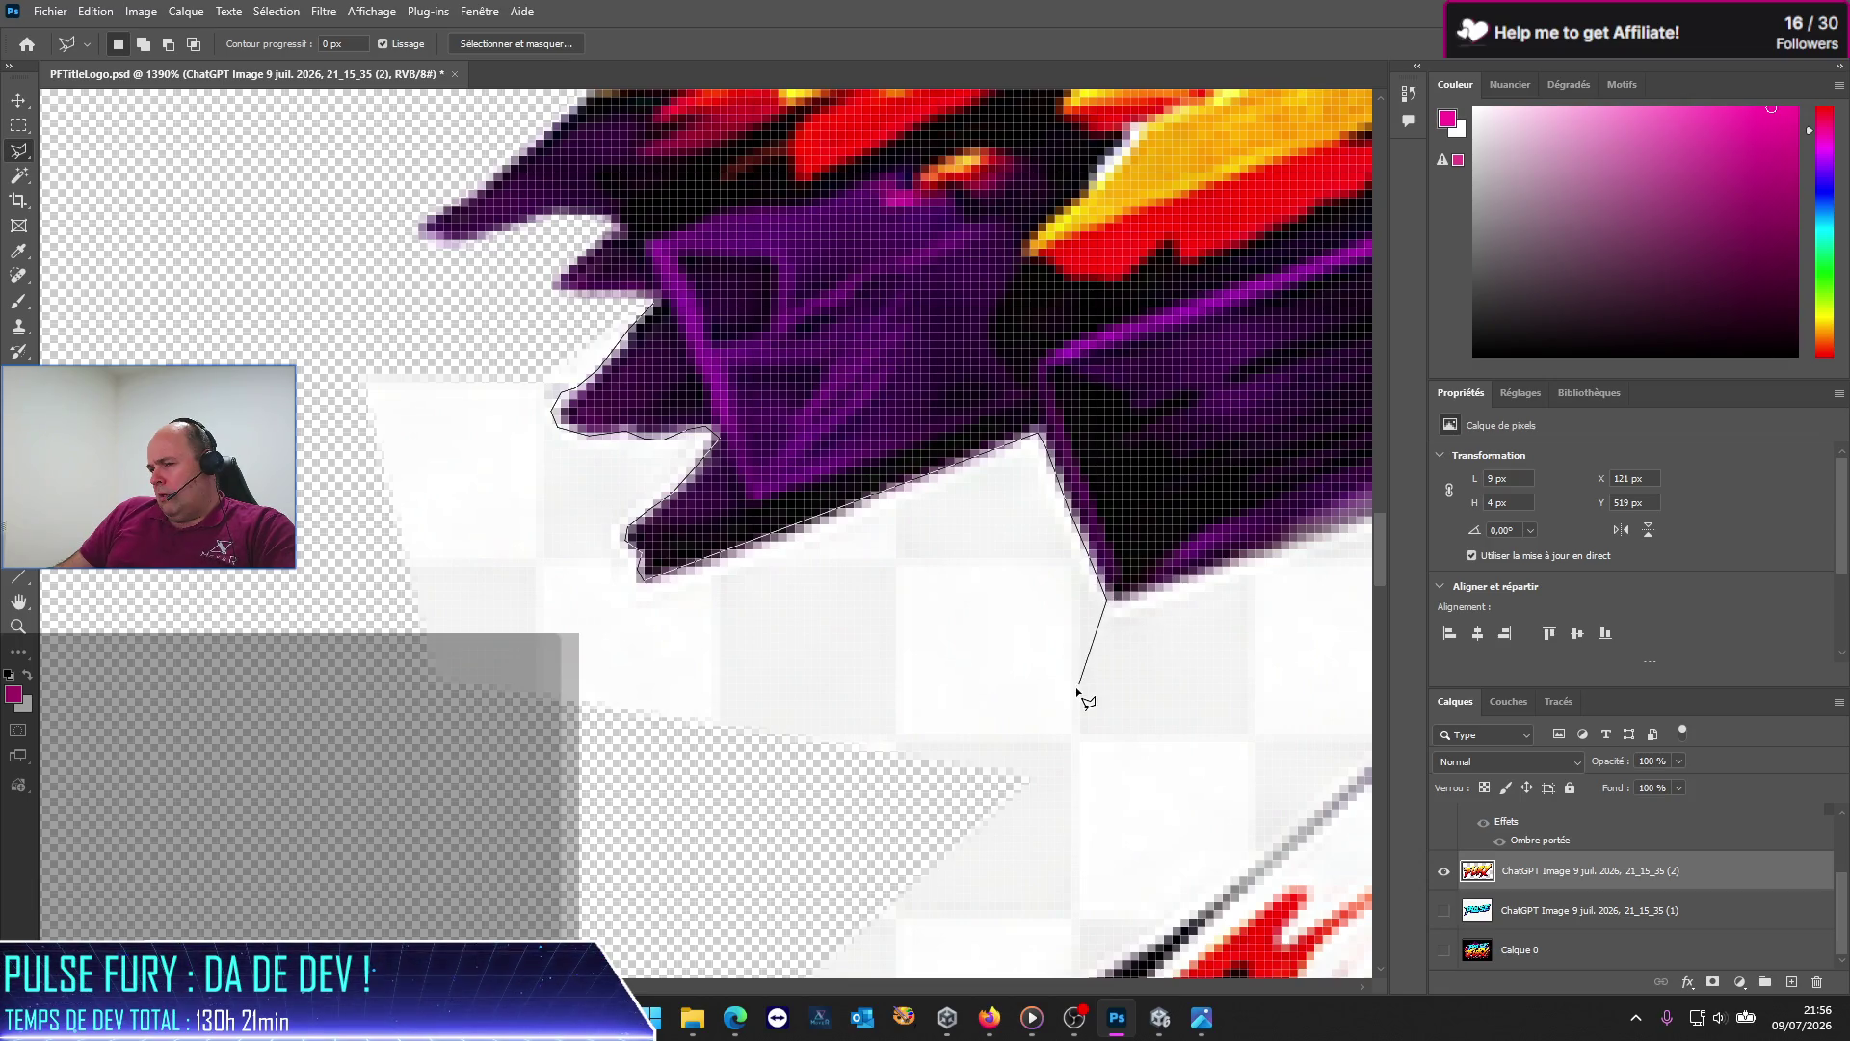
Step: Start a Polygonal Lasso outline around the white halo beside the F's upper-left tip
key("ctrl+minus")
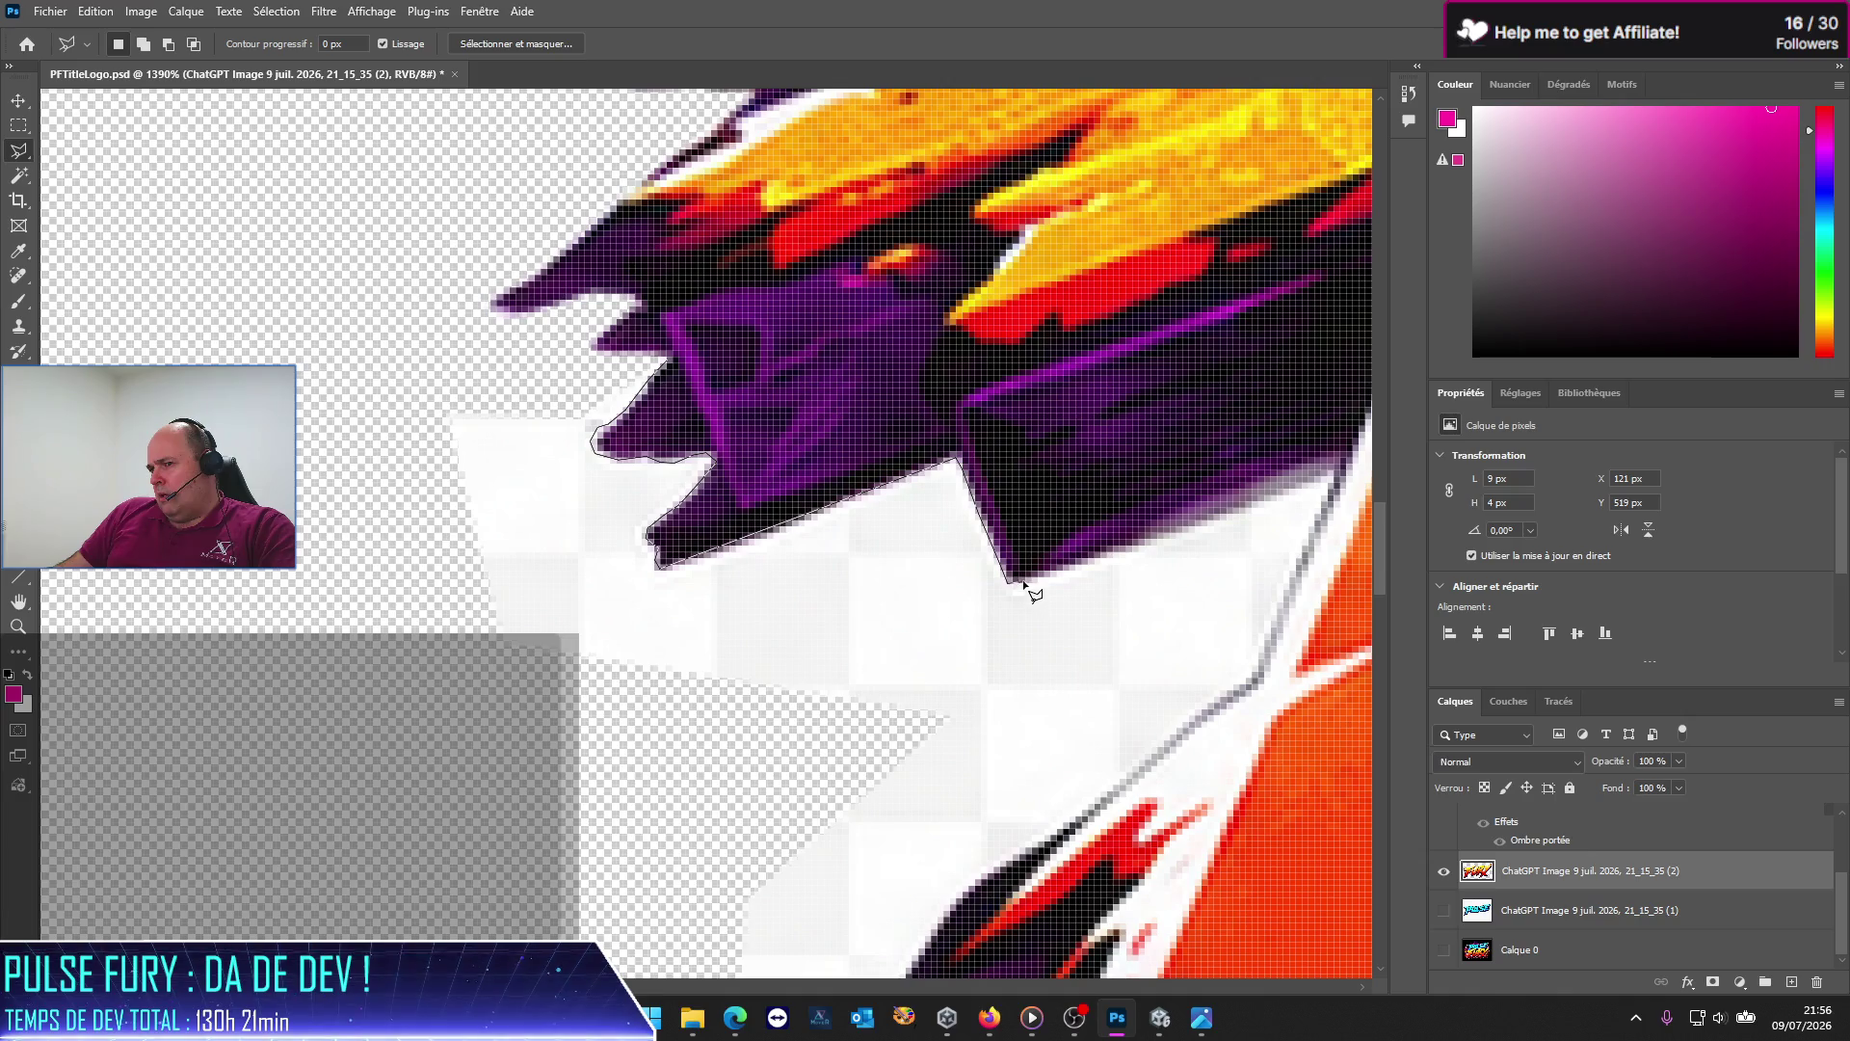
left_click(1167, 535)
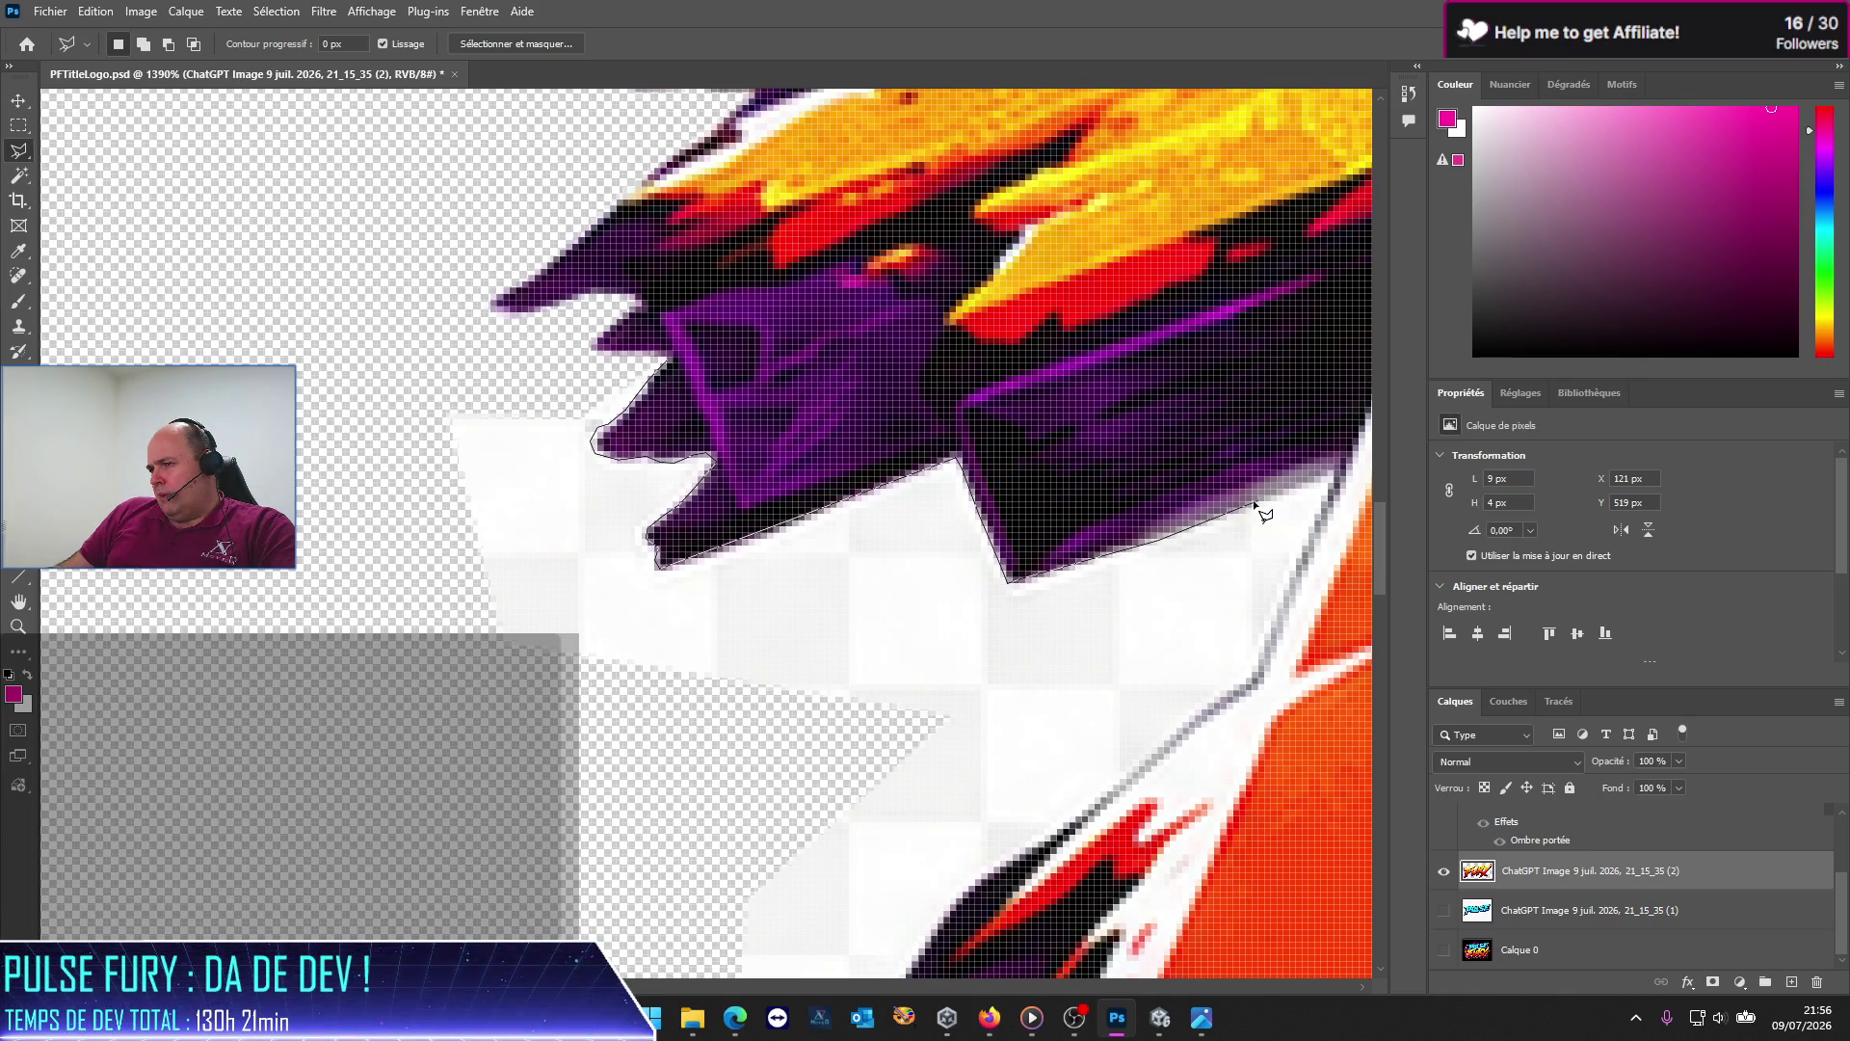
left_click(1334, 471)
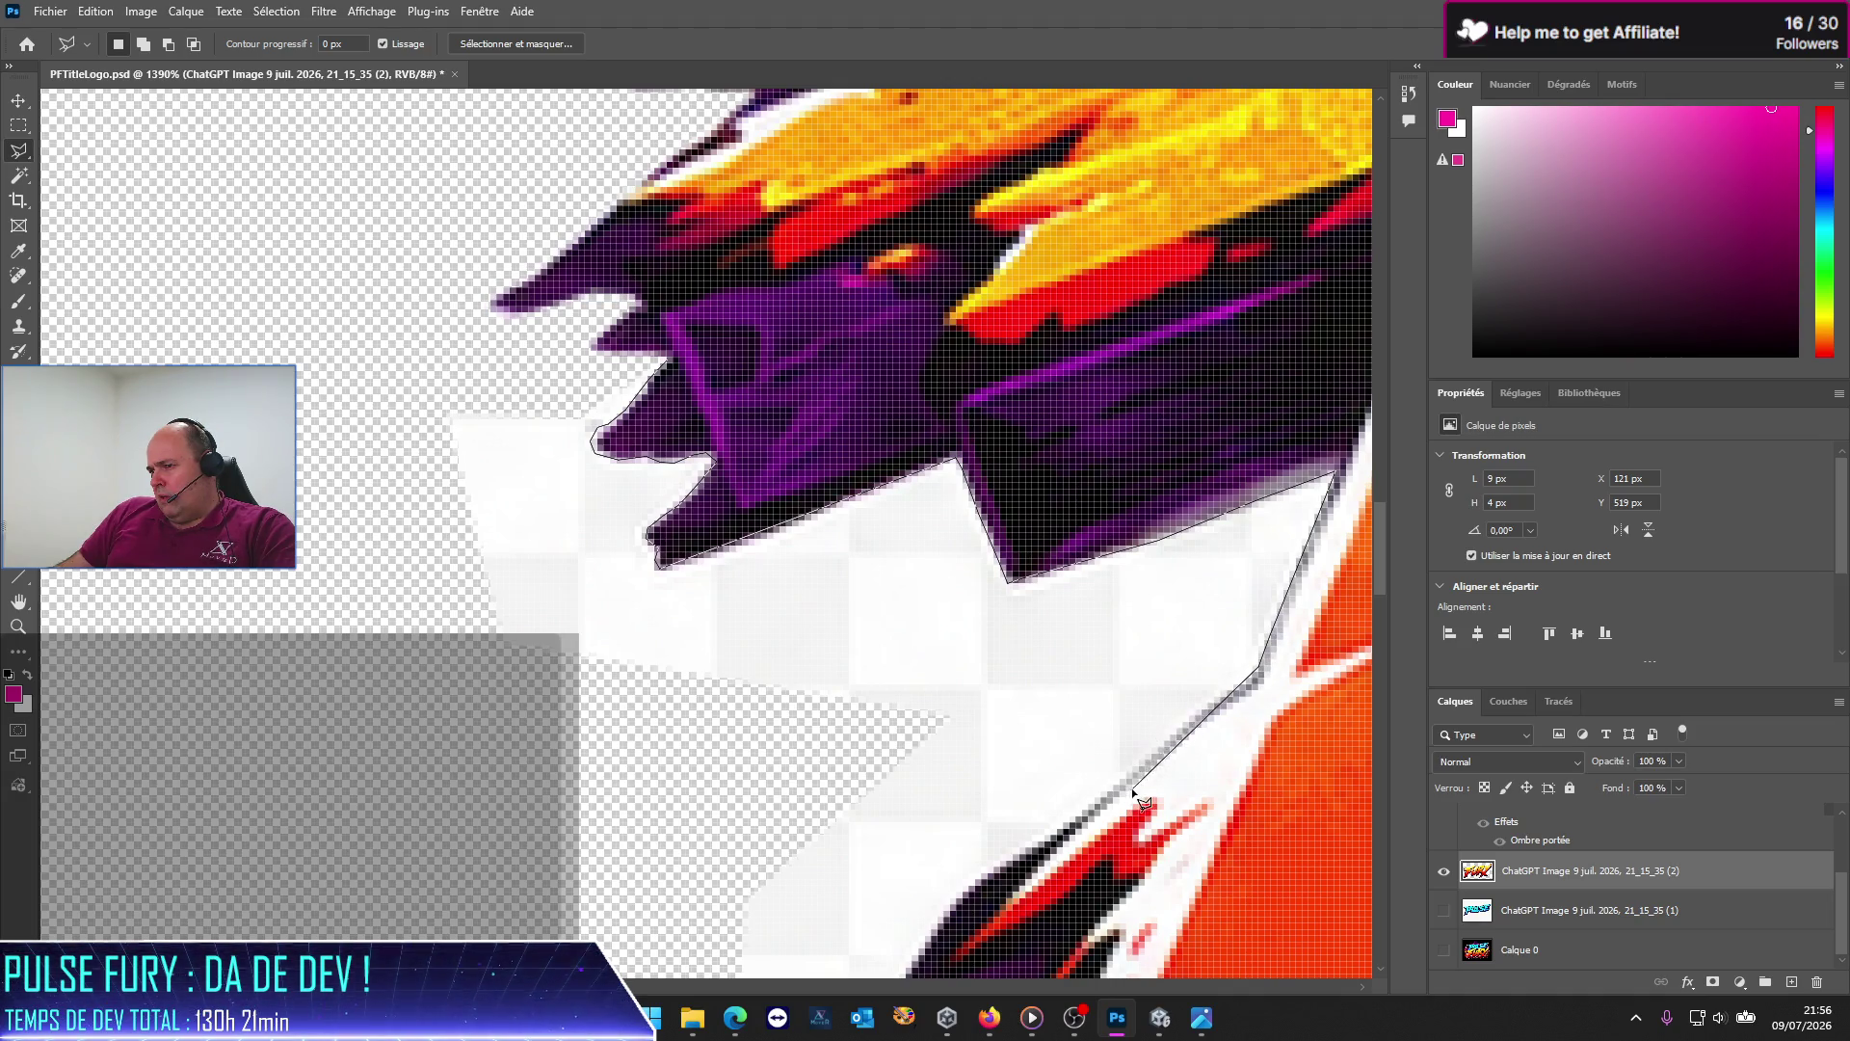
left_click(1070, 822)
left_click(997, 869)
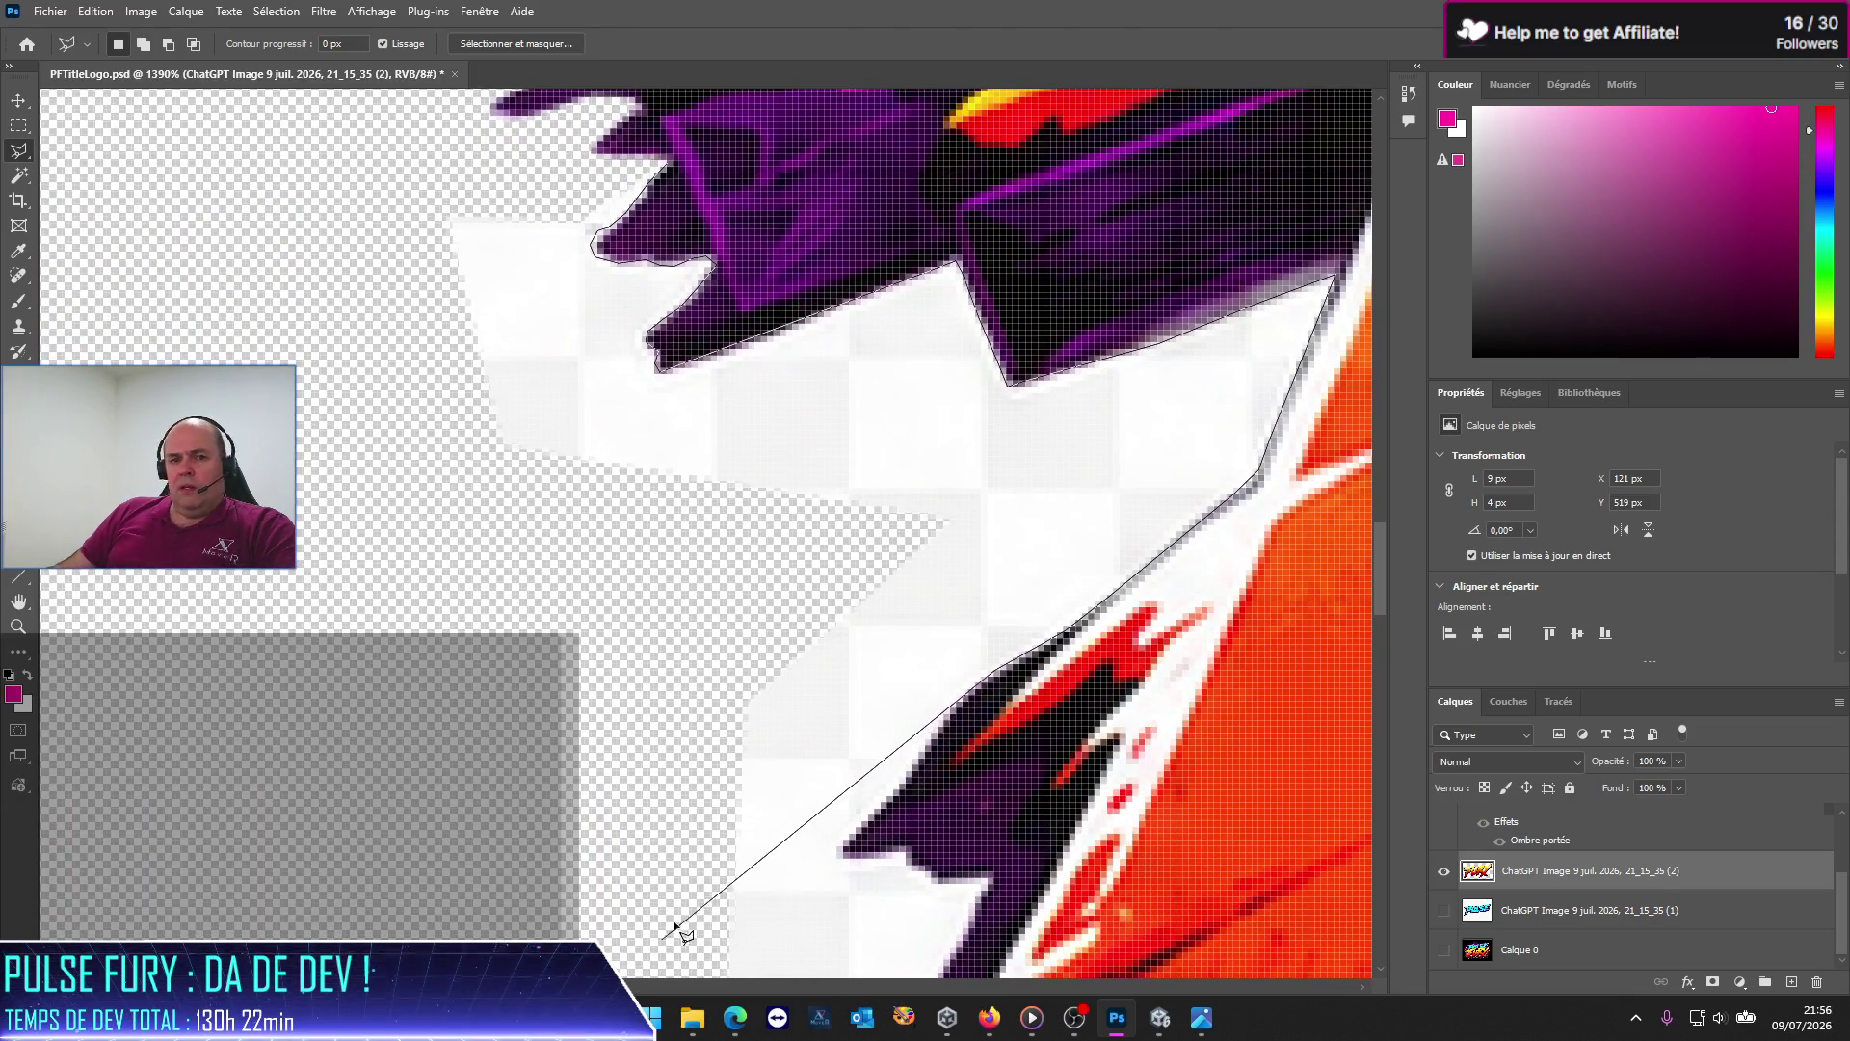
scroll(771, 819, "down", 5)
left_click(994, 327)
Step: Continue the outline past the purple point into the transparent area and close it into a selection
key("ctrl+plus")
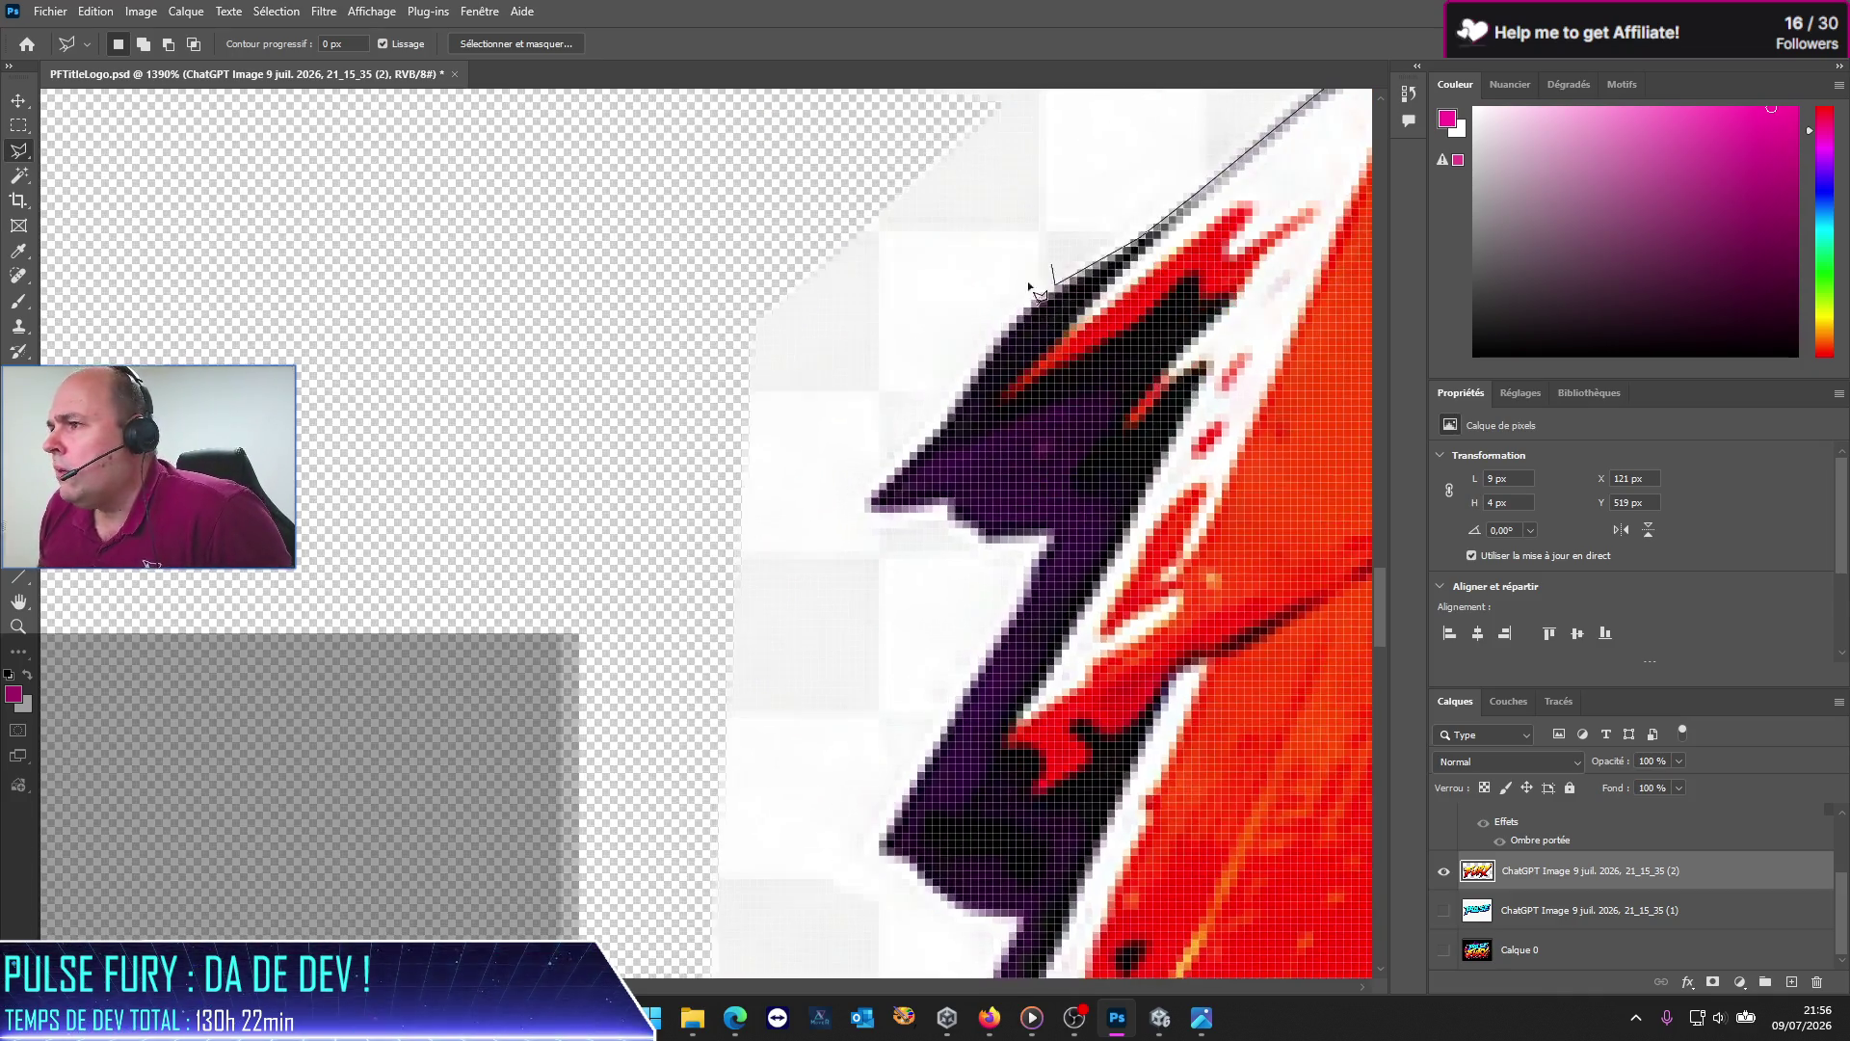
key("ctrl+plus")
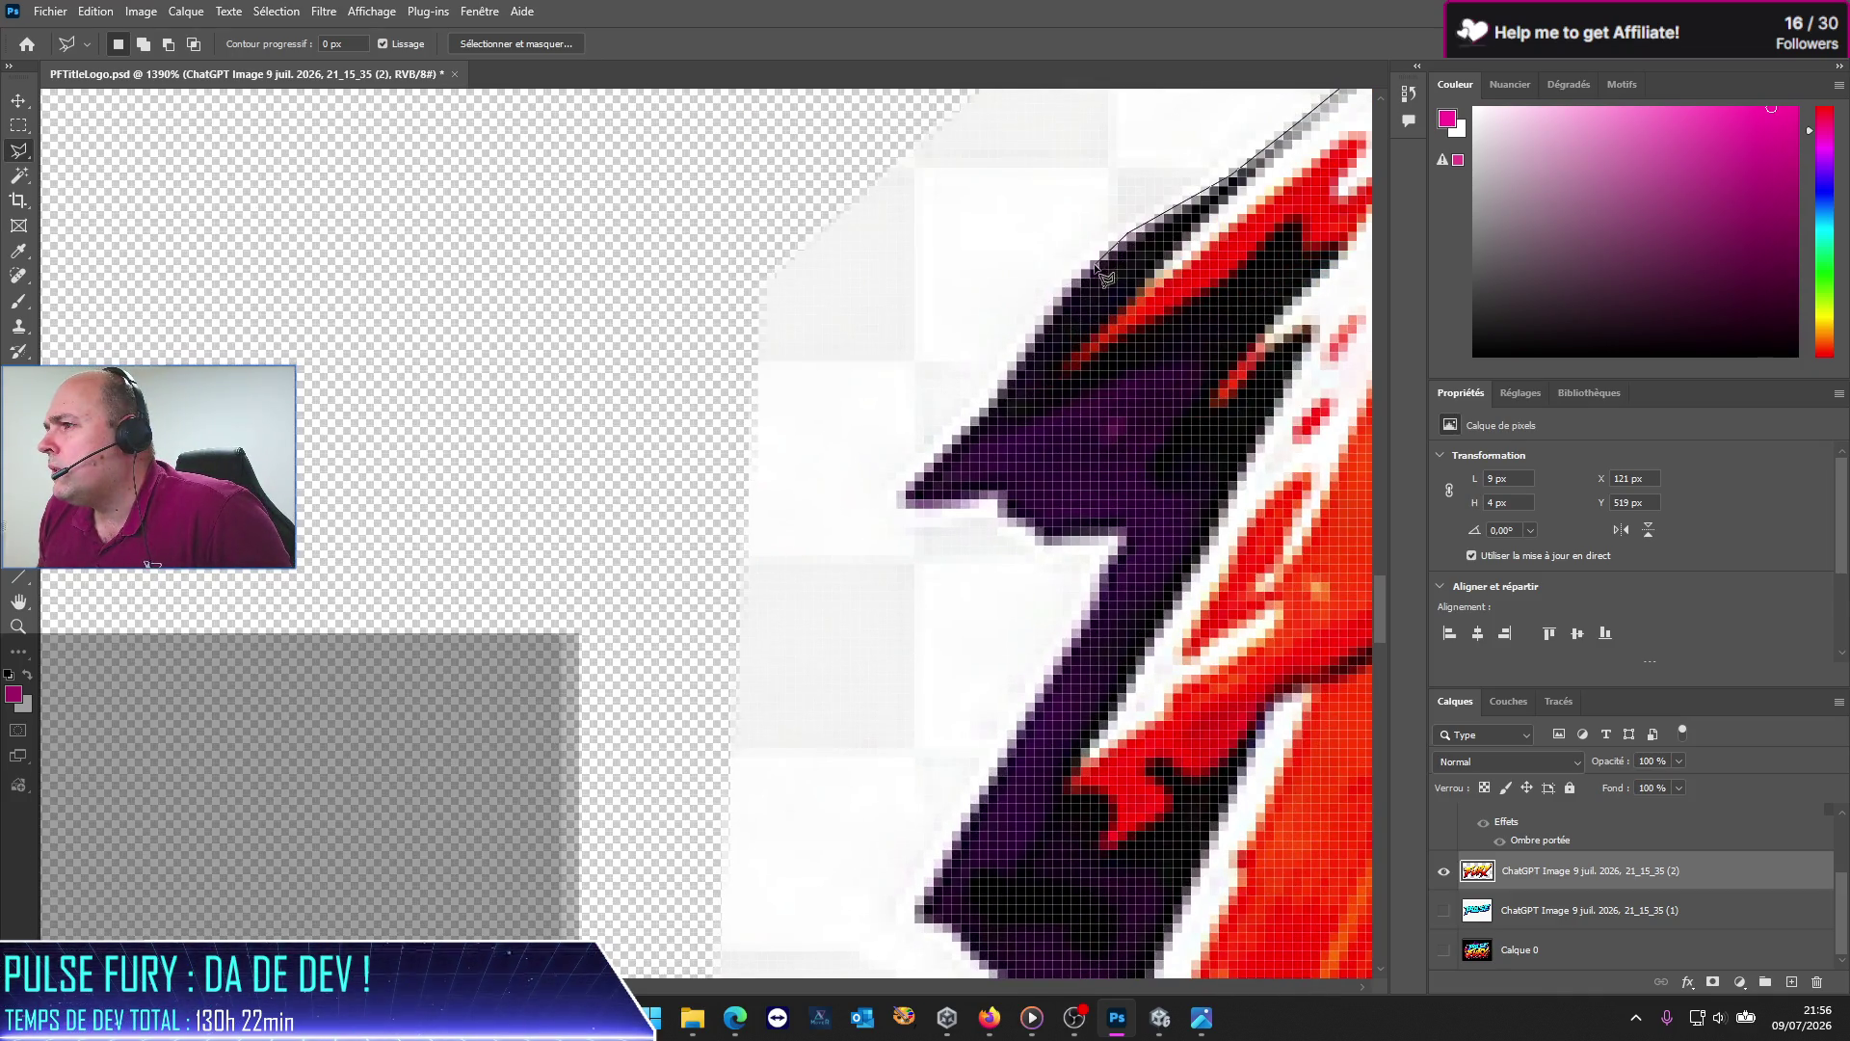
left_click(1089, 272)
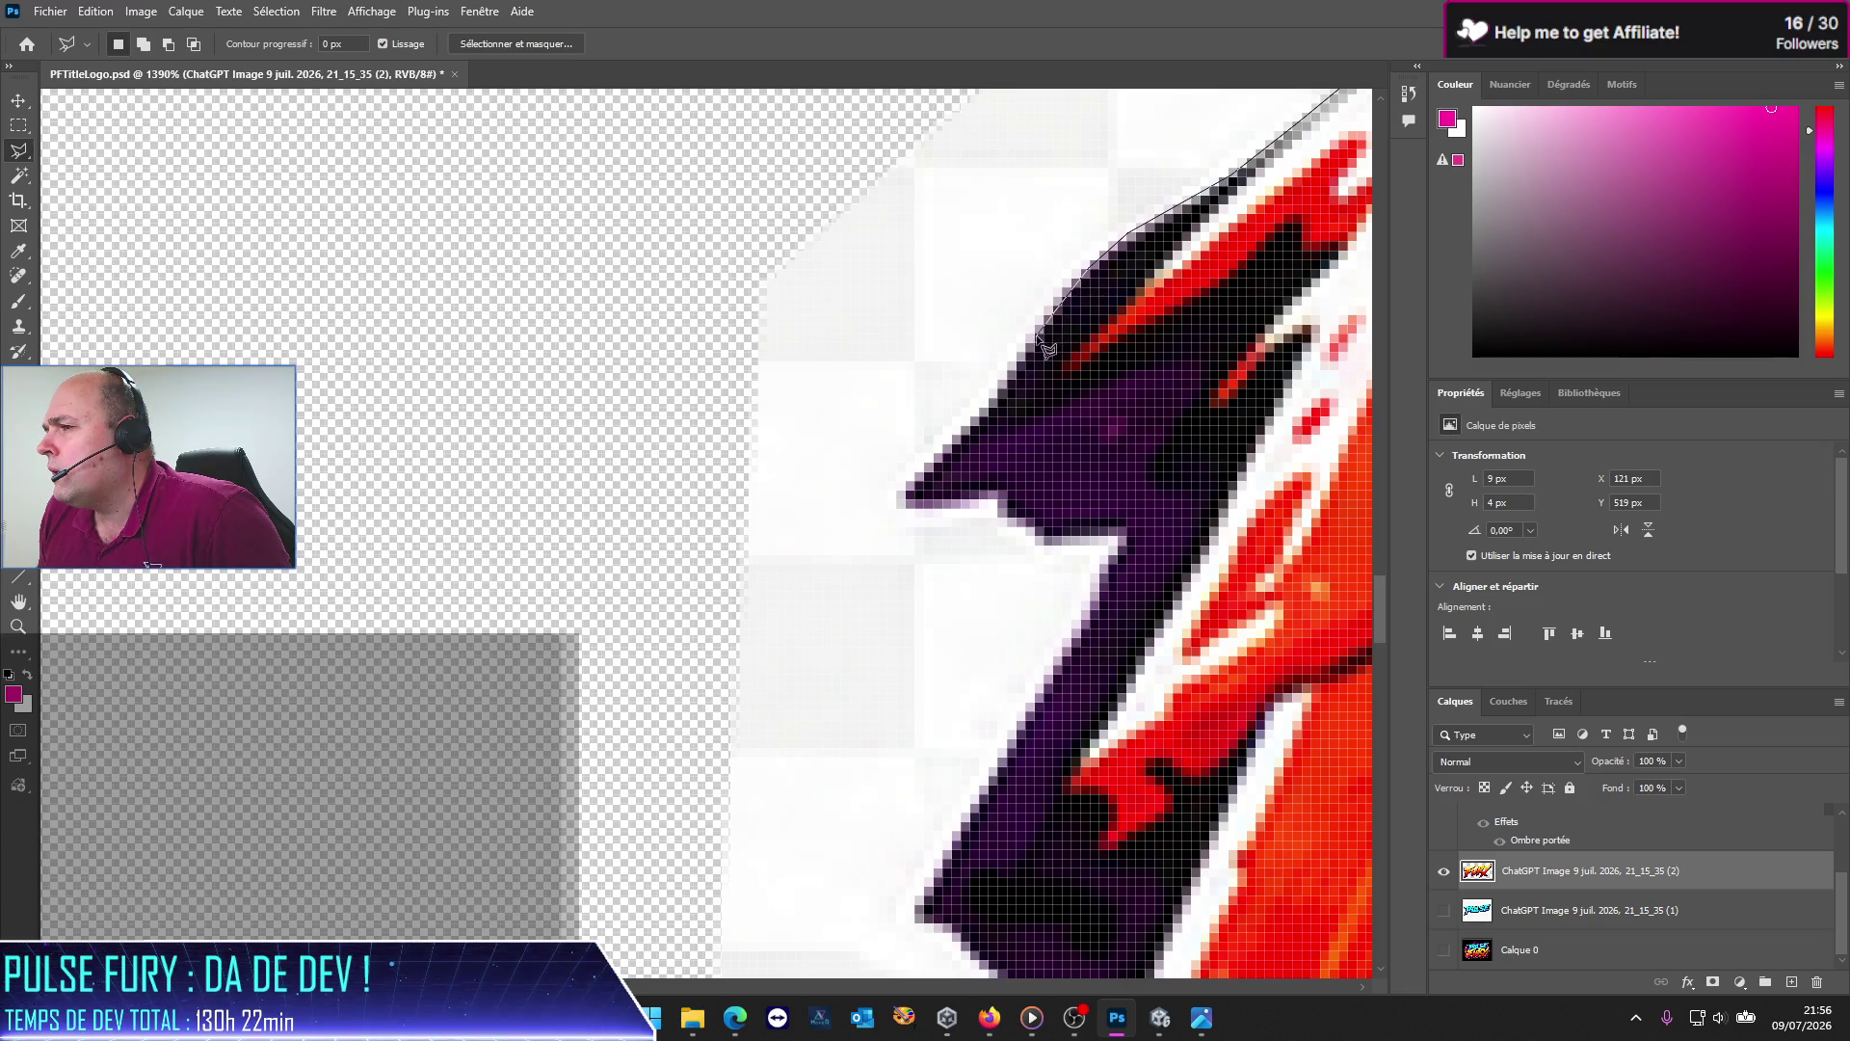
left_click(1005, 384)
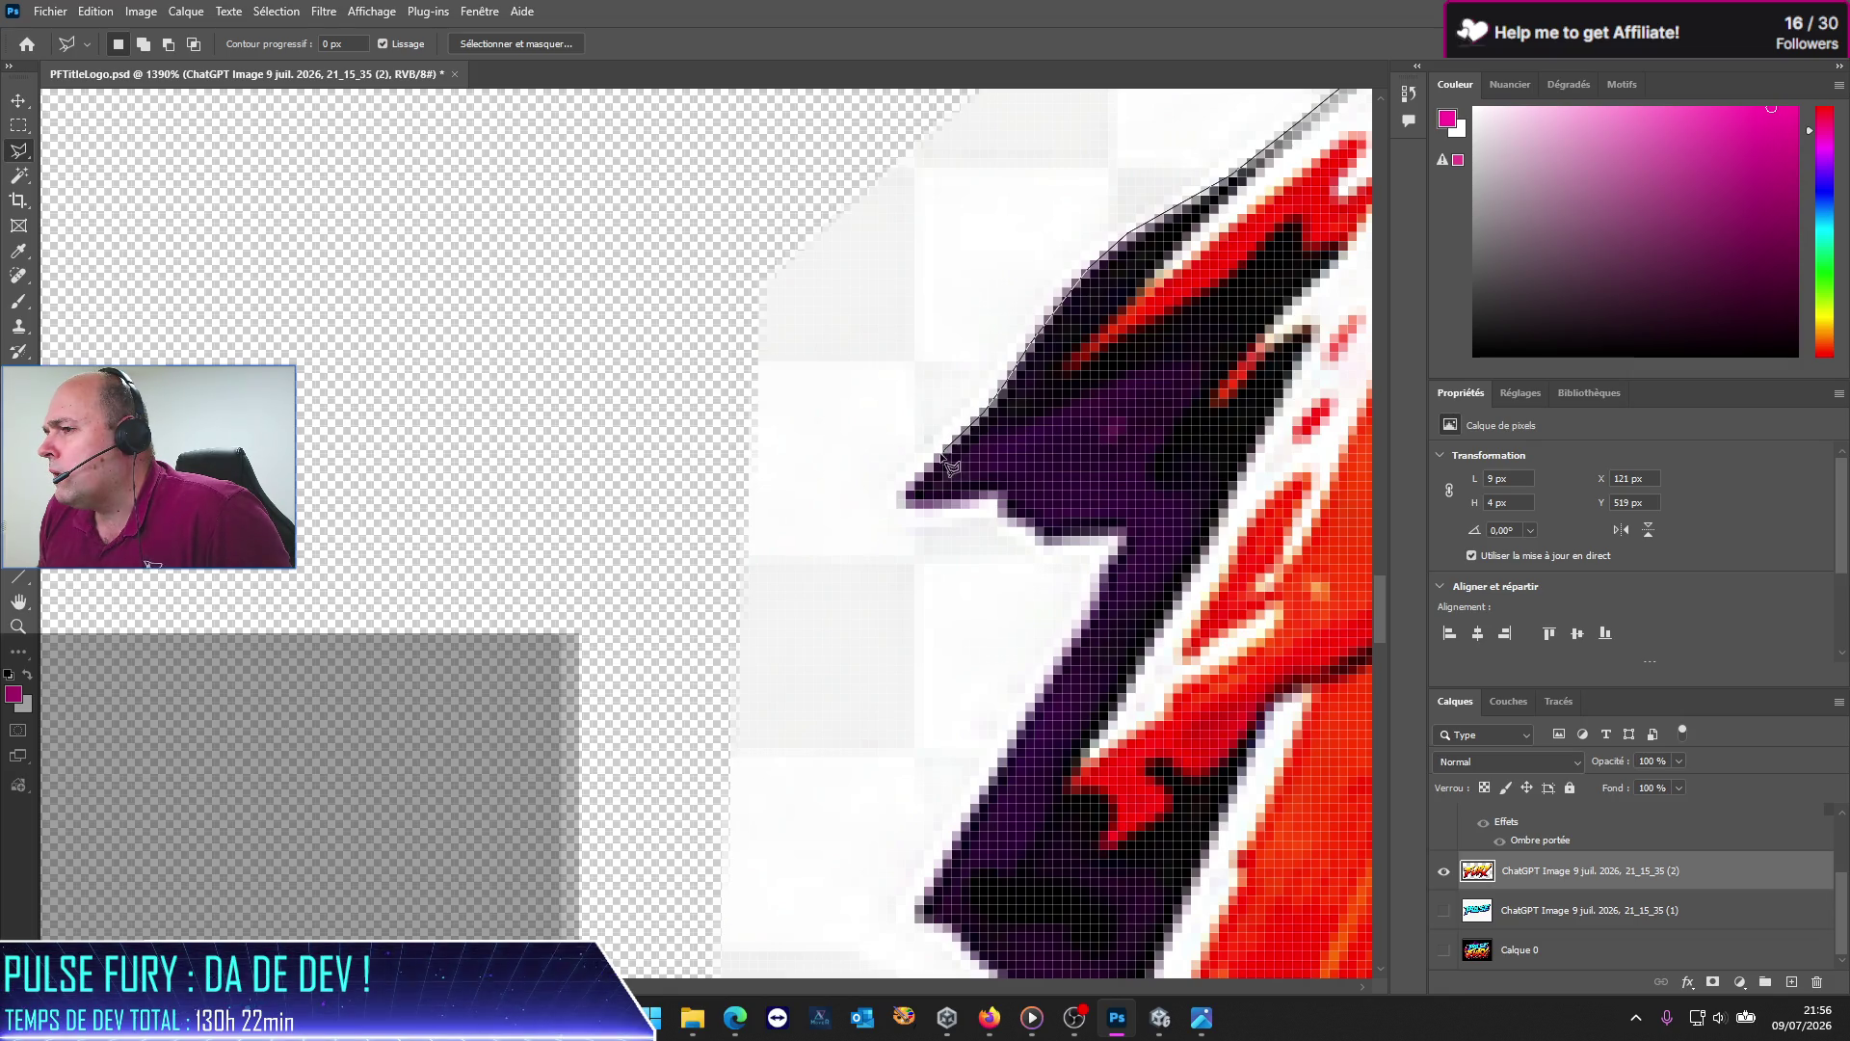
left_click(886, 521)
left_click(562, 571)
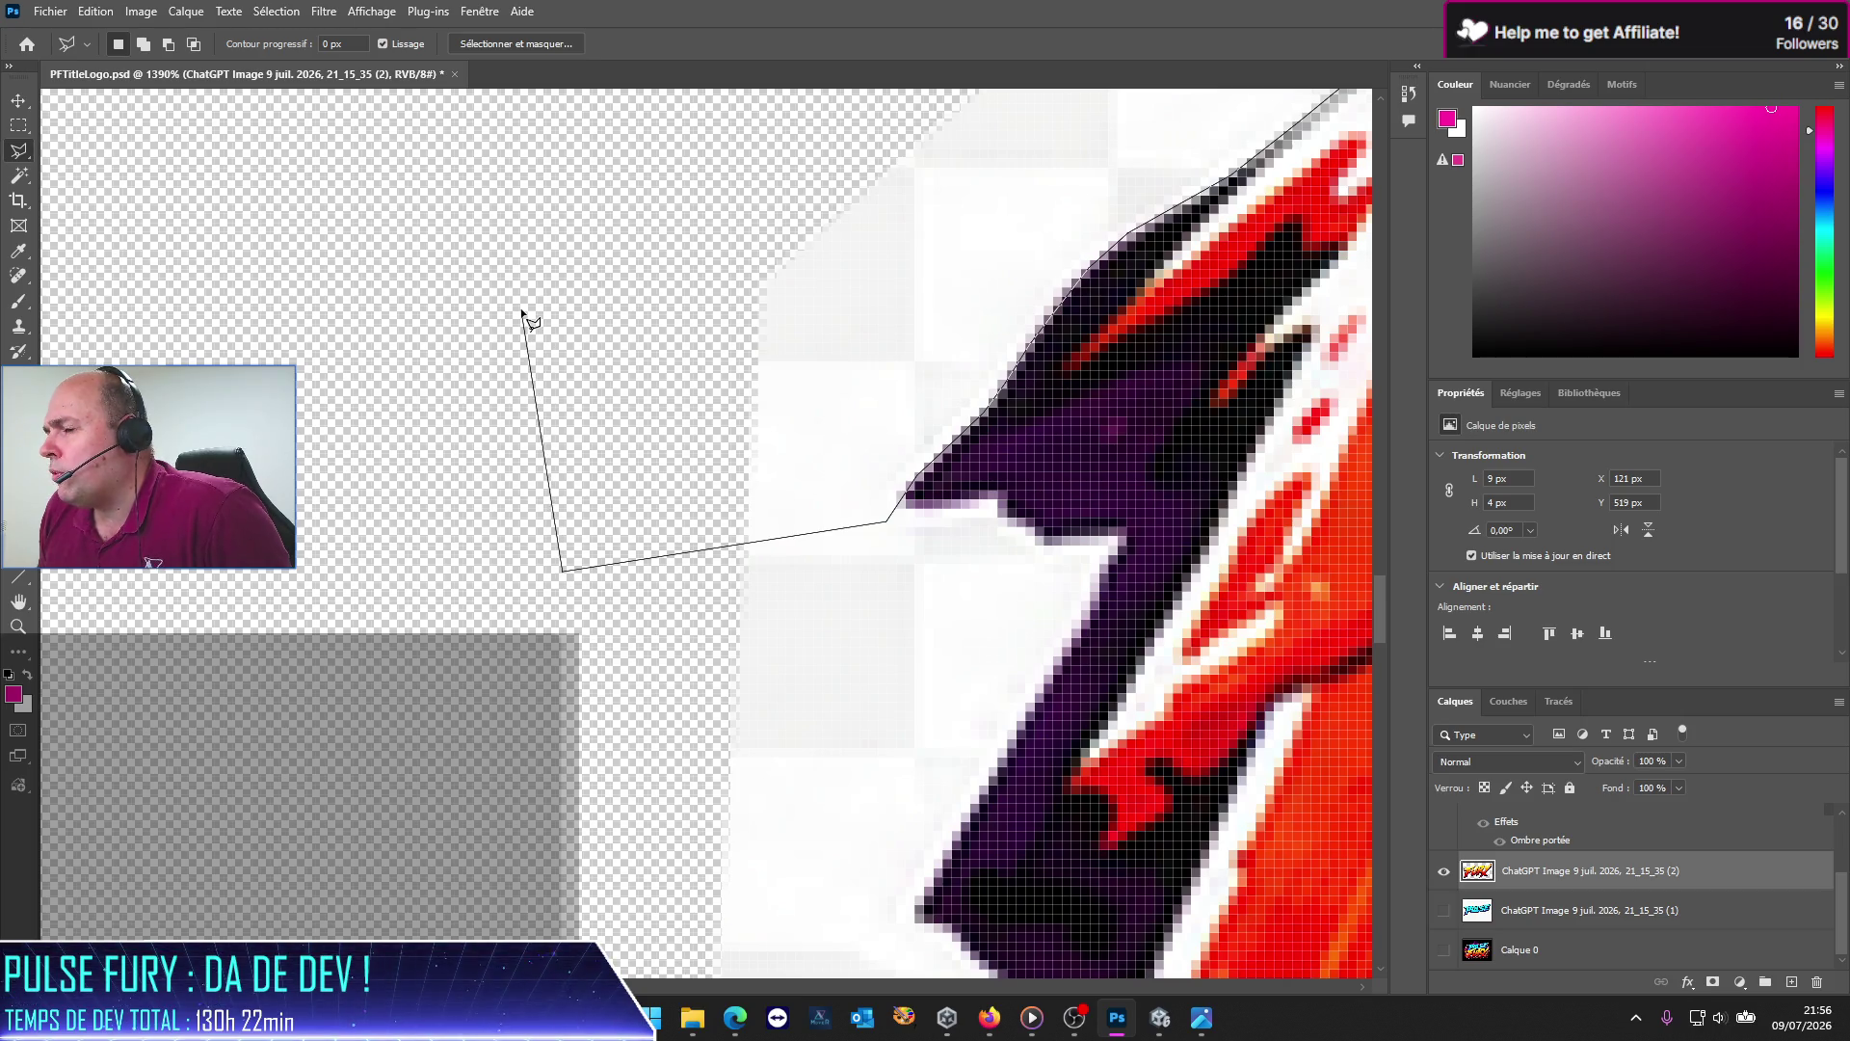
scroll(553, 309, "down", 3)
scroll(497, 315, "left", 2)
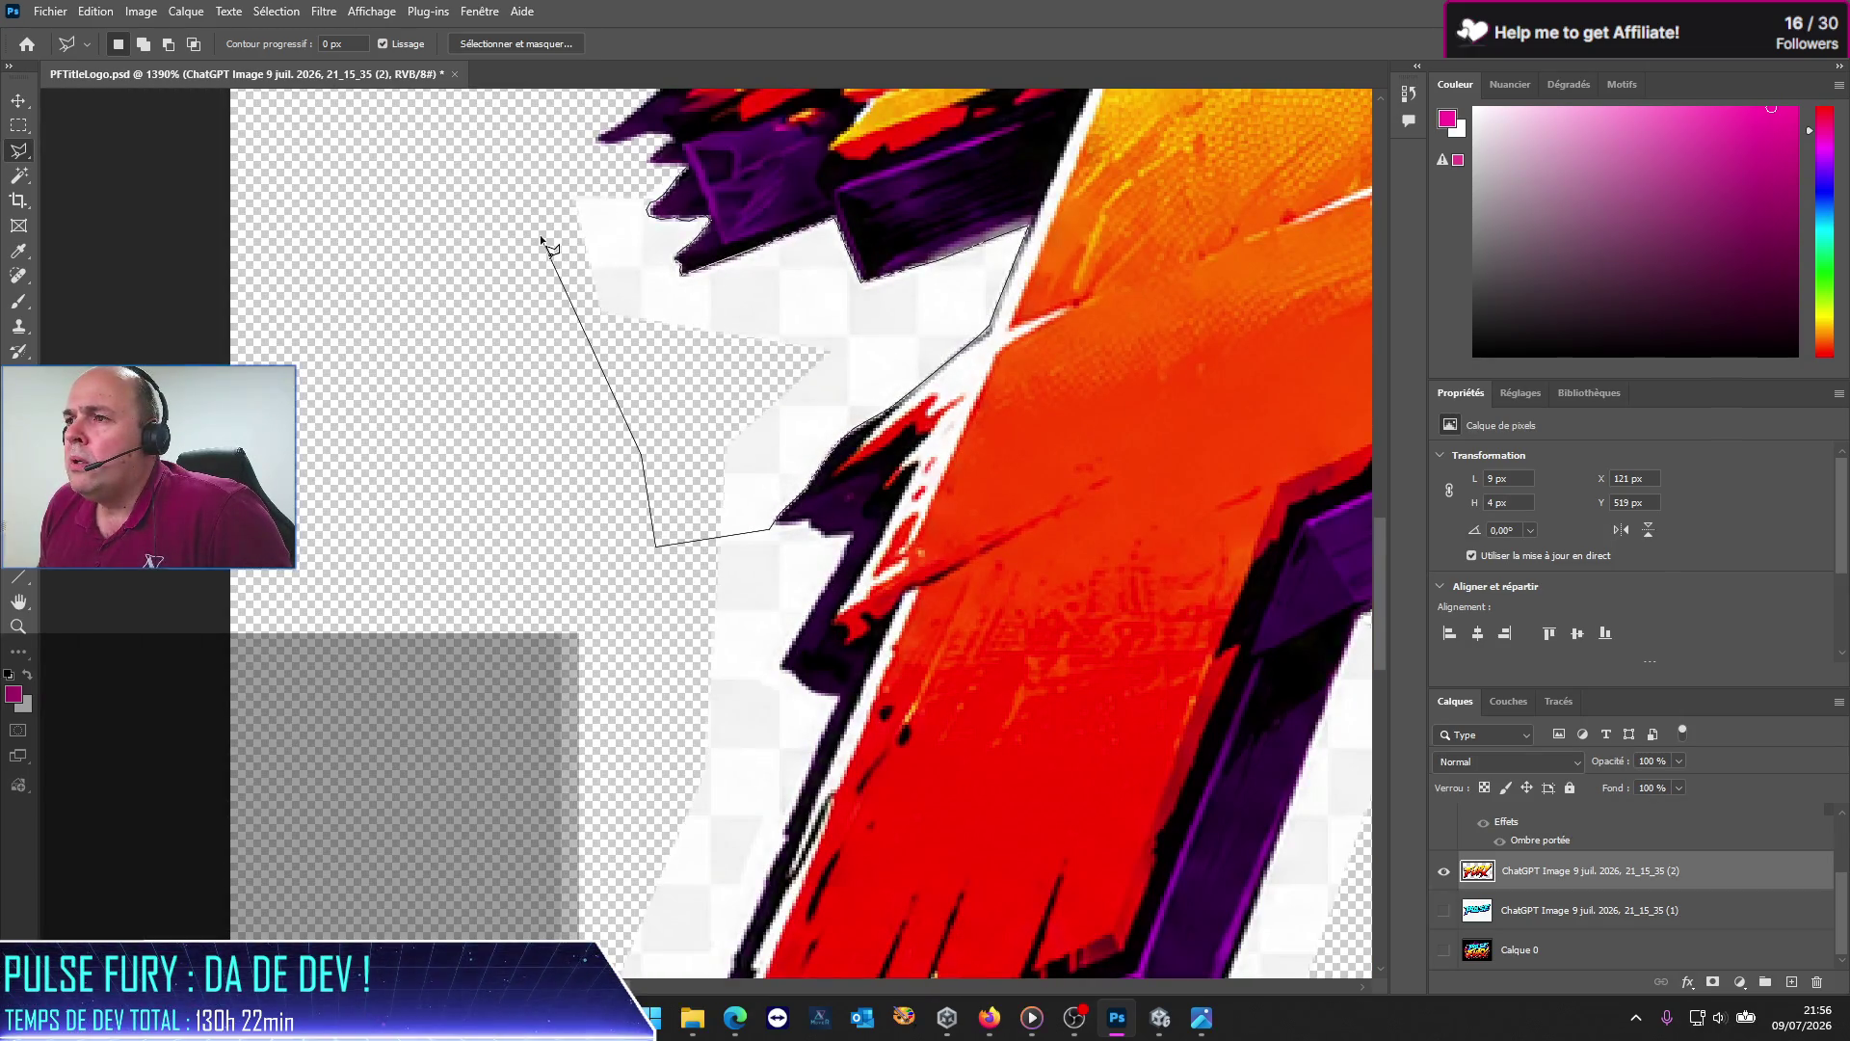
double_click(510, 152)
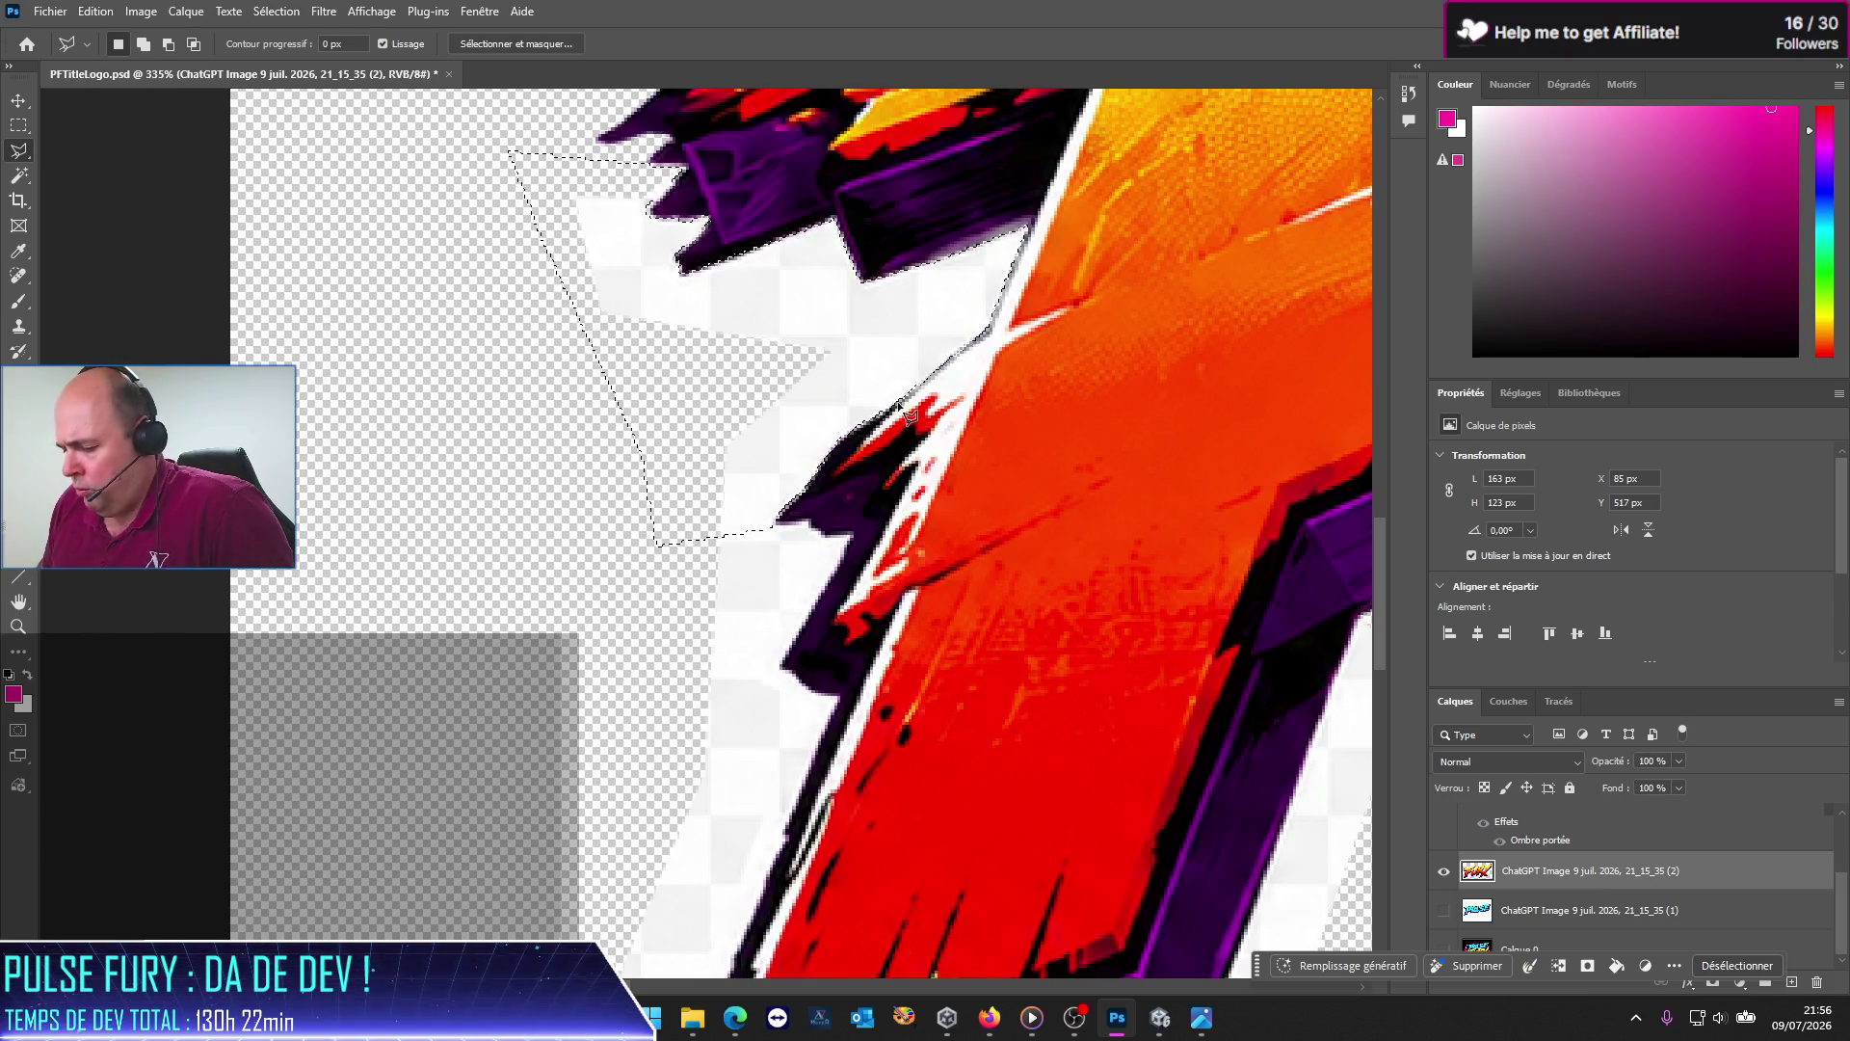
Step: Erase the white halo around the F's lower stroke with the Magic Wand at tolerance 20
scroll(715, 699, "down", 5)
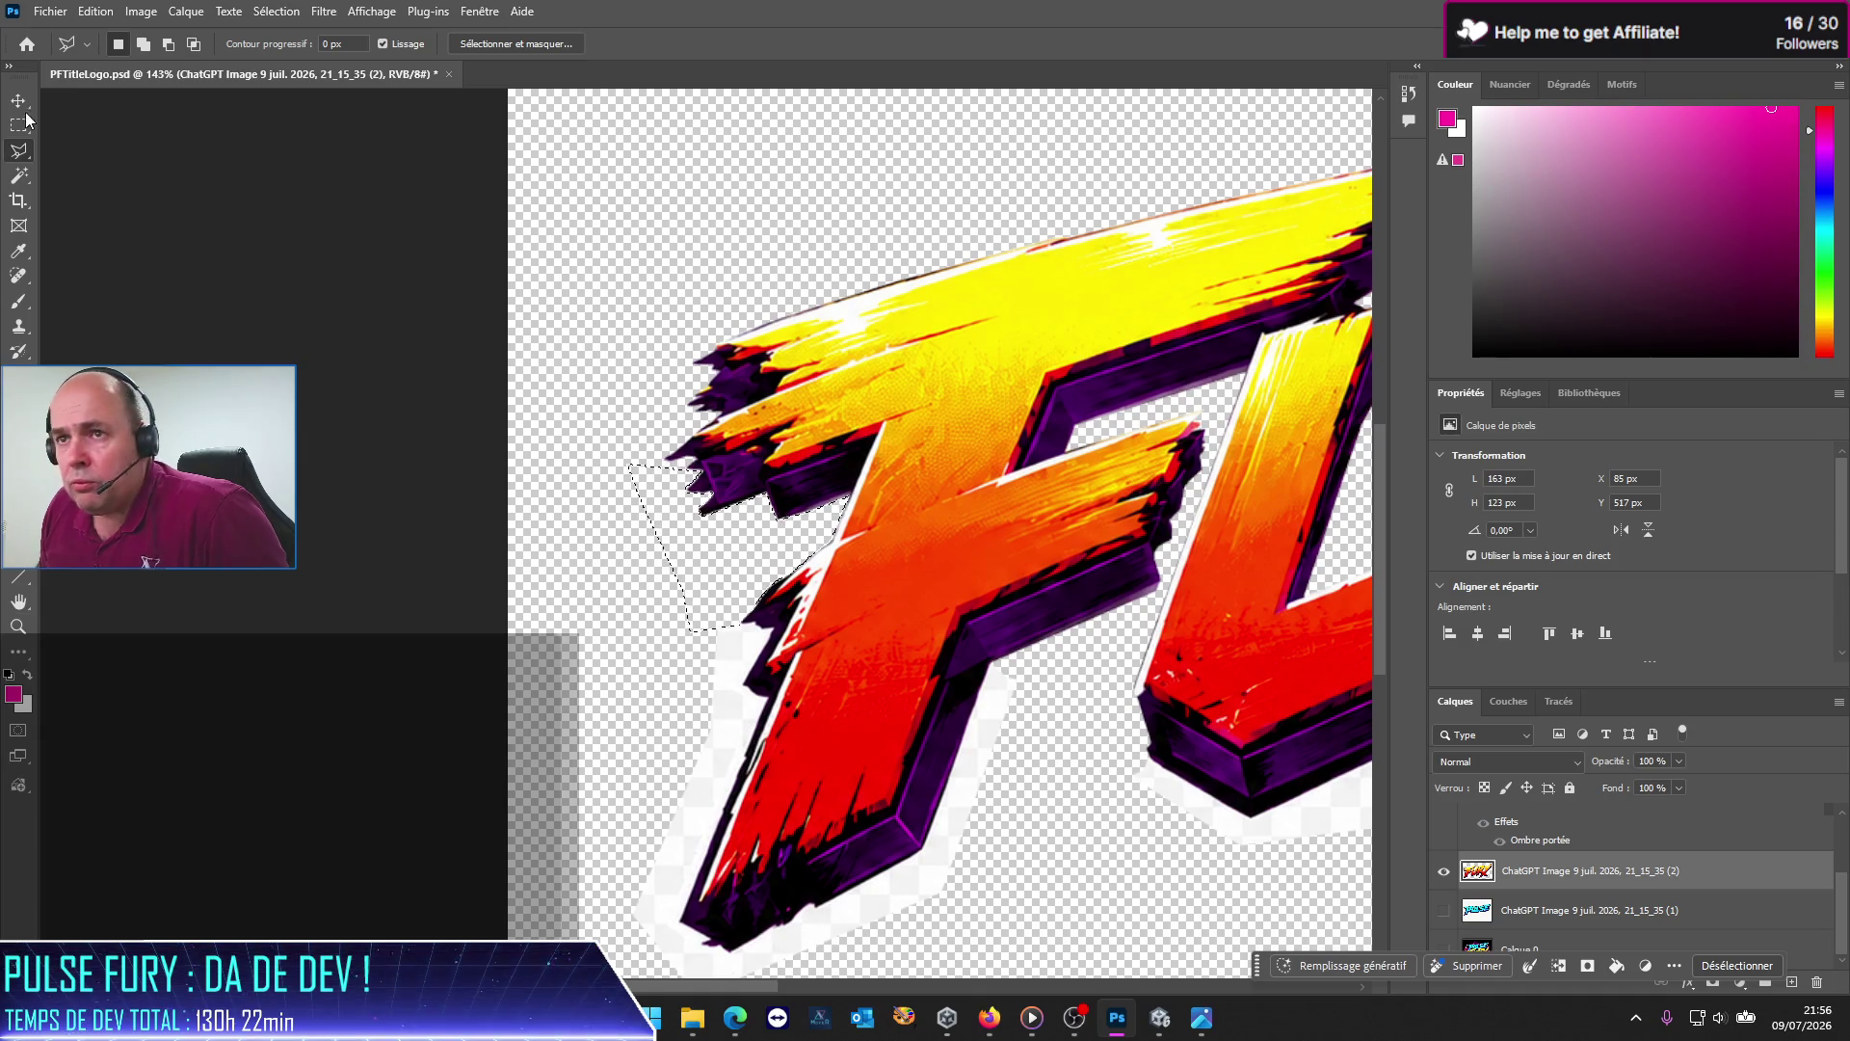
left_click(18, 174)
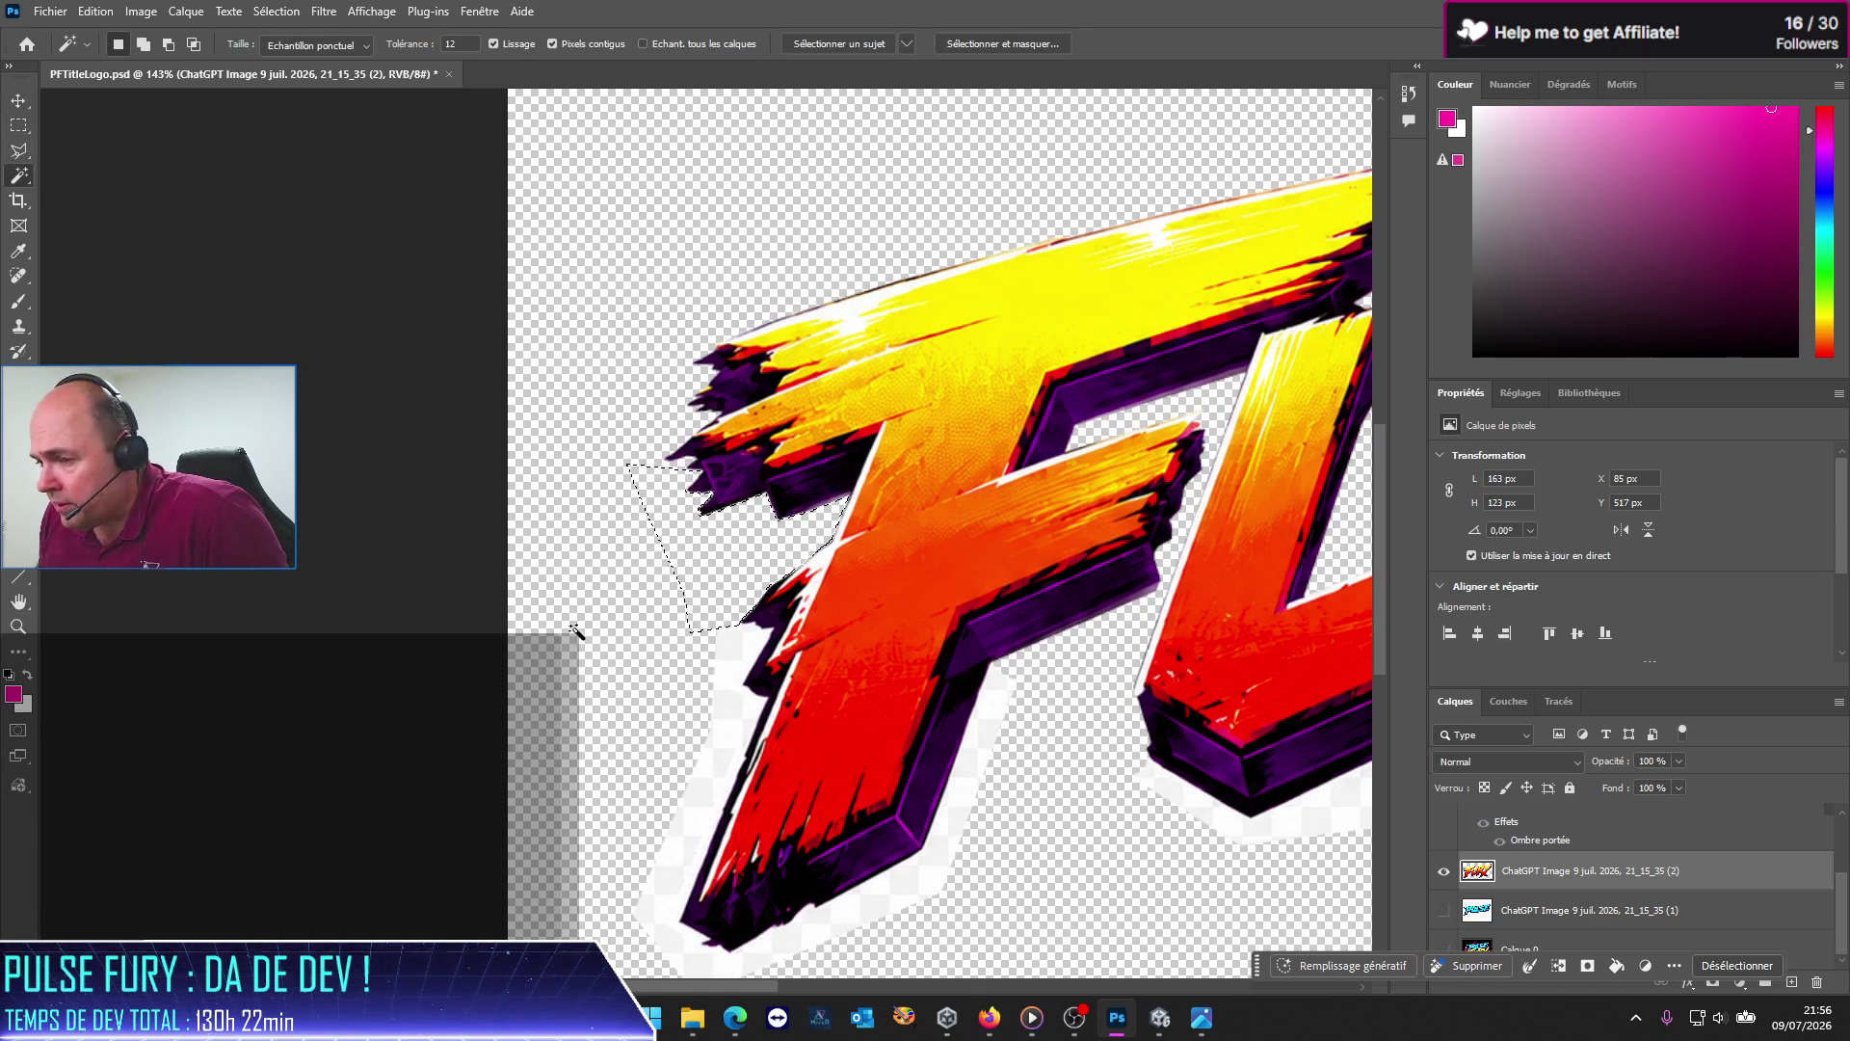
double_click(461, 43)
type("20")
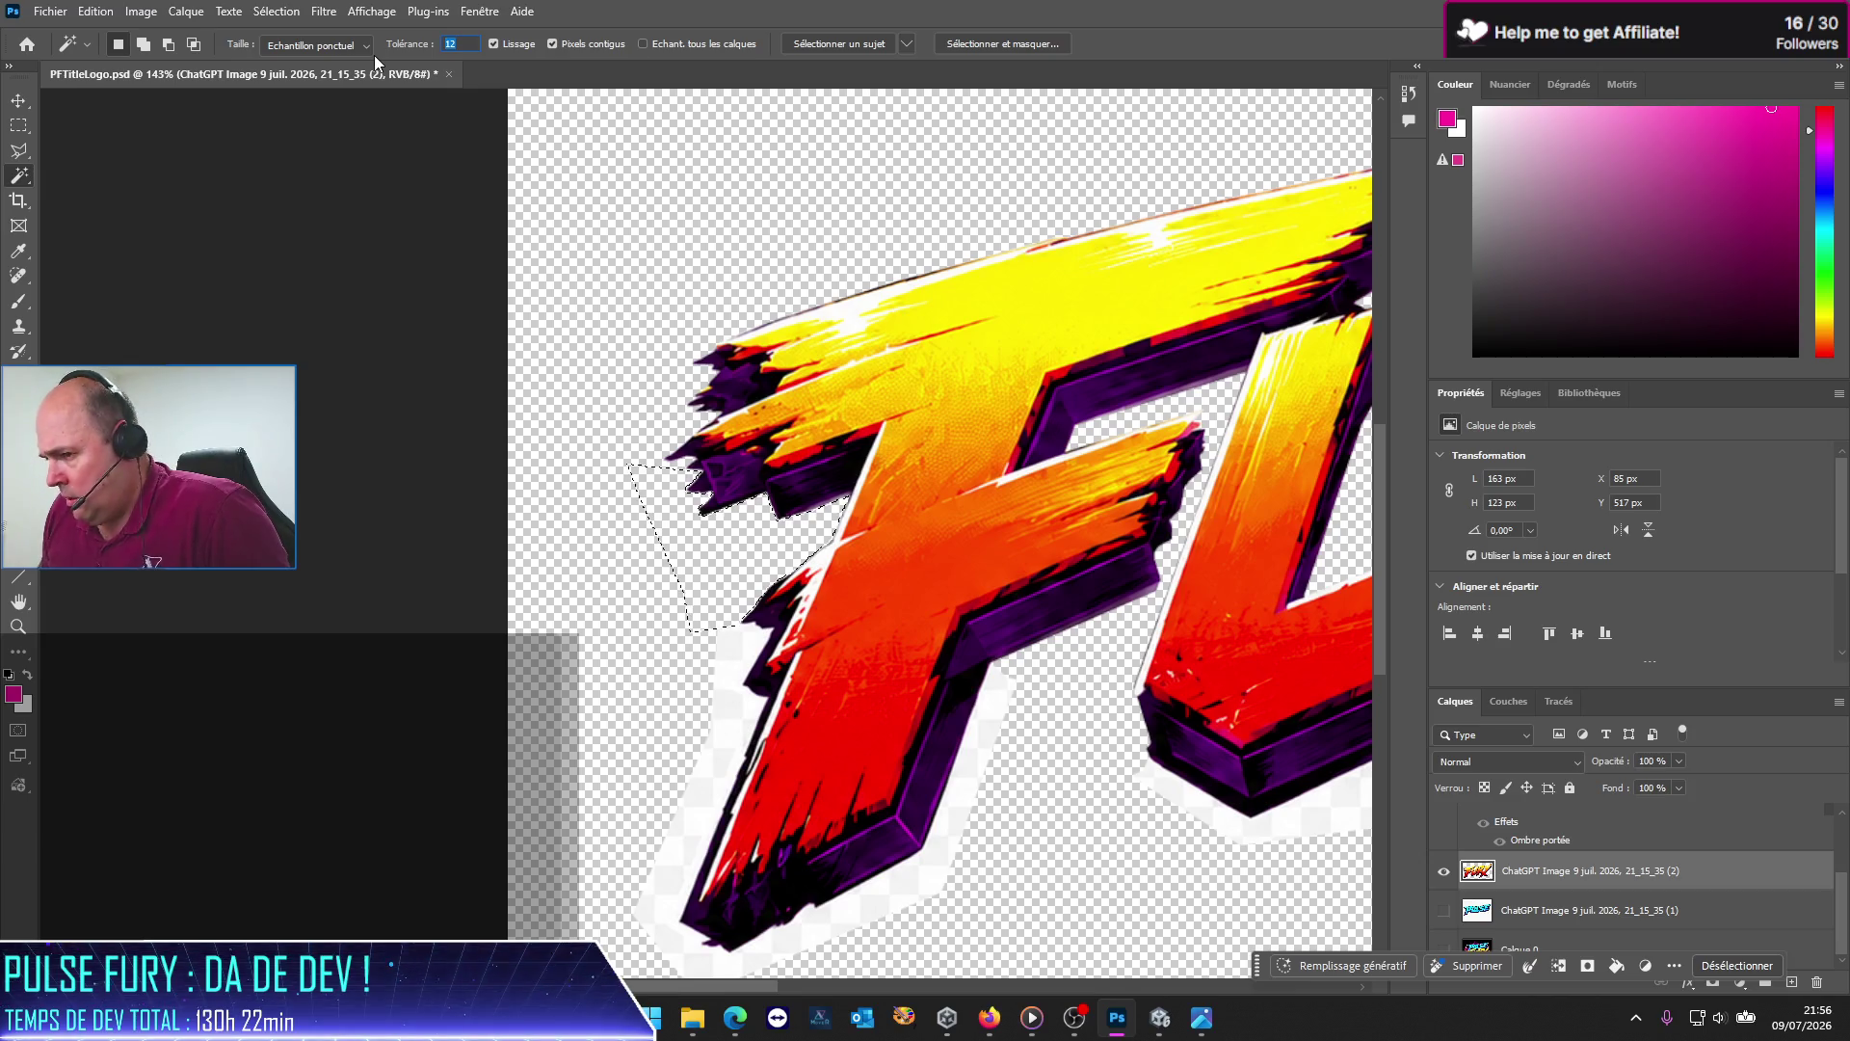
left_click(729, 744)
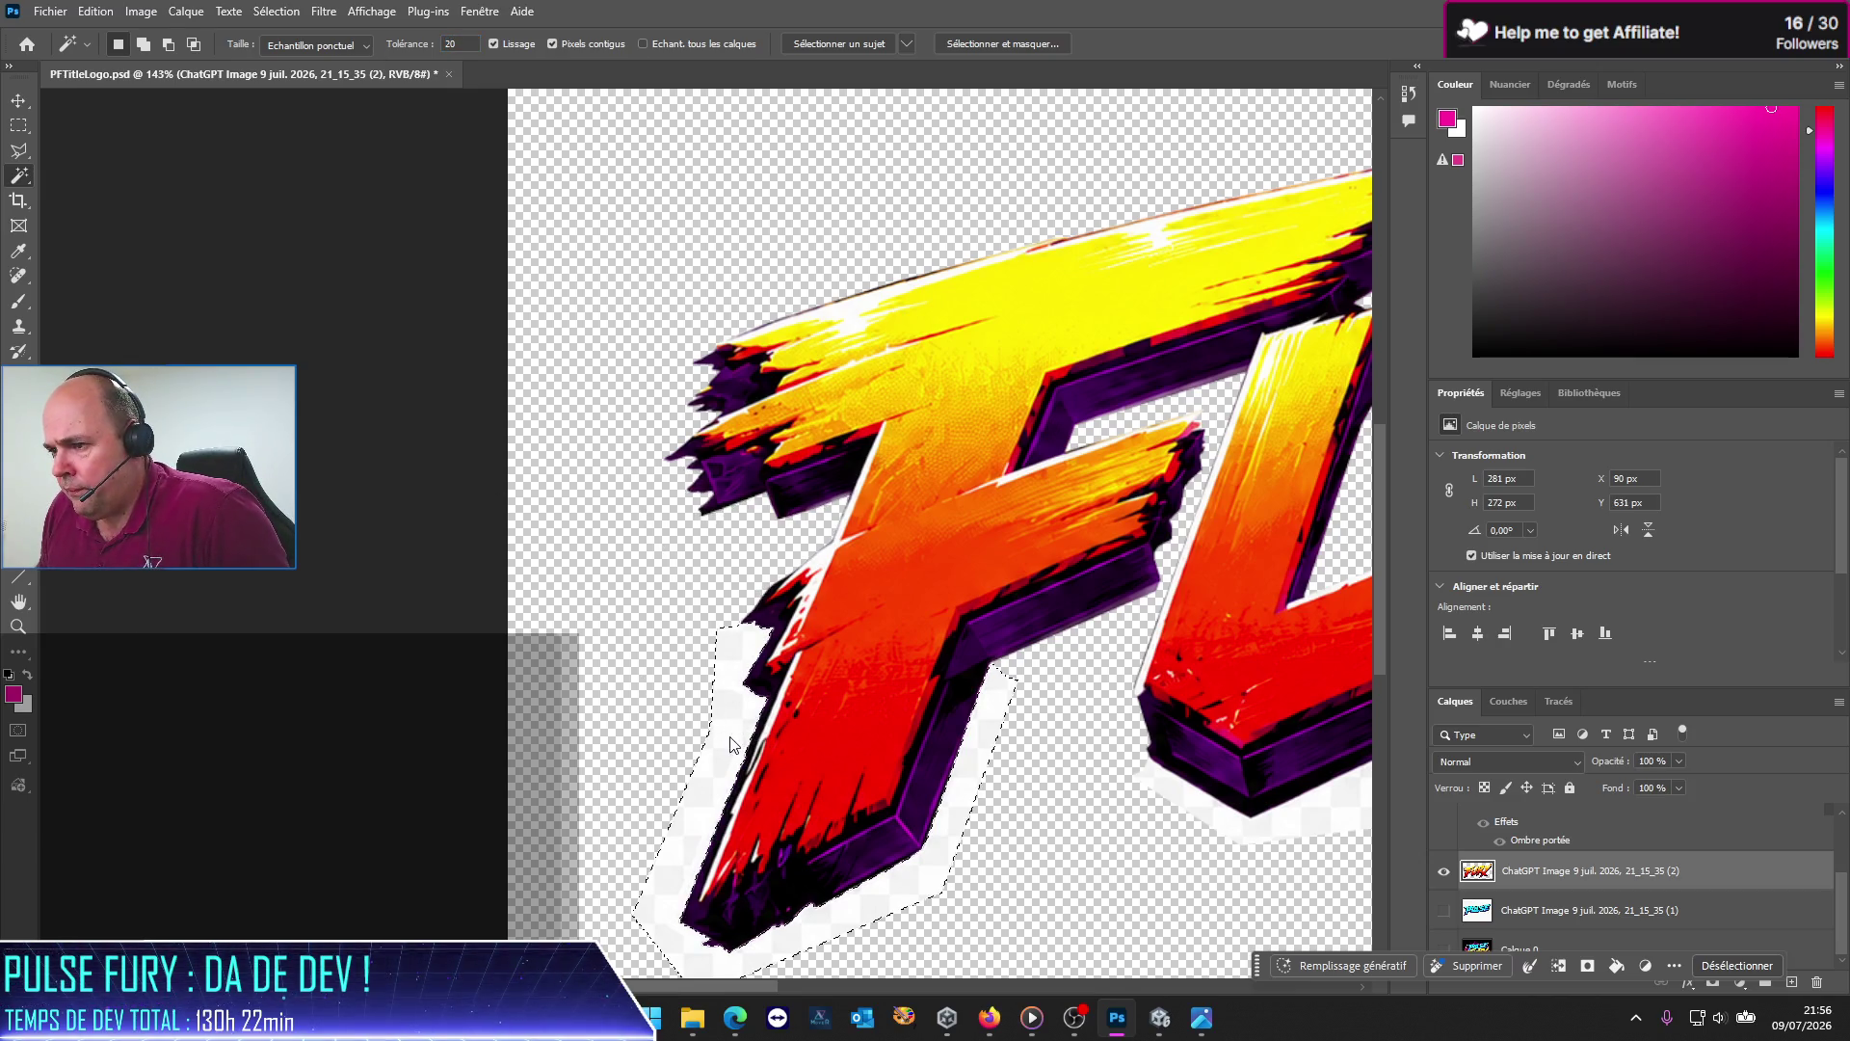
key("Delete")
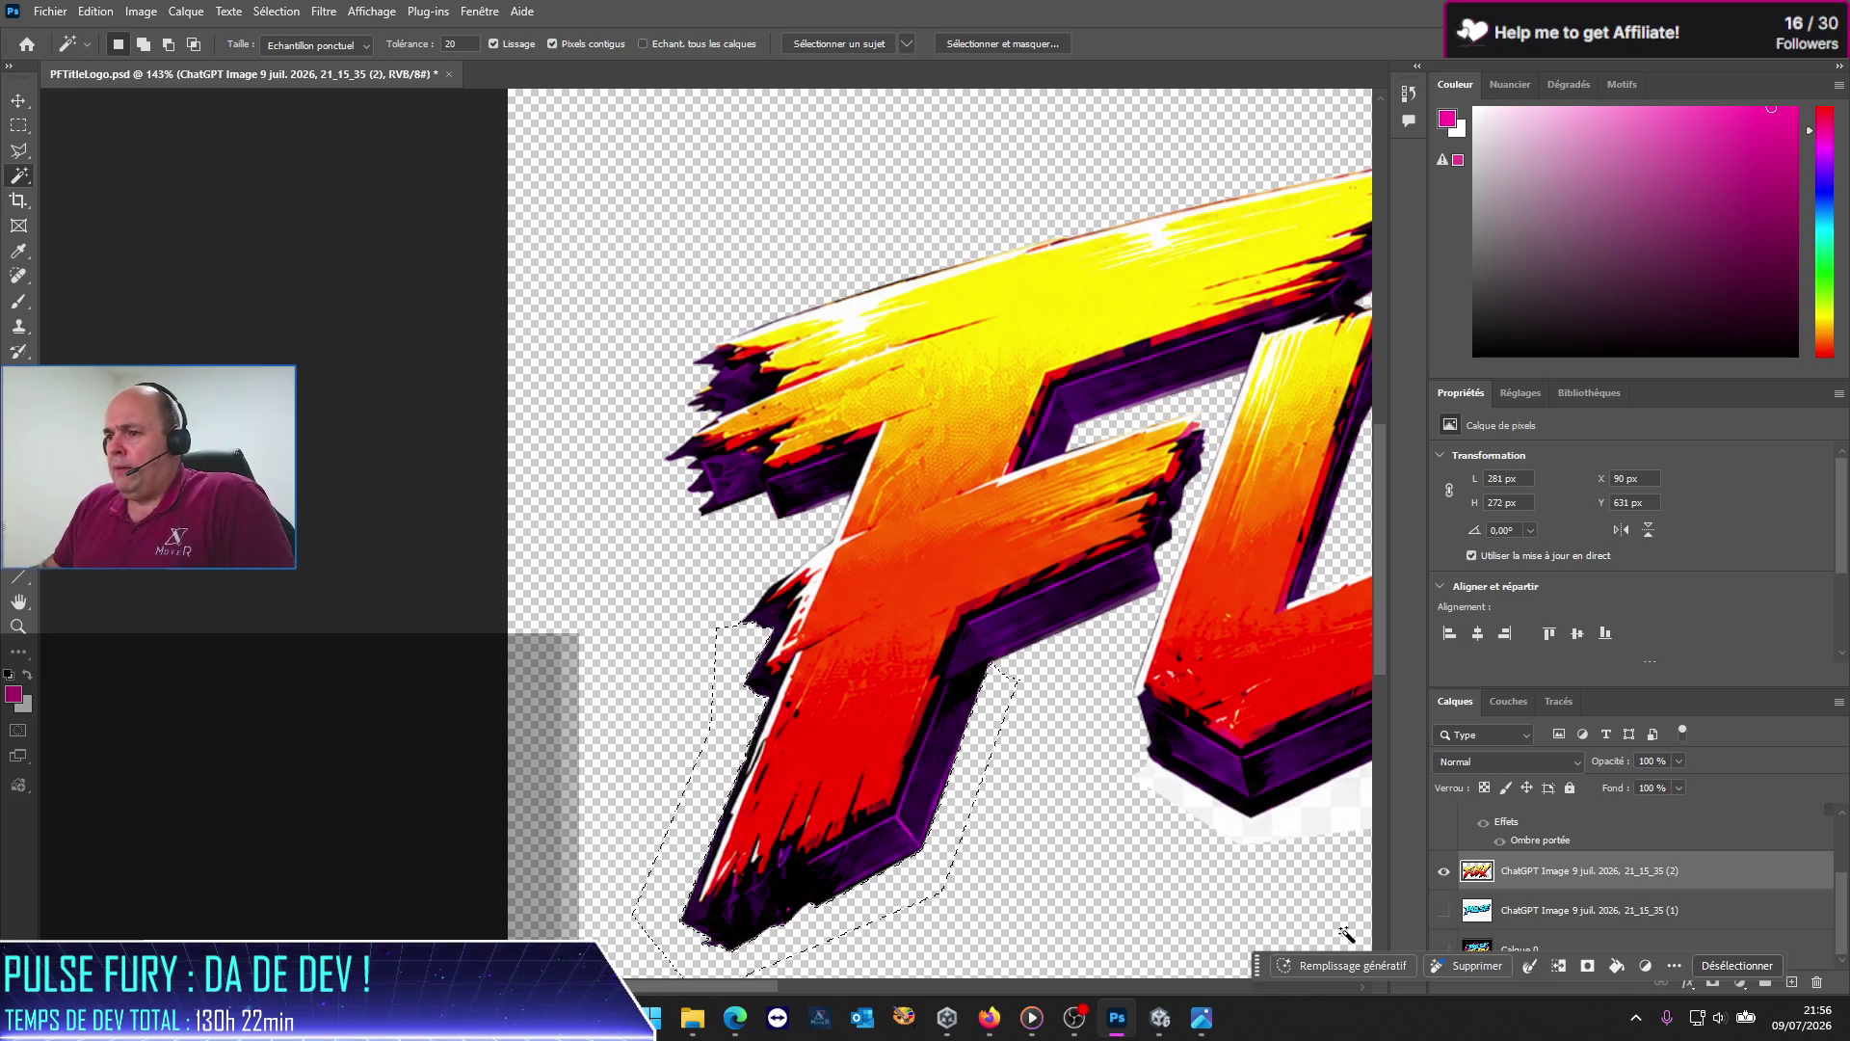
Step: Select the remaining white fringe around the RY letters beneath FURY, subtracting stray areas with Alt
scroll(733, 950, "up", 4)
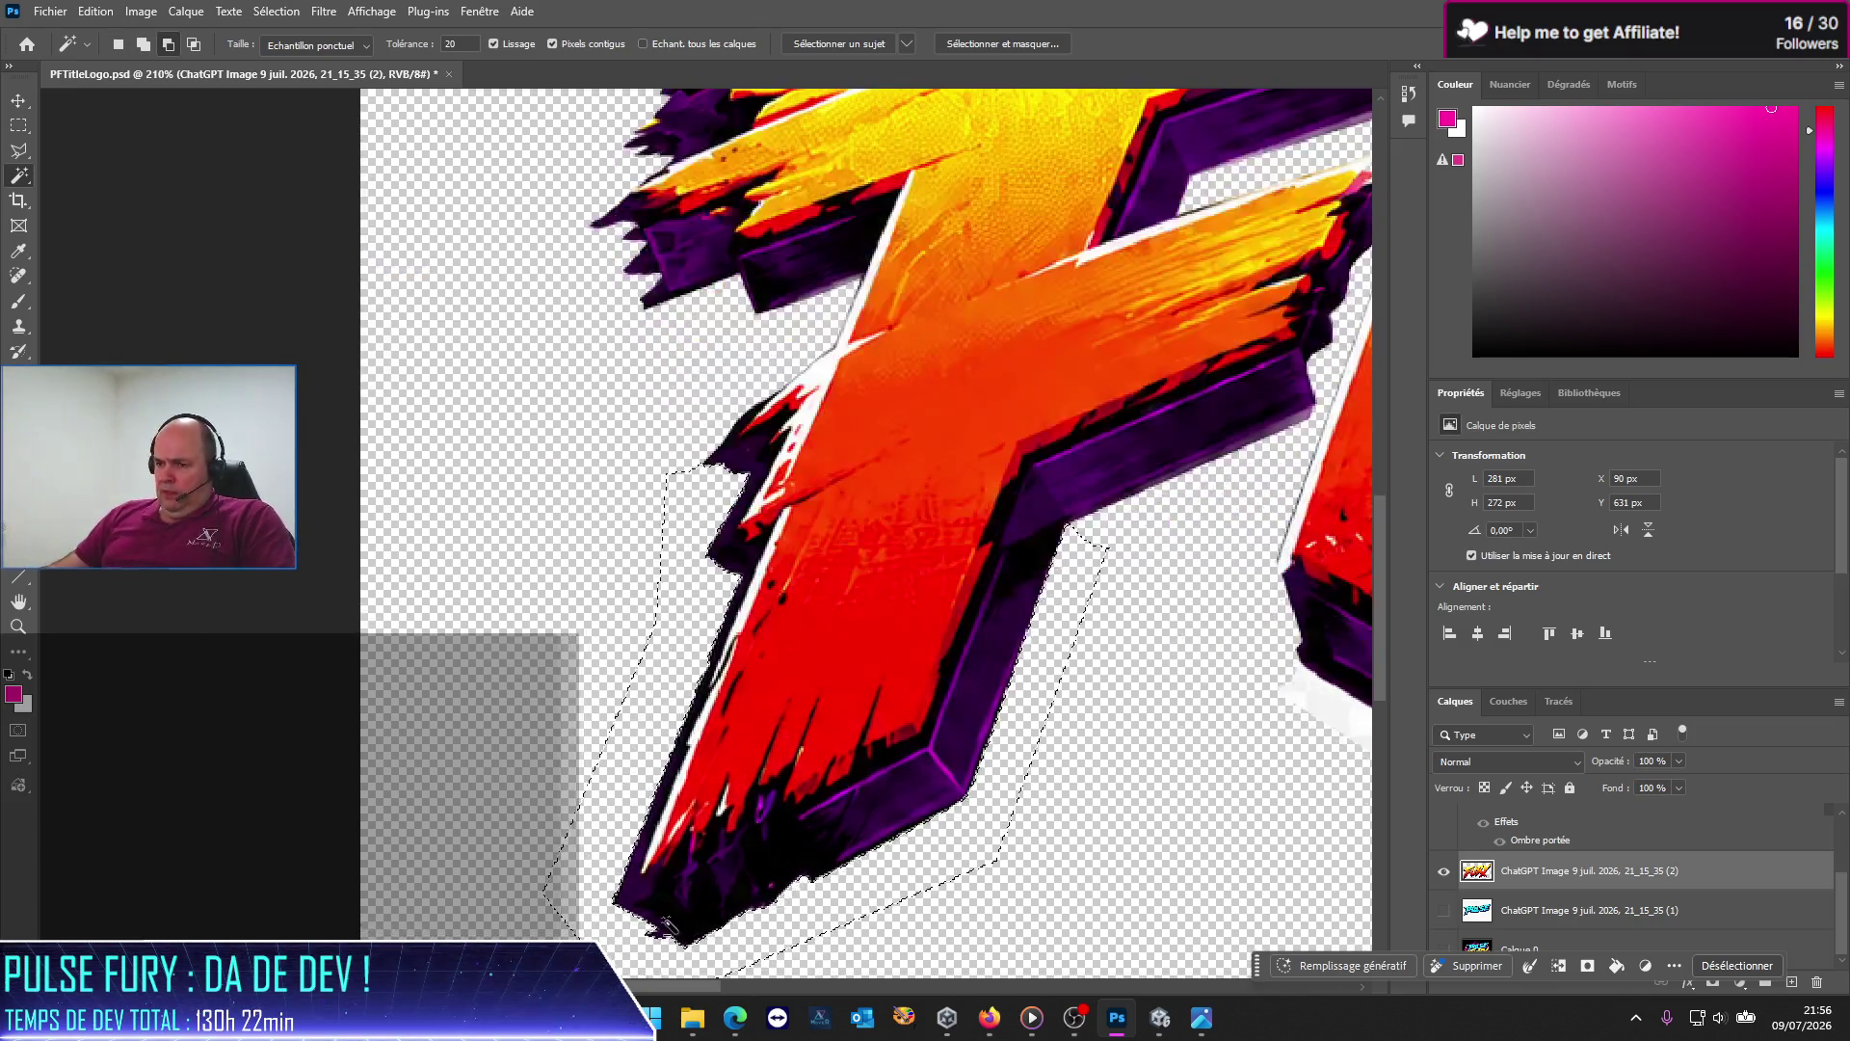
scroll(625, 915, "up", 2)
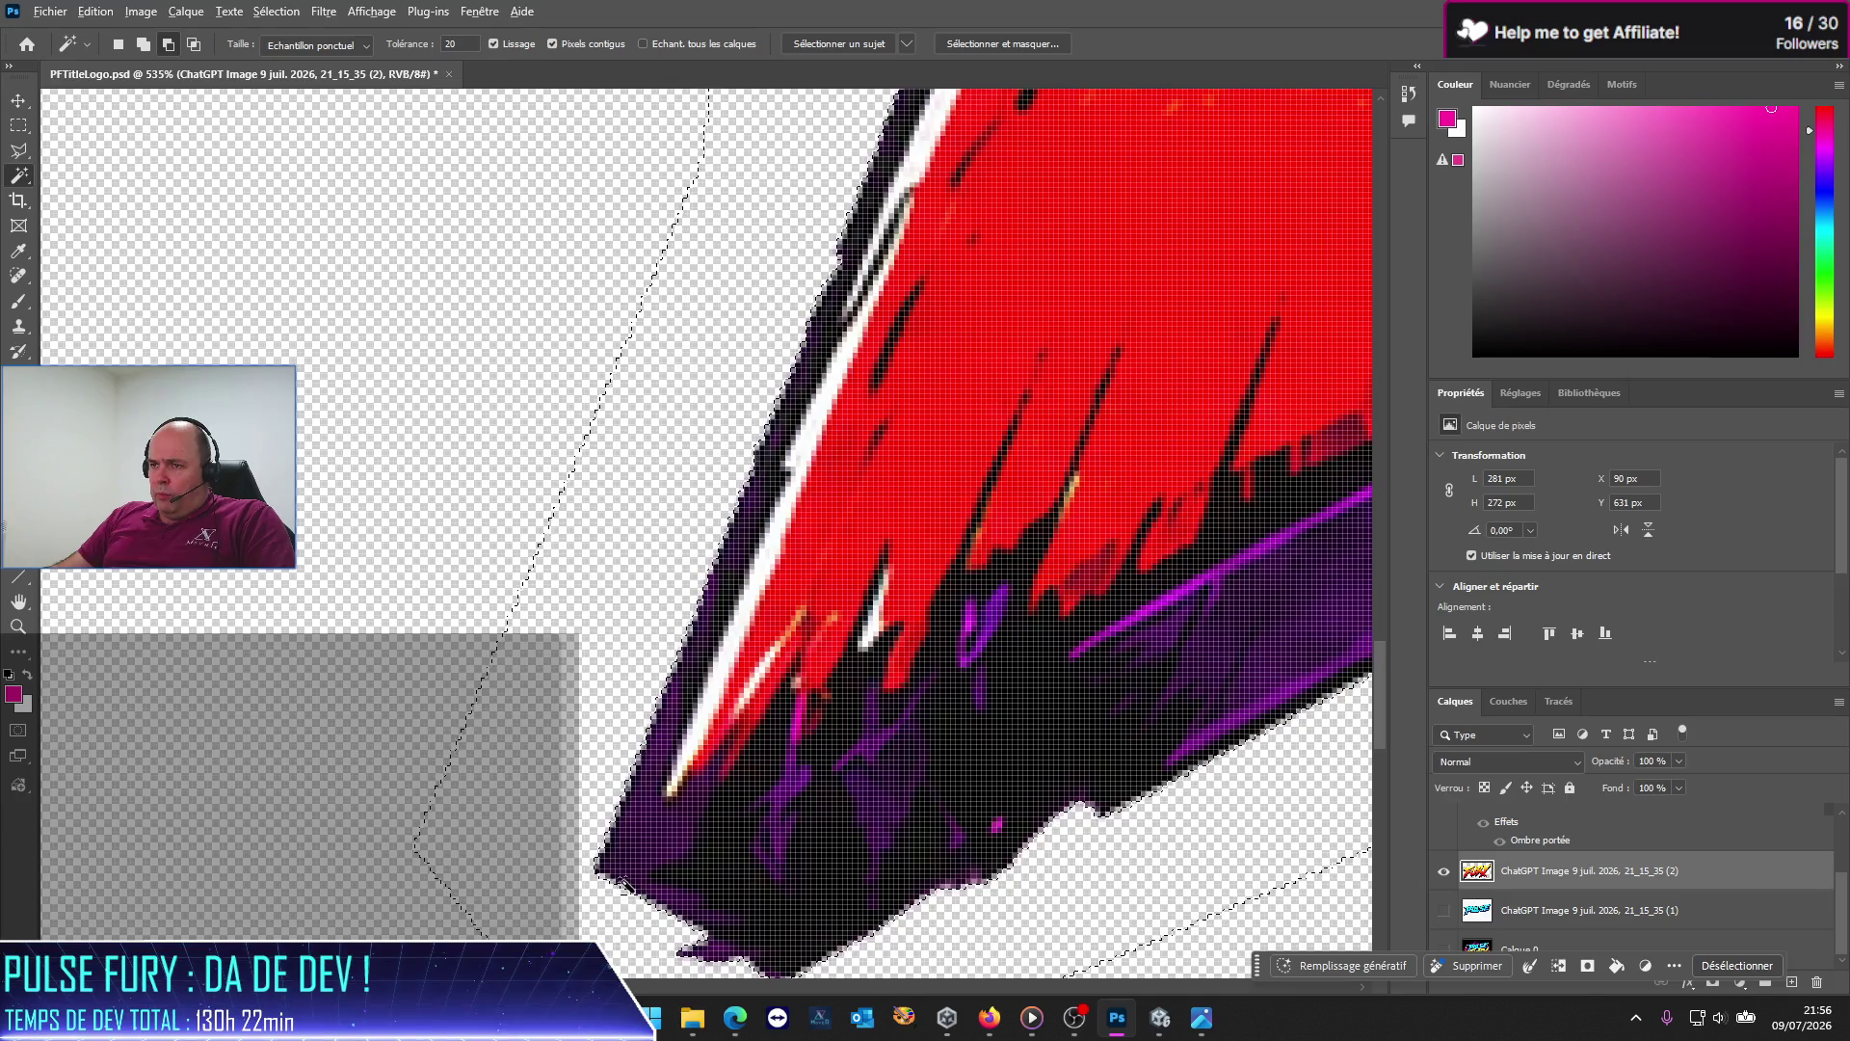
scroll(631, 872, "down", 2)
scroll(971, 880, "down", 2)
scroll(979, 876, "down", 2)
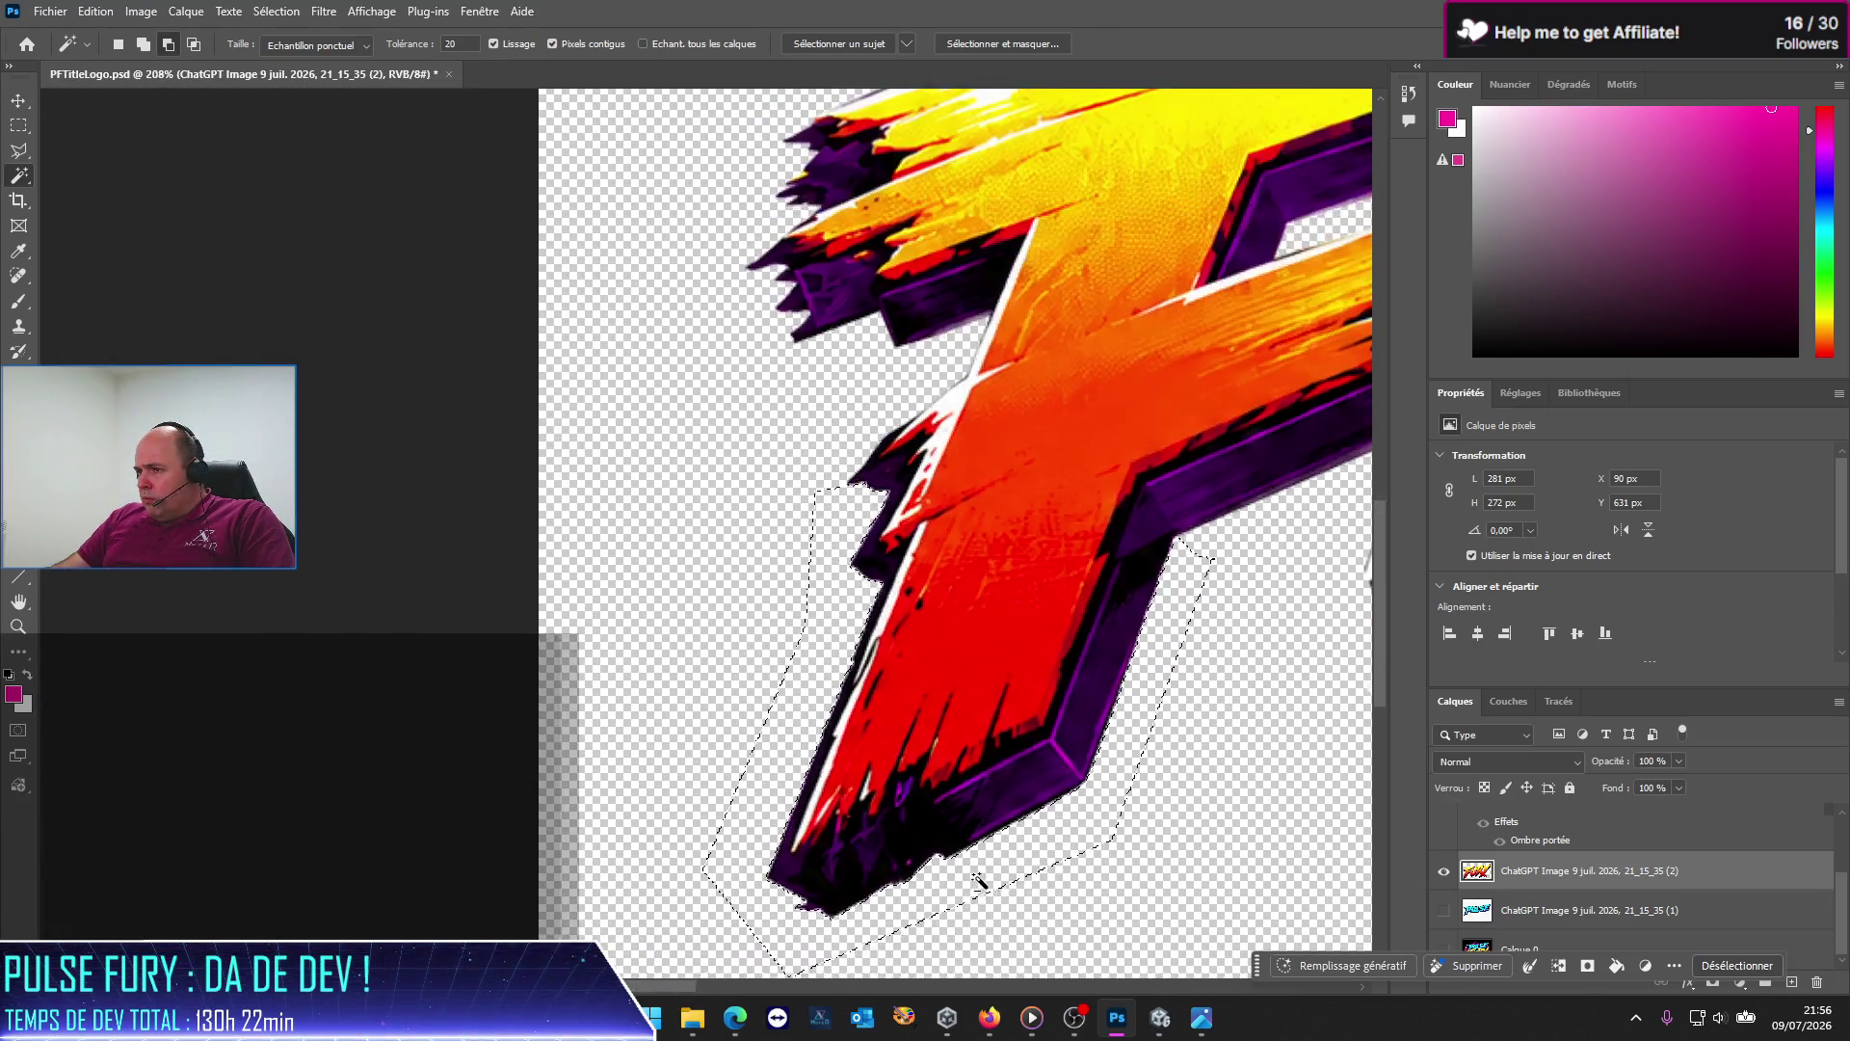
scroll(1049, 817, "down", 1)
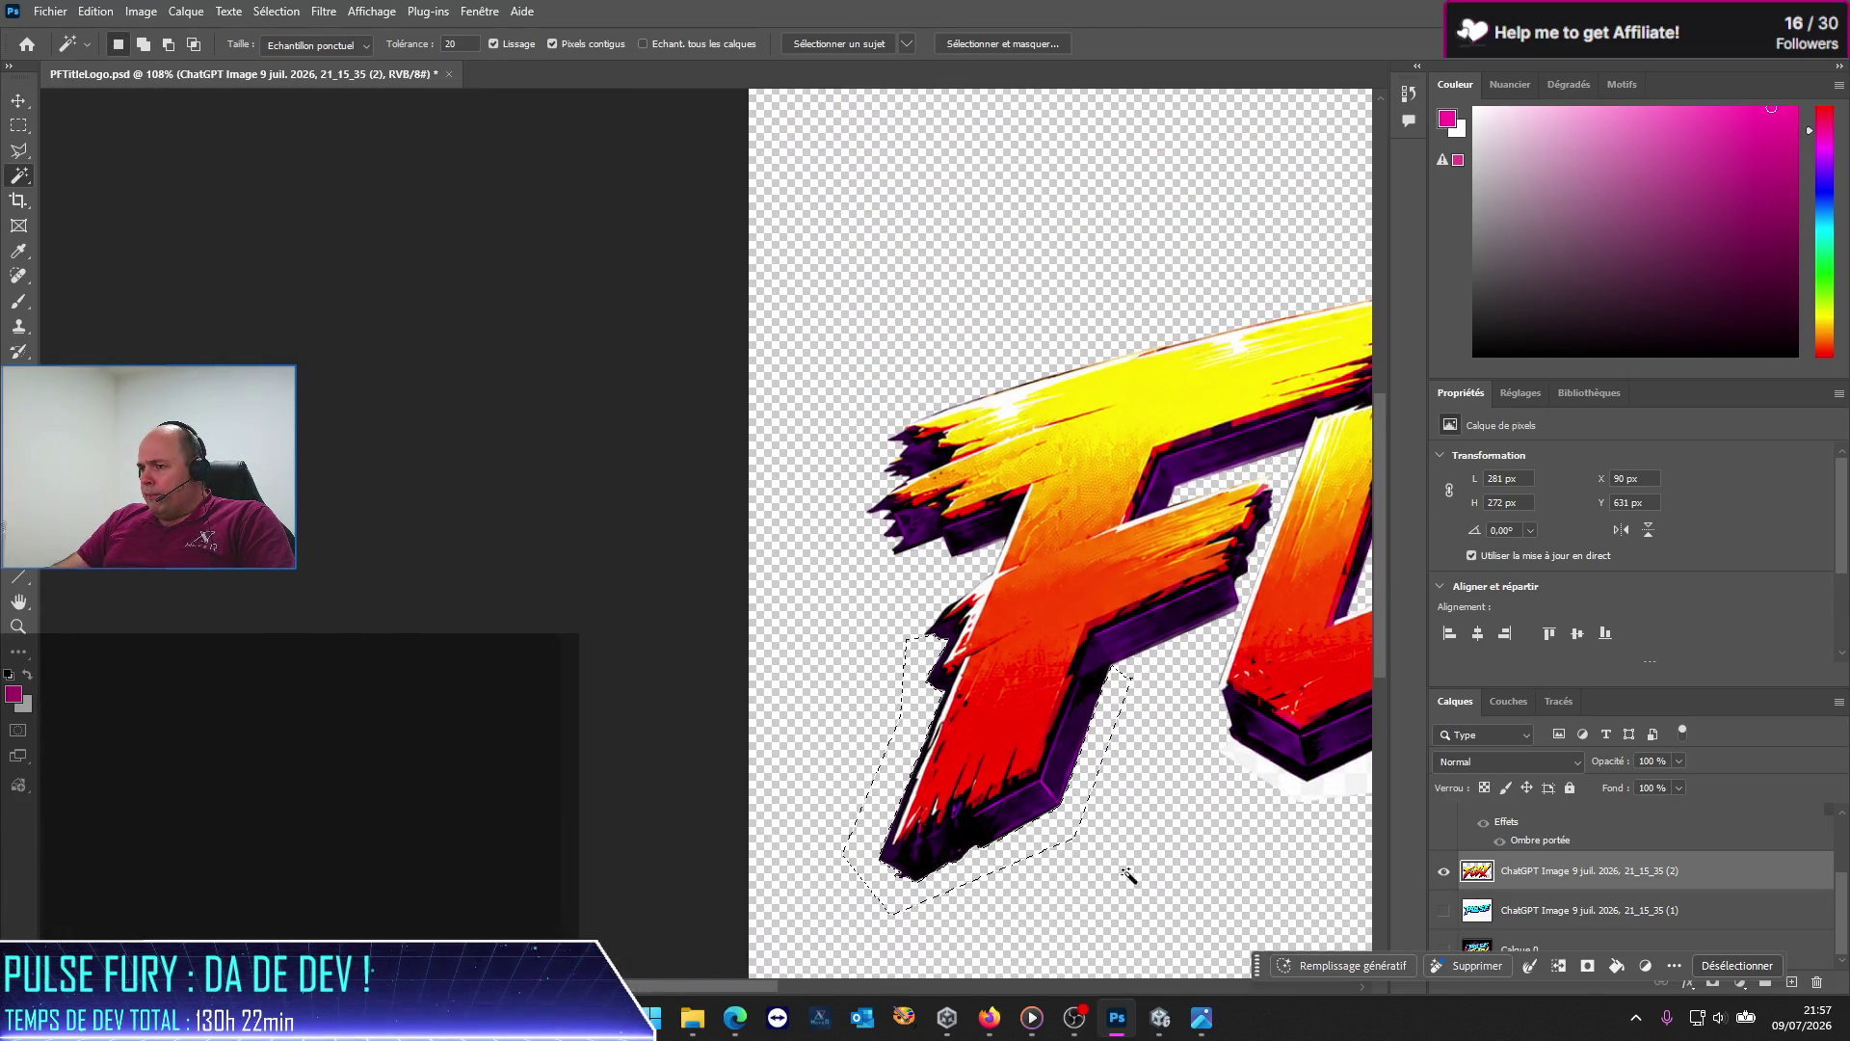
scroll(900, 970, "right", 5)
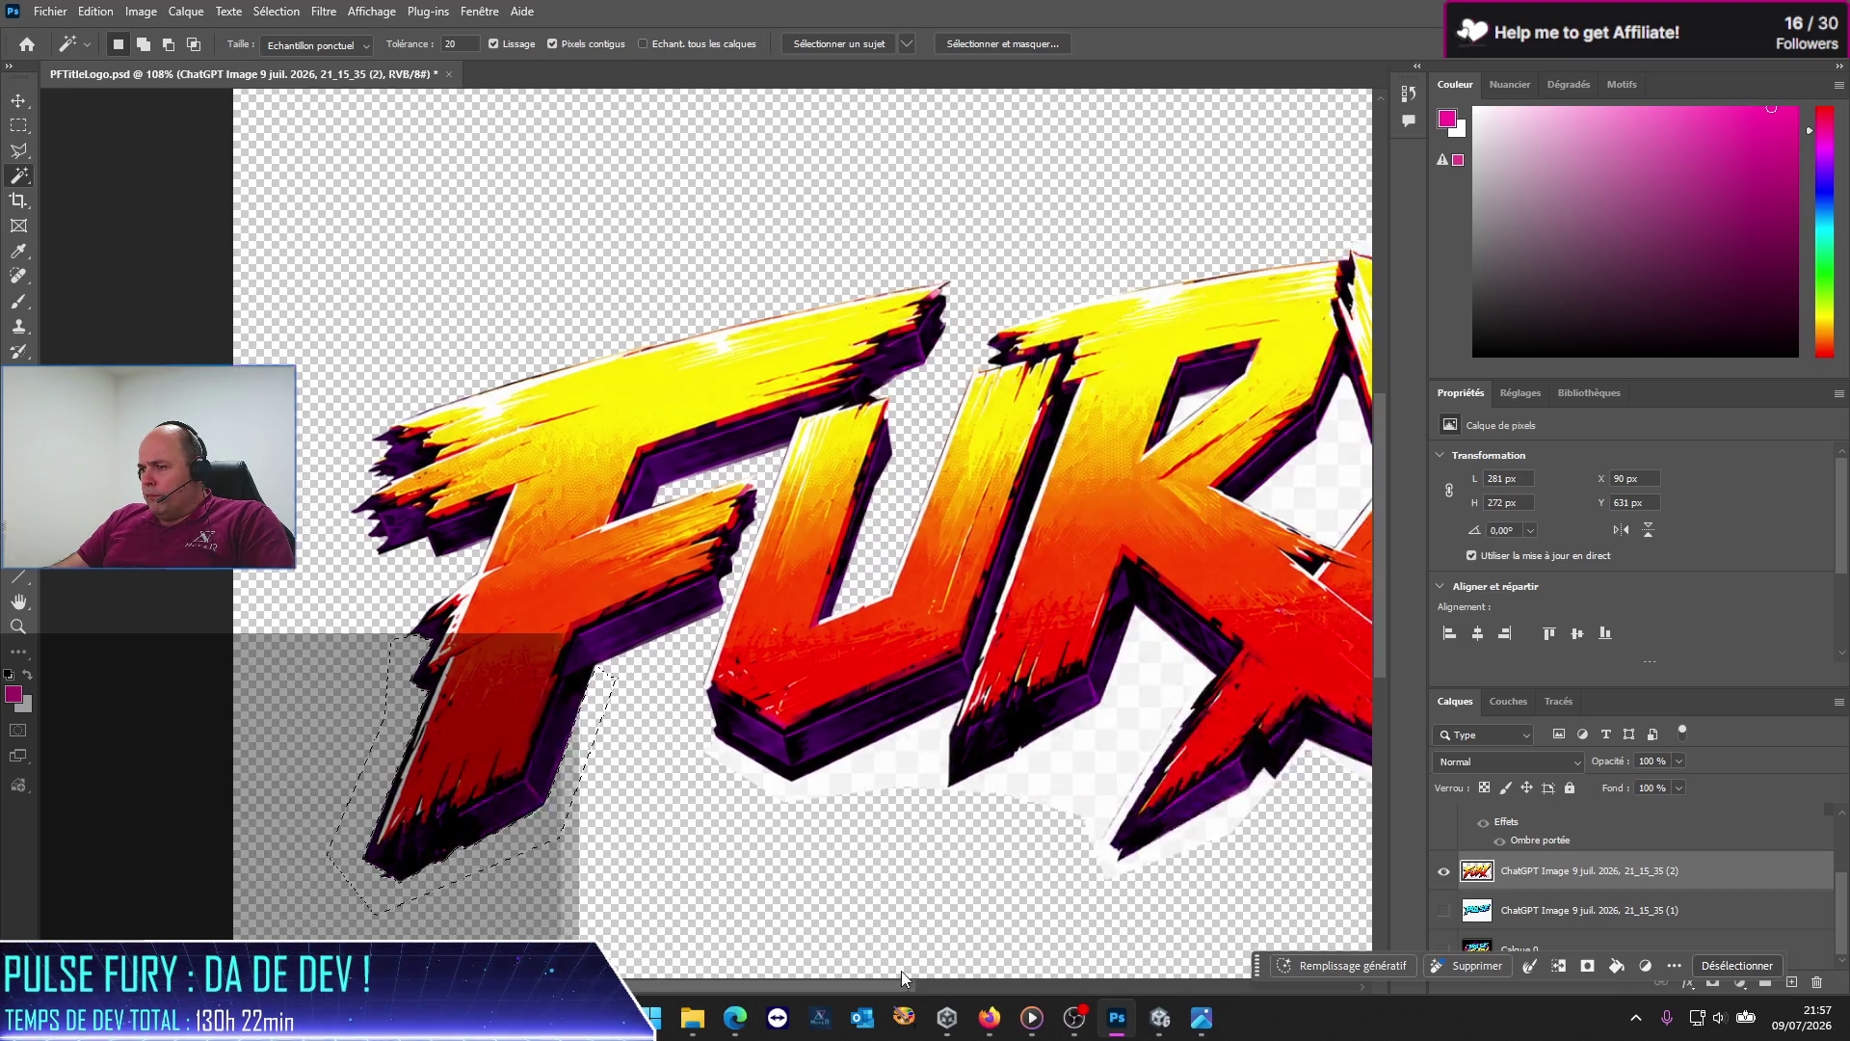
scroll(941, 969, "left", 1)
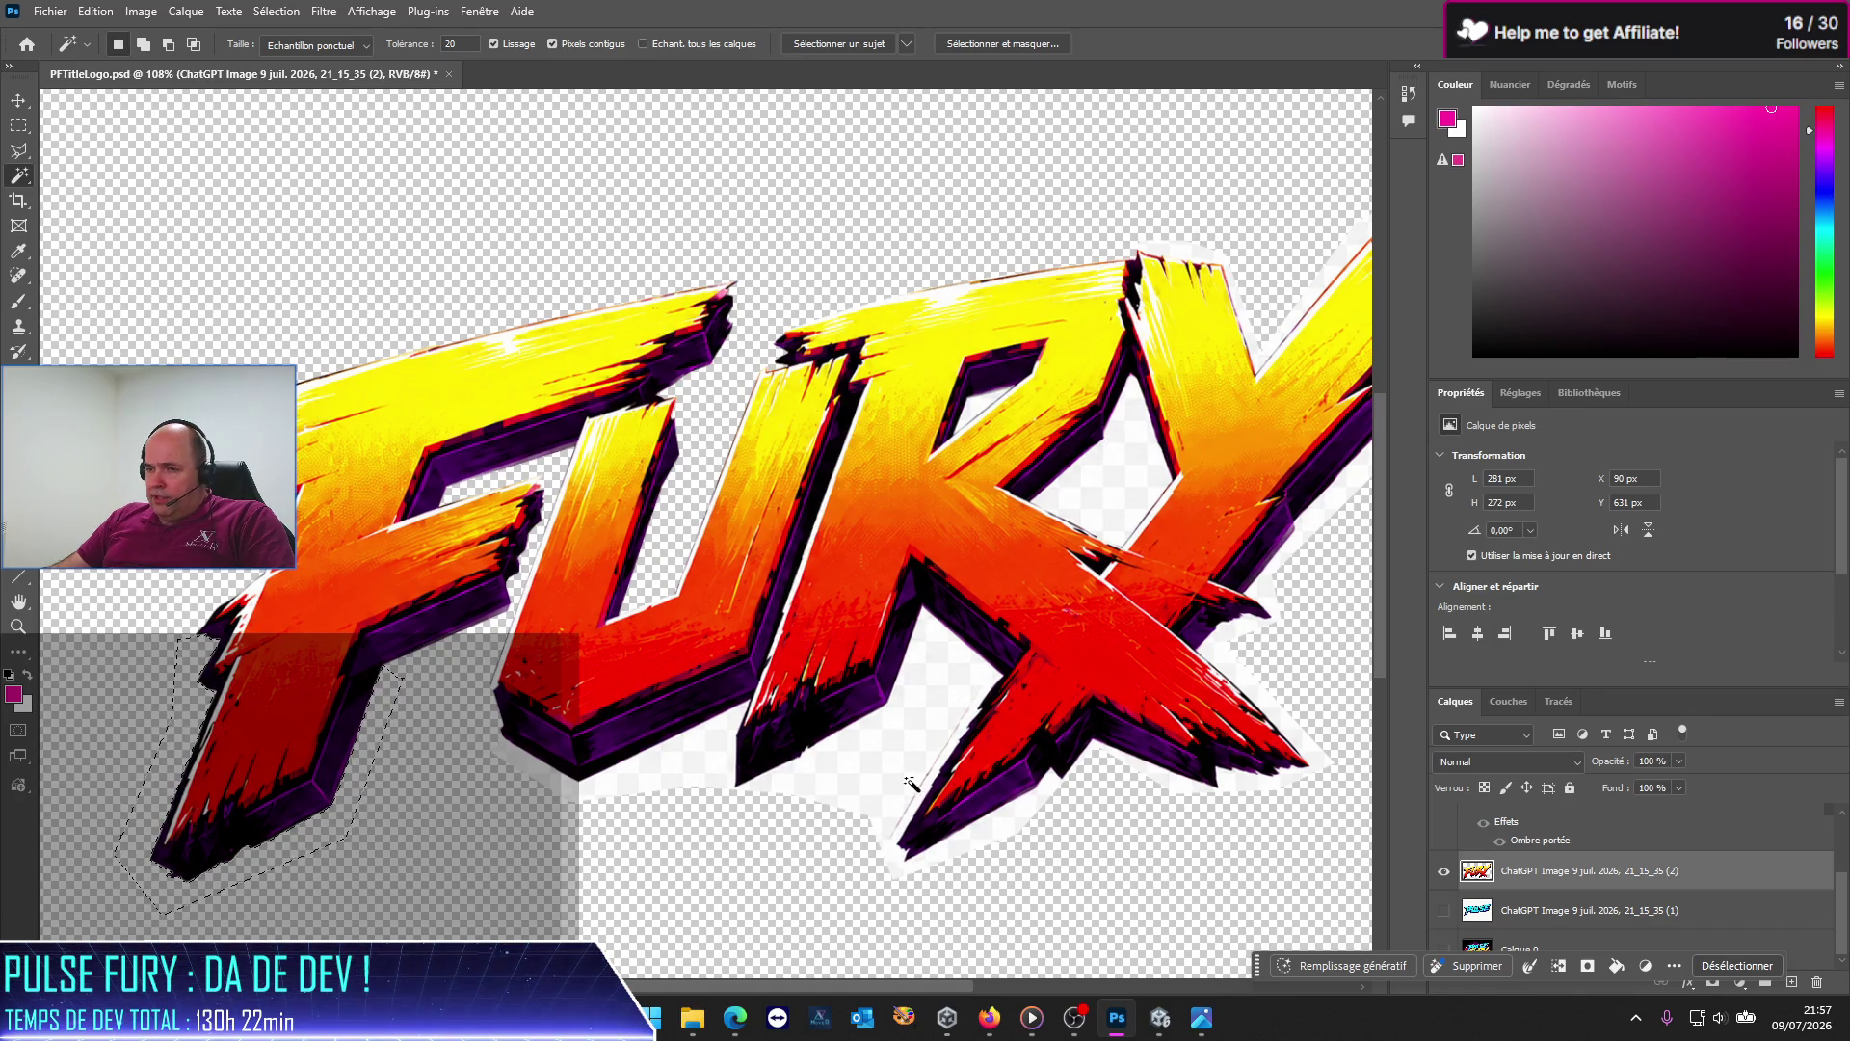
key("alt")
scroll(1017, 827, "up", 2)
scroll(985, 774, "up", 2)
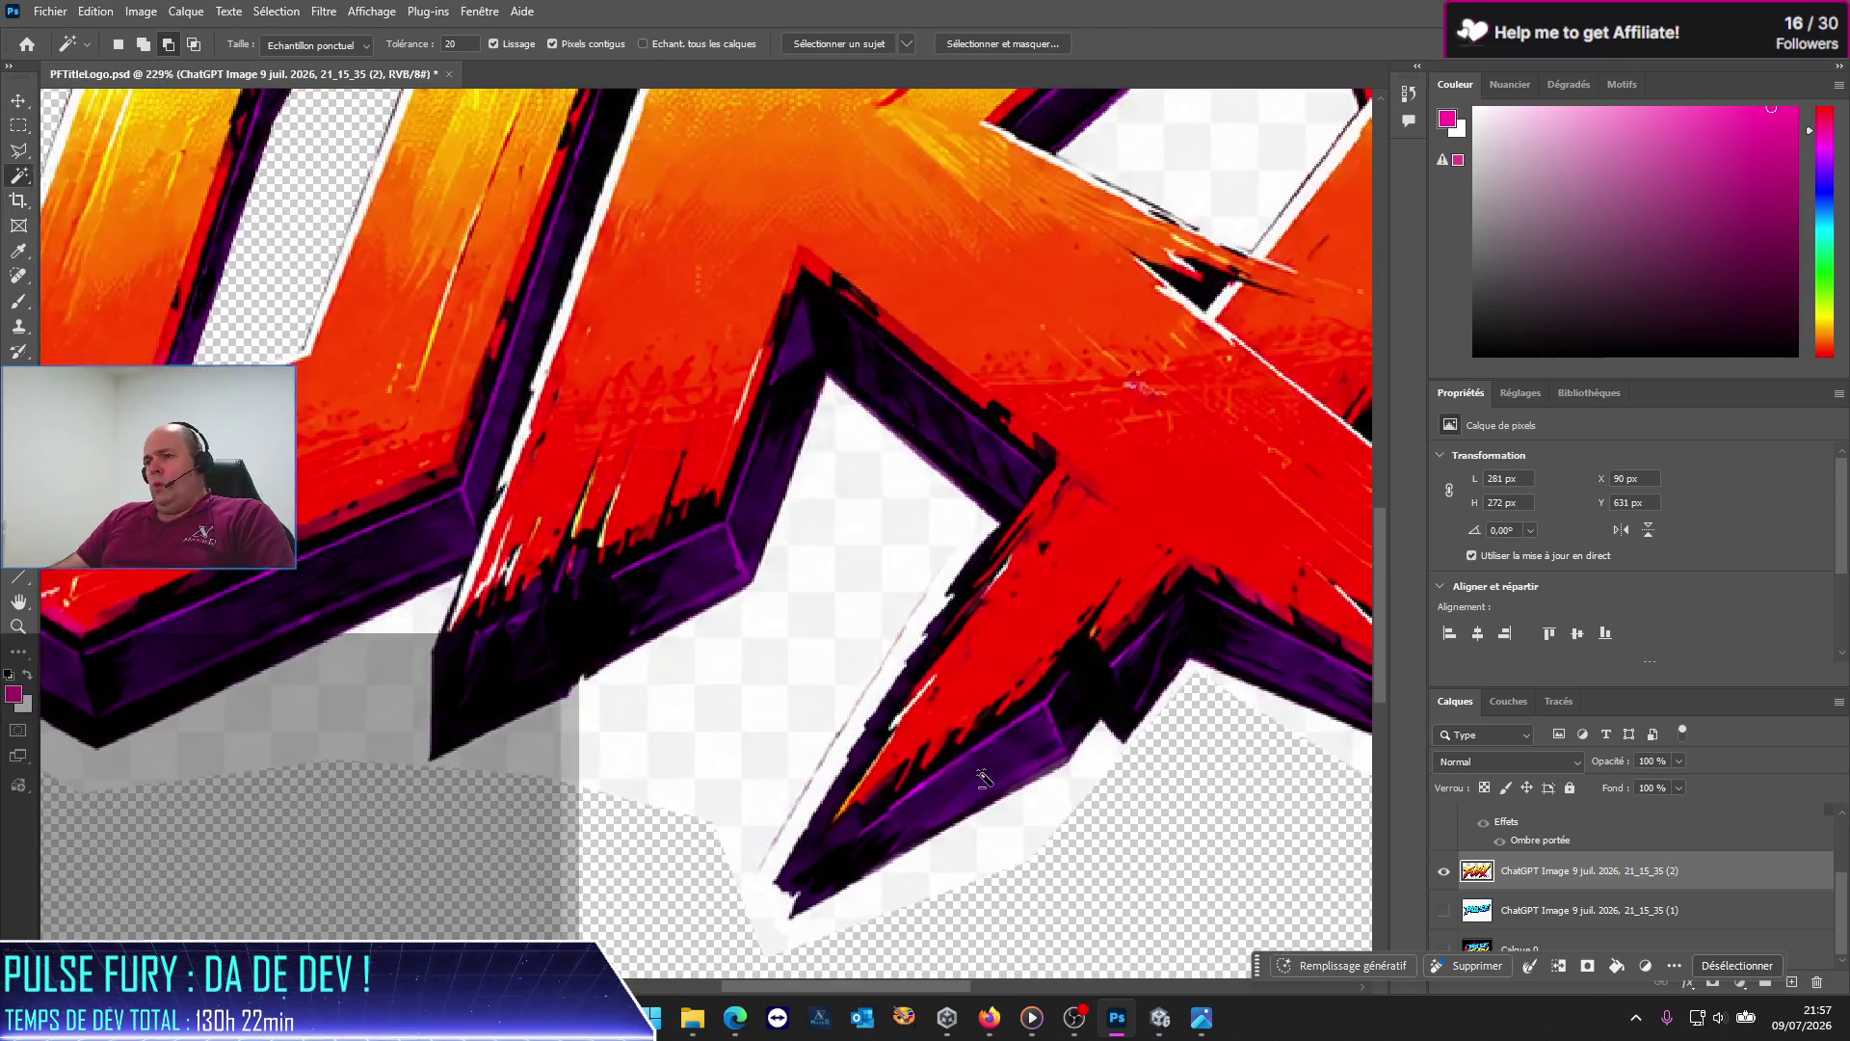
scroll(987, 768, "down", 2)
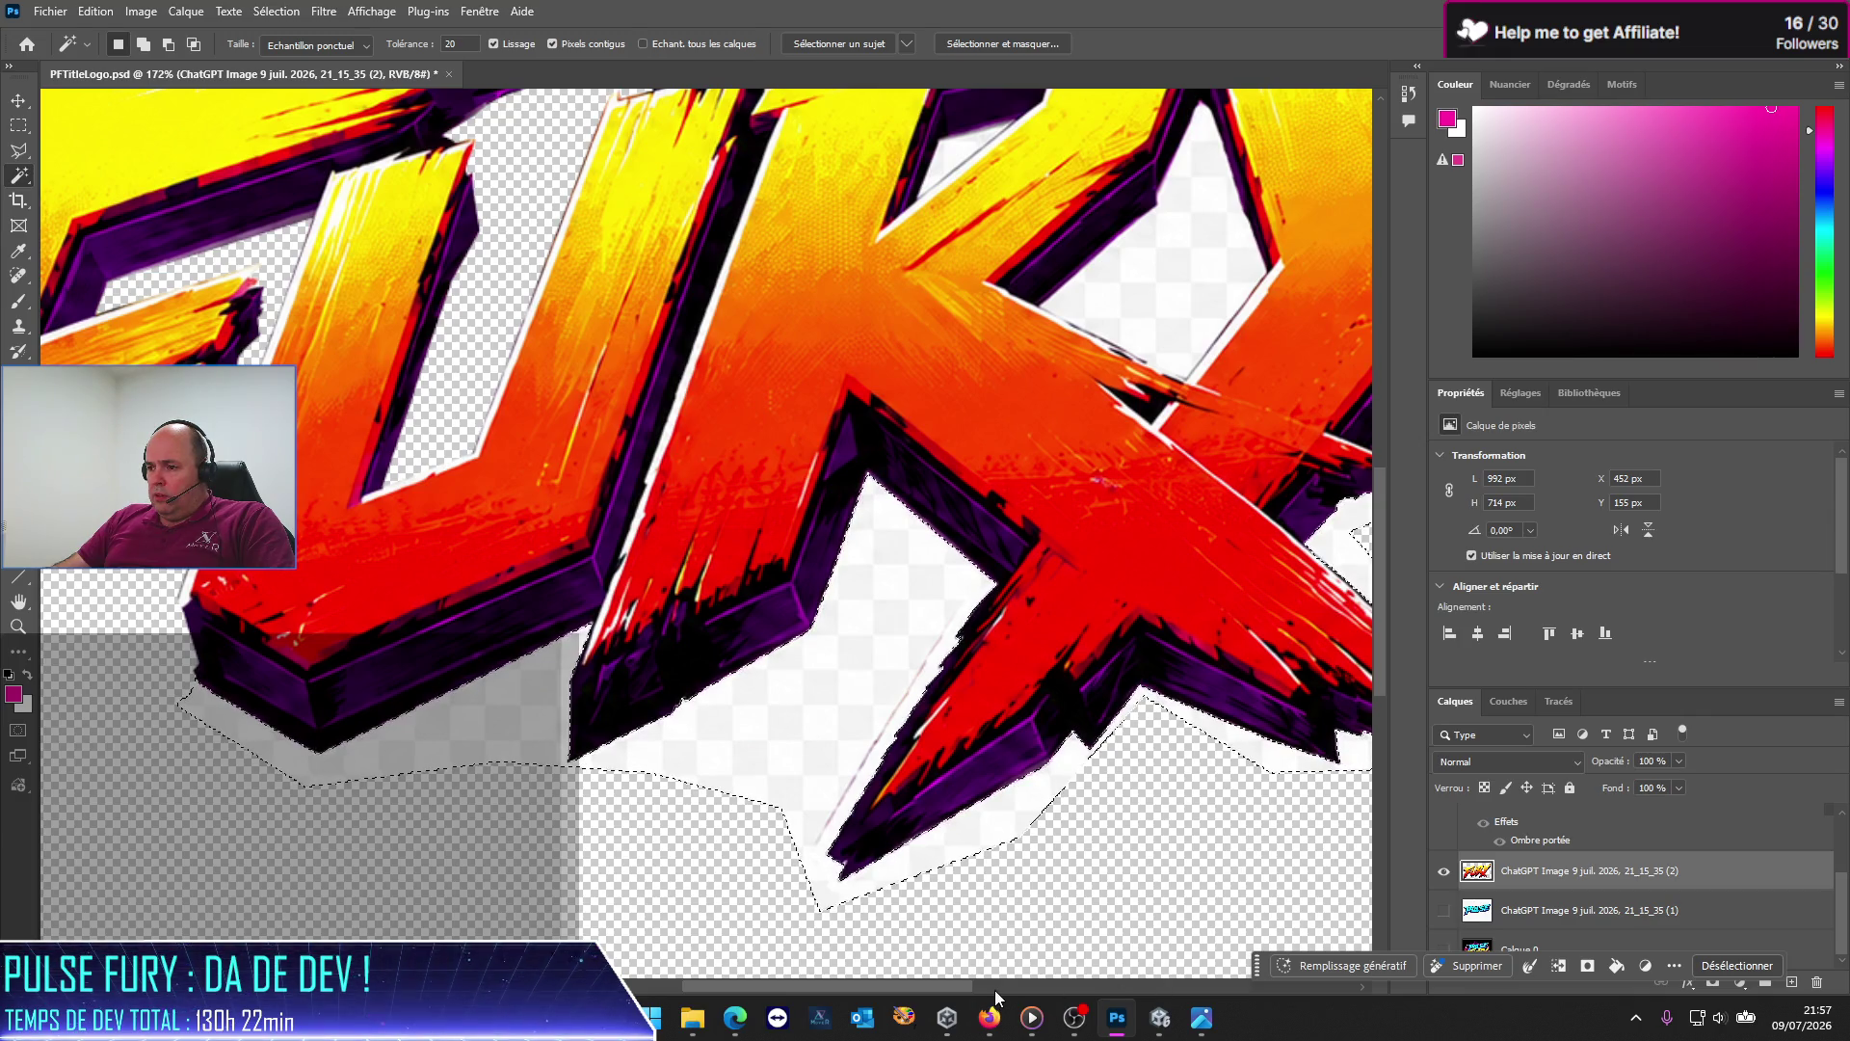
left_click_drag(945, 987, 1023, 983)
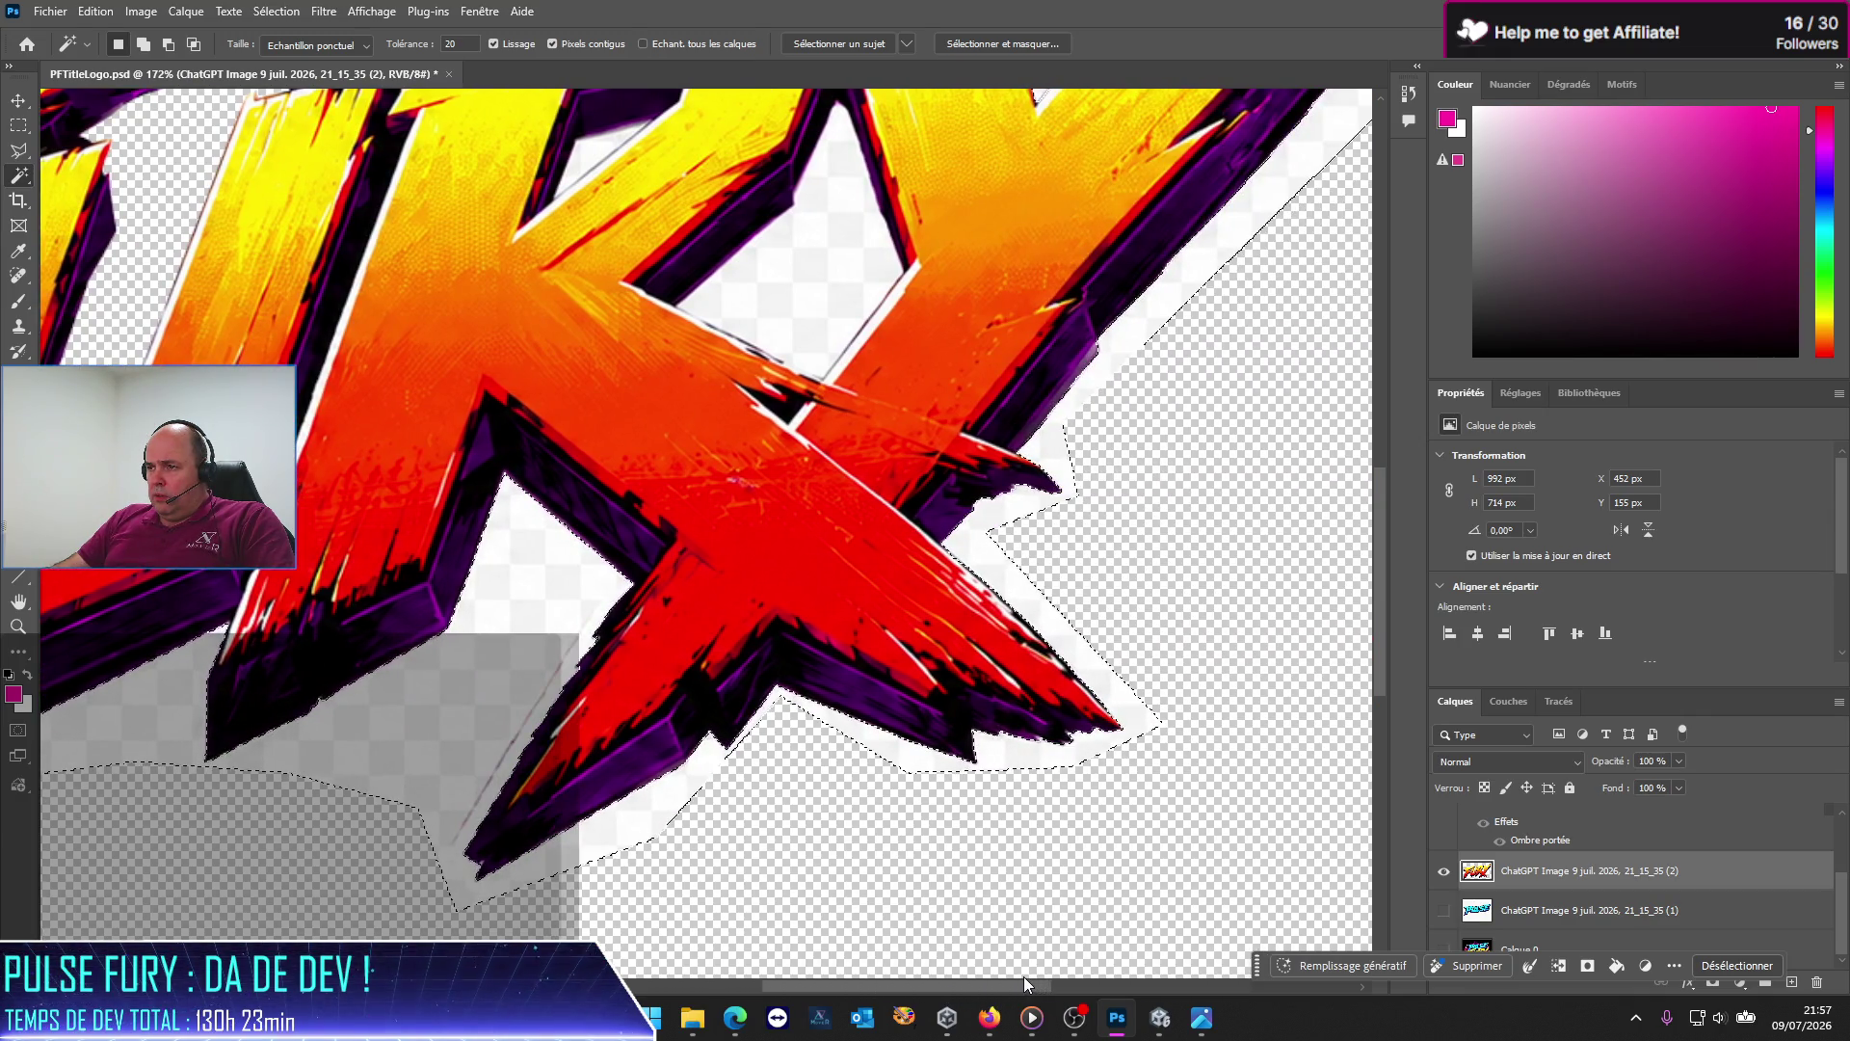
left_click_drag(1380, 662, 1417, 530)
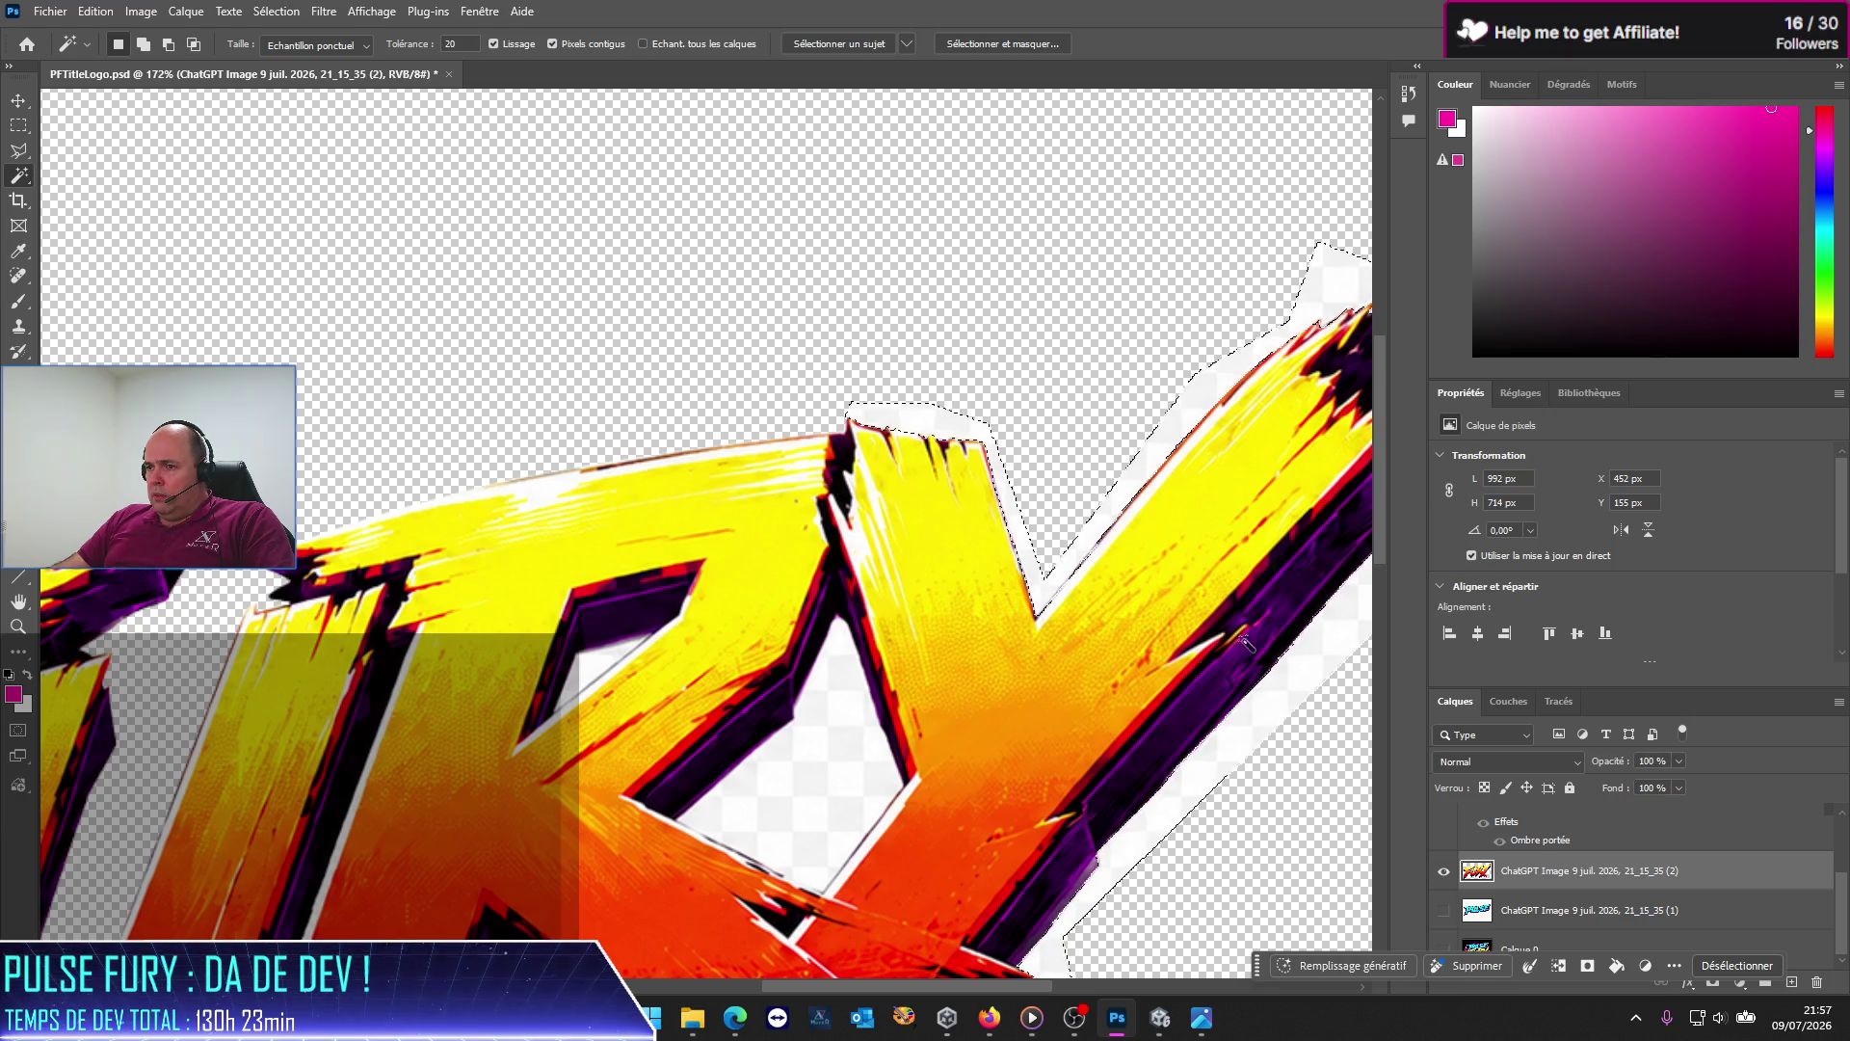
scroll(1084, 788, "down", 1)
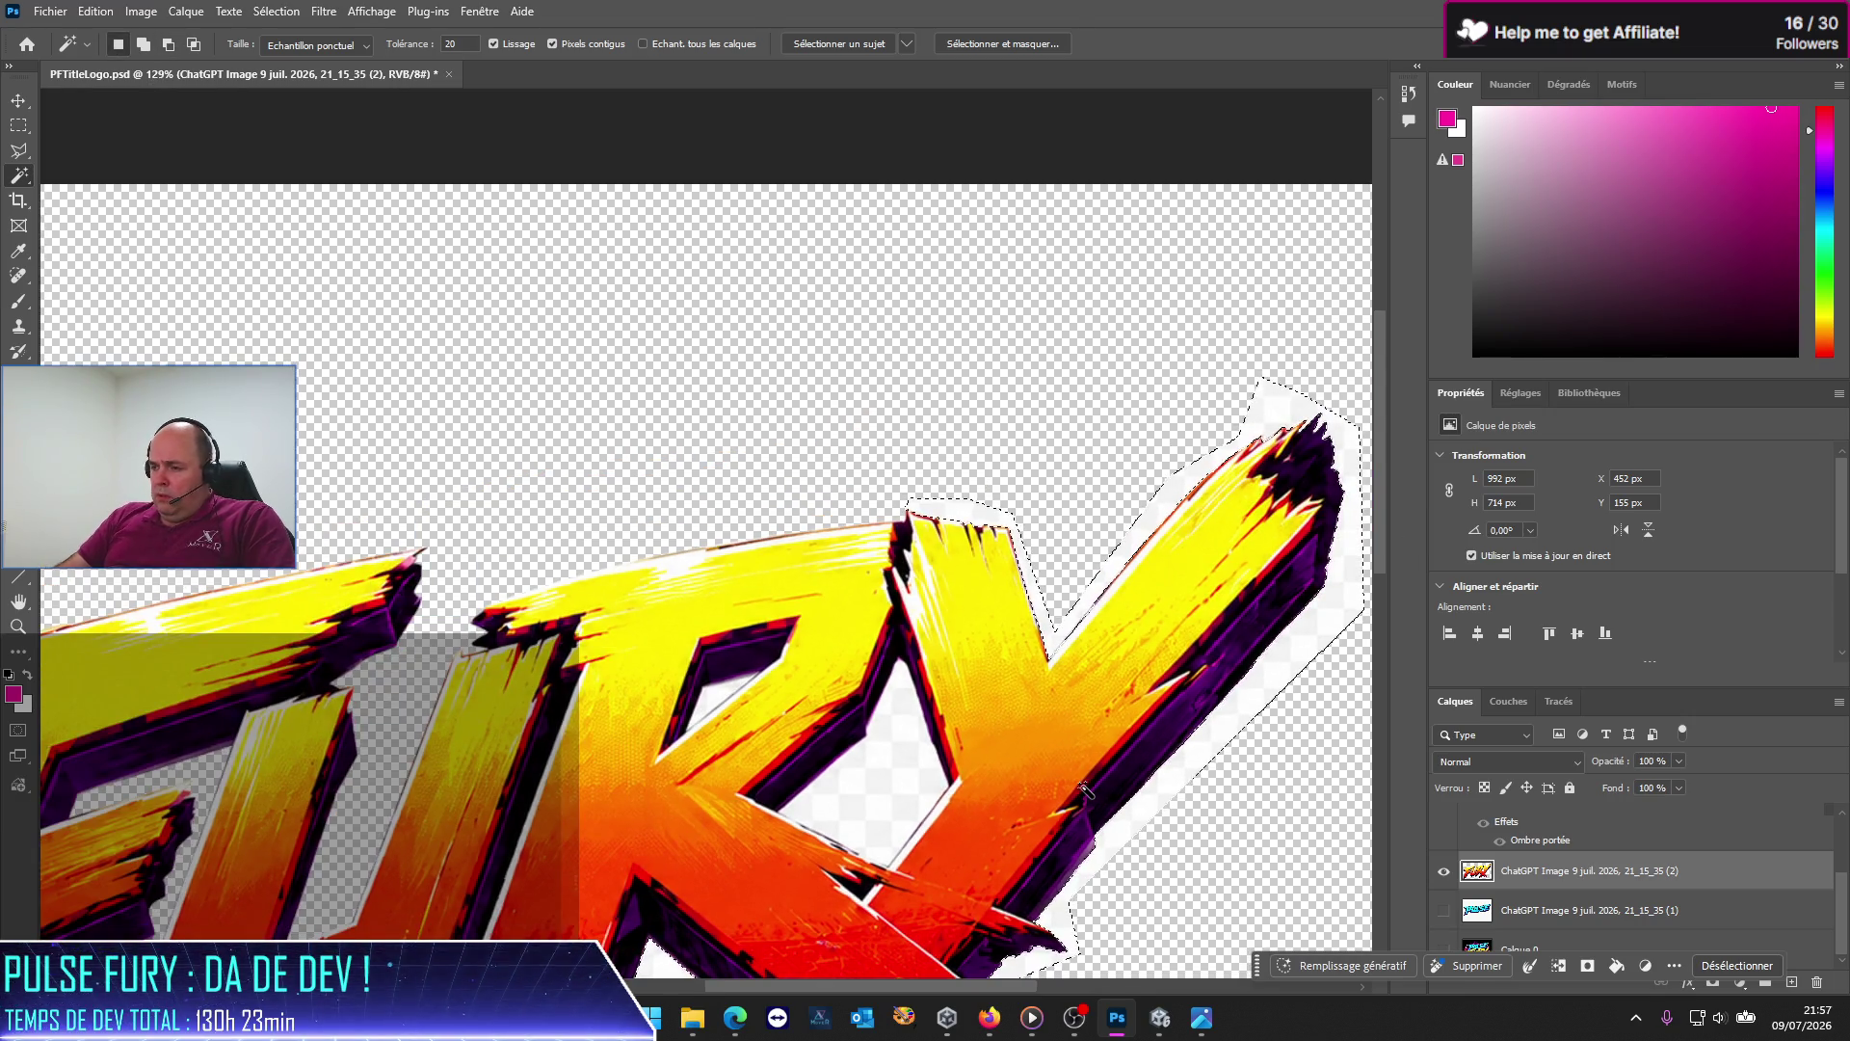
scroll(754, 814, "down", 1)
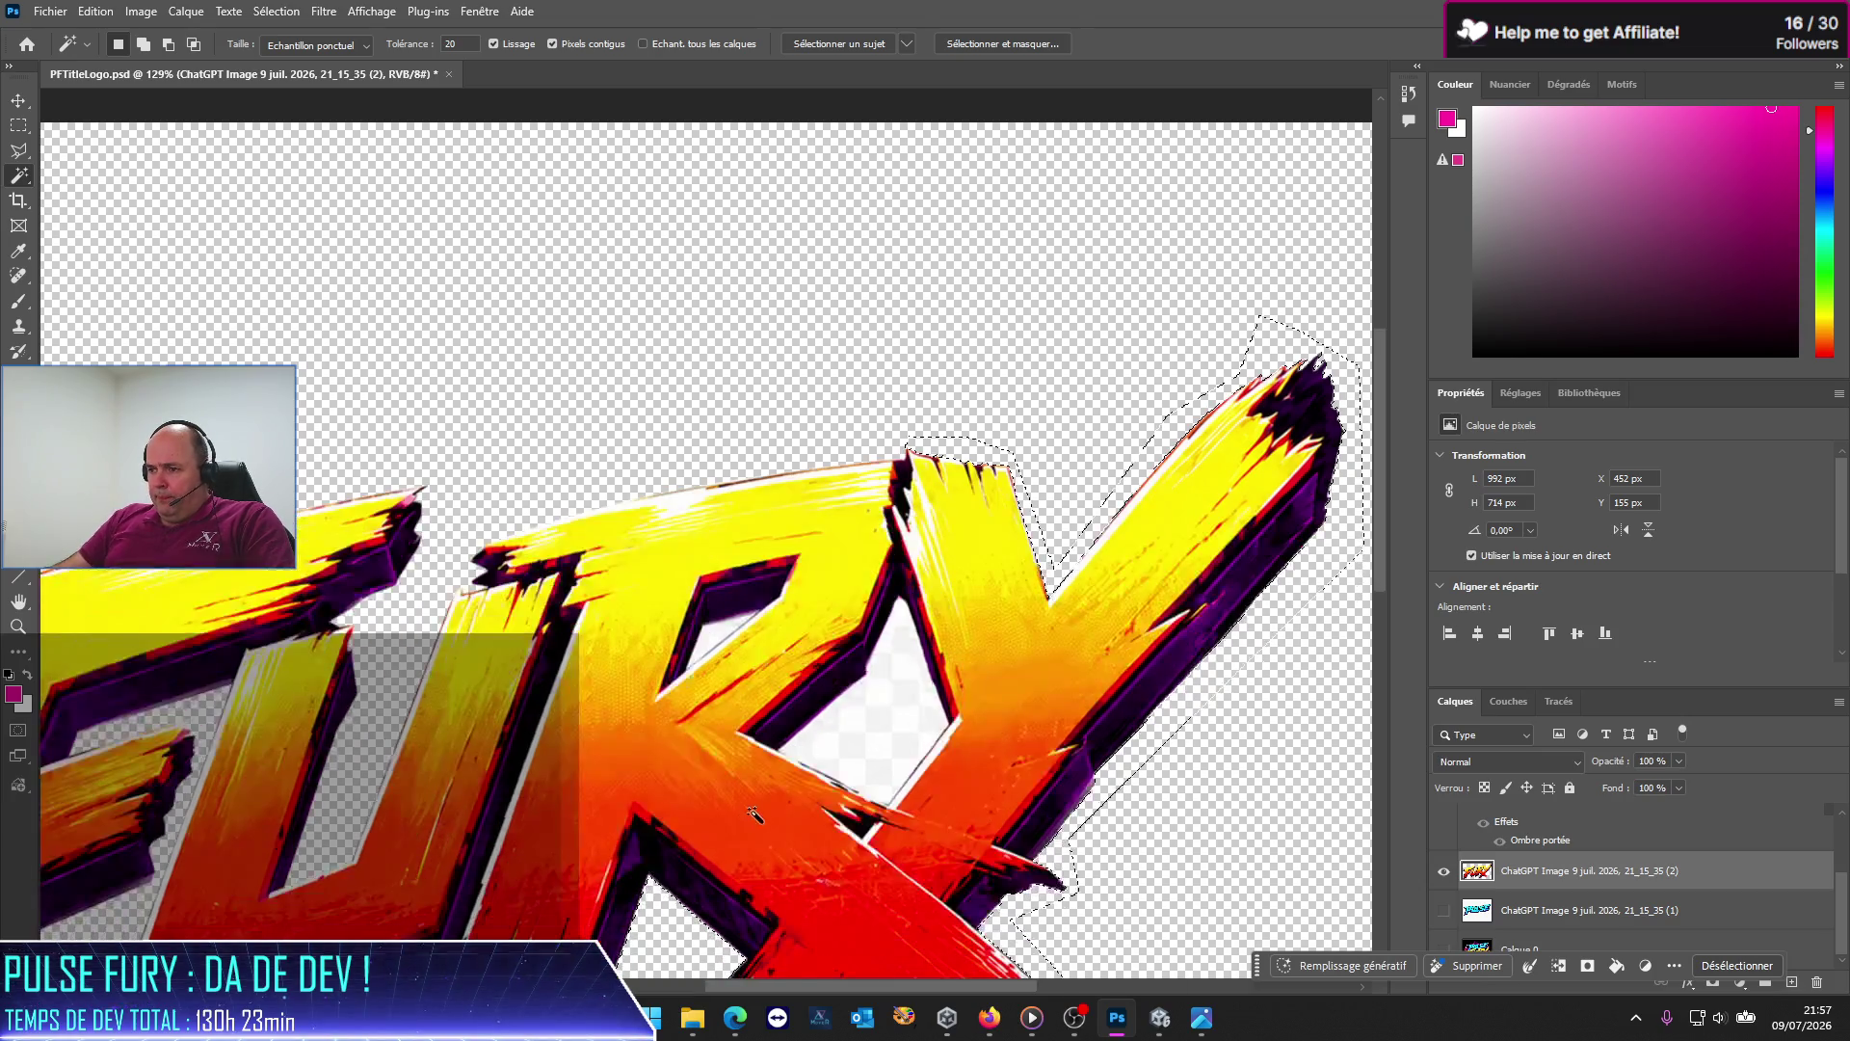
scroll(754, 814, "down", 3)
scroll(761, 800, "down", 2)
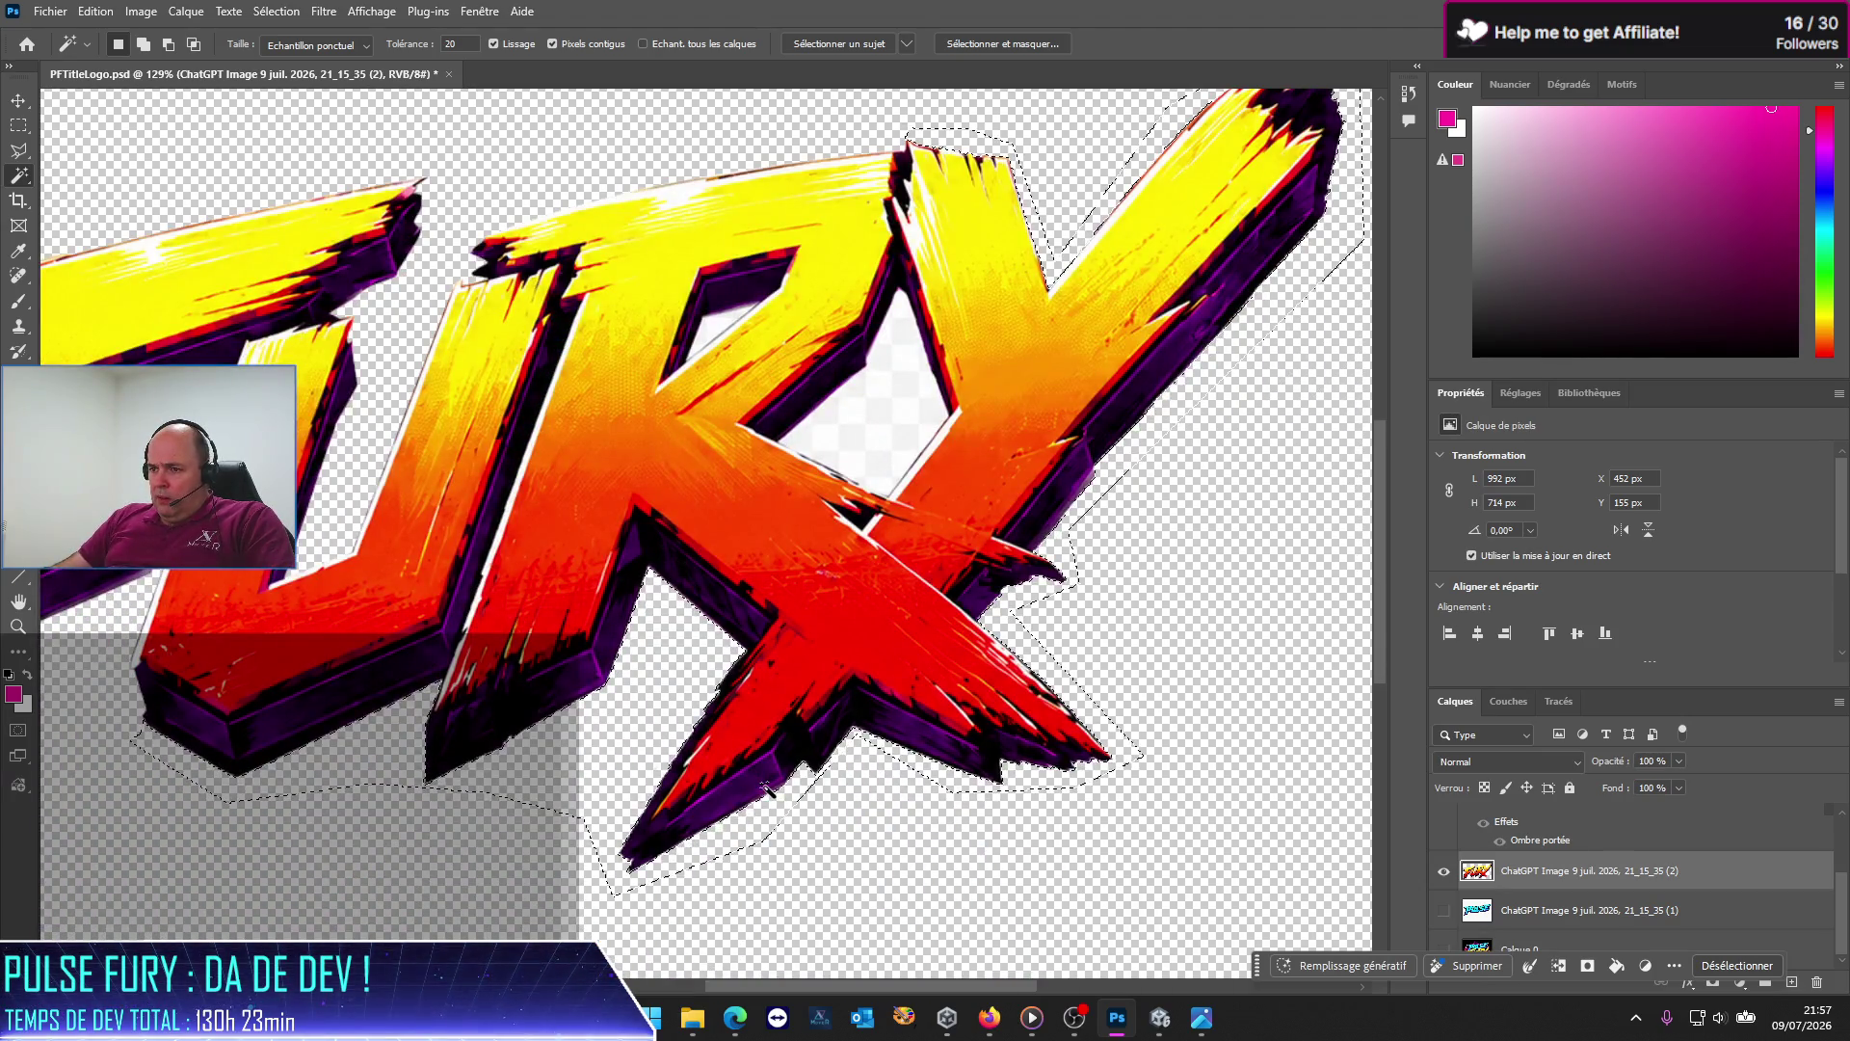
Step: Clear the current selection and zoom in on the gap between R and Y
key("m")
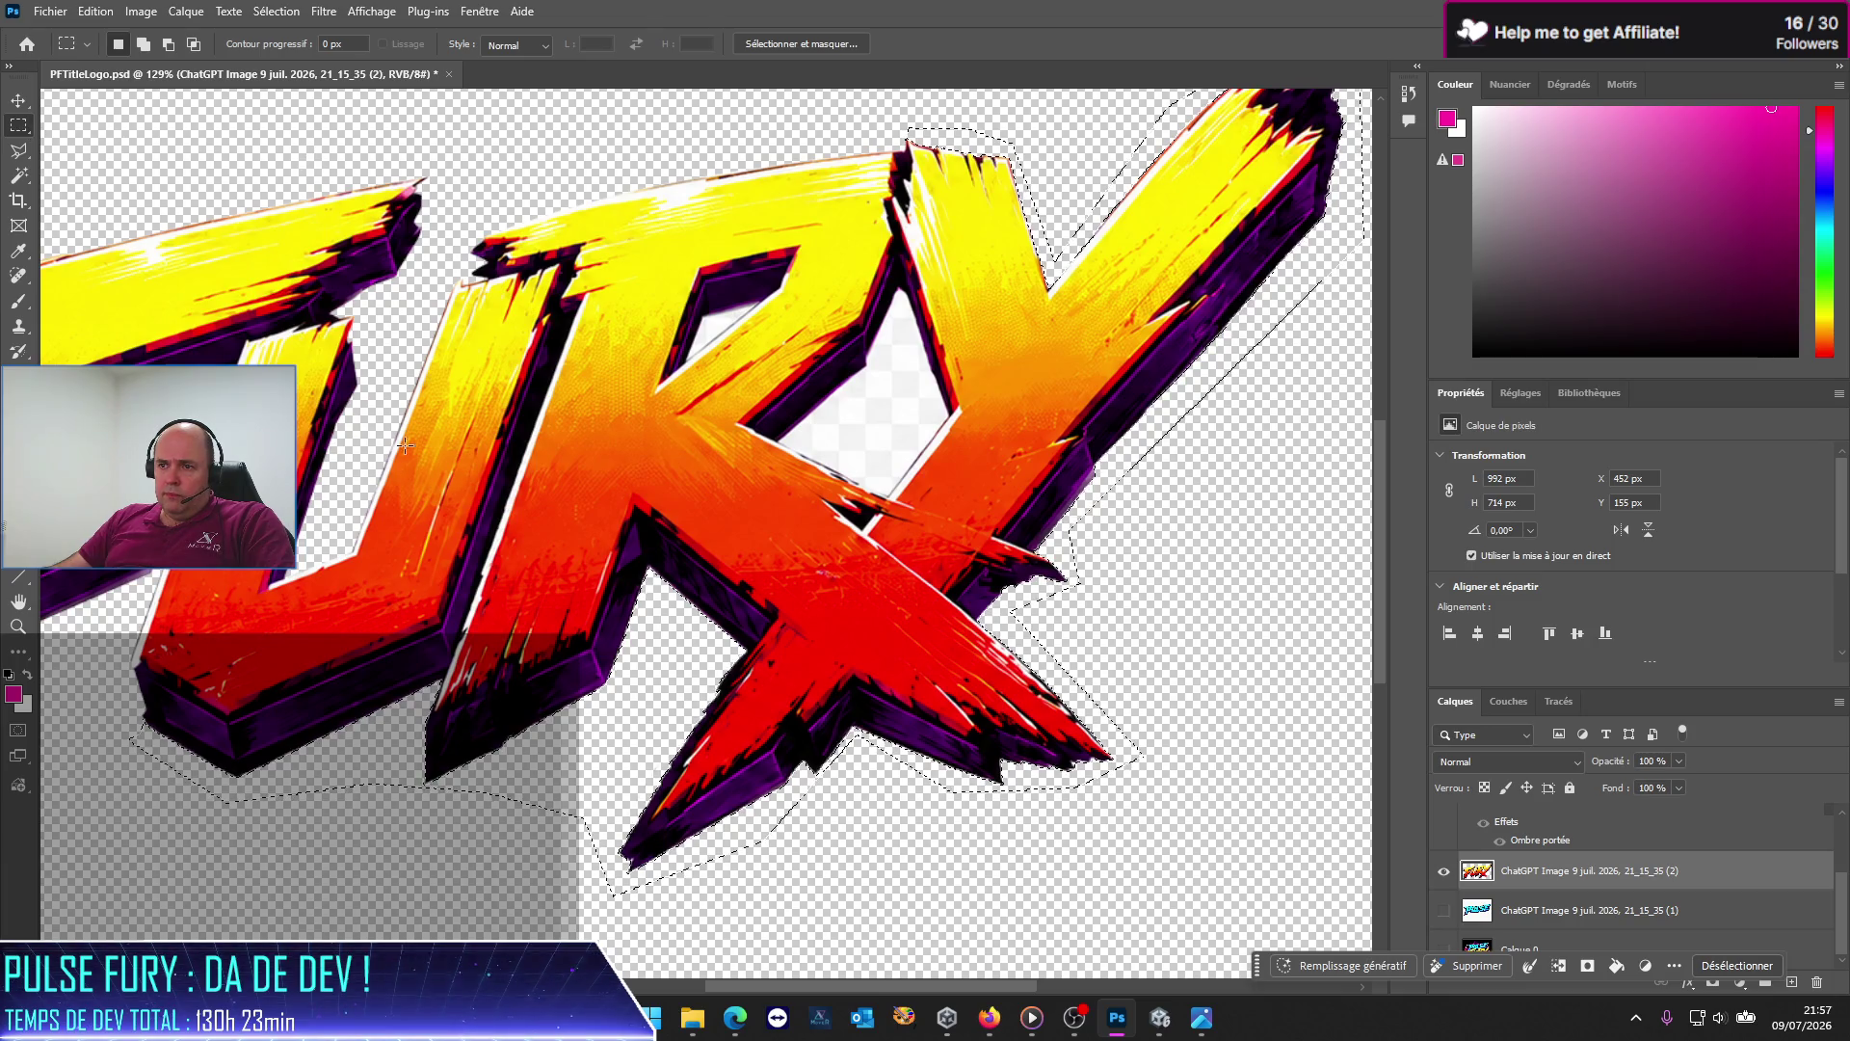
left_click(356, 470)
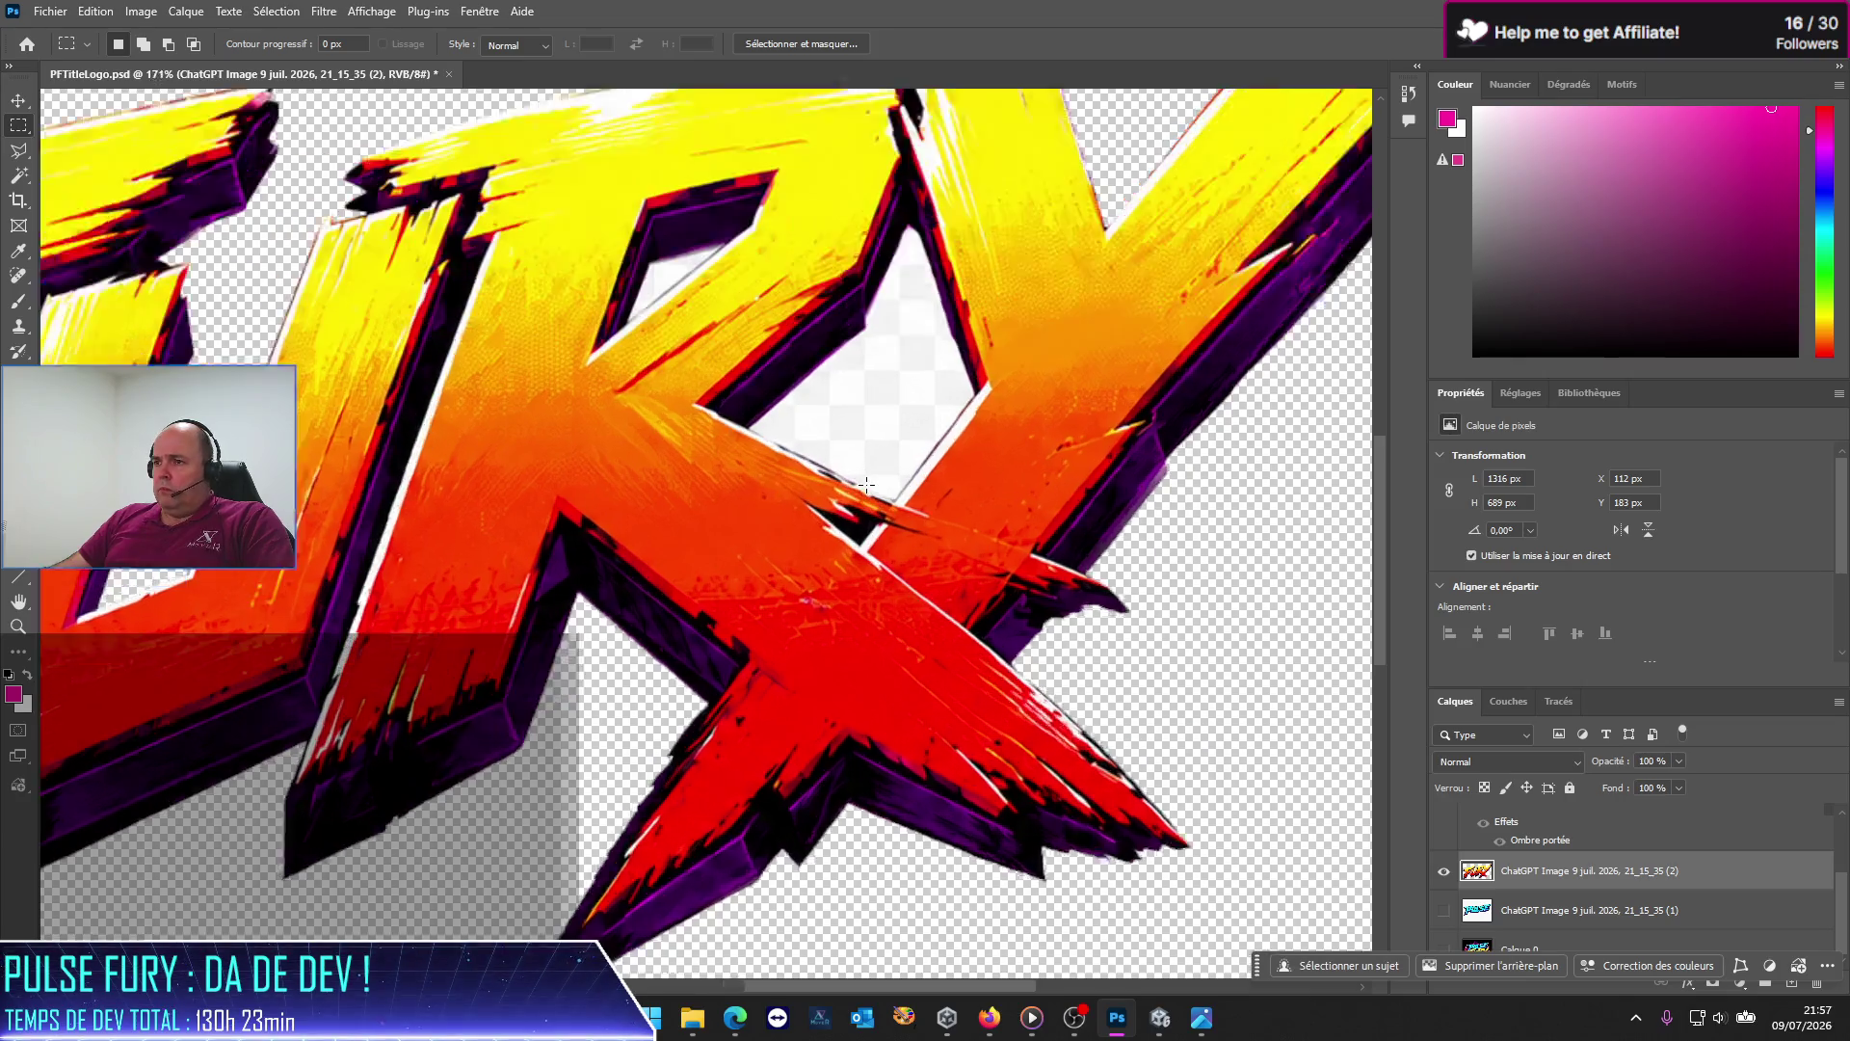
scroll(755, 507, "up", 5)
scroll(808, 383, "up", 2)
scroll(814, 381, "up", 1)
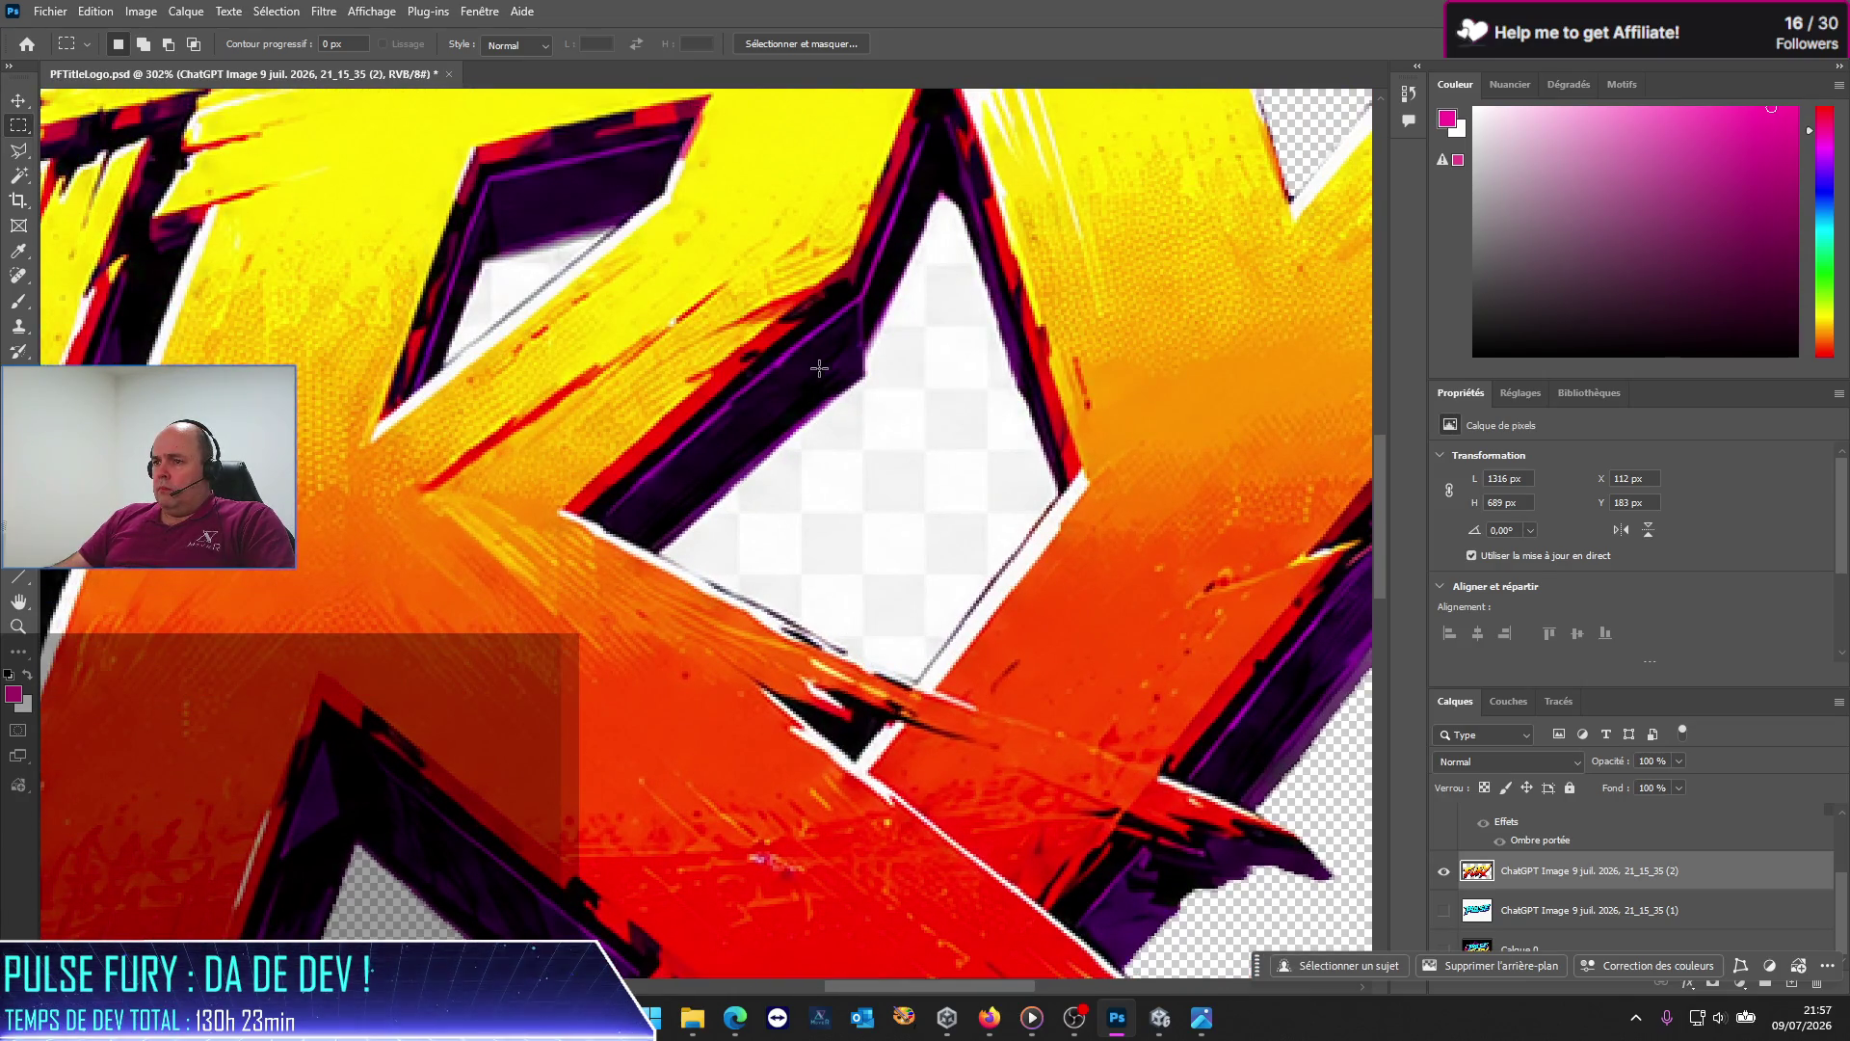
scroll(819, 380, "up", 1)
scroll(827, 378, "up", 1)
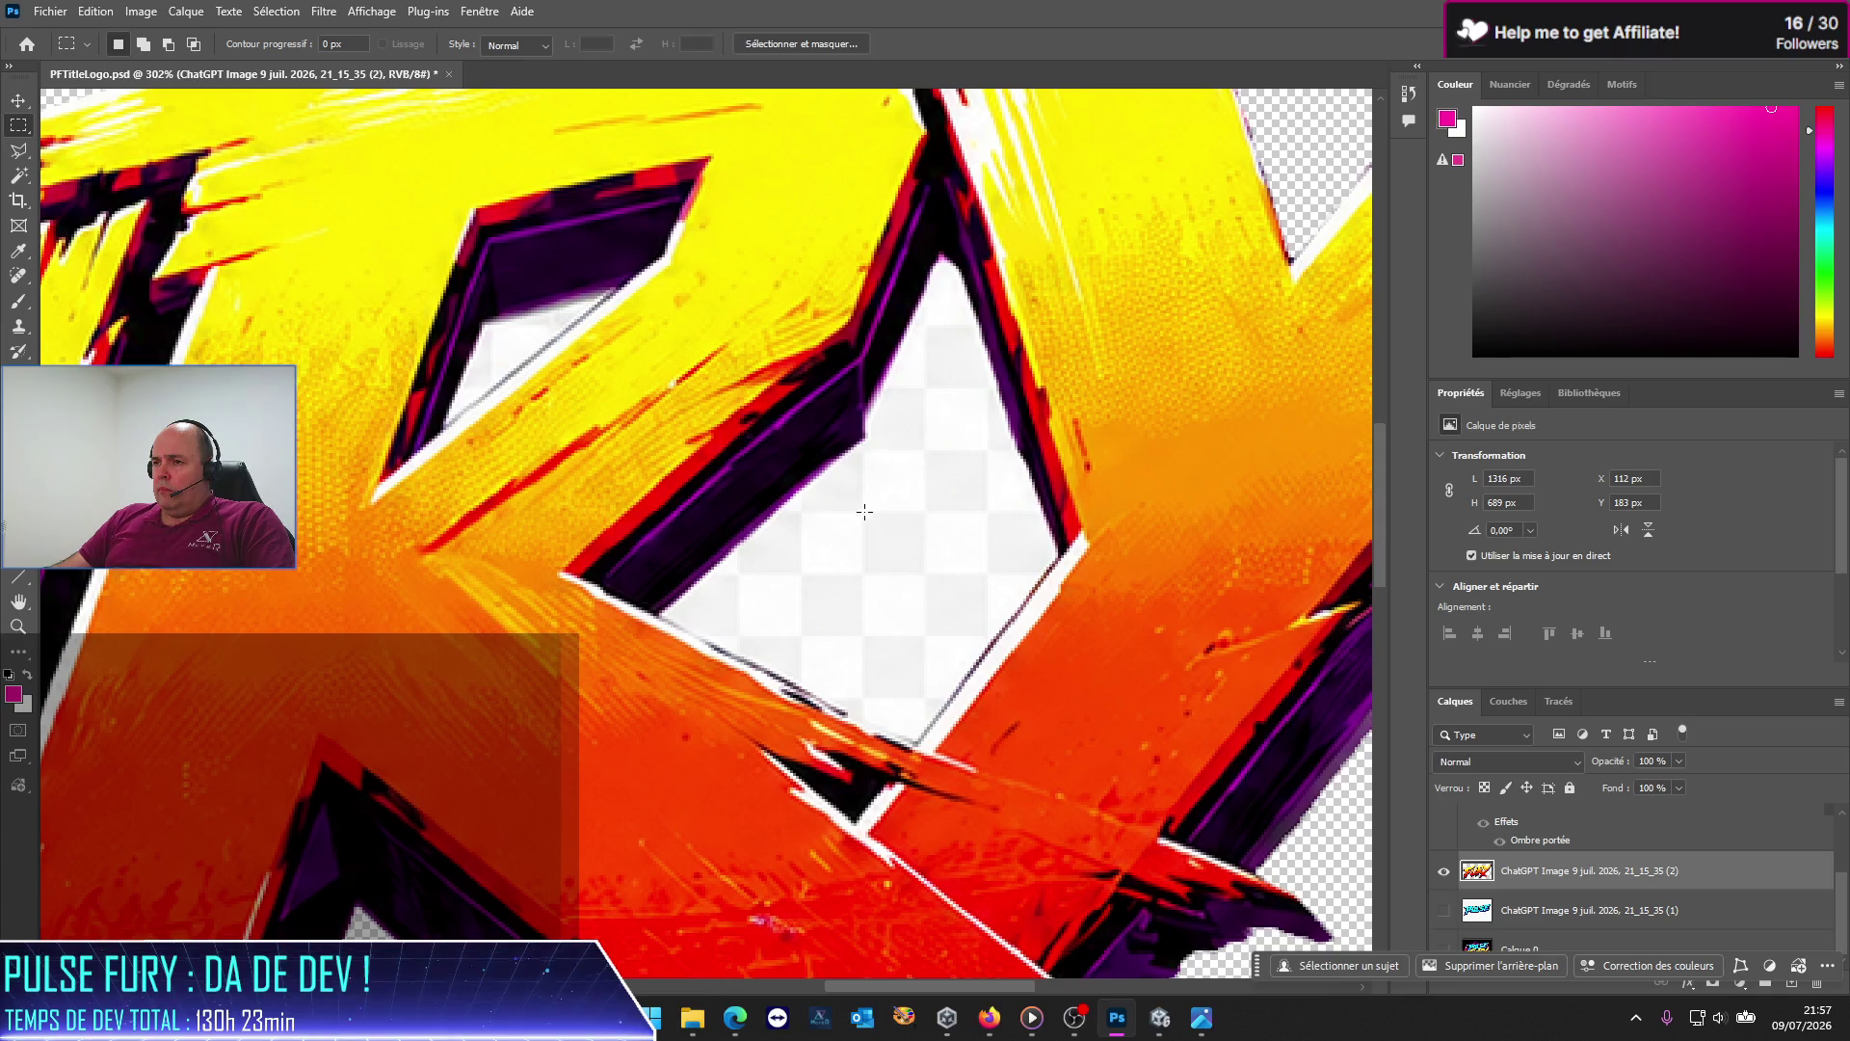
Step: Begin a Polygonal Lasso outline along the white fringe inside the R–Y gap
key("l")
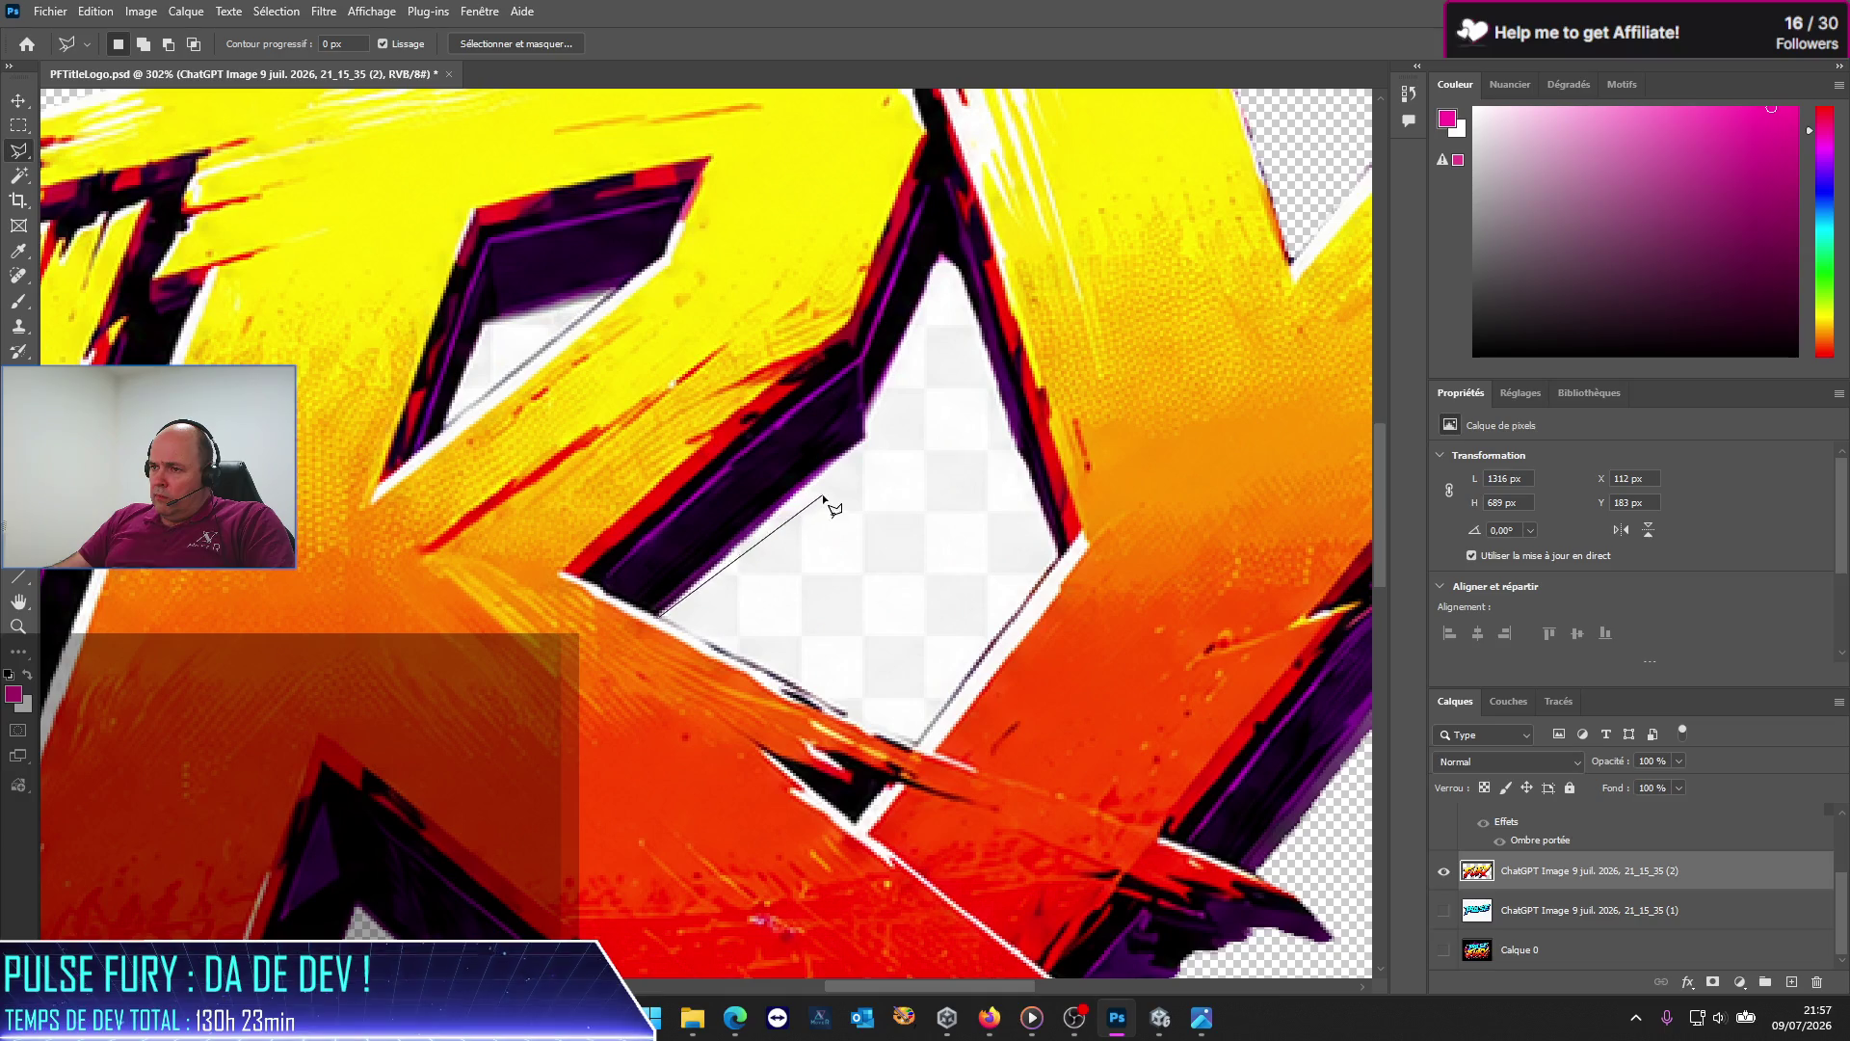
left_click(665, 613)
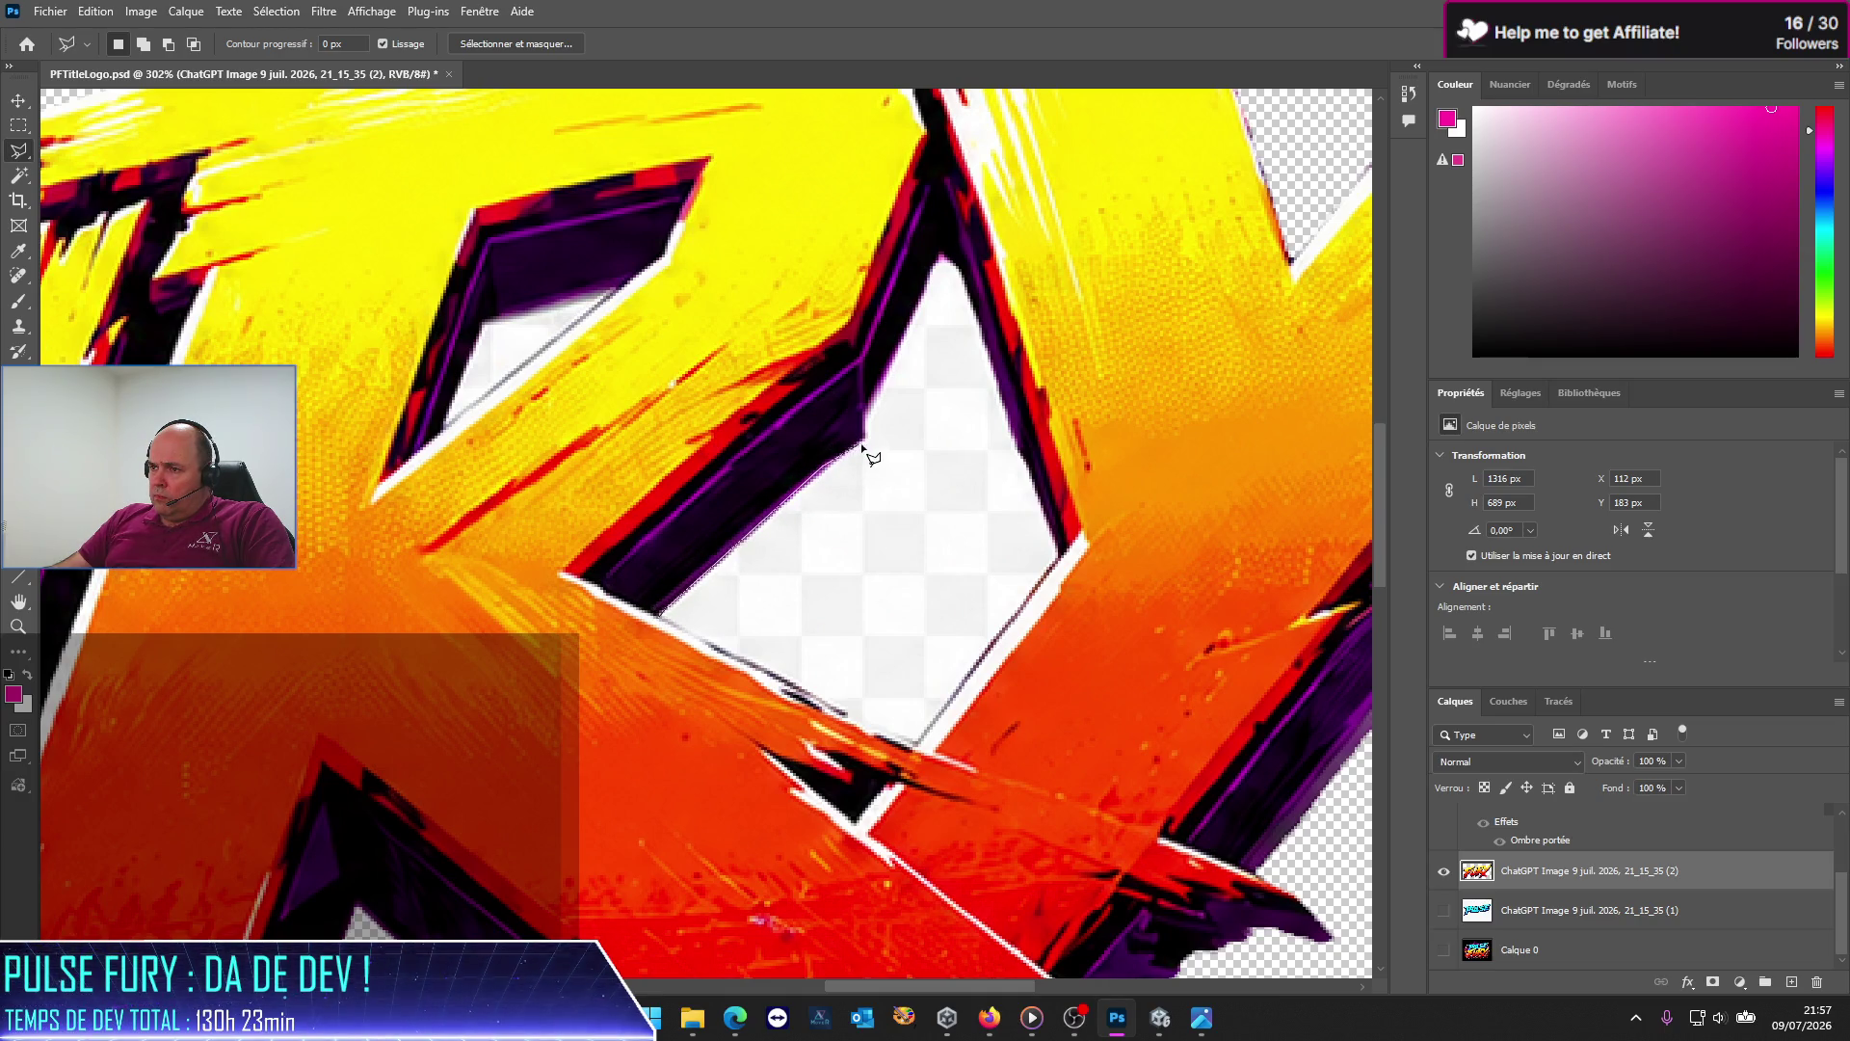
left_click(866, 424)
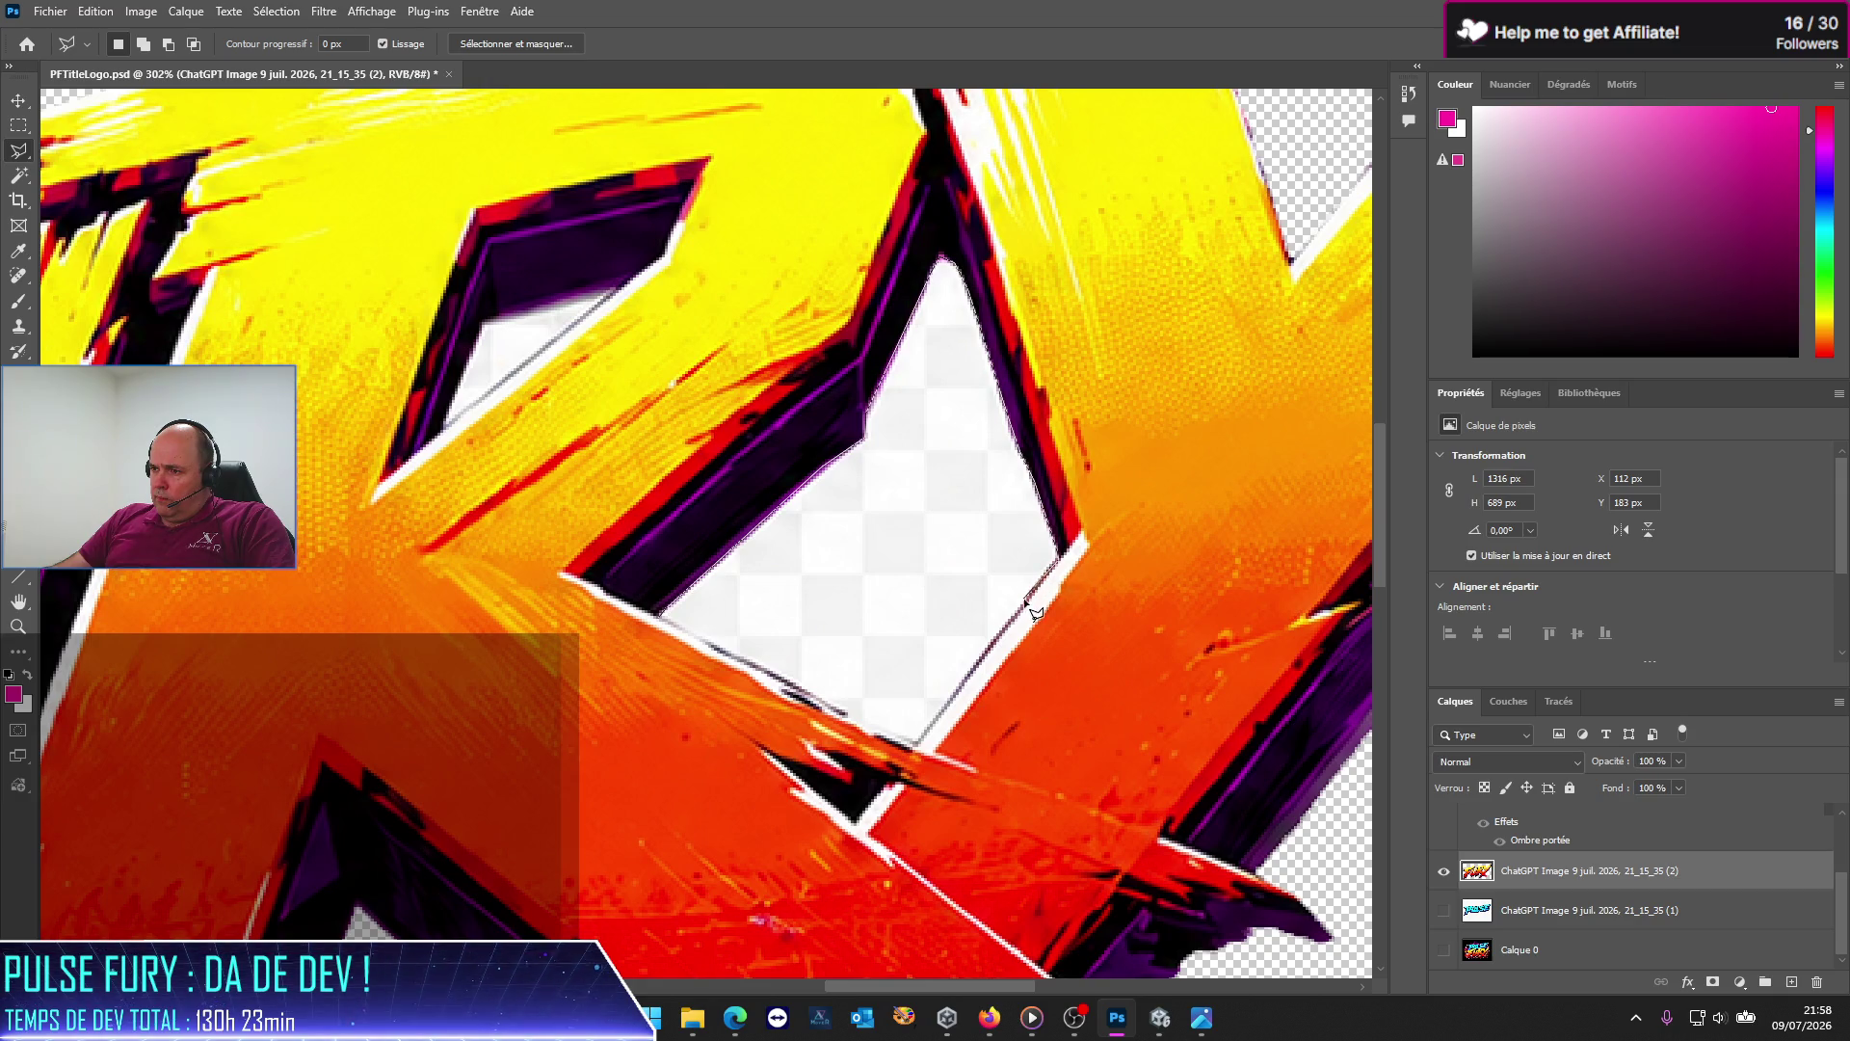
scroll(1060, 569, "up", 1)
scroll(1223, 652, "up", 2)
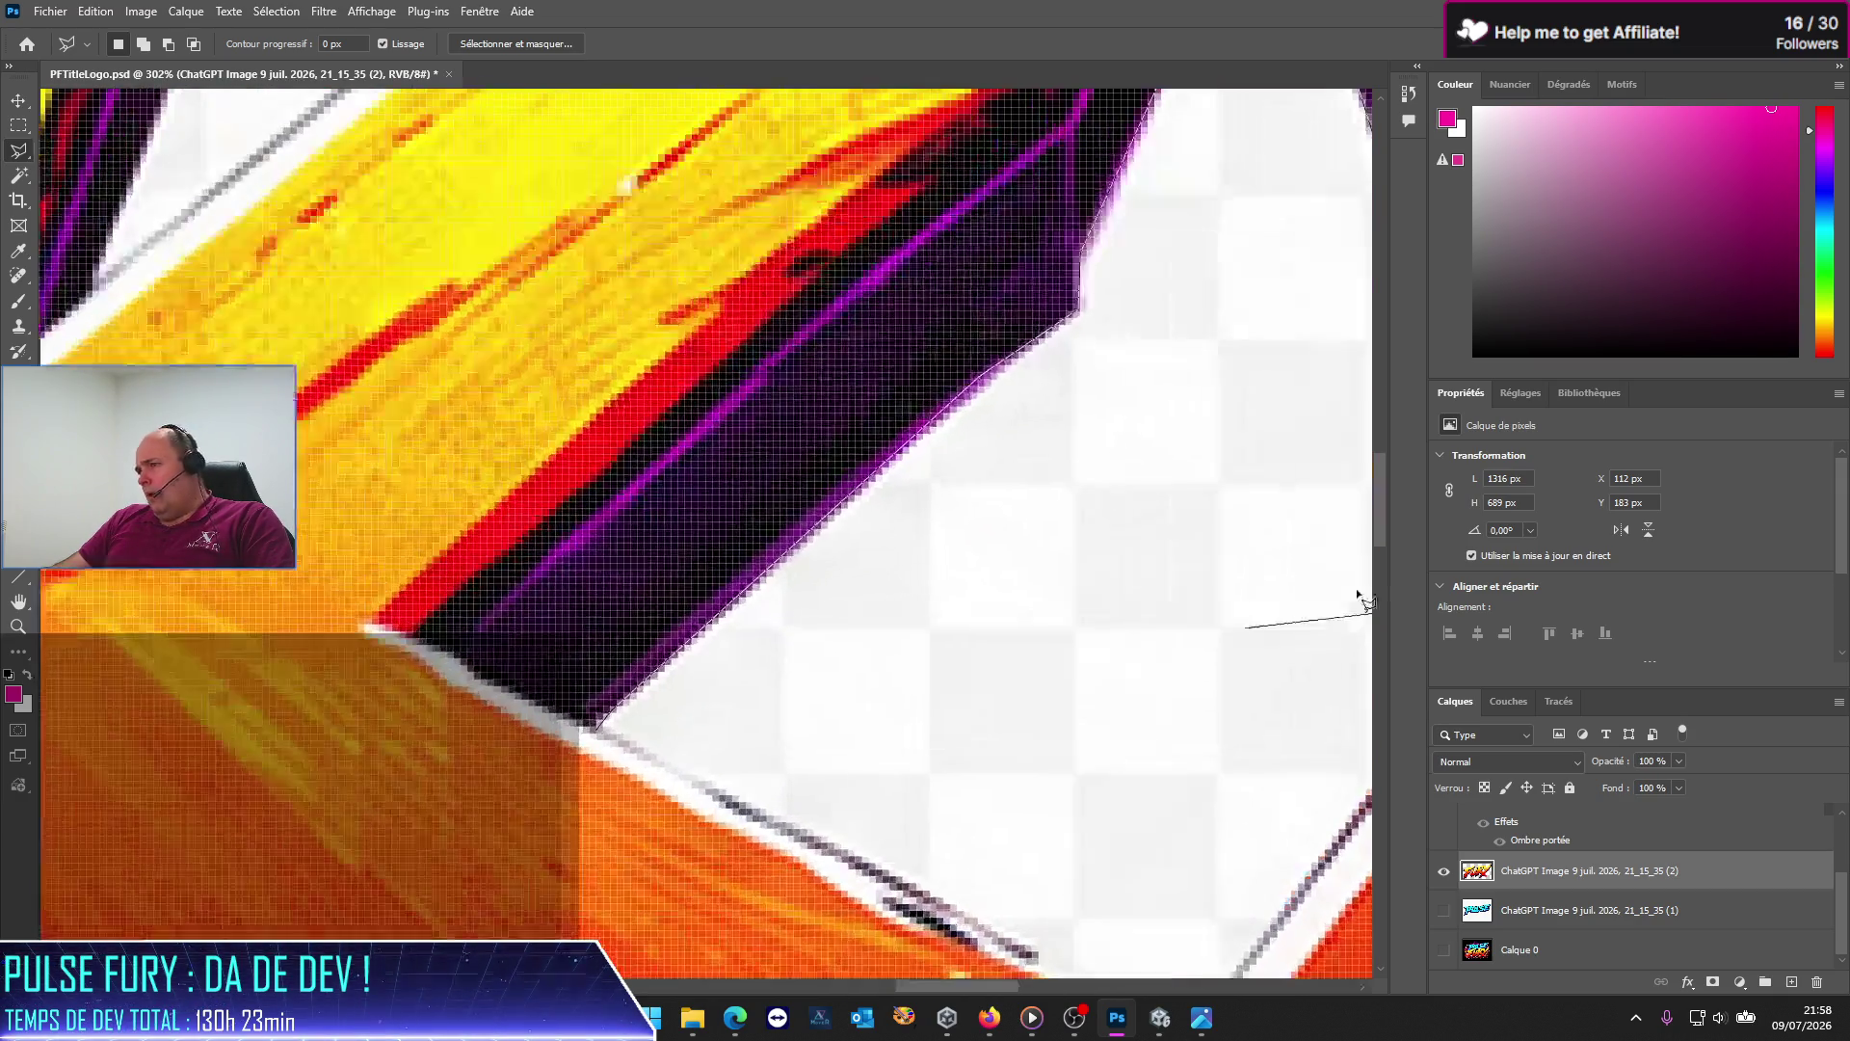
mouse_move(1376, 661)
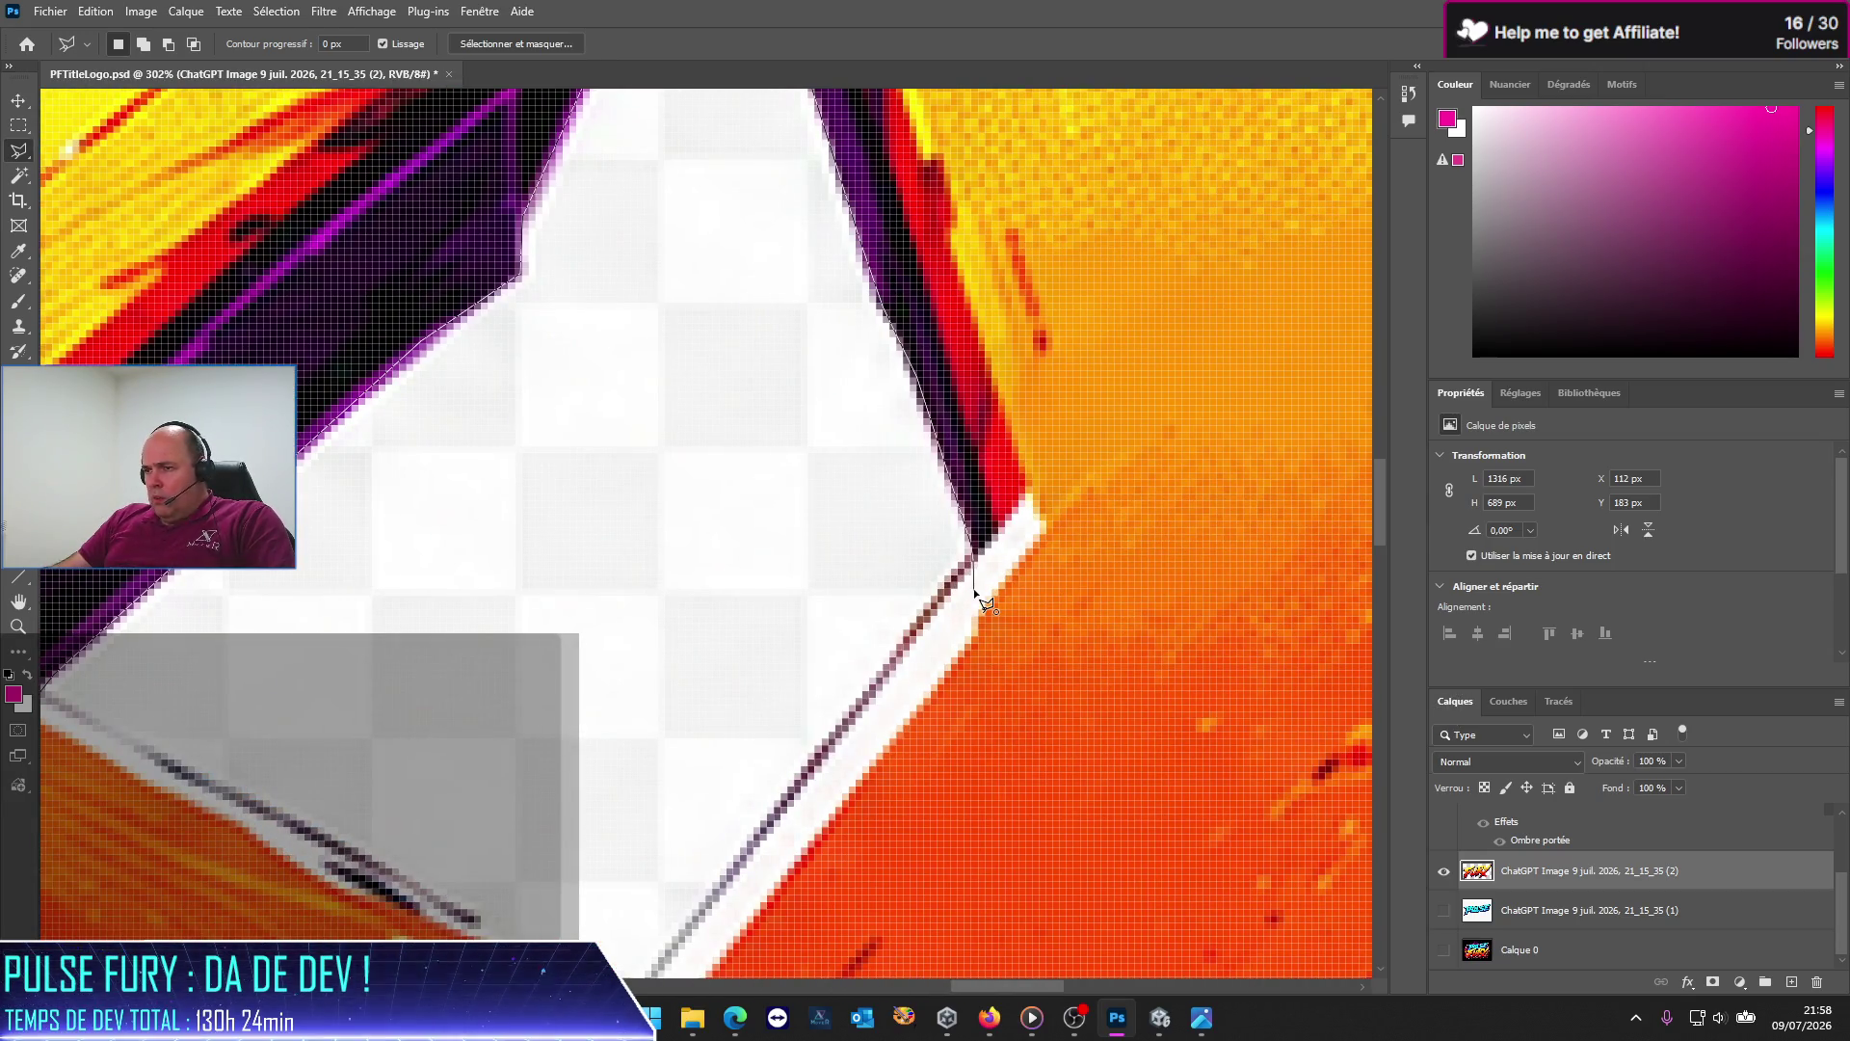
Step: Close the outline along the gap's lower edge into a selection
left_click(974, 557)
double_click(985, 443)
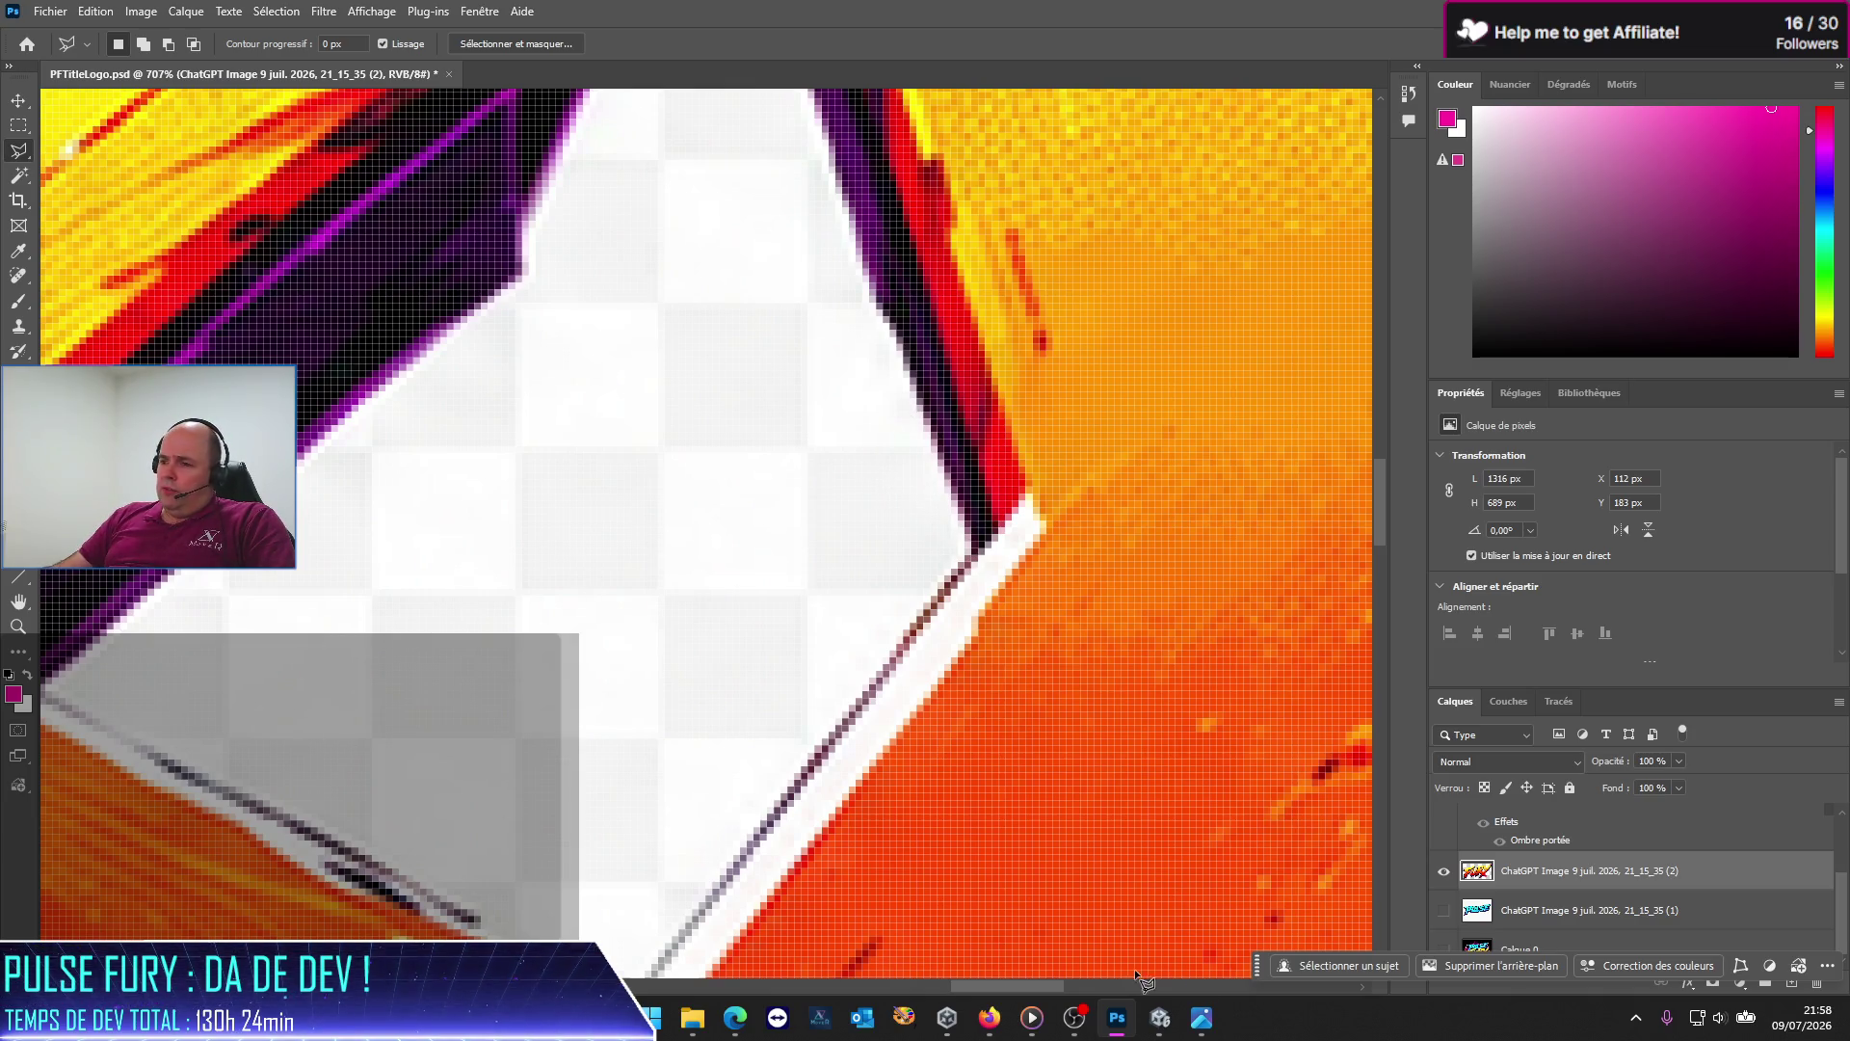
left_click_drag(1004, 983, 996, 976)
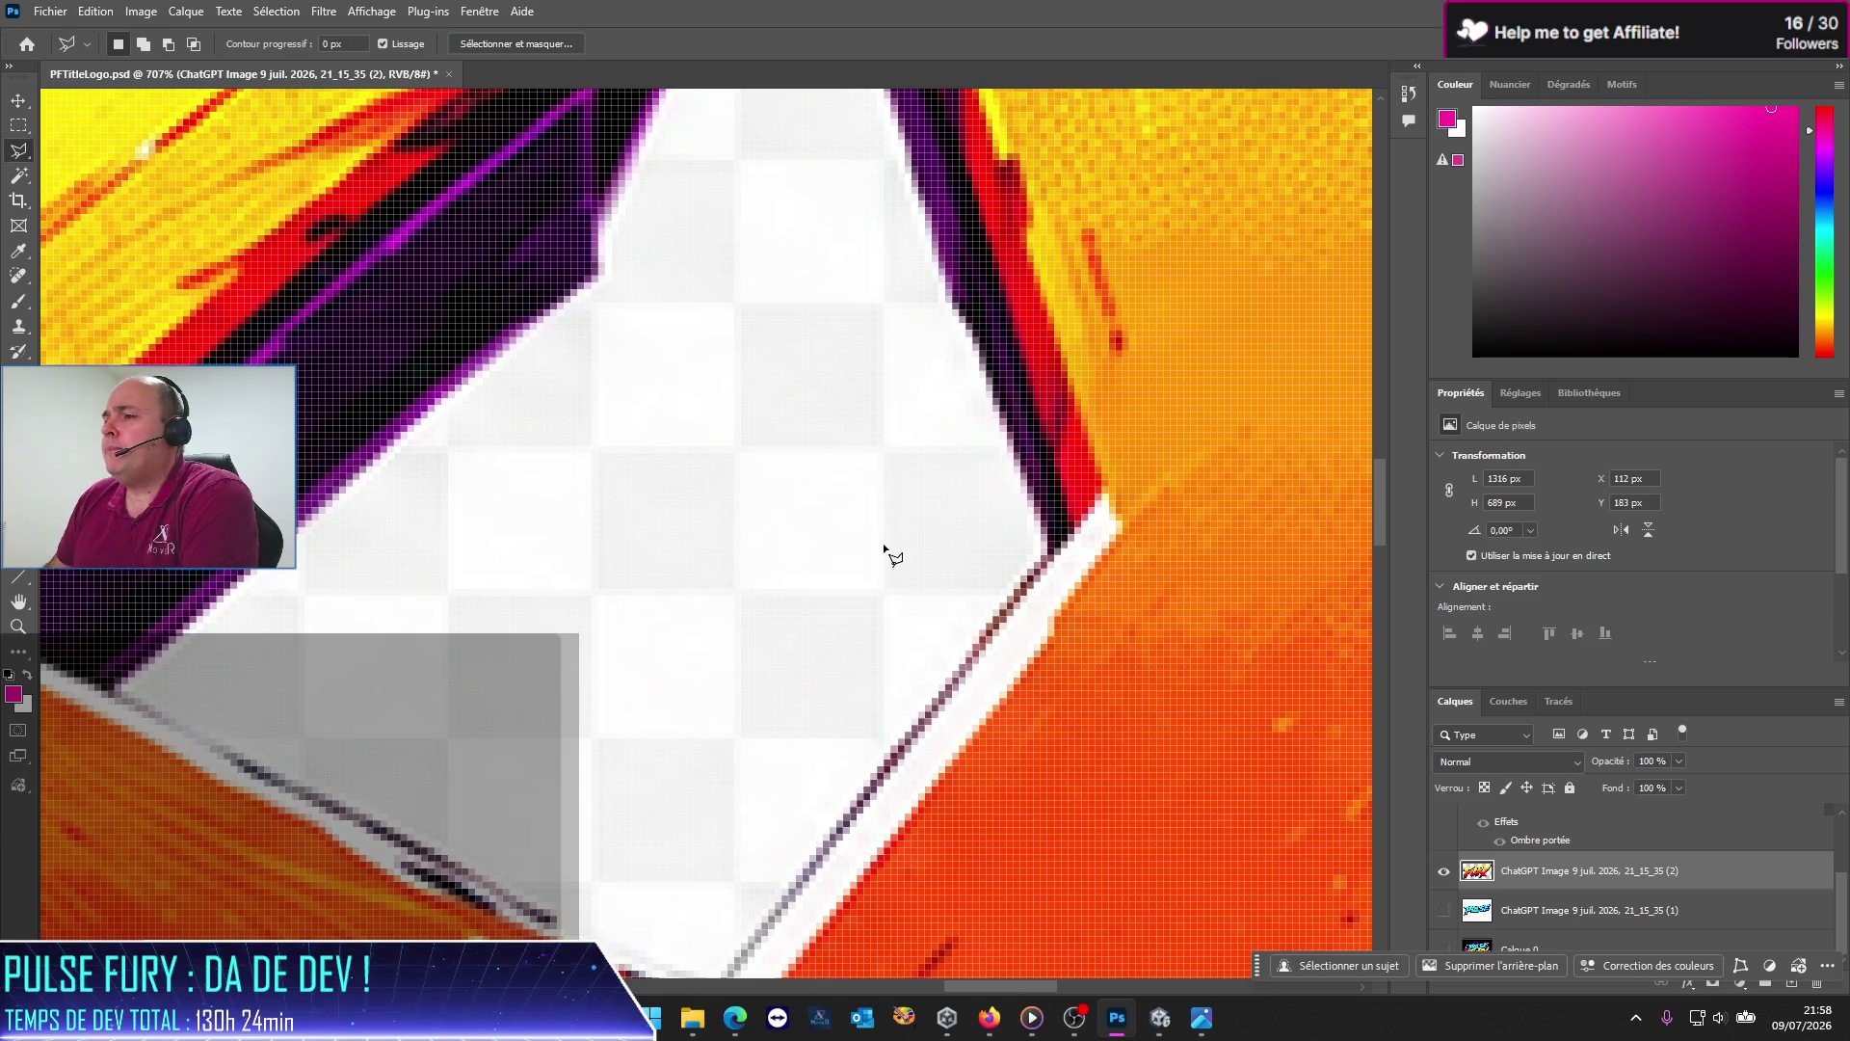
scroll(882, 559, "down", 1)
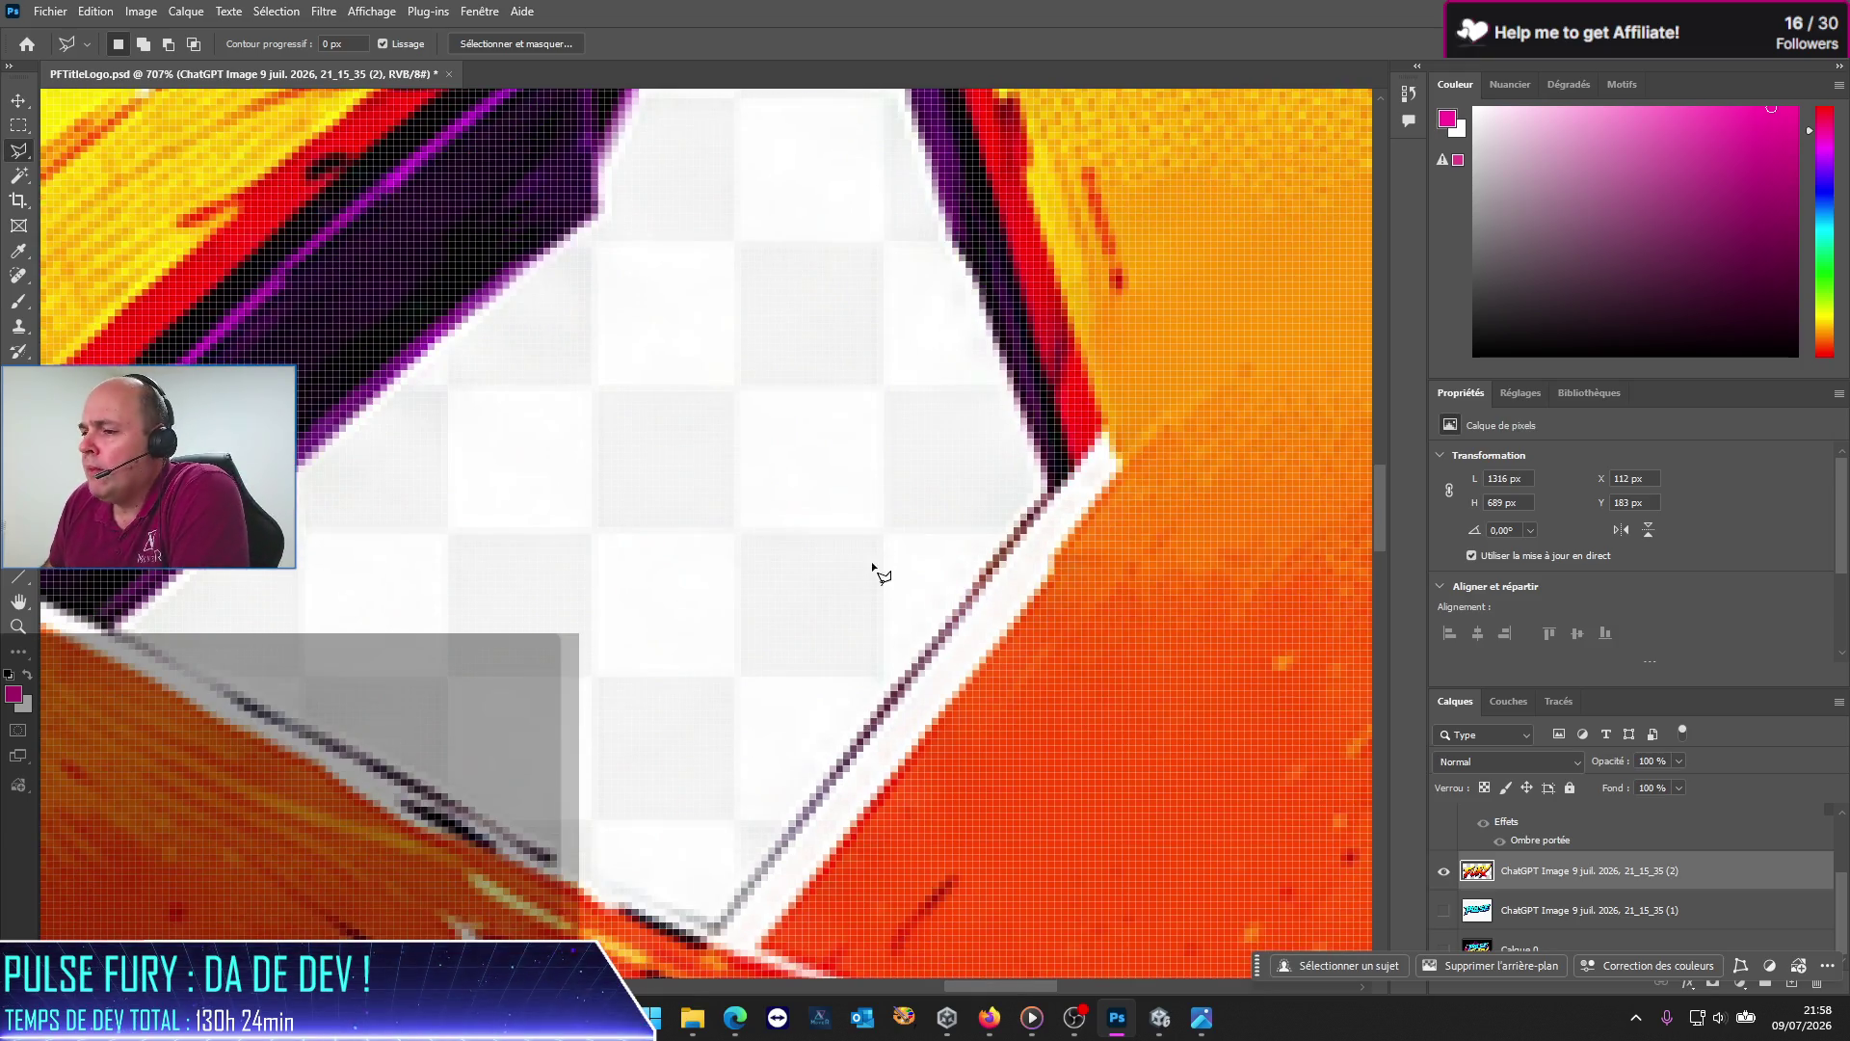
Step: Outline the white patch trapped in the triangular gap between the letters and delete it to transparency
left_click(115, 628)
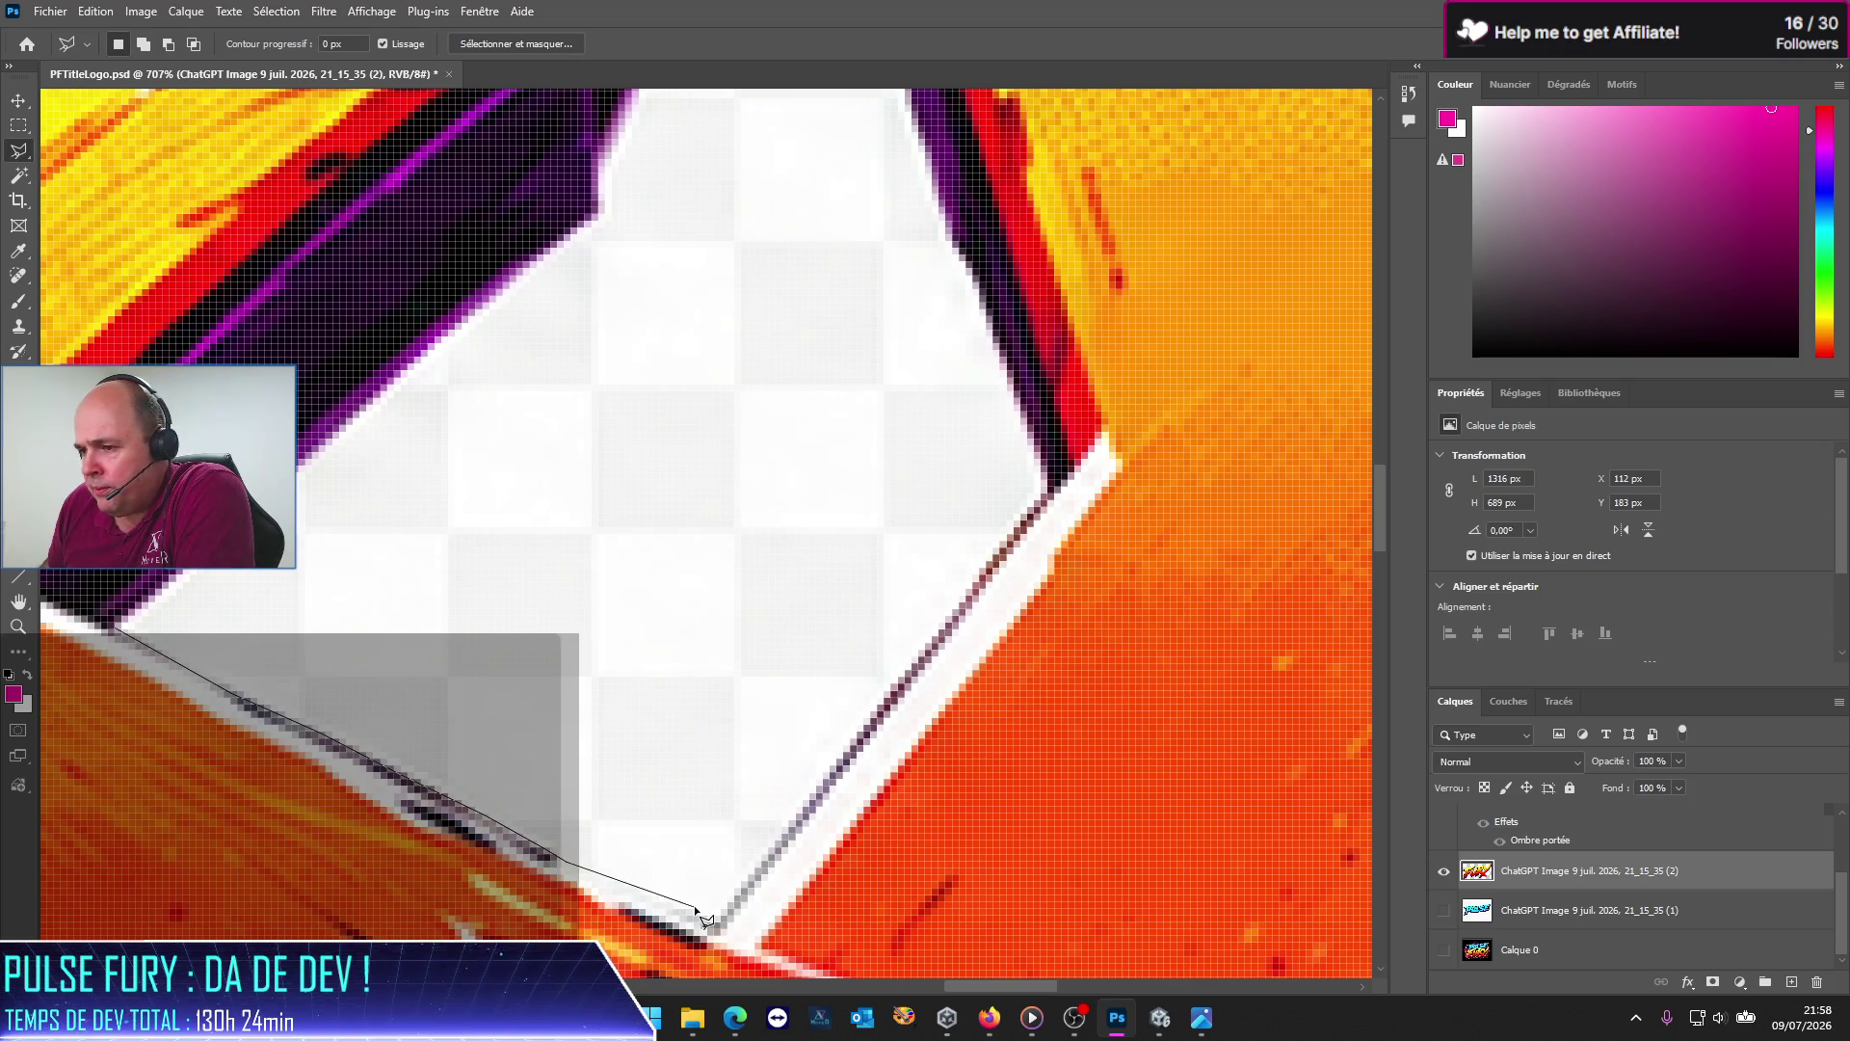
left_click(709, 929)
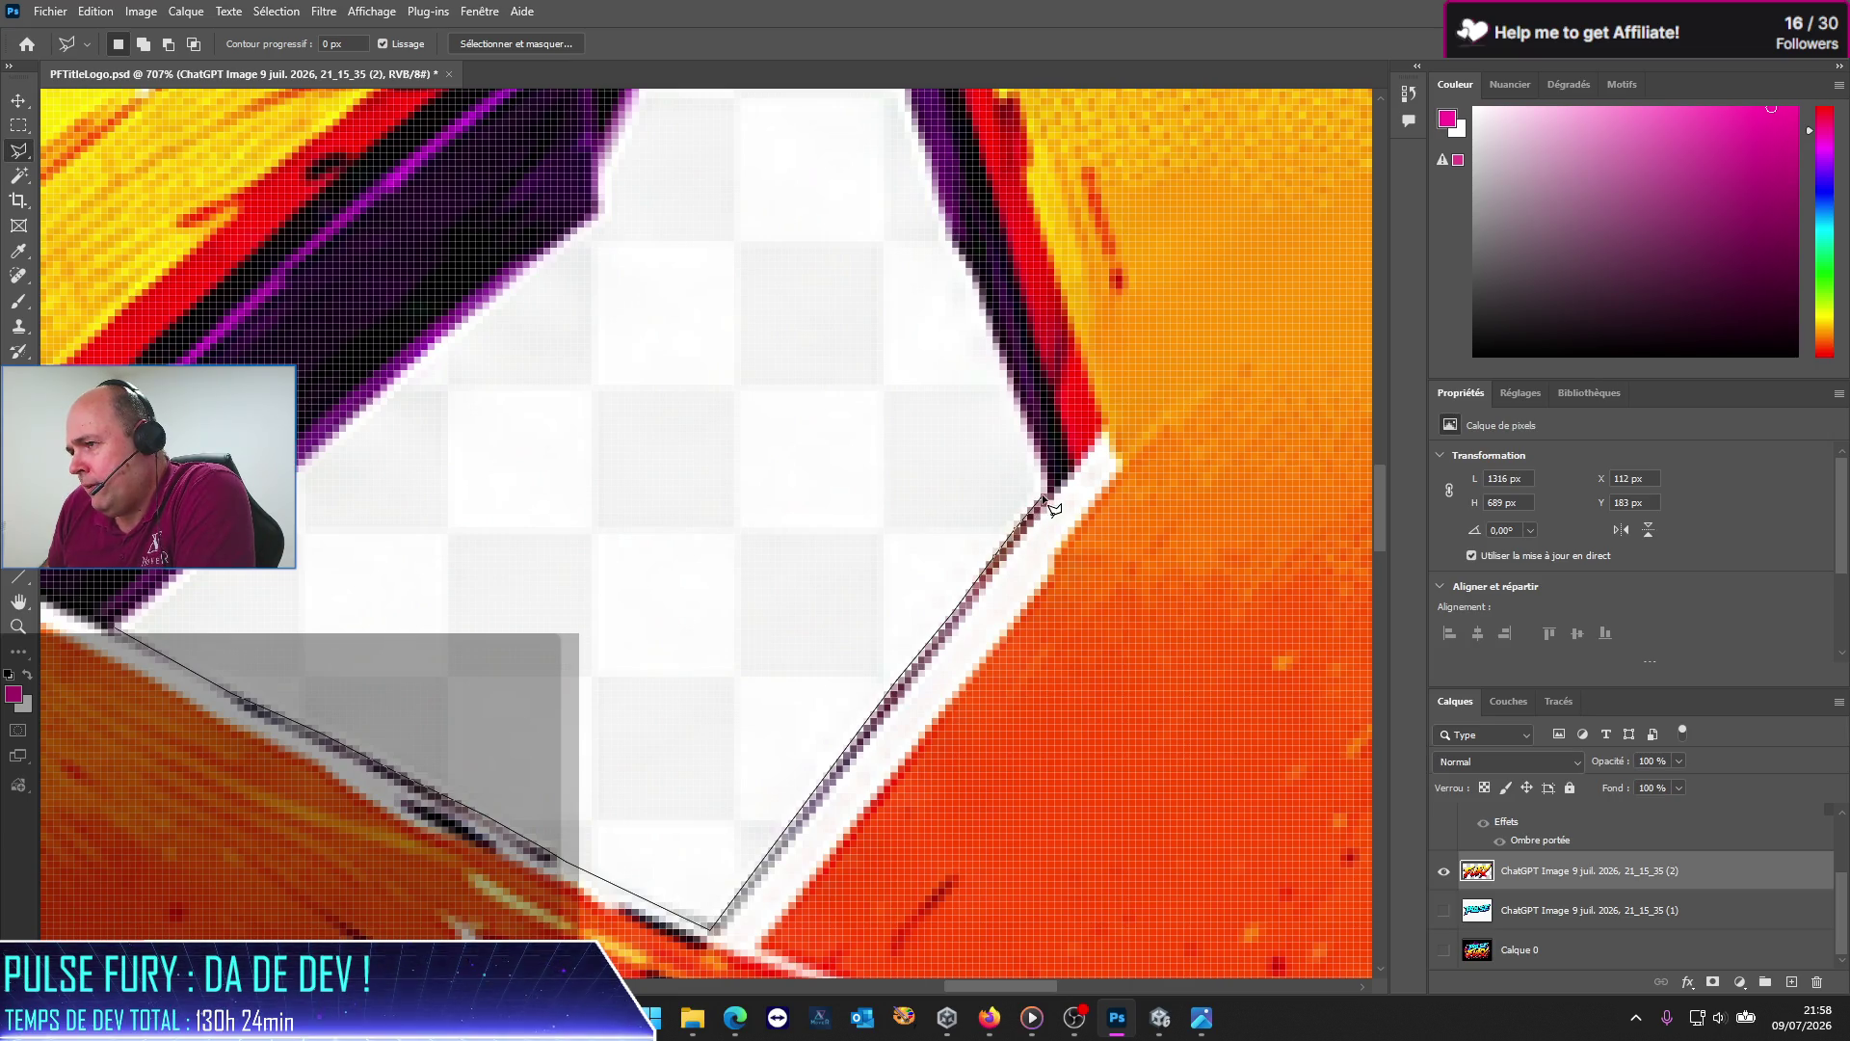
left_click(1047, 492)
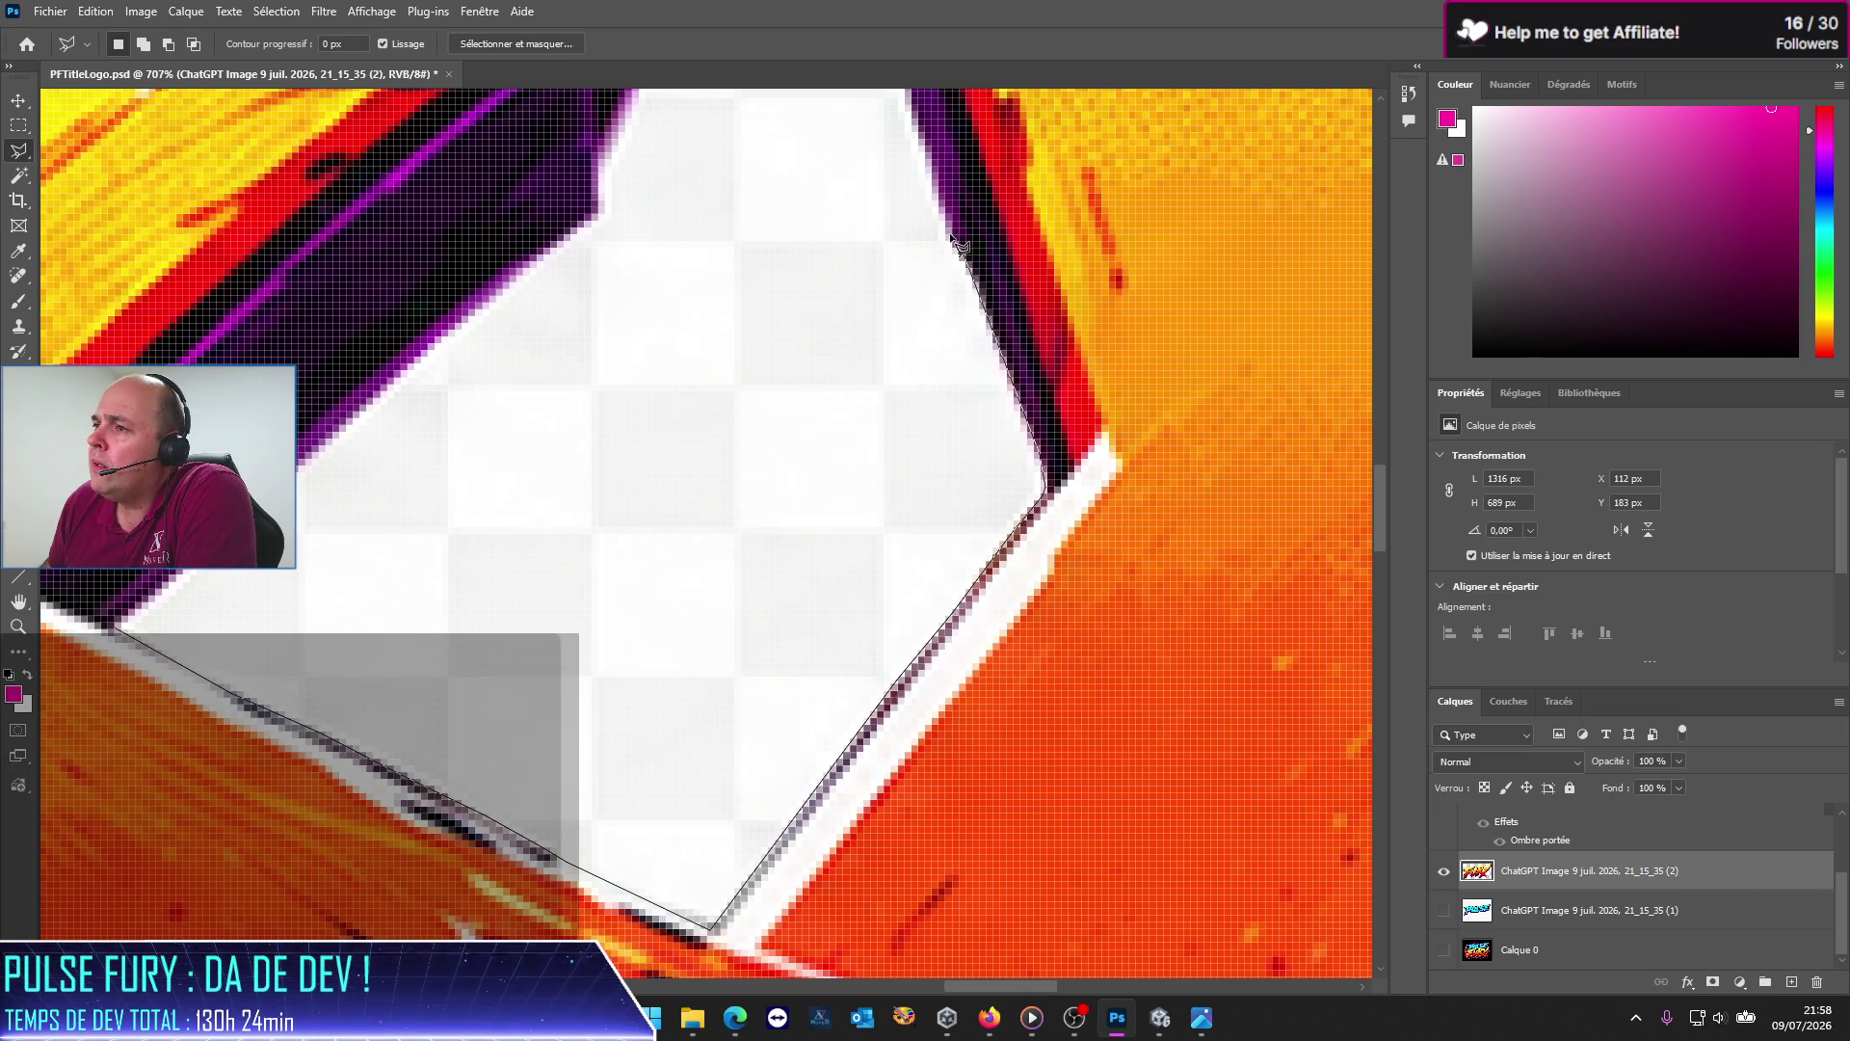
scroll(944, 289, "up", 5)
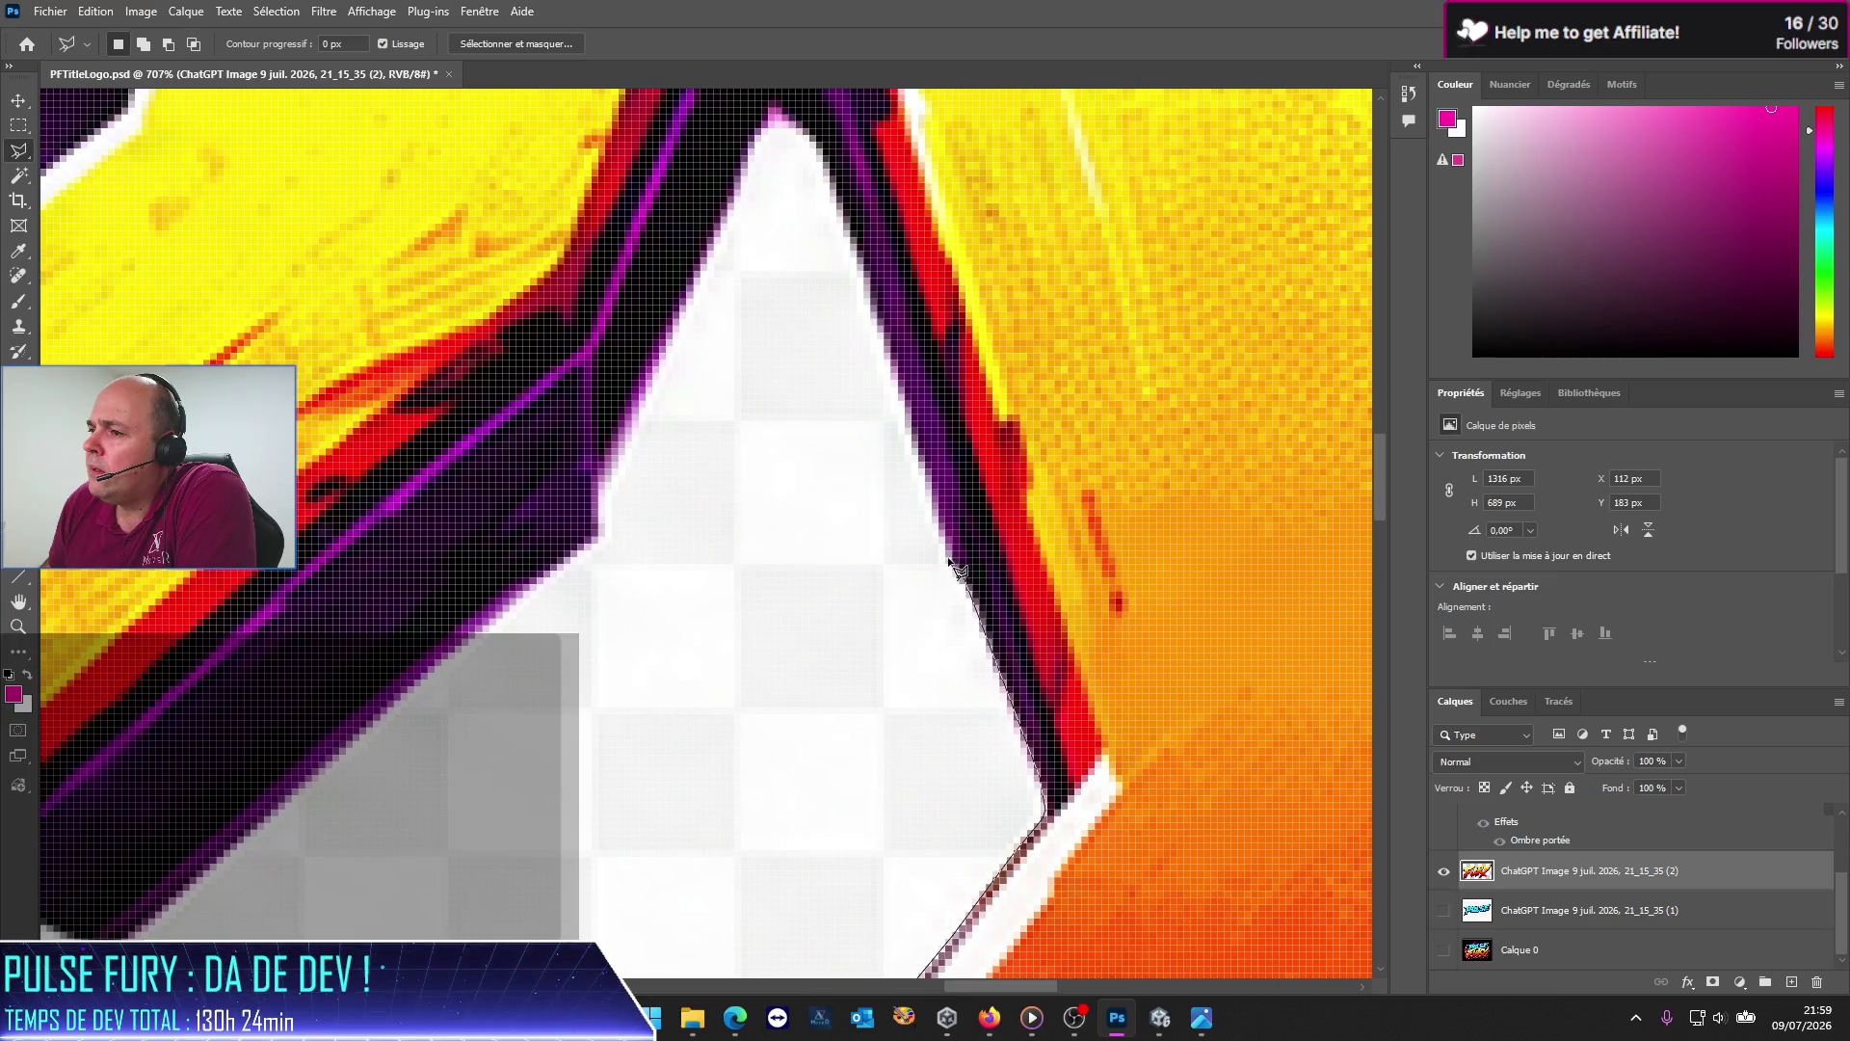
left_click(949, 561)
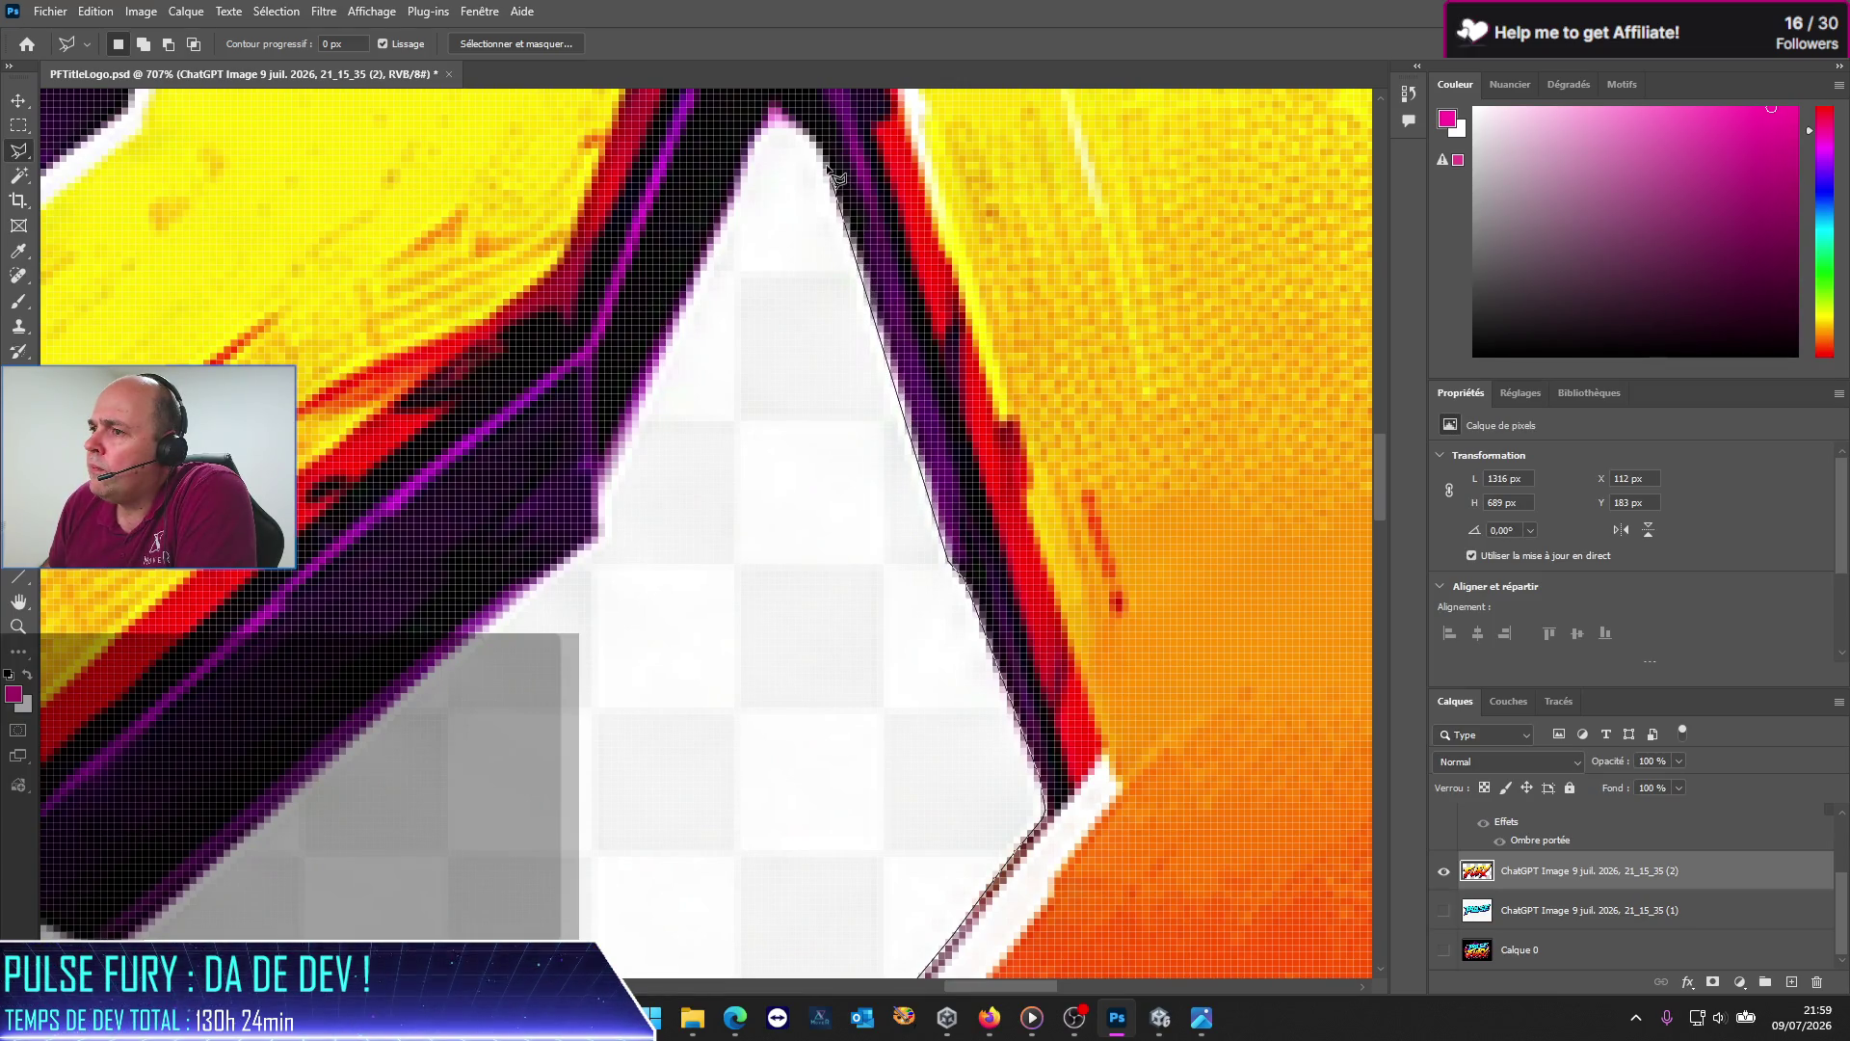
left_click(895, 353)
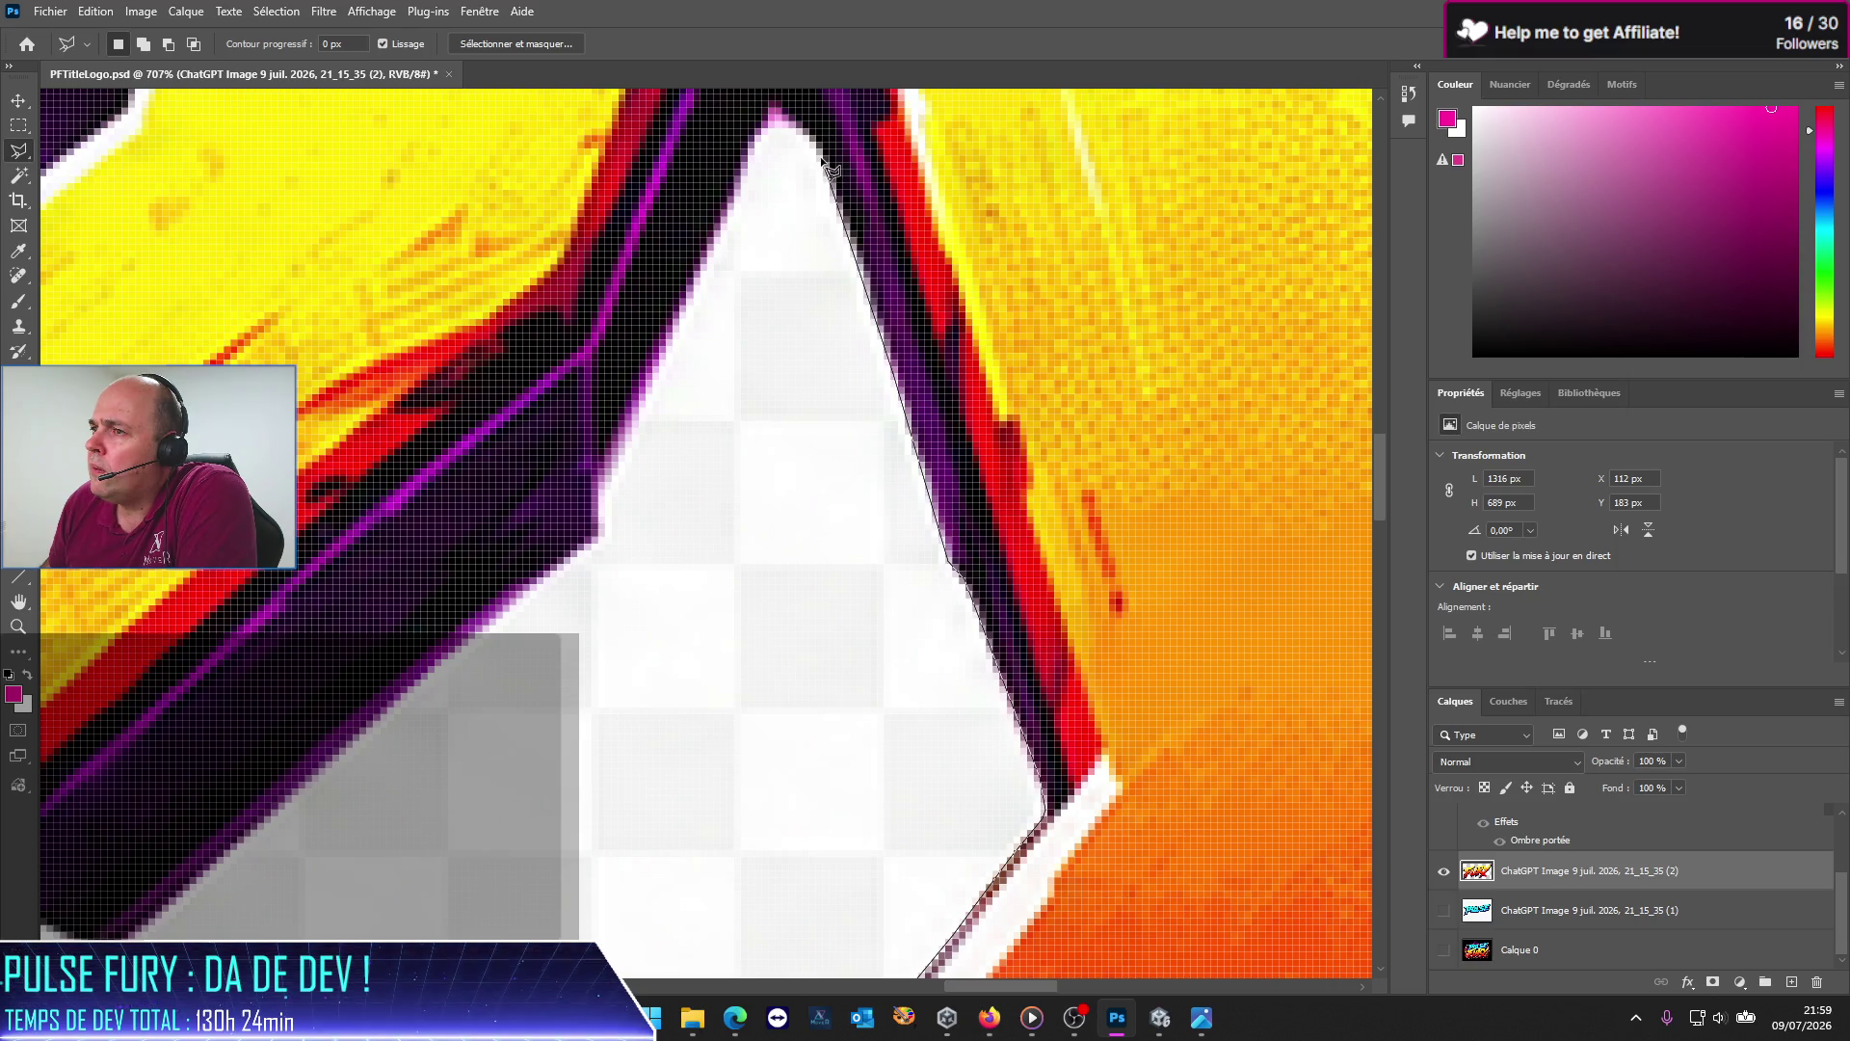
left_click(824, 163)
left_click(599, 476)
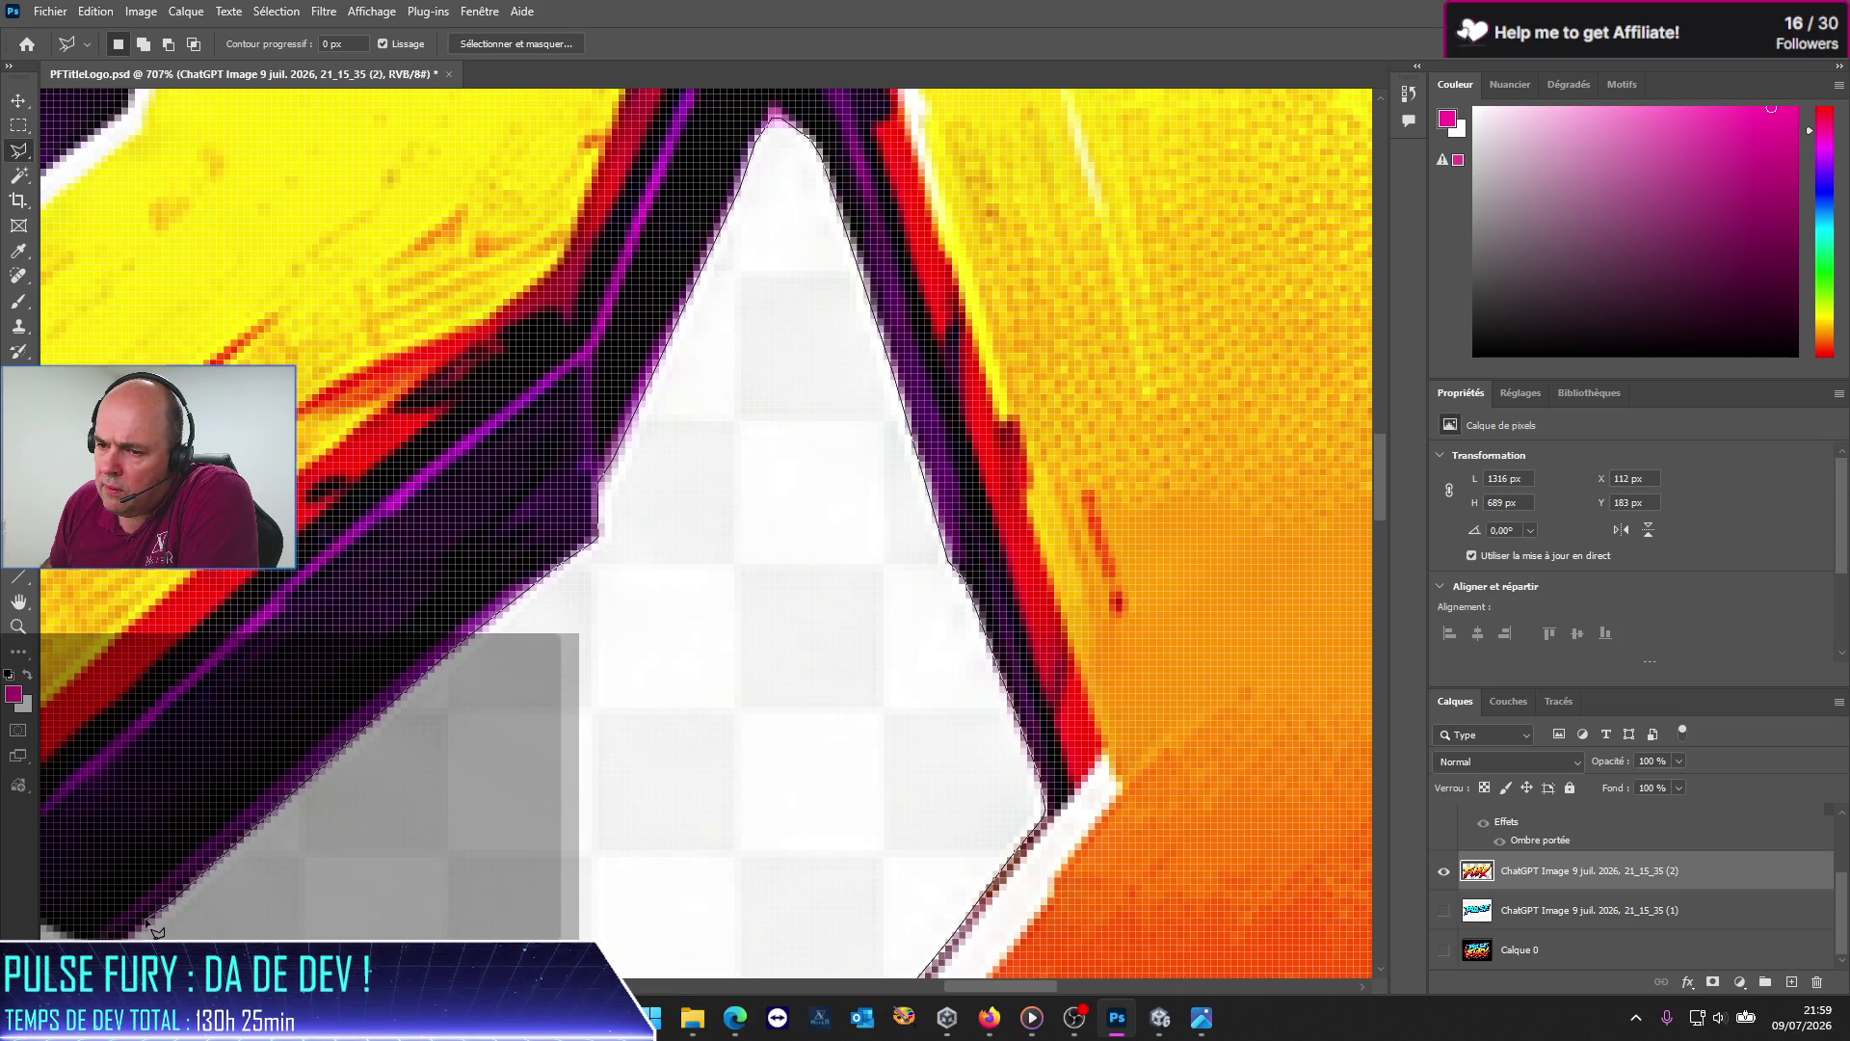
double_click(421, 920)
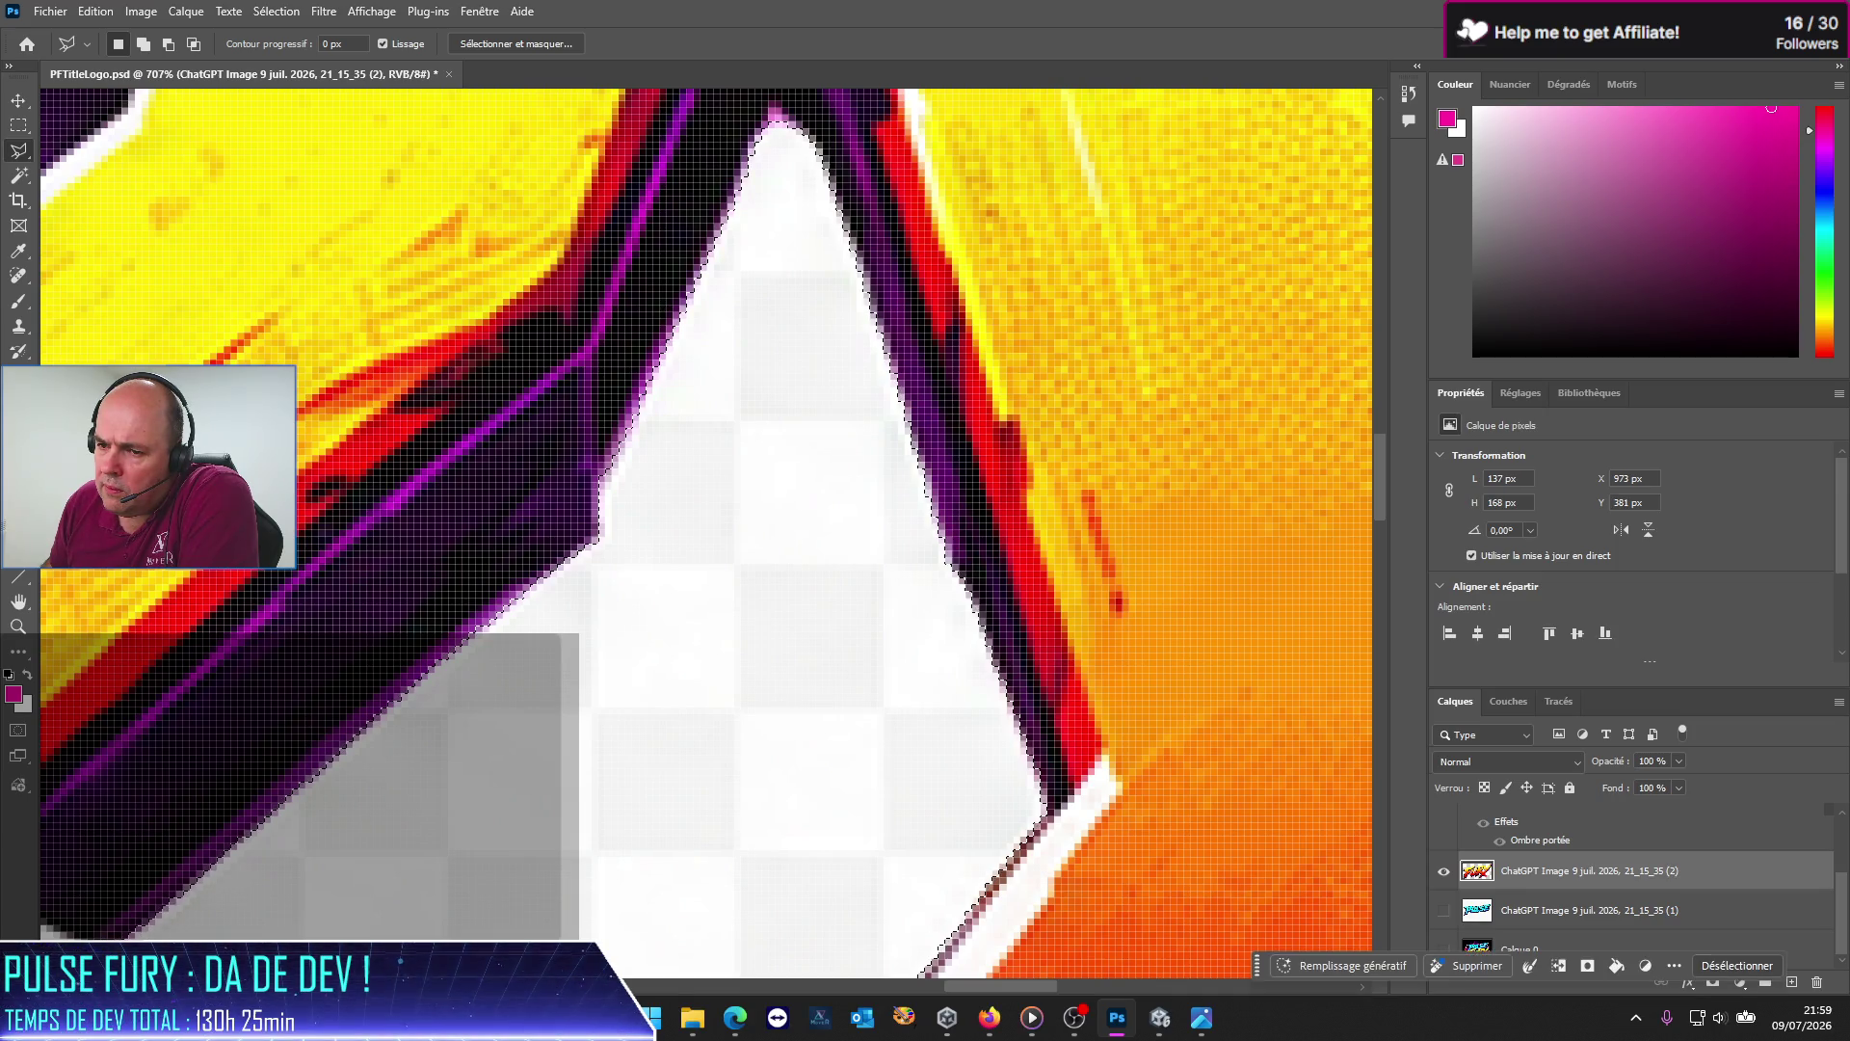
key("Delete")
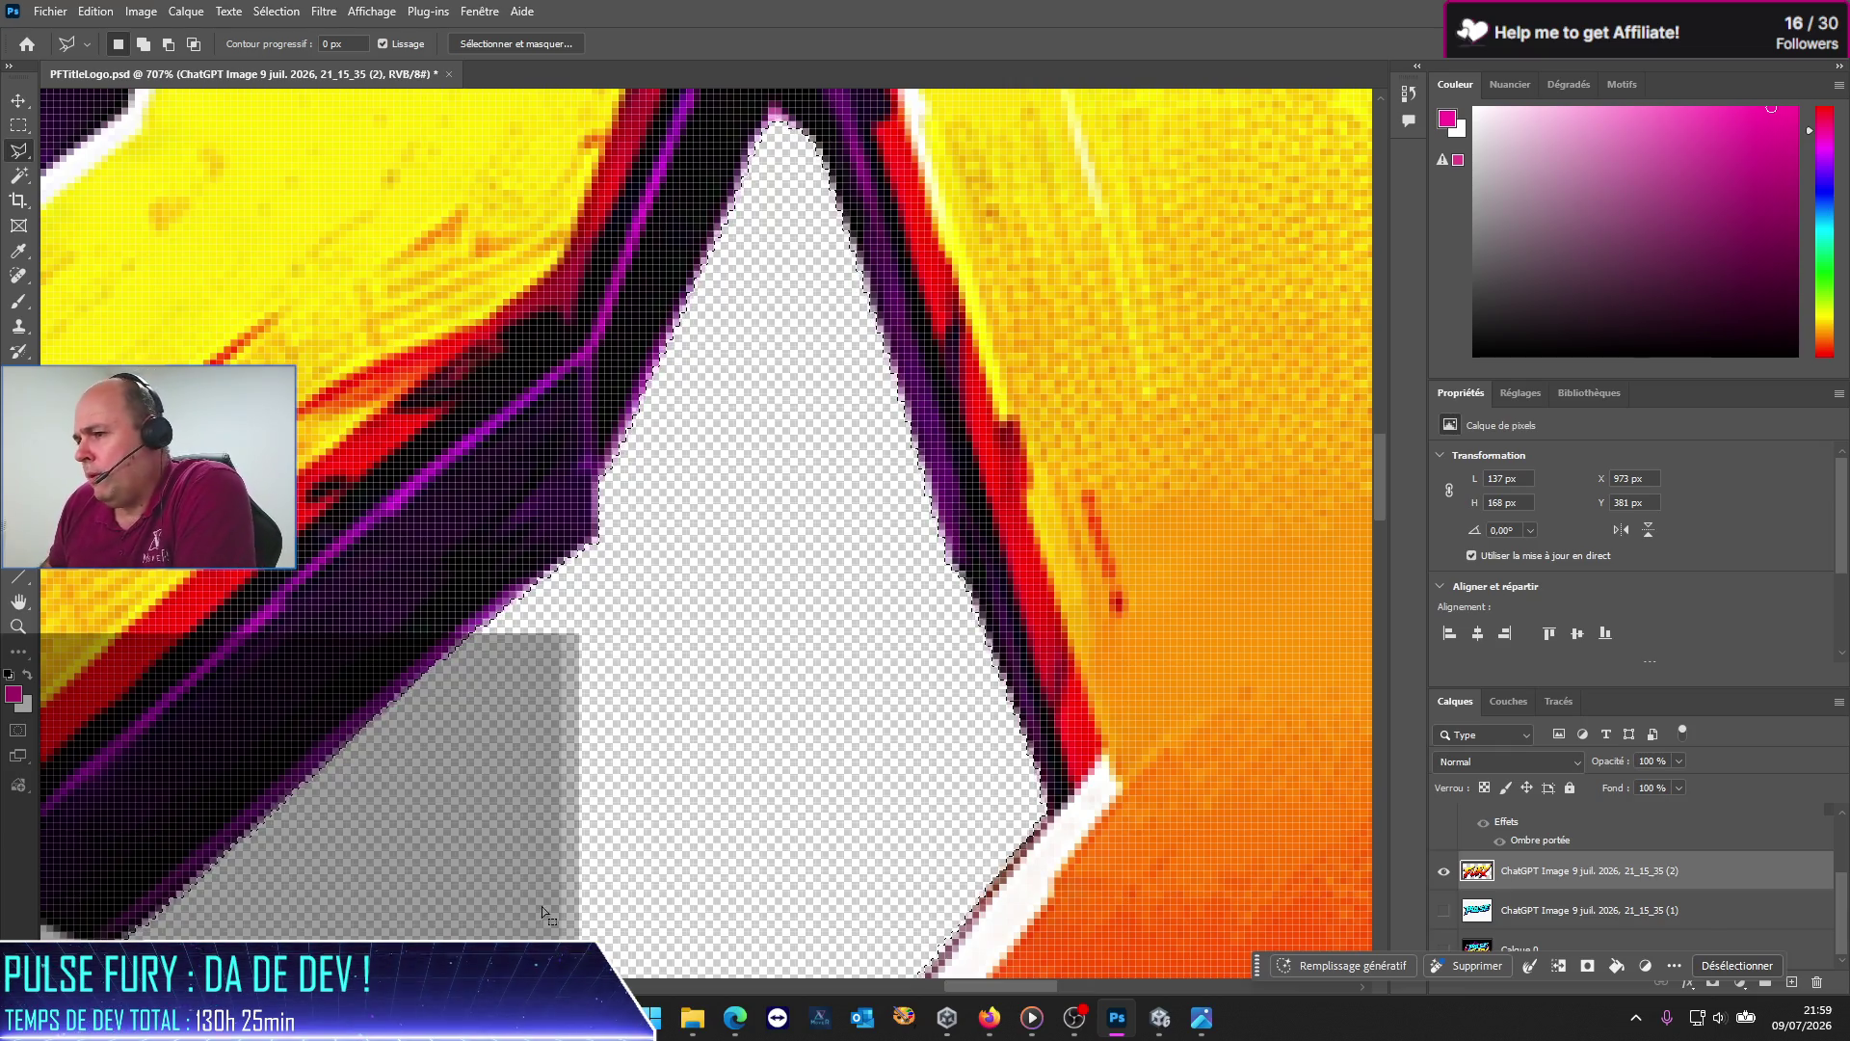
Step: Outline the white sliver in the R's notch and delete it to transparency
scroll(632, 604, "down", 2)
scroll(606, 619, "down", 2)
scroll(521, 665, "down", 8)
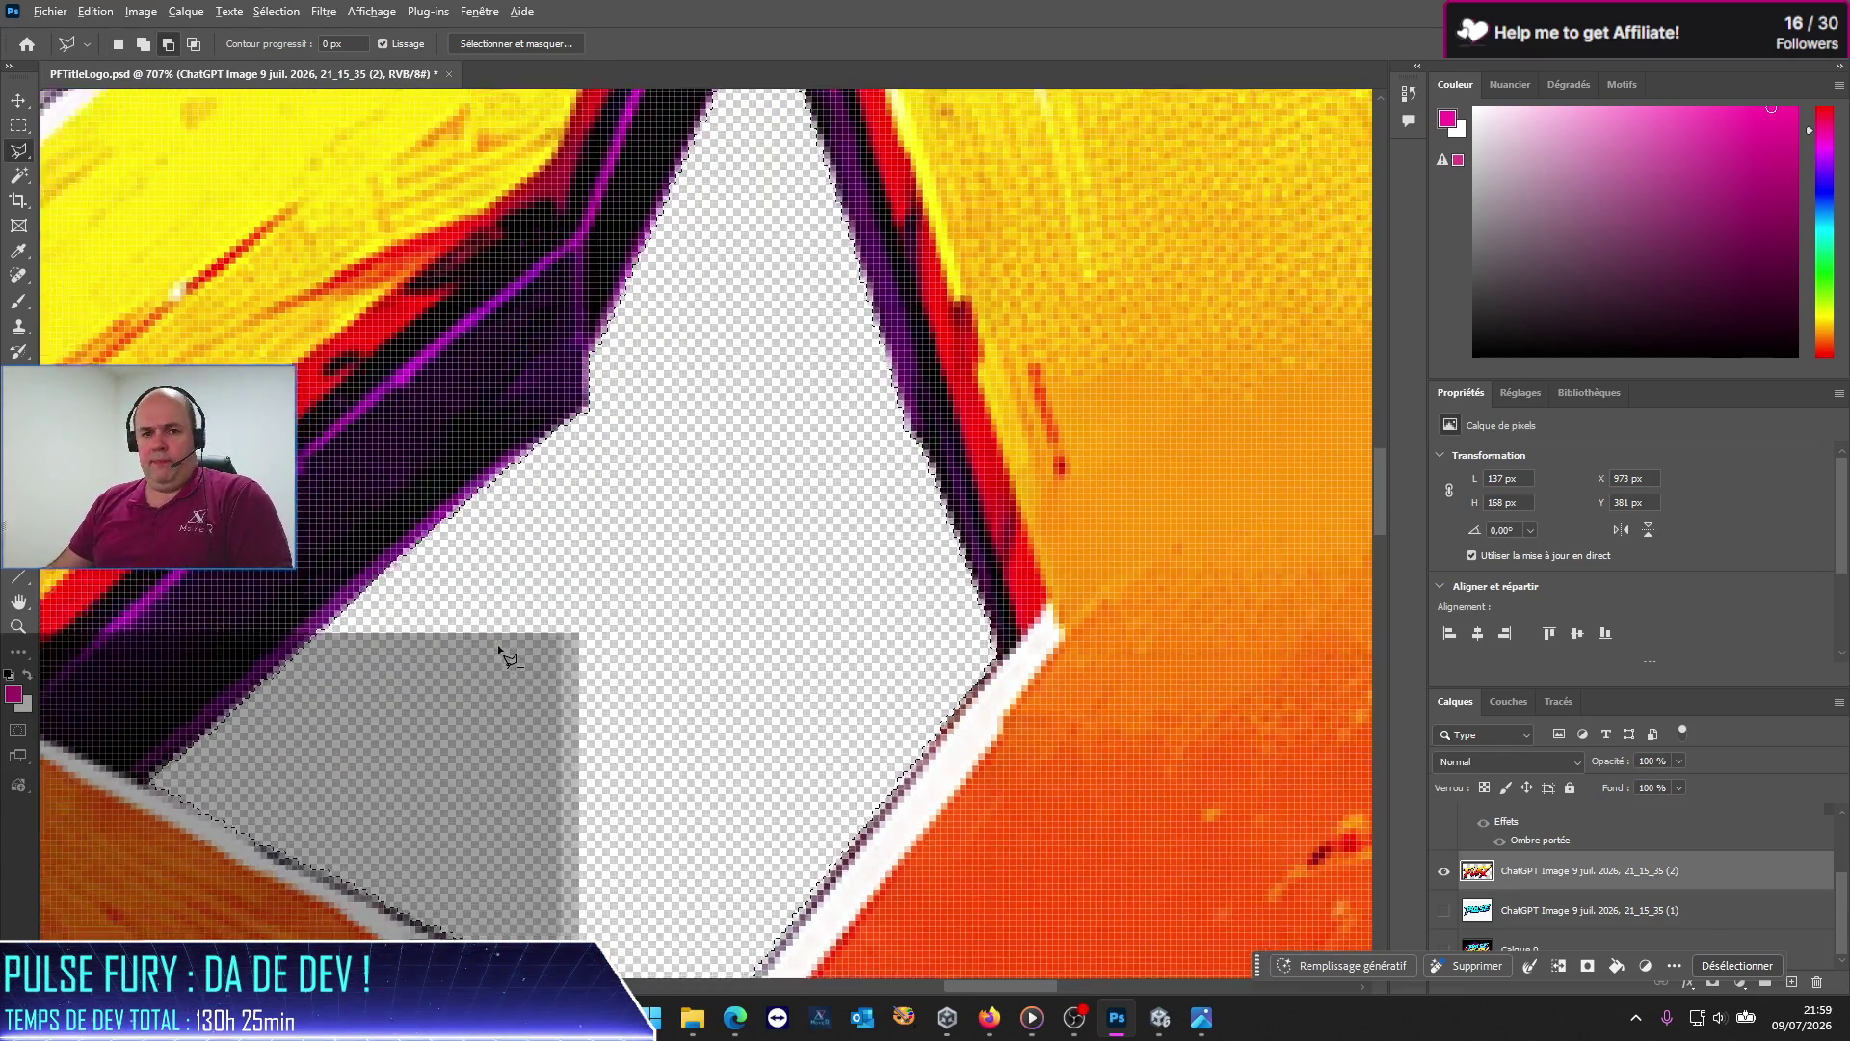
scroll(463, 598, "down", 5)
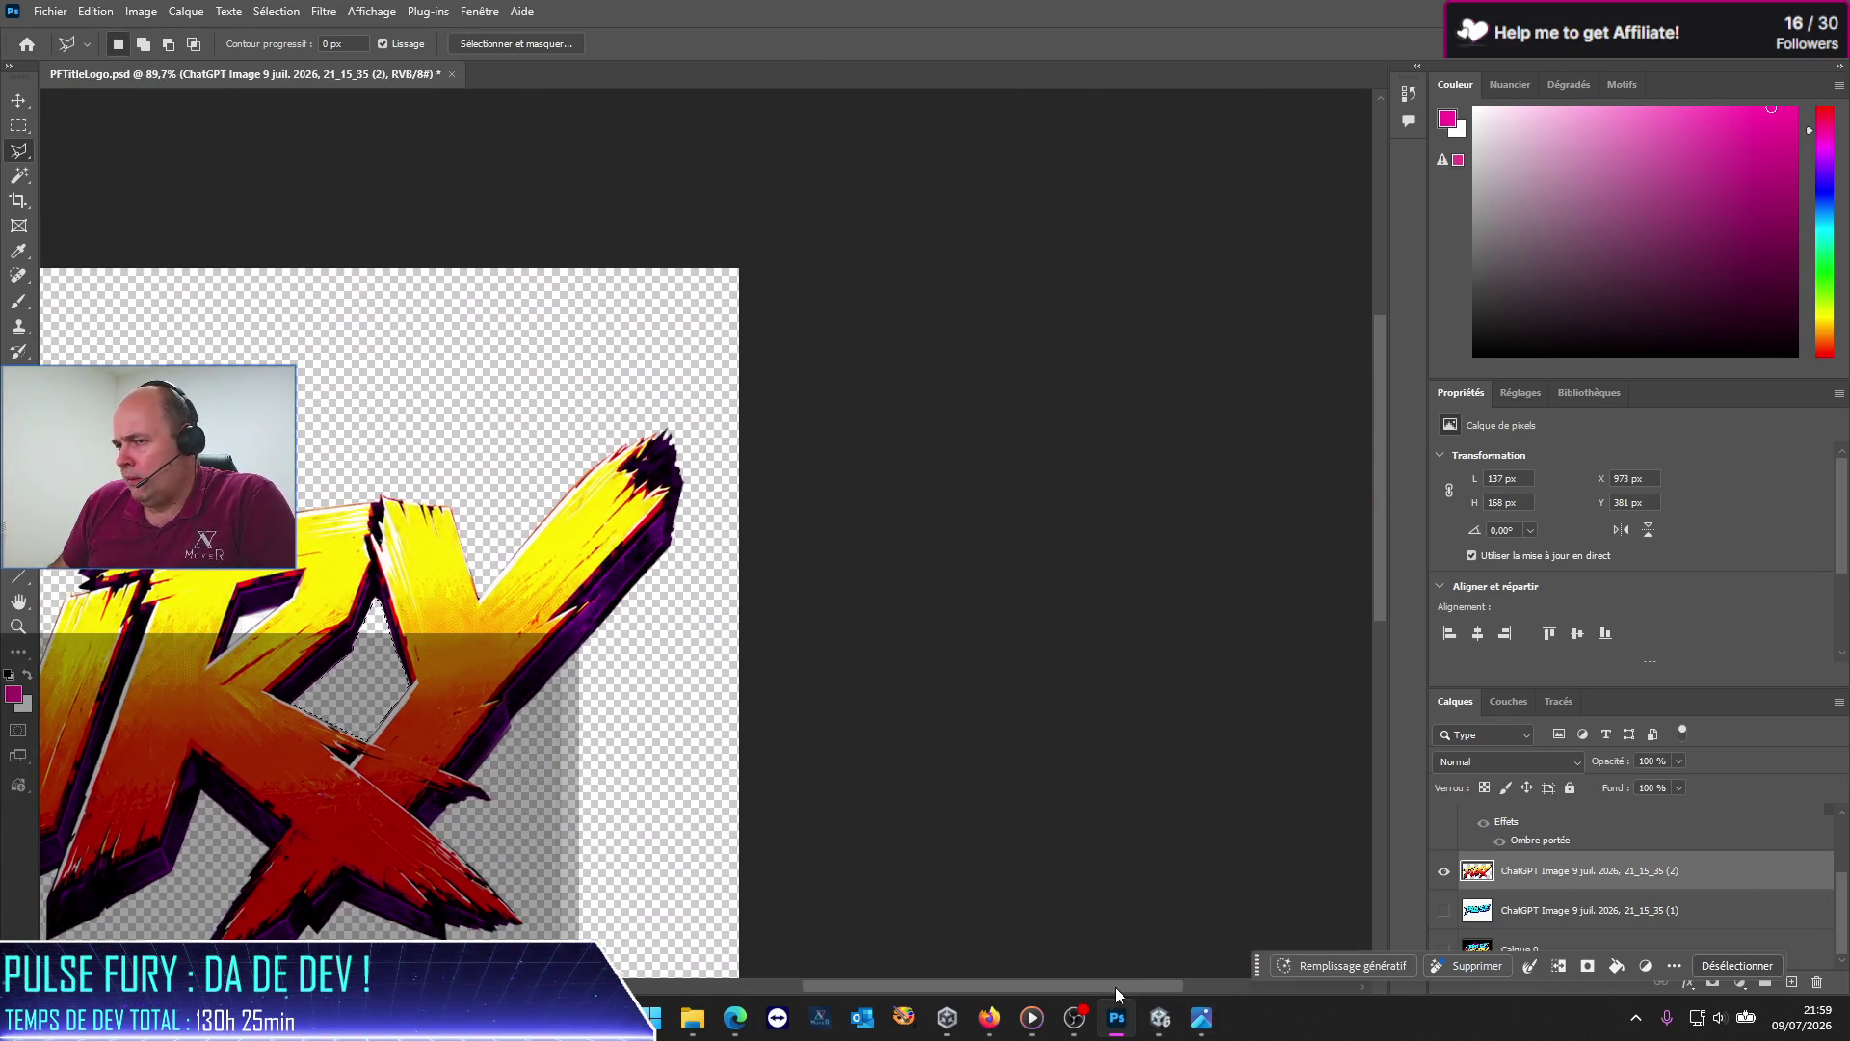
scroll(860, 732, "left", 10)
scroll(861, 732, "down", 2)
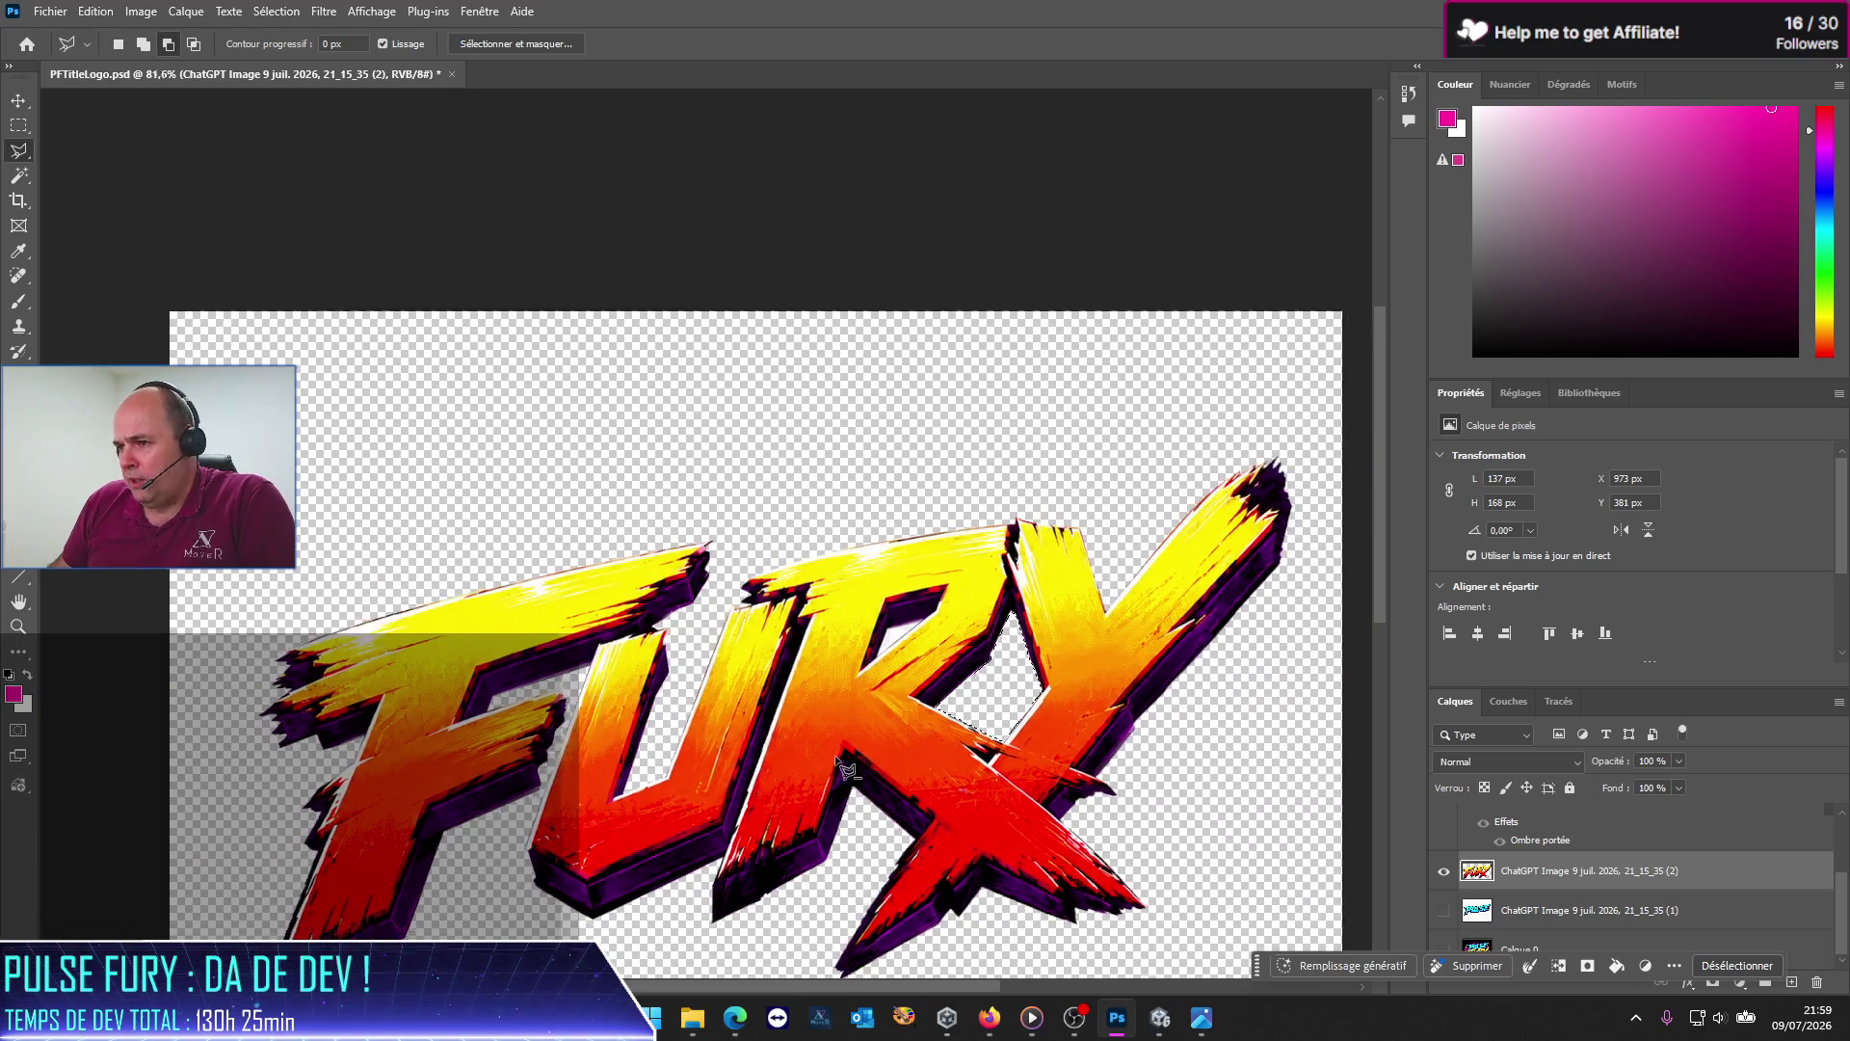
scroll(824, 675, "up", 1)
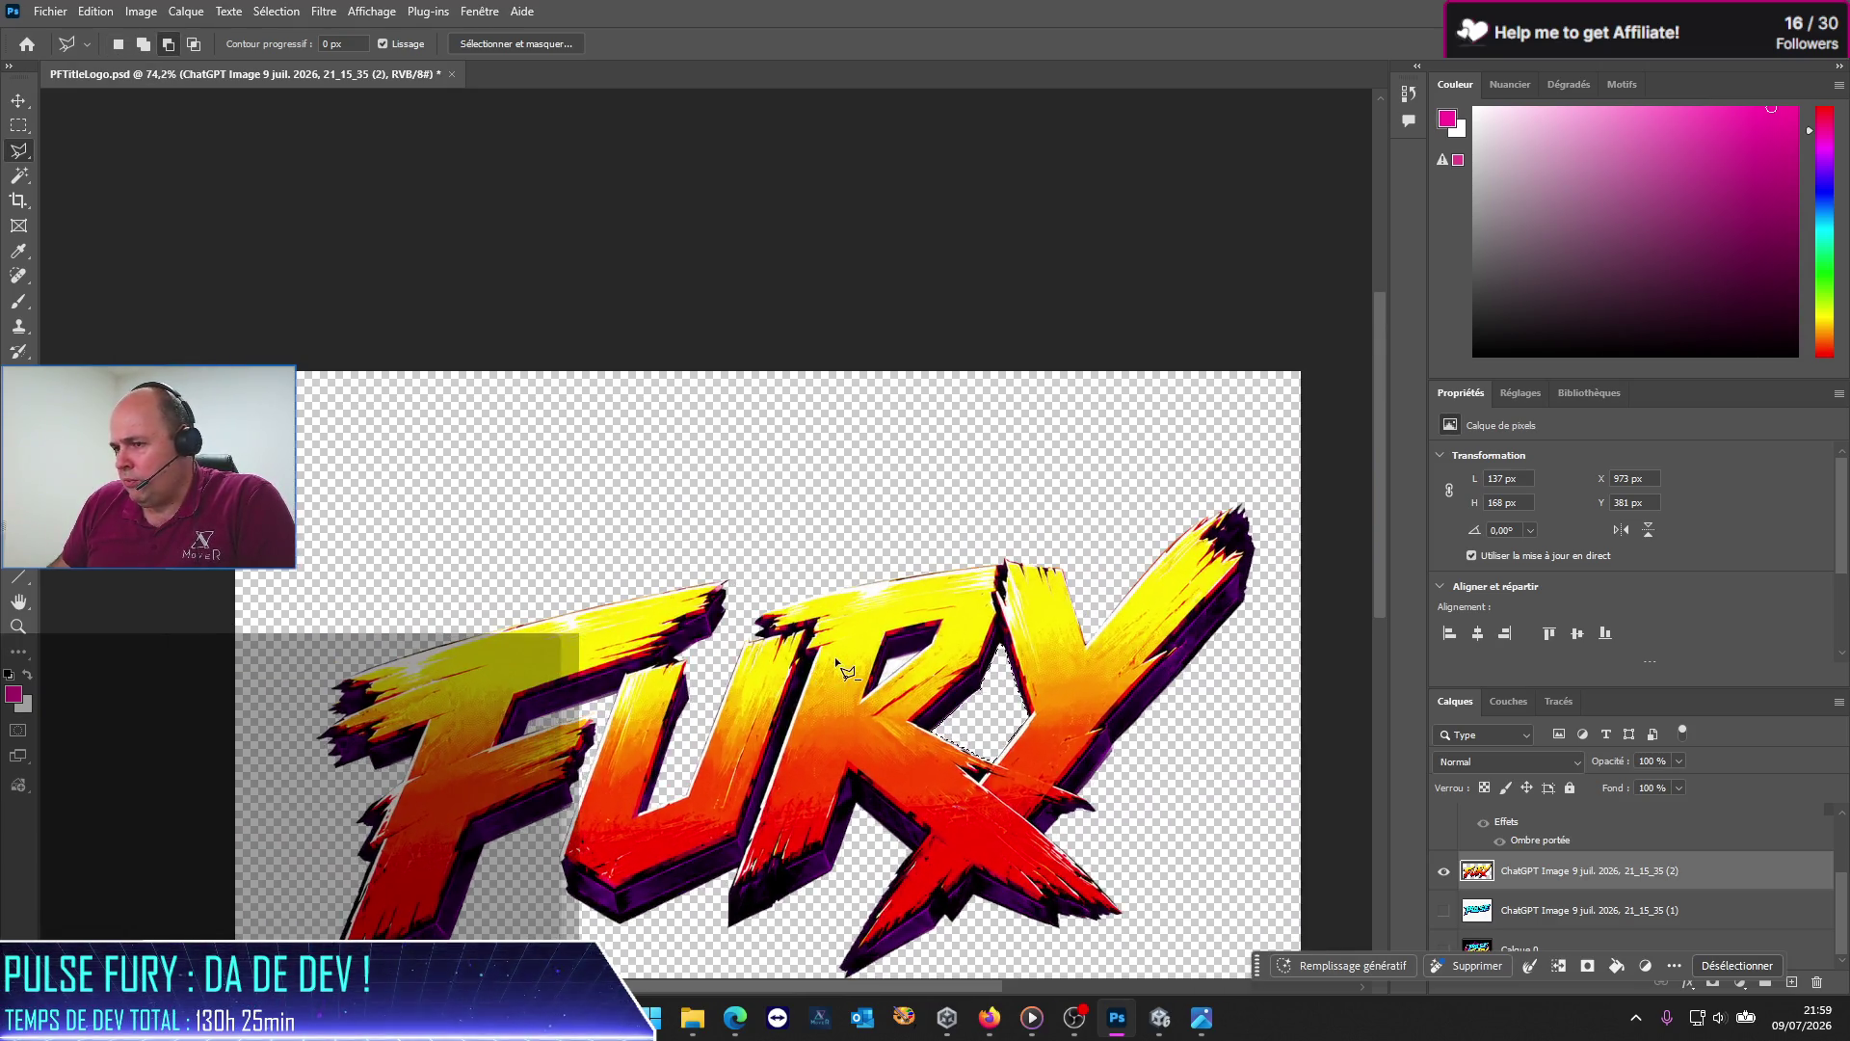
scroll(829, 670, "up", 3)
scroll(868, 665, "up", 3)
scroll(906, 655, "up", 3)
scroll(901, 642, "up", 2)
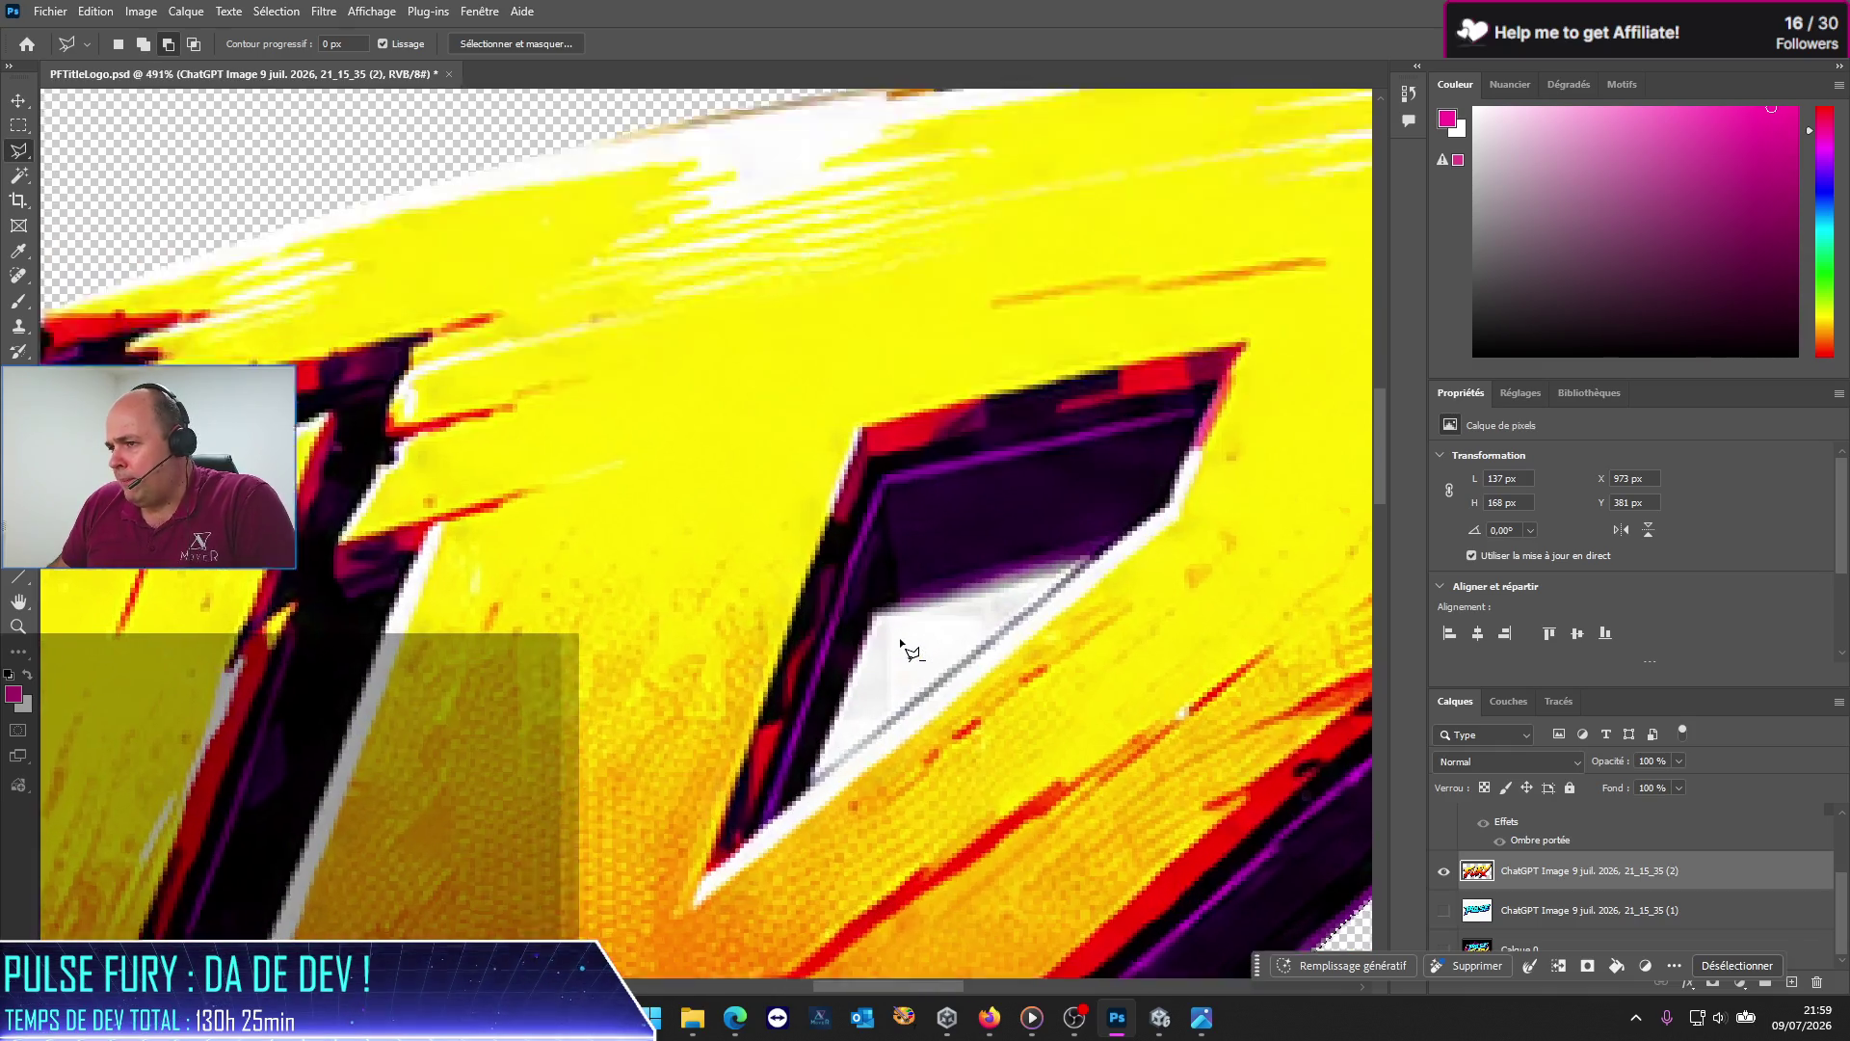
scroll(964, 588, "up", 1)
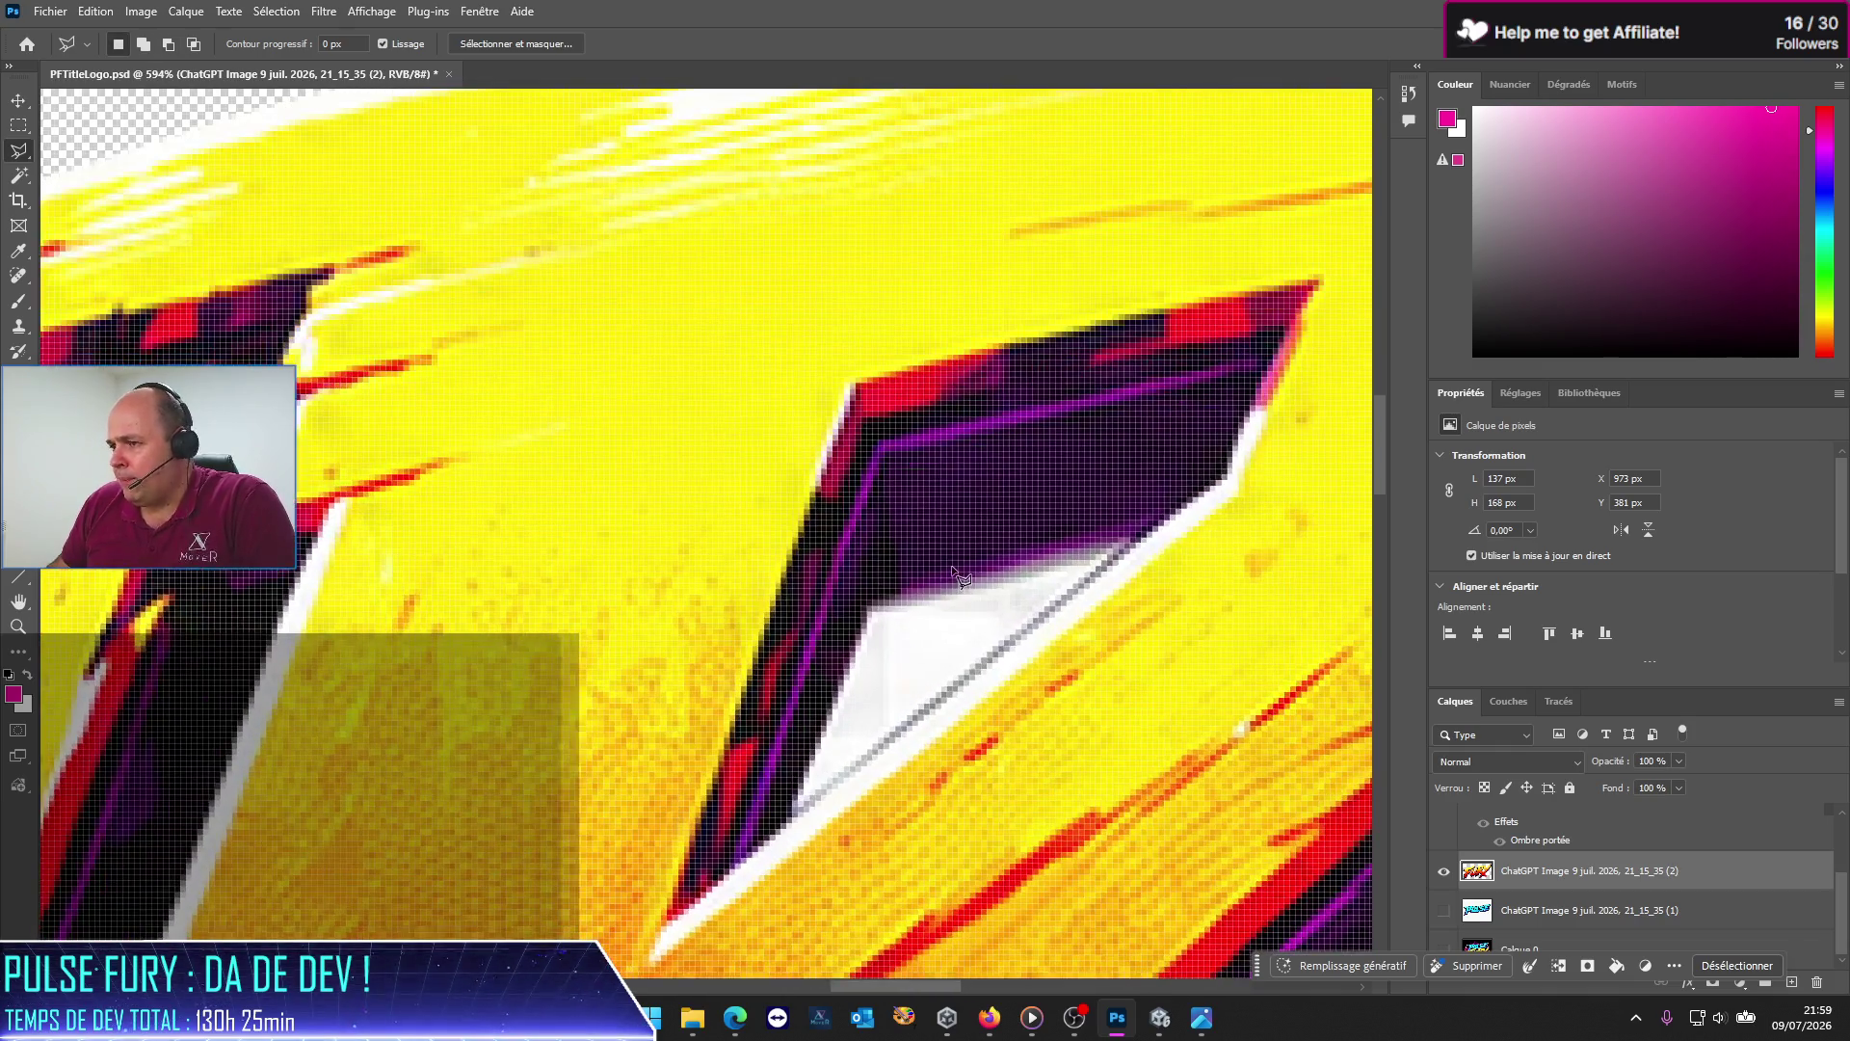
left_click(1125, 541)
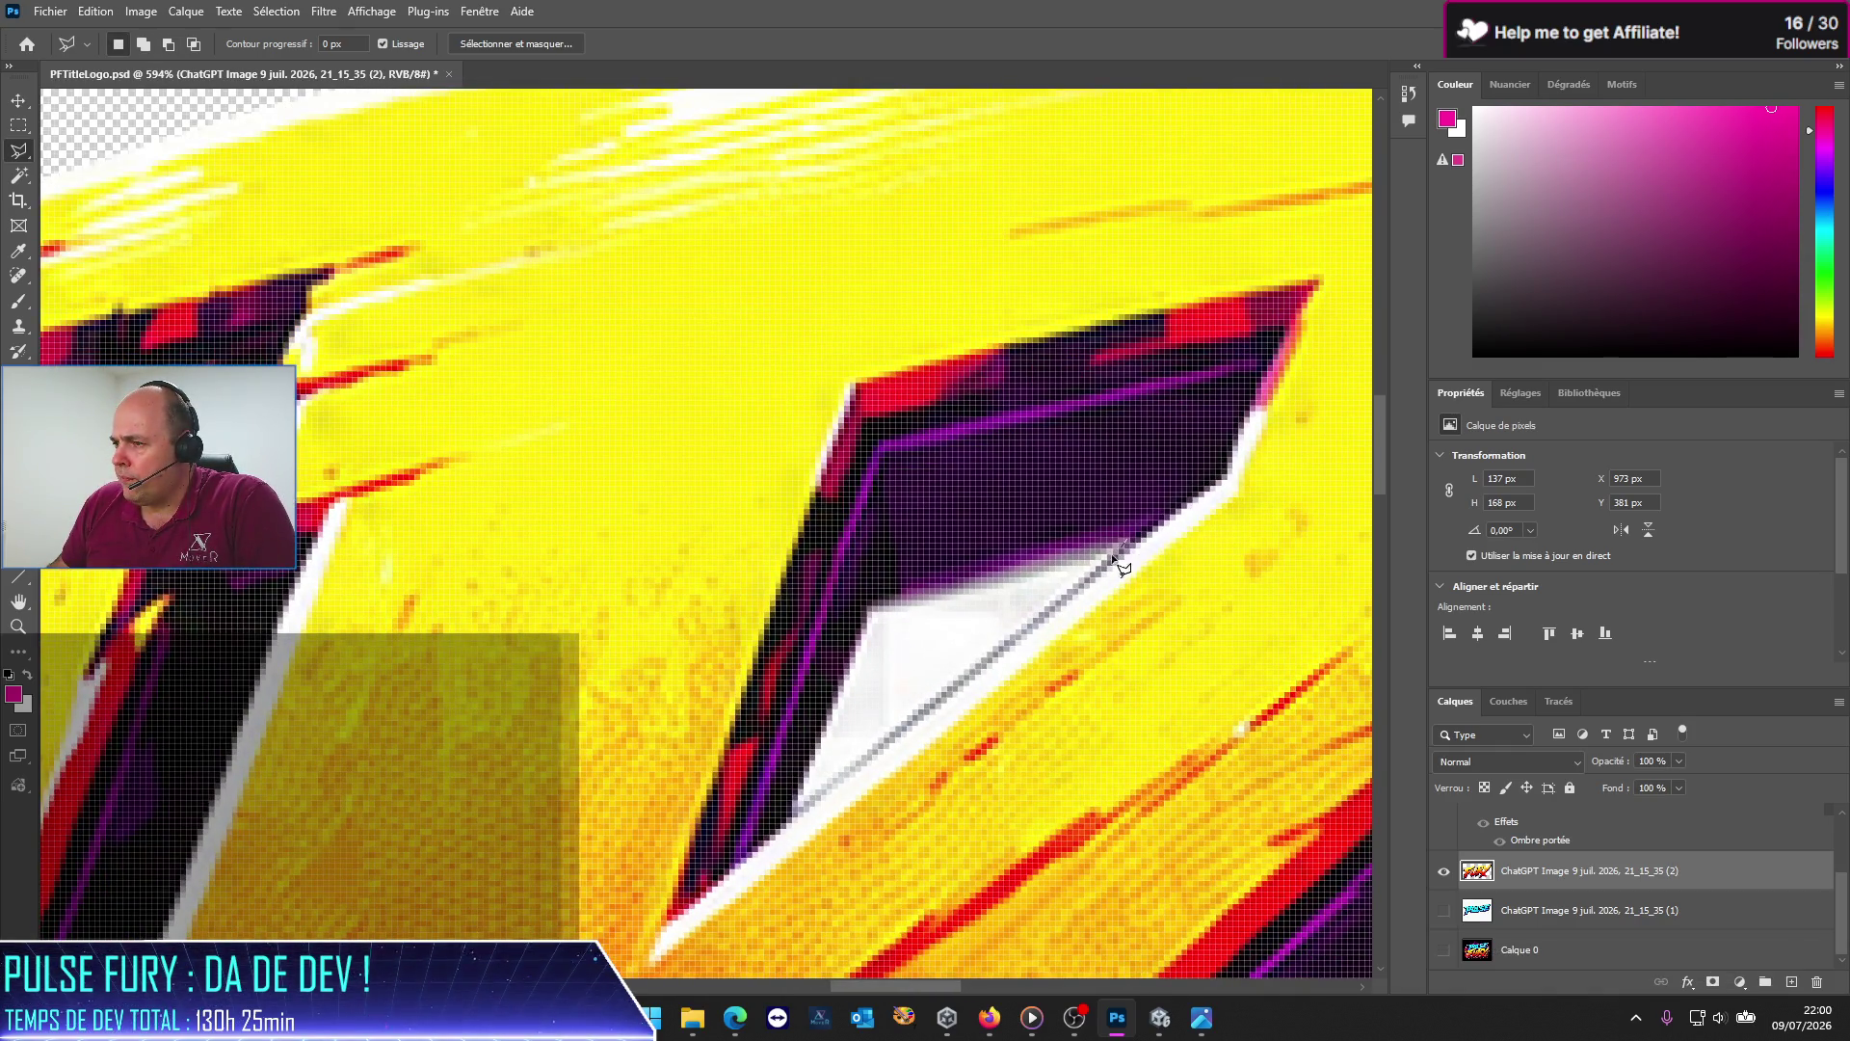
left_click(792, 815)
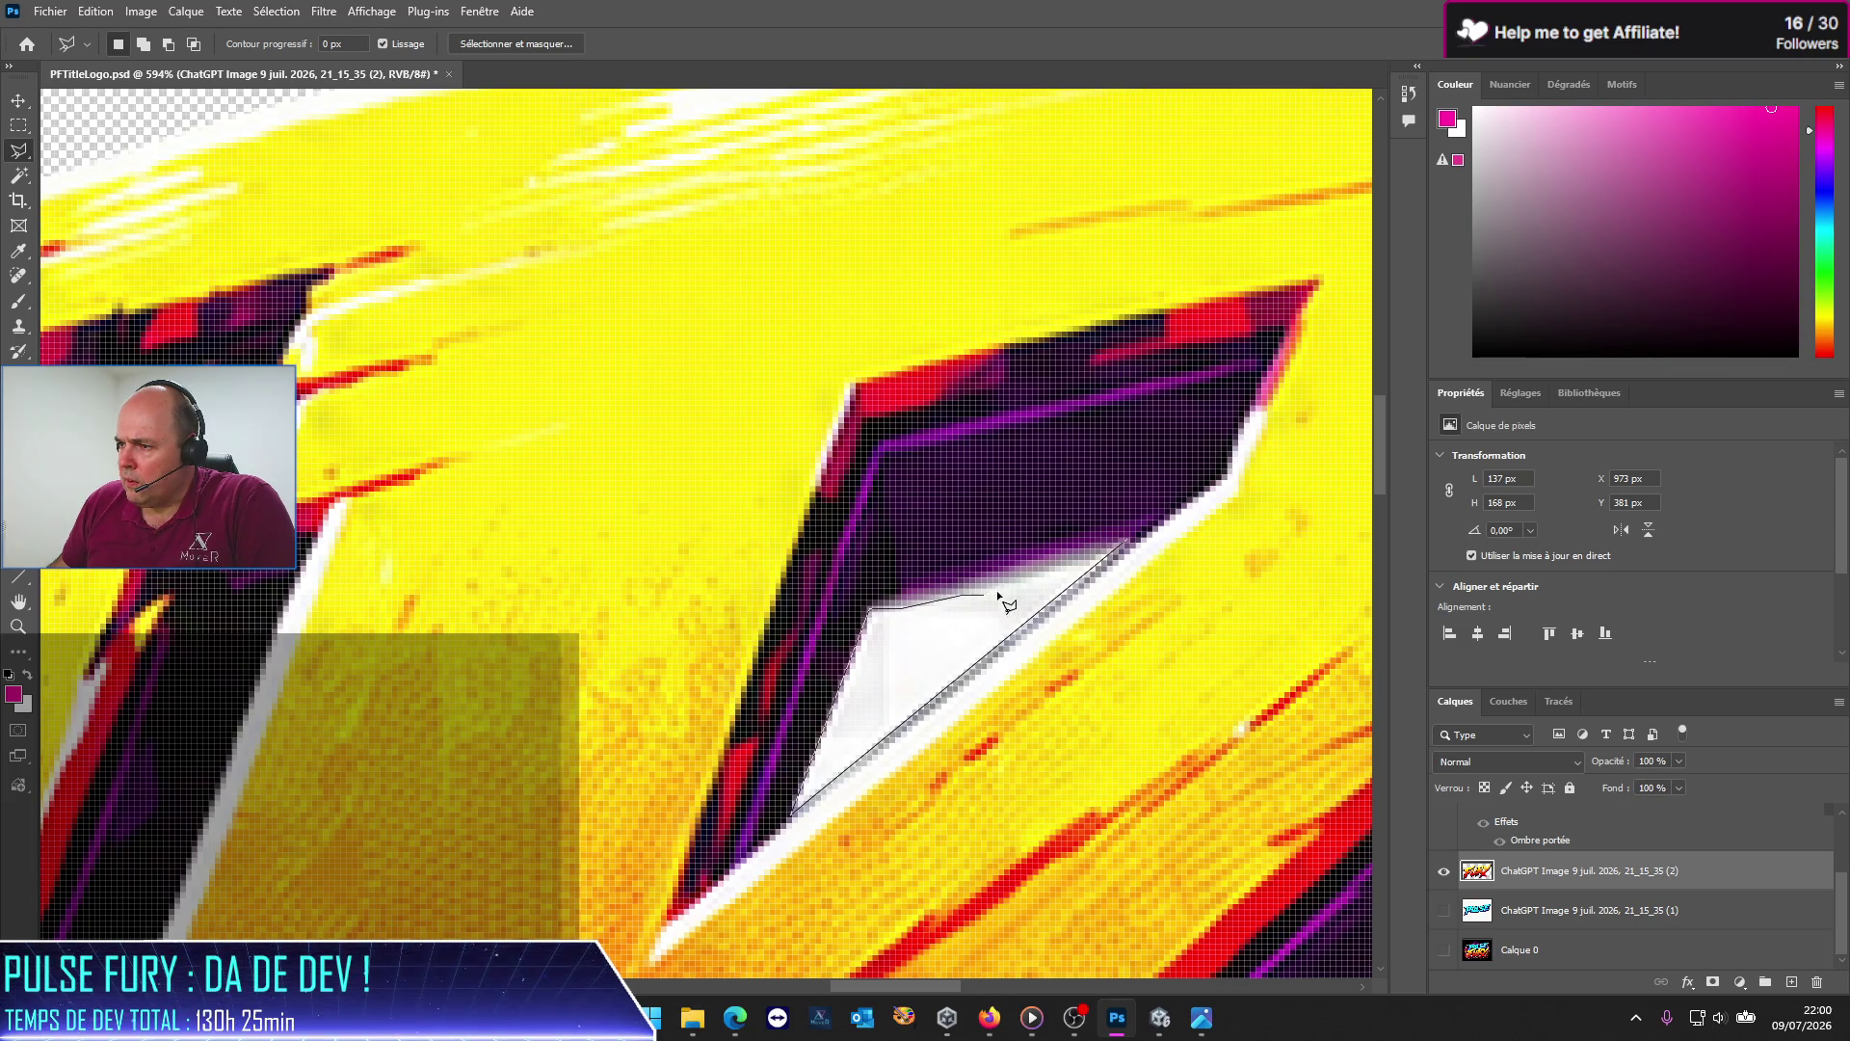
left_click(1118, 542)
key("Delete")
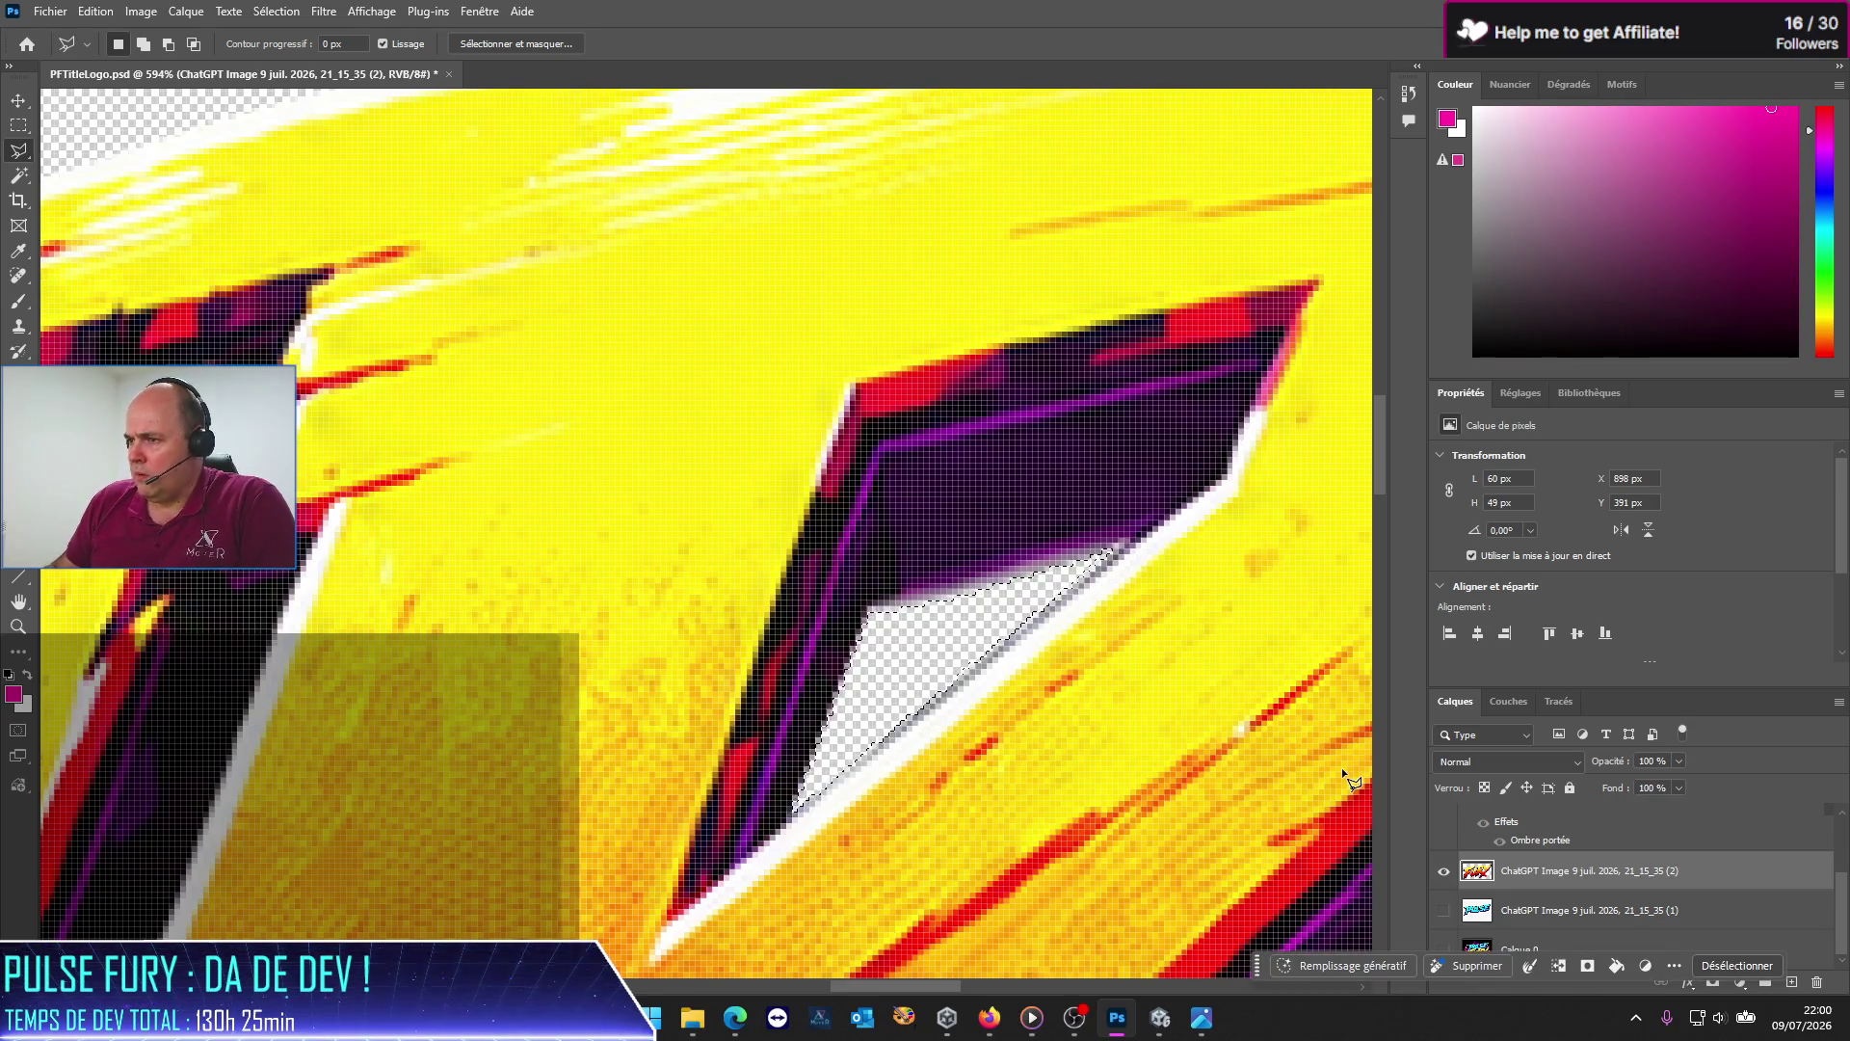
Step: Zoom out and save PFTitleLogo.psd with Fichier > Enregistrer
scroll(1099, 744, "down", 5)
scroll(1156, 675, "down", 3)
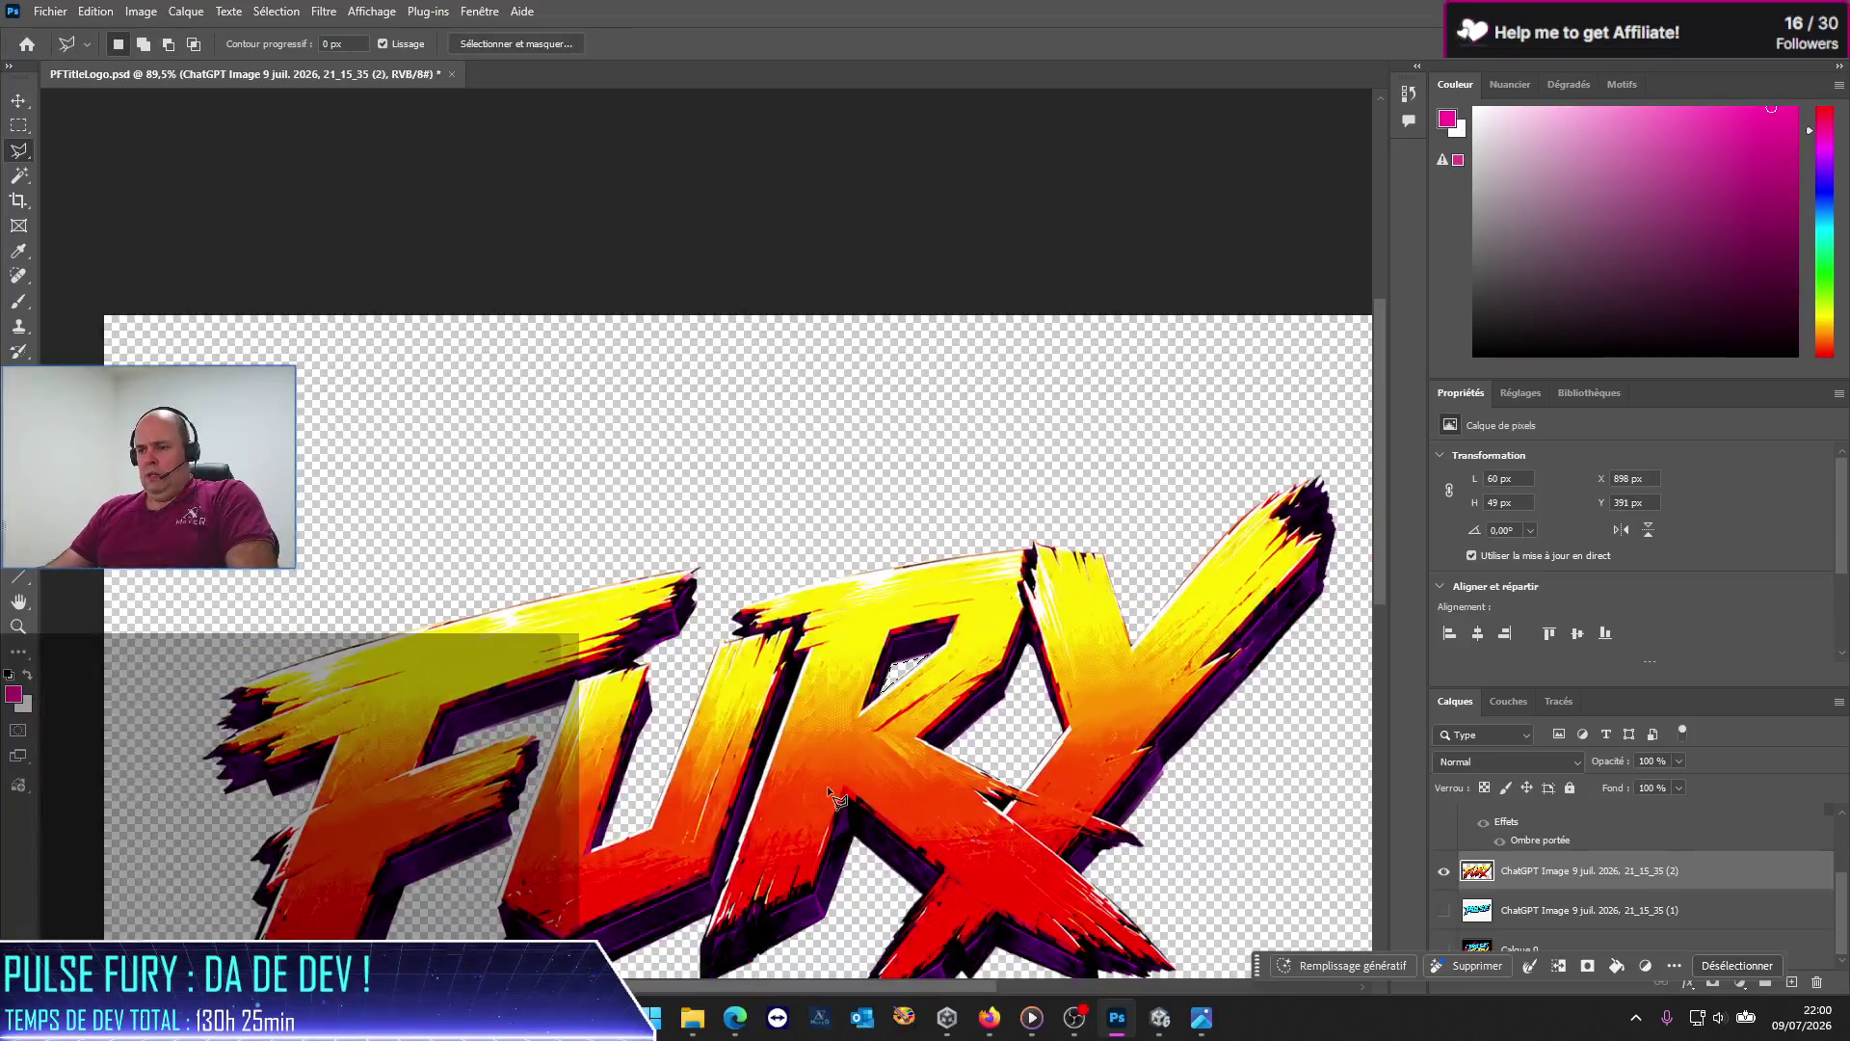
left_click_drag(1380, 503, 1401, 603)
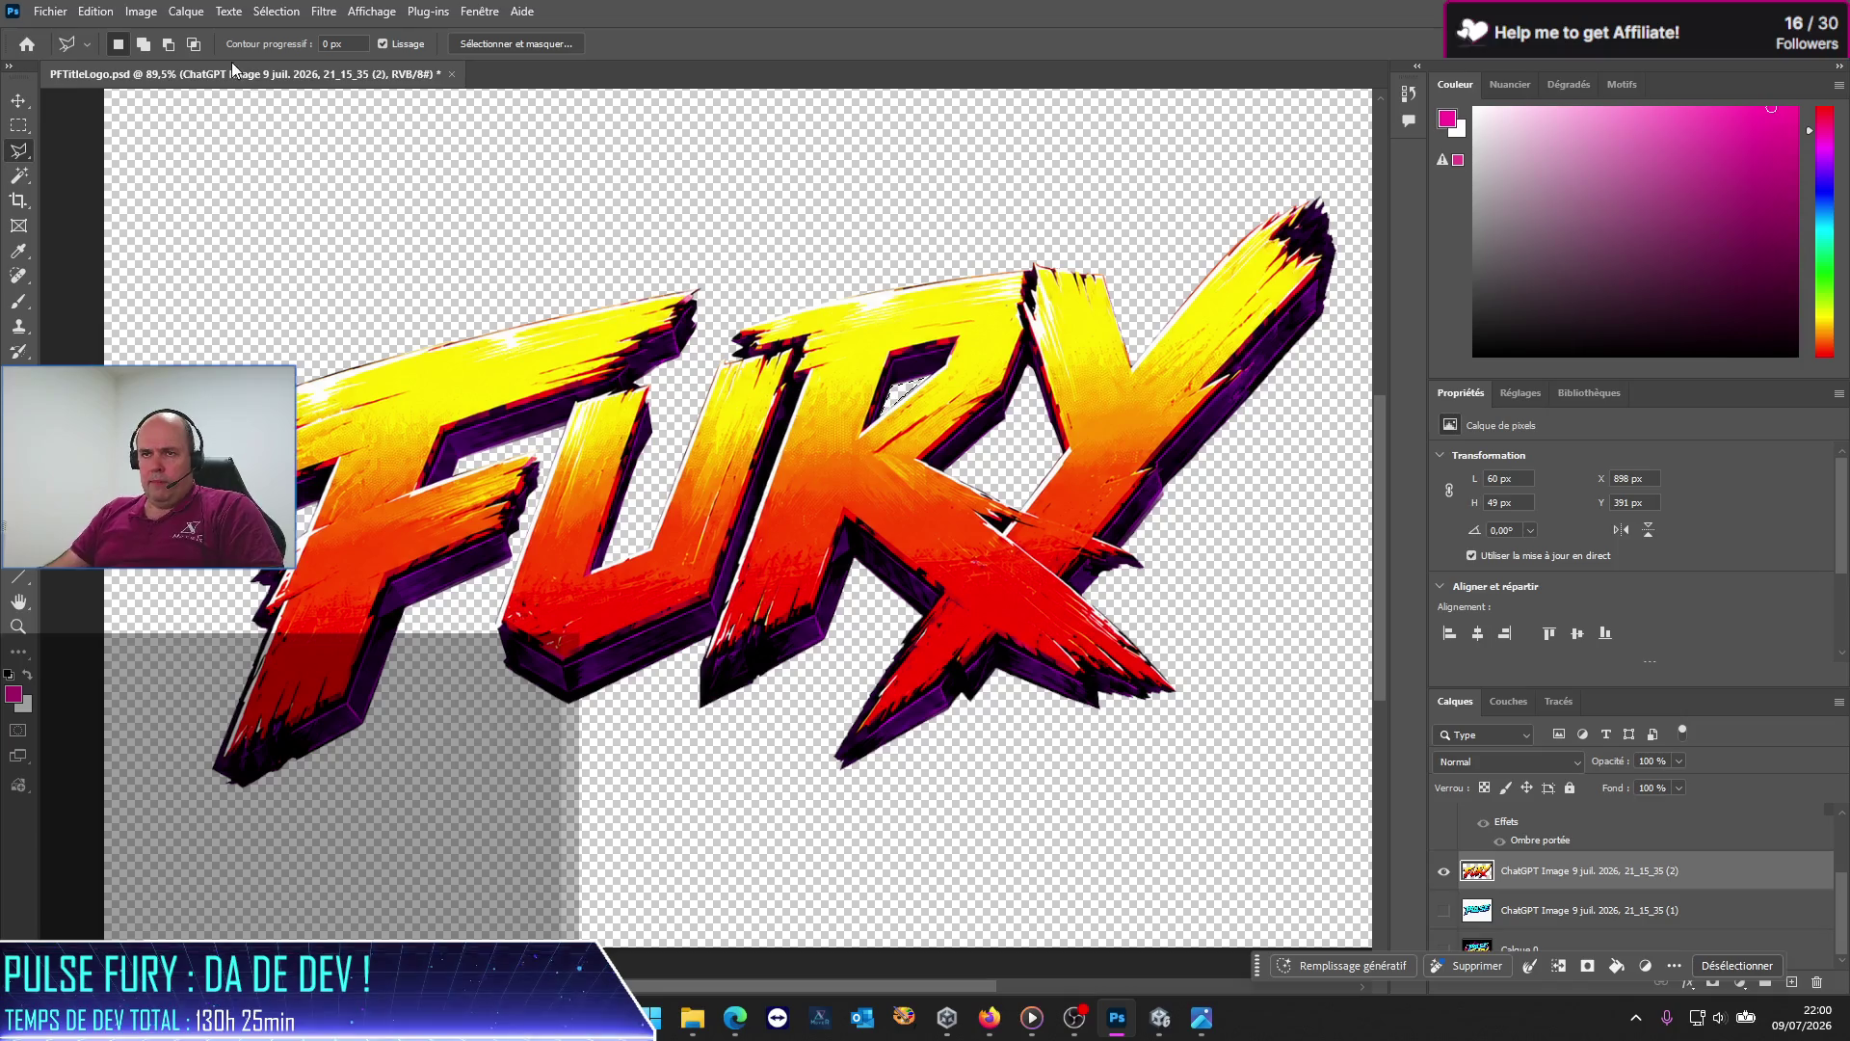
left_click(51, 11)
left_click(77, 228)
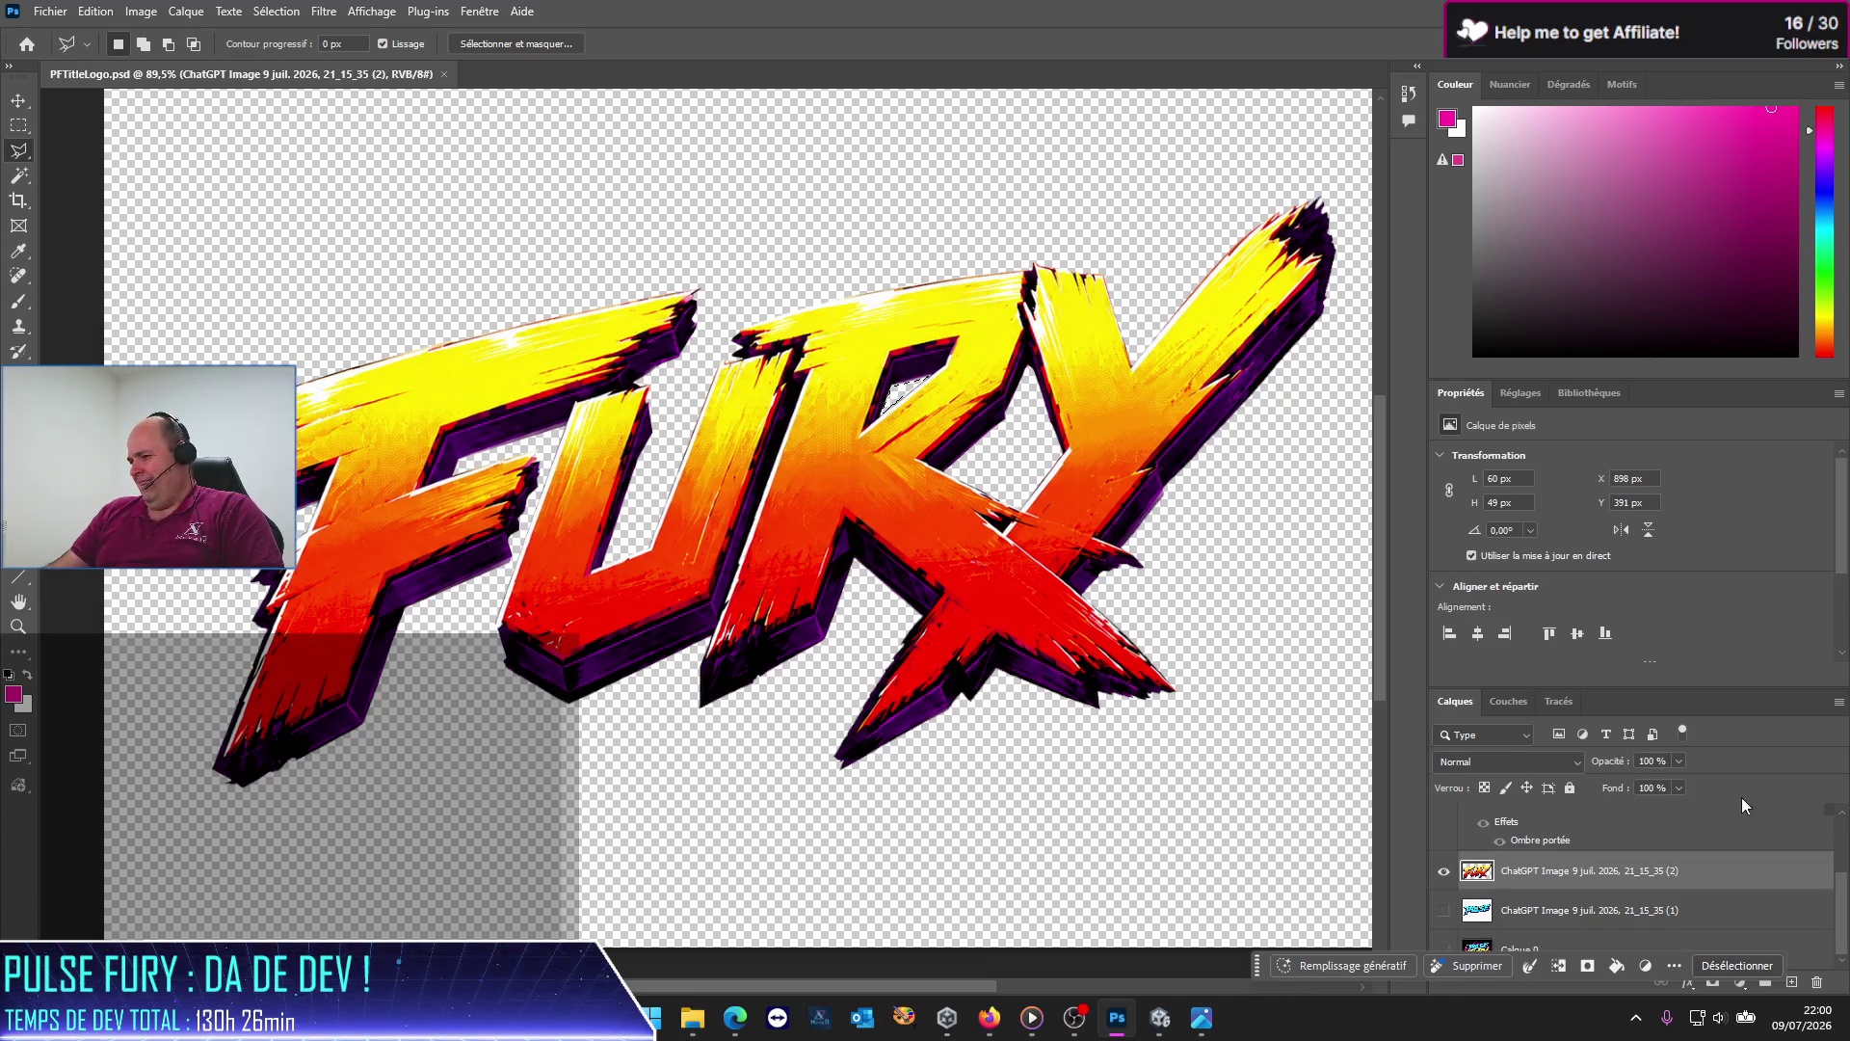
right_click(1565, 887)
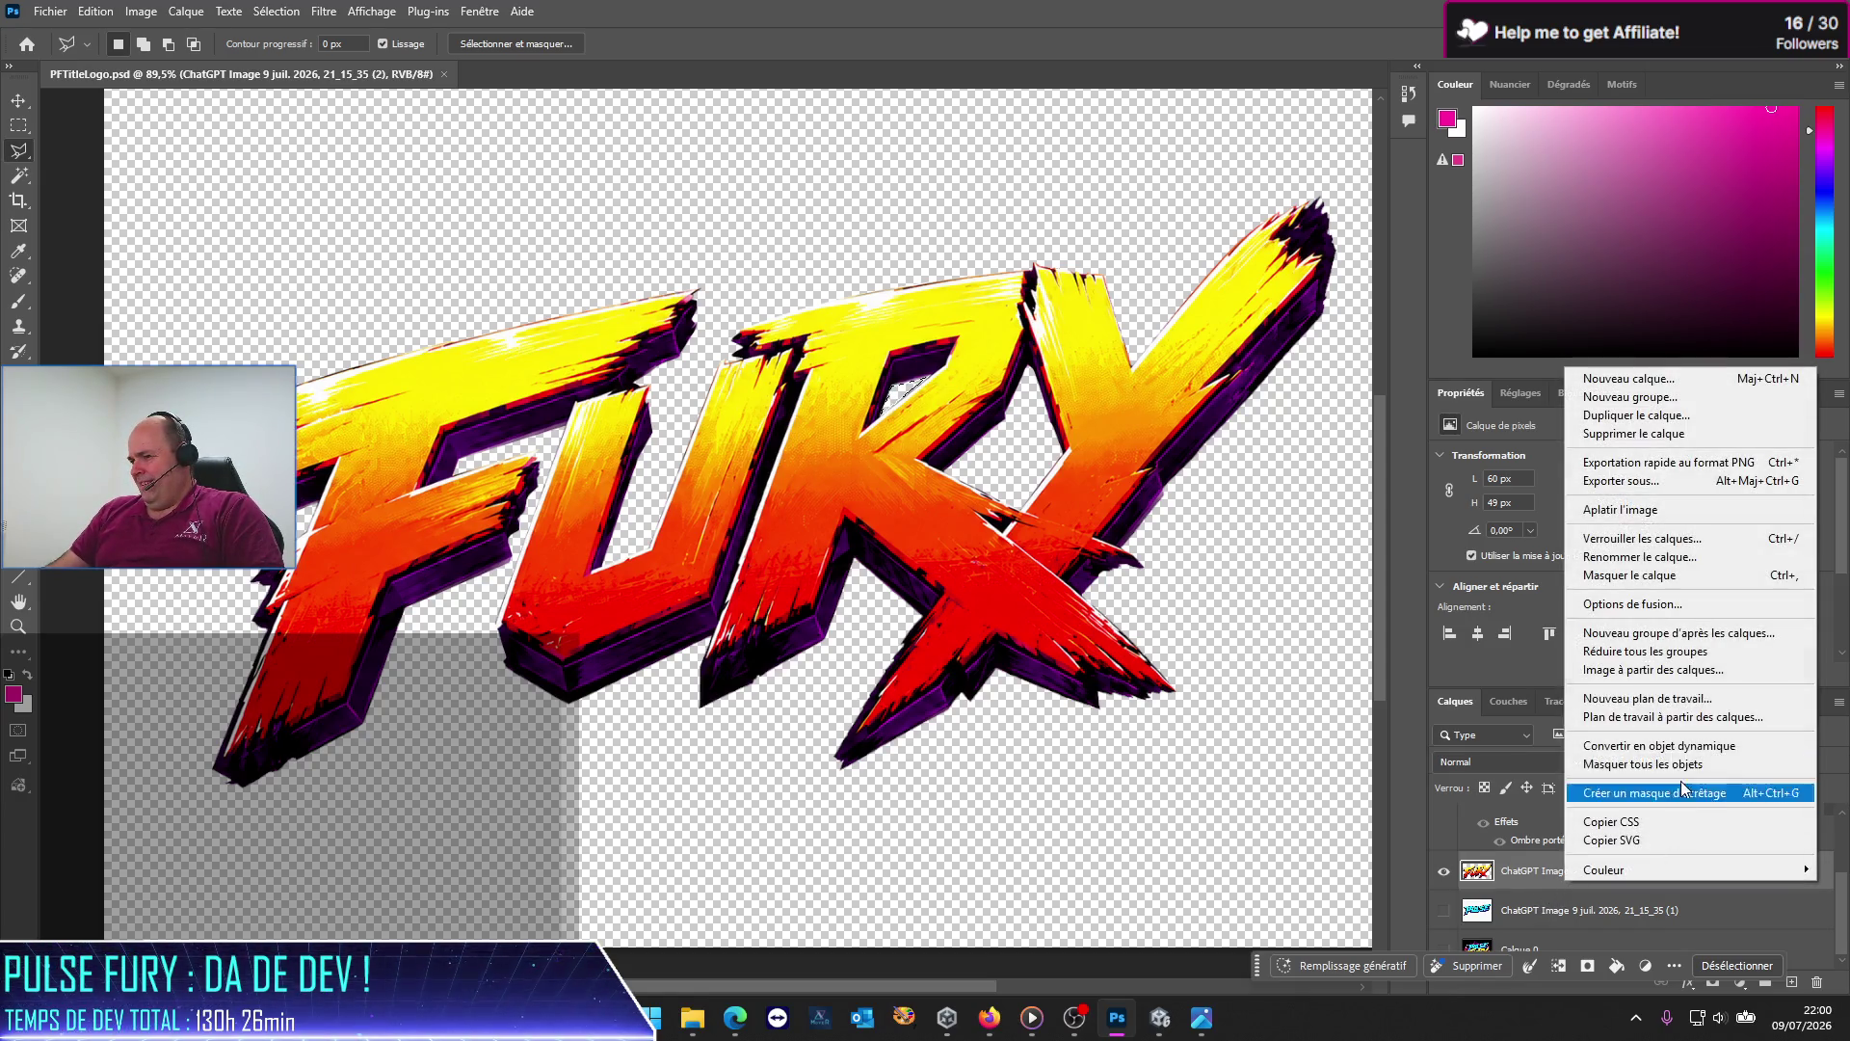
Step: Rename the FURY image layer to Fury
left_click(1638, 557)
type("Fury")
key("Return")
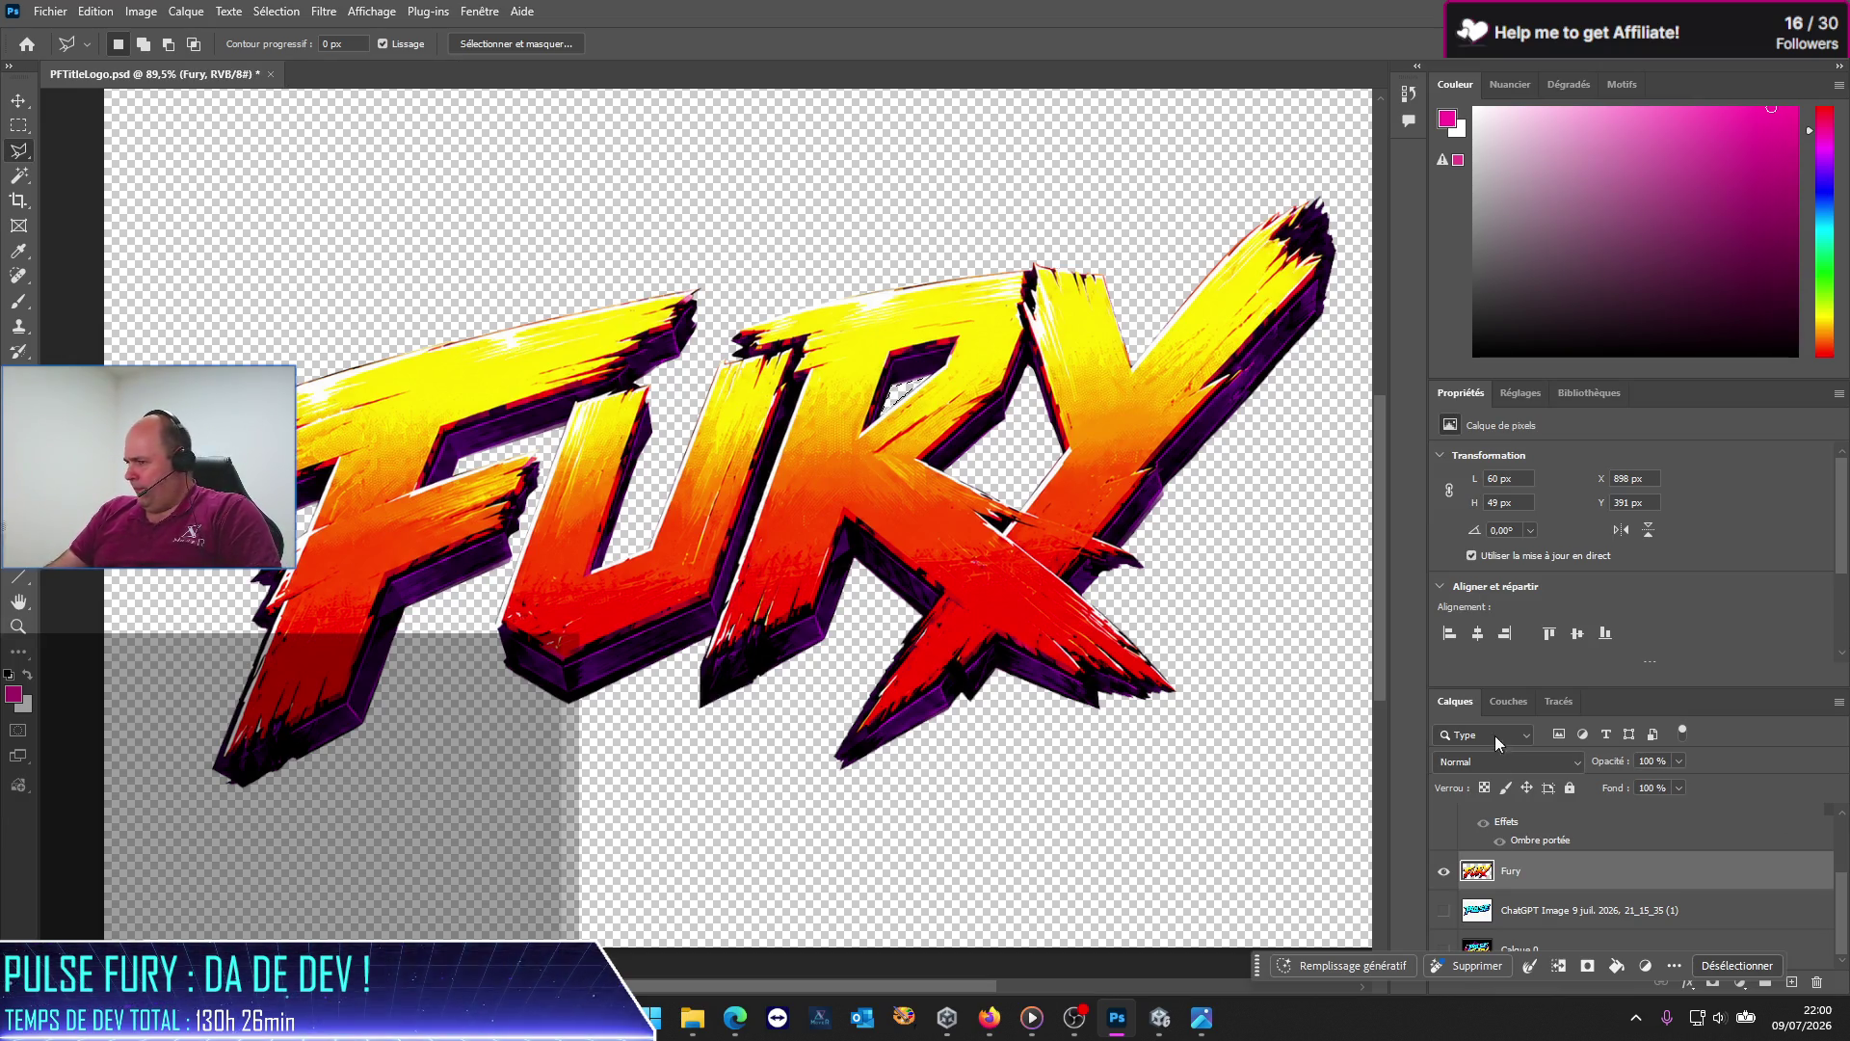
Step: Hide Fury and show the PULSE cut-out layer, comparing it against the original artwork underneath
left_click(1444, 871)
left_click(1444, 910)
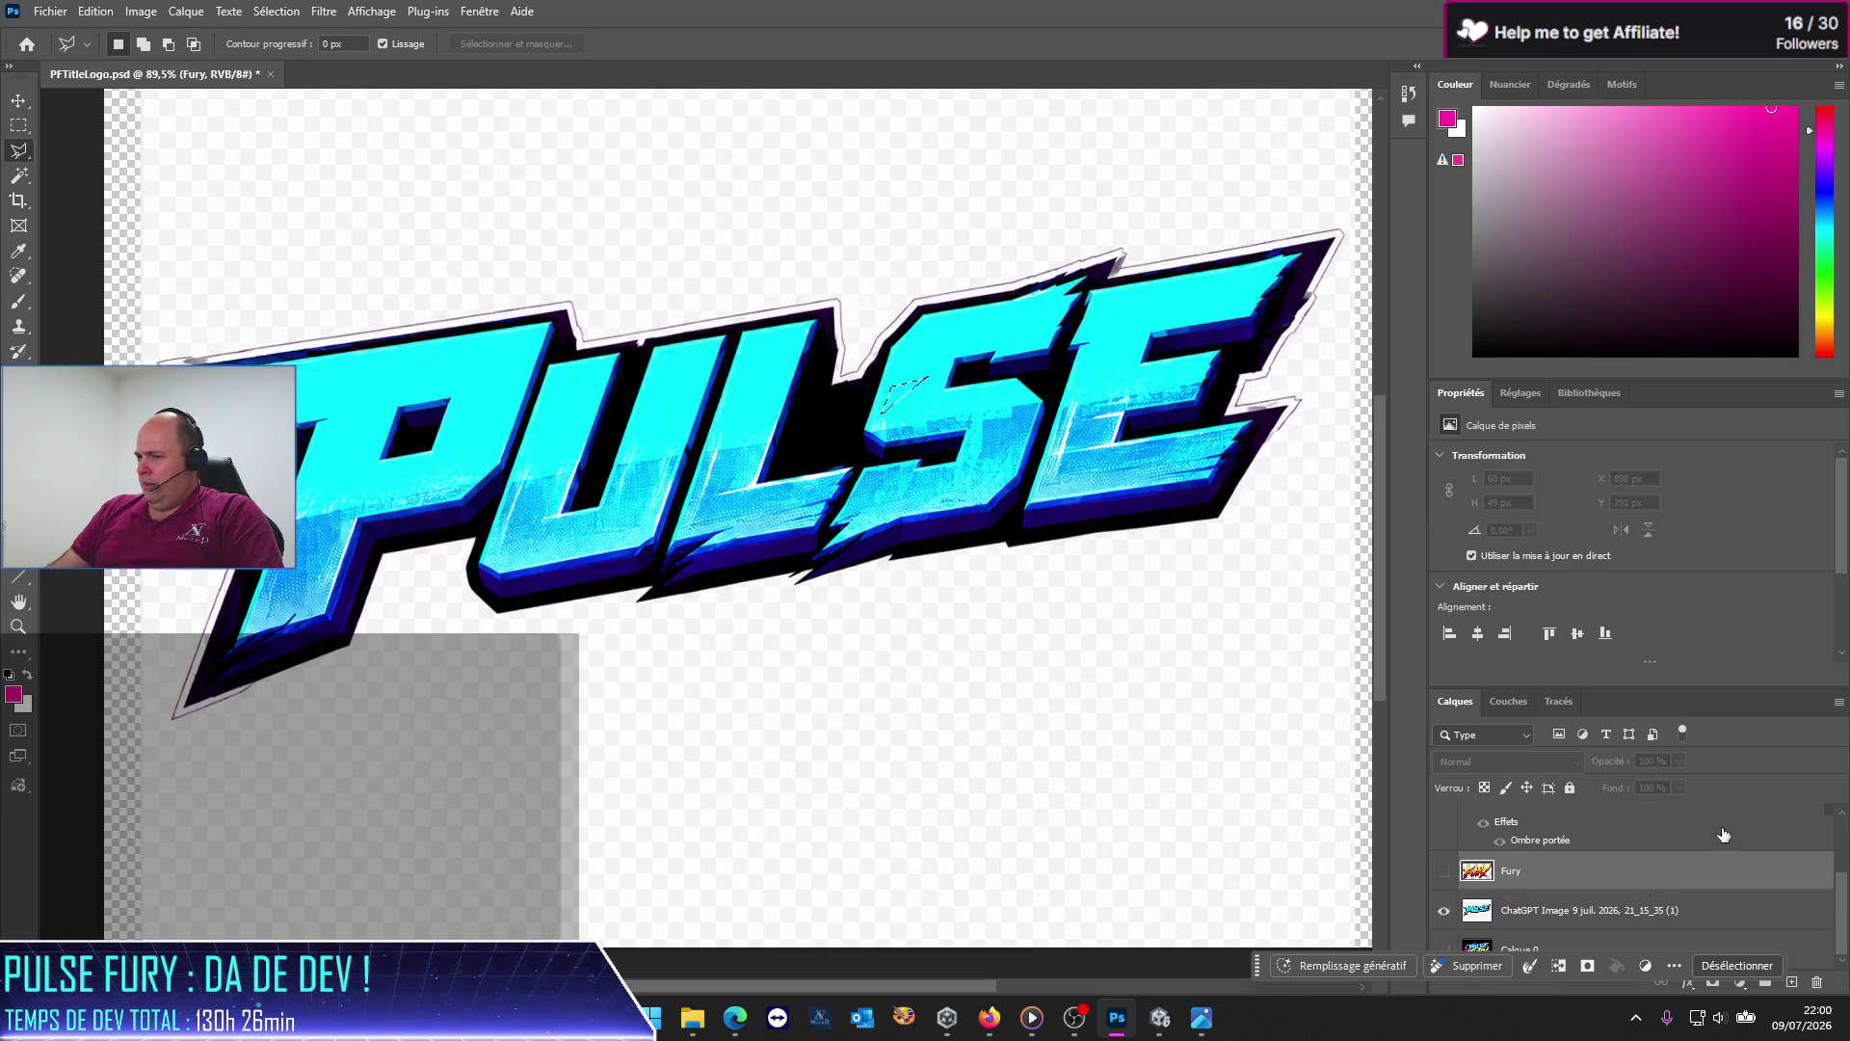
left_click(1521, 912)
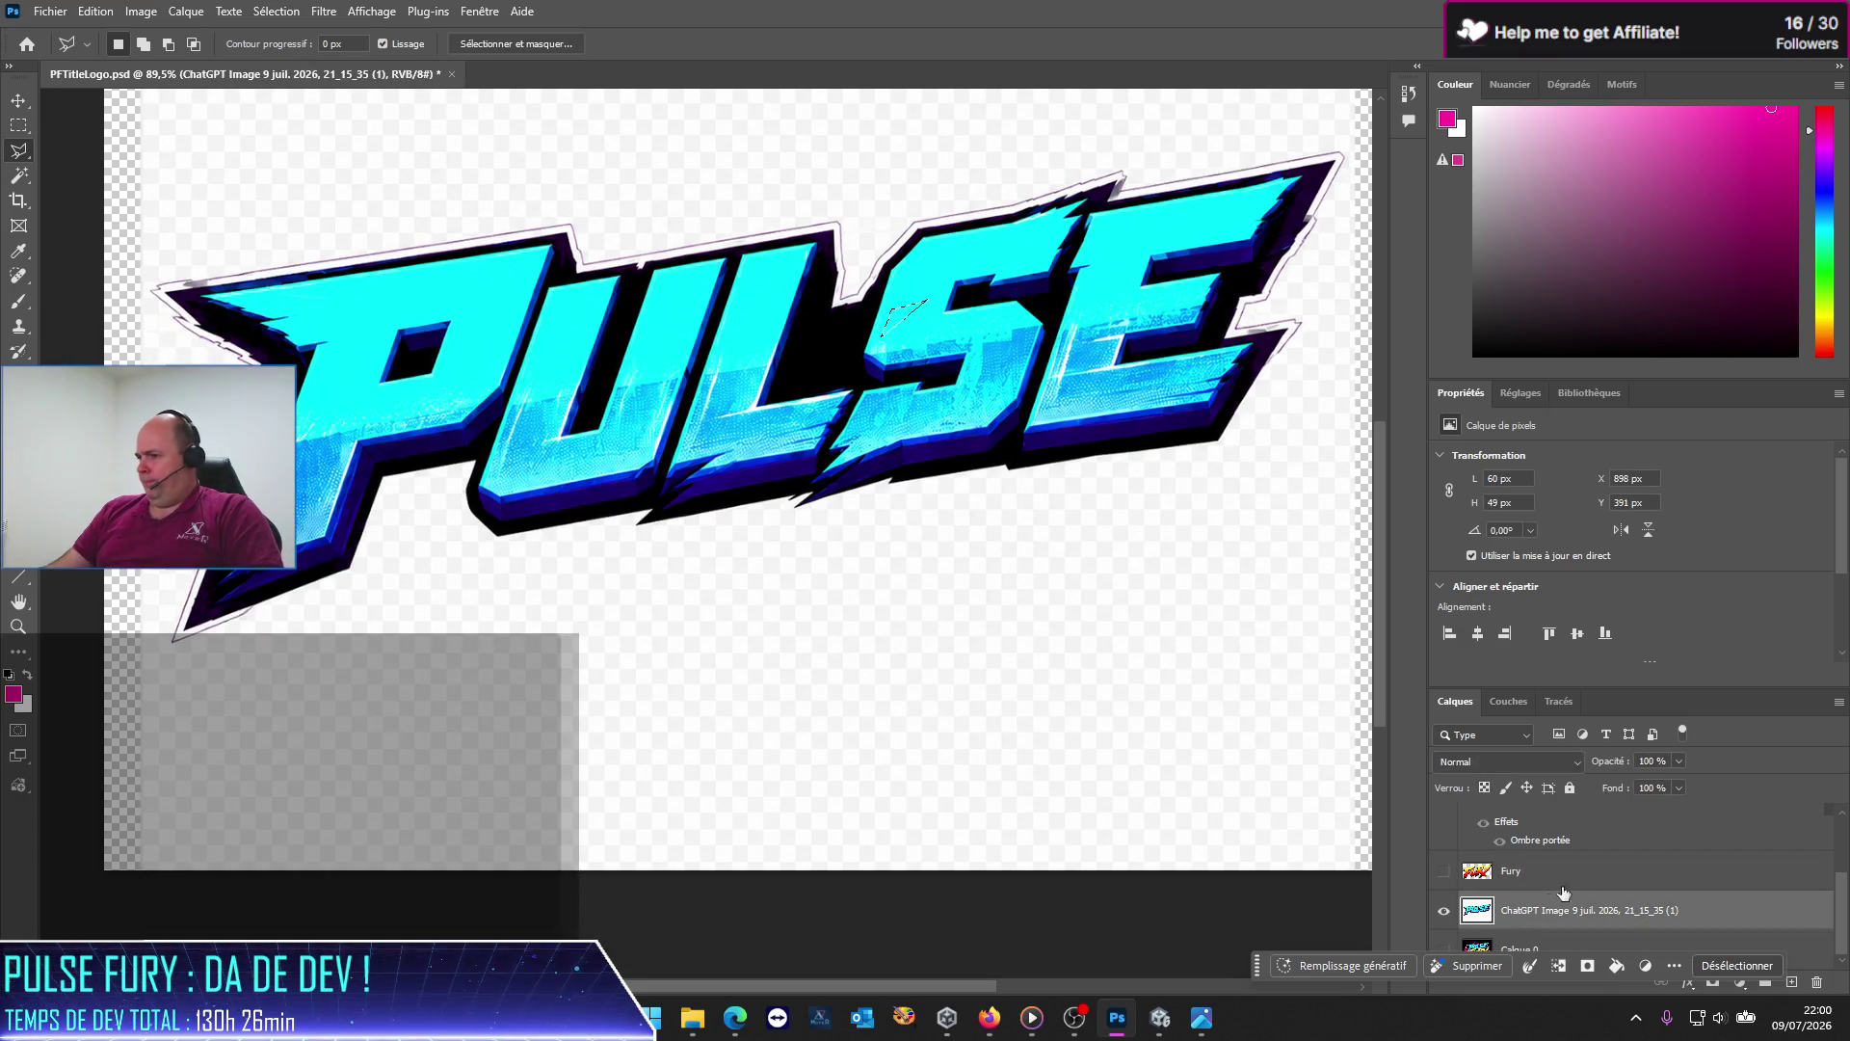
left_click(1439, 950)
left_click(1443, 912)
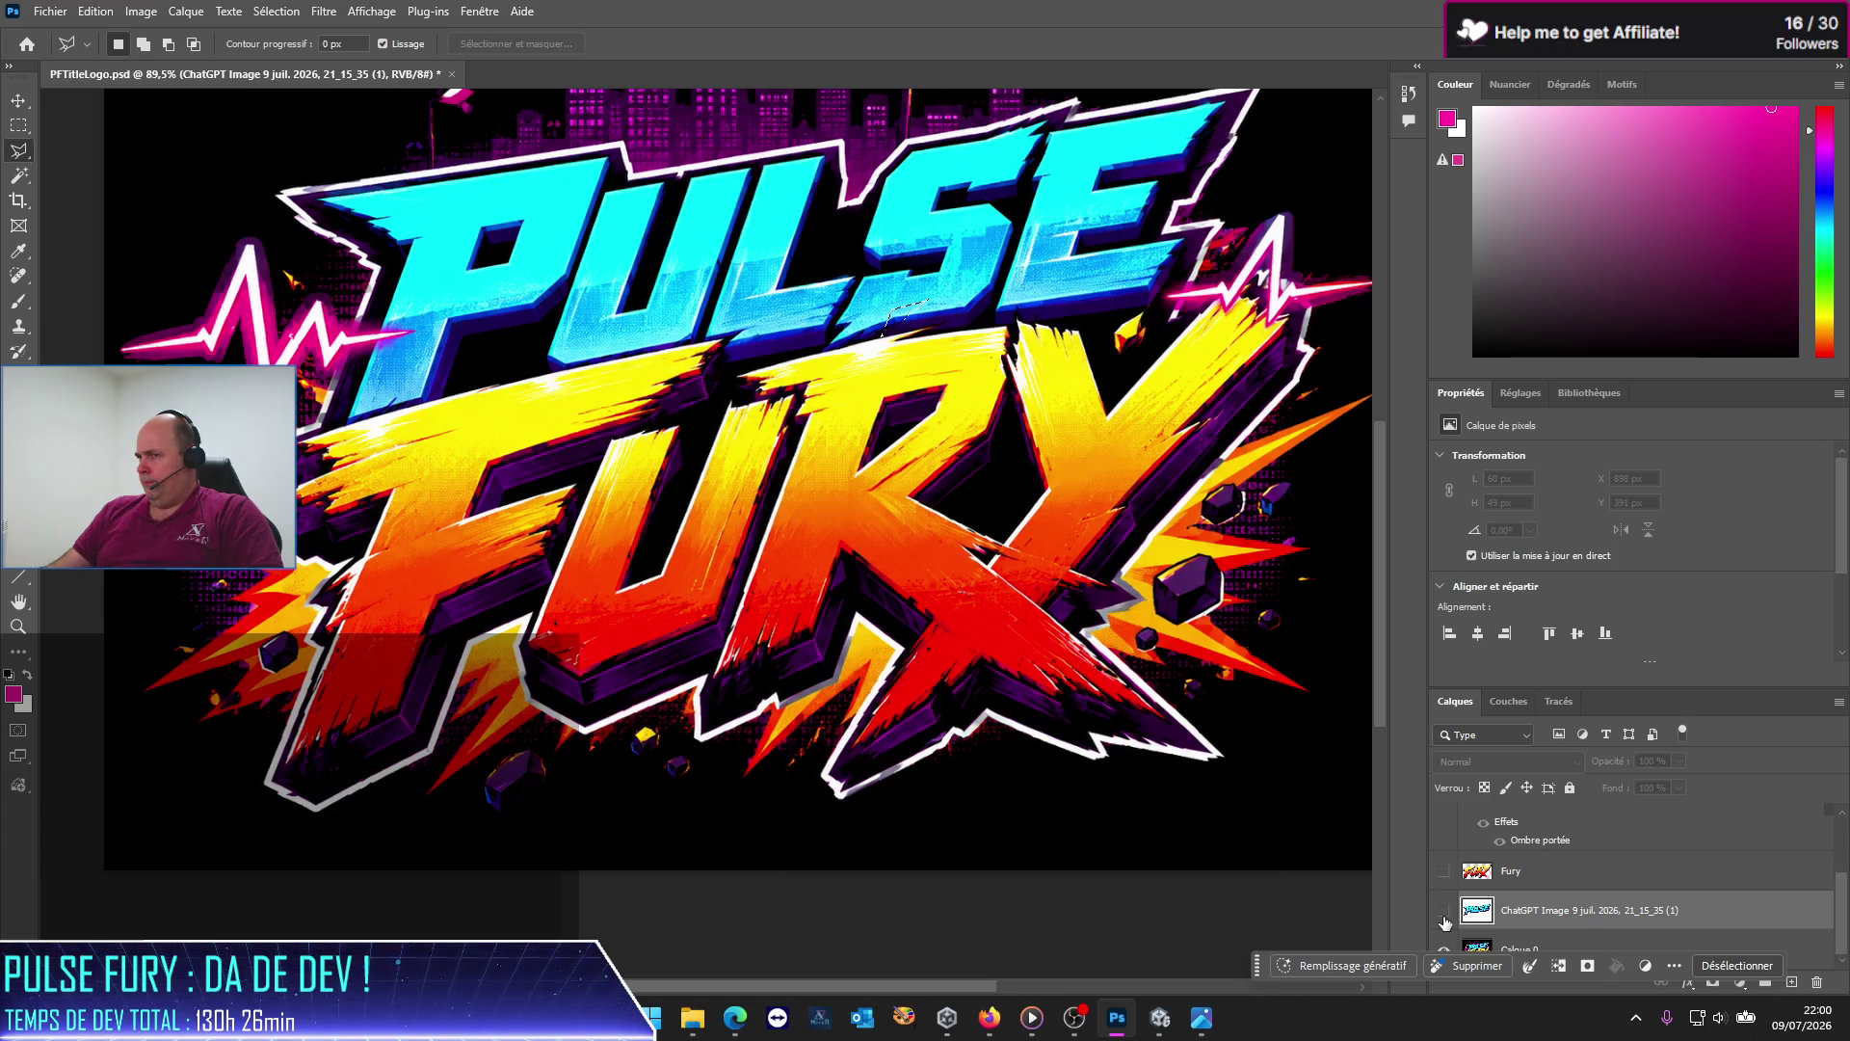
left_click(1444, 913)
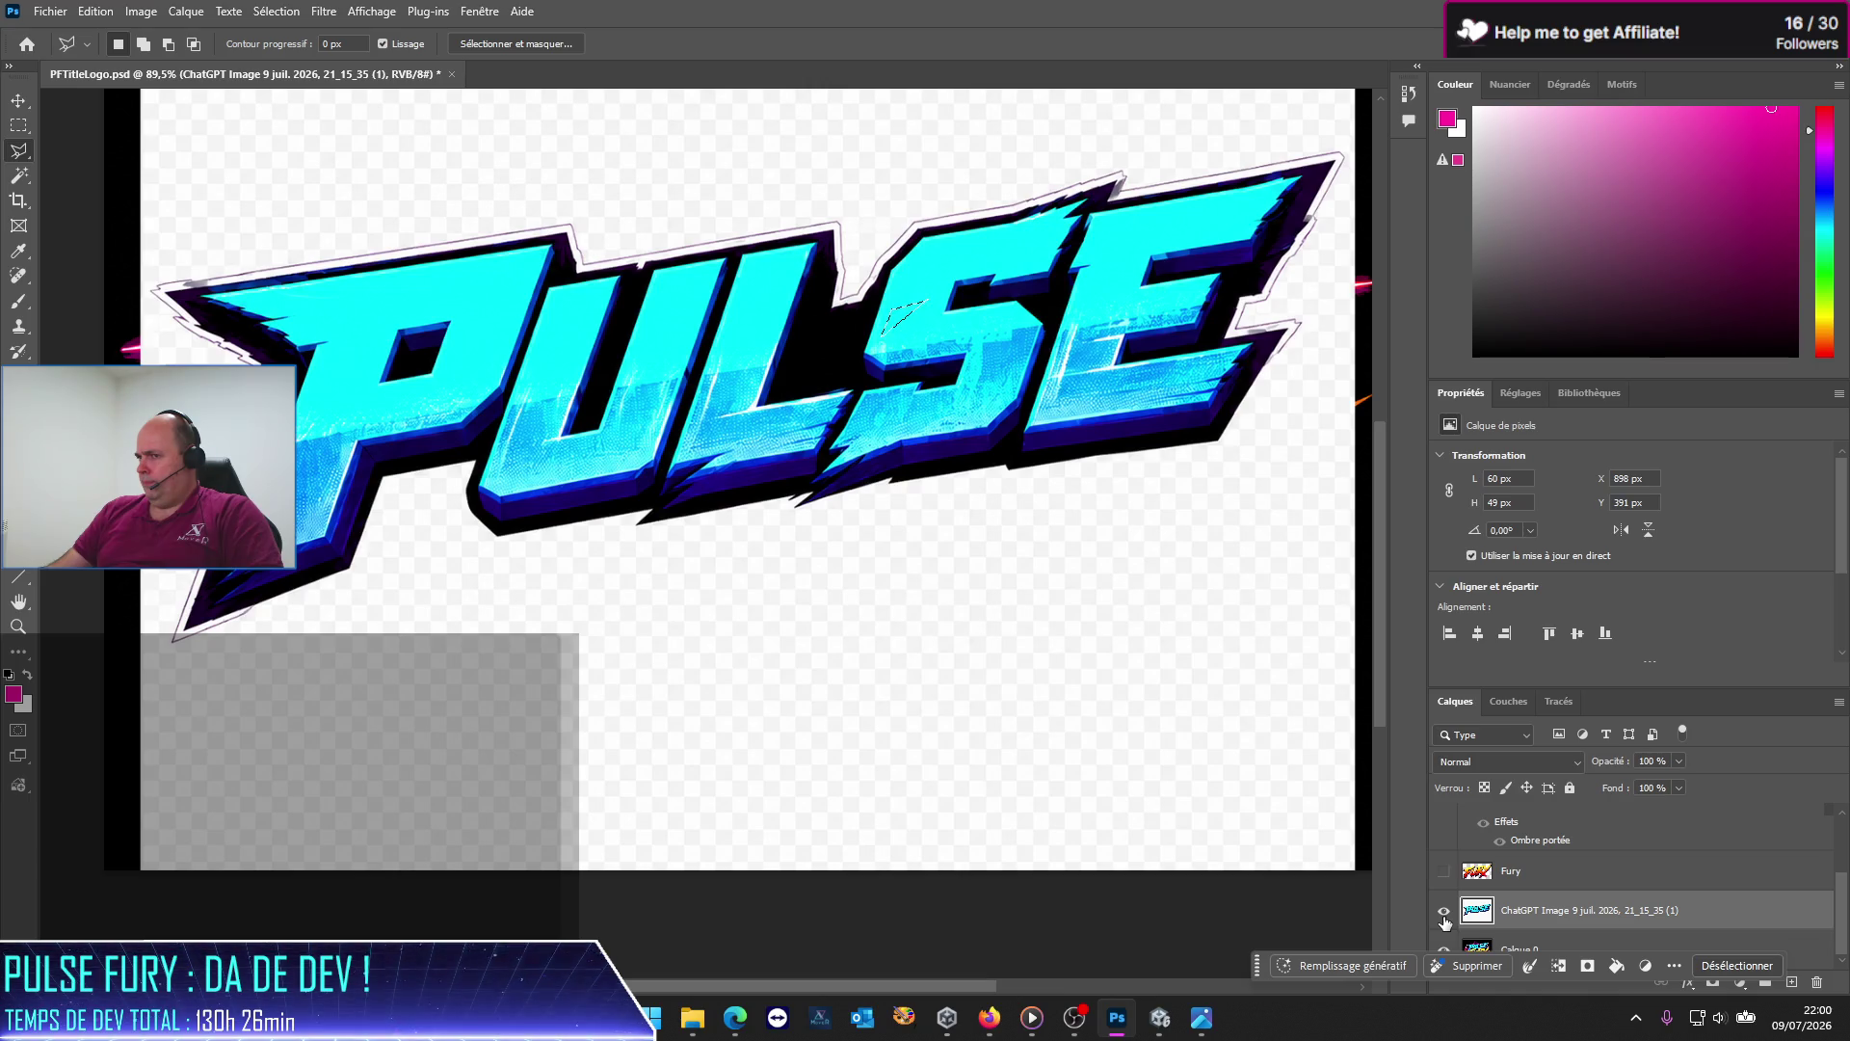
left_click(1443, 913)
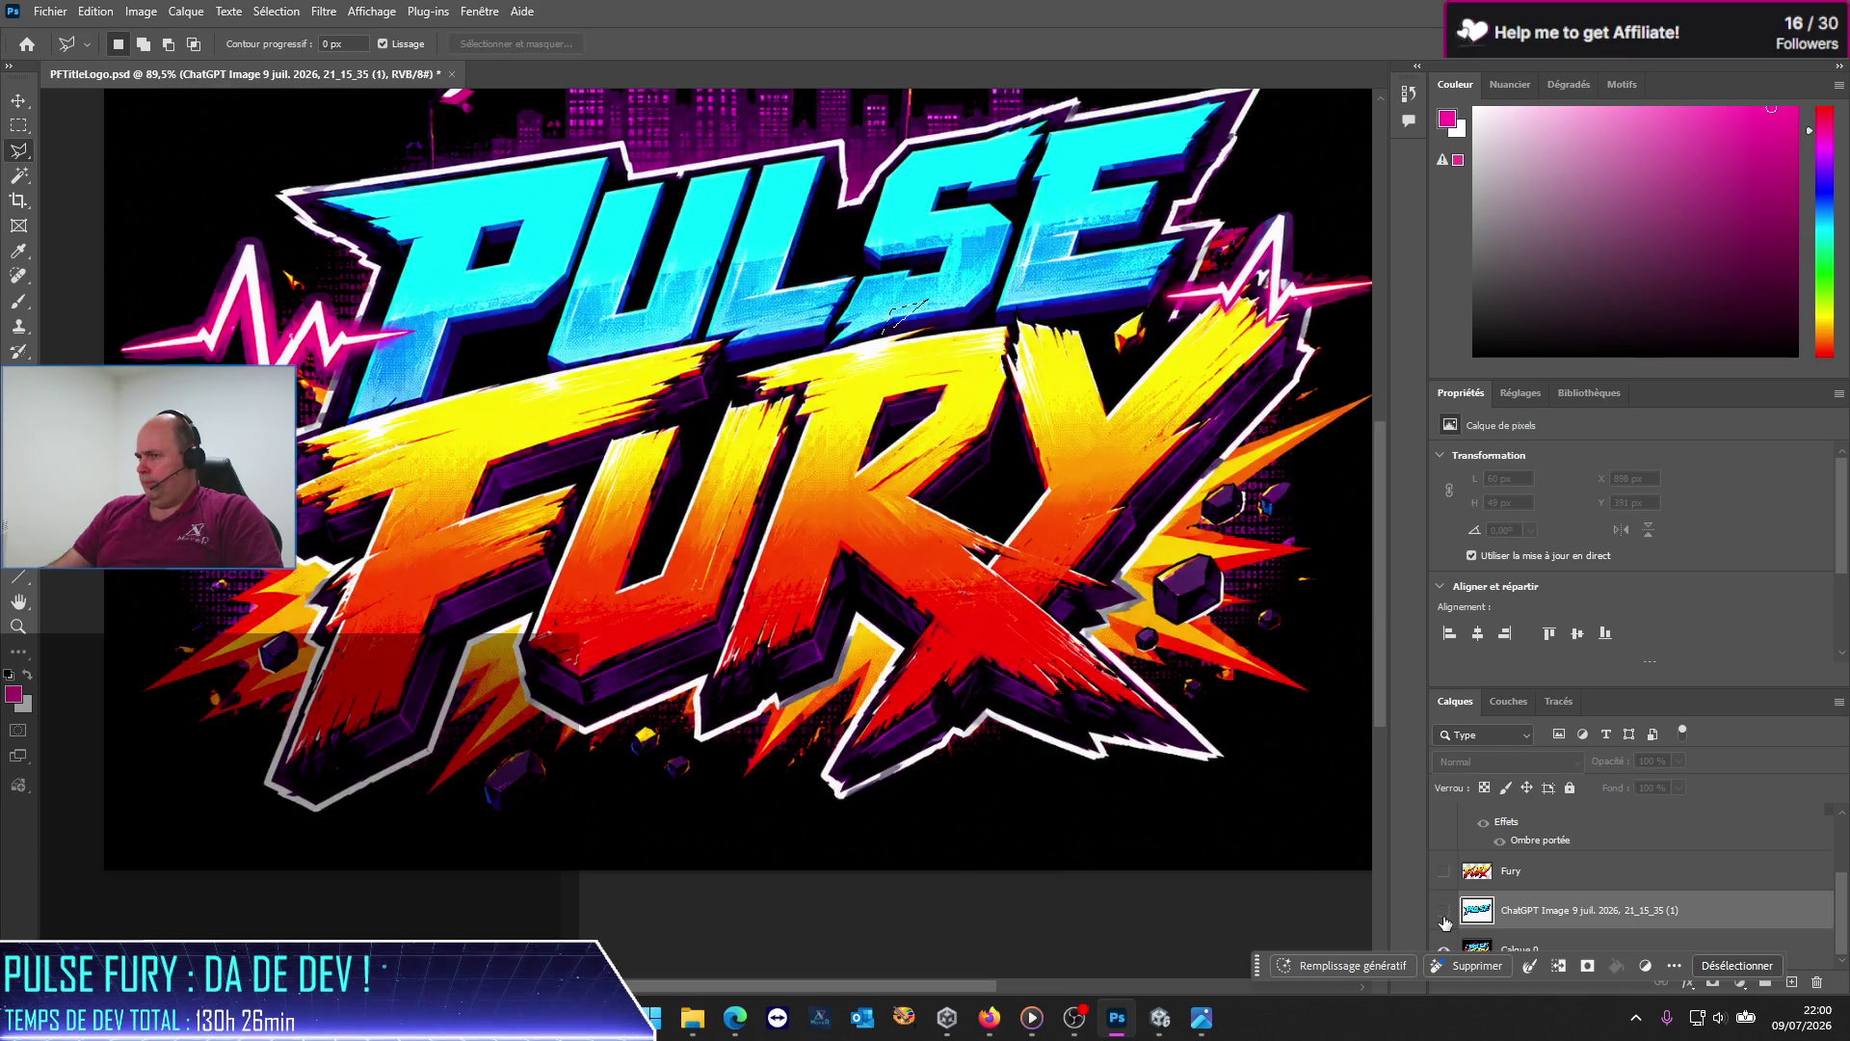
left_click(1444, 913)
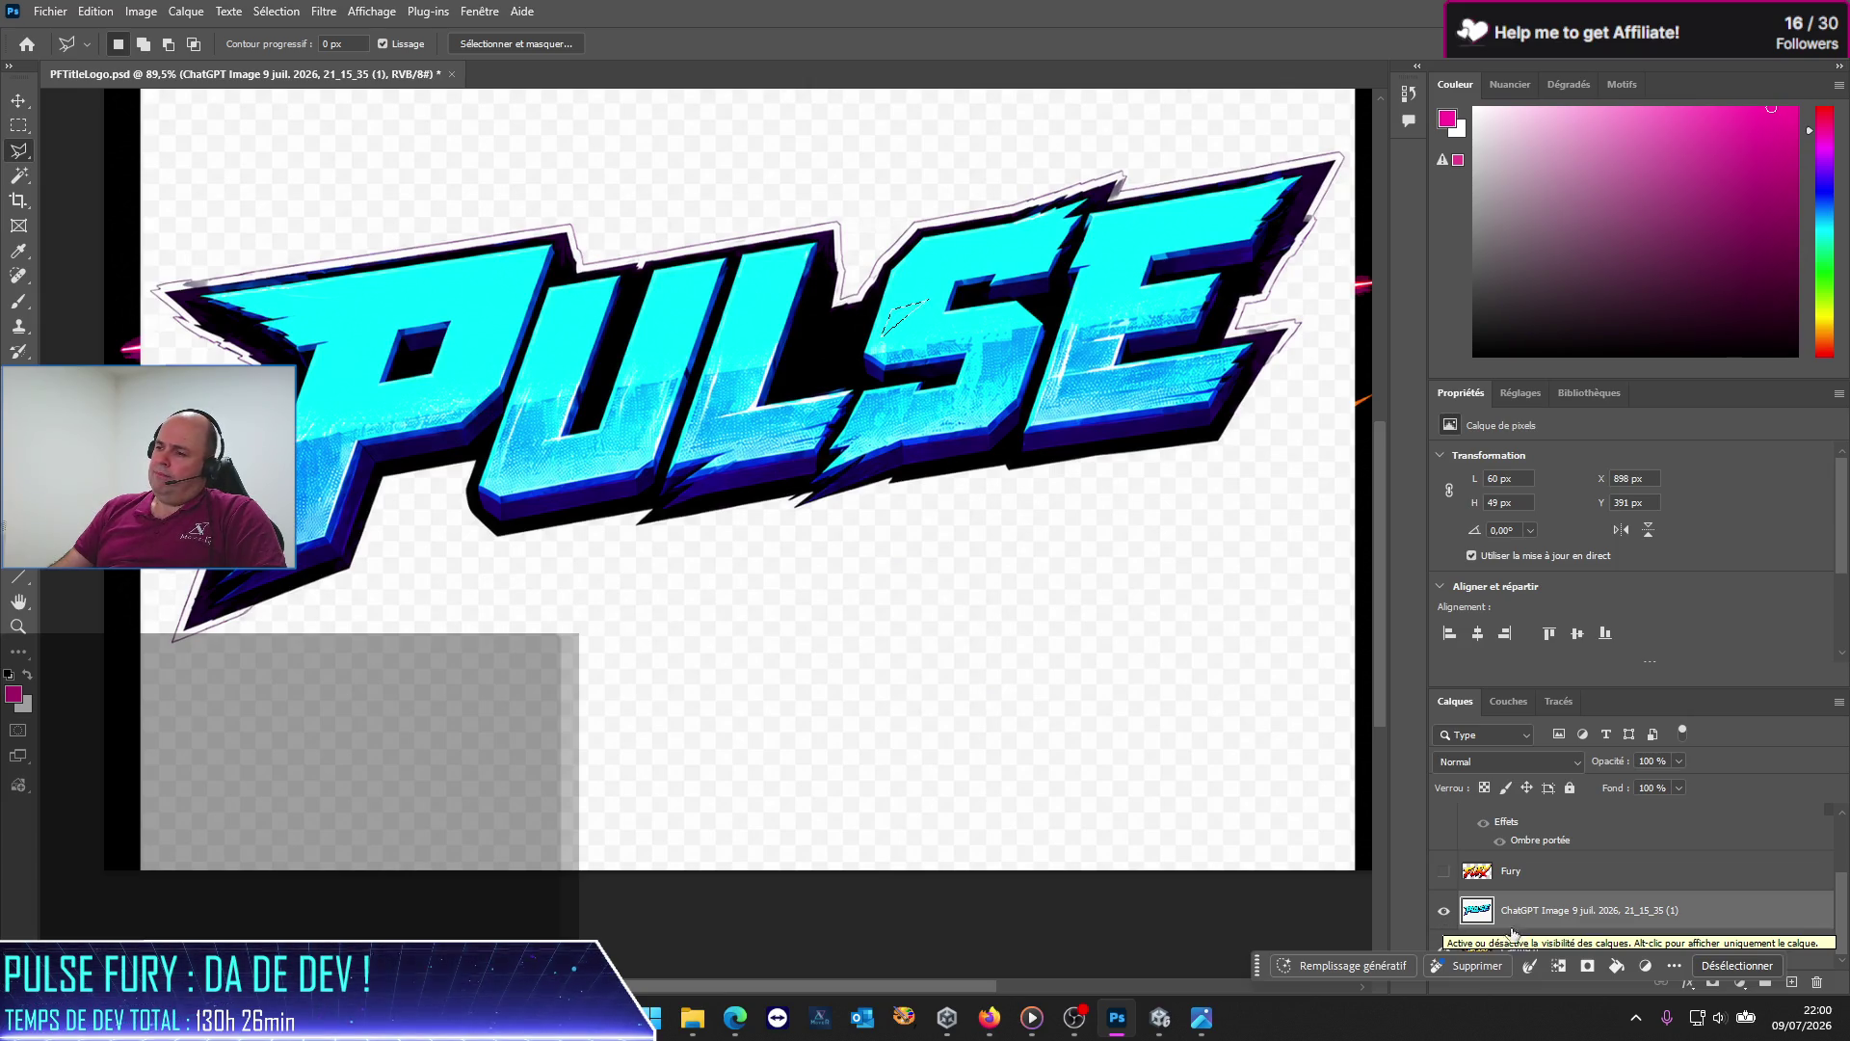
Step: Rename the PULSE layer to Pulse and hide the original black-background artwork layer
right_click(1586, 911)
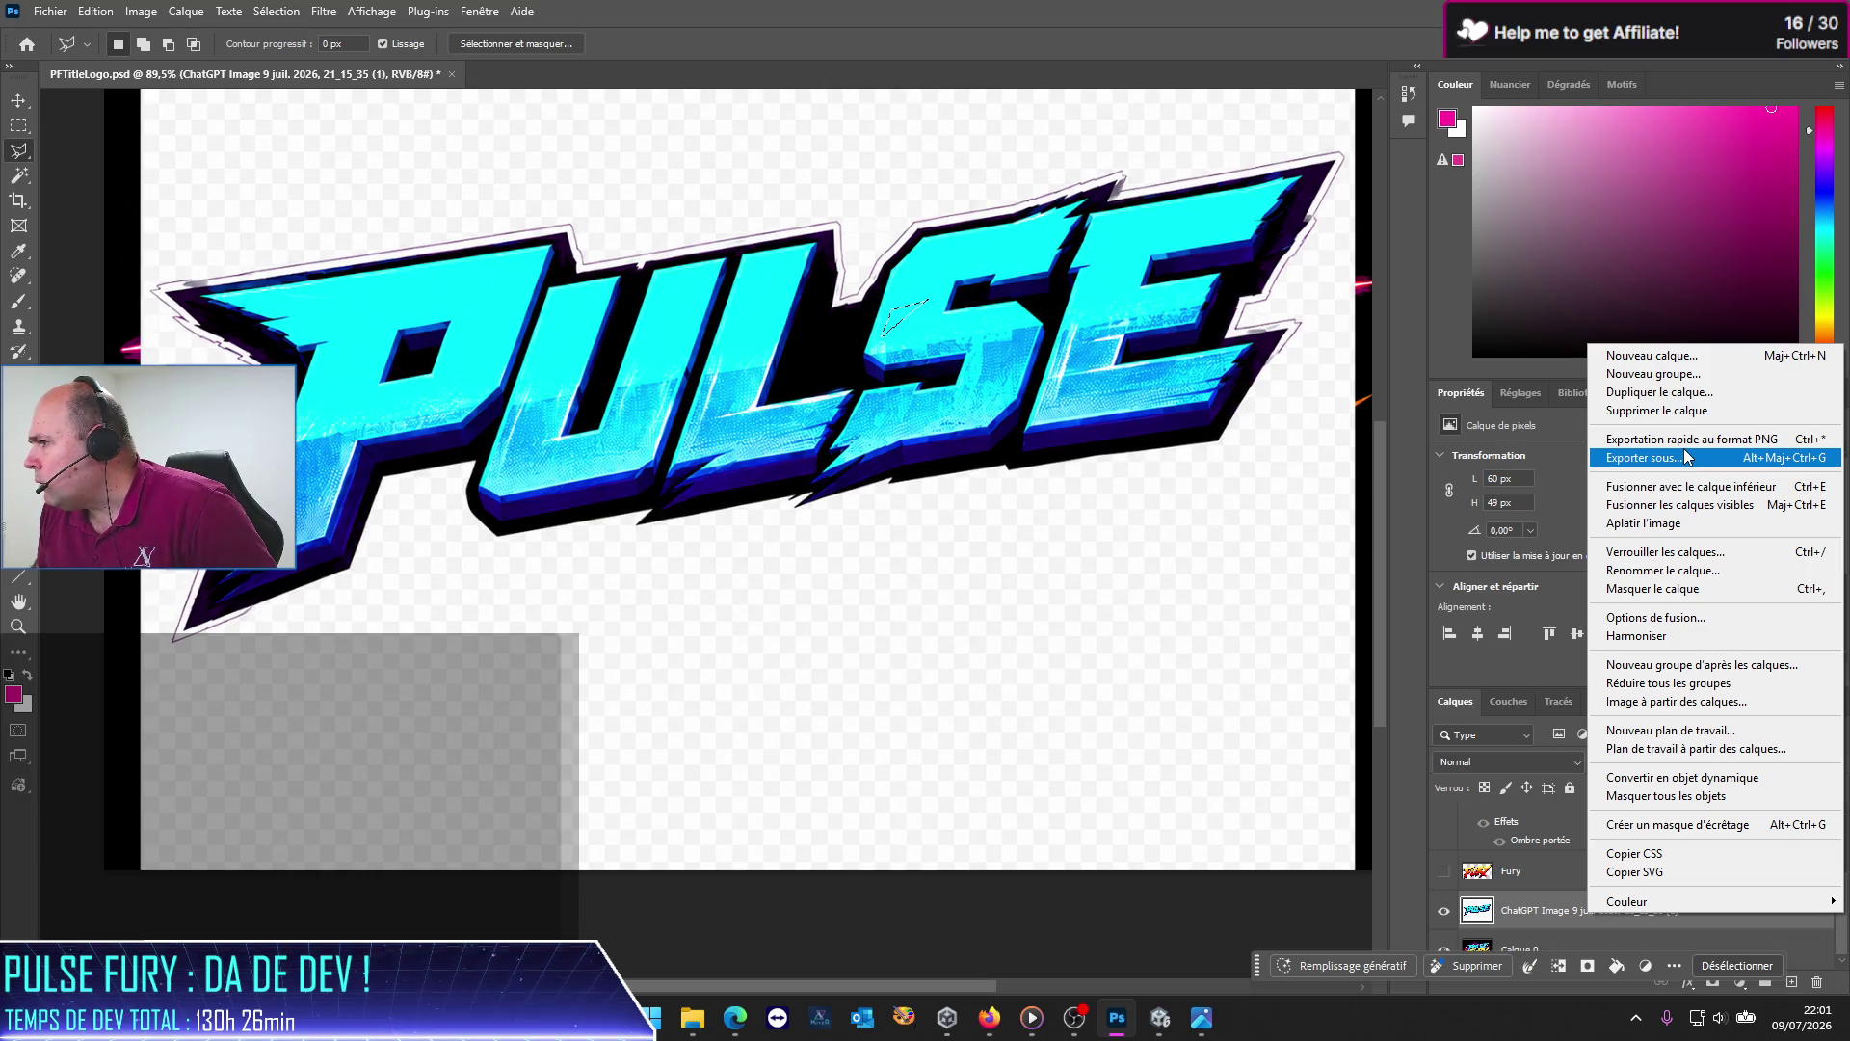
left_click(1664, 573)
type("Pulse")
key("Return")
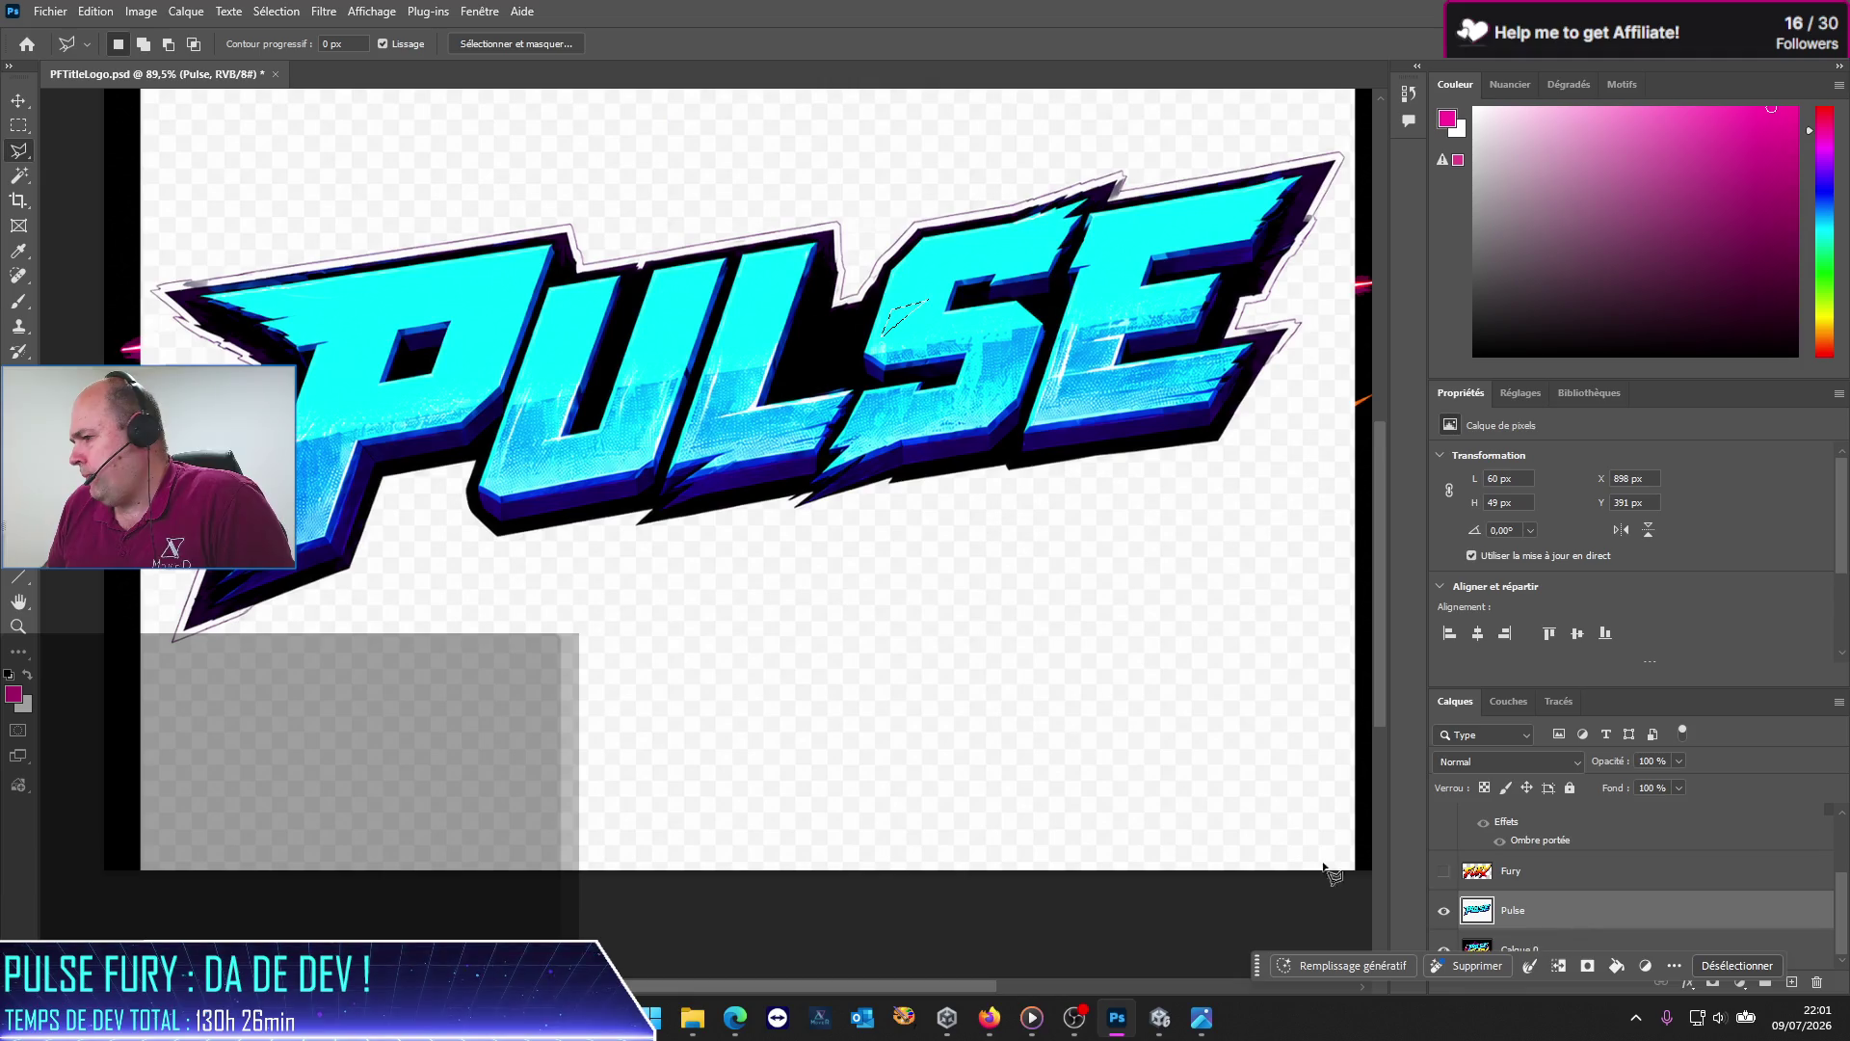
left_click(1445, 951)
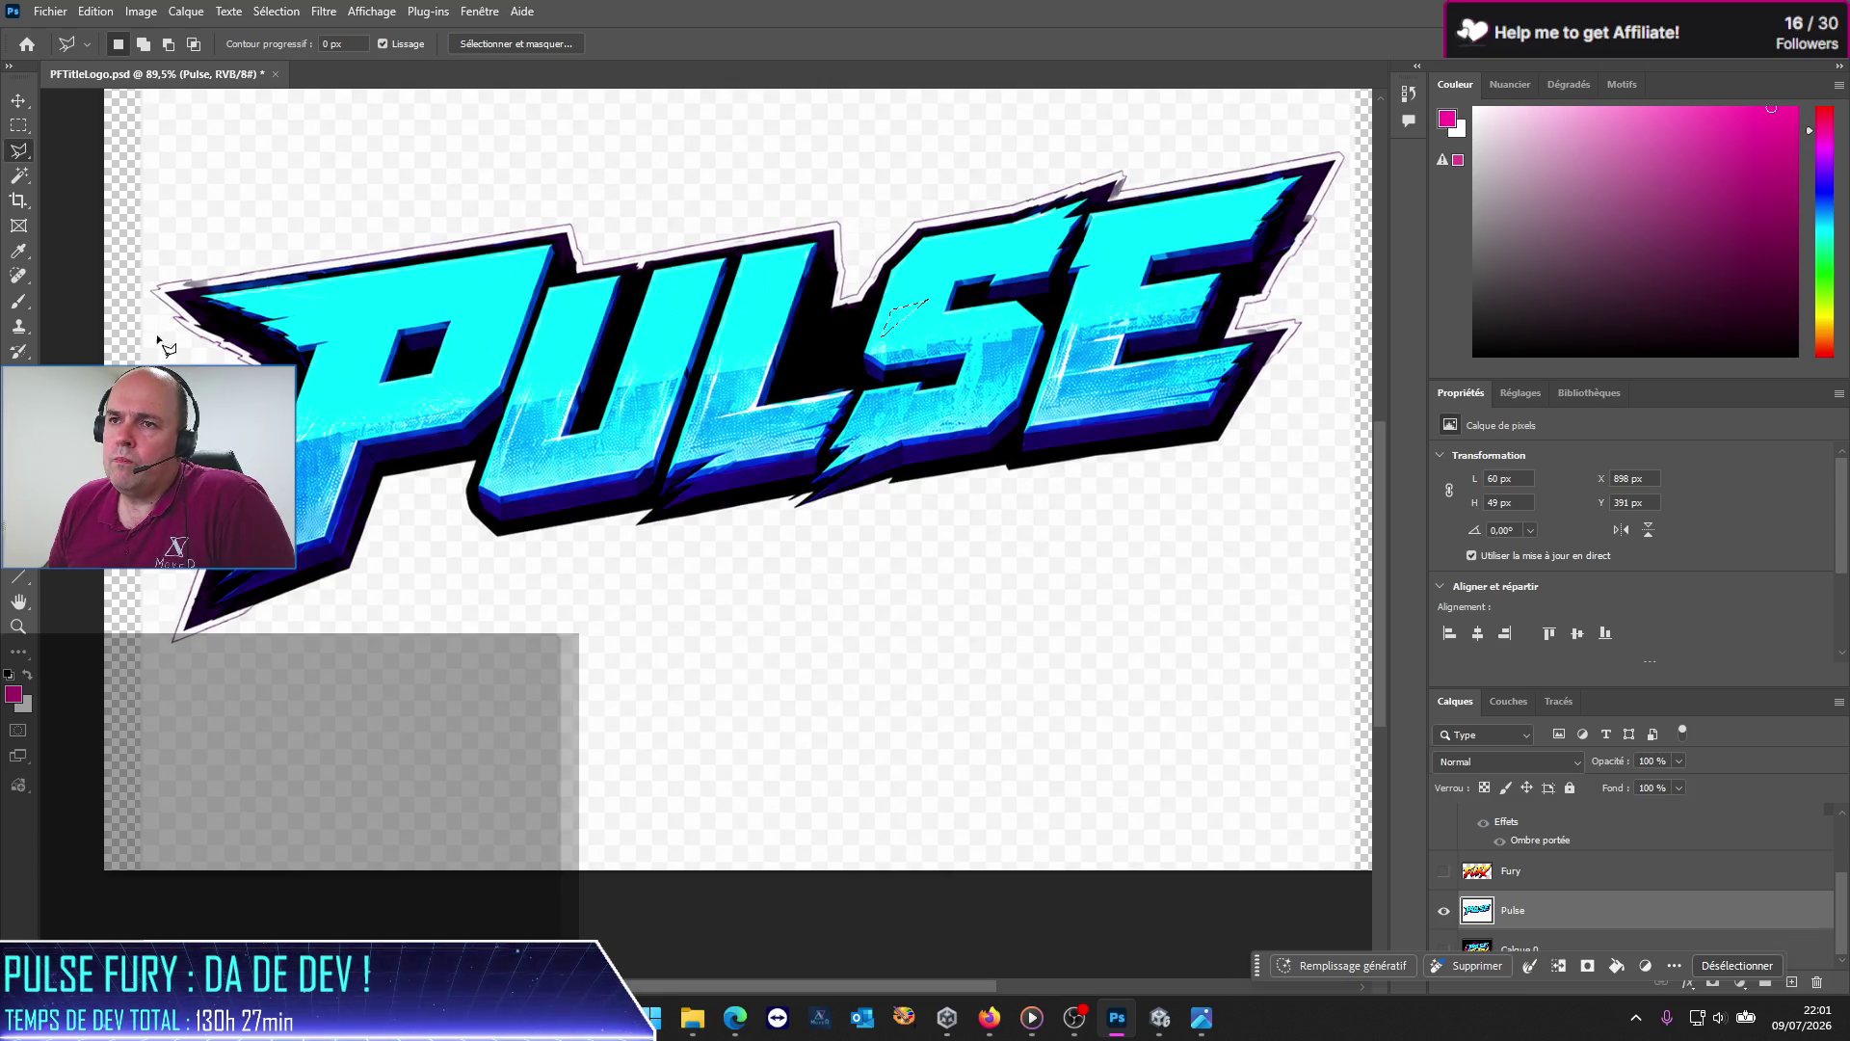
left_click(19, 175)
Step: Magic-wand the area around the PULSE logo, delete the whitish haze, then deselect with Ctrl+D
left_click(351, 178)
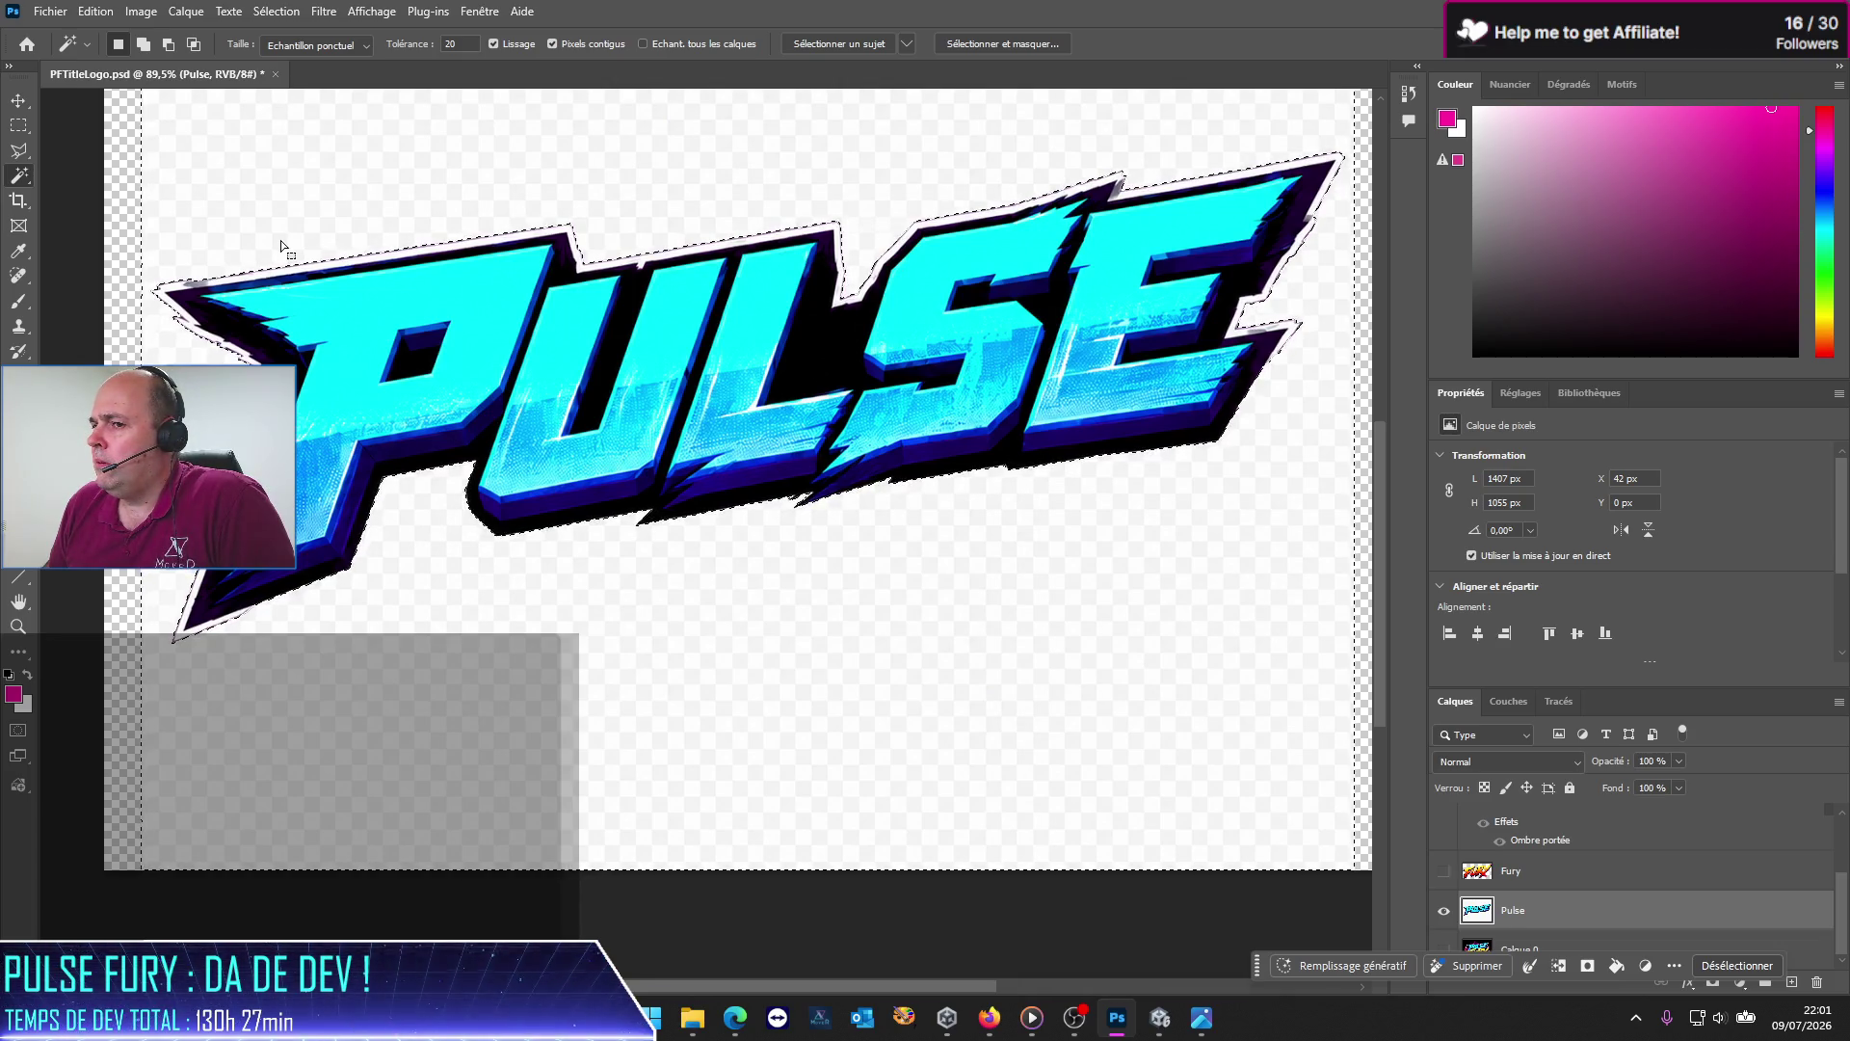
key("Delete")
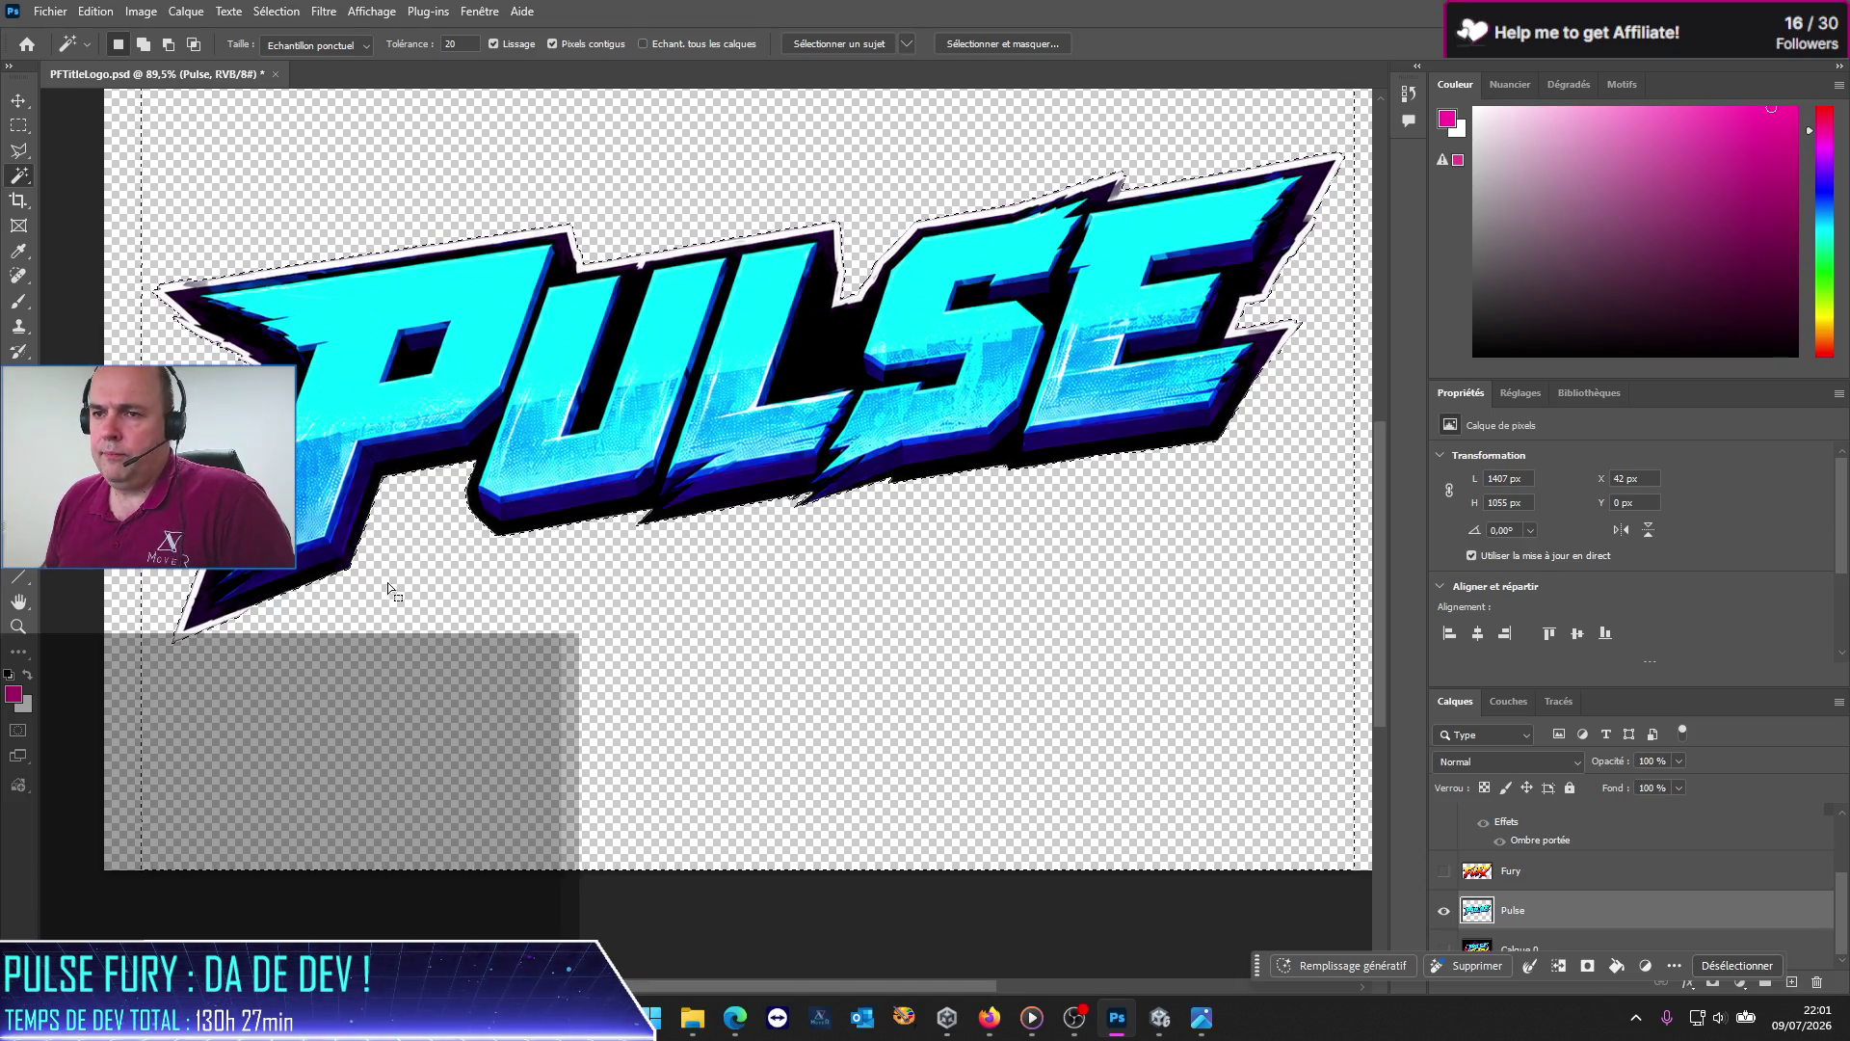
key("m")
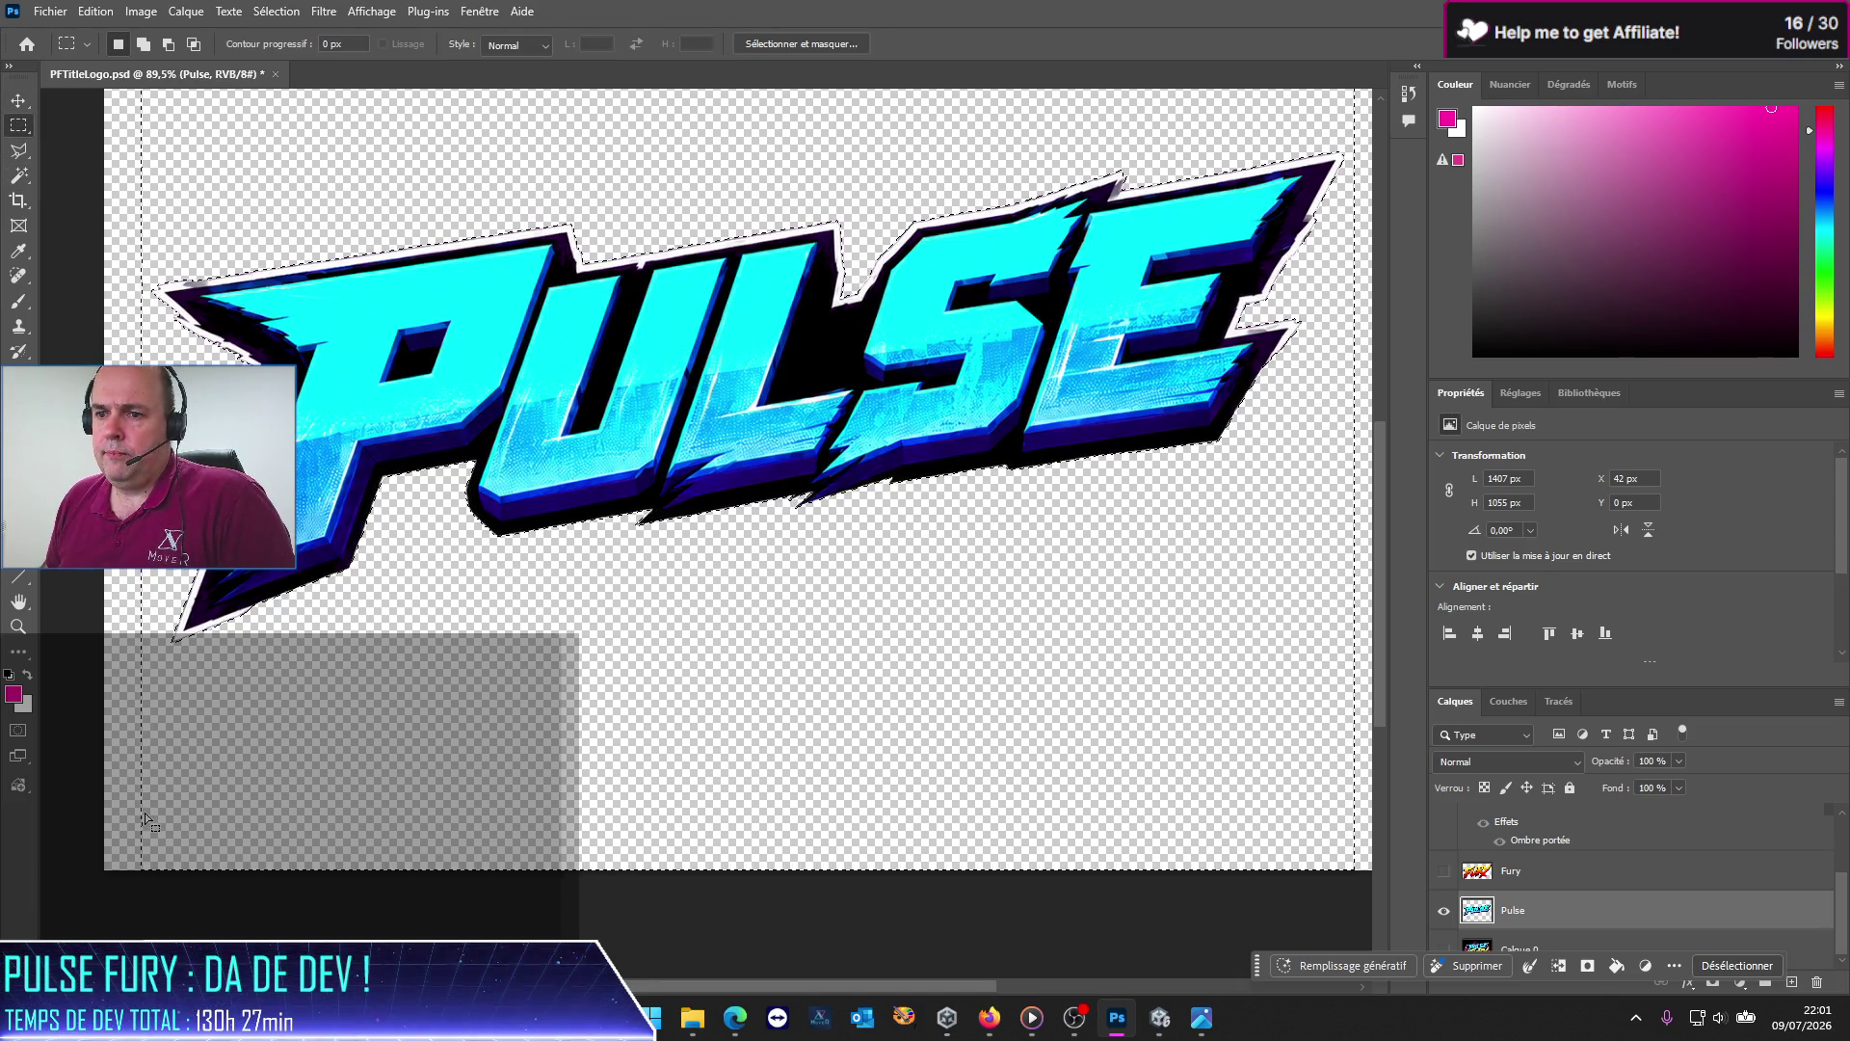
key("ctrl+d")
scroll(241, 713, "down", 5)
scroll(241, 713, "up", 2)
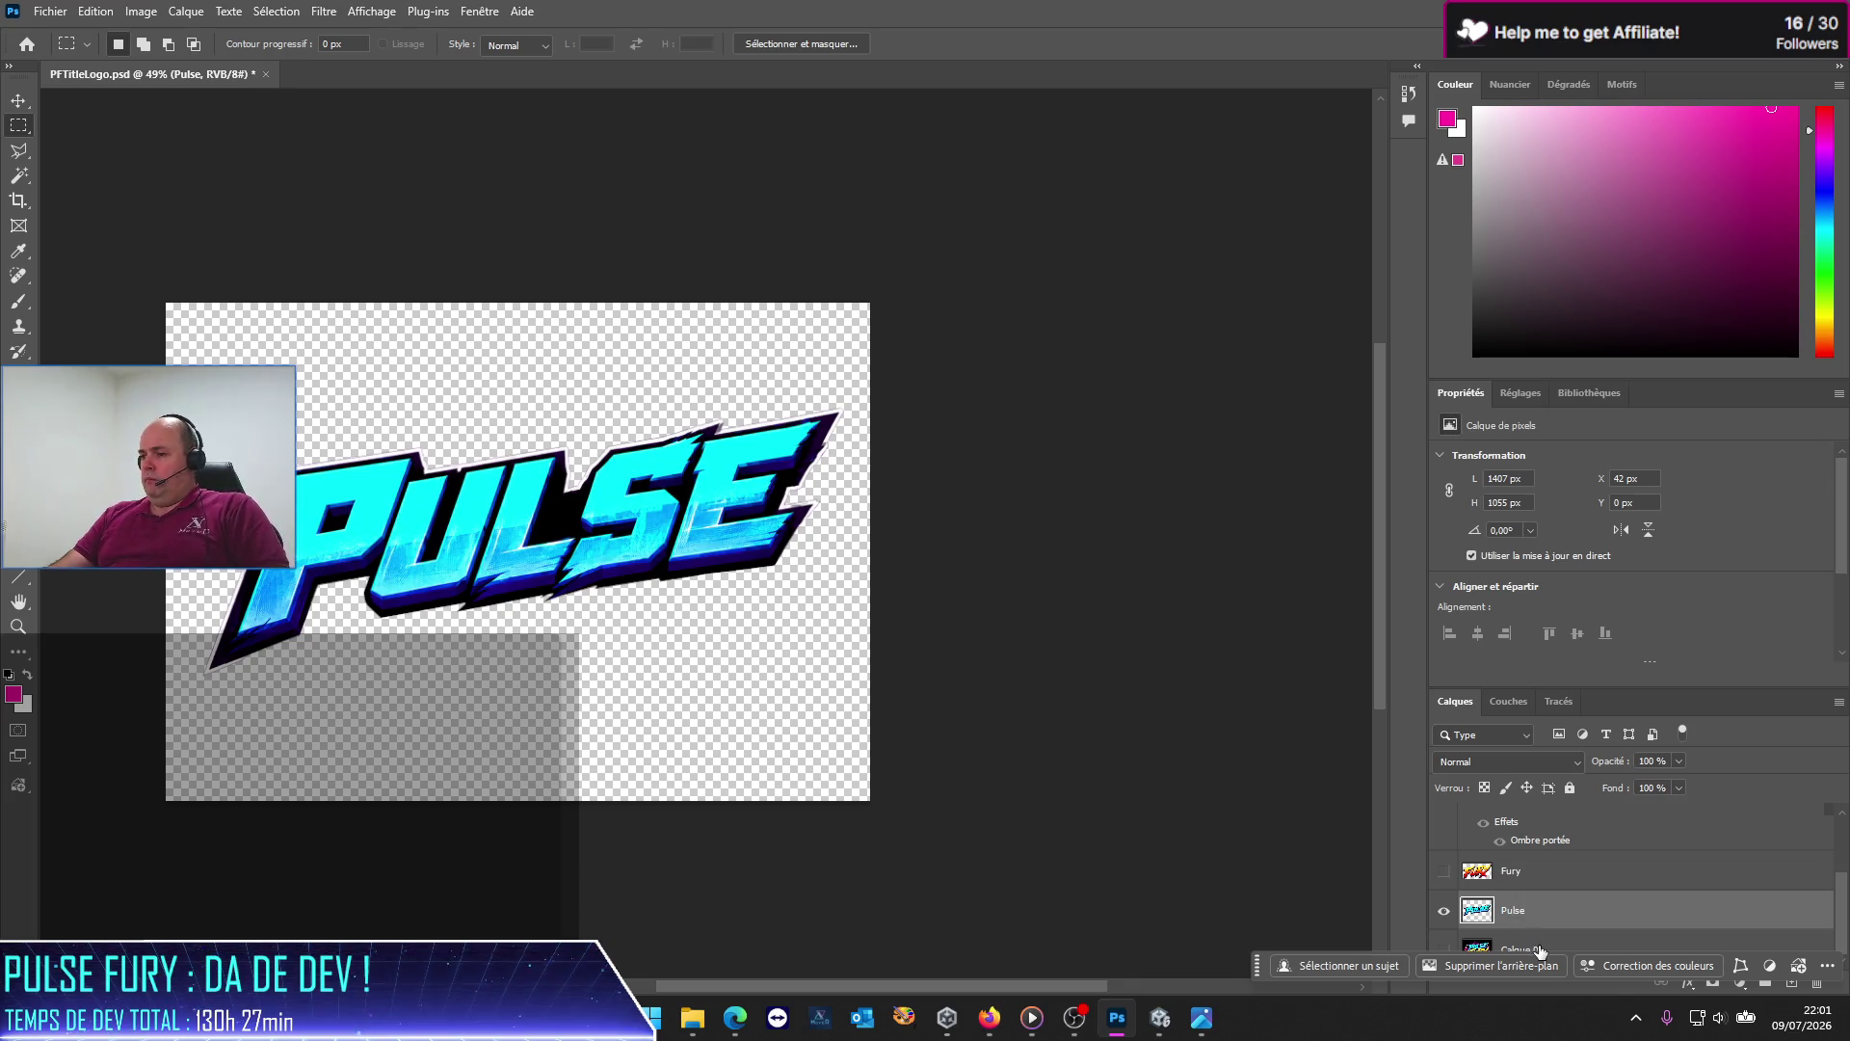
Step: Enlarge the Layers panel and drag the City layer below Pulse
scroll(1540, 951, "up", 3)
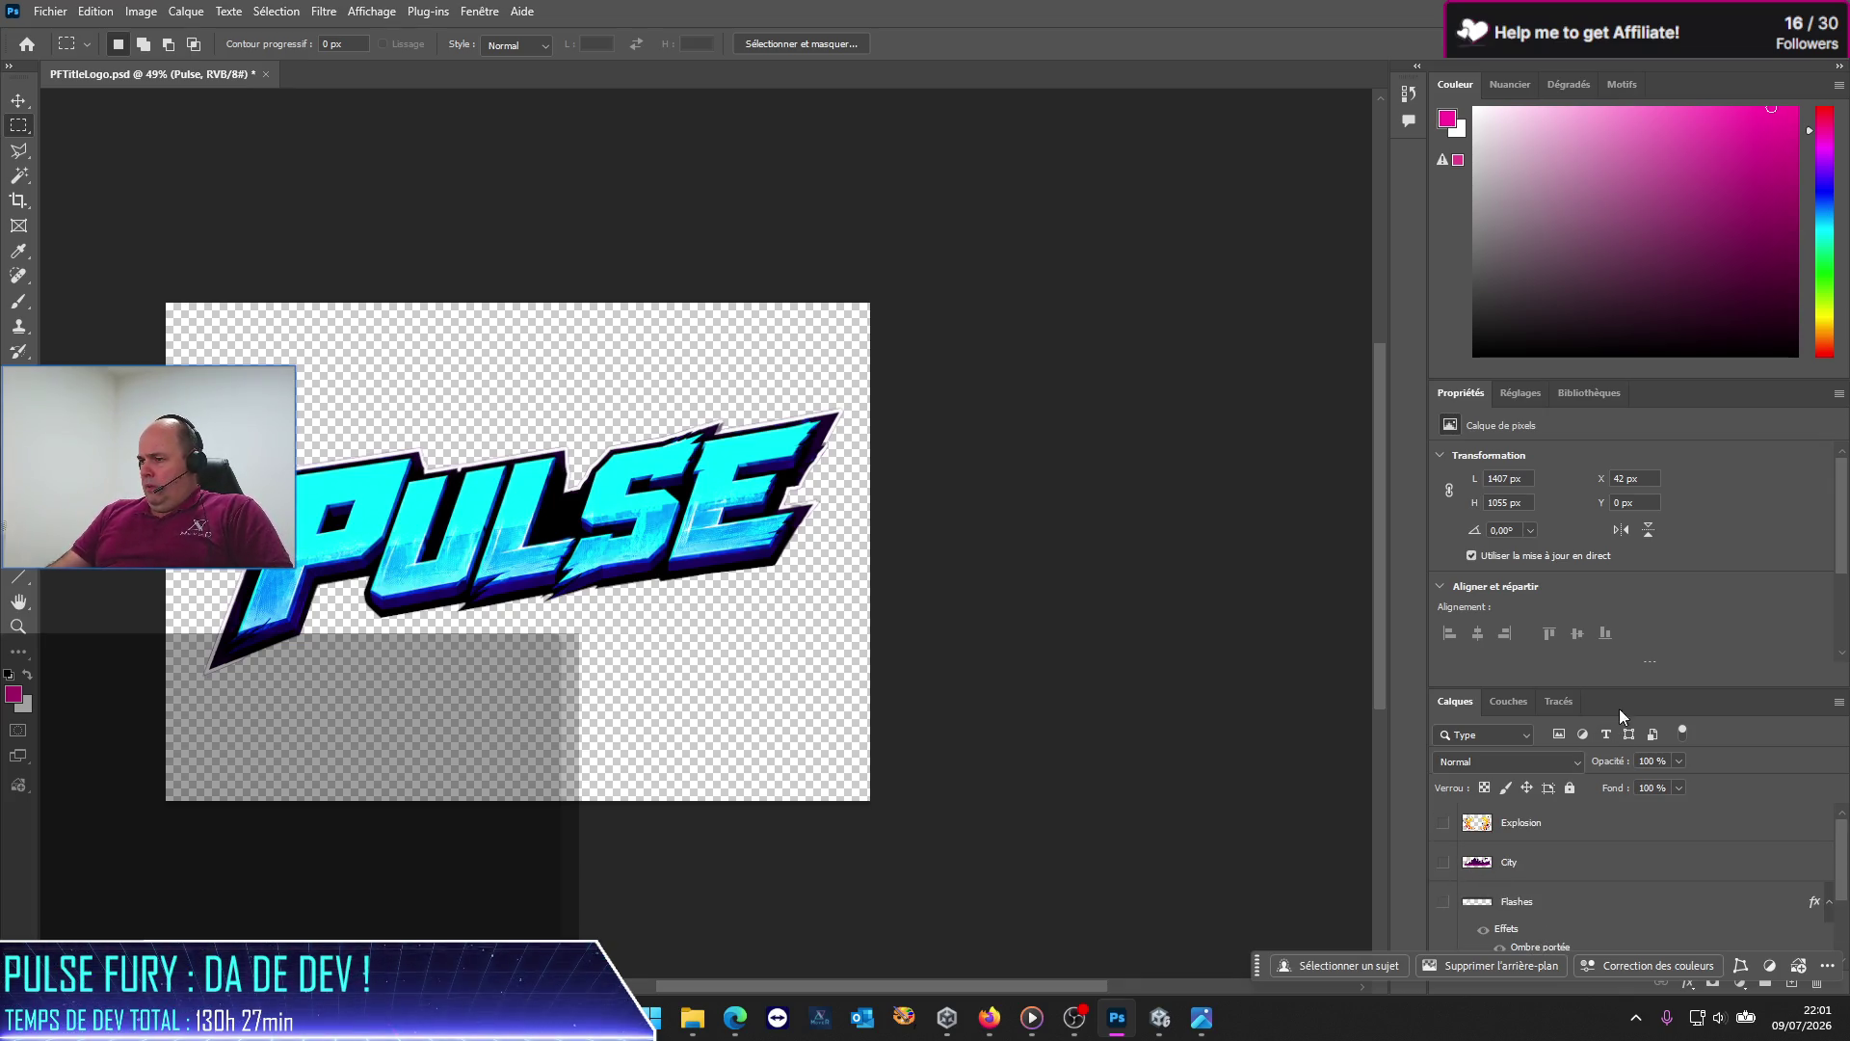
left_click_drag(1629, 690, 1634, 471)
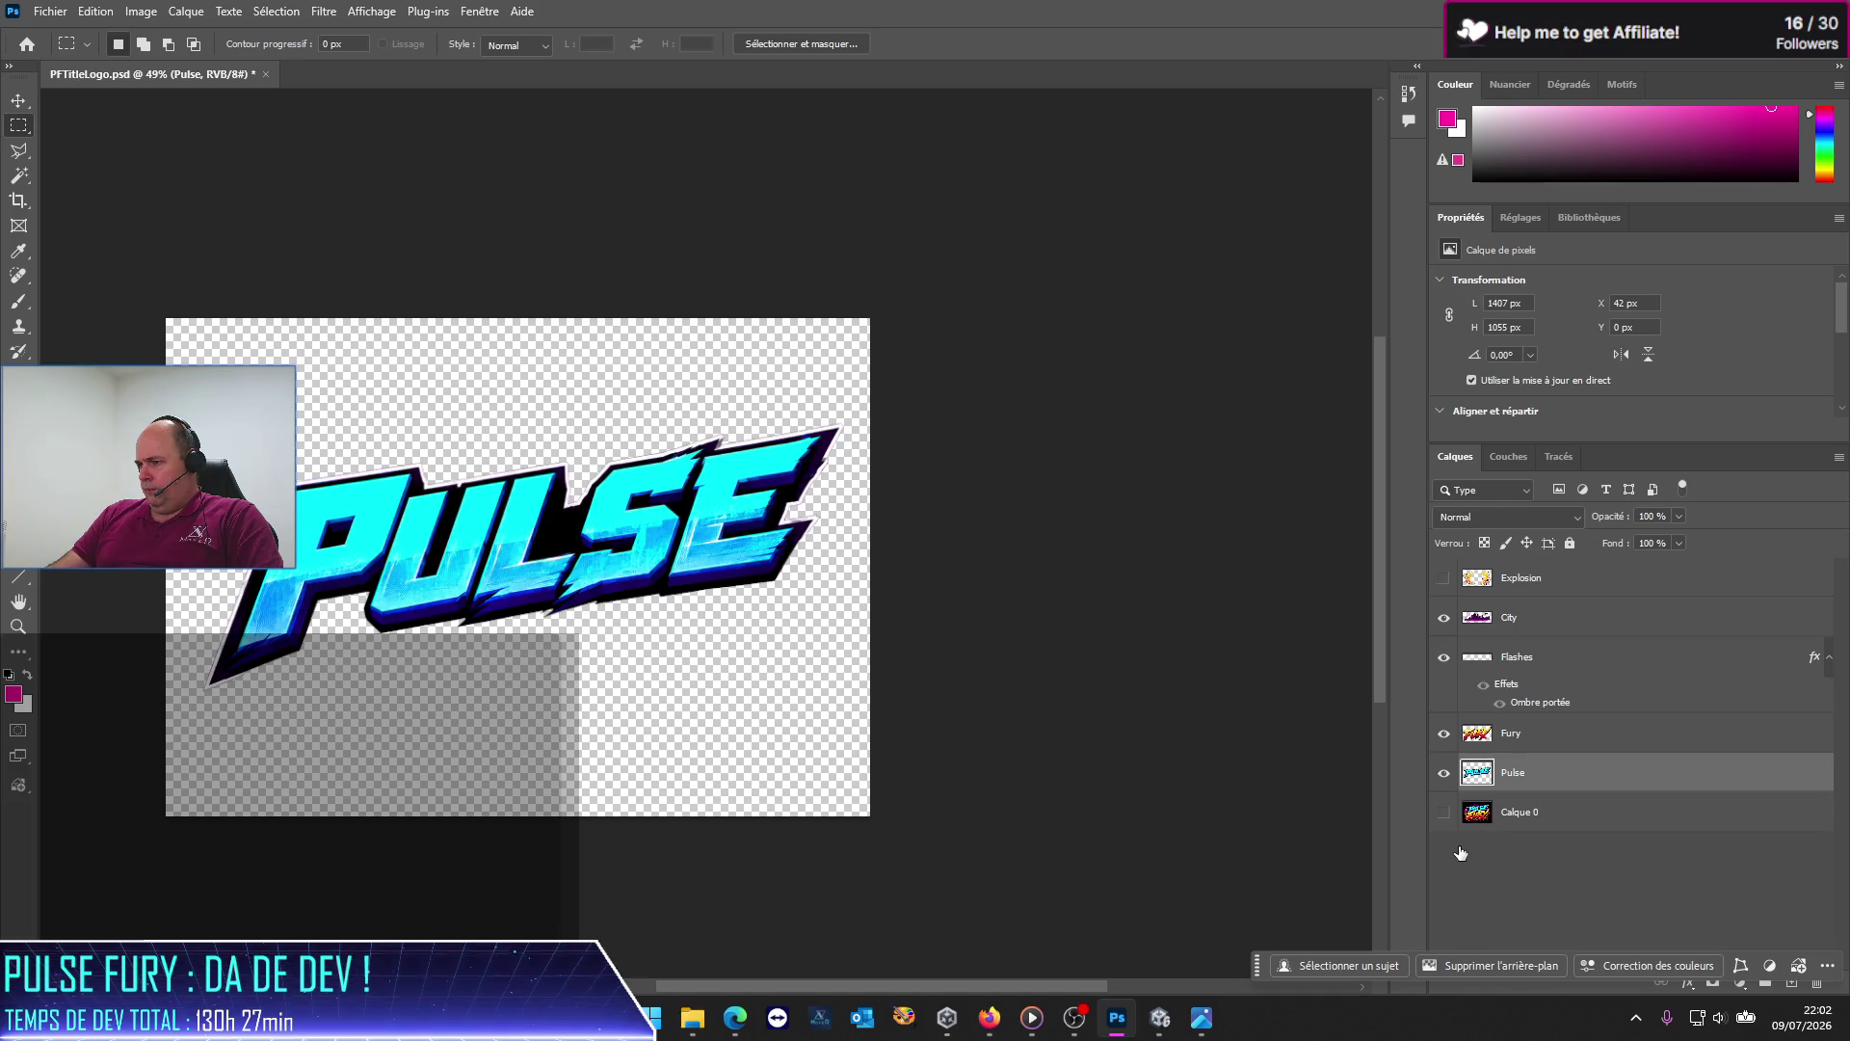
left_click_drag(1561, 625, 1557, 803)
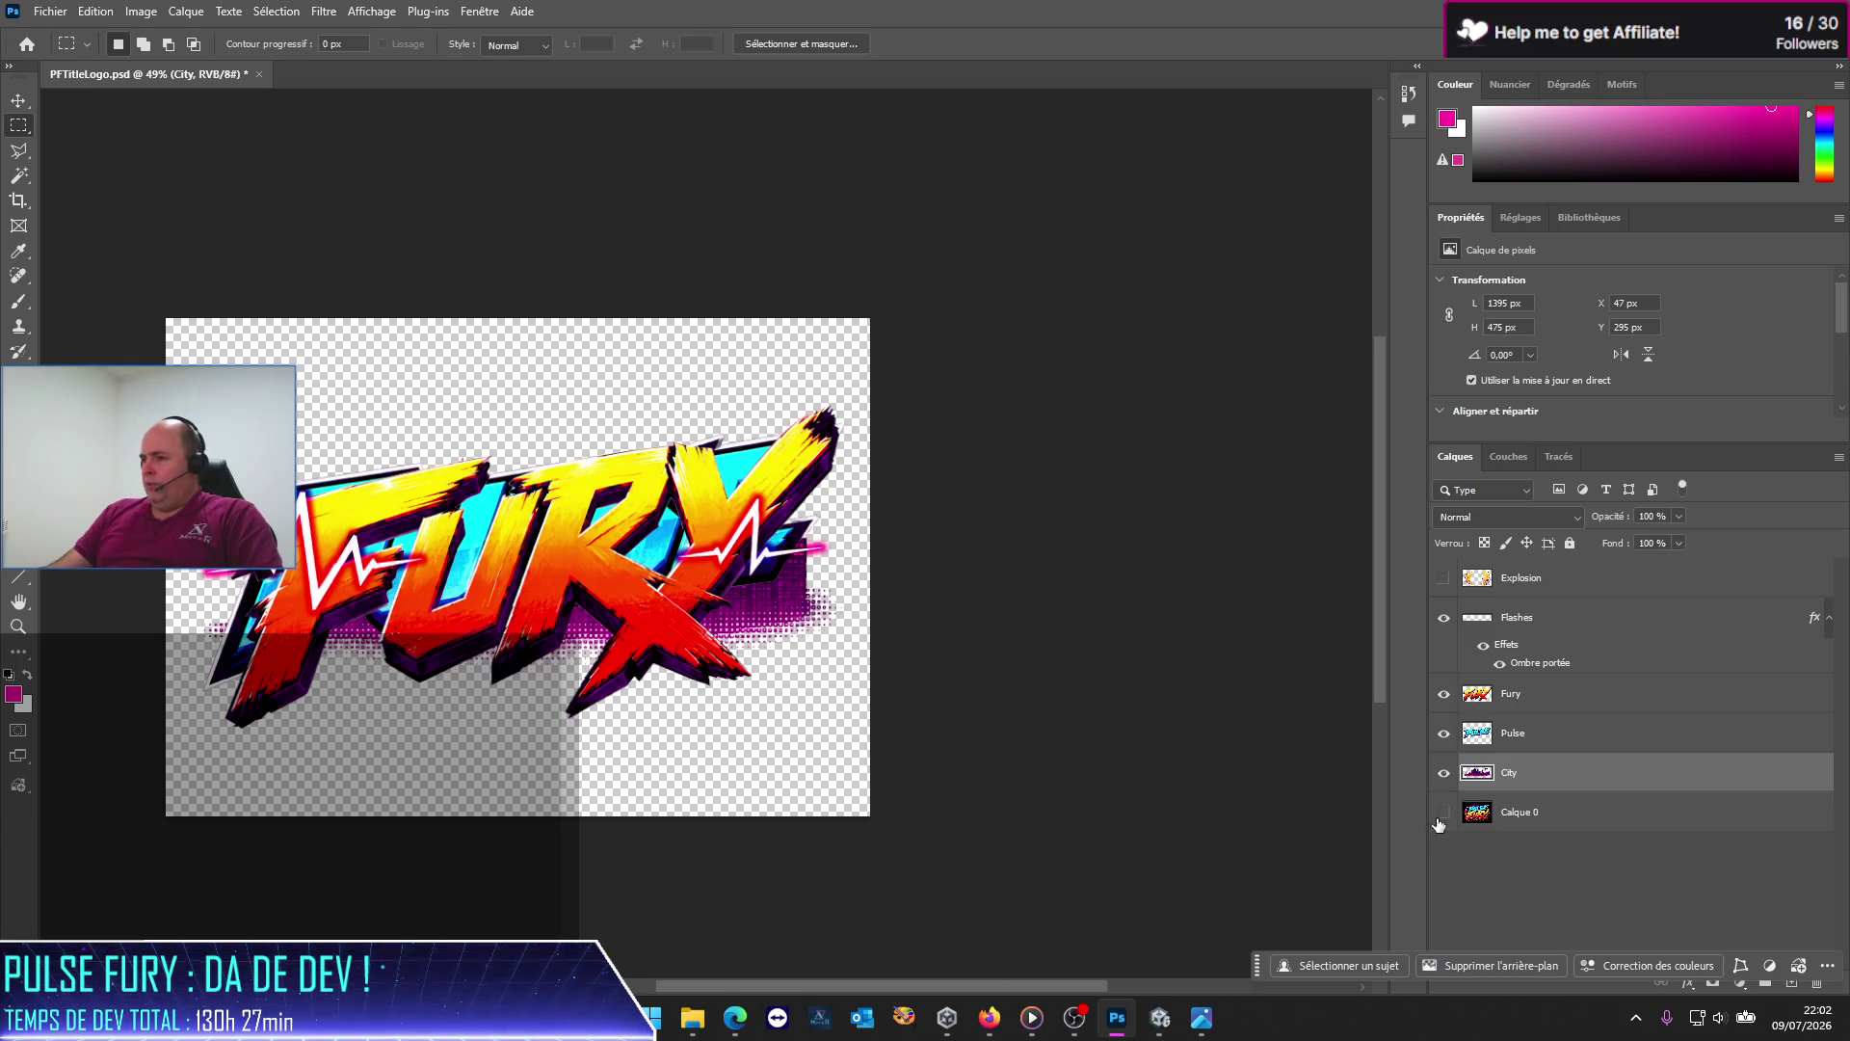
mouse_move(686, 1019)
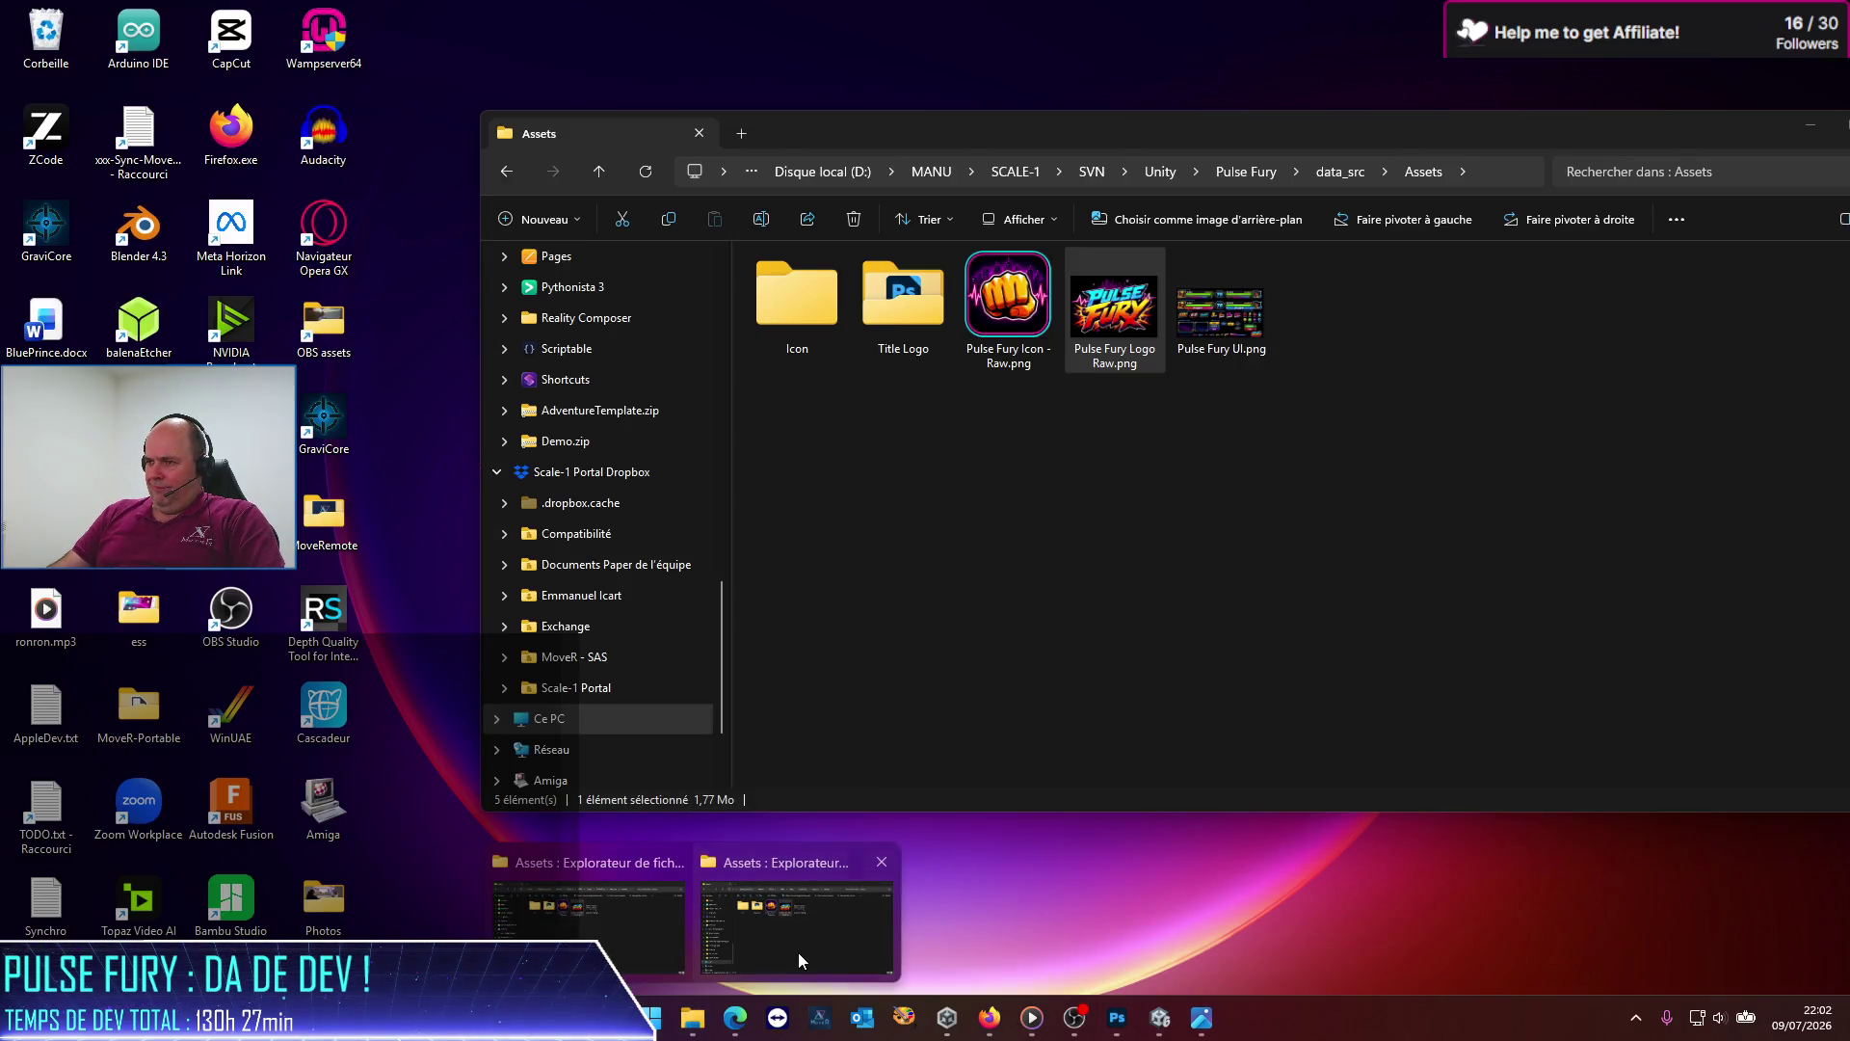
left_click(798, 953)
double_click(1118, 318)
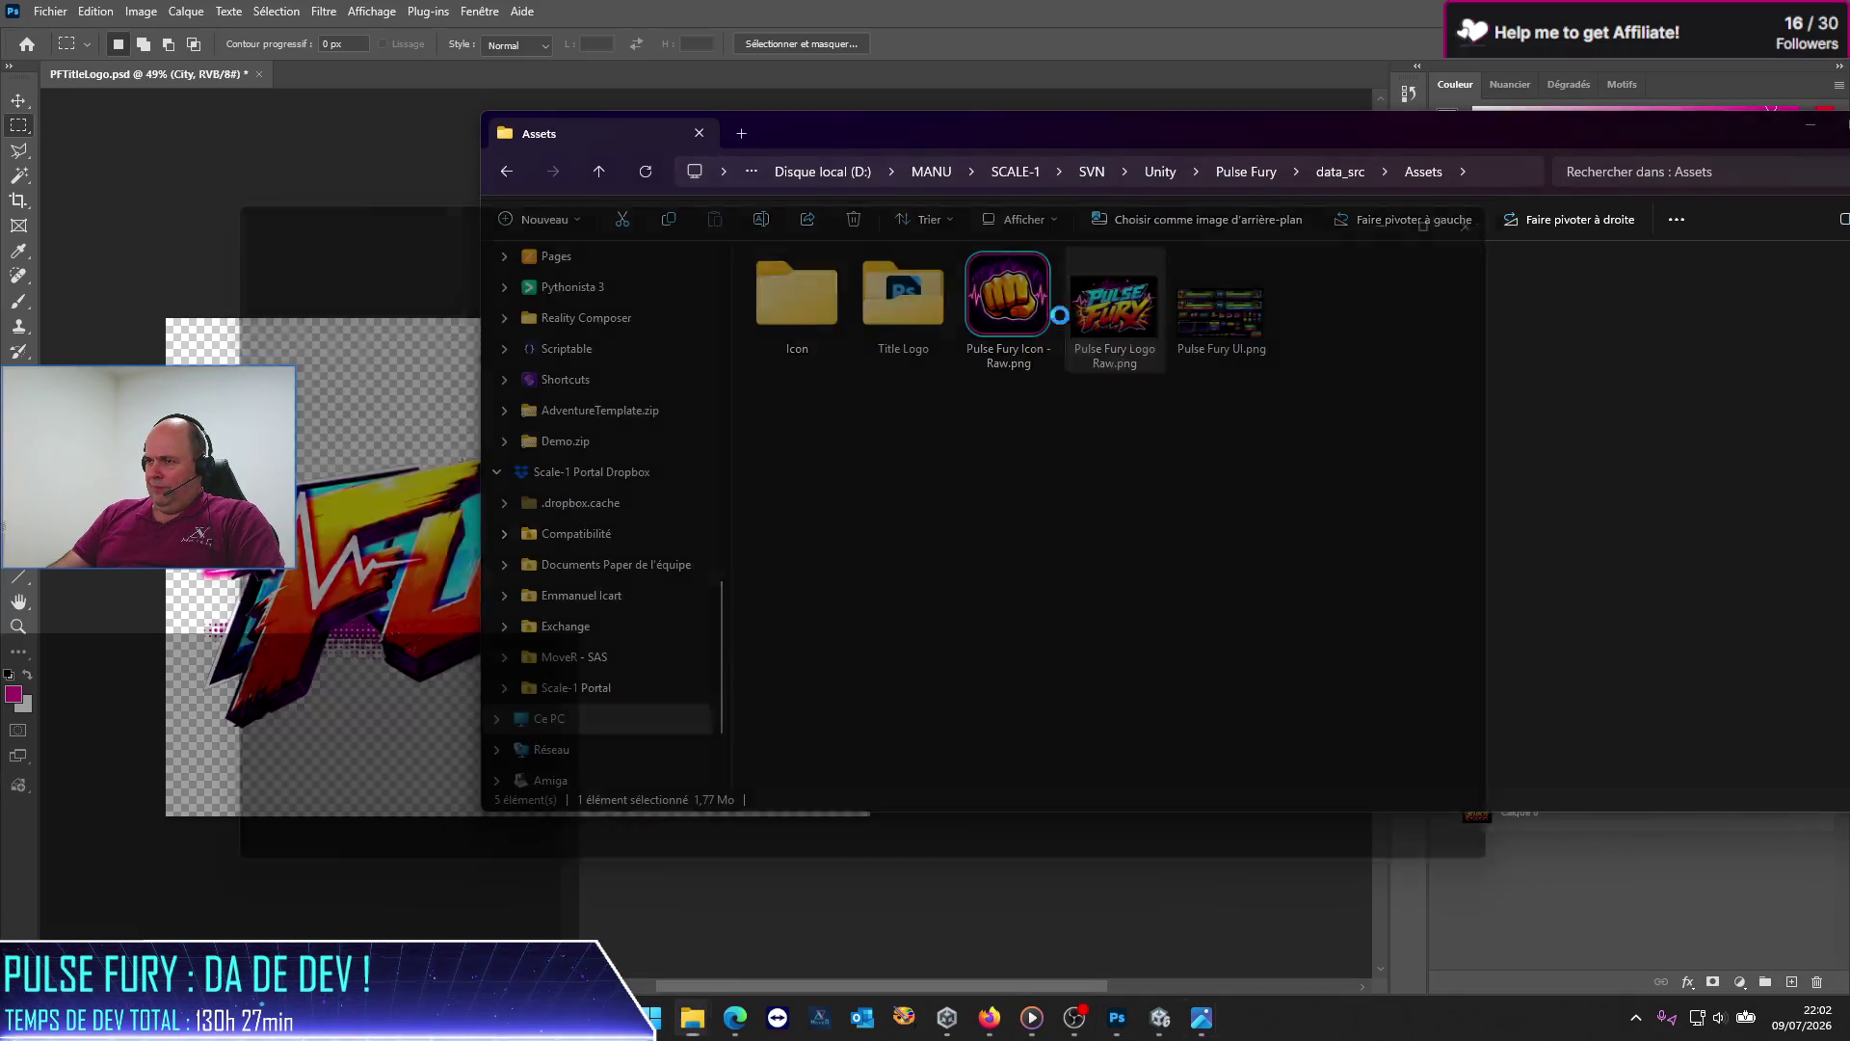
key("Escape")
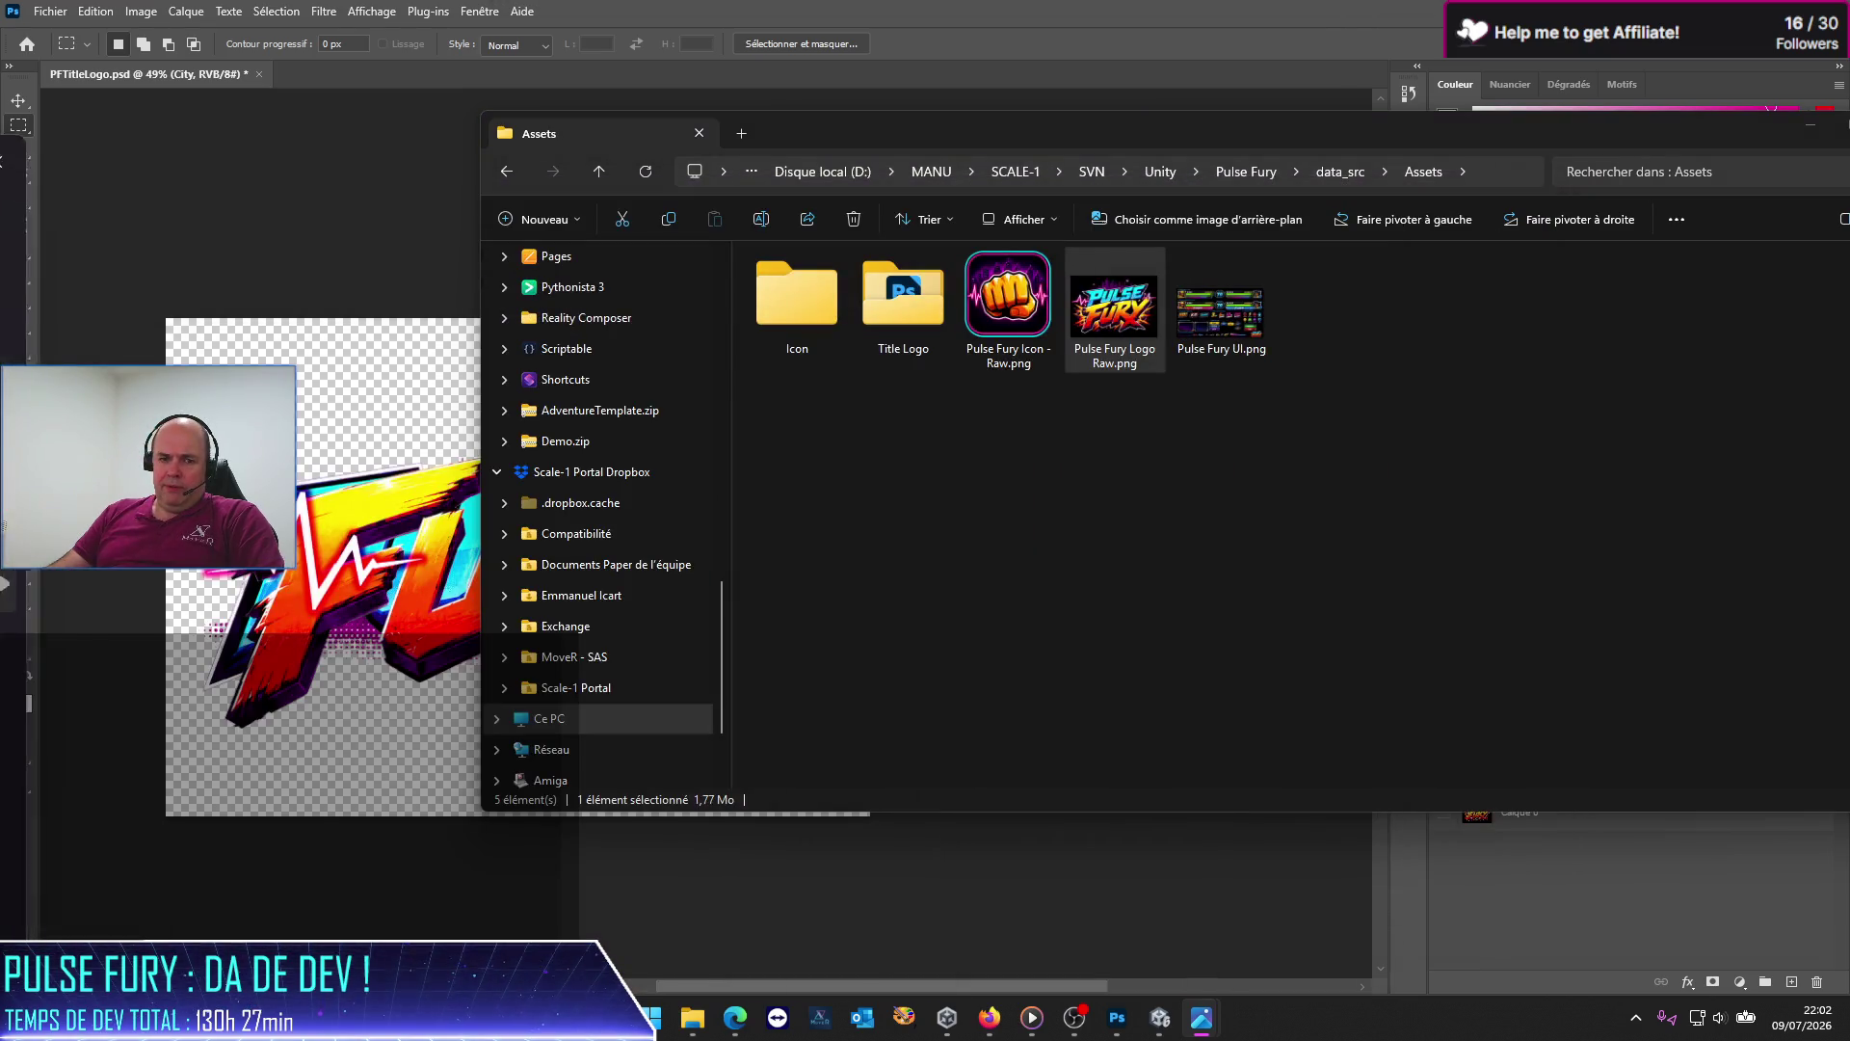
left_click(900, 908)
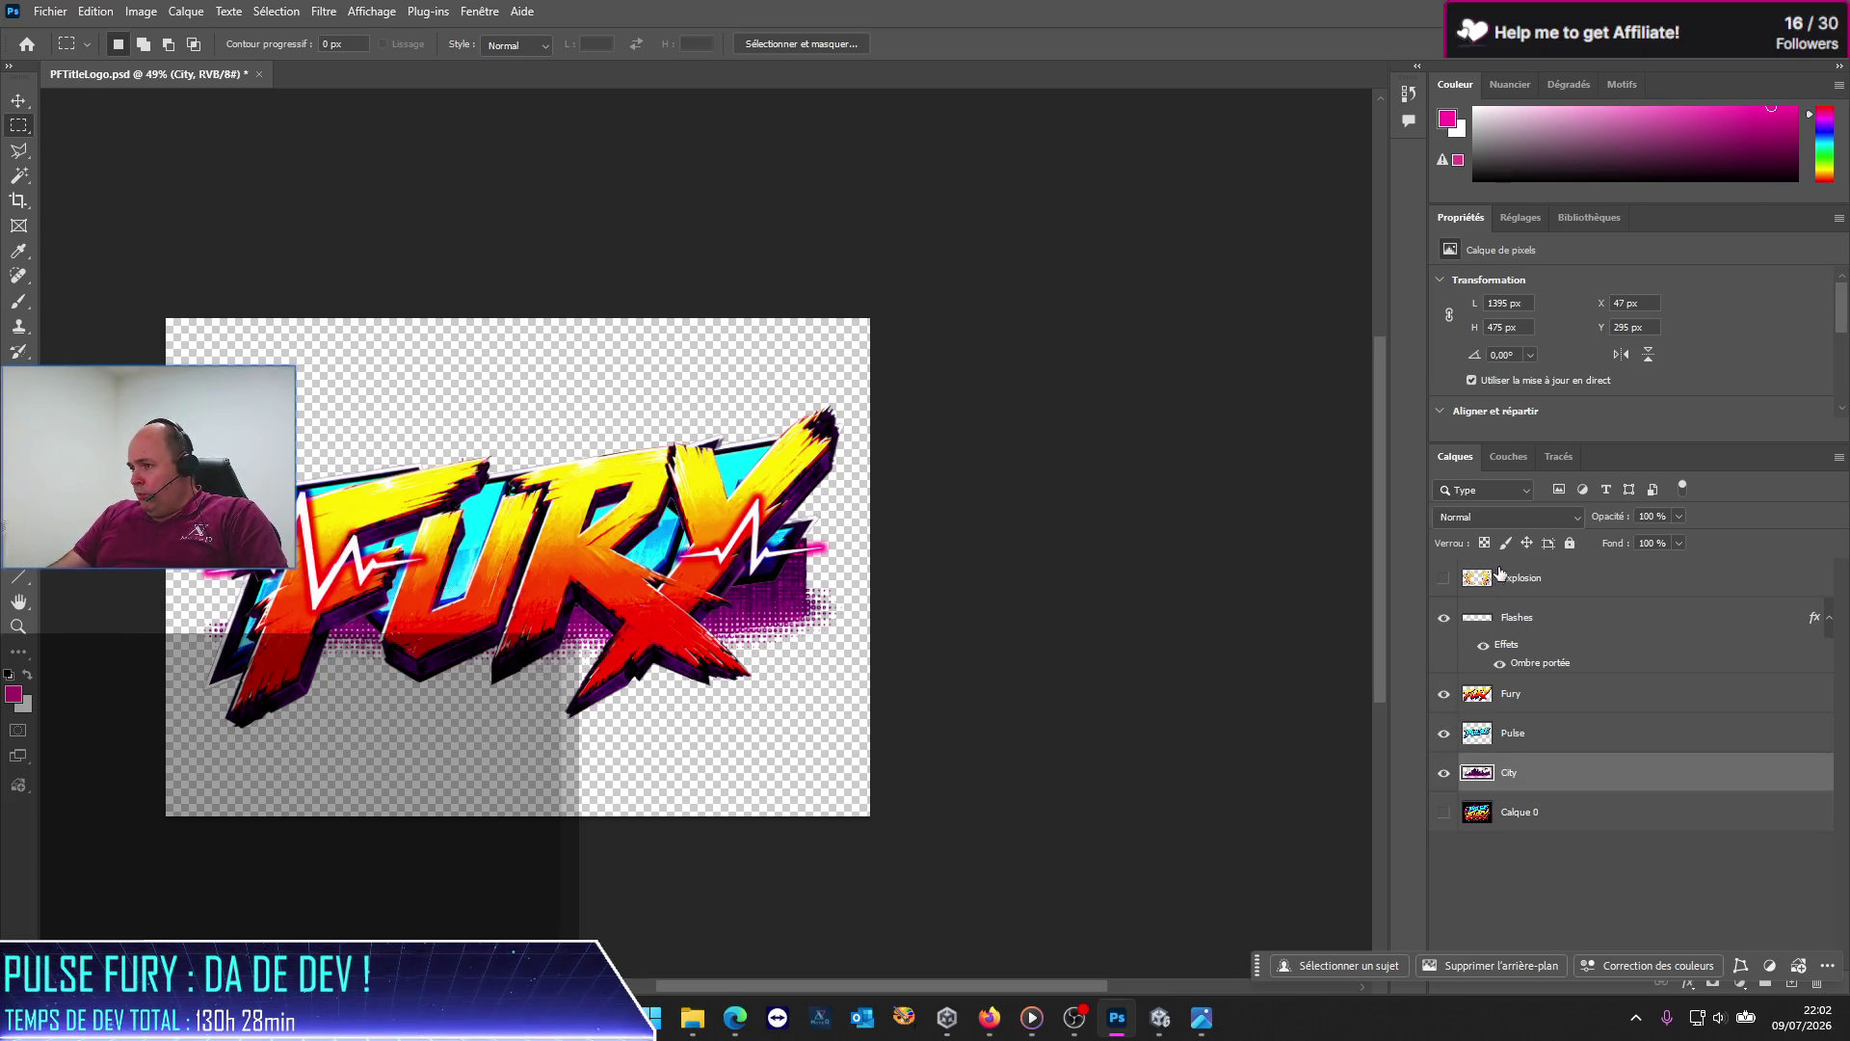
left_click_drag(1518, 579, 1522, 754)
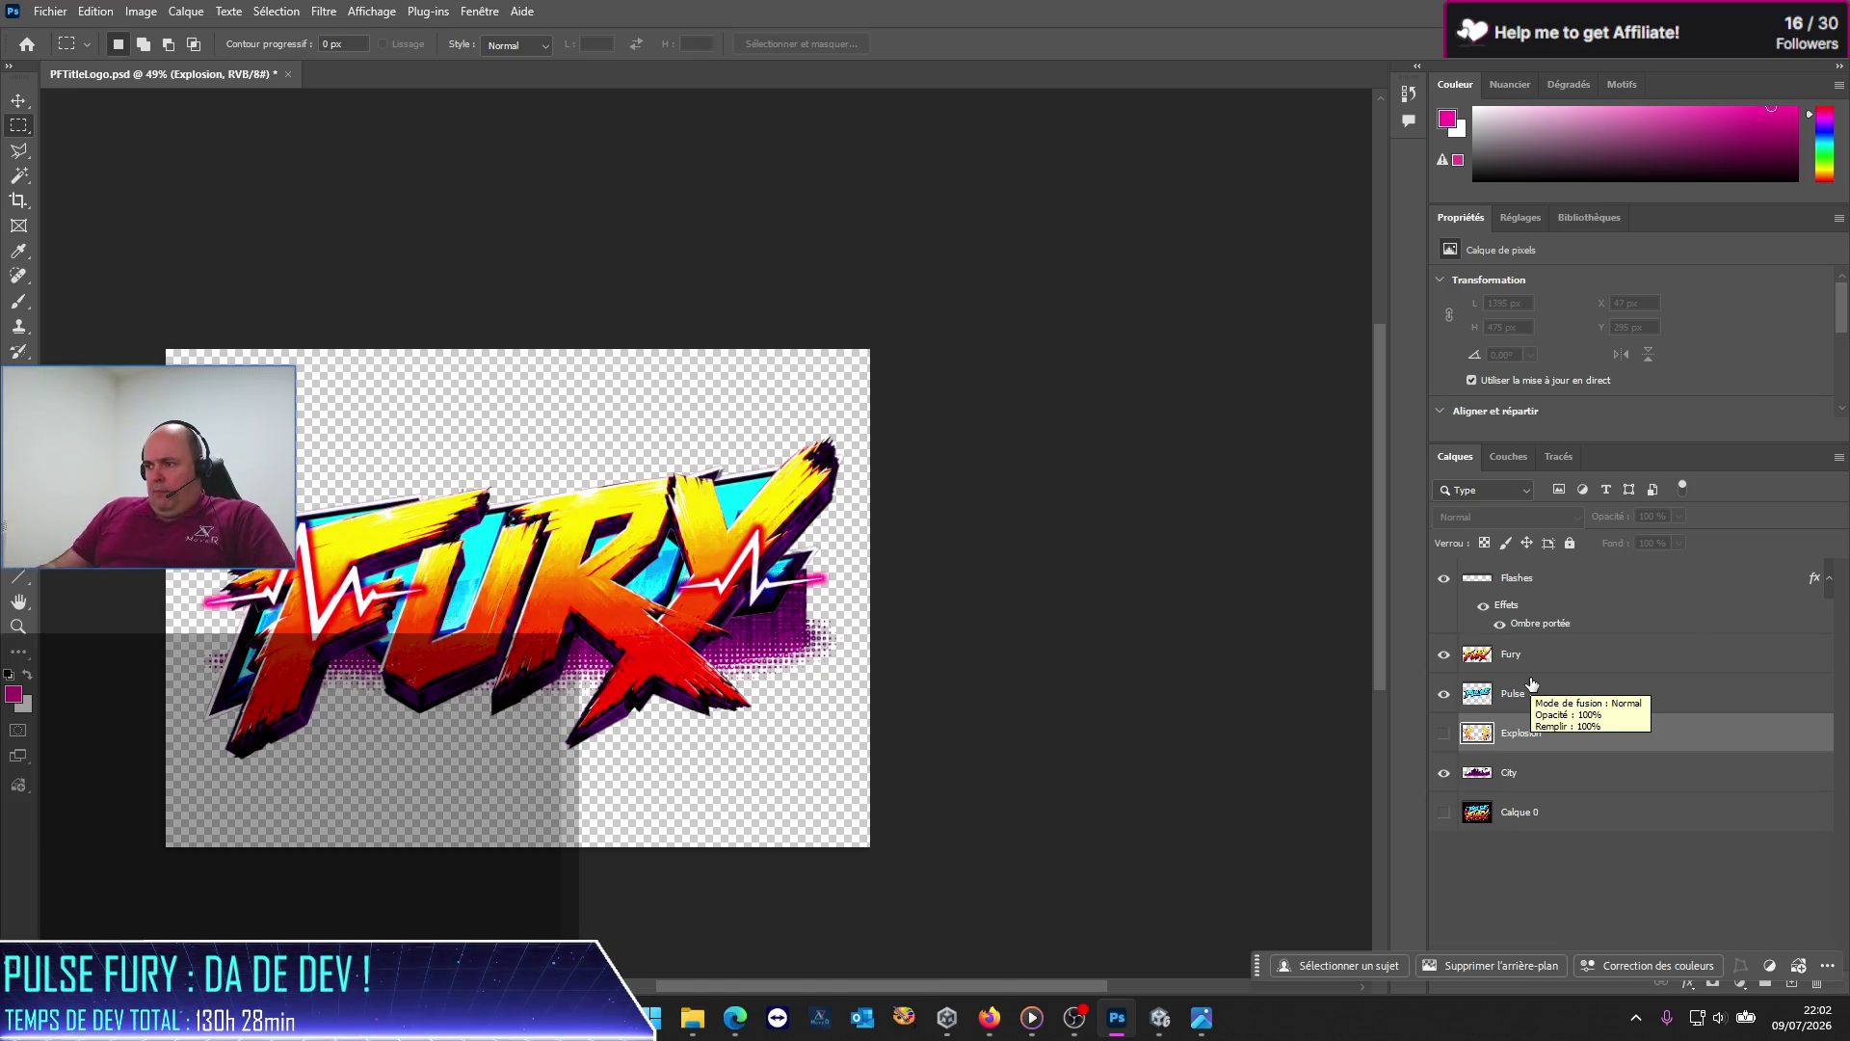
Step: Select the Pulse layer and switch to the Move tool
left_click(1512, 704)
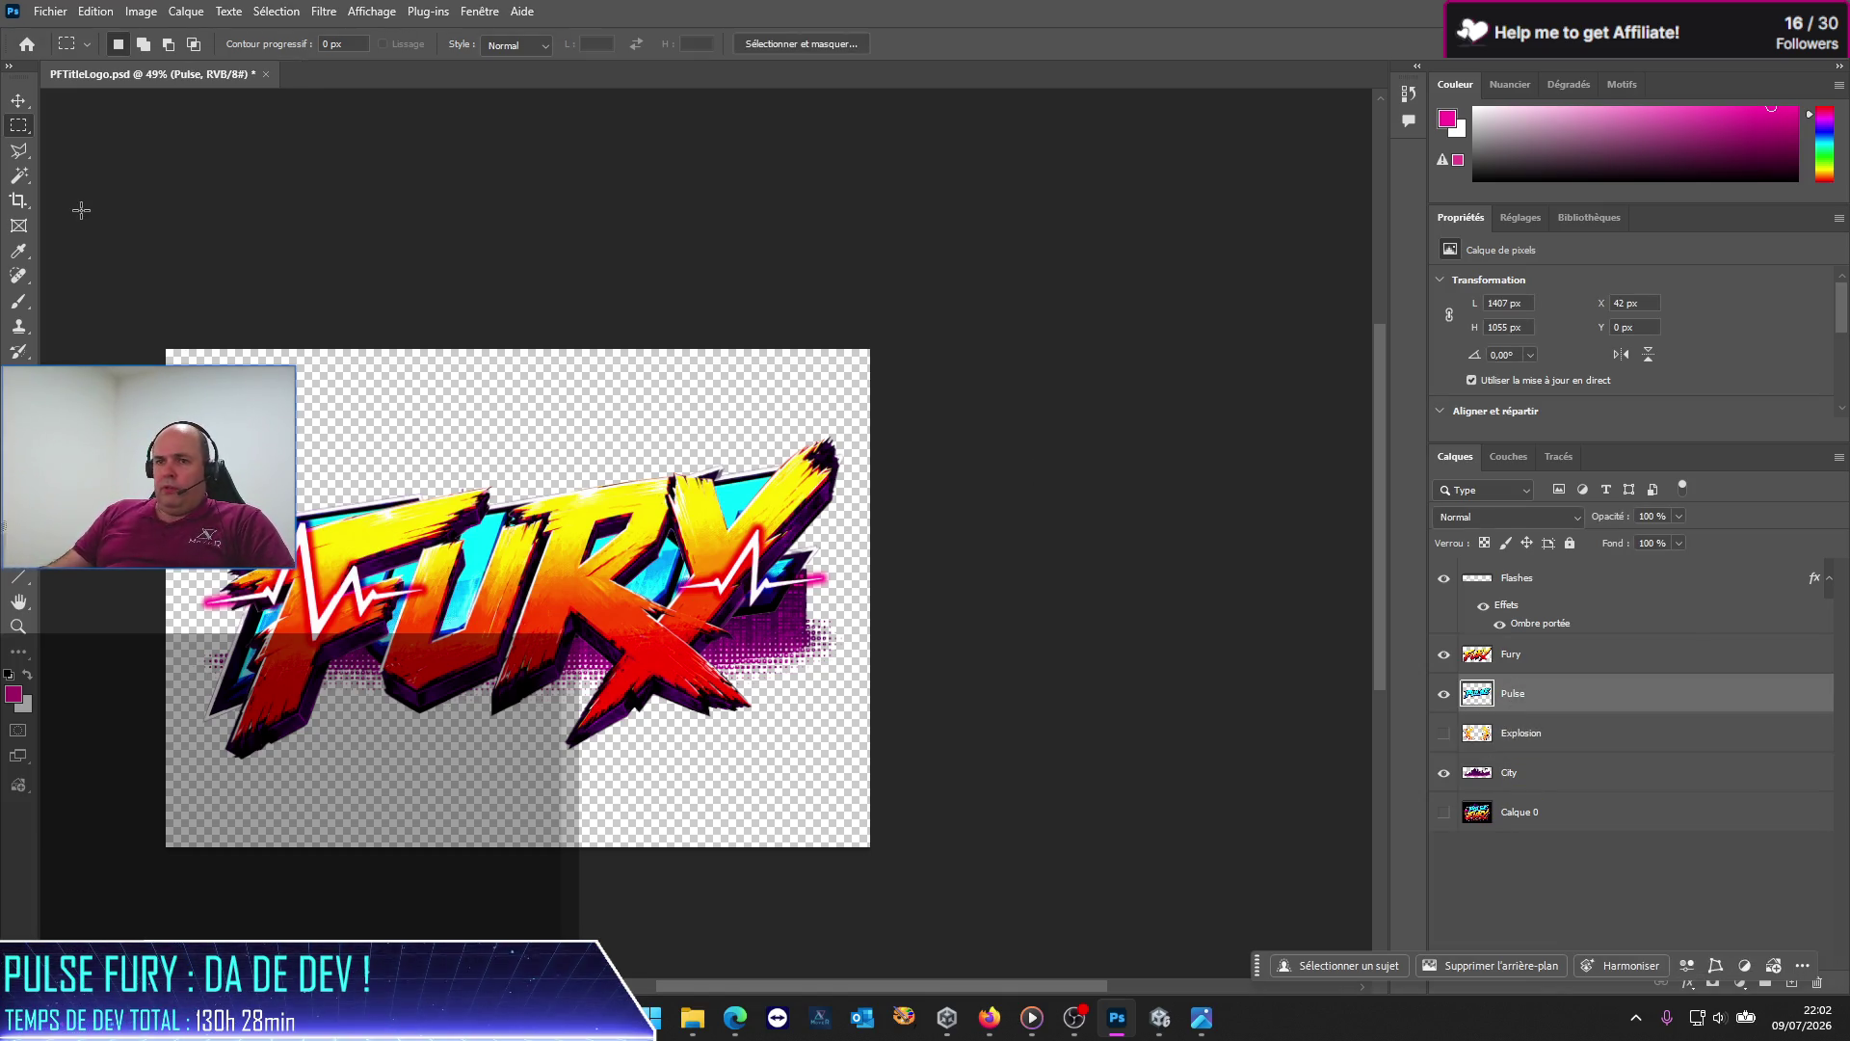
left_click(19, 100)
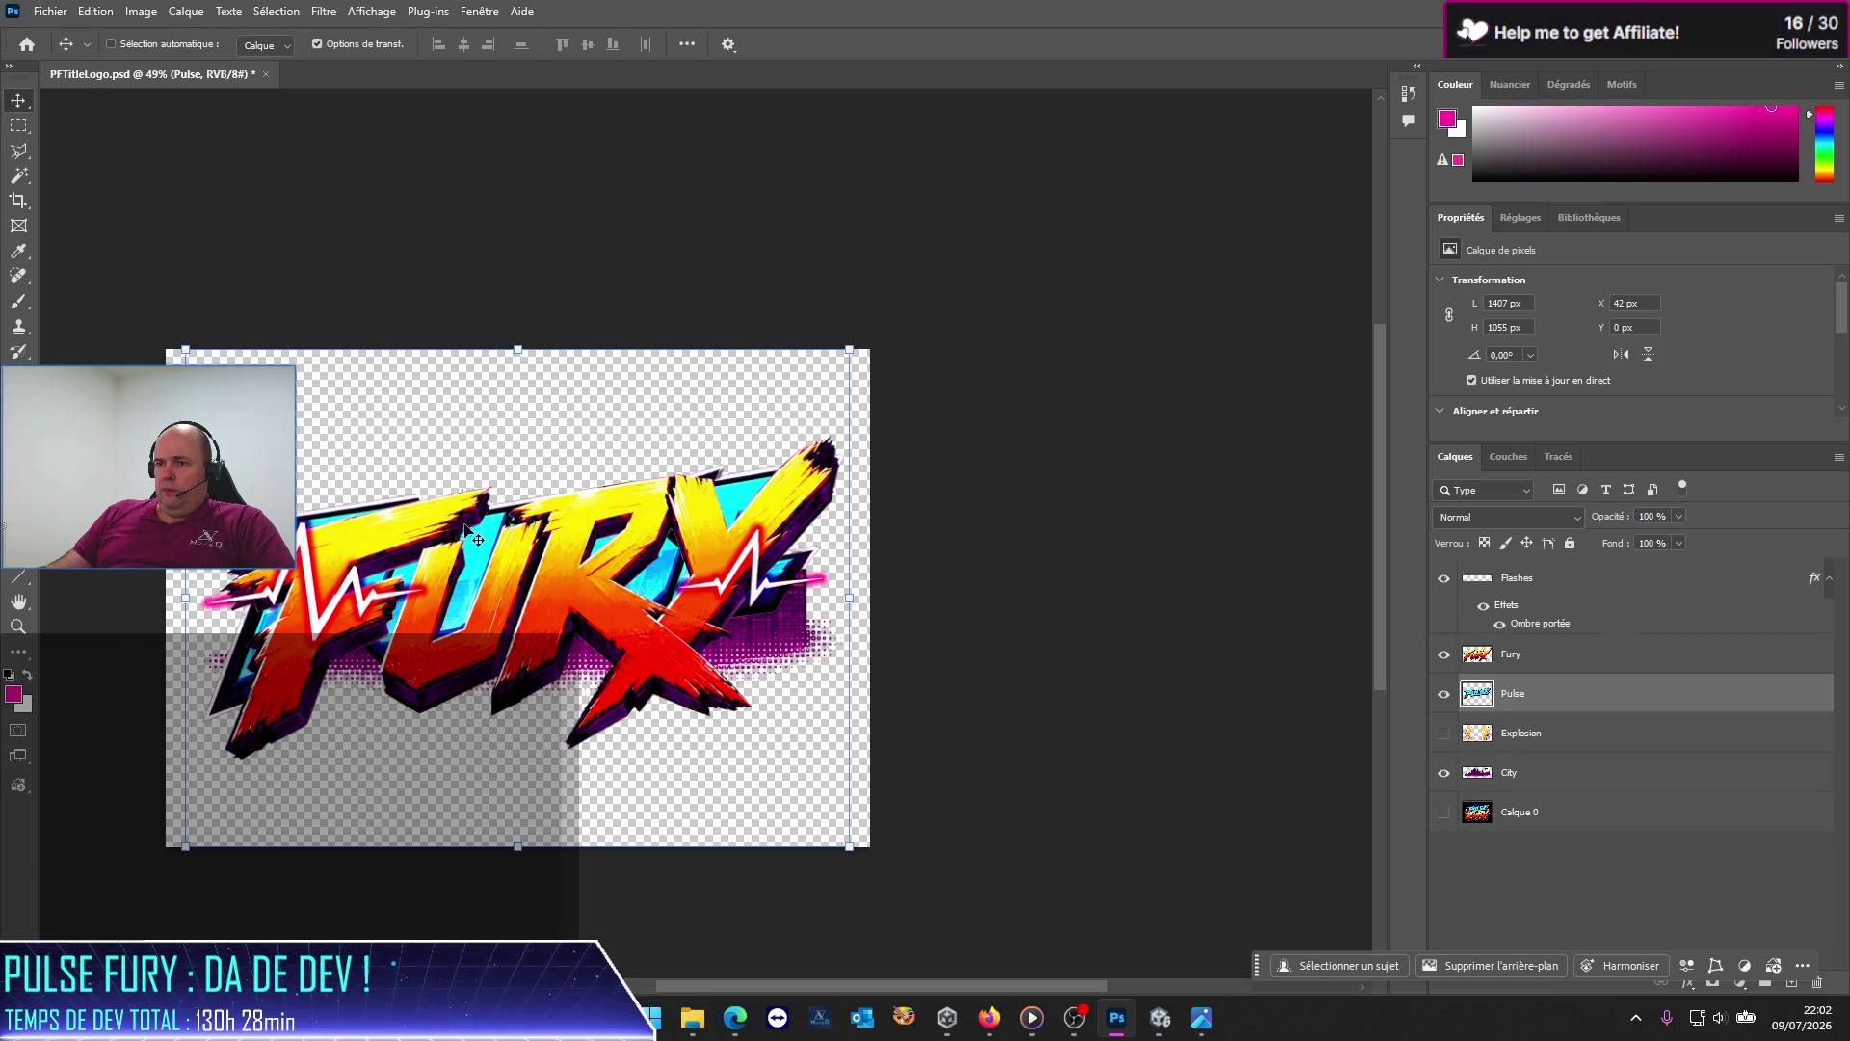
Step: Nudge the PULSE word upward with the arrow keys so it sits above FURY
key("Up")
key("Up")
key("Up")
key("Up")
key("Up")
key("Up")
key("Up")
key("Up")
key("Up")
key("Up")
key("Up")
key("Up")
key("Up")
key("Up")
key("Up")
key("Up")
key("Up")
key("Up")
key("Up")
key("Up")
key("Up")
key("Up")
key("Up")
key("Up")
key("Up")
key("Up")
key("Up")
key("Up")
key("Up")
key("Up")
key("Up")
key("Up")
key("Up")
key("Up")
key("Up")
key("Up")
key("Up")
key("Up")
key("Up")
key("Up")
key("Up")
key("Up")
key("Up")
key("Up")
key("Up")
key("Up")
key("Up")
key("Up")
key("Up")
key("Up")
key("Up")
key("Up")
key("Up")
key("Up")
key("Up")
key("Up")
key("Up")
key("Up")
key("Up")
key("Up")
key("Up")
key("Up")
key("Up")
key("Up")
key("Up")
key("Up")
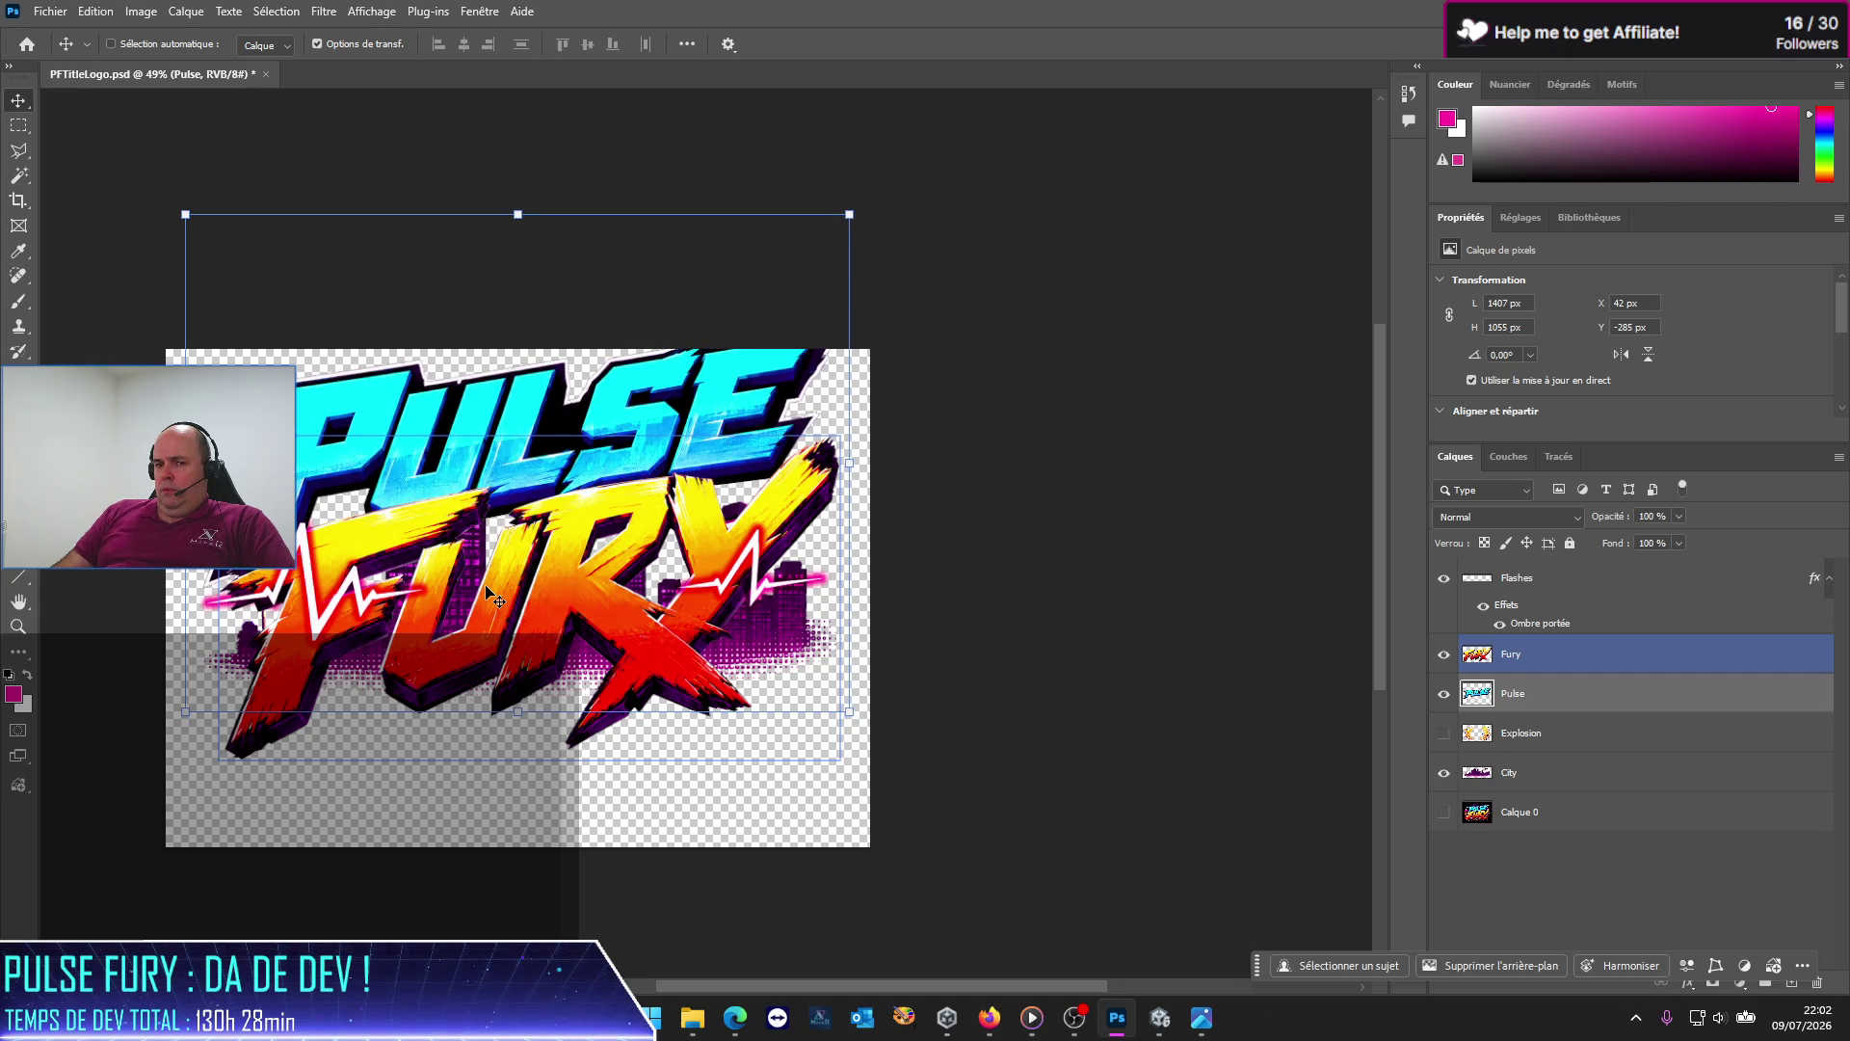
key("Up")
key("Up")
key("Up")
key("Down")
key("Down")
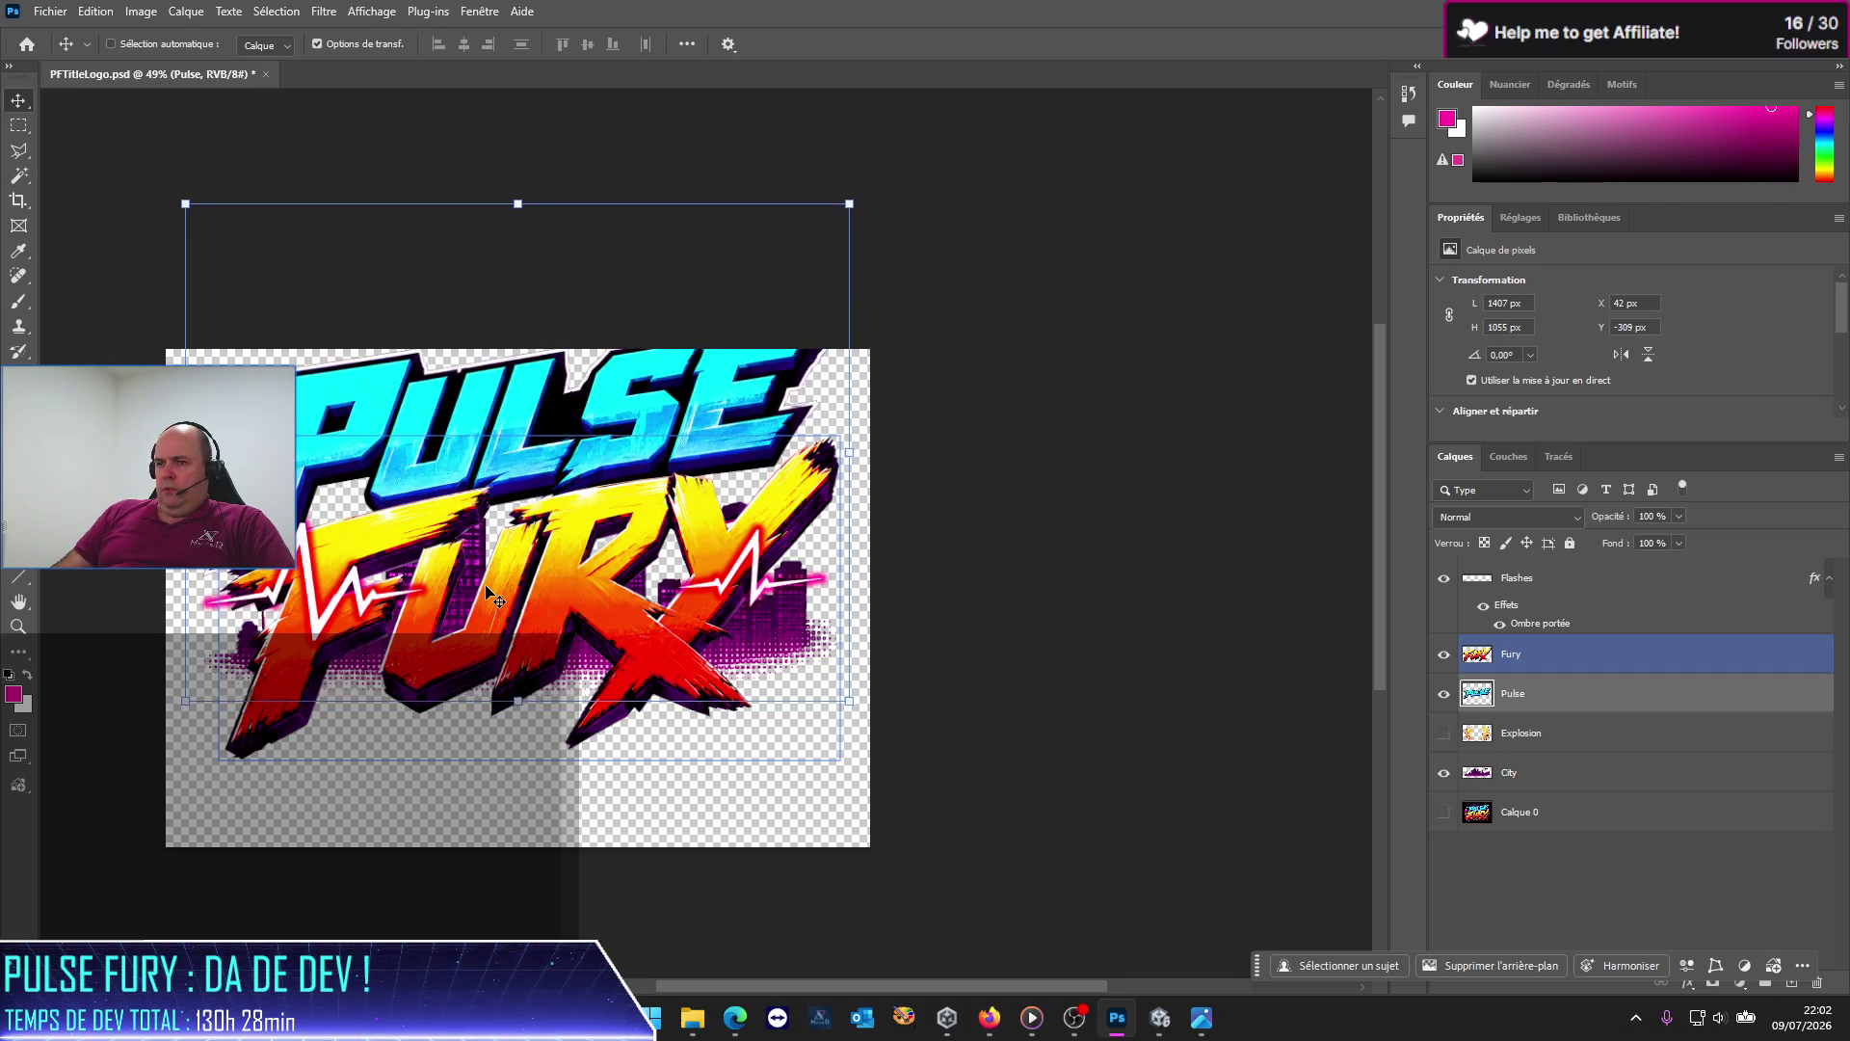
key("Down")
key("Down")
key("Down")
key("Down")
key("Down")
key("Down")
key("Down")
key("Down")
key("Down")
key("Down")
key("Down")
key("Down")
key("Down")
key("Down")
key("Down")
key("Down")
key("Down")
key("Up")
key("Up")
key("Up")
key("Up")
key("Up")
key("Up")
key("Up")
key("Up")
key("Up")
key("Up")
key("Up")
key("Up")
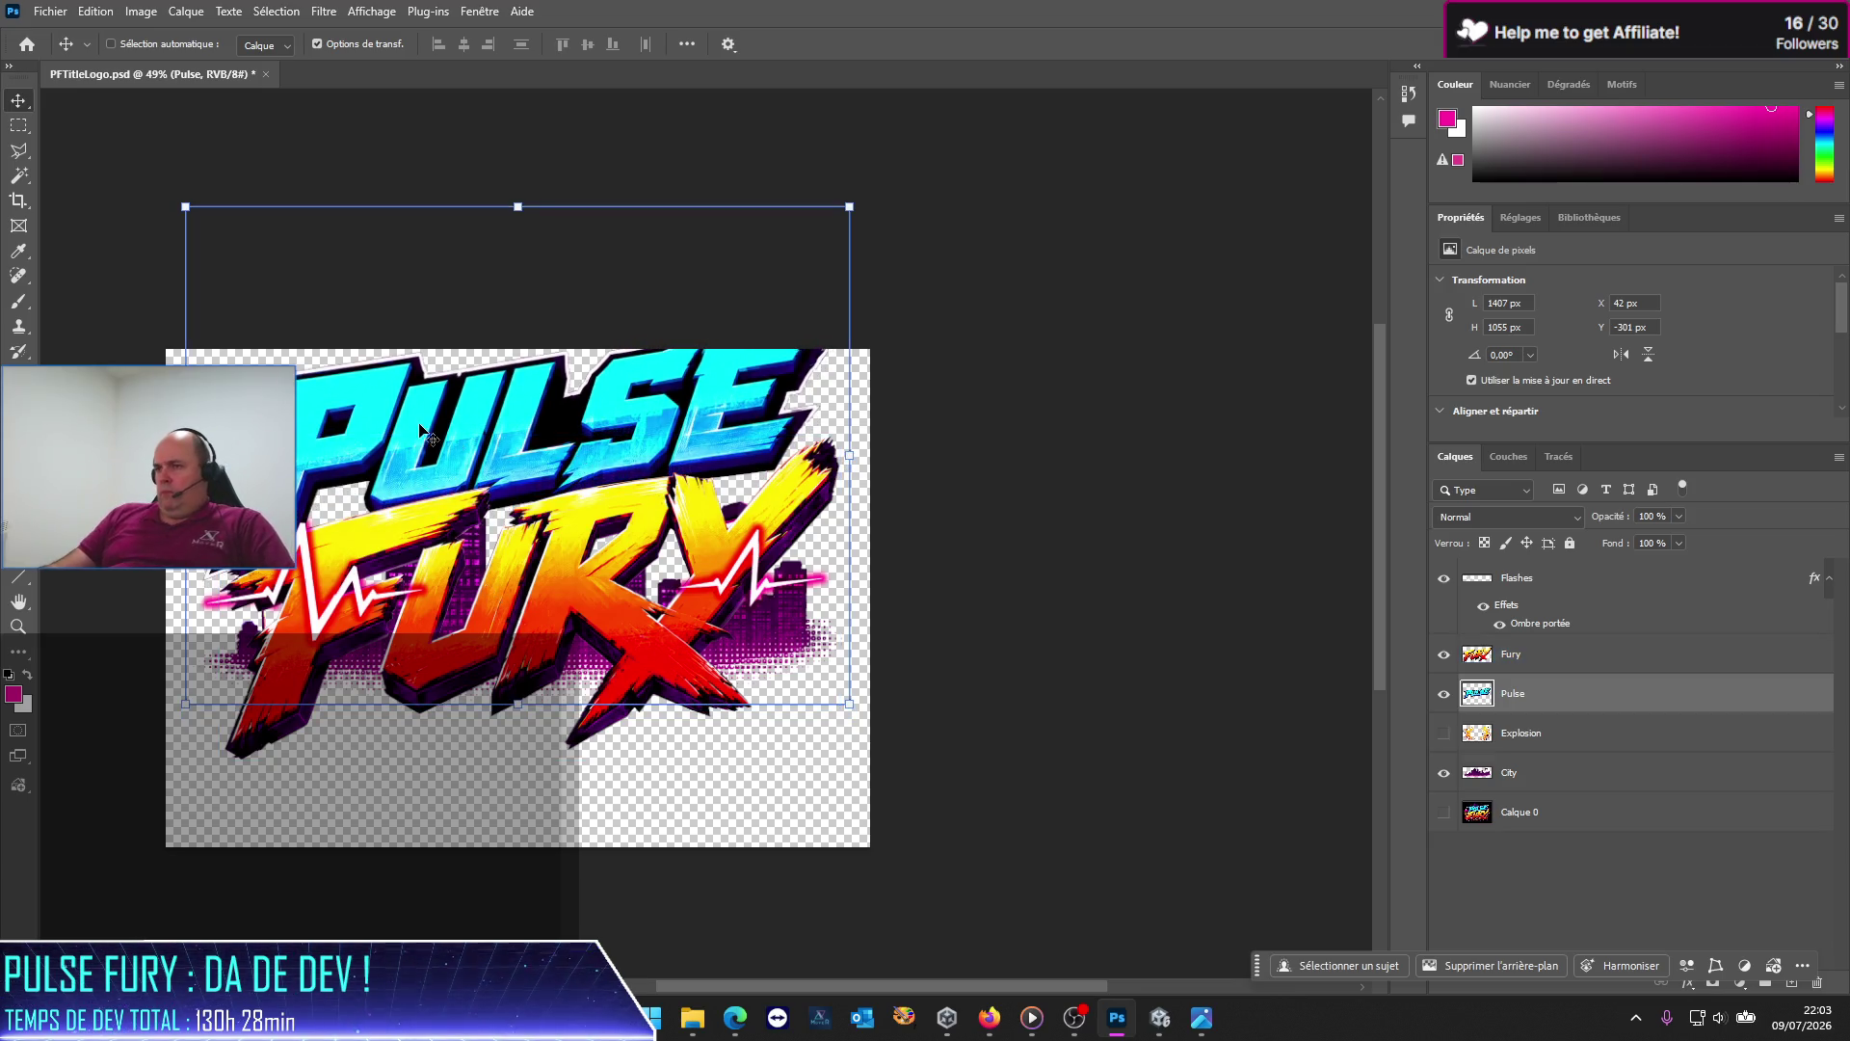
Step: Scale PULSE down to about 90.55%, shift it up and right, and confirm
mouse_move(847, 208)
left_mouse_down()
mouse_move(763, 286)
mouse_move(777, 278)
left_mouse_up()
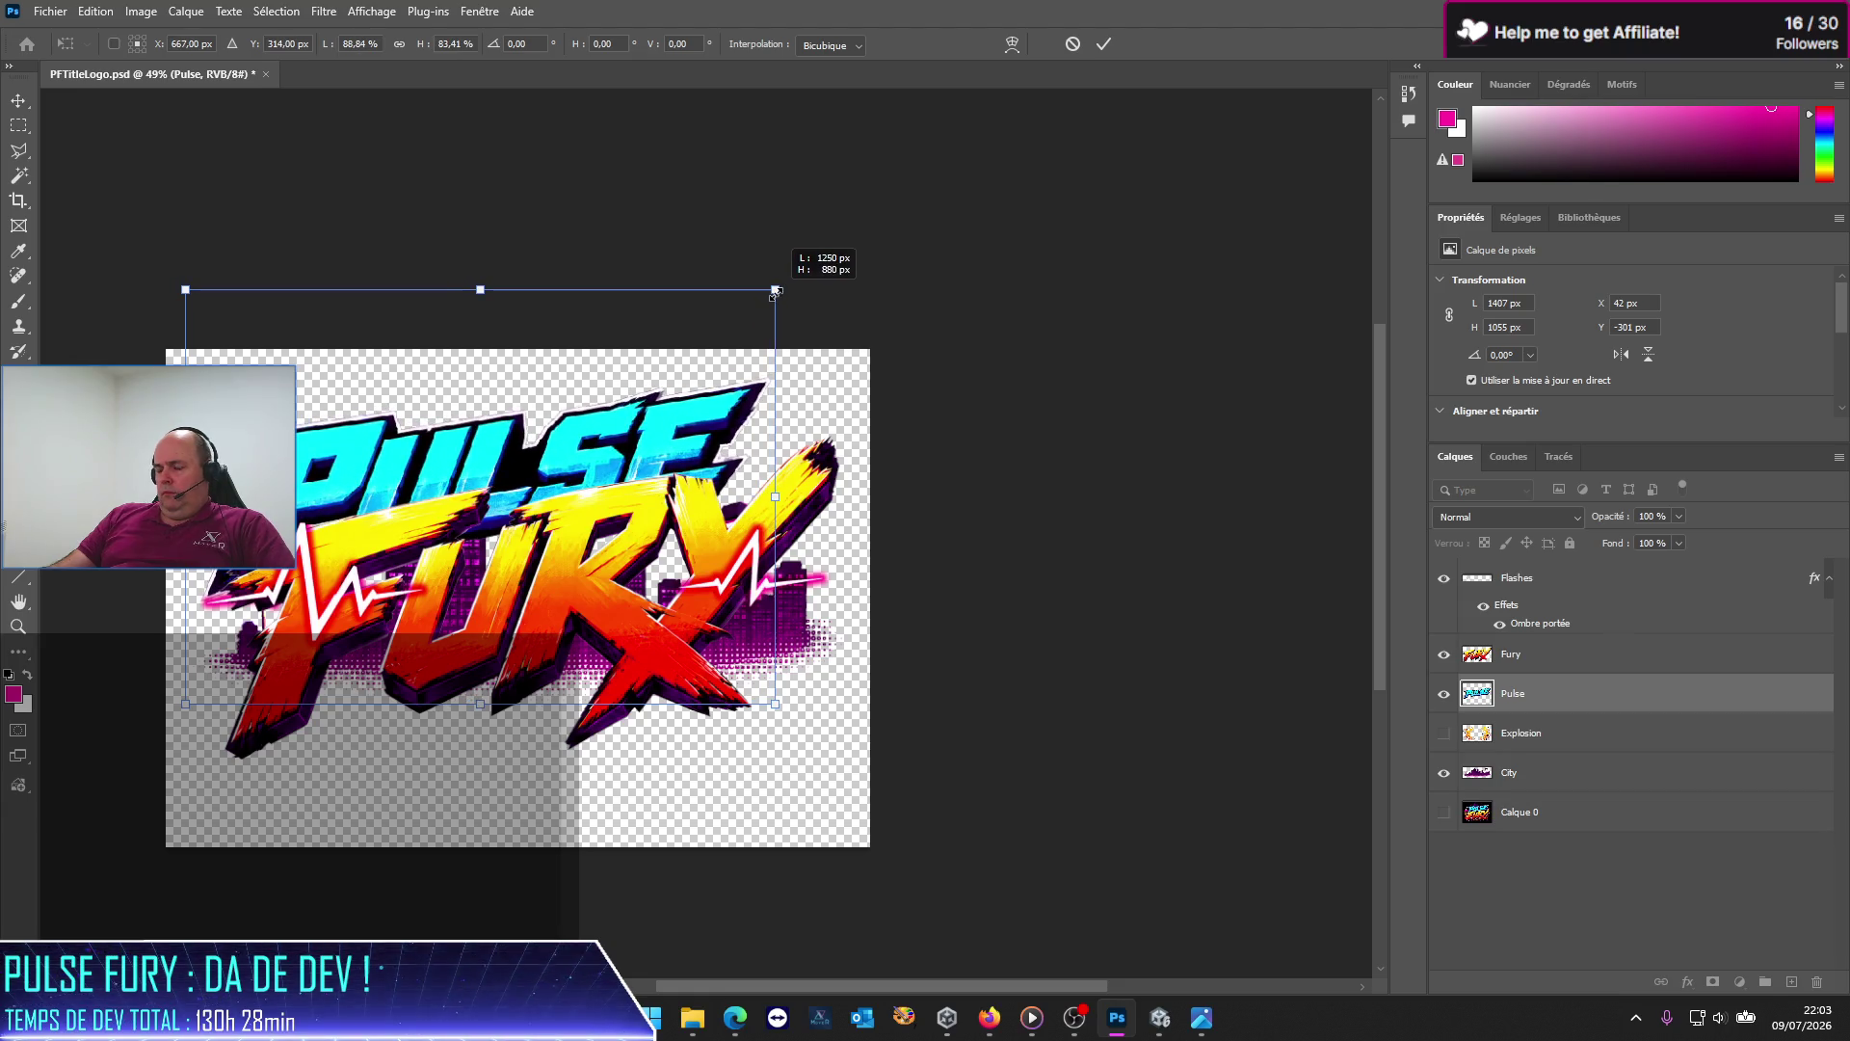
key("ctrl+z")
left_click_drag(852, 203, 756, 210)
mouse_move(461, 445)
left_mouse_down()
mouse_move(532, 426)
mouse_move(507, 421)
left_mouse_up()
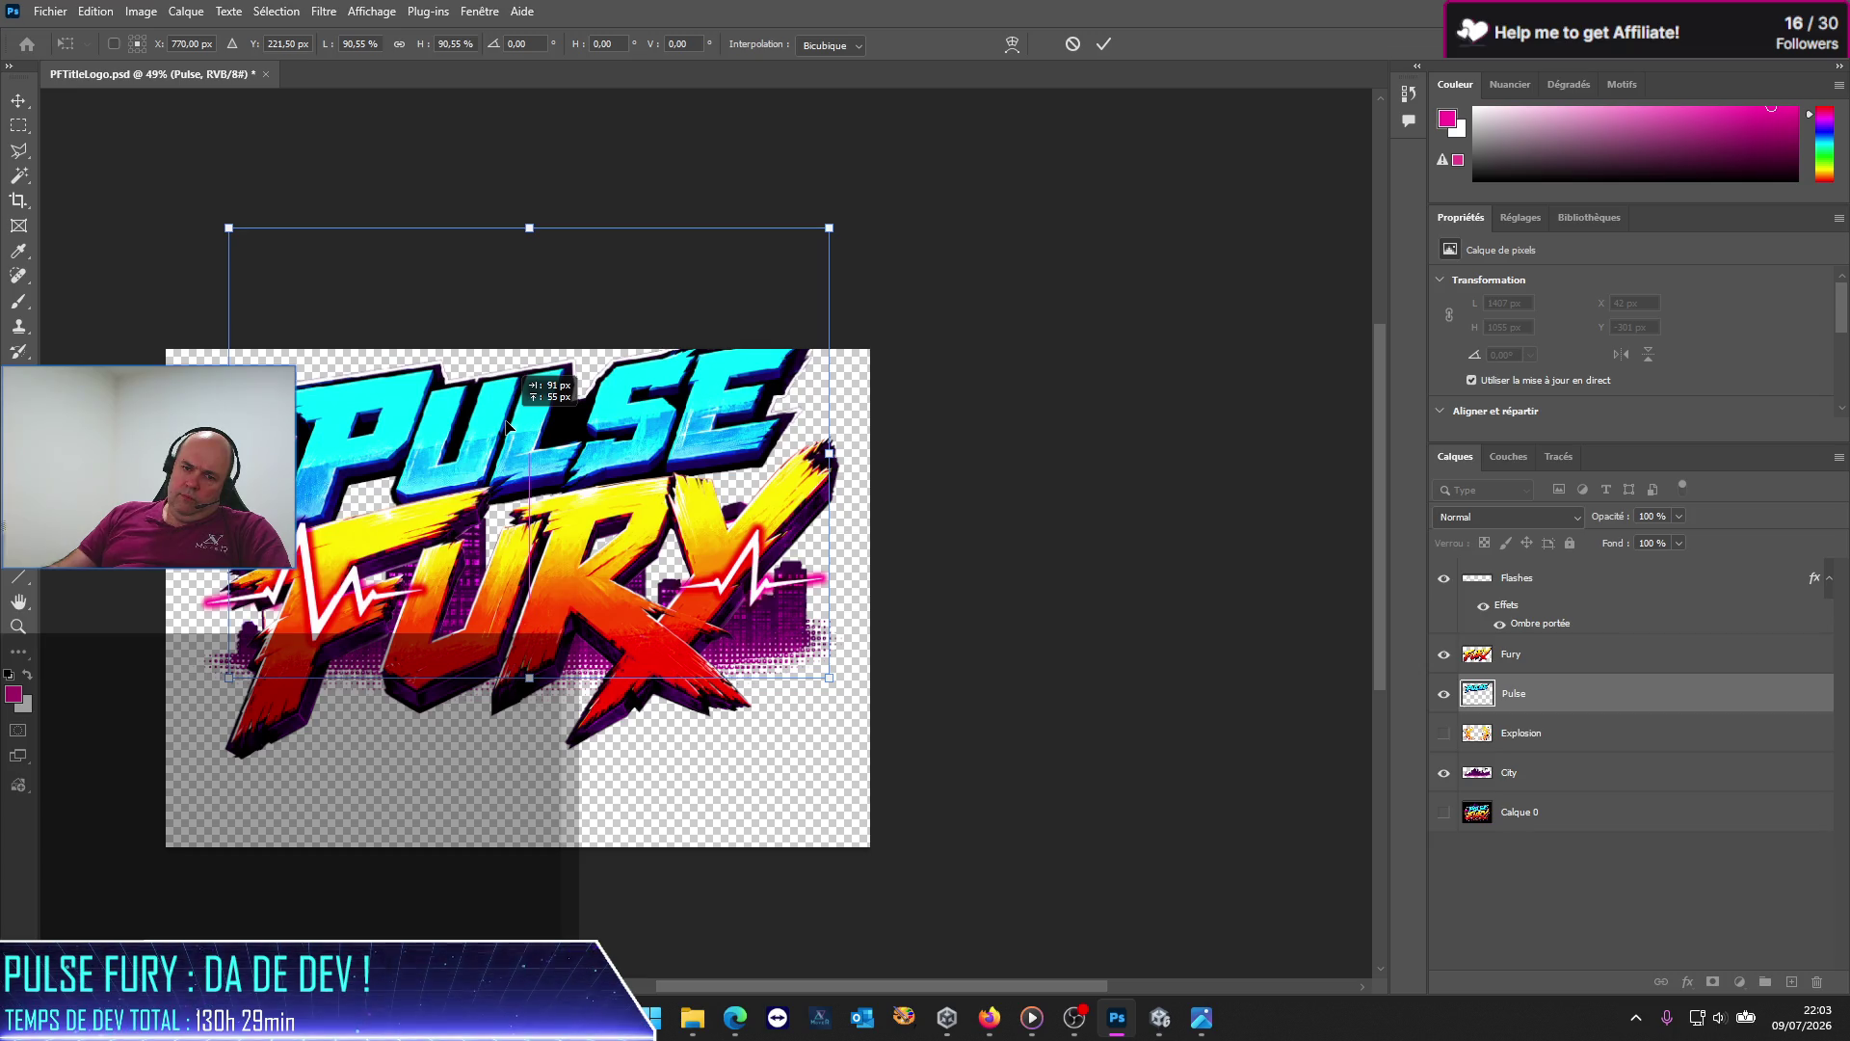
key("Return")
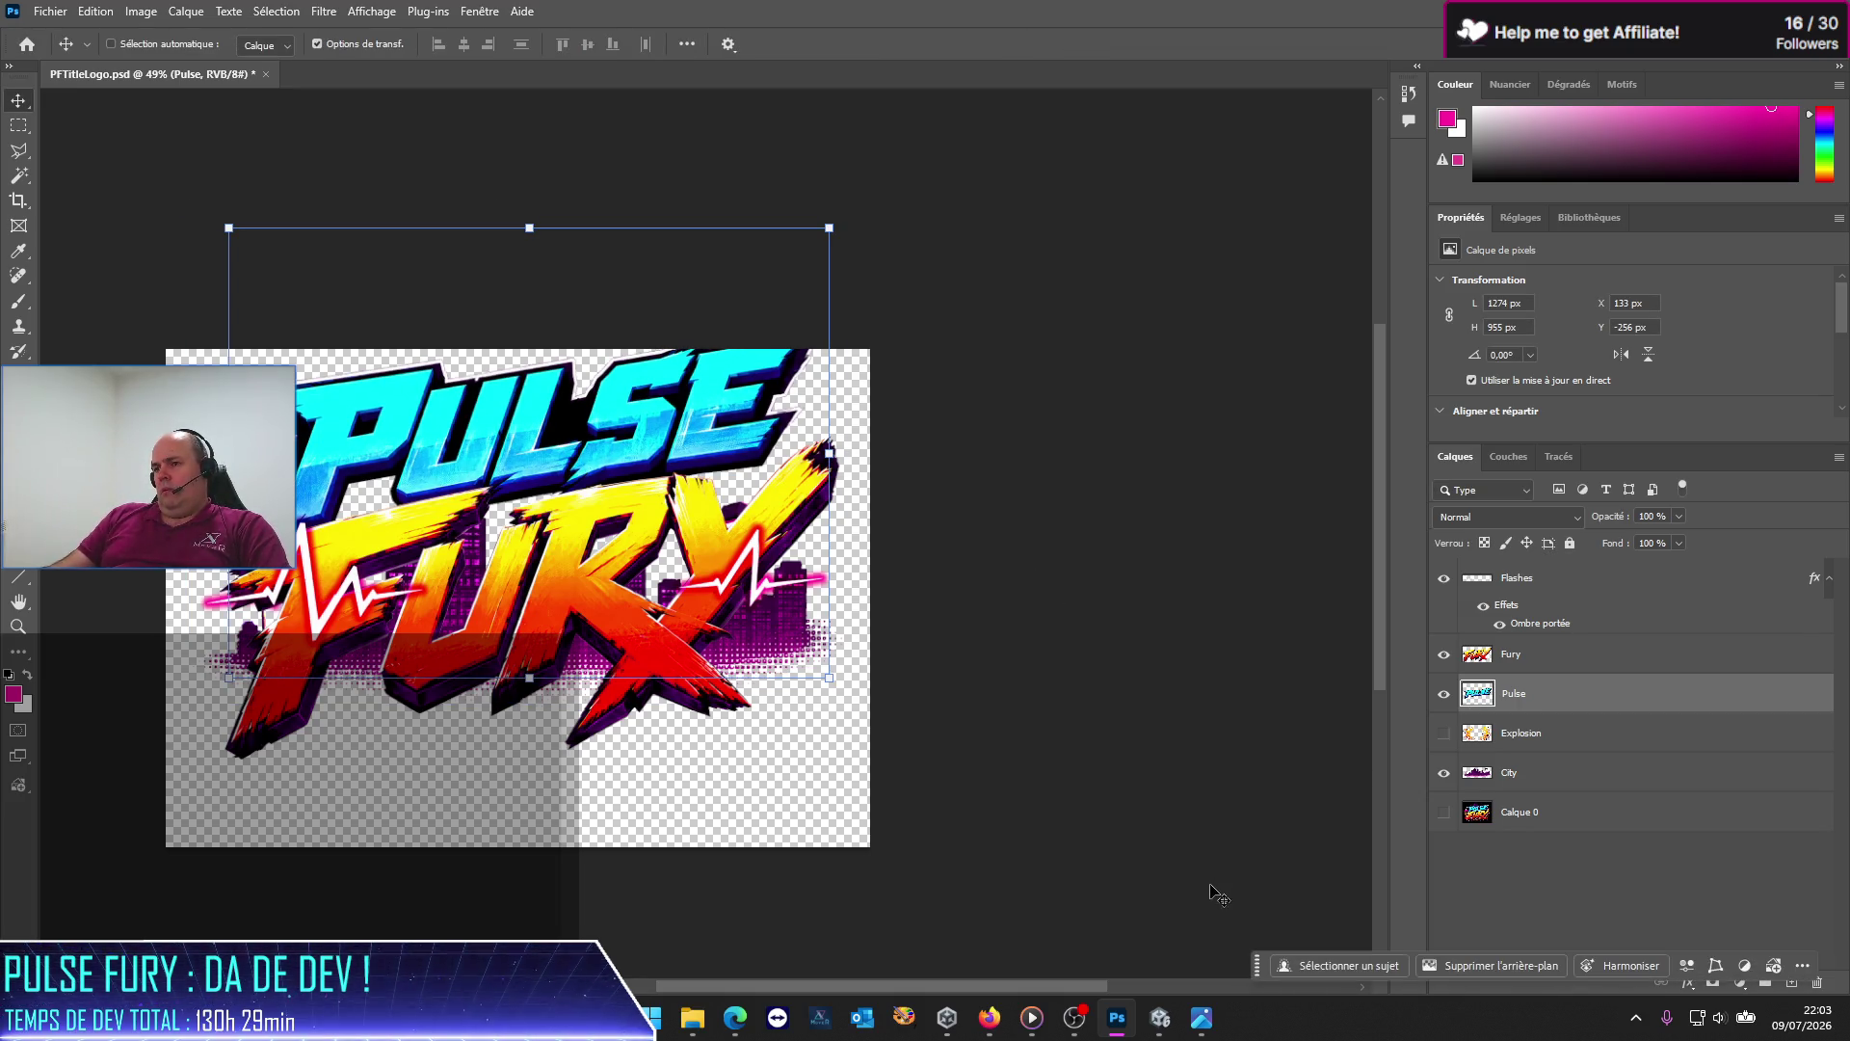
Step: Undo a stray move and select the Fury, Pulse, Explosion and City layers together
left_click_drag(1211, 888, 909, 681)
key("ctrl+z")
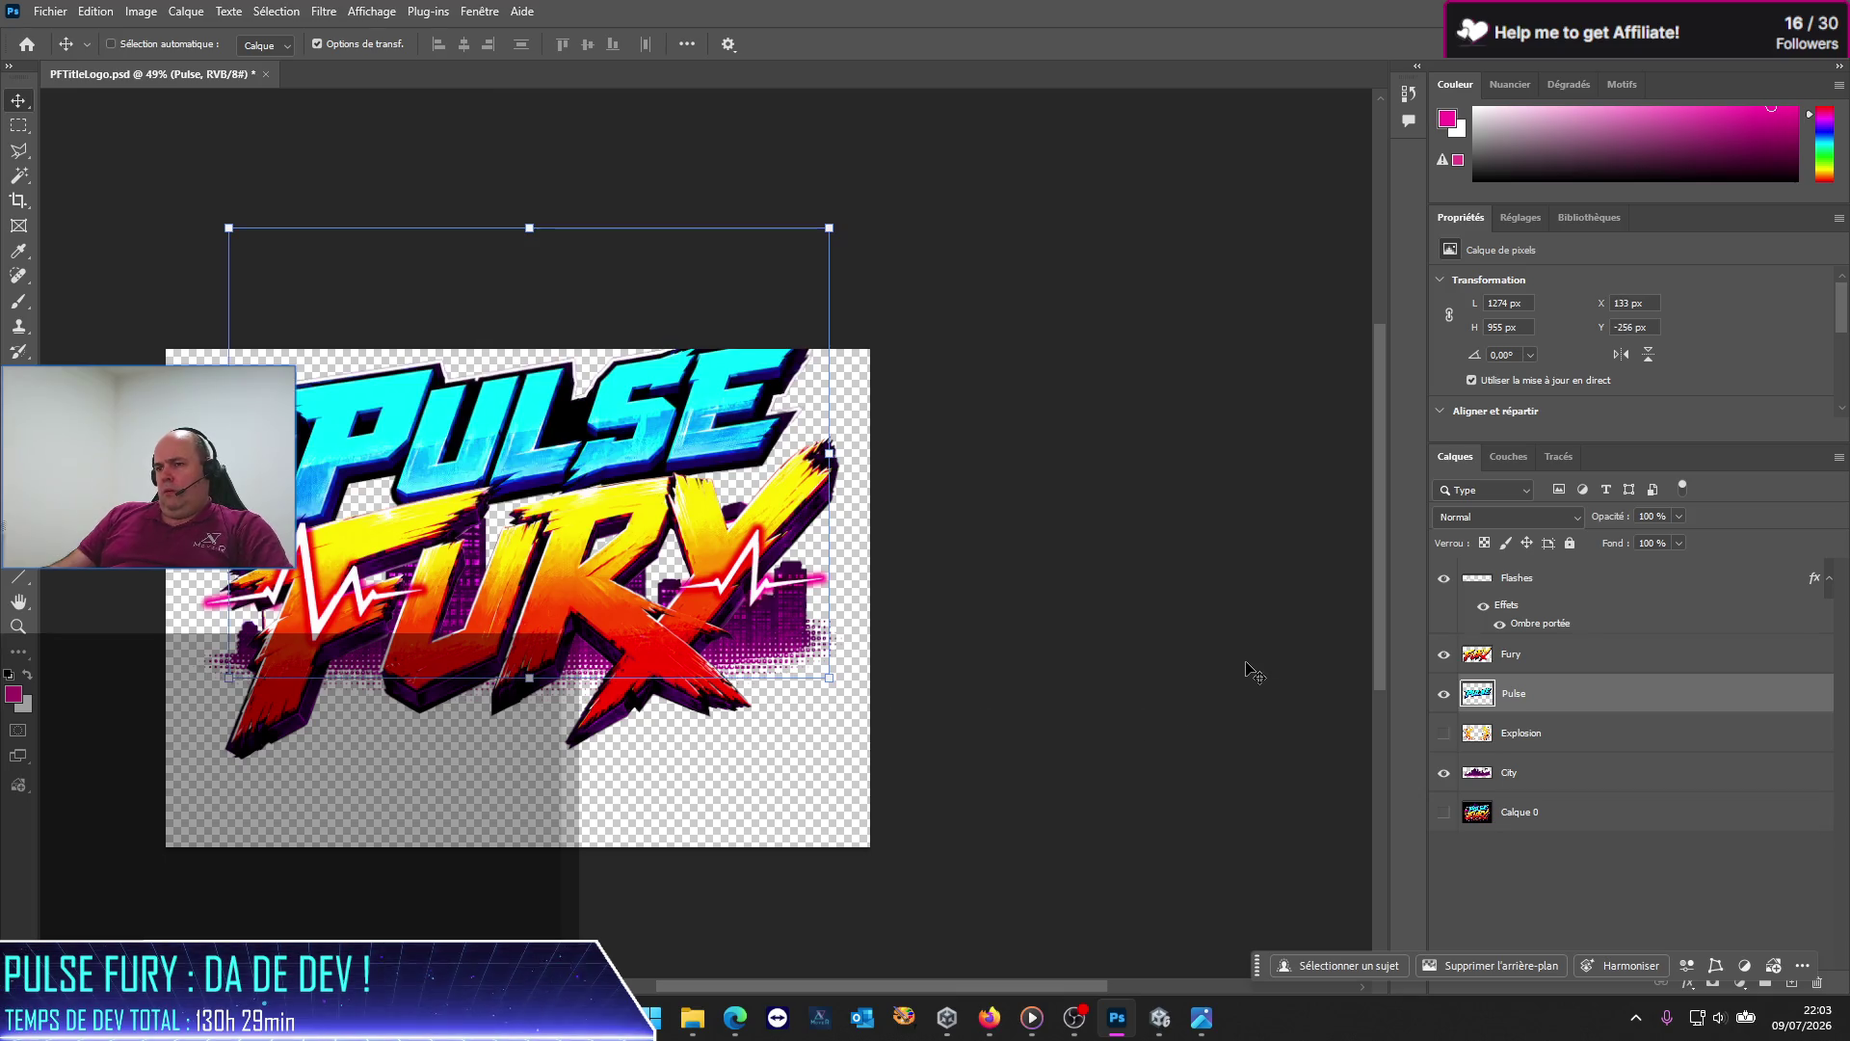
left_click(1547, 669, "ctrl")
left_click(1547, 672, "ctrl")
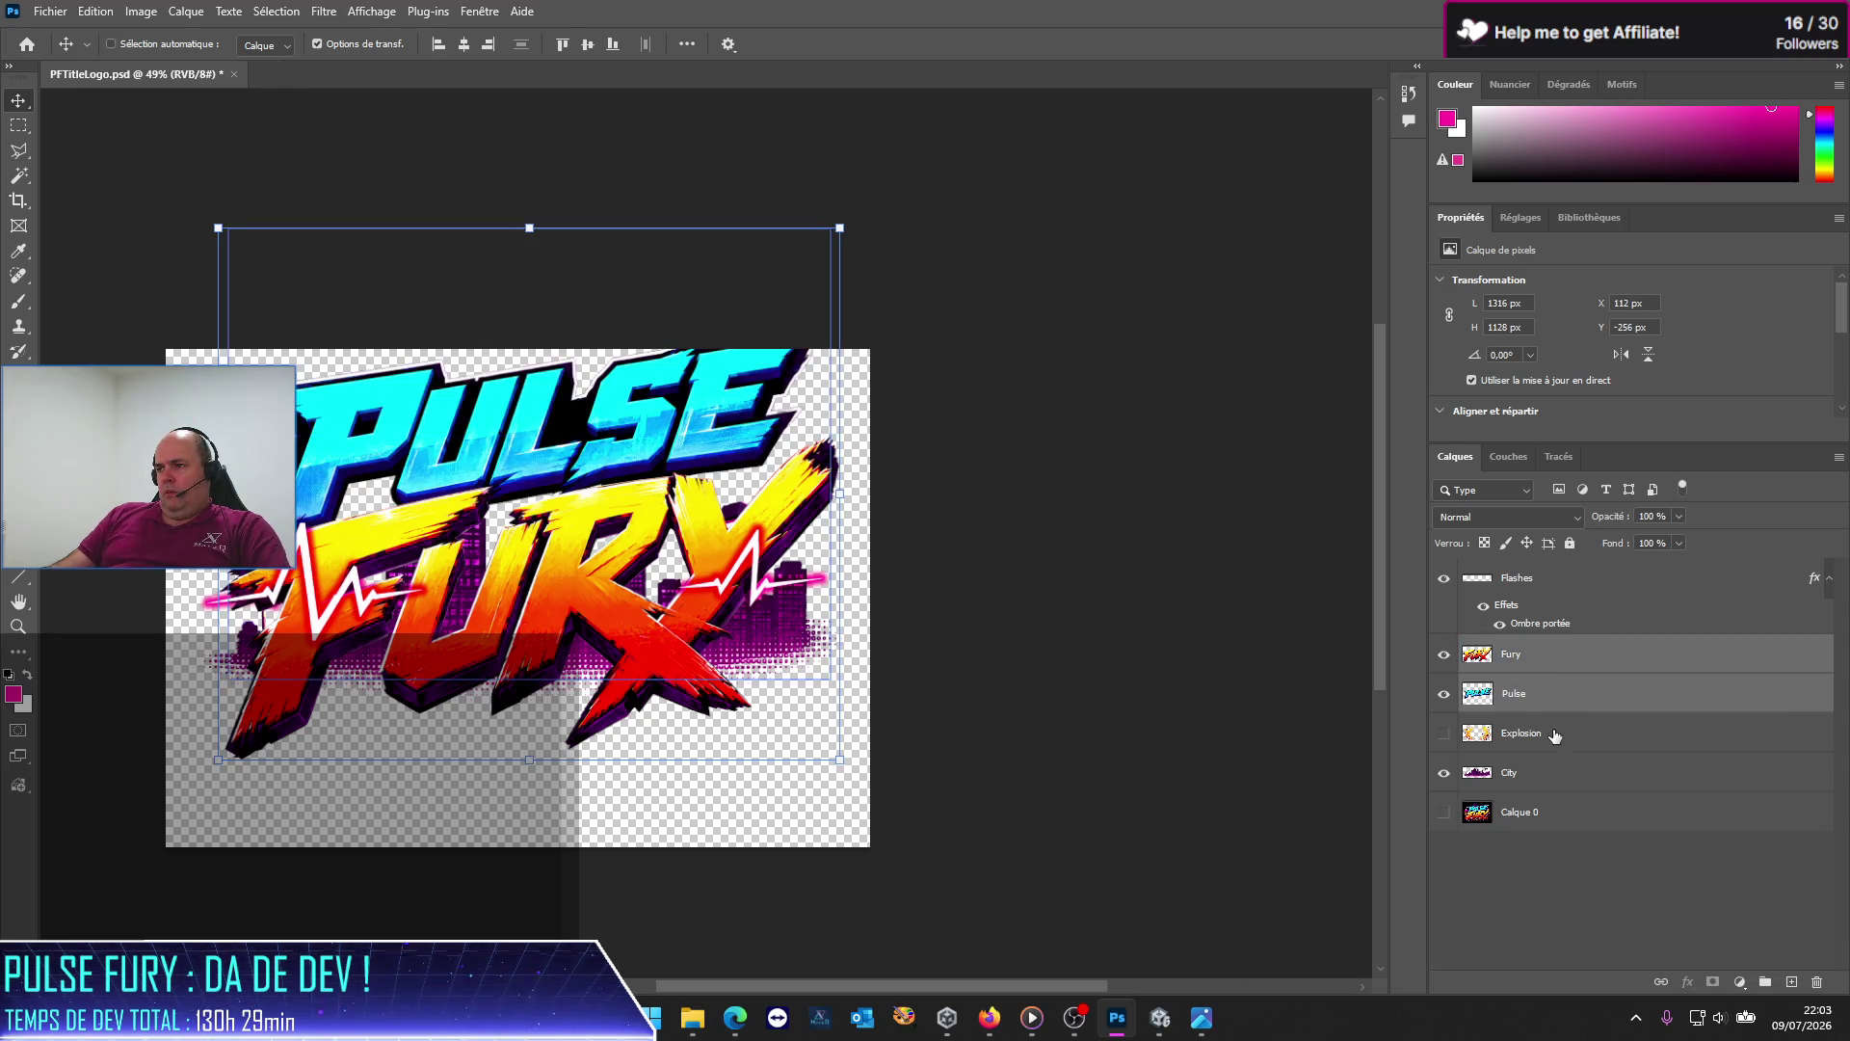
Step: Select the Flashes, Fury and Pulse layers and shift the PULSE FURY lettering lower on the canvas
left_click(1543, 774, "shift")
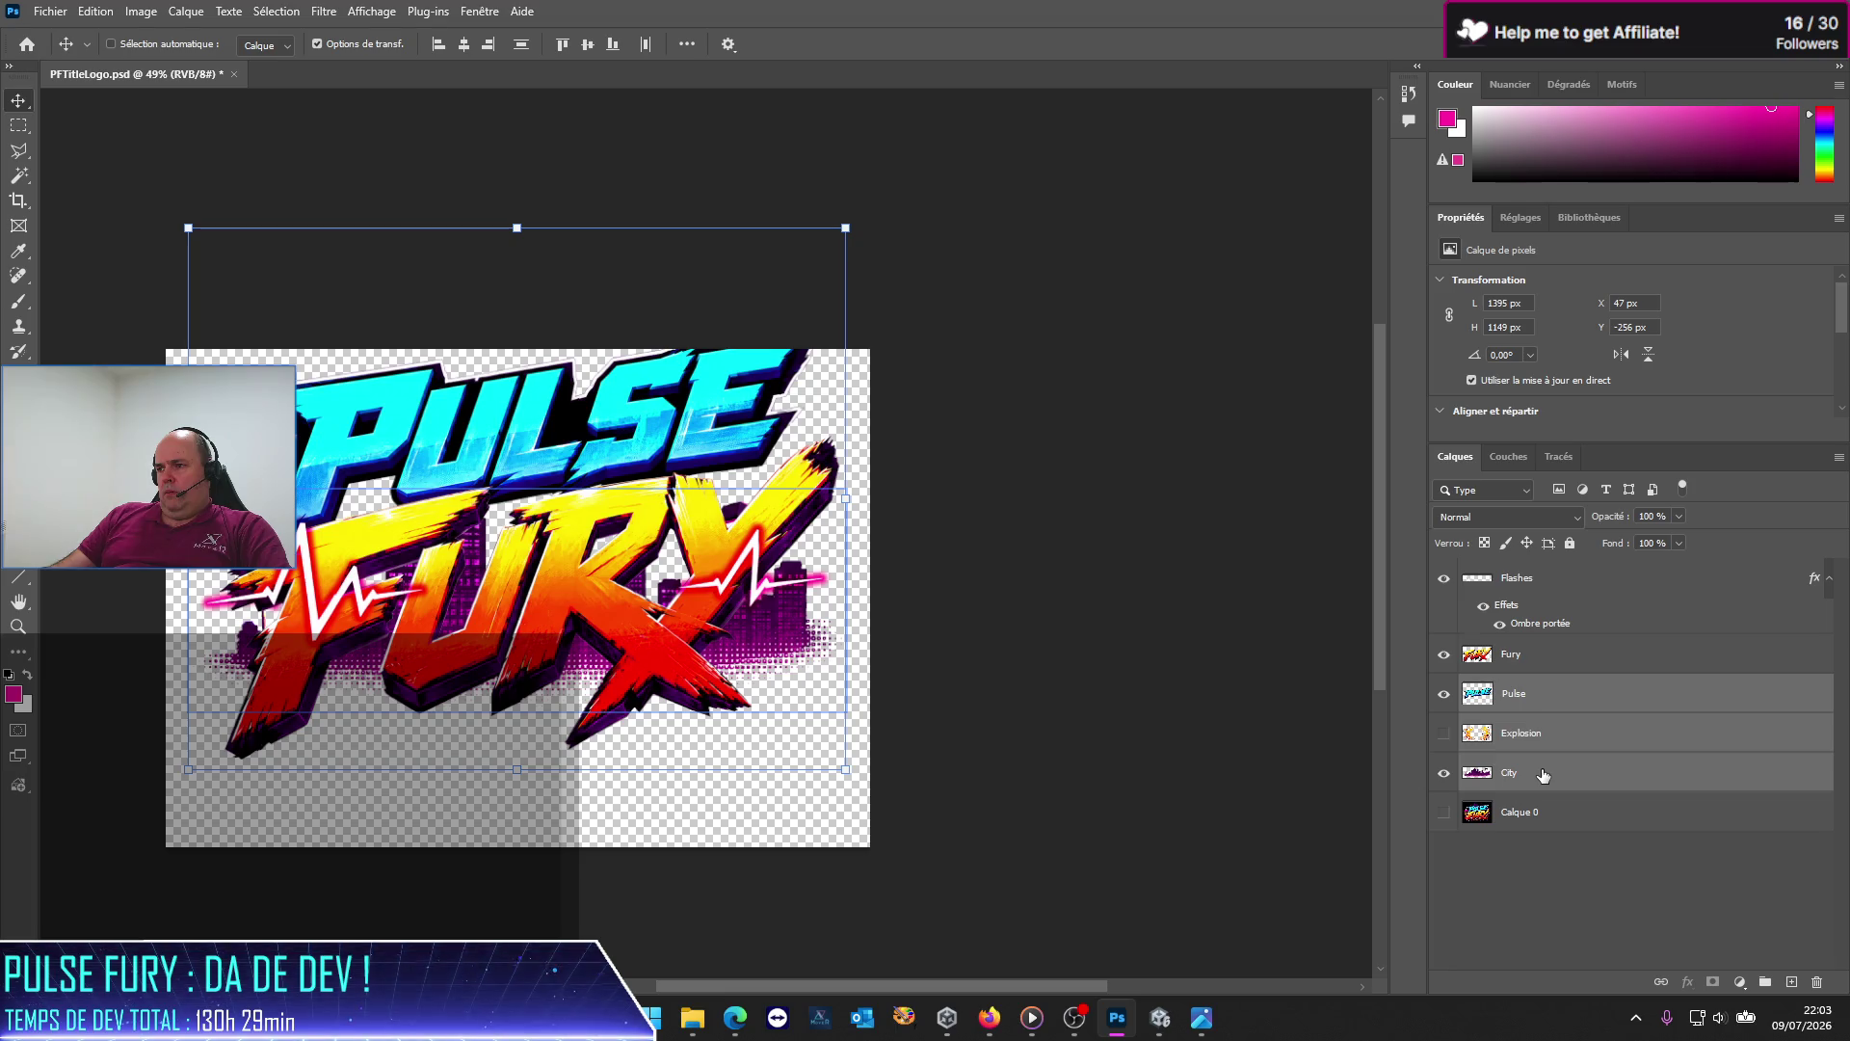
left_click(1518, 578, "shift")
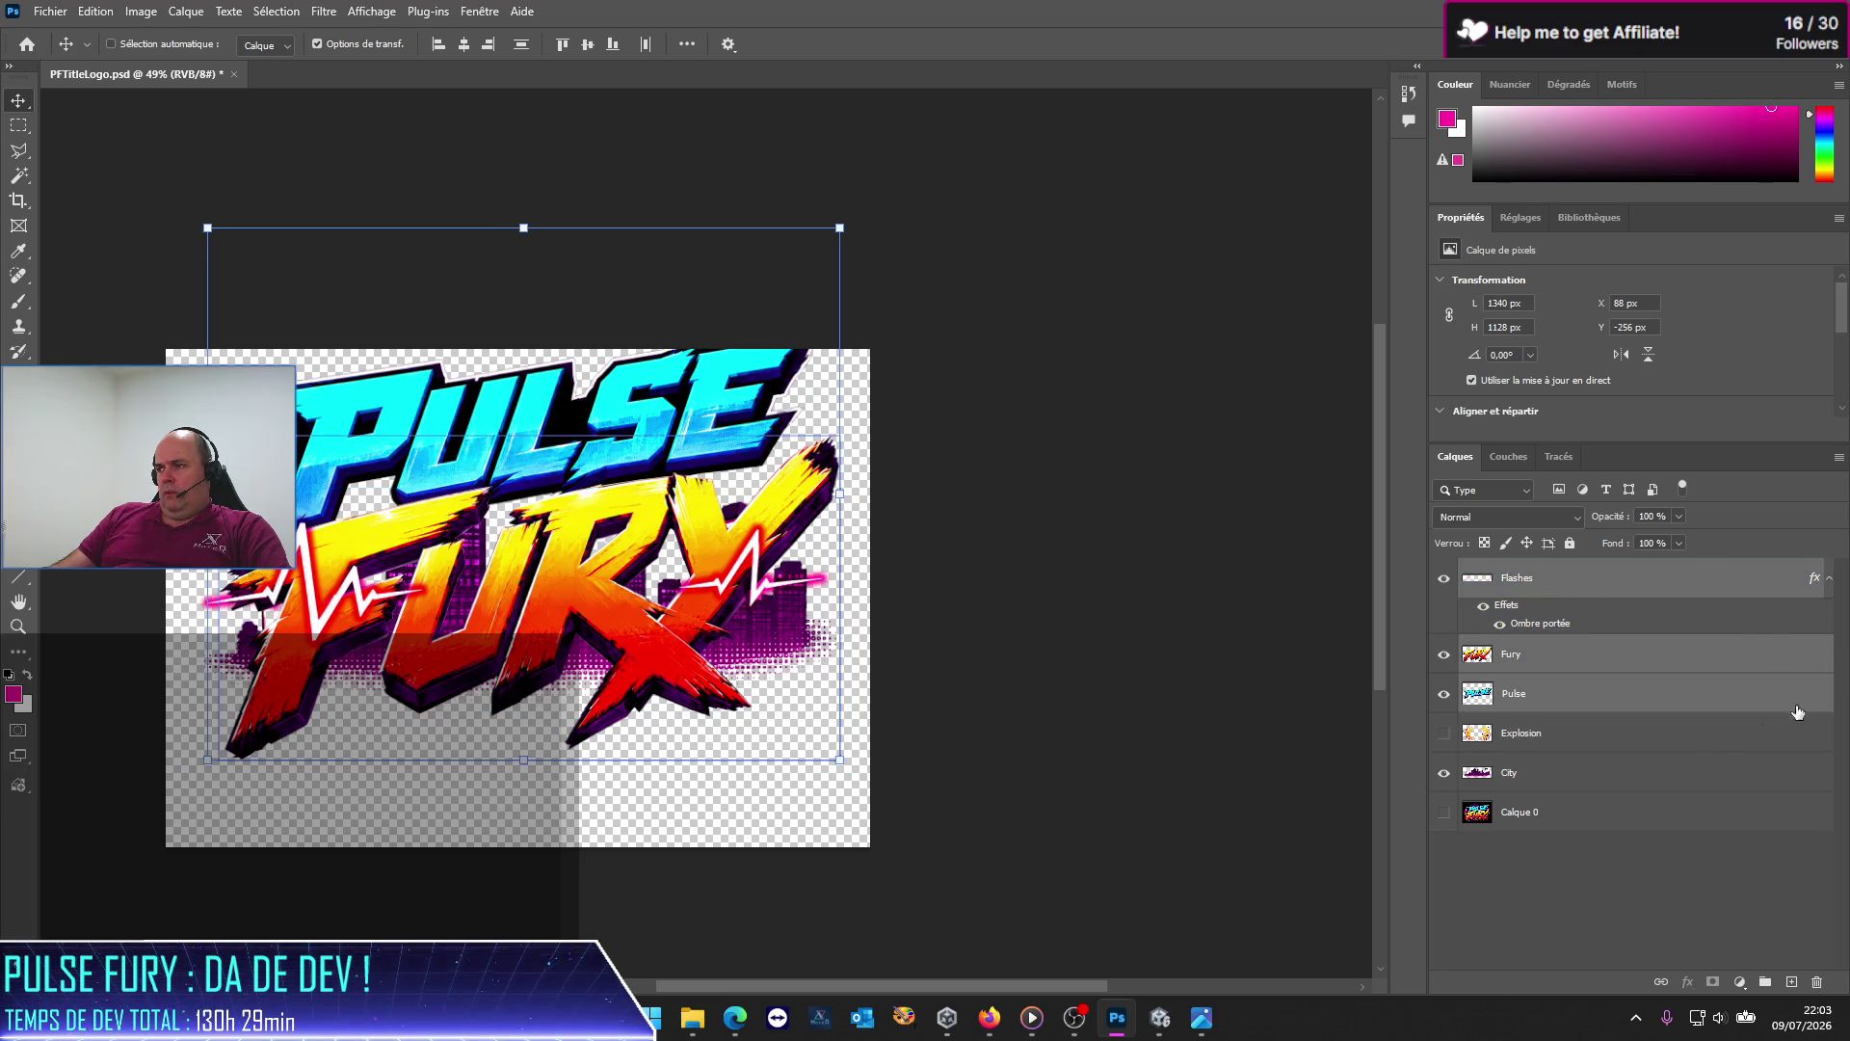
scroll(1060, 627, "up", 2)
left_click_drag(521, 507, 525, 565)
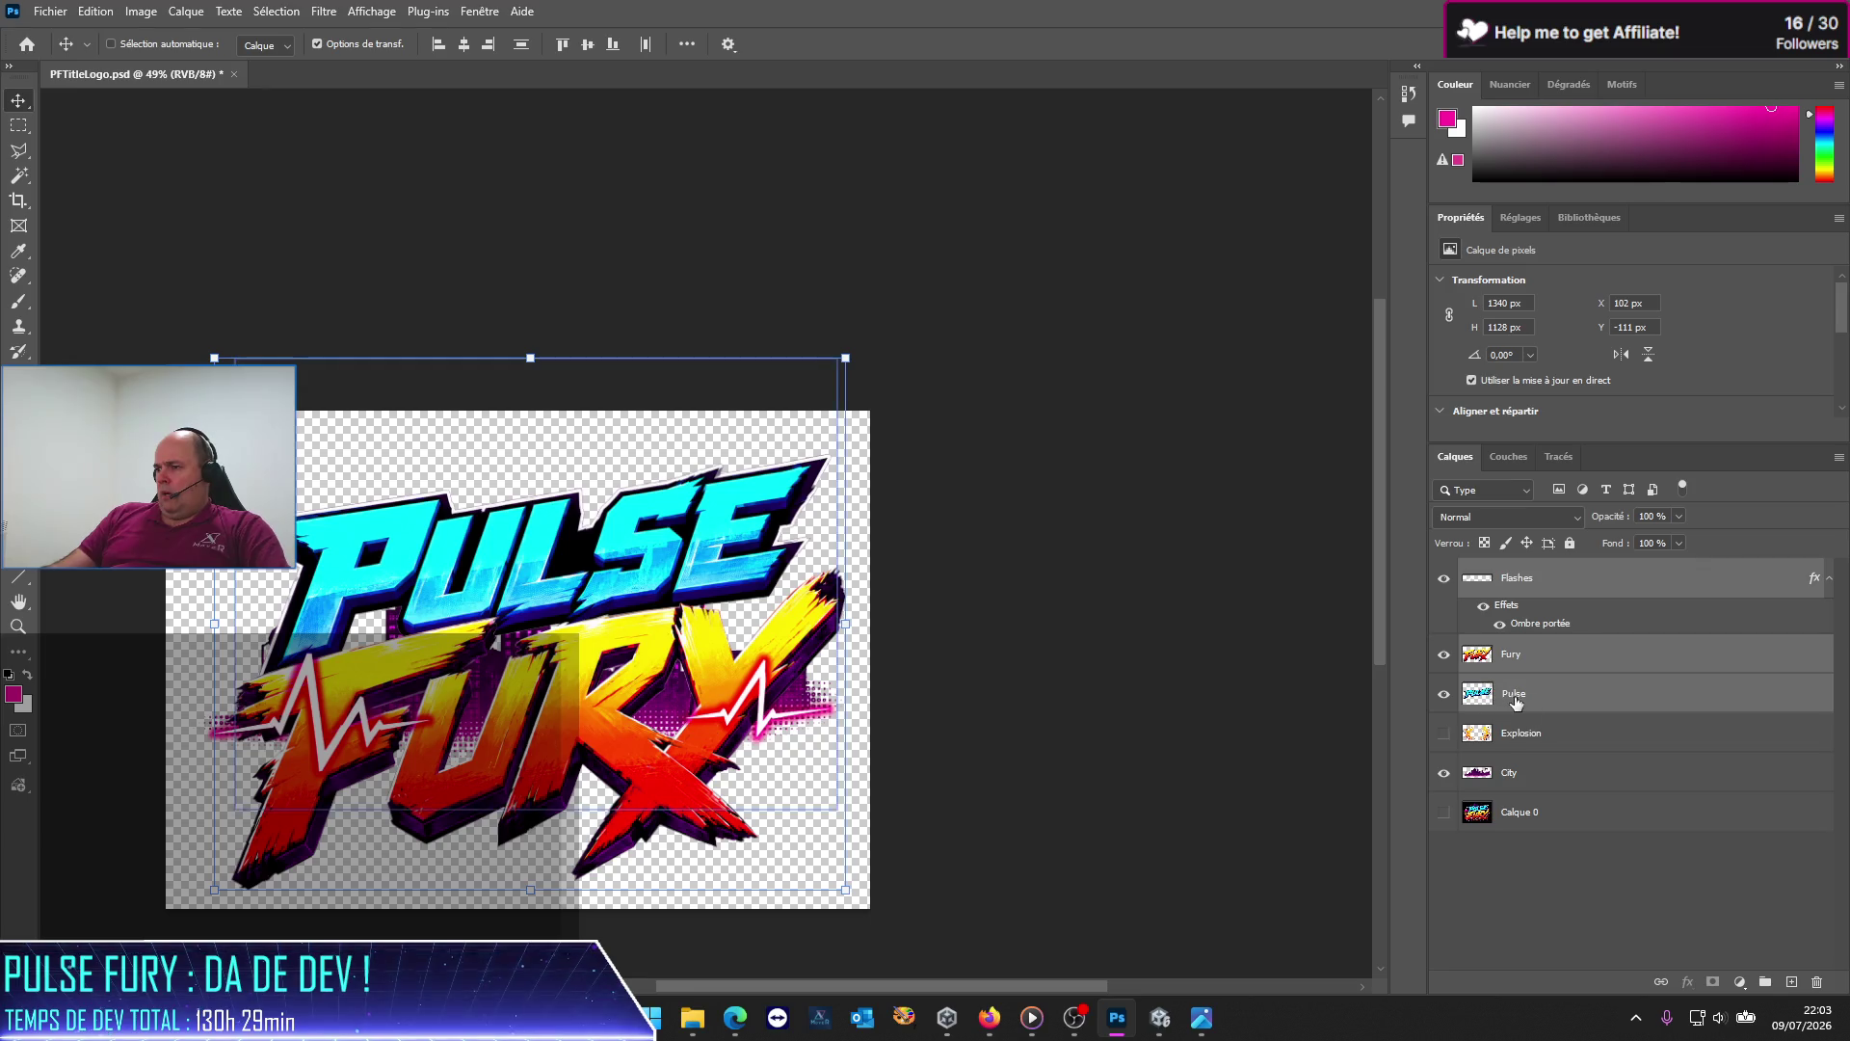
Step: Show the Explosion layer, scale it to about 142% and move it down beneath FURY
left_click(1540, 734)
left_click(1443, 734)
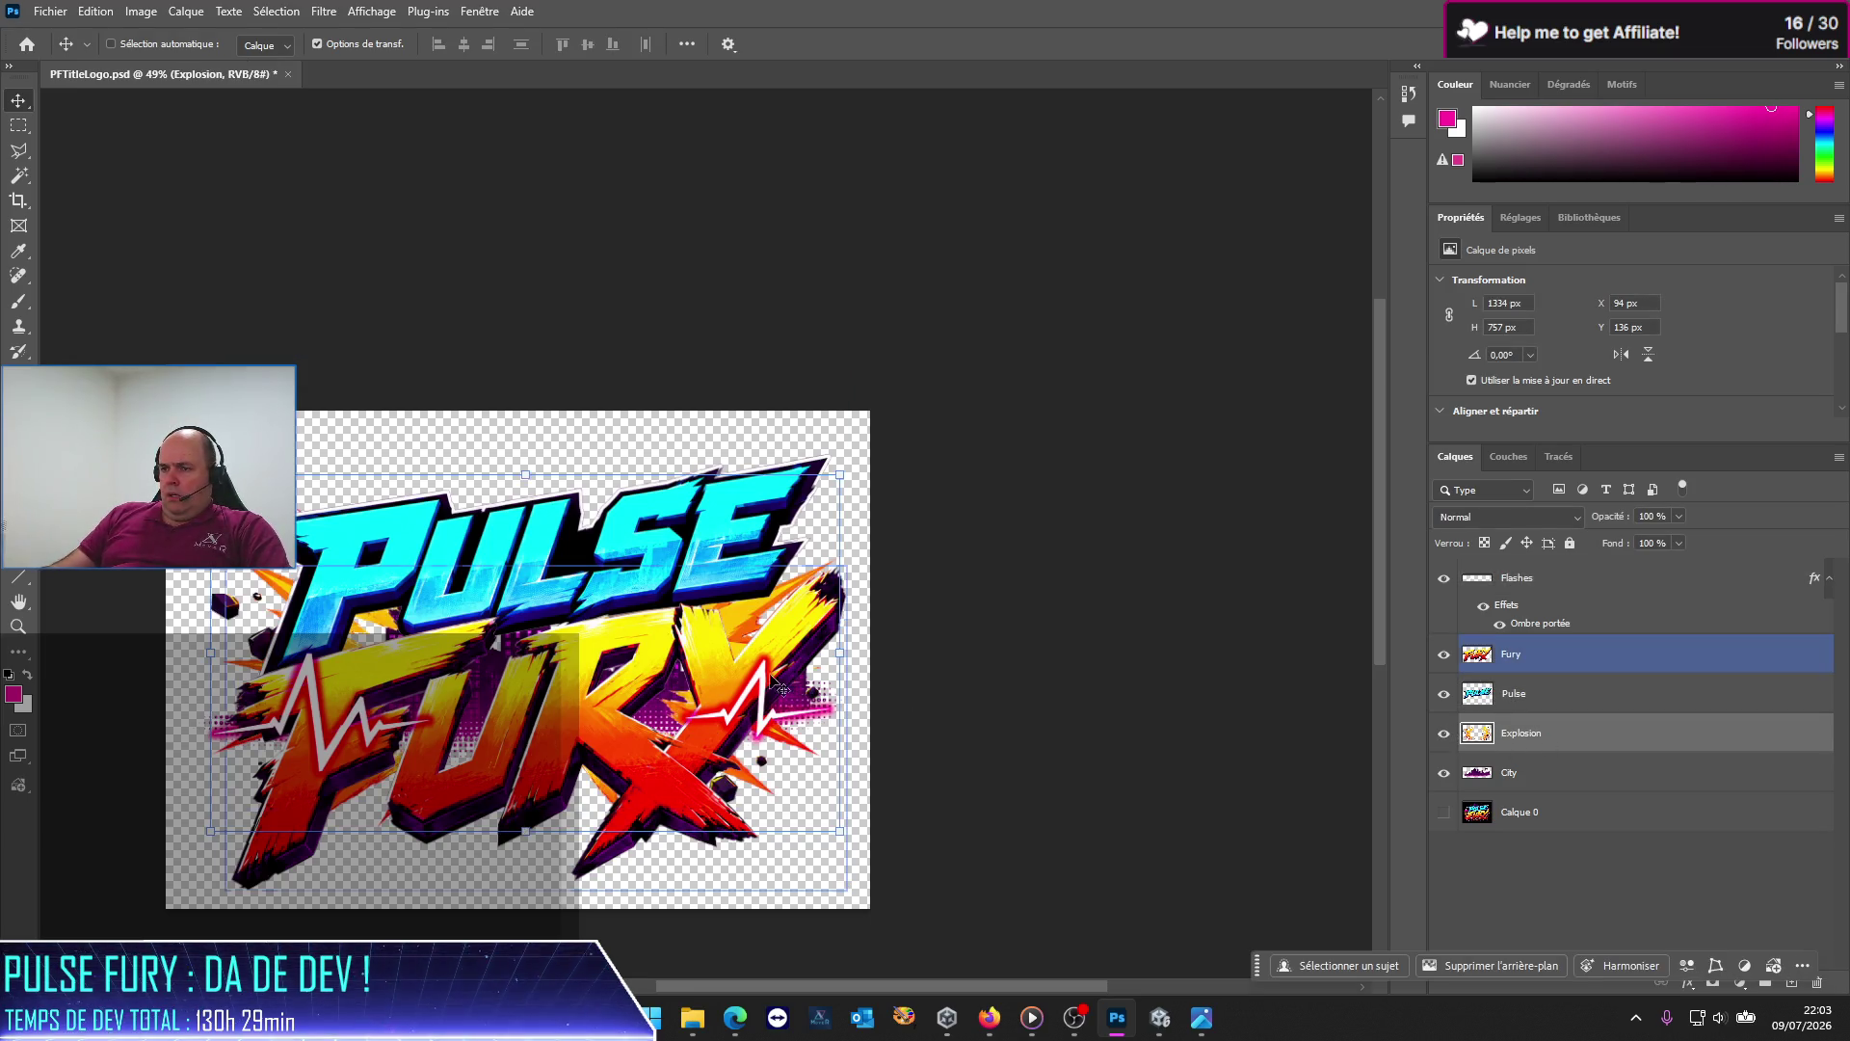
mouse_move(740, 779)
left_mouse_down()
mouse_move(712, 800)
mouse_move(678, 789)
left_mouse_up()
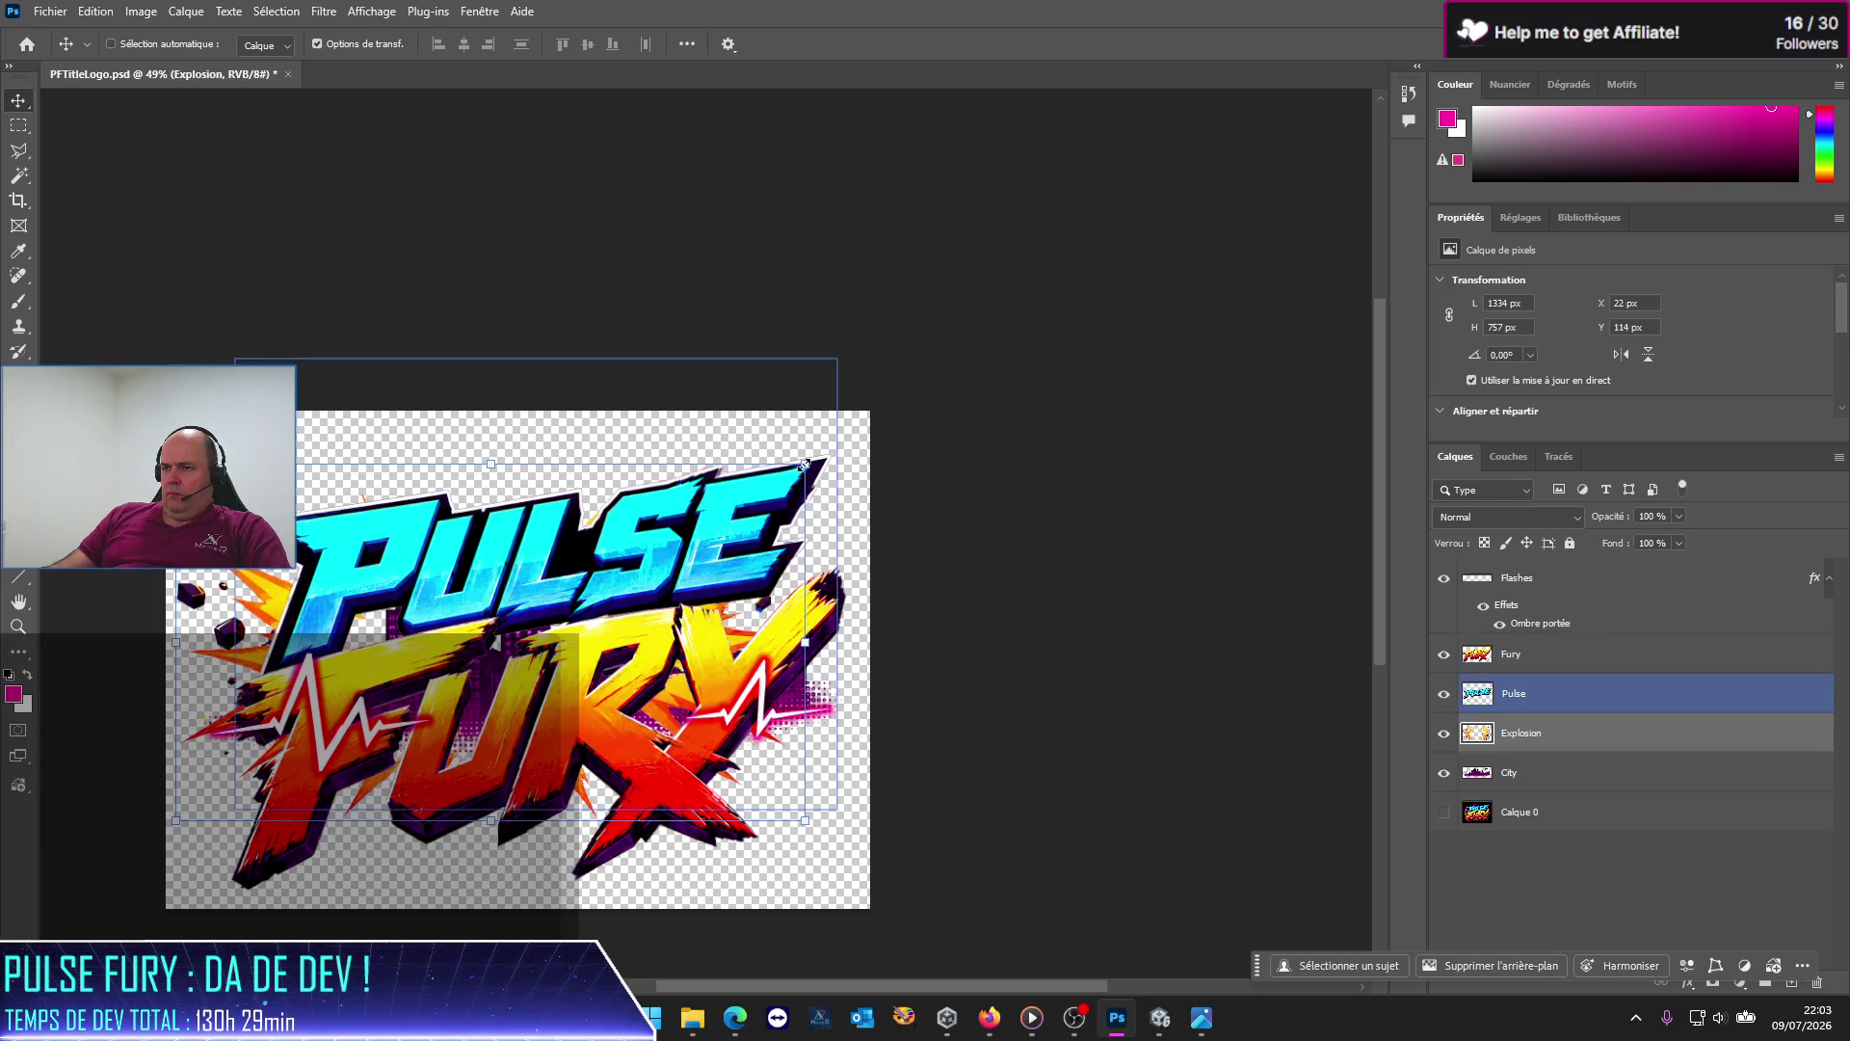
left_click_drag(806, 466, 865, 475)
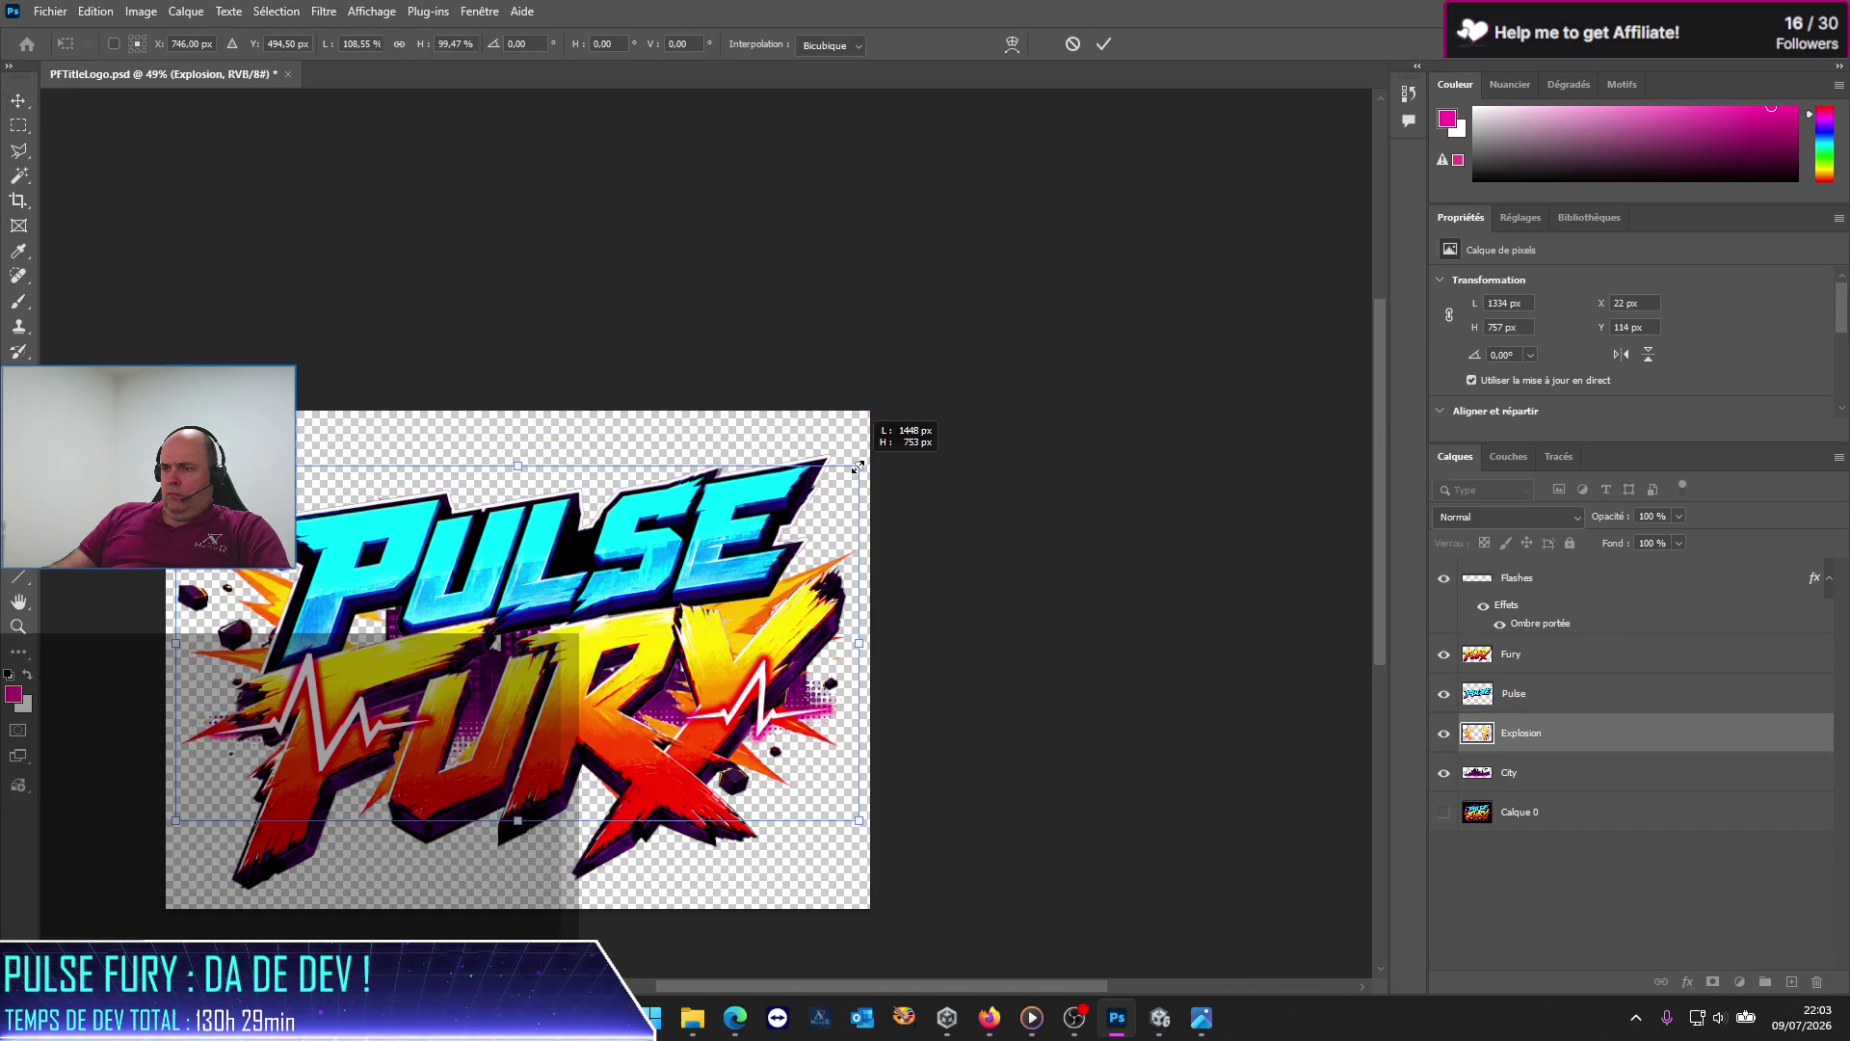
key("ctrl+z")
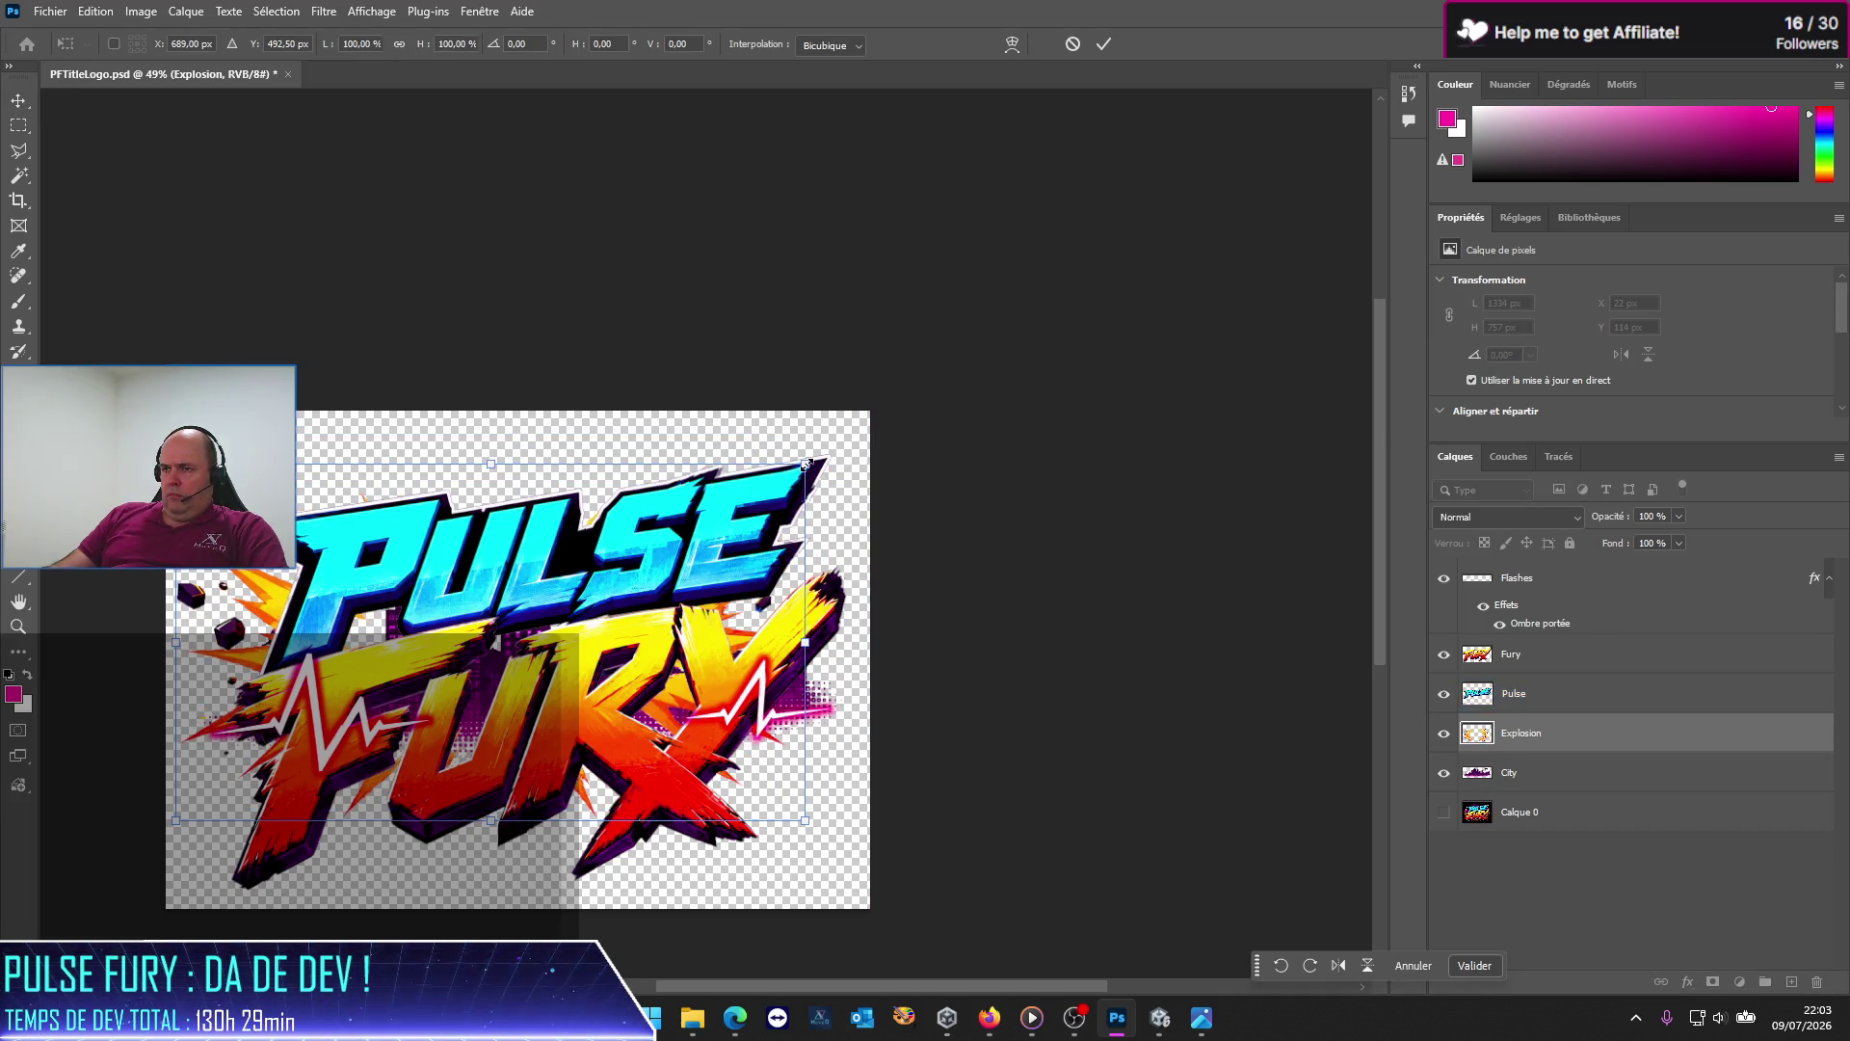
left_click_drag(807, 463, 904, 409)
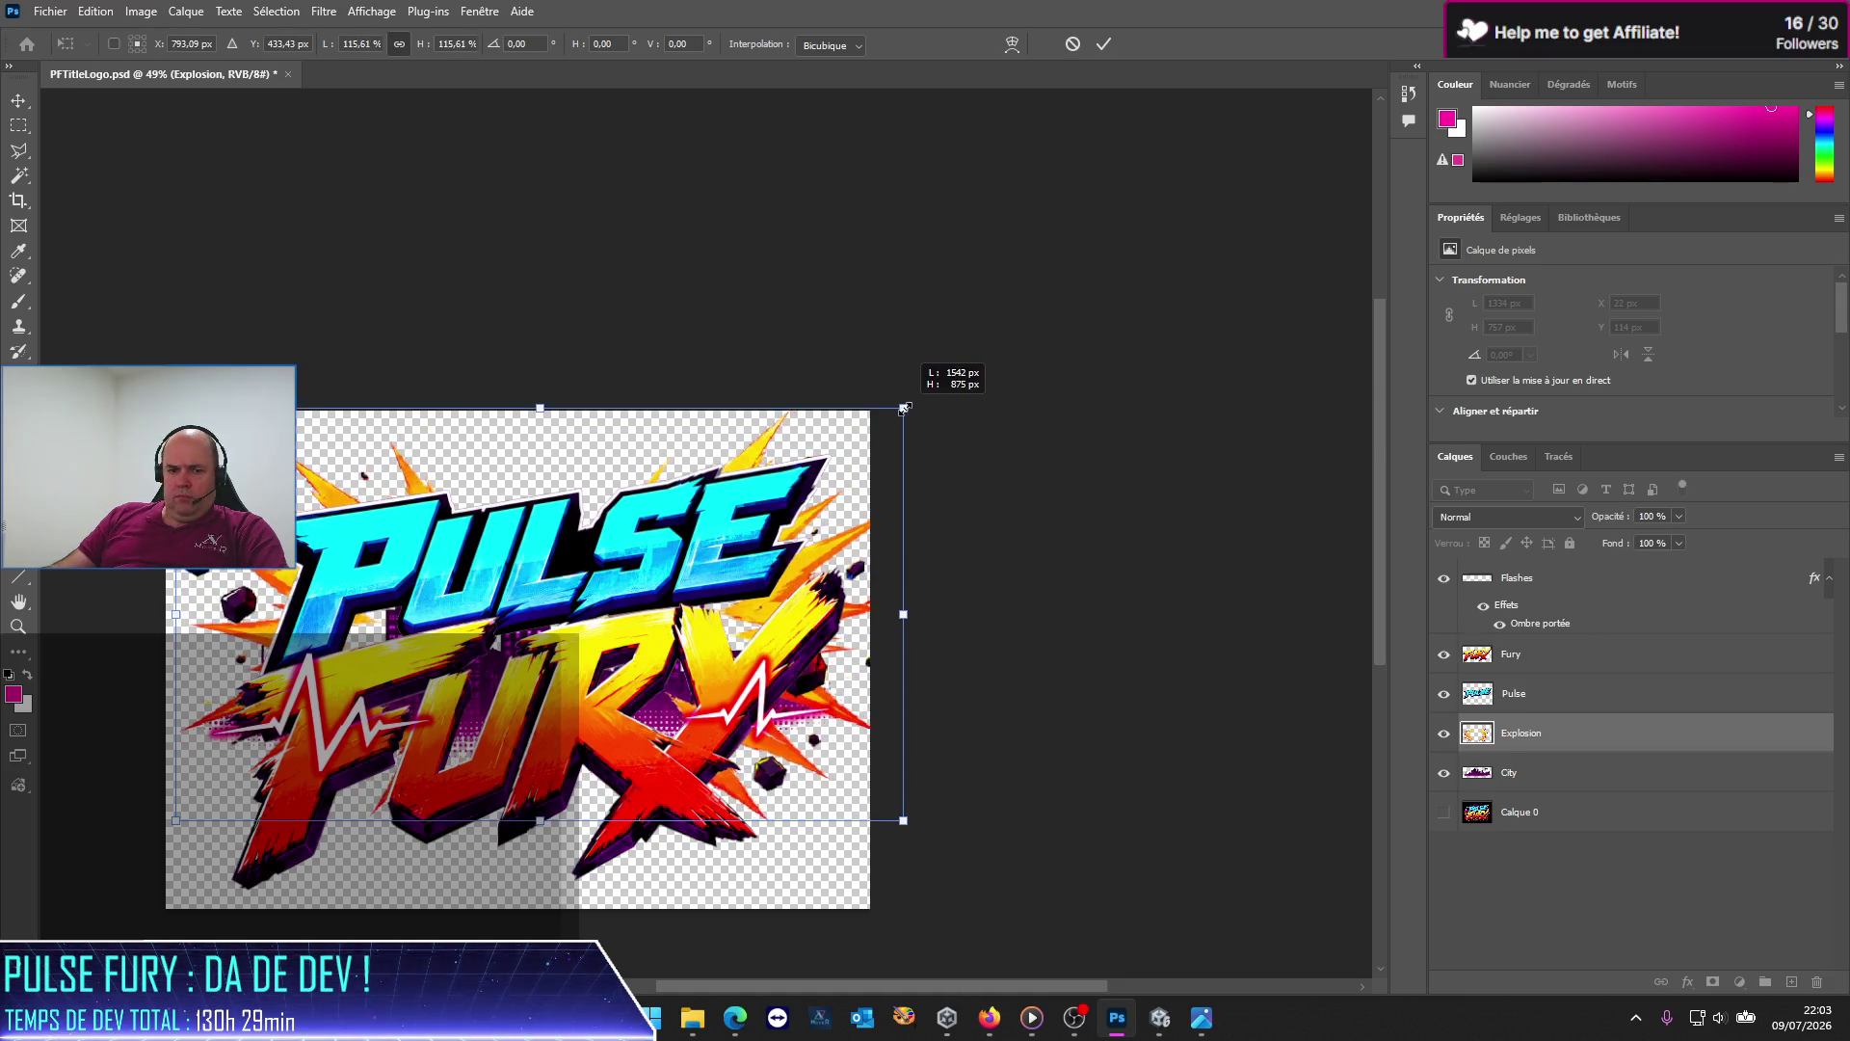
mouse_move(904, 409)
left_mouse_down()
mouse_move(1081, 329)
mouse_move(894, 433)
left_mouse_up()
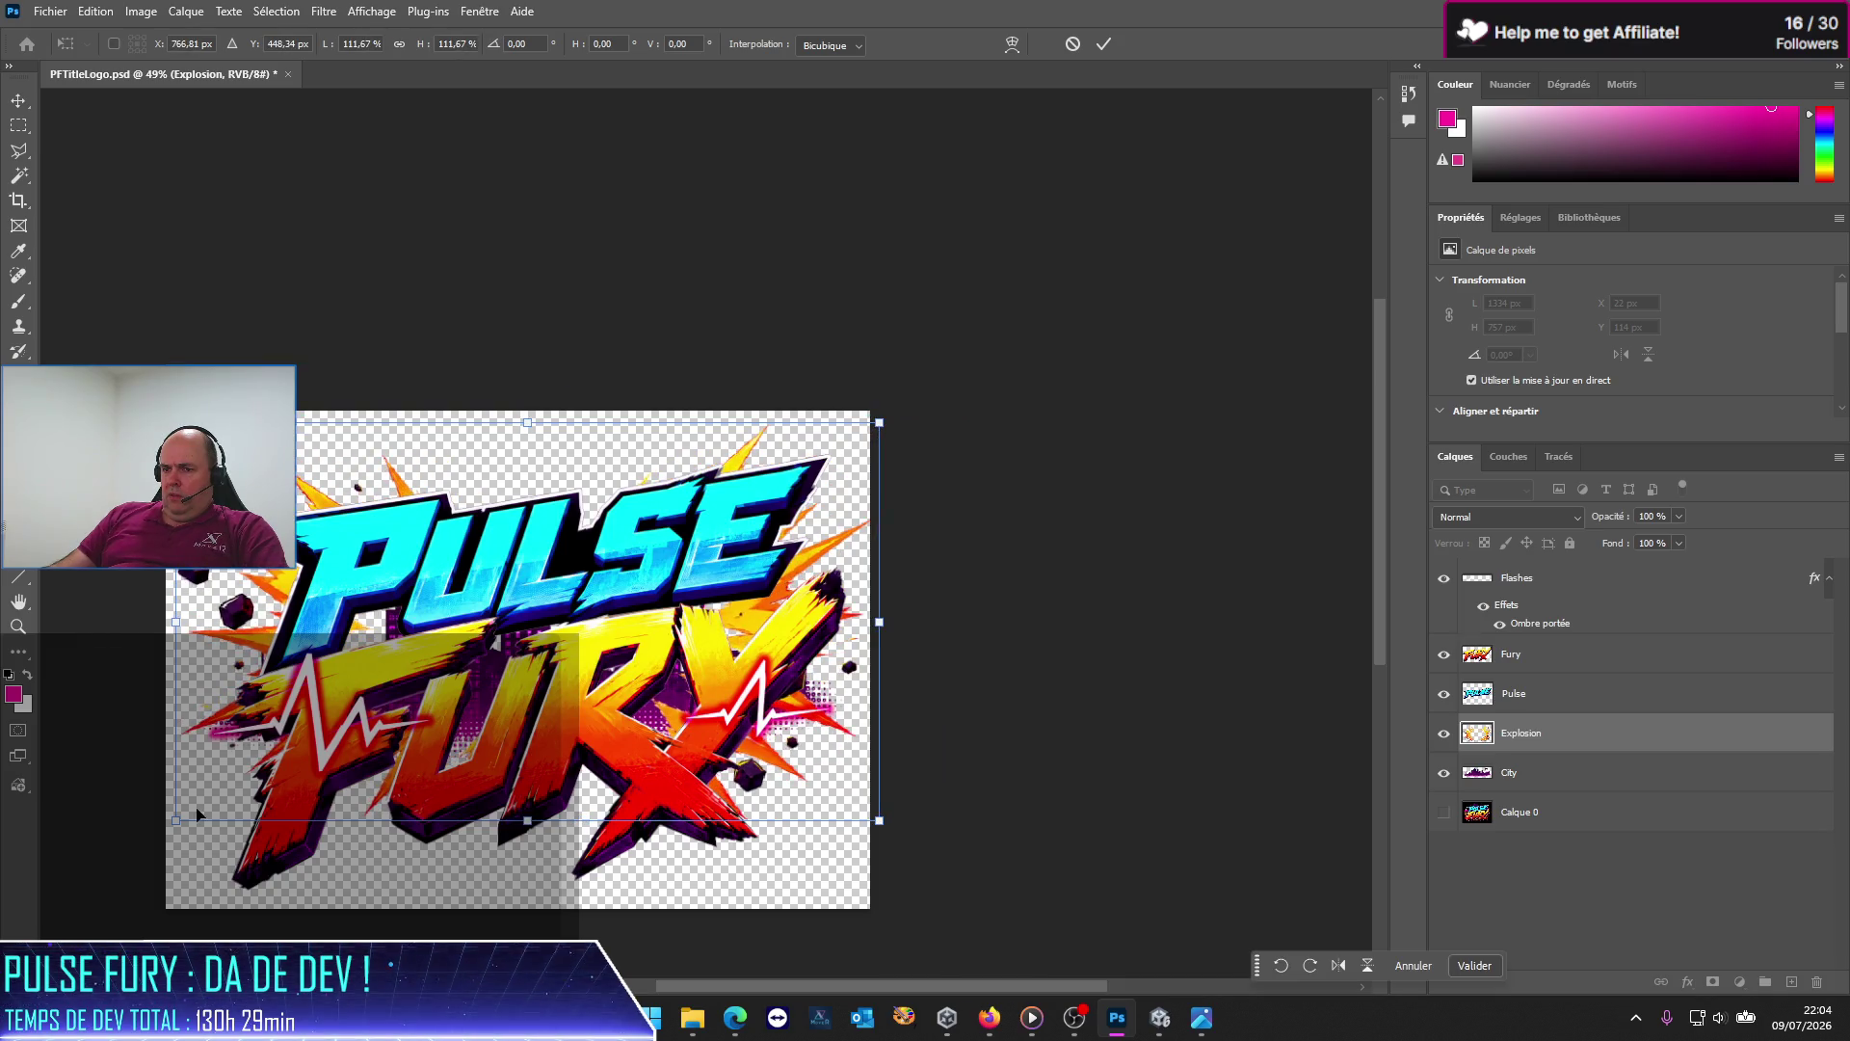
left_click_drag(206, 738, 192, 789)
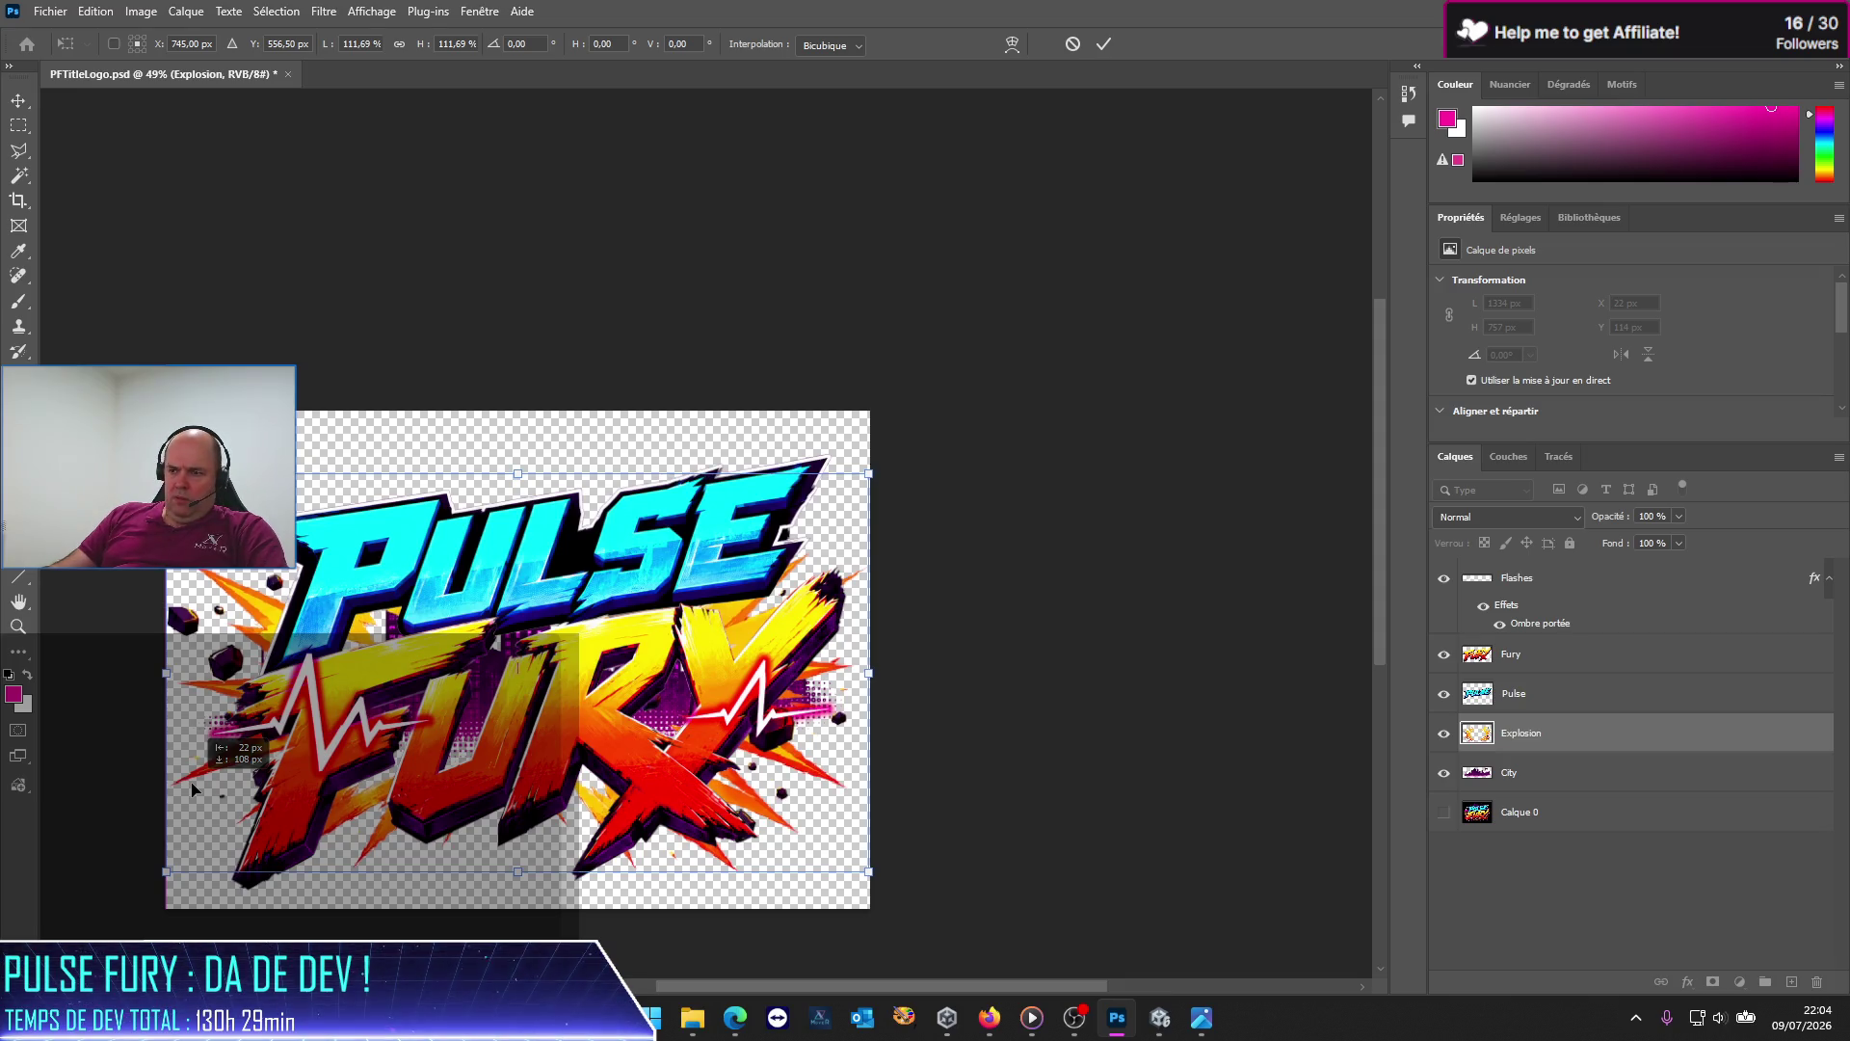
left_click_drag(192, 788, 198, 834)
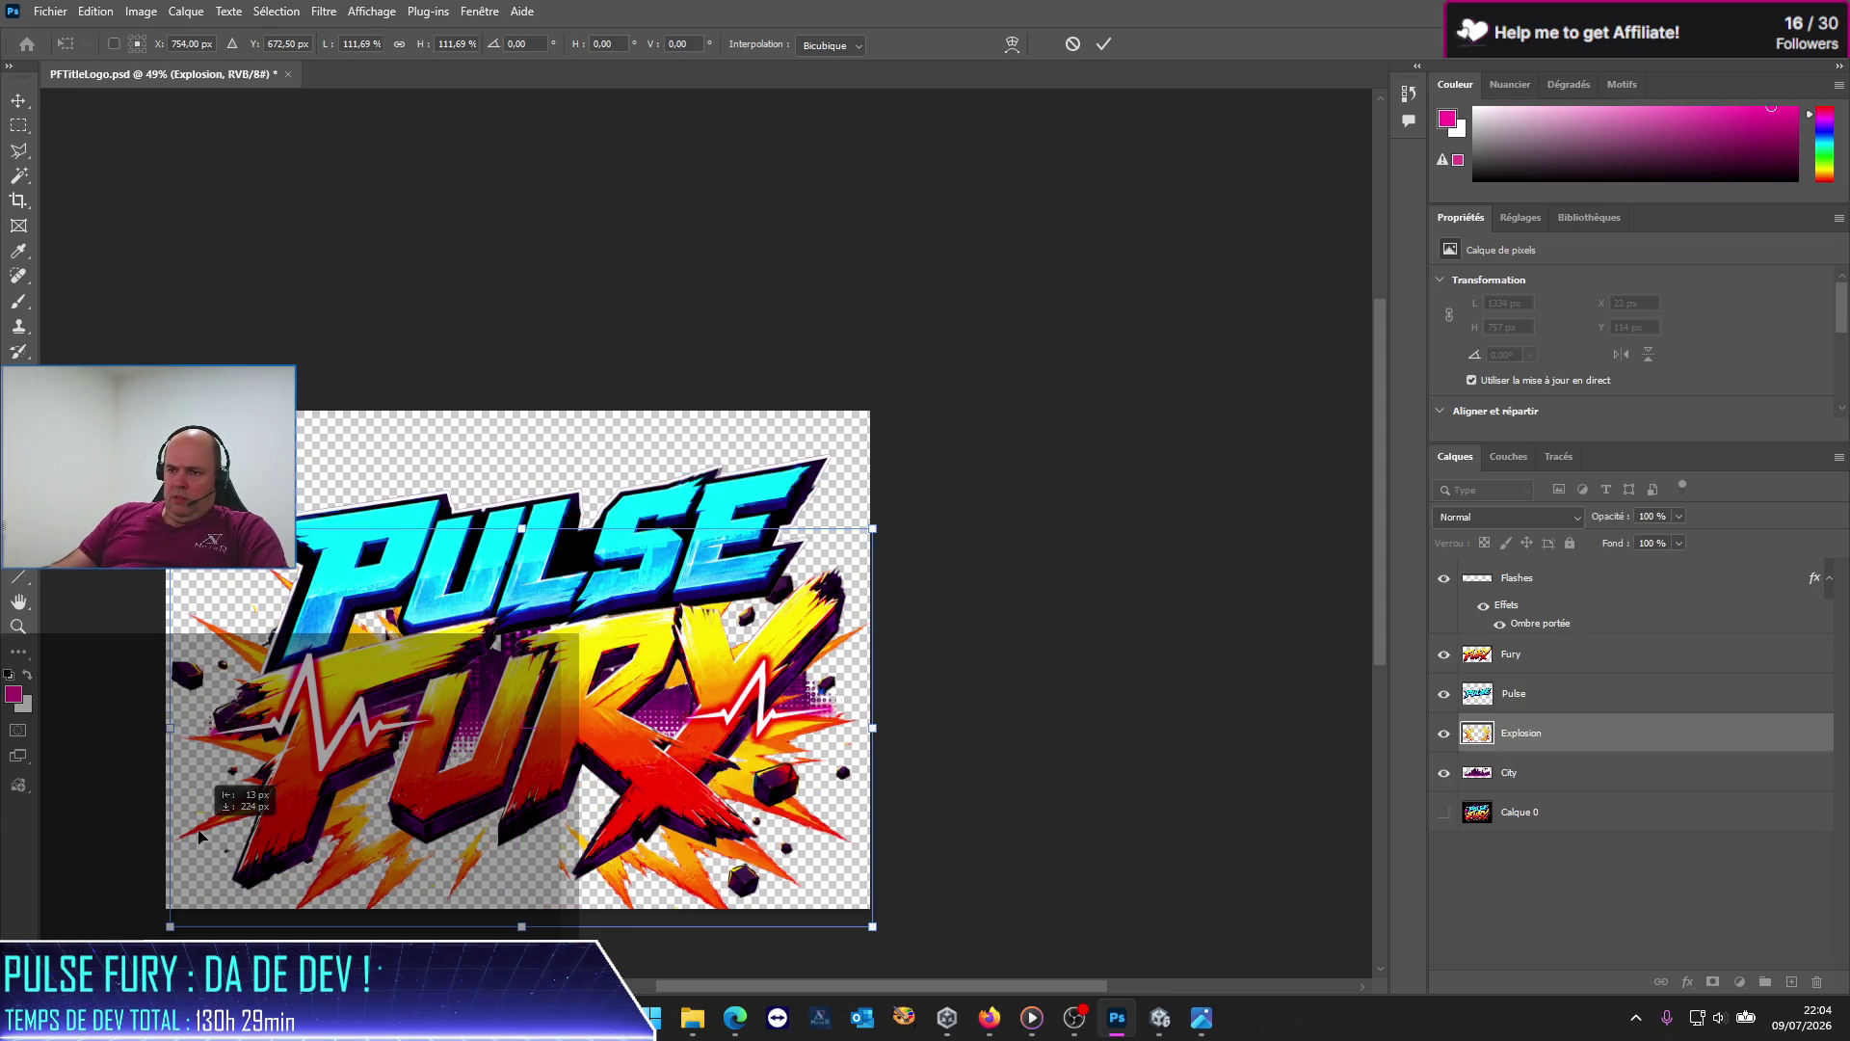
Step: Hide the Flashes layer and move the City skyline up above PULSE
left_click(1443, 580)
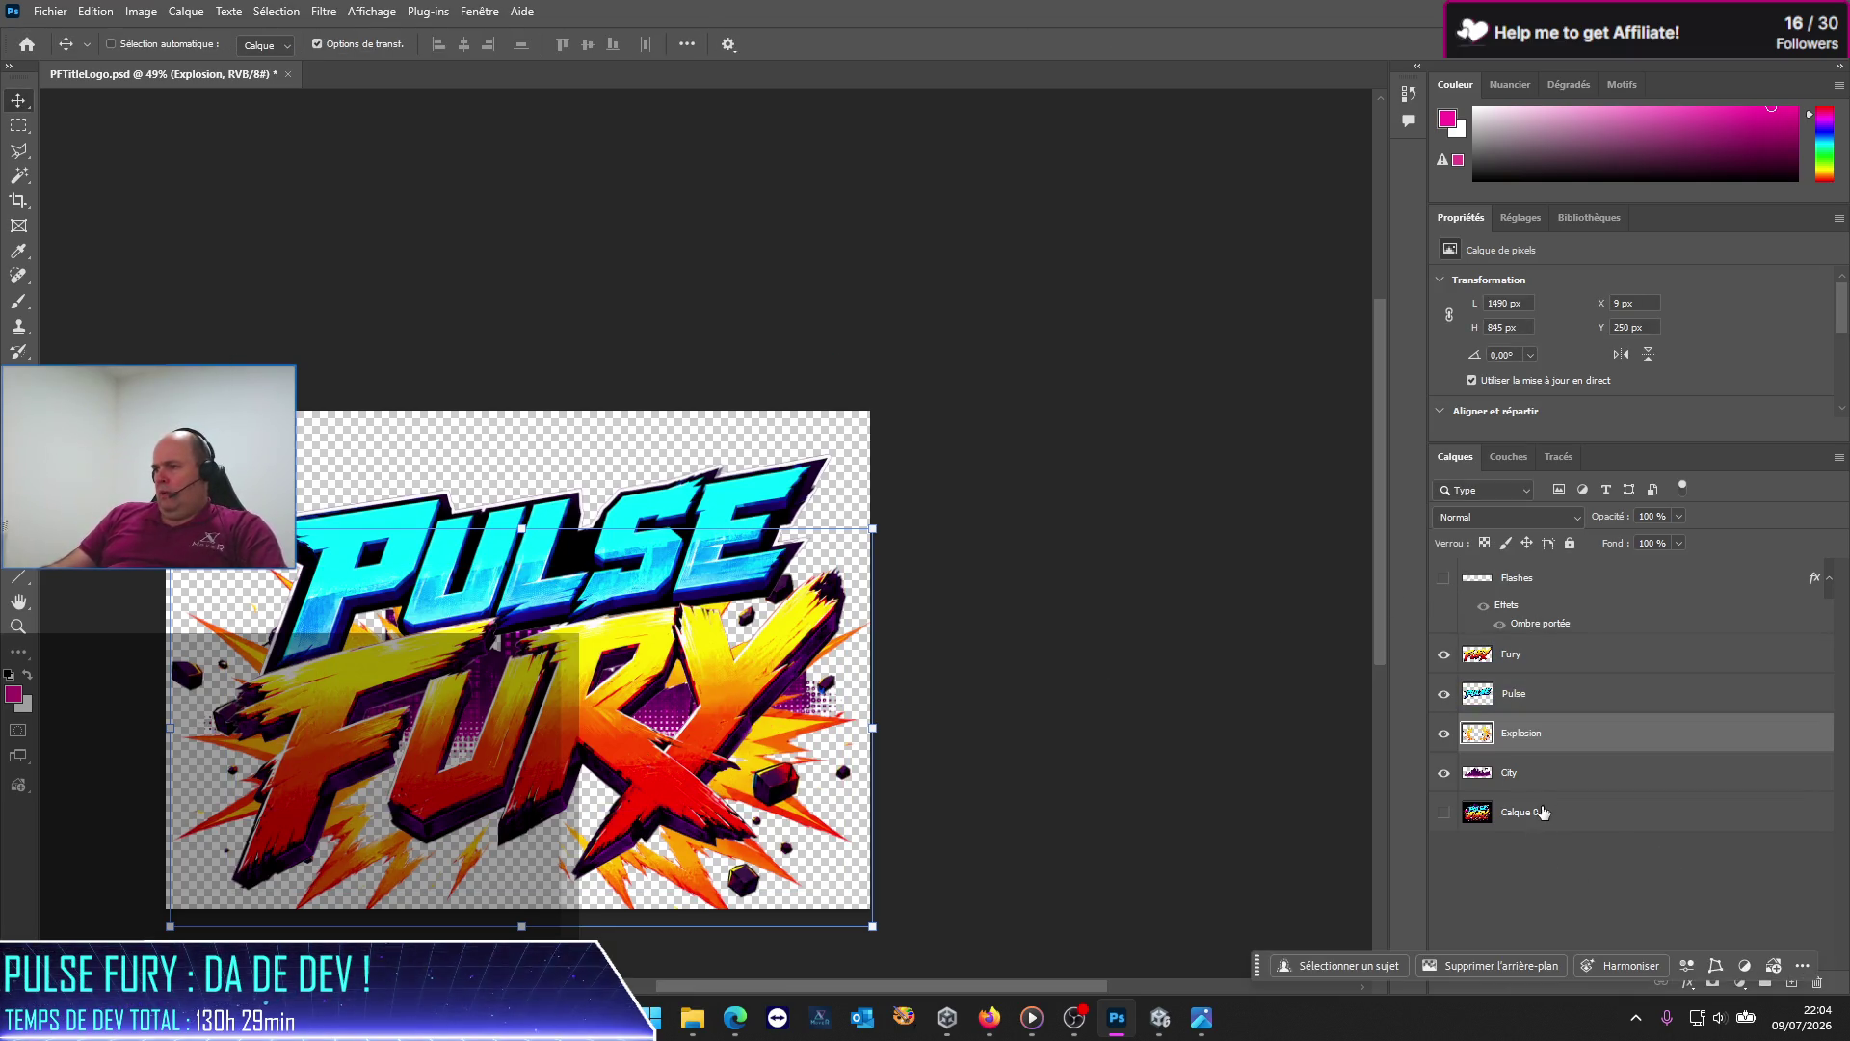
left_click(1532, 772)
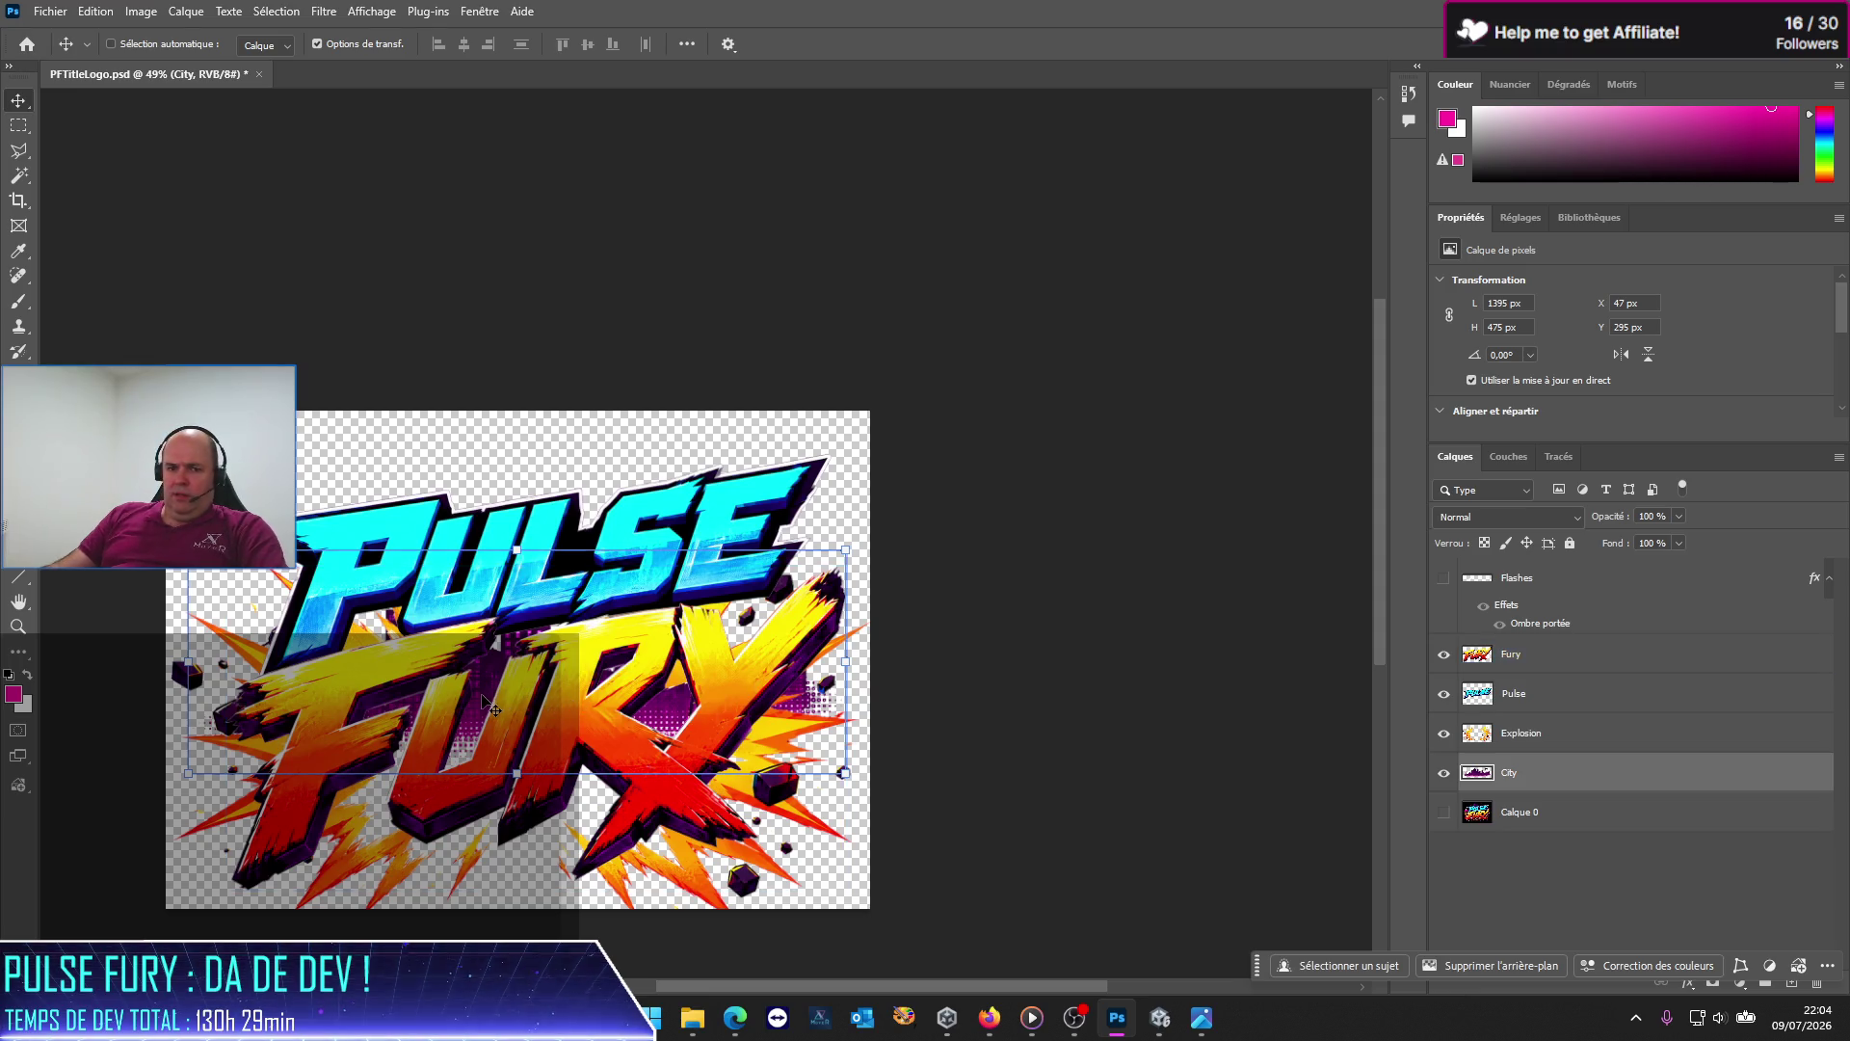
left_click_drag(484, 697, 487, 535)
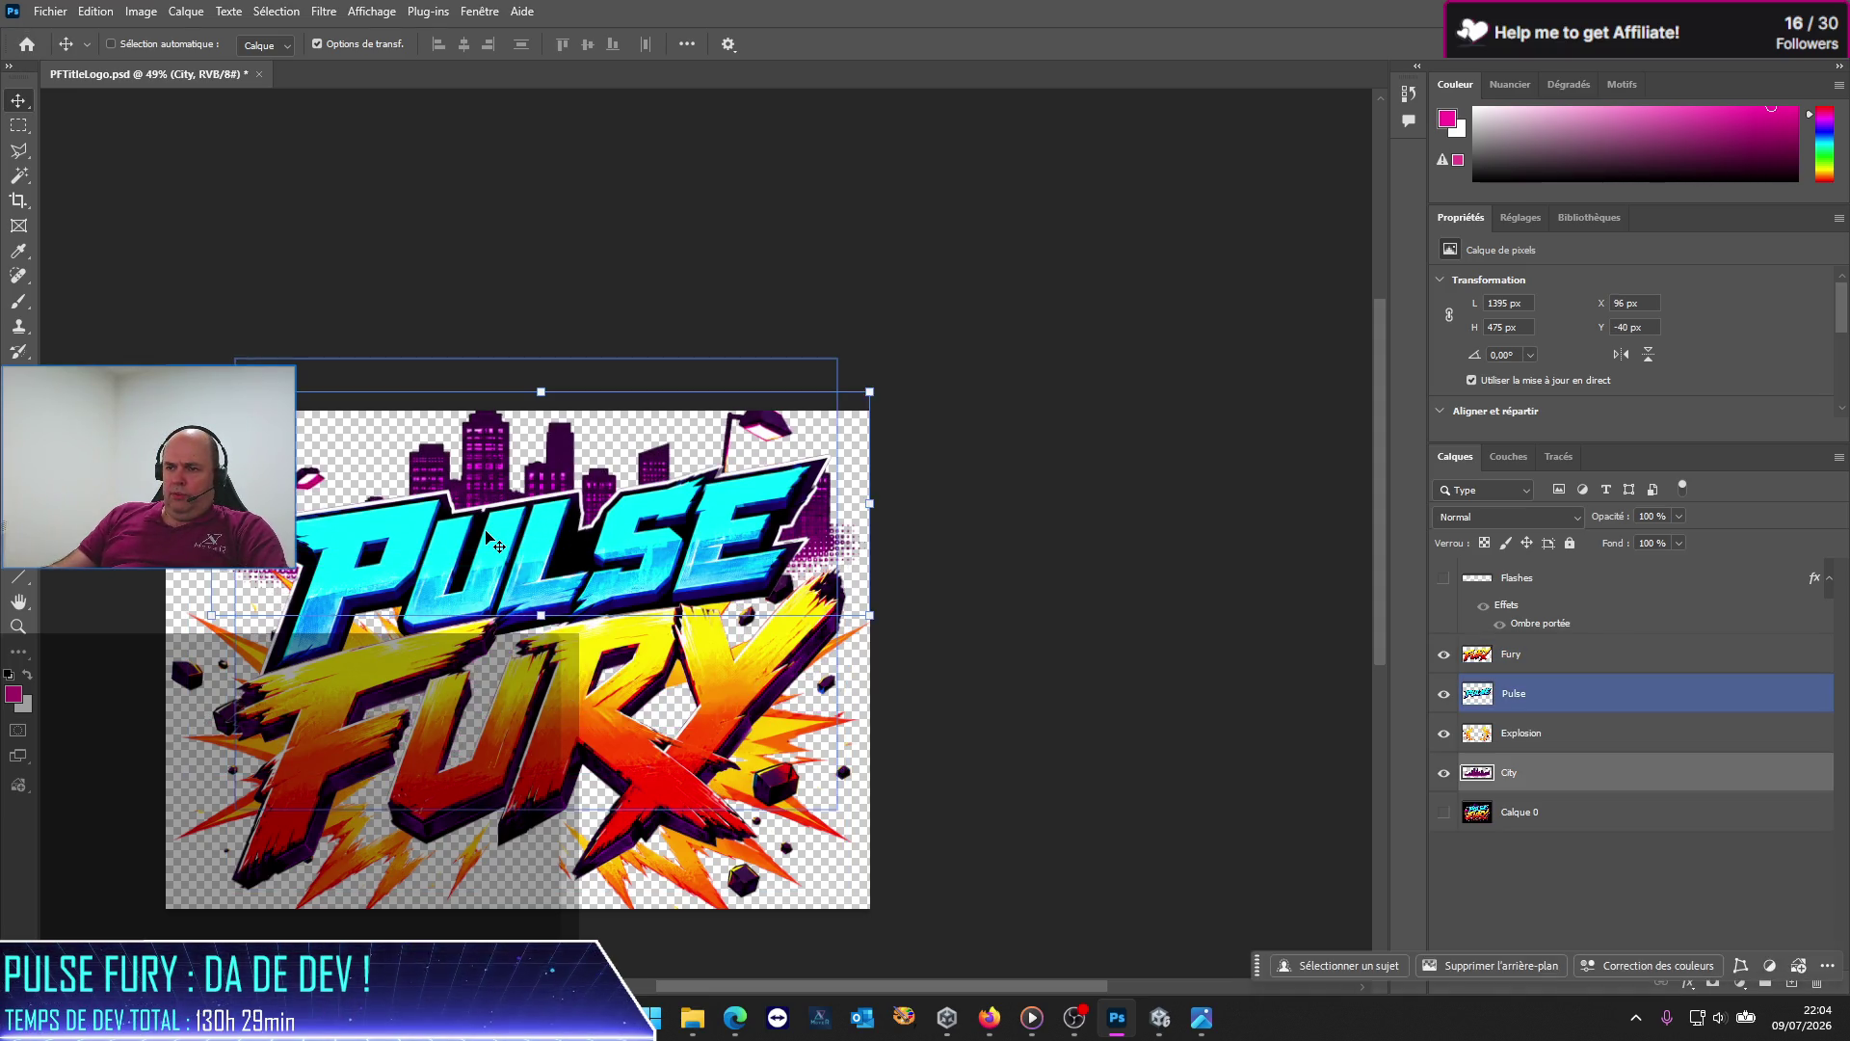
left_click(149, 14)
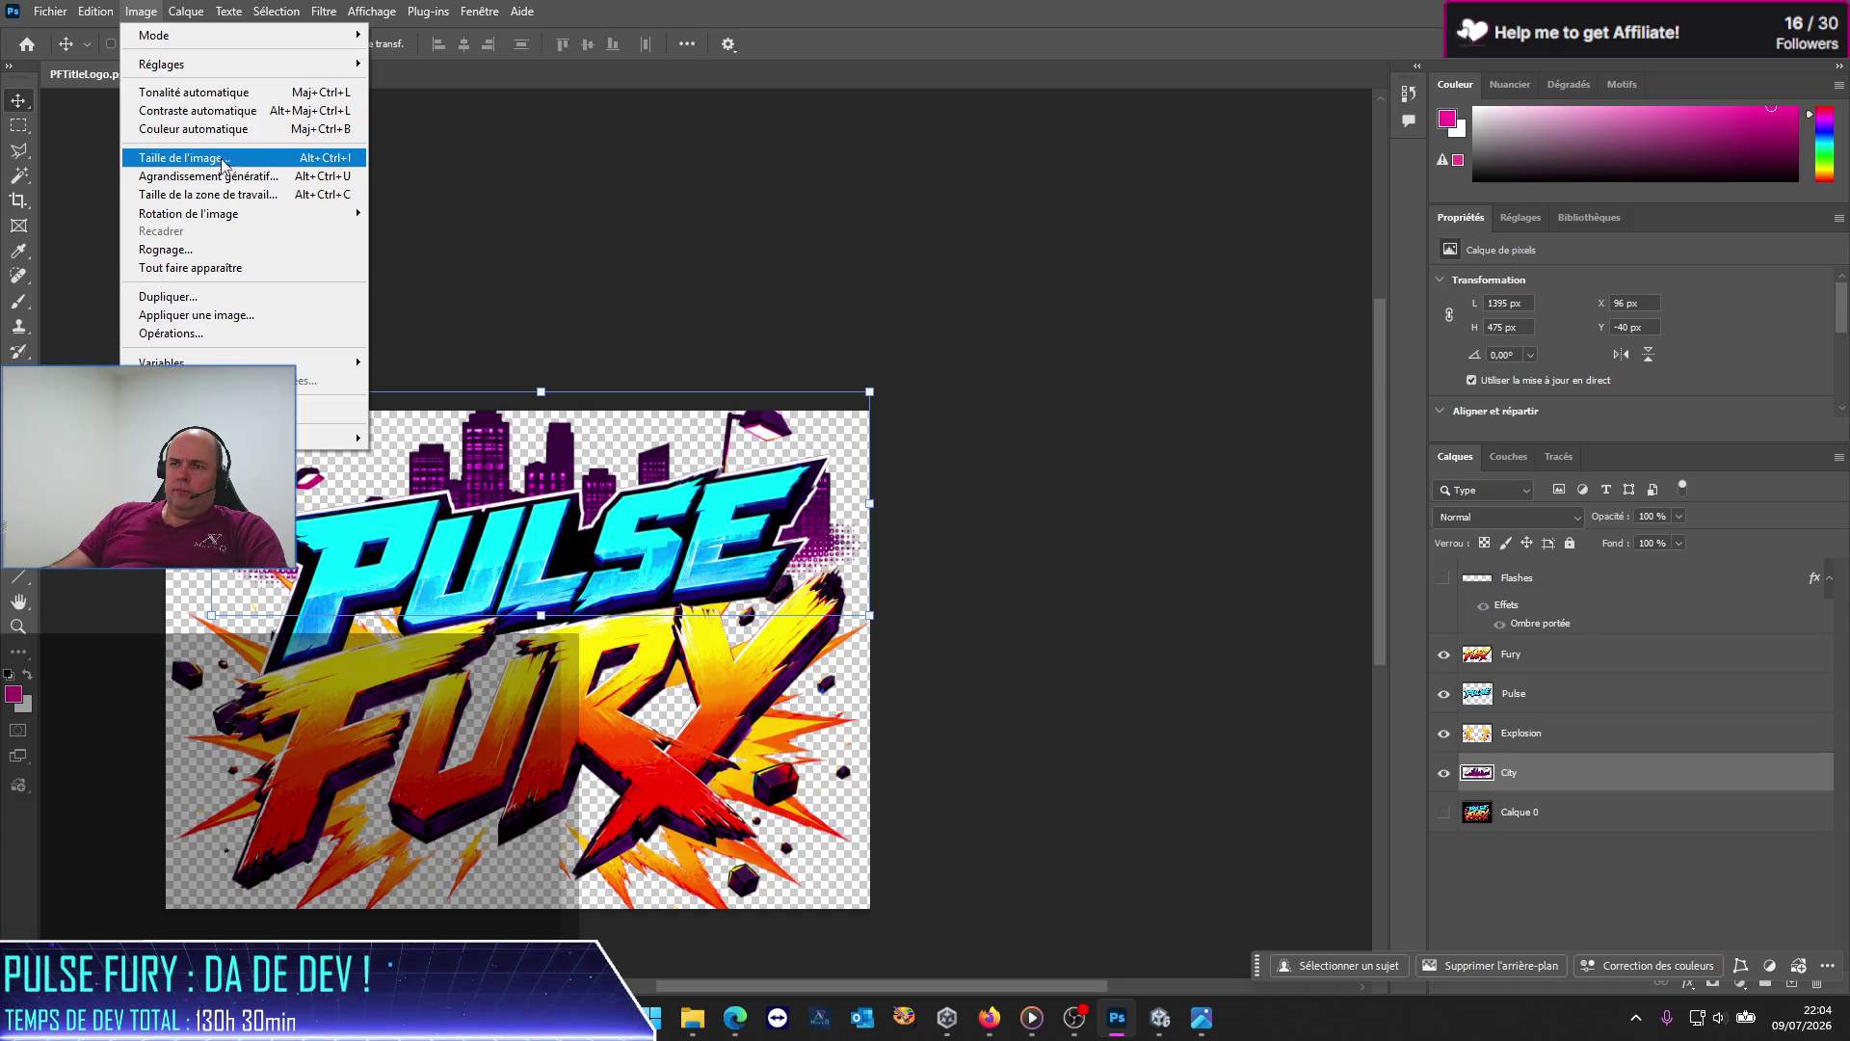
Step: Set the canvas width and height to 2500 pixels each
left_click(220, 194)
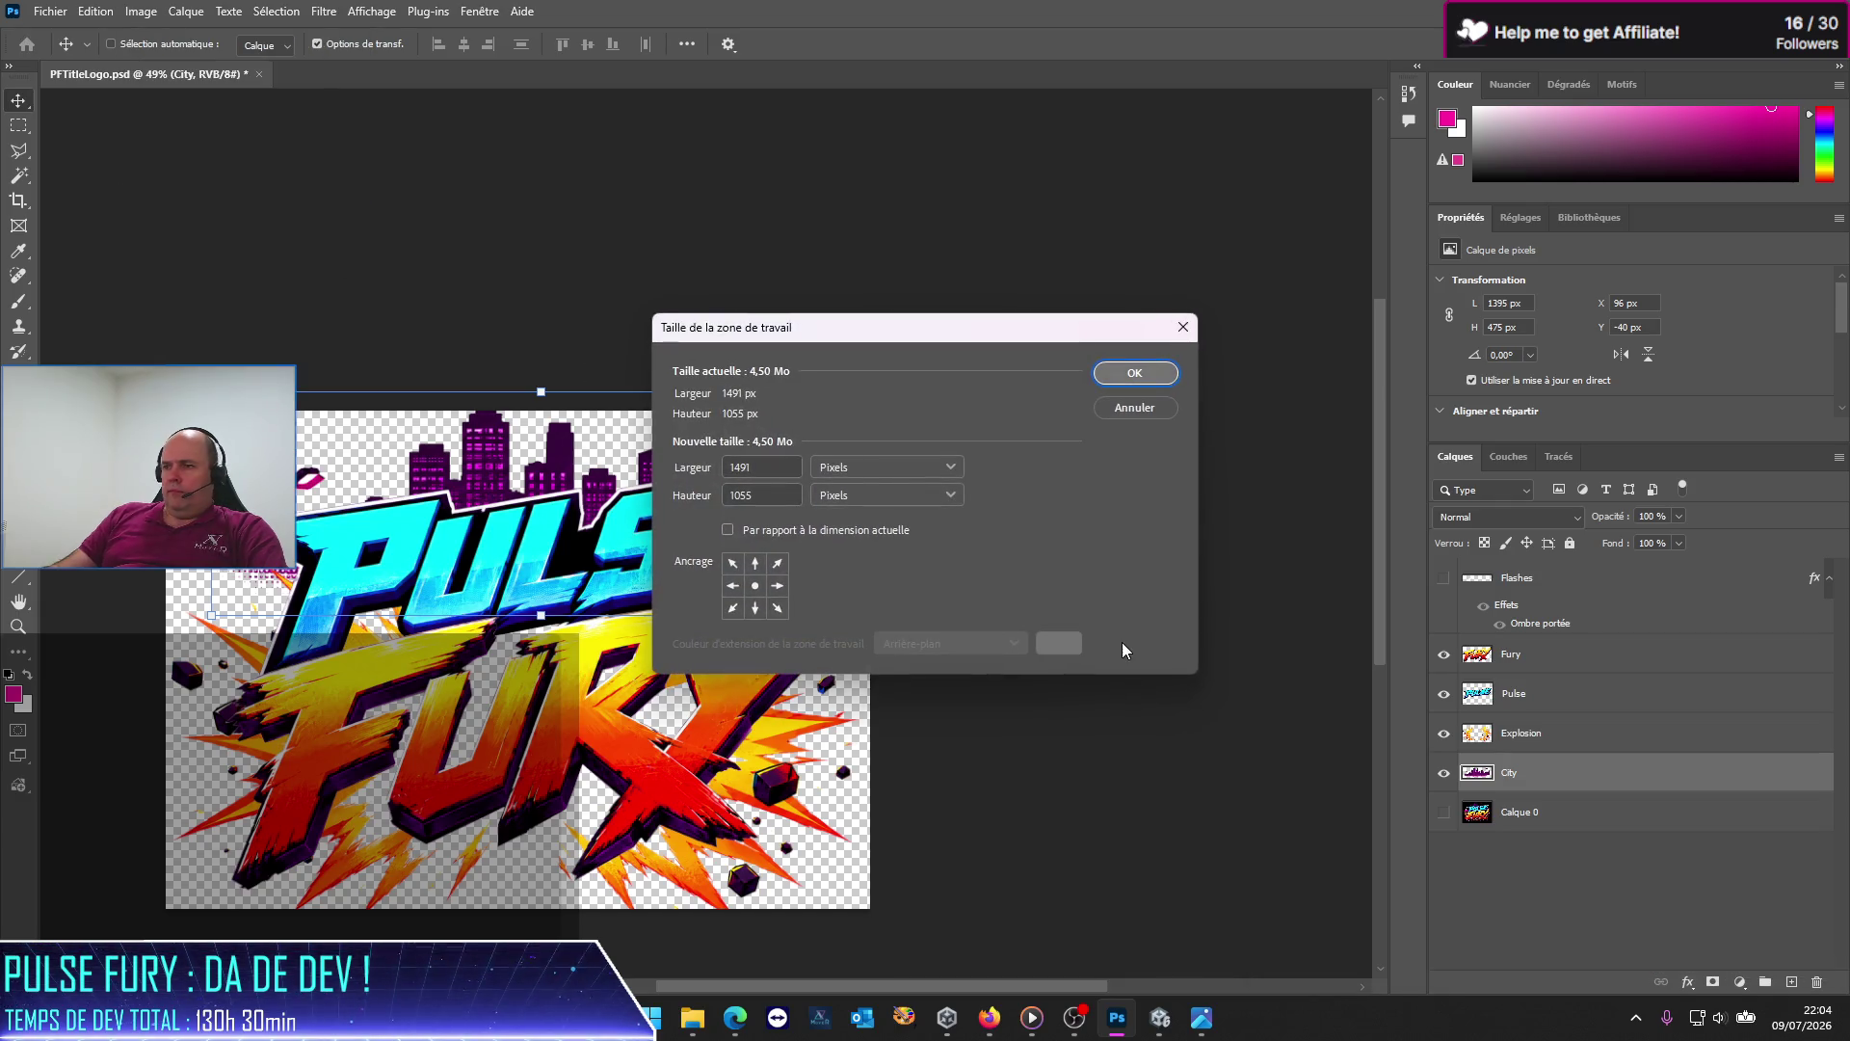
double_click(763, 470)
type("2500")
key("Tab")
key("Tab")
type("2500")
key("Return")
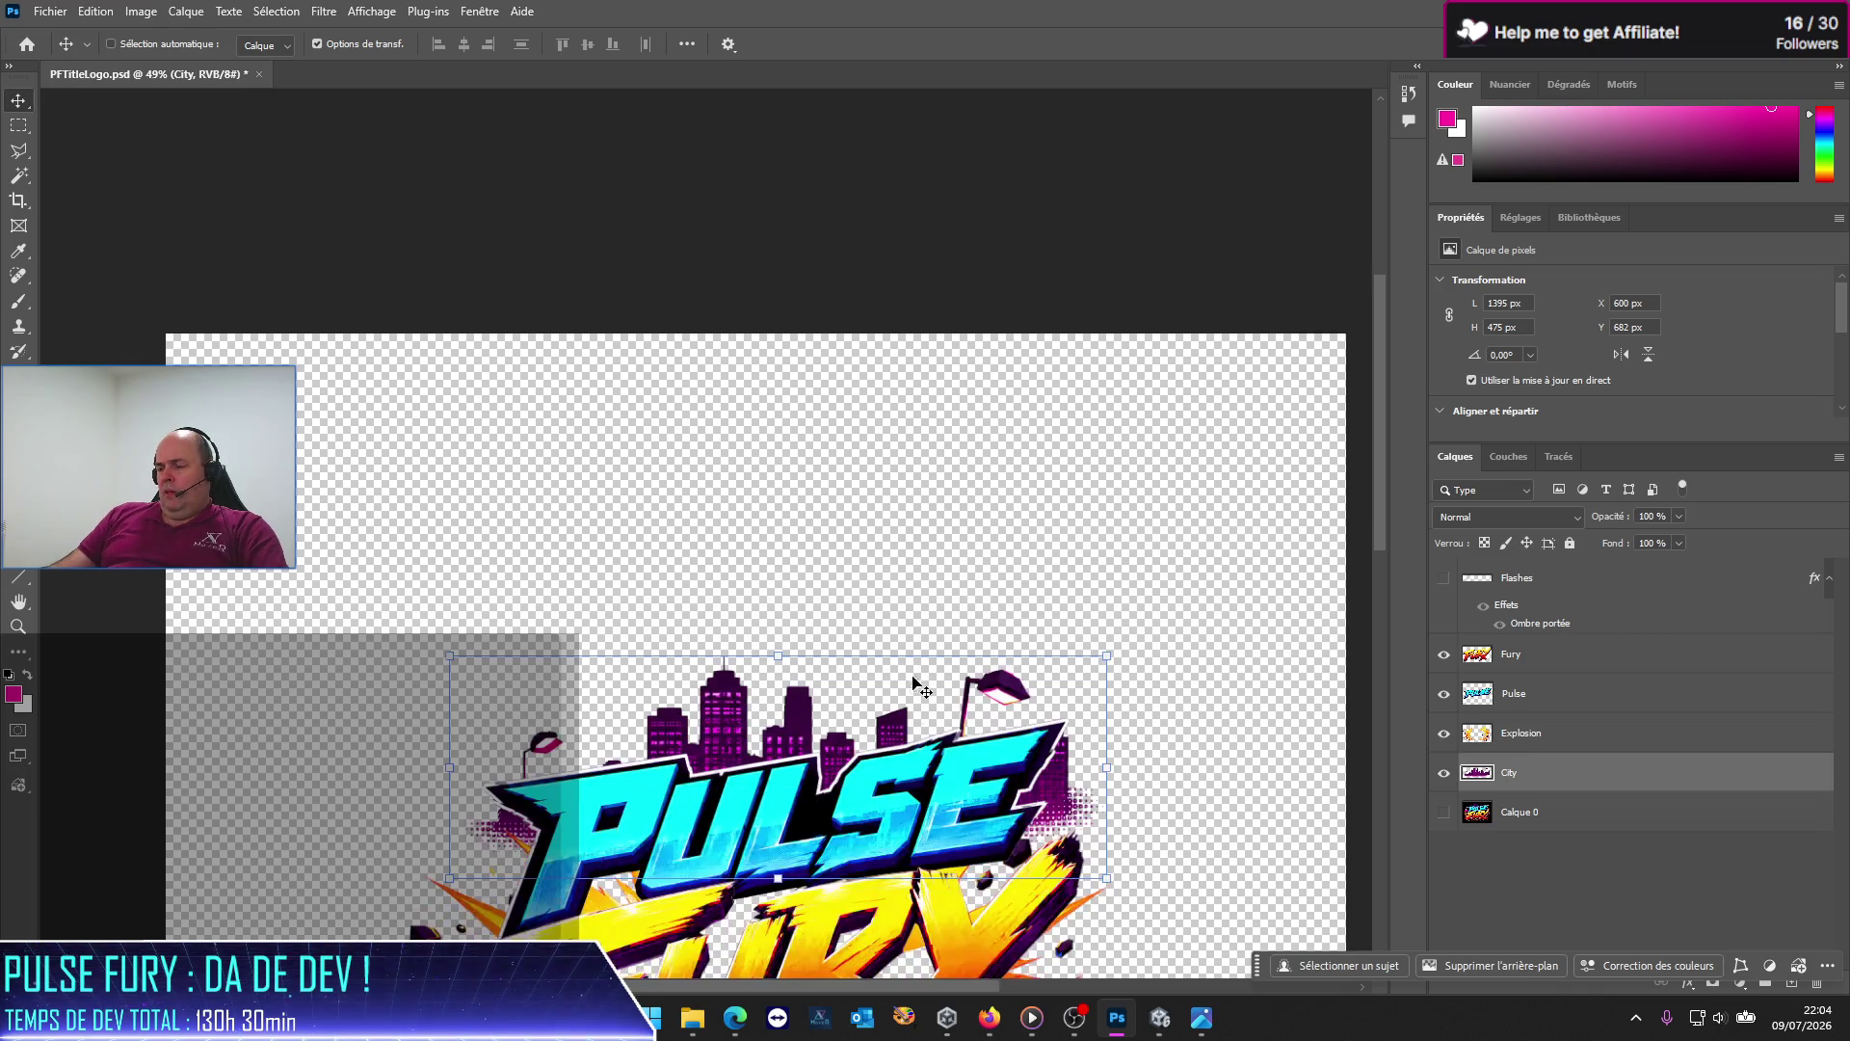
scroll(913, 683, "down", 3)
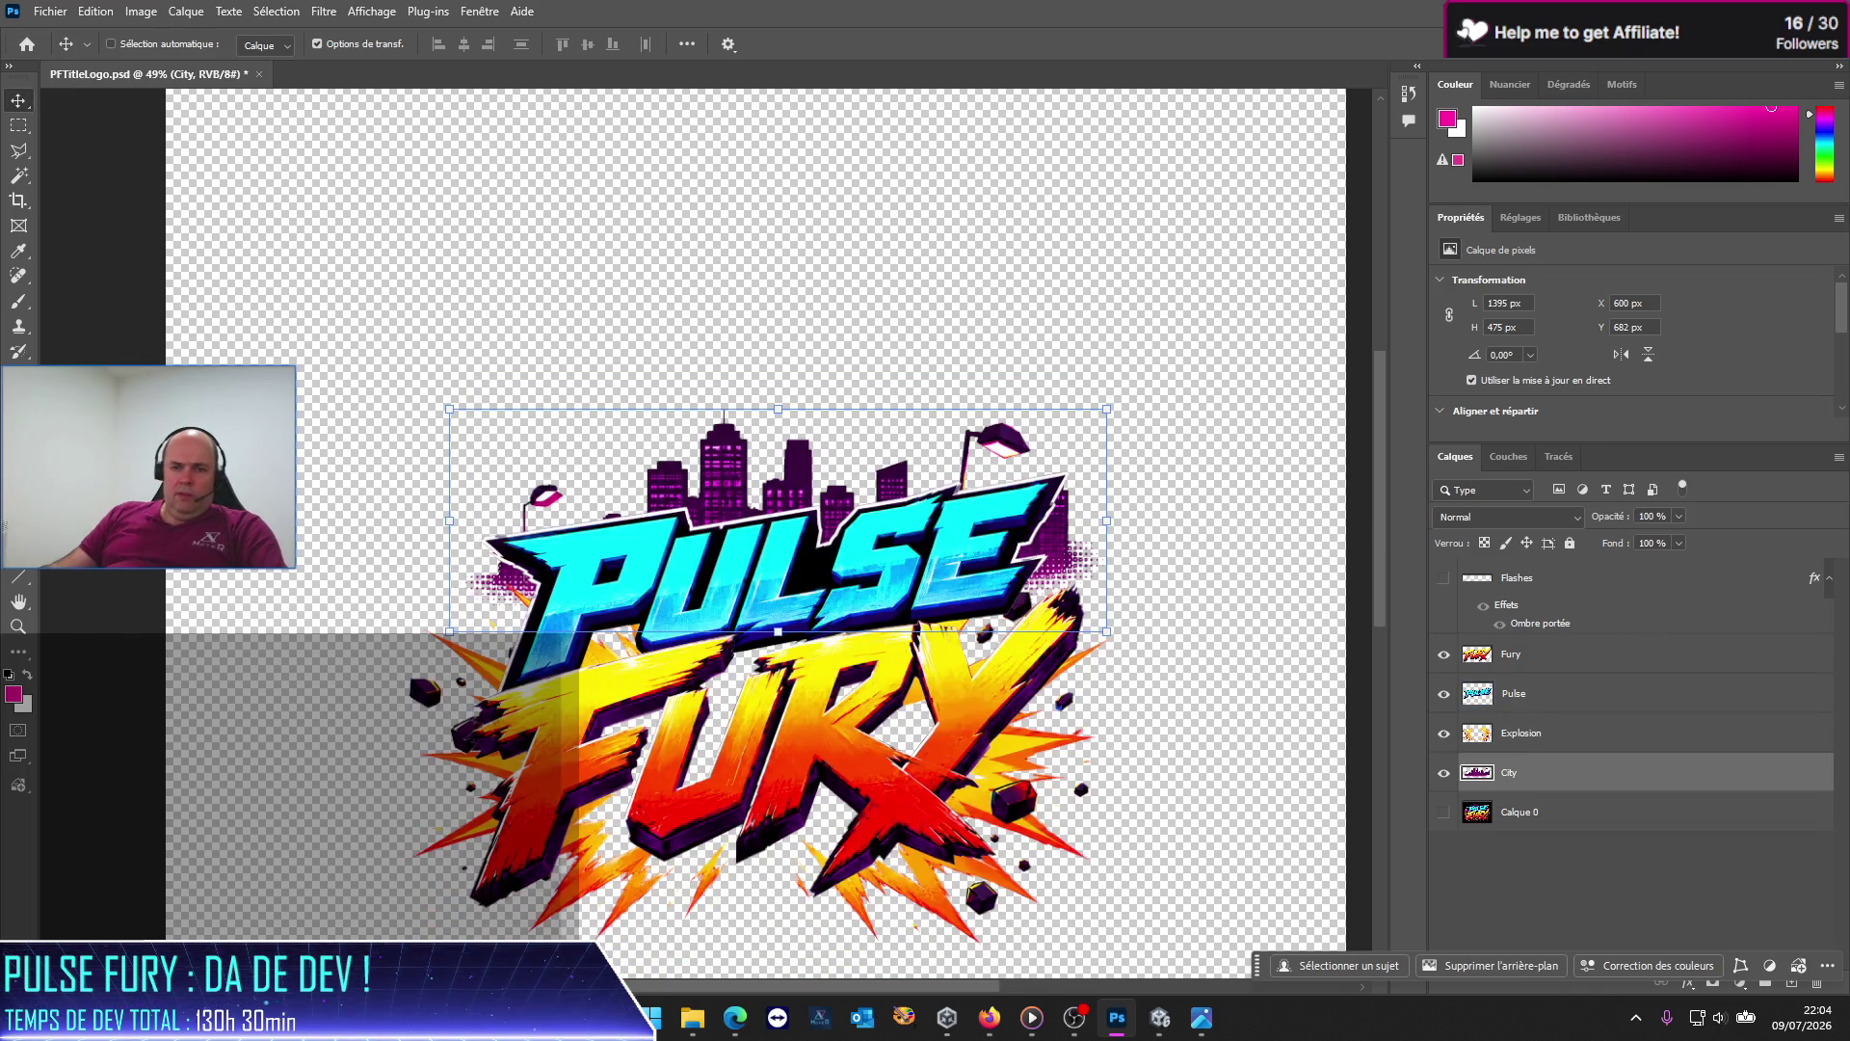
key("alt+Tab")
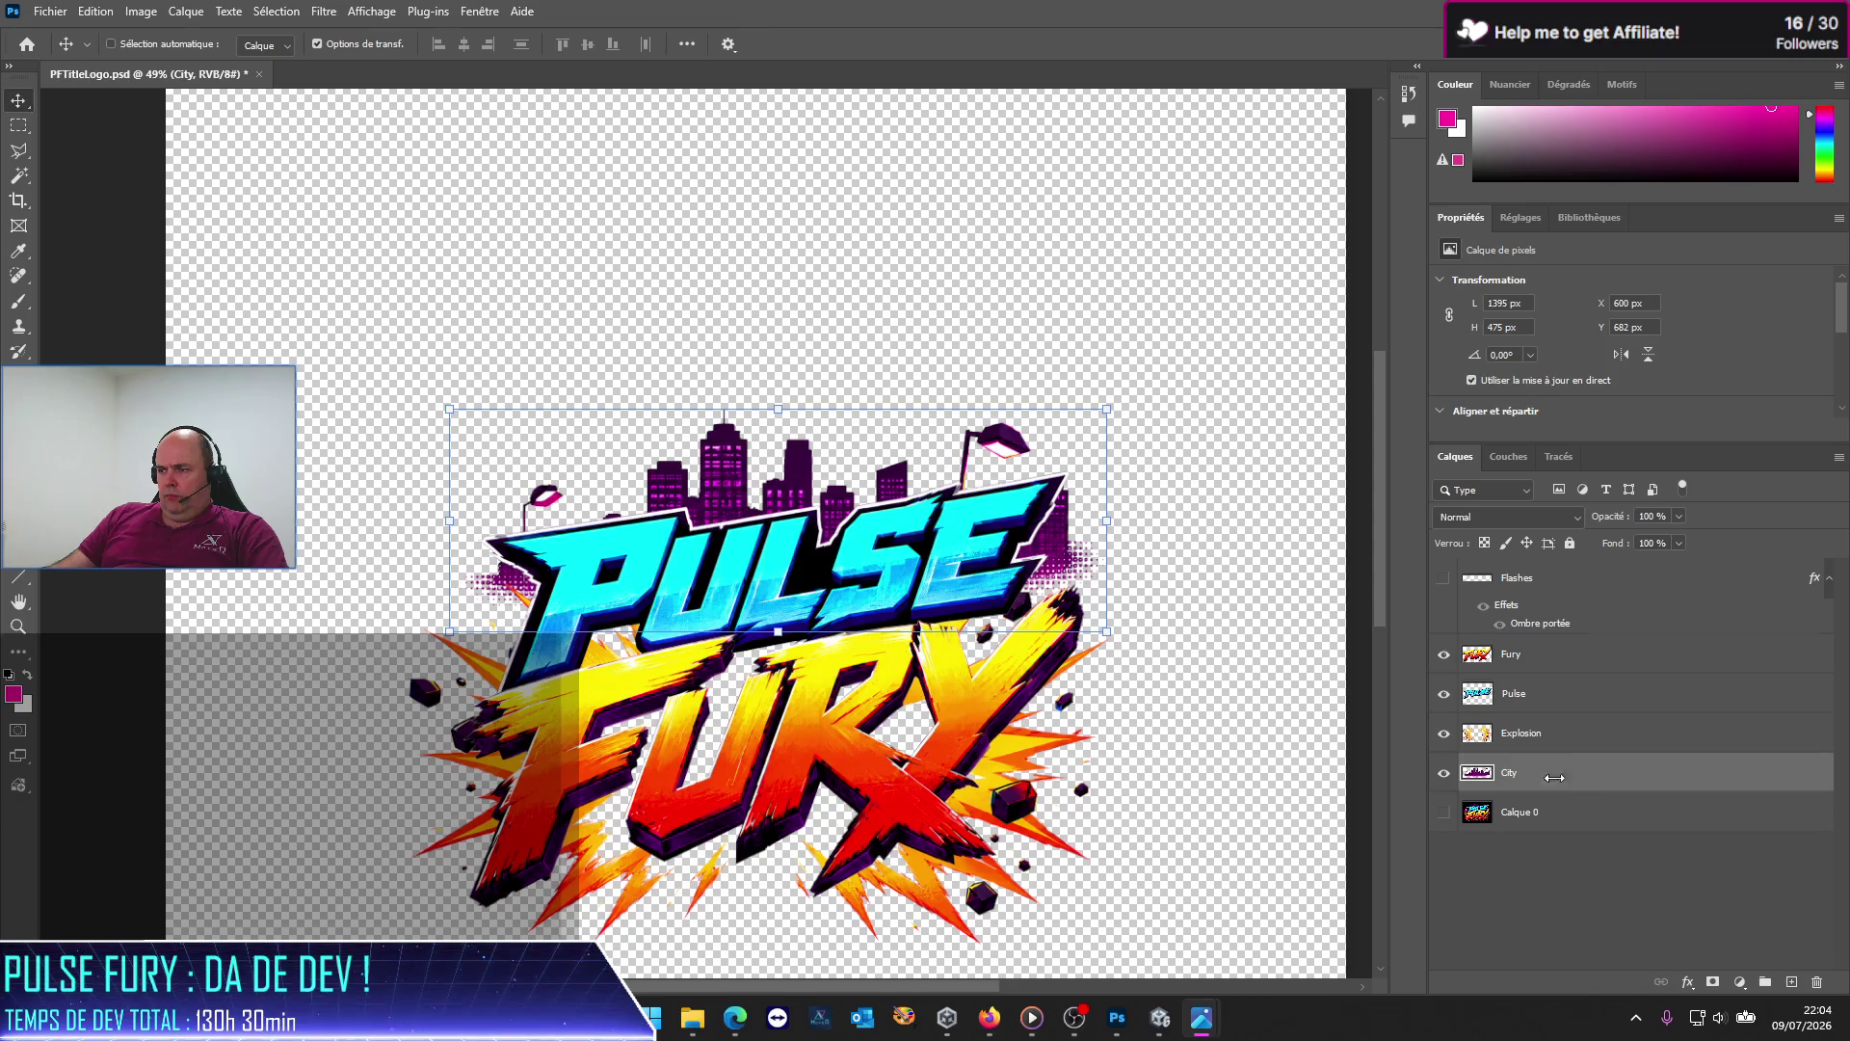
Step: Scale the City skyline down to 69.75% and centre it just above the PULSE lettering
left_click(720, 482)
left_click_drag(723, 486, 724, 448)
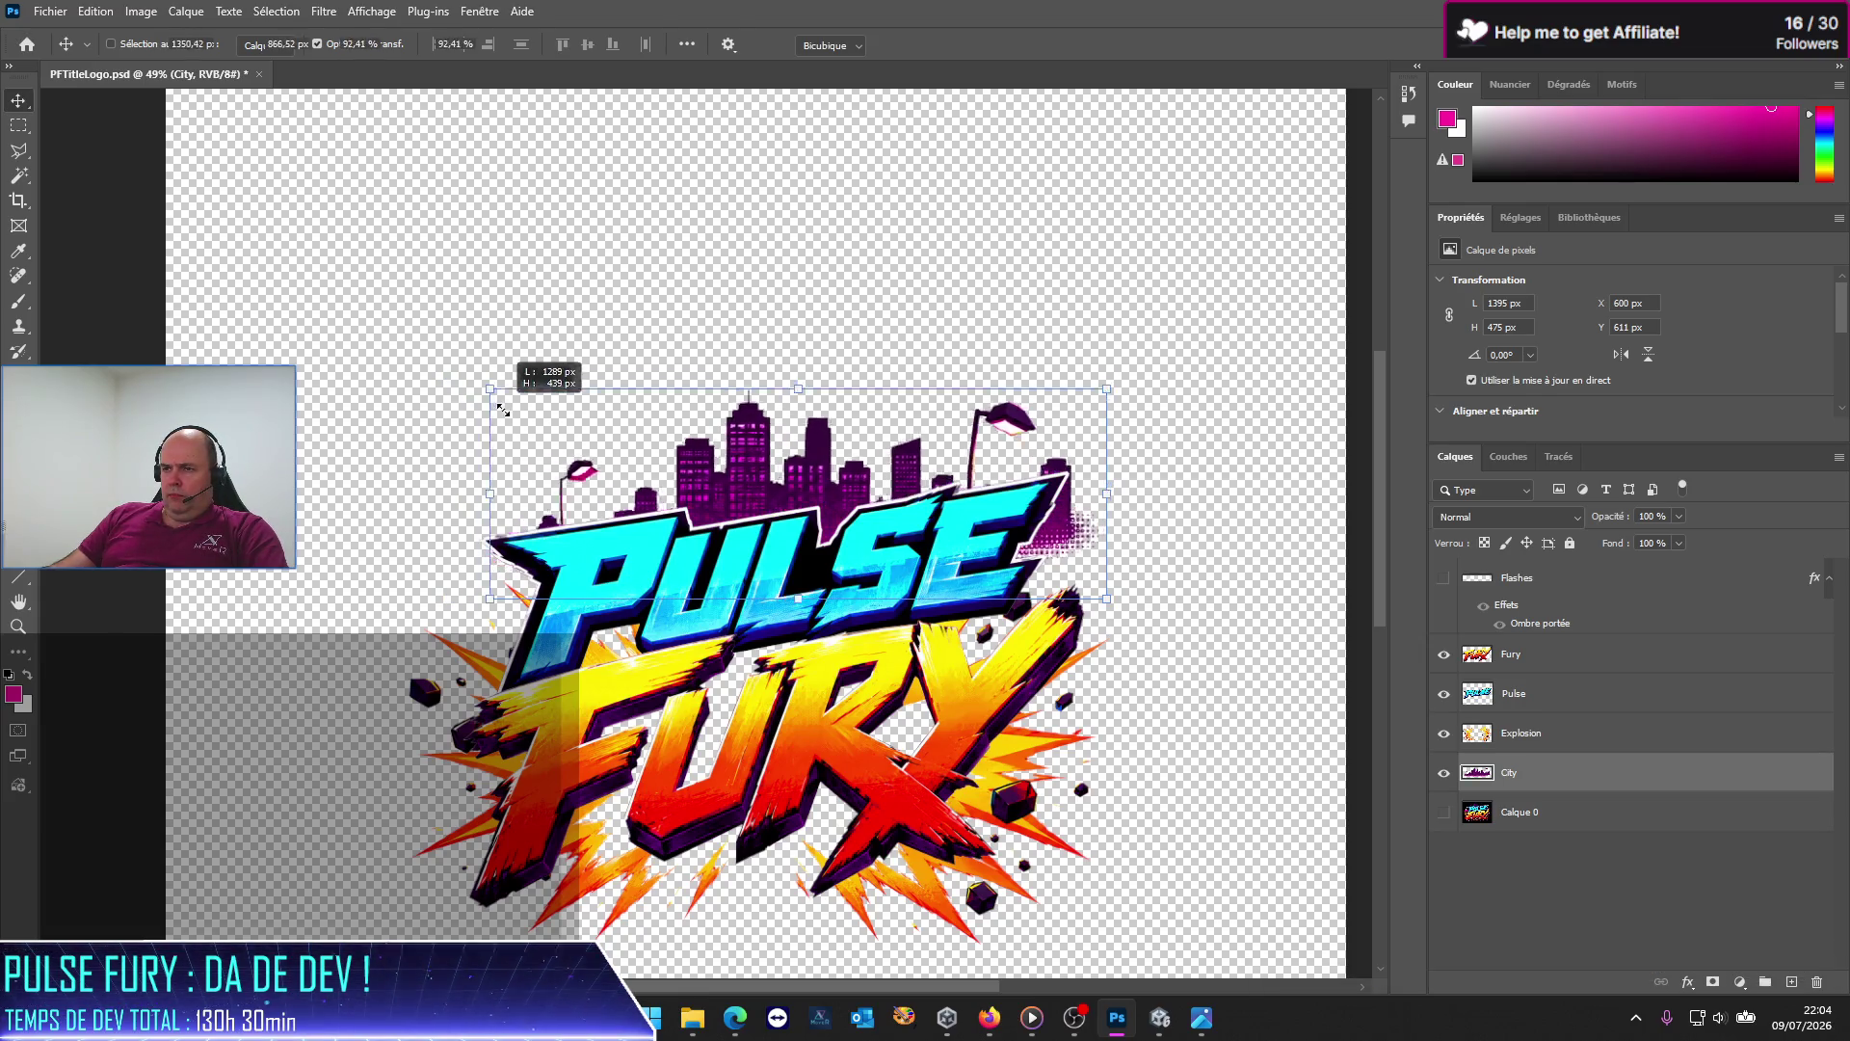
left_click_drag(450, 378, 521, 413)
mouse_move(704, 482)
left_mouse_down()
mouse_move(678, 484)
mouse_move(687, 470)
left_mouse_up()
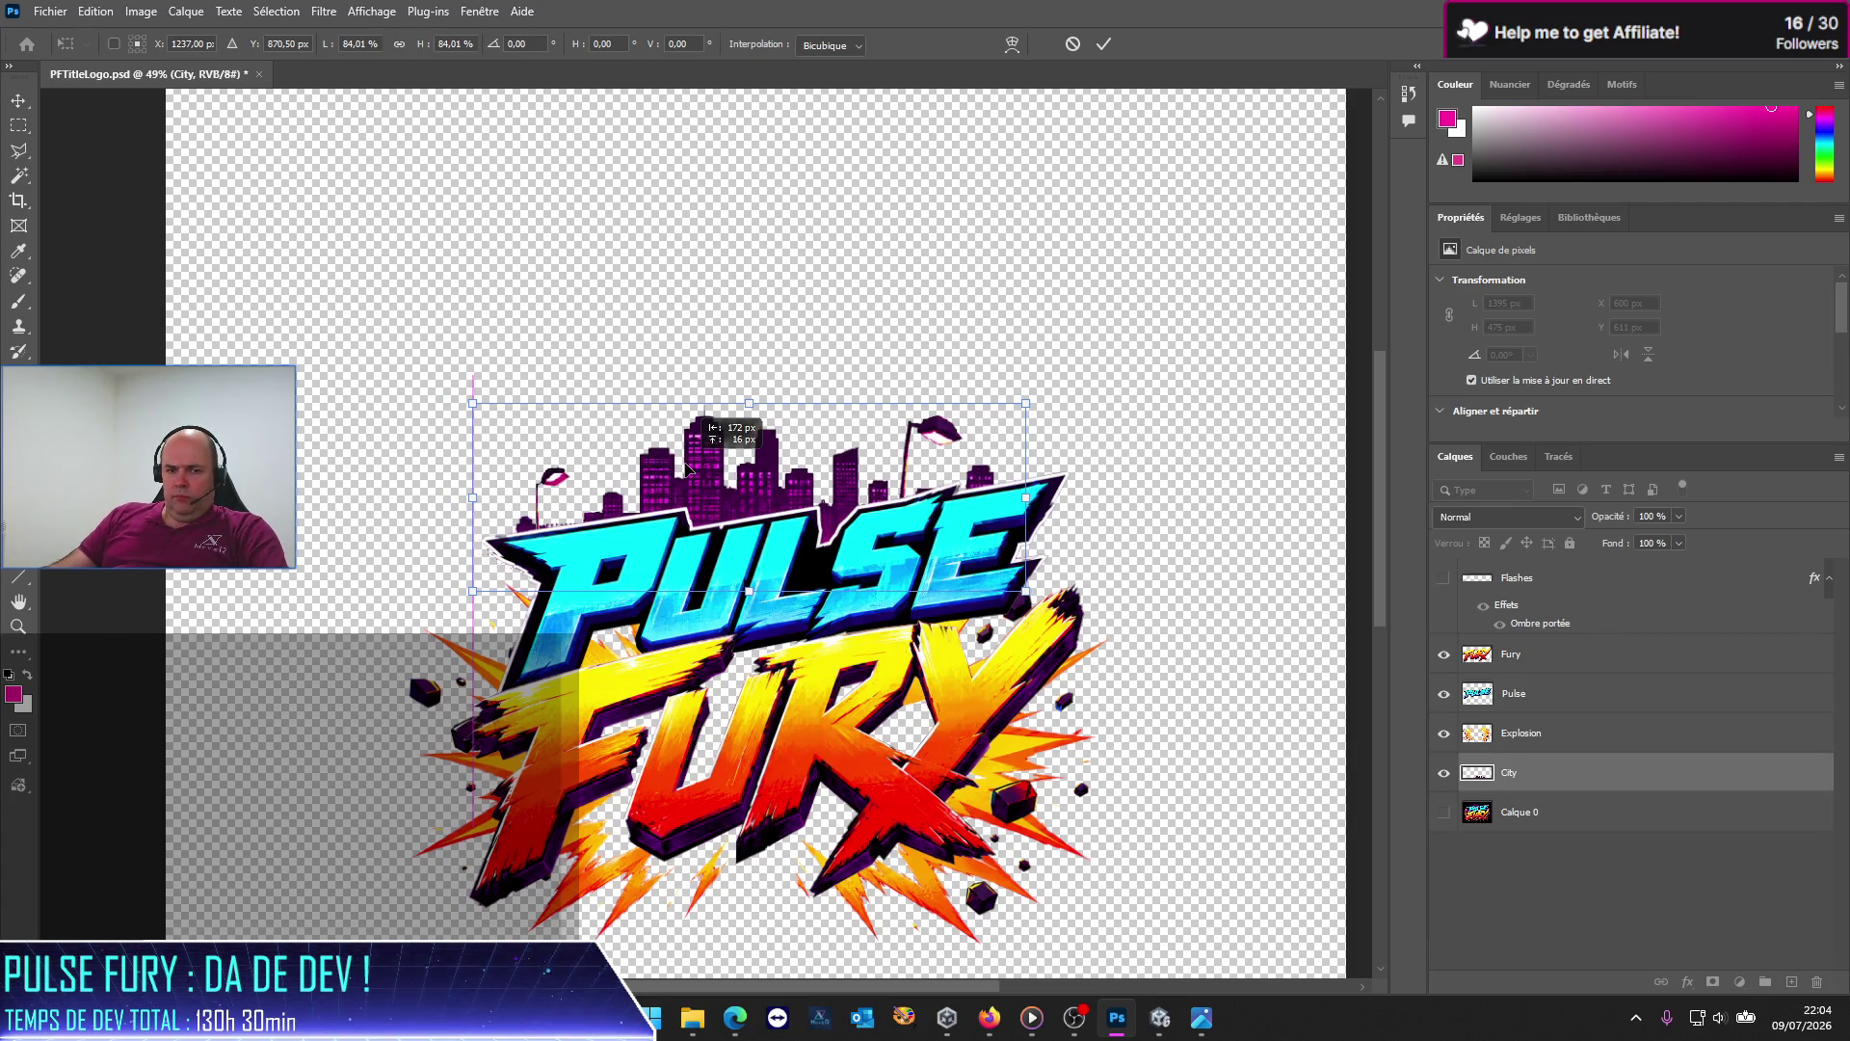
mouse_move(687, 467)
left_mouse_down()
mouse_move(670, 491)
mouse_move(718, 433)
left_mouse_up()
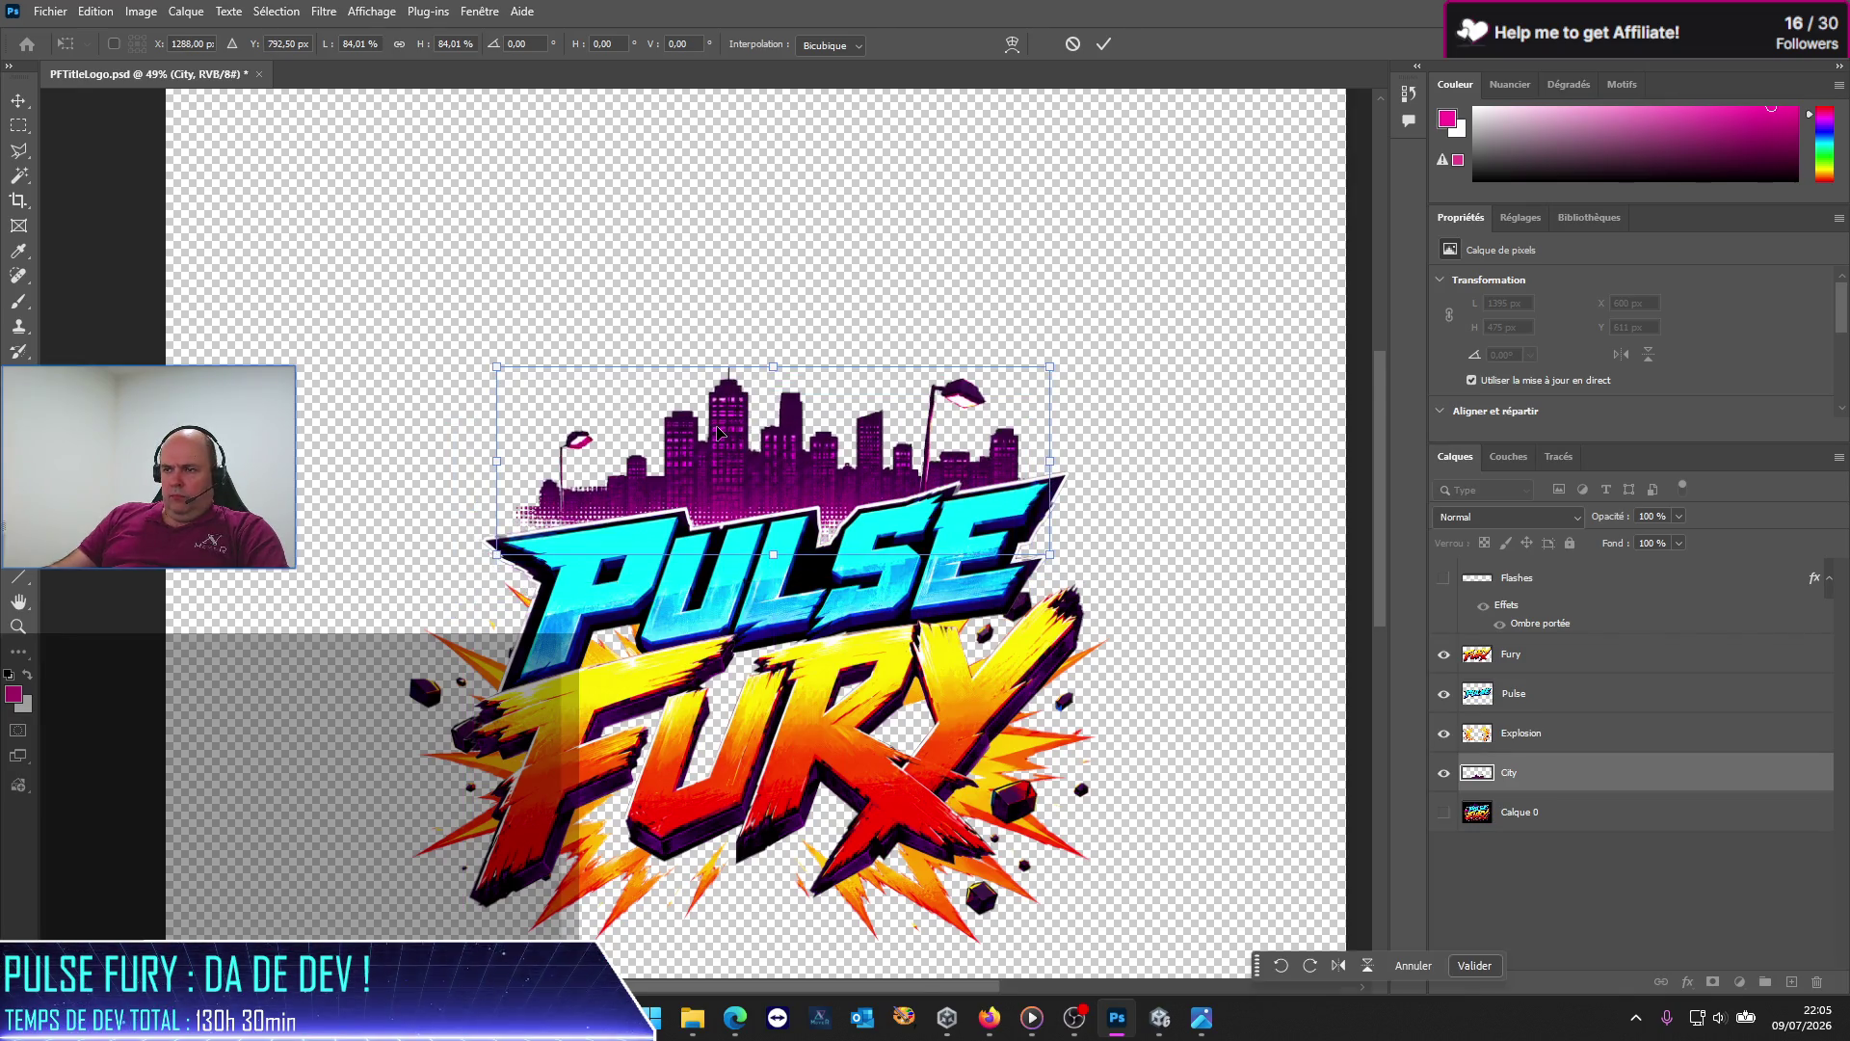
mouse_move(498, 369)
left_mouse_down()
mouse_move(608, 404)
mouse_move(590, 398)
left_mouse_up()
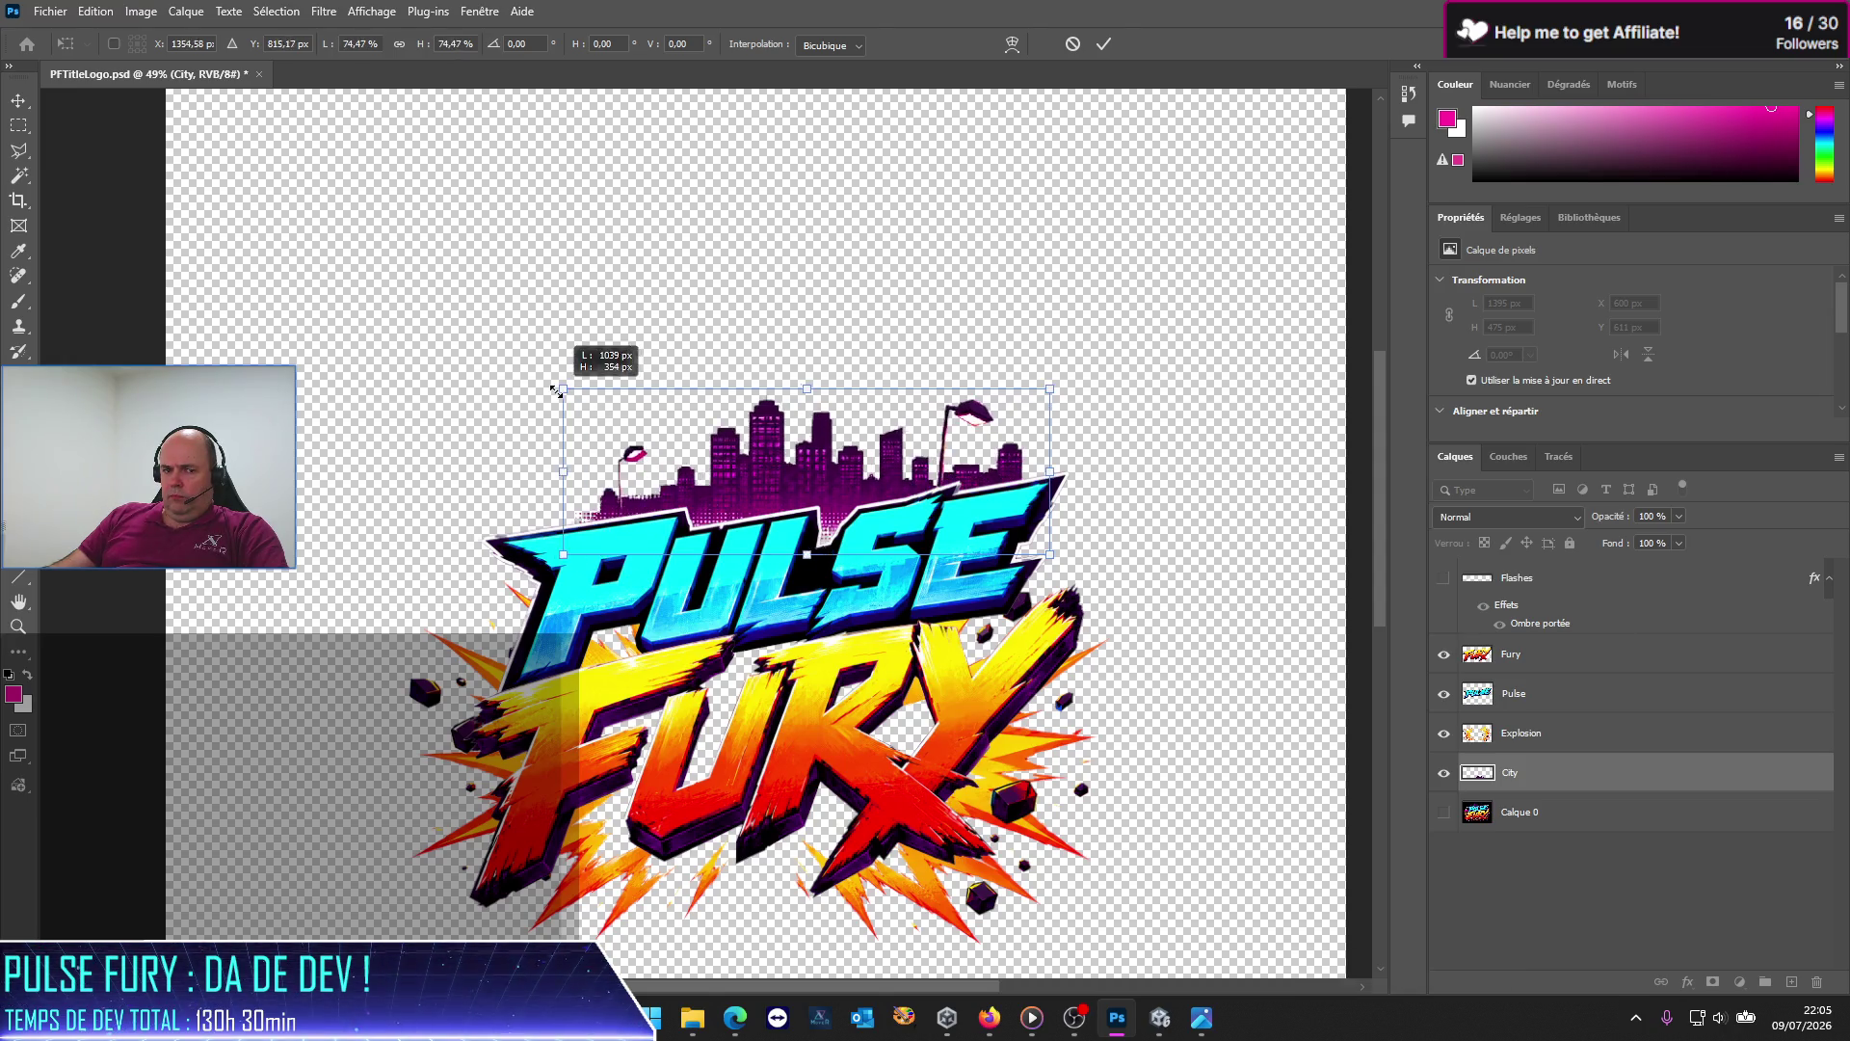
left_click_drag(763, 488, 714, 497)
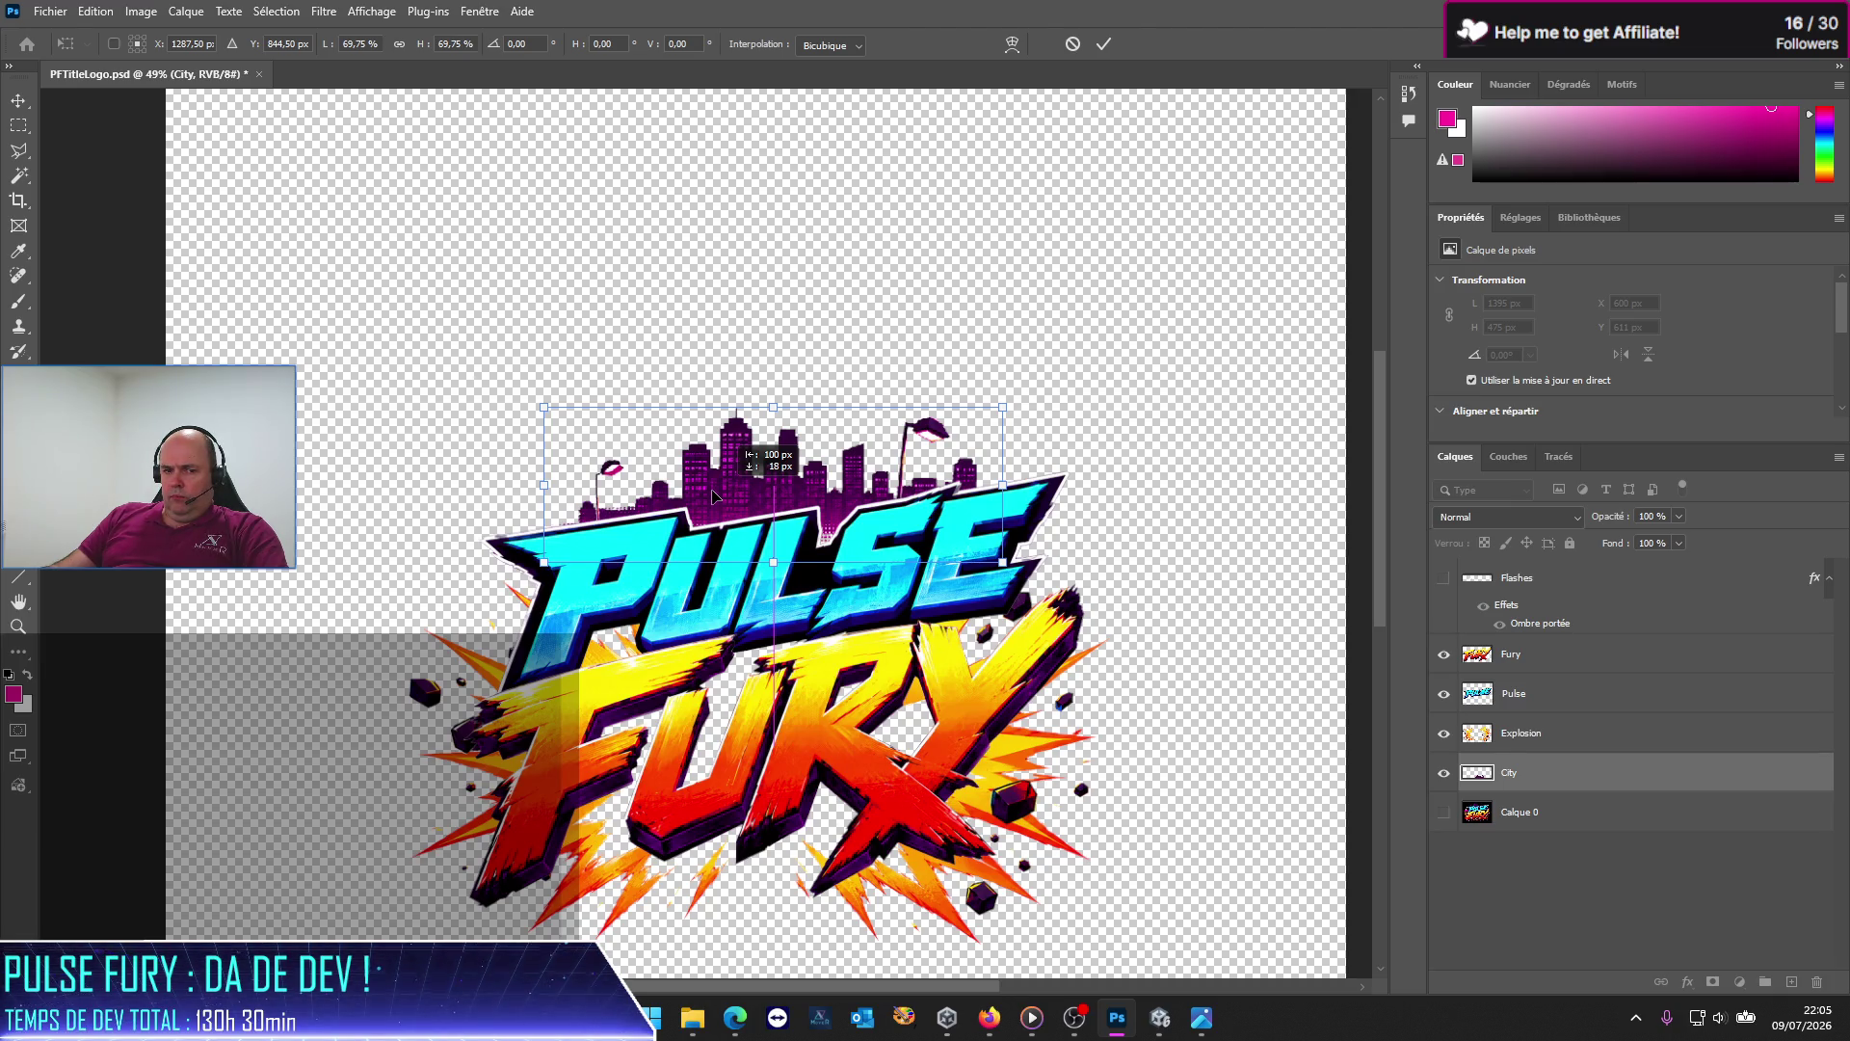
left_click_drag(709, 496, 699, 490)
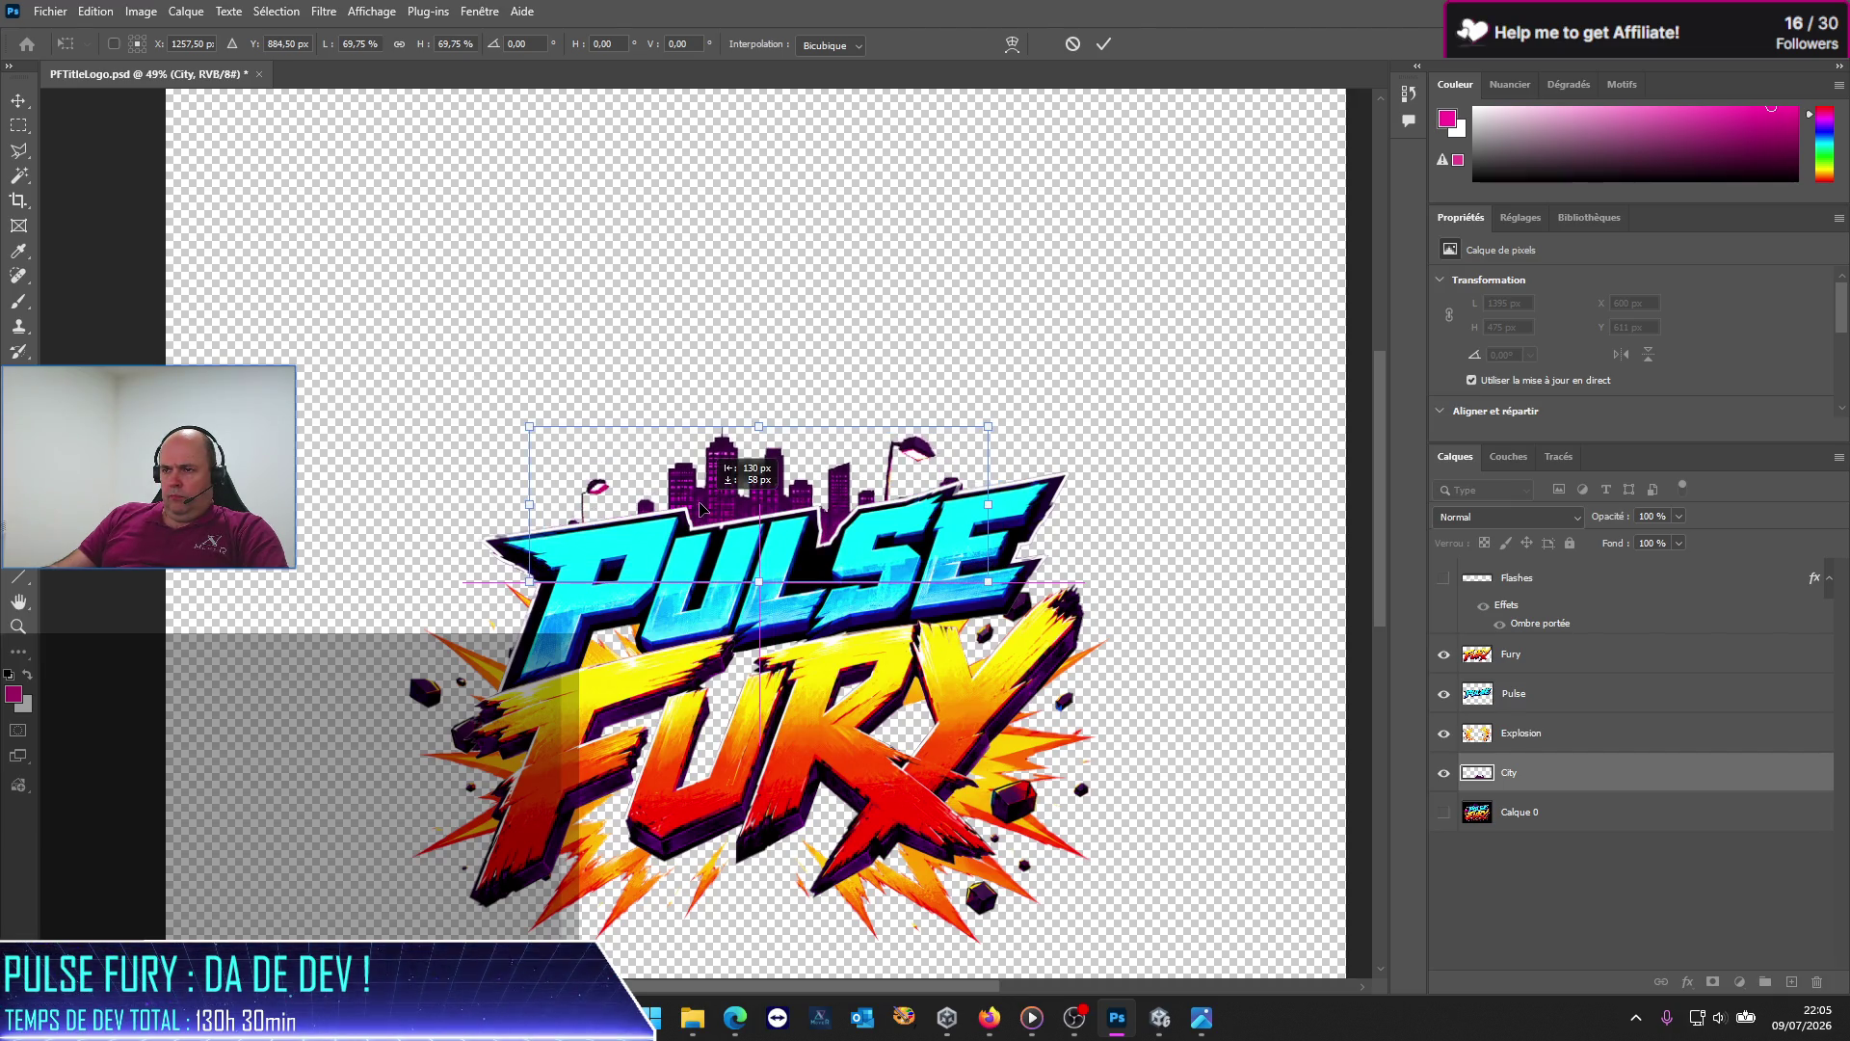
left_click_drag(698, 490, 703, 505)
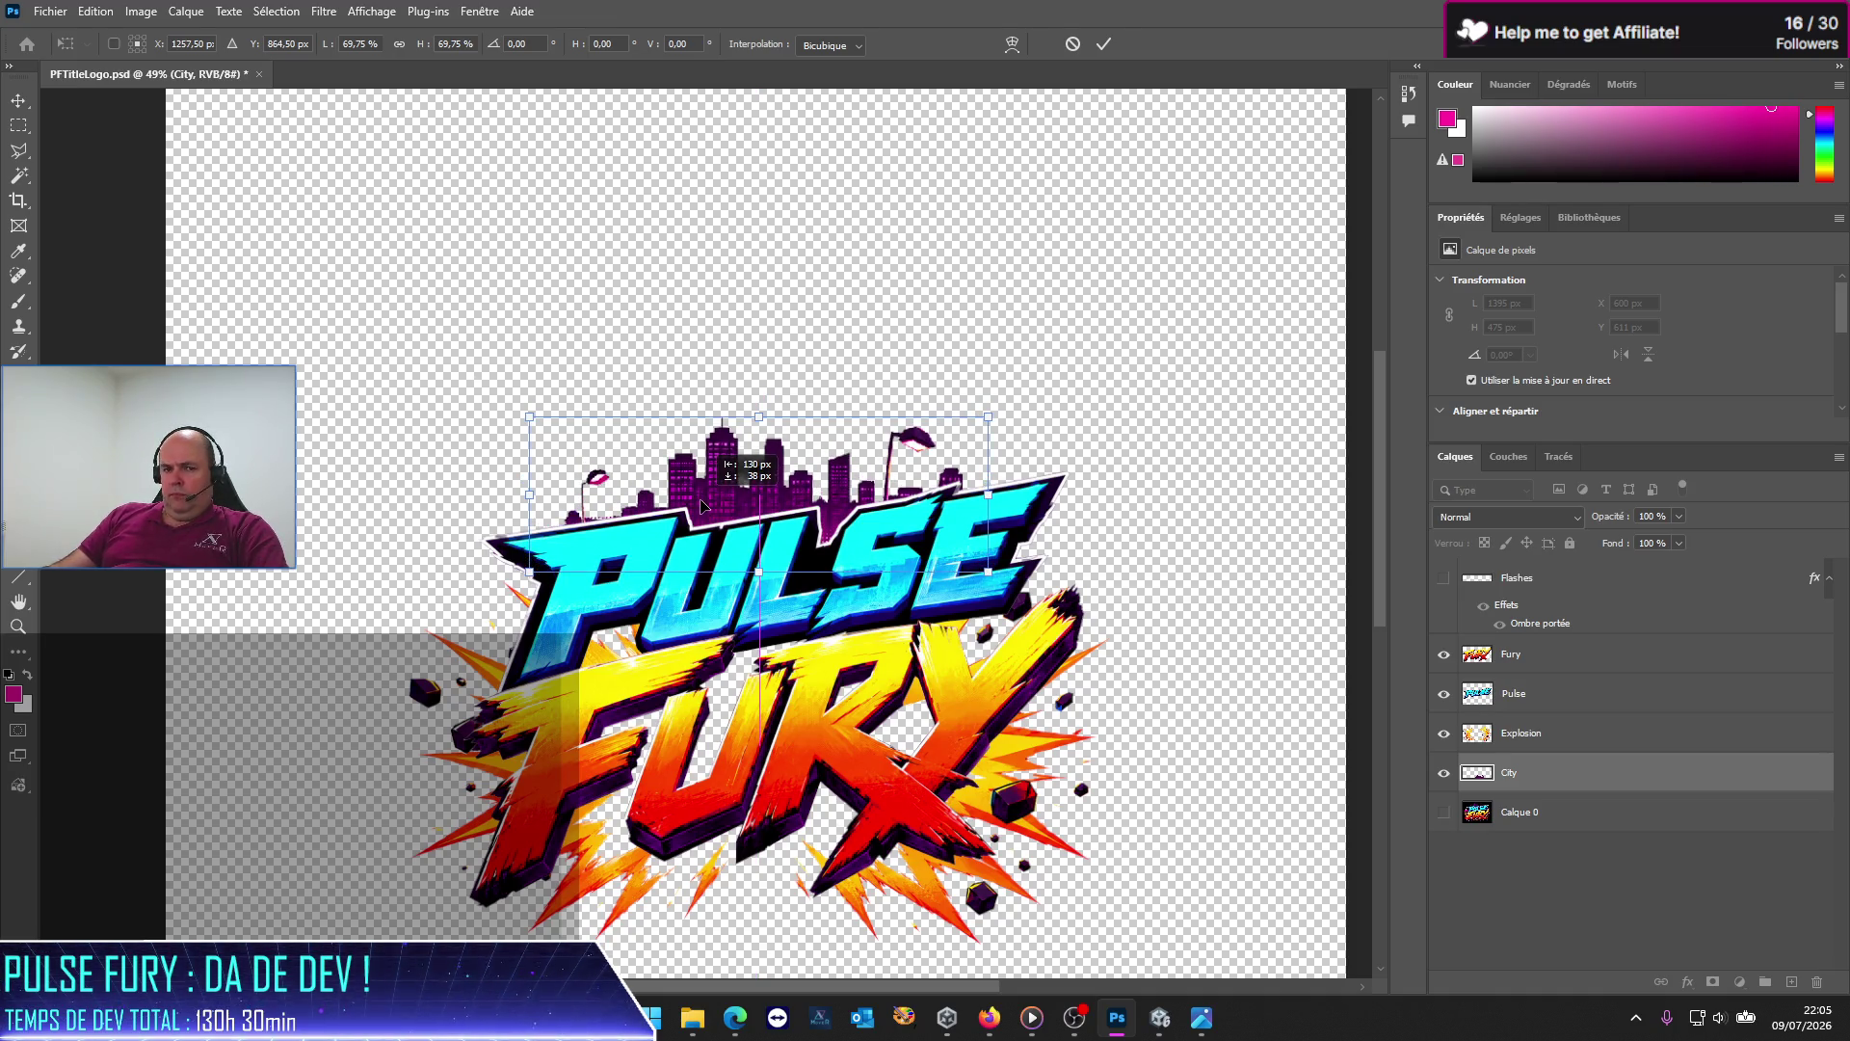
left_click_drag(703, 505, 702, 505)
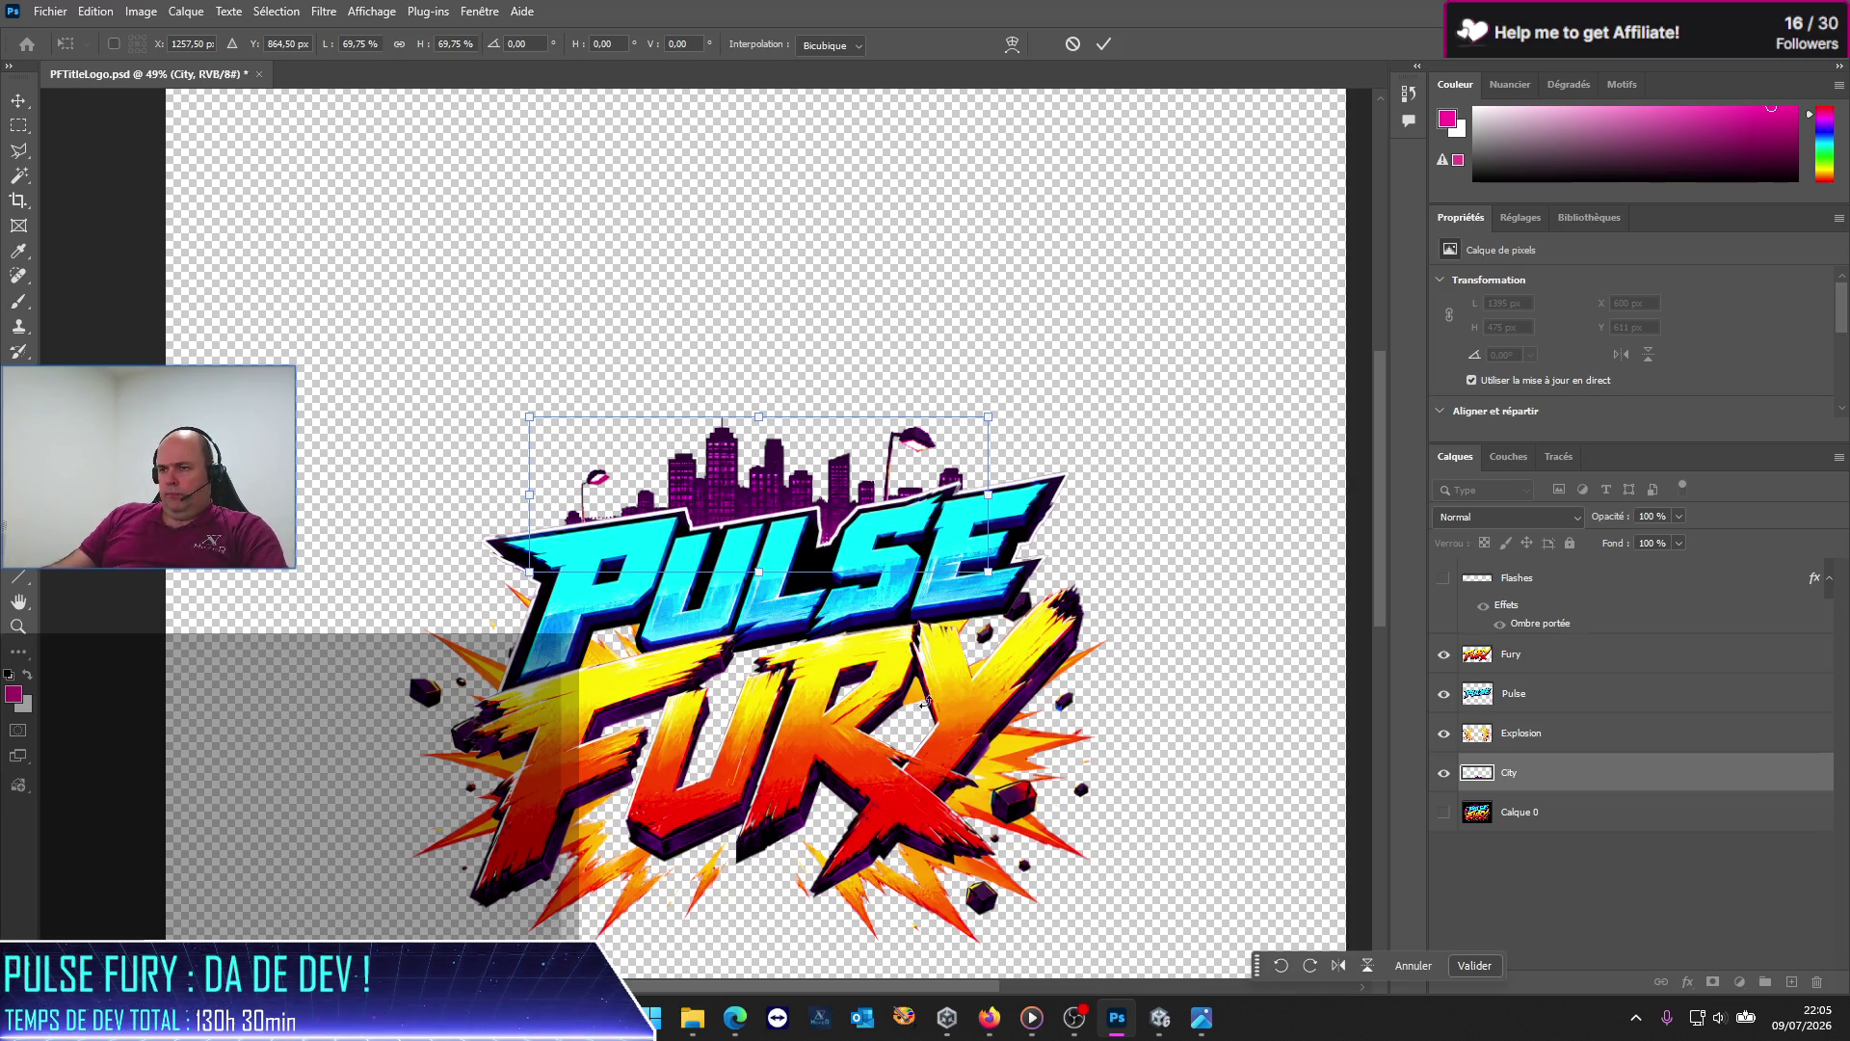
left_click(1552, 660)
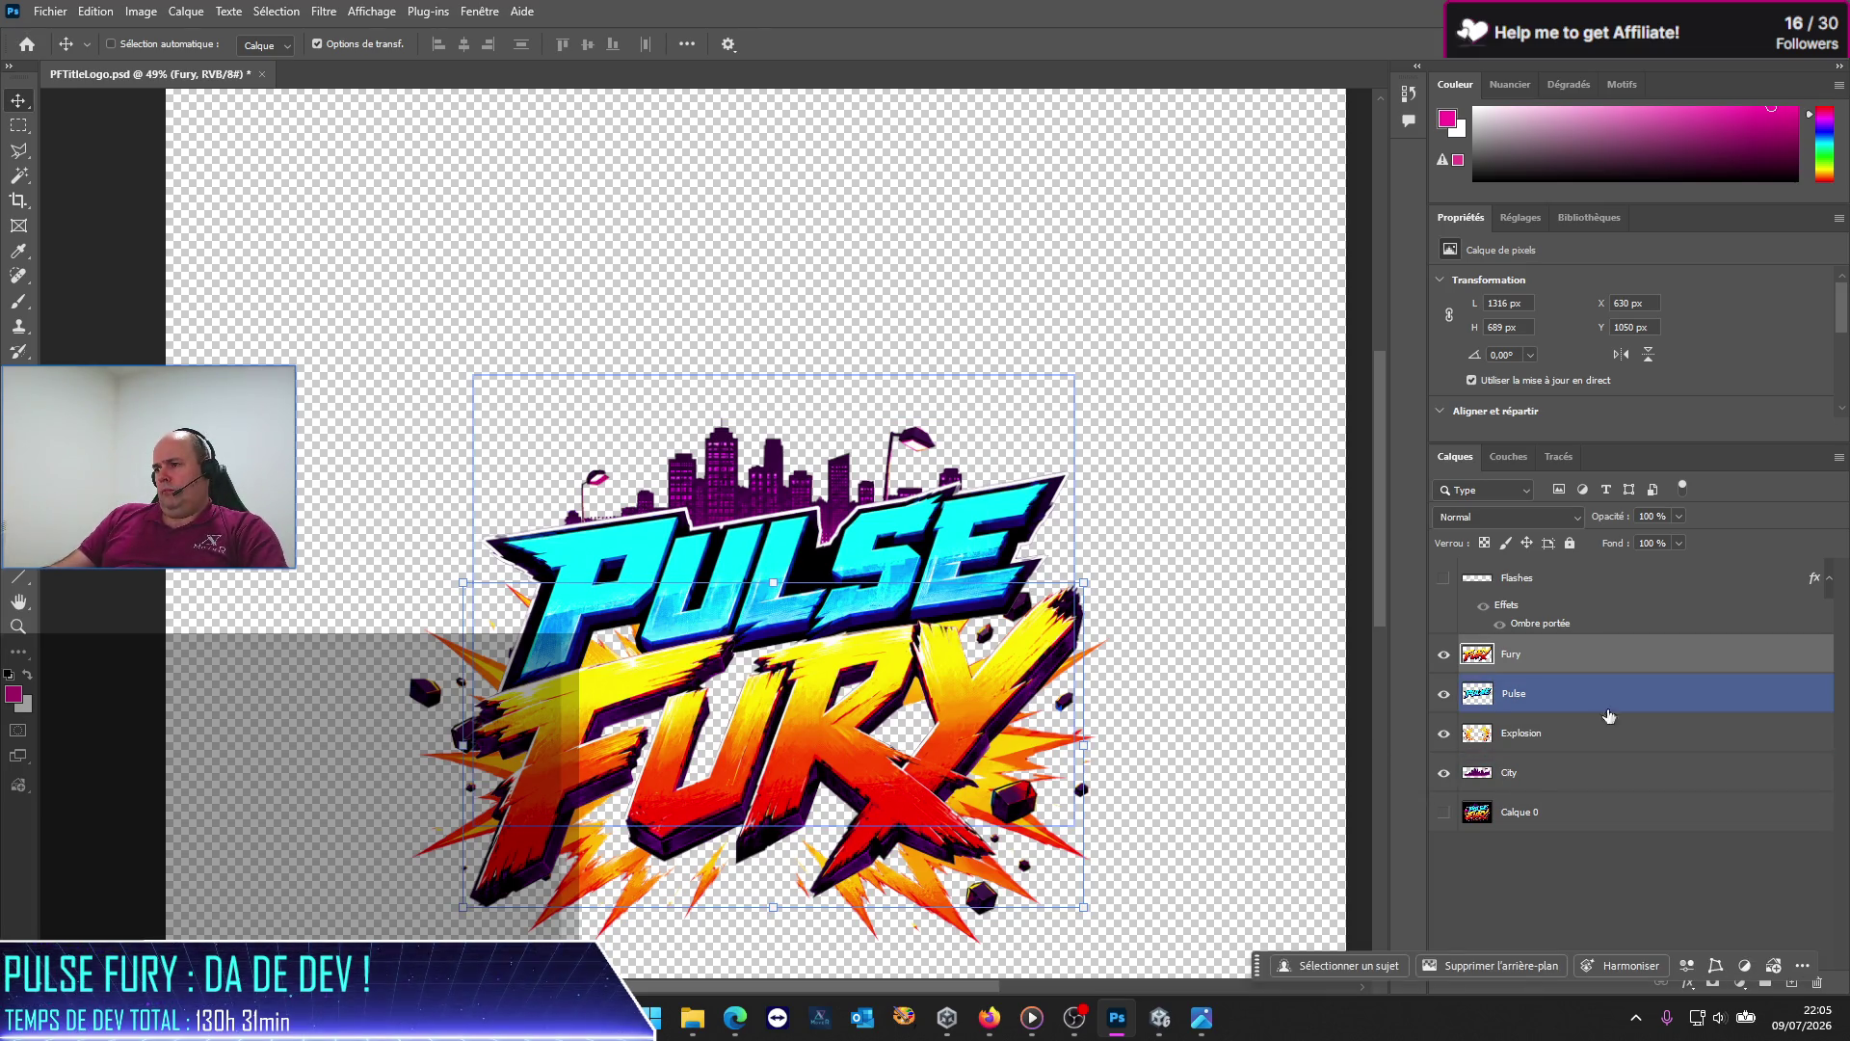
Step: Enlarge the Pulse lettering to about 102.5% and shift it slightly right and down
left_click(1527, 699)
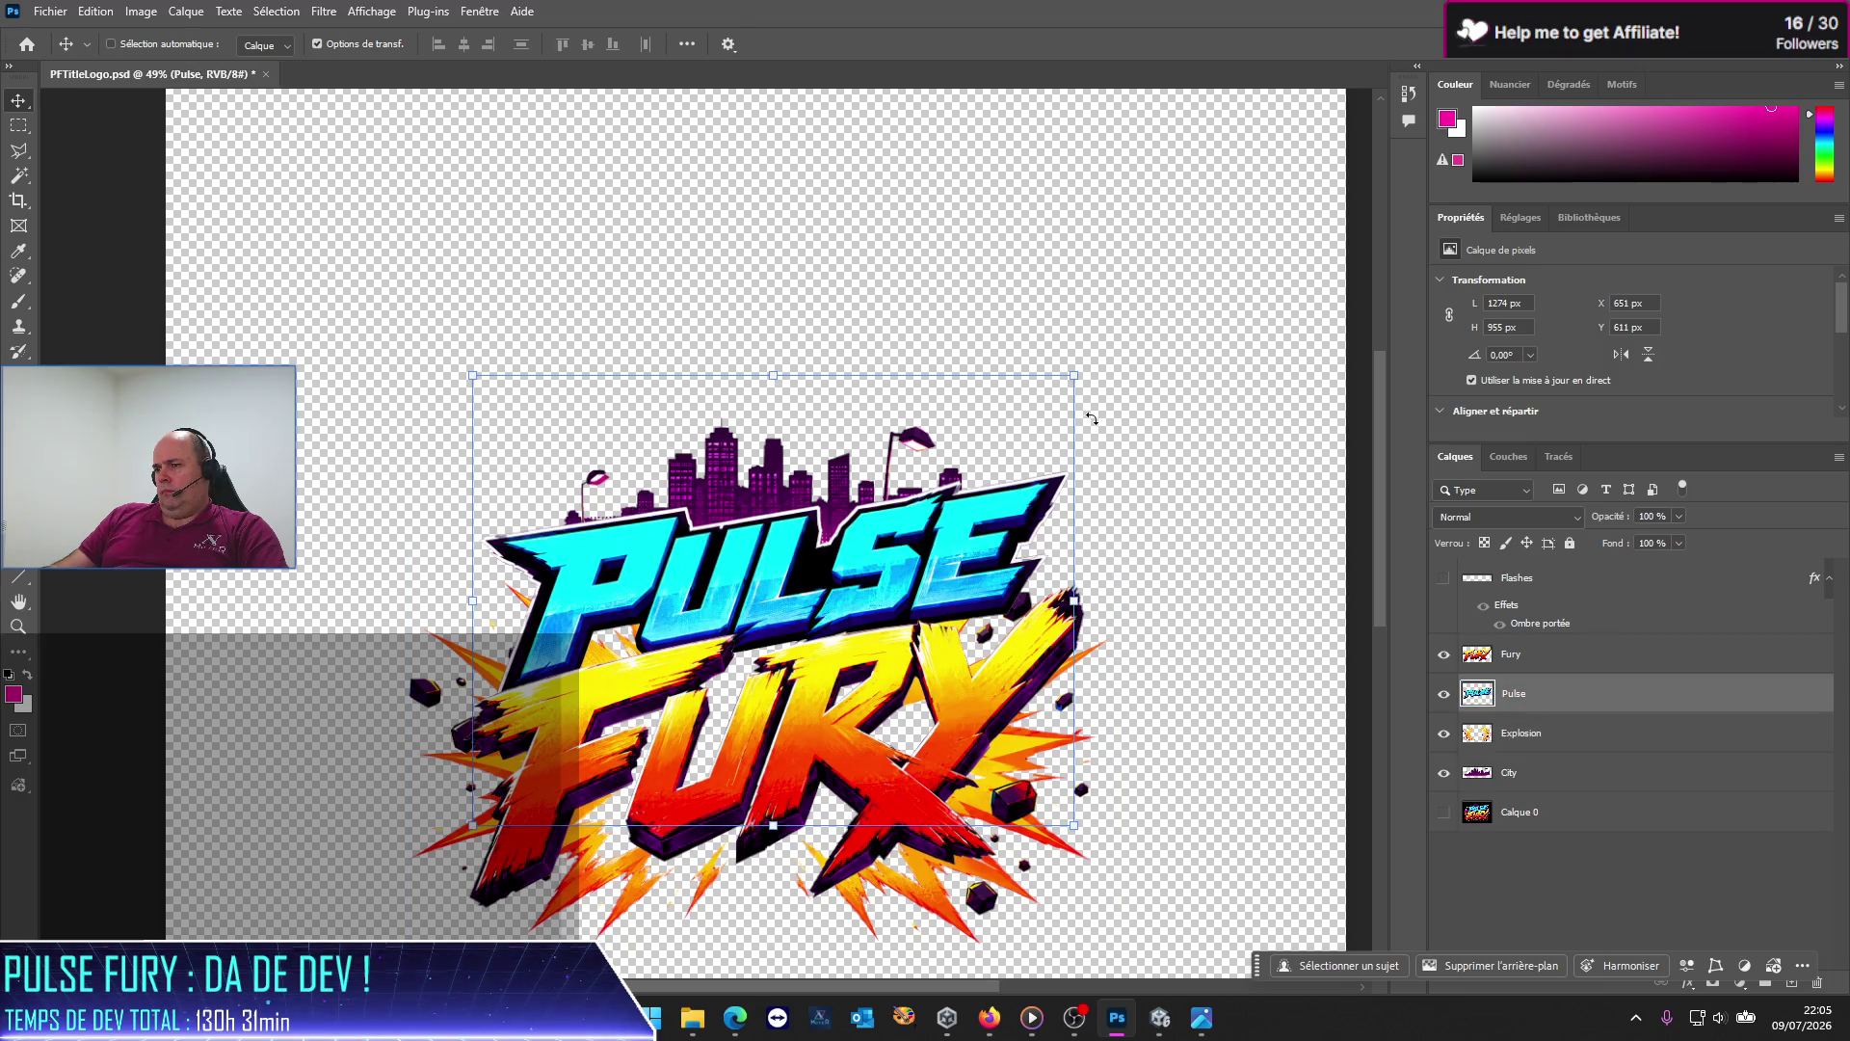
left_click_drag(1075, 378, 1088, 366)
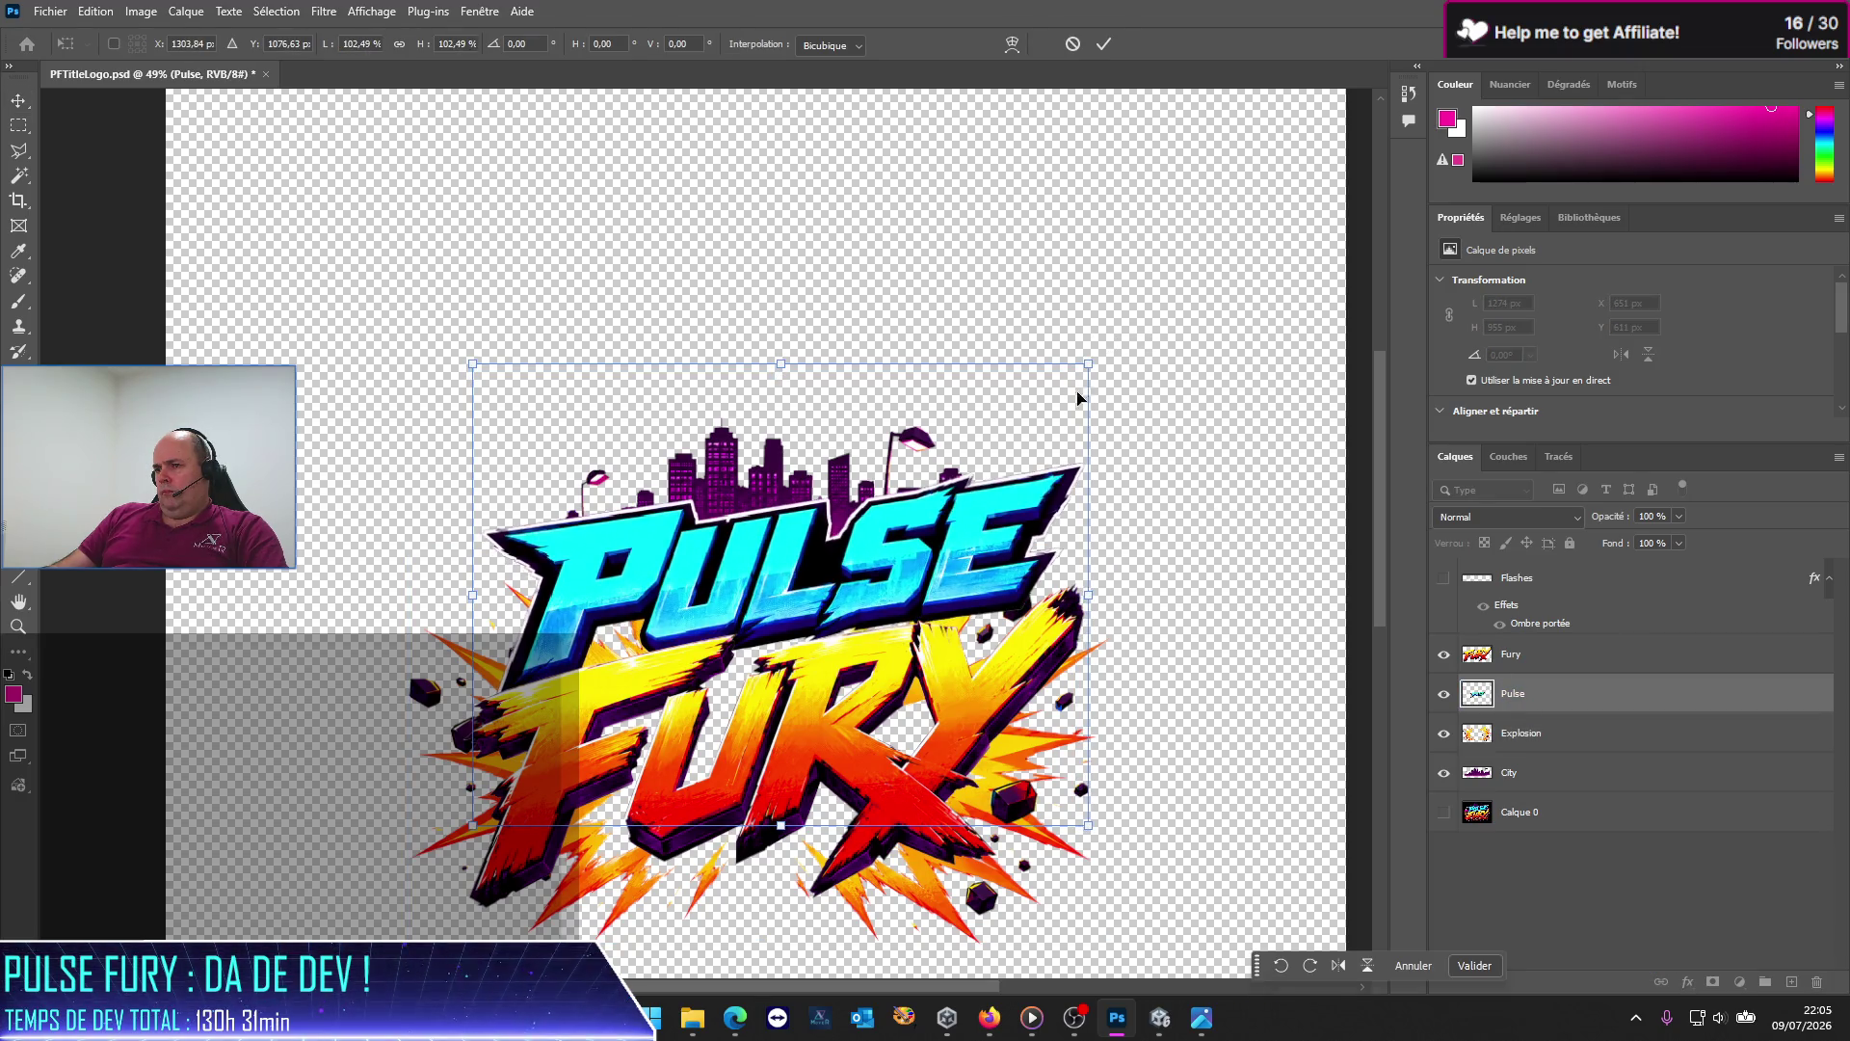
left_click_drag(770, 574, 743, 591)
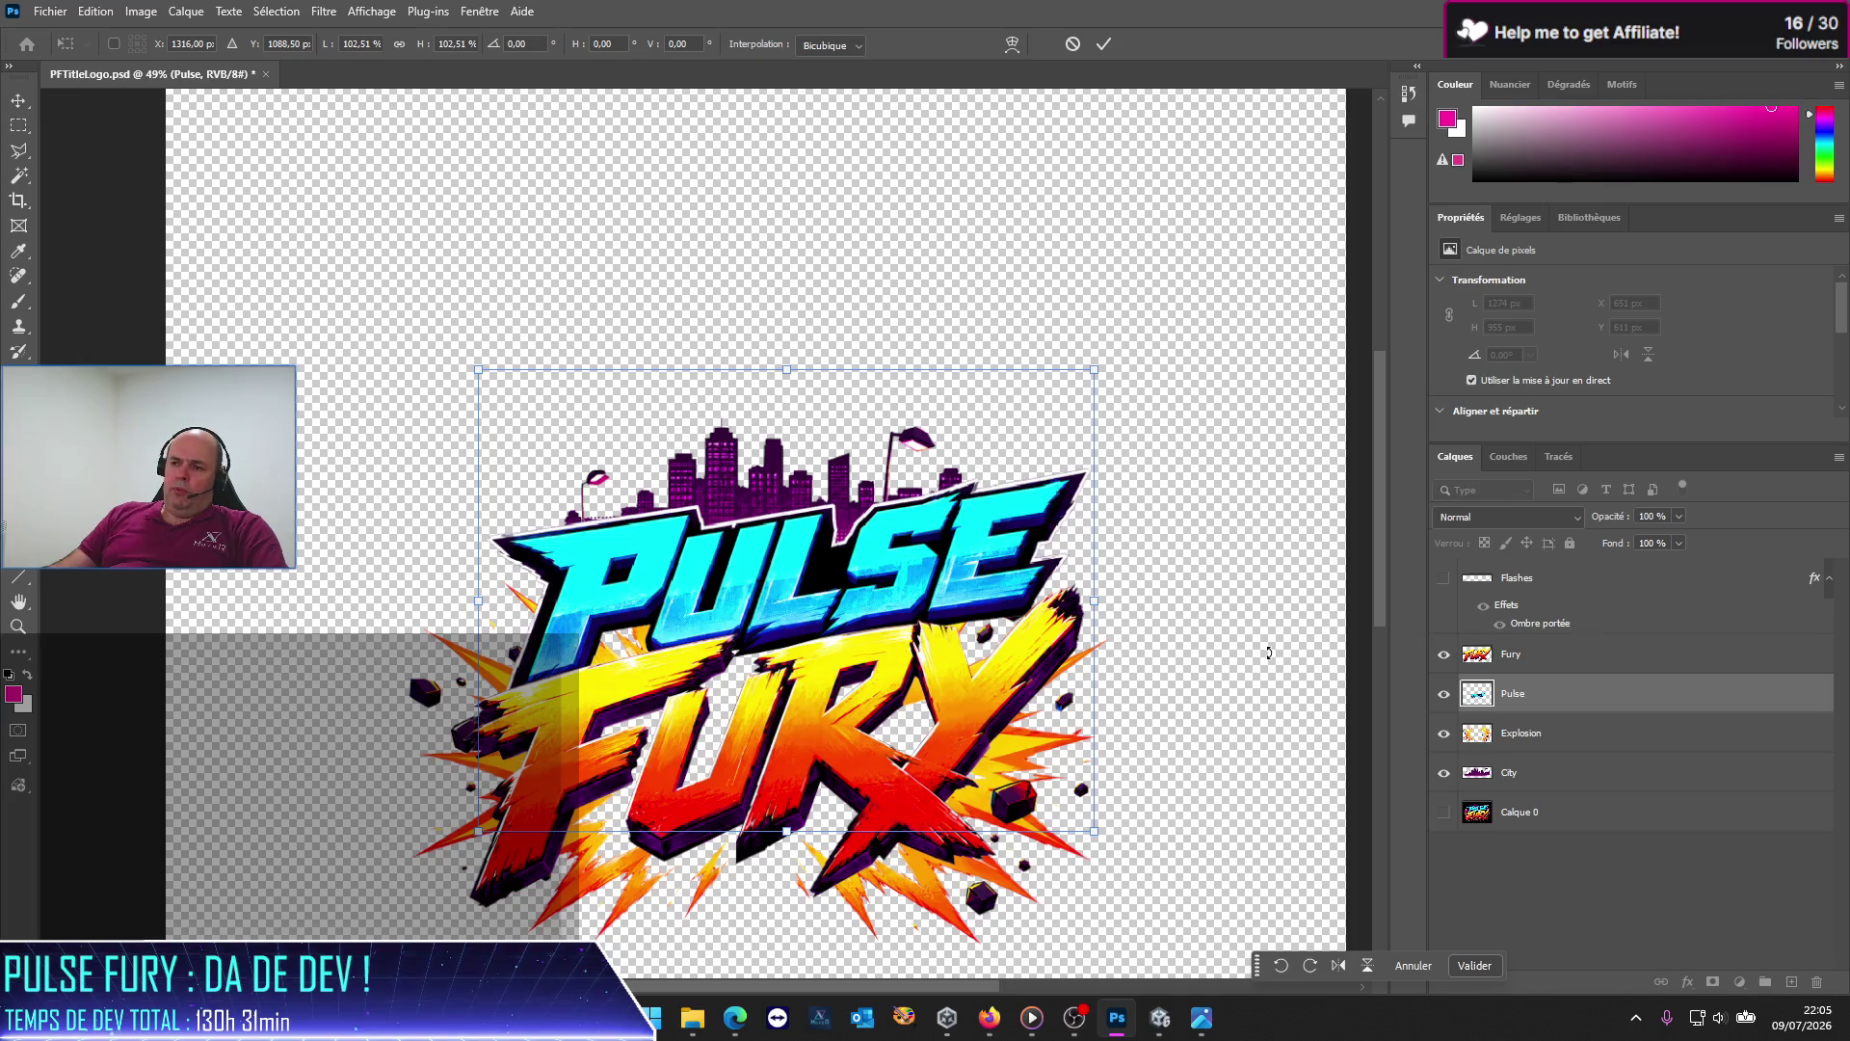
left_click(1552, 744)
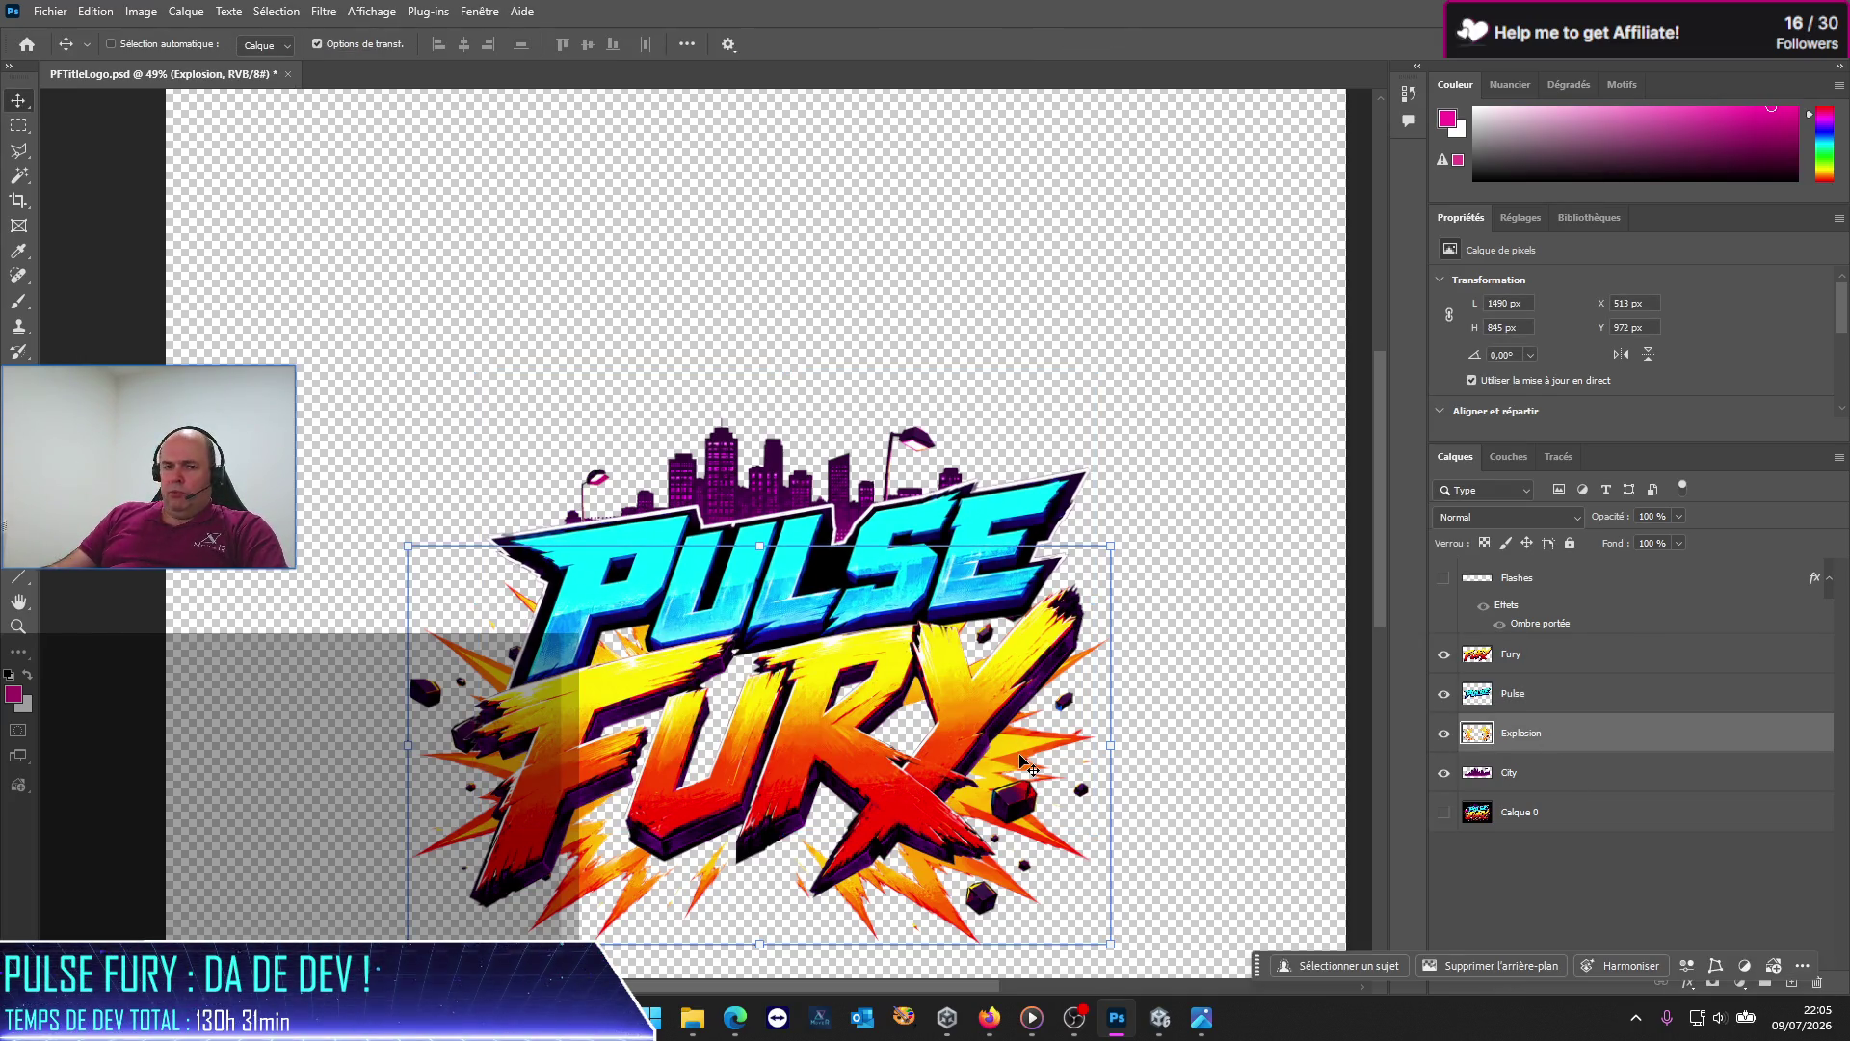
Step: Scale the explosion to about 117%, then reposition it centred behind the PULSE FURY lettering
left_click_drag(1027, 766, 907, 453)
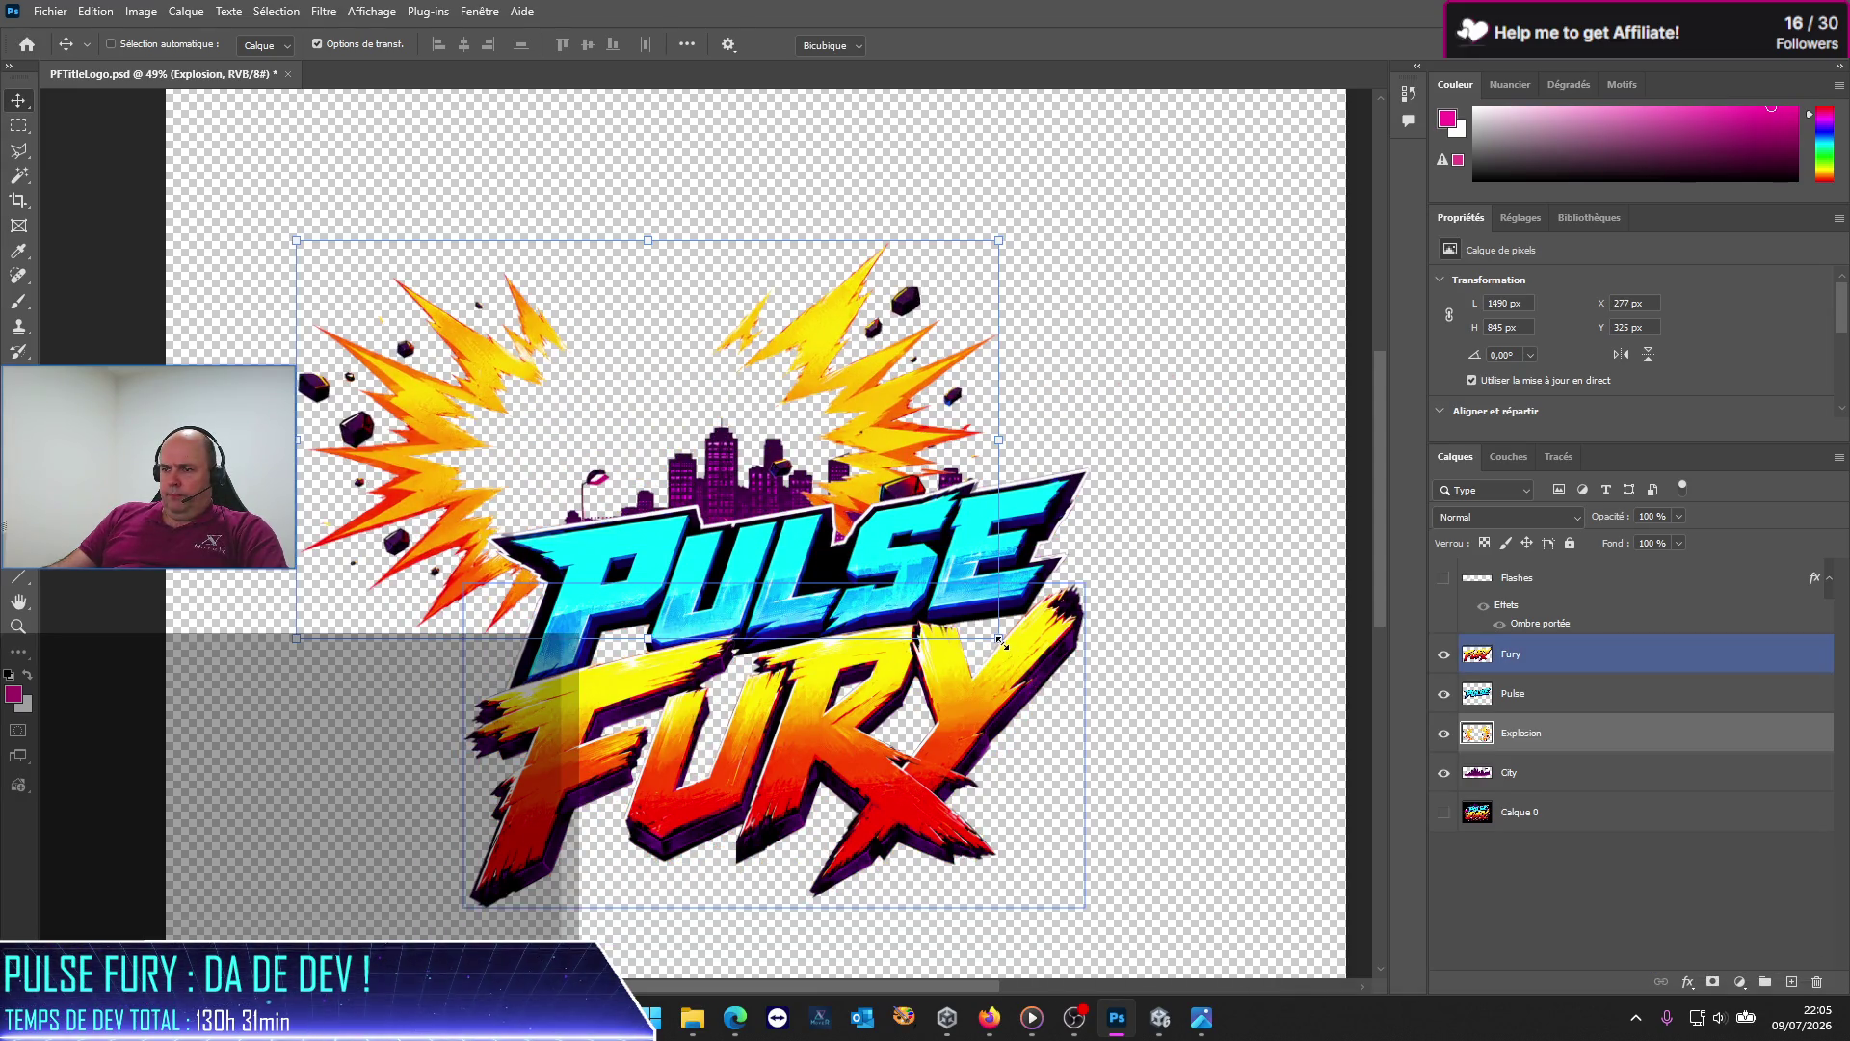
left_click_drag(1002, 643, 1120, 707)
left_click_drag(939, 413, 1004, 614)
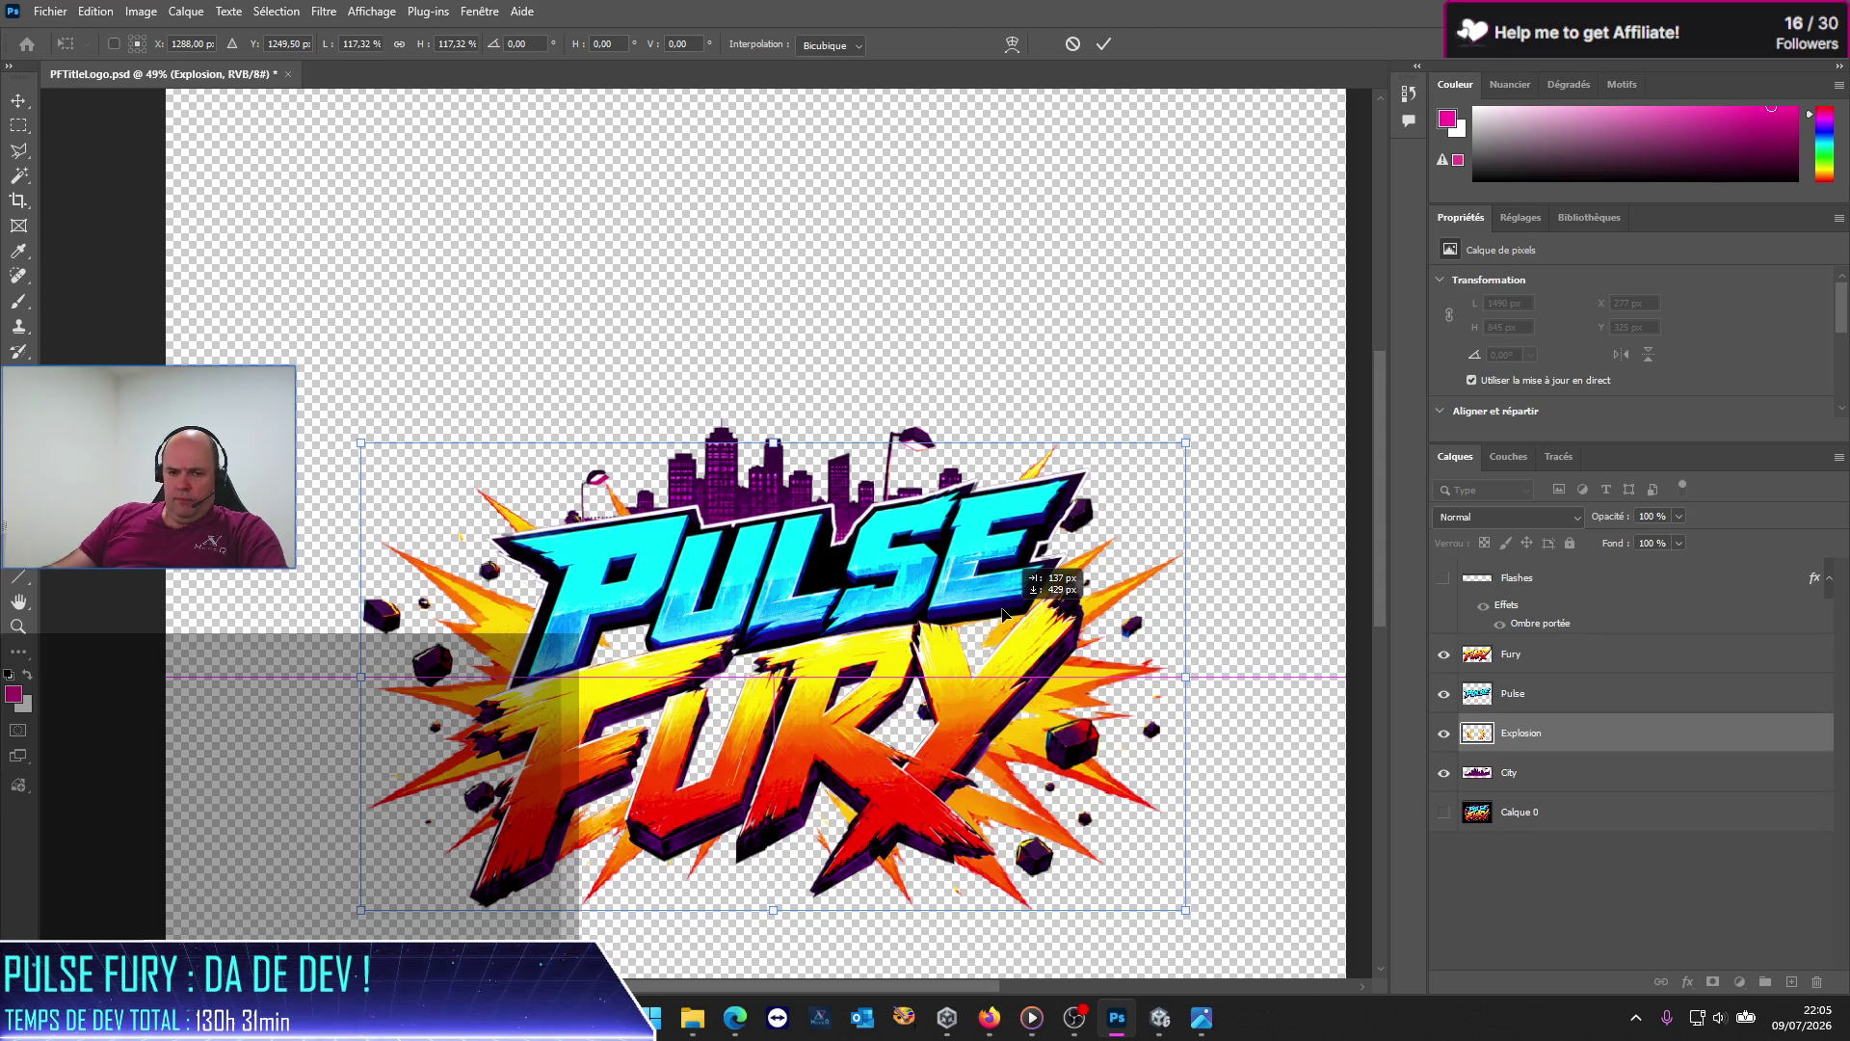
left_click_drag(1002, 612, 1026, 678)
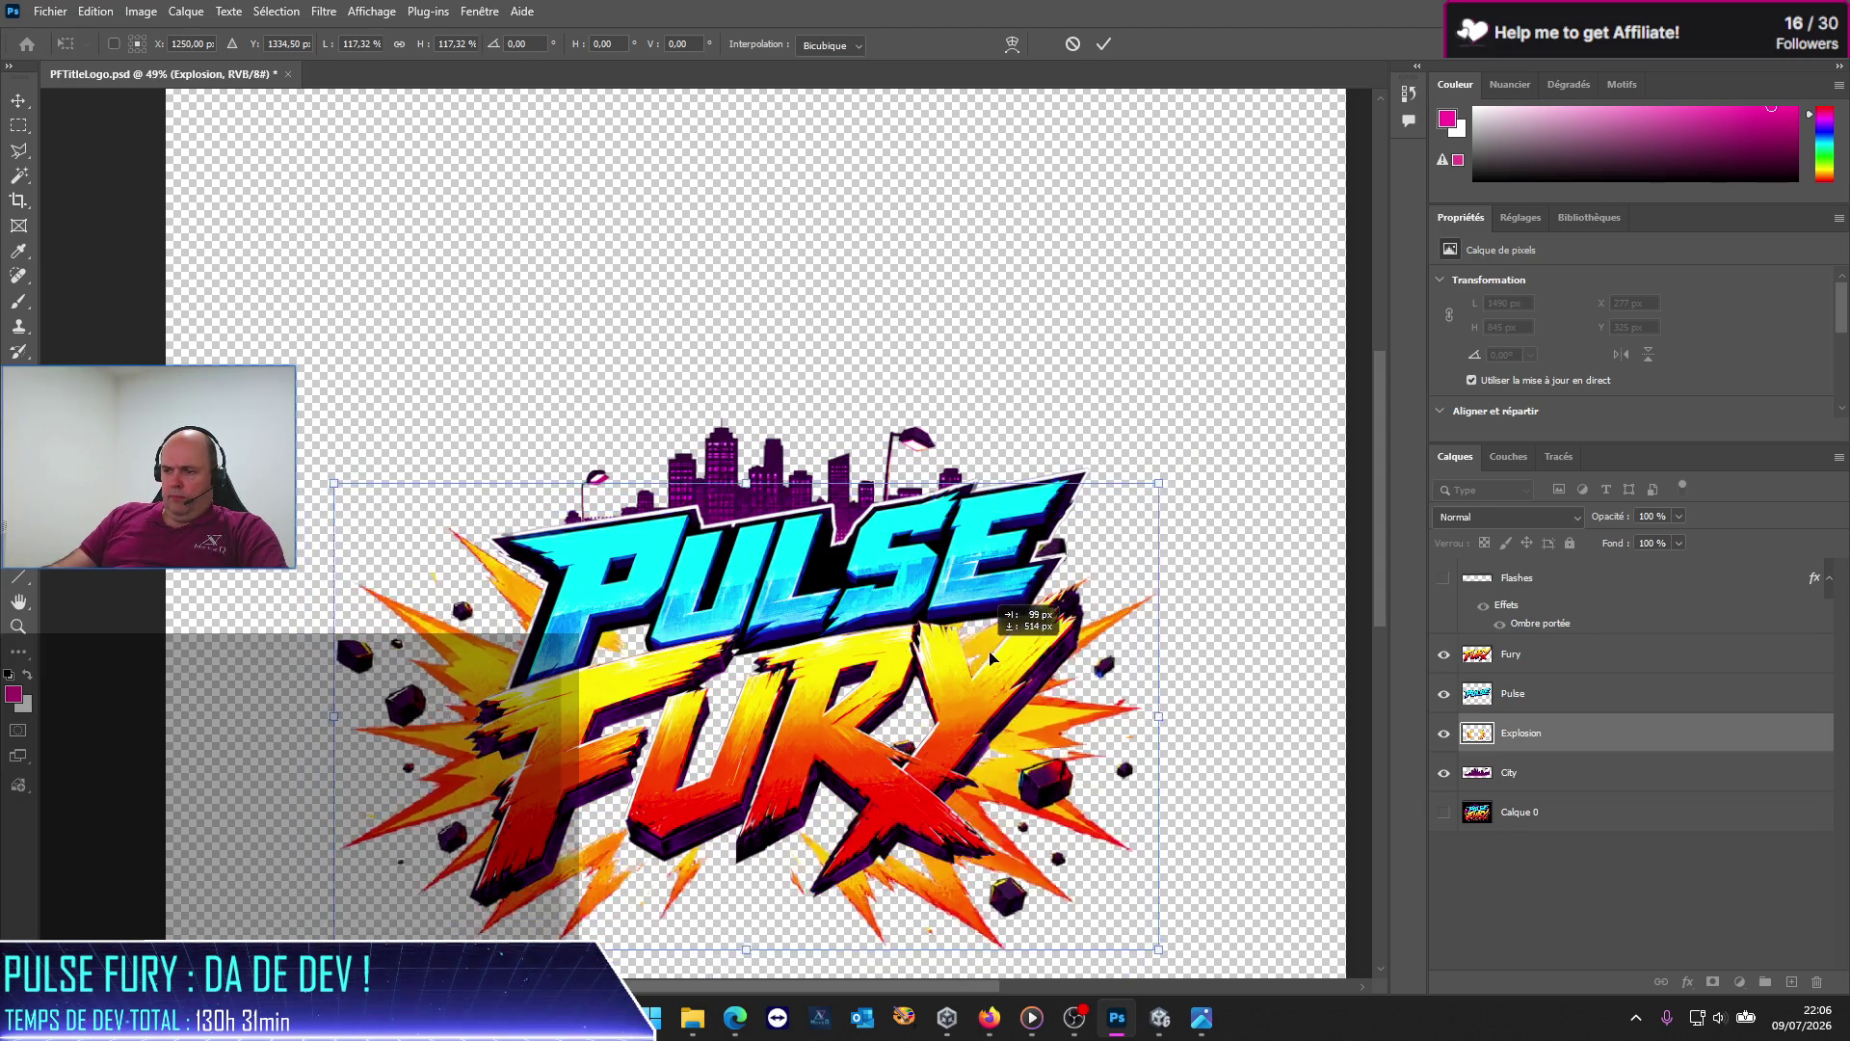
mouse_move(1025, 678)
left_mouse_down()
mouse_move(1004, 678)
mouse_move(985, 629)
left_mouse_up()
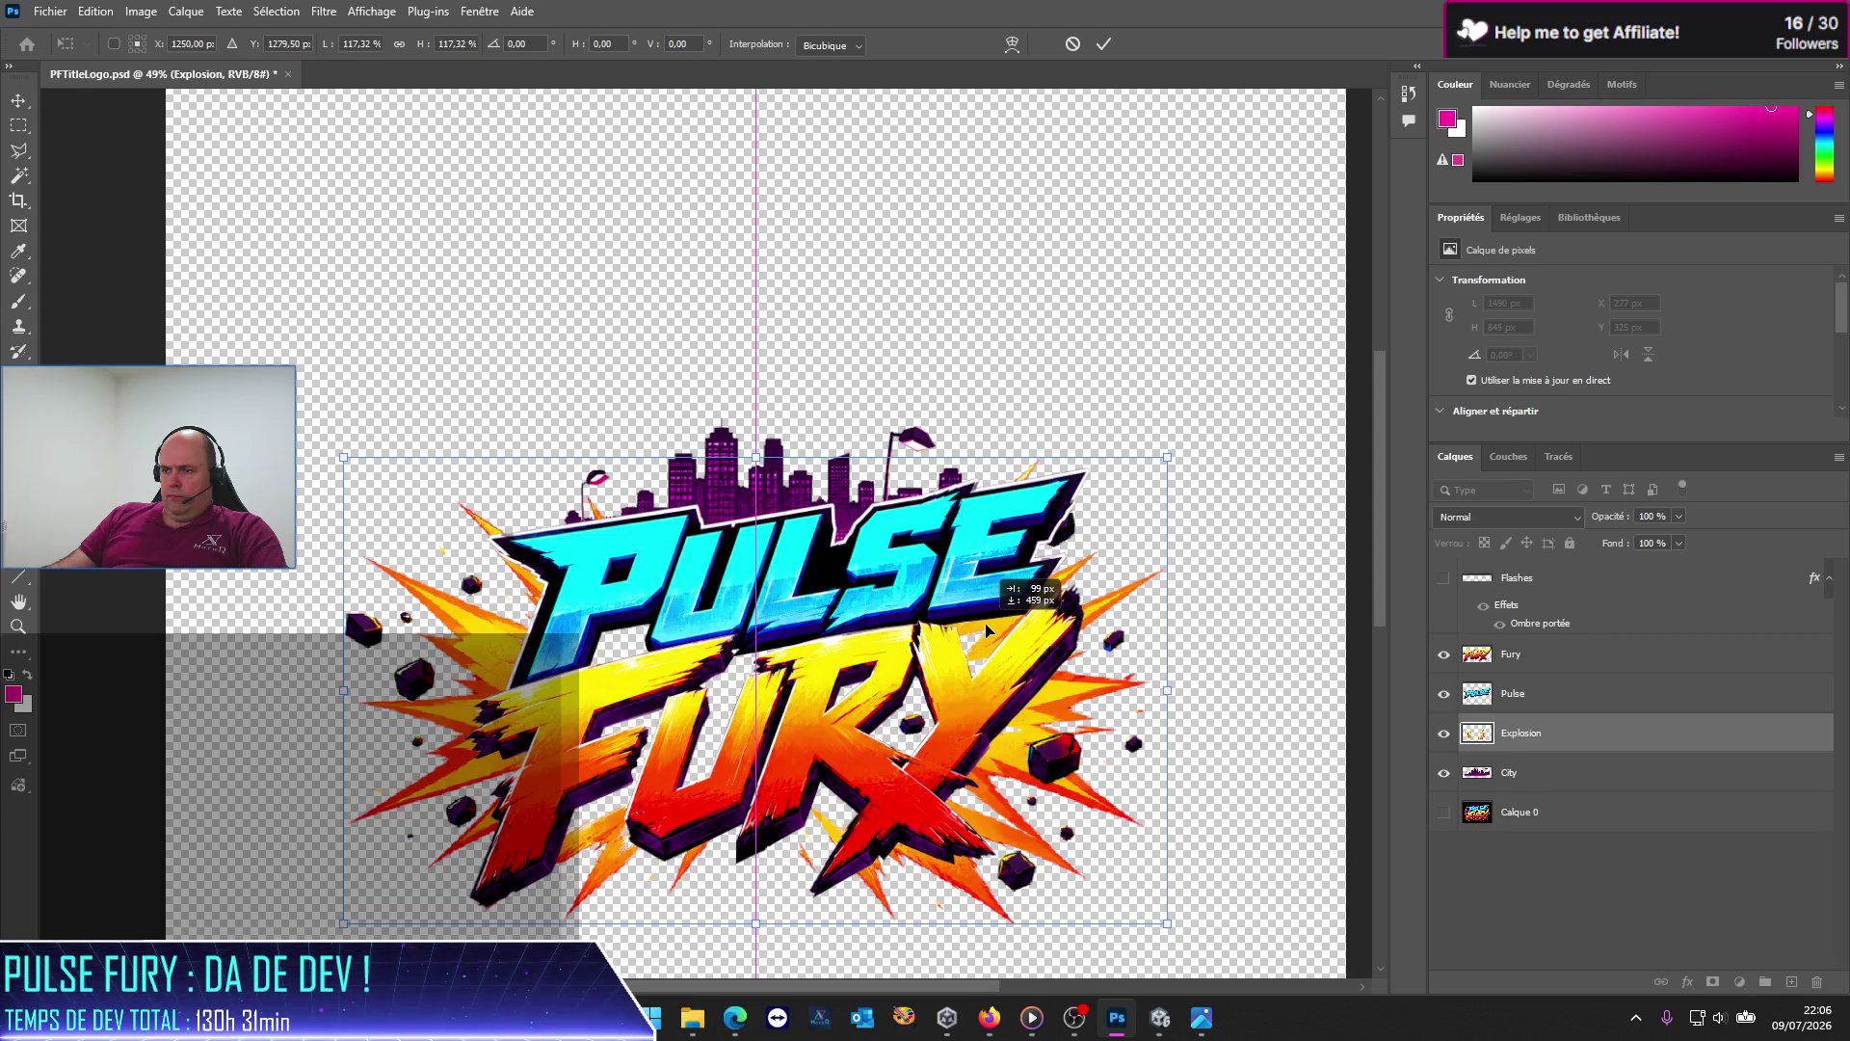
left_click_drag(985, 629, 988, 628)
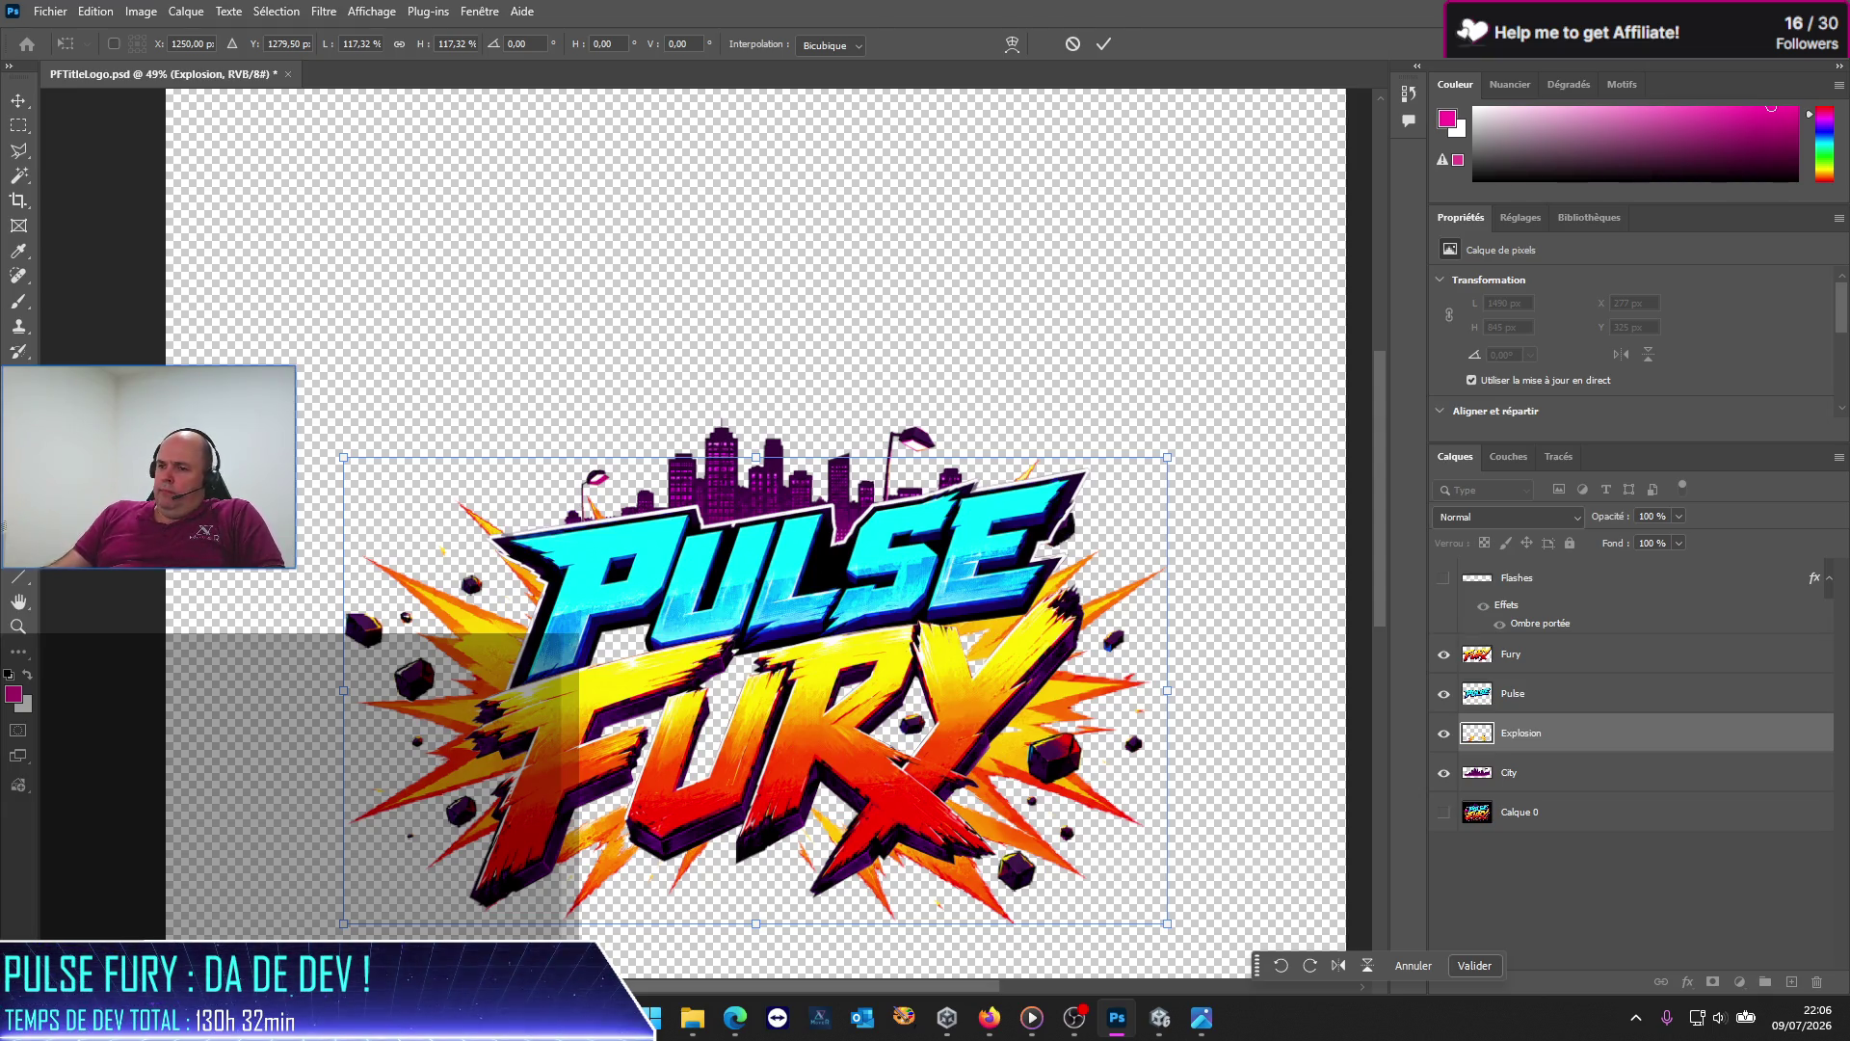
left_click_drag(469, 789, 466, 761)
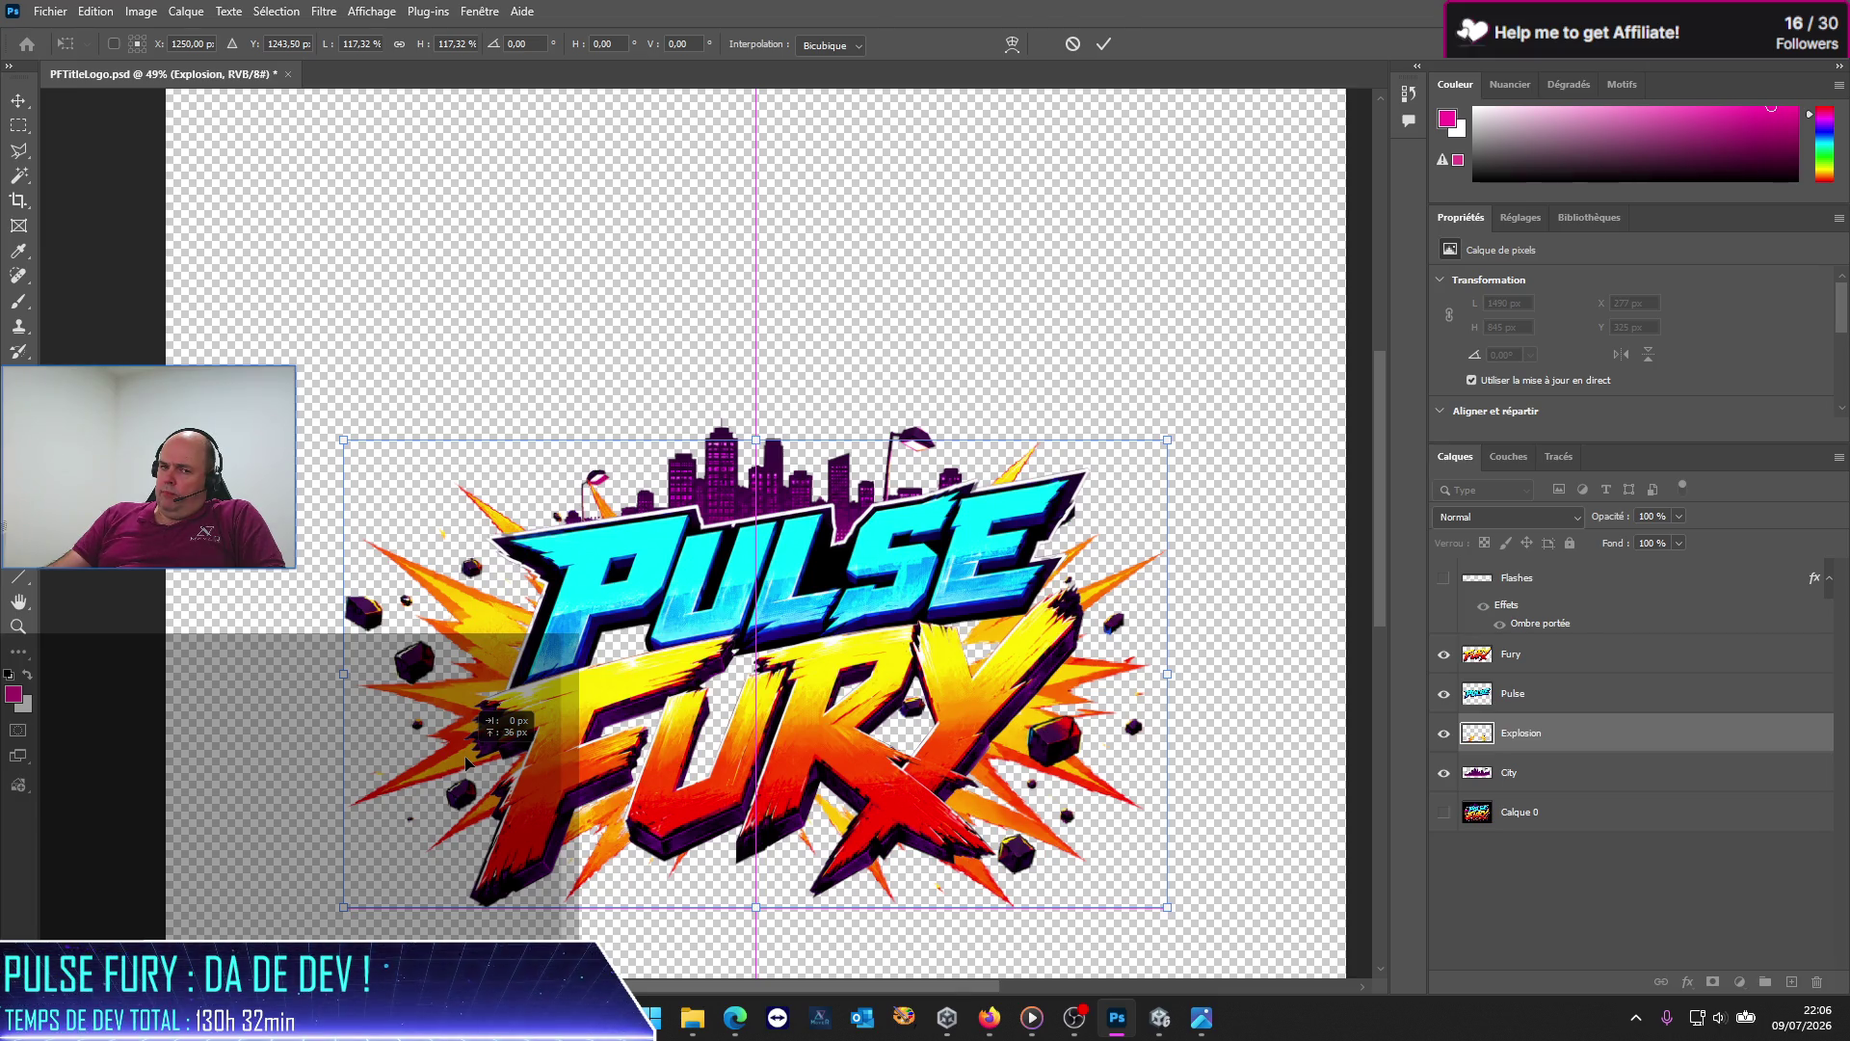
mouse_move(466, 762)
left_mouse_down()
mouse_move(464, 834)
mouse_move(468, 820)
left_mouse_up()
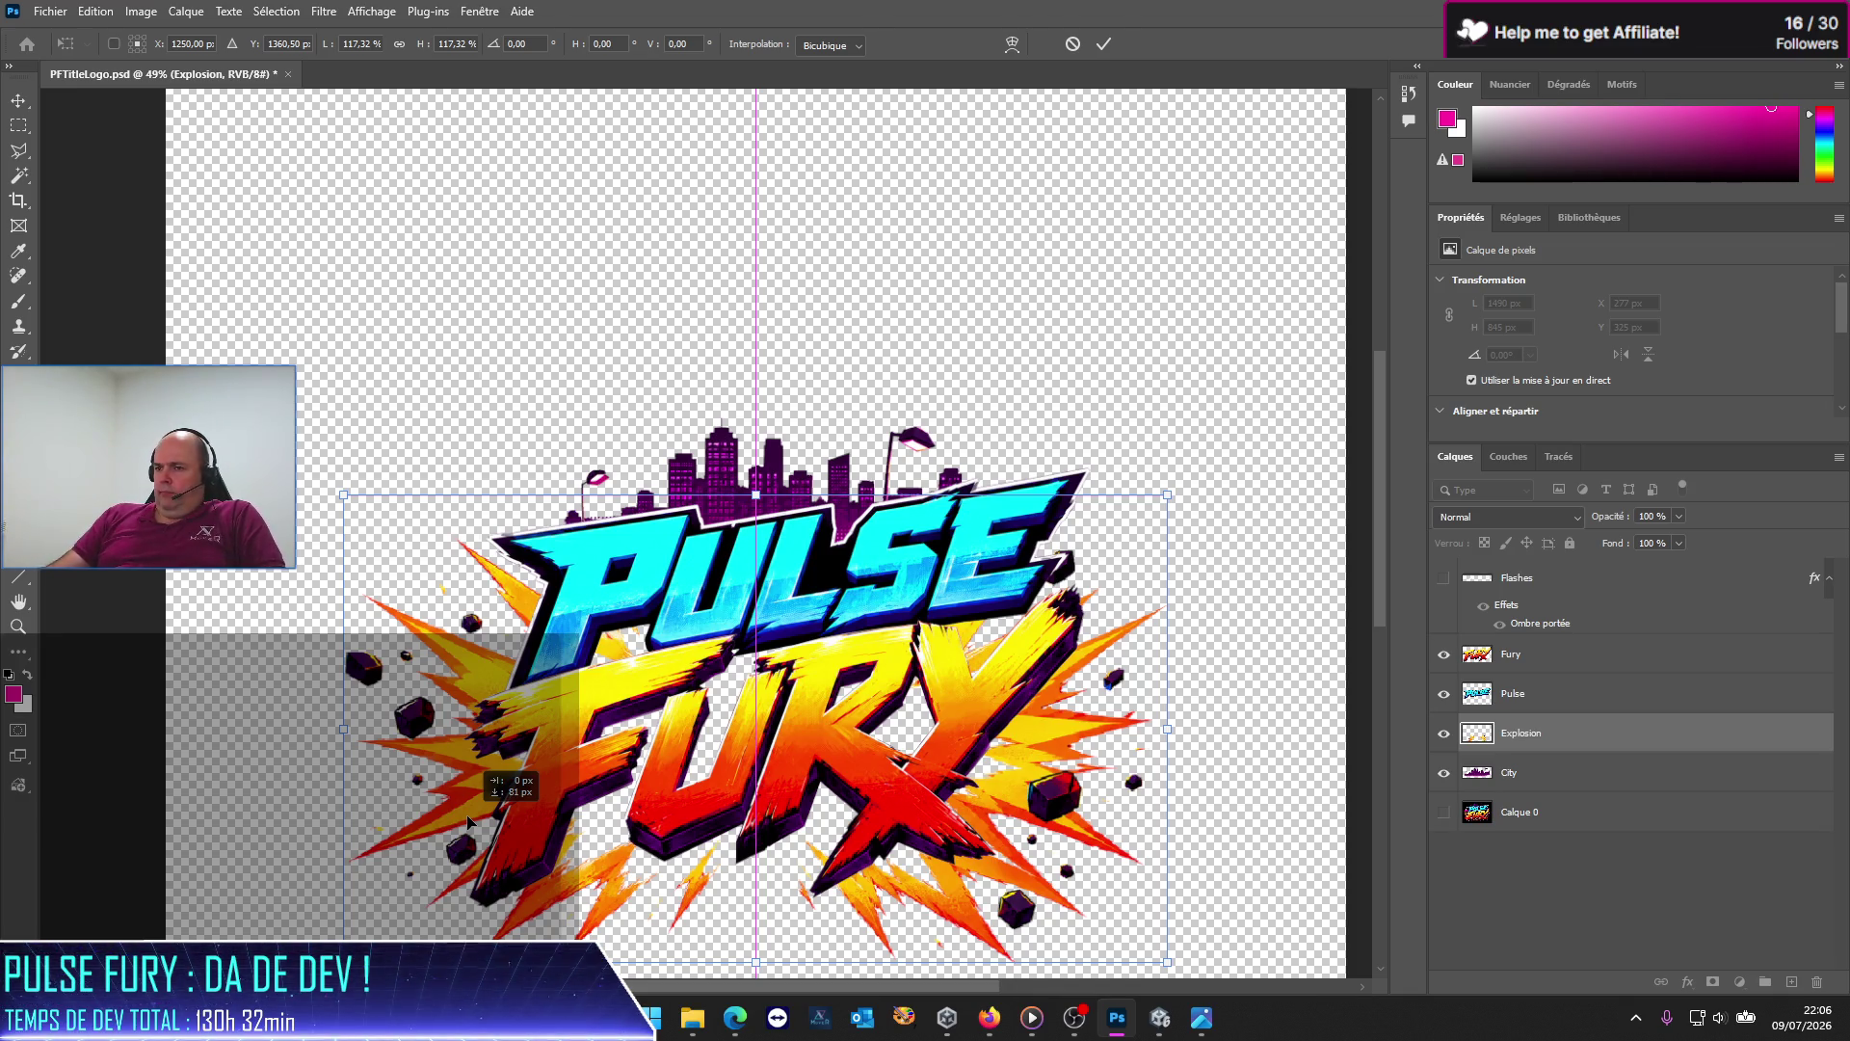
mouse_move(469, 821)
left_mouse_down()
mouse_move(465, 770)
mouse_move(799, 771)
left_mouse_up()
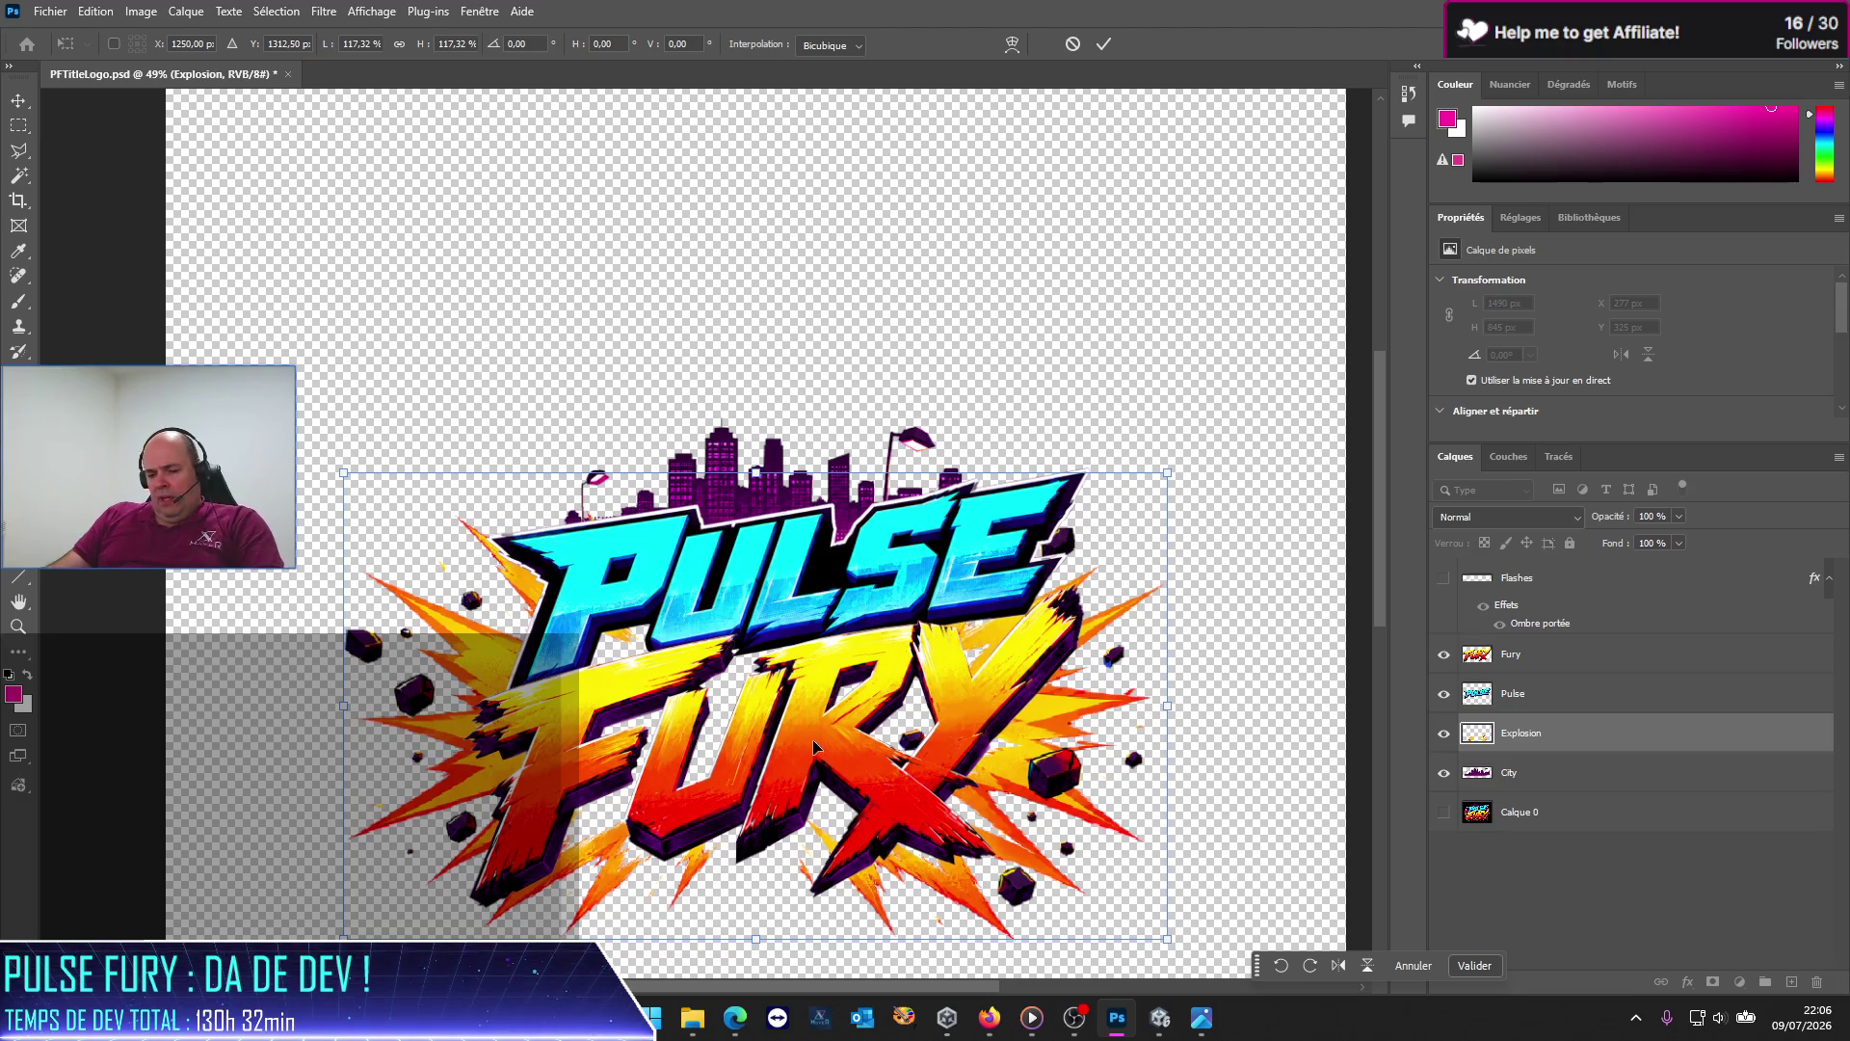
left_click_drag(1171, 474, 1041, 548)
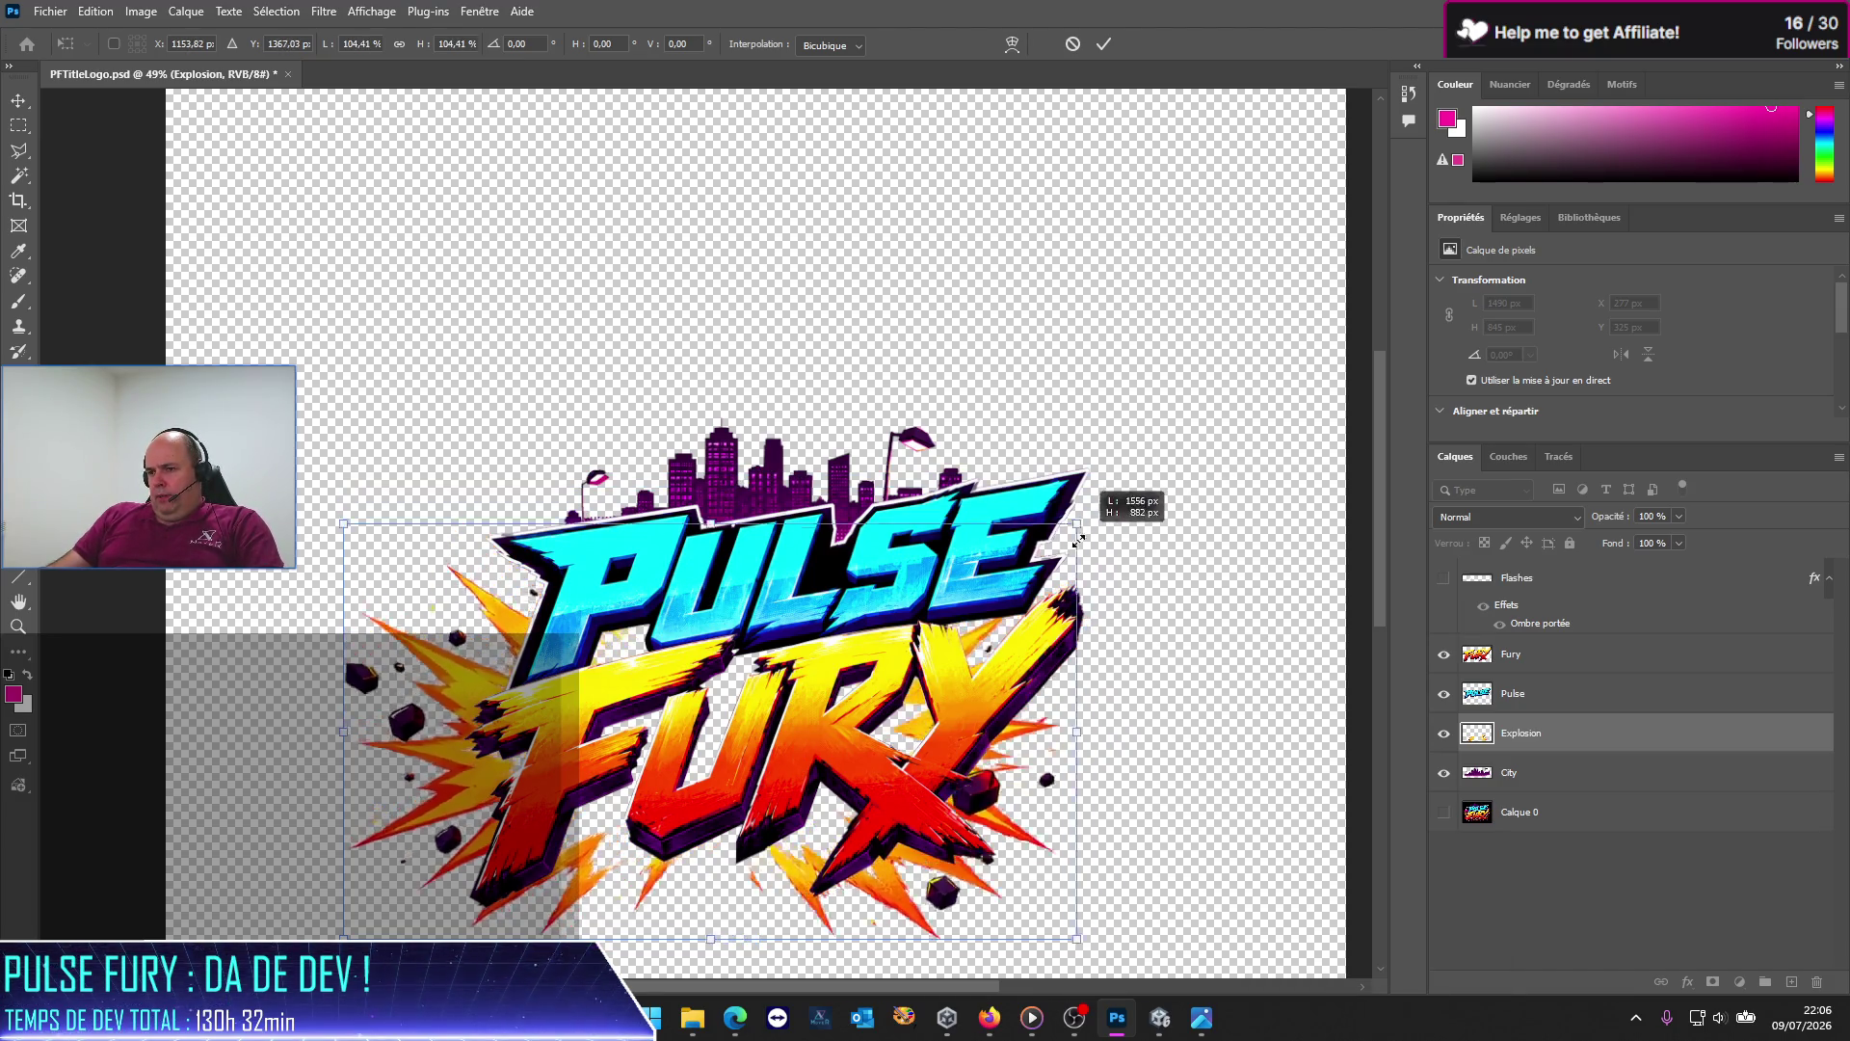
Step: Bring the explosion back behind the title and enlarge it to about 108%
mouse_move(421, 798)
left_mouse_down()
mouse_move(518, 798)
mouse_move(519, 840)
mouse_move(336, 414)
left_mouse_up()
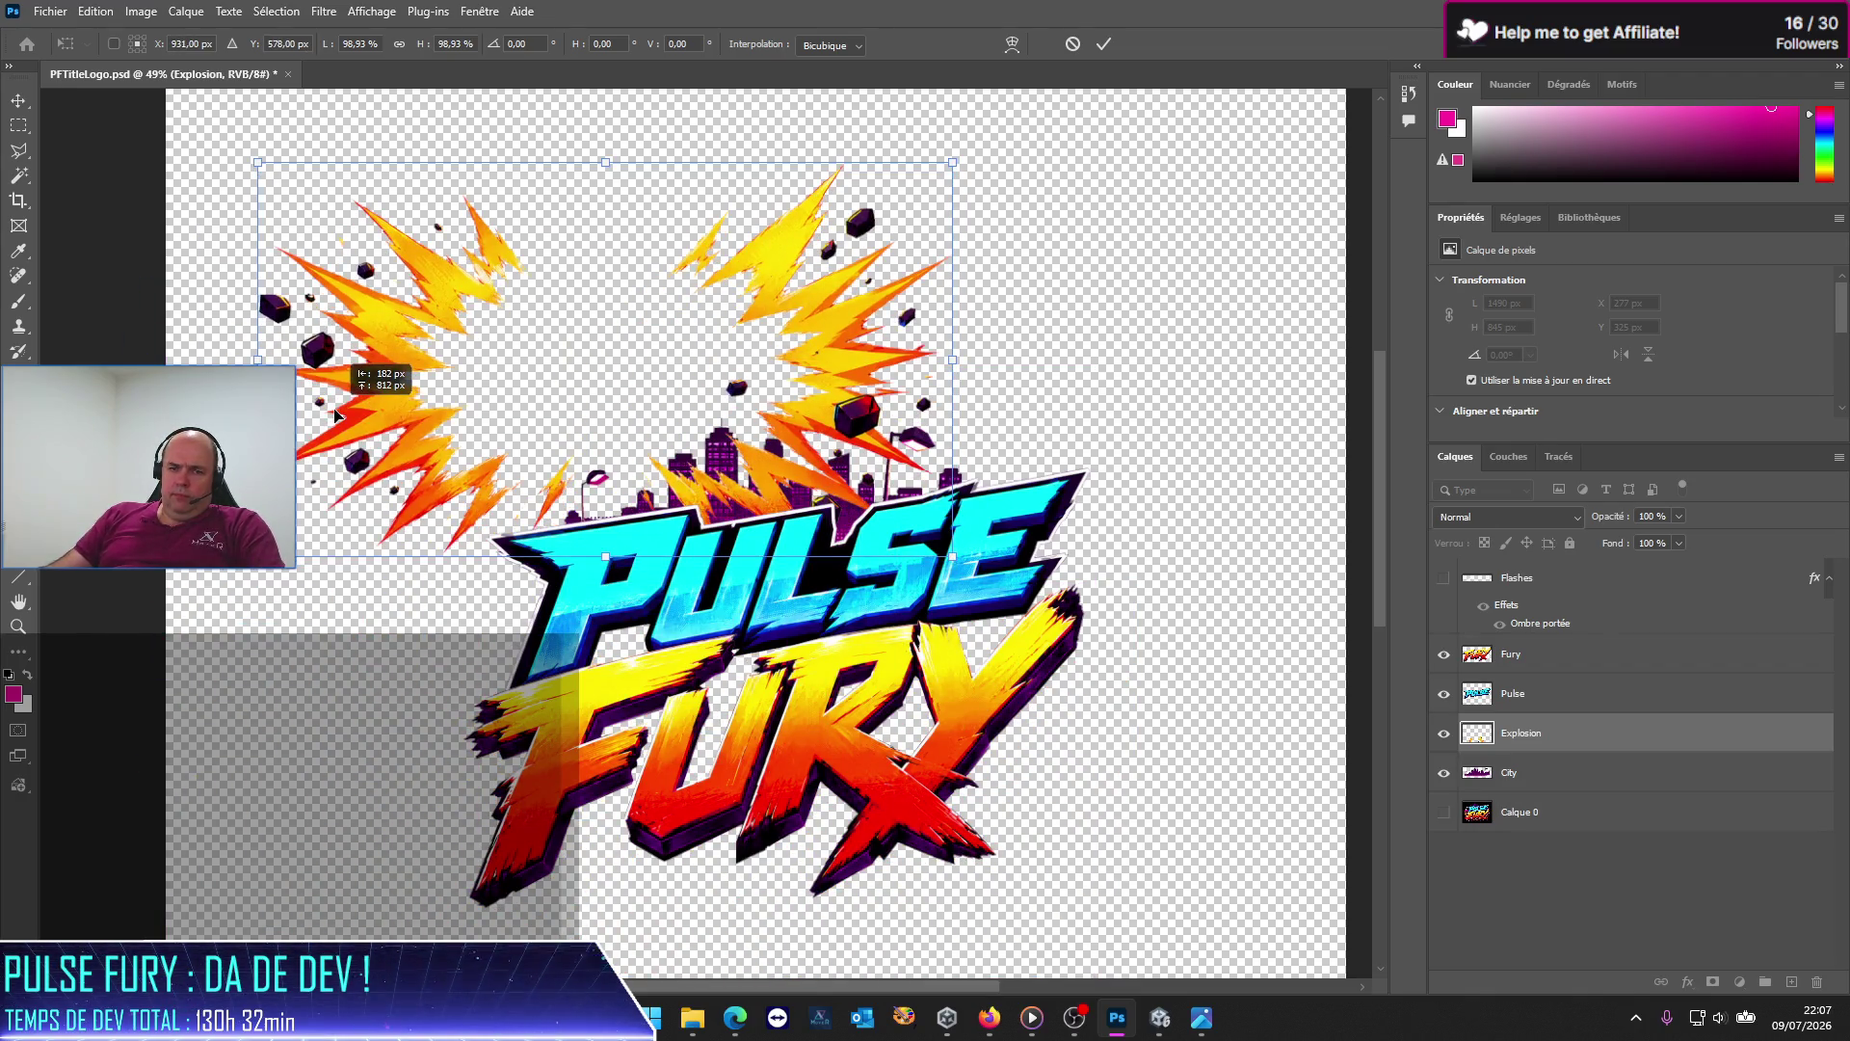
left_click_drag(336, 414, 489, 782)
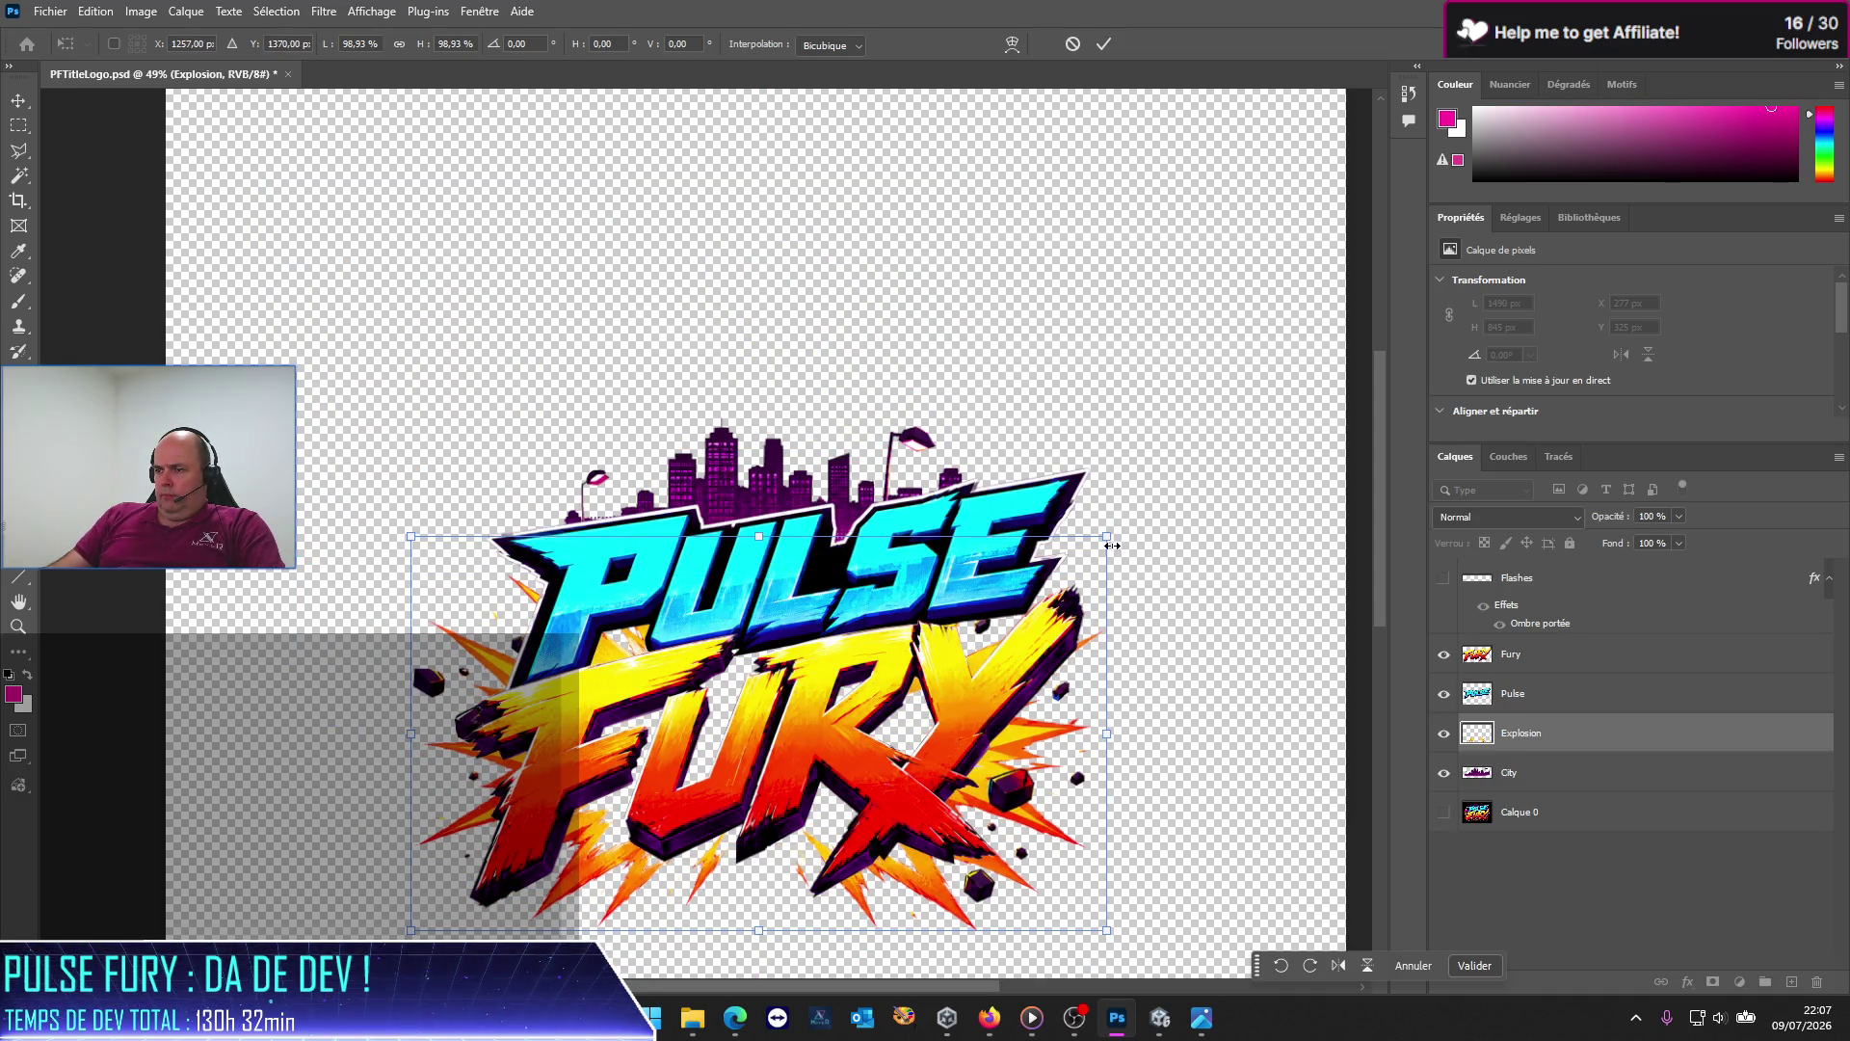
left_click_drag(1108, 538, 1170, 508)
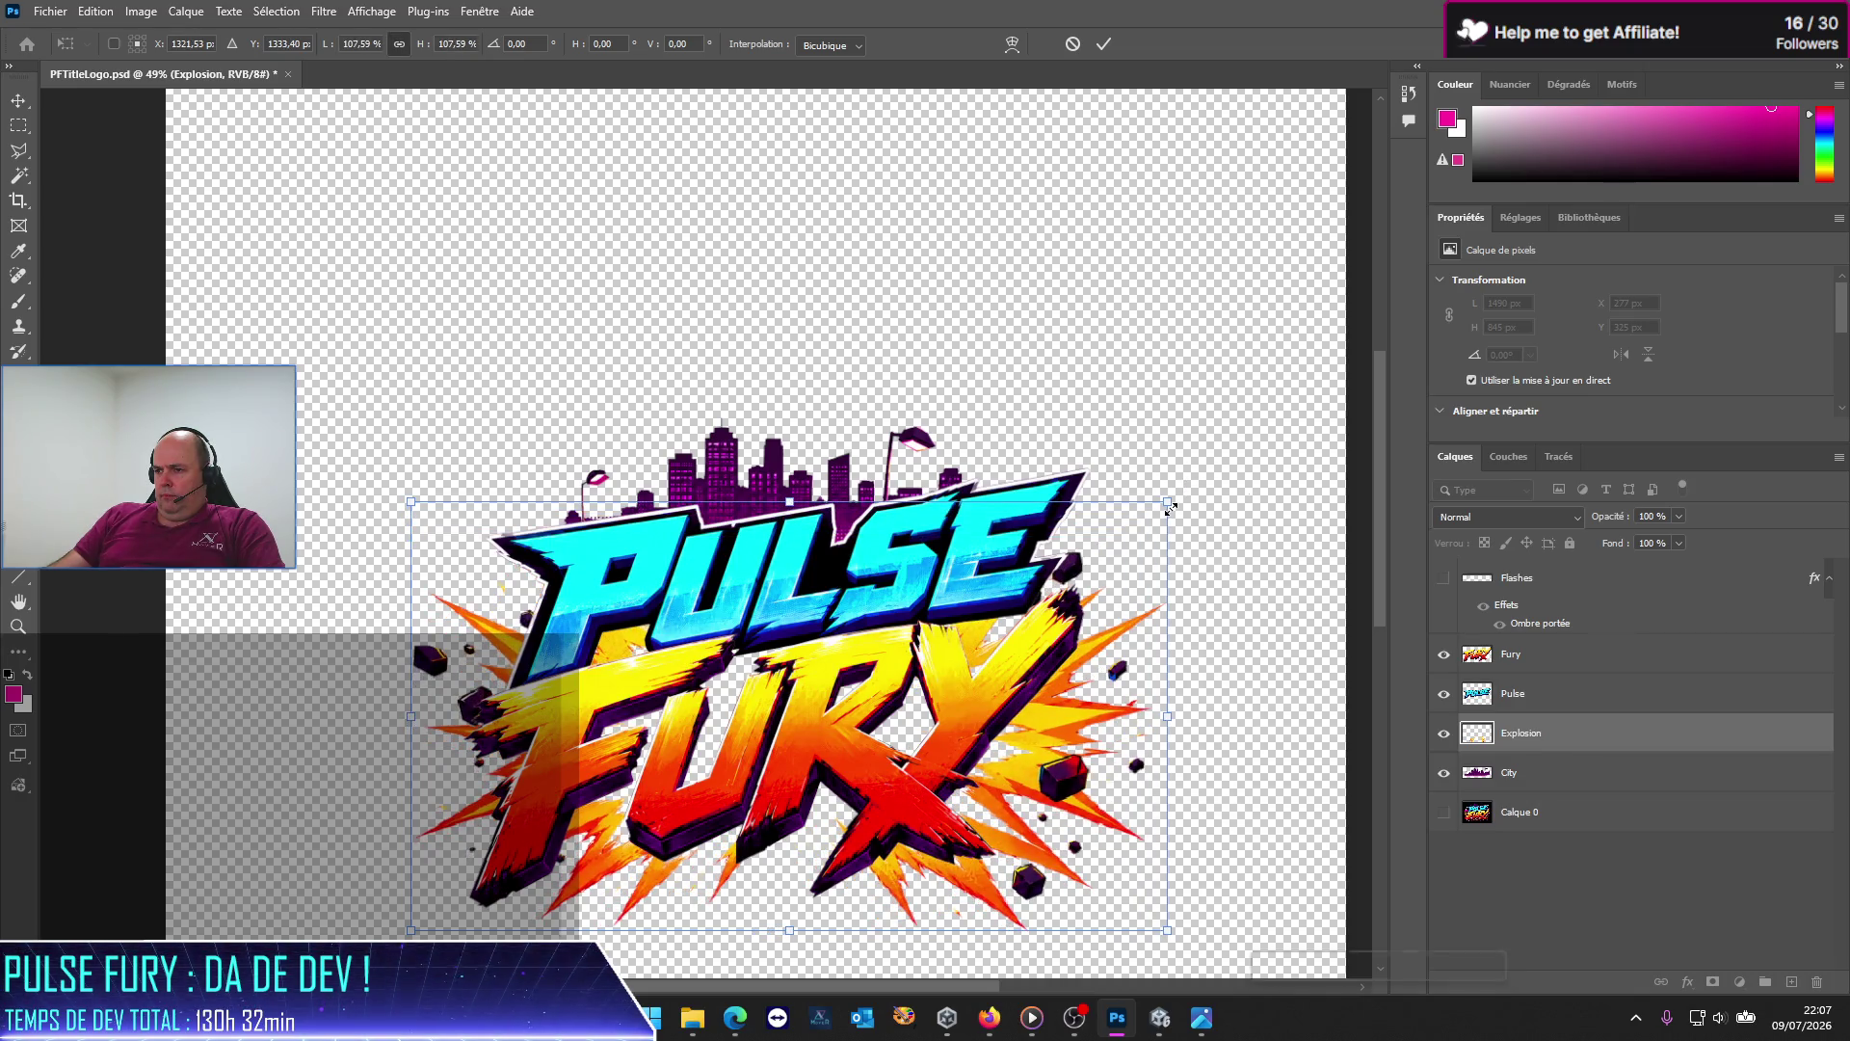
mouse_move(1025, 834)
left_mouse_down()
mouse_move(1041, 846)
mouse_move(1003, 847)
mouse_move(1018, 842)
left_mouse_up()
mouse_move(775, 508)
left_mouse_down()
mouse_move(902, 313)
mouse_move(886, 369)
left_mouse_up()
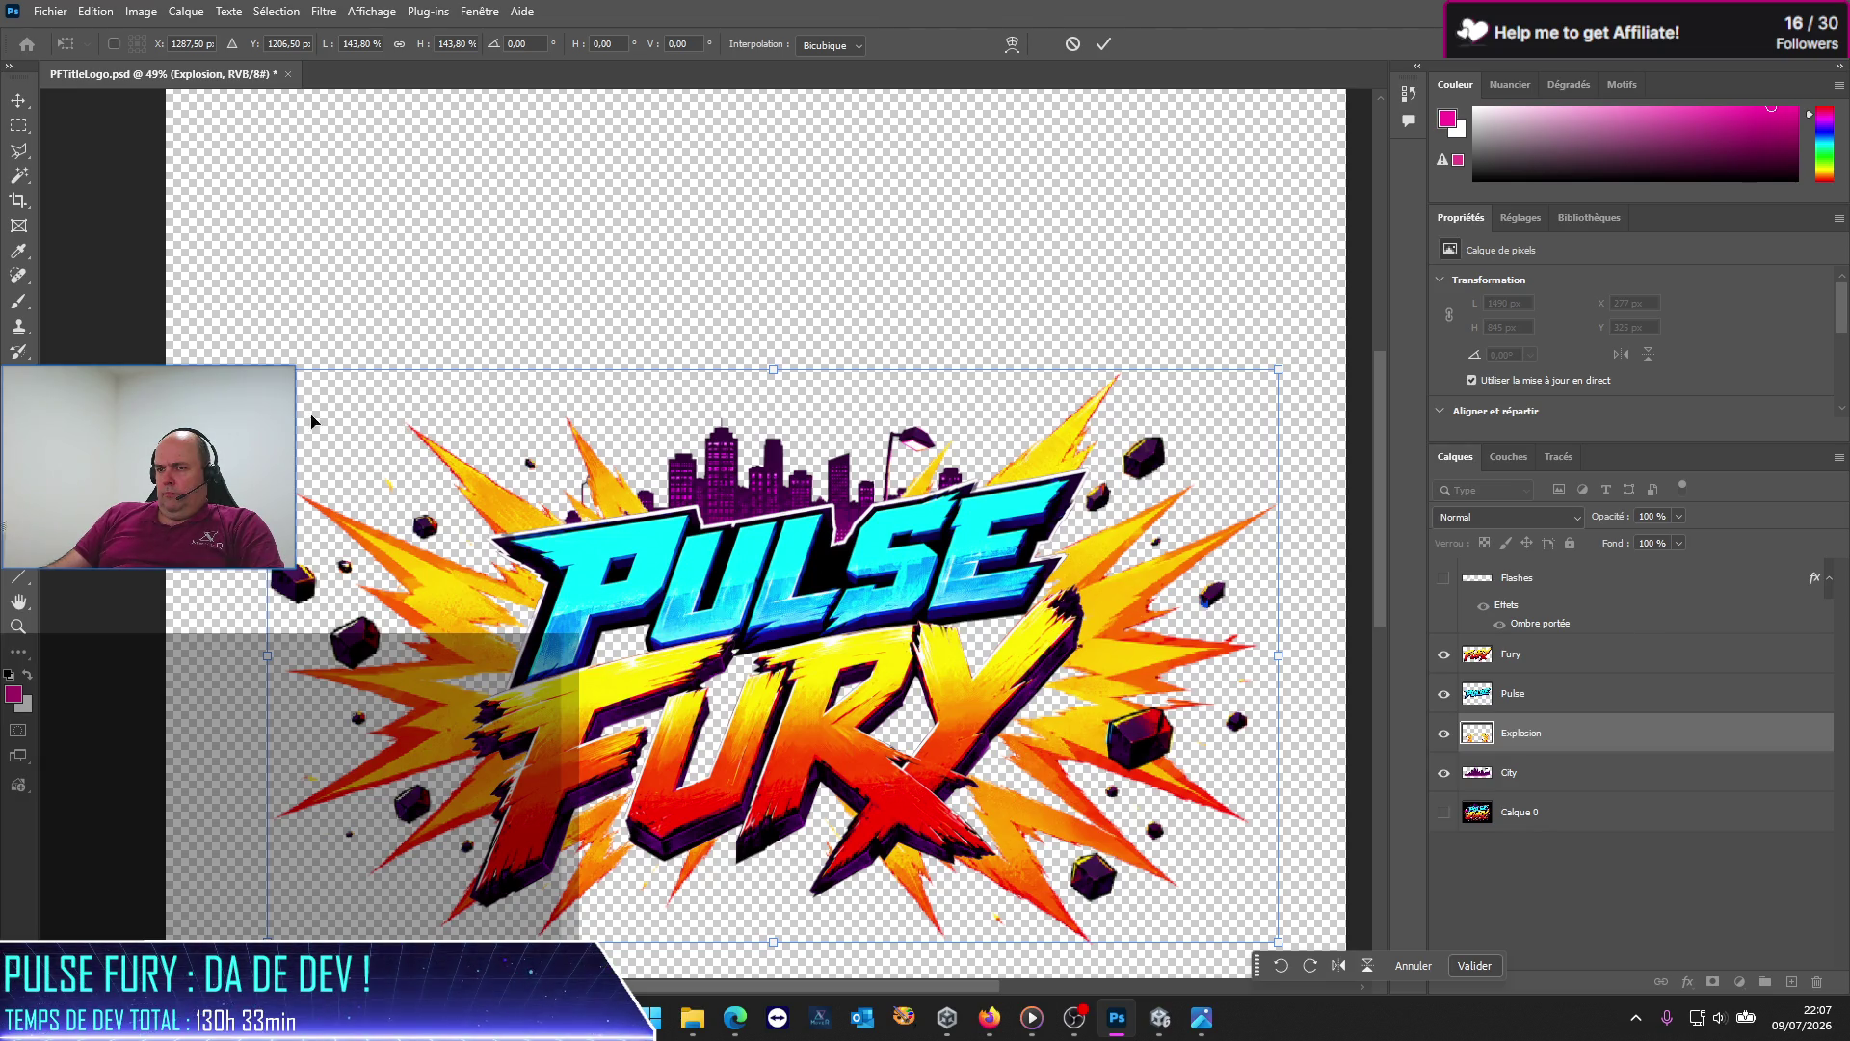
Step: Settle the explosion at about 110%, shift it right and down, and stack it above Pulse
left_click_drag(430, 607, 437, 596)
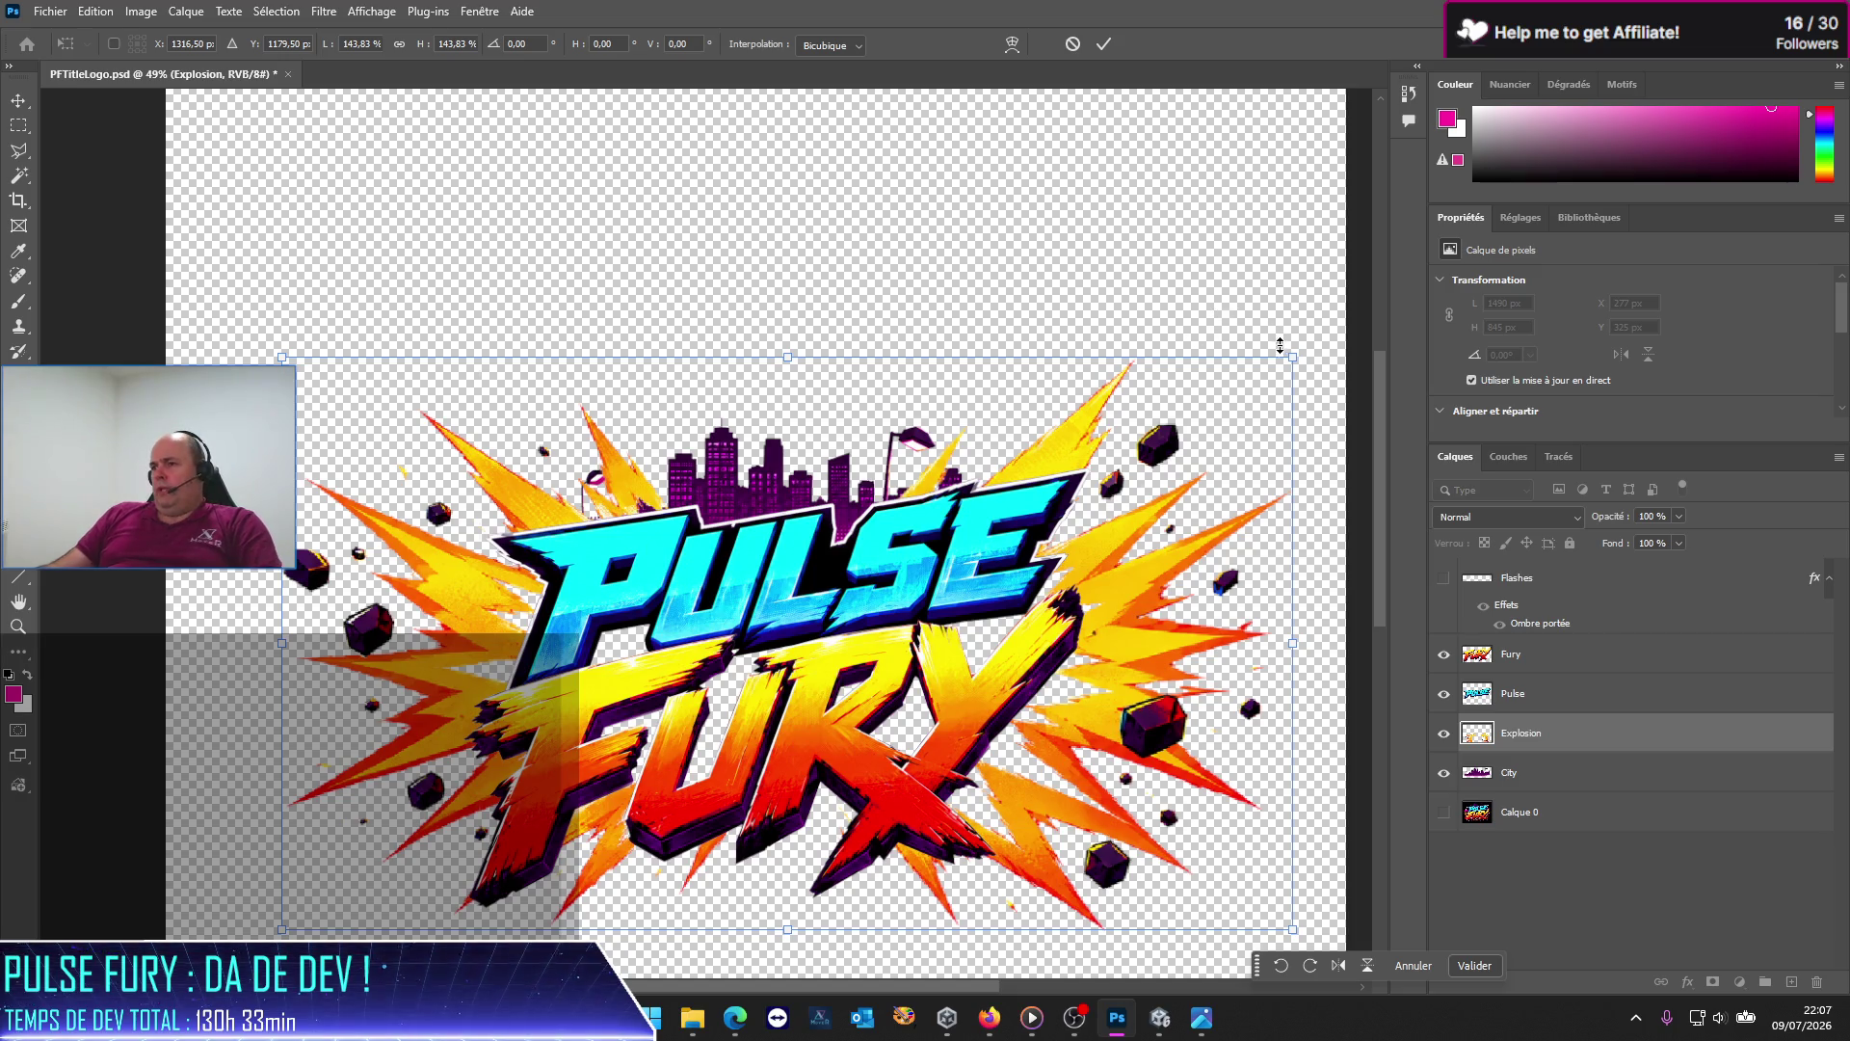
left_click_drag(1292, 364, 1067, 519)
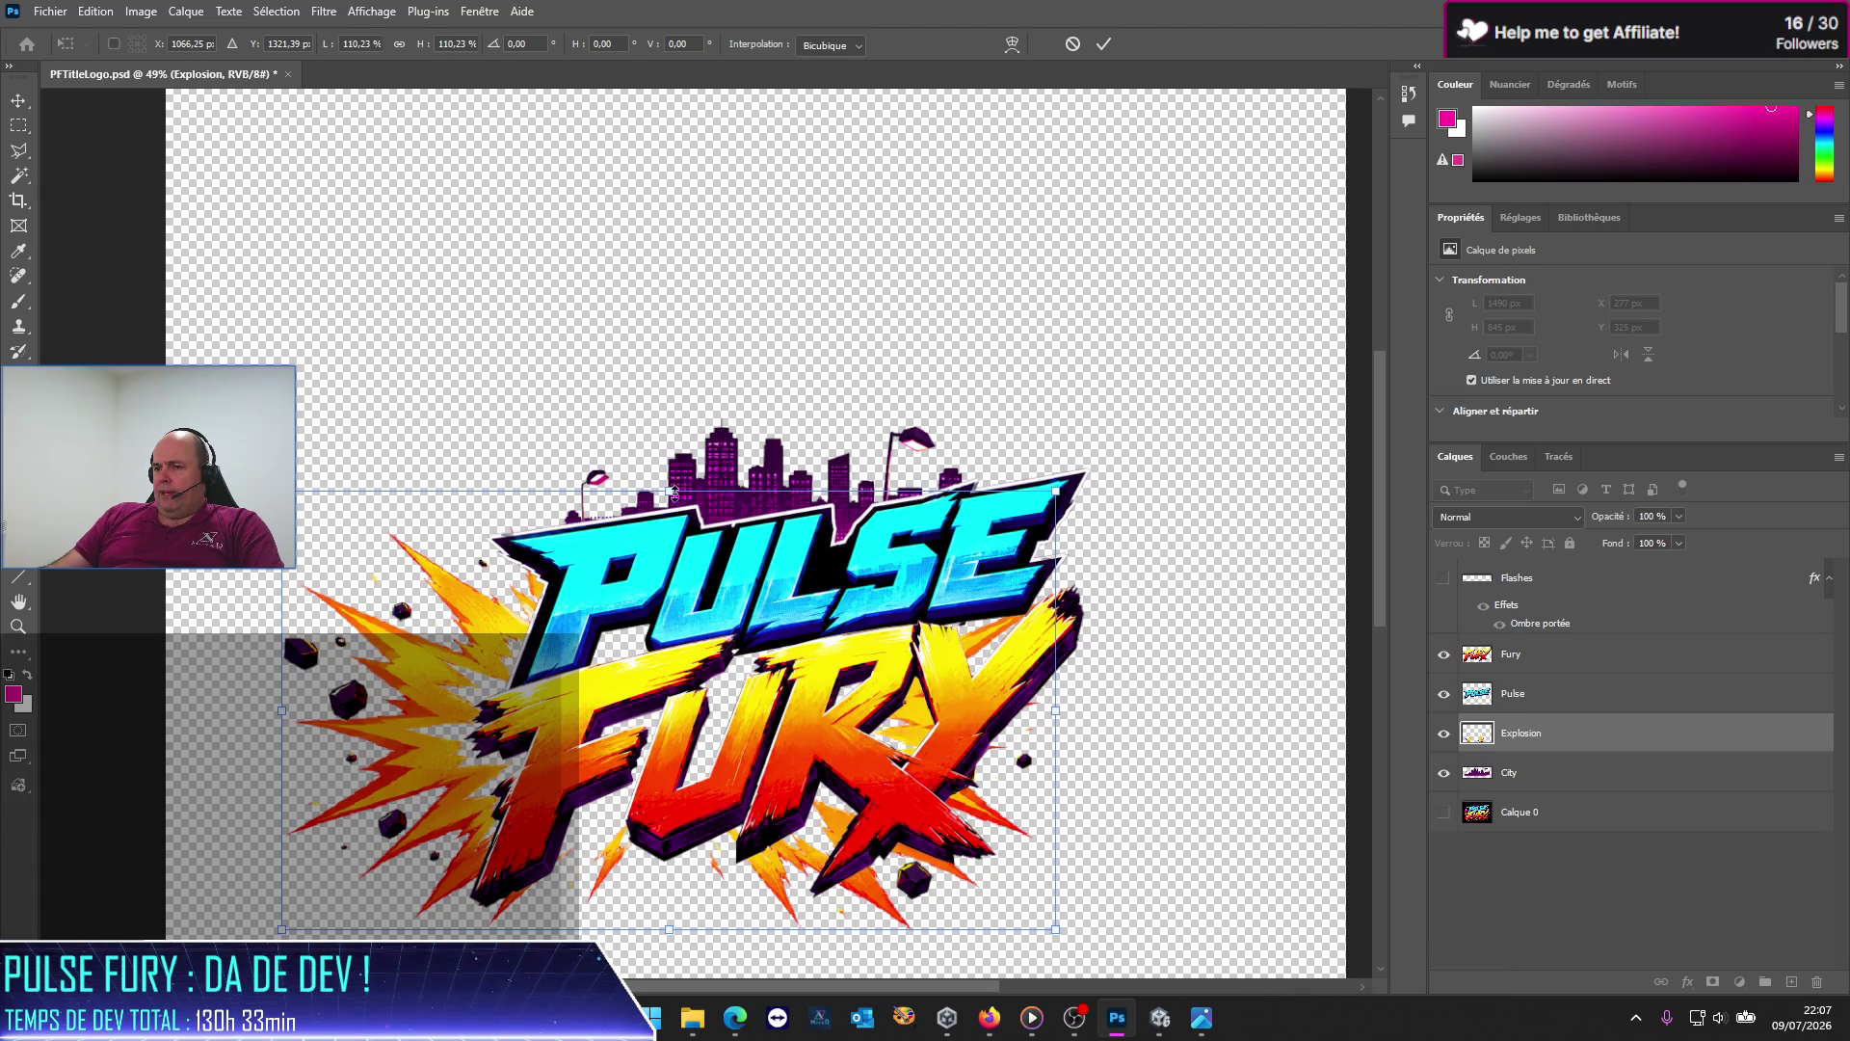
left_click_drag(668, 491, 667, 533)
key("ctrl+z")
mouse_move(448, 645)
left_mouse_down()
mouse_move(497, 680)
mouse_move(518, 658)
left_mouse_up()
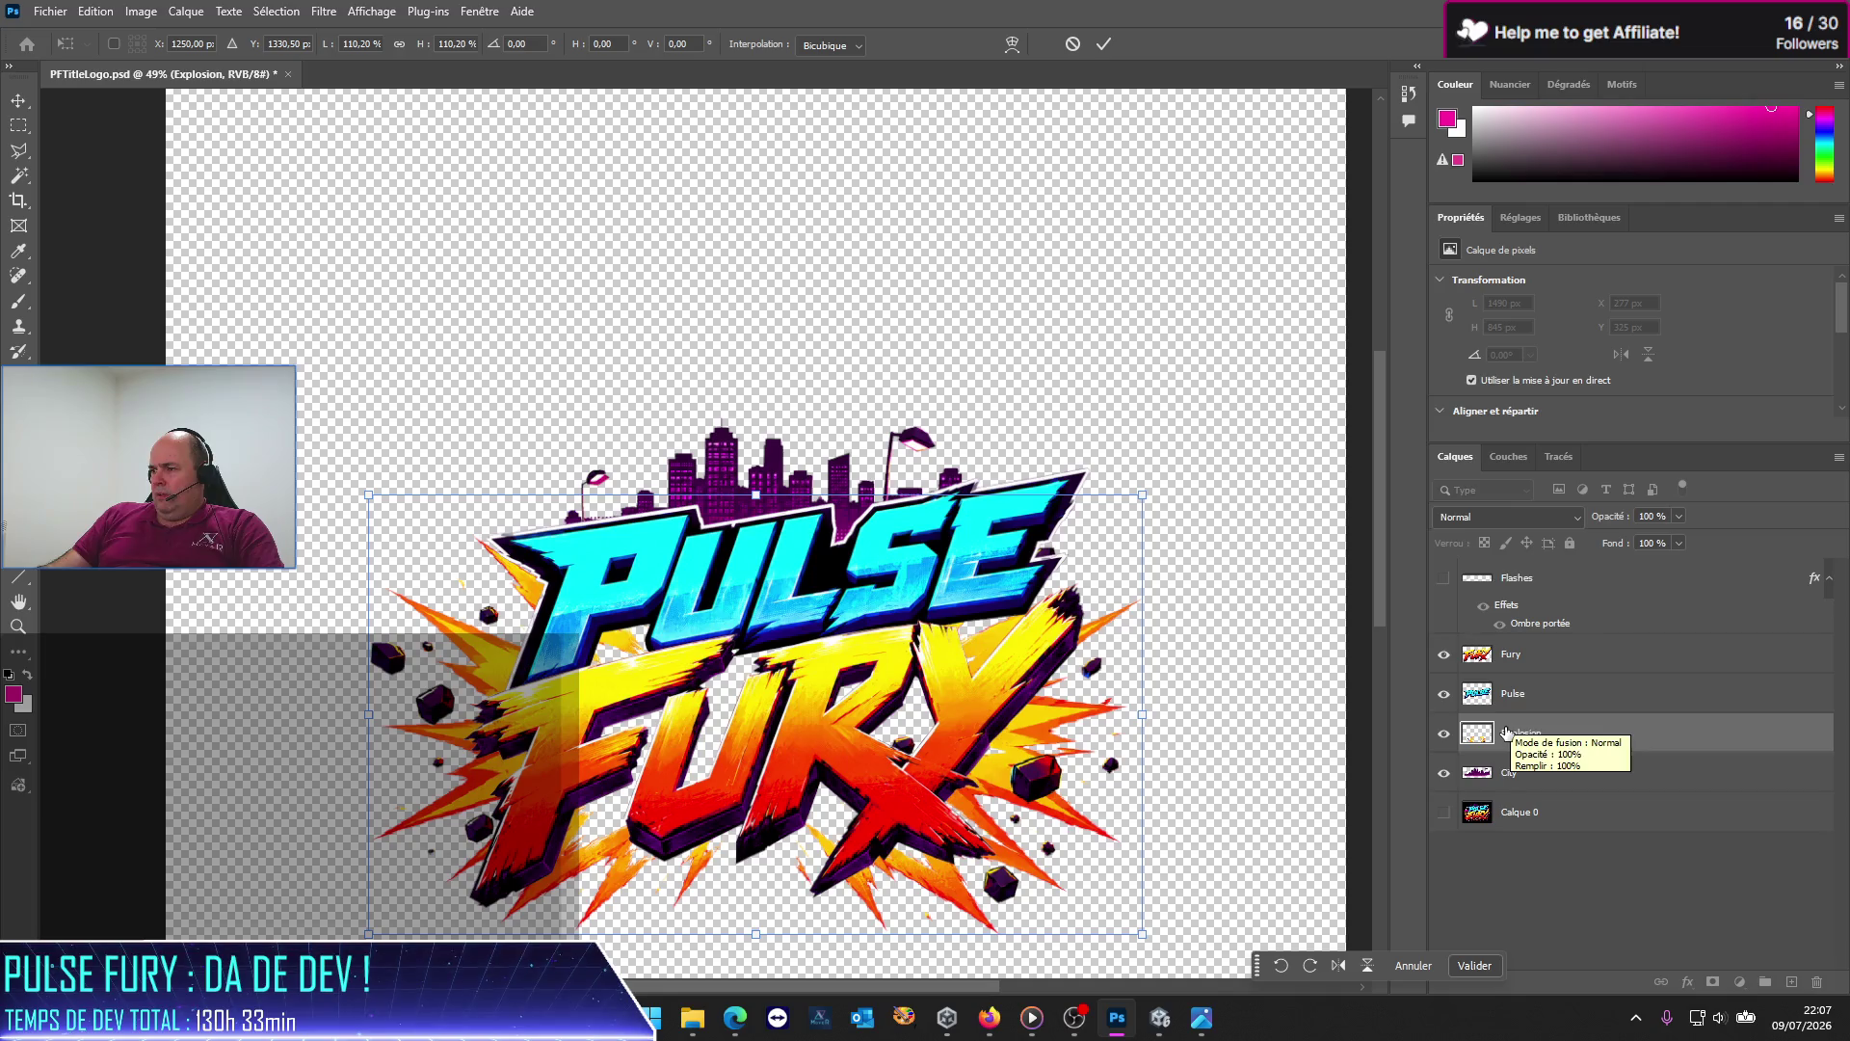
left_click_drag(1509, 730, 1513, 686)
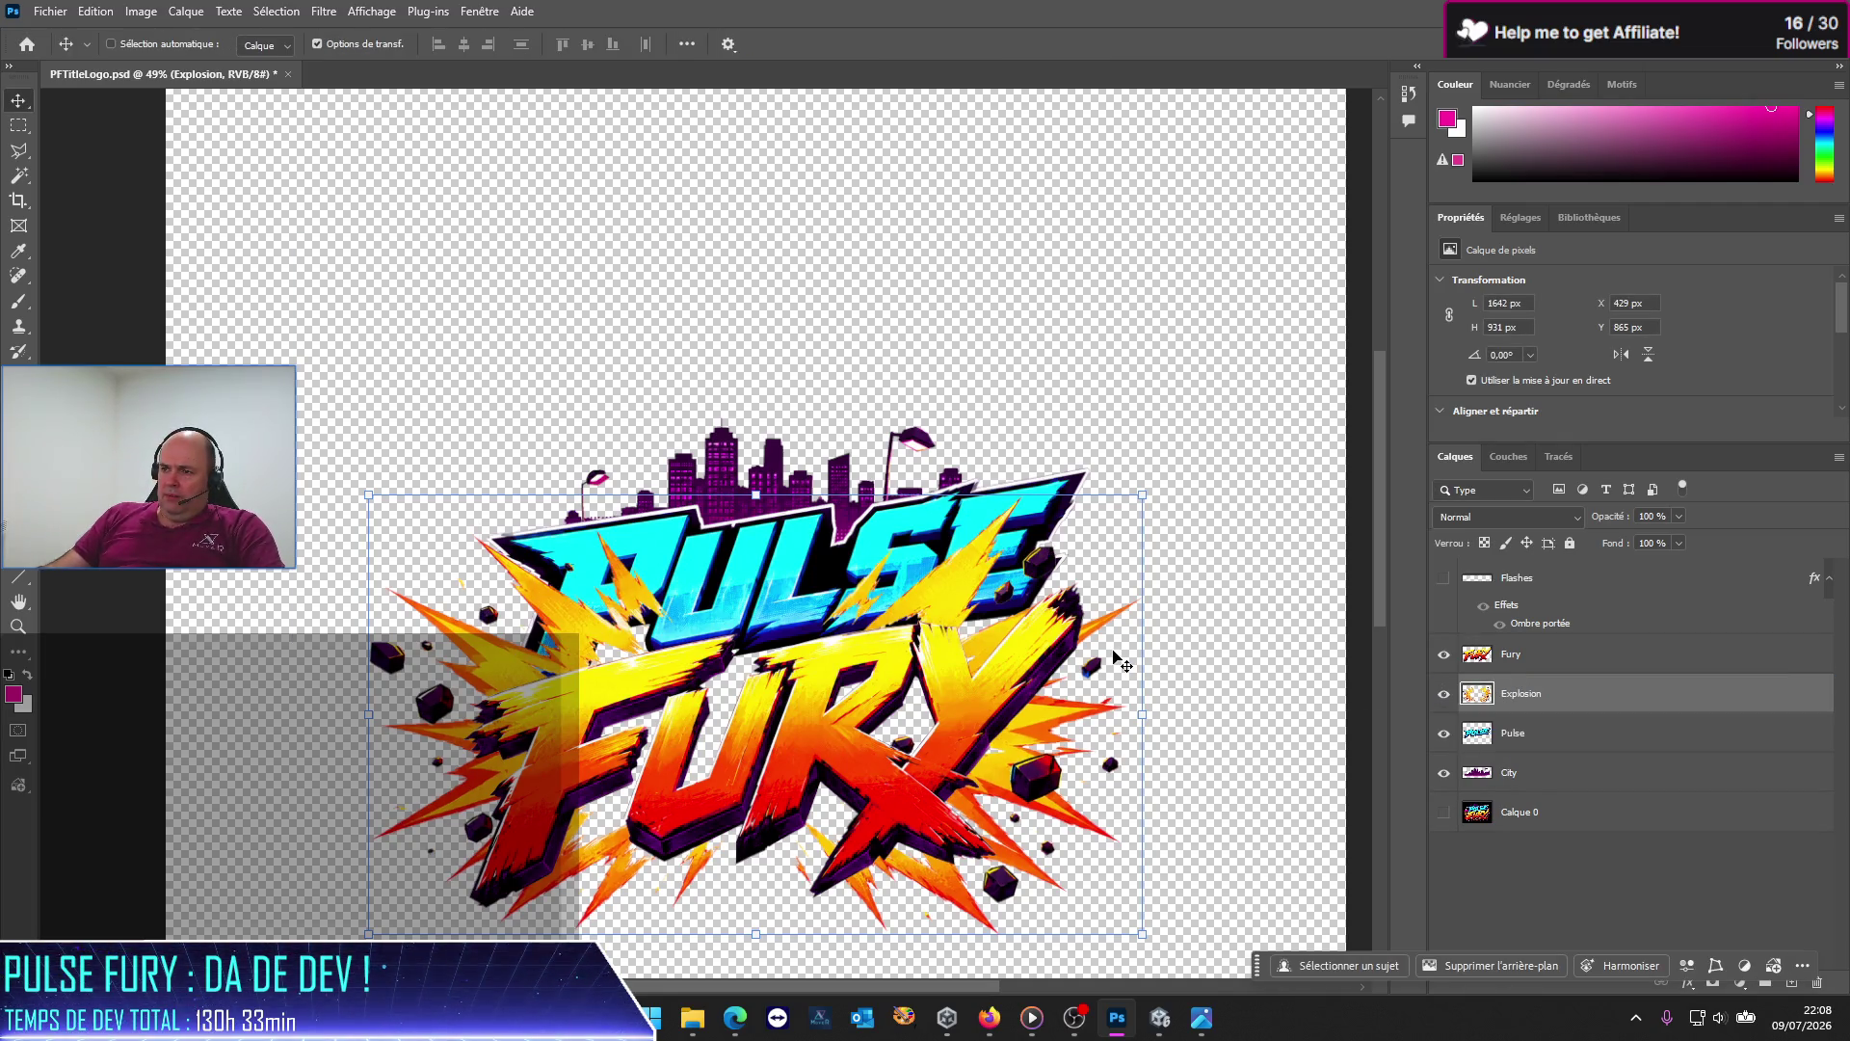
Step: Put the Pulse layer back above Explosion and move the burst right to X 495 px
left_click_drag(1508, 734, 1528, 692)
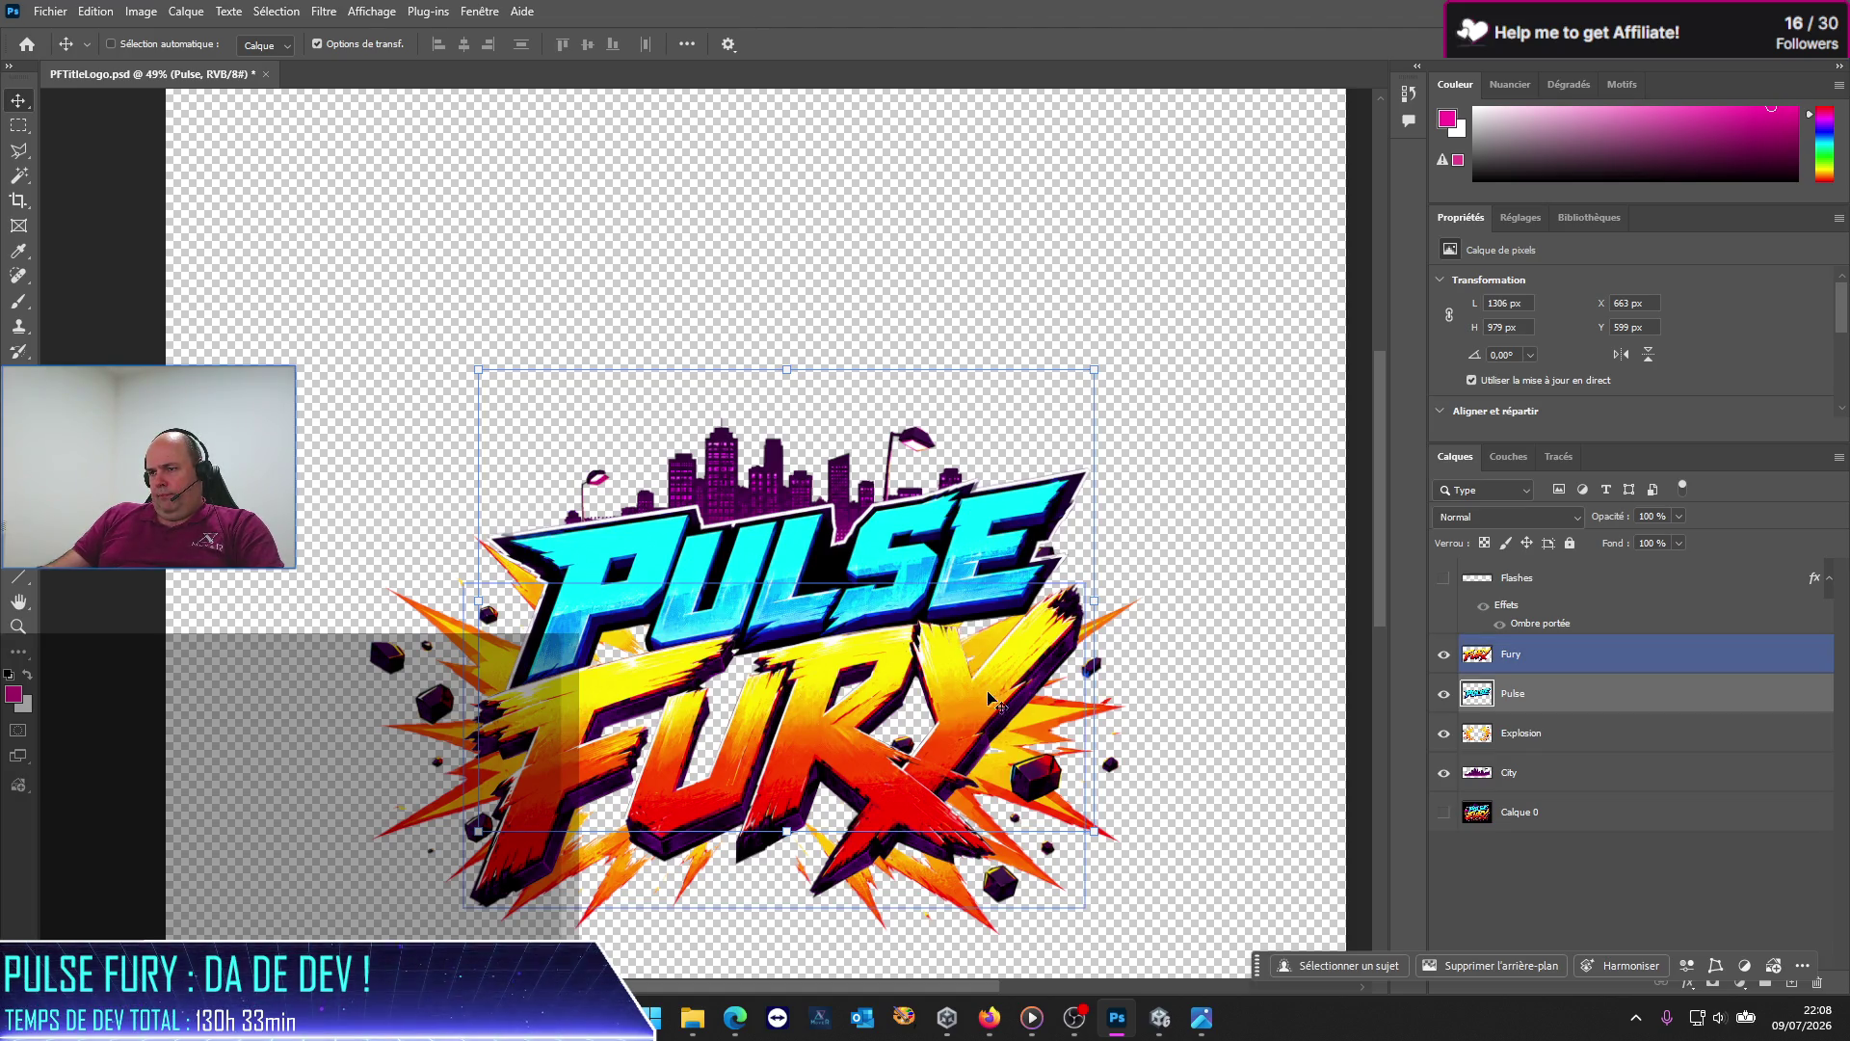
left_click(1588, 734)
mouse_move(1027, 762)
left_mouse_down()
mouse_move(1252, 842)
mouse_move(1068, 503)
mouse_move(1051, 750)
mouse_move(1002, 755)
mouse_move(1051, 760)
left_mouse_up()
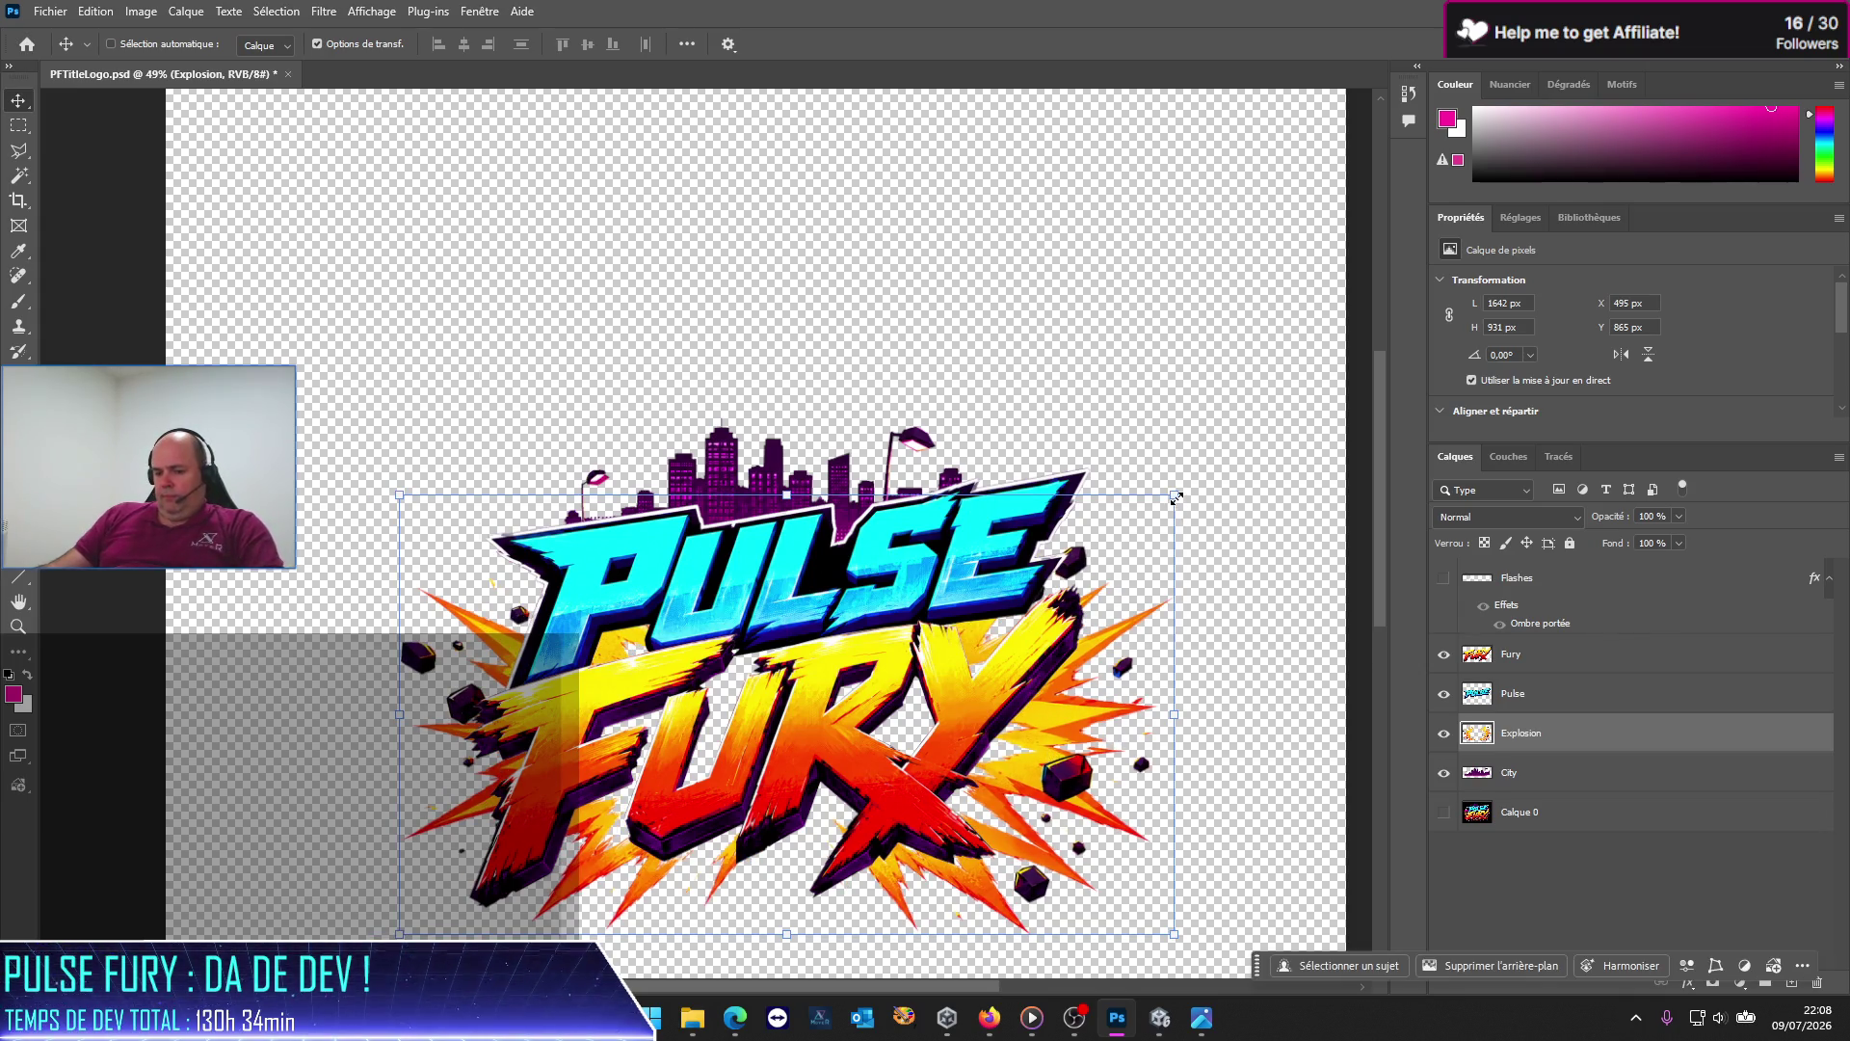
Step: Scale the explosion to about 101.5%, undo a trial rotation, and nudge it up behind FURY
left_click_drag(1177, 497, 1237, 460)
left_click_drag(1157, 708, 1114, 708)
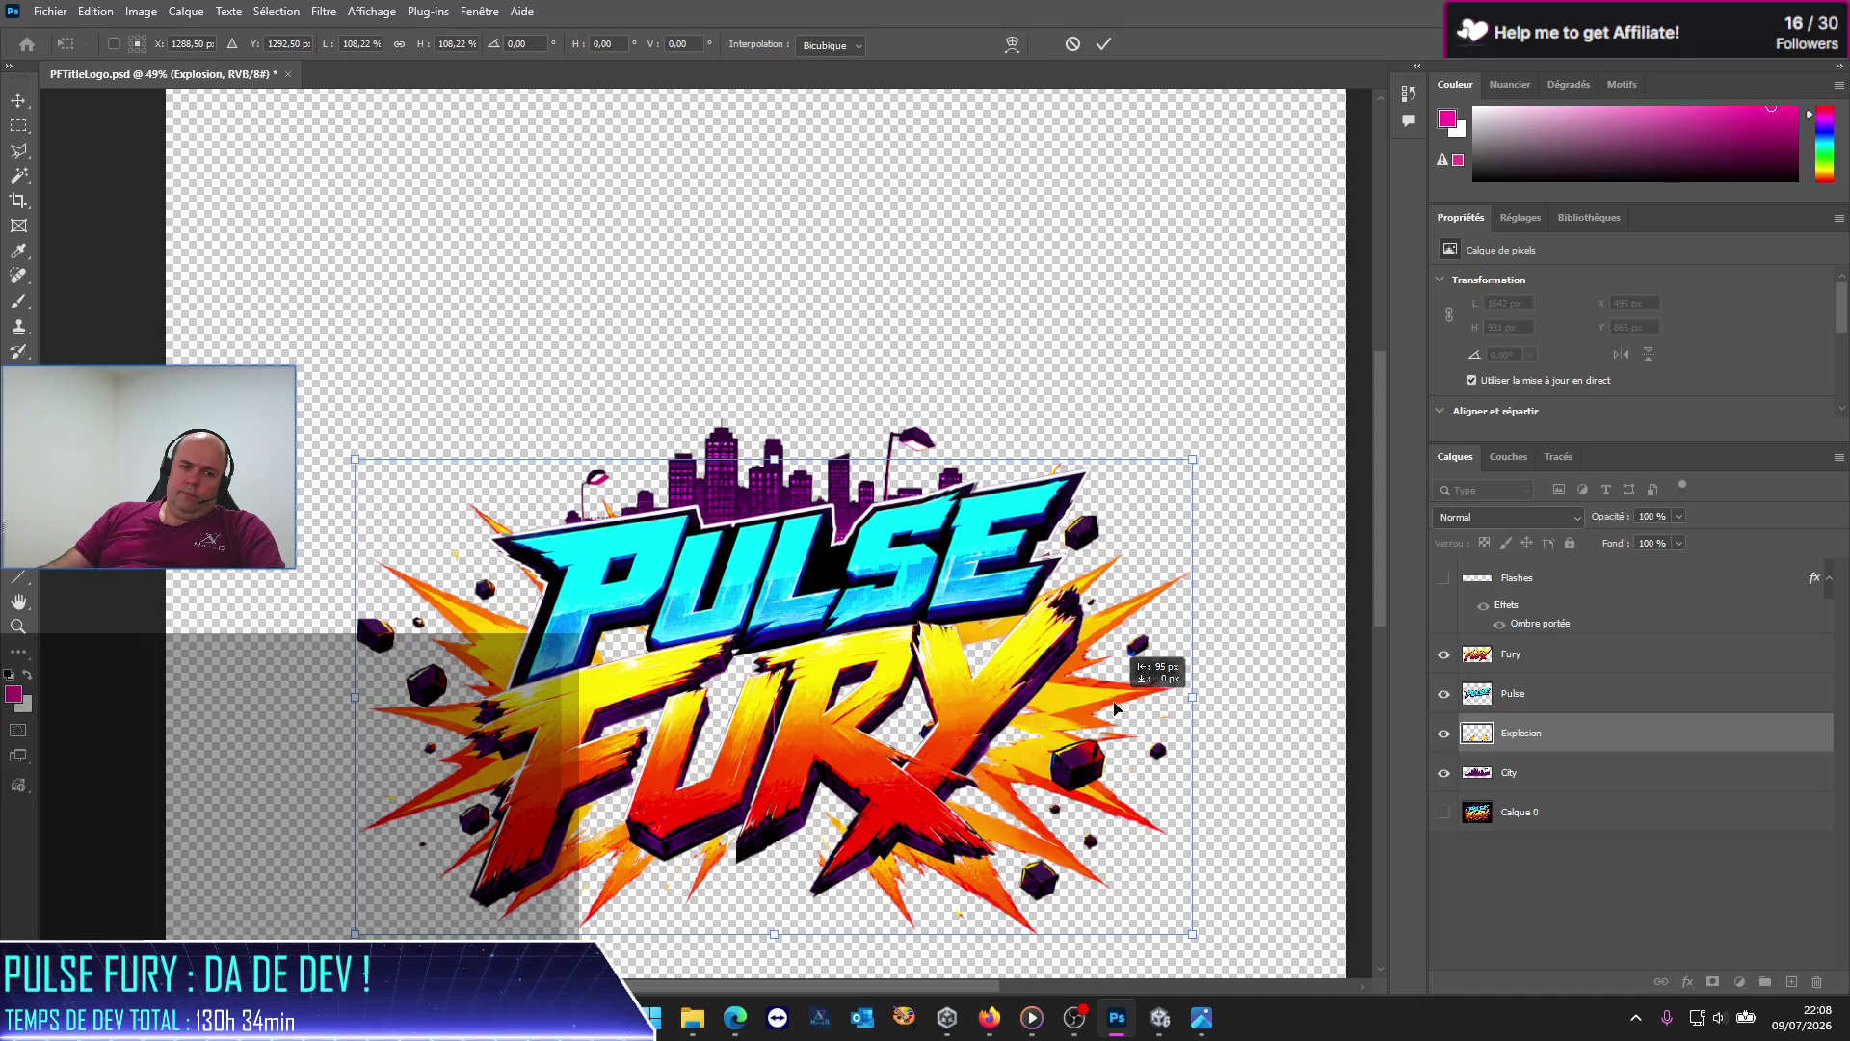
left_click_drag(1115, 709, 1115, 708)
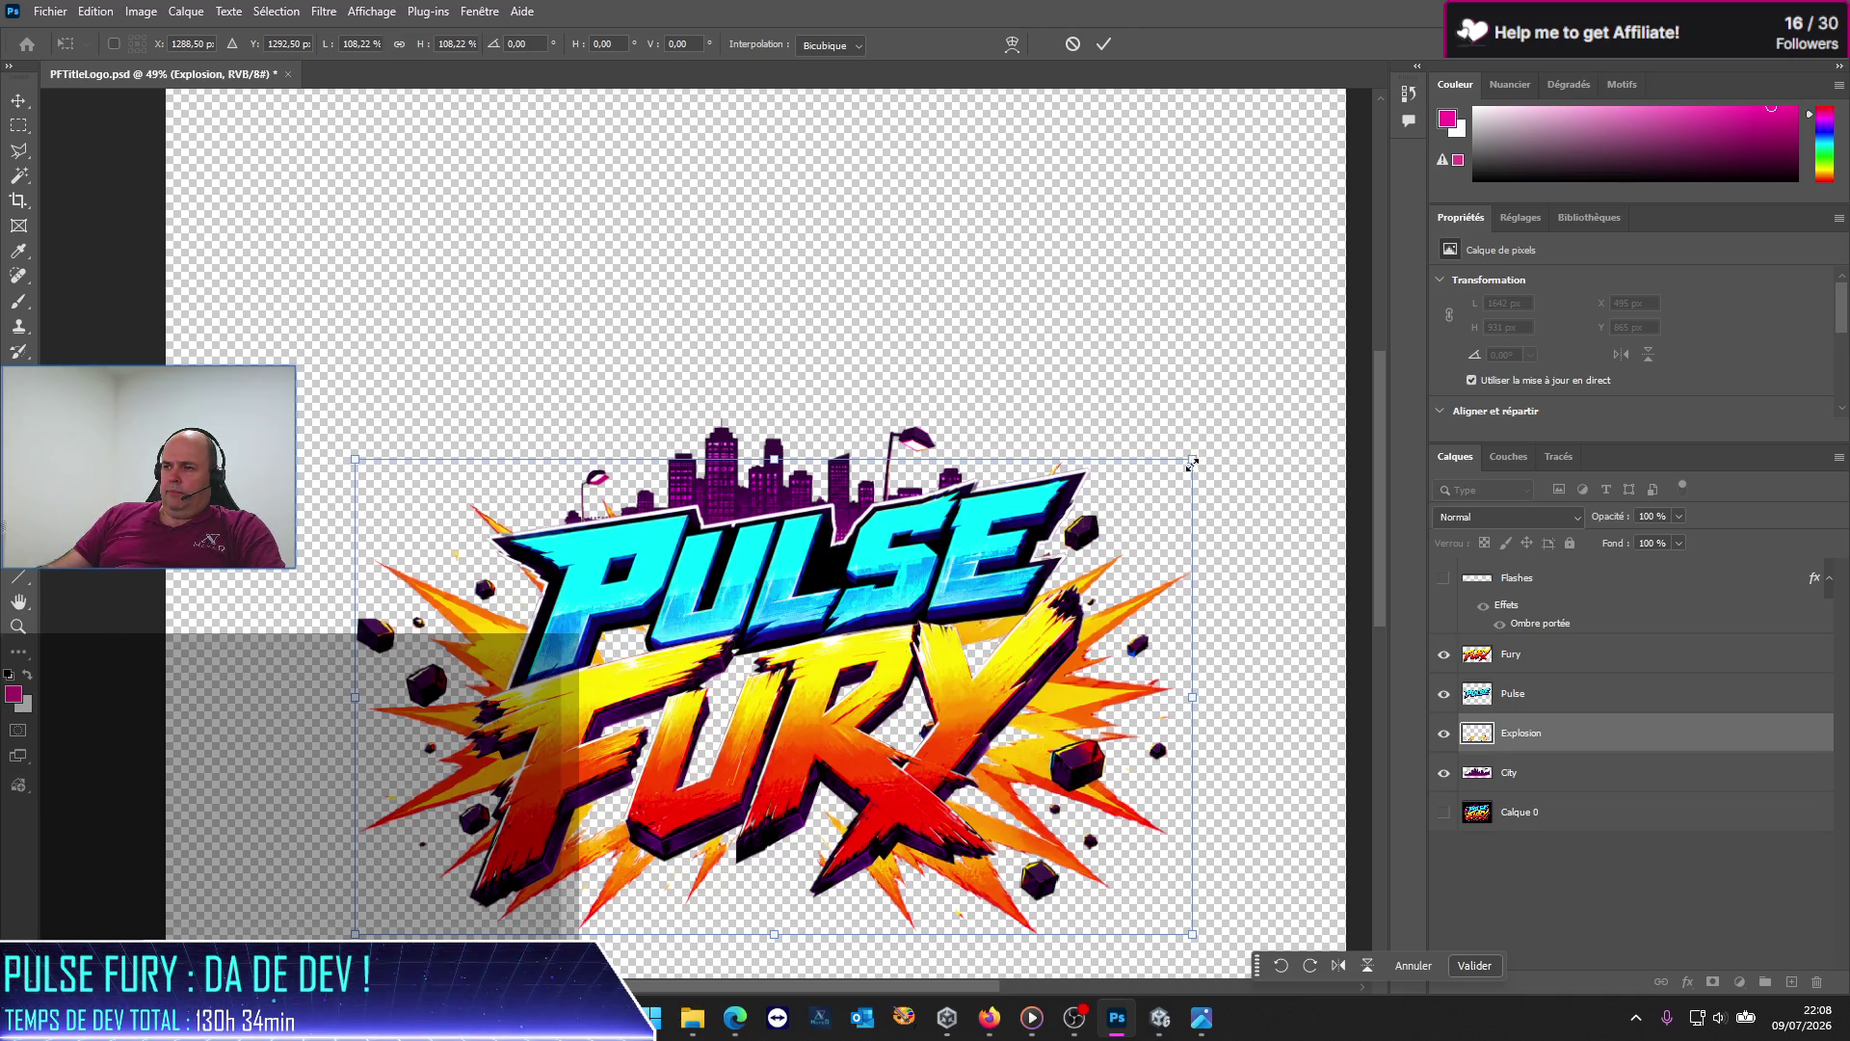
mouse_move(1192, 463)
left_mouse_down()
mouse_move(1126, 532)
mouse_move(1153, 517)
left_mouse_up()
left_click_drag(1051, 745, 1100, 764)
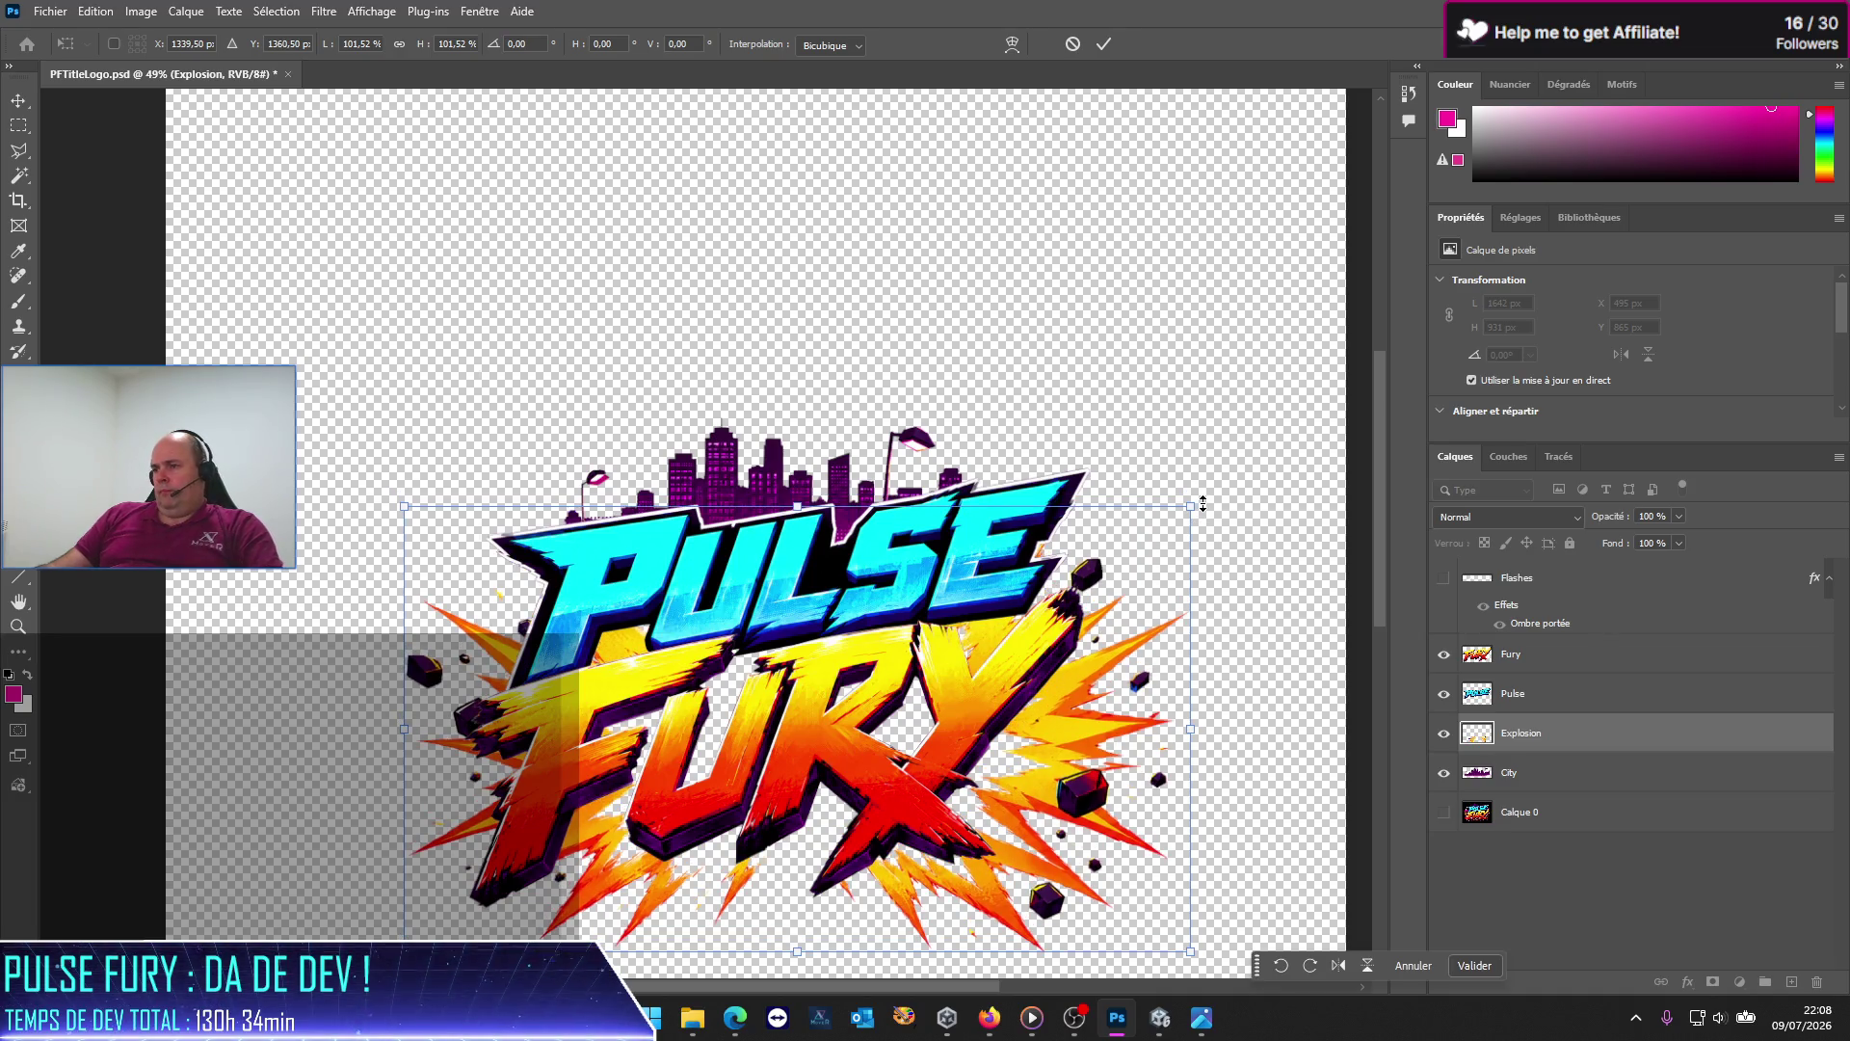
left_click_drag(1193, 494, 113, 595)
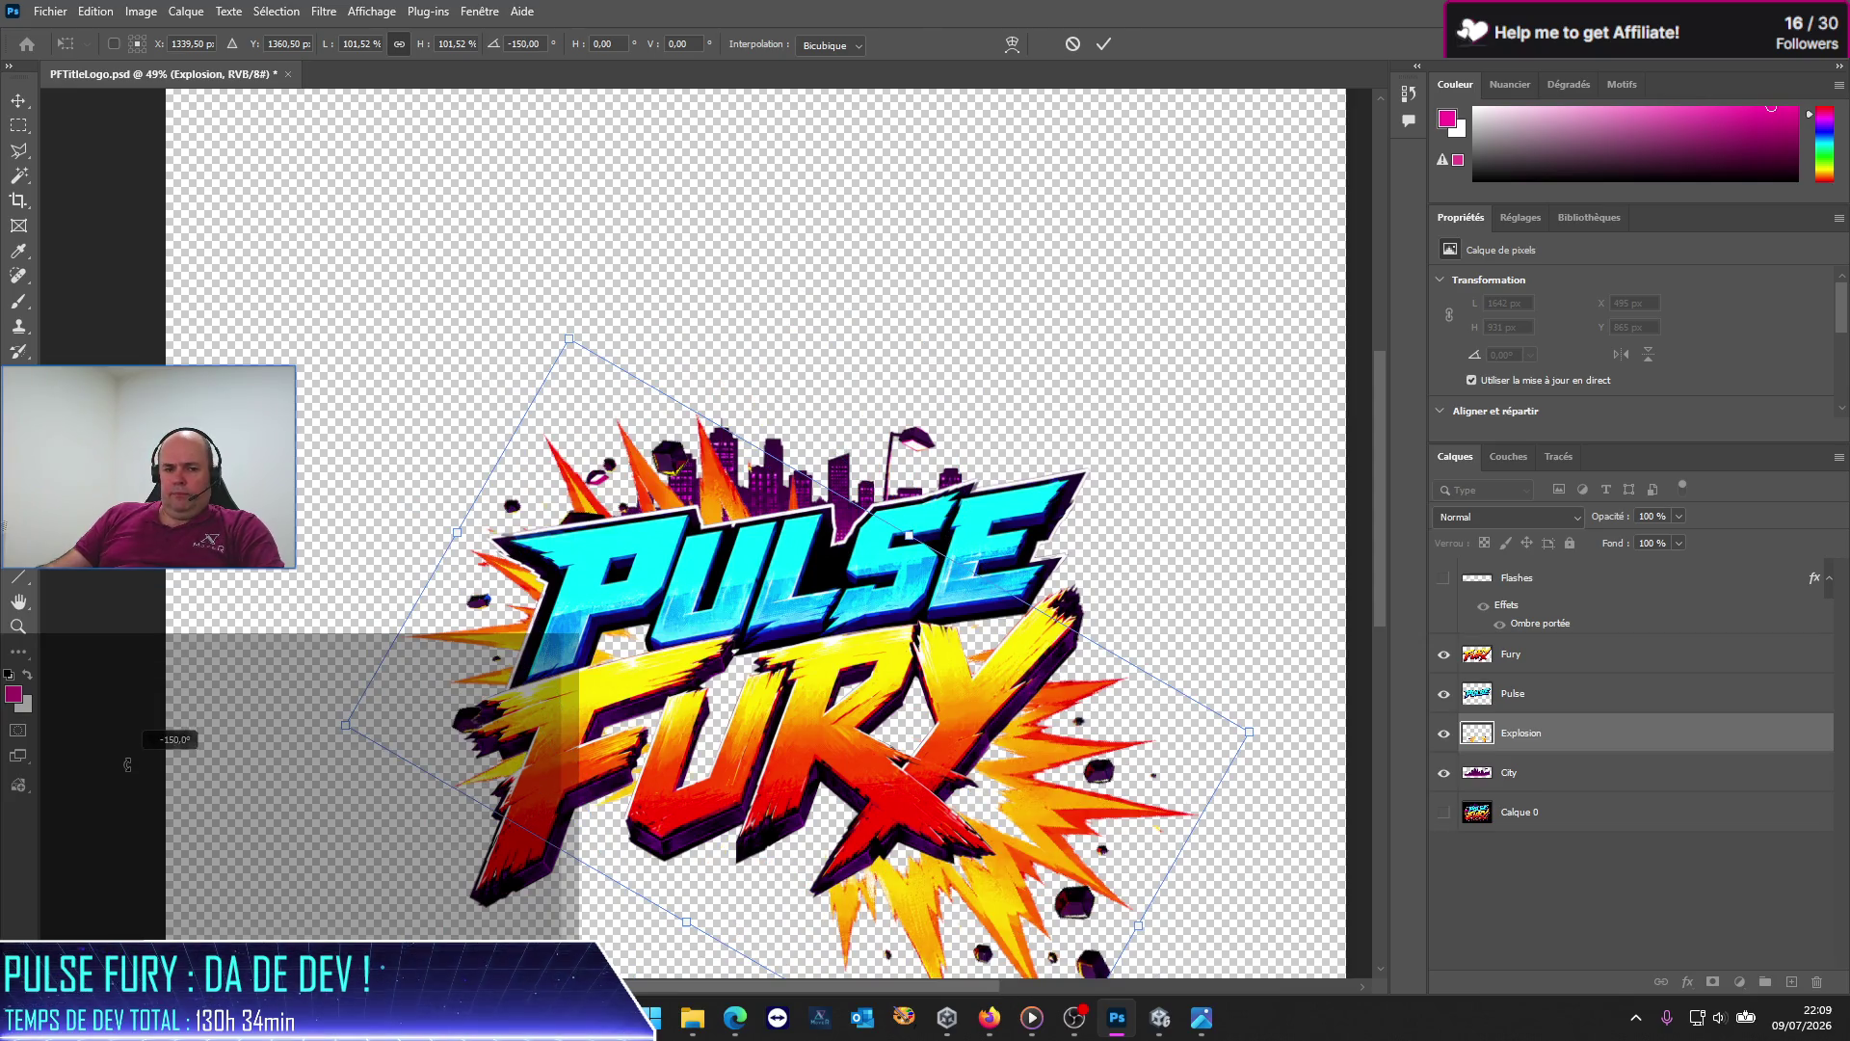
mouse_move(113, 595)
left_mouse_down()
mouse_move(166, 888)
mouse_move(963, 460)
left_mouse_up()
key("ctrl+z")
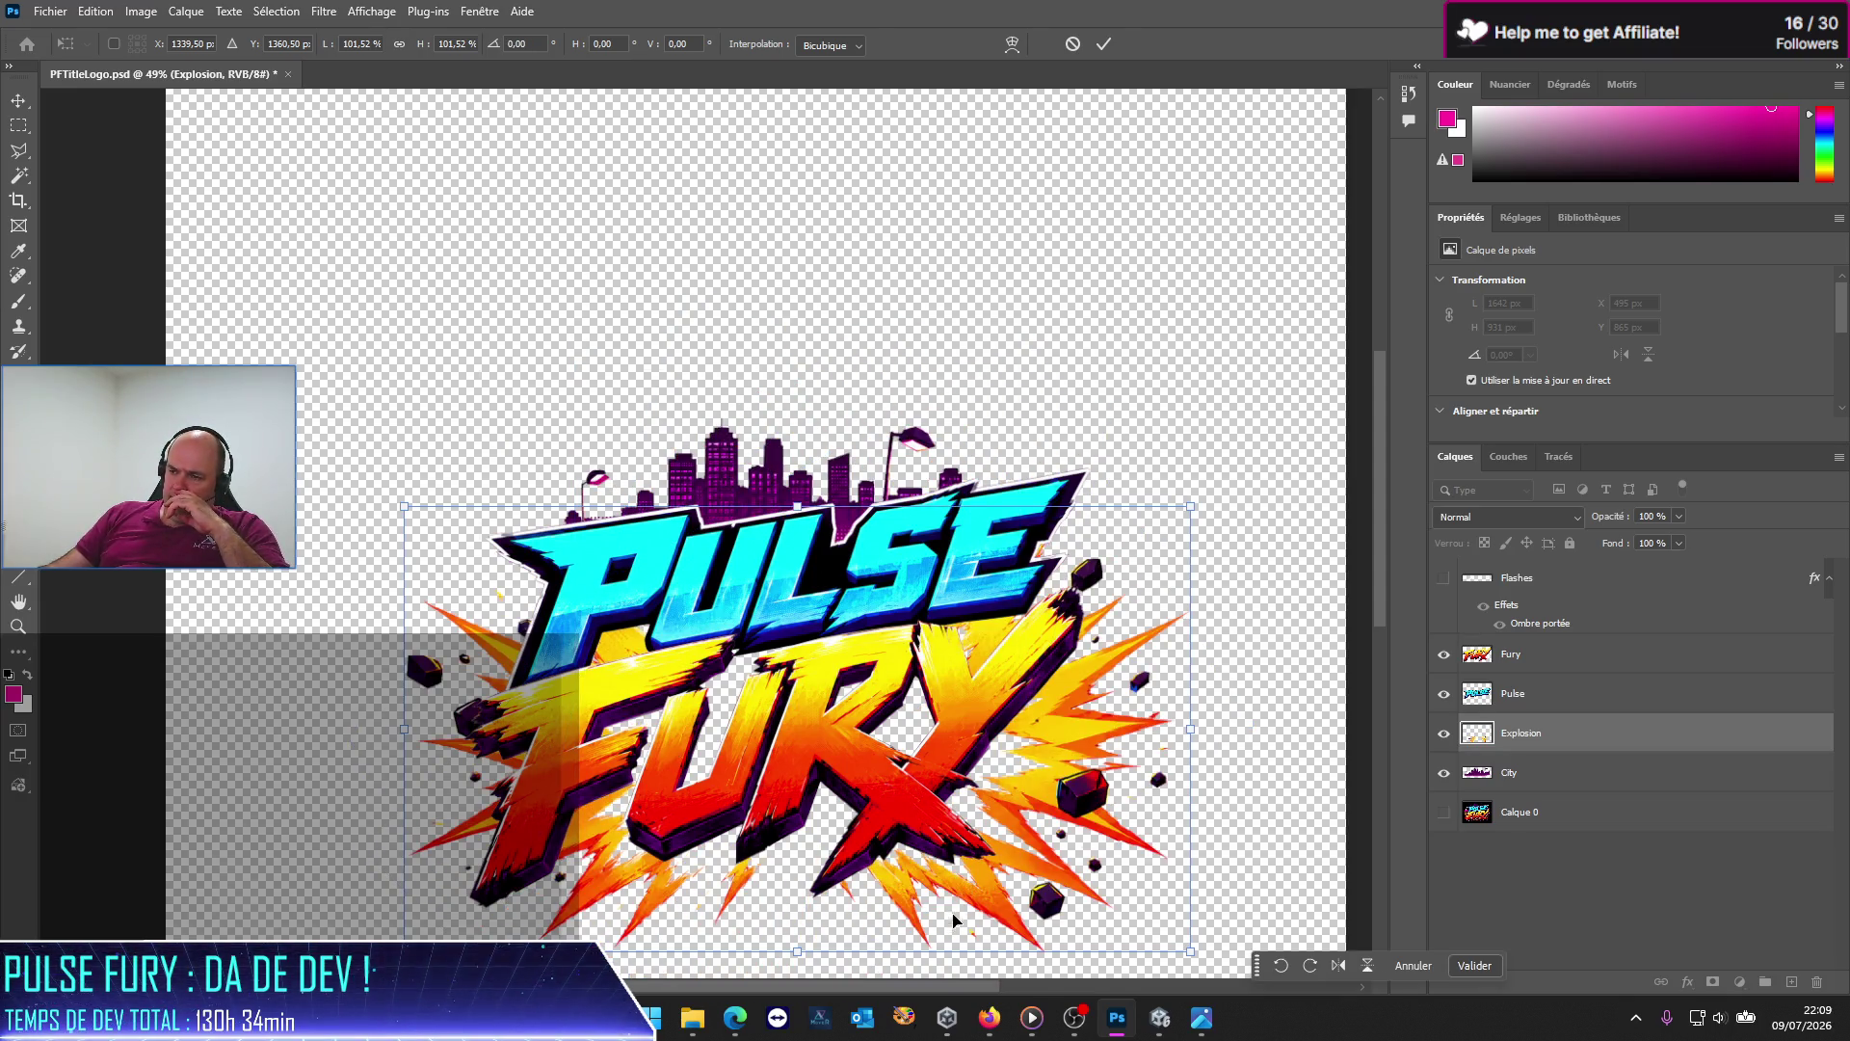
left_click_drag(954, 921, 978, 887)
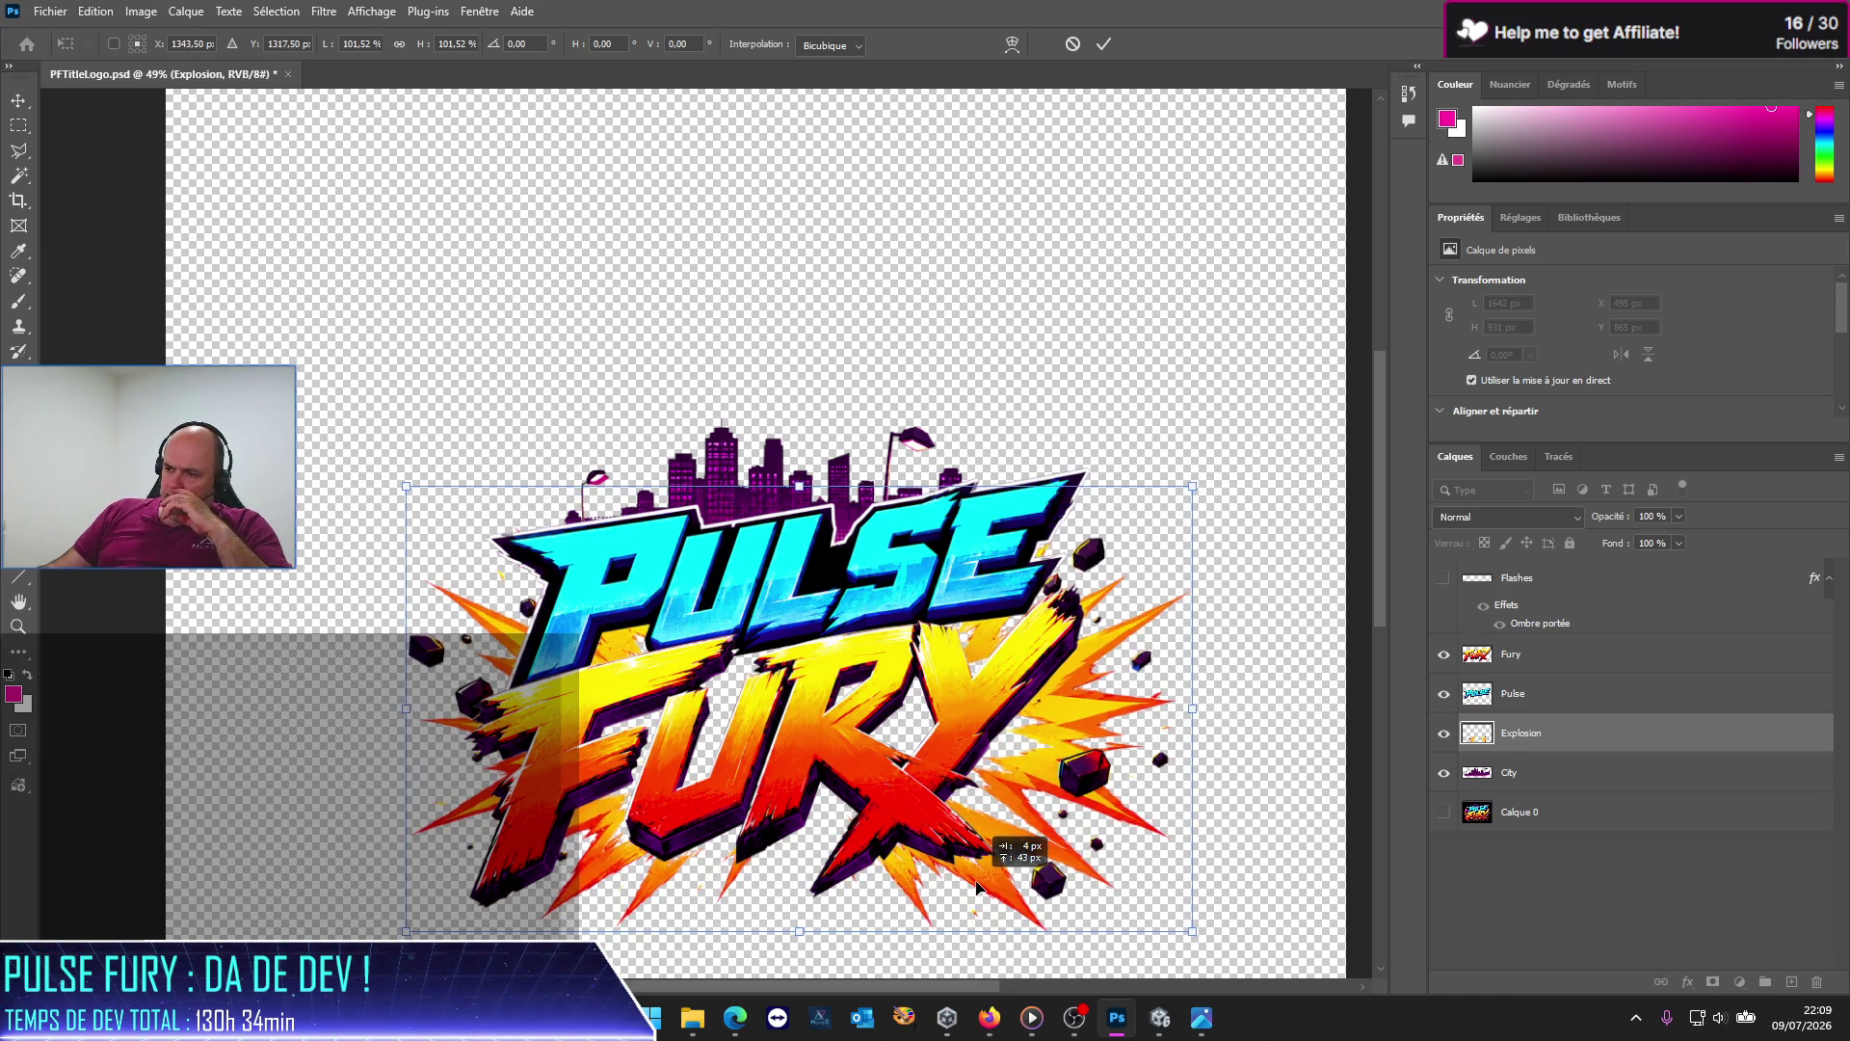
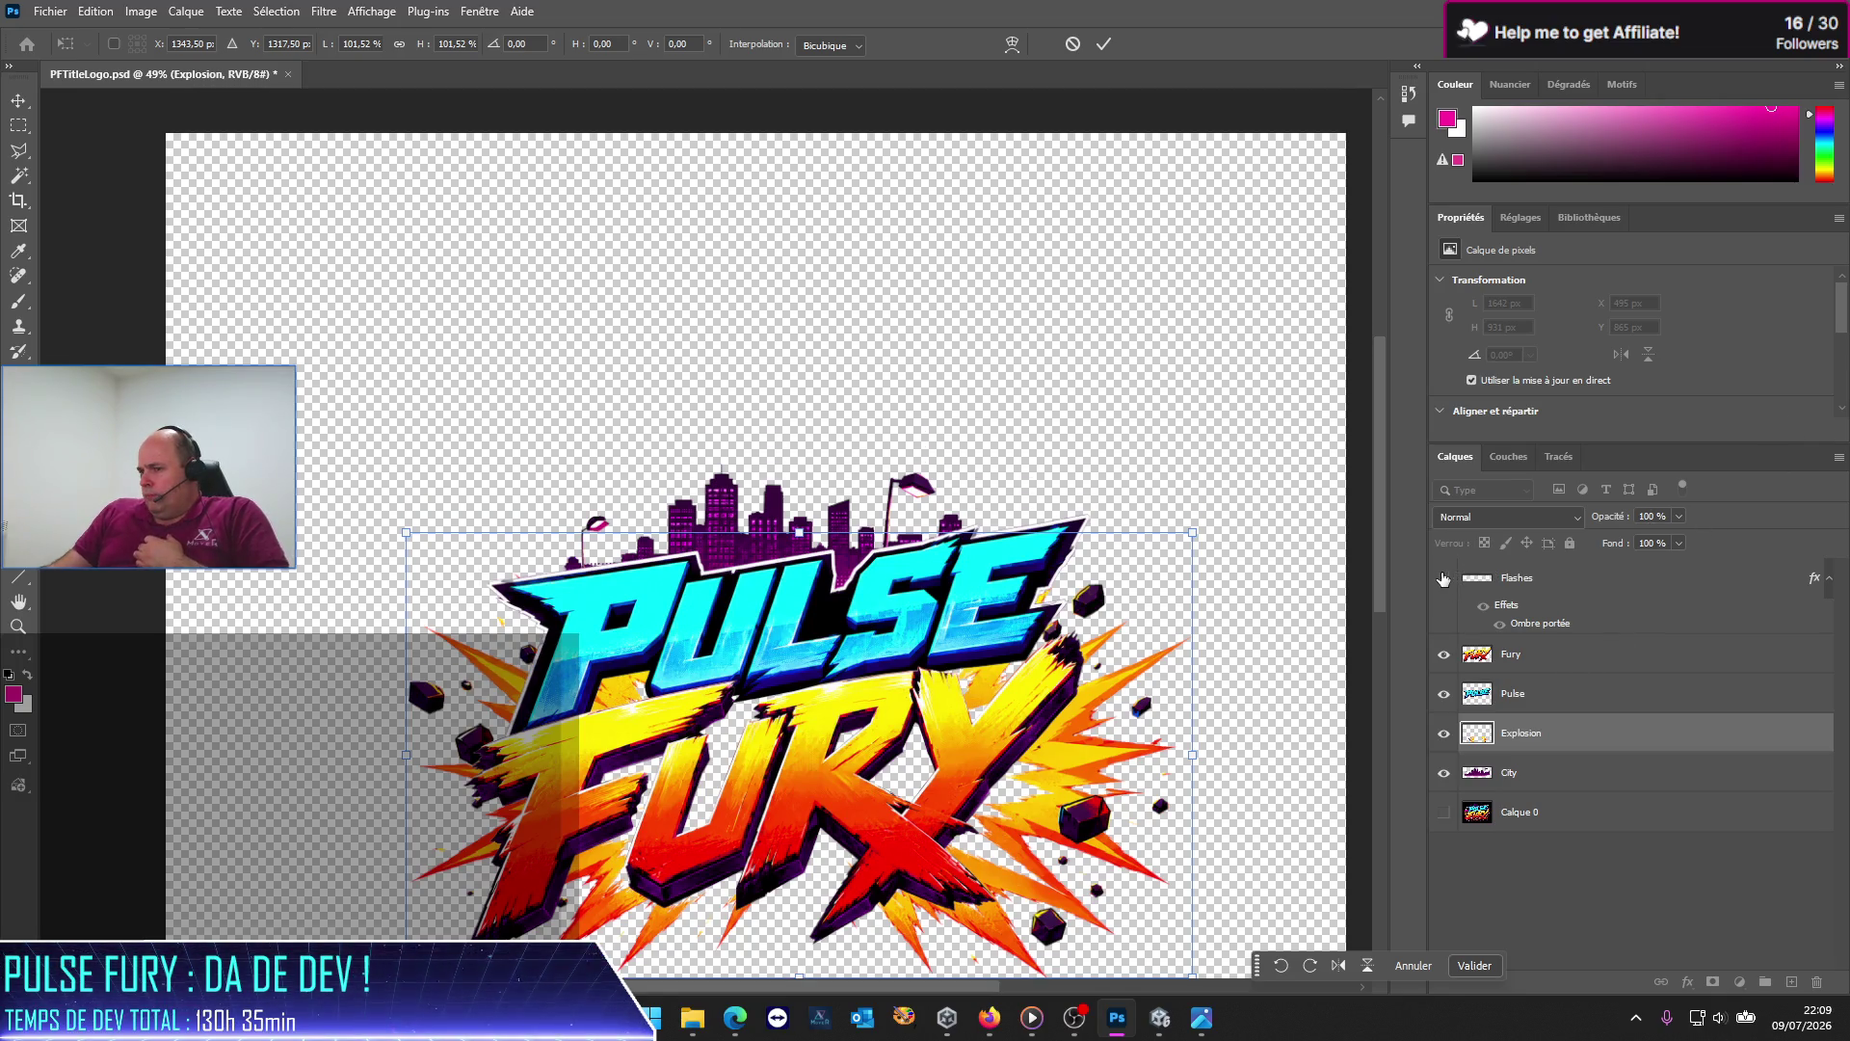
Step: Show the Flashes layer and move its pink heartbeat lines onto PULSE, at X 441, Y 998 px
left_click(1443, 578)
scroll(1335, 684, "down", 1)
scroll(1268, 661, "down", 1)
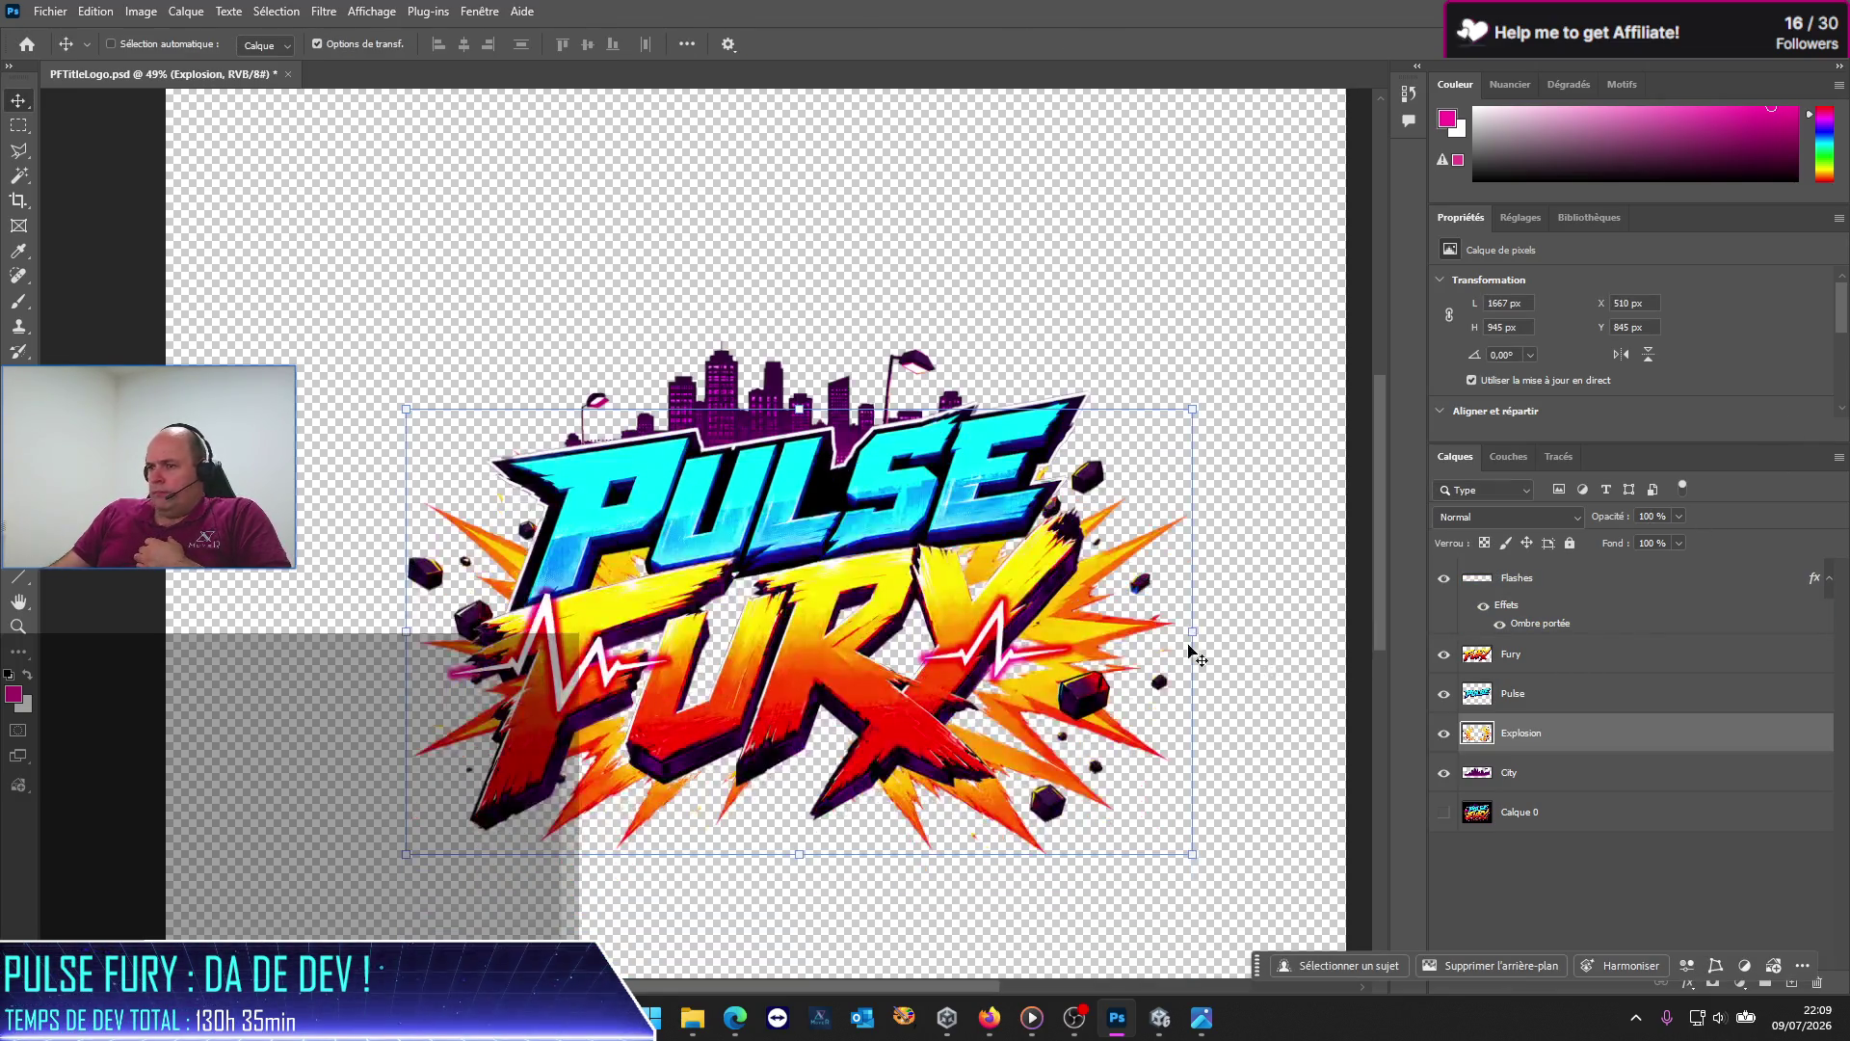
left_click(1573, 587)
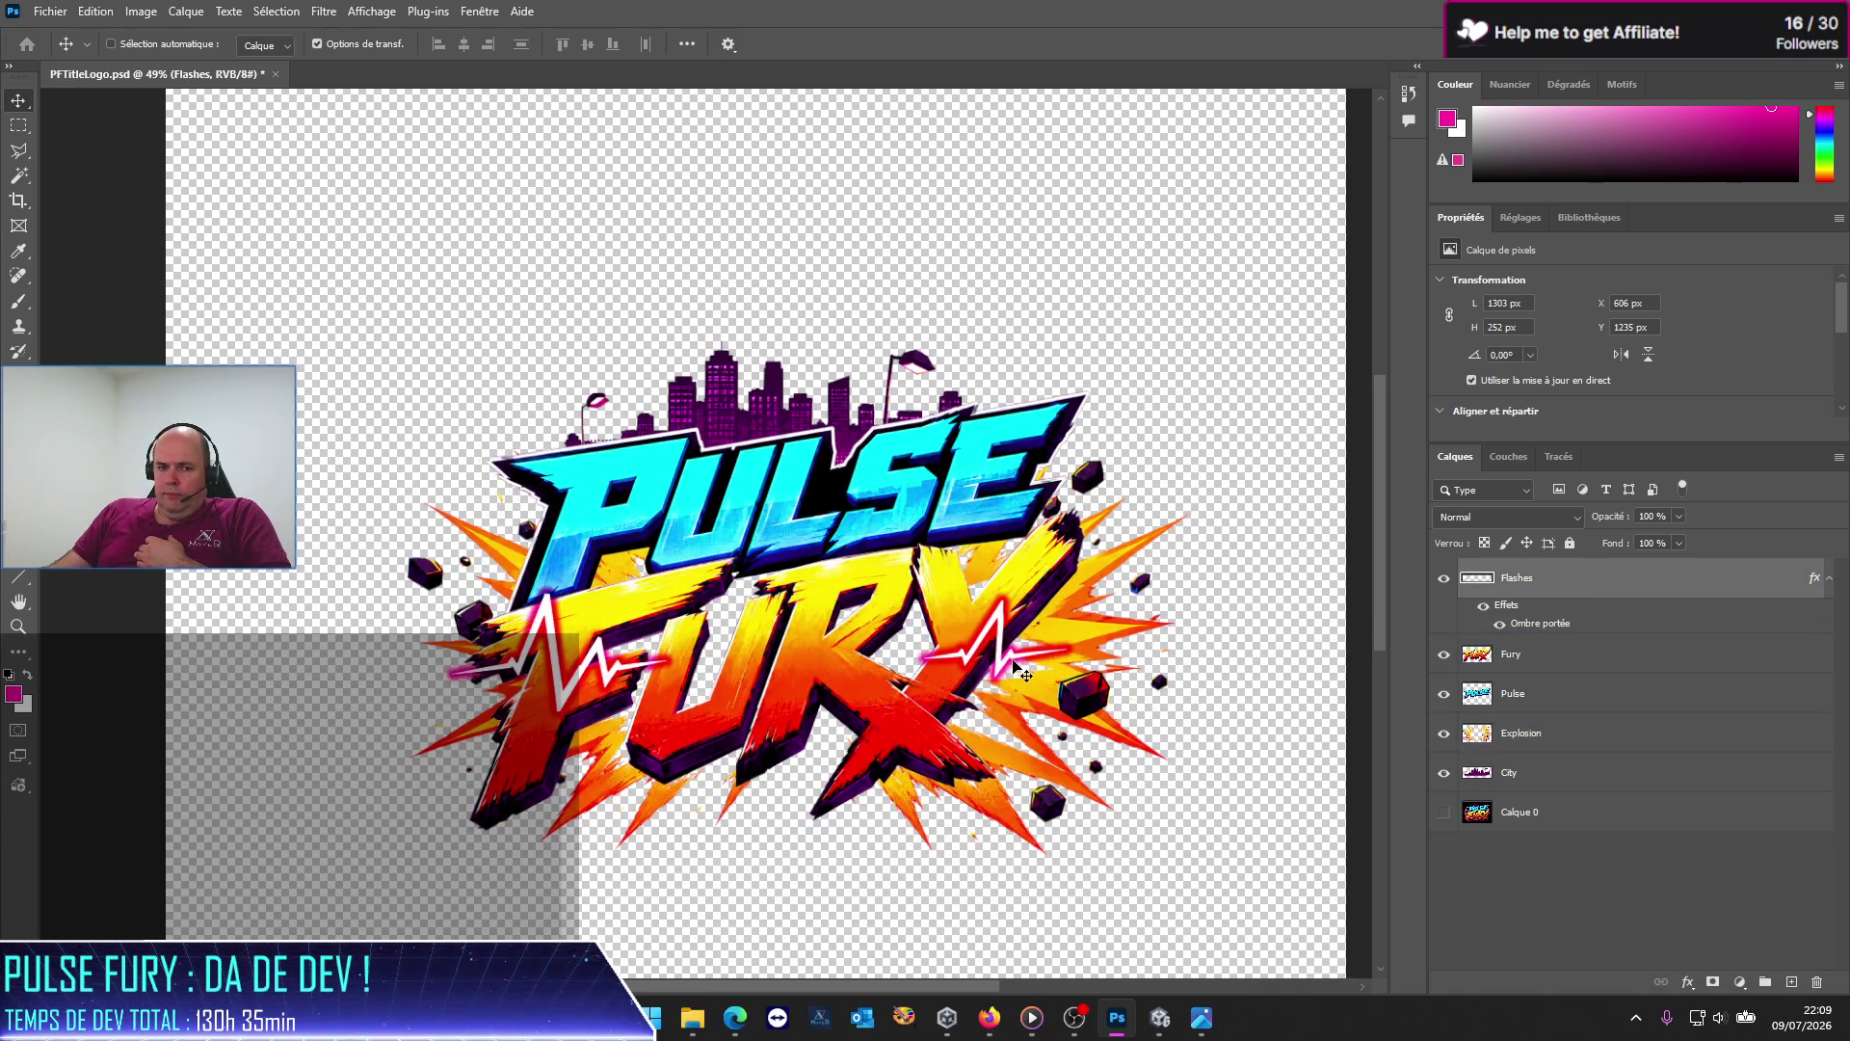
left_click_drag(1024, 675, 992, 543)
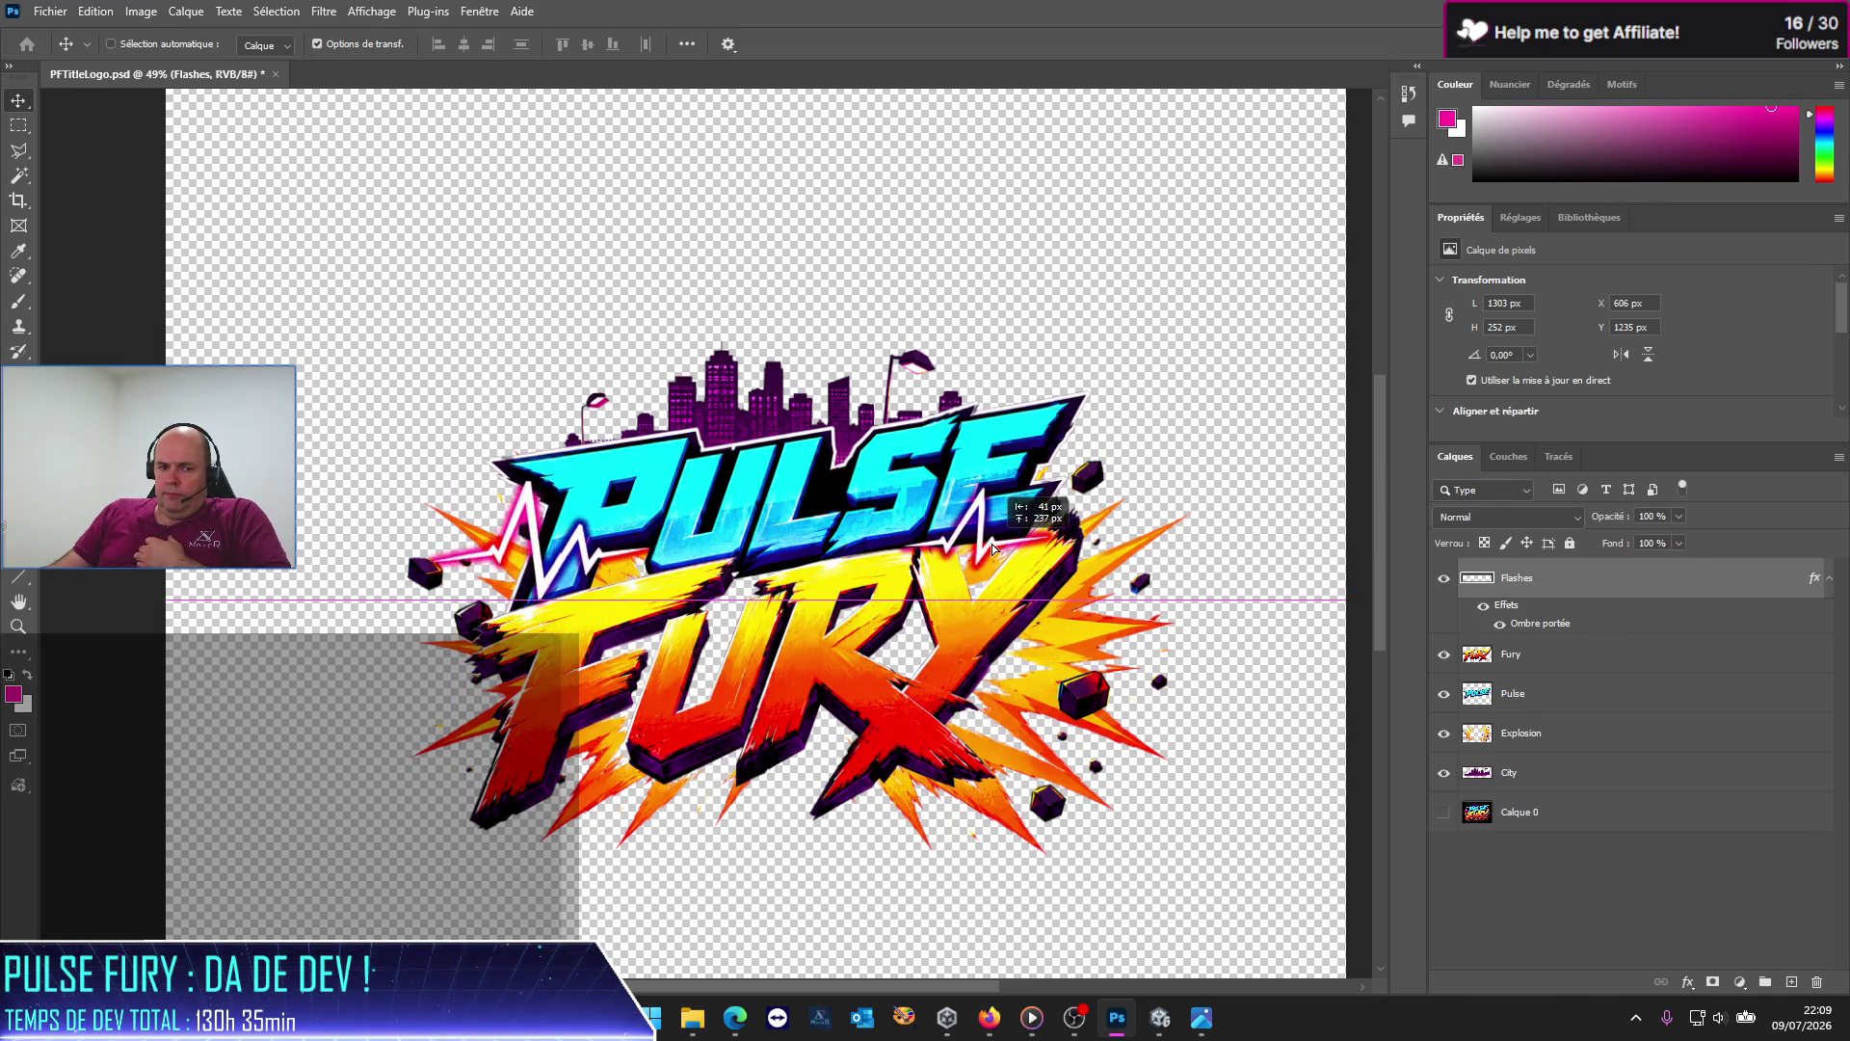
left_click_drag(991, 544, 941, 543)
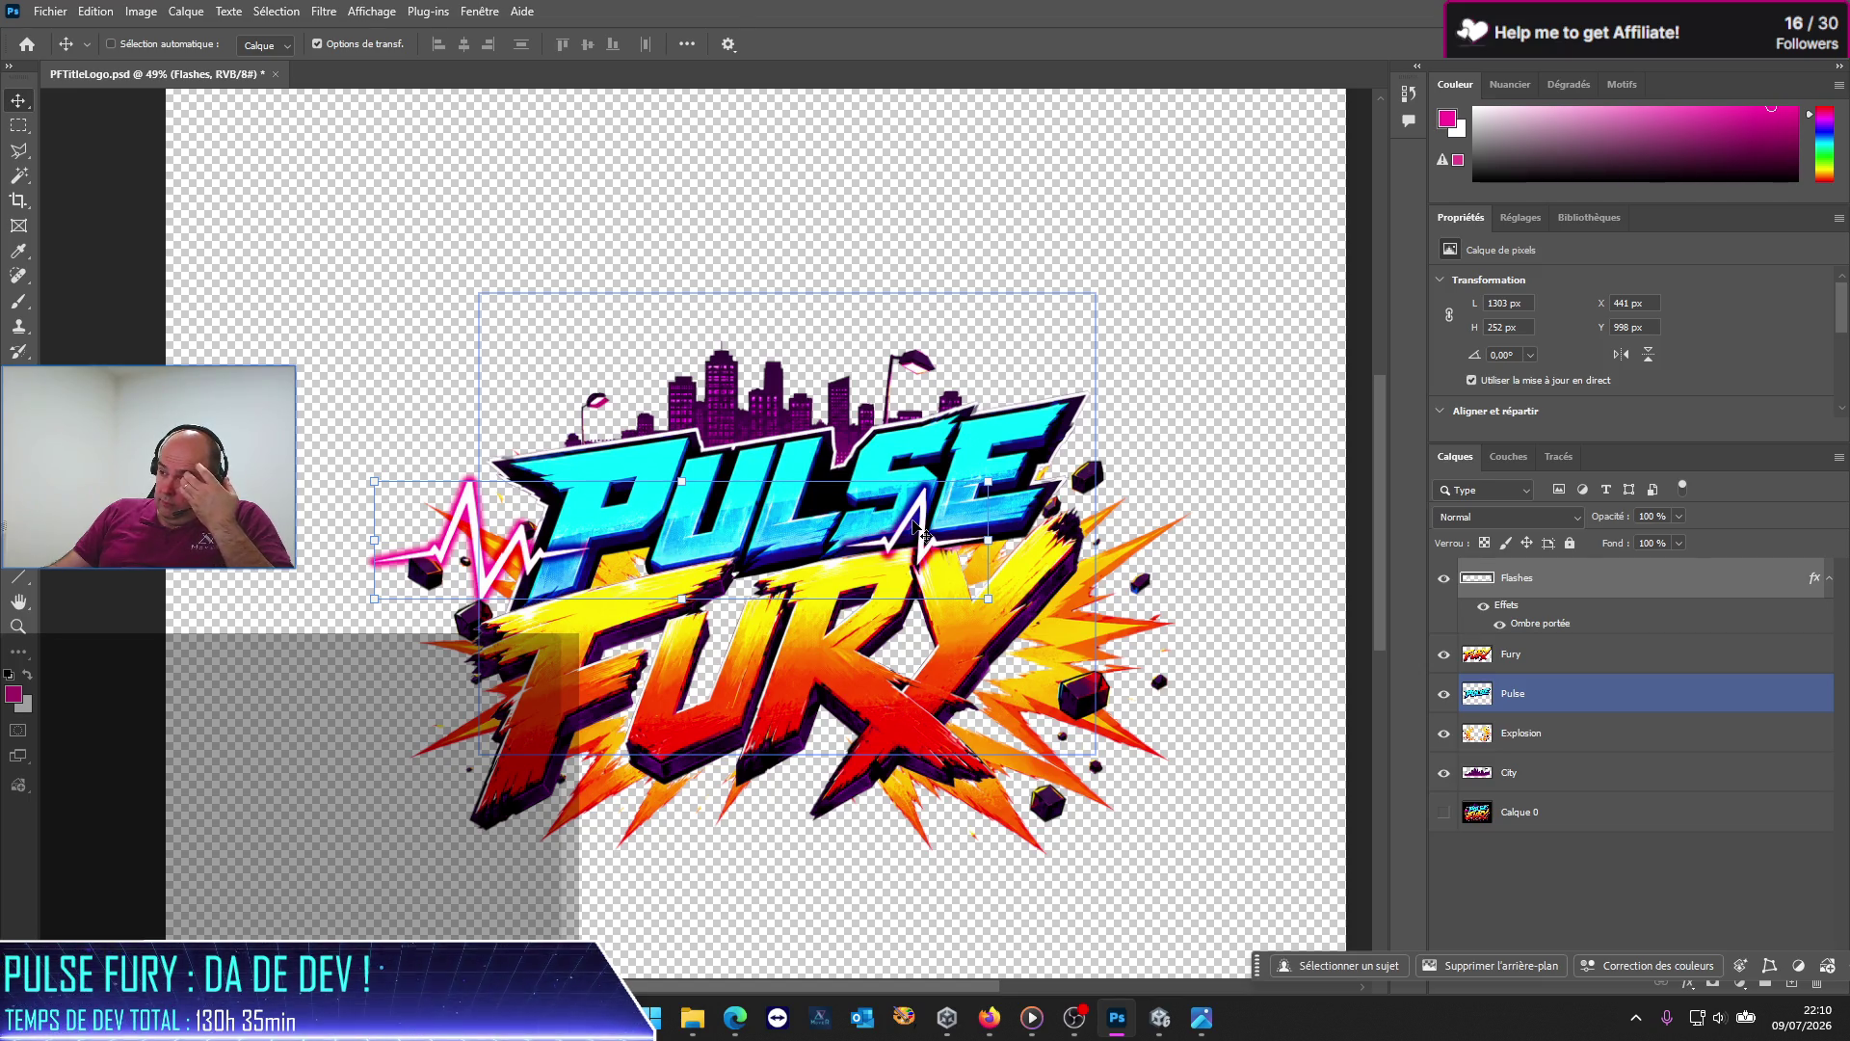
Step: Hide the Fury, Pulse, Explosion and City layers, keeping Flashes as the active layer
left_click(1541, 693)
left_click(1620, 586)
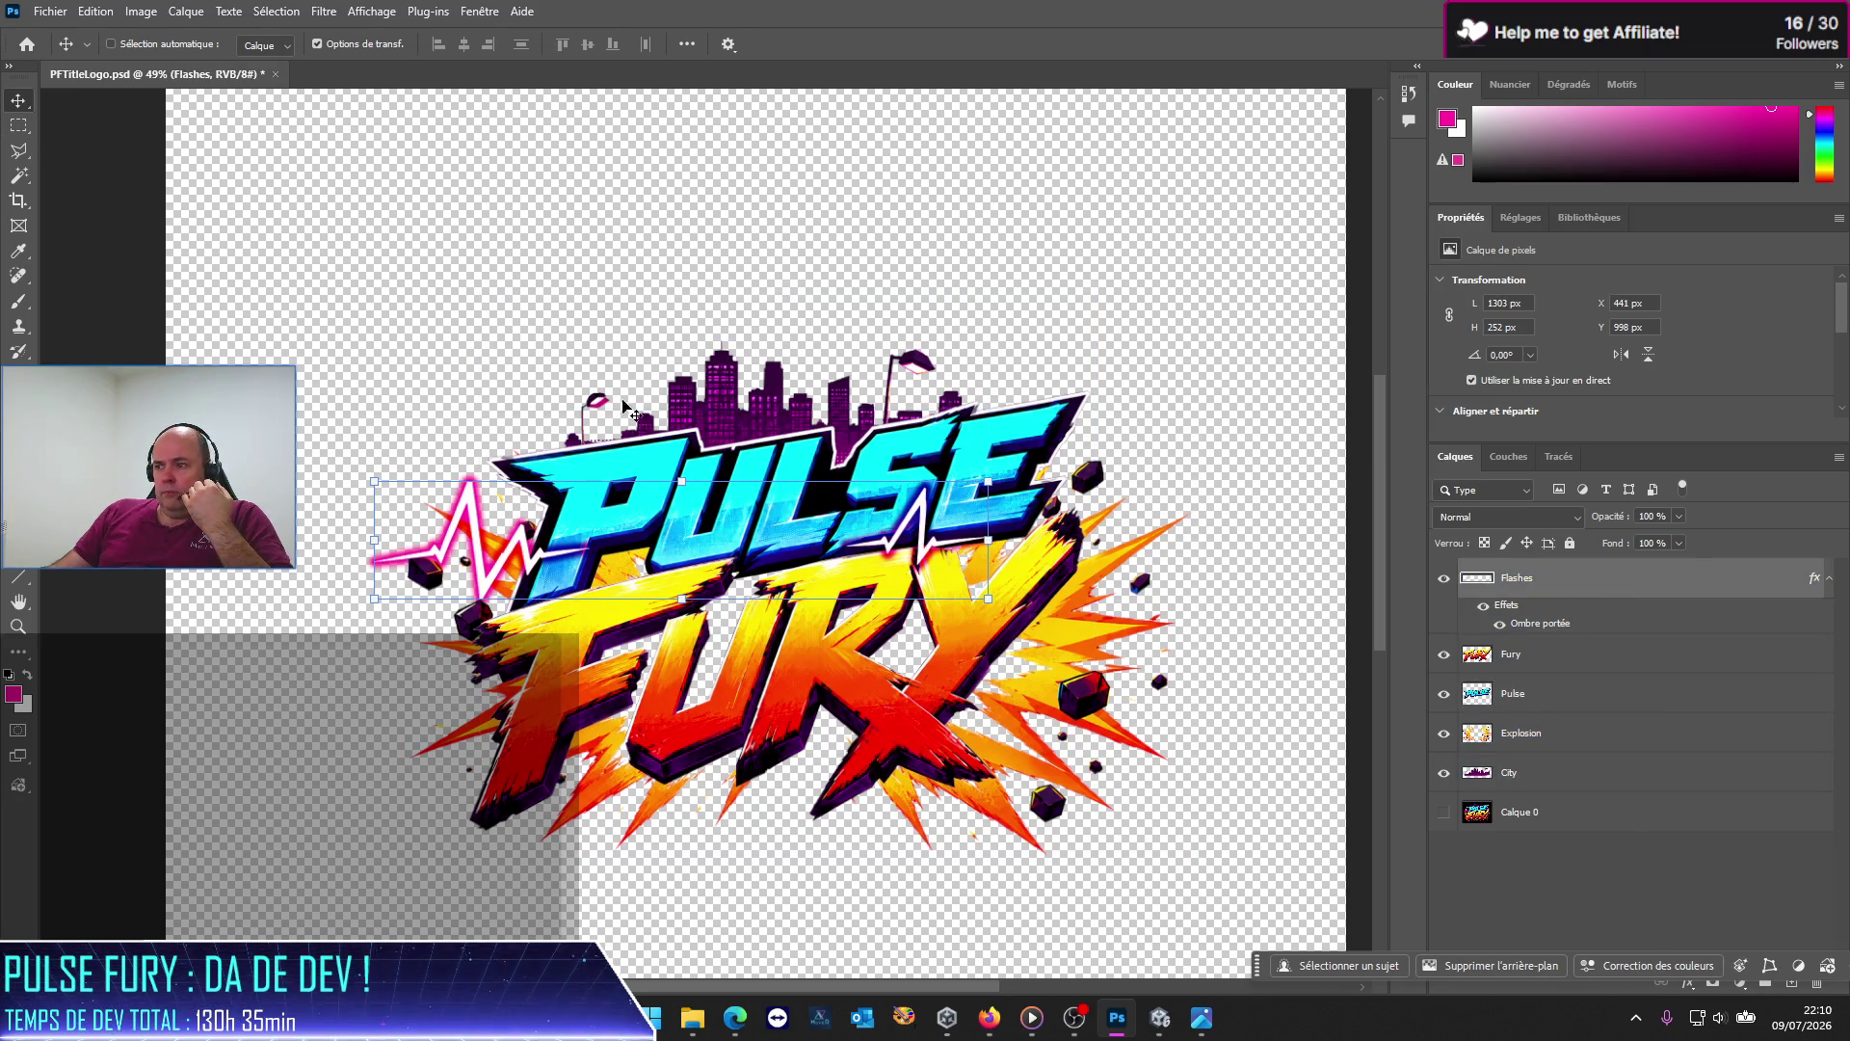
left_click(1443, 655)
left_click(1444, 693)
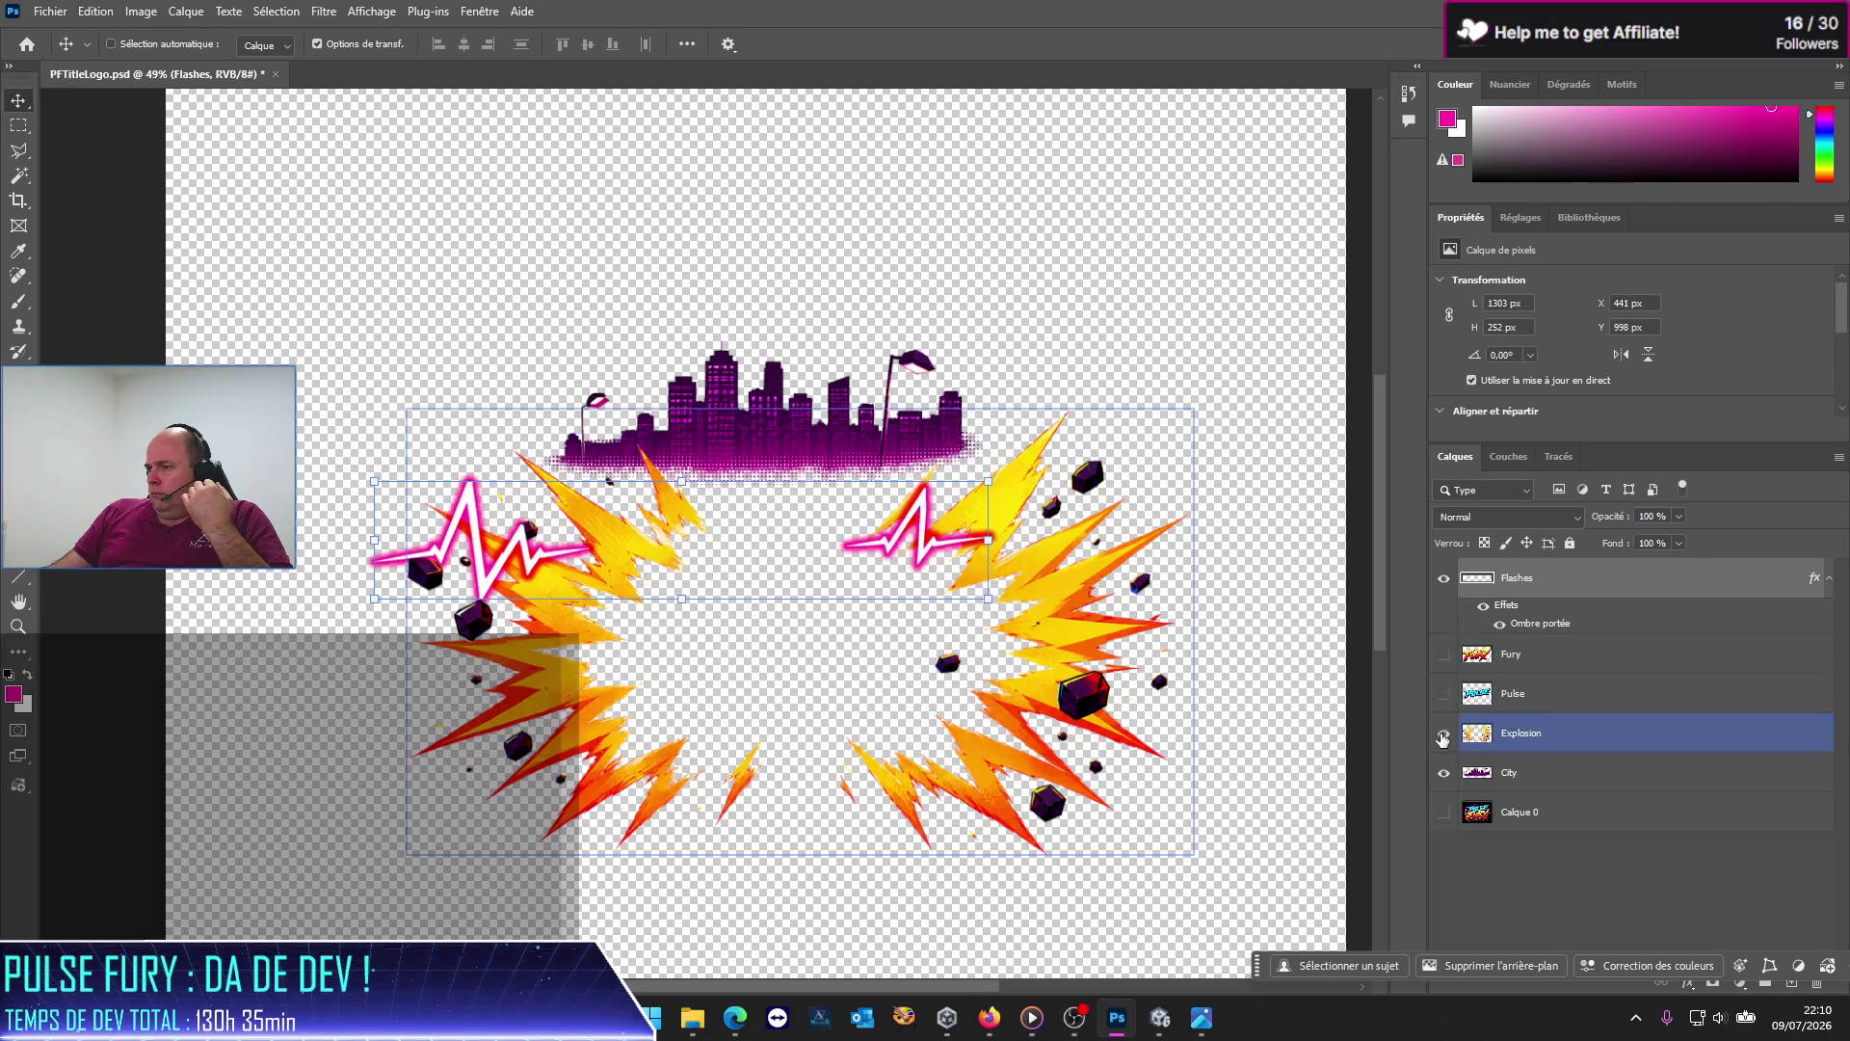
left_click(1443, 733)
left_click(1443, 772)
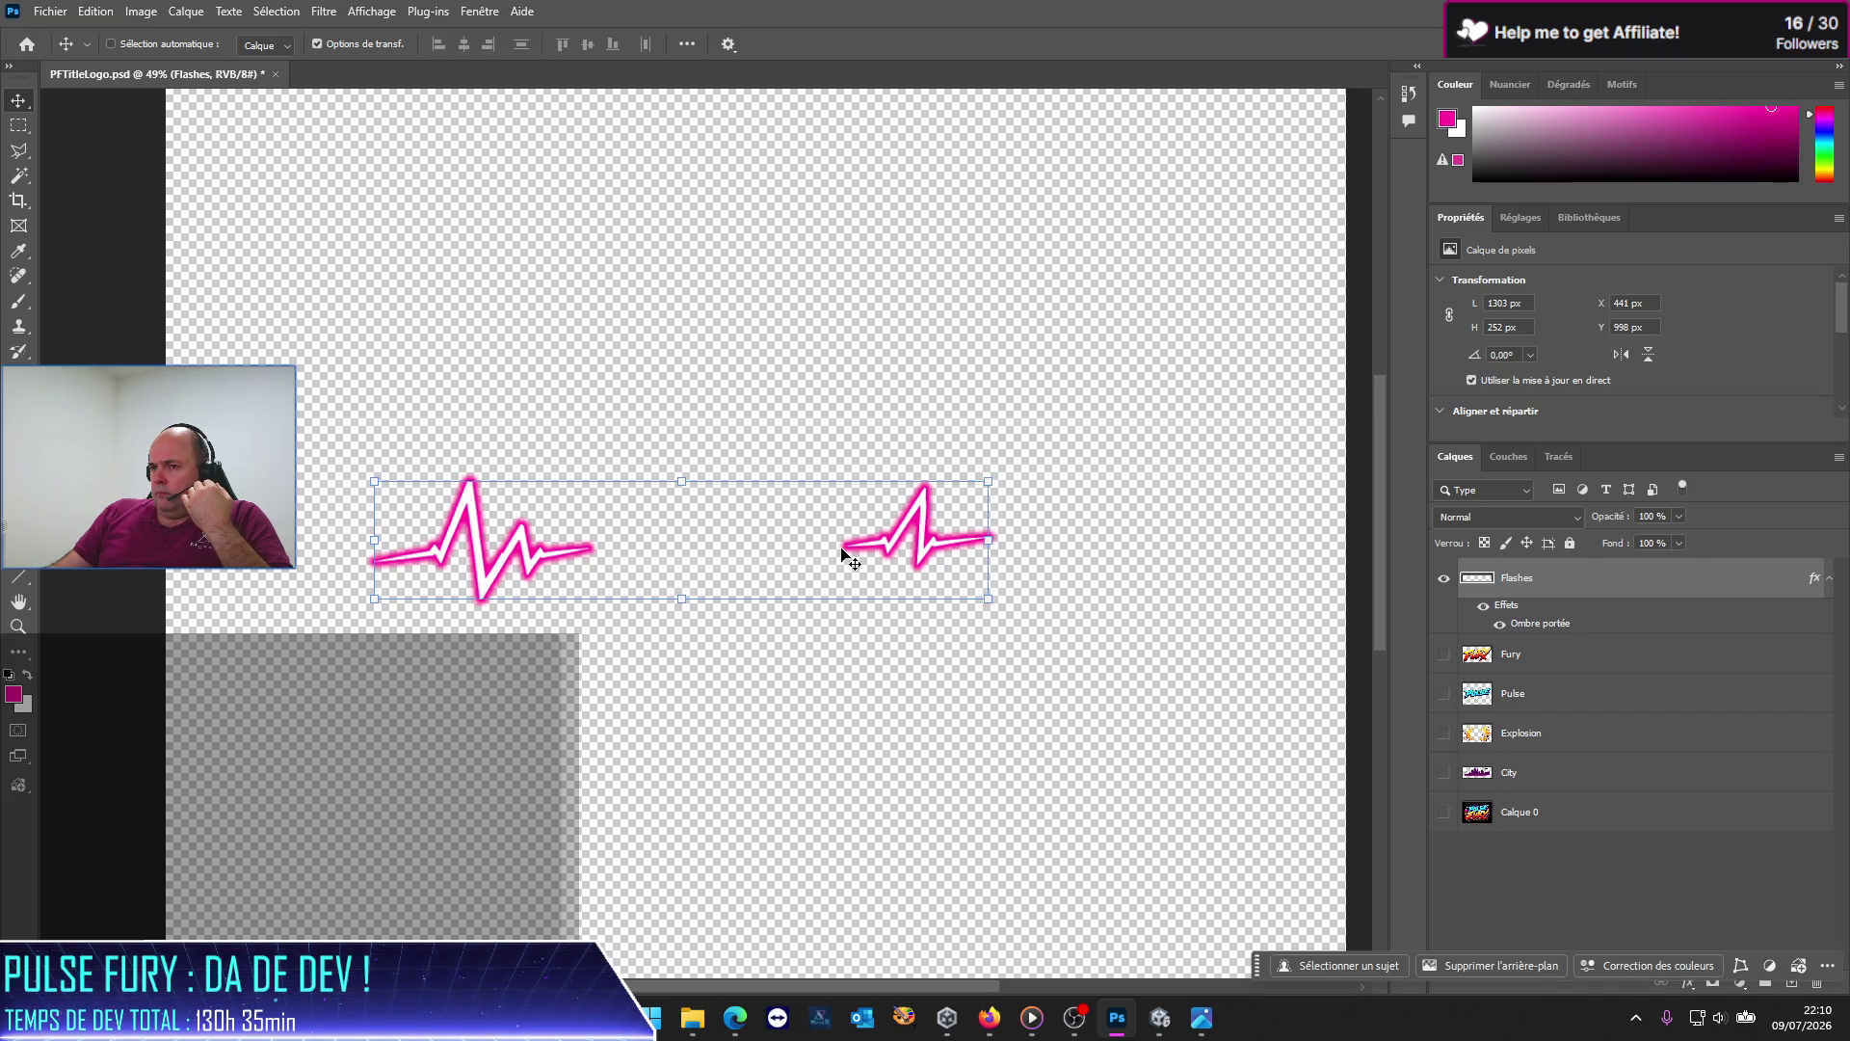
Step: Marquee the small right flash, then deselect and dismiss the Flashes layer context menu
left_click(18, 125)
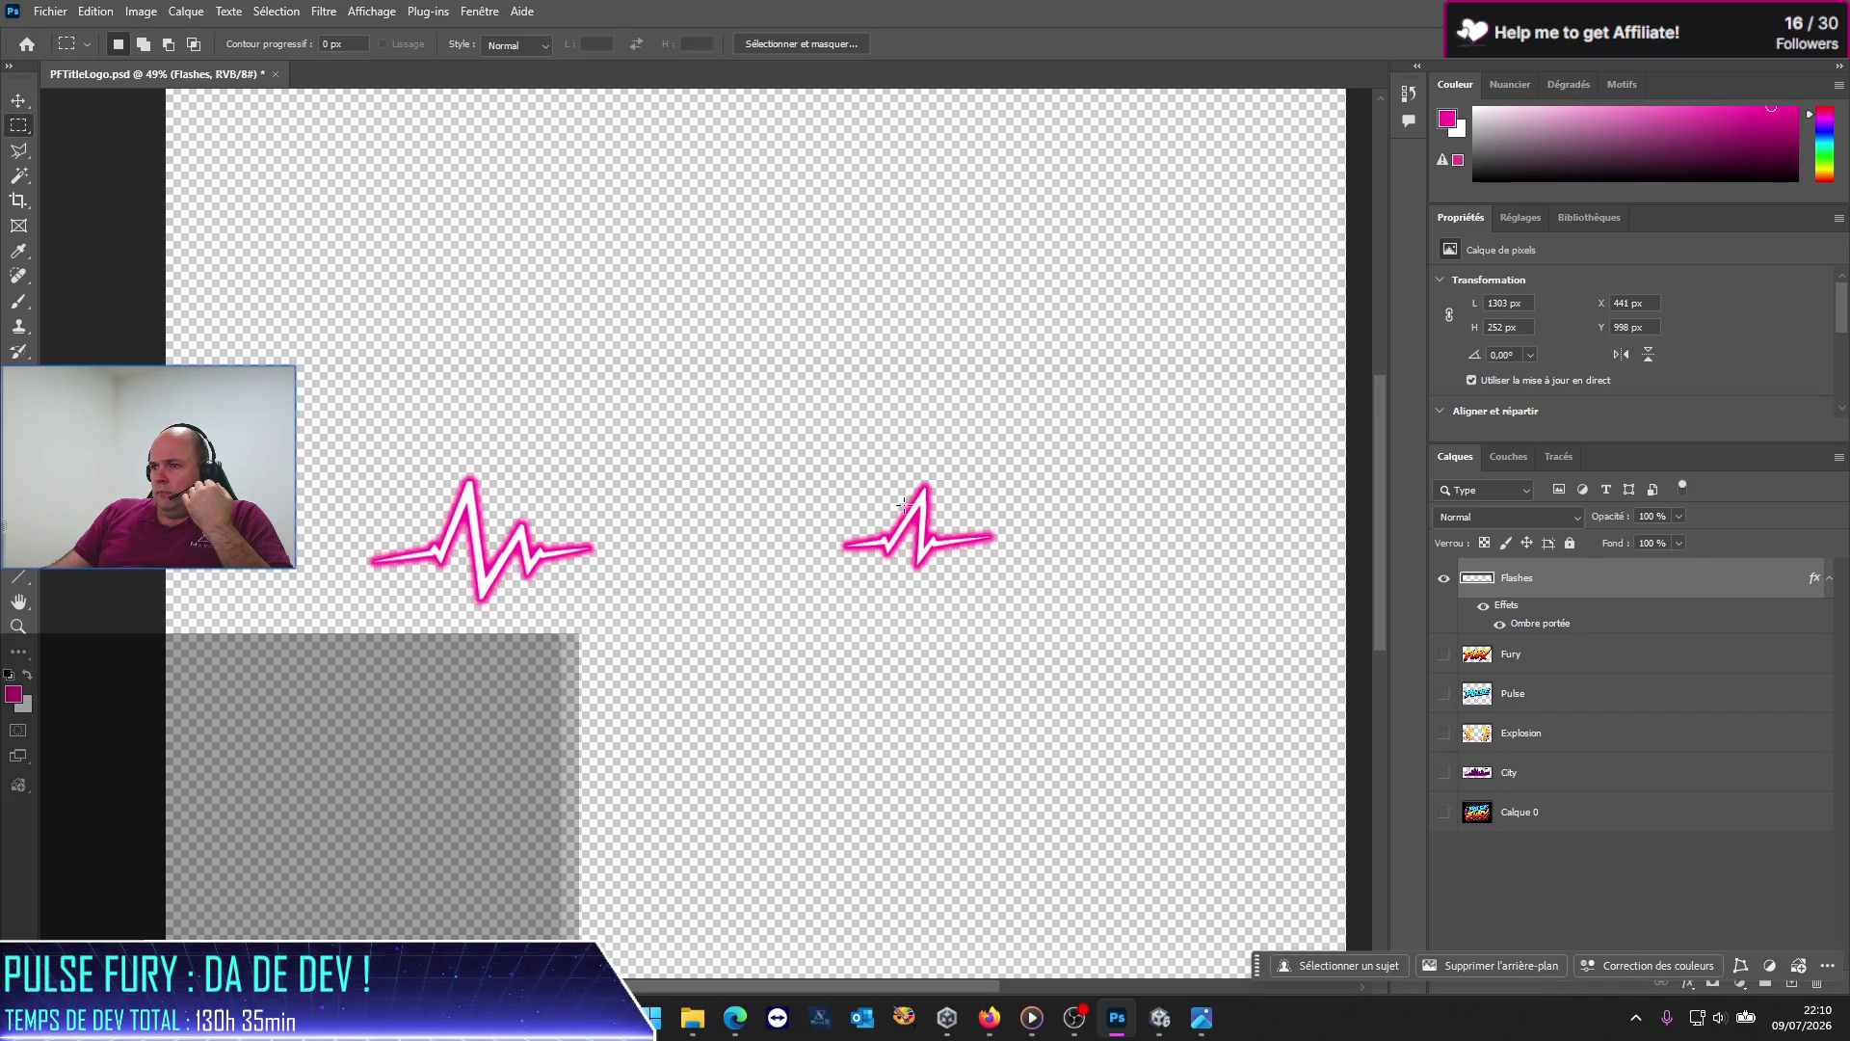
left_click_drag(812, 446, 1020, 597)
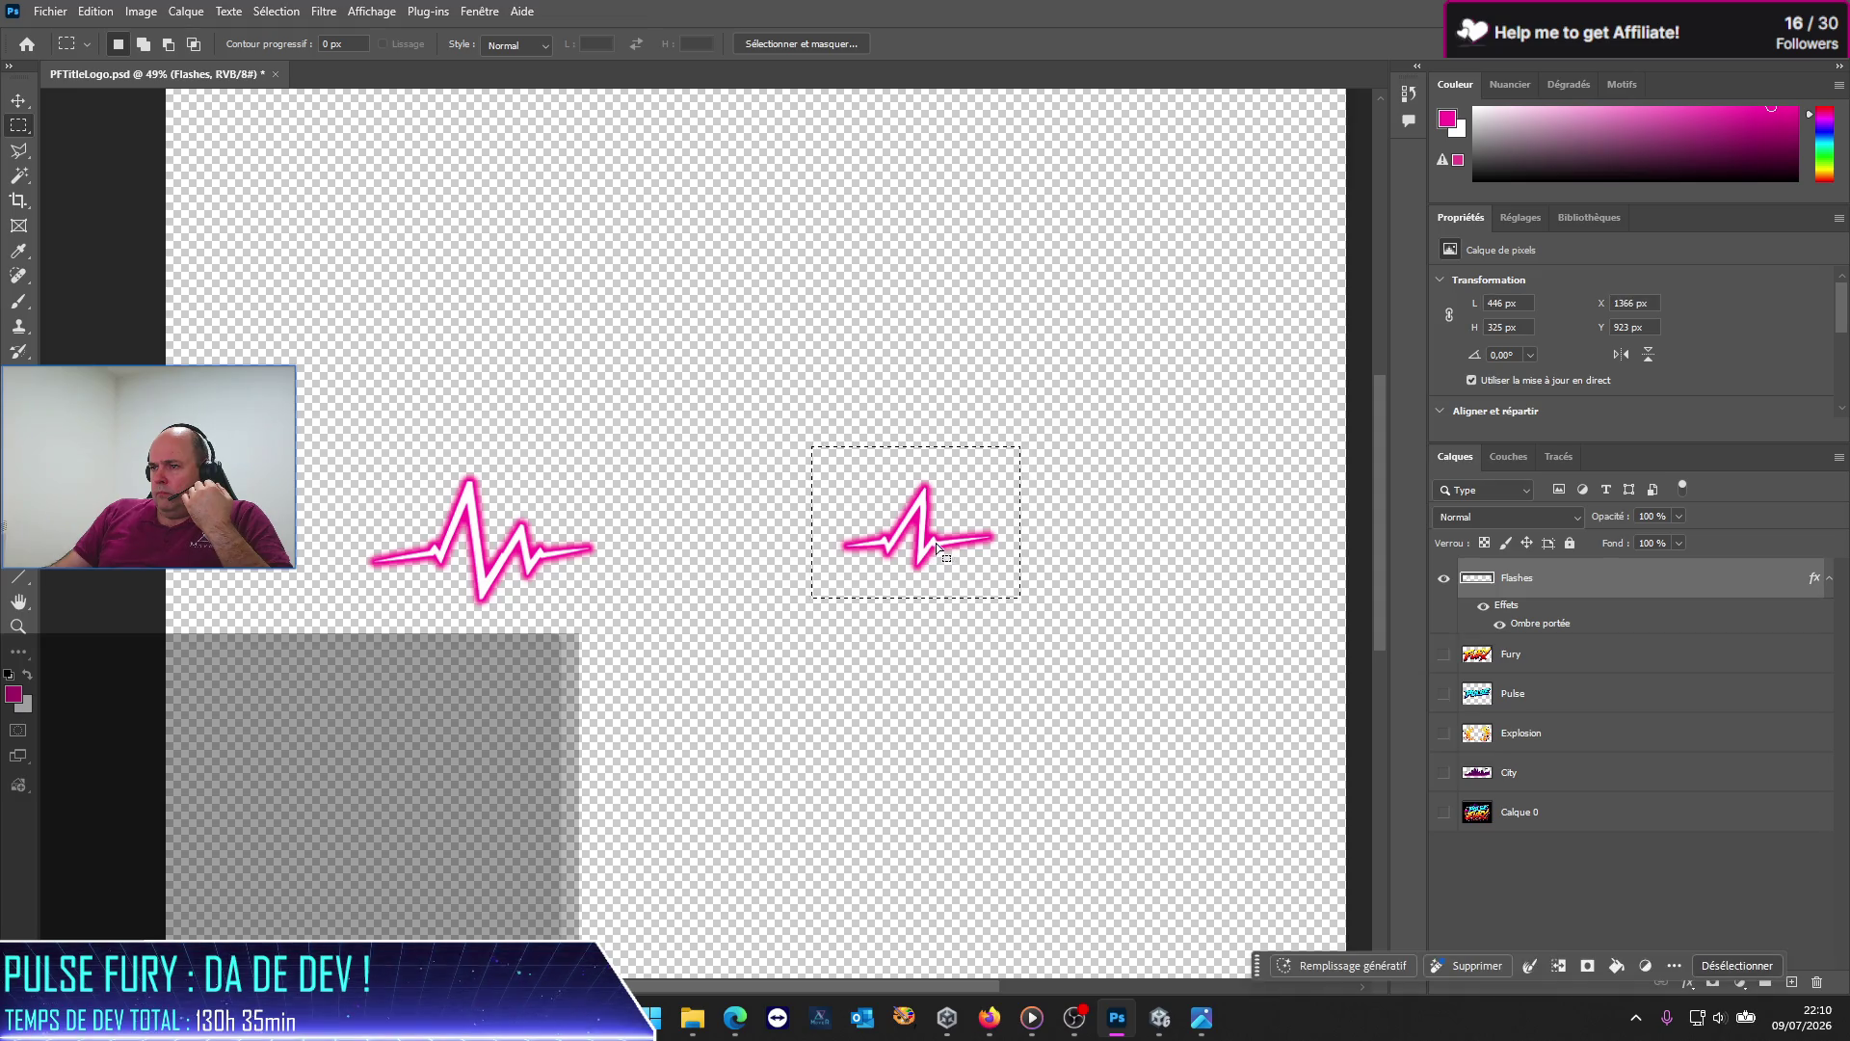
mouse_move(935, 545)
left_mouse_down()
mouse_move(1018, 552)
mouse_move(931, 547)
left_mouse_up()
left_click(785, 567)
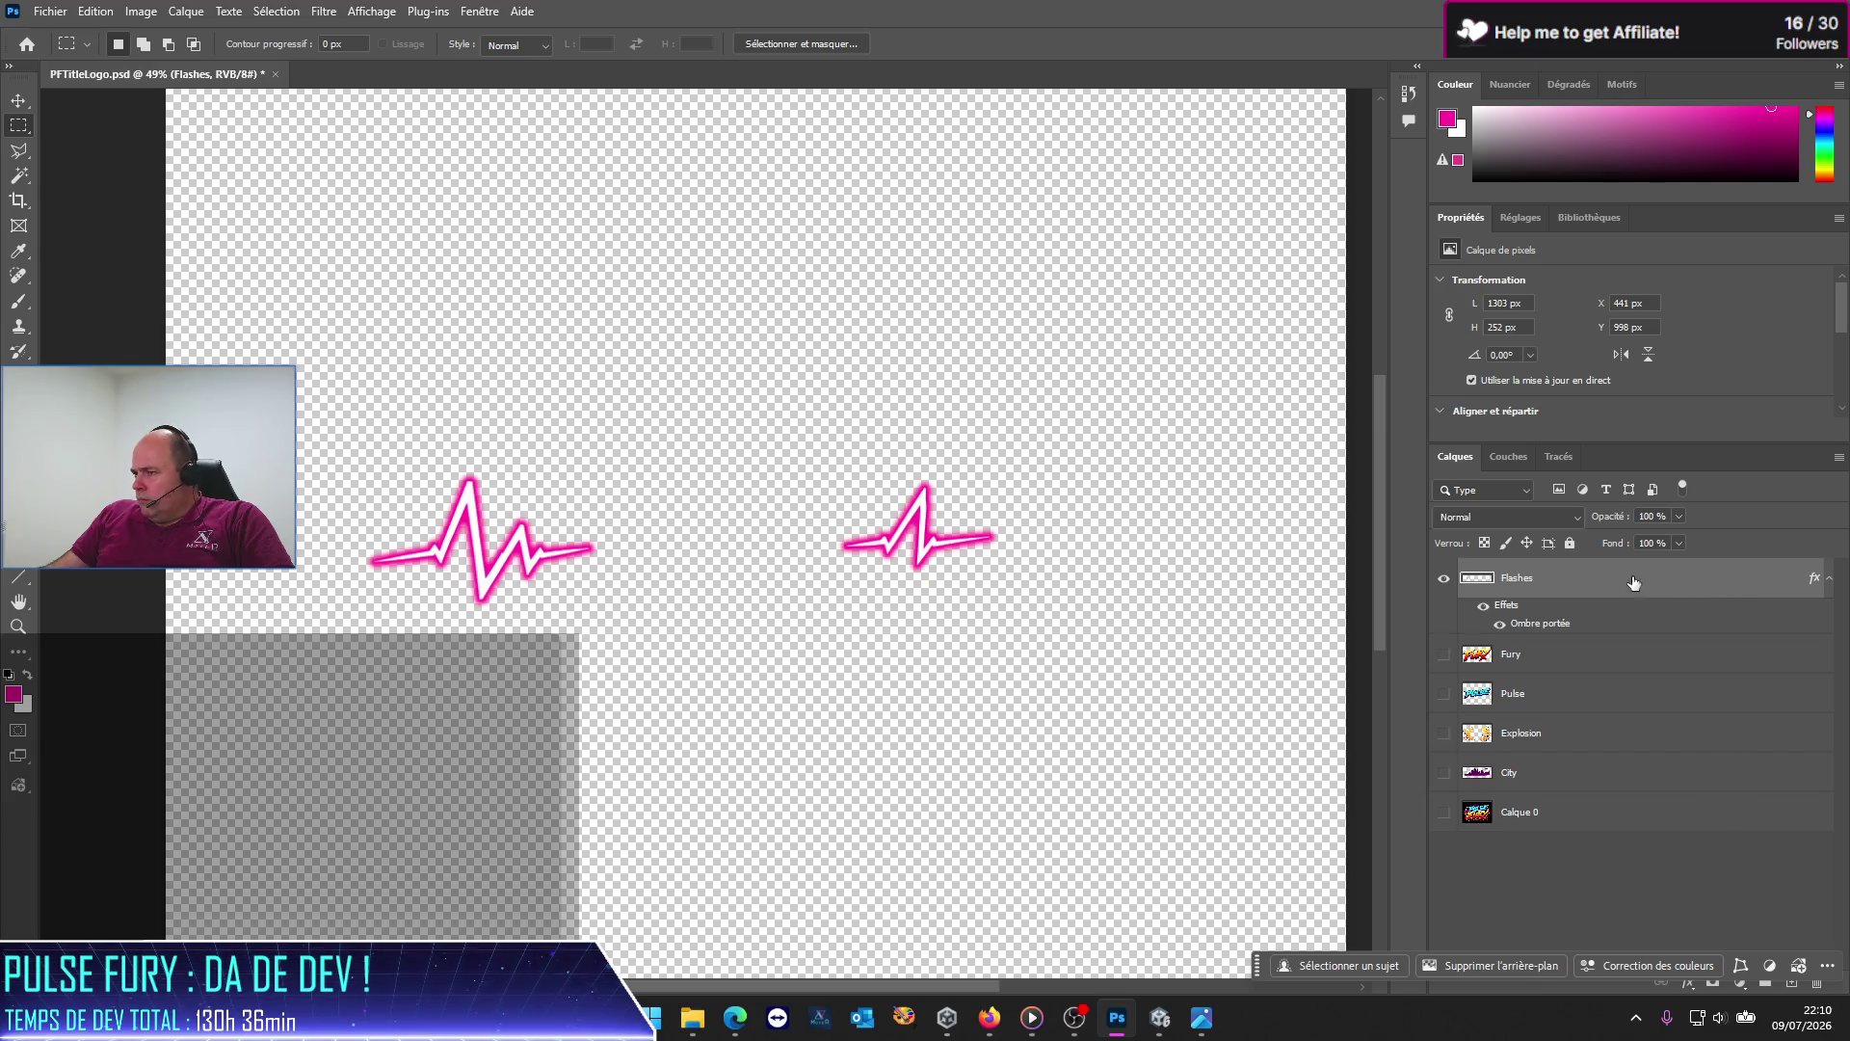
right_click(1516, 579)
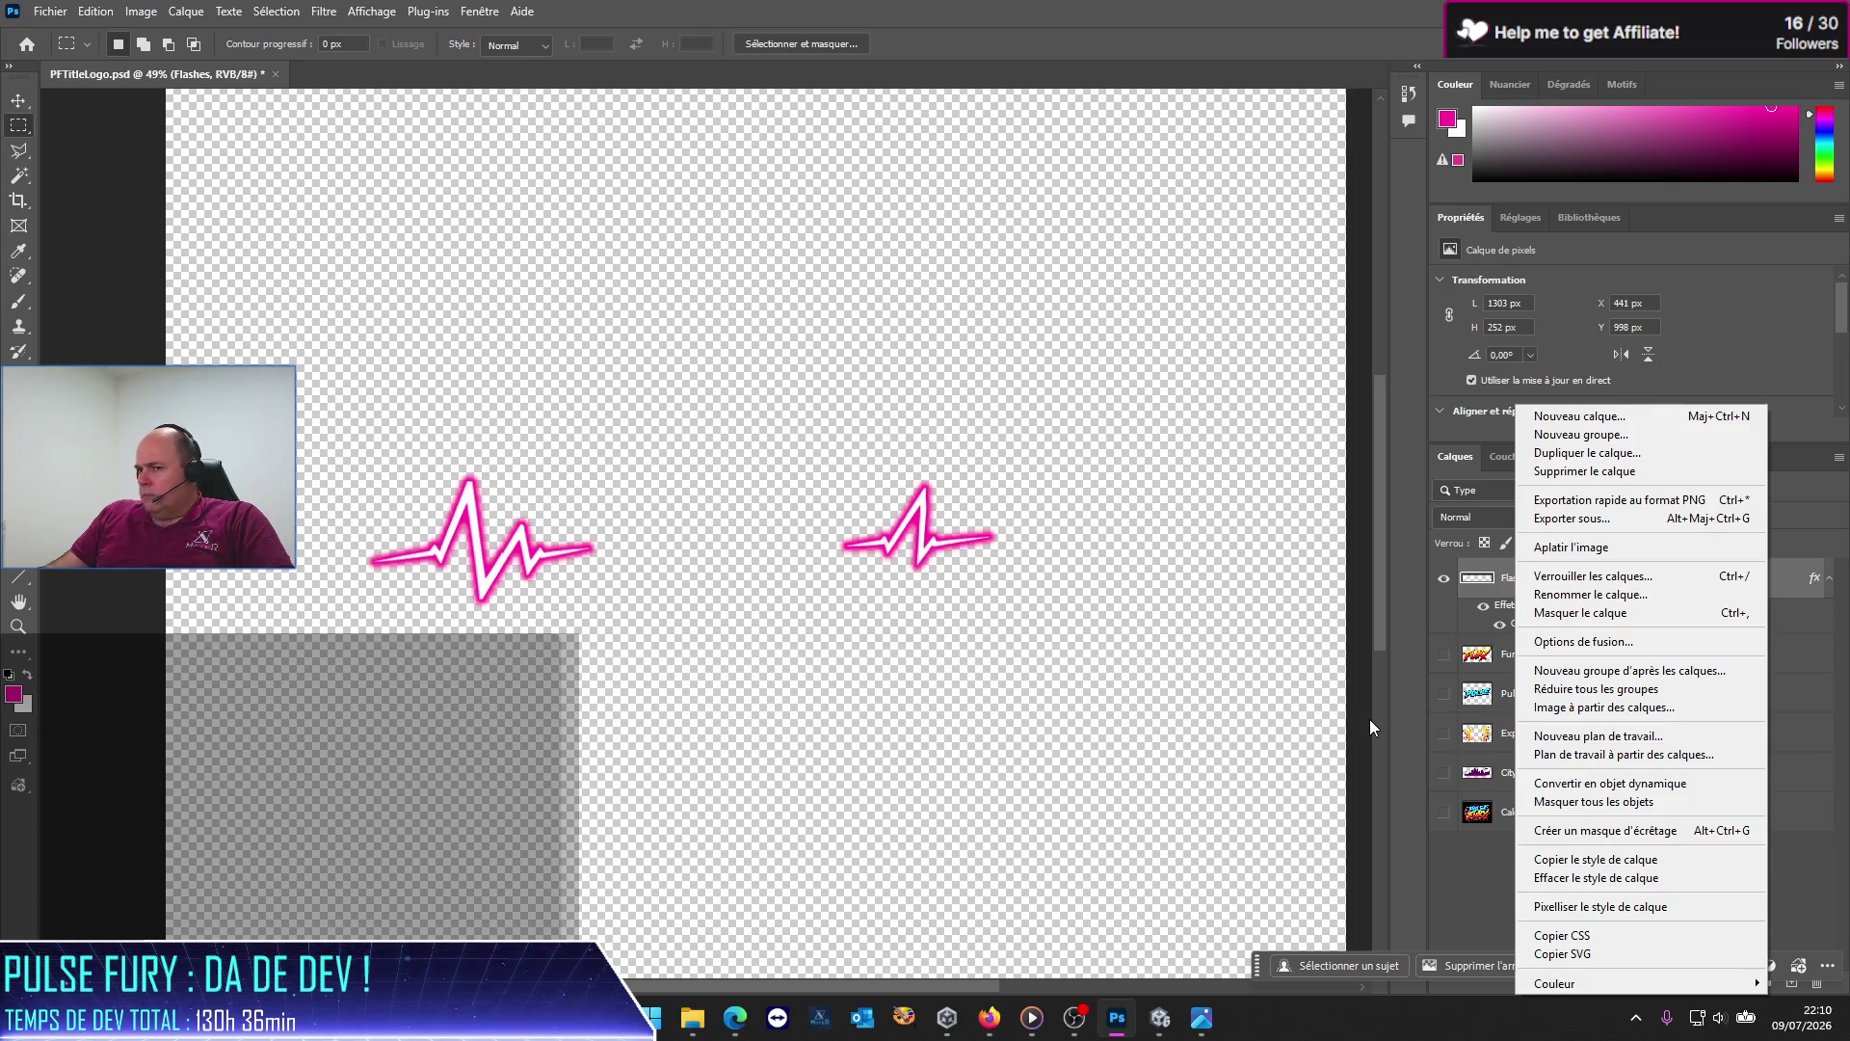
left_click(1205, 719)
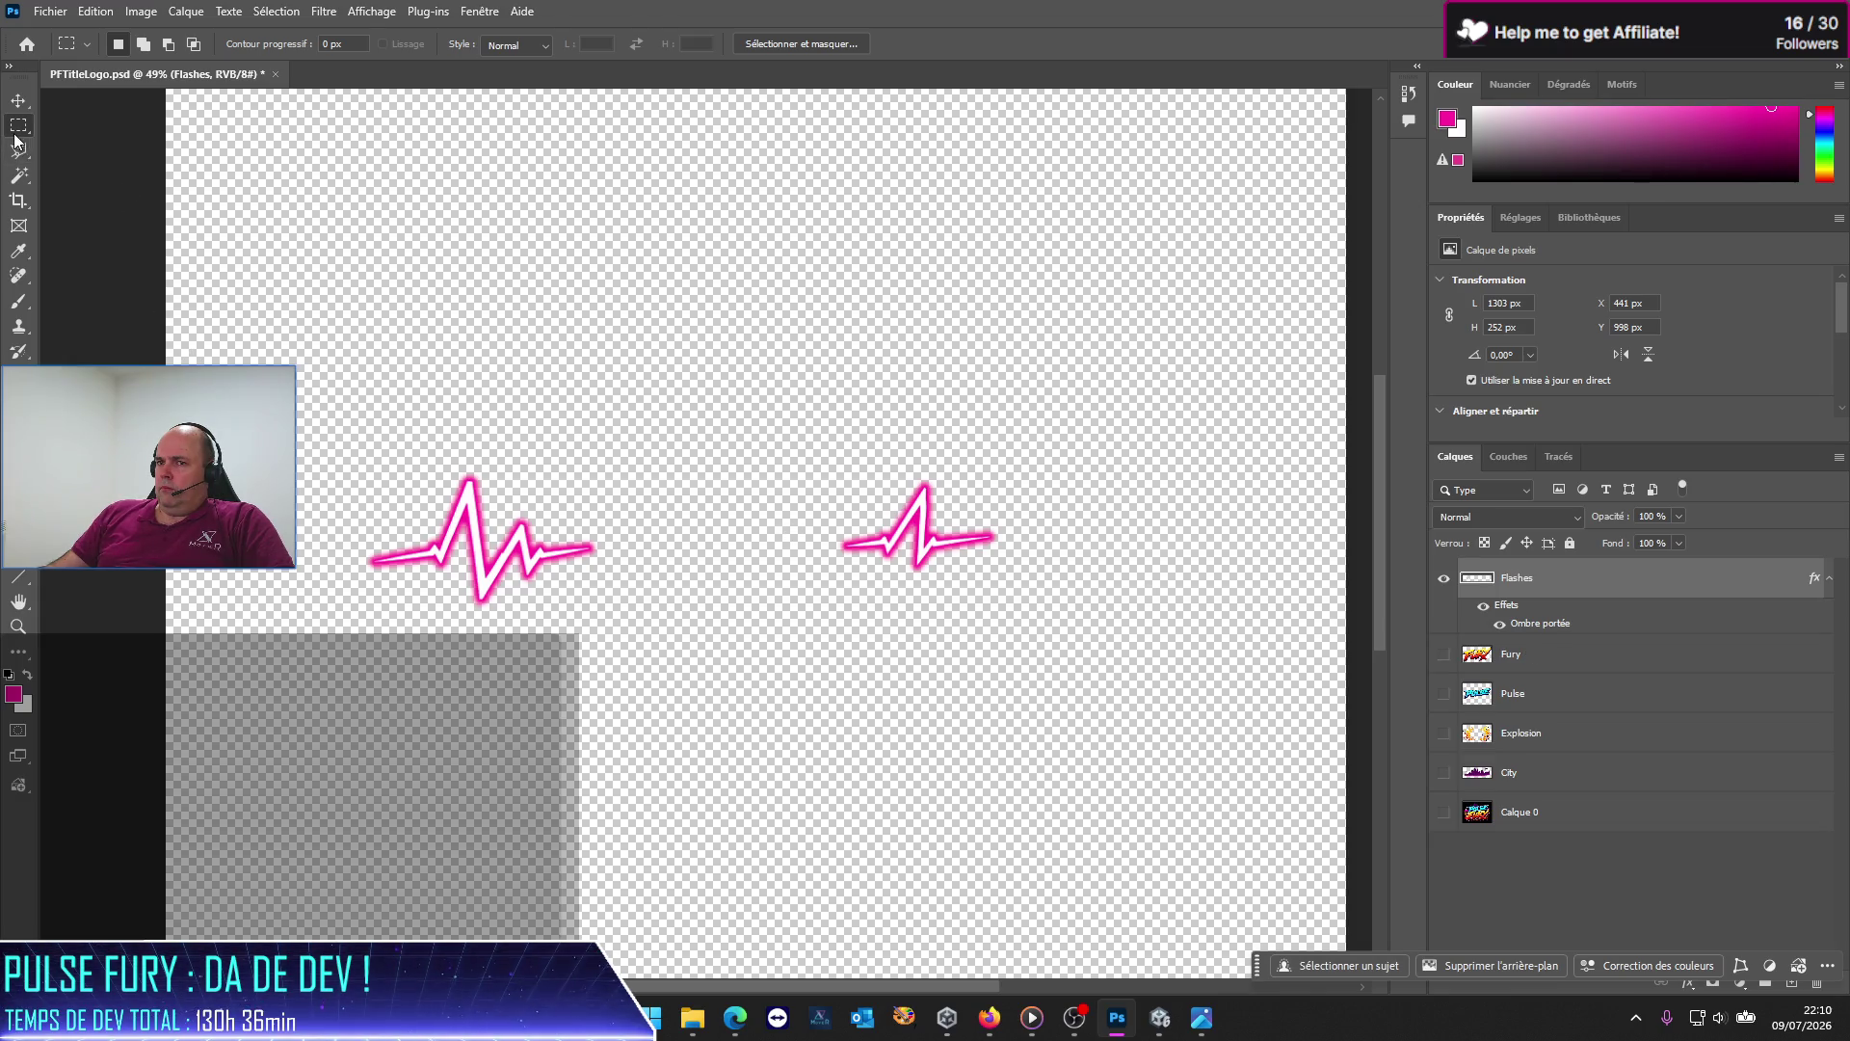
Step: Select the right heartbeat, cut it, and use Paste in Place to put it on a new layer
left_click_drag(856, 473, 957, 607)
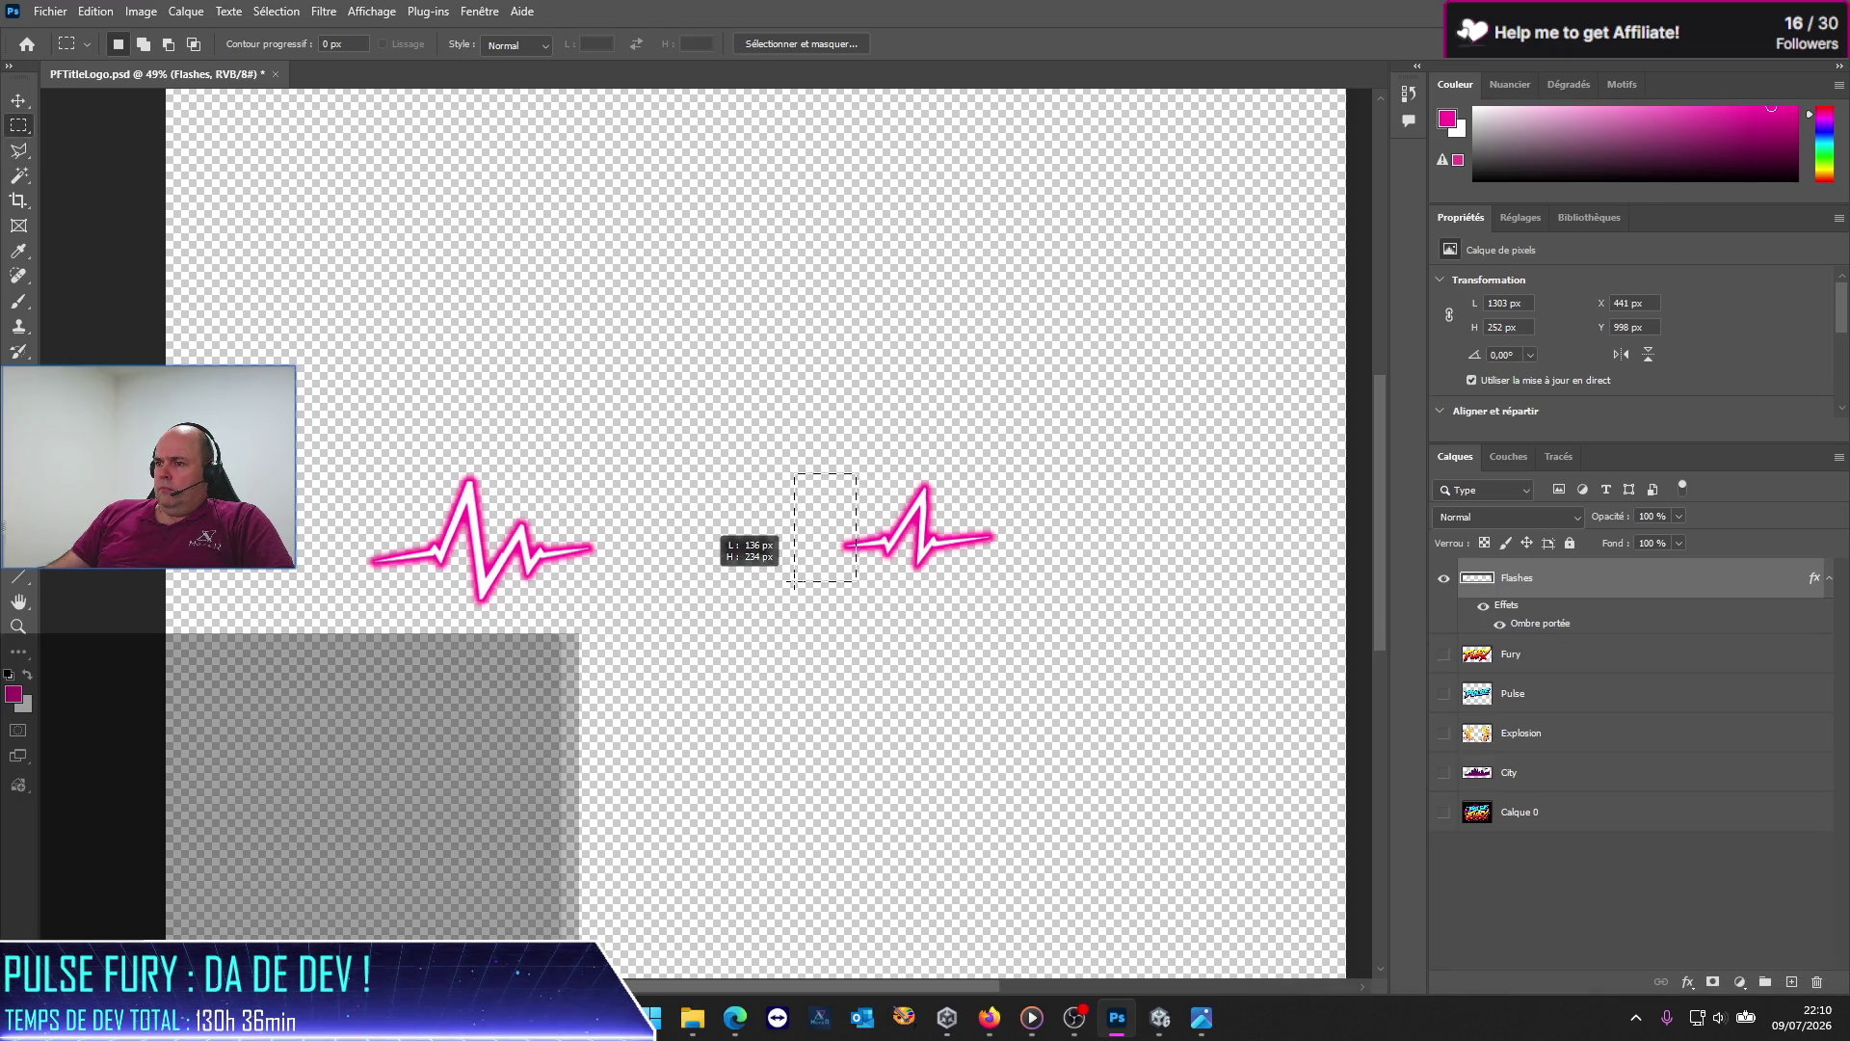
key("Delete")
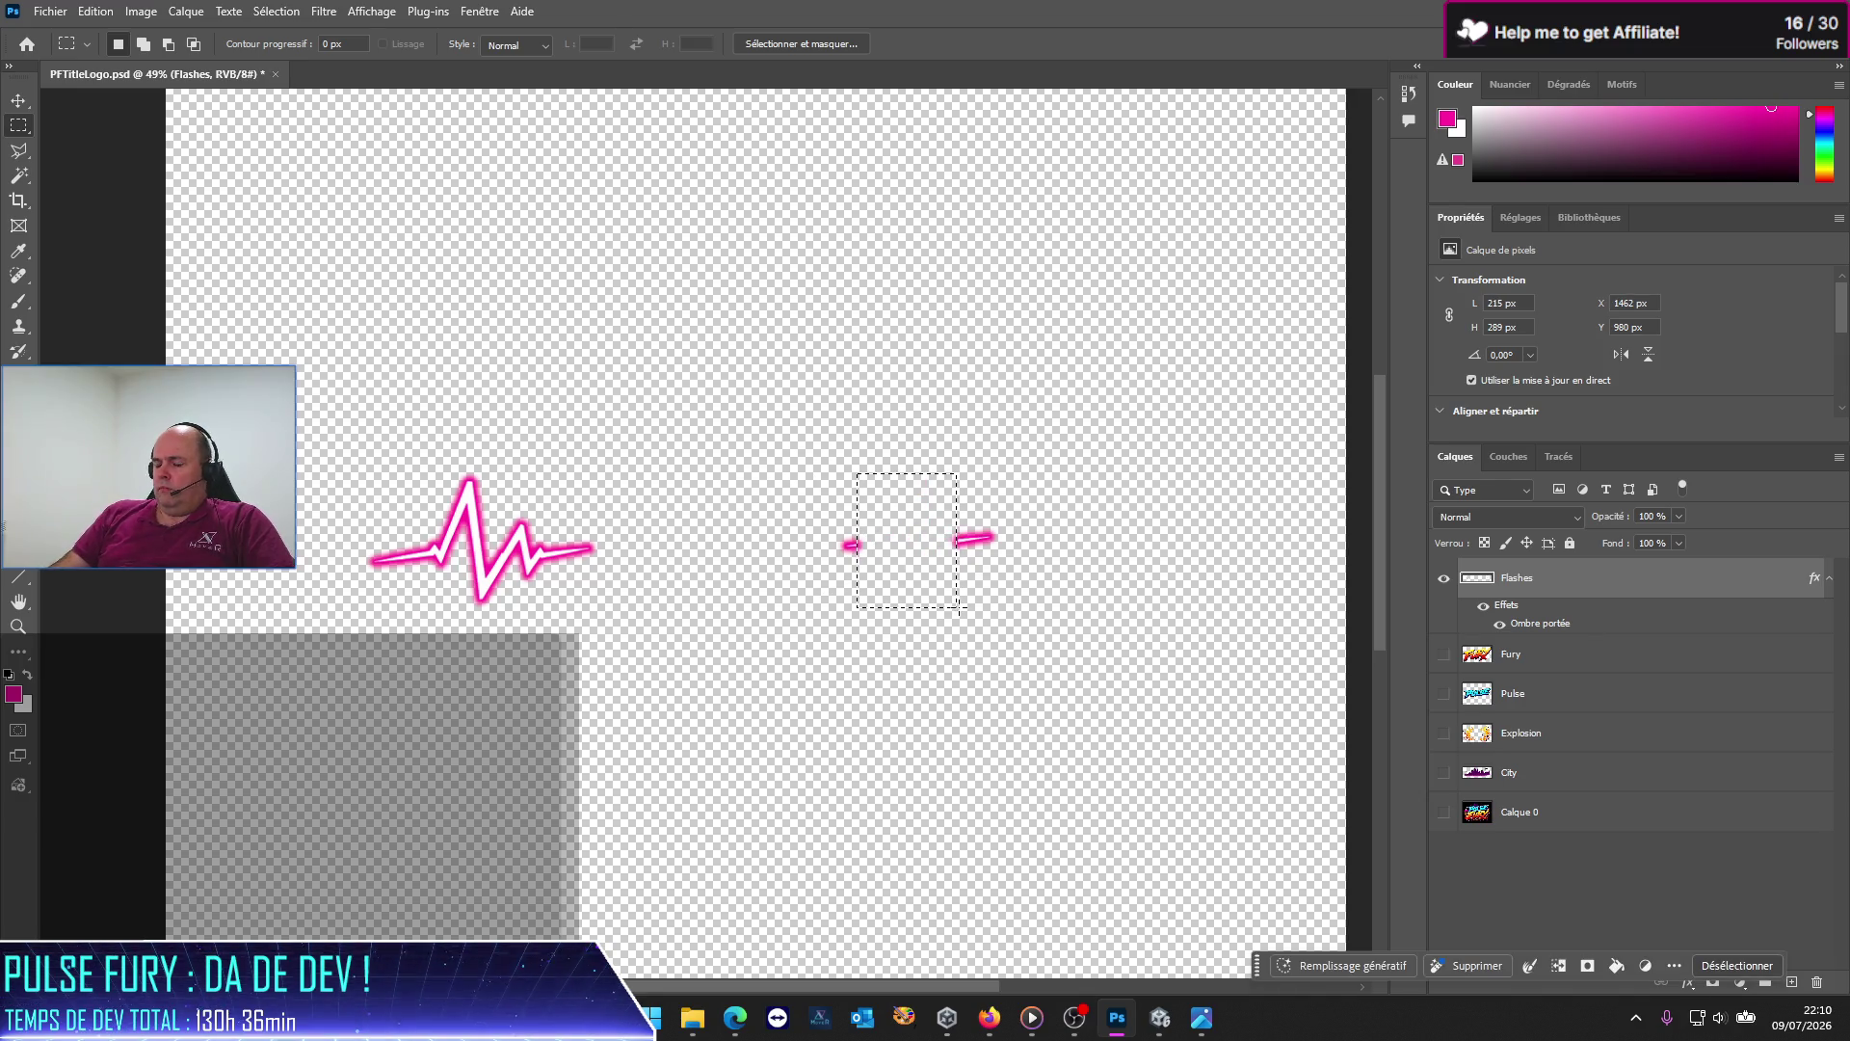
key("ctrl+z")
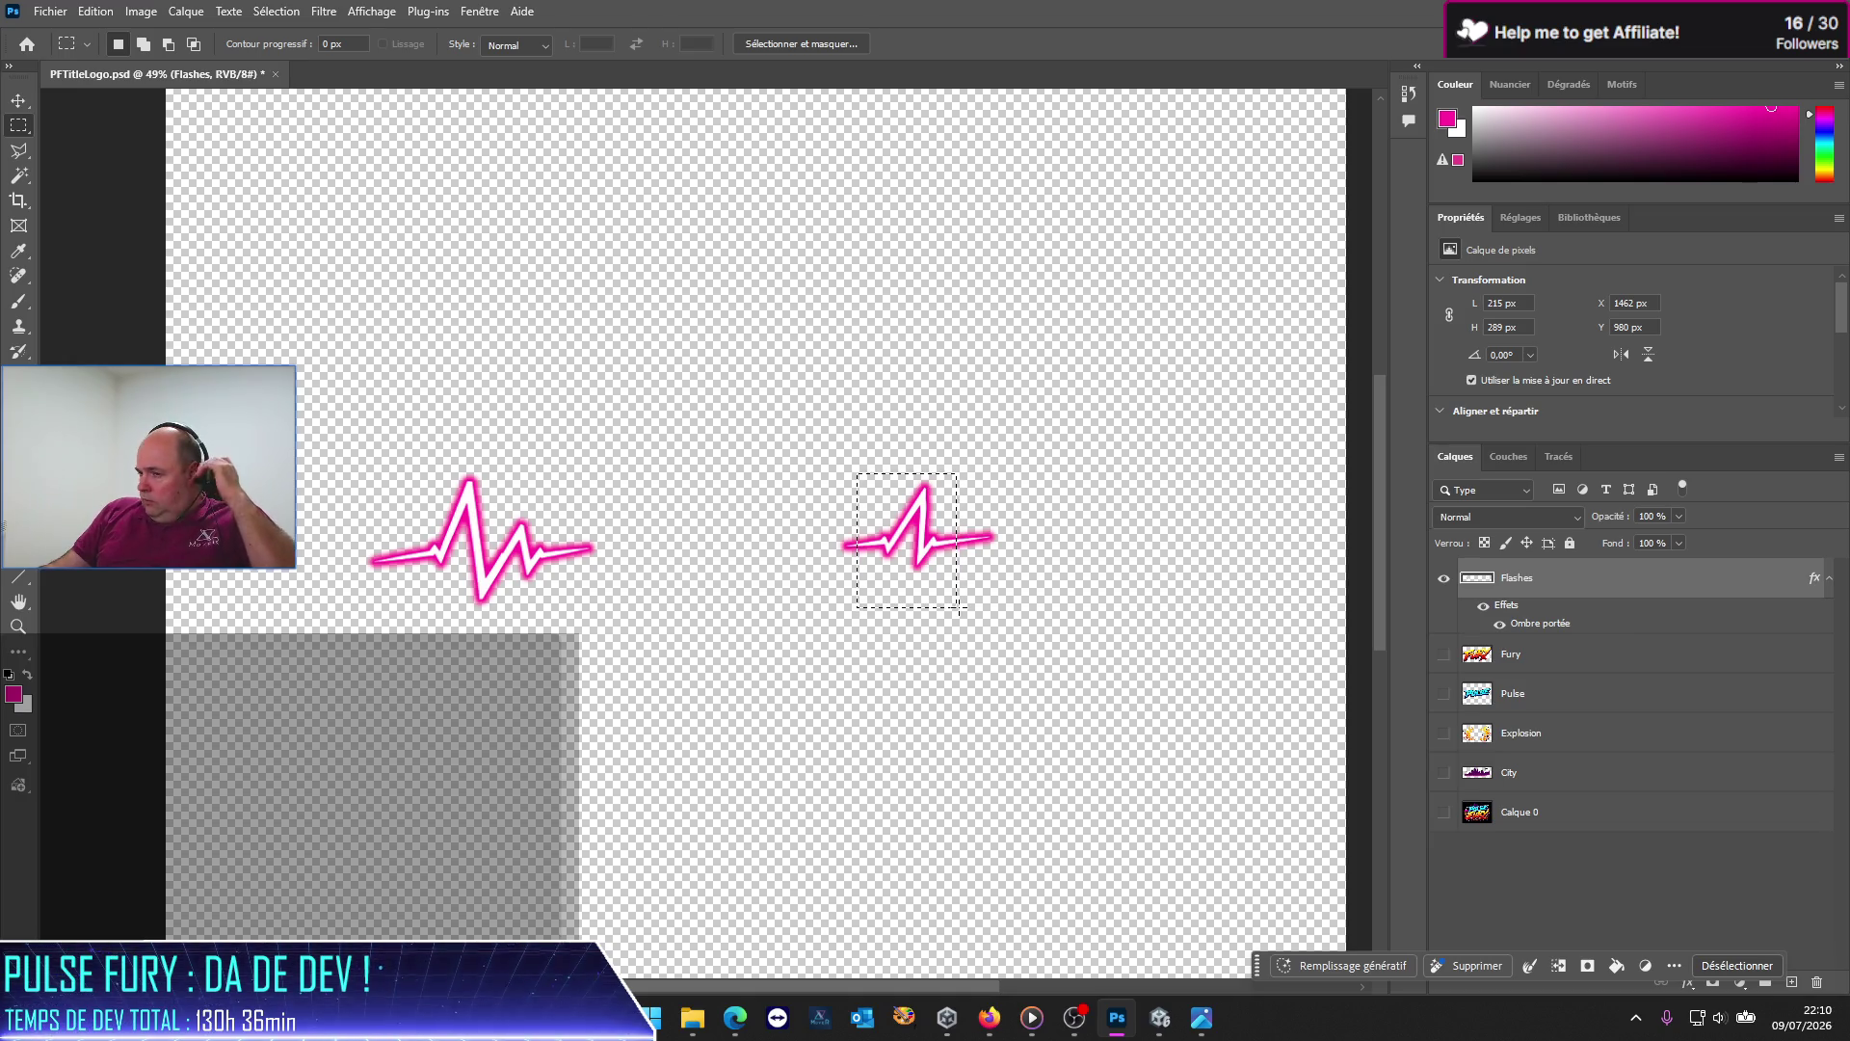
left_click_drag(783, 468, 1076, 610)
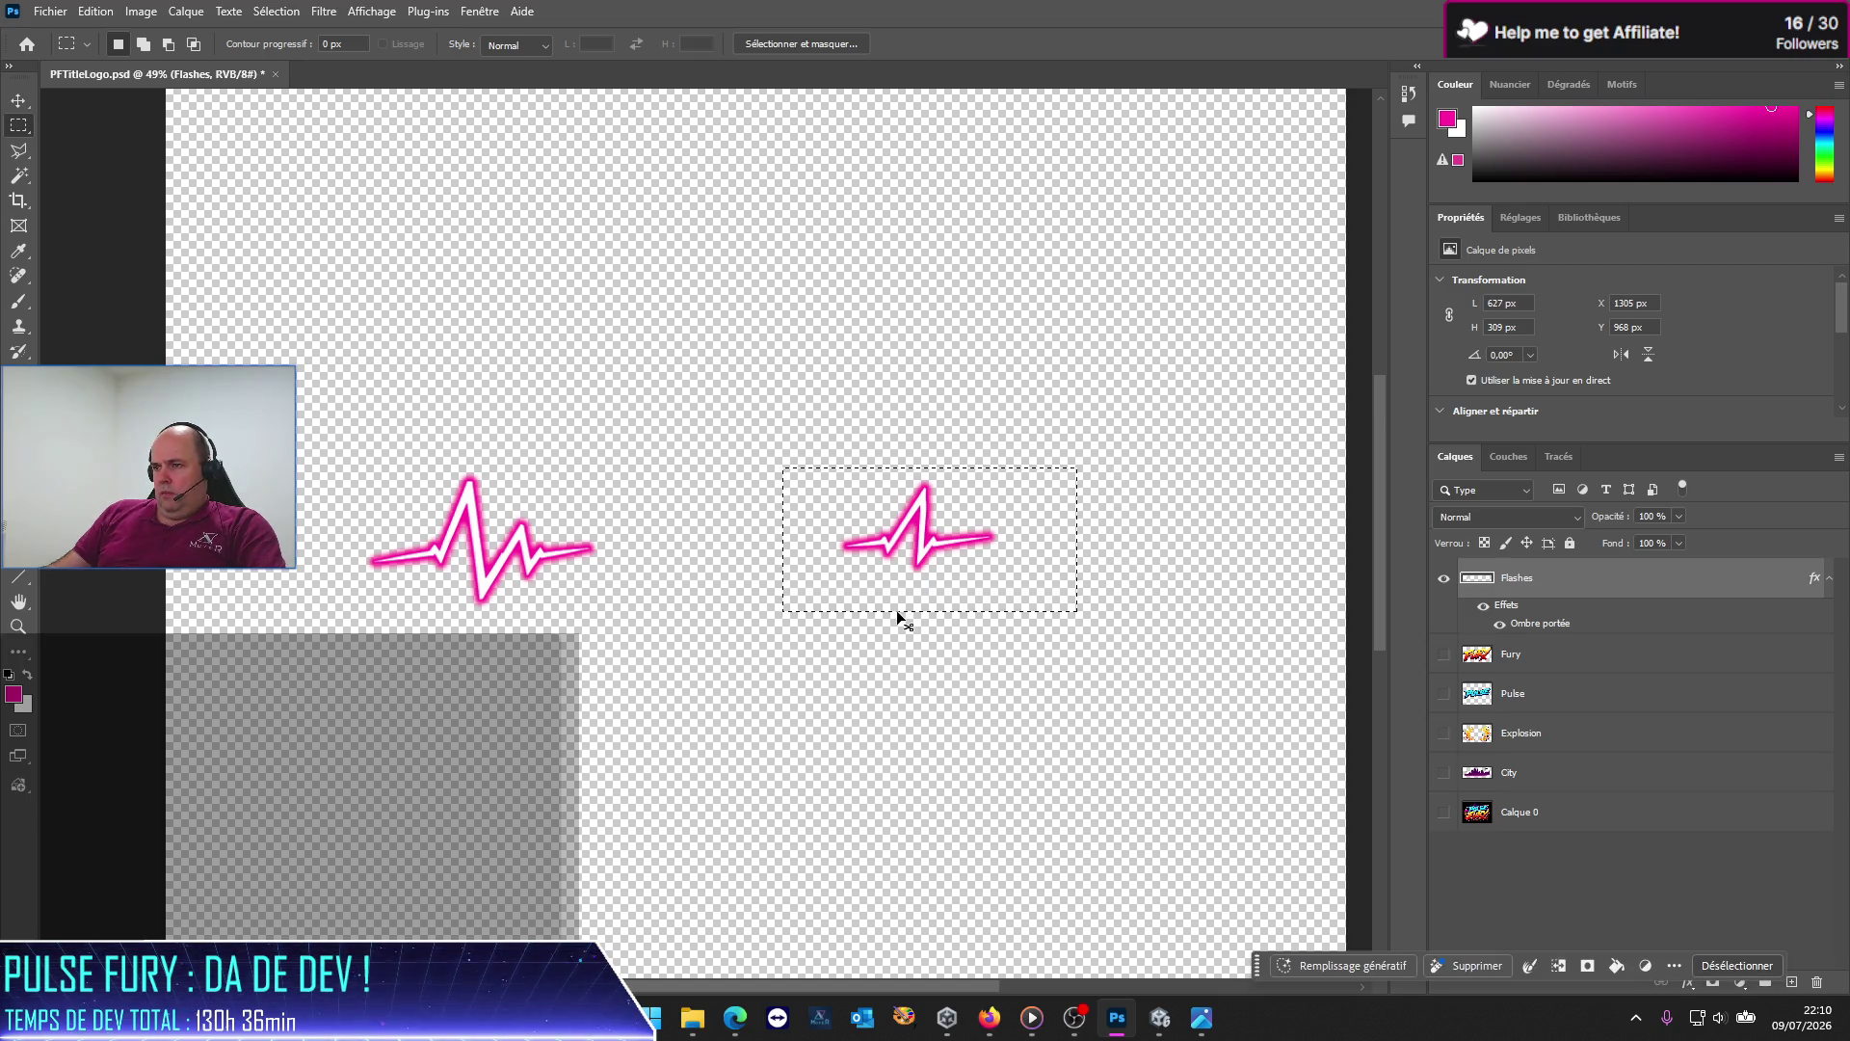
key("ctrl+x")
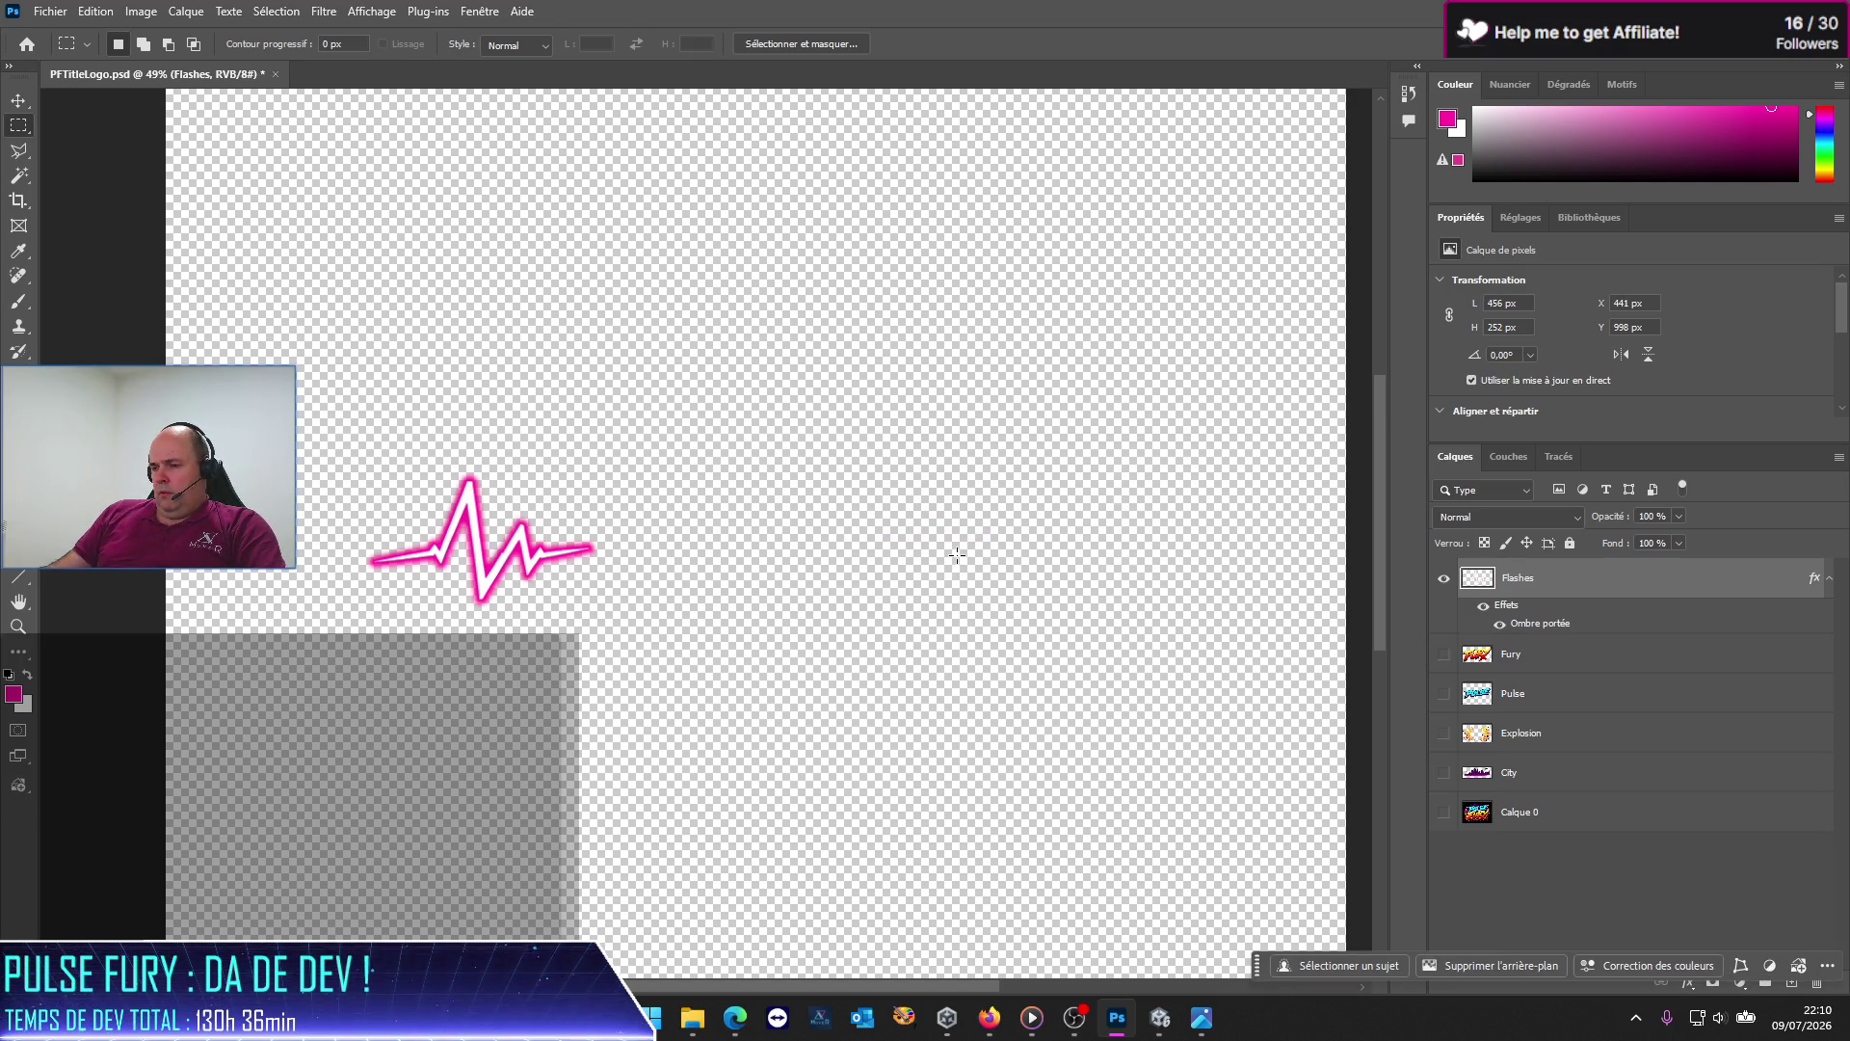
left_click(93, 12)
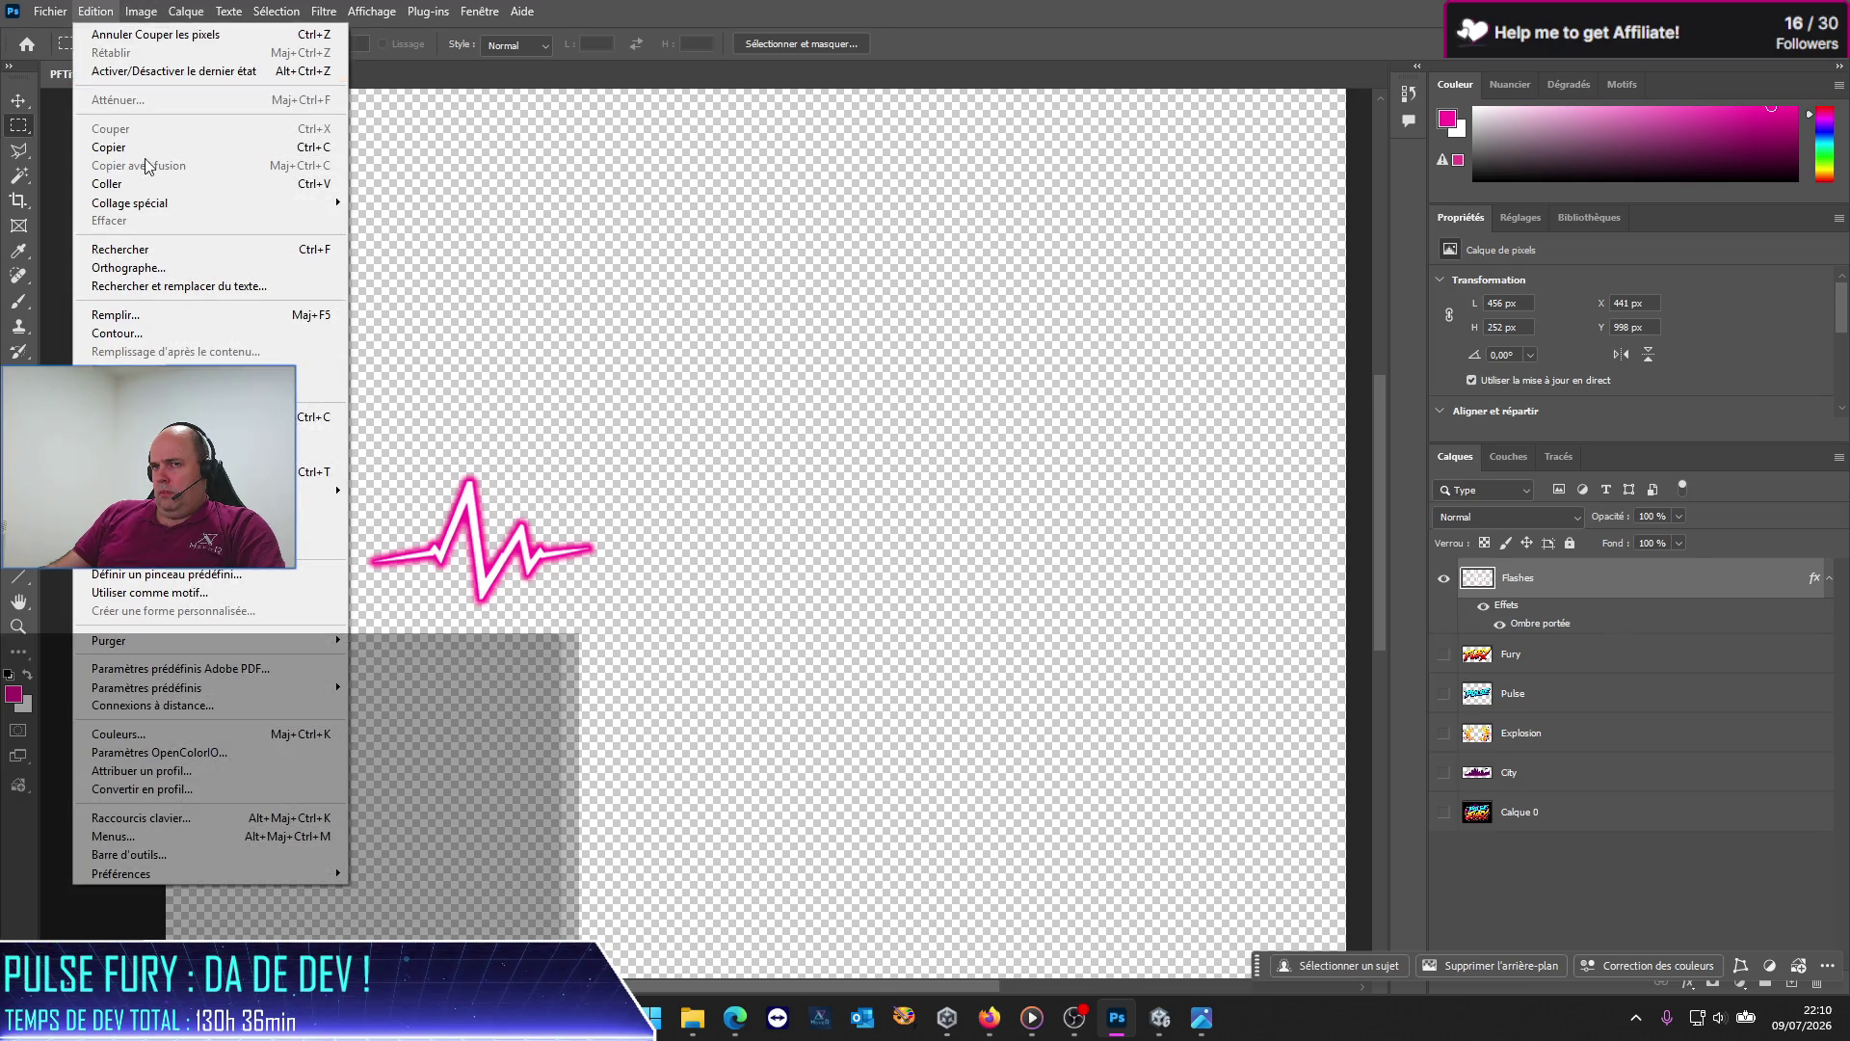
mouse_move(149, 214)
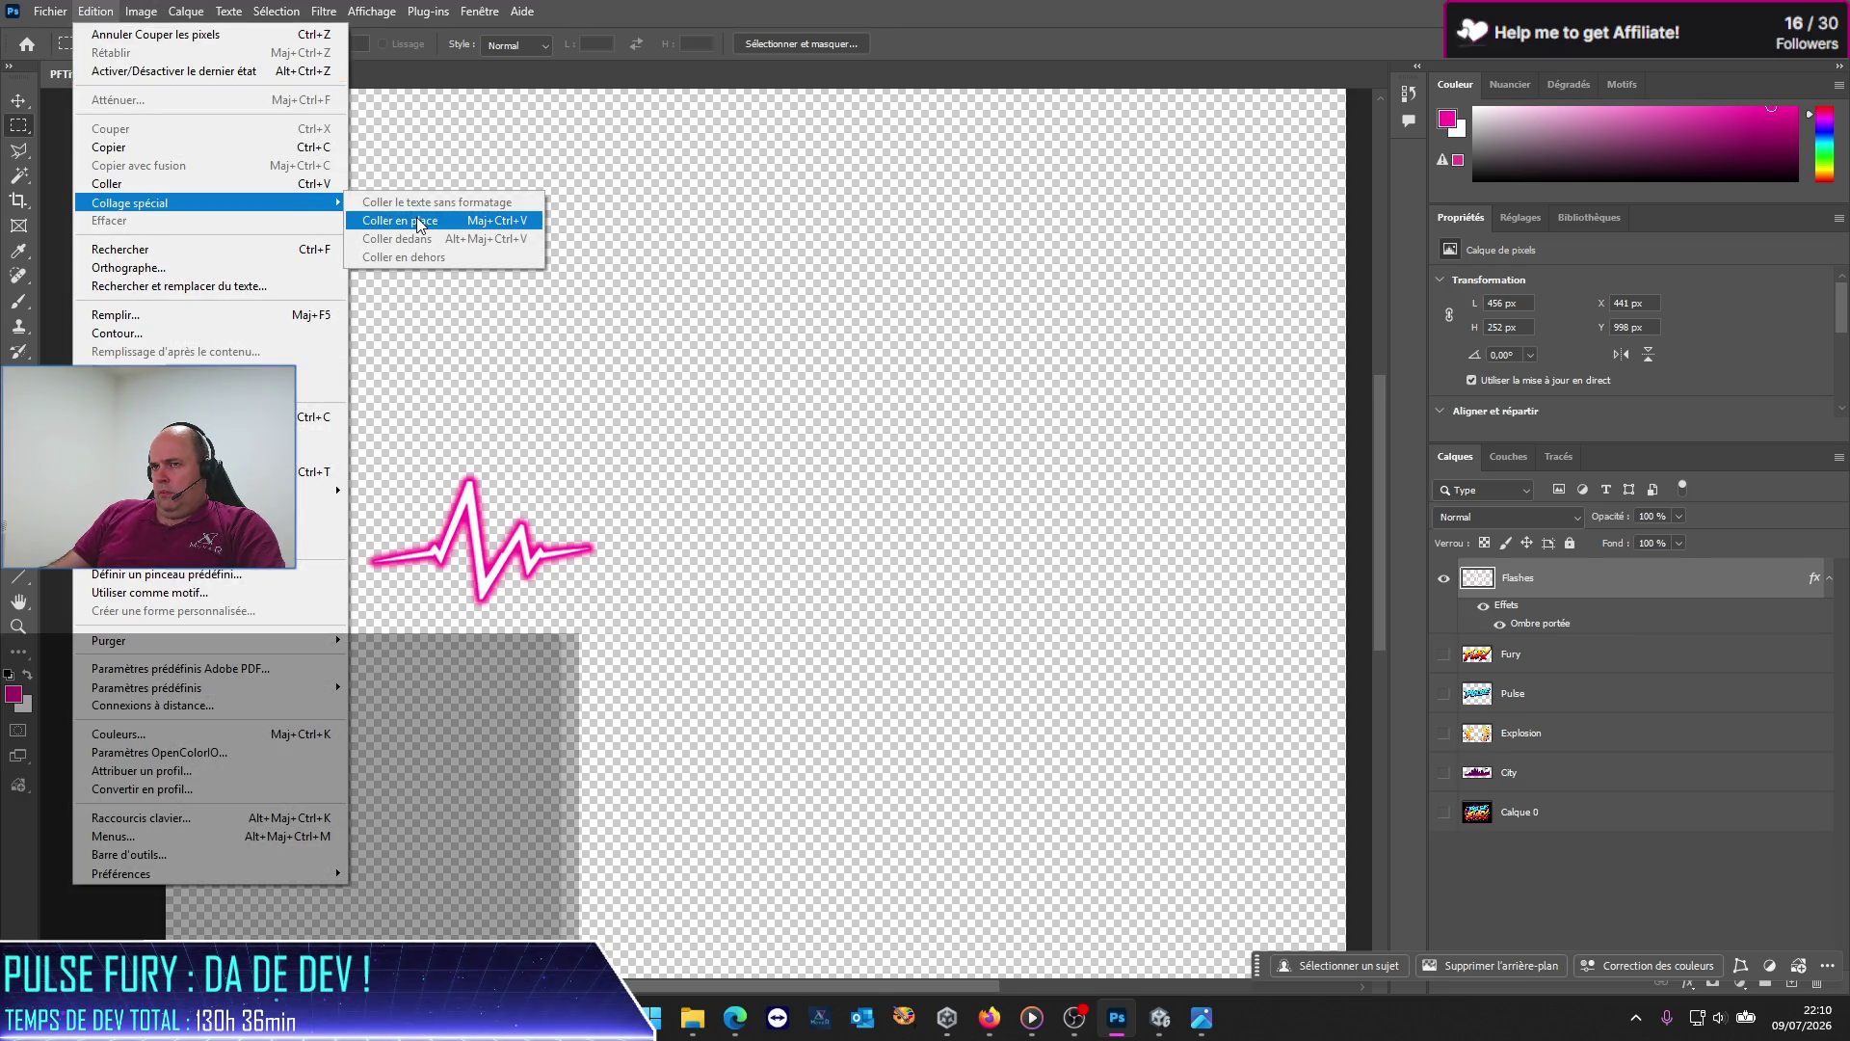
left_click(405, 220)
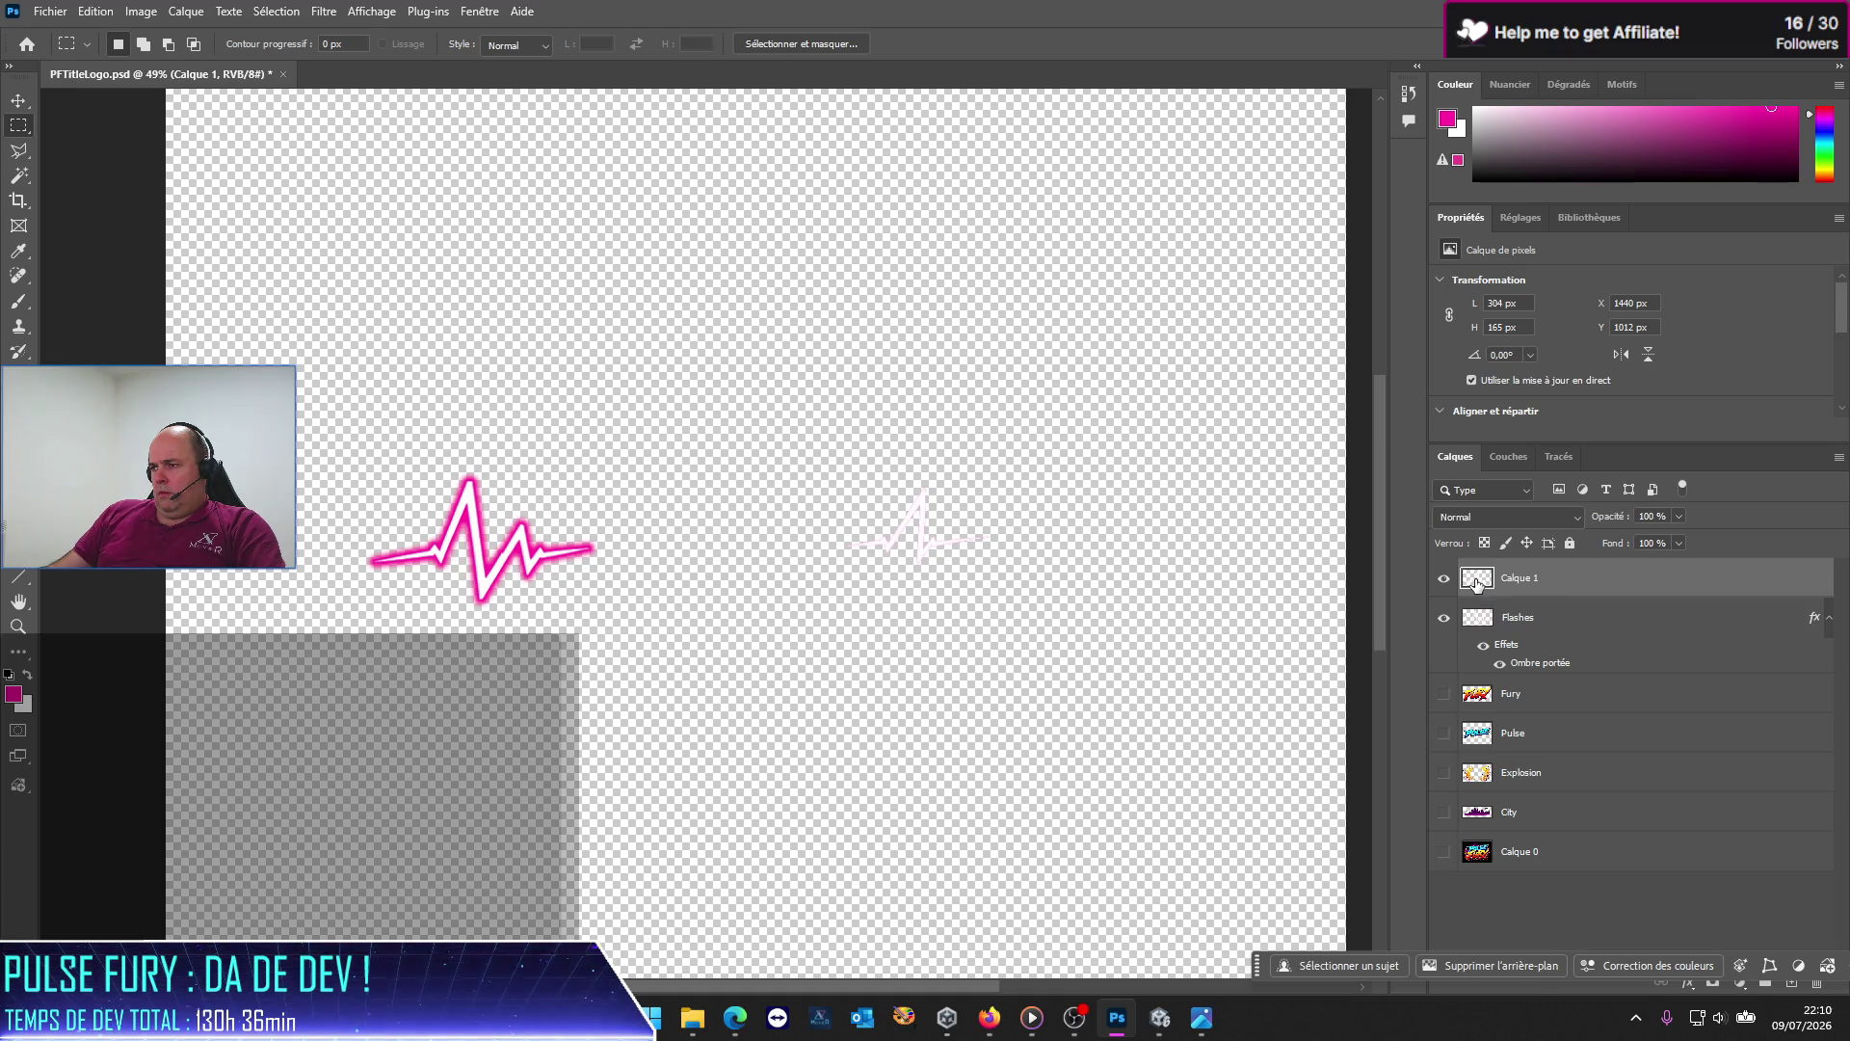
Step: Undo the paste and cut to restore the selected right heartbeat, then pick the Move tool
left_click_drag(1477, 584, 1532, 628)
key("Delete")
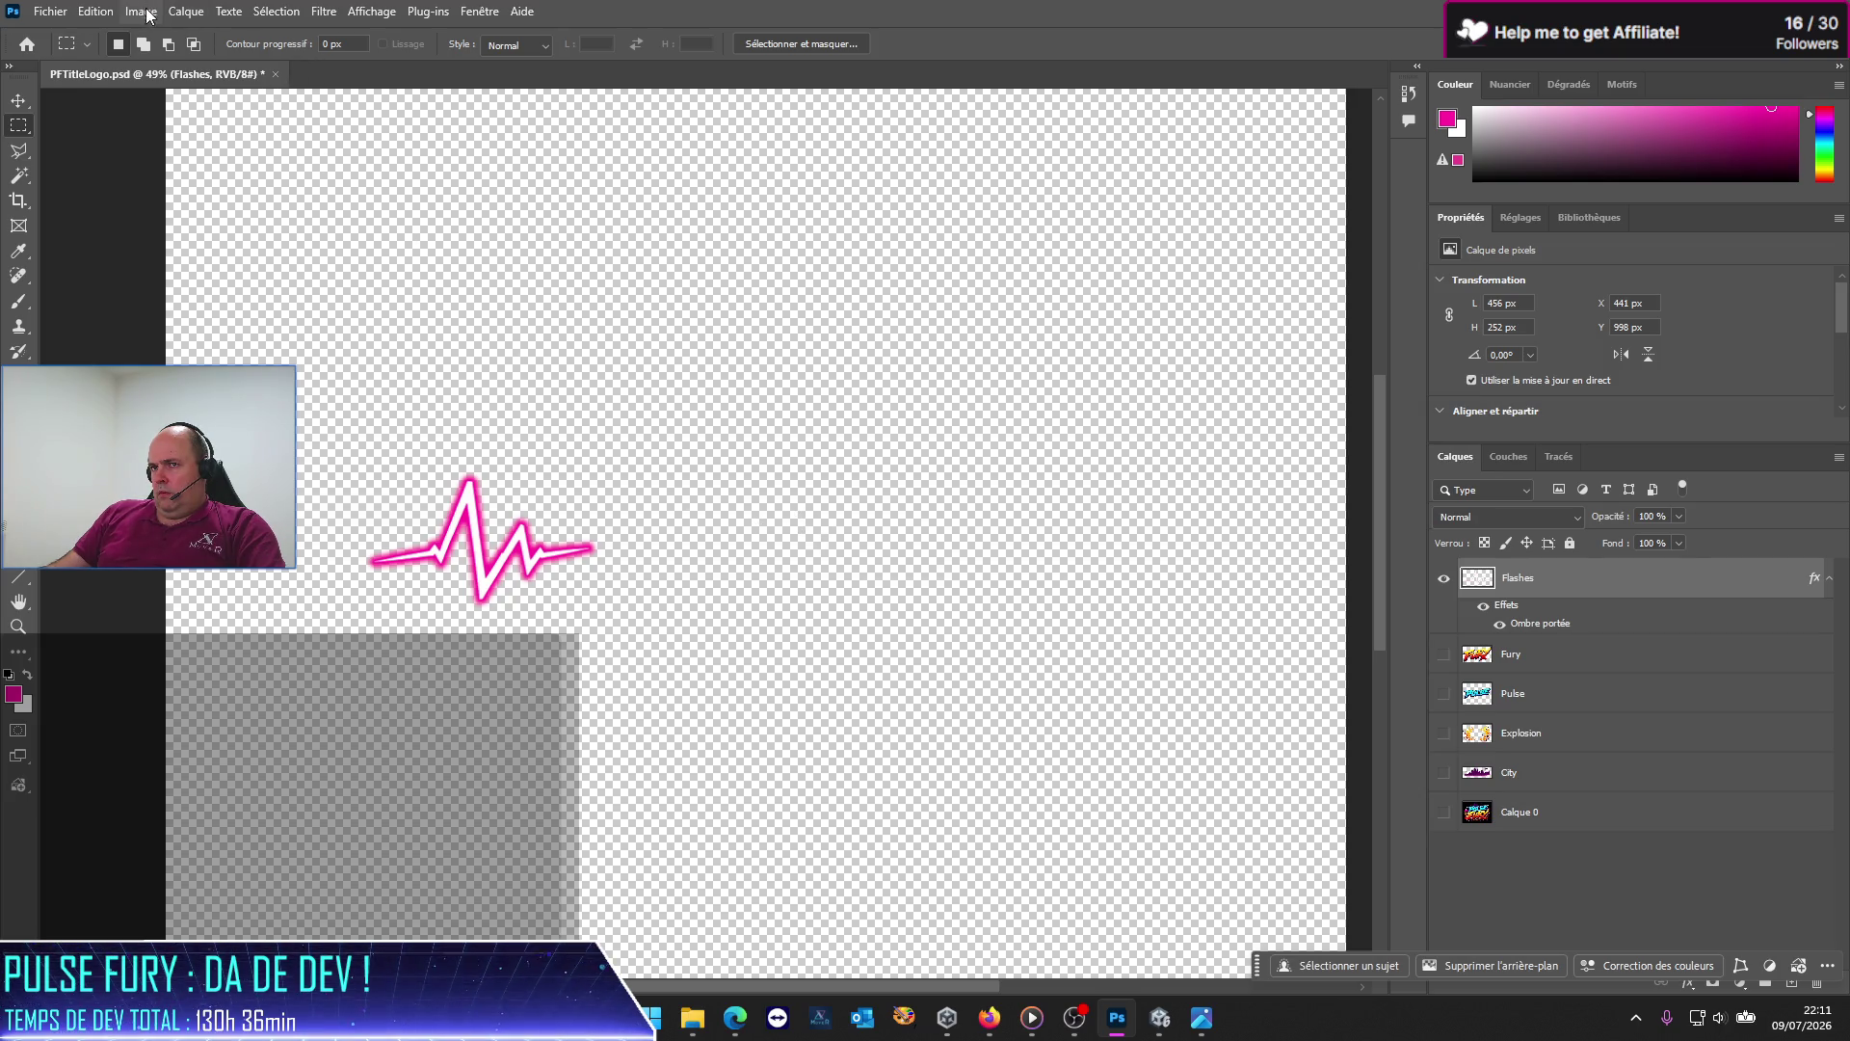
key("ctrl+z")
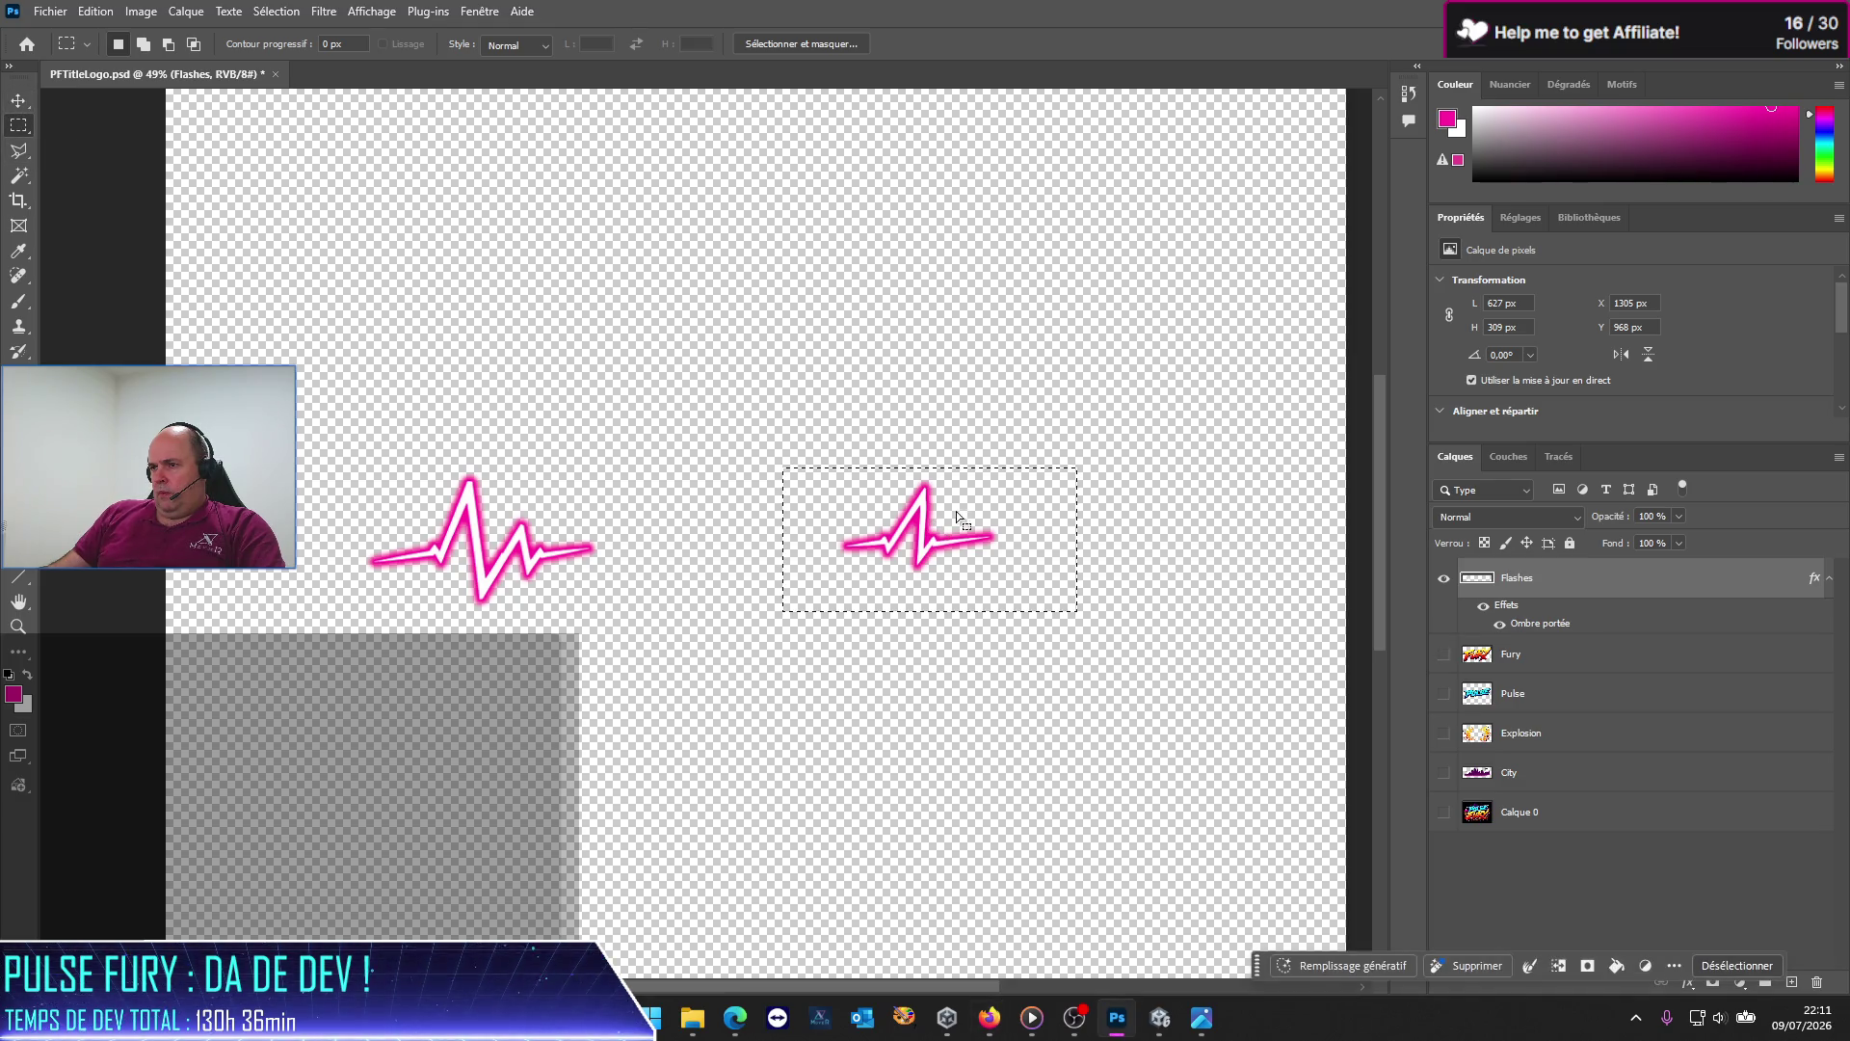
left_click_drag(924, 548, 993, 551)
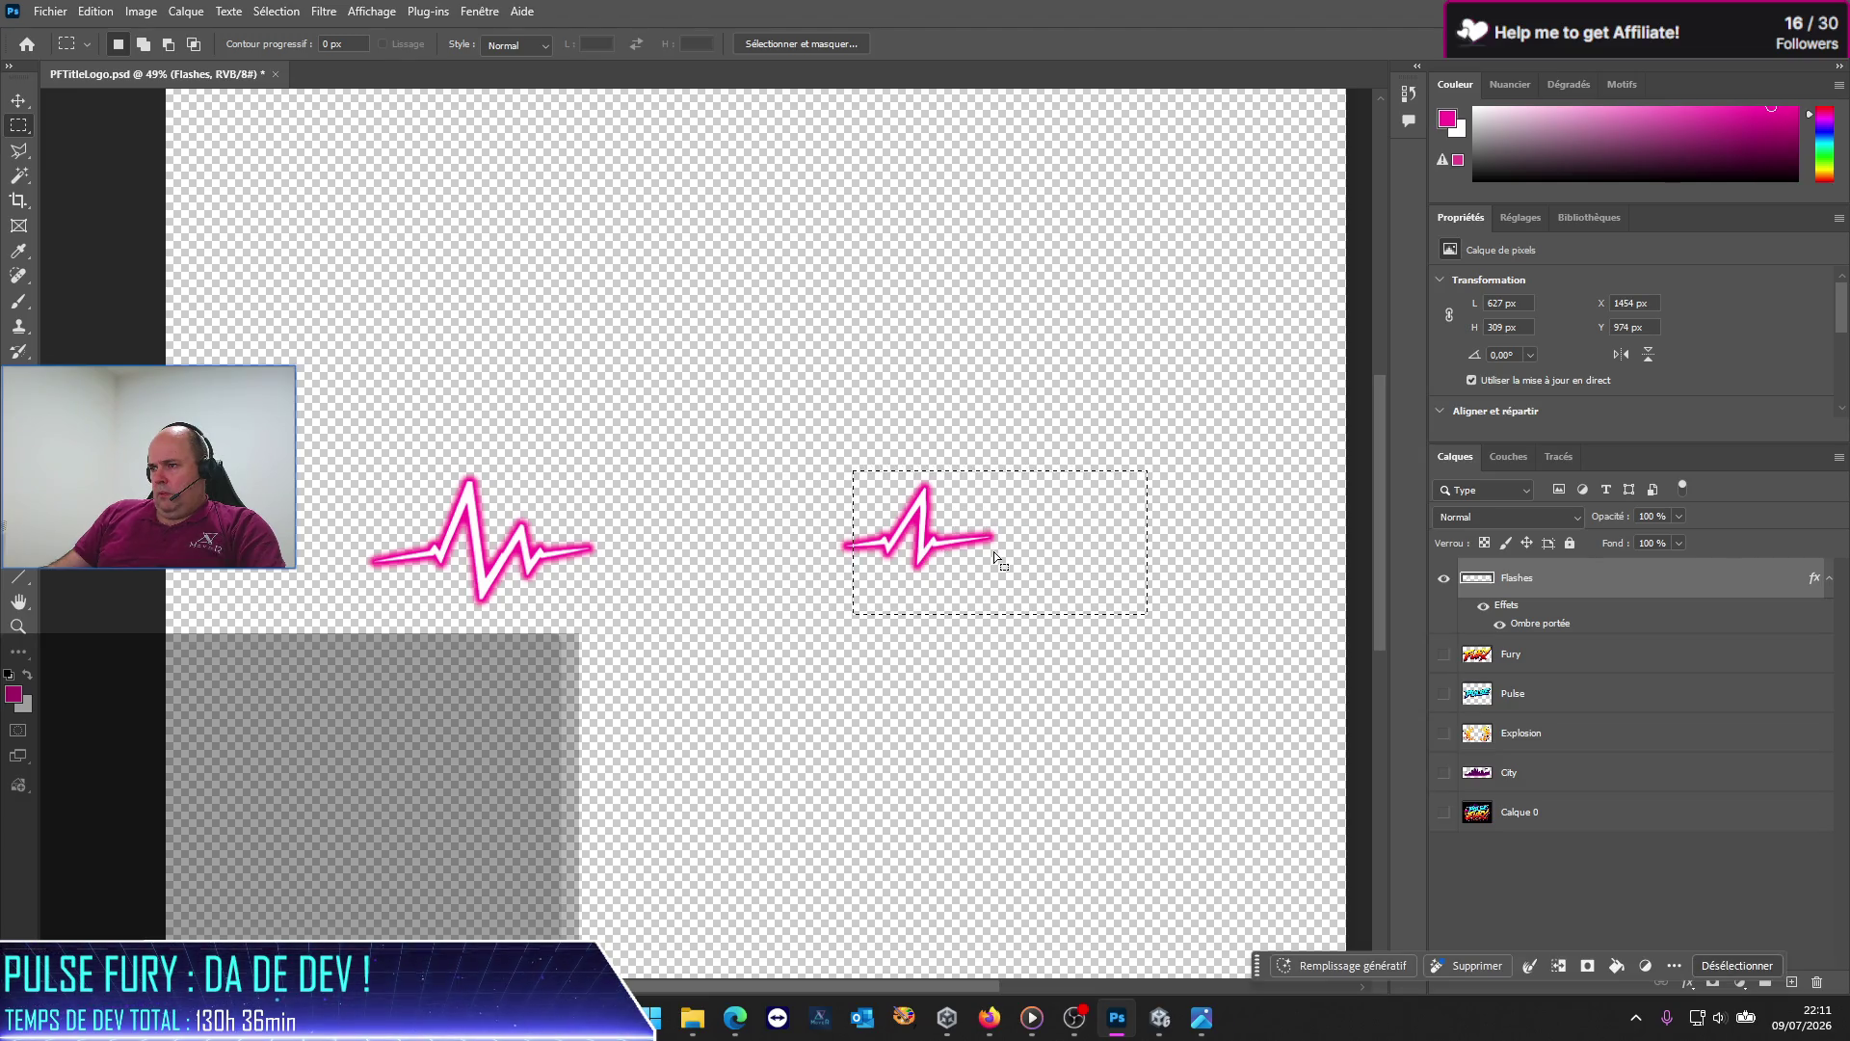
key("ctrl+z")
left_click(20, 101)
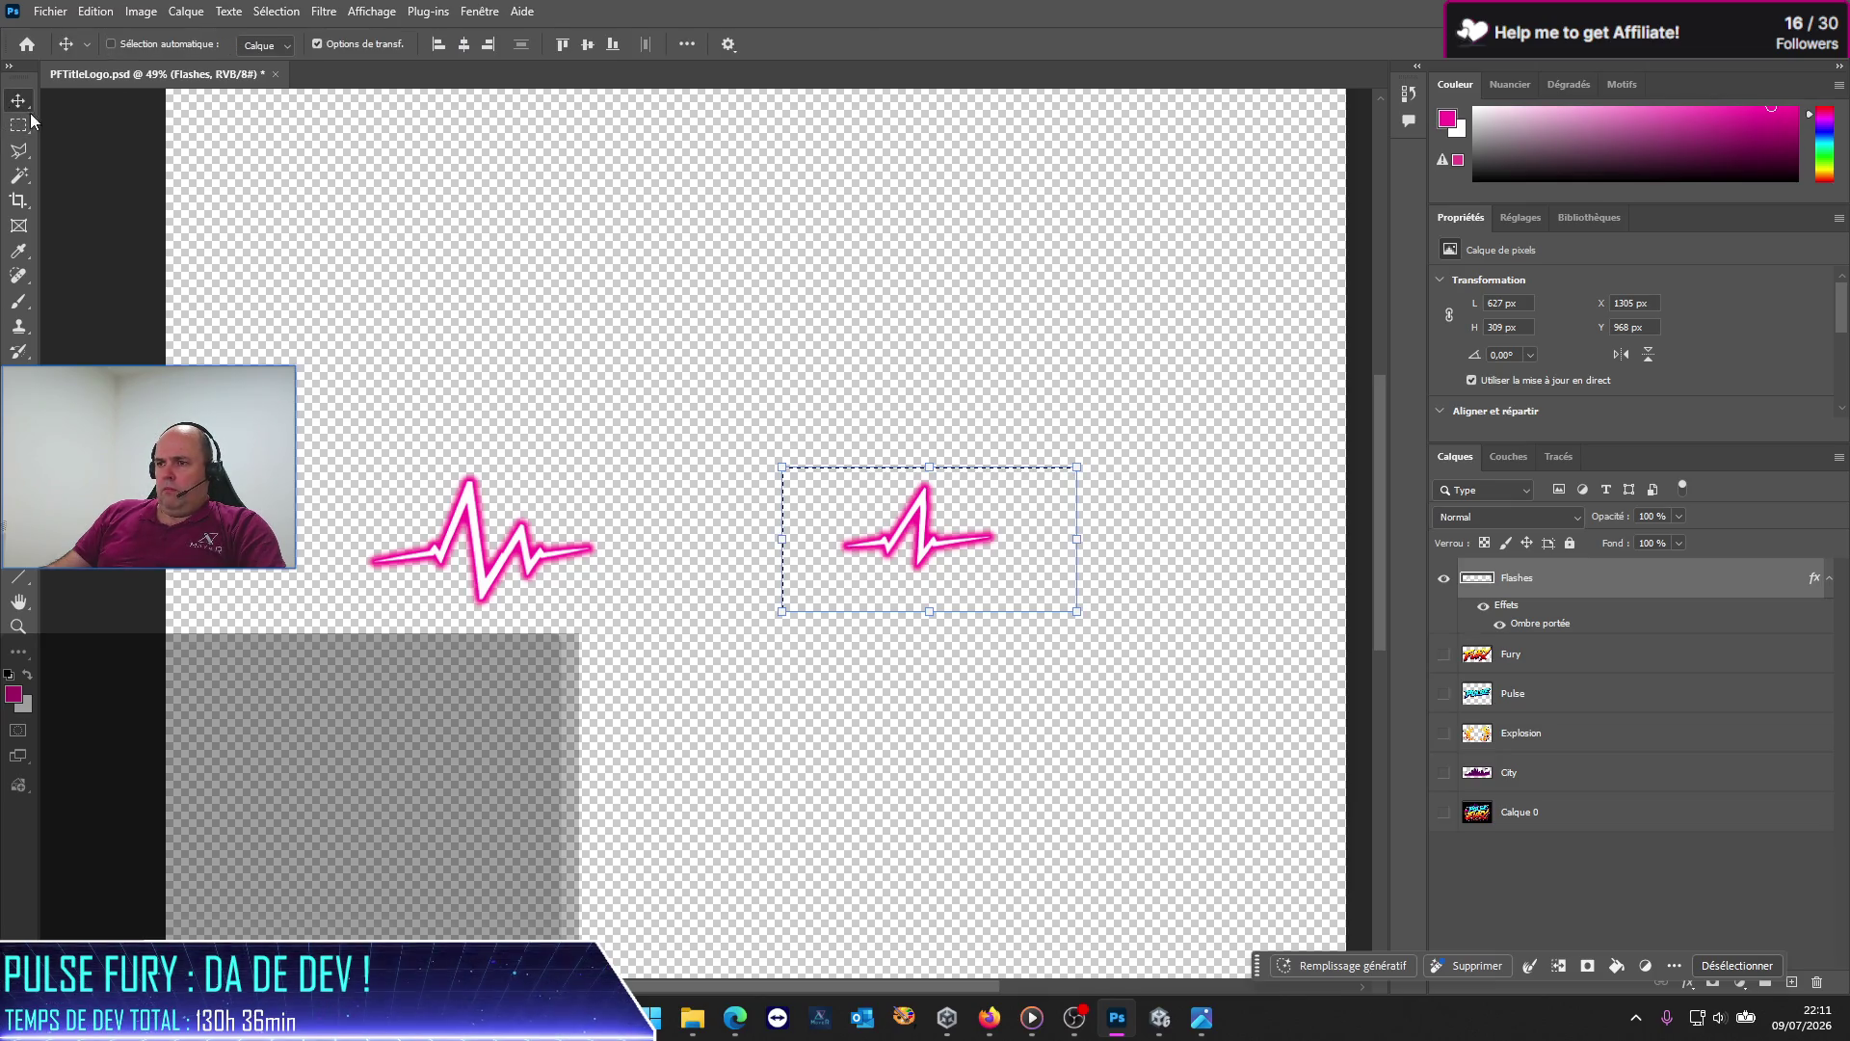
Step: Move the right heartbeat right and down, then show Pulse, Fury, Explosion, City and background again
left_click_drag(915, 515, 1027, 537)
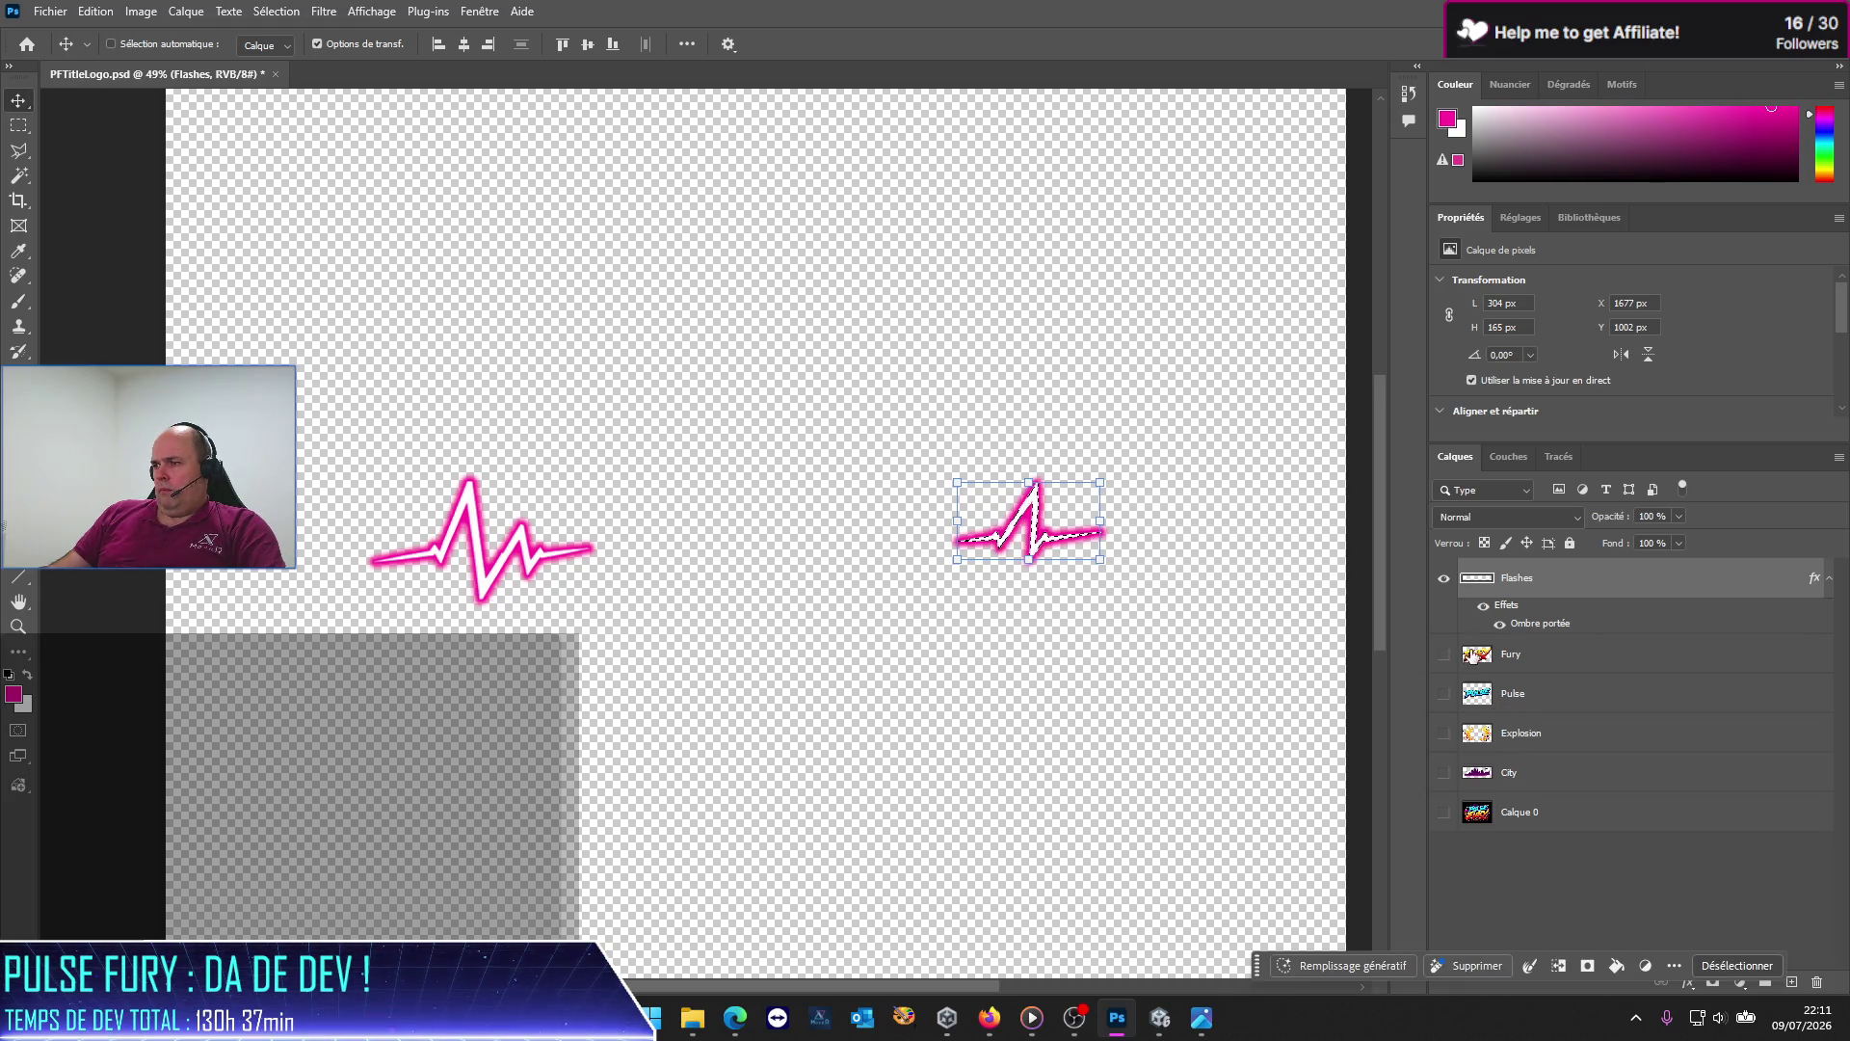
left_click(1444, 693)
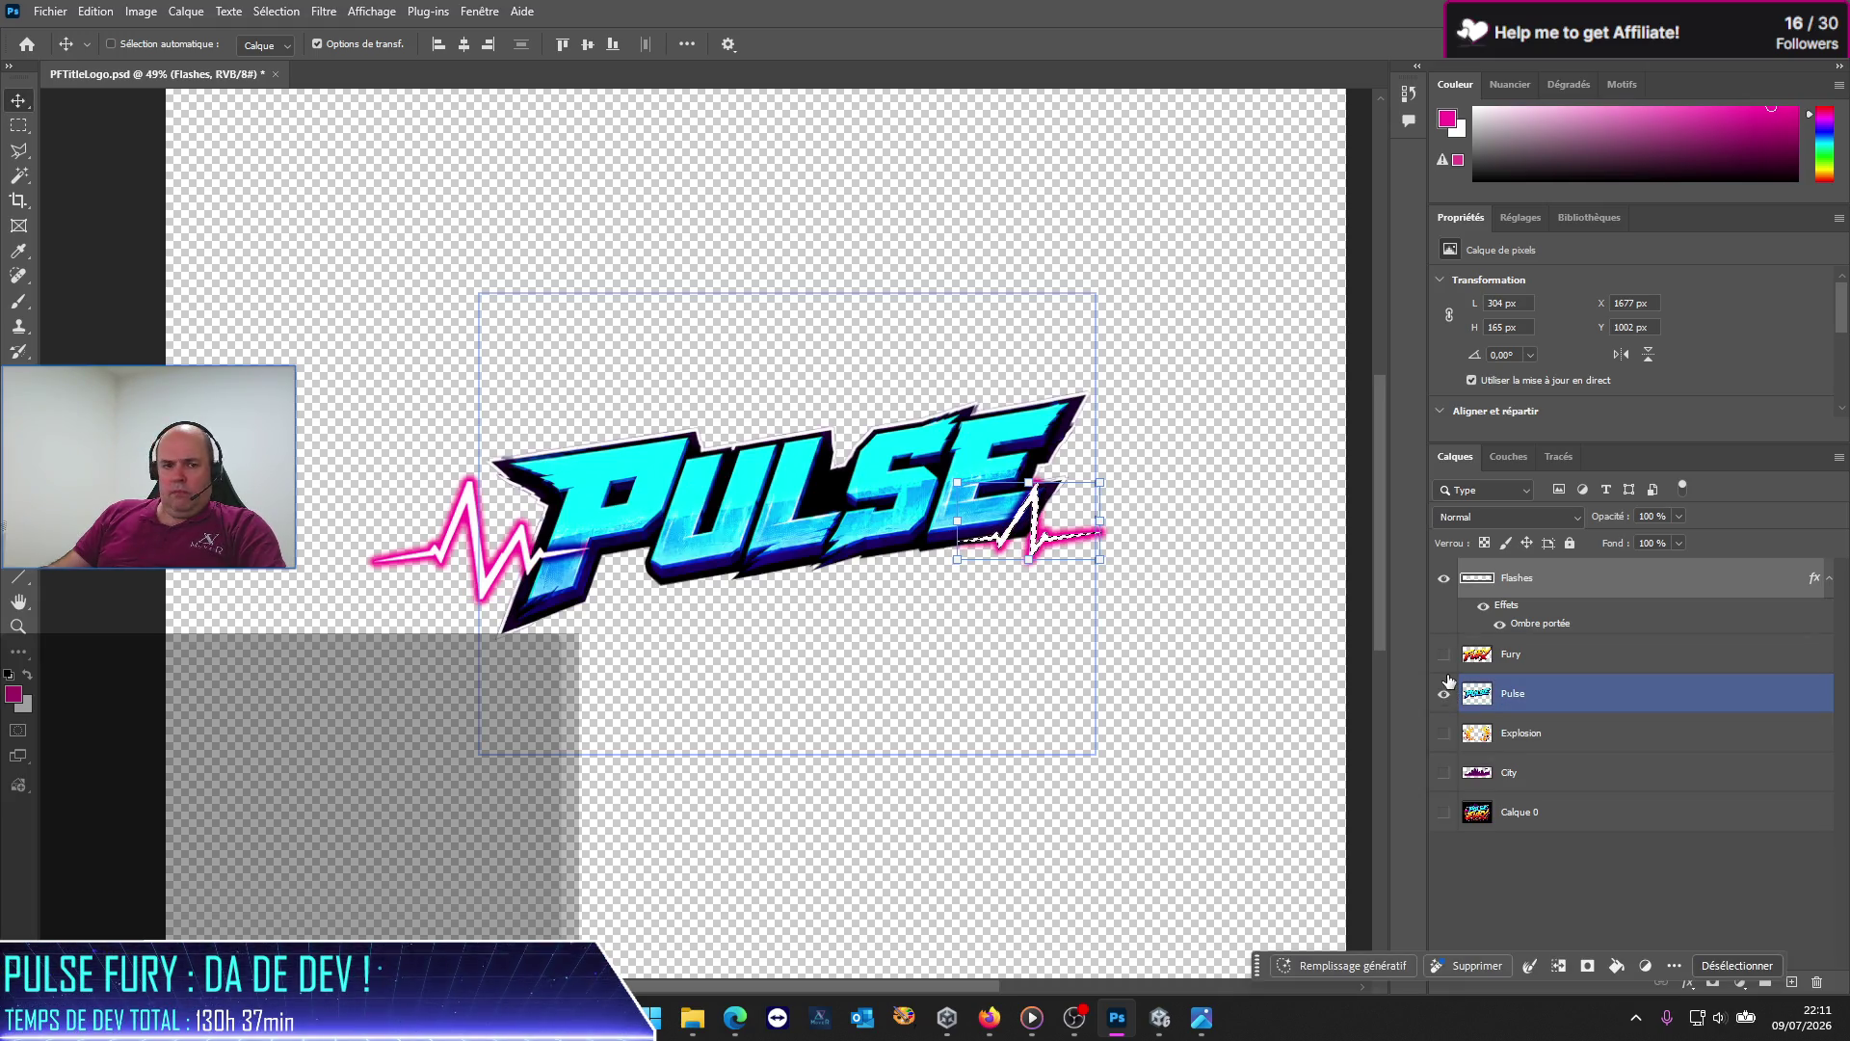
left_click(1445, 665)
left_click(1444, 732)
left_click(1444, 772)
left_click(1444, 811)
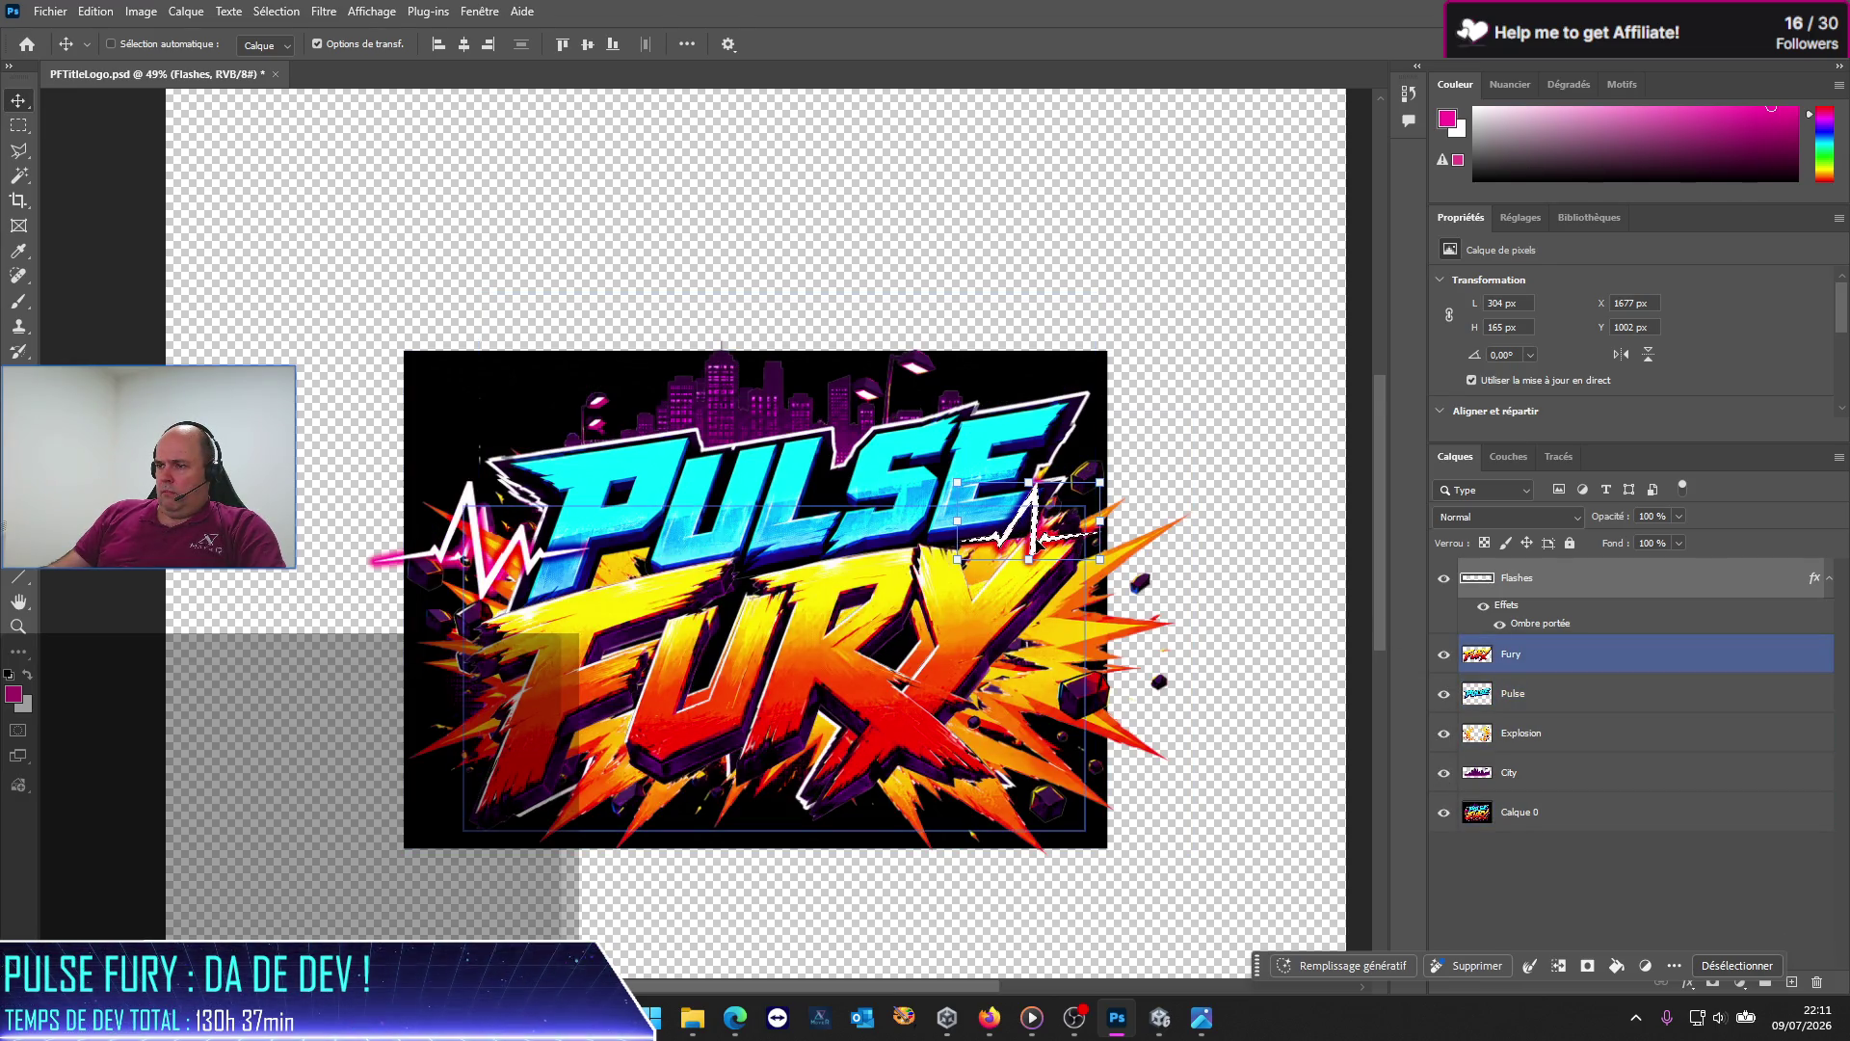
Step: Nudge the right heartbeat further up and right at PULSE's end, and hide the black background
left_click_drag(1031, 547, 1055, 512)
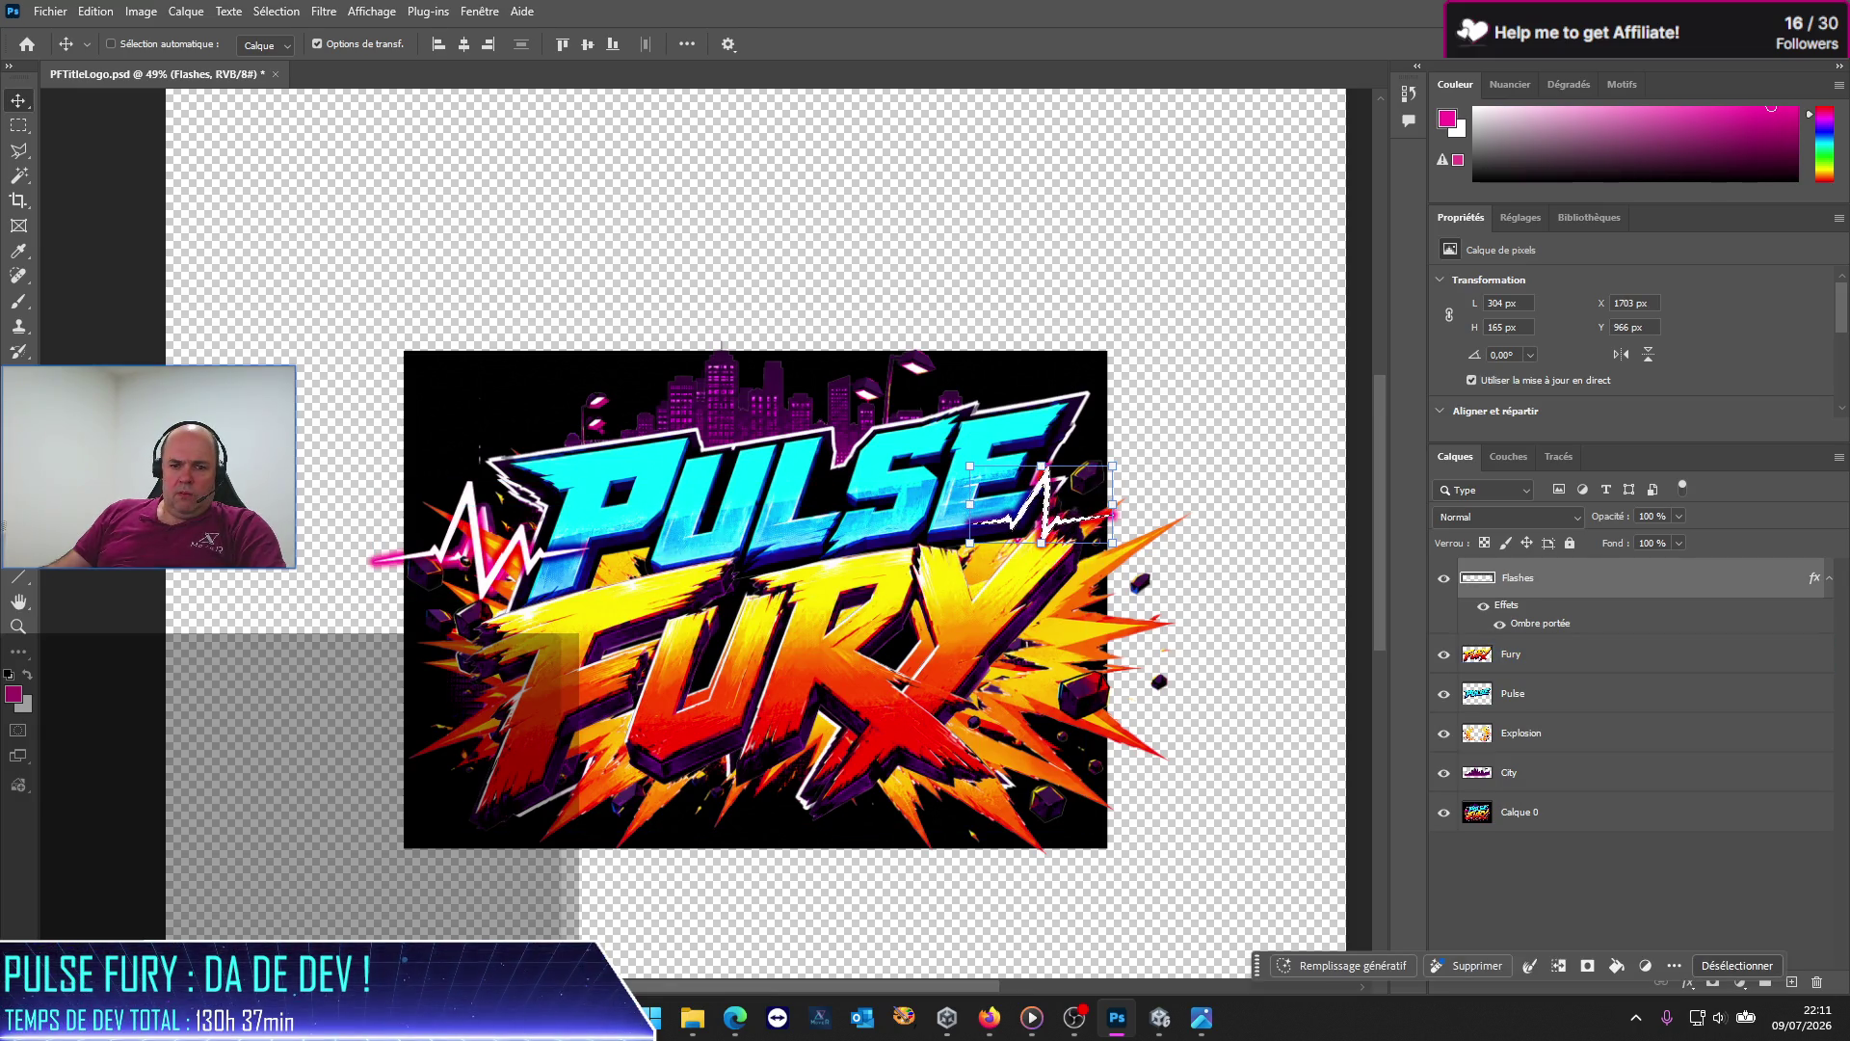
key("super+d")
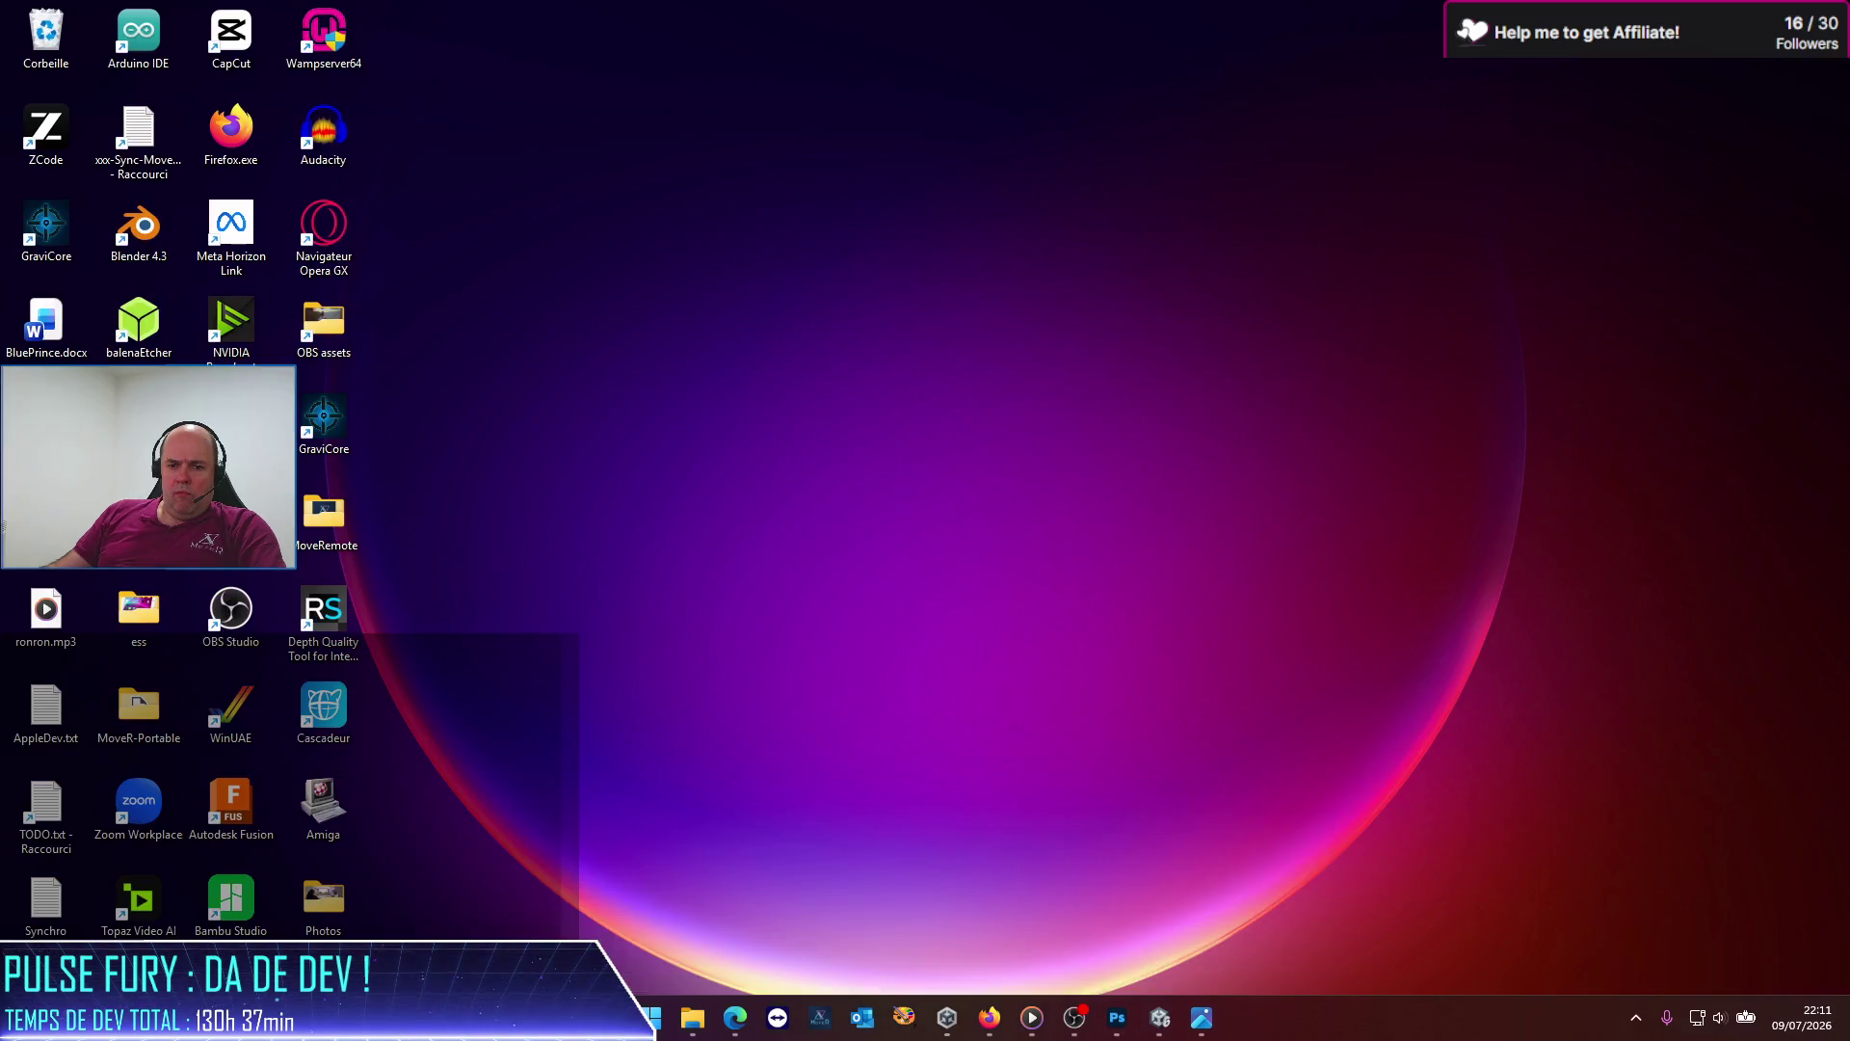
key("super+d")
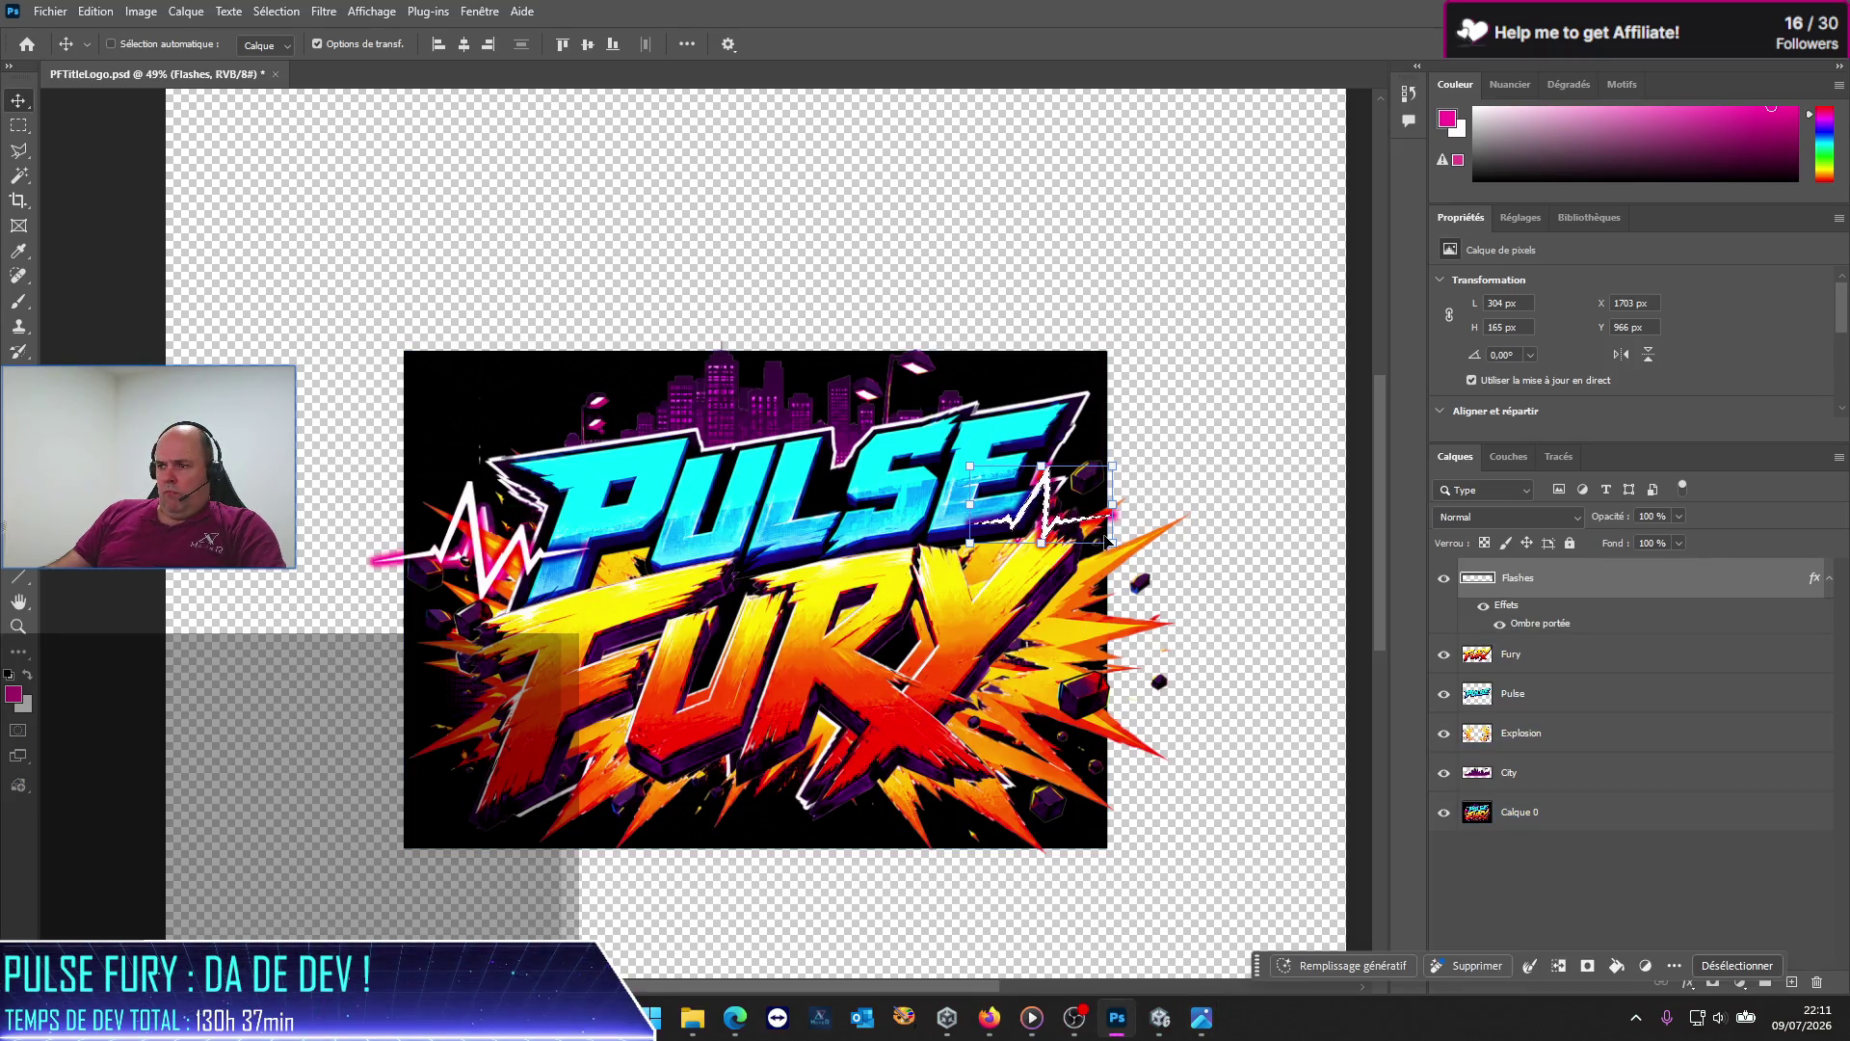
left_click_drag(1043, 492, 1124, 487)
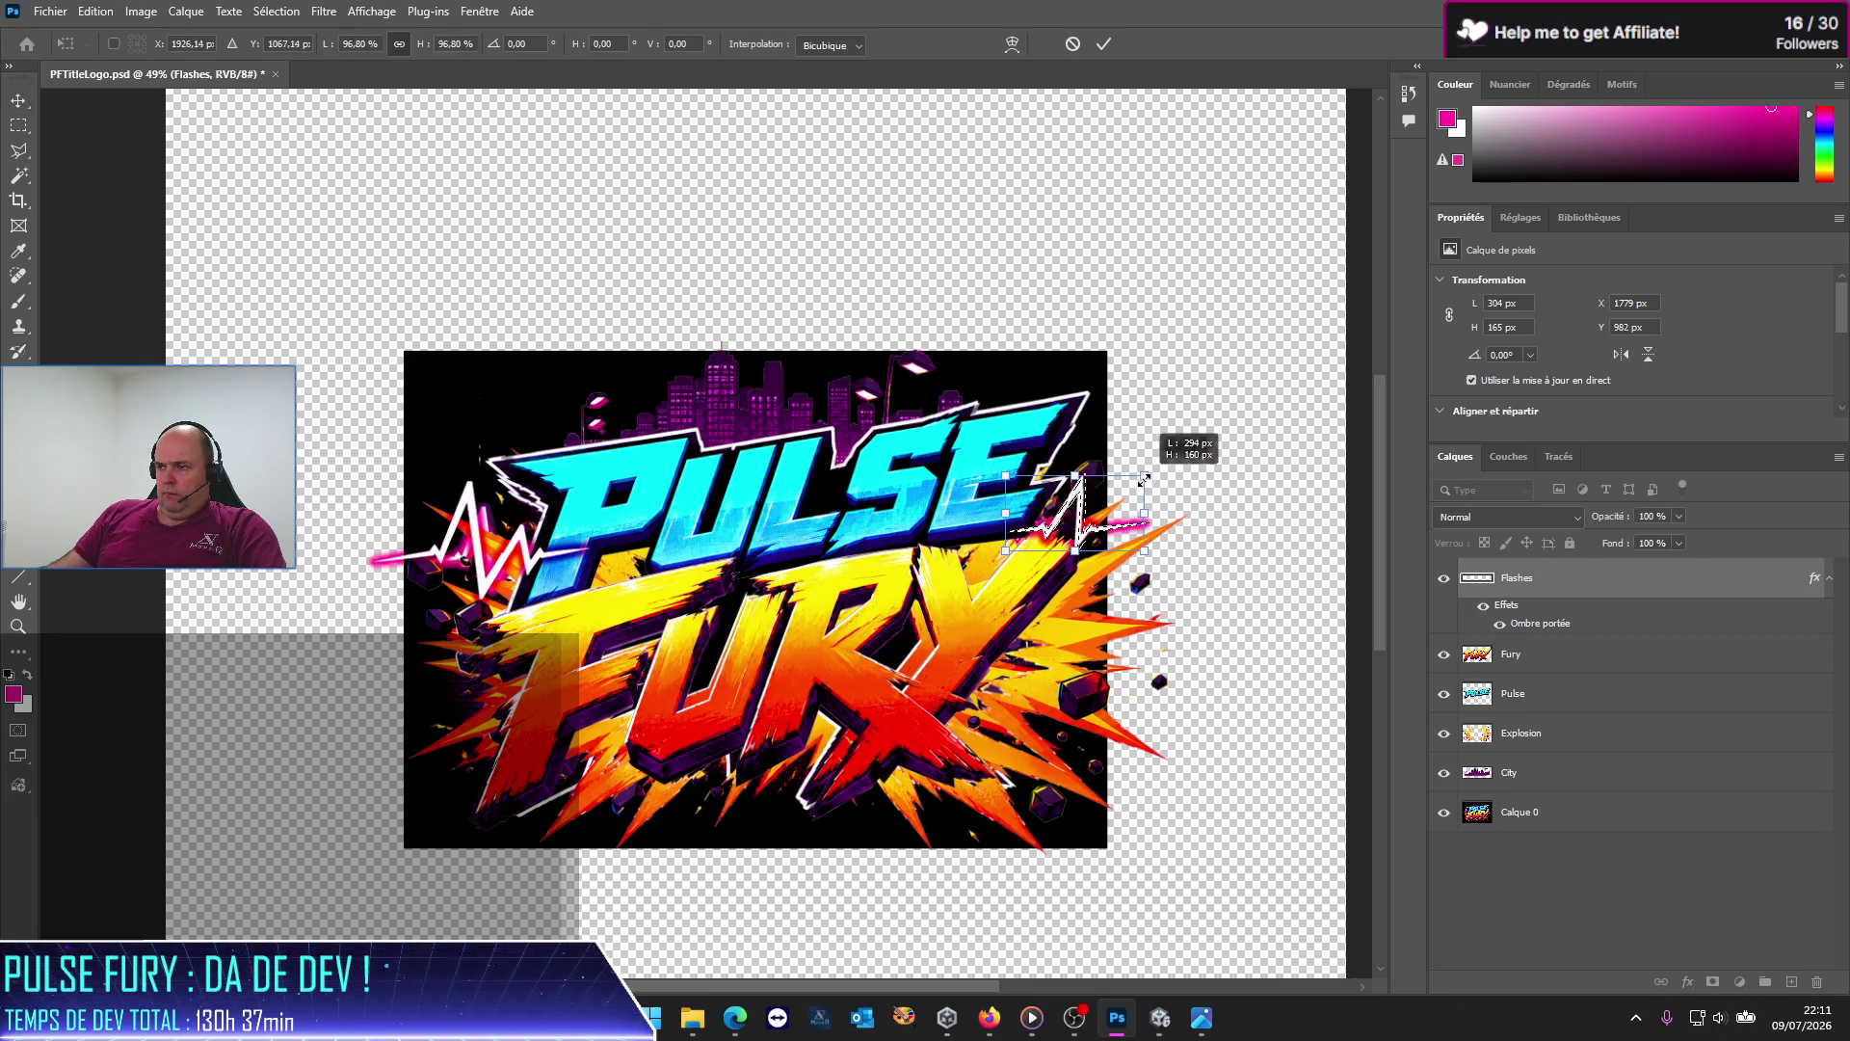
left_click(1444, 809)
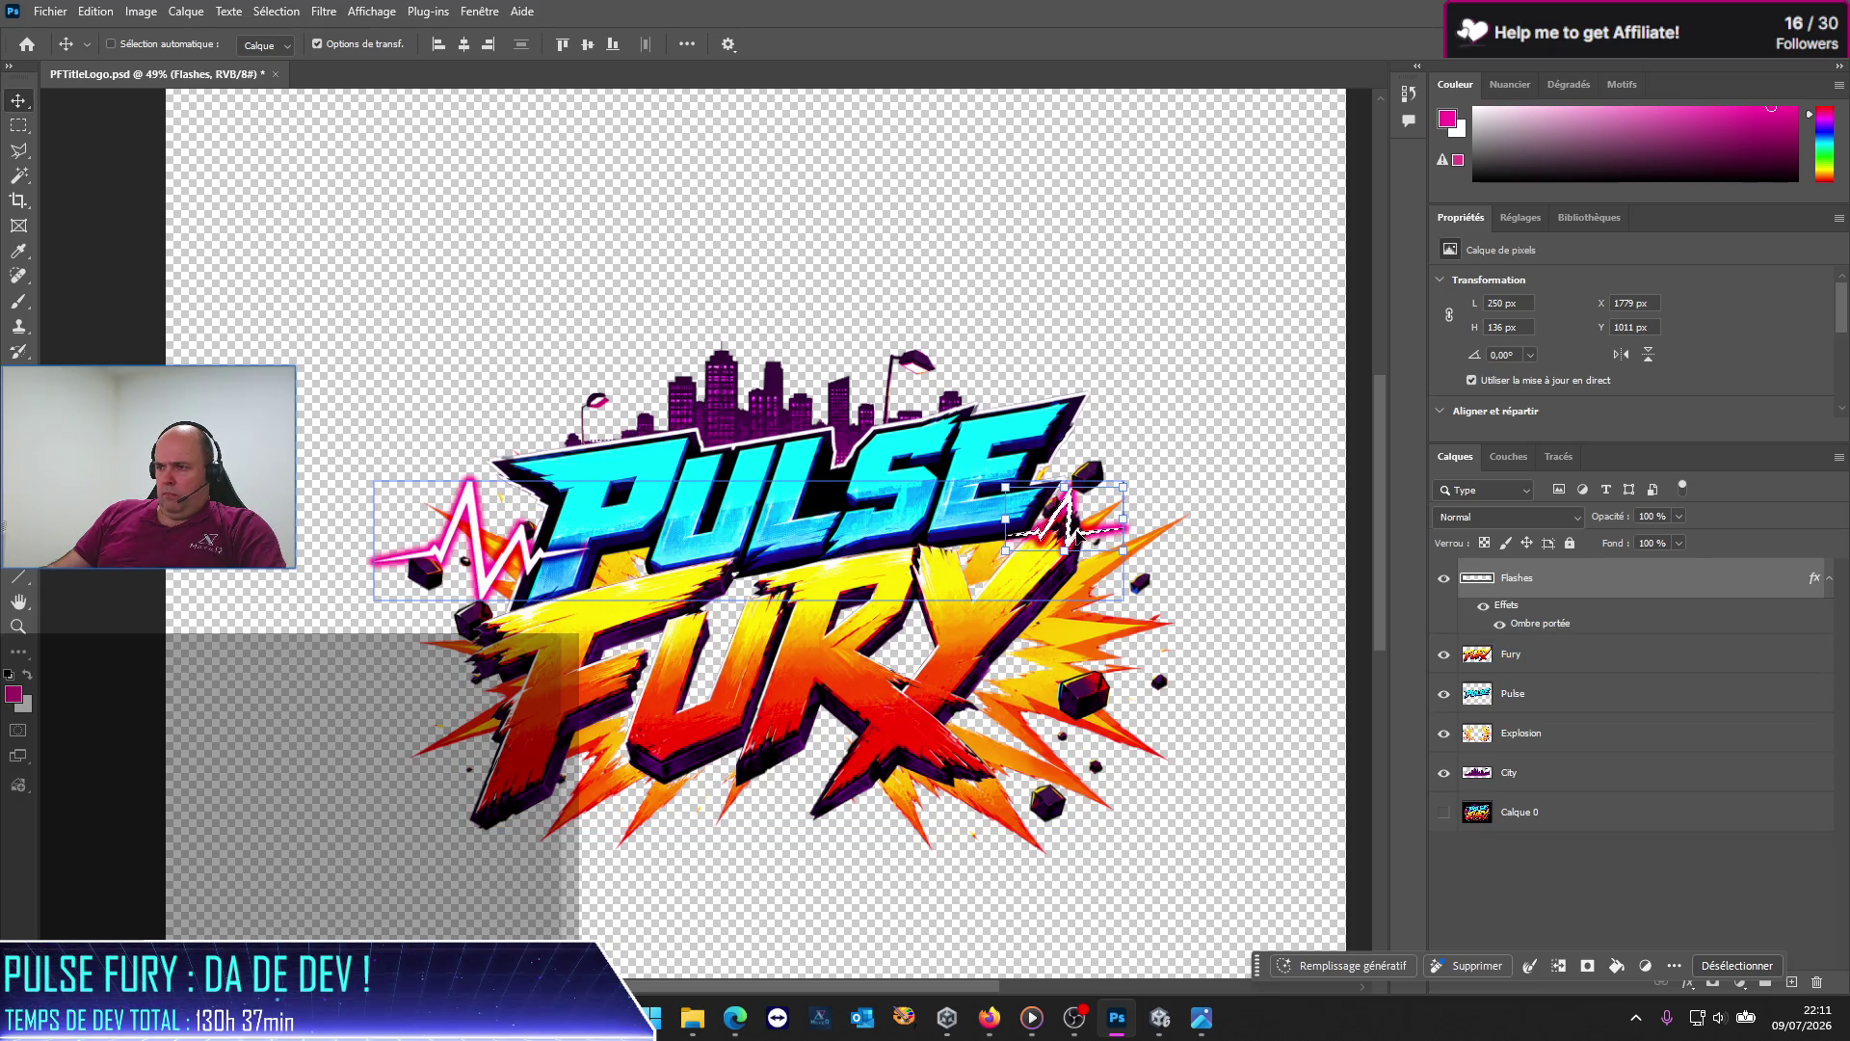
Step: Move the small flash up-right beside the E, scale it to 125.75%, and apply the transform
left_click_drag(1067, 528, 1155, 467)
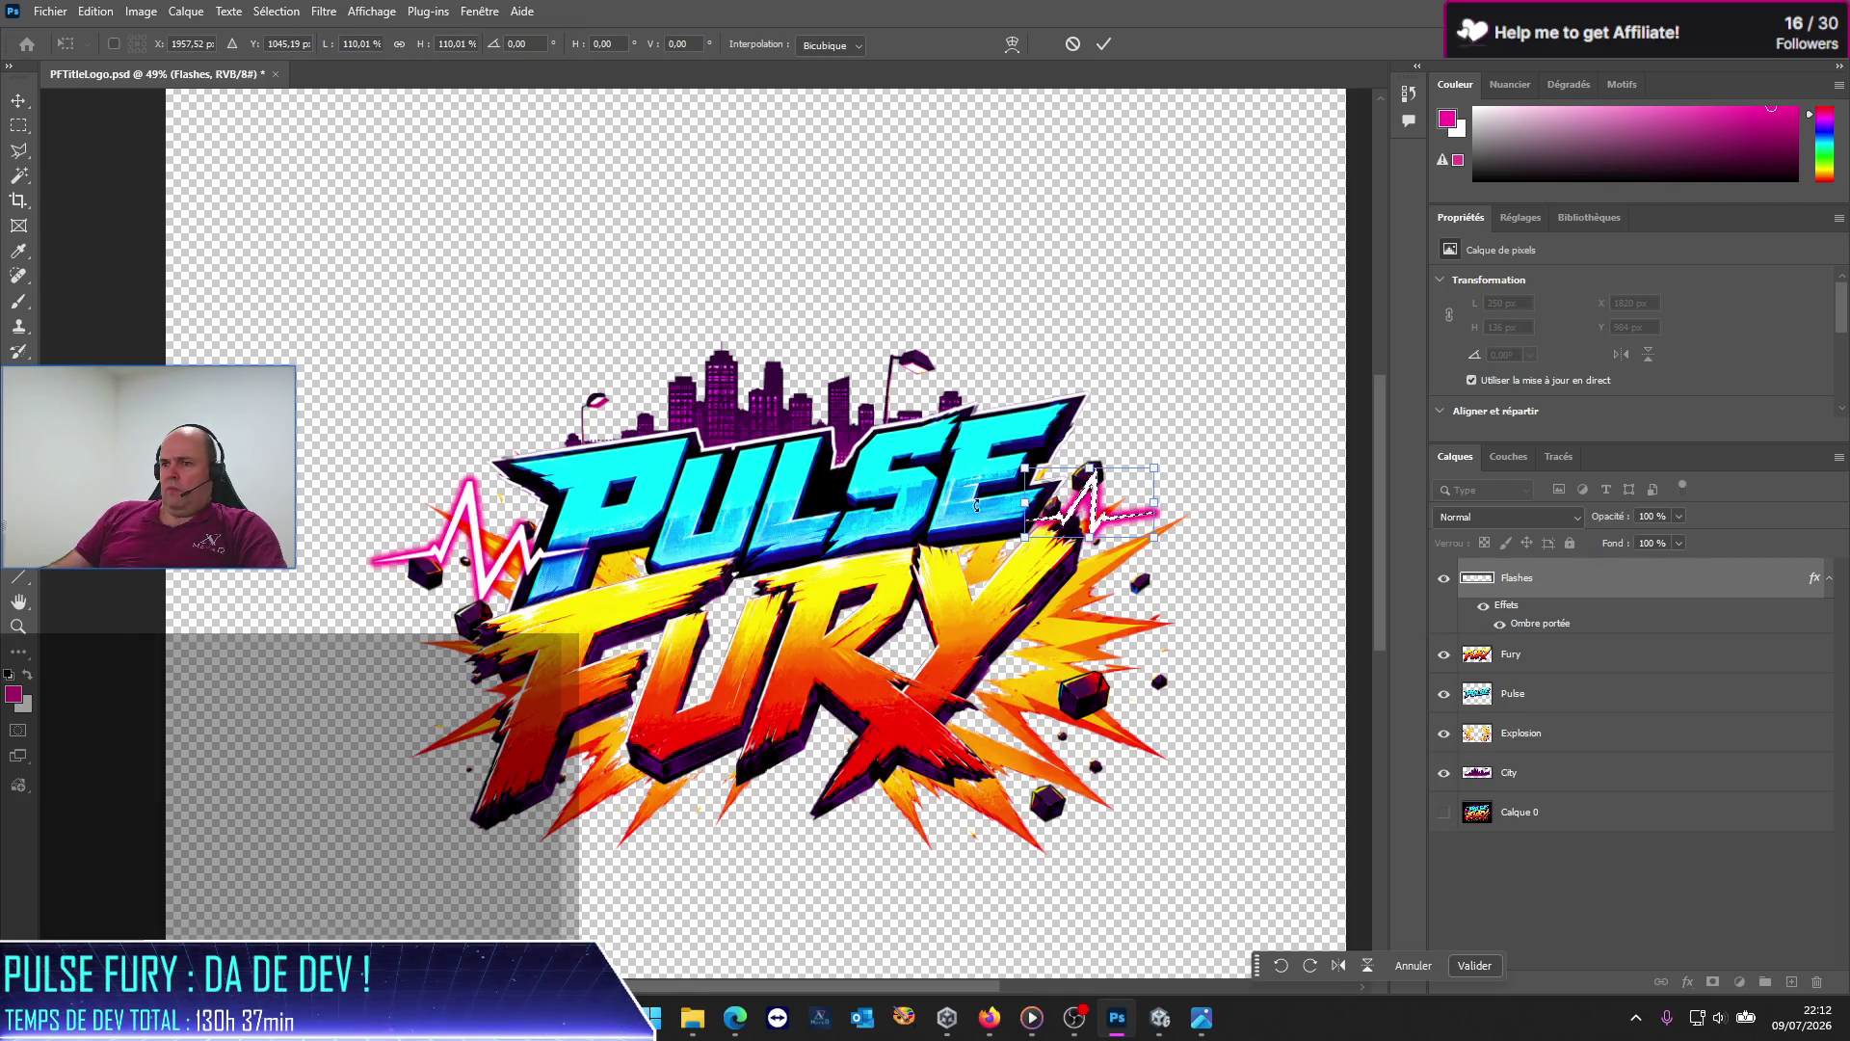
left_click_drag(1154, 468, 1172, 455)
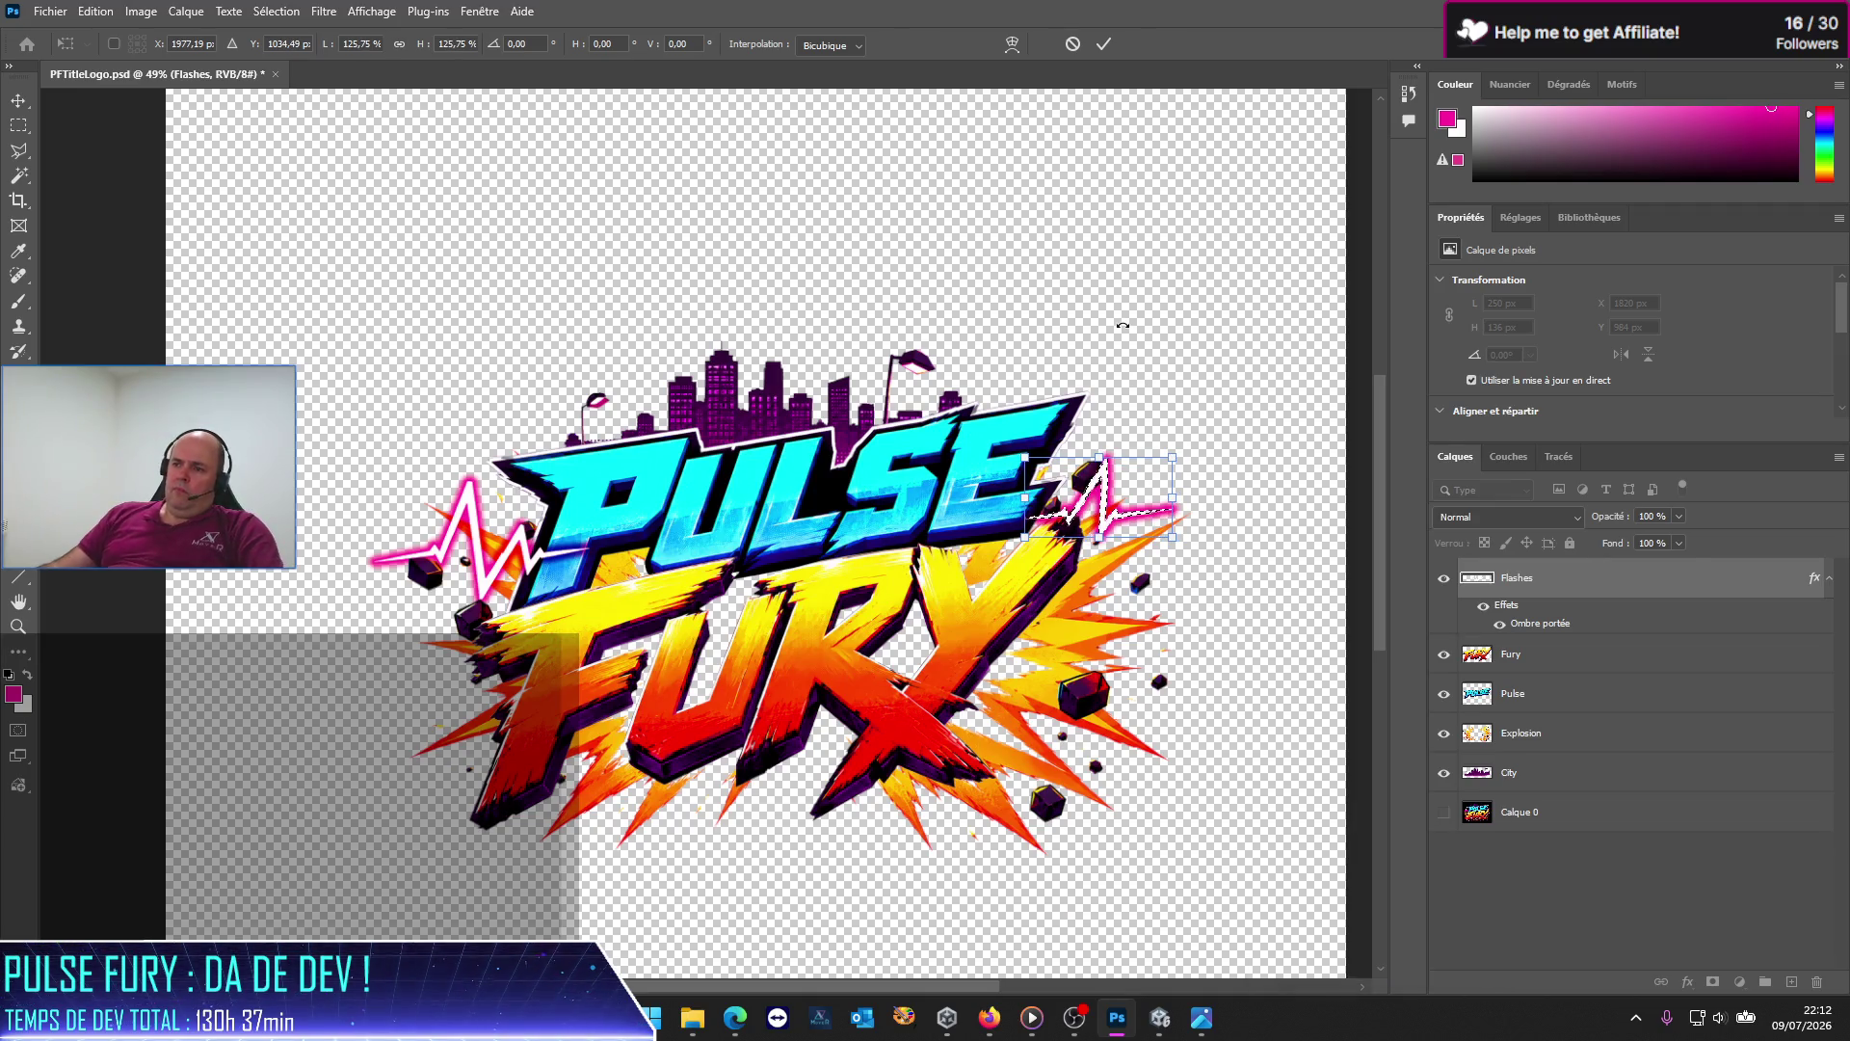
left_click(1549, 903)
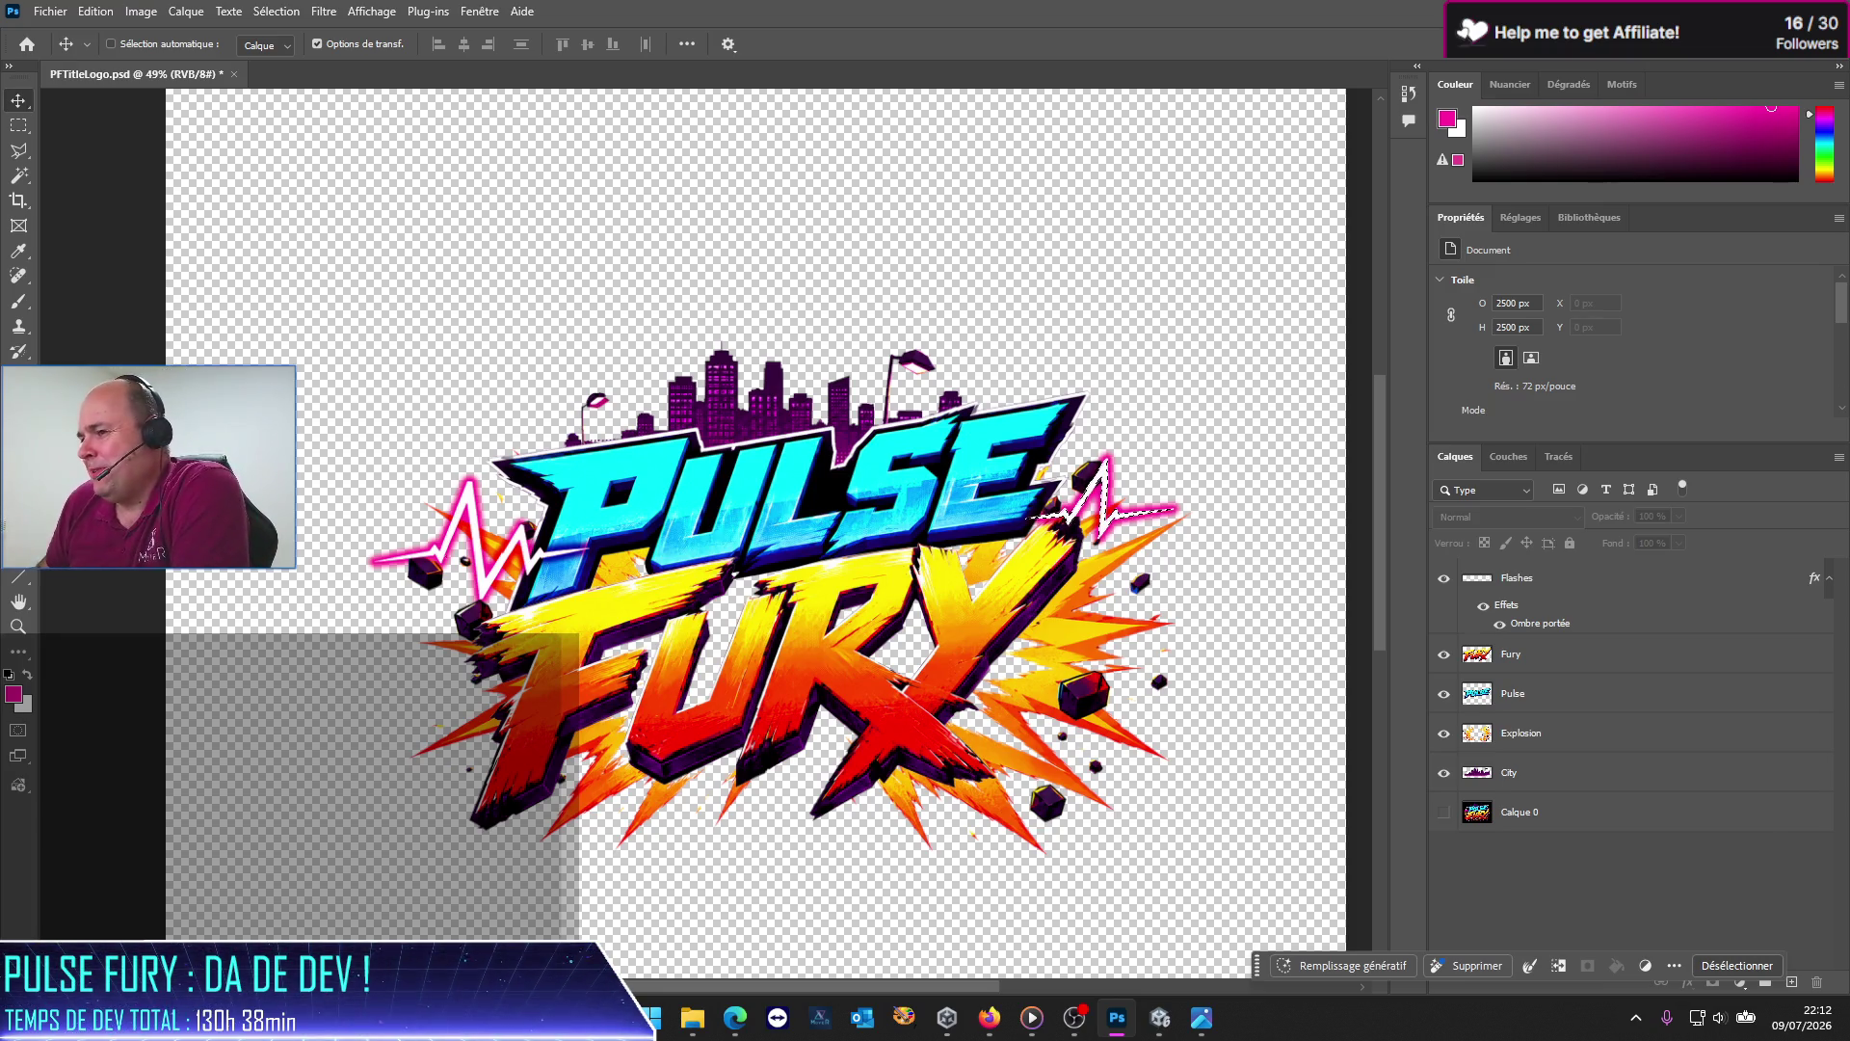
Step: Save the logo with File > Save (Fichier > Enregistrer), with Explosion and the Rectangular Marquee active
left_click(1518, 748)
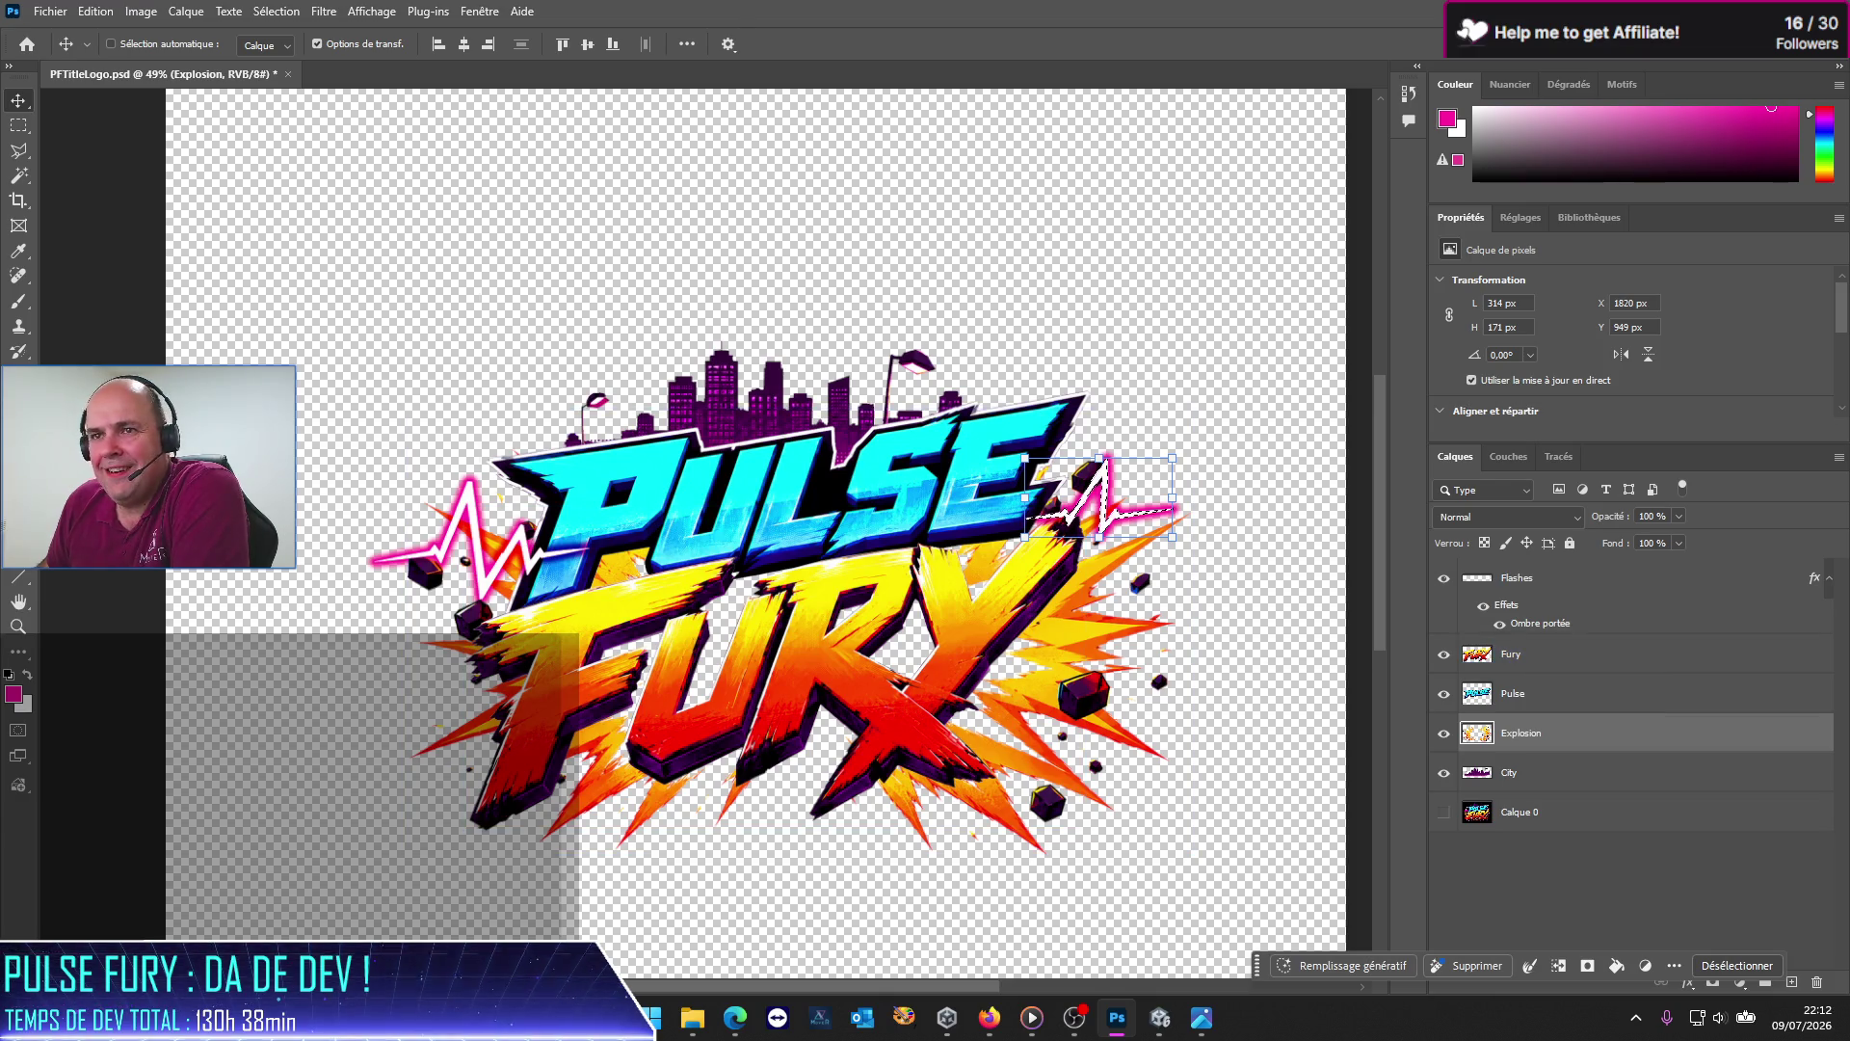
left_click(17, 127)
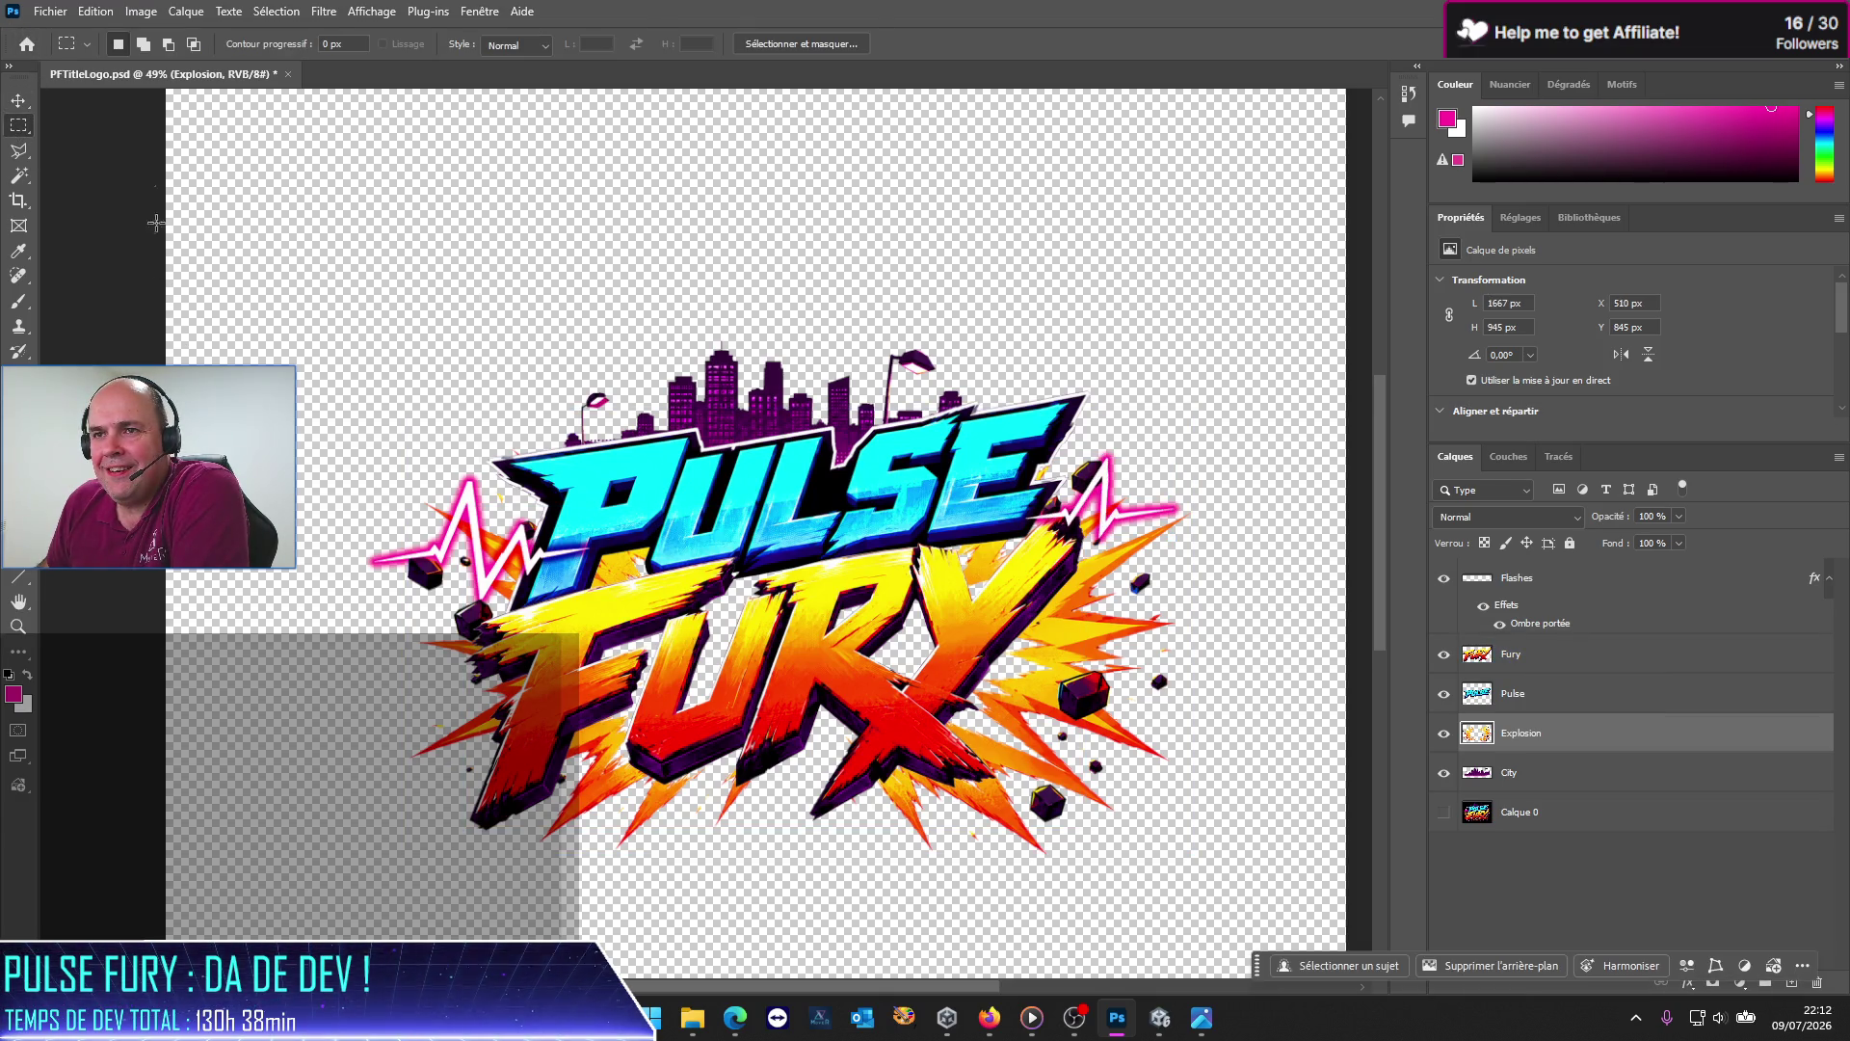
left_click(50, 12)
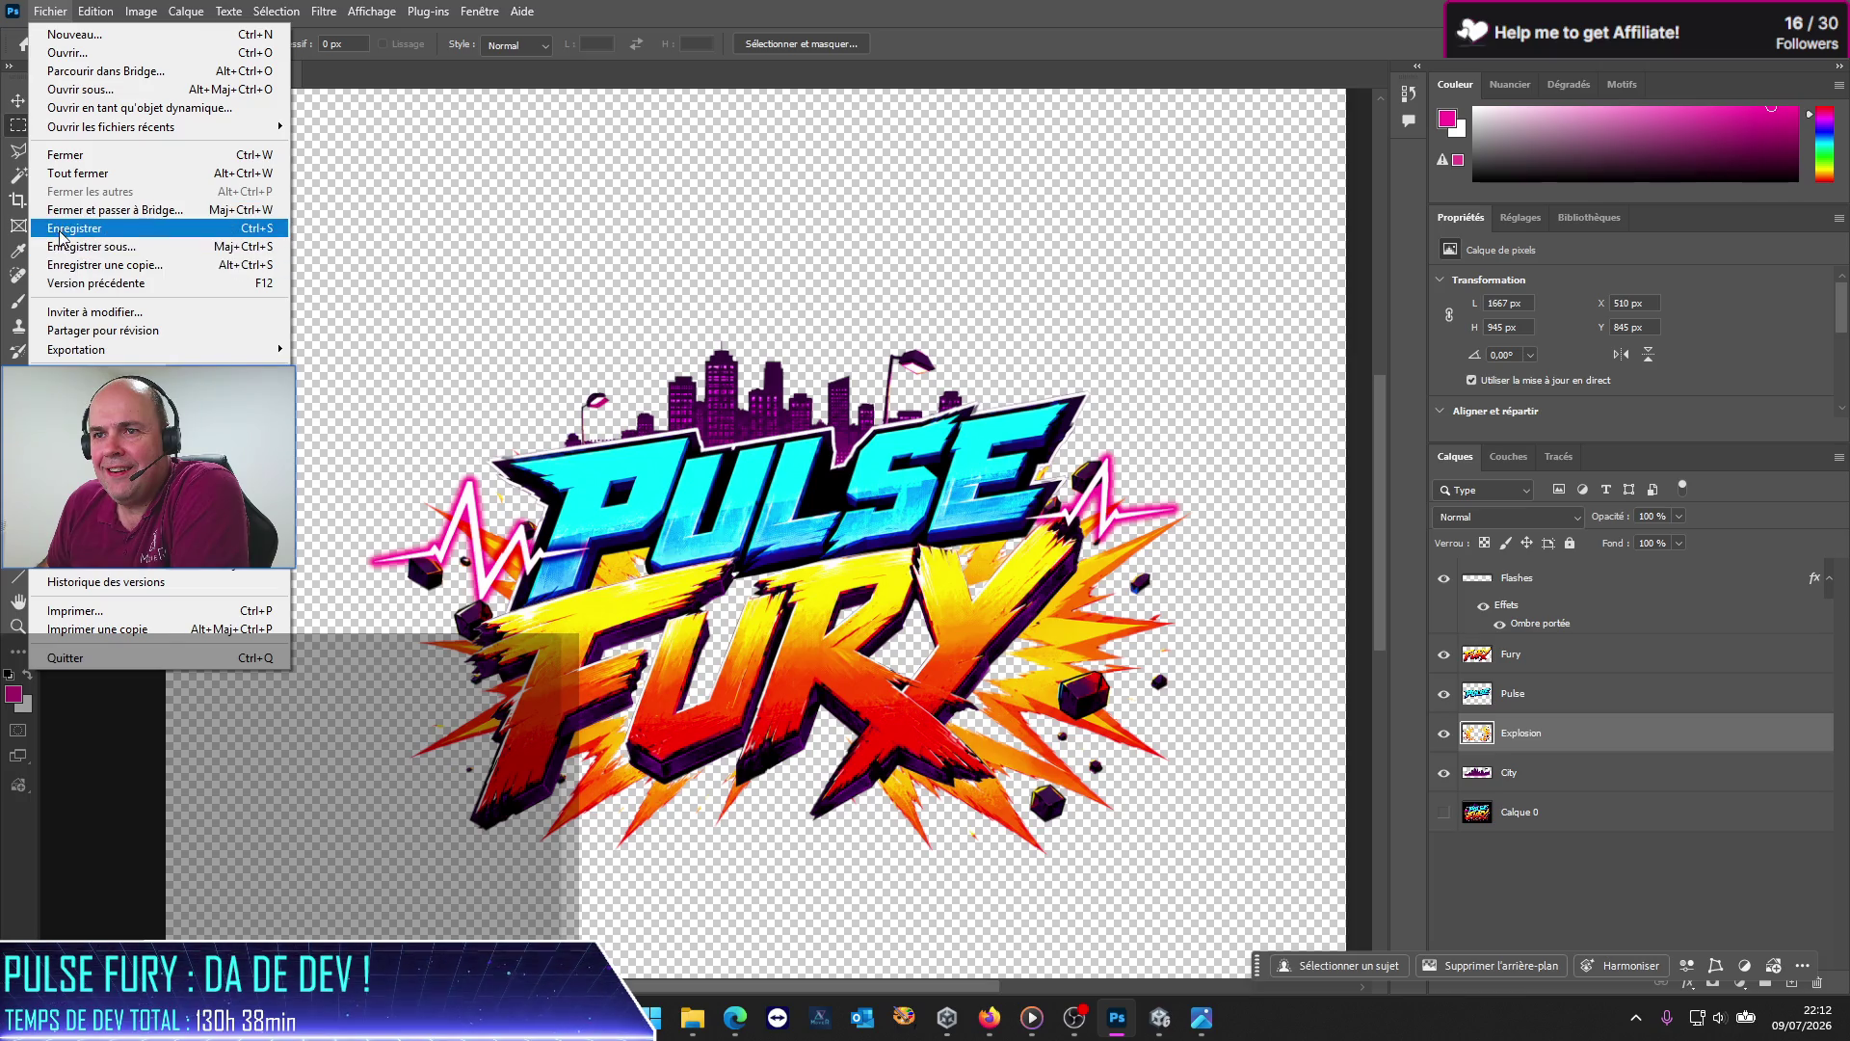
left_click(61, 228)
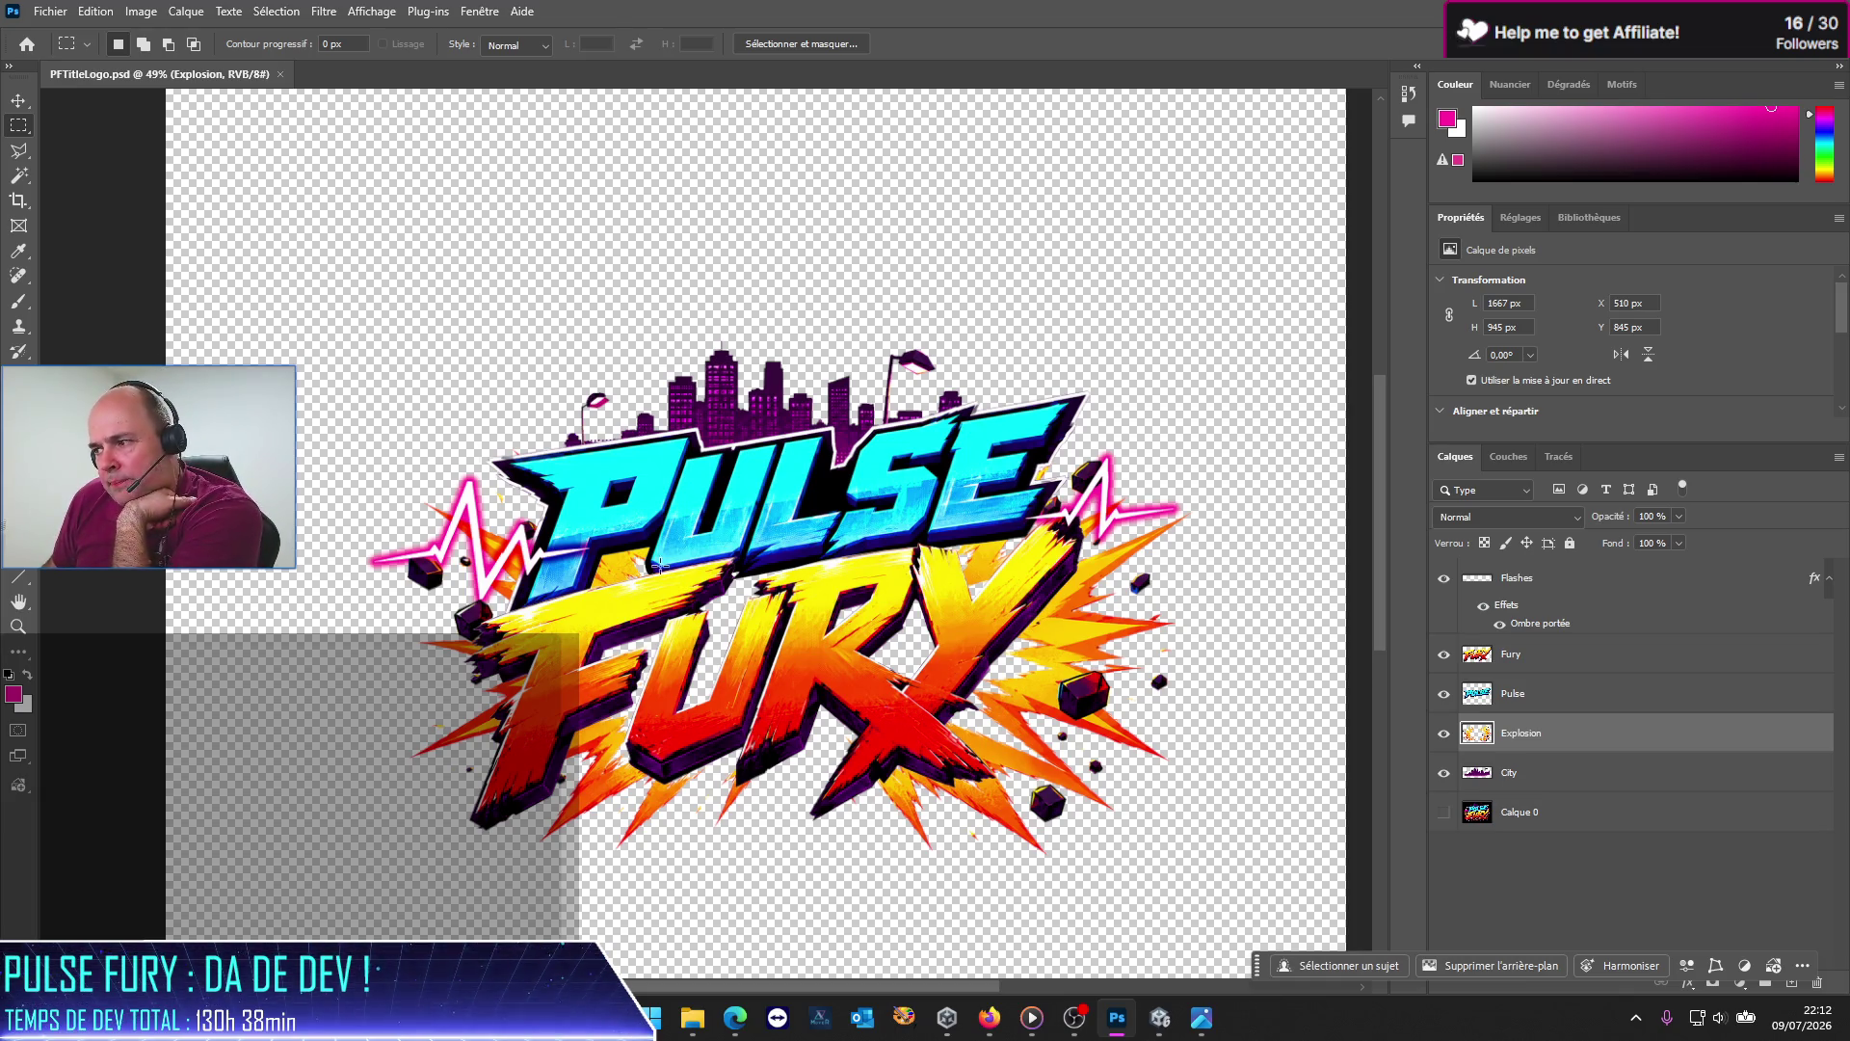
Step: Reselect the Explosion layer and switch to the Polygonal Lasso tool
left_click(1567, 880)
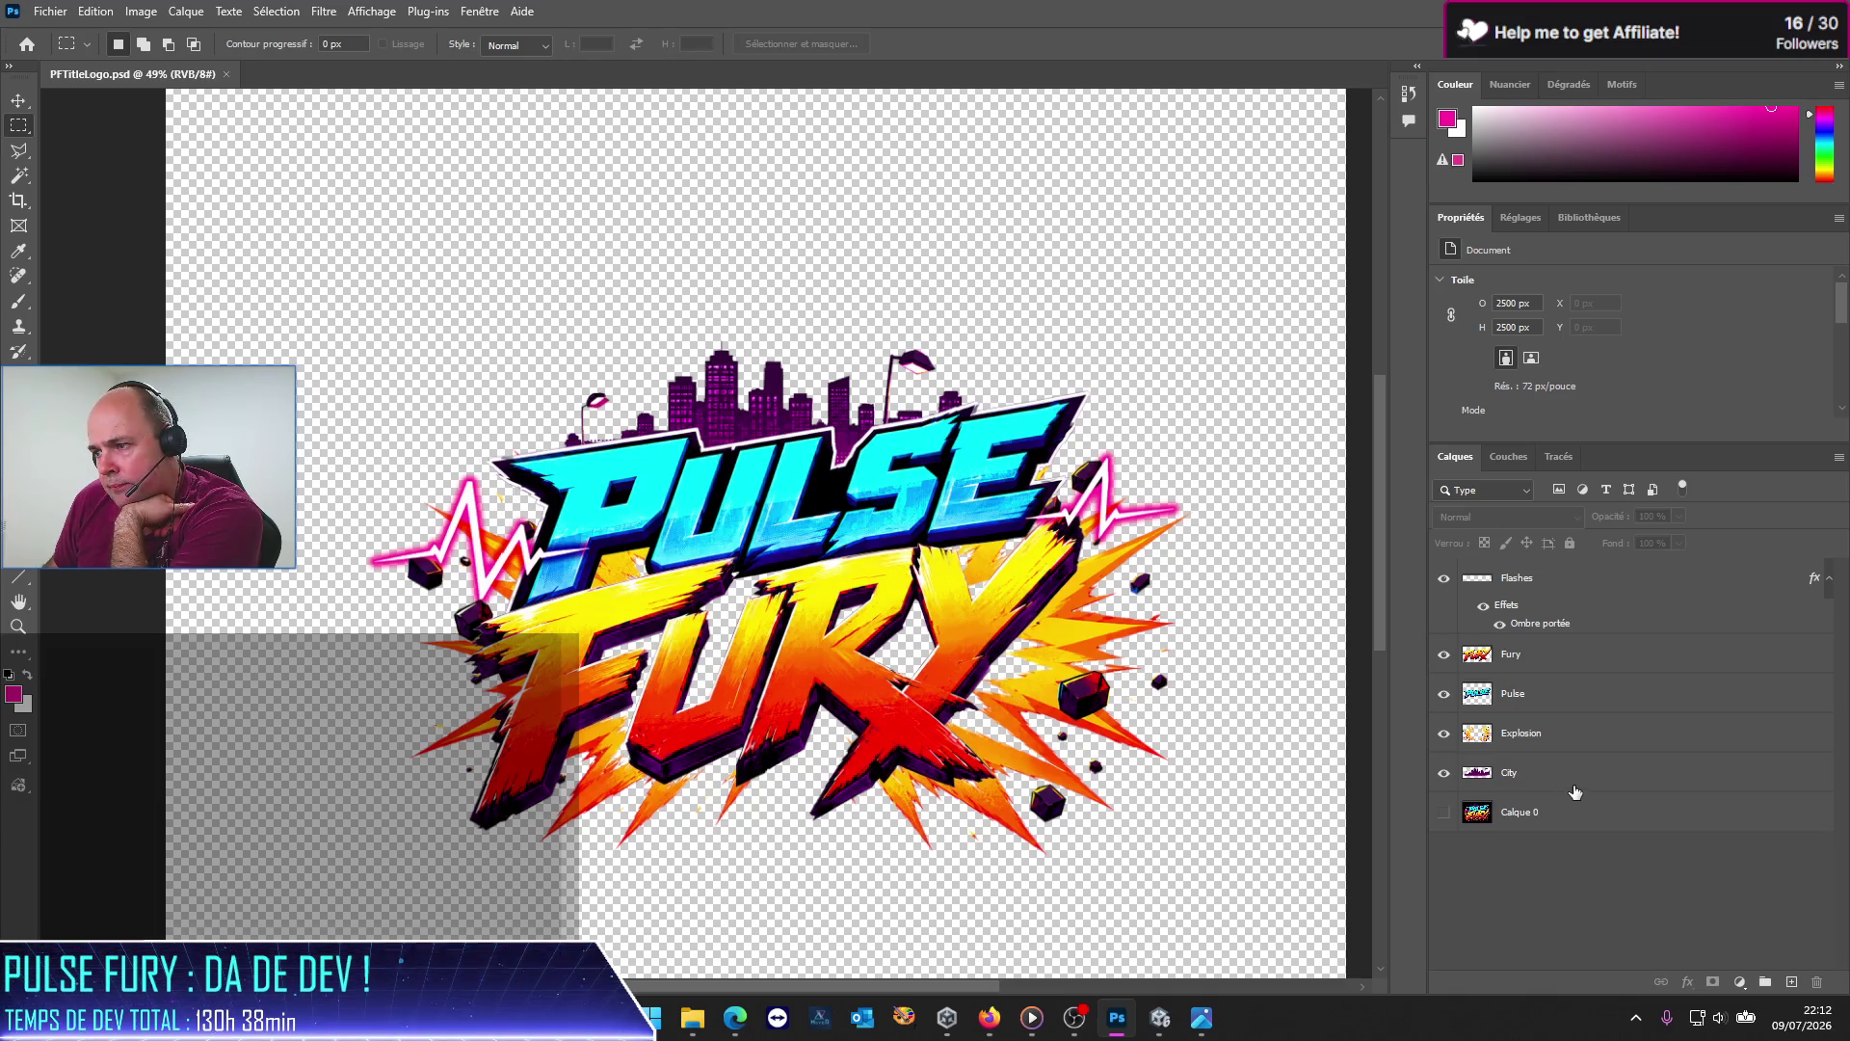
left_click(1549, 732)
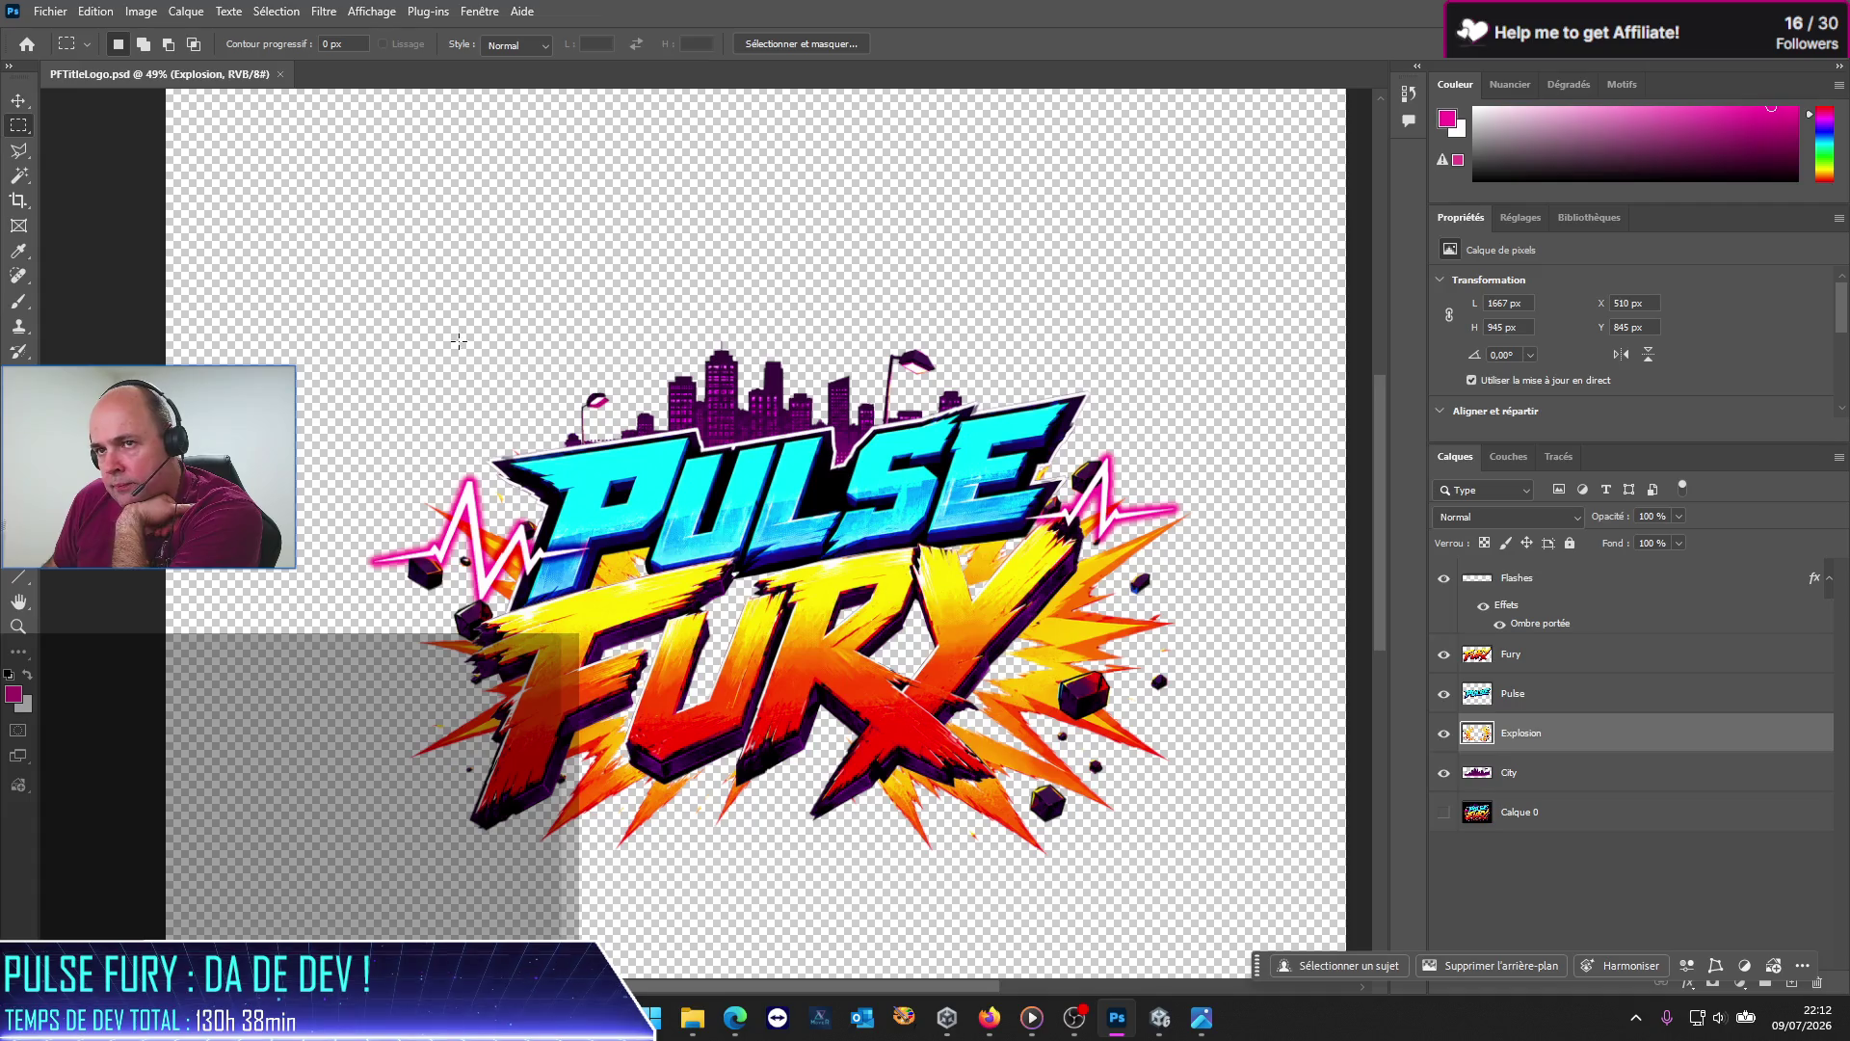
left_click(28, 151)
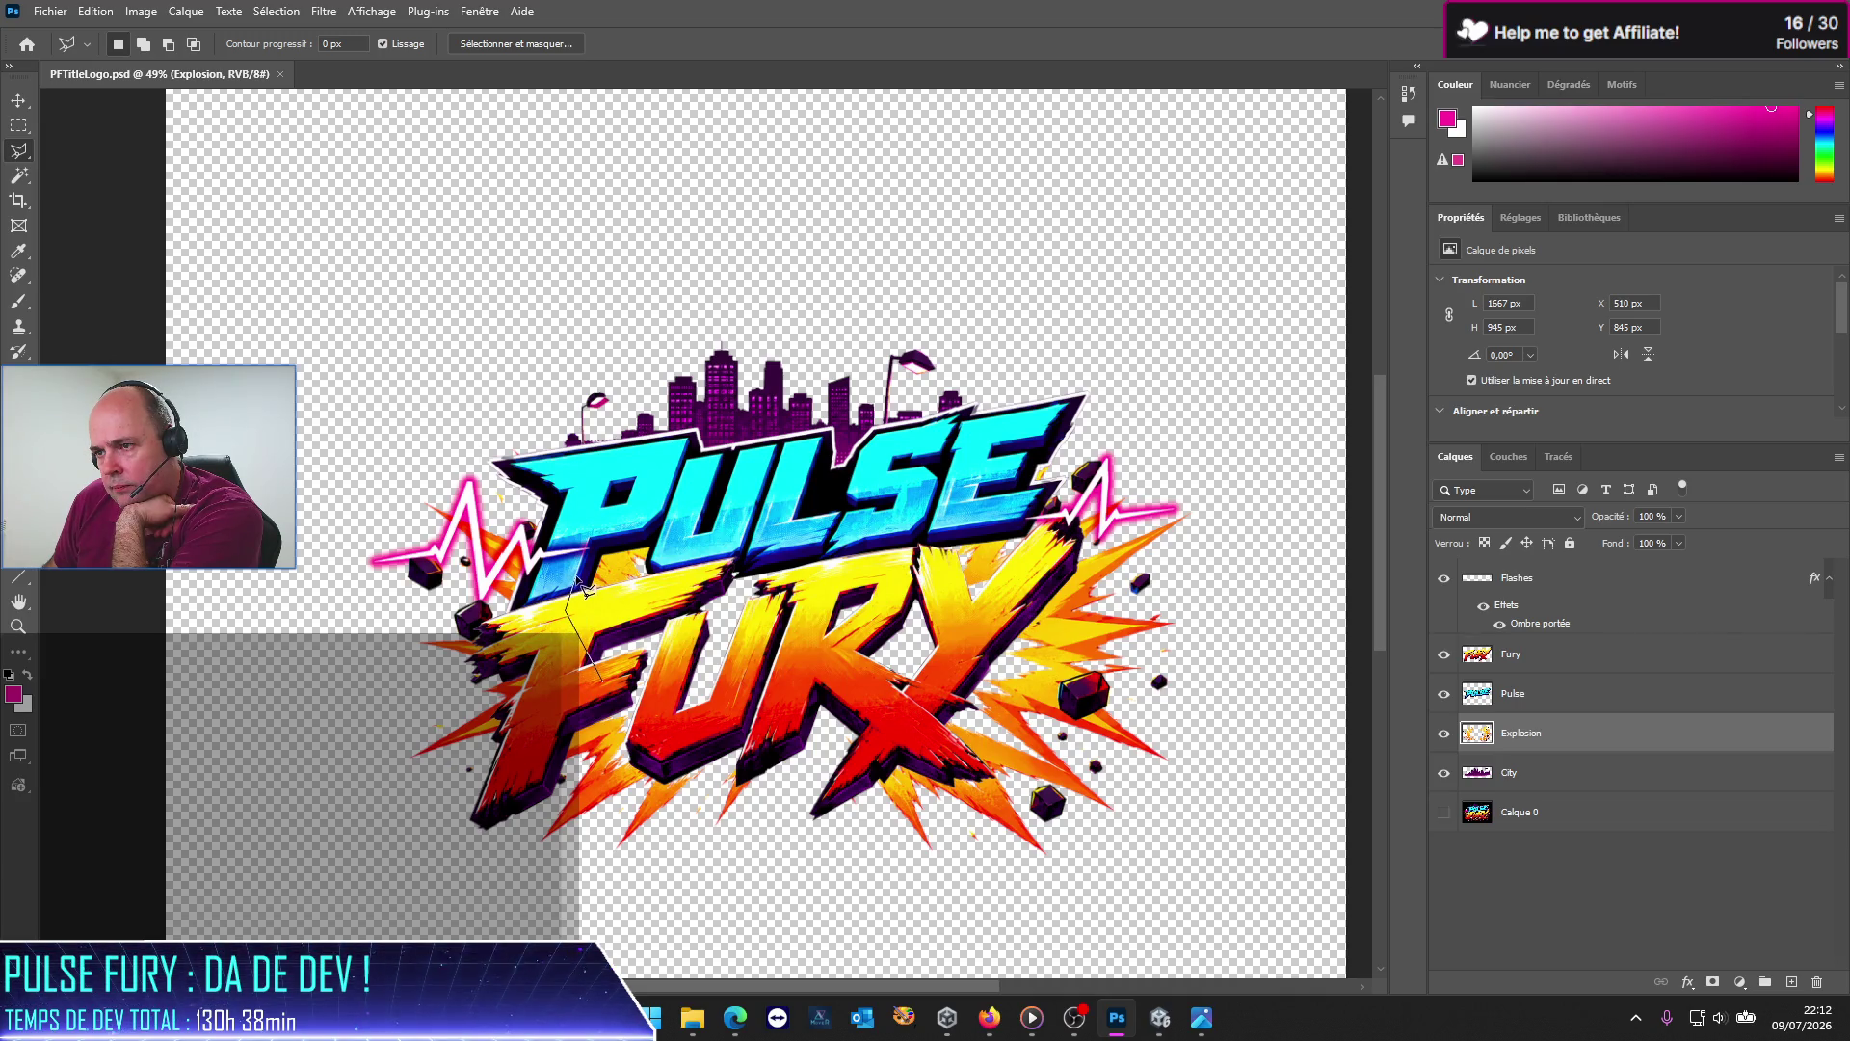
left_click(598, 535)
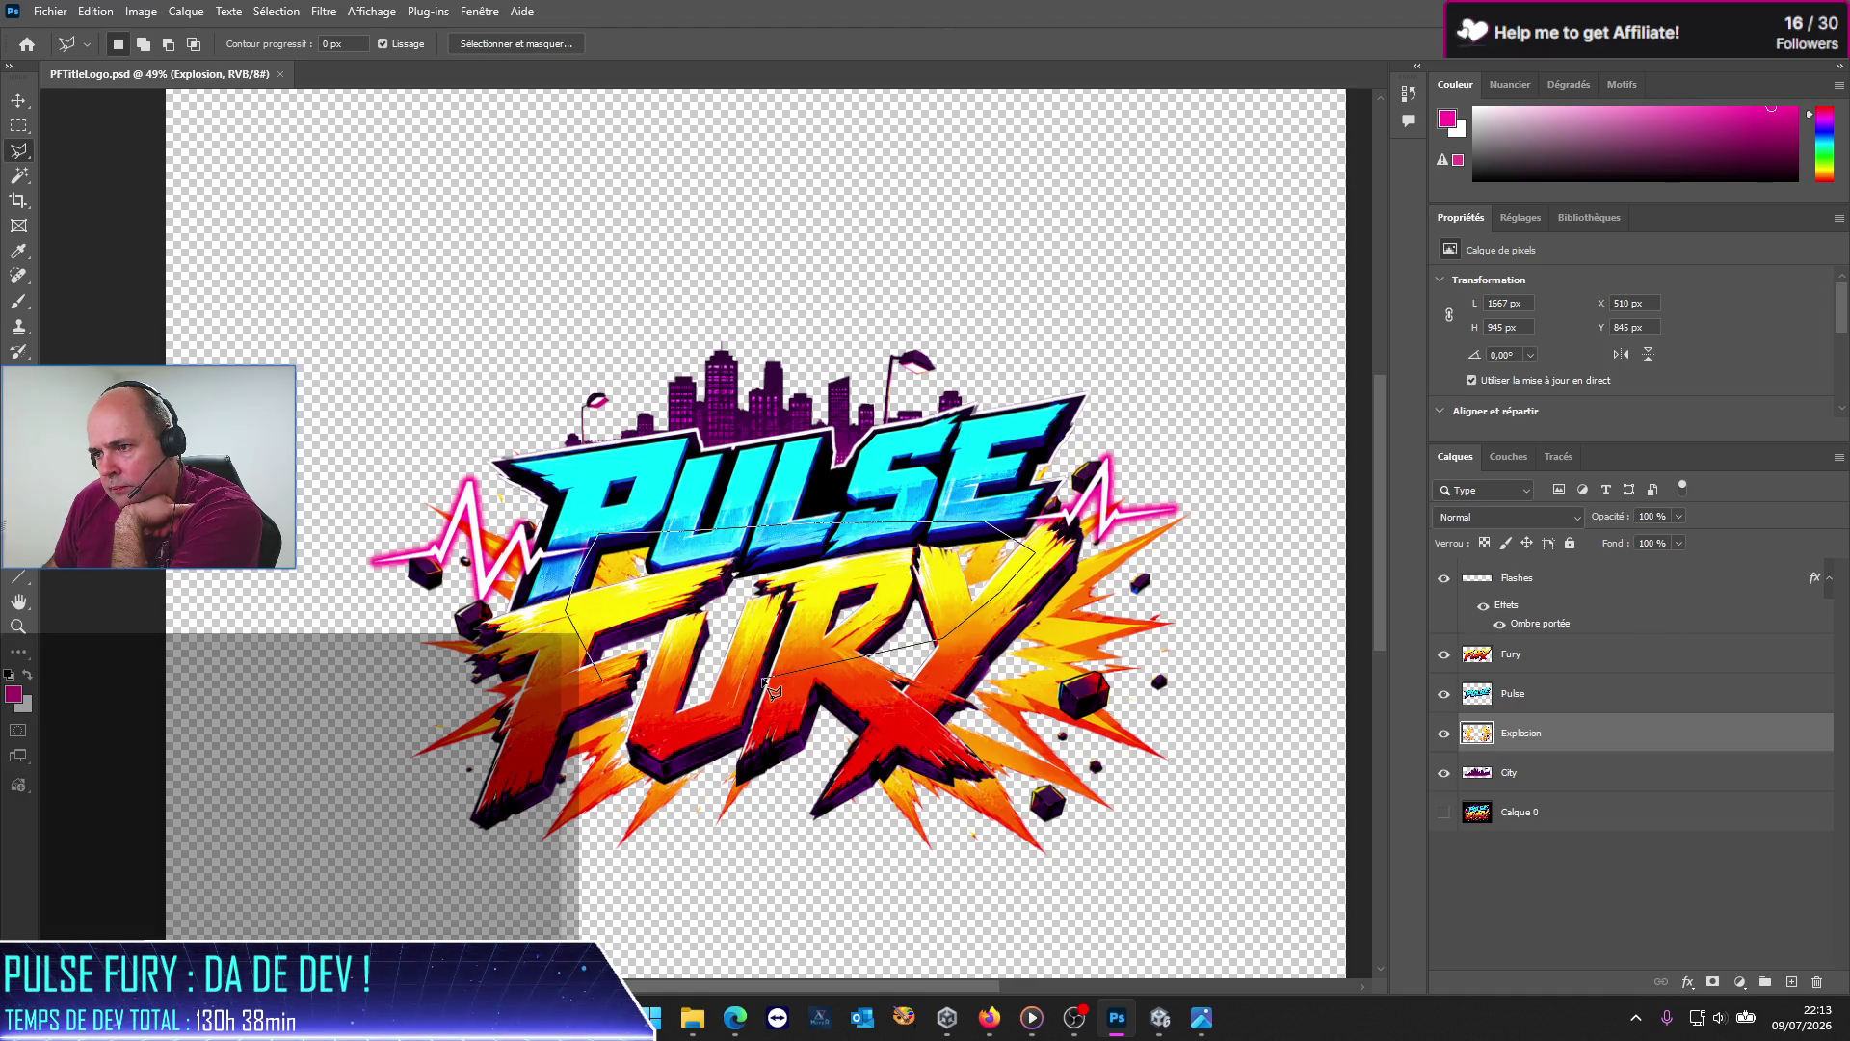
left_click(575, 686)
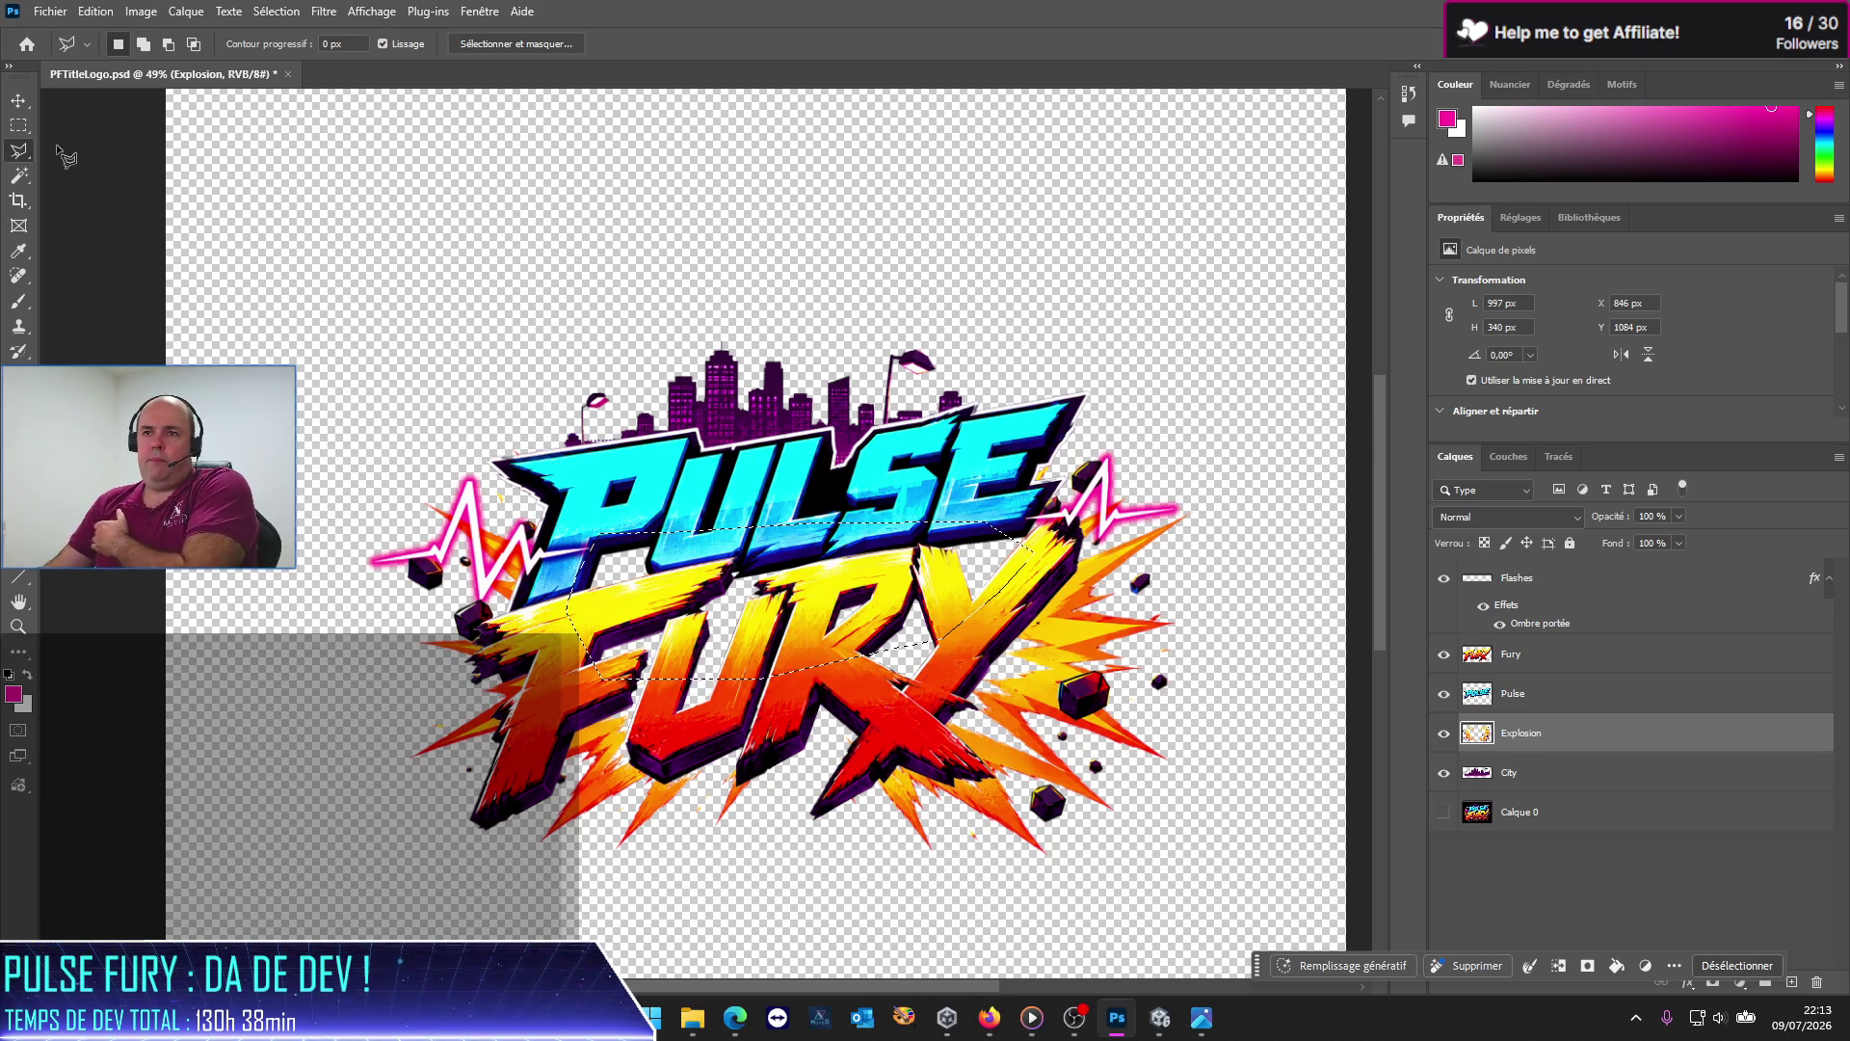
left_click(19, 125)
key("ctrl+d")
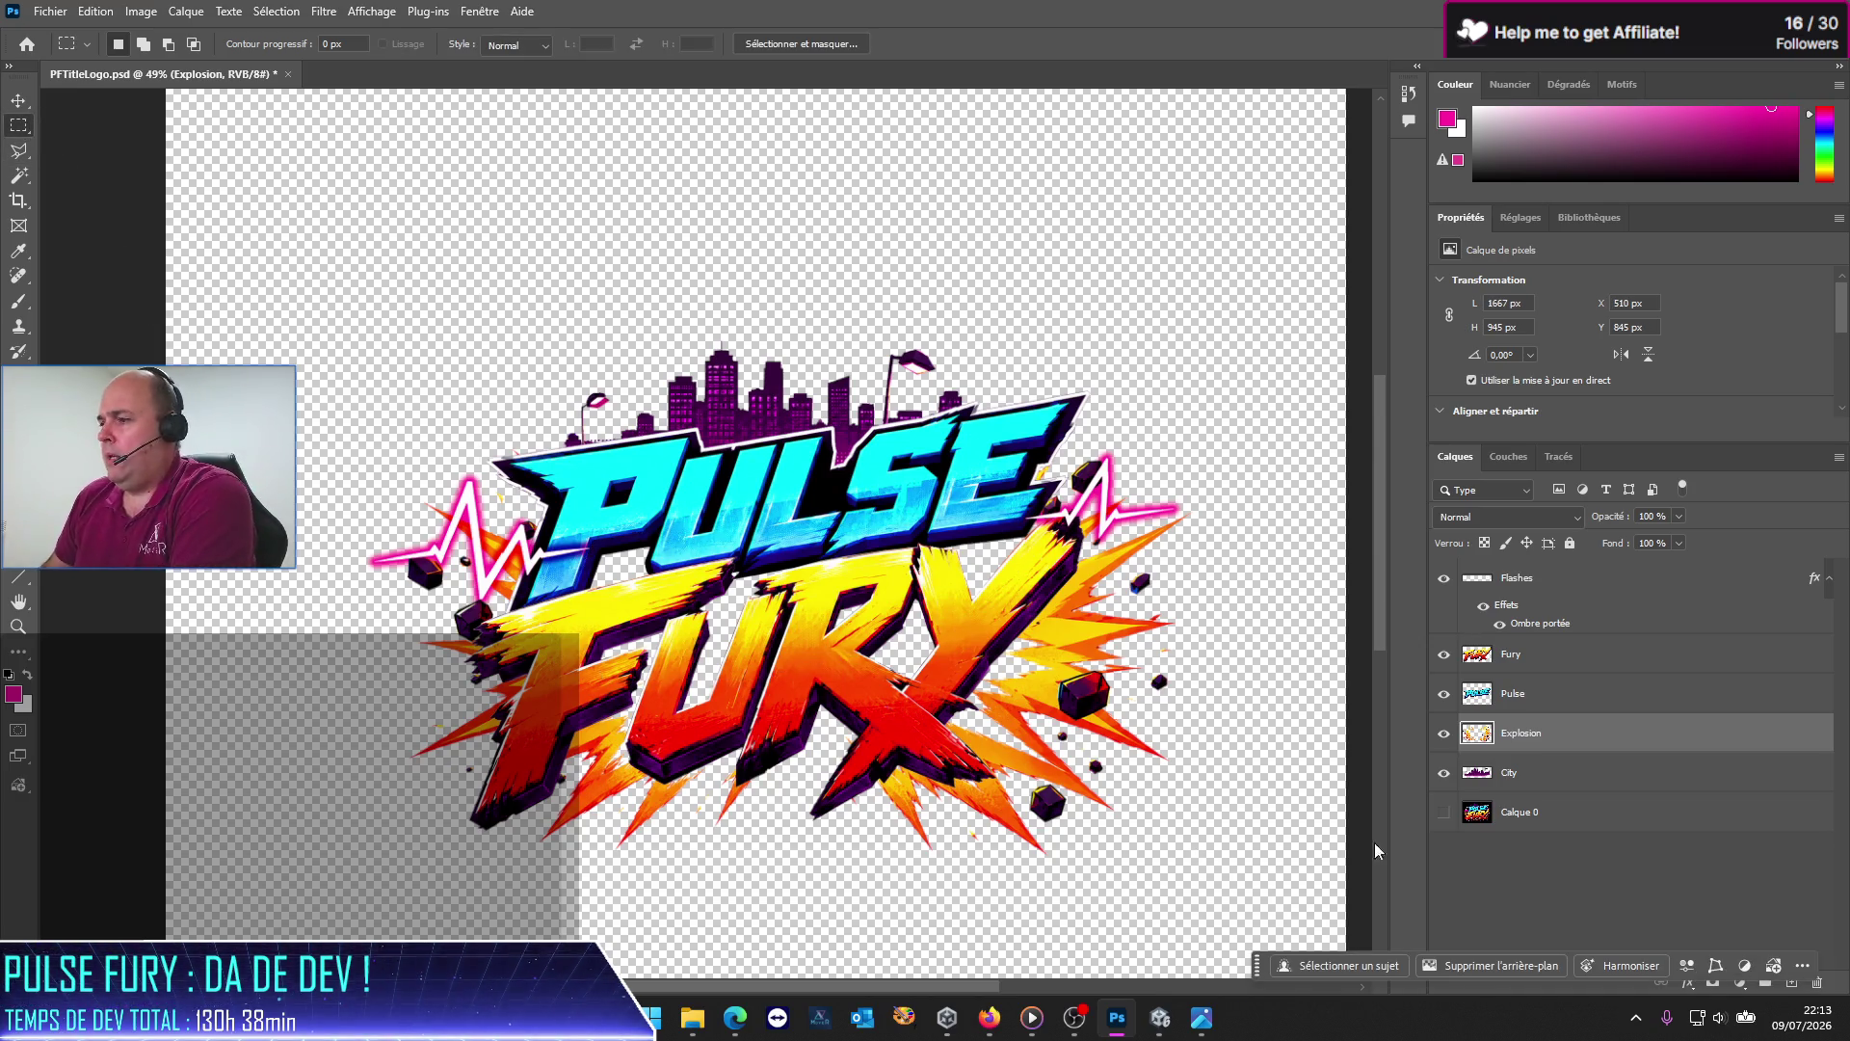
Step: Deselect Explosion and try the Layers panel thumbnail-size and pixel-layer filter options
left_click(1565, 865)
right_click(1564, 864)
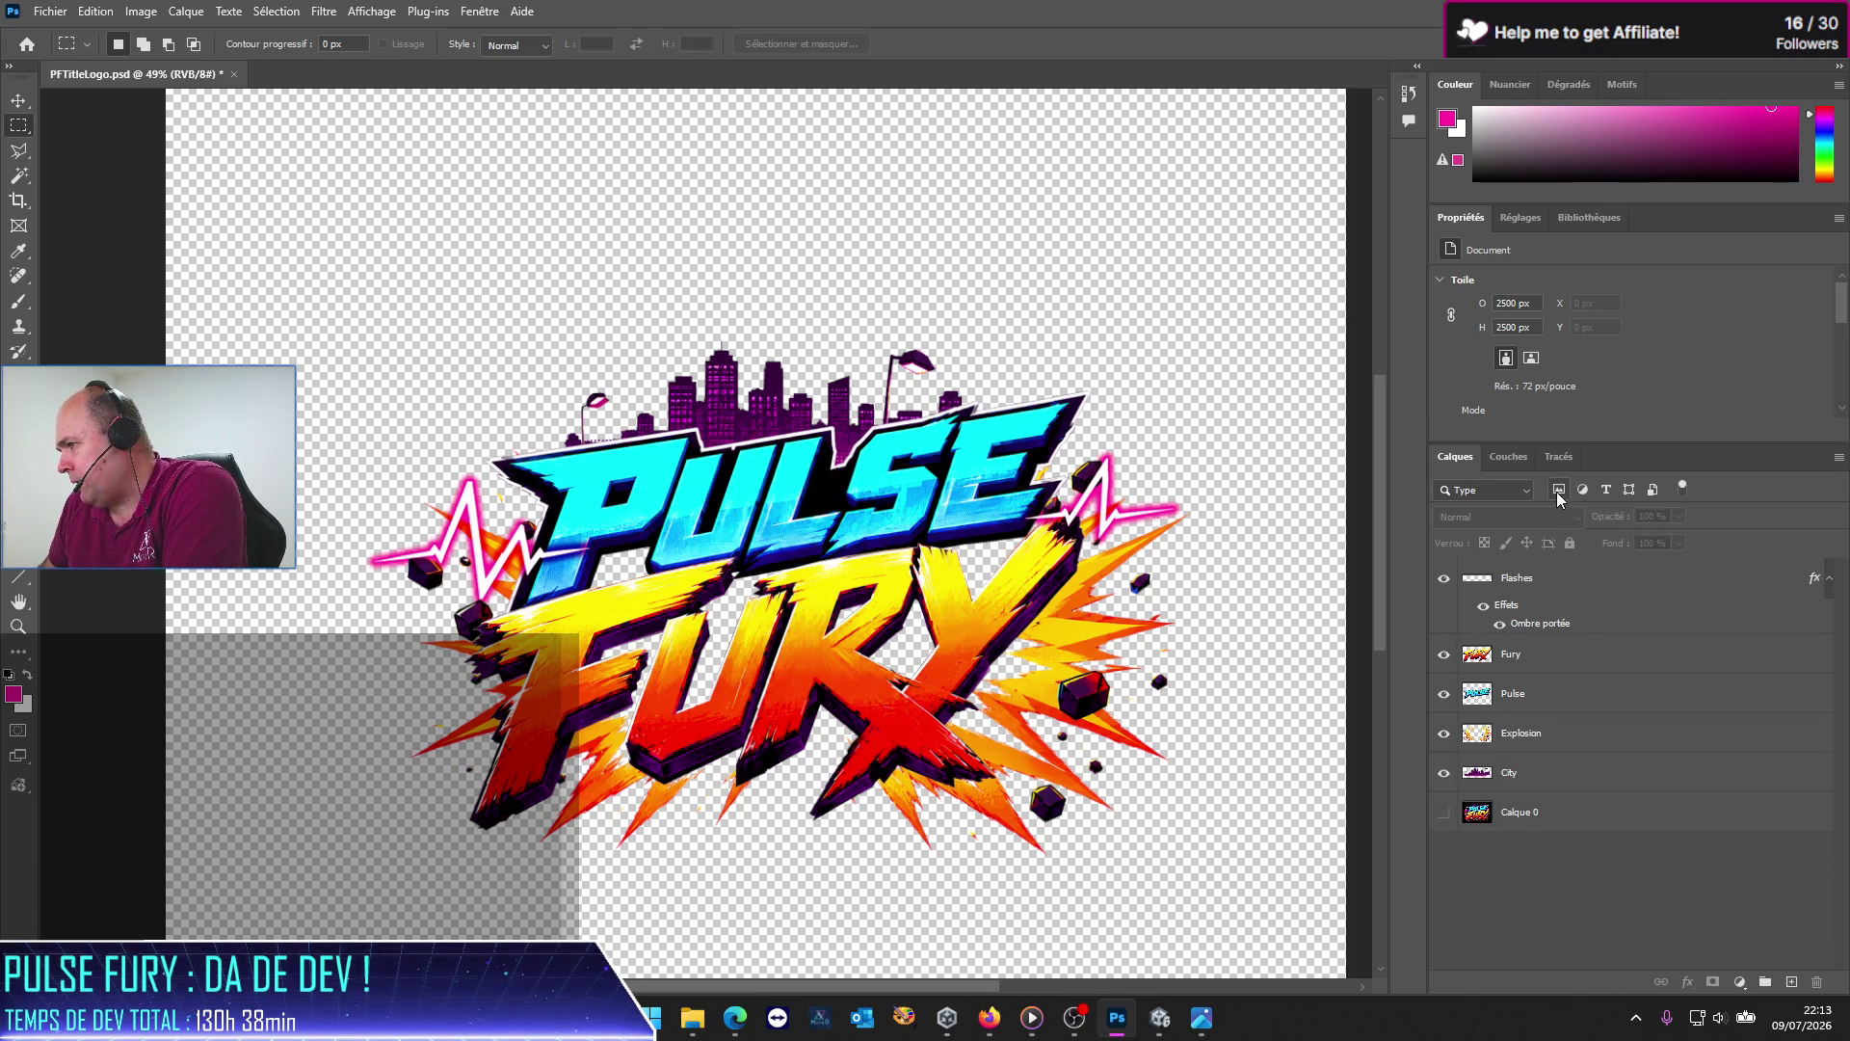
right_click(1553, 864)
left_click(1471, 879)
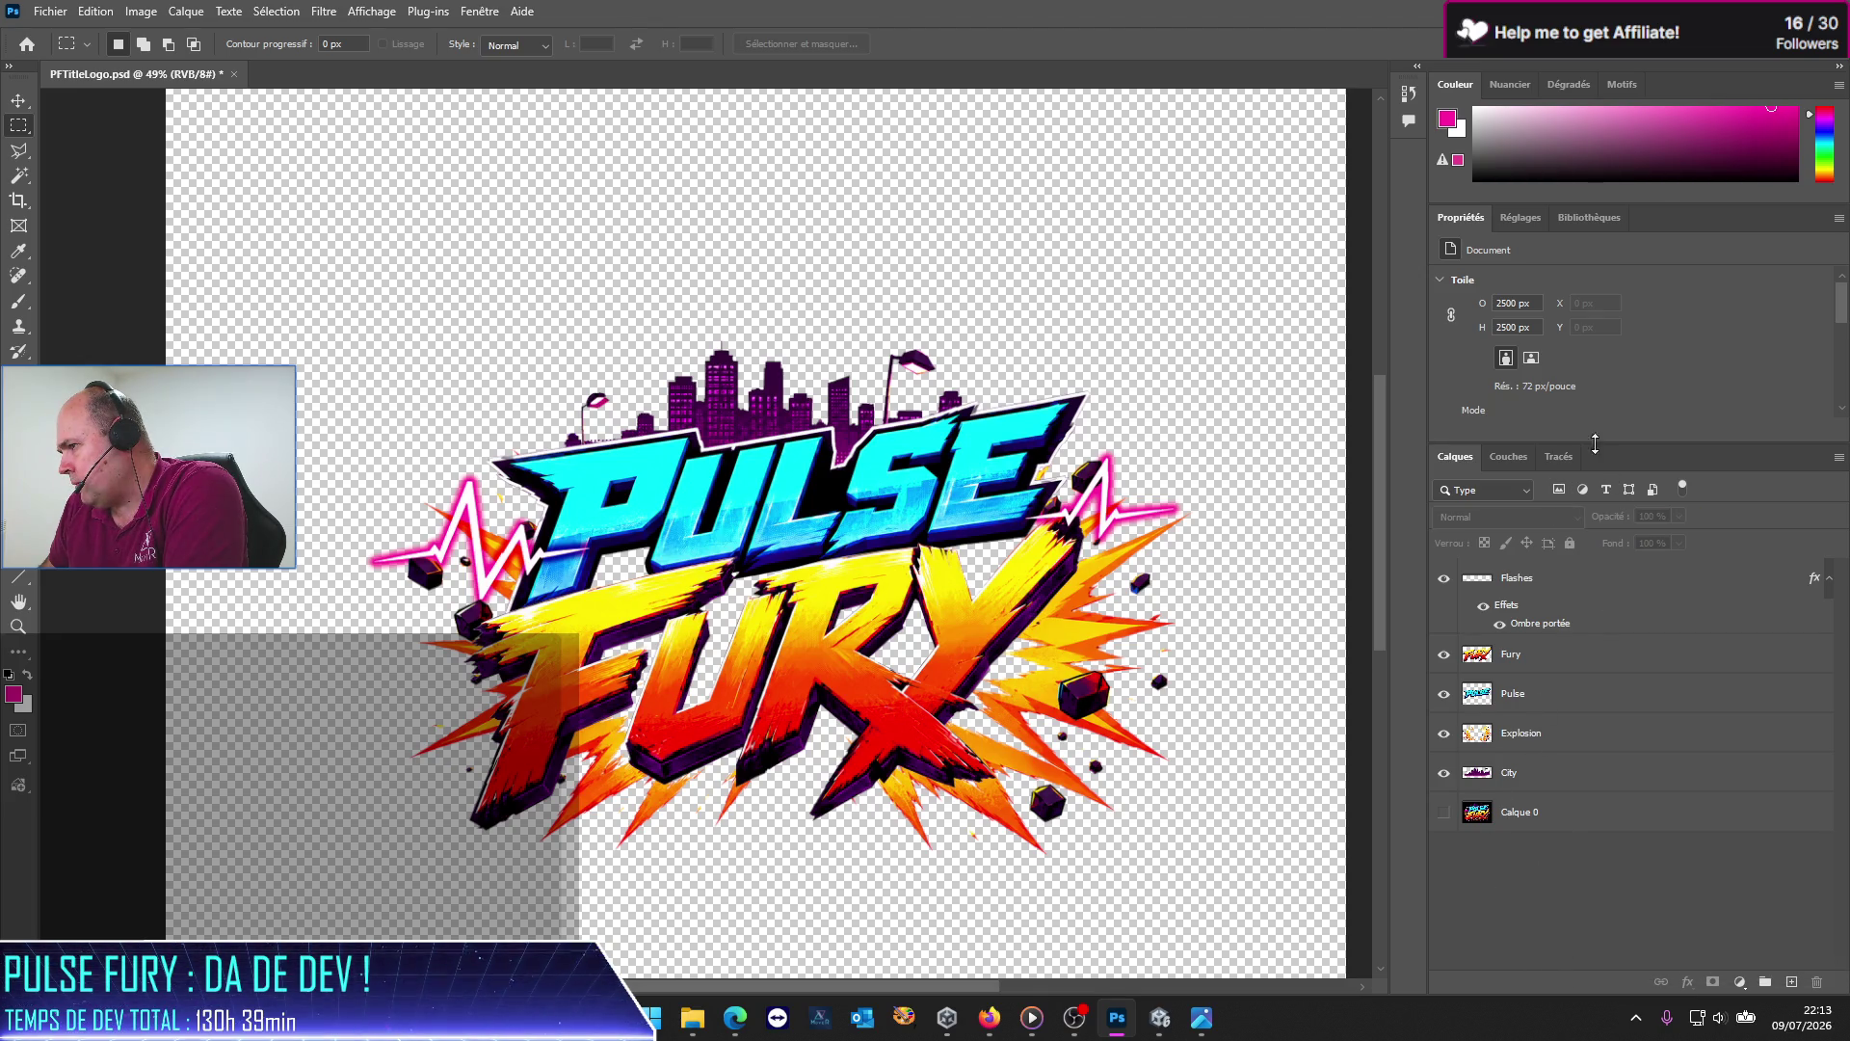
left_click(1559, 491)
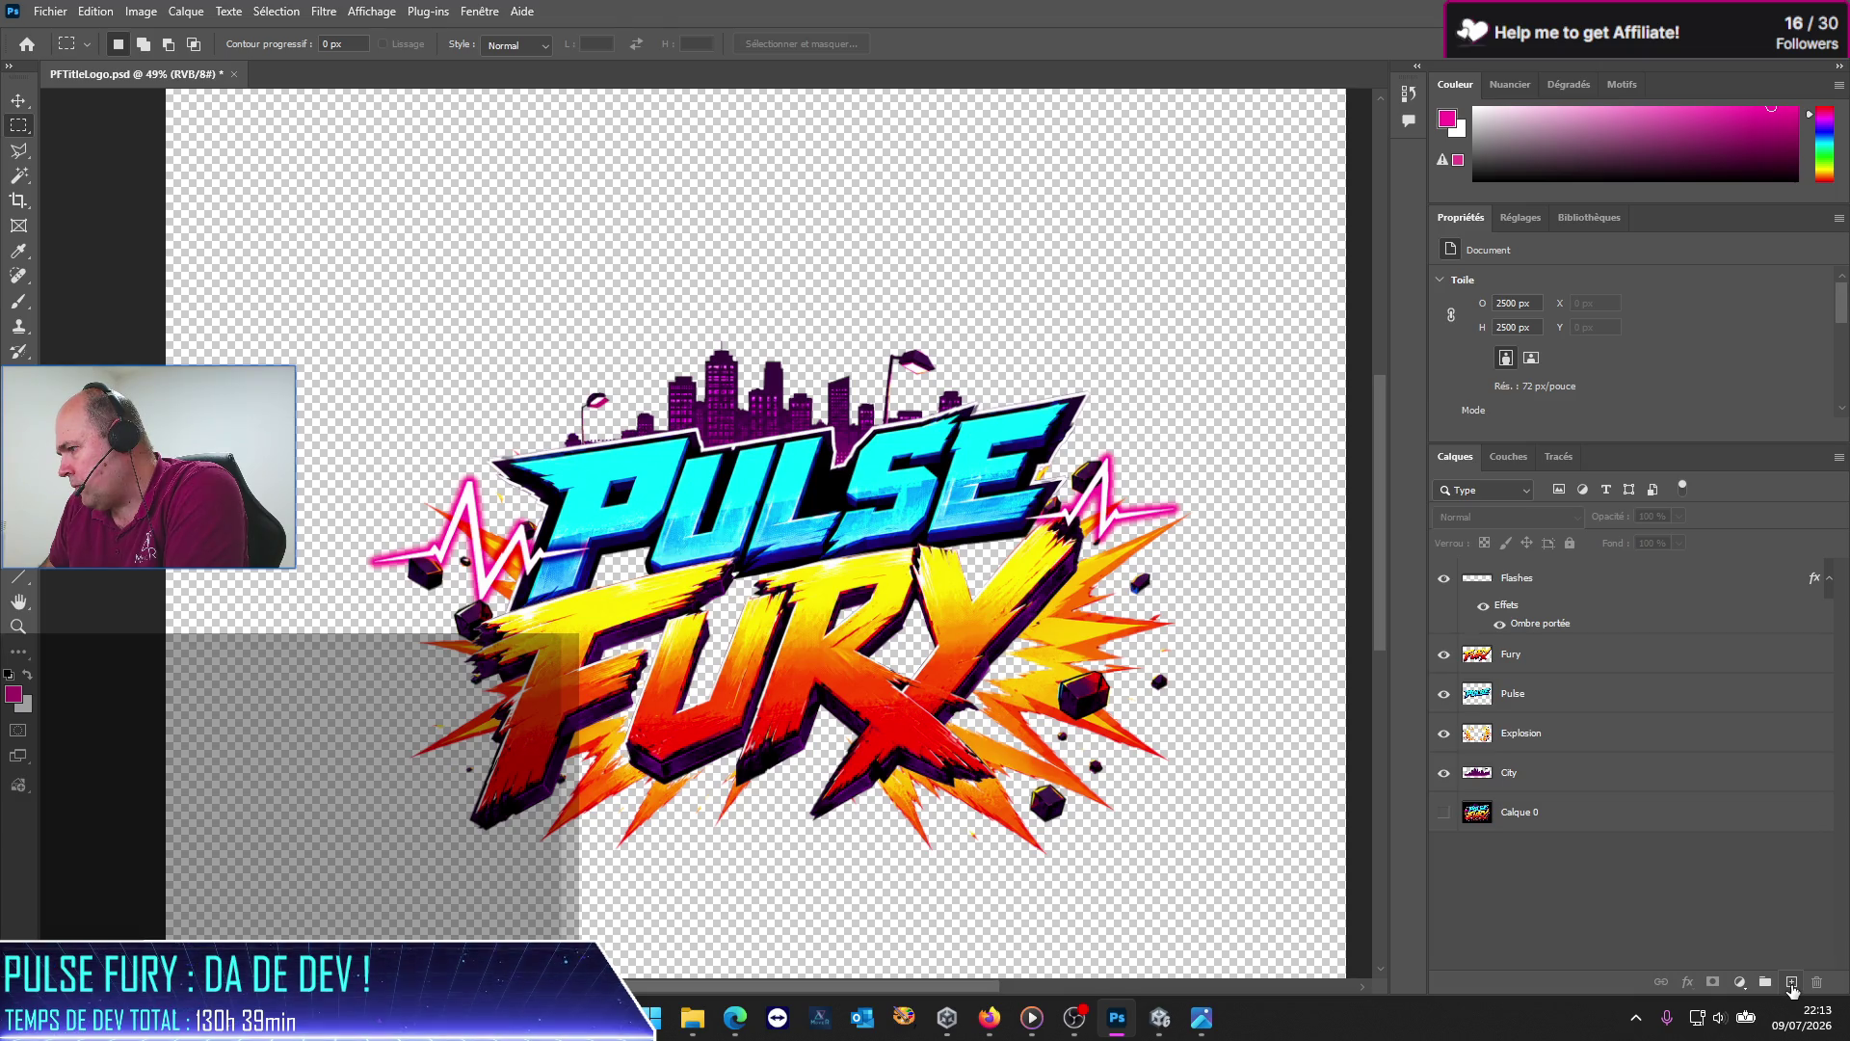
Step: Add a new layer above Calque 0, rename it Fond, and set black as the painting colour
left_click(1789, 982)
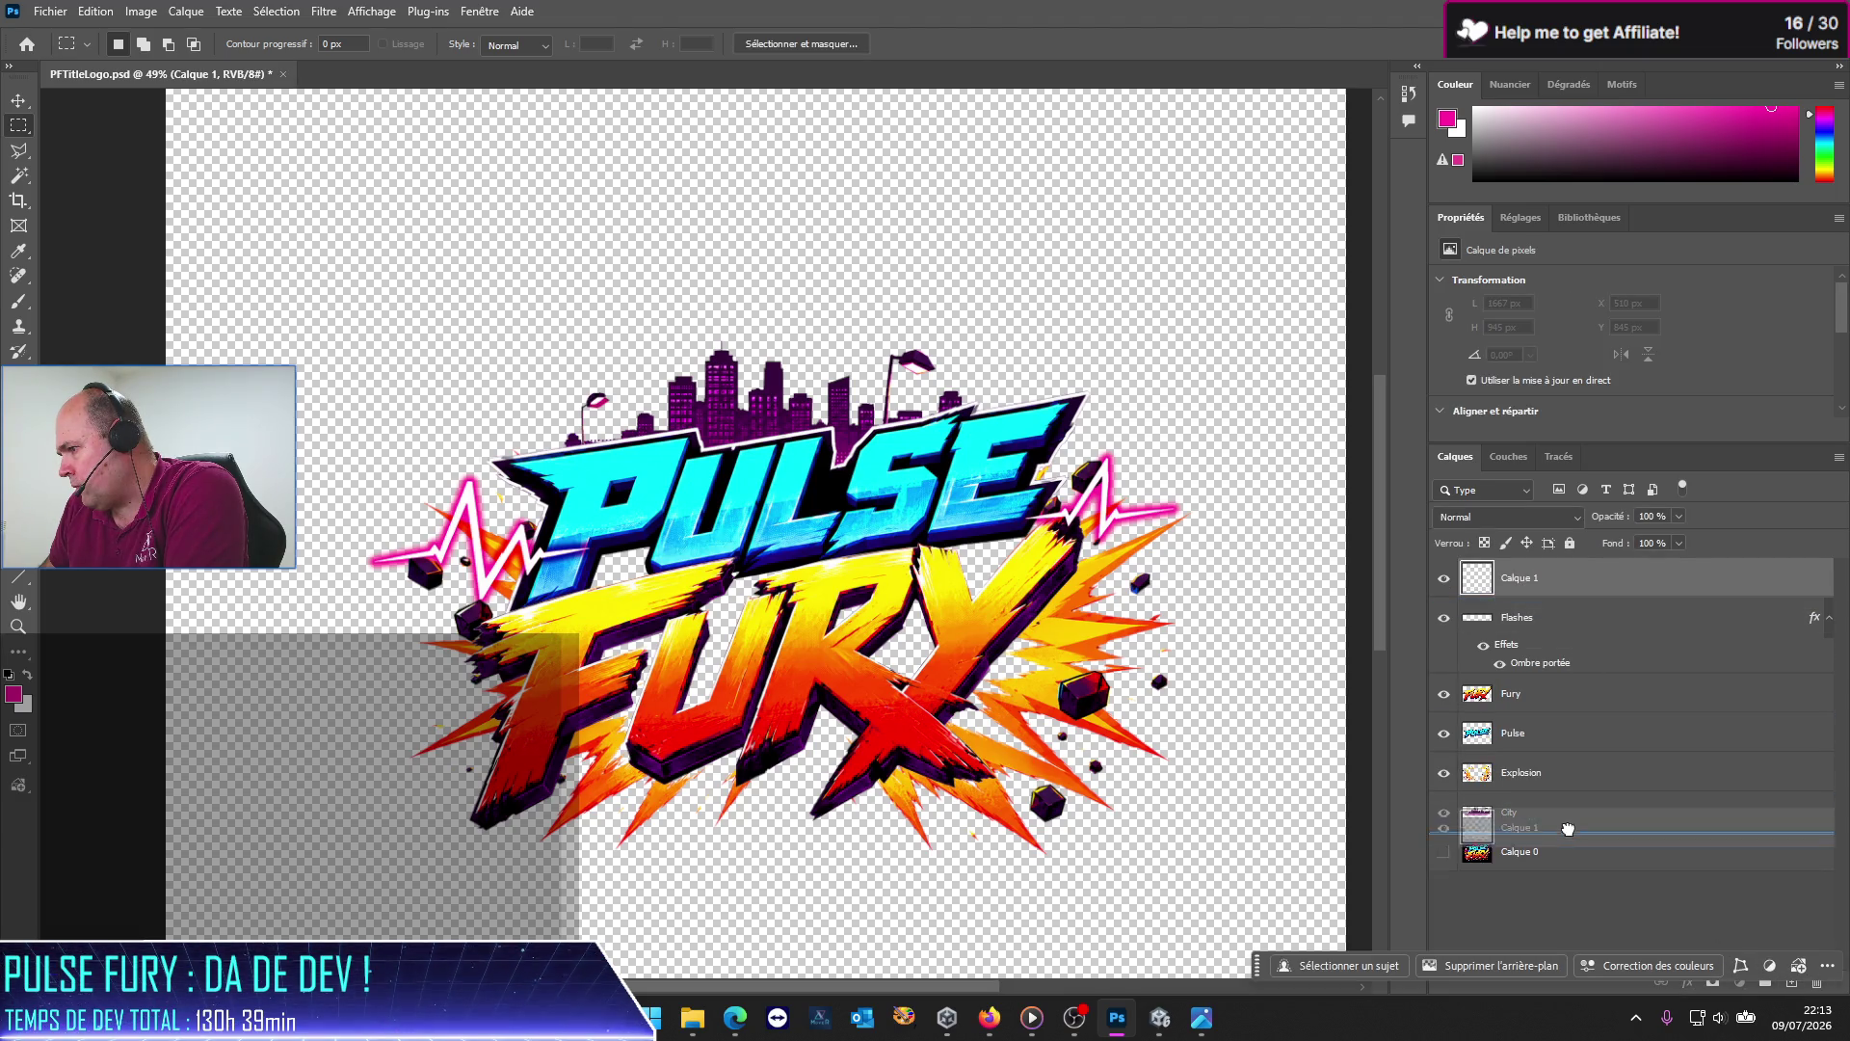
left_click_drag(1527, 578, 1577, 850)
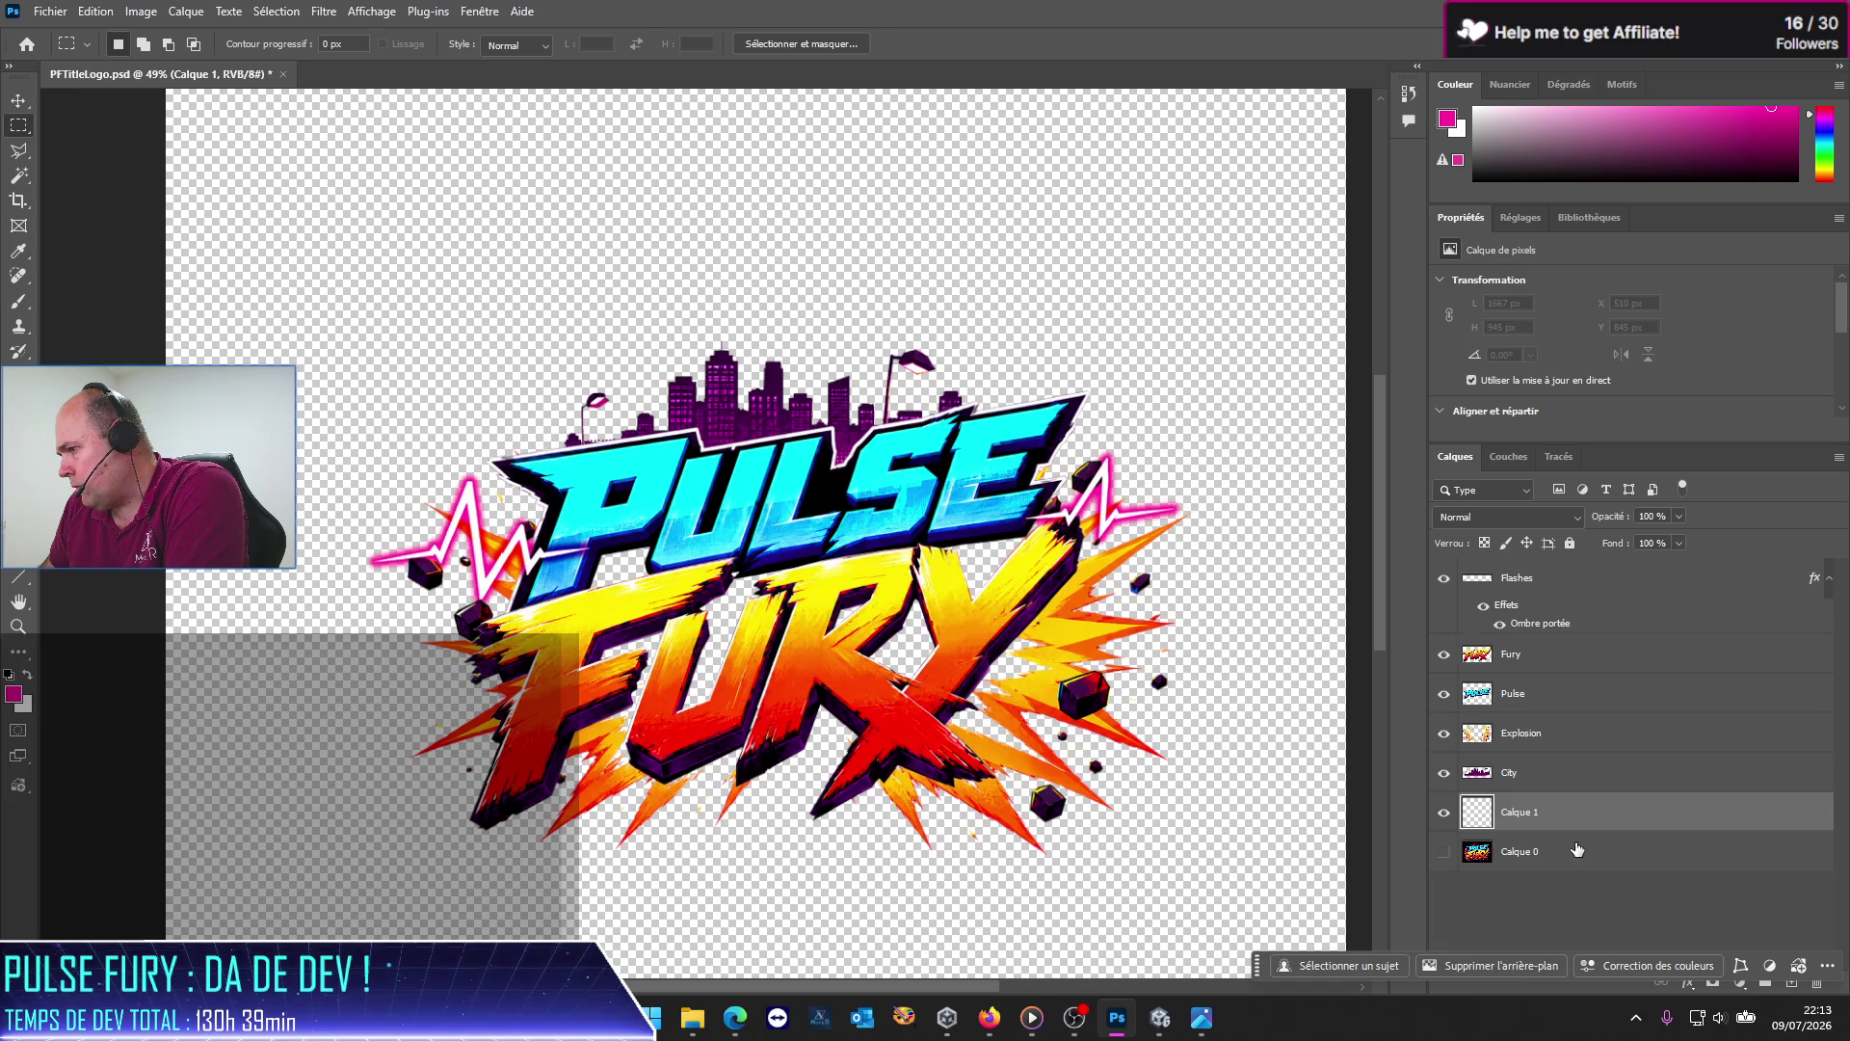
double_click(1491, 812)
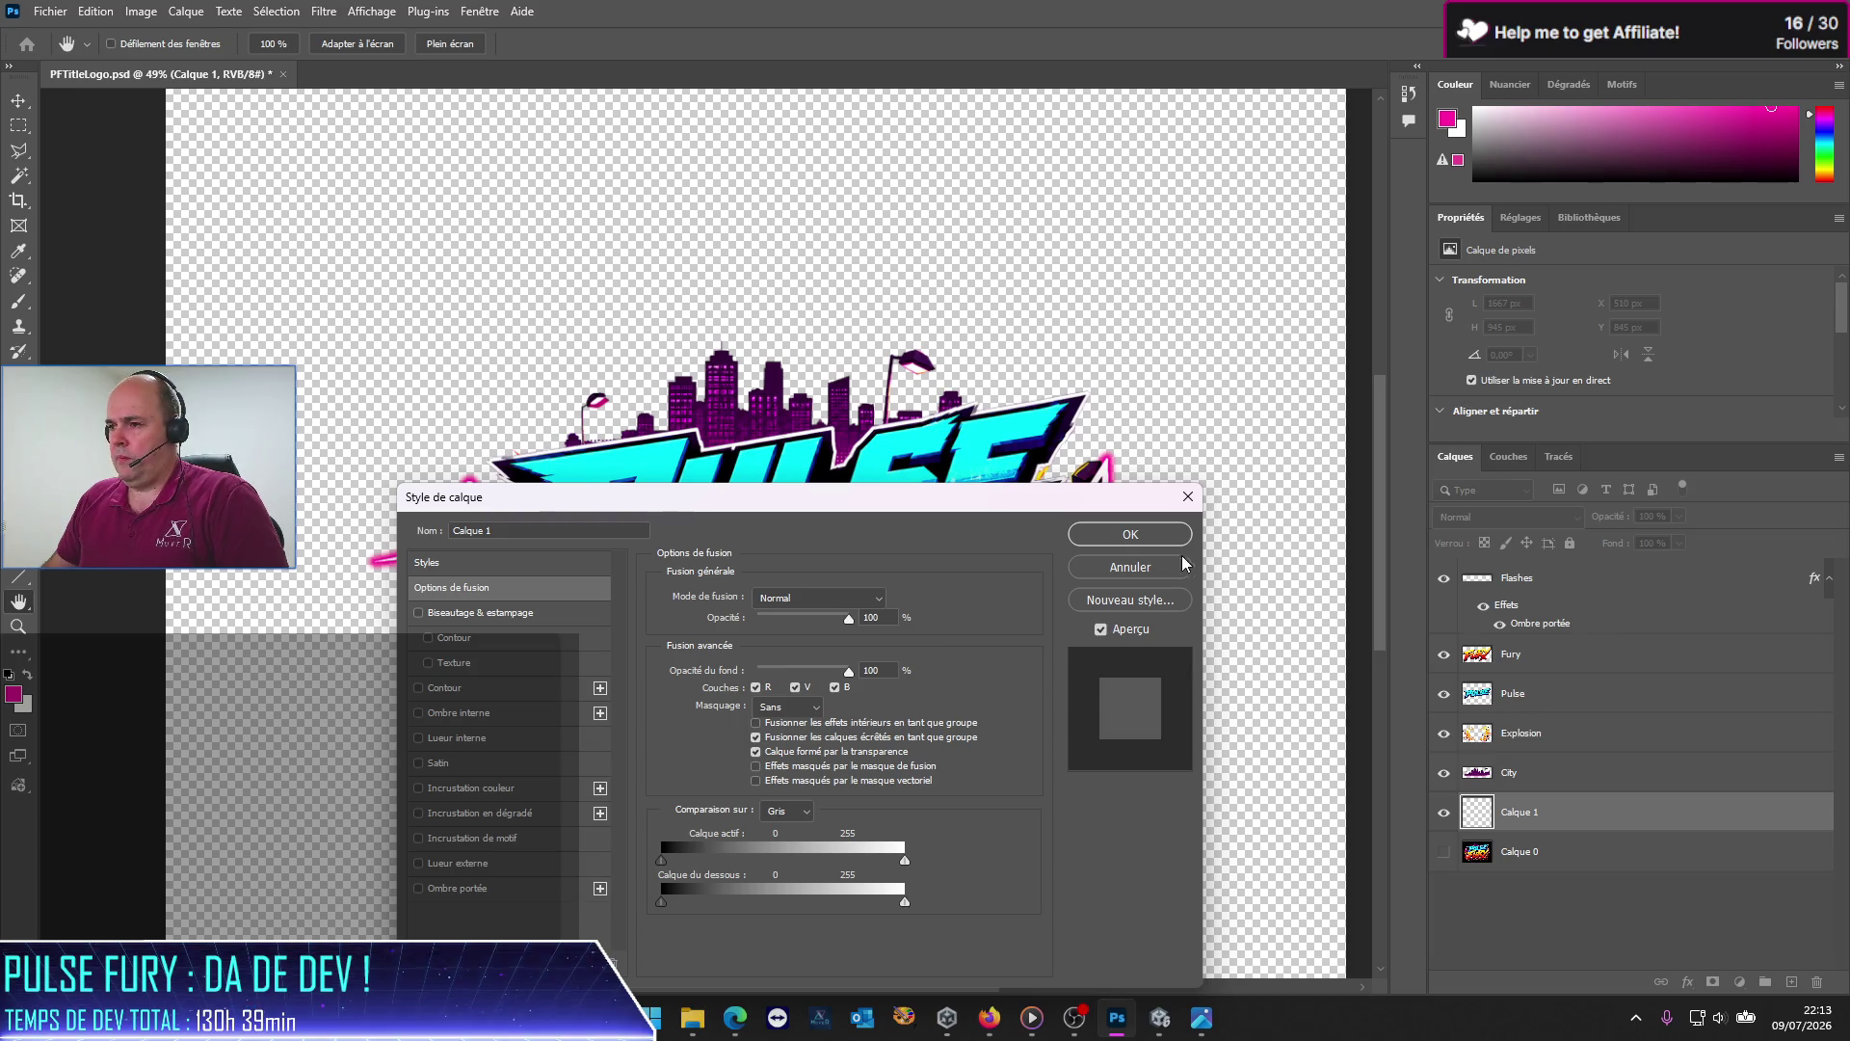
left_click(1147, 566)
right_click(1515, 814)
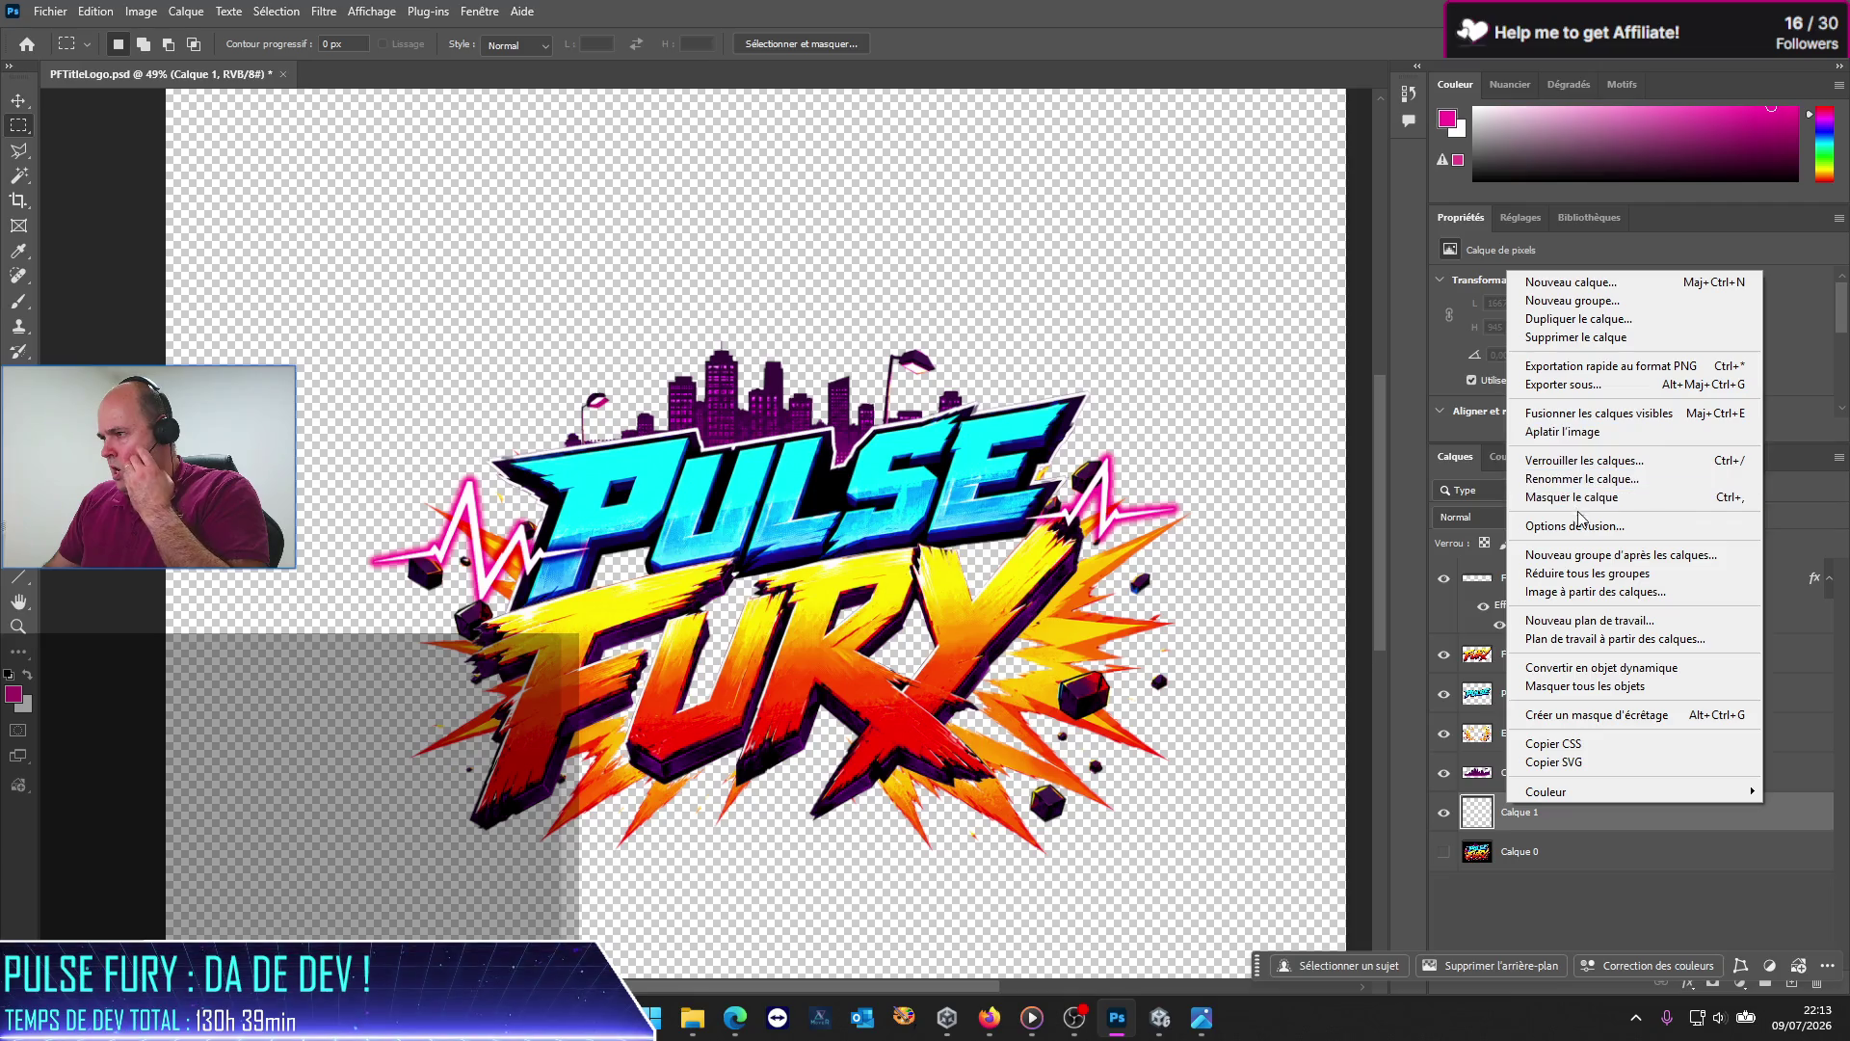
left_click(1585, 478)
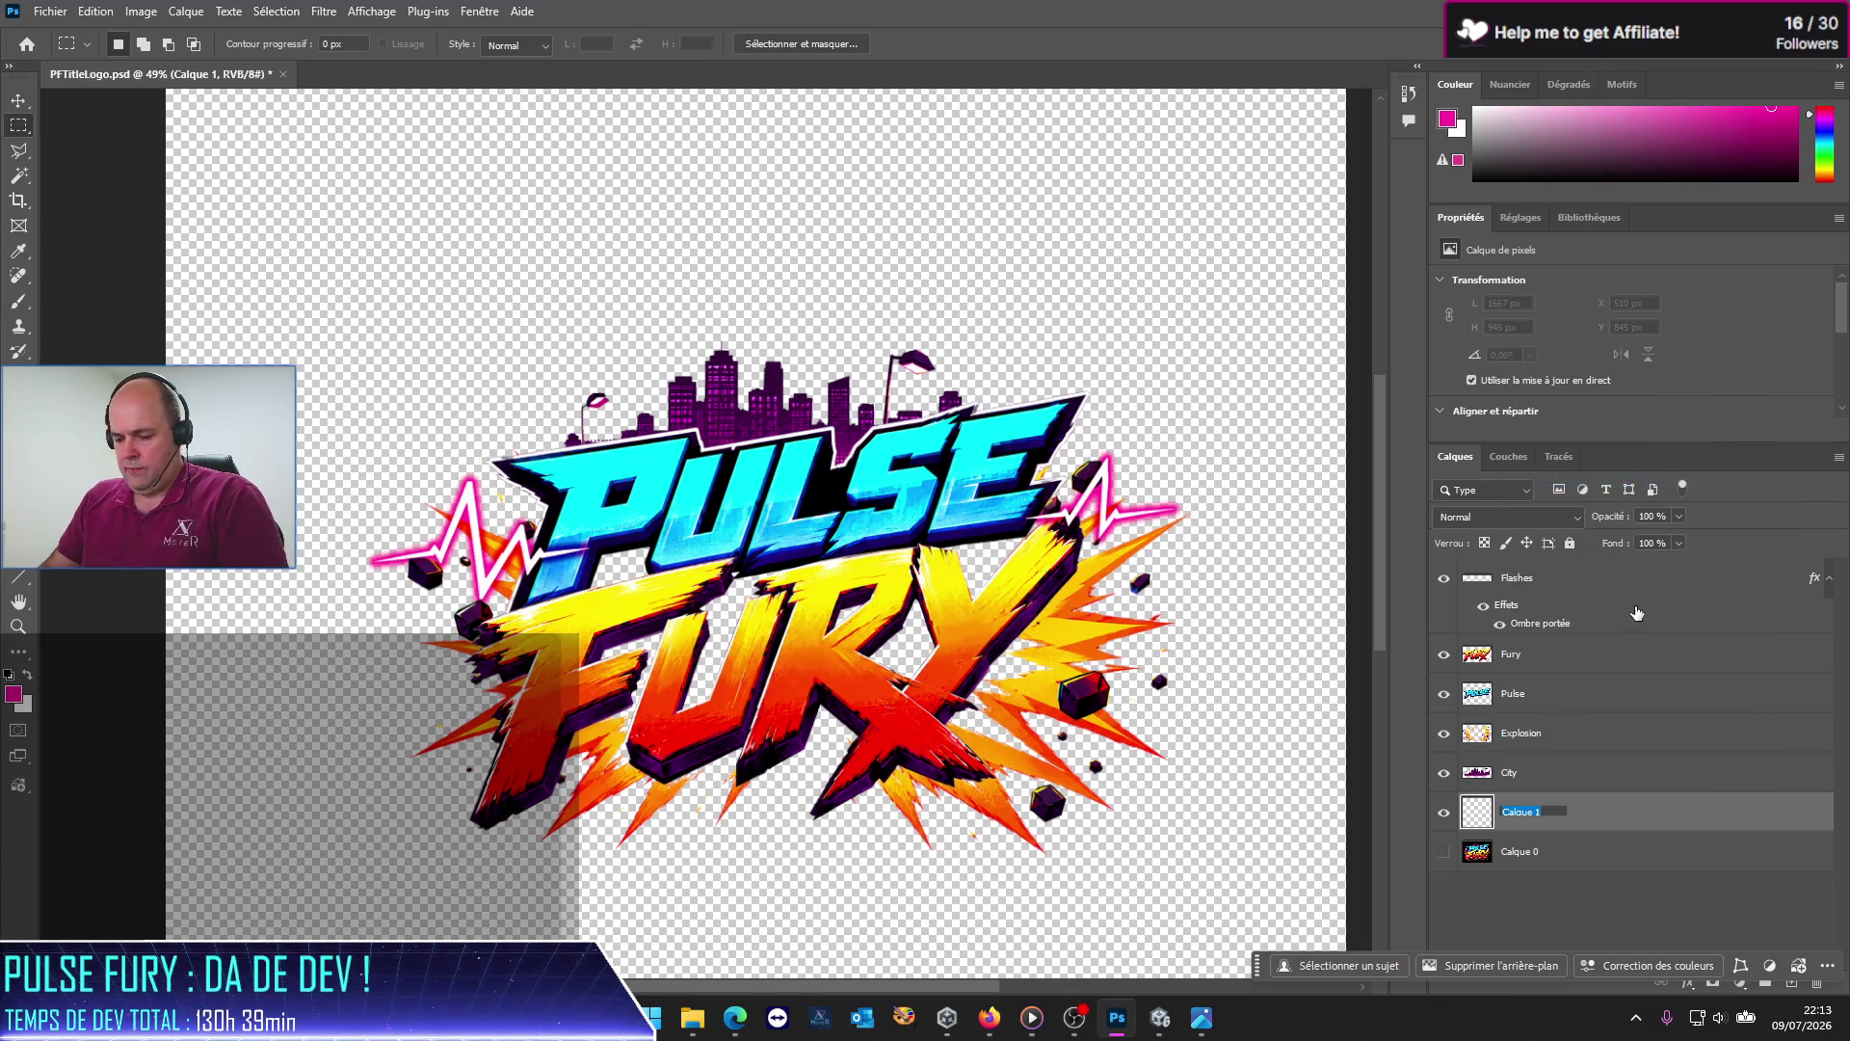
left_click(1533, 811)
type("Fond")
key("Return")
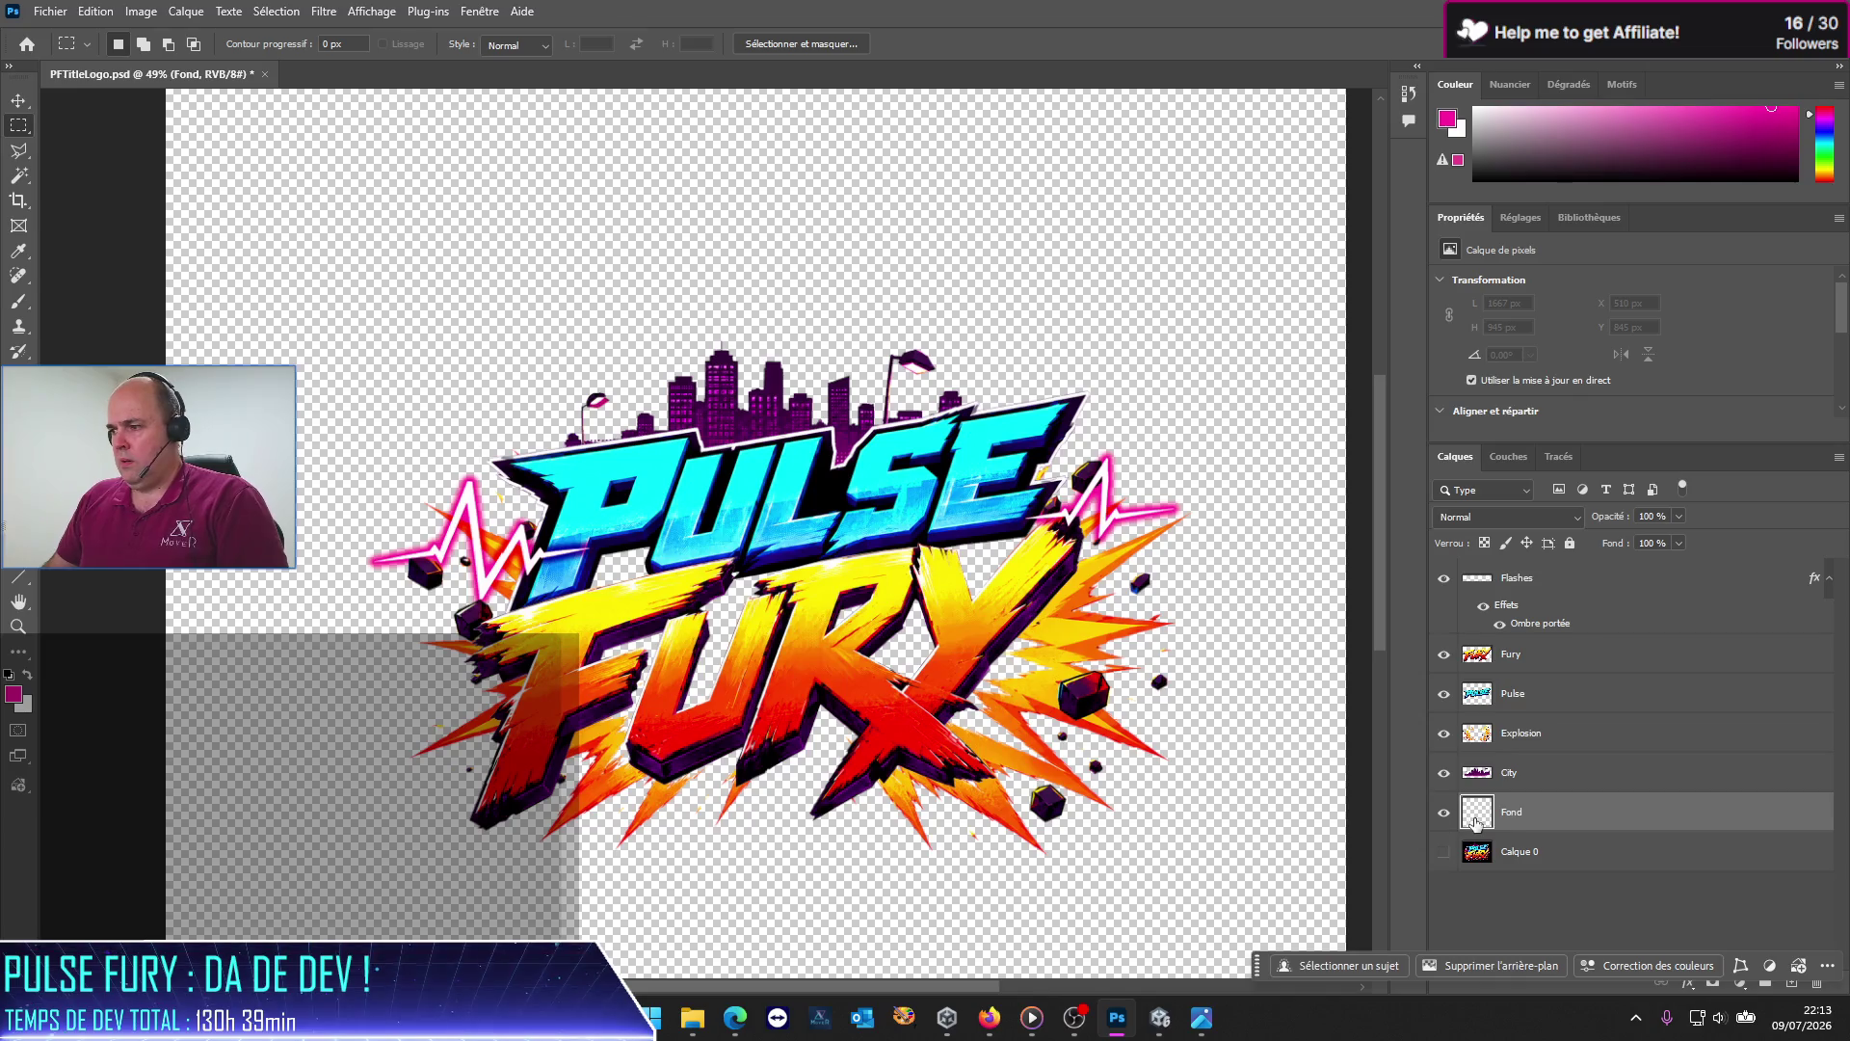
left_click_drag(1558, 145, 1493, 206)
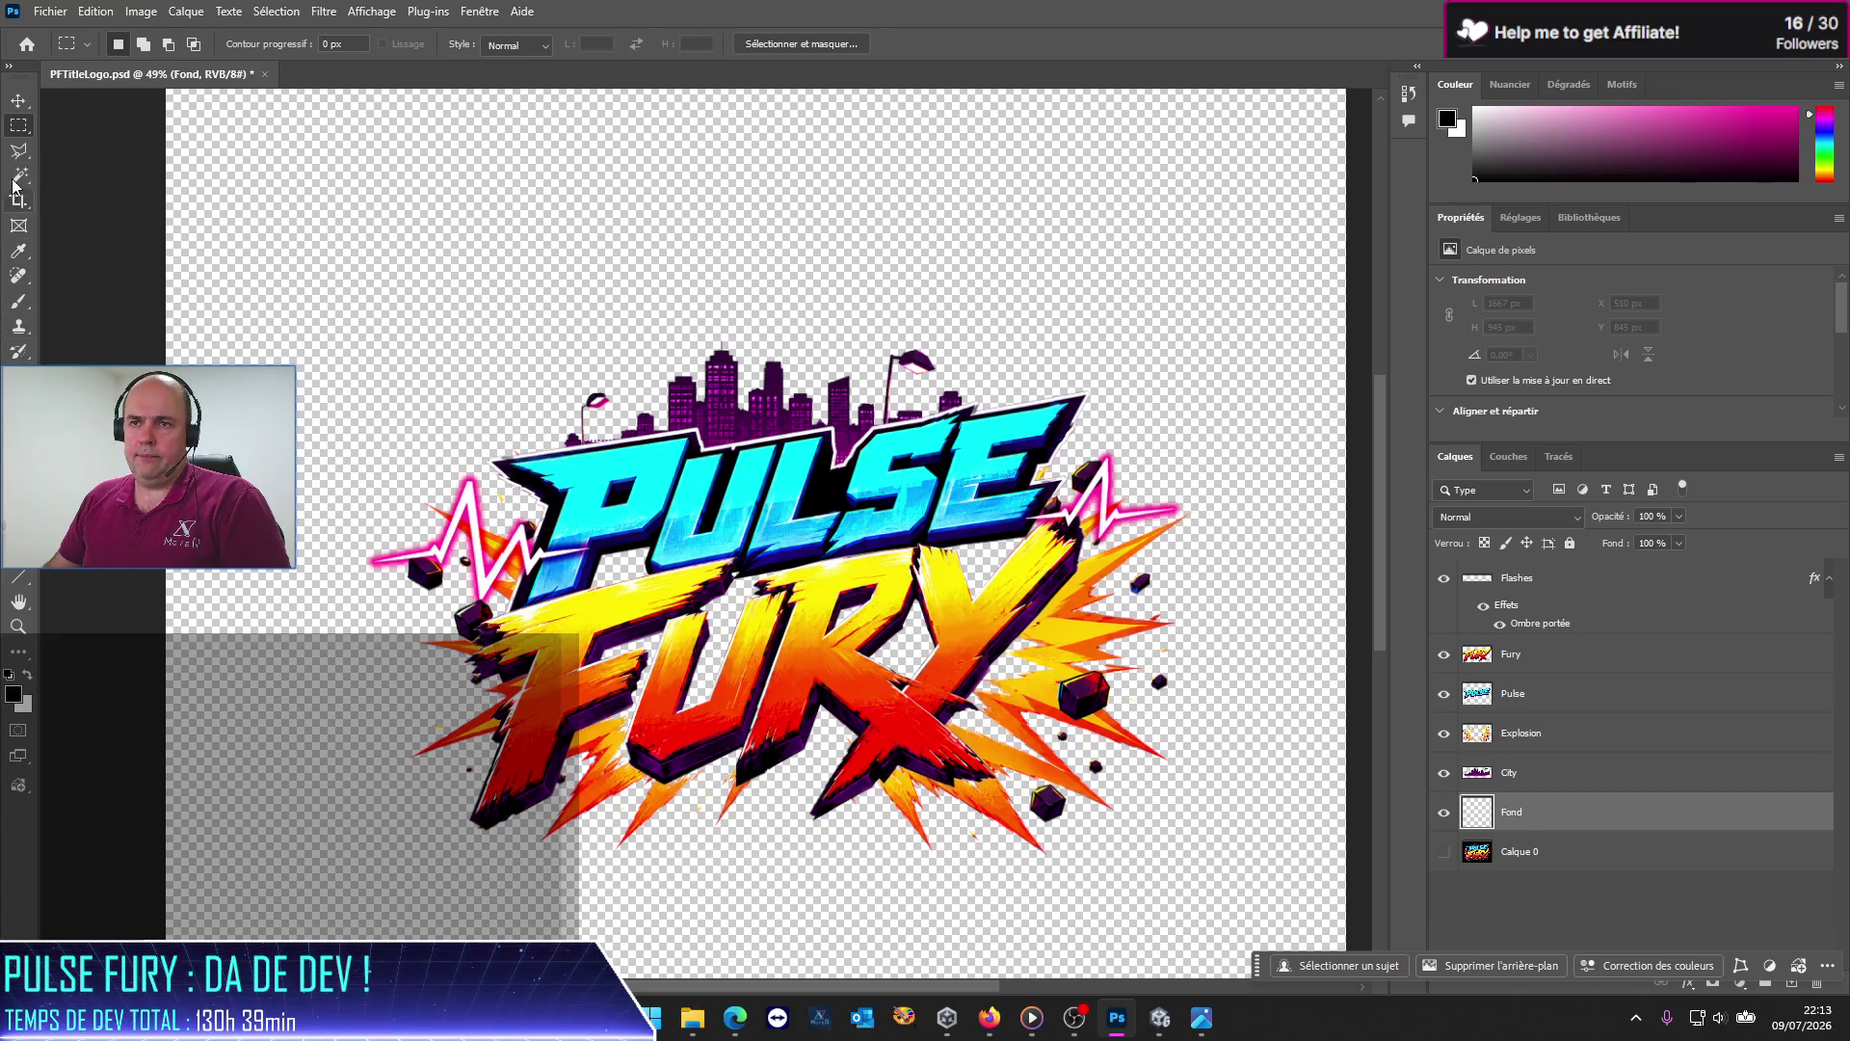
Step: Fill the Fond layer with solid black using the Paint Bucket at 100% opacity
key("g")
left_click(583, 345)
left_click(610, 312)
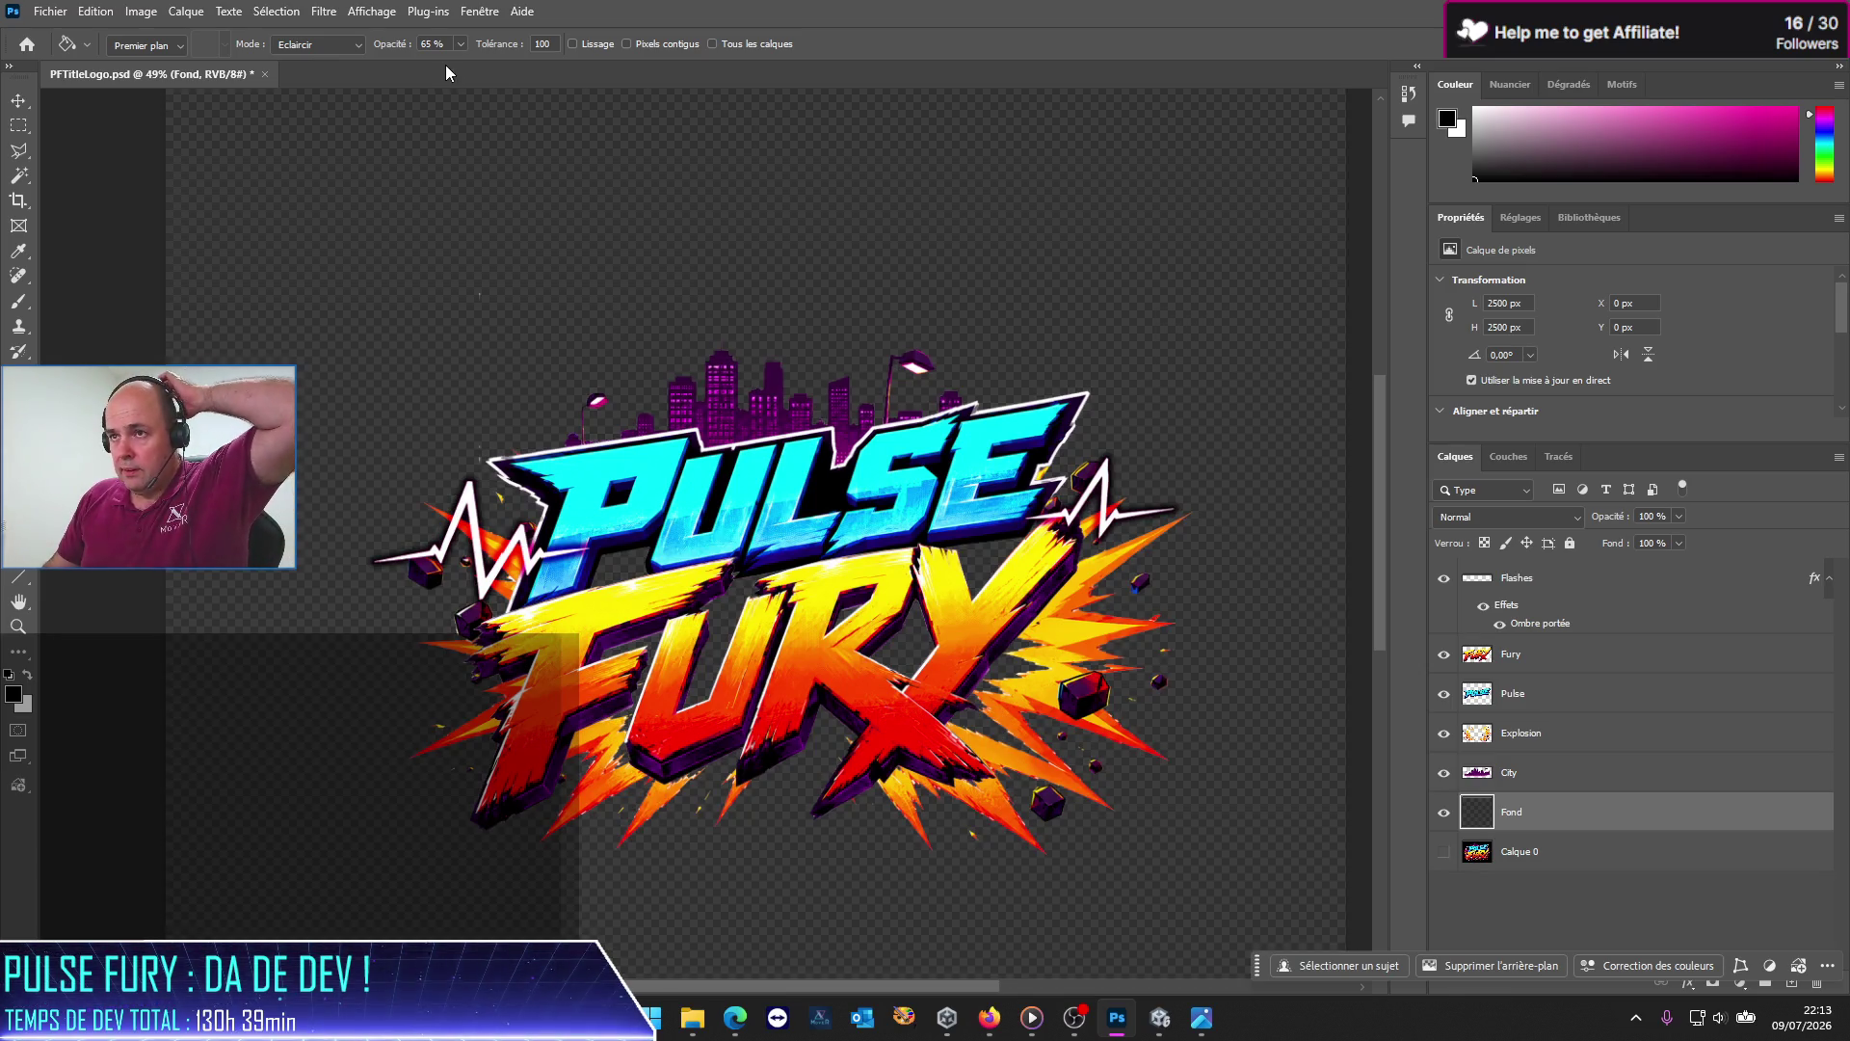
left_click(432, 43)
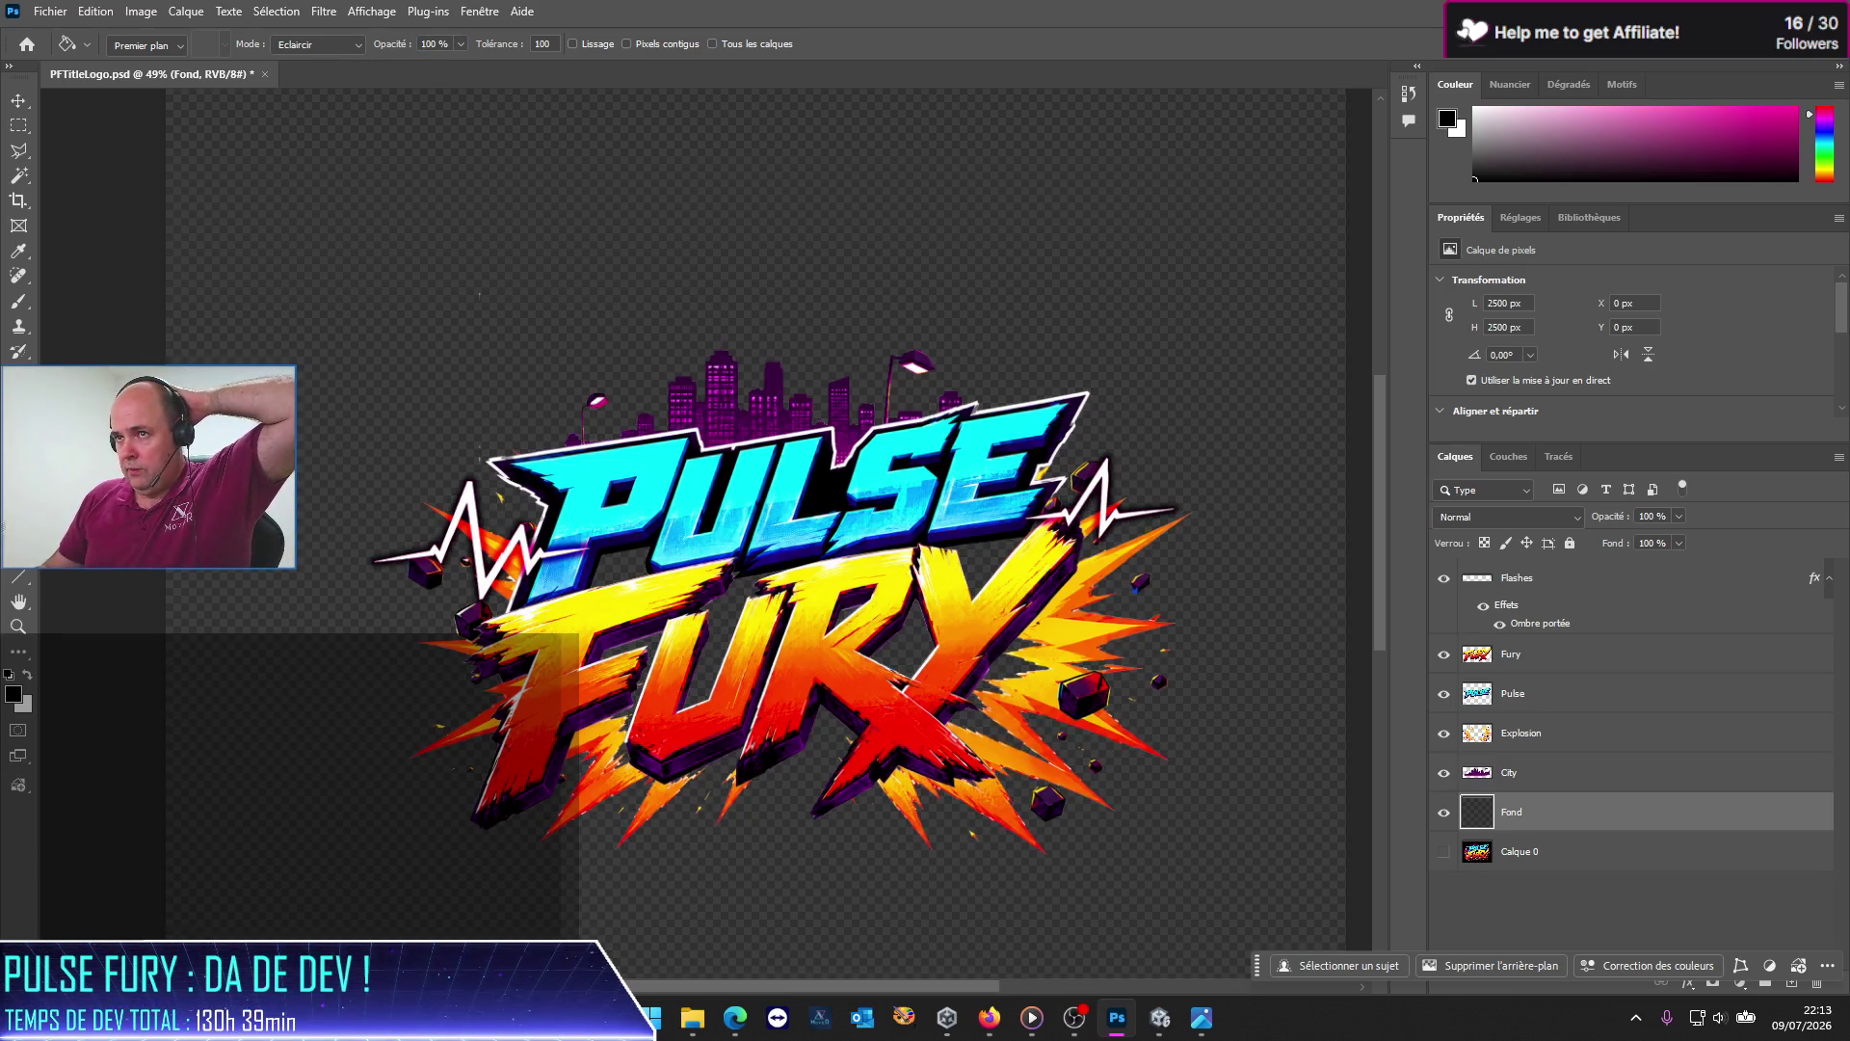
left_click(547, 207)
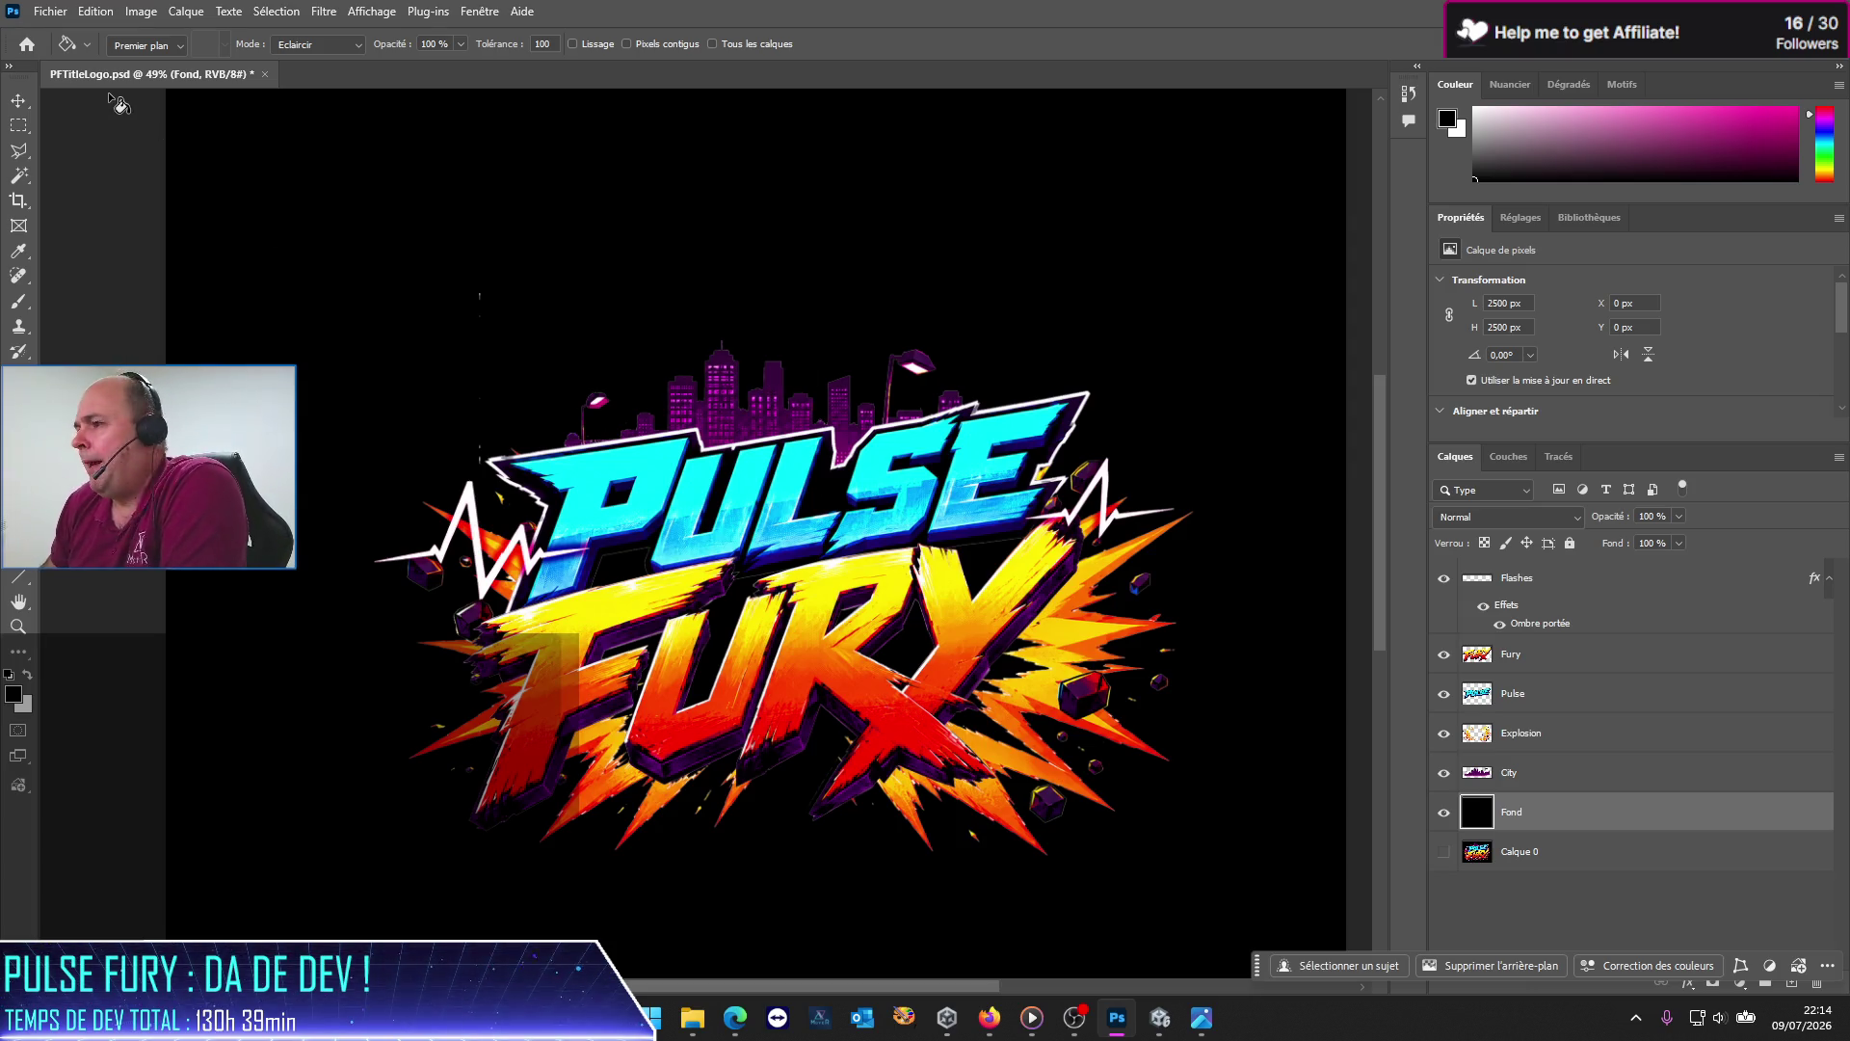
Step: Toggle the City layer off and back on, then hide the Flashes heartbeat lines
left_click(1444, 772)
left_click(1443, 772)
scroll(506, 419, "up", 2)
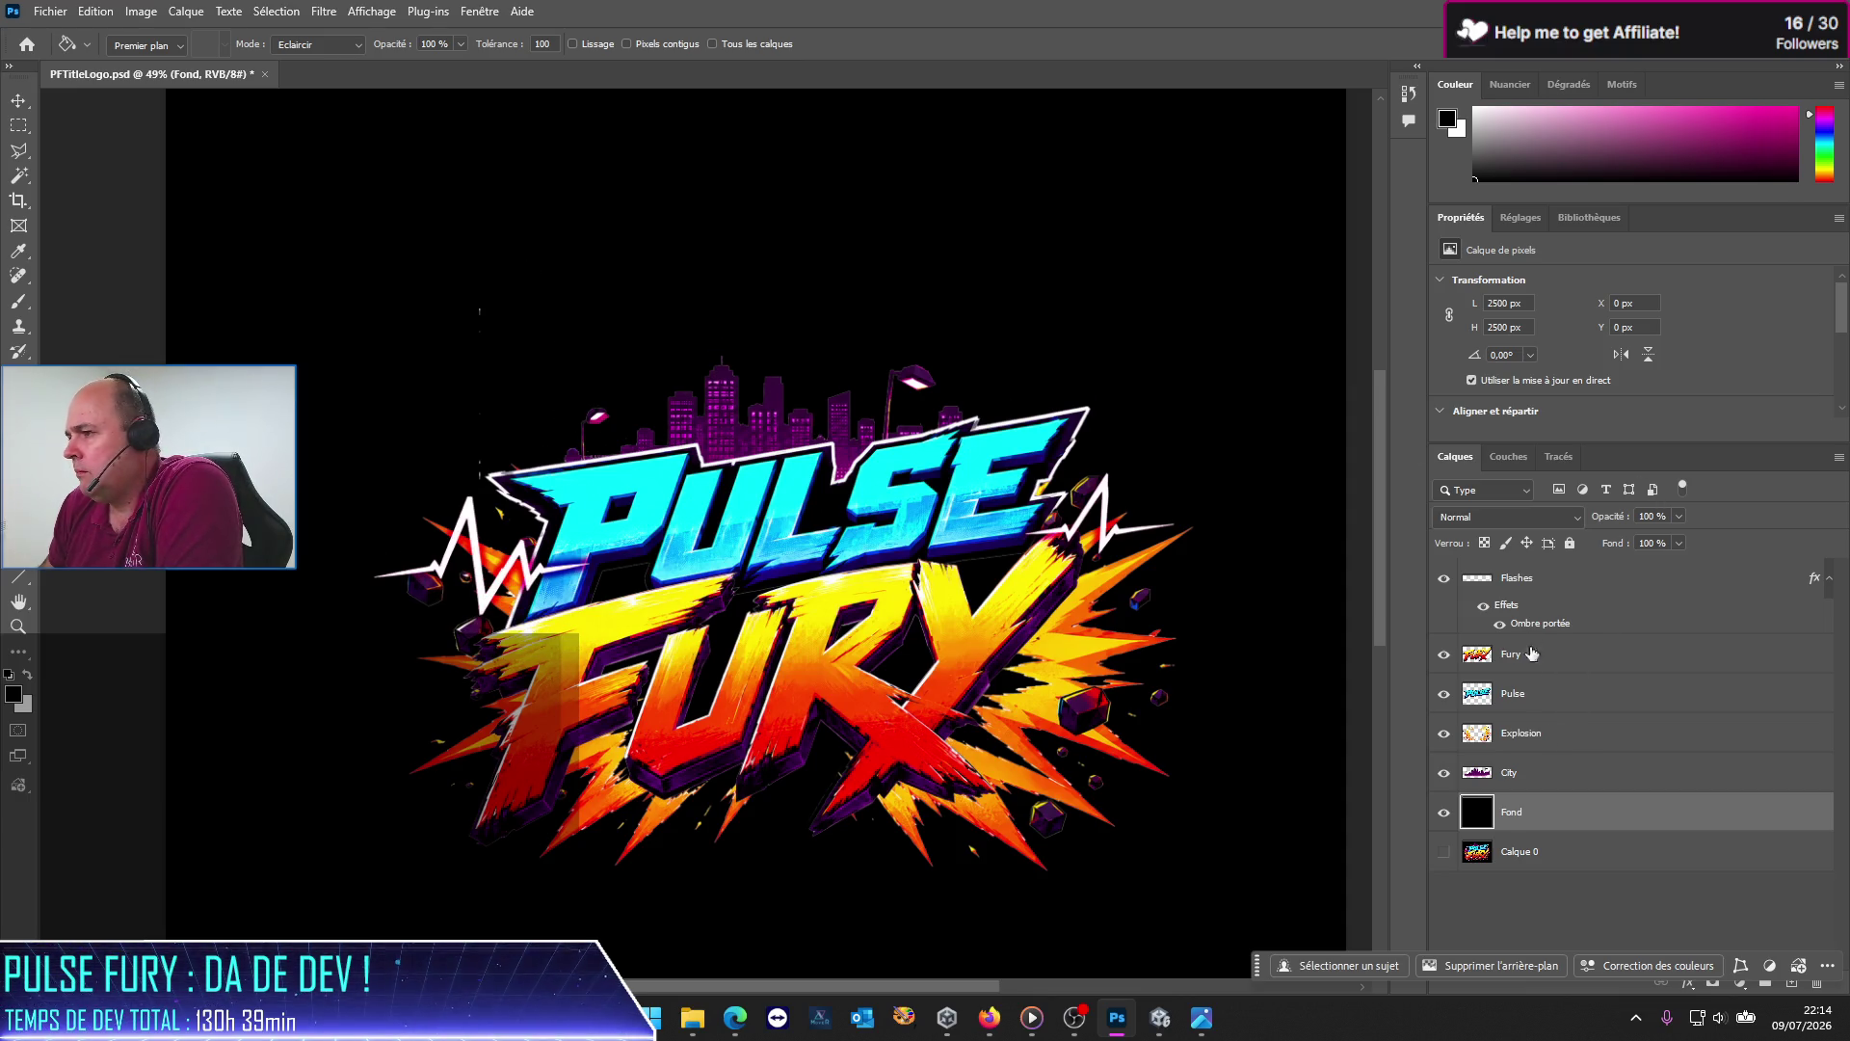
left_click(1444, 579)
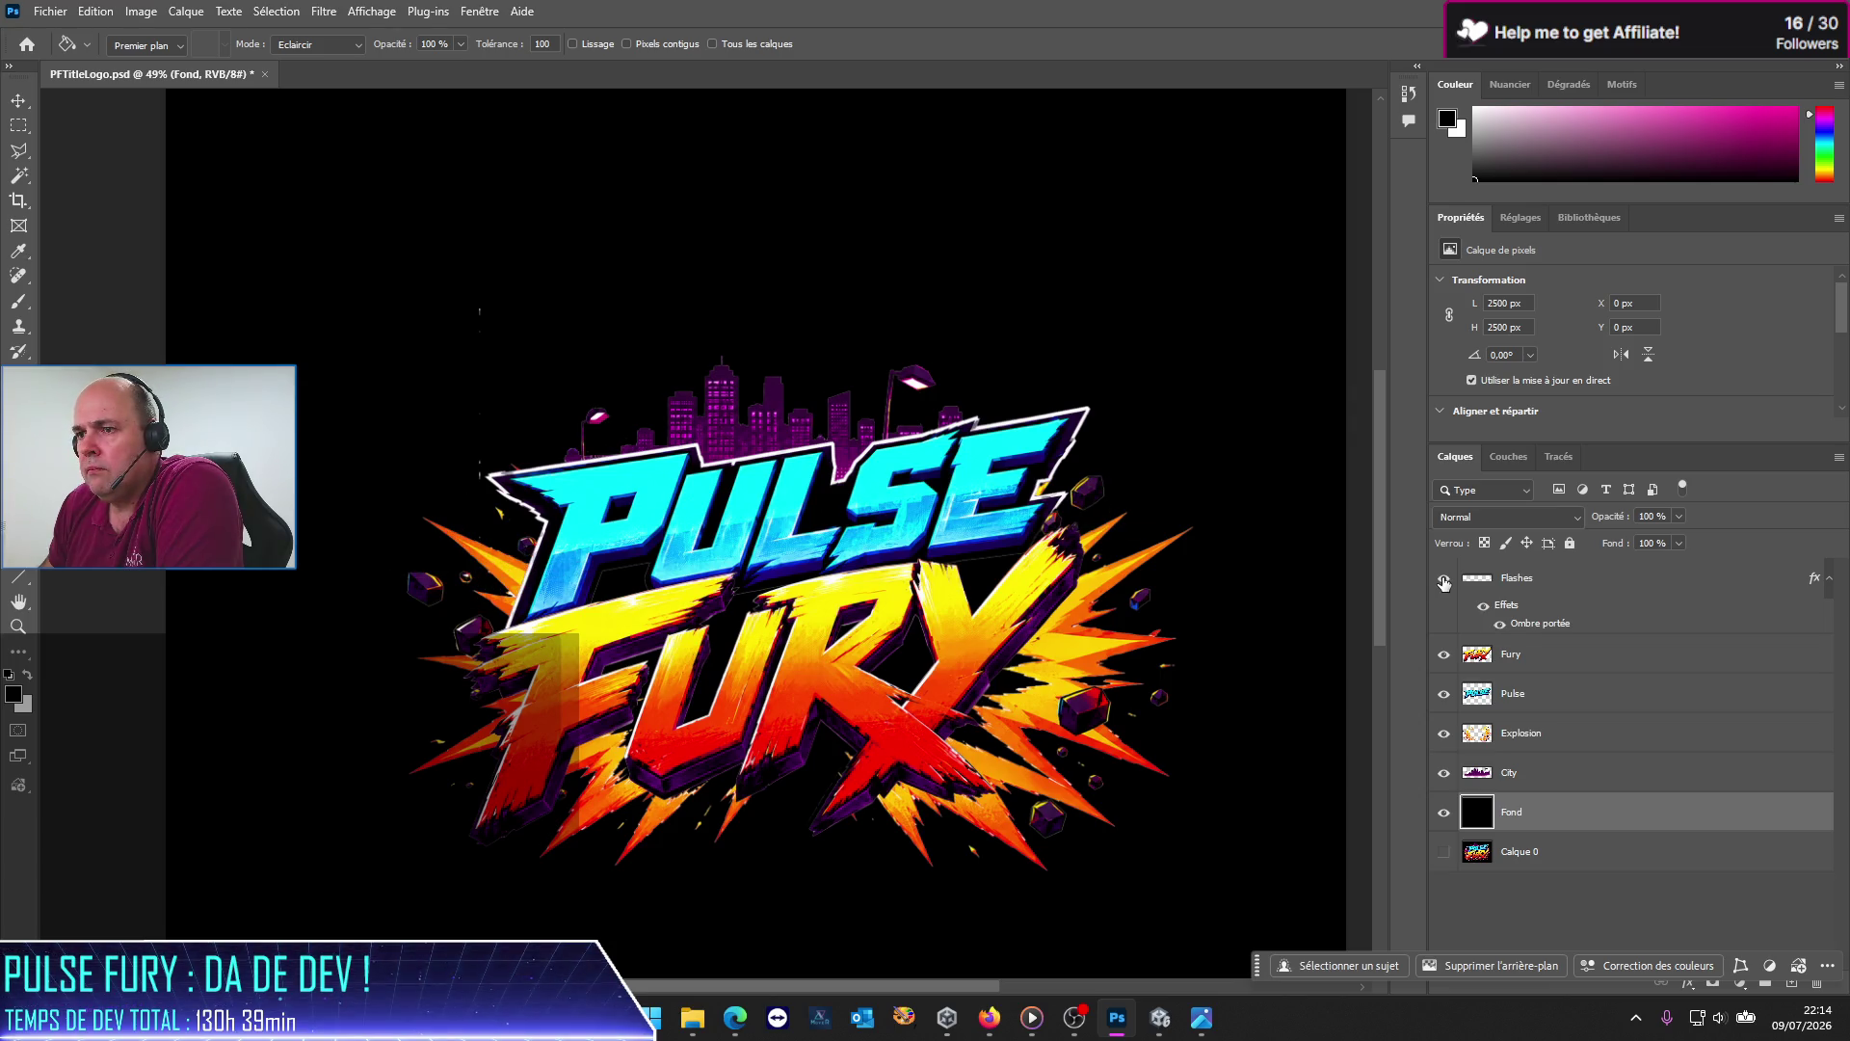
Step: Show Flashes and Pulse again and test a rectangular selection left of the PULSE lettering
left_click(1444, 579)
left_click(1450, 698)
left_click(1567, 707)
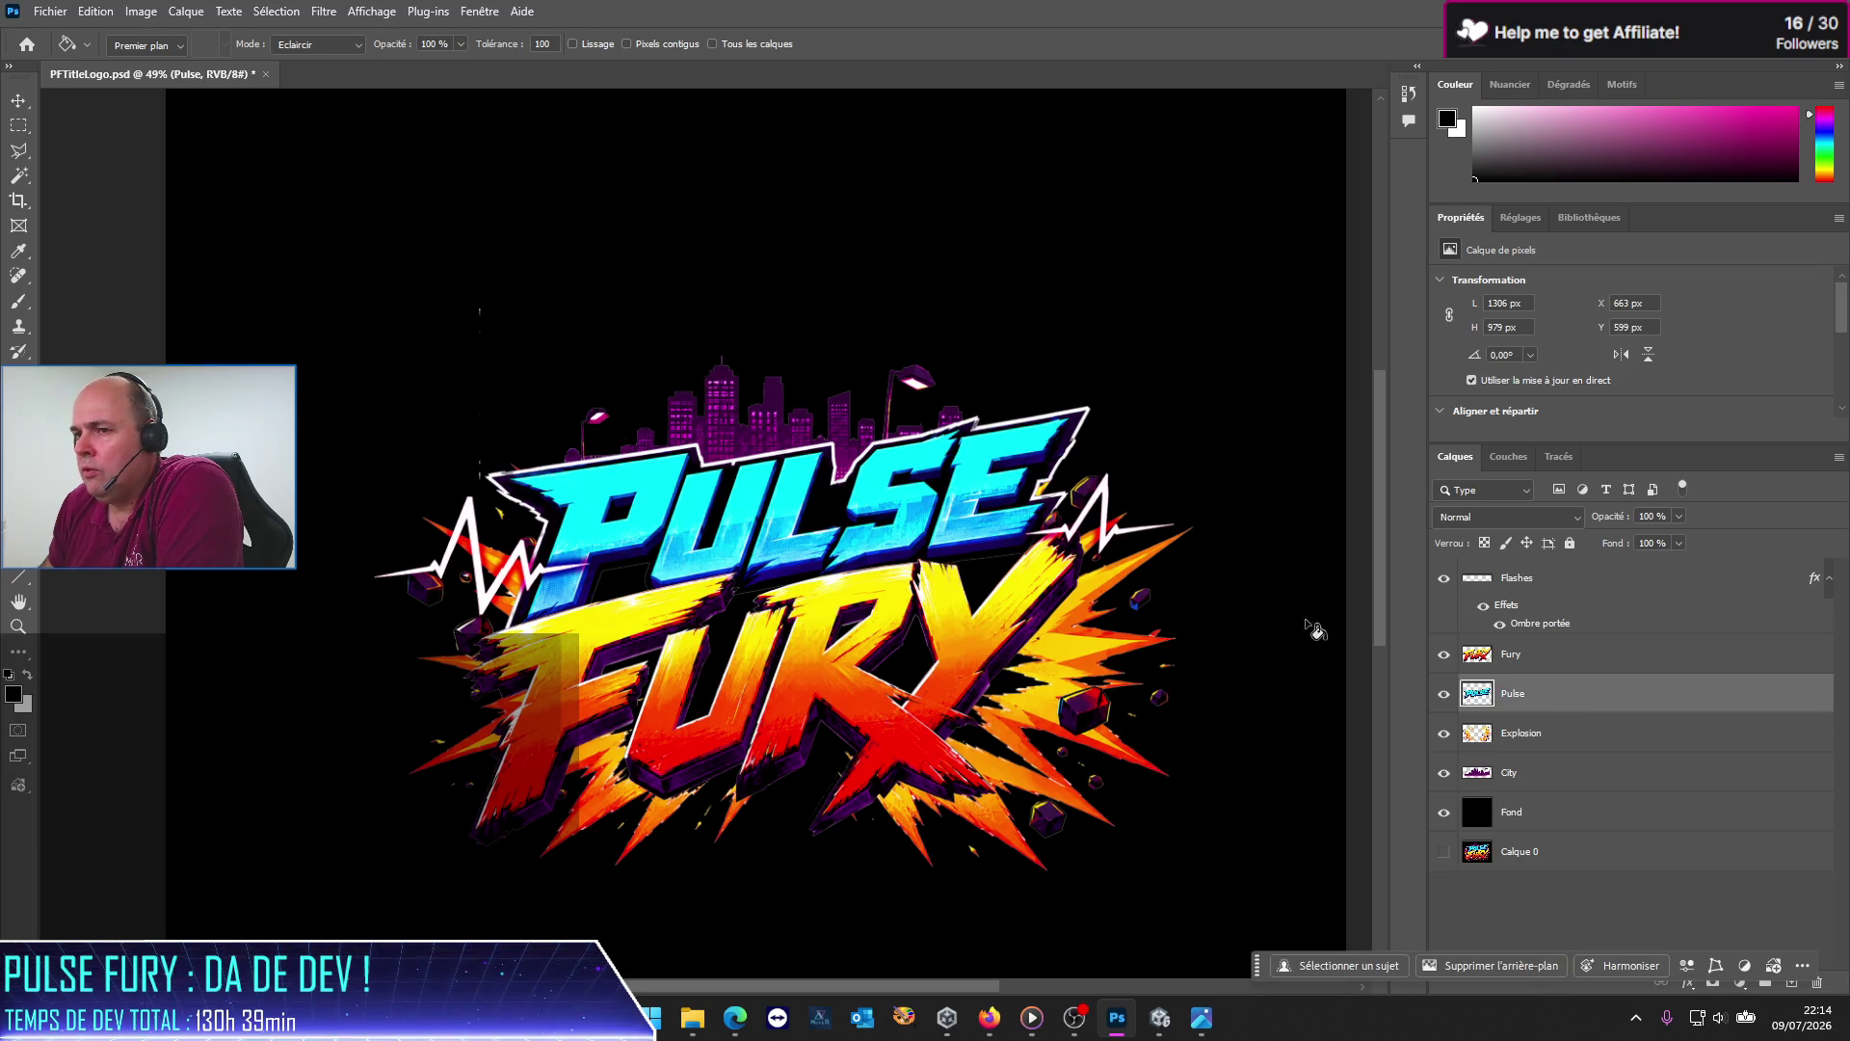
left_click(18, 125)
mouse_move(429, 290)
left_mouse_down()
mouse_move(532, 487)
mouse_move(487, 489)
left_mouse_up()
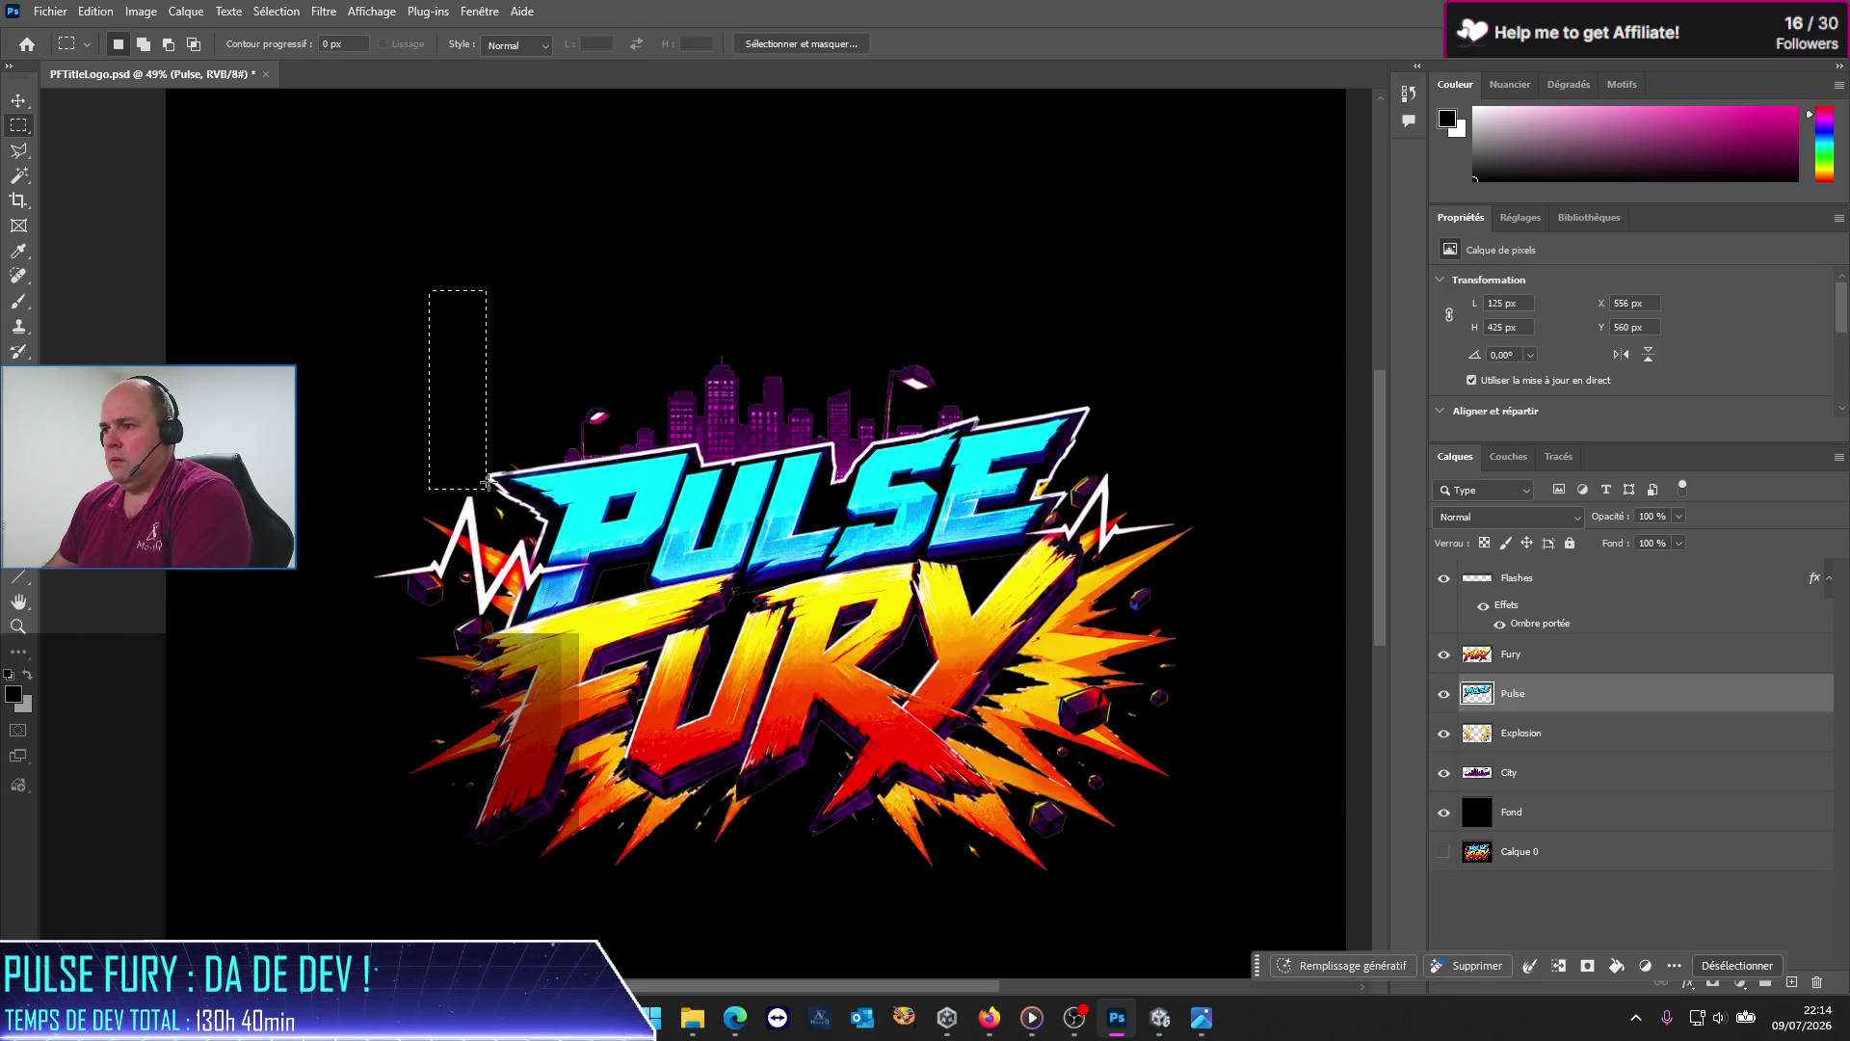
left_click(1270, 448)
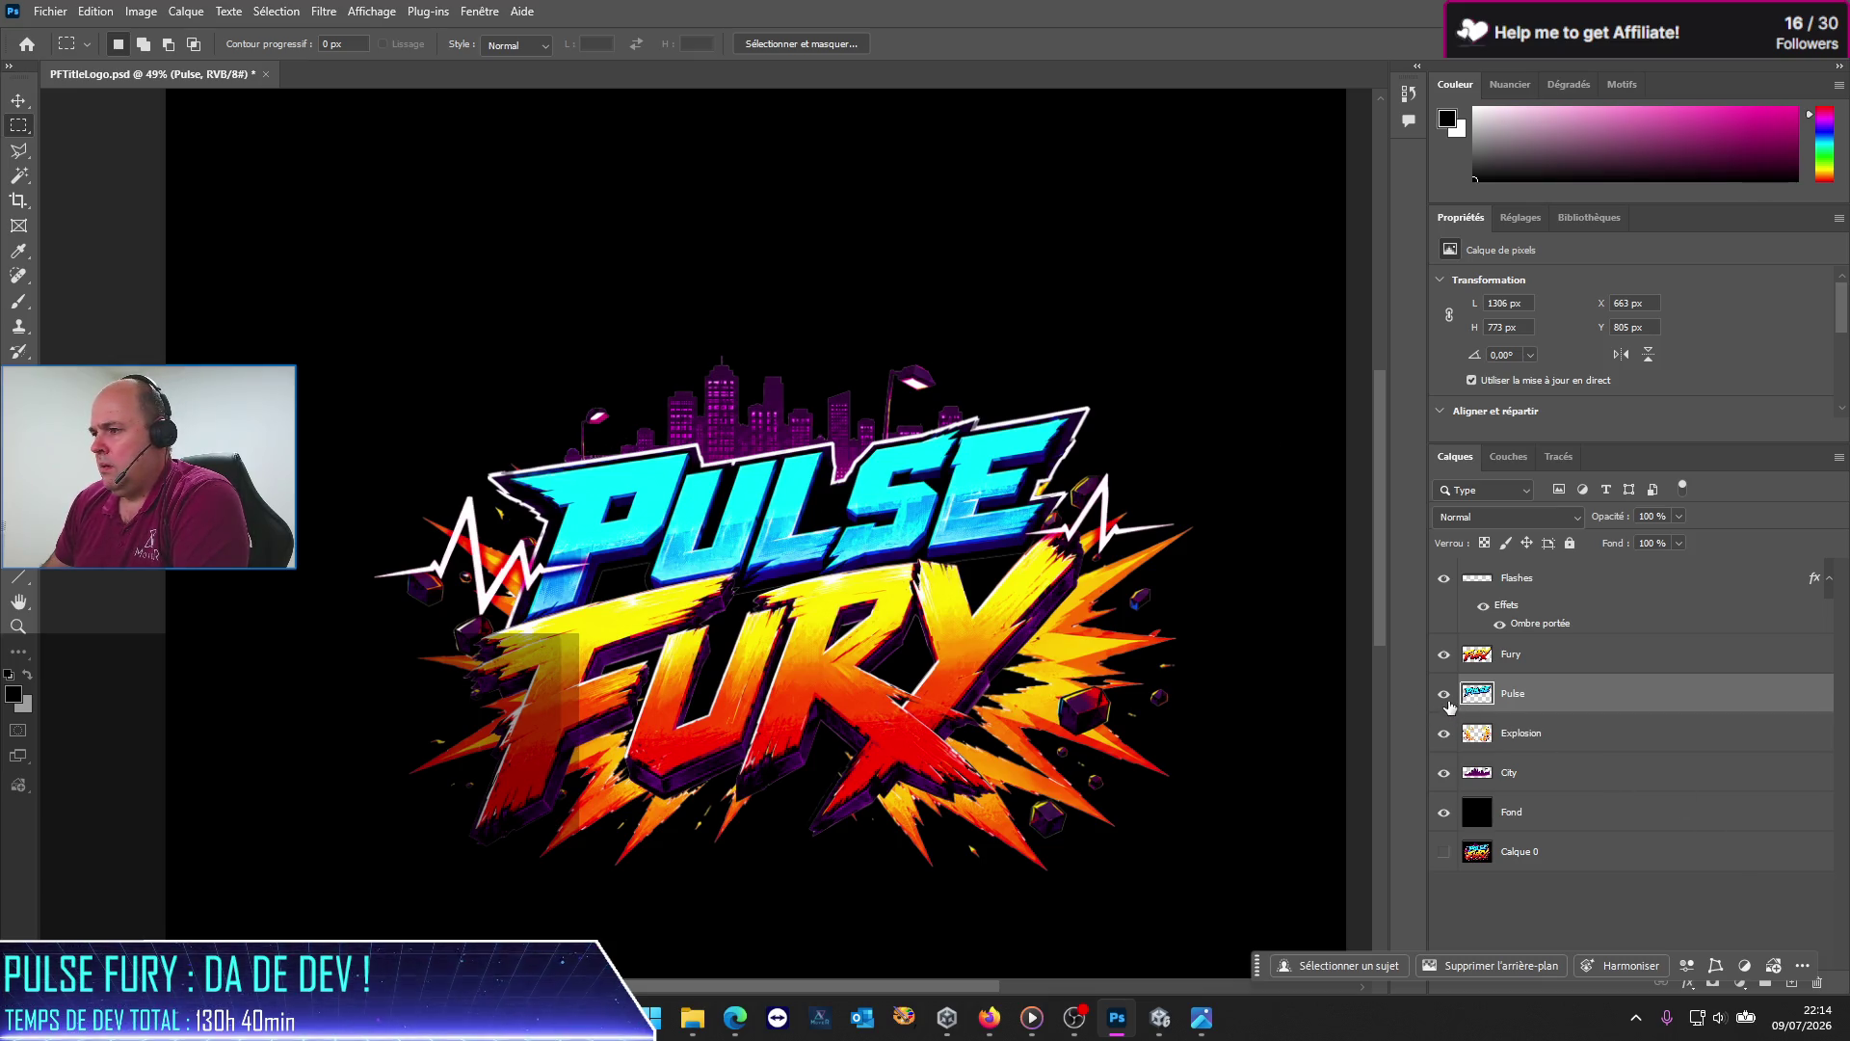
left_click(1444, 695)
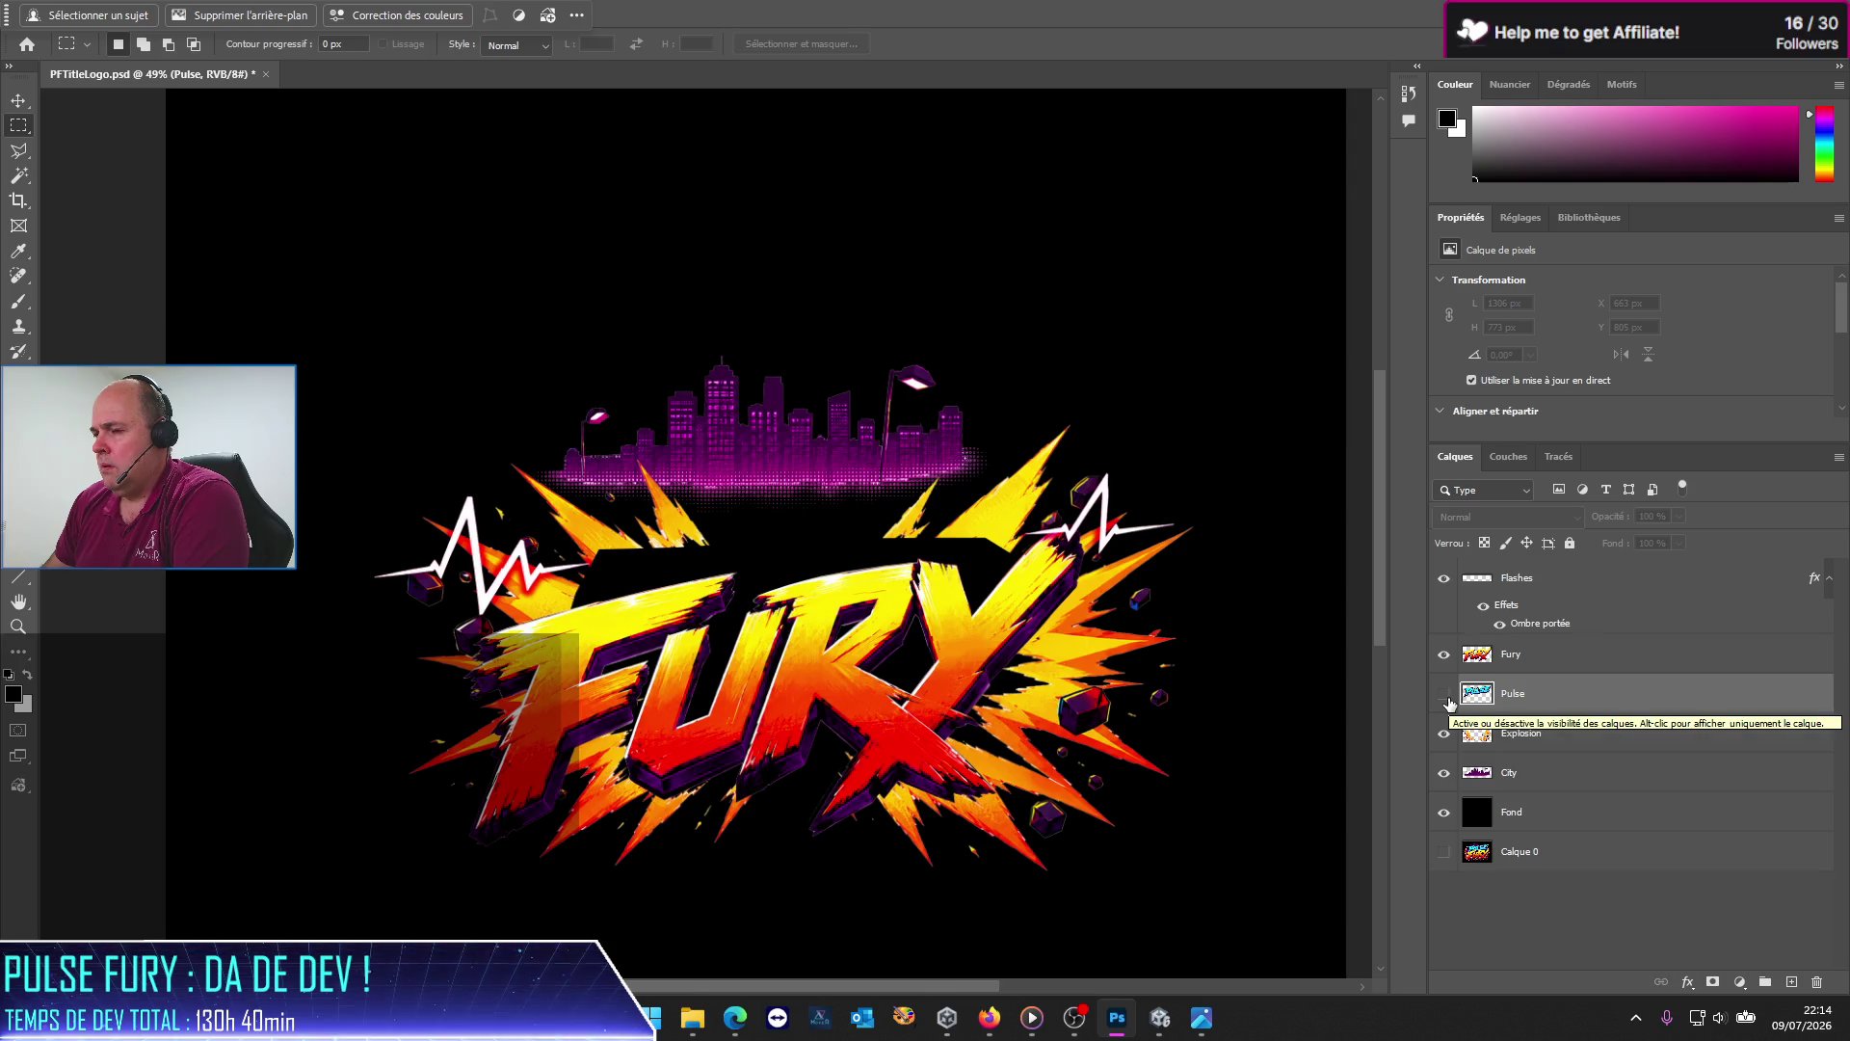
left_click(1447, 697)
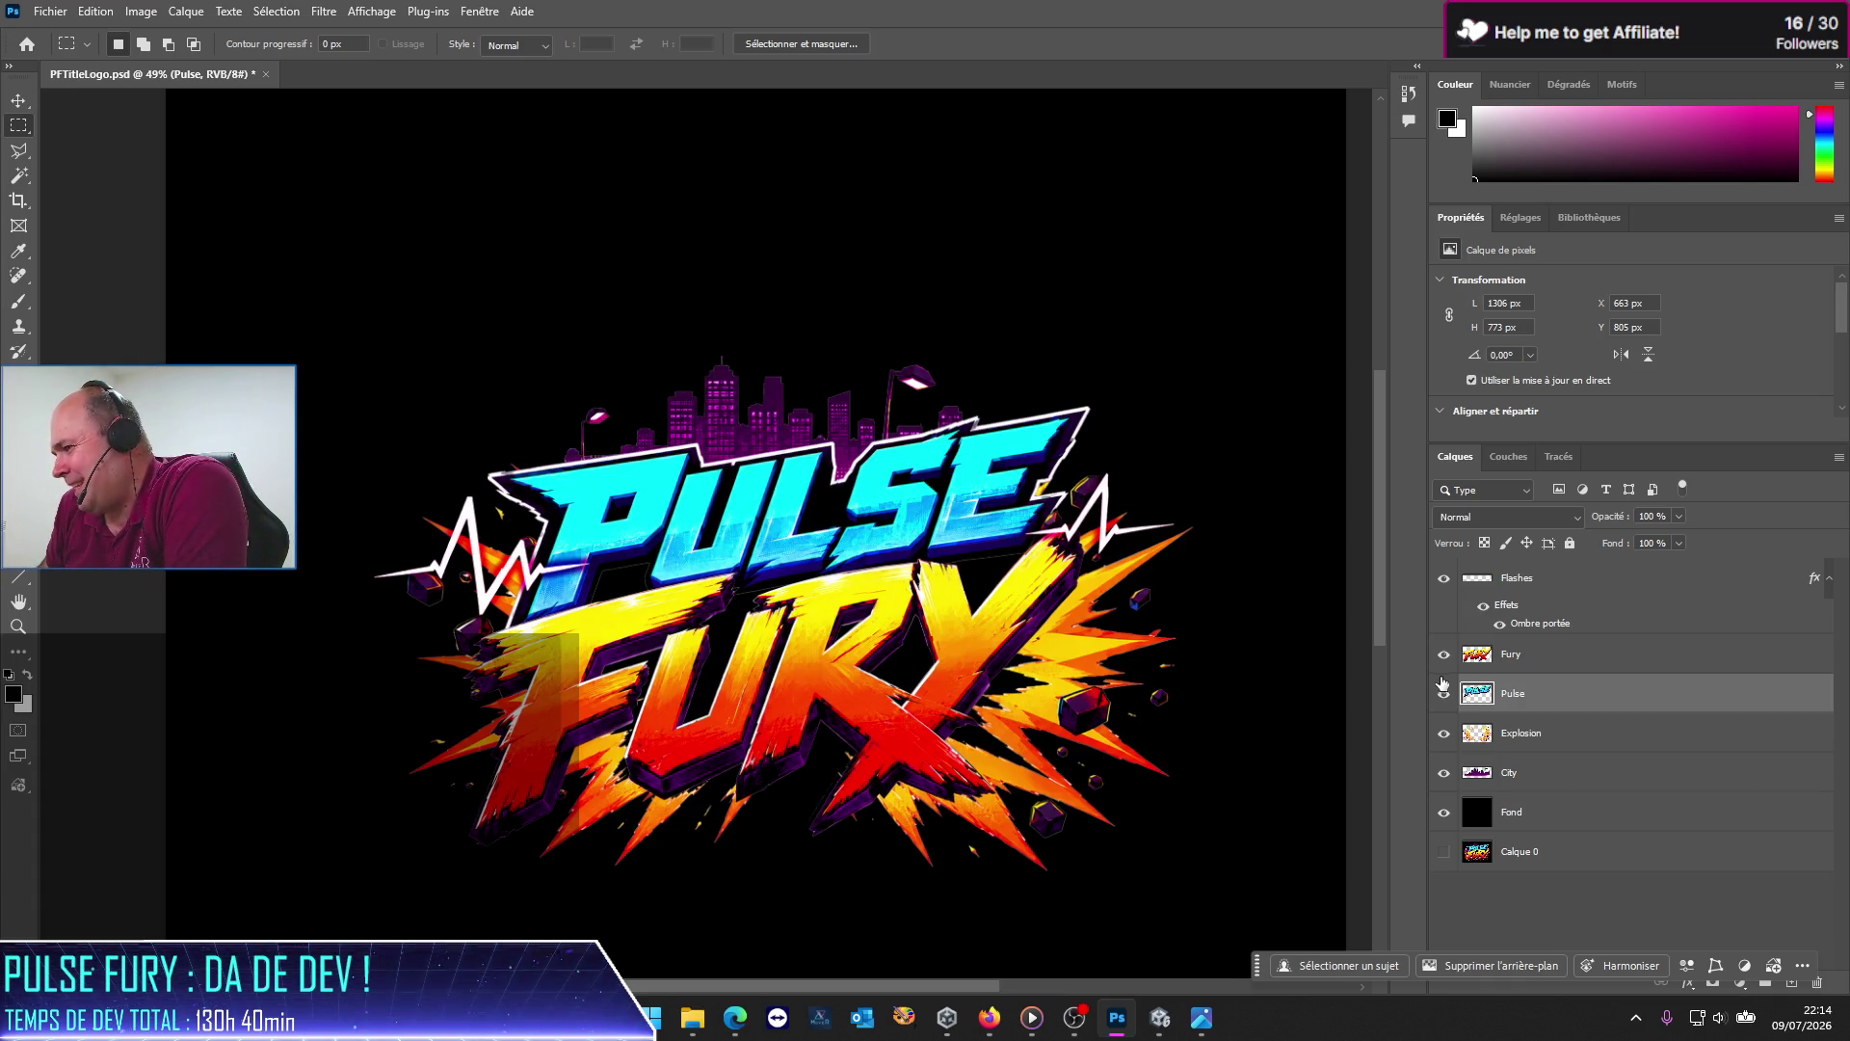
Step: Hide the Fury, Pulse, City and Flashes layers, leaving Explosion over the black Fond
left_click(1443, 655)
left_click(1443, 693)
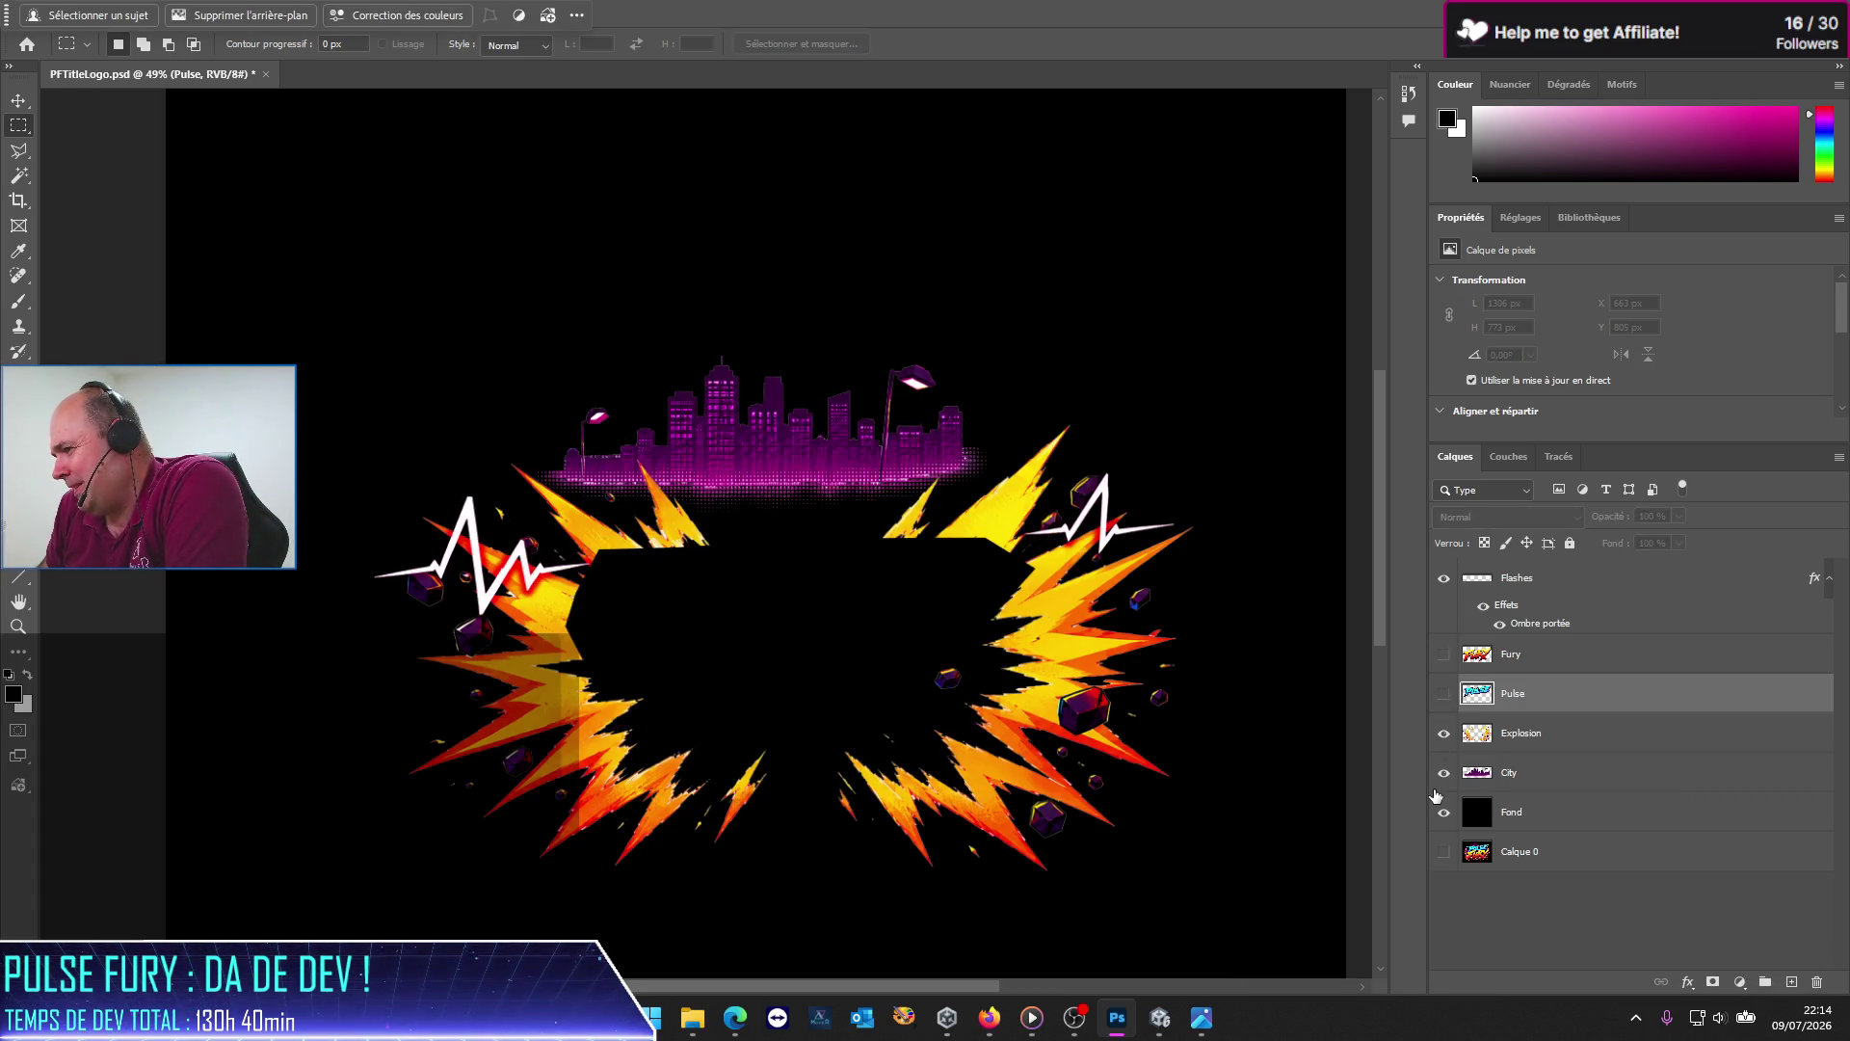
left_click(1442, 781)
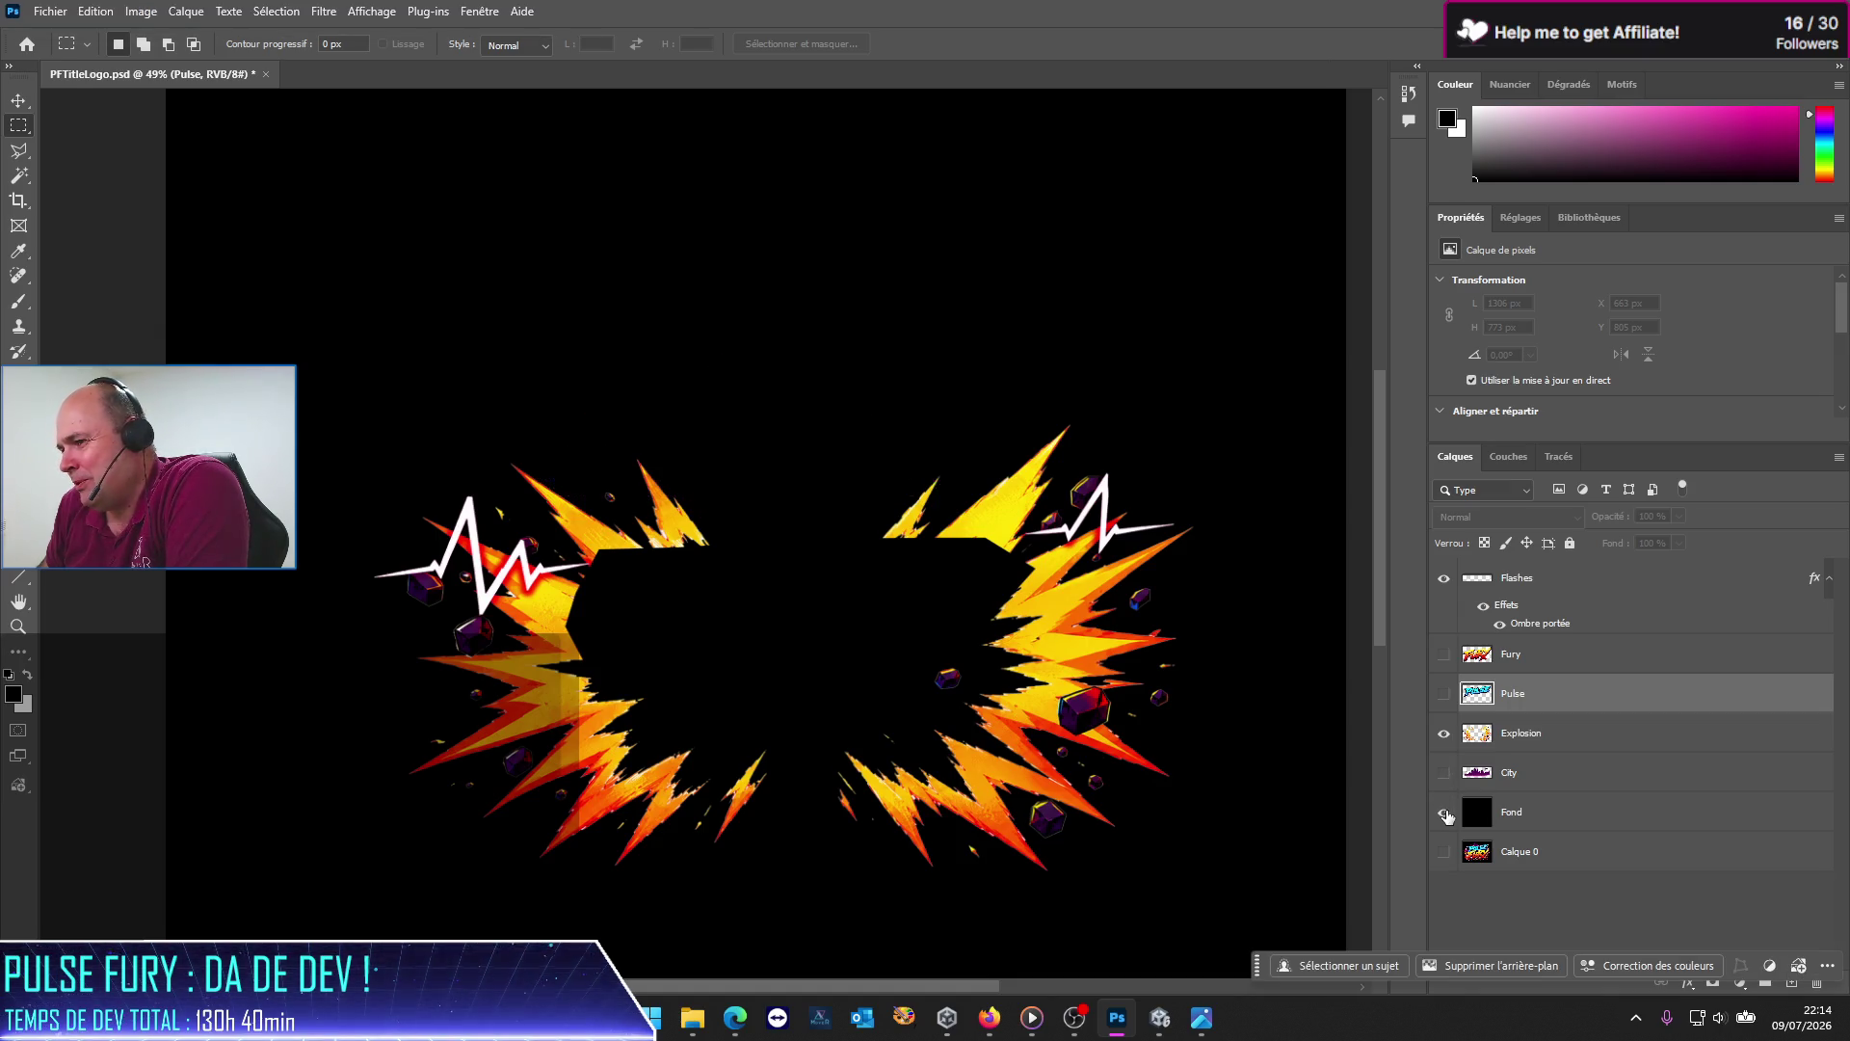
left_click(1443, 578)
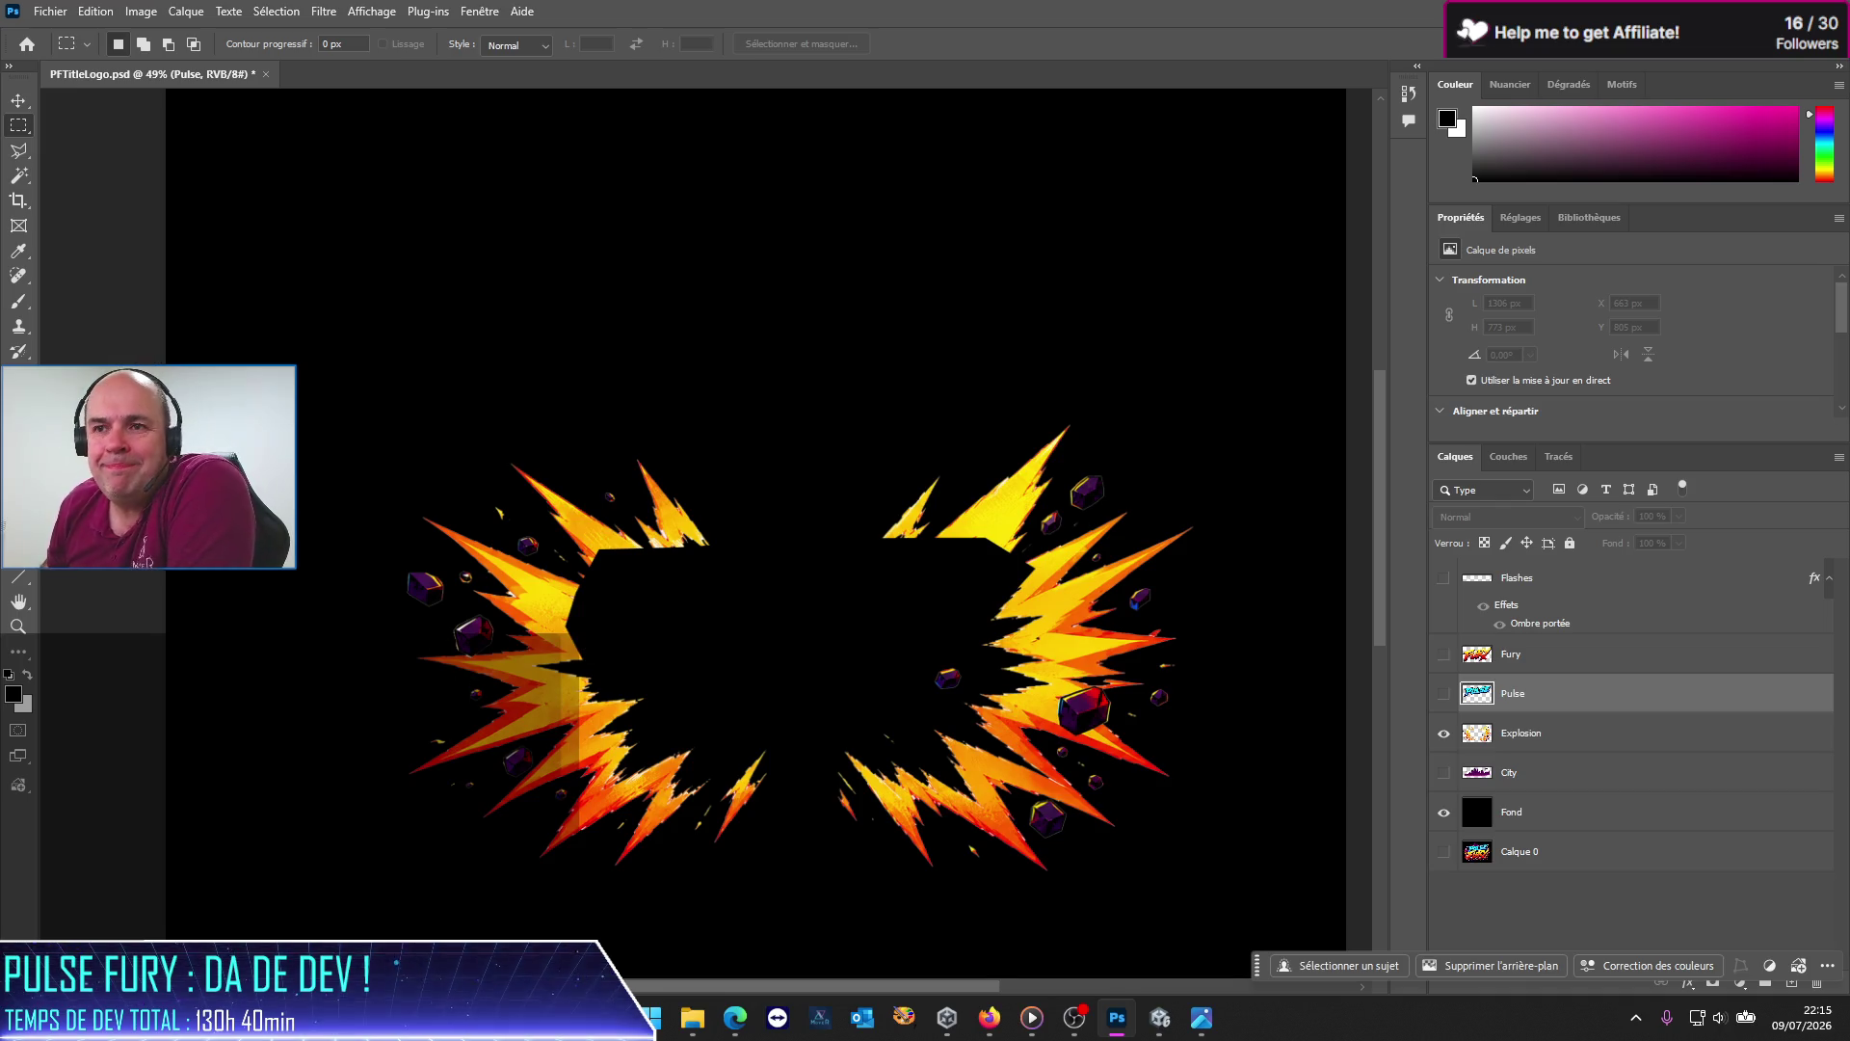
Step: Outline the clipped upper-left burst edge with the Polygonal Lasso and patch it with Generative Fill
left_click(25, 146)
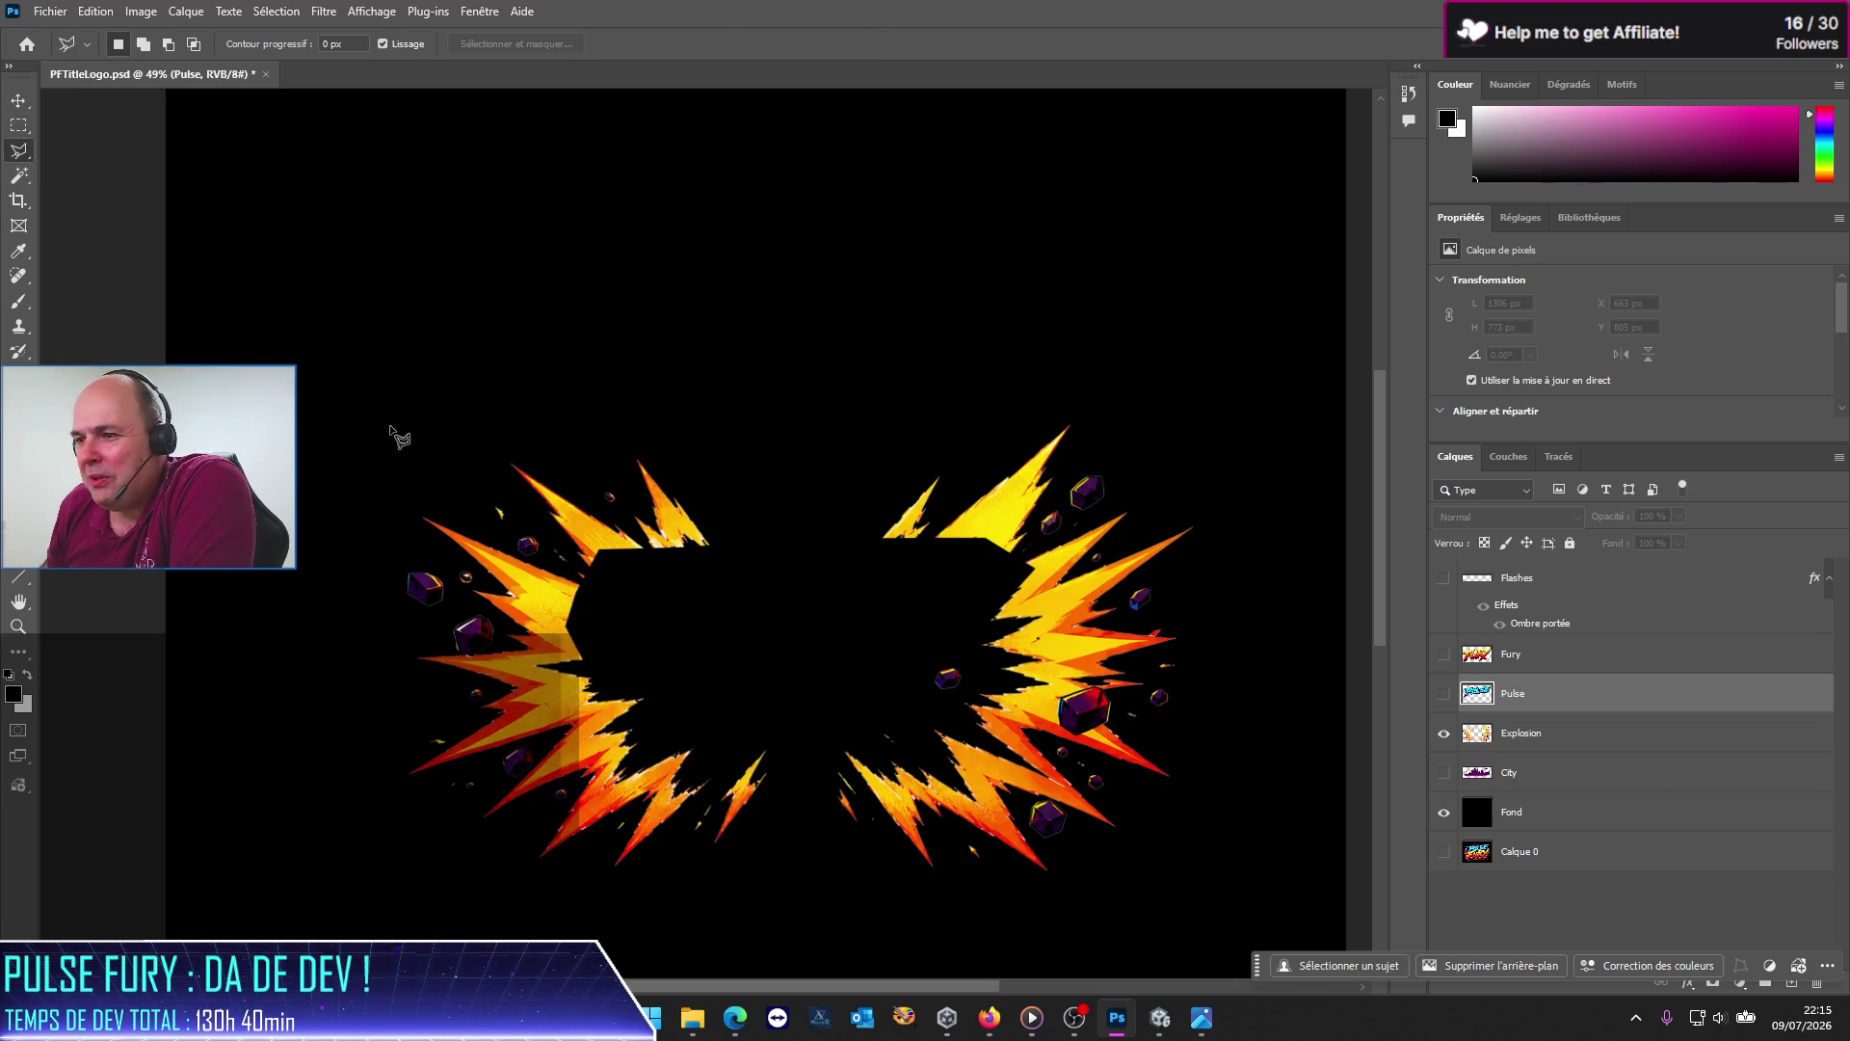
left_click(581, 662)
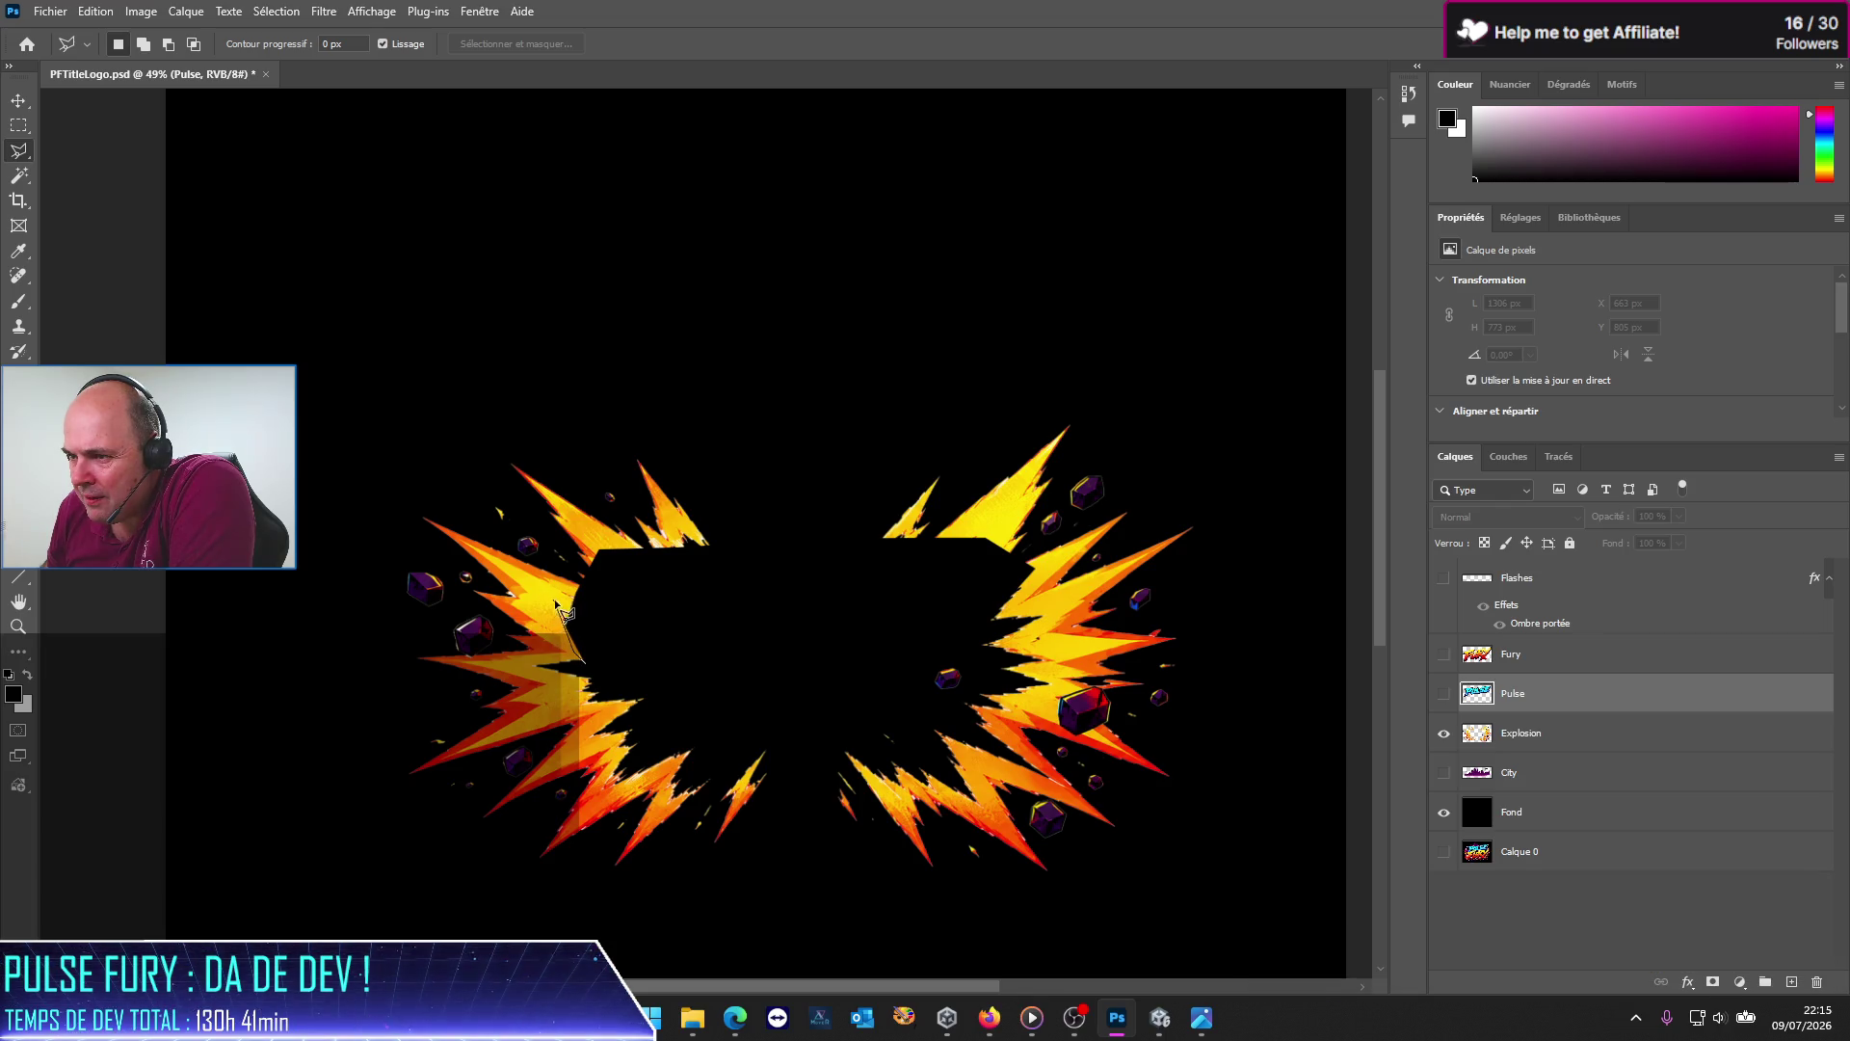
left_click(557, 614)
left_click(710, 544)
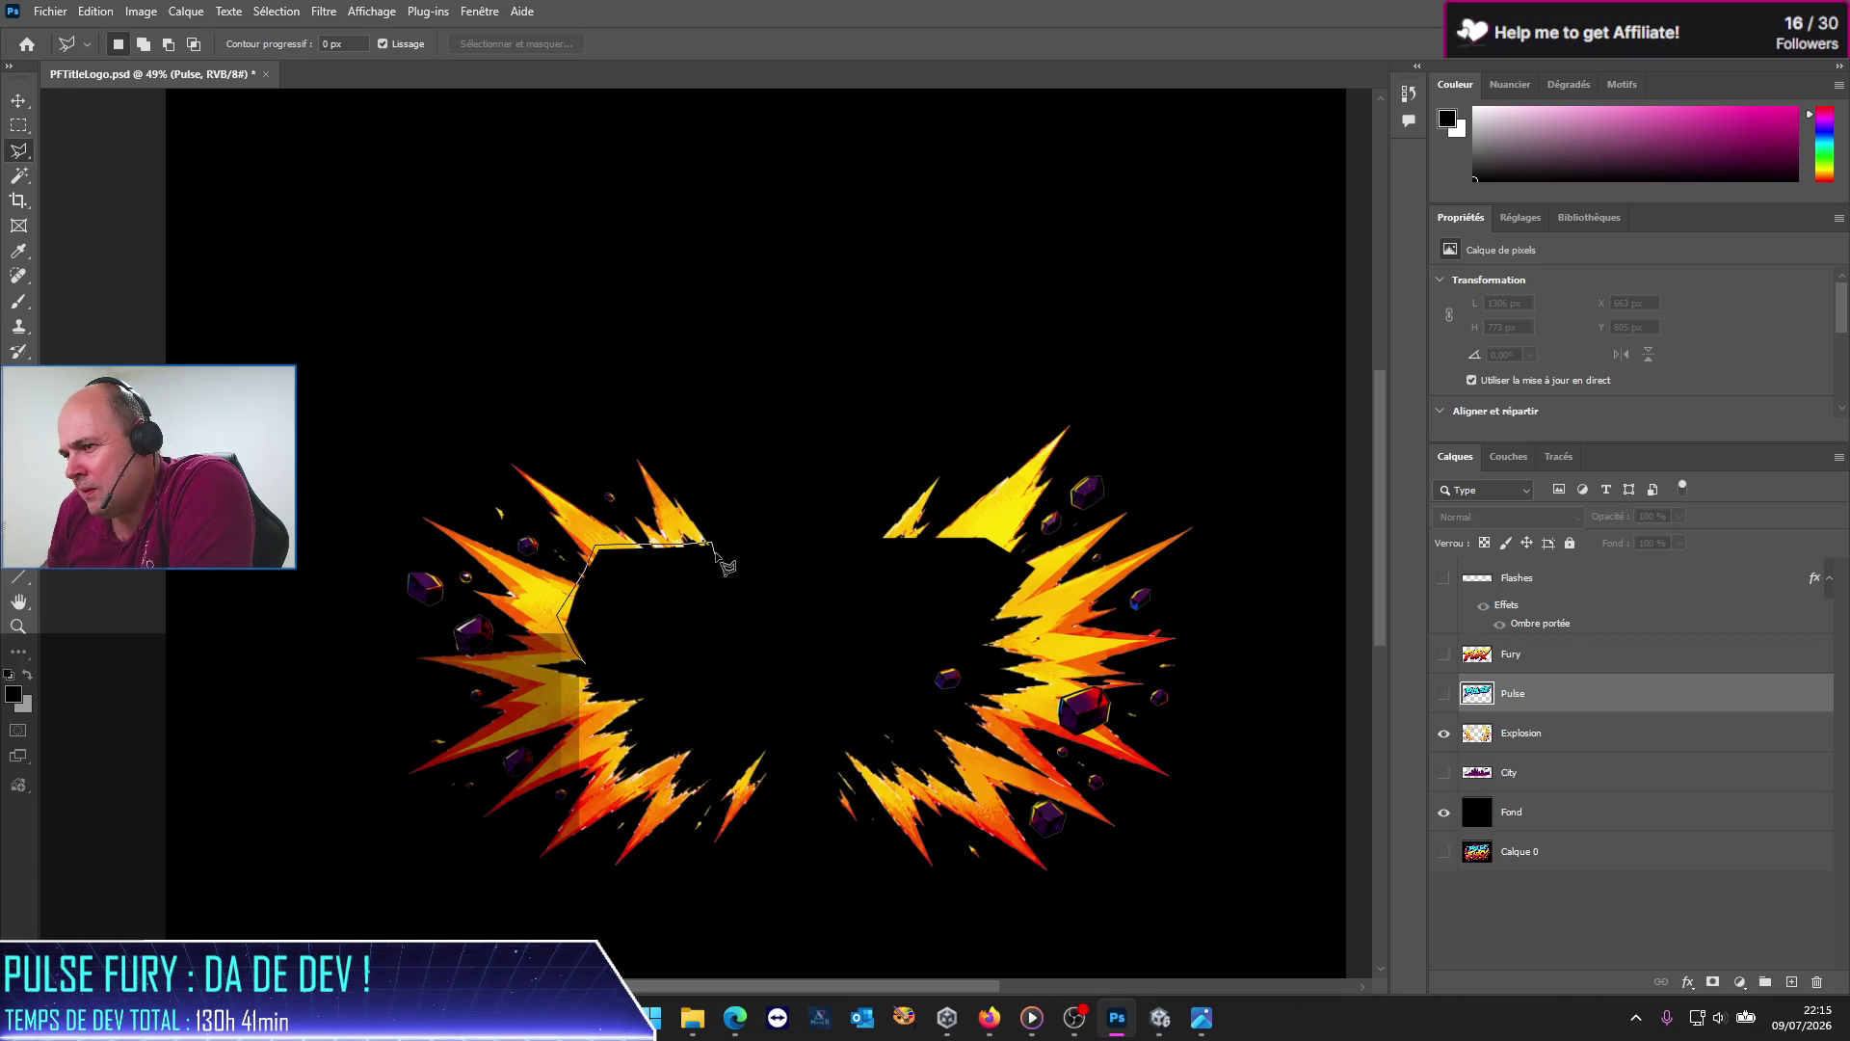
left_click(634, 590)
left_click(585, 667)
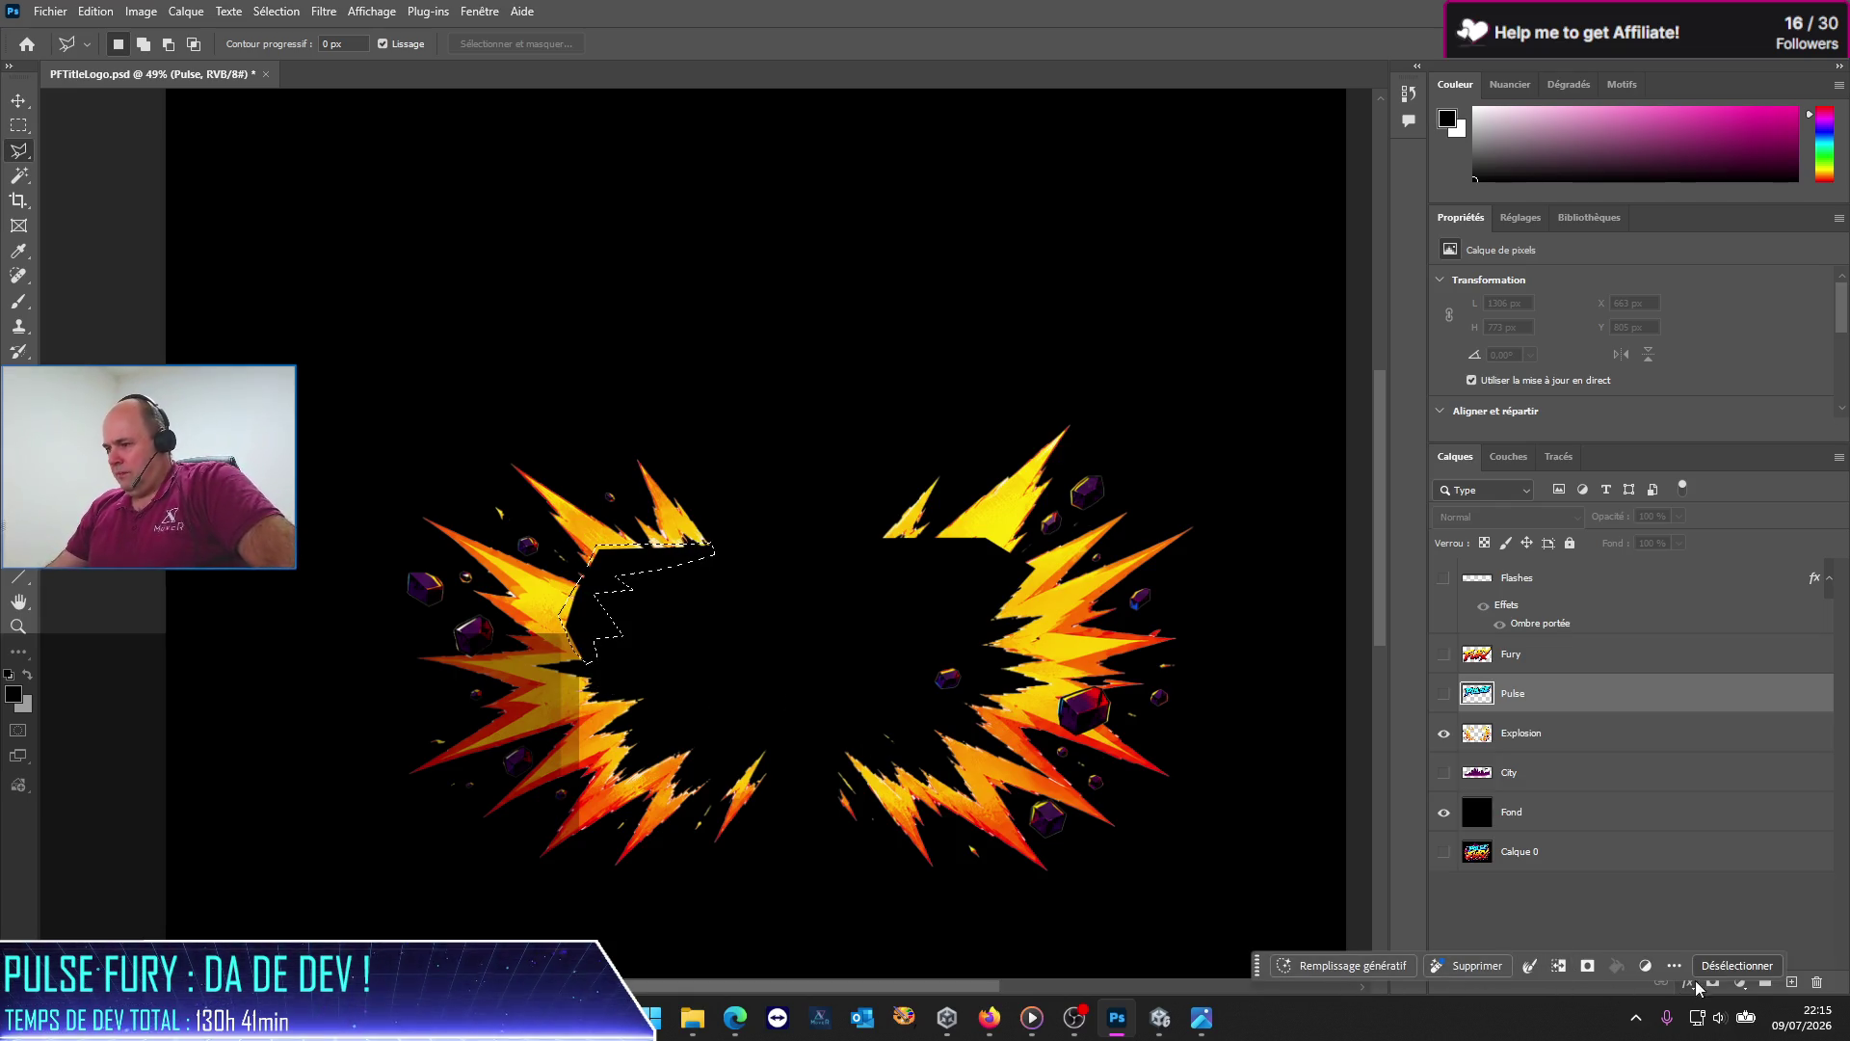
left_click(1349, 965)
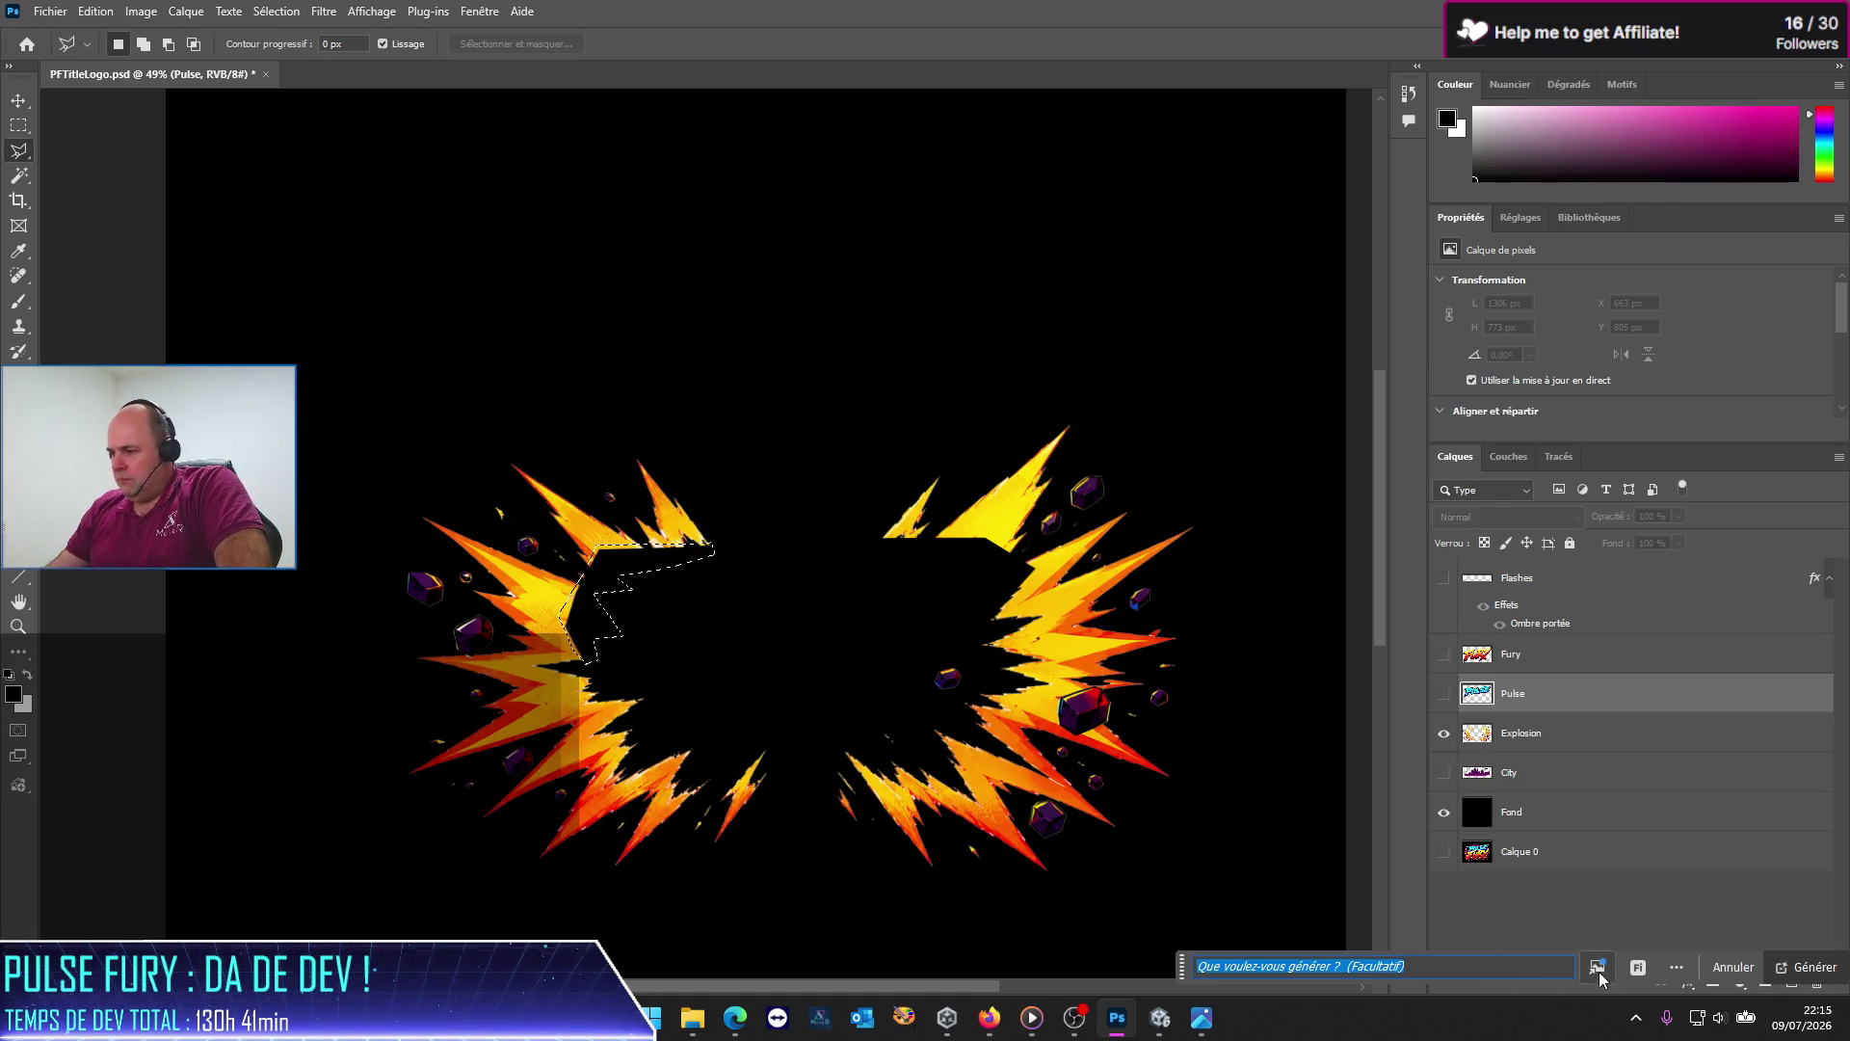
left_click(1808, 967)
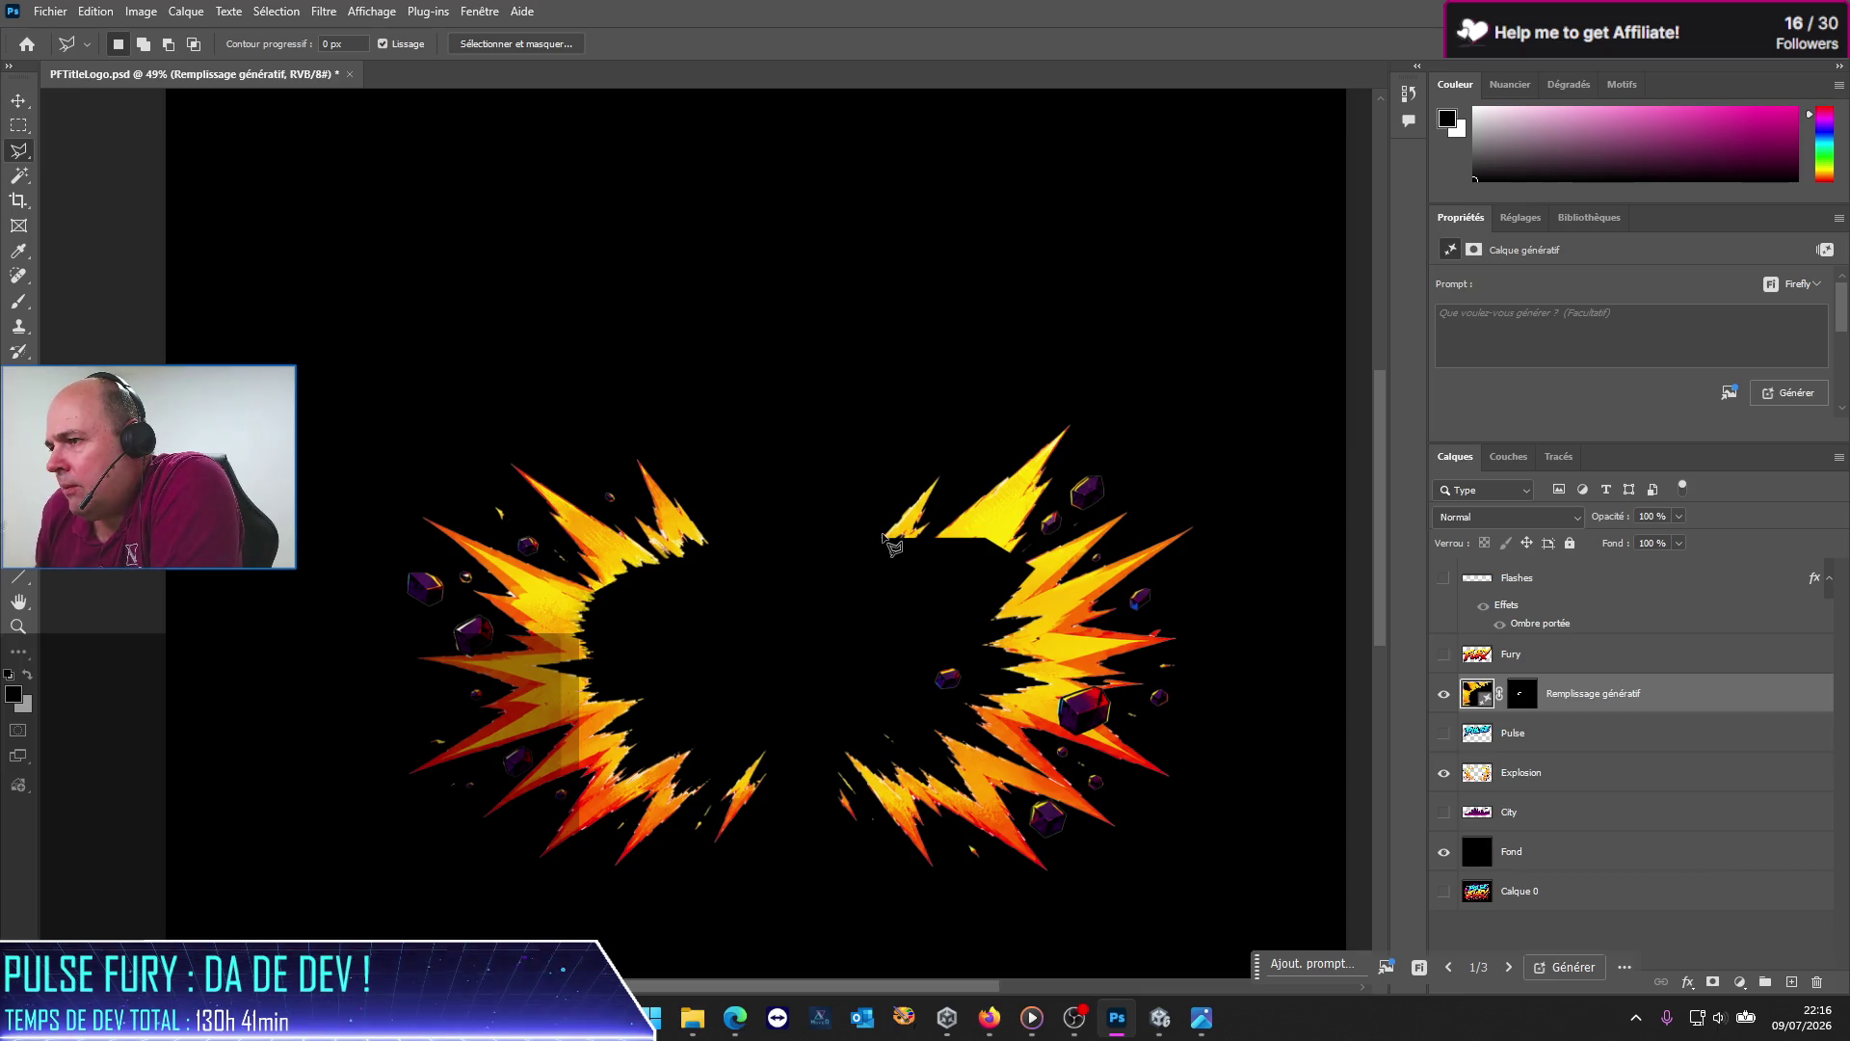
left_click(882, 537)
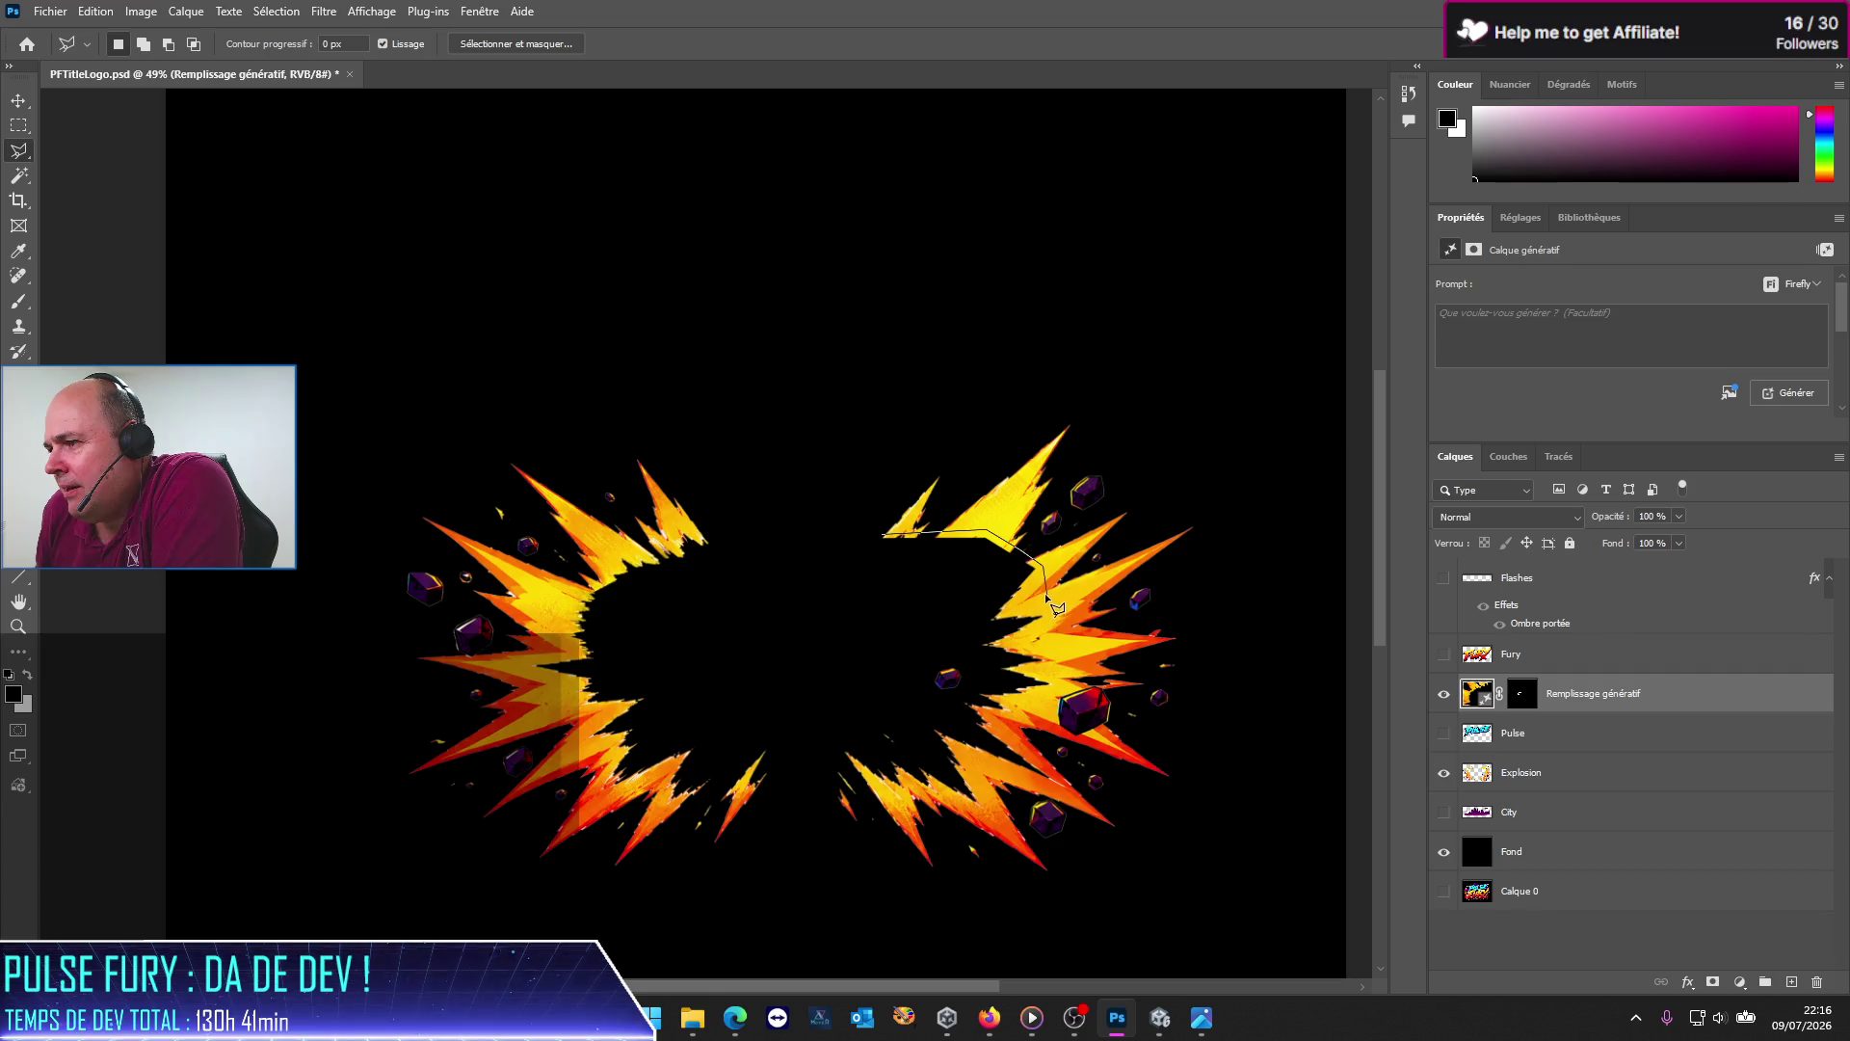
Step: Lasso the gap in the right flash, generate a second fill layer, and toggle it to compare
left_click(1000, 624)
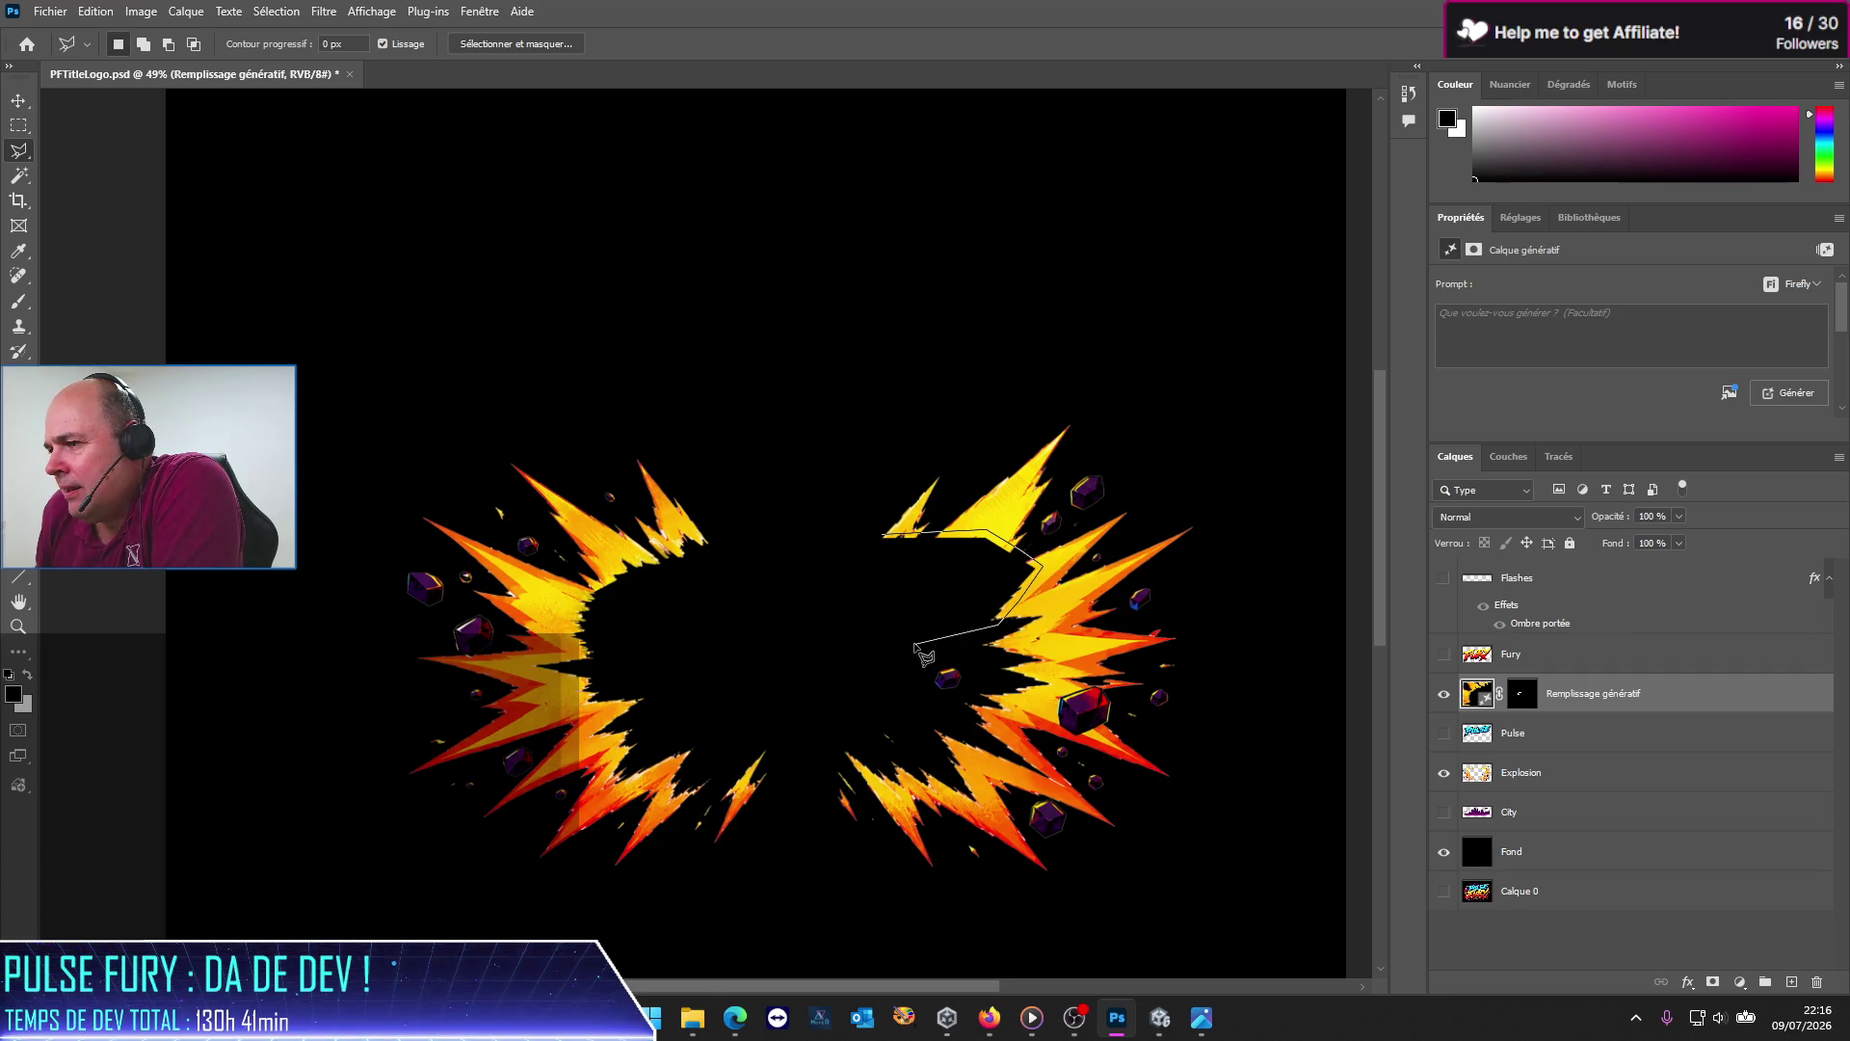
left_click(938, 559)
left_click(873, 545)
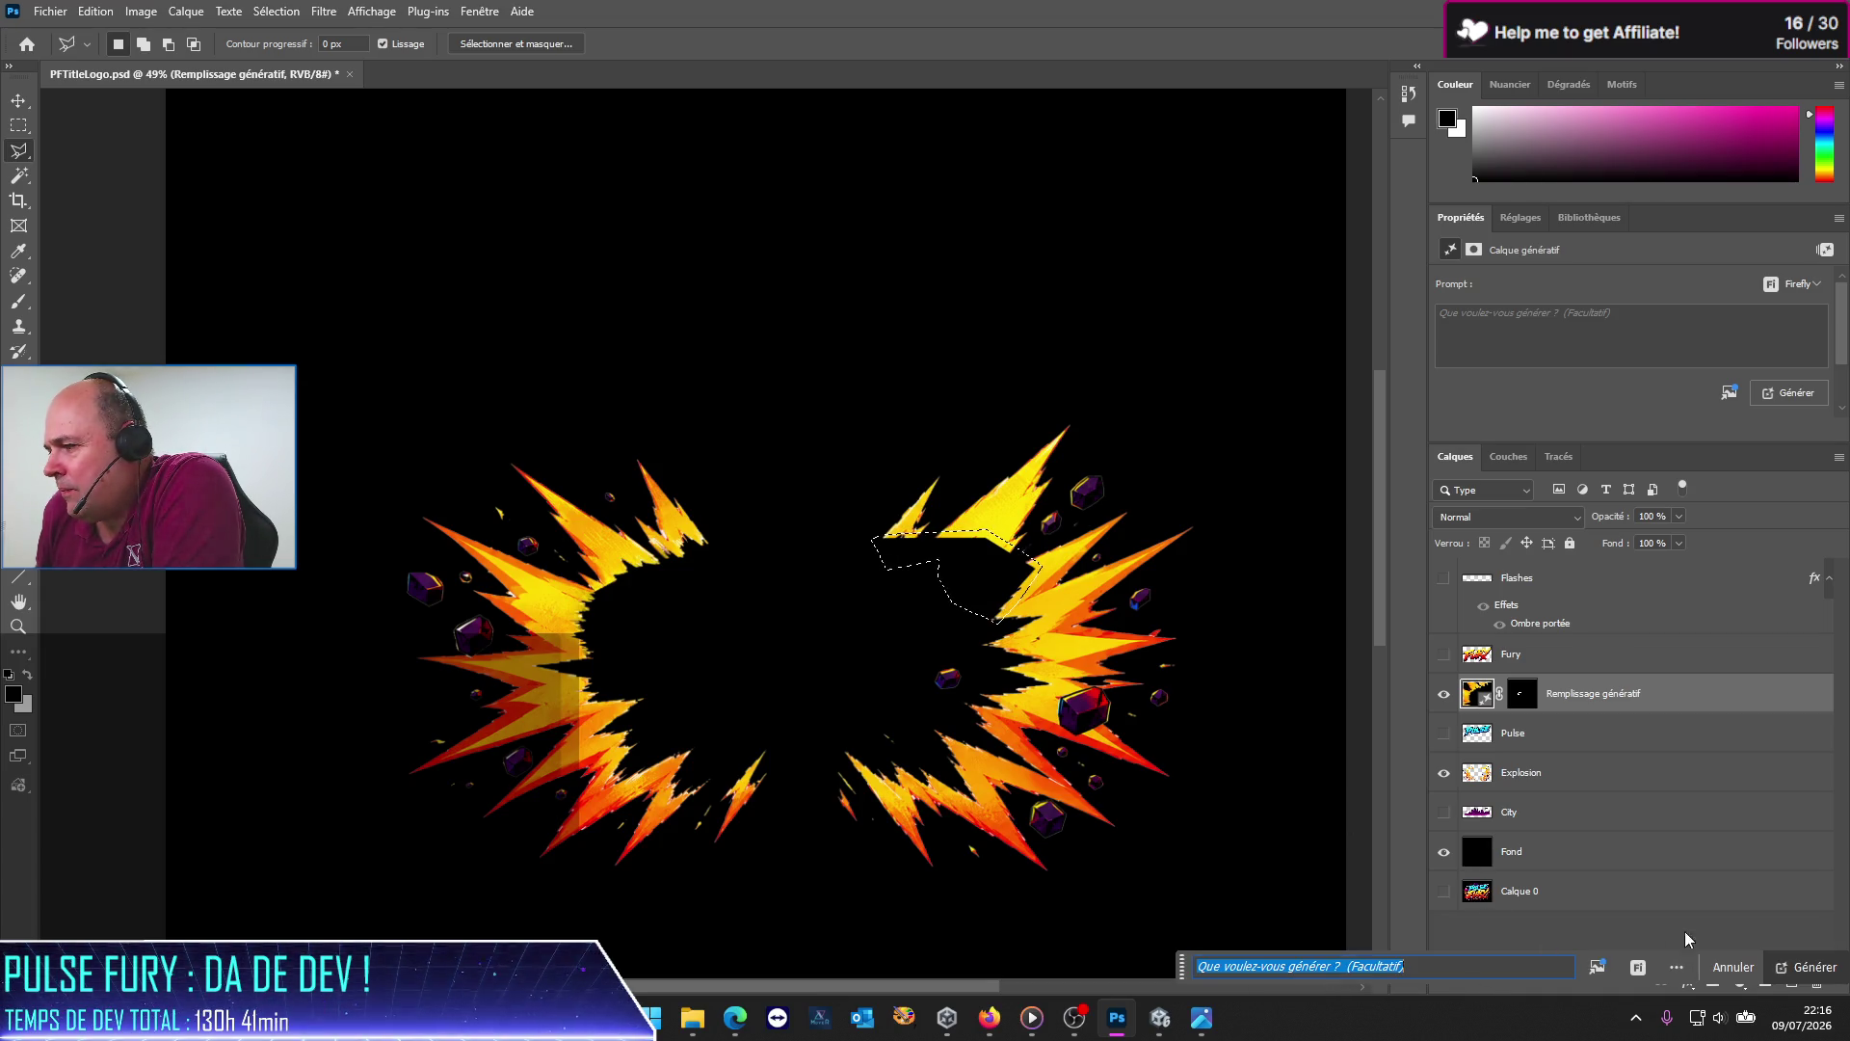
left_click(1809, 967)
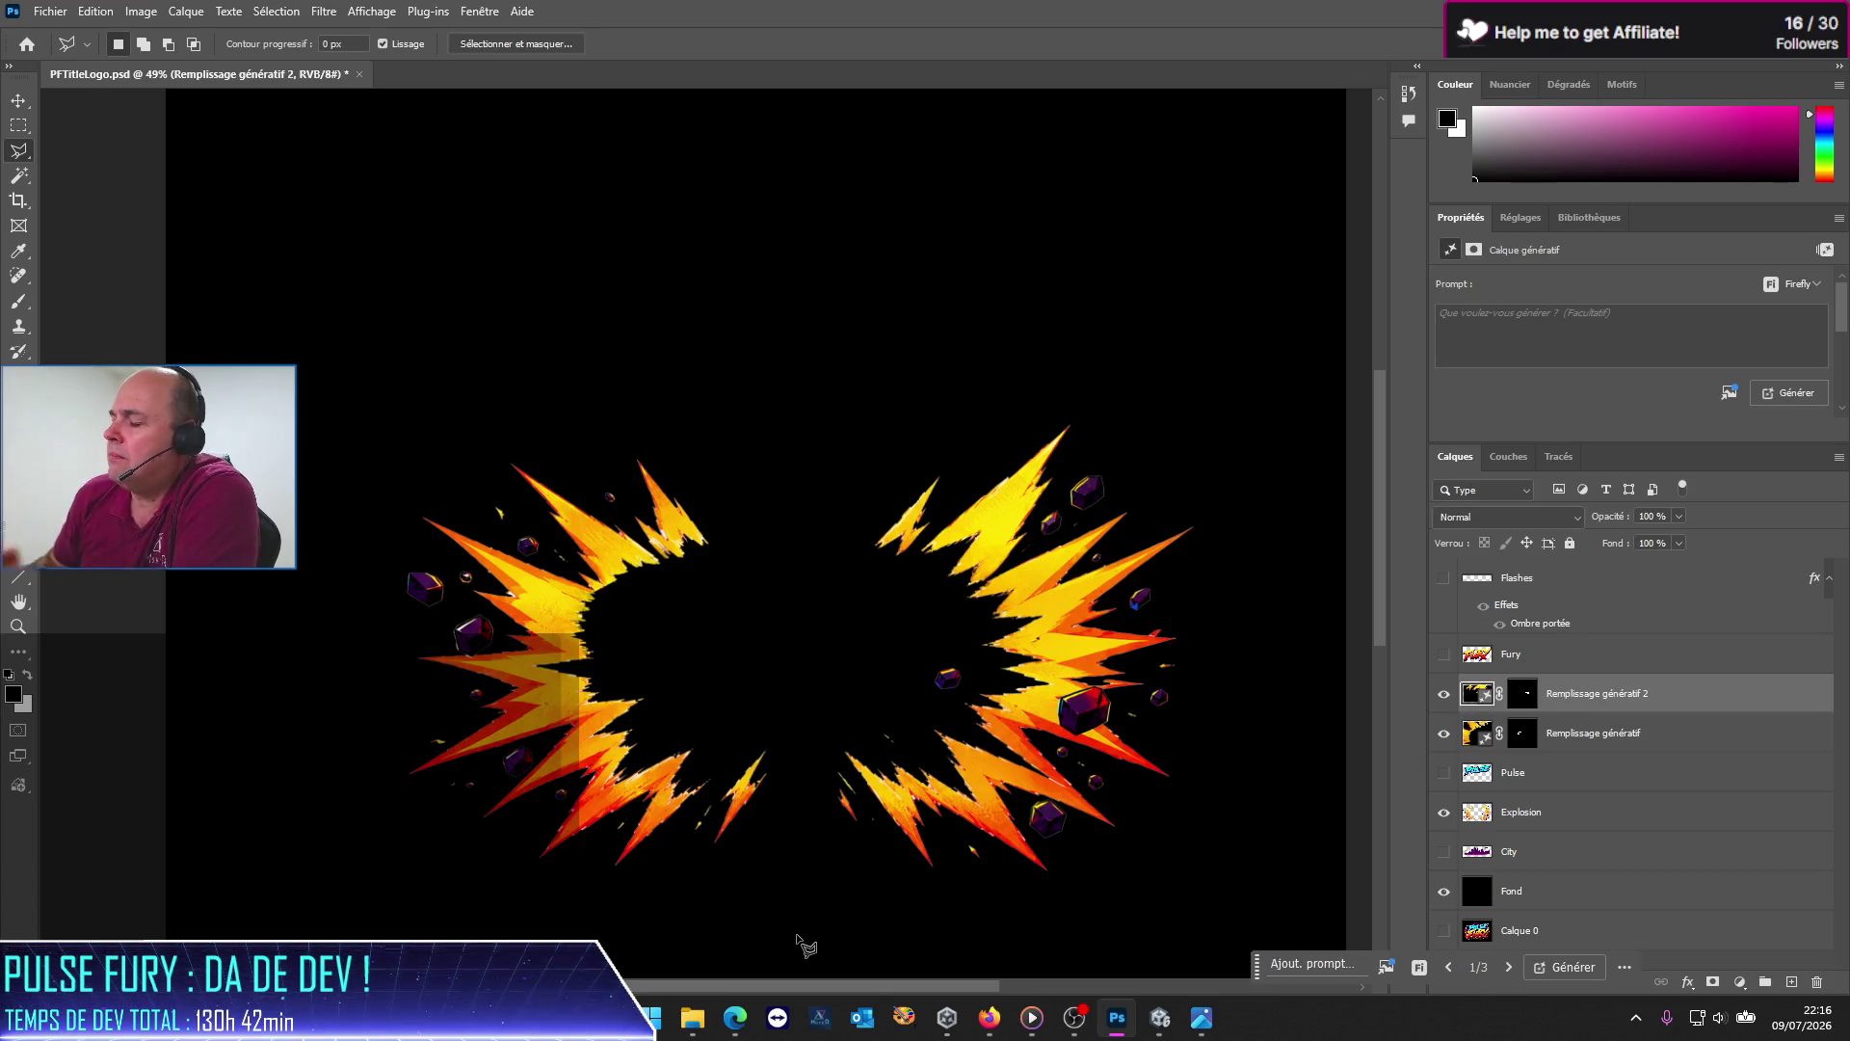
left_click(1444, 694)
left_click(1444, 694)
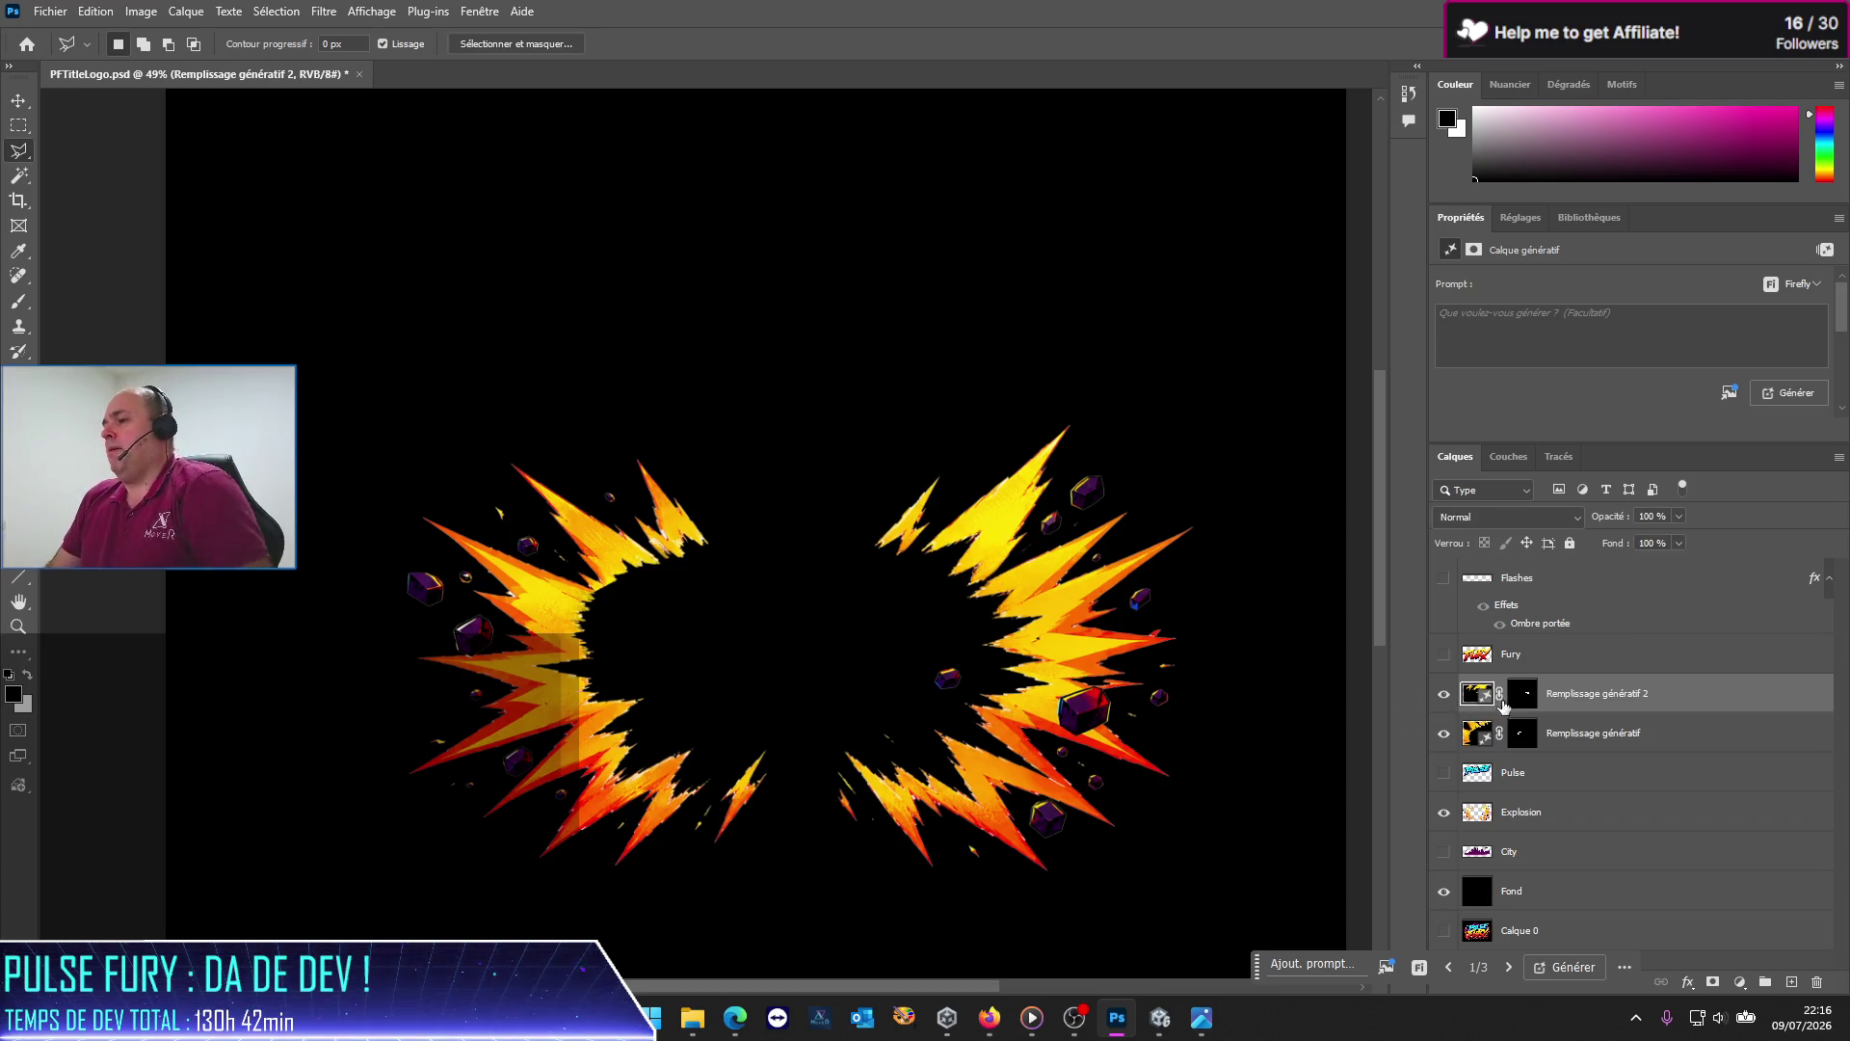
Step: Merge the two generated fill layers, then merge the result with the Explosion layer
left_click(1615, 745, "shift")
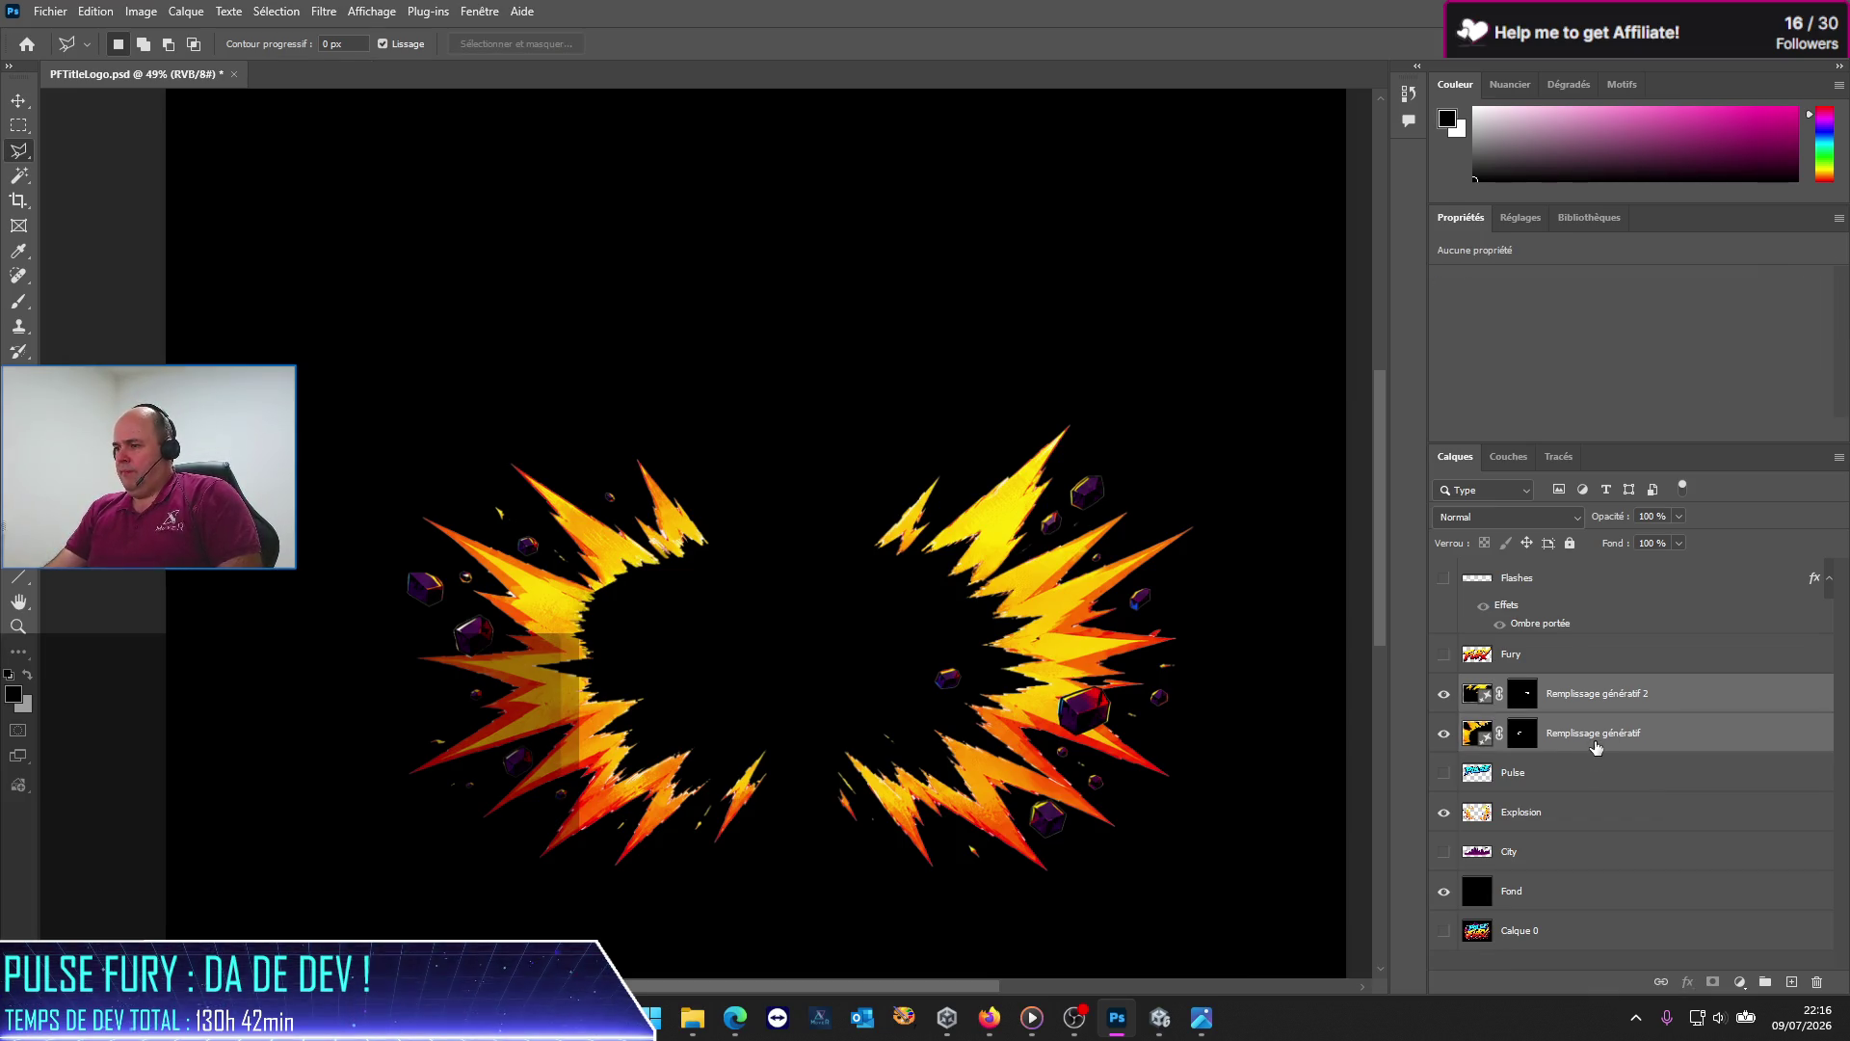
right_click(1592, 744)
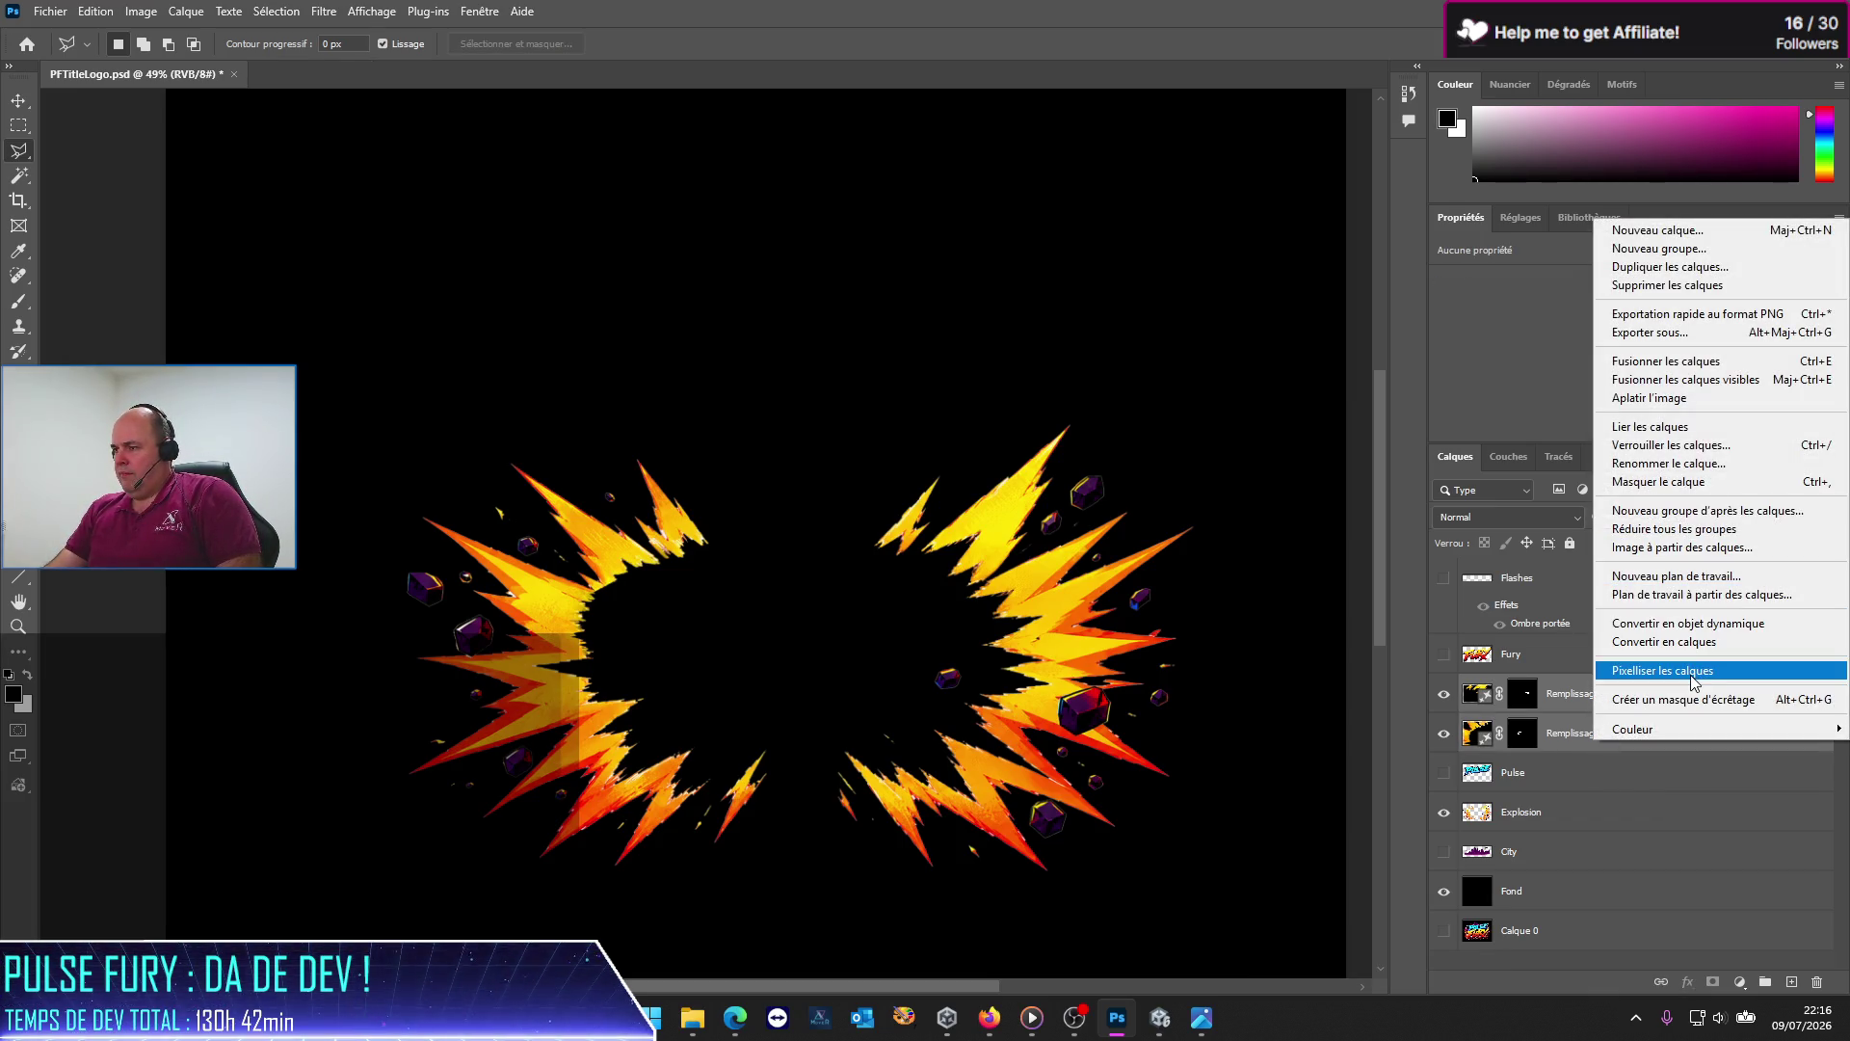
left_click(1696, 364)
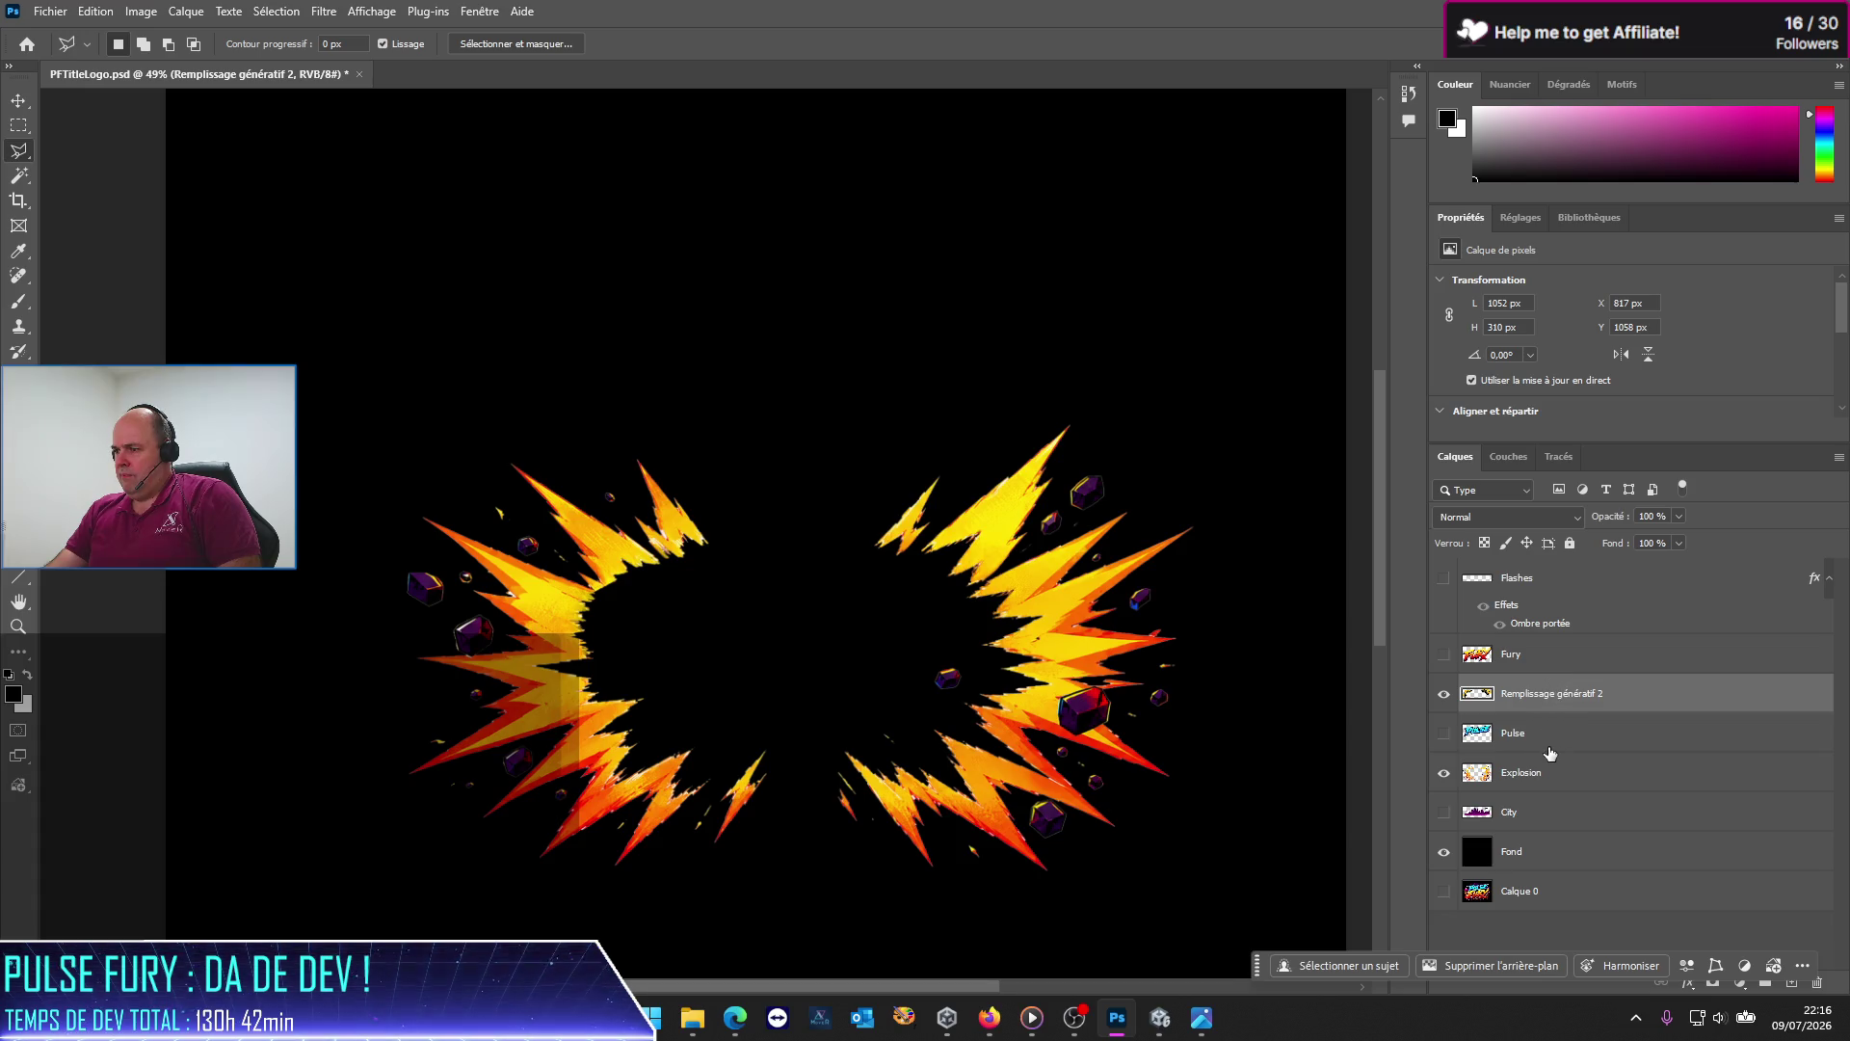
left_click(1559, 782, "ctrl")
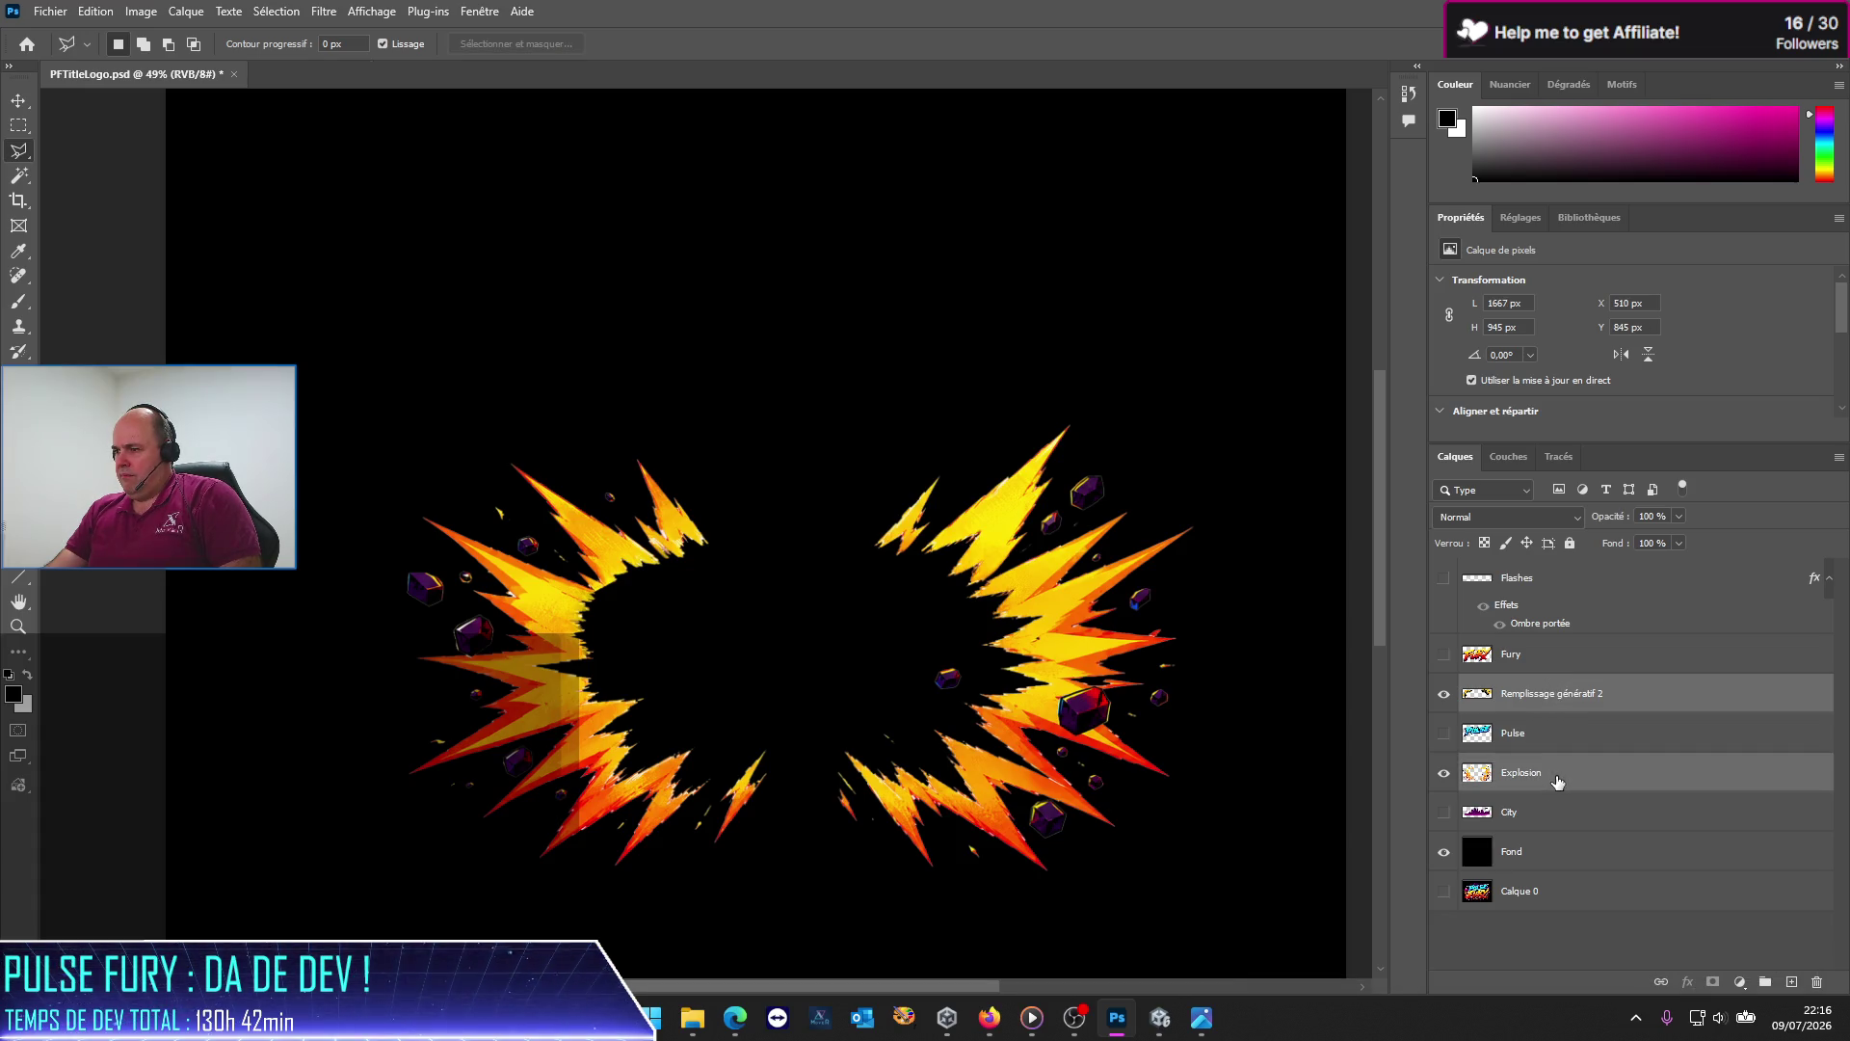
right_click(1559, 780)
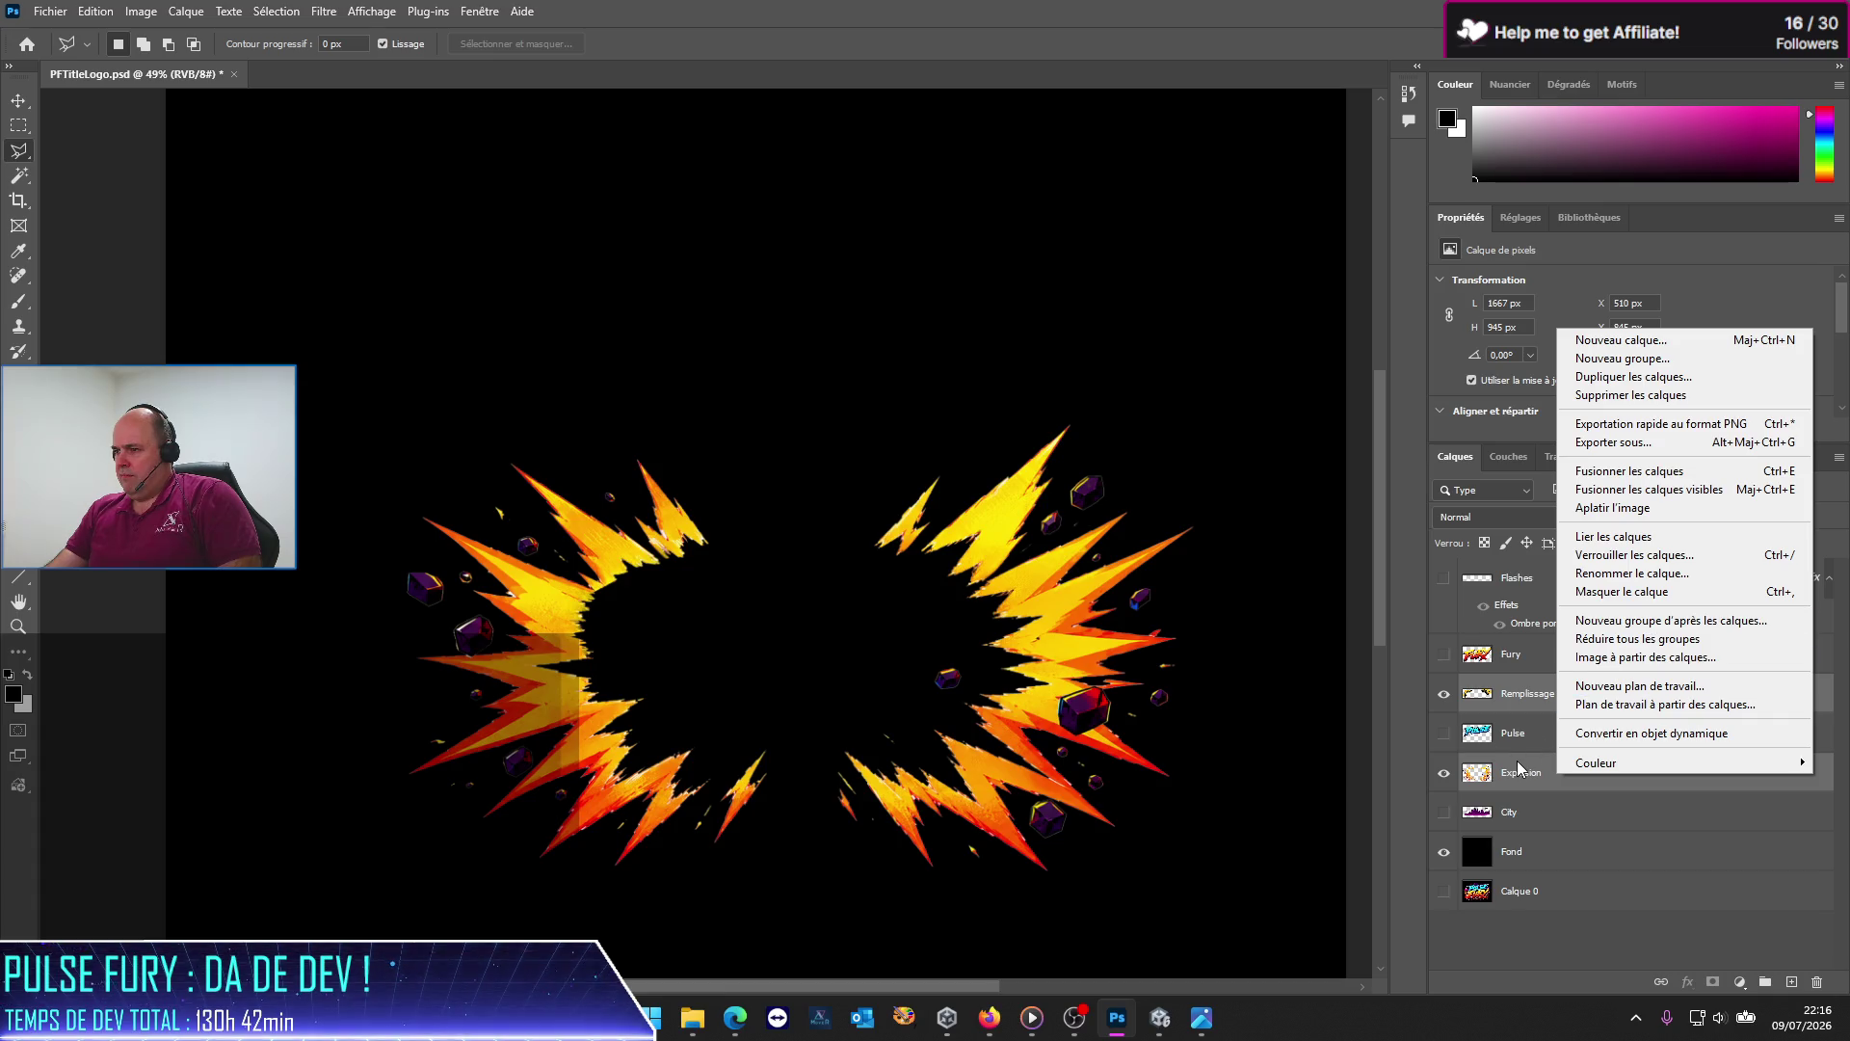
left_click(1652, 471)
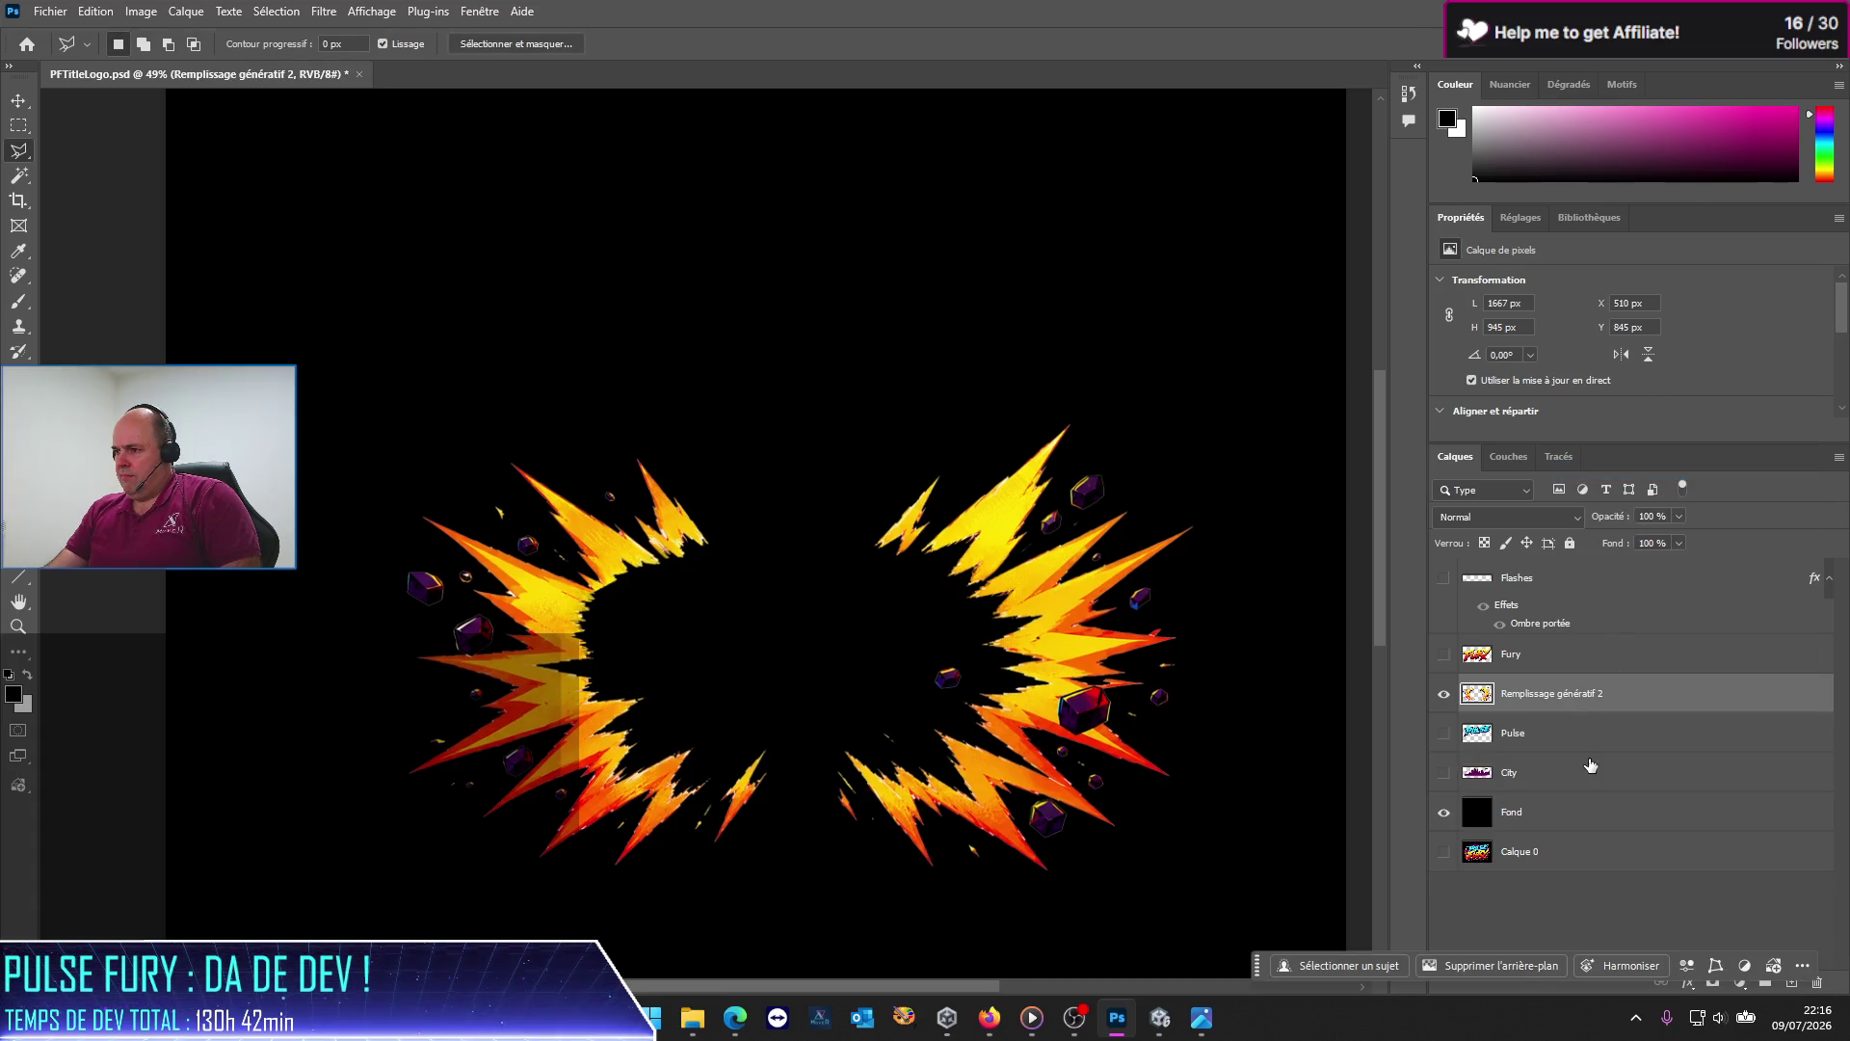
Step: Rename the merged layer 'Explosion' and show the FURY lettering again
right_click(1562, 706)
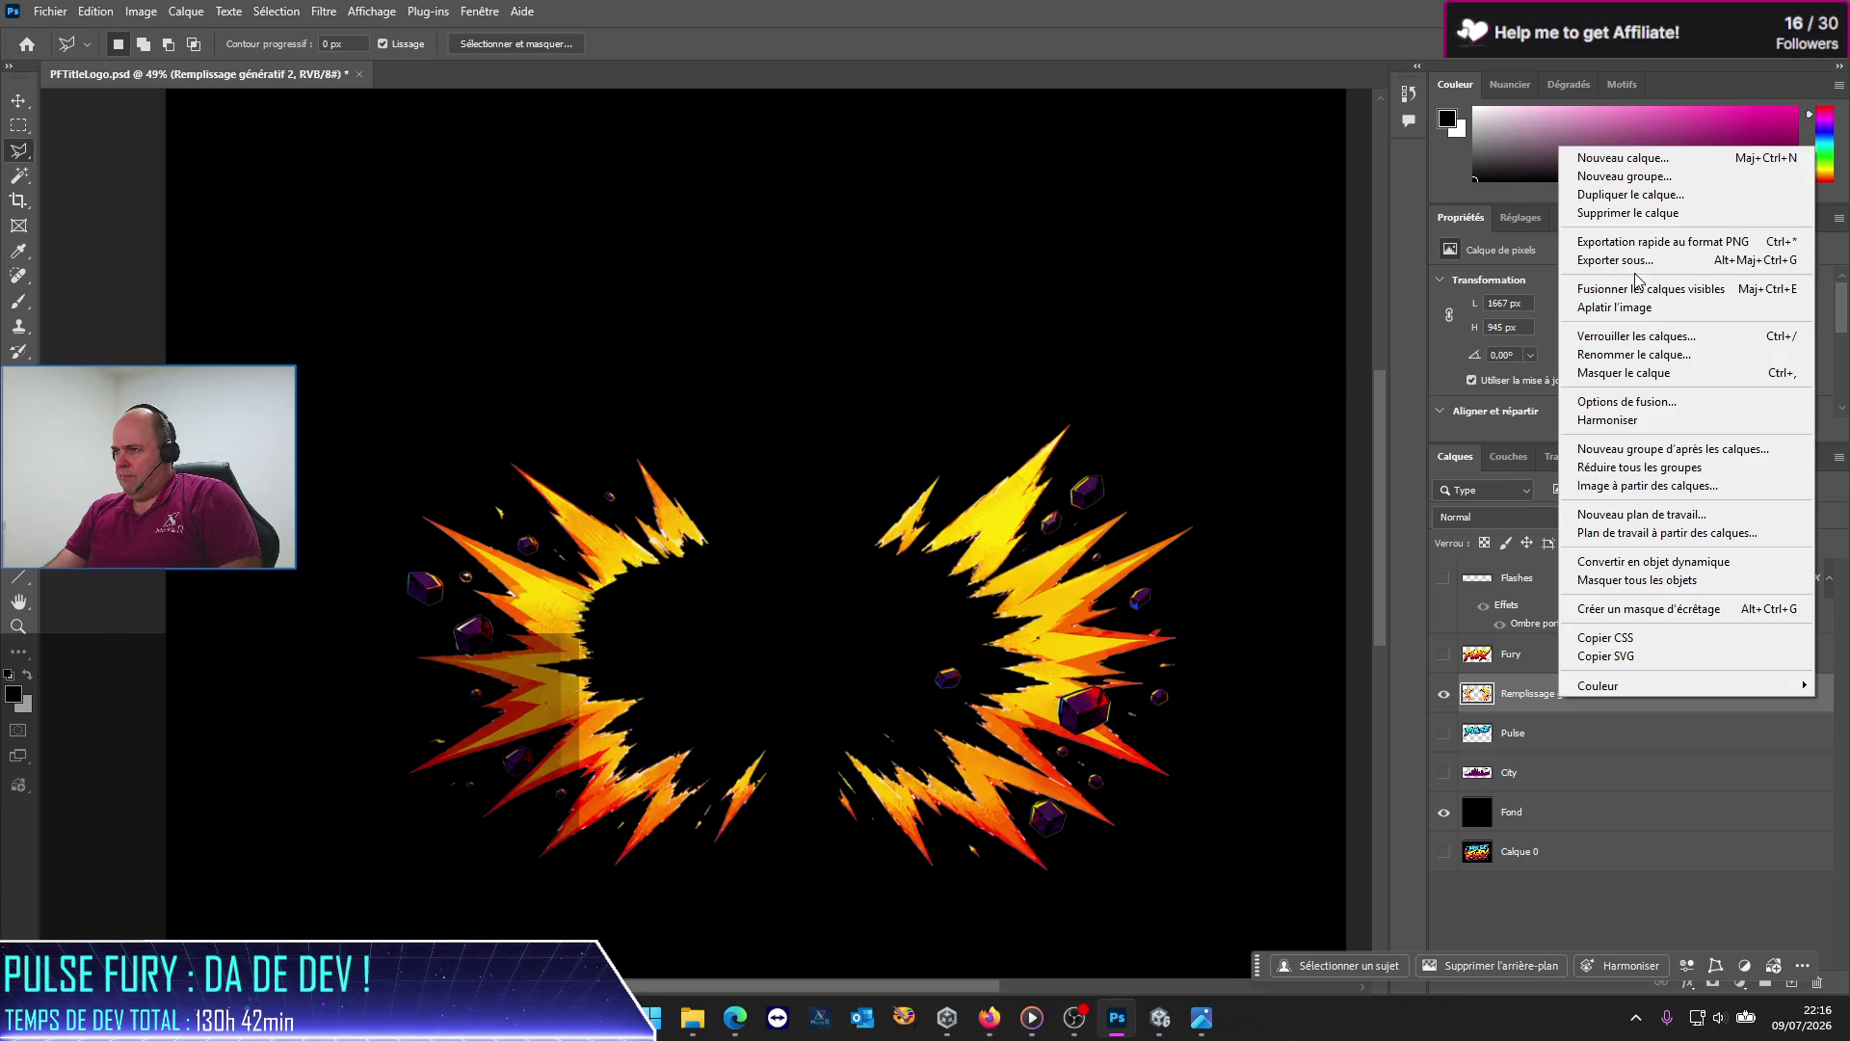
left_click(1629, 357)
type("Explosi")
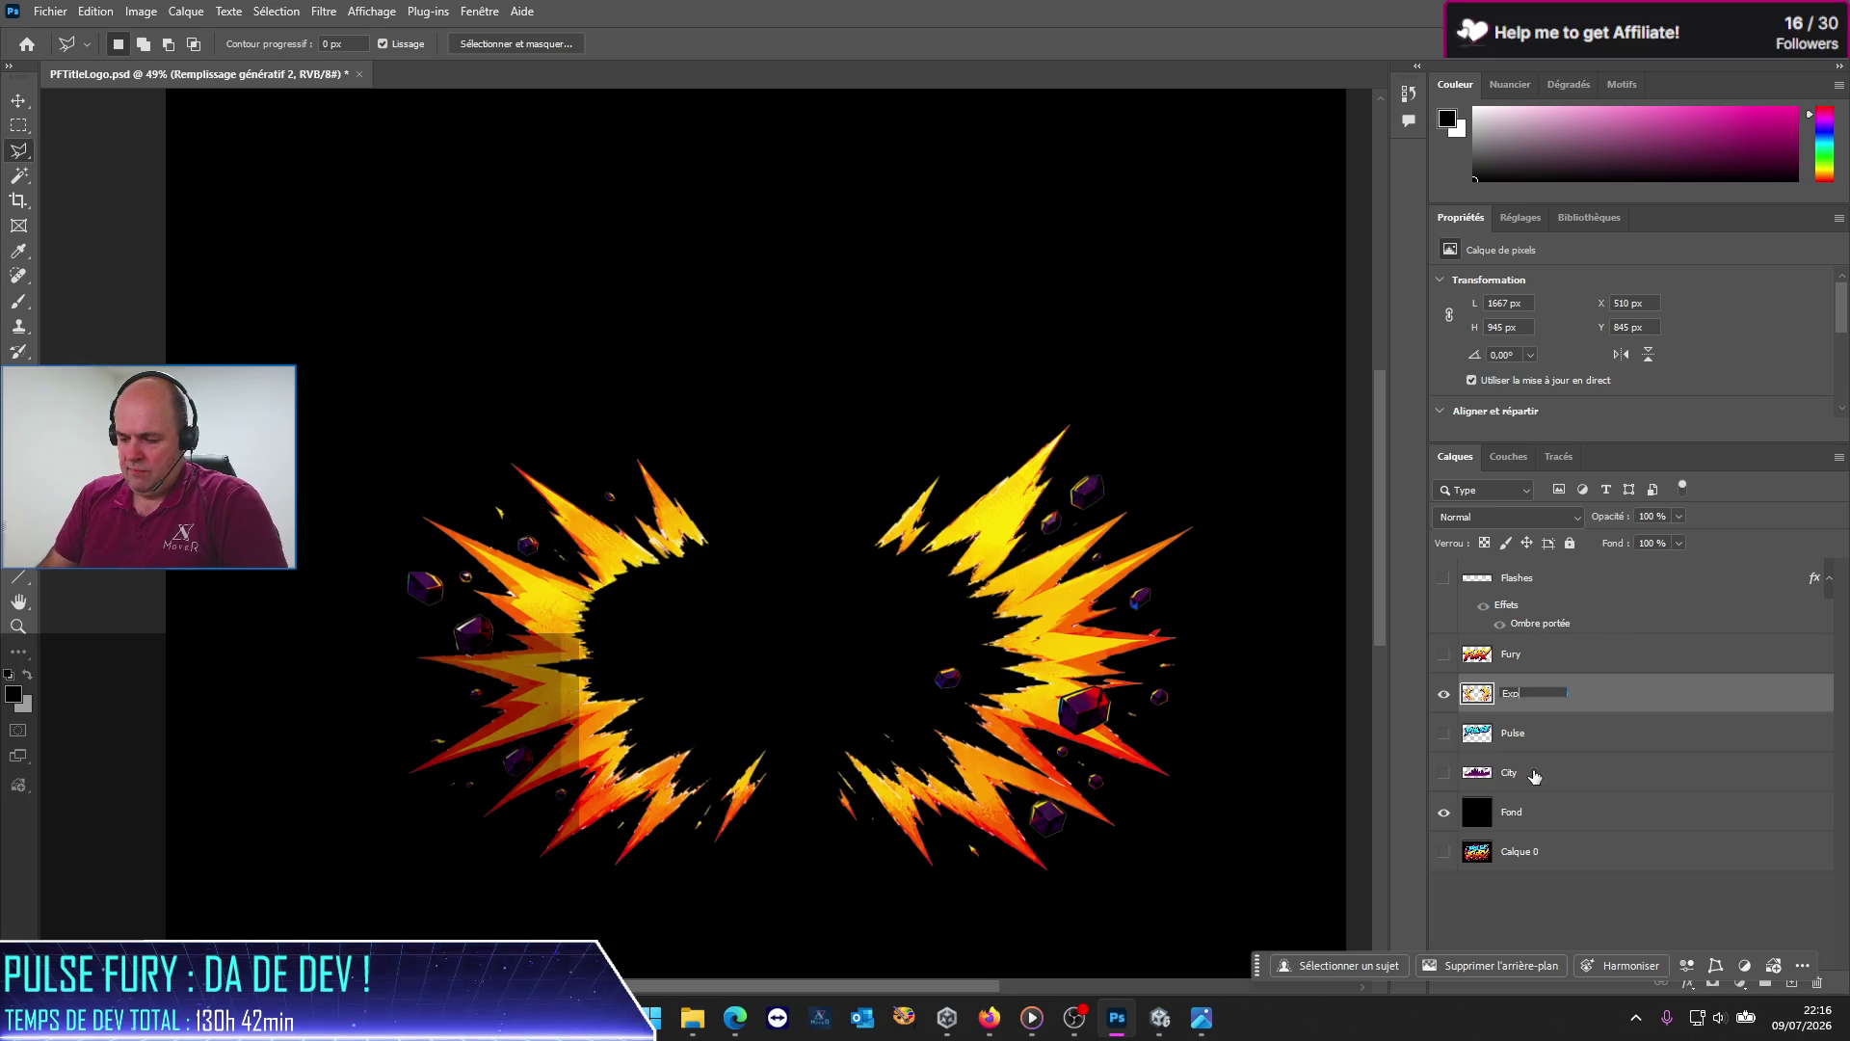
type("on")
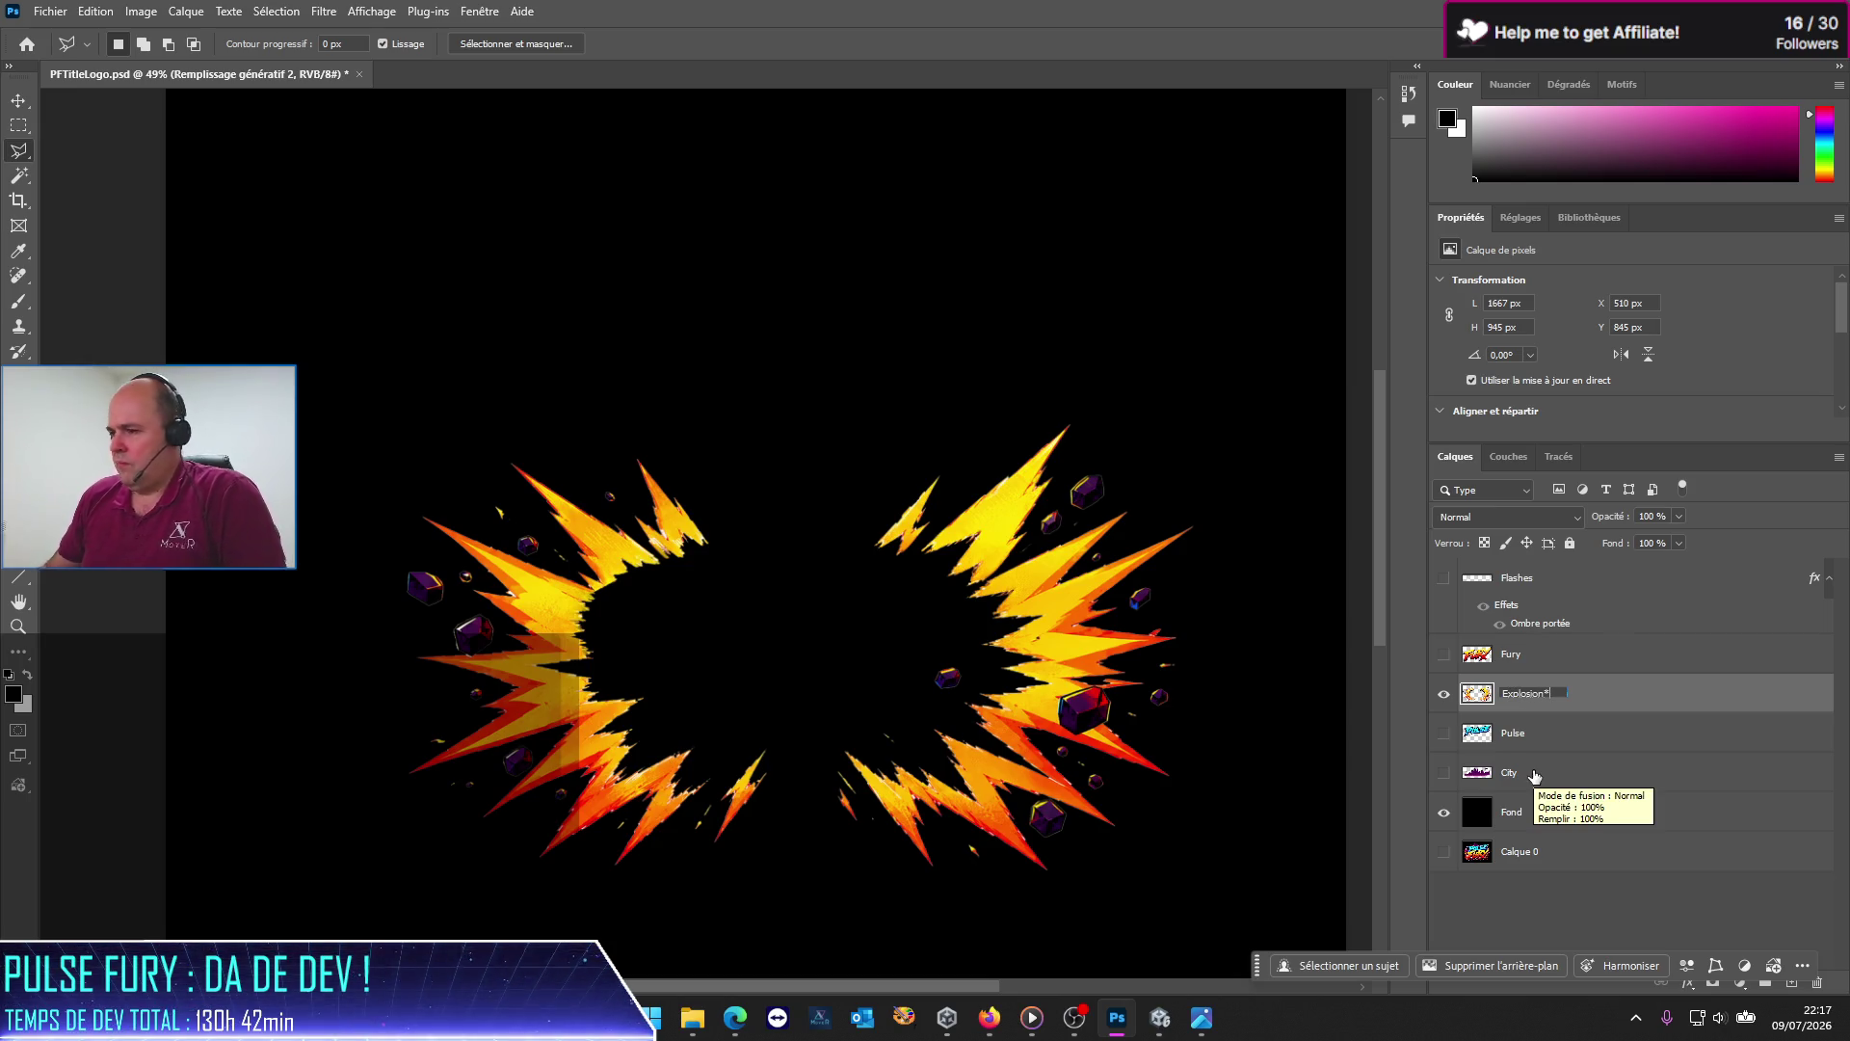
key("Return")
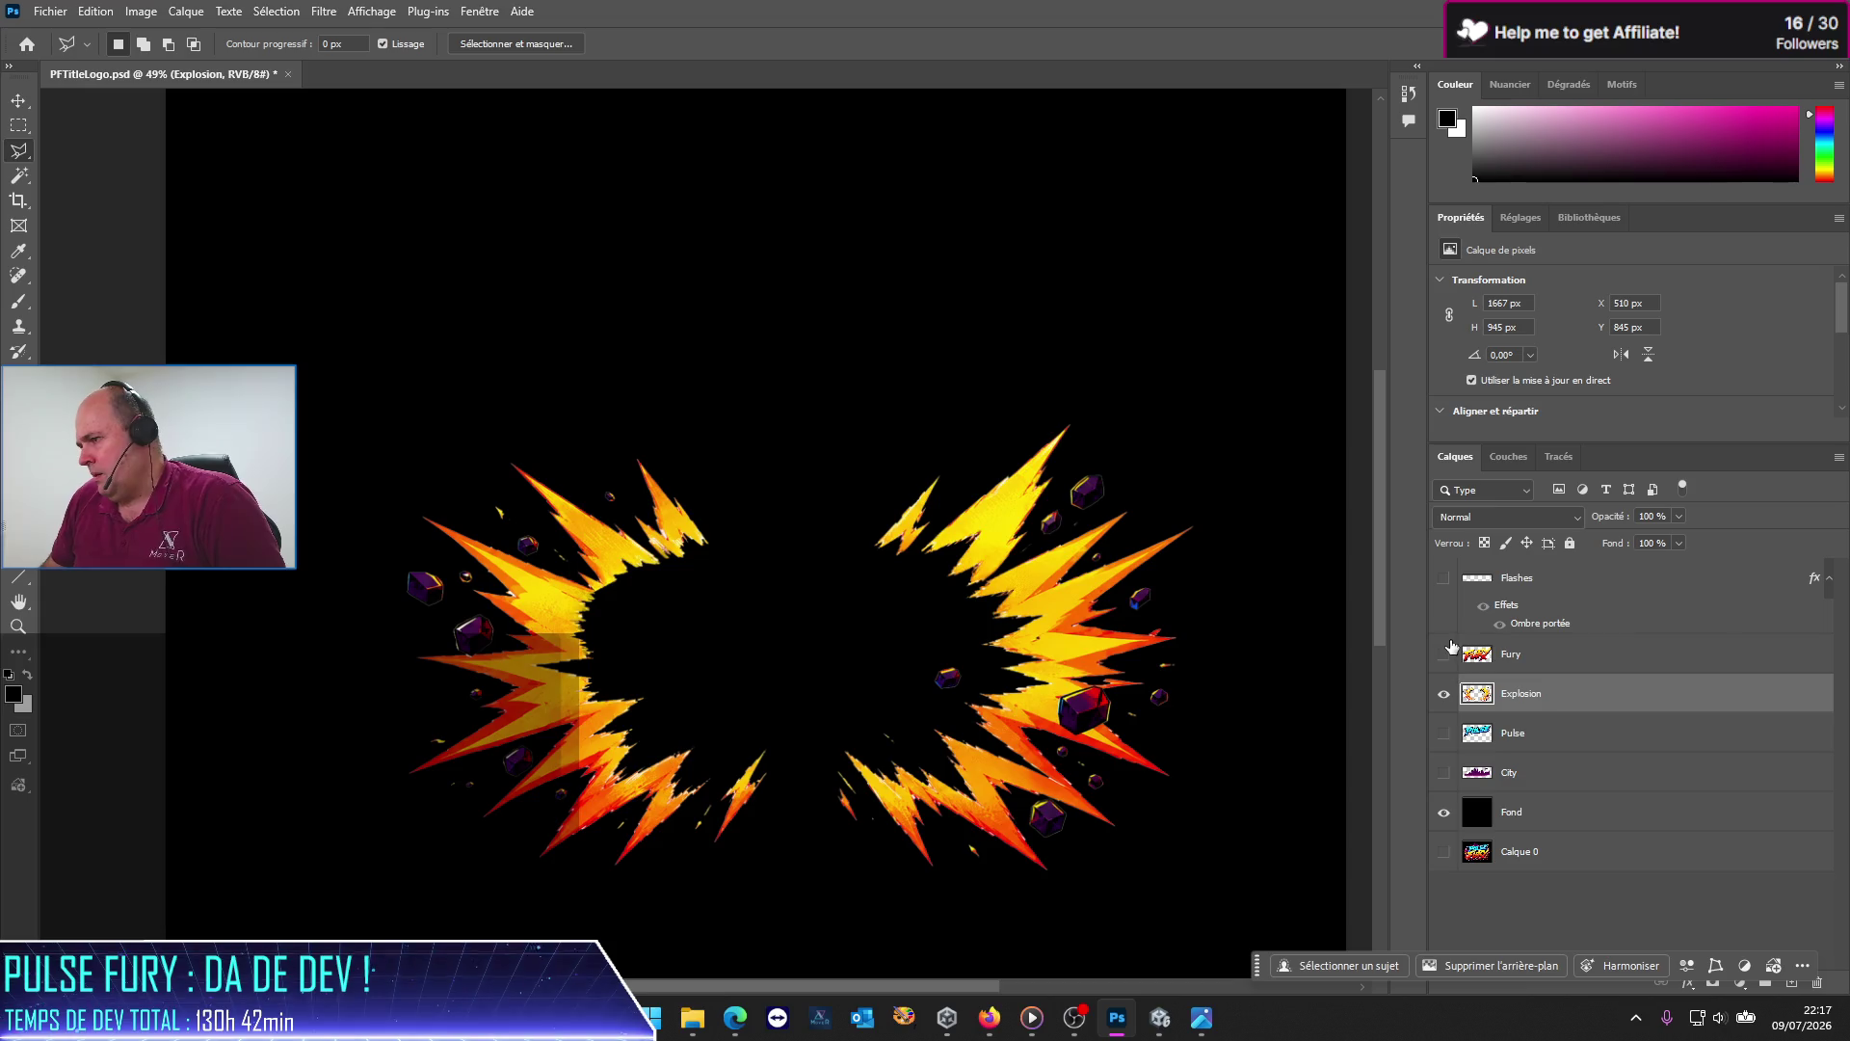
left_click(1444, 654)
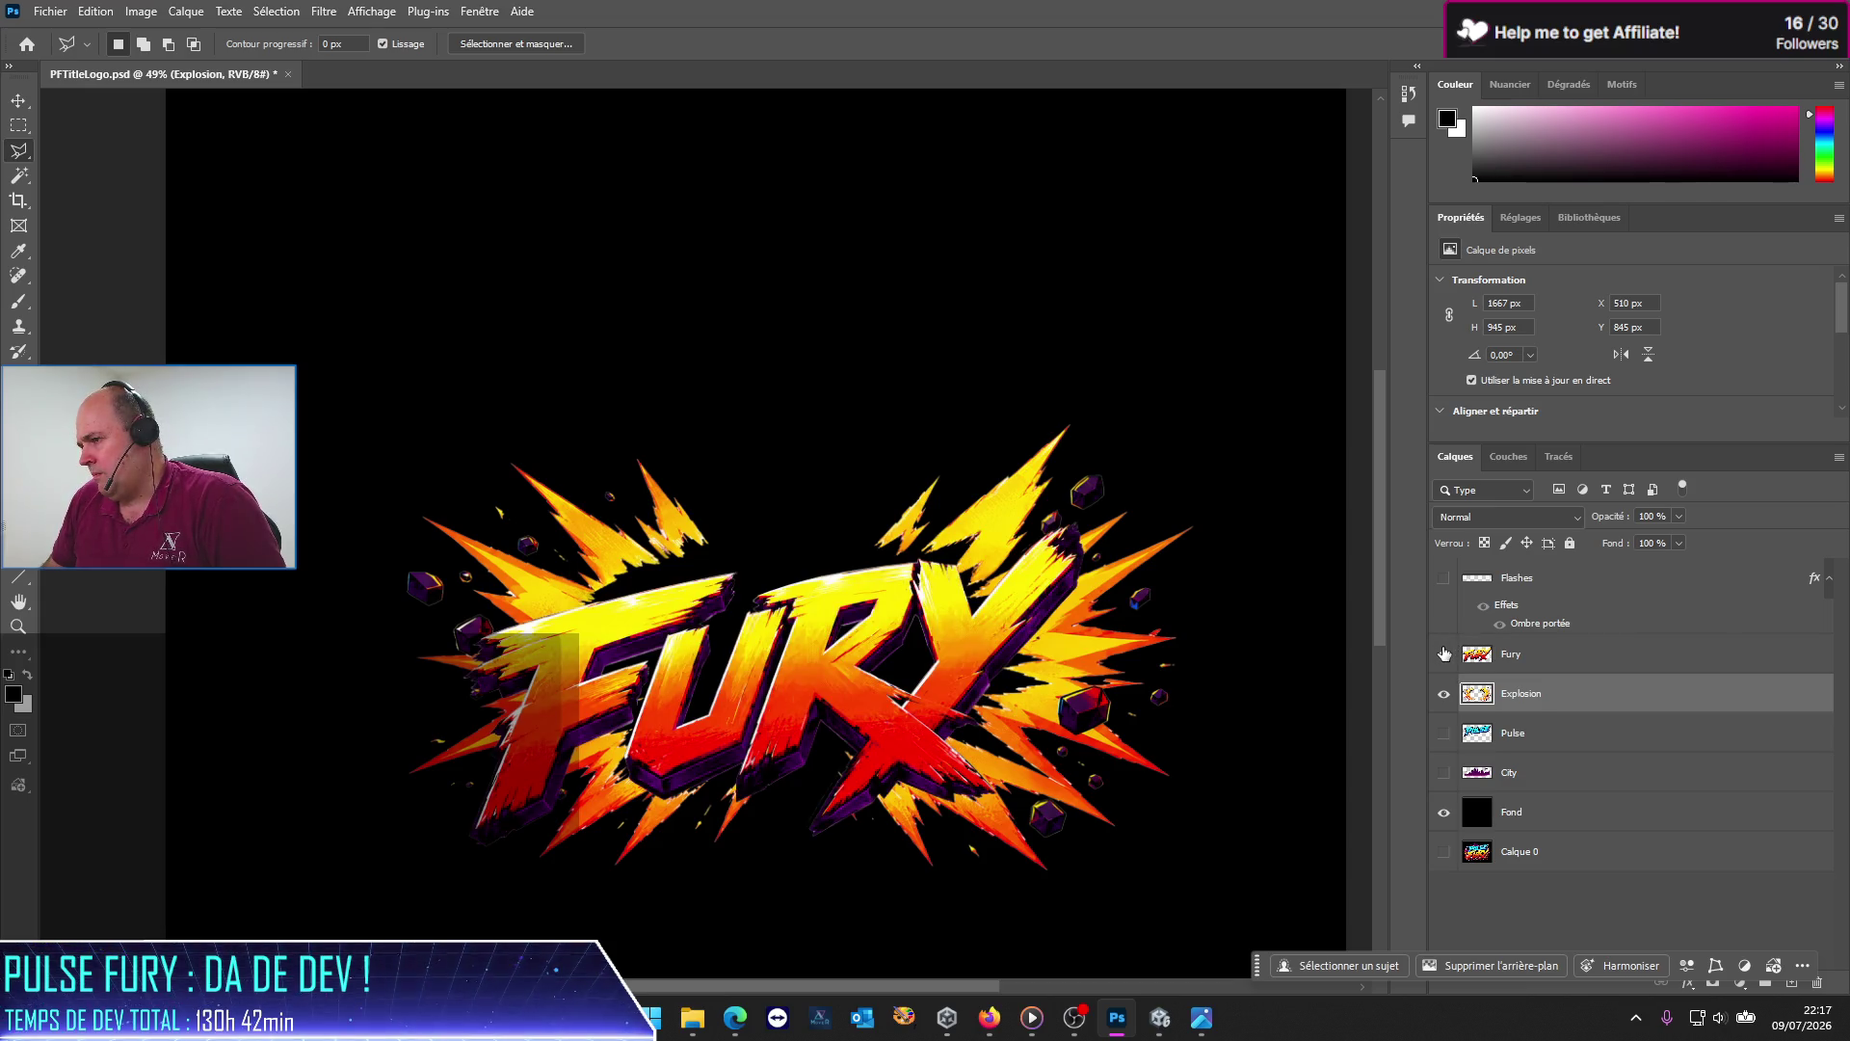
Step: Show the Pulse layer and drag the Explosion layer beneath it in the Layers panel
left_click(1443, 736)
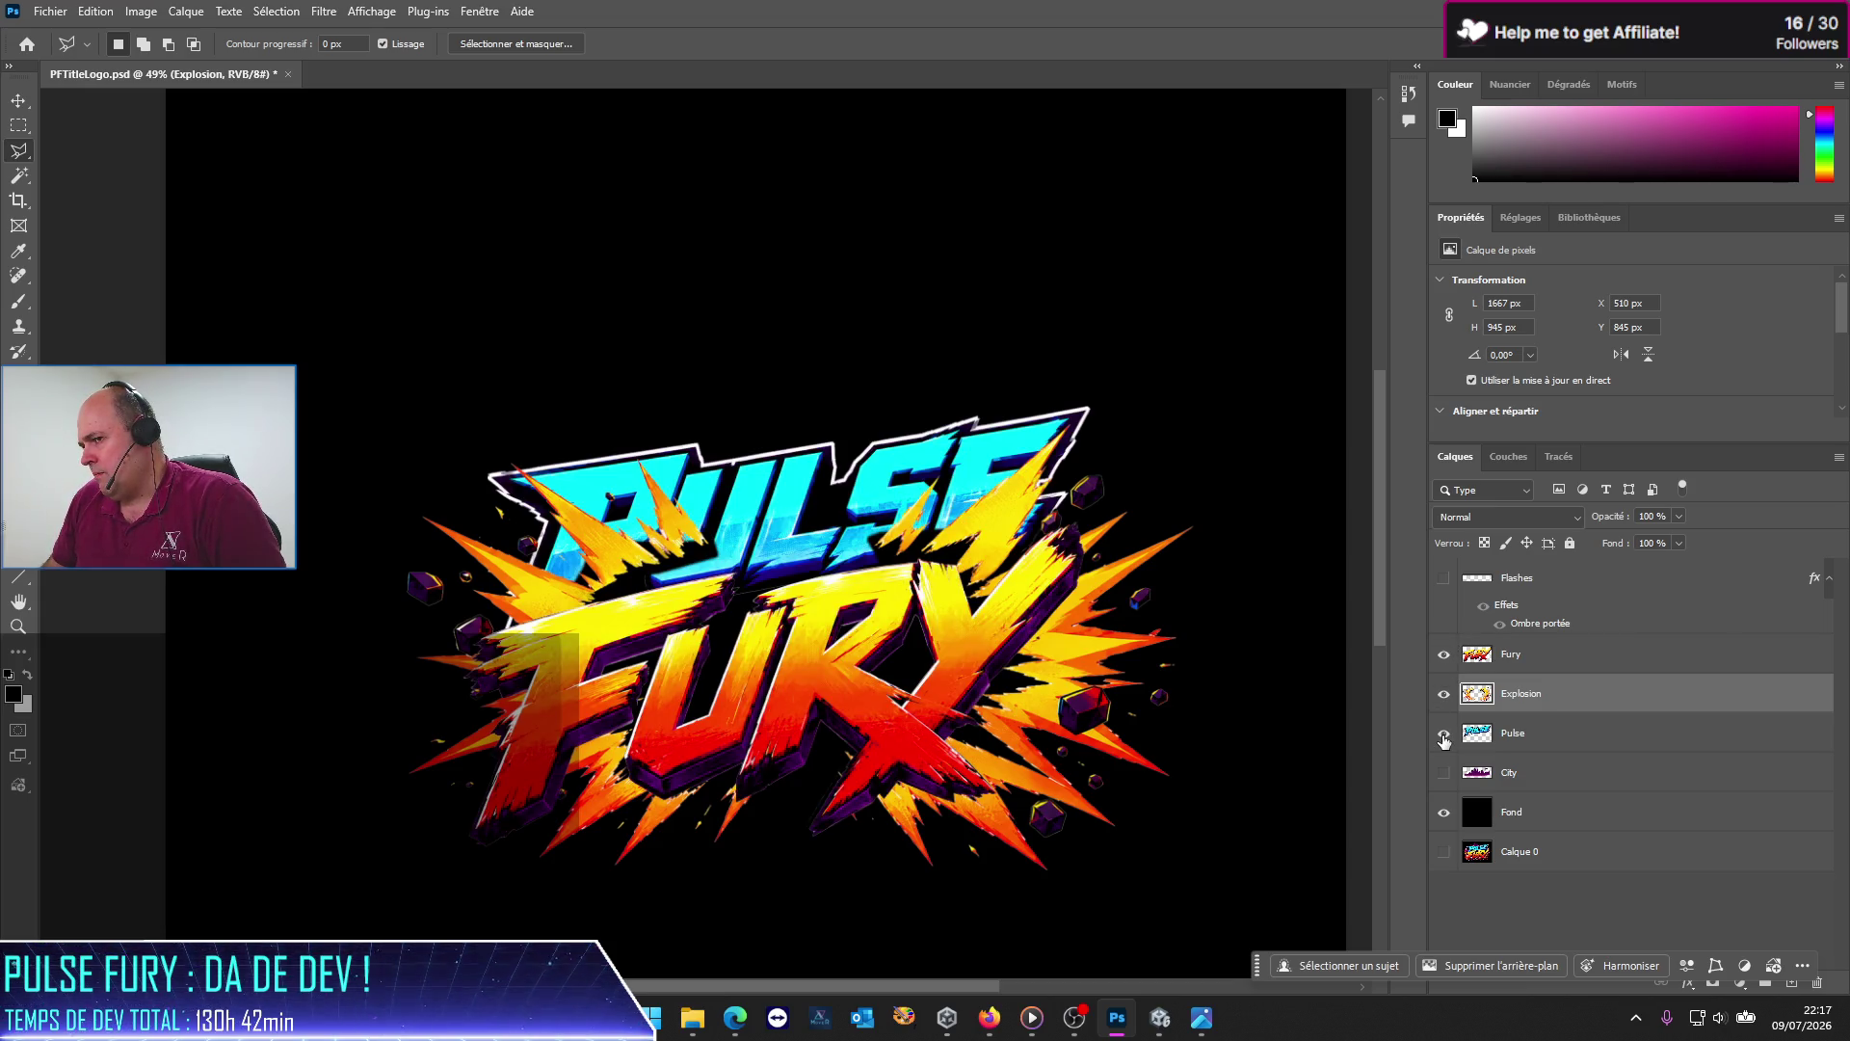
left_click_drag(1507, 695, 1517, 747)
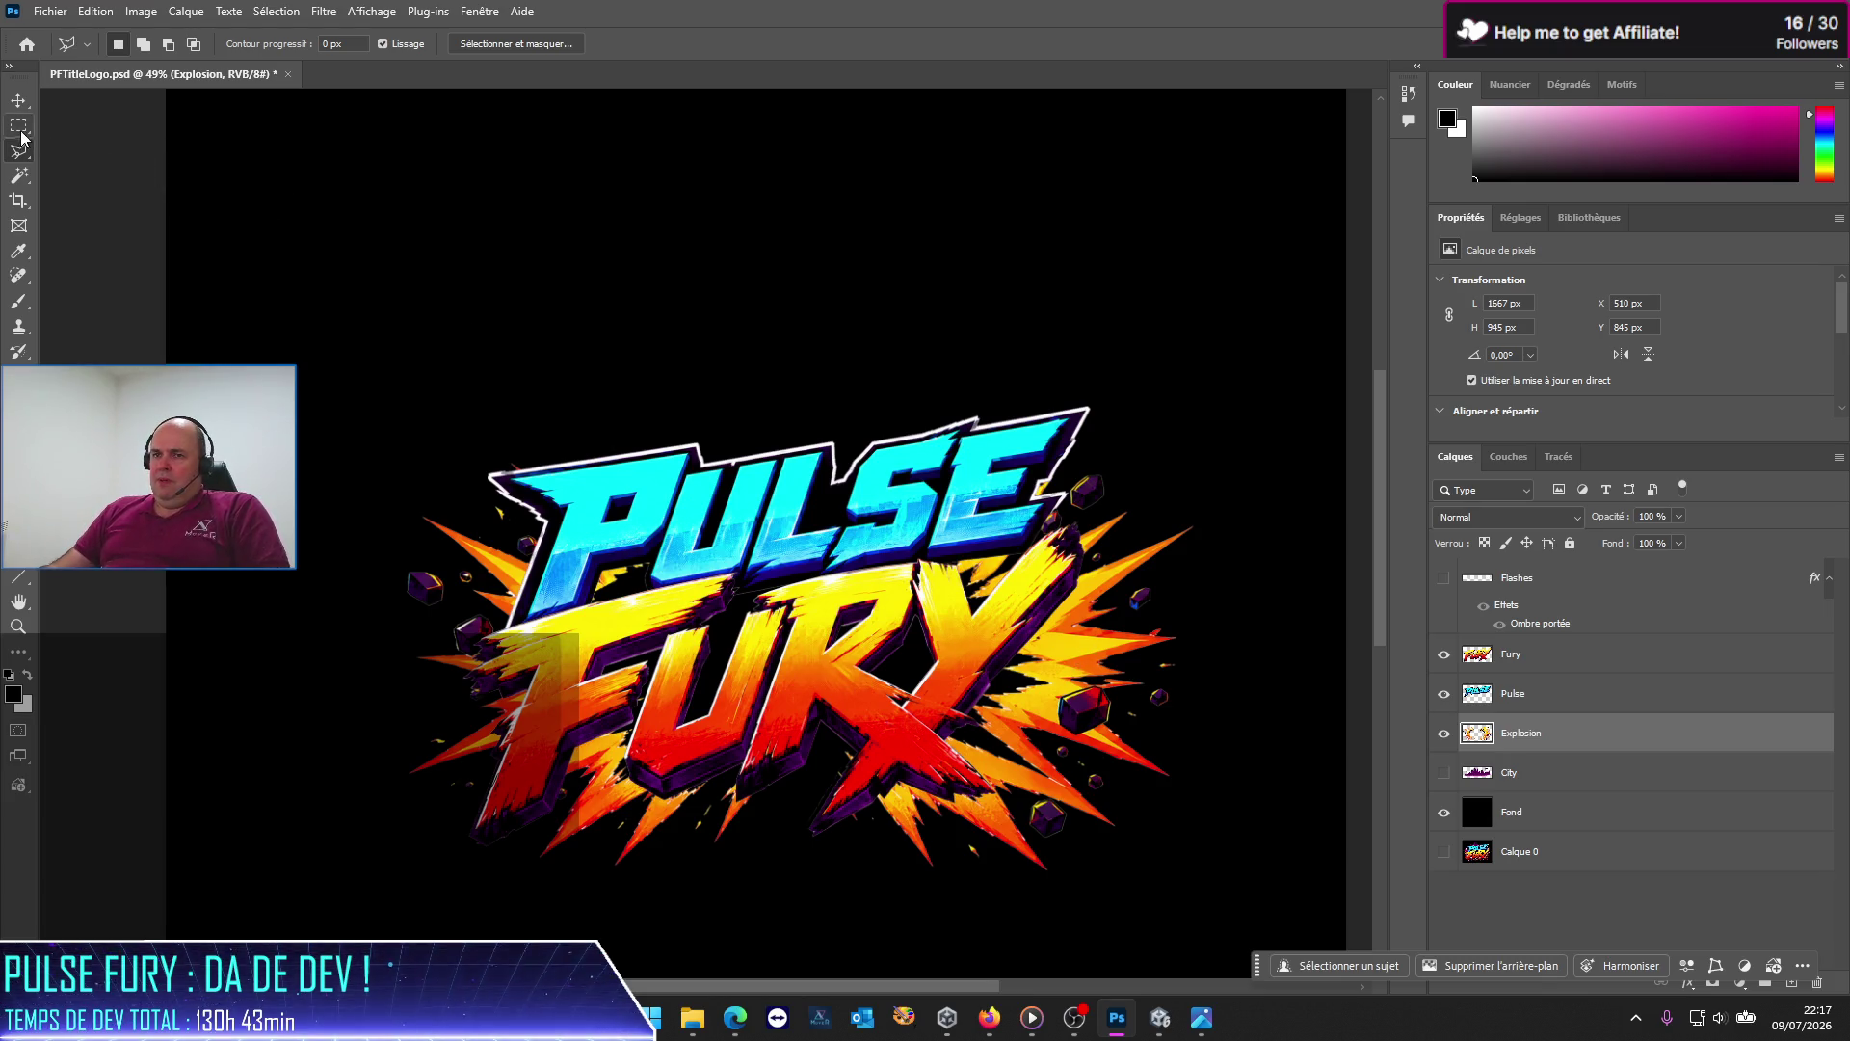
left_click(18, 100)
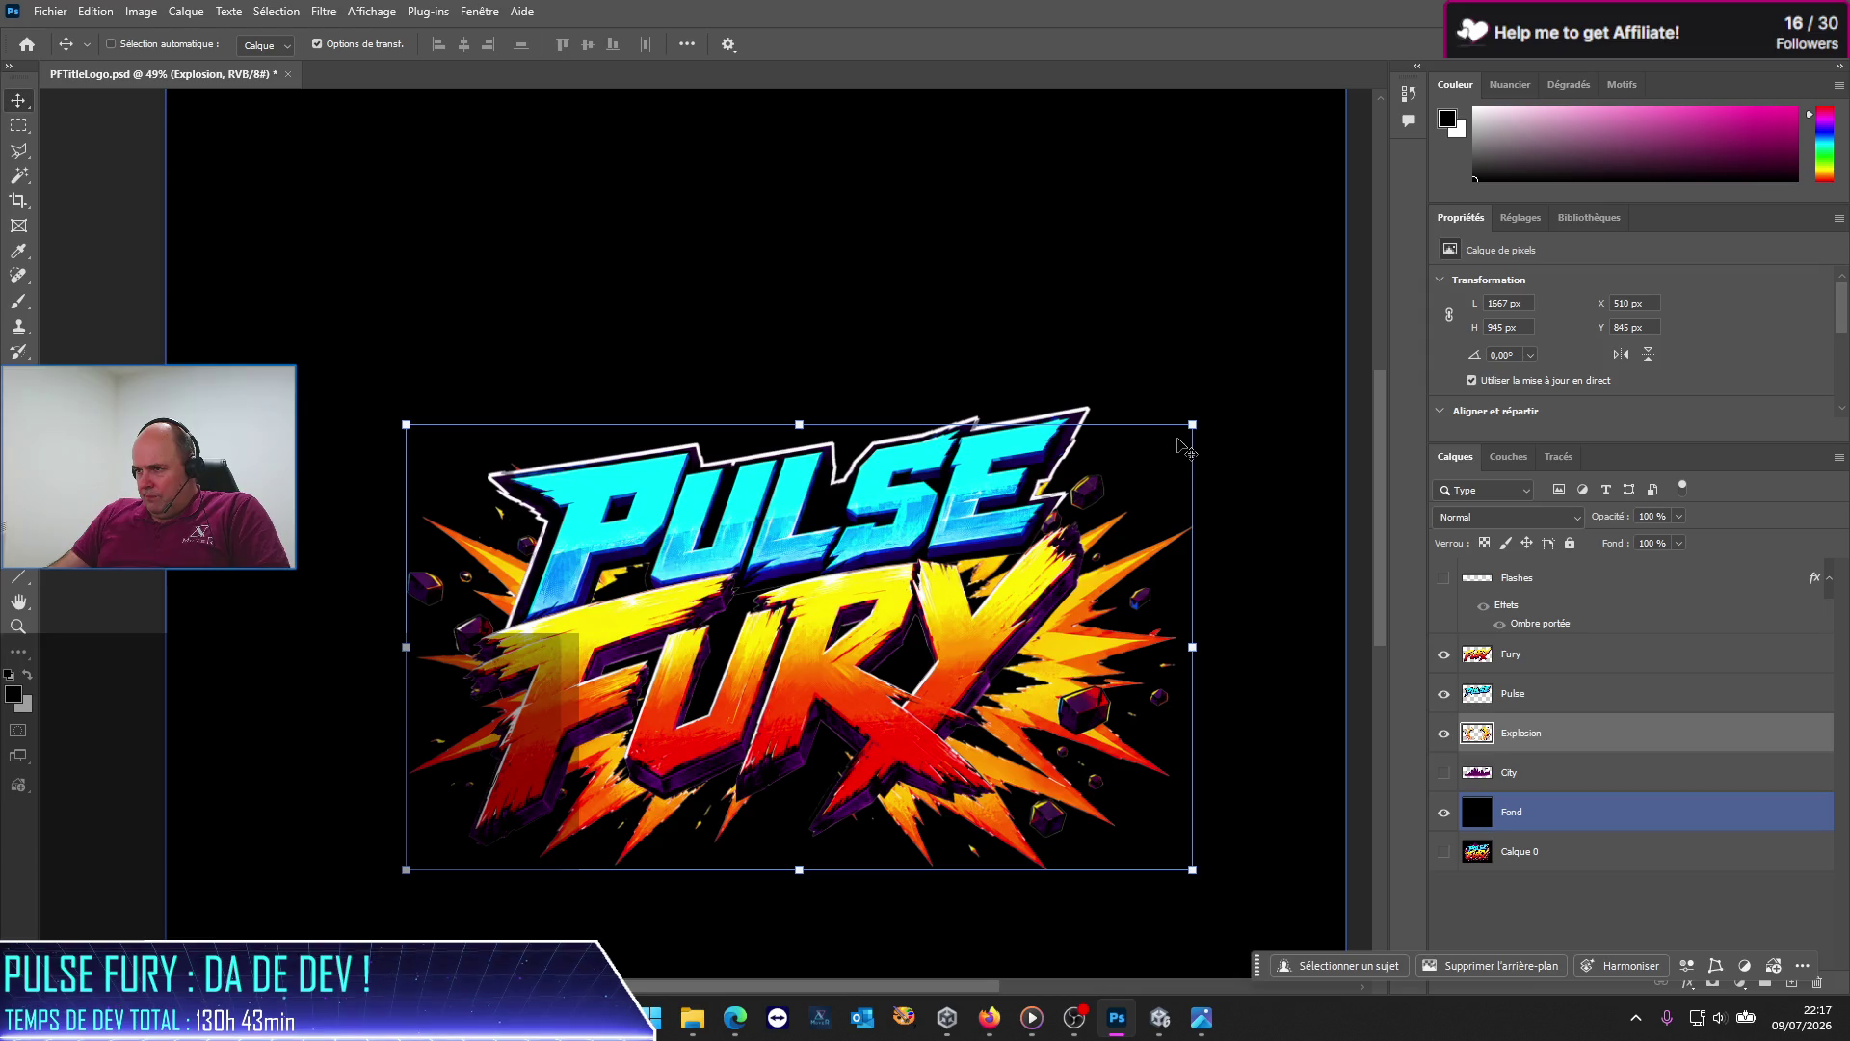
Step: Nudge the explosion up and try several resizes, undoing back to its original size
left_click_drag(1048, 642, 1050, 638)
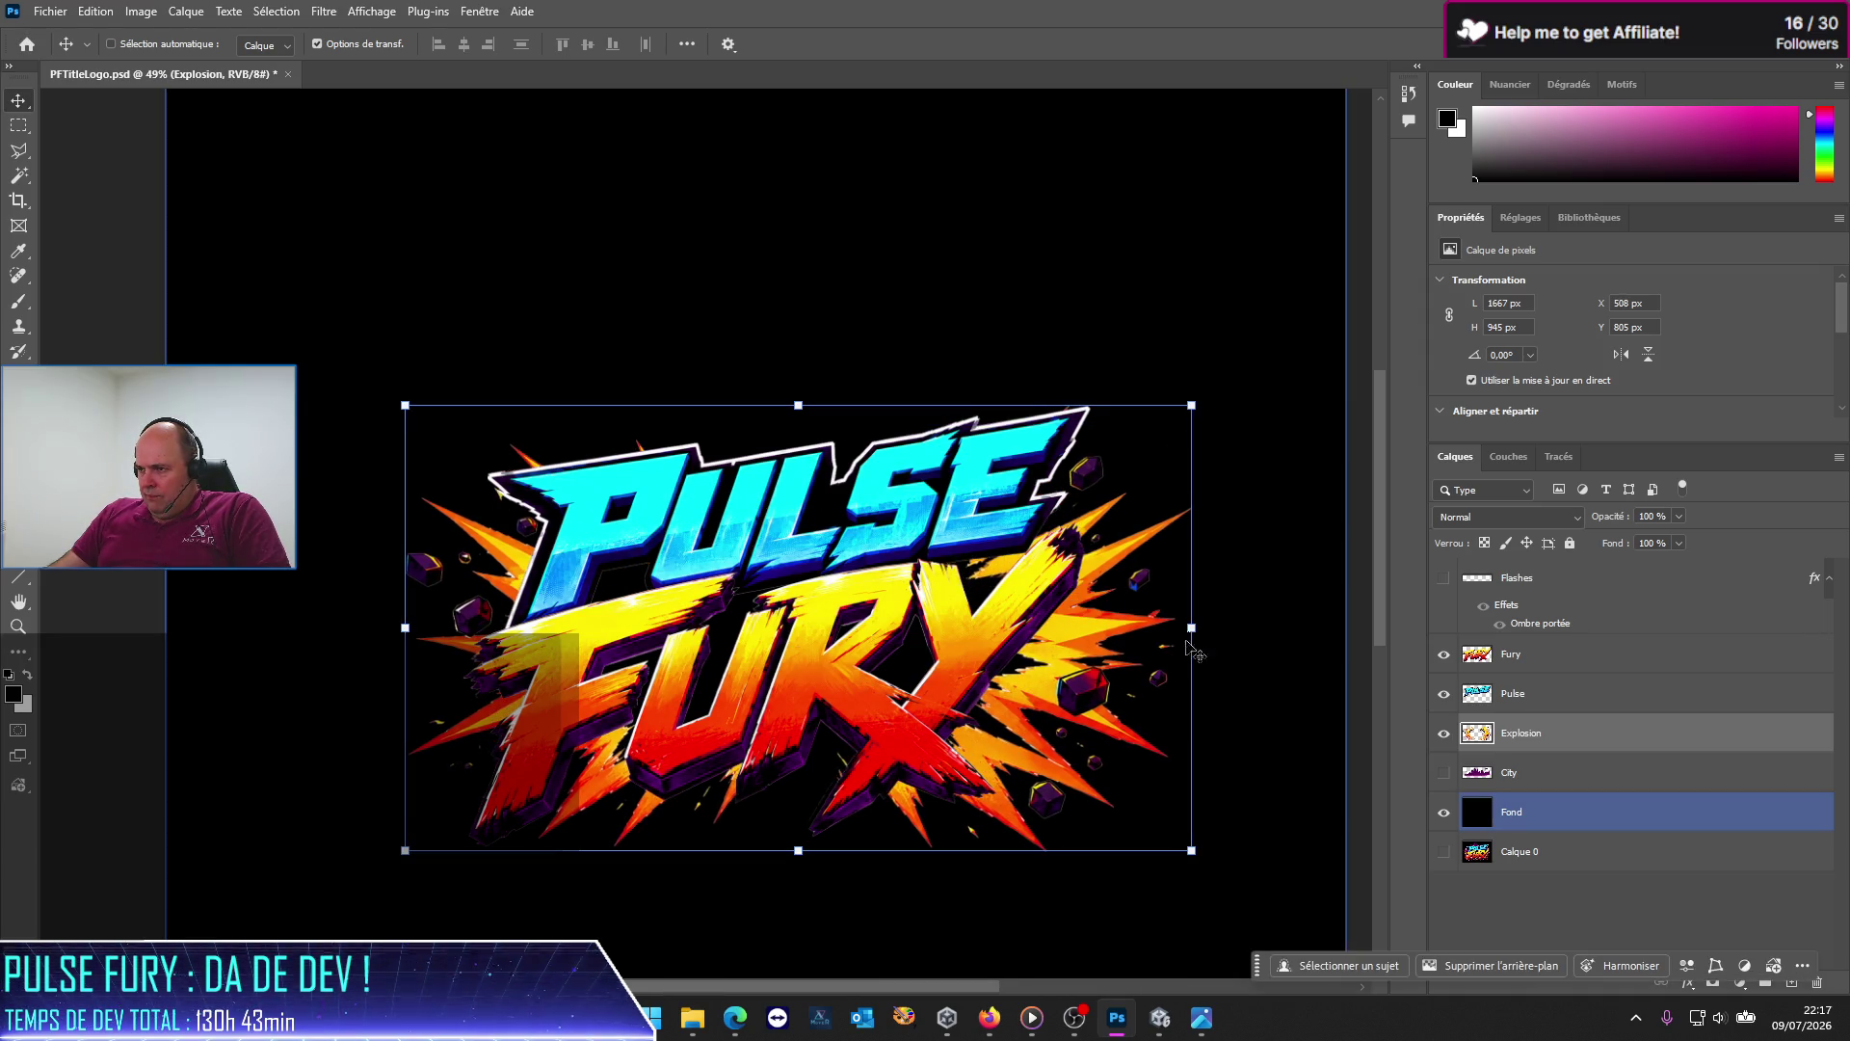
mouse_move(1190, 627)
left_mouse_down()
mouse_move(1258, 628)
mouse_move(1139, 618)
mouse_move(1209, 617)
left_mouse_up()
key("ctrl+z")
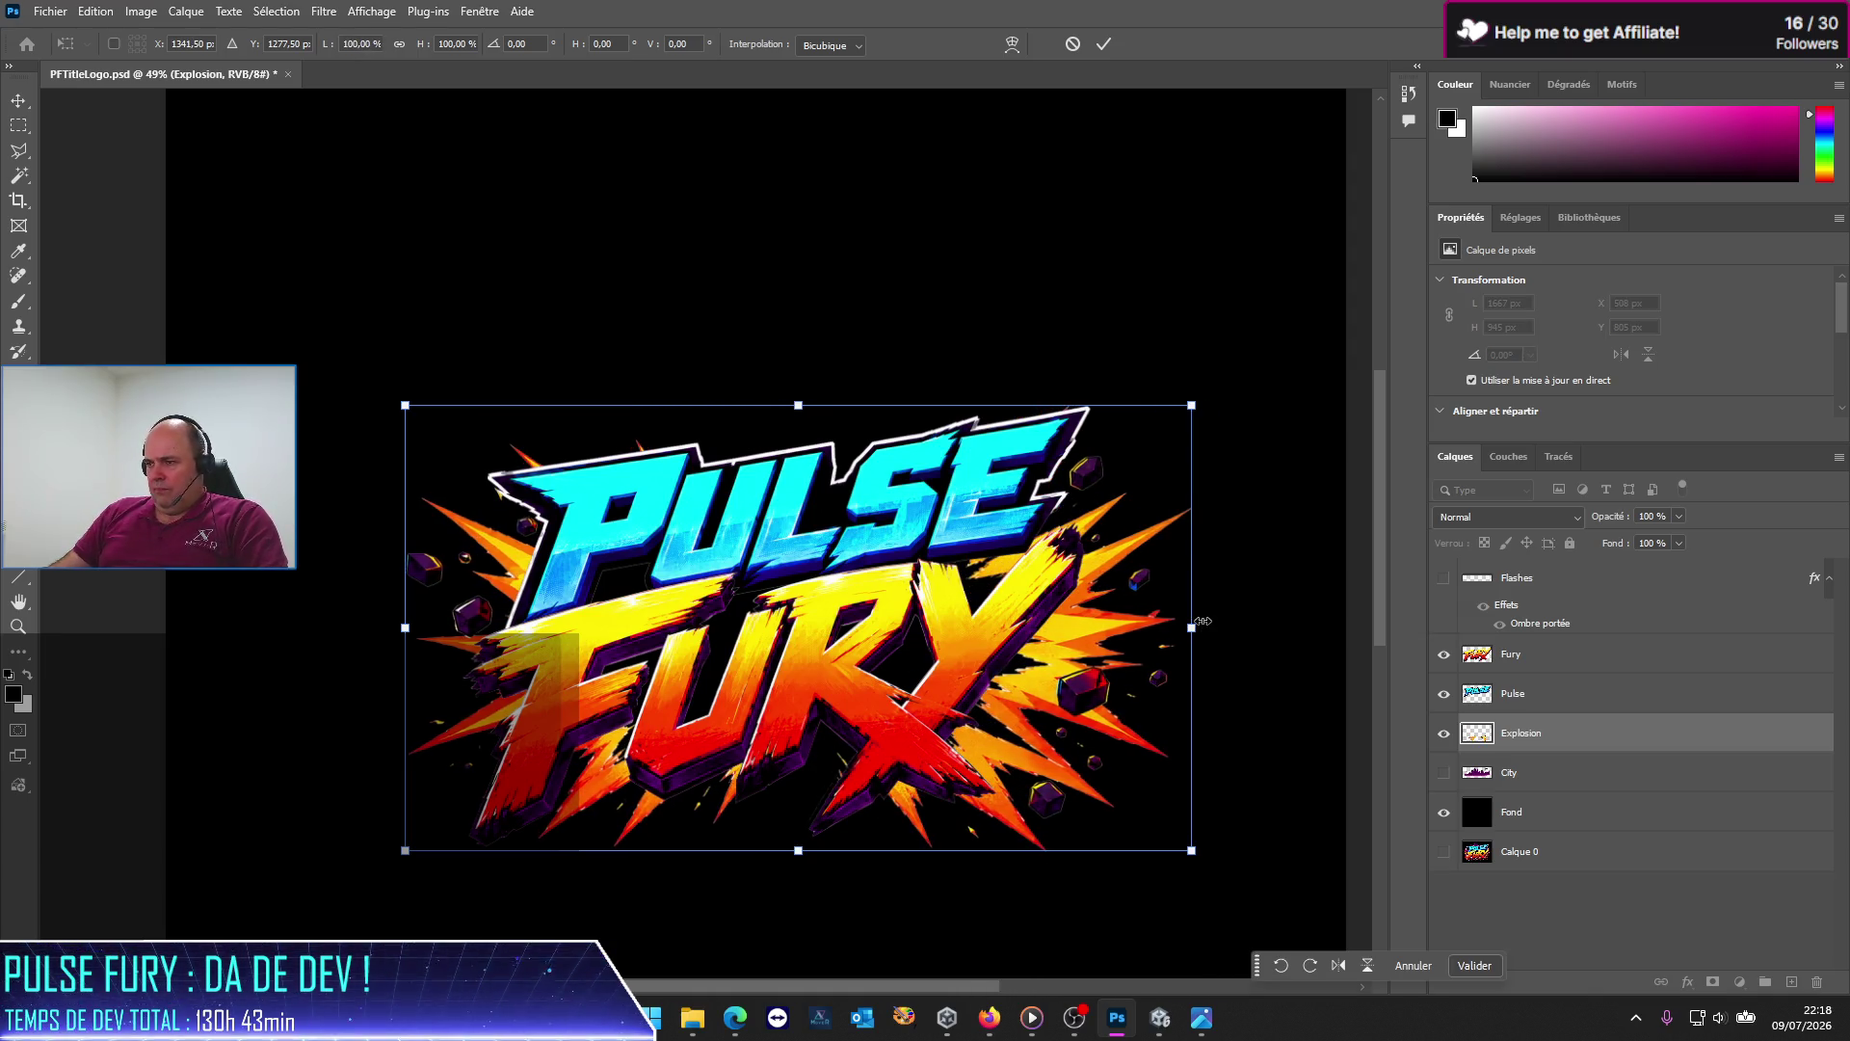
left_click_drag(1193, 406, 1255, 386)
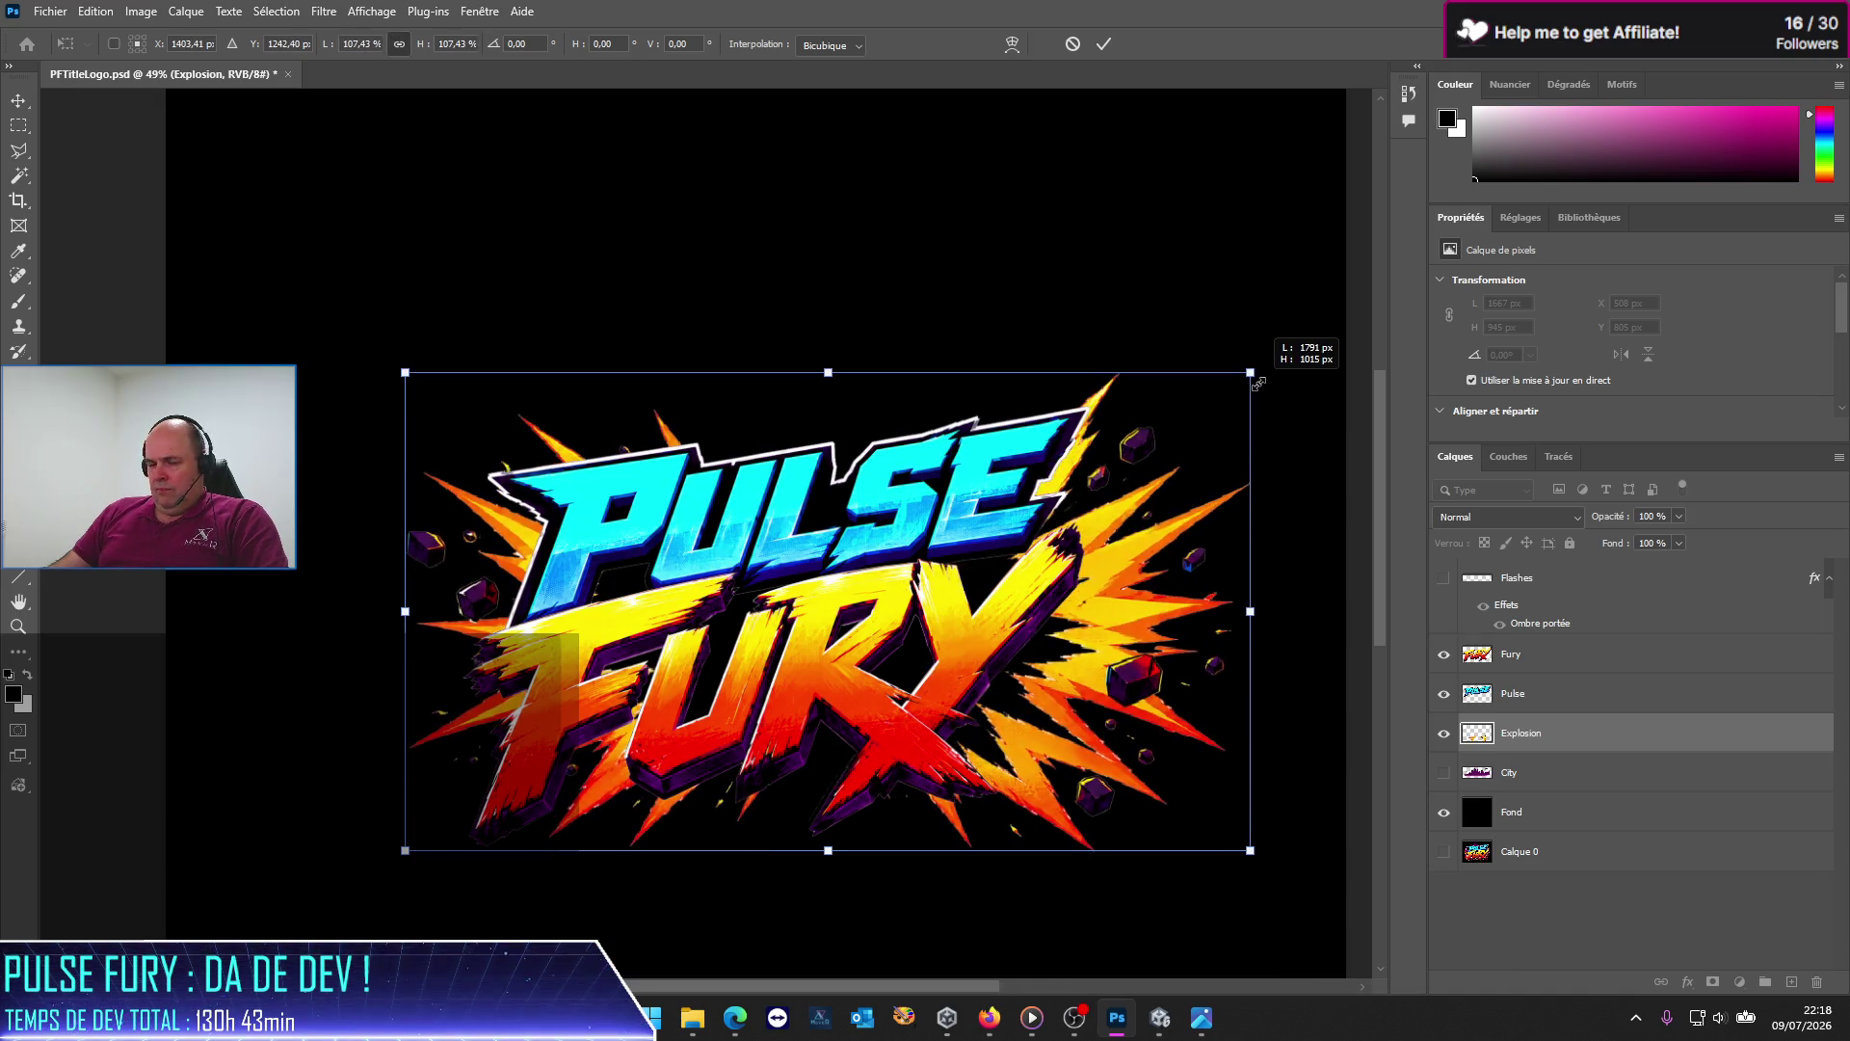
mouse_move(1255, 386)
left_mouse_down()
mouse_move(1102, 465)
mouse_move(1206, 451)
left_mouse_up()
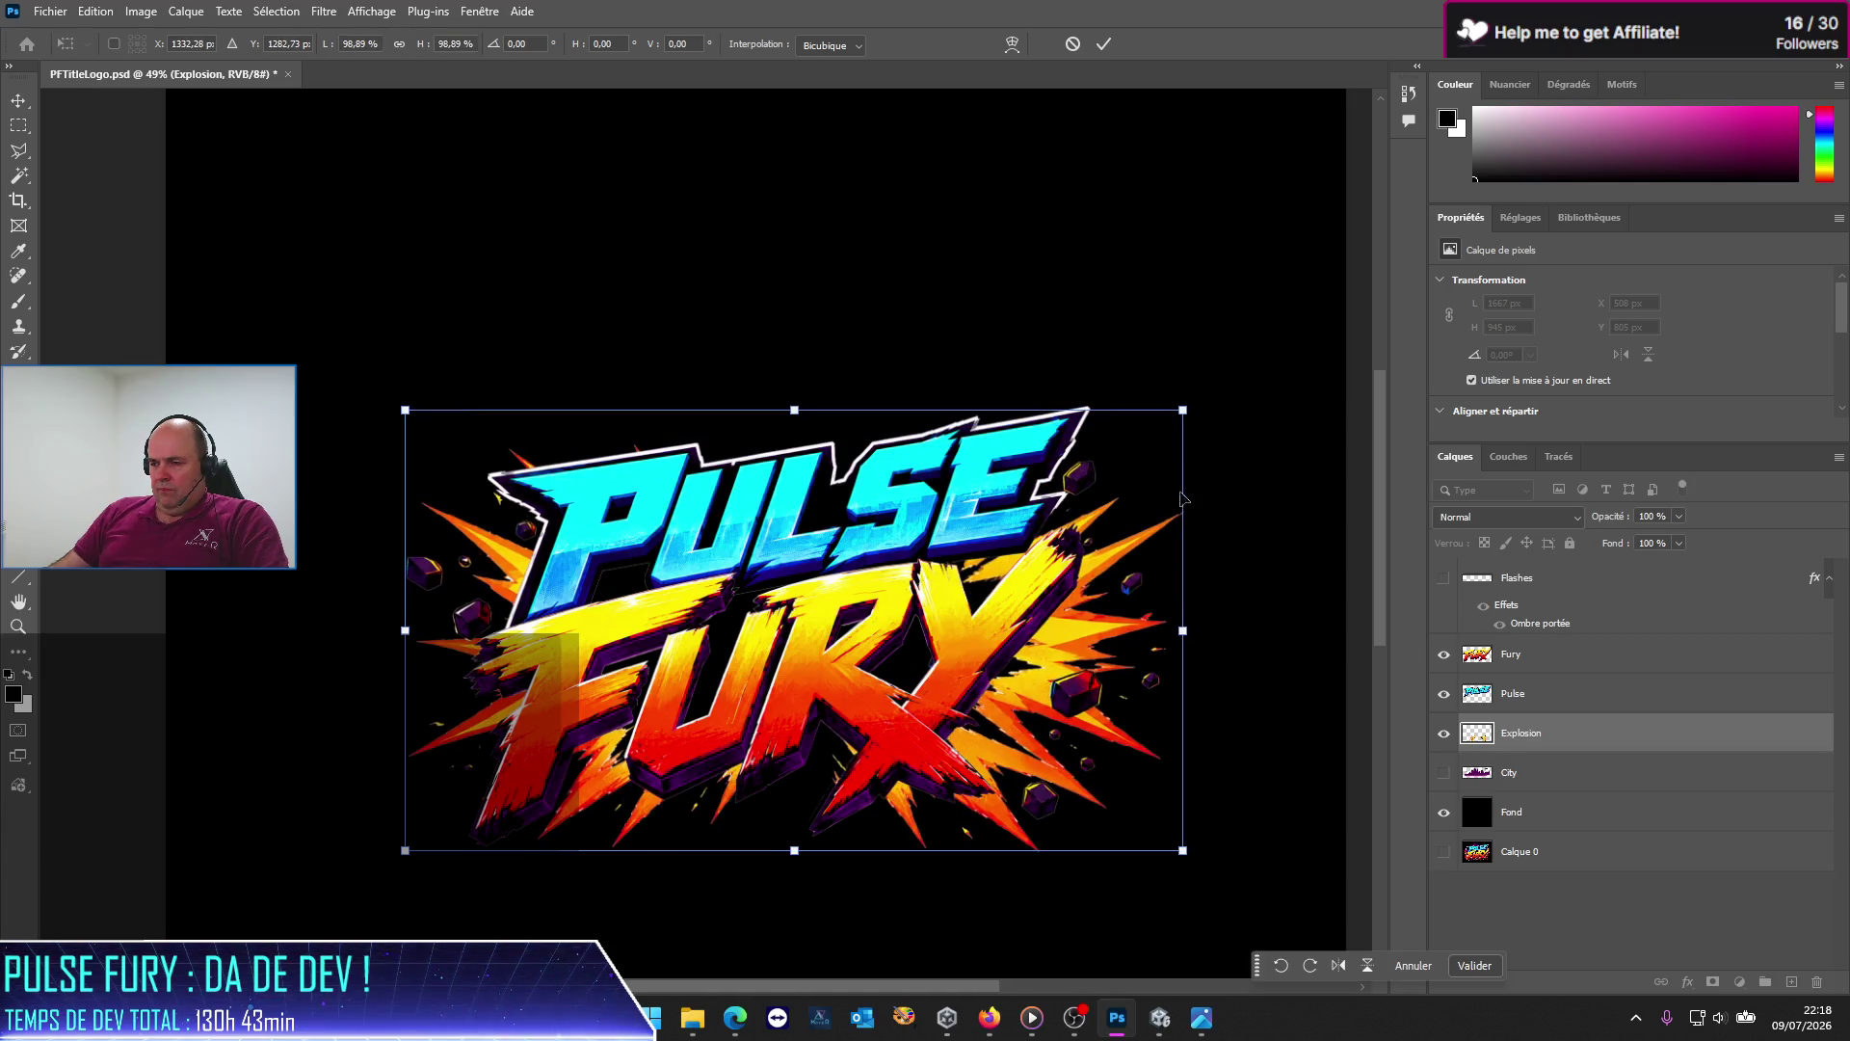
left_click_drag(1191, 635, 1219, 628)
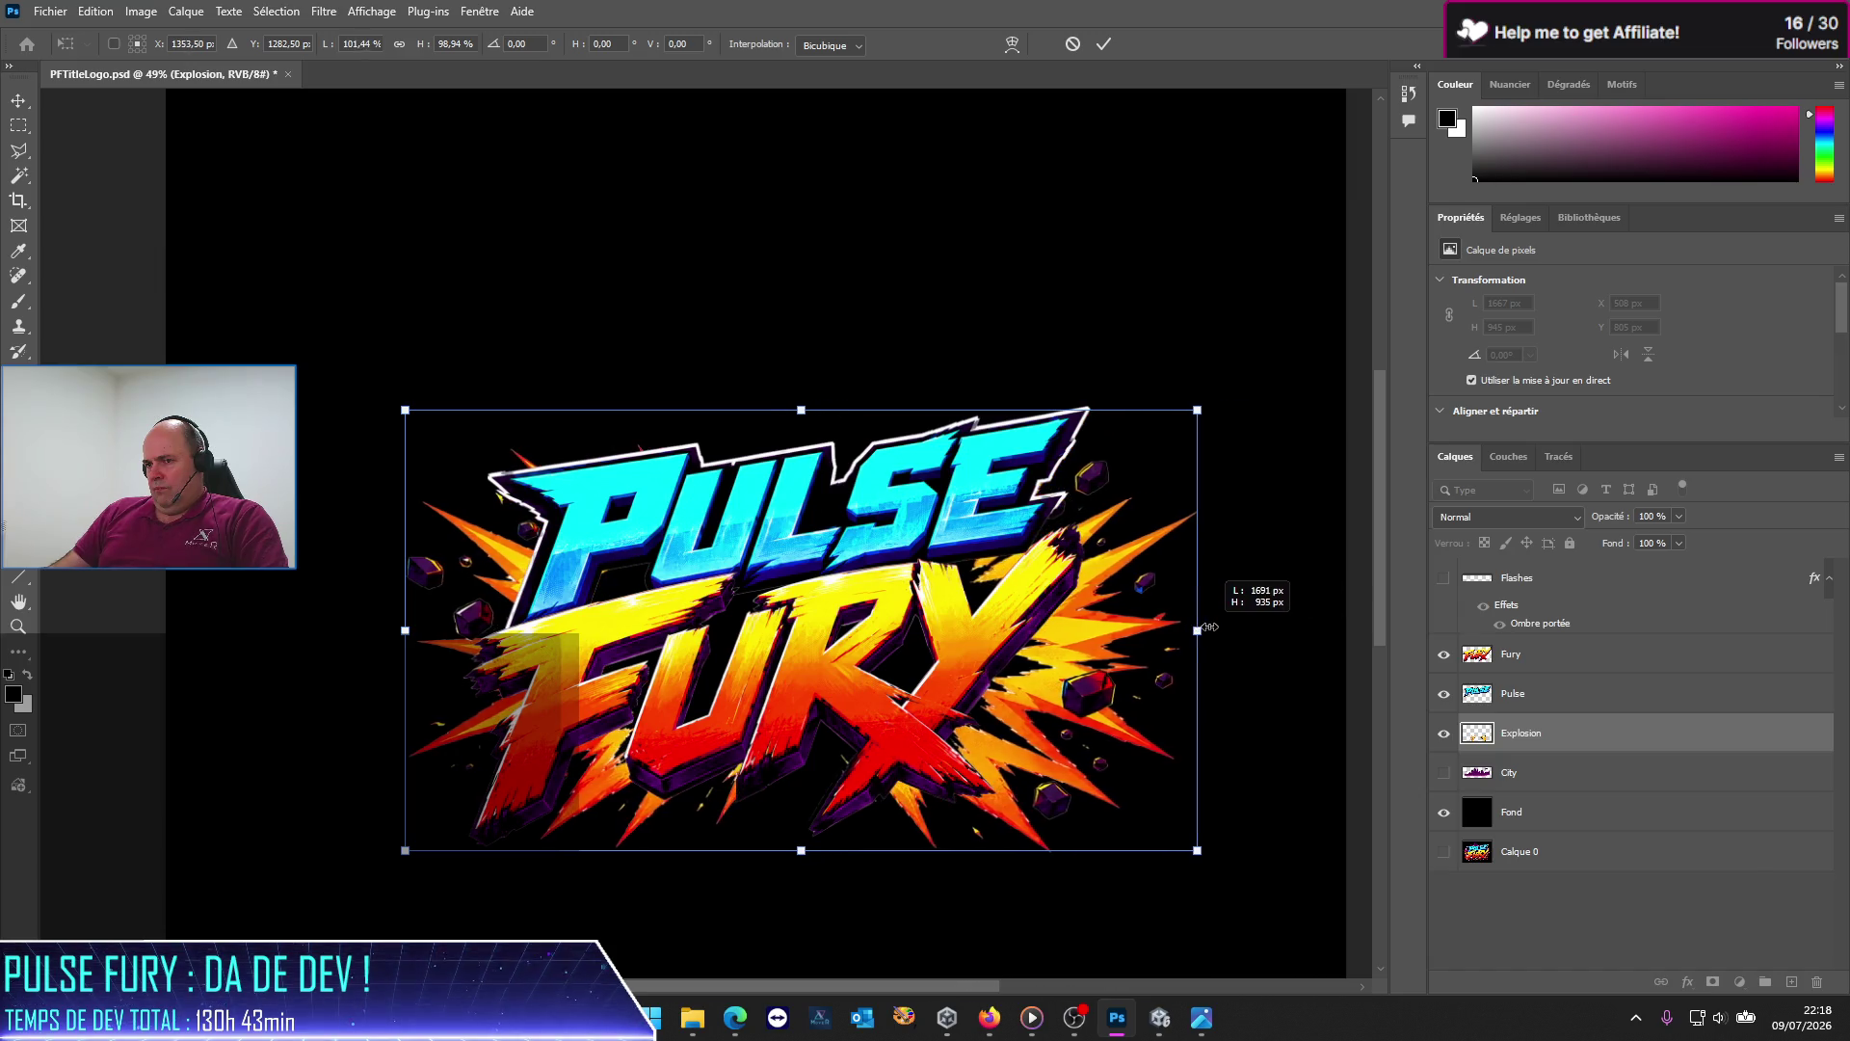
left_click_drag(1219, 629, 1176, 625)
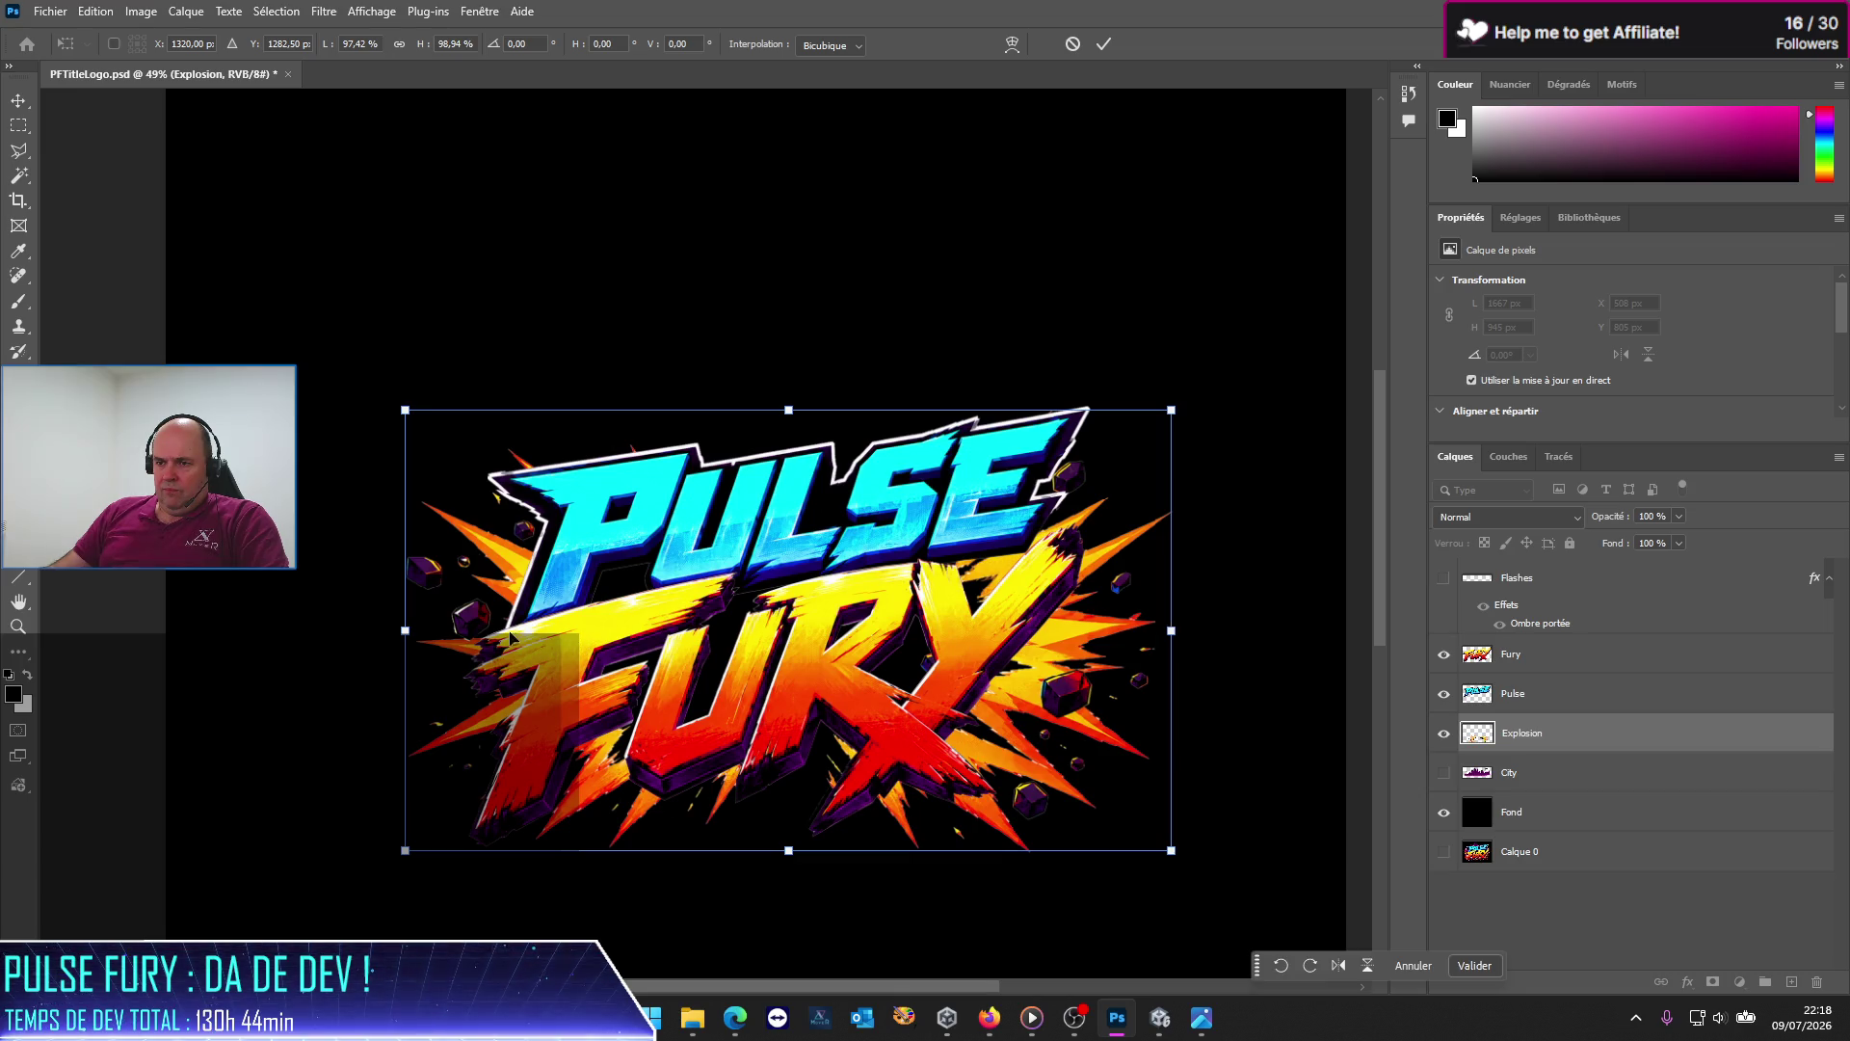
key("ctrl+z")
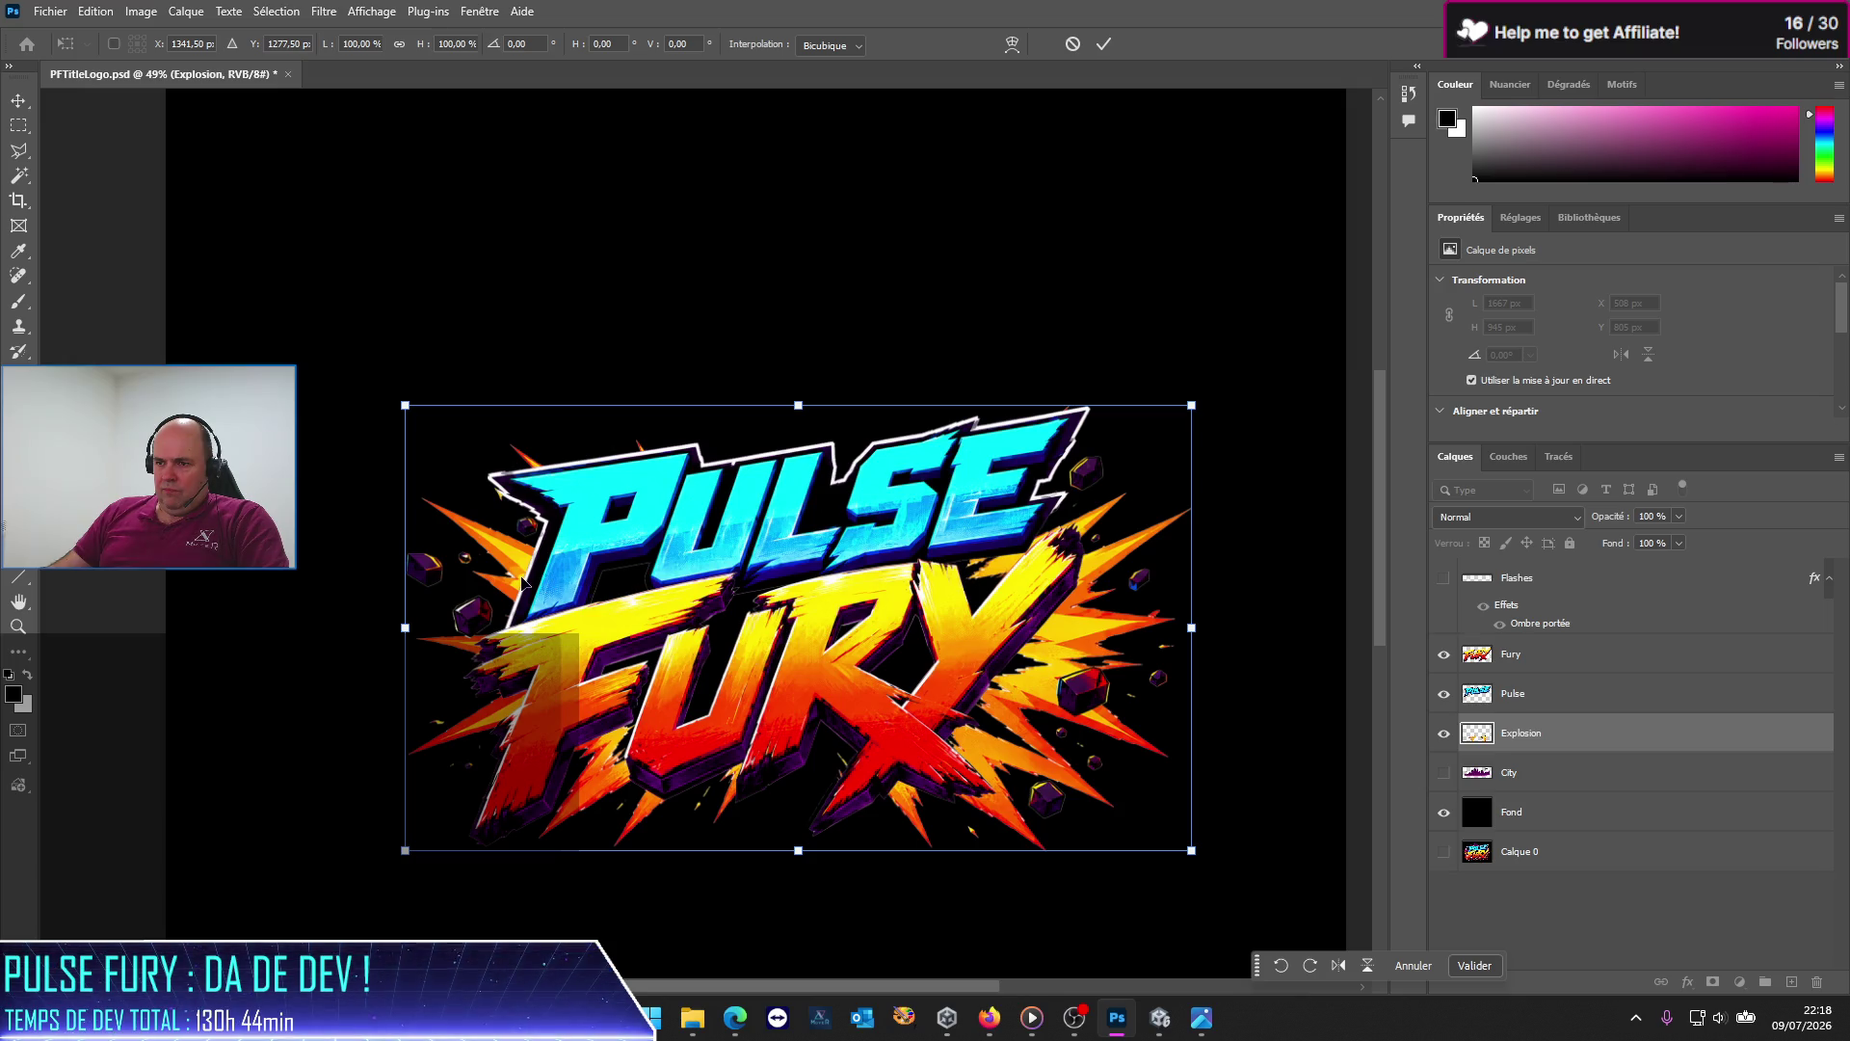
Step: Reposition the explosion left and down behind the title, then begin scaling it slightly smaller
left_click_drag(521, 582, 465, 598)
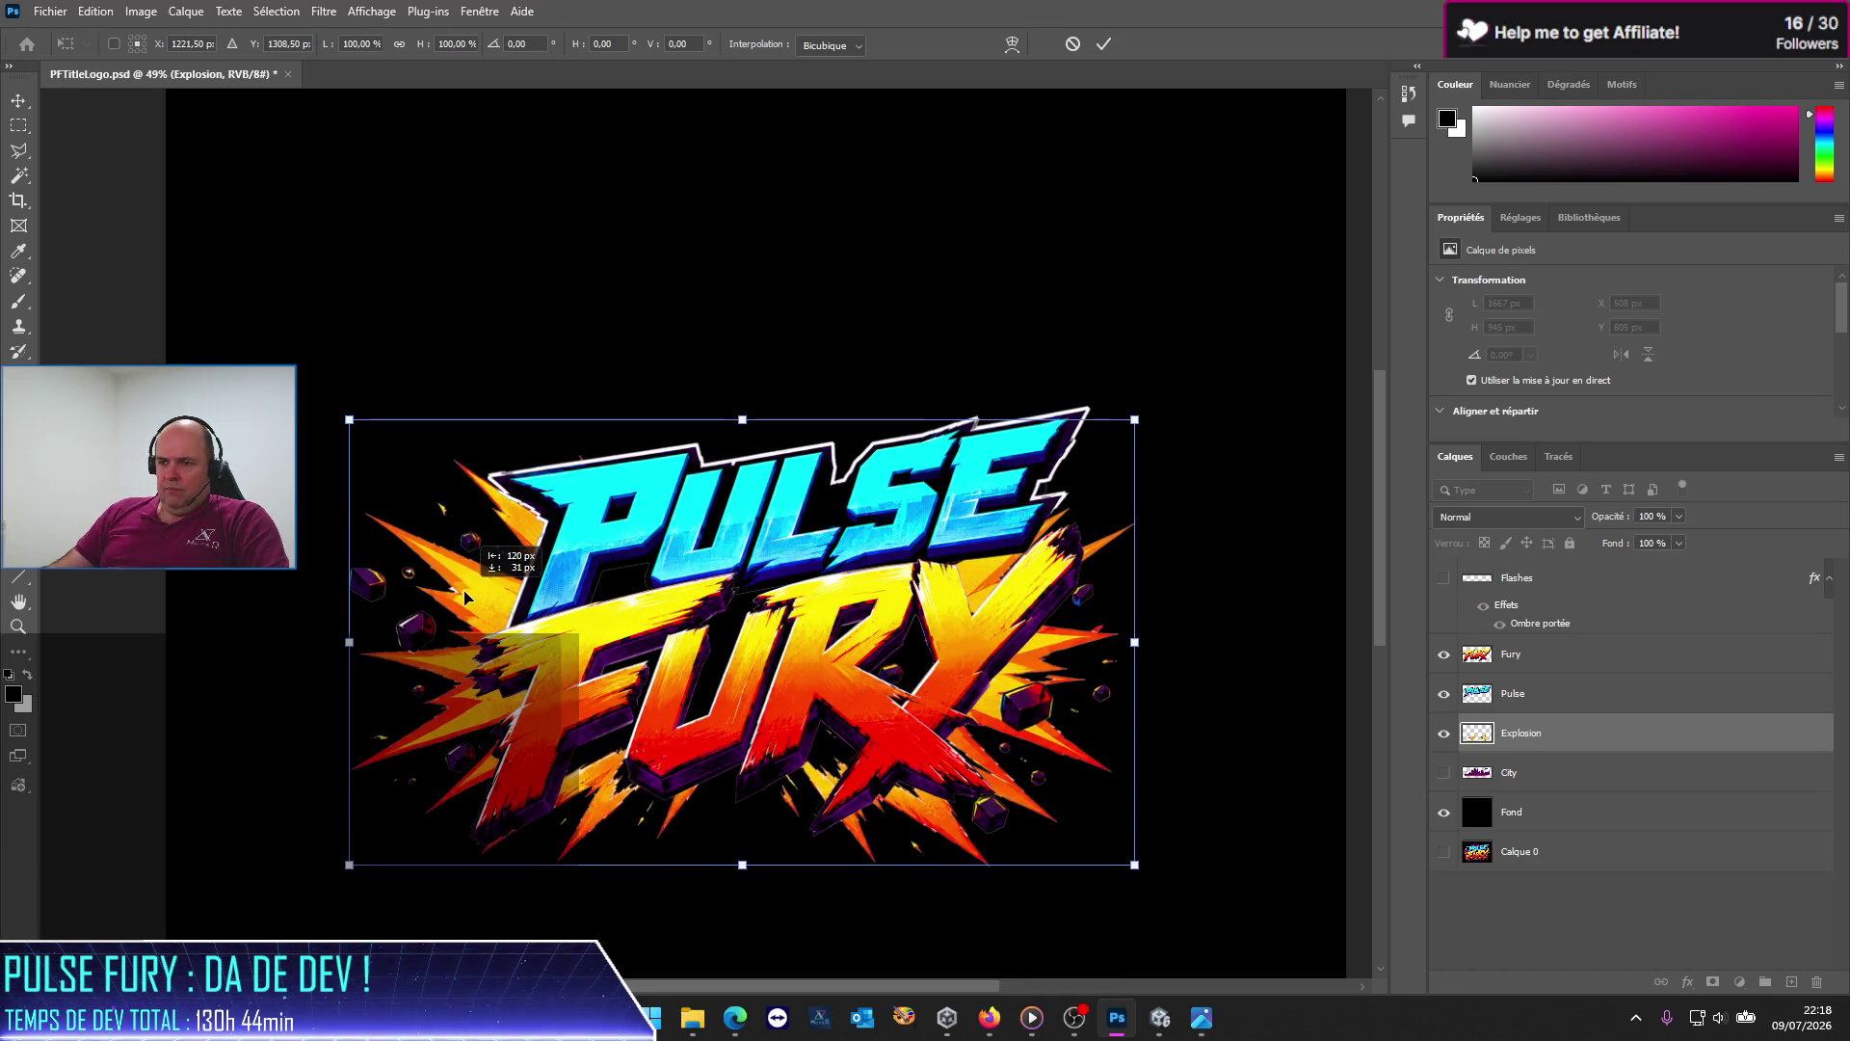
left_click_drag(465, 597, 509, 601)
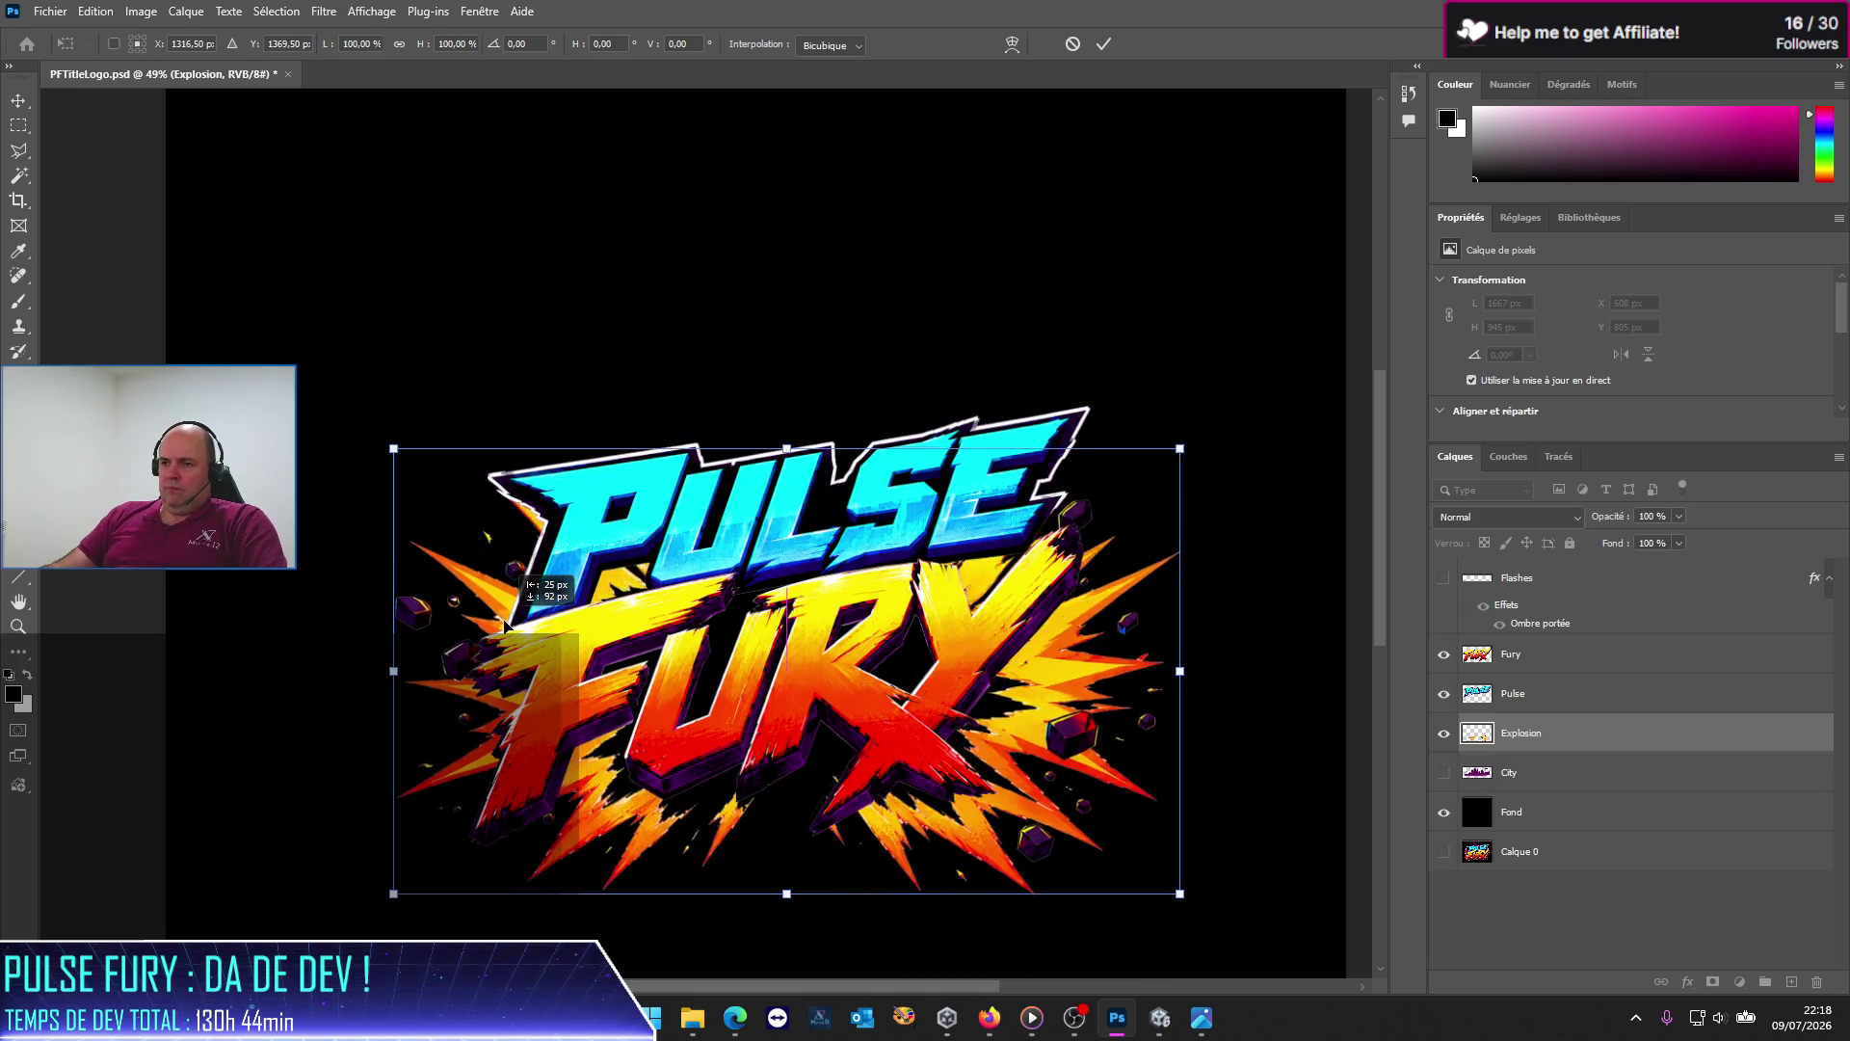
left_click_drag(623, 644, 635, 625)
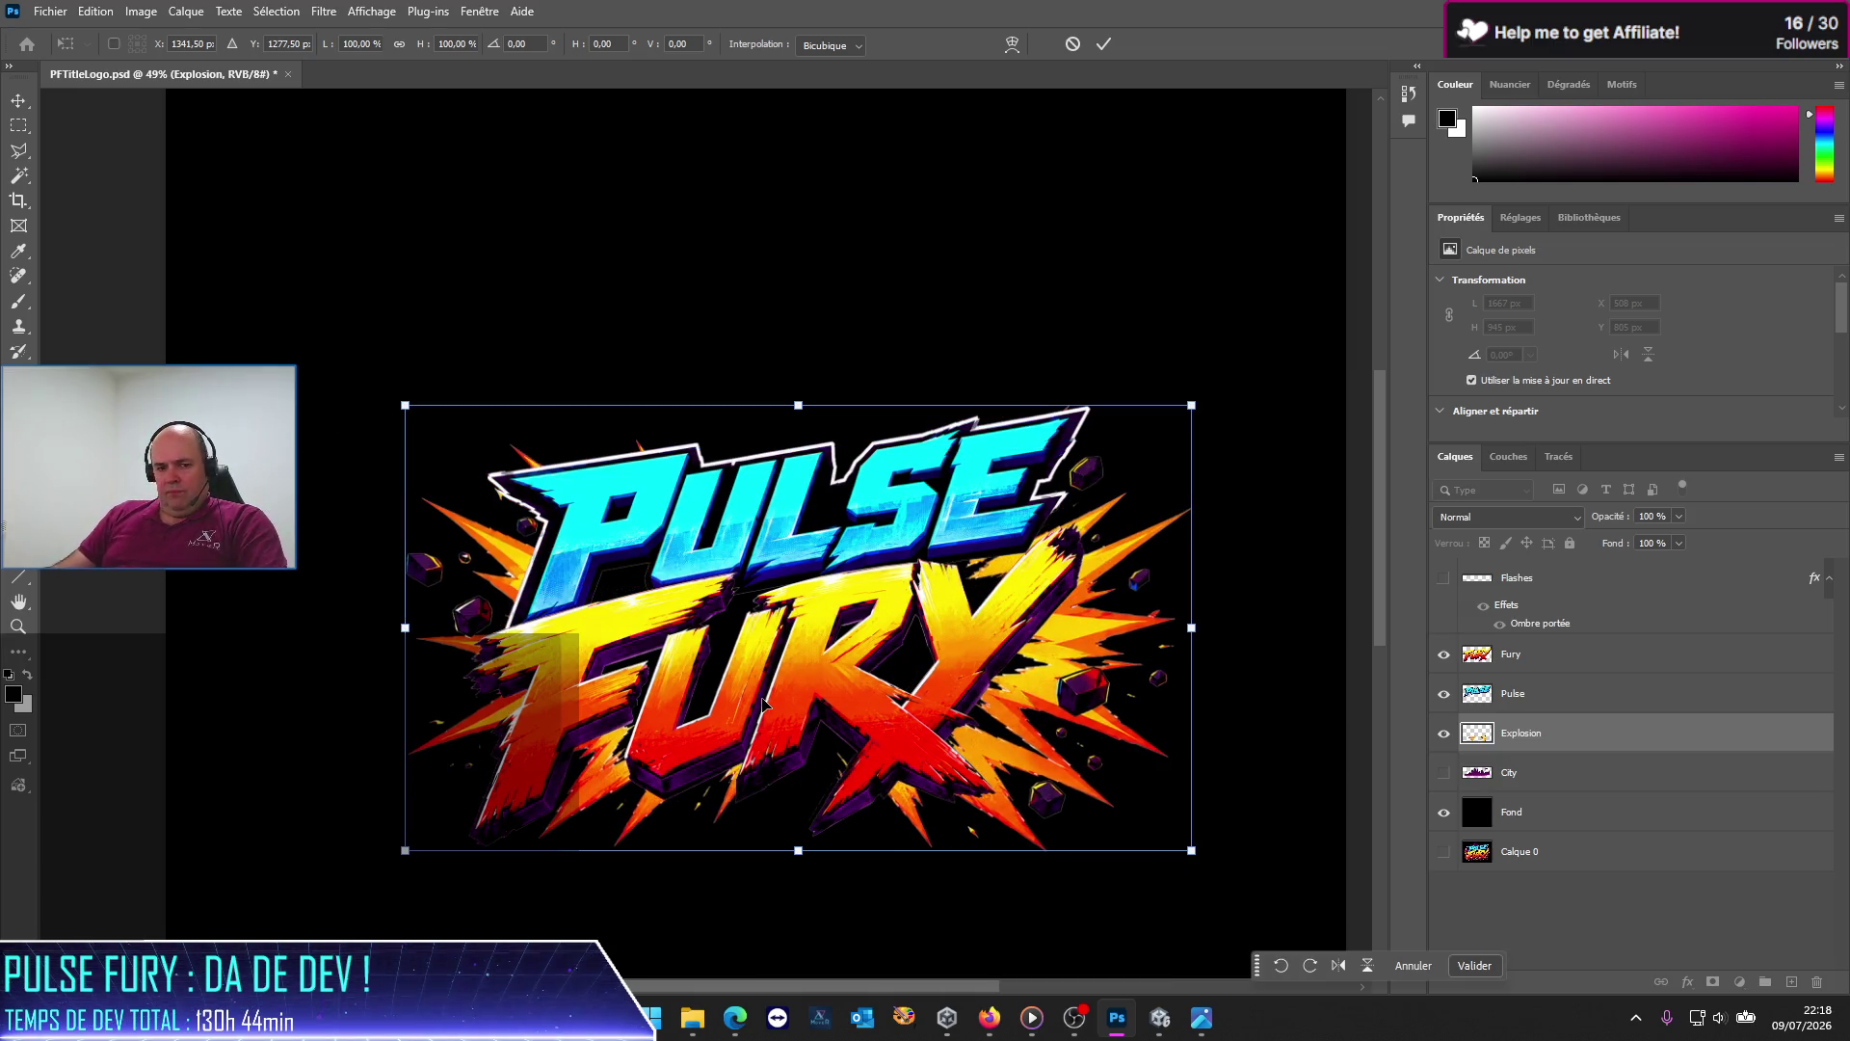
mouse_move(494, 724)
left_mouse_down()
mouse_move(501, 750)
mouse_move(486, 734)
left_mouse_up()
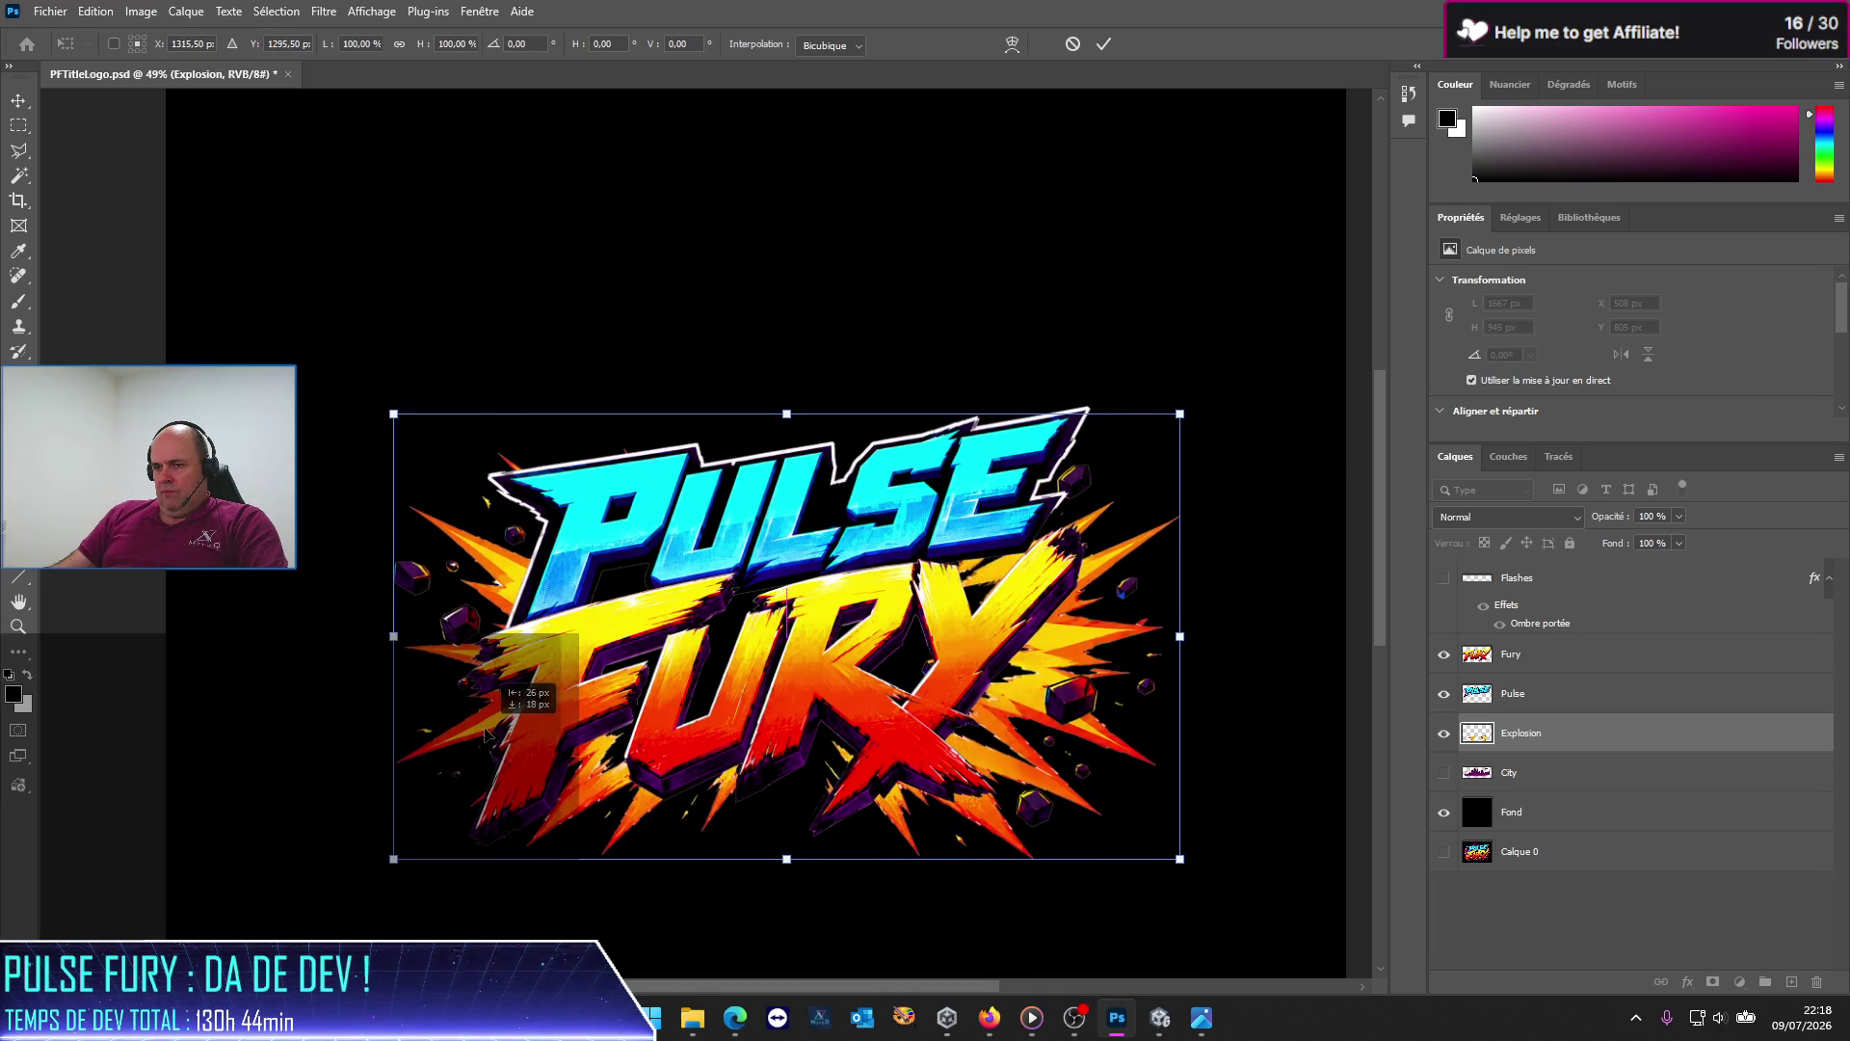
left_click_drag(487, 734, 486, 735)
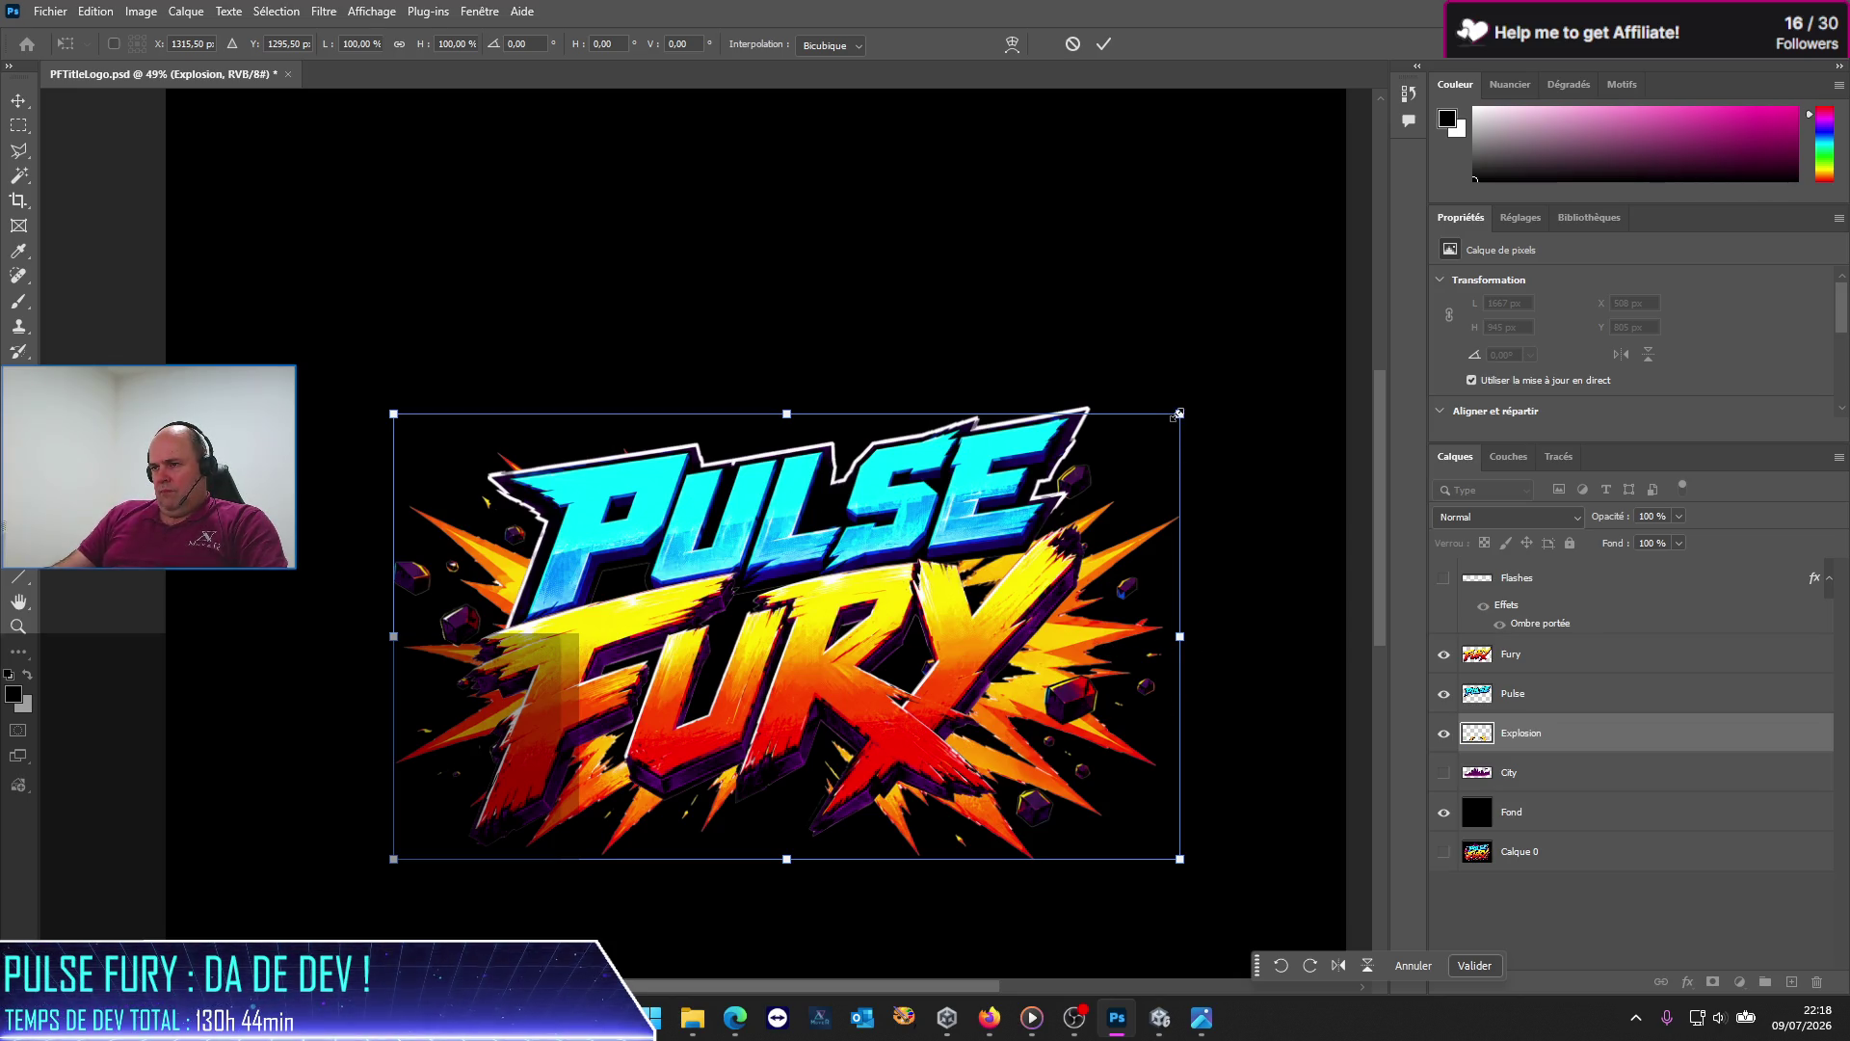
left_click_drag(1180, 414, 1141, 433)
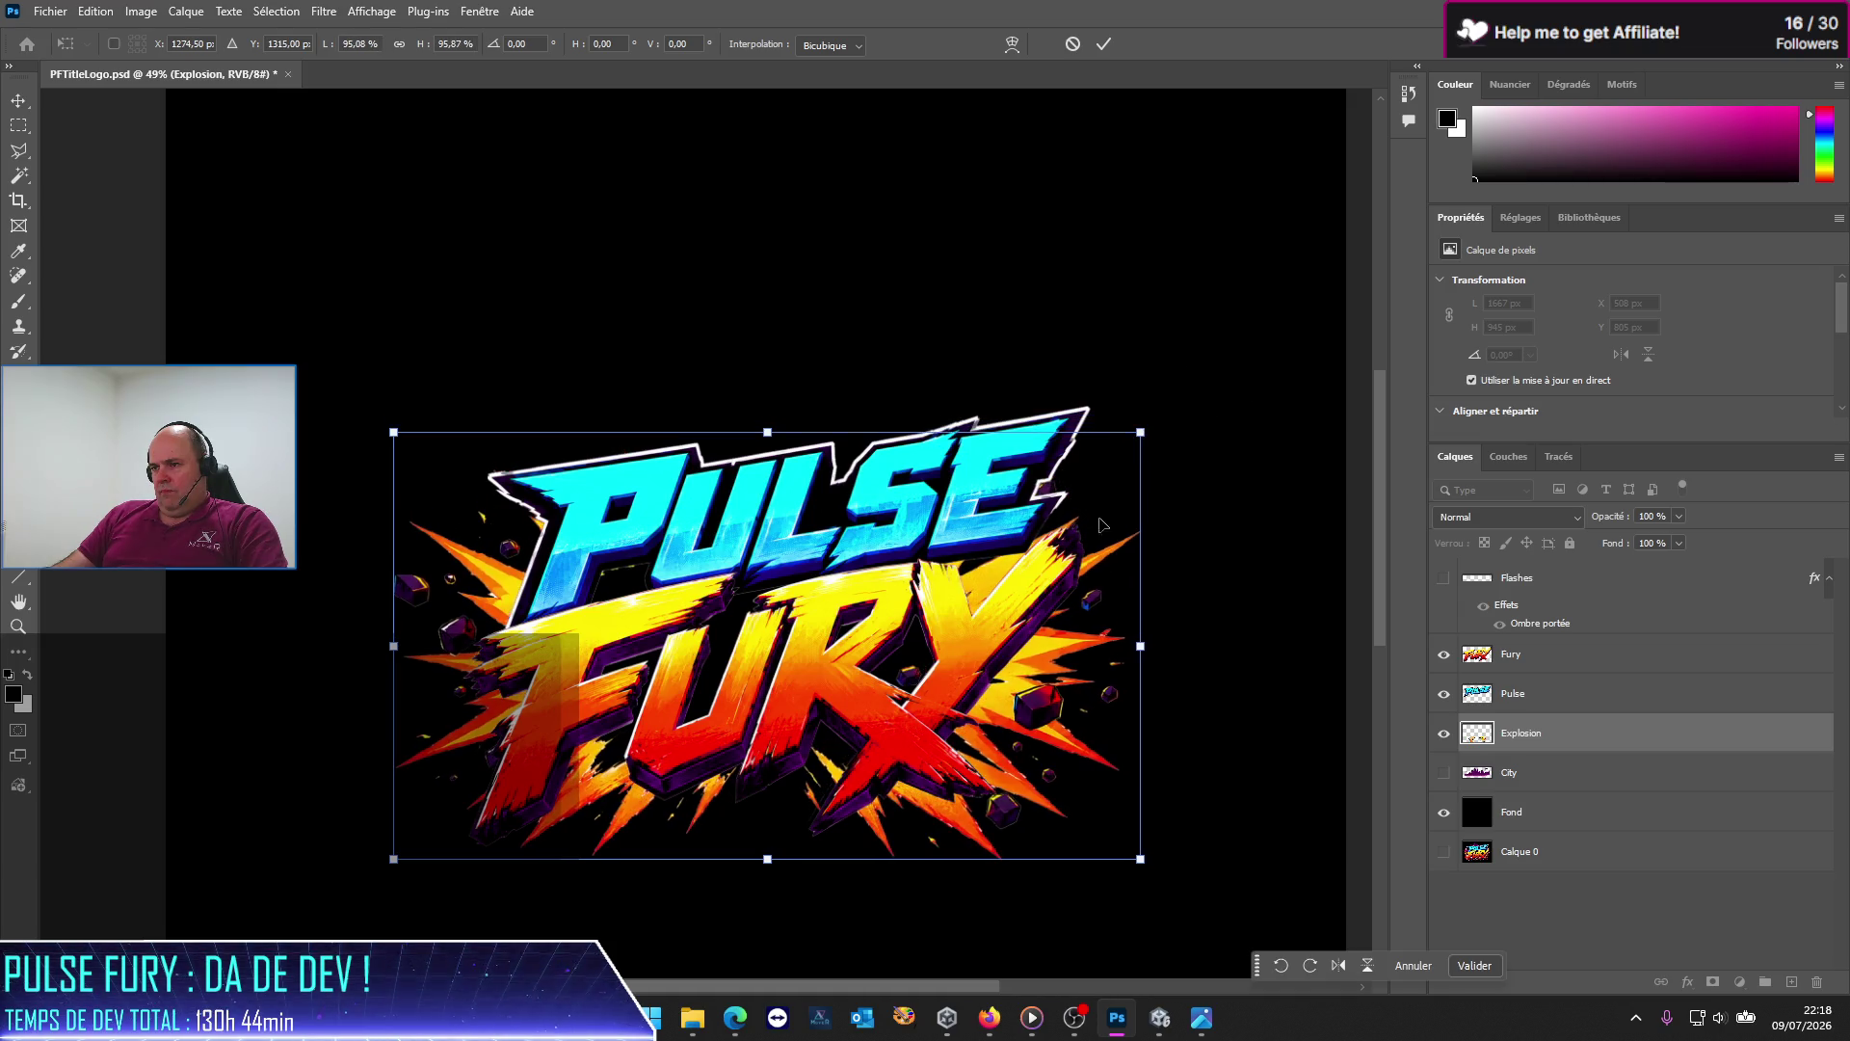
Step: Nudge and side-adjust the explosion, committing it at 1638×920 px, X 523, Y 819
left_click_drag(1072, 663, 1104, 646)
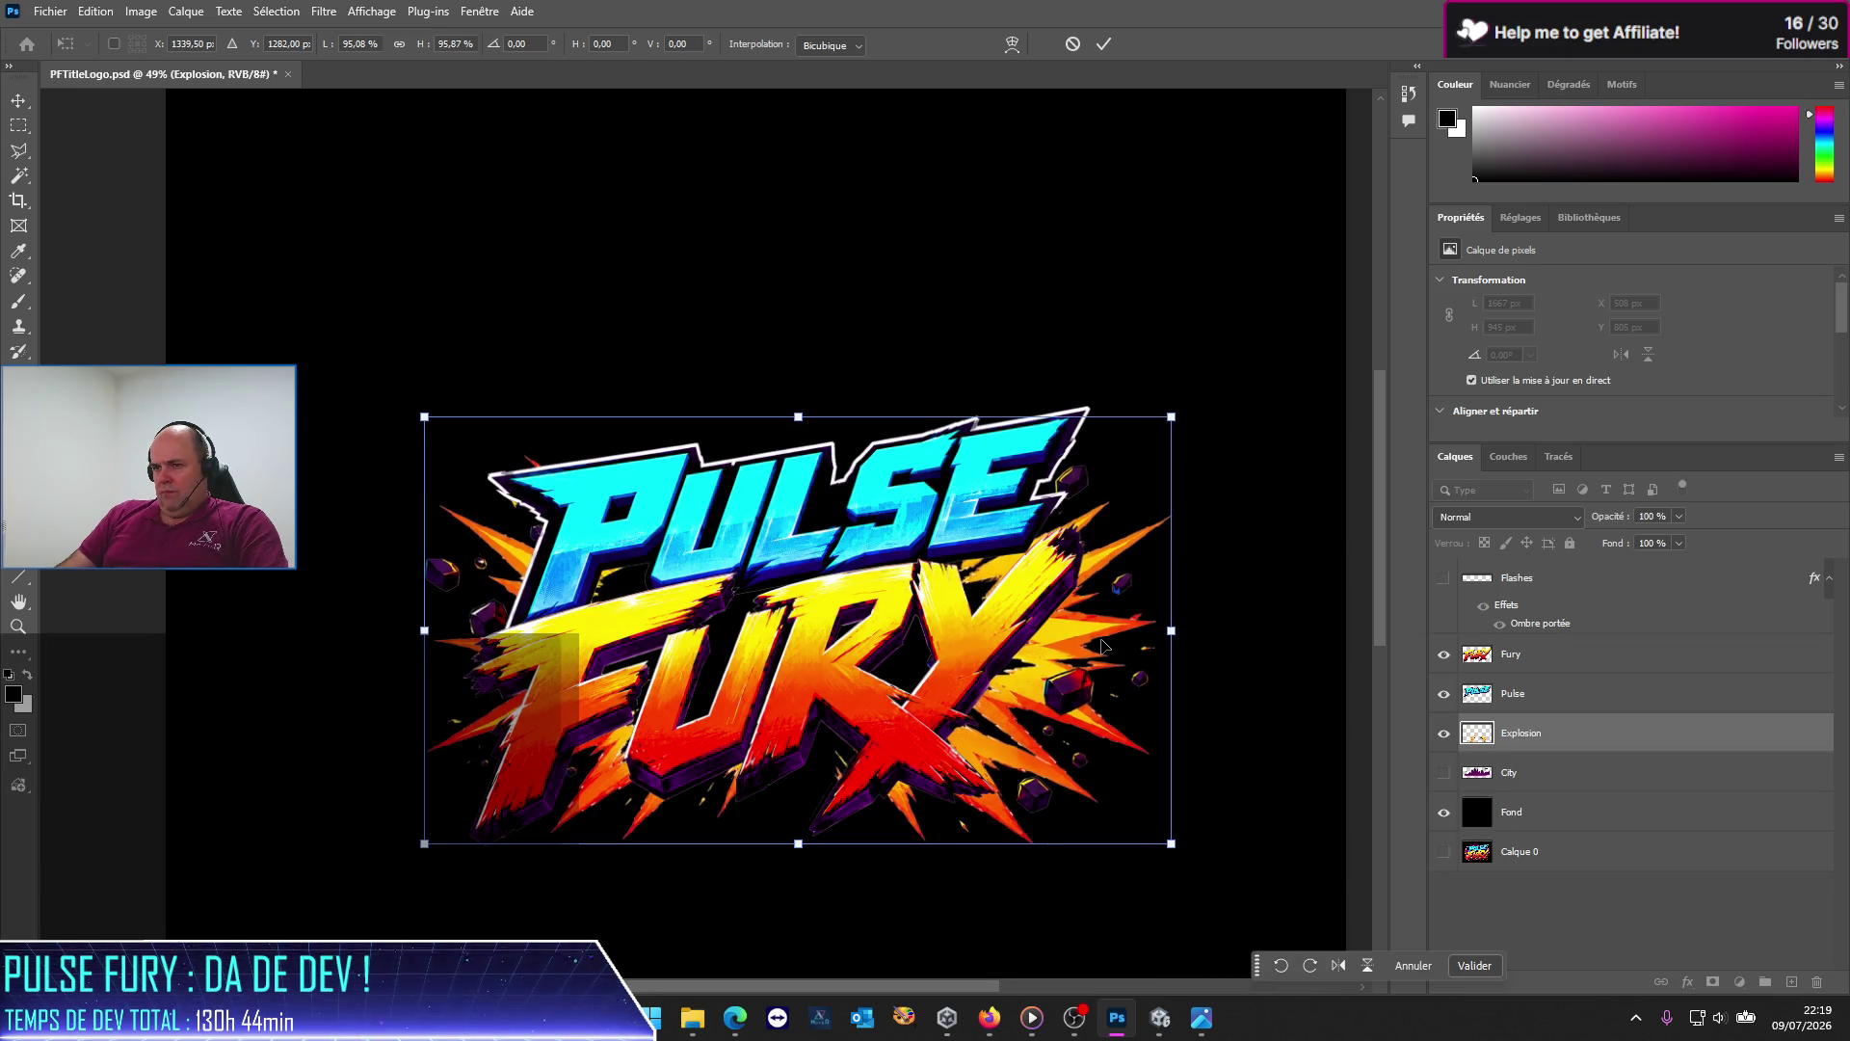
key("Left")
key("Left")
key("Left")
key("Up")
key("Up")
key("Up")
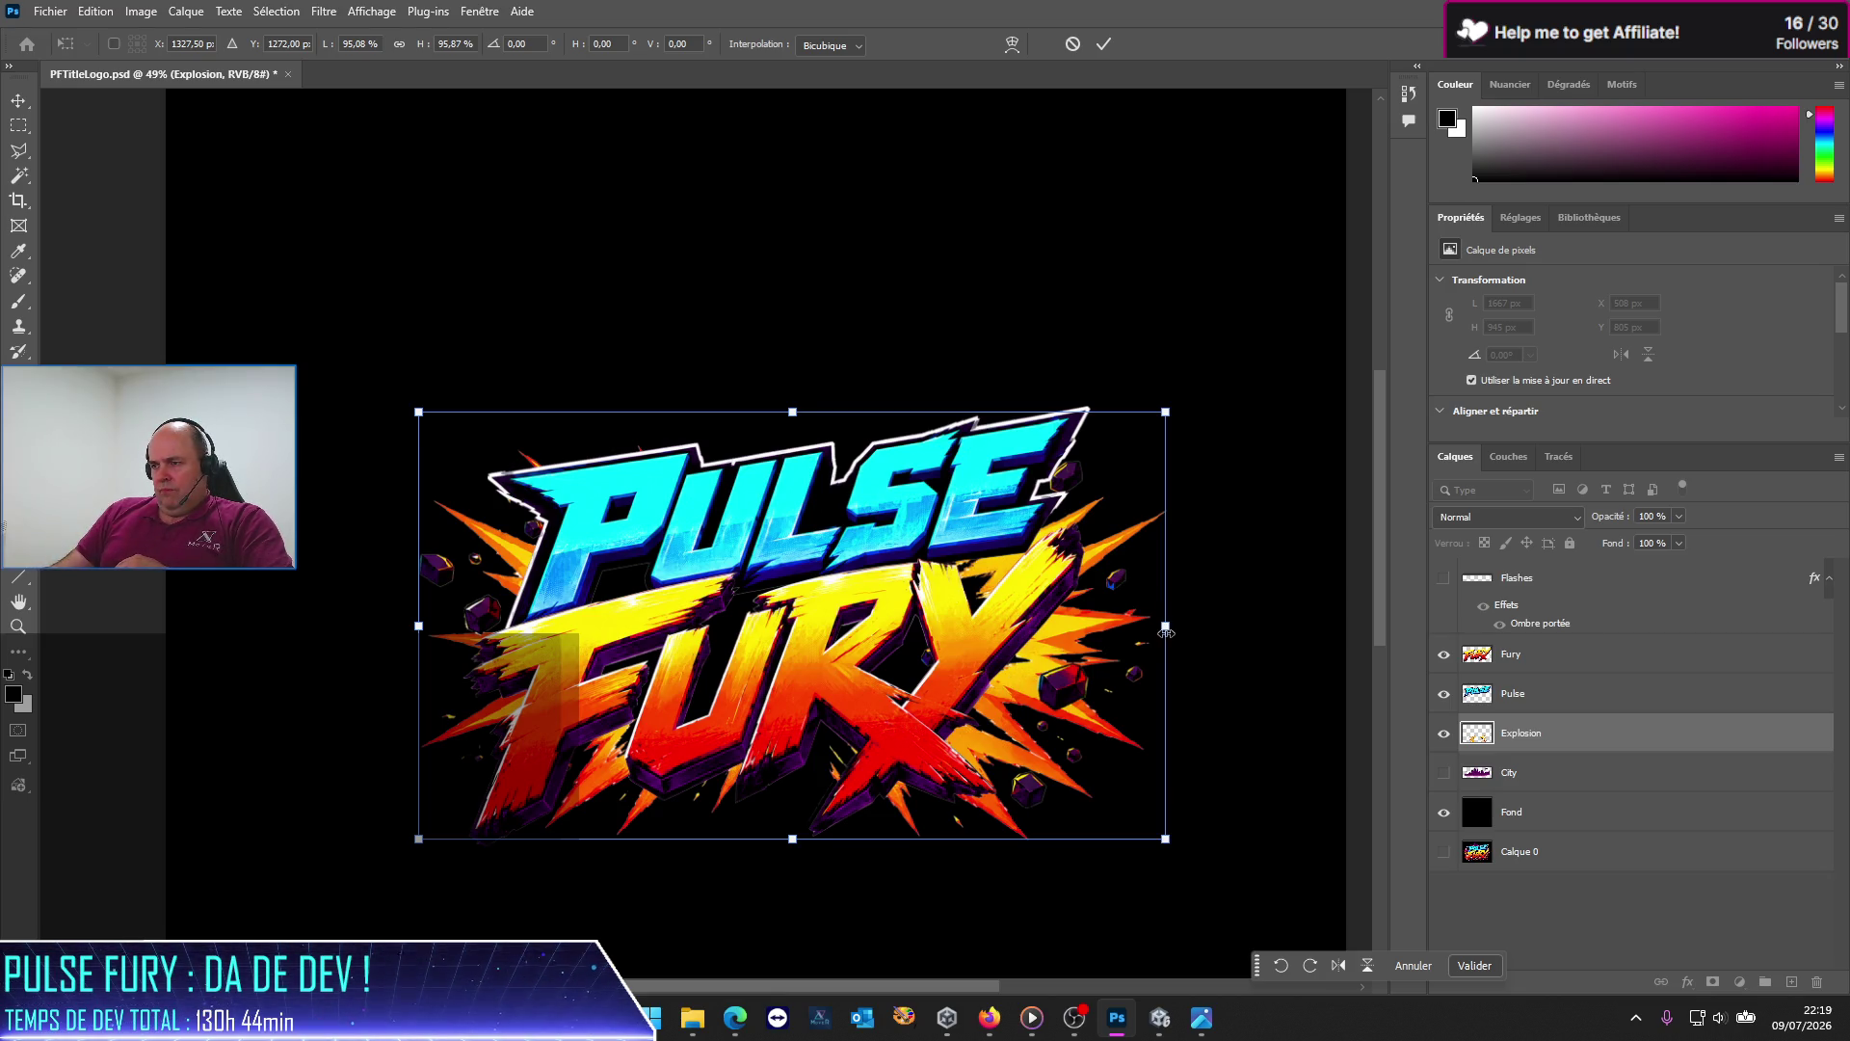
left_click_drag(1166, 632, 1191, 632)
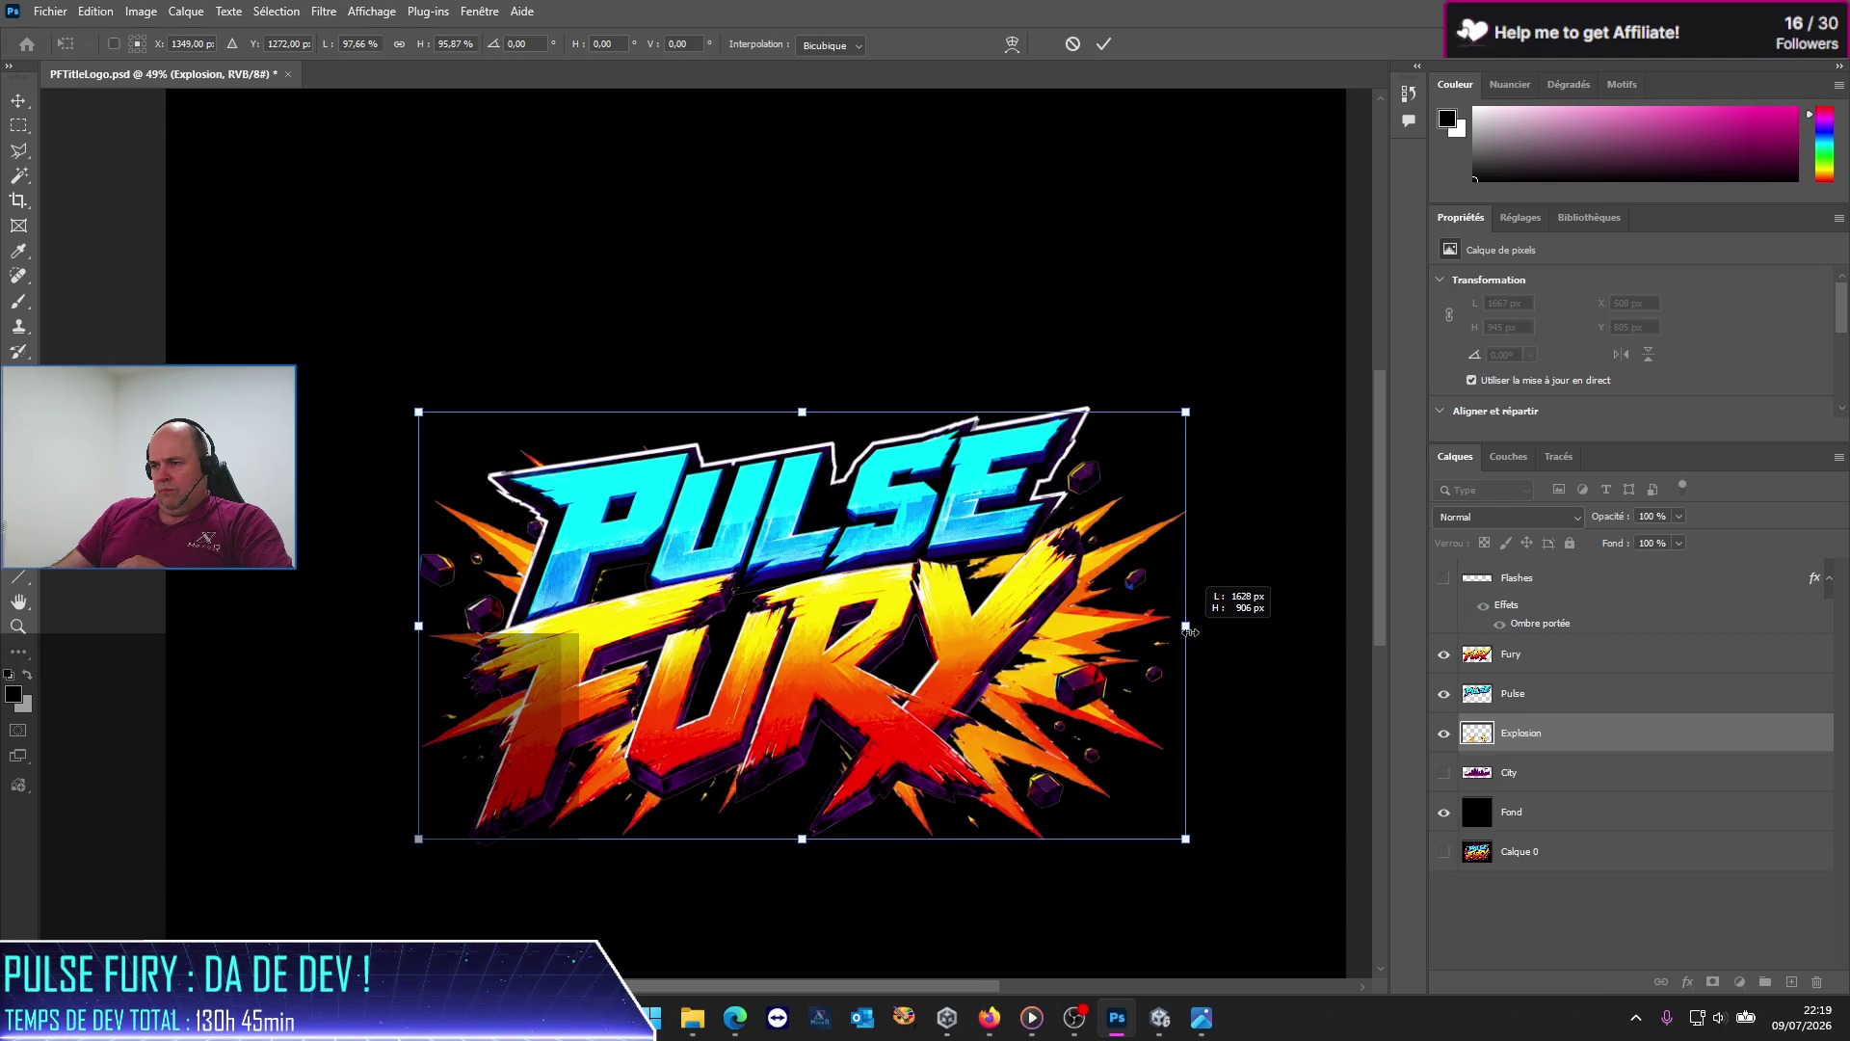
left_click_drag(1192, 632, 1190, 633)
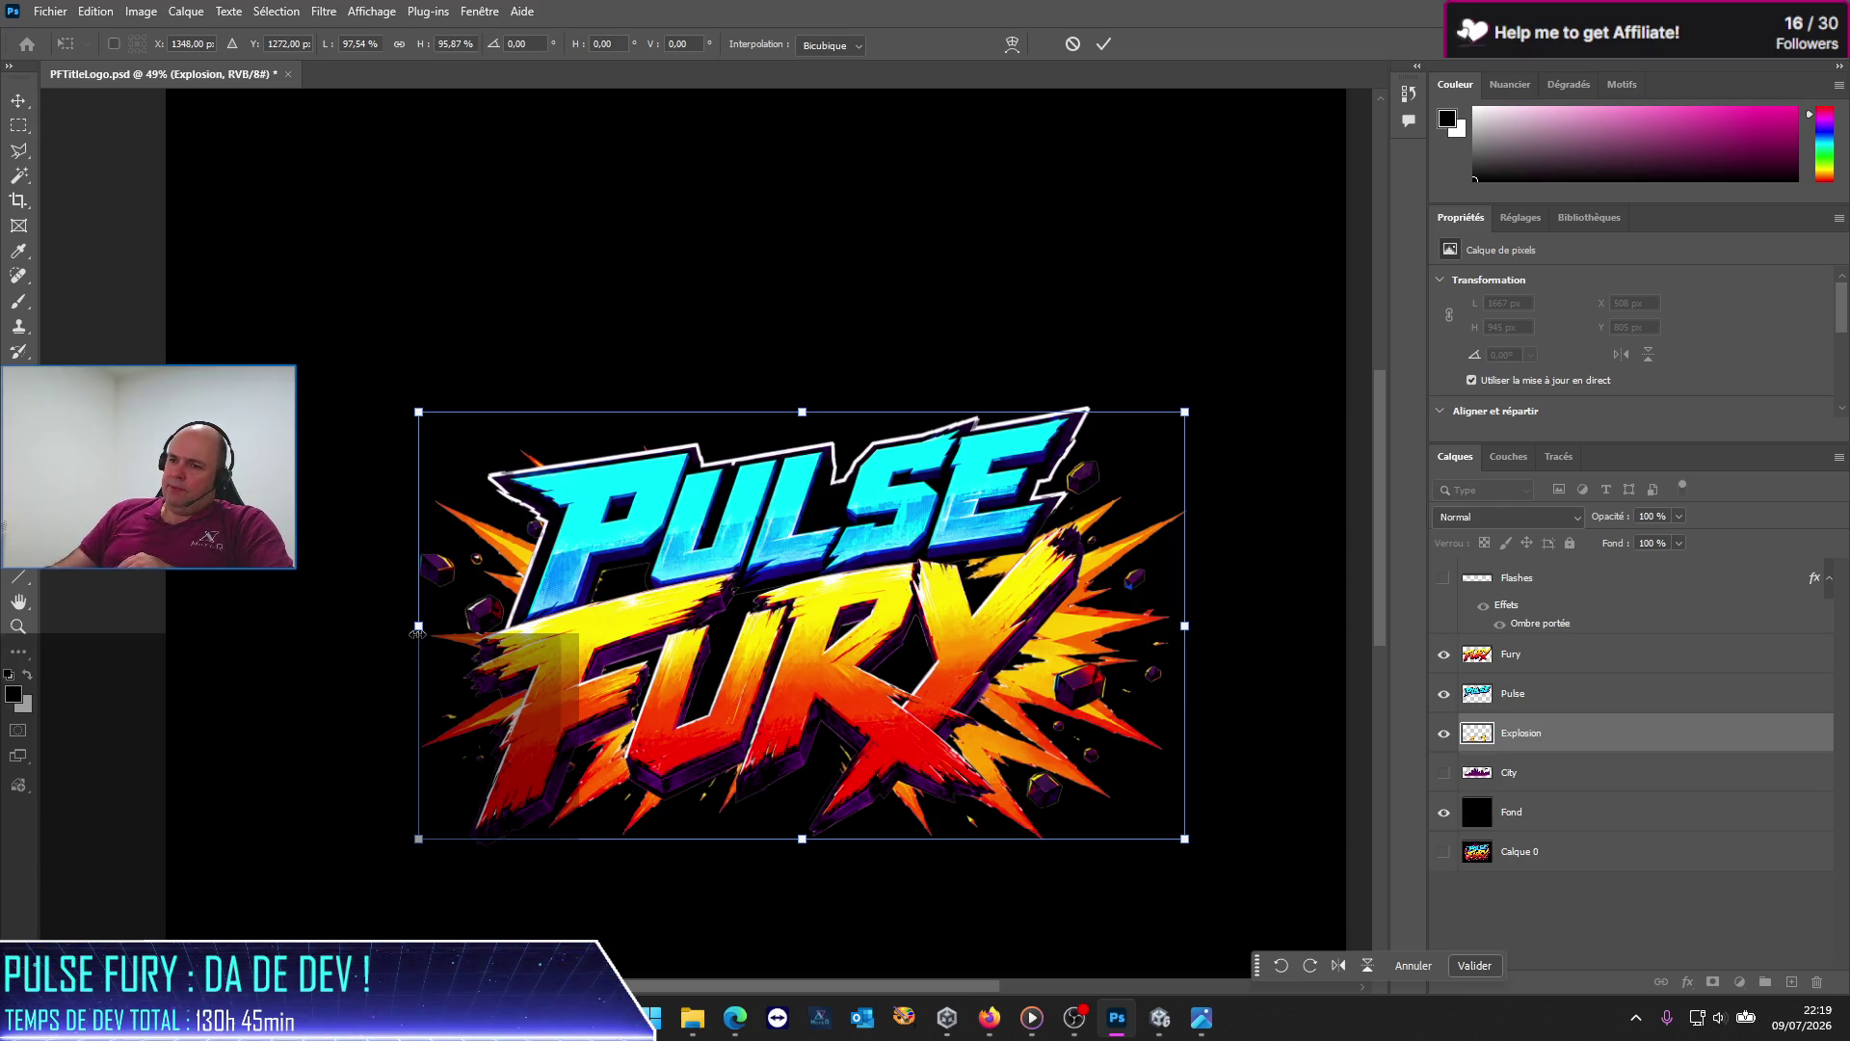
left_click_drag(417, 633, 412, 630)
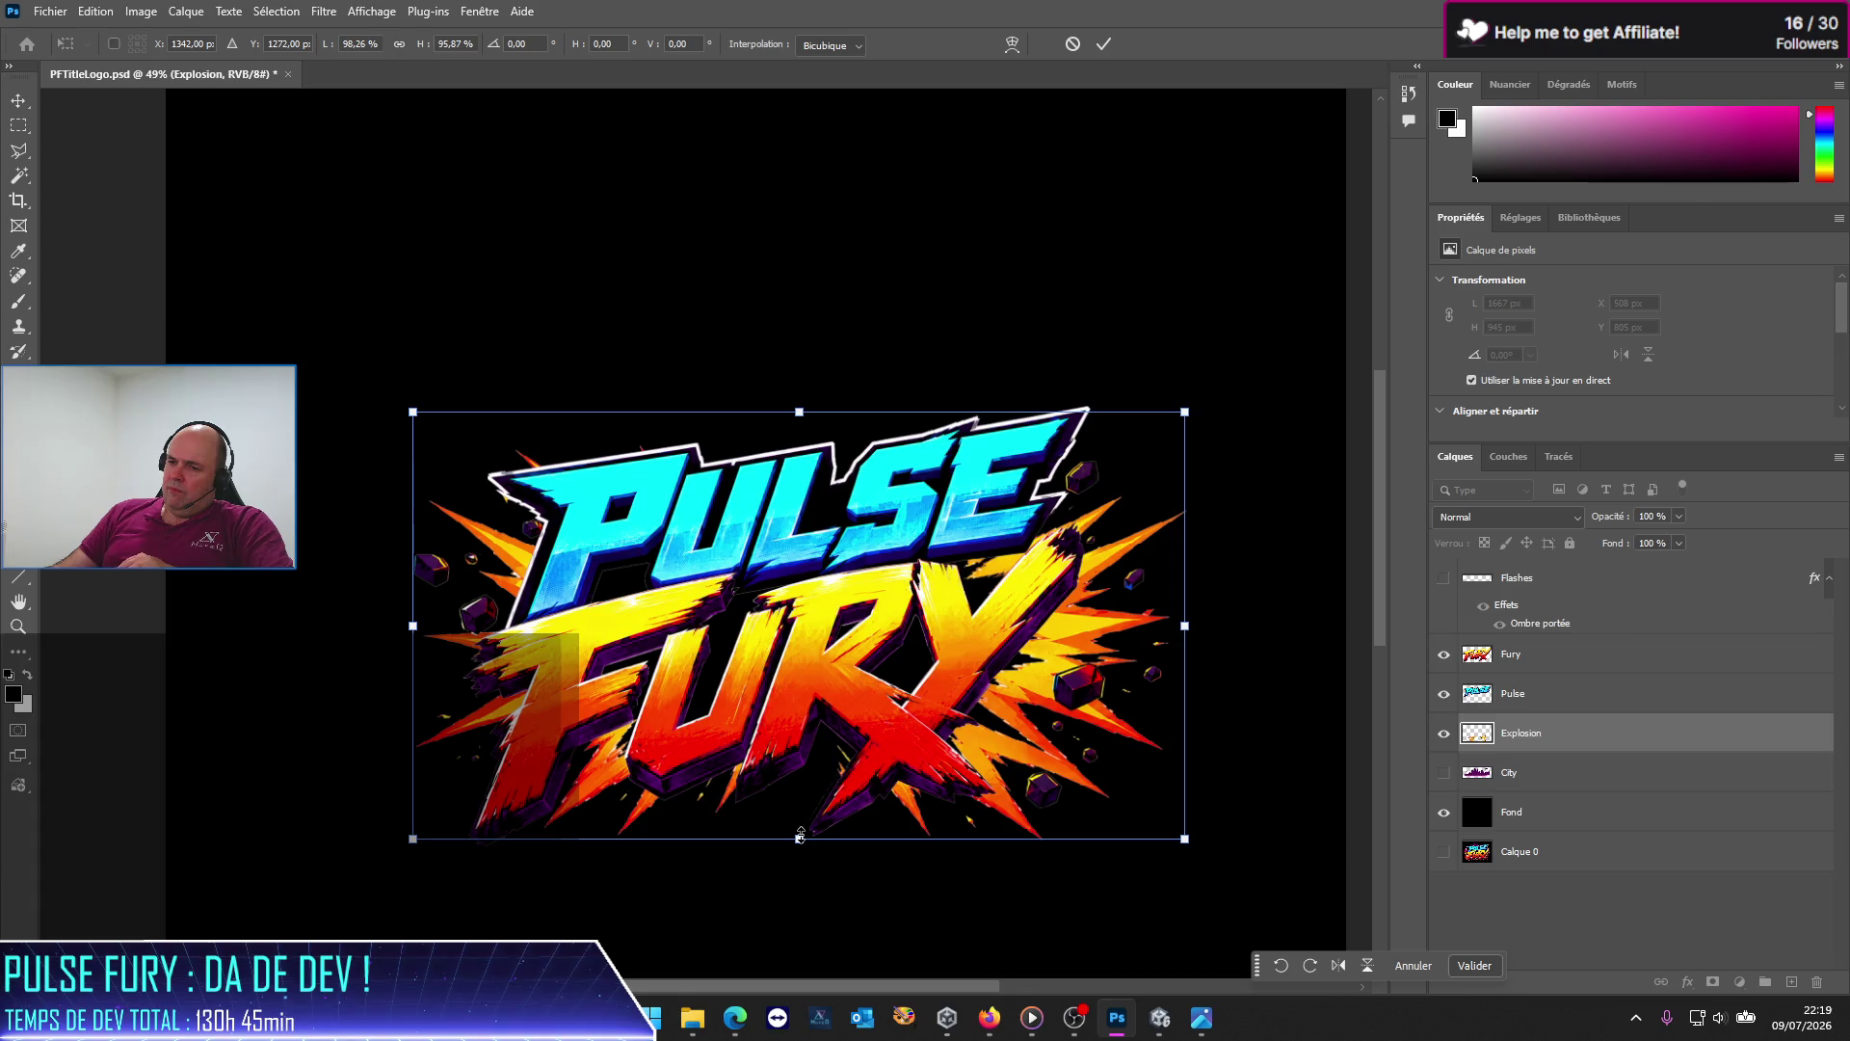
left_click_drag(800, 834, 800, 844)
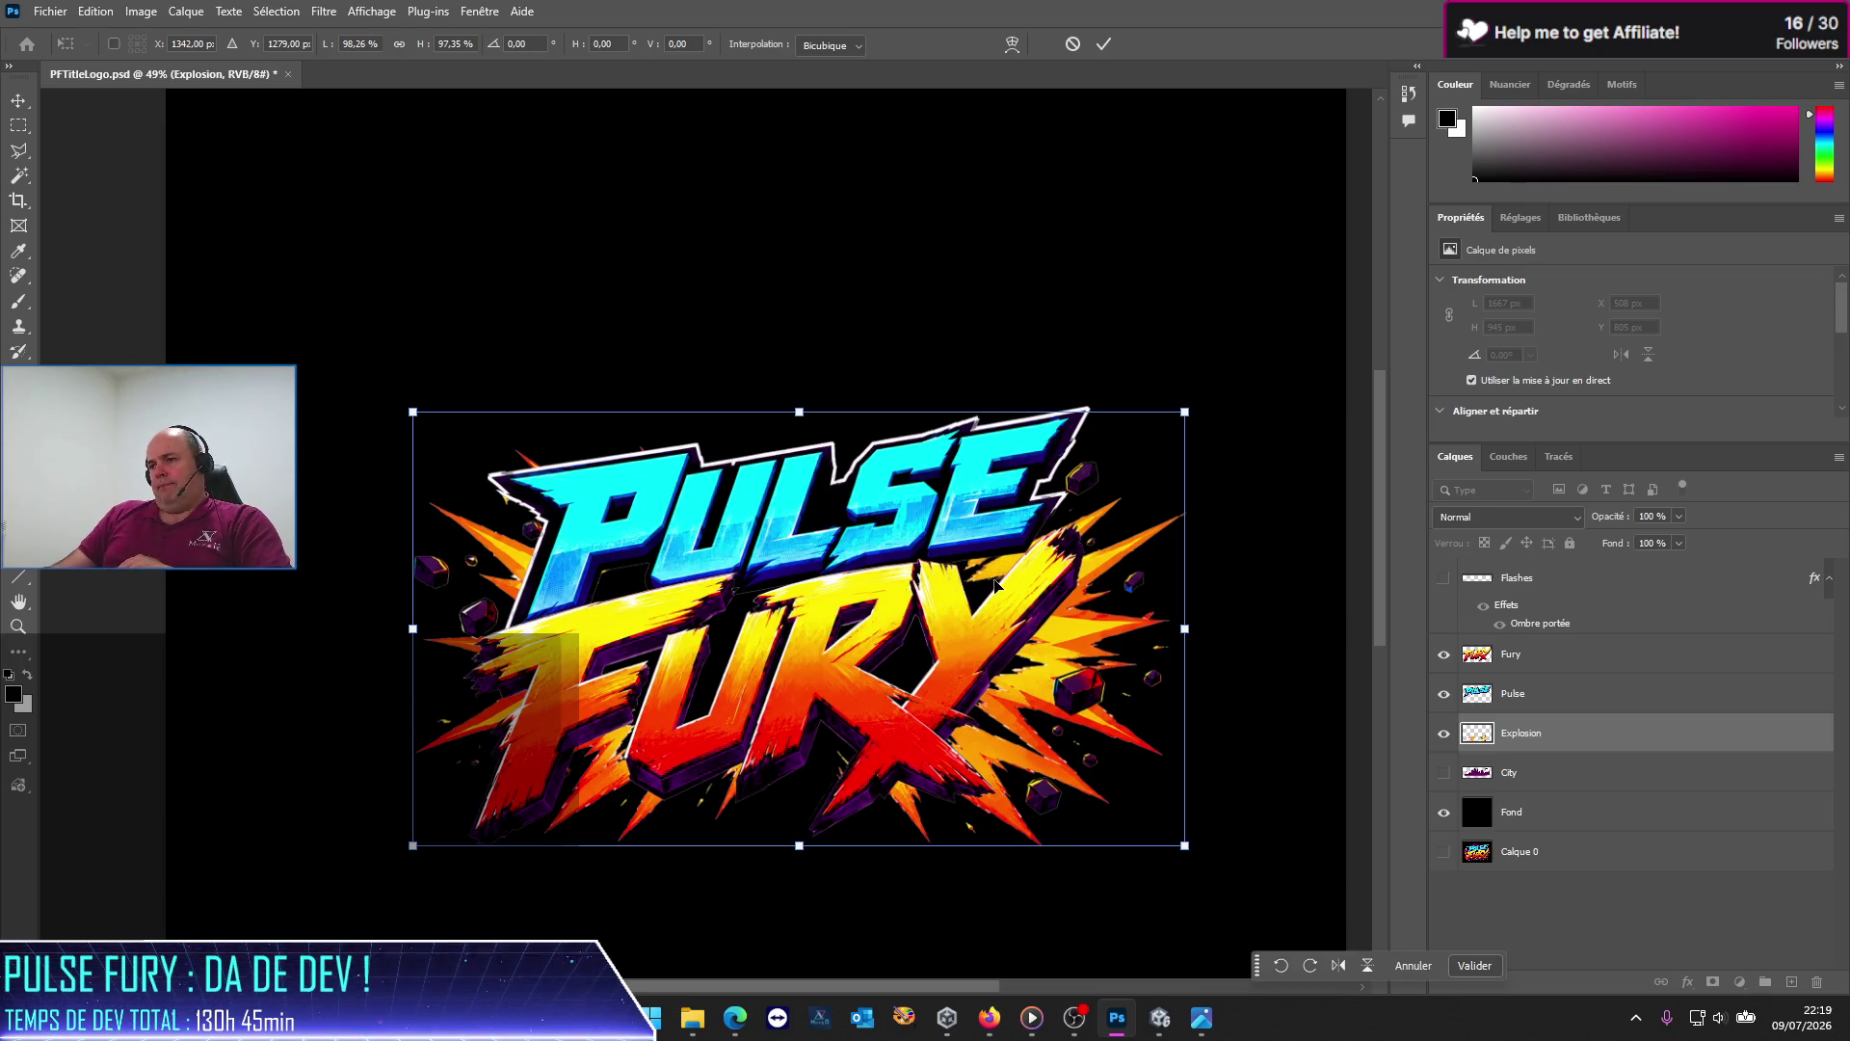
left_click(1449, 692)
Step: Compare with PULSE toggled, then enlarge the explosion slightly to 1648×934 px at X 513, Y 805
left_click(1450, 694)
left_click(1451, 694)
left_click(1450, 694)
left_click(1450, 694)
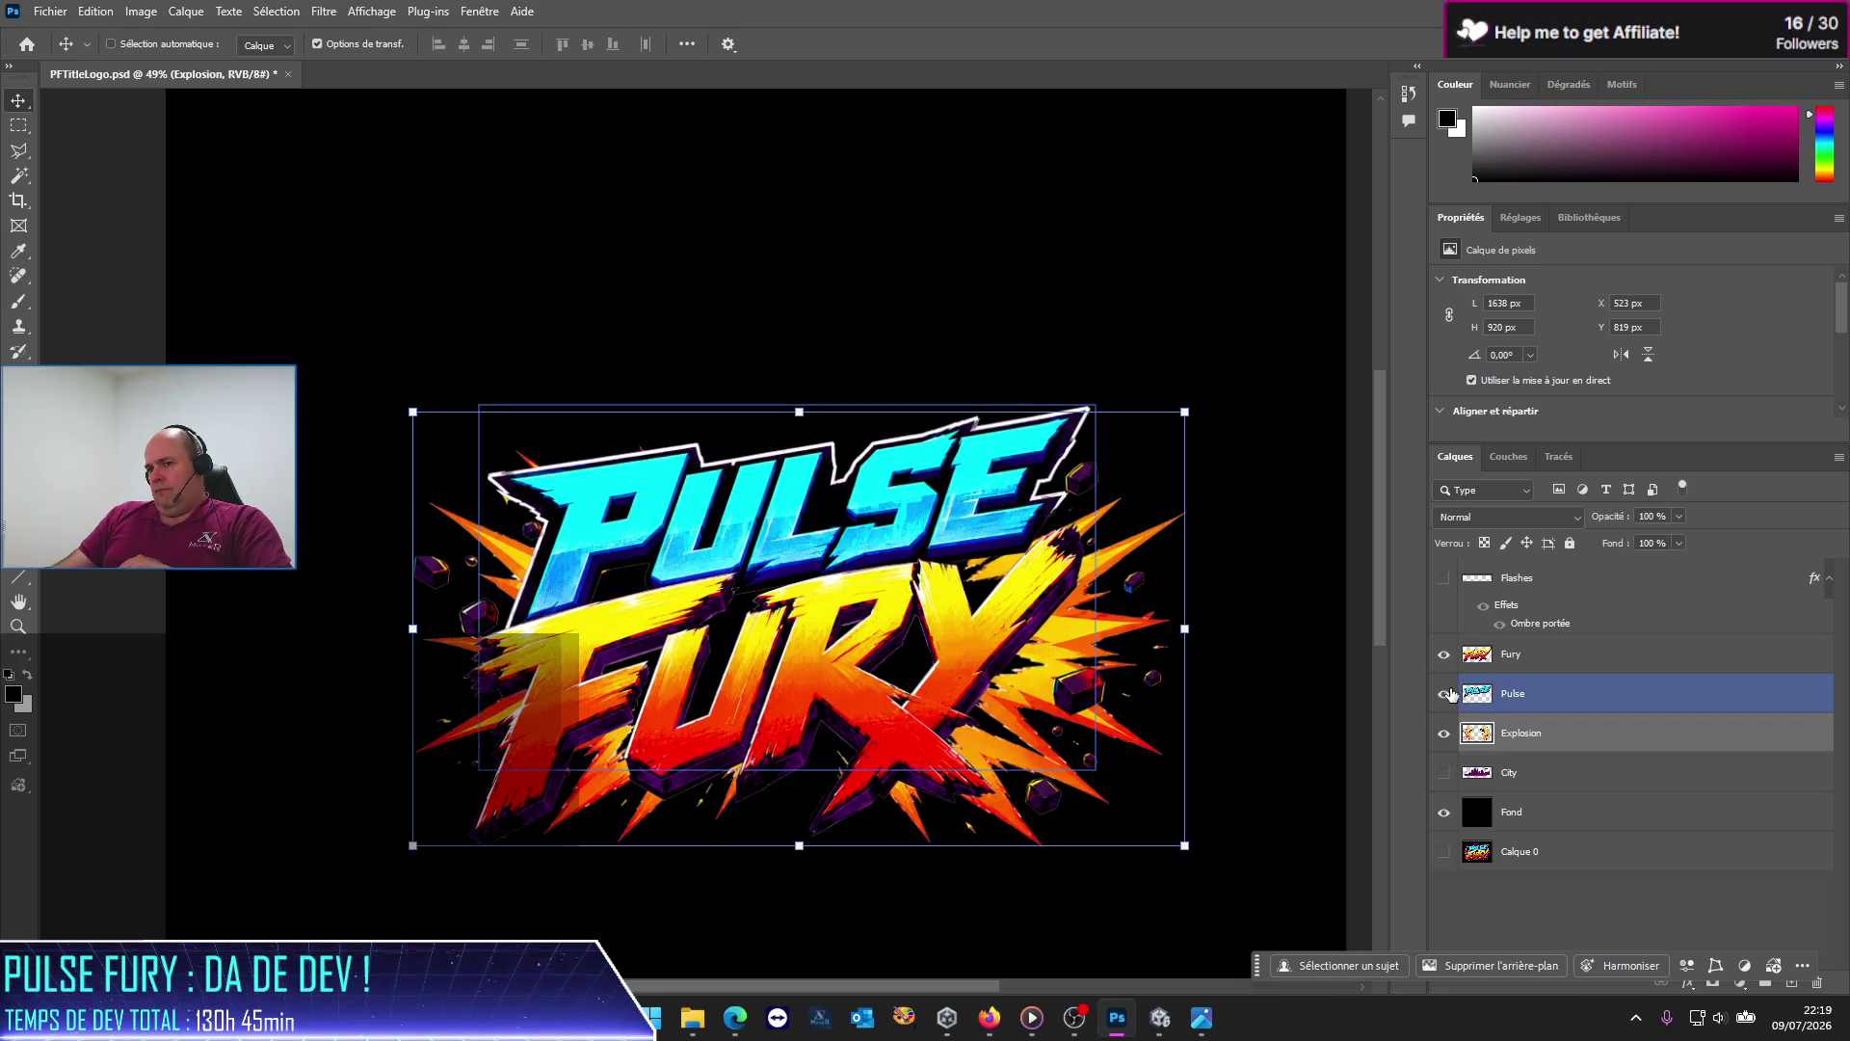
left_click(397, 445, "ctrl")
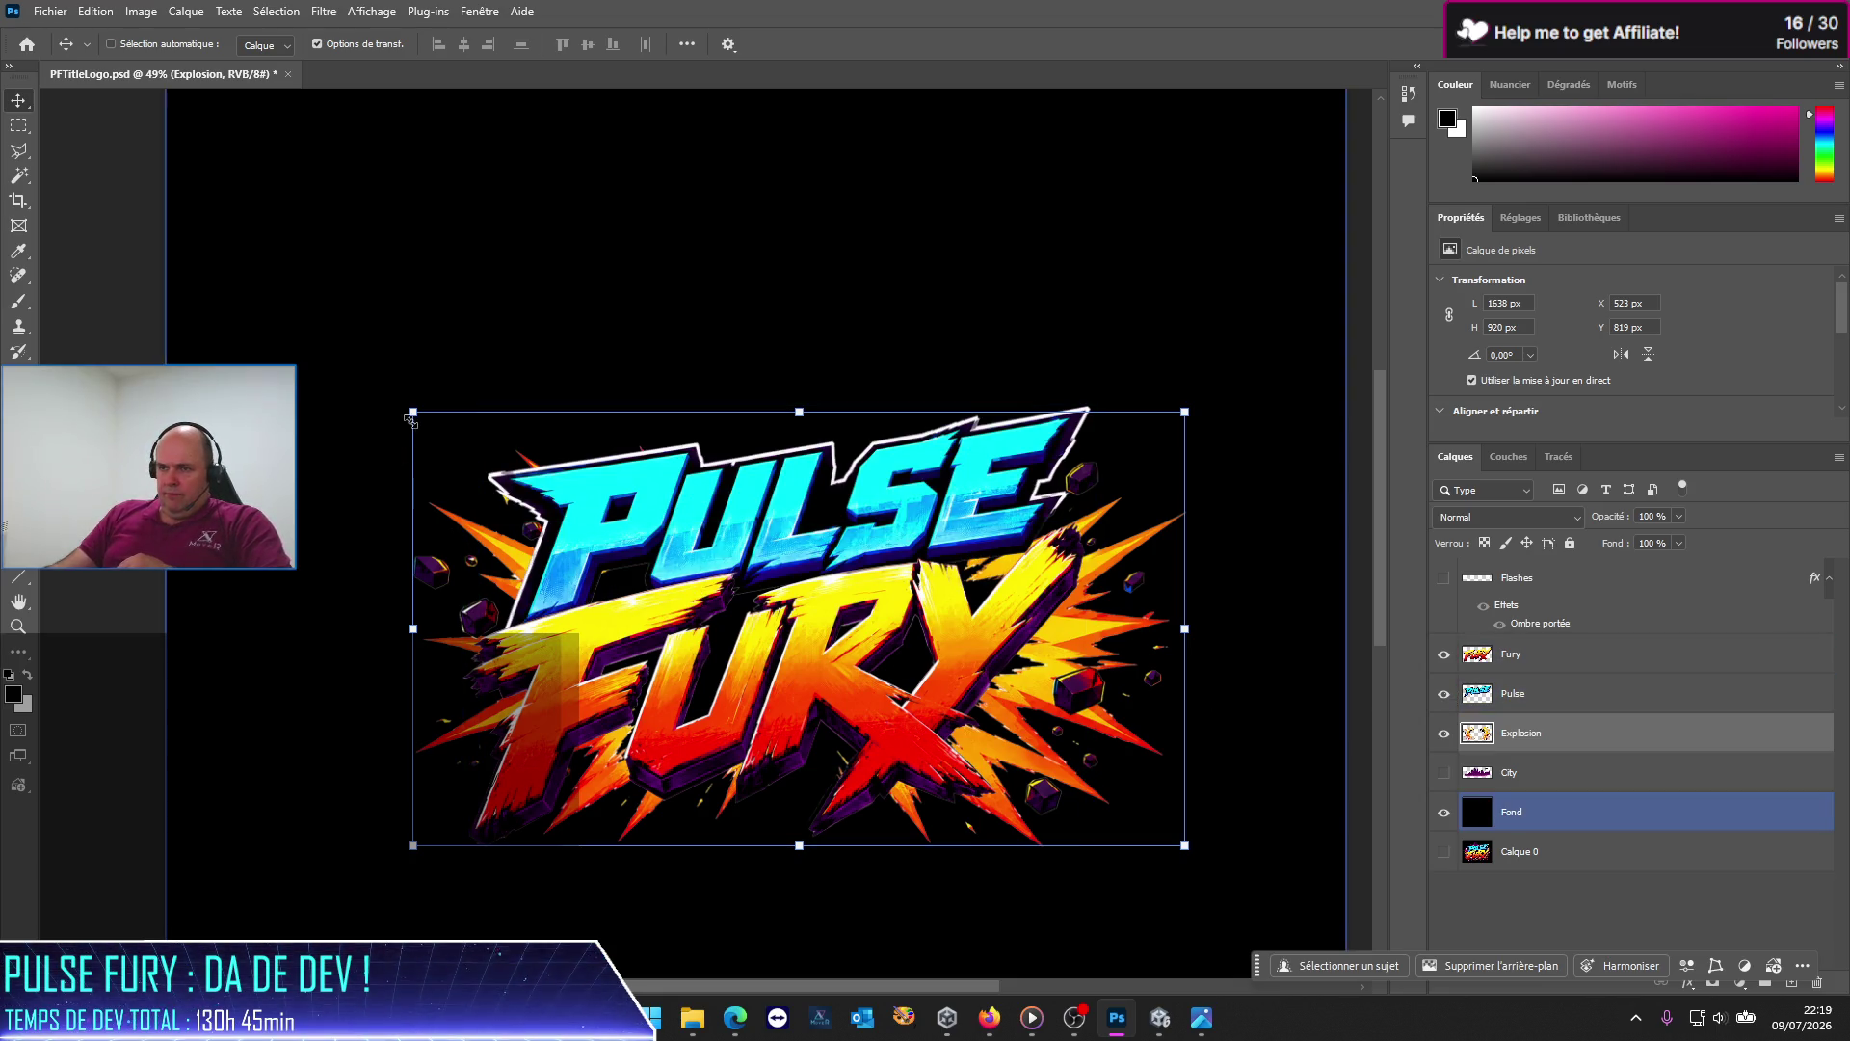
left_click(413, 412)
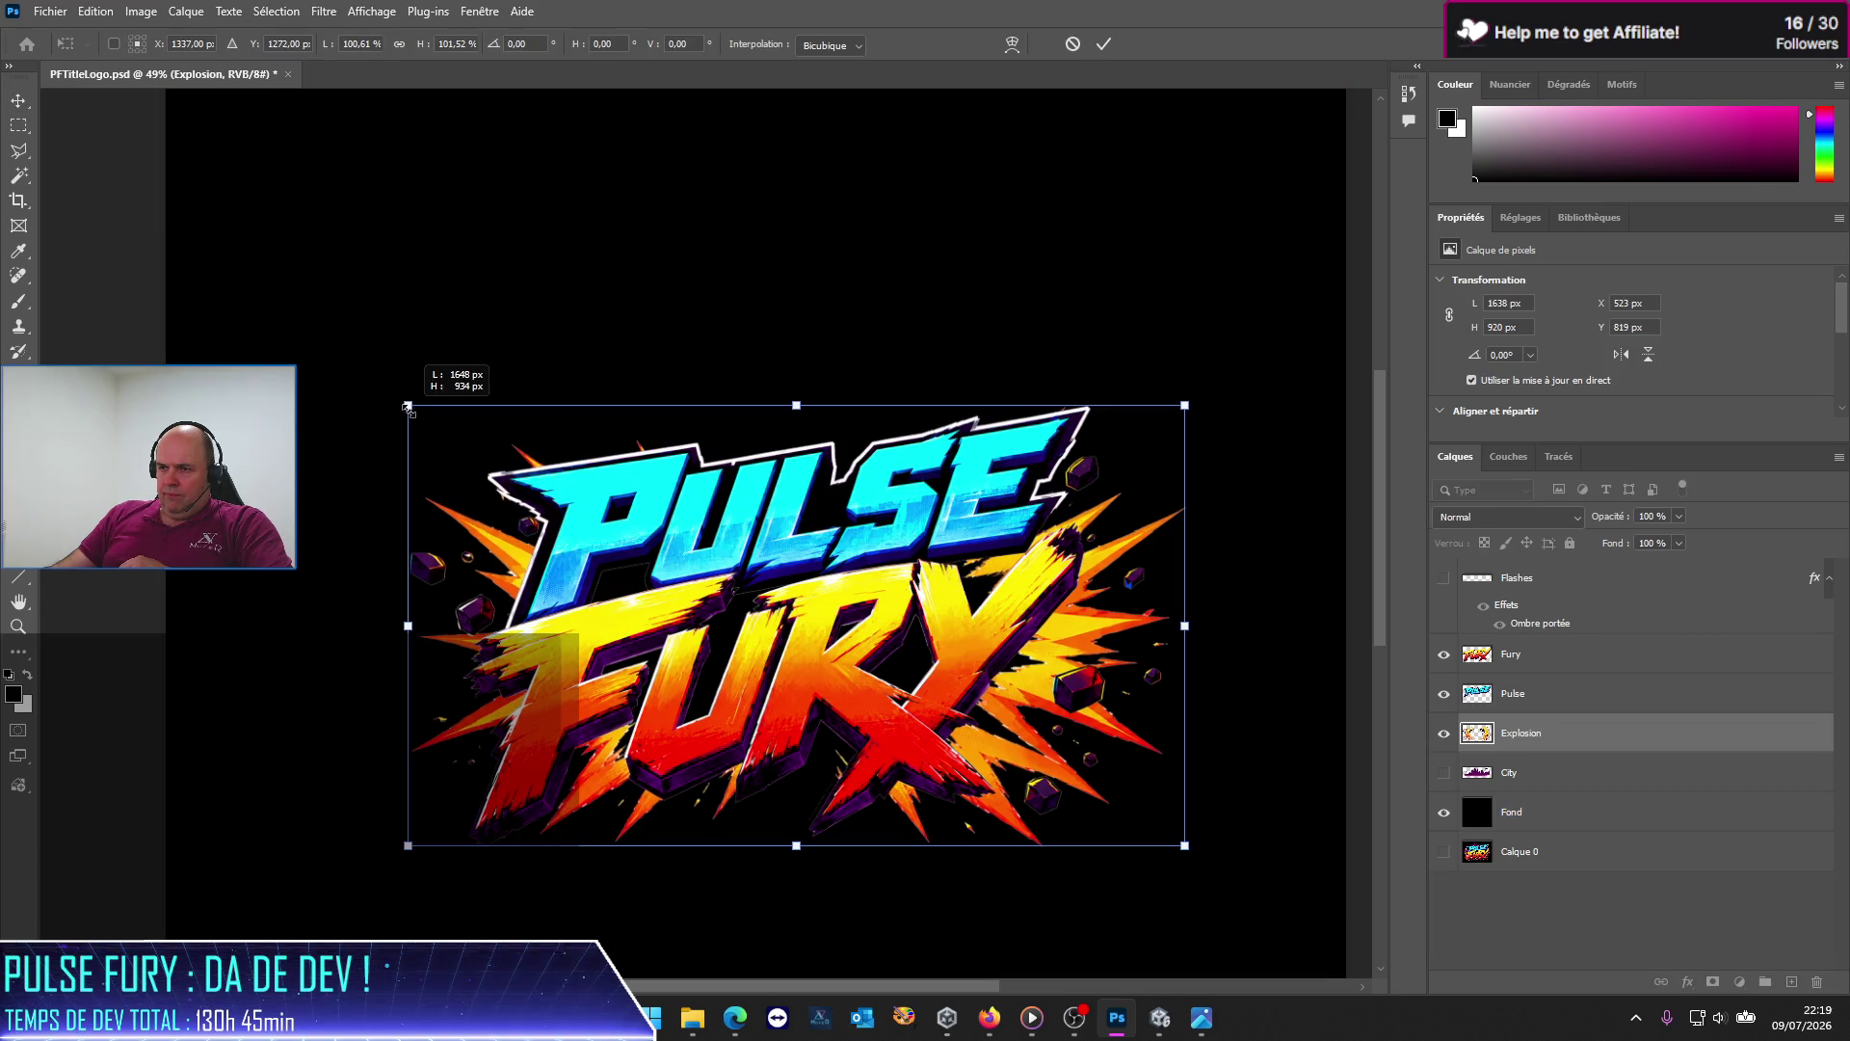
left_click_drag(413, 412, 408, 406)
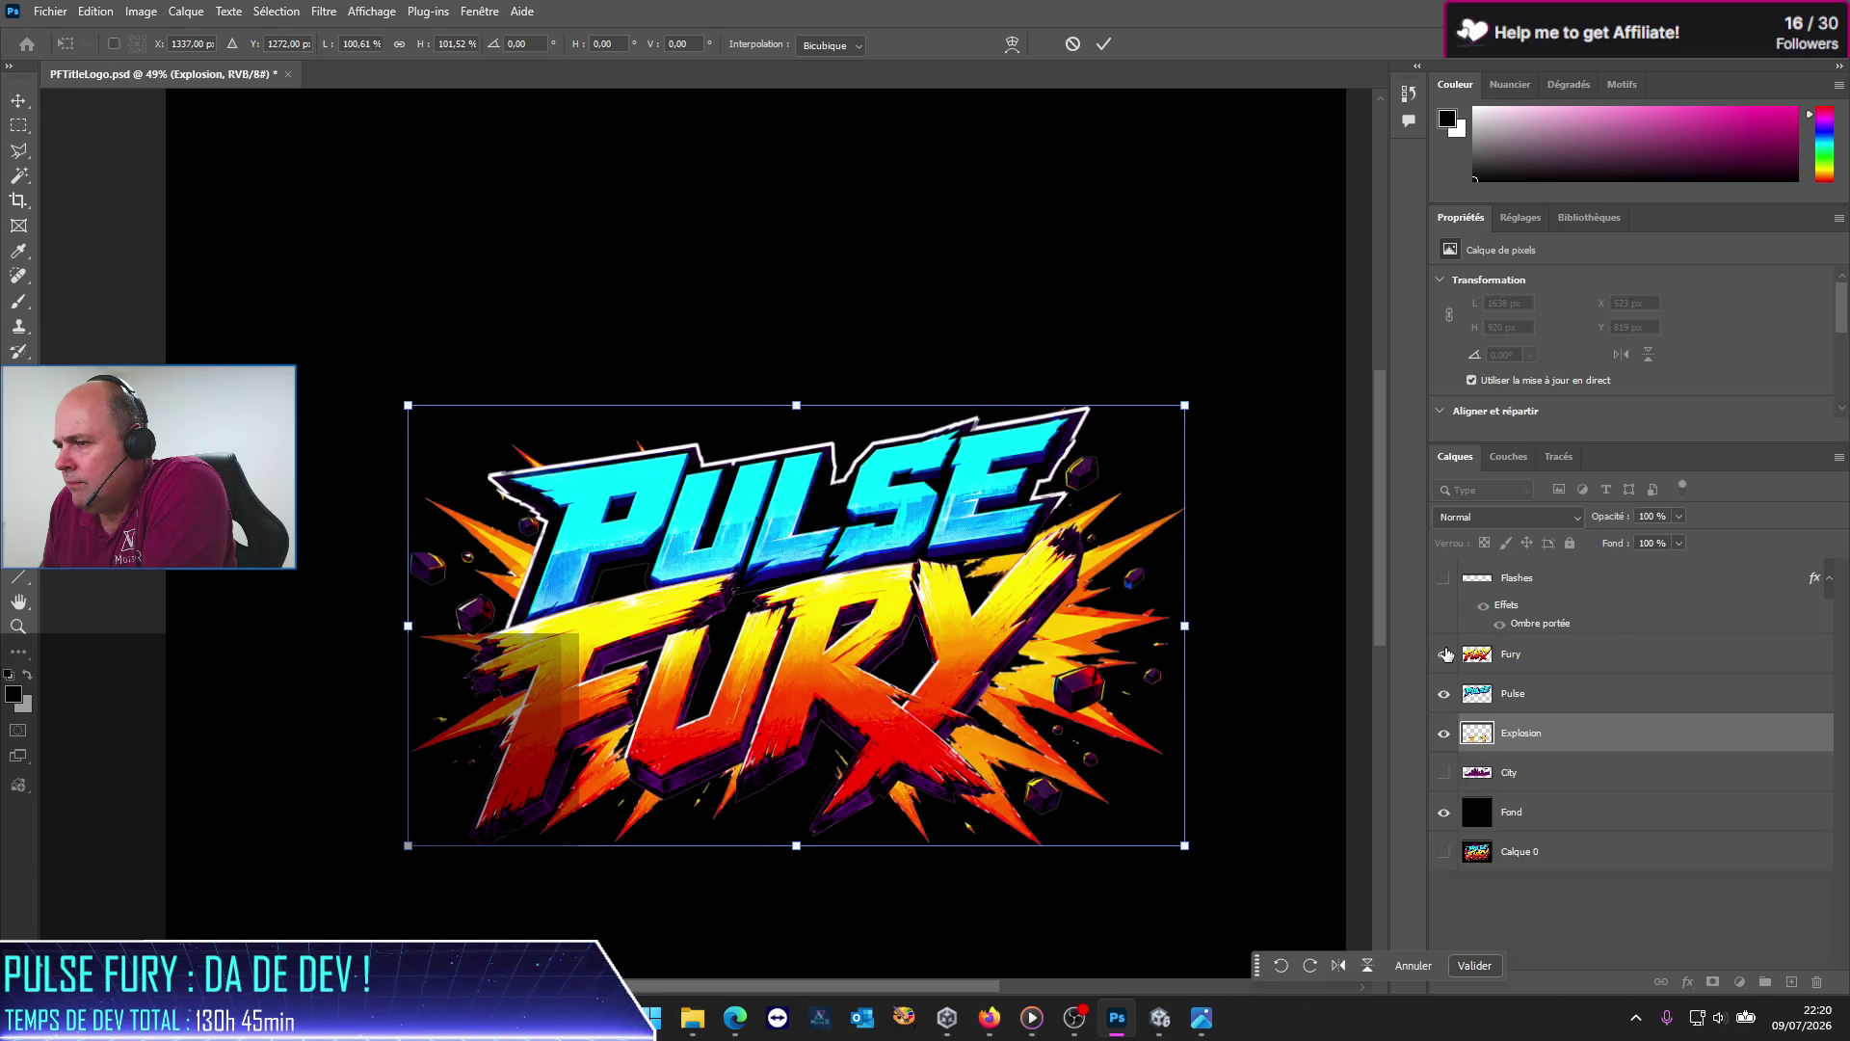
Step: Toggle the FURY and PULSE lettering to compare, then make the Fury layer active
left_click(1445, 654)
left_click(1446, 654)
left_click(1445, 654)
left_click(1446, 655)
left_click(1444, 694)
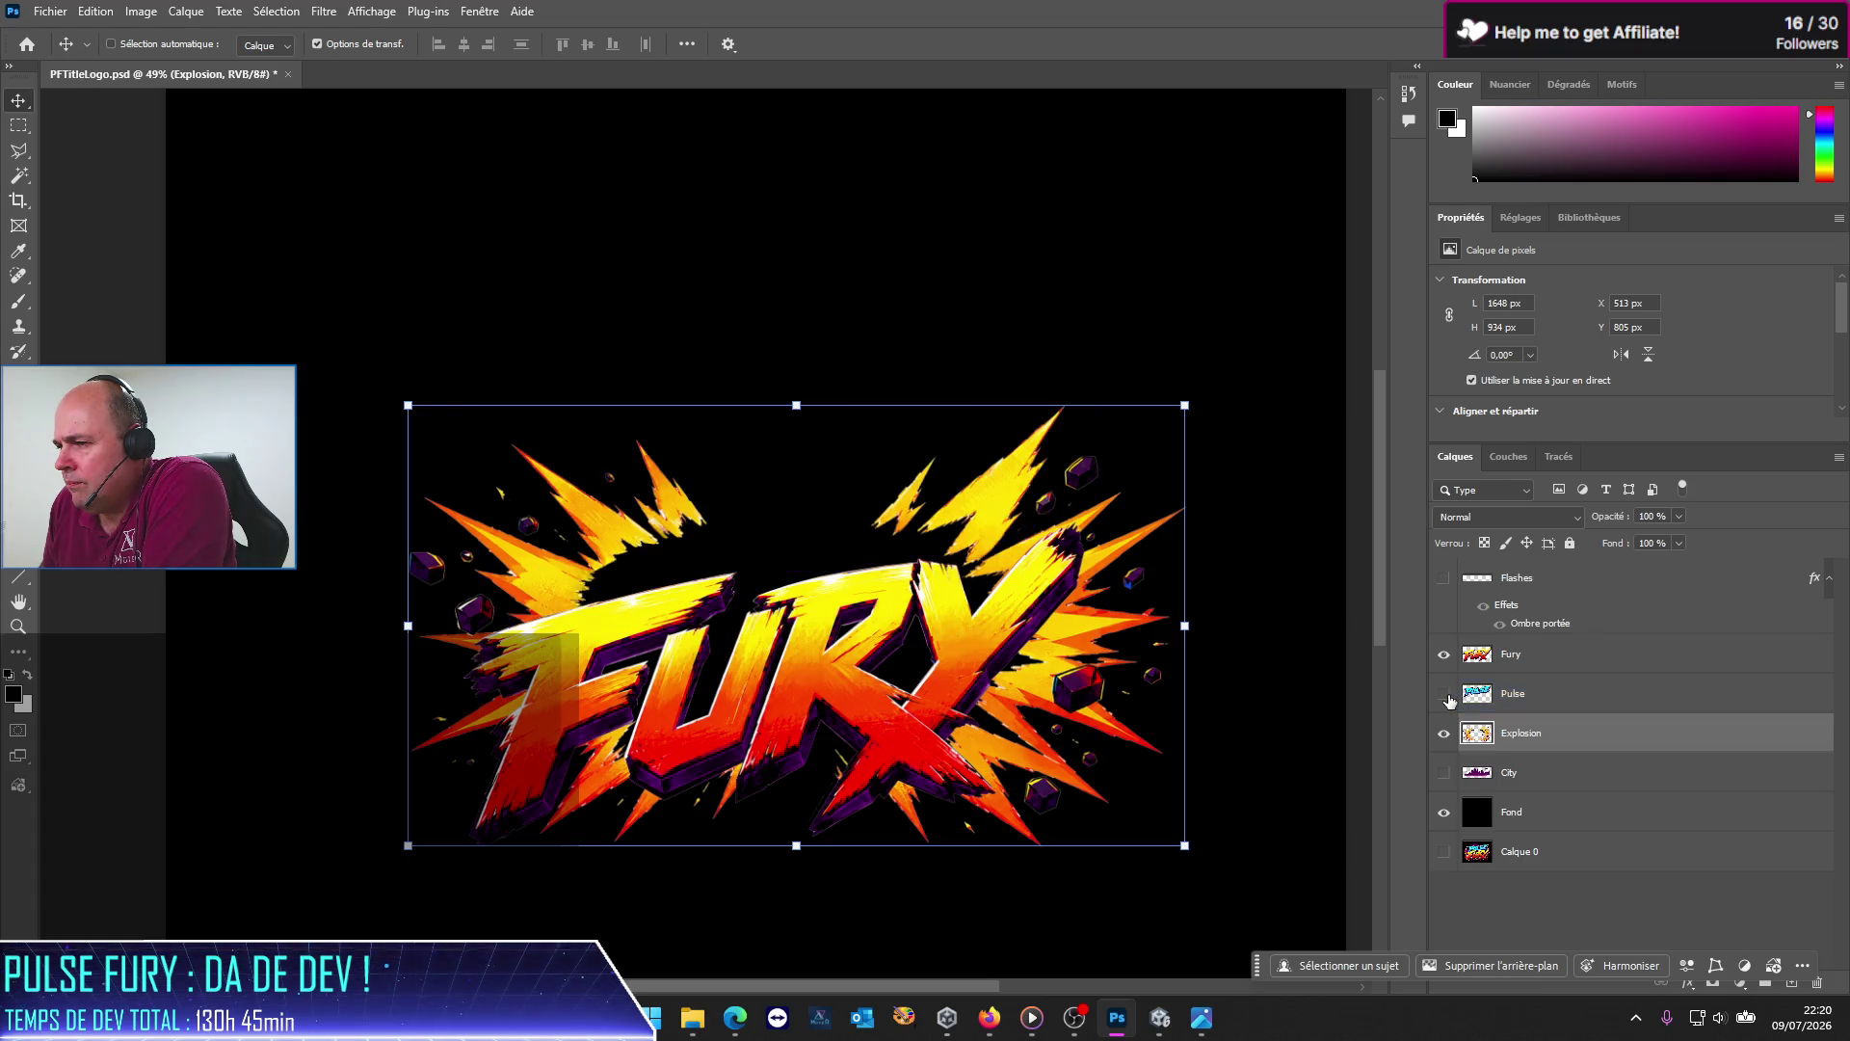
left_click(1449, 695)
left_click(1449, 695)
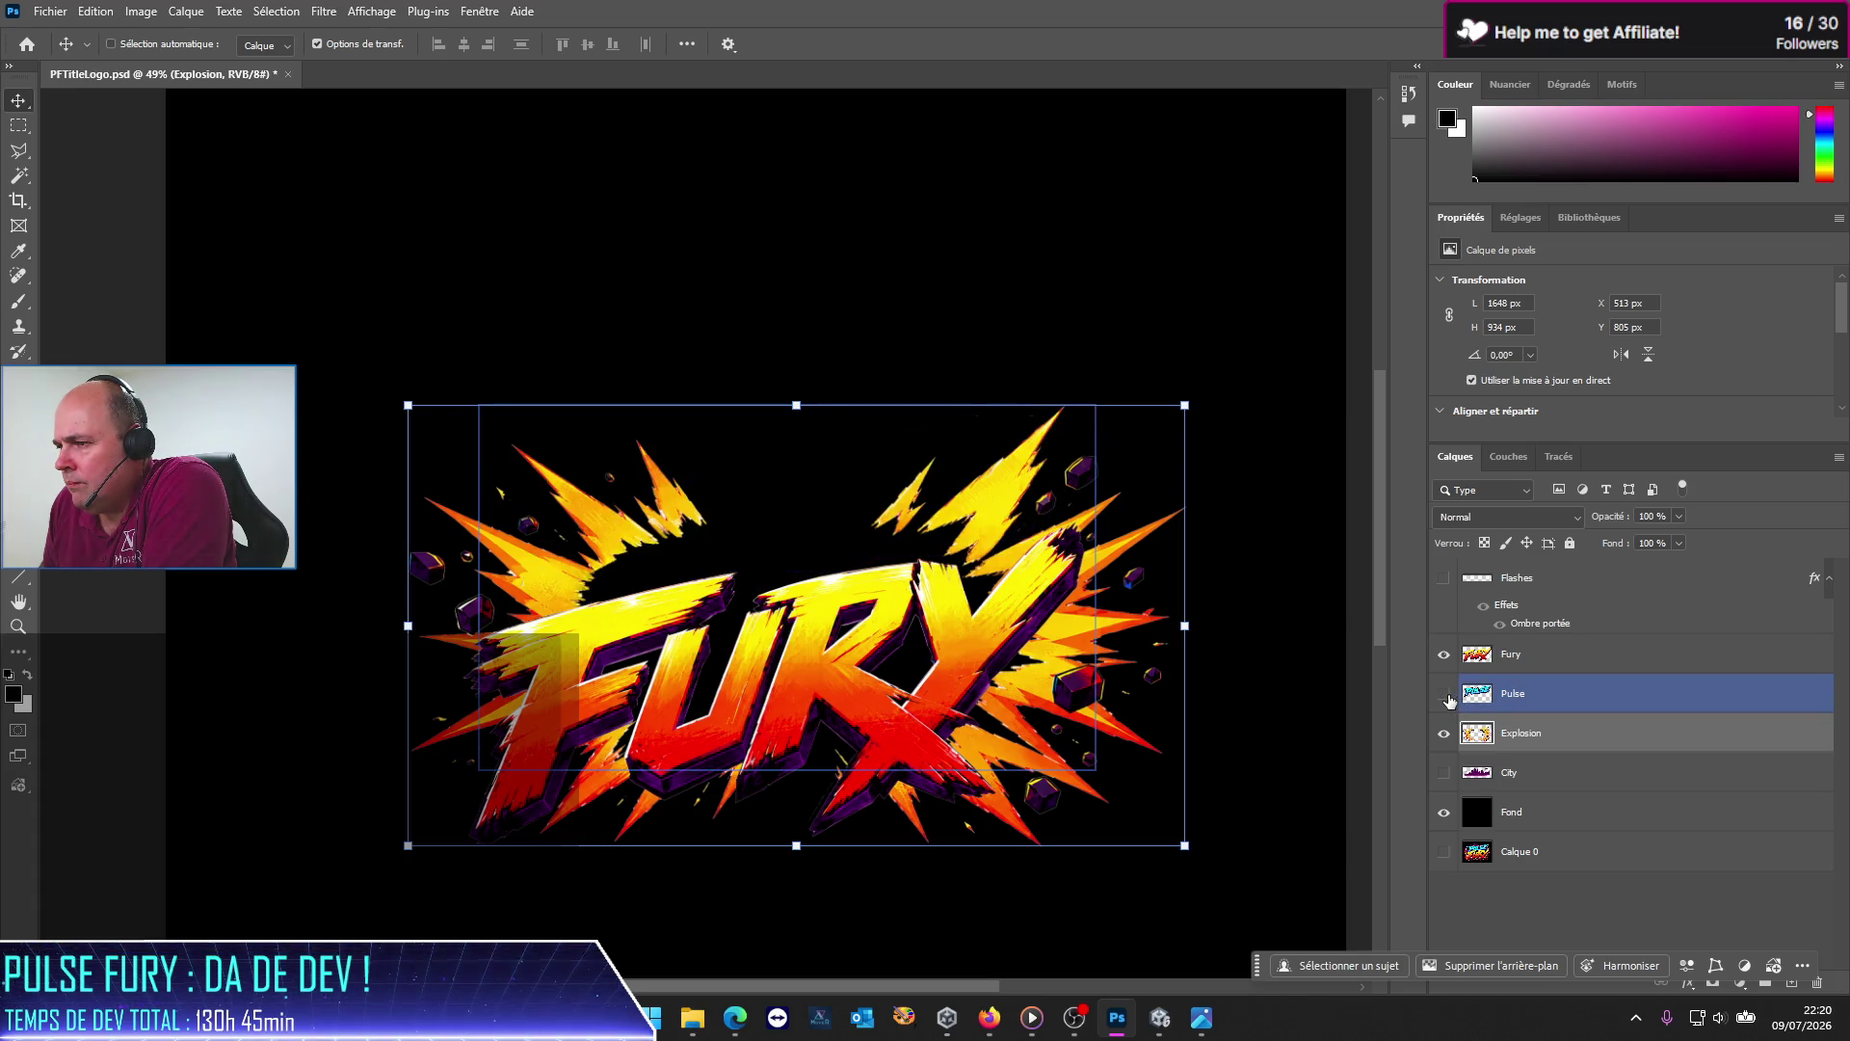
left_click(1445, 694)
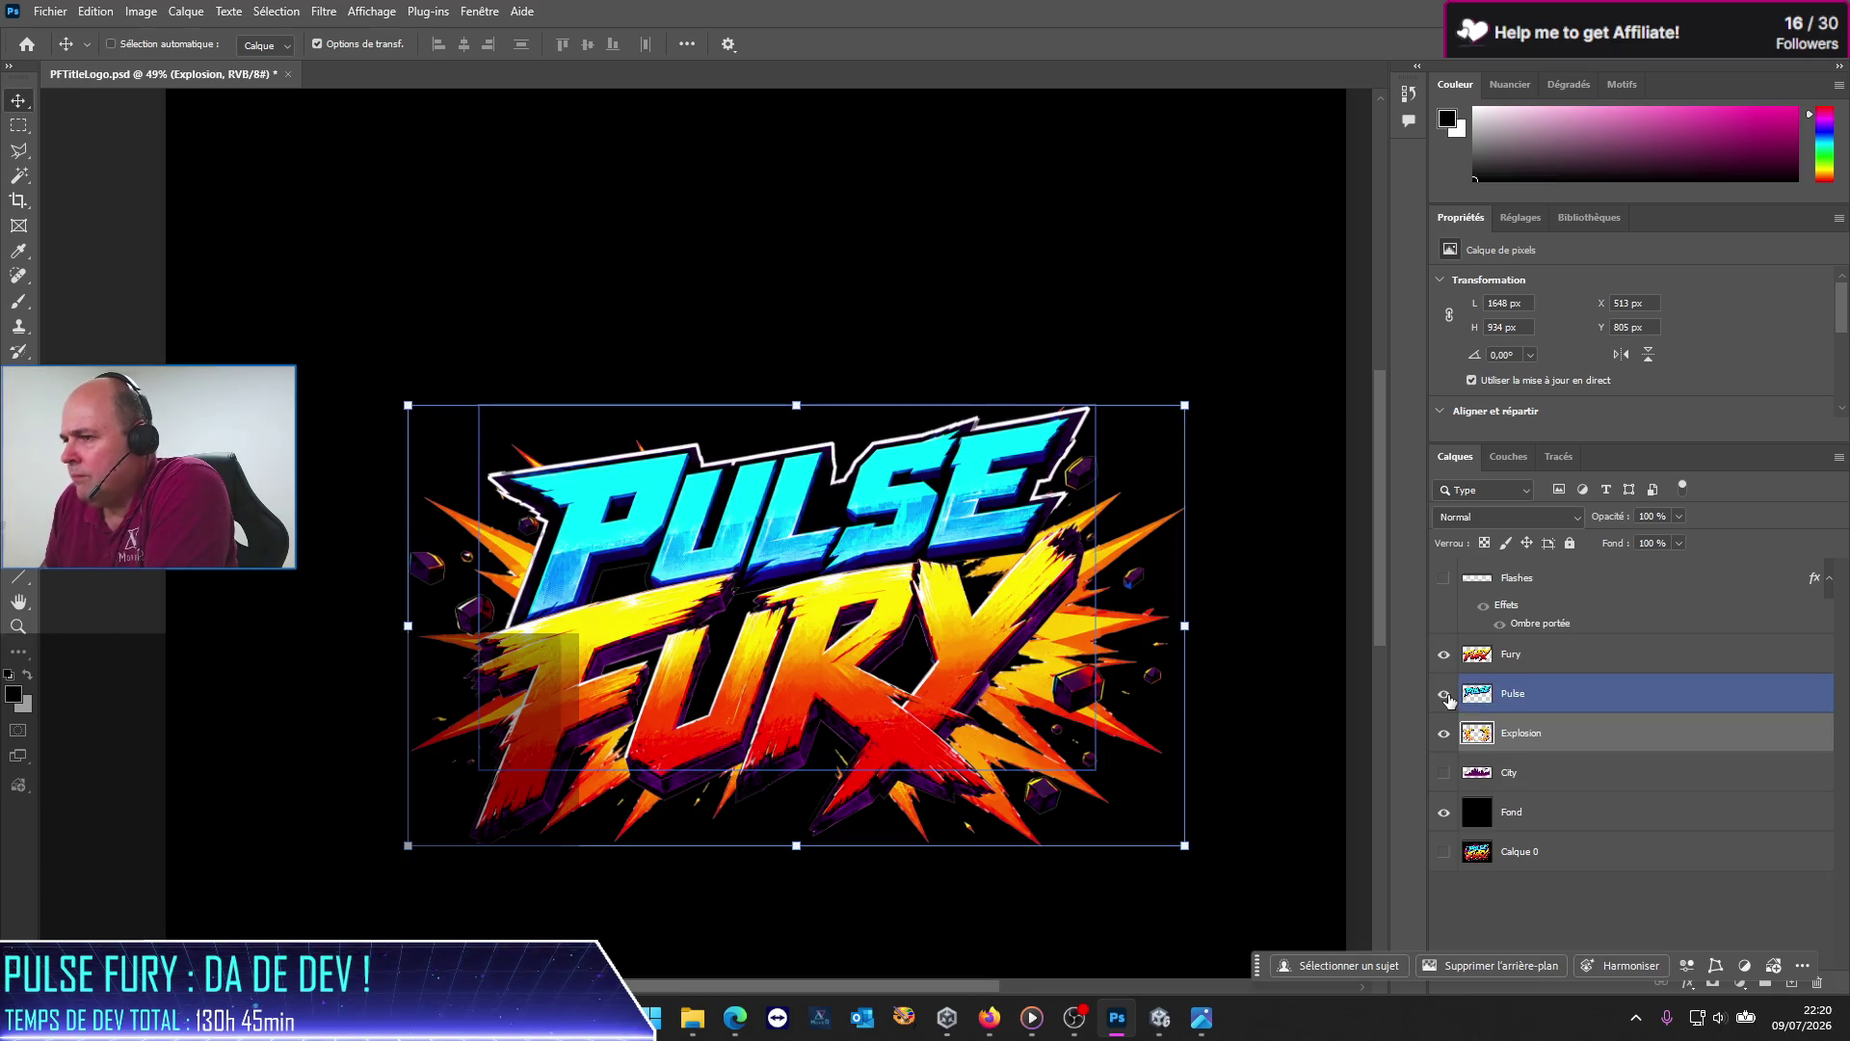
left_click(1510, 655)
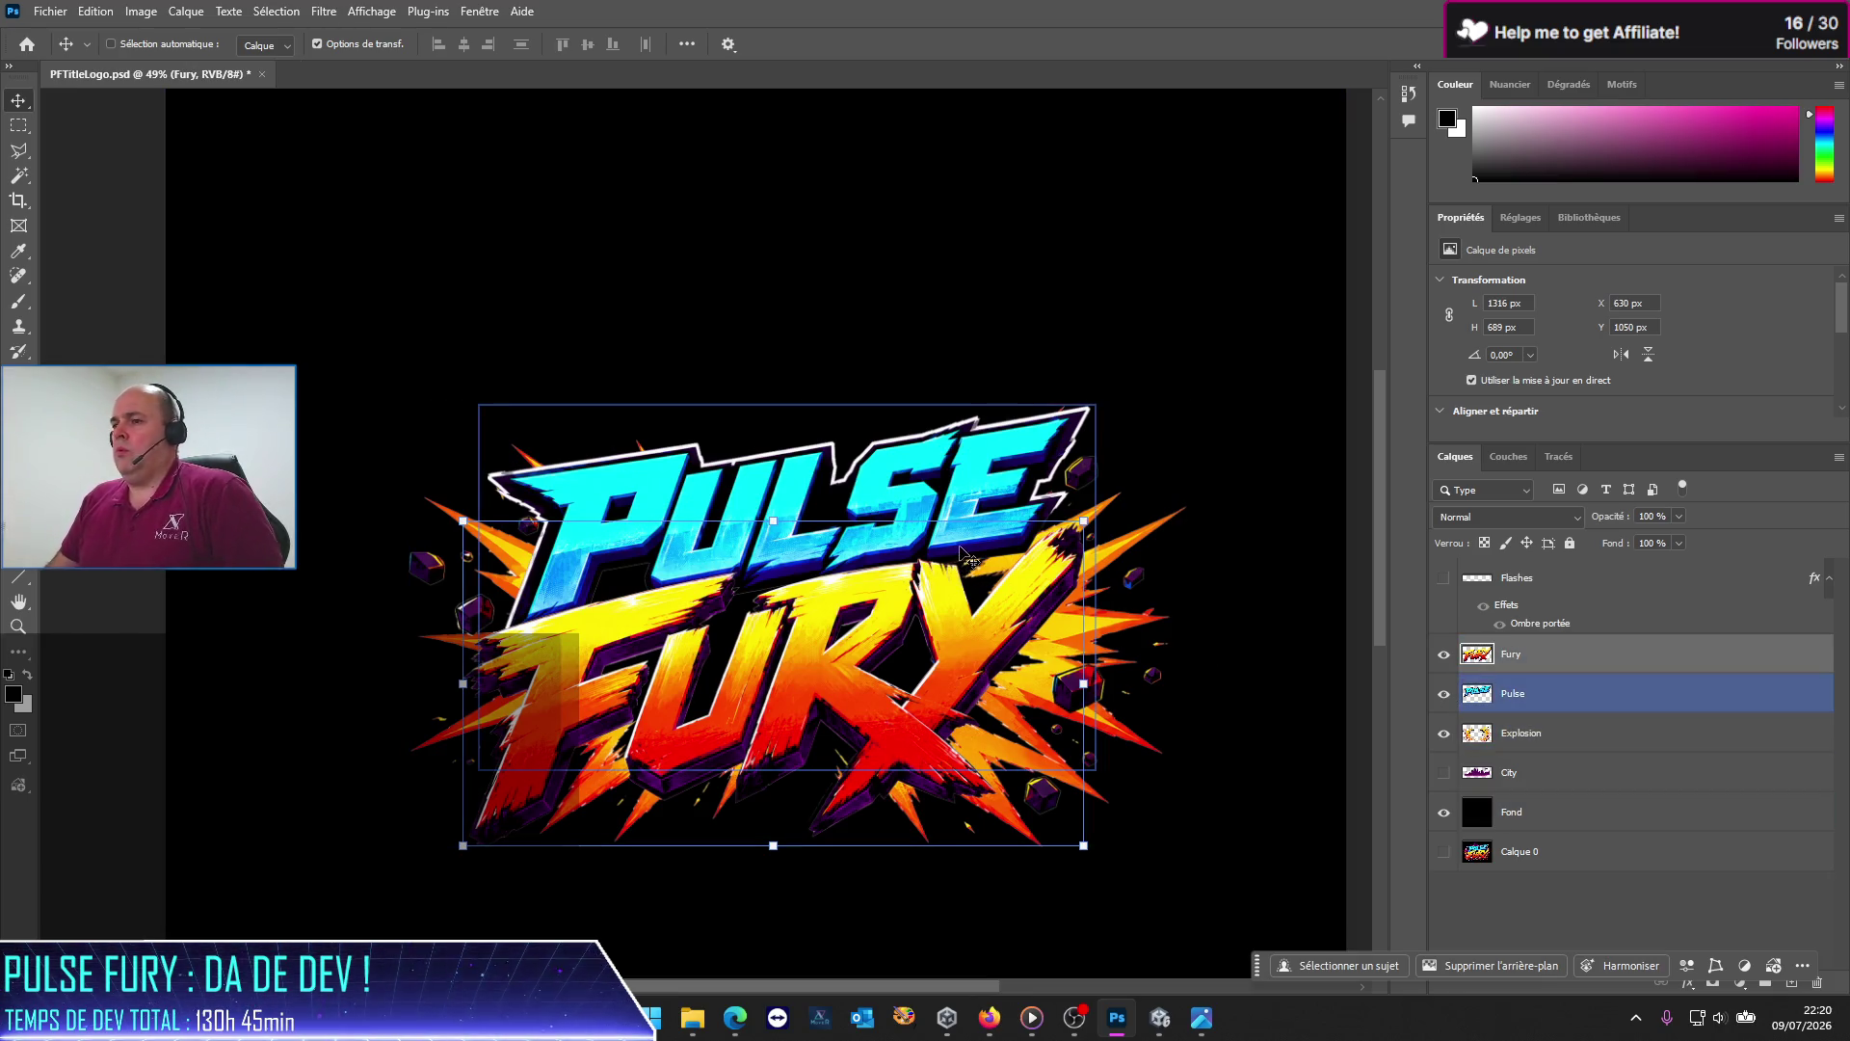
scroll(964, 554, "up", 3)
Step: Zoom in, lasso the lightning piece beside FURY's V, and hide the PULSE letters
scroll(964, 554, "up", 2)
scroll(855, 537, "up", 1)
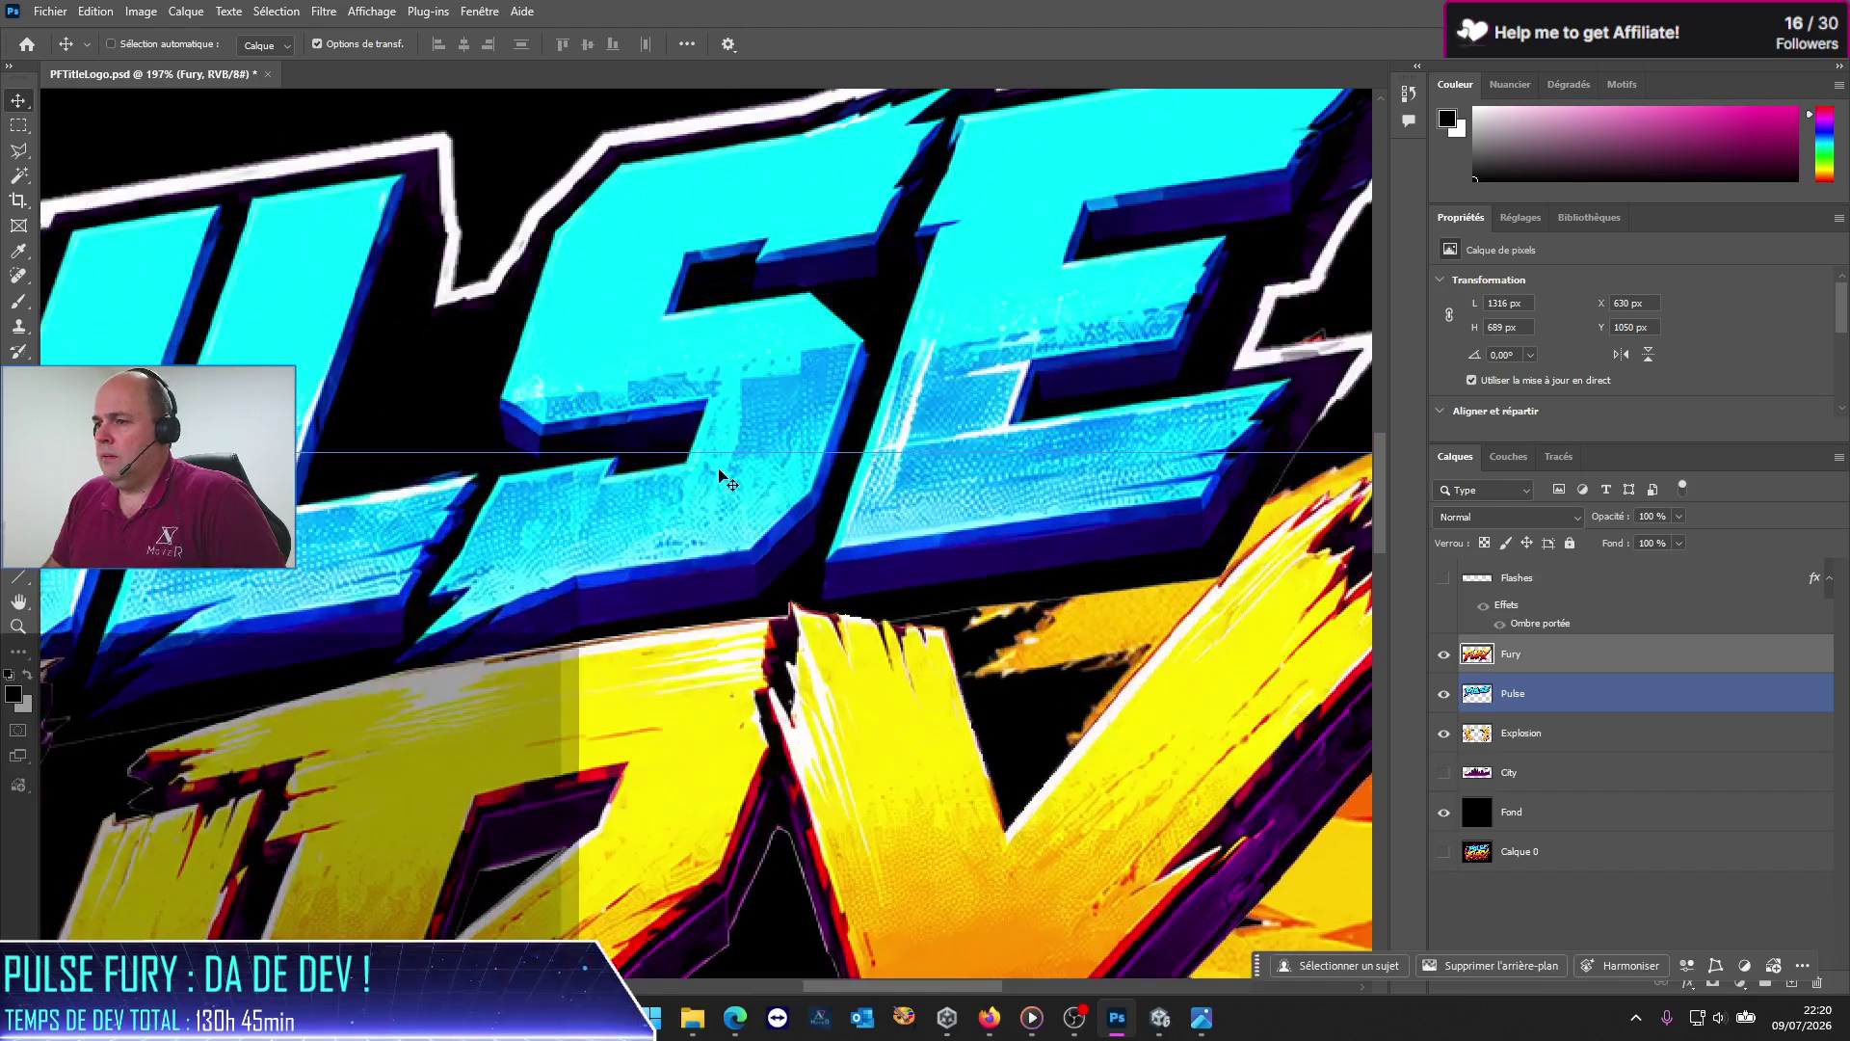
key("l")
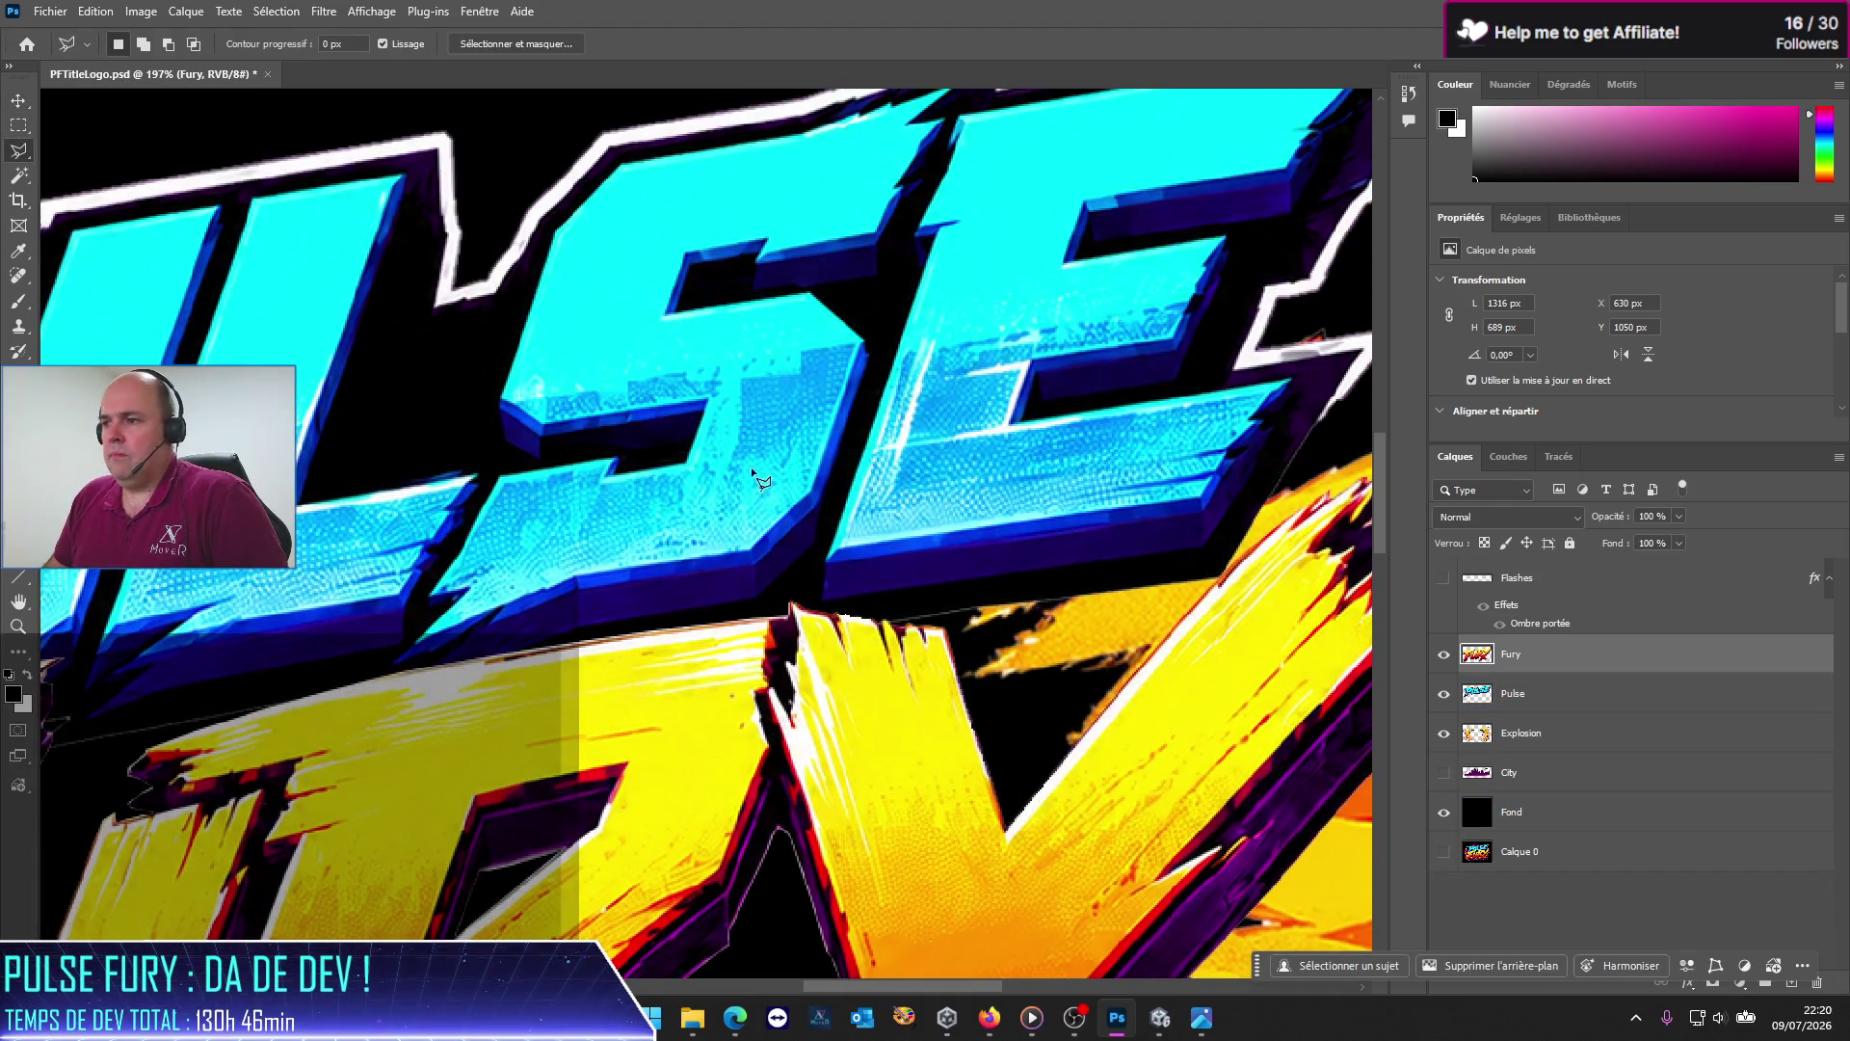
left_click(950, 611)
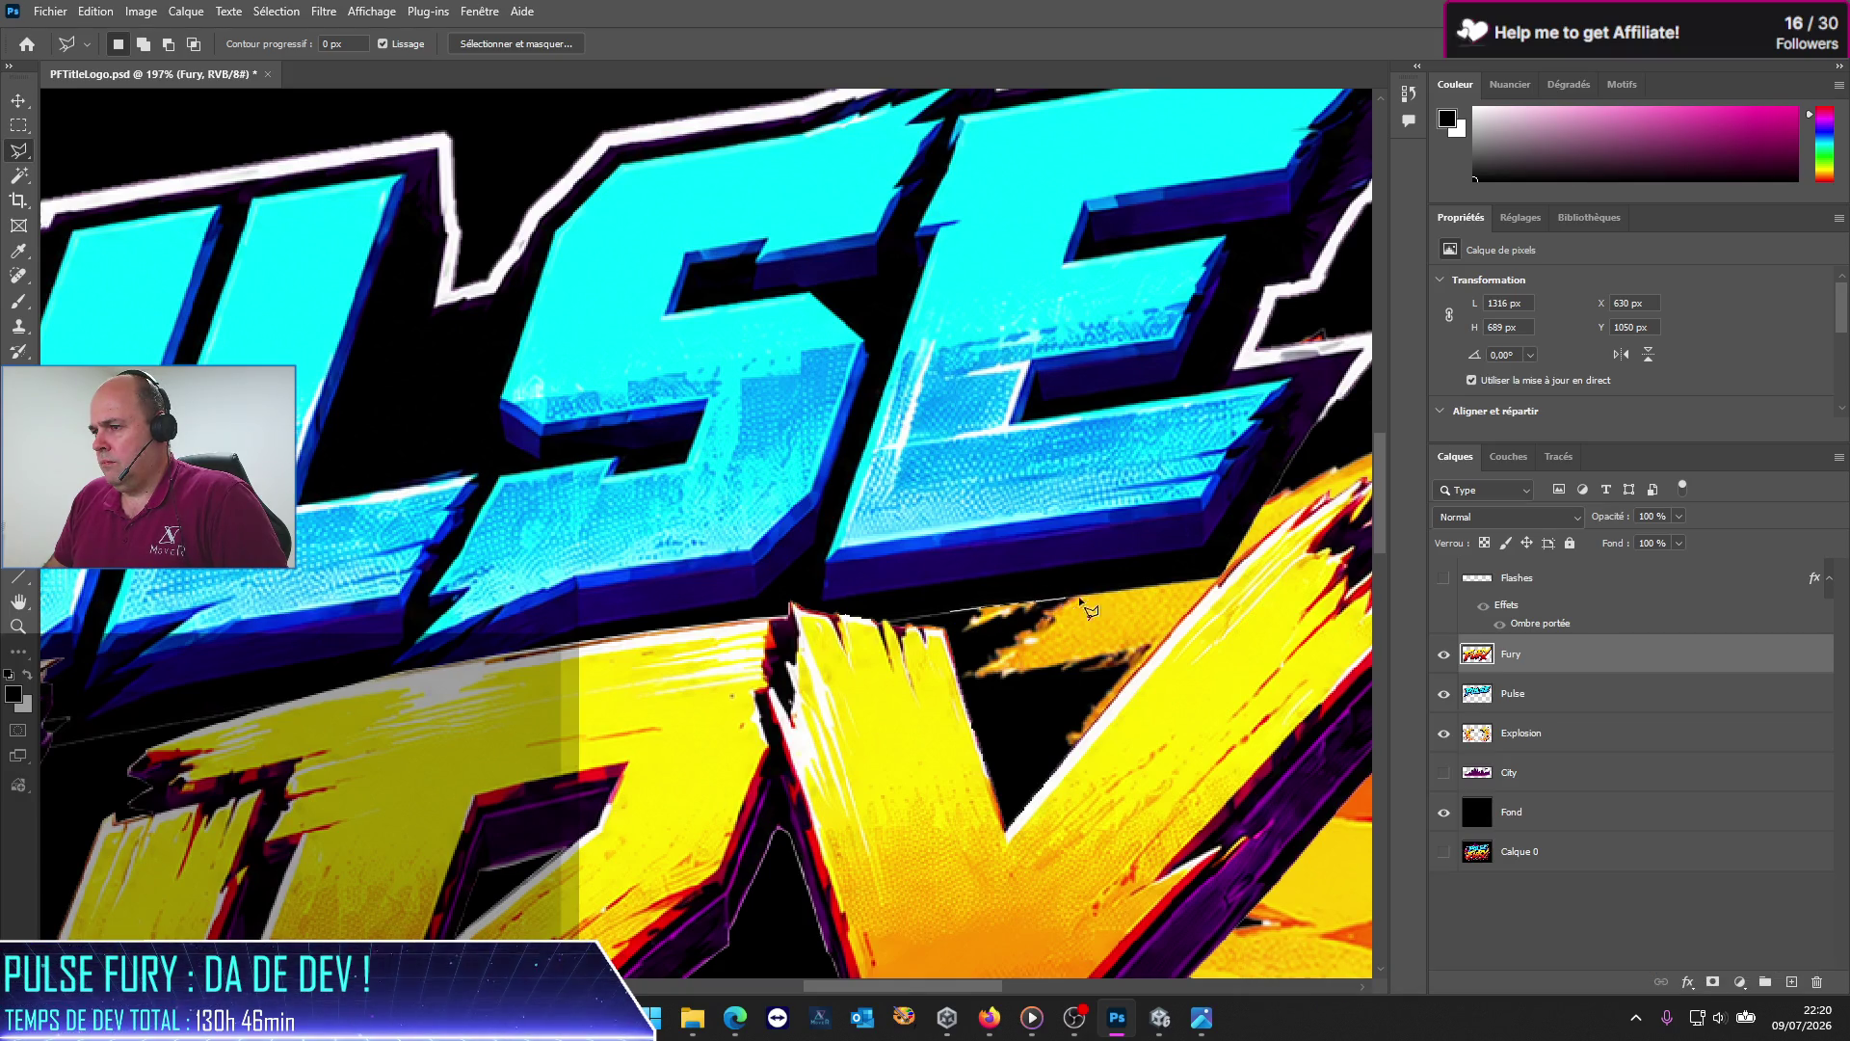
left_click(1220, 578)
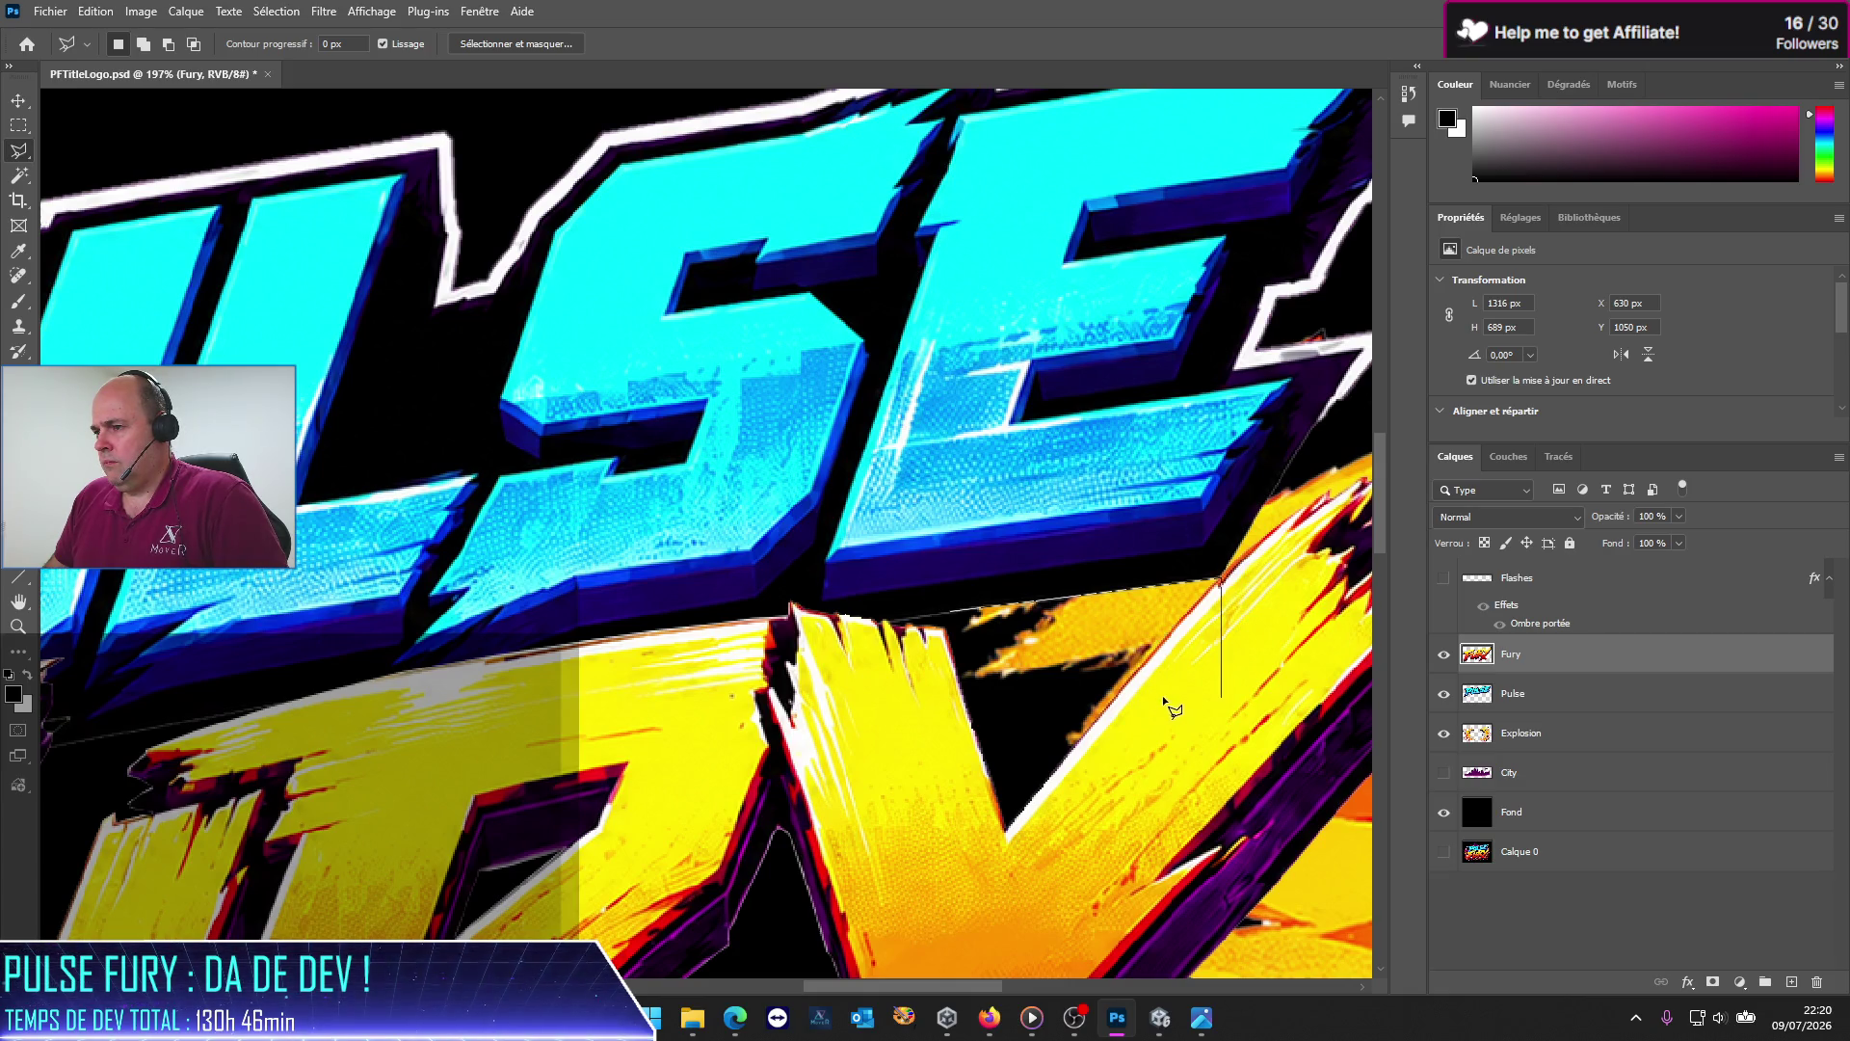
left_click(1090, 754)
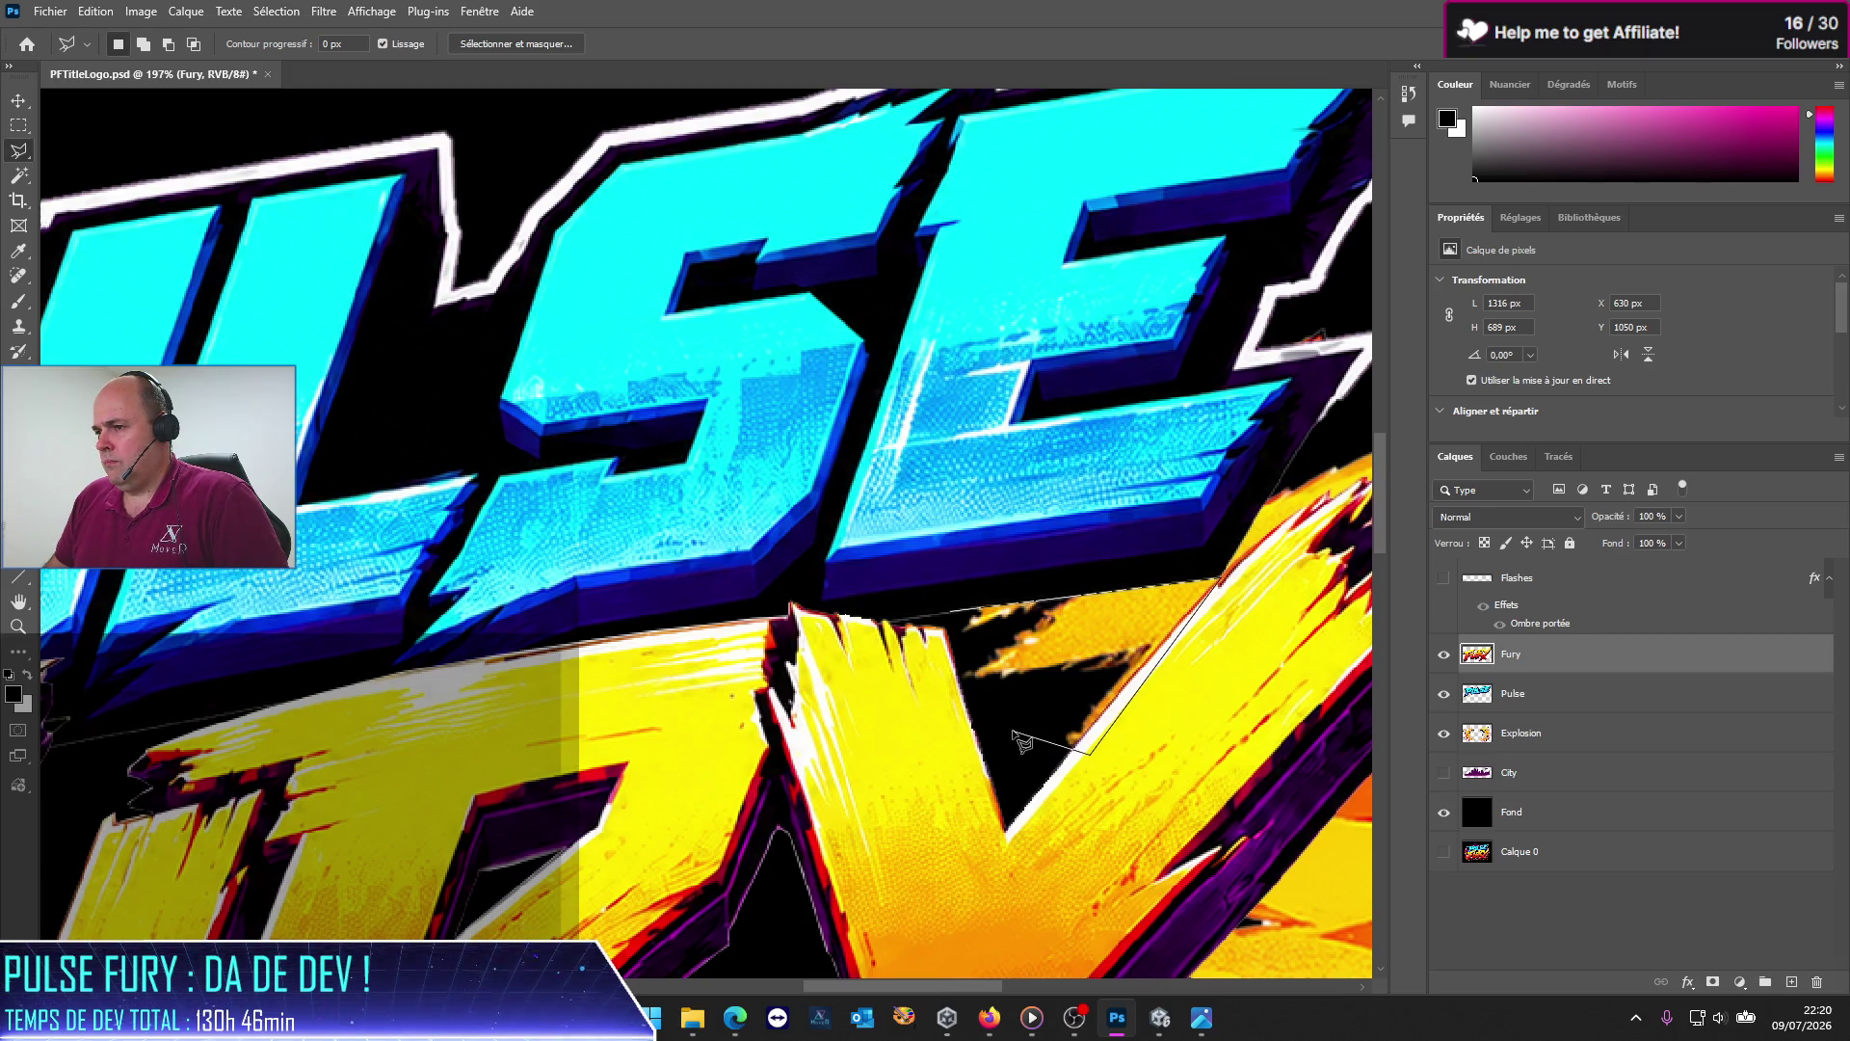
double_click(933, 697)
left_click(1443, 694)
left_click(1445, 738)
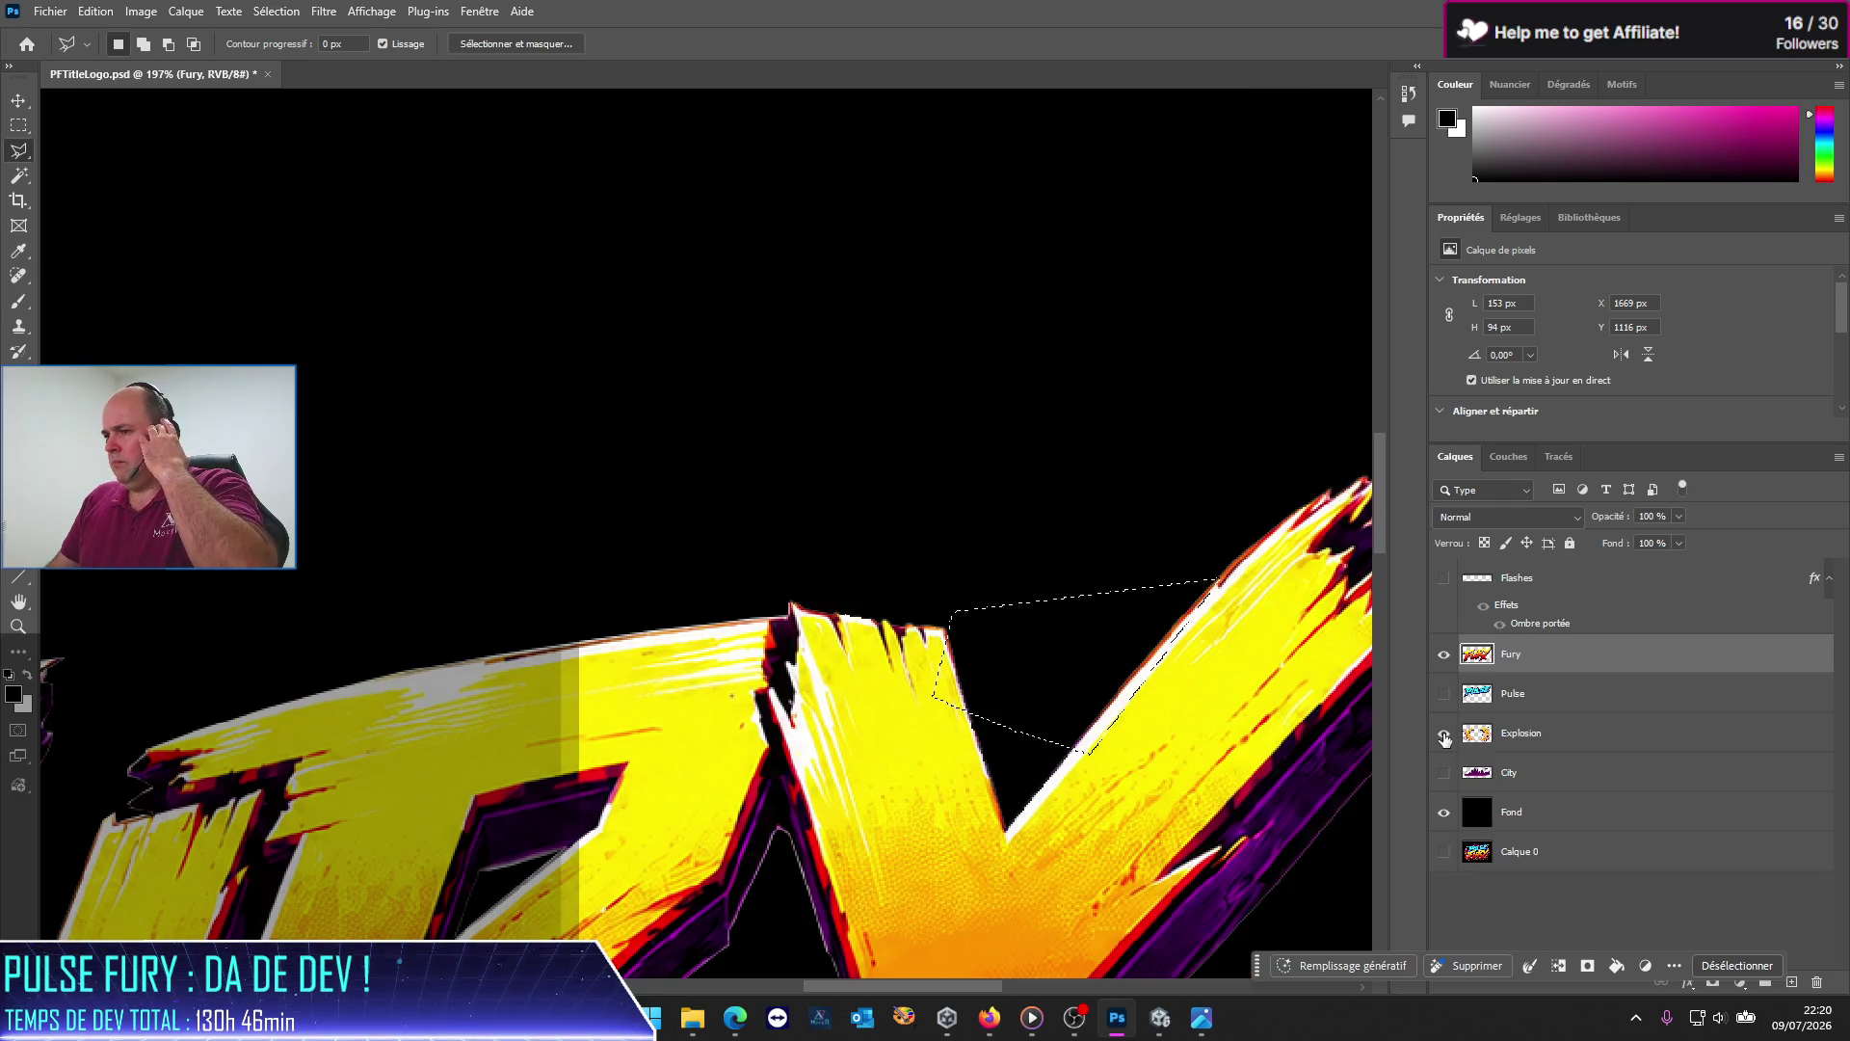
Step: Compare the lettering layers, then delete the selected lightning area from the Explosion layer
left_click(1444, 740)
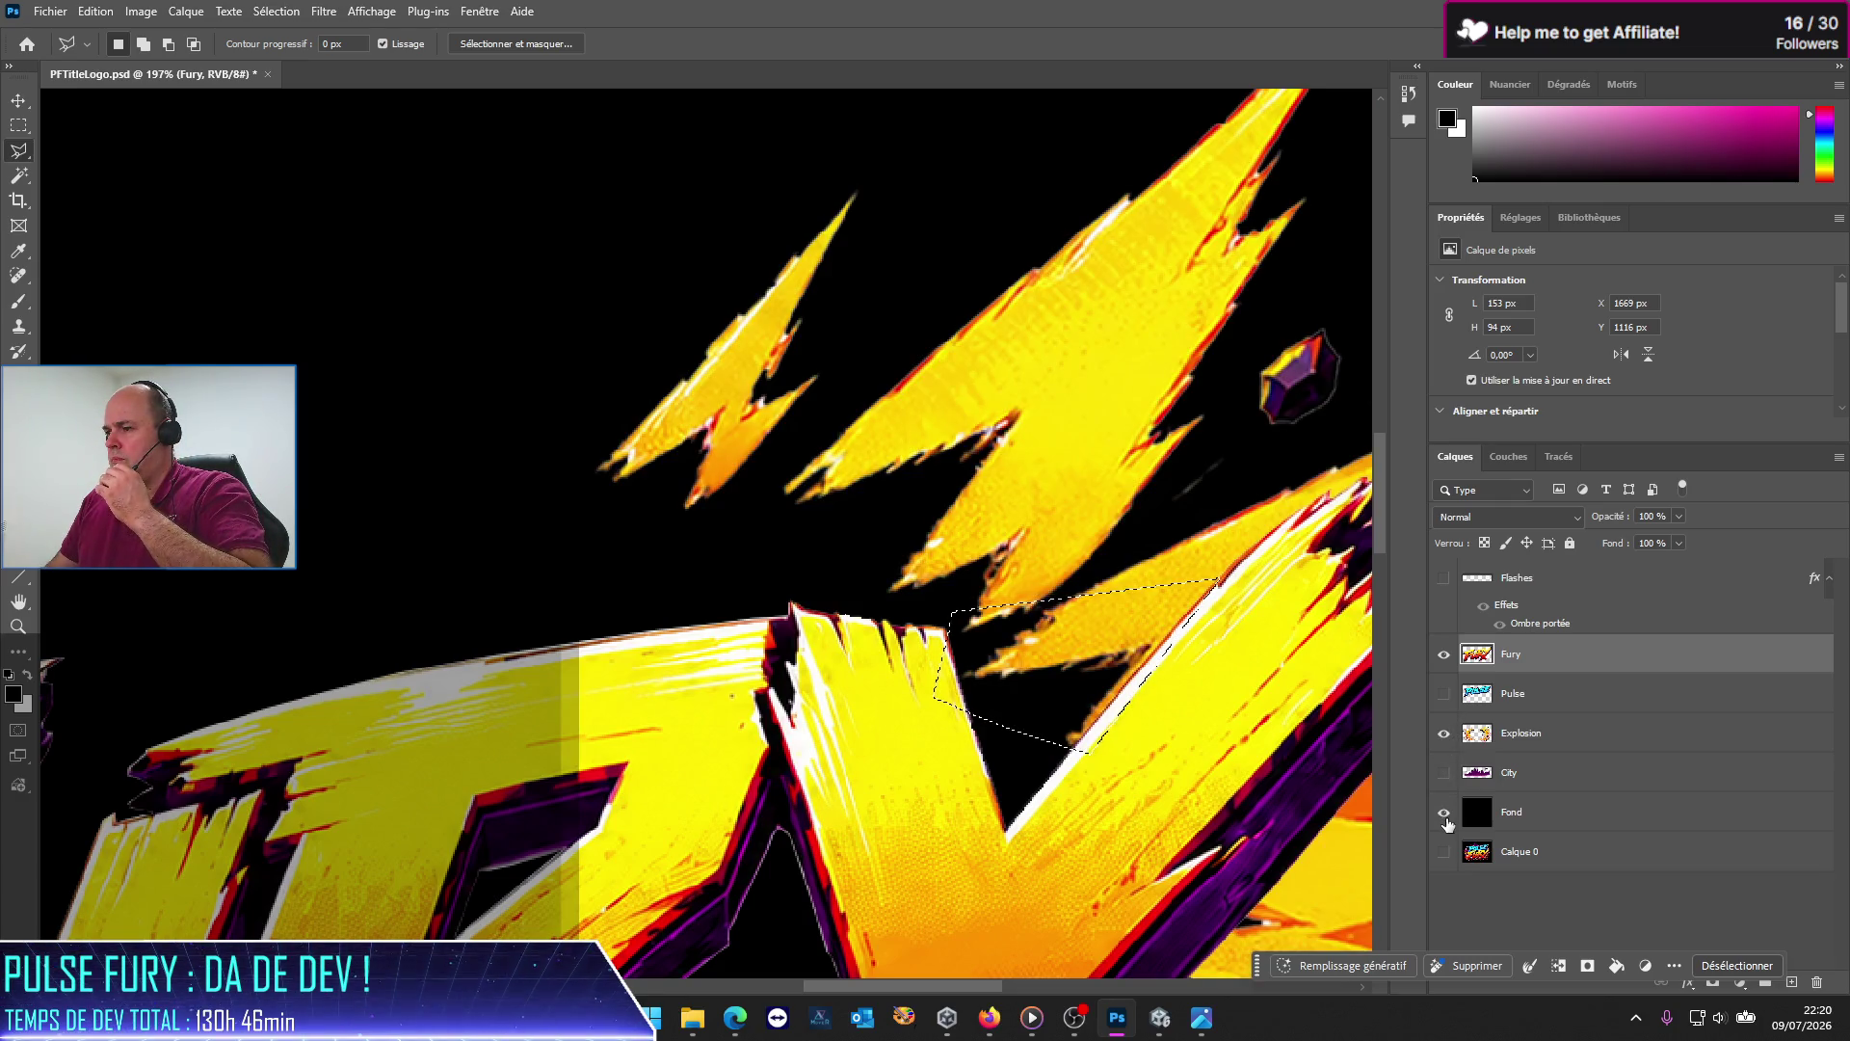
left_click(1444, 654)
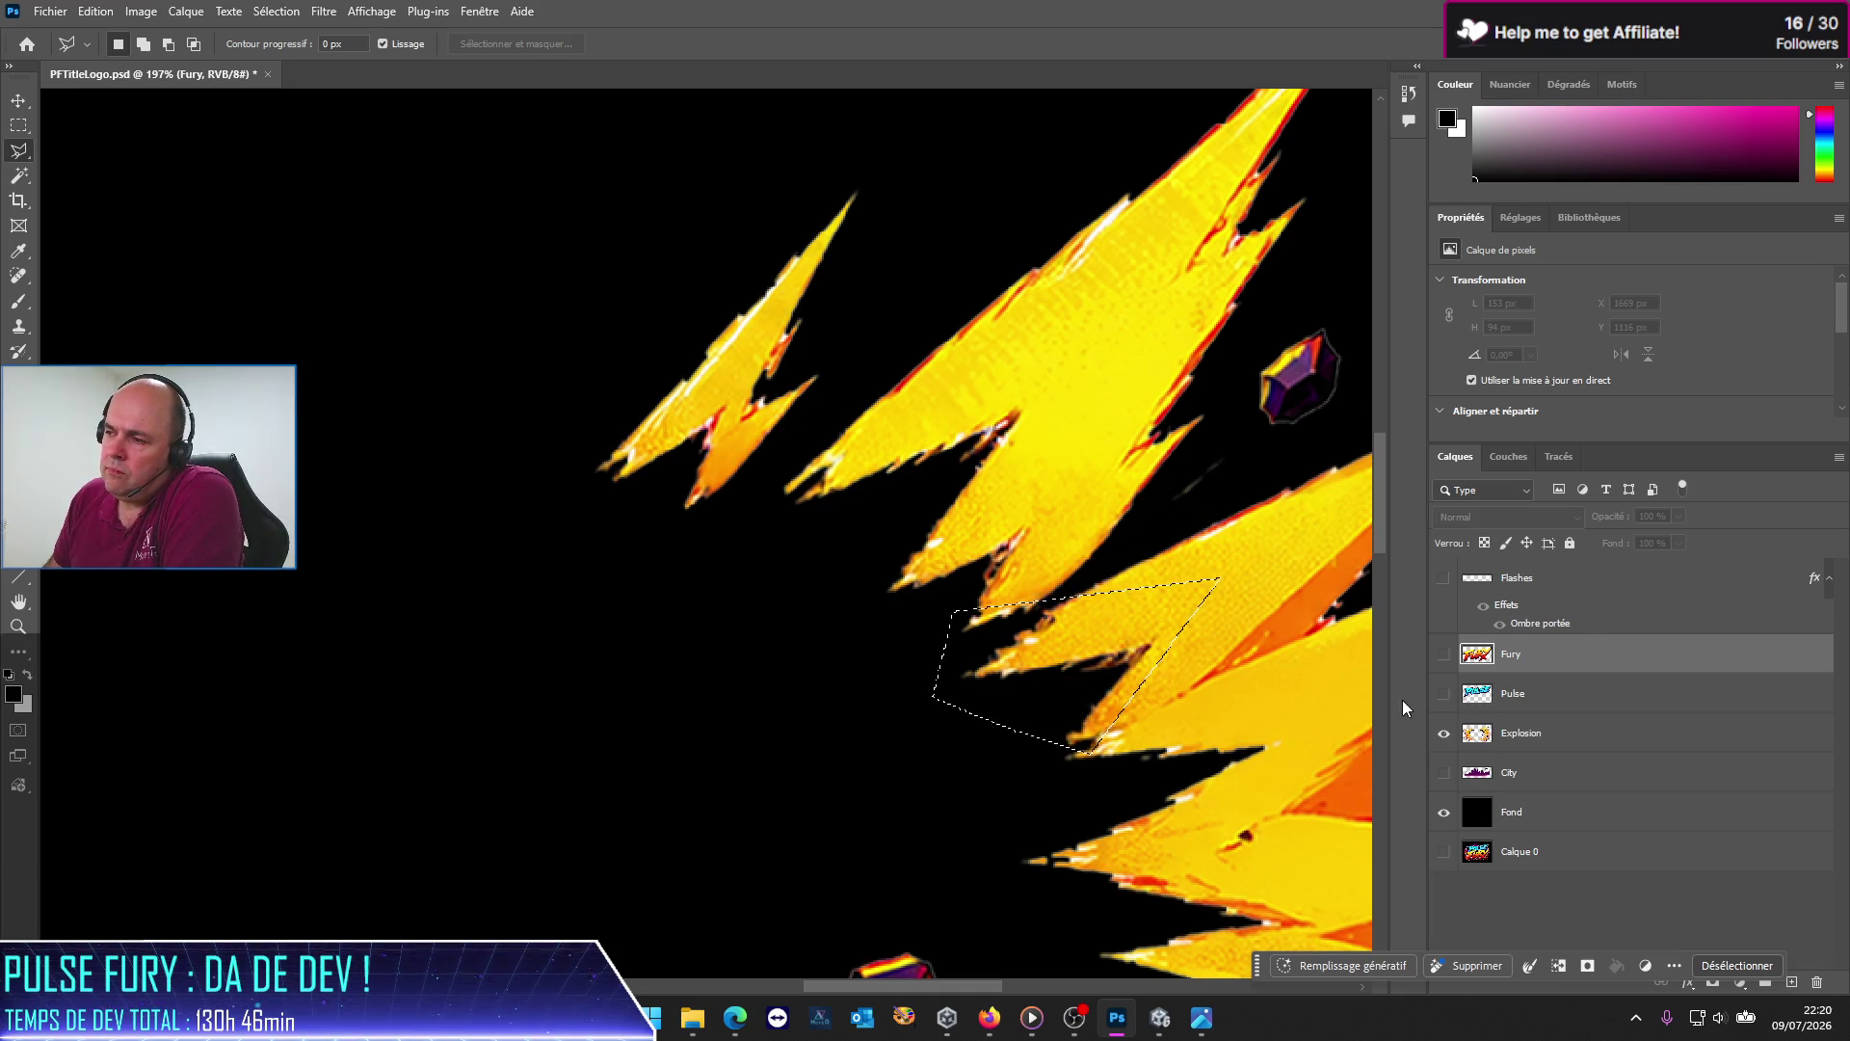
left_click(1447, 663)
left_click(1455, 692)
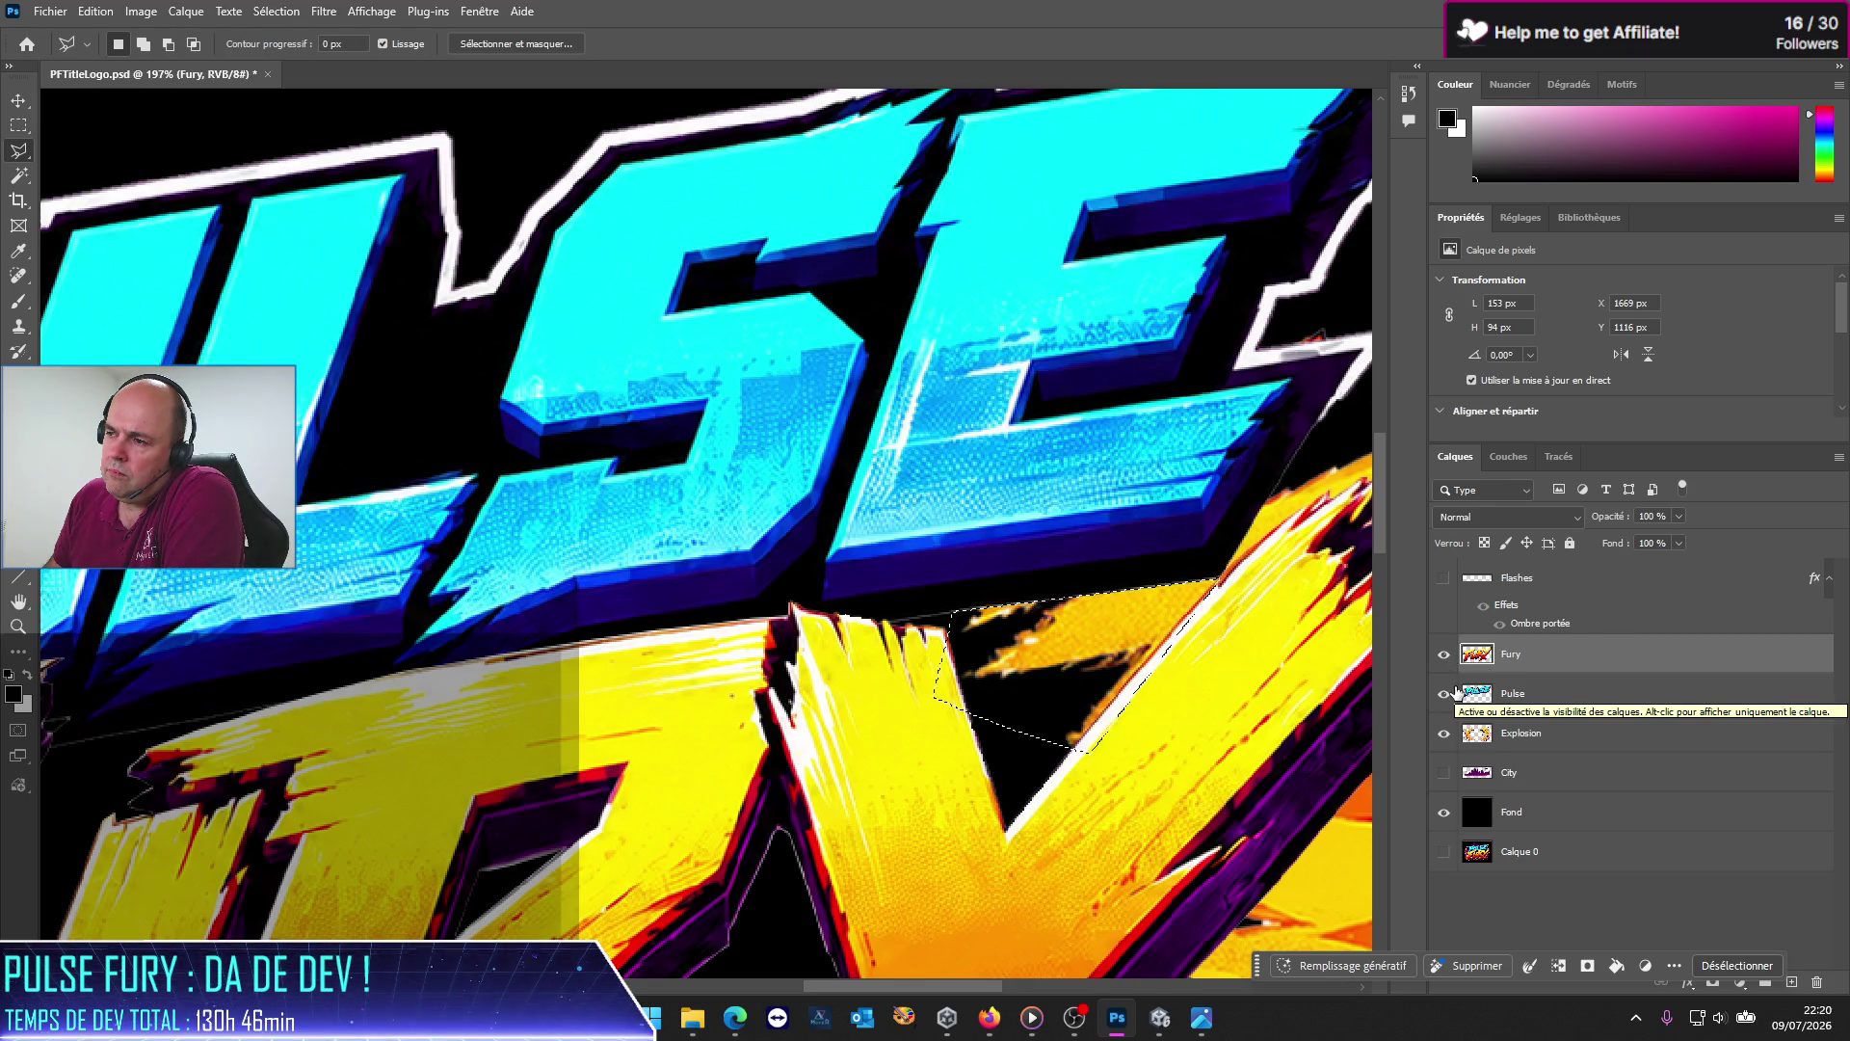
left_click(1455, 692)
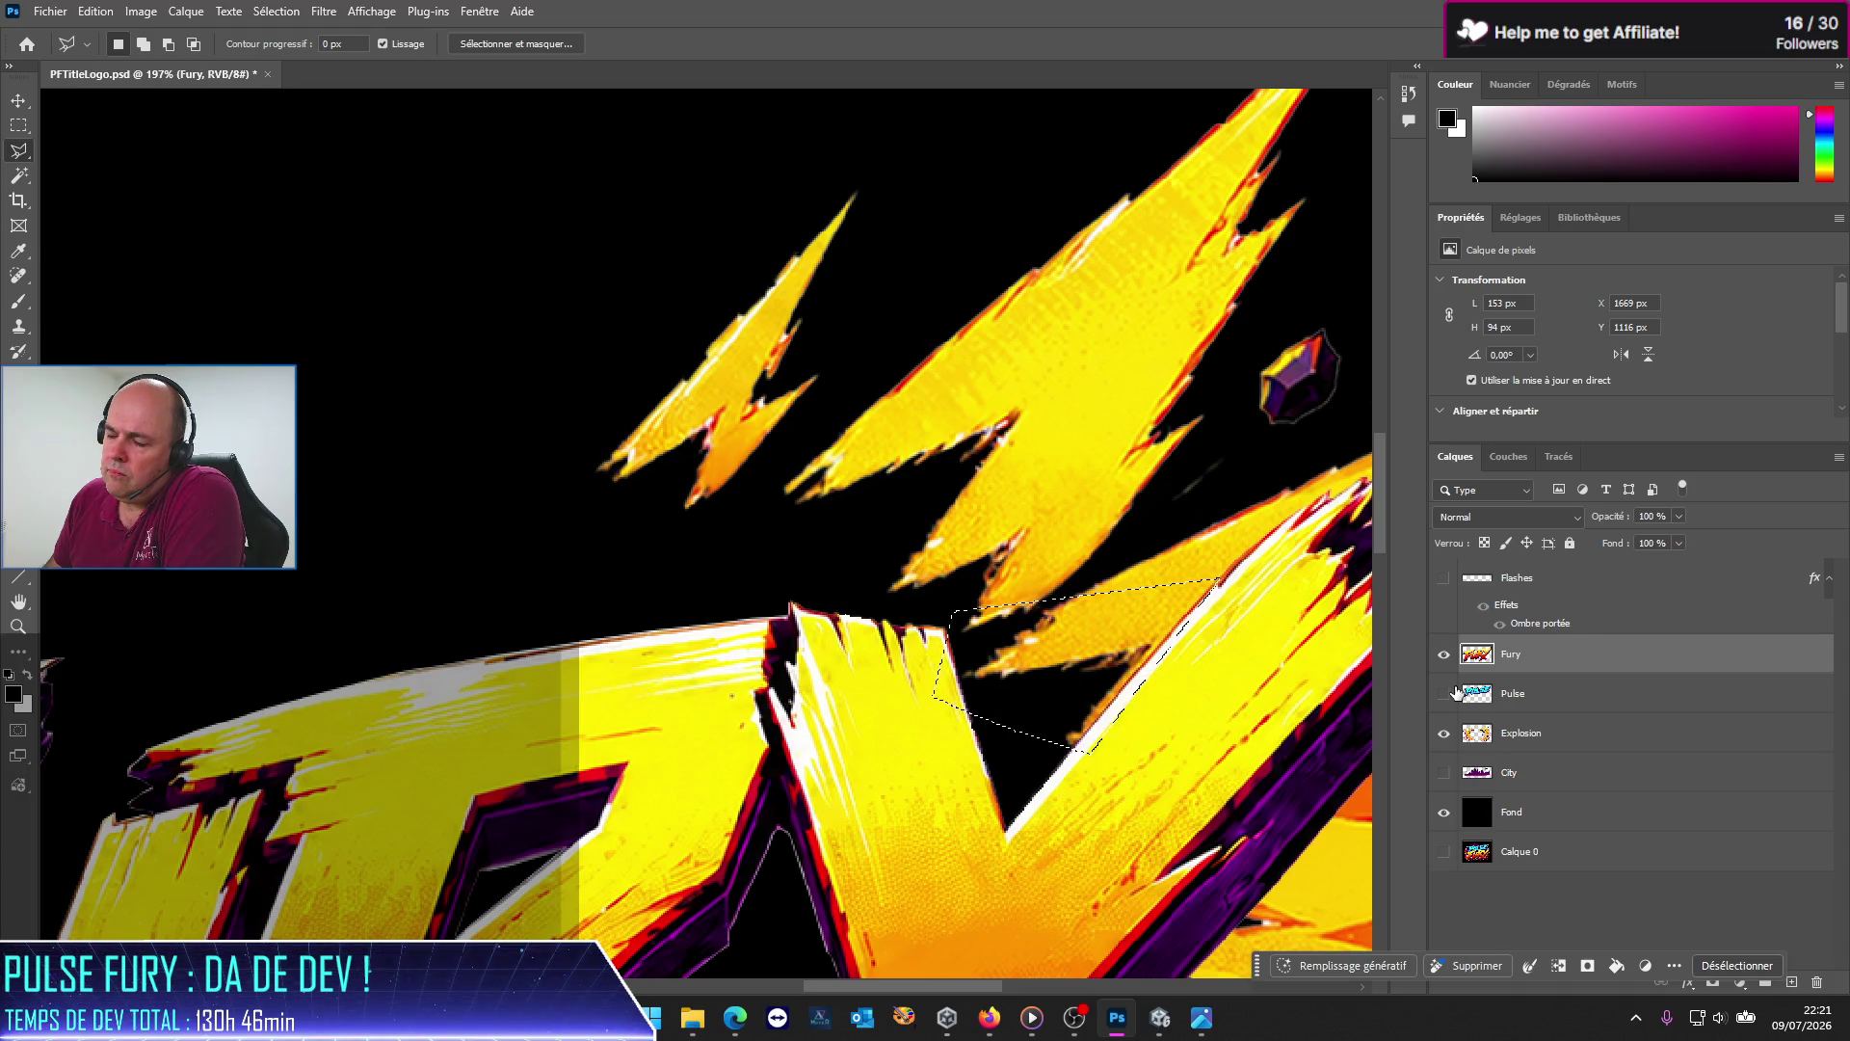
left_click(1552, 732)
key("Delete")
key("ctrl+d")
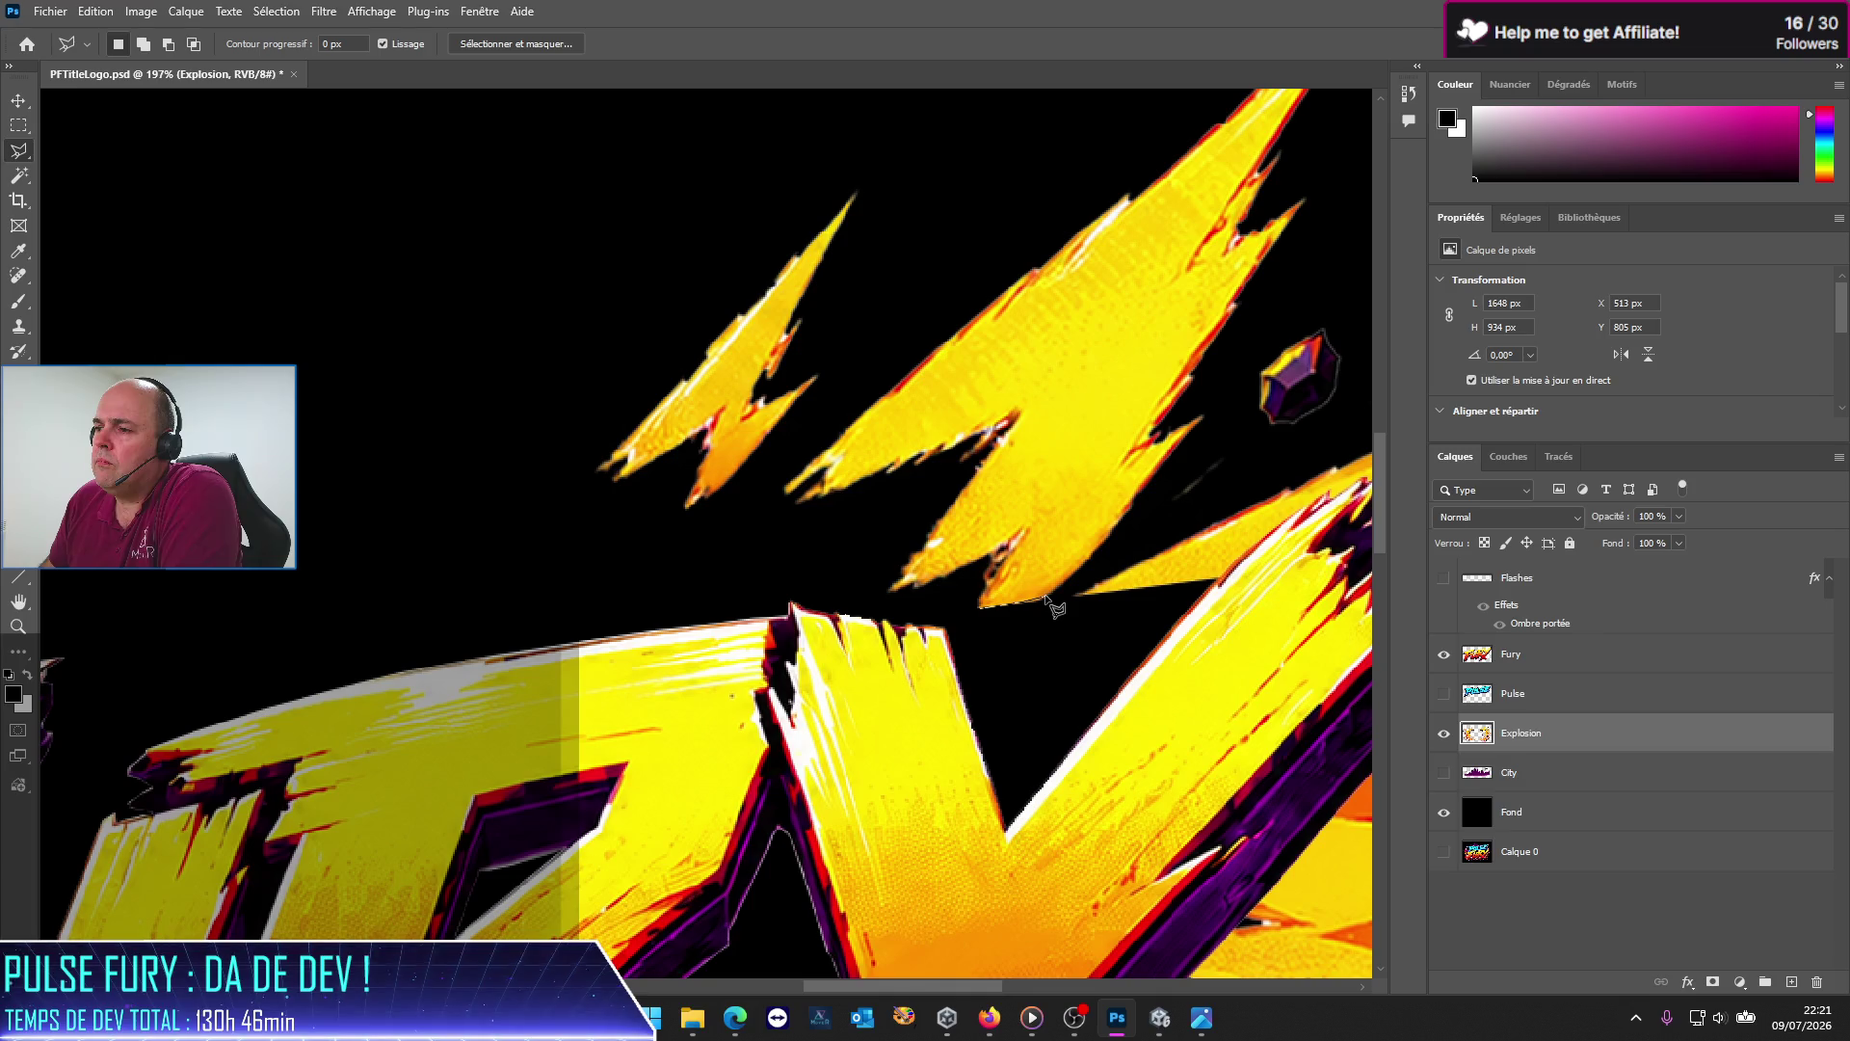
Step: Clean up a small lightning fragment and a stray fleck near the crystal, hiding FURY
double_click(1051, 609)
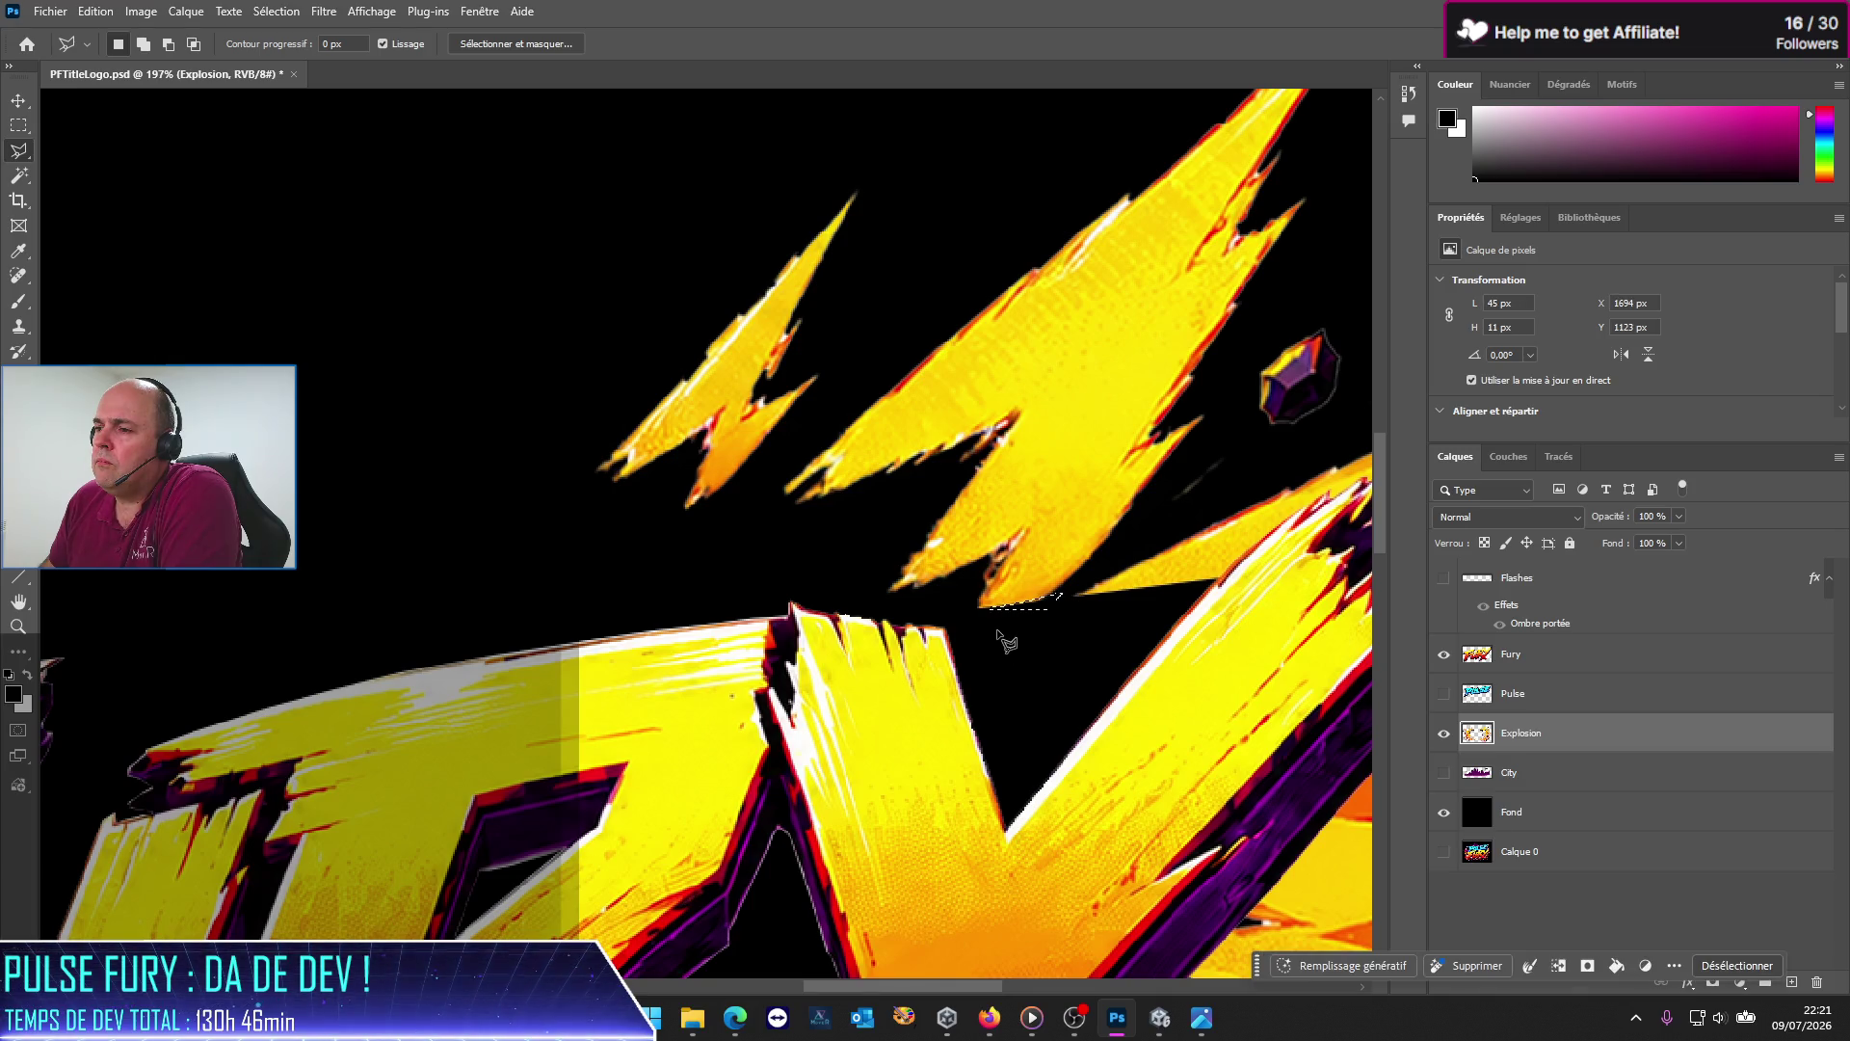
key("ctrl+d")
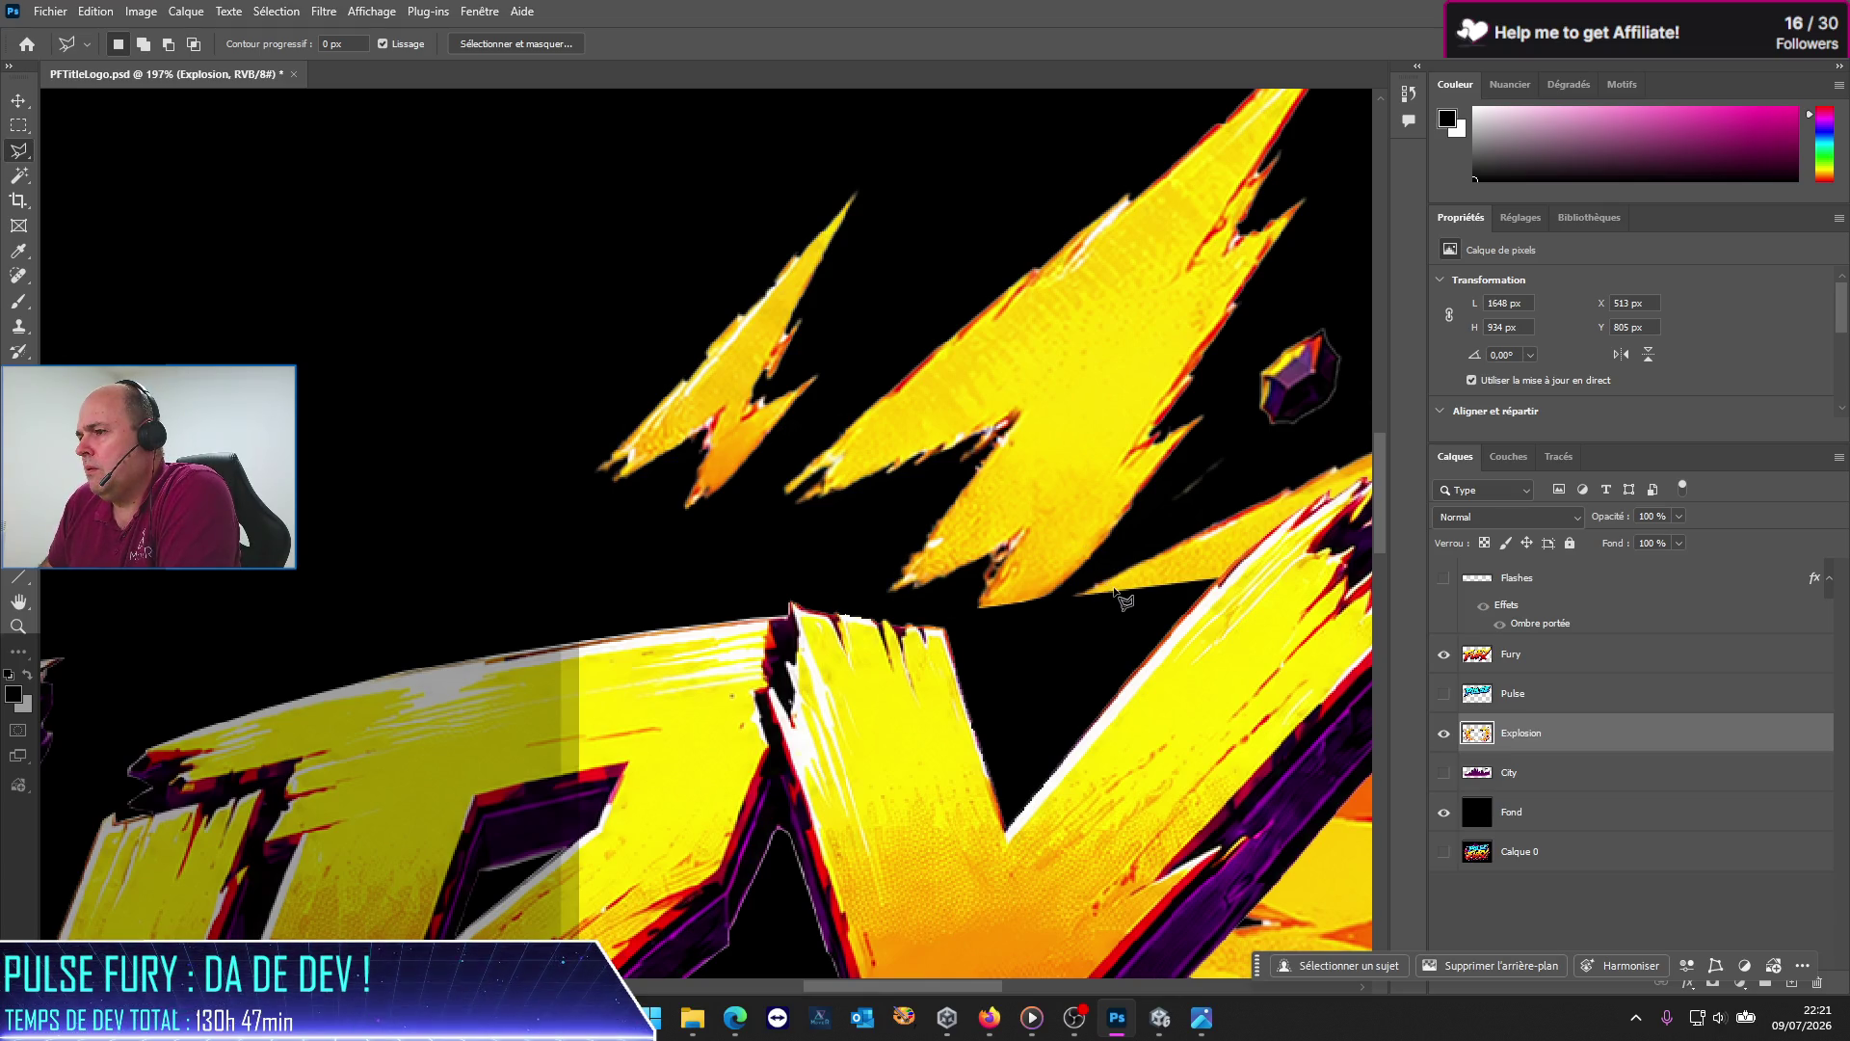
left_click(1228, 448)
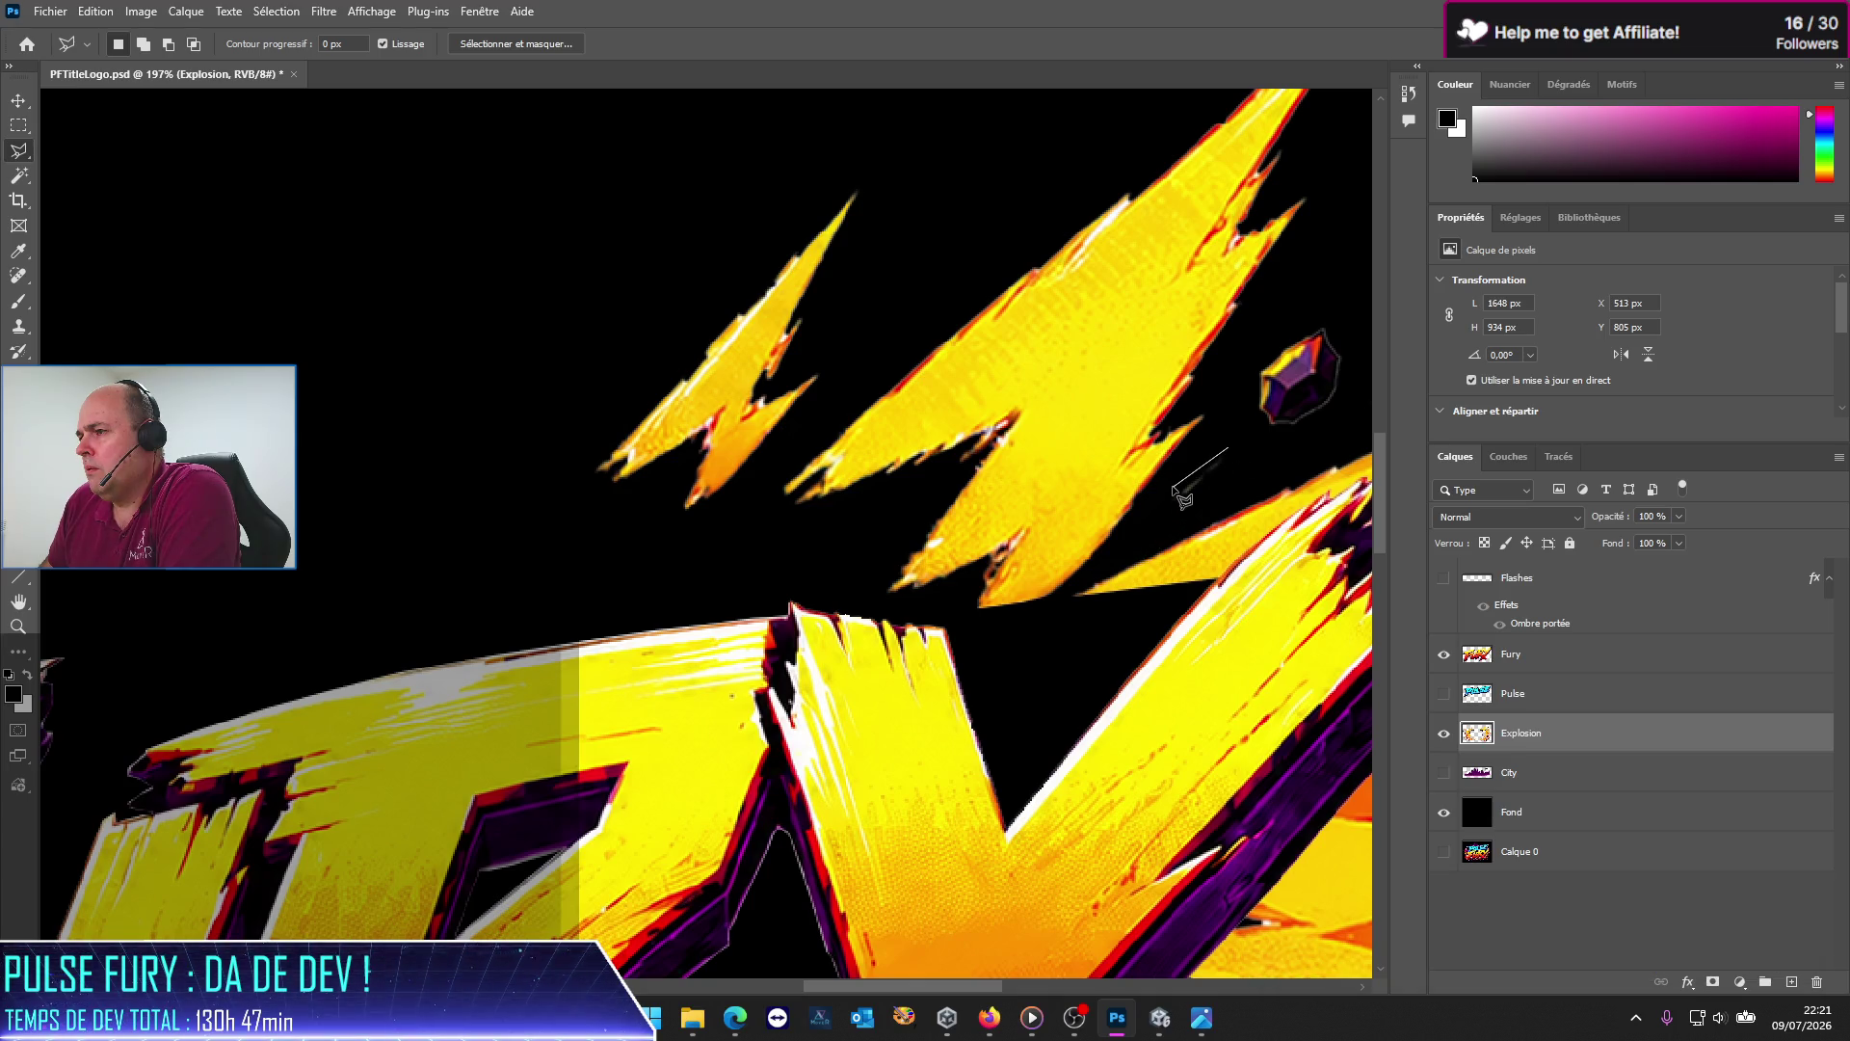
left_click(1168, 498)
left_click(1192, 507)
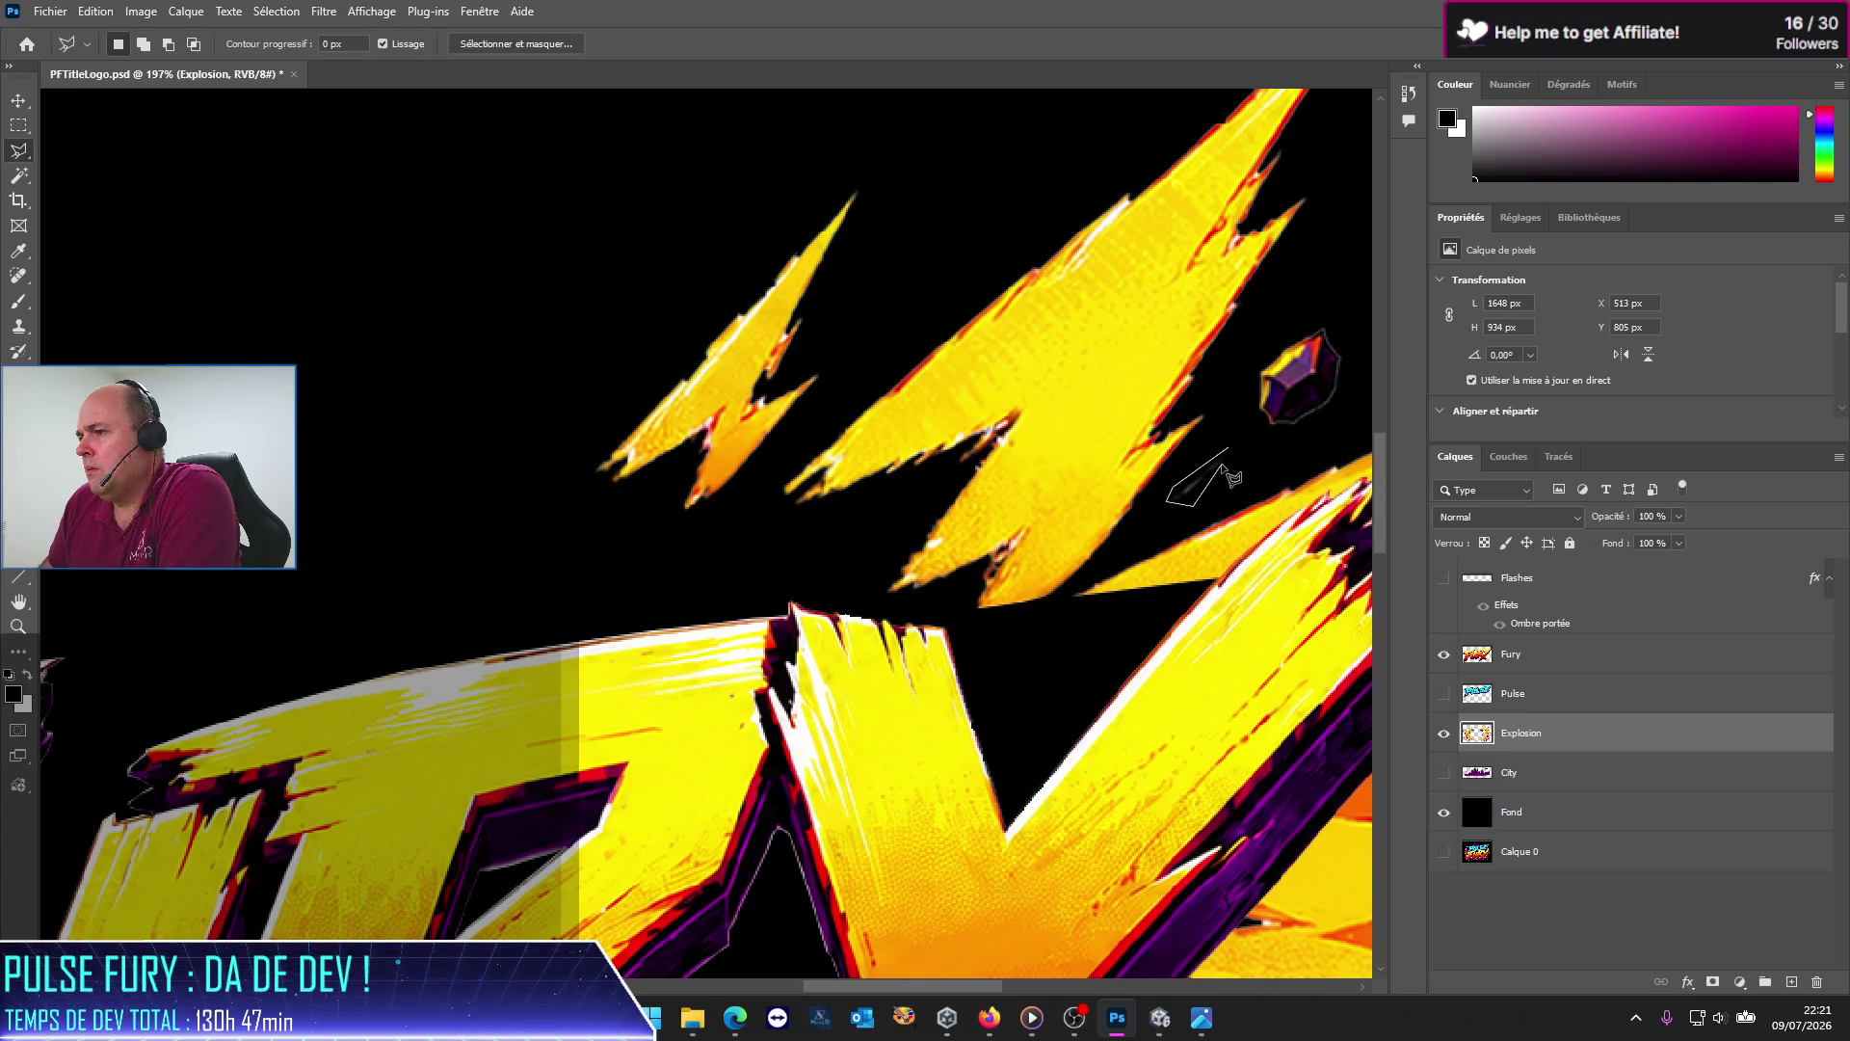
key("Return")
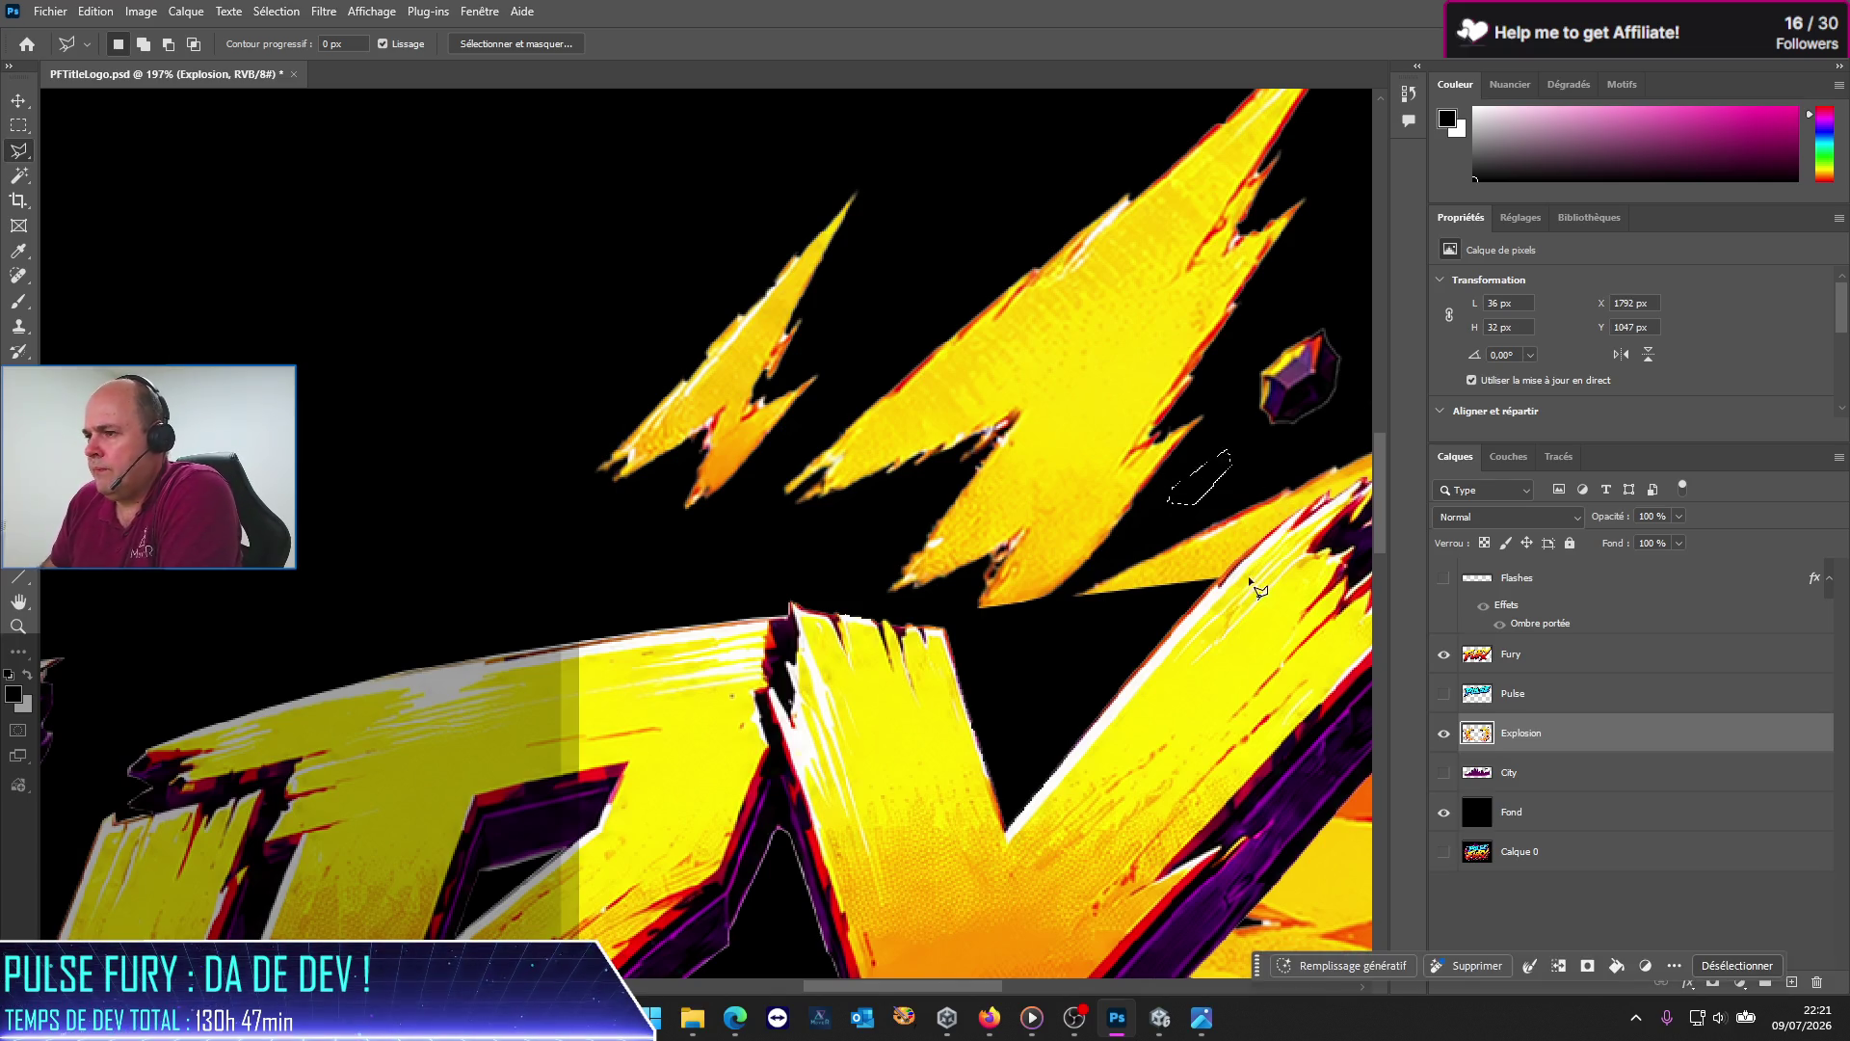
key("ctrl+d")
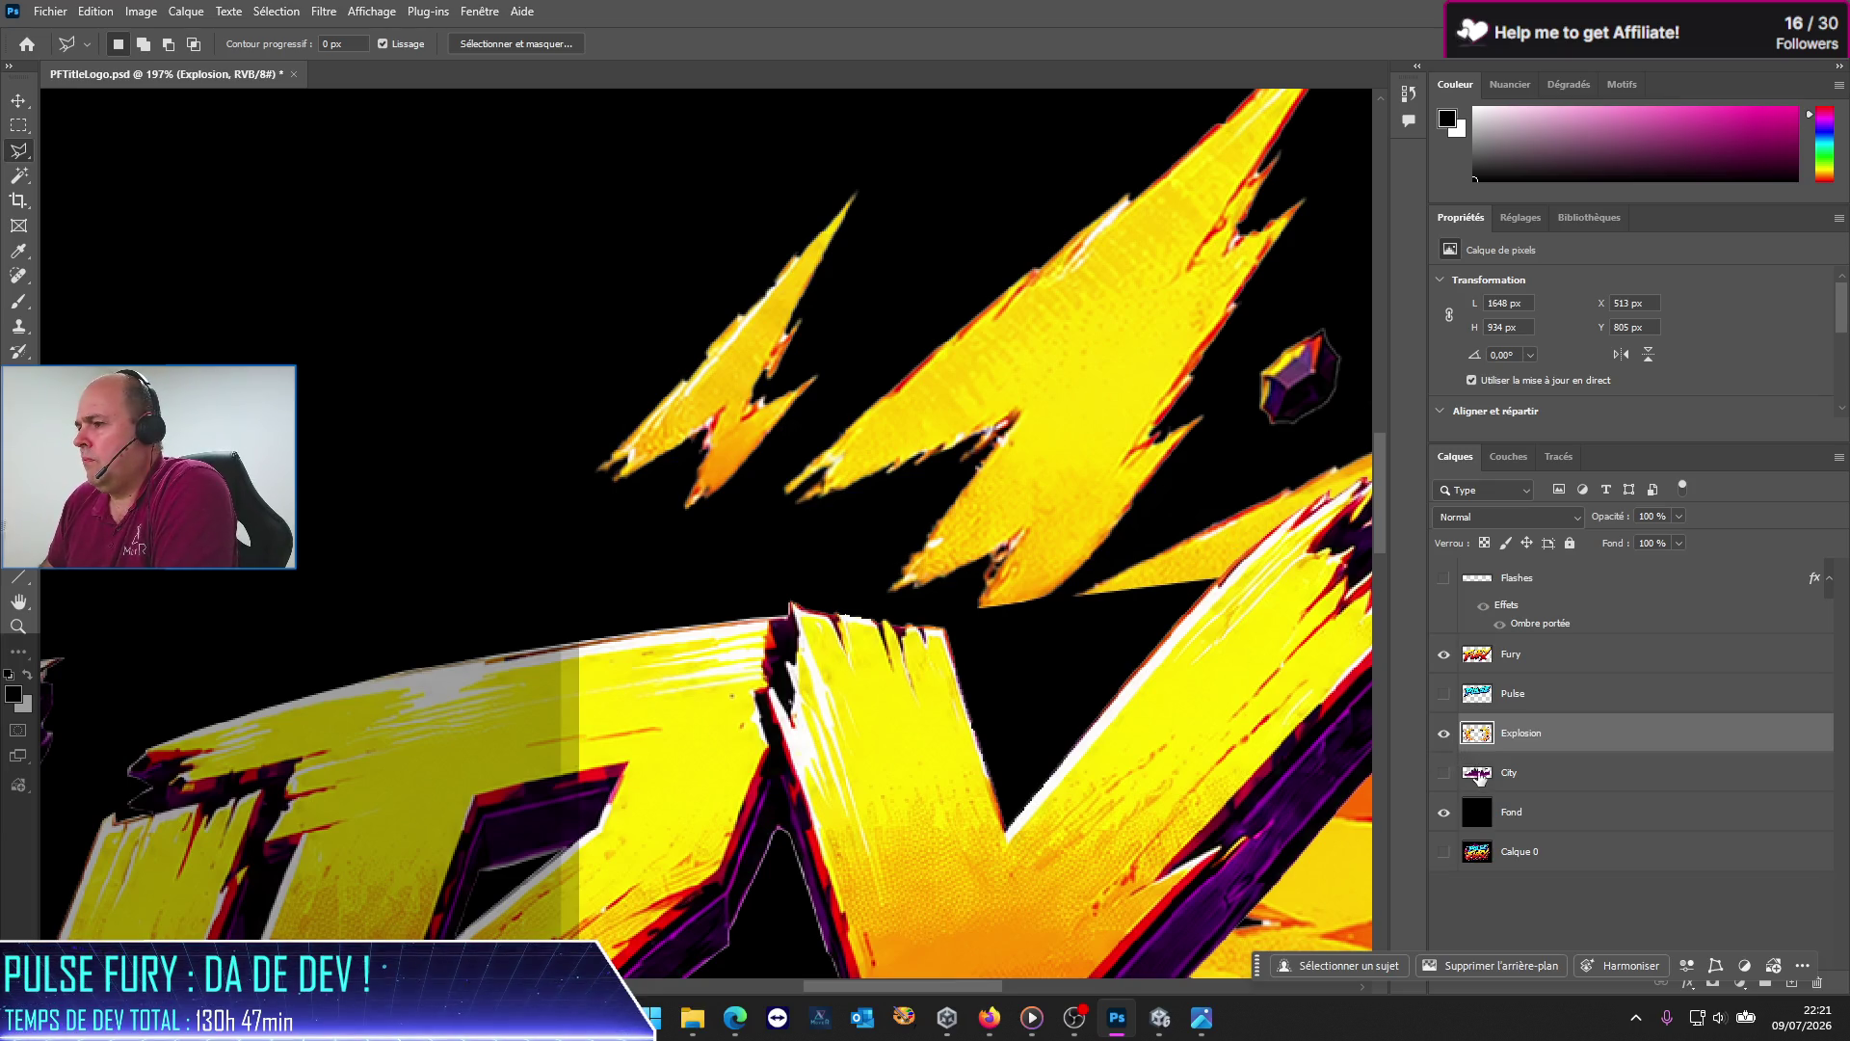
left_click(1444, 655)
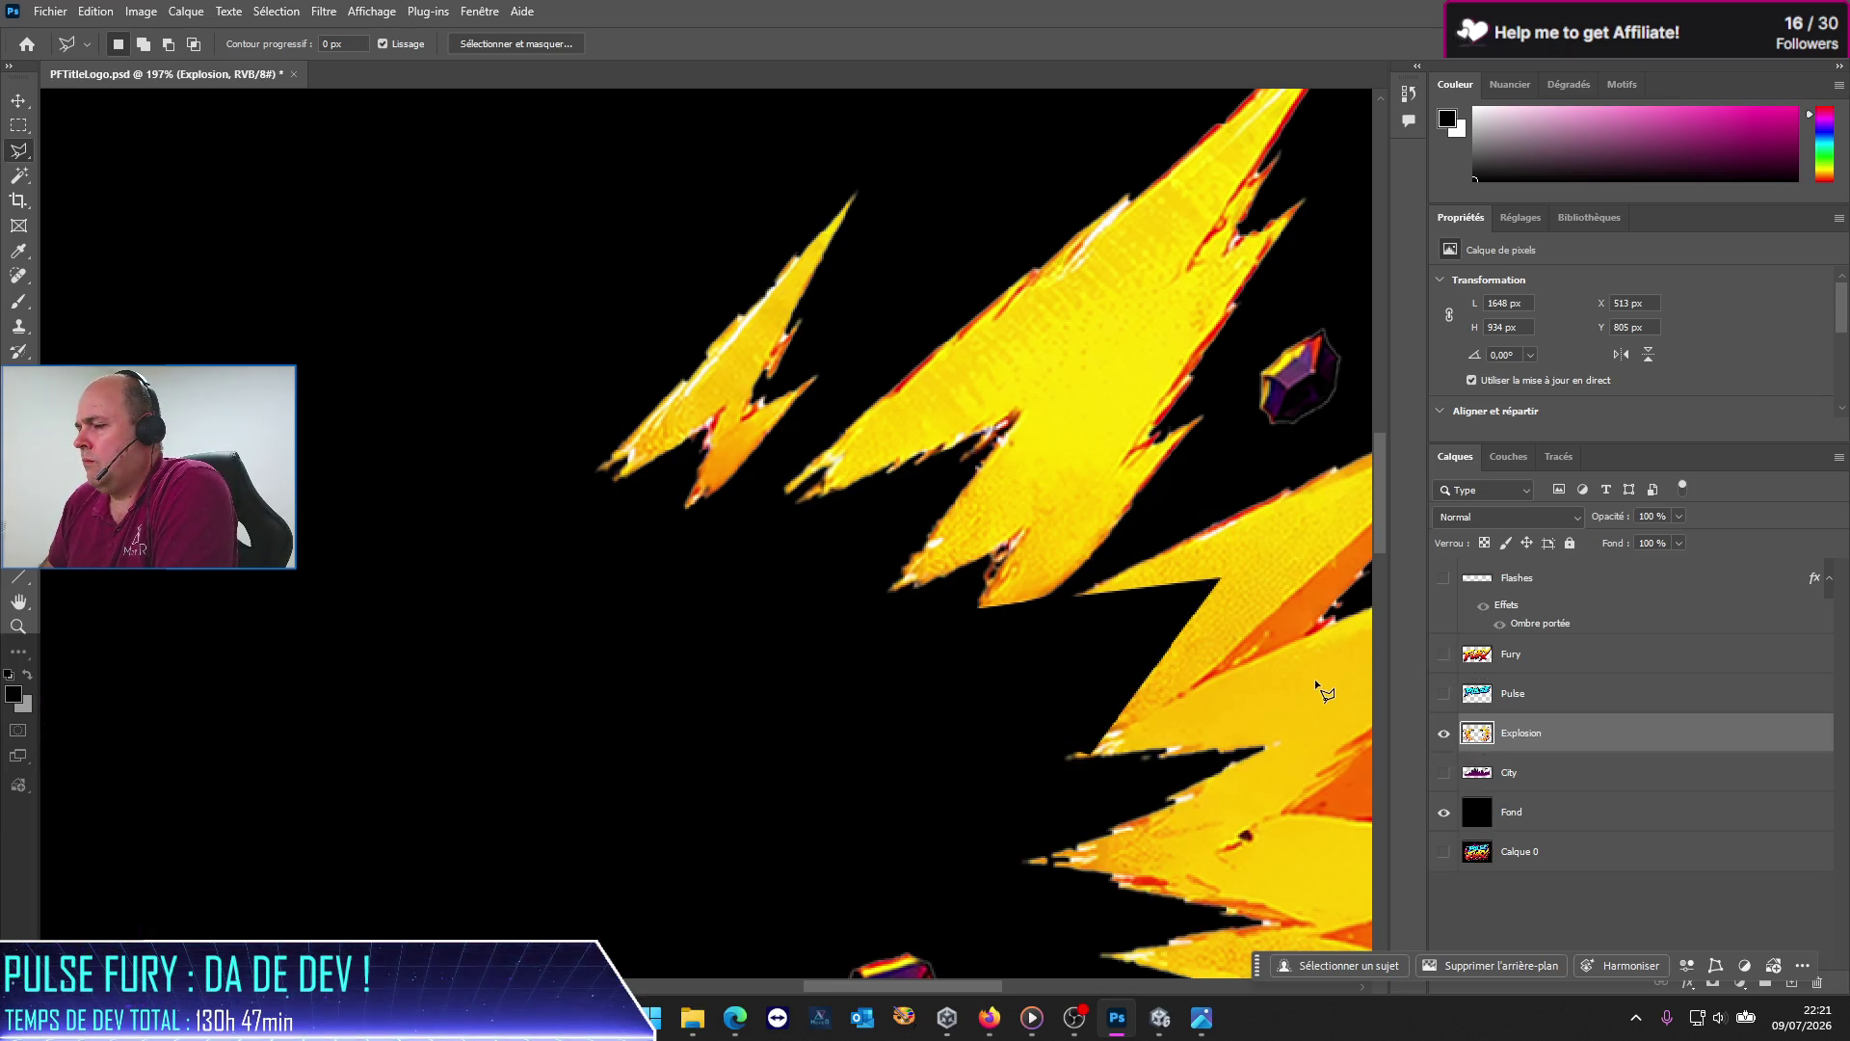
left_click(1443, 656)
left_click(1444, 655)
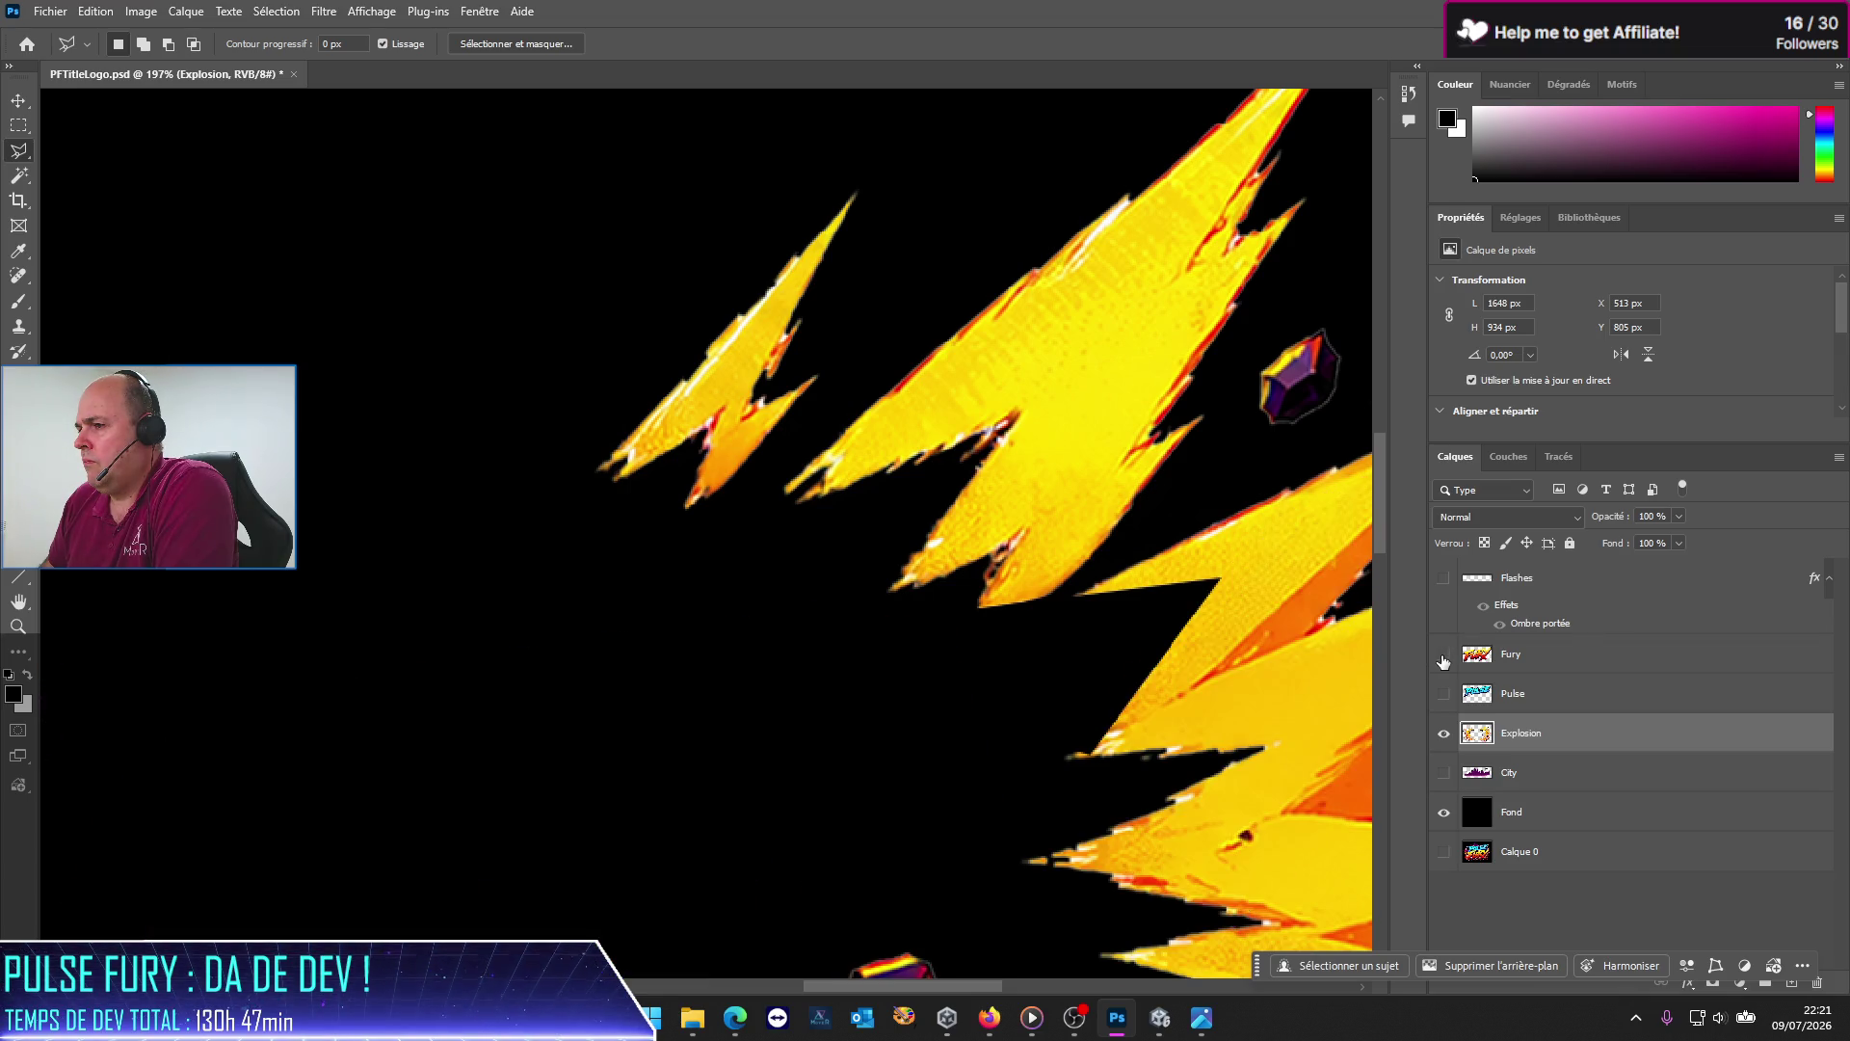
Step: Outline and clear a small shard below the lightning and the thin lightning spike
left_click(1090, 768)
left_click(1090, 725)
left_click(1050, 729)
double_click(1020, 773)
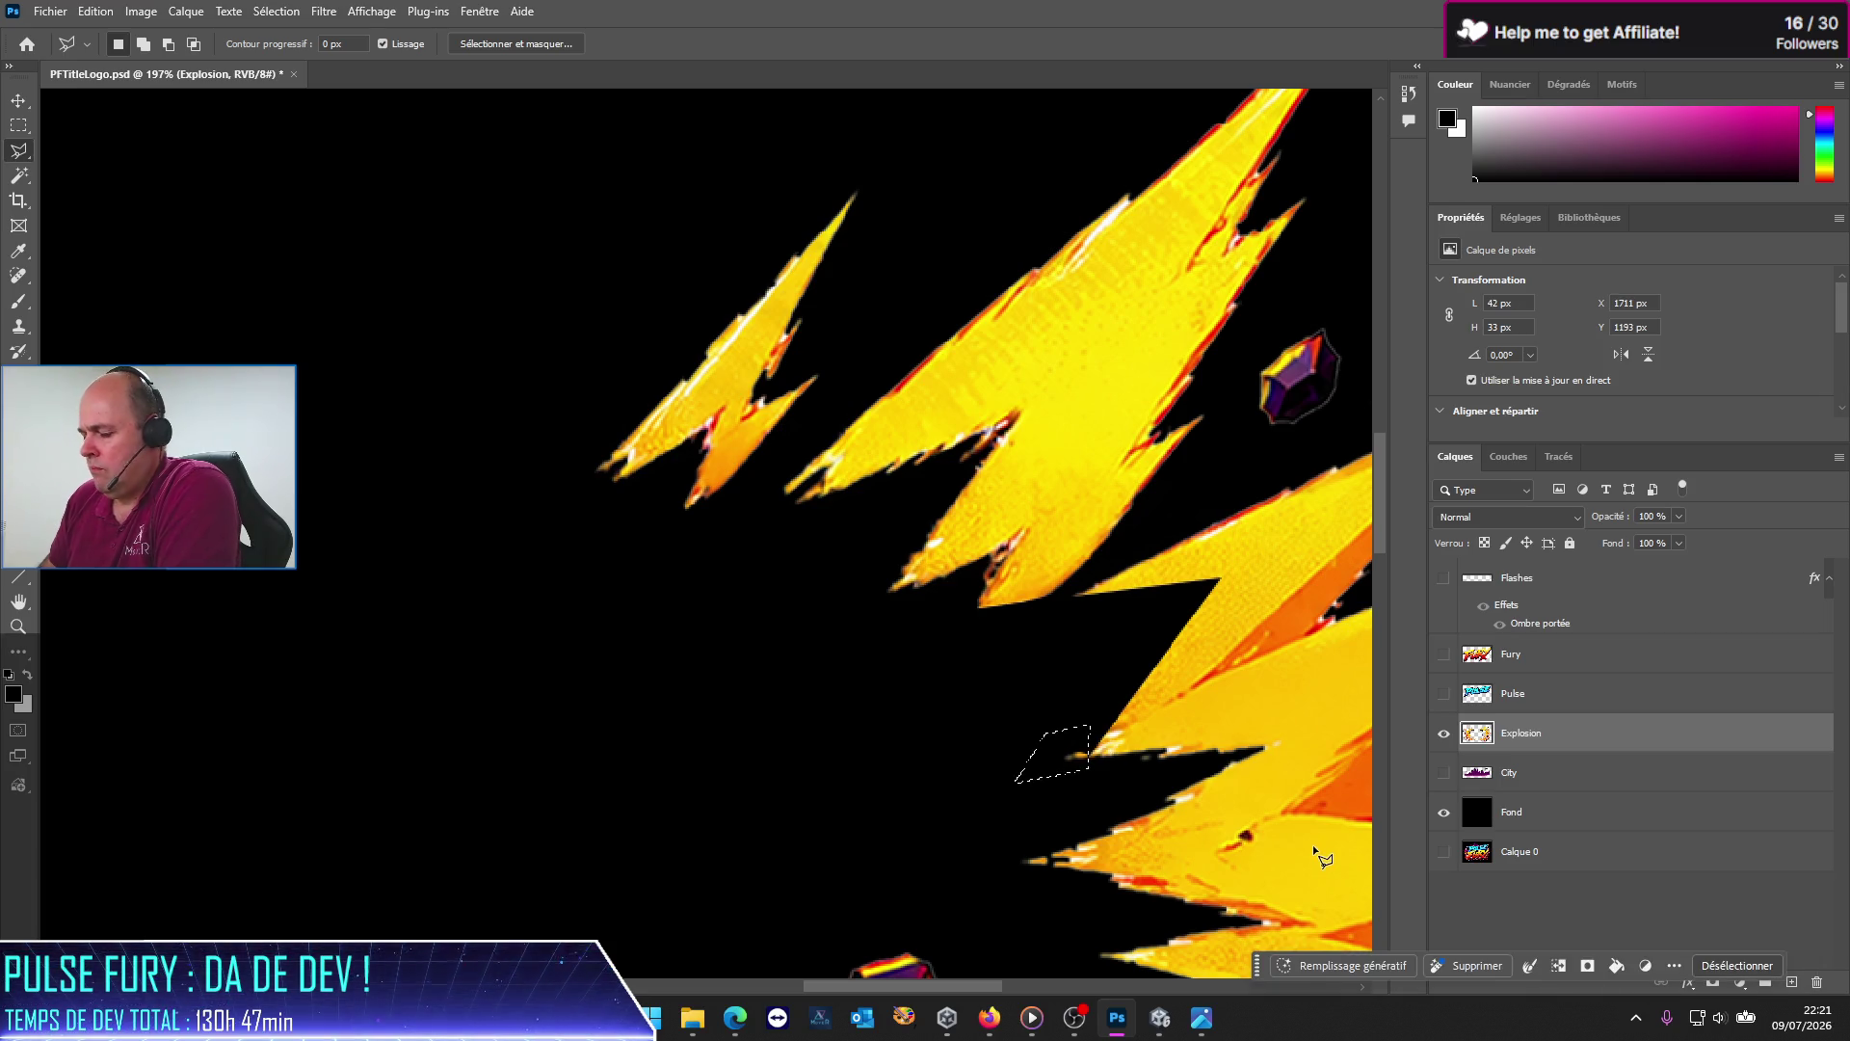
key("ctrl+d")
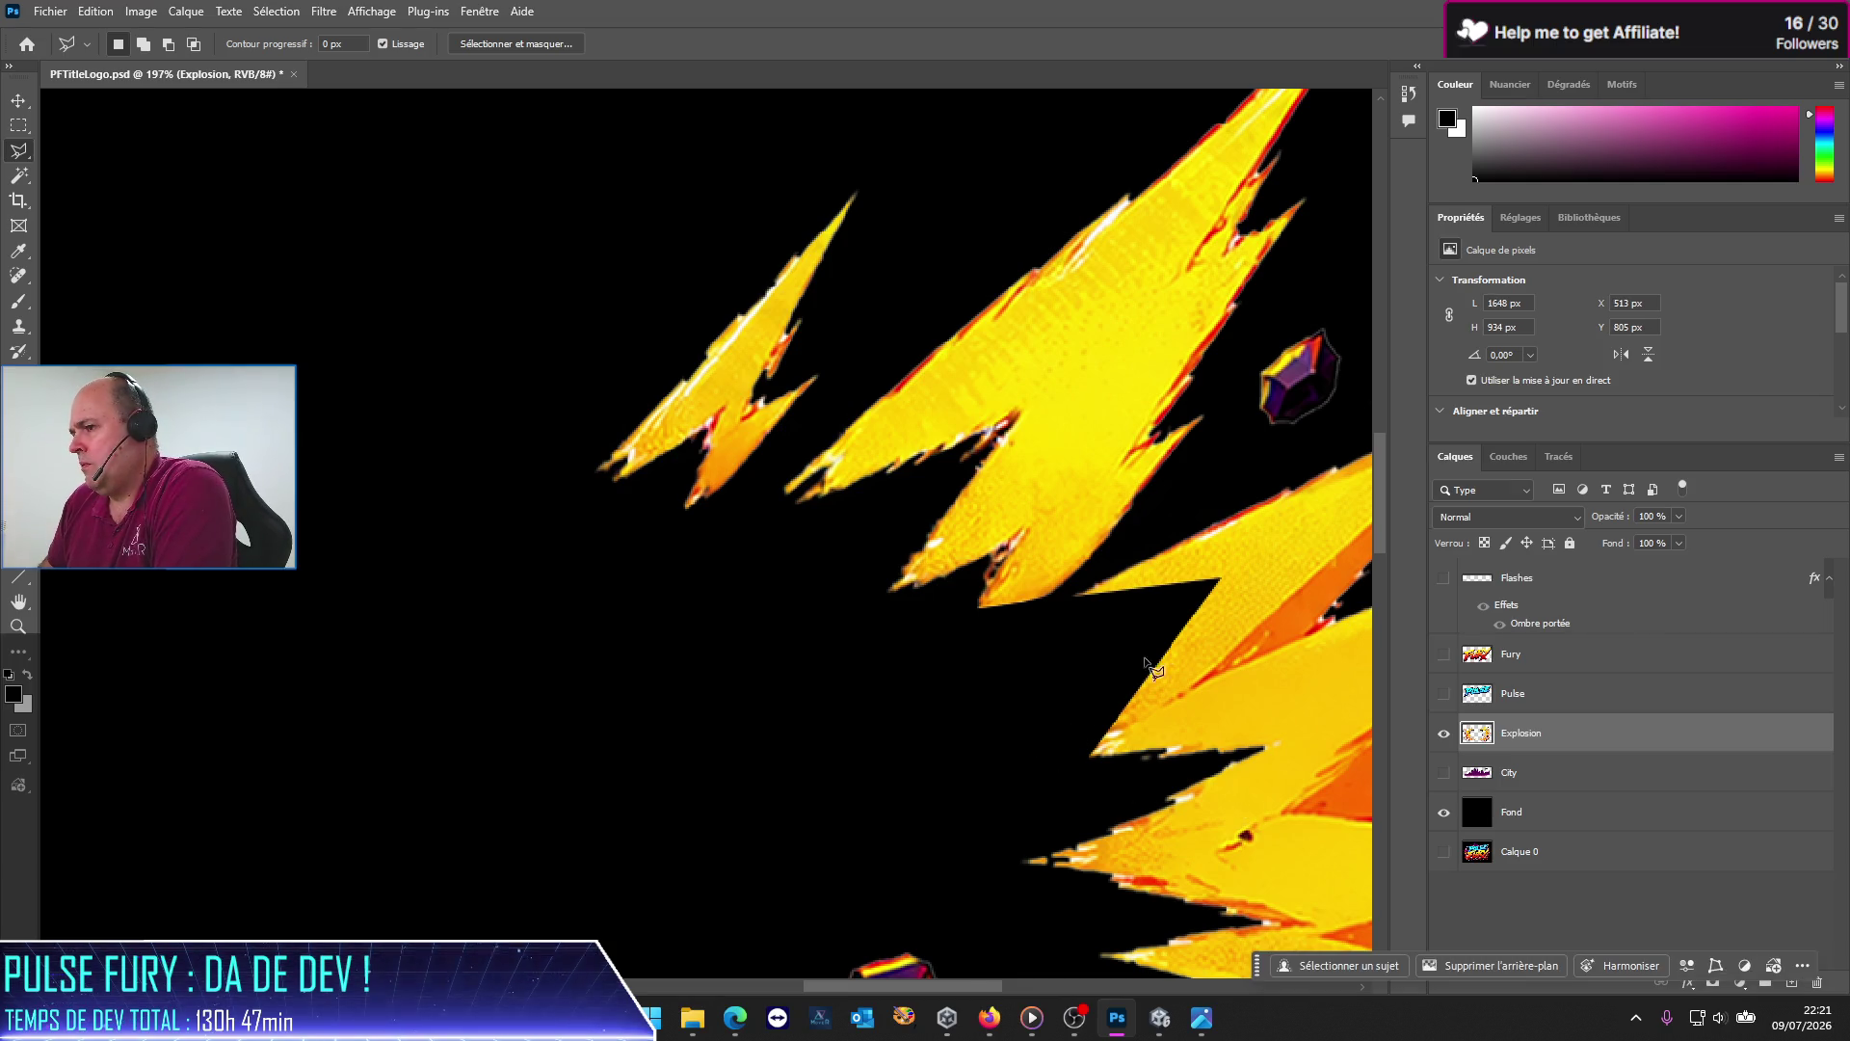
left_click(1212, 592)
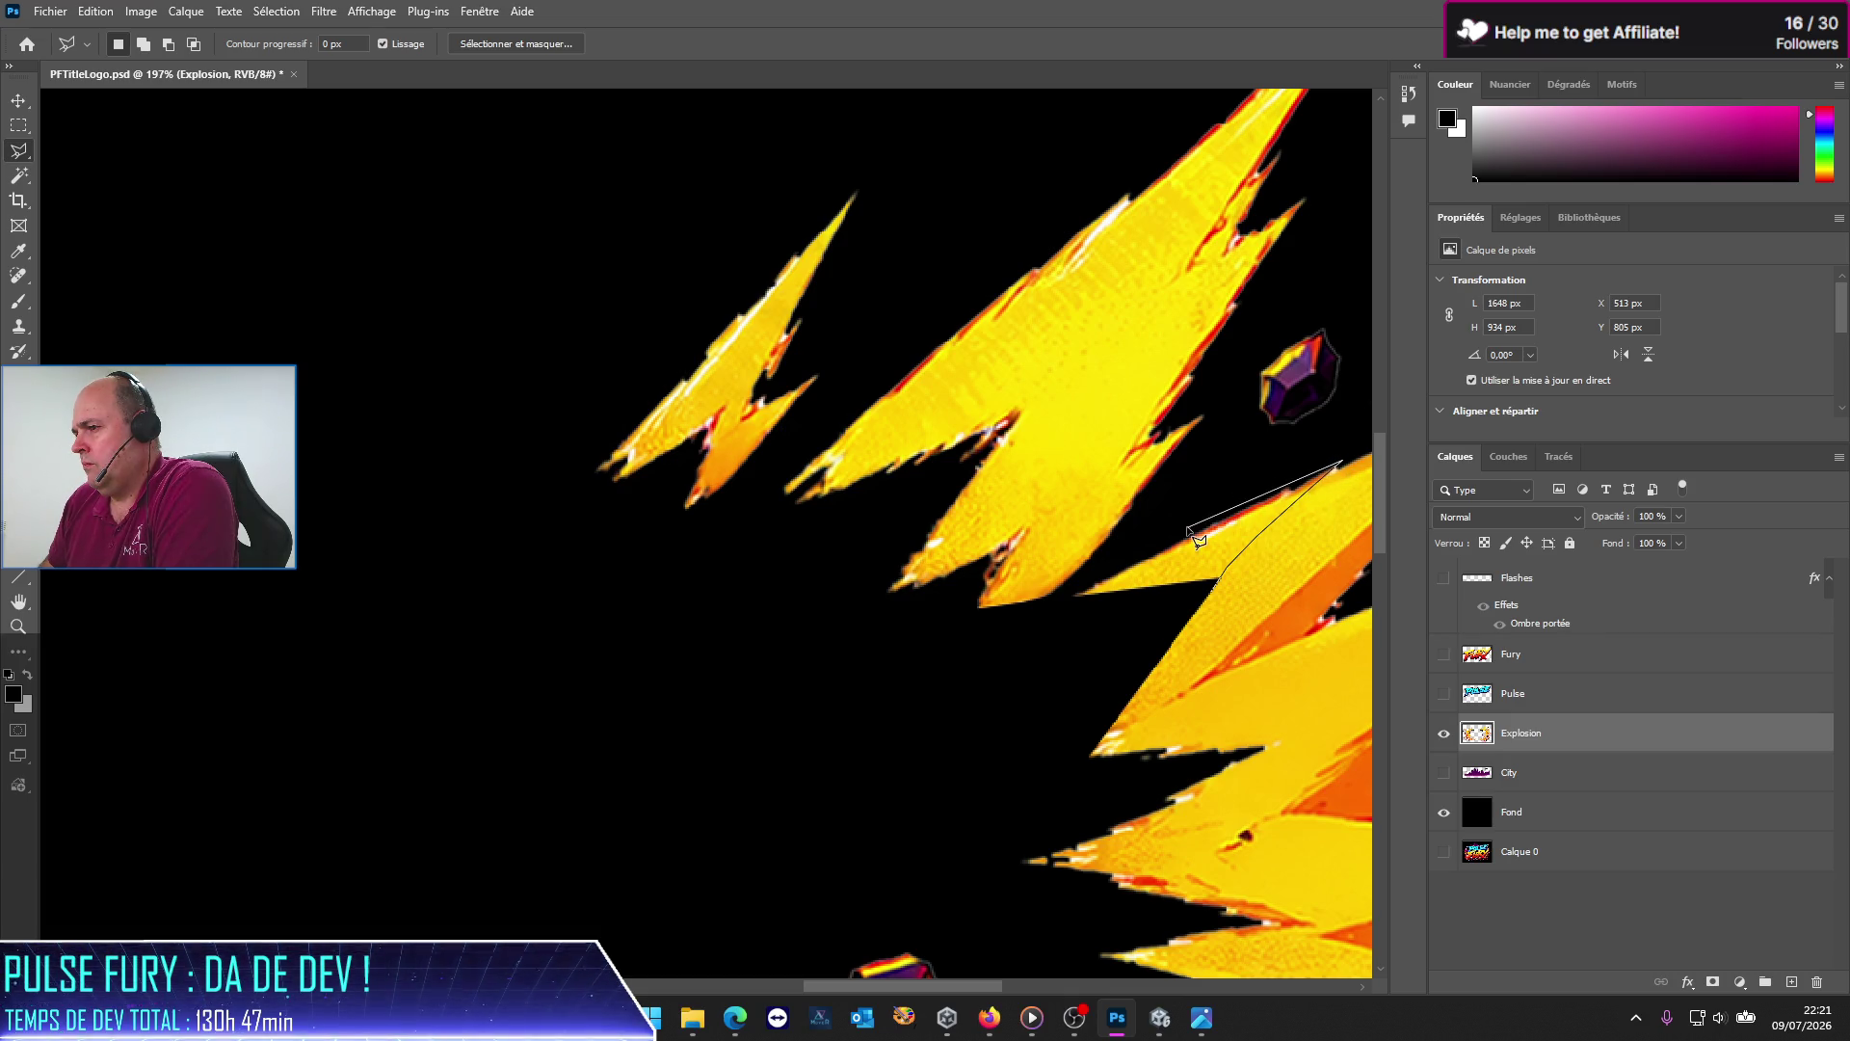
left_click(1056, 604)
left_click(1118, 612)
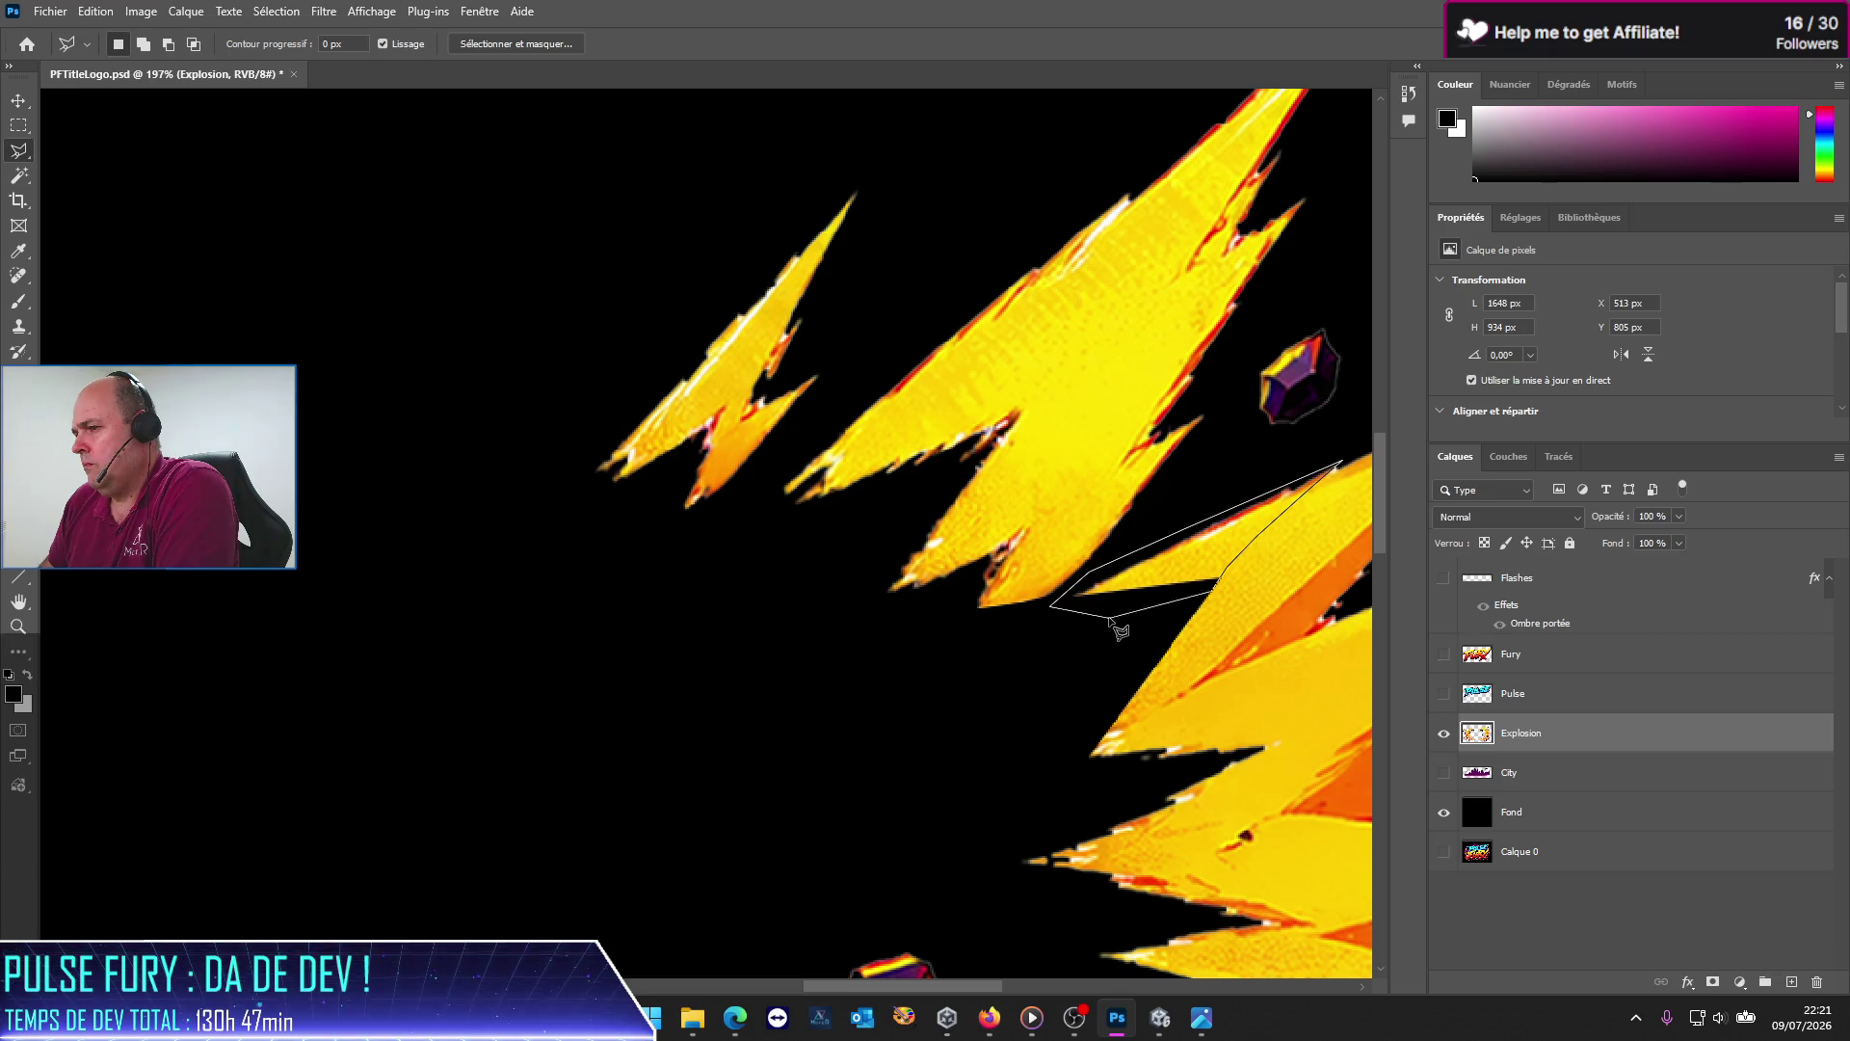
left_click(1212, 592)
key("ctrl+d")
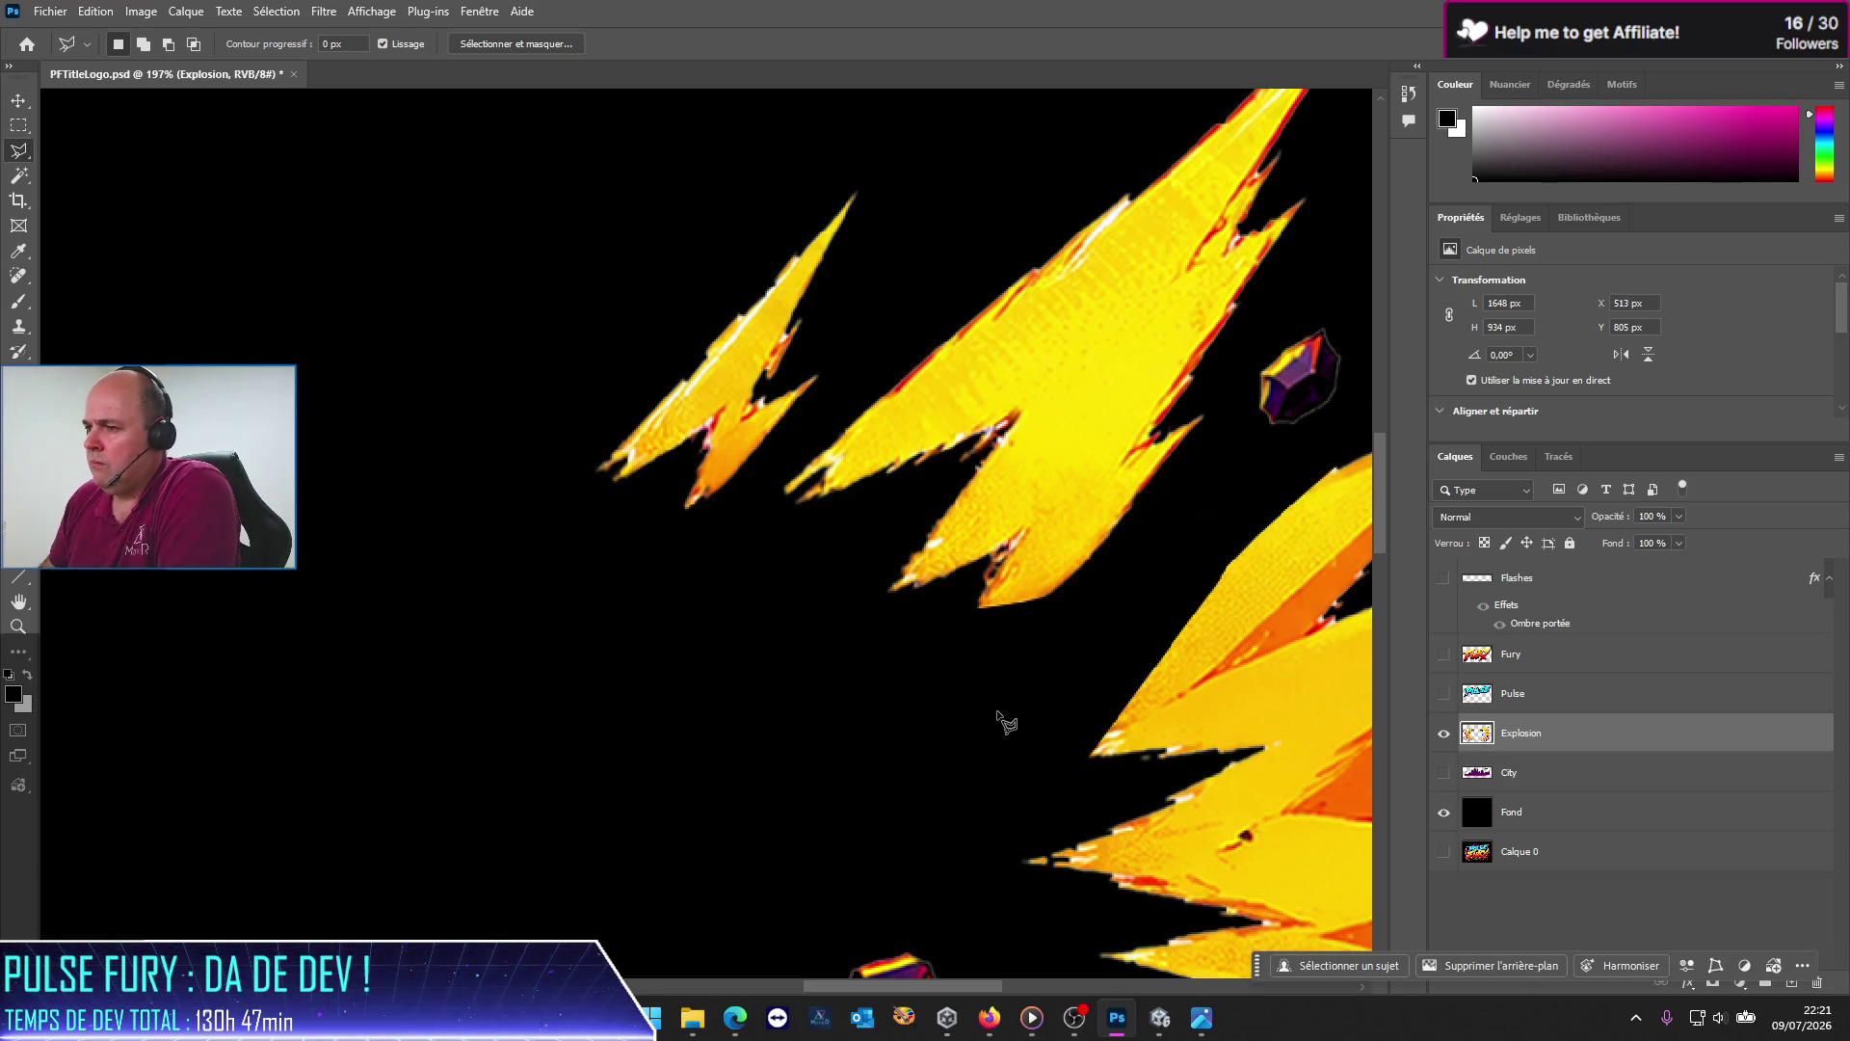
scroll(911, 745, "down", 2)
scroll(912, 745, "down", 2)
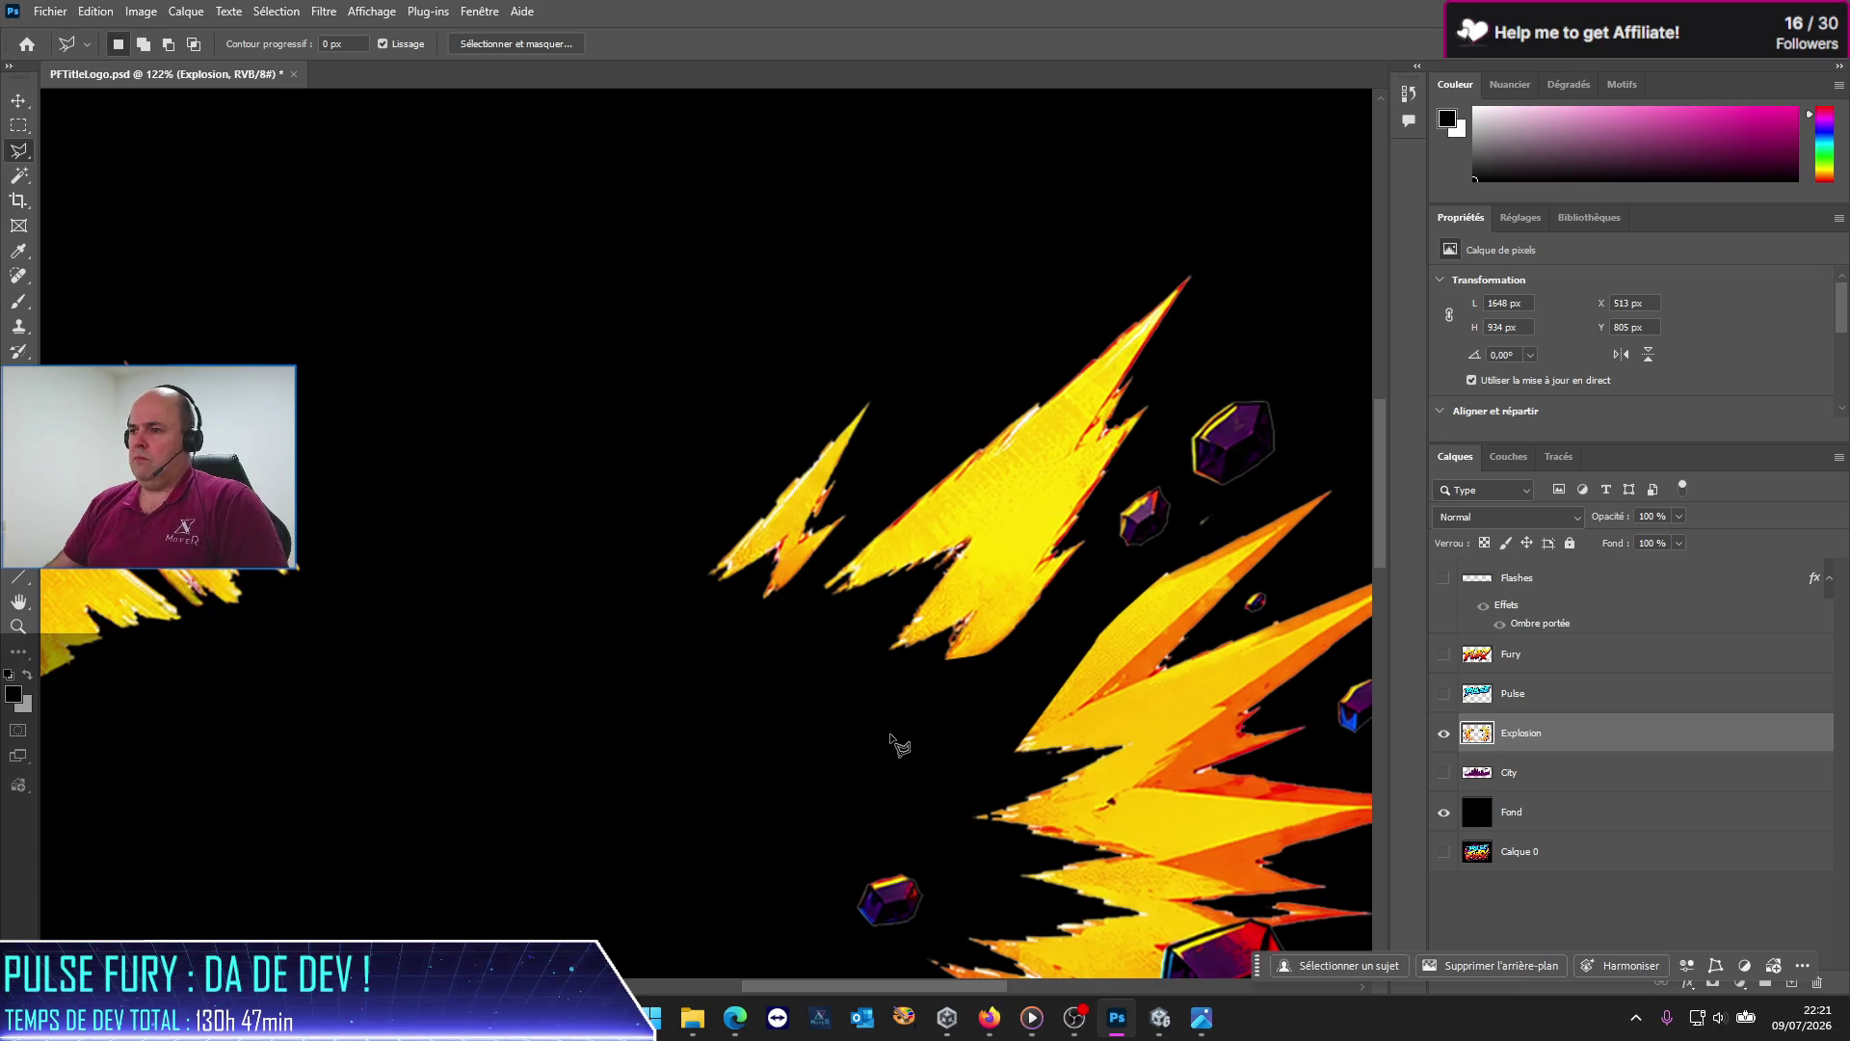
scroll(912, 745, "down", 2)
scroll(1128, 641, "up", 2)
scroll(1060, 674, "up", 2)
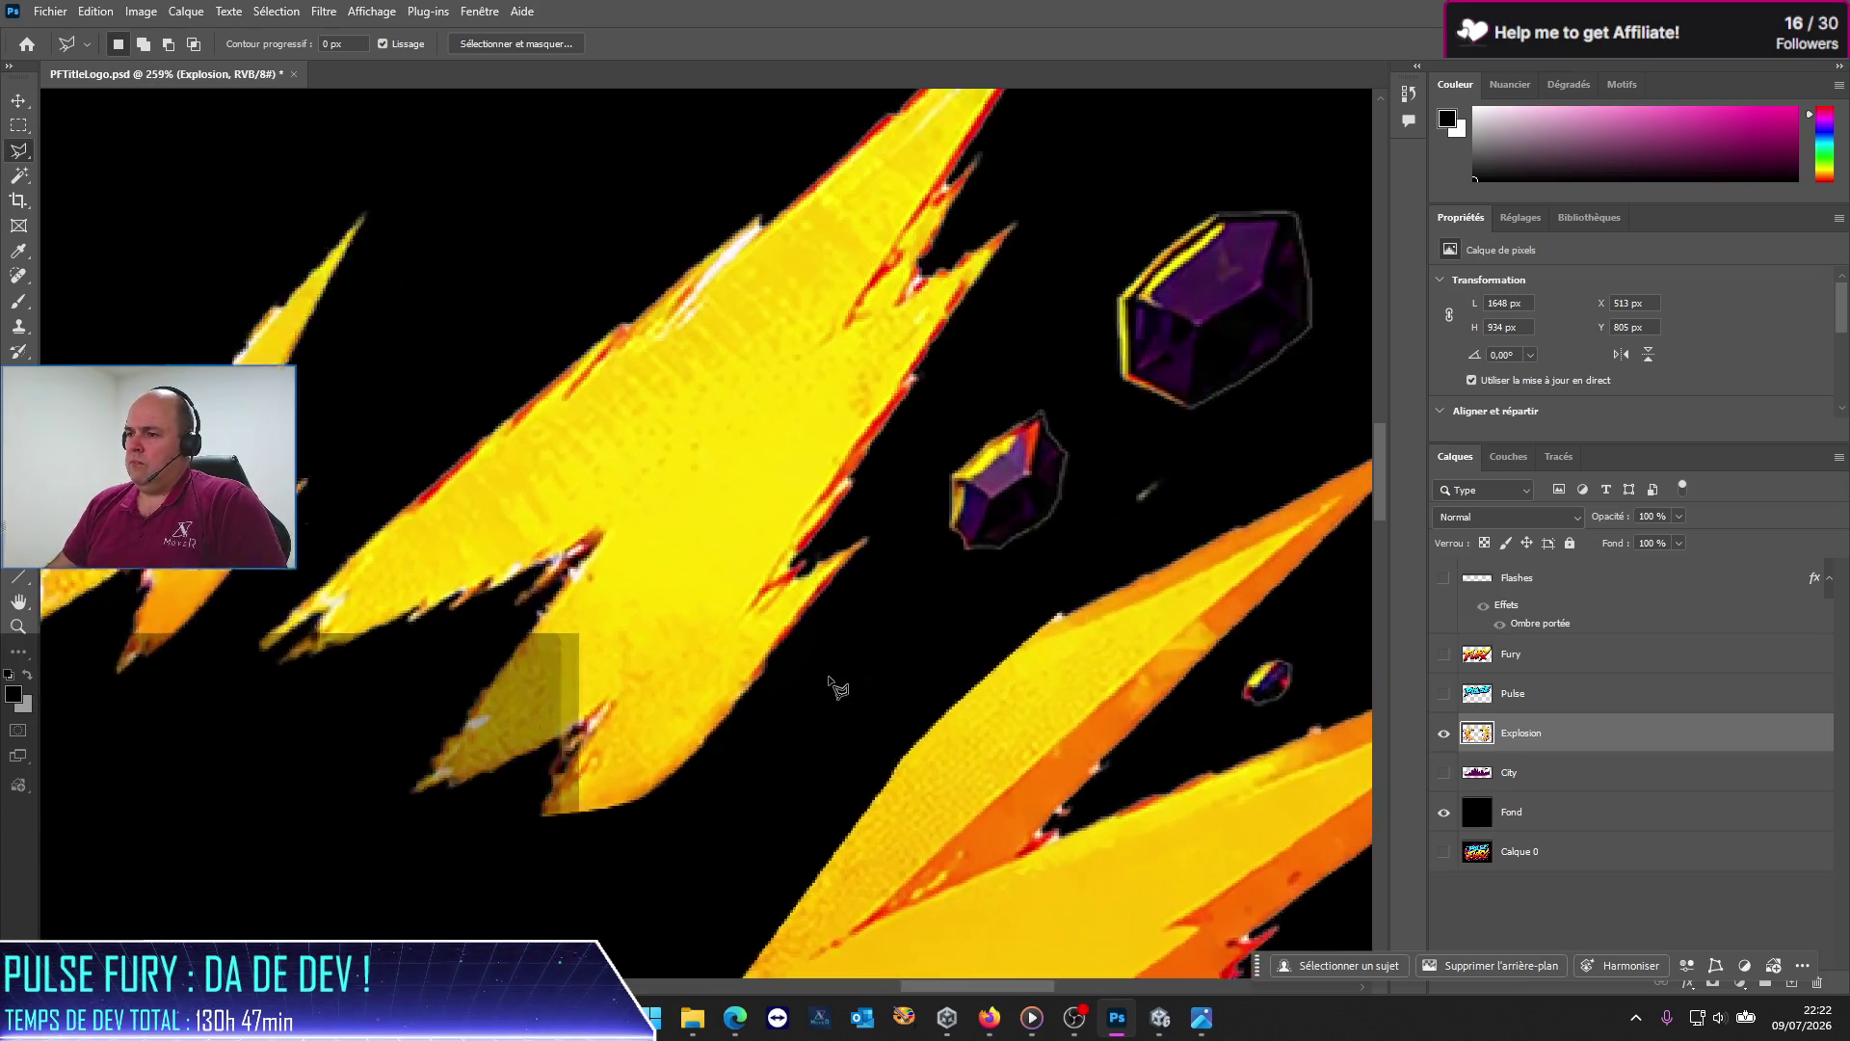
scroll(973, 732, "up", 2)
scroll(1224, 441, "up", 3)
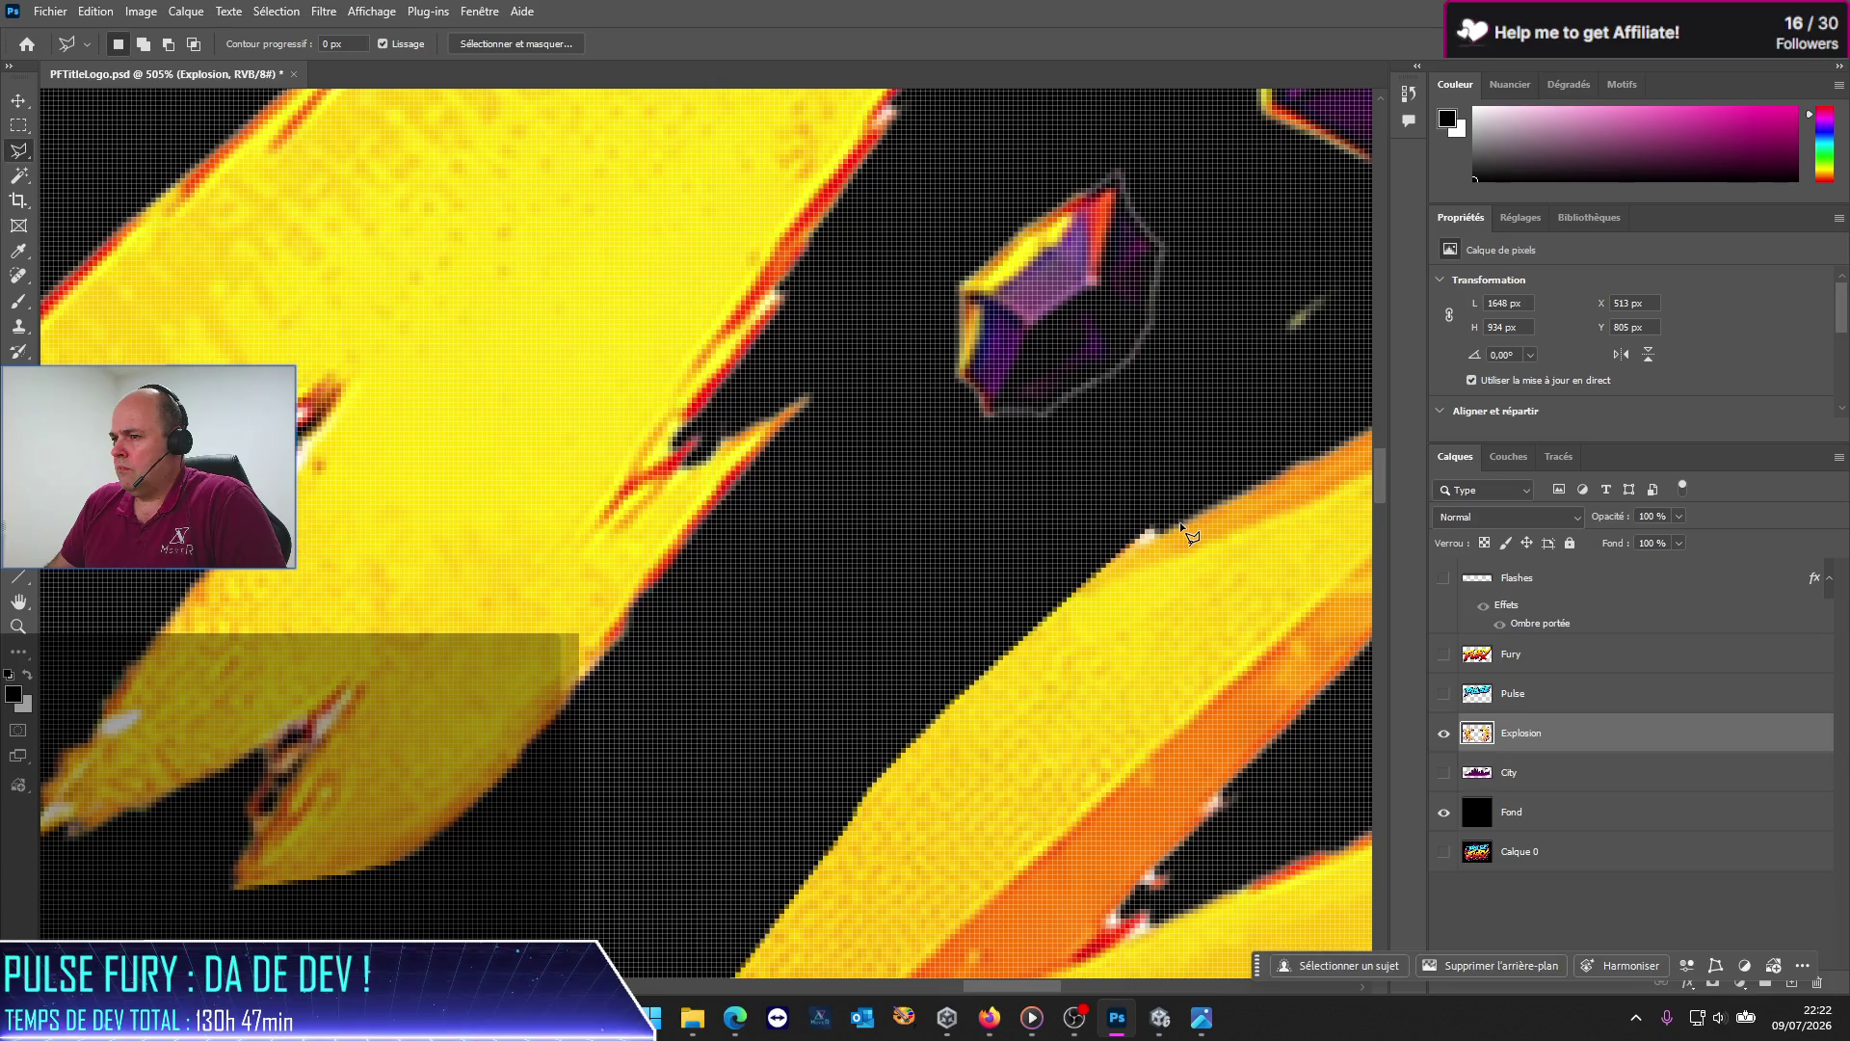
Step: Outline and clear the ragged lightning edge pixels
left_click(1179, 523)
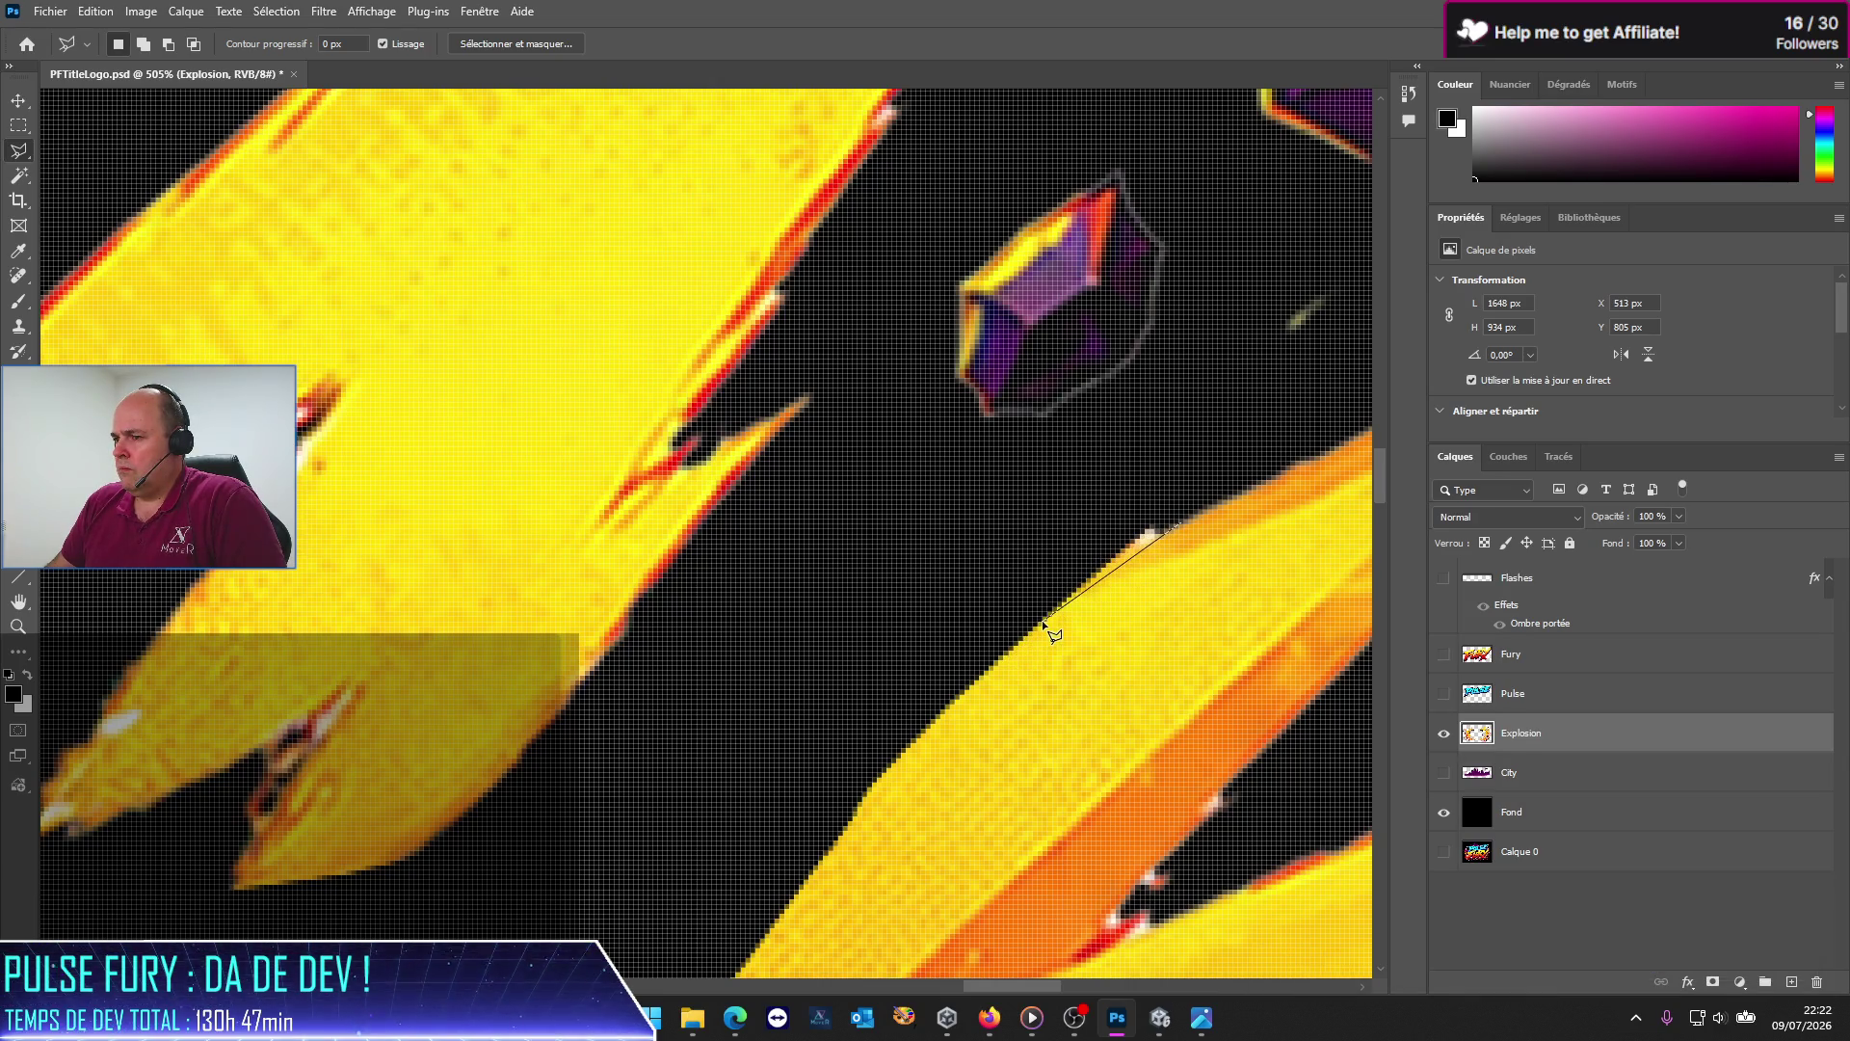
left_click(967, 579)
double_click(1163, 457)
key("ctrl+d")
scroll(949, 607, "down", 8)
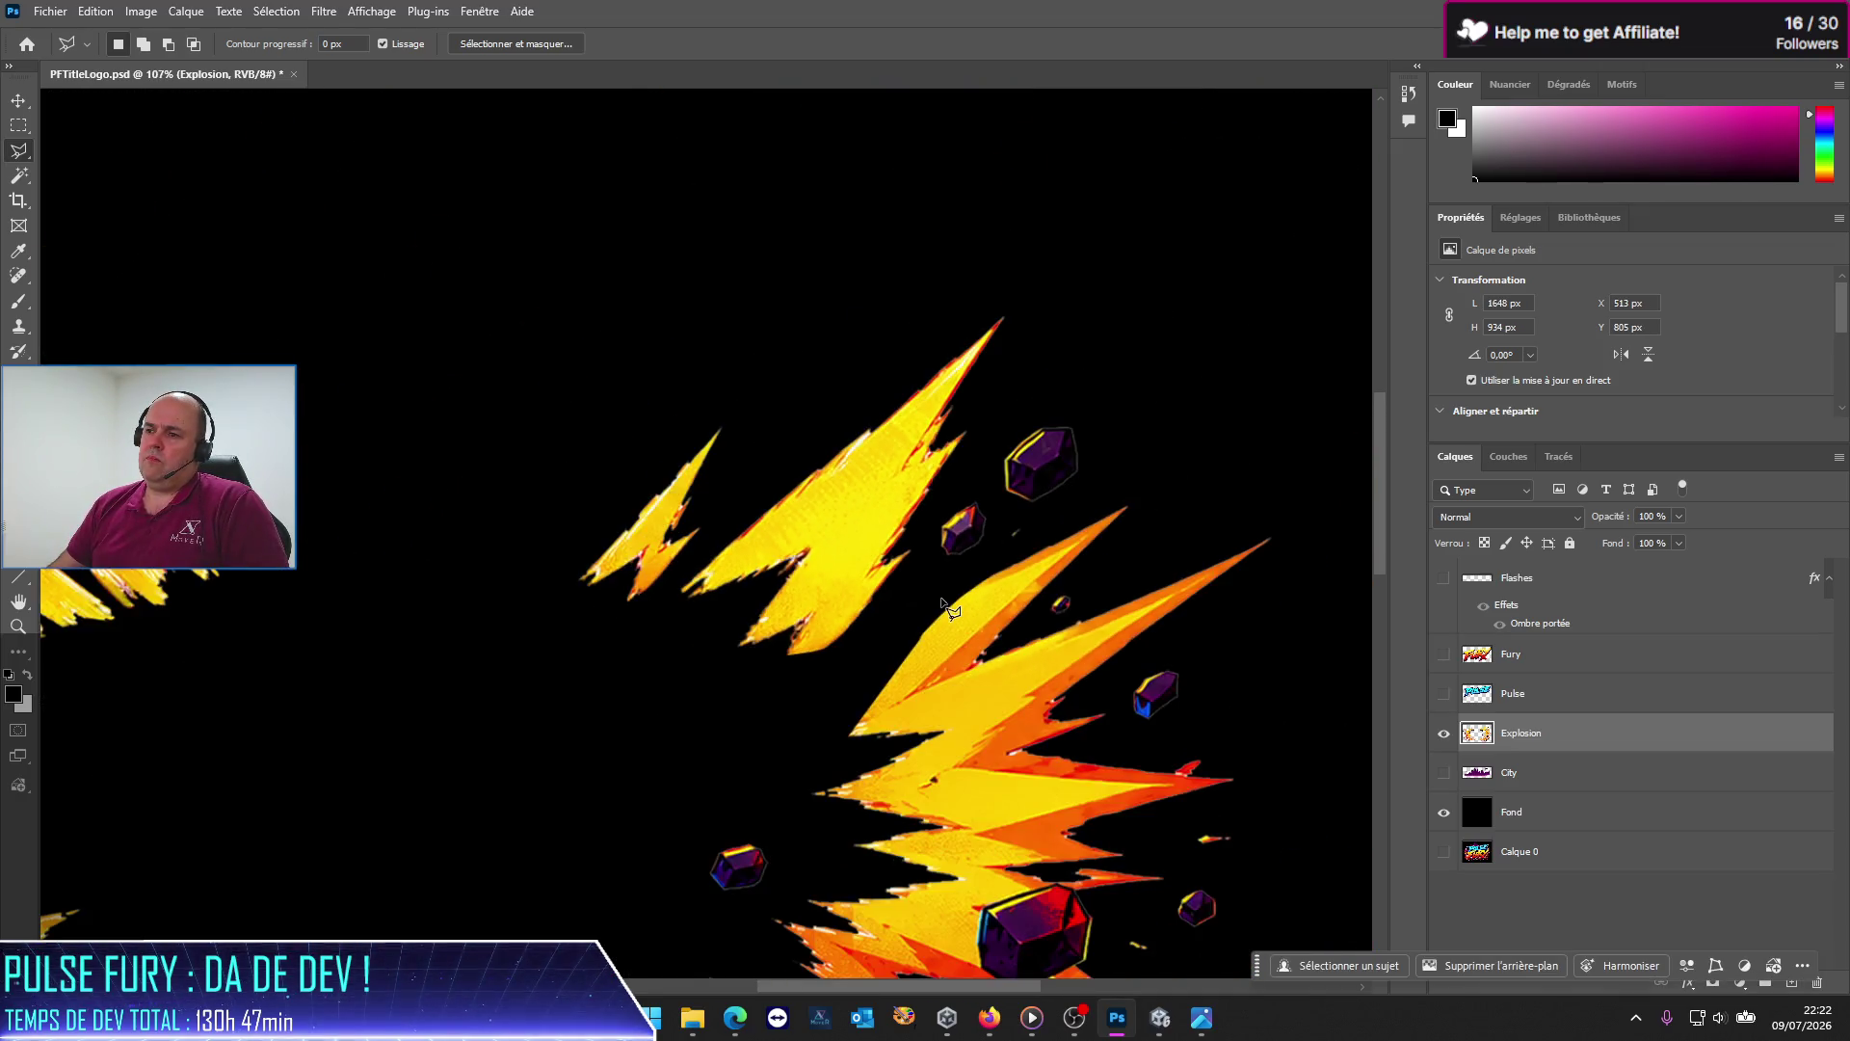
scroll(947, 617, "down", 3)
scroll(949, 665, "down", 3)
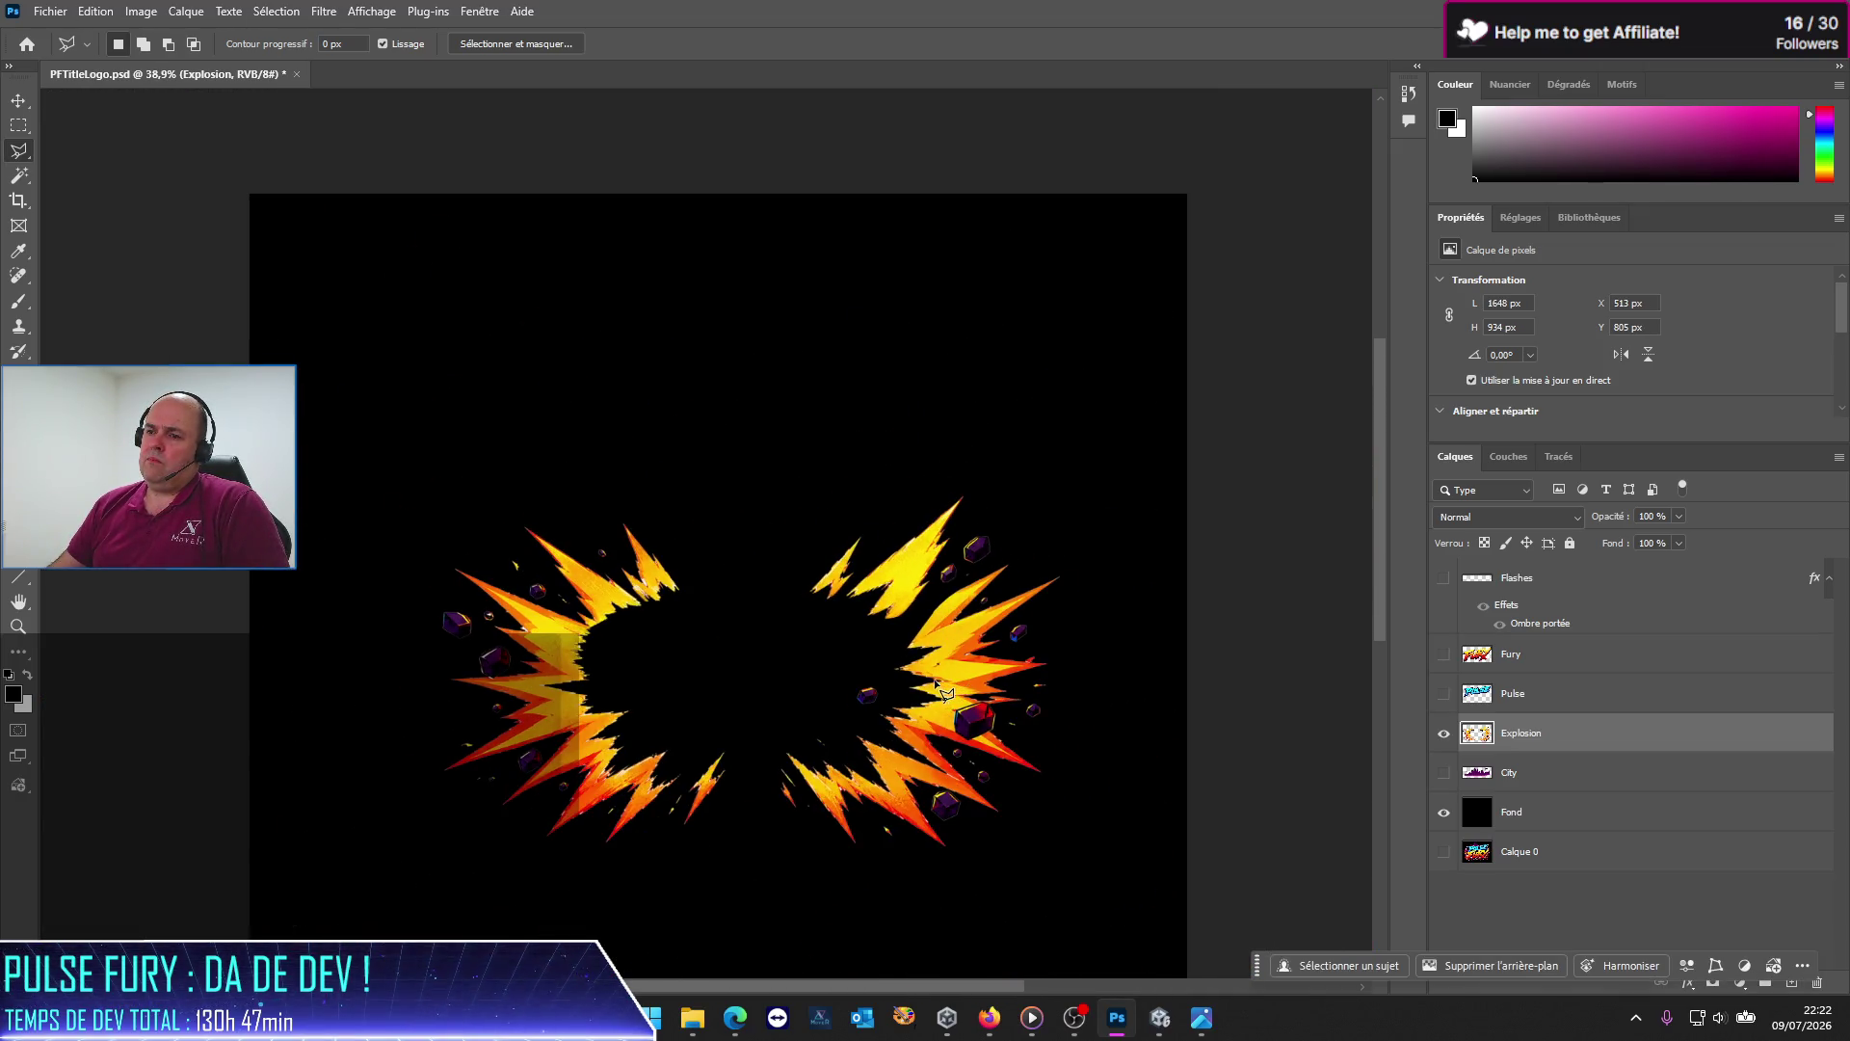
scroll(898, 658, "up", 2)
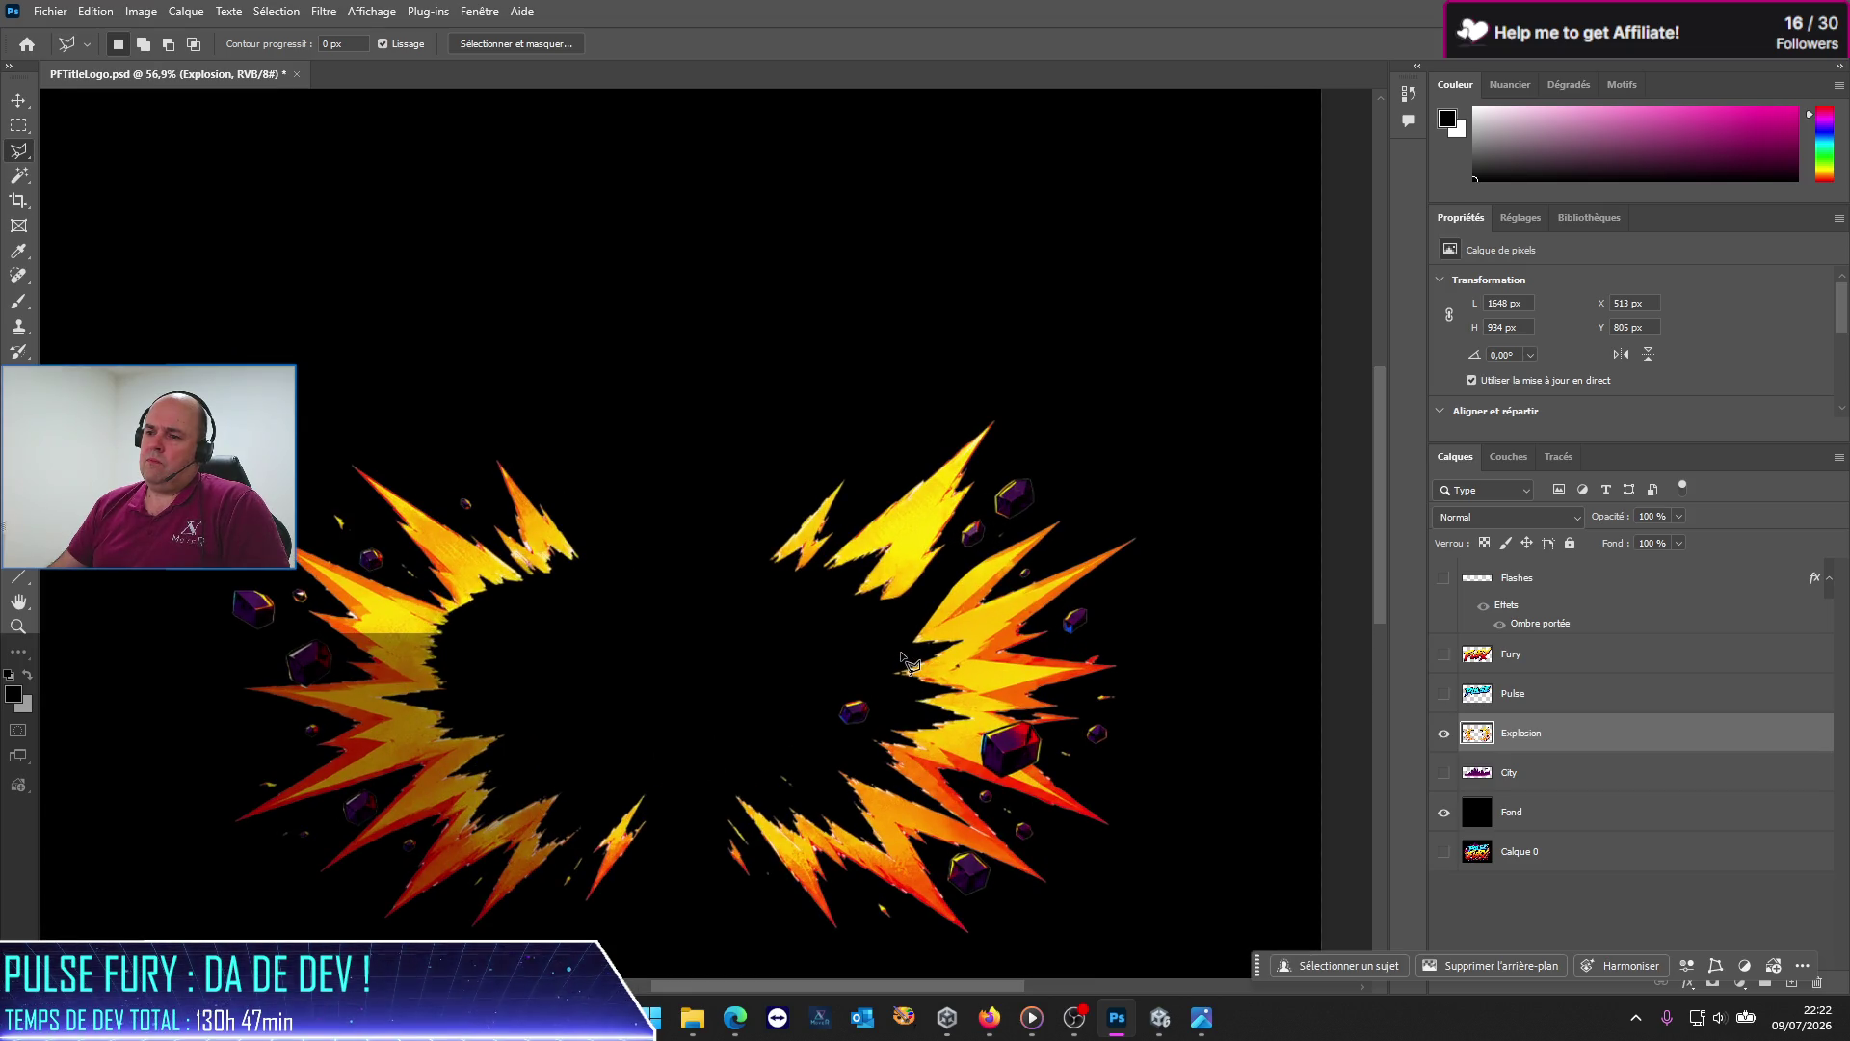
Step: Show the Fury, Pulse and Flashes layers again
left_click(1445, 655)
left_click(1445, 656)
left_click(1444, 694)
left_click(1444, 655)
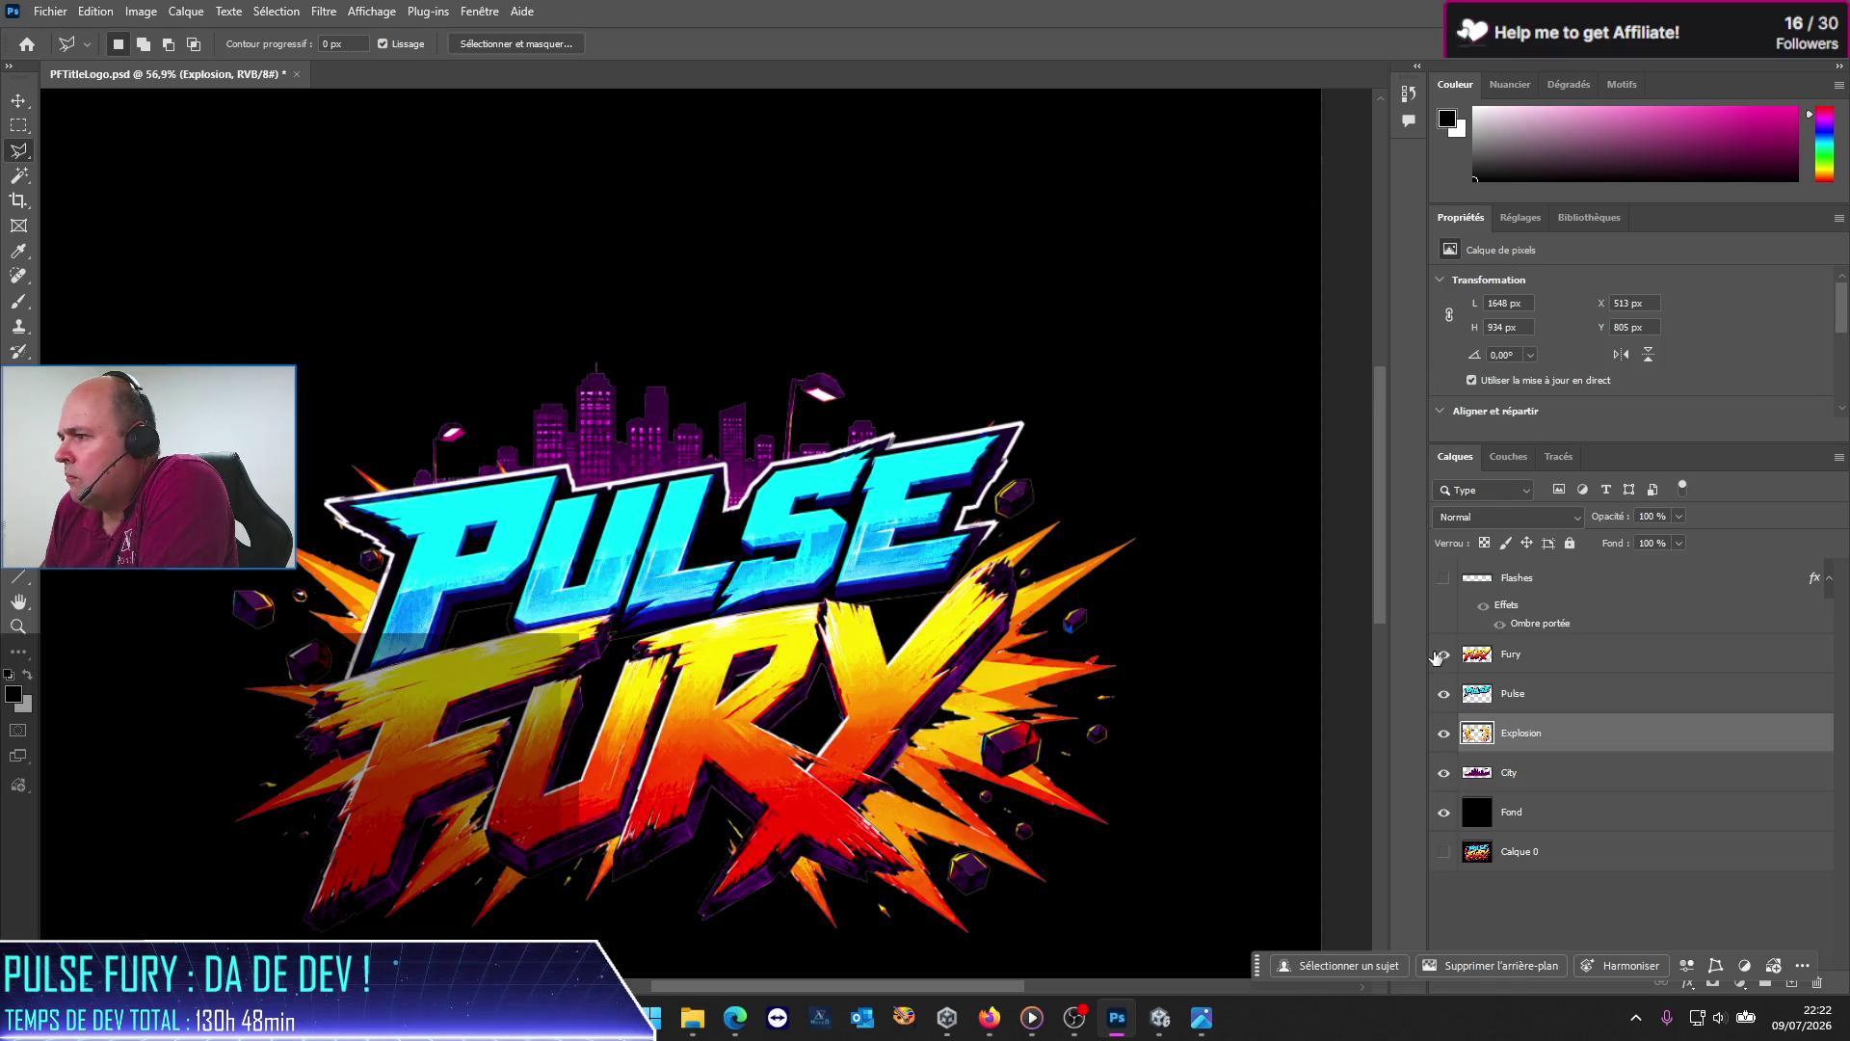
left_click(1444, 578)
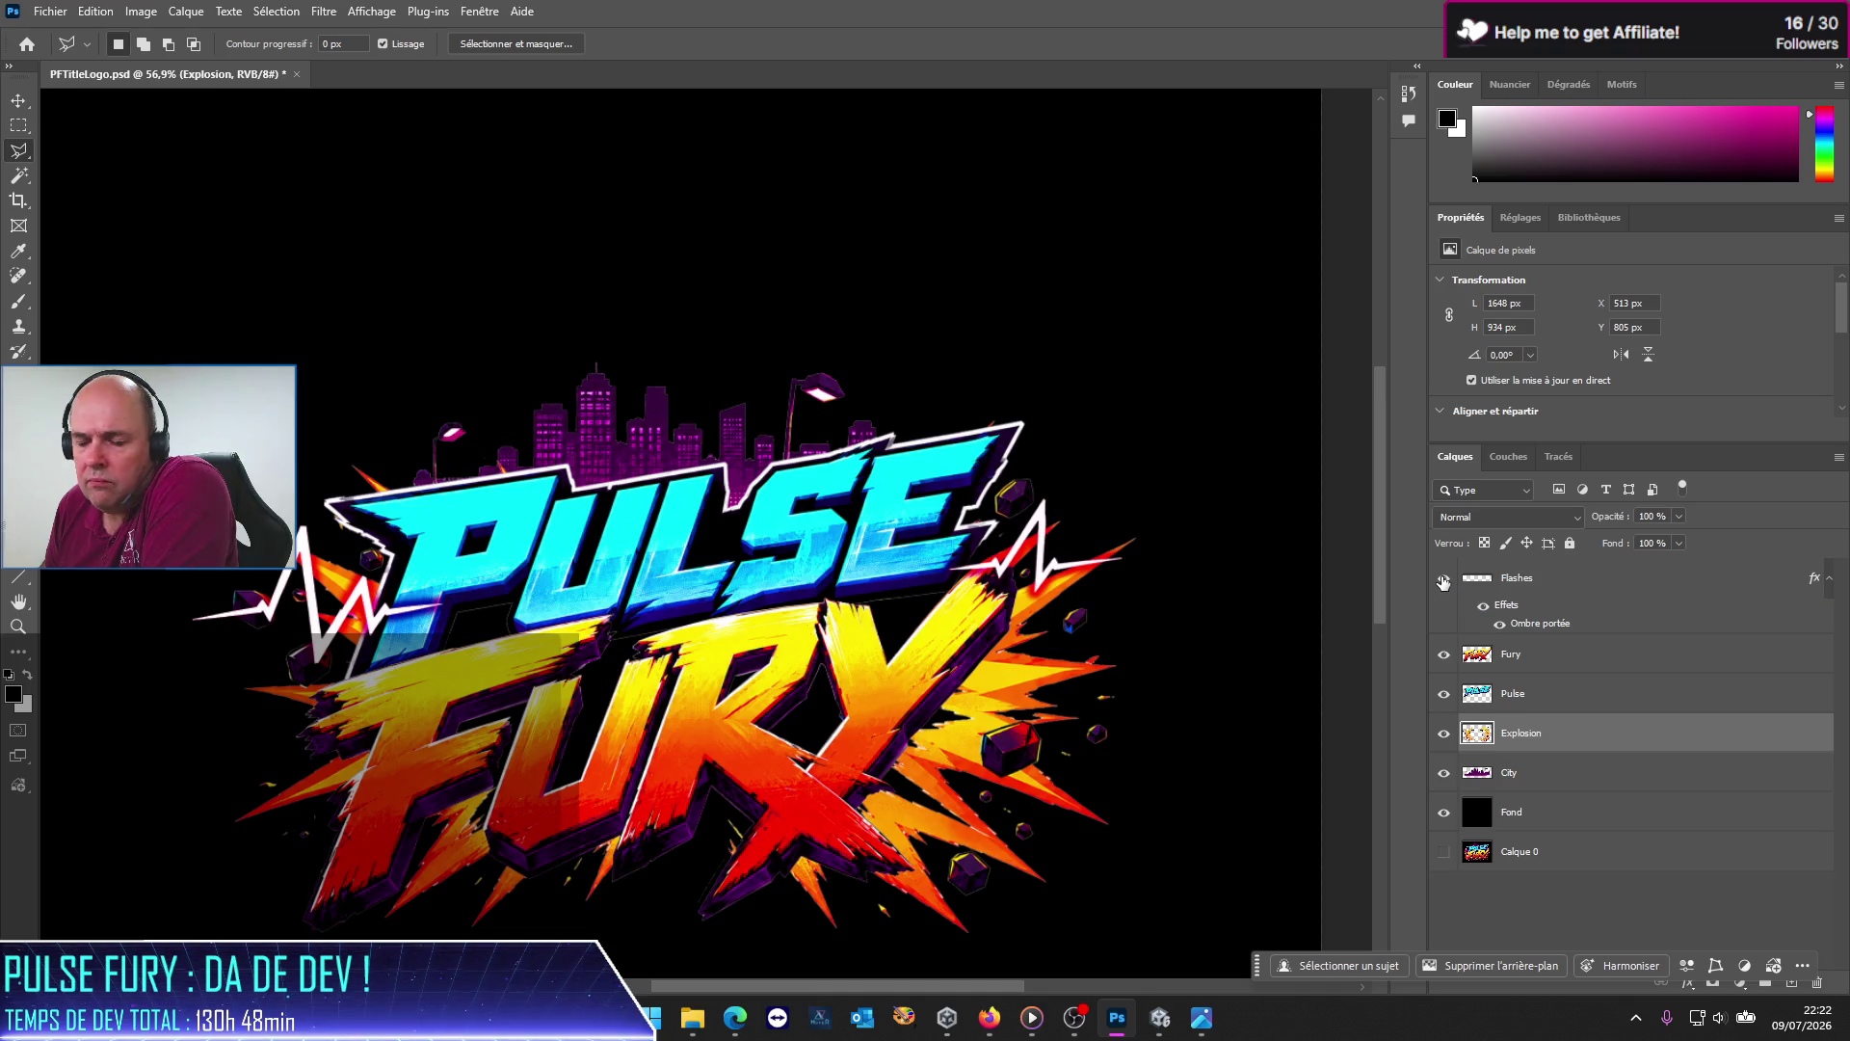
Step: Set the Flashes drop shadow blend mode to Normal so it glows pink
left_click(1536, 579)
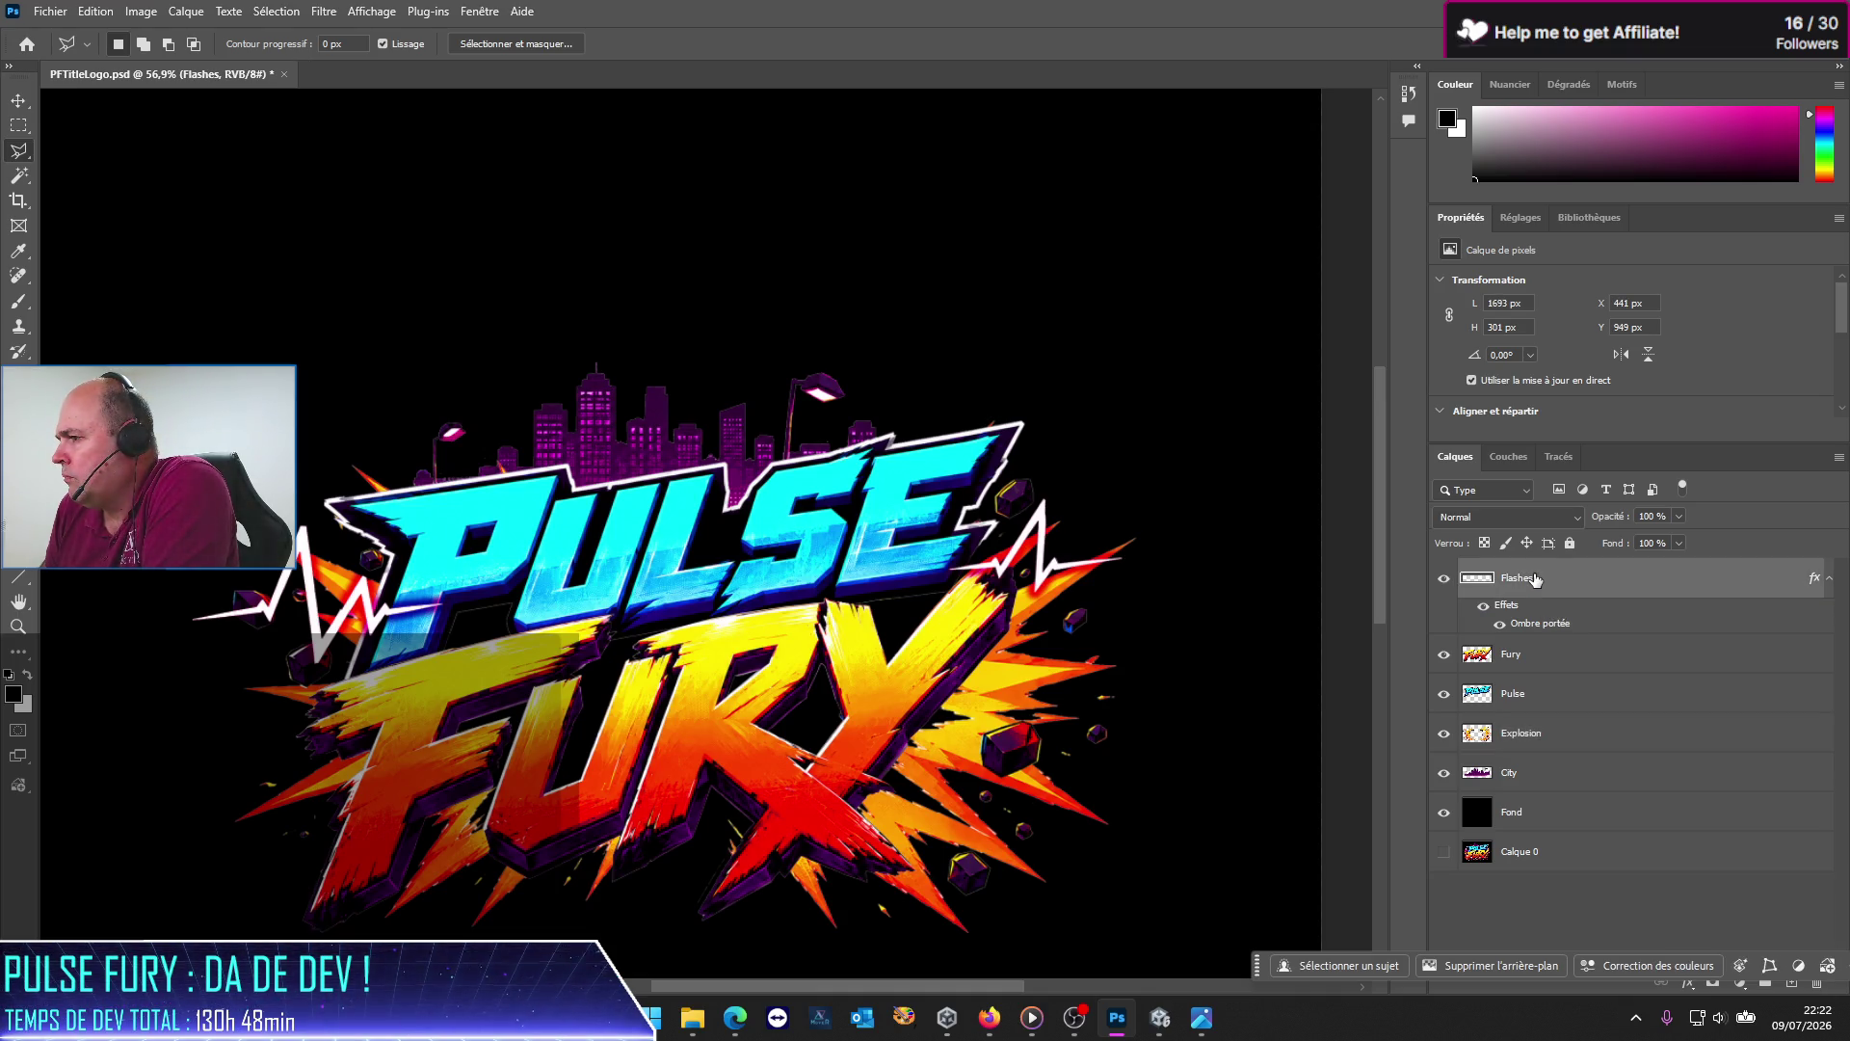
double_click(1545, 624)
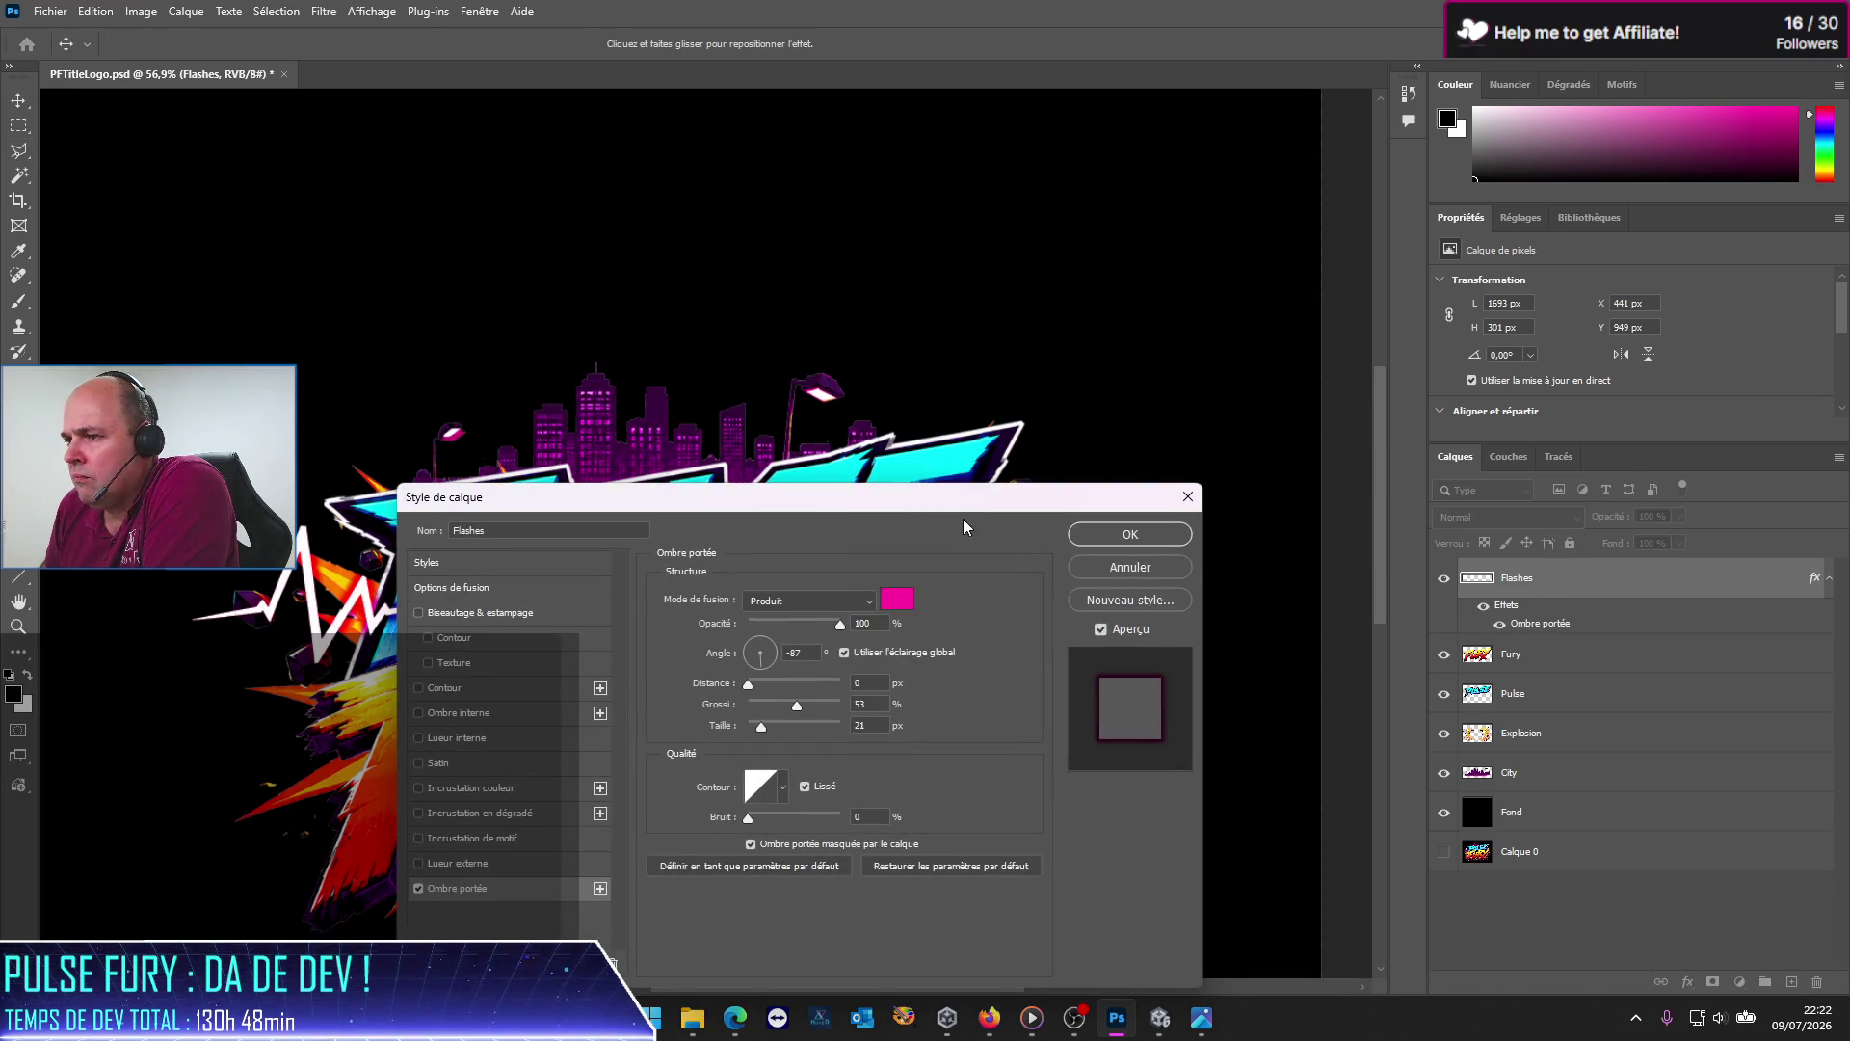
left_click_drag(944, 505, 1499, 269)
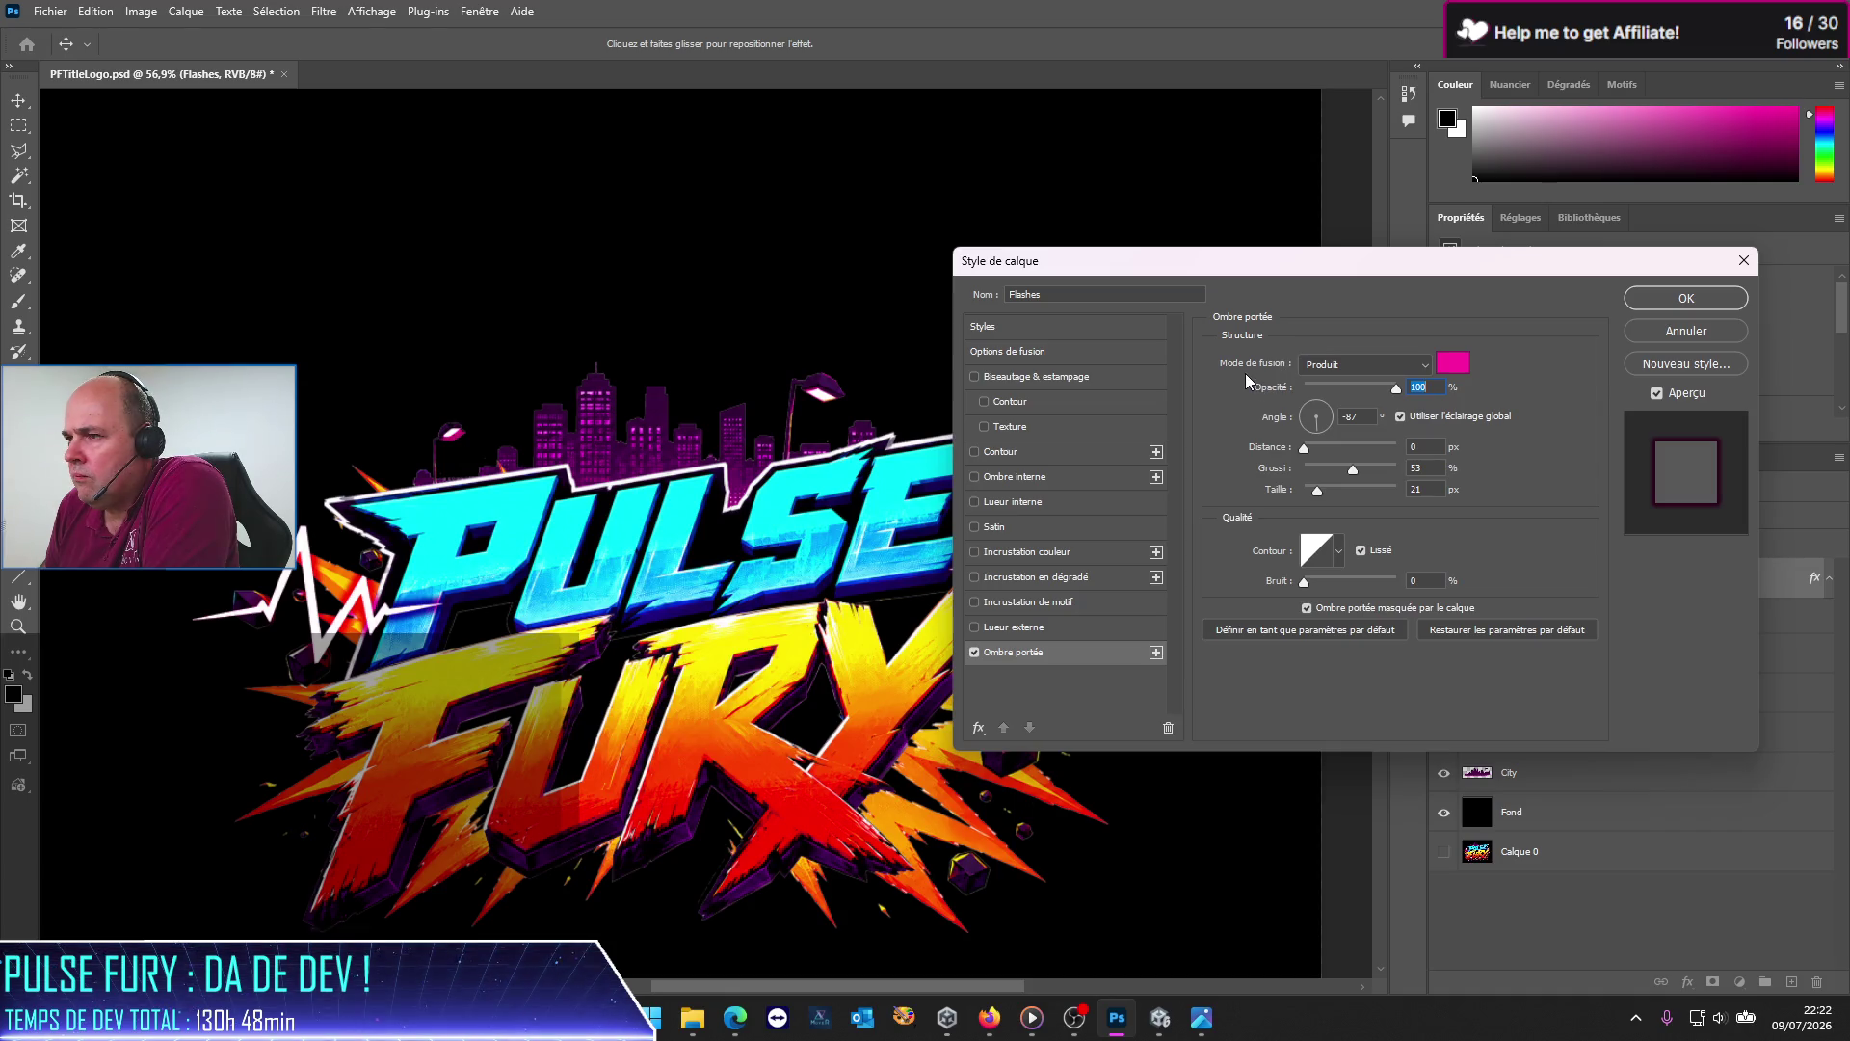
left_click(1376, 375)
left_click(1374, 382)
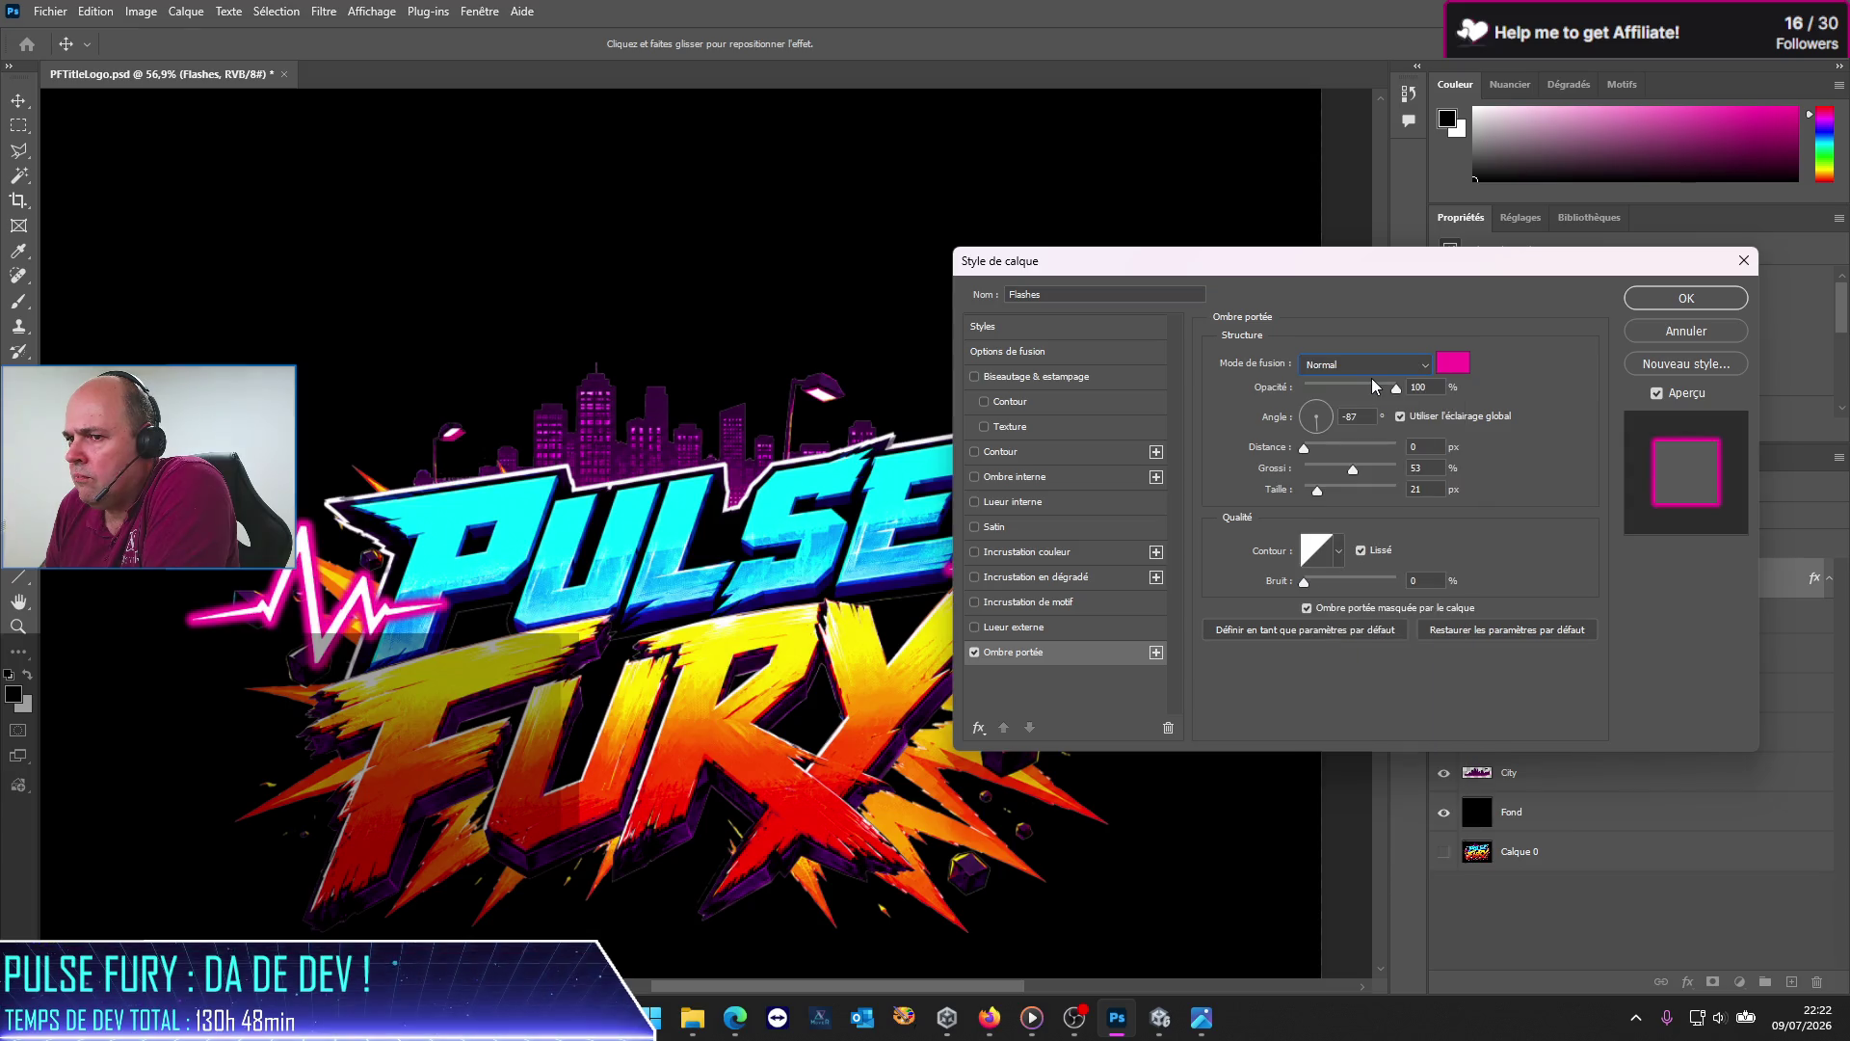
left_click(1686, 298)
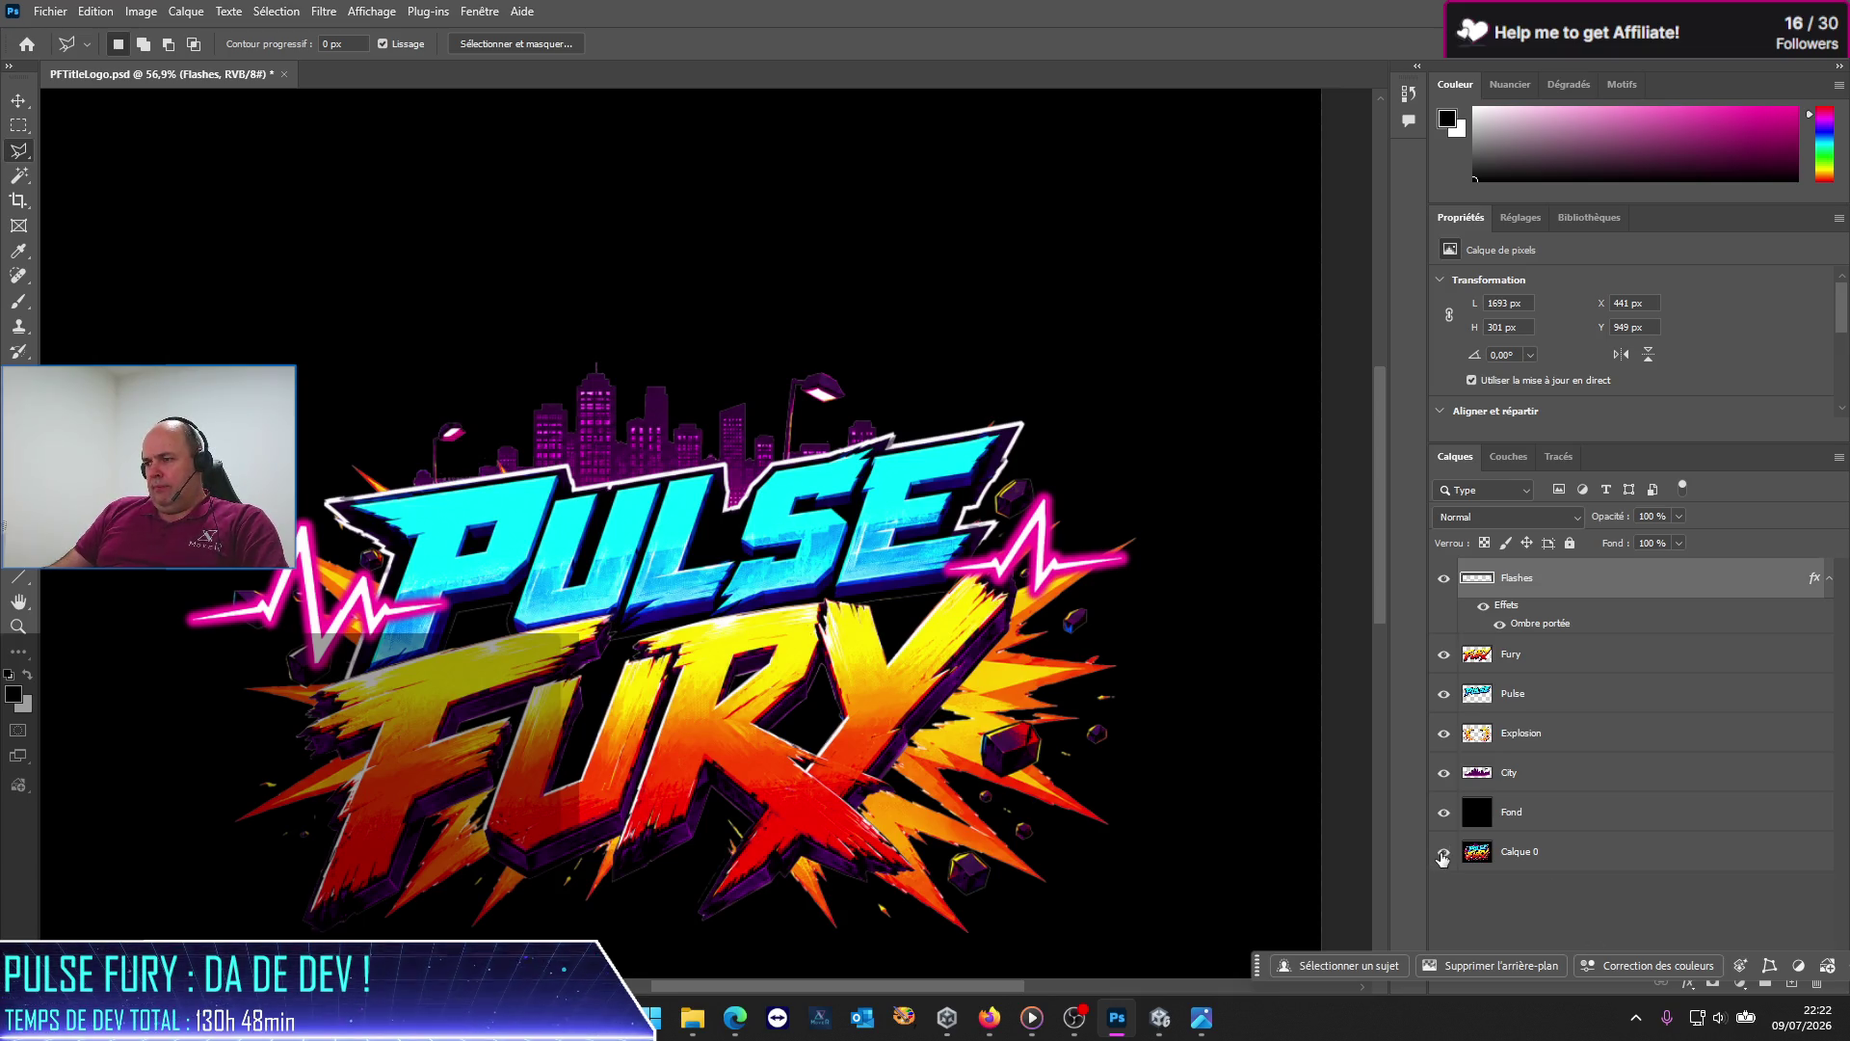
Step: Marquee-select a rectangle around the whole logo and run Image > Rognage
scroll(729, 577, "down", 3)
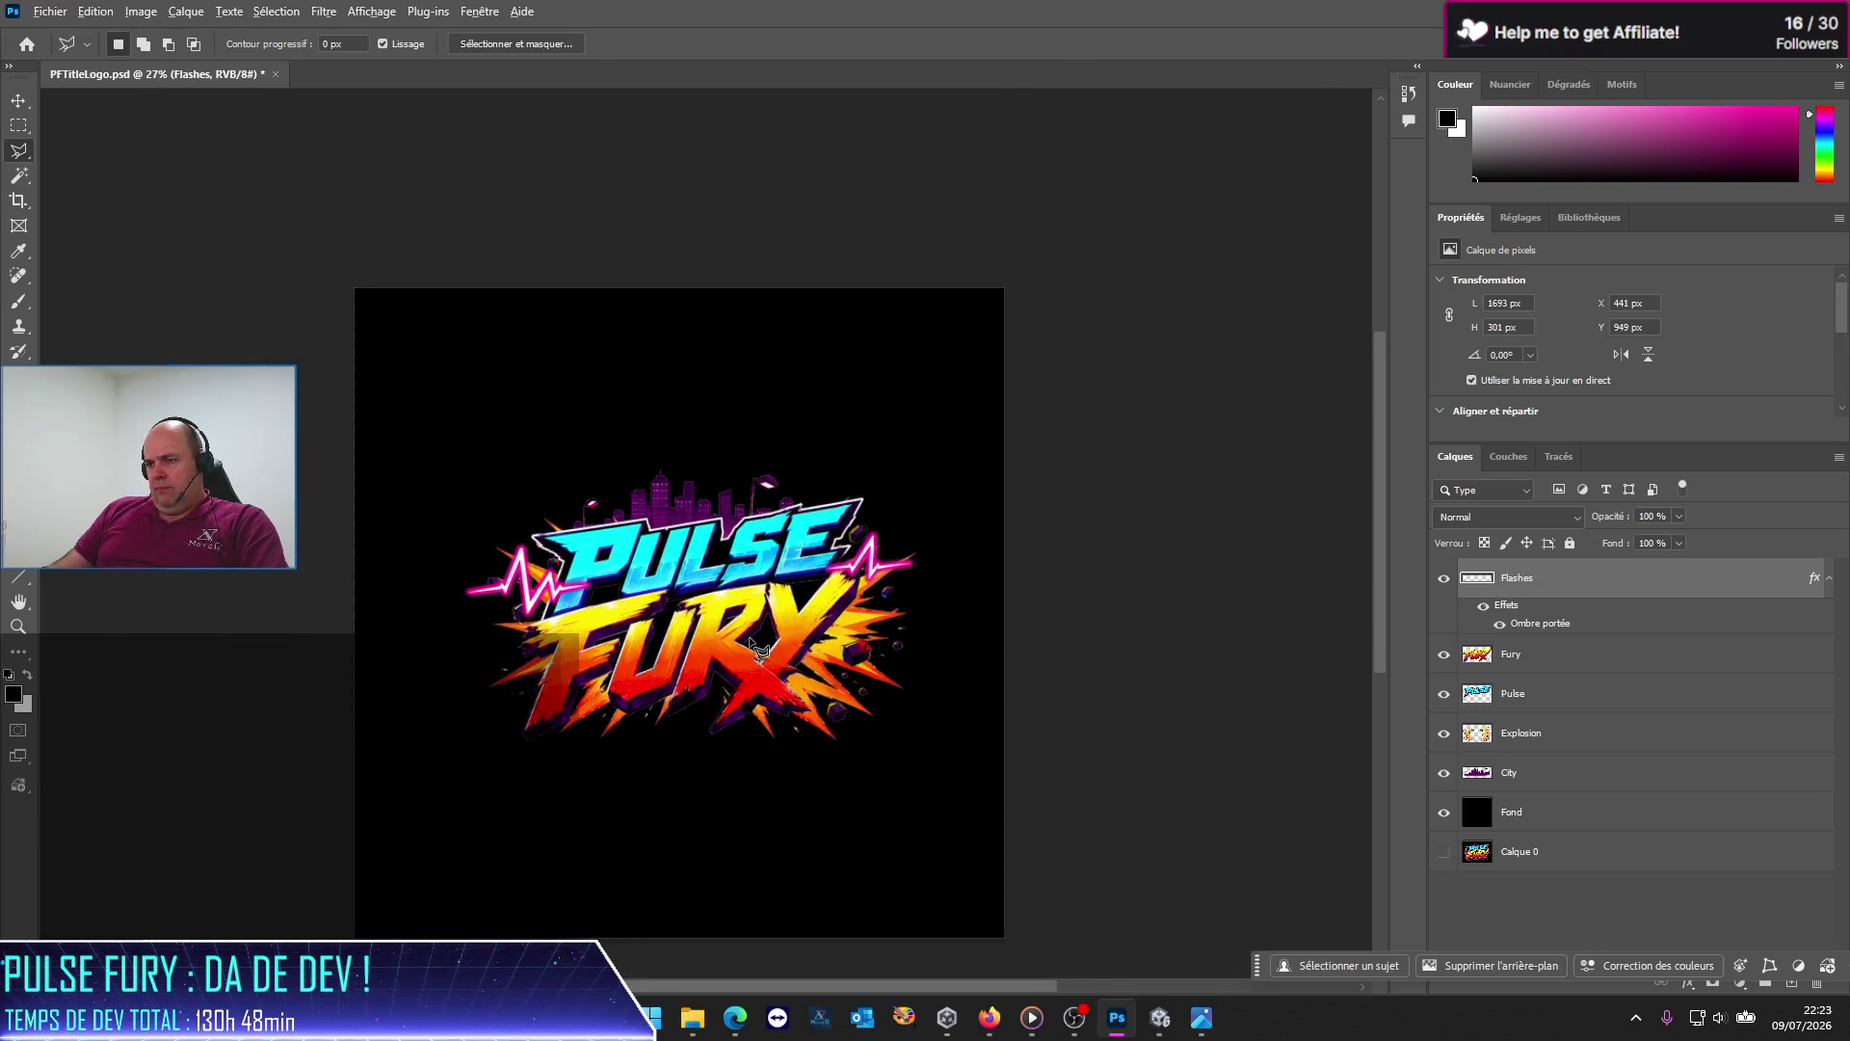
scroll(755, 642, "up", 1)
left_click(19, 127)
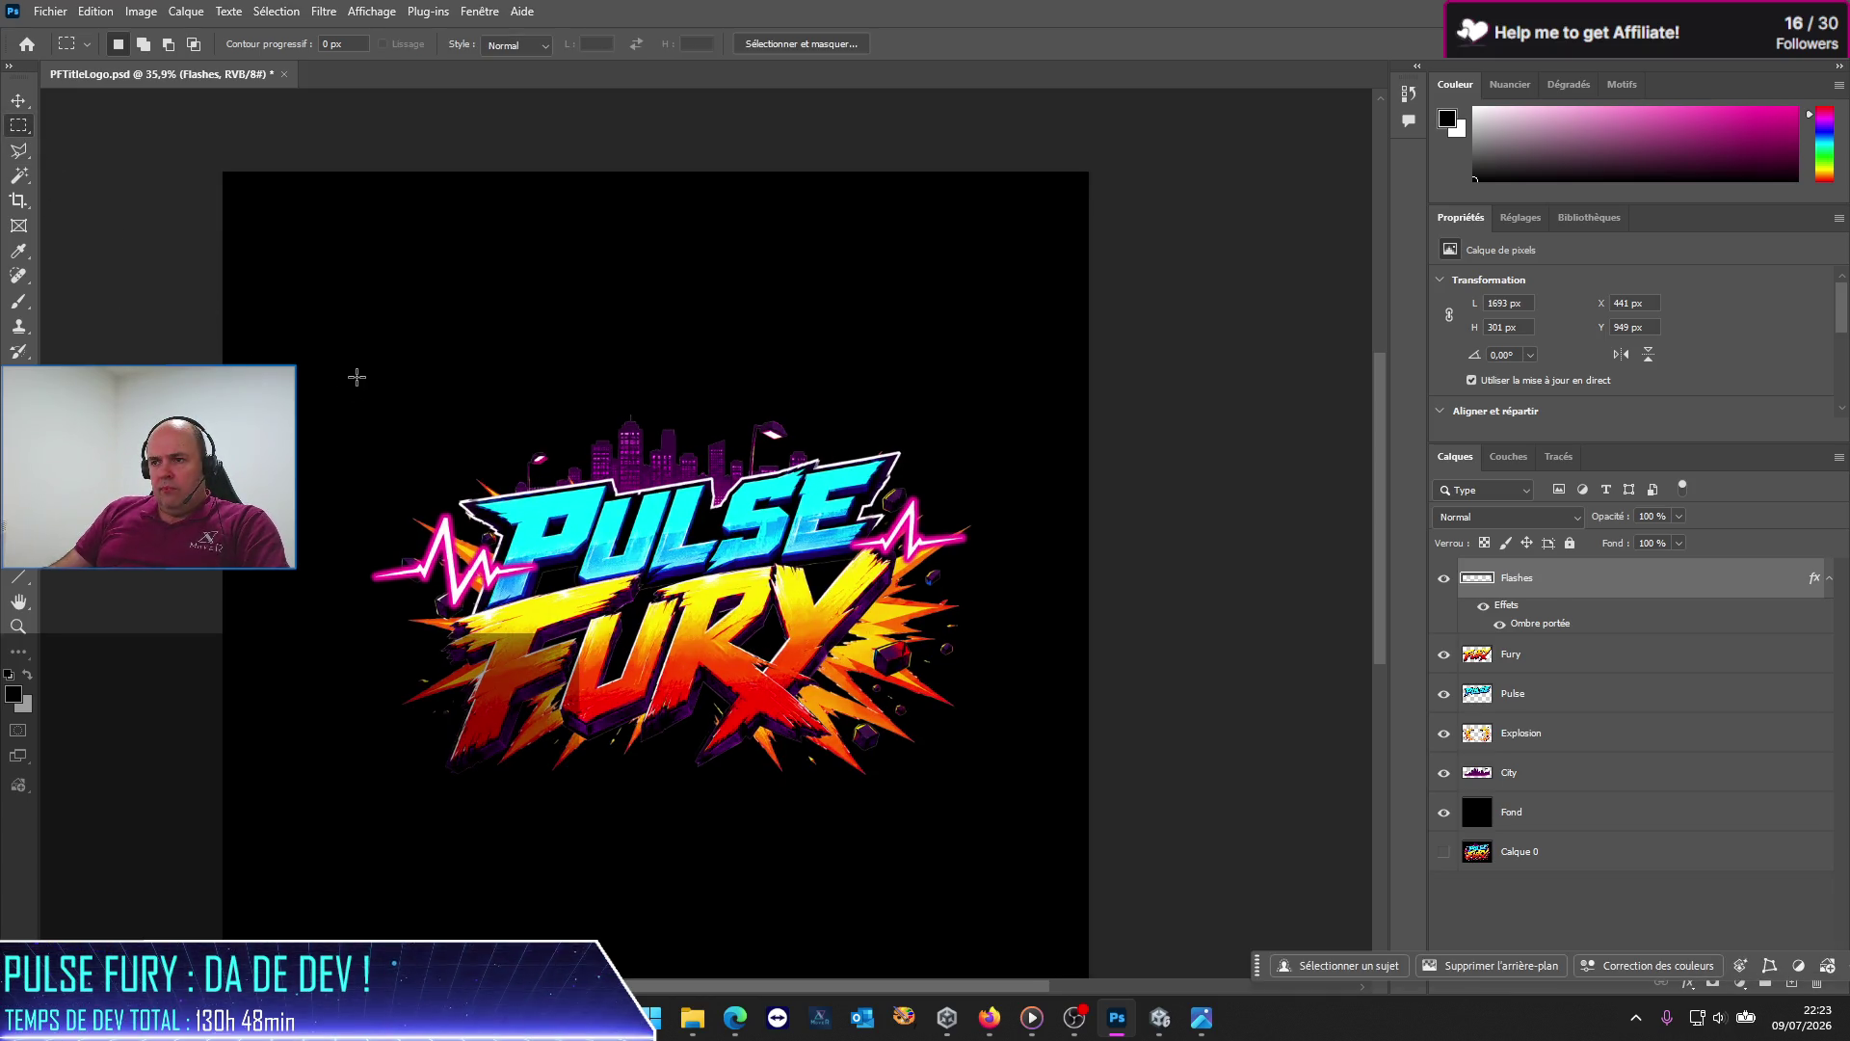
left_click_drag(1000, 792, 350, 378)
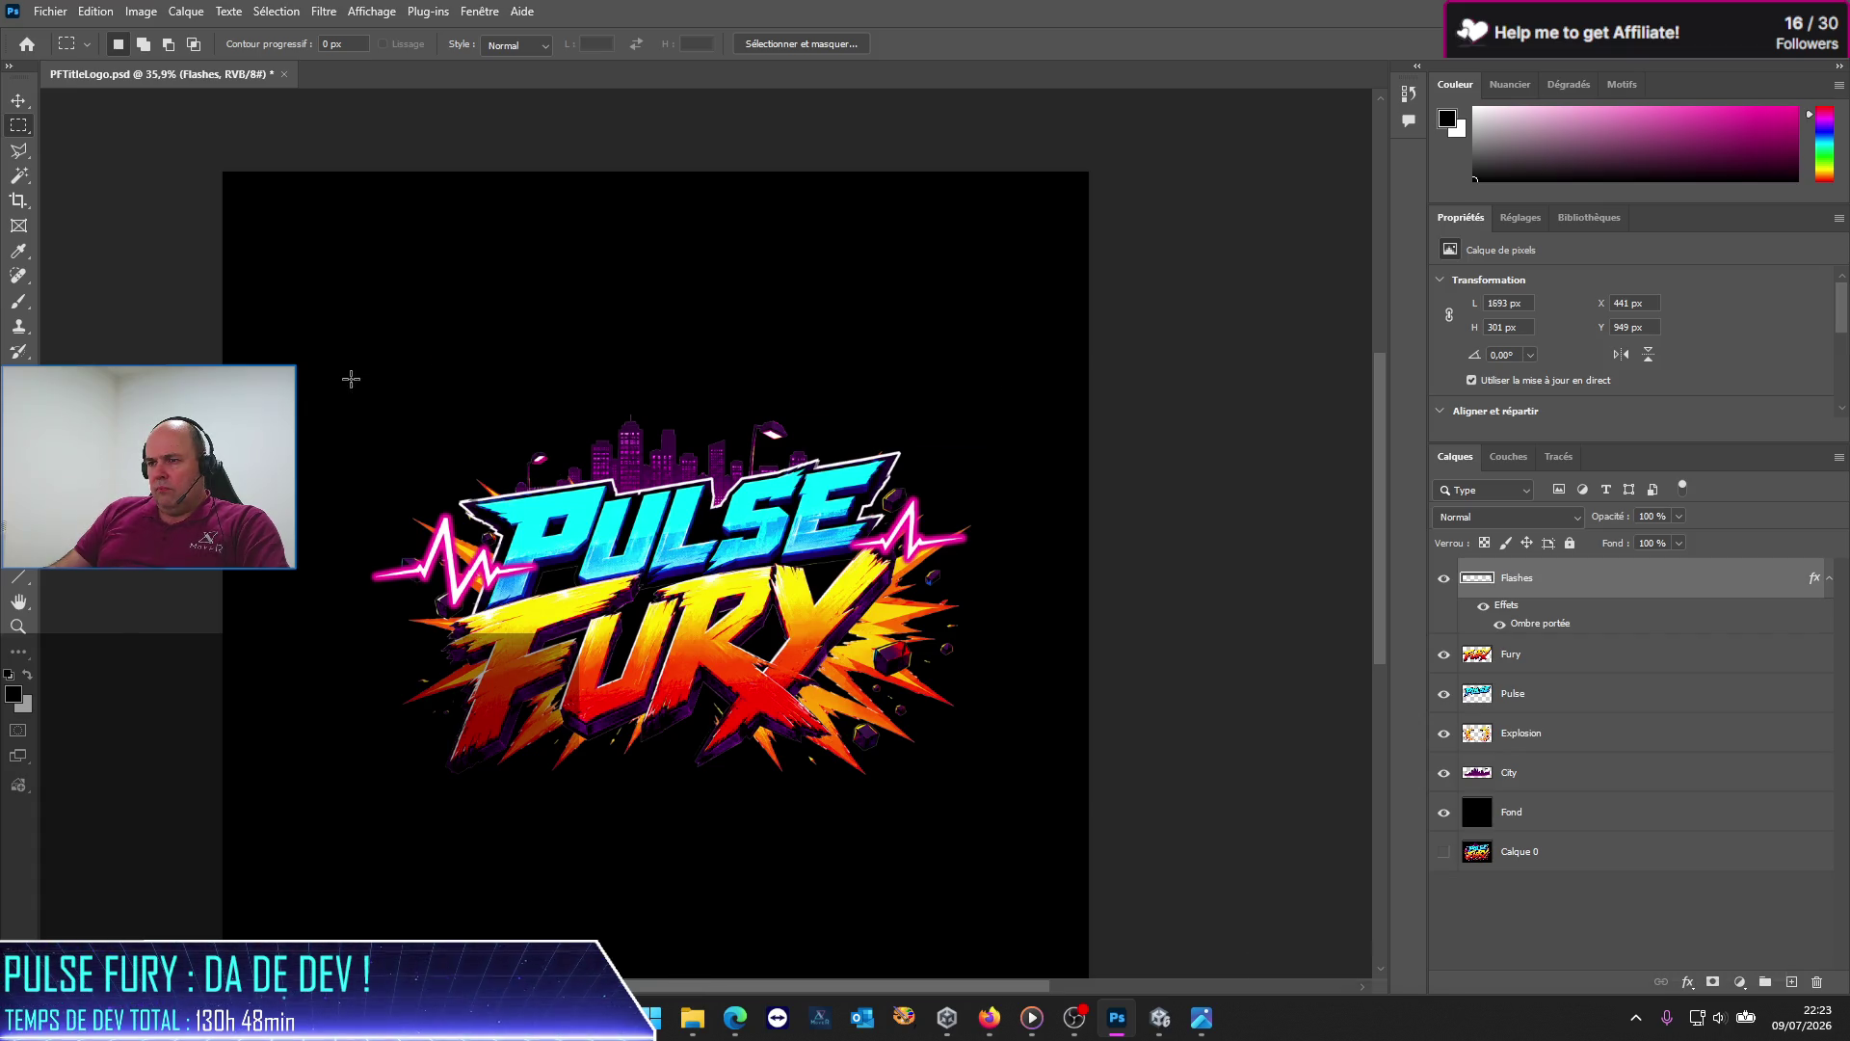
left_click(142, 12)
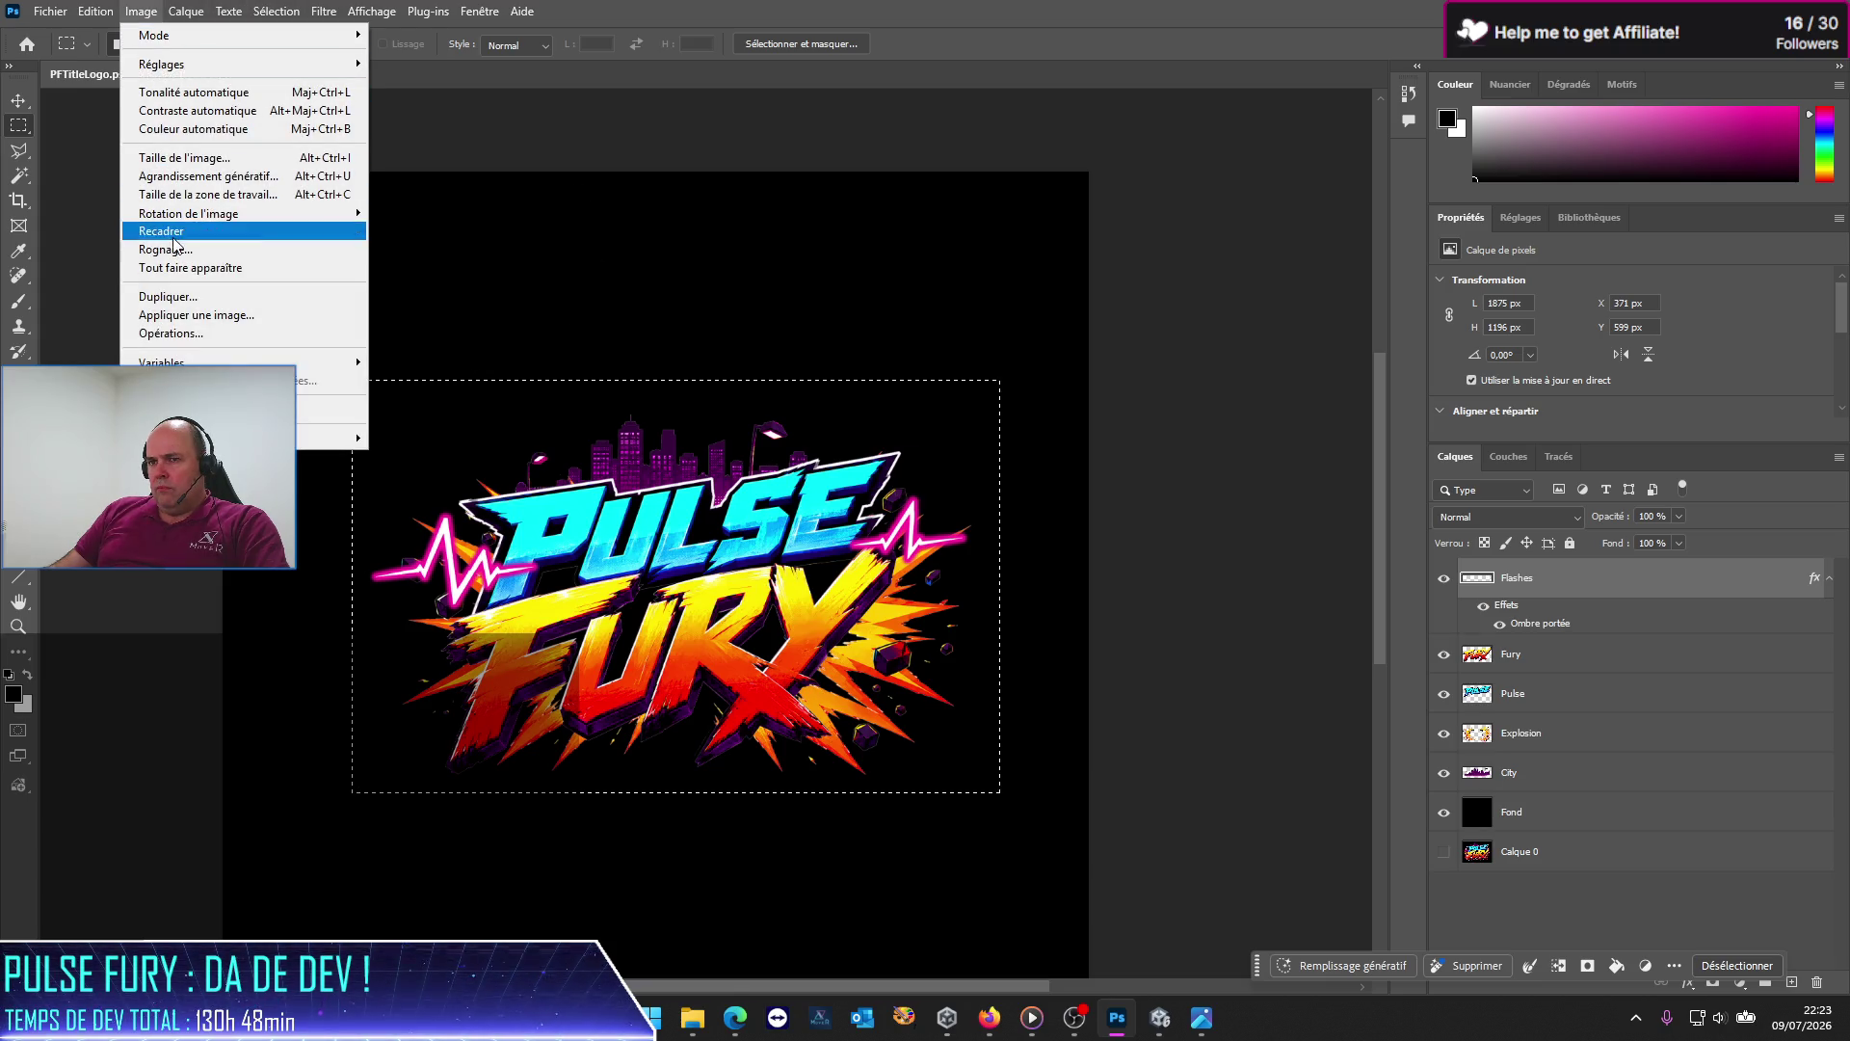
left_click(166, 250)
left_click(1008, 433)
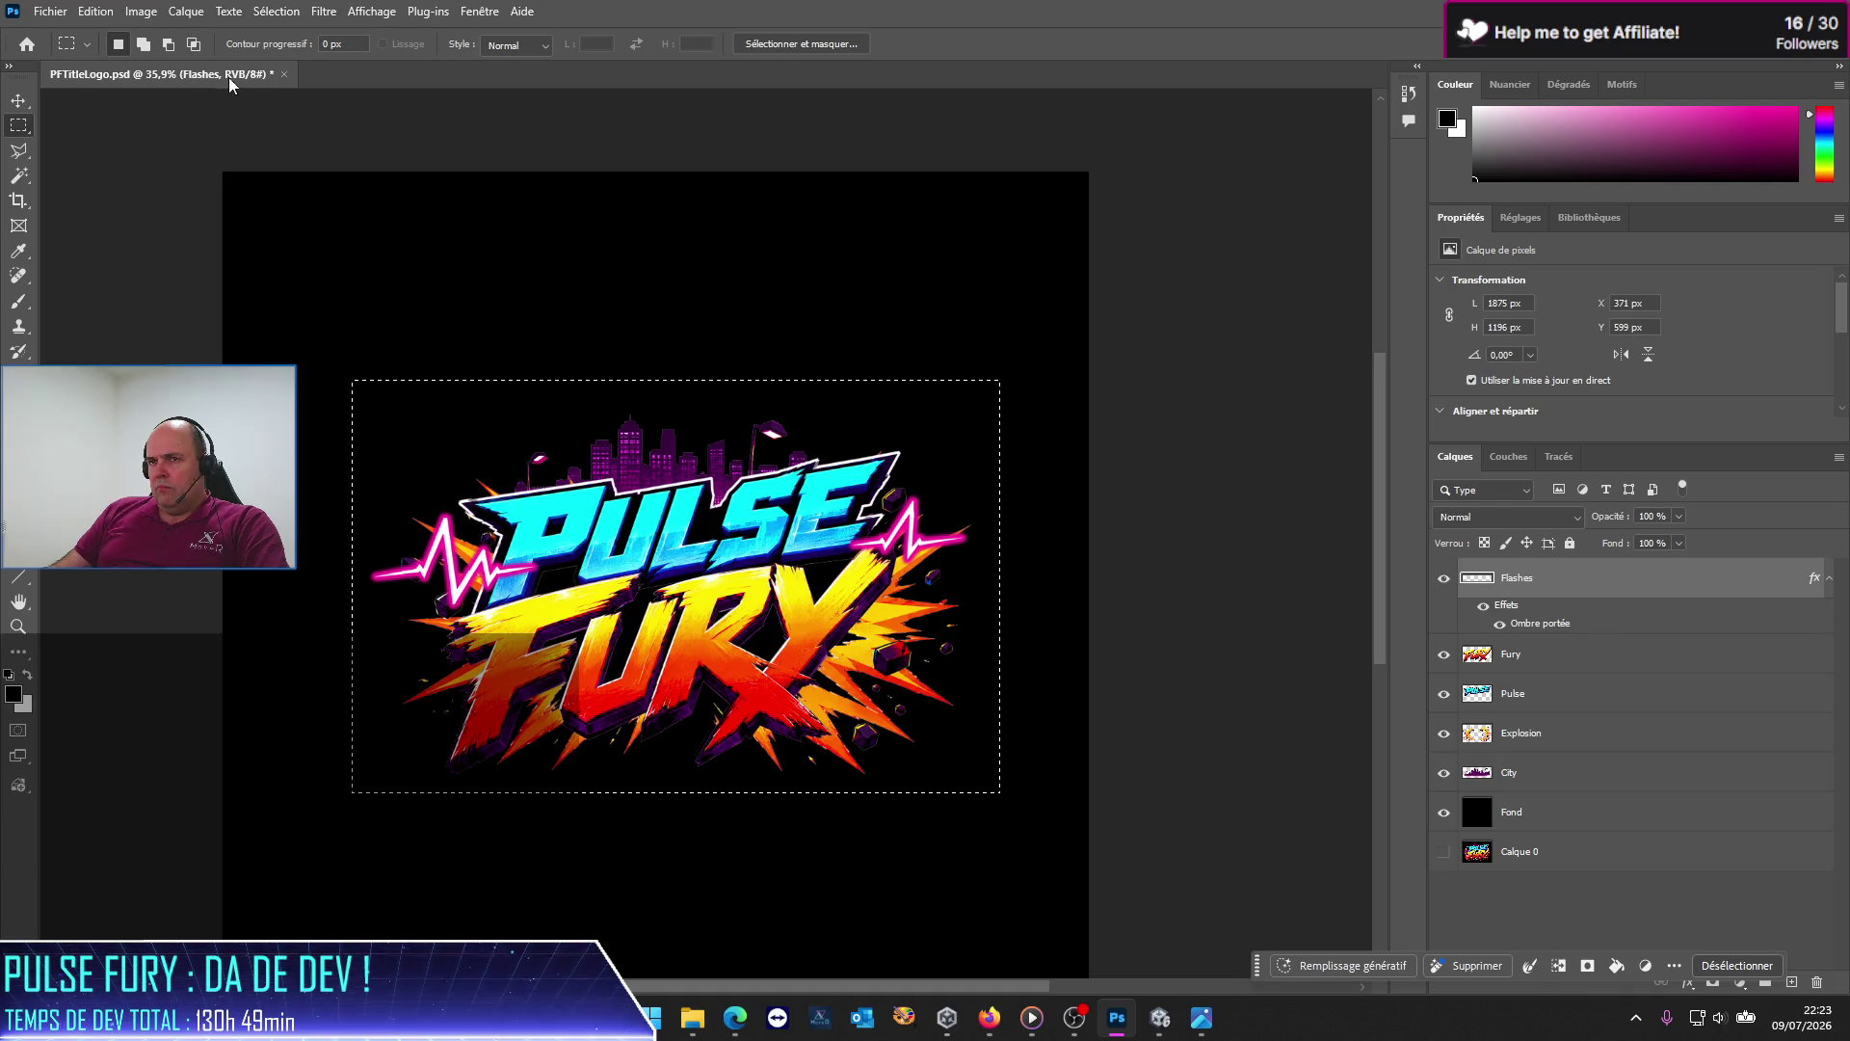
Step: Try relative values in Canvas Size, then cancel, keeping the 2500×2500 px canvas
left_click(148, 18)
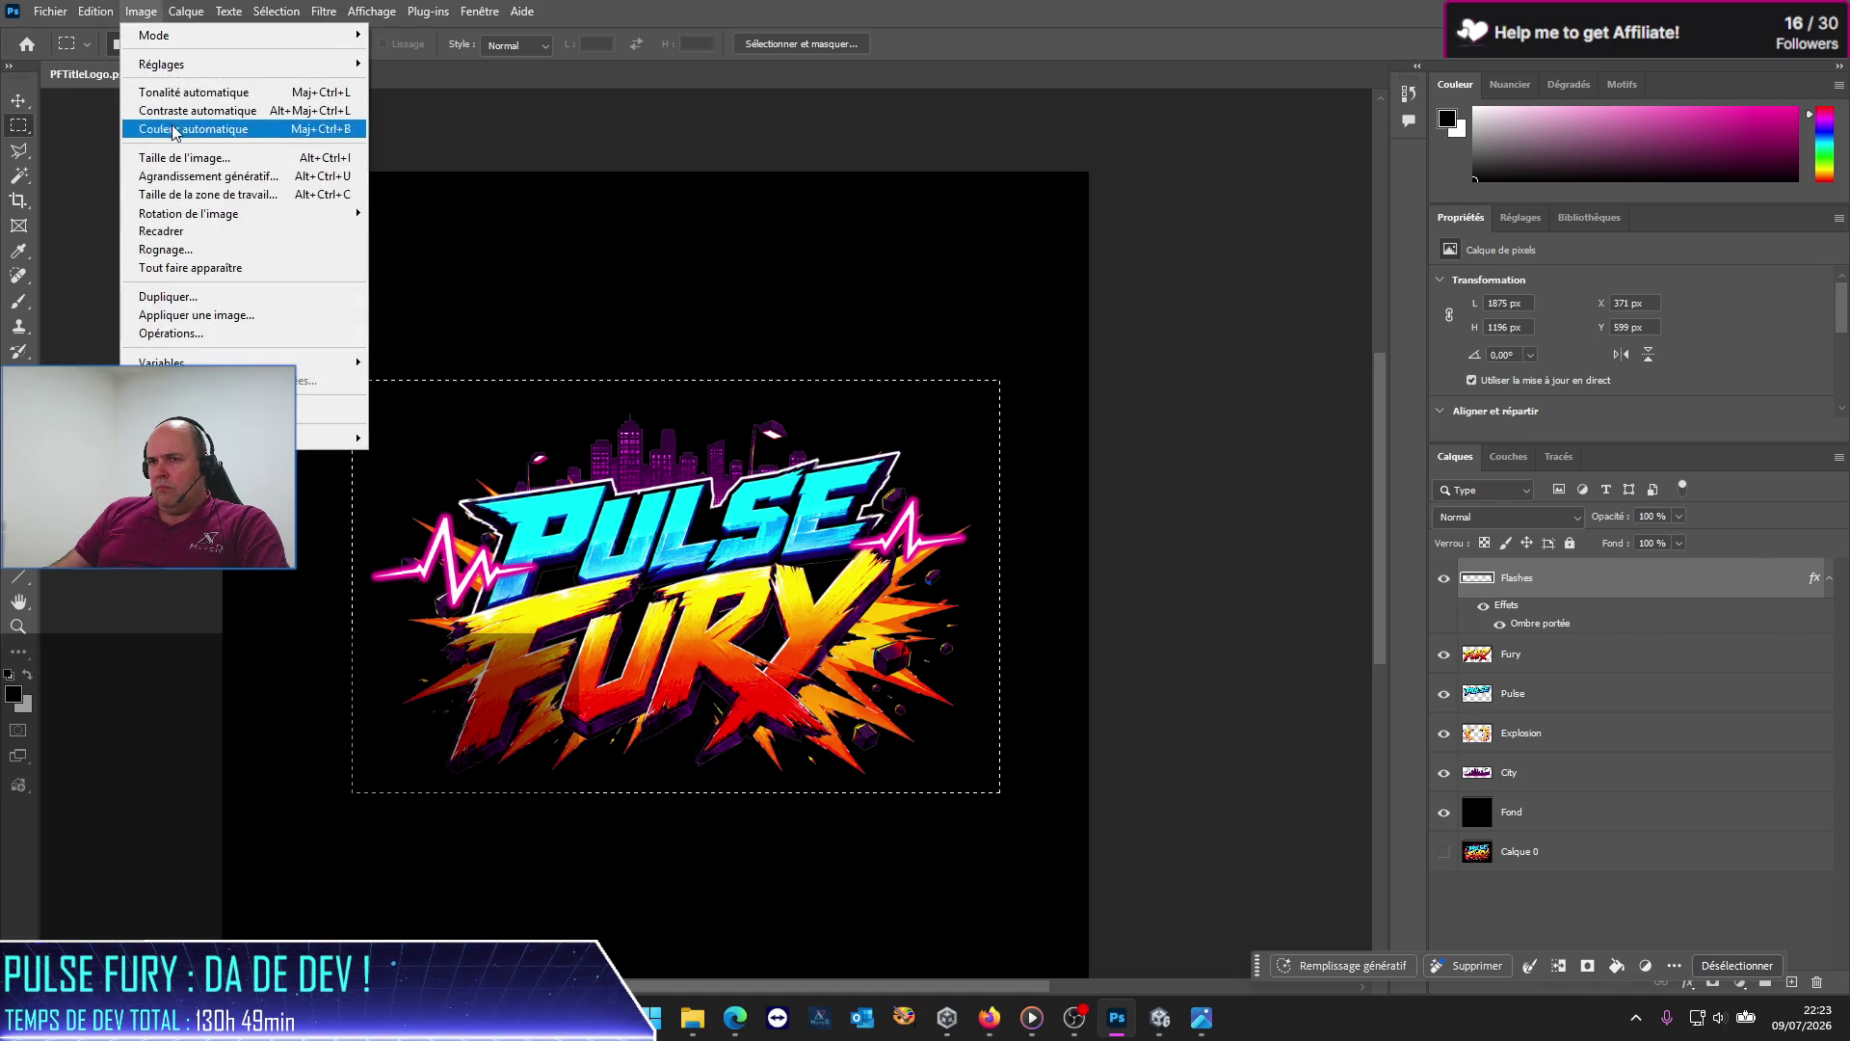
mouse_move(203, 222)
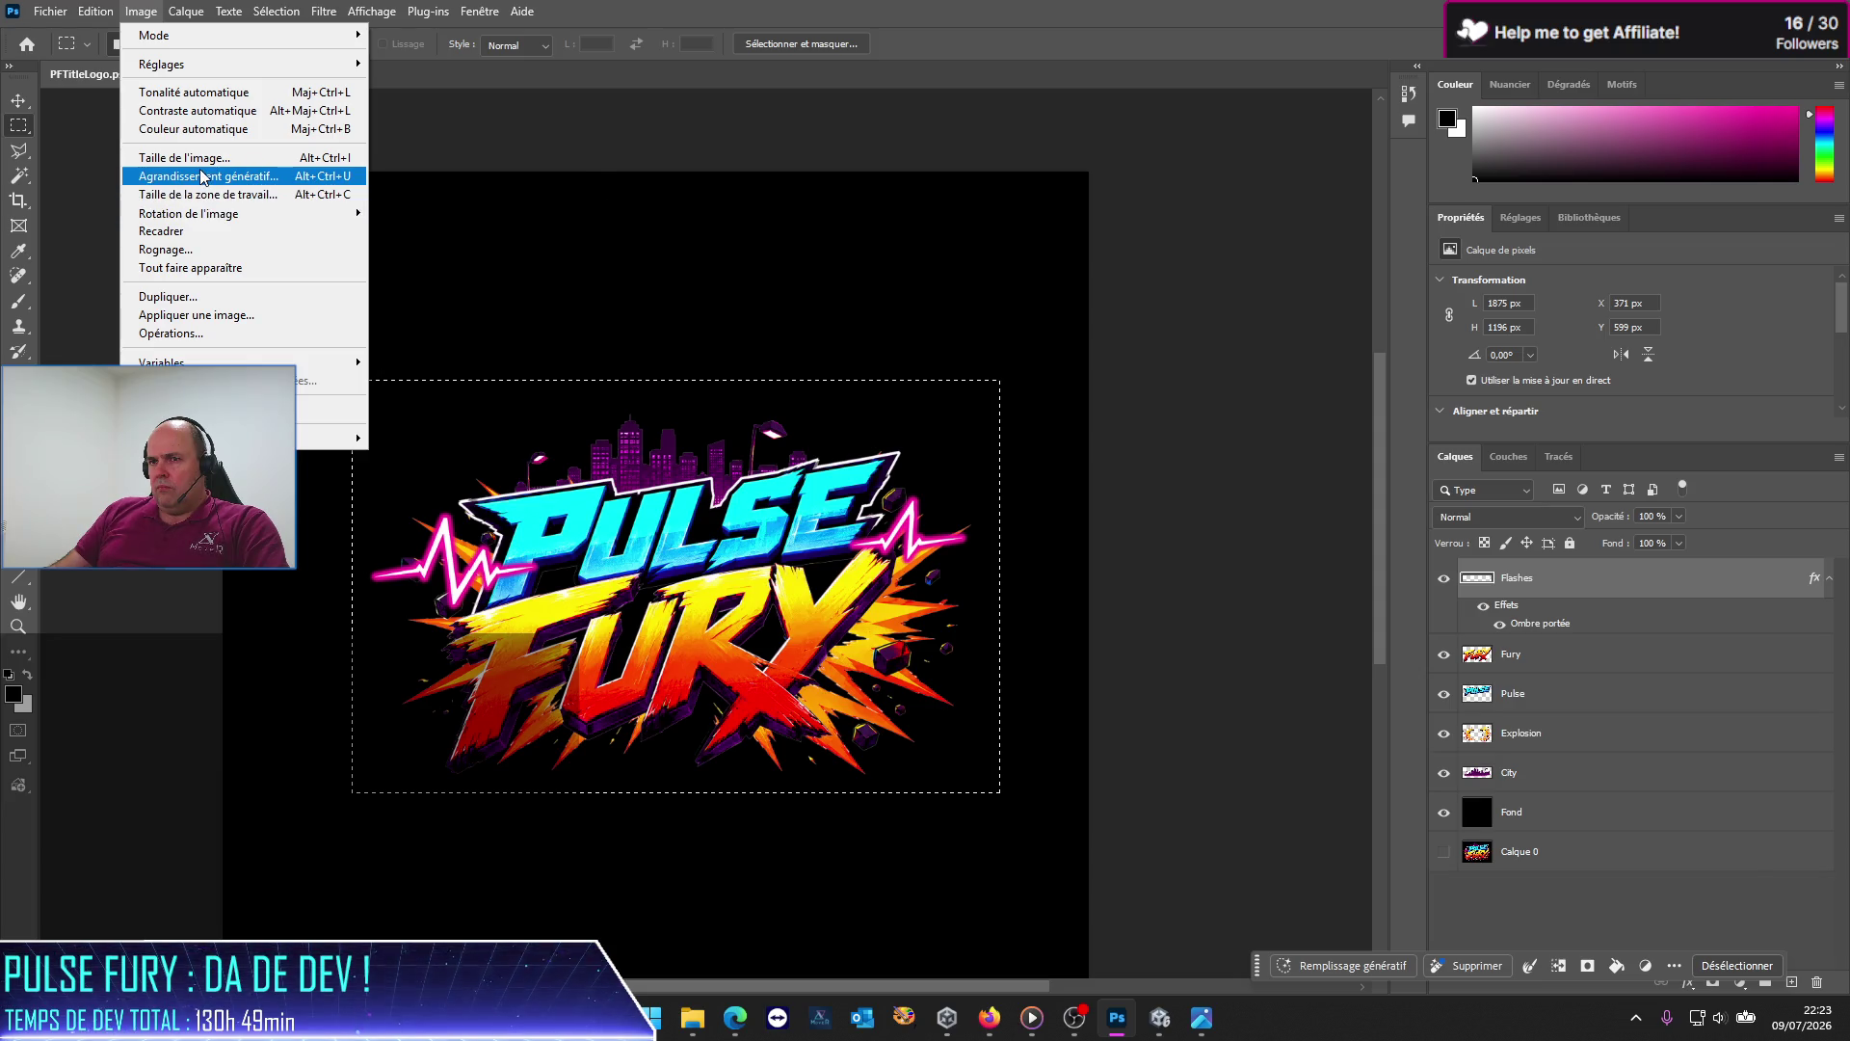
left_click(208, 194)
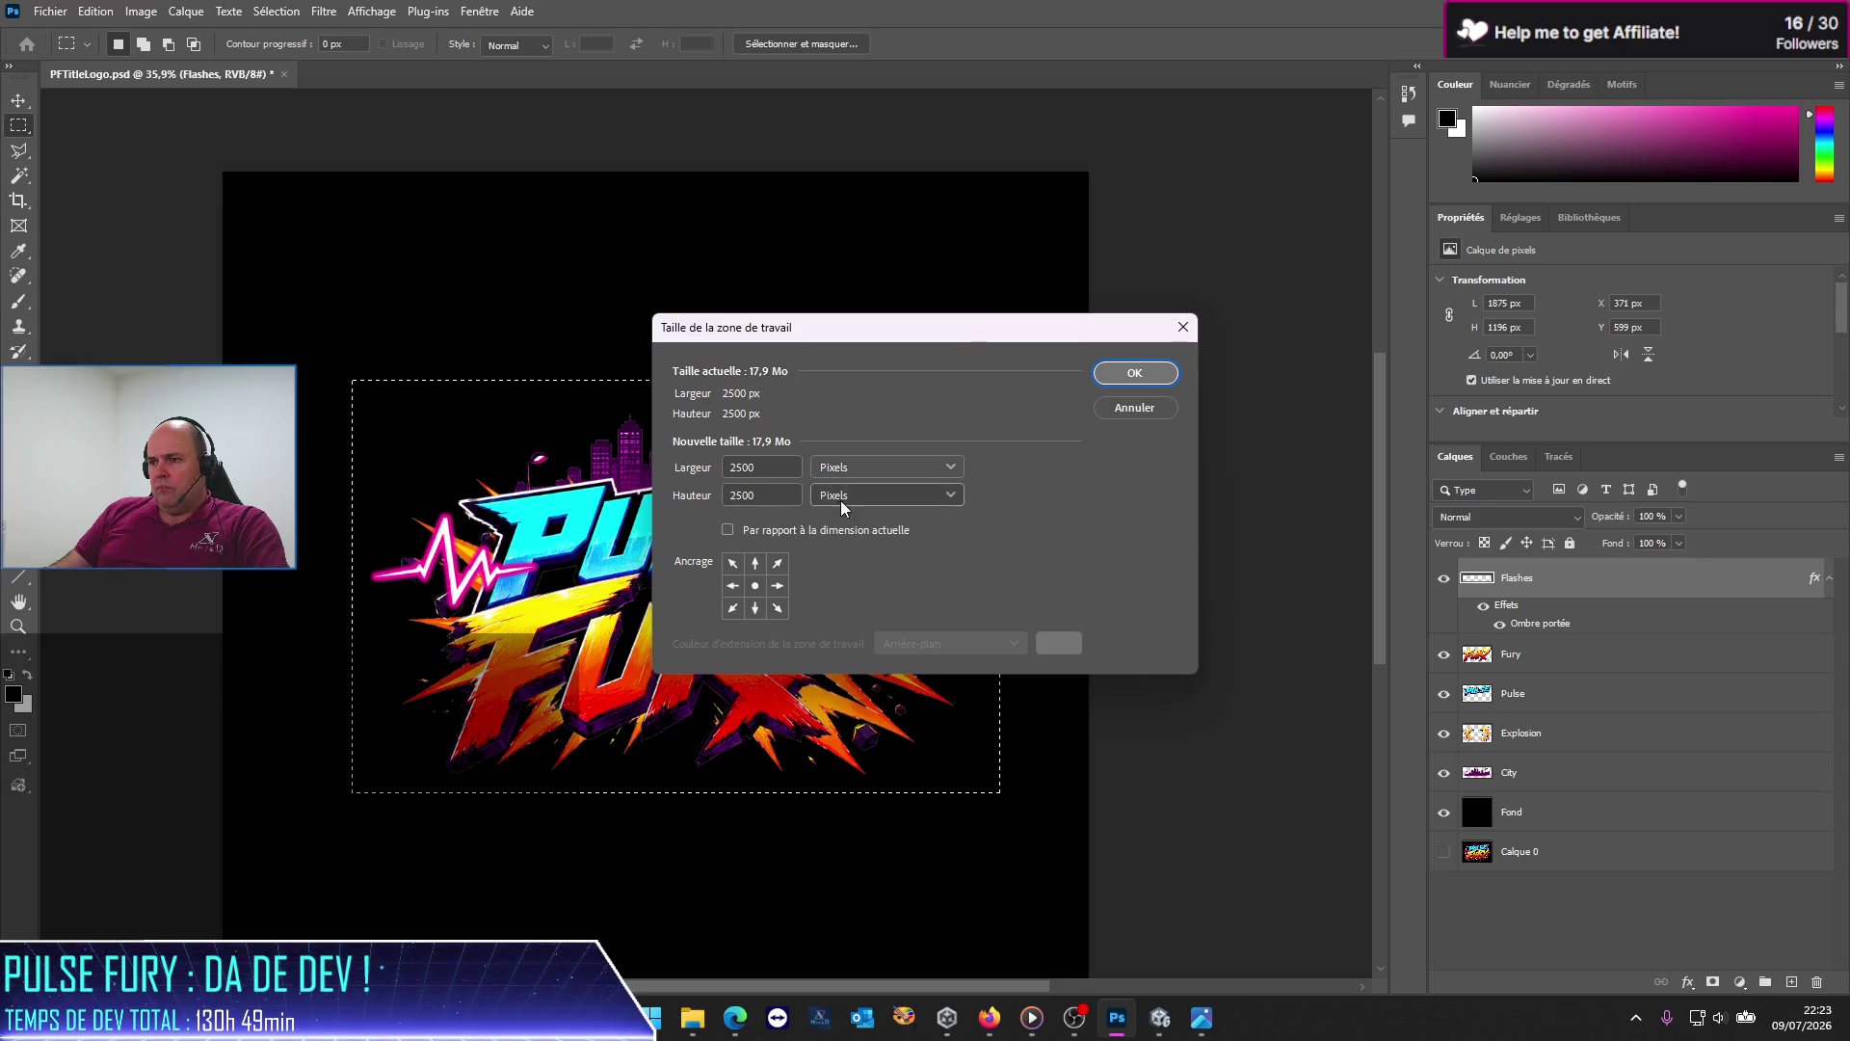
left_click(849, 535)
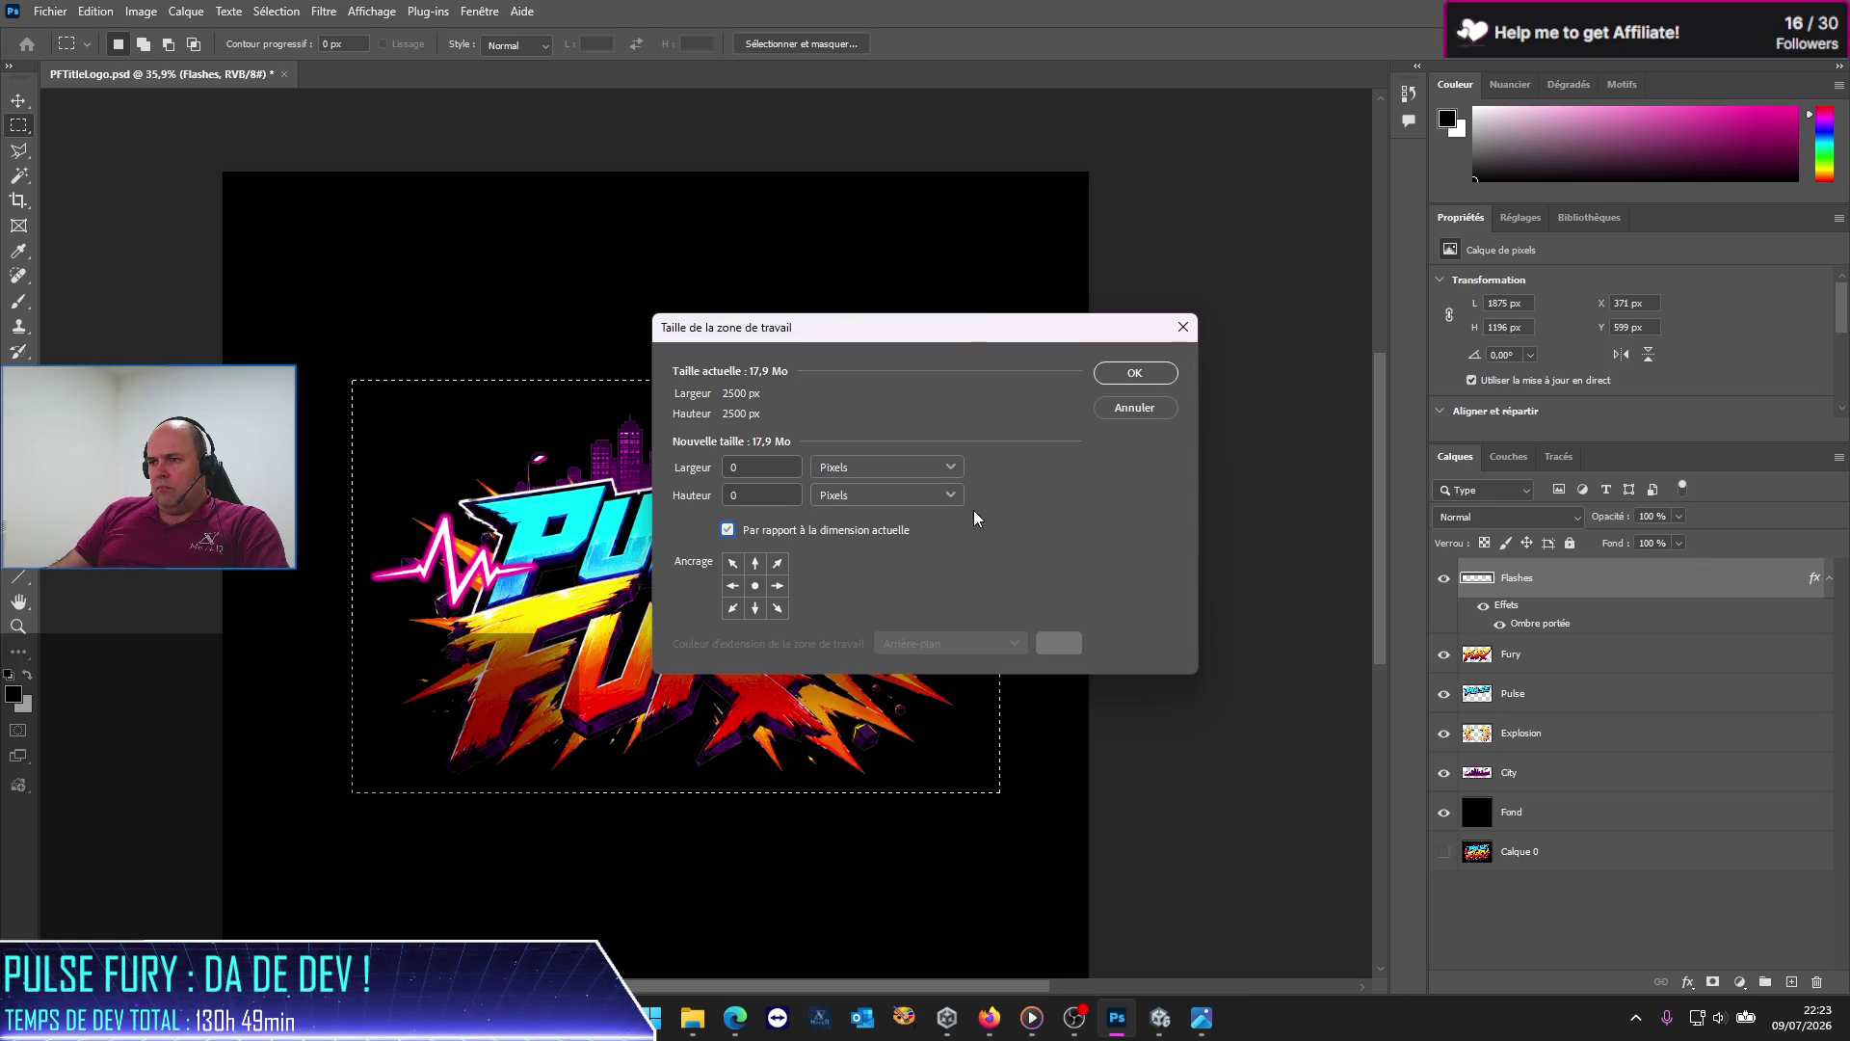
left_click(1134, 407)
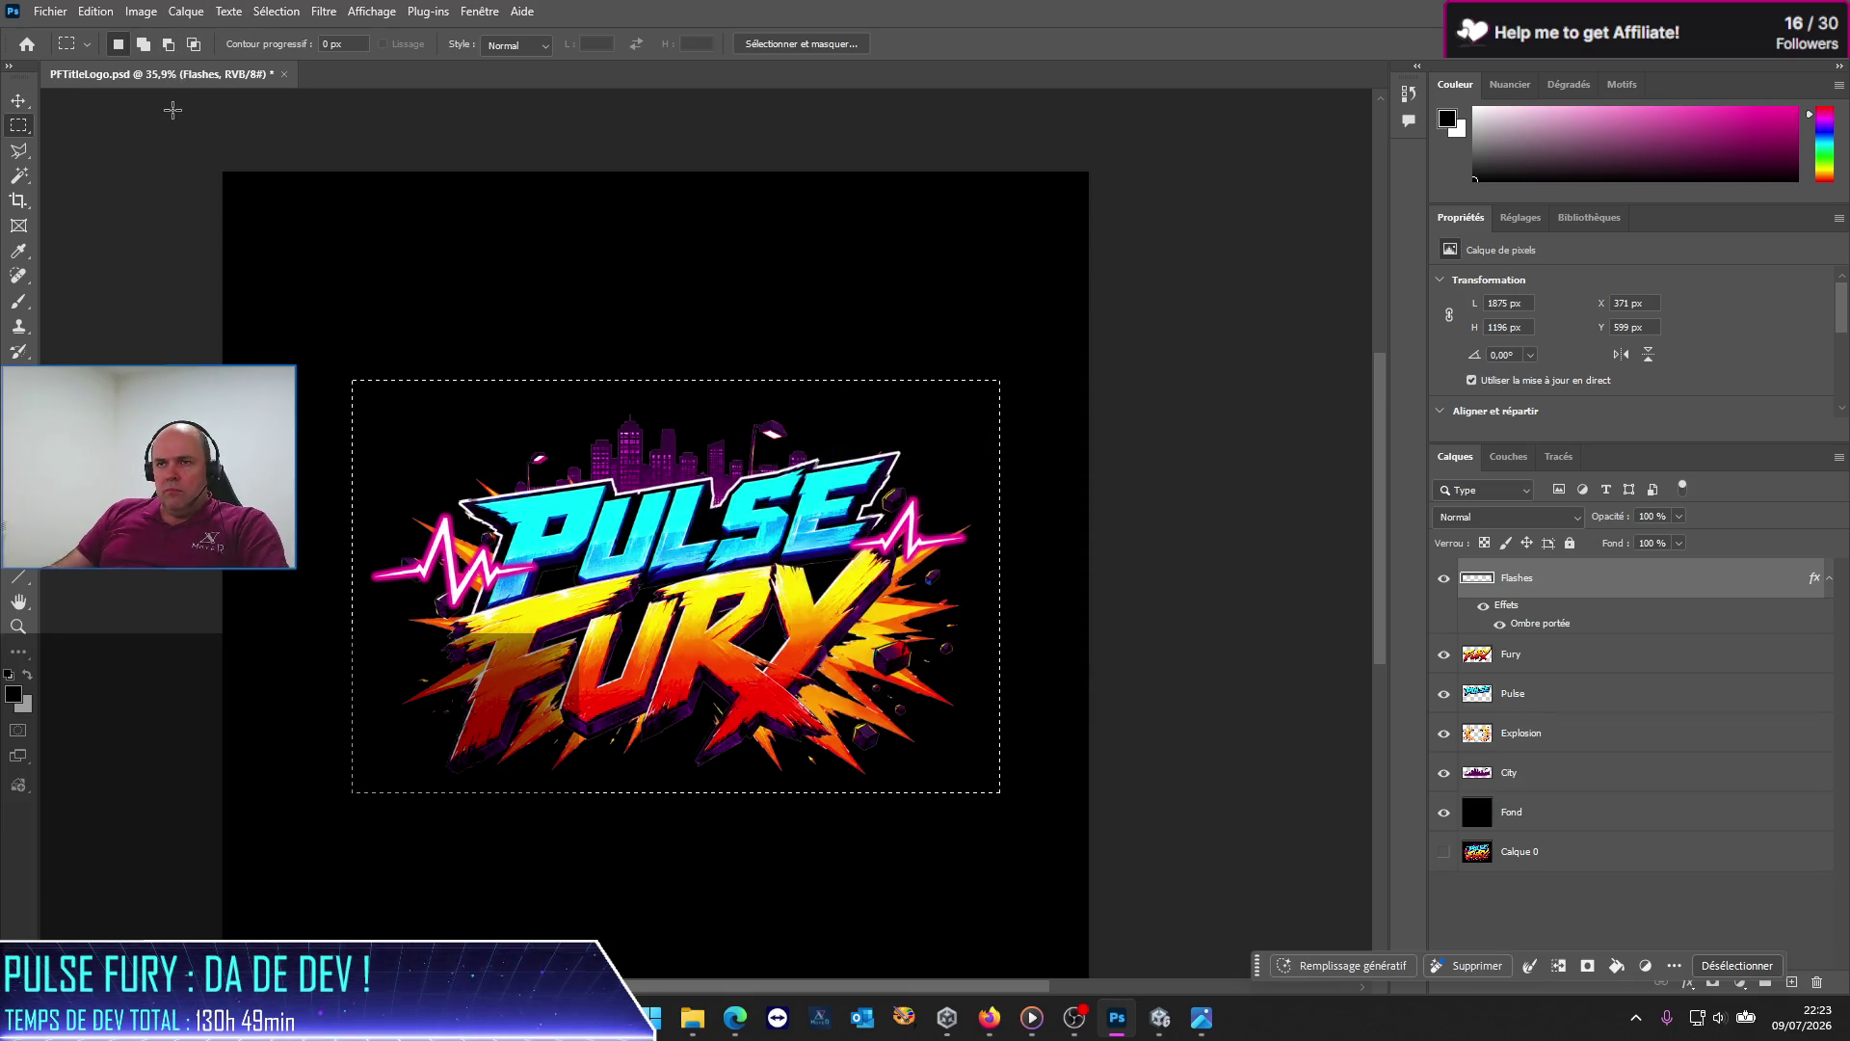
left_click(154, 13)
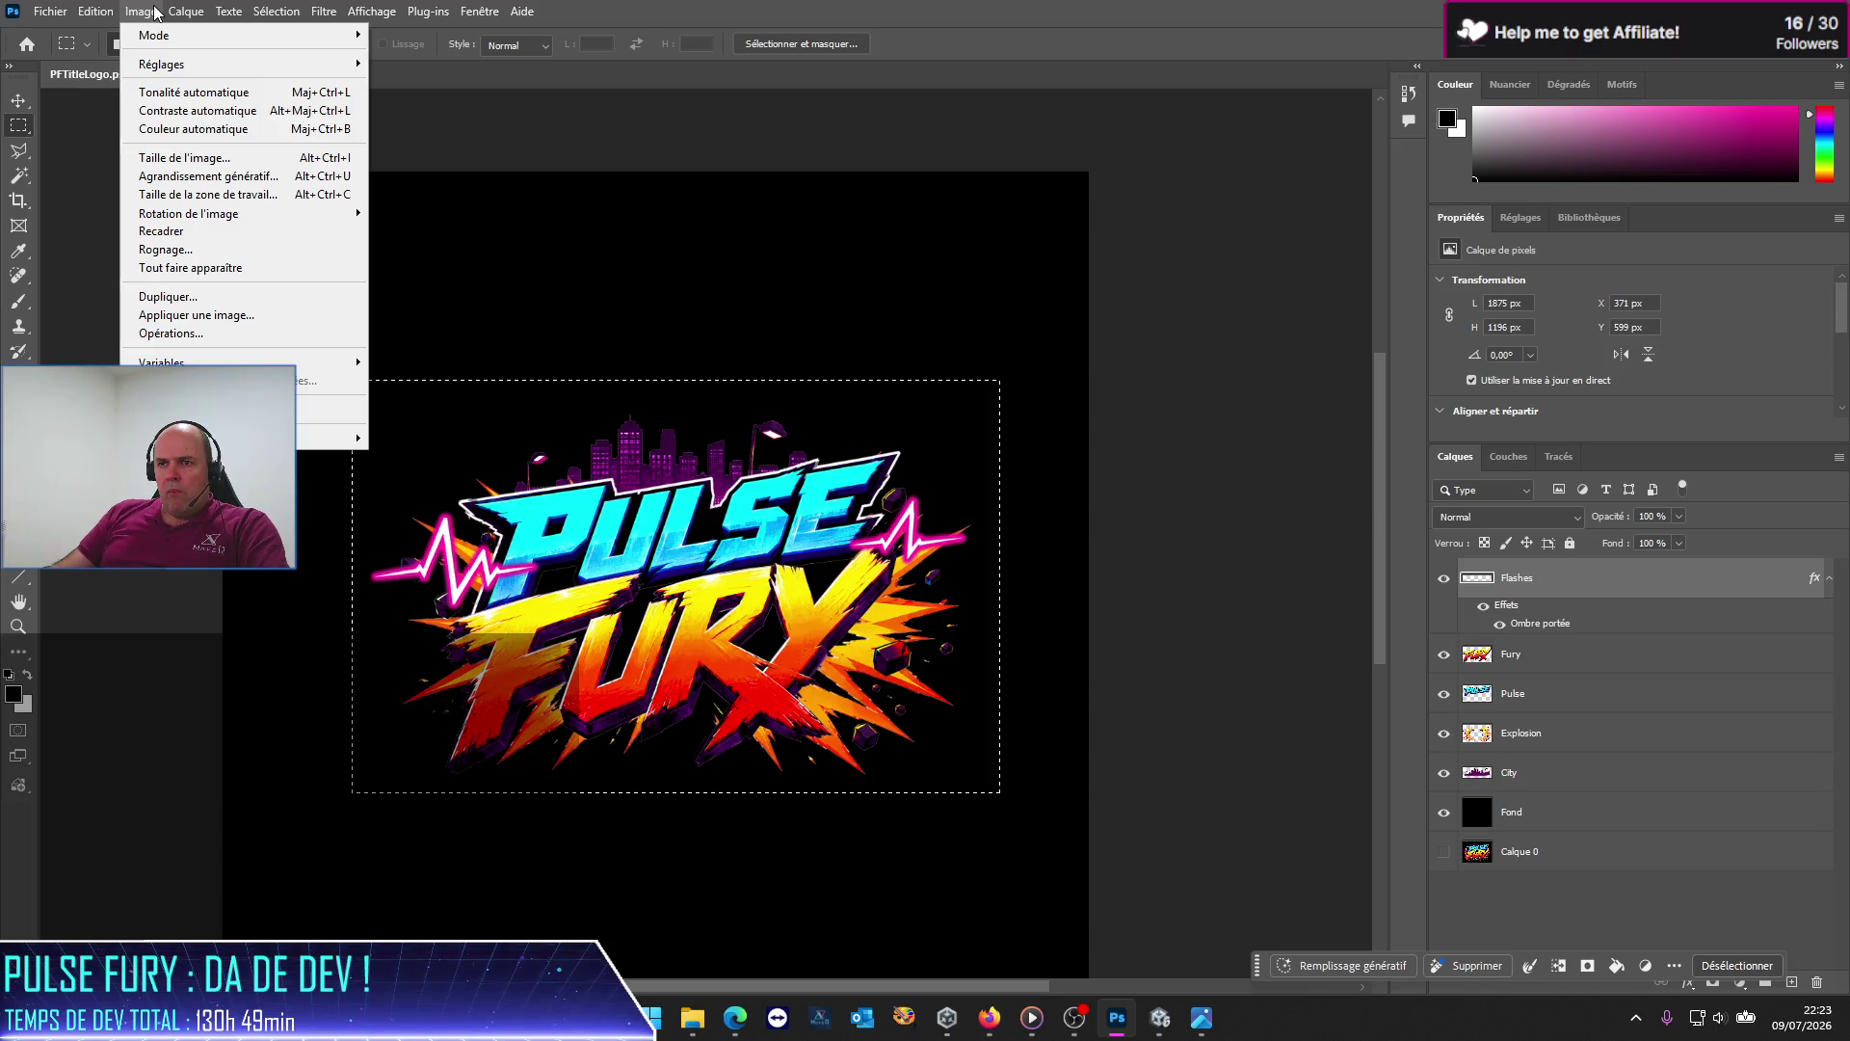
Step: Crop the canvas to the PULSE FURY logo, then redraw the selection tighter and crop again
left_click(193, 234)
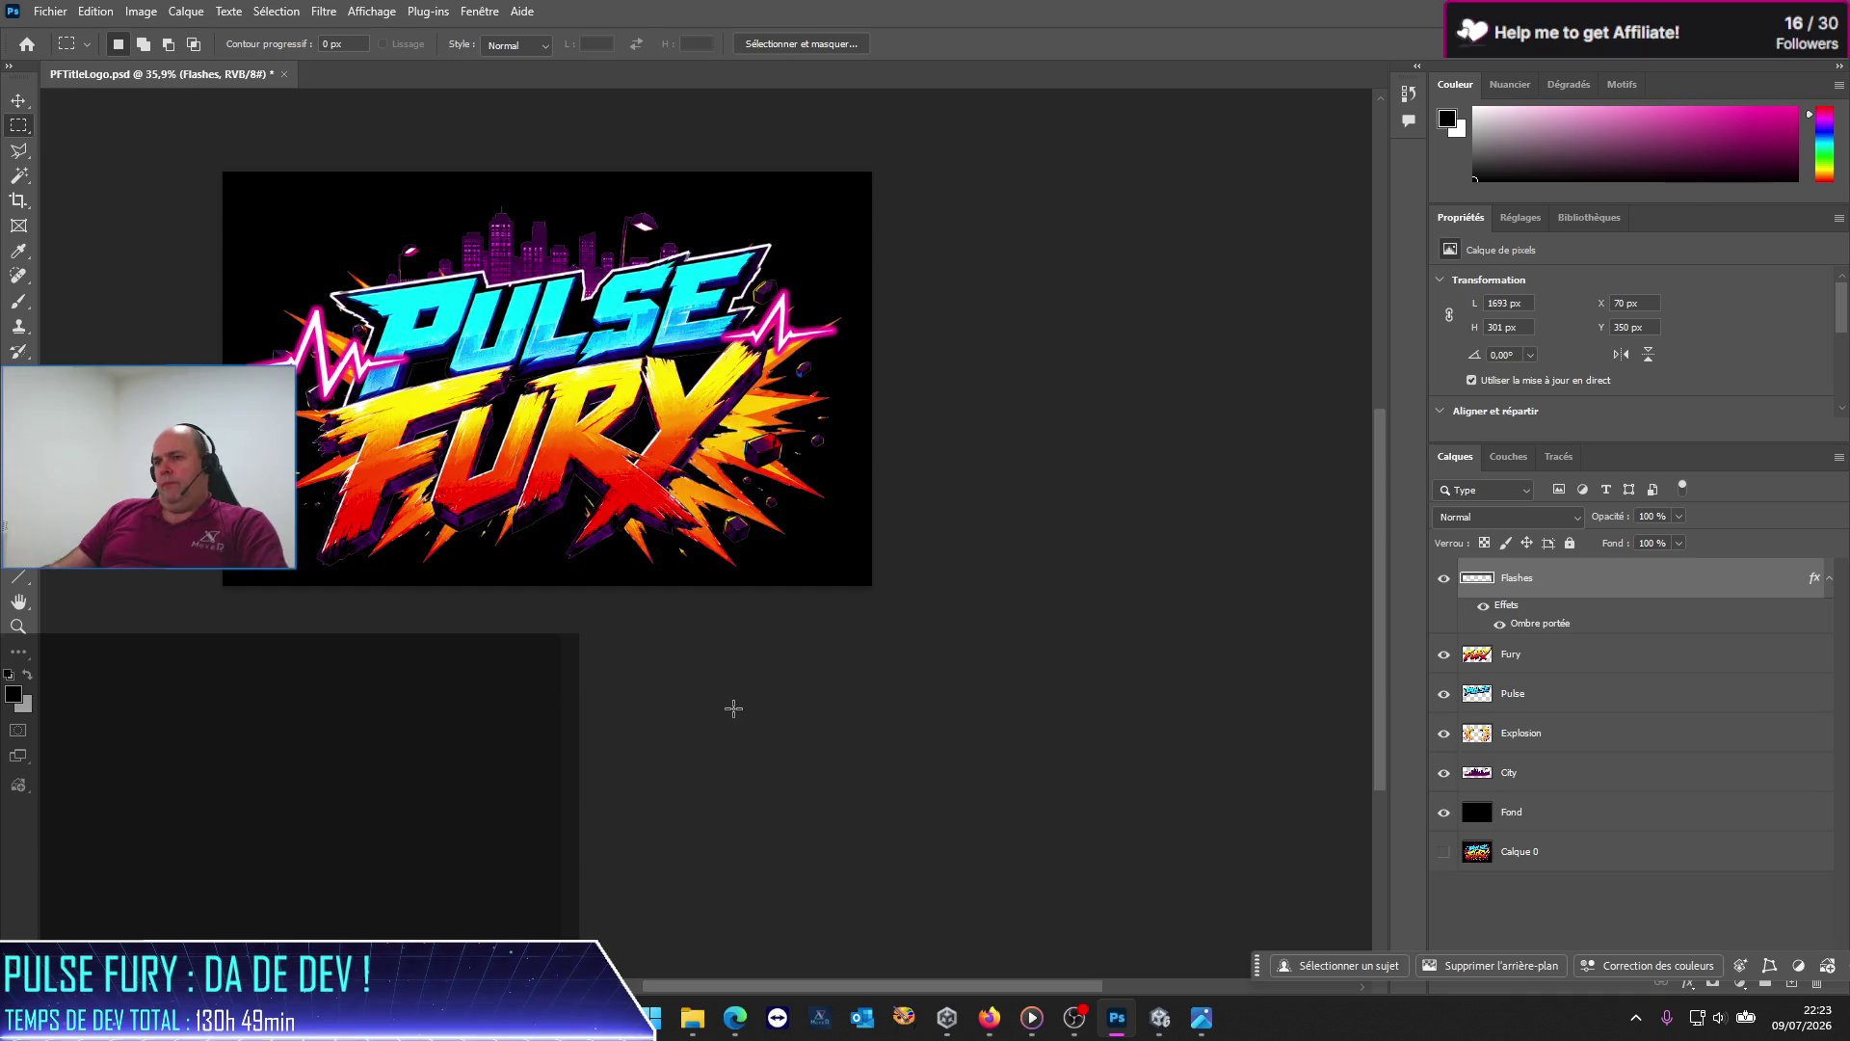
left_click_drag(976, 618, 157, 183)
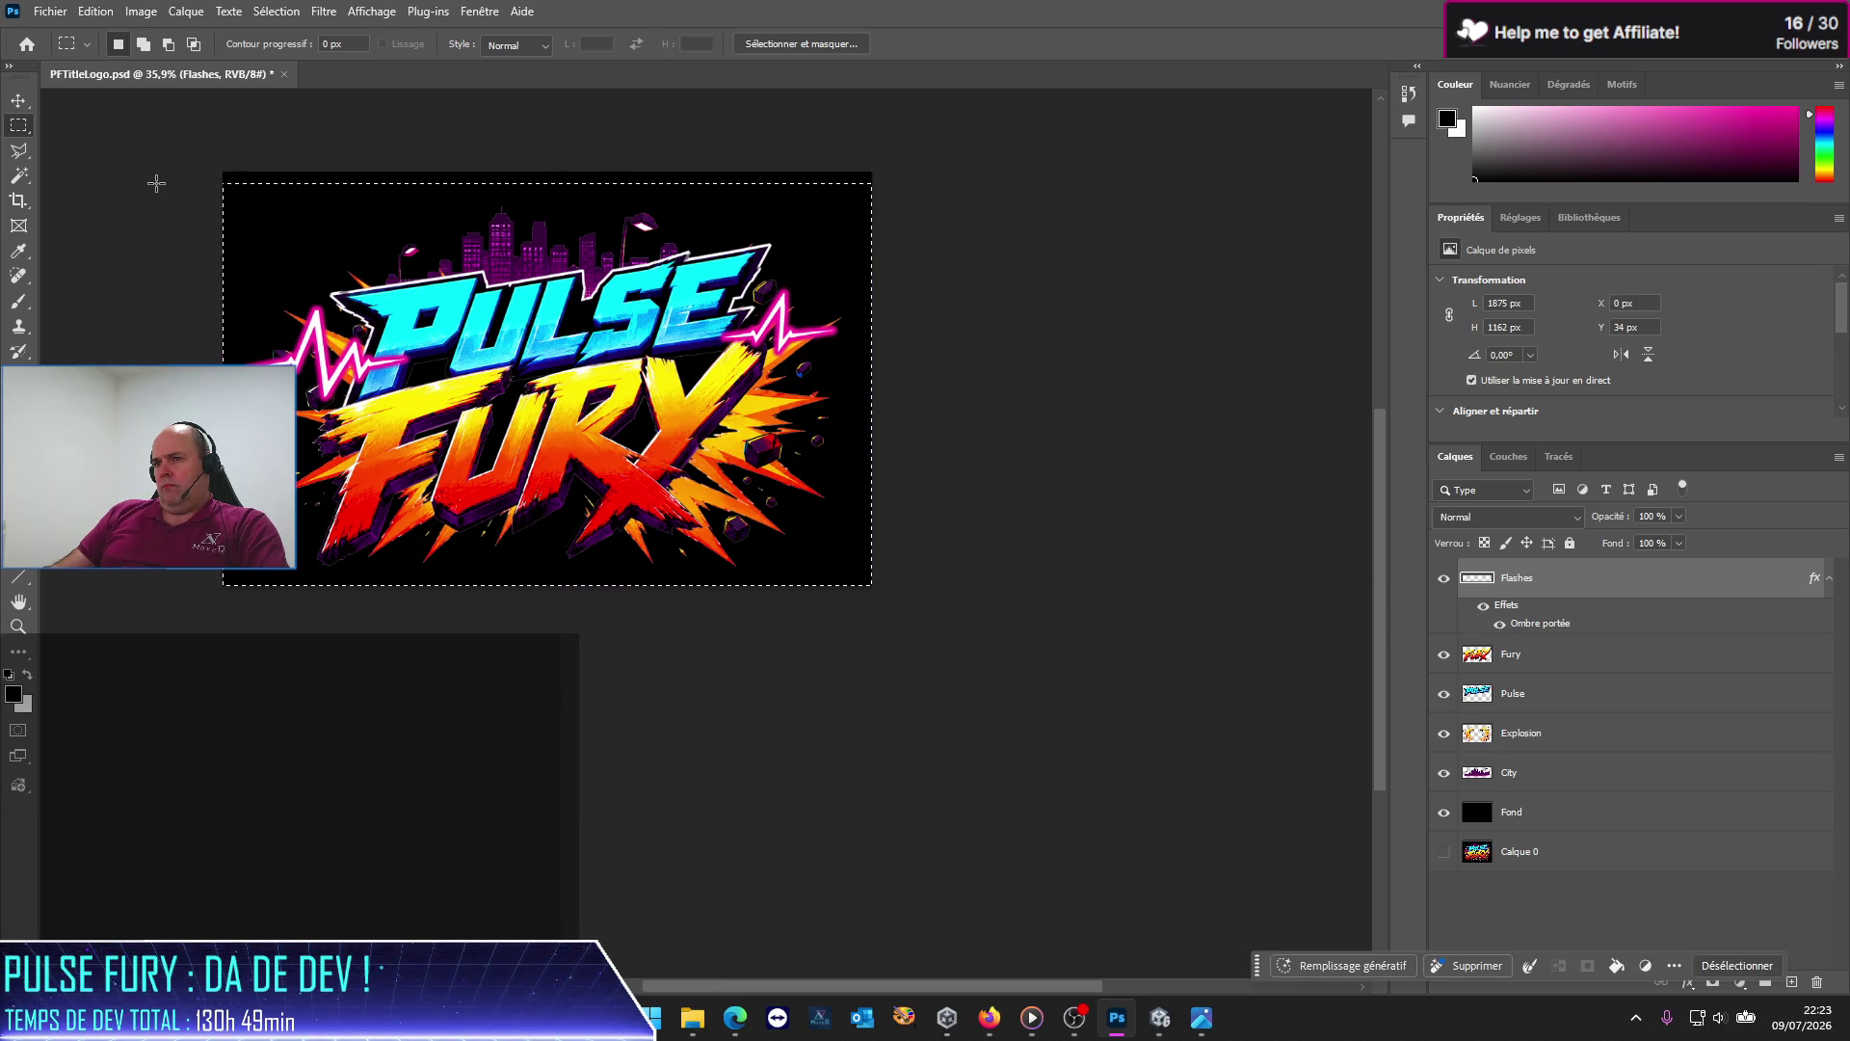
left_click(141, 11)
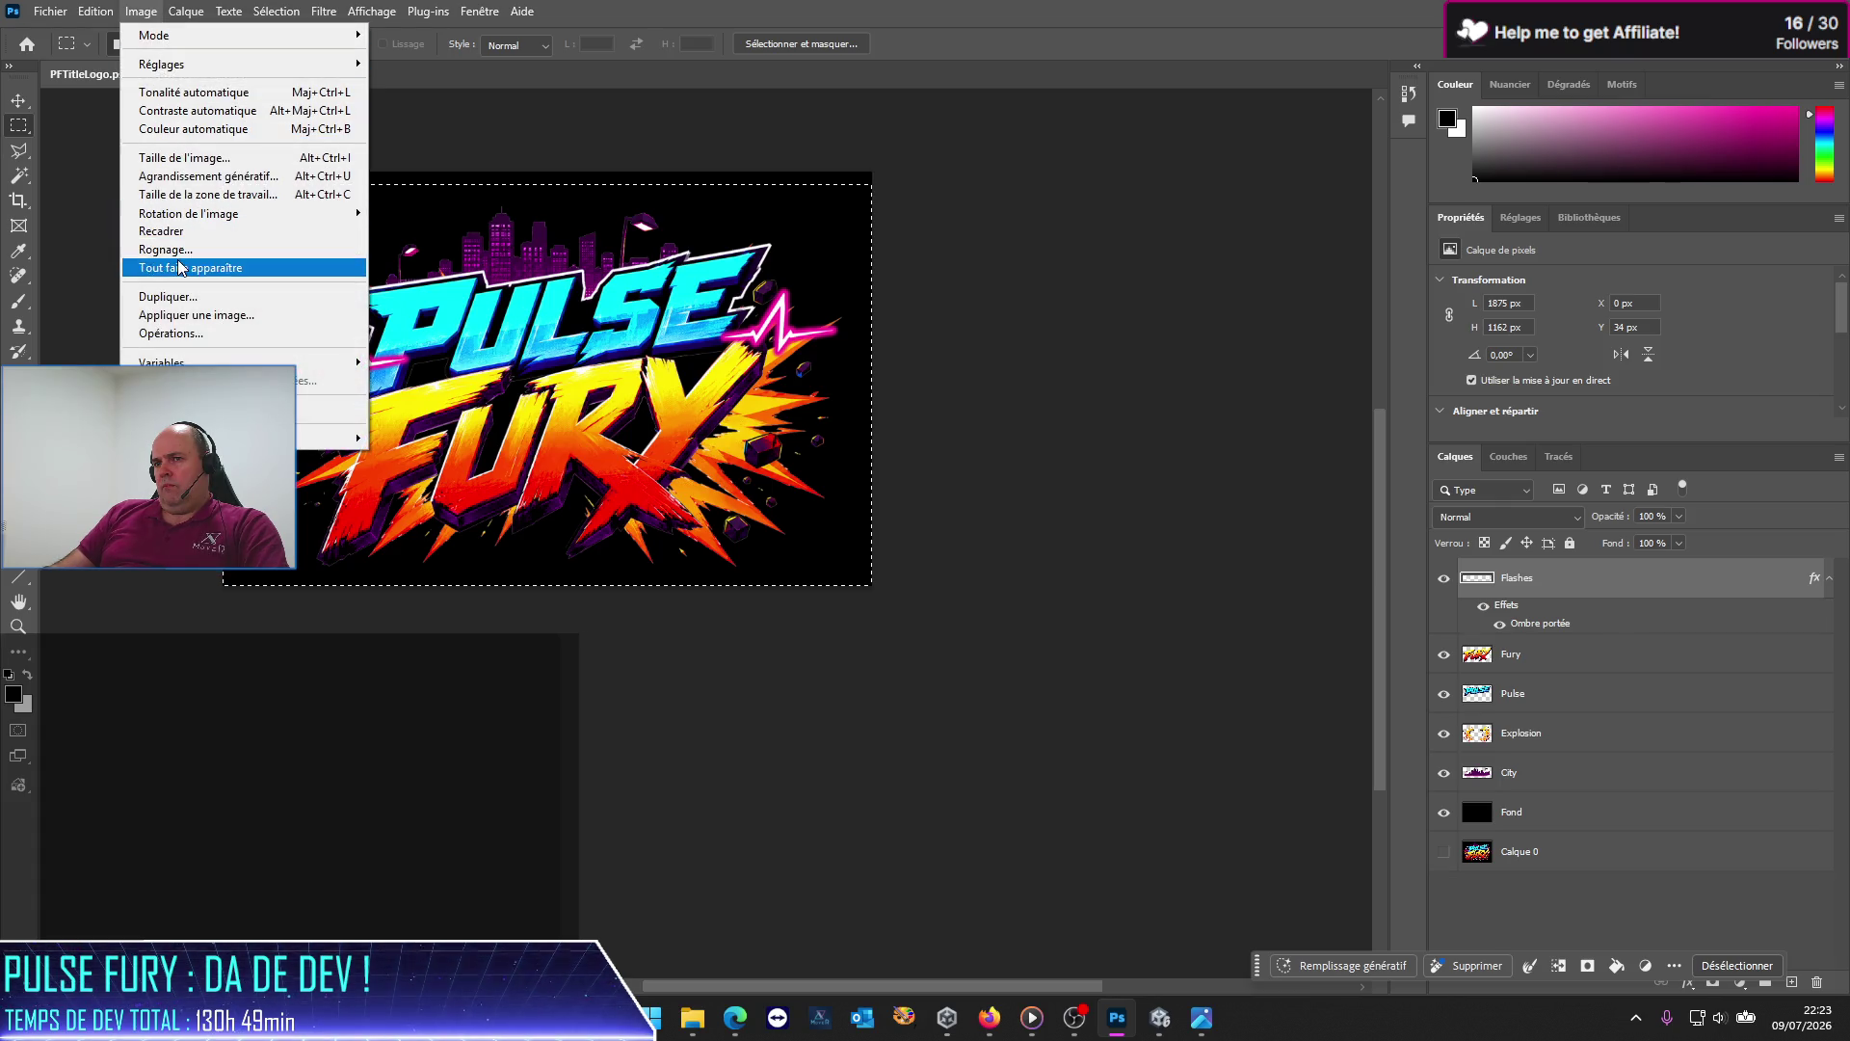
left_click(176, 231)
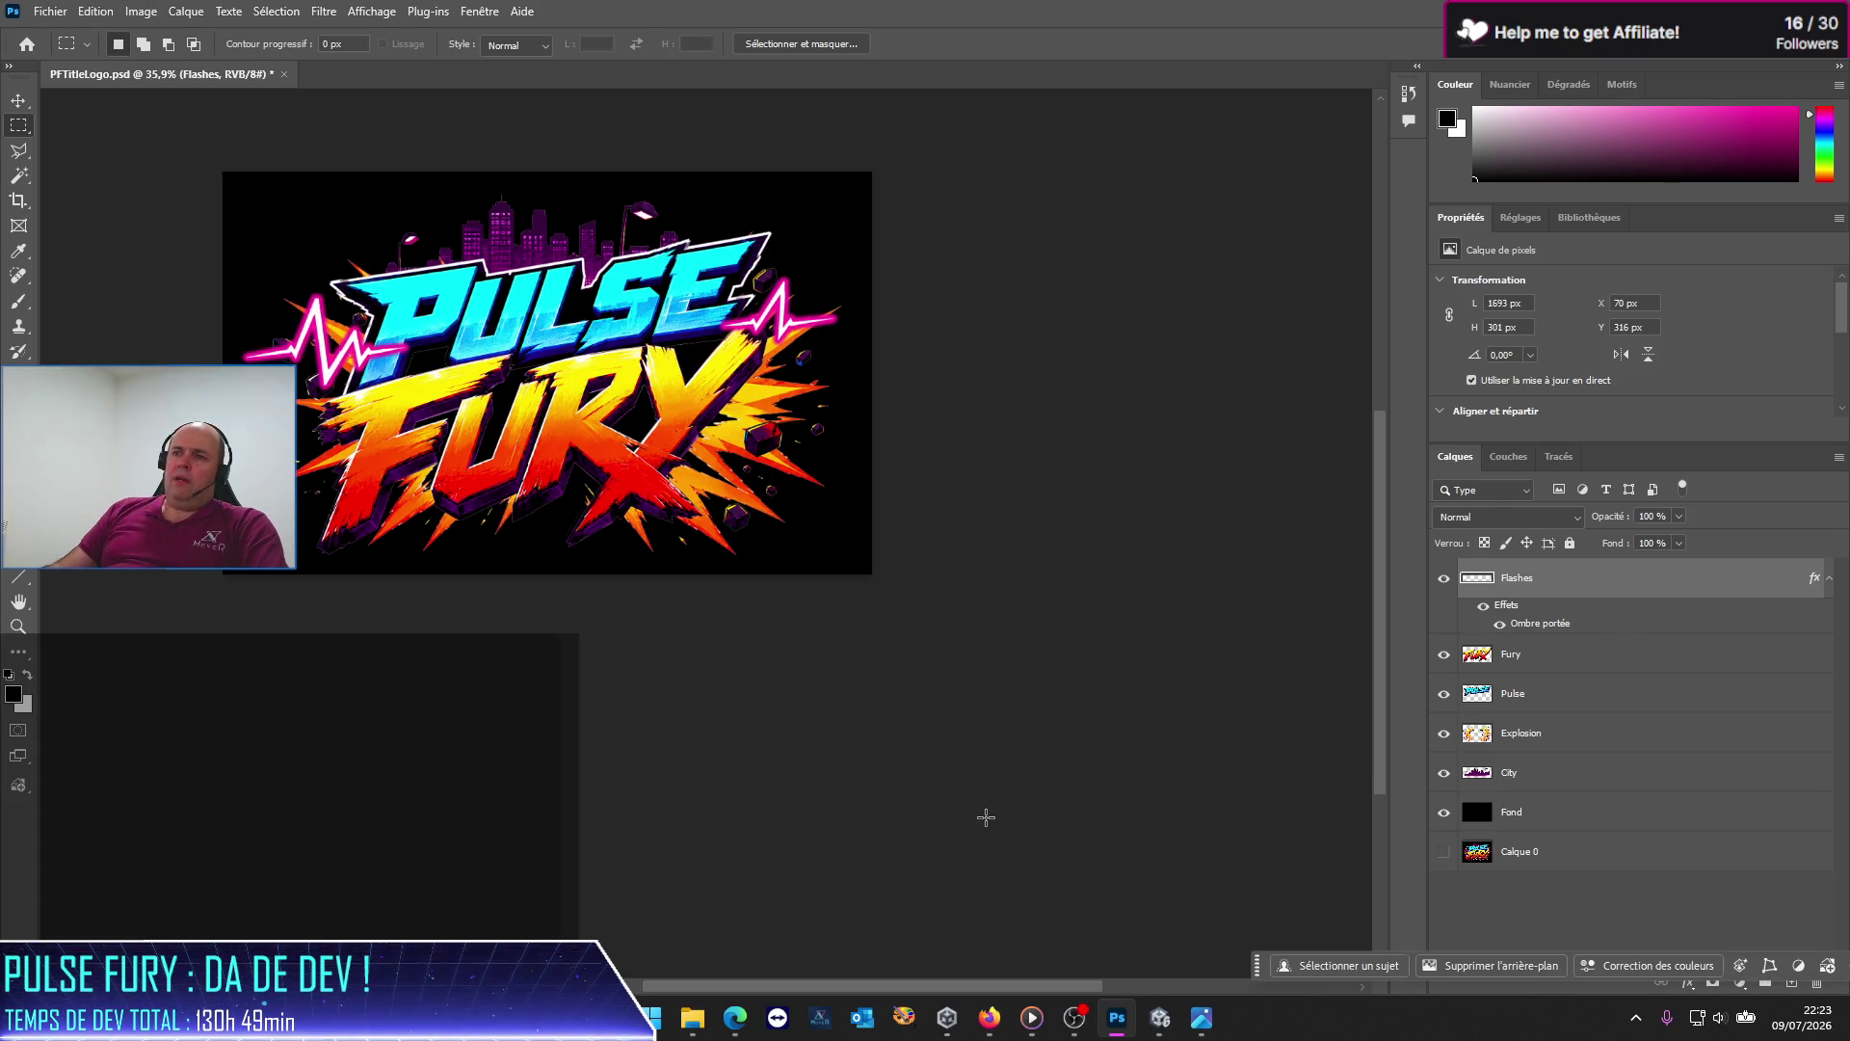
Step: Save the cropped logo document as PFTitleLogo.psd
left_click(50, 11)
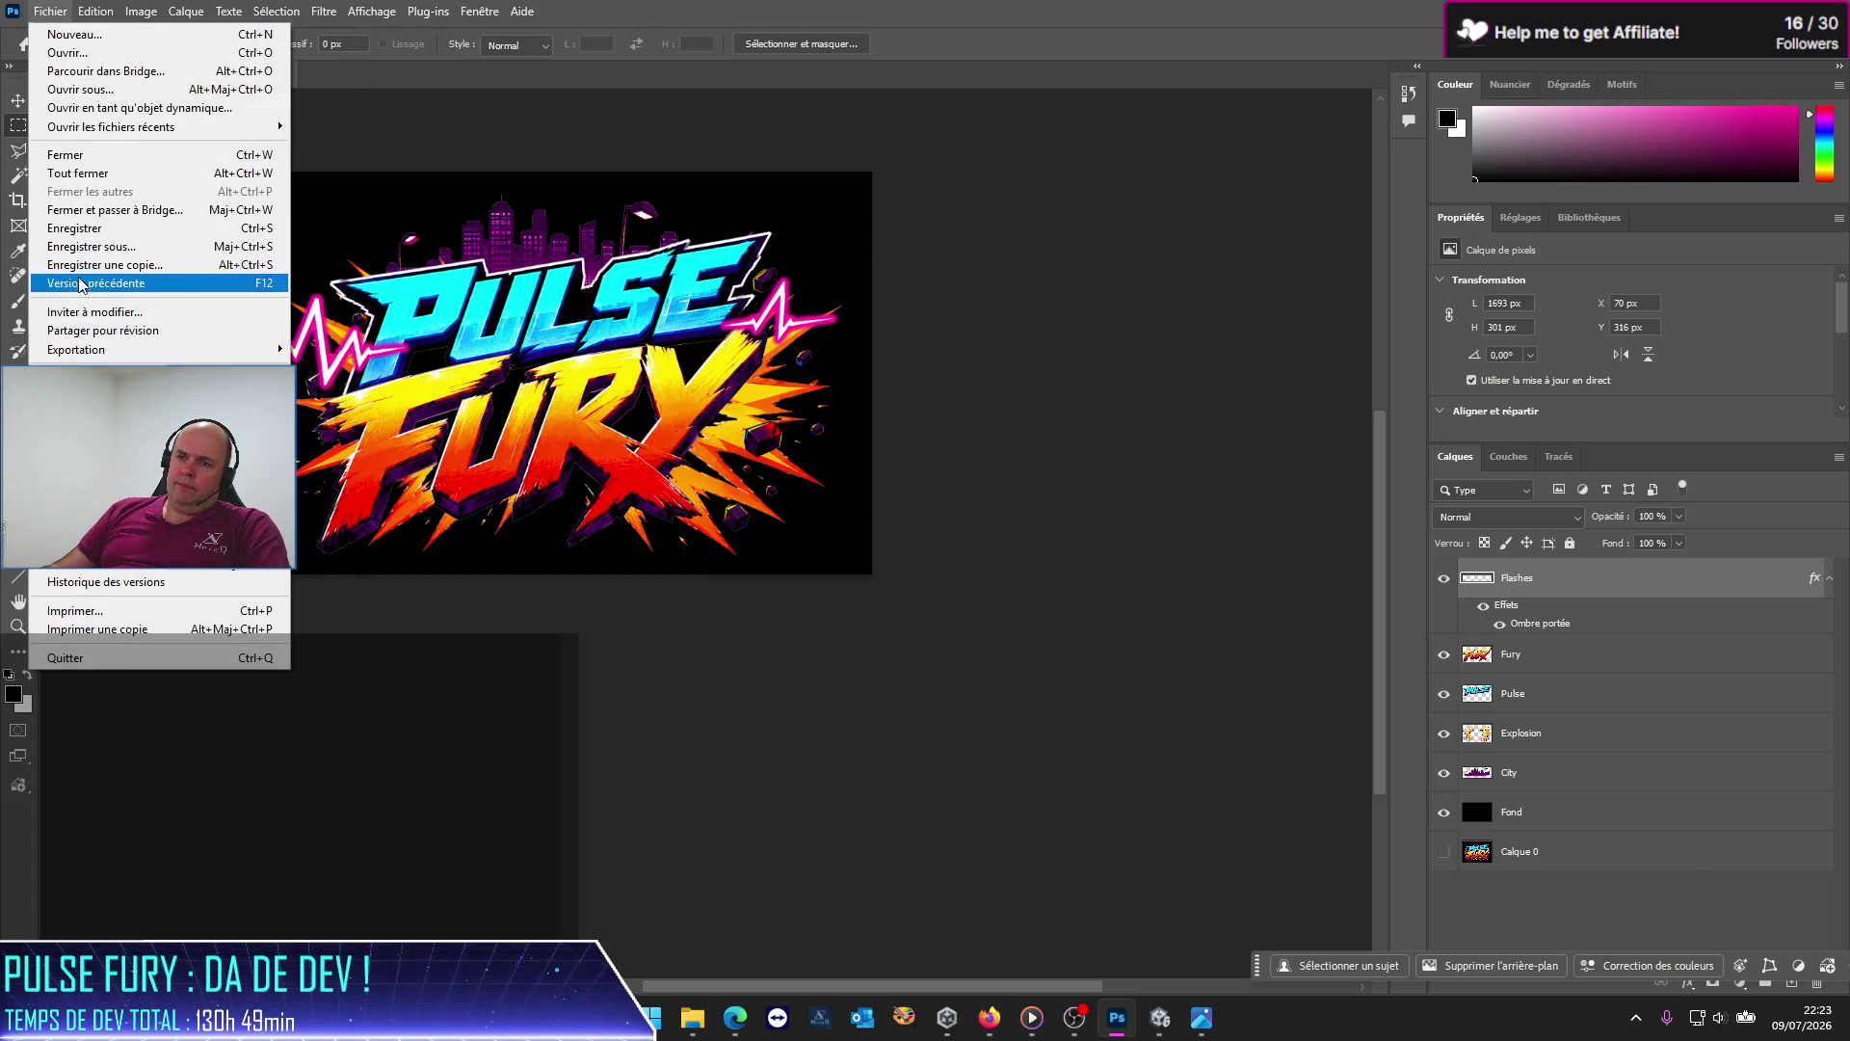
left_click(74, 228)
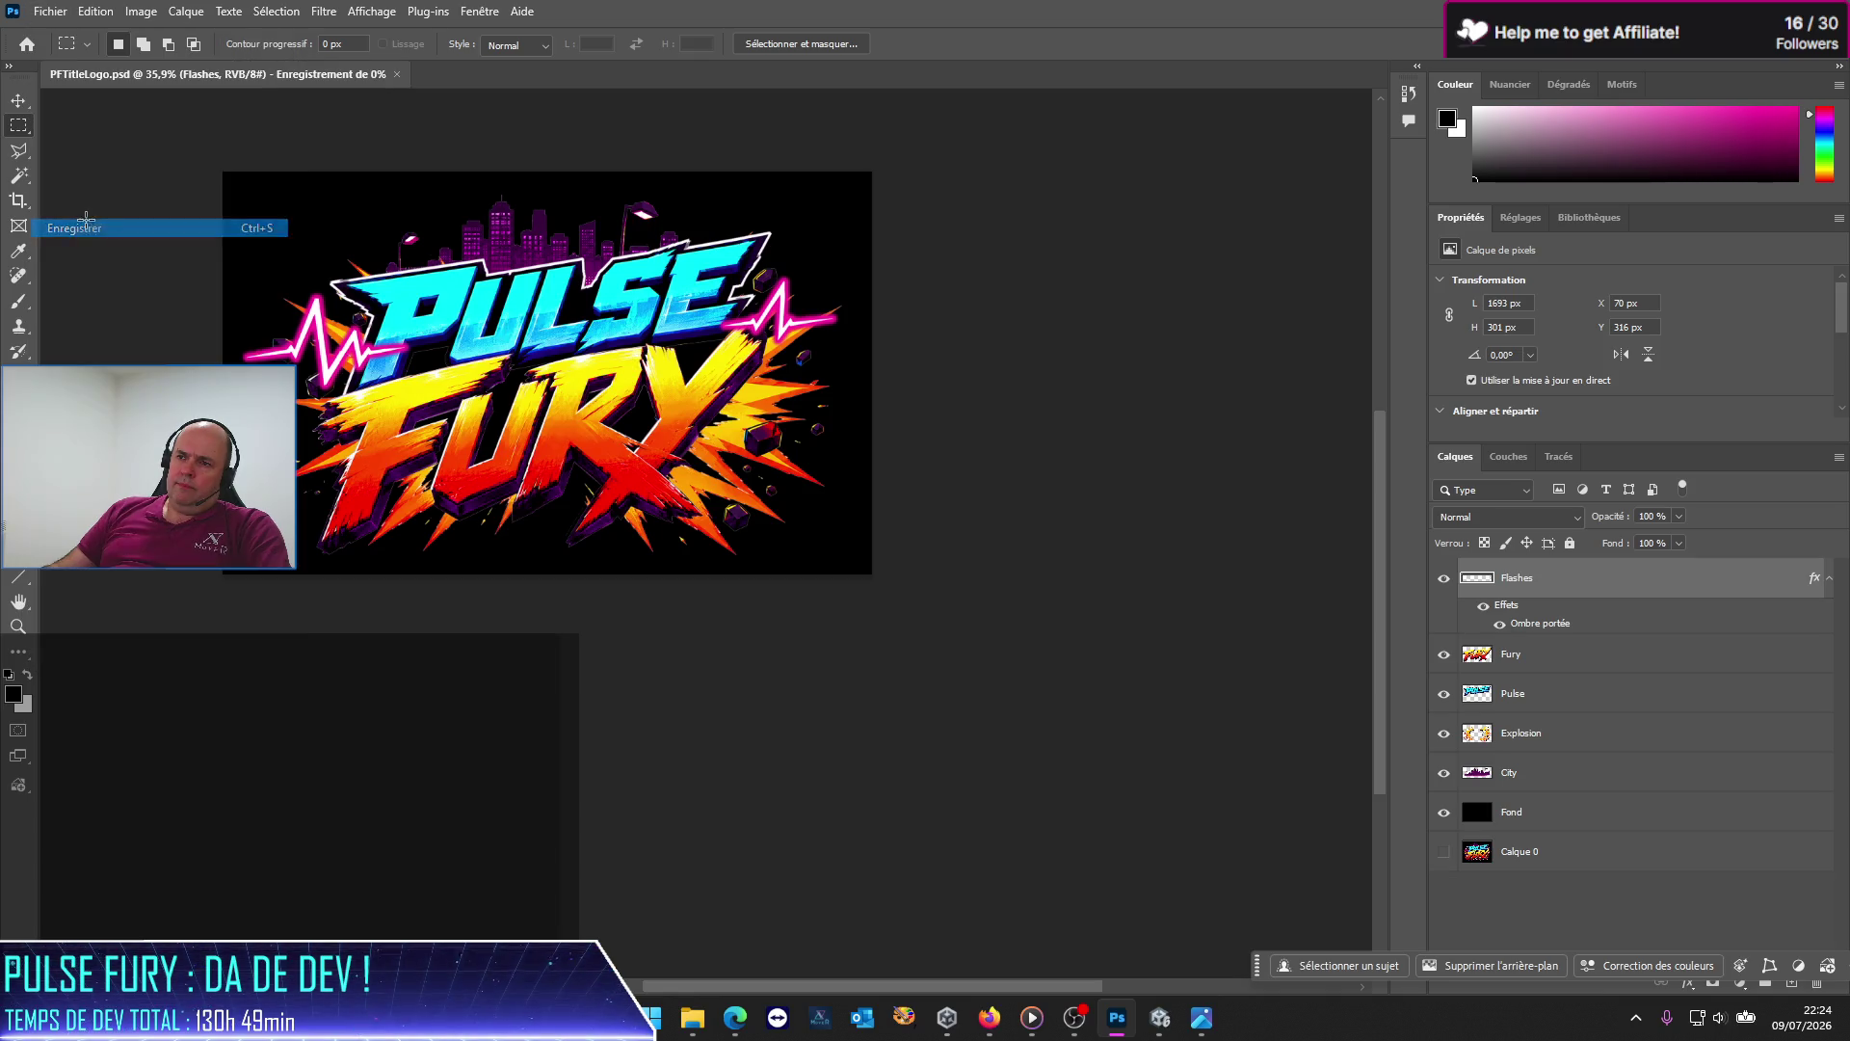
scroll(536, 433, "up", 1)
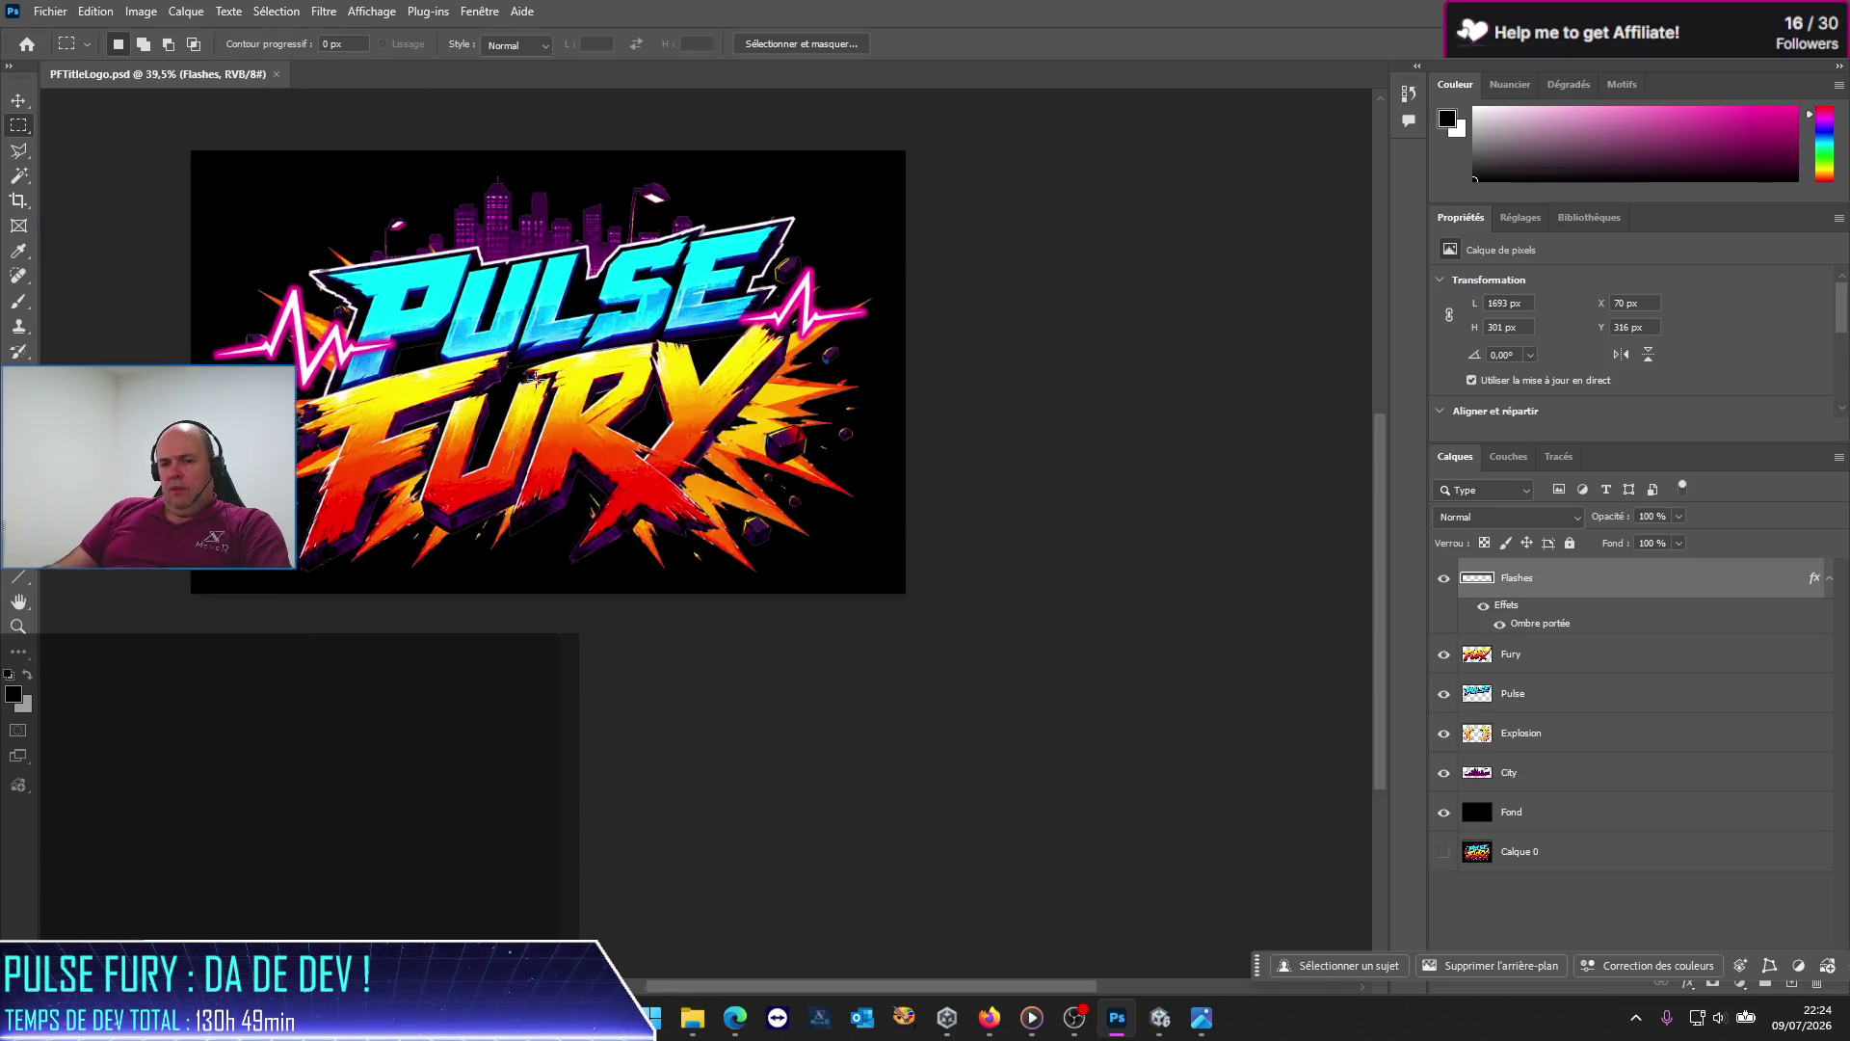
scroll(550, 453, "up", 2)
scroll(565, 472, "up", 2)
scroll(564, 472, "down", 1)
scroll(540, 469, "down", 1)
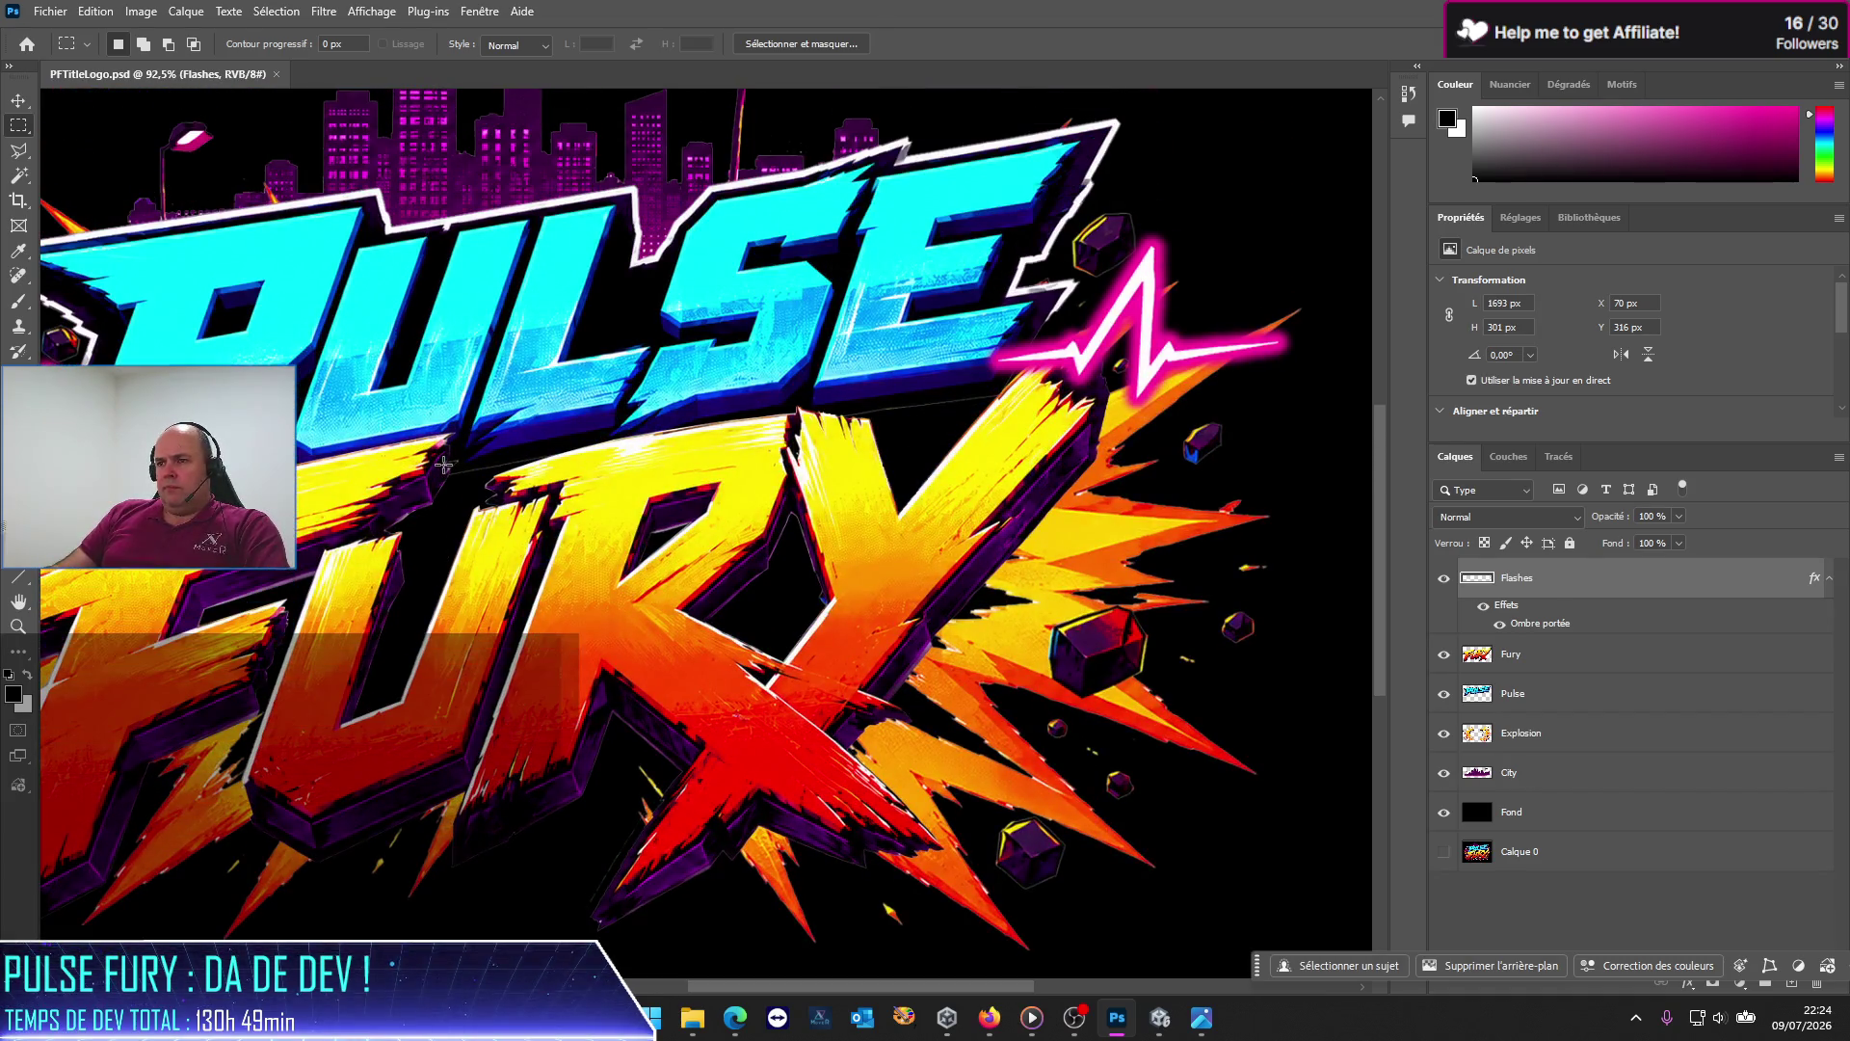
scroll(462, 466, "up", 3)
scroll(443, 465, "up", 1)
scroll(443, 466, "down", 3)
scroll(382, 672, "up", 2)
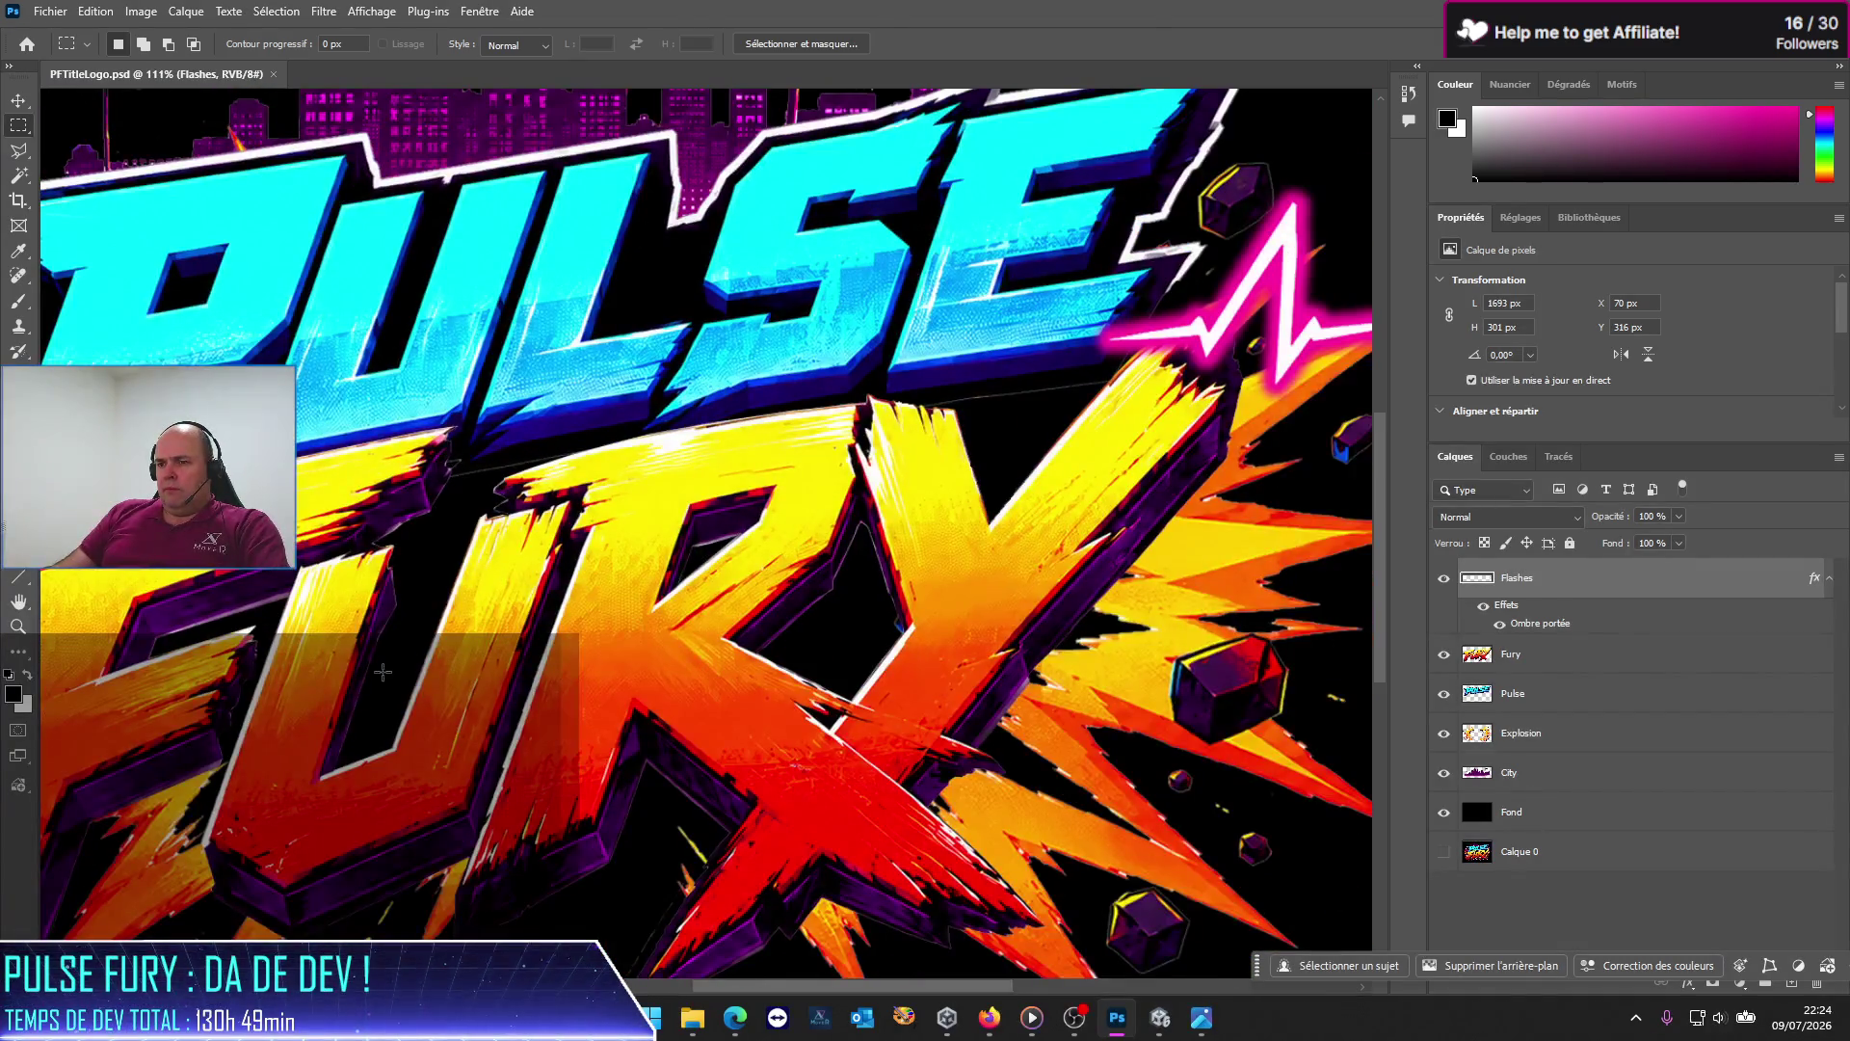
scroll(368, 711, "down", 3)
scroll(433, 675, "down", 1)
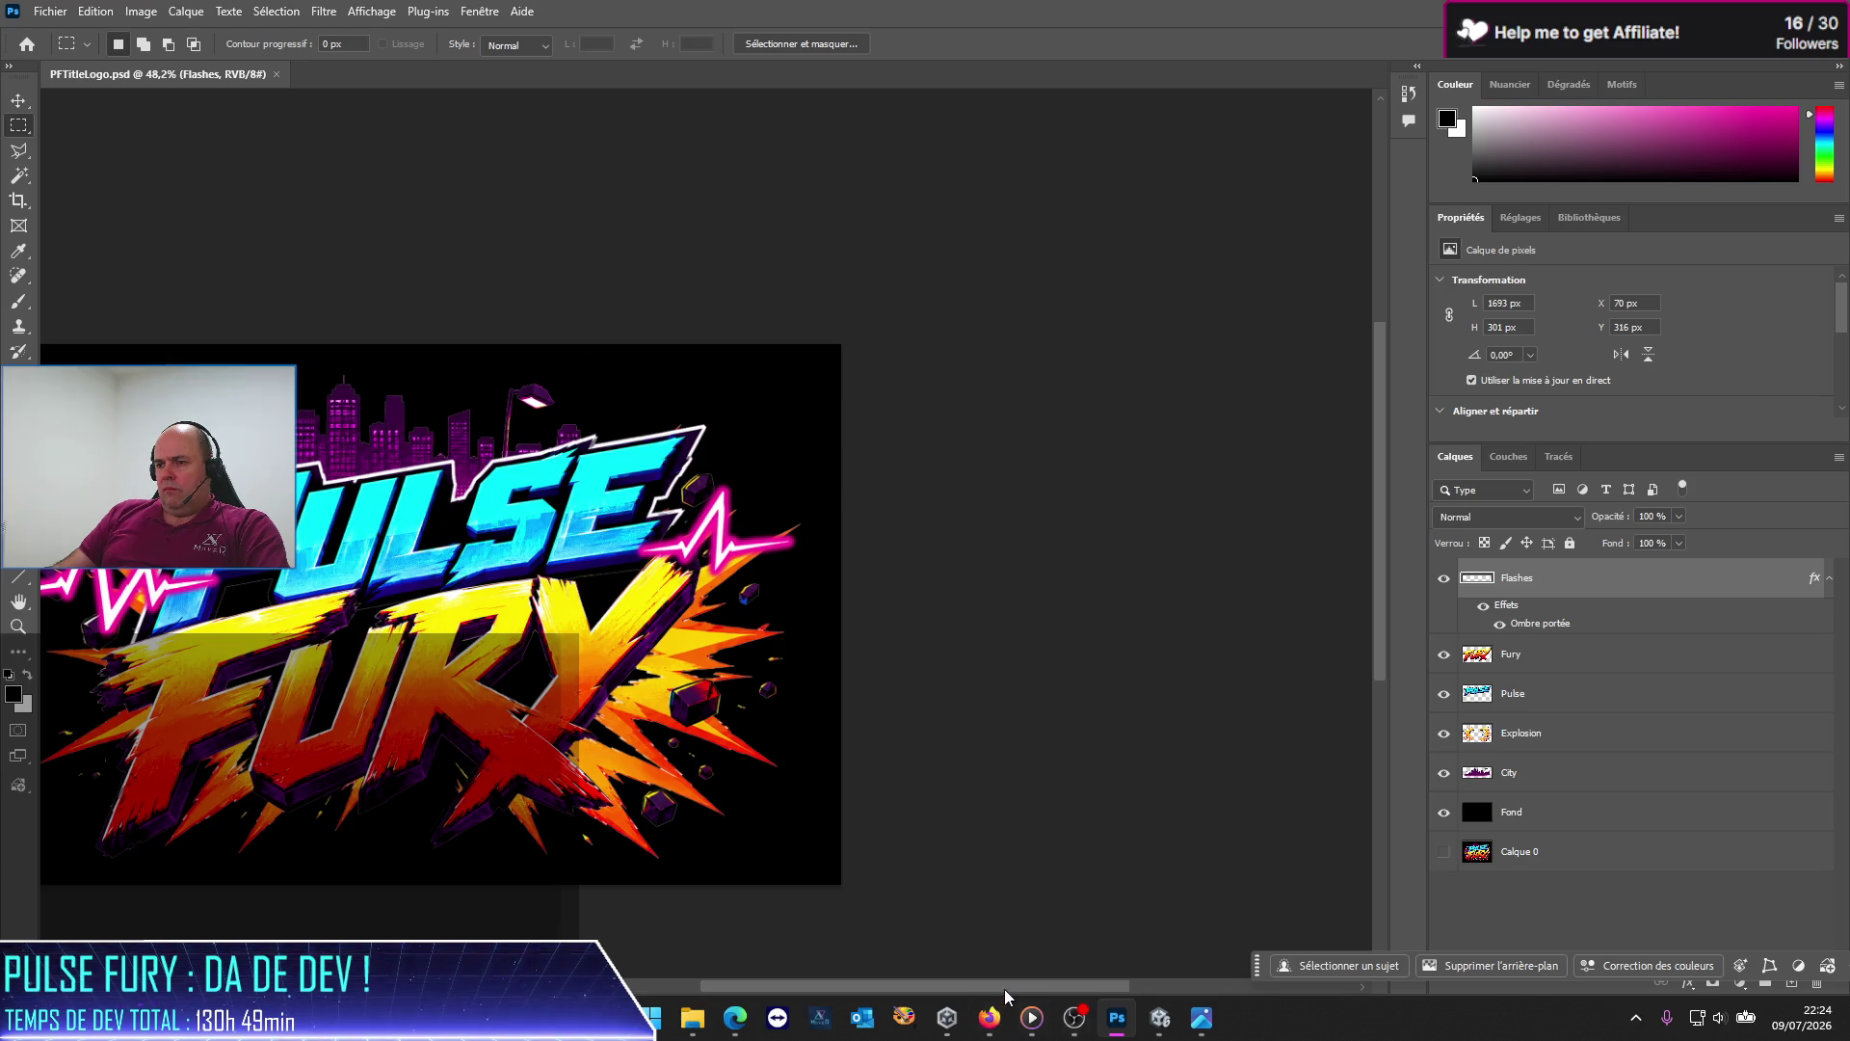
Step: Hide and reshow the Fond background layer to check the logo's transparency
left_click_drag(1006, 985, 891, 987)
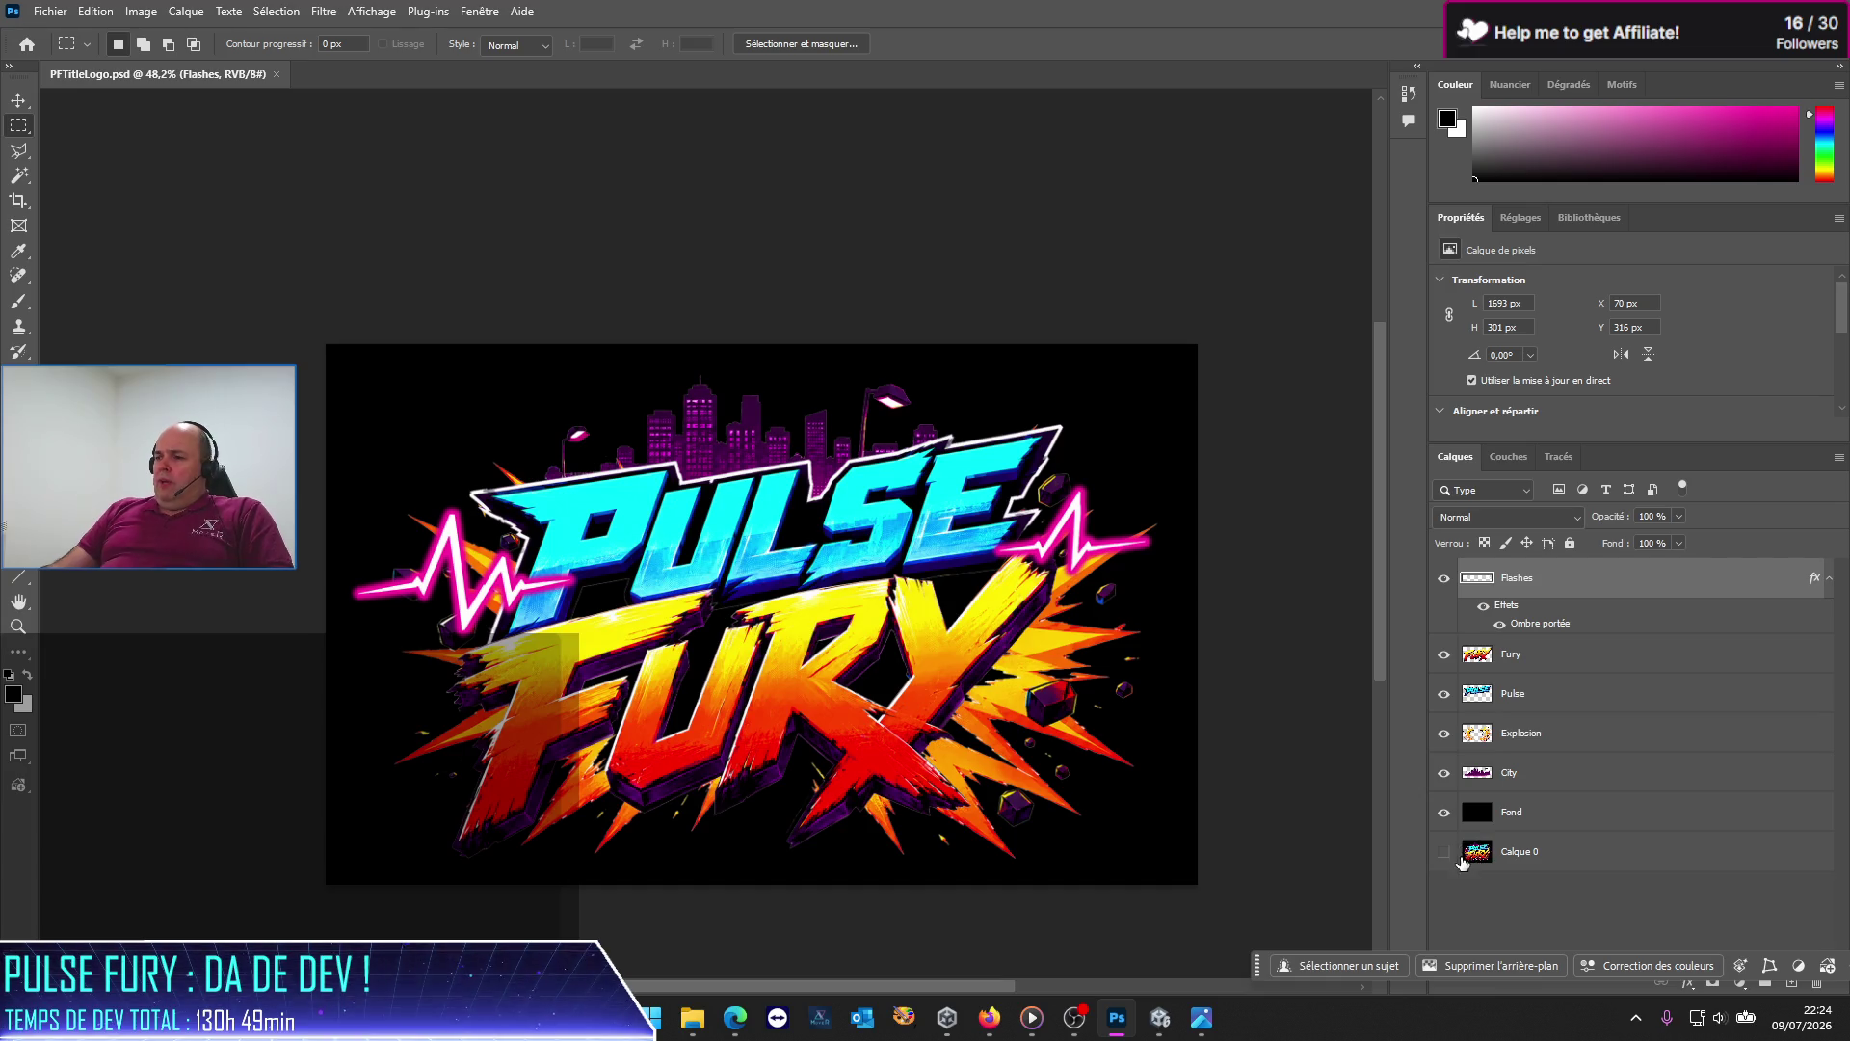
left_click(1445, 813)
left_click(1445, 812)
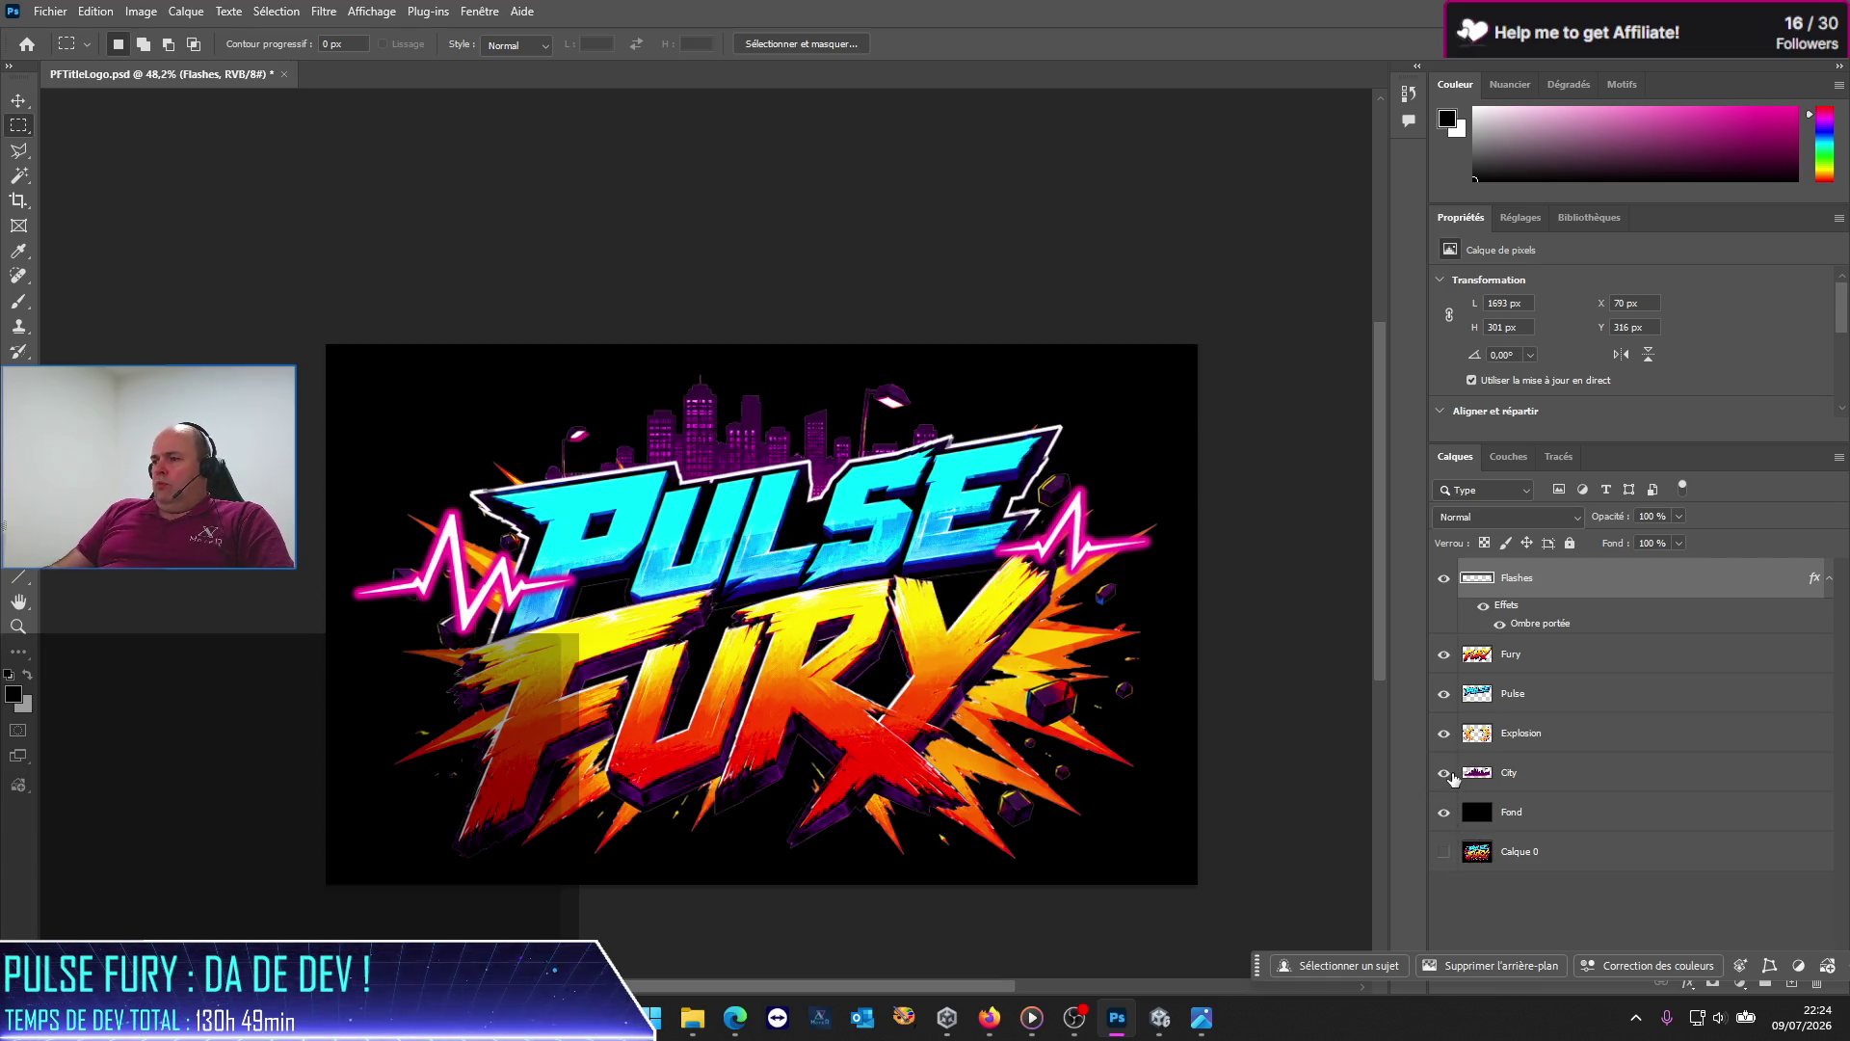
Step: Toggle the City, FURY, PULSE and Flashes layers off and on to compare their contribution
left_click(1444, 773)
left_click(1444, 773)
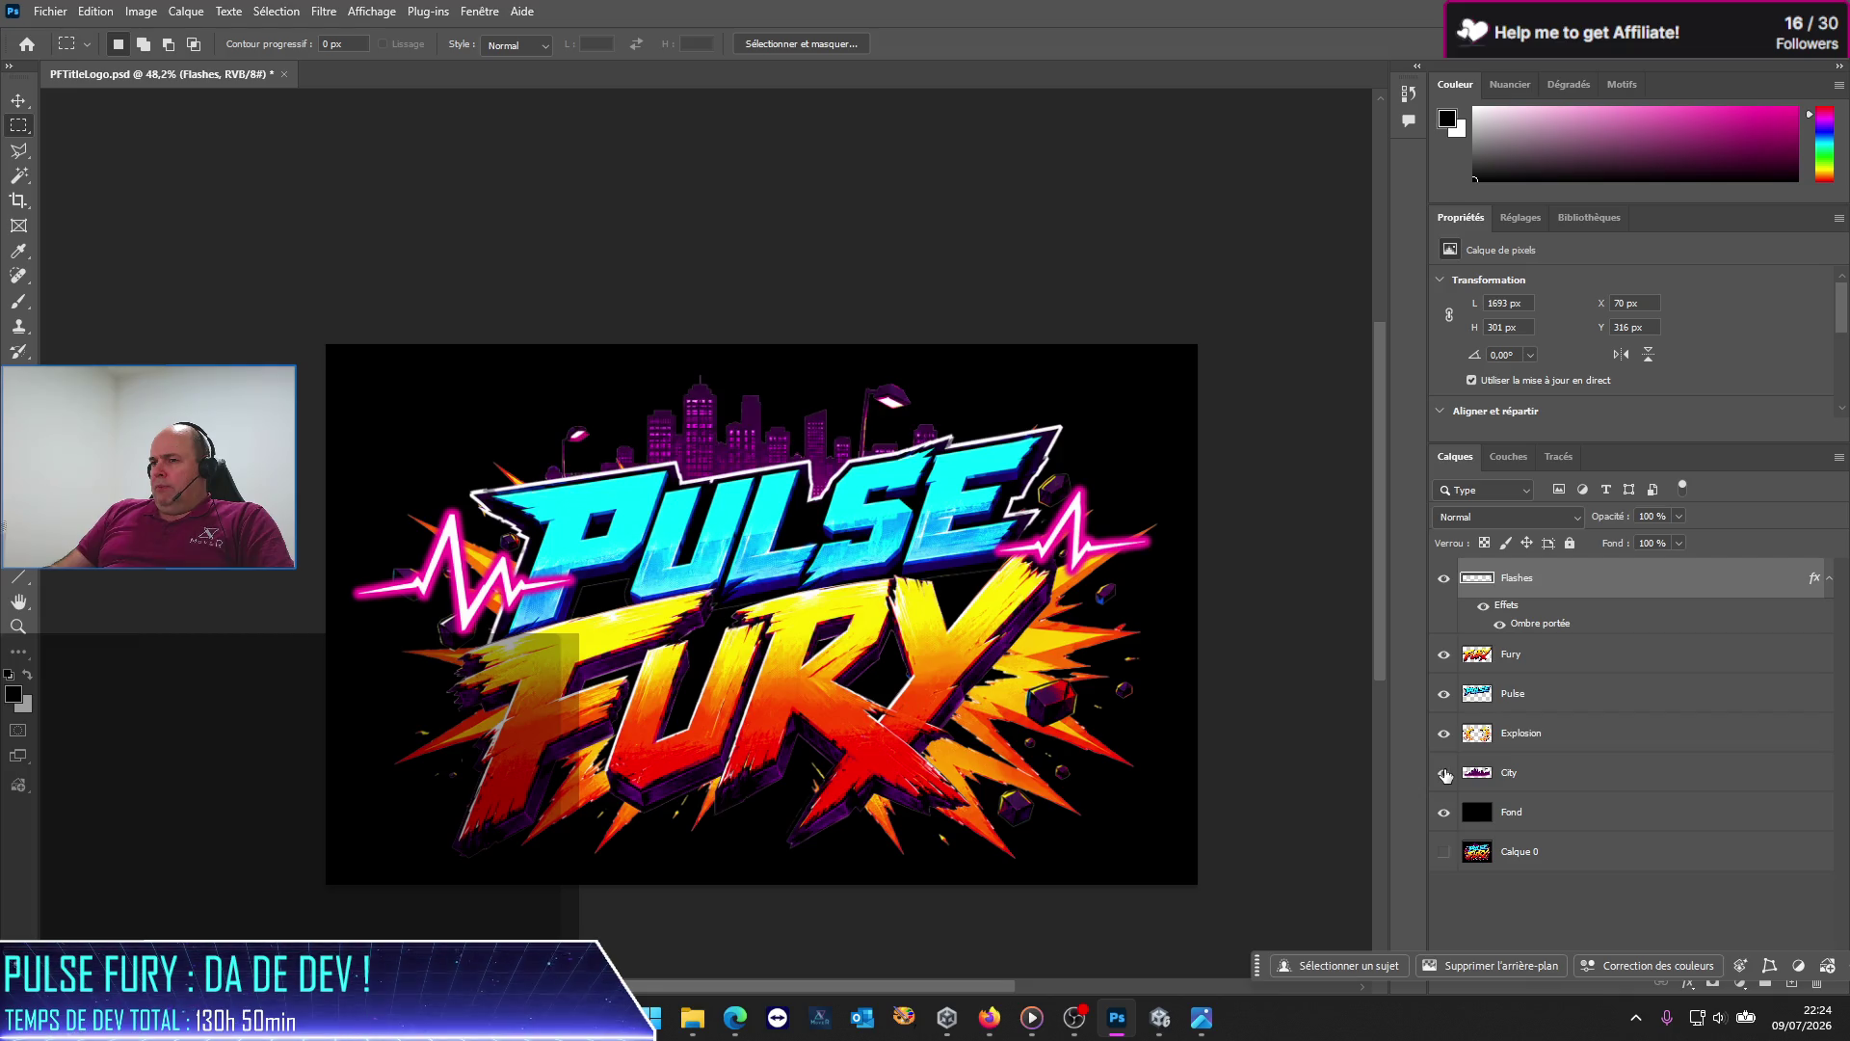
left_click(1444, 655)
left_click(1445, 655)
left_click(1445, 694)
left_click(1444, 694)
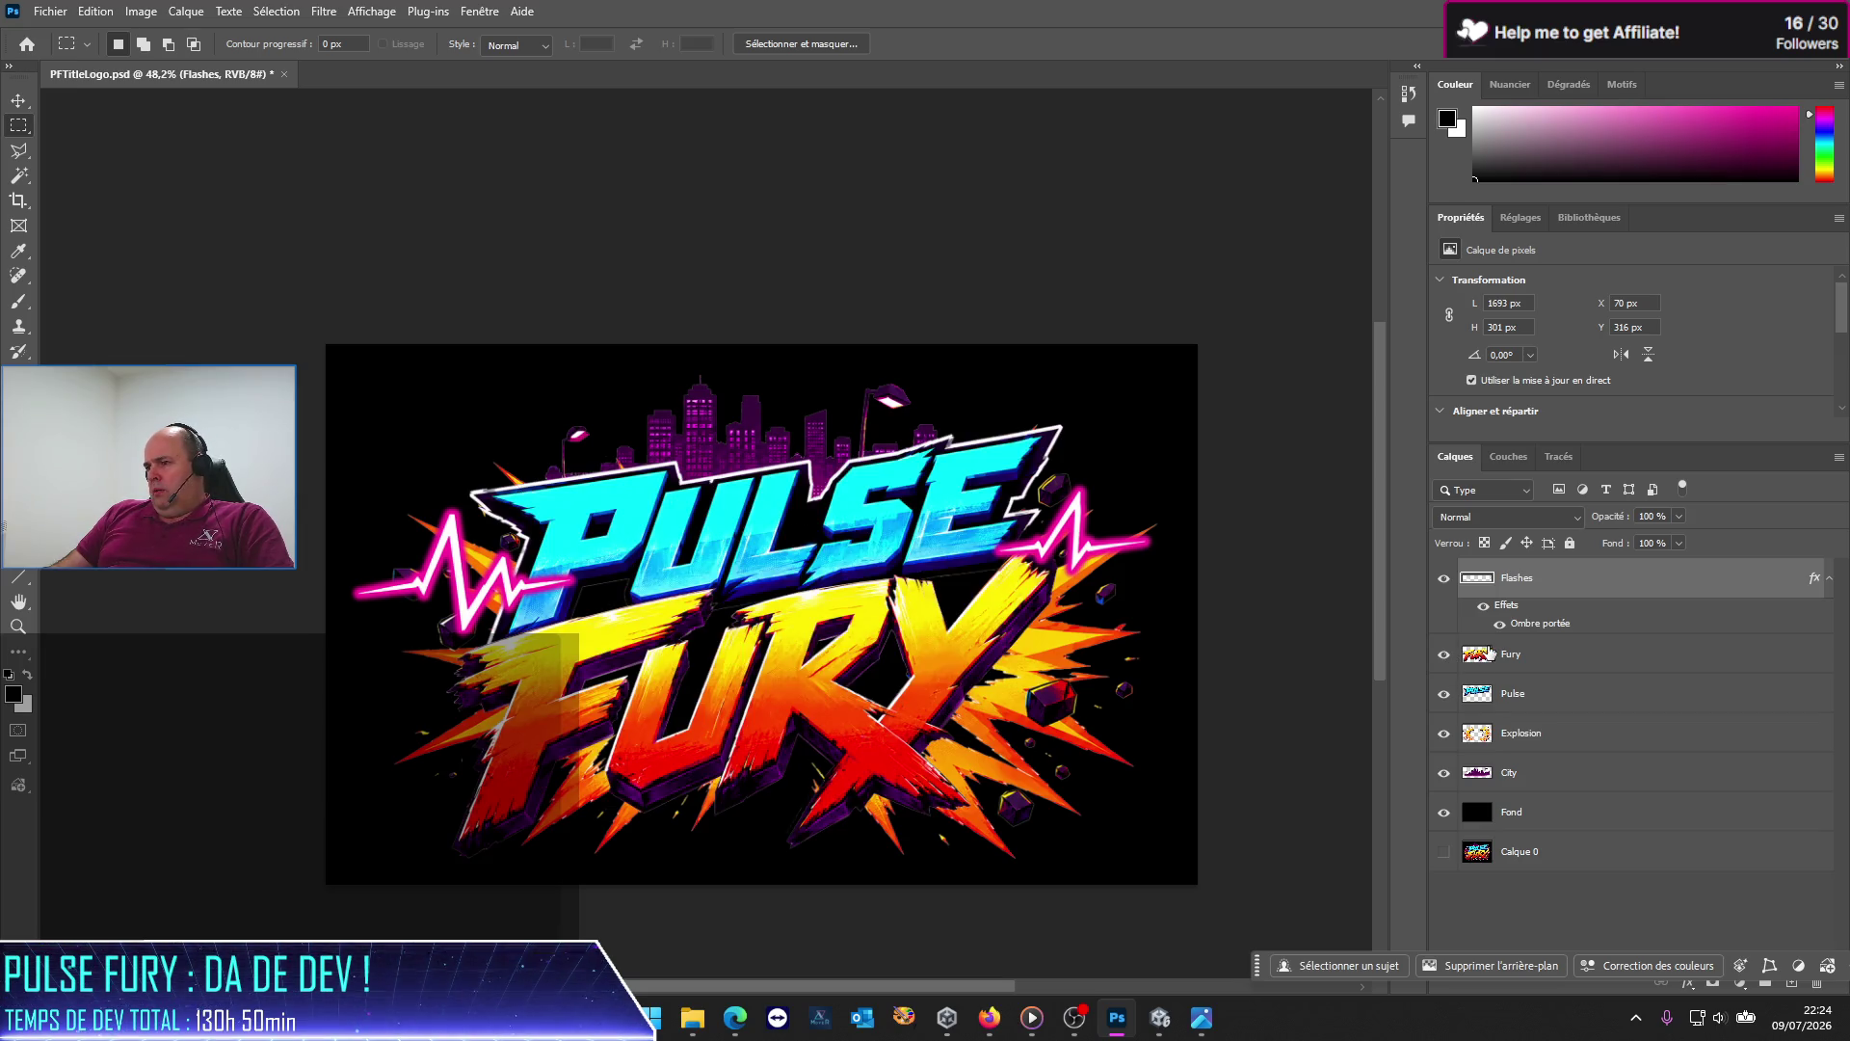
left_click(1445, 580)
left_click(1445, 579)
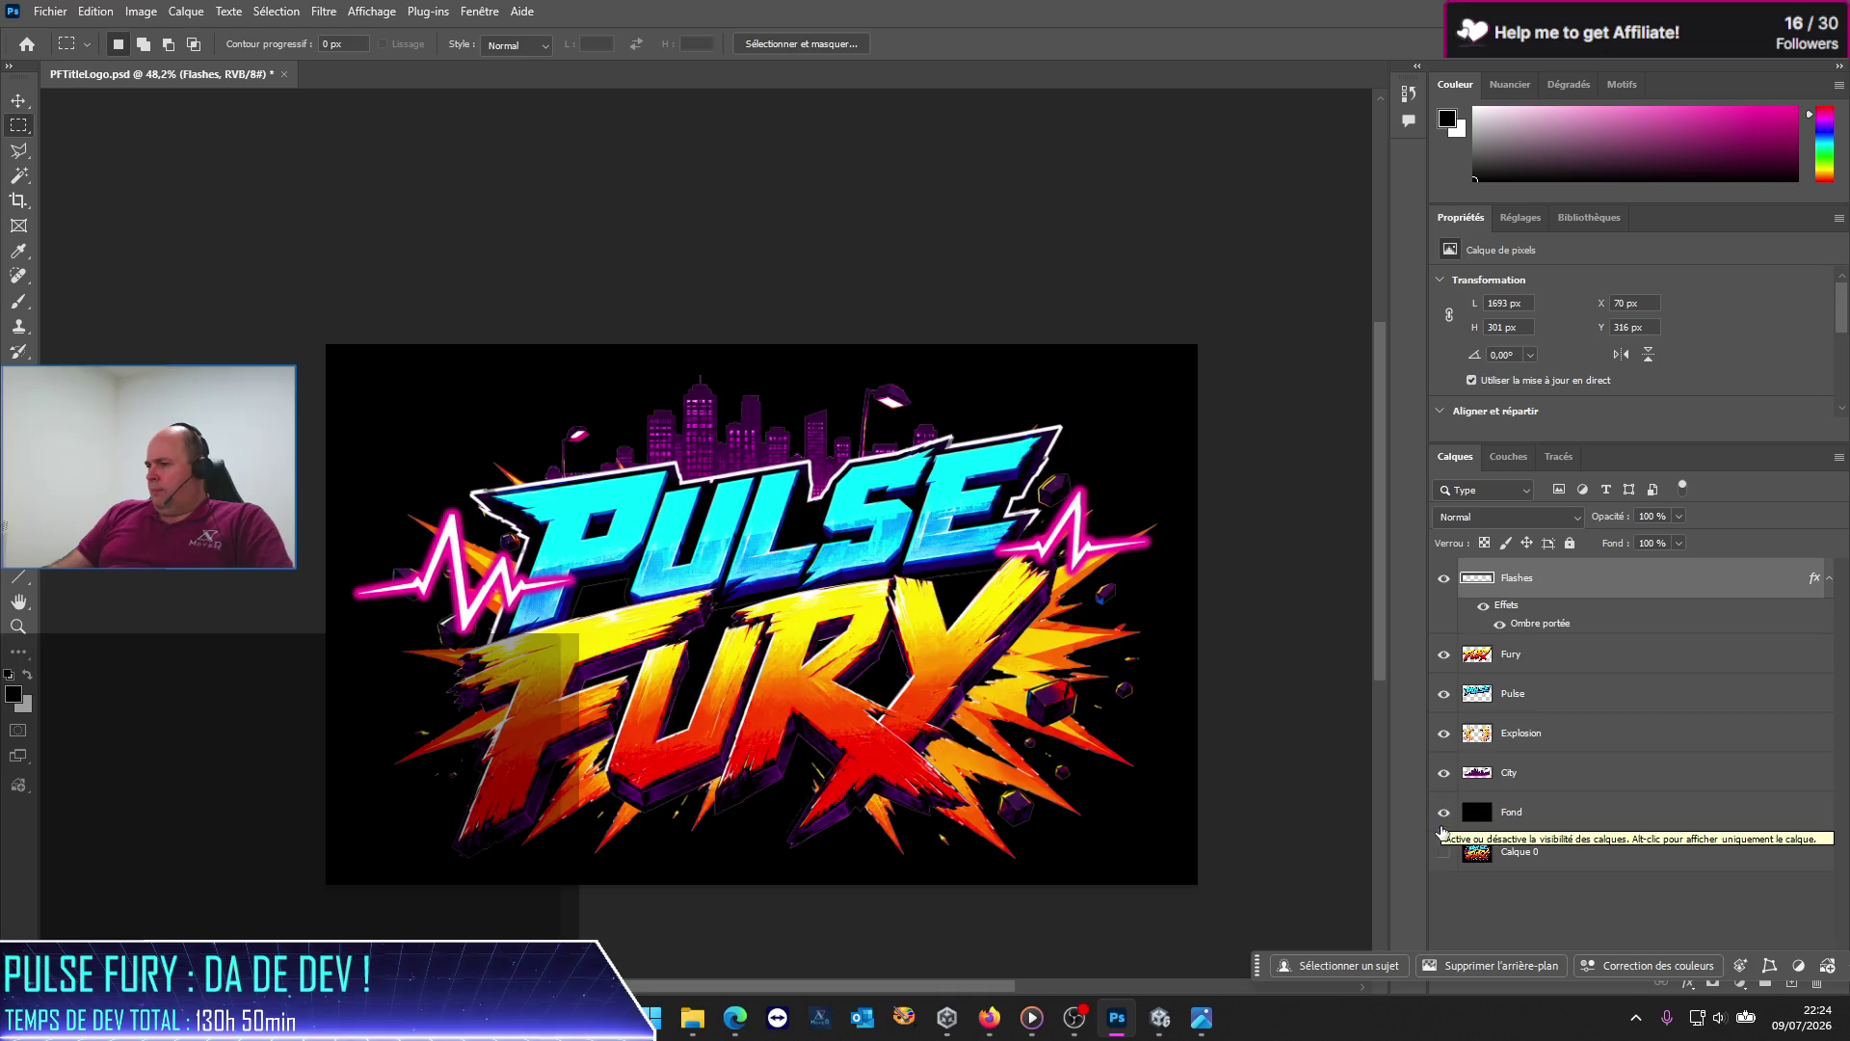
Step: Compare the logo without the Explosion and Fond layers, then save PFTitleLogo.psd
left_click(1444, 734)
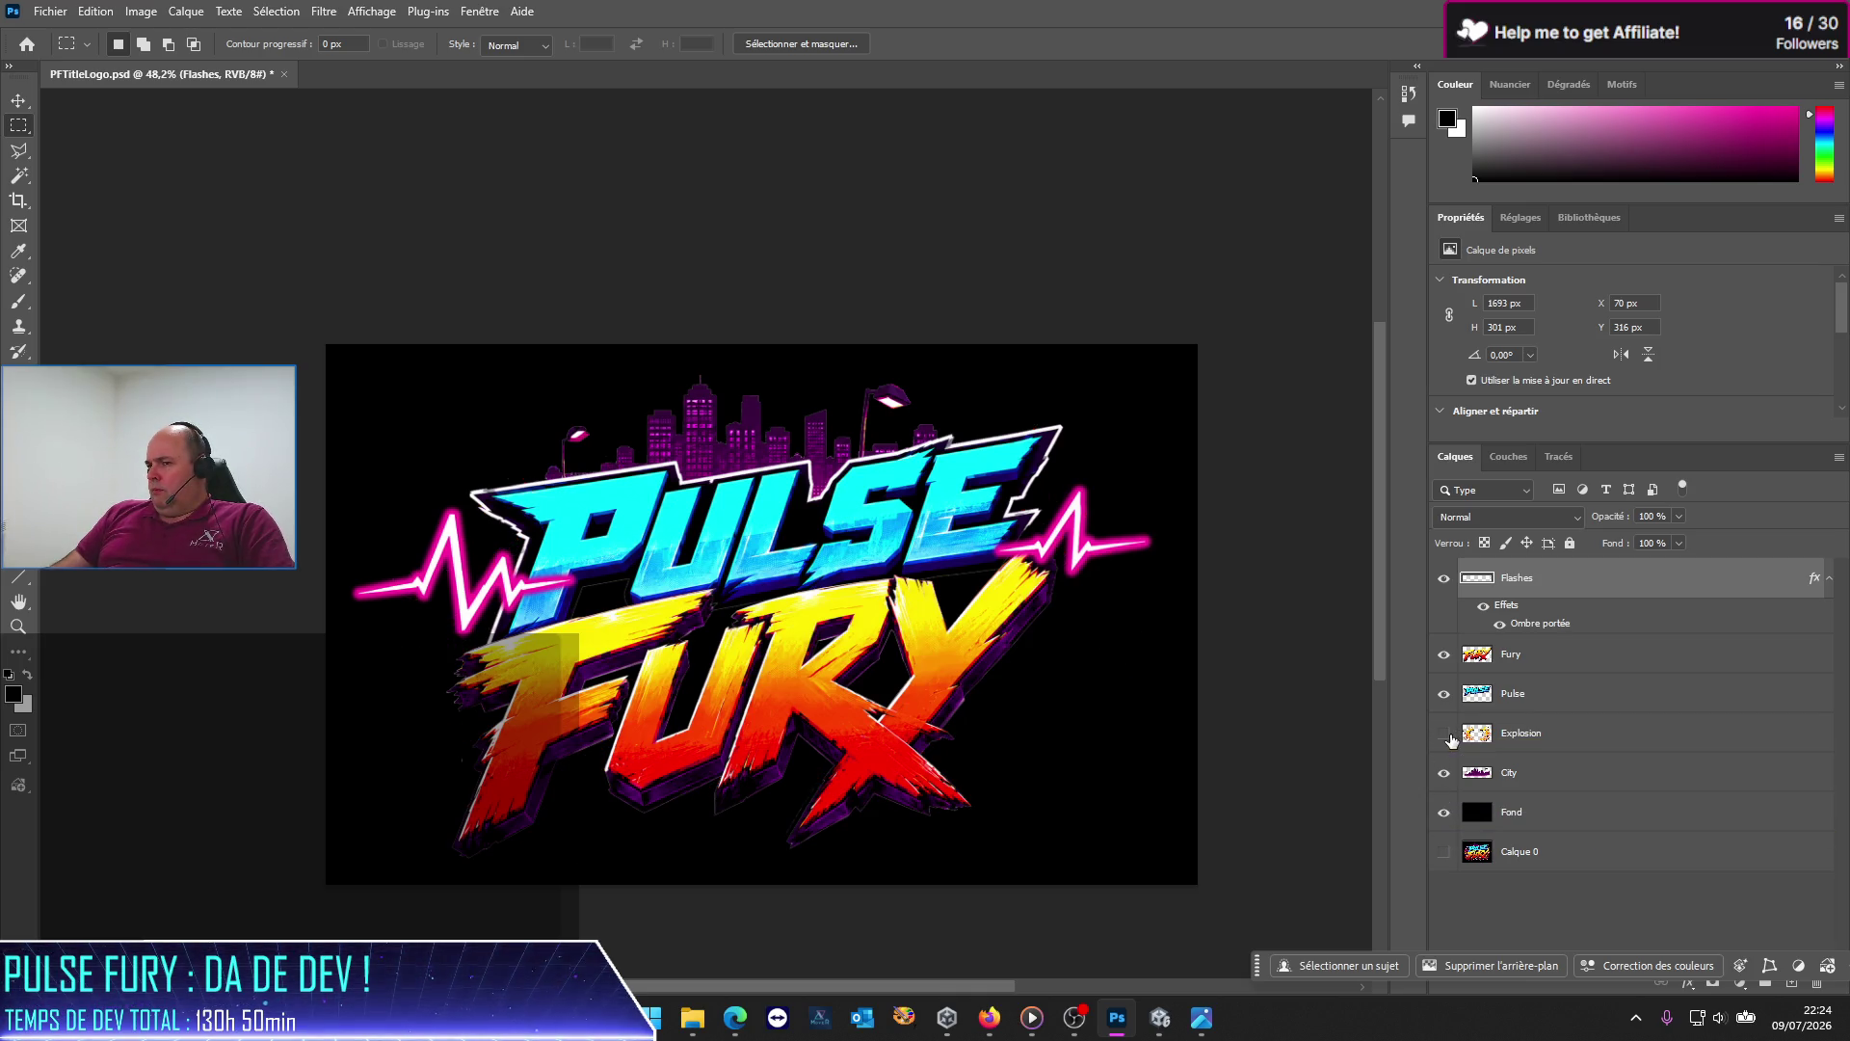
left_click(1445, 733)
left_click(1449, 735)
left_click(1449, 735)
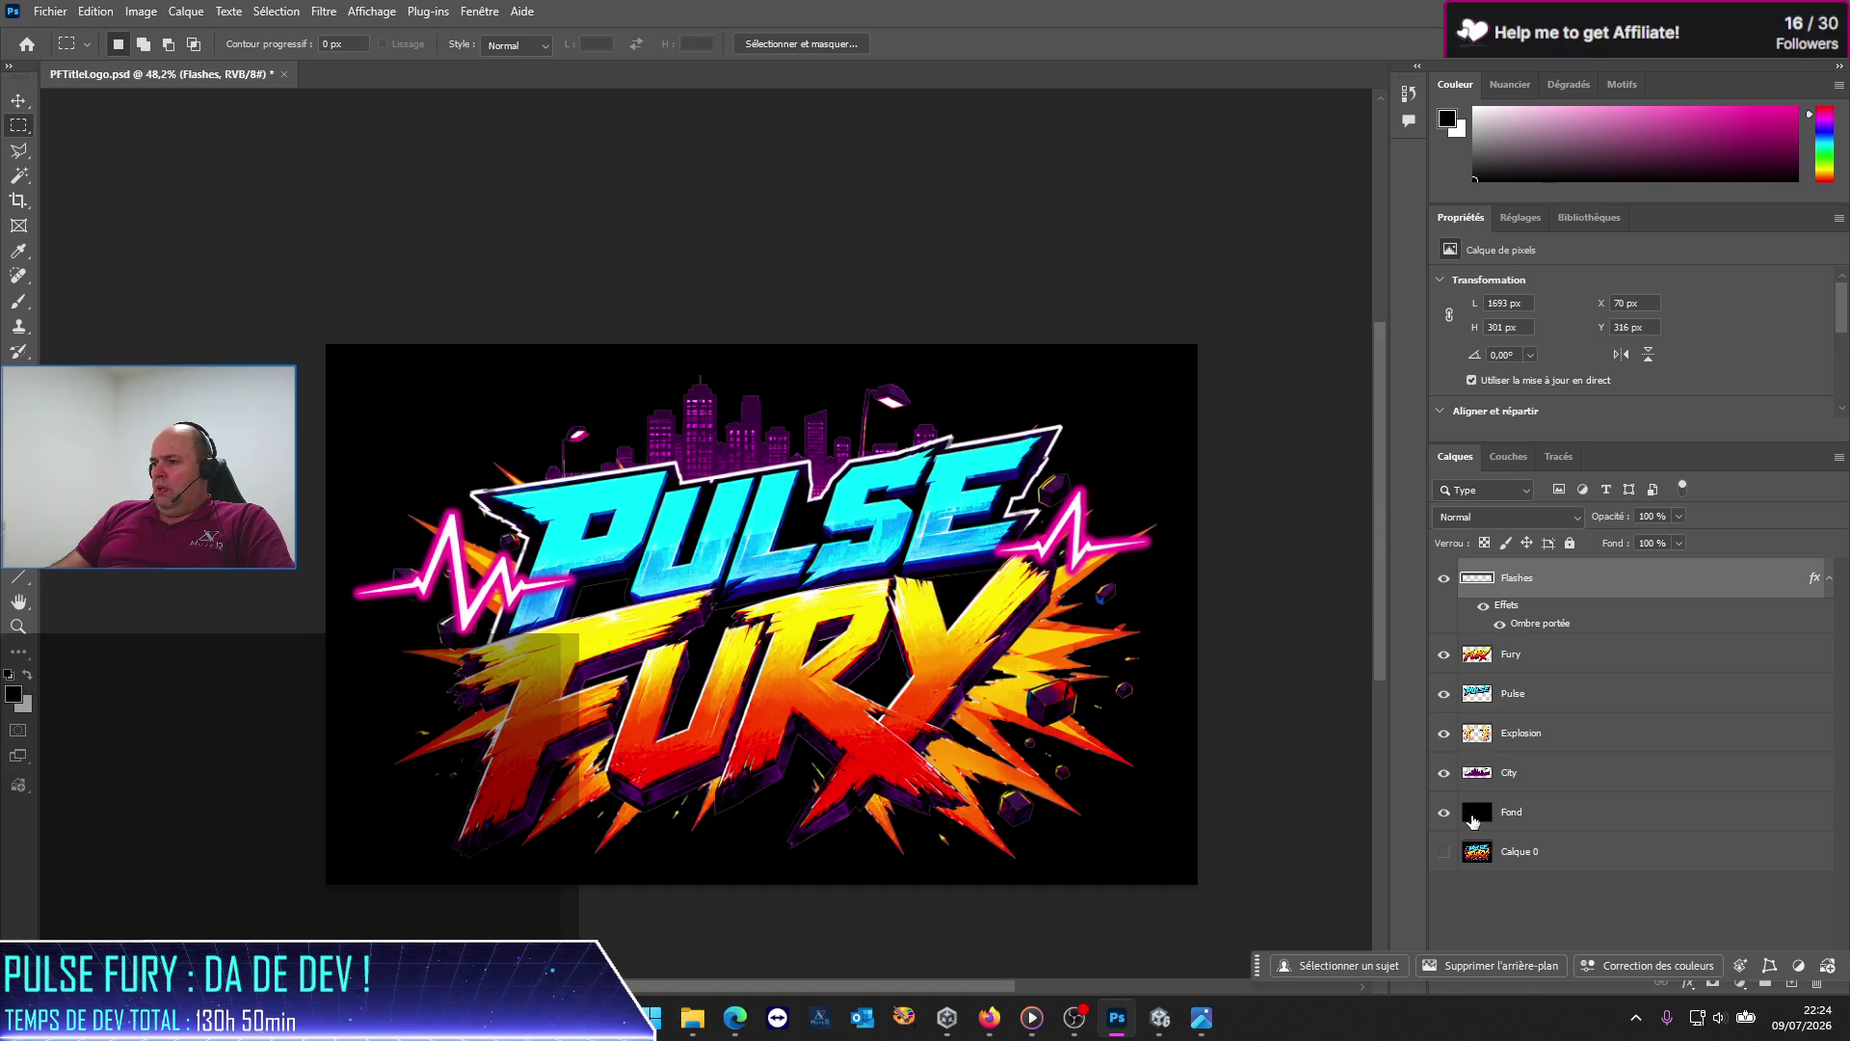
left_click(1442, 814)
left_click(1443, 814)
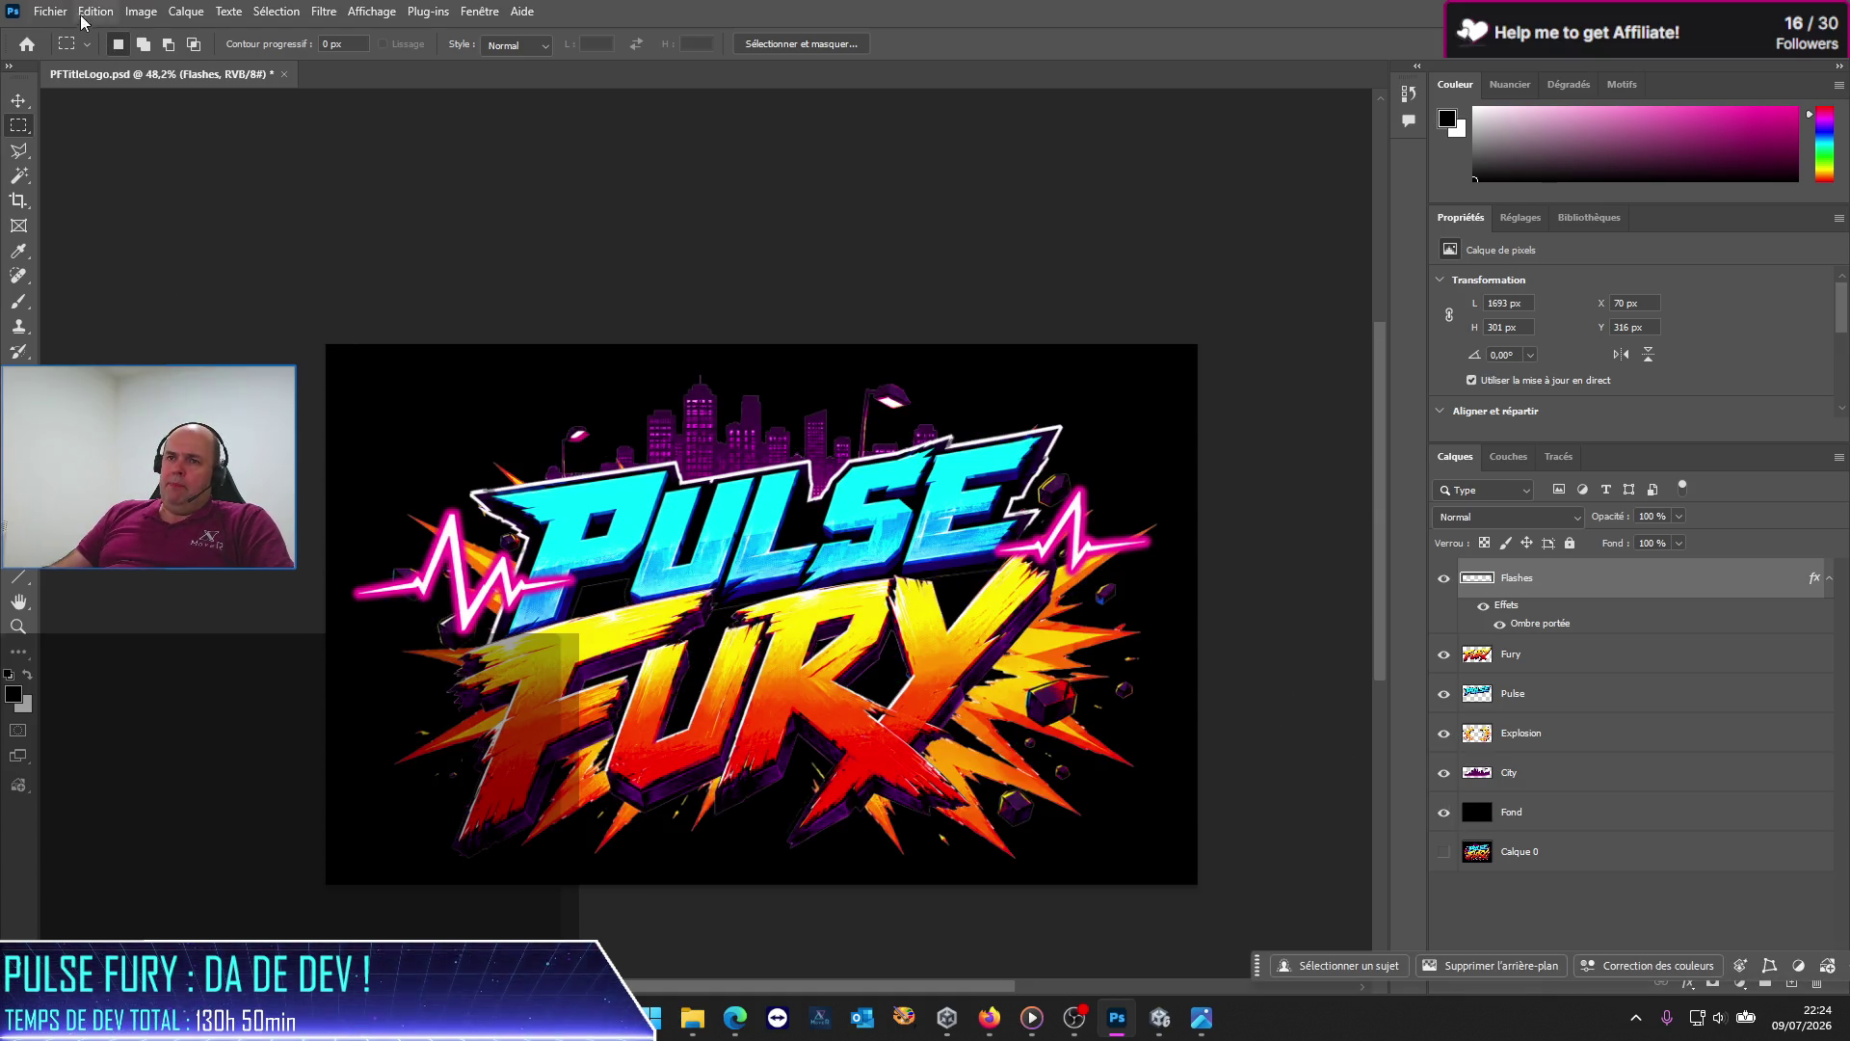
left_click(50, 12)
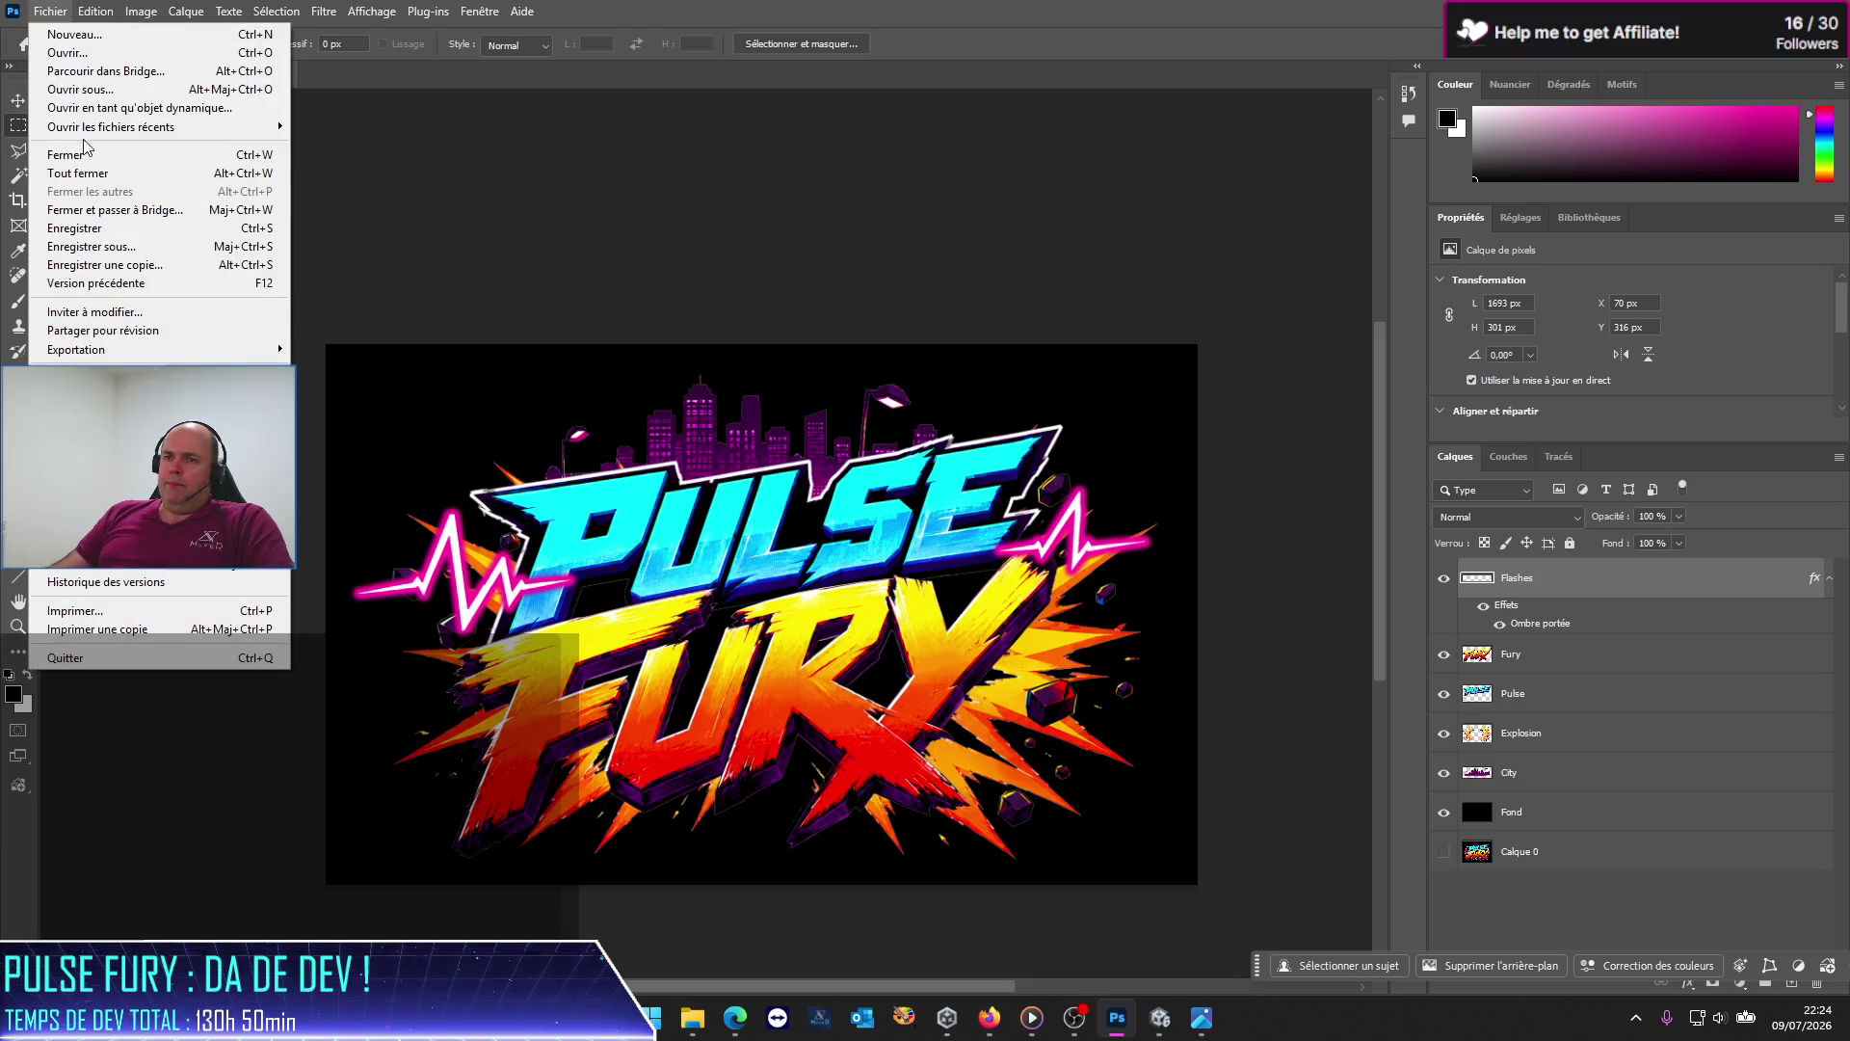
left_click(74, 228)
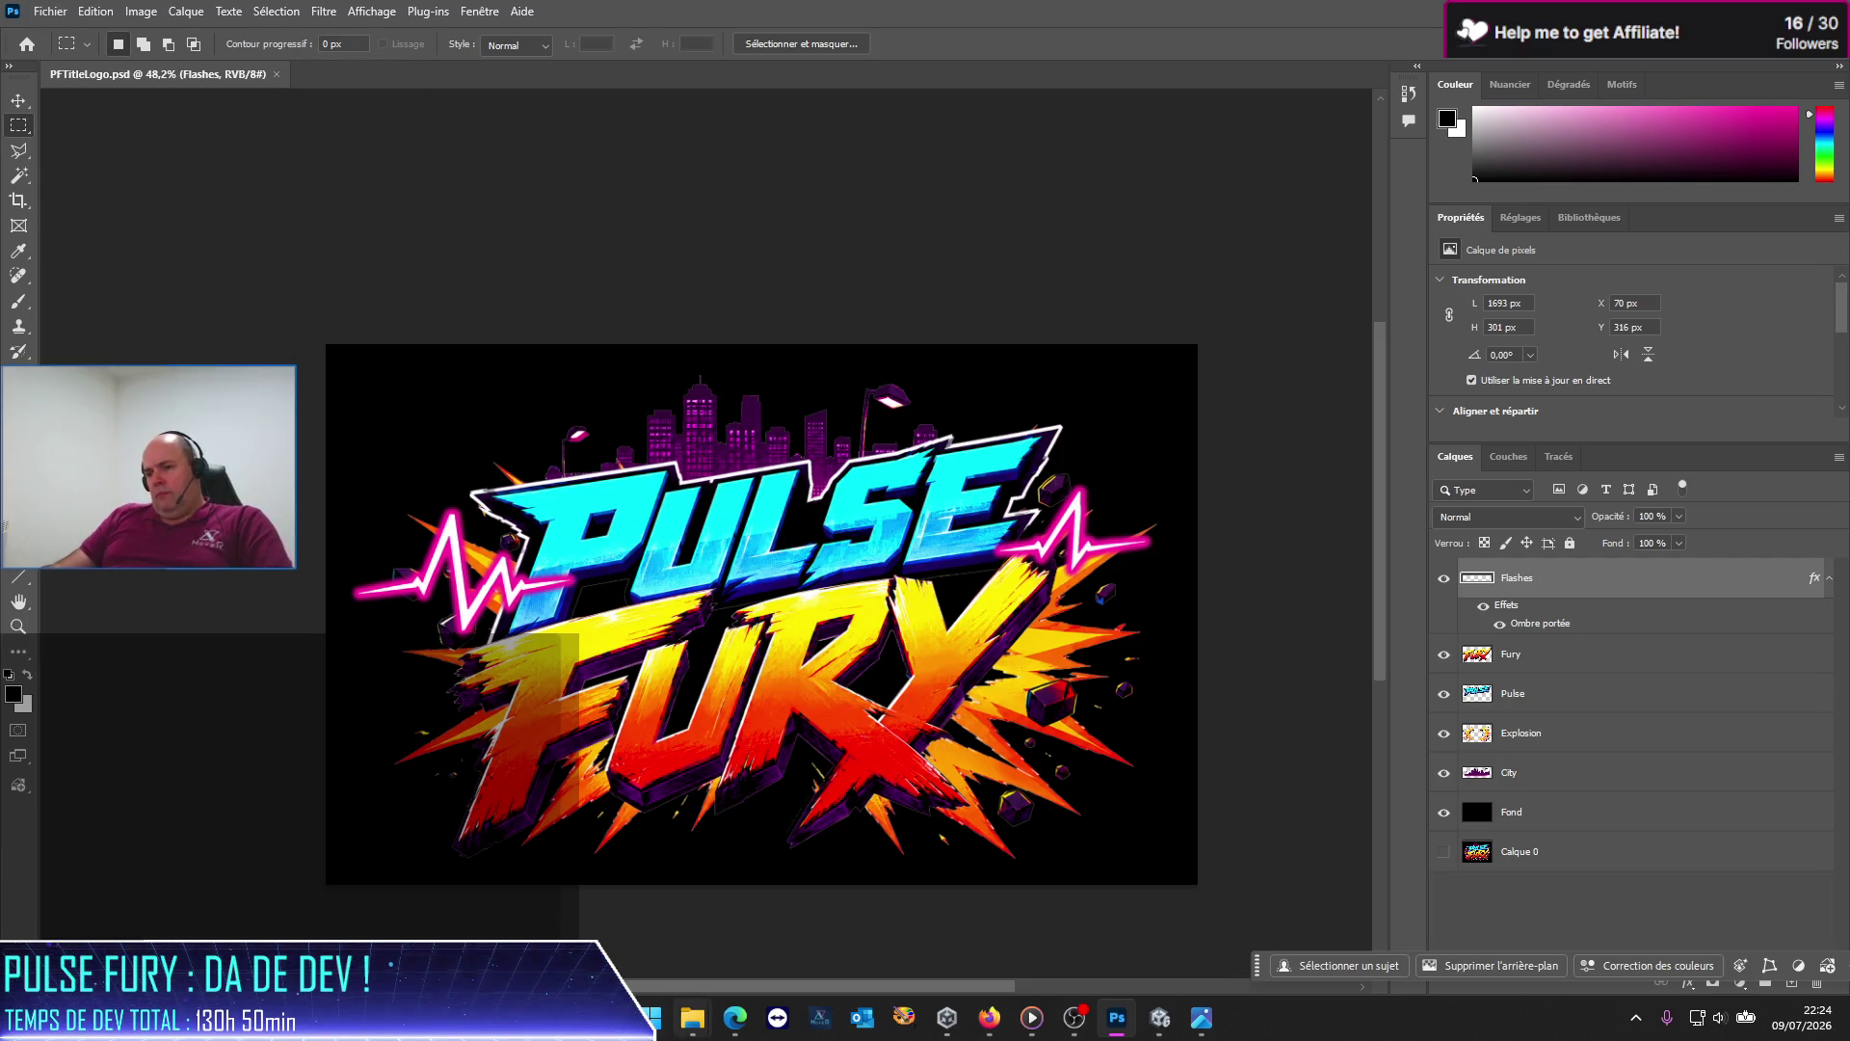
Step: Rename the raw logo to Pulse Fury Logo Raw-orig.png and preview it in the image viewer
mouse_move(693, 1018)
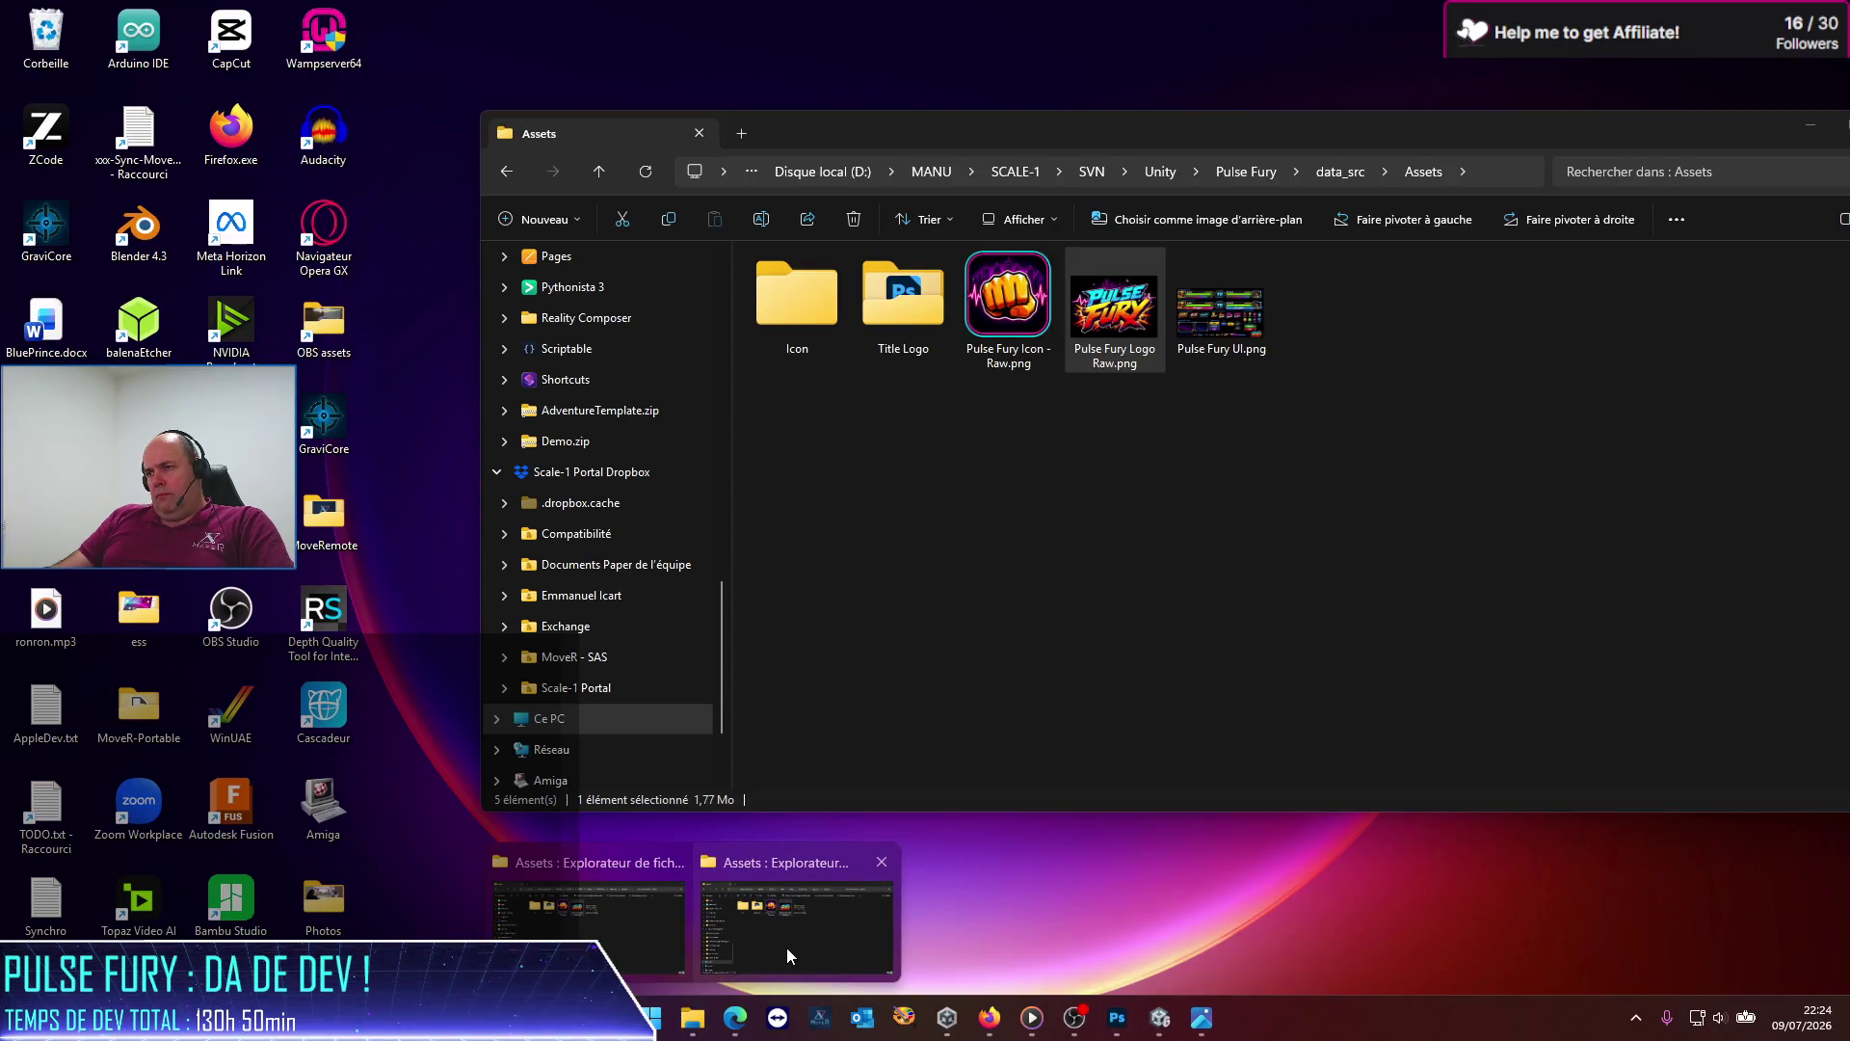
left_click(786, 947)
left_click(1118, 364)
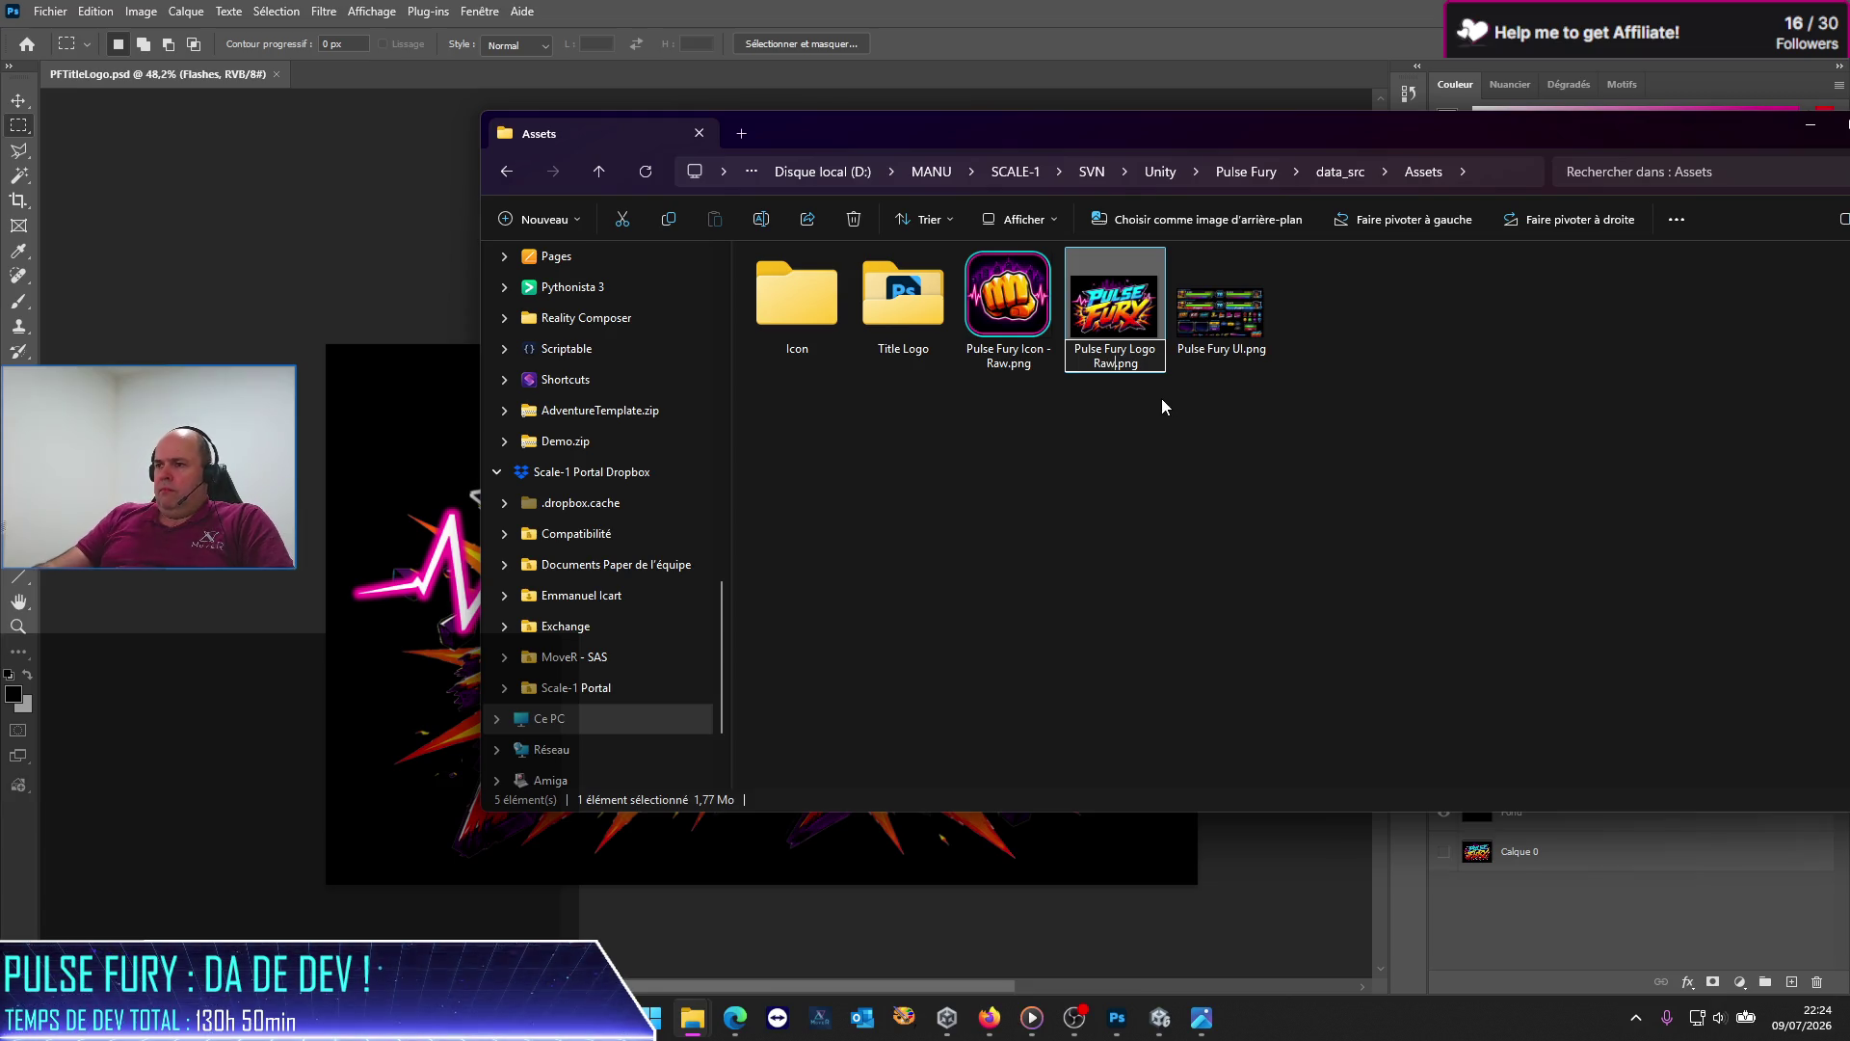
type("-orig")
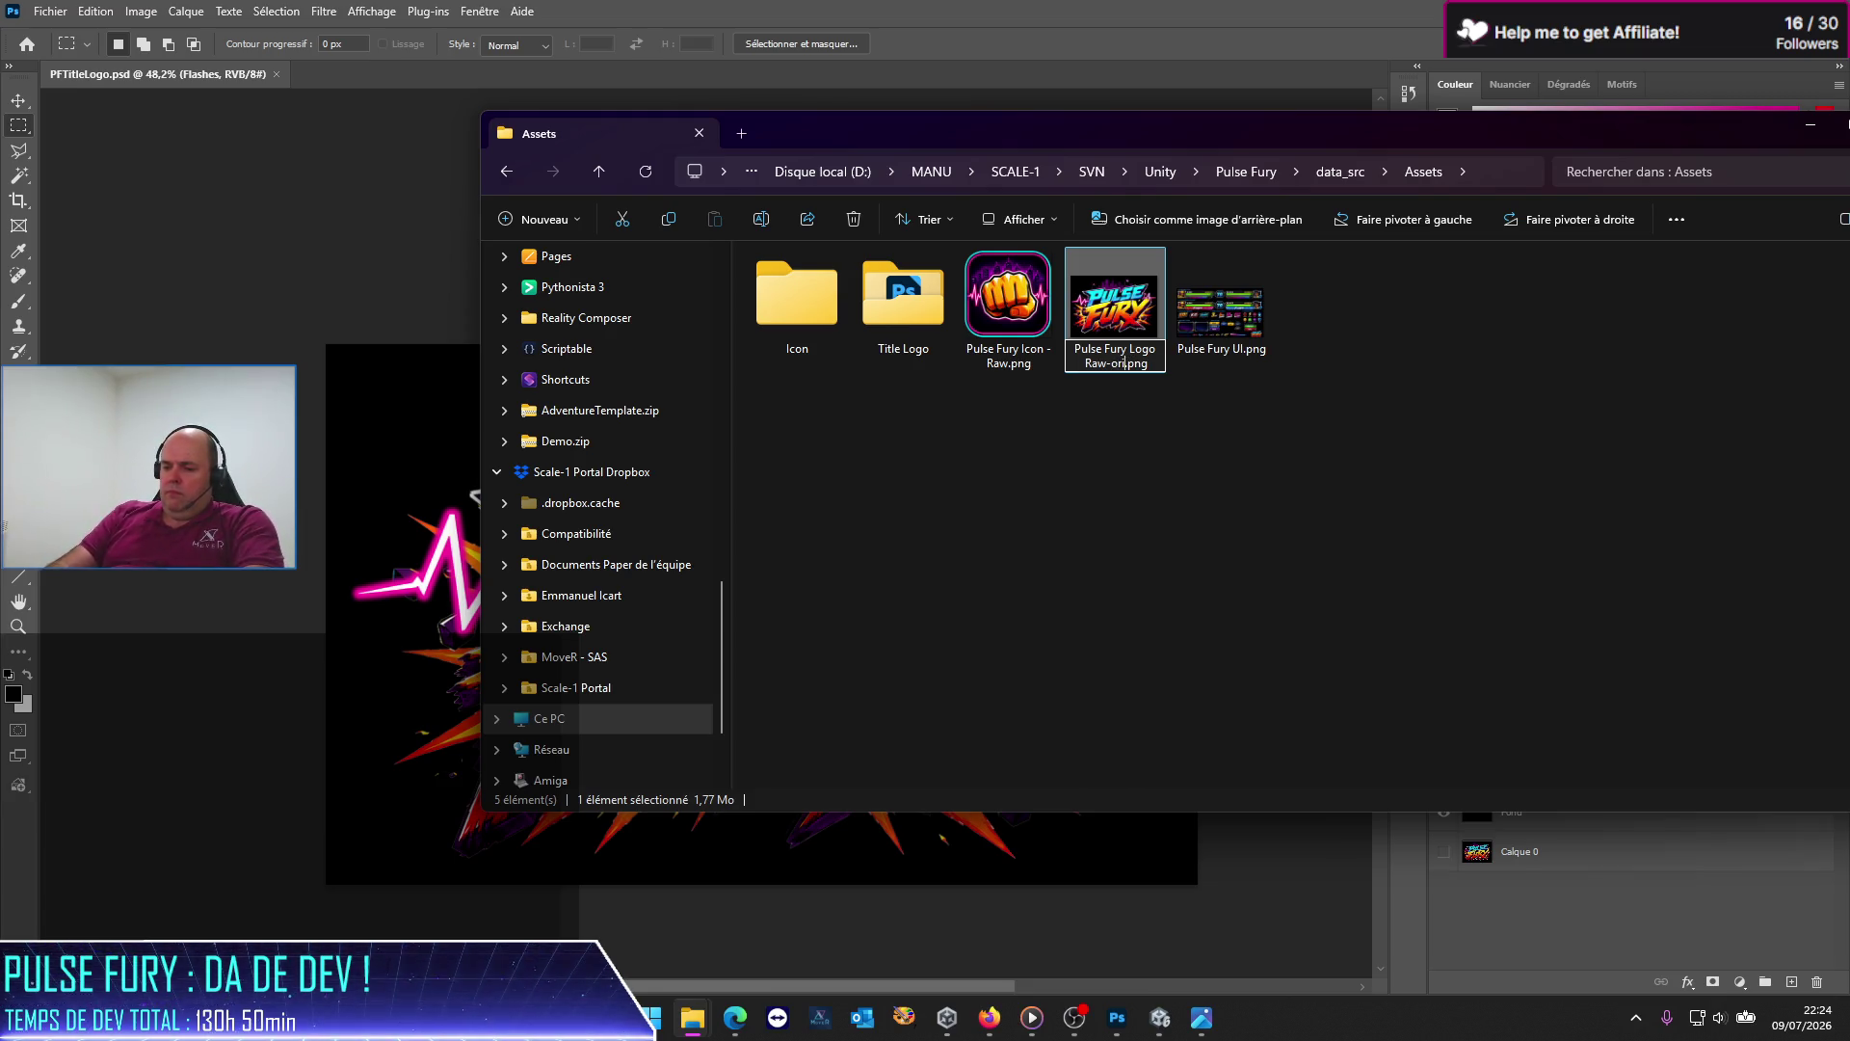
key("Return")
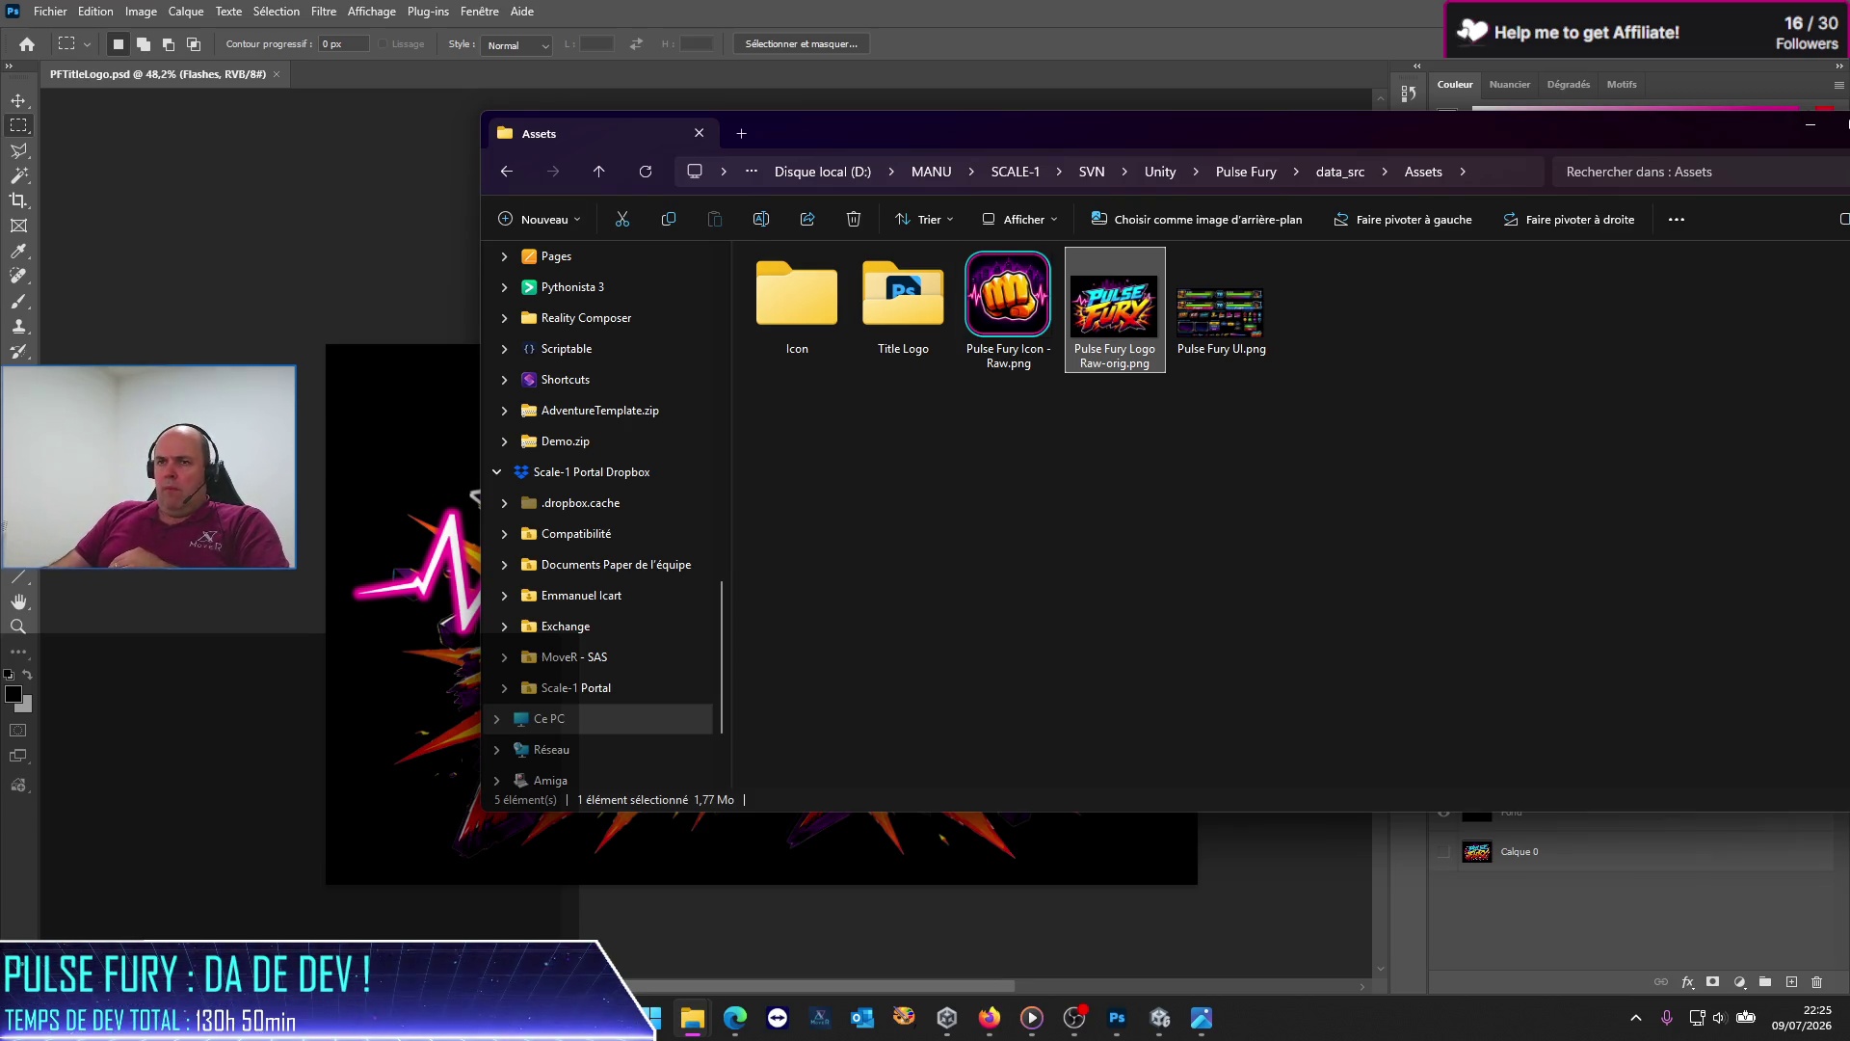
left_click(1007, 487)
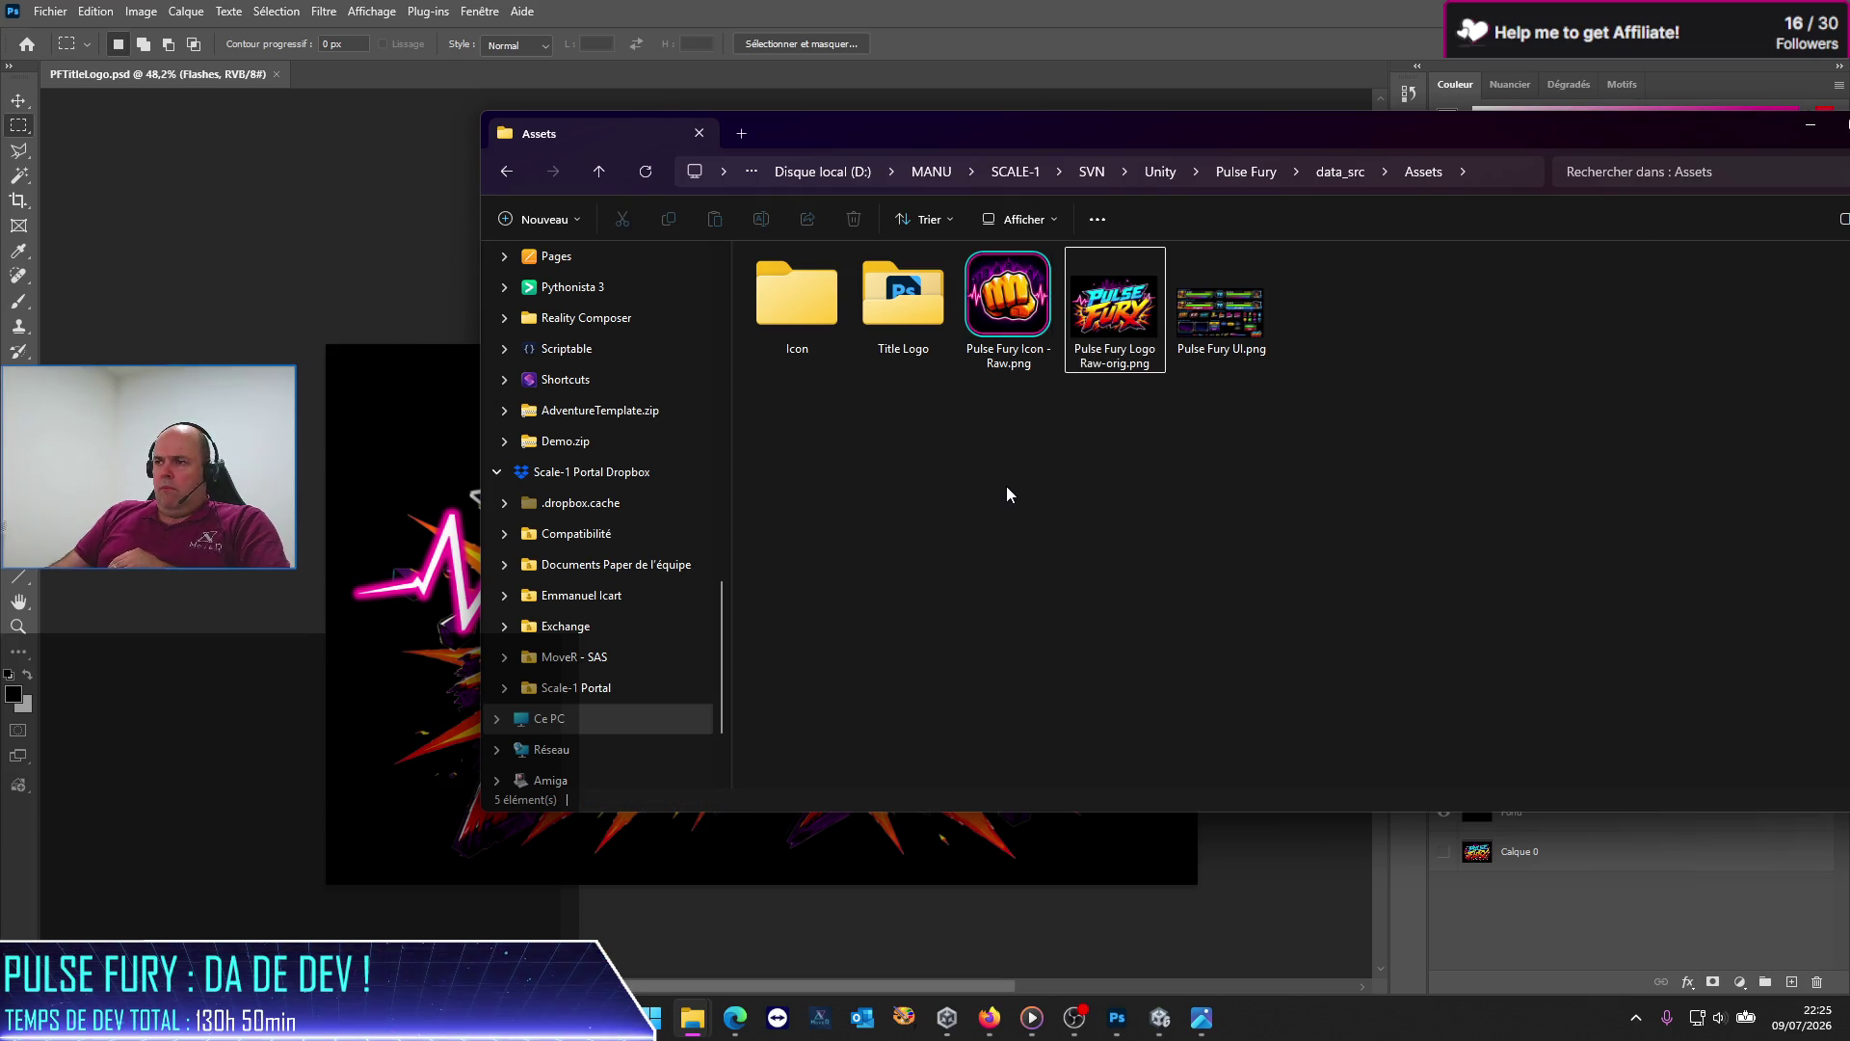
double_click(1115, 303)
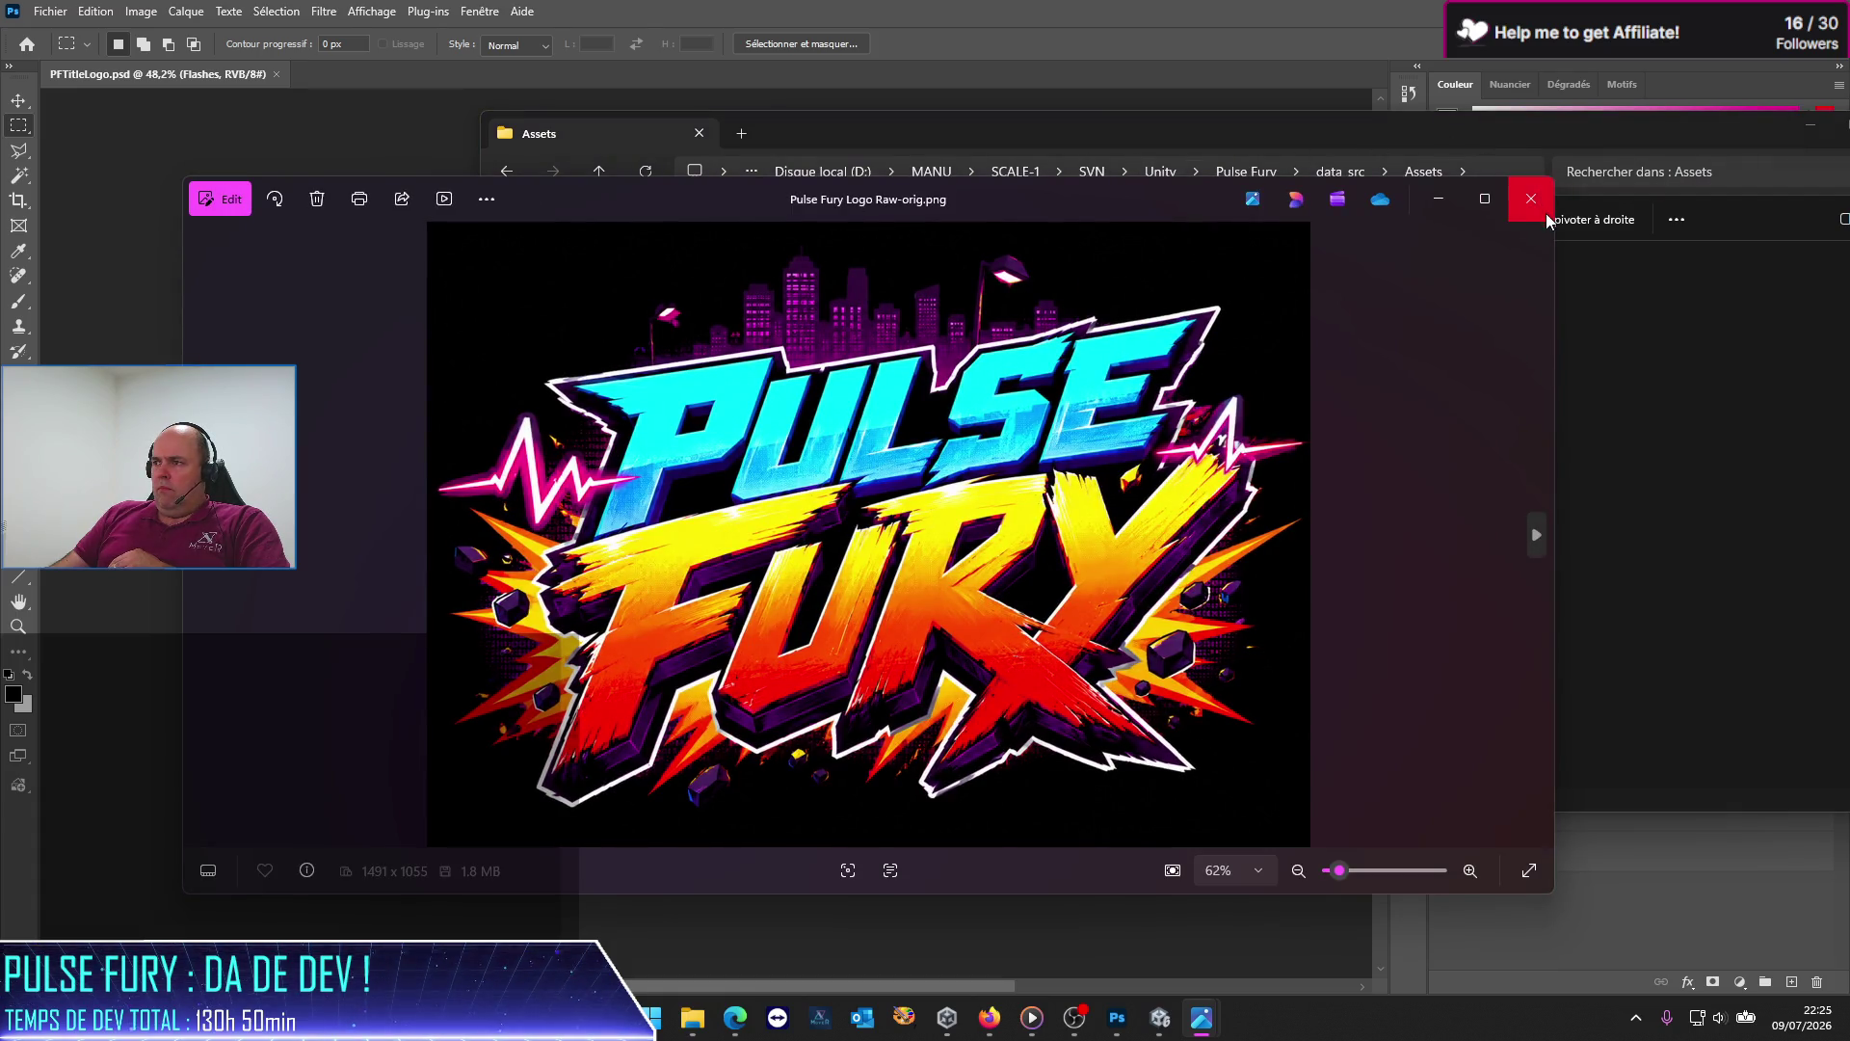
left_click(1531, 199)
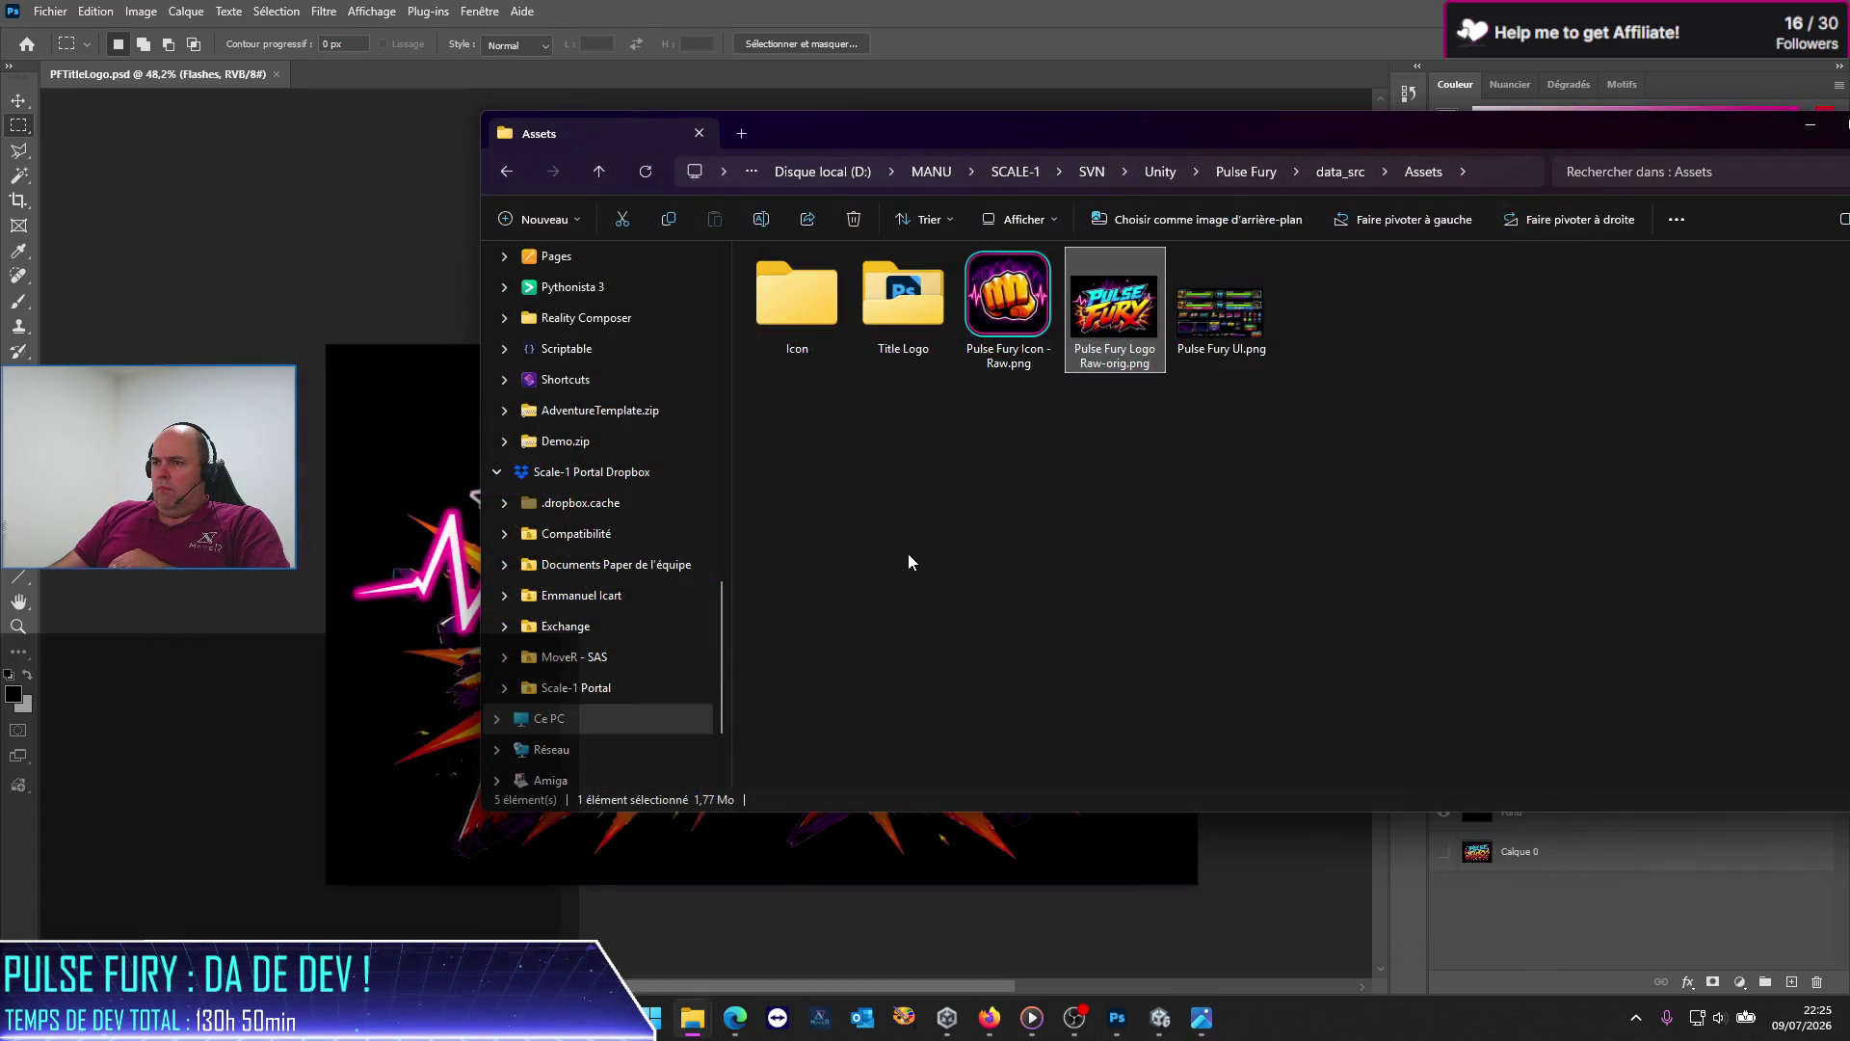
Step: Create a new folder named old in Assets and move Pulse Fury Logo Raw-orig.png into it
right_click(872, 528)
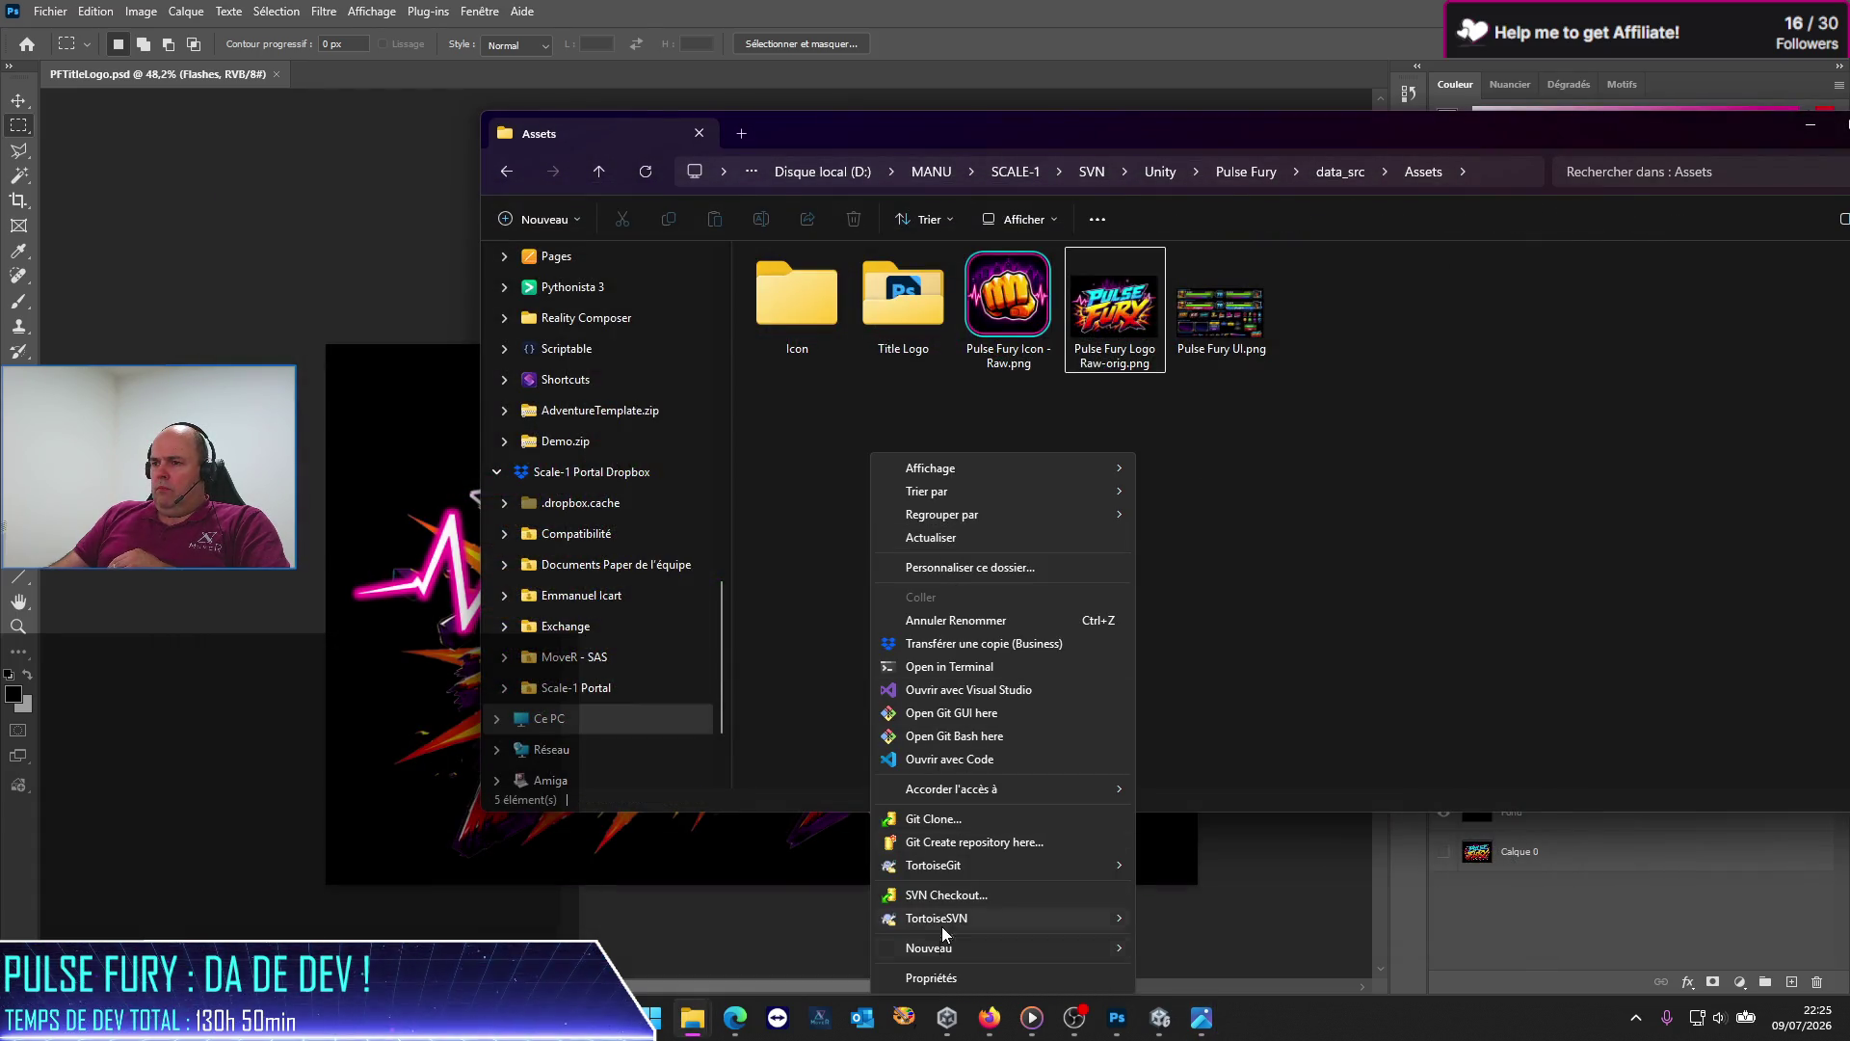
mouse_move(967, 943)
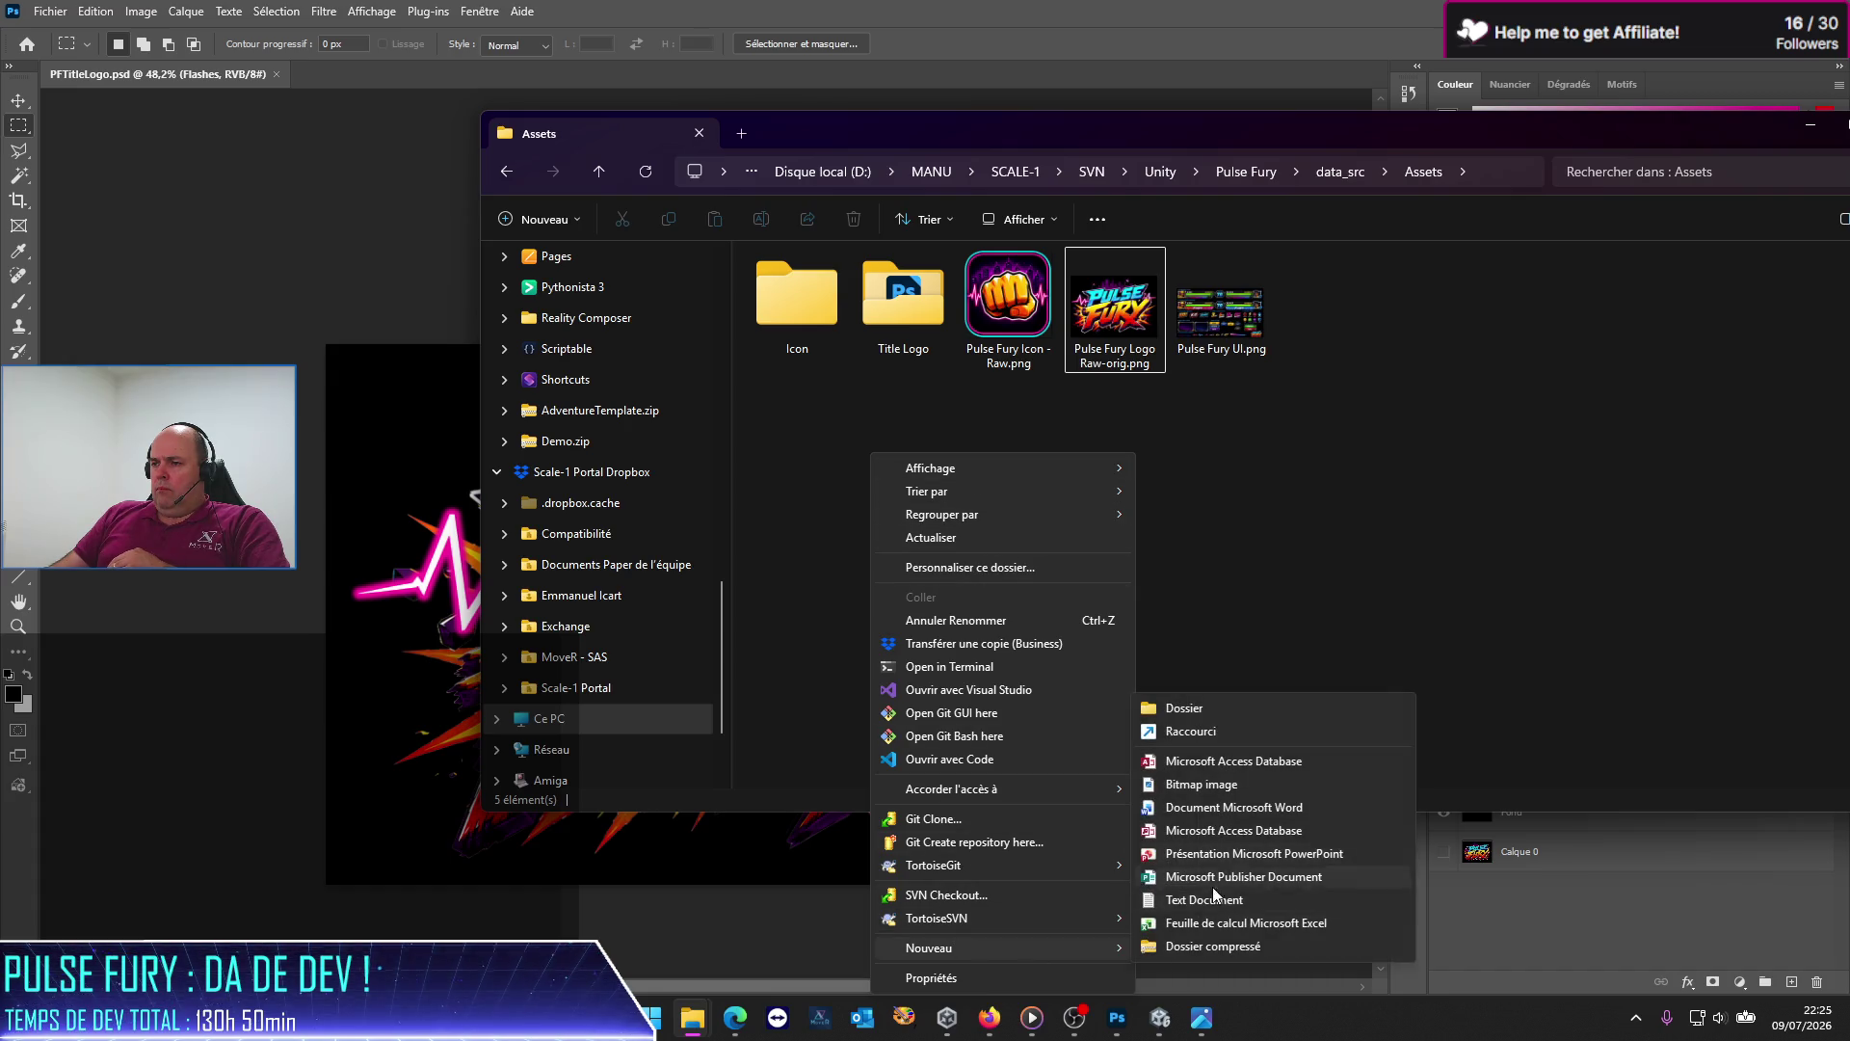
left_click(1258, 710)
type("old")
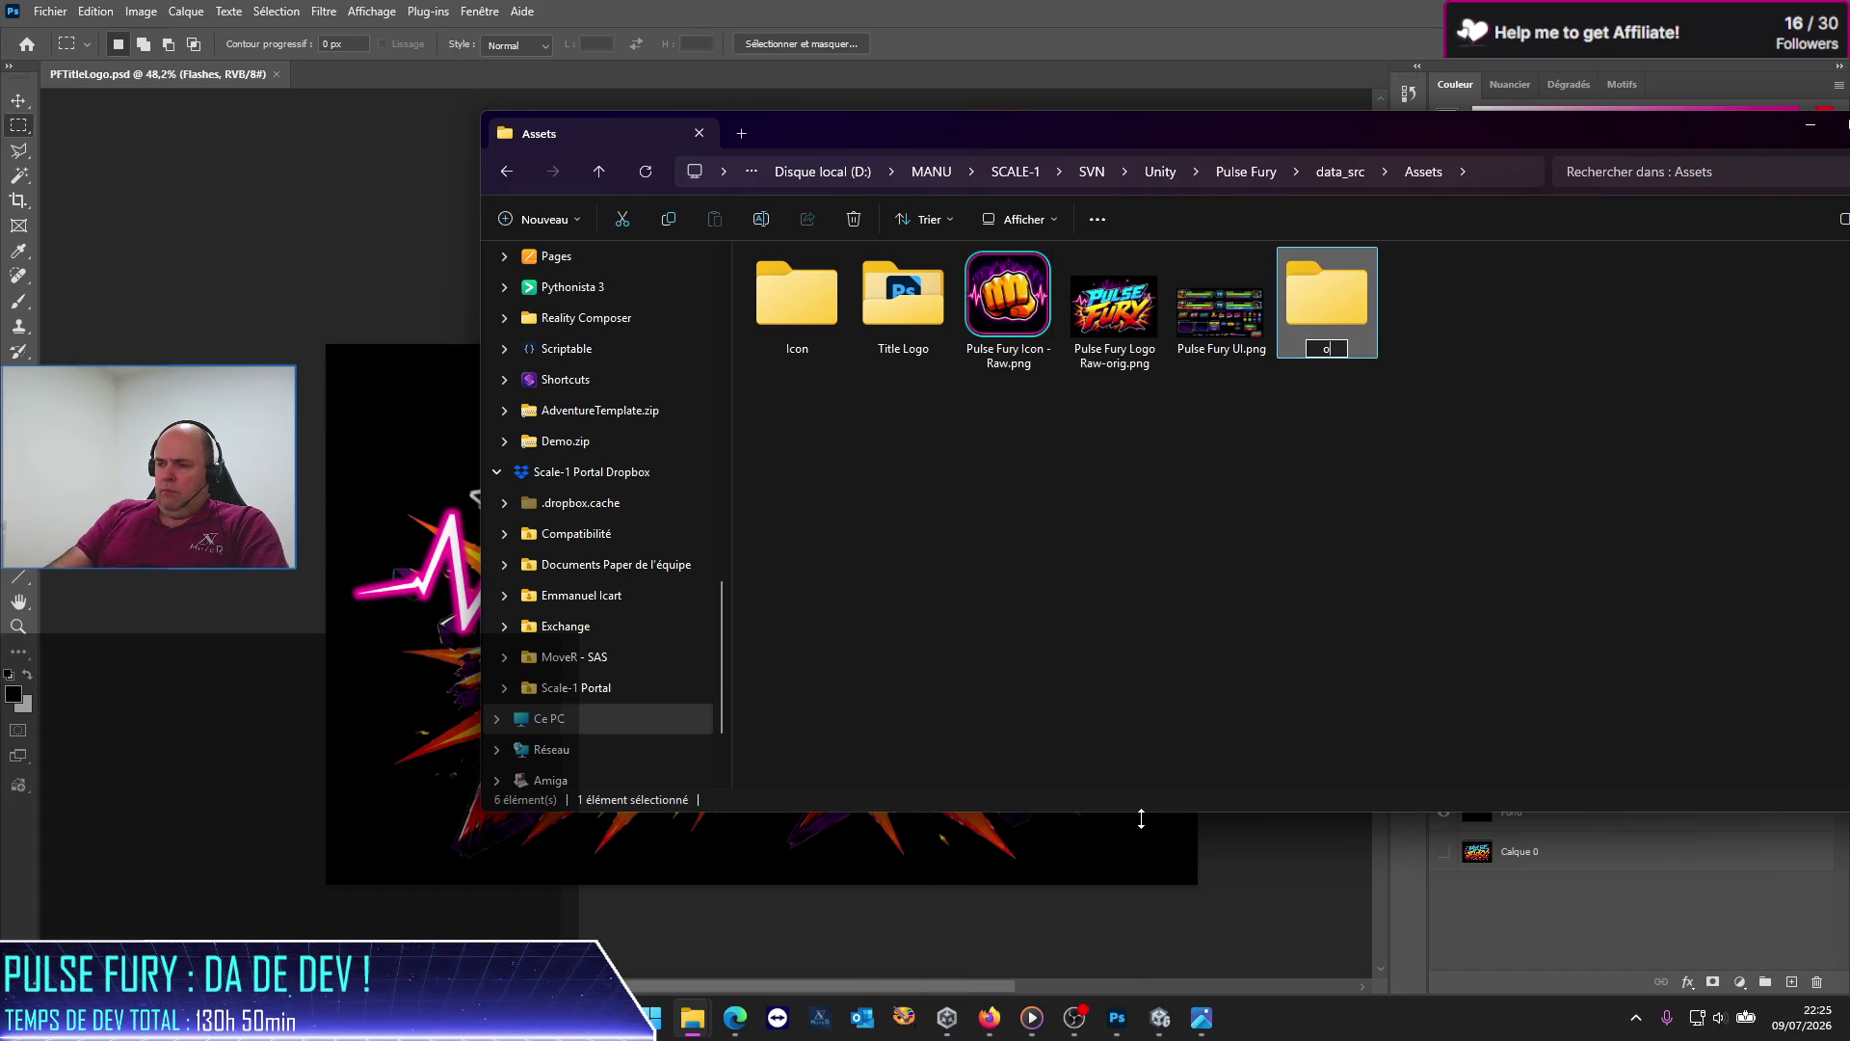
key("Return")
left_click(1156, 294)
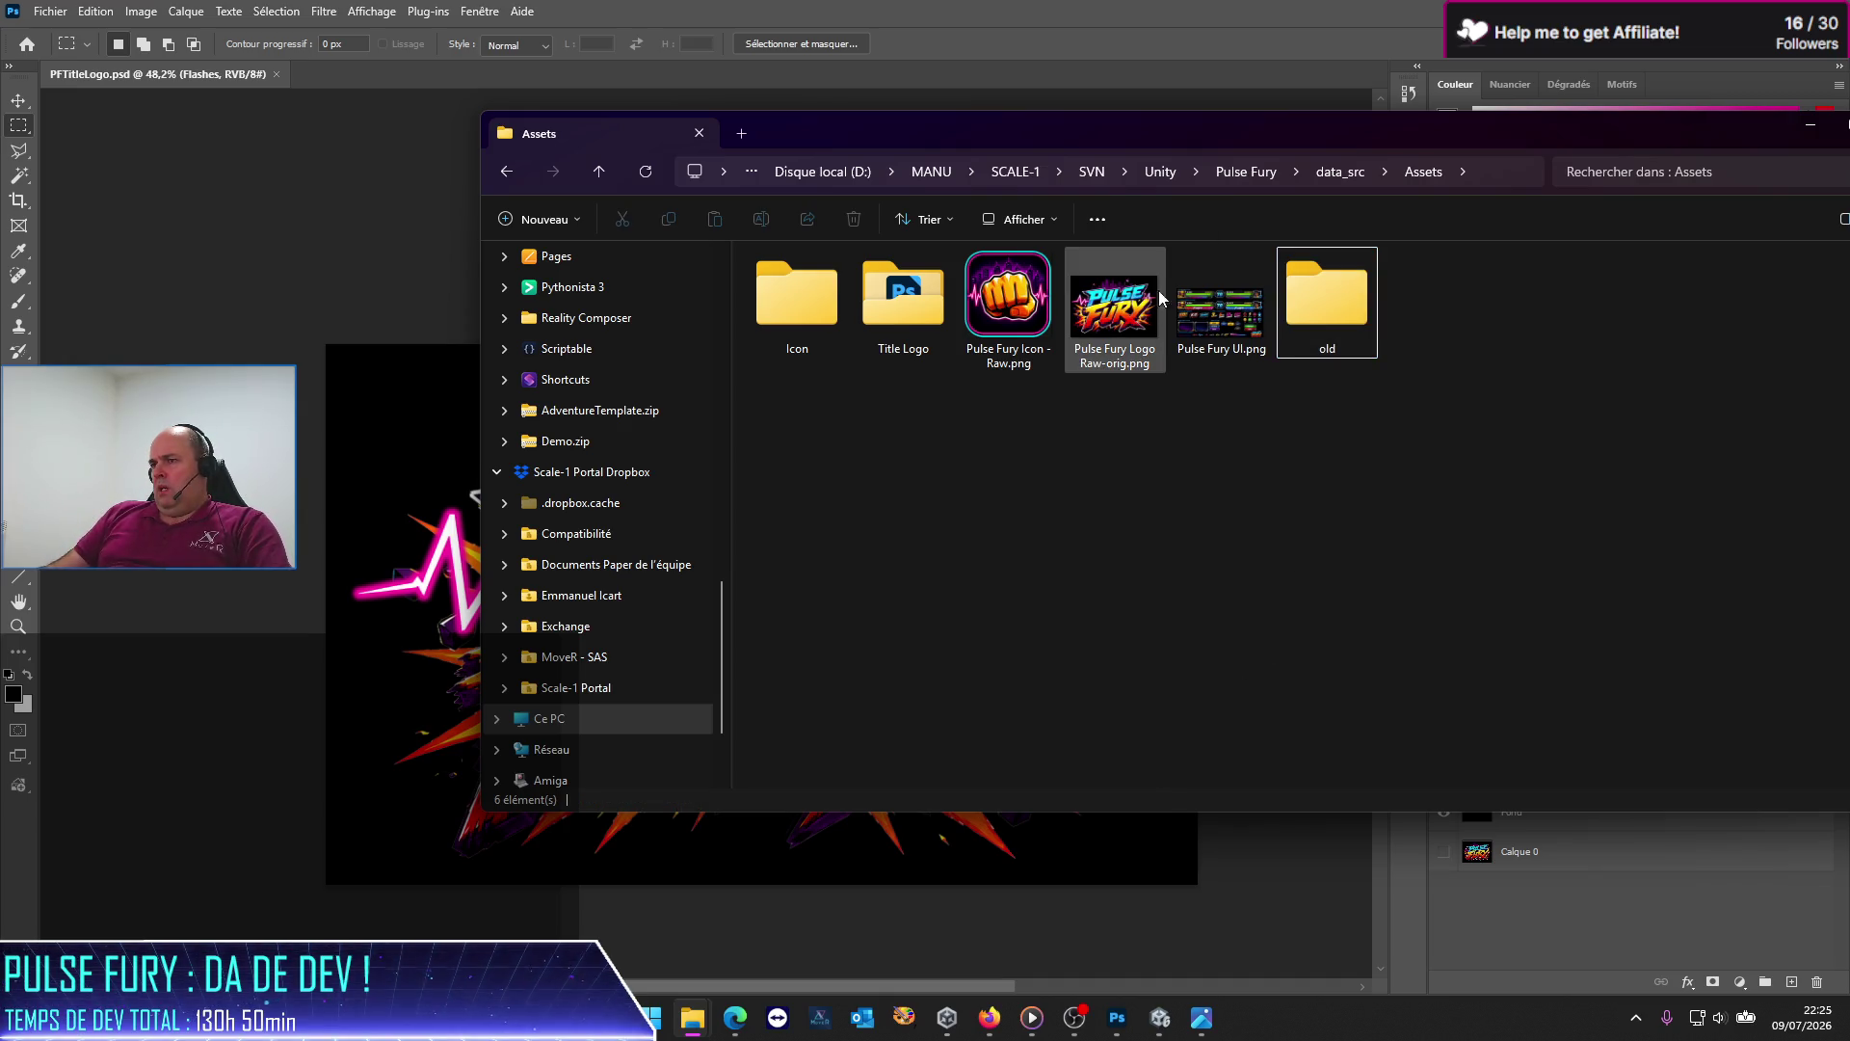
left_click_drag(1224, 335, 1303, 324)
Step: Confirm the Icon folder is empty and delete it
double_click(782, 331)
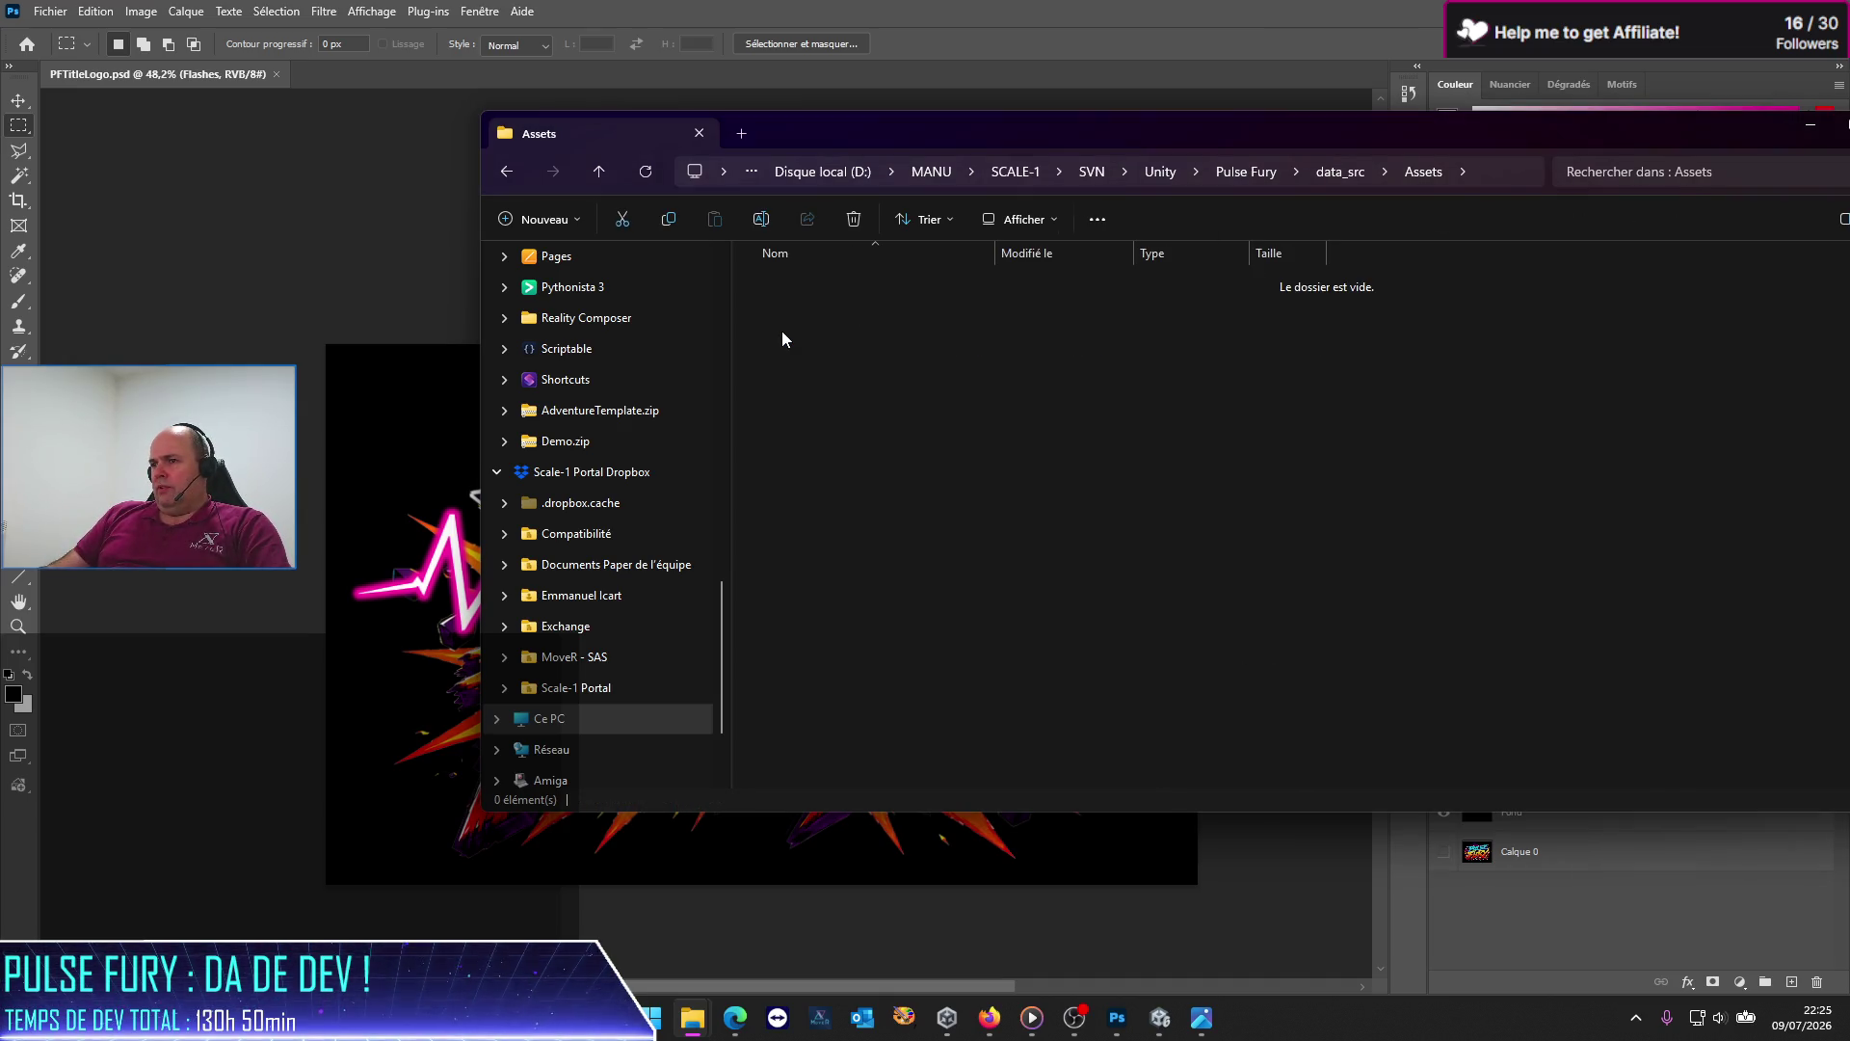
left_click(1421, 170)
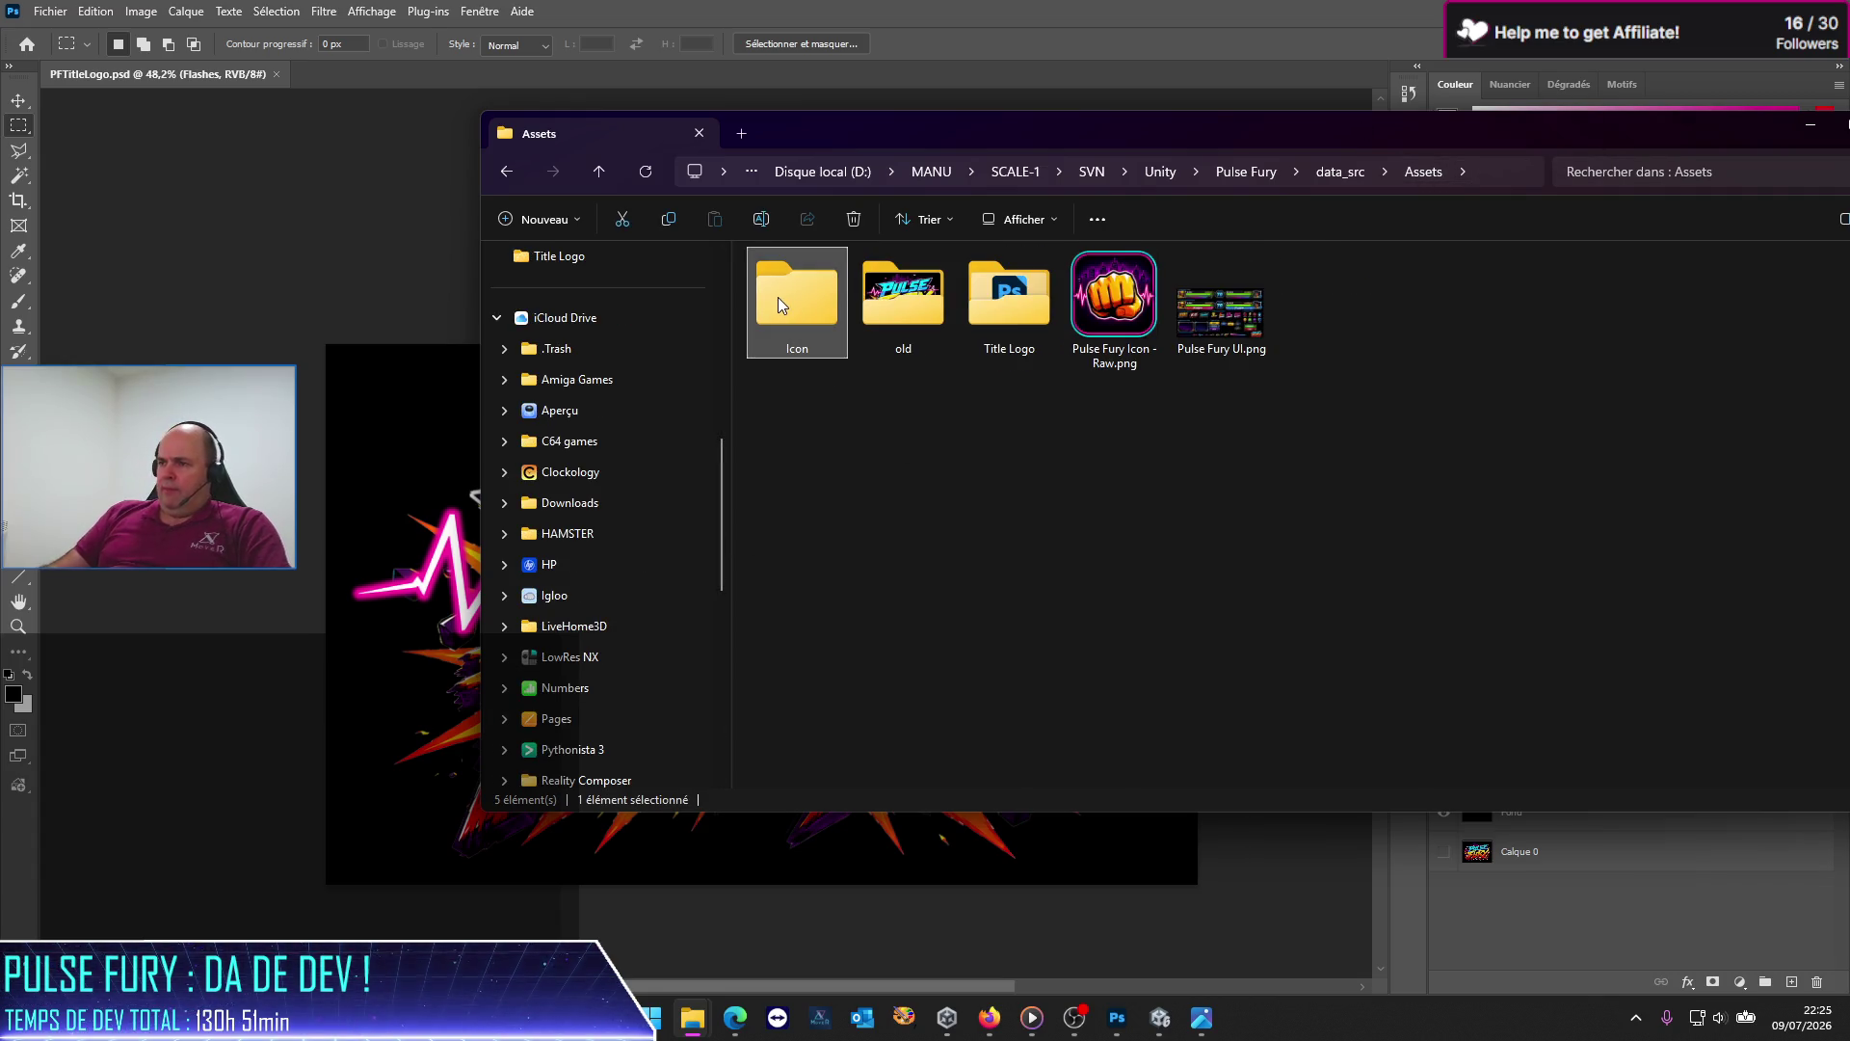
key("Delete")
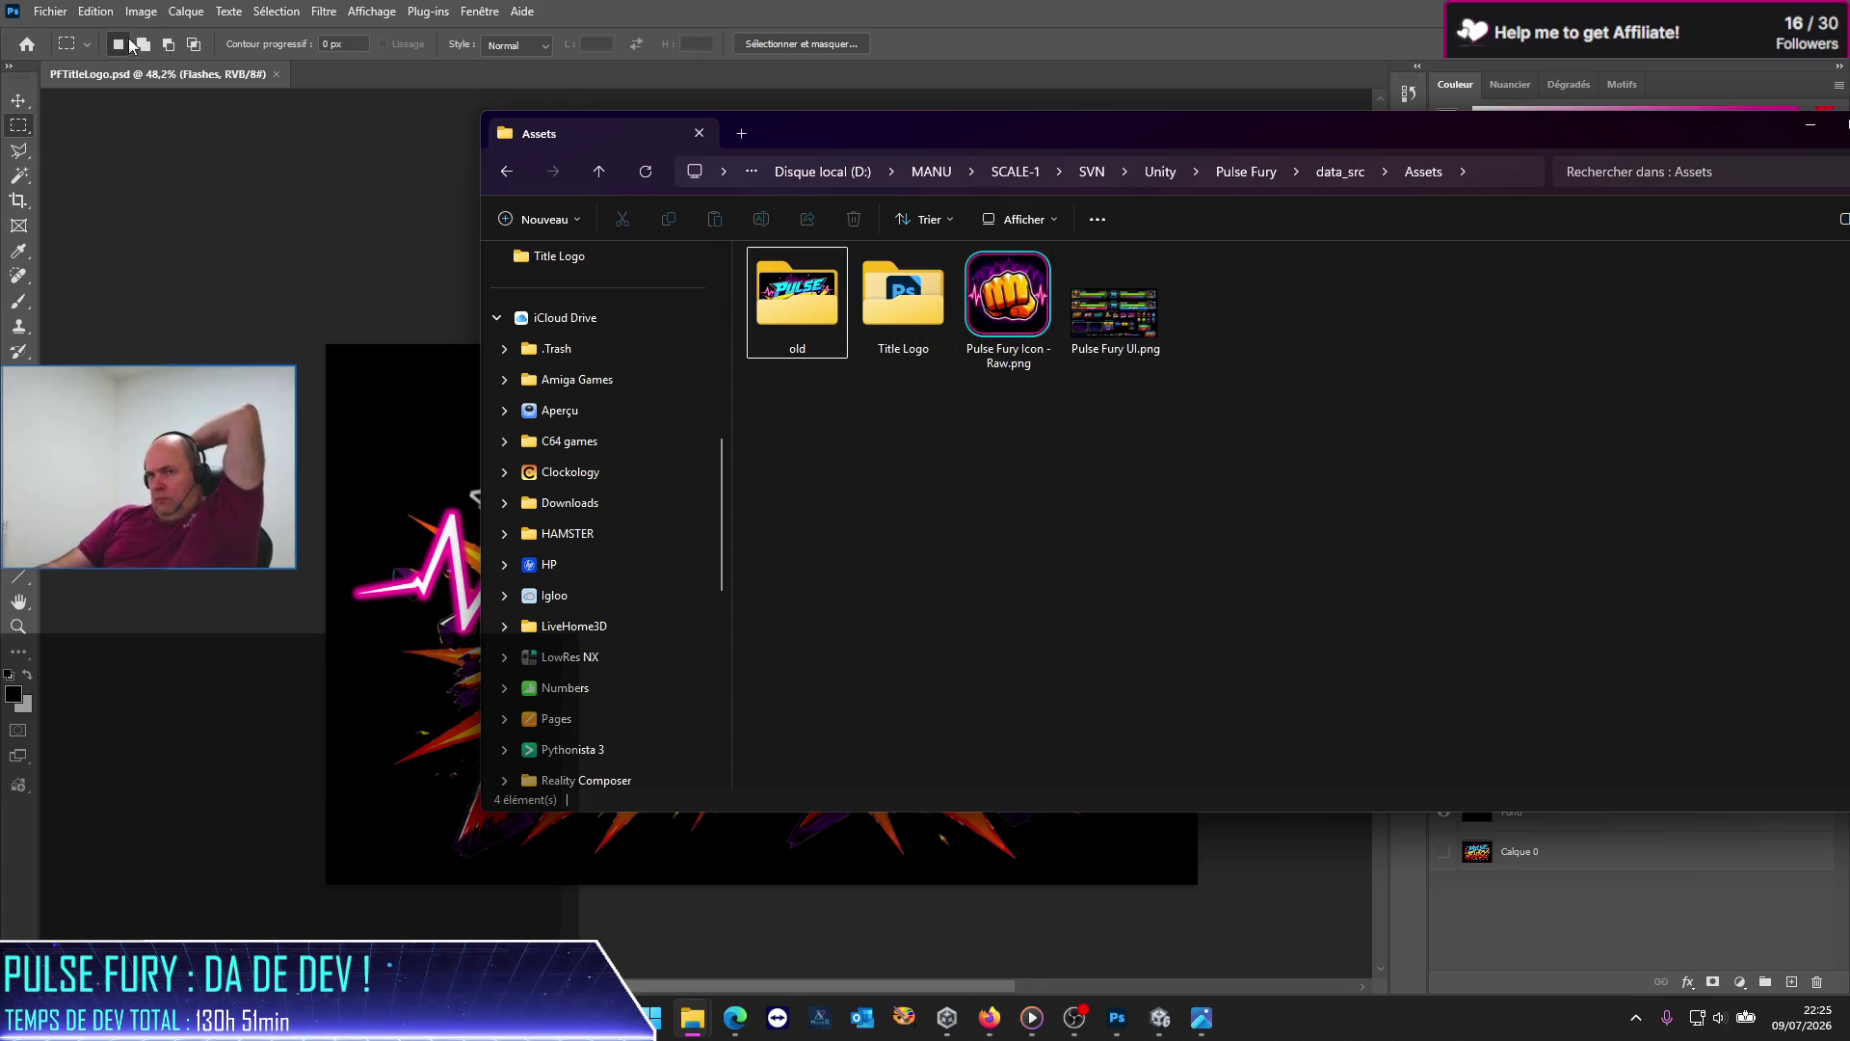
left_click(50, 11)
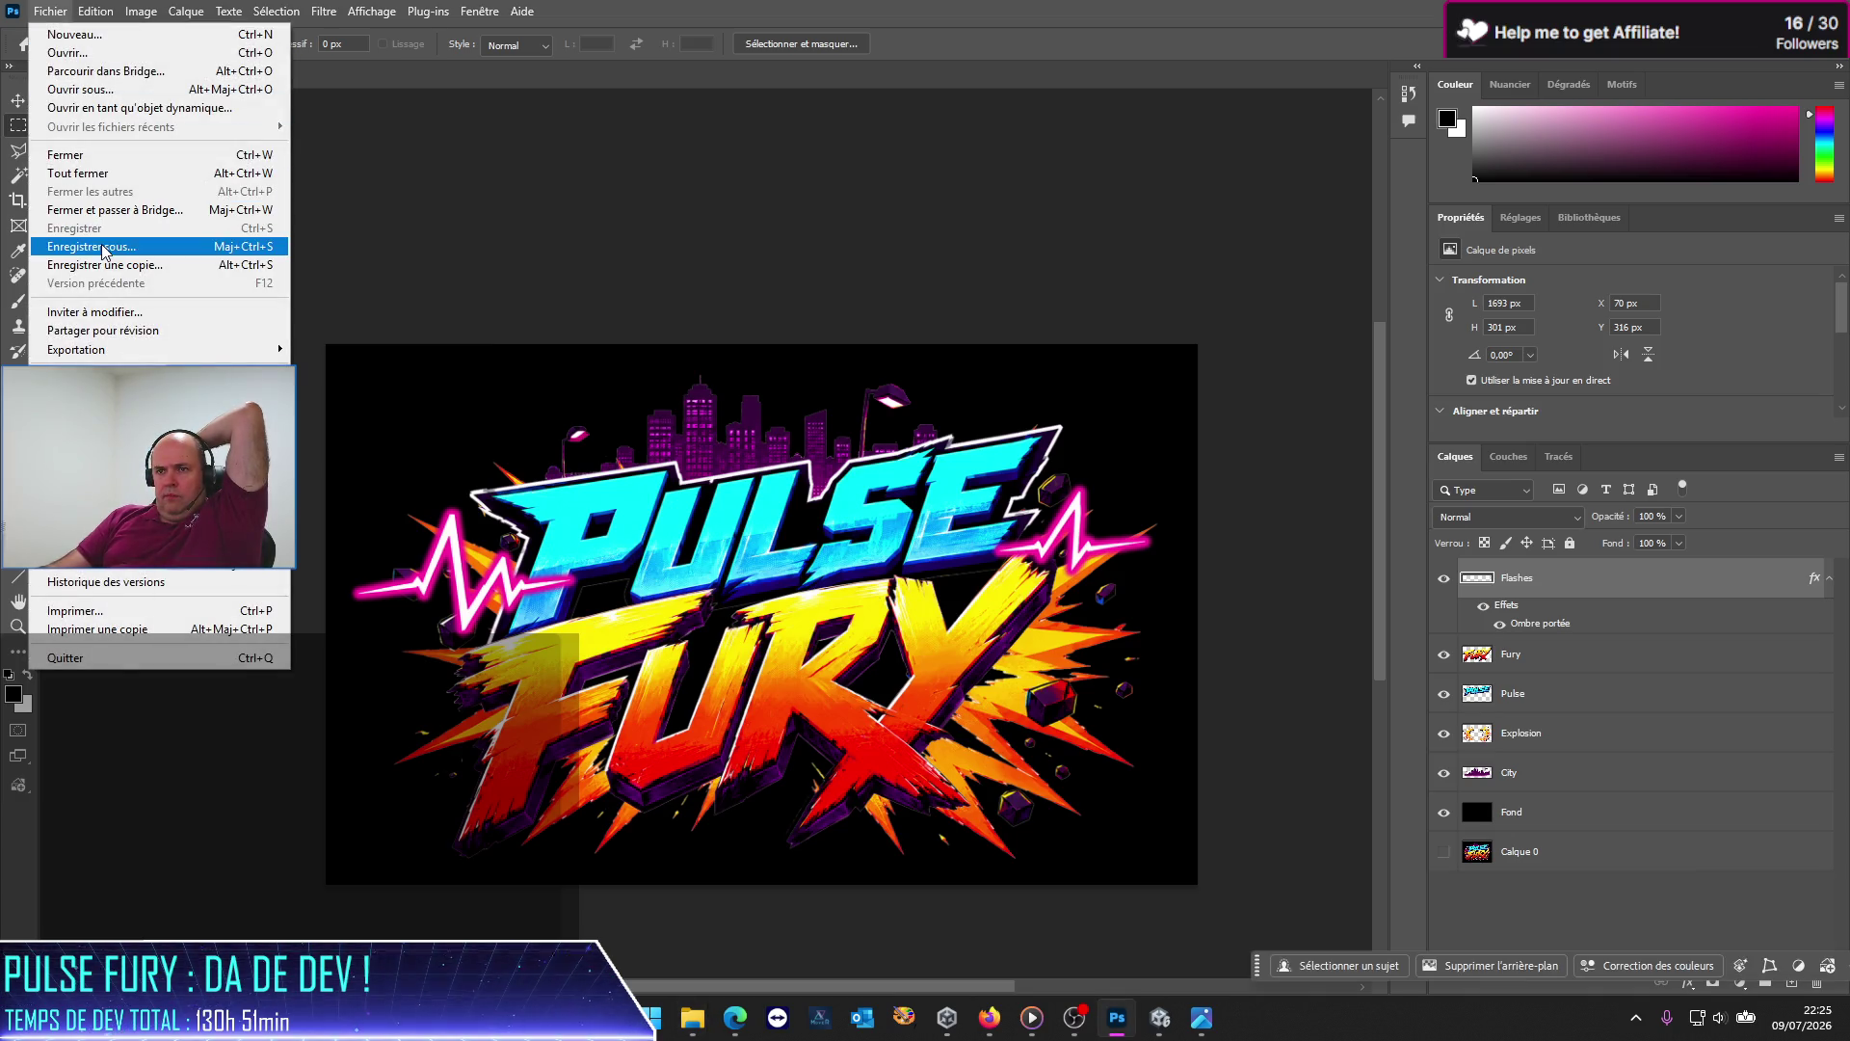
Step: Start a Save As for the logo and look up the Assets folder's full path in File Explorer
left_click(101, 247)
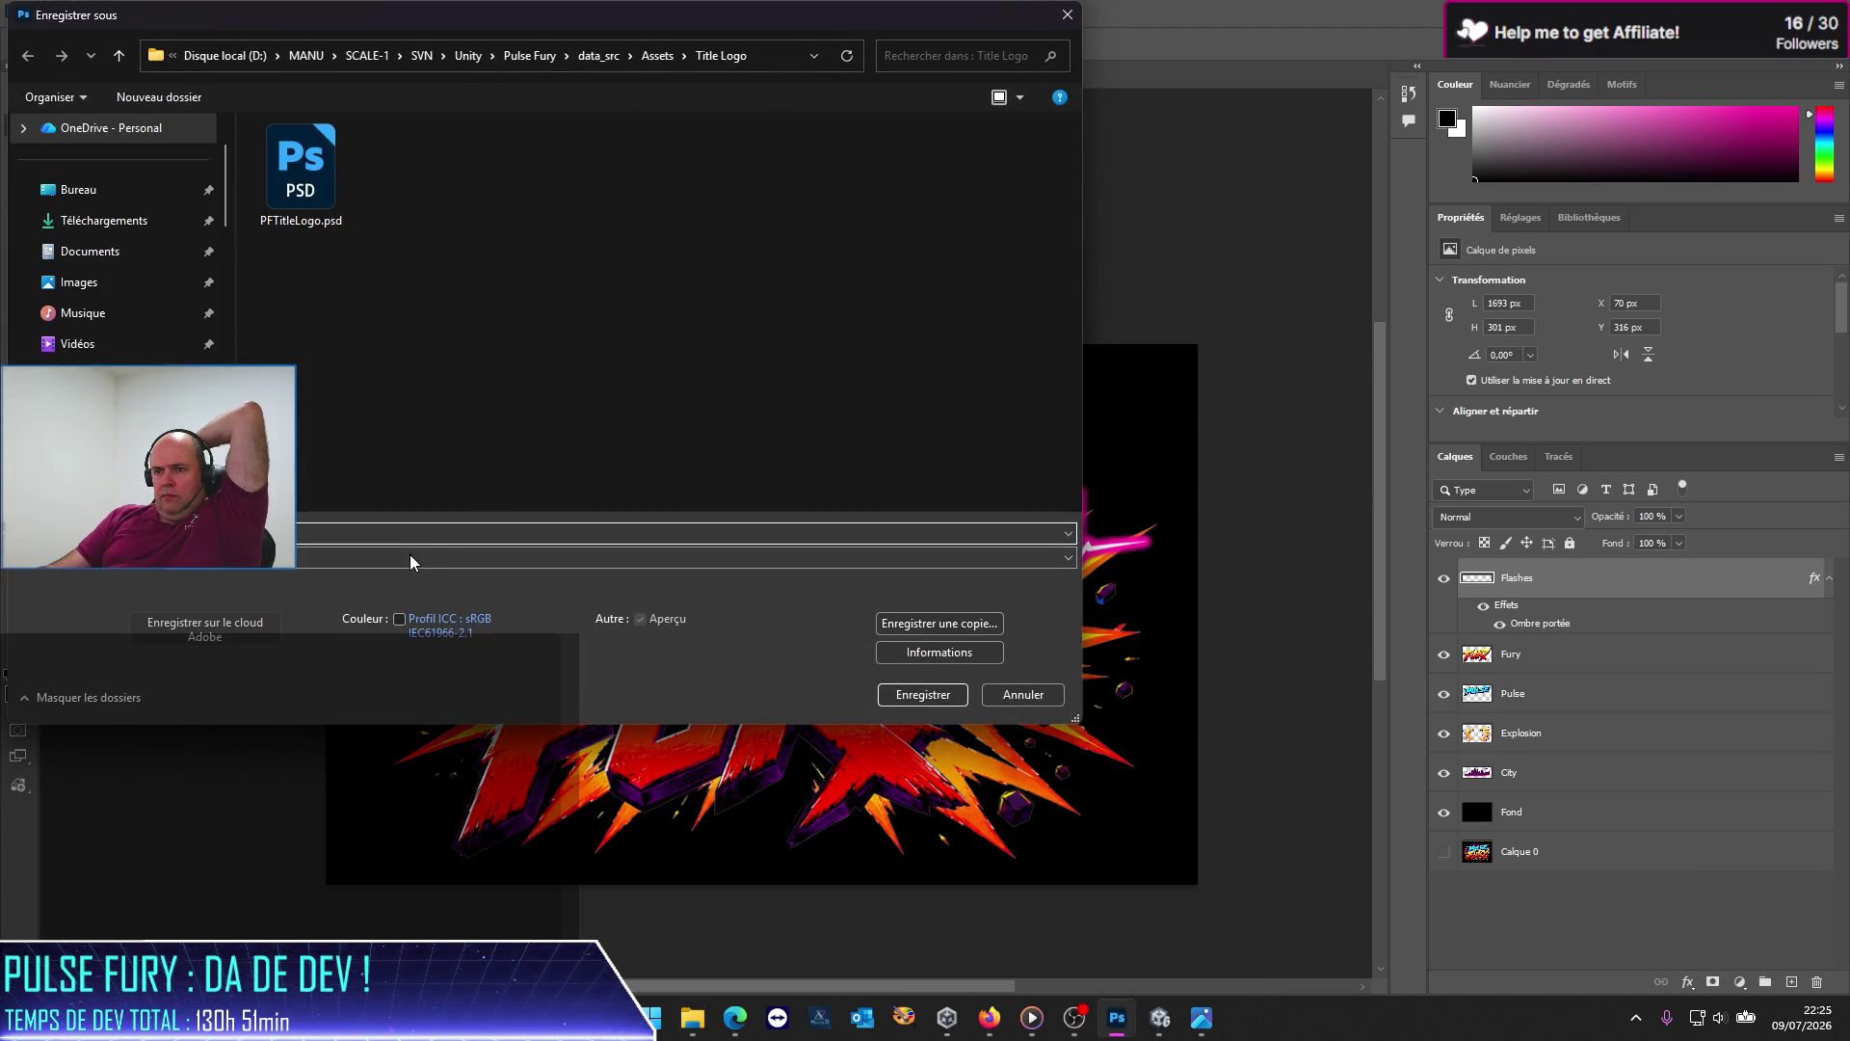
left_click(410, 555)
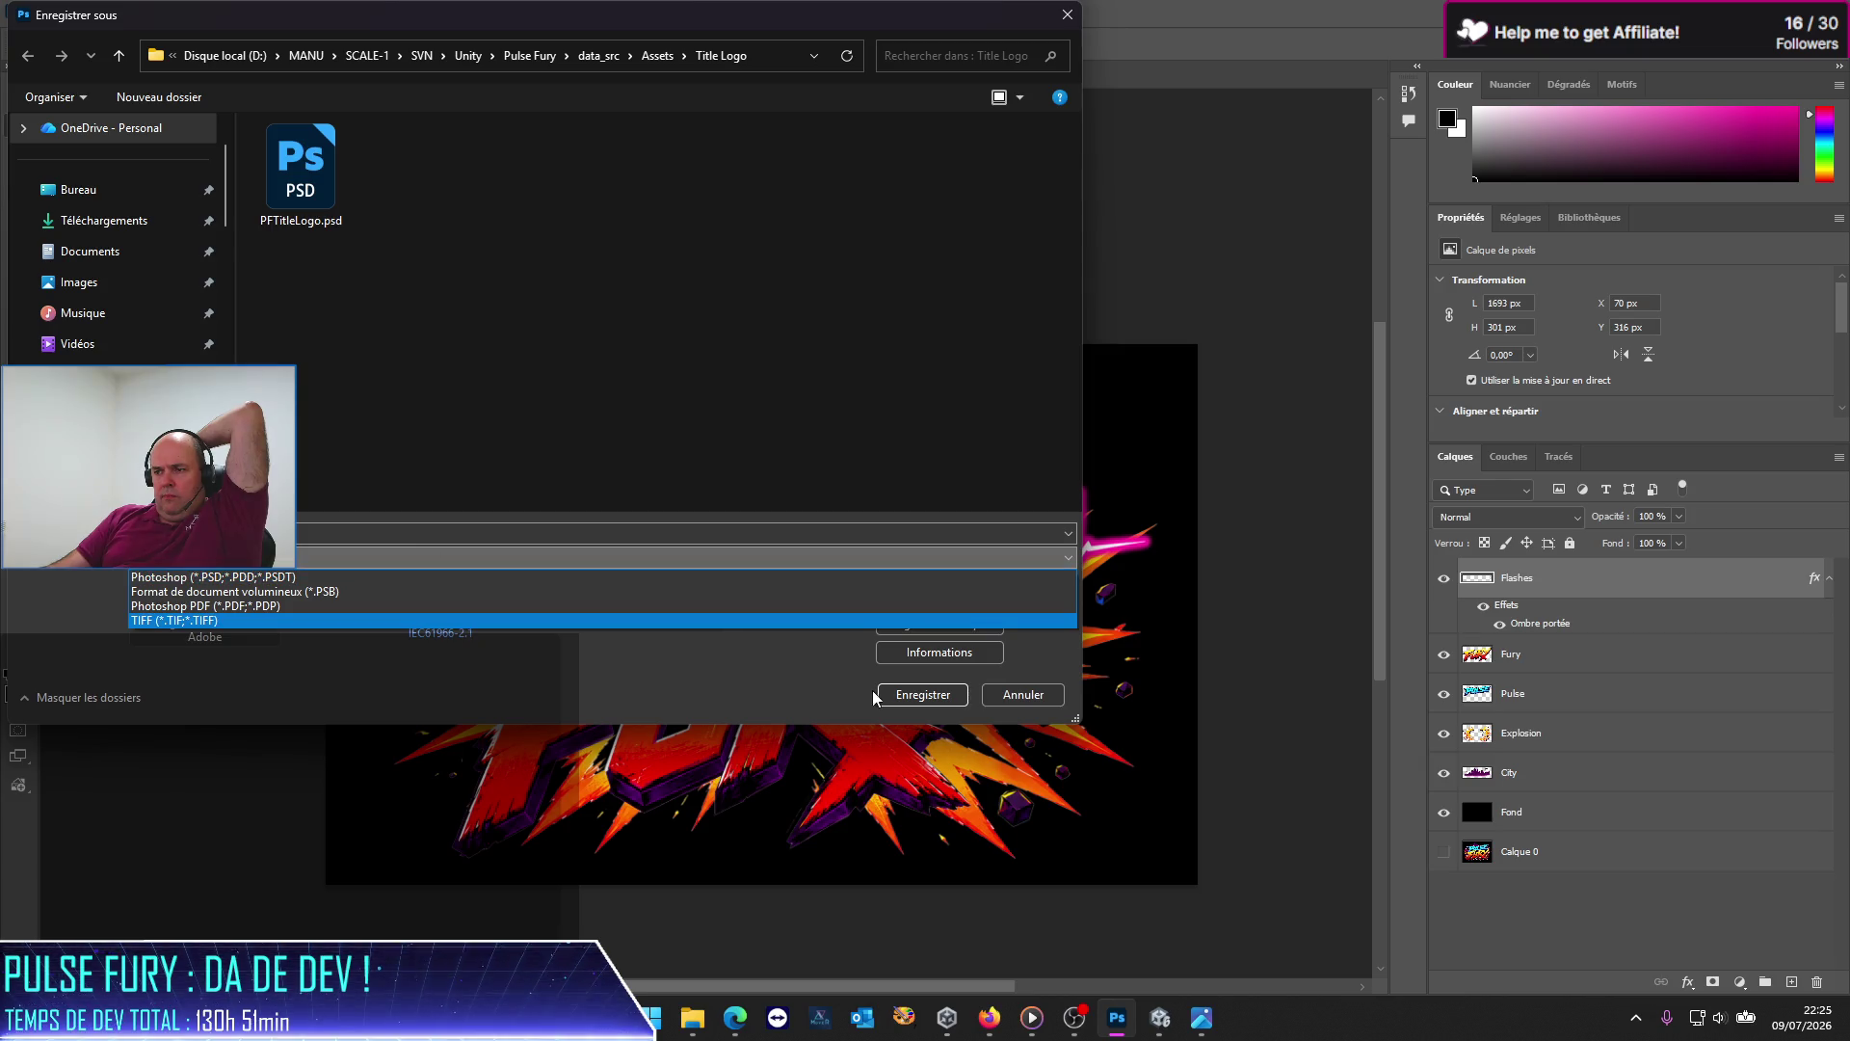
left_click(1053, 696)
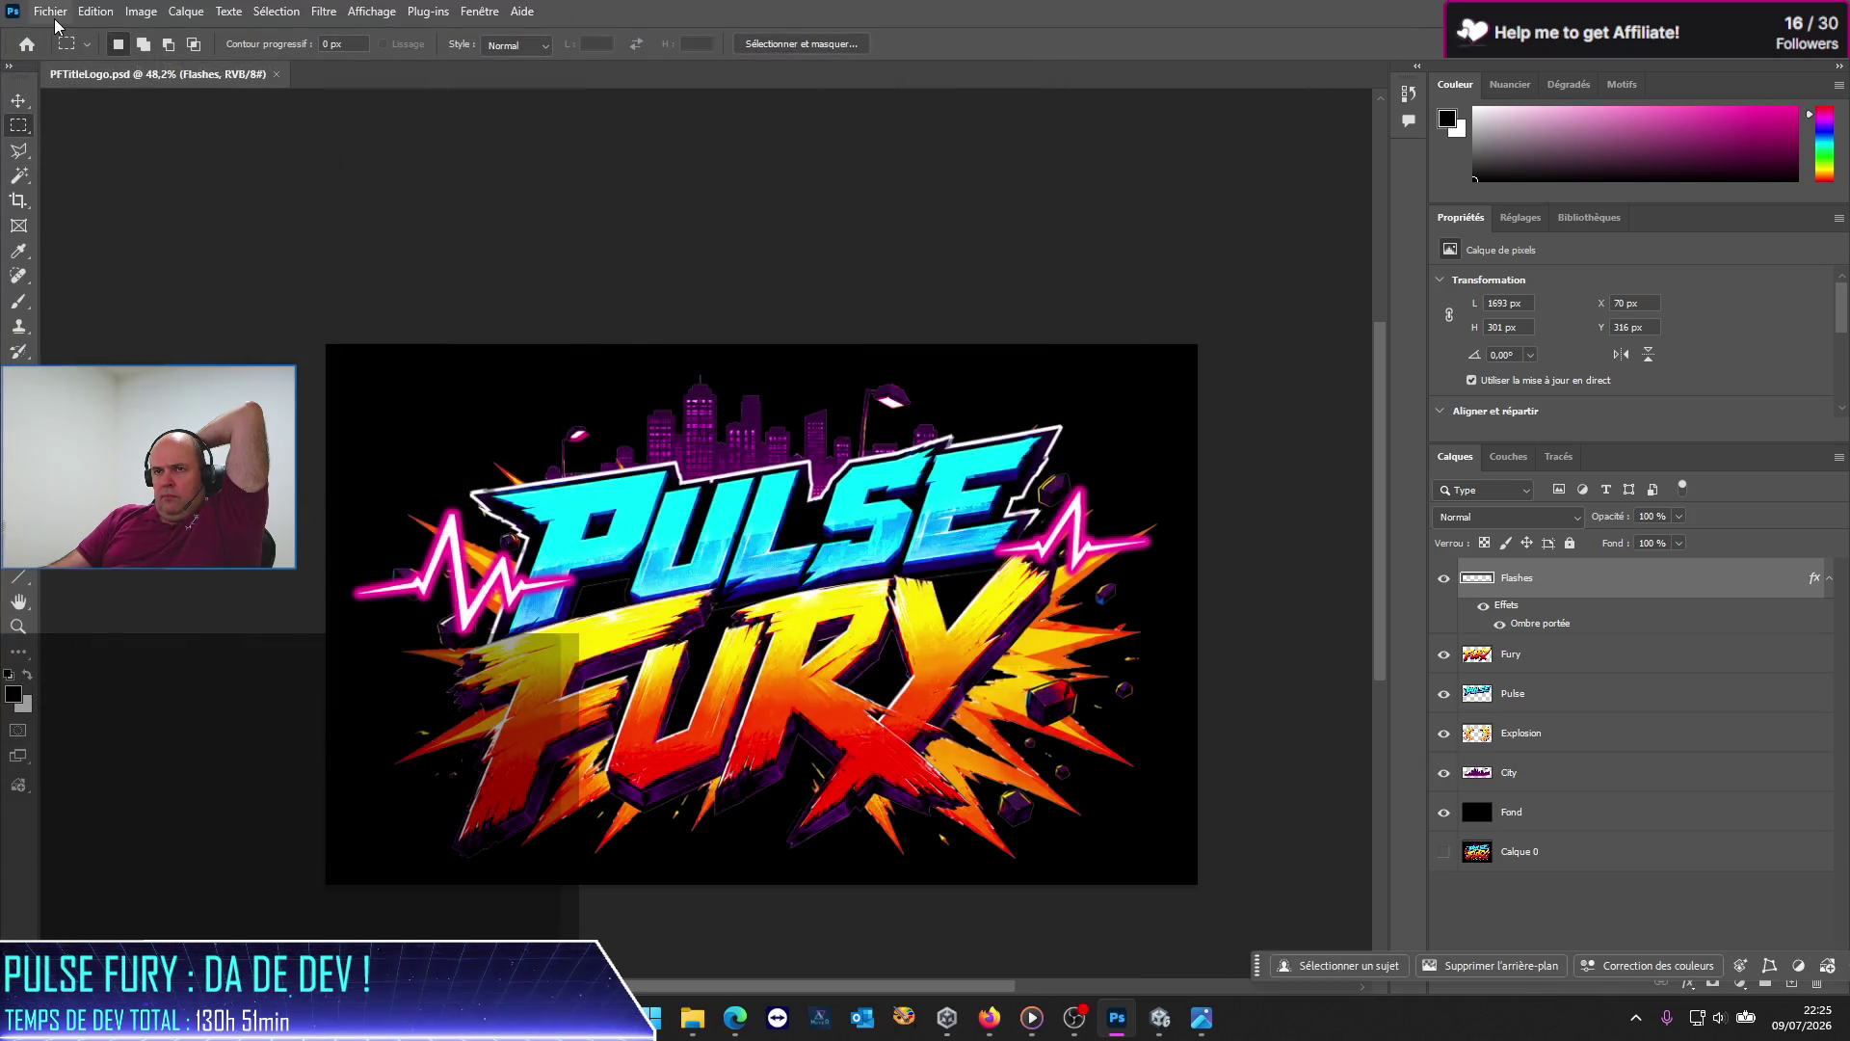
left_click(50, 10)
left_click(91, 246)
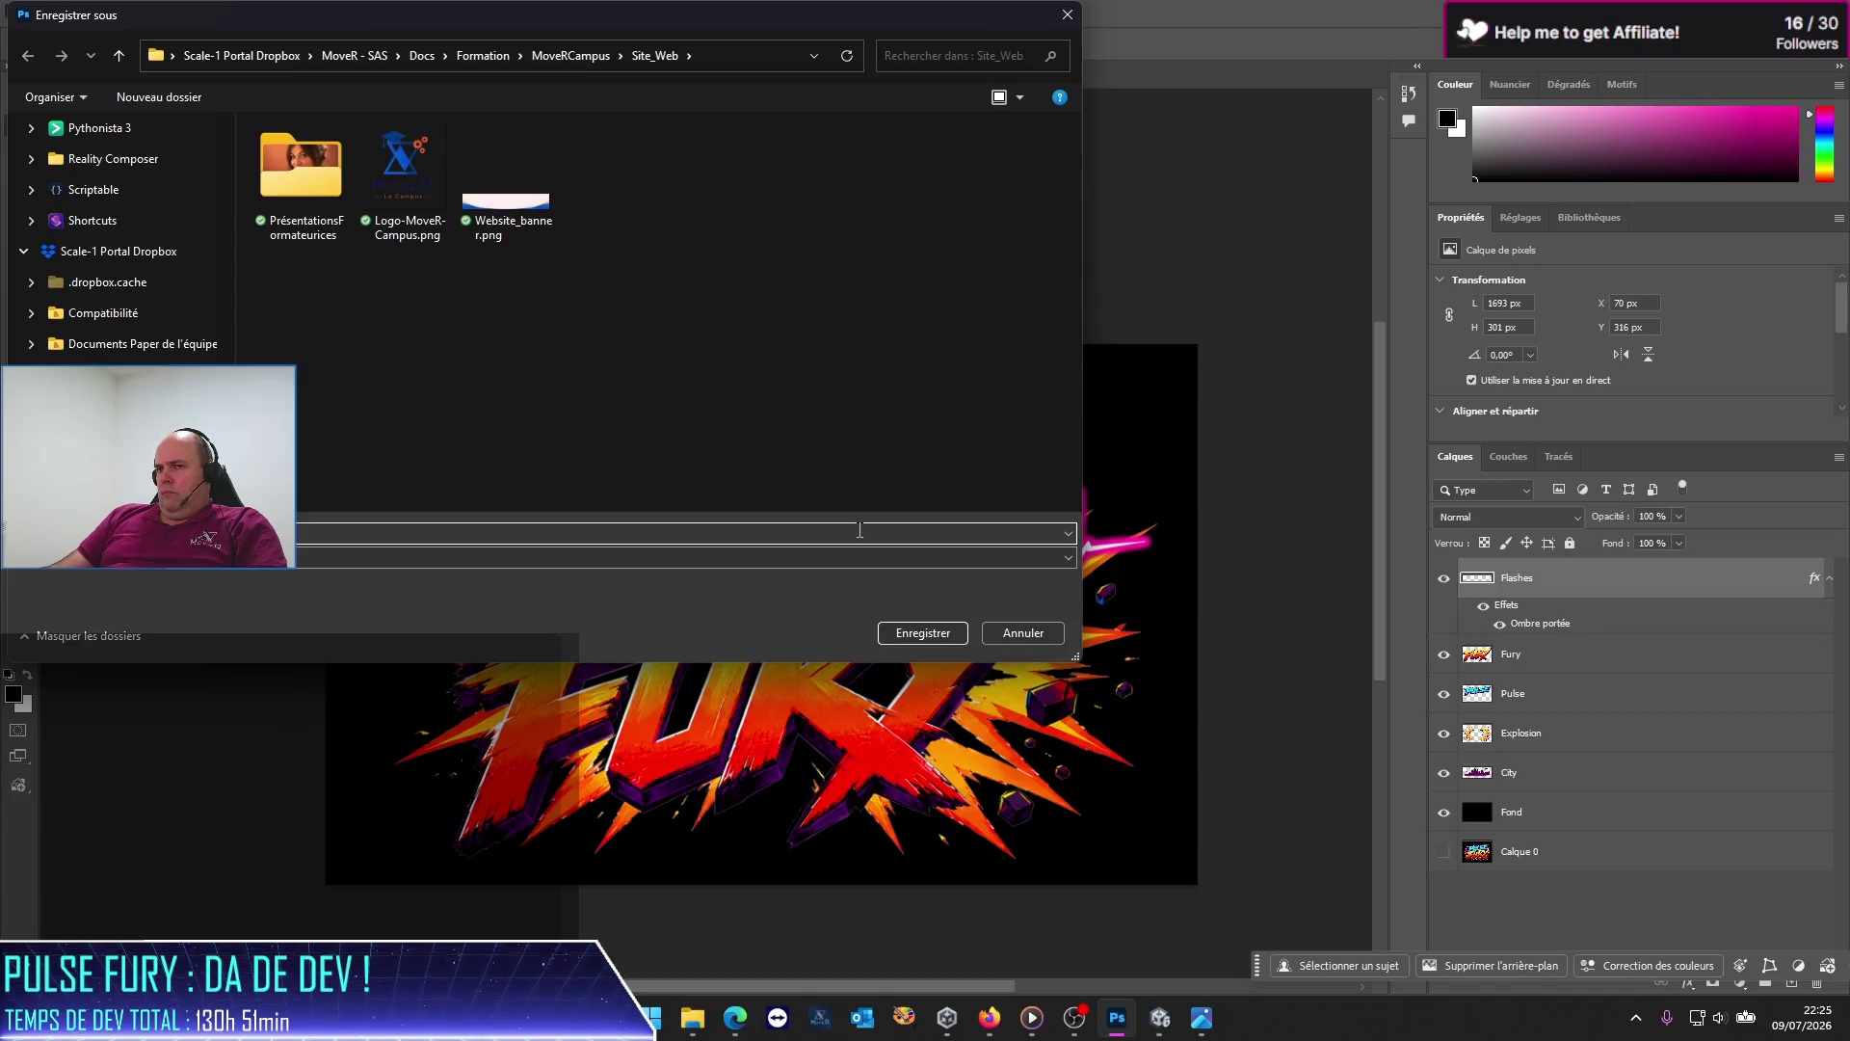
mouse_move(692, 1017)
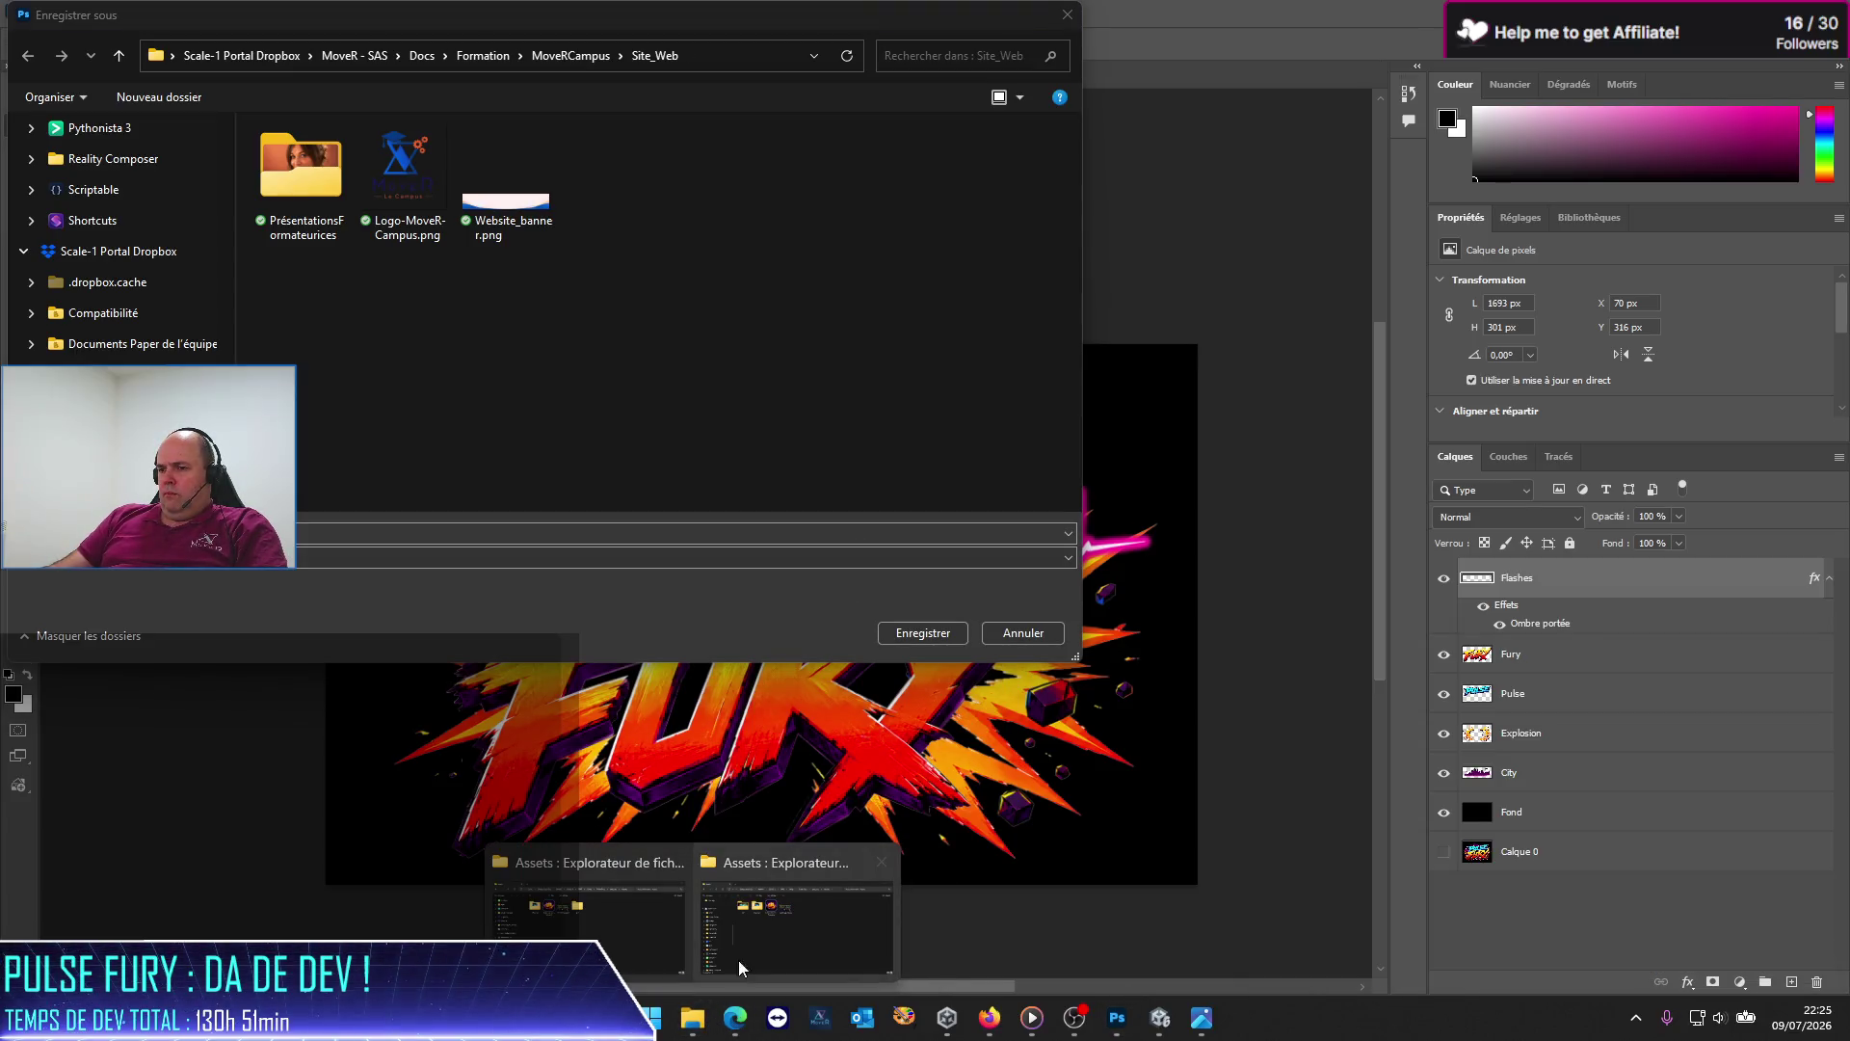
left_click(773, 938)
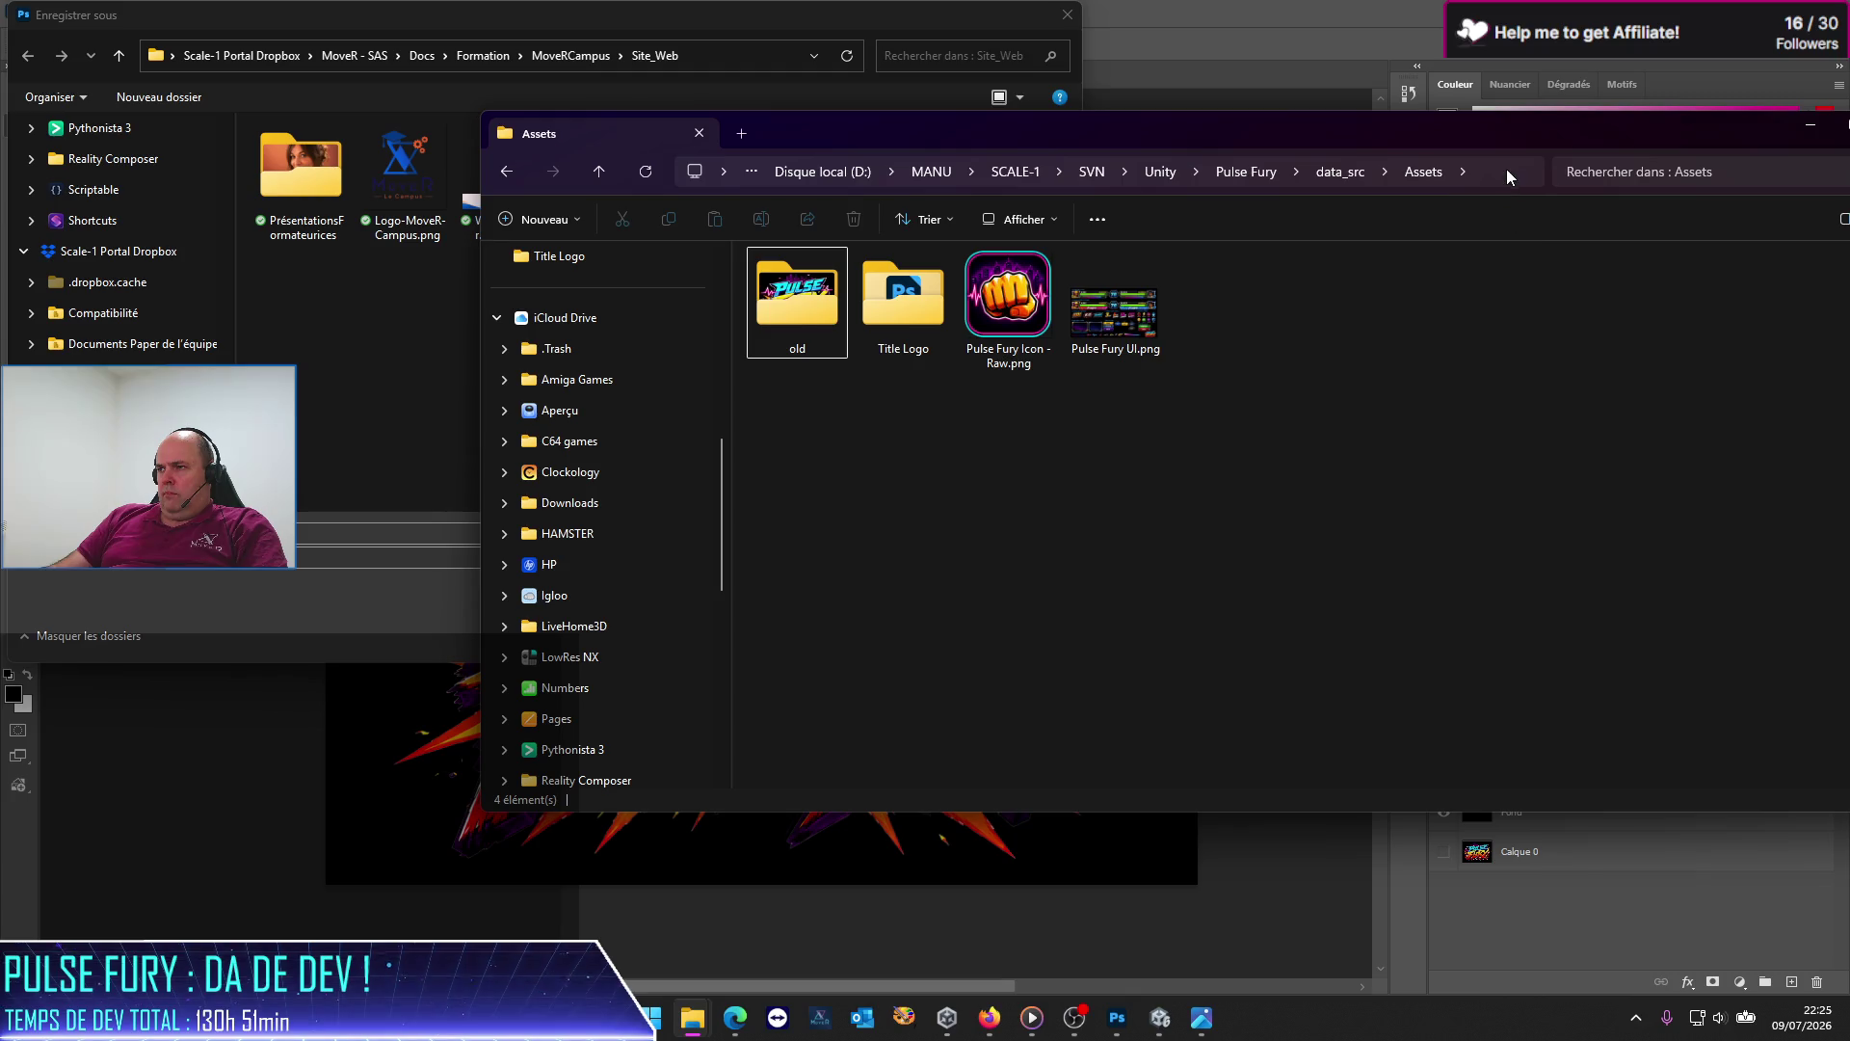
left_click(1506, 170)
Step: Save the logo as PFTitleLogo.png into the Pulse Fury data_src Assets folder, then open Pulse Fury UI.png
left_click(766, 46)
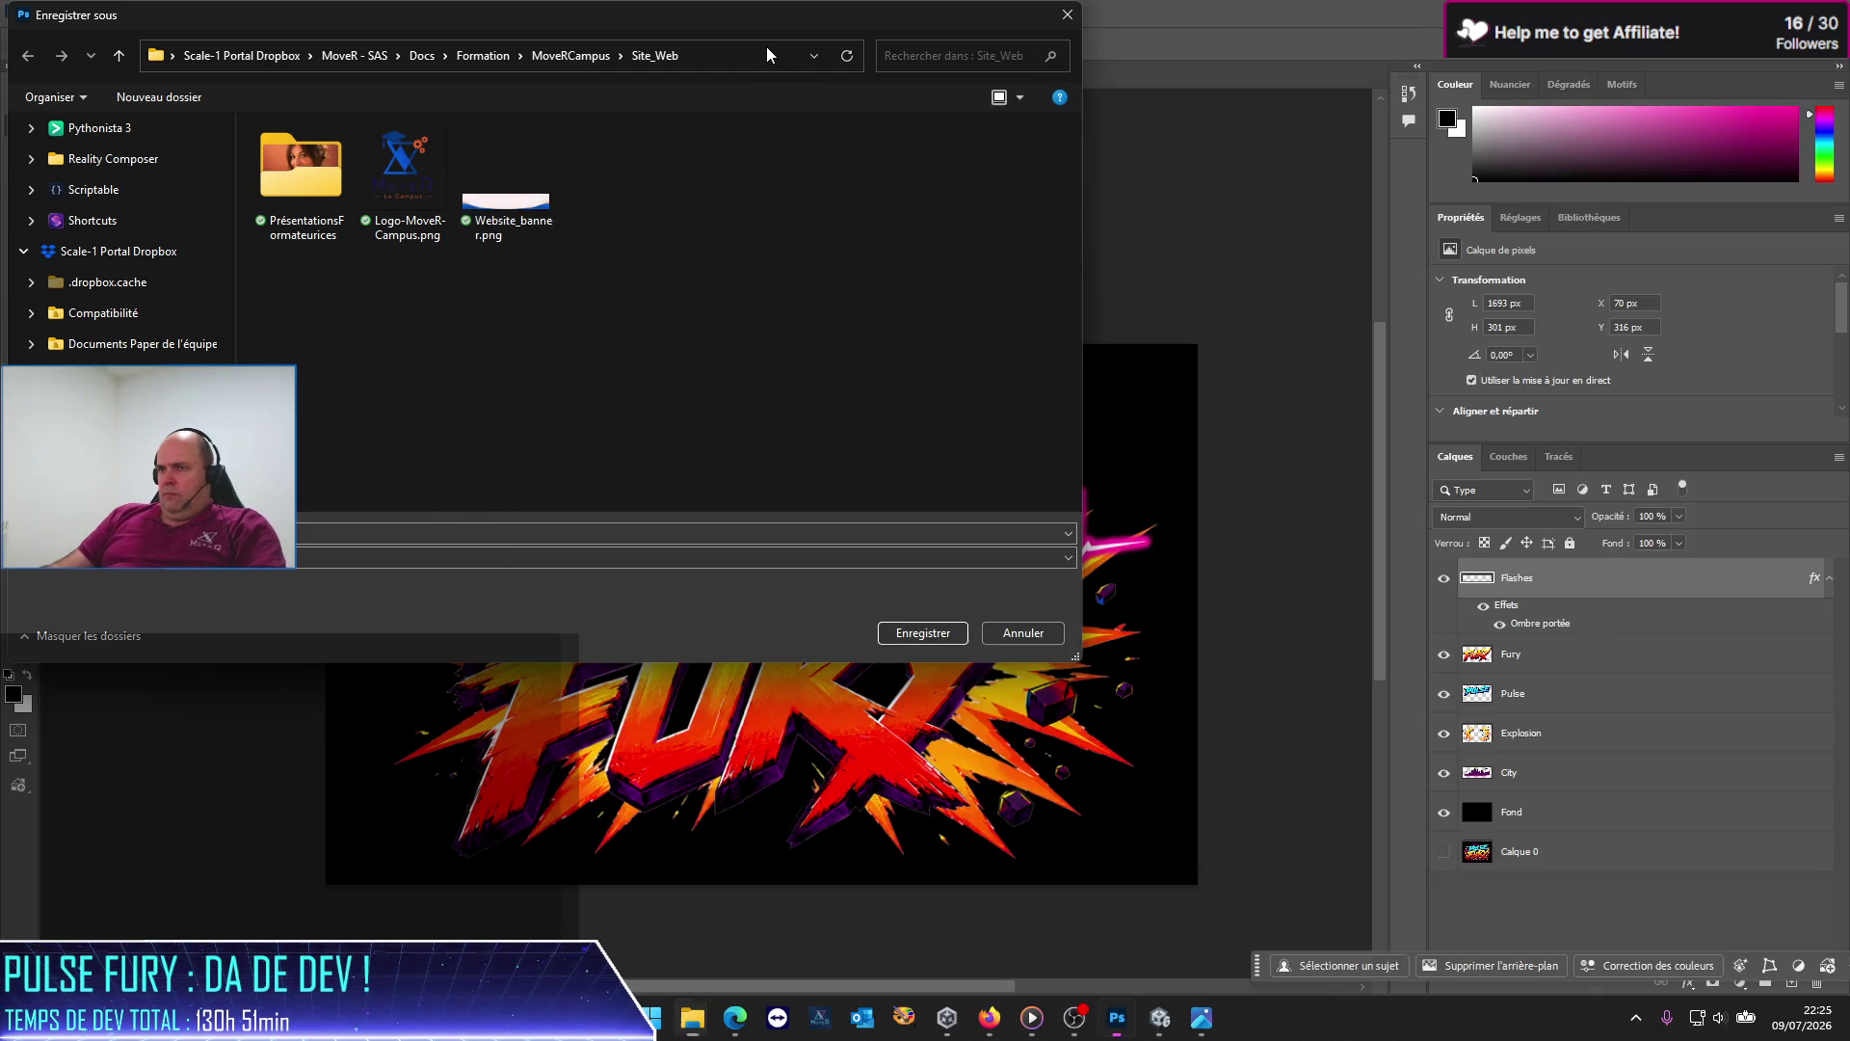
left_click(766, 47)
type("v")
key("ctrl+v")
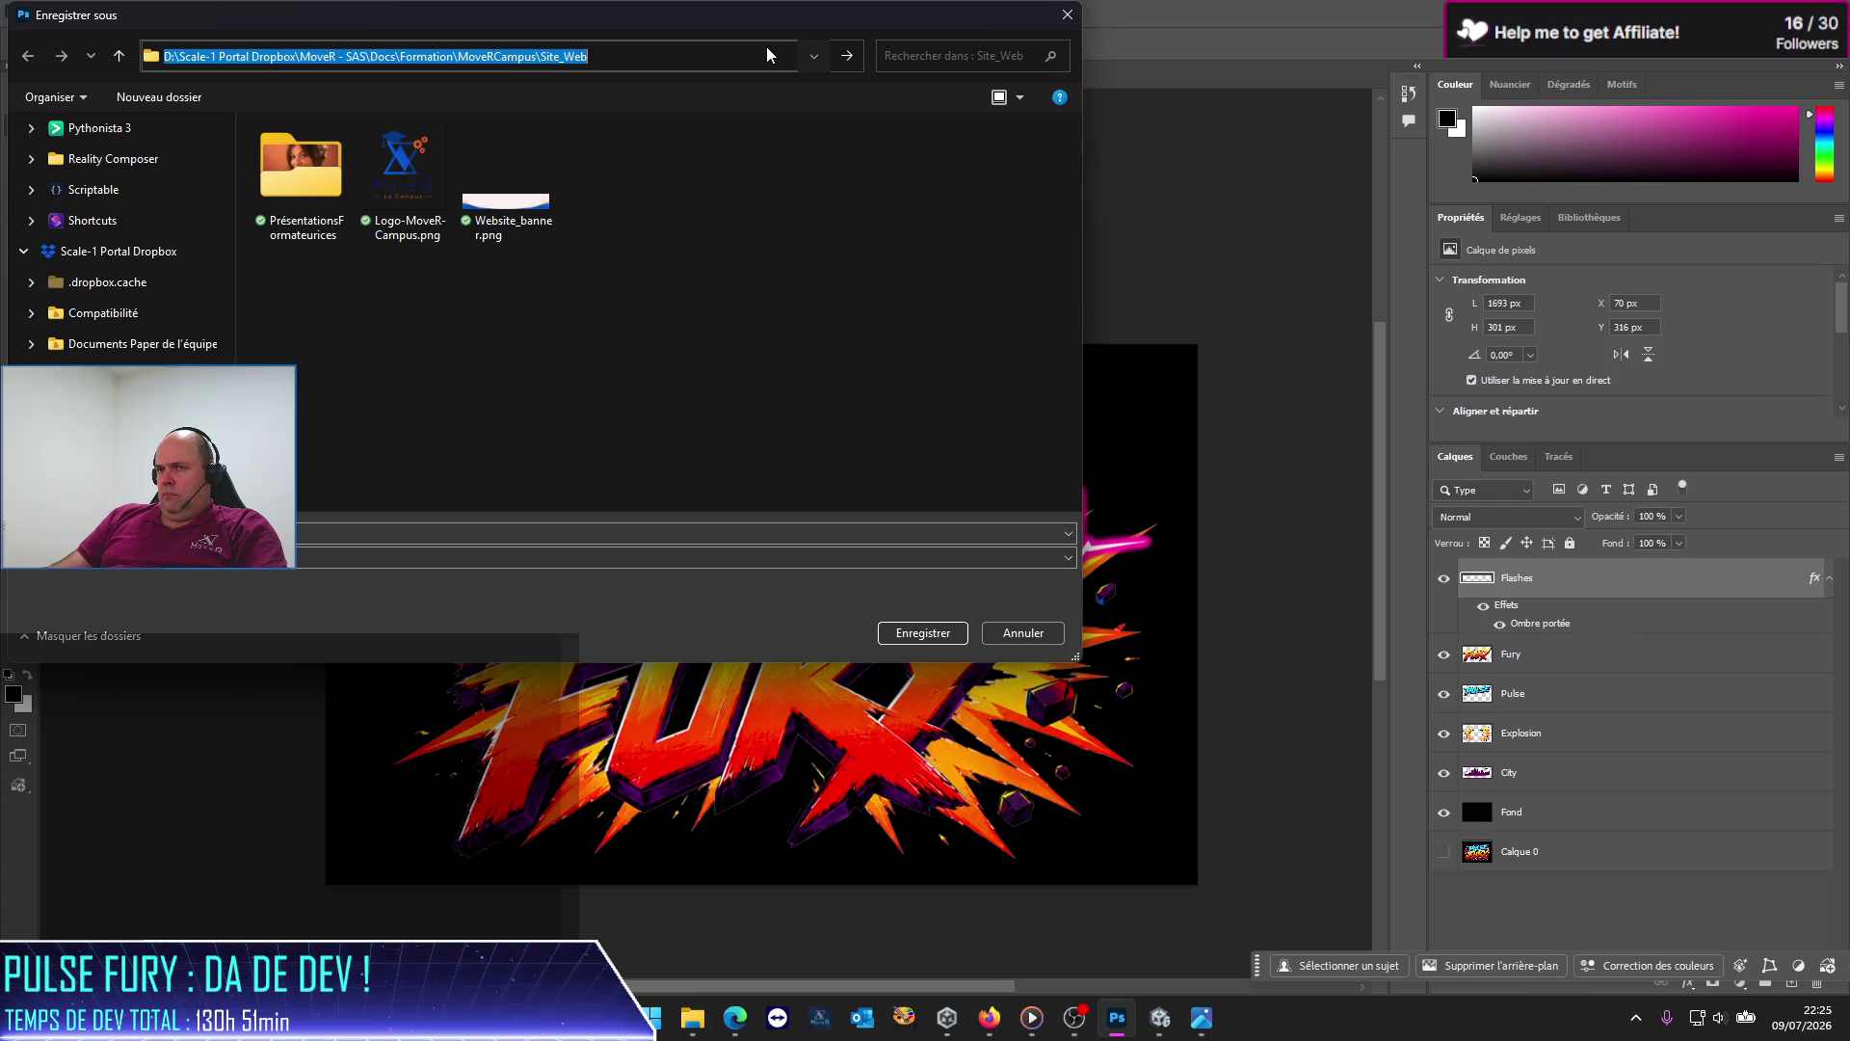
key("Return")
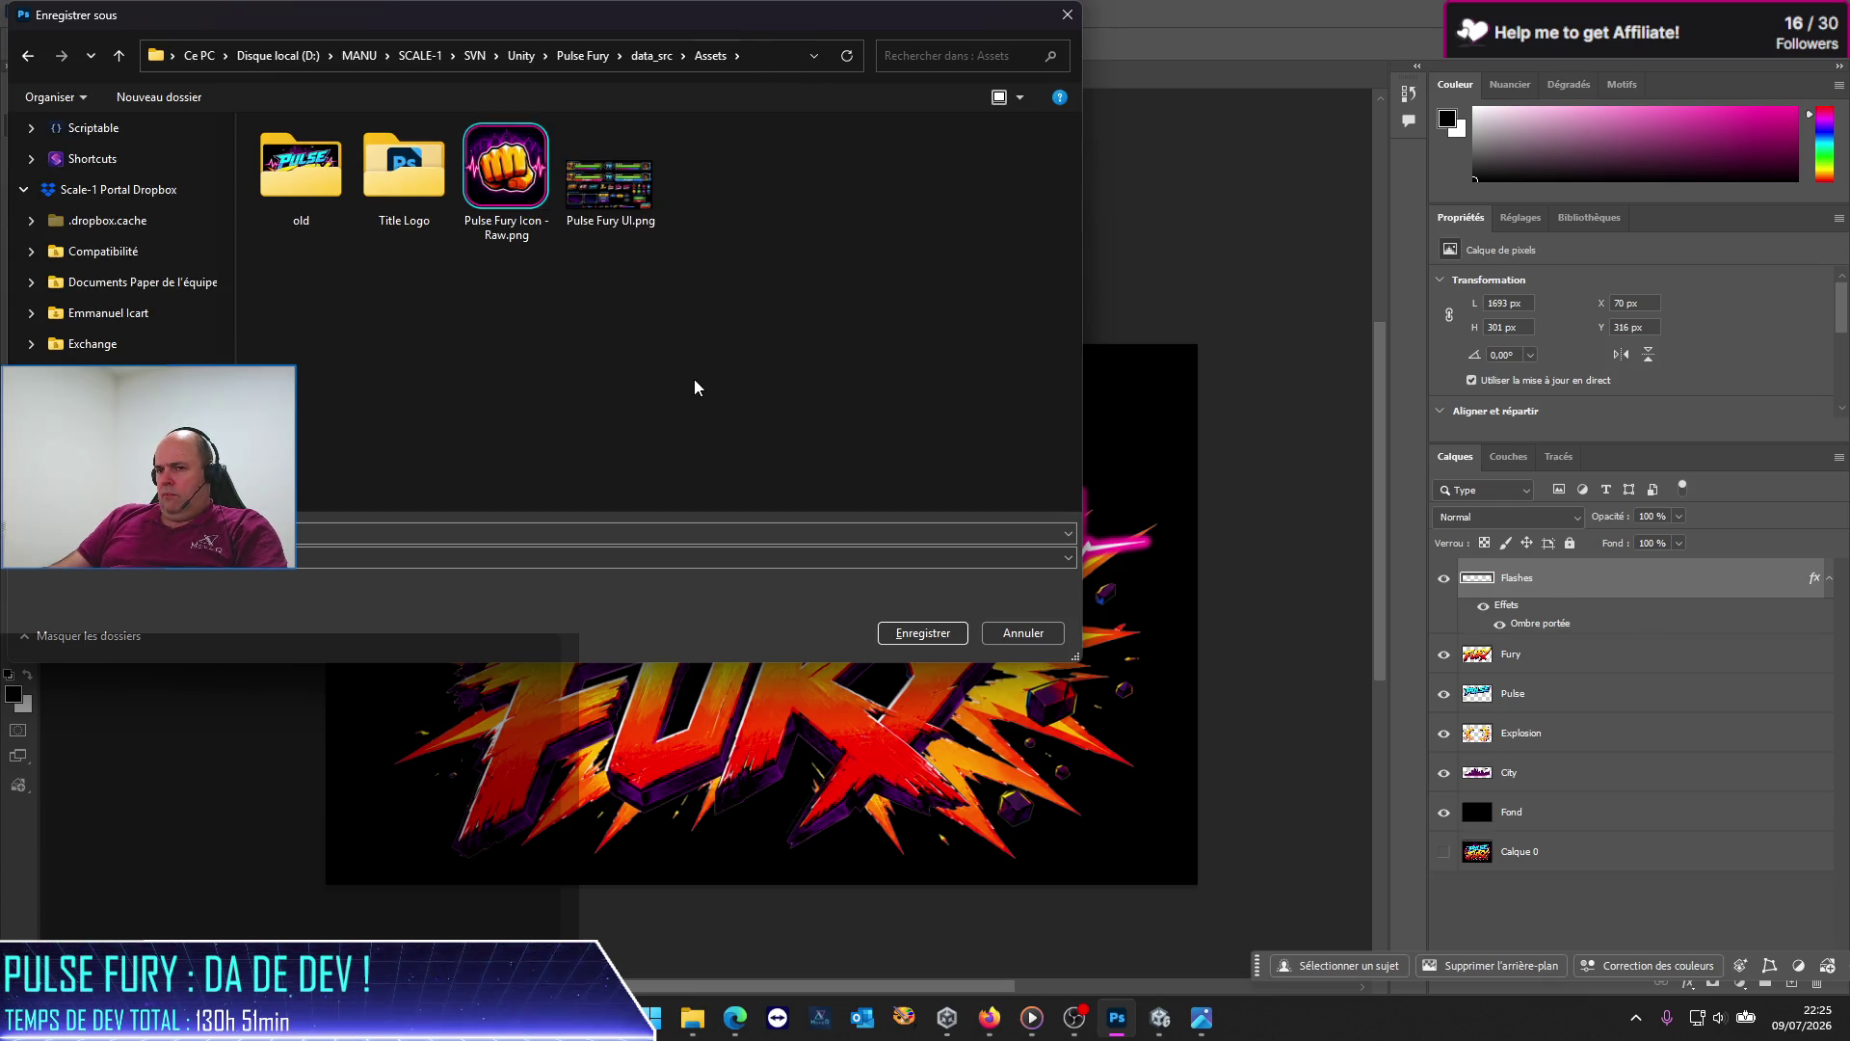
left_click(959, 639)
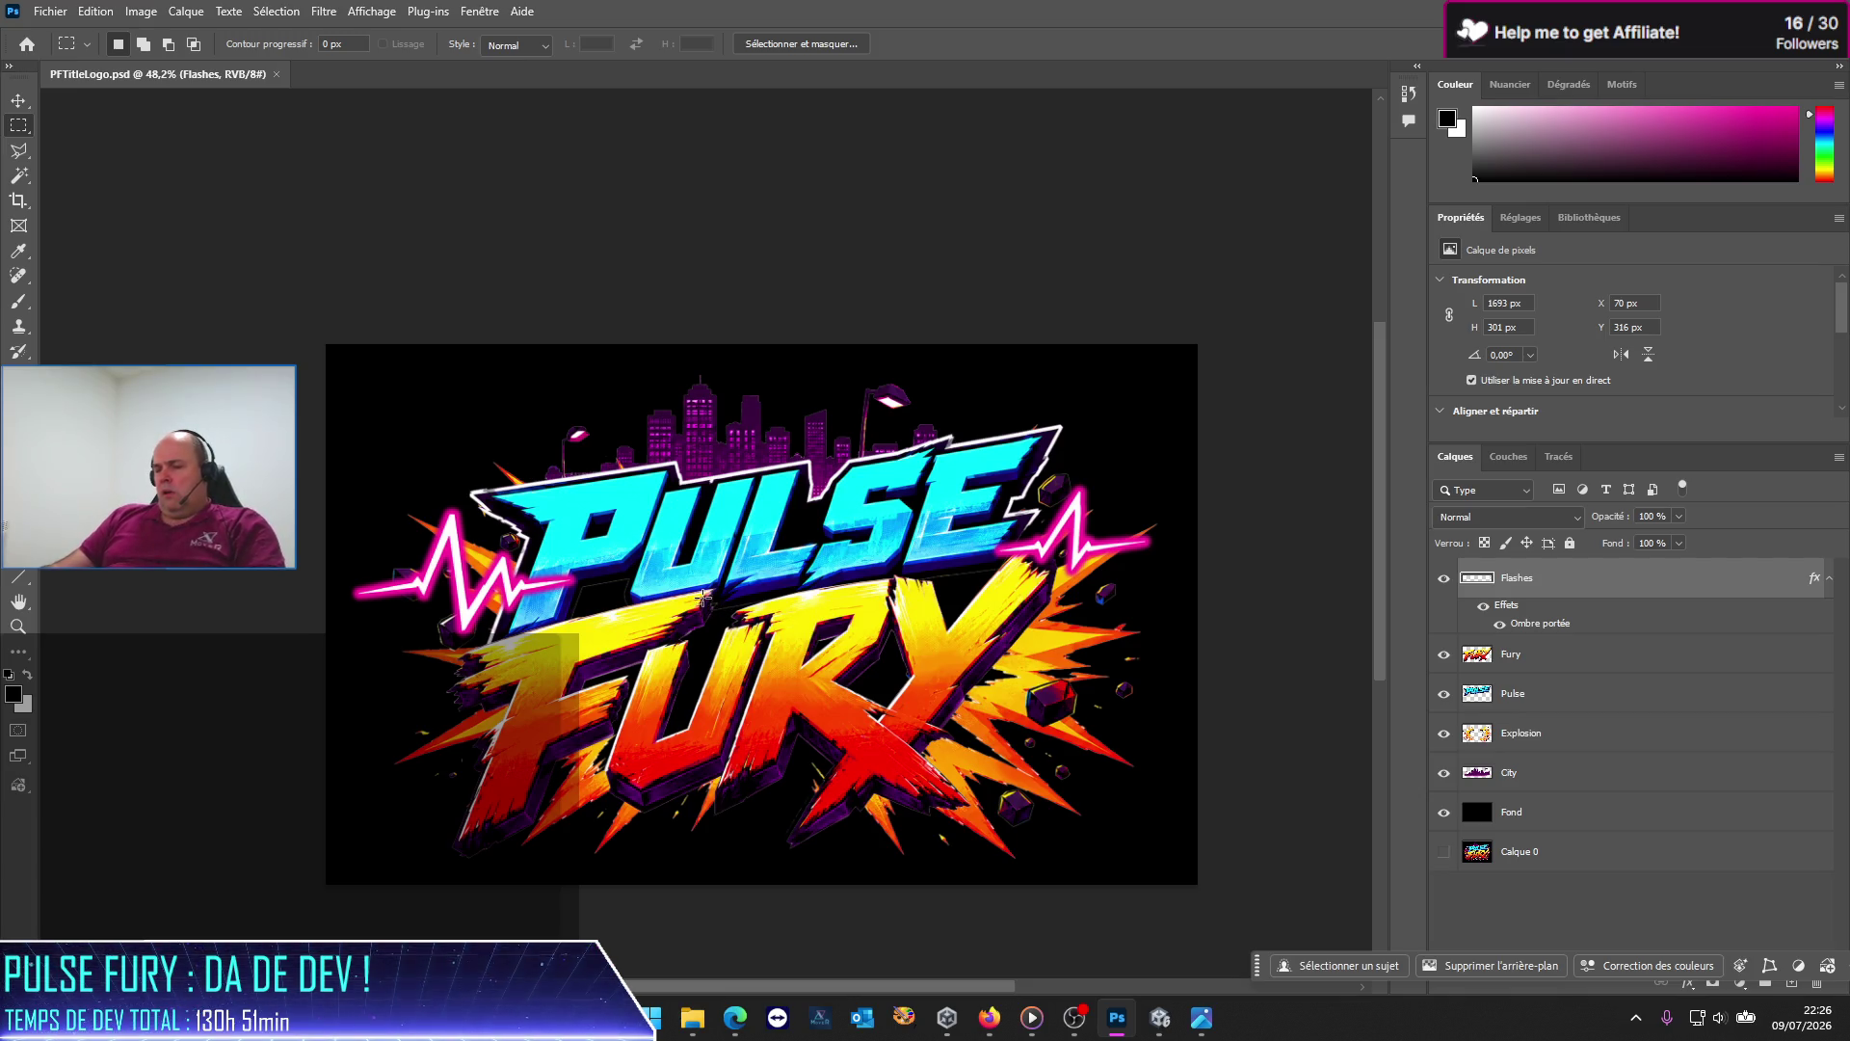
key("alt+Tab")
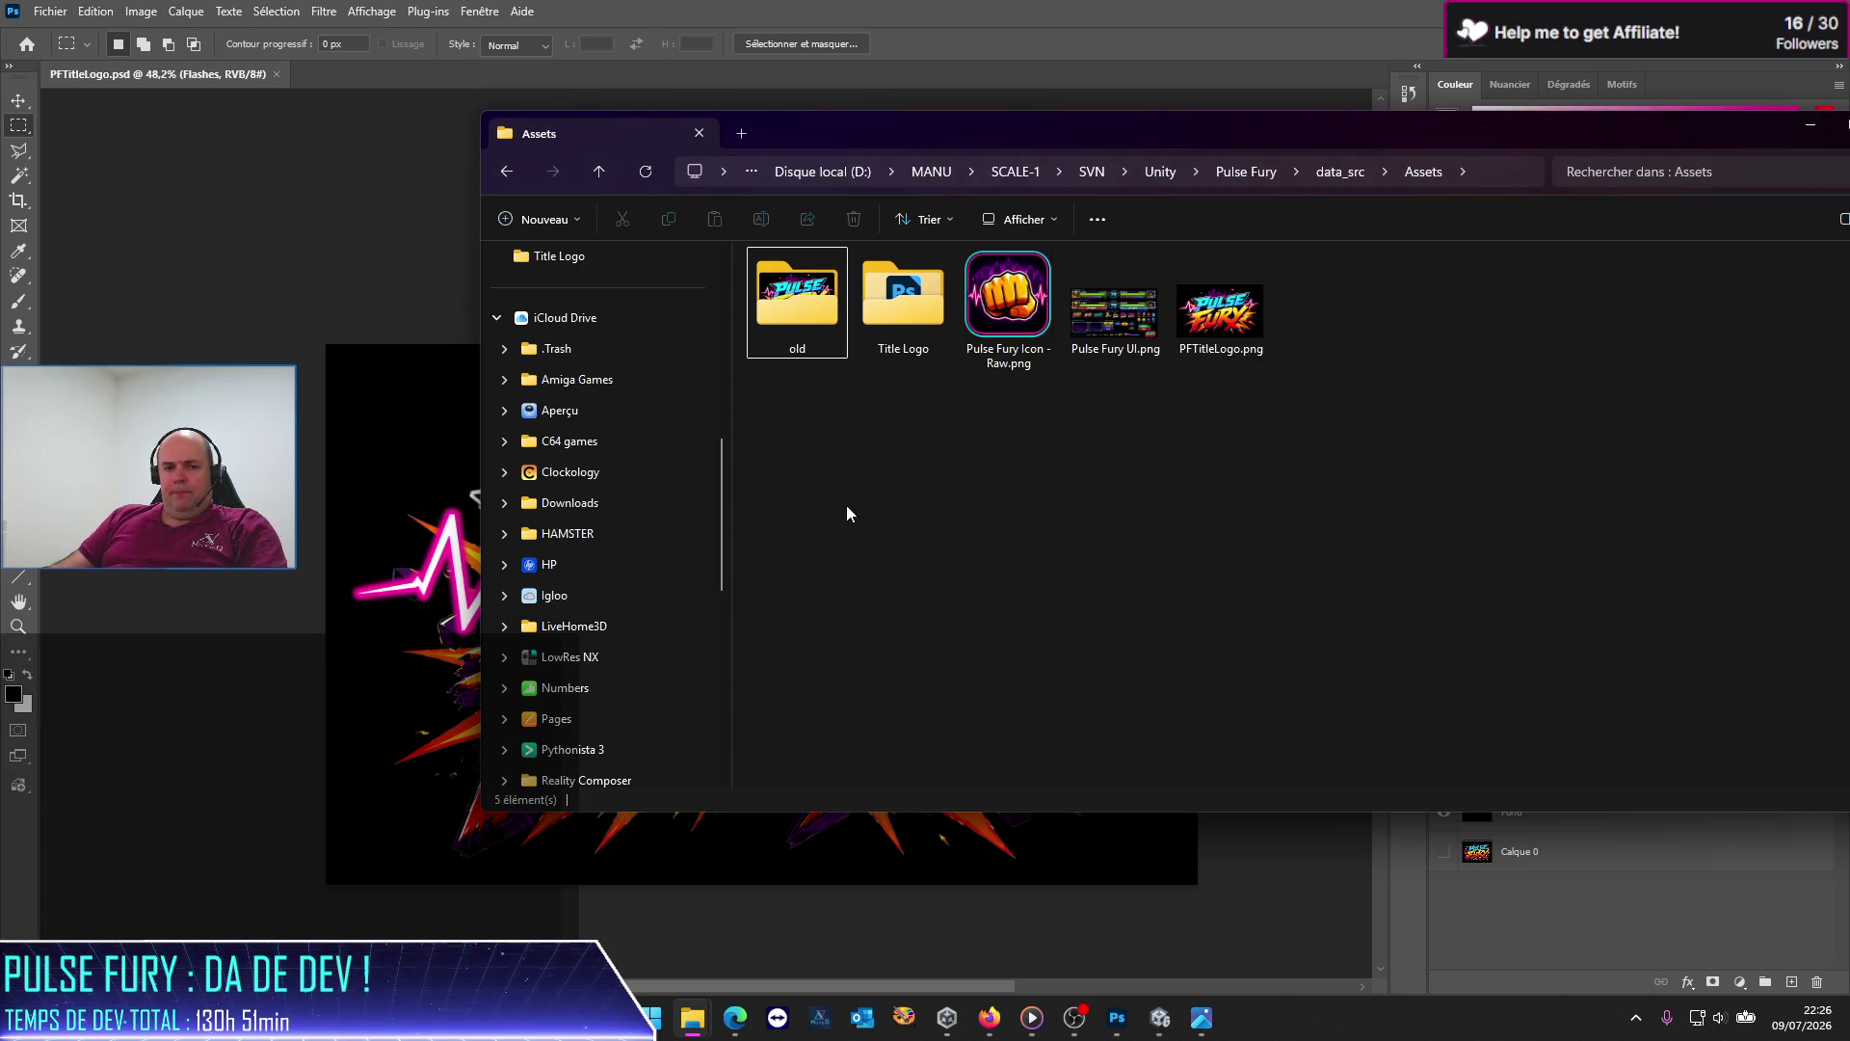
double_click(1115, 310)
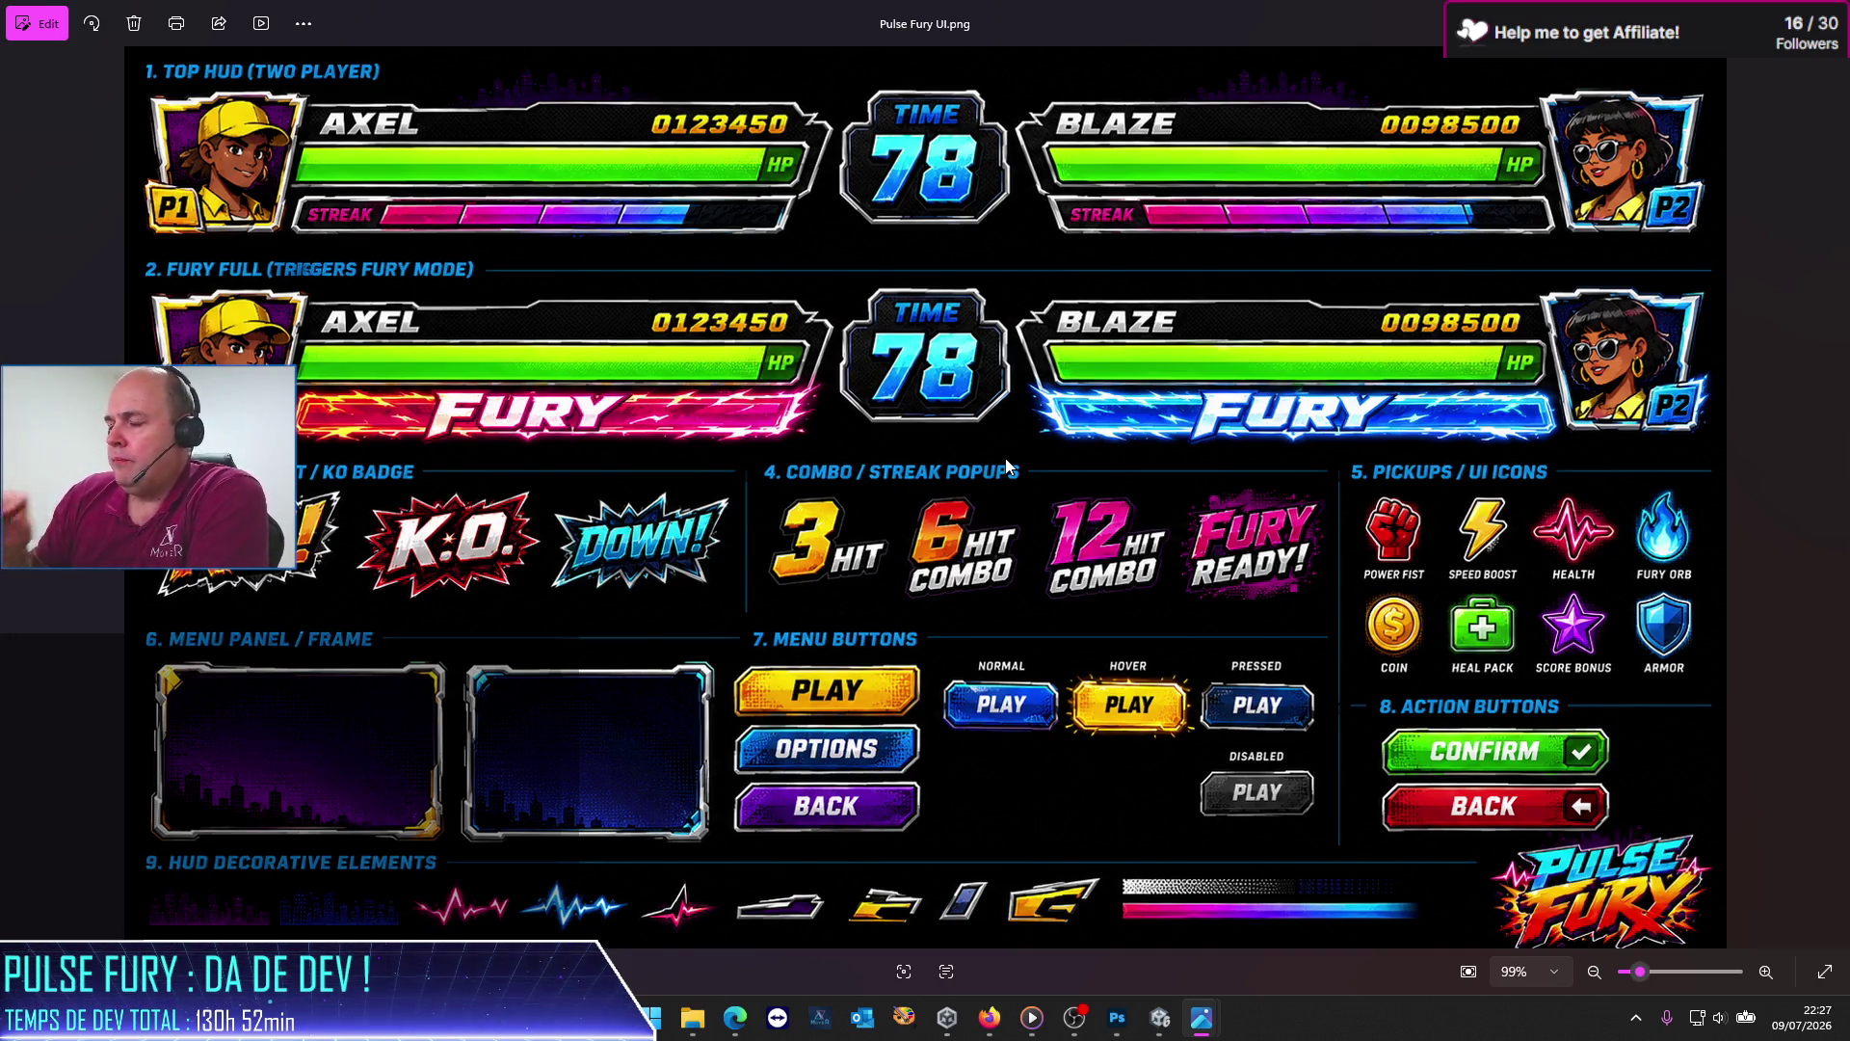
Step: Scroll the Pulse Fury UI.png sheet in Photos to look over its HUD sections
scroll(1155, 639, "up", 5)
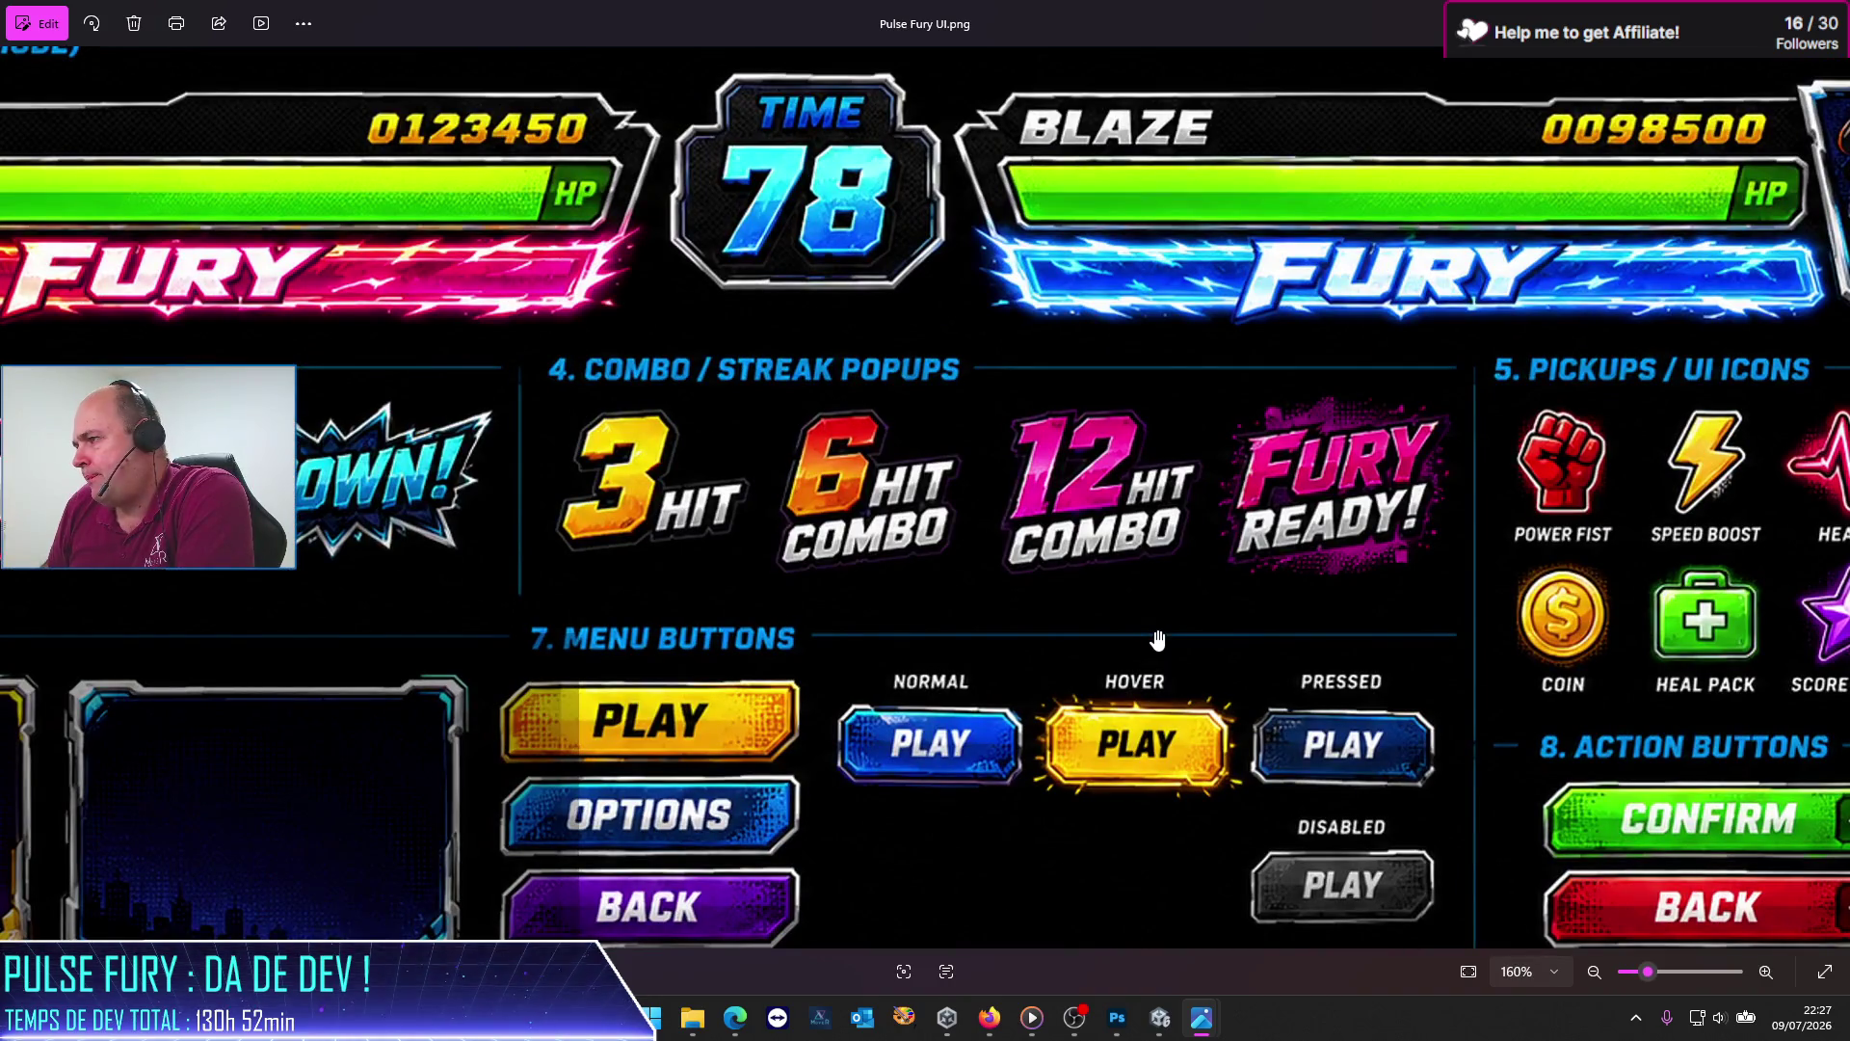
Step: Zoom the UI sheet onto the top HUD and Fury Full bars and snip that area
scroll(1157, 639, "down", 5)
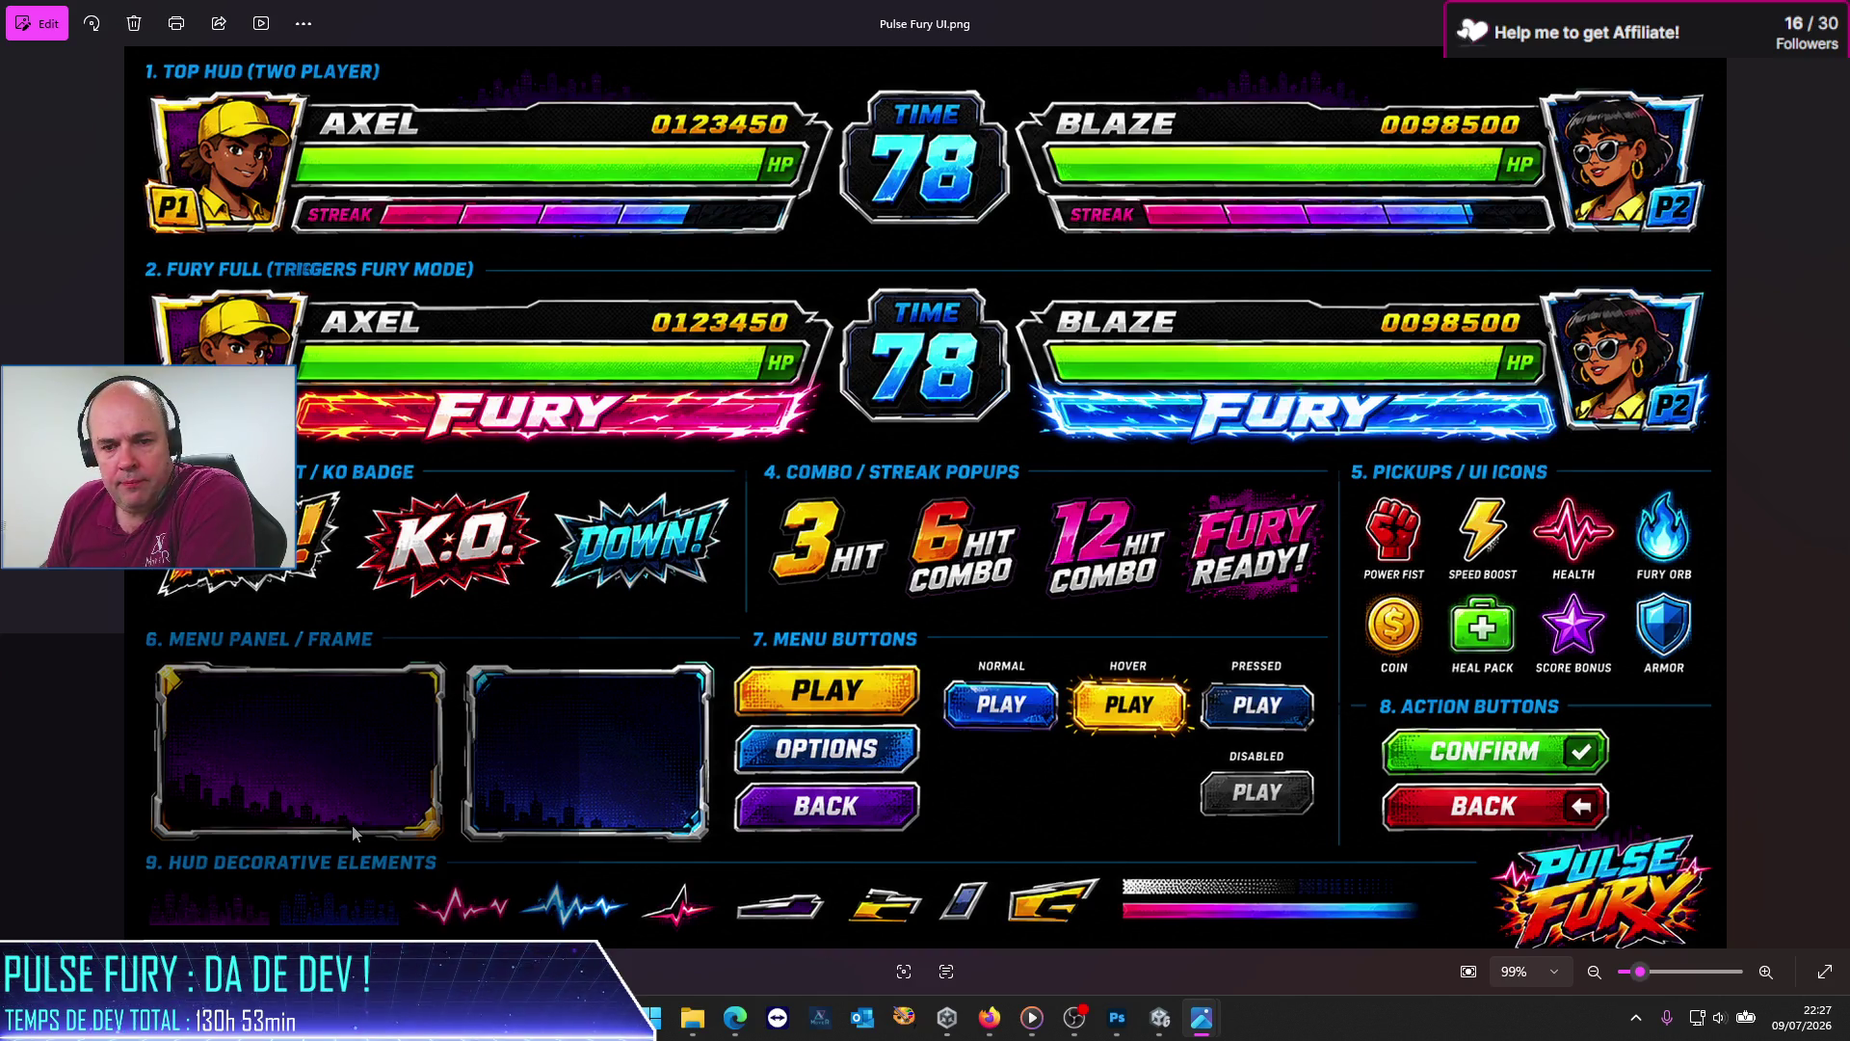
scroll(420, 352, "up", 4)
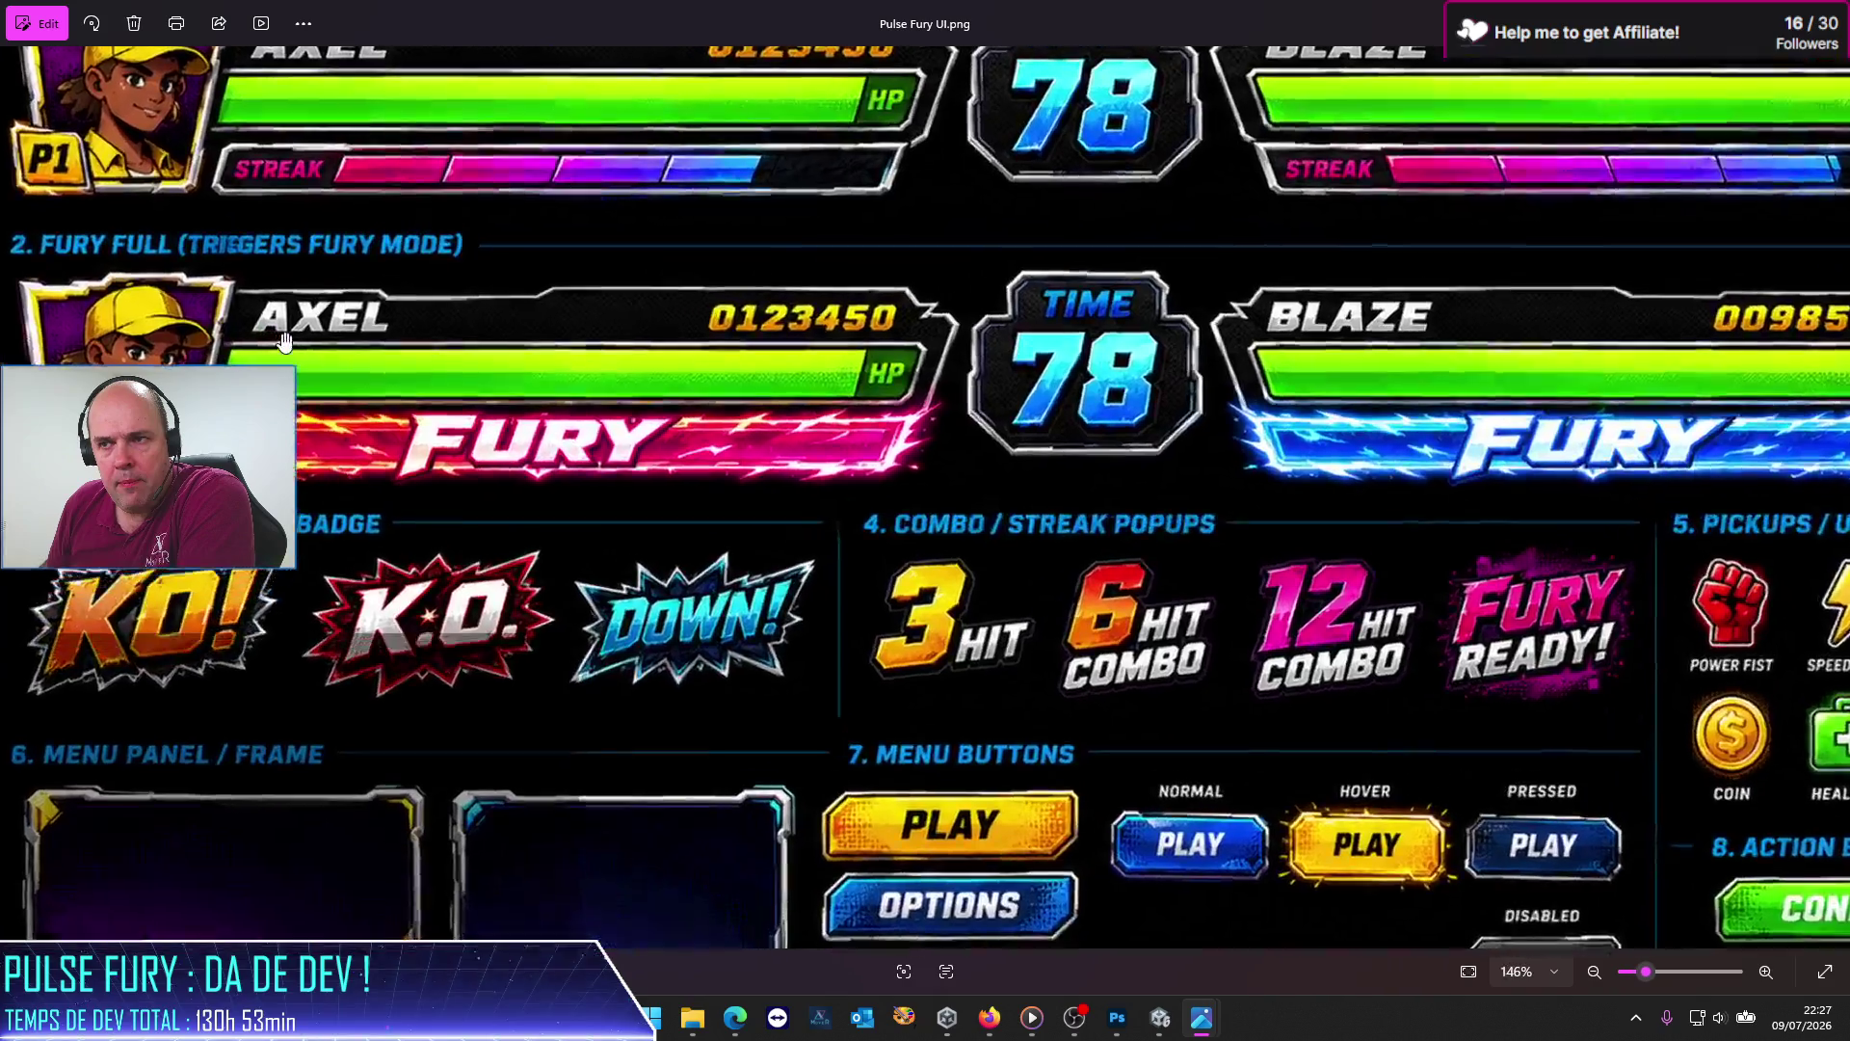
scroll(504, 548, "up", 2)
left_click_drag(504, 548, 547, 560)
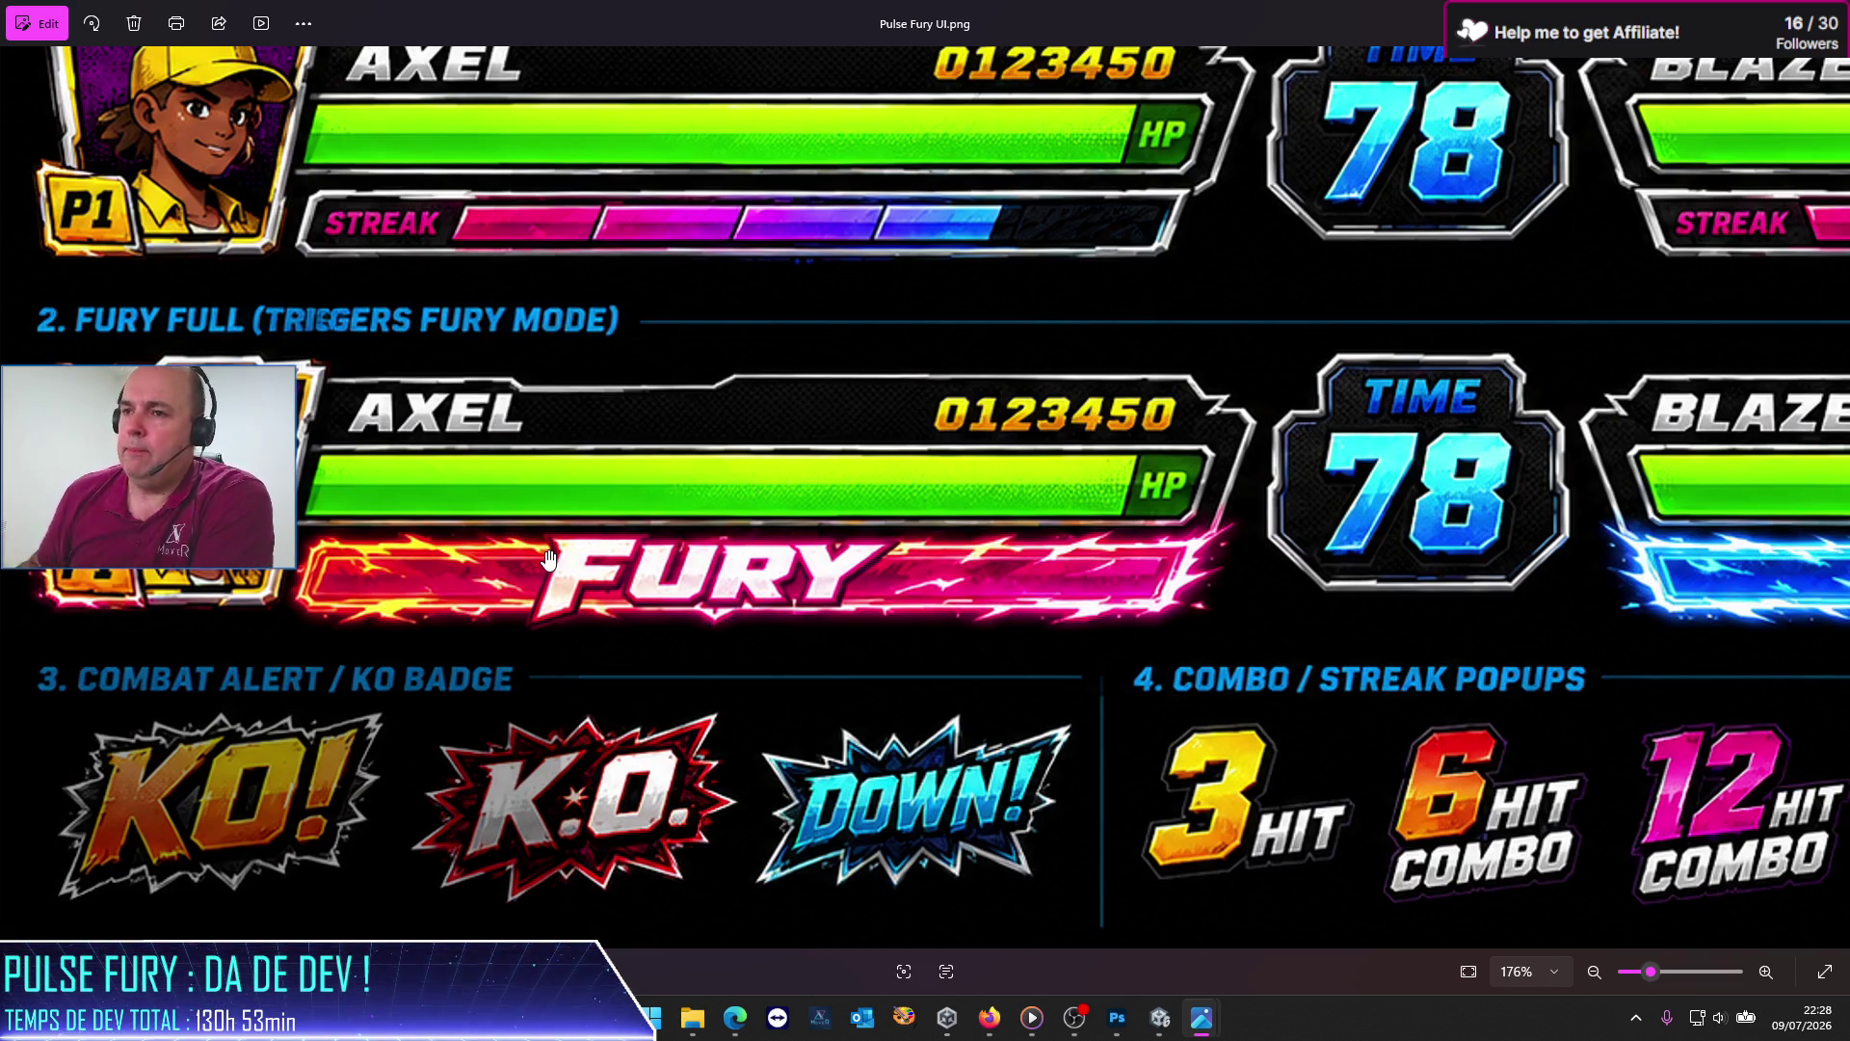
scroll(831, 474, "down", 3)
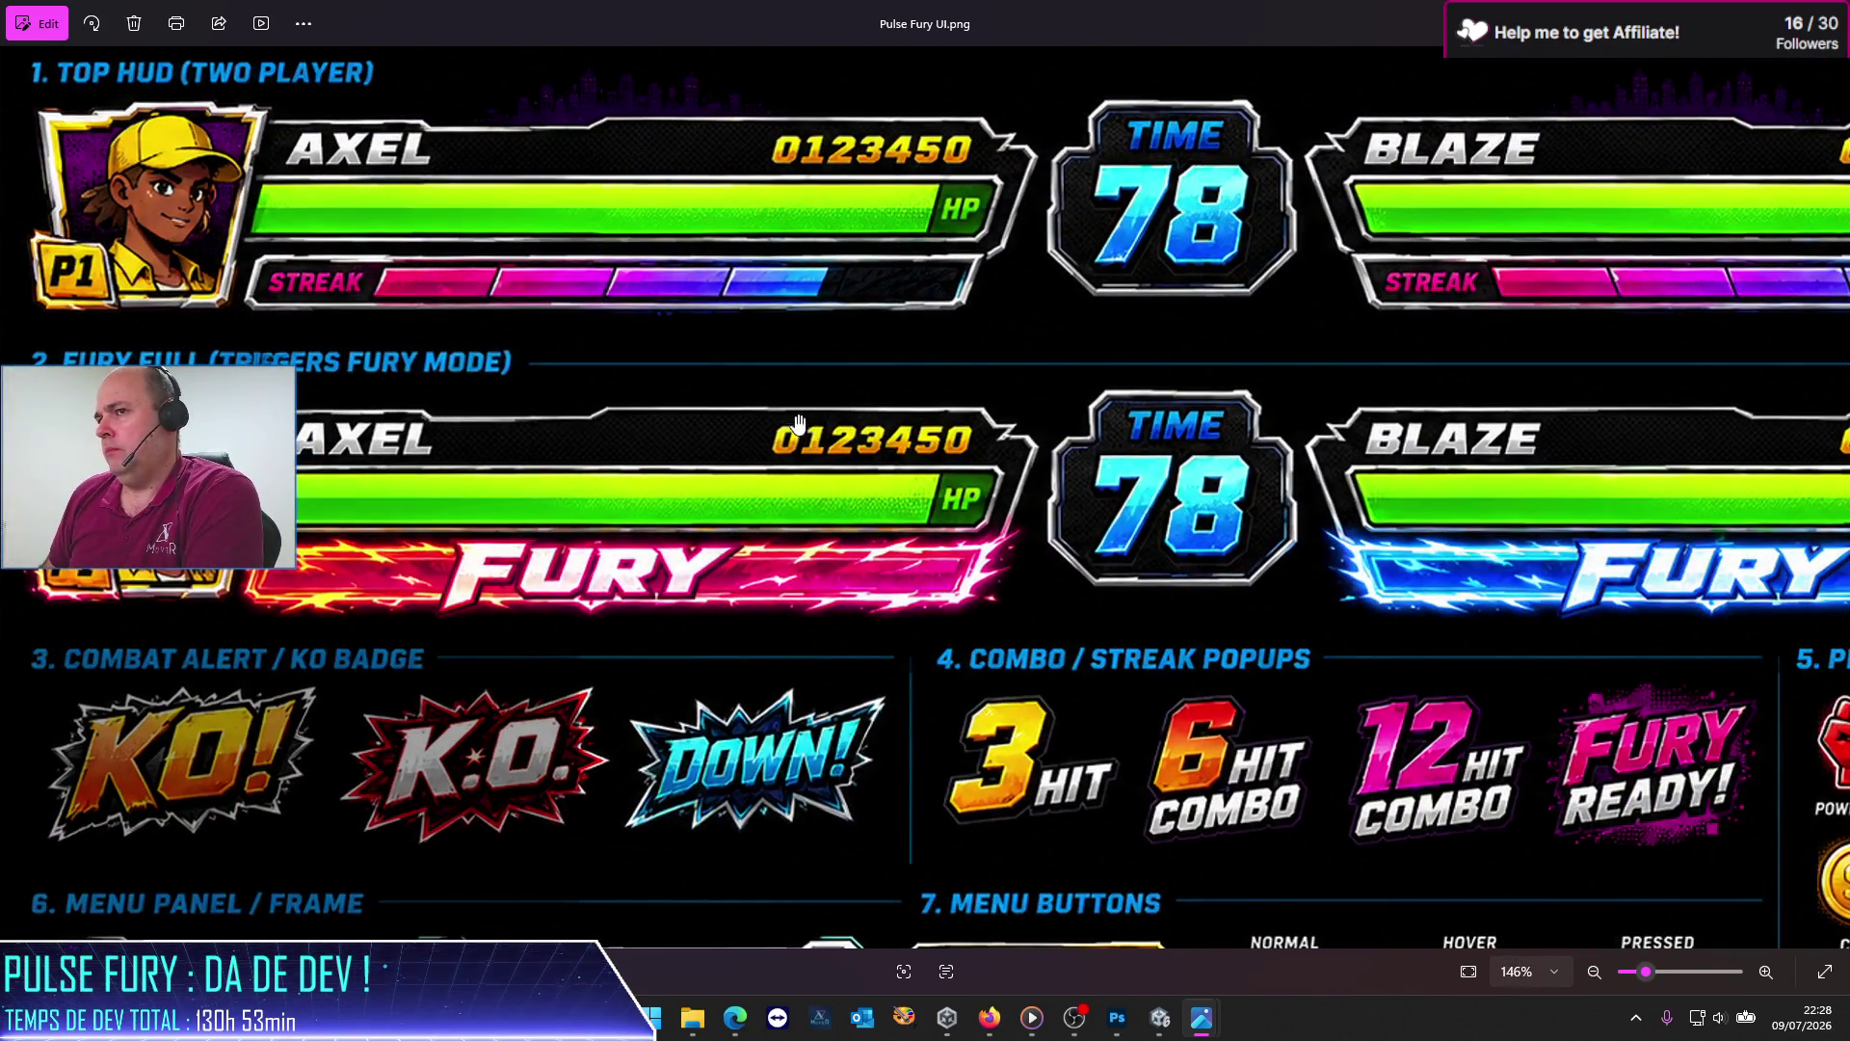
scroll(526, 308, "down", 2)
scroll(597, 438, "up", 1)
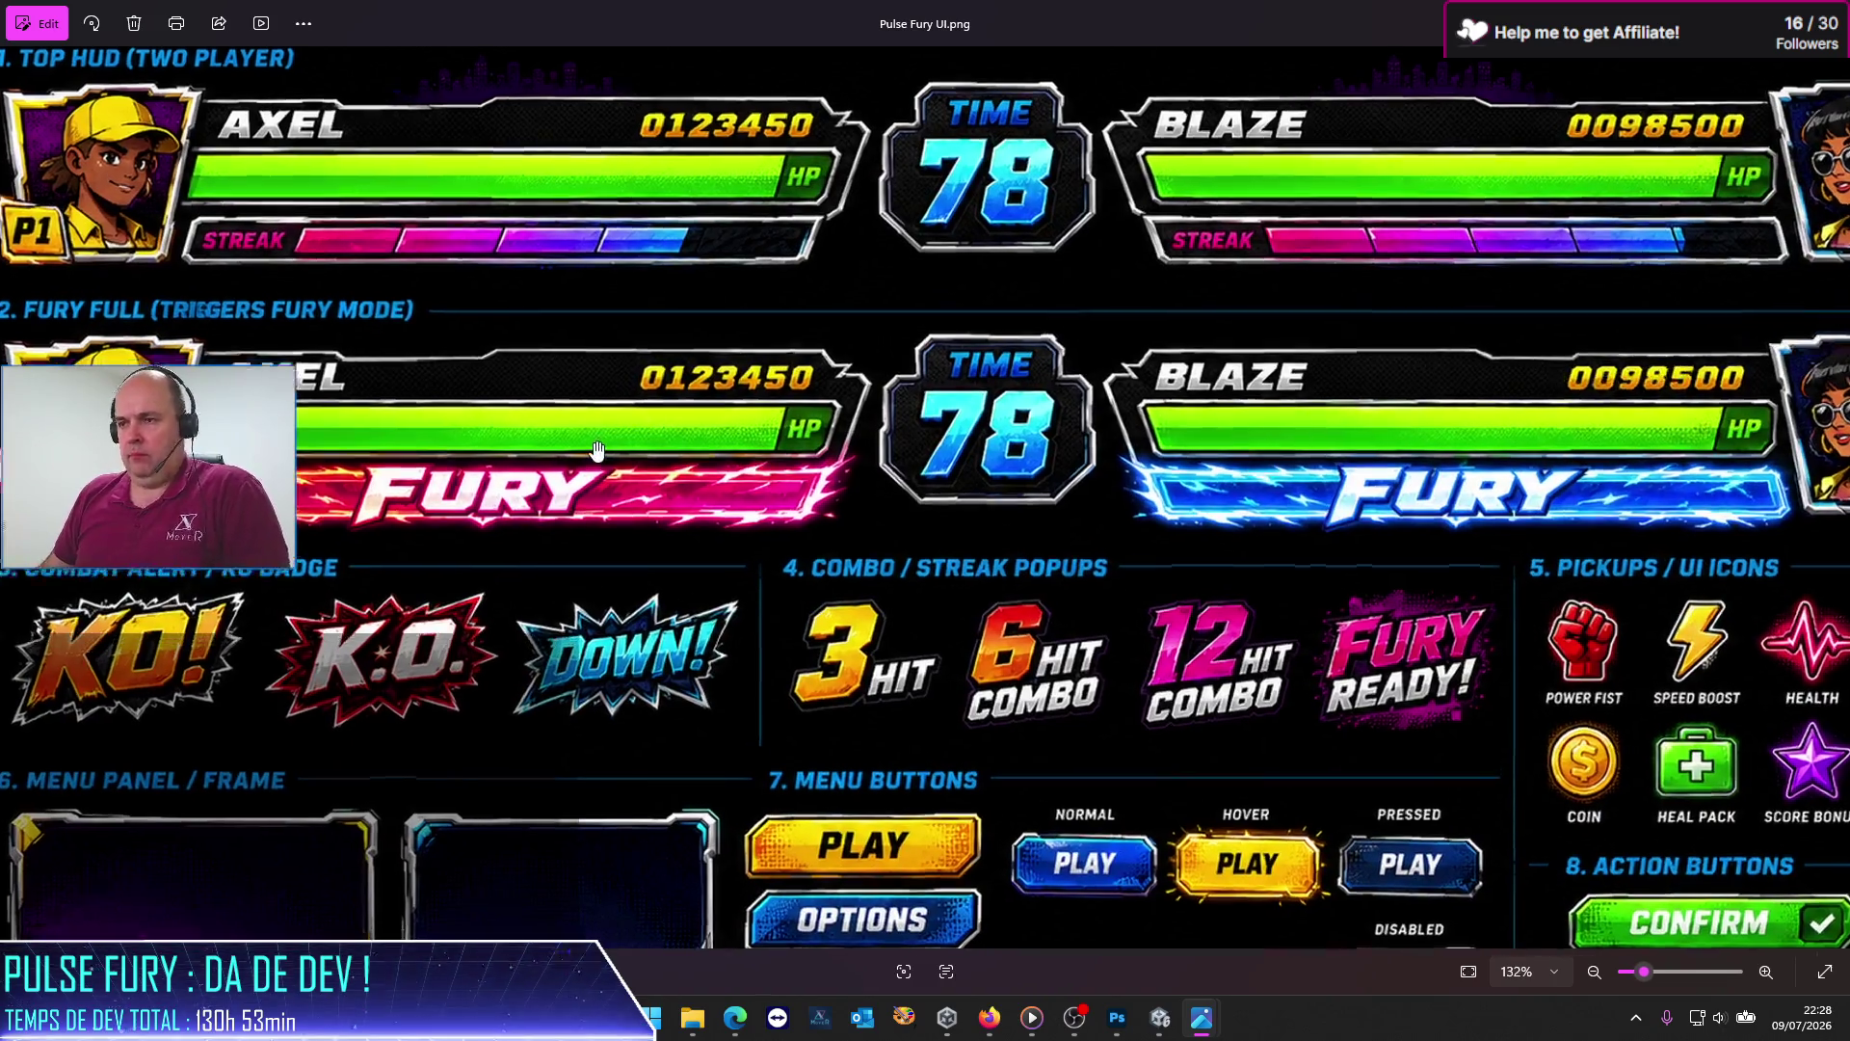
left_click_drag(1644, 972, 1469, 965)
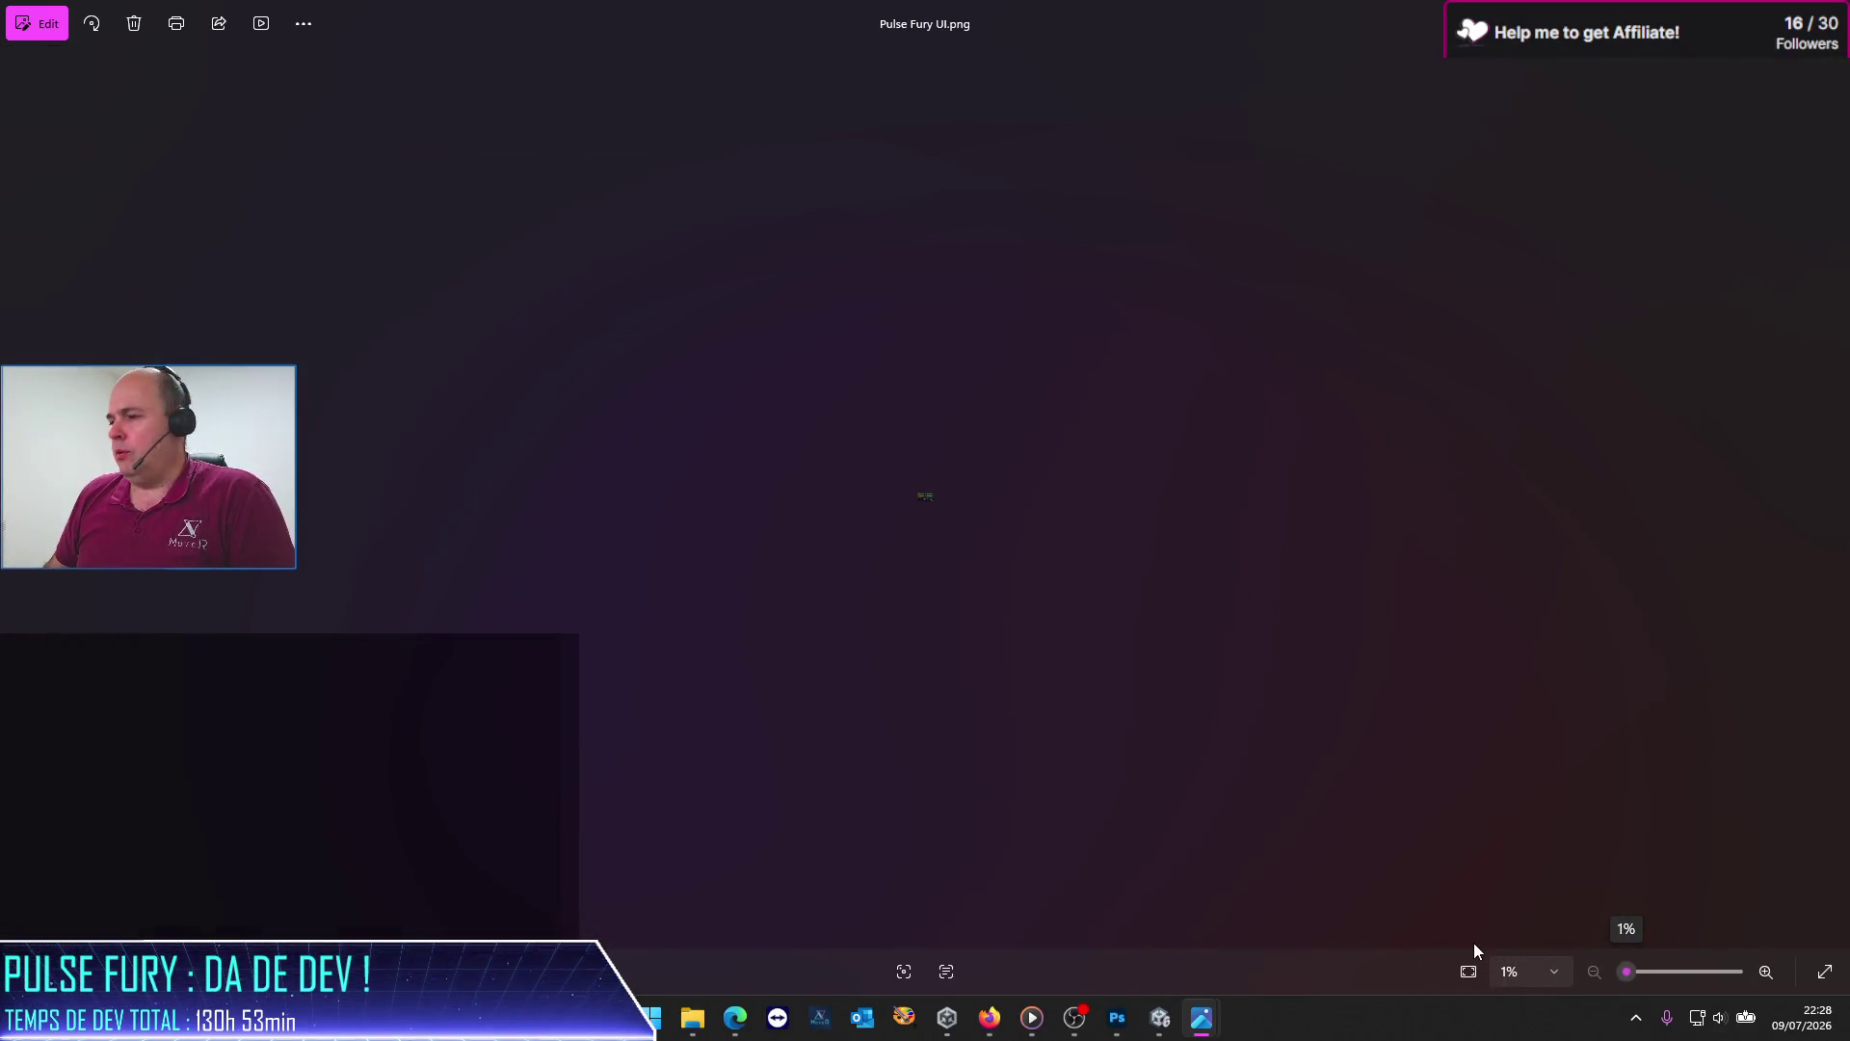
left_click_drag(1629, 973, 1644, 973)
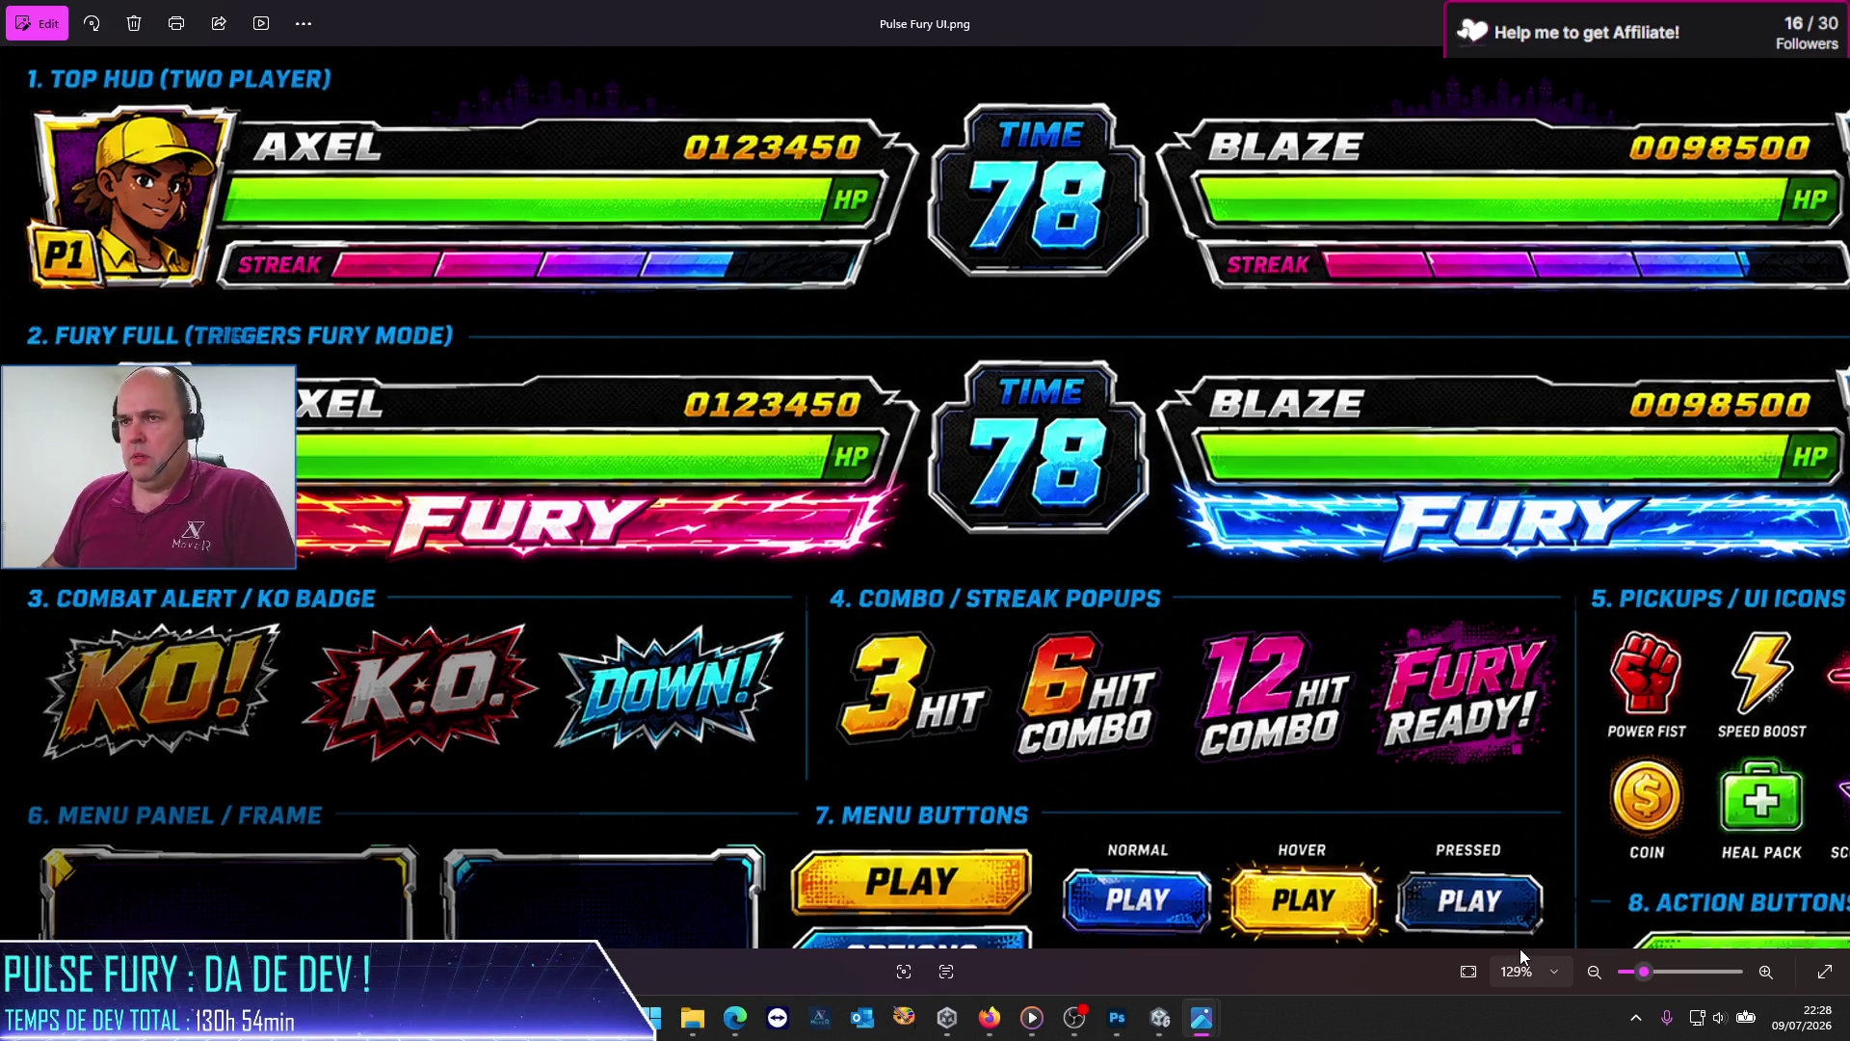
key("super+shift+s")
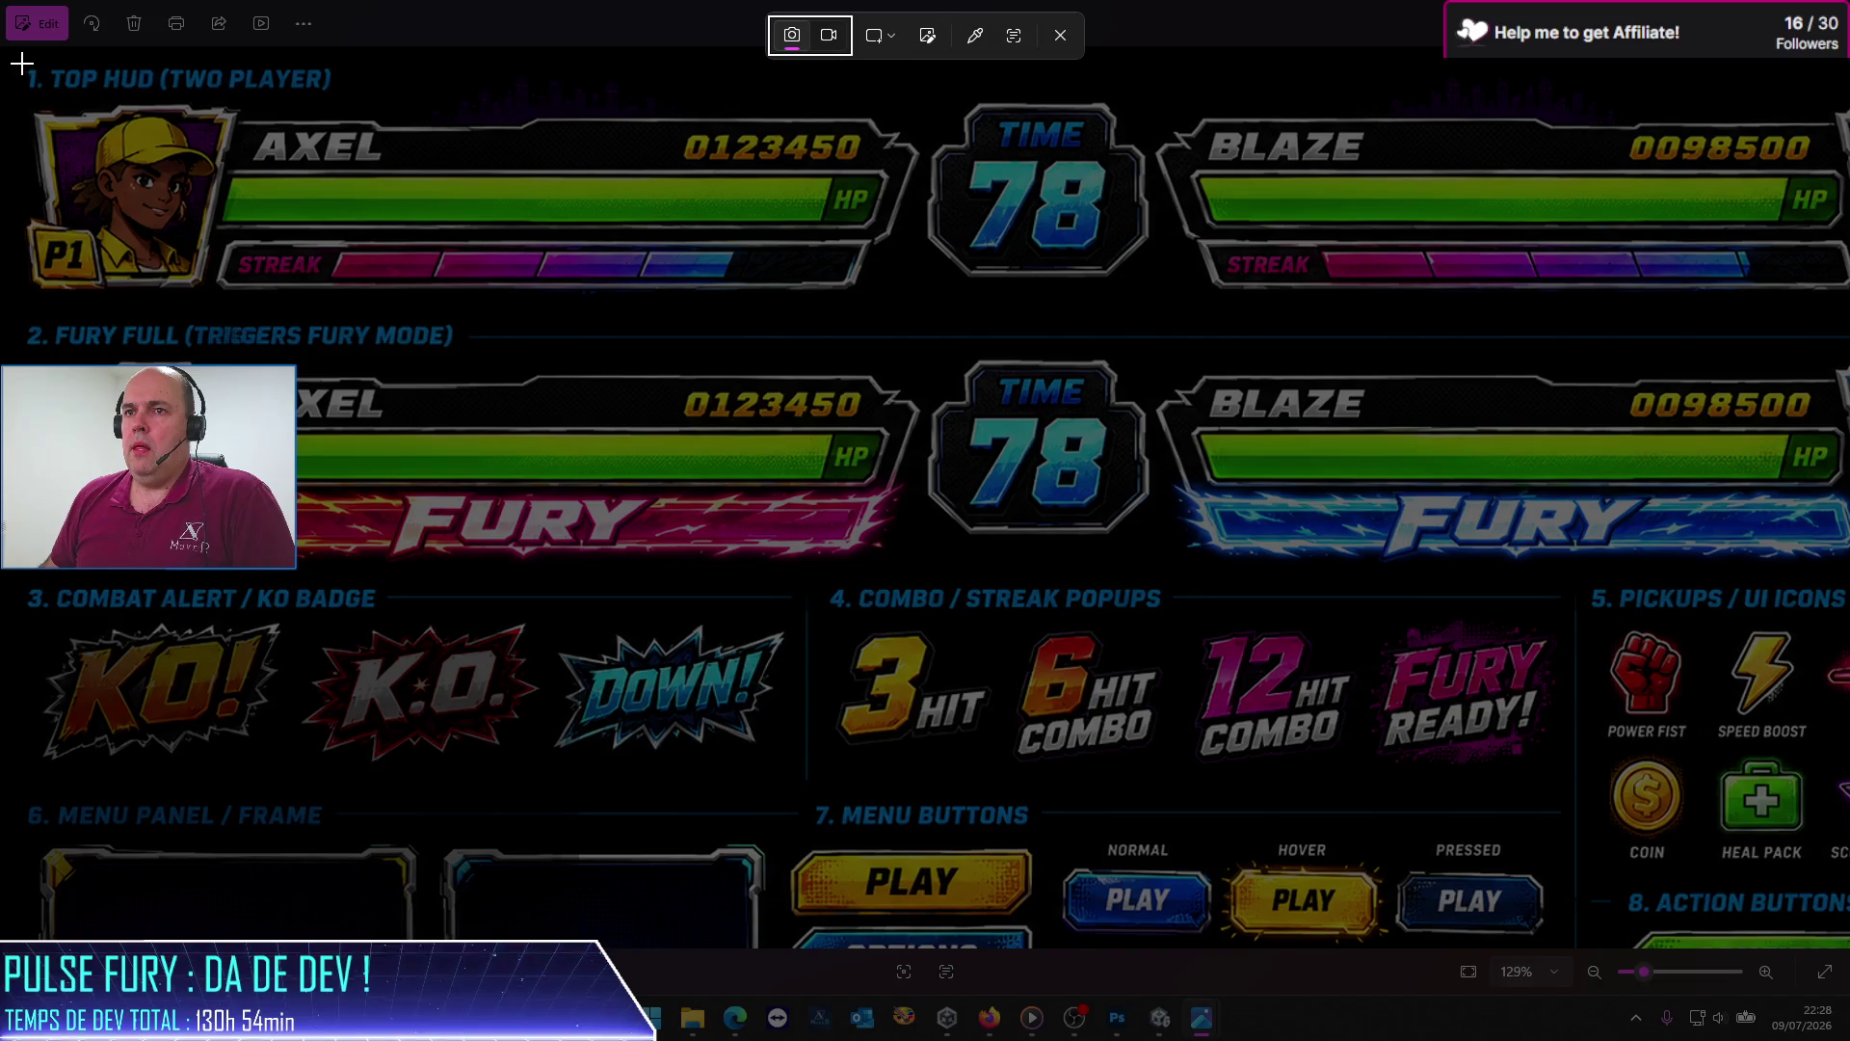
left_click_drag(20, 96, 923, 568)
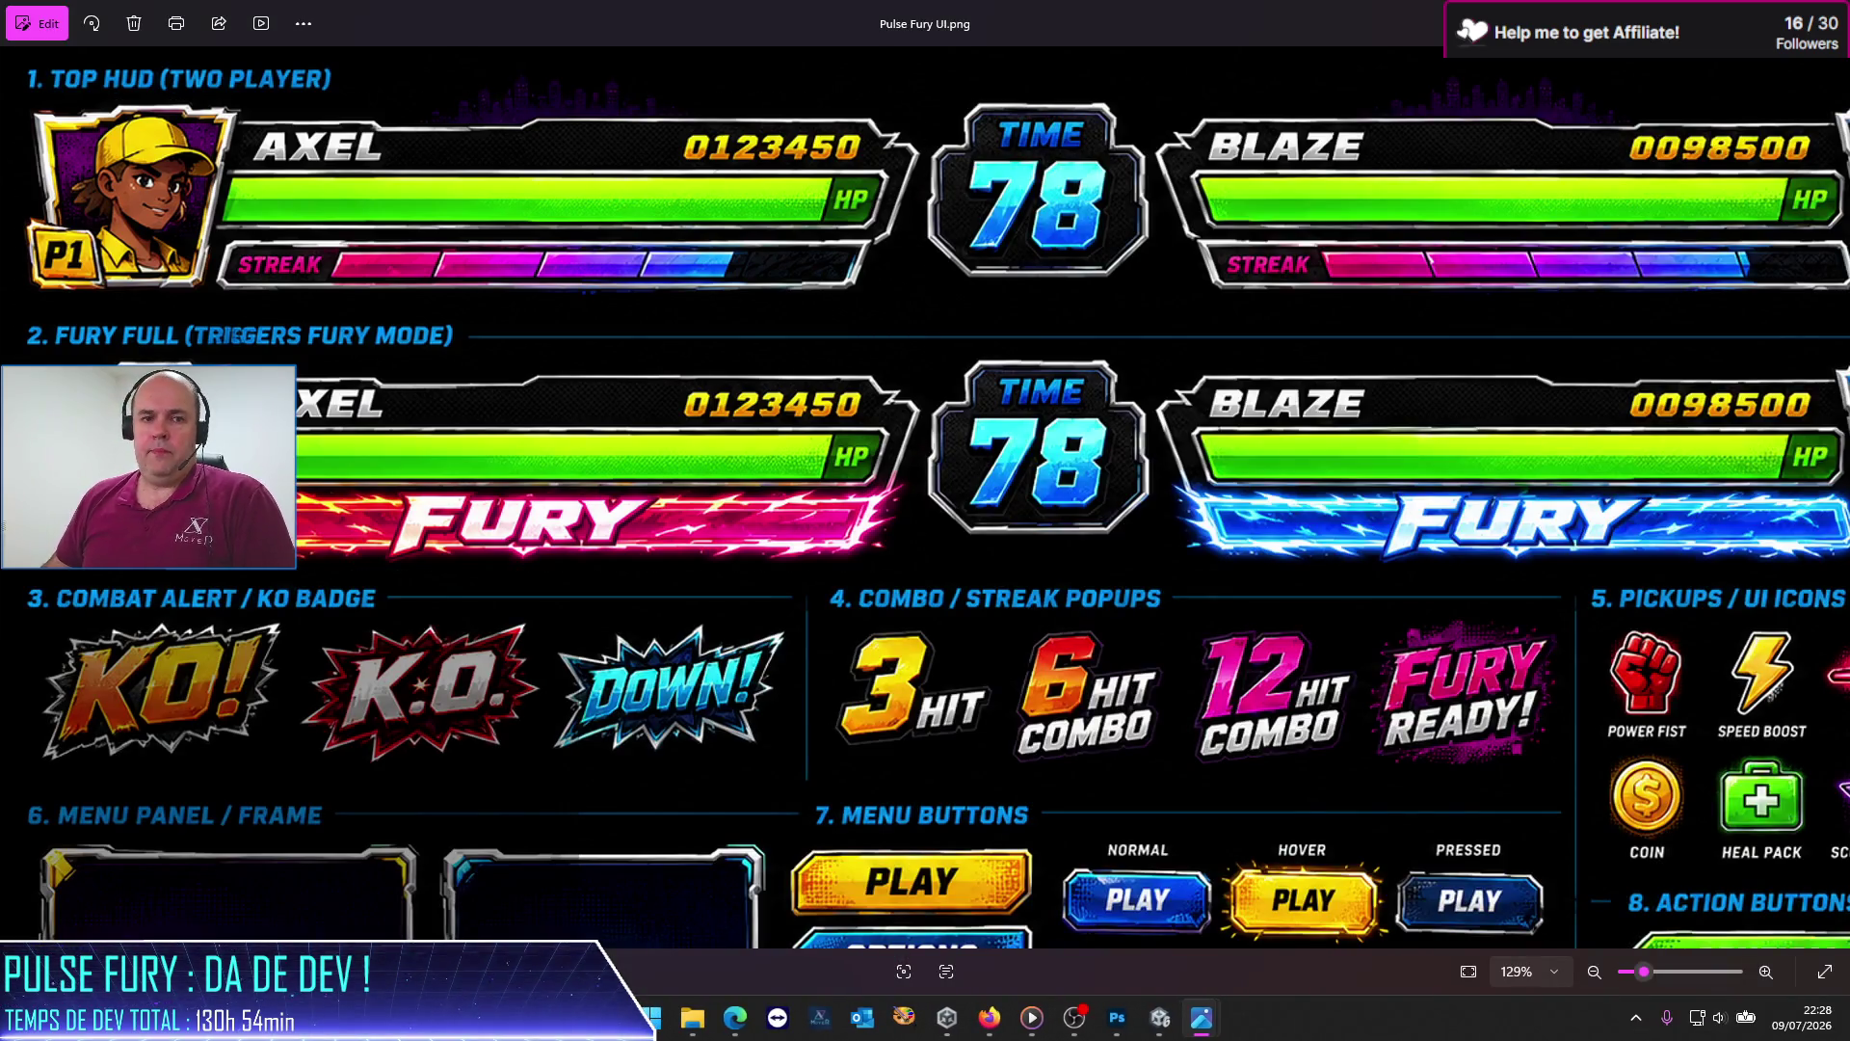
Step: Paste the HUD and Fury bar snip into a new message in the Pulse Fury ChatGPT conversation
mouse_move(735, 1017)
left_click(789, 922)
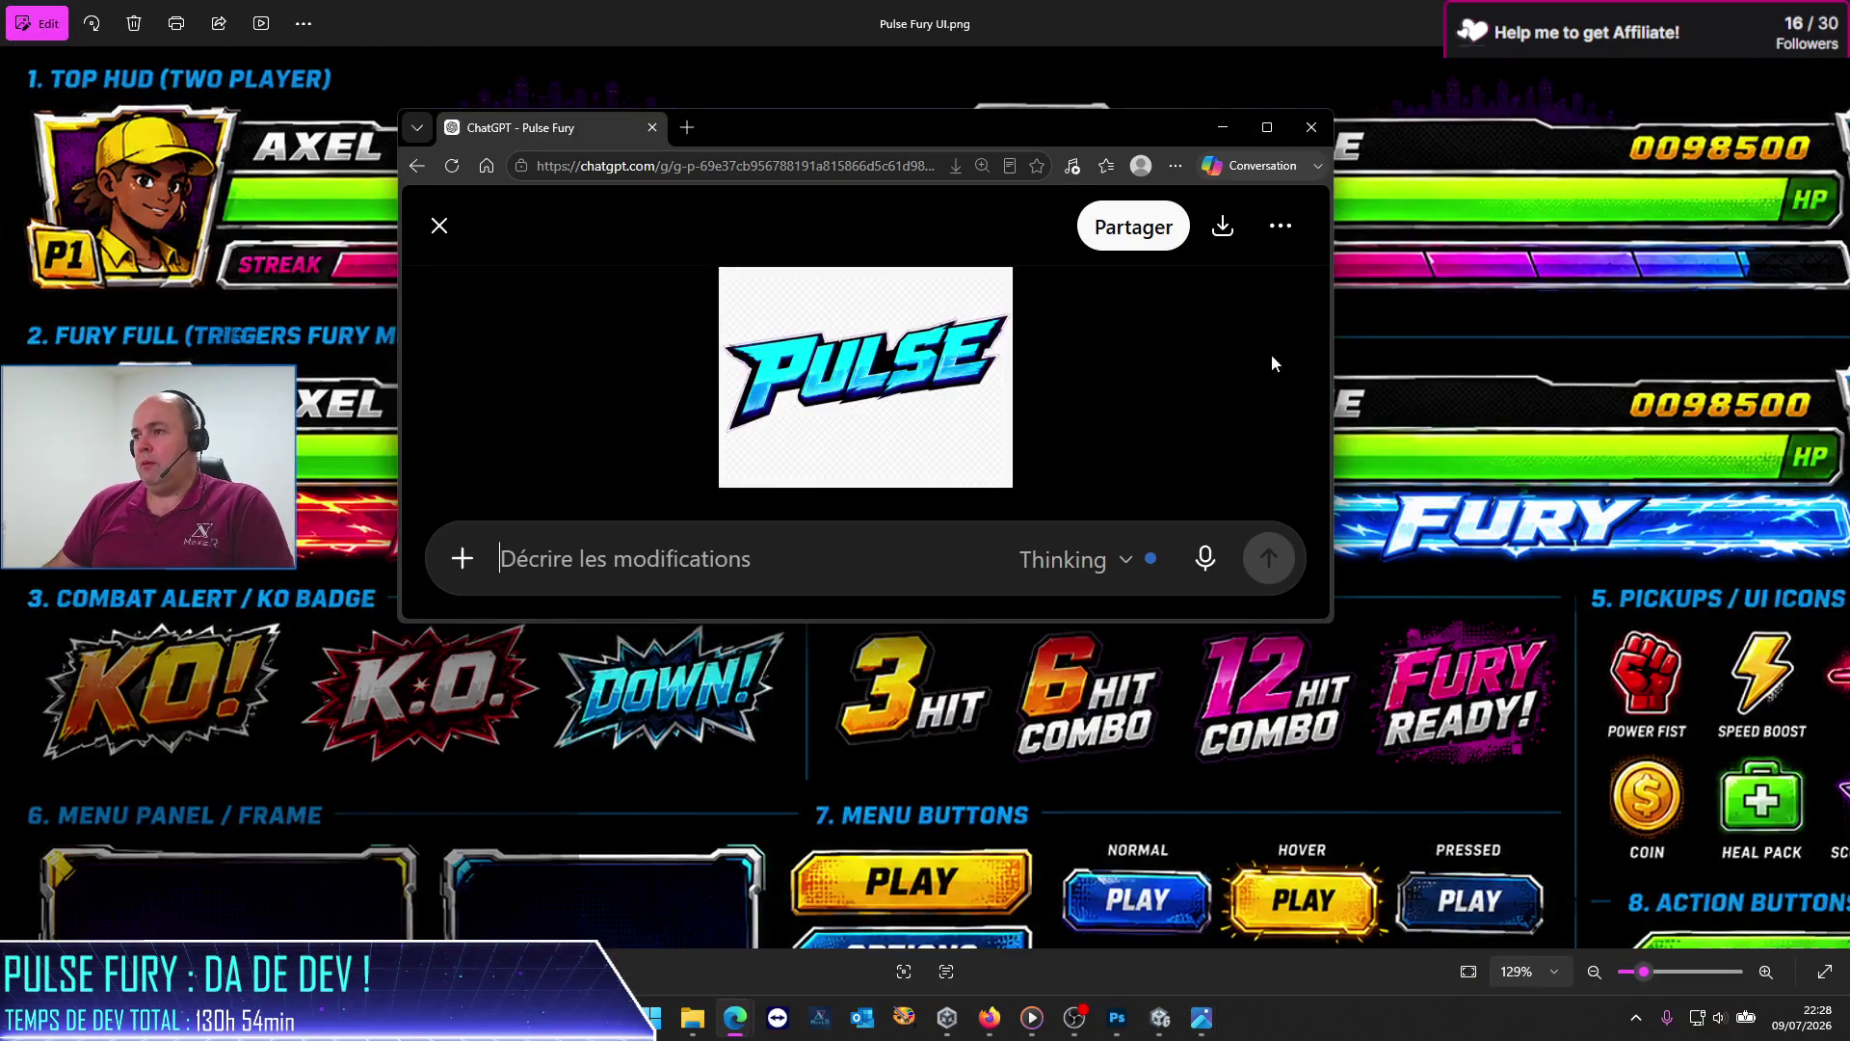
left_click(1267, 127)
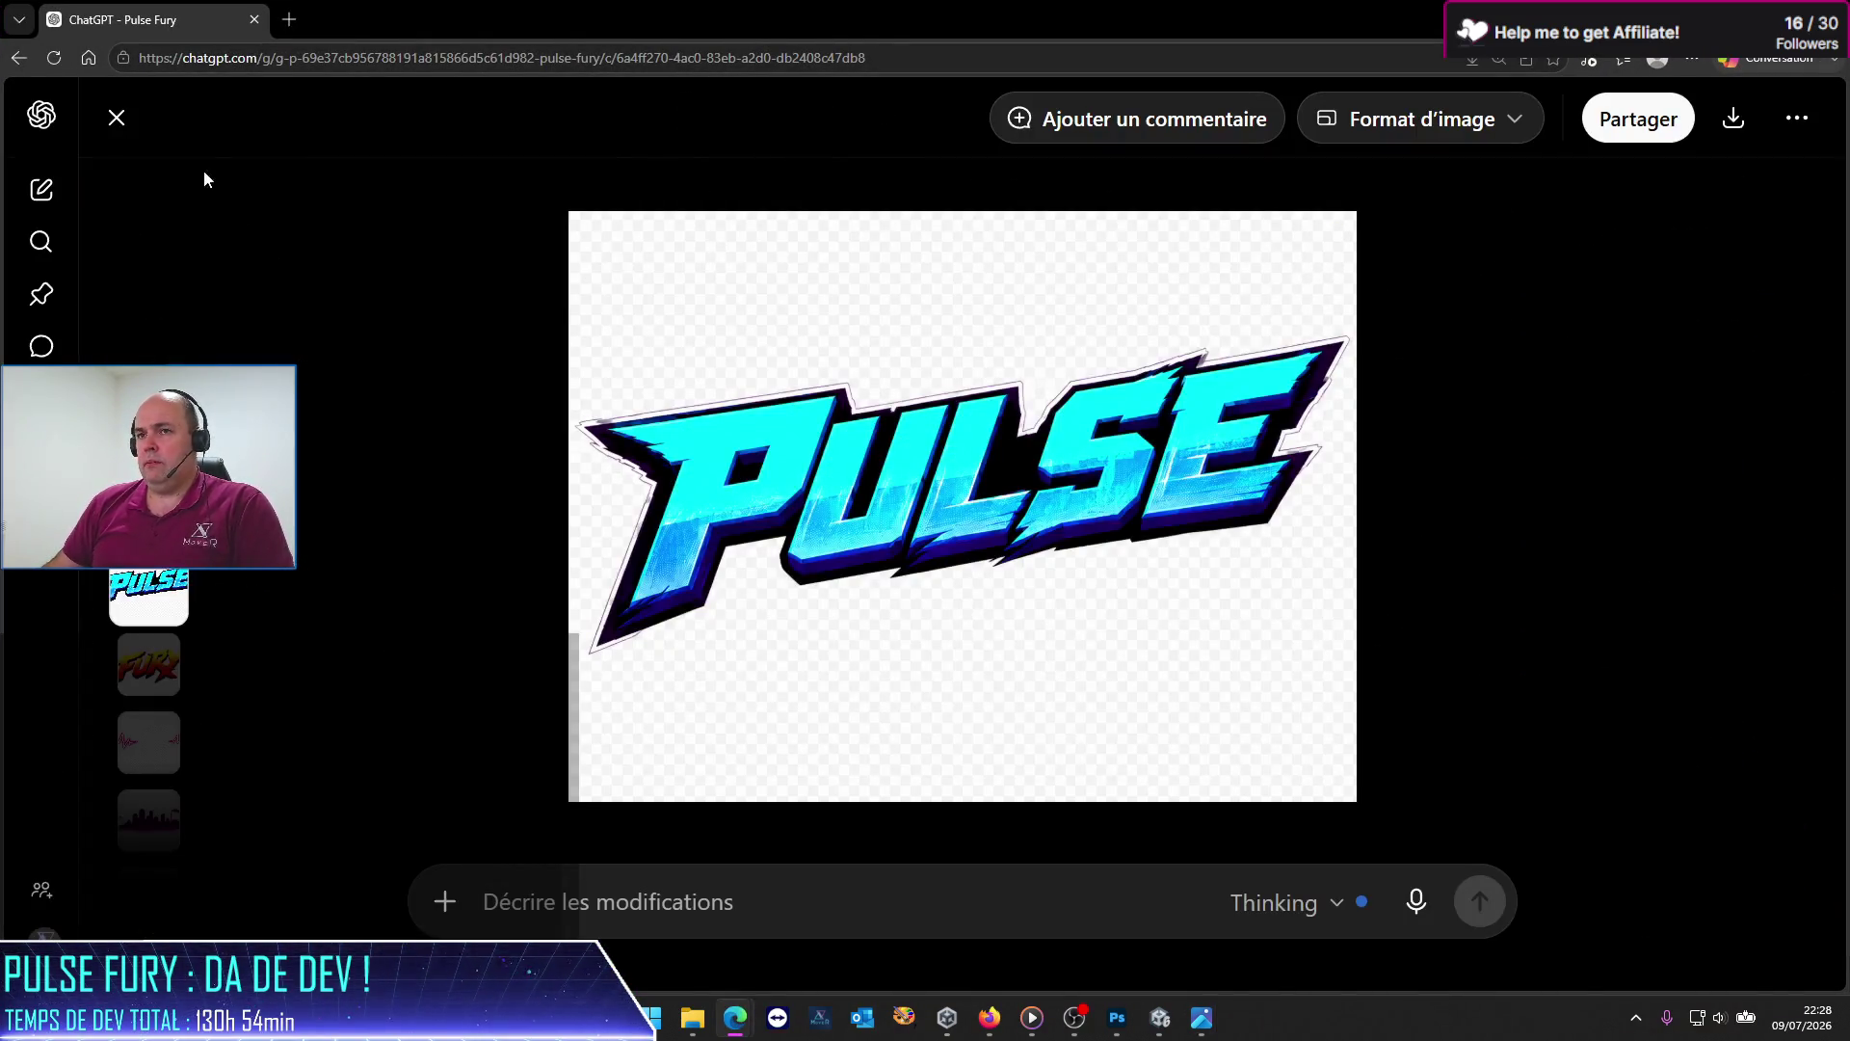
left_click(116, 117)
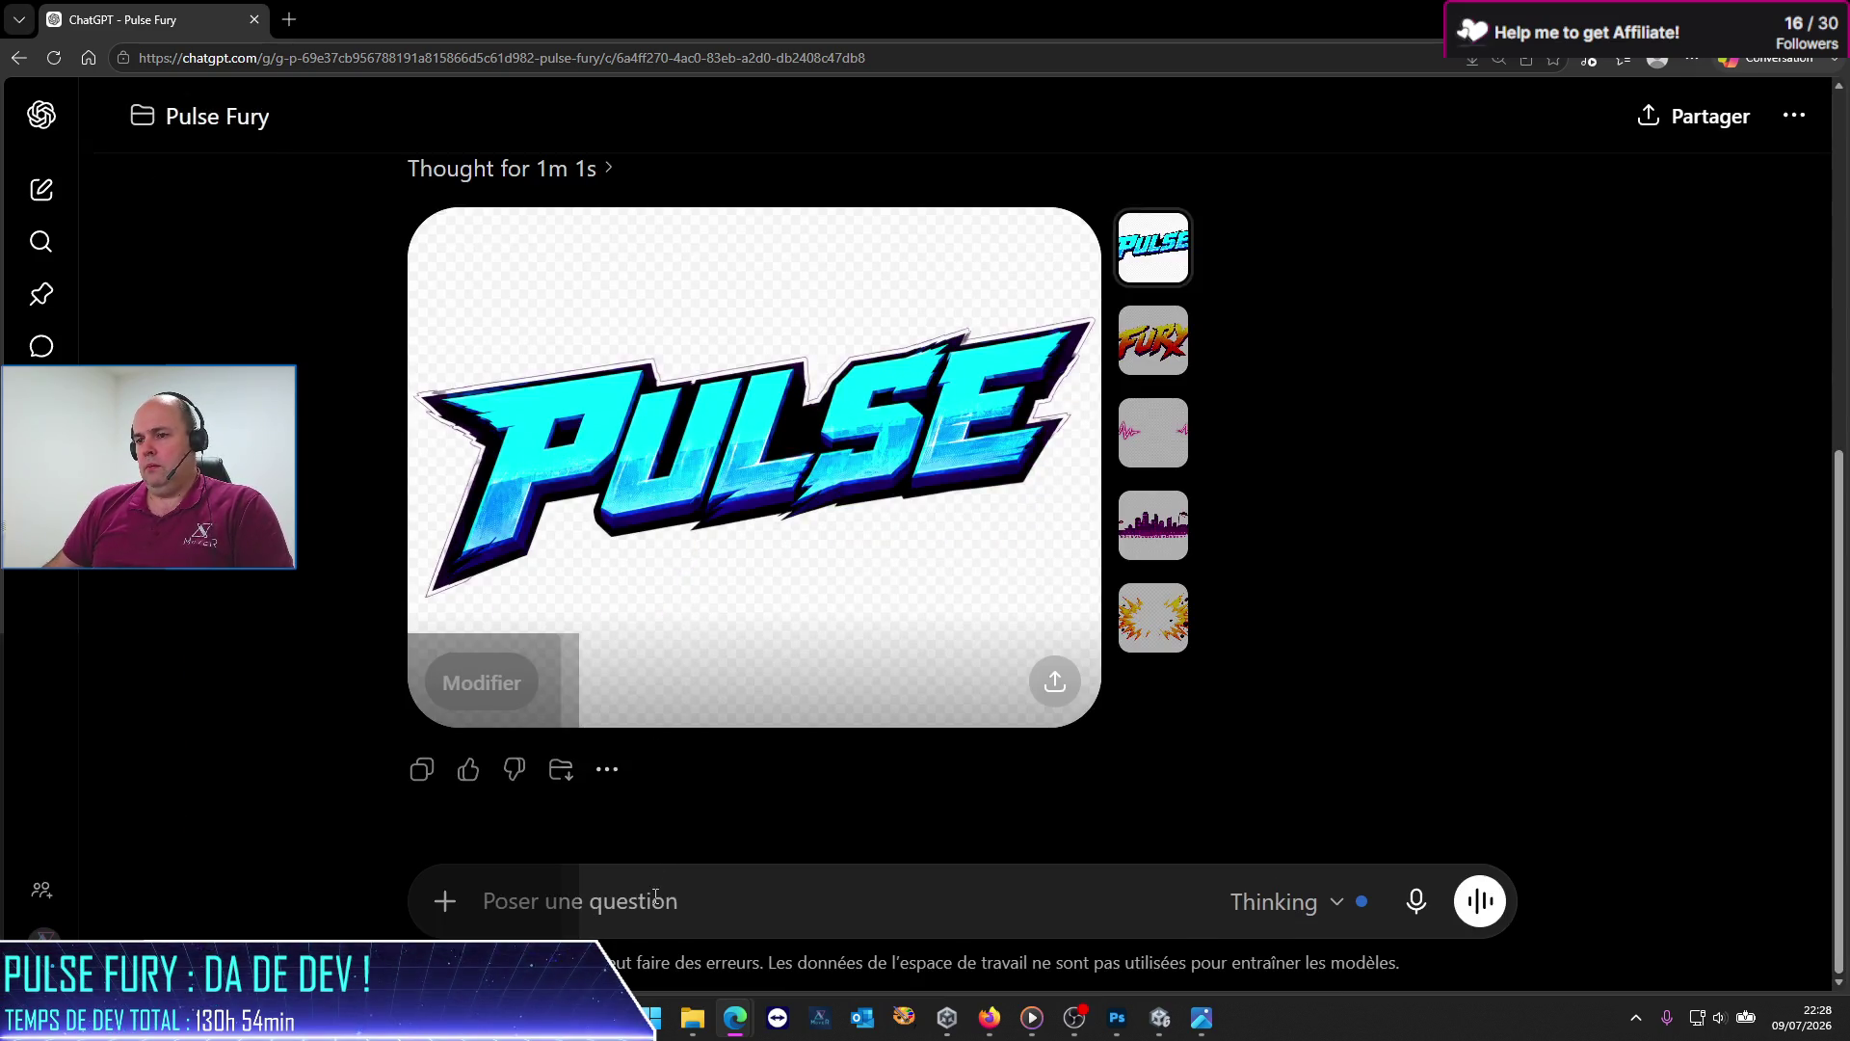
key("ctrl+v")
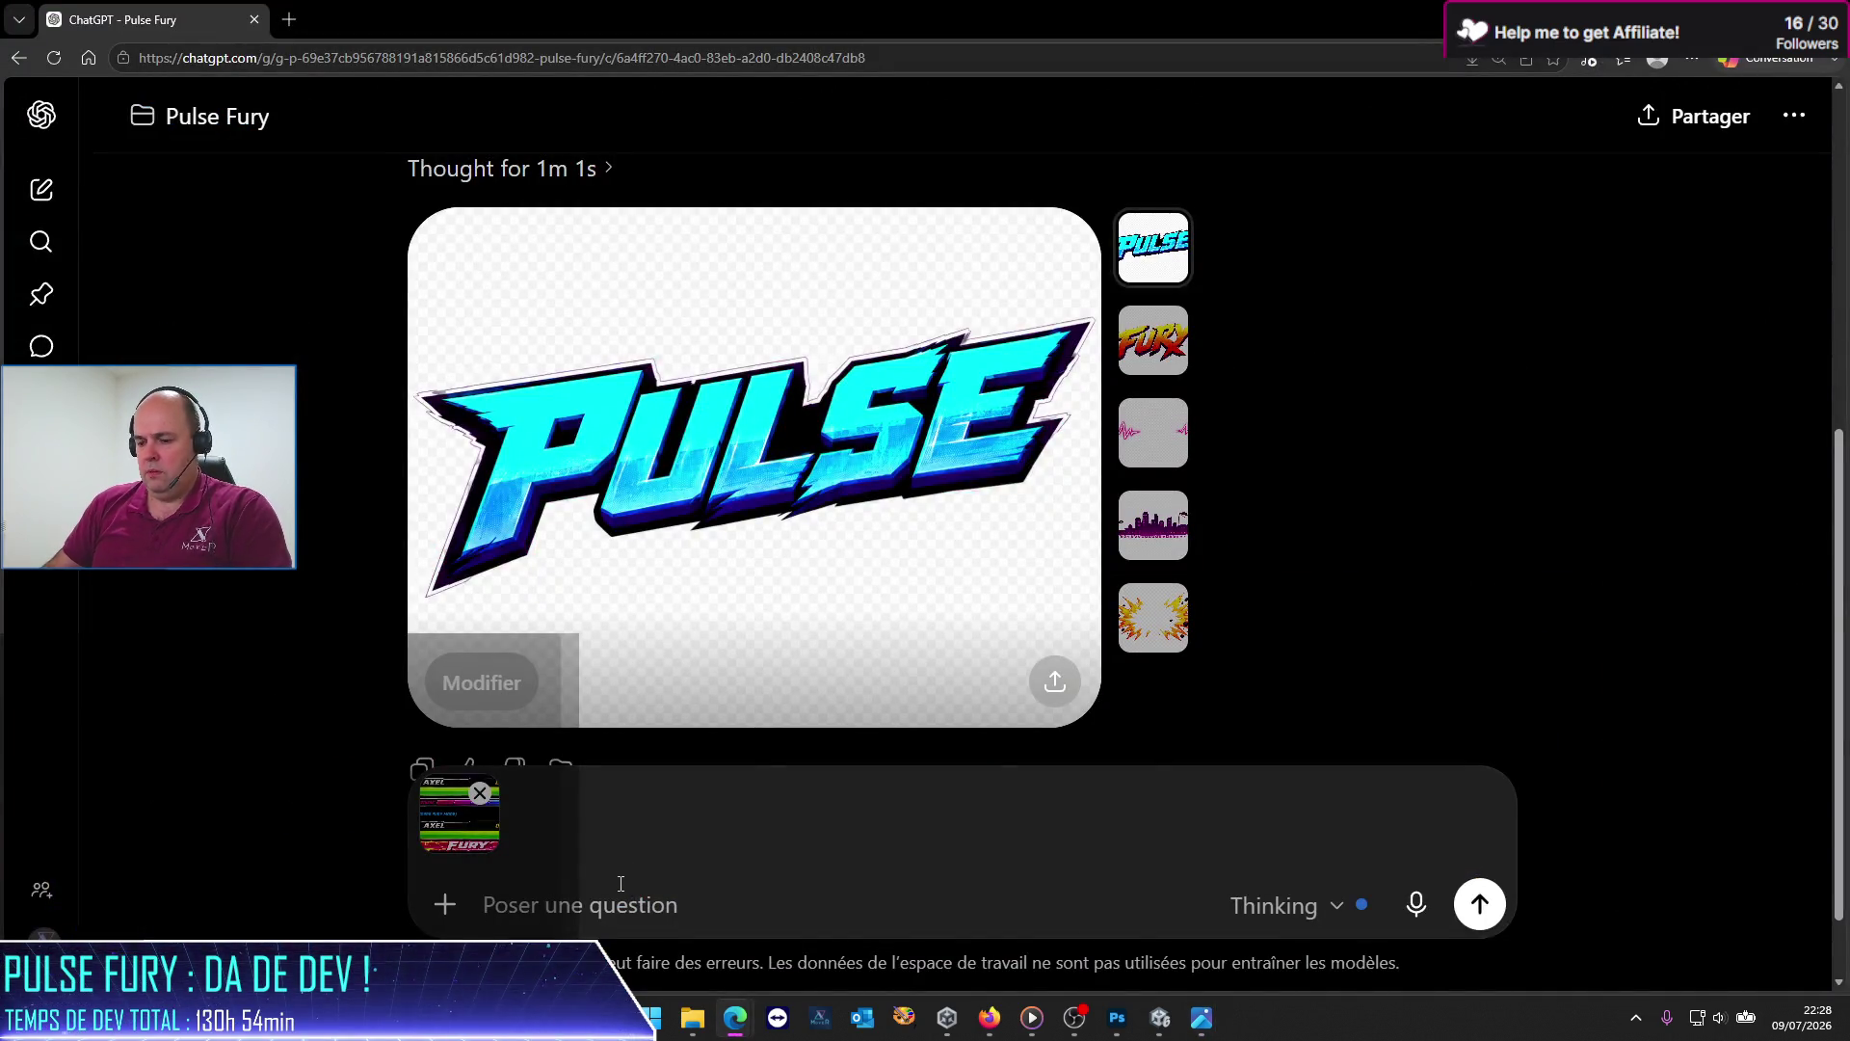
Step: Type the opening line 'En PJ des modèles de barre de vie / fury des joueurs.'
type("Si tyu reg")
key("BackSpace")
key("BackSpace")
key("BackSpace")
key("BackSpace")
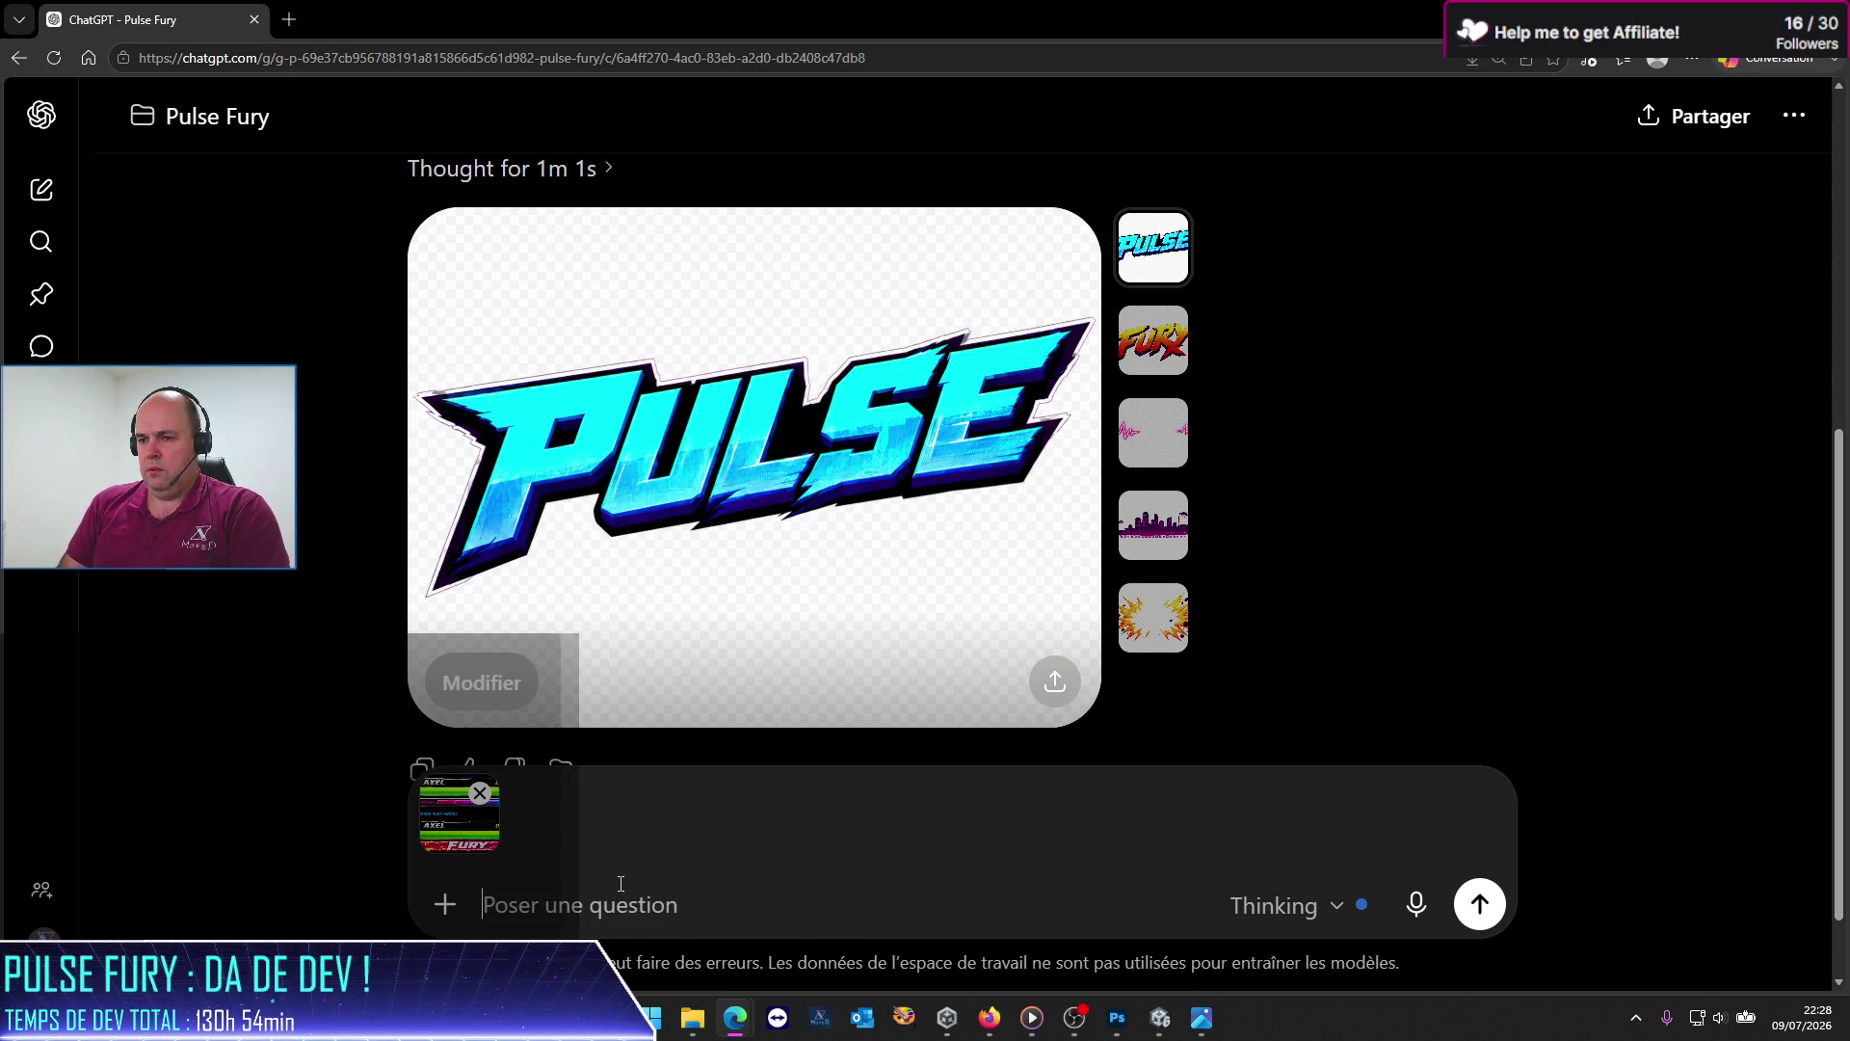
type("En PJ des modèles de barre de vie / fury des joueurs.")
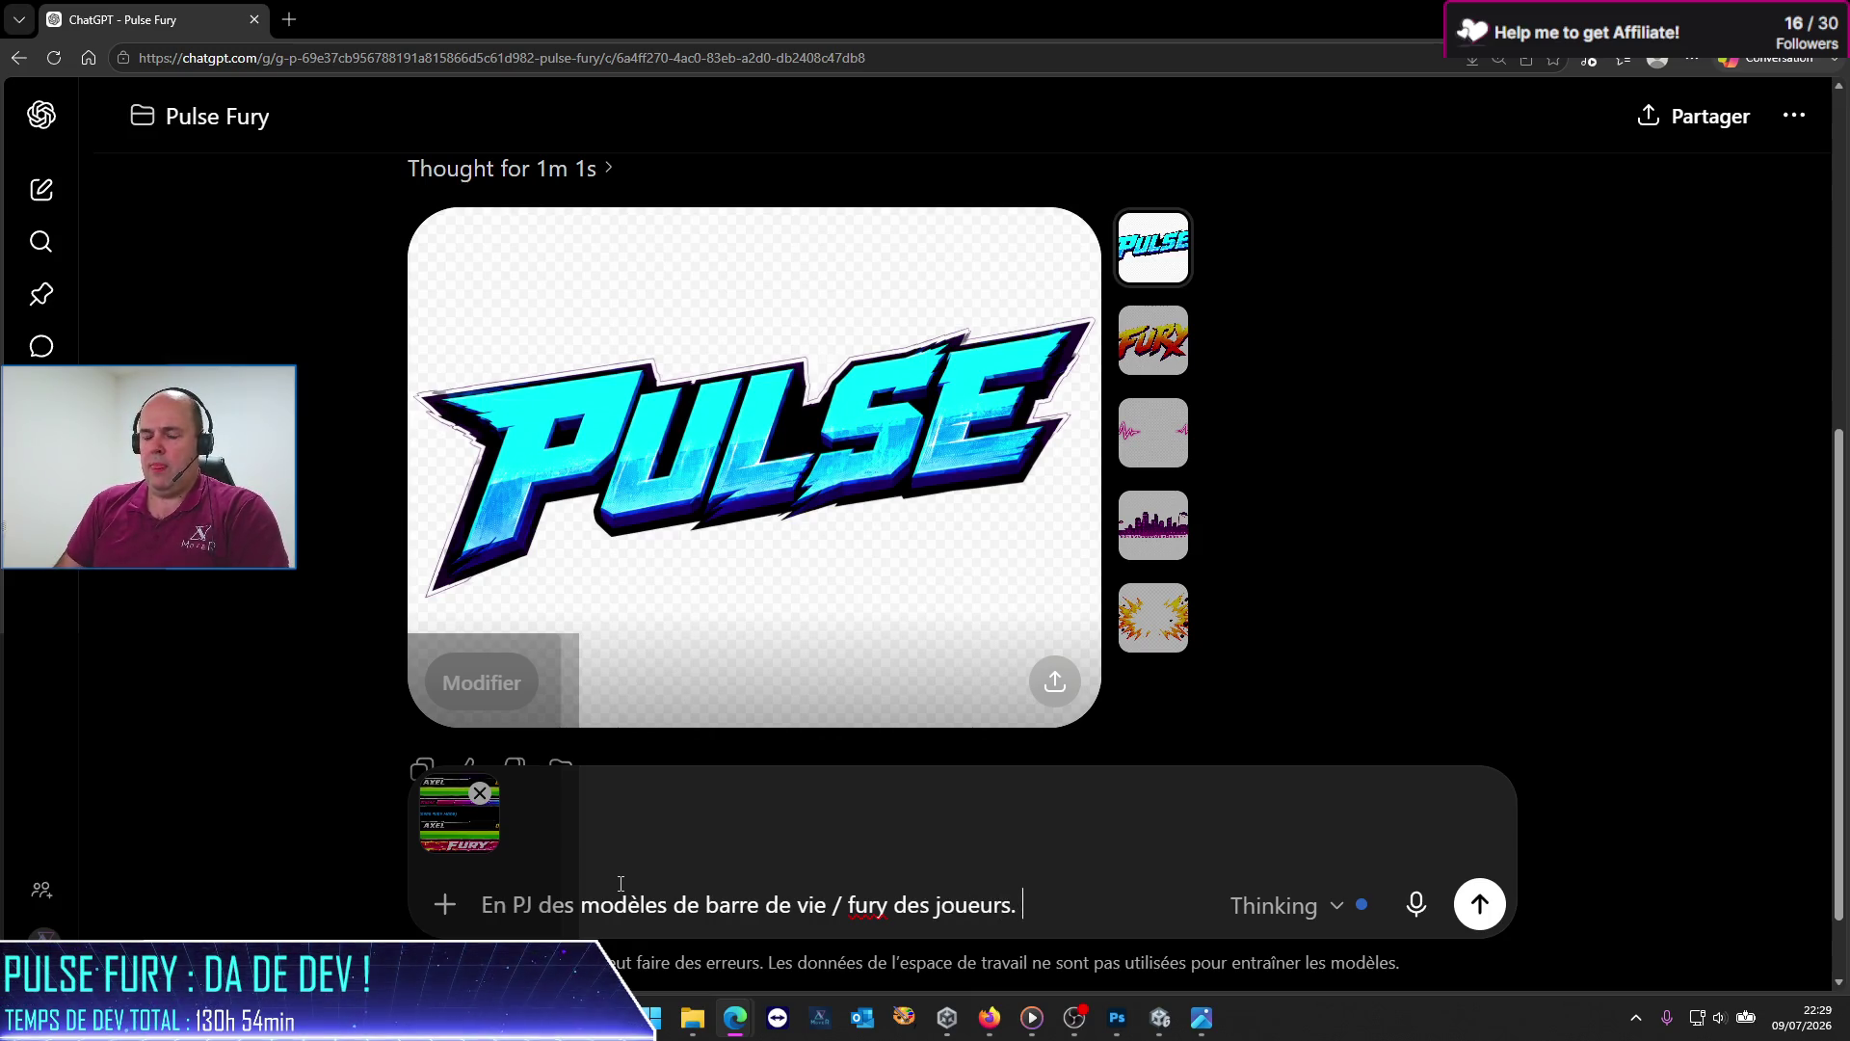
key("alt+Tab")
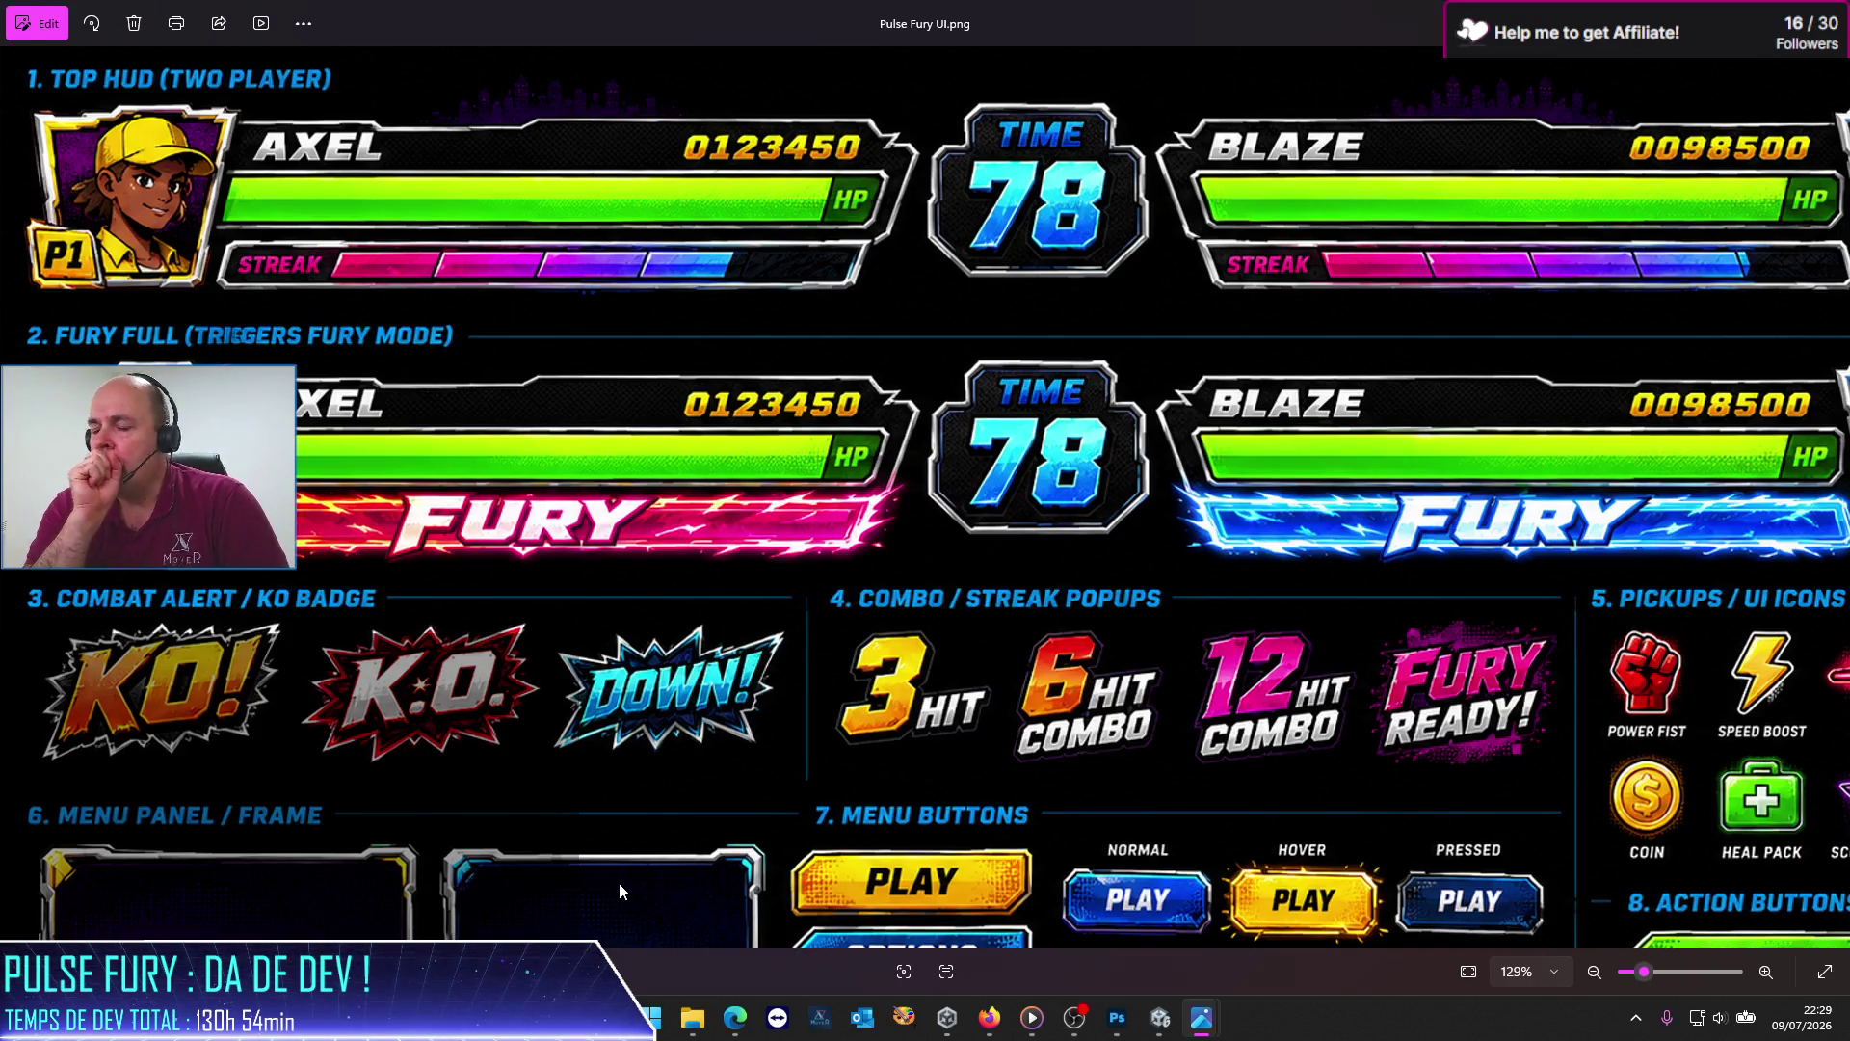
key("alt+Tab")
Step: Ask to decompose the bars into transparent items for dynamic composition in Unity with swappable character heads
type("Pourrais-tu décom")
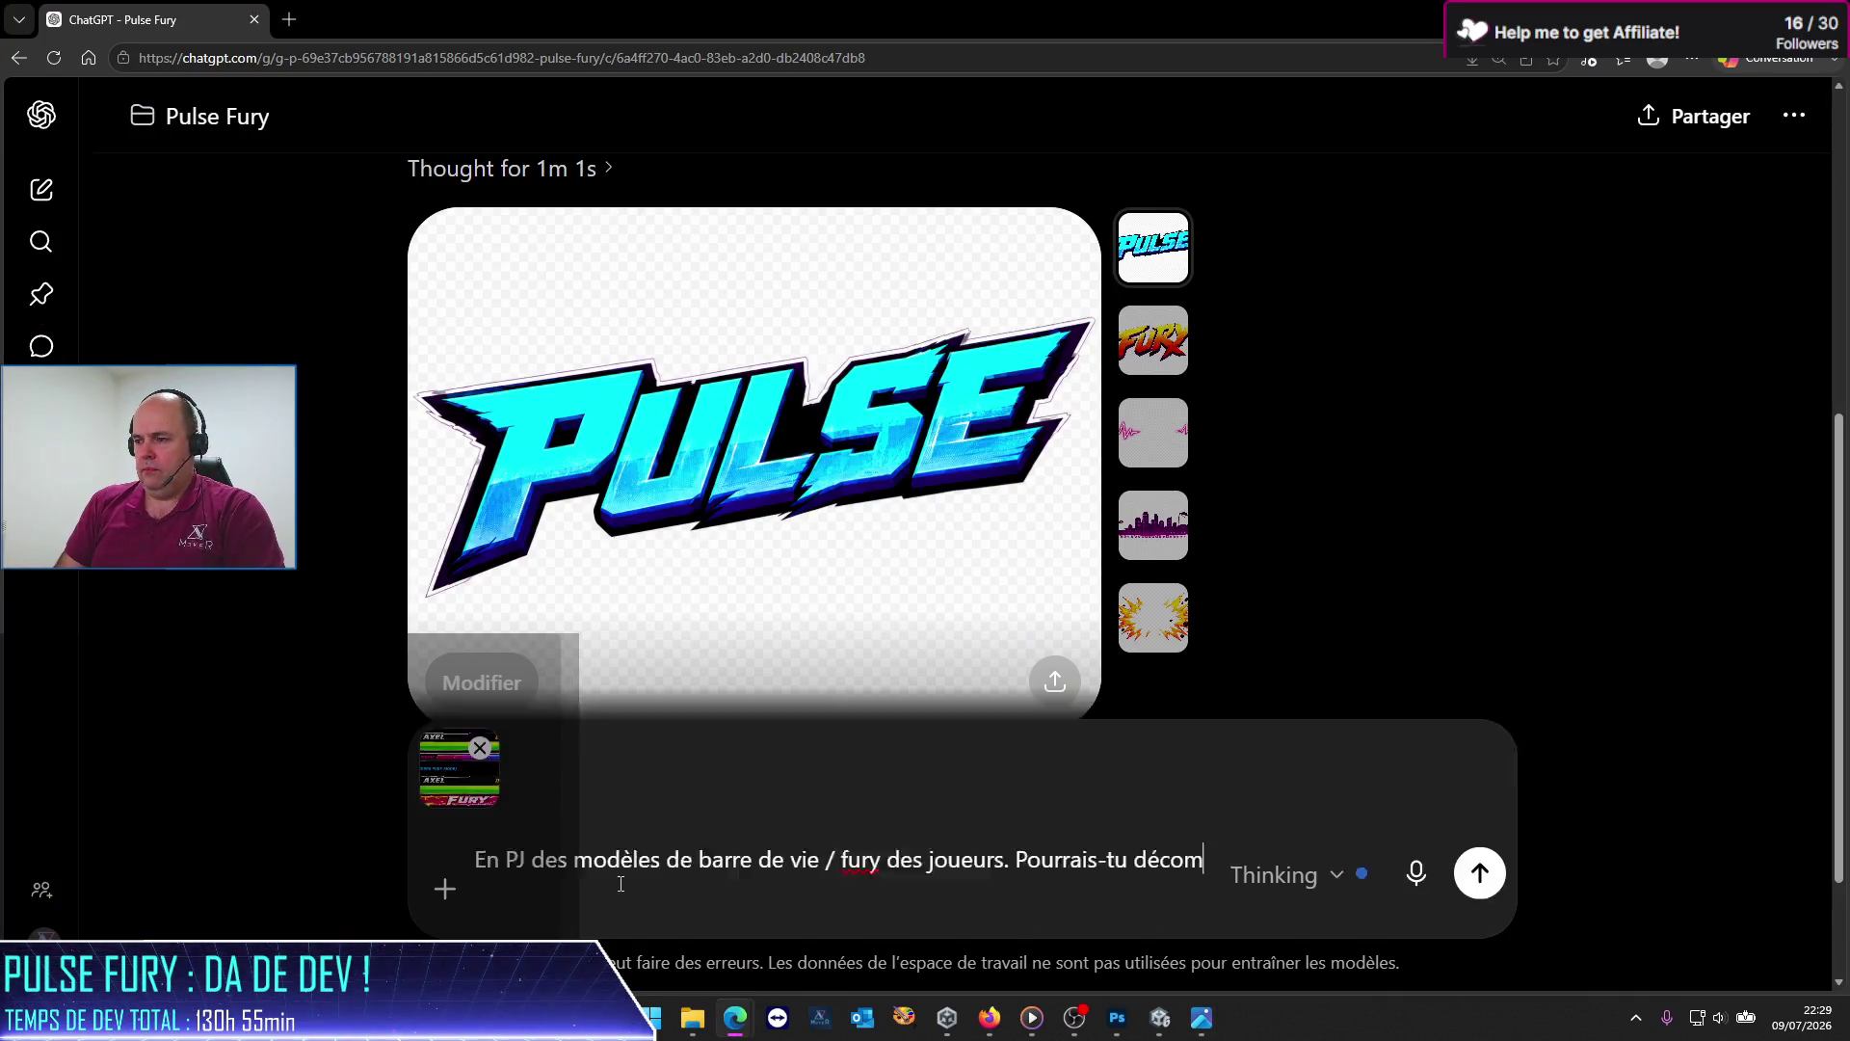
type("poser c")
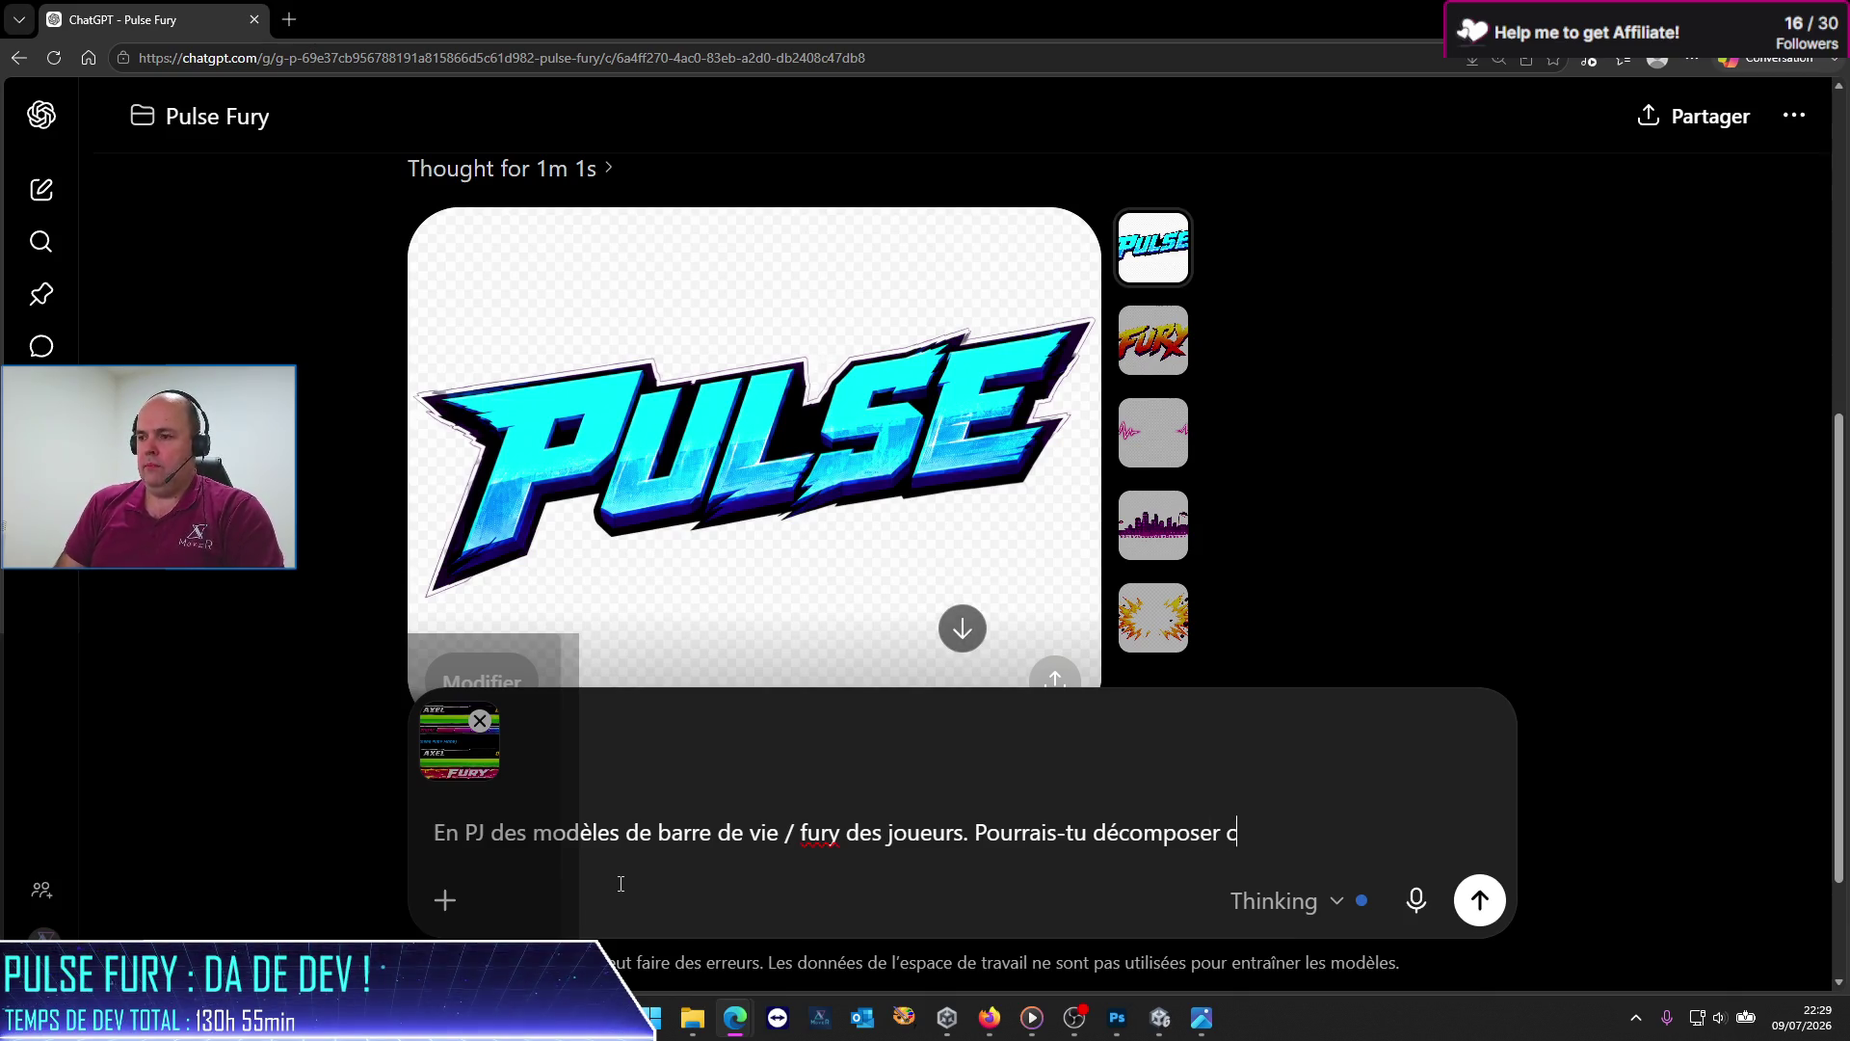
type("e composanten item")
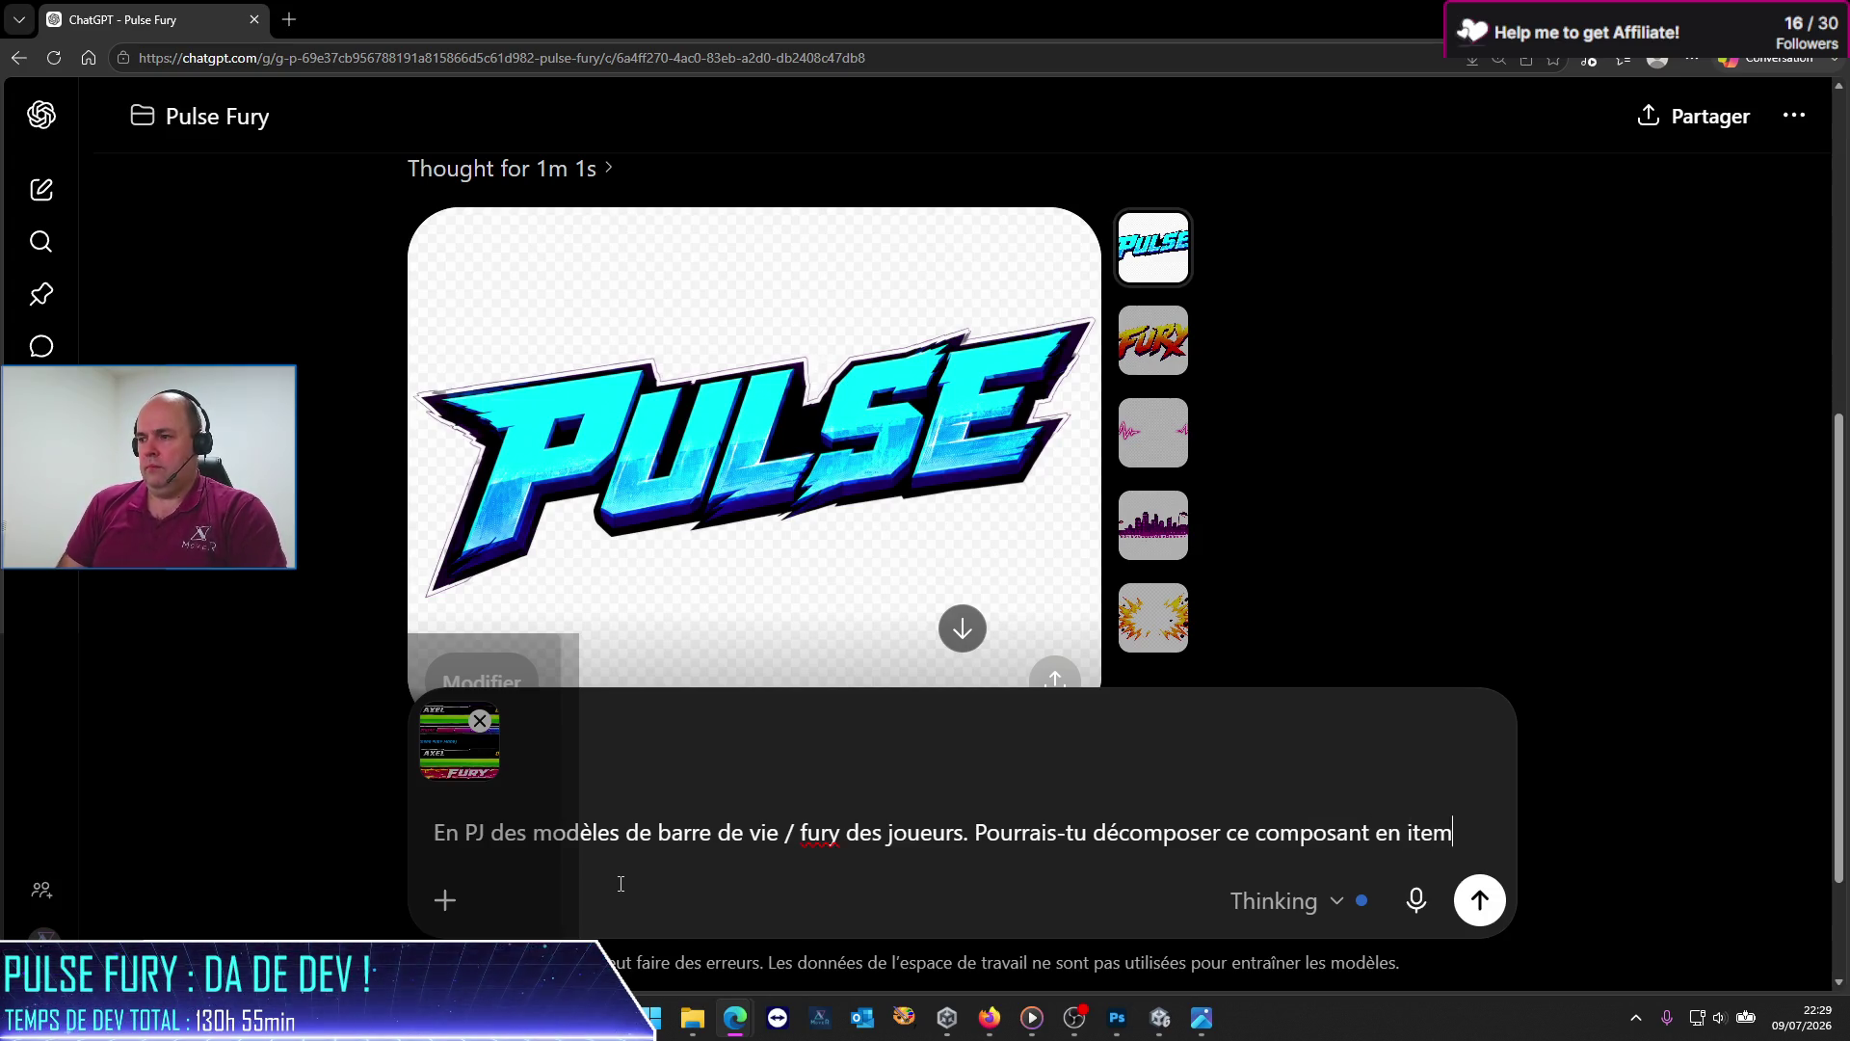
type("s transparents pu")
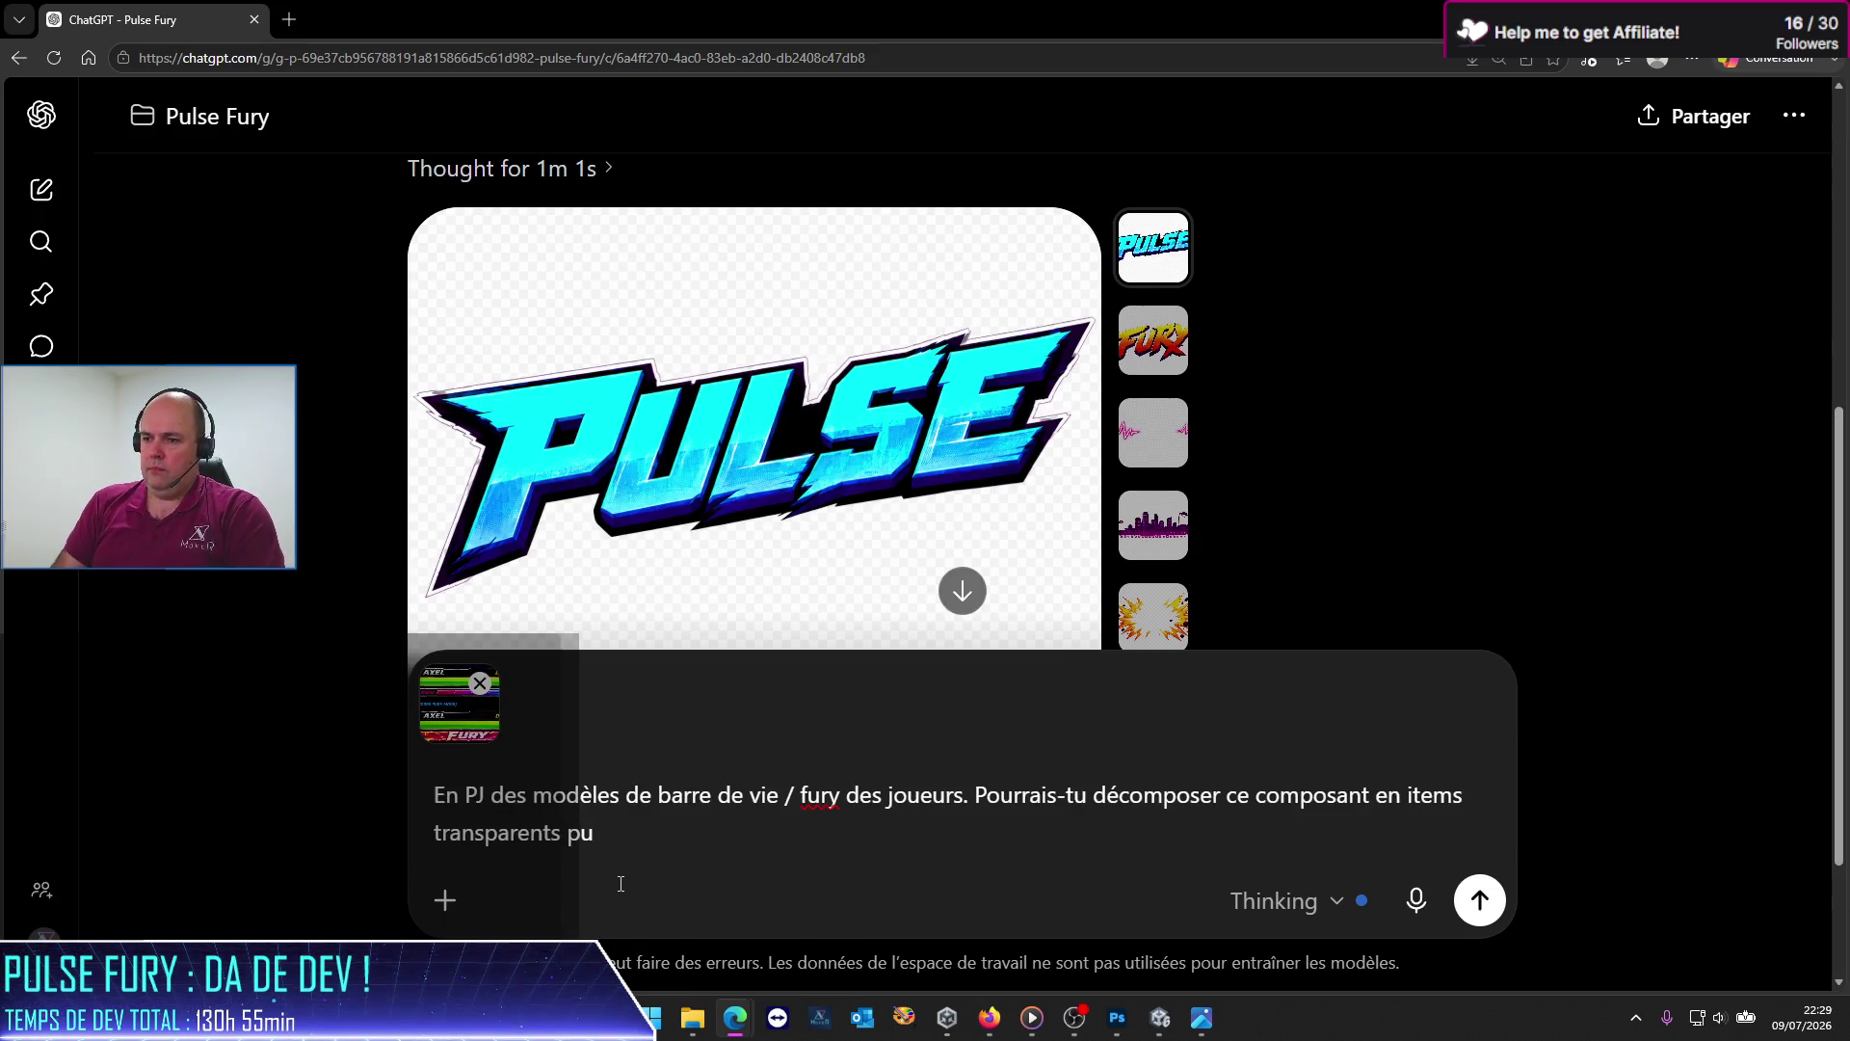
type("ur que je puisse l")
key("BackSpace")
key("BackSpace")
type("es composerdydynamiquement sou")
type("ity ?")
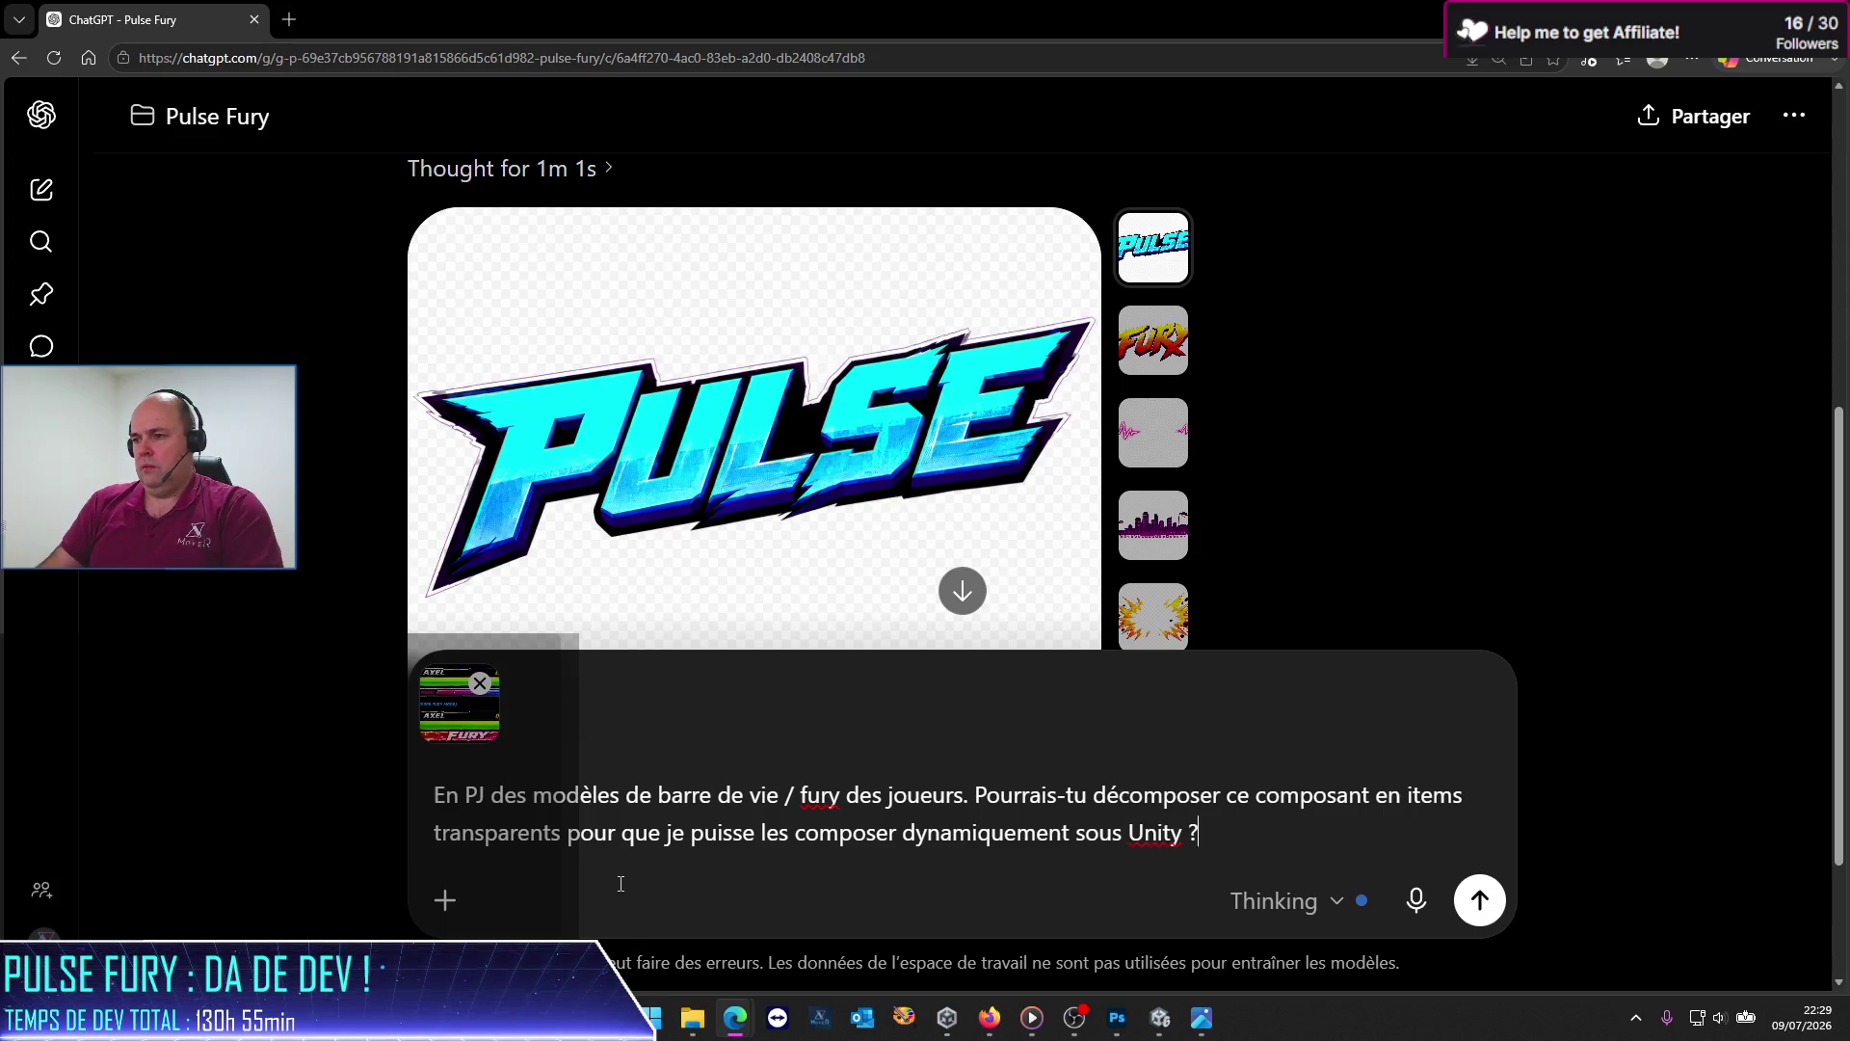
type("changer la")
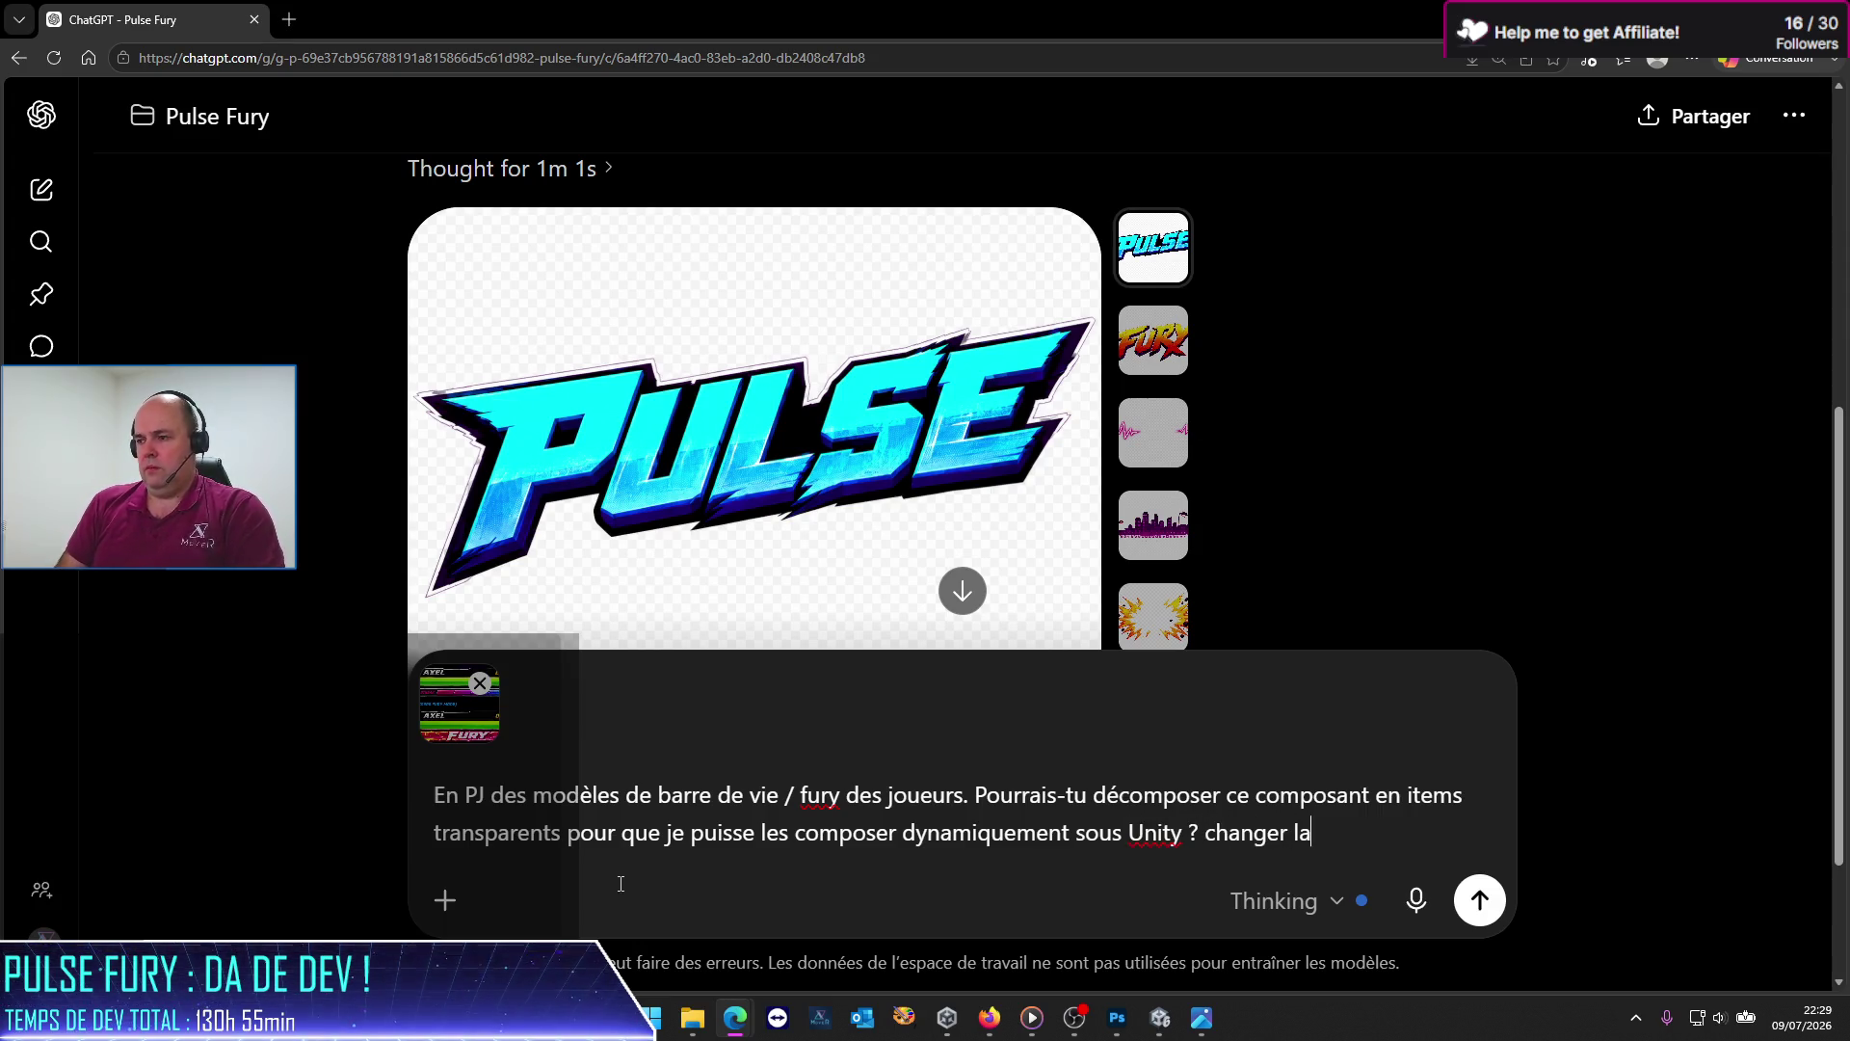
type(" tête du ")
type("rsonnage,")
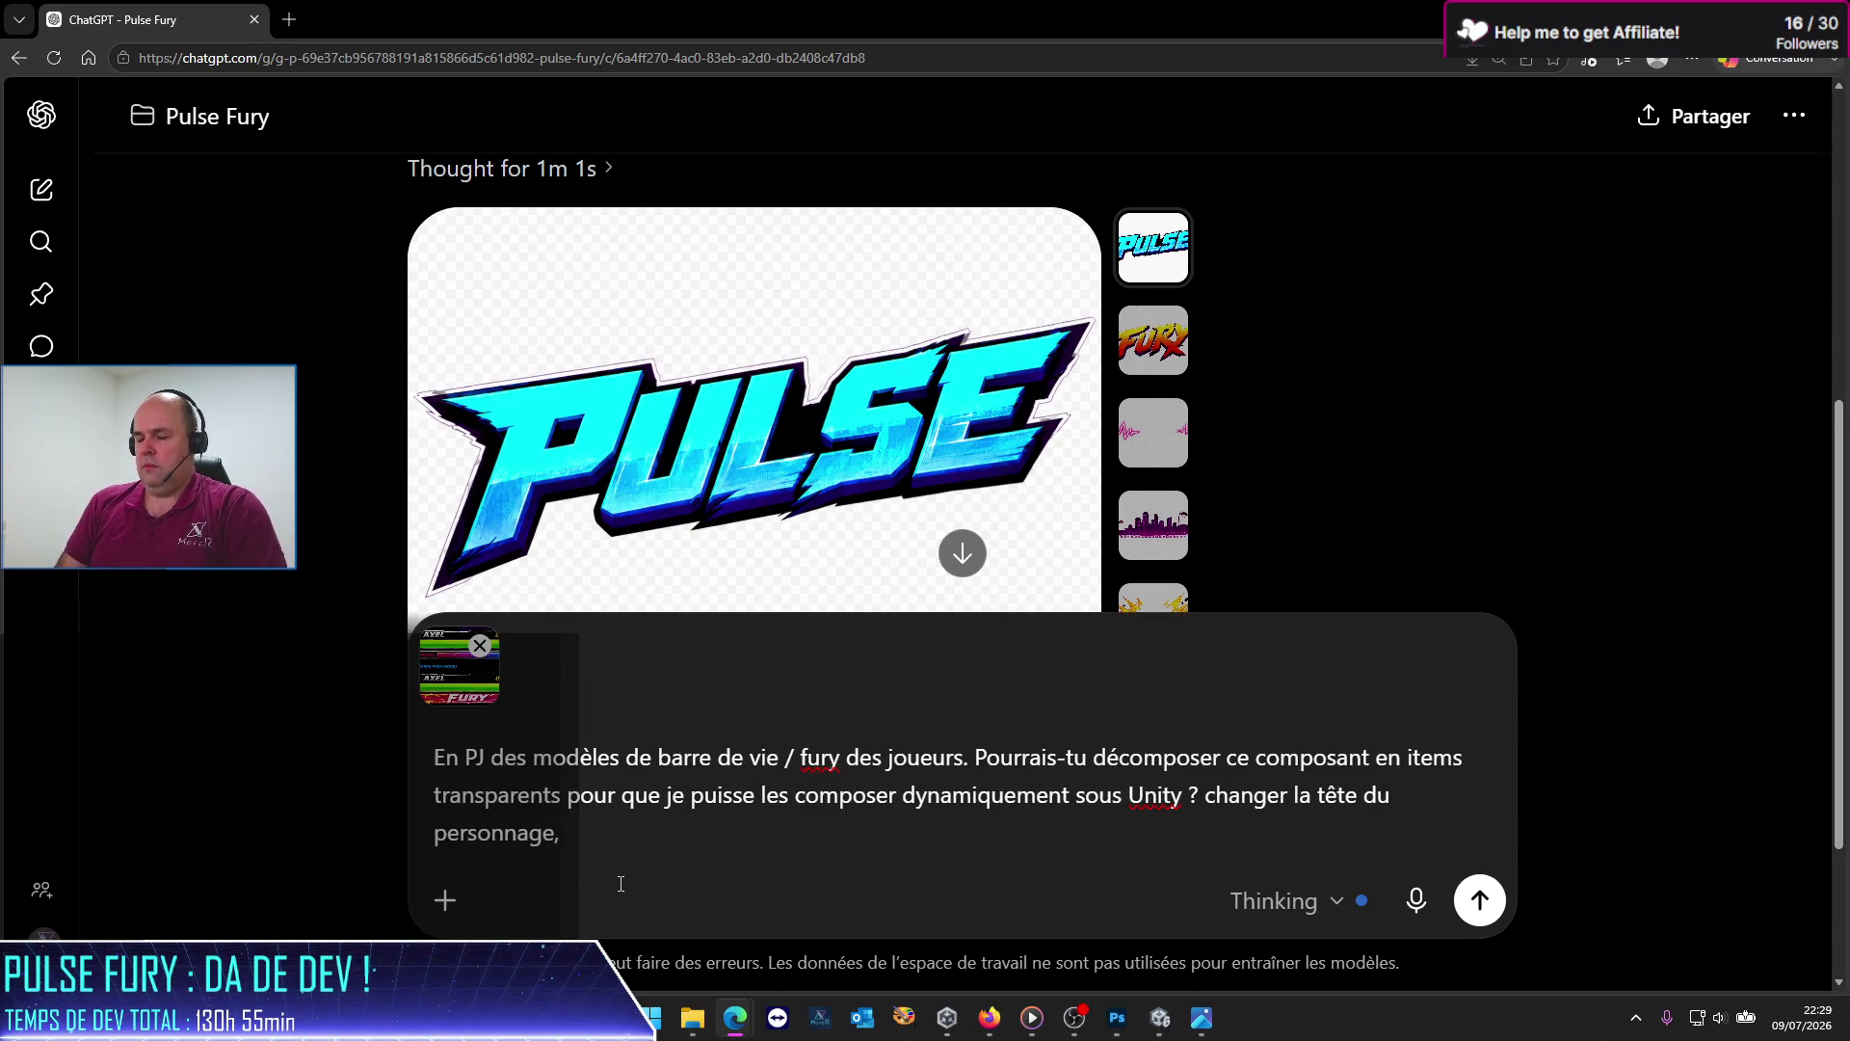
key("alt+Tab")
key("alt+Tab")
type("es")
key("alt+Tab")
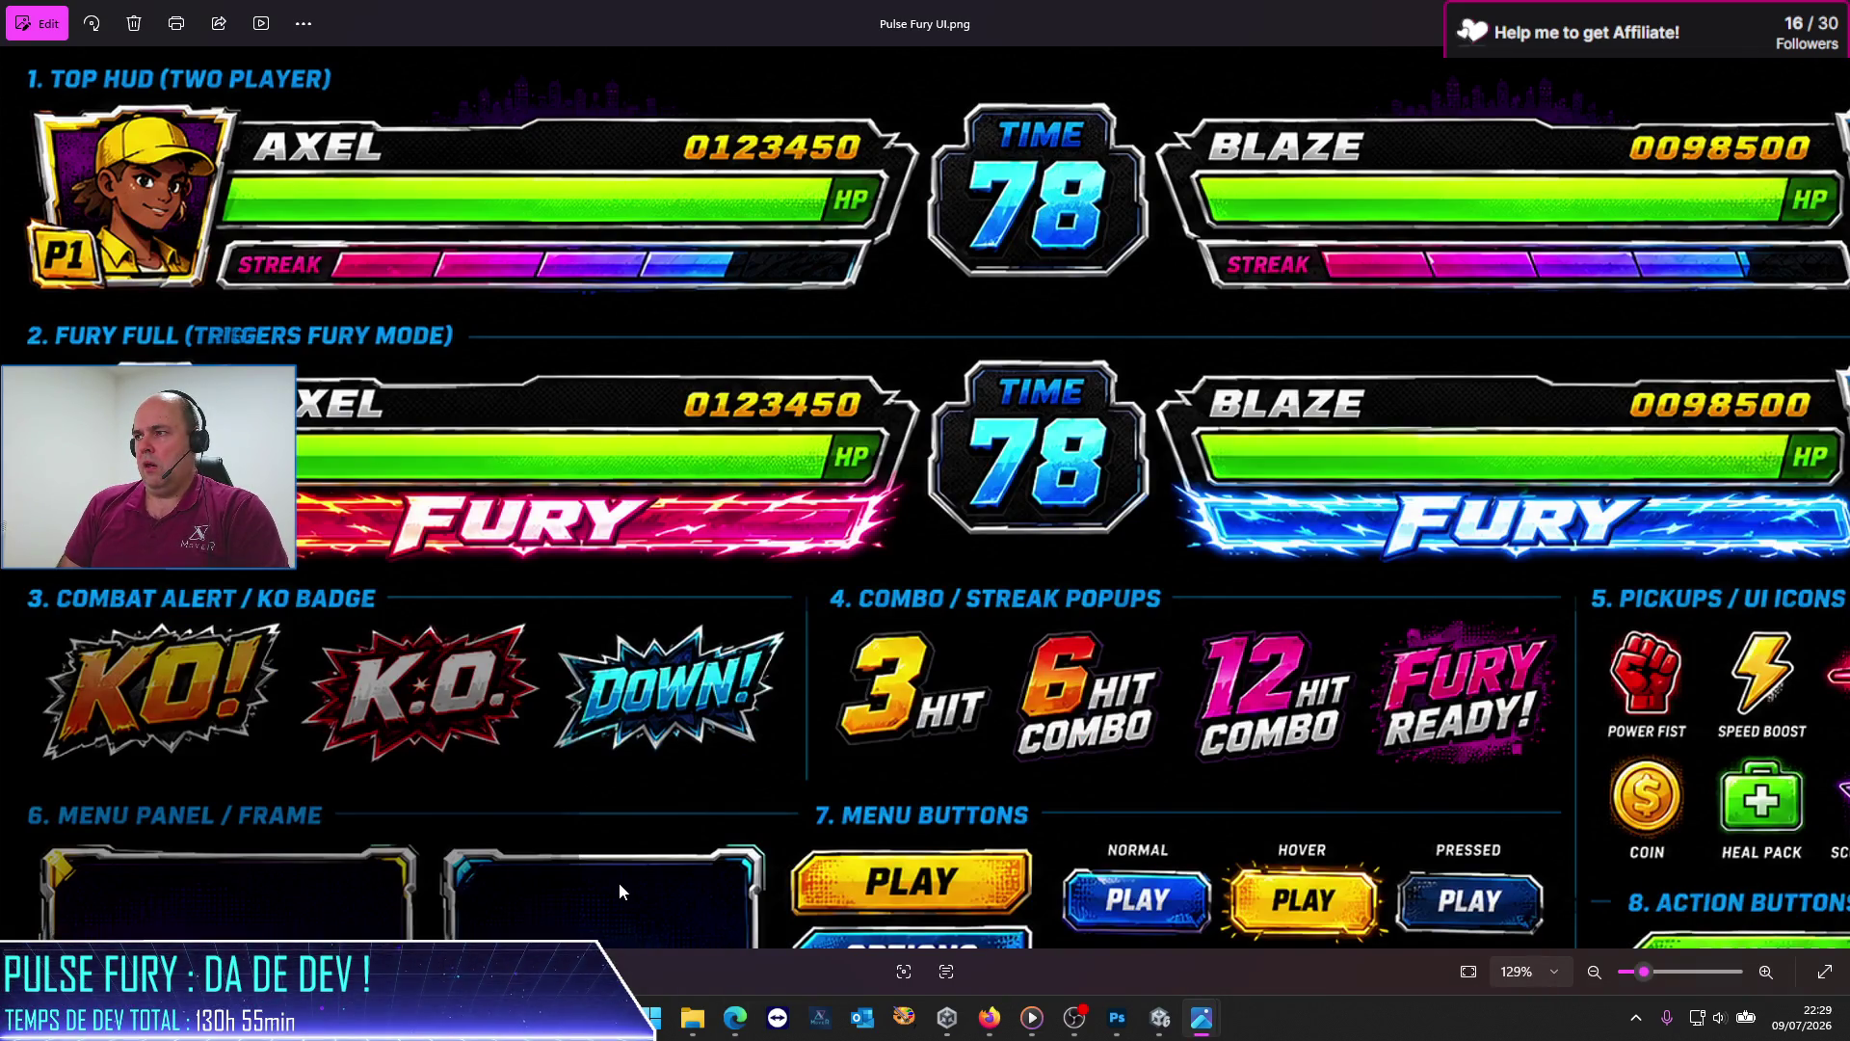
Step: Continue the prompt about names, then zoom in on the AXEL health bar in Photos and back out
key("alt+Tab")
type("no")
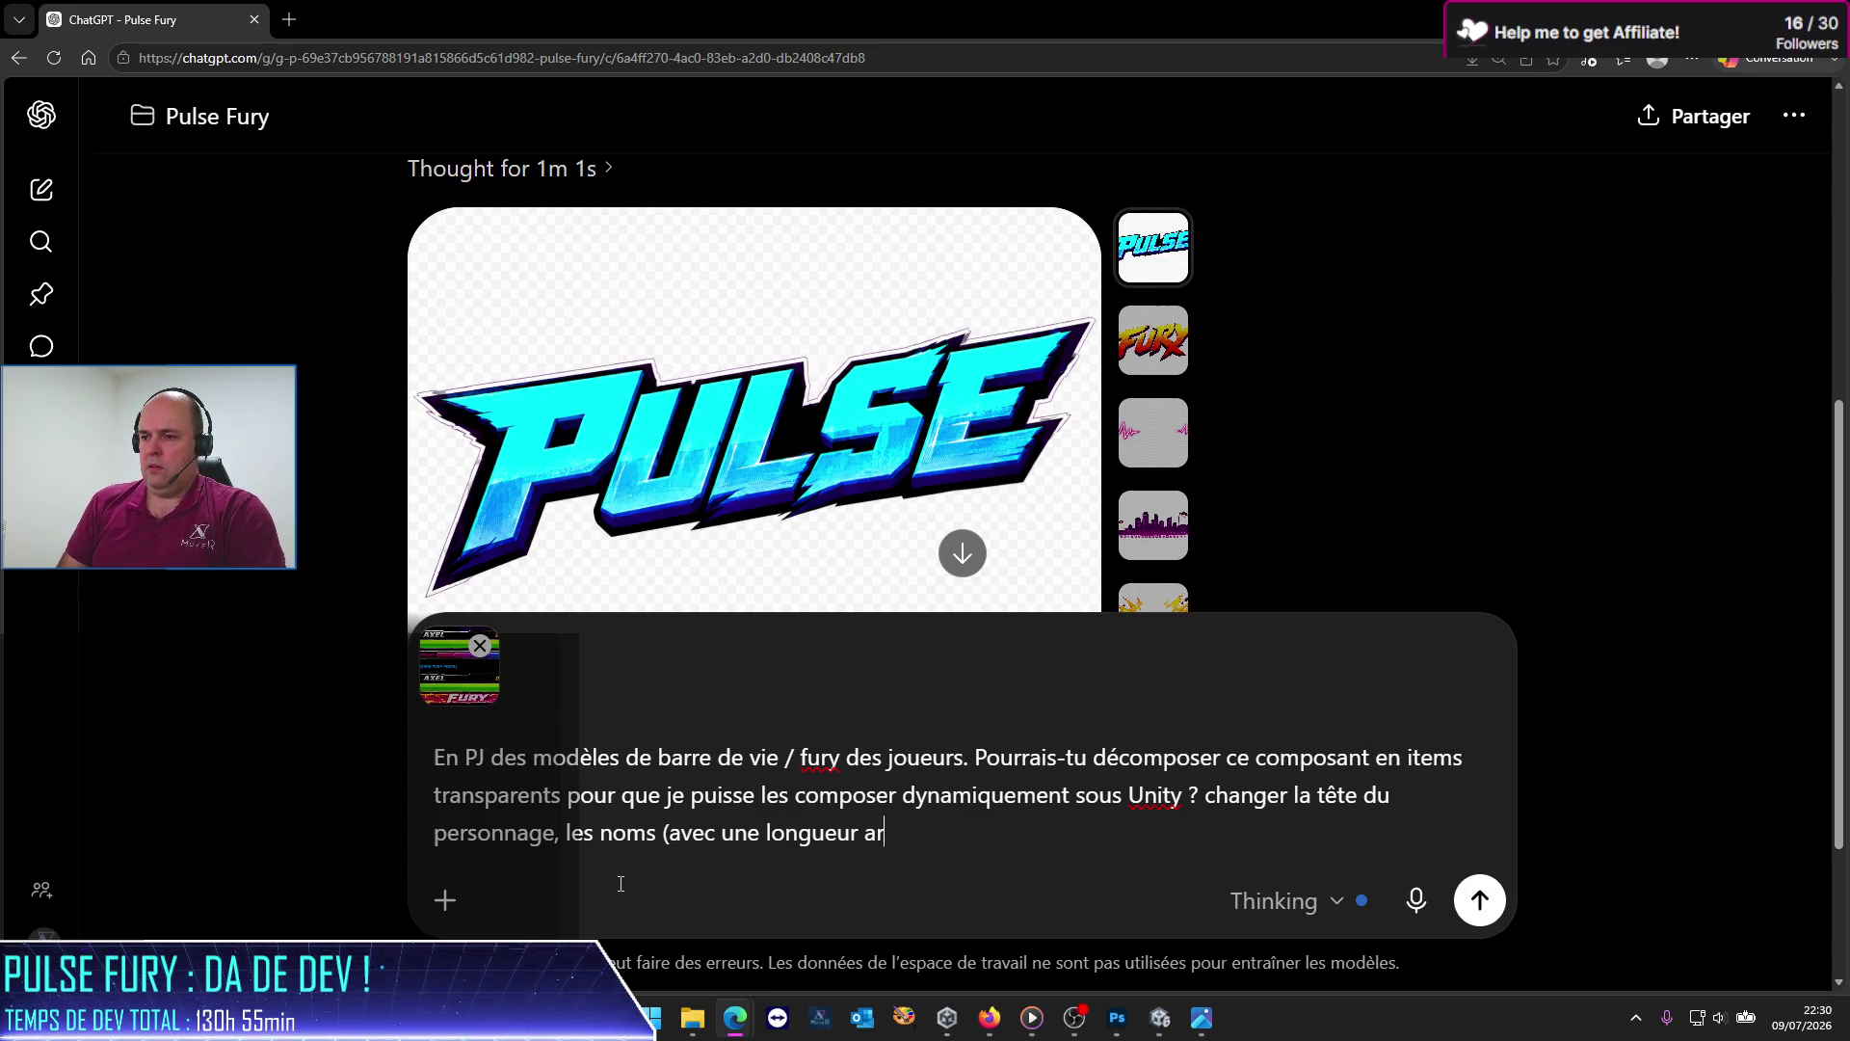
key("alt+Tab")
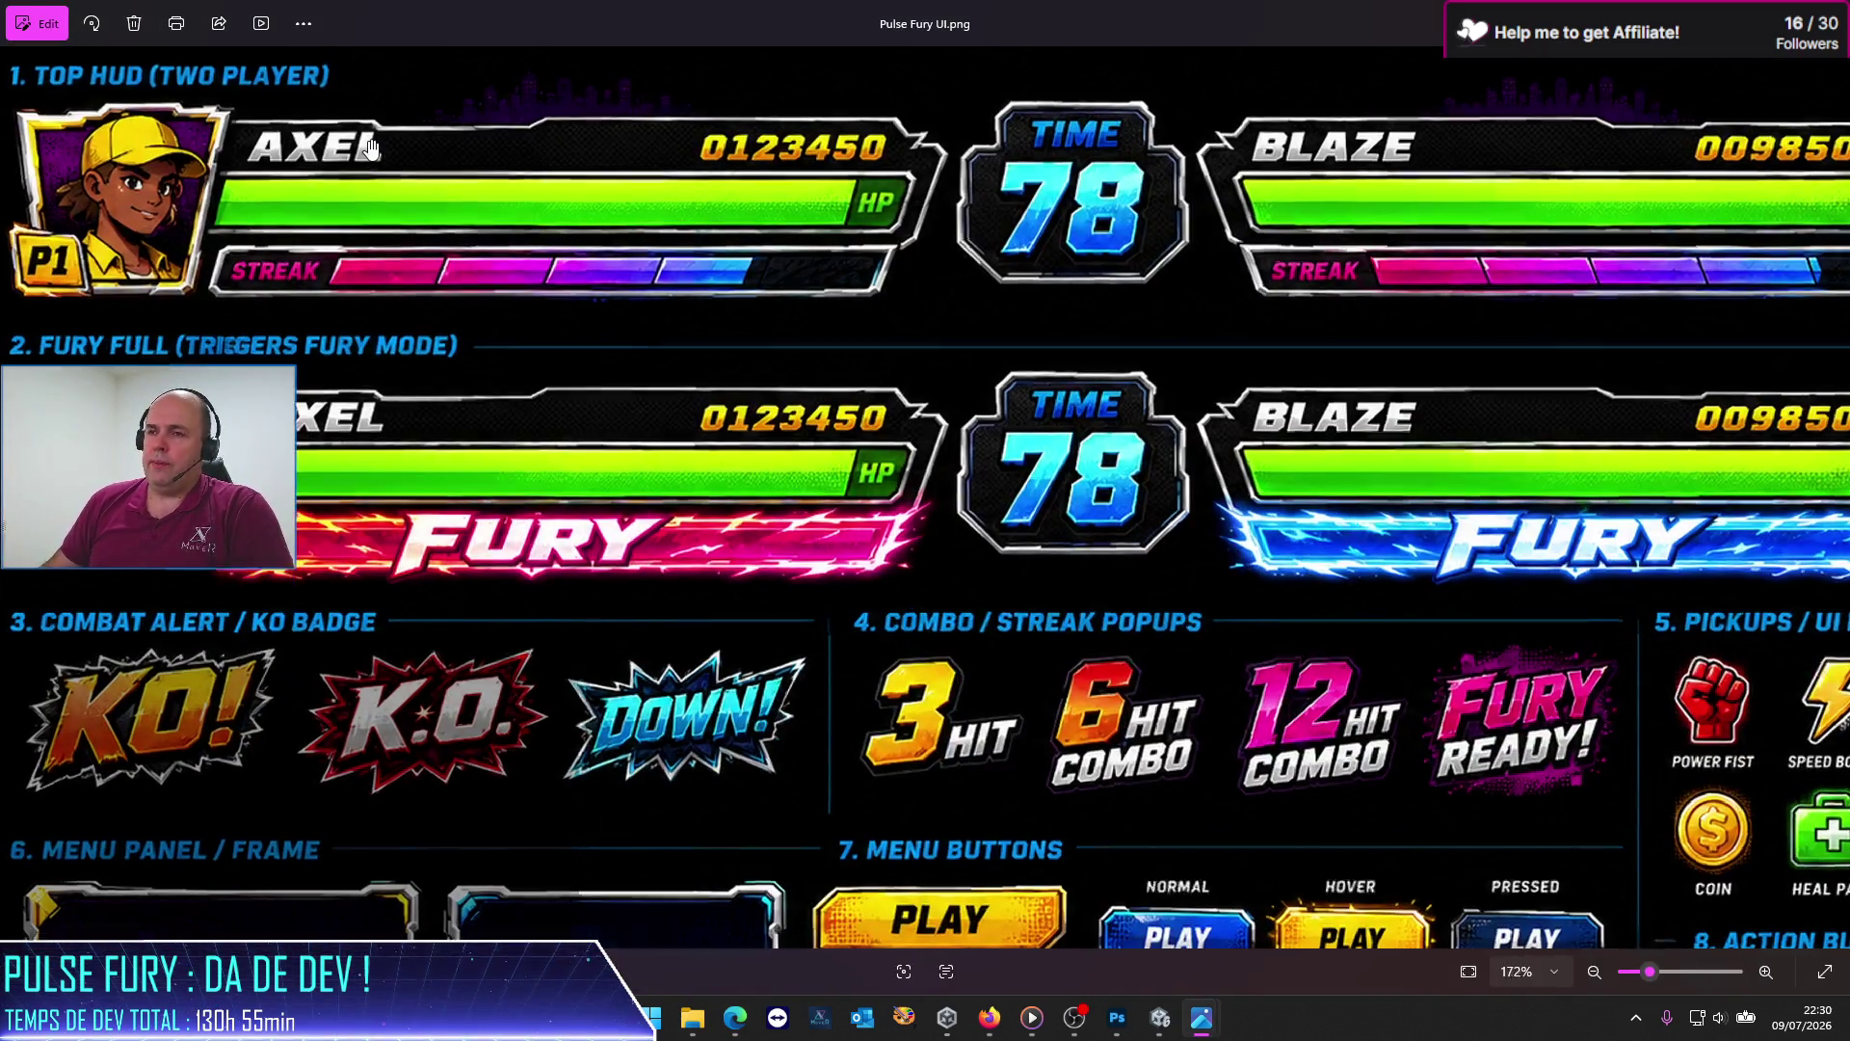
scroll(372, 171, "up", 5)
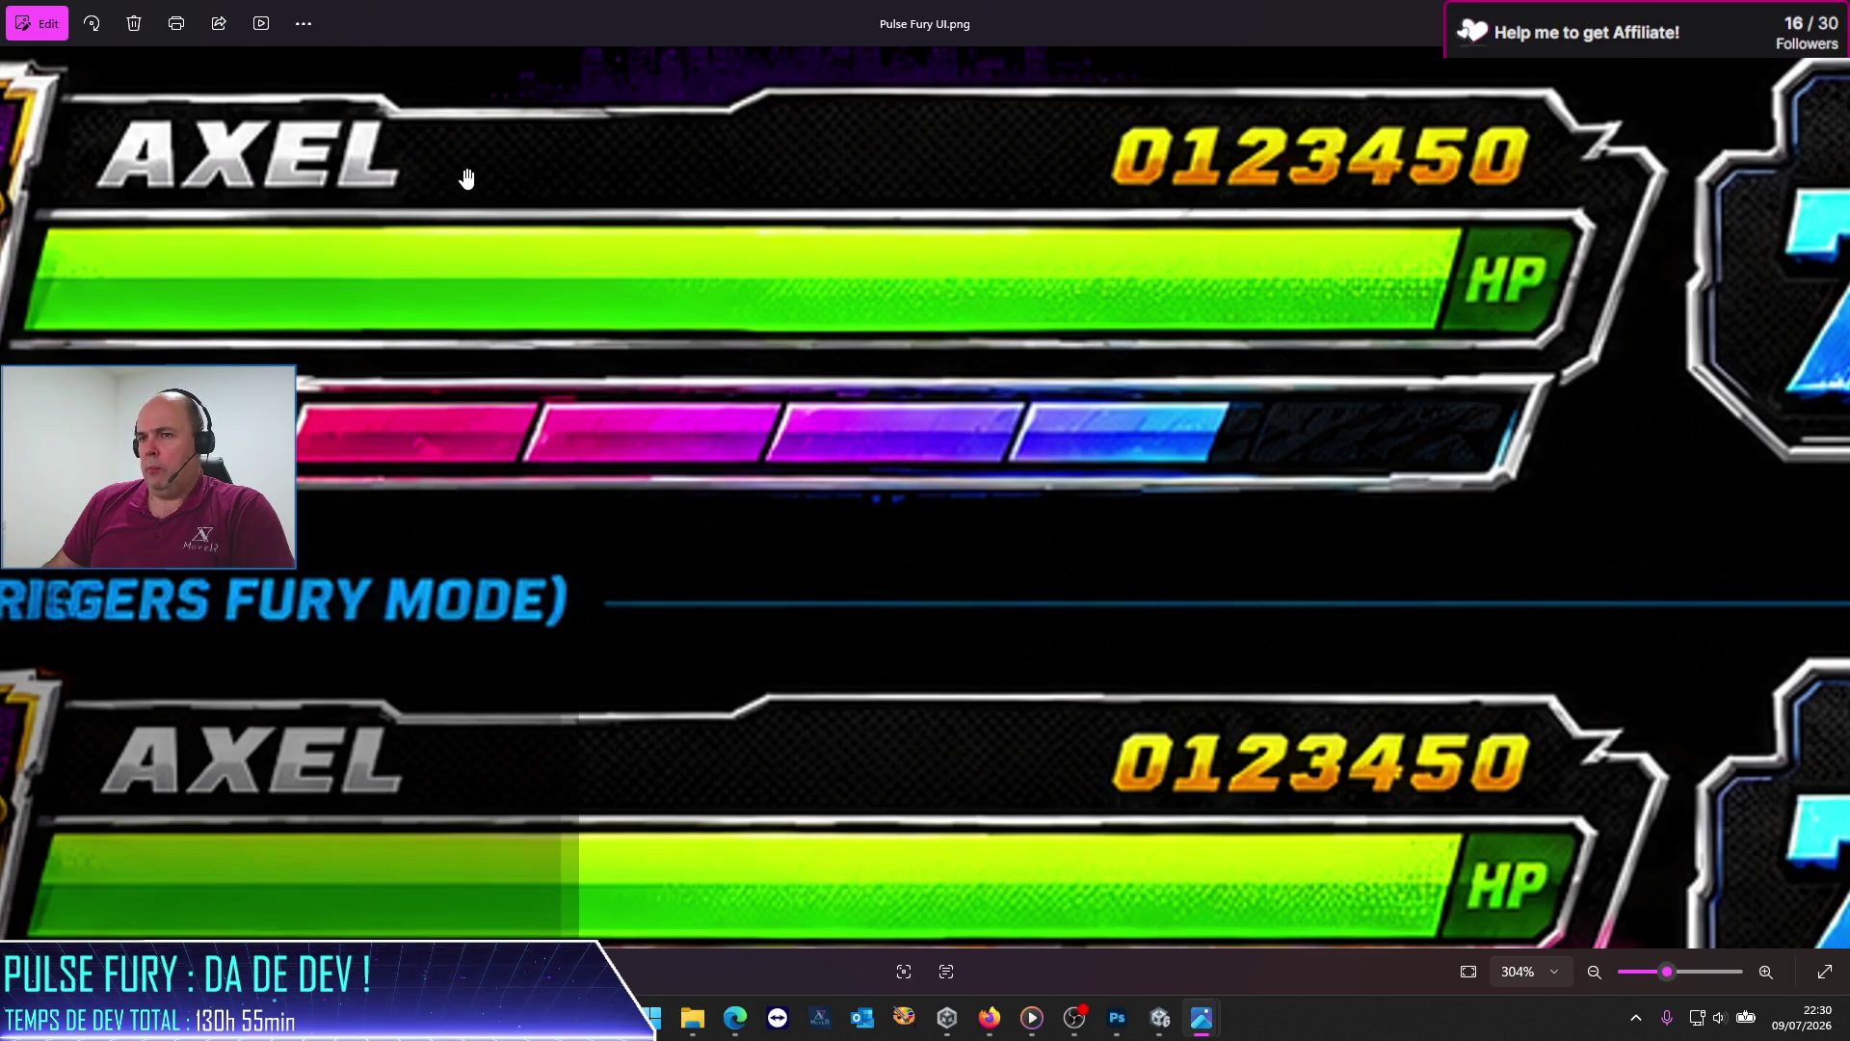
scroll(451, 227, "down", 5)
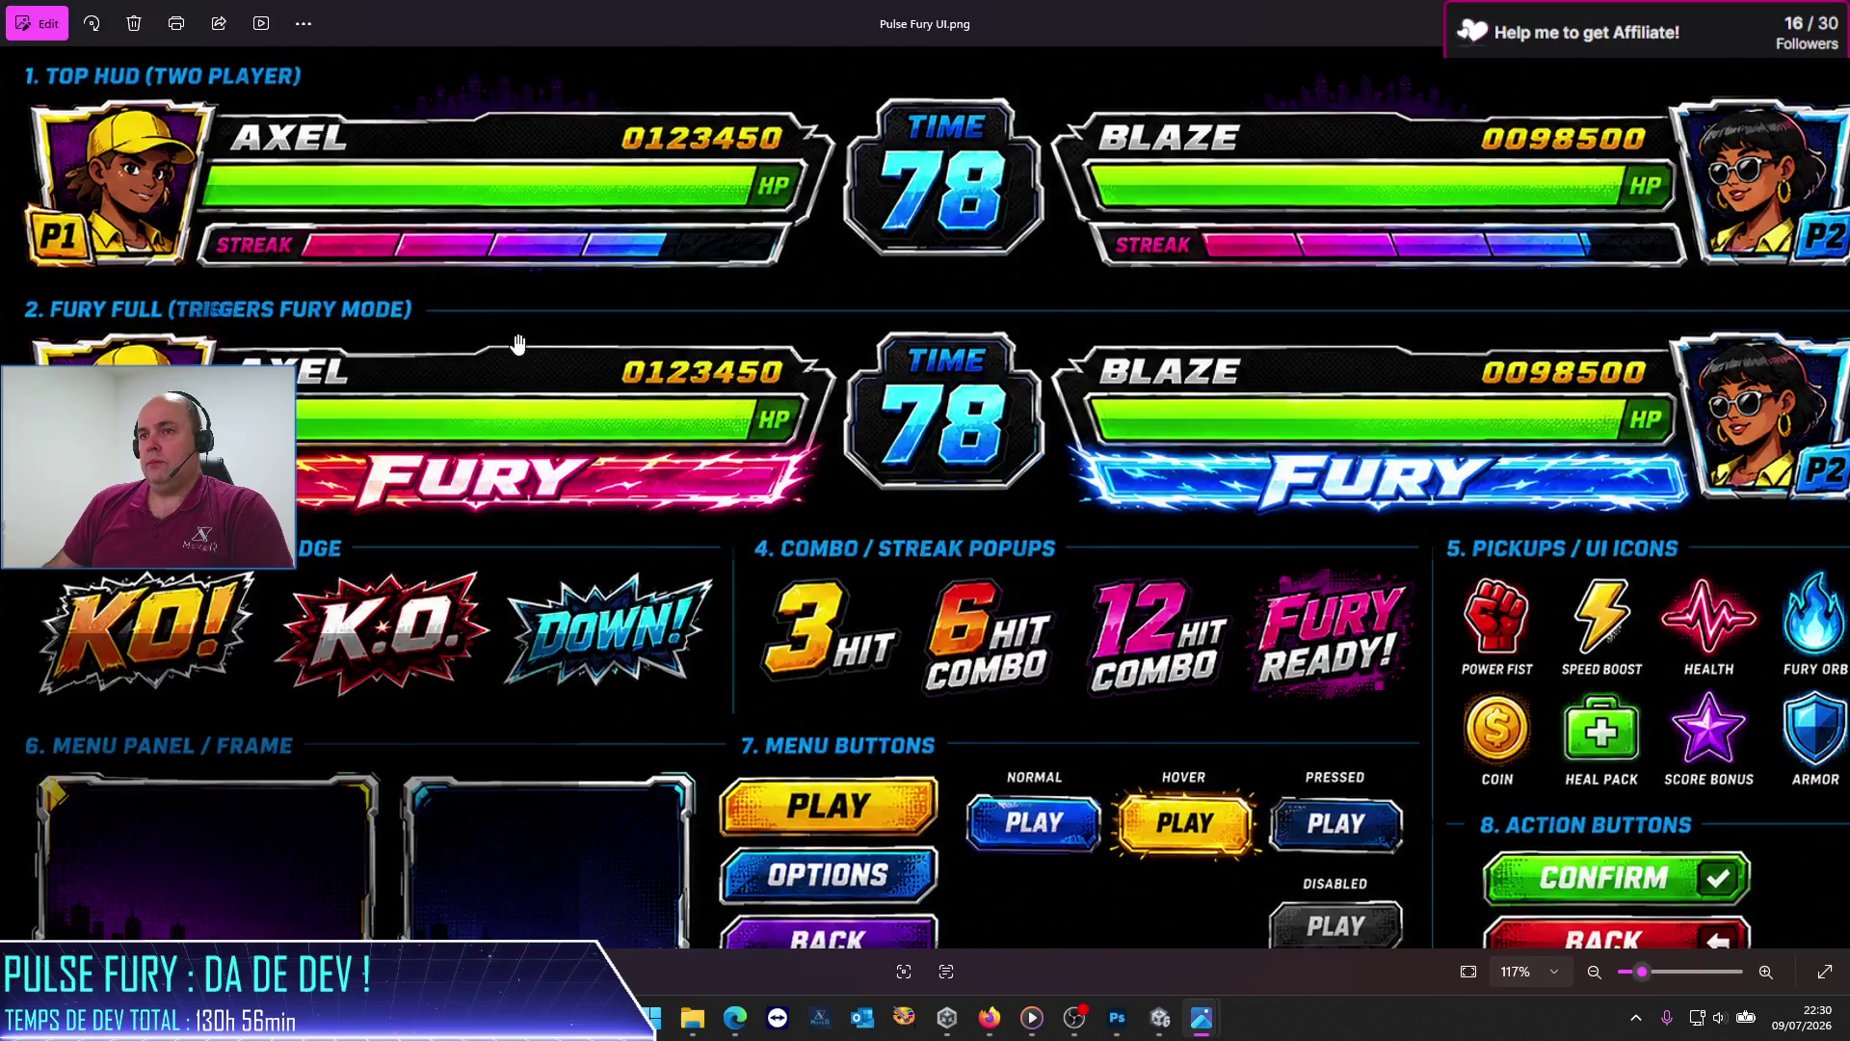
key("alt+Tab")
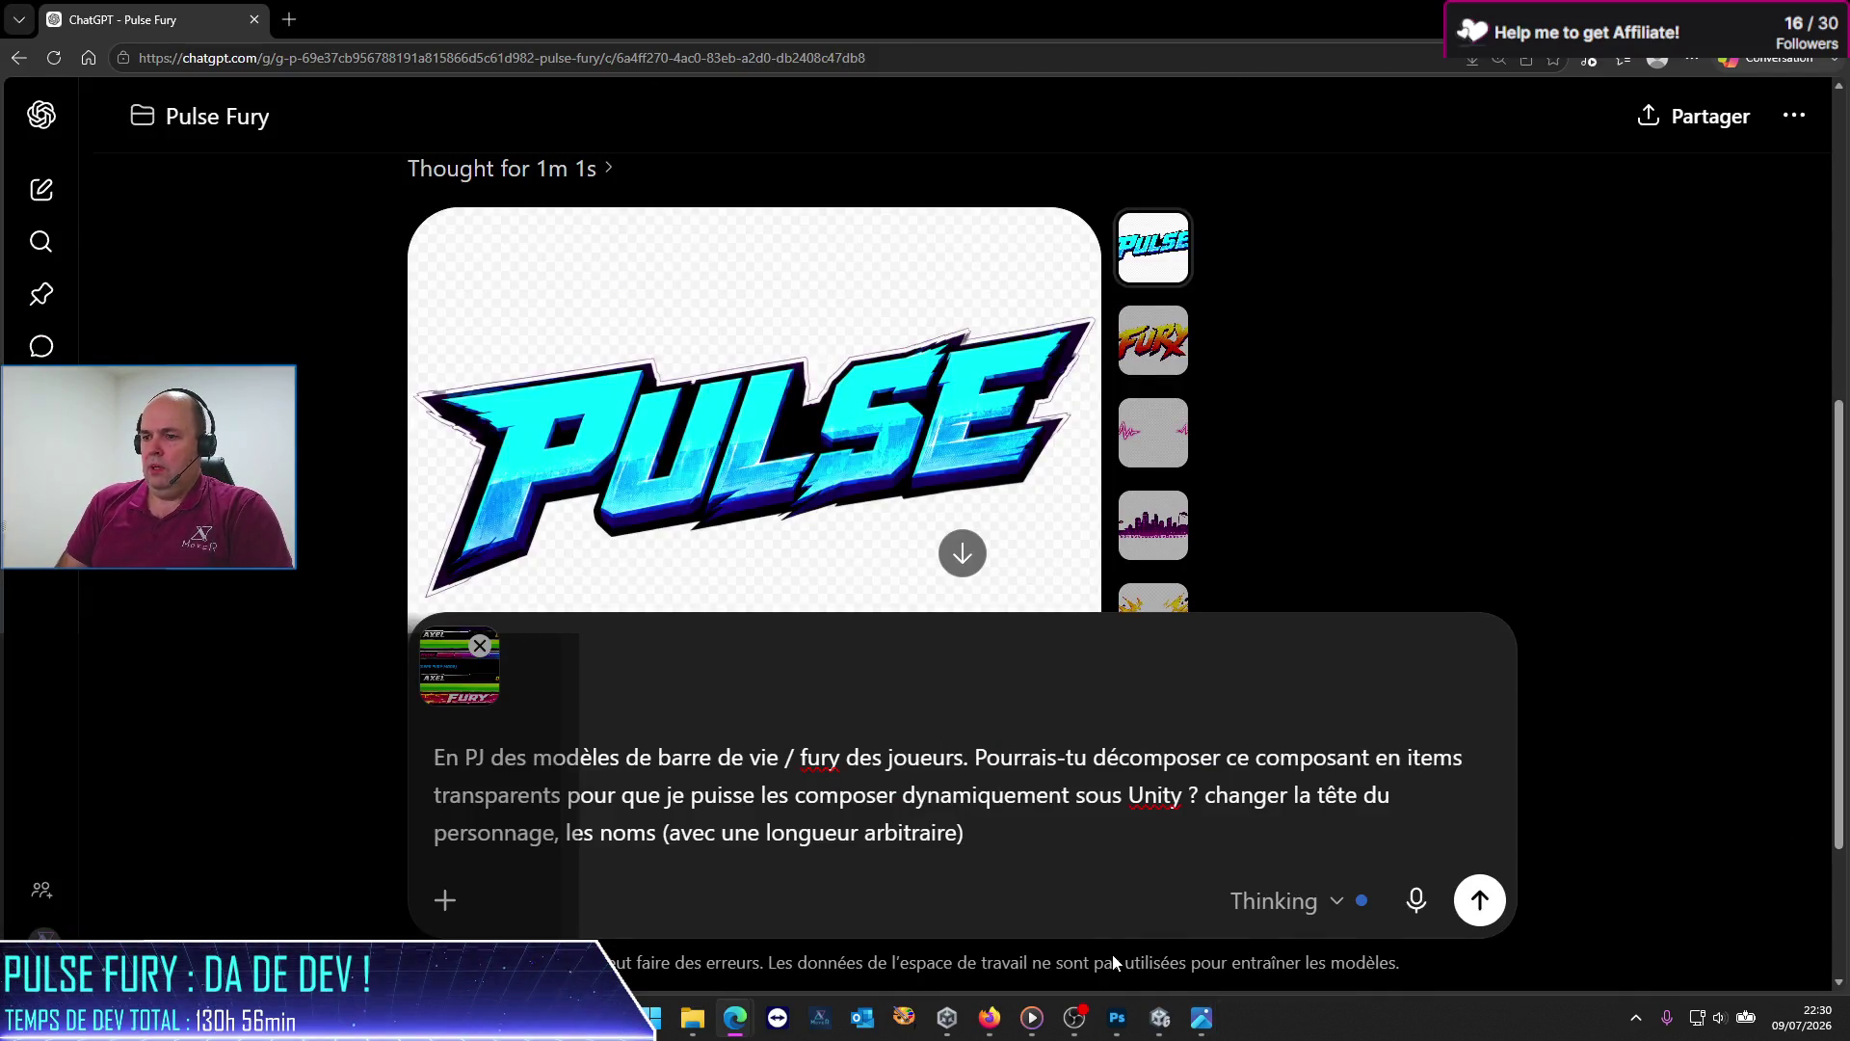
Step: Finish the prompt with 'les barres de vie & streak. En haute qualité stp.' and send it
key("alt+Tab")
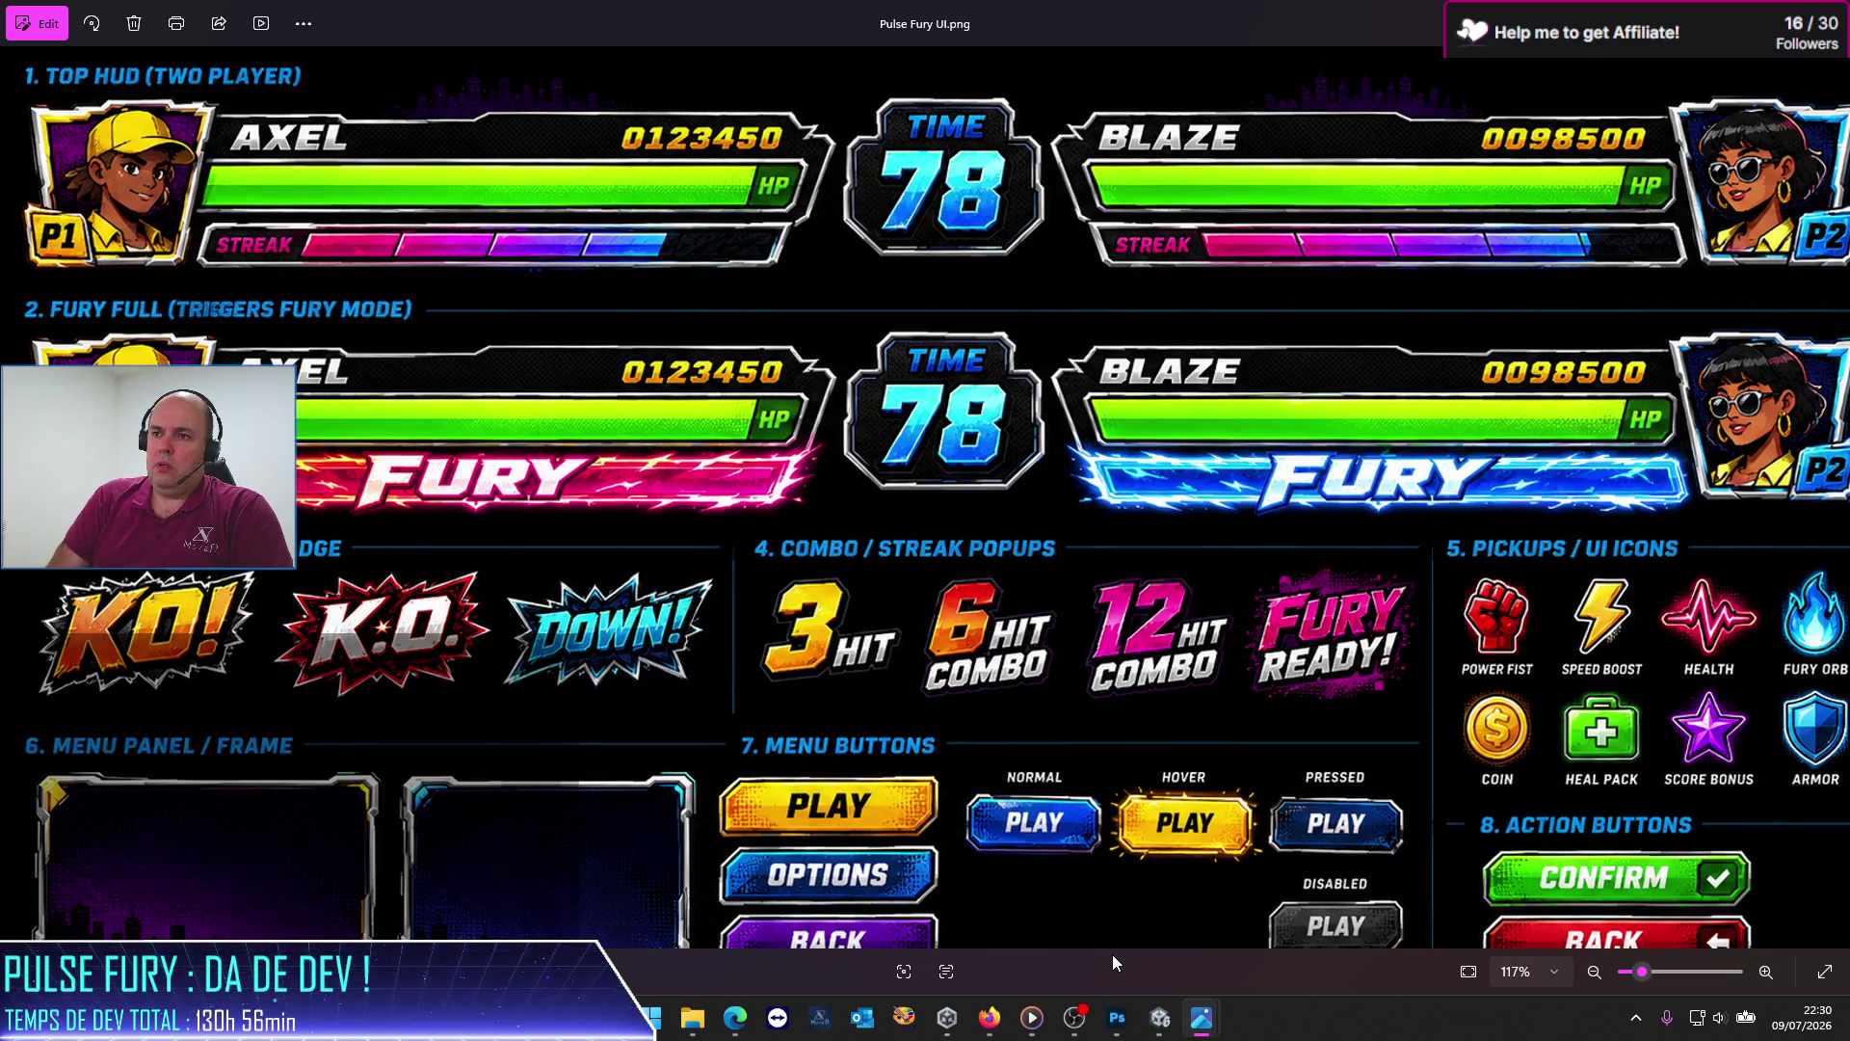
key("alt+Tab")
type("les barres ")
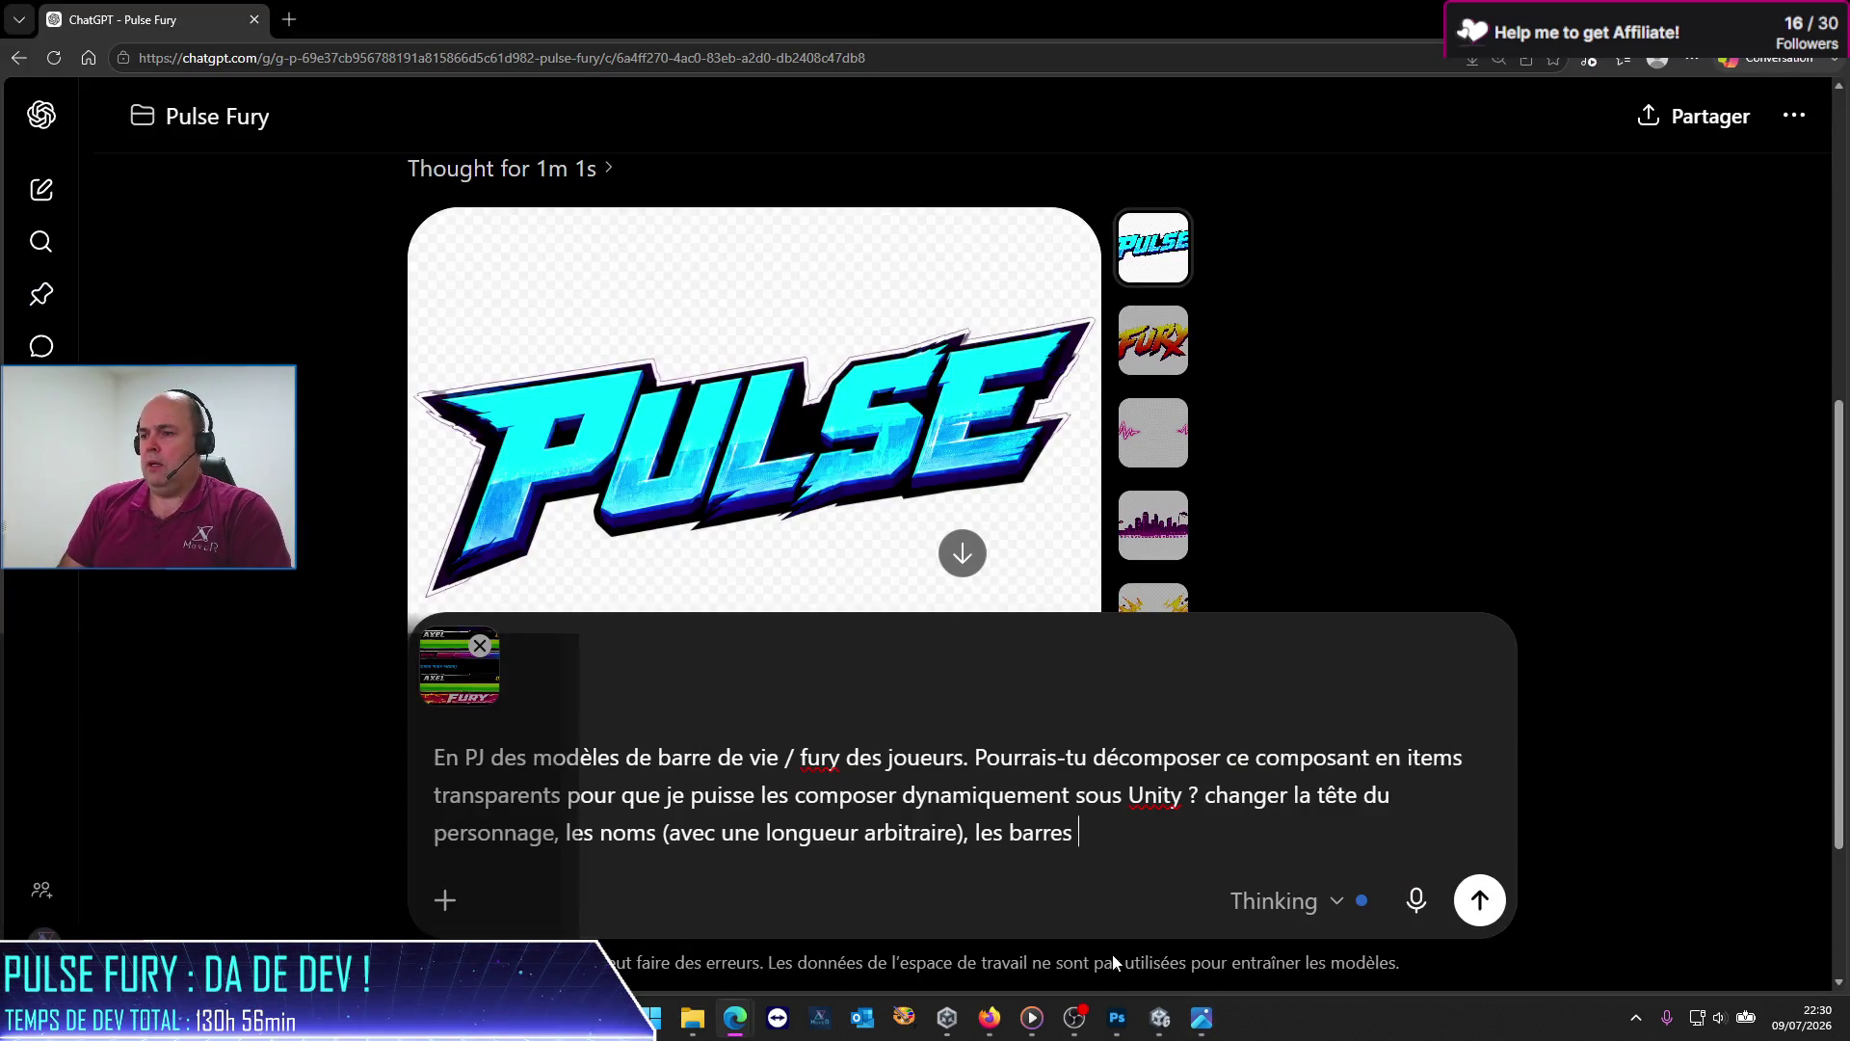
type("de vie & streal")
key("BackSpace")
type("k.")
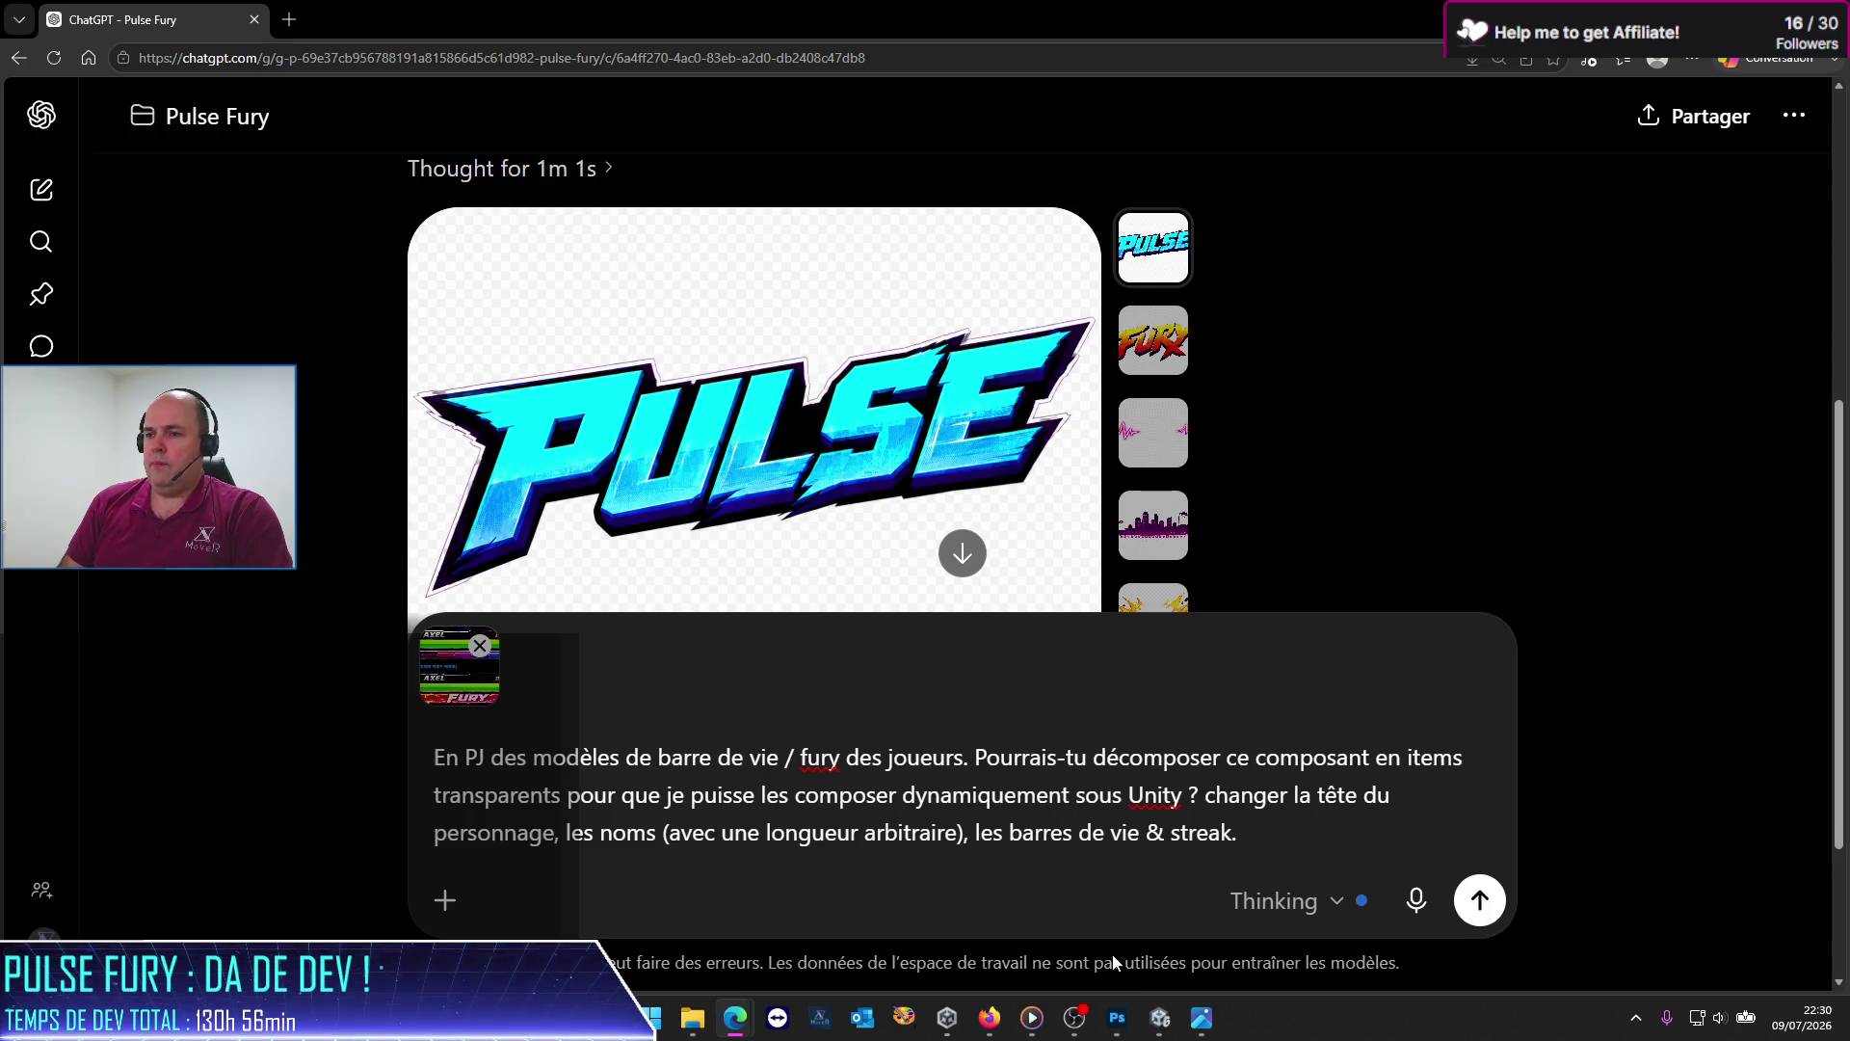
type(" En gaute")
key("BackSpace")
key("BackSpace")
key("BackSpace")
key("BackSpace")
key("BackSpace")
type("haute qualité")
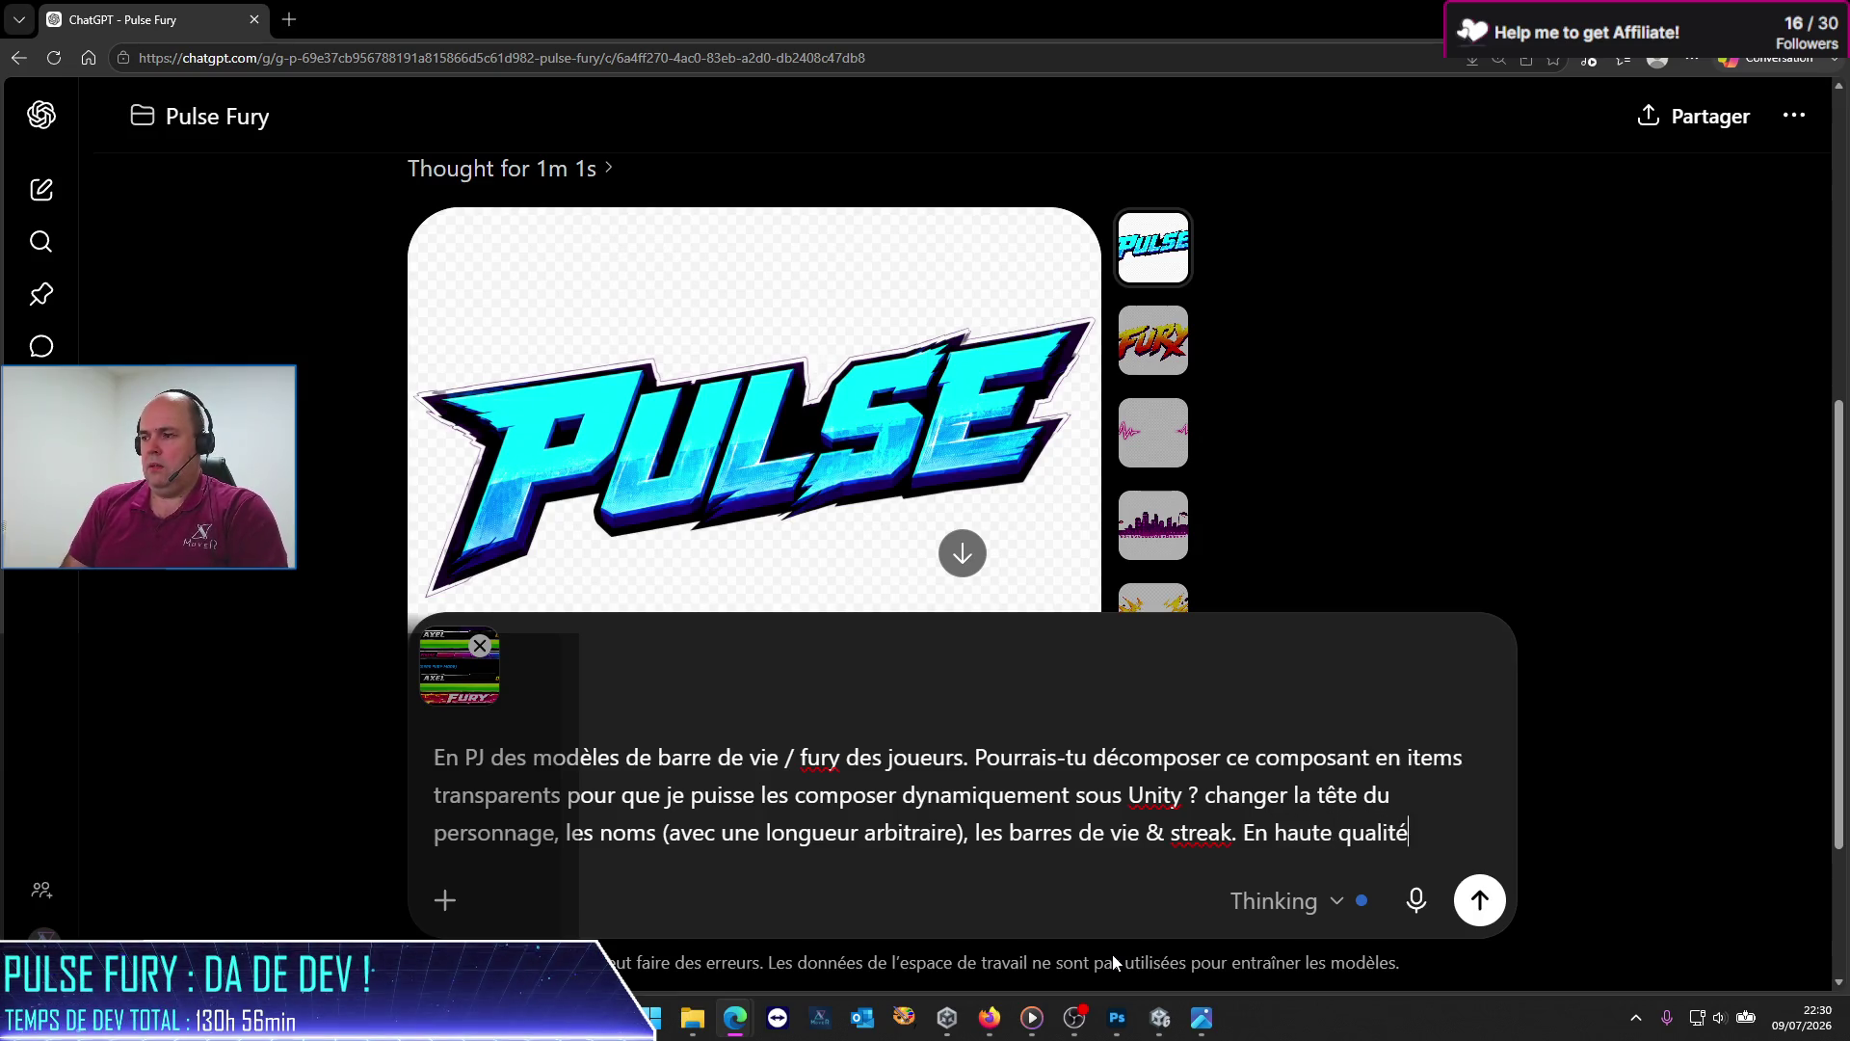
type(" stp.")
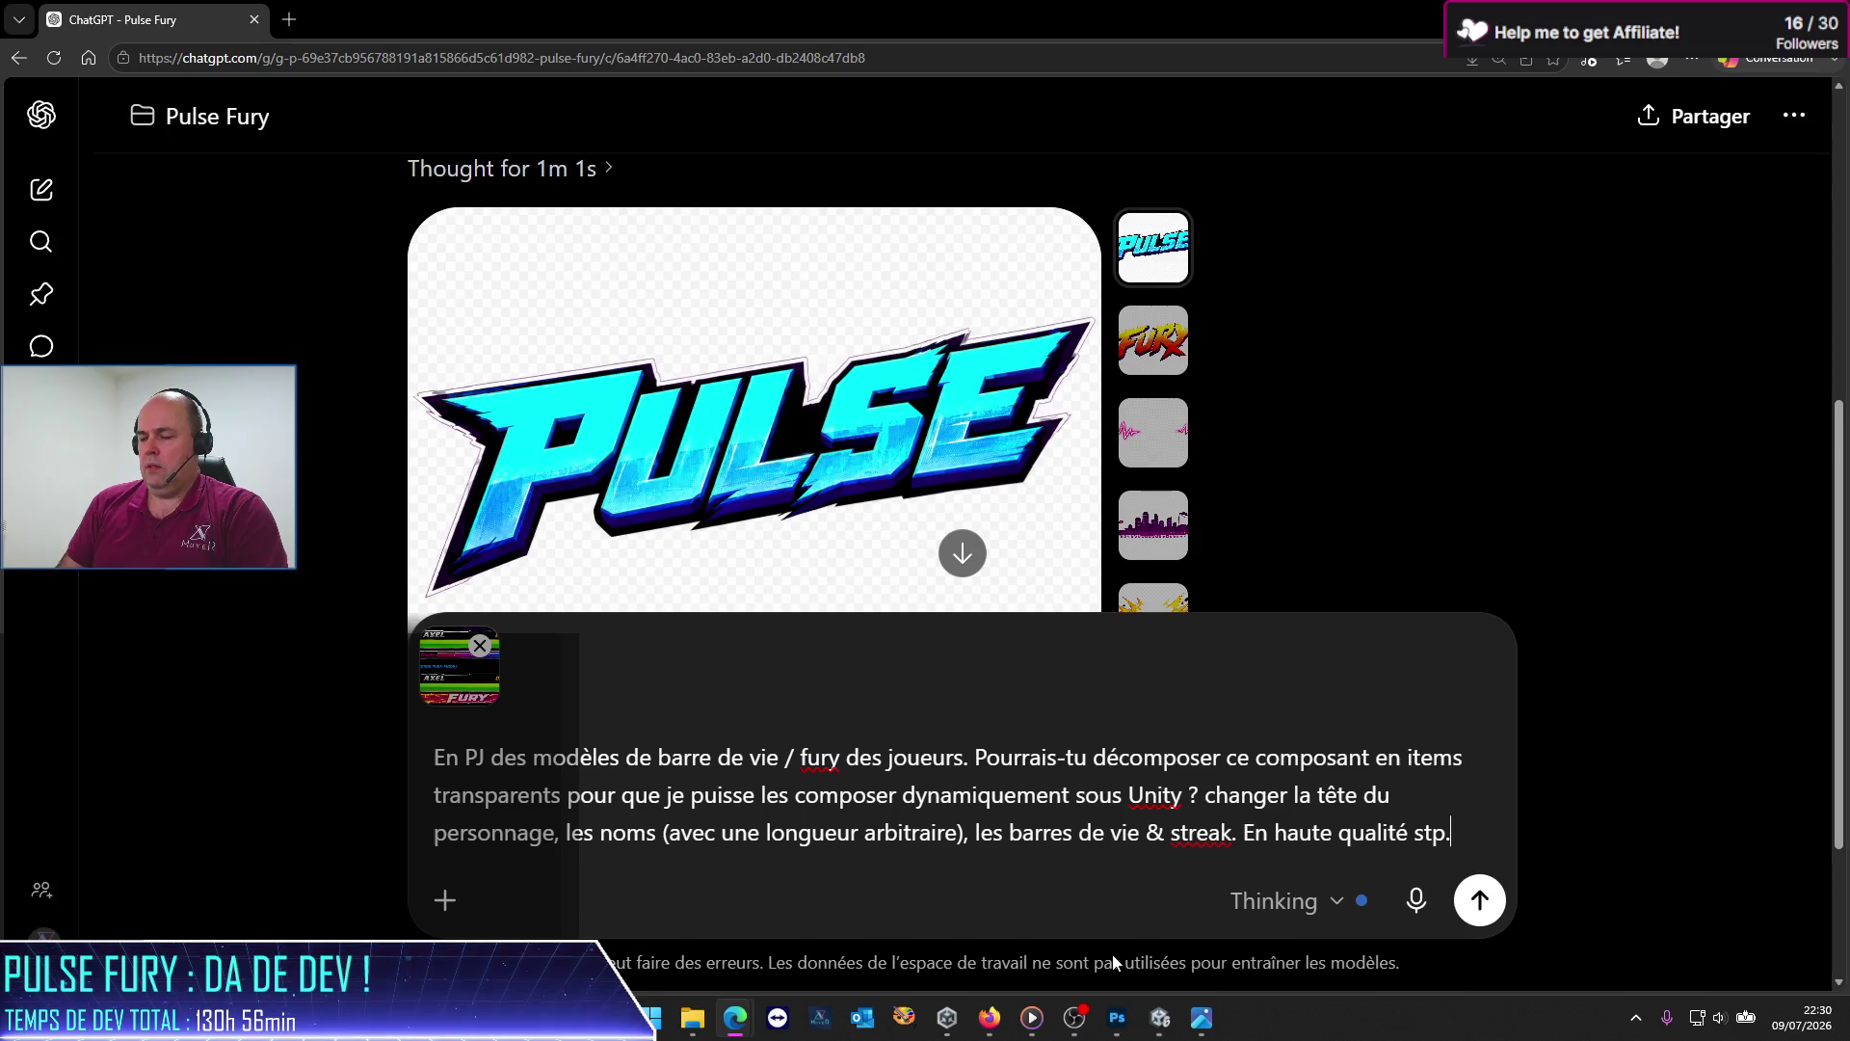
key("Return")
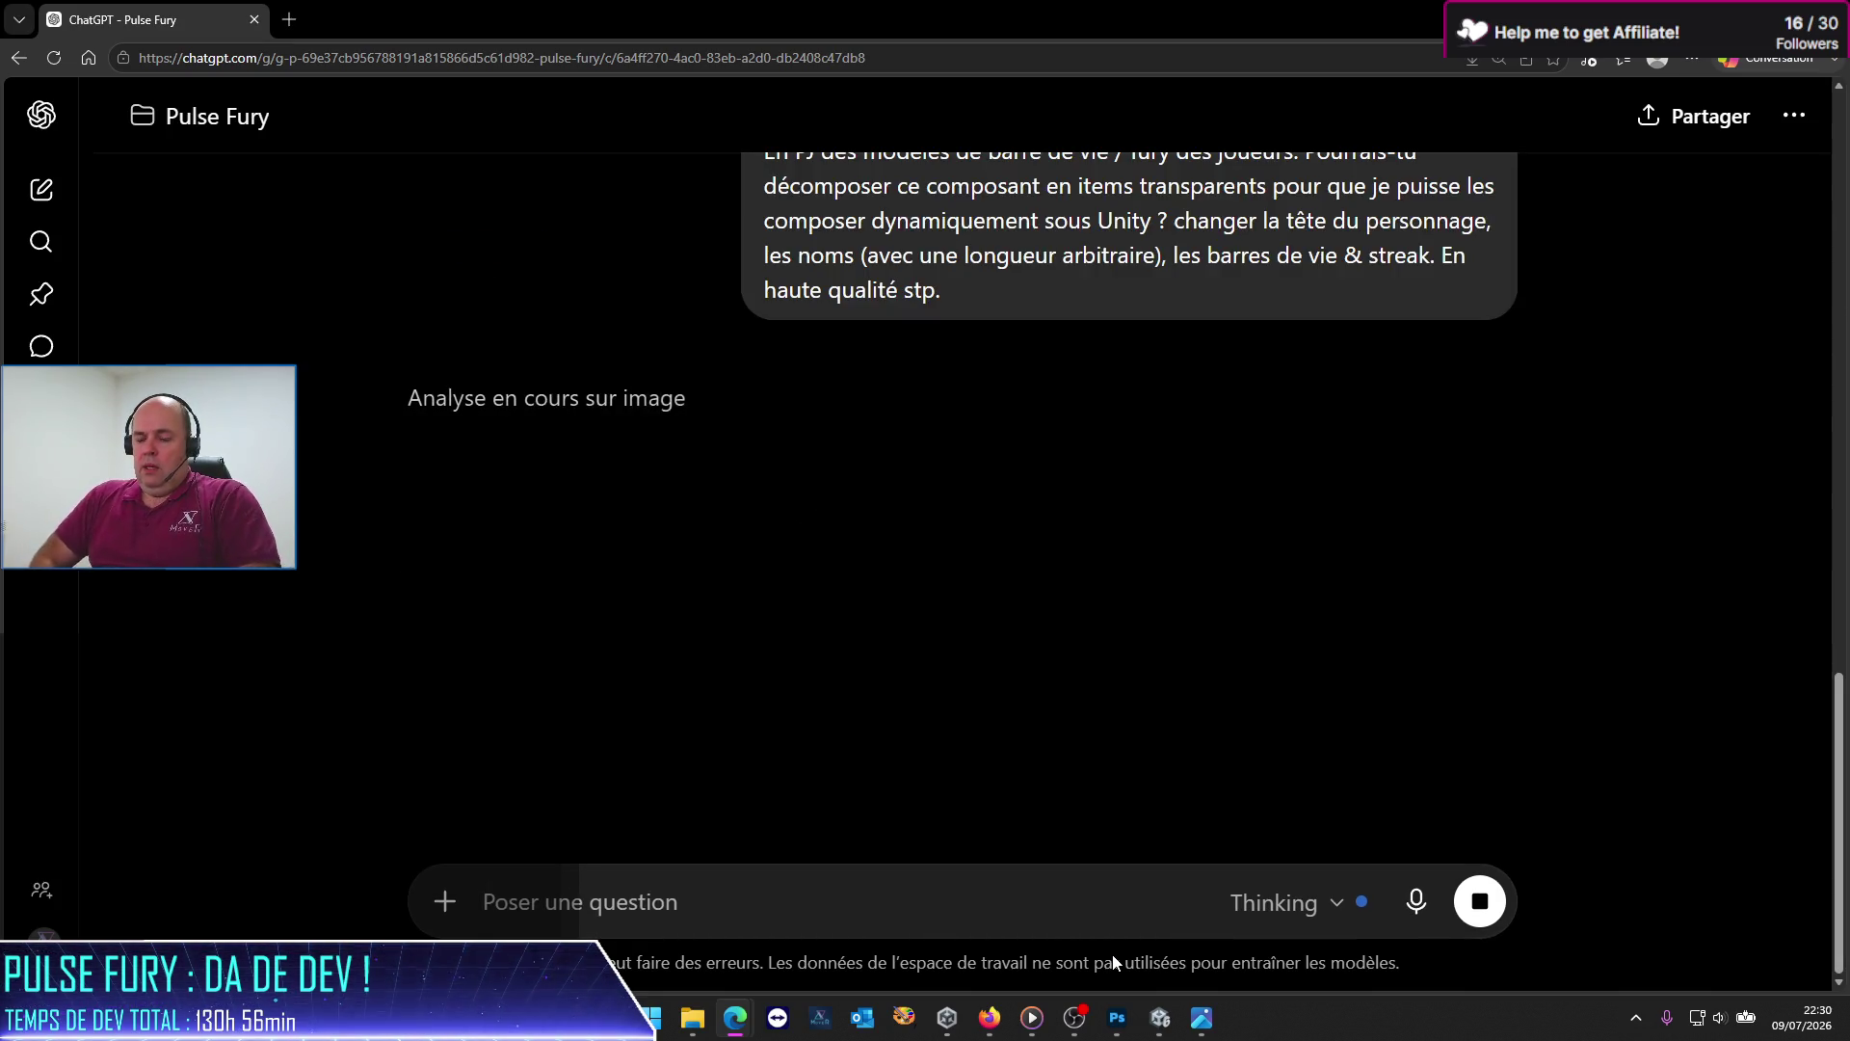
Step: Switch from ChatGPT to the Photos viewer showing Pulse Fury UI.png while the analysis runs
key("alt+Tab")
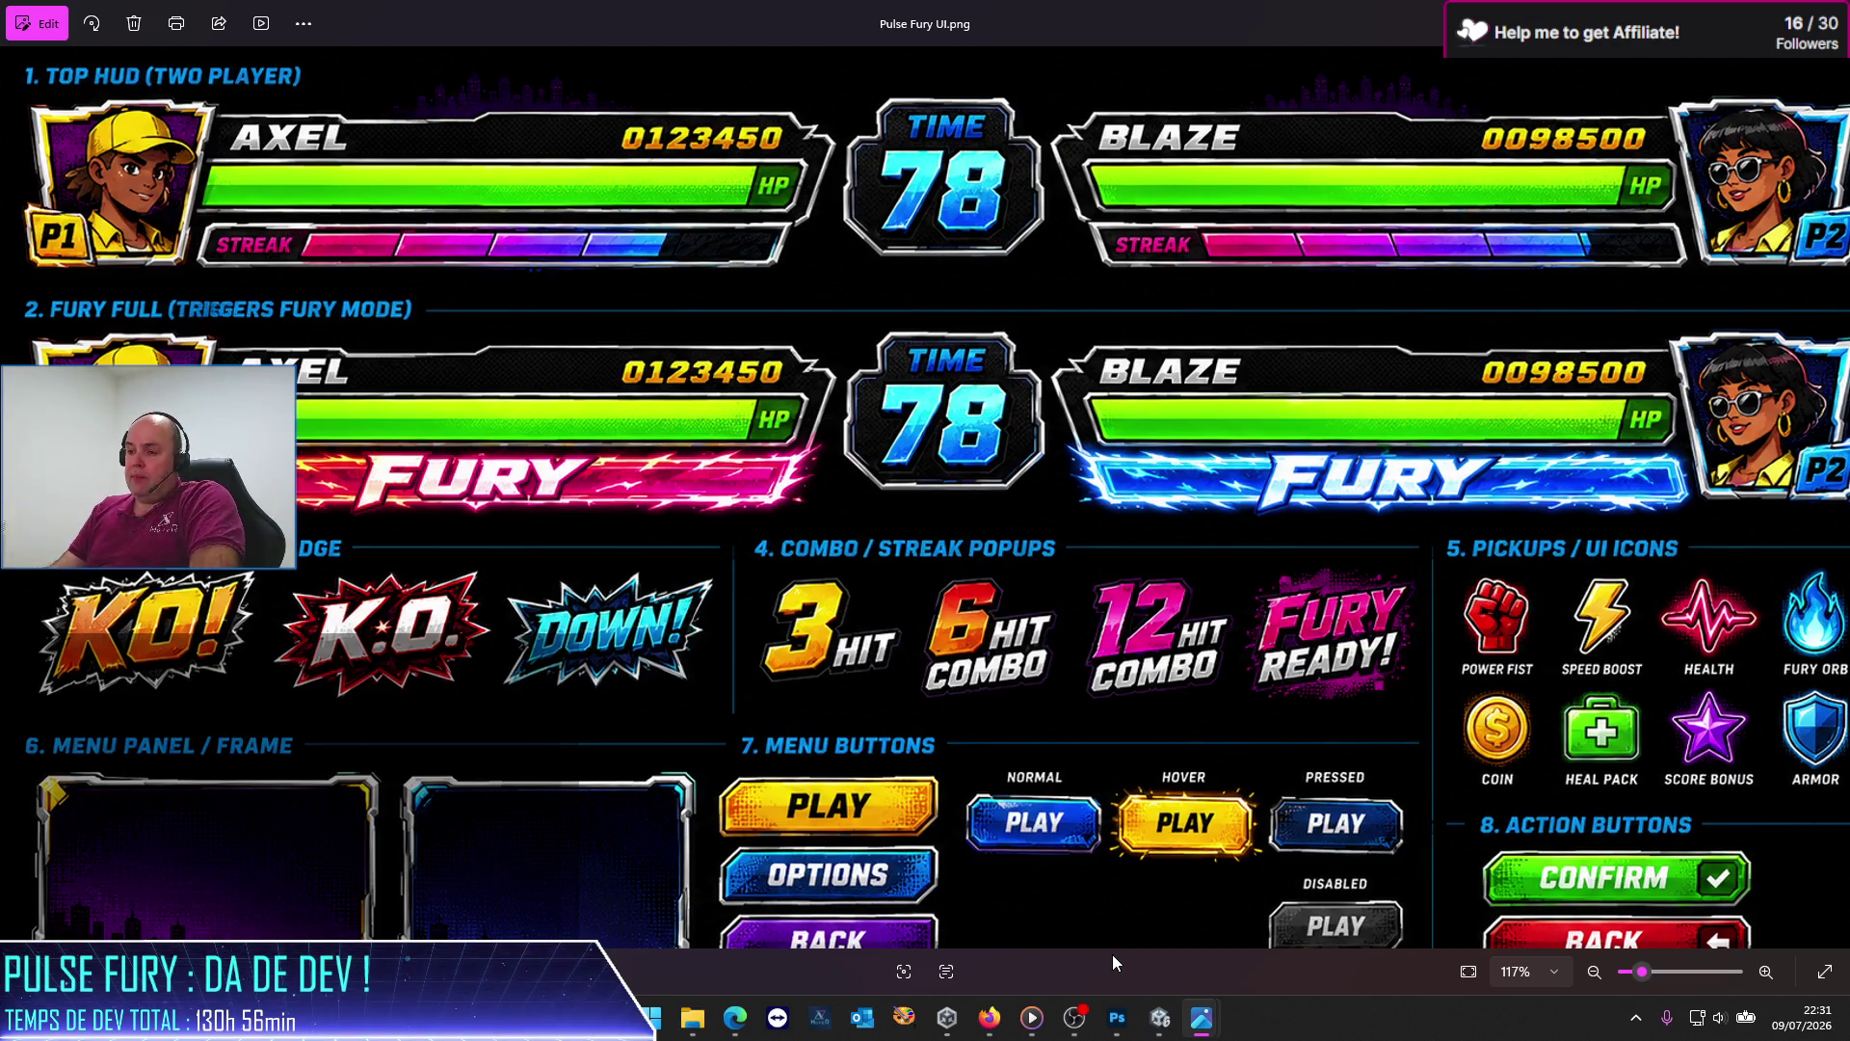
Step: Cycle through the open windows to reach the Unity editor running Pulse Fury's start screen
left_click(1159, 1017)
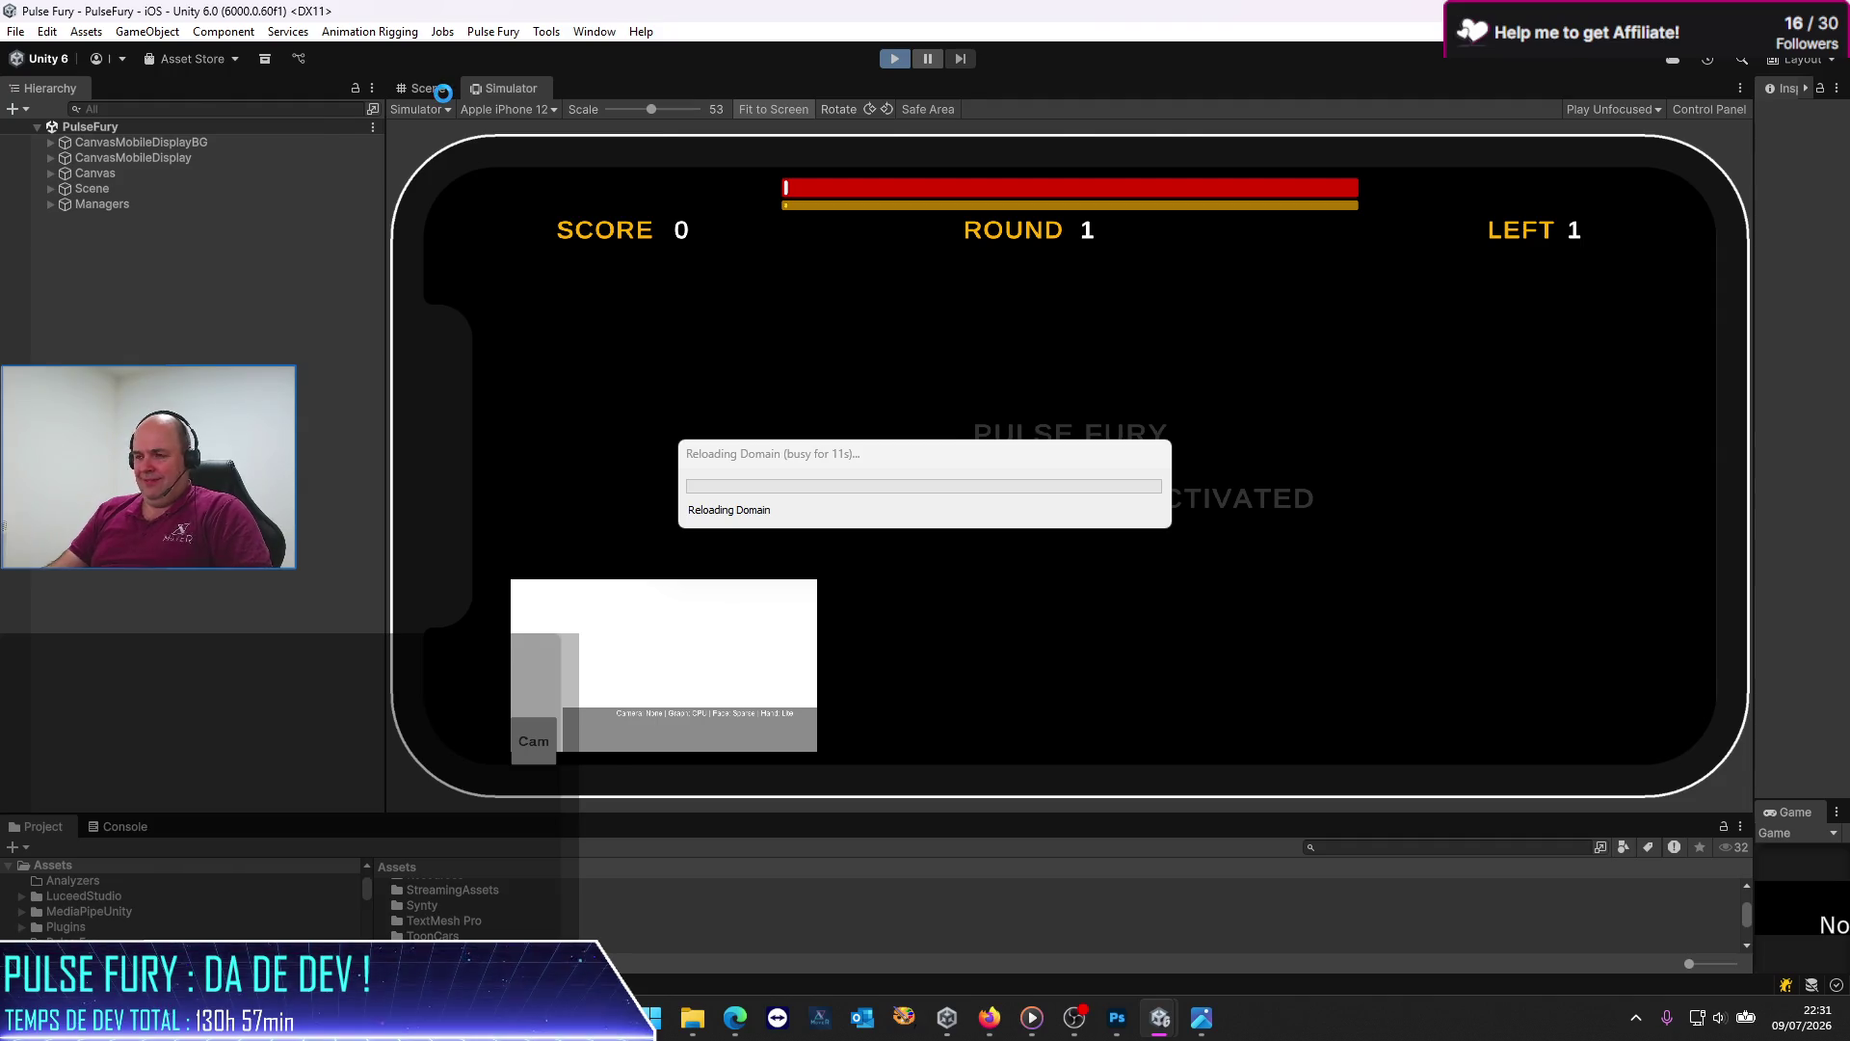
key("alt+Tab")
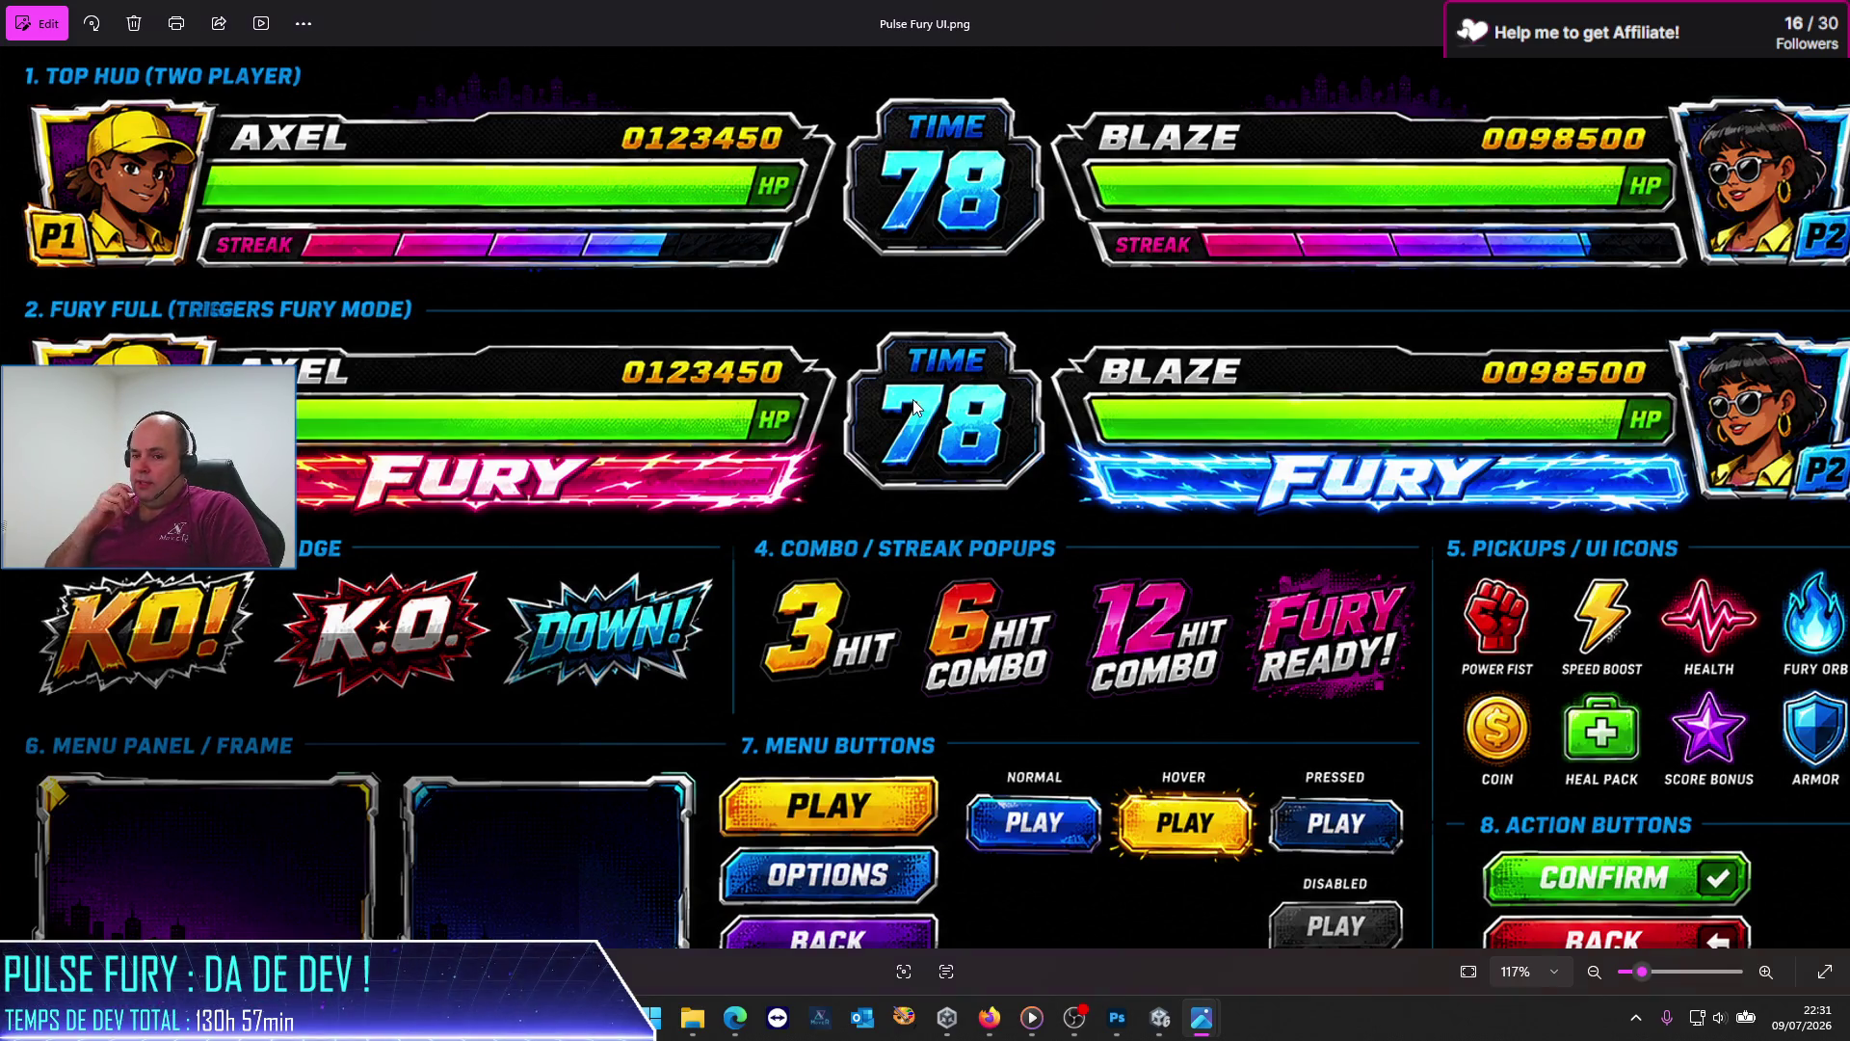
key("super+Tab")
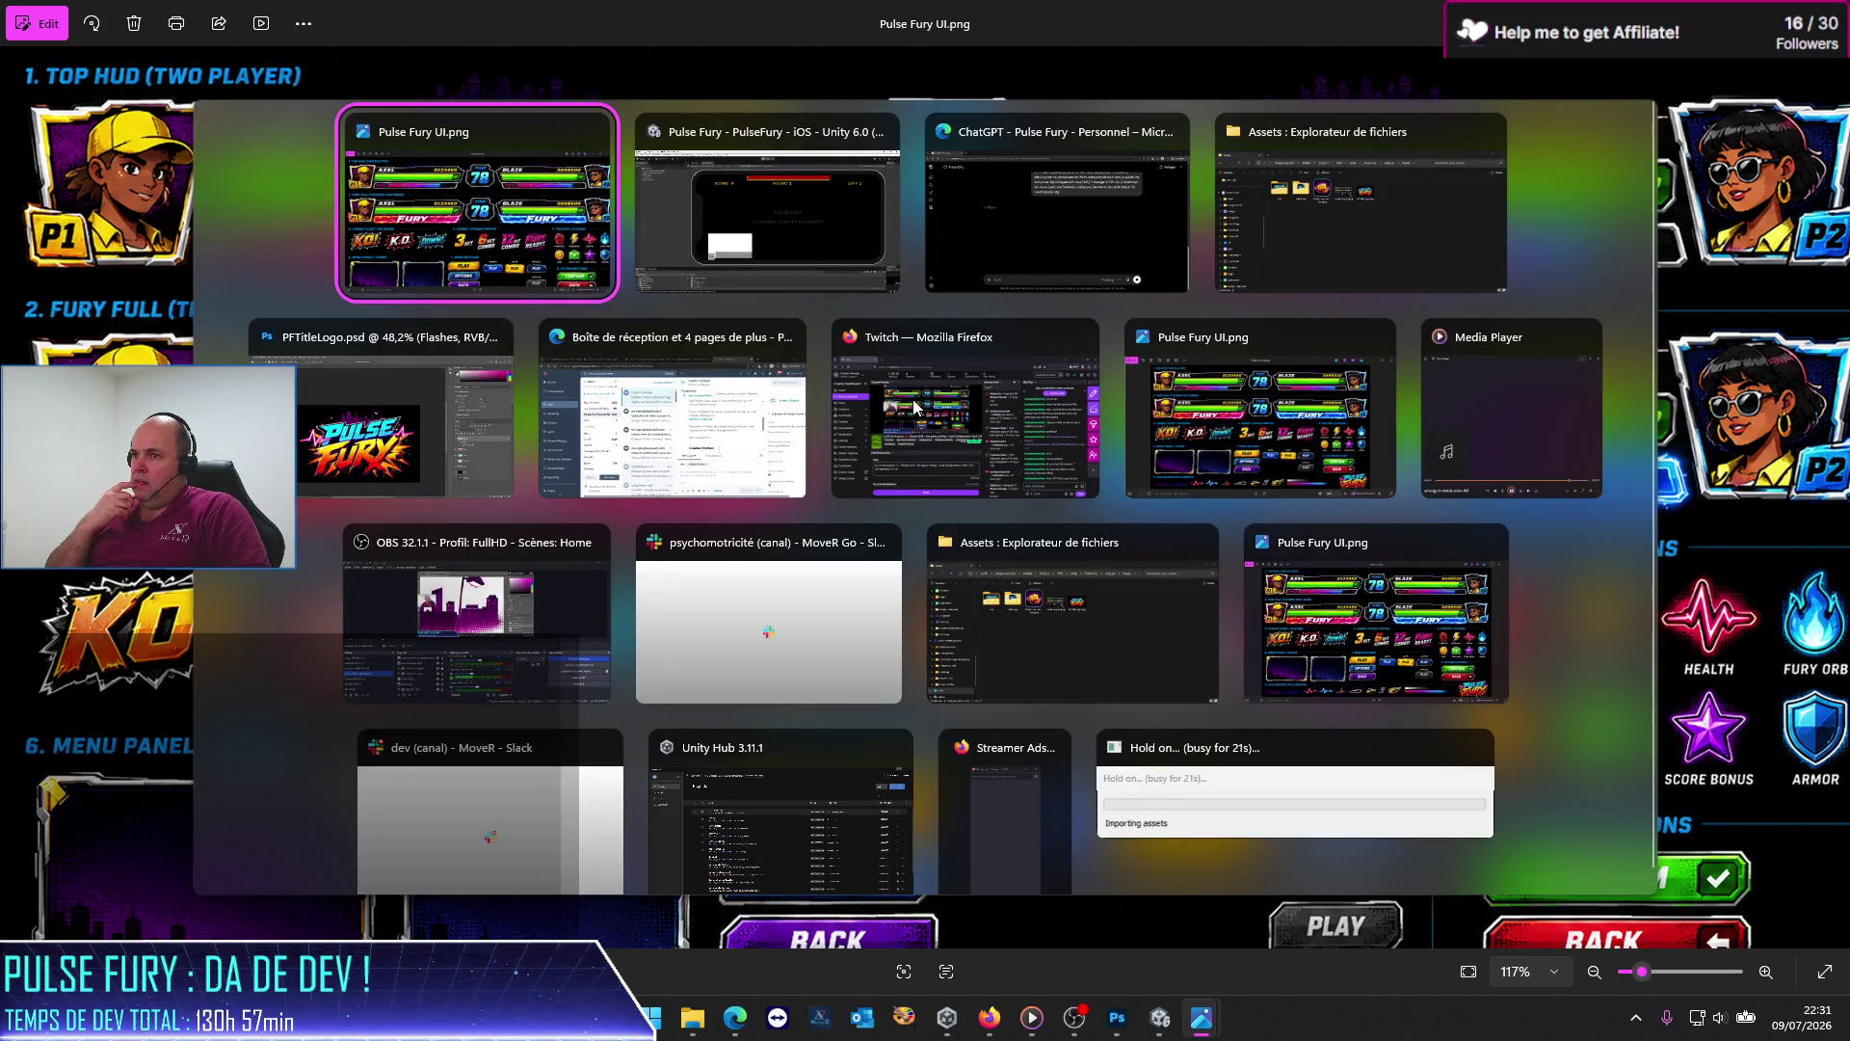
key("Escape")
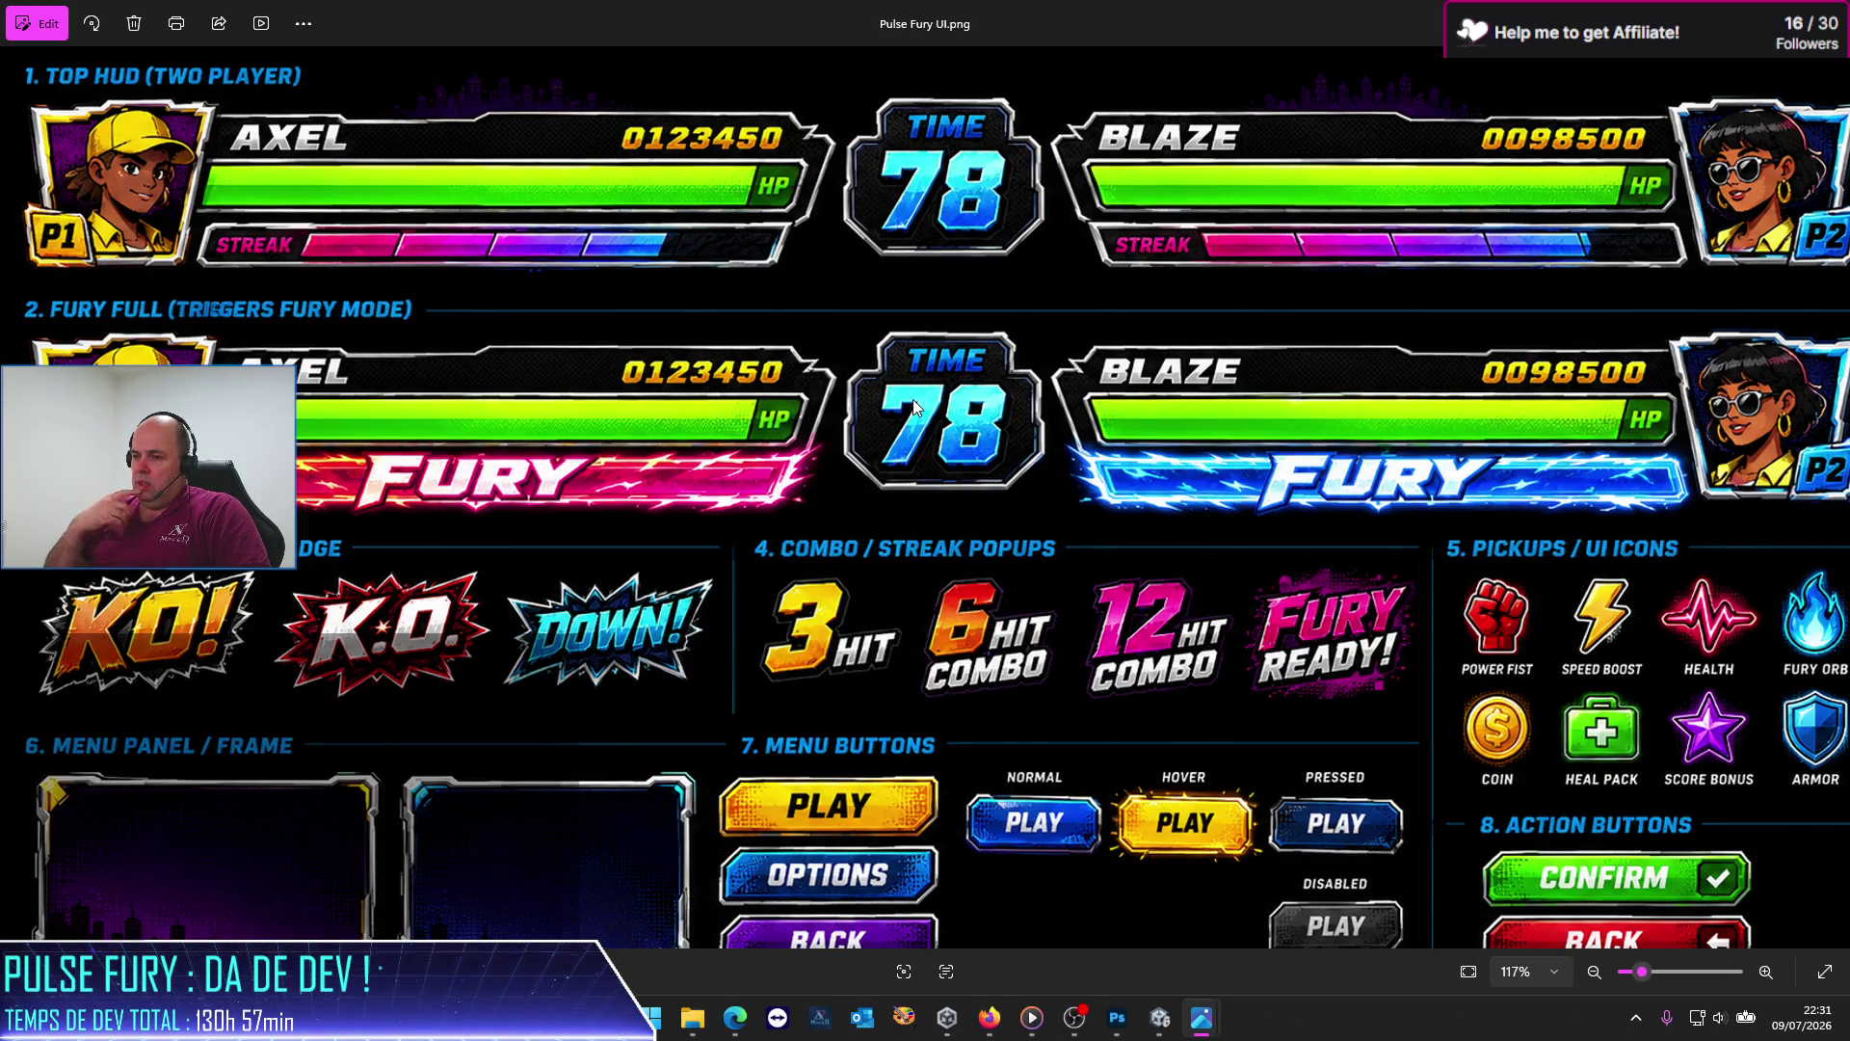
key("alt+Tab")
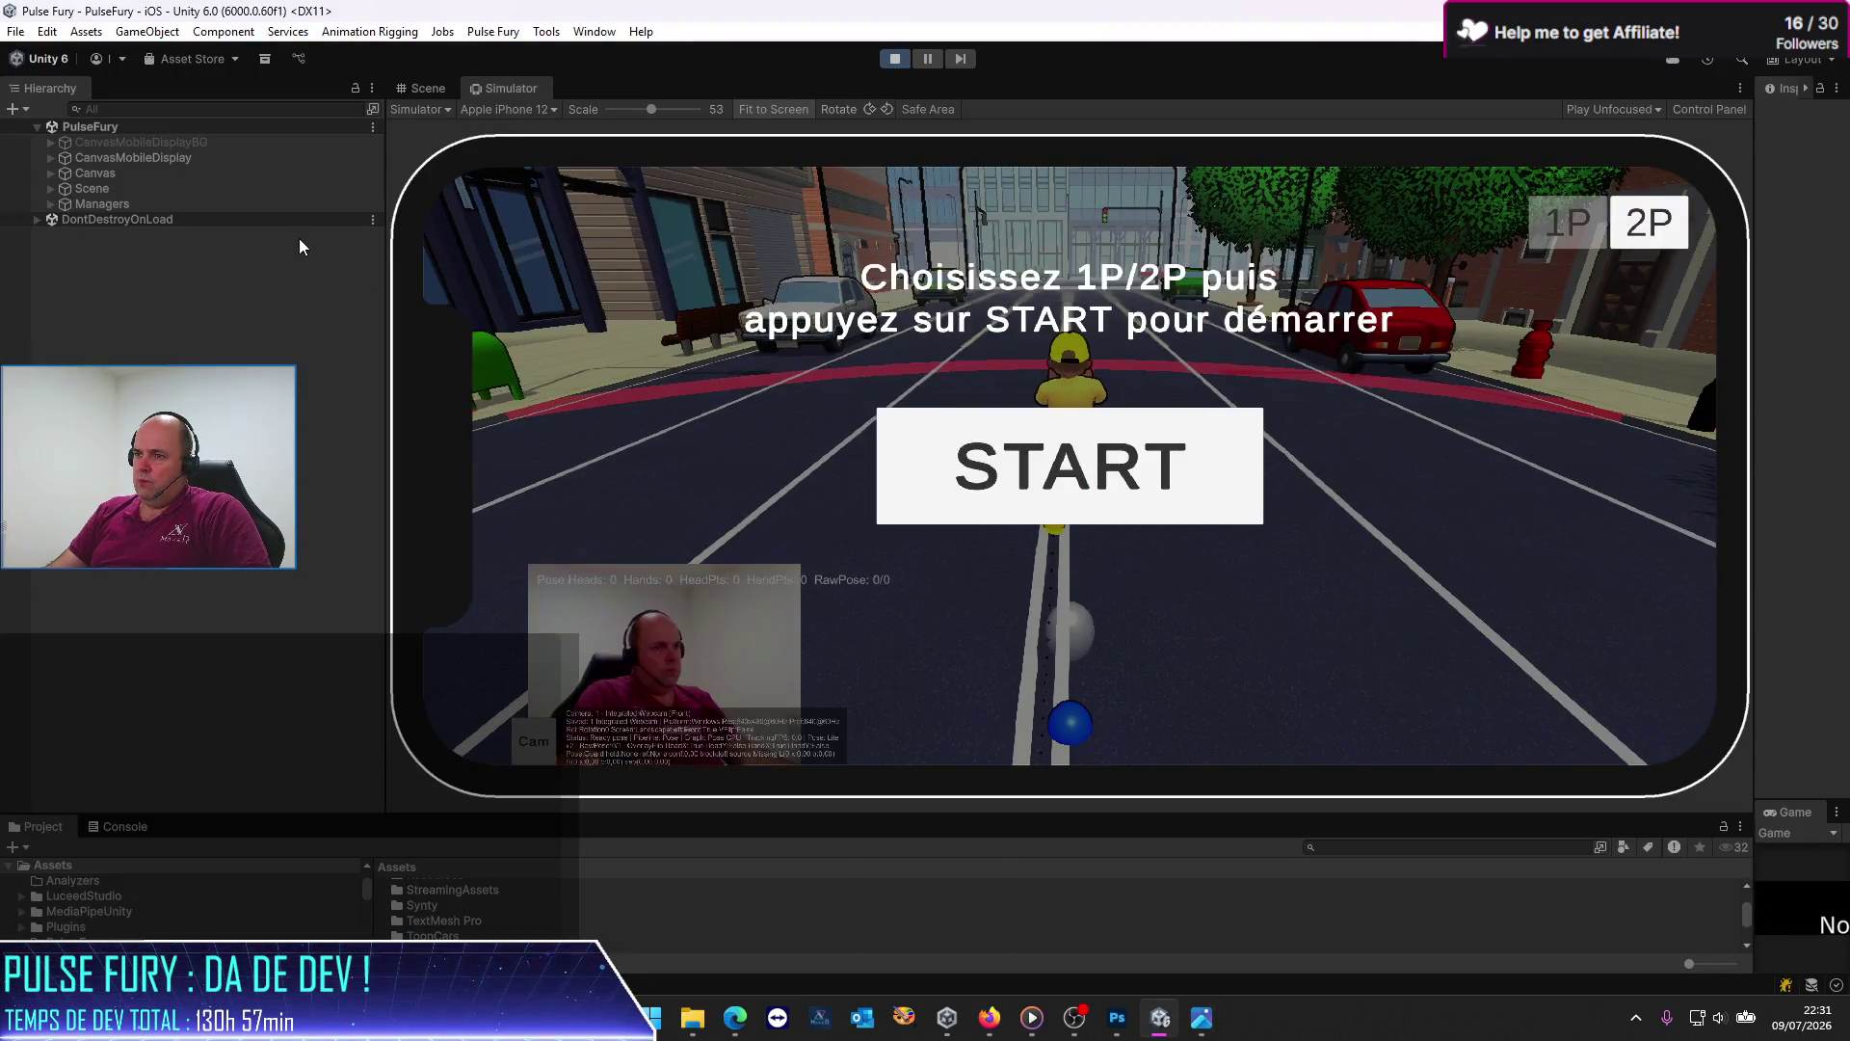
Step: In the Scene view, orbit, frame and zoom around the boxer in the street, then return to the simulator
left_click(448, 84)
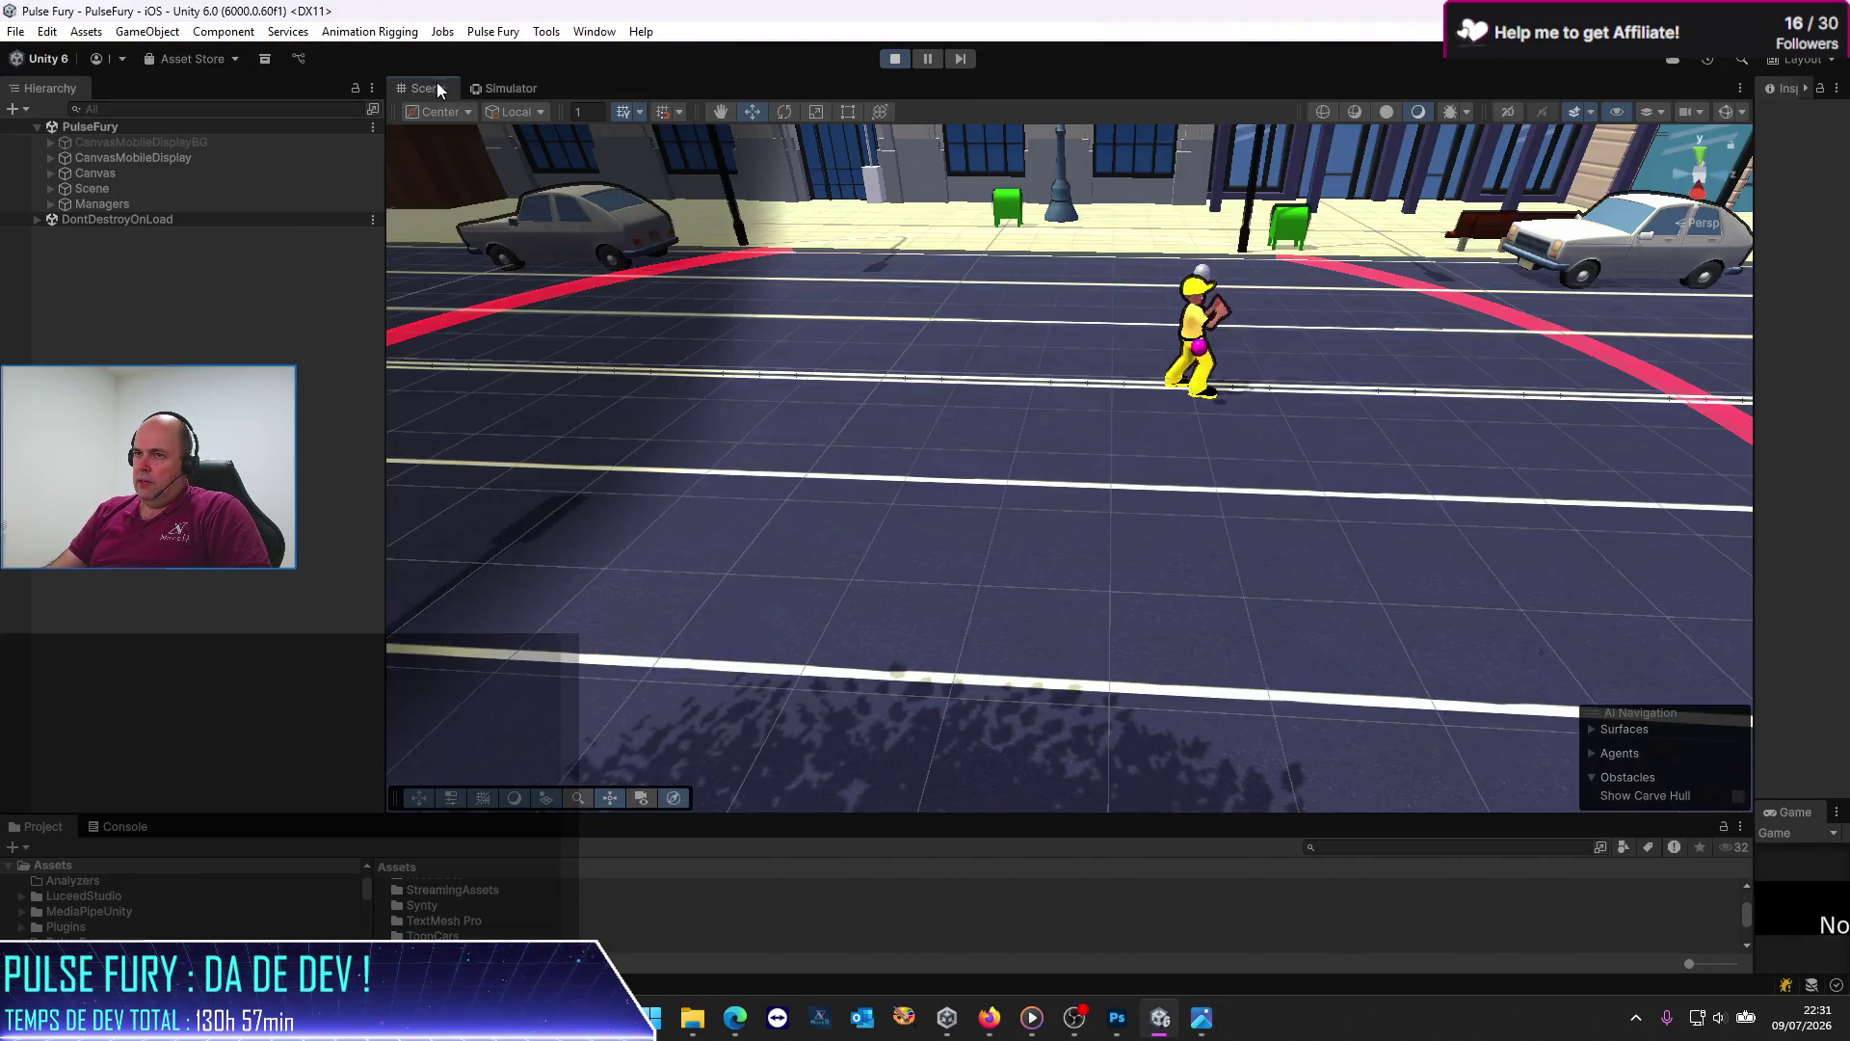
mouse_move(1060, 405)
left_mouse_down()
mouse_move(1120, 397)
mouse_move(939, 251)
left_mouse_up()
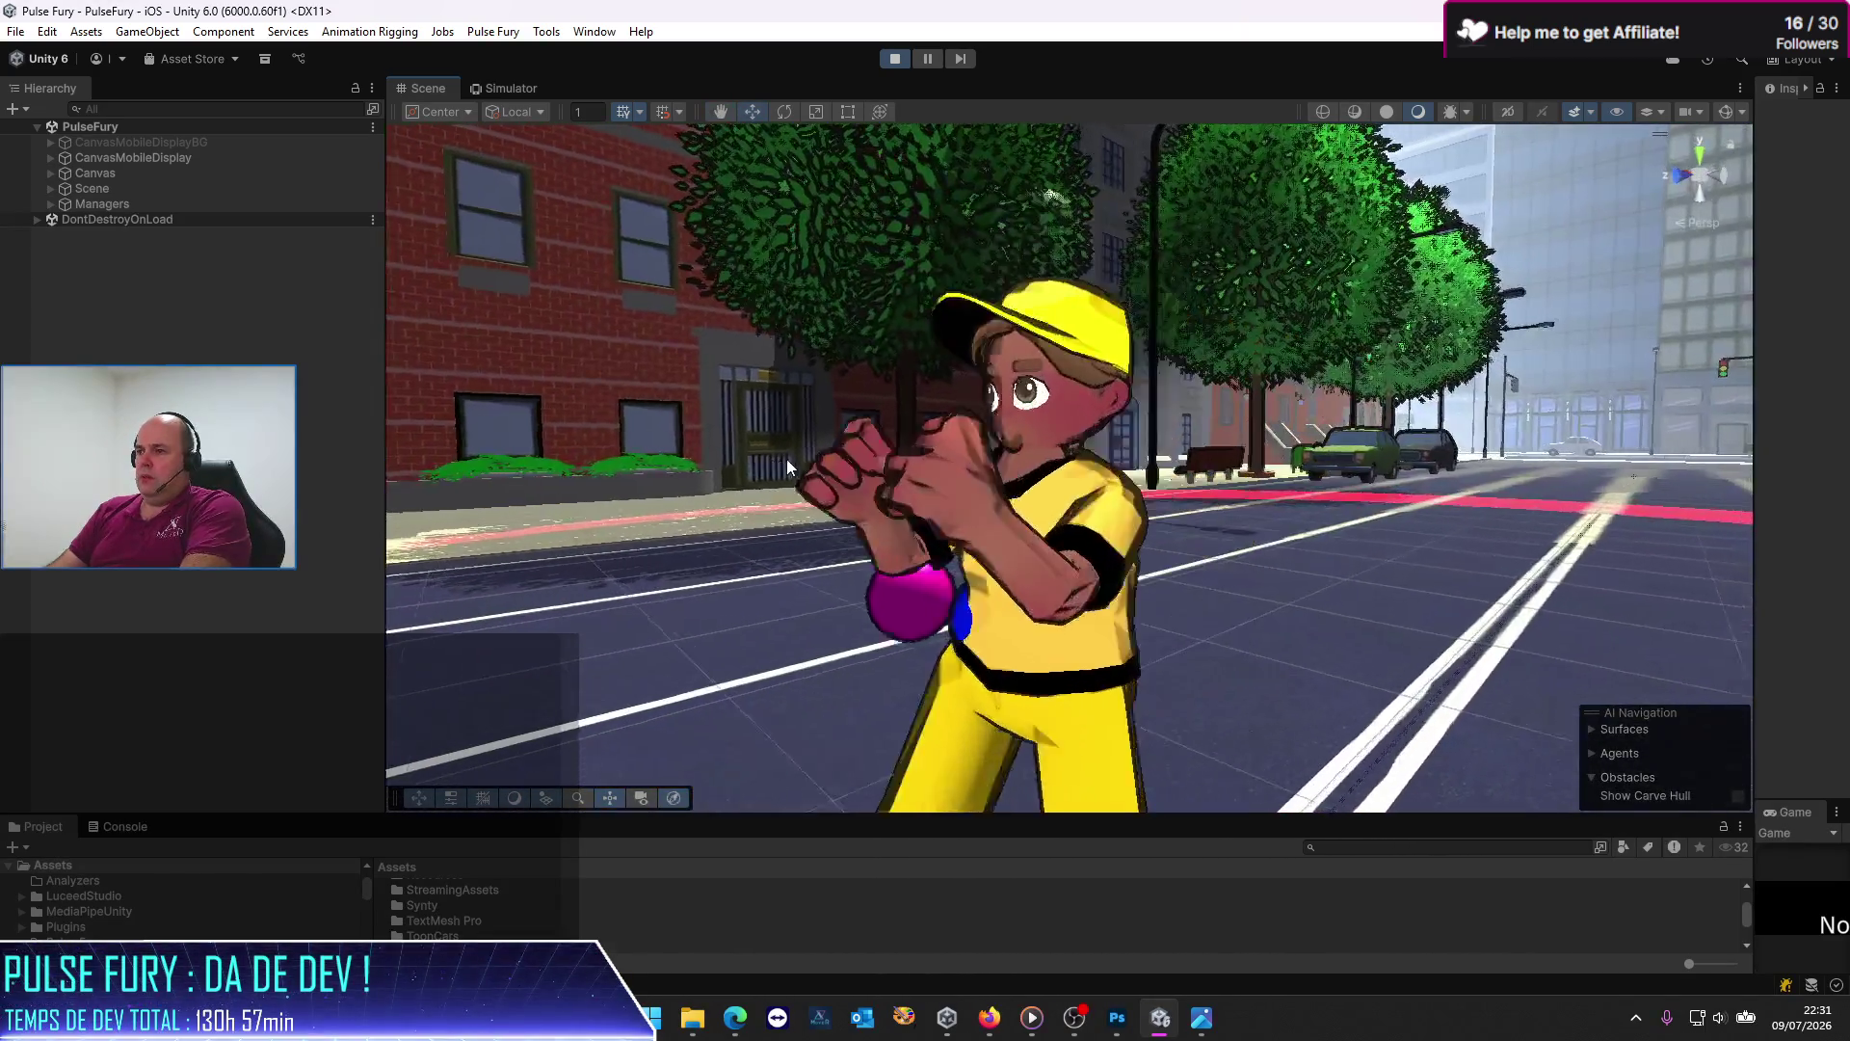
mouse_move(939, 250)
left_mouse_down()
mouse_move(786, 459)
mouse_move(854, 541)
left_mouse_up()
scroll(787, 459, "down", 5)
key("f")
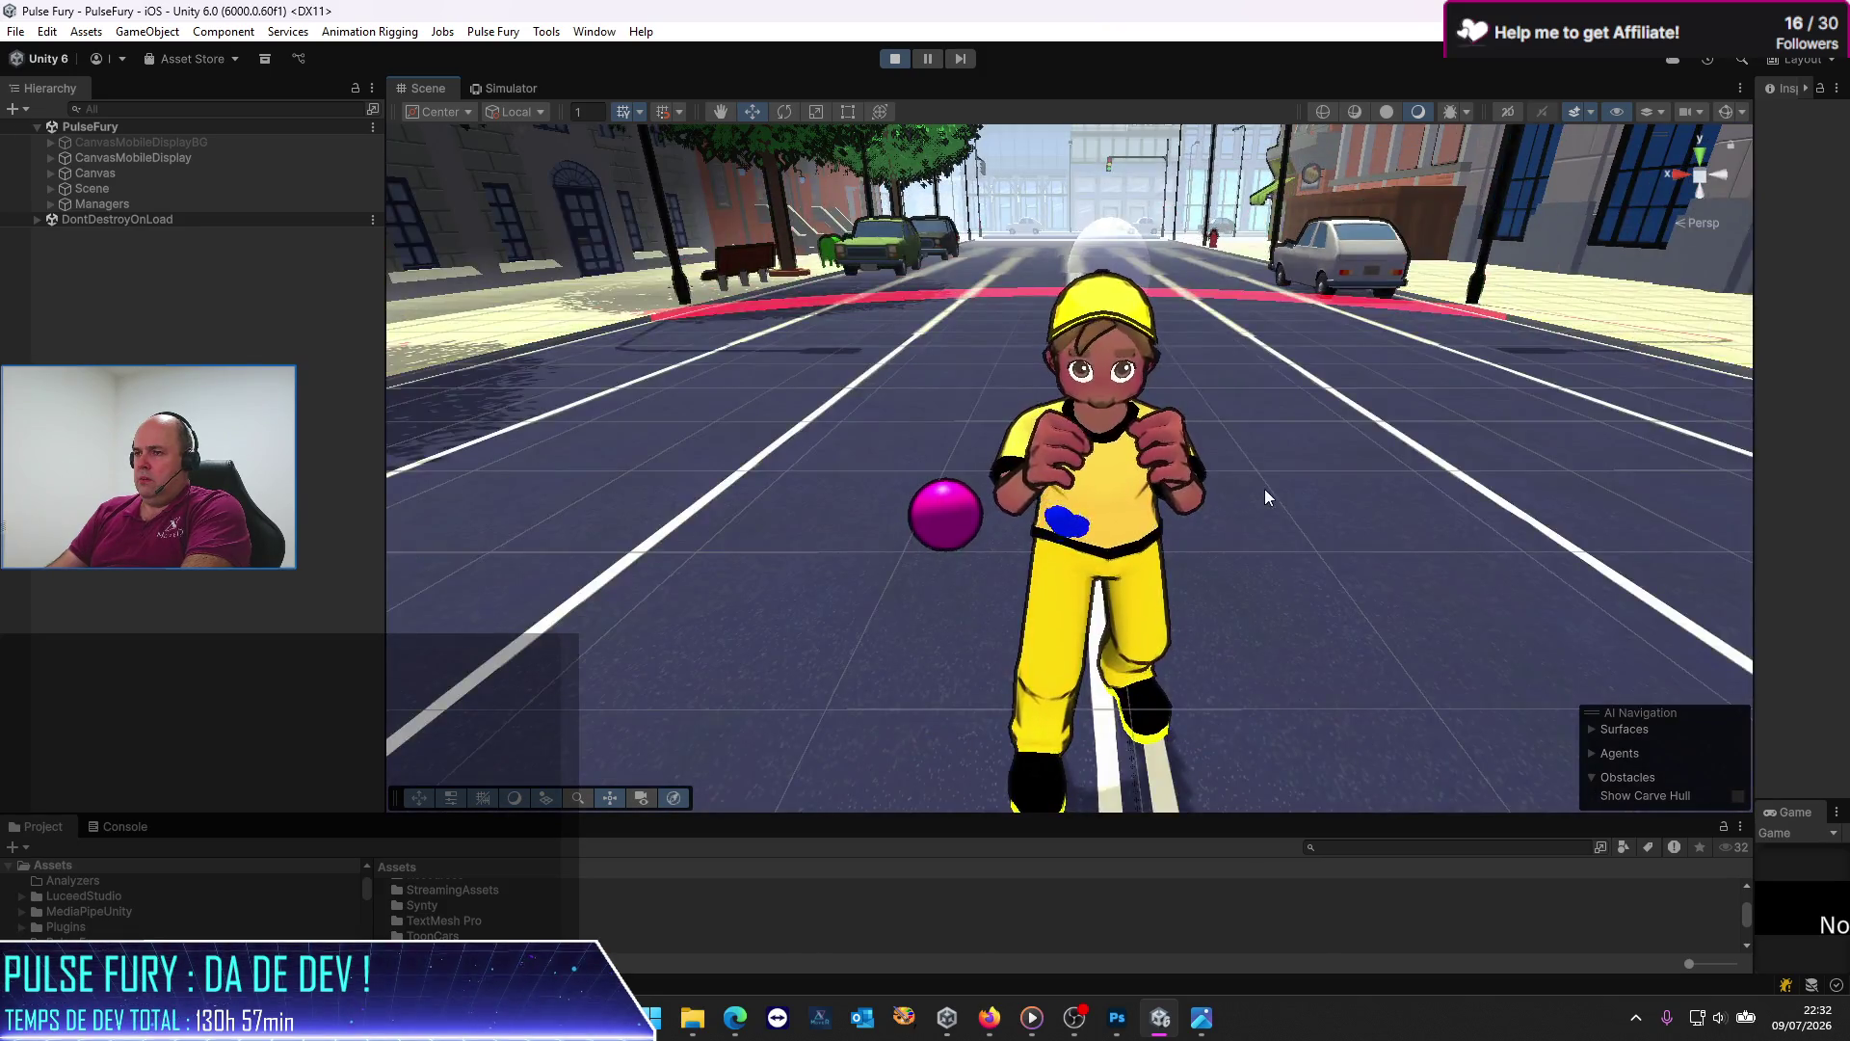
mouse_move(1112, 472)
left_mouse_down()
mouse_move(1142, 564)
mouse_move(1038, 472)
left_mouse_up()
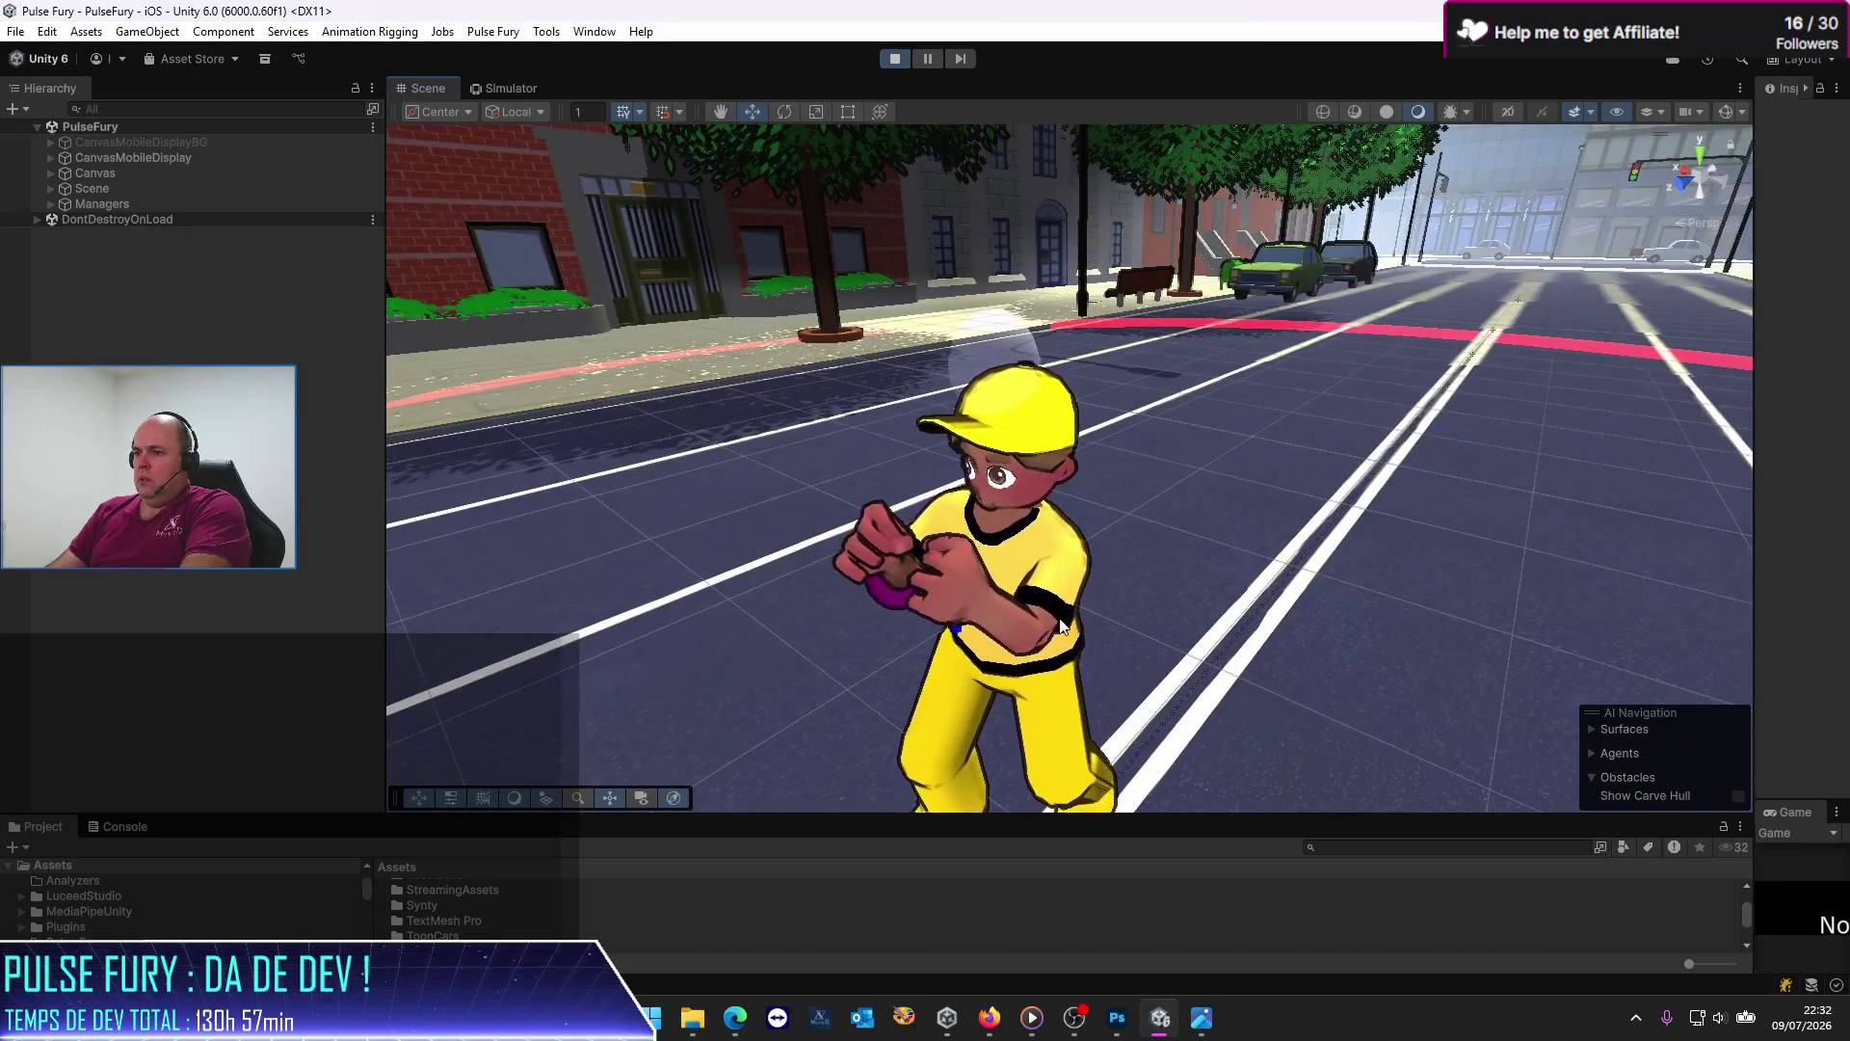
scroll(1058, 607, "down", 3)
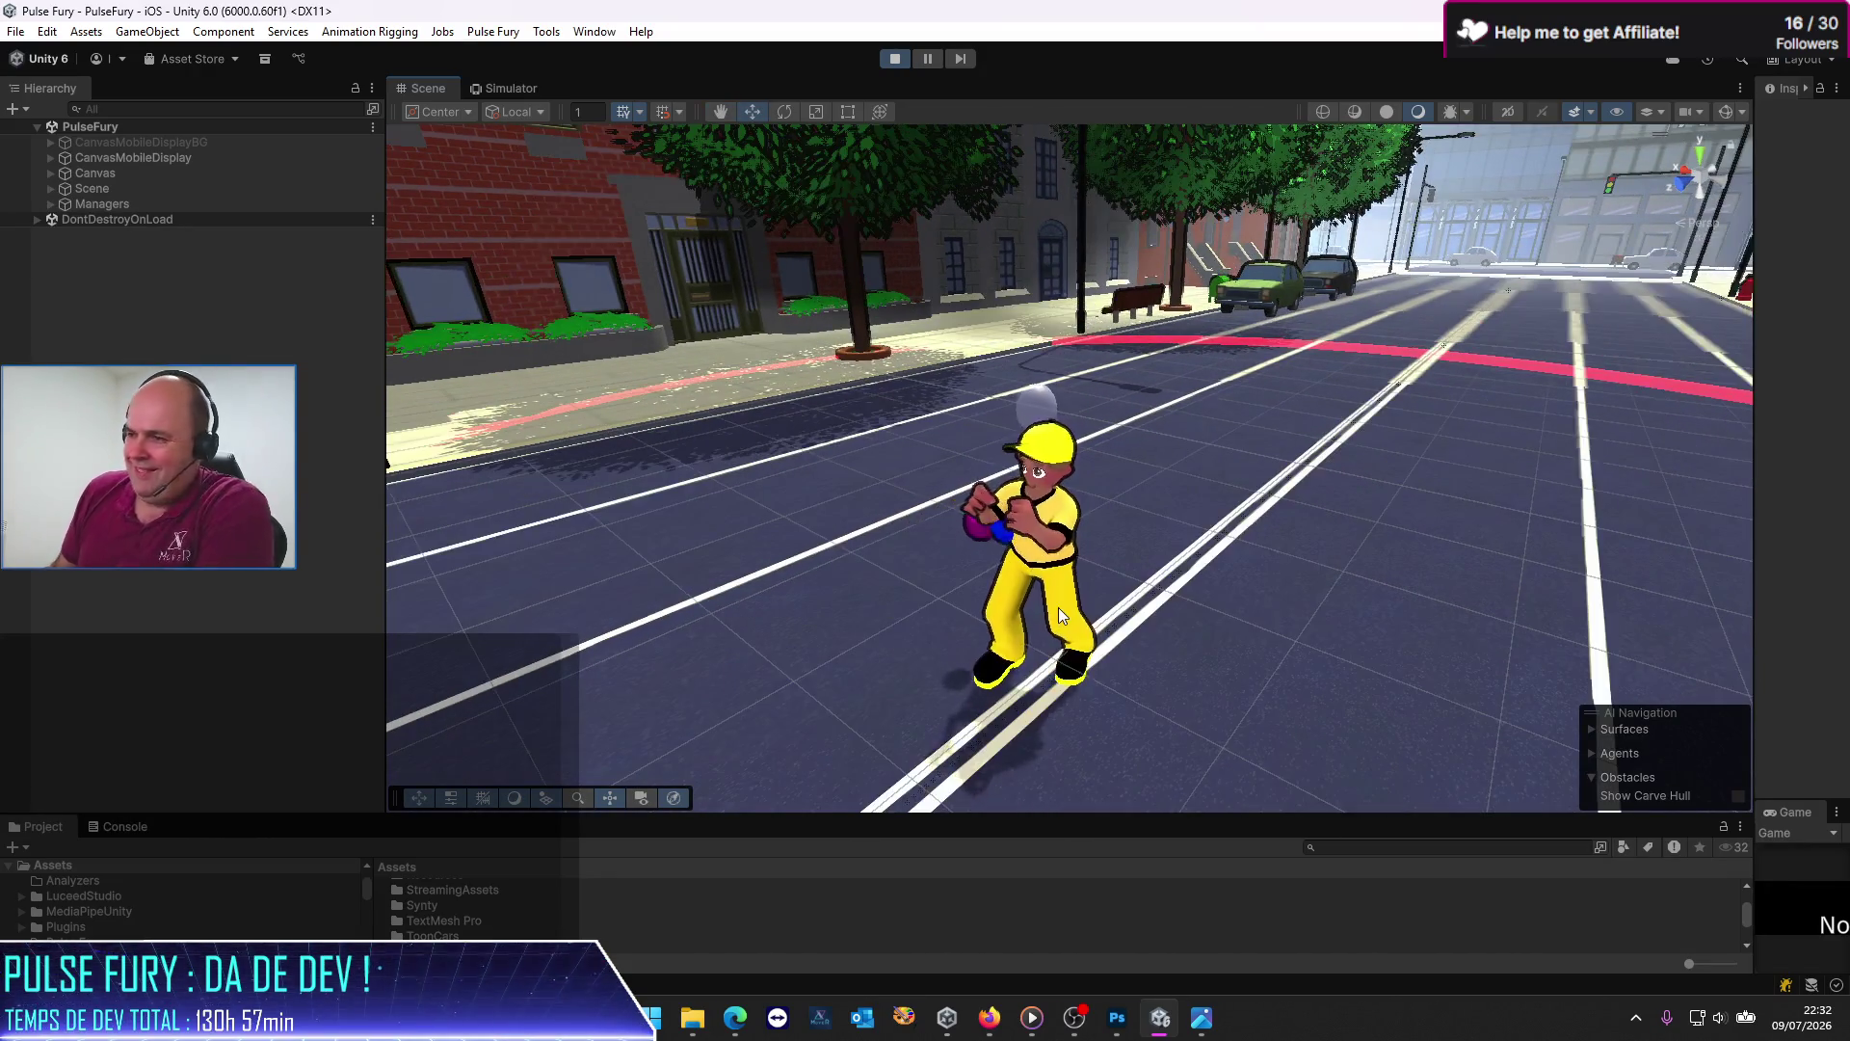
left_click_drag(1058, 605, 1044, 590)
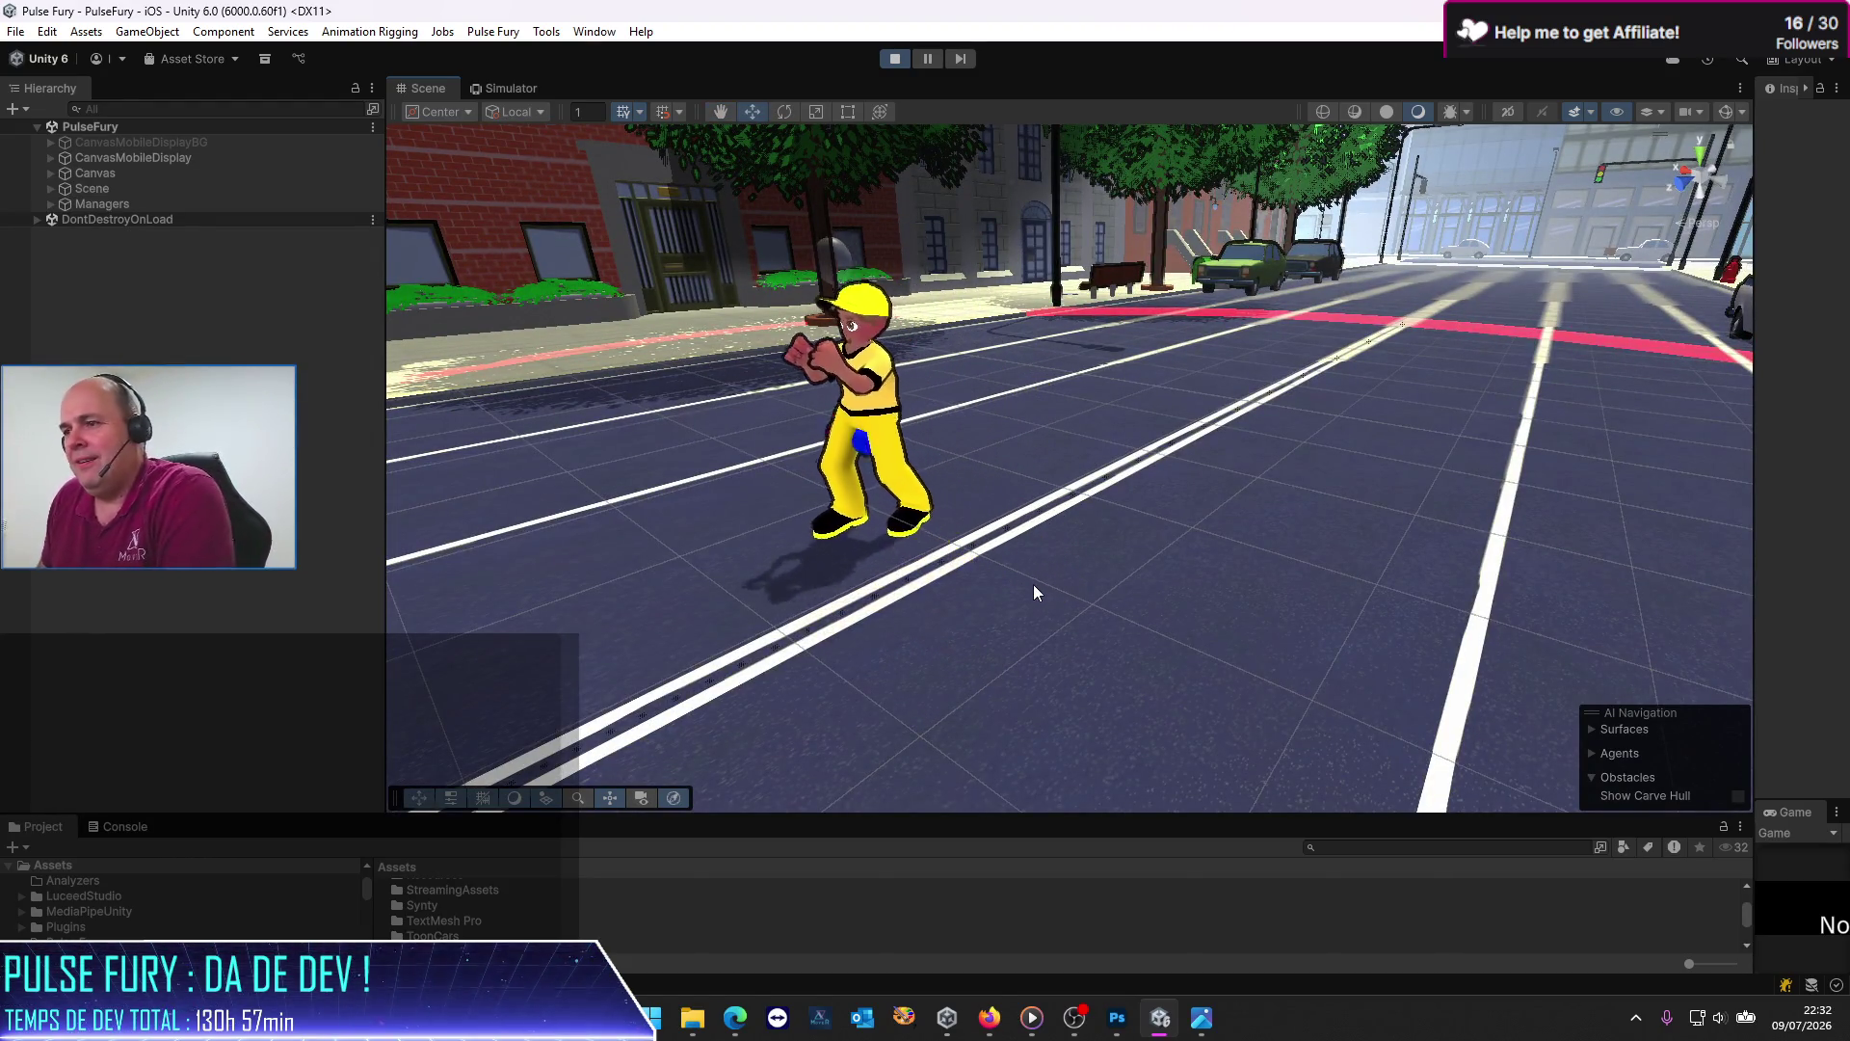
mouse_move(1113, 413)
left_mouse_down()
mouse_move(1029, 359)
mouse_move(999, 393)
mouse_move(853, 403)
mouse_move(1147, 528)
mouse_move(1103, 533)
left_mouse_up()
left_click(534, 90)
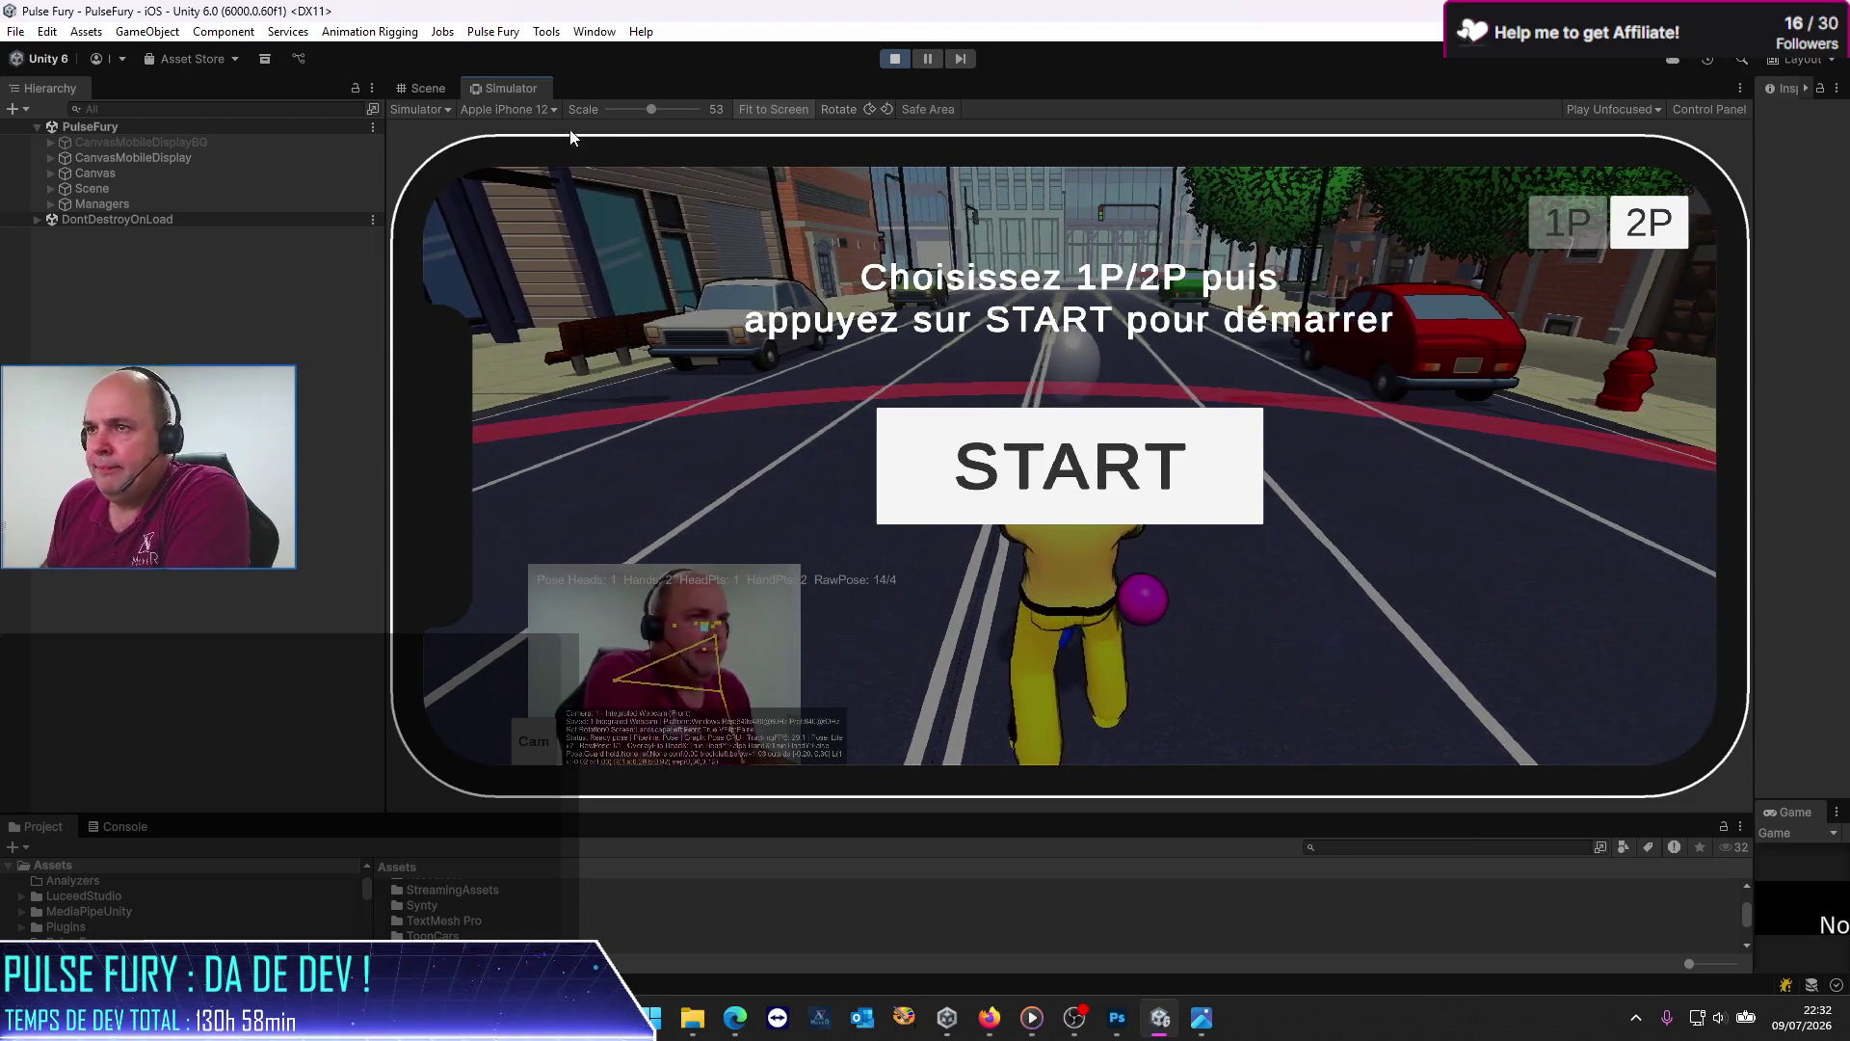
Step: Press START in the phone simulator to begin the ROUND 1 GET READY countdown
left_click(439, 87)
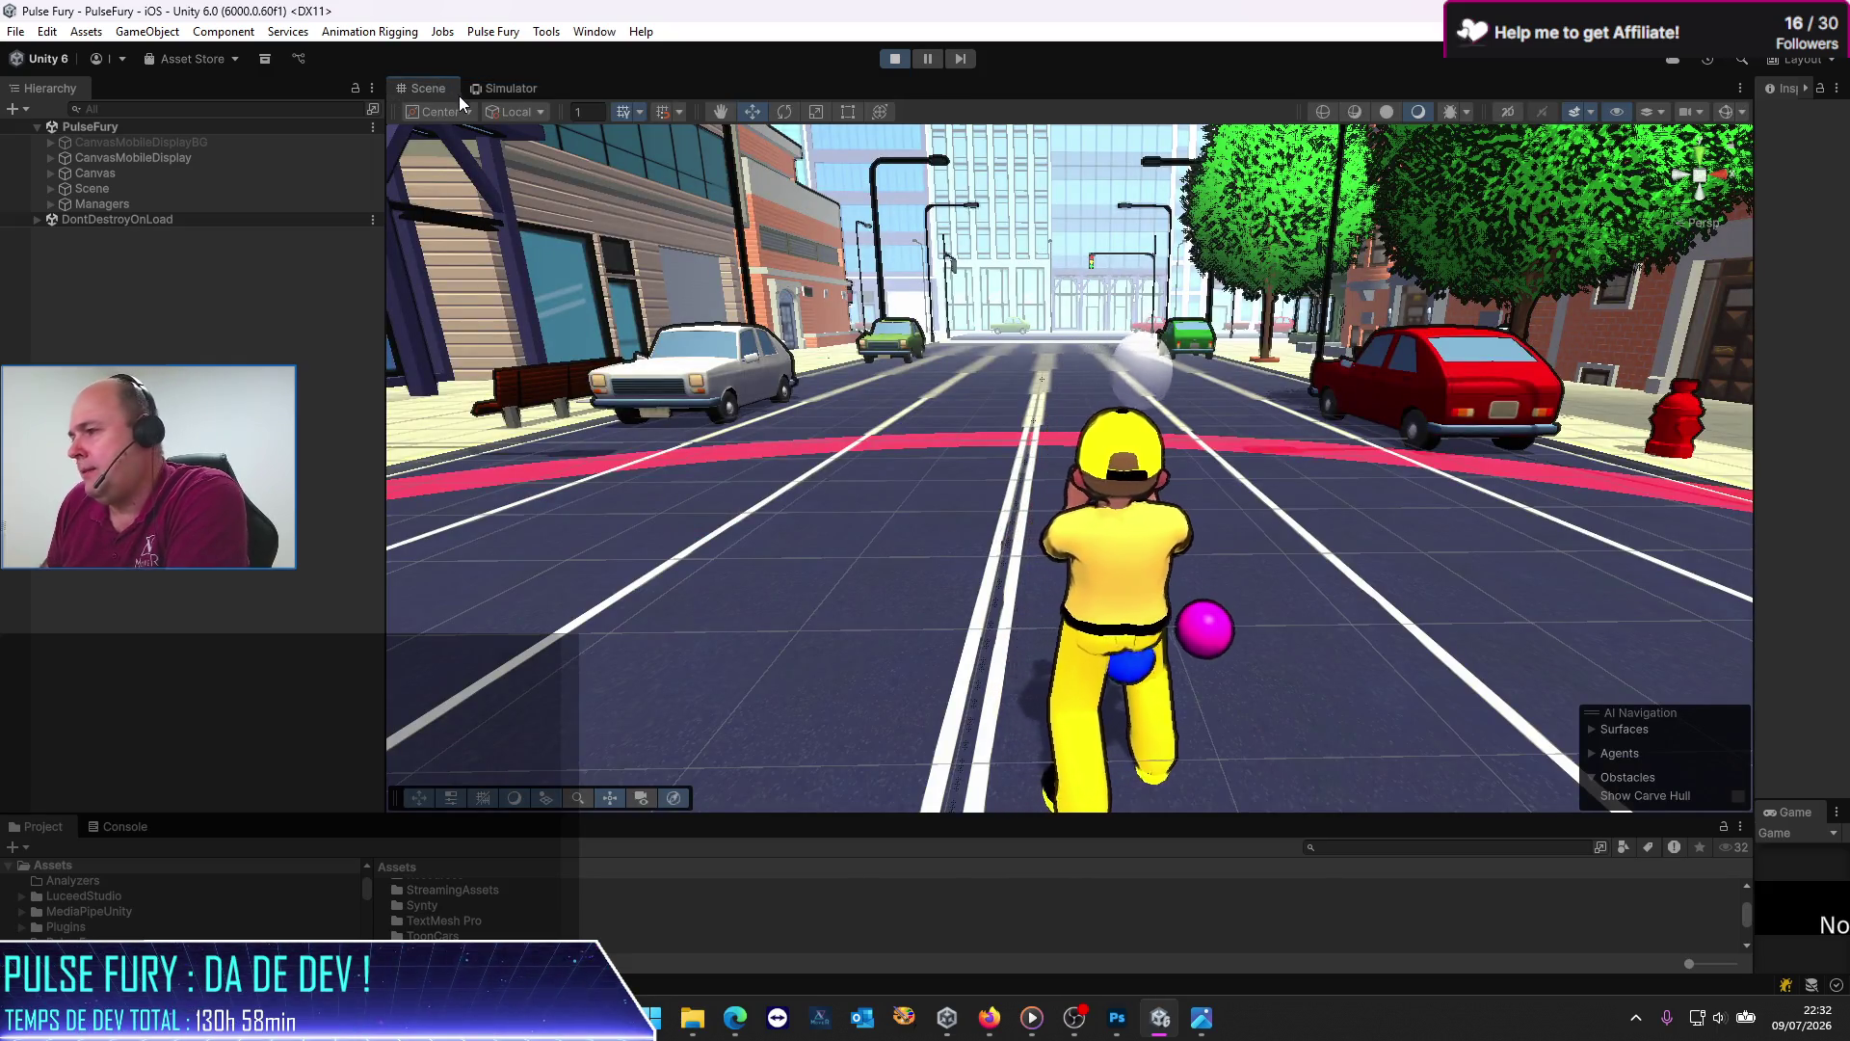
left_click(511, 88)
left_click(1146, 468)
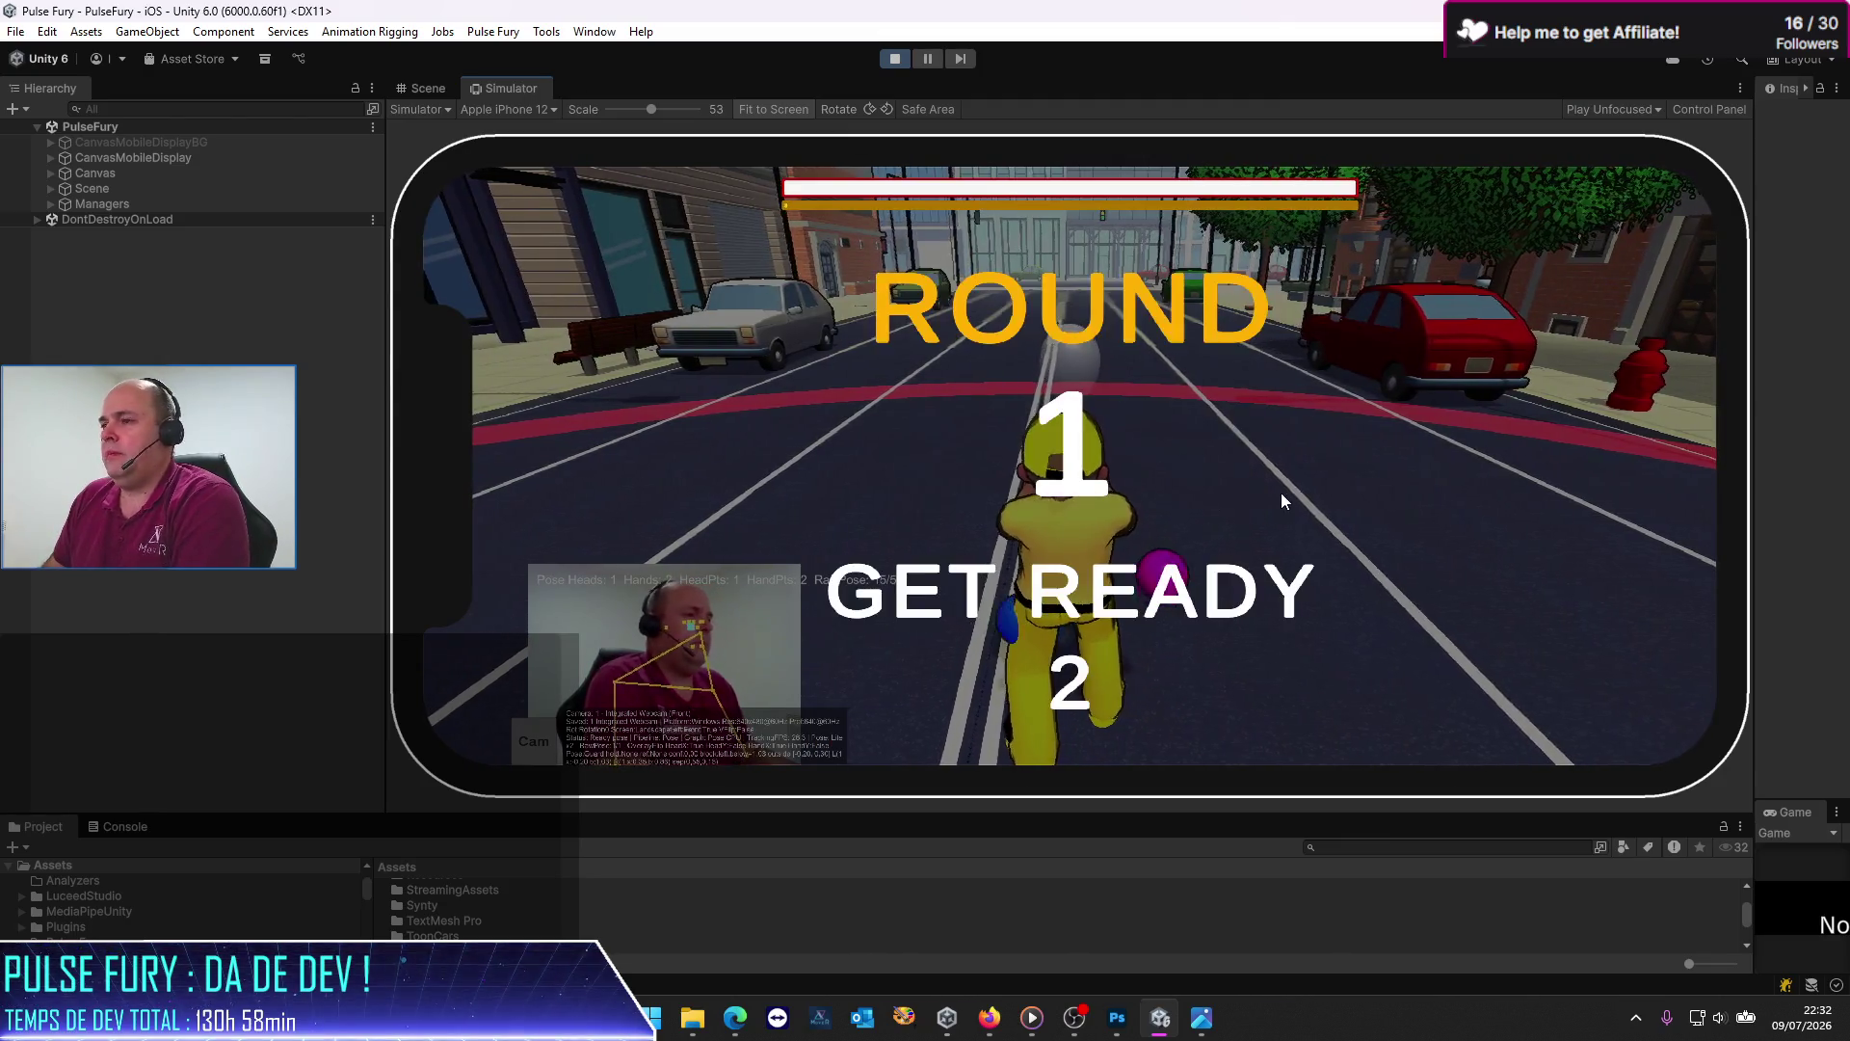
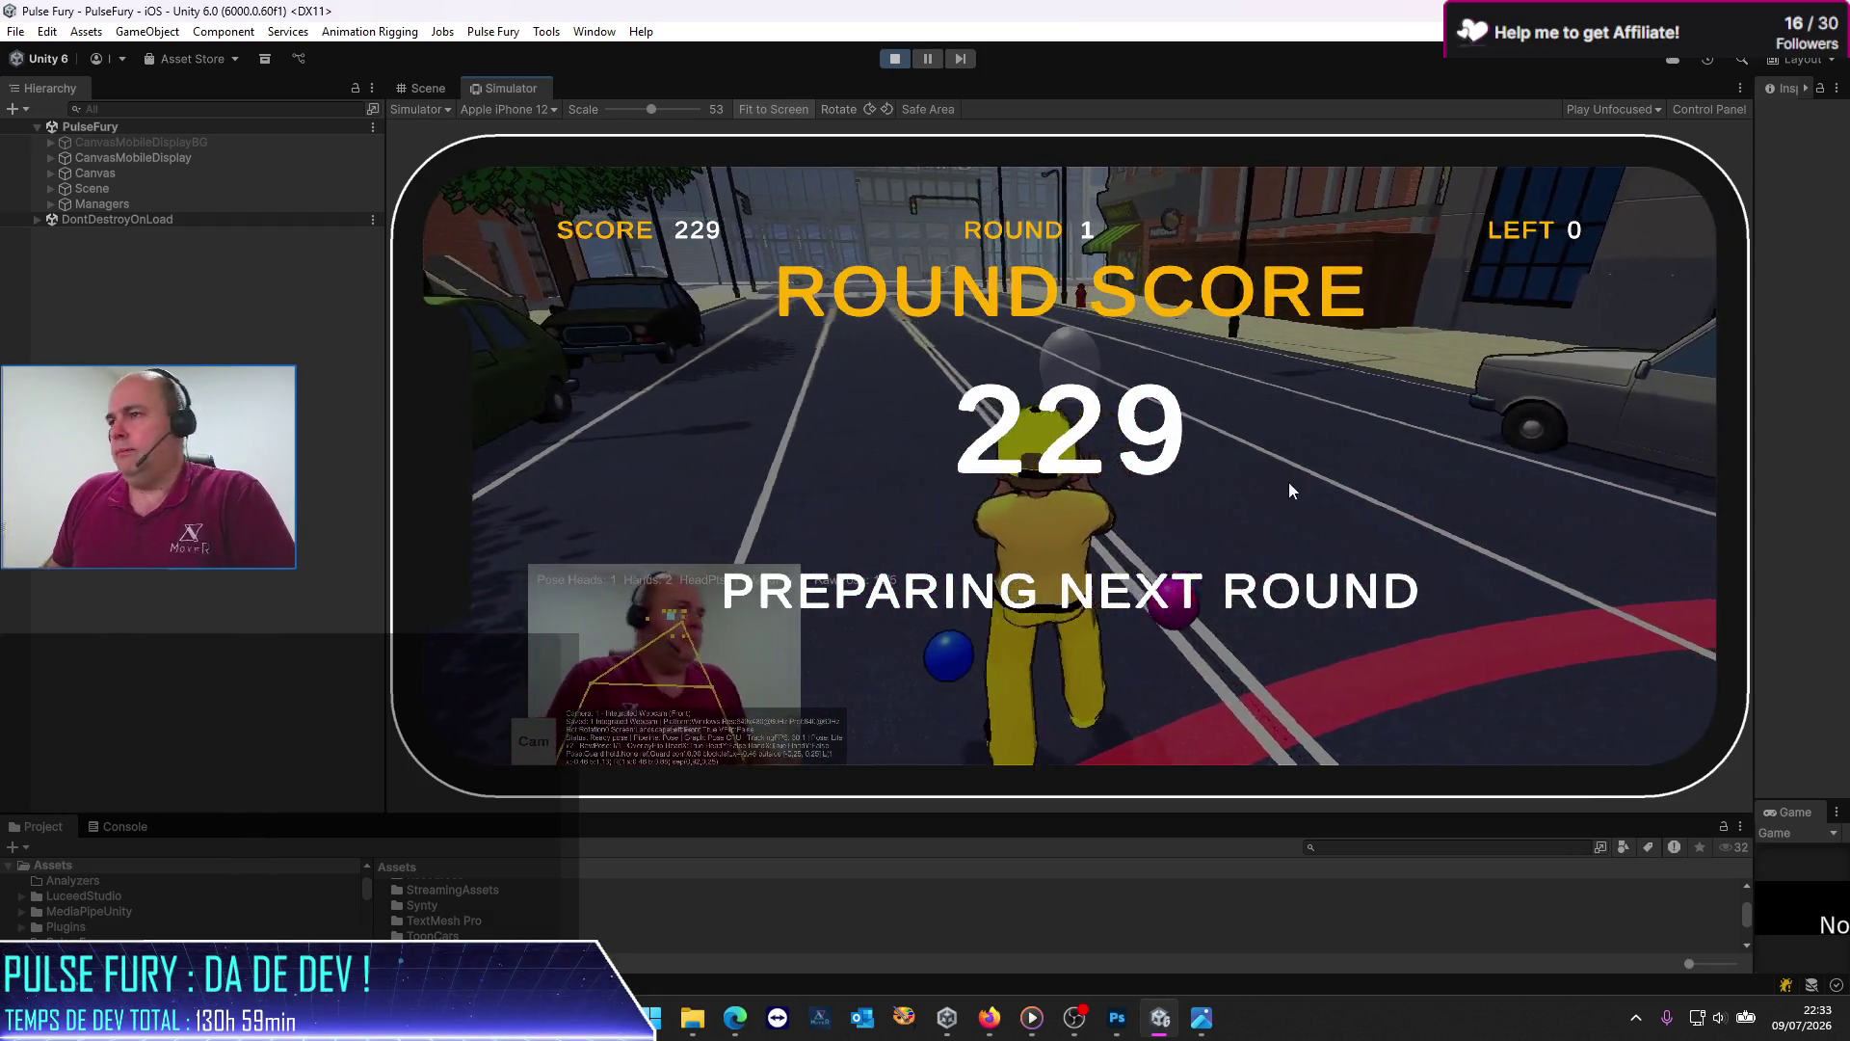
Step: Stop the Unity play test and switch to the Pulse Fury ChatGPT conversation in Edge
left_click(903, 61)
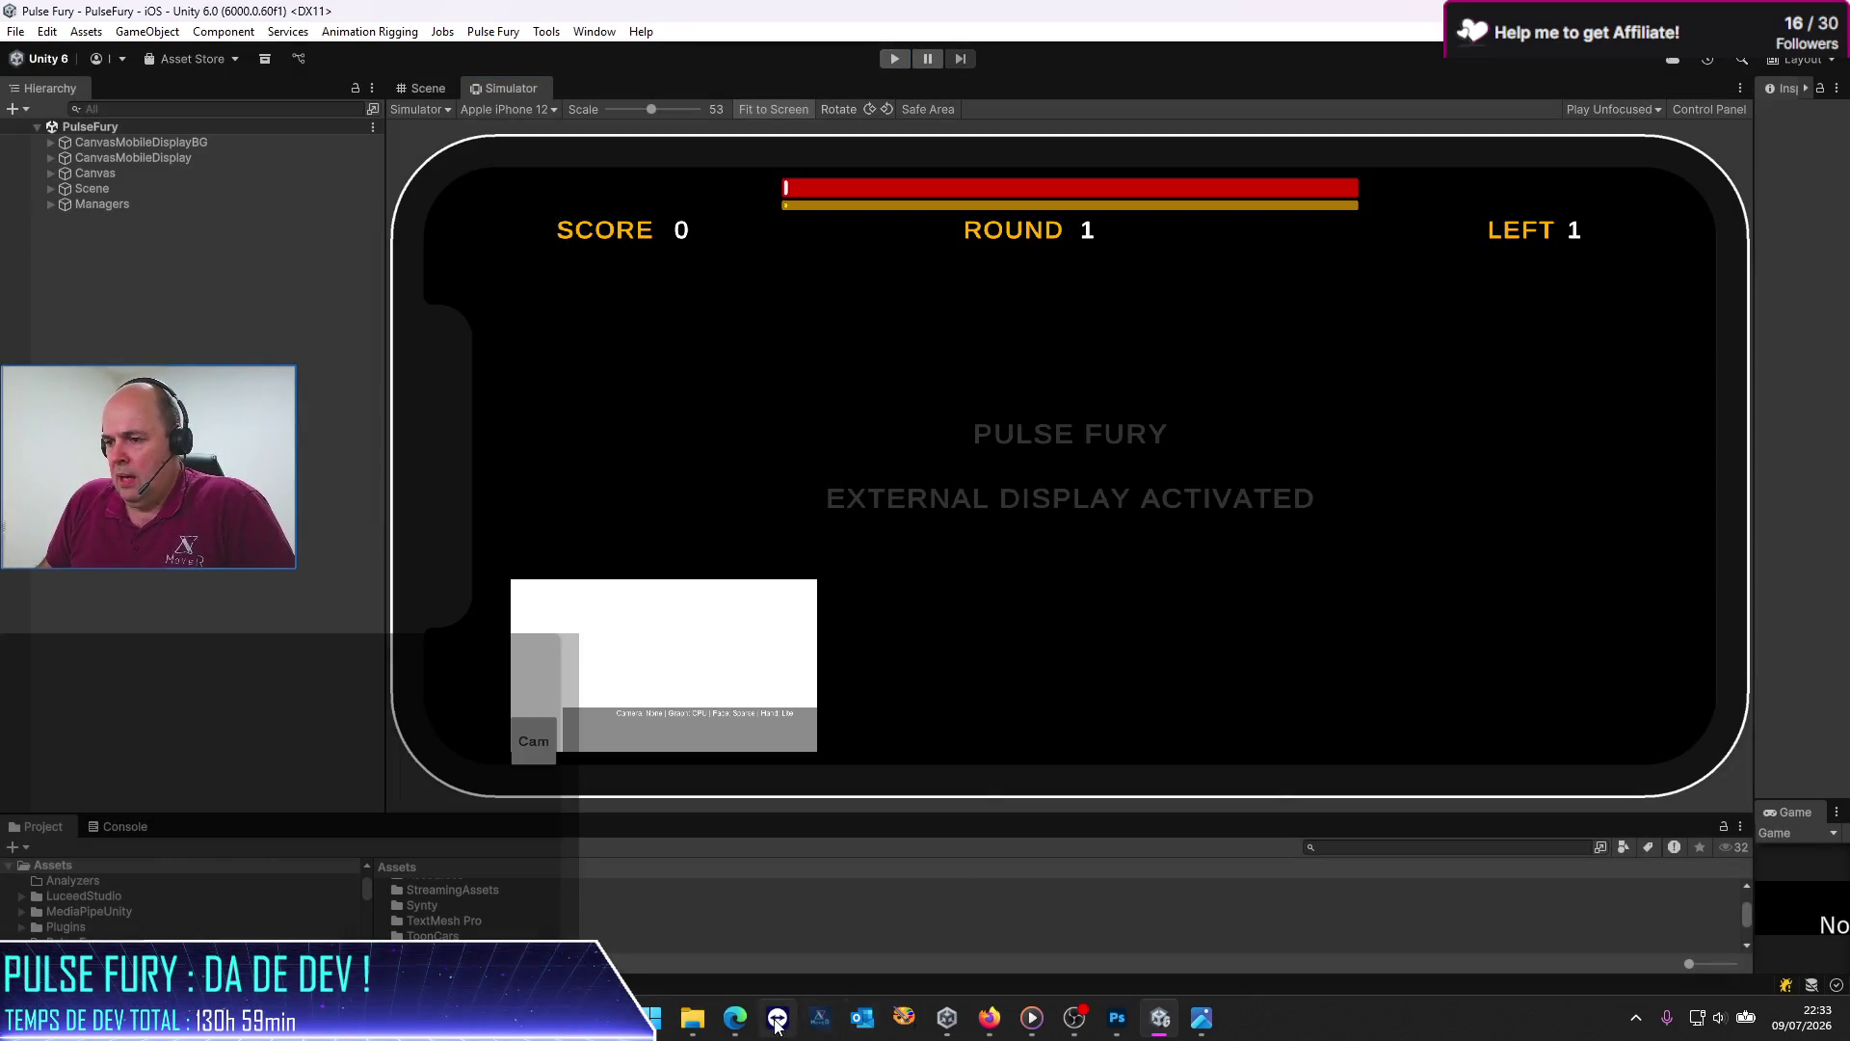
mouse_move(735, 1018)
left_click(824, 949)
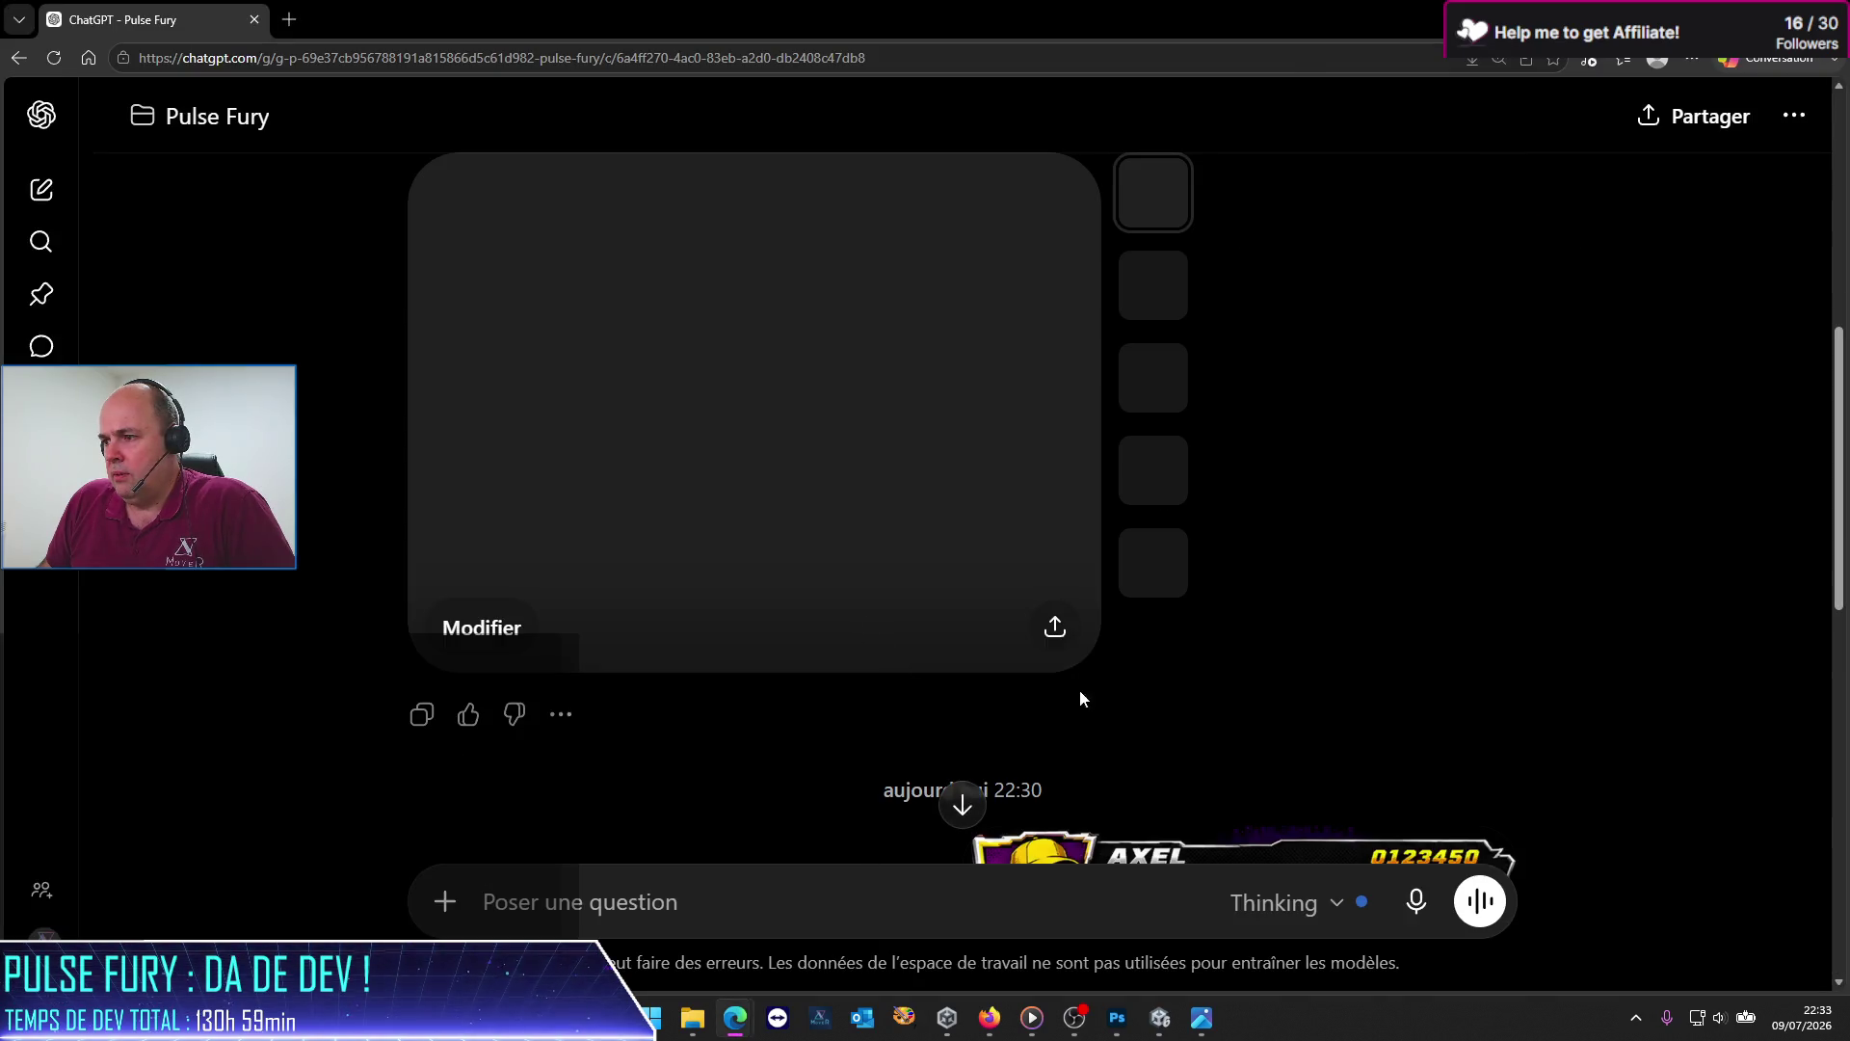
Step: Scroll to the latest reply and view the generated Pulse Fury asset sheet full size
scroll(1146, 669, "down", 10)
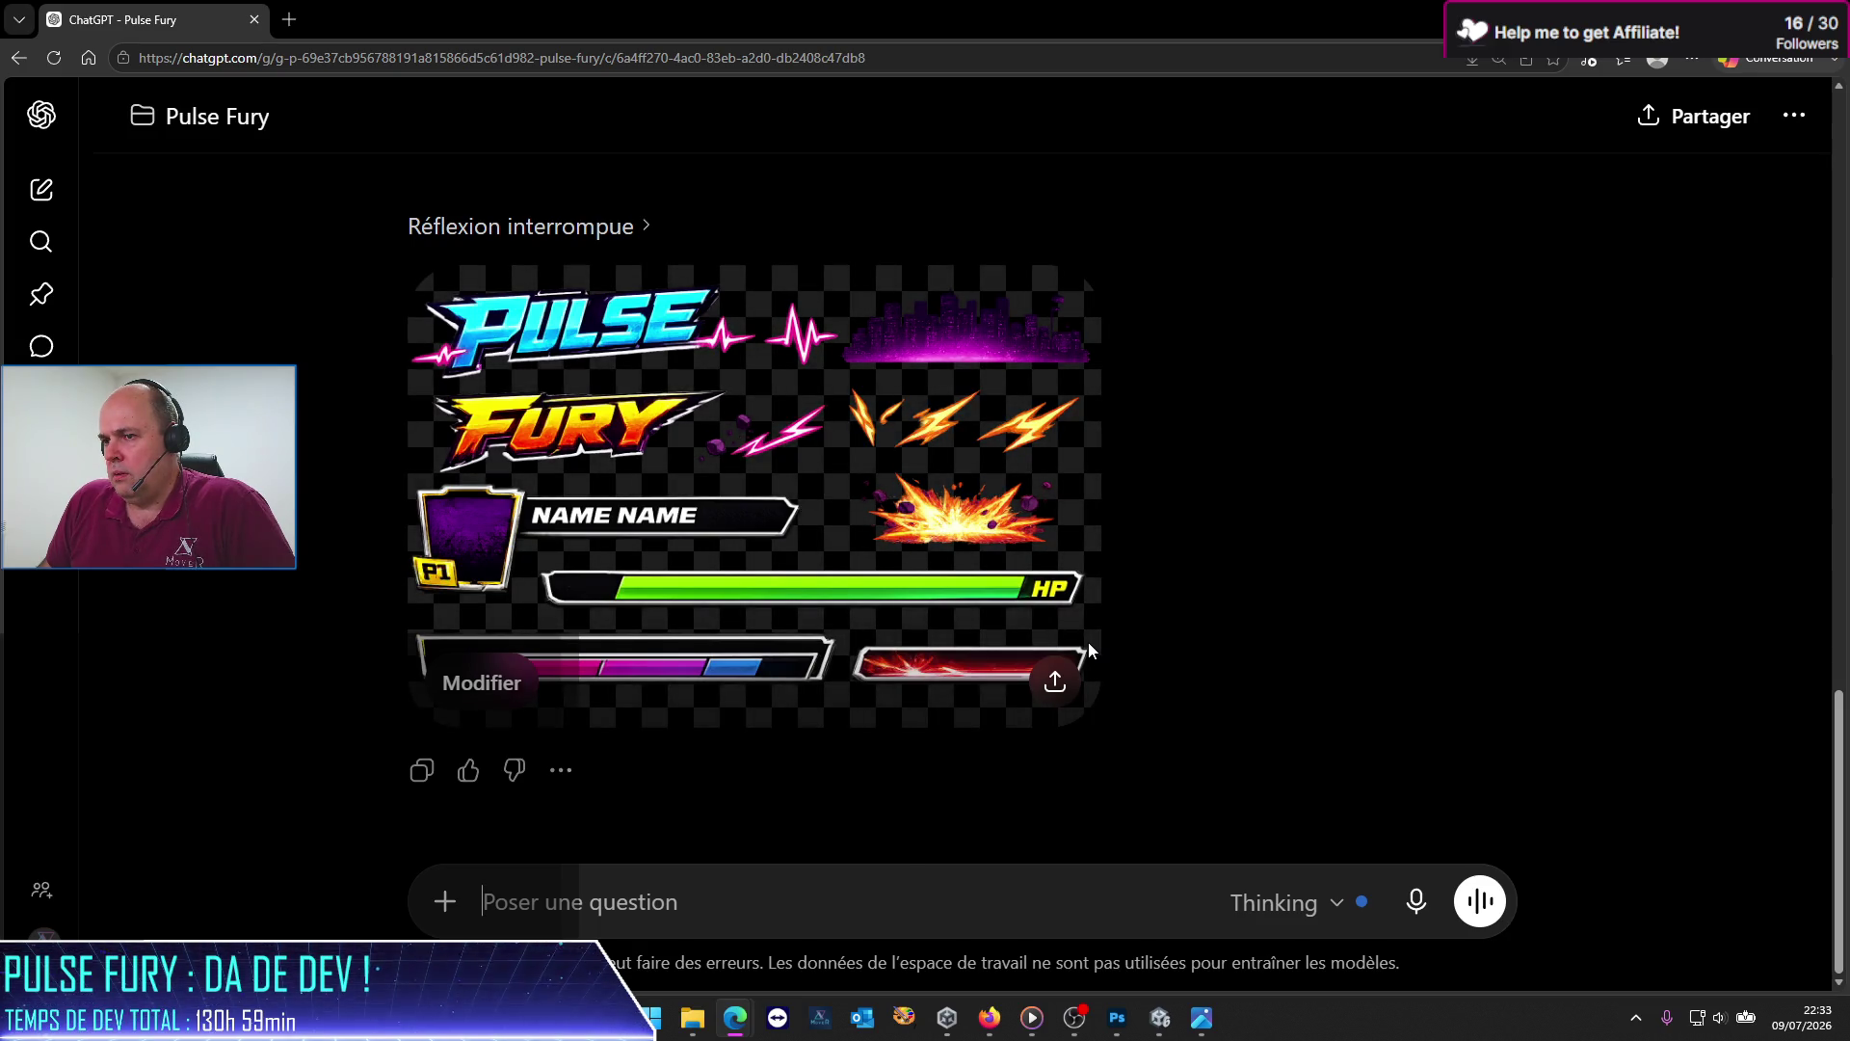
scroll(1087, 640, "up", 5)
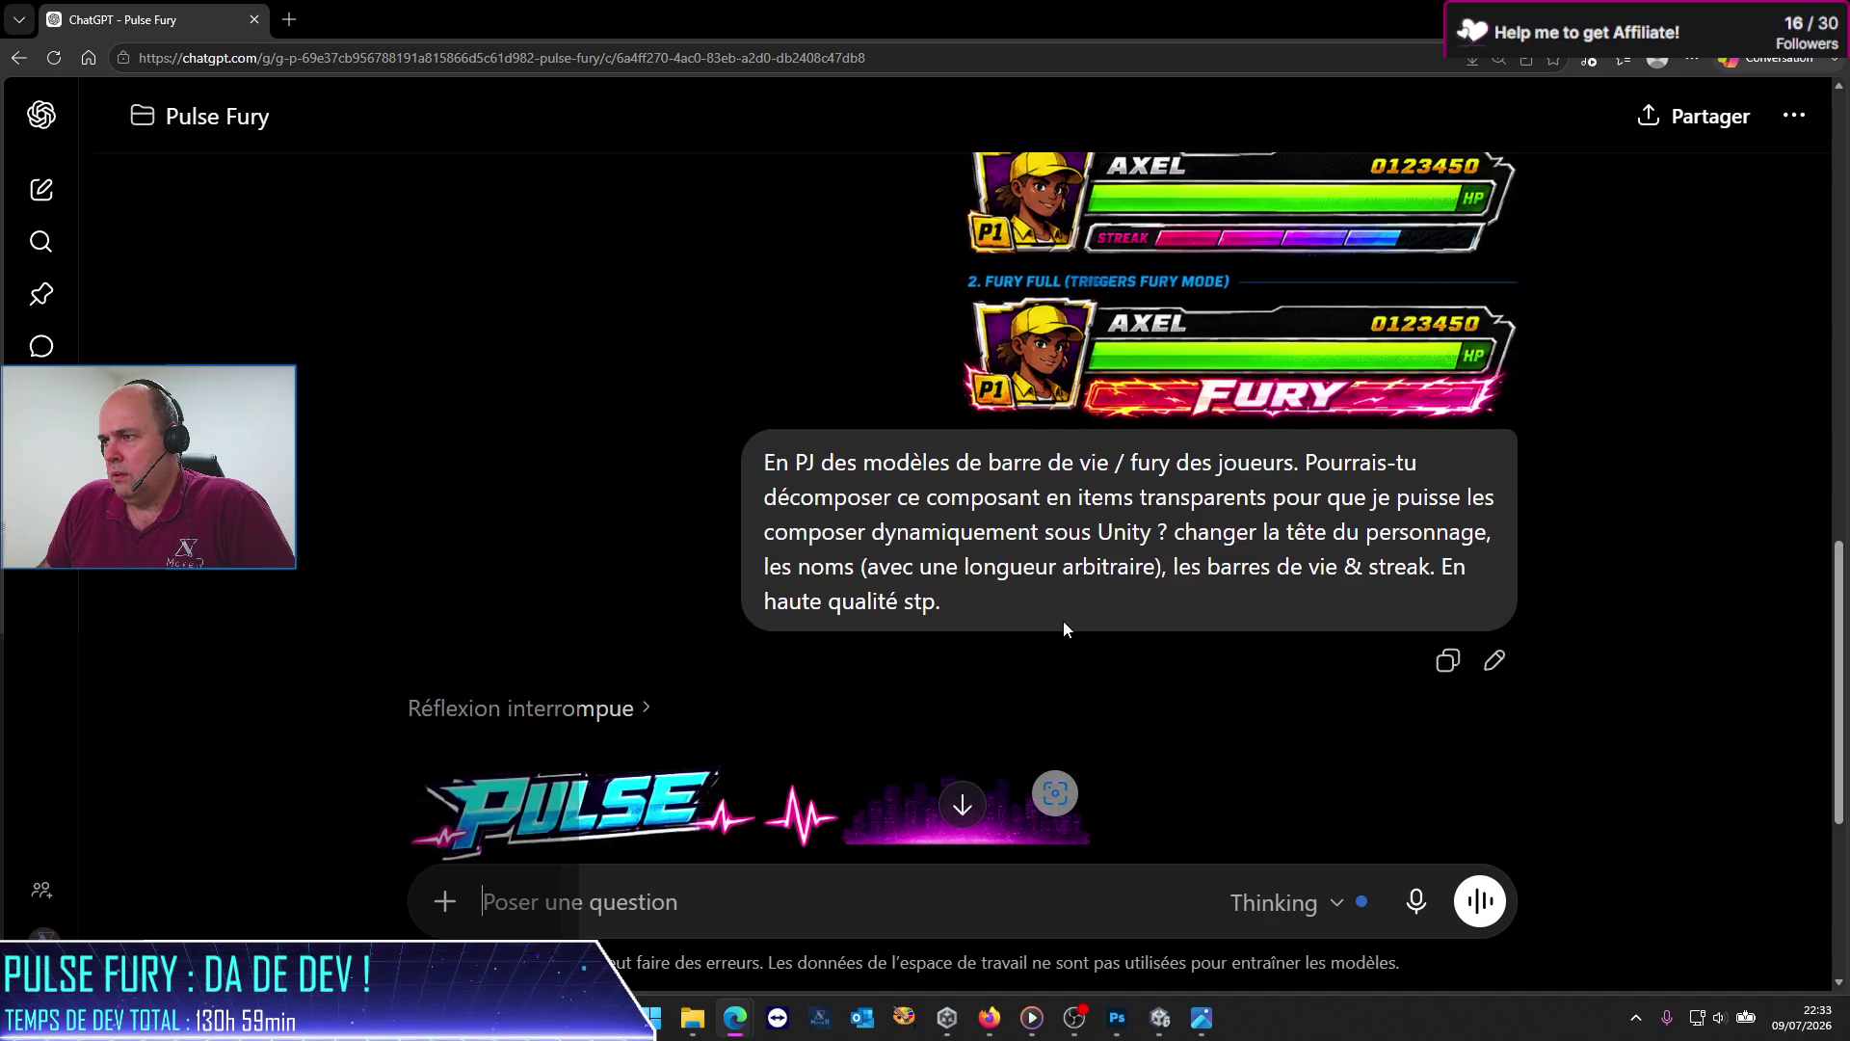
scroll(1064, 629, "down", 5)
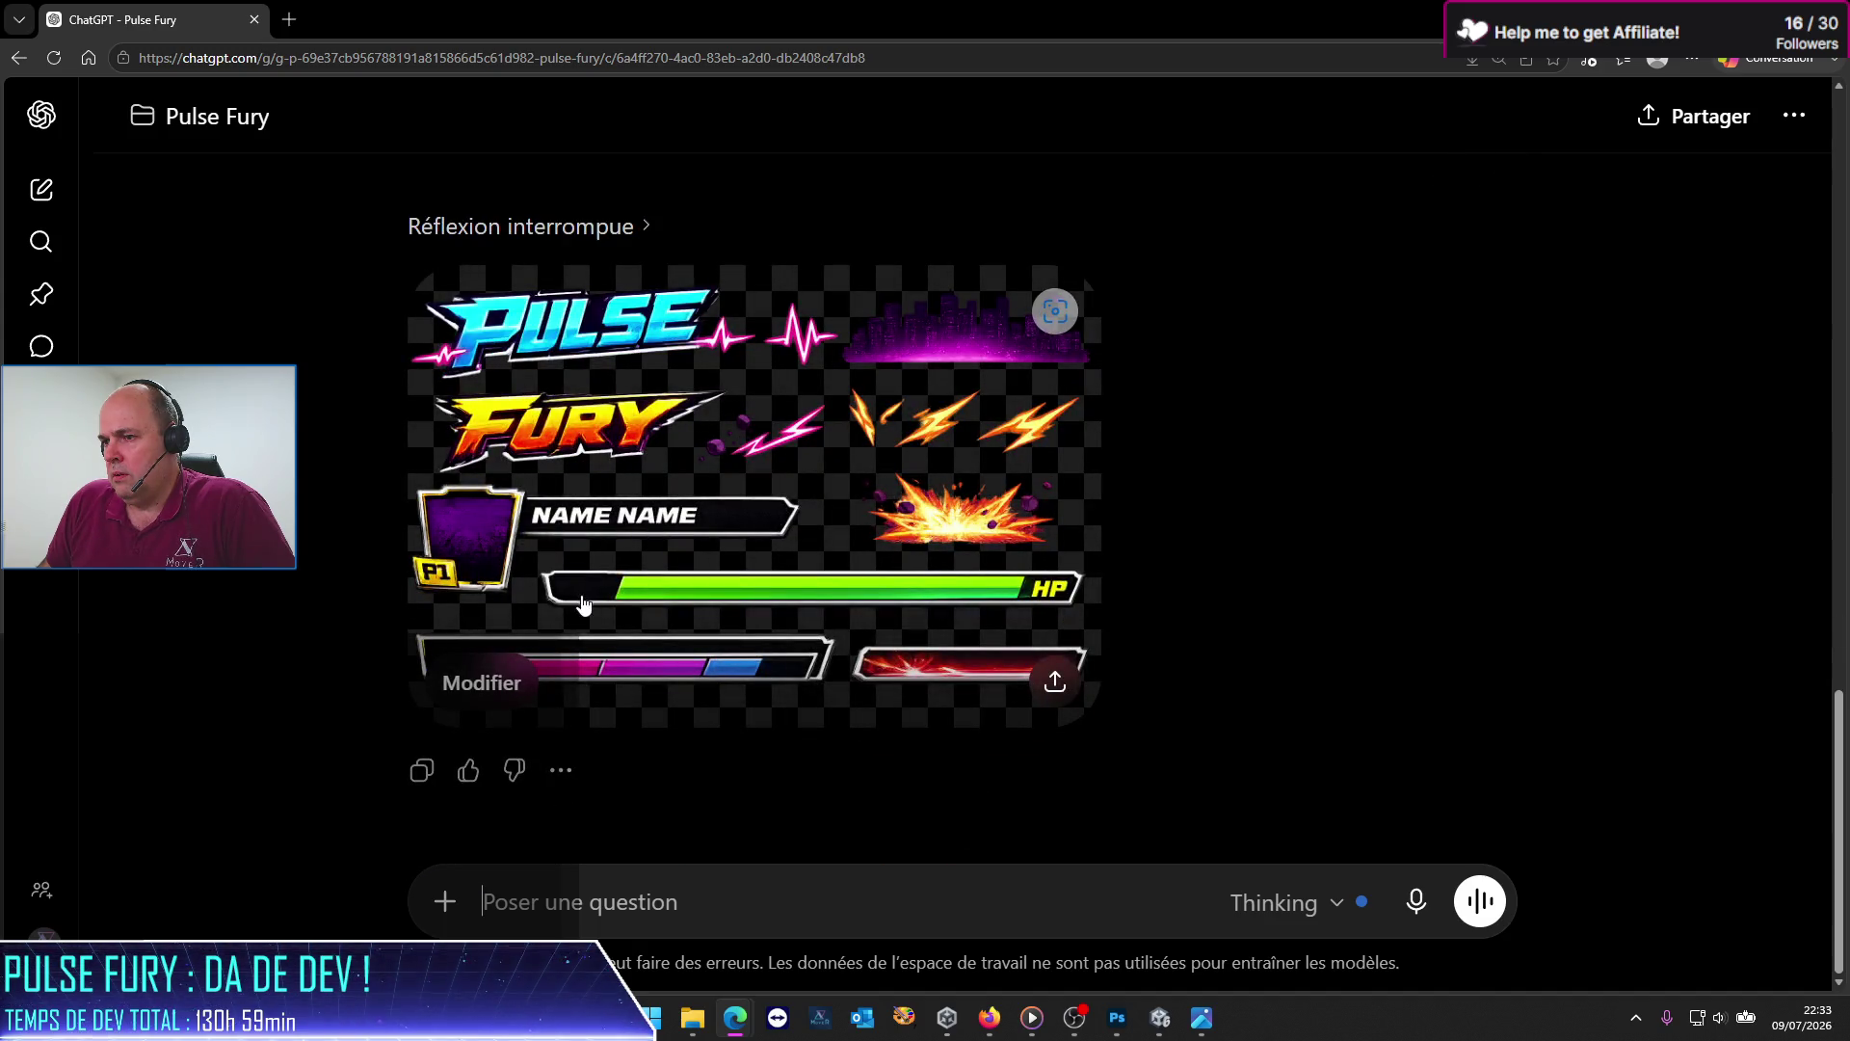
left_click(685, 469)
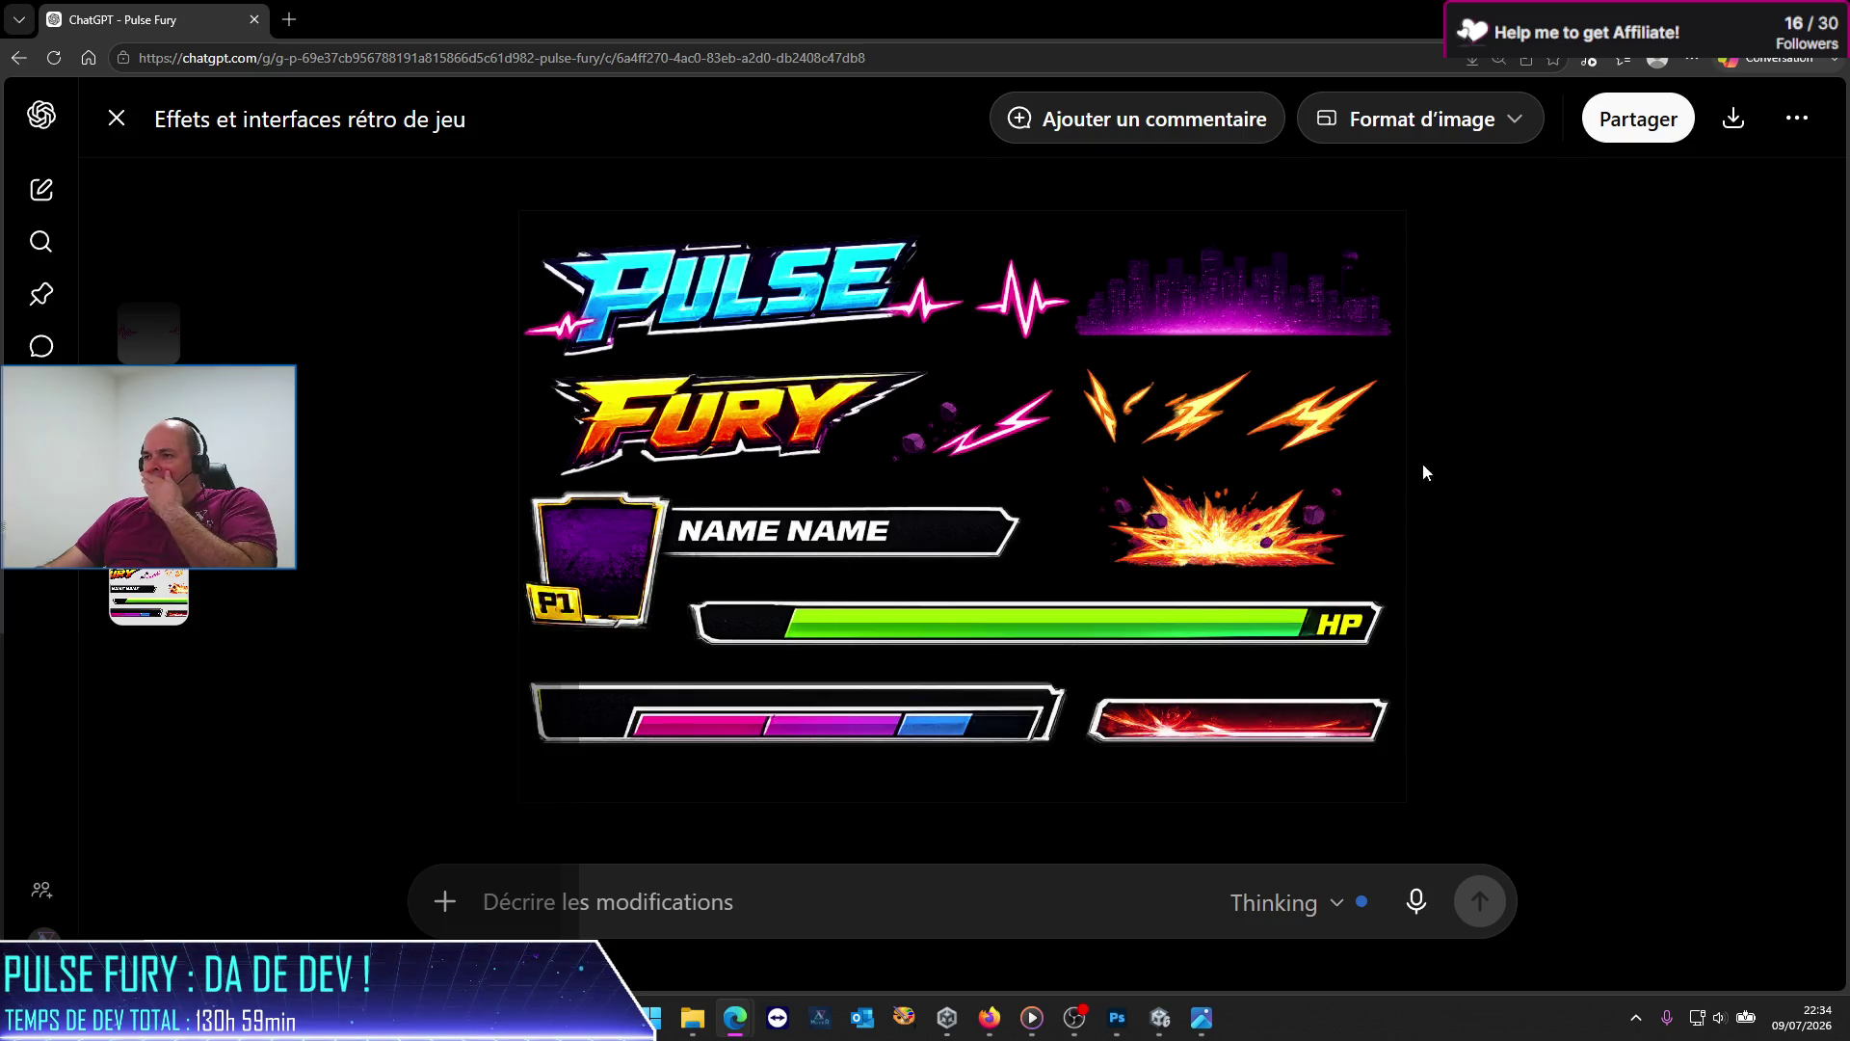
Step: Close the image viewer and scroll through the conversation around the asset sheet reply
key("Escape")
scroll(1426, 497, "up", 3)
scroll(1426, 501, "up", 5)
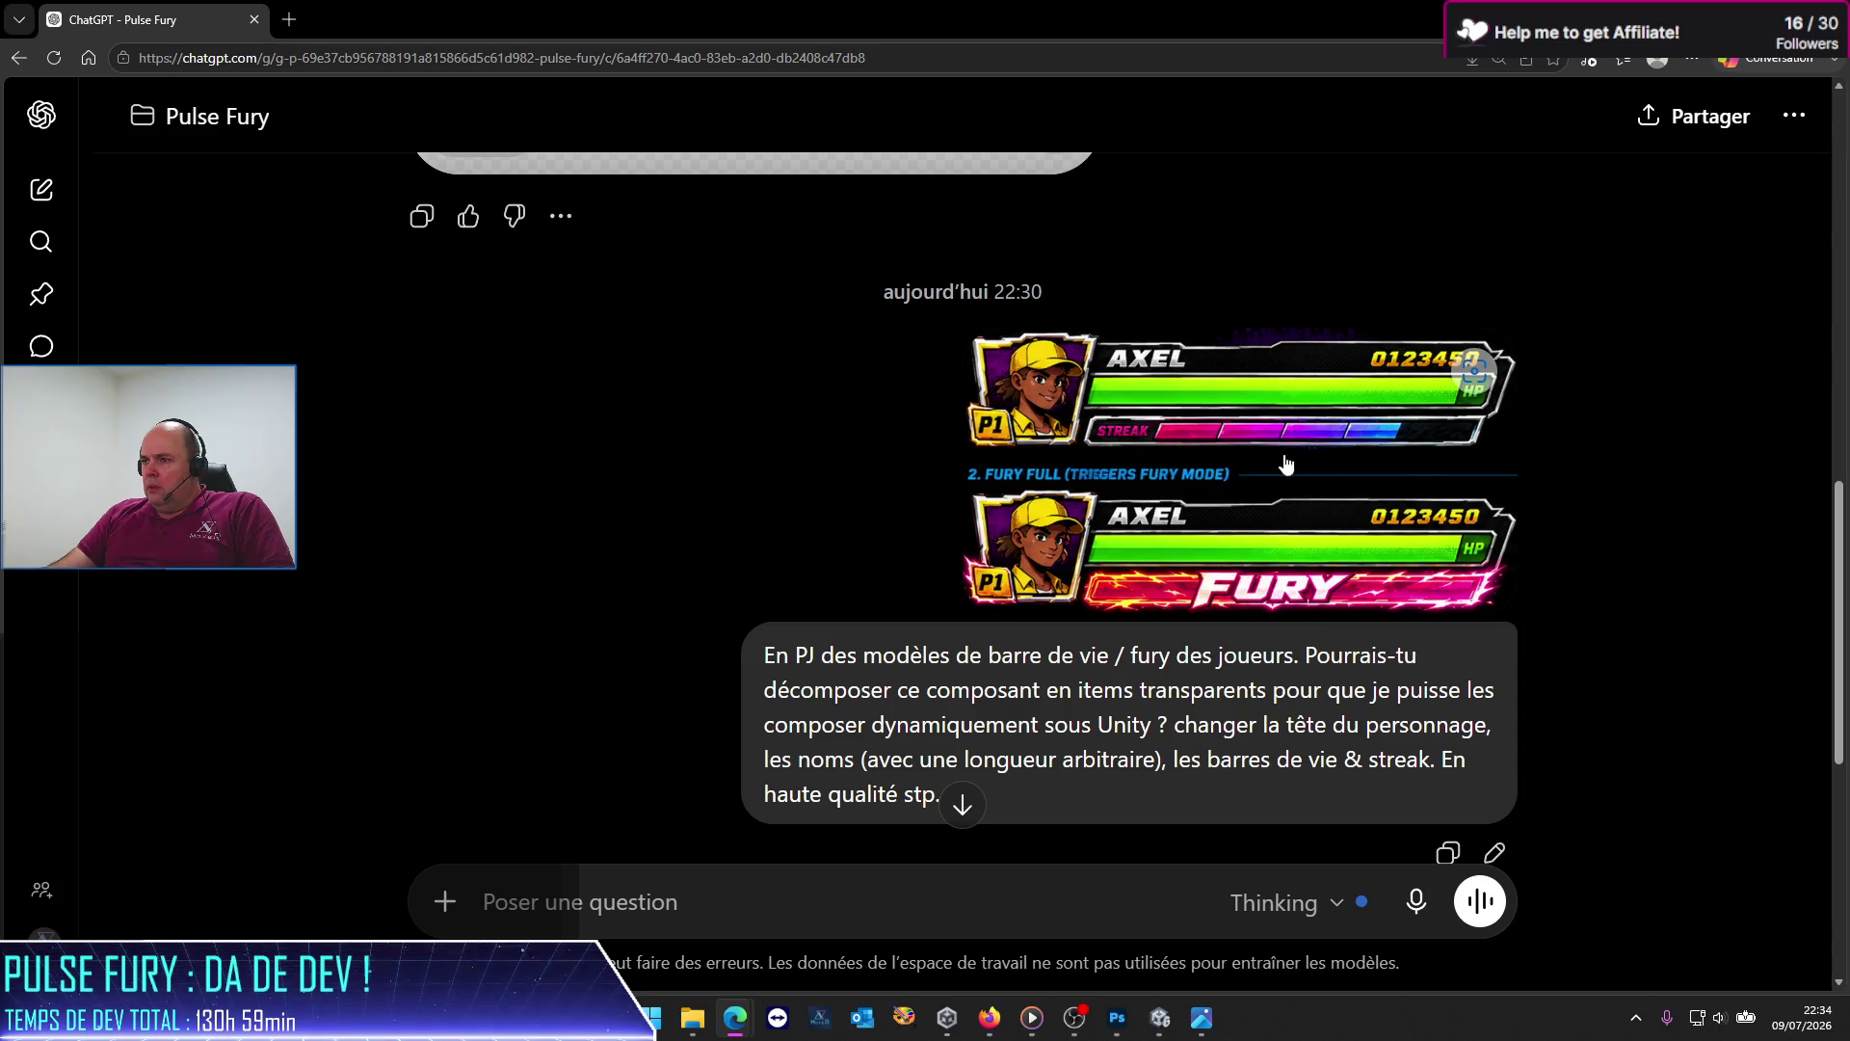
scroll(1170, 569, "down", 7)
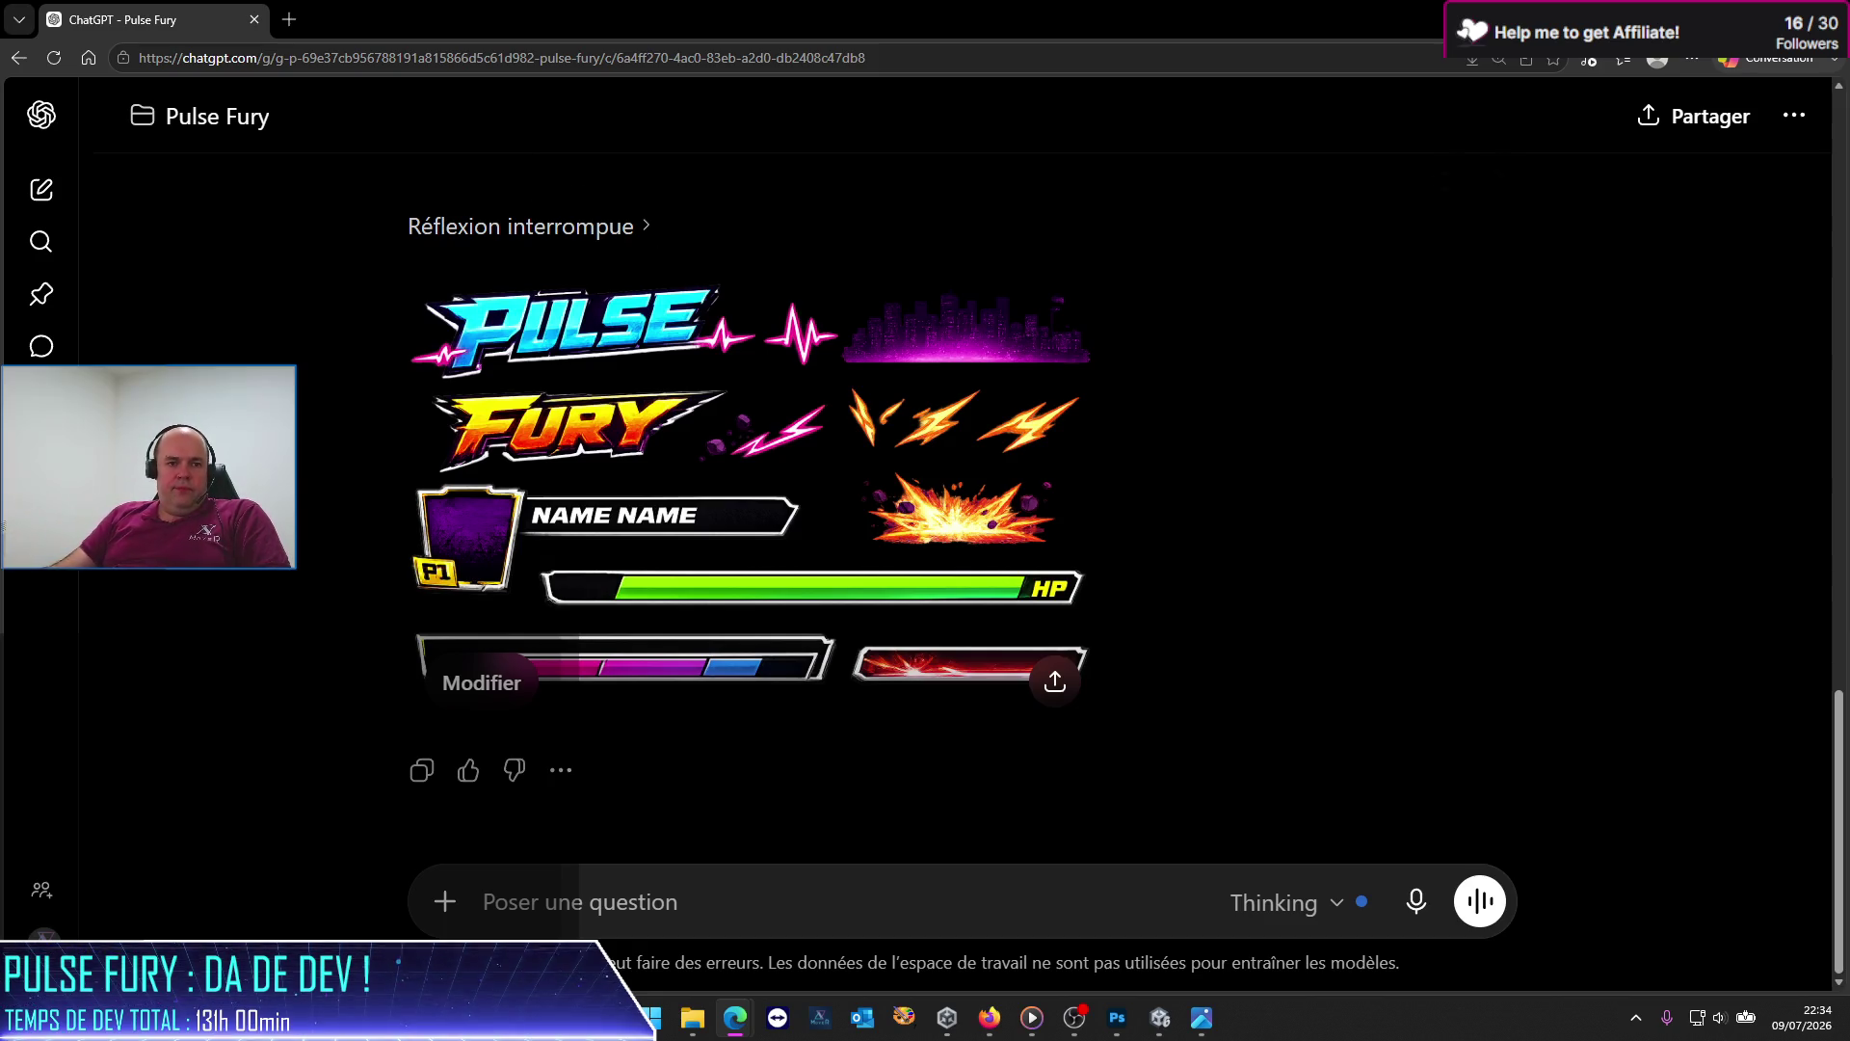
key("alt+Tab")
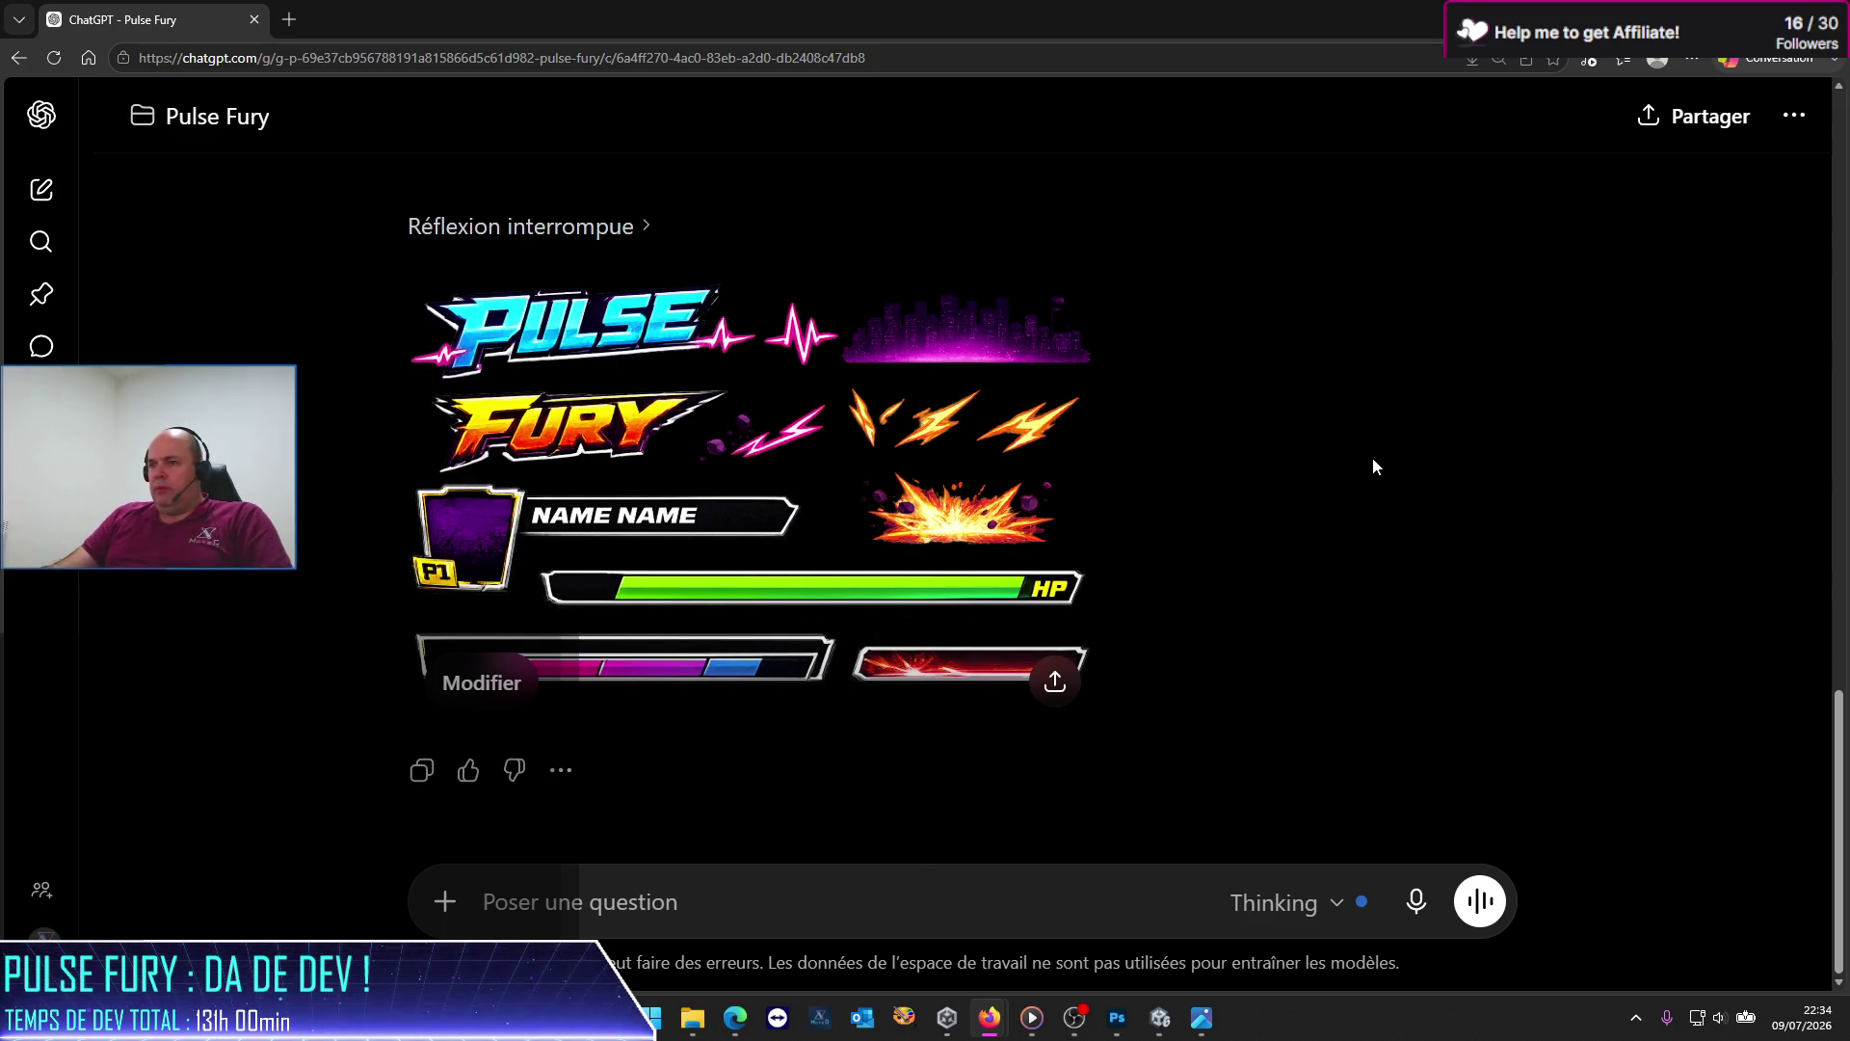
scroll(843, 585, "up", 6)
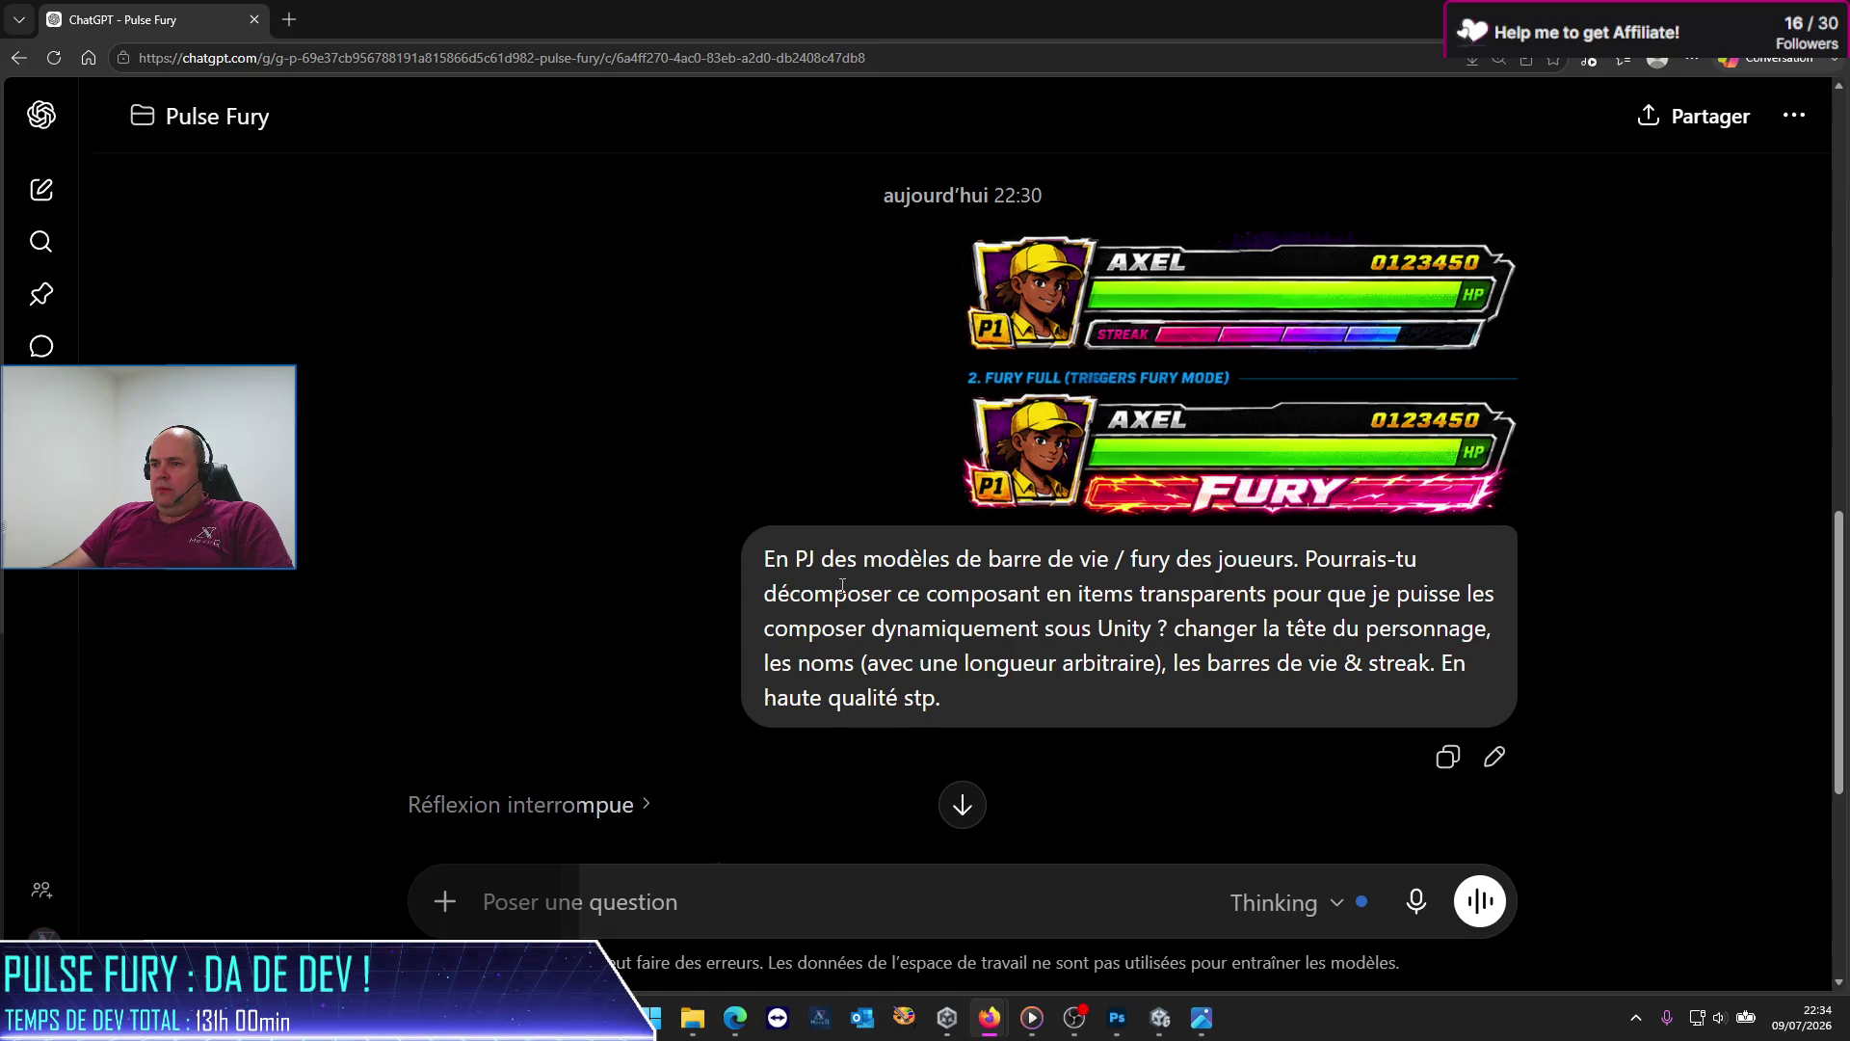
scroll(842, 585, "down", 6)
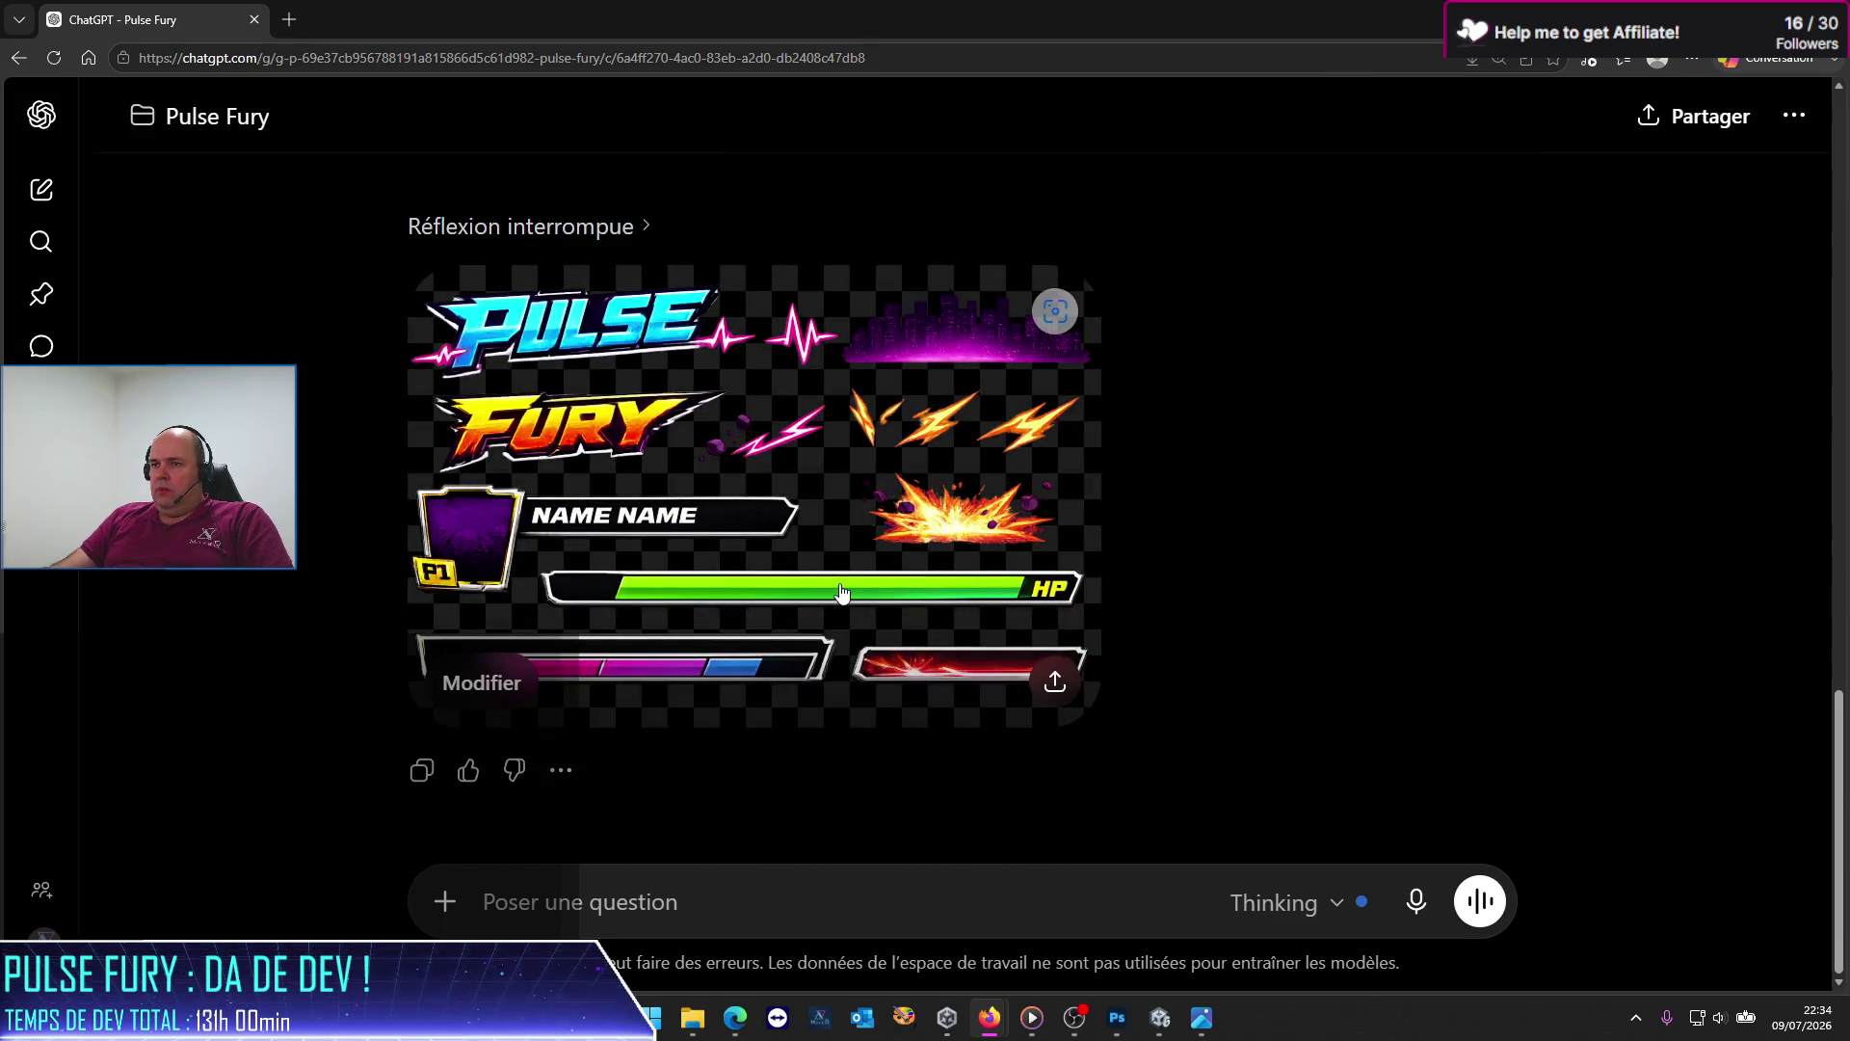
Step: Check the reply's Activité reasoning panel, then begin a follow-up starting 'tu as totalement'
left_click(601, 231)
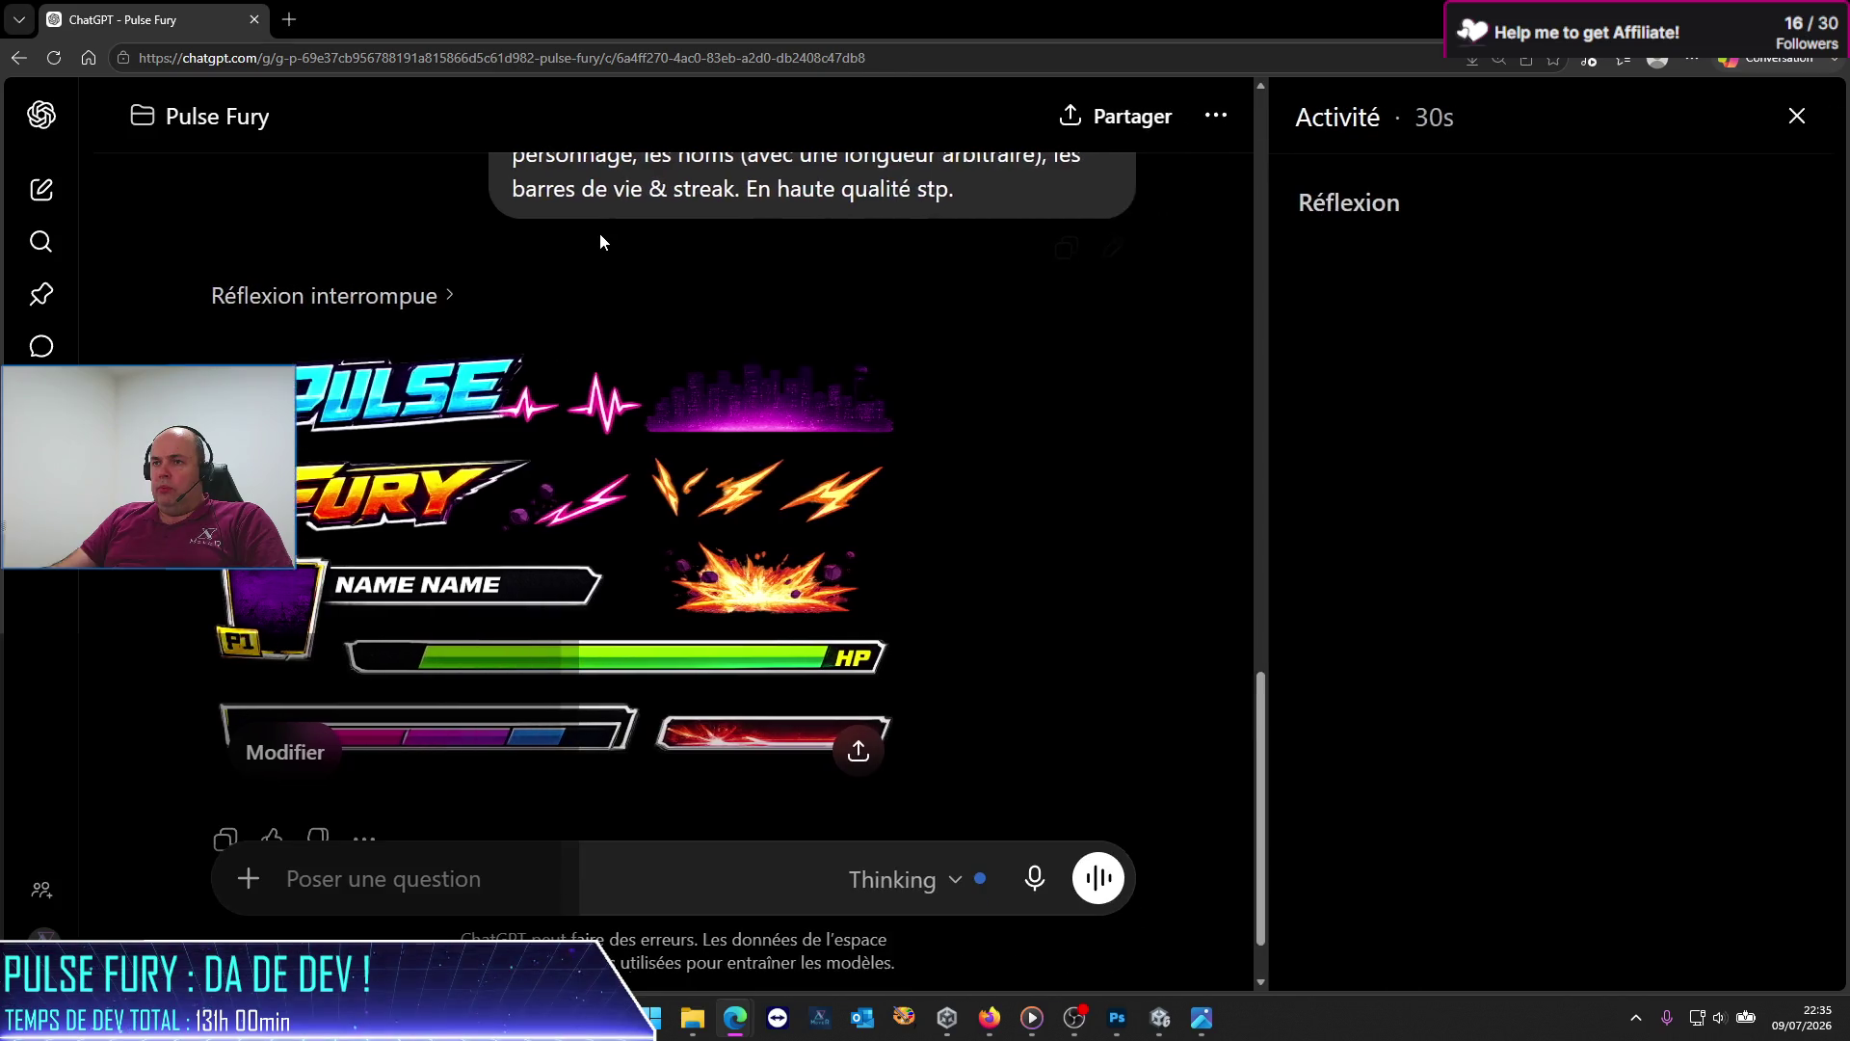
left_click(1795, 116)
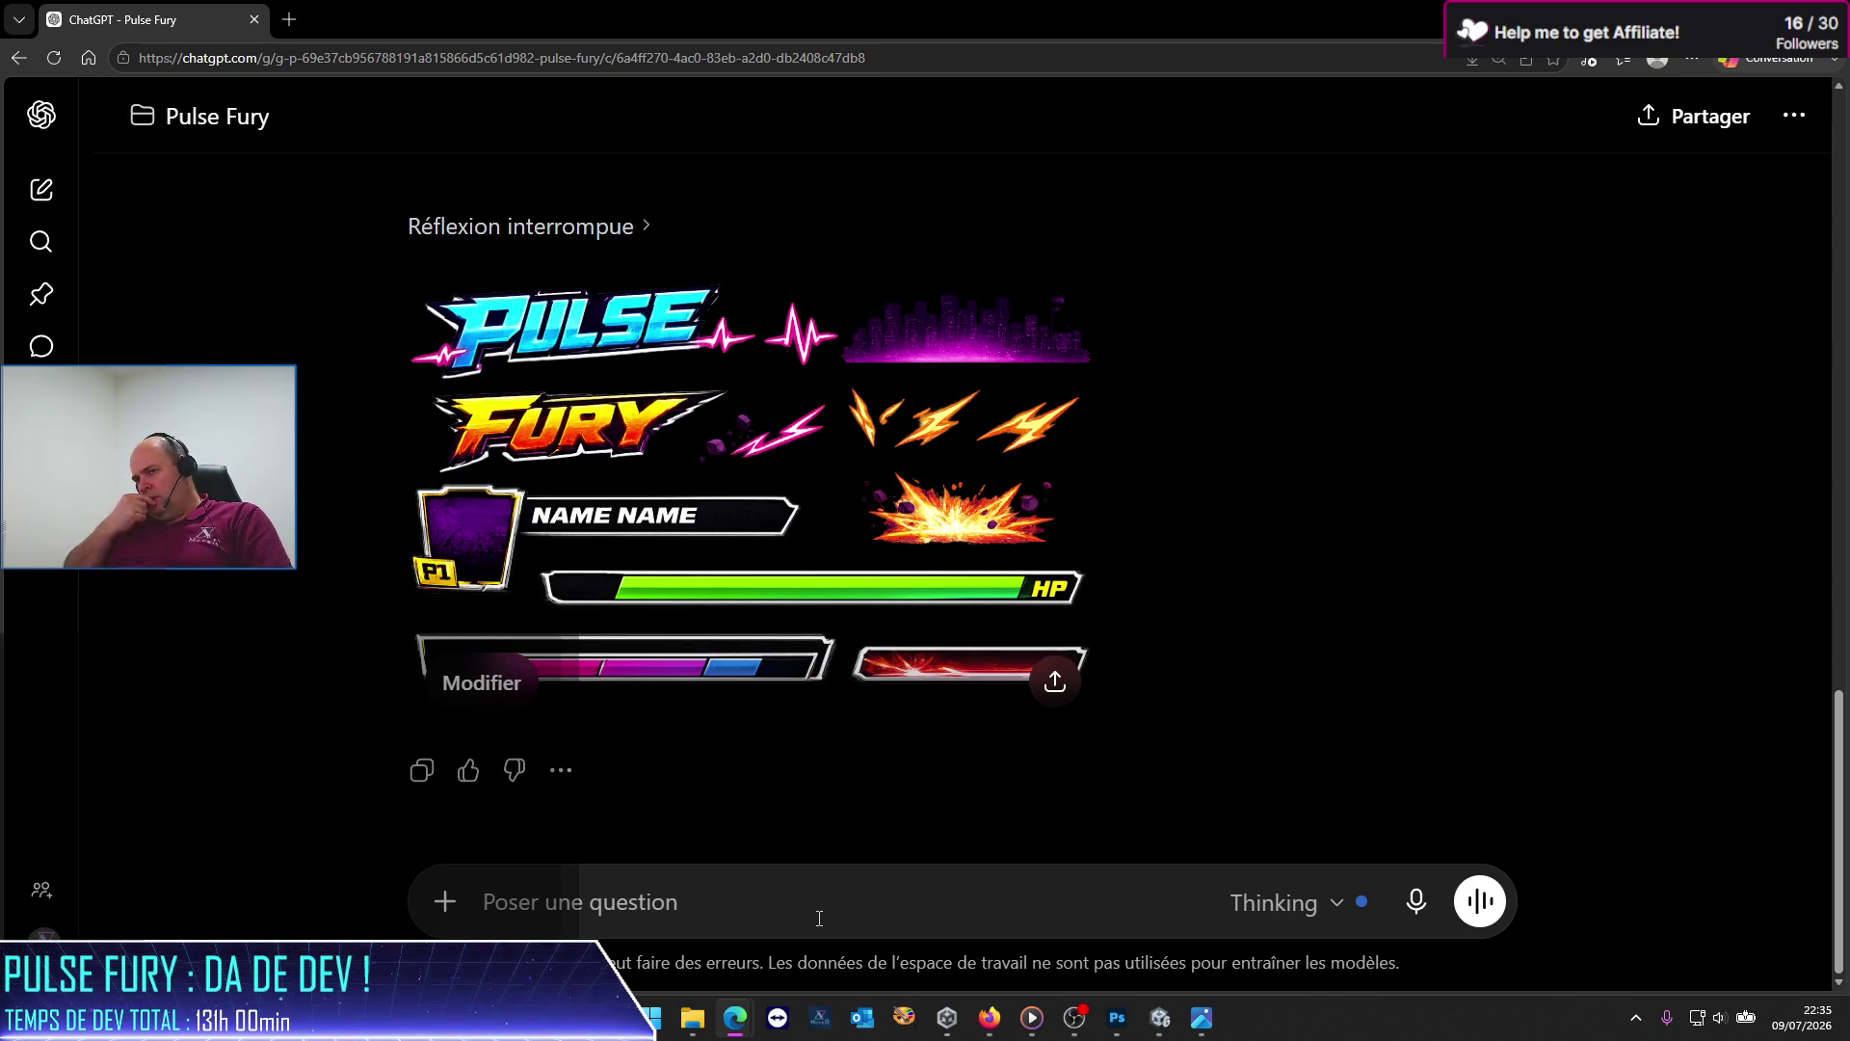
scroll(1127, 780, "up", 5)
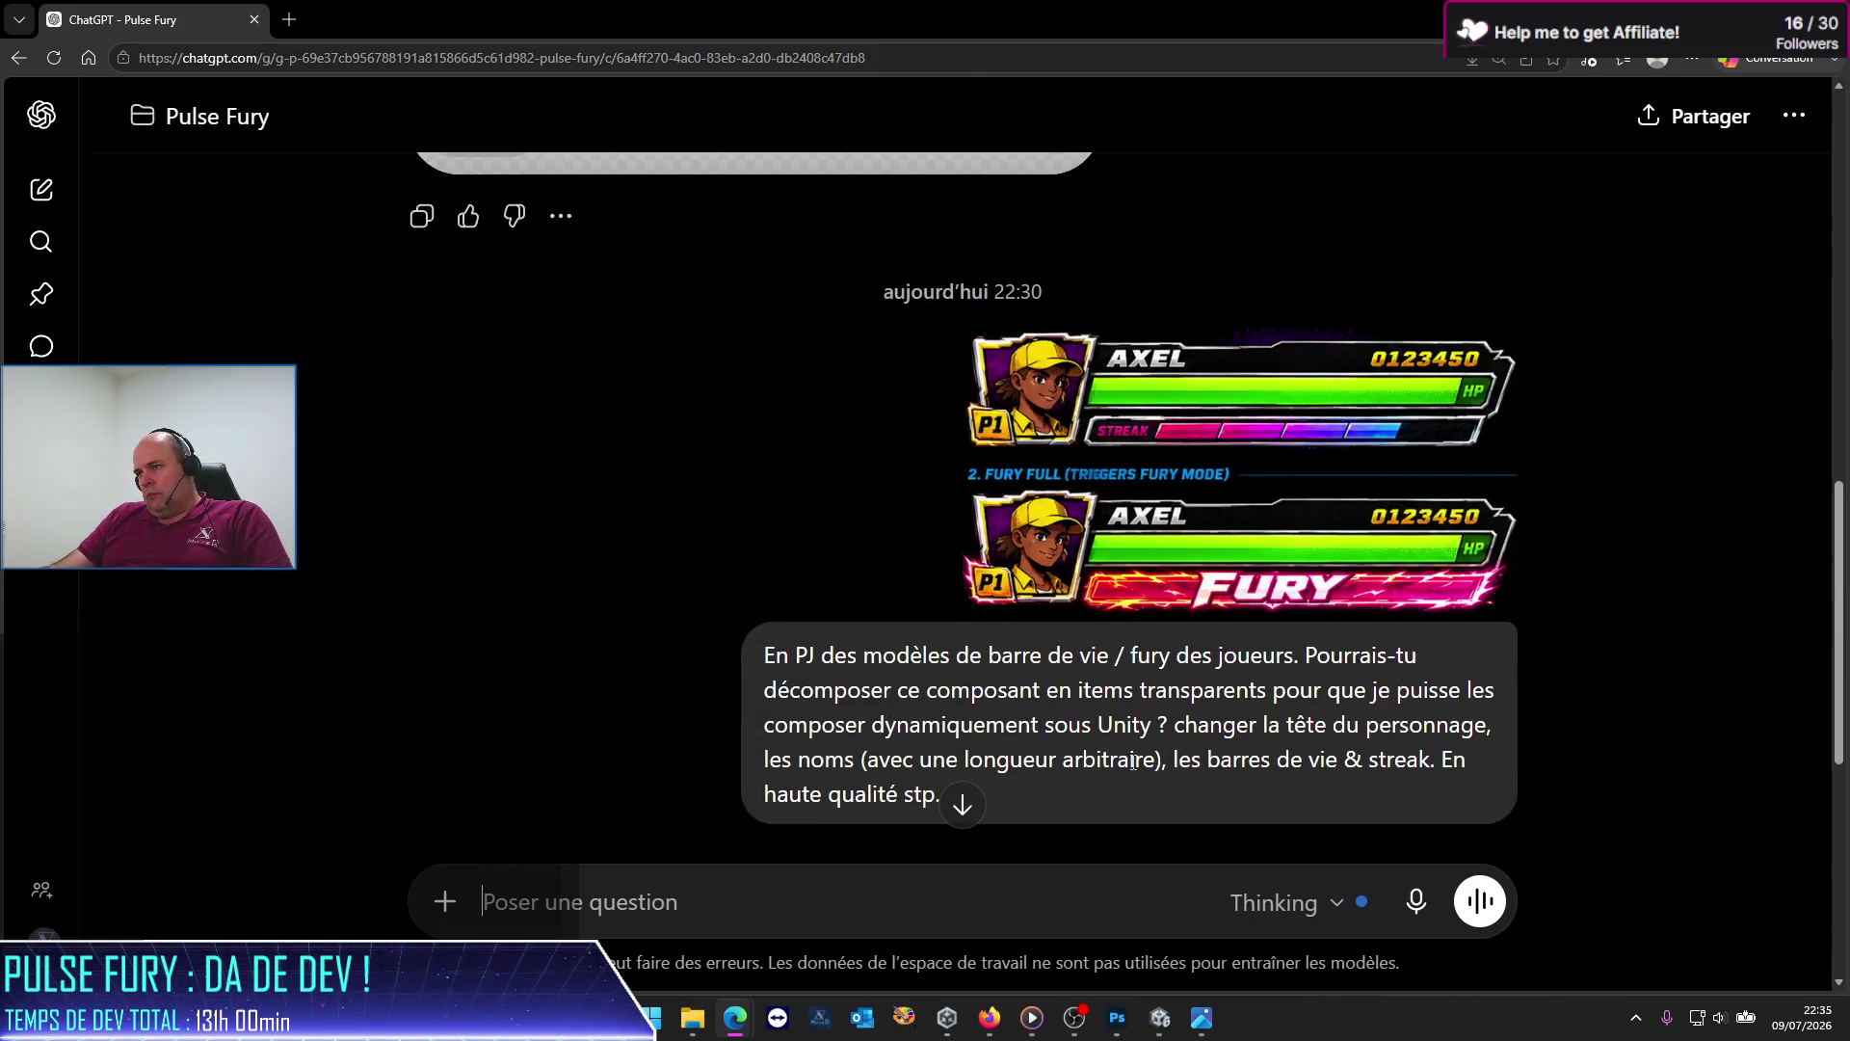
scroll(1134, 761, "down", 5)
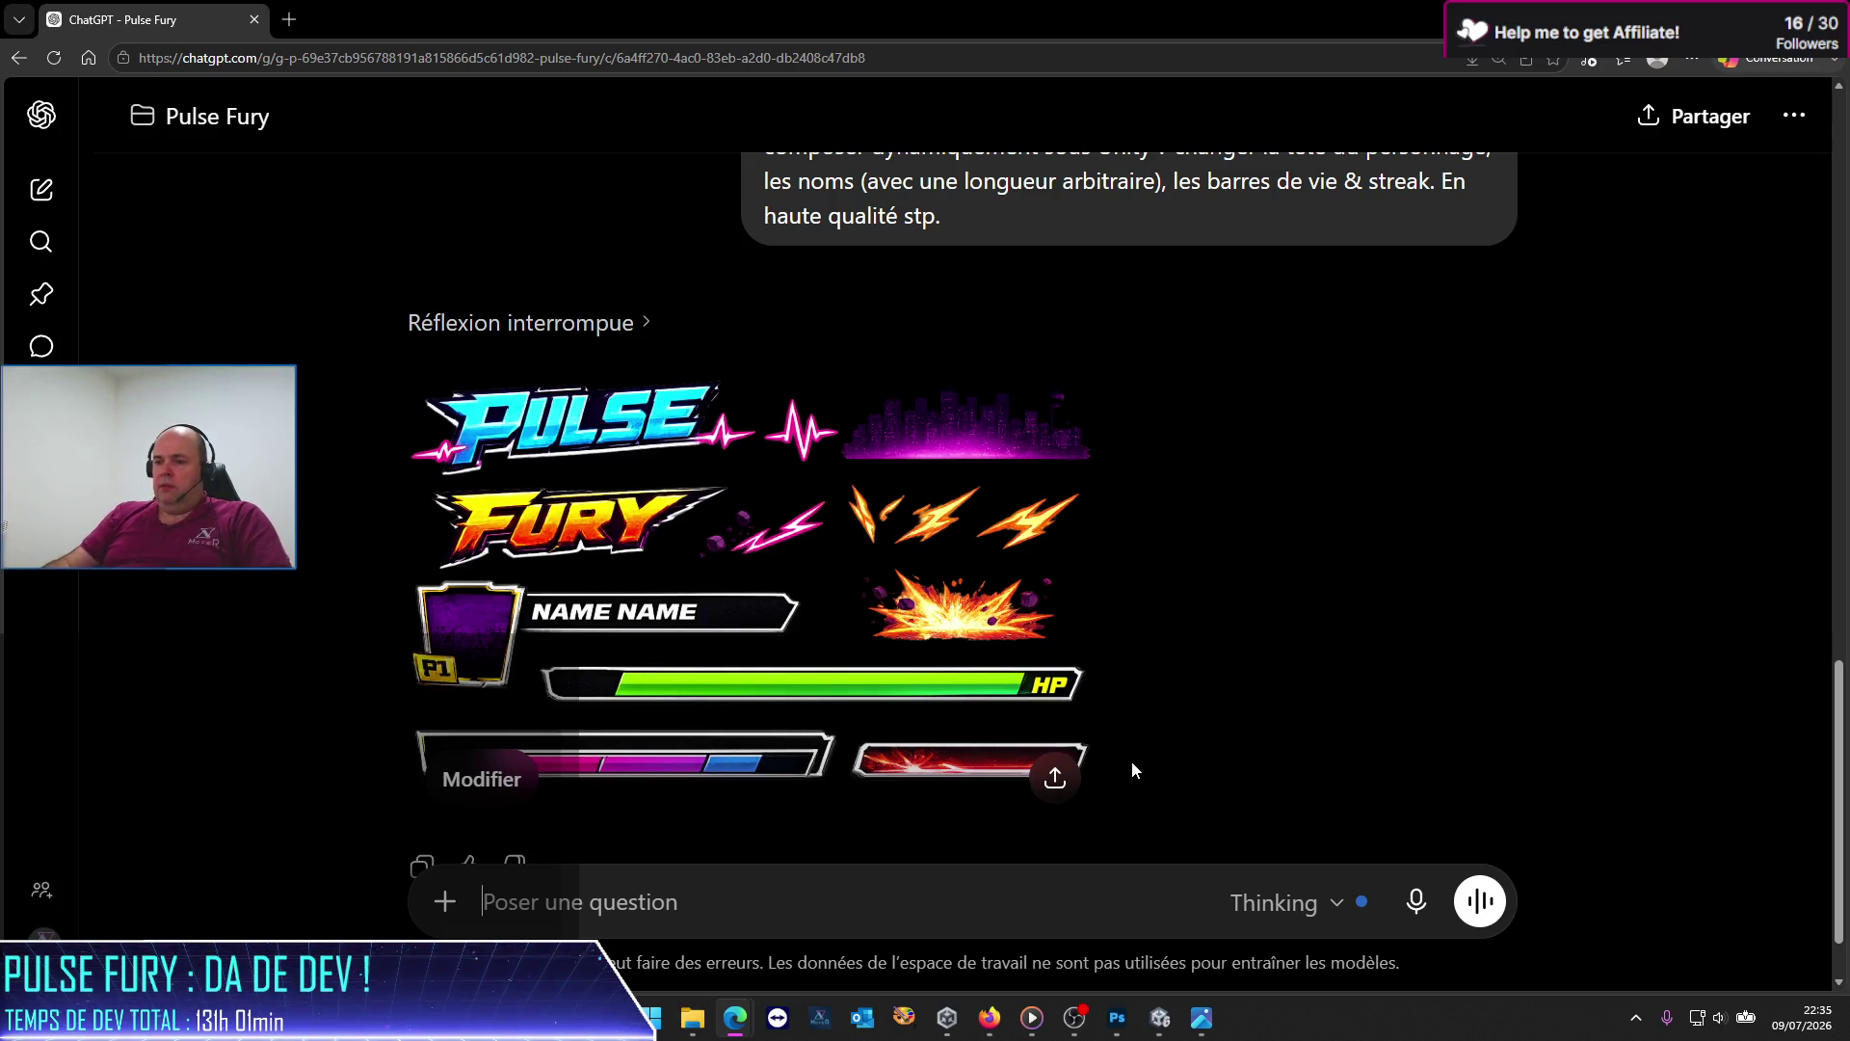
type("tu as totalementi")
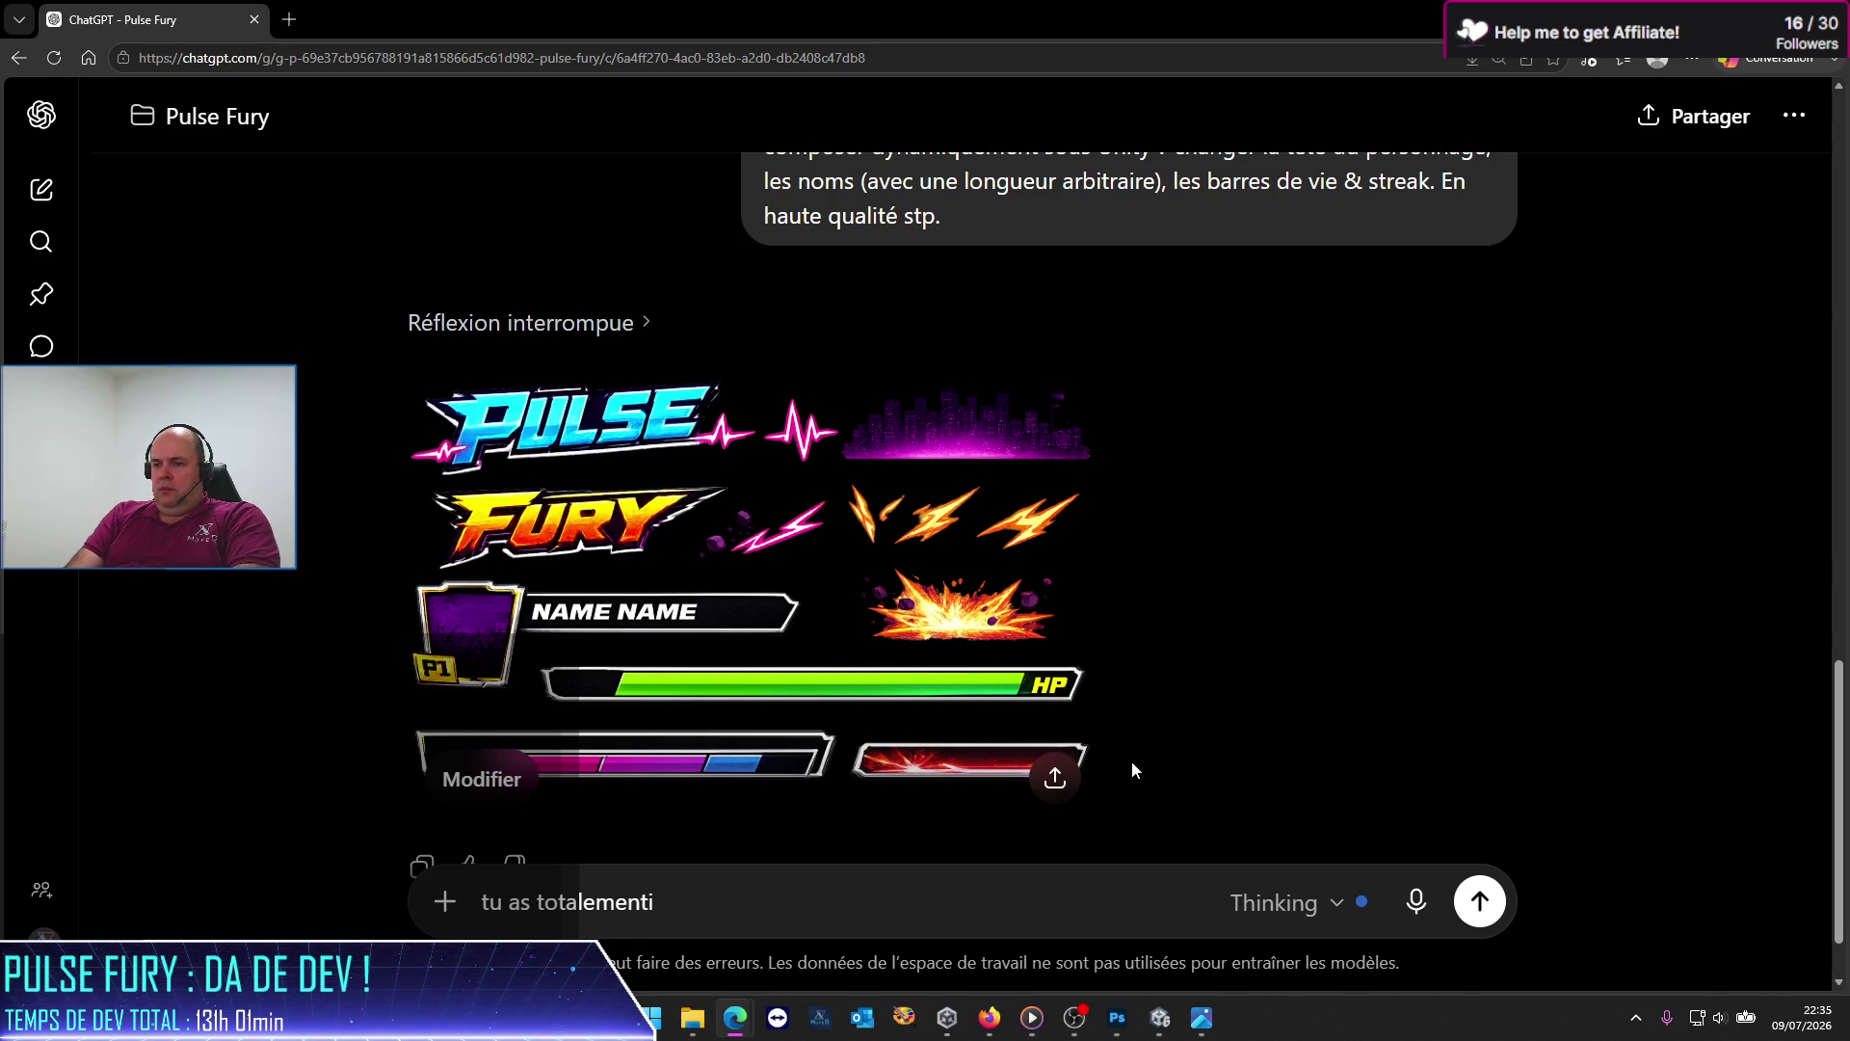
type("inventé")
type("s trucs que je n'ai pas demain")
key("BackSpace")
key("BackSpace")
type(",nd")
key("BackSpace")
key("BackSpace")
key("BackSpace")
type("ndé !")
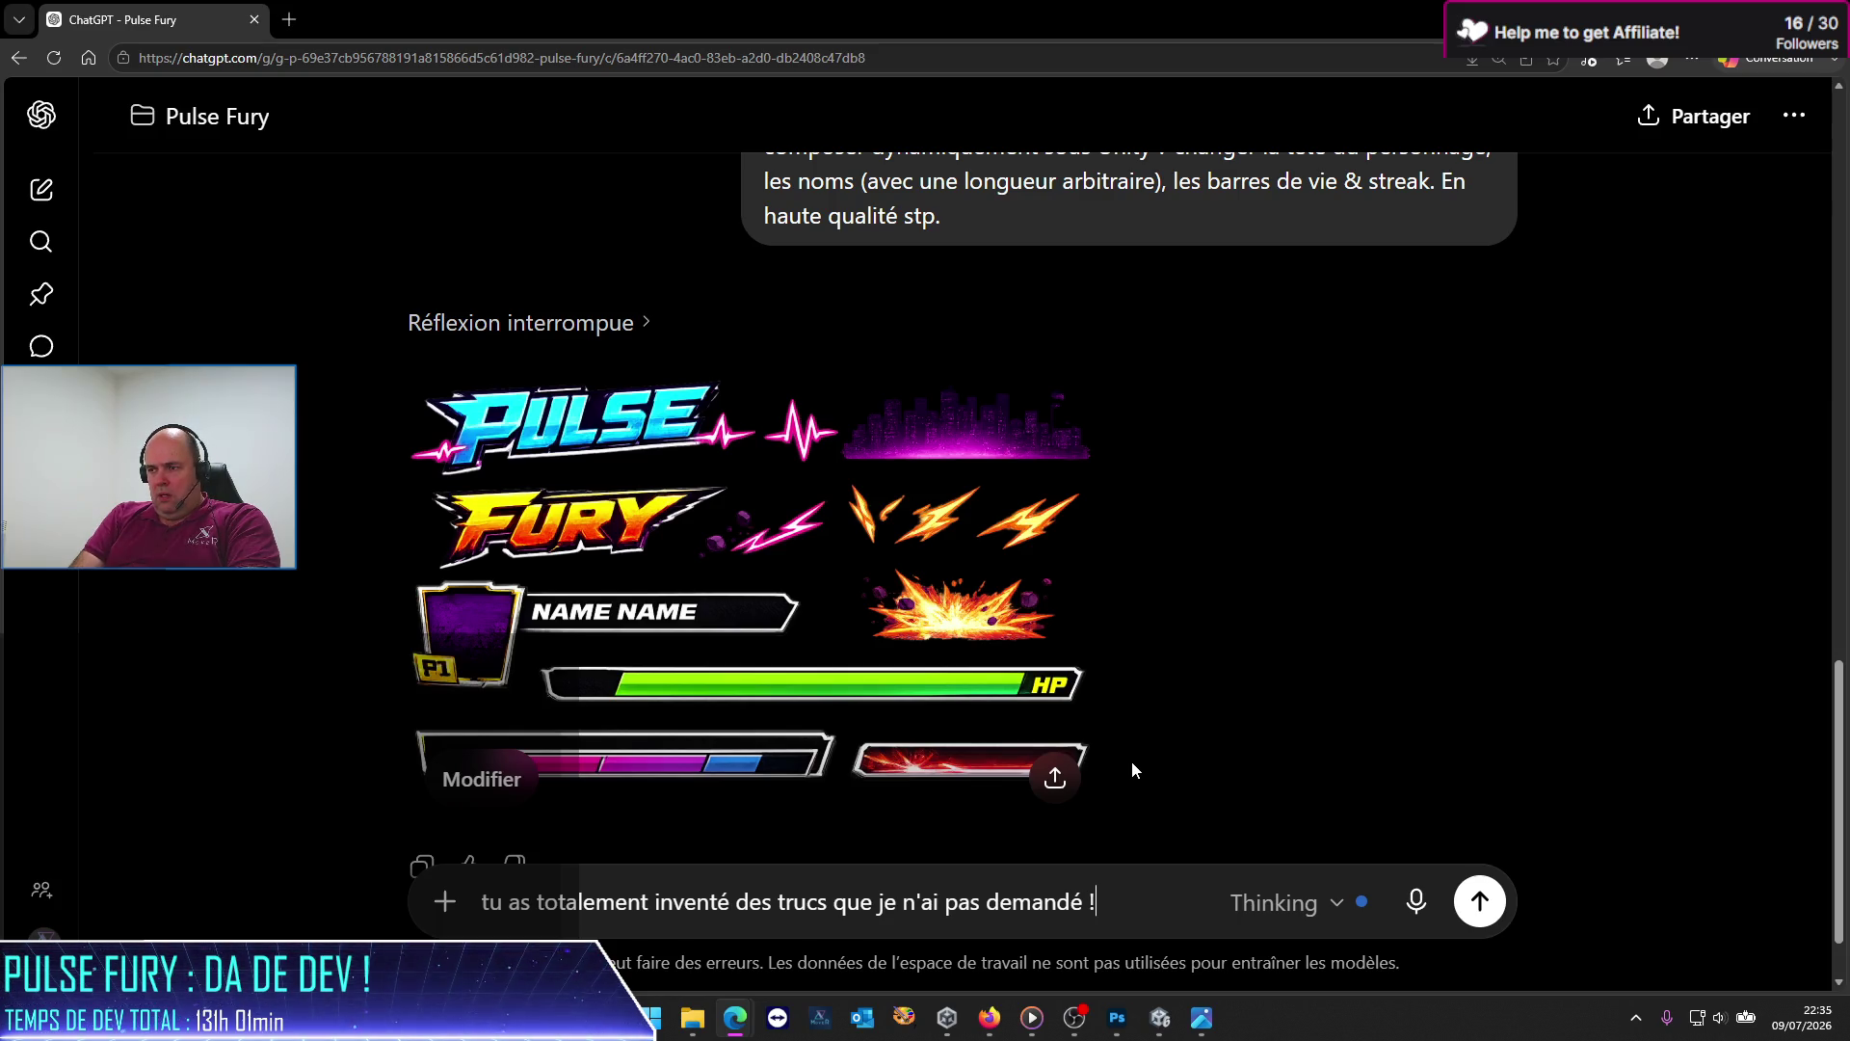
key("ctrl+a")
key("BackSpace")
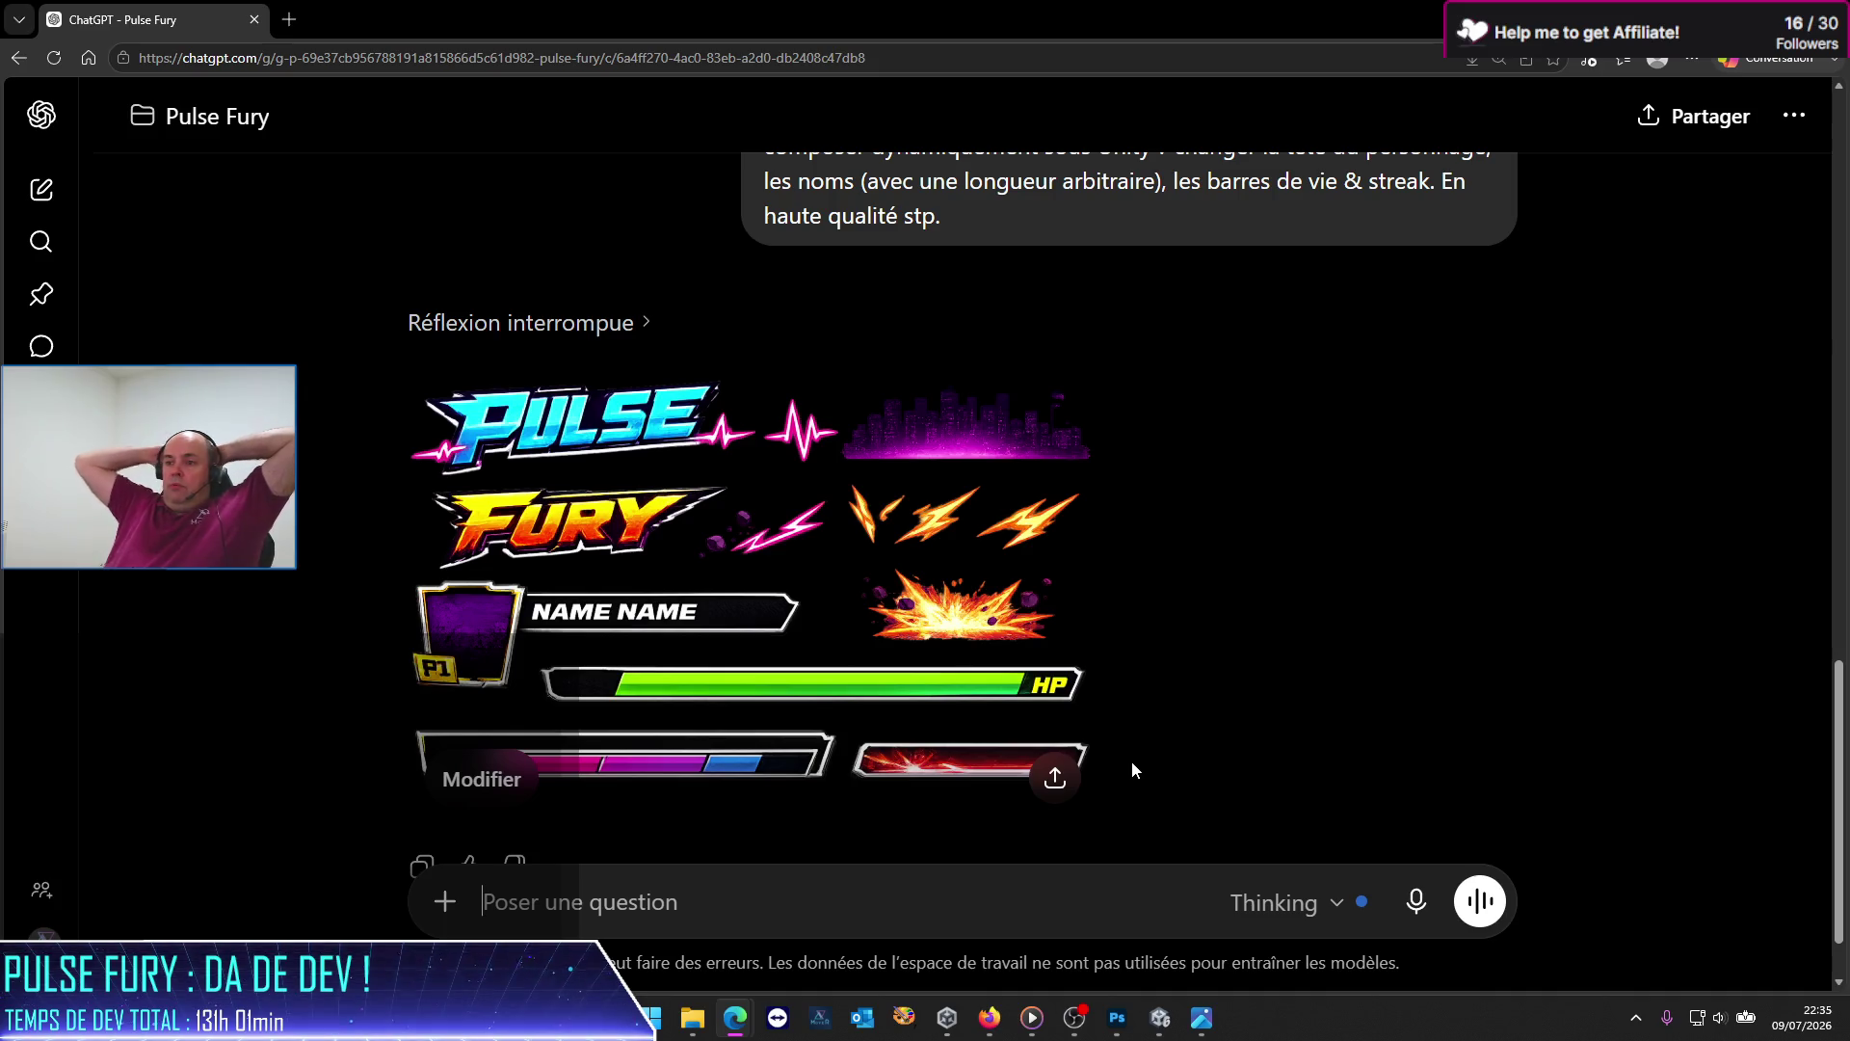
Step: Enlarge and close the attached AXEL health-bar reference, then return to the asset sheet reply
scroll(771, 515, "up", 1)
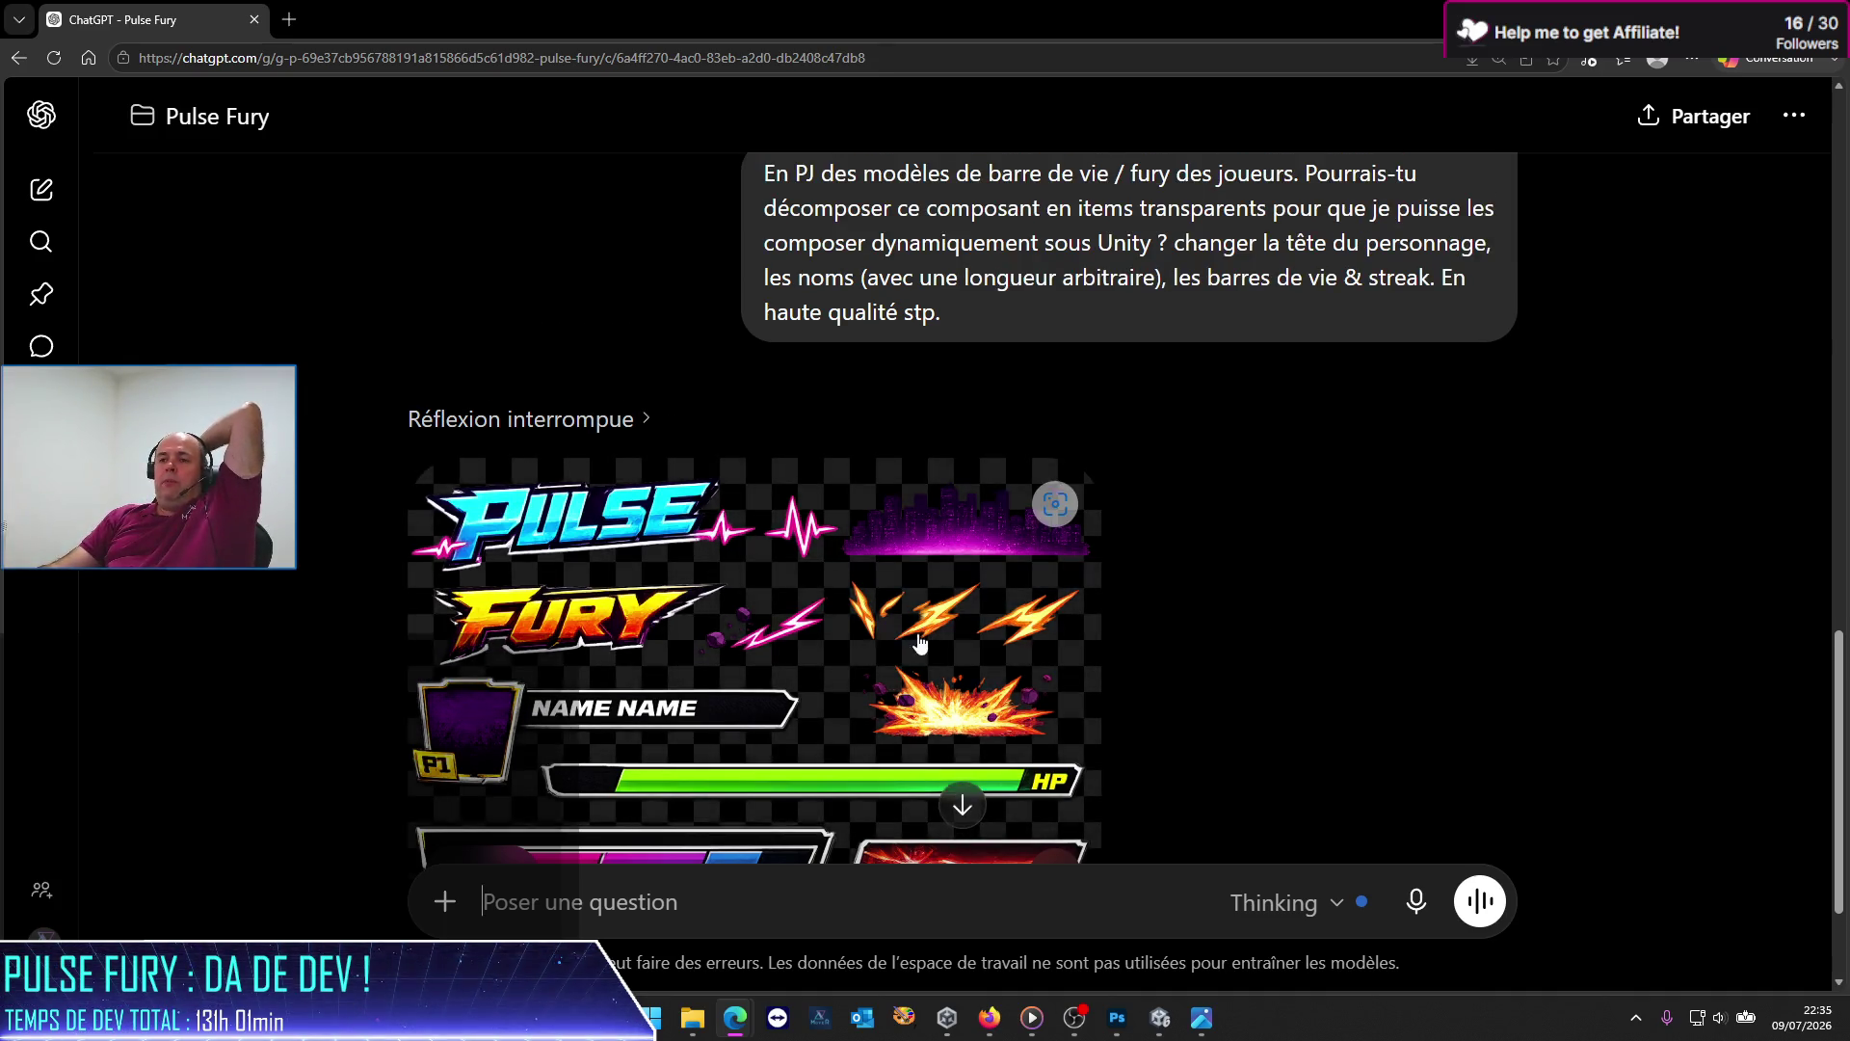
scroll(771, 516, "up", 6)
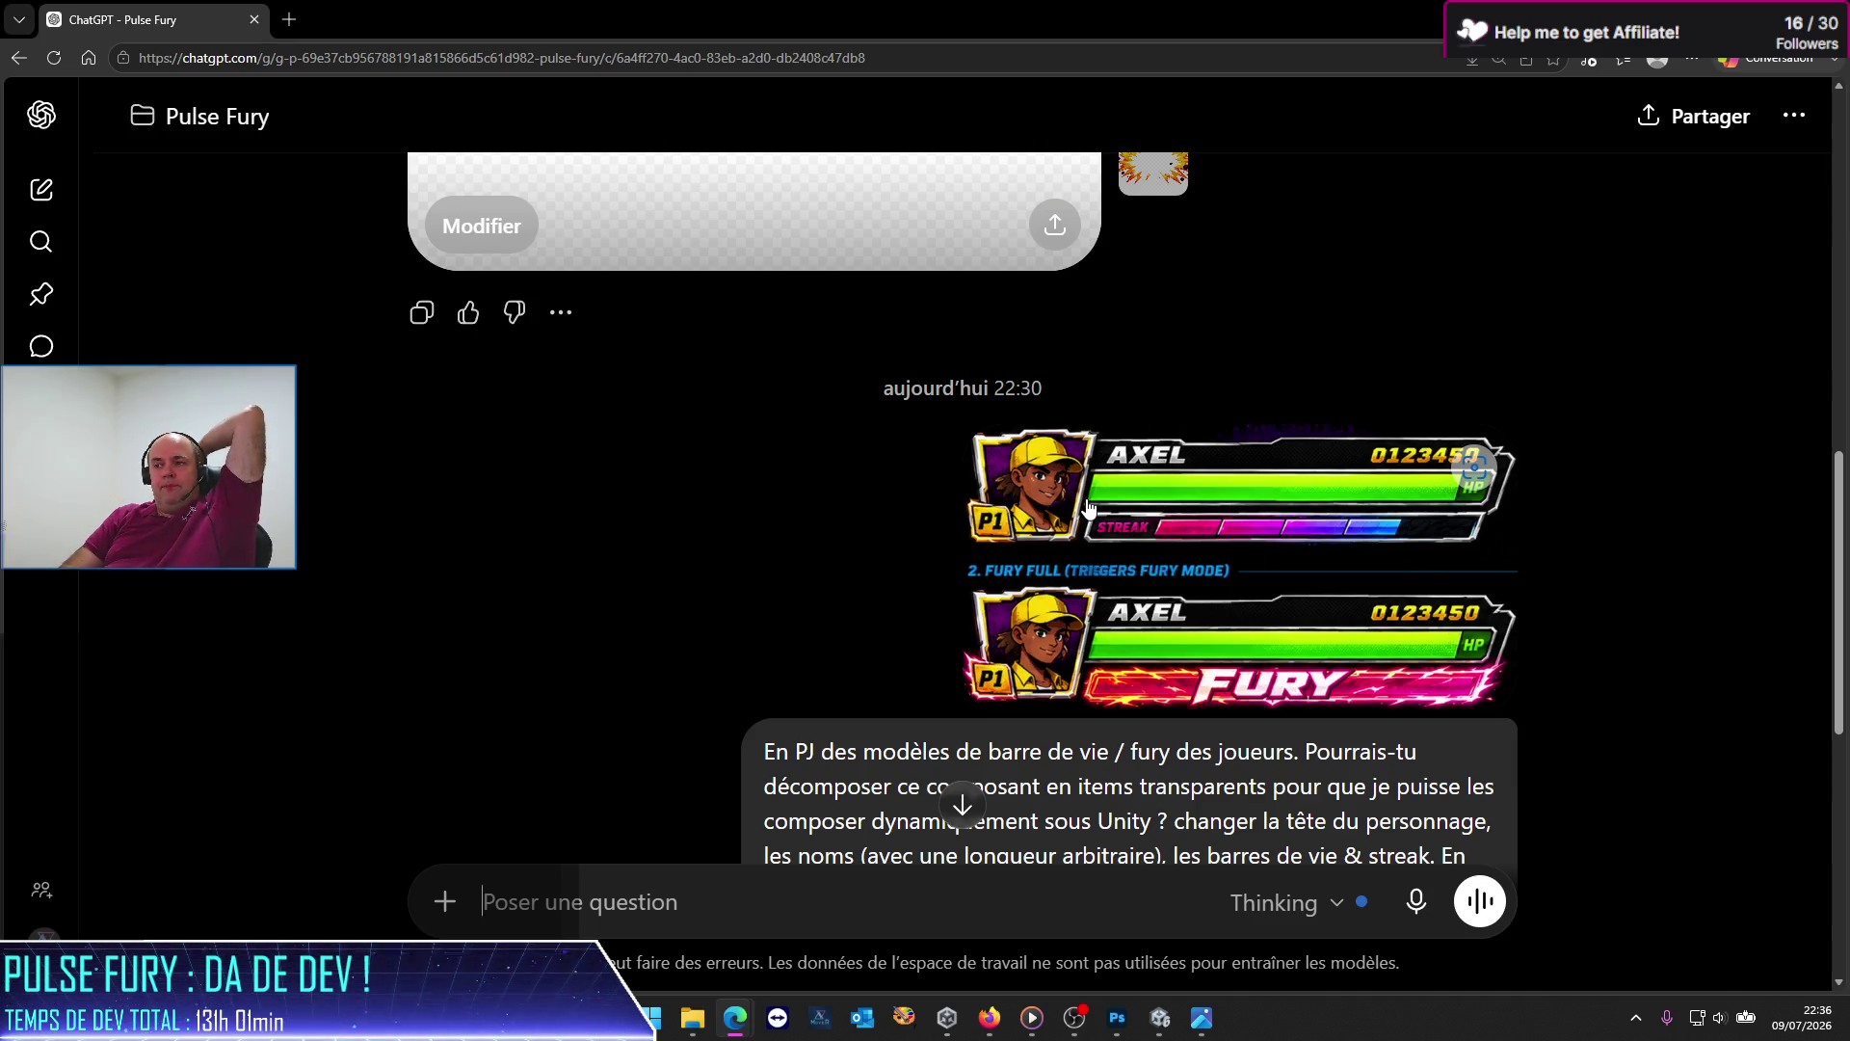
left_click(1089, 508)
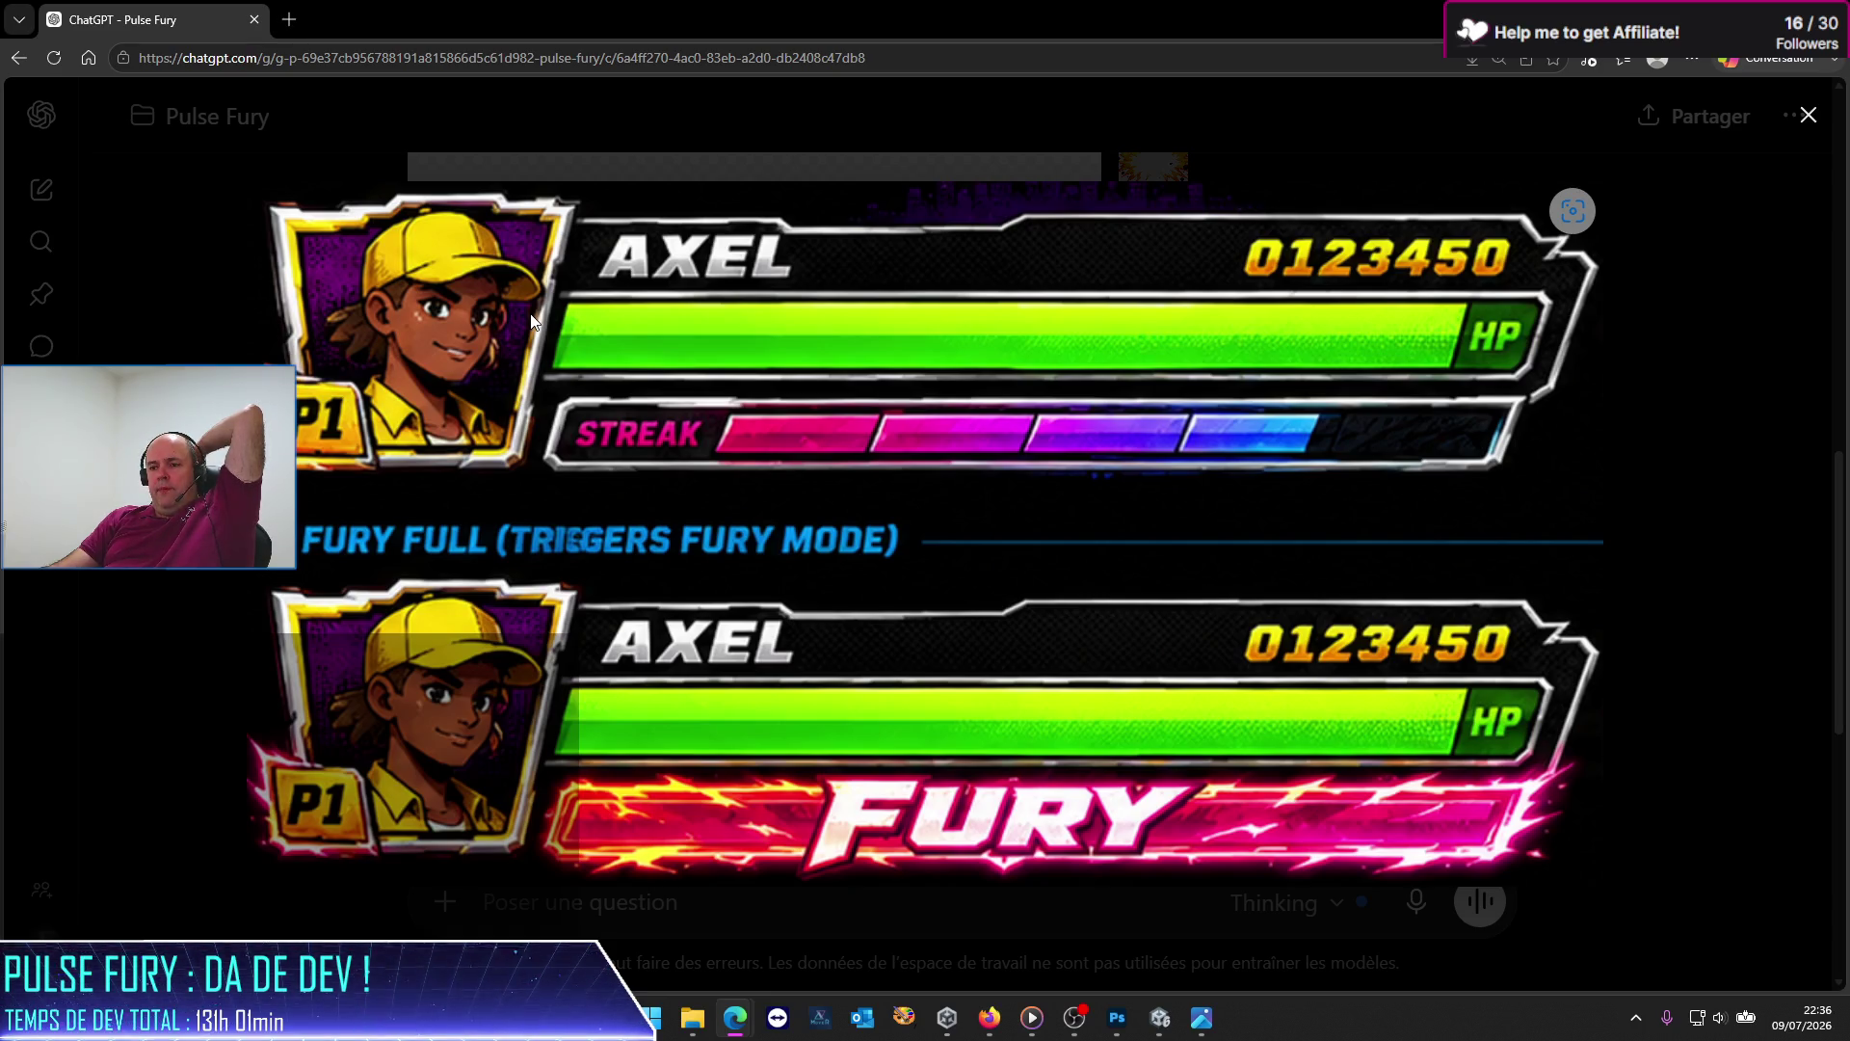
left_click(1809, 115)
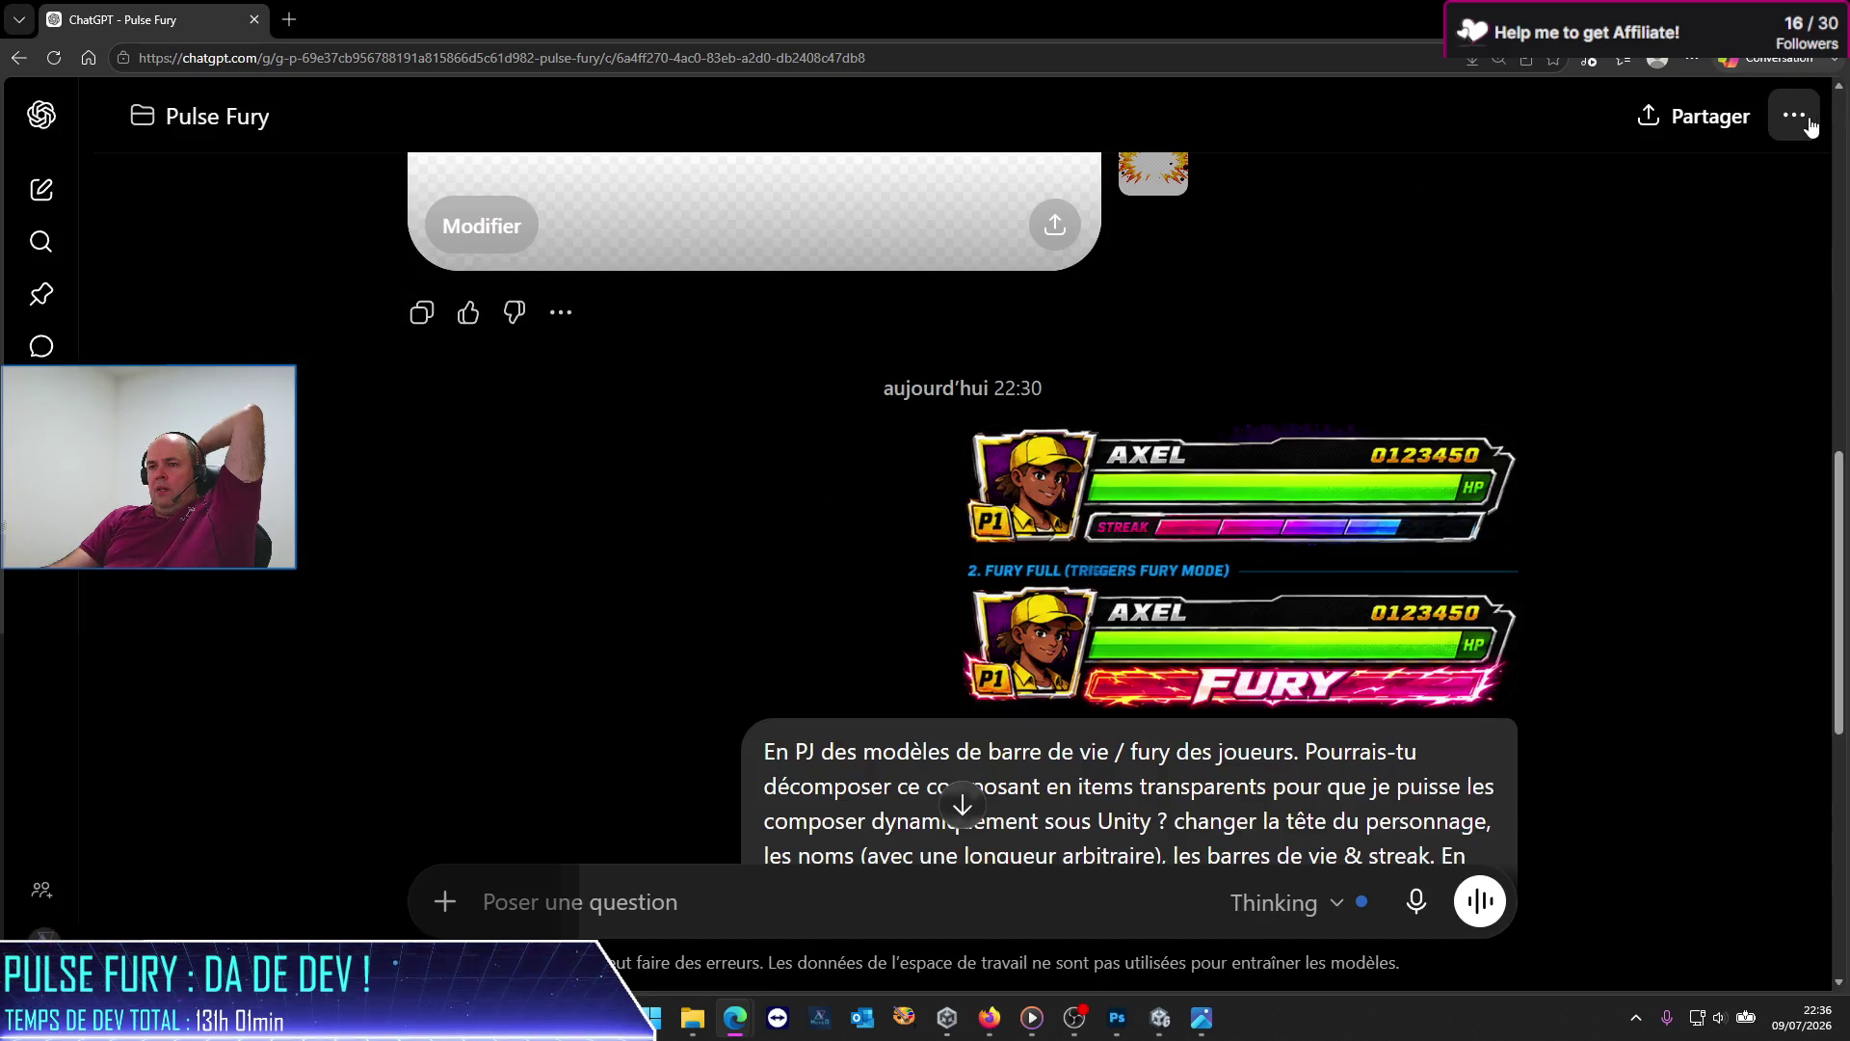
scroll(923, 713, "down", 7)
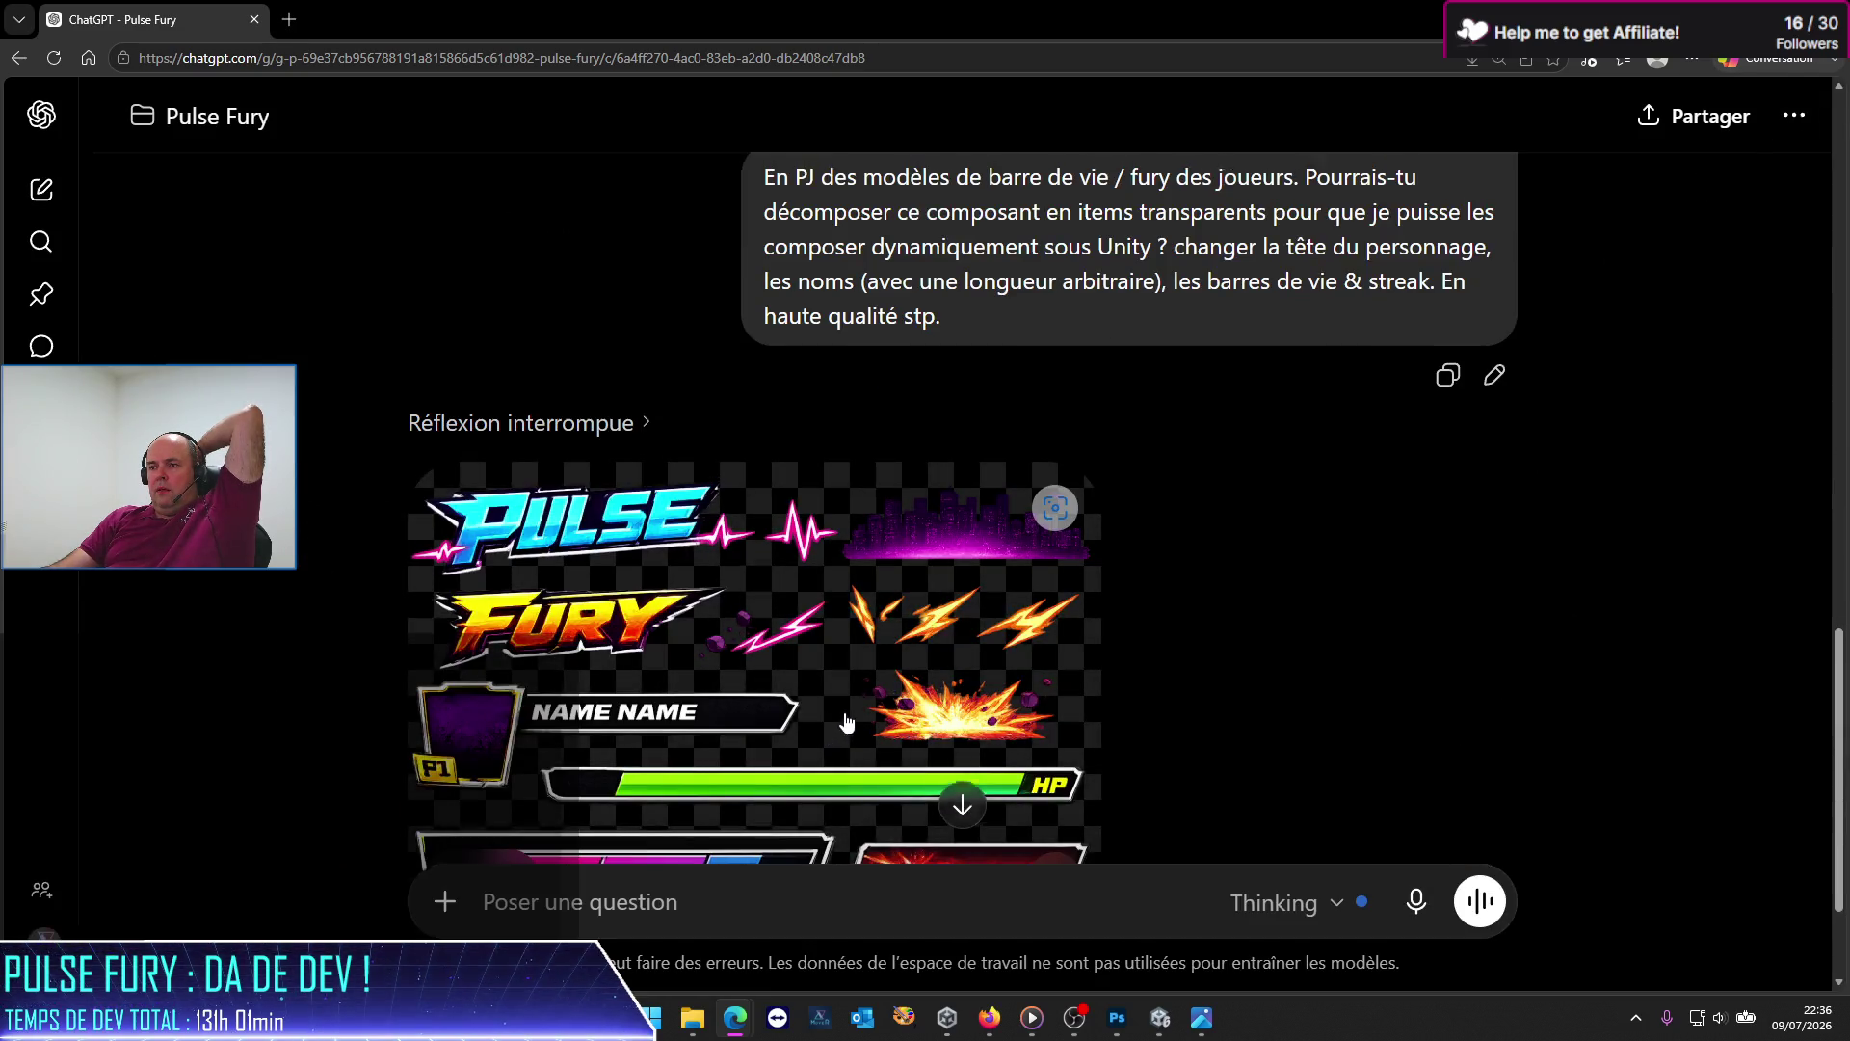
scroll(847, 711, "up", 8)
scroll(846, 709, "down", 10)
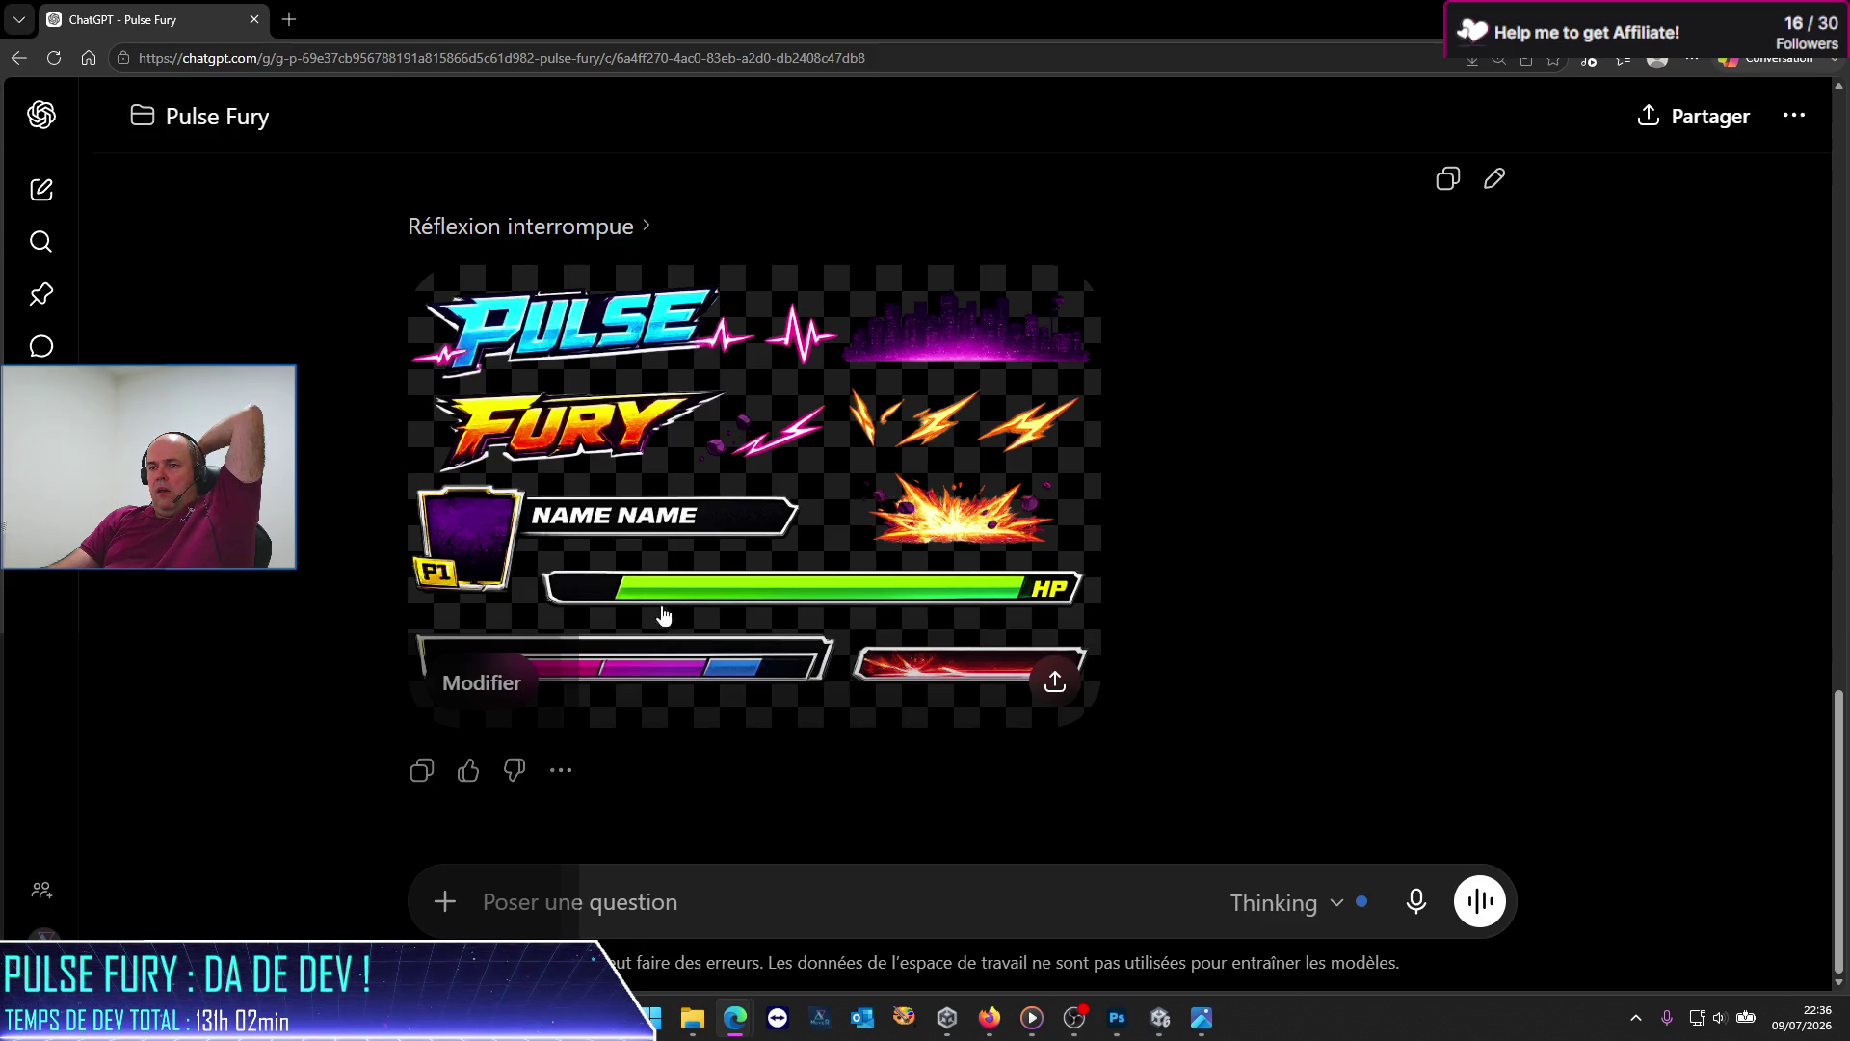
Step: View the sprite sheet full size and inspect its image options and aspect-ratio formats
left_click(482, 551)
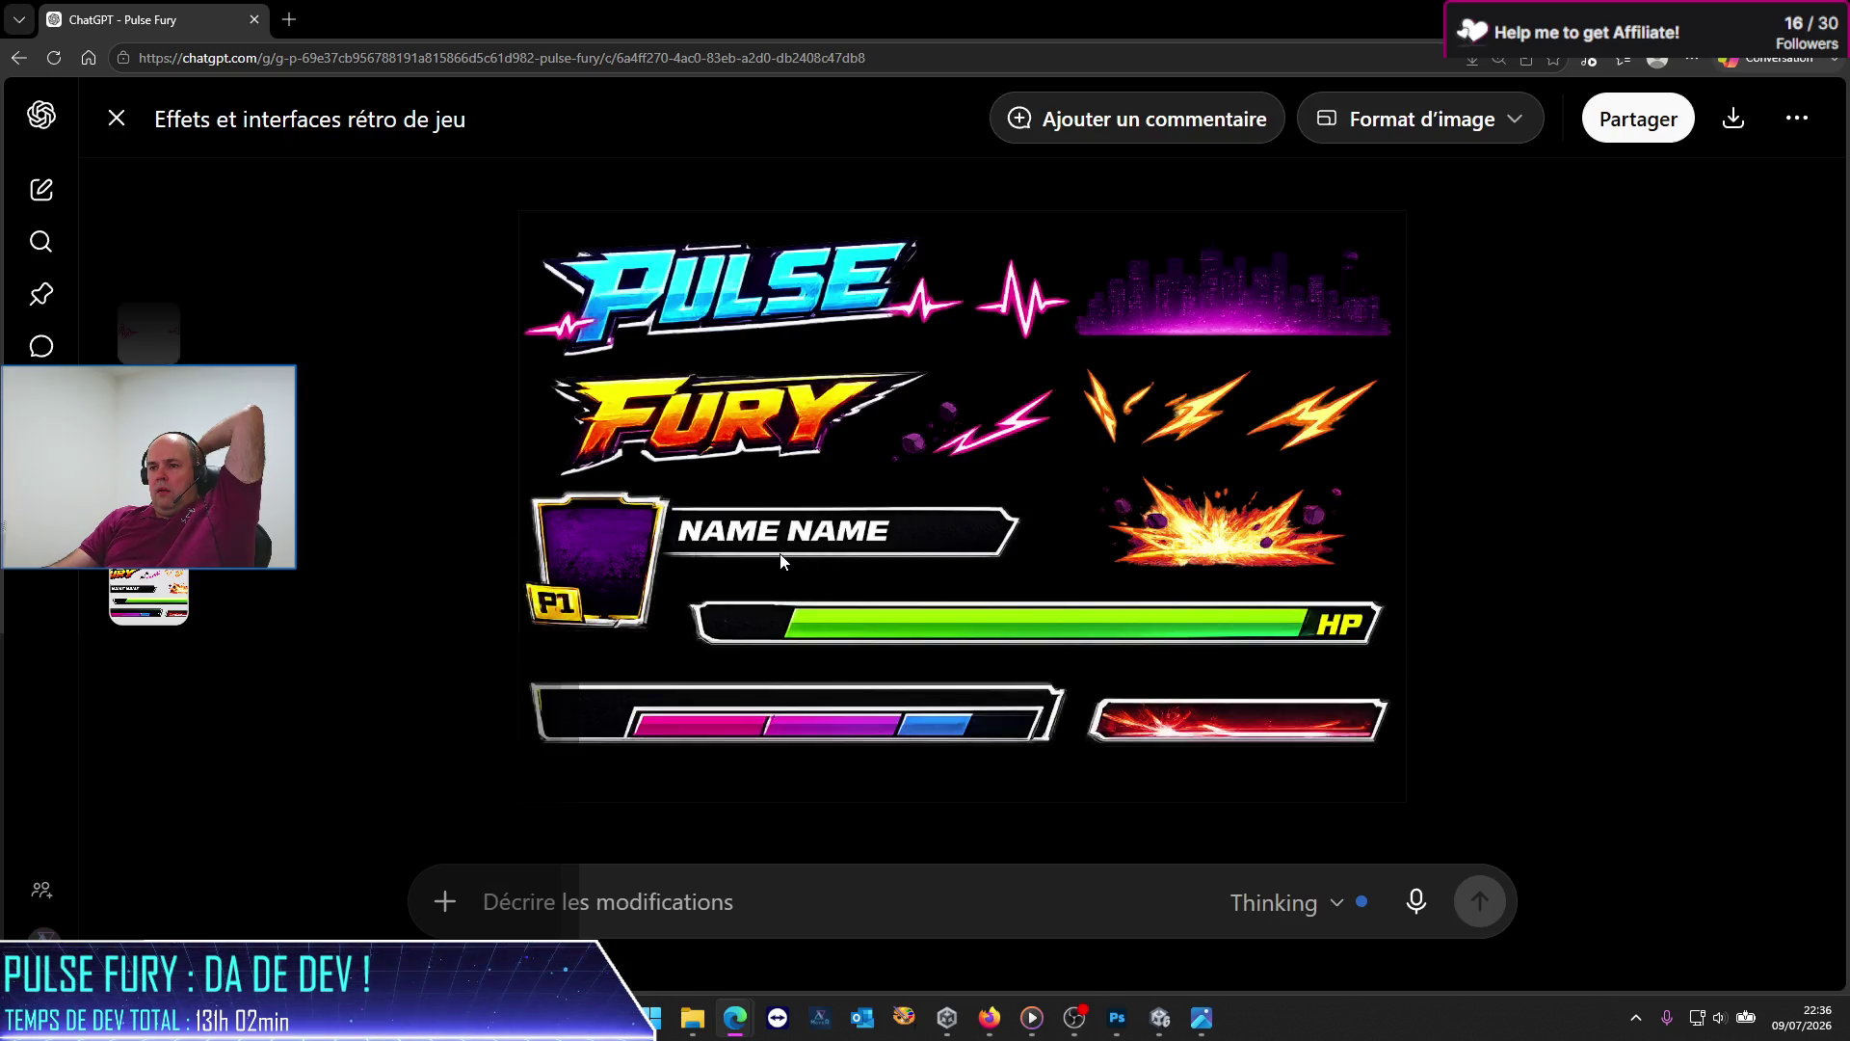
mouse_move(988, 1018)
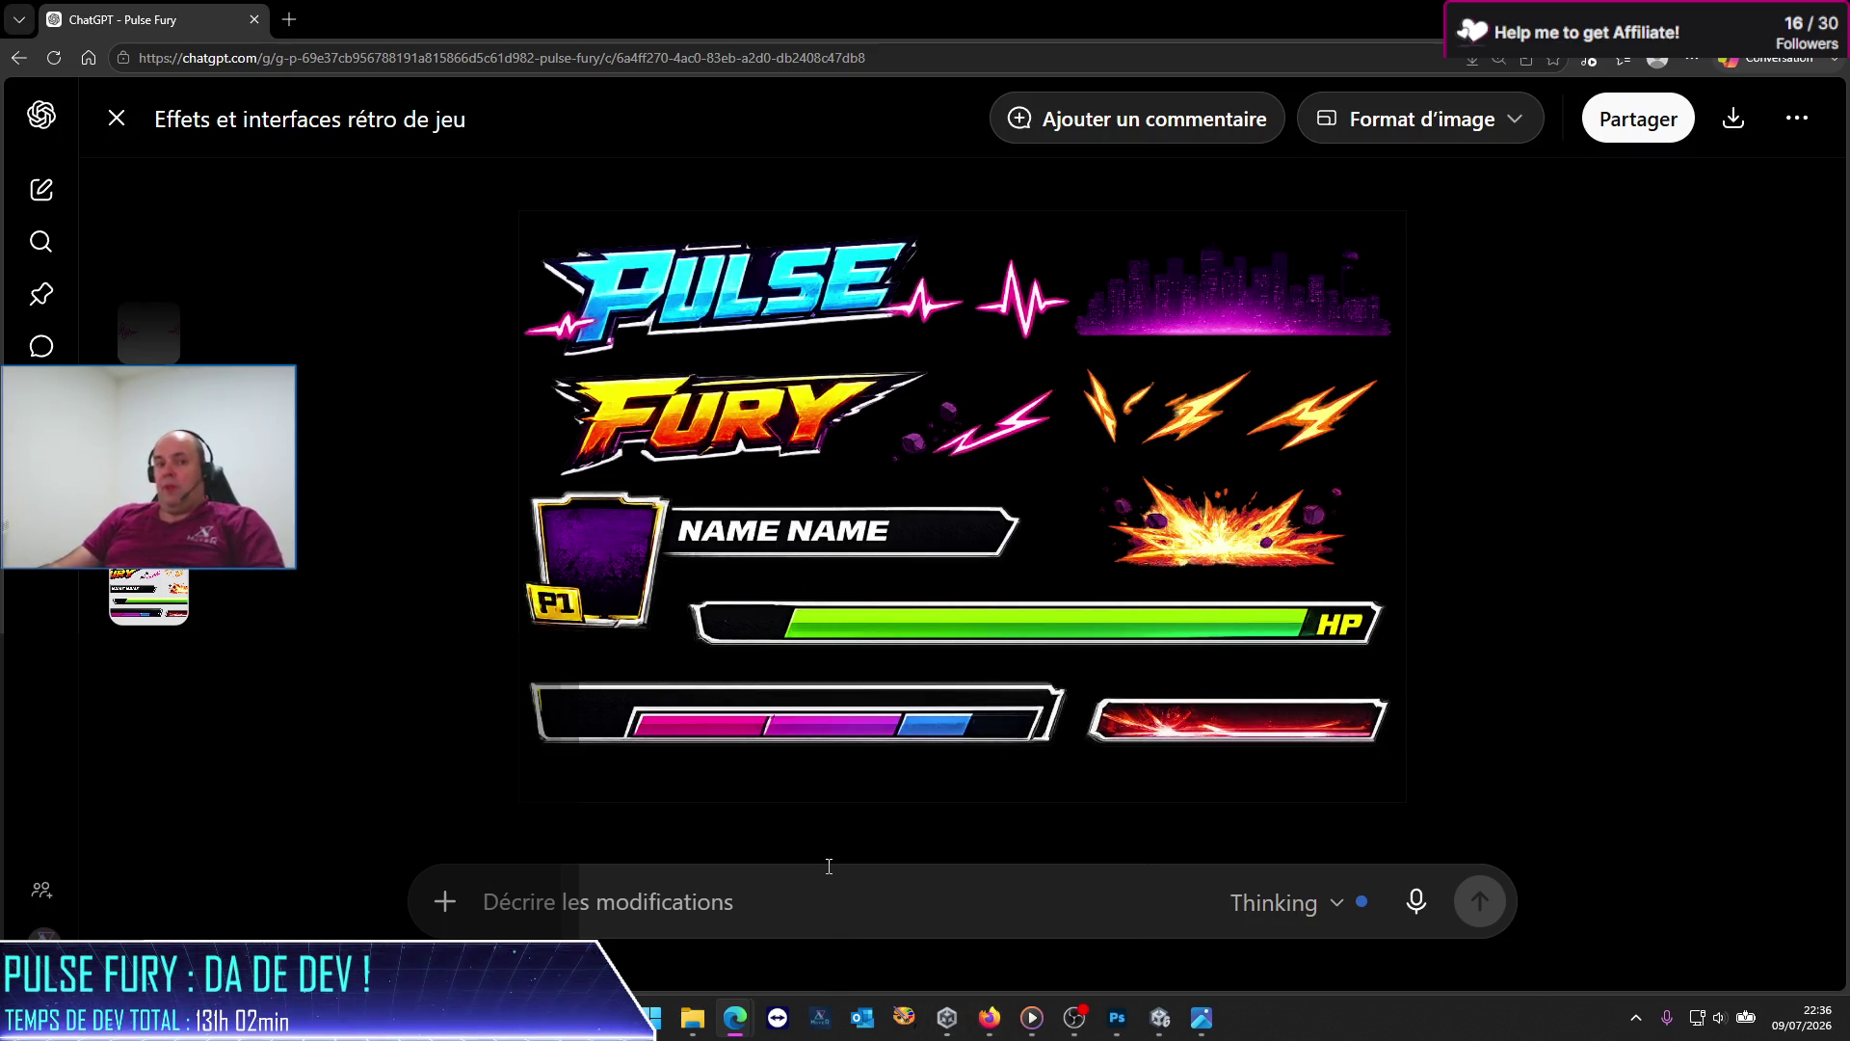
right_click(640, 566)
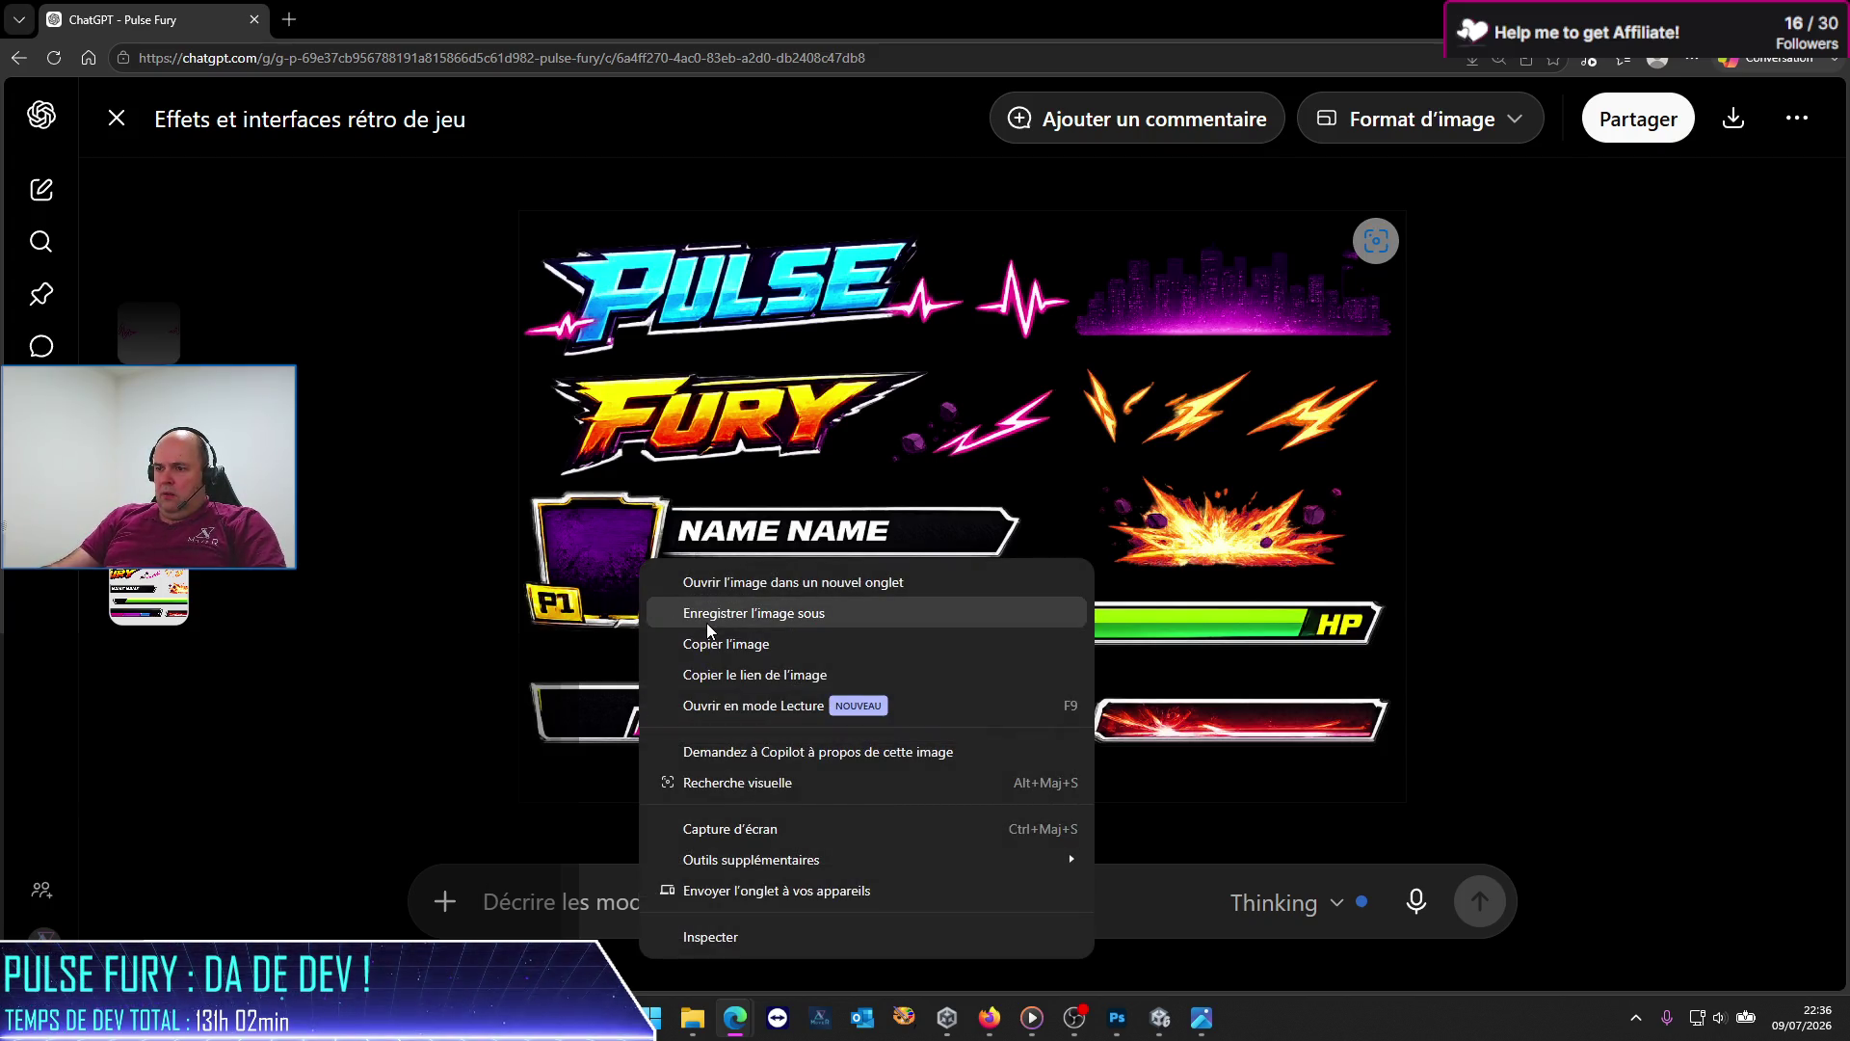
left_click(1511, 578)
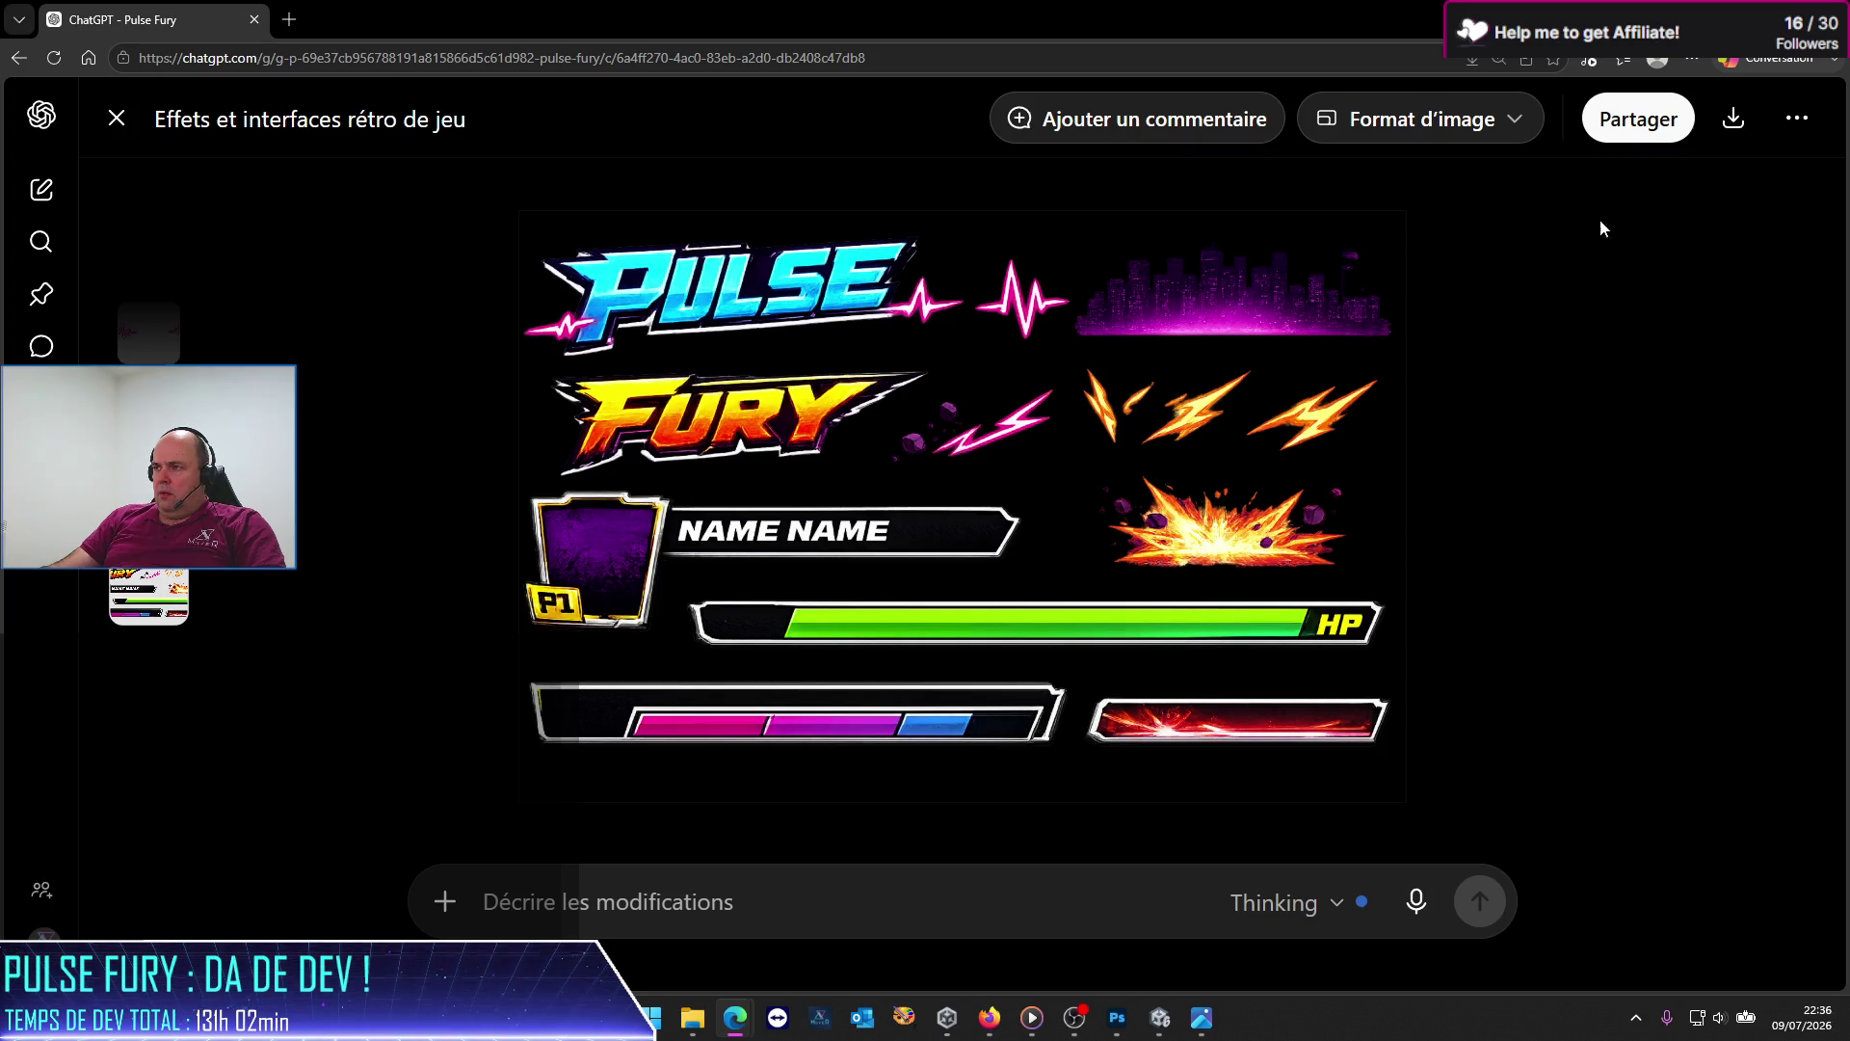
left_click(1482, 140)
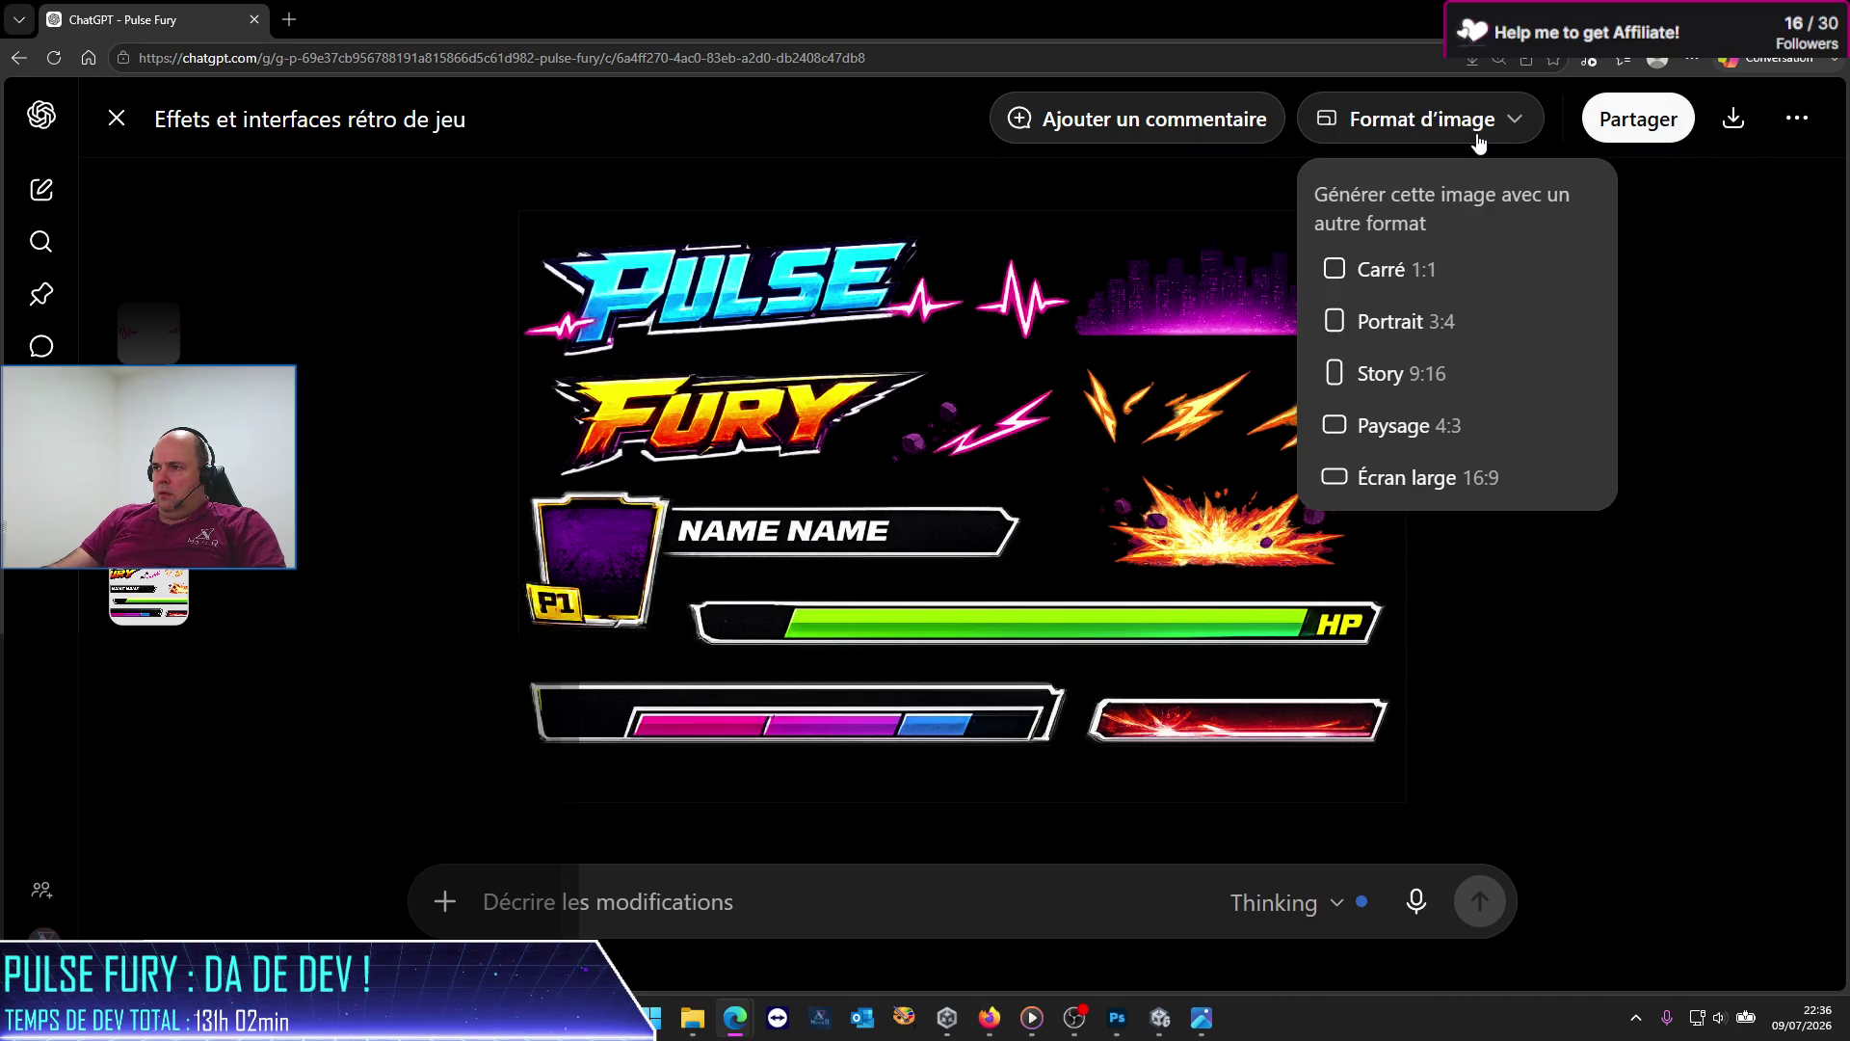
left_click(1713, 293)
Step: Reopen the sprite sheet full size and download it as a PNG
left_click(779, 478)
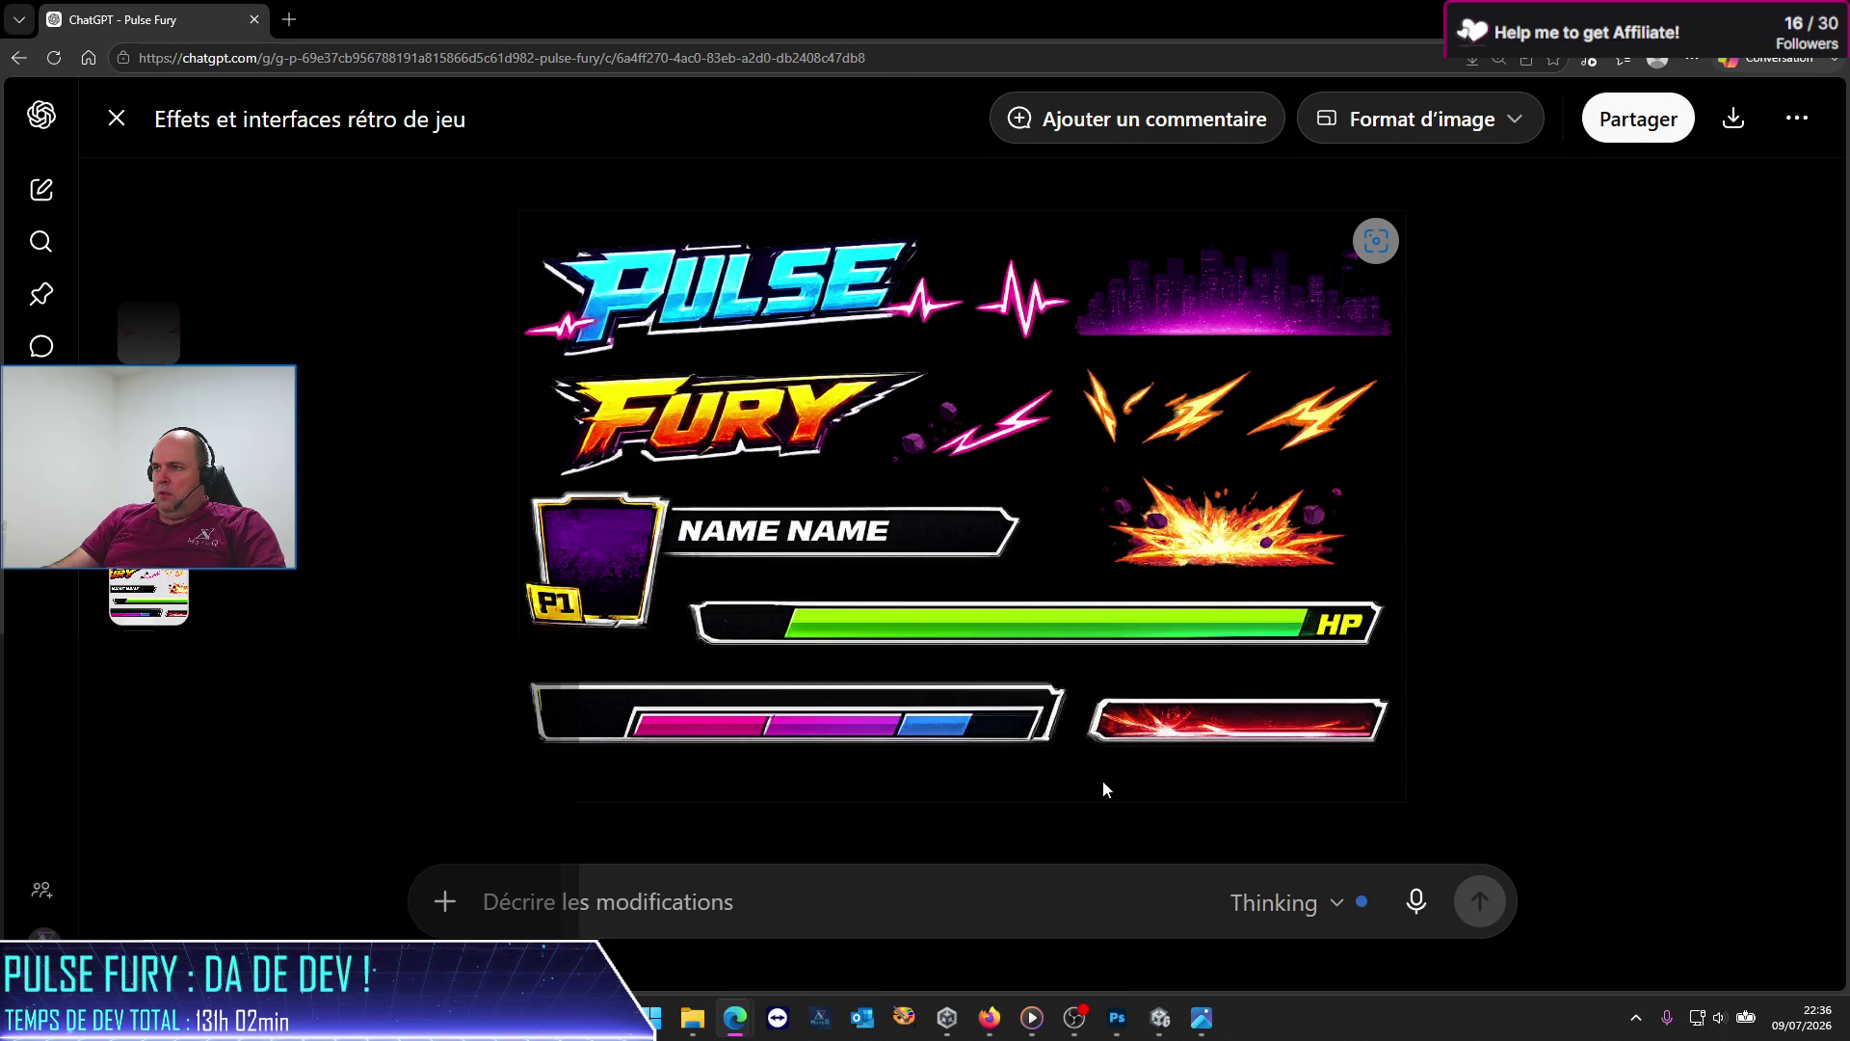
scroll(1102, 778, "down", 1)
scroll(1102, 779, "up", 1)
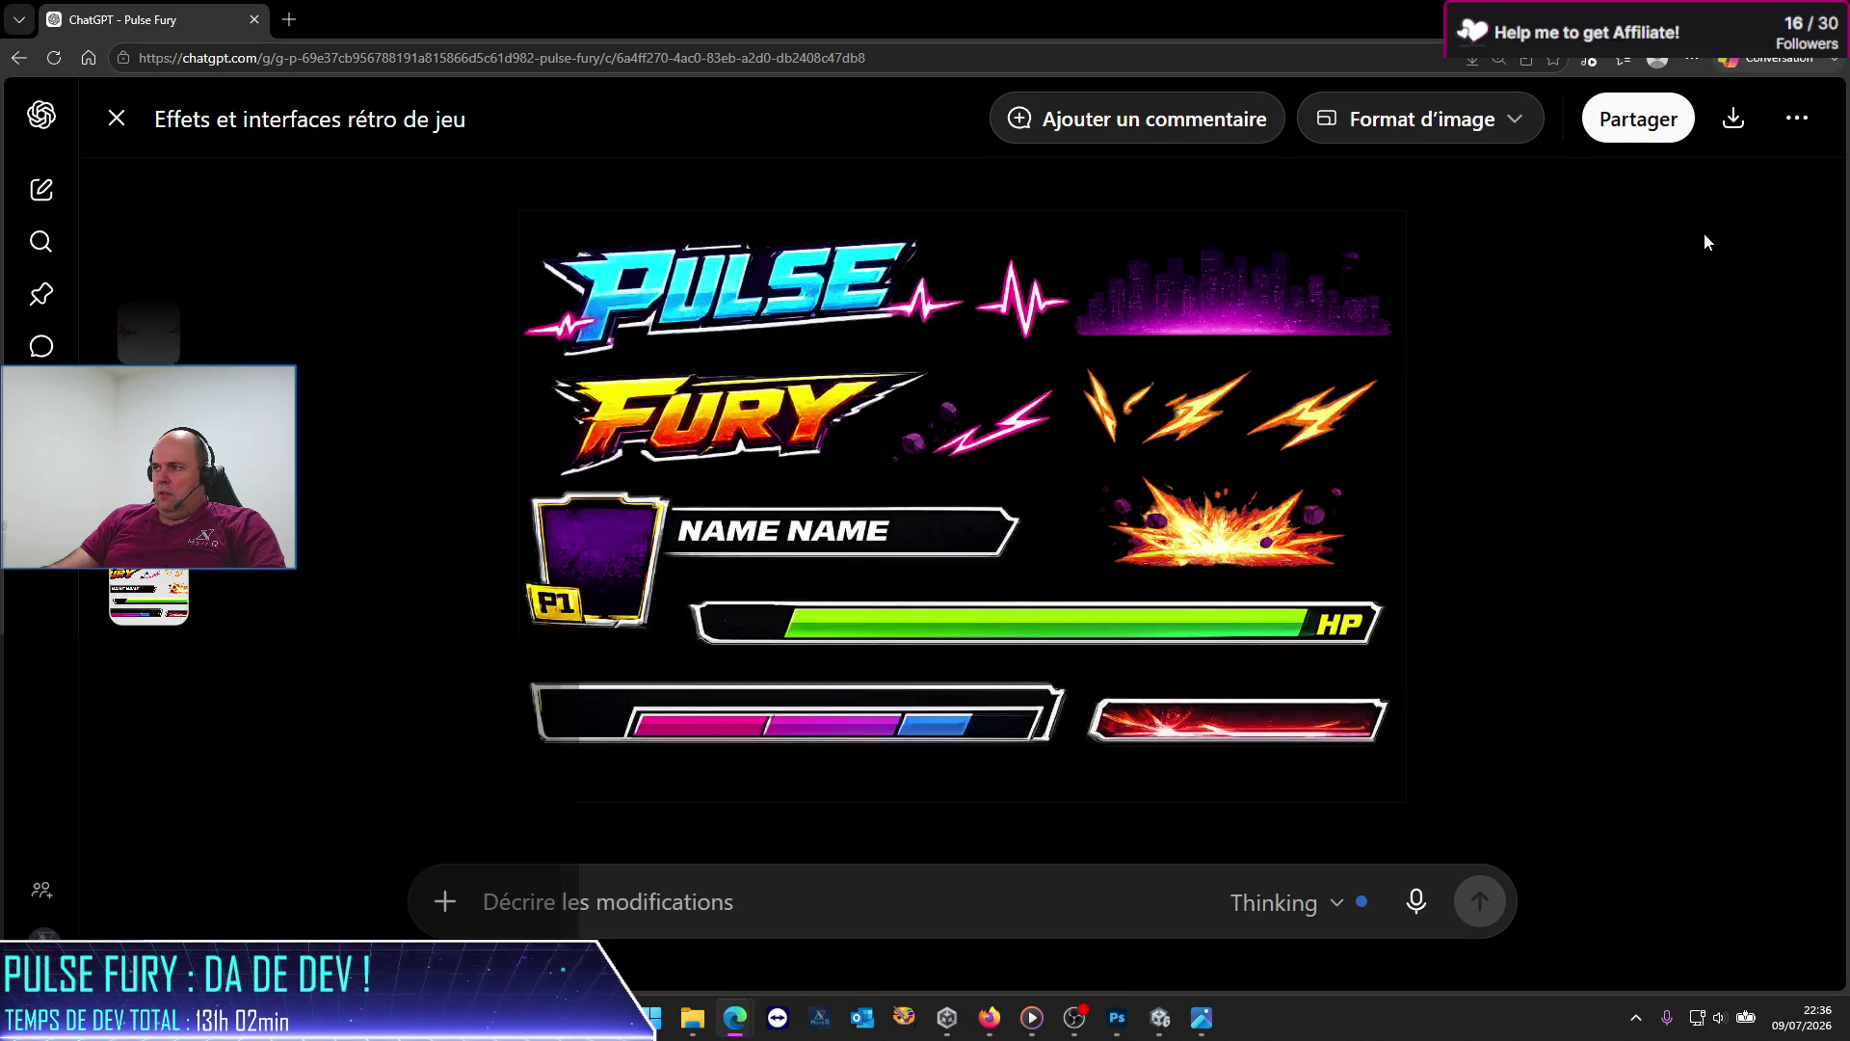
left_click(1728, 132)
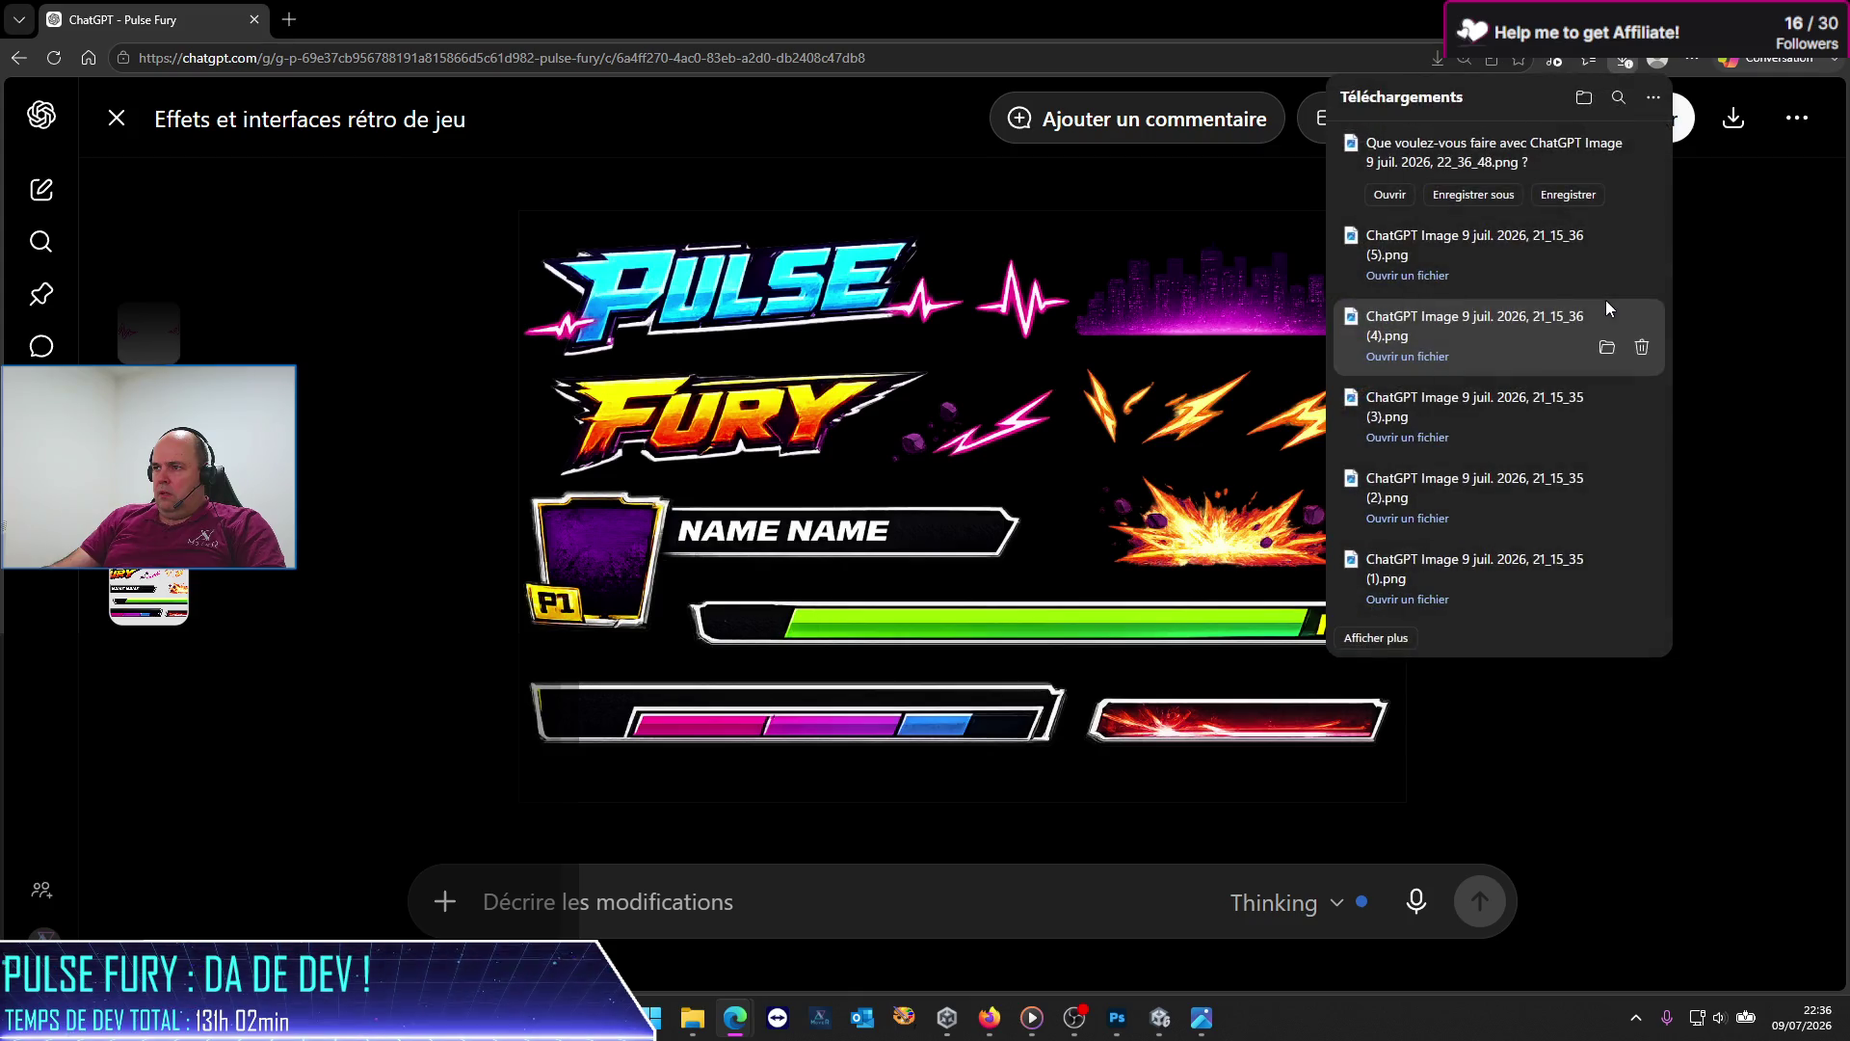
Step: Check the new 22_36_48.png download in Photos and reveal it in its Downloads folder
left_click(1433, 358)
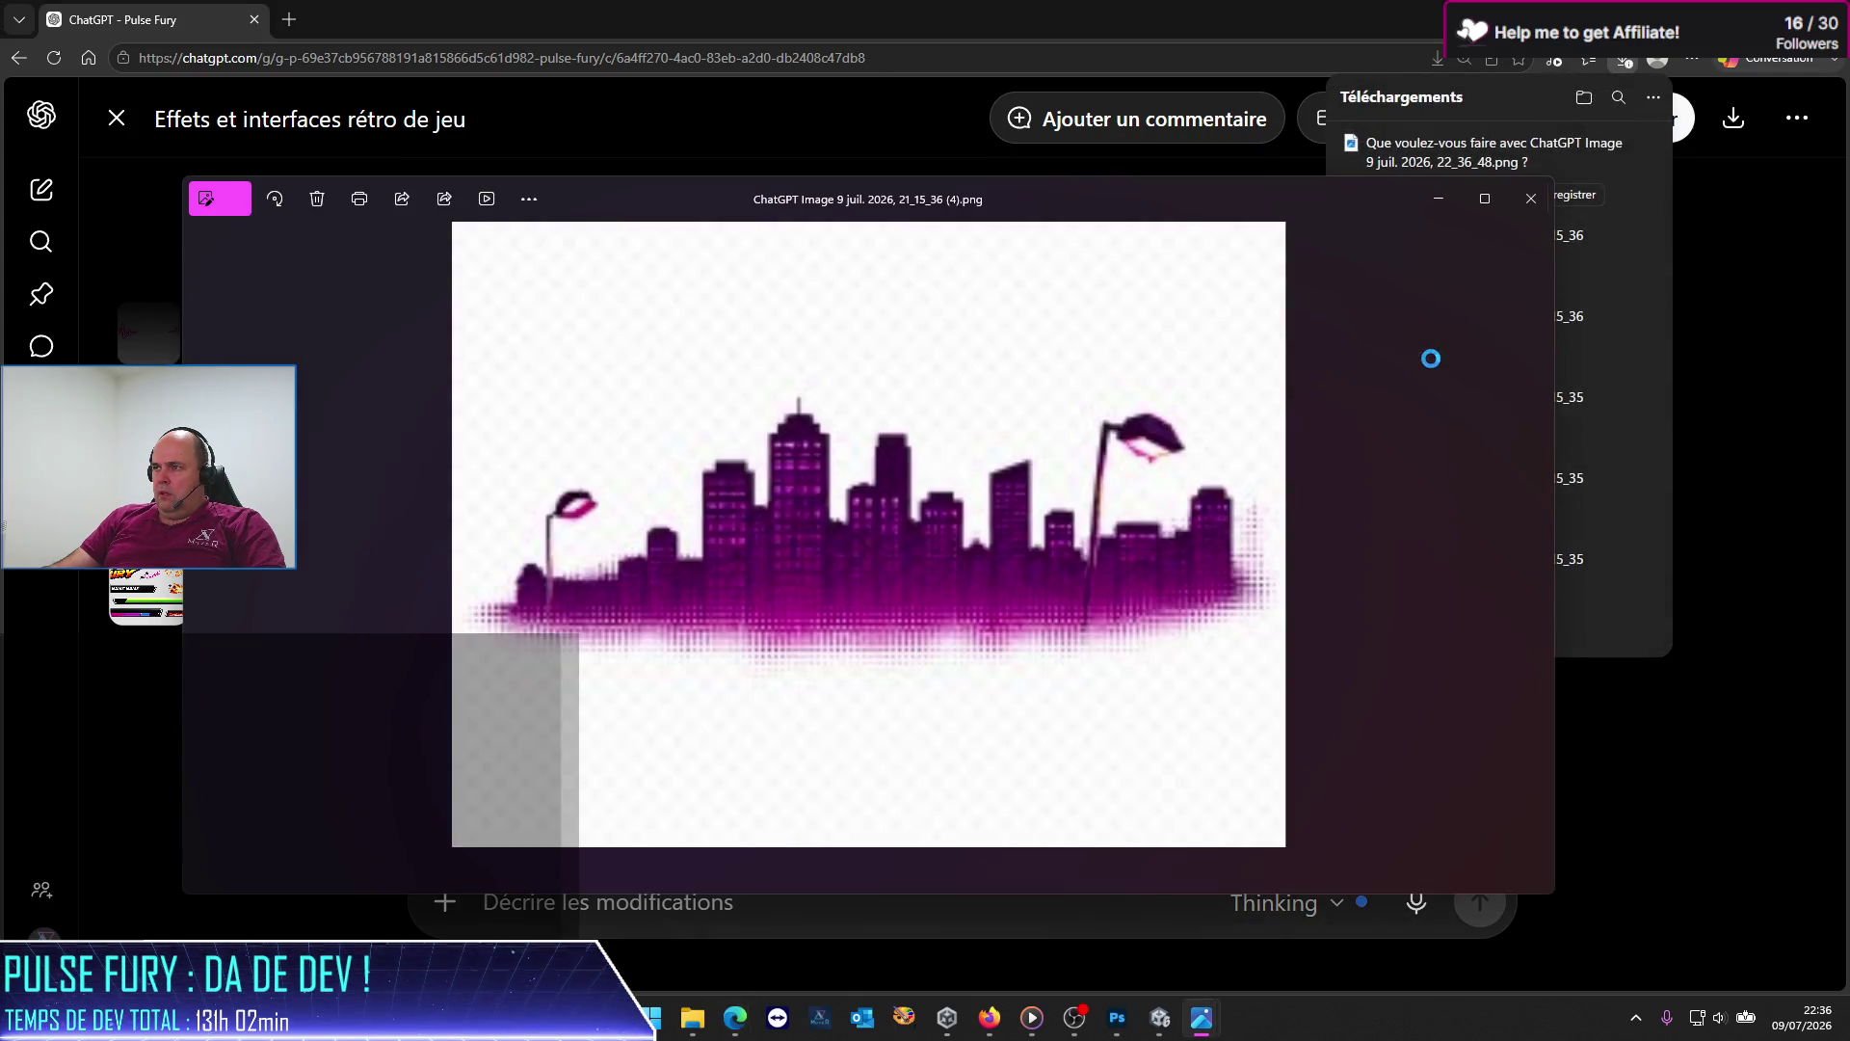
left_click(1521, 207)
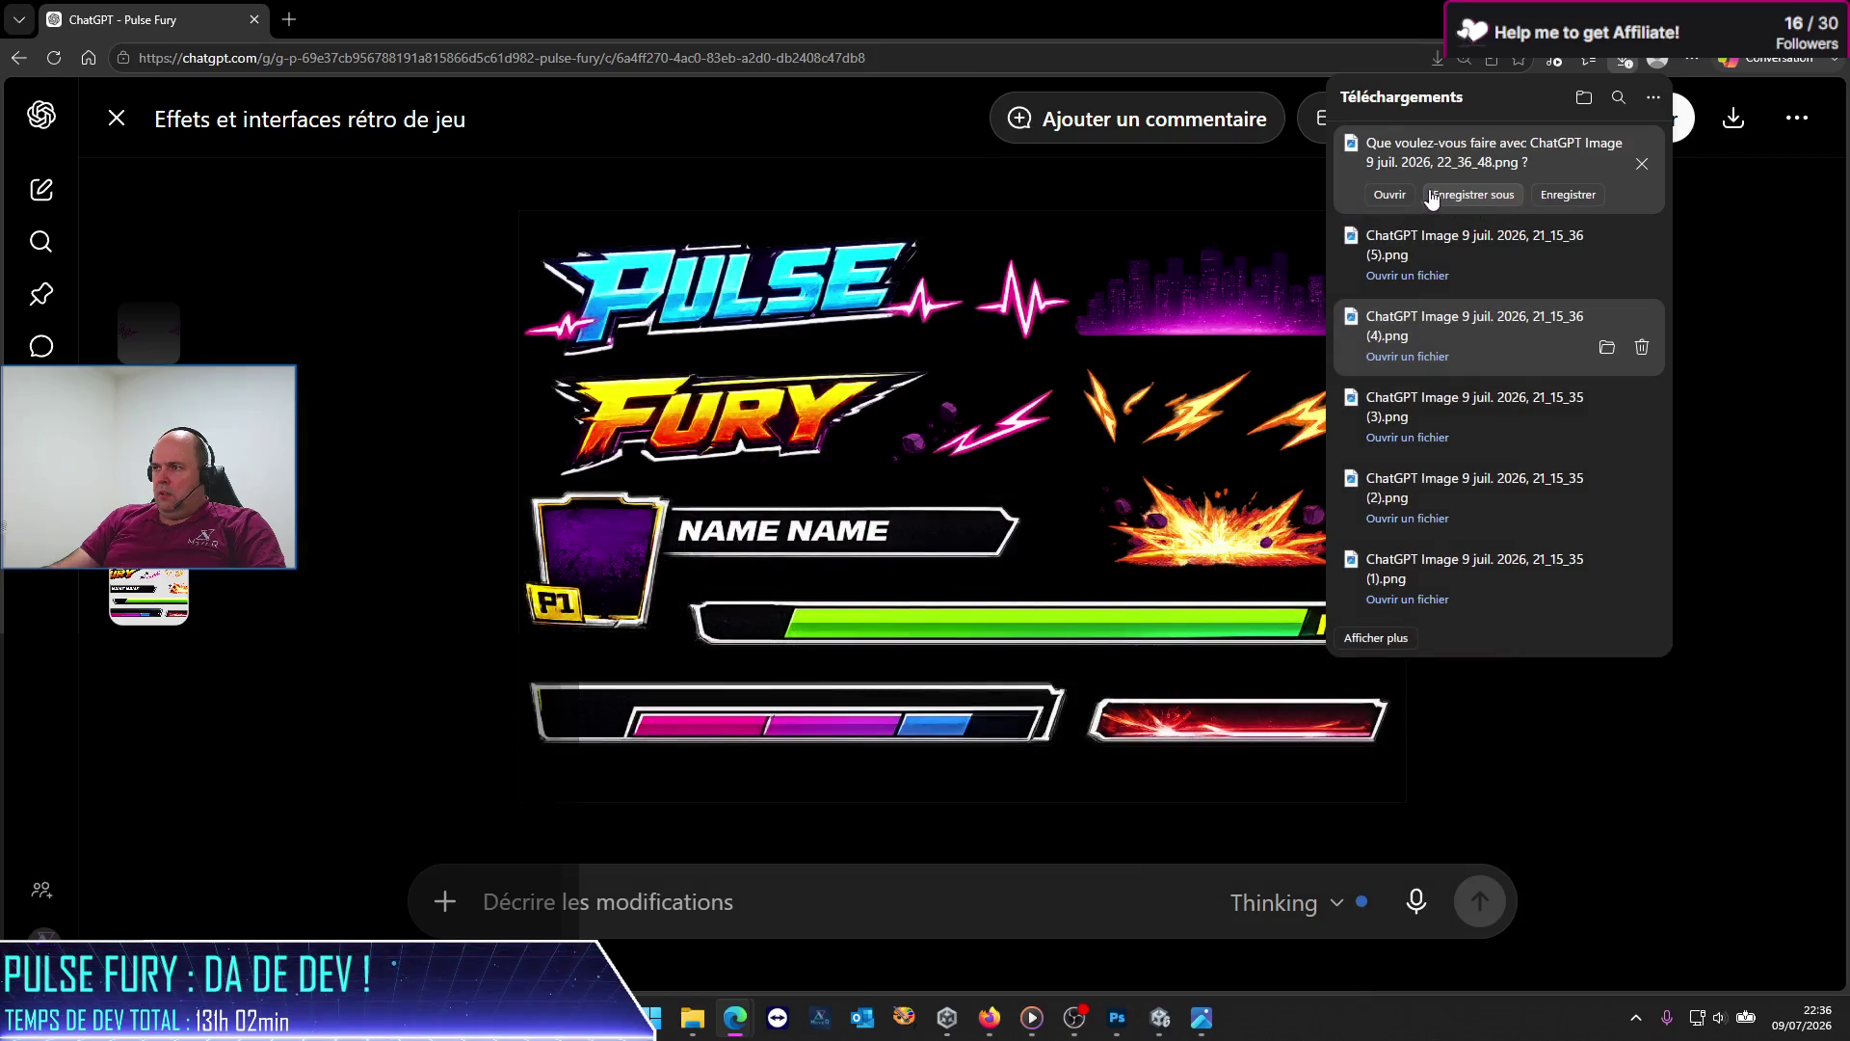
left_click(1390, 194)
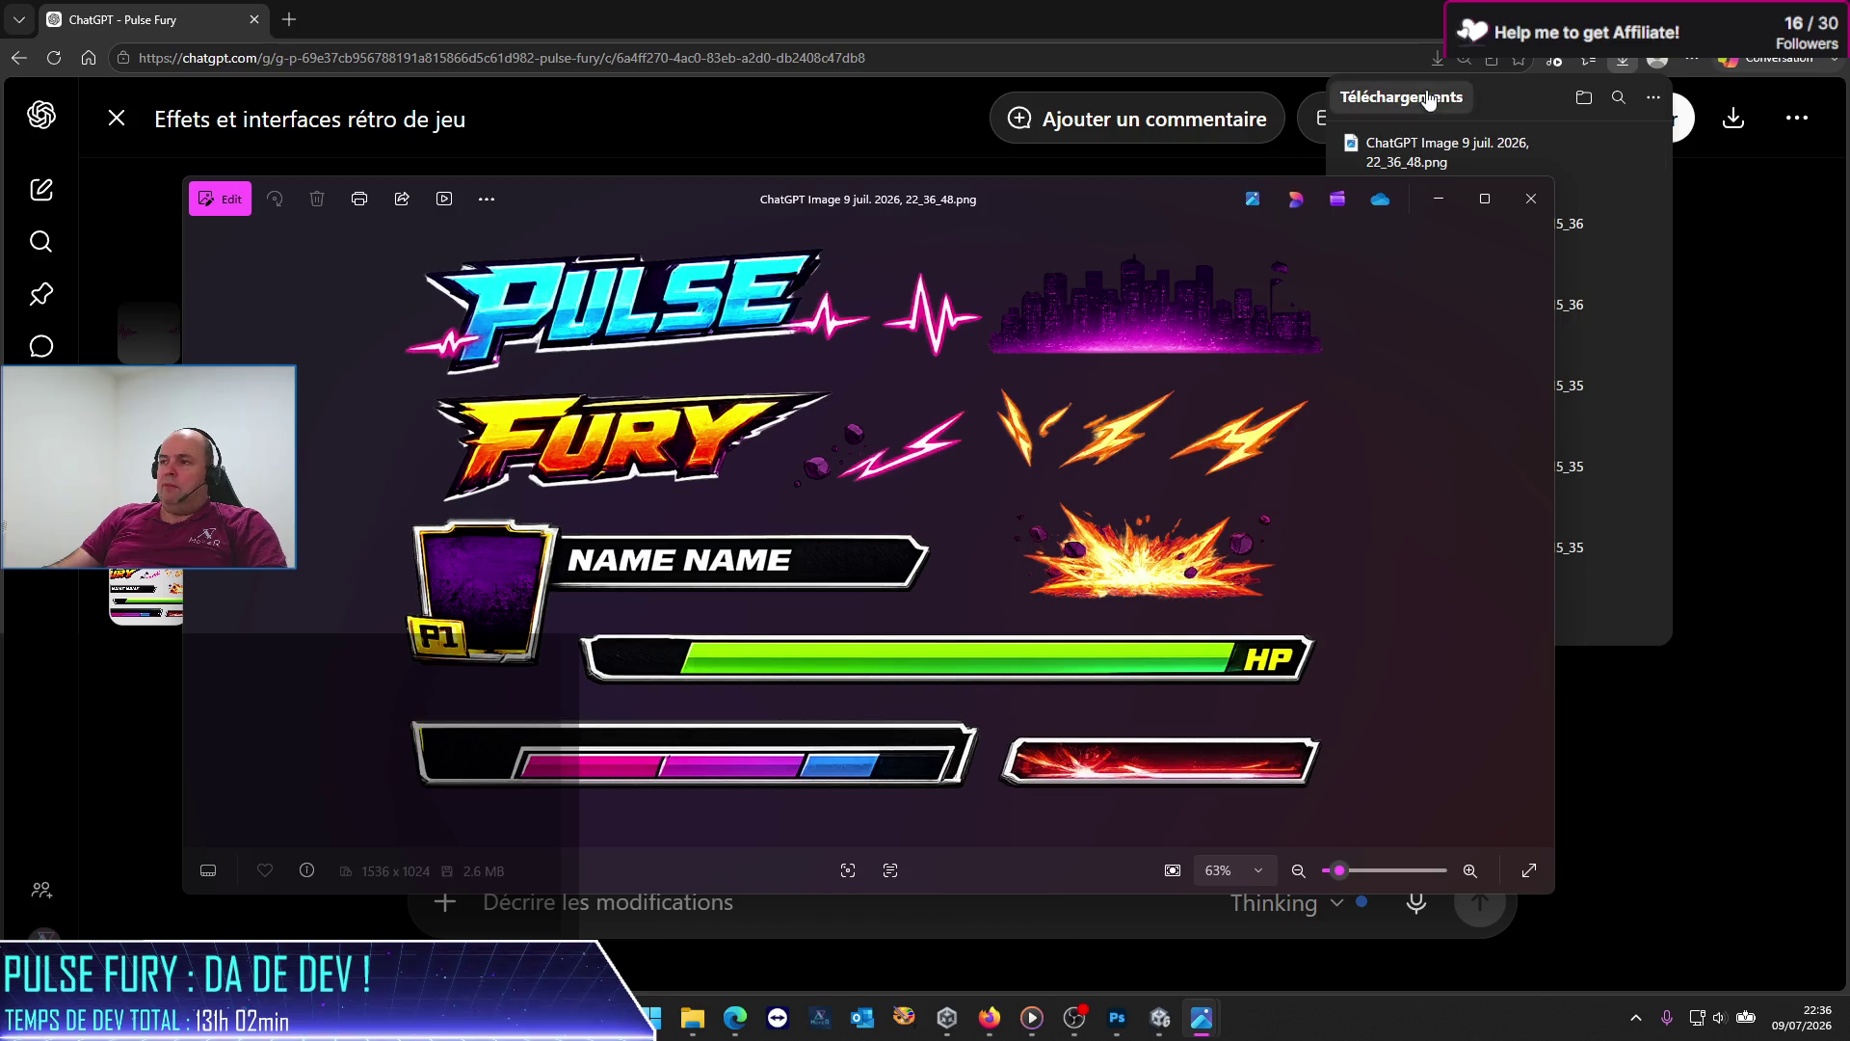
left_click(1519, 200)
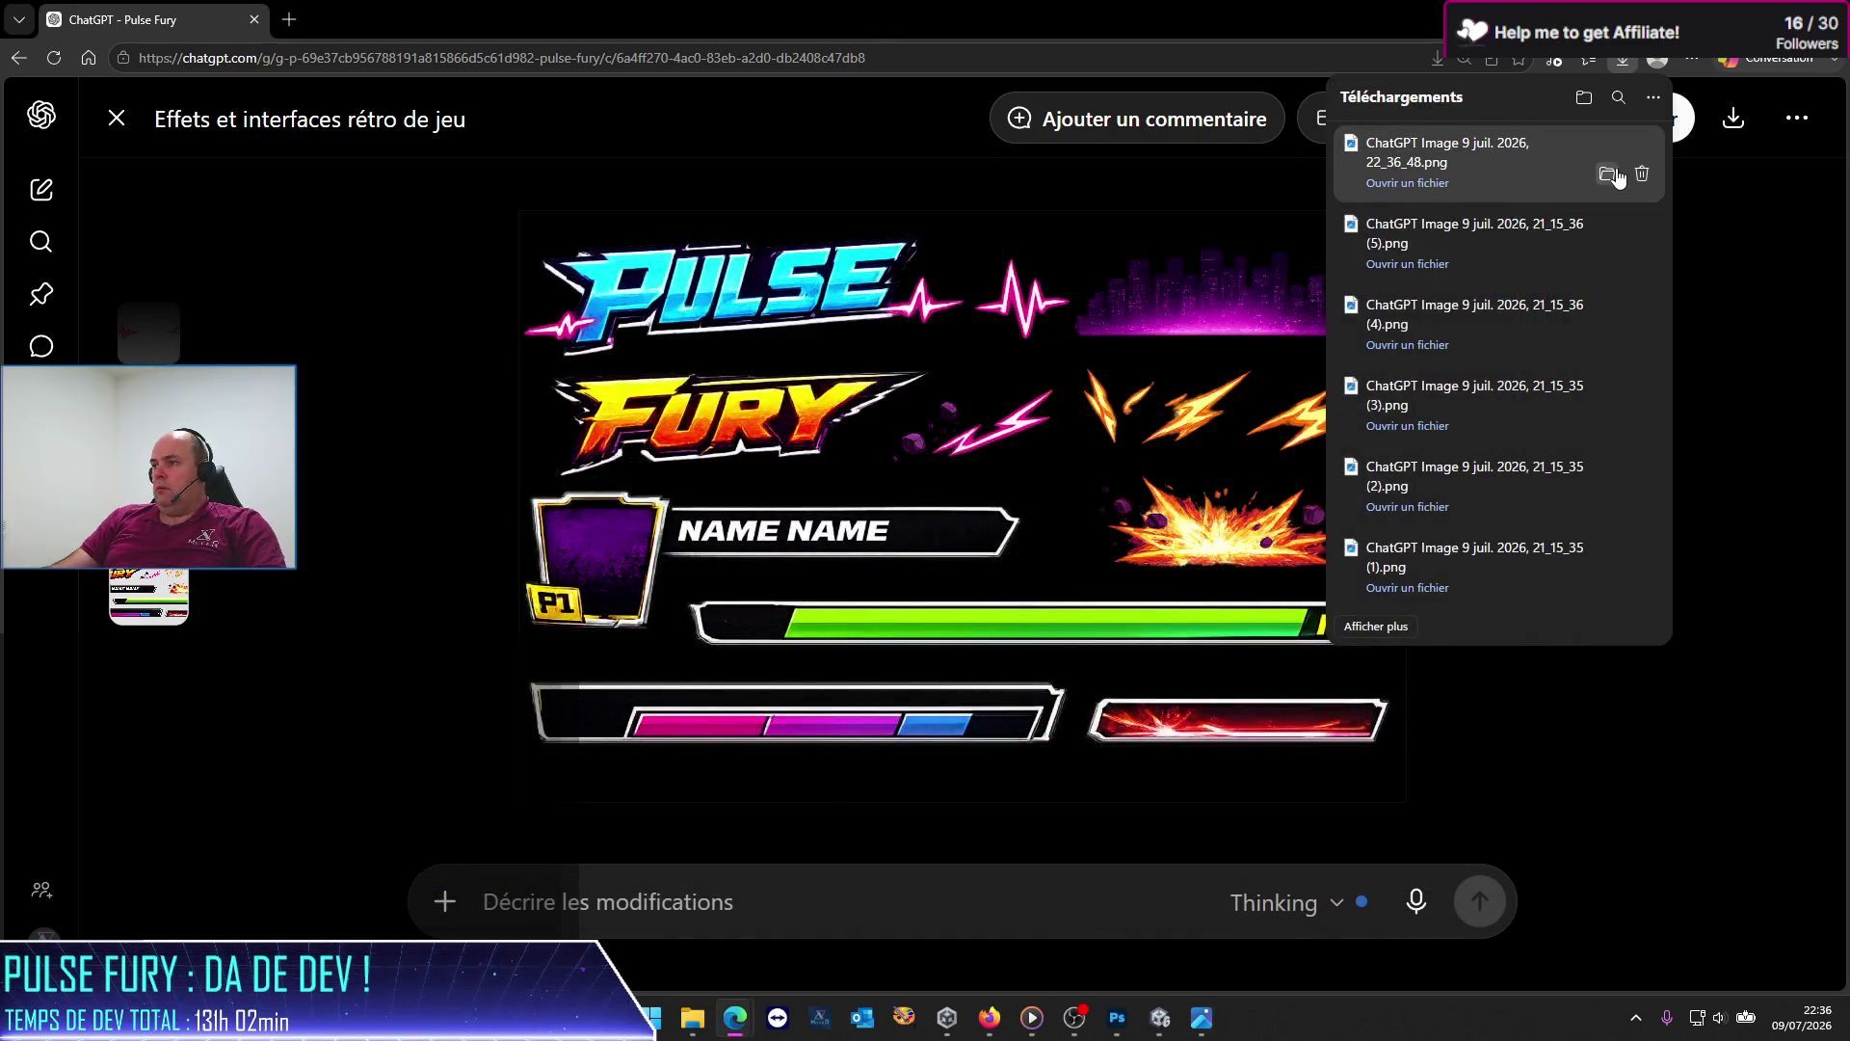
left_click(1600, 183)
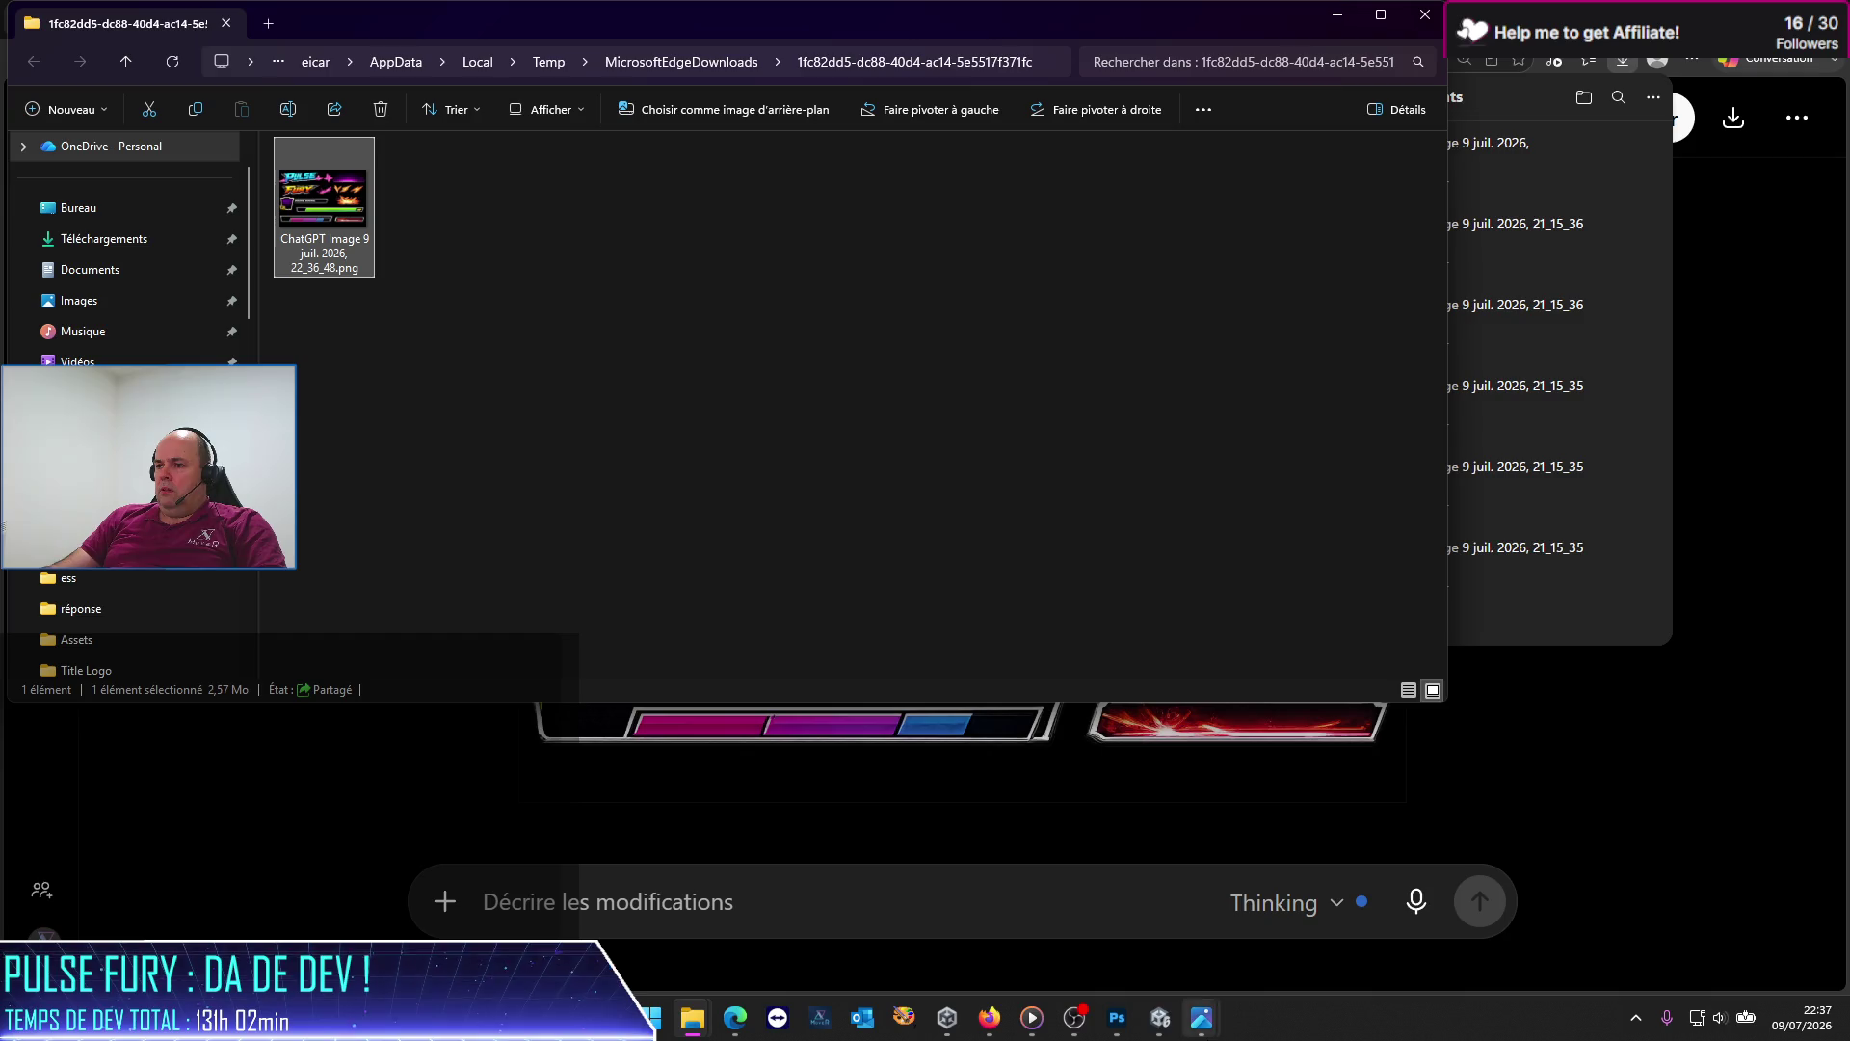
Step: Close the PFTitleLogo.psd document in Photoshop
left_click(1116, 1019)
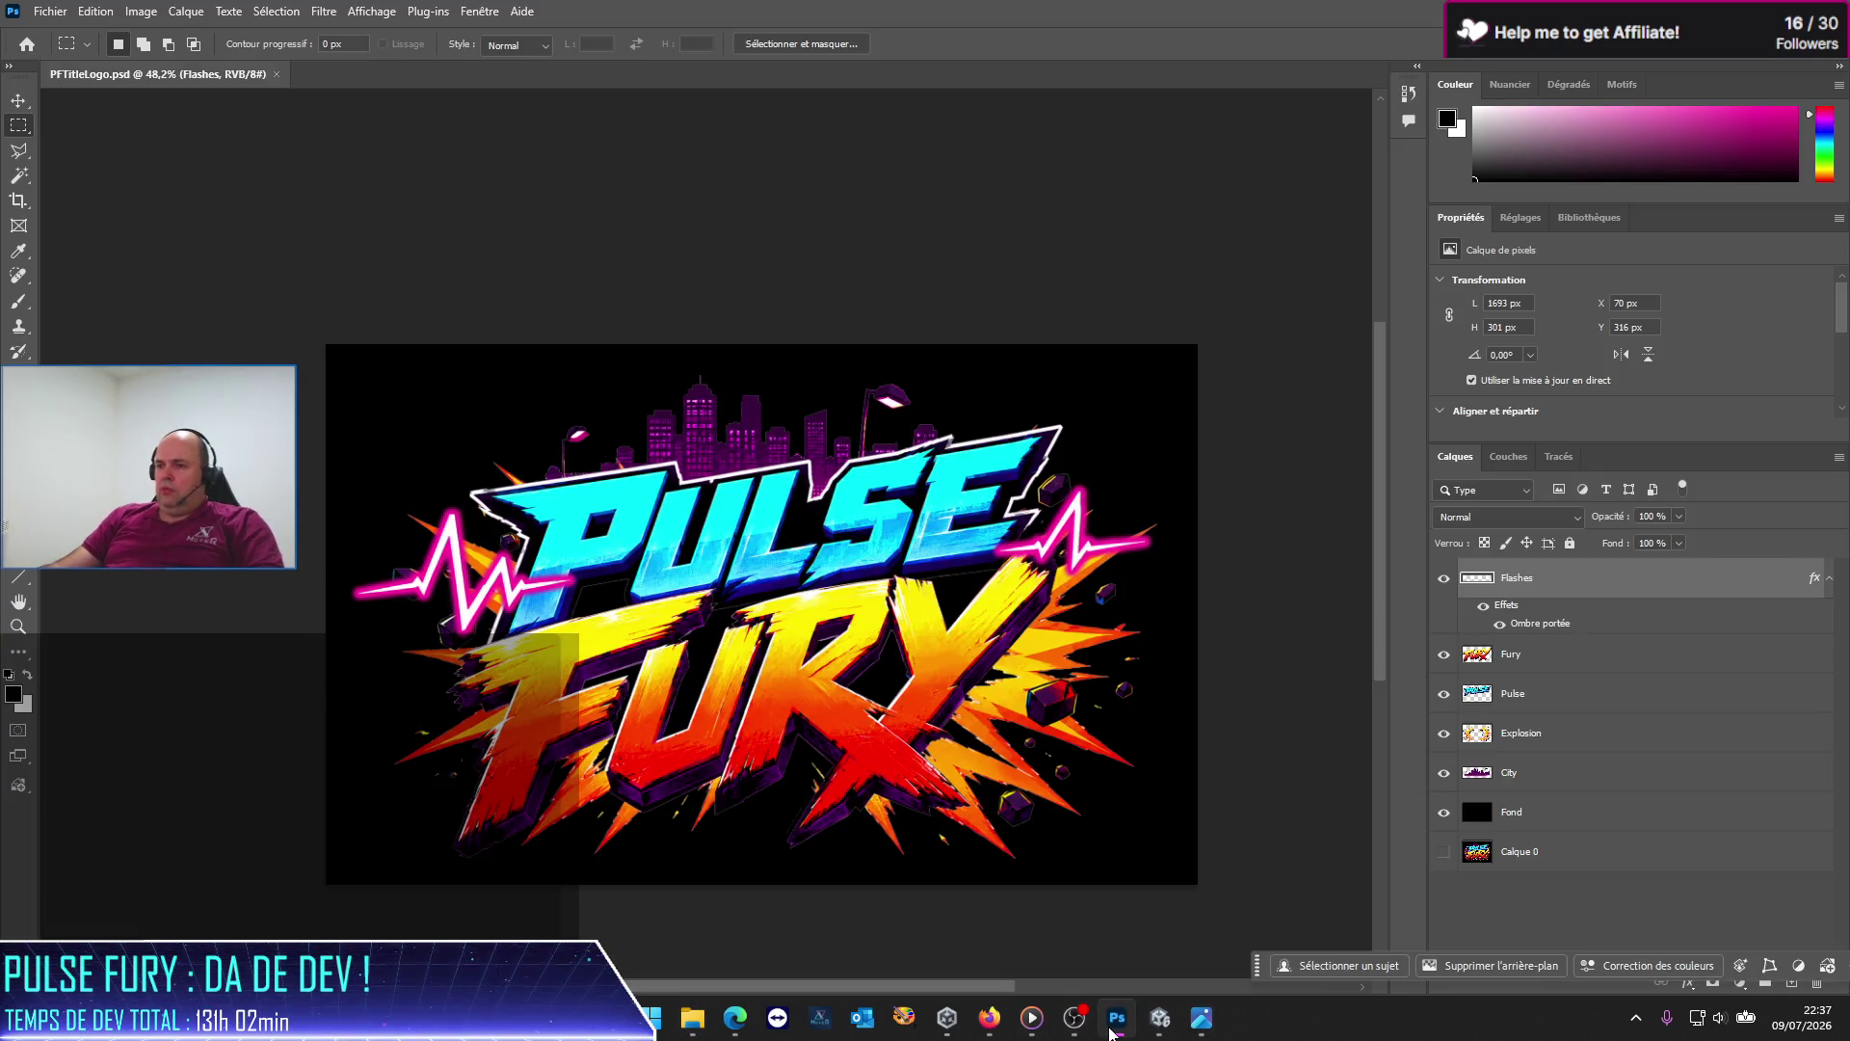
left_click(276, 74)
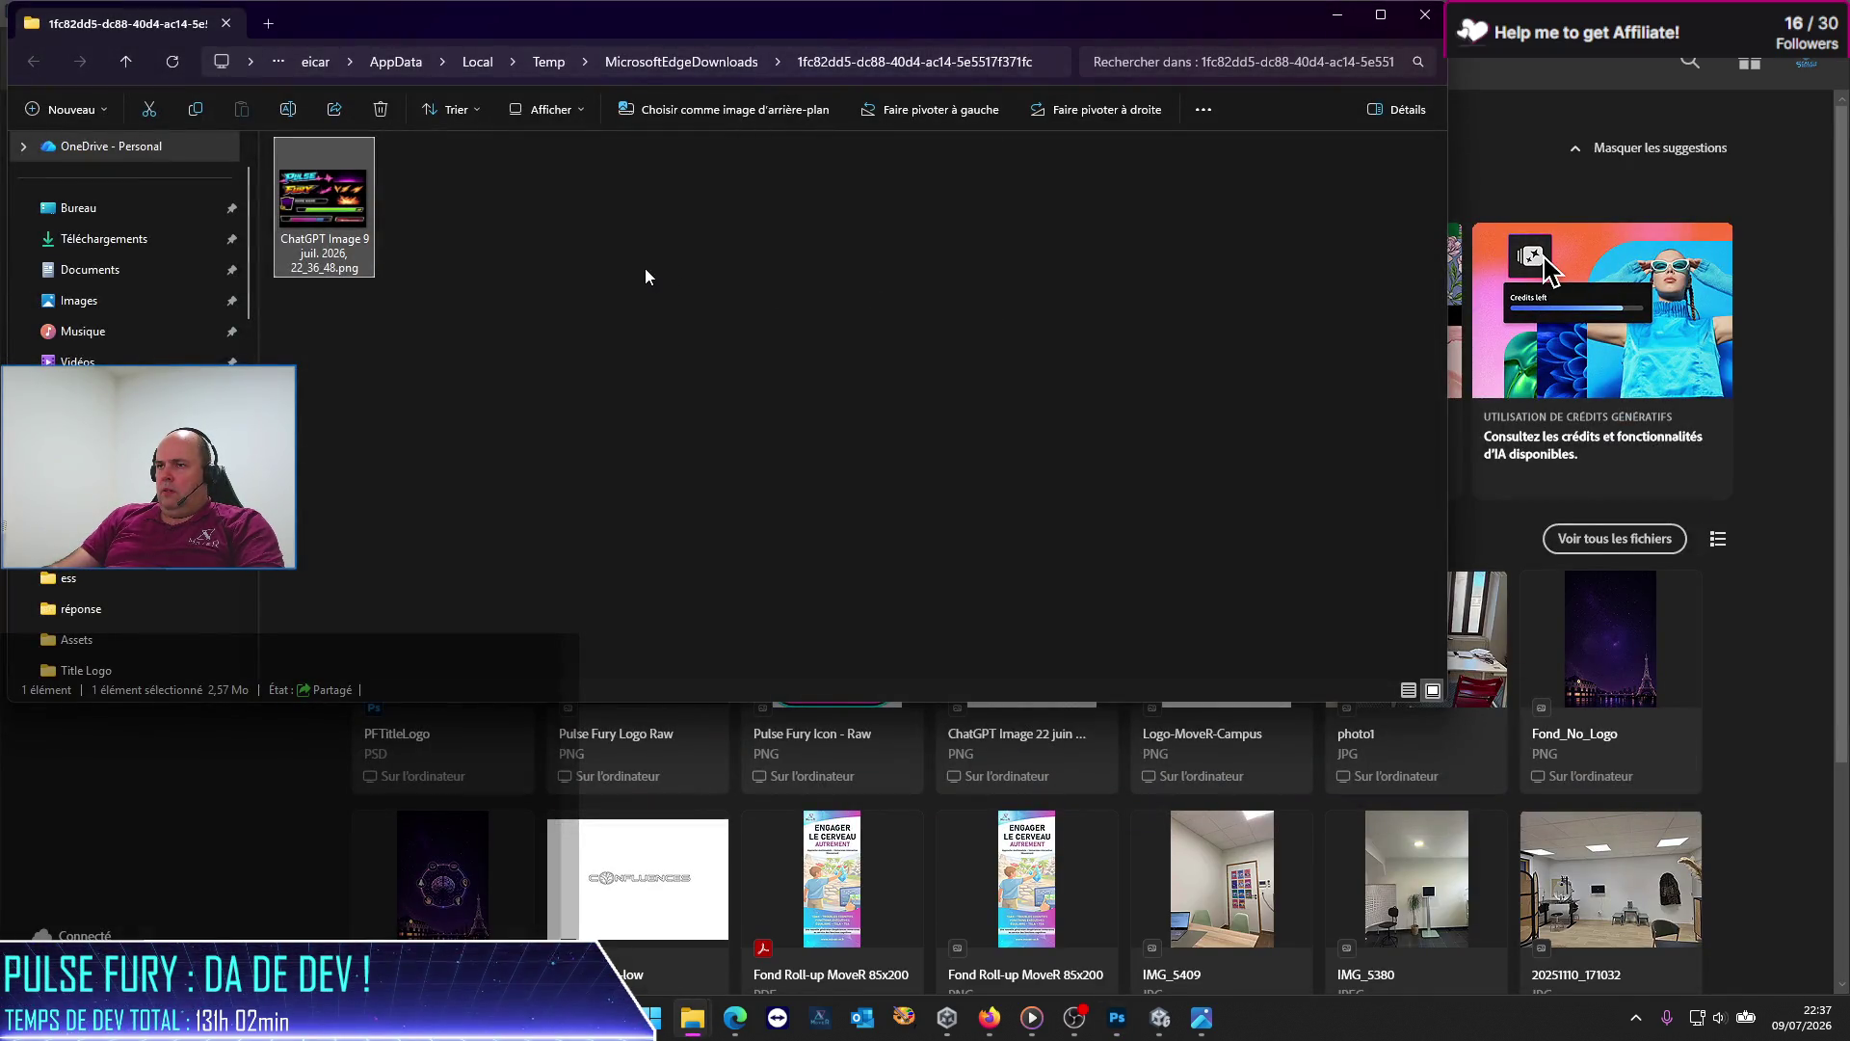
left_click_drag(570, 35, 1181, 214)
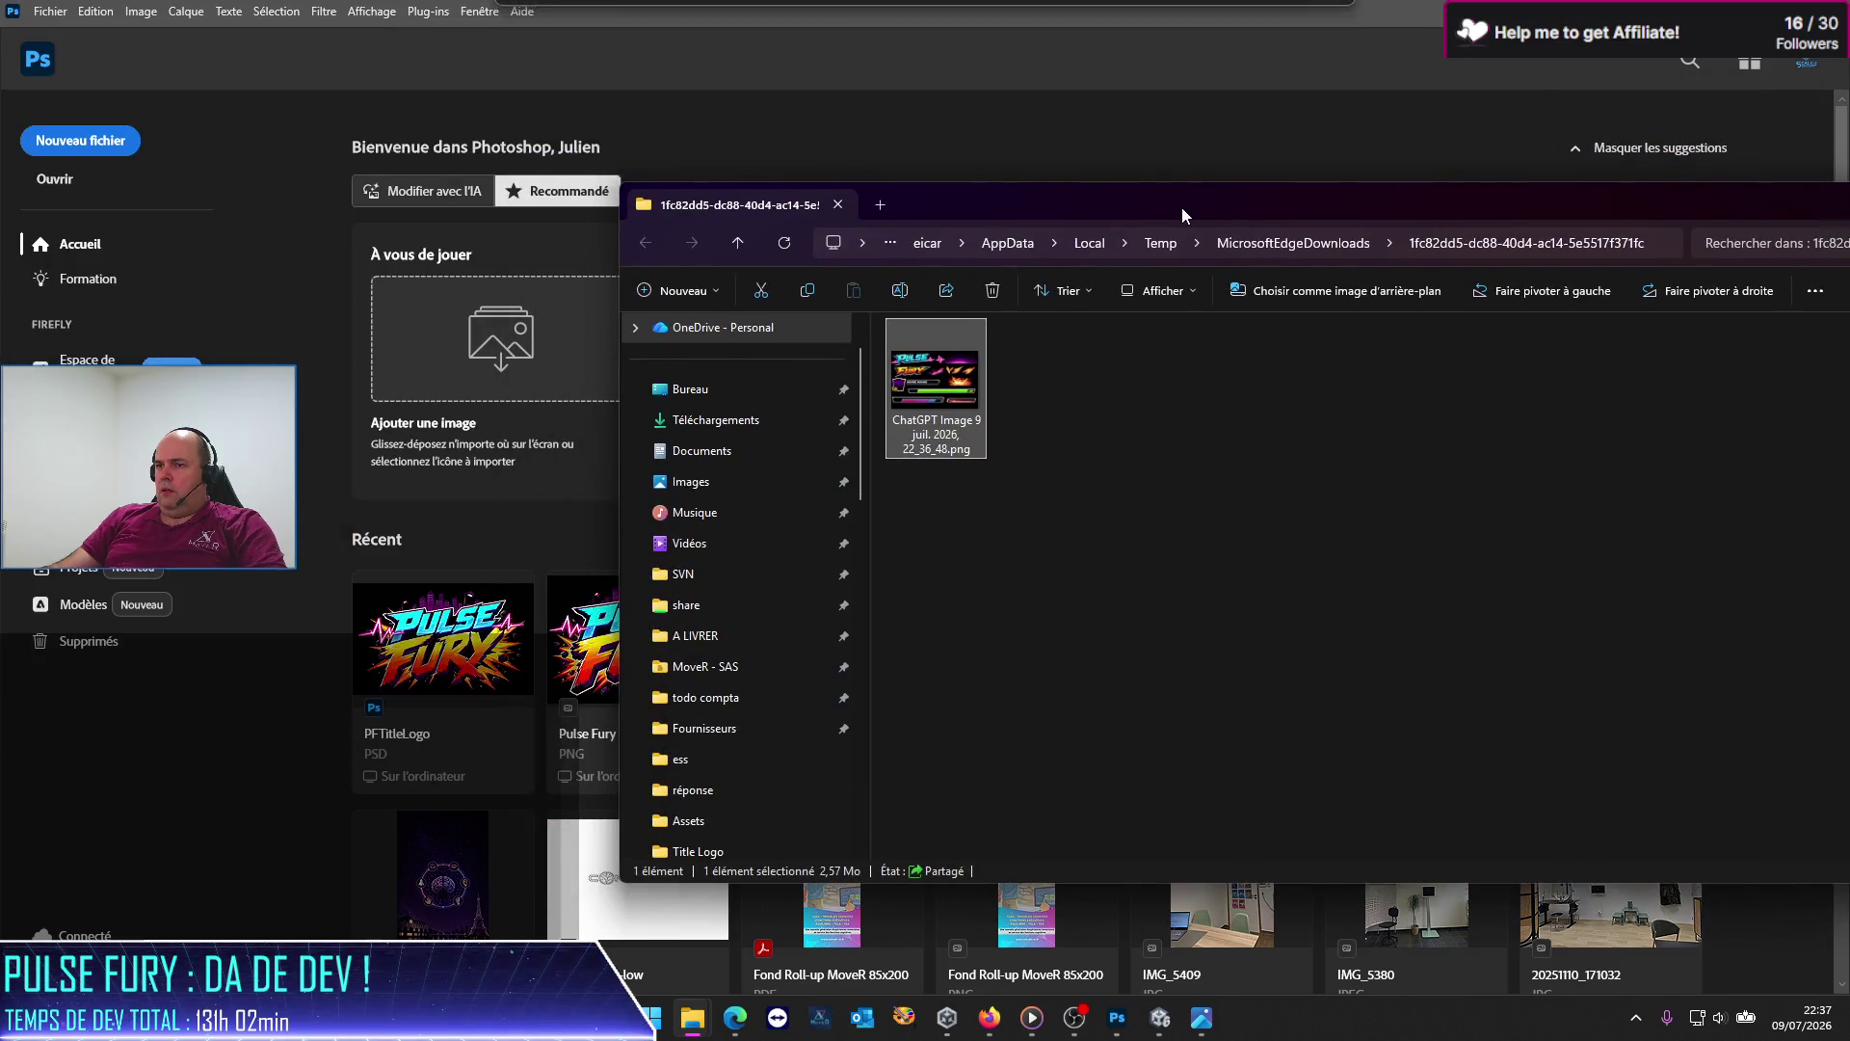
Step: Drag the 22_36_48.png sprite sheet from Explorer into Photoshop as a new document
mouse_move(933, 385)
left_mouse_down()
mouse_move(567, 351)
mouse_move(525, 318)
left_mouse_up()
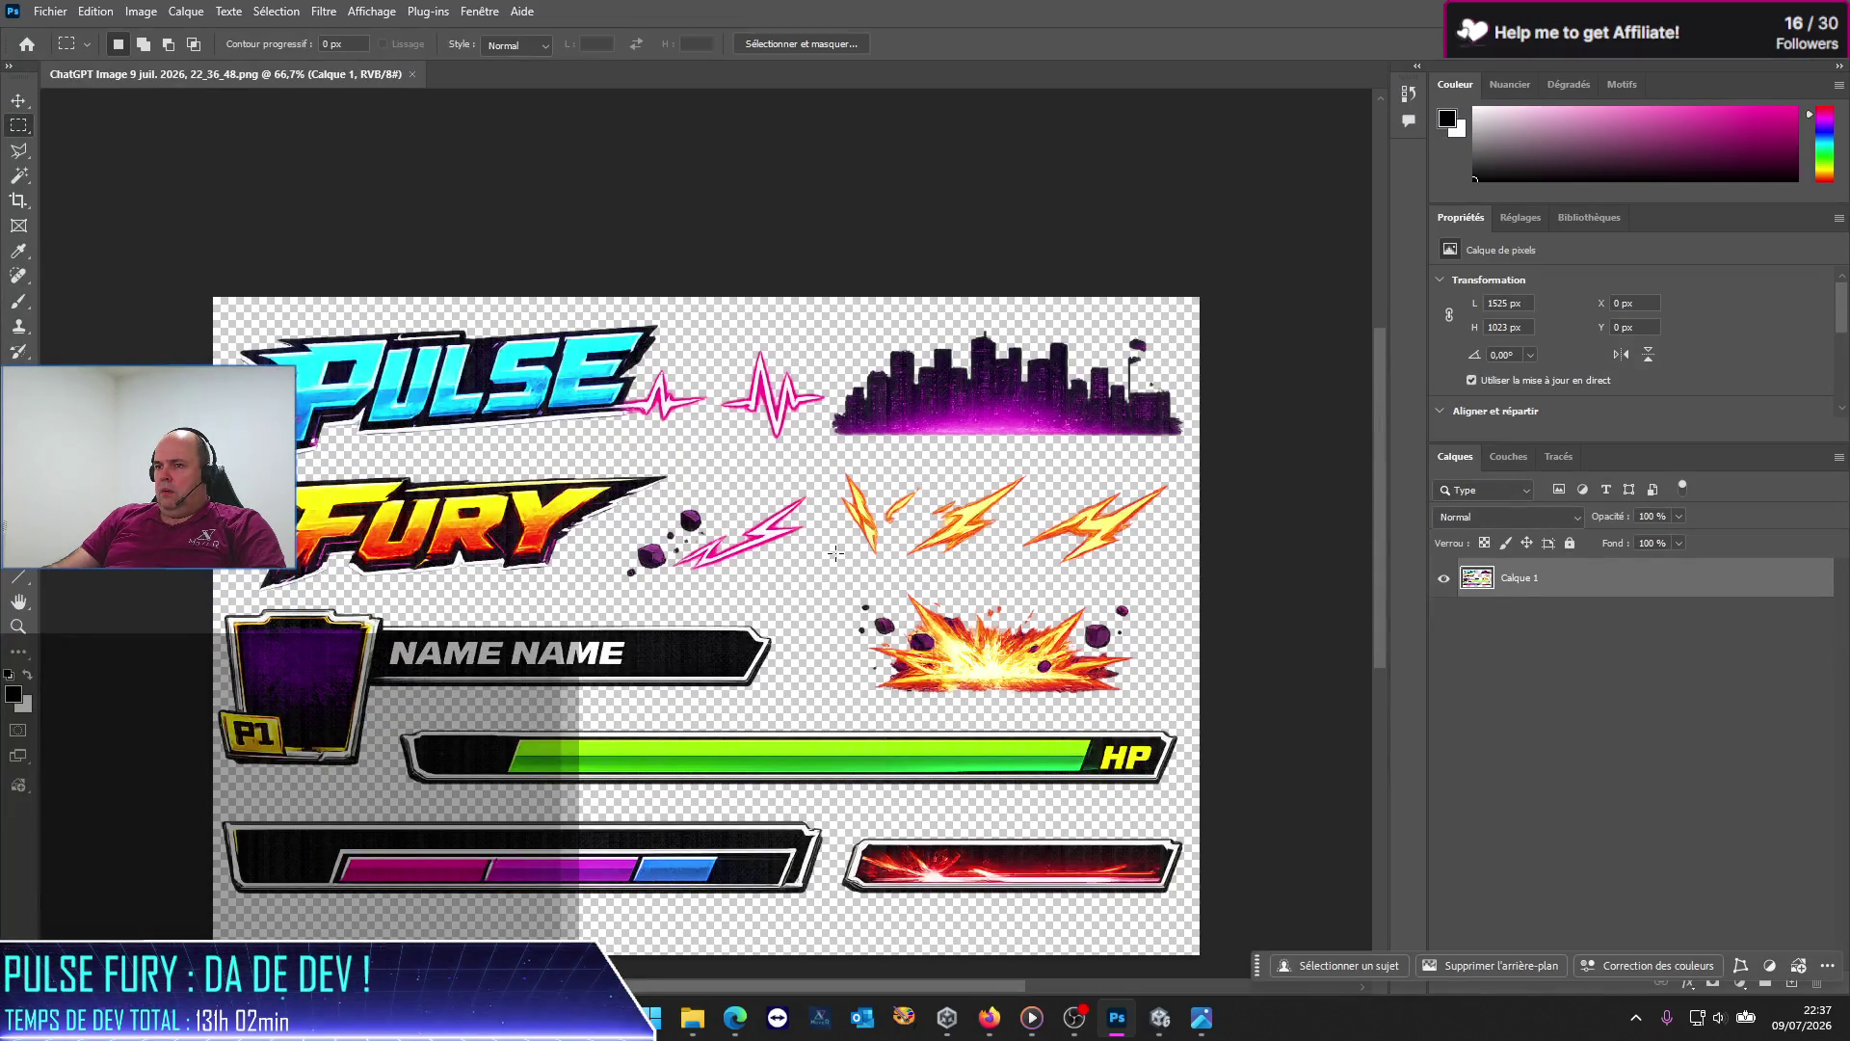
scroll(834, 553, "up", 3)
scroll(835, 552, "down", 5)
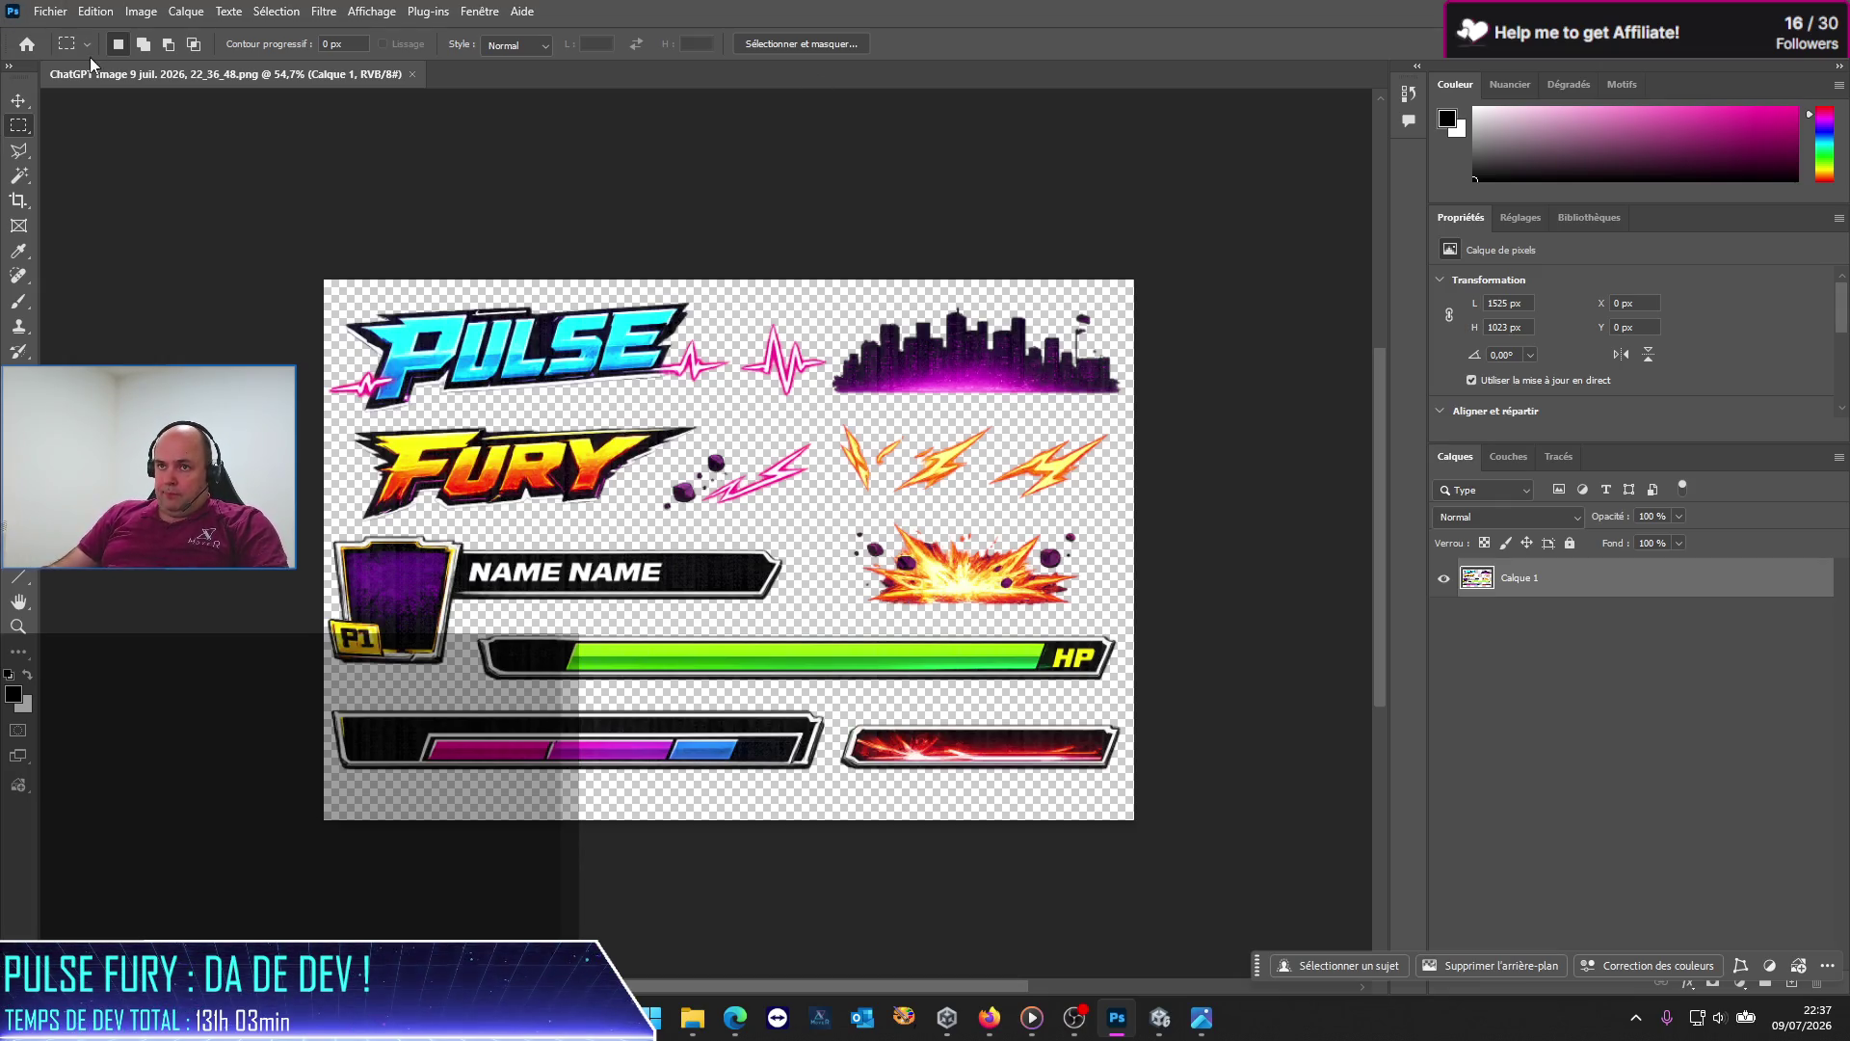
left_click(51, 12)
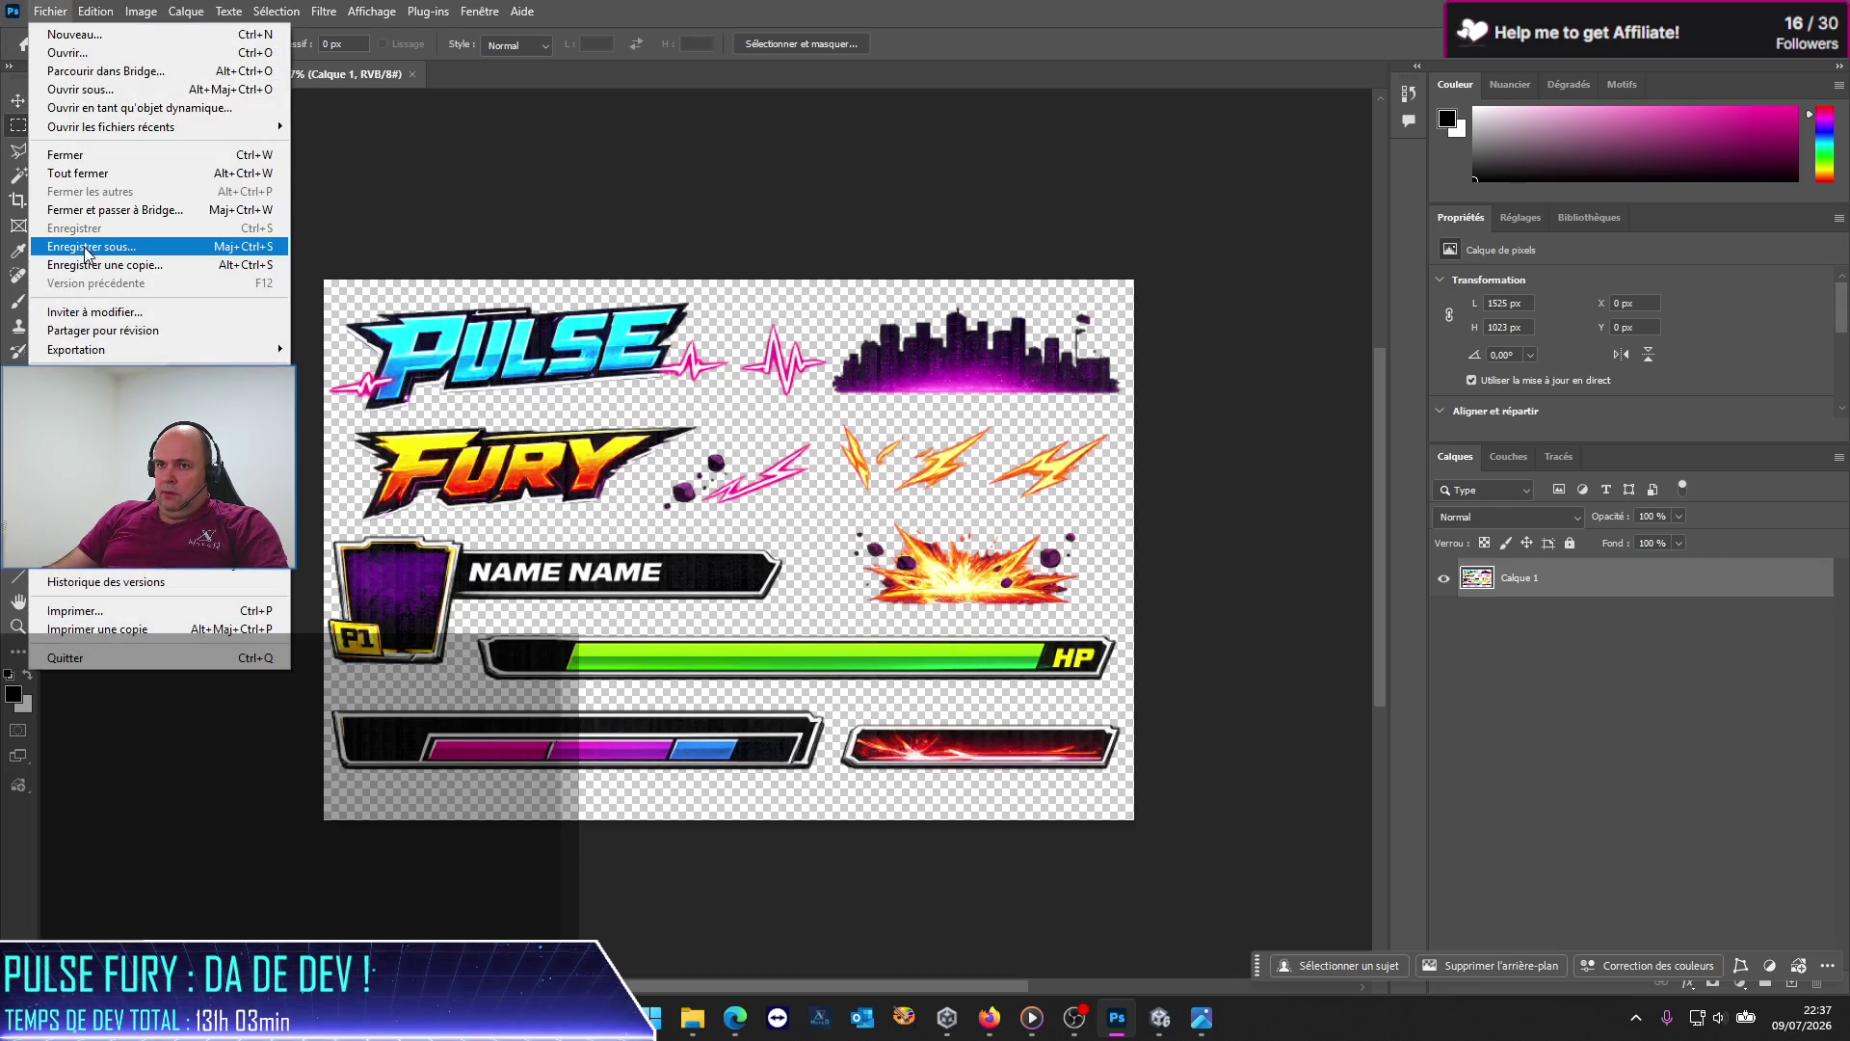
Step: Start Save As for the sprite sheet with the Photoshop (*.PSD) format
left_click(82, 247)
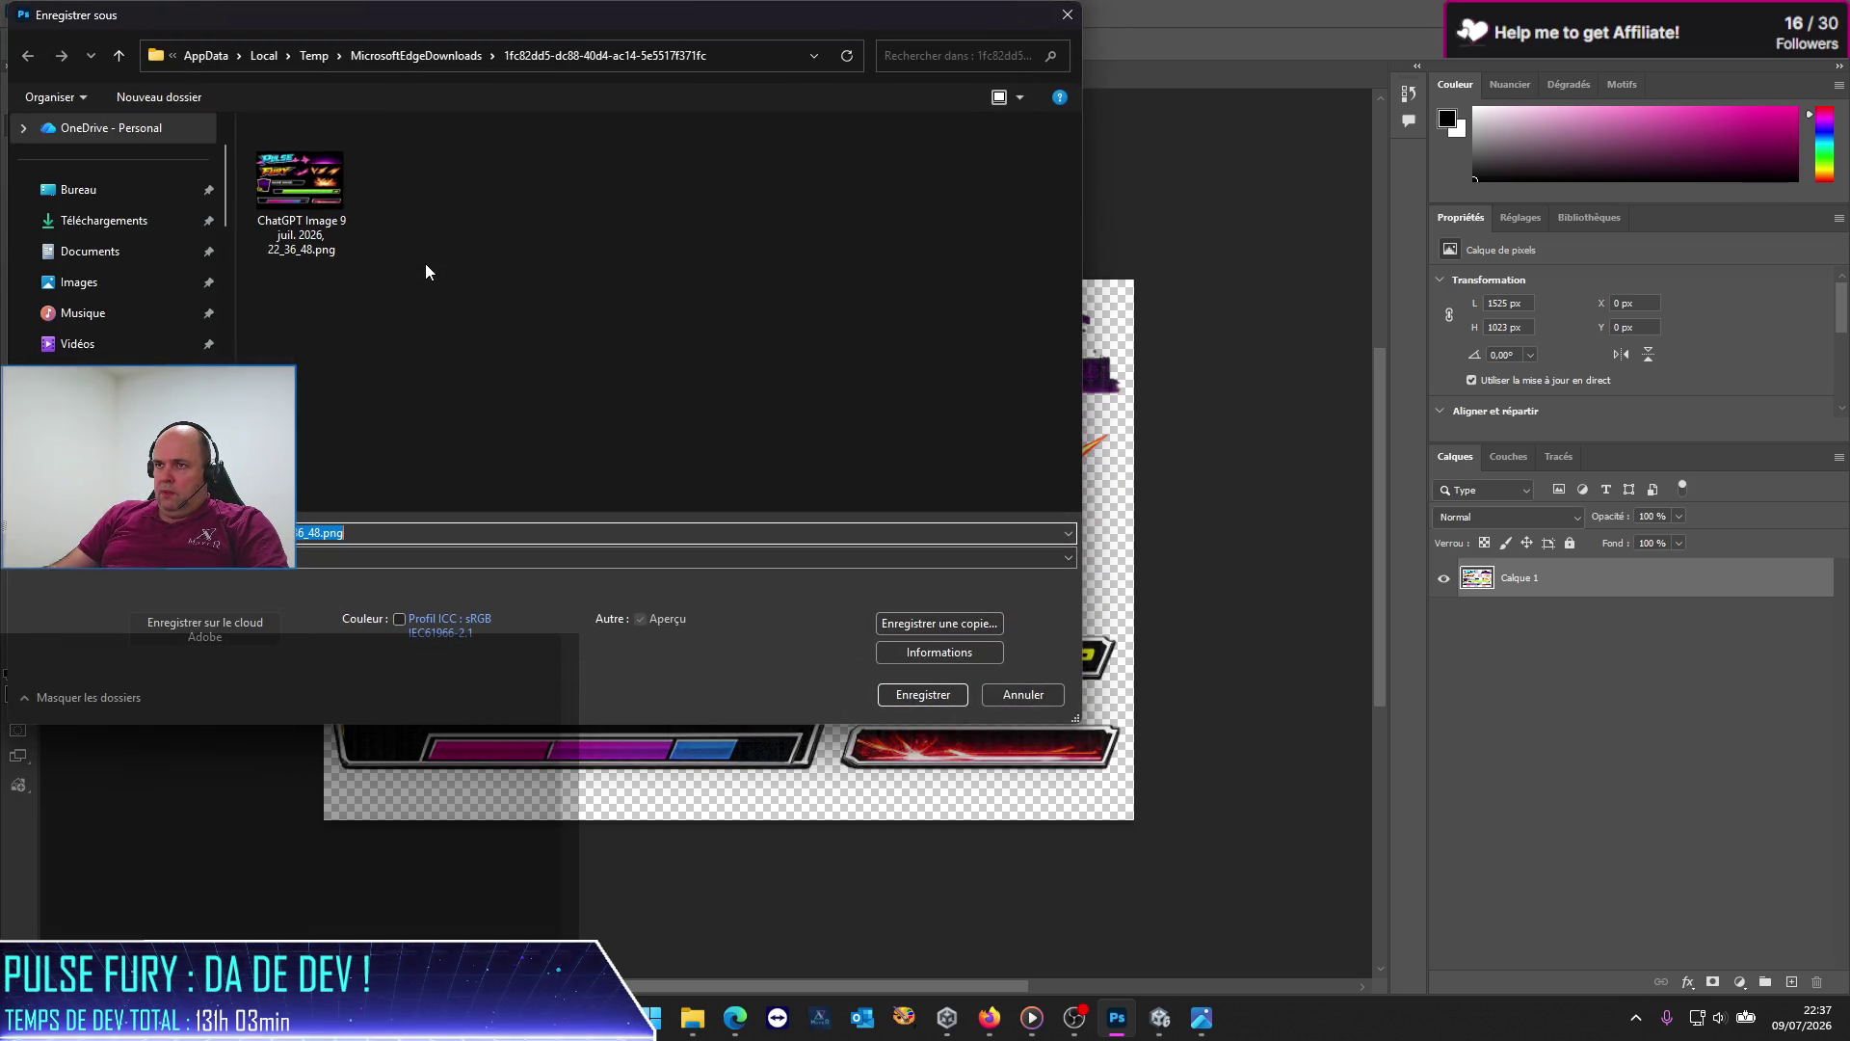
mouse_move(708, 1019)
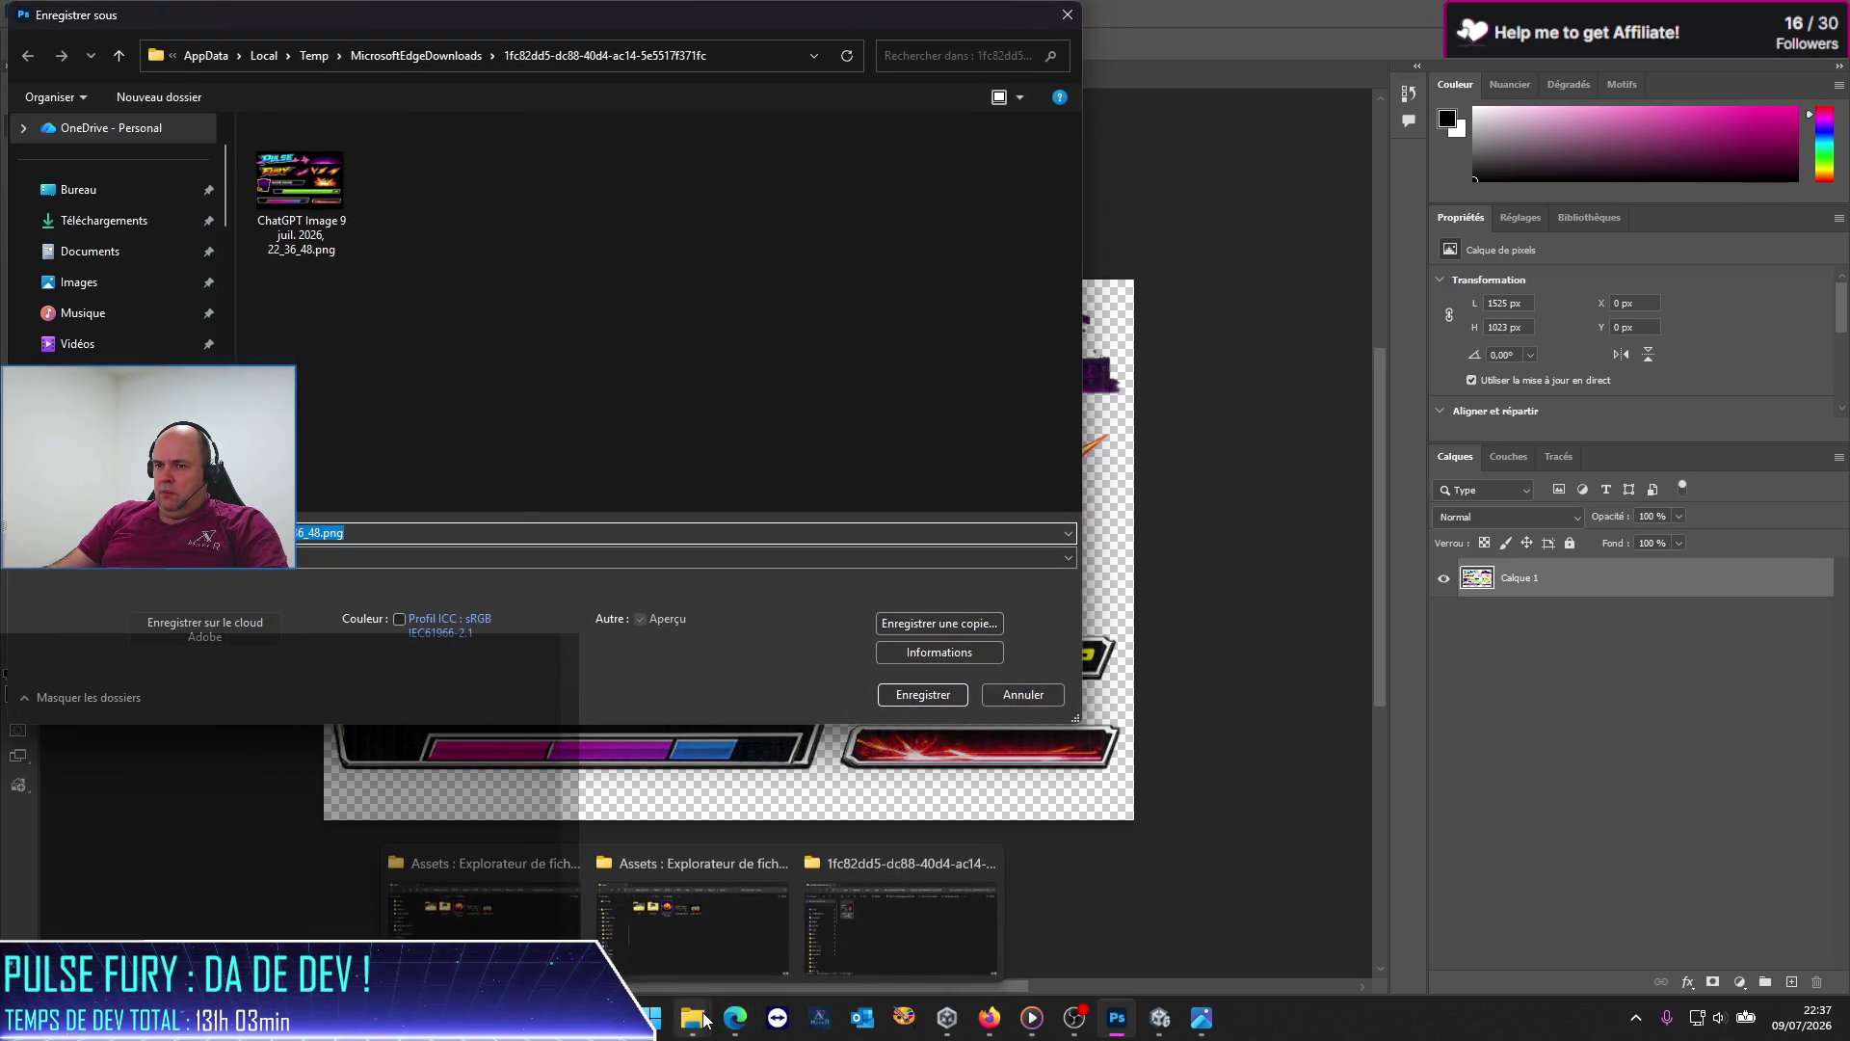
left_click(1017, 695)
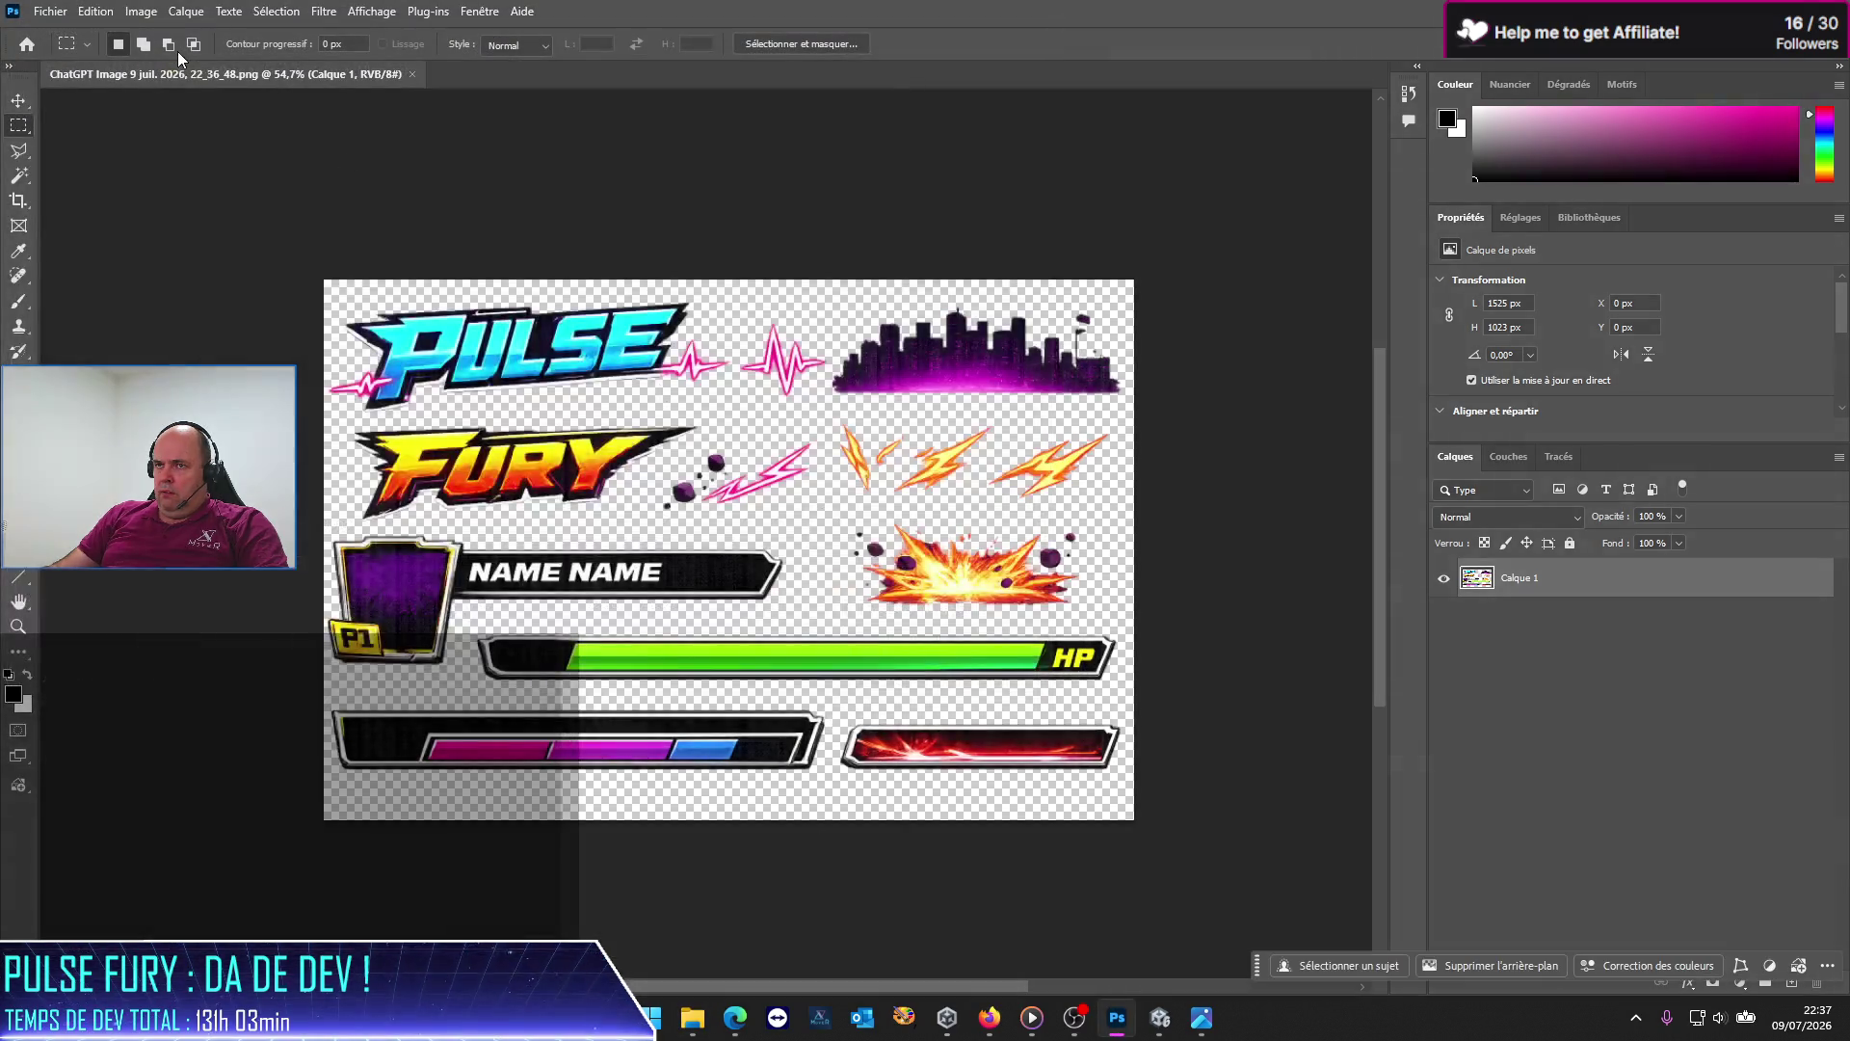
left_click(59, 10)
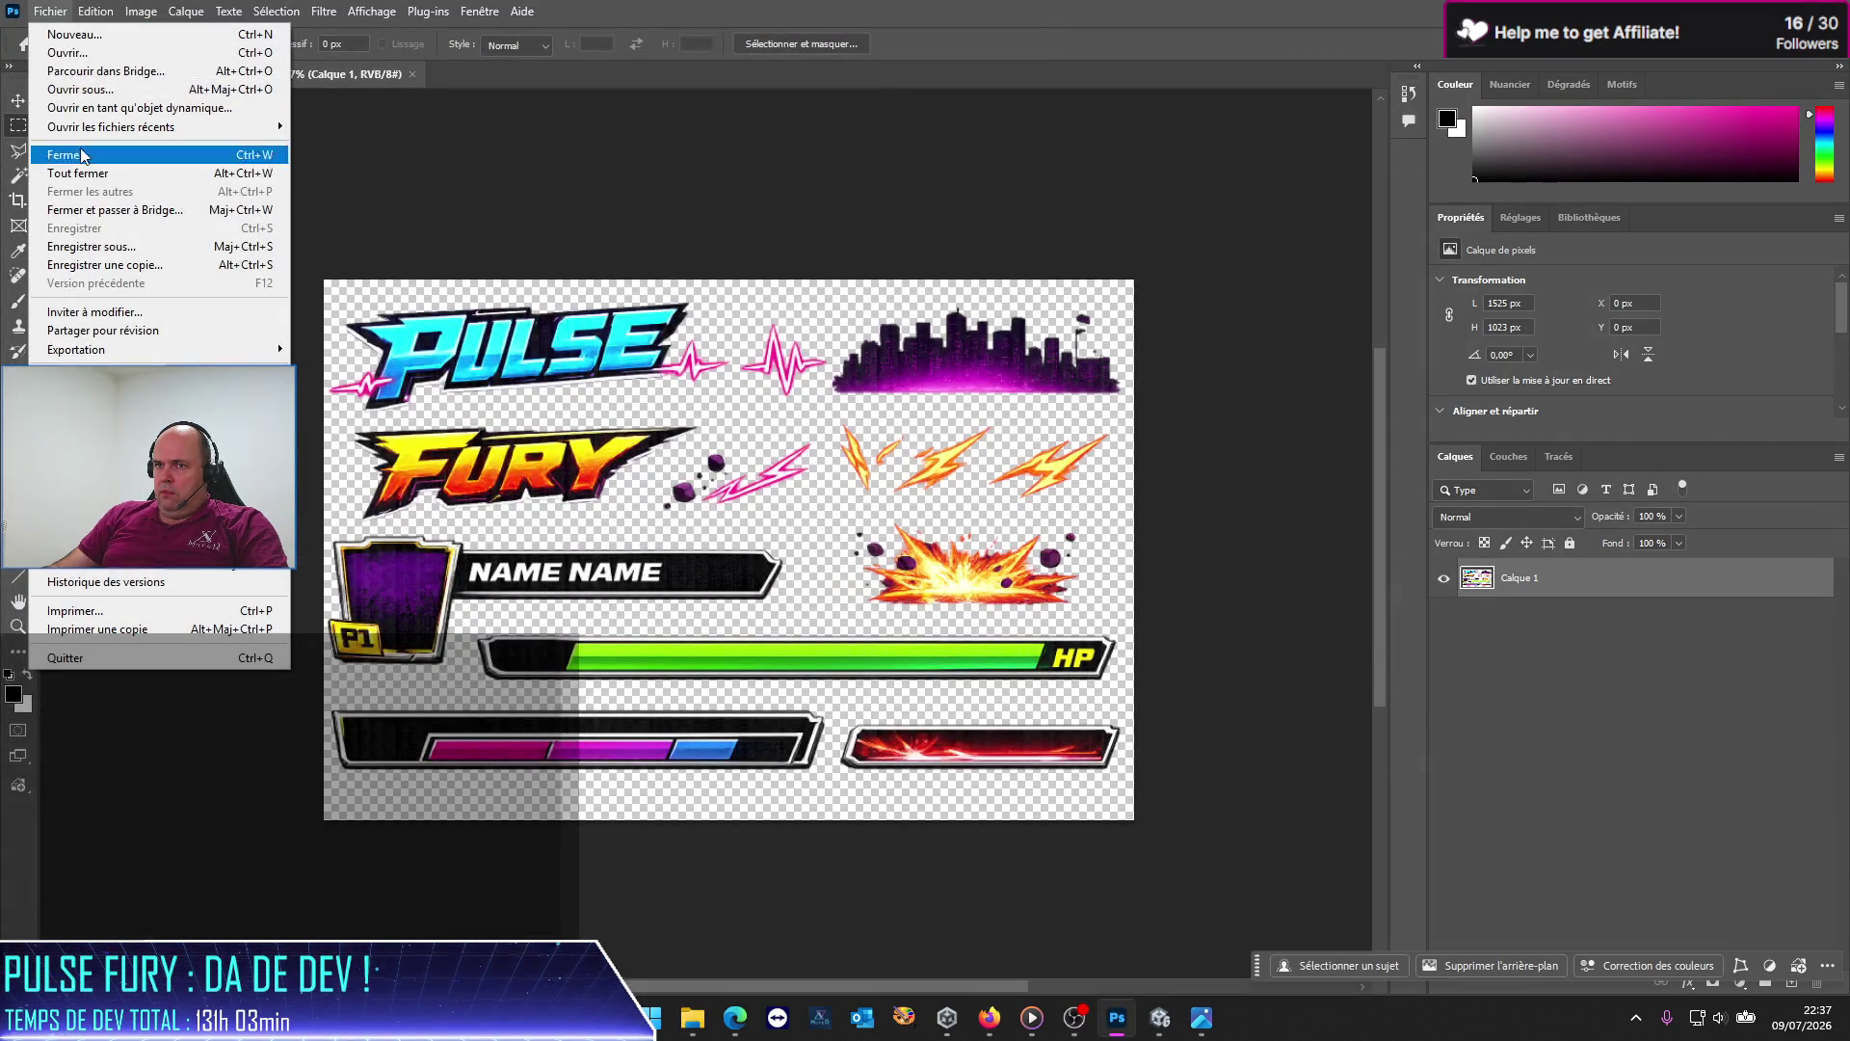
left_click(86, 246)
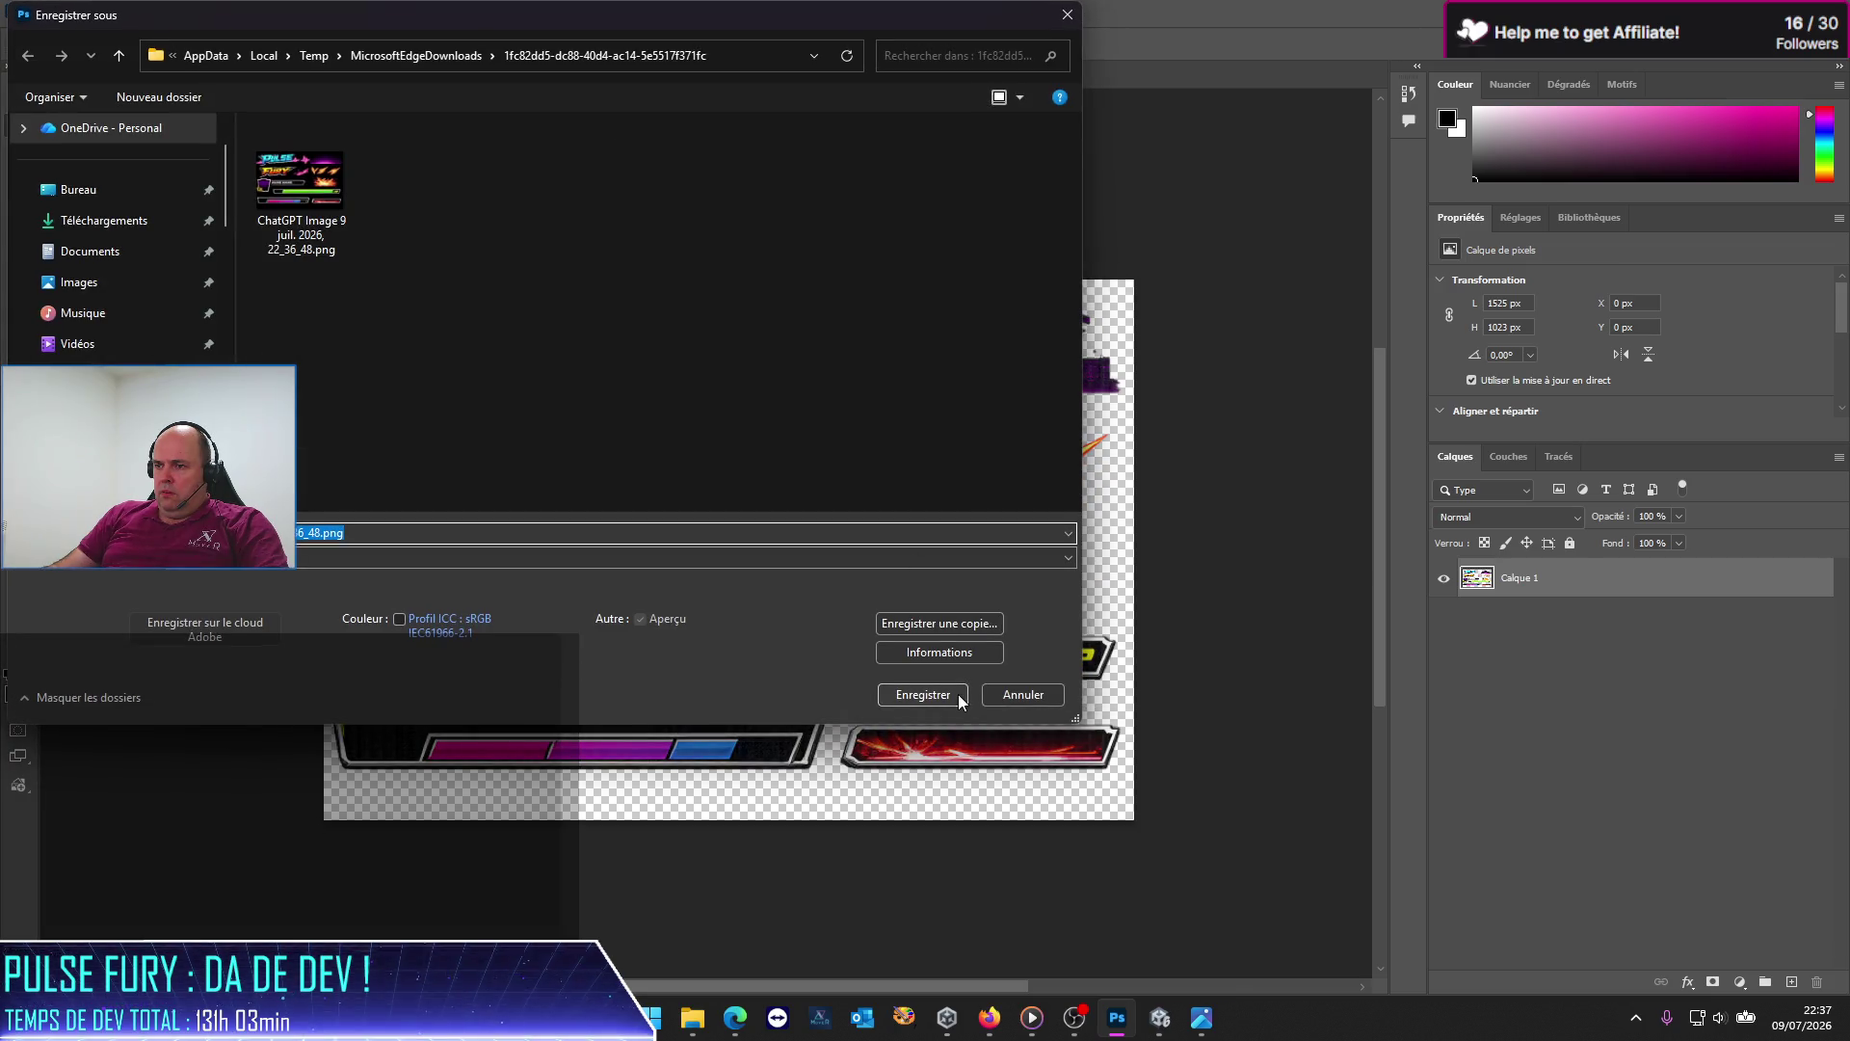
left_click(511, 558)
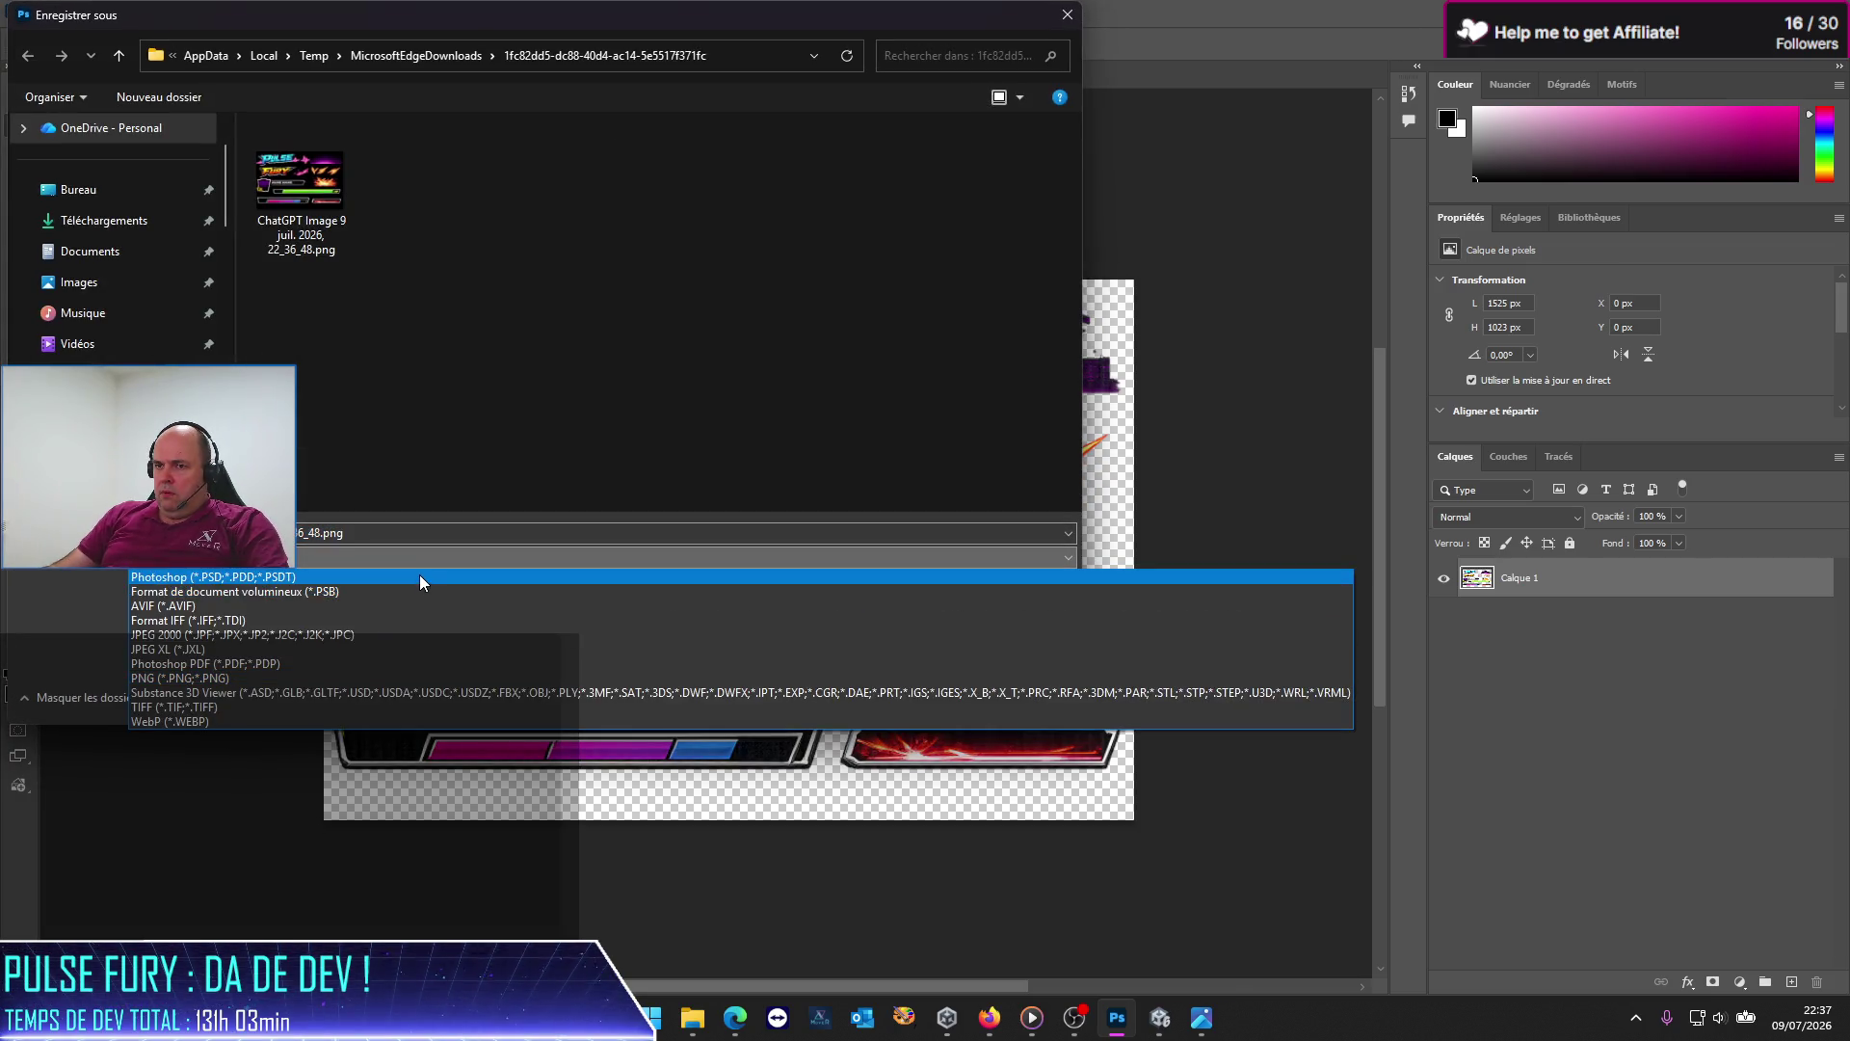
left_click(420, 461)
Step: Save it as PF-UI.psd in the Pulse Fury Assets folder, accepting compatibility options
mouse_move(709, 1023)
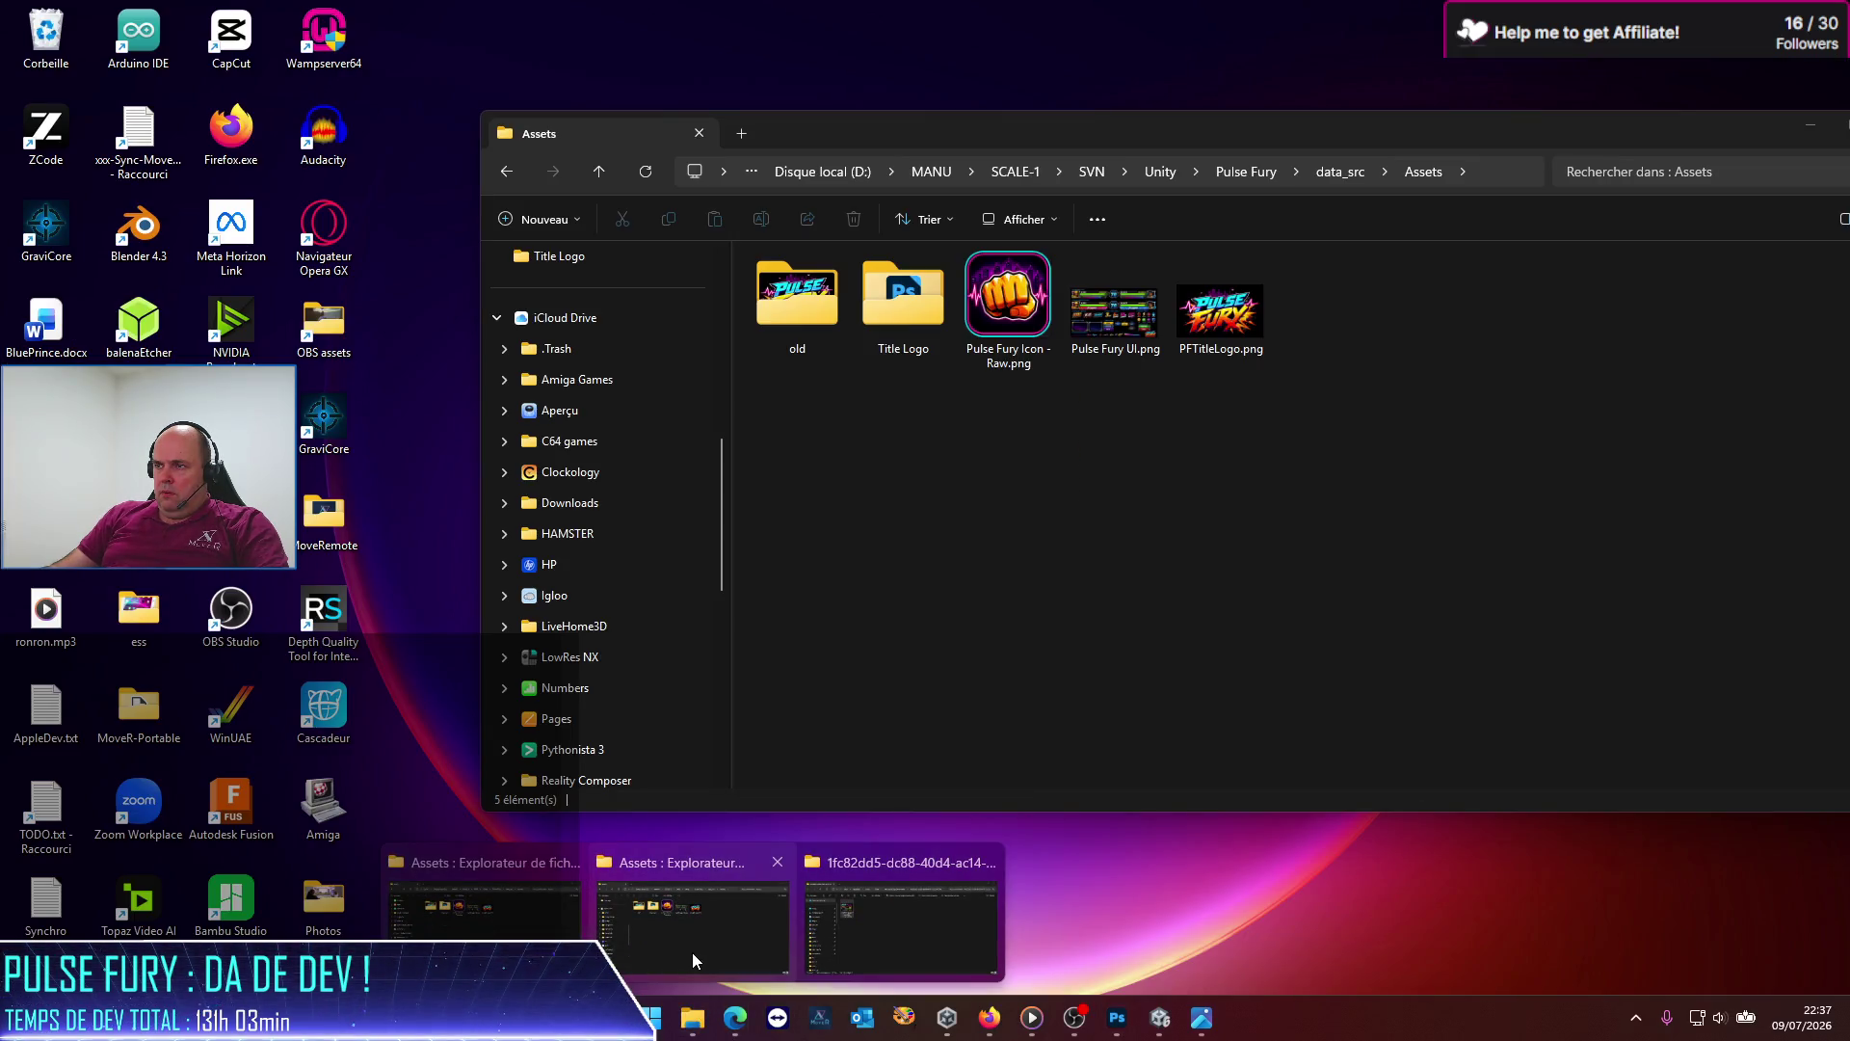
left_click(691, 952)
left_click(1503, 171)
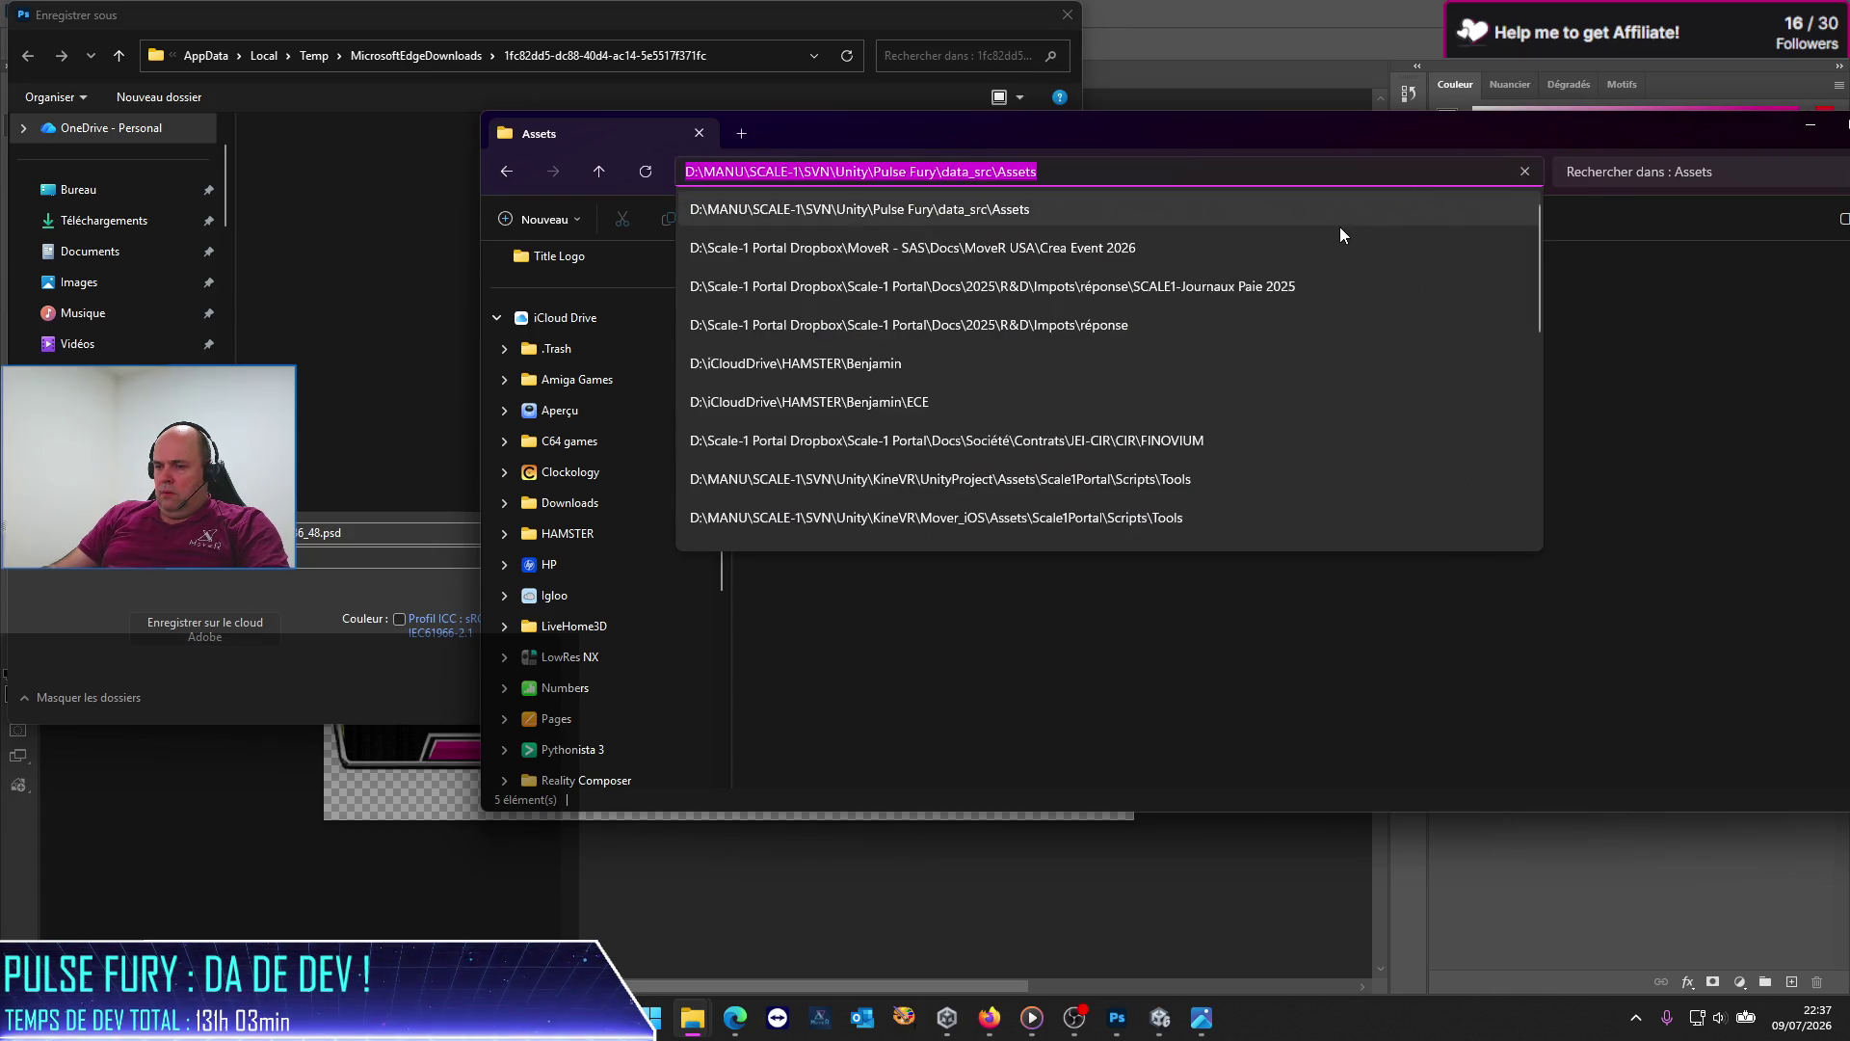
key("ctrl+c")
left_click(749, 60)
key("ctrl+v")
key("Return")
double_click(306, 531)
key("shift+Home")
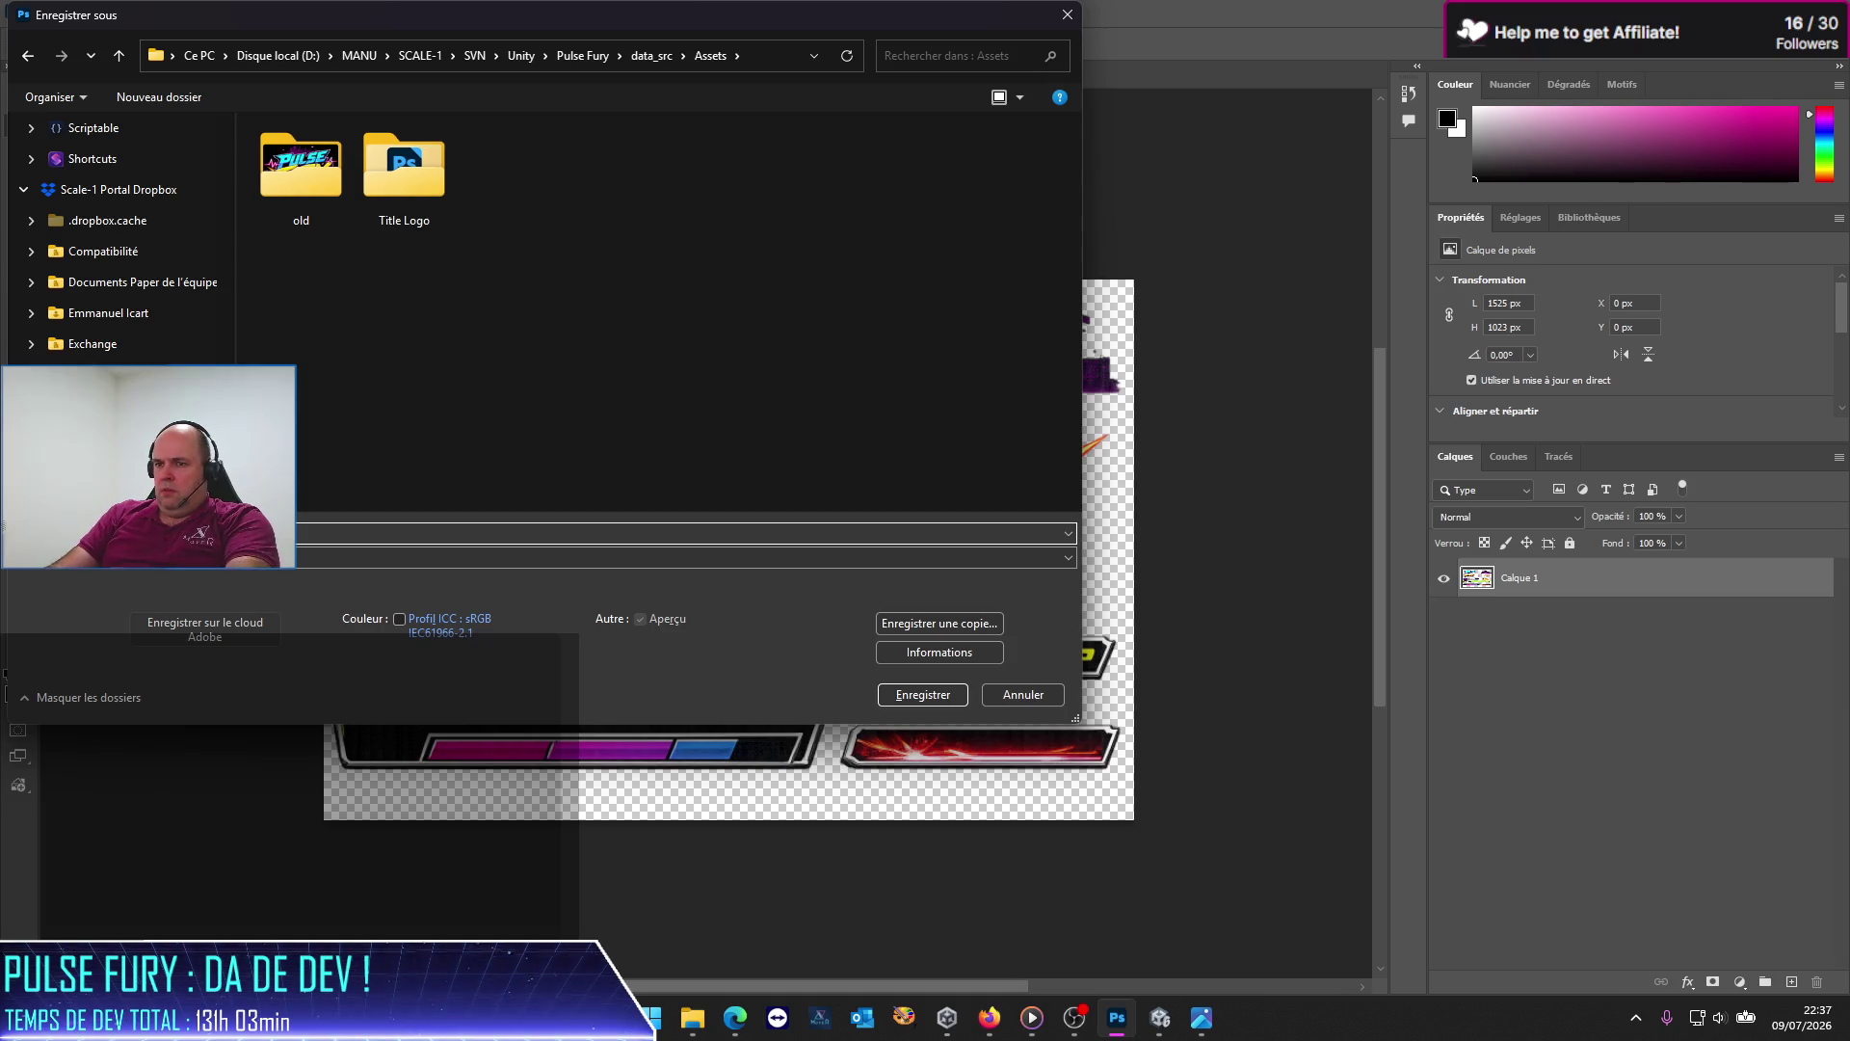
key("Escape")
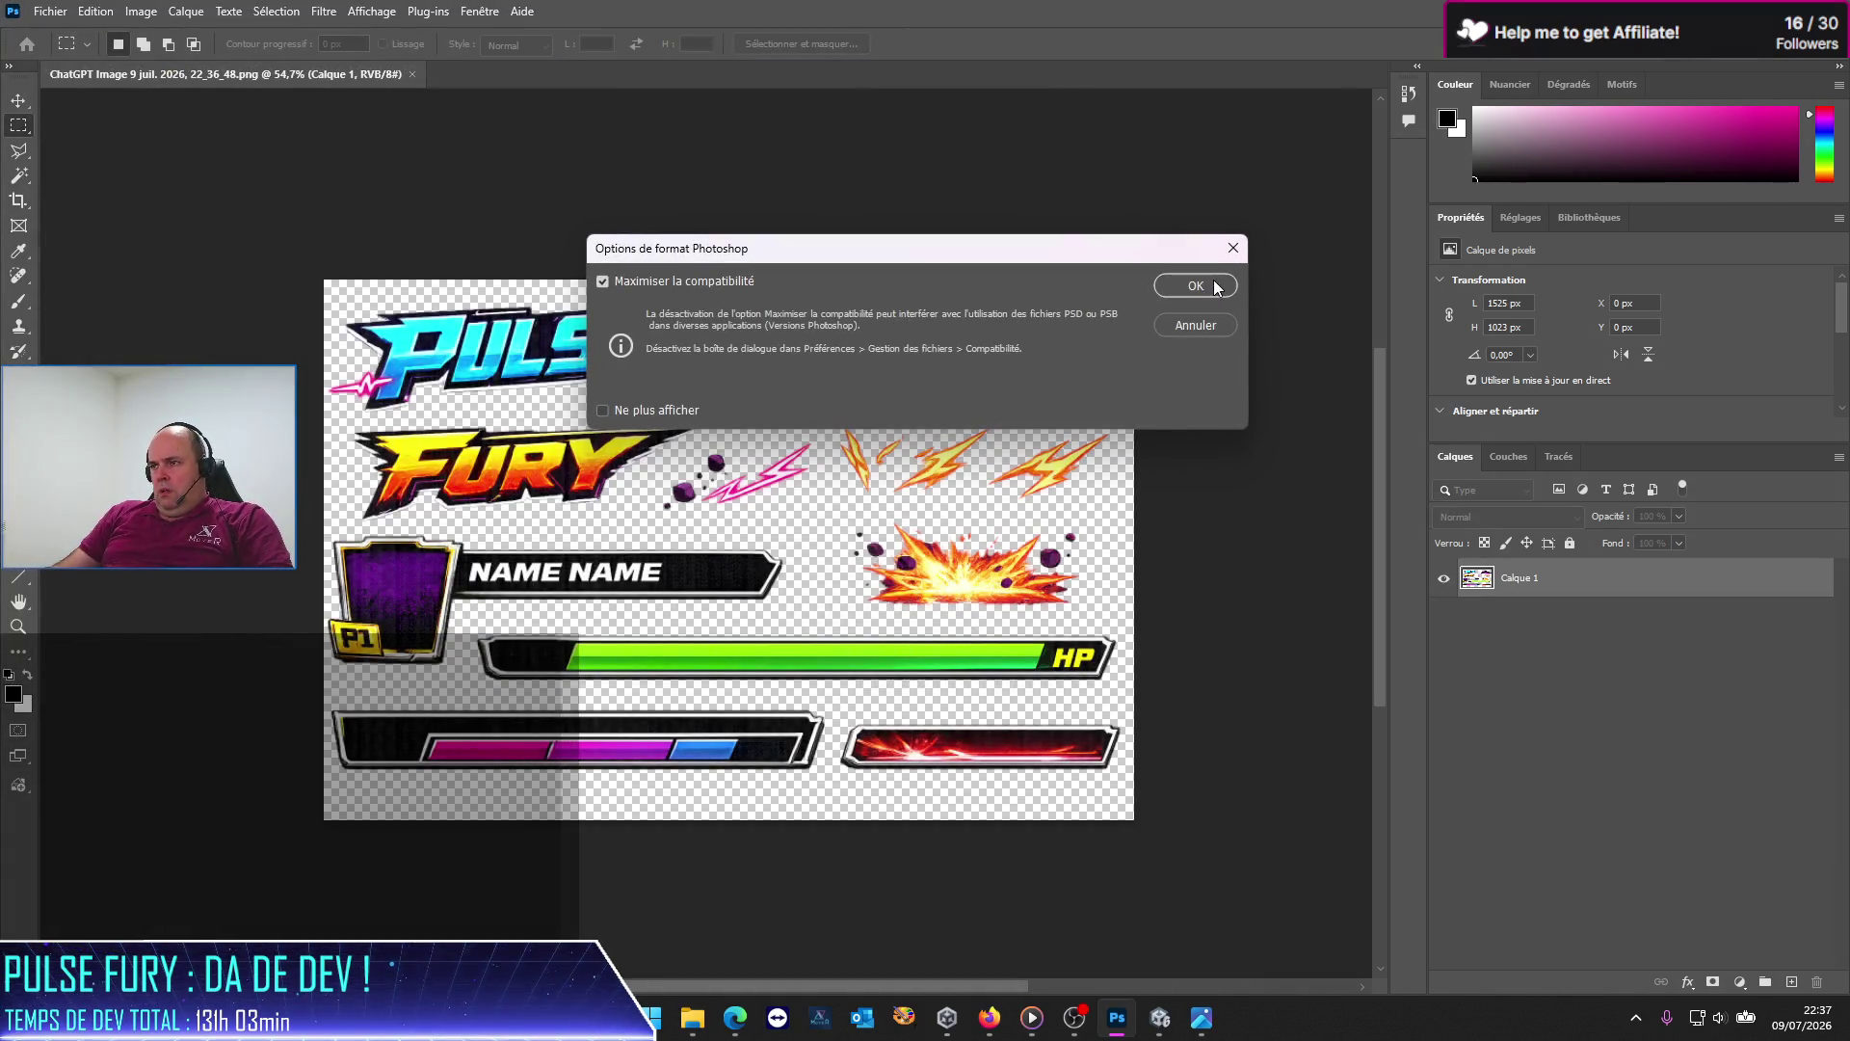
left_click(1210, 286)
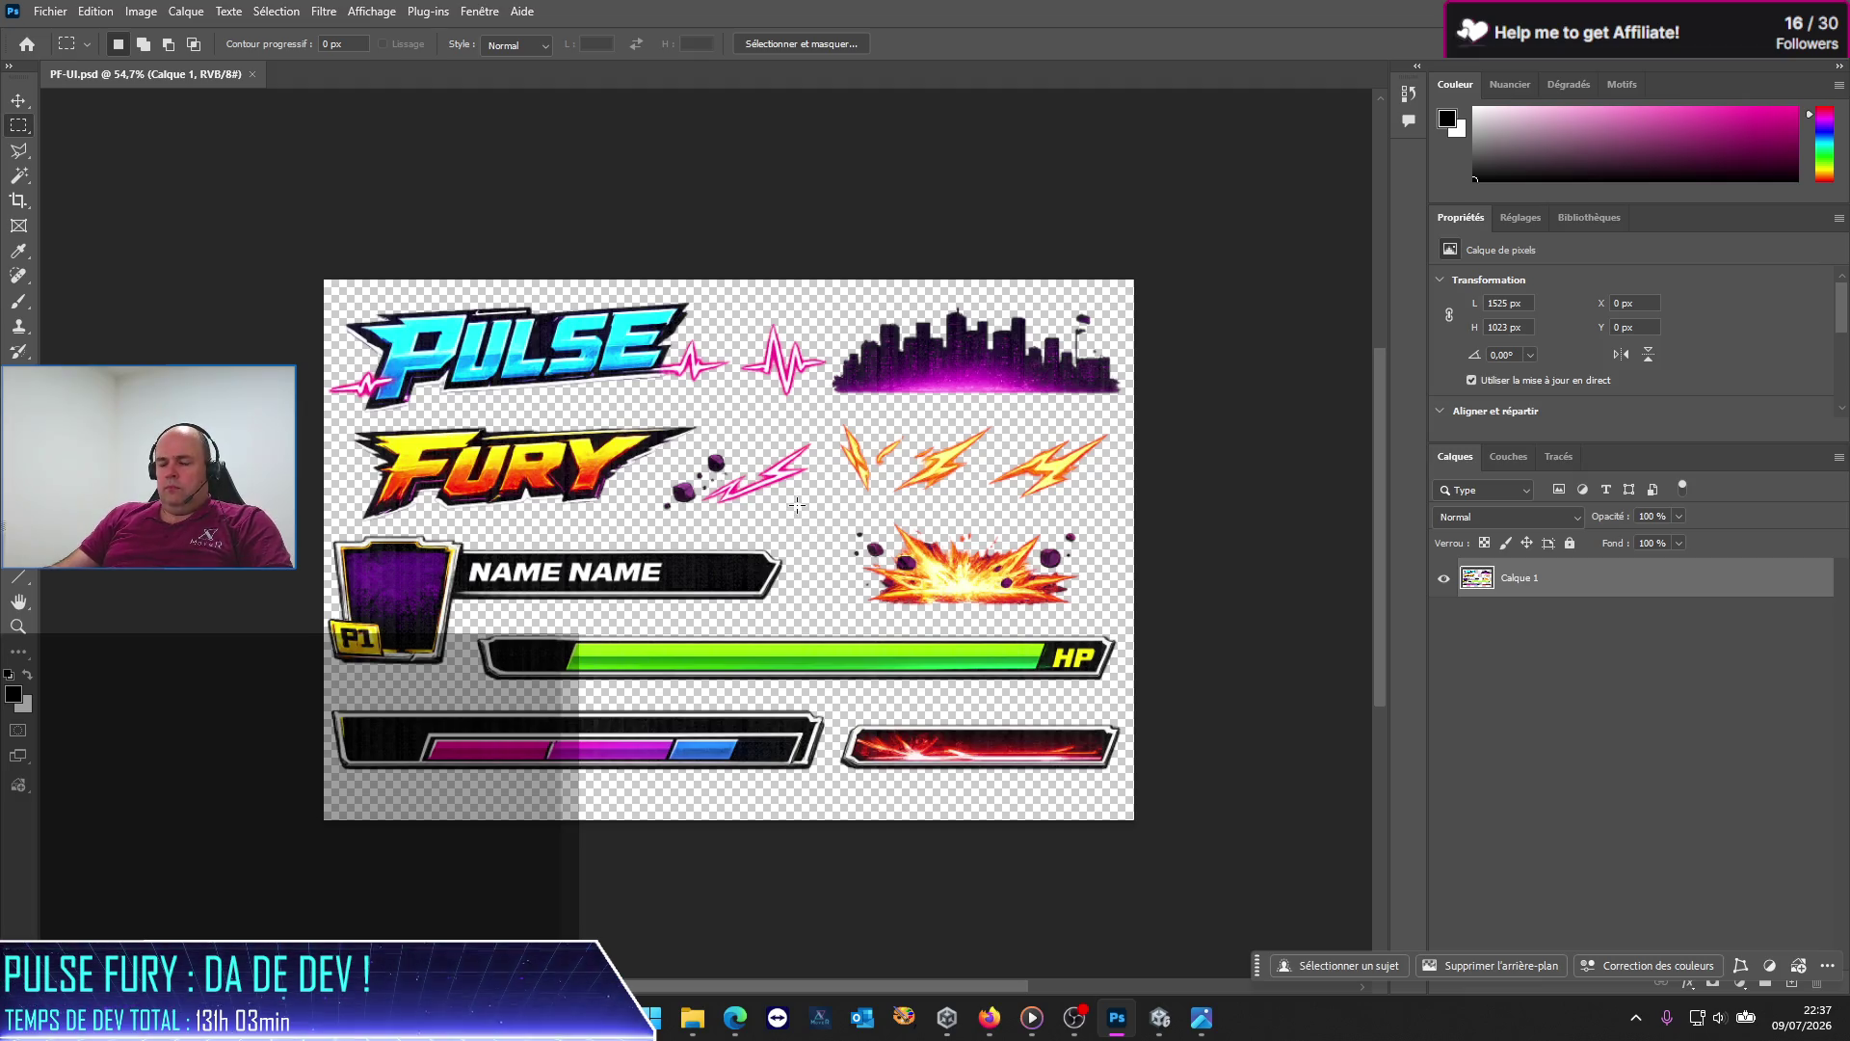
Step: Place Pulse Fury UI.png onto the canvas as a layer and hide it
mouse_move(692, 1017)
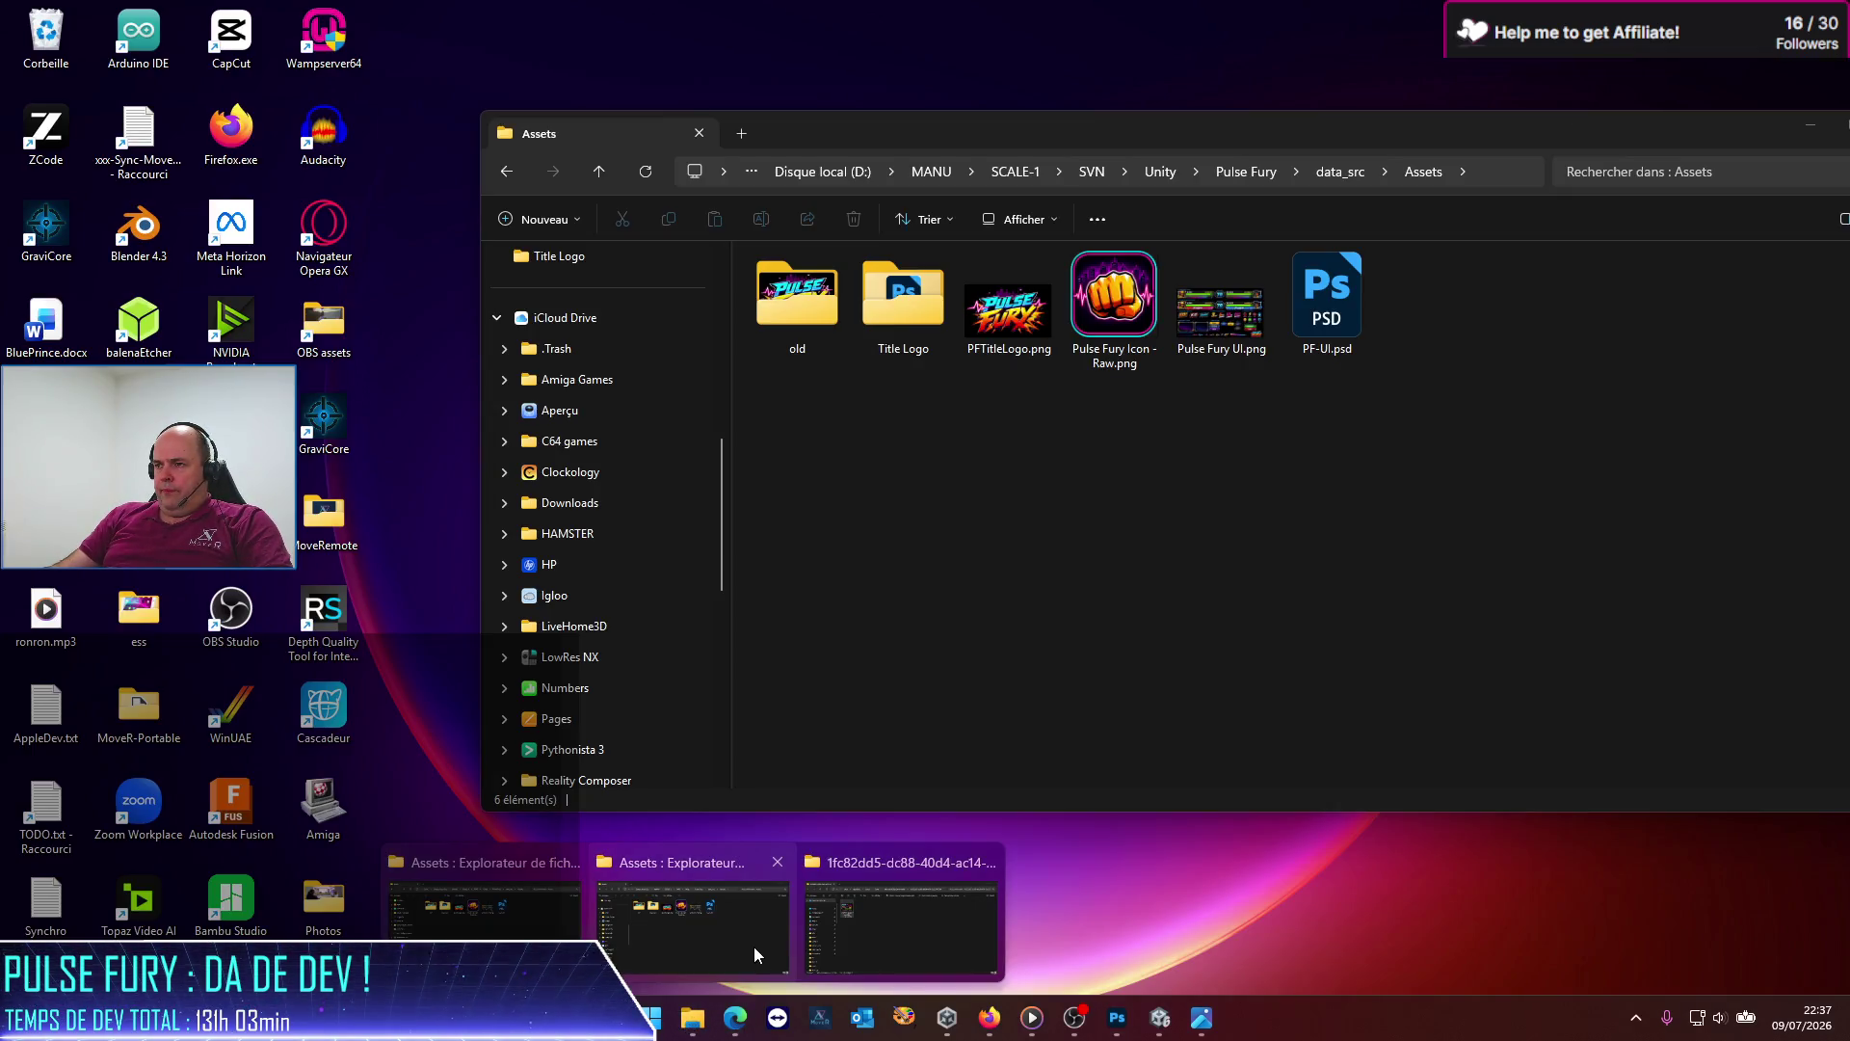
left_click(744, 936)
left_click_drag(1221, 299, 405, 762)
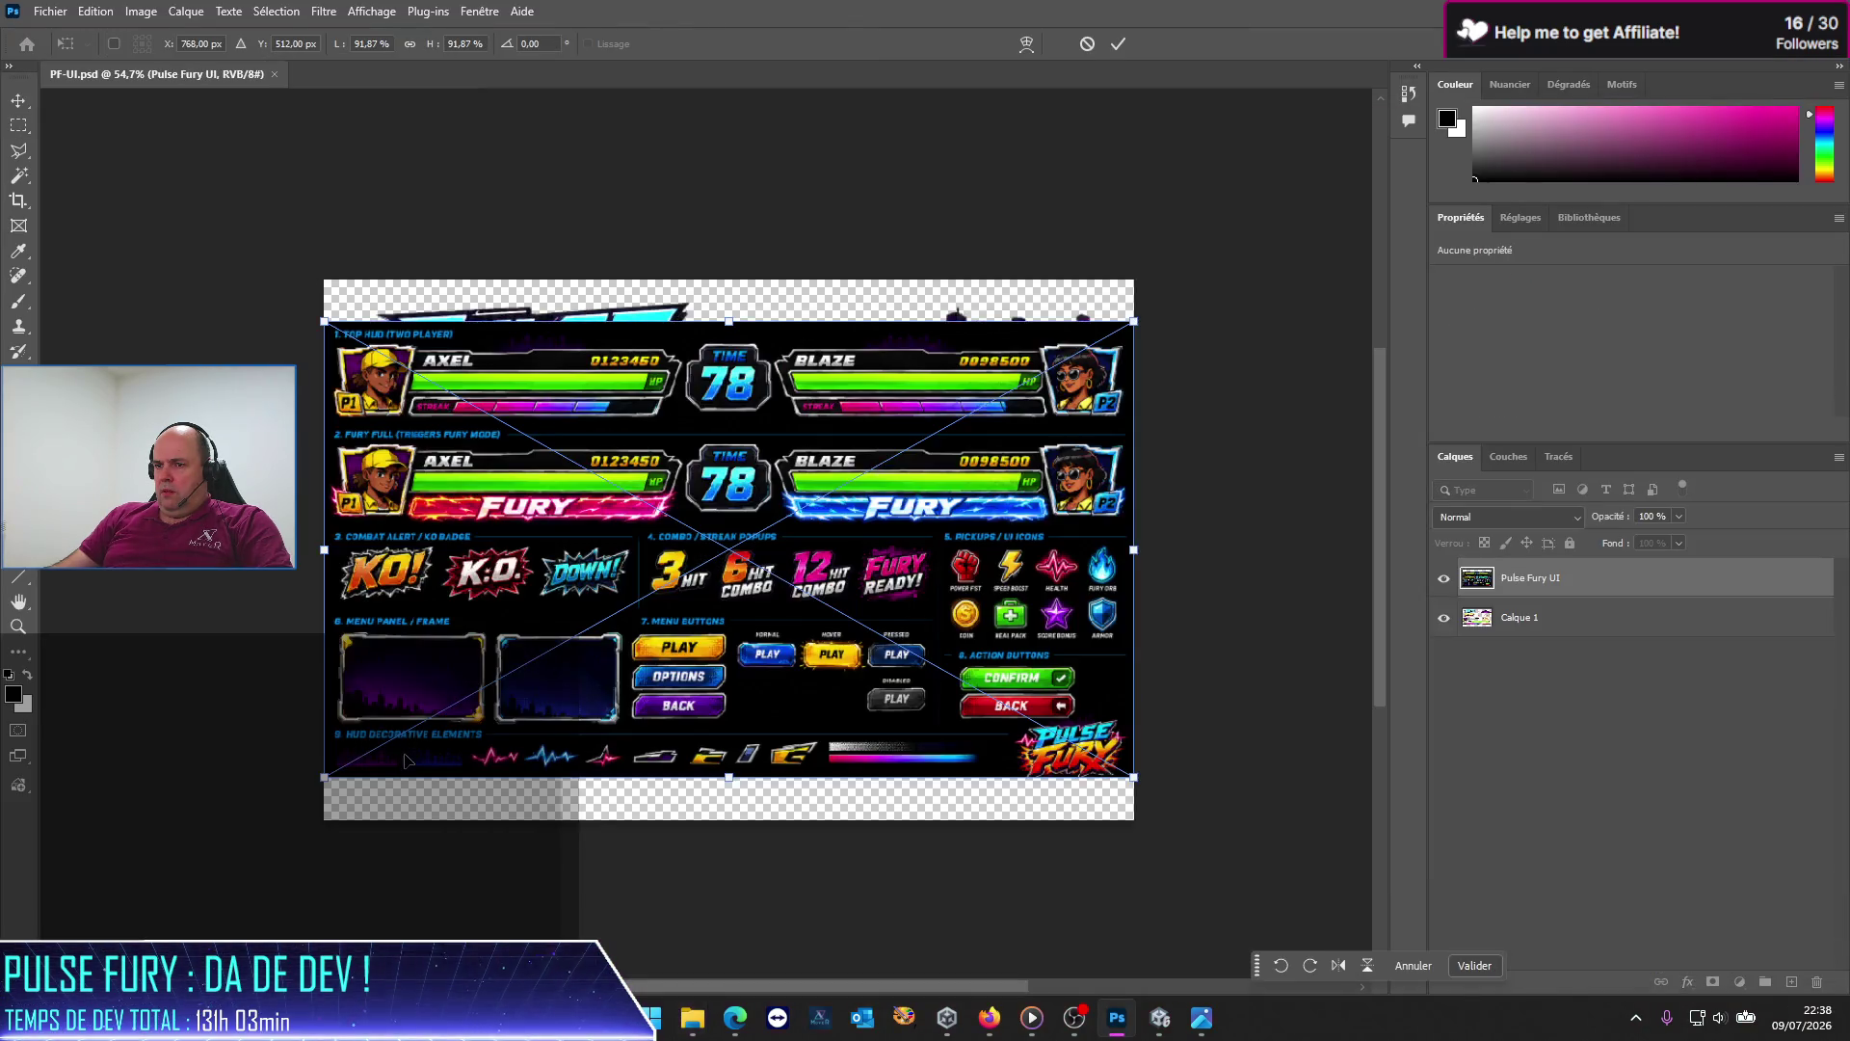
left_click(1443, 580)
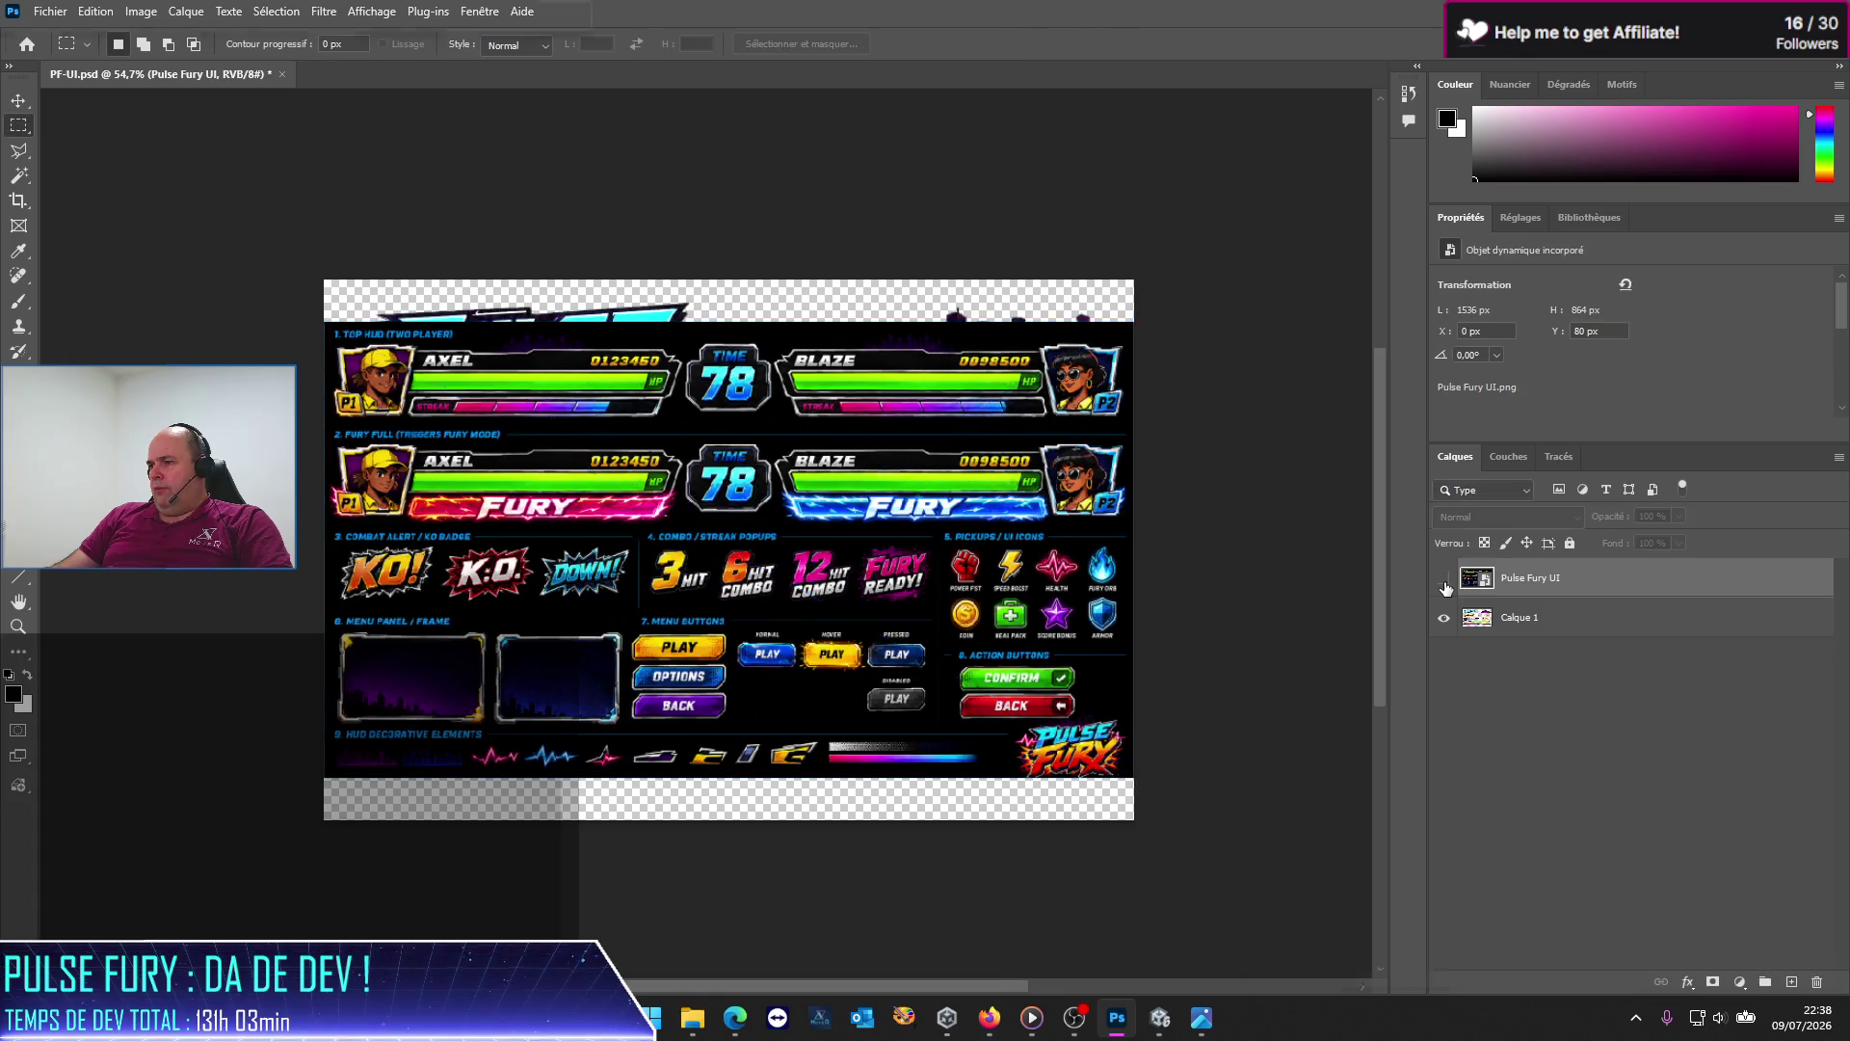
left_click(1499, 690)
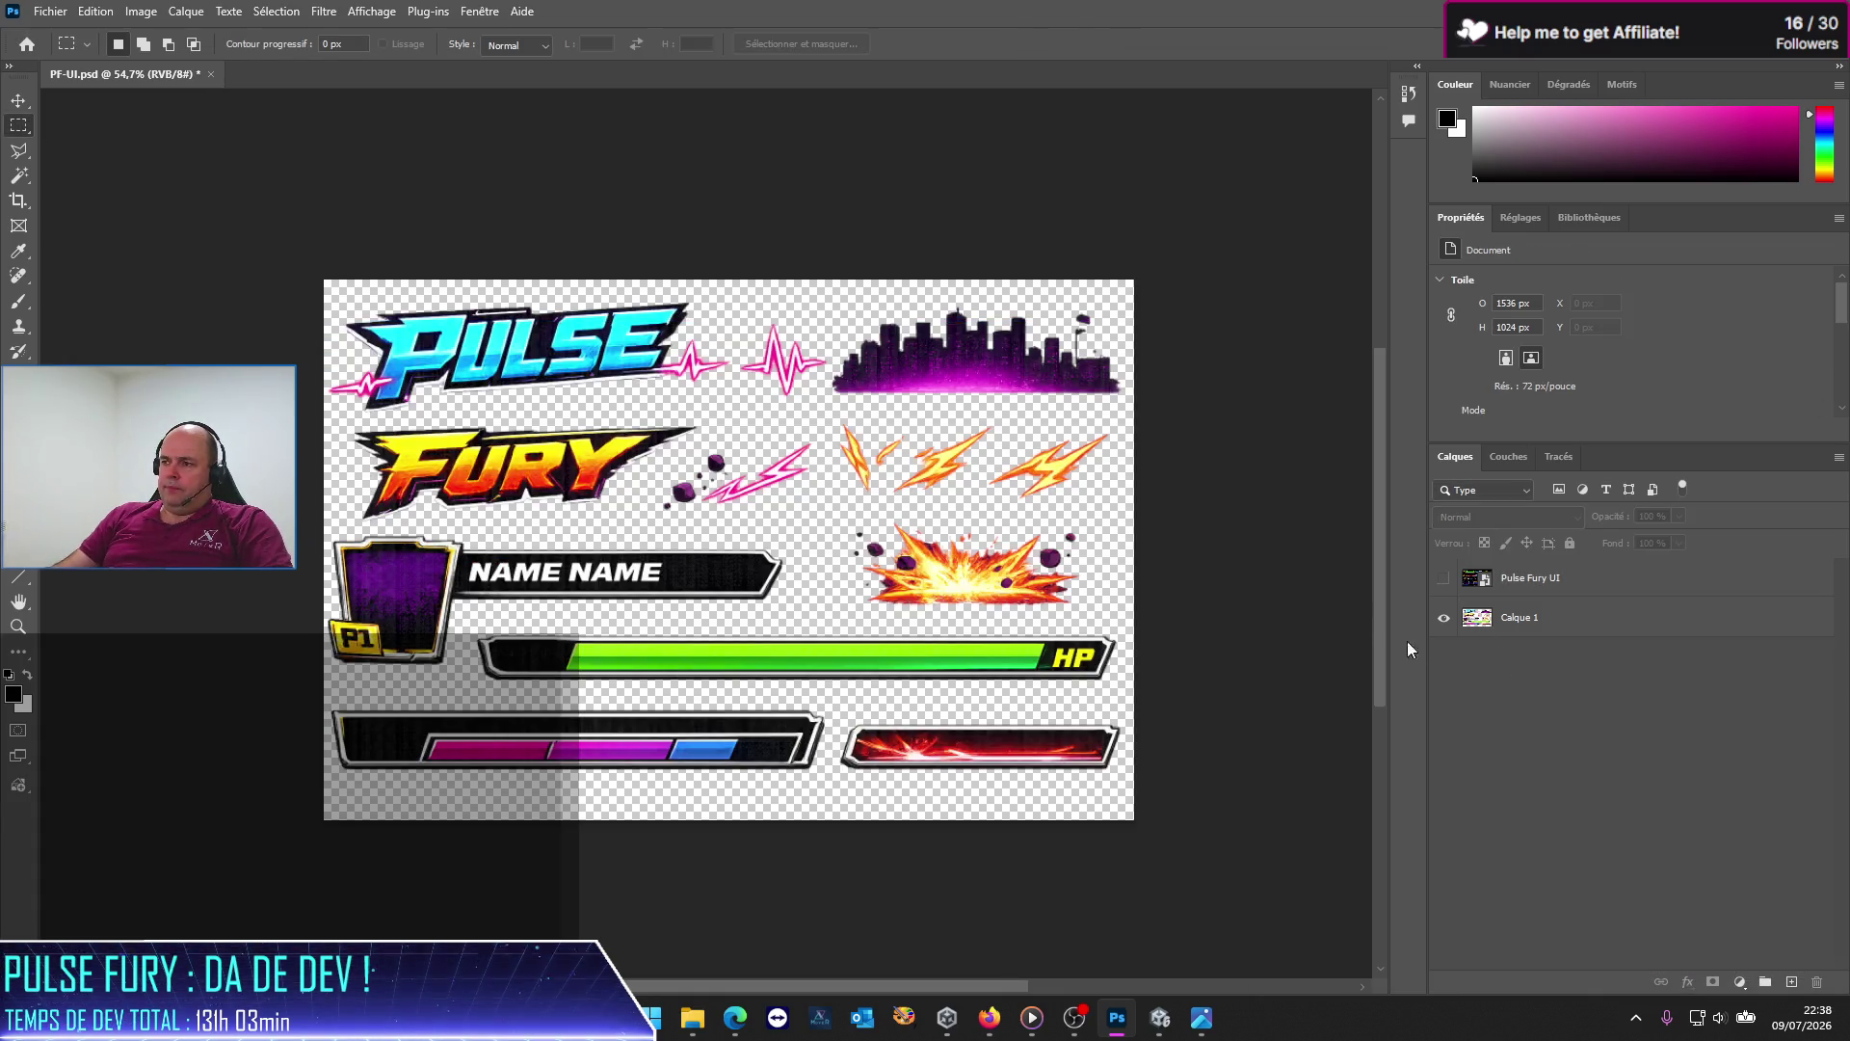
Step: Duplicate Calque 1 into a new layer named Character
right_click(1509, 620)
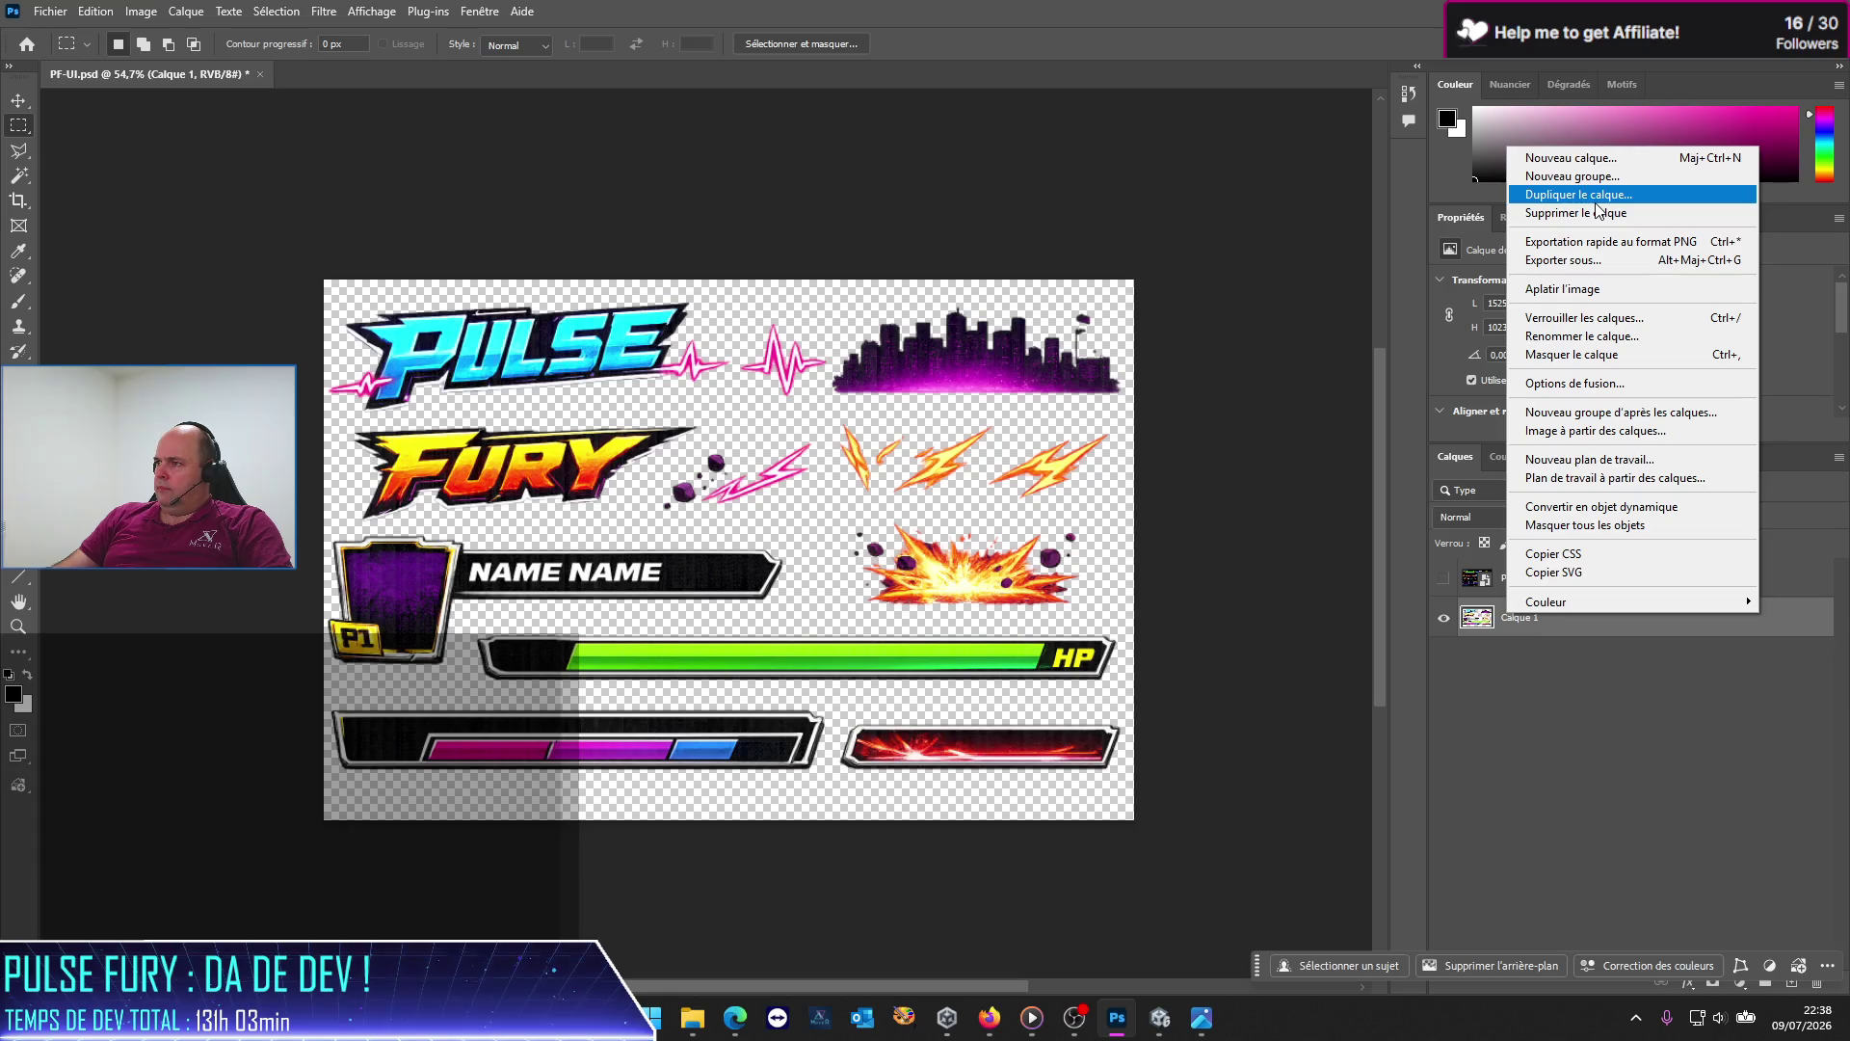
left_click(1638, 201)
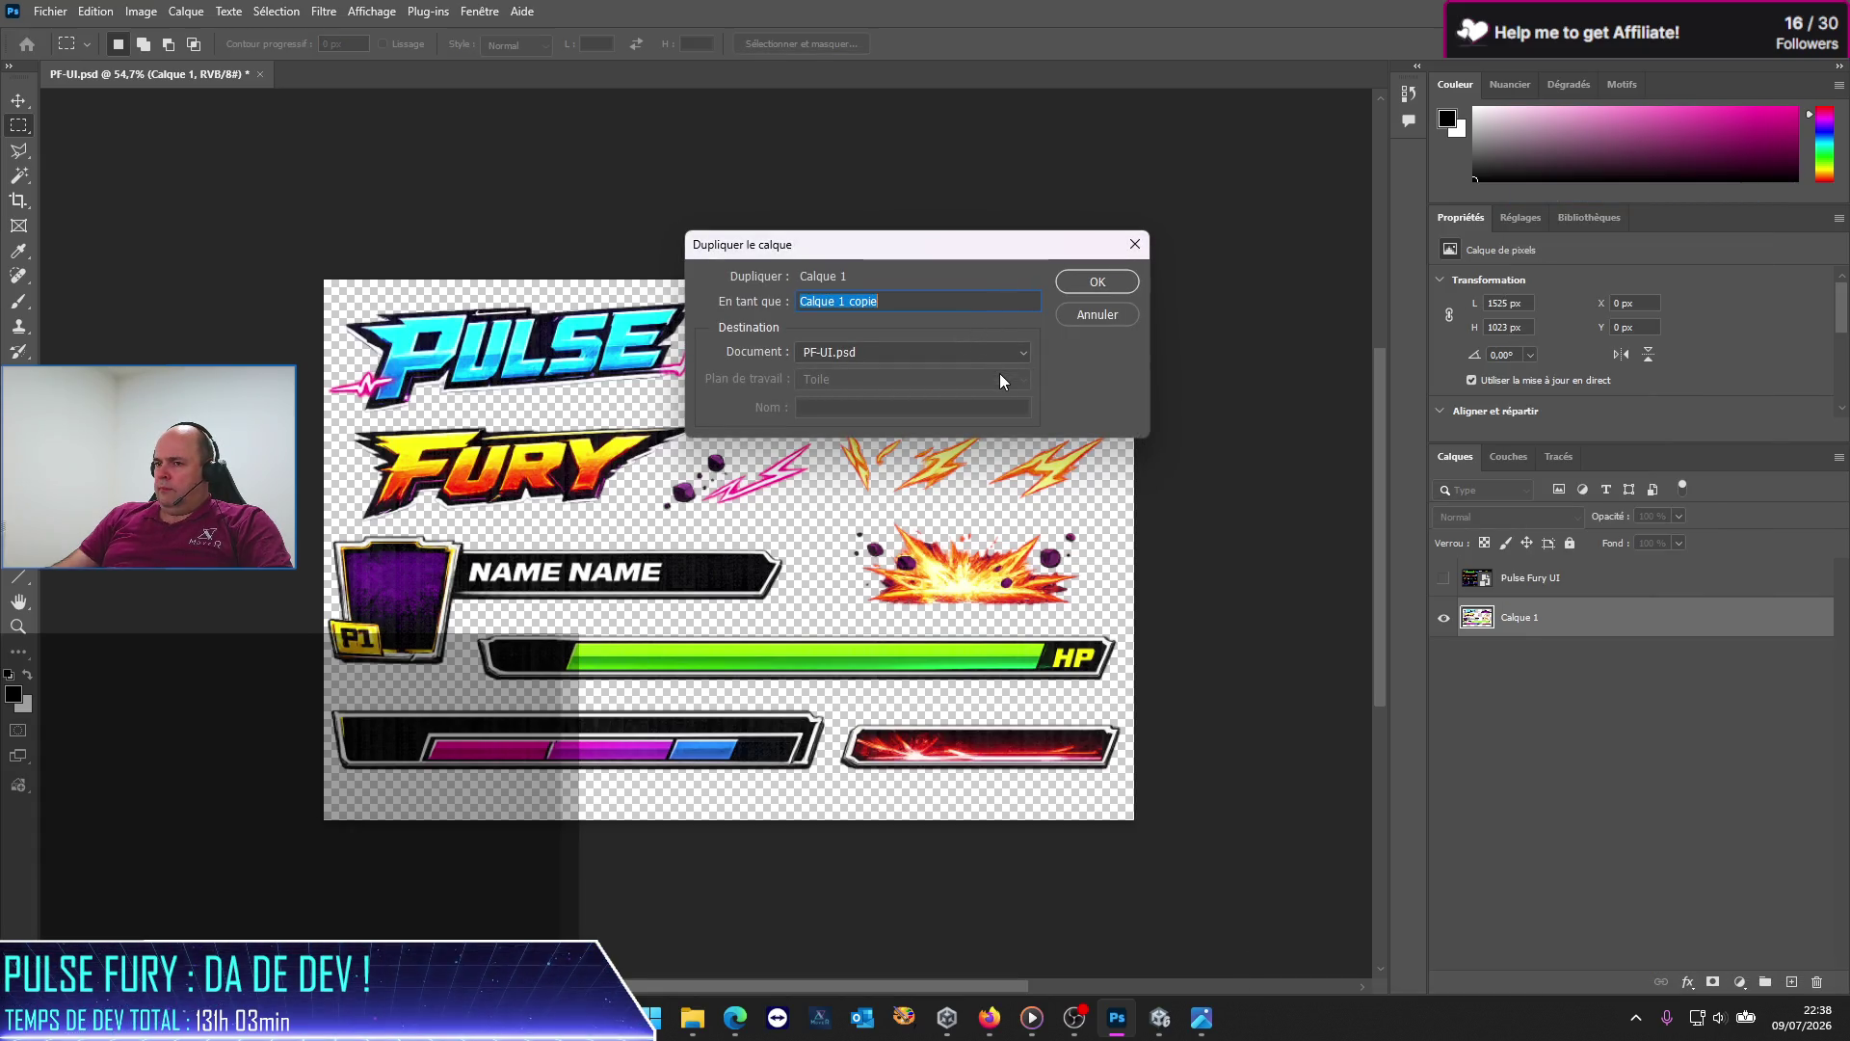
type("C")
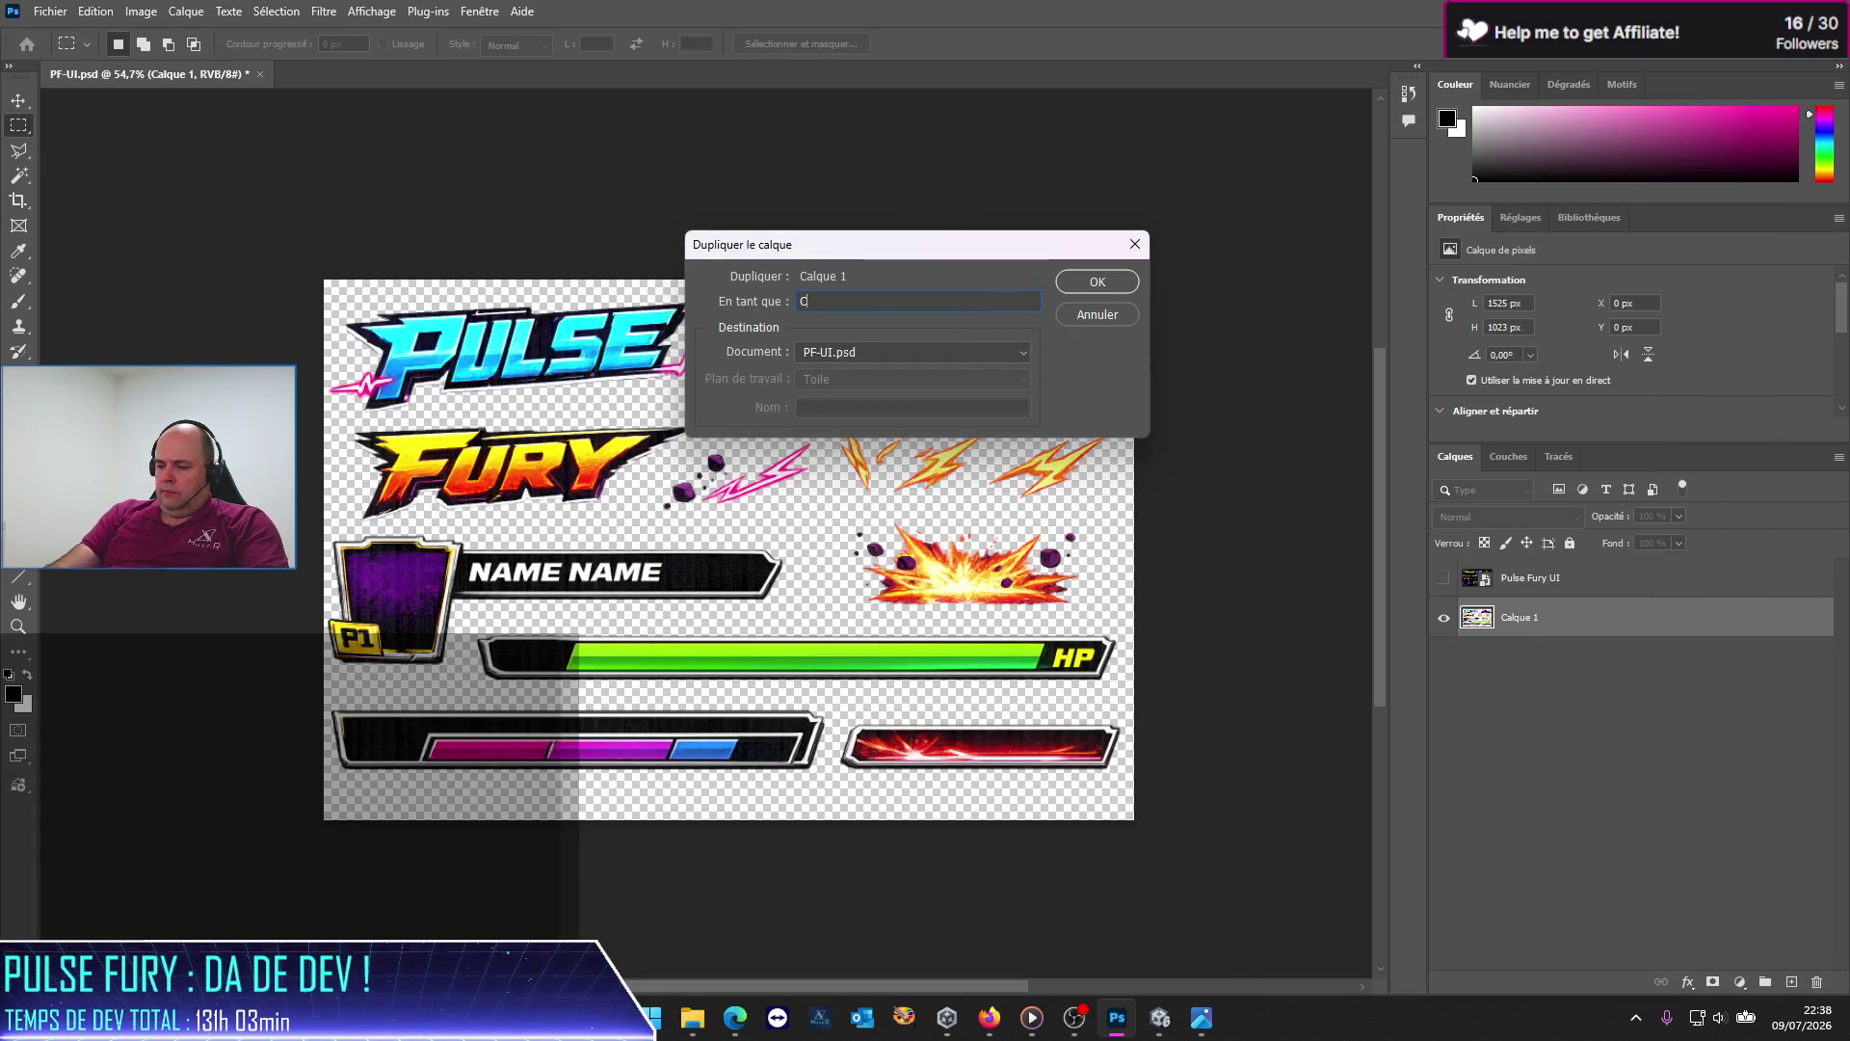
type("haracter")
key("Return")
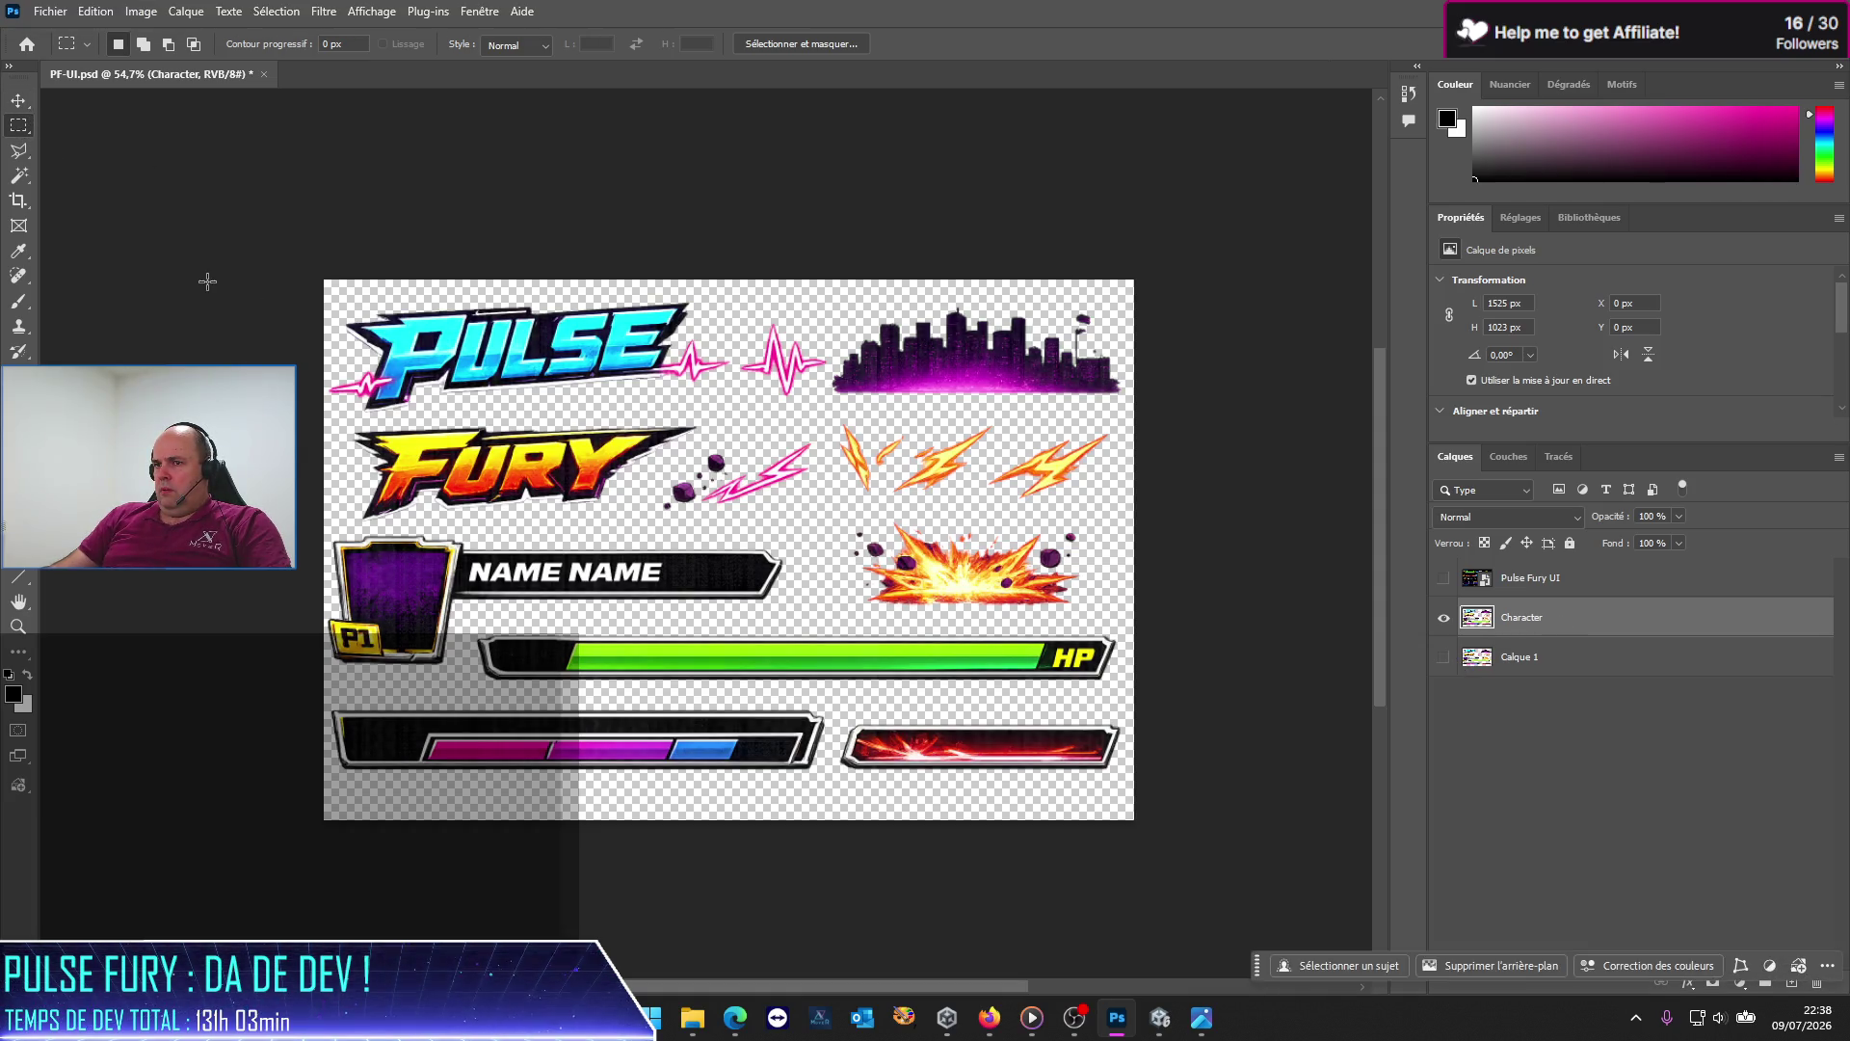
Step: Erase the PULSE FURY logo, pulse lines, skyline and lightning from the Character layer
mouse_move(330, 278)
left_mouse_down()
mouse_move(1147, 518)
mouse_move(682, 521)
left_mouse_up()
key("Delete")
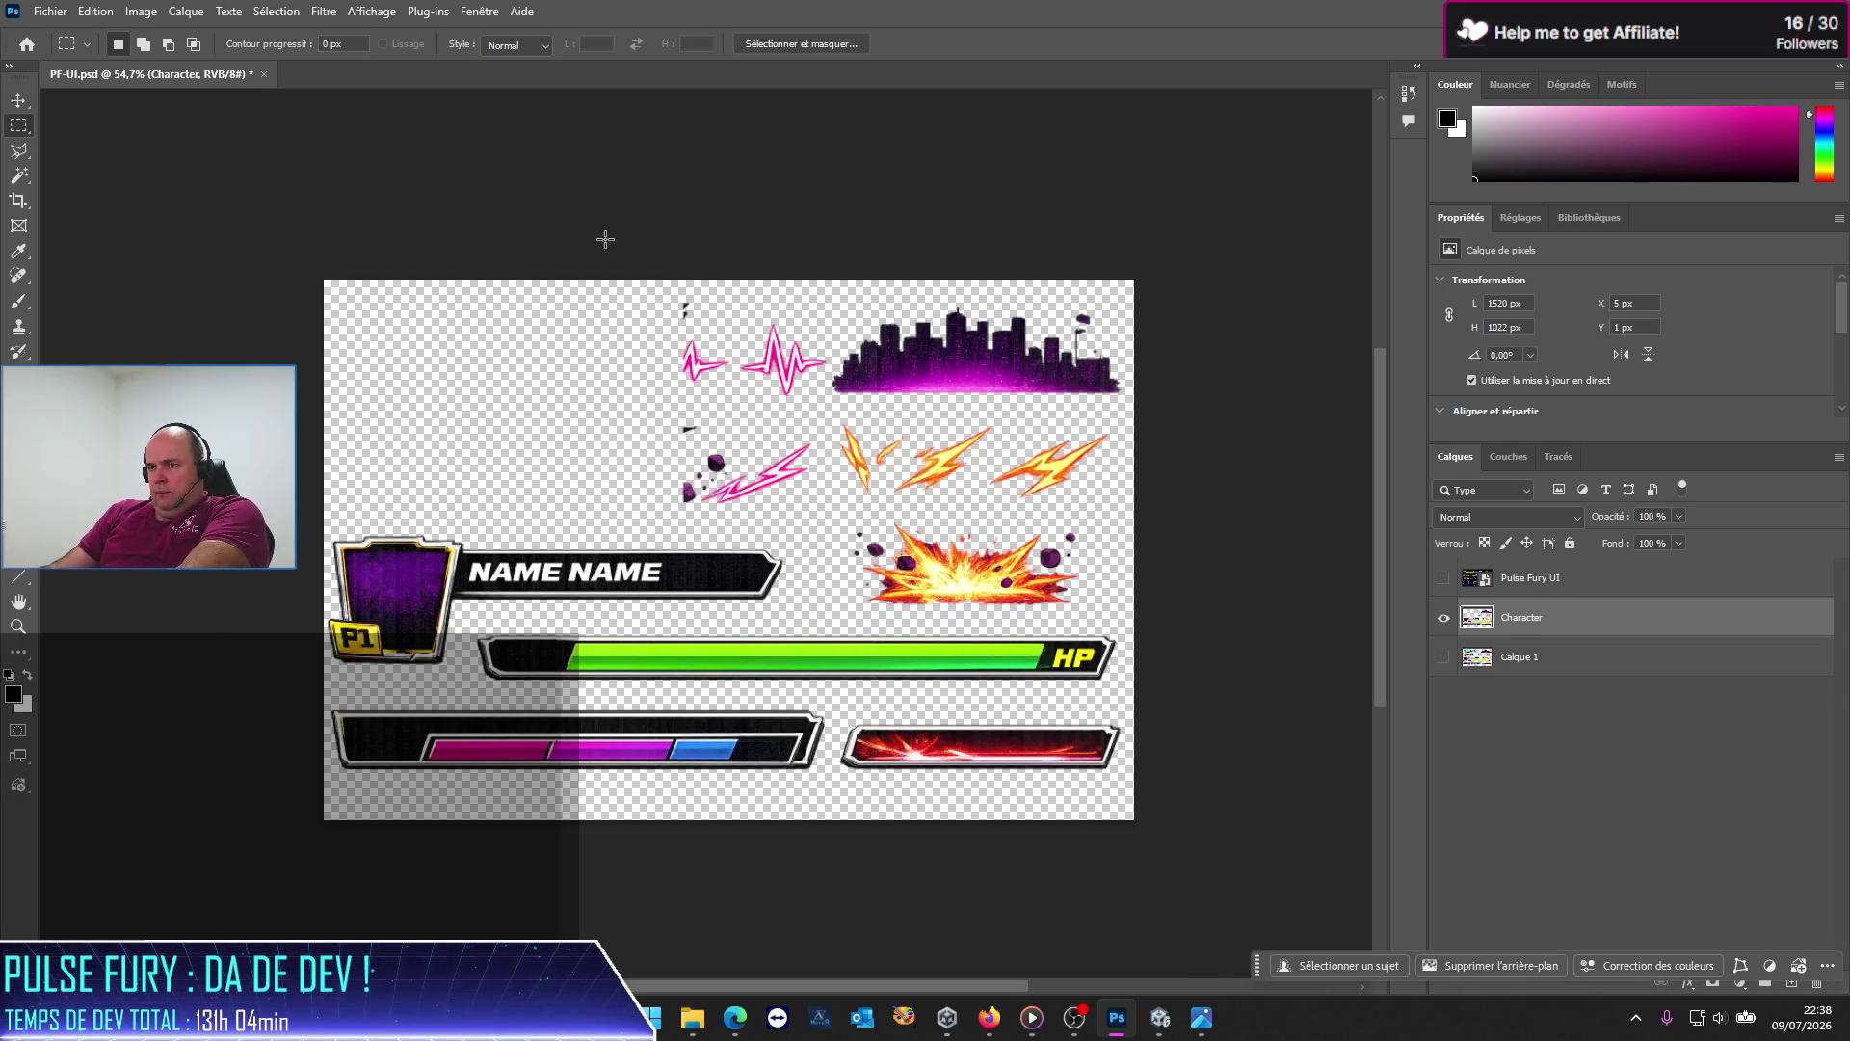
left_click_drag(603, 281, 1054, 526)
key("Delete")
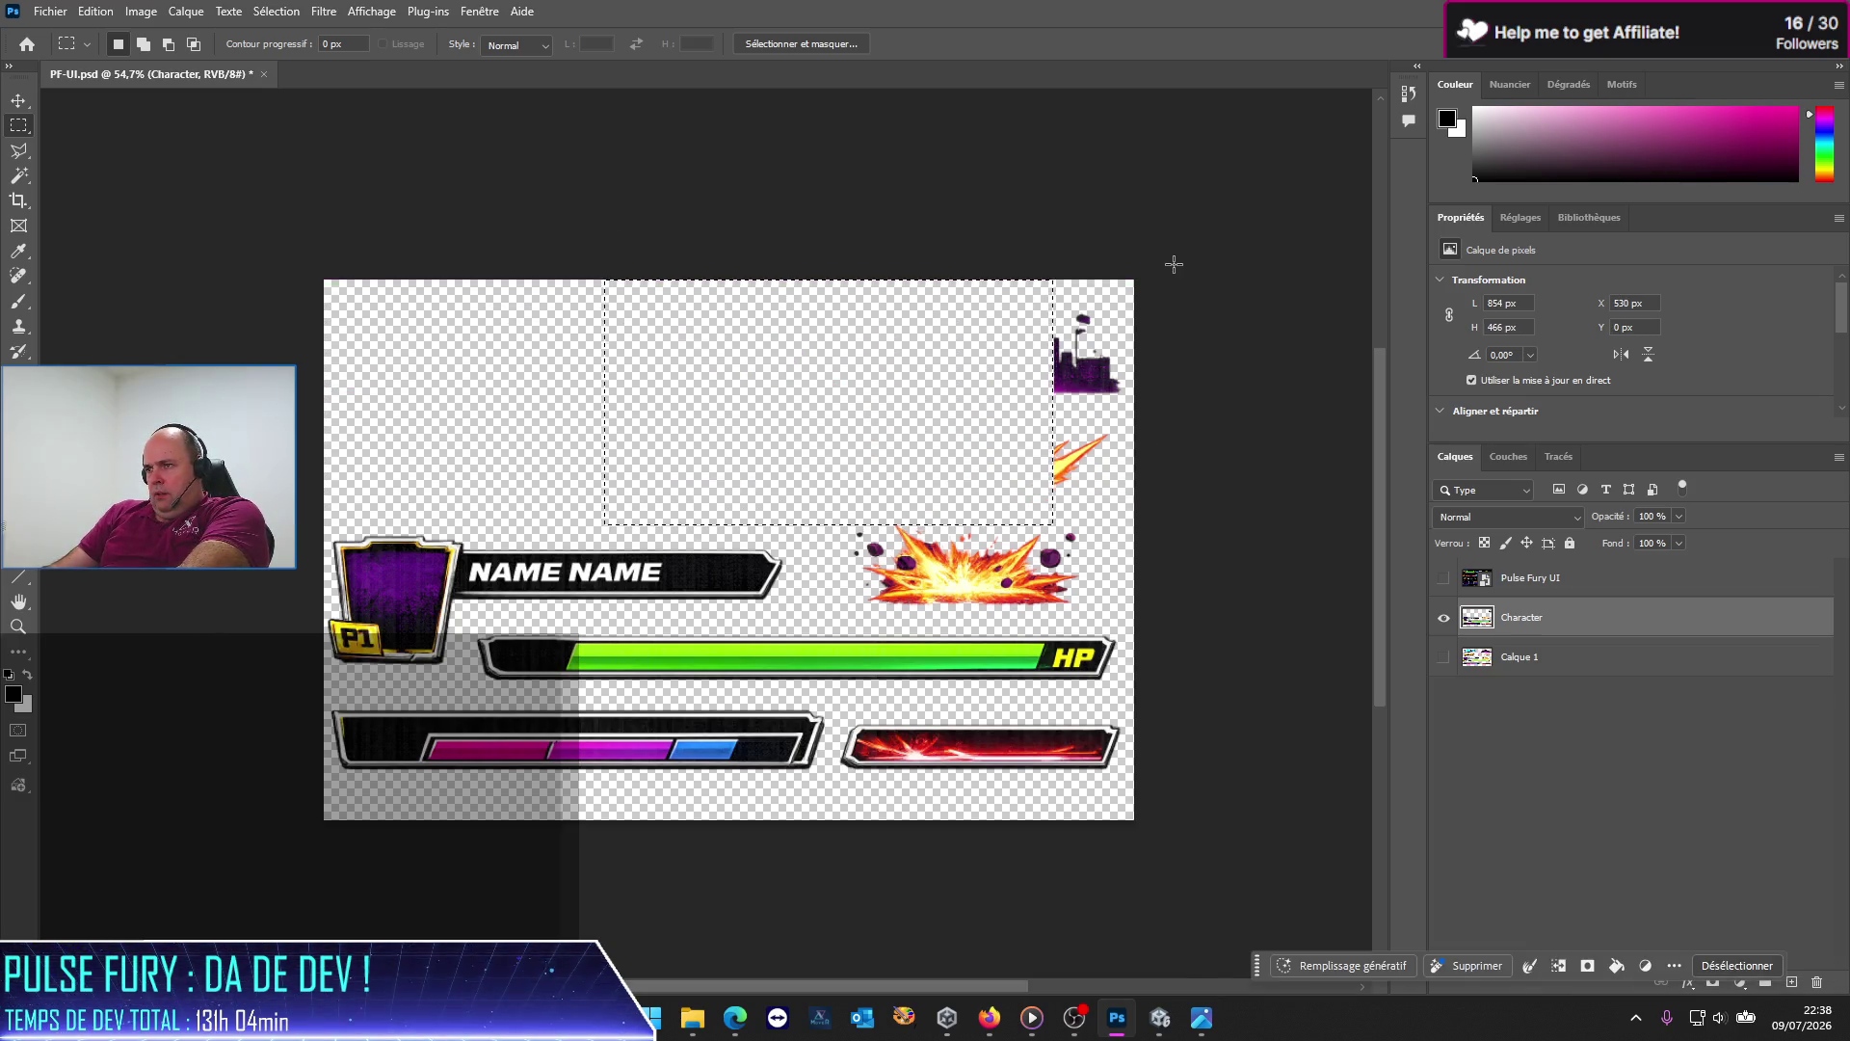
left_click_drag(985, 237, 1223, 518)
key("Delete")
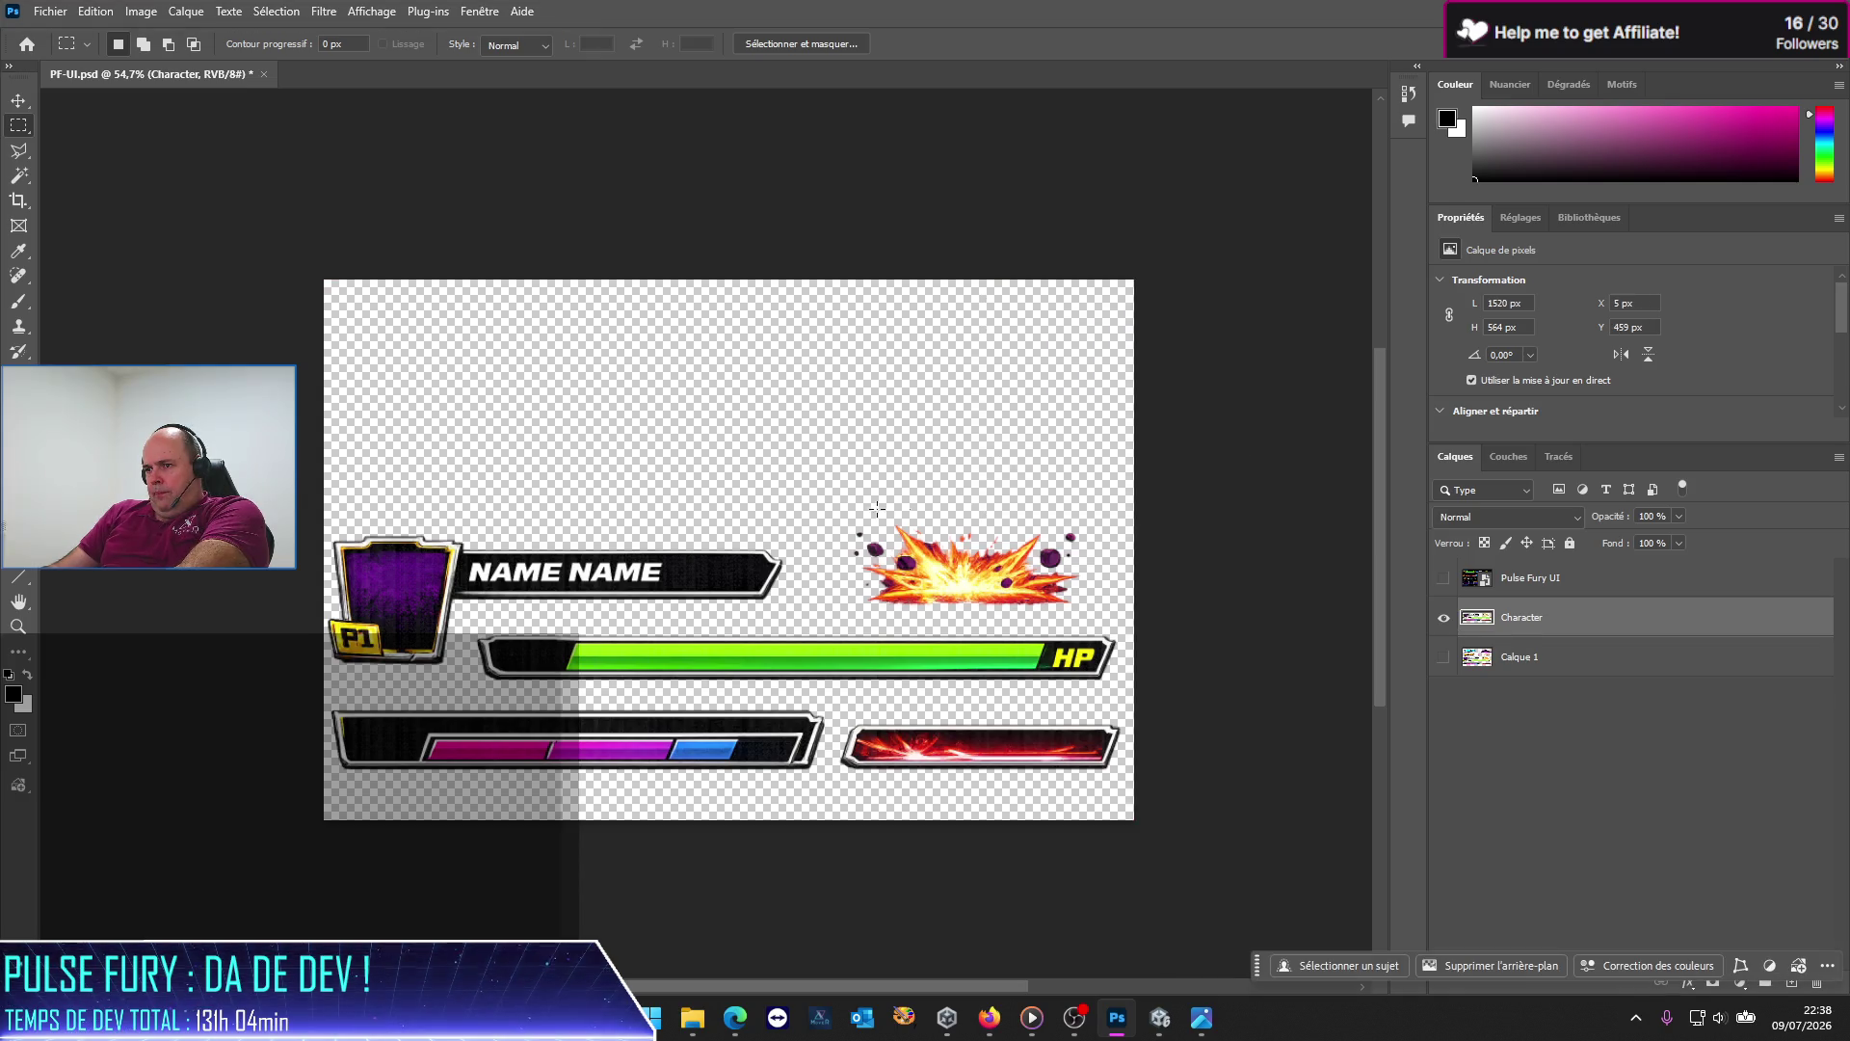
Step: Erase the explosion graphic and red energy bar, then deselect
left_click_drag(824, 512, 1118, 618)
key("Delete")
key("ctrl+d")
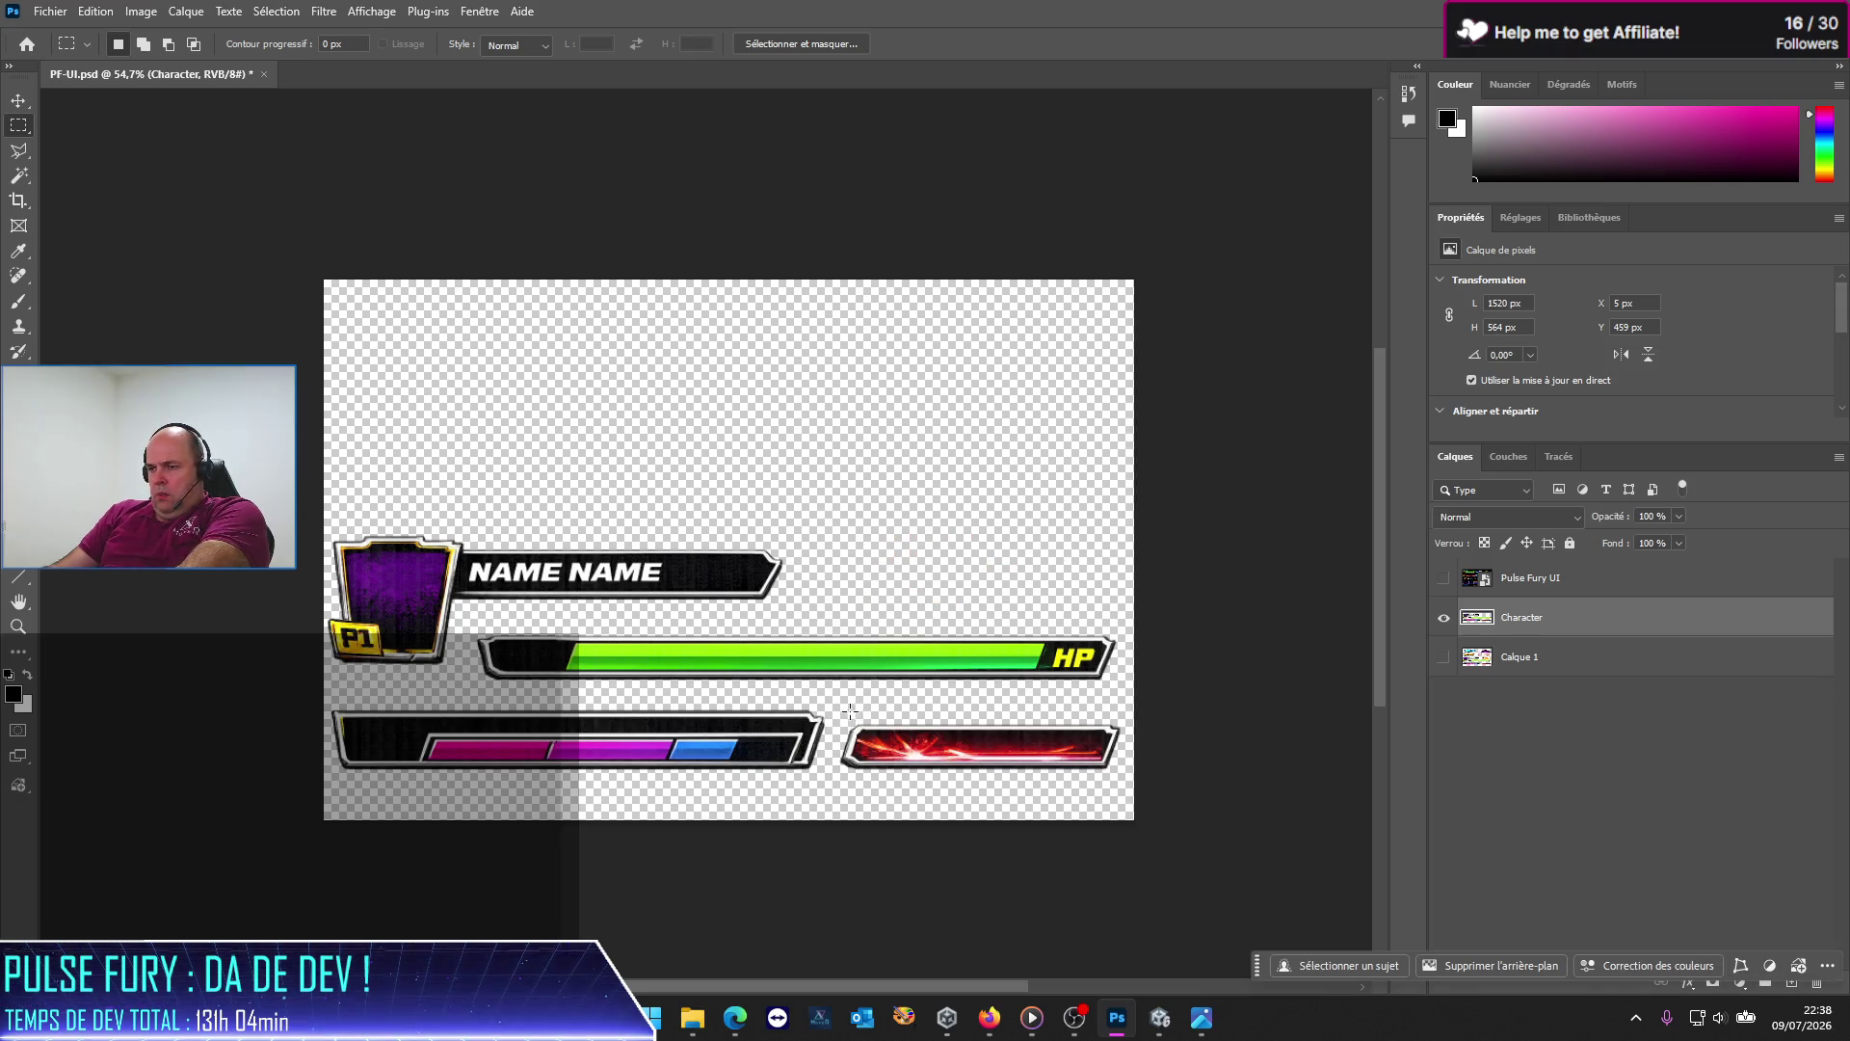
left_click_drag(841, 719, 1185, 805)
key("Delete")
key("ctrl+d")
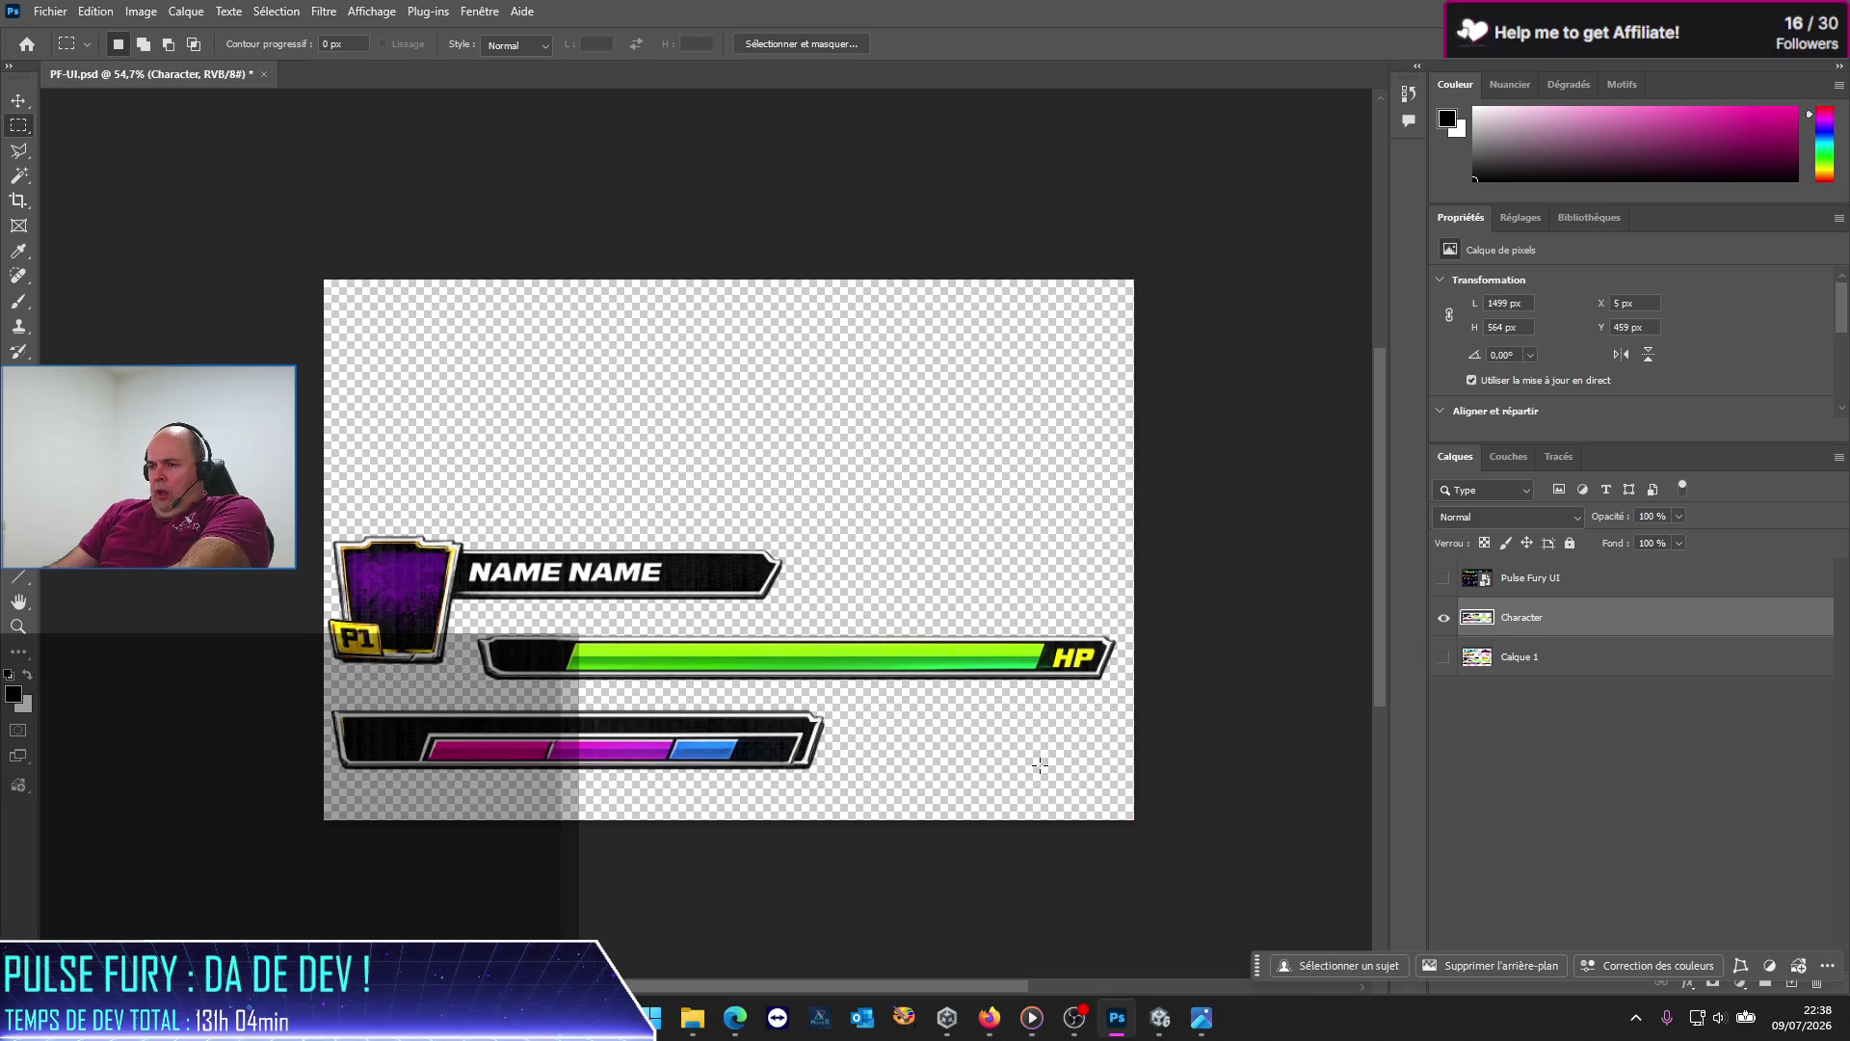